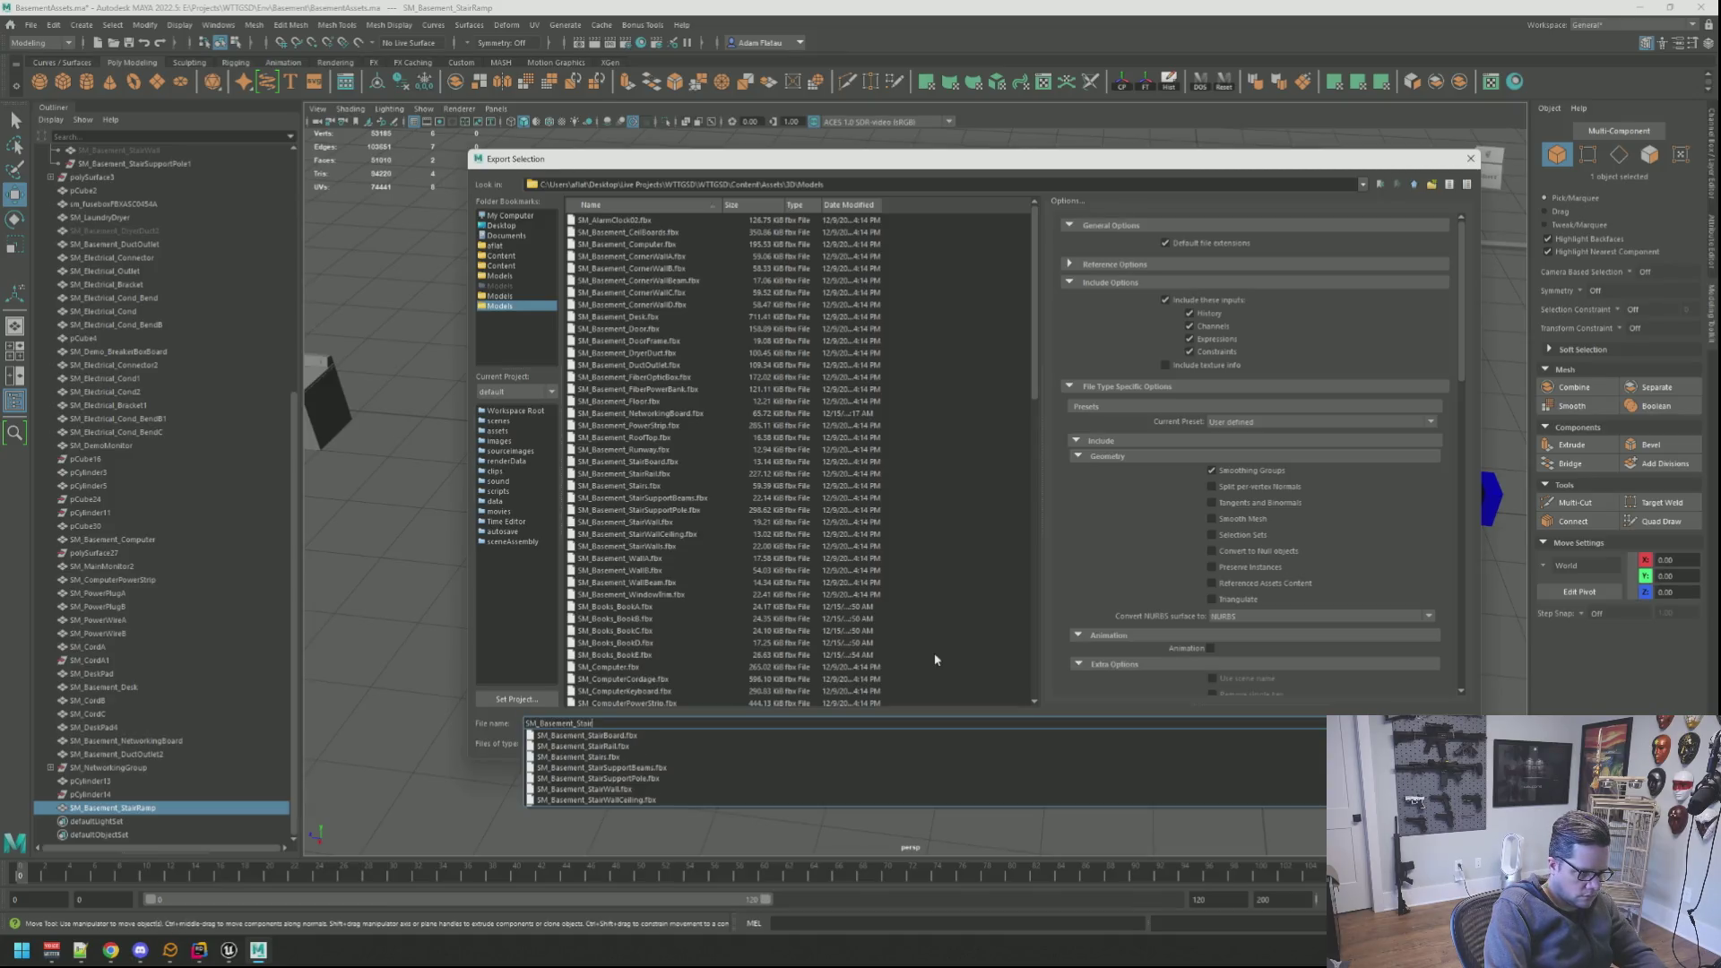
pyautogui.write('Ramp')
# Step: Confirm exporting the selected mesh as SM_Basement_StairRamp from Maya
pyautogui.press('Return')
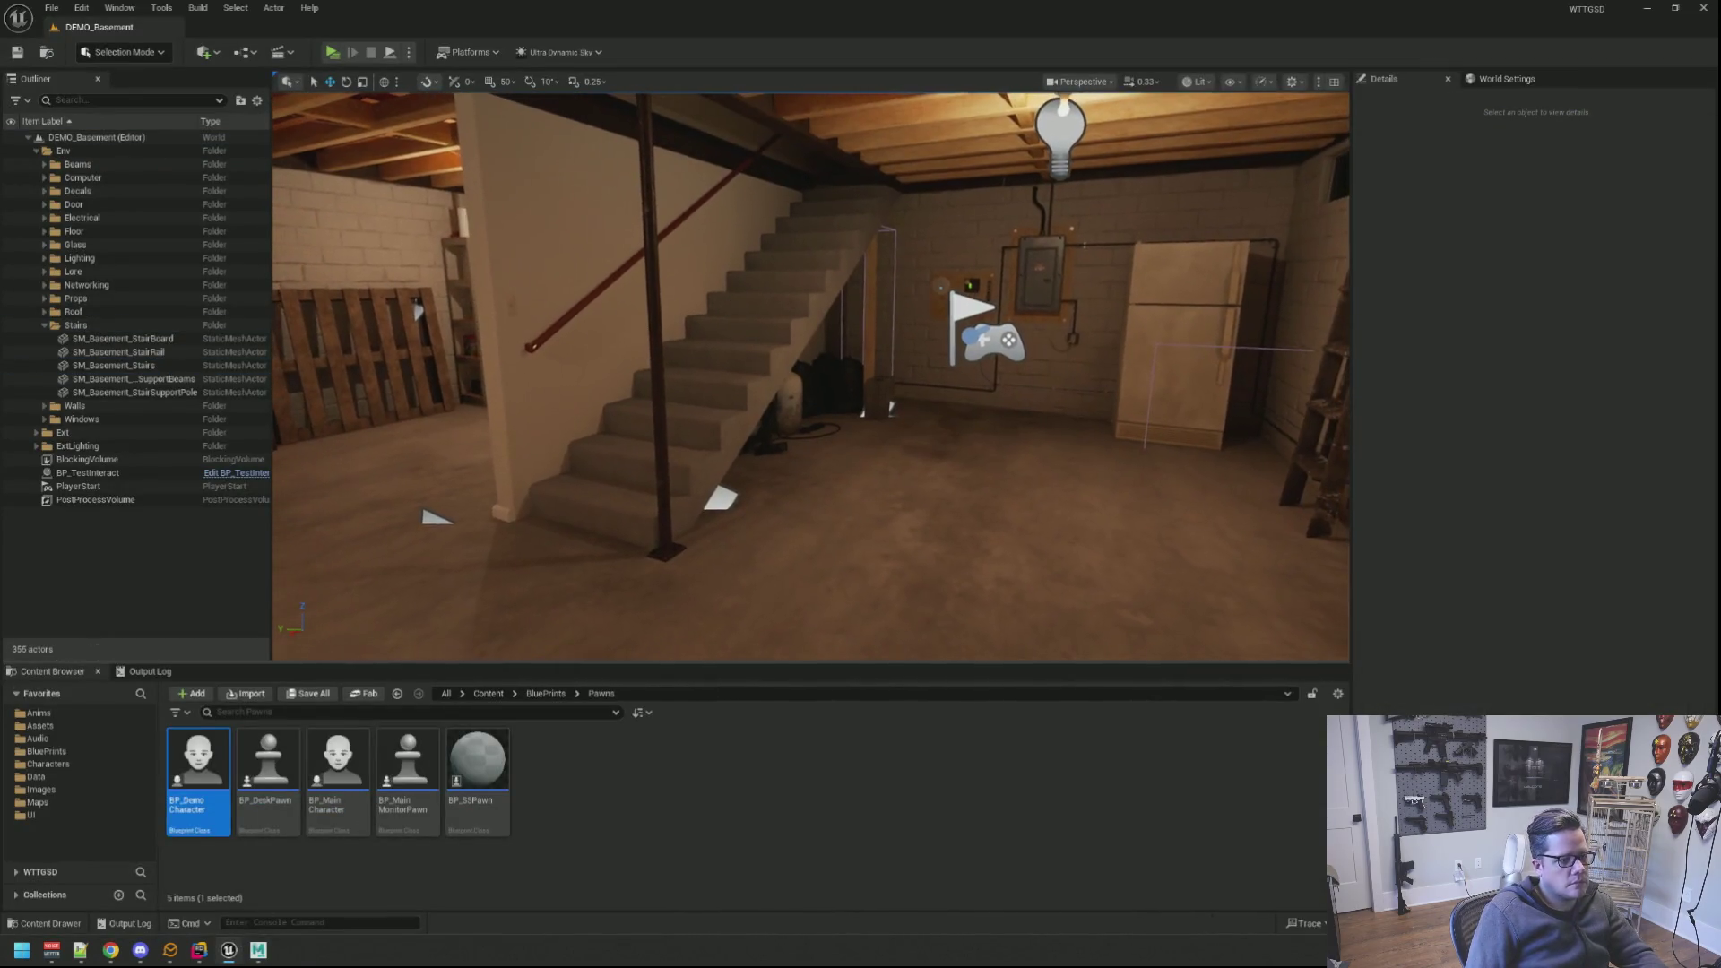
# Step: Import the stair ramp FBX through the Import Content dialog
pyautogui.click(692, 346)
pyautogui.press('Escape')
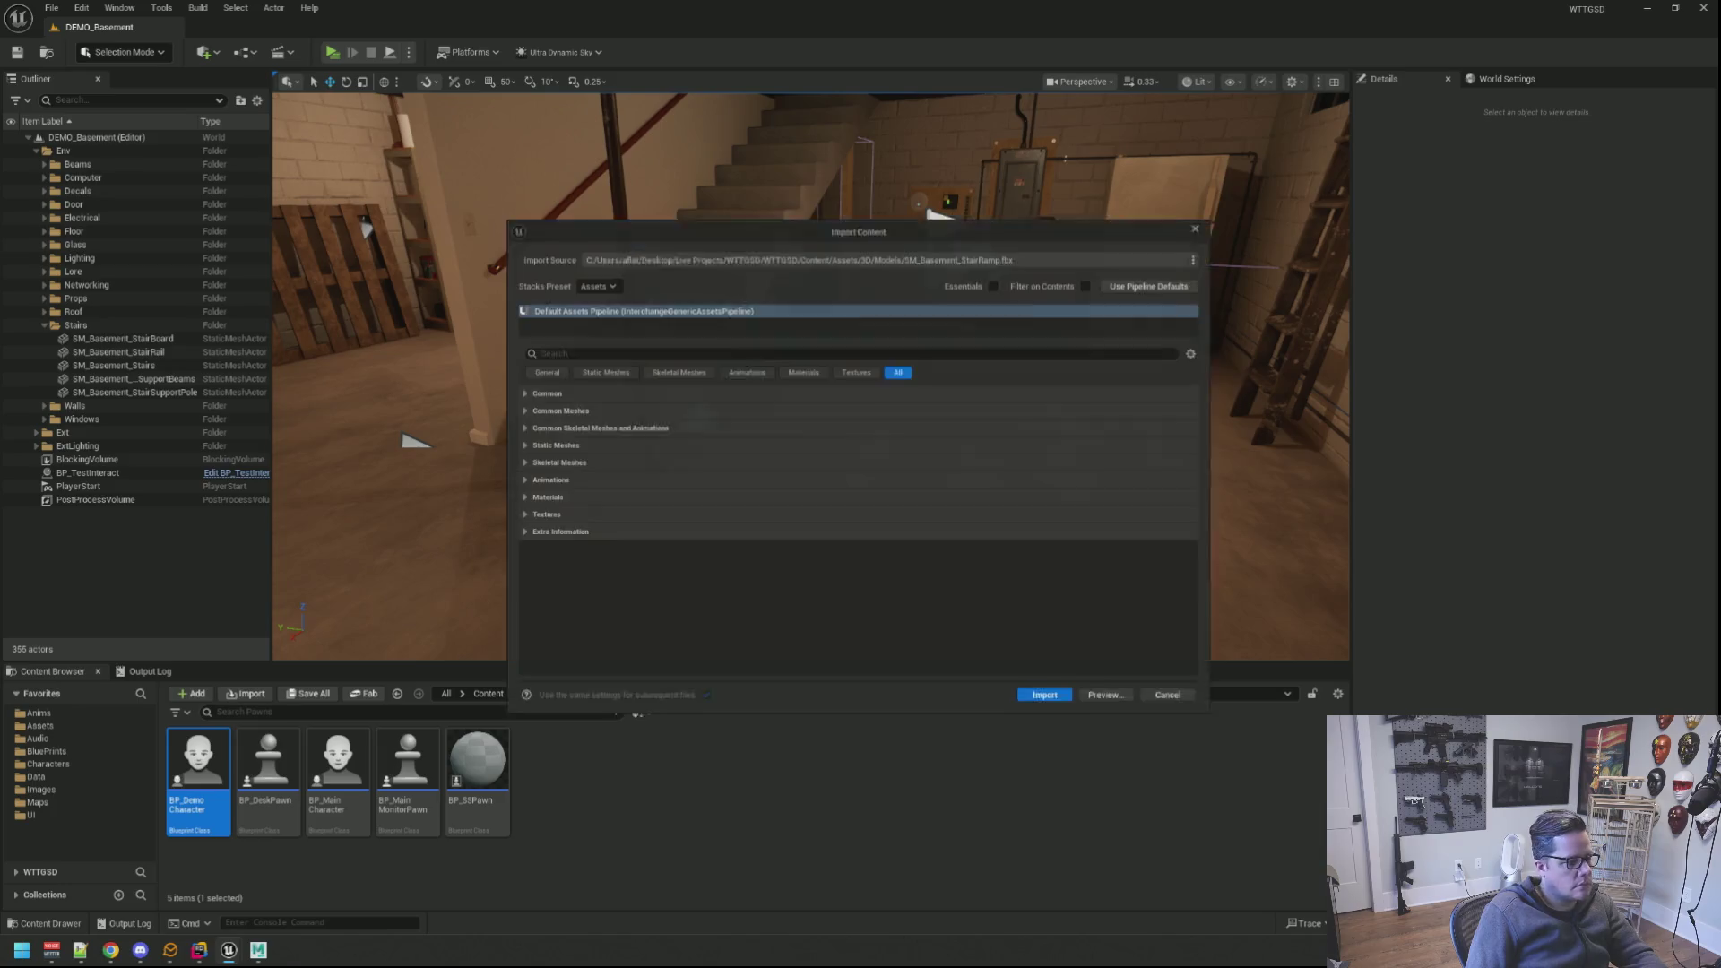
pyautogui.click(1056, 711)
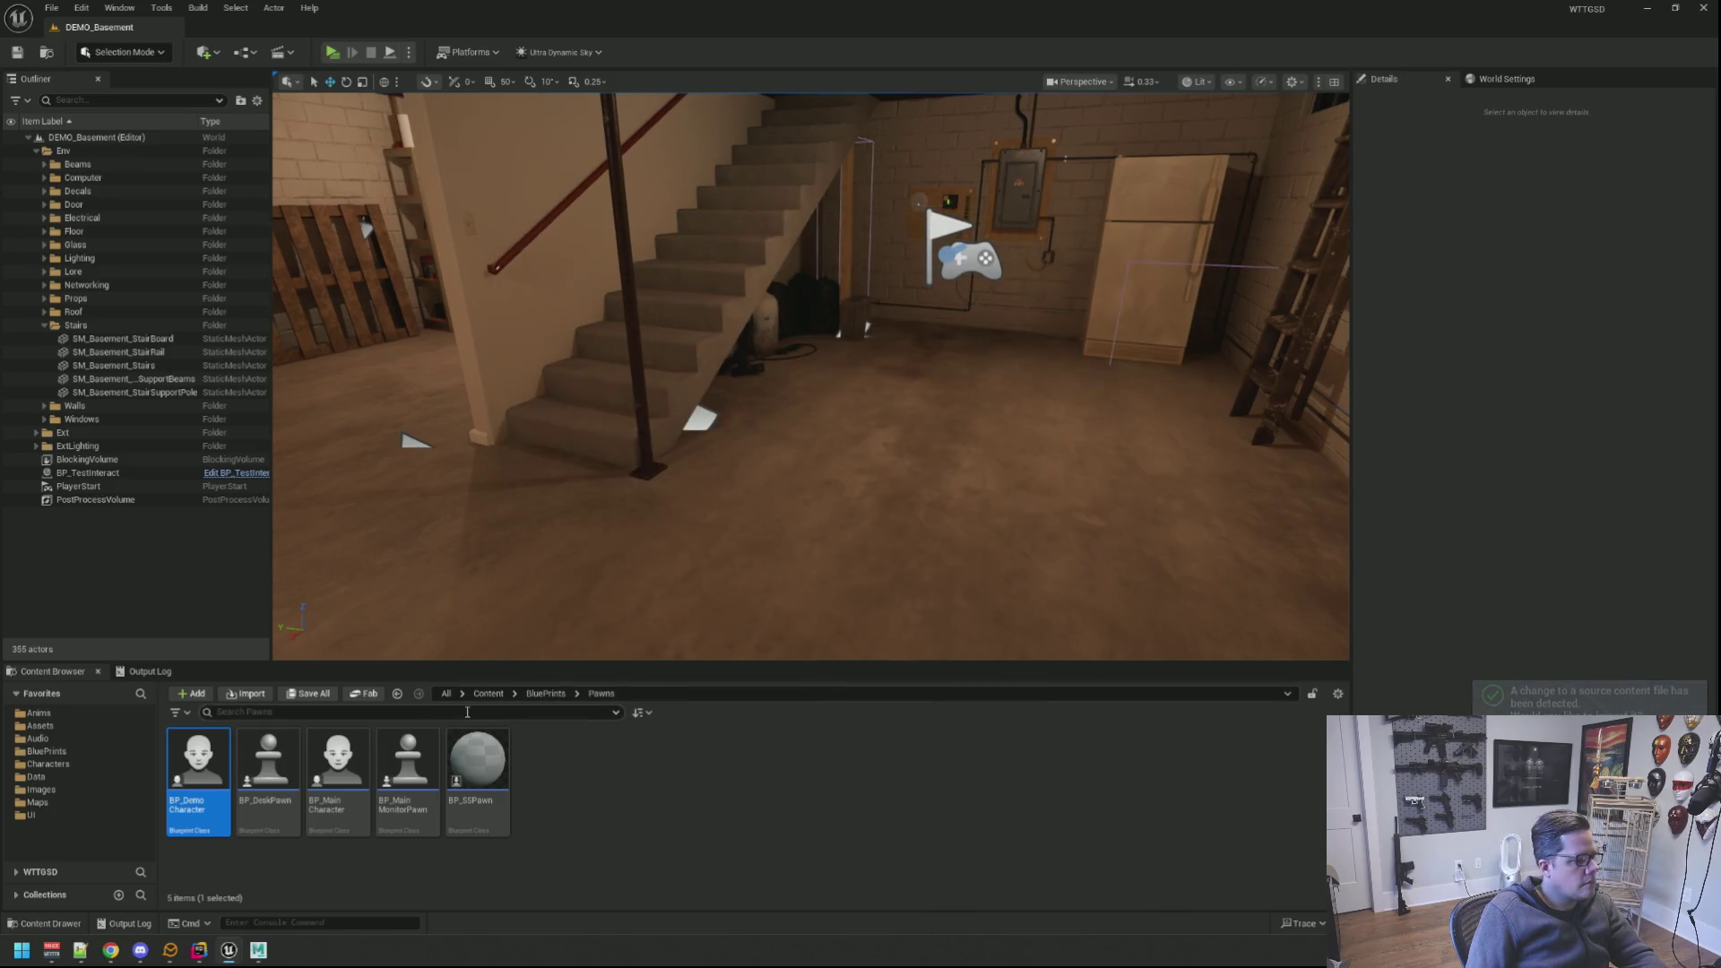
# Step: Browse to Assets/3D/Models in the Content Browser and search for the stair ramp asset
pyautogui.doubleClick(197, 759)
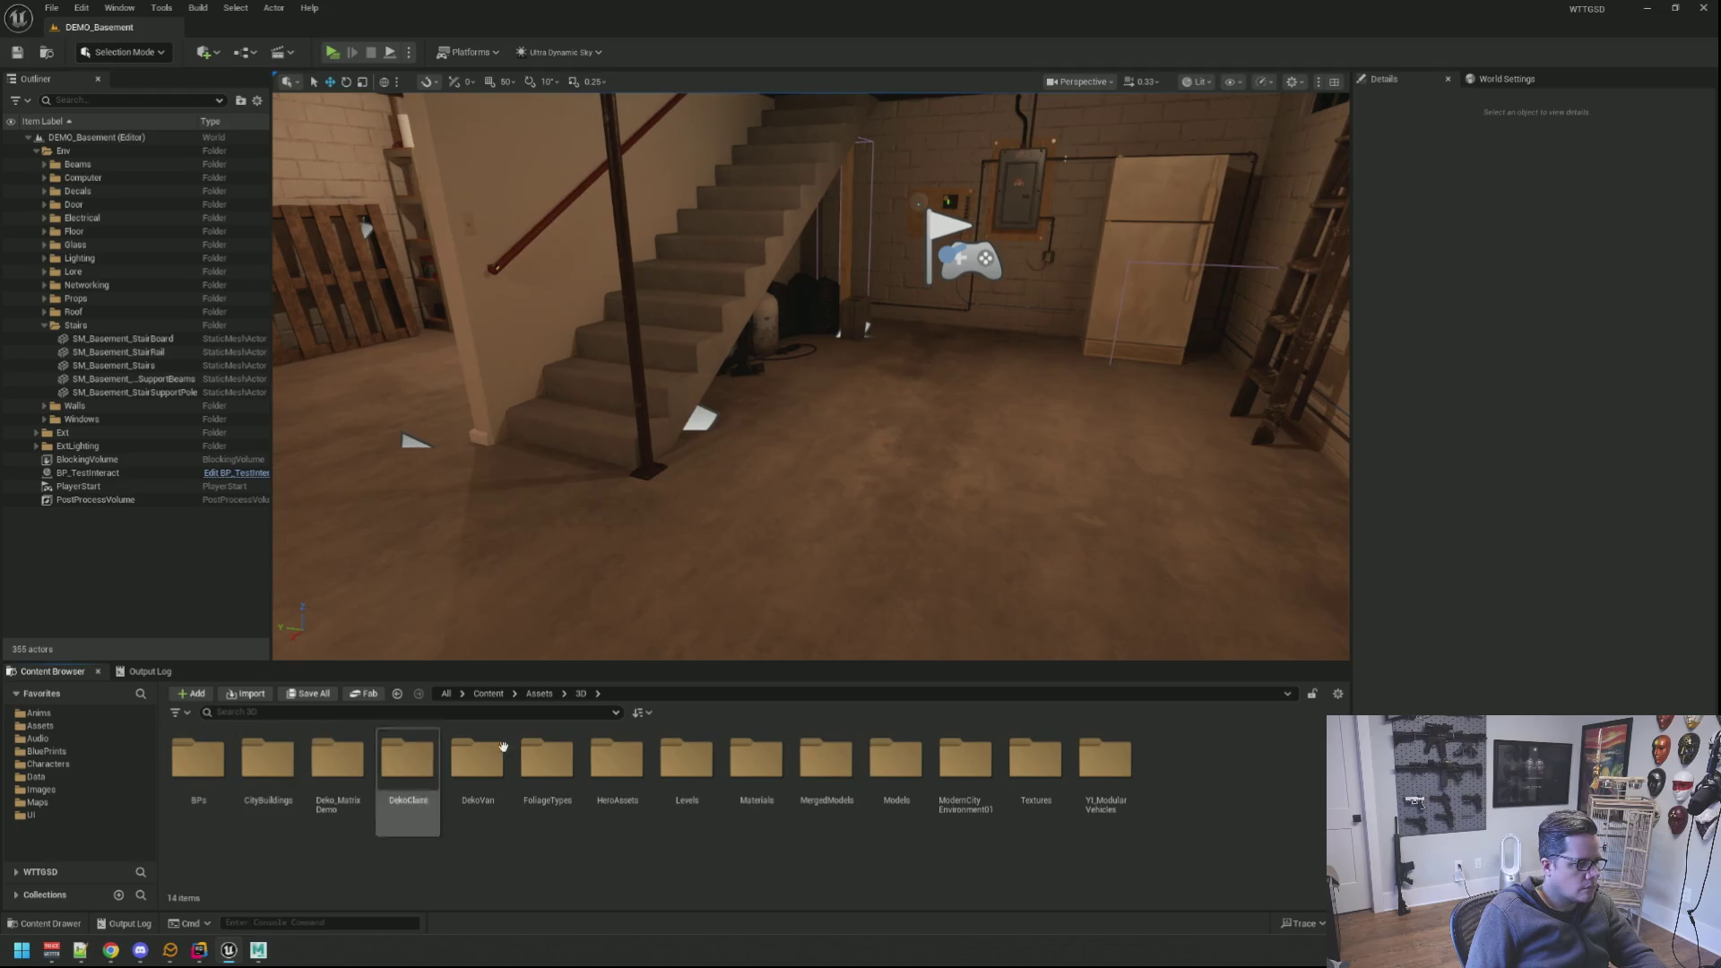
pyautogui.doubleClick(902, 756)
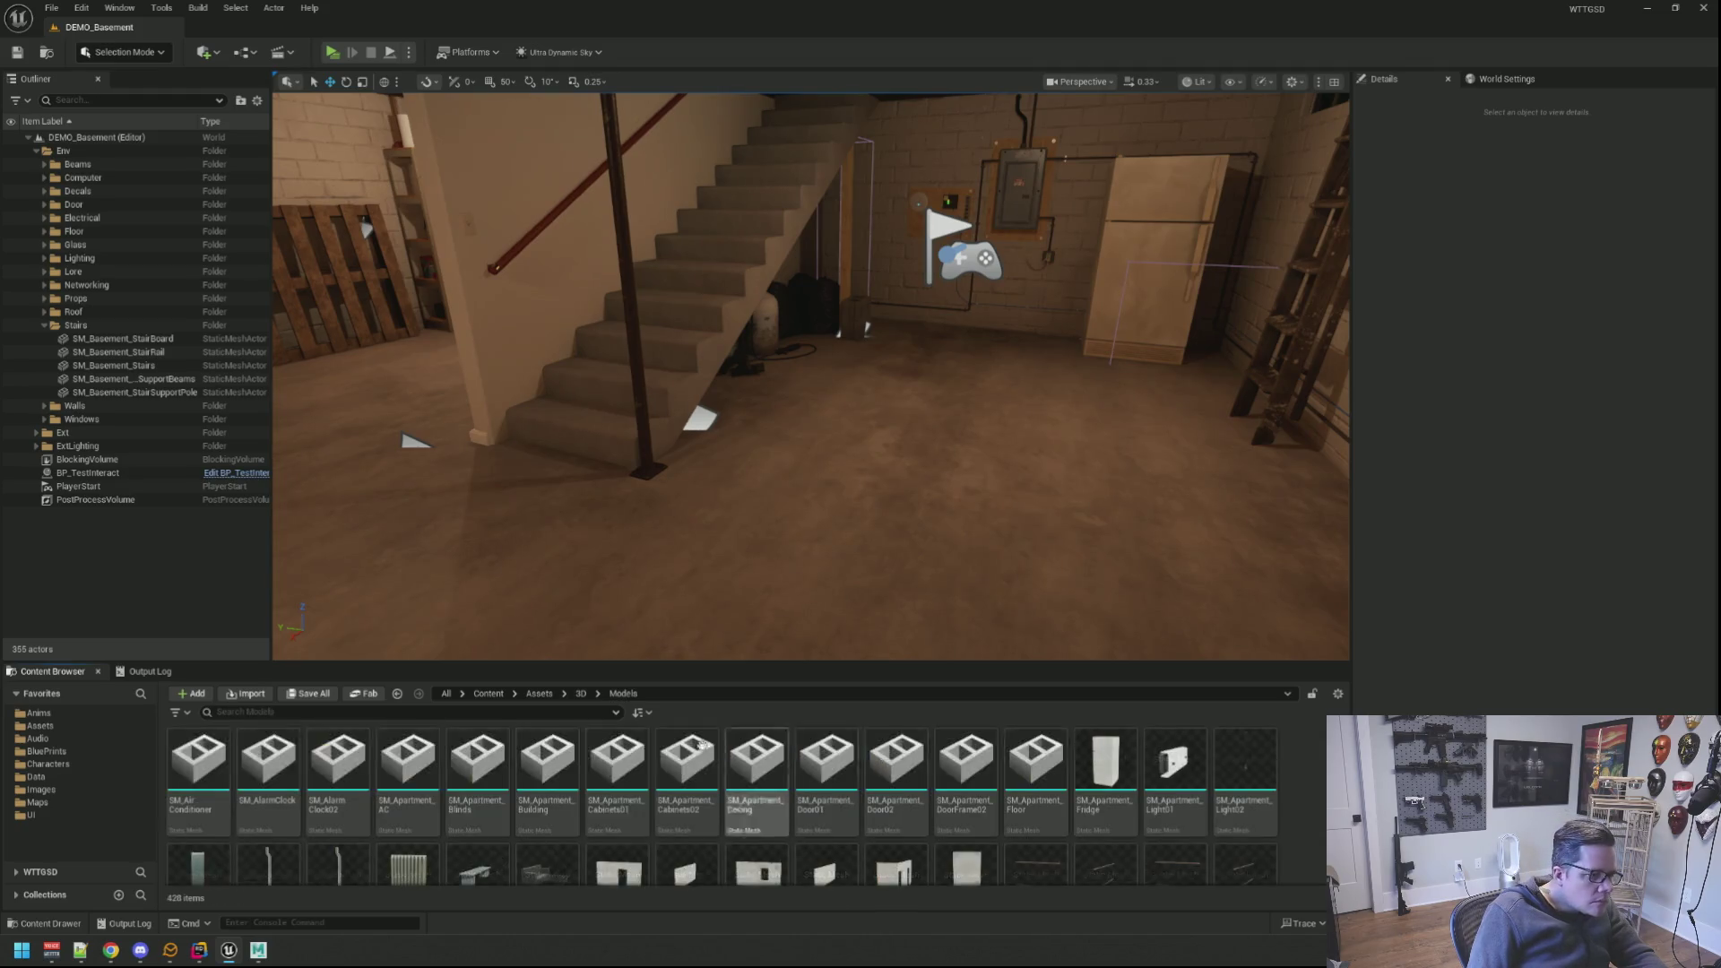
pyautogui.write('sm_stair')
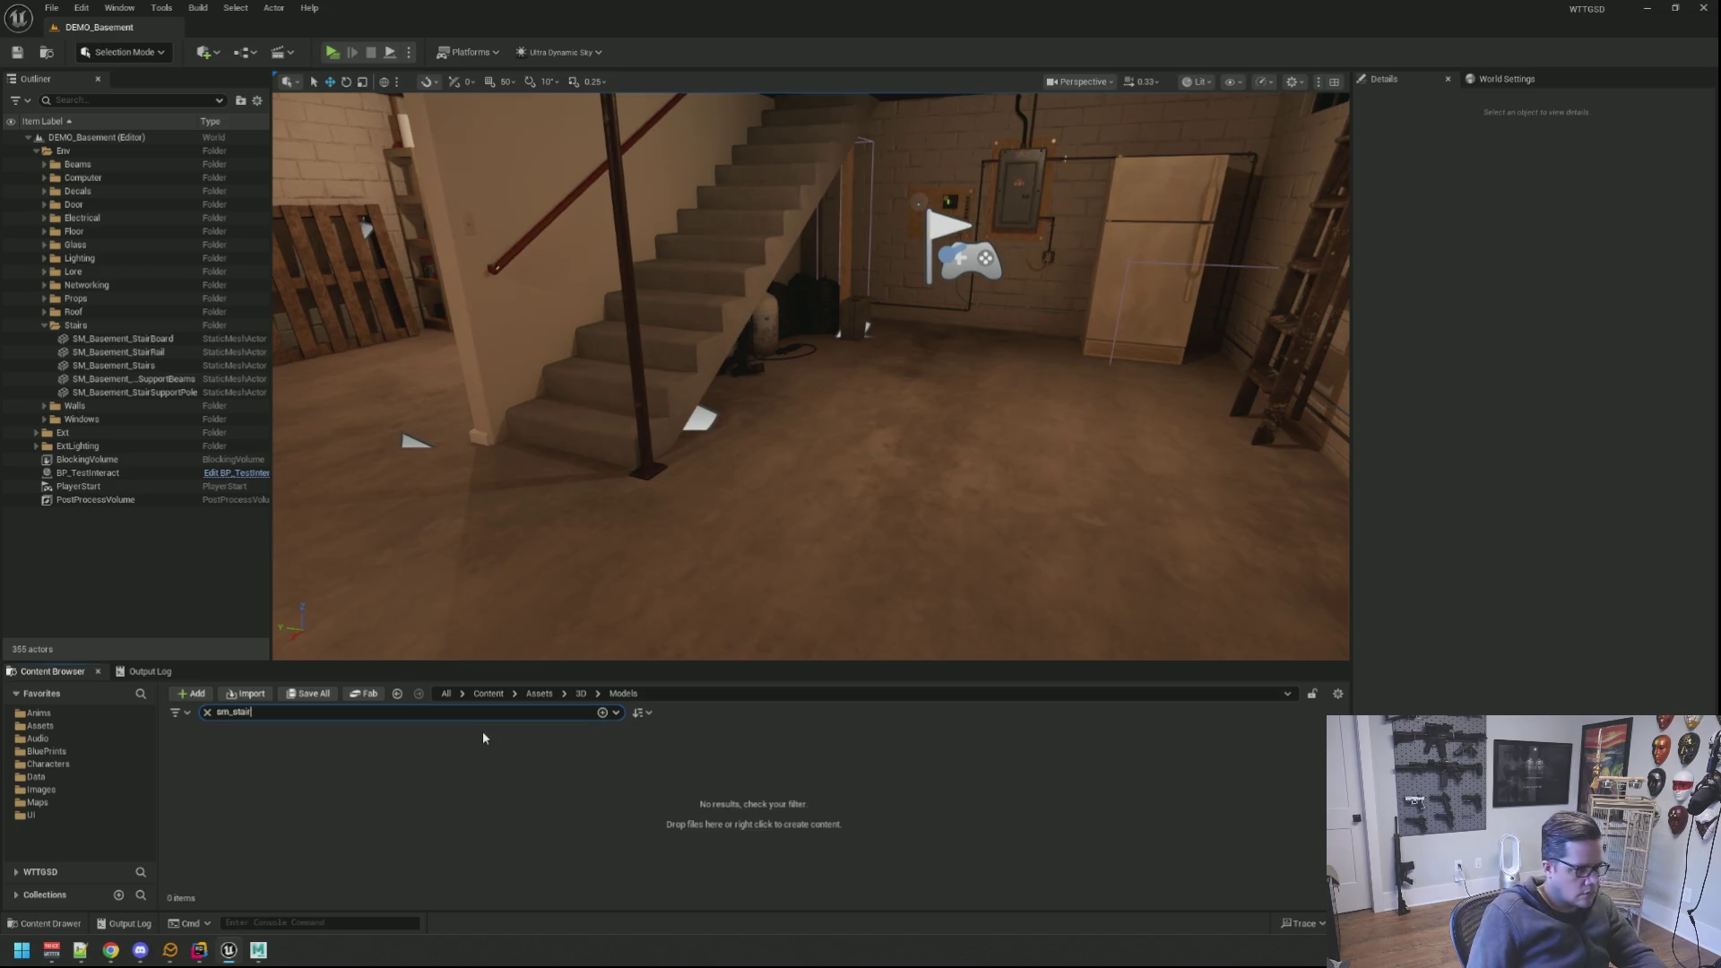
pyautogui.hotkey('ctrl', 'a')
pyautogui.write('stair')
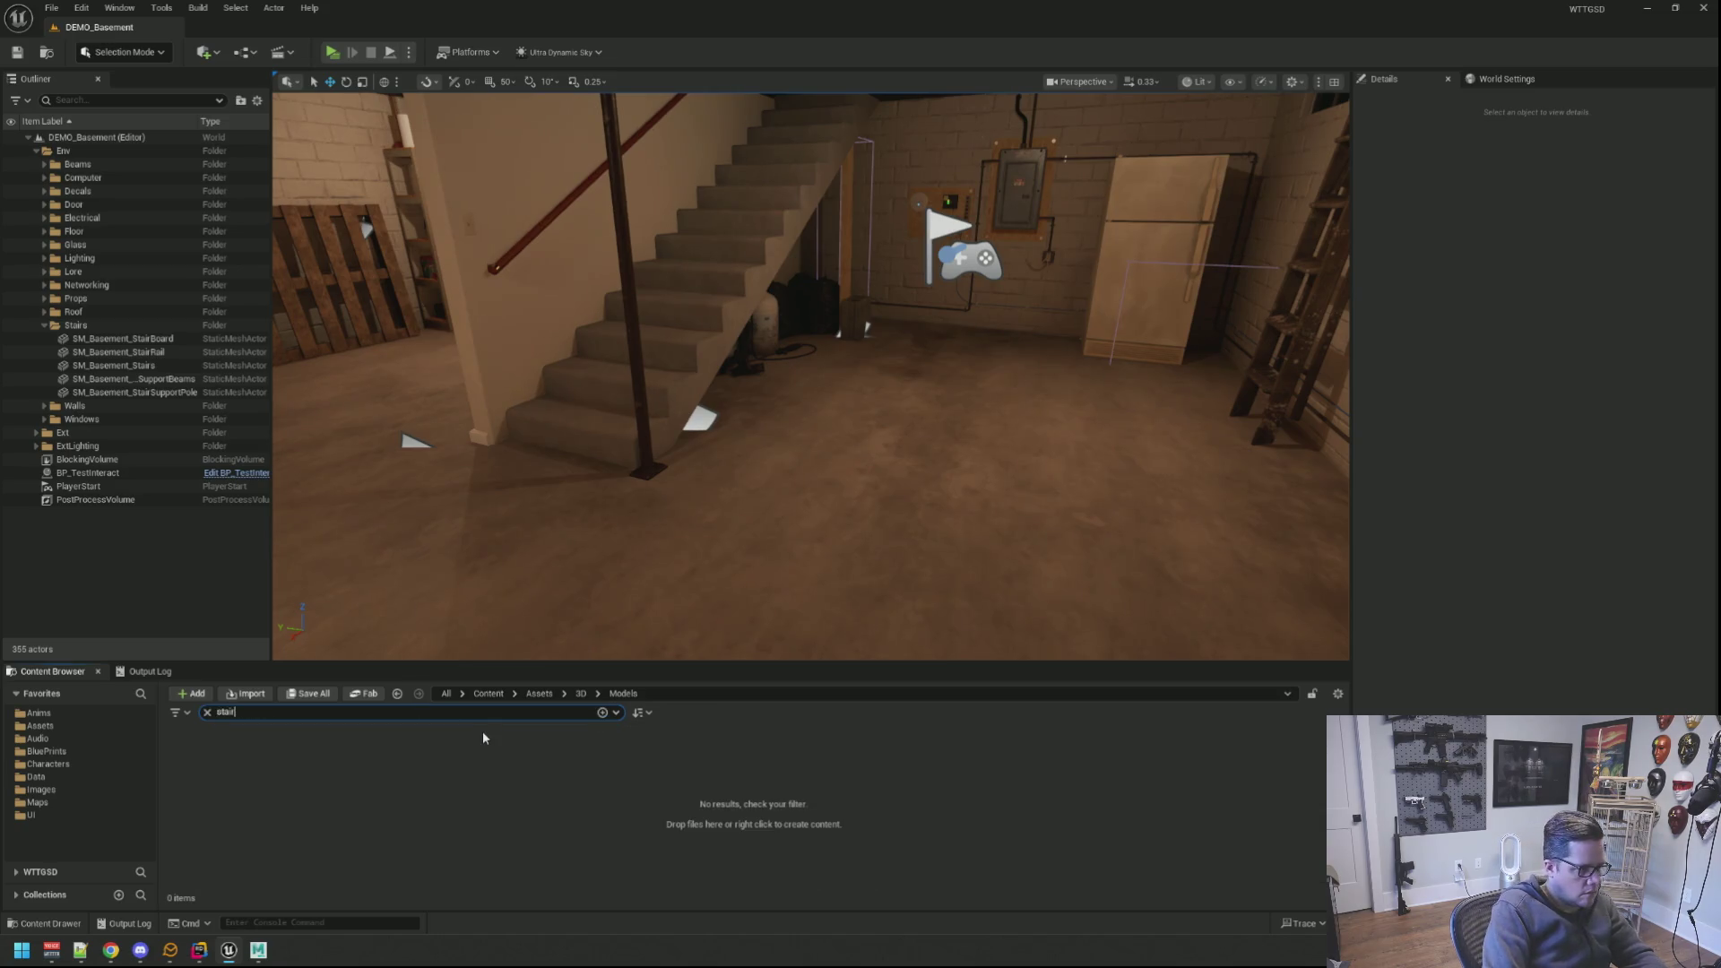
pyautogui.write('ramp')
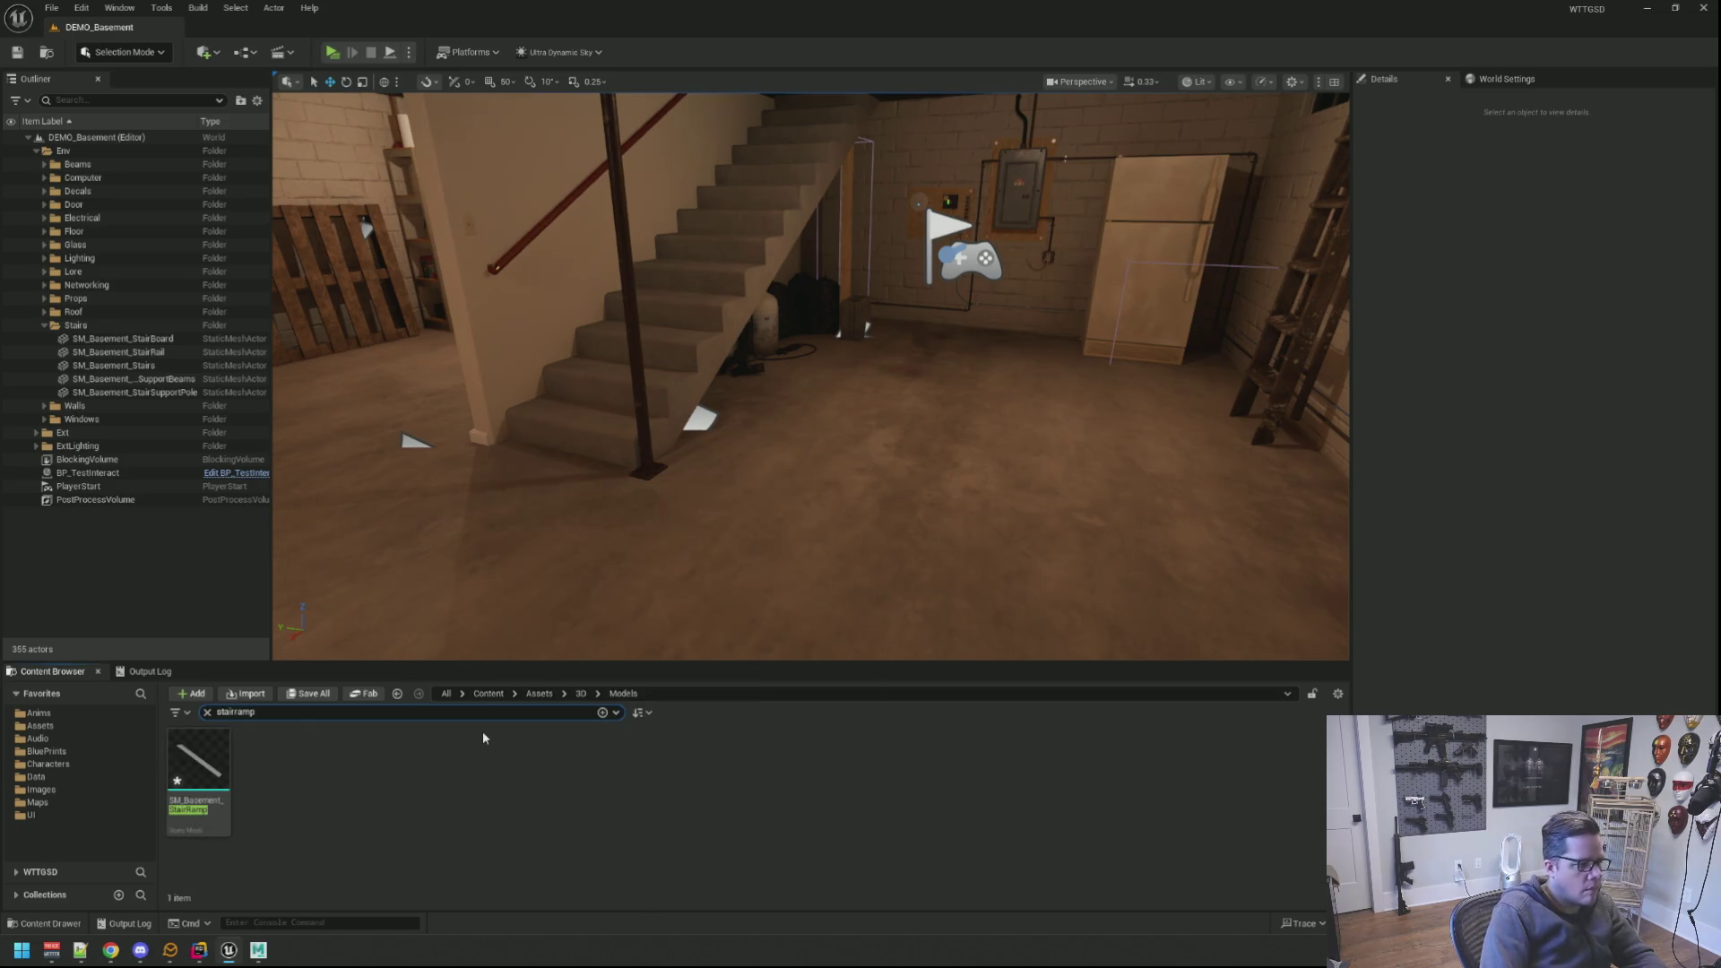
# Step: Place SM_Basement_StairRamp in the level at location 0,0,0 over the staircase and save
pyautogui.rightClick(228, 763)
pyautogui.moveTo(277, 307)
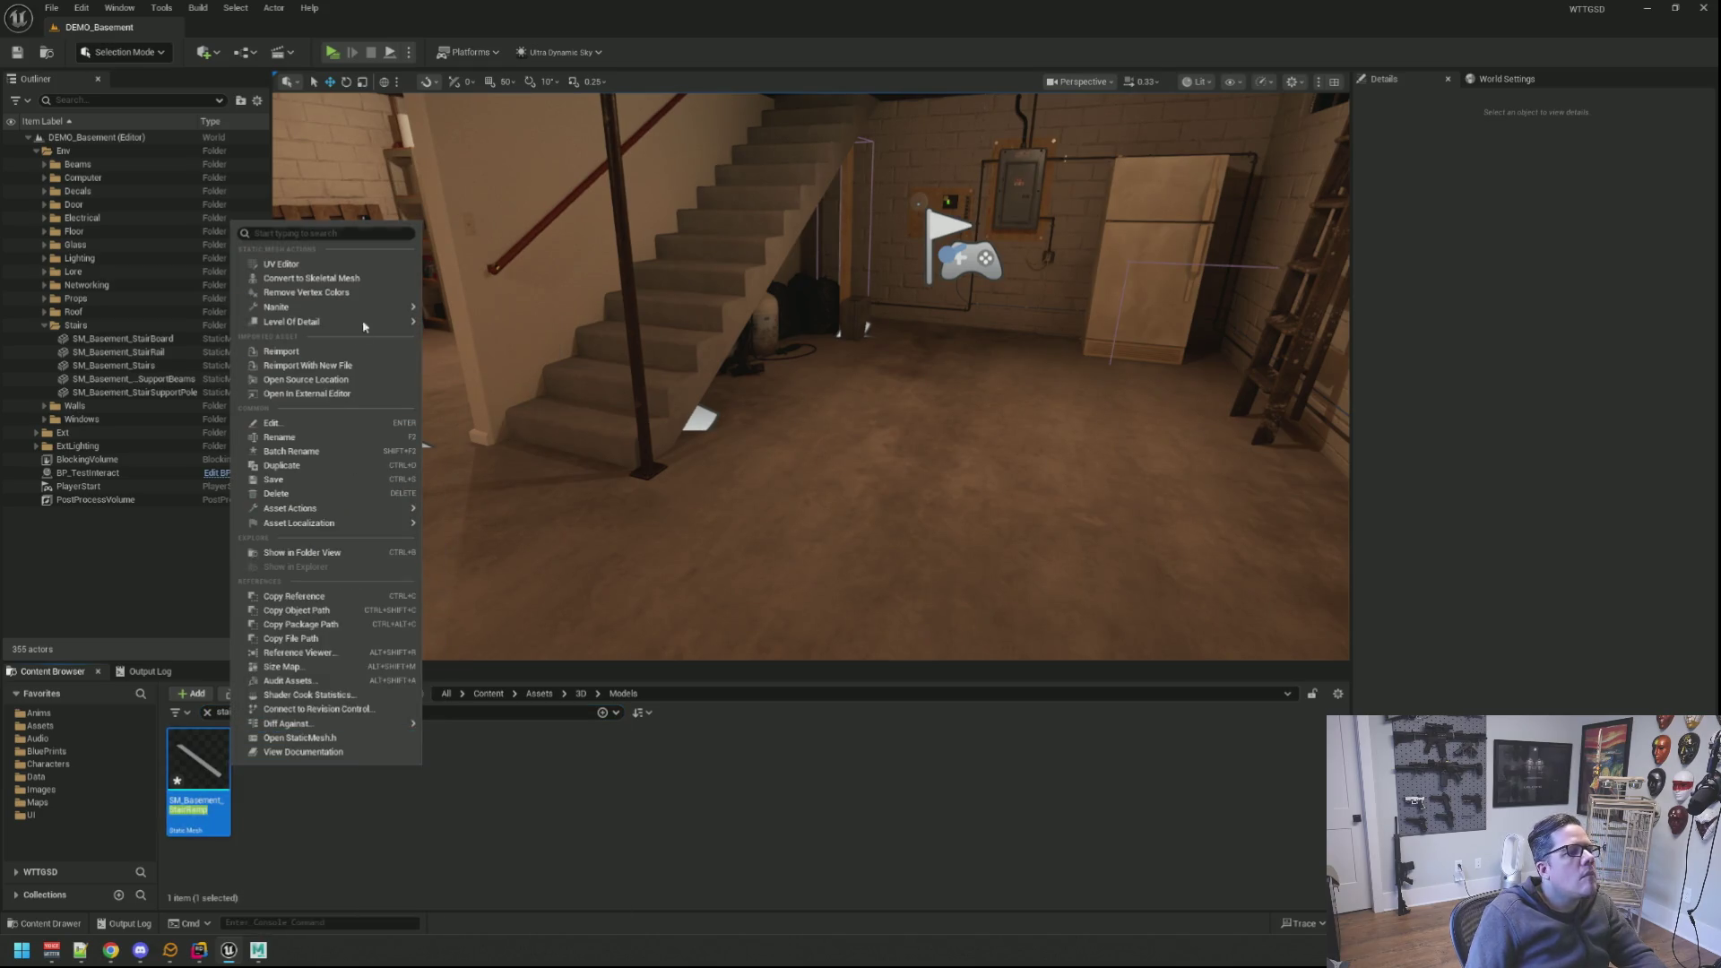
pyautogui.click(502, 354)
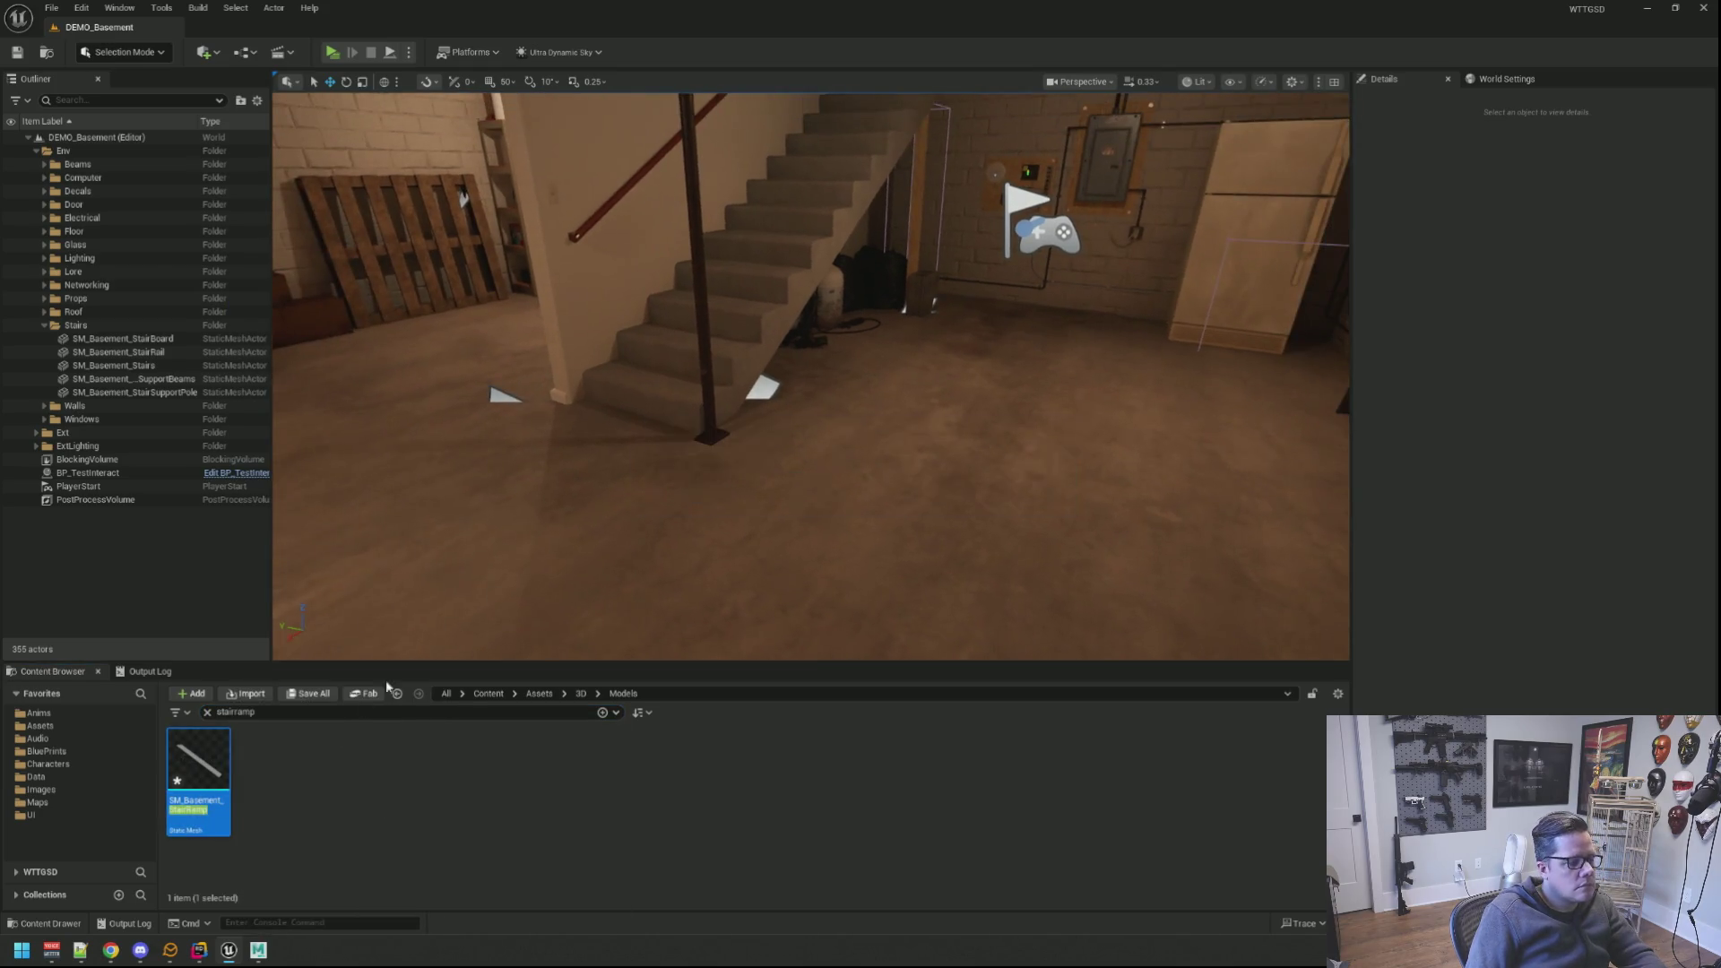
pyautogui.moveTo(198, 780)
pyautogui.mouseDown()
pyautogui.moveTo(841, 531)
pyautogui.moveTo(830, 550)
pyautogui.mouseUp()
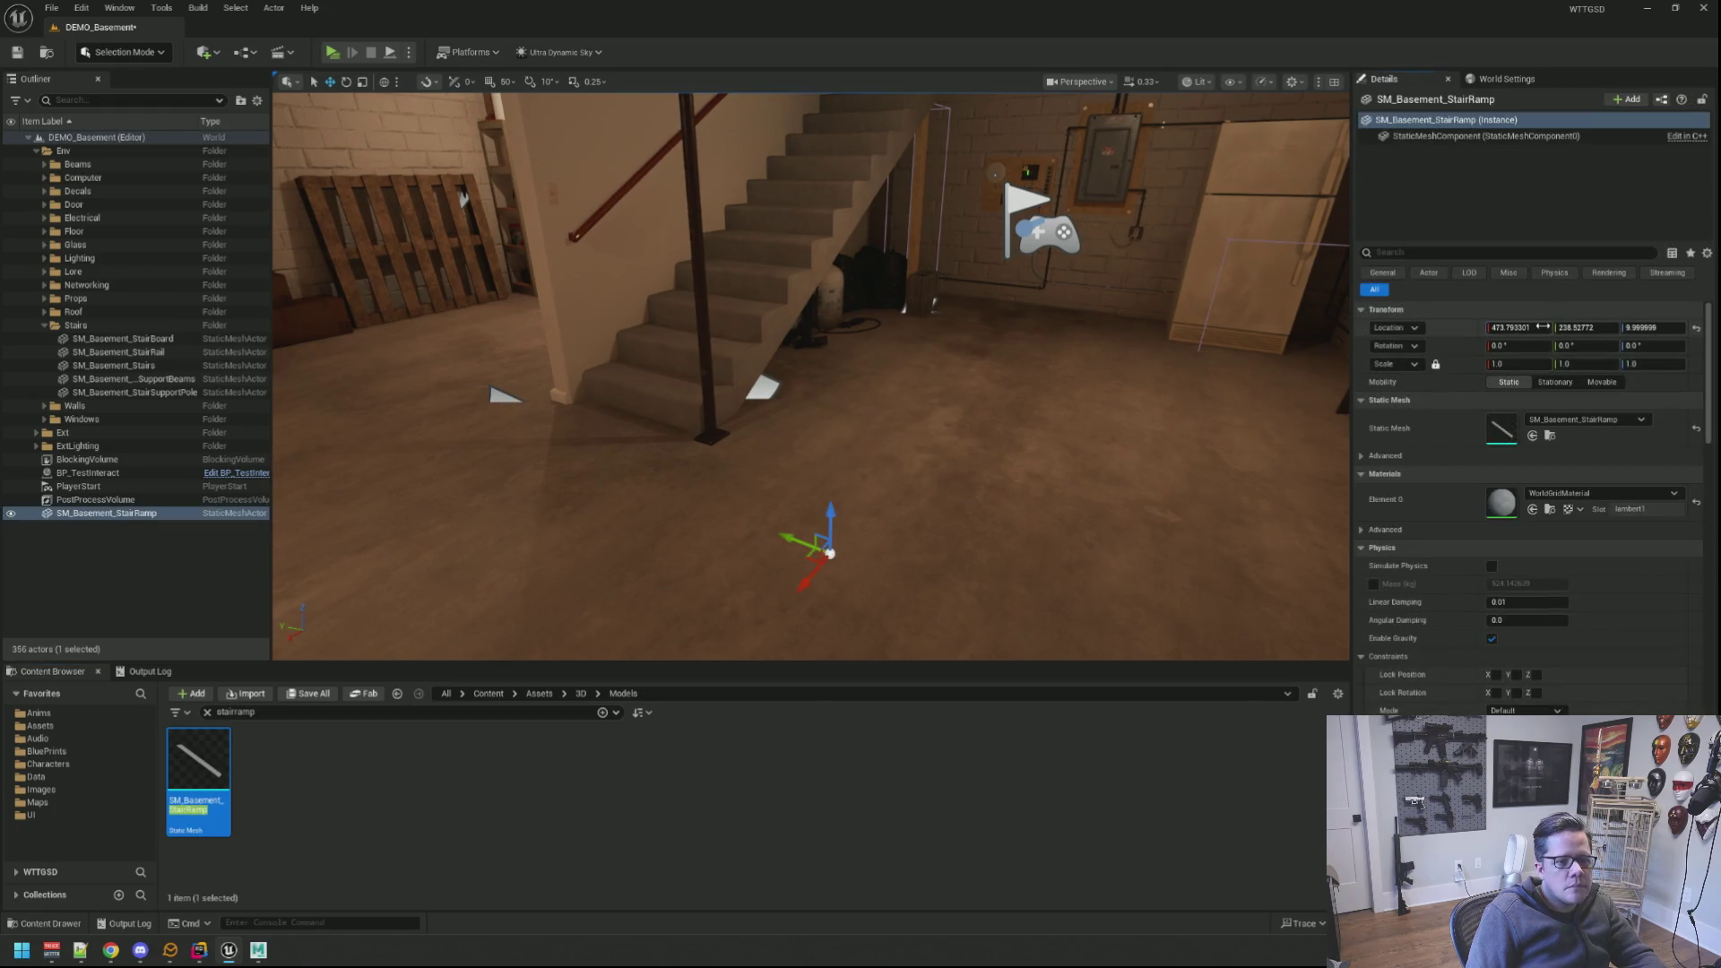
pyautogui.write('0')
pyautogui.press('Tab')
pyautogui.write('0')
pyautogui.press('Tab')
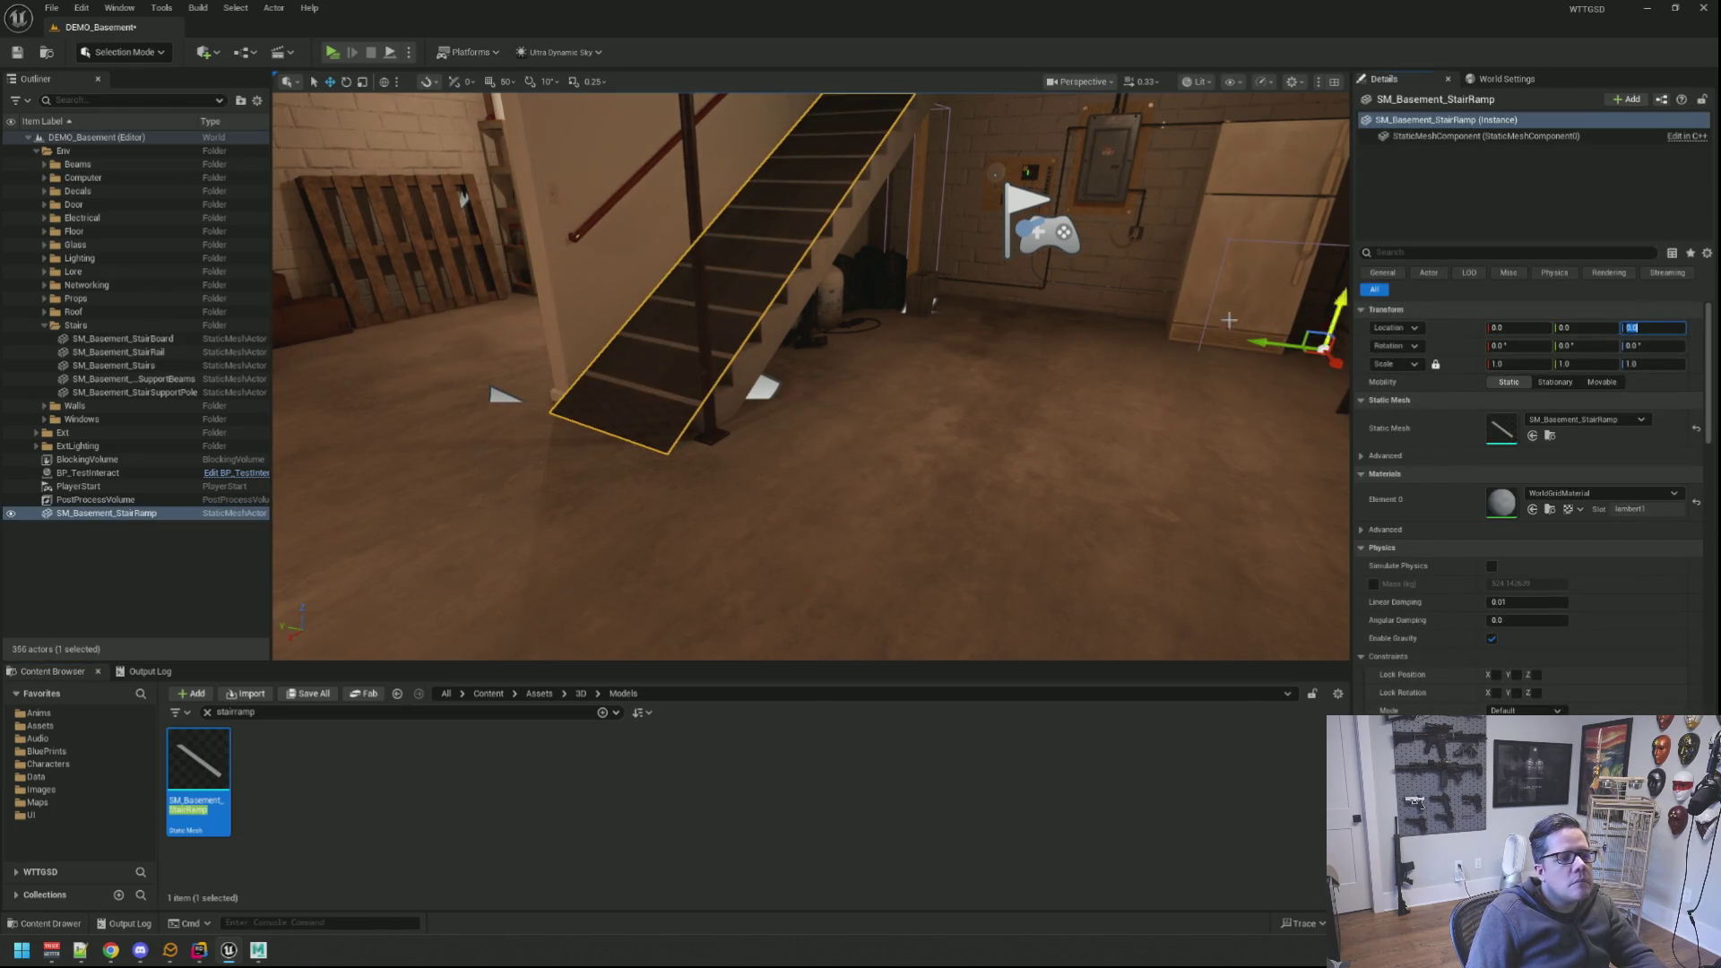
pyautogui.moveTo(1228, 320); pyautogui.dragTo(1067, 347)
pyautogui.moveTo(468, 235); pyautogui.dragTo(1166, 92)
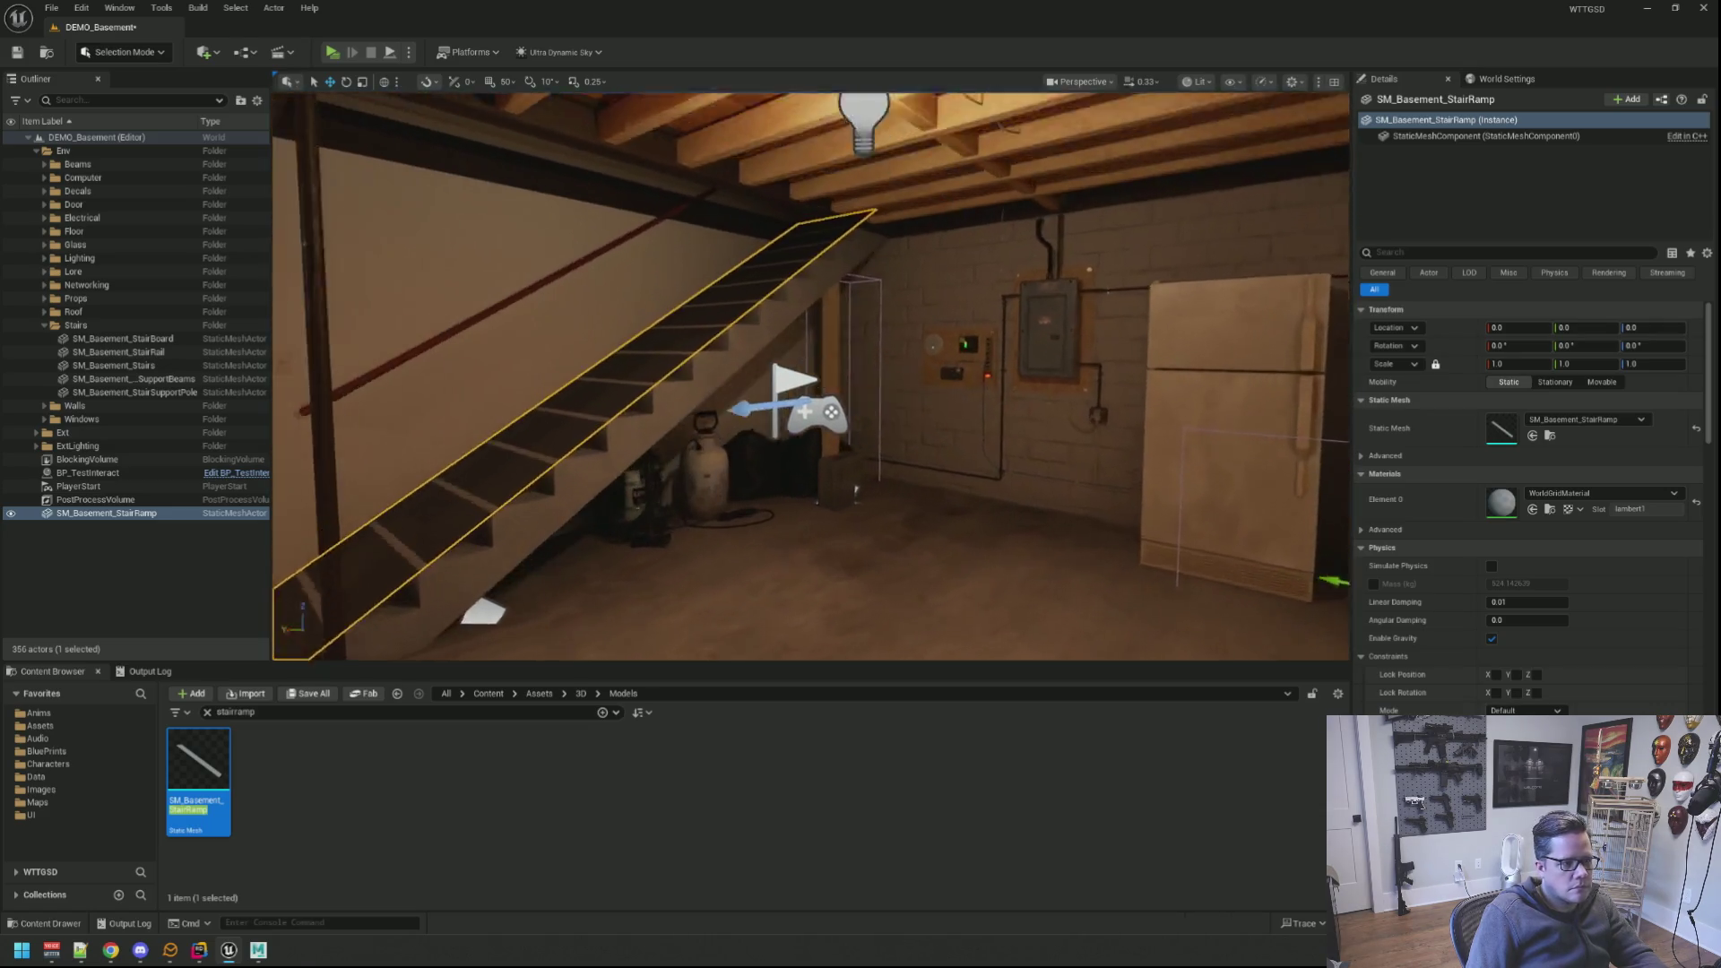
pyautogui.hotkey('ctrl', 's')
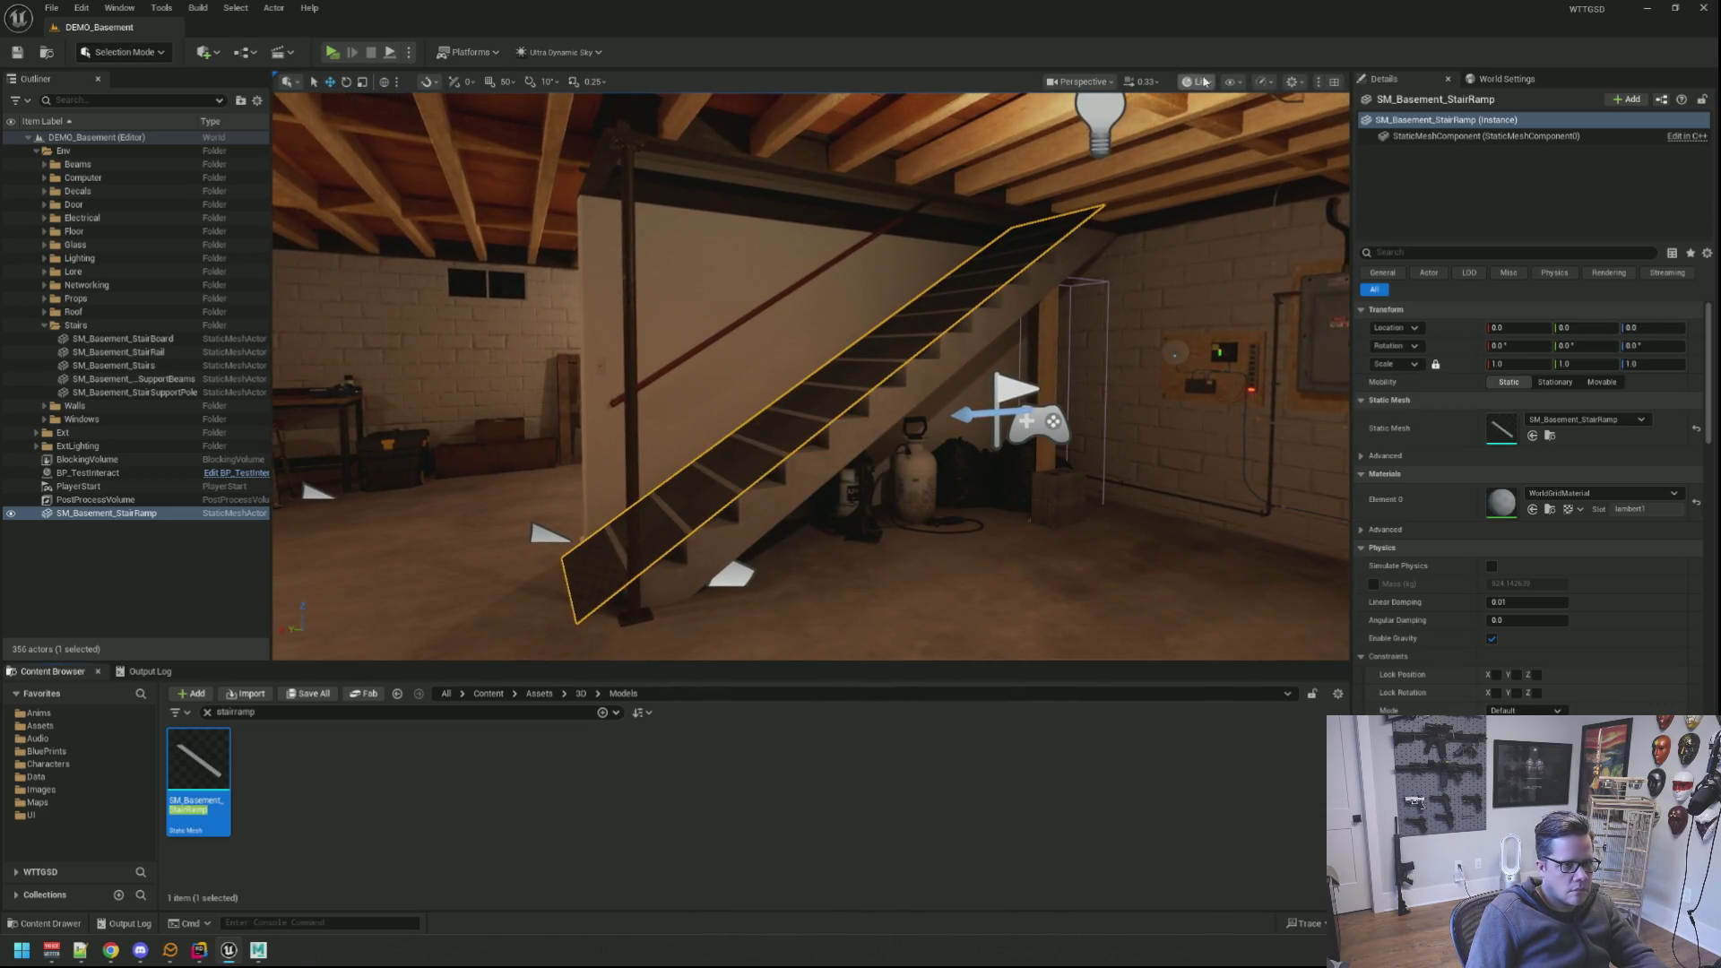
# Step: Check the ramp in Player Collision view mode, then return to the Lit view
pyautogui.click(1194, 81)
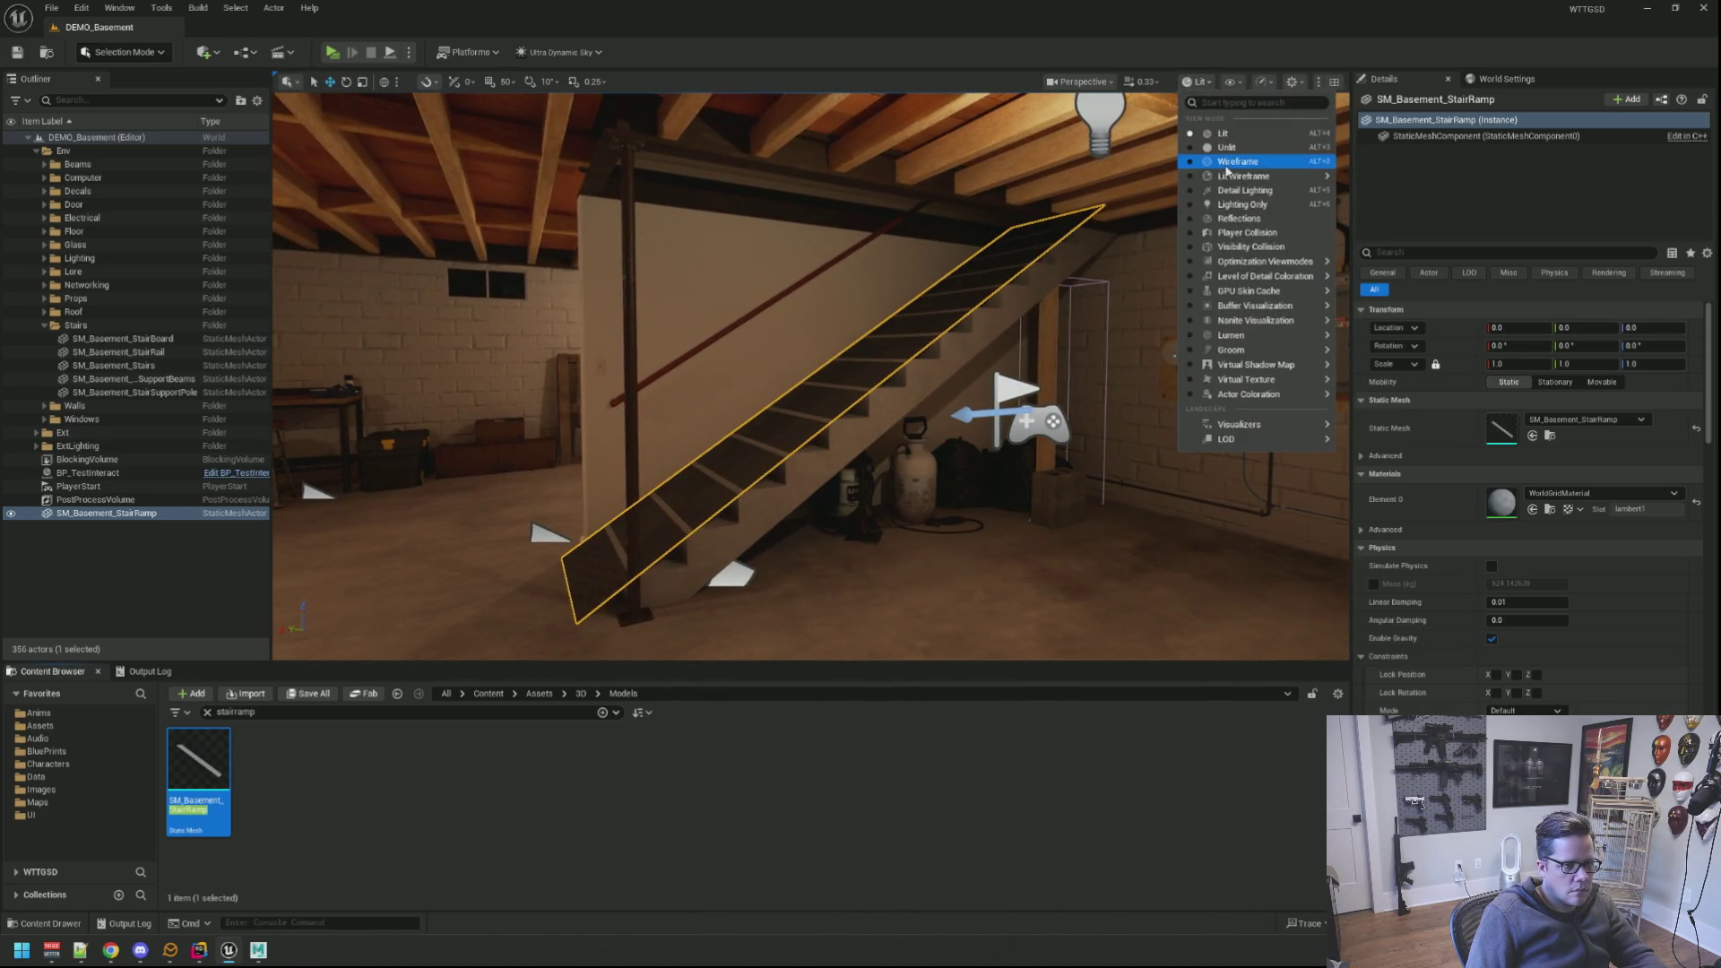
pyautogui.click(1246, 234)
pyautogui.moveTo(1211, 192); pyautogui.dragTo(1210, 171)
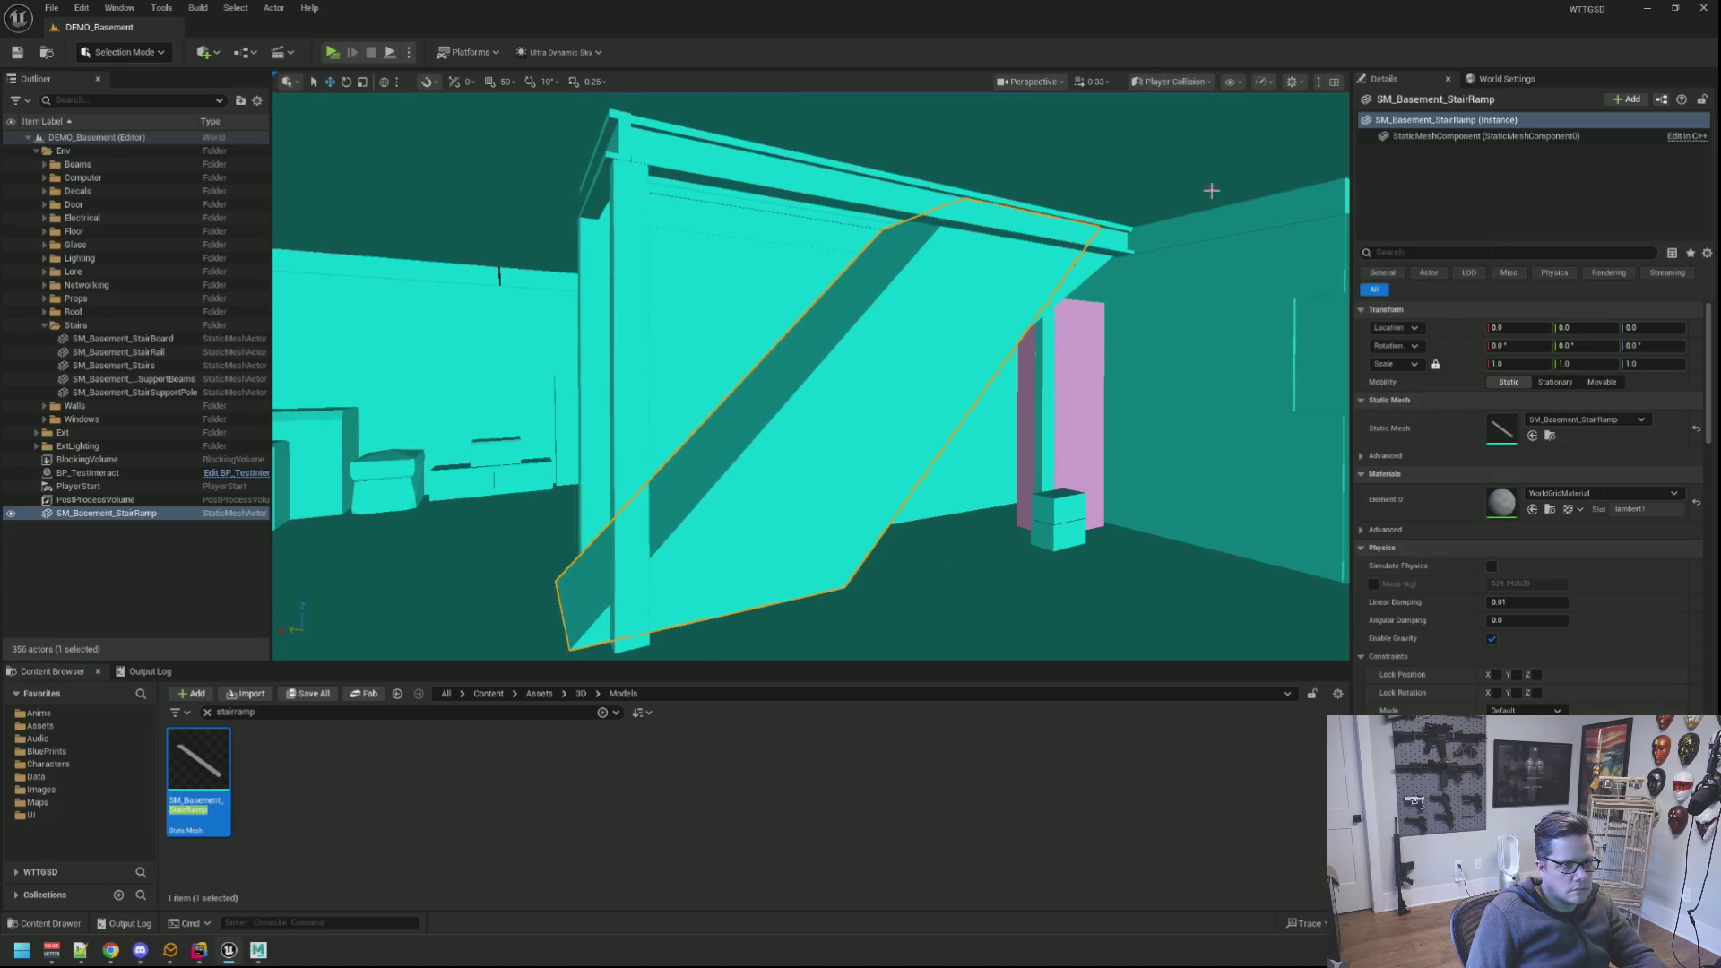
pyautogui.click(1190, 85)
pyautogui.click(1183, 140)
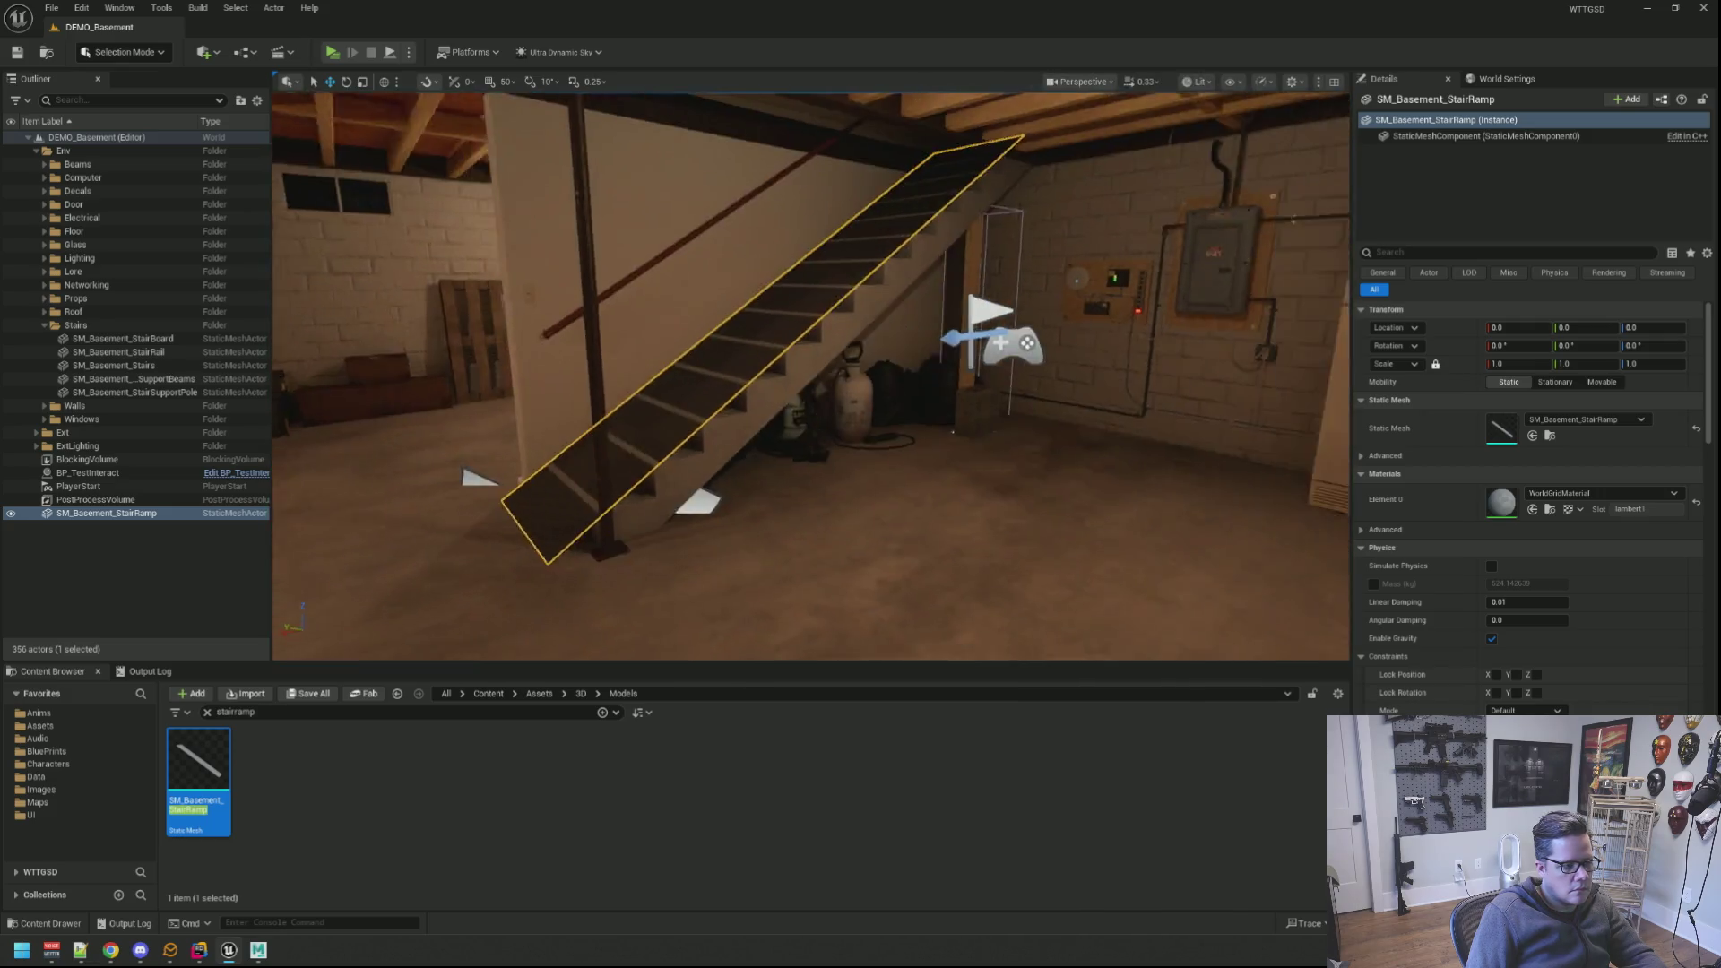
pyautogui.moveTo(835, 444); pyautogui.dragTo(824, 446)
# Step: Set the stair ramp mesh's Collision Complexity to Use Complex Collision As Simple and close the editor
pyautogui.doubleClick(197, 773)
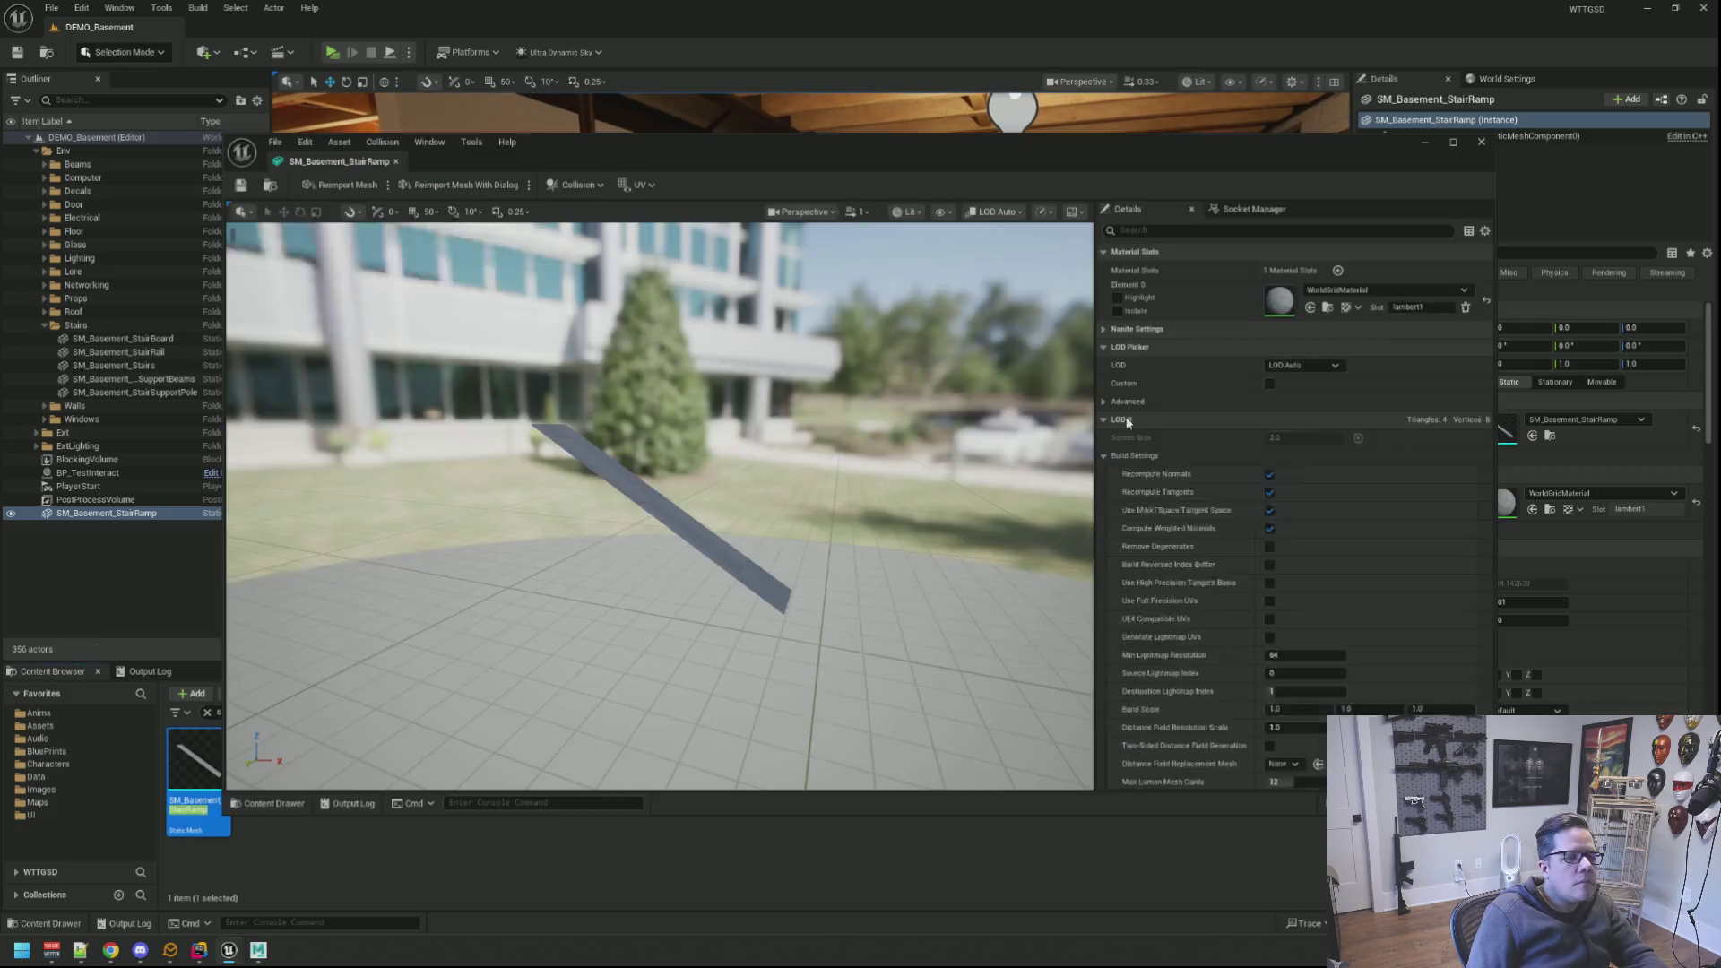
pyautogui.scroll(-5, 1292, 472)
pyautogui.scroll(-3, 1327, 508)
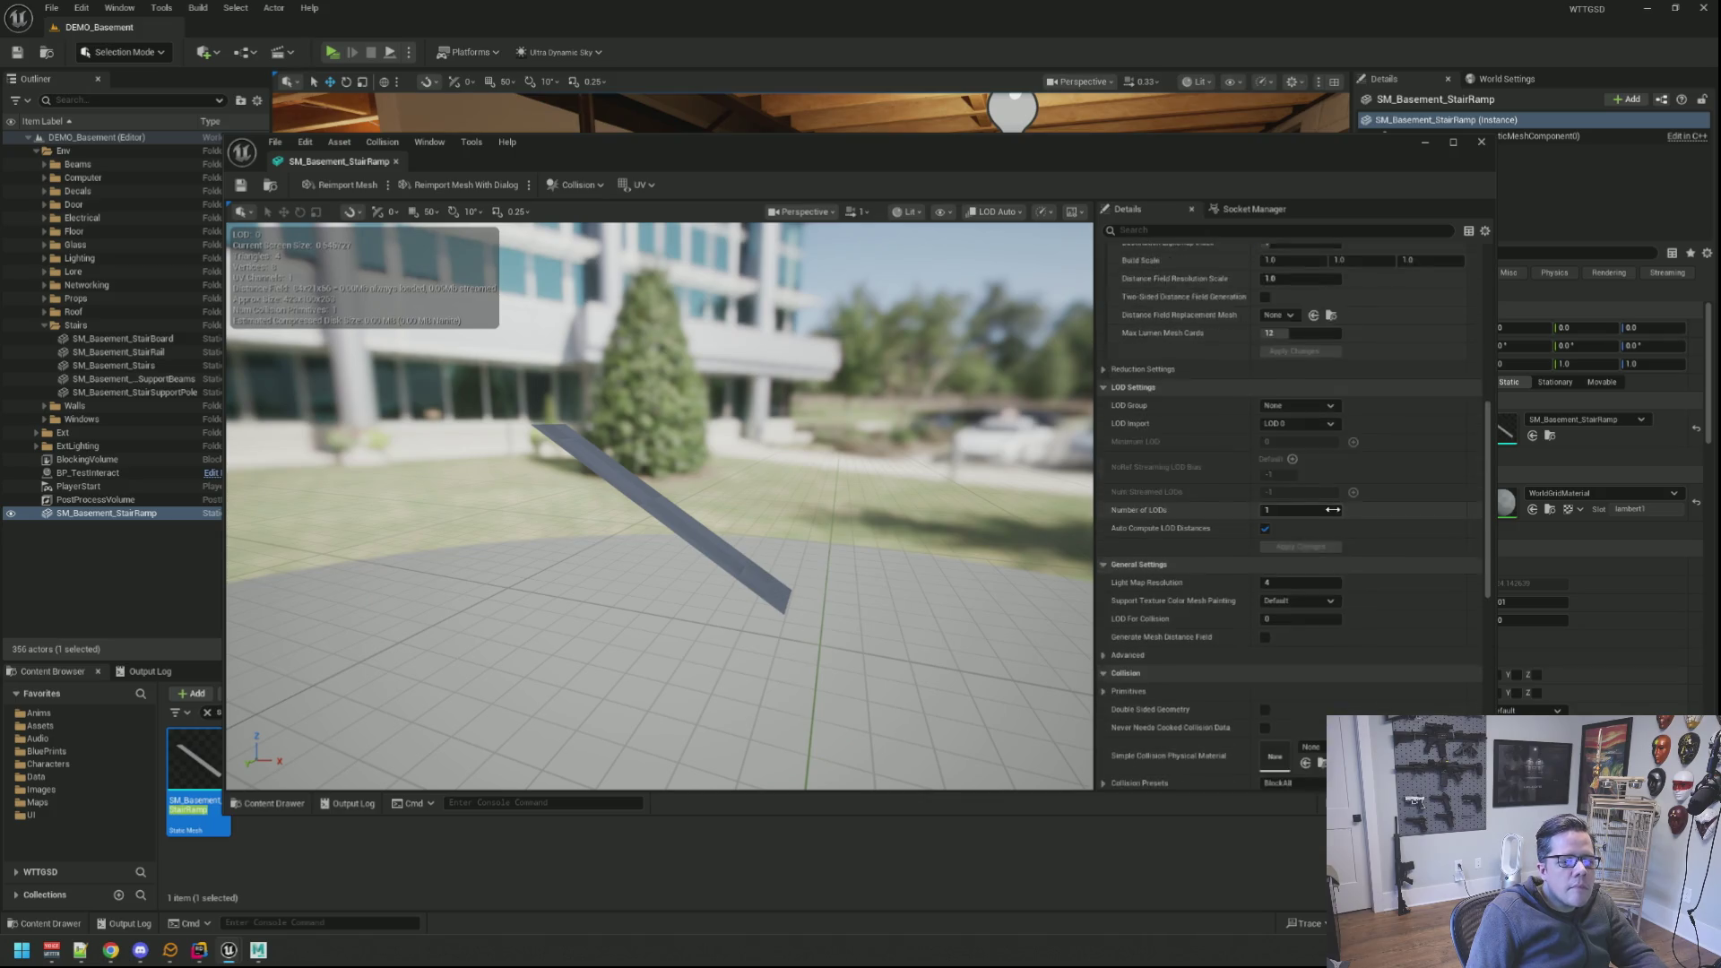
pyautogui.scroll(-3, 1343, 514)
pyautogui.click(1298, 609)
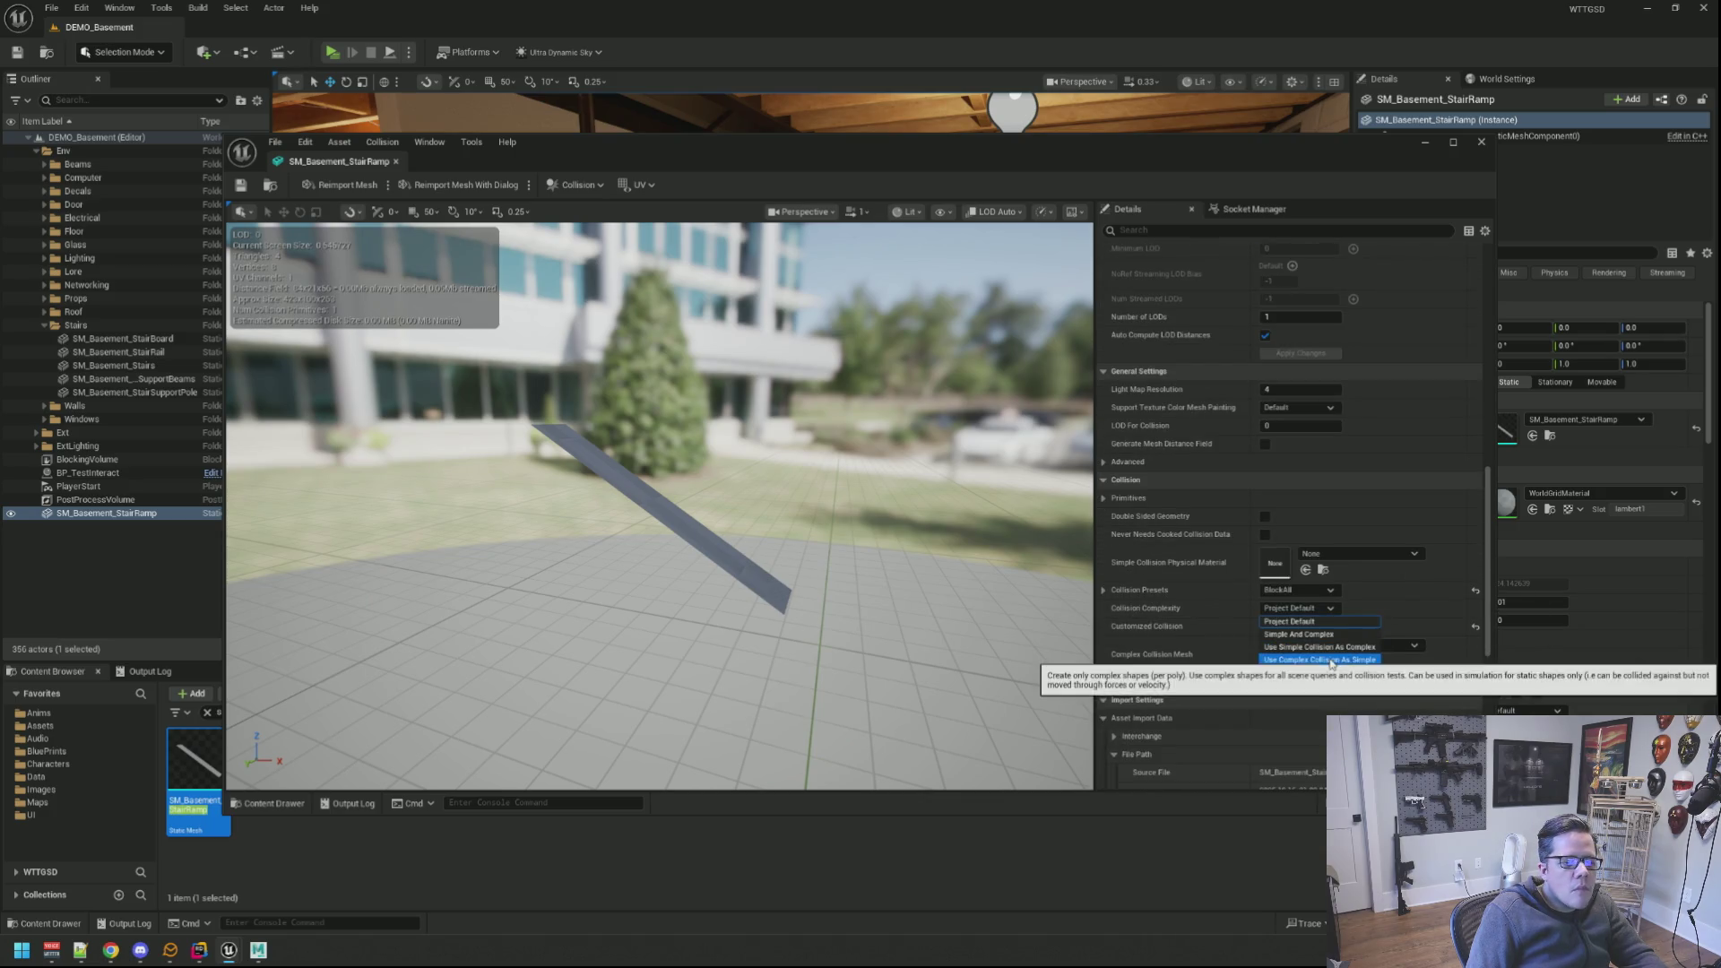
pyautogui.click(1326, 659)
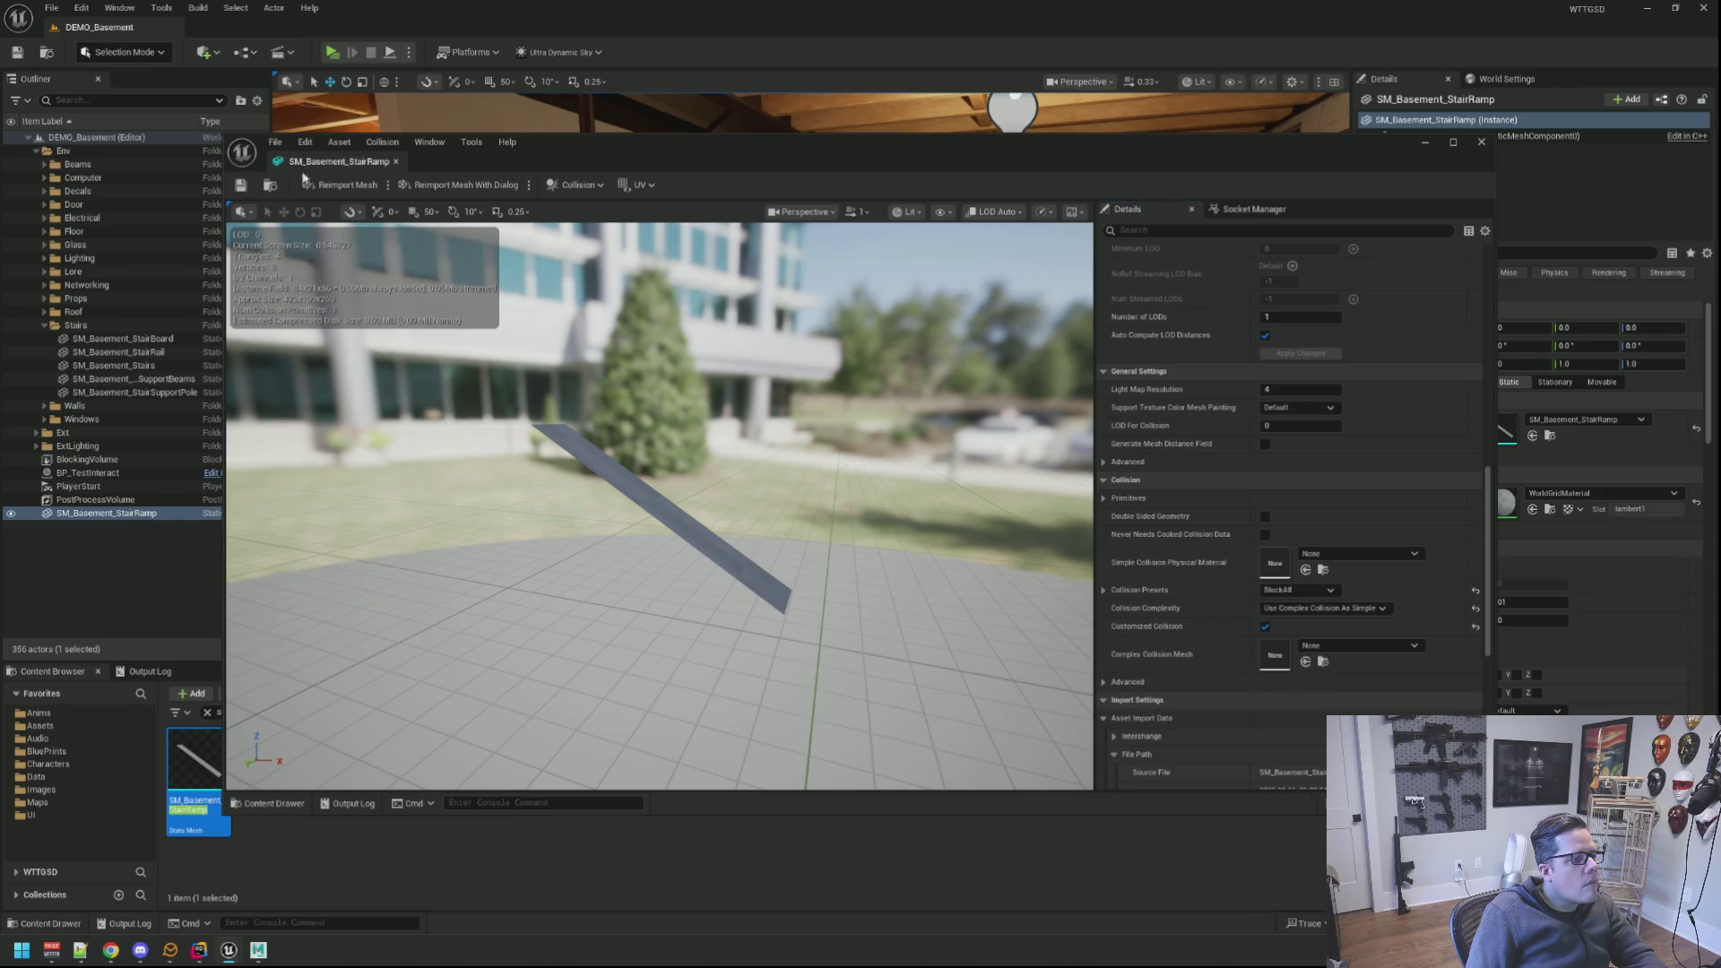
pyautogui.press('f')
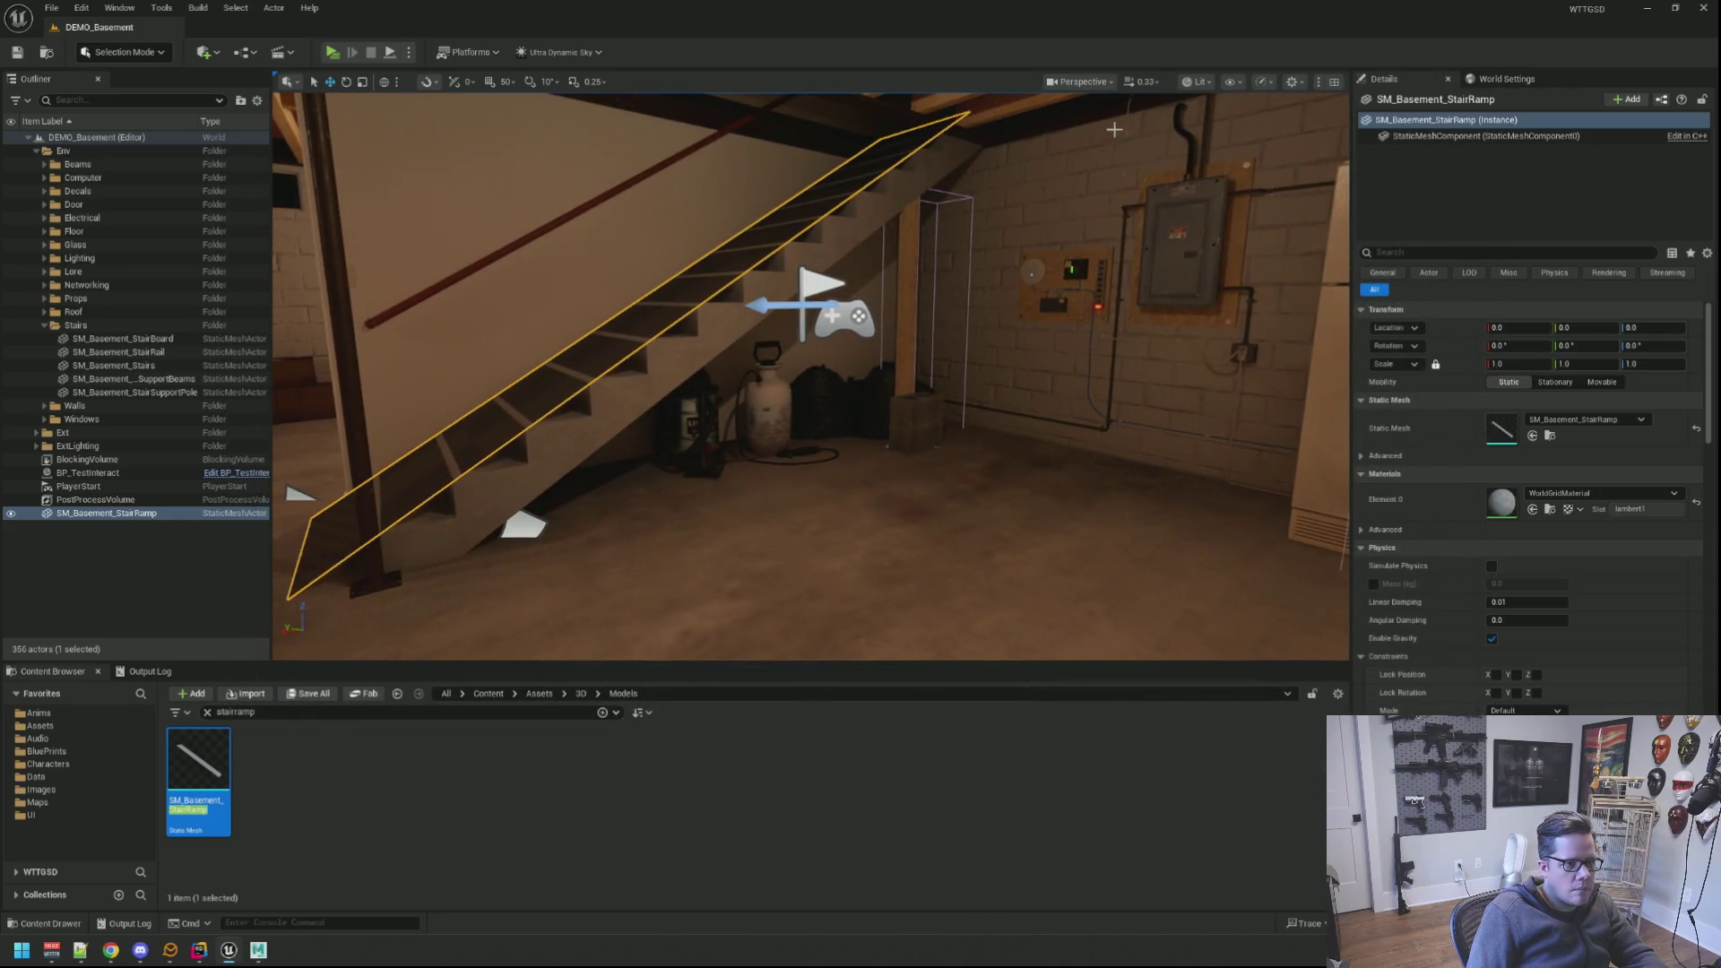
pyautogui.click(1190, 82)
pyautogui.moveTo(1232, 335)
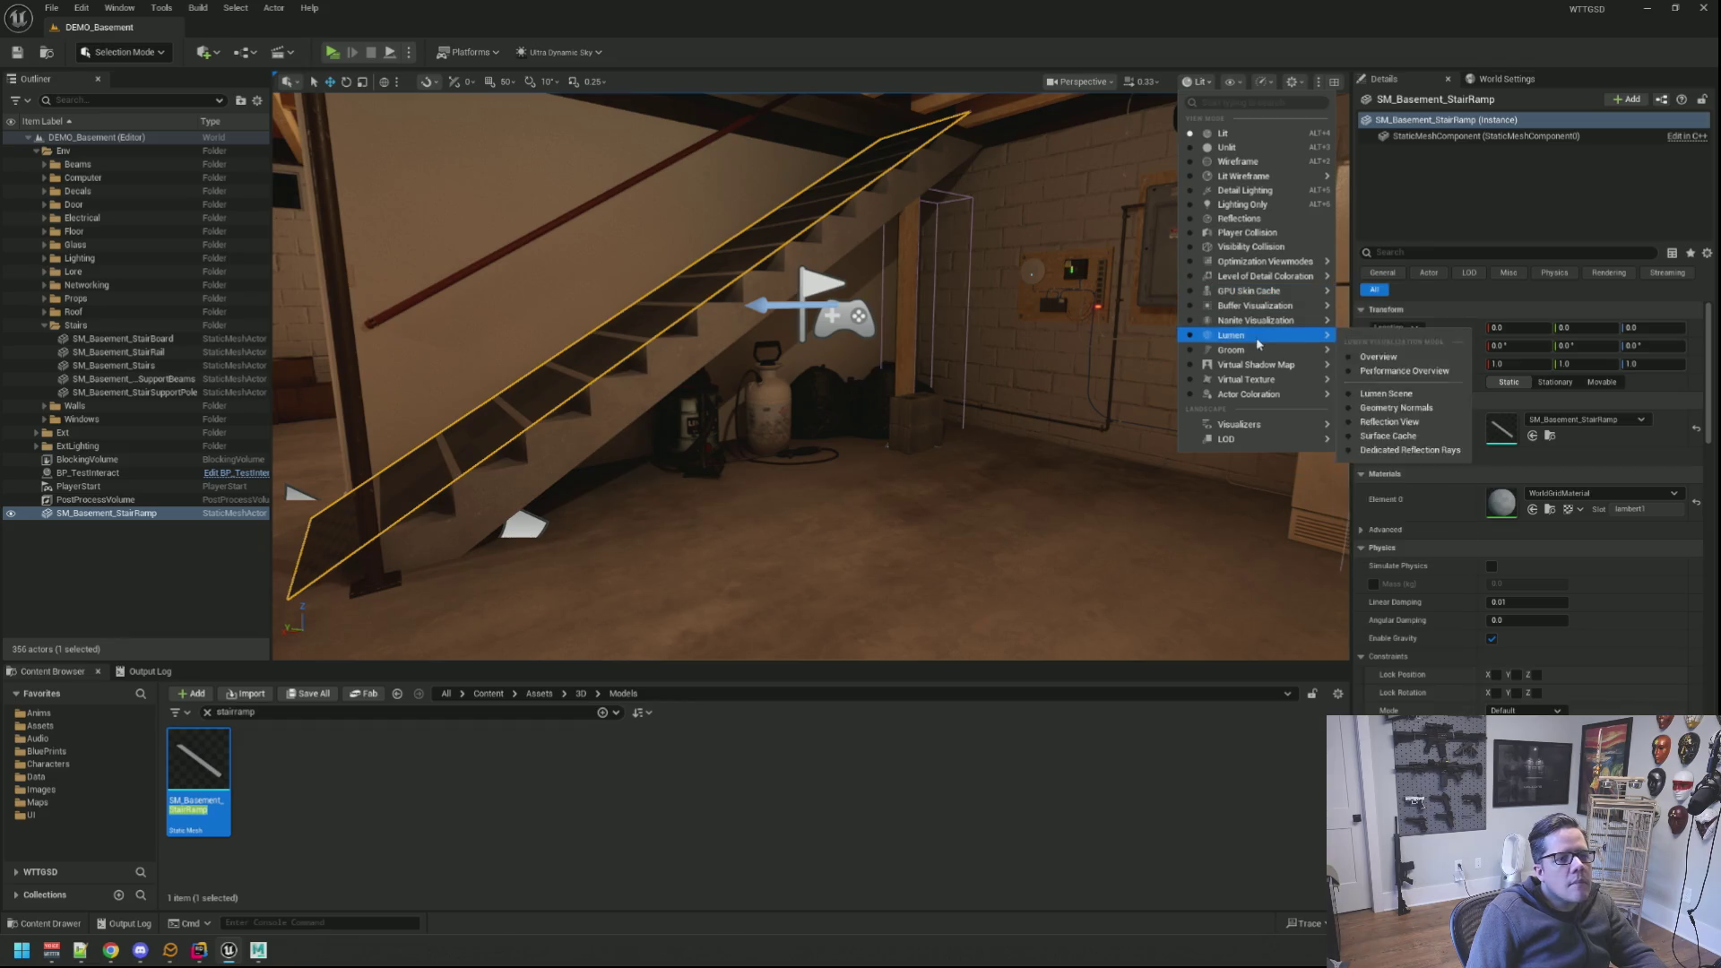
pyautogui.click(1249, 233)
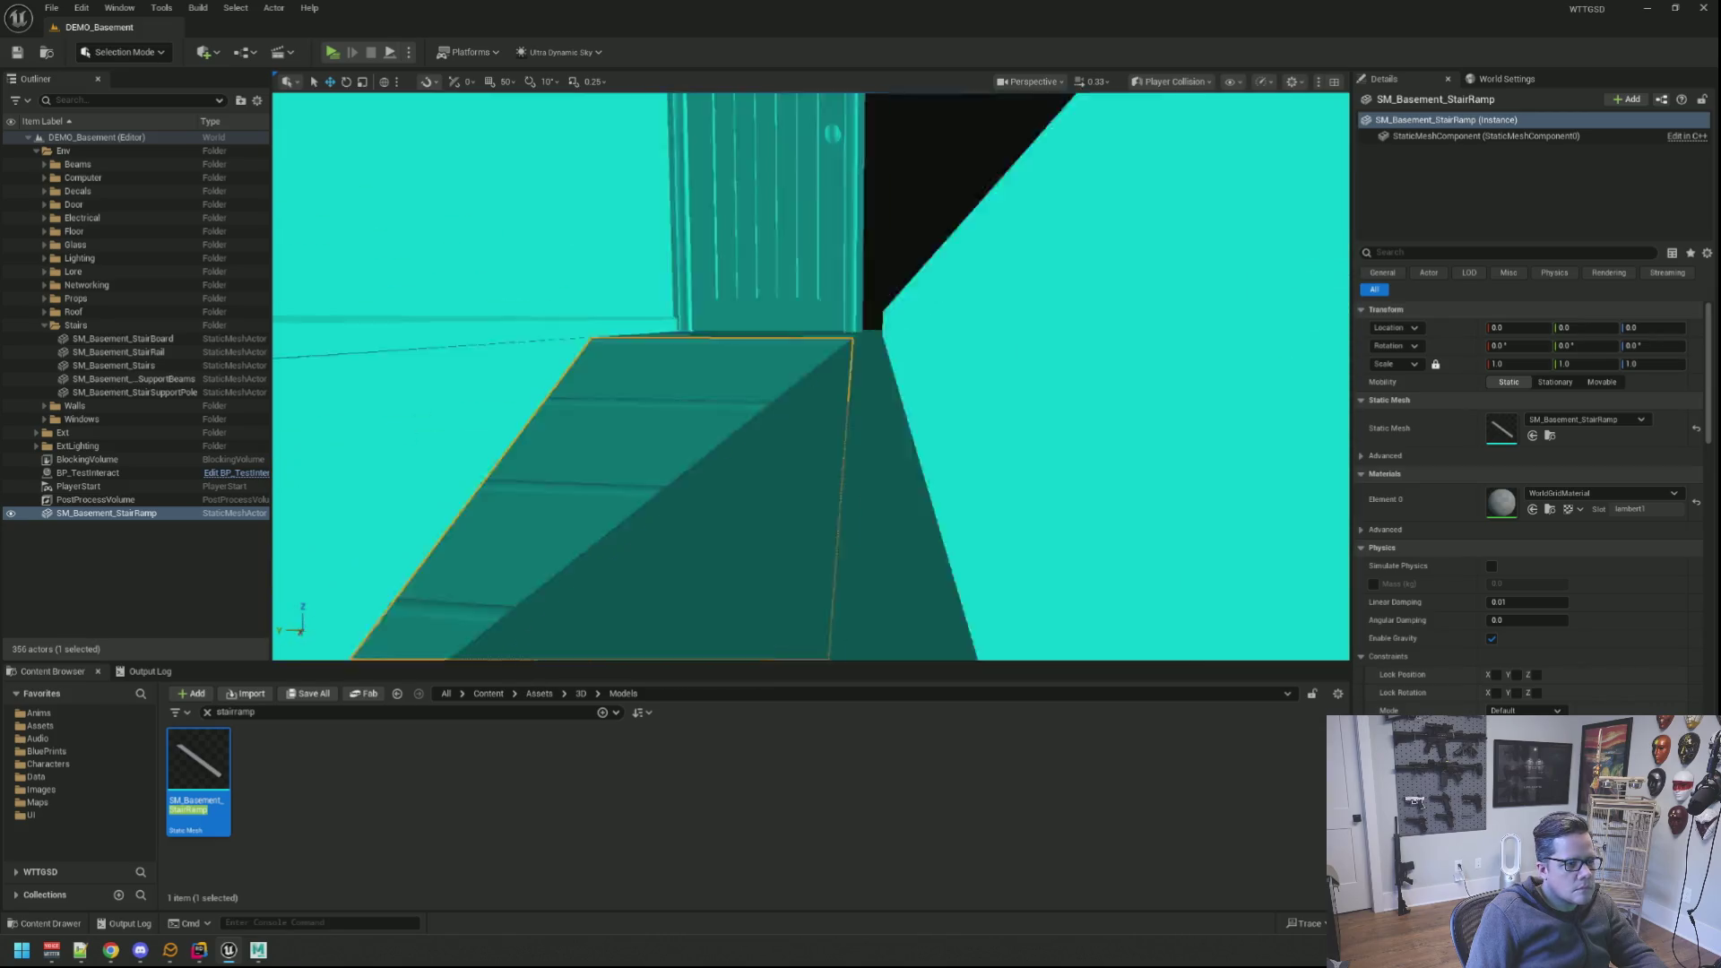
pyautogui.moveTo(811, 377)
pyautogui.mouseDown()
pyautogui.moveTo(861, 404)
pyautogui.moveTo(807, 376)
pyautogui.moveTo(708, 126)
pyautogui.mouseUp()
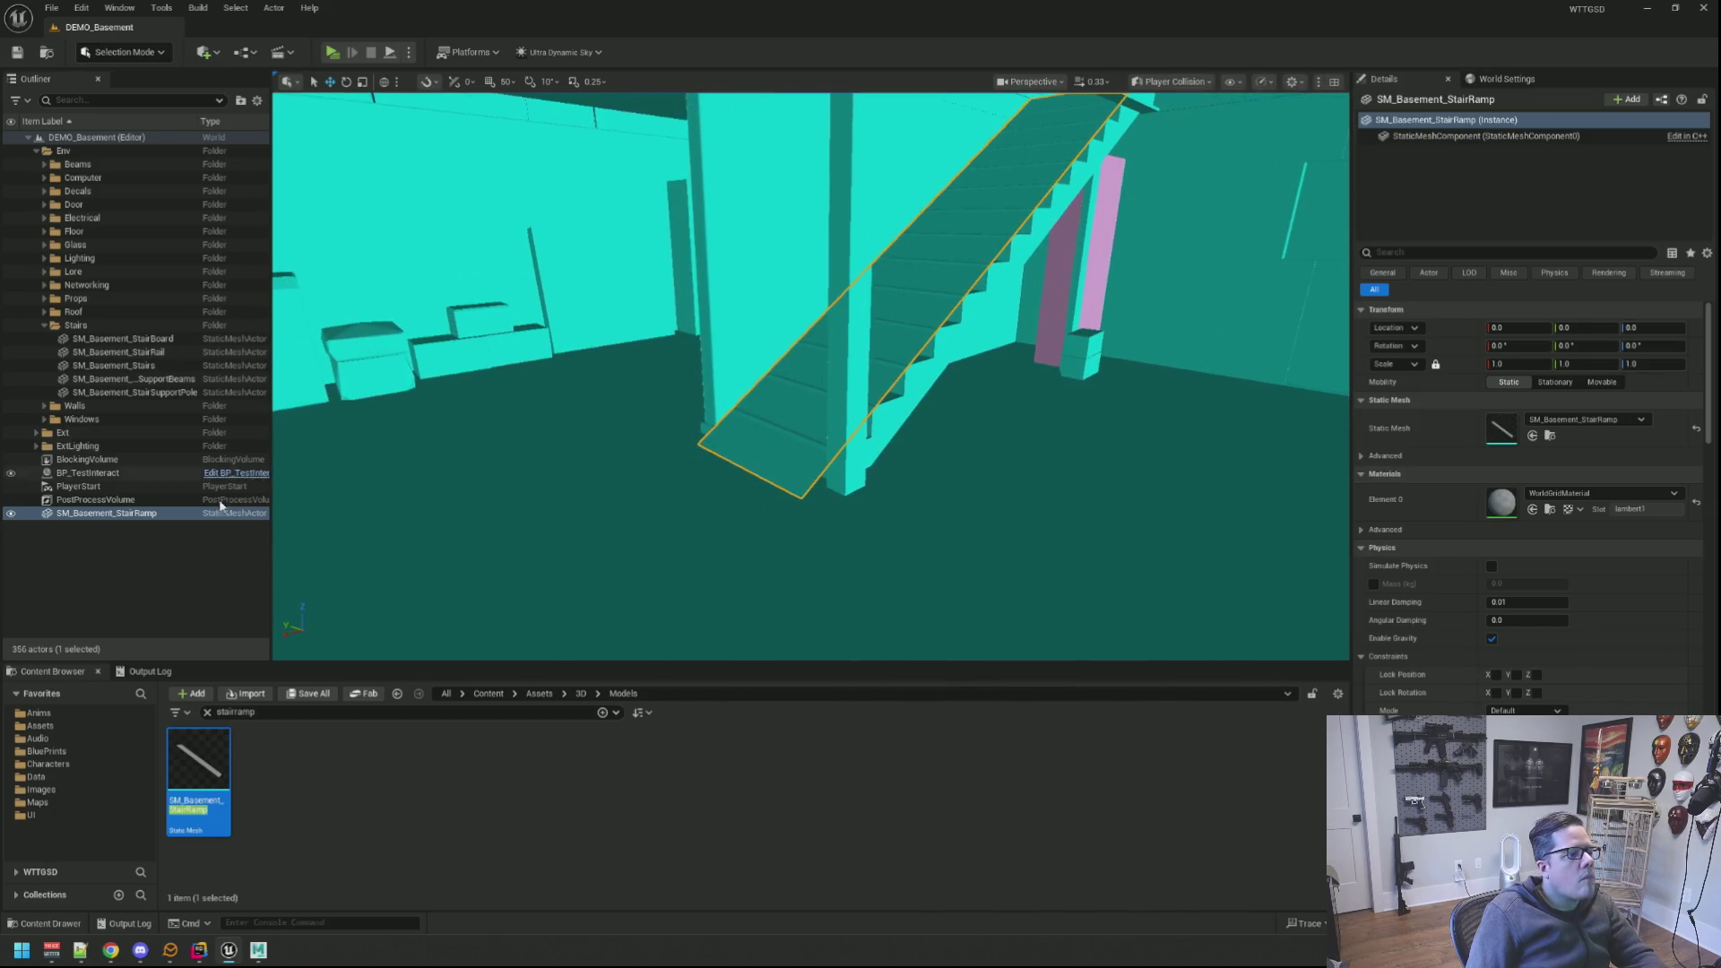
pyautogui.press('Delete')
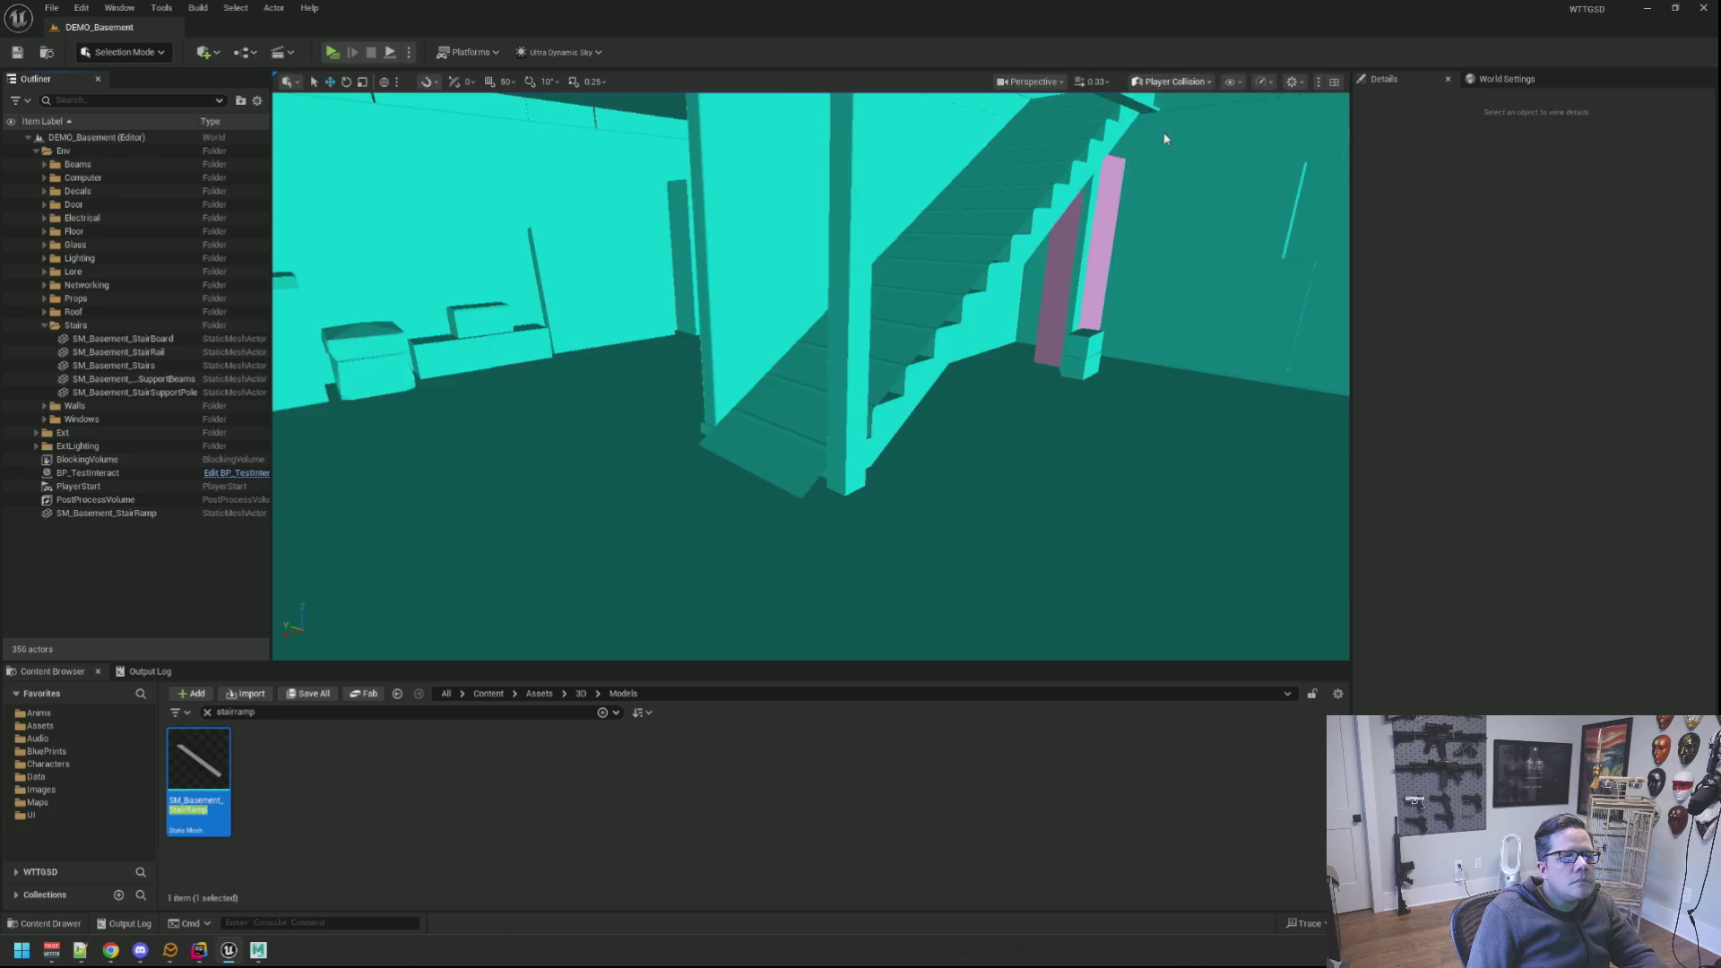
pyautogui.hotkey('alt', '4')
pyautogui.moveTo(1166, 138); pyautogui.dragTo(588, 198)
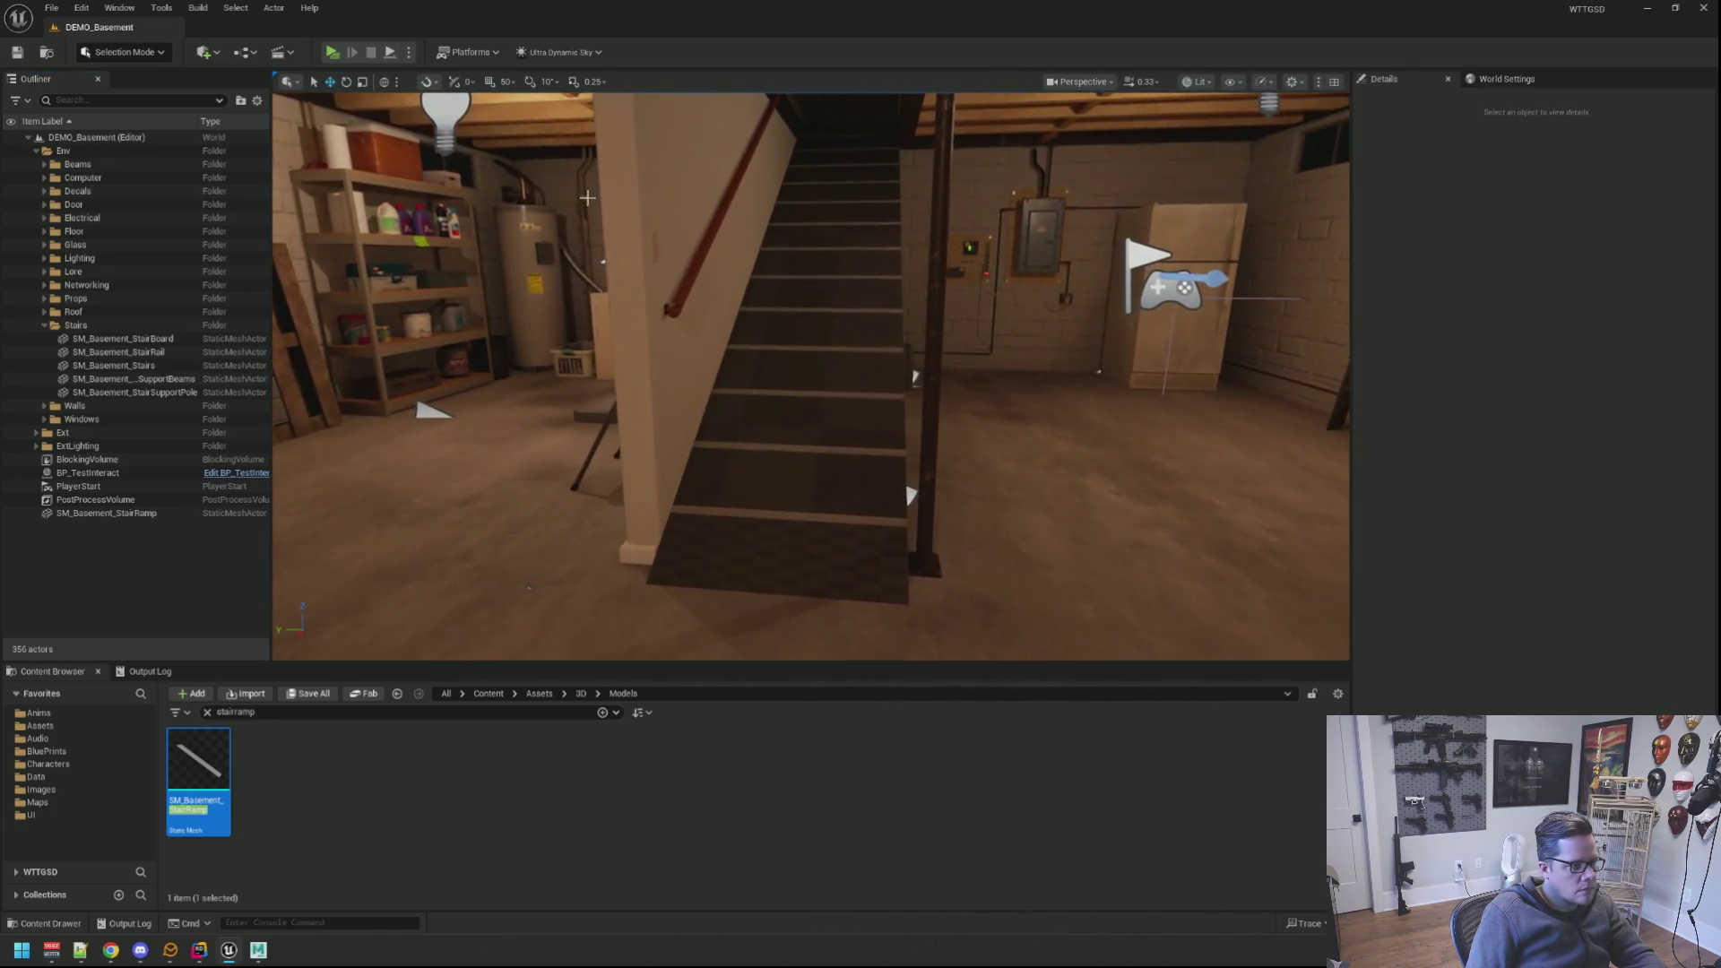
# Step: Play-test the basement stairs with Alt+P, then stop the standalone preview
pyautogui.hotkey('alt', 'p')
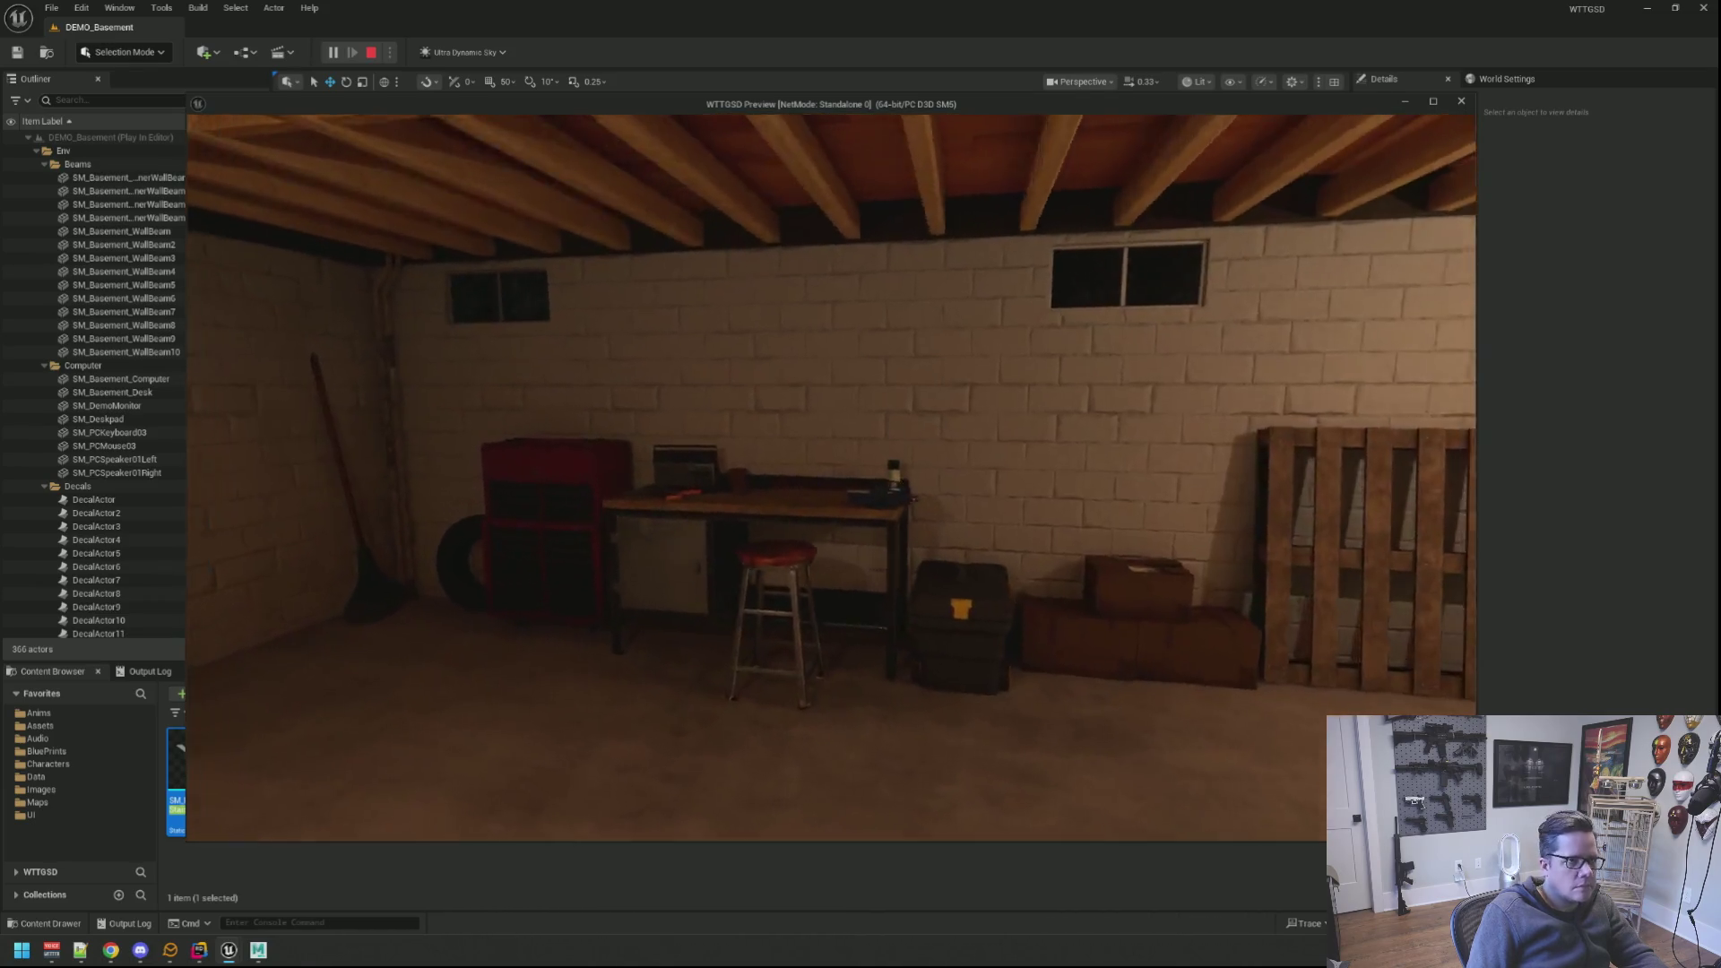
pyautogui.press('Escape')
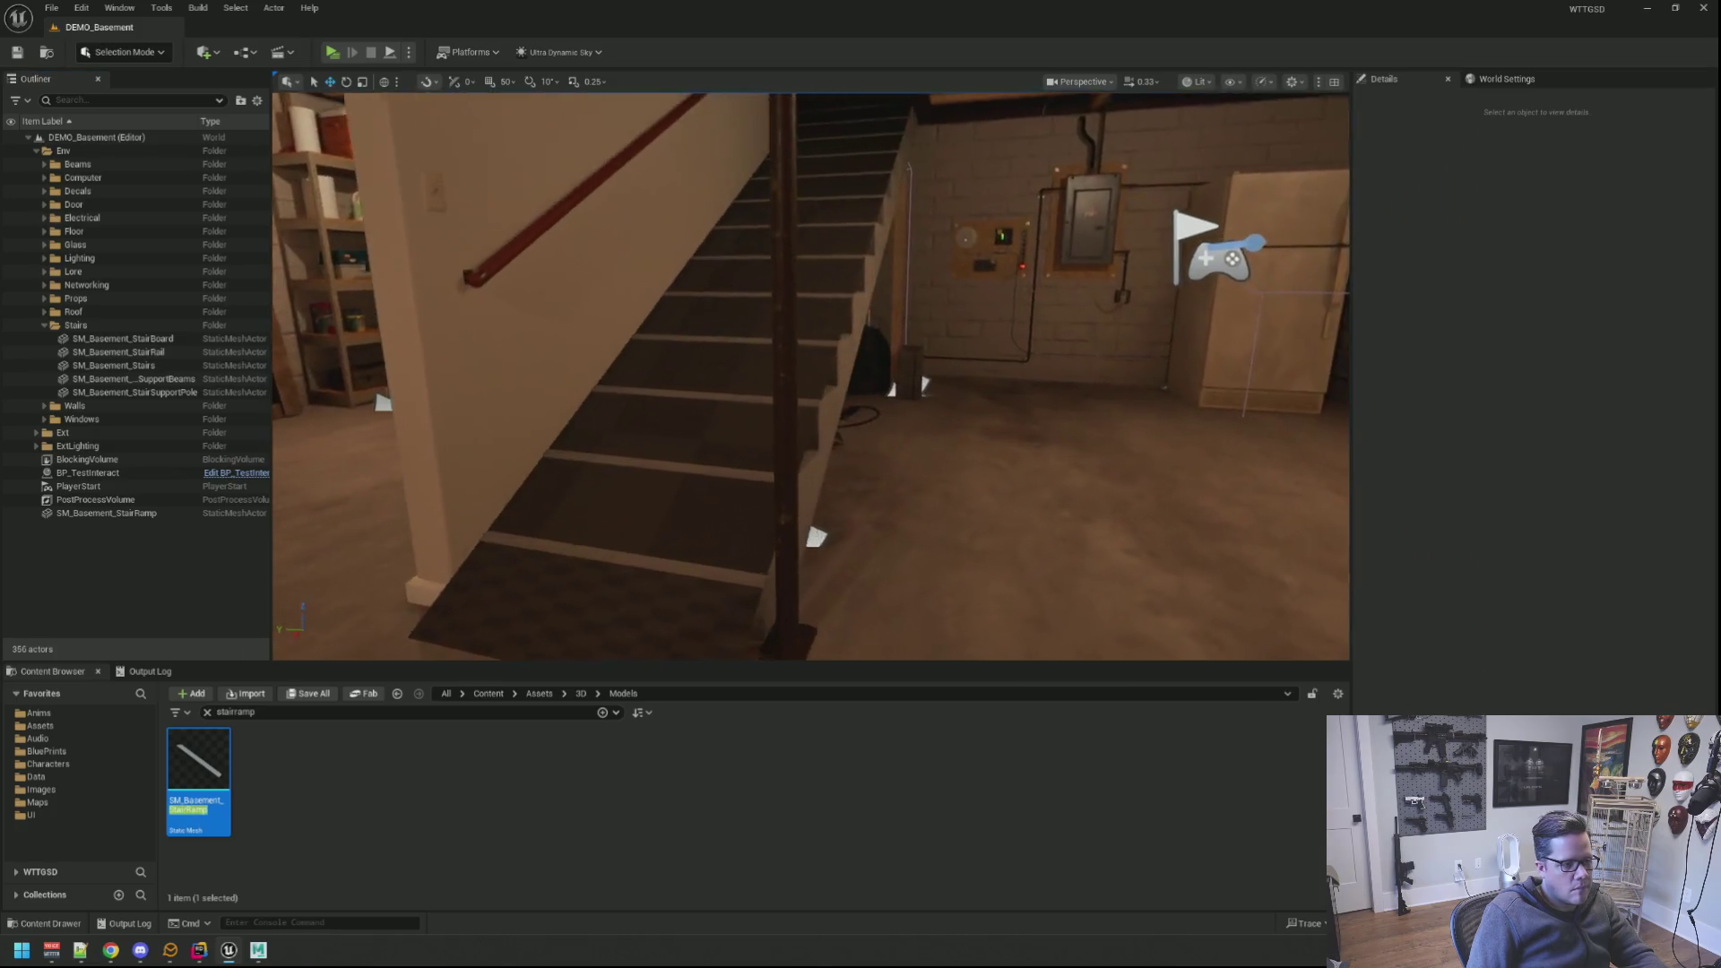
pyautogui.click(893, 471)
pyautogui.moveTo(893, 470); pyautogui.dragTo(894, 404)
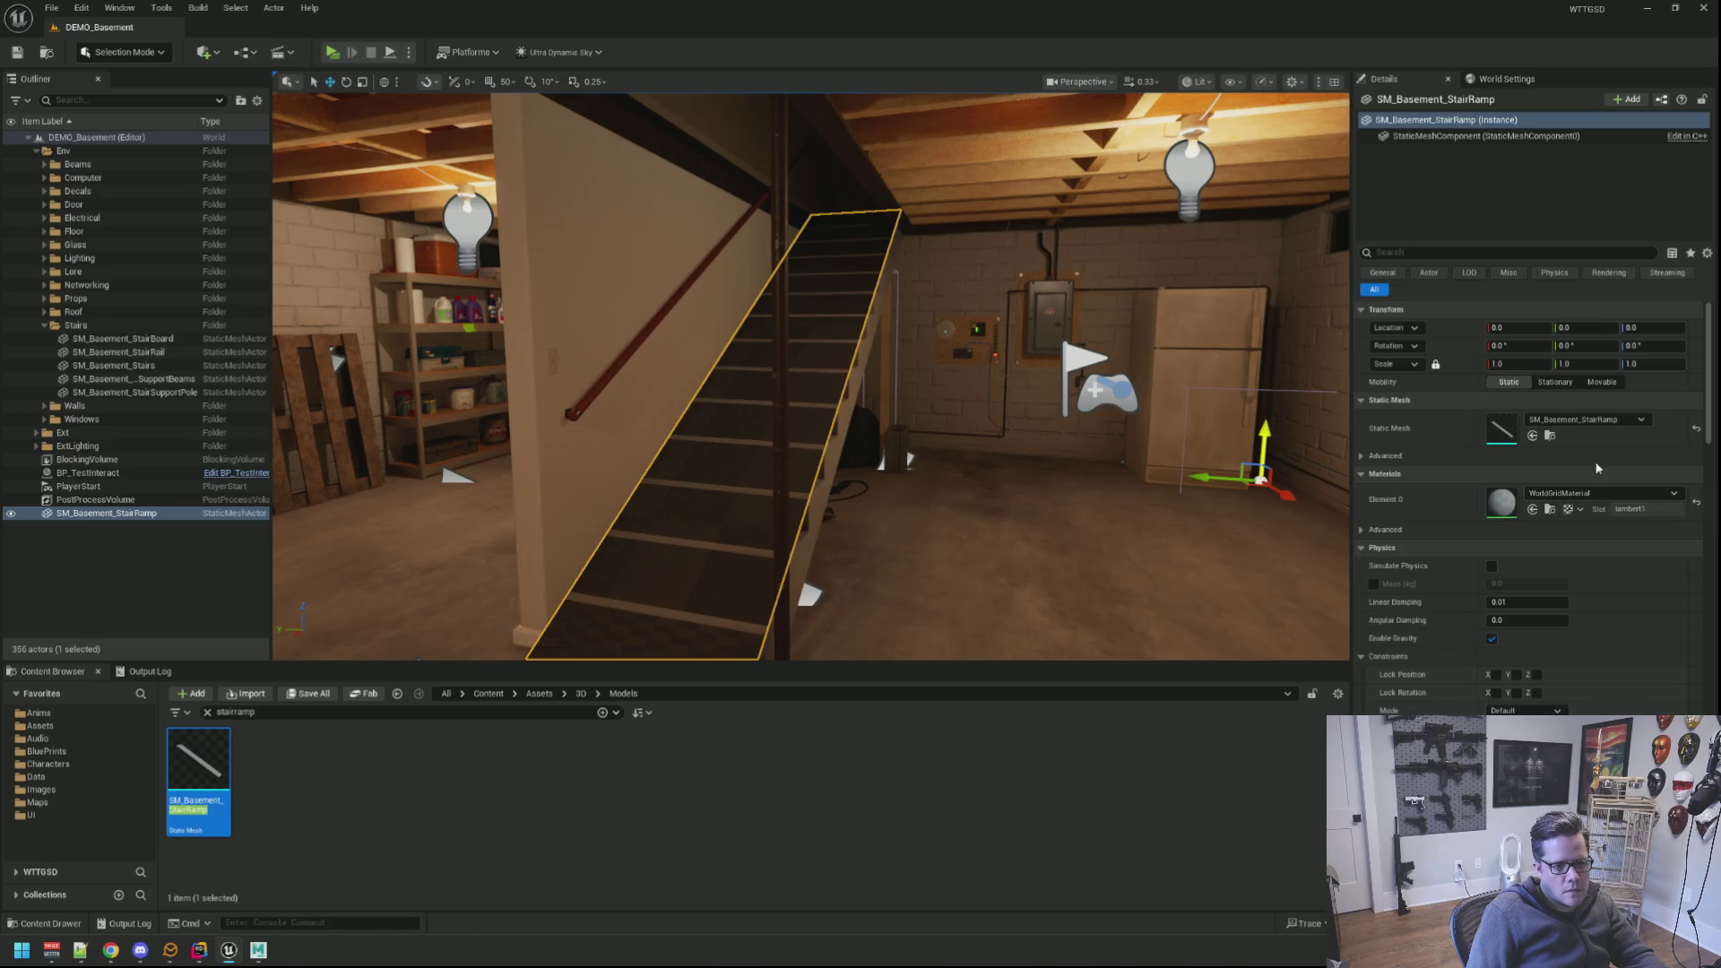
pyautogui.click(1587, 420)
pyautogui.click(1587, 425)
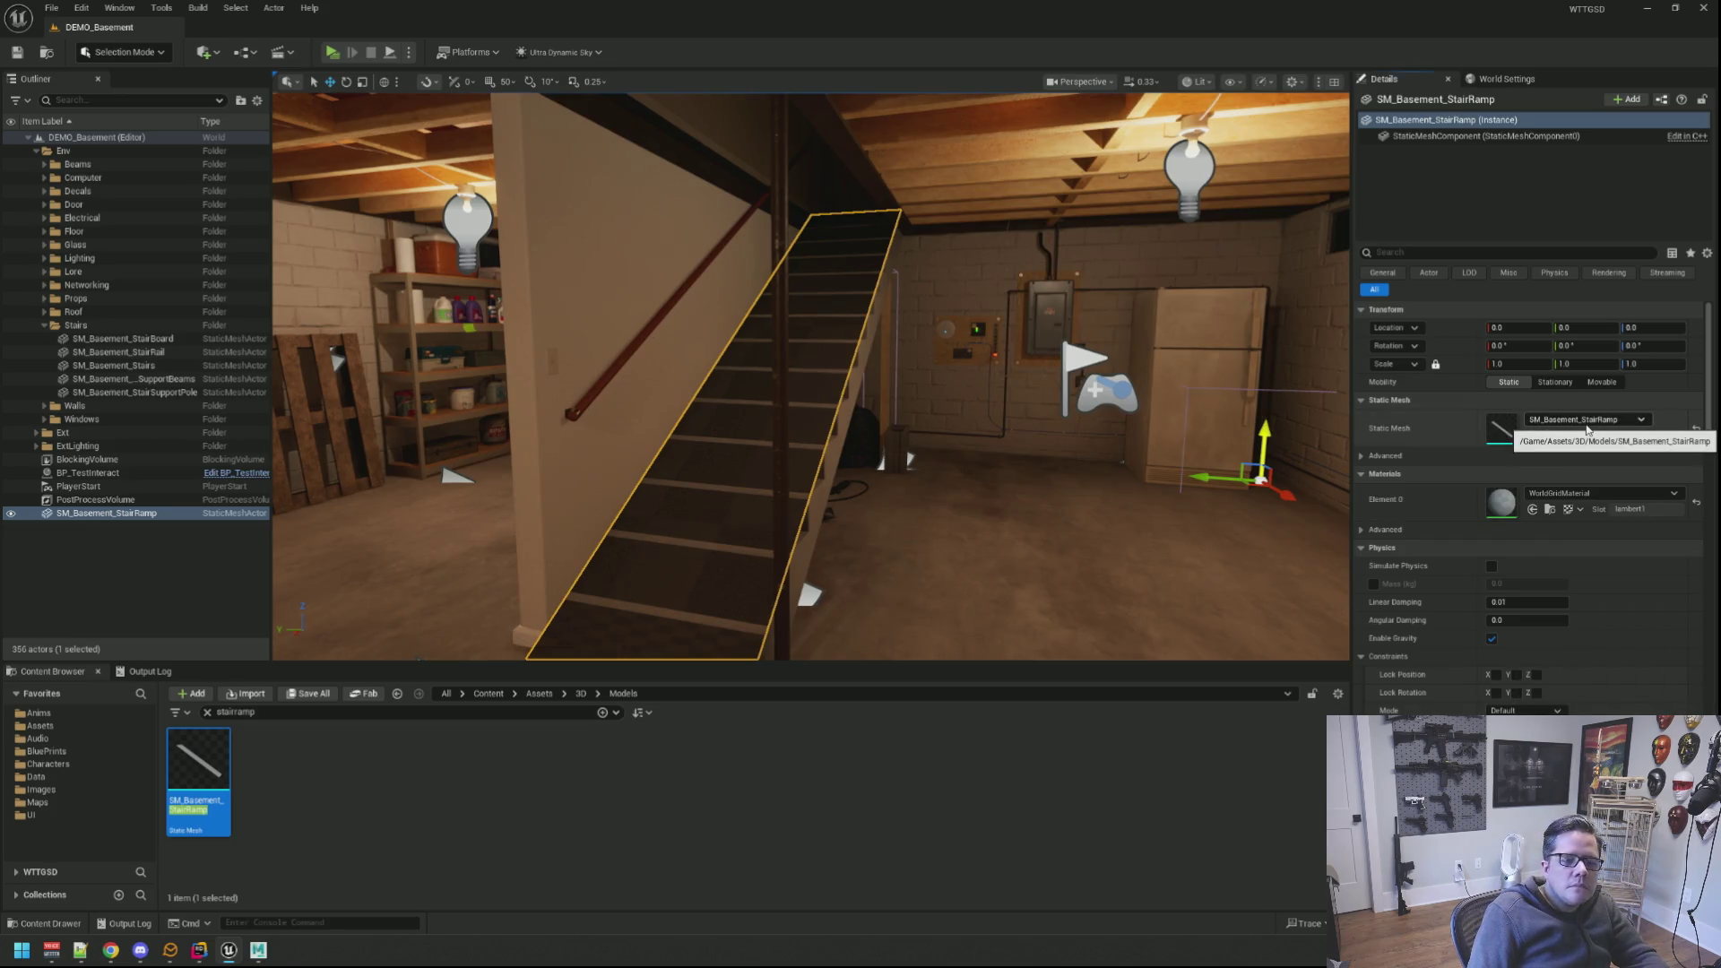
pyautogui.click(1459, 253)
pyautogui.write('hiden')
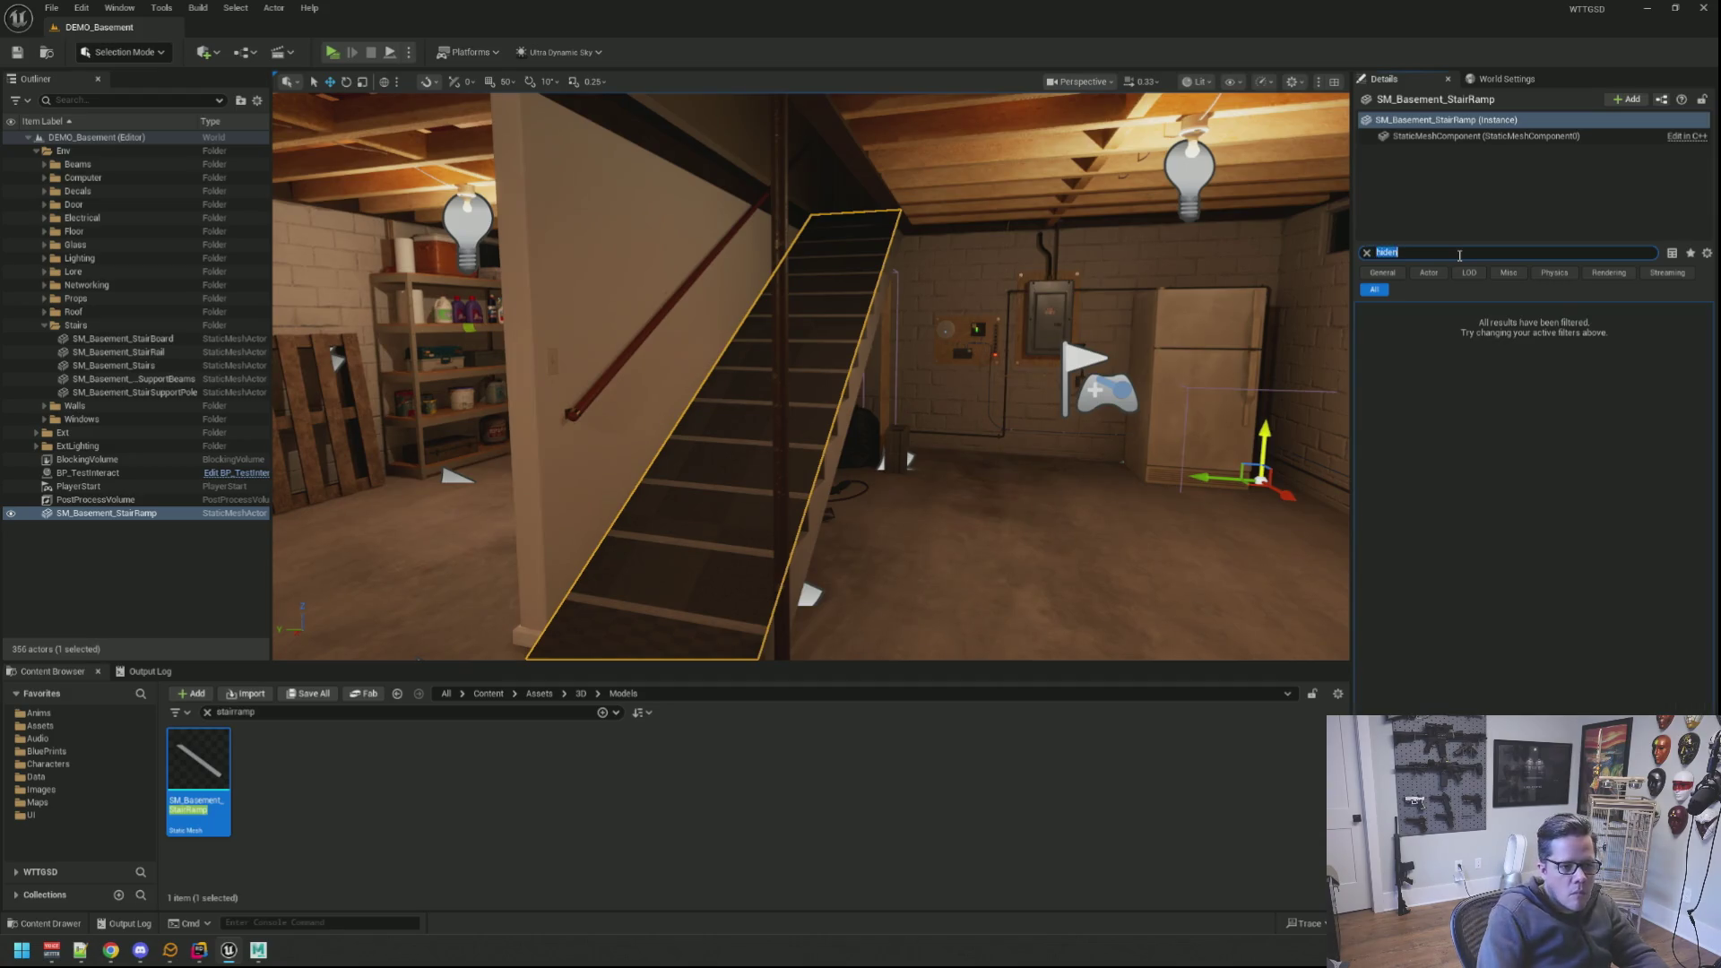
pyautogui.press('BackSpace')
pyautogui.press('BackSpace')
pyautogui.press('BackSpace')
pyautogui.write('ac')
pyautogui.write('id')
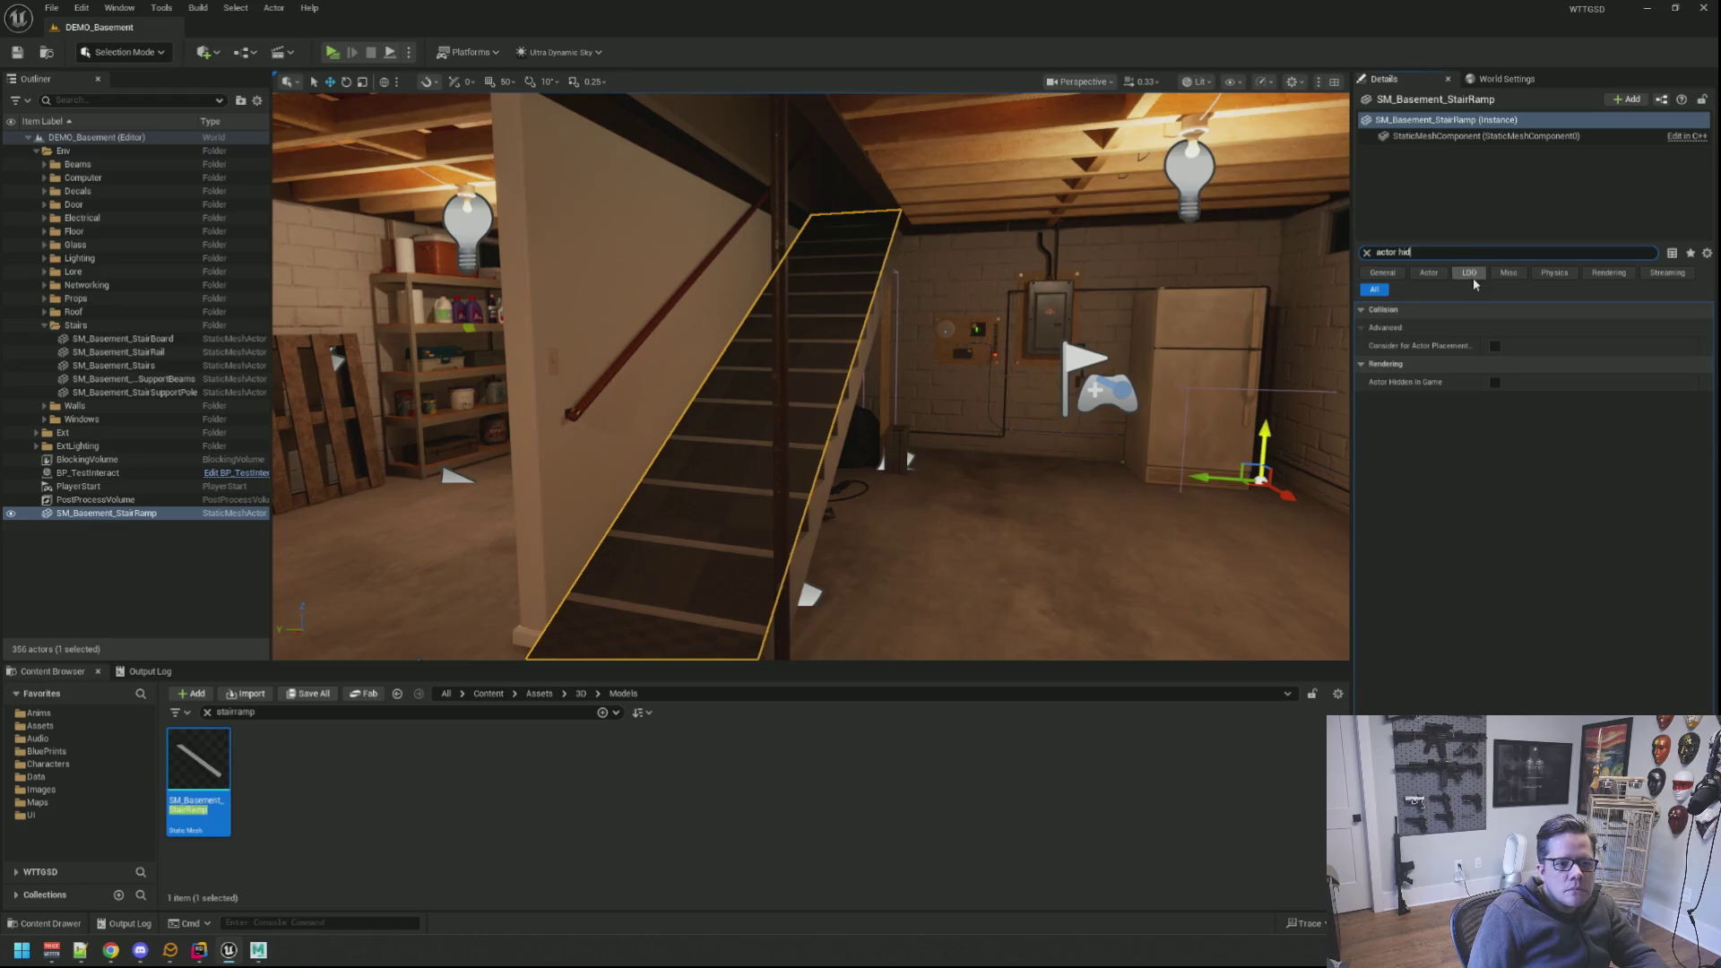
pyautogui.moveTo(456, 570); pyautogui.dragTo(457, 570)
pyautogui.press('Escape')
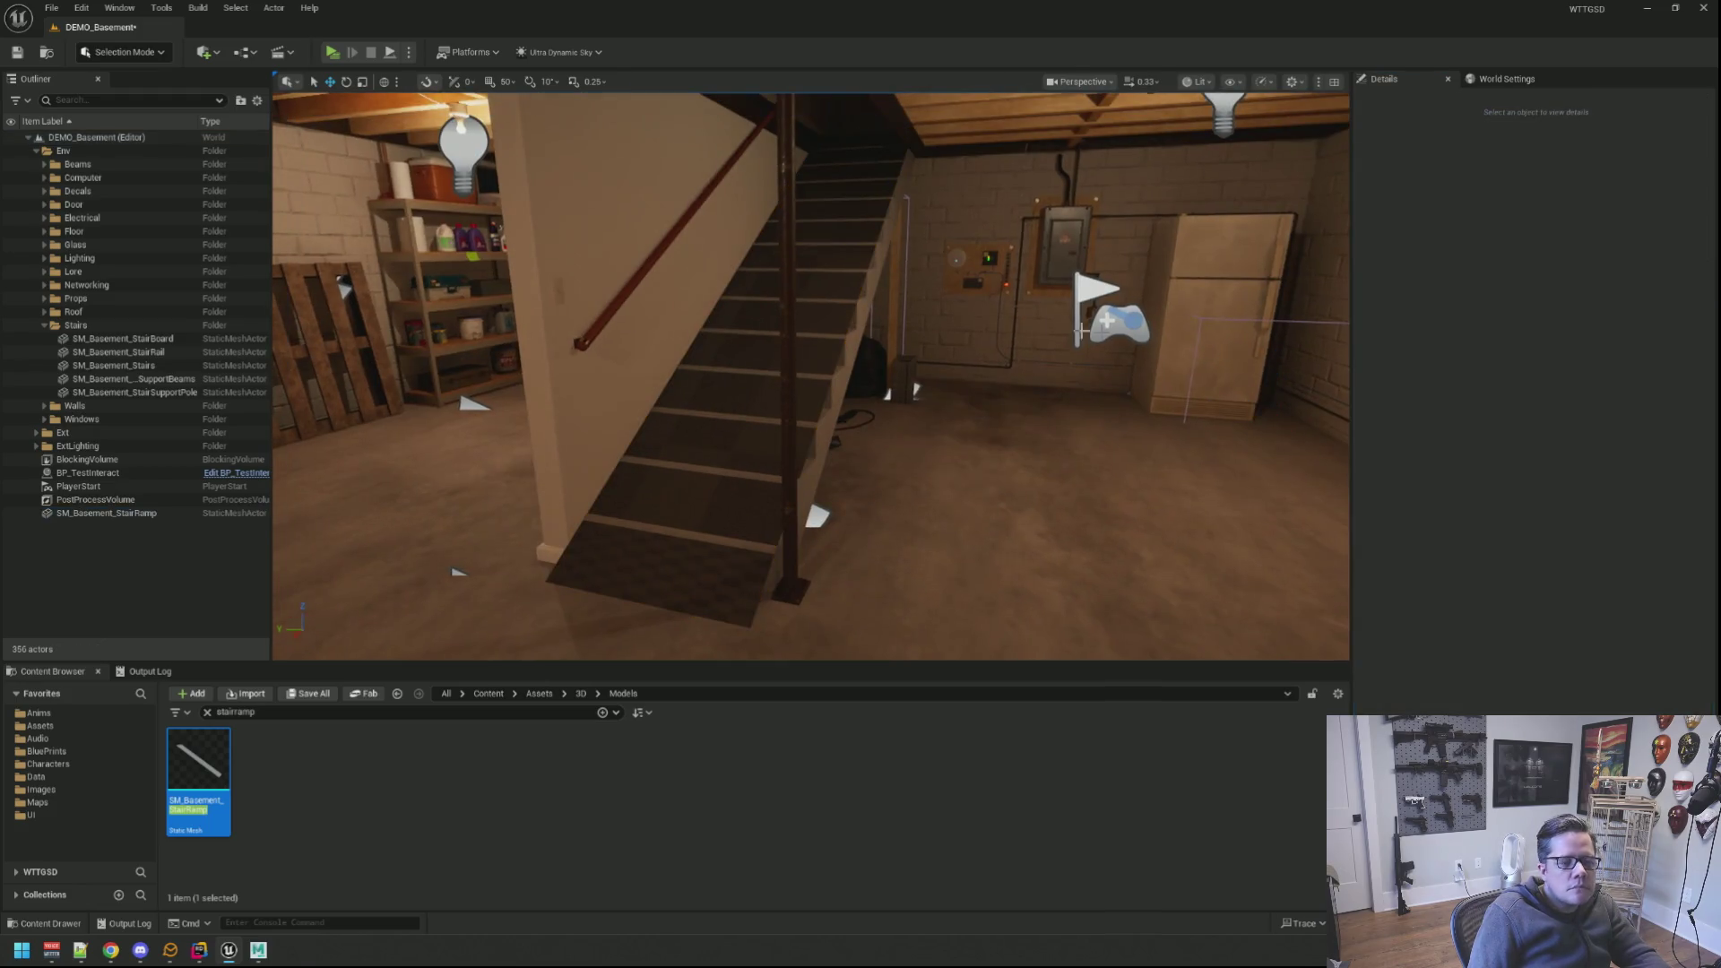
pyautogui.scroll(-3, 909, 299)
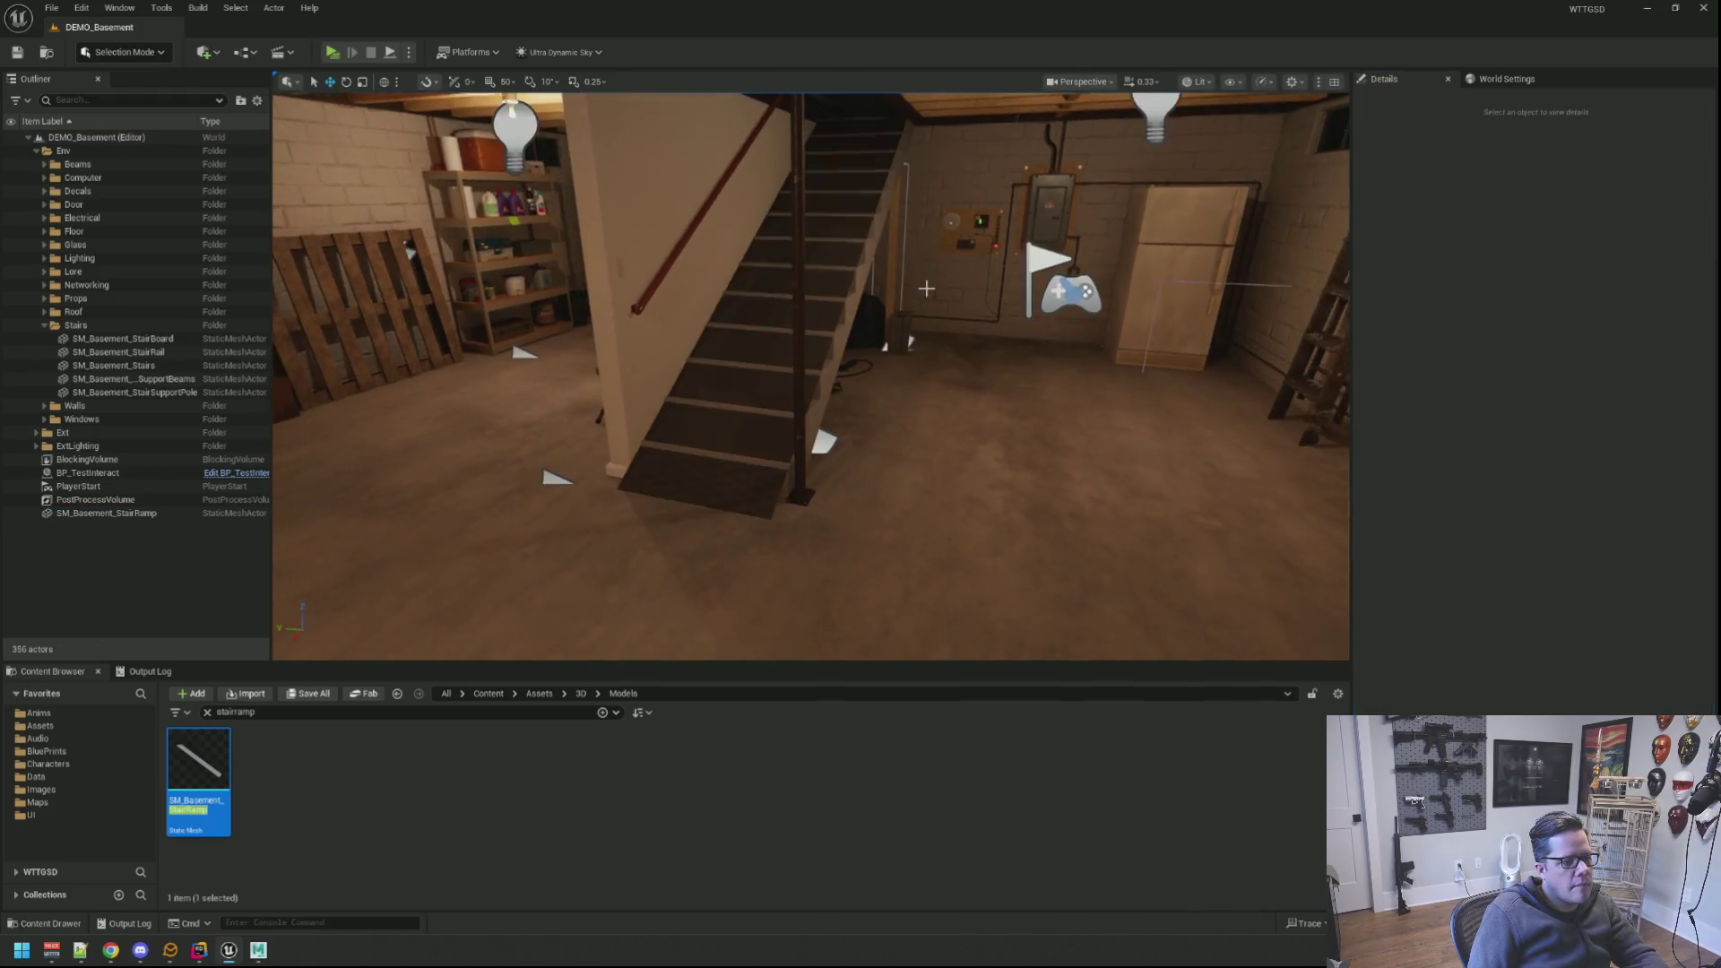
pyautogui.click(332, 51)
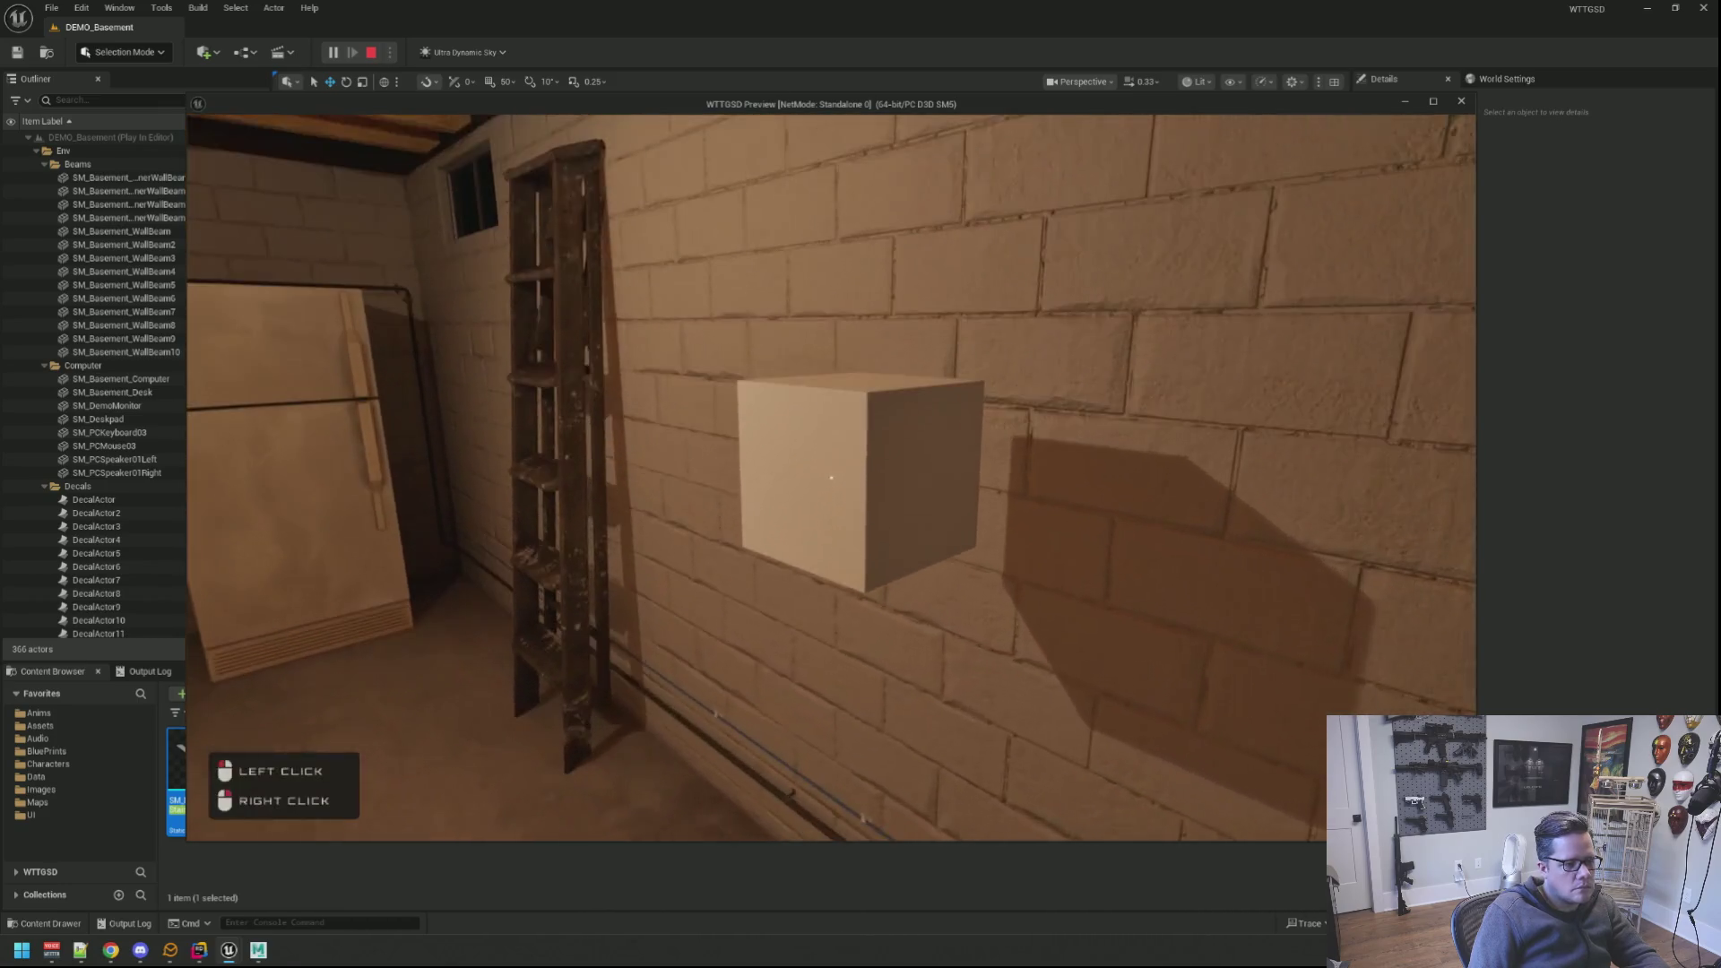
pyautogui.press('Escape')
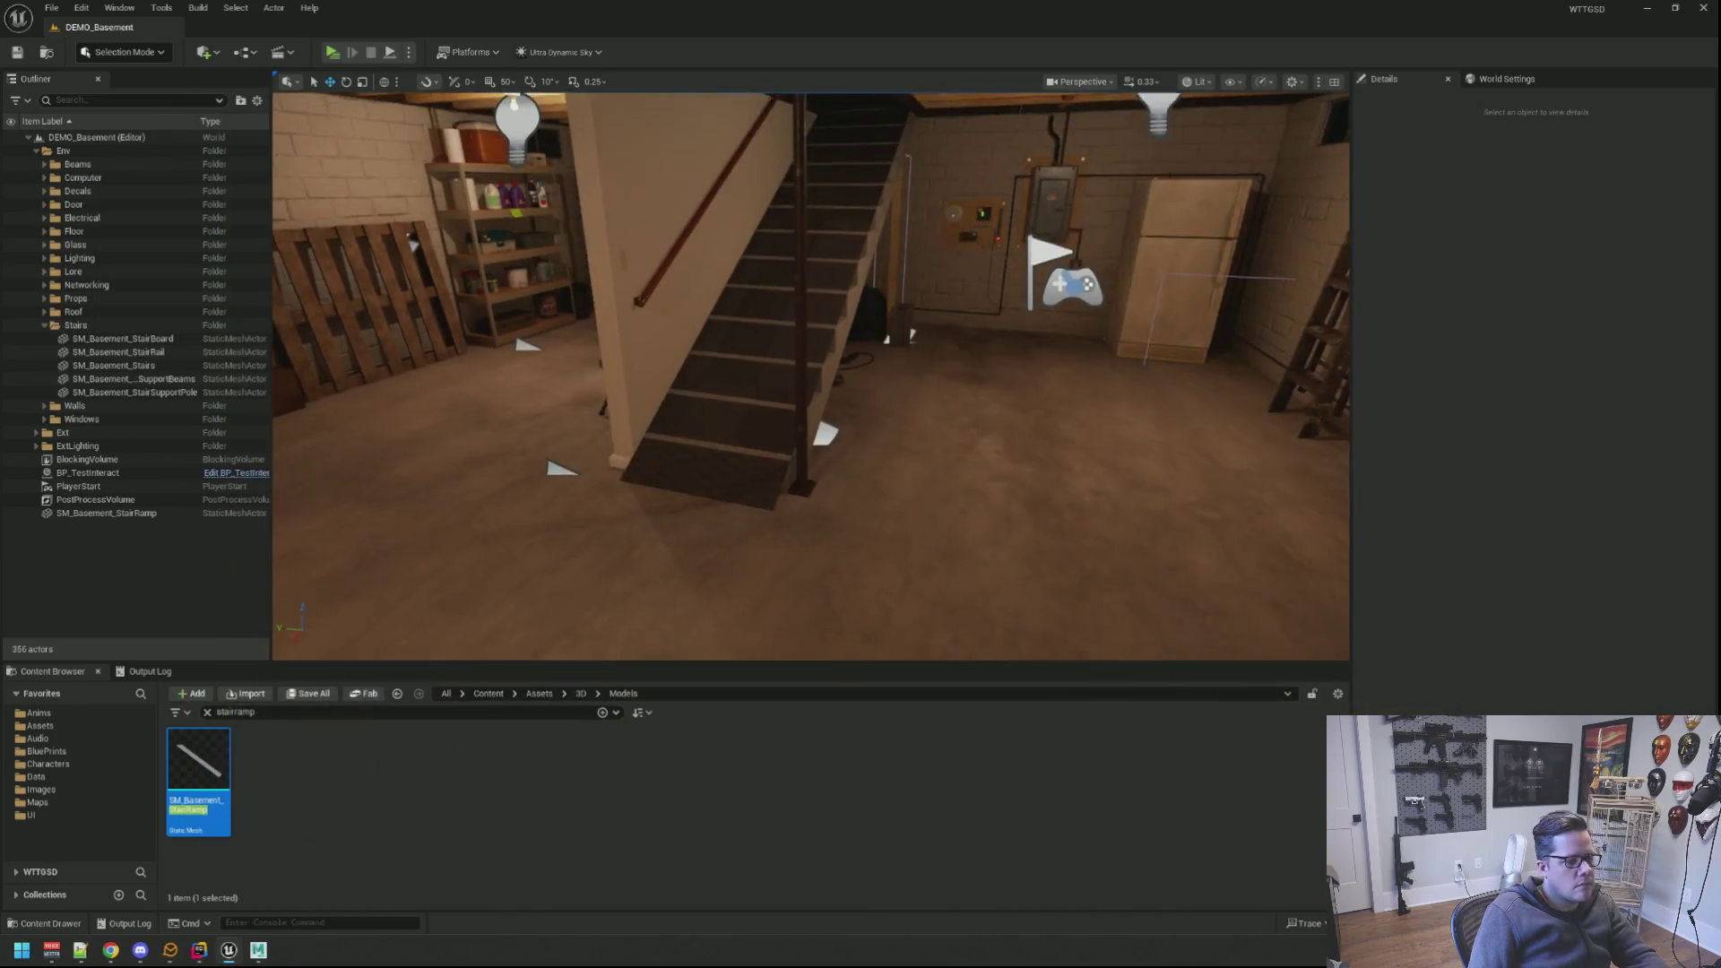
pyautogui.moveTo(768, 337); pyautogui.dragTo(768, 392)
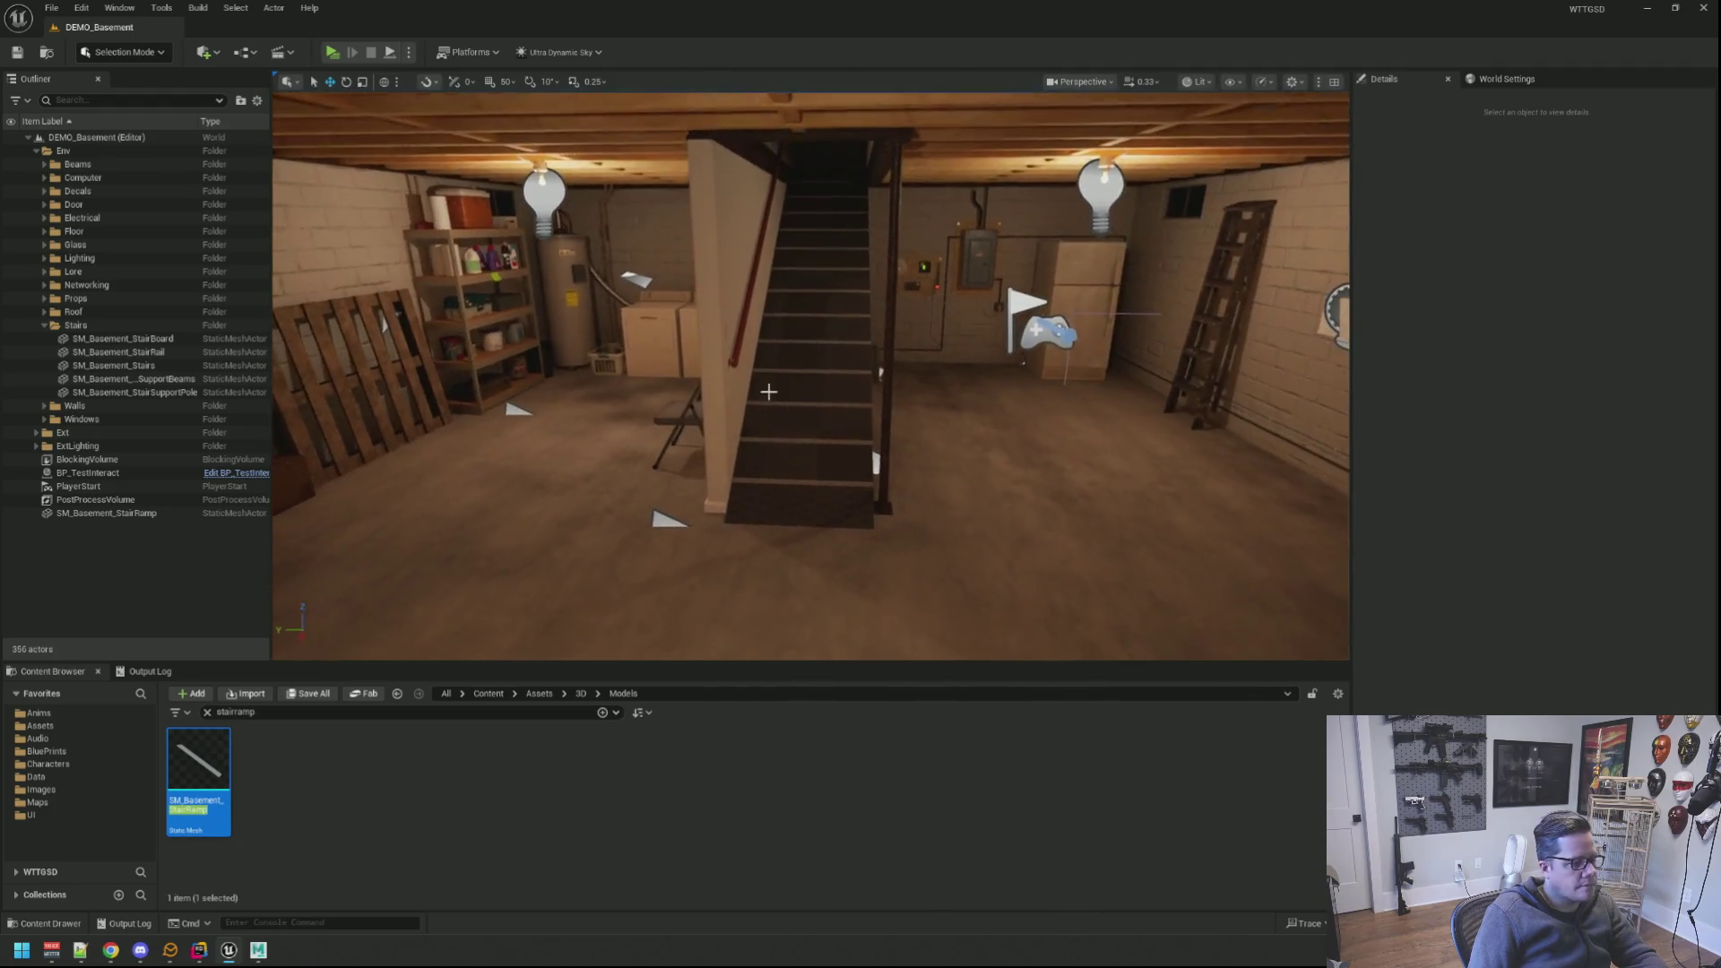
pyautogui.click(260, 951)
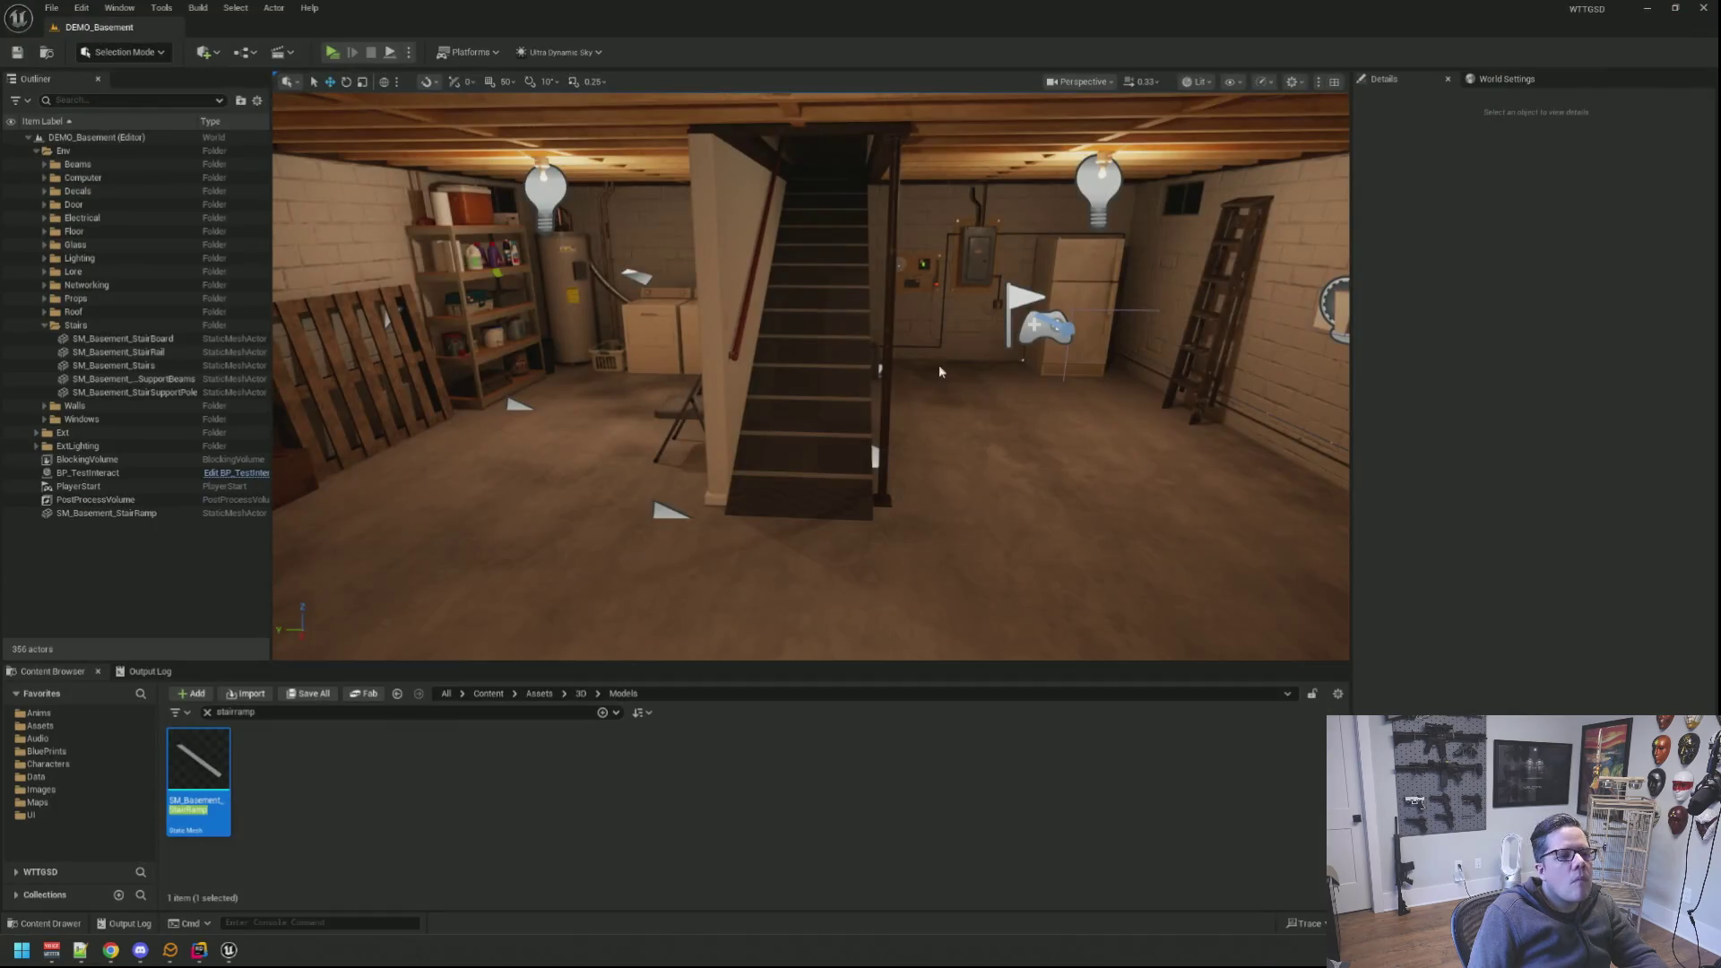
pyautogui.moveTo(941, 371)
pyautogui.mouseDown()
pyautogui.moveTo(607, 485)
pyautogui.moveTo(960, 337)
pyautogui.mouseUp()
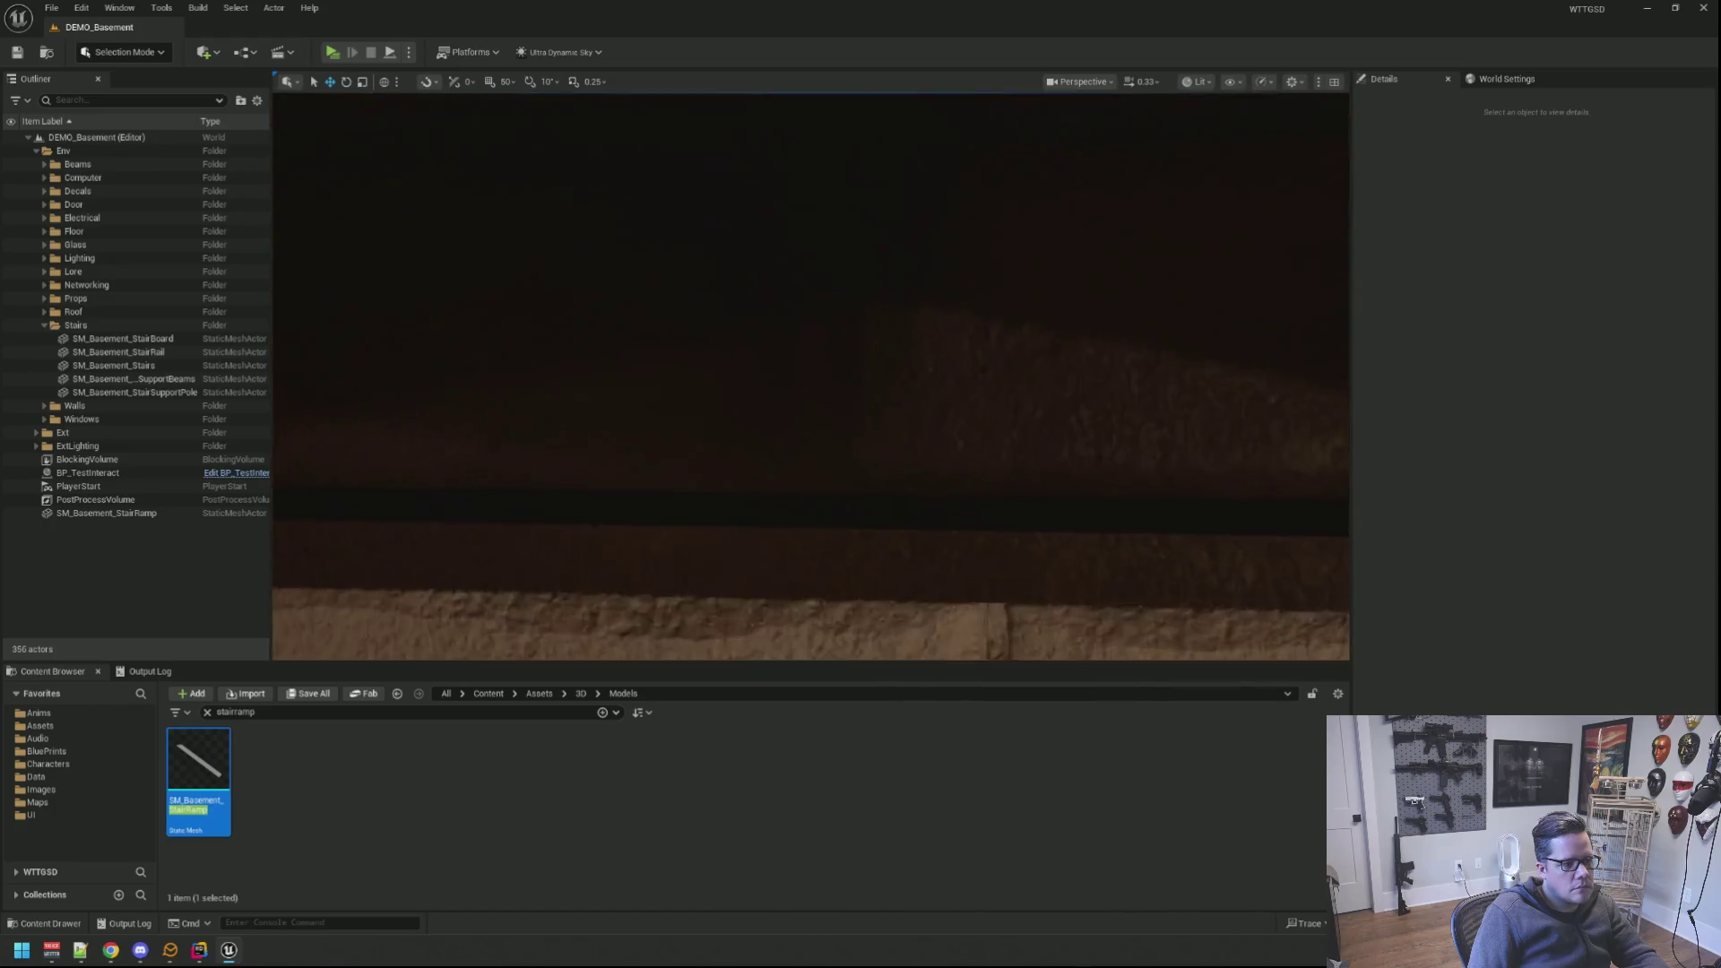
pyautogui.moveTo(961, 337); pyautogui.dragTo(754, 404)
pyautogui.press('d')
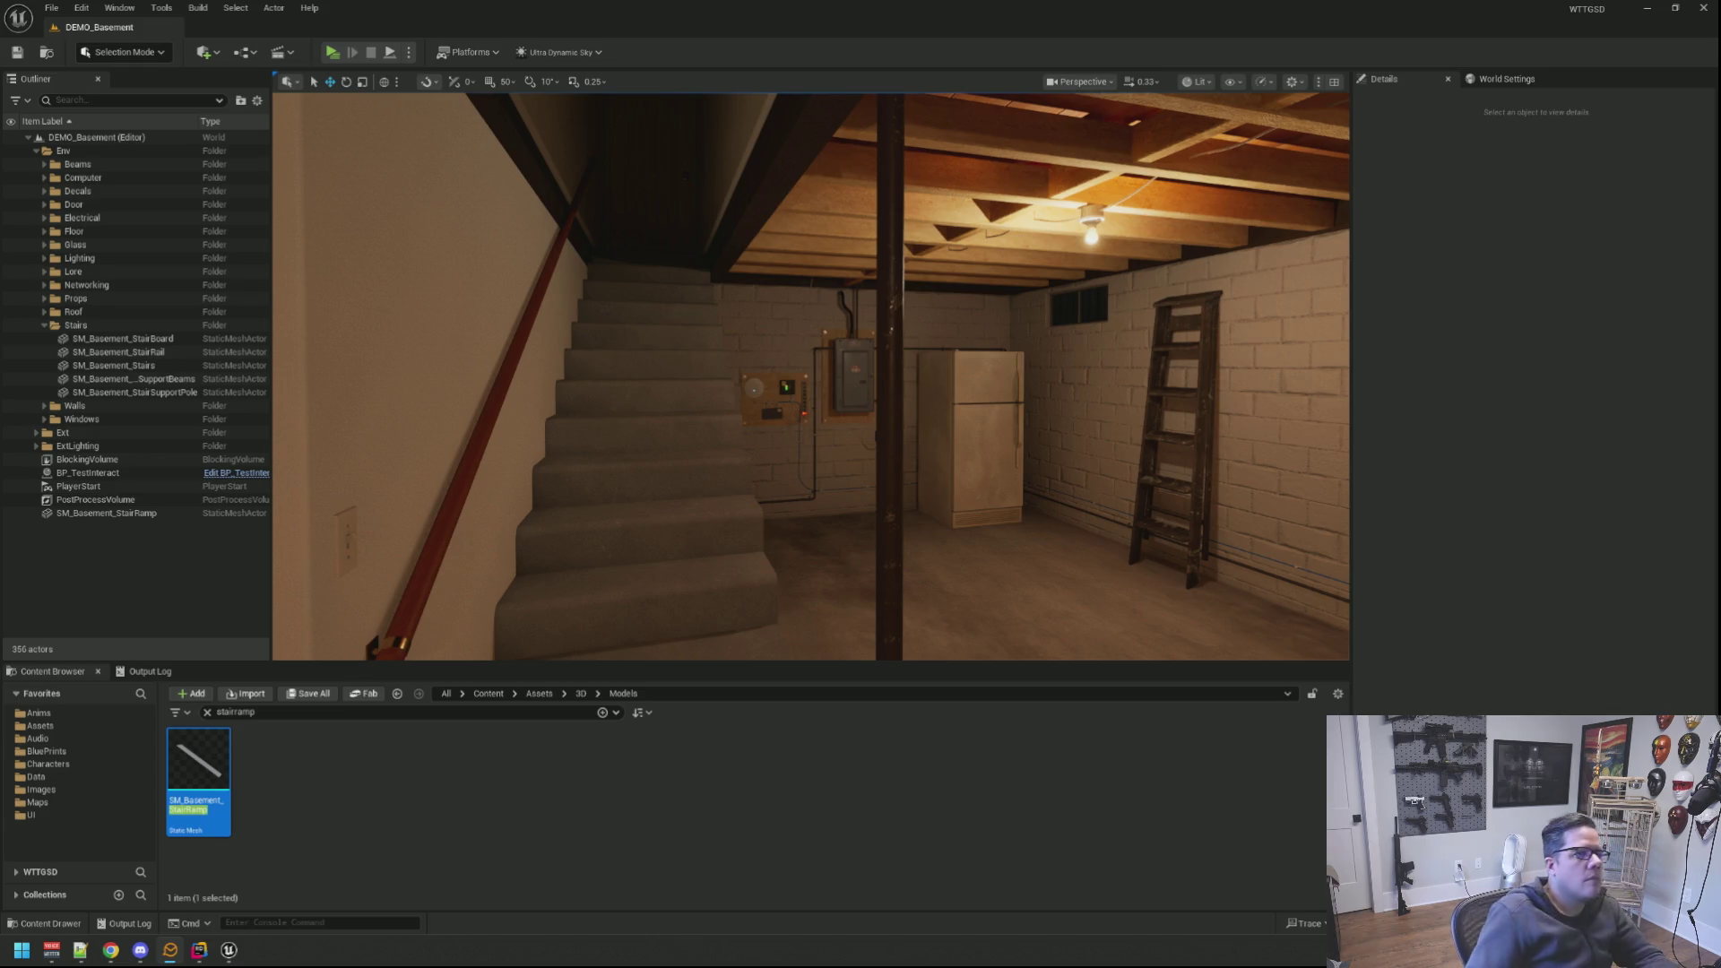
pyautogui.moveTo(681, 382); pyautogui.dragTo(511, 336)
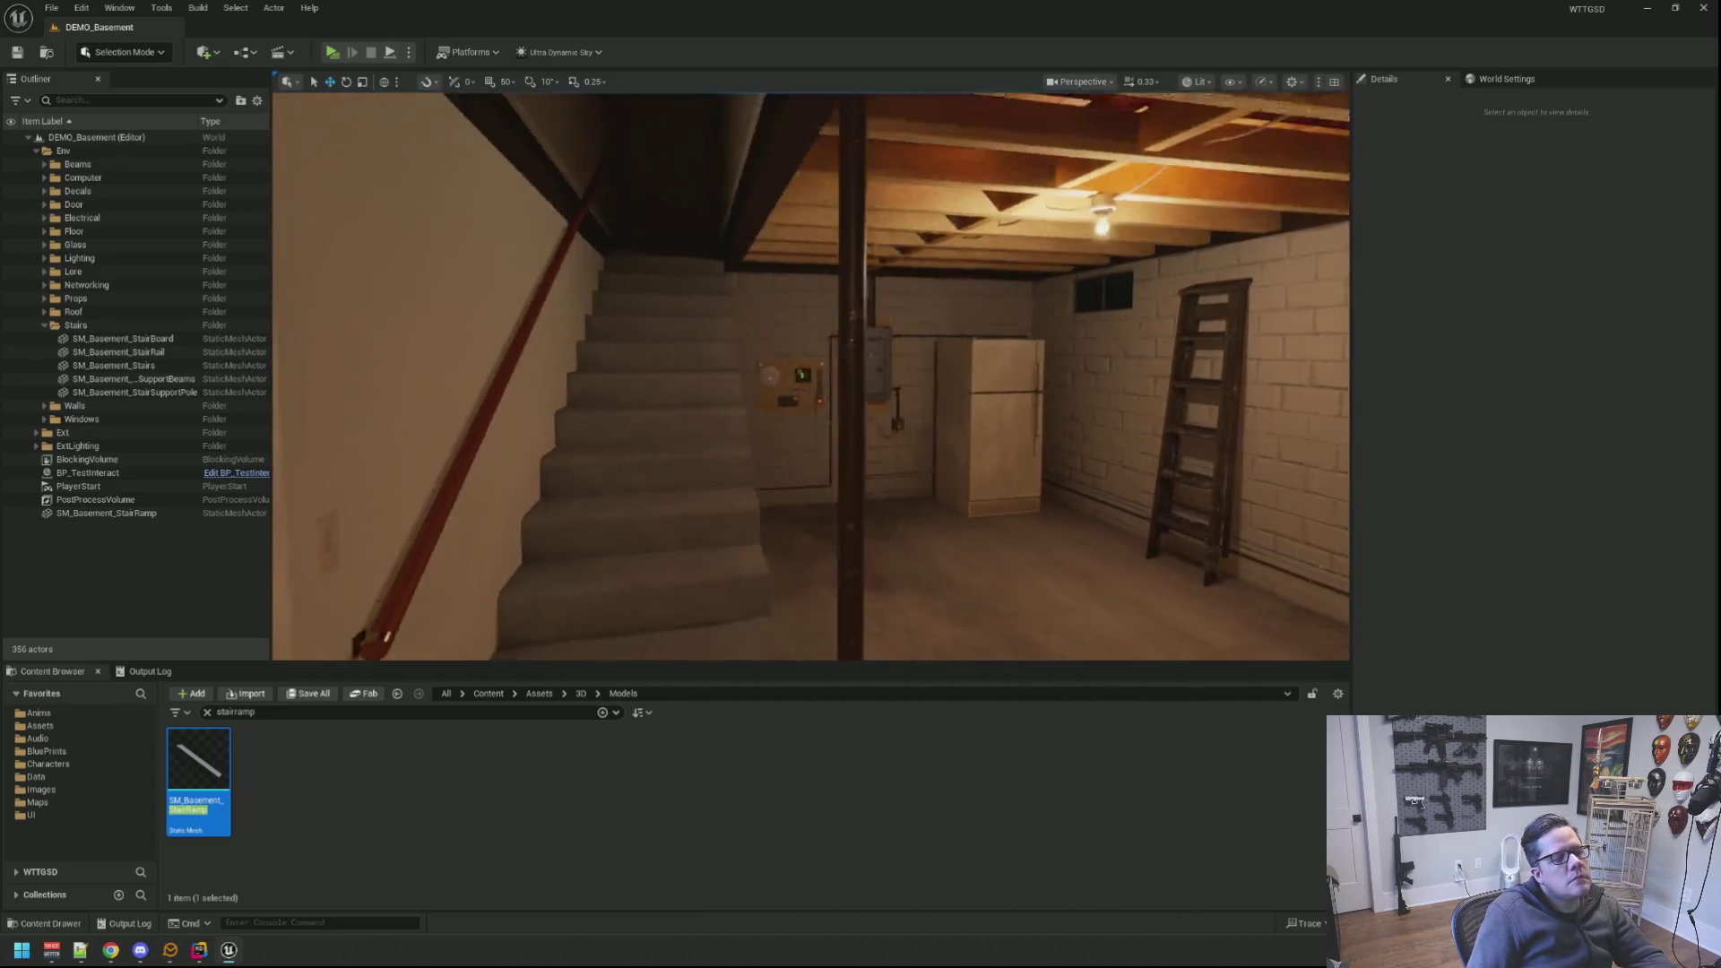
pyautogui.moveTo(512, 336)
pyautogui.mouseDown()
pyautogui.moveTo(700, 349)
pyautogui.moveTo(512, 343)
pyautogui.moveTo(619, 343)
pyautogui.moveTo(700, 235)
pyautogui.moveTo(632, 243)
pyautogui.moveTo(786, 256)
pyautogui.mouseUp()
pyautogui.scroll(3, 691, 296)
pyautogui.scroll(3, 692, 296)
pyautogui.scroll(3, 691, 309)
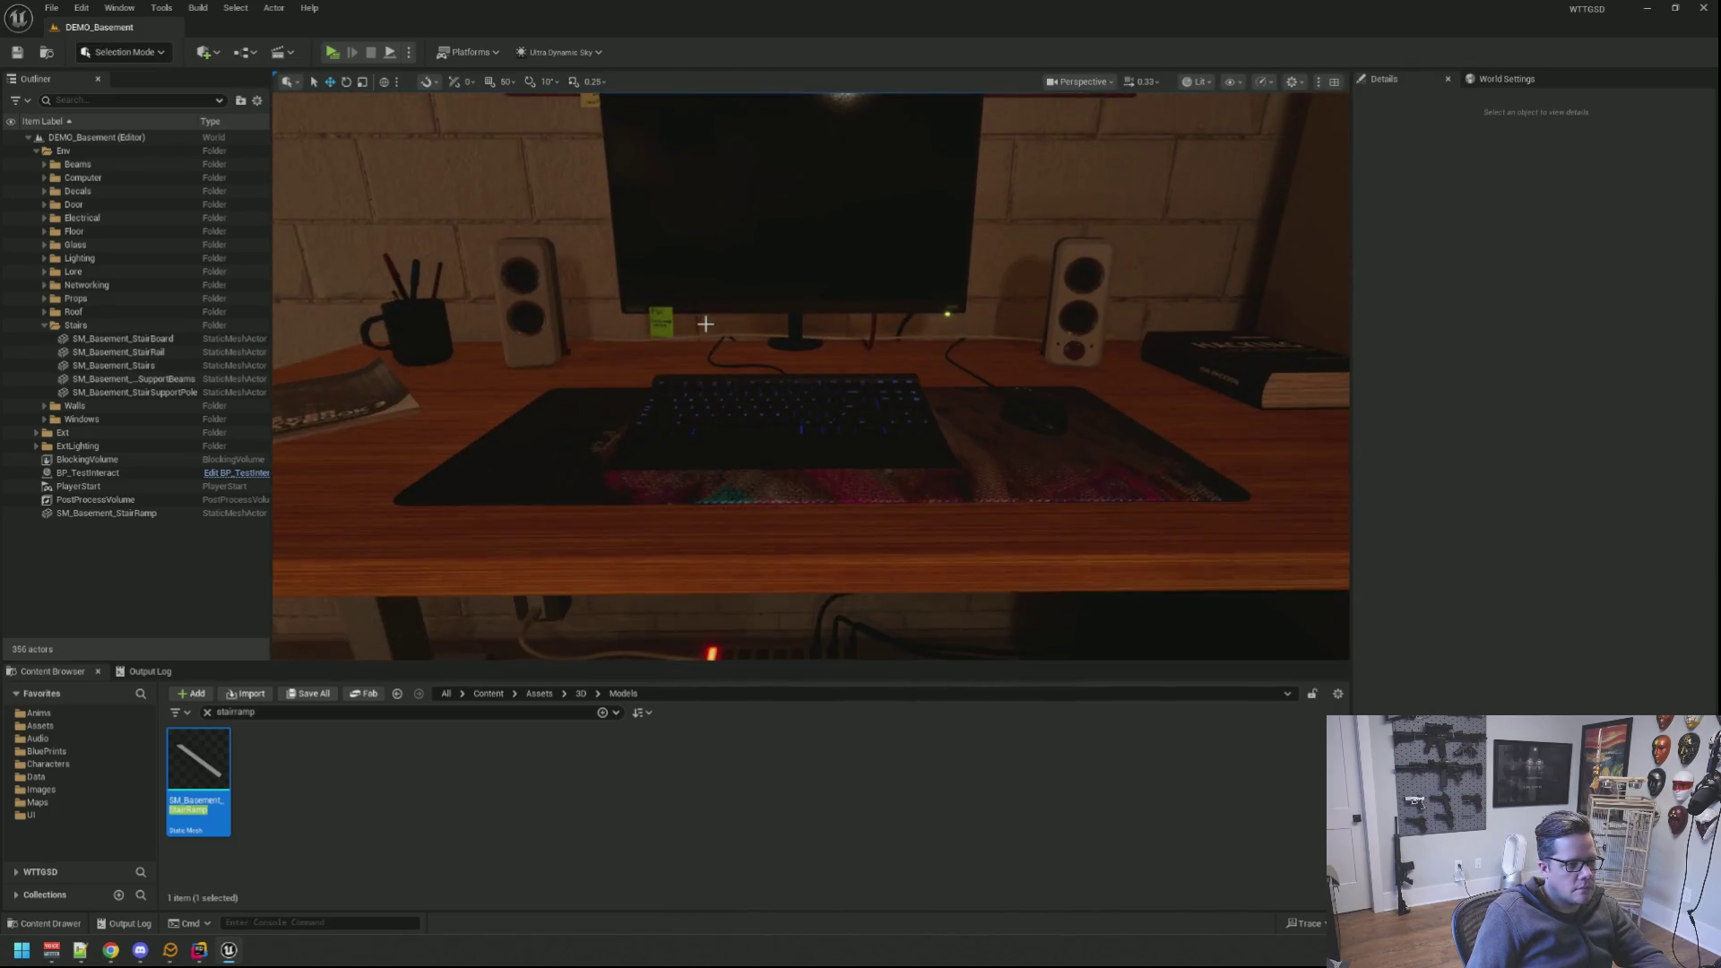
pyautogui.scroll(3, 712, 331)
pyautogui.scroll(-3, 713, 332)
pyautogui.scroll(-3, 706, 344)
pyautogui.scroll(-3, 696, 361)
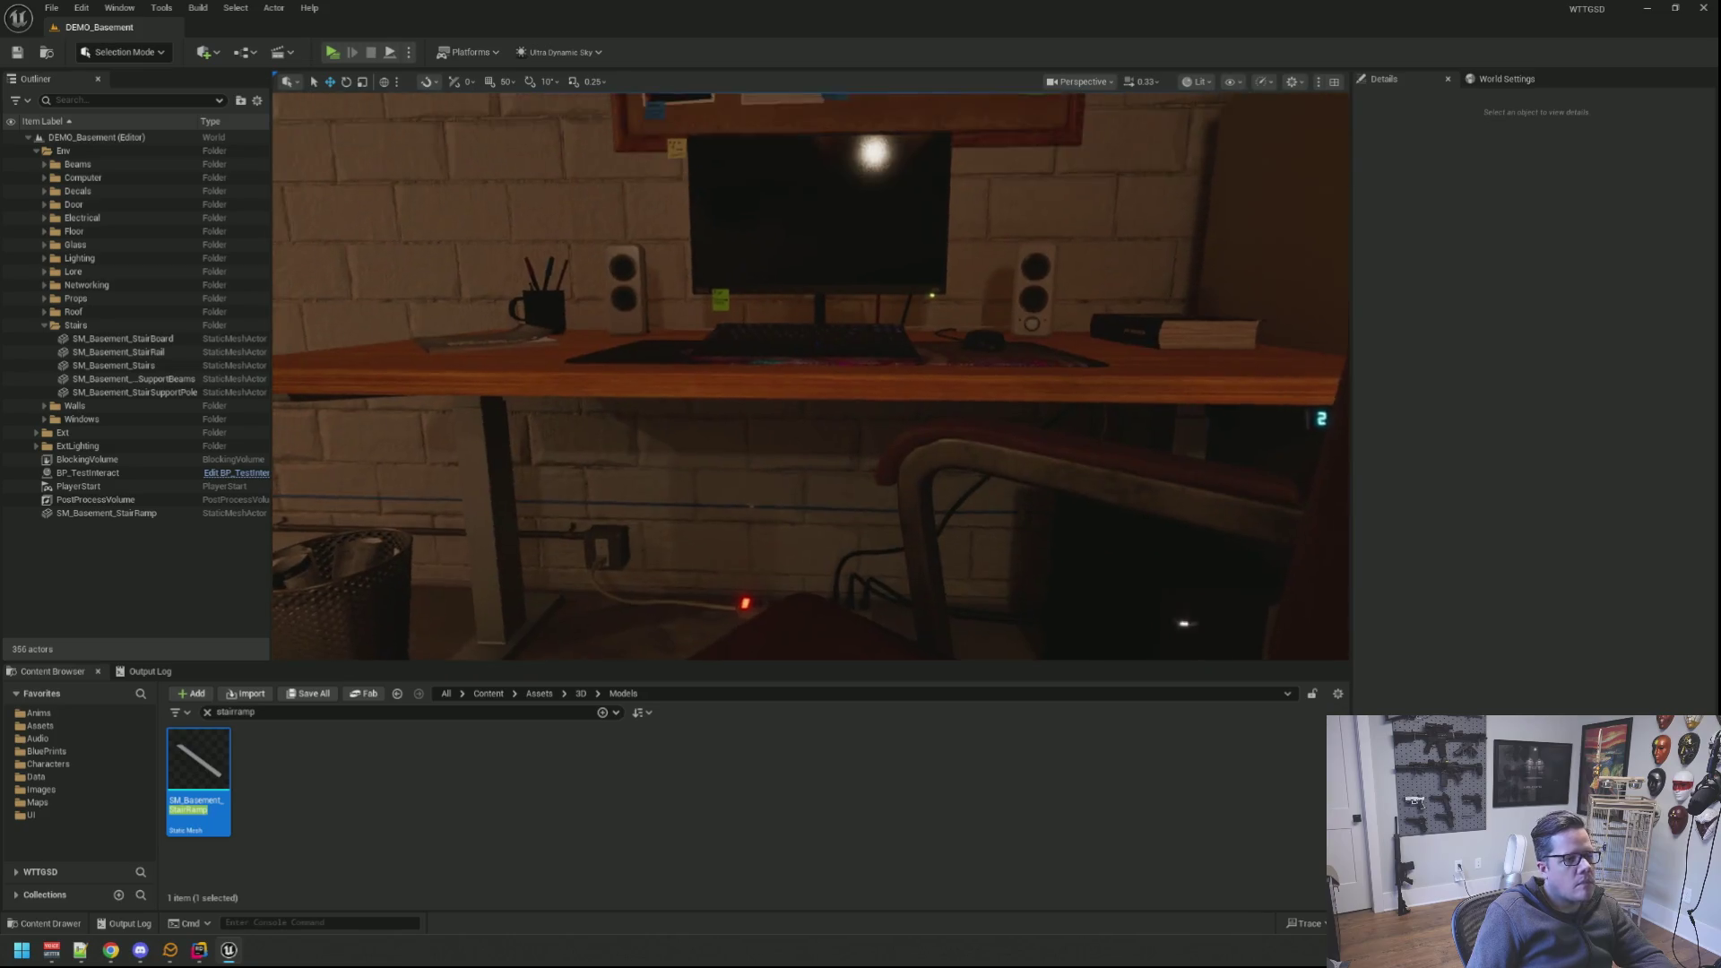
# Step: Browse the Content Browser into UI > Widgets, looking through the Computer and Game widget folders
pyautogui.click(95, 802)
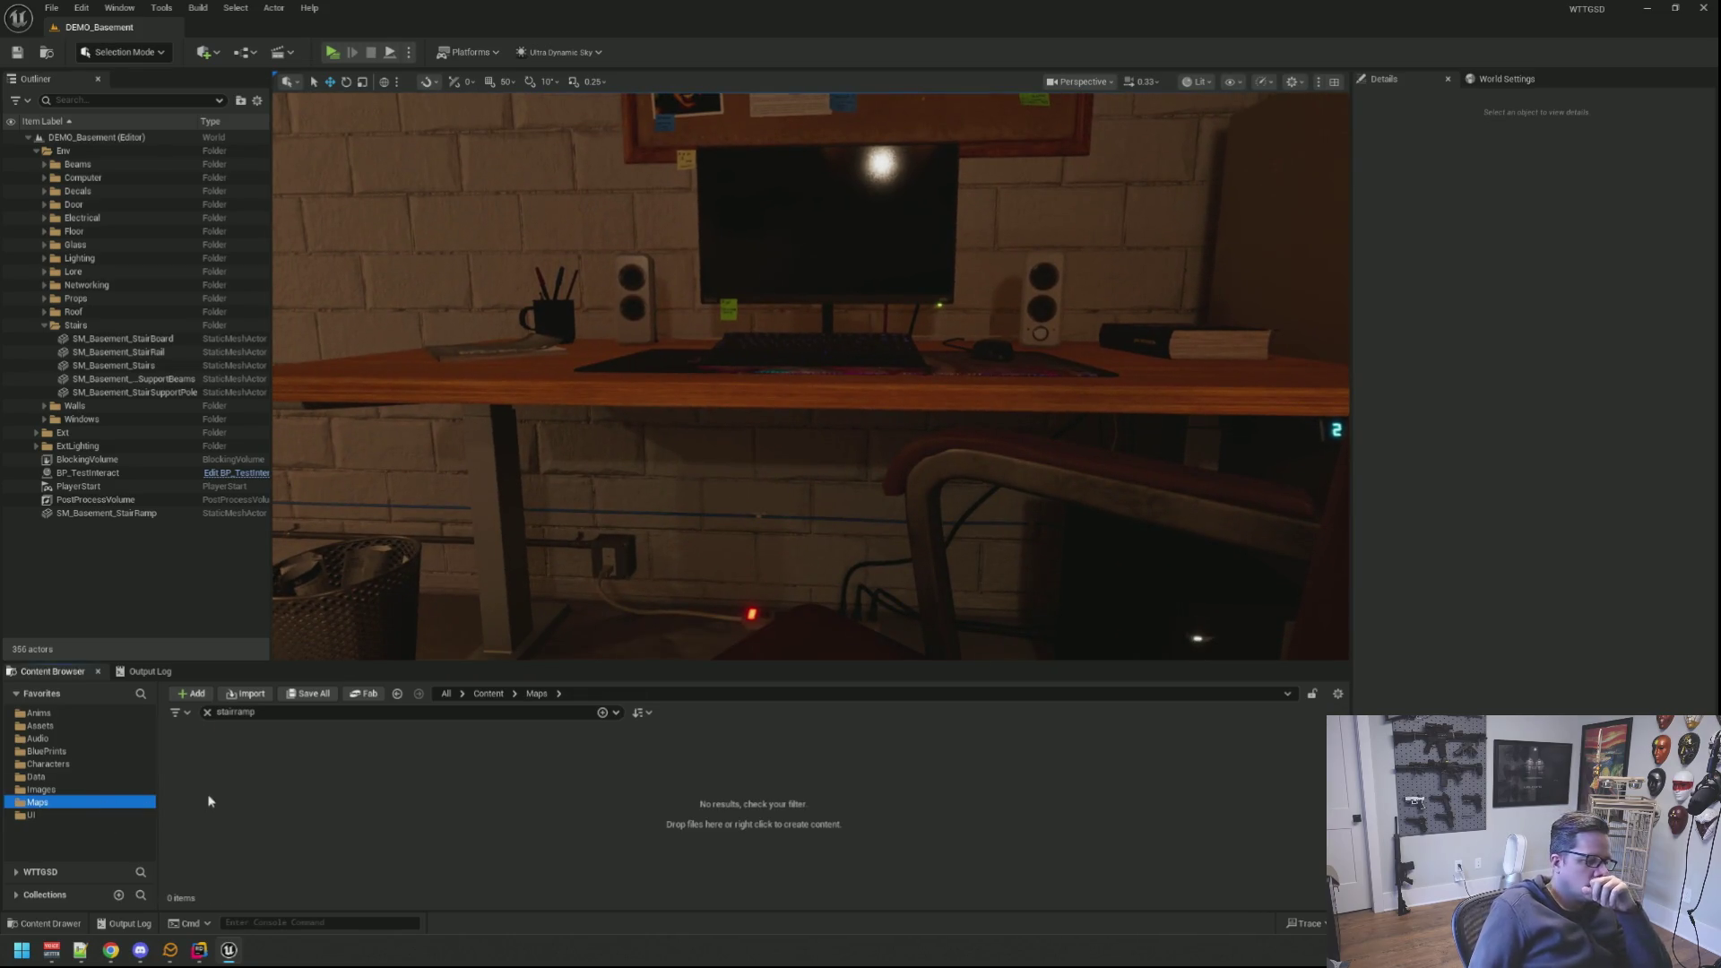
pyautogui.click(87, 816)
pyautogui.click(208, 712)
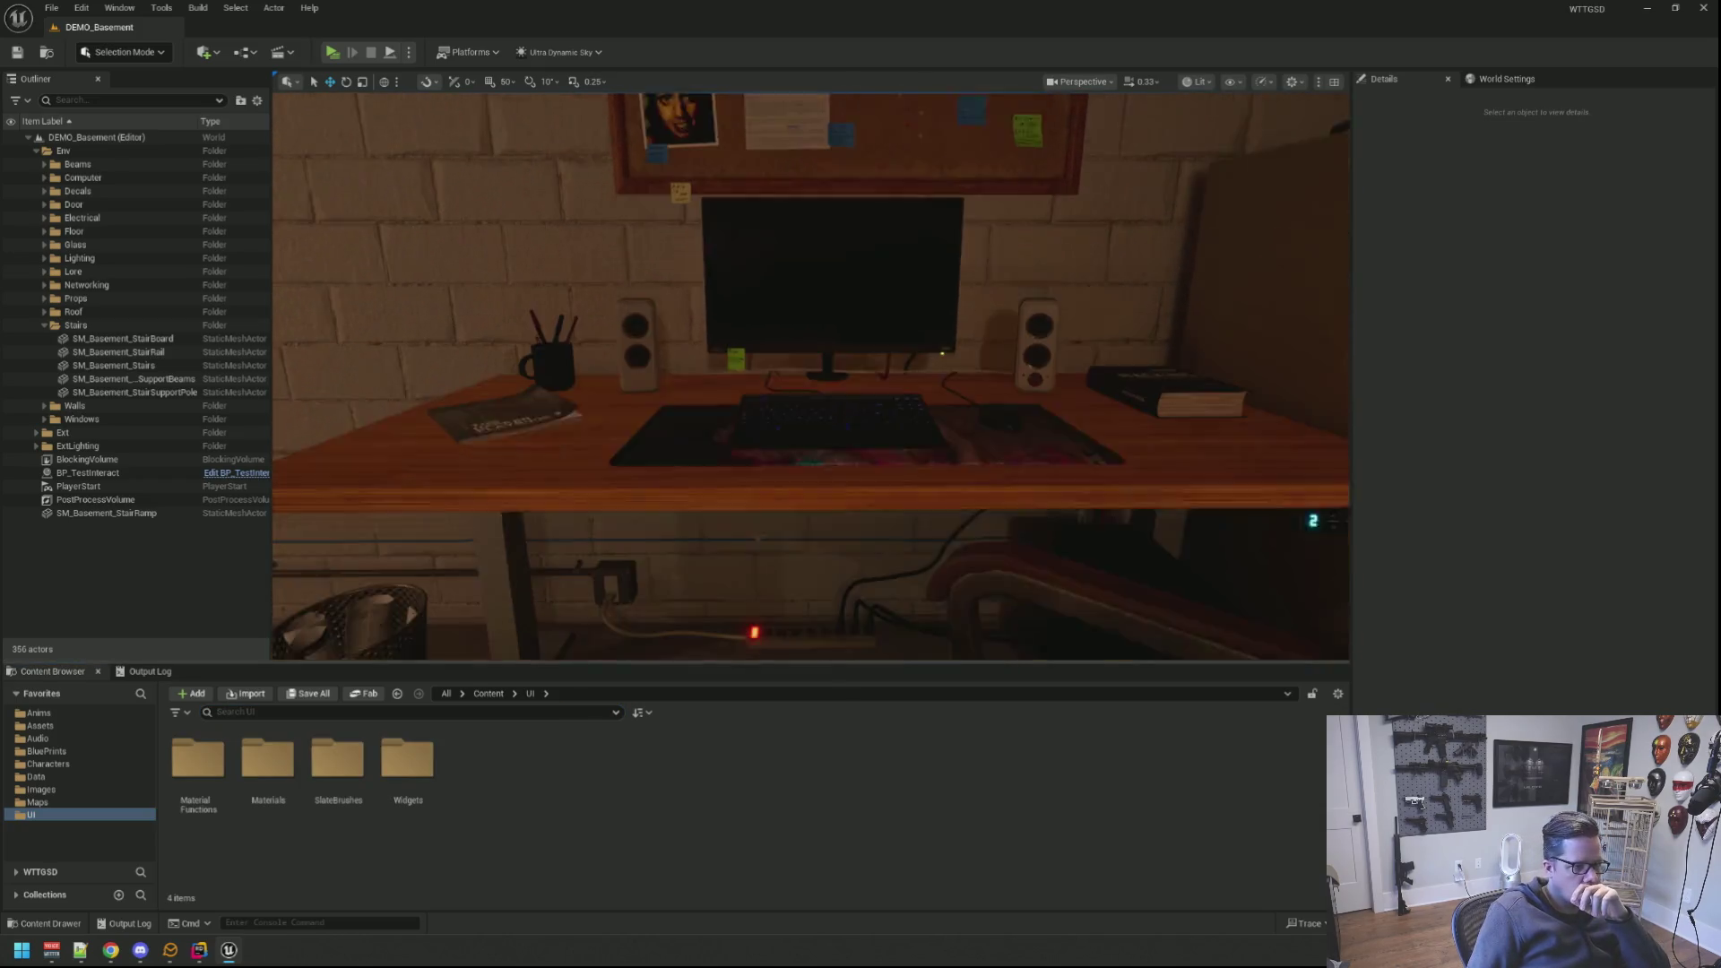
pyautogui.scroll(-2, 822, 390)
pyautogui.scroll(-2, 821, 390)
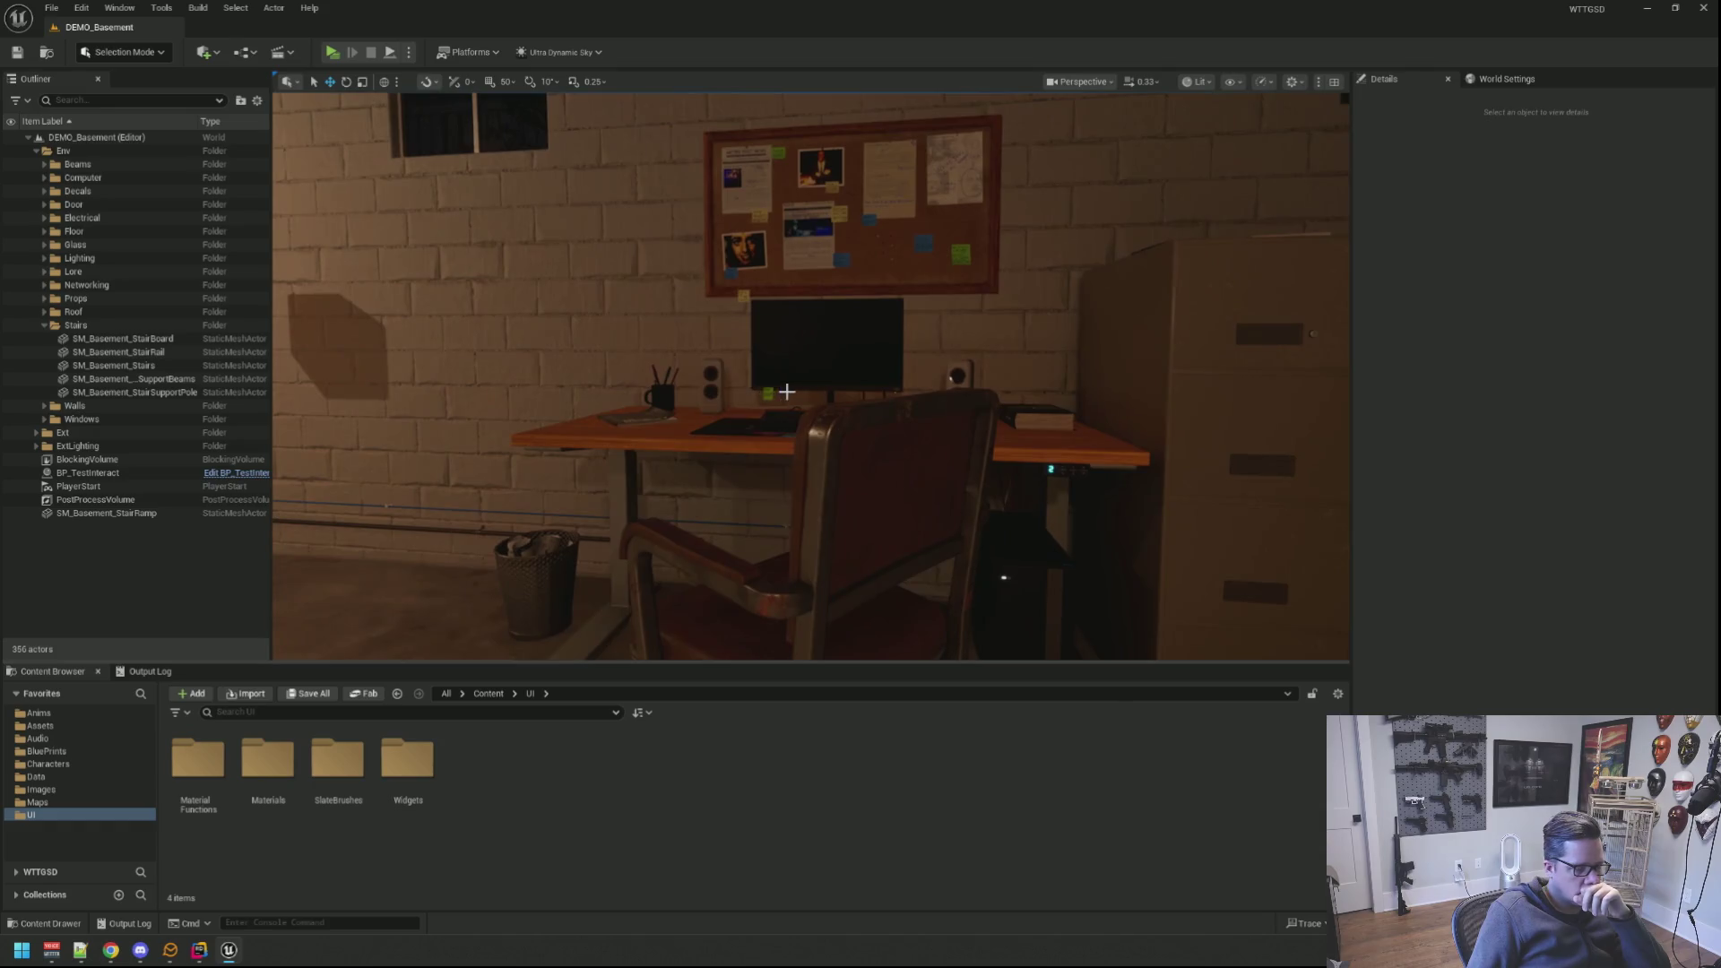
pyautogui.scroll(-2, 821, 391)
pyautogui.scroll(-2, 822, 391)
pyautogui.scroll(-2, 822, 390)
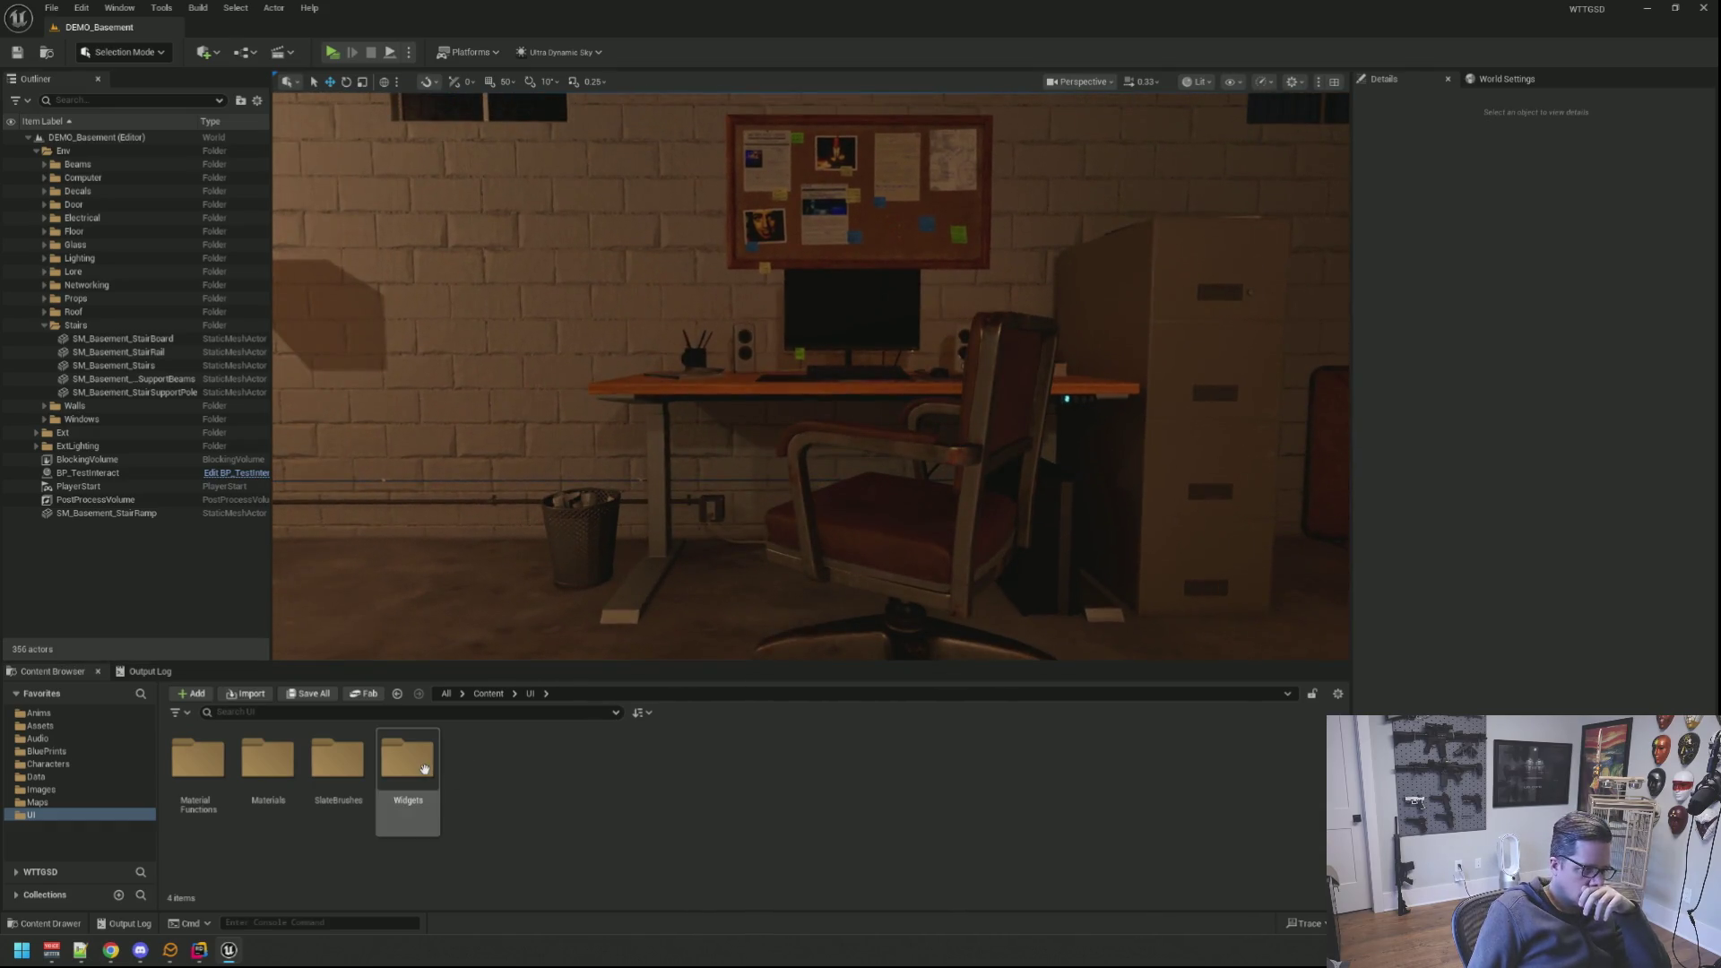
pyautogui.doubleClick(408, 761)
pyautogui.doubleClick(197, 761)
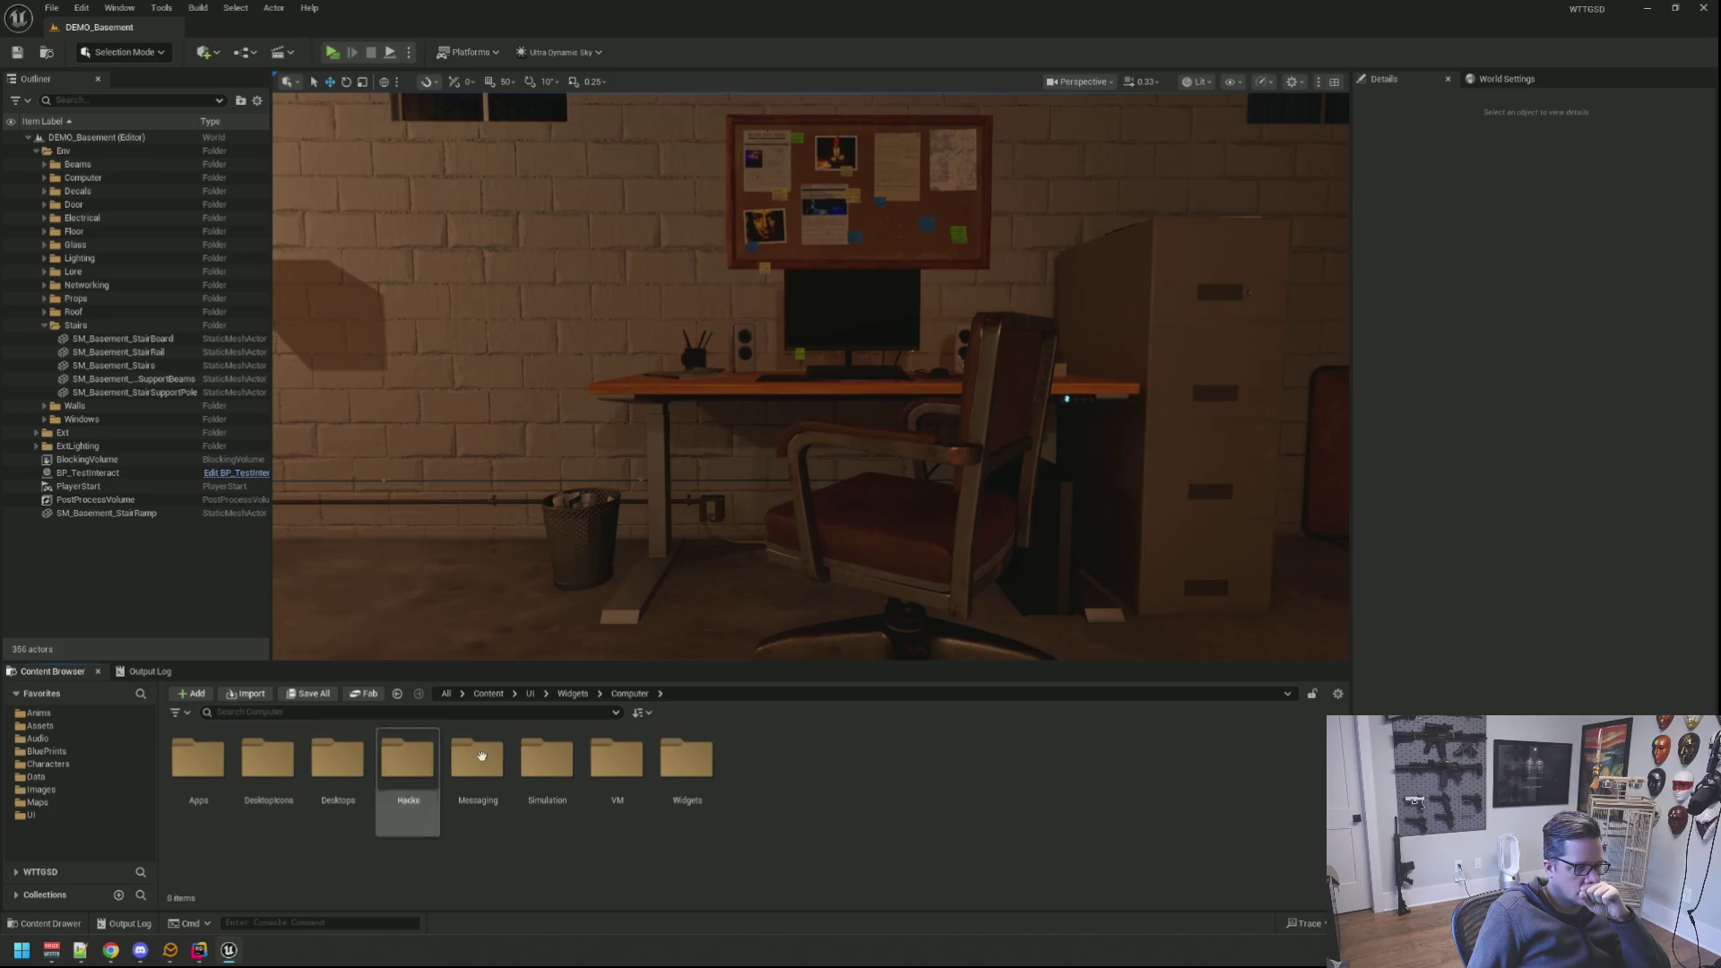
pyautogui.click(575, 696)
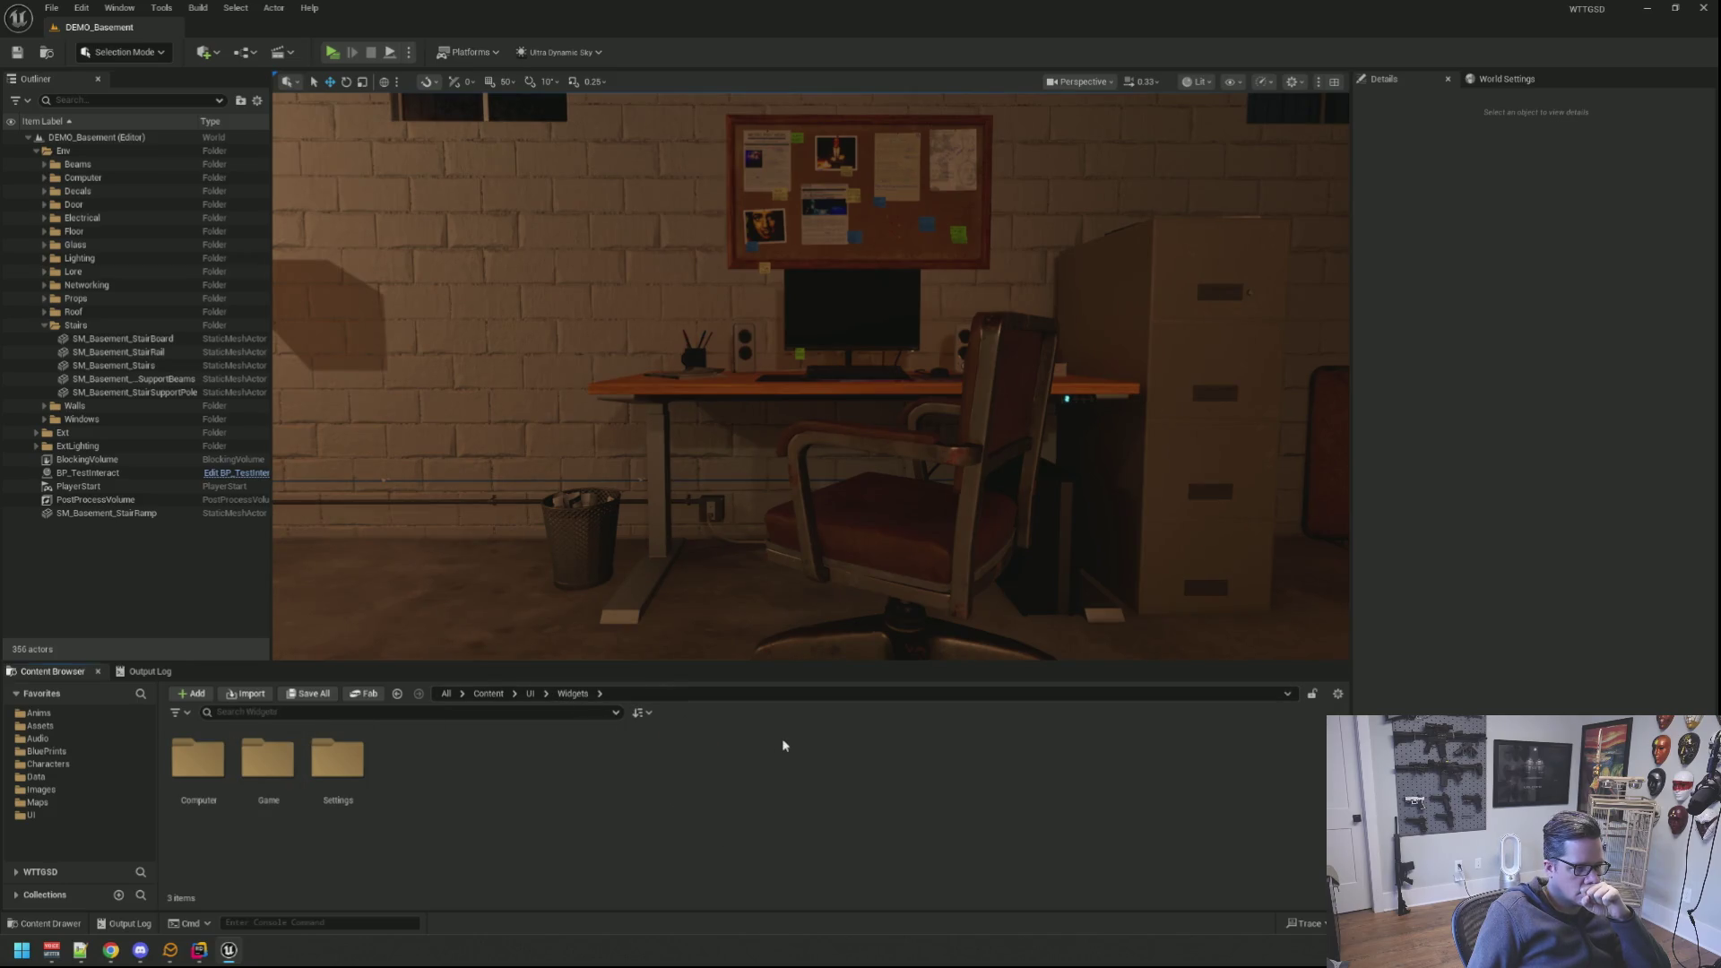
pyautogui.doubleClick(267, 761)
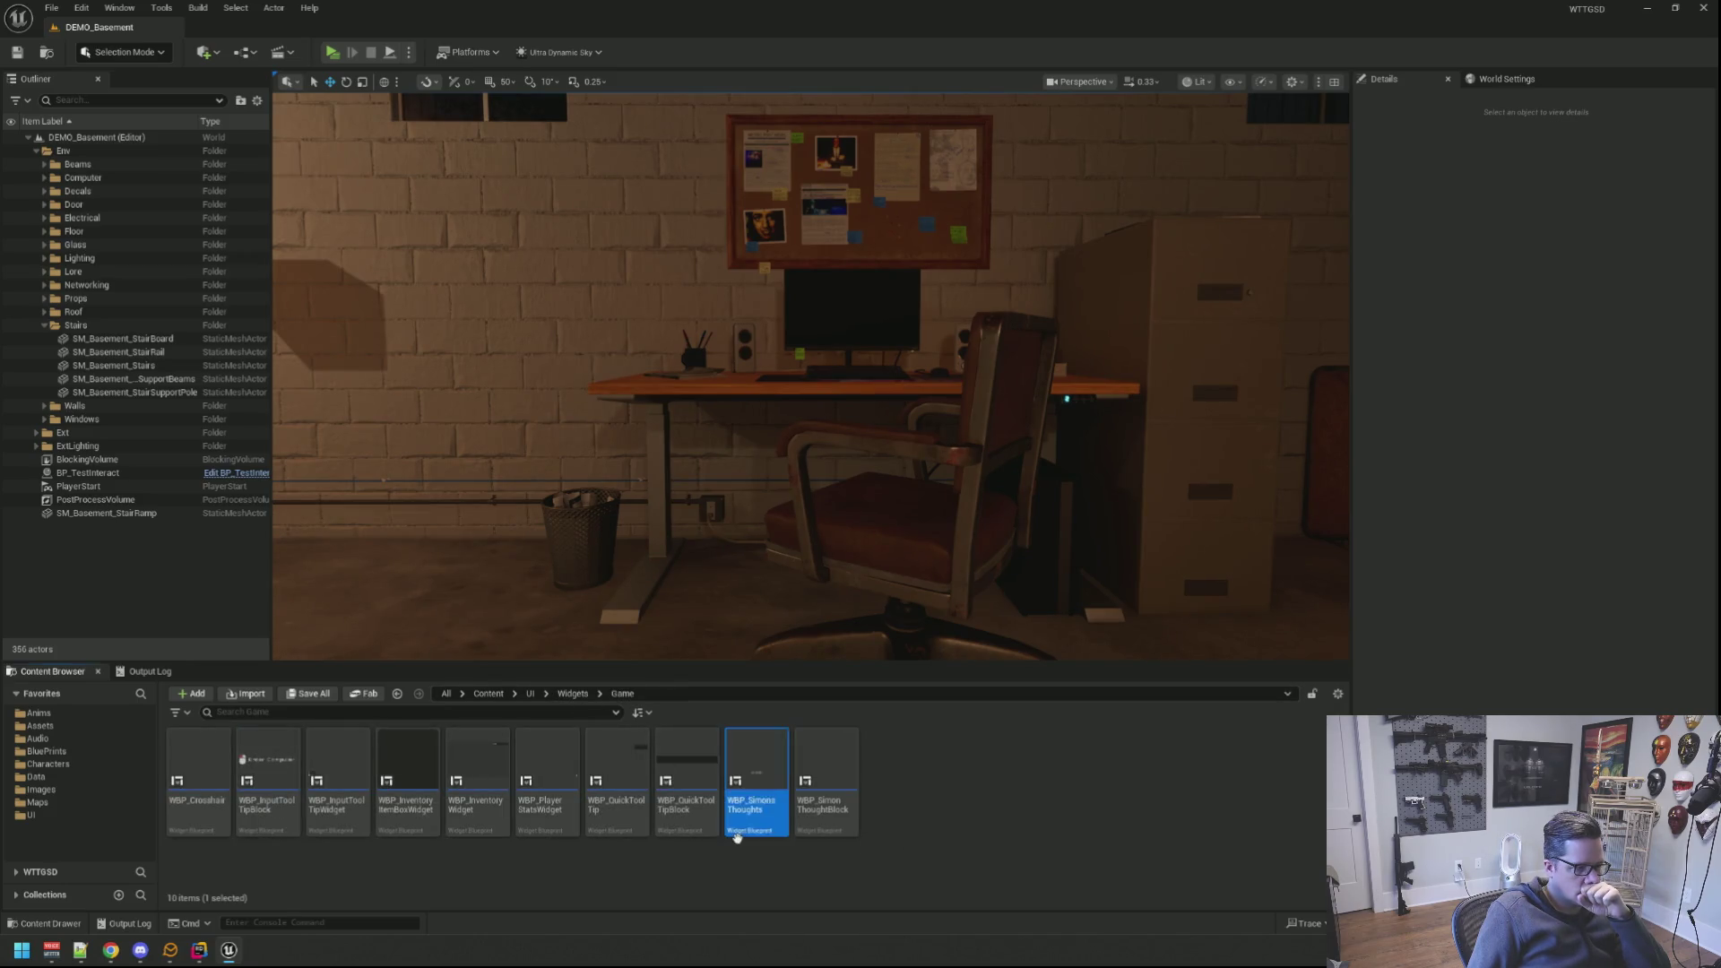
pyautogui.click(574, 694)
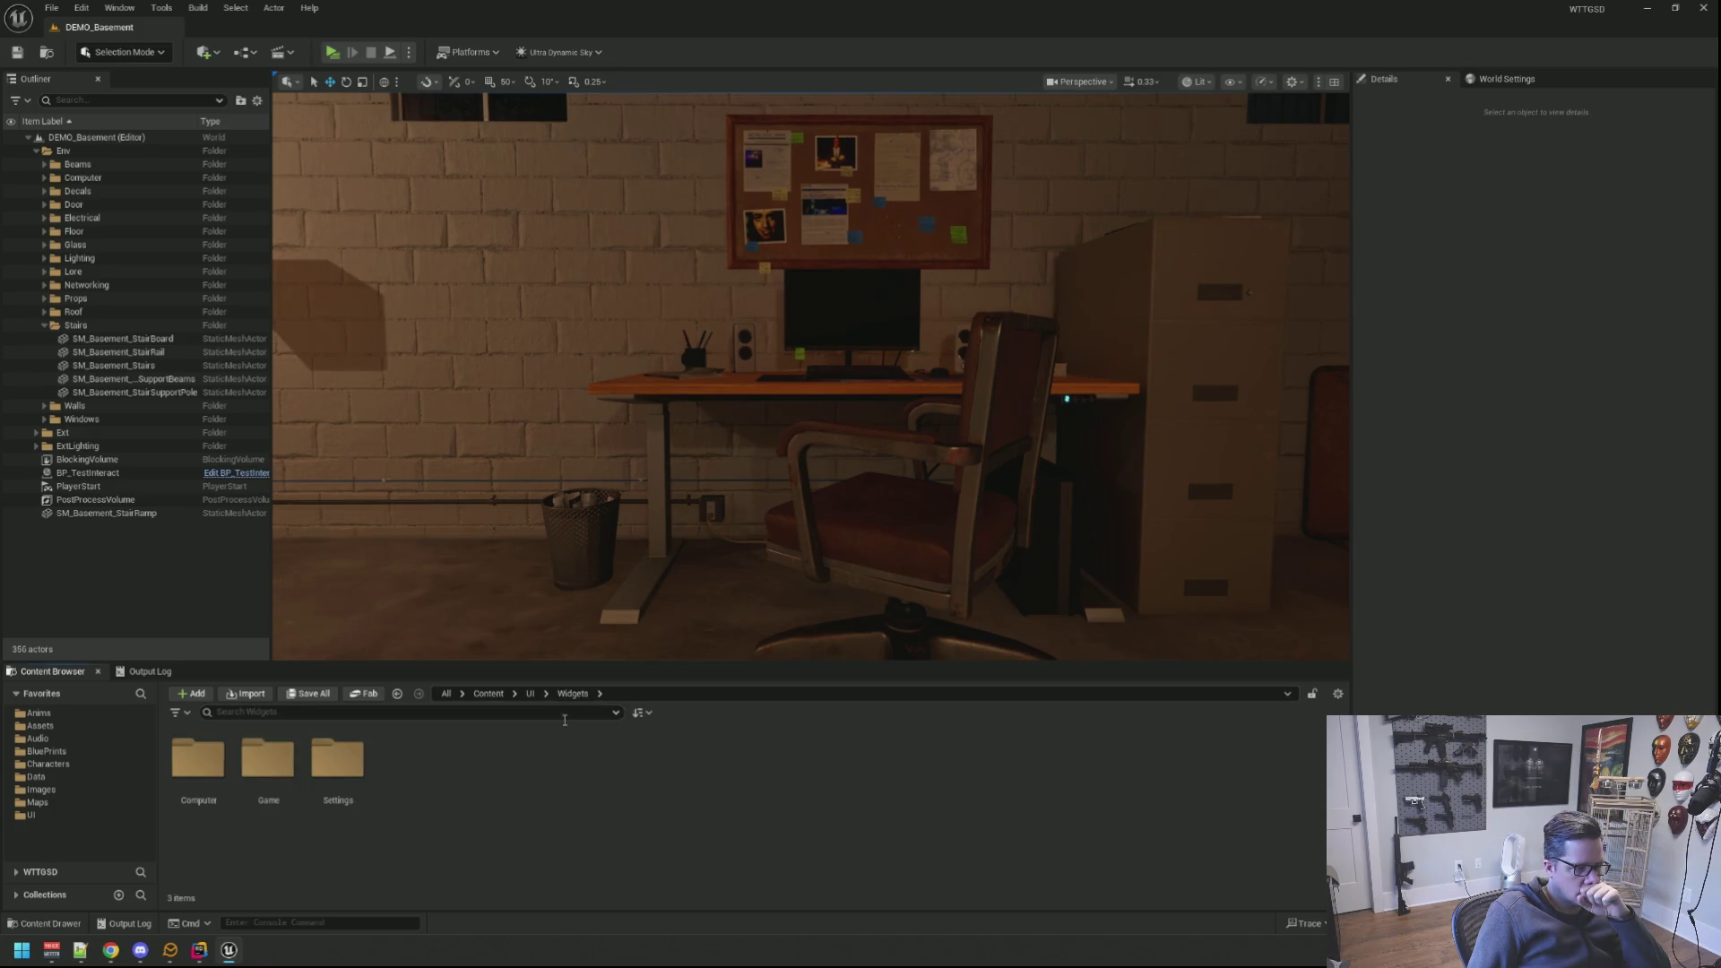
# Step: Go into Computer > Desktops and open the WBP_MainComputer widget blueprint
pyautogui.doubleClick(215, 762)
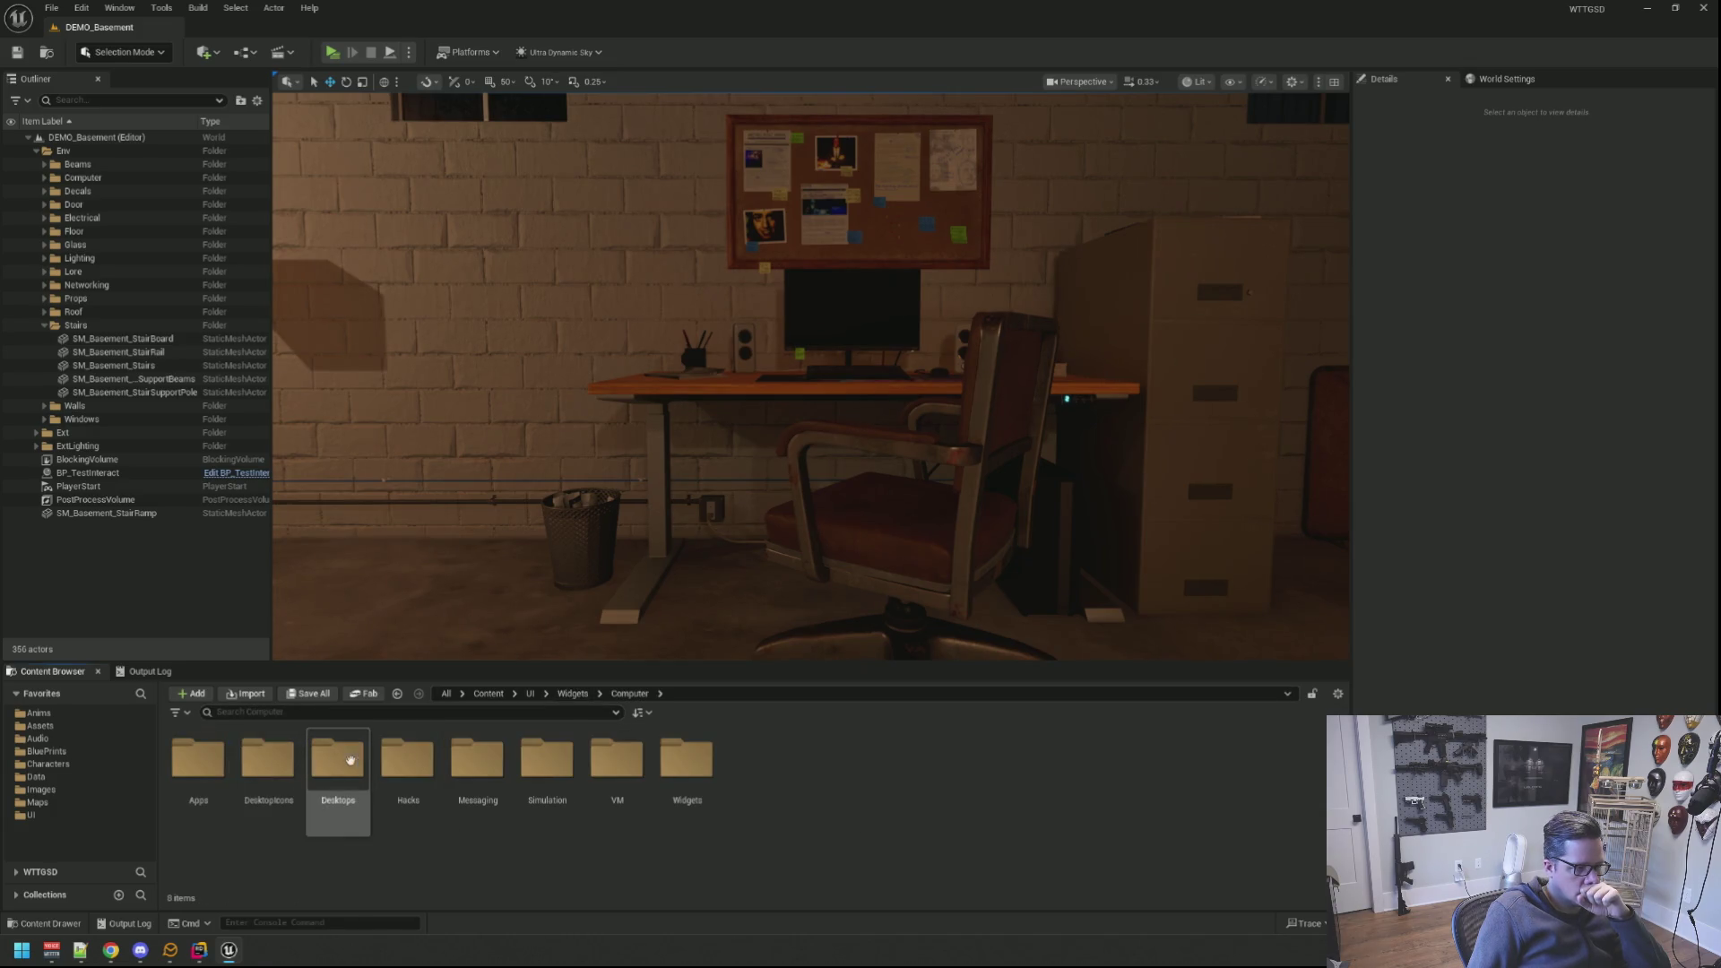
pyautogui.doubleClick(337, 760)
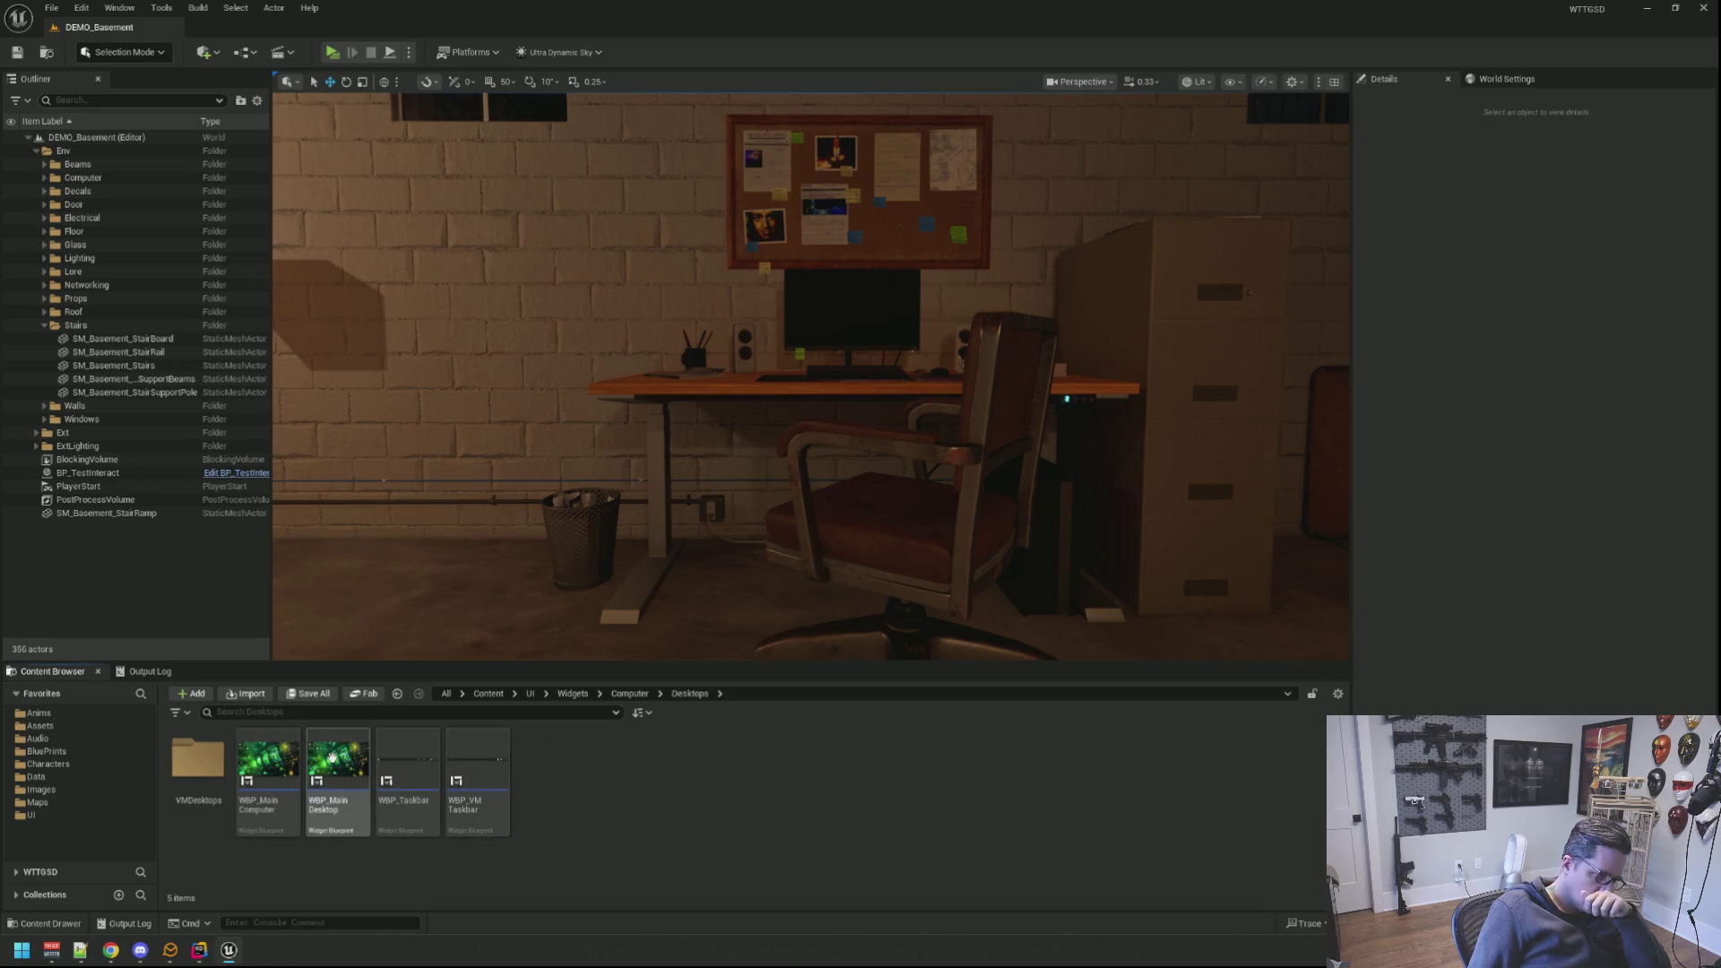
pyautogui.click(276, 754)
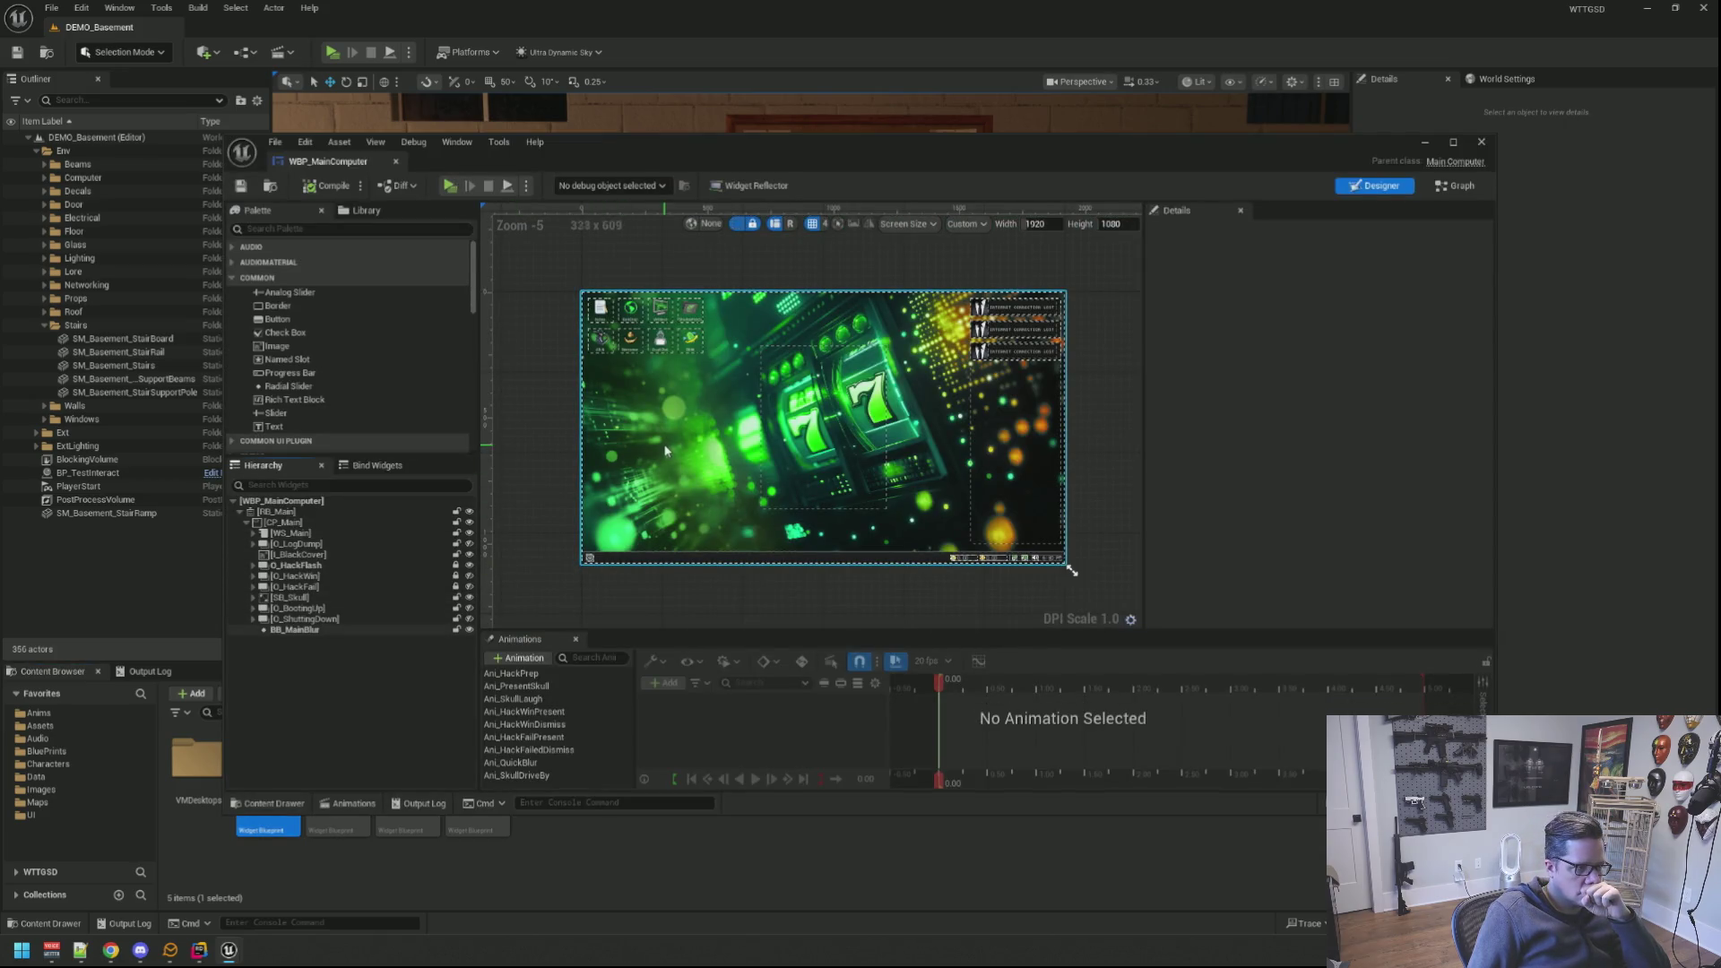
# Step: Open the widget's Main Computer parent class source in Rider from the designer
pyautogui.moveTo(665, 447); pyautogui.dragTo(753, 570)
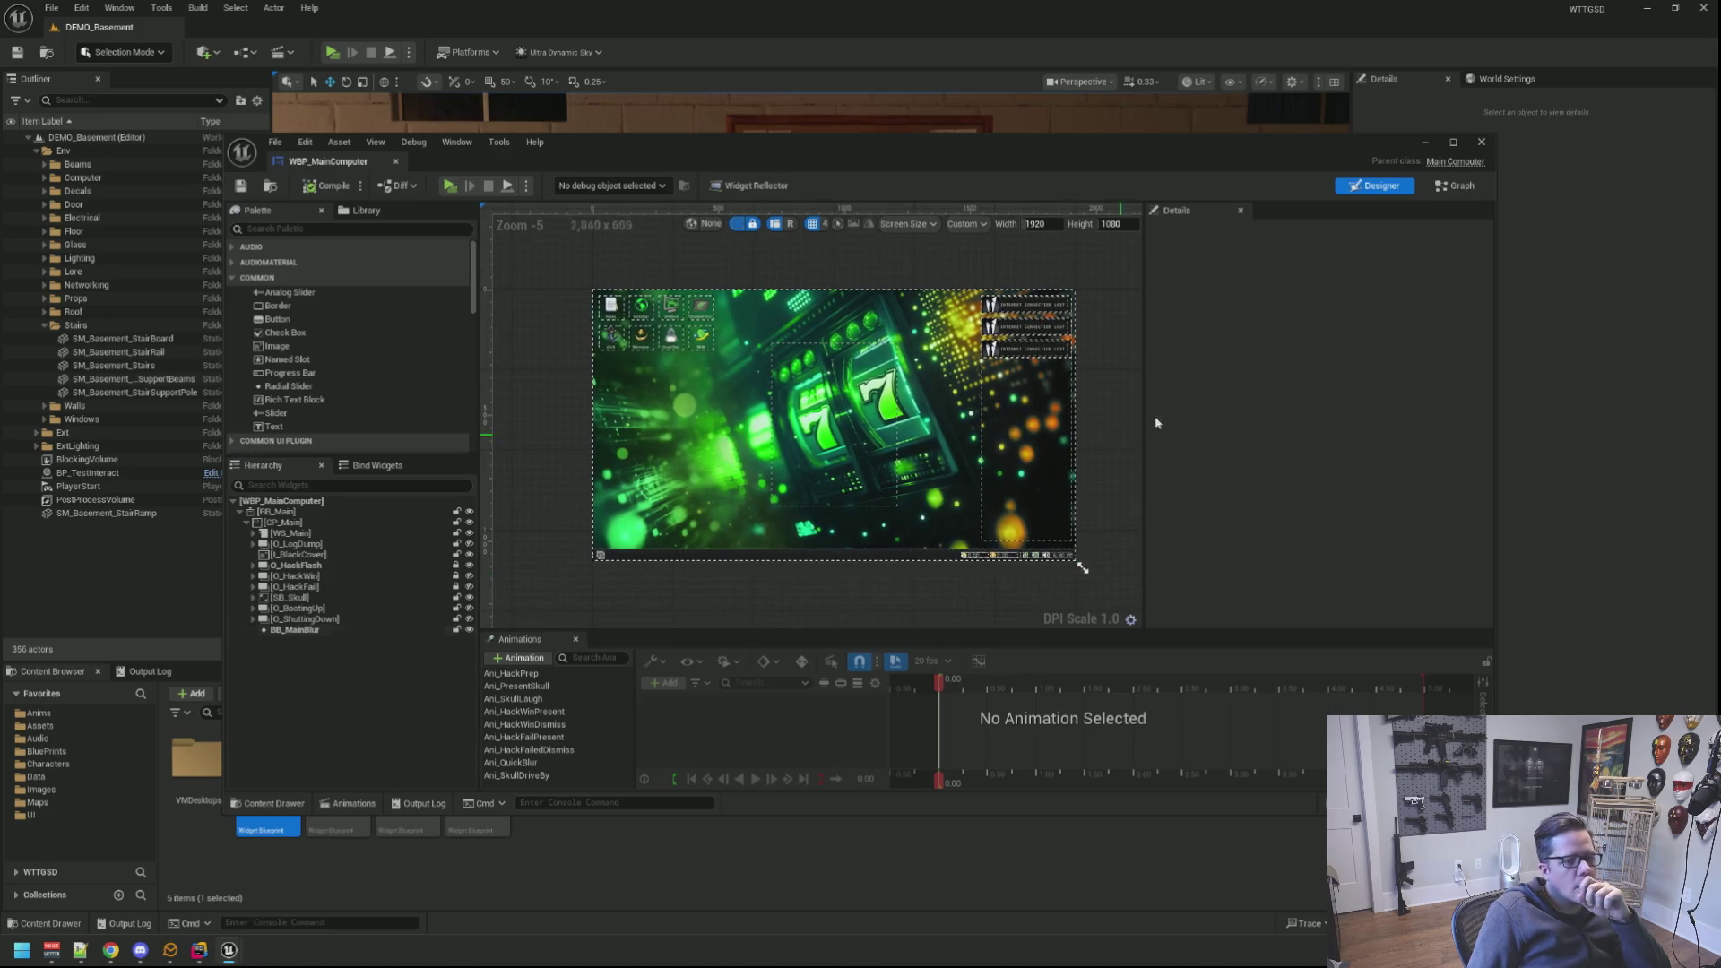
pyautogui.click(1454, 164)
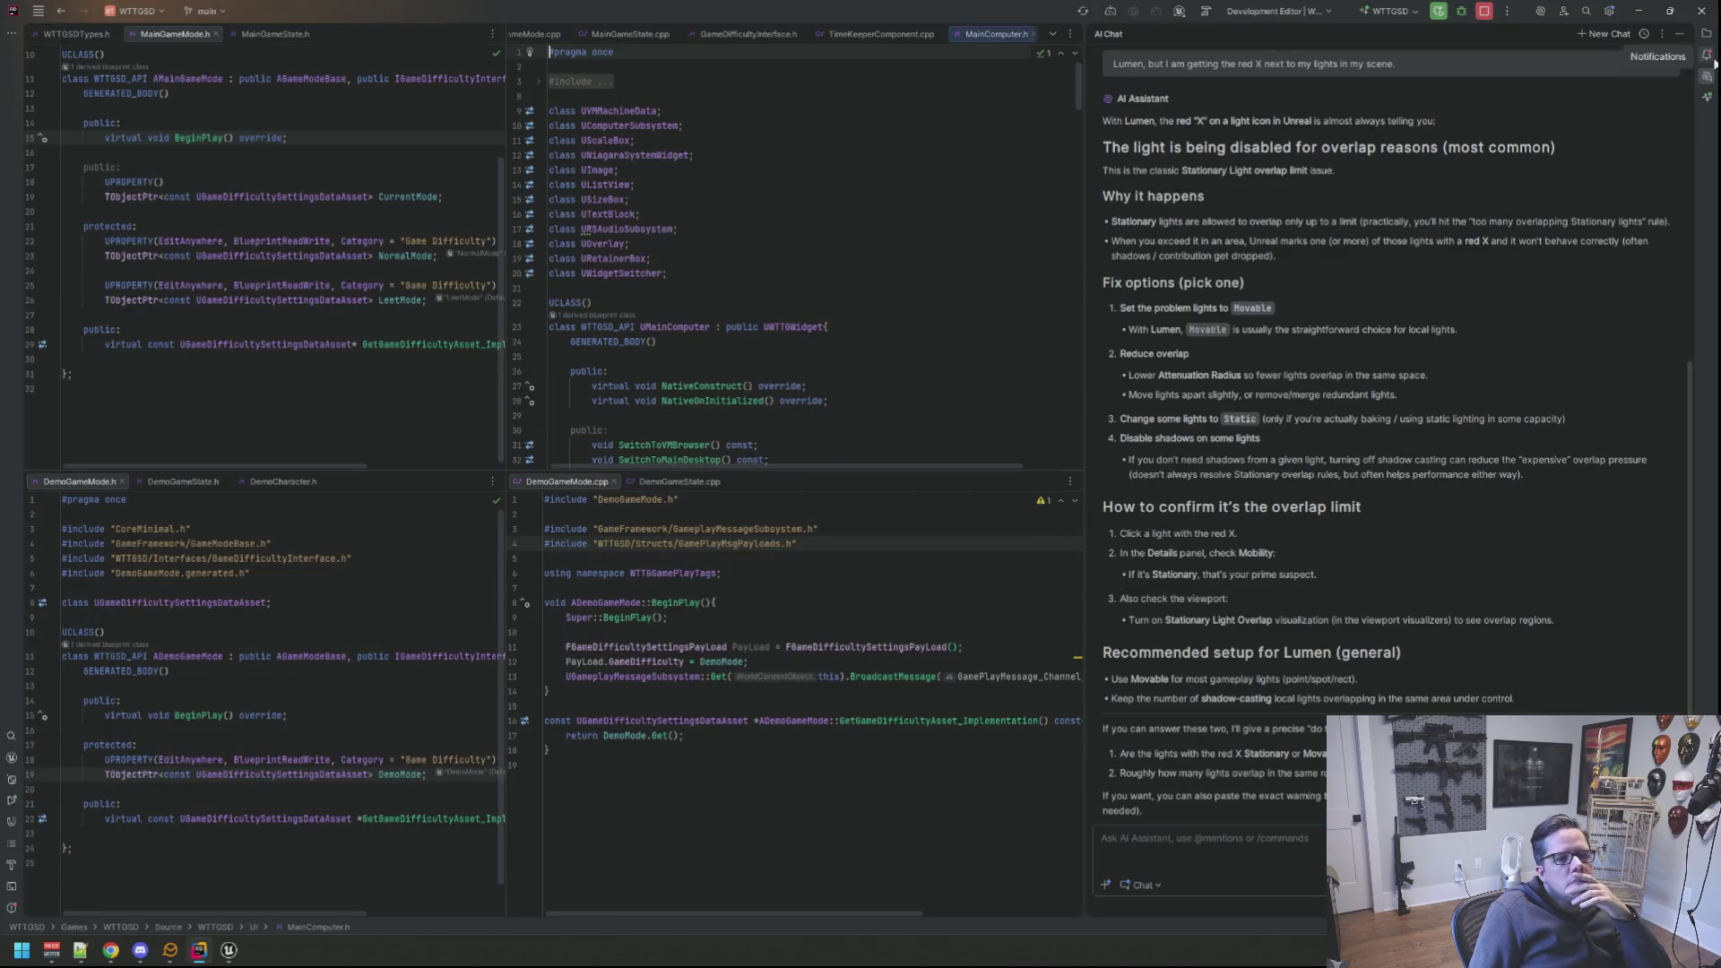
# Step: Close the AI chat and the TimeKeeperComponent.cpp file to free the editor splits
pyautogui.click(1708, 78)
pyautogui.click(952, 482)
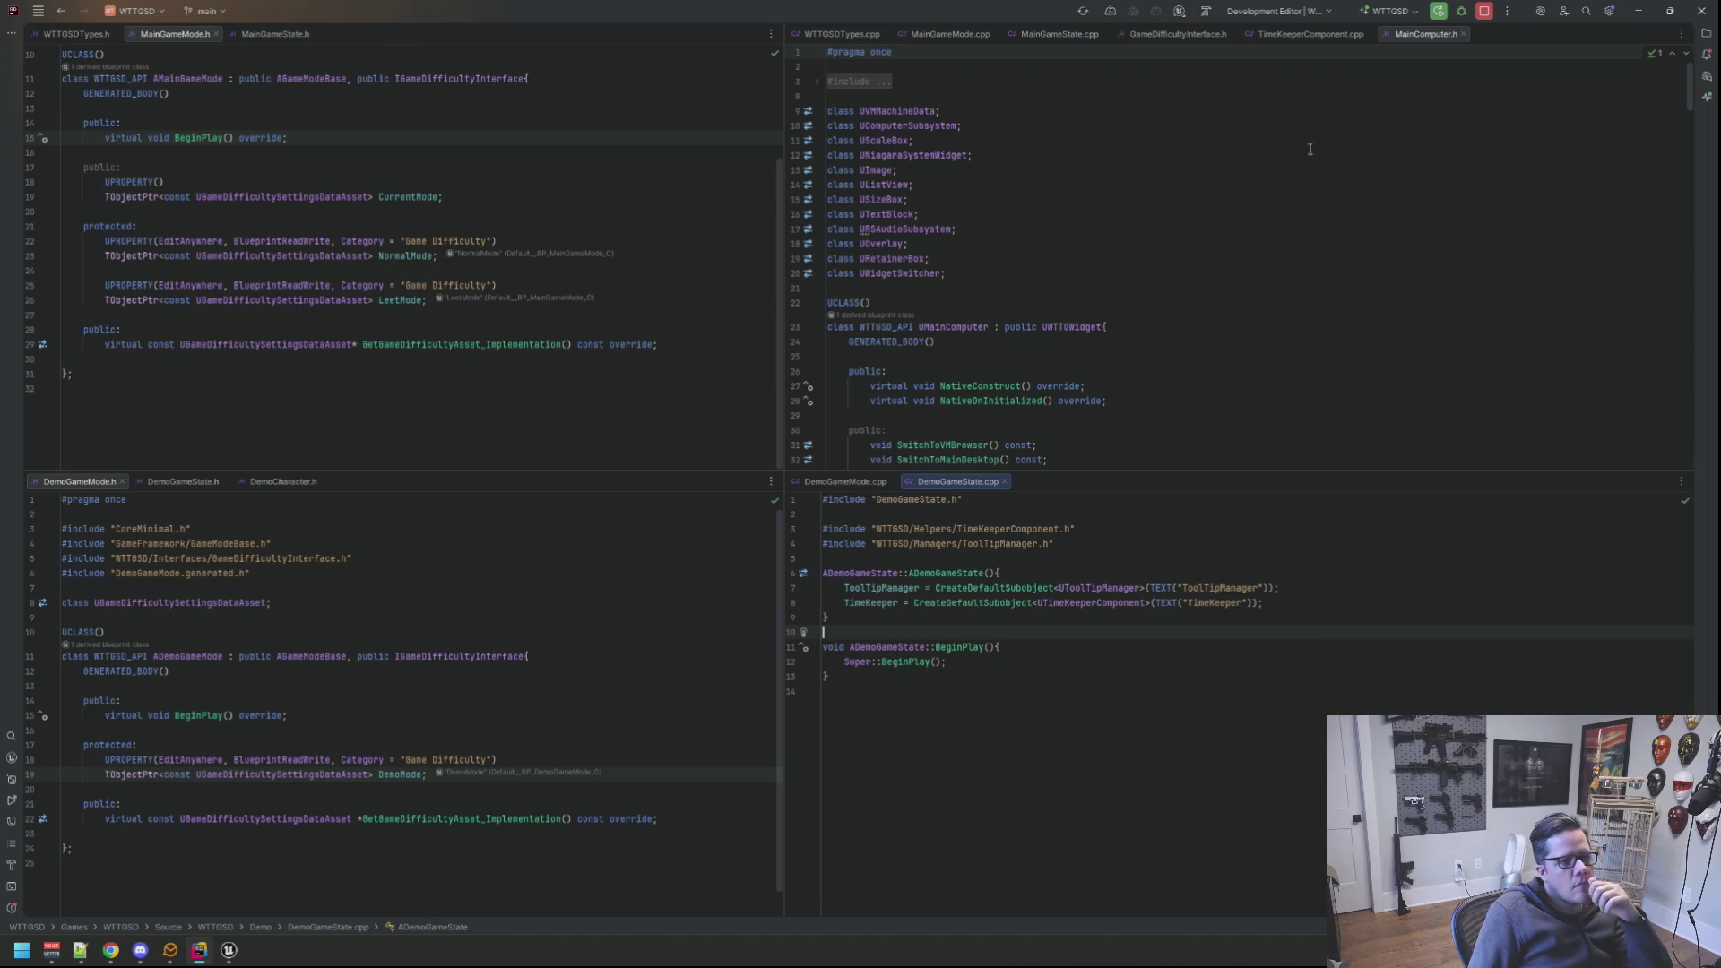
pyautogui.middleClick(1304, 34)
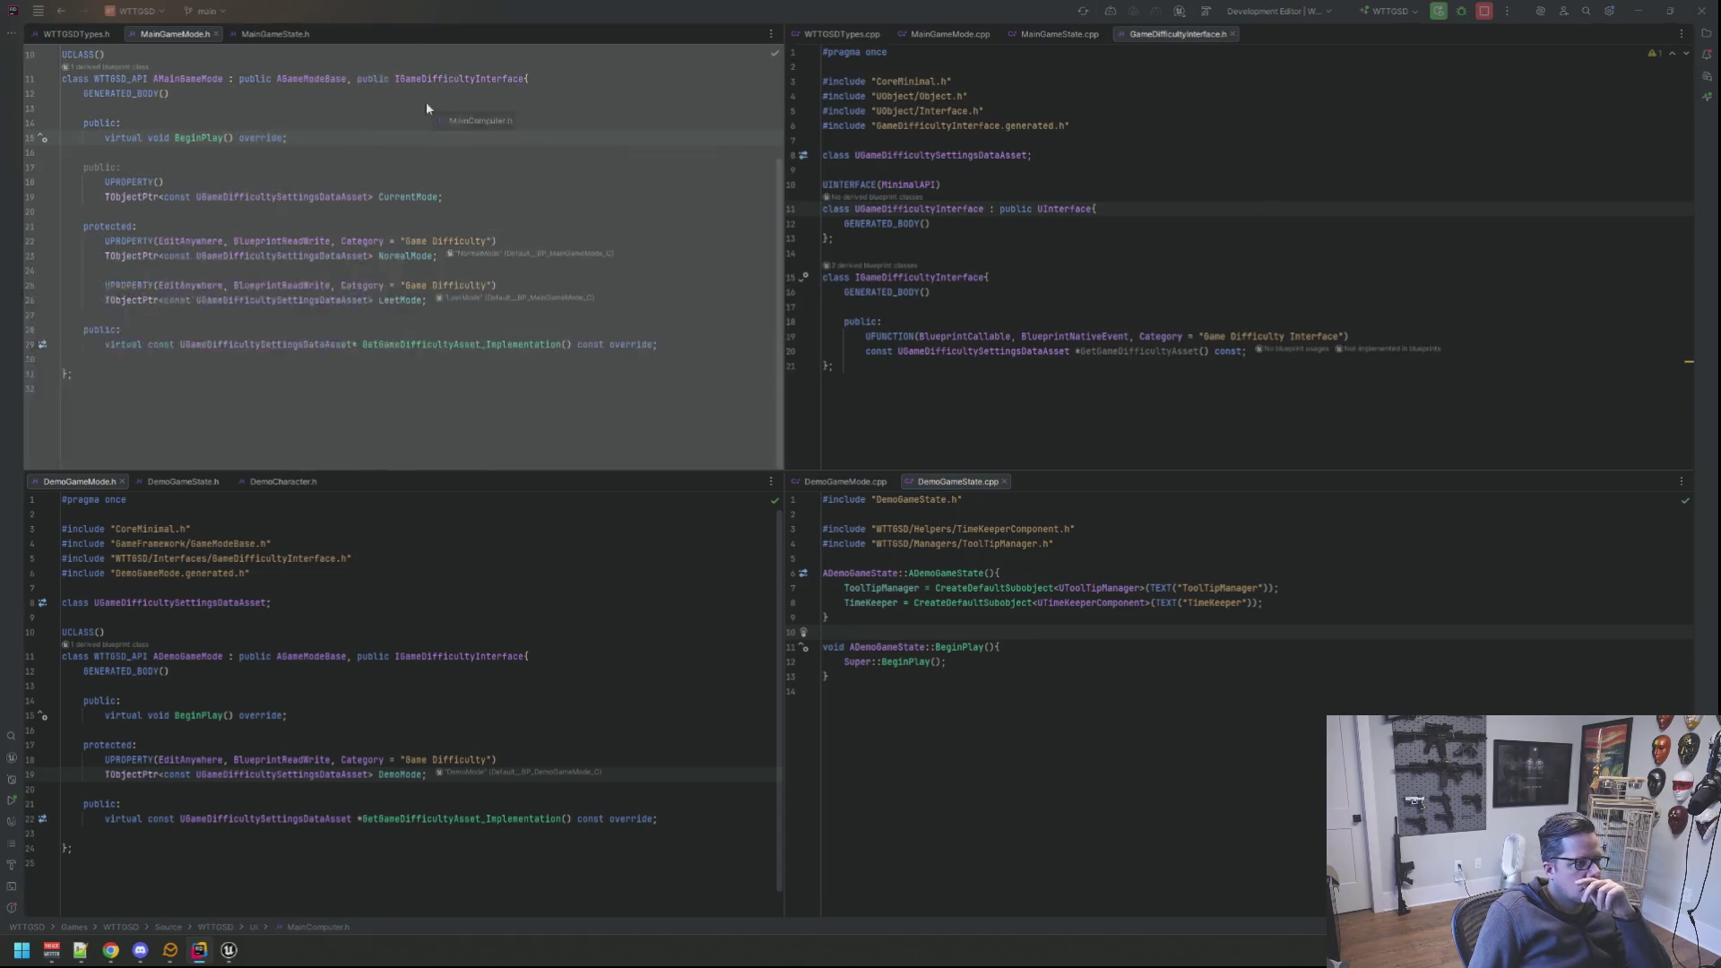
pyautogui.moveTo(1302, 30); pyautogui.dragTo(378, 135)
pyautogui.scroll(-2, 372, 247)
pyautogui.scroll(-3, 371, 247)
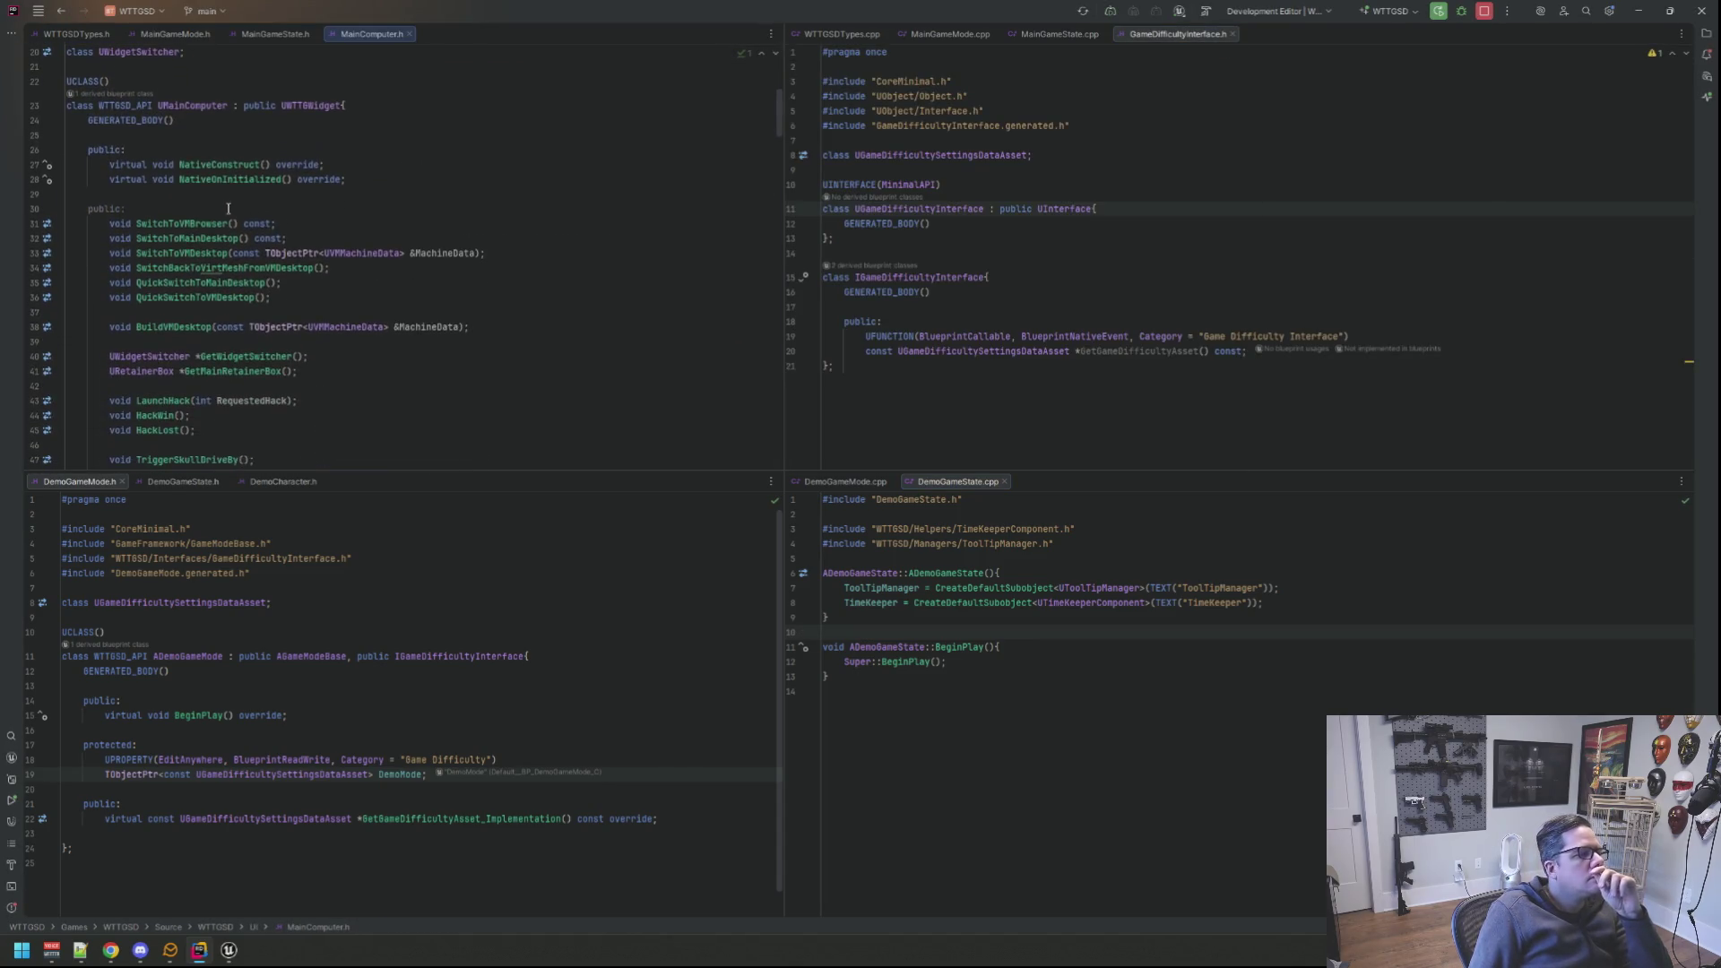
# Step: Jump to NativeOnInitialized and place MainComputer.cpp beside its header, caret inside the function
pyautogui.keyDown('ctrl'); pyautogui.click(225, 178); pyautogui.keyUp('ctrl')
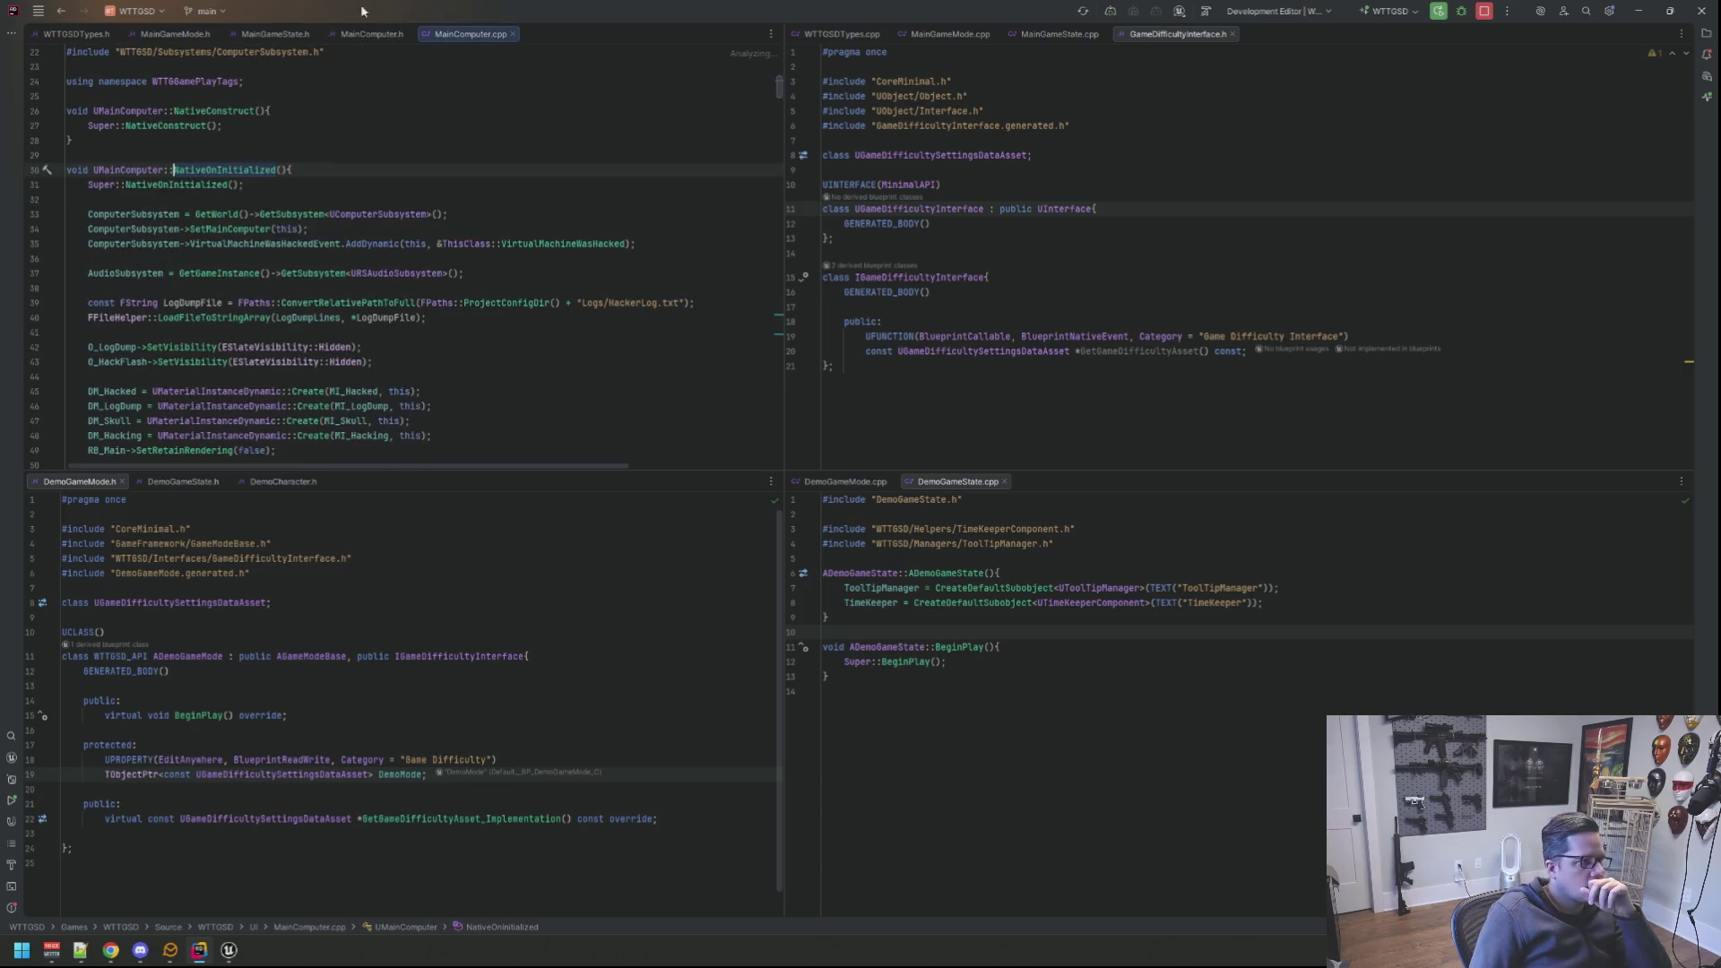
pyautogui.moveTo(464, 34); pyautogui.dragTo(1292, 54)
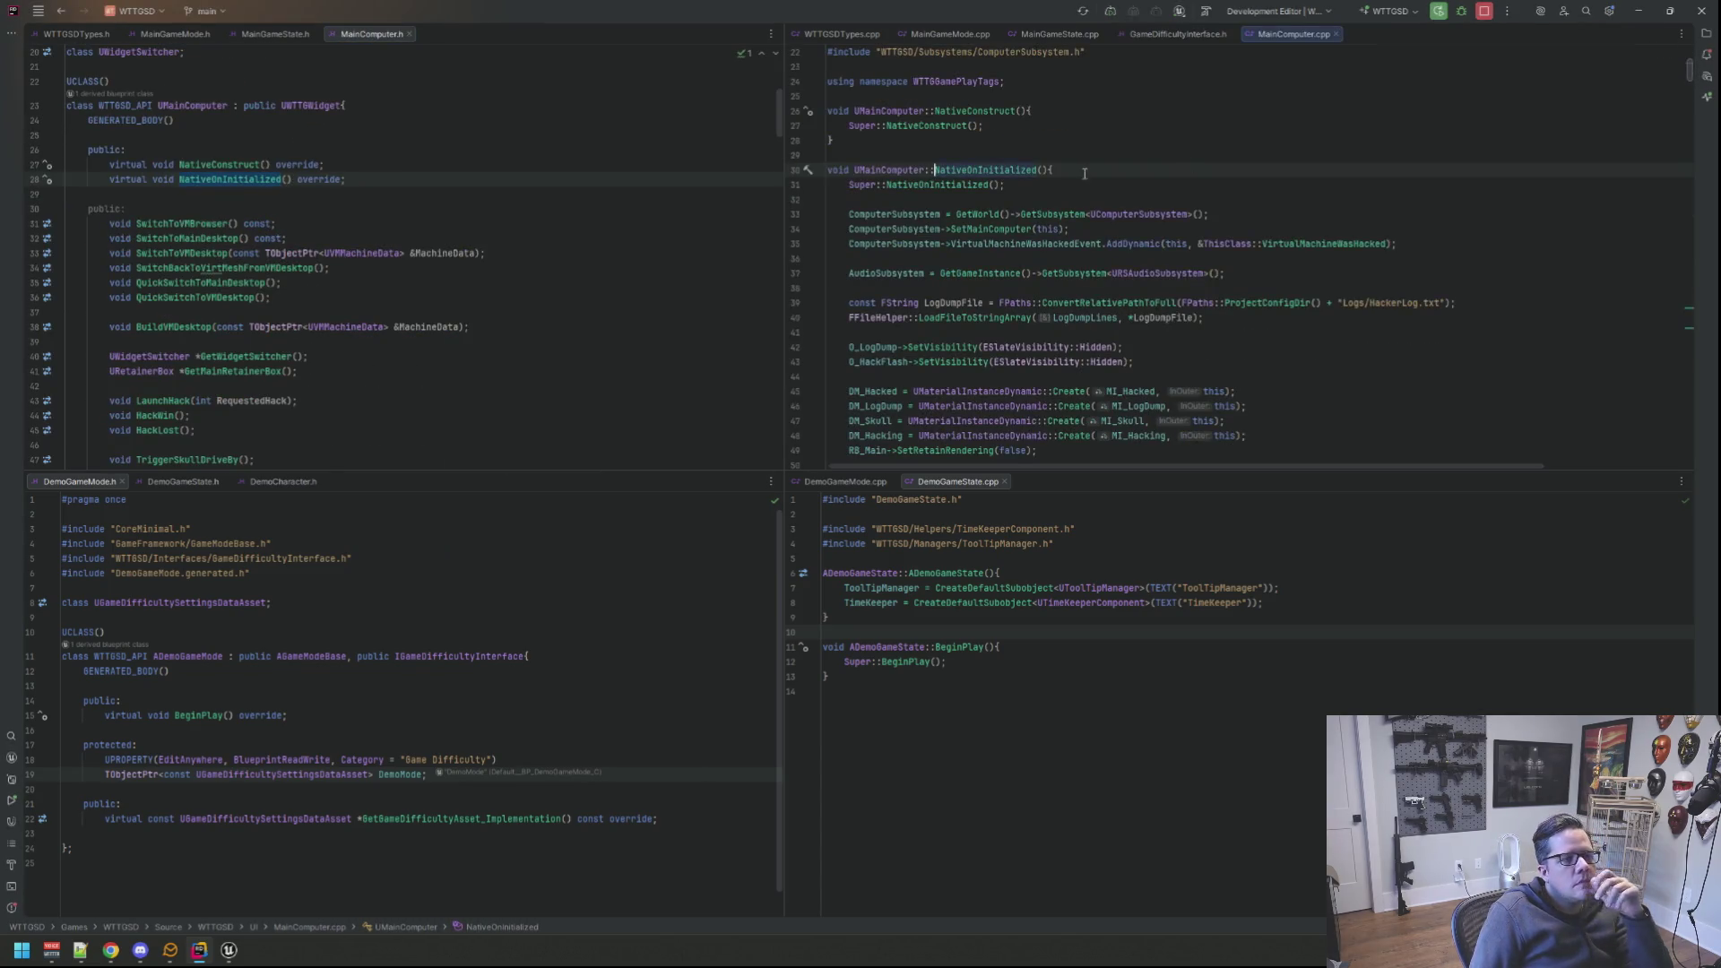
pyautogui.click(1093, 150)
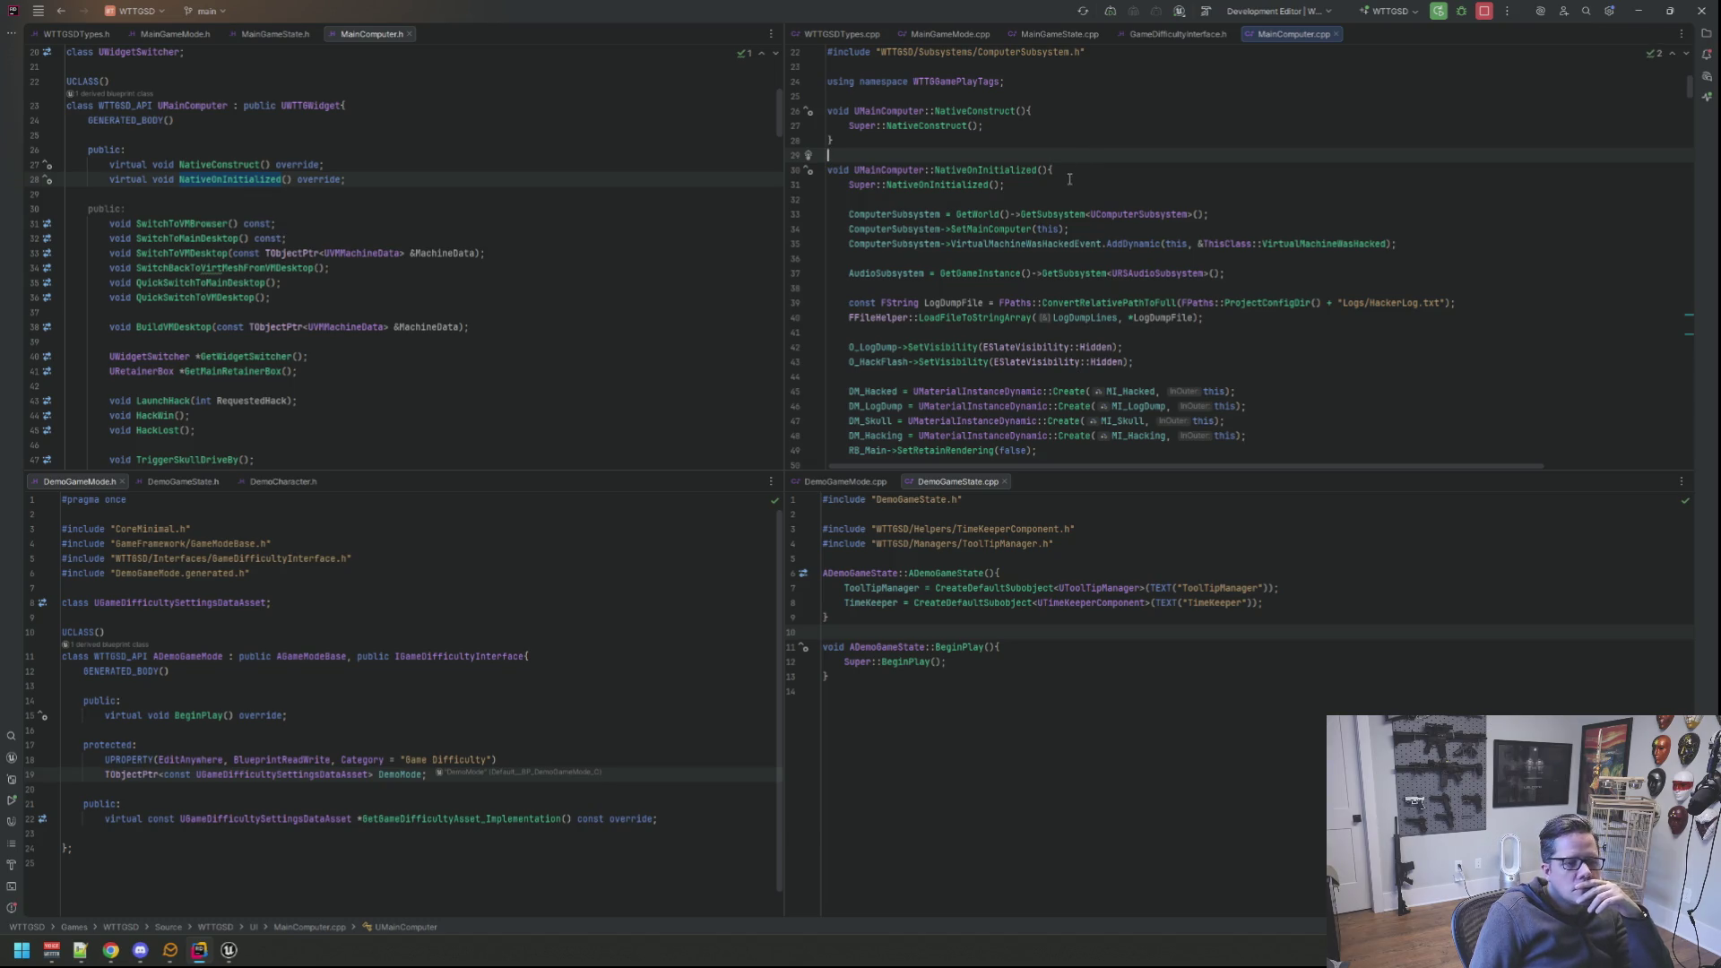
pyautogui.scroll(-1, 1069, 179)
pyautogui.scroll(-1, 1071, 179)
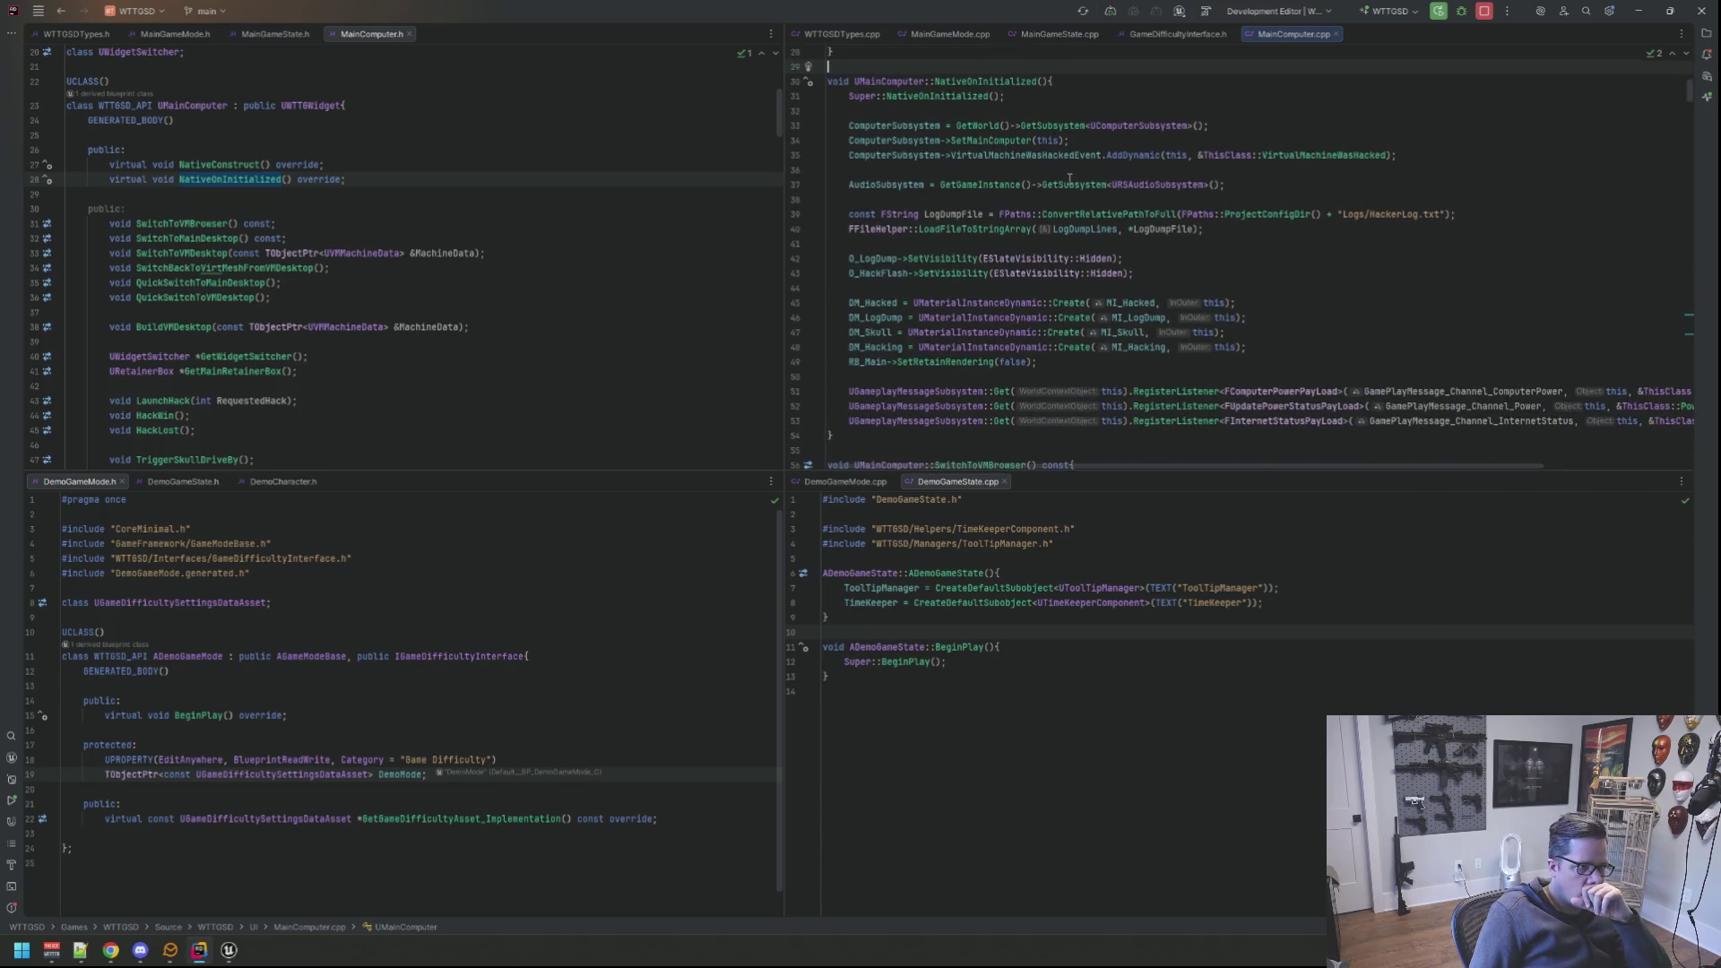
pyautogui.click(1157, 184)
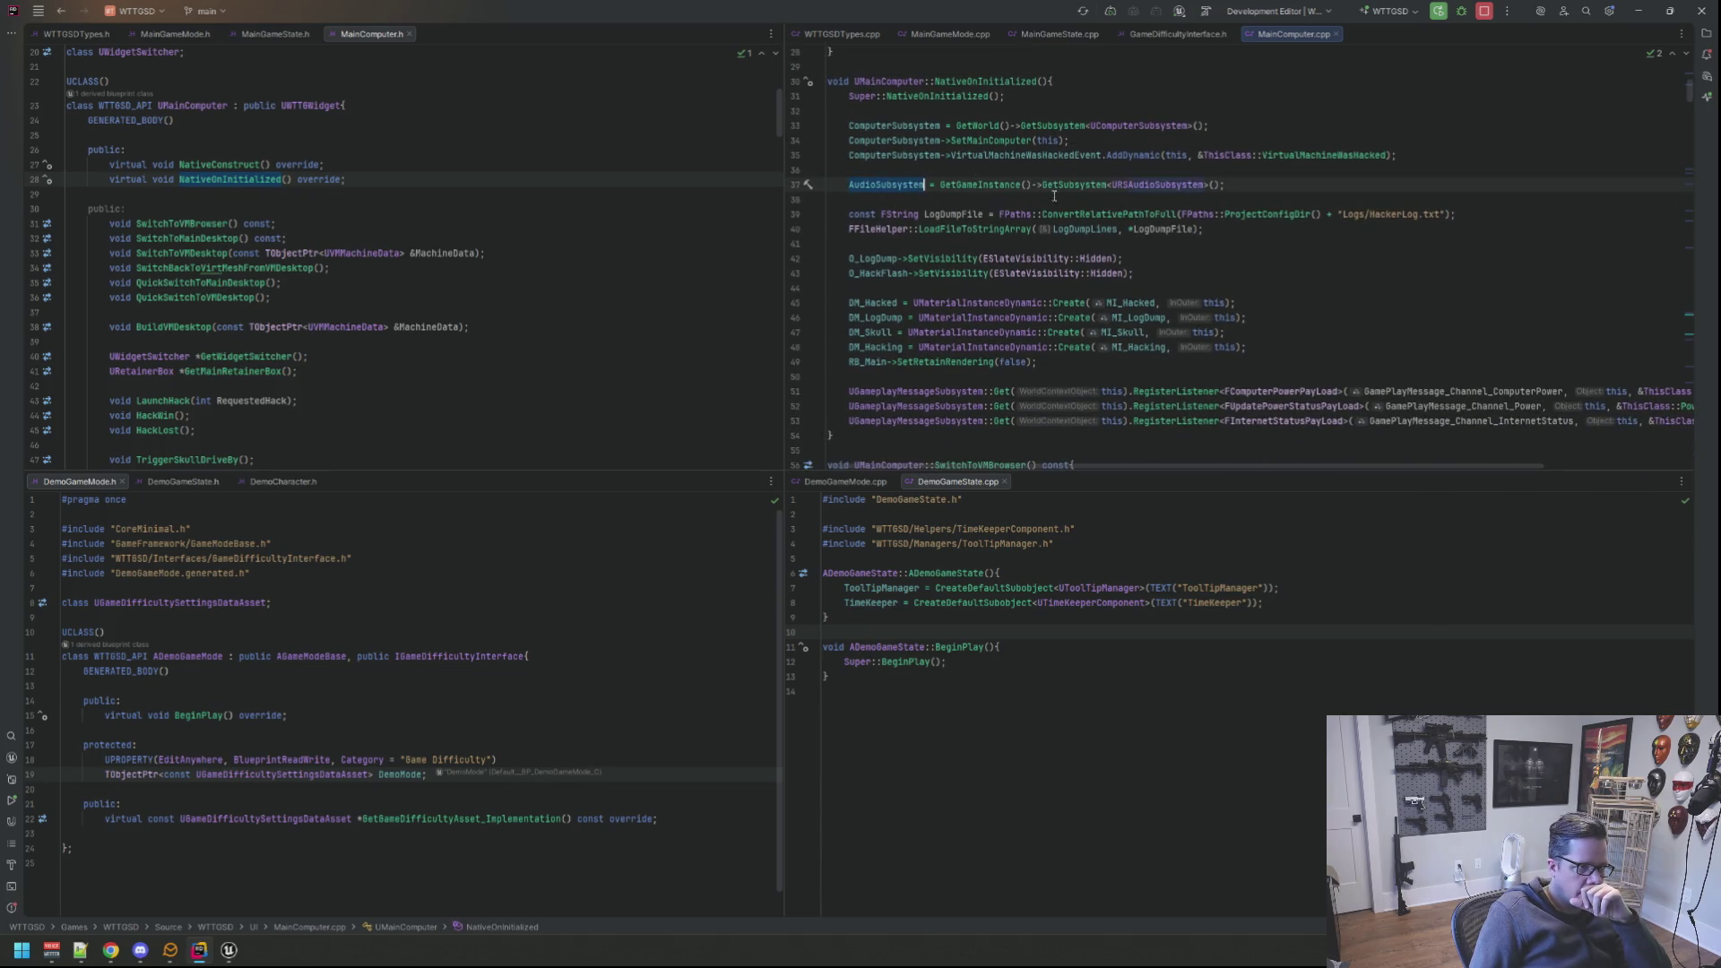
pyautogui.click(1248, 245)
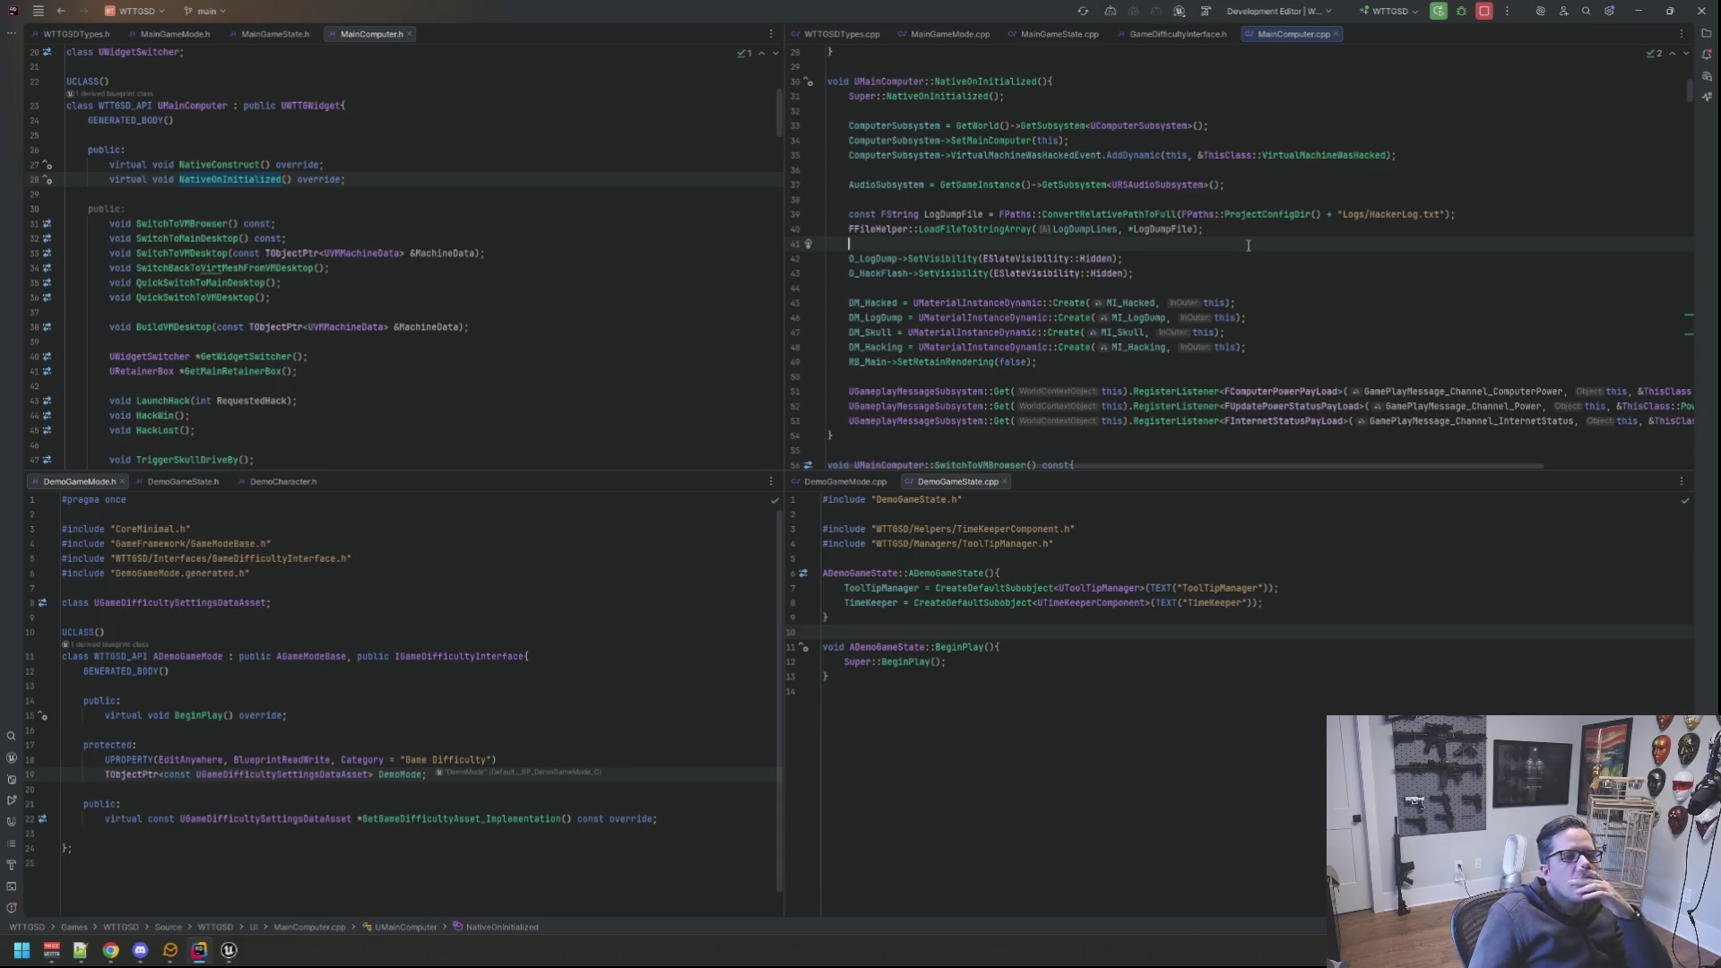
pyautogui.scroll(-3, 1164, 167)
pyautogui.scroll(-2, 1130, 242)
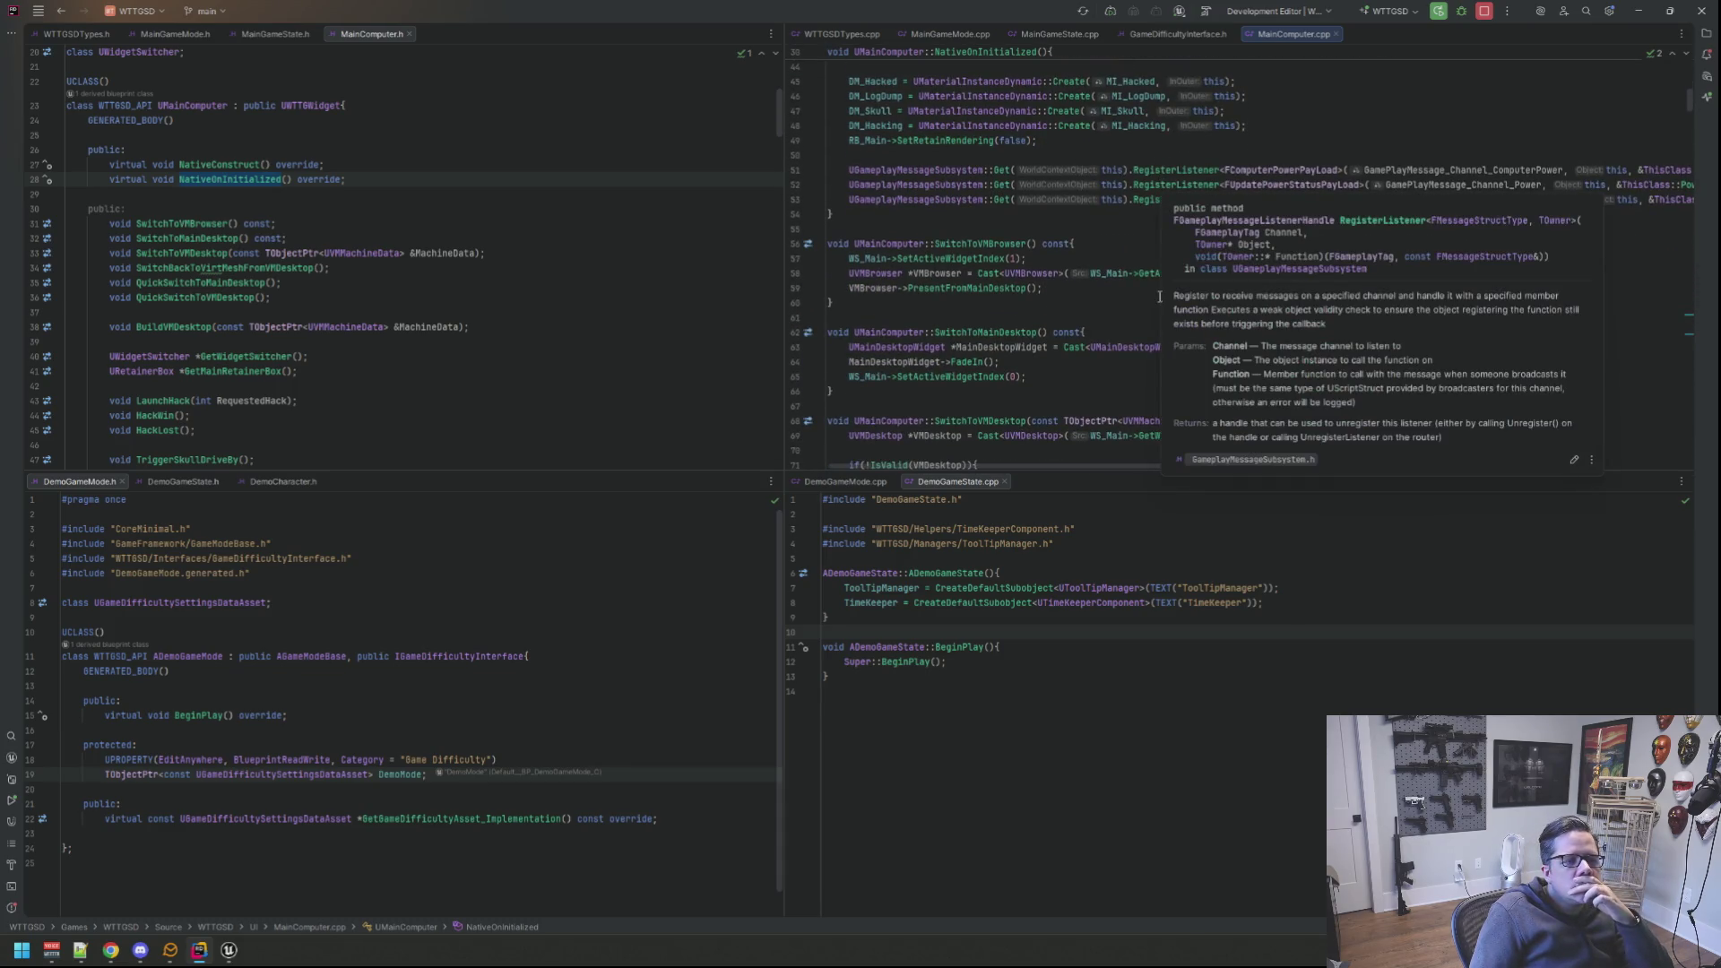
pyautogui.scroll(-1, 1104, 311)
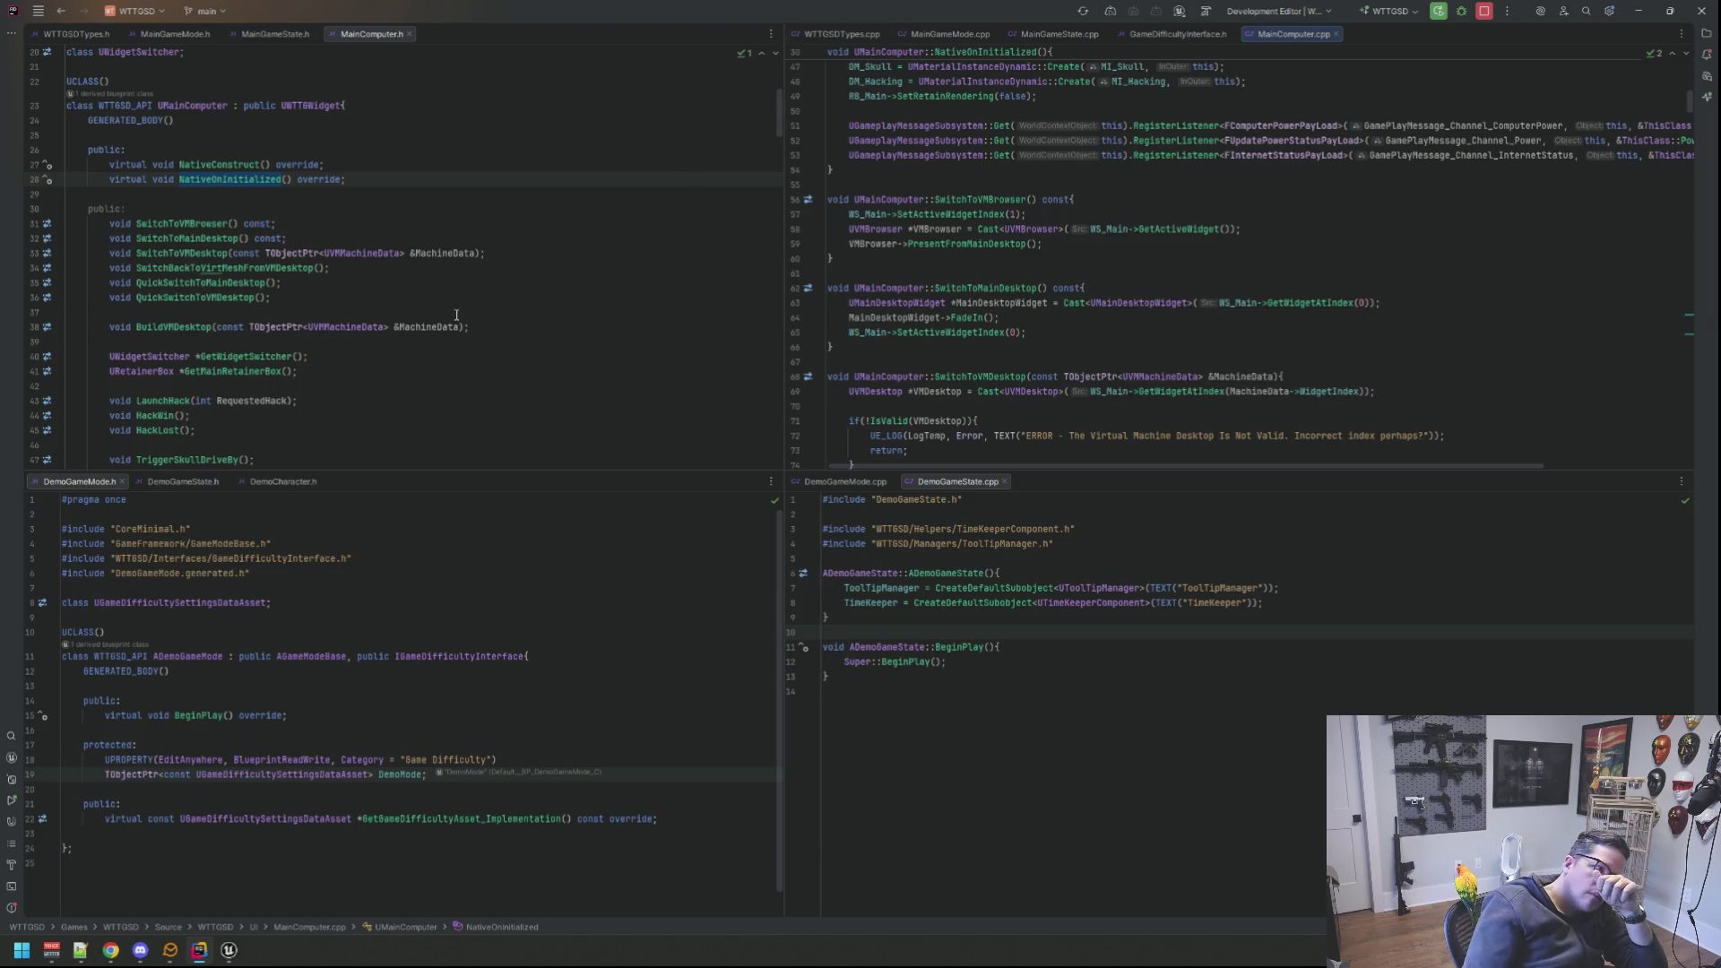
pyautogui.scroll(-3, 445, 287)
pyautogui.scroll(-15, 471, 285)
pyautogui.scroll(-12, 492, 279)
pyautogui.scroll(-8, 490, 279)
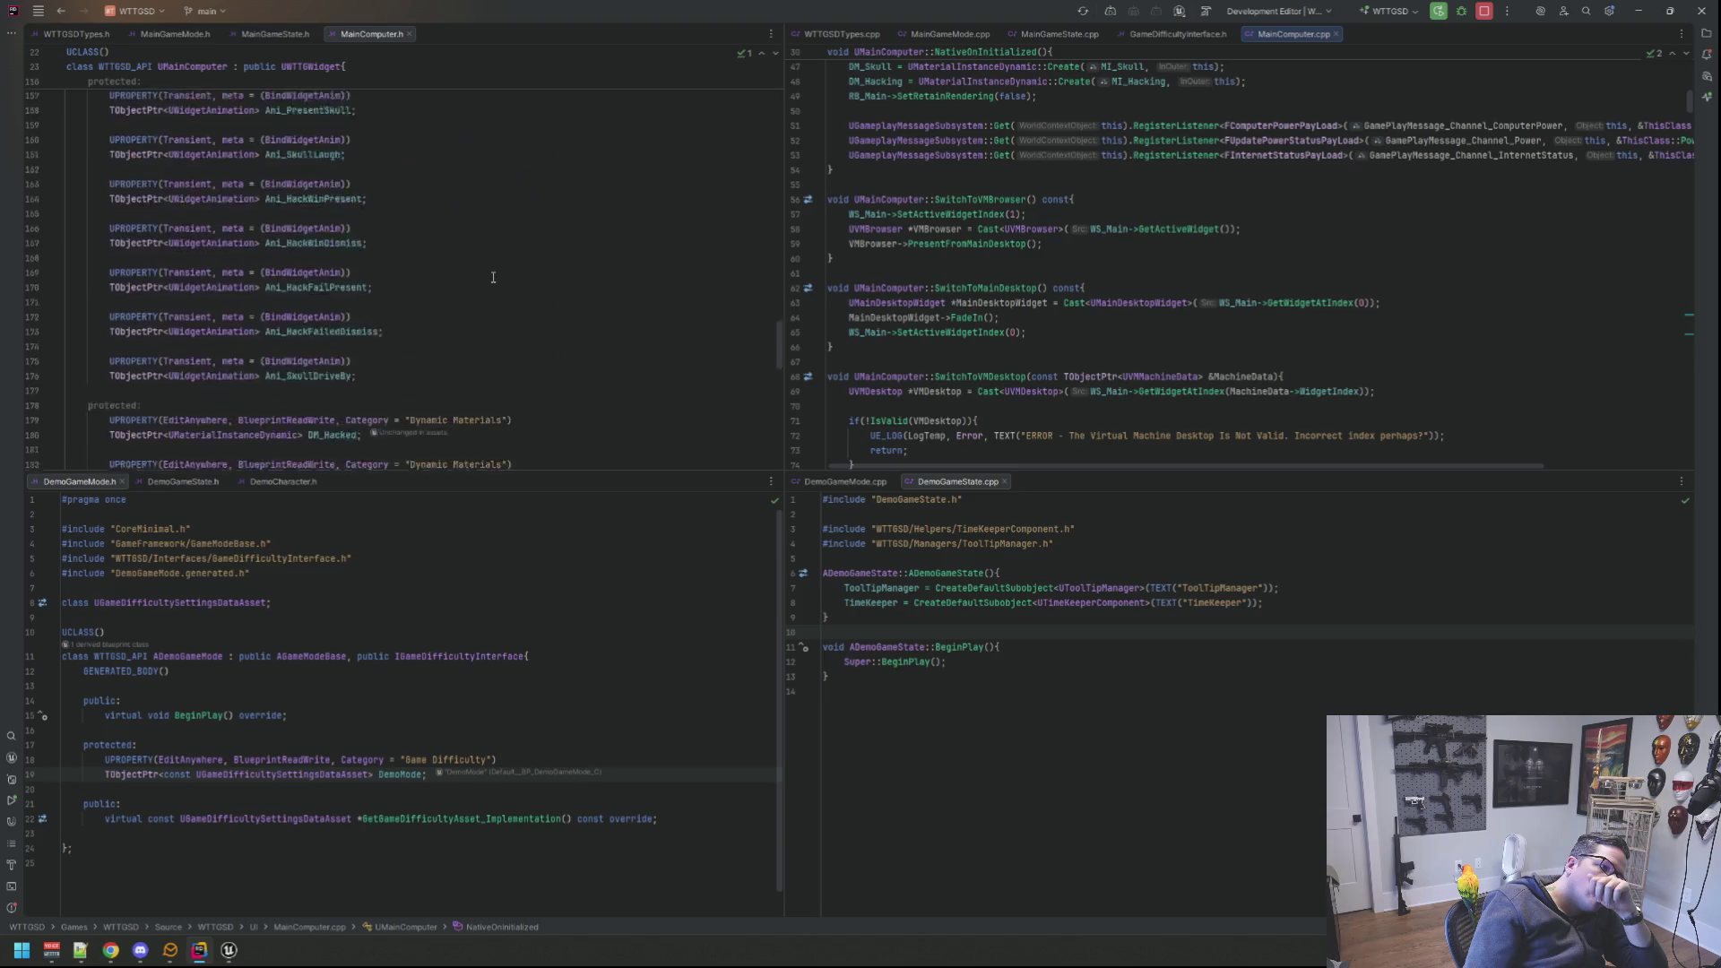
pyautogui.scroll(-8, 492, 279)
pyautogui.scroll(-8, 492, 278)
pyautogui.scroll(-6, 493, 278)
pyautogui.scroll(5, 492, 277)
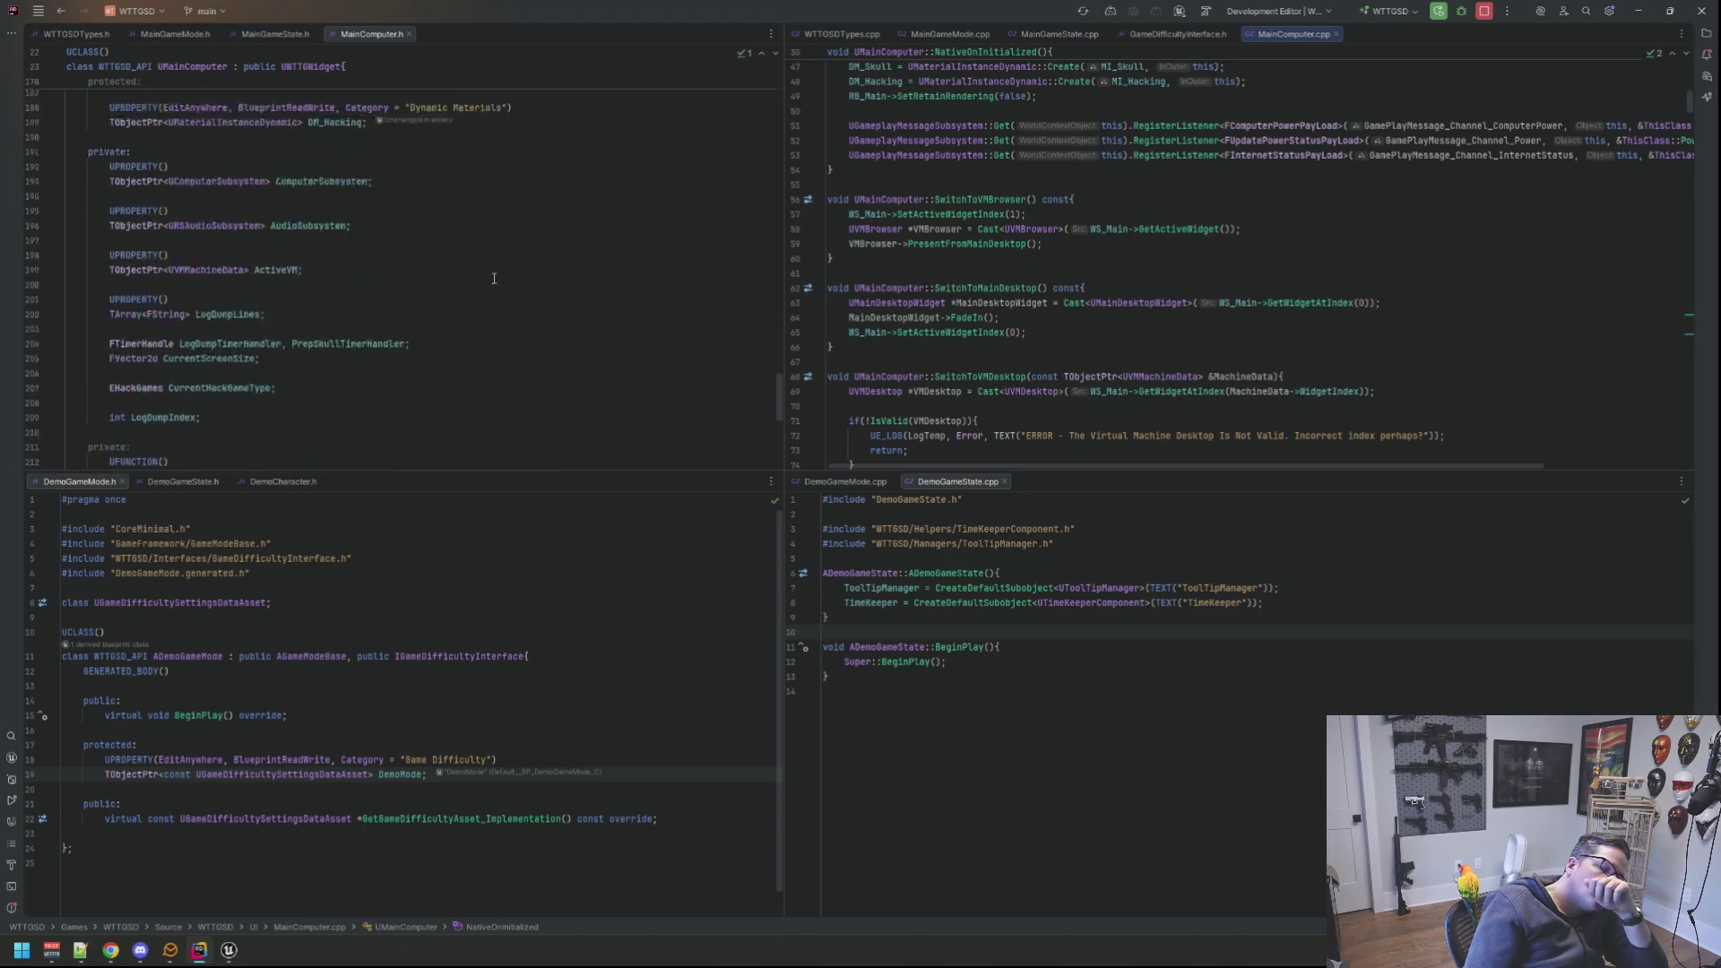
pyautogui.scroll(15, 495, 281)
pyautogui.scroll(16, 499, 285)
pyautogui.scroll(16, 501, 291)
pyautogui.scroll(15, 504, 290)
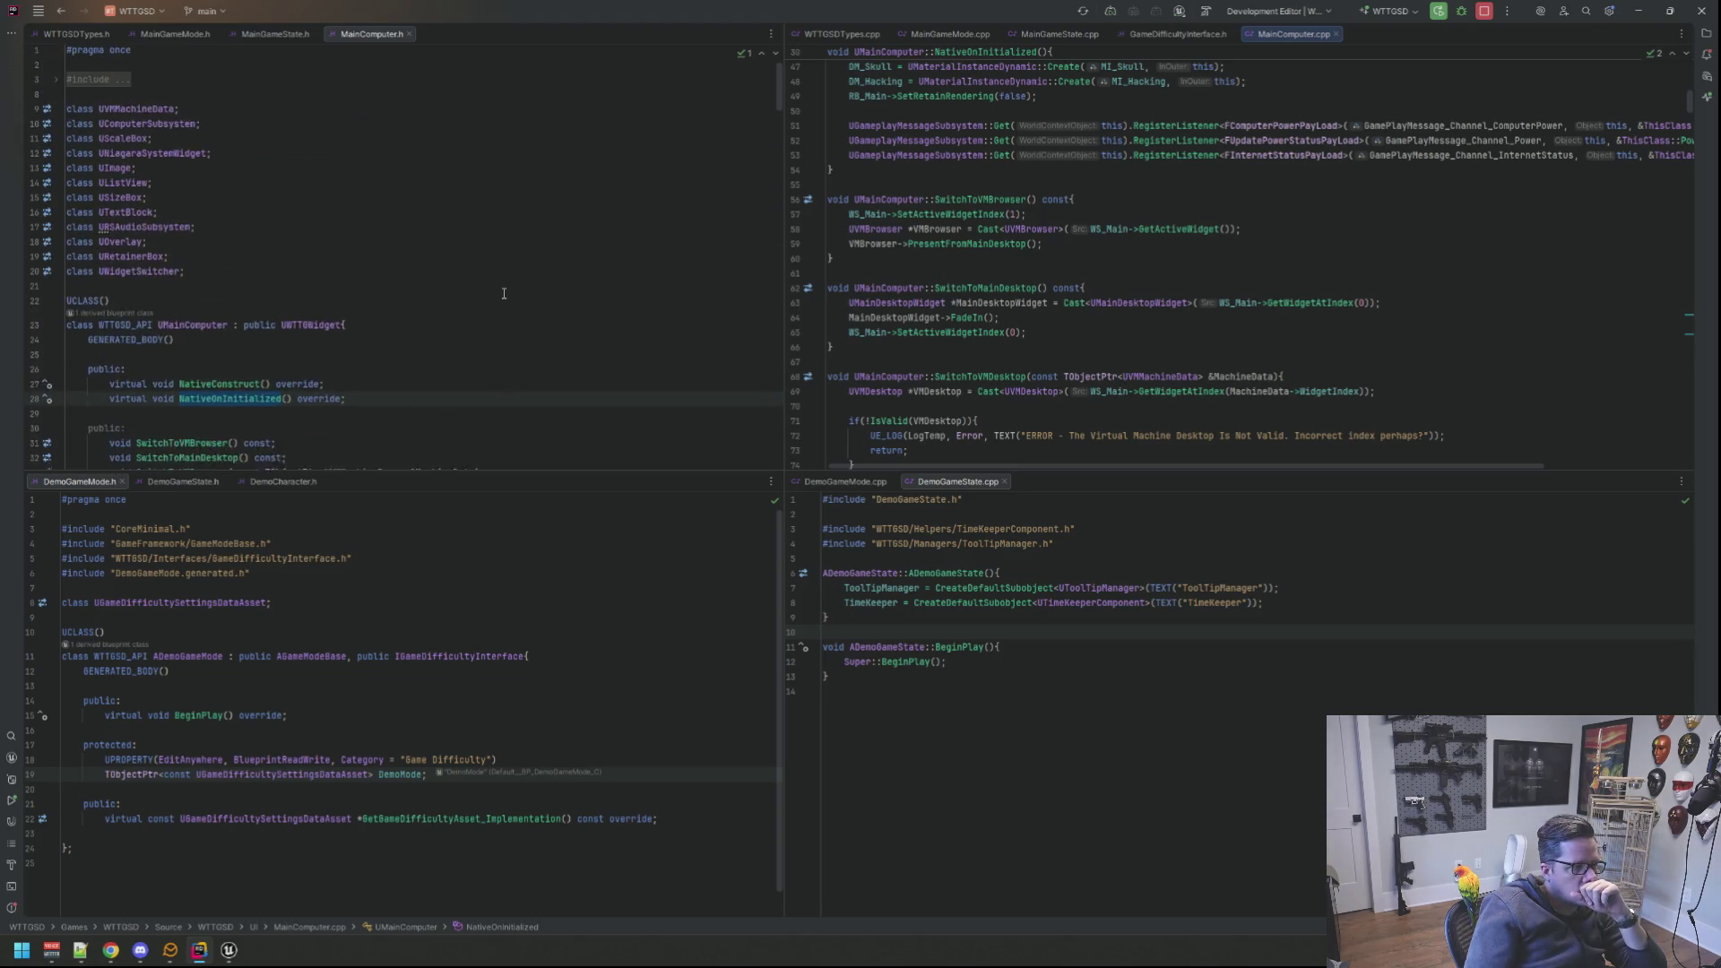
pyautogui.scroll(3, 502, 294)
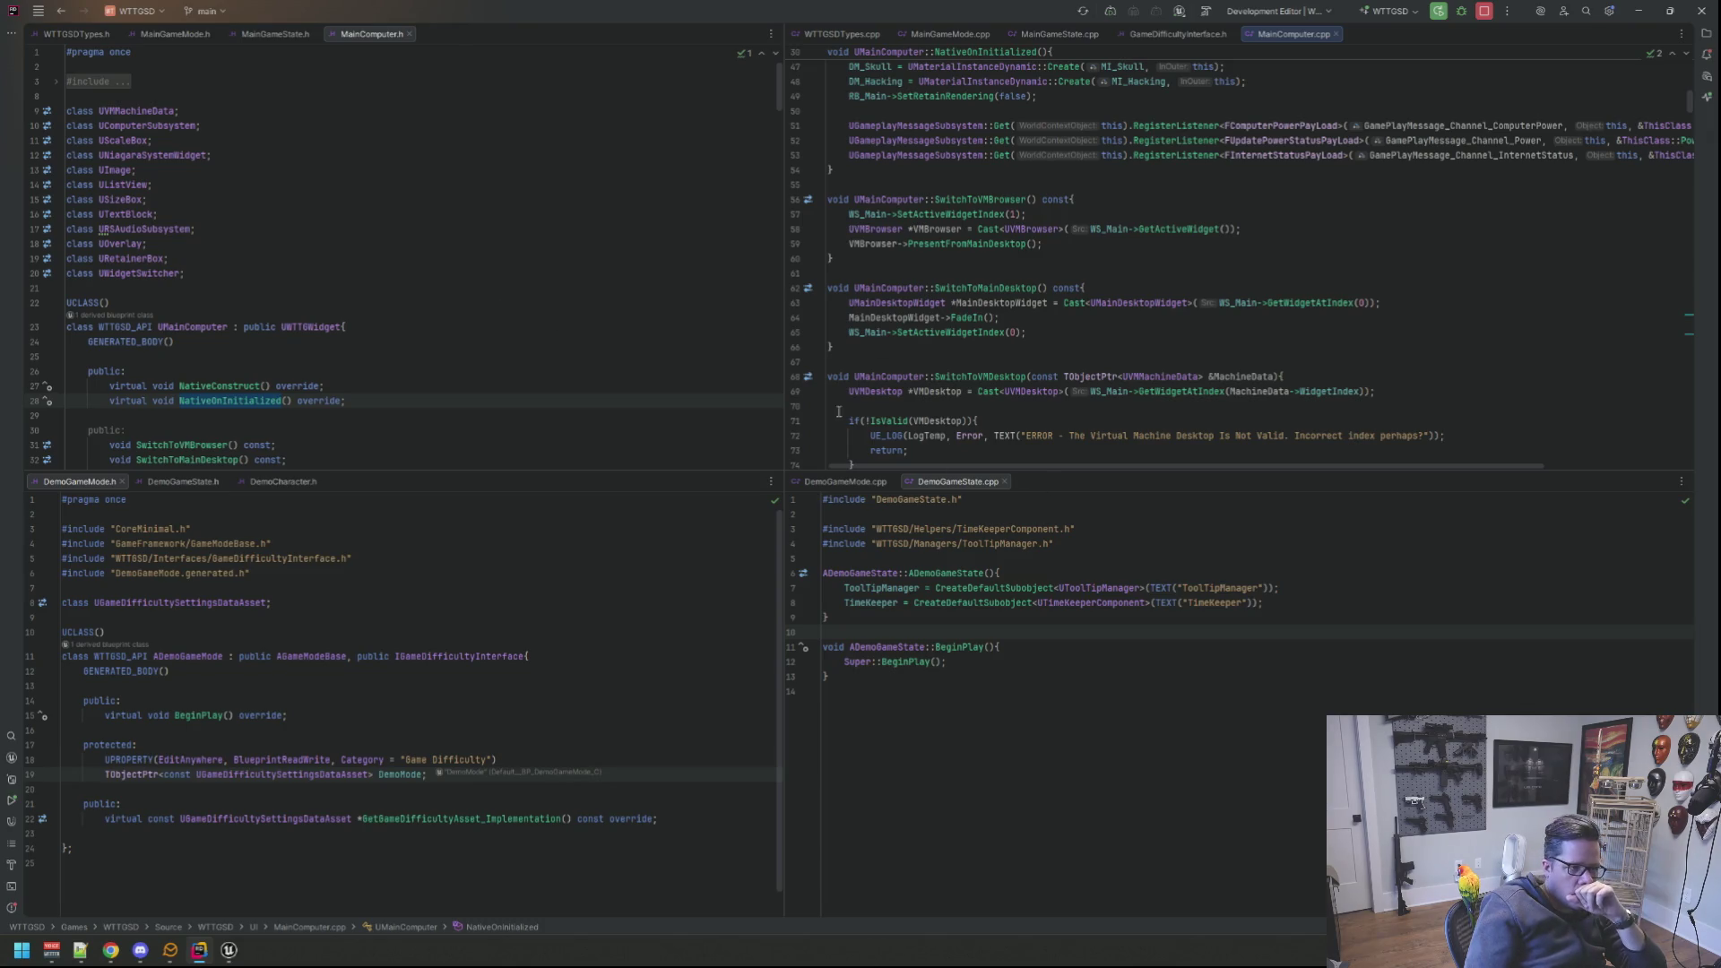
pyautogui.moveTo(749, 472)
pyautogui.mouseDown()
pyautogui.moveTo(752, 455)
pyautogui.moveTo(831, 457)
pyautogui.mouseUp()
pyautogui.click(590, 303)
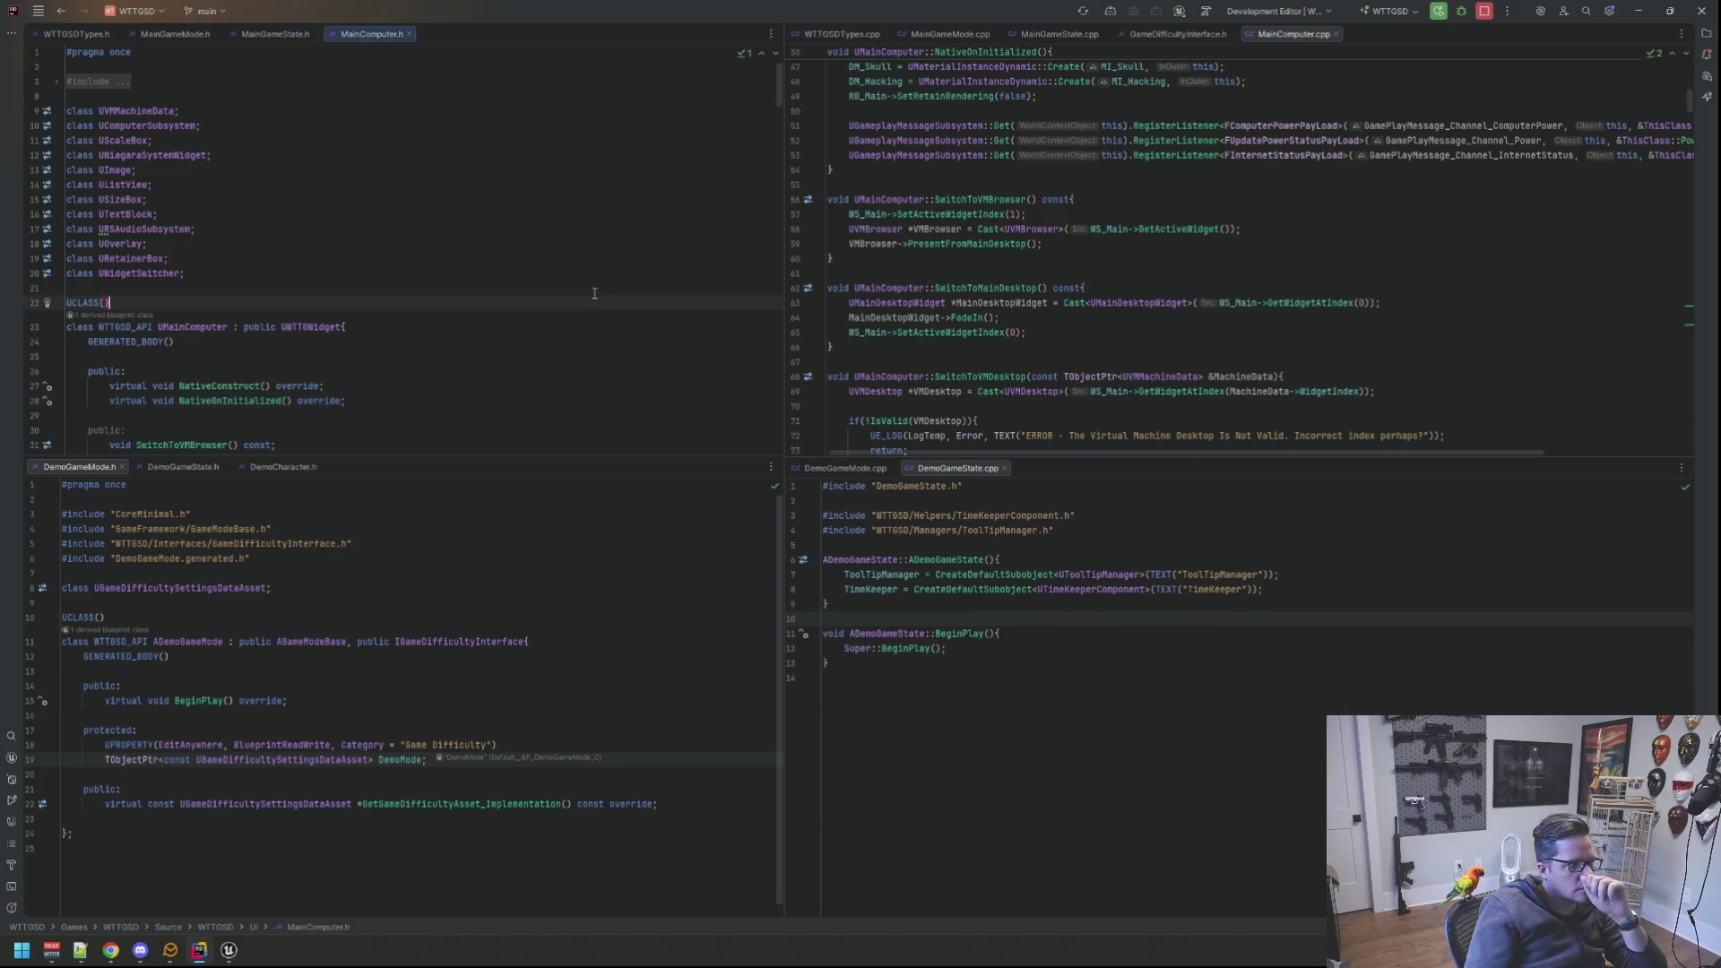
pyautogui.scroll(-2, 582, 288)
pyautogui.scroll(-12, 581, 286)
pyautogui.scroll(-15, 582, 286)
pyautogui.scroll(-15, 581, 283)
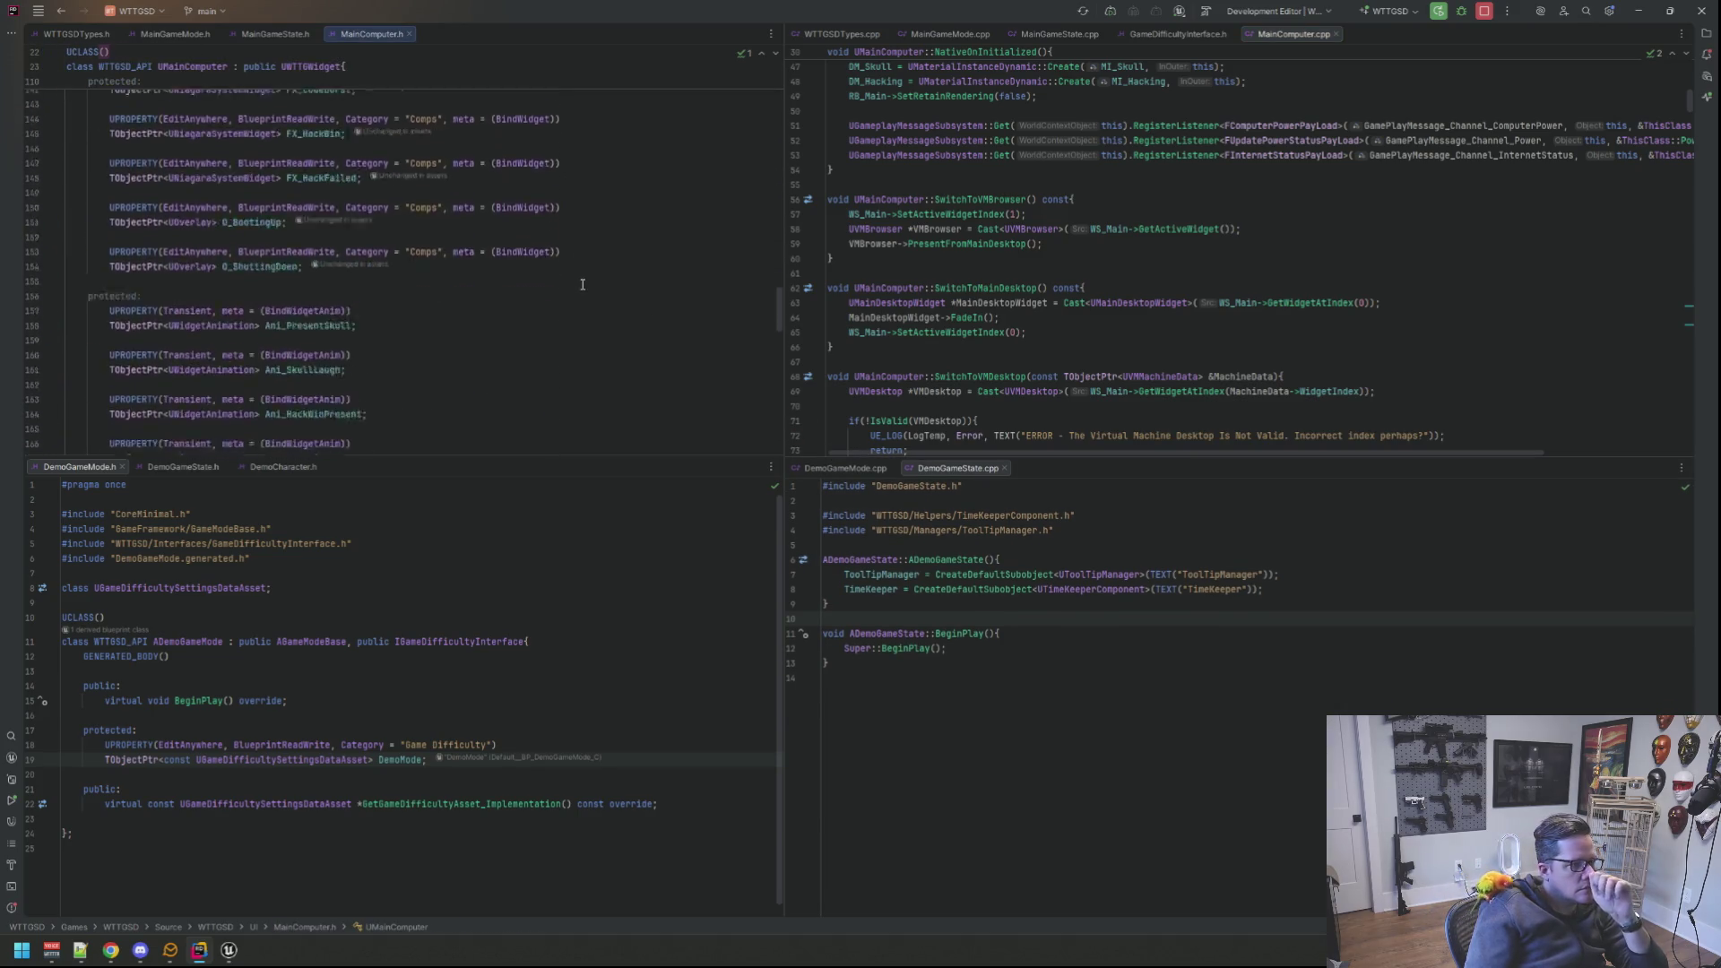
pyautogui.scroll(-15, 582, 281)
pyautogui.scroll(-5, 582, 278)
pyautogui.scroll(15, 583, 279)
pyautogui.scroll(5, 581, 277)
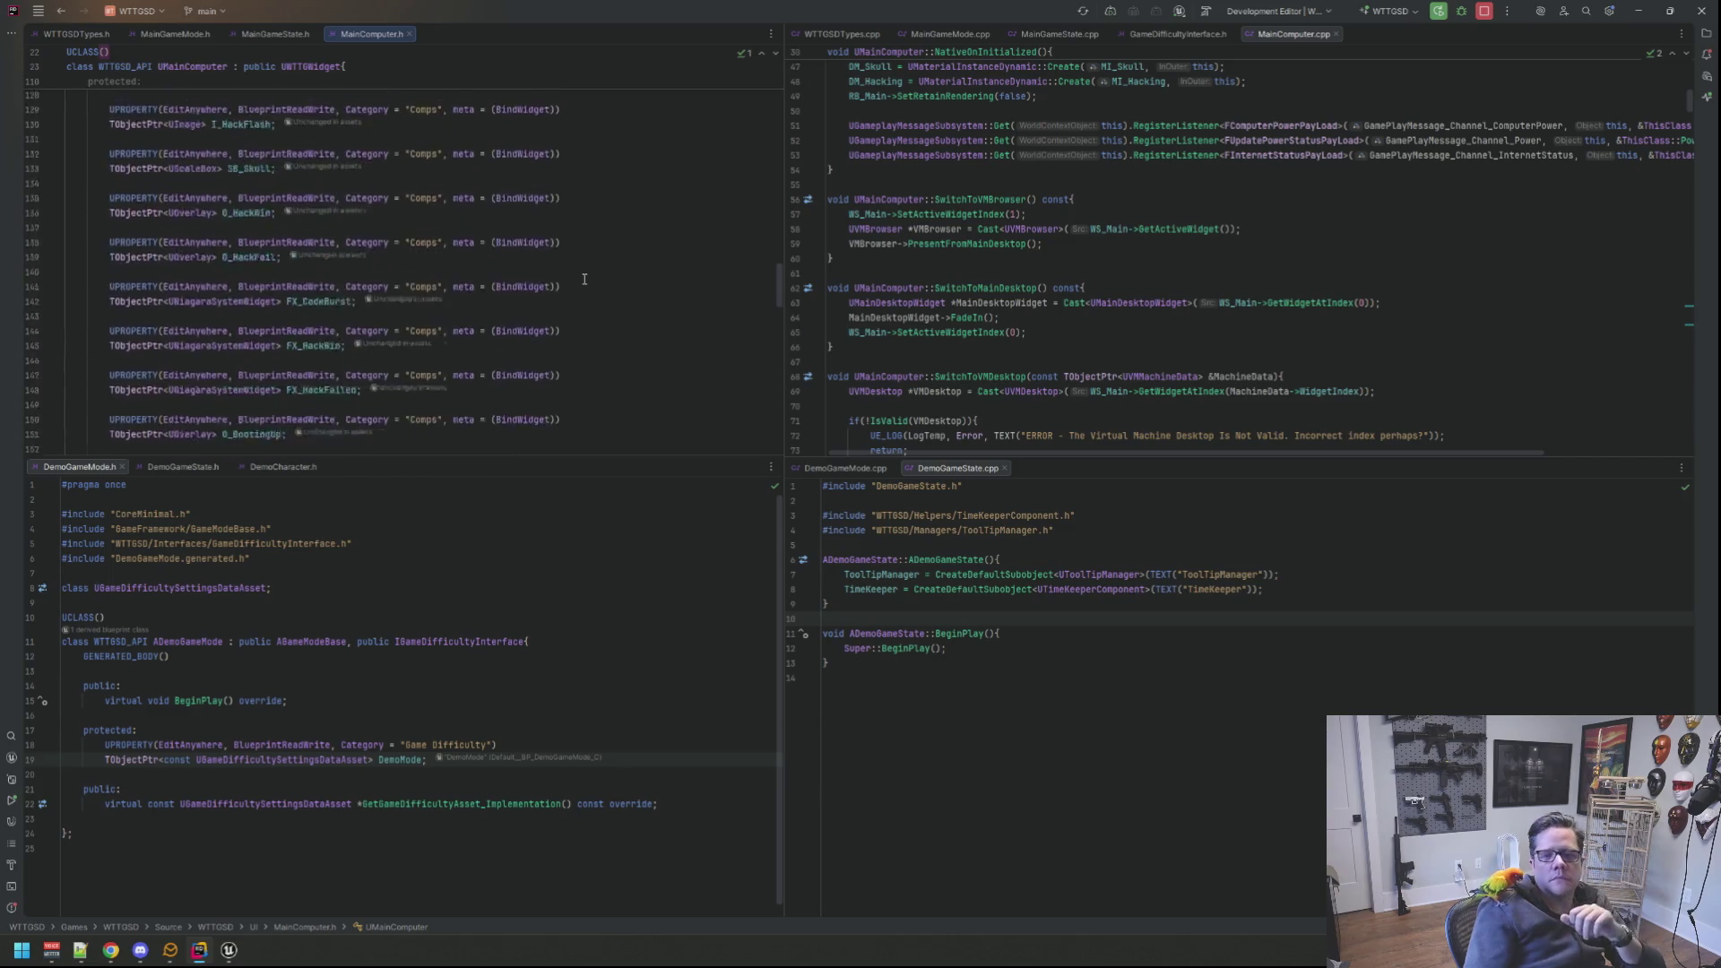
pyautogui.scroll(5, 579, 277)
pyautogui.scroll(5, 578, 276)
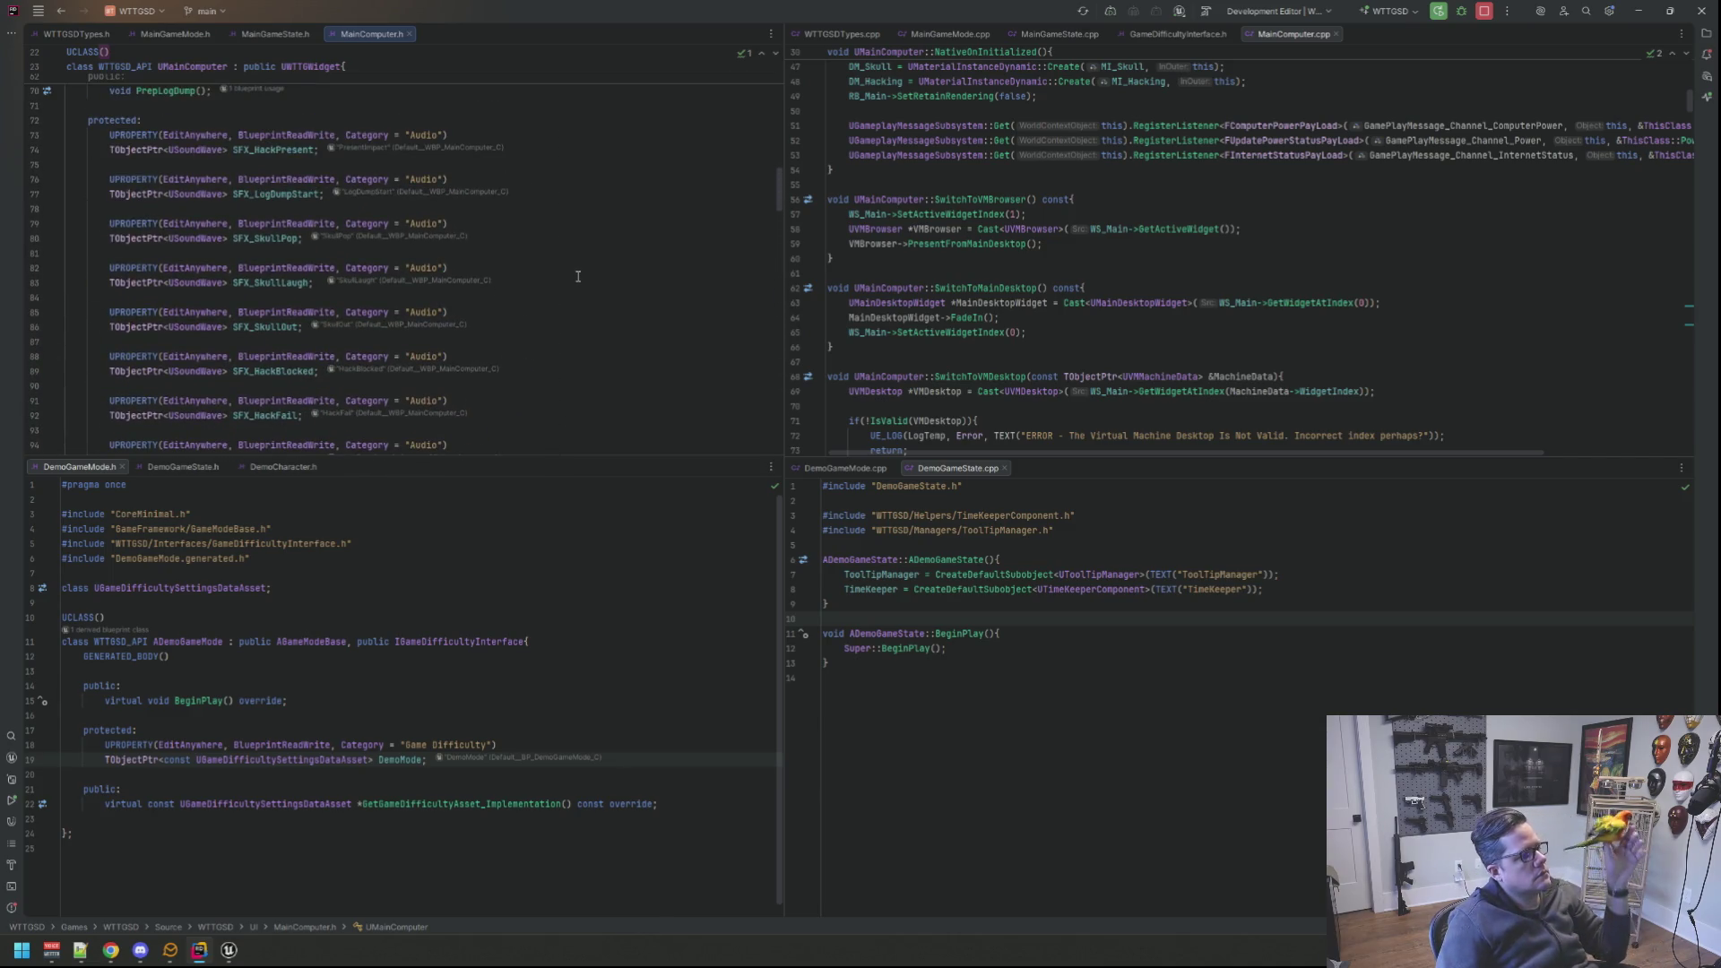
pyautogui.scroll(3, 623, 281)
pyautogui.scroll(6, 623, 281)
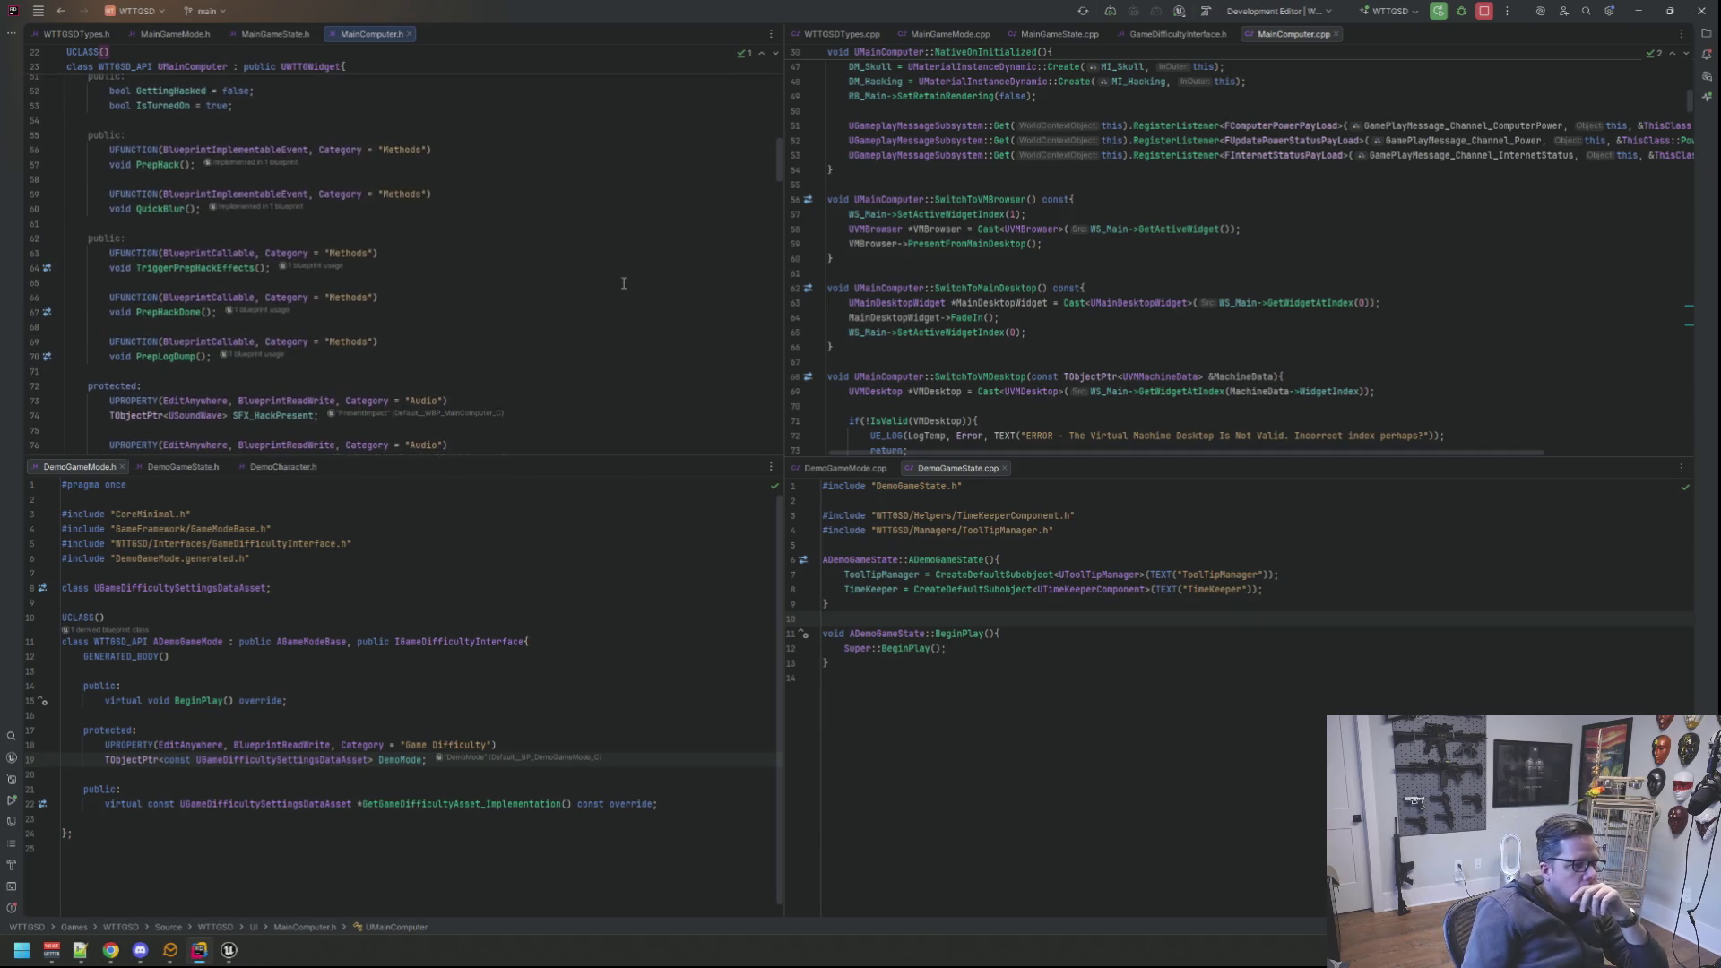
pyautogui.scroll(6, 623, 270)
pyautogui.scroll(6, 625, 242)
pyautogui.click(627, 215)
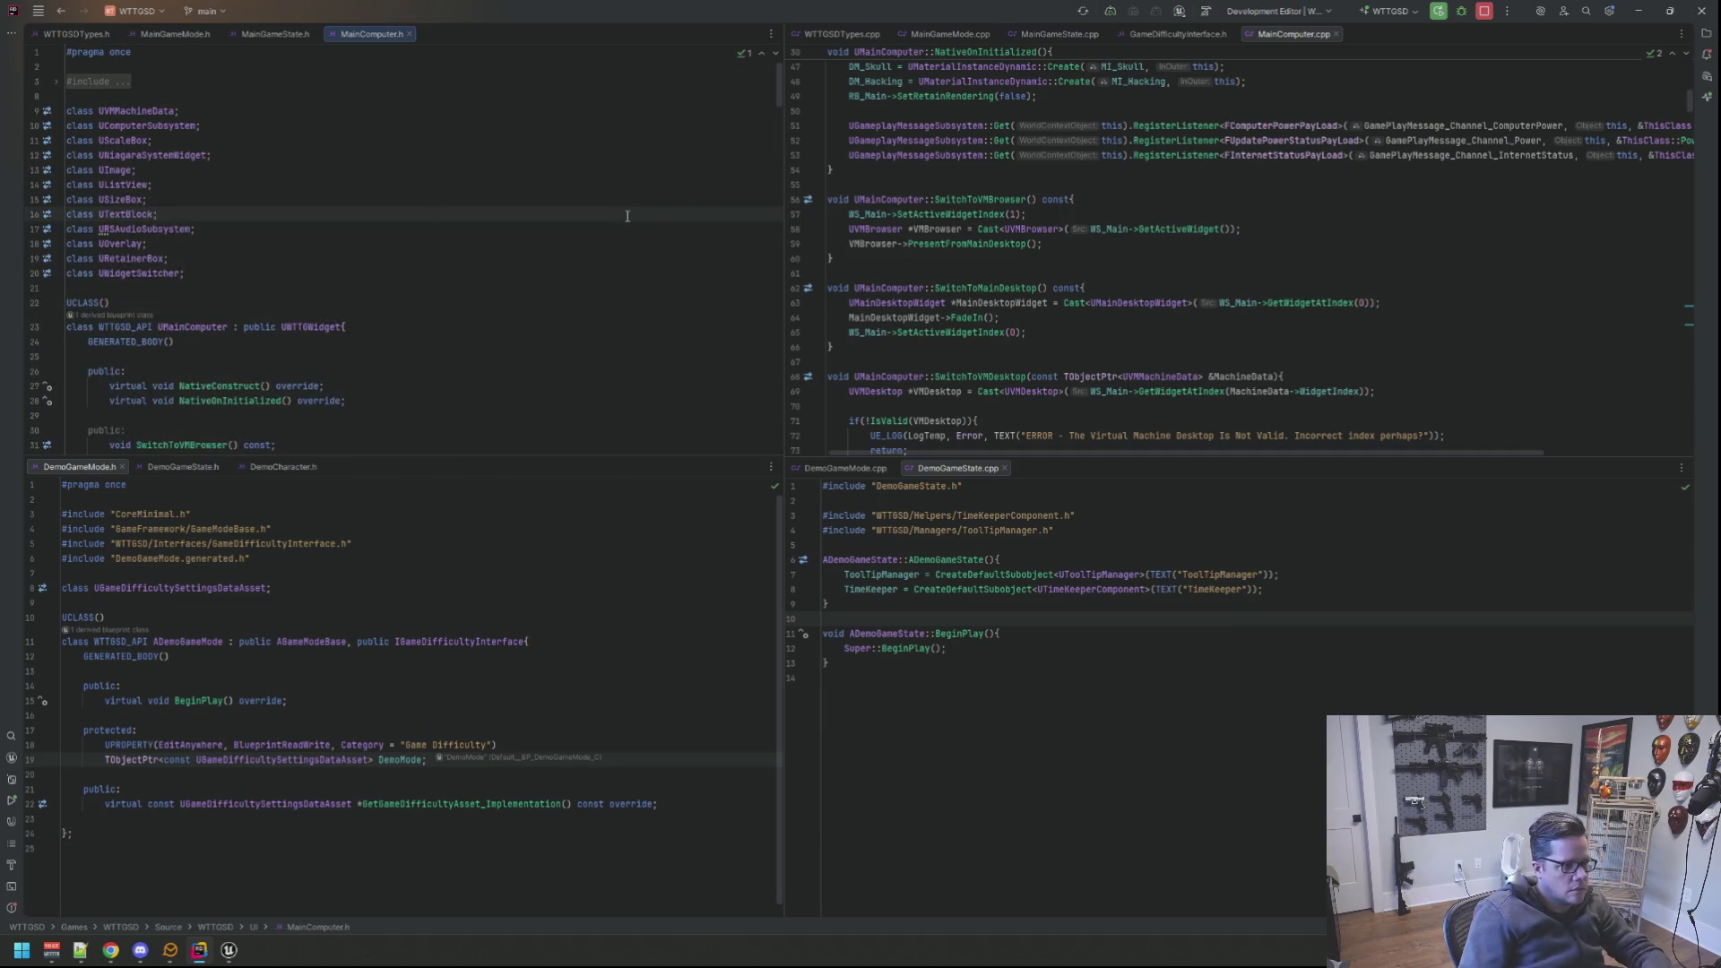
pyautogui.press('shift')
pyautogui.press('shift')
pyautogui.press('Escape')
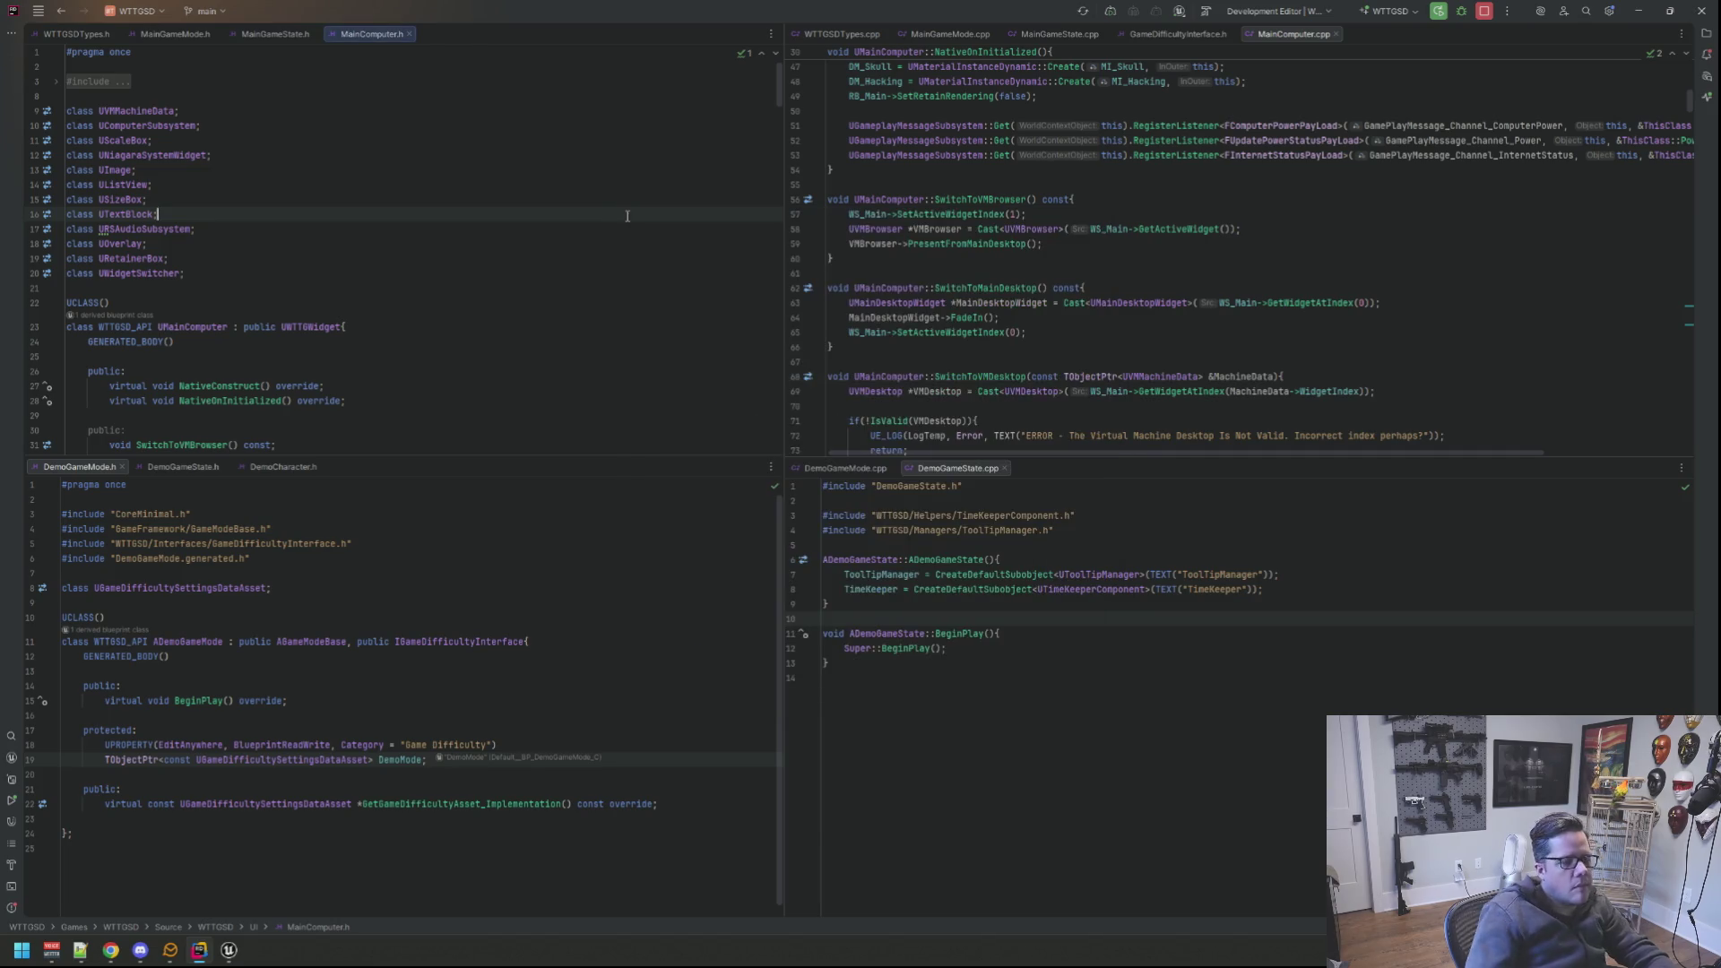
pyautogui.scroll(4, 1088, 269)
pyautogui.scroll(7, 1088, 271)
pyautogui.click(1088, 270)
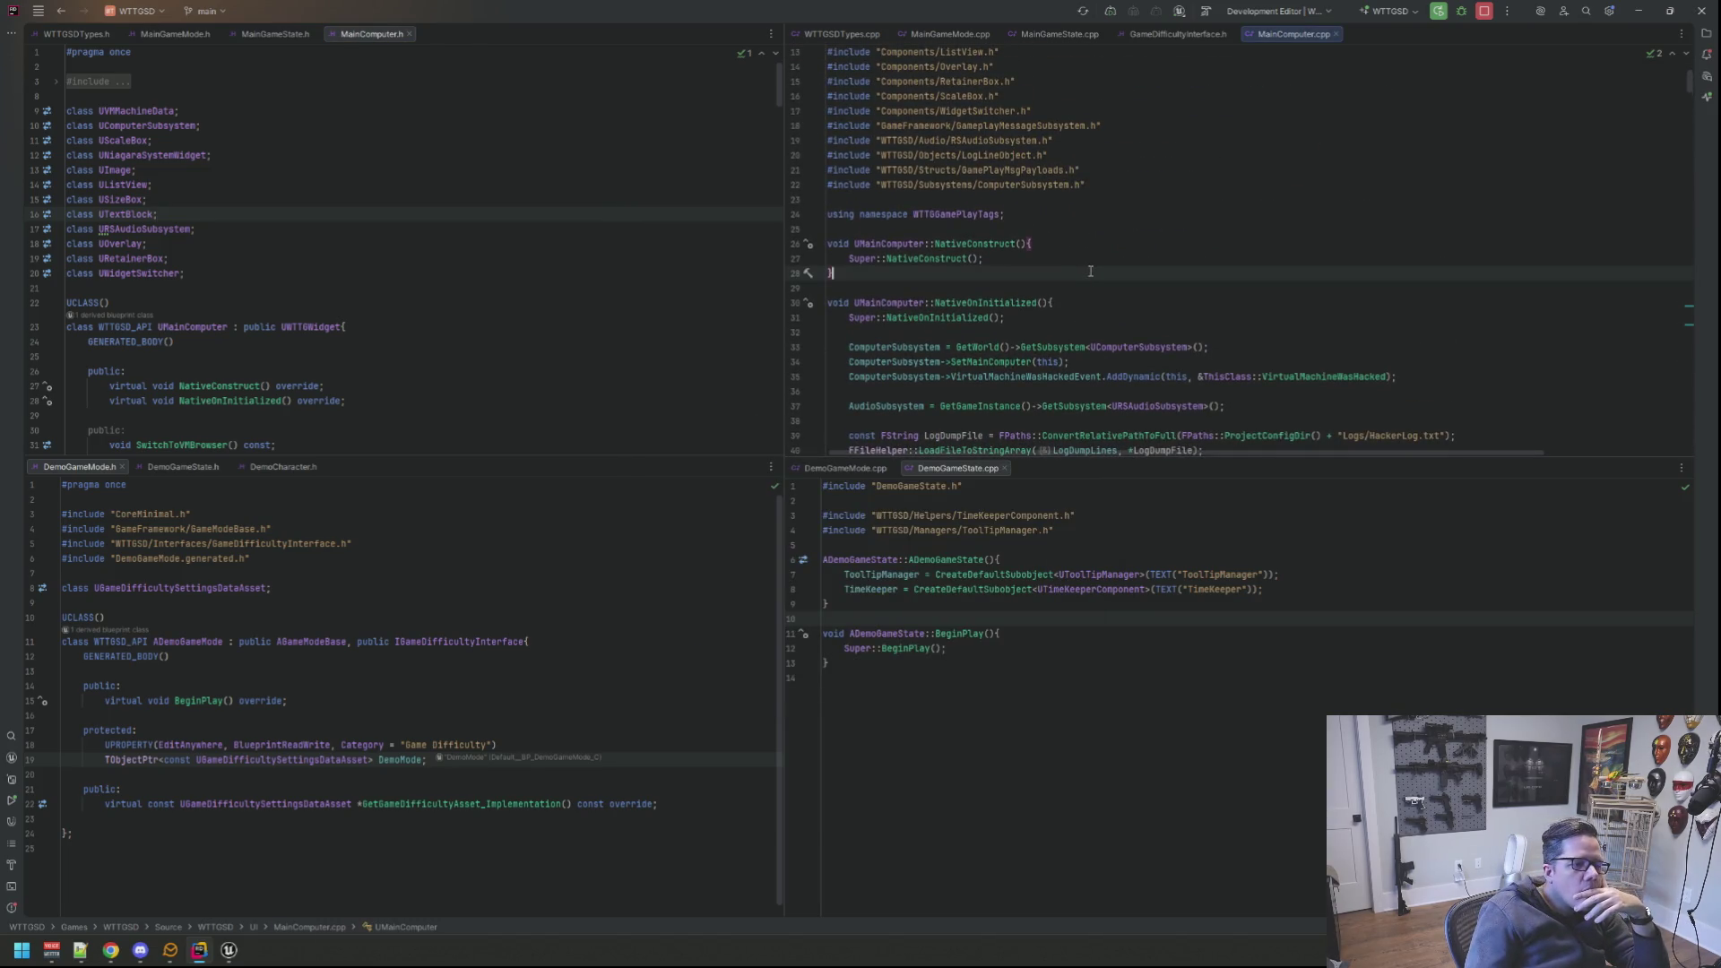
pyautogui.scroll(-3, 1088, 271)
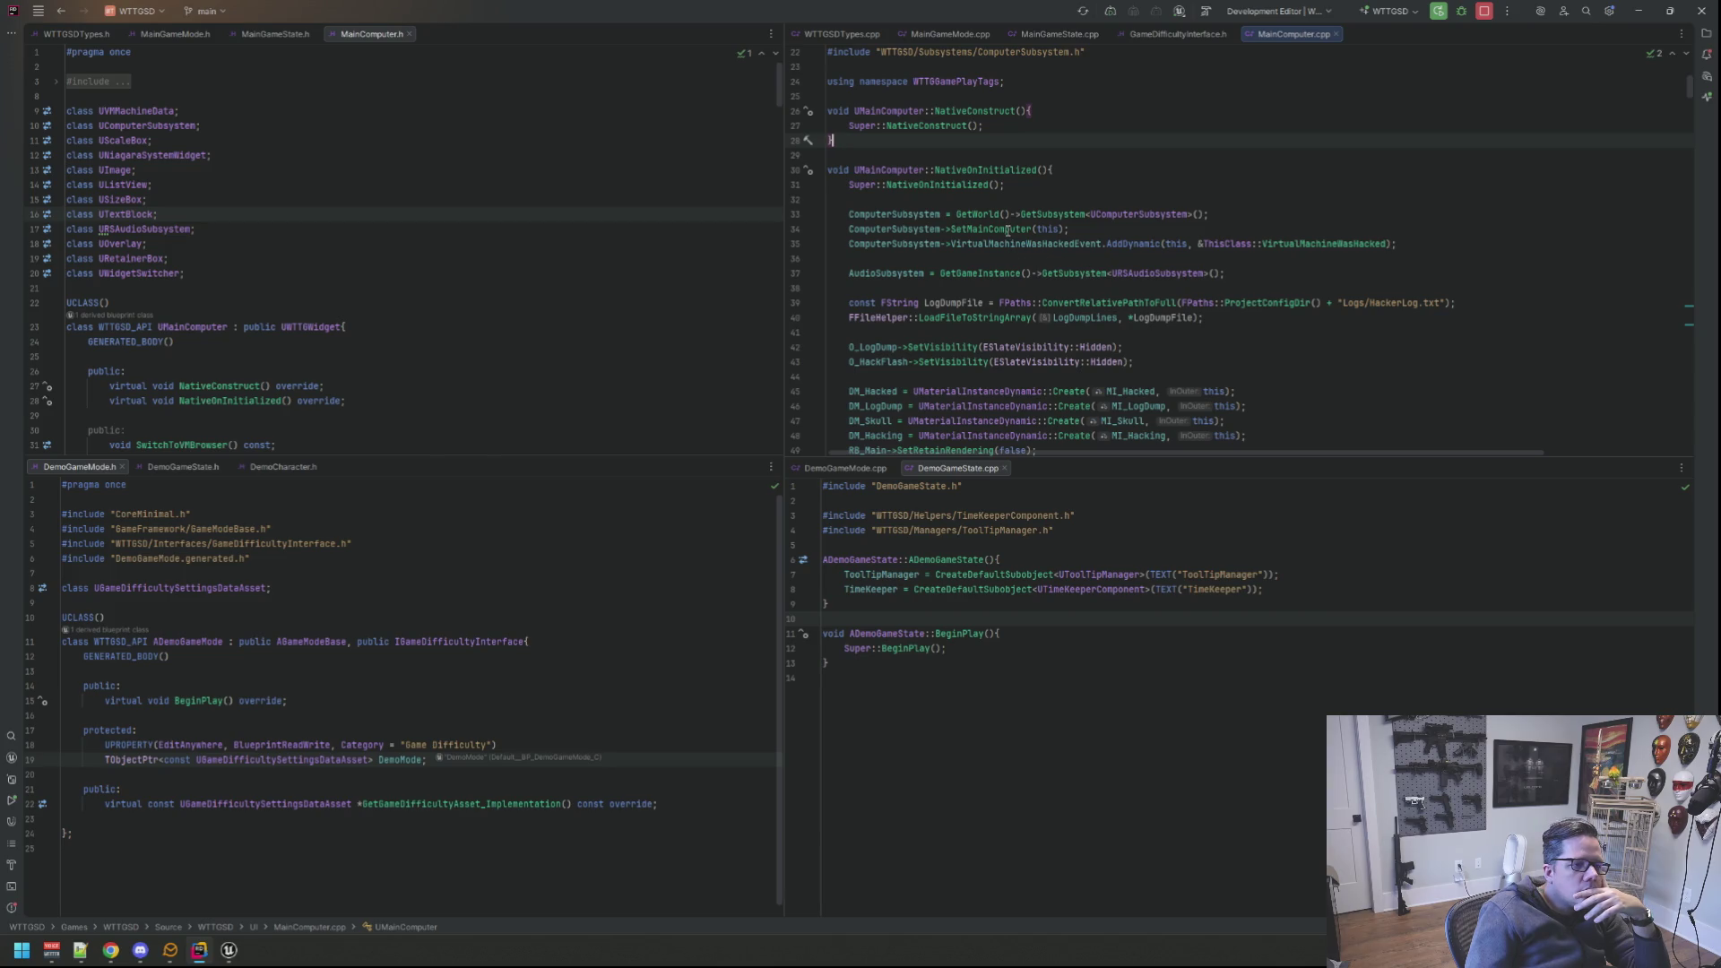
pyautogui.click(1025, 201)
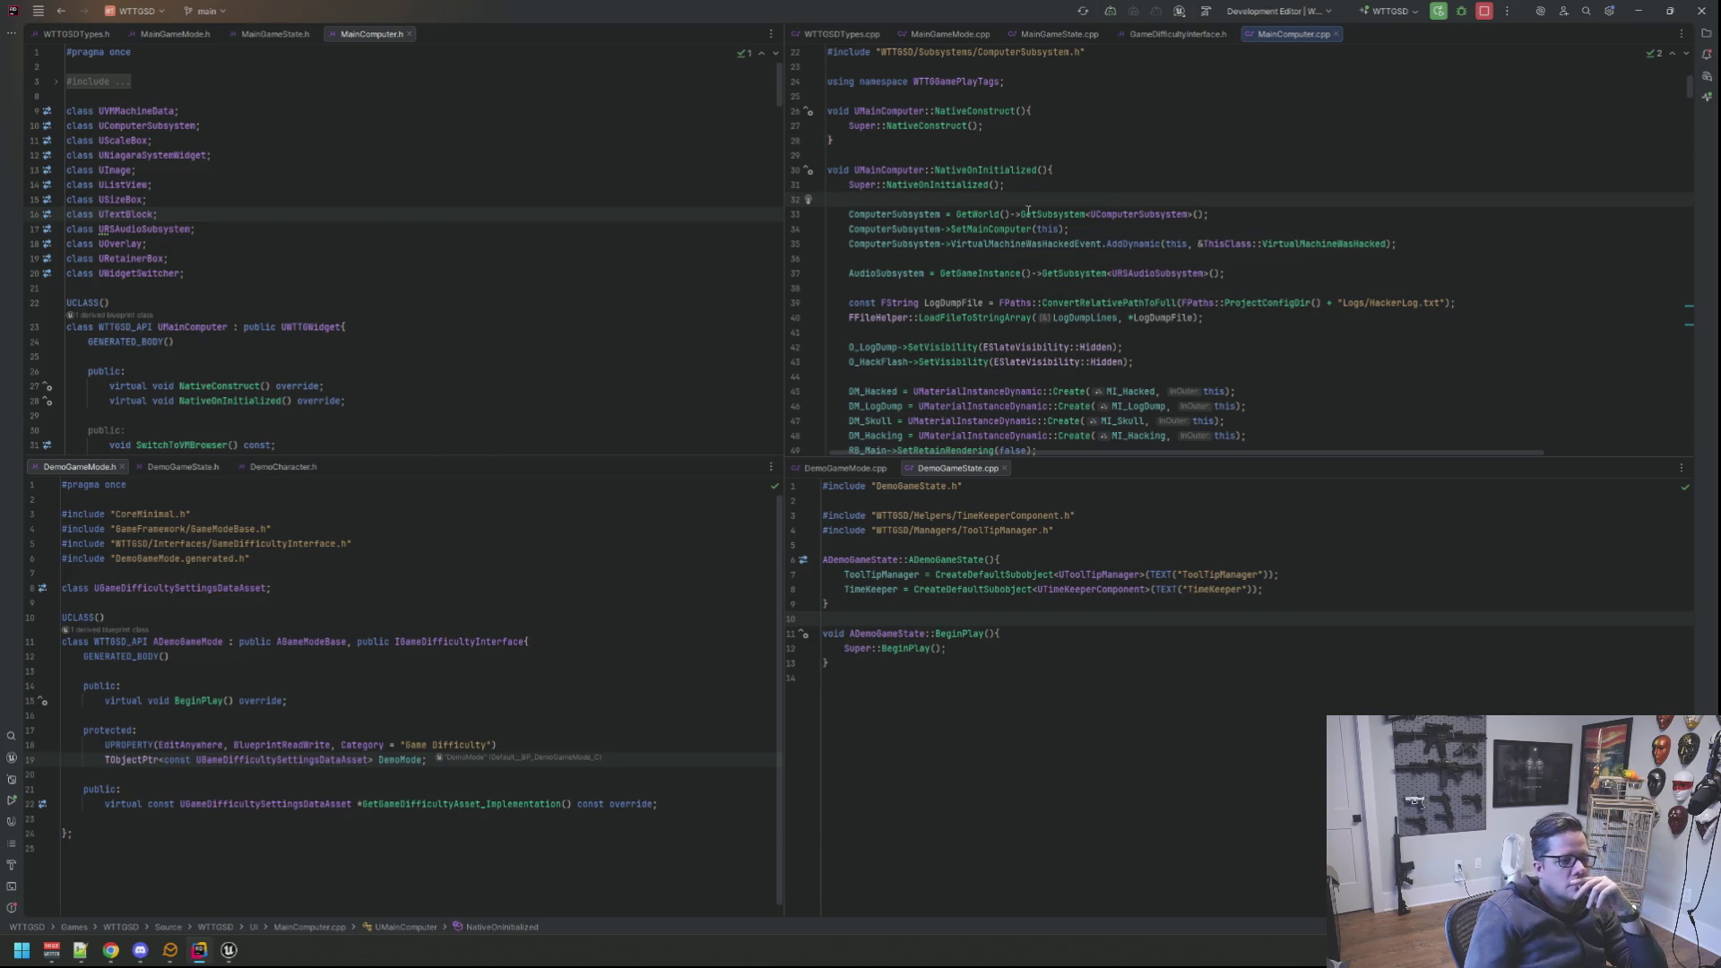
pyautogui.click(645, 270)
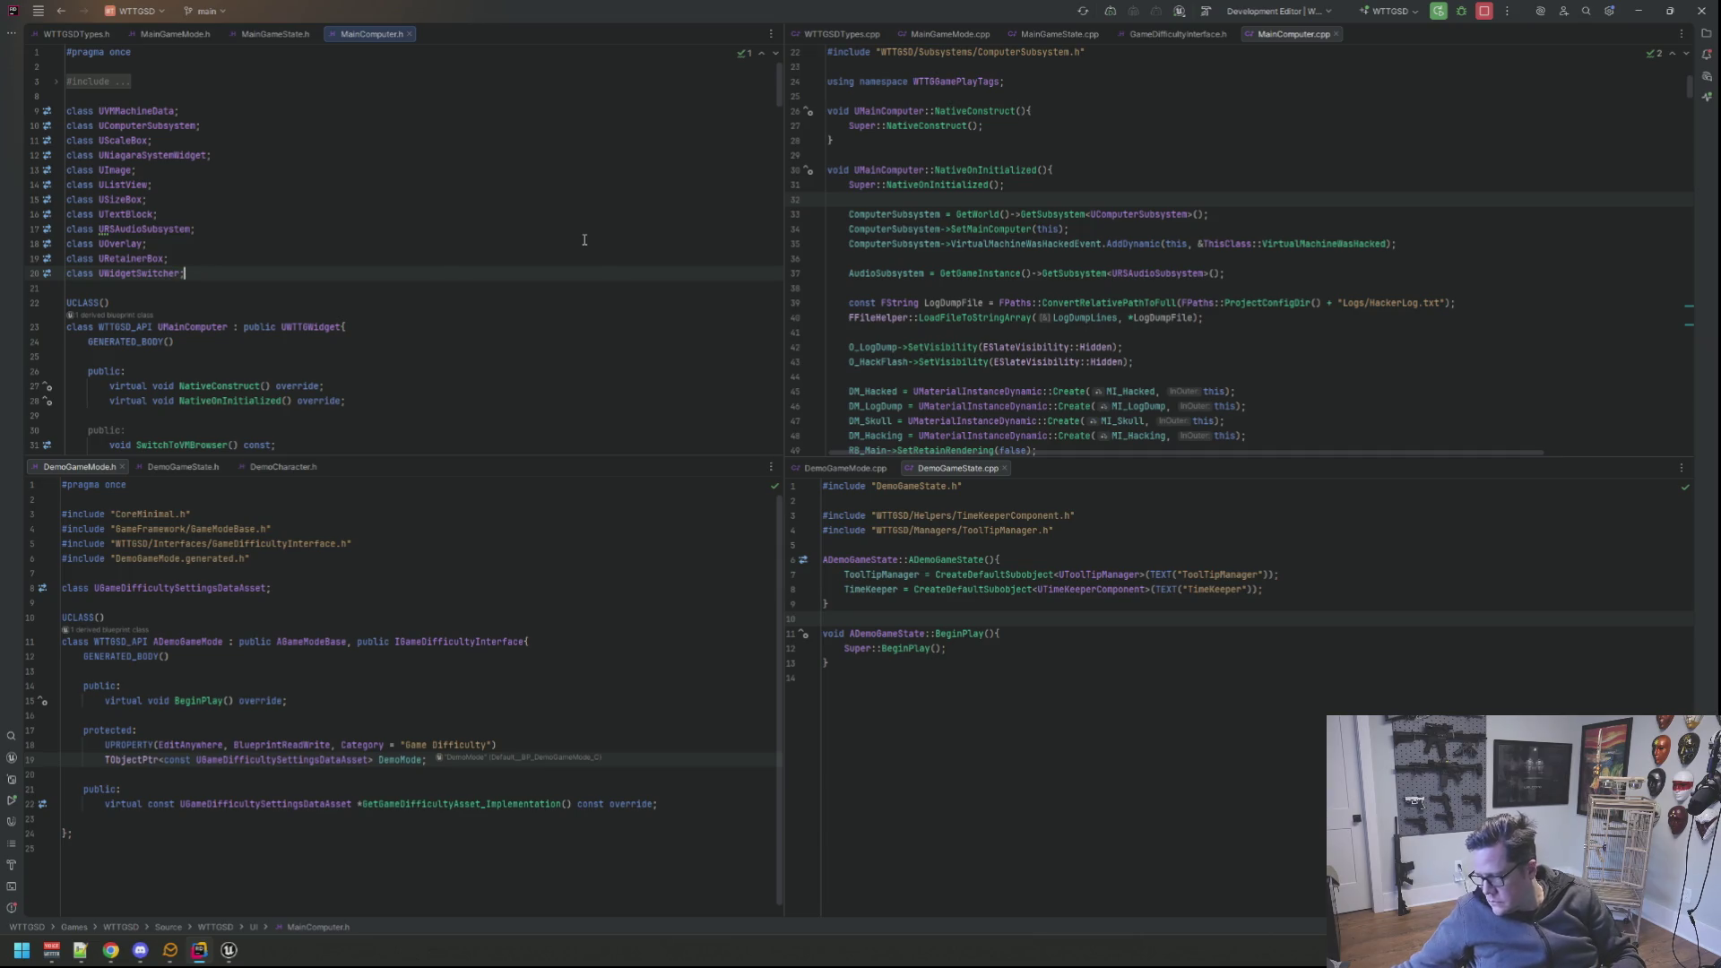
pyautogui.scroll(-1, 1040, 211)
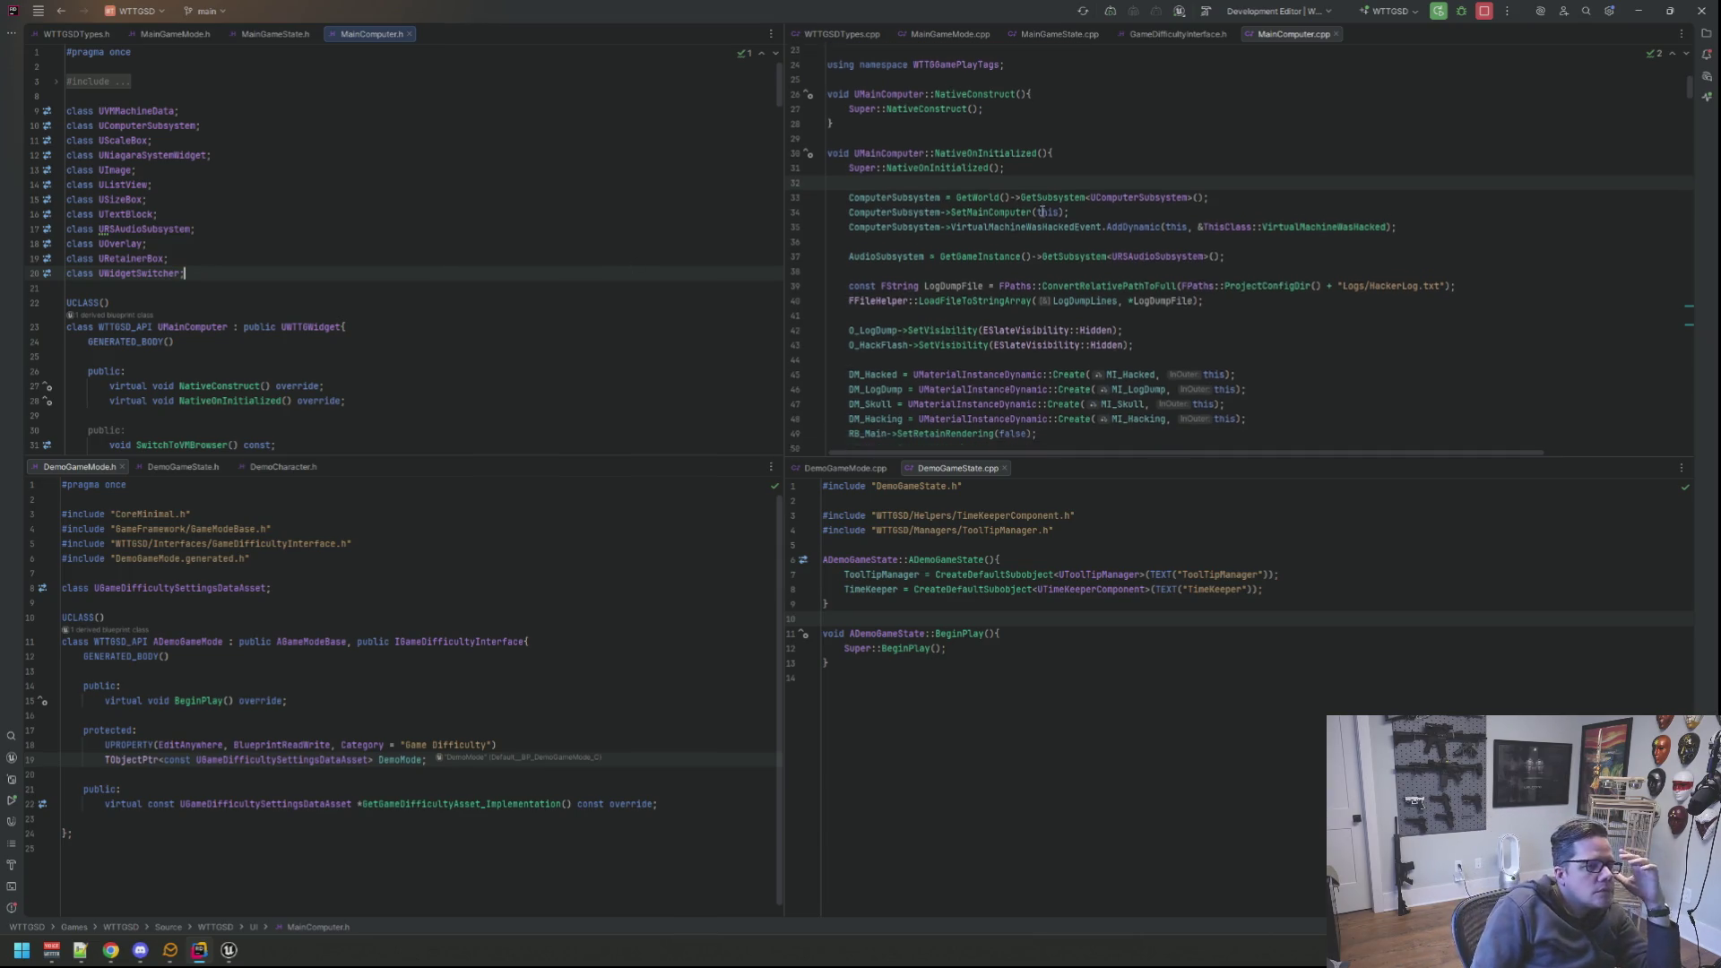
pyautogui.scroll(-5, 1040, 212)
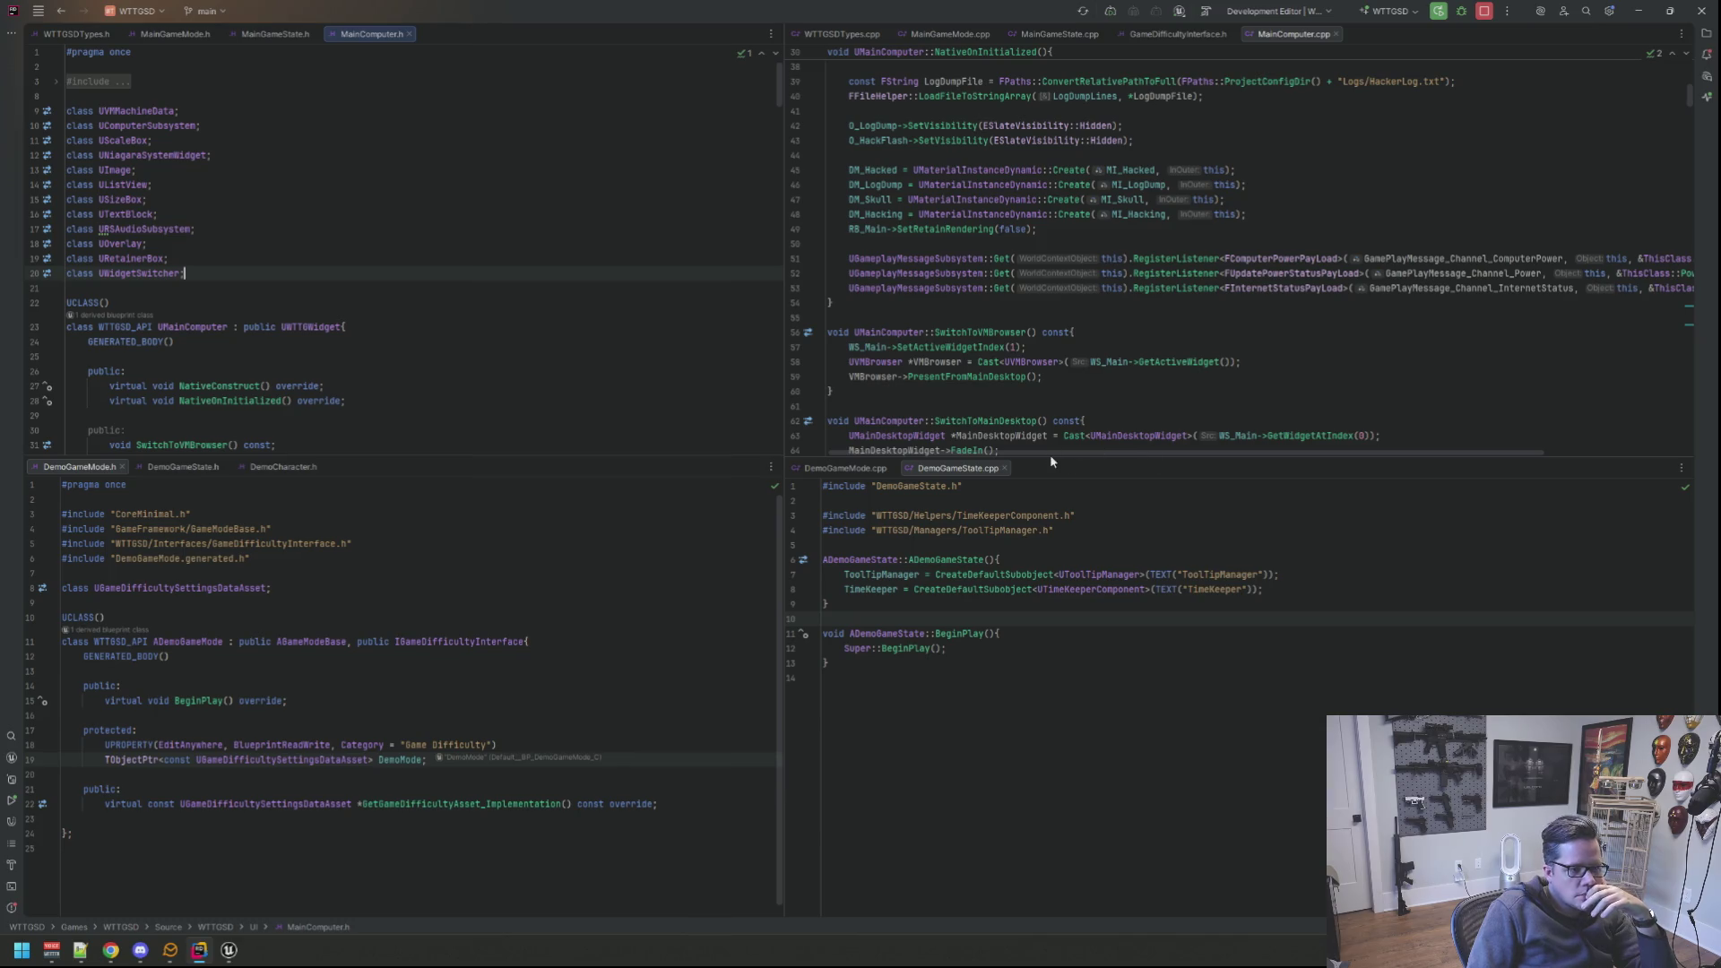
pyautogui.moveTo(1050, 455); pyautogui.dragTo(1222, 453)
pyautogui.hscroll(-2, 1312, 437)
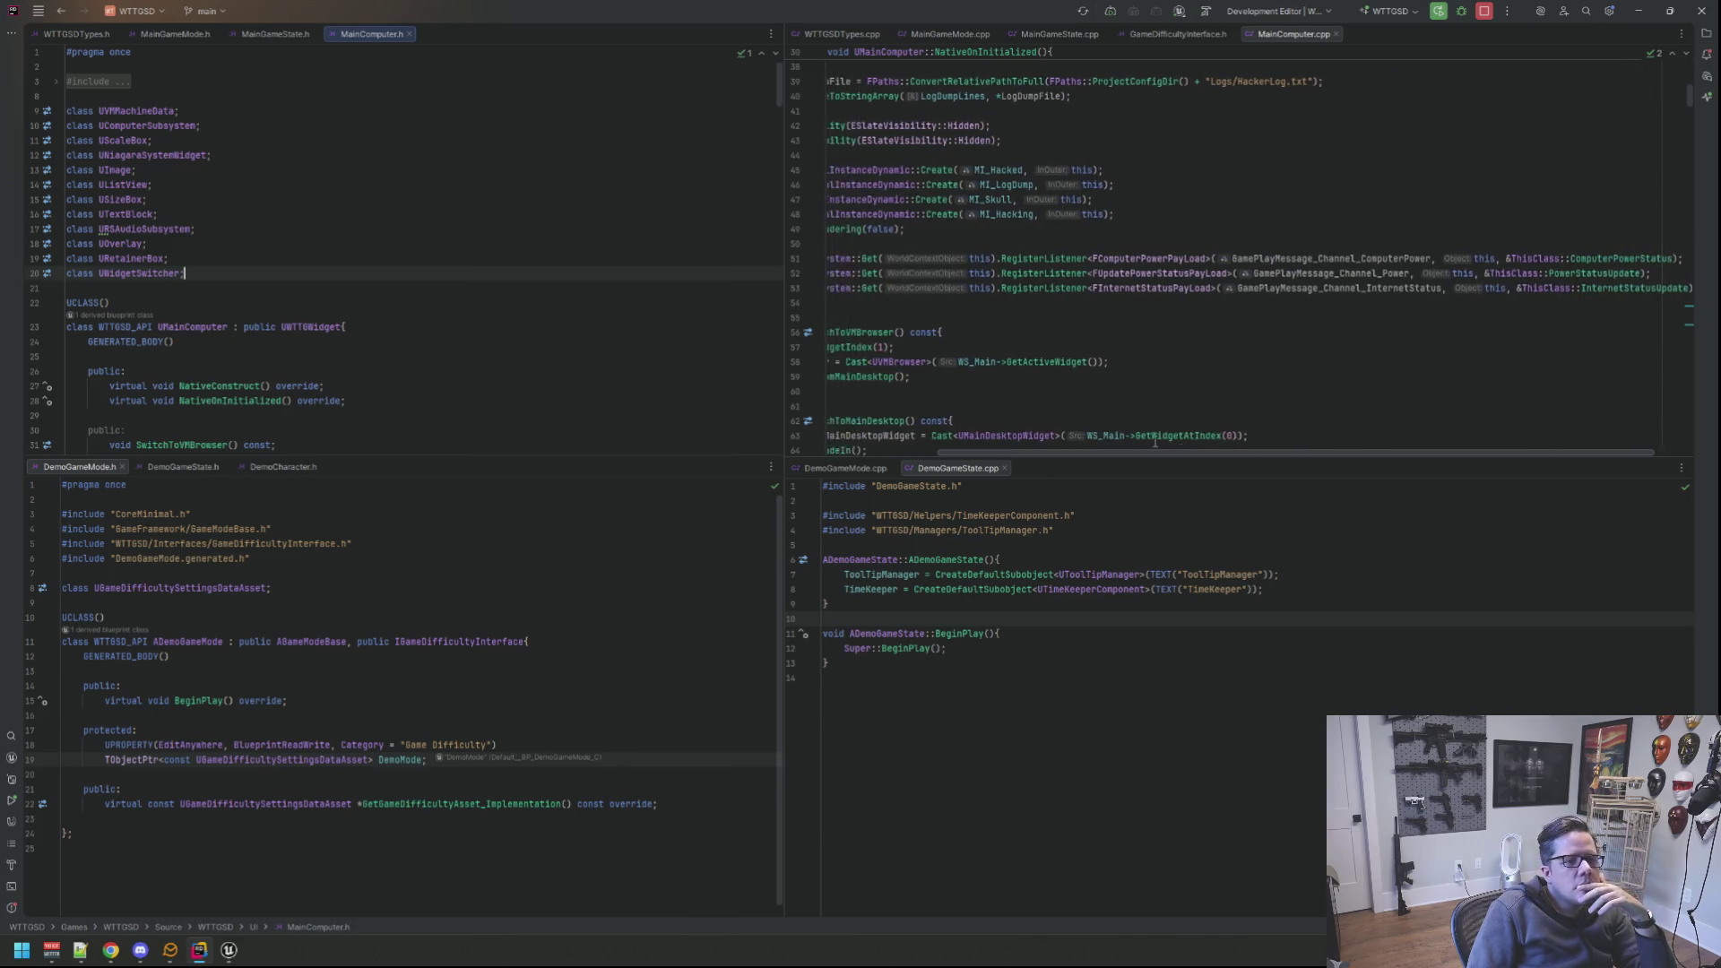
pyautogui.scroll(-2, 1210, 390)
pyautogui.scroll(-2, 1130, 350)
pyautogui.scroll(-2, 1025, 303)
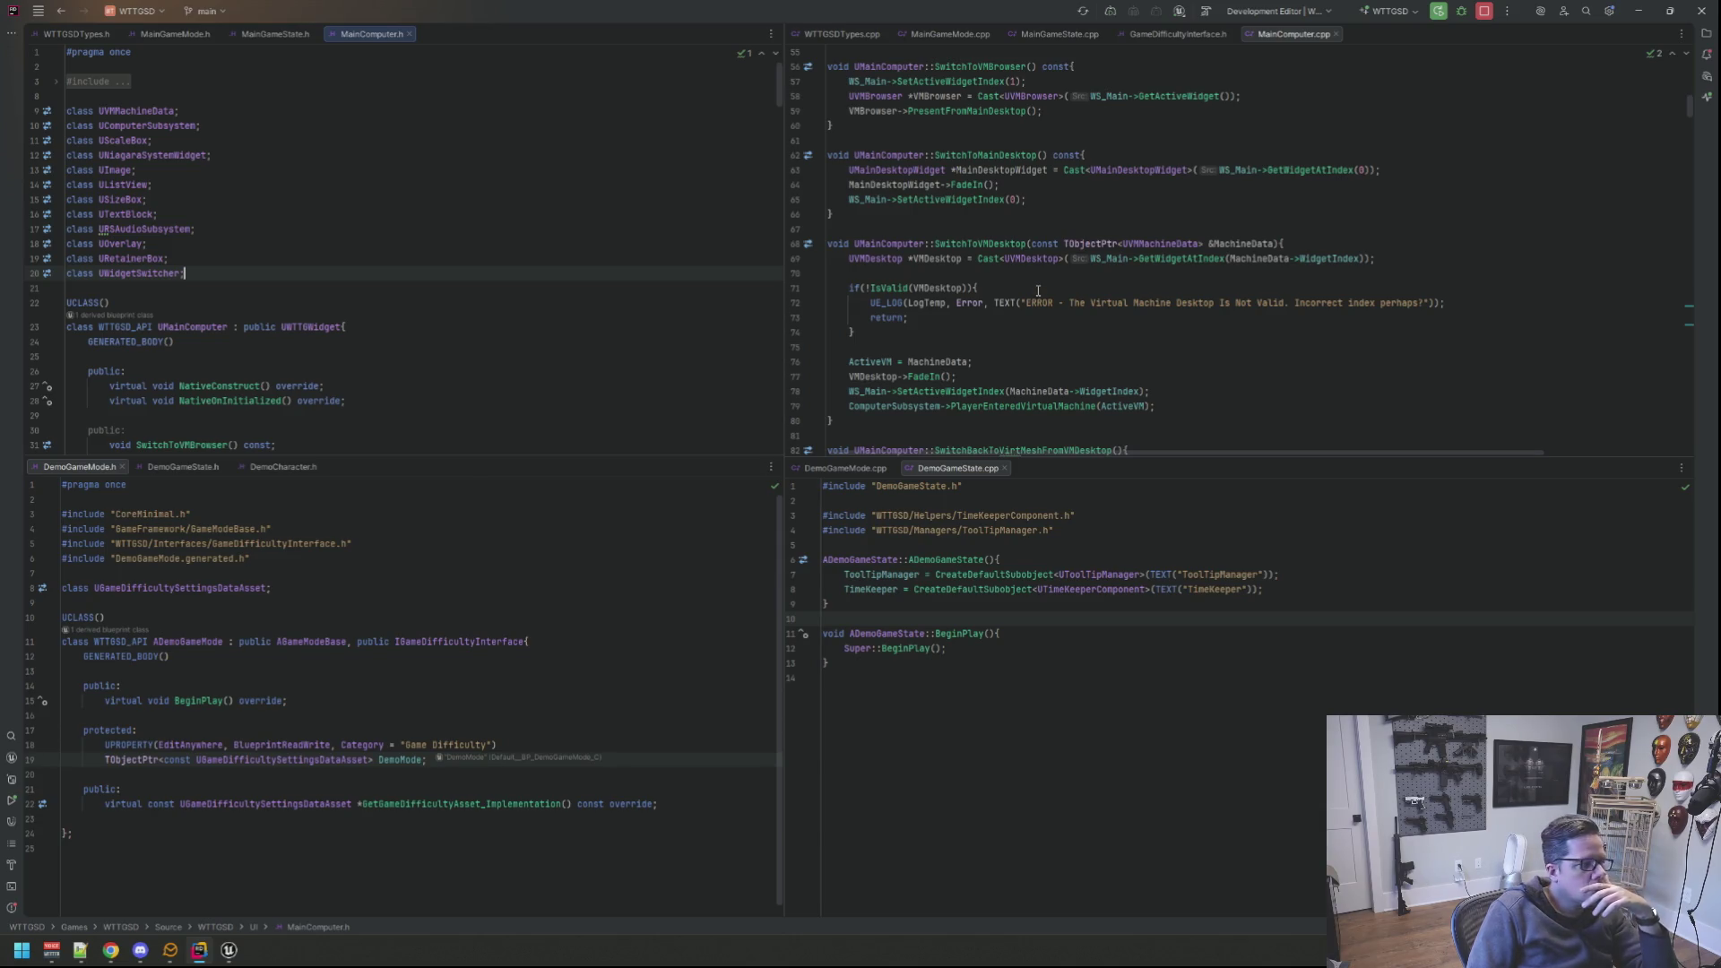
pyautogui.scroll(-1, 1037, 291)
pyautogui.scroll(-2, 1037, 292)
pyautogui.scroll(-2, 1036, 291)
pyautogui.scroll(-1, 1038, 291)
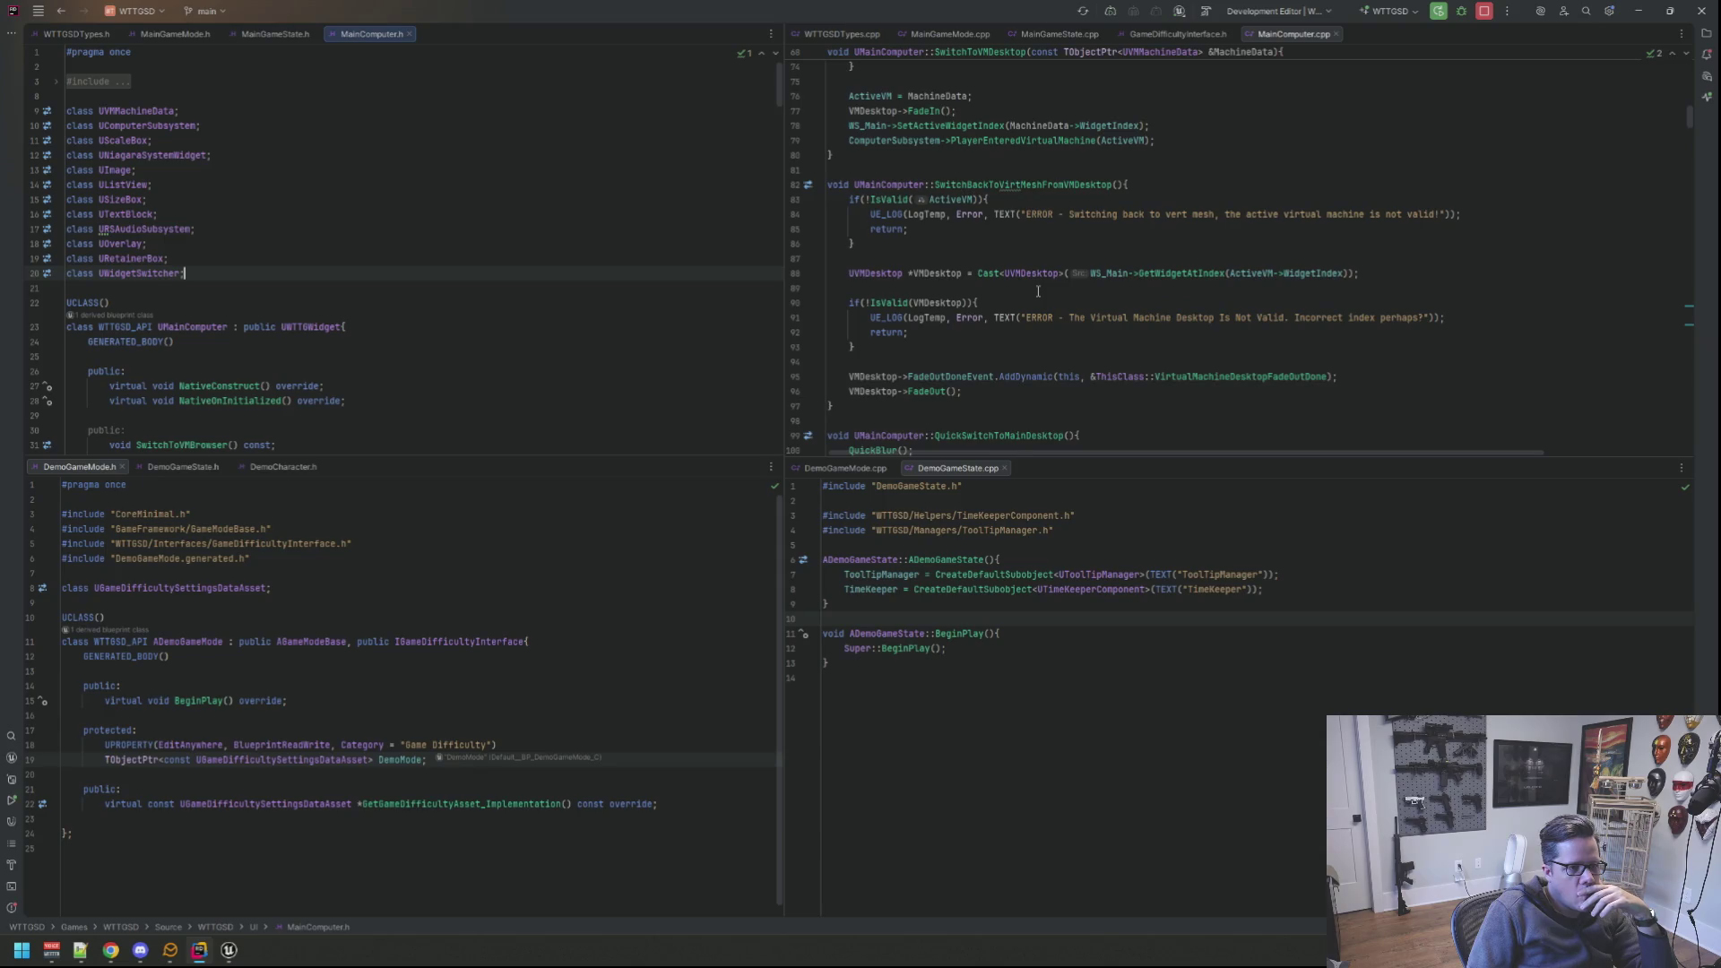
pyautogui.scroll(-4, 1037, 291)
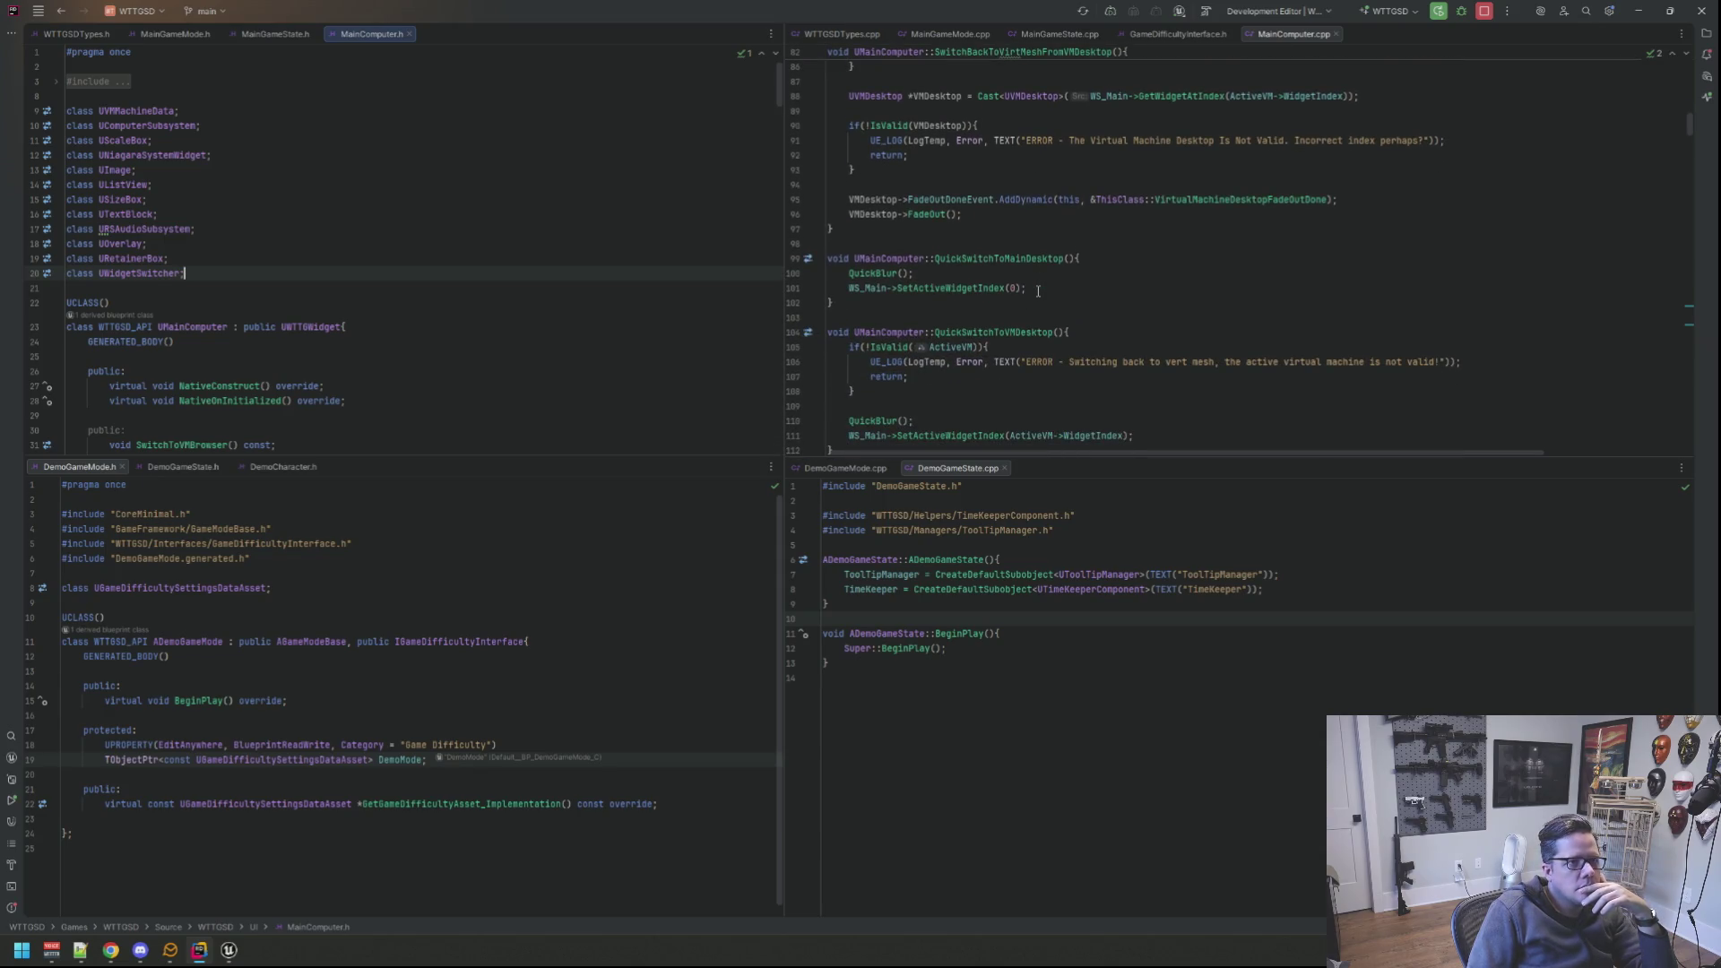
pyautogui.scroll(-1, 1036, 289)
pyautogui.scroll(-2, 1038, 290)
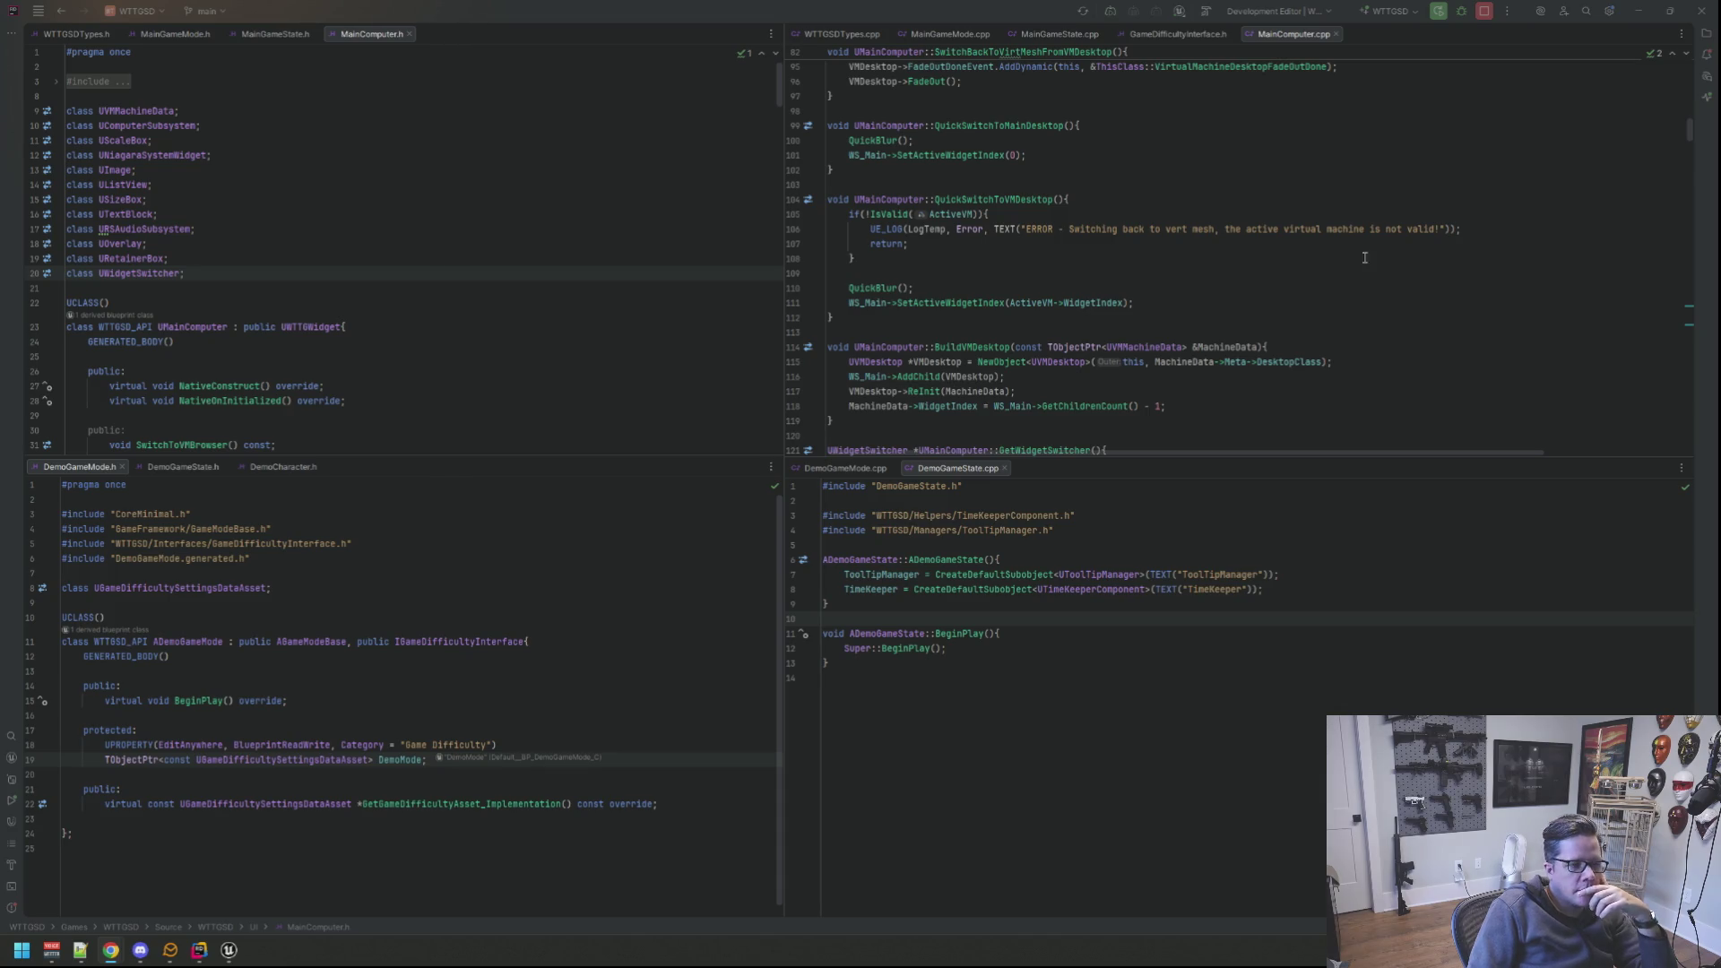
pyautogui.click(1332, 259)
pyautogui.click(548, 258)
pyautogui.scroll(-5, 547, 259)
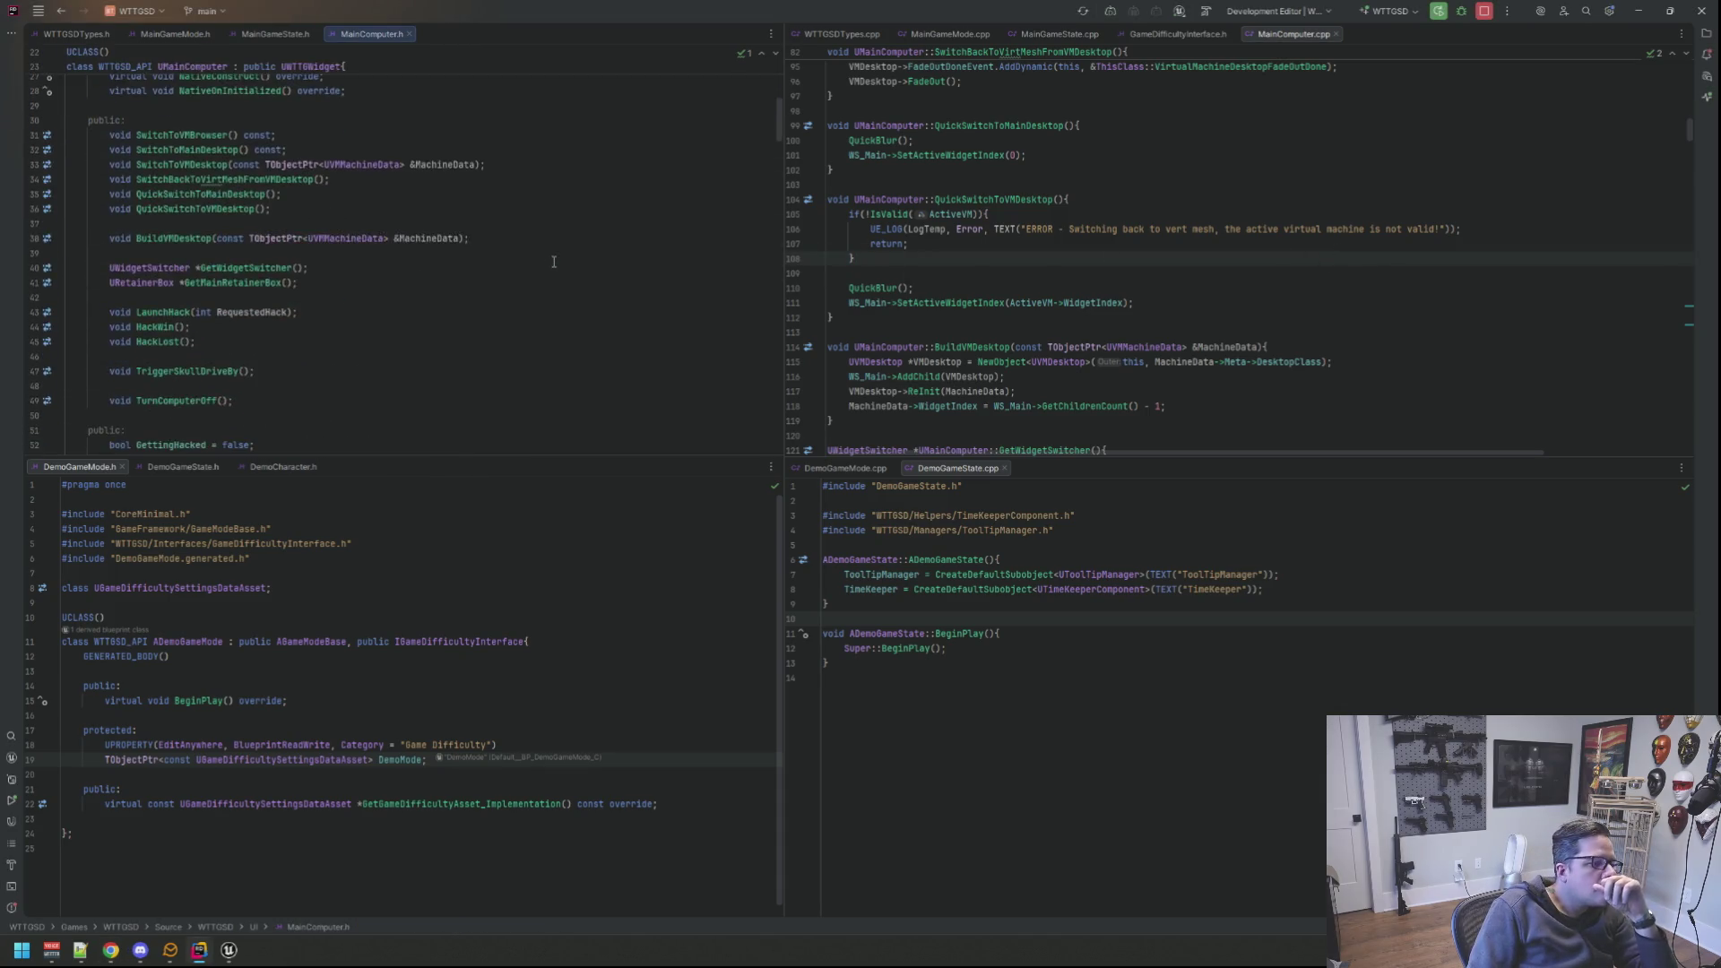
pyautogui.scroll(-5, 552, 260)
pyautogui.scroll(-2, 553, 261)
pyautogui.scroll(-3, 553, 261)
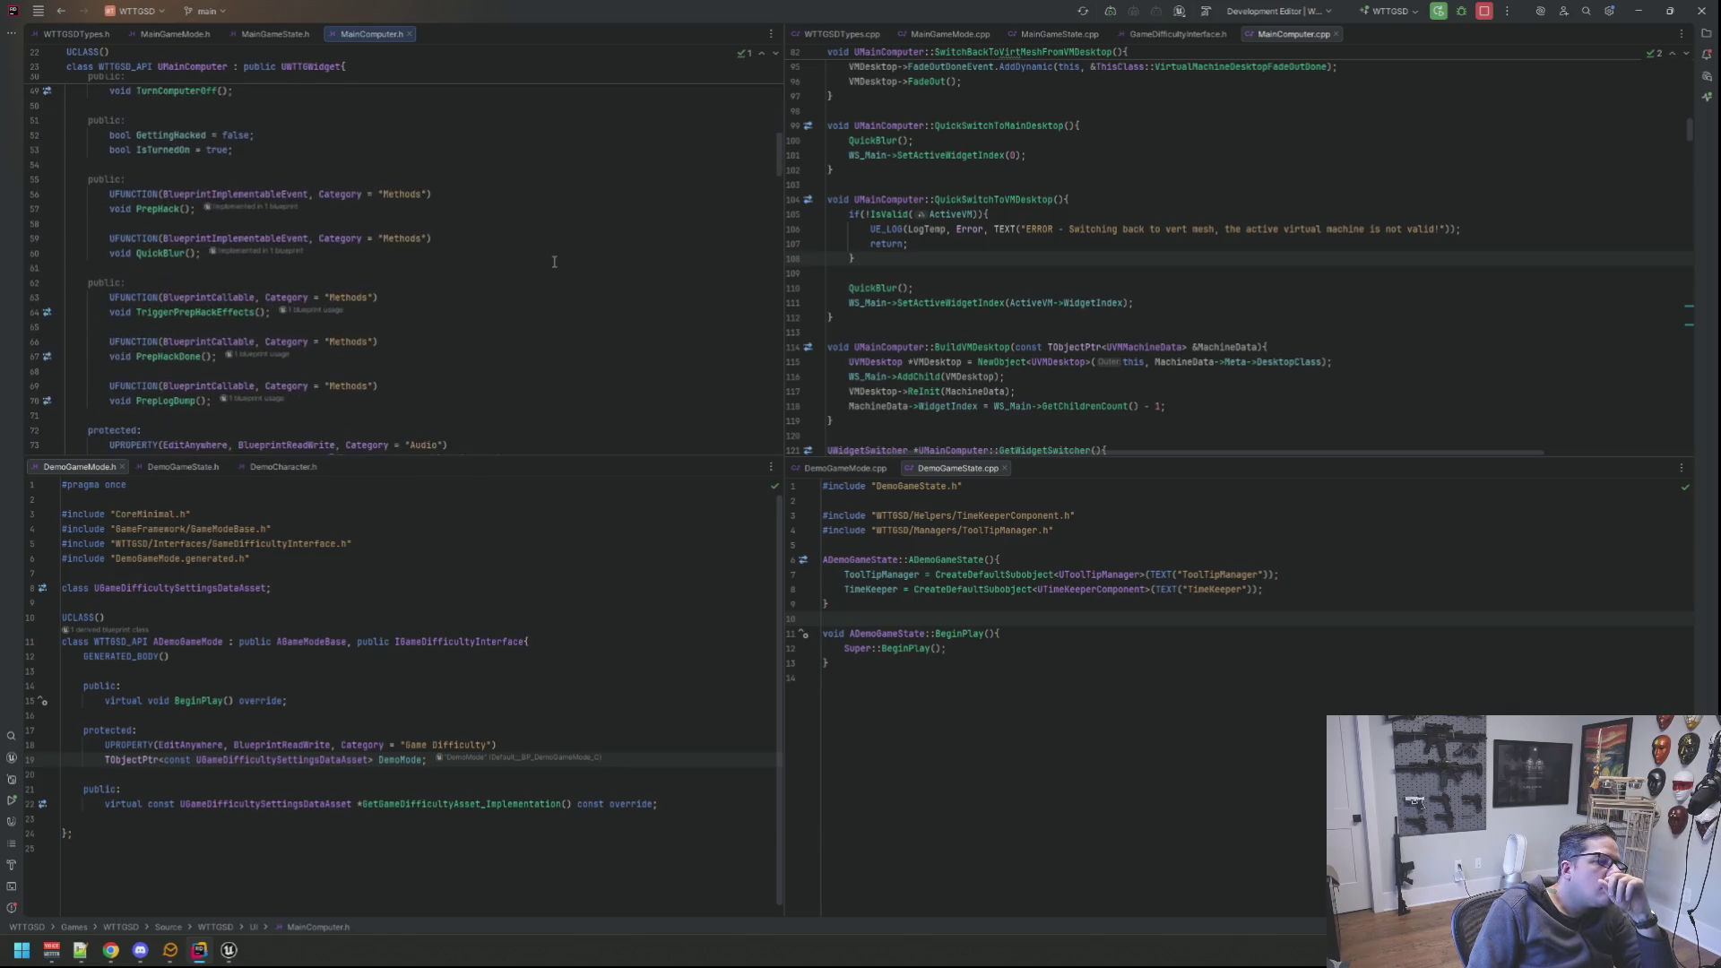
pyautogui.scroll(-3, 553, 261)
pyautogui.scroll(-2, 552, 261)
pyautogui.scroll(-3, 553, 261)
pyautogui.scroll(-3, 553, 261)
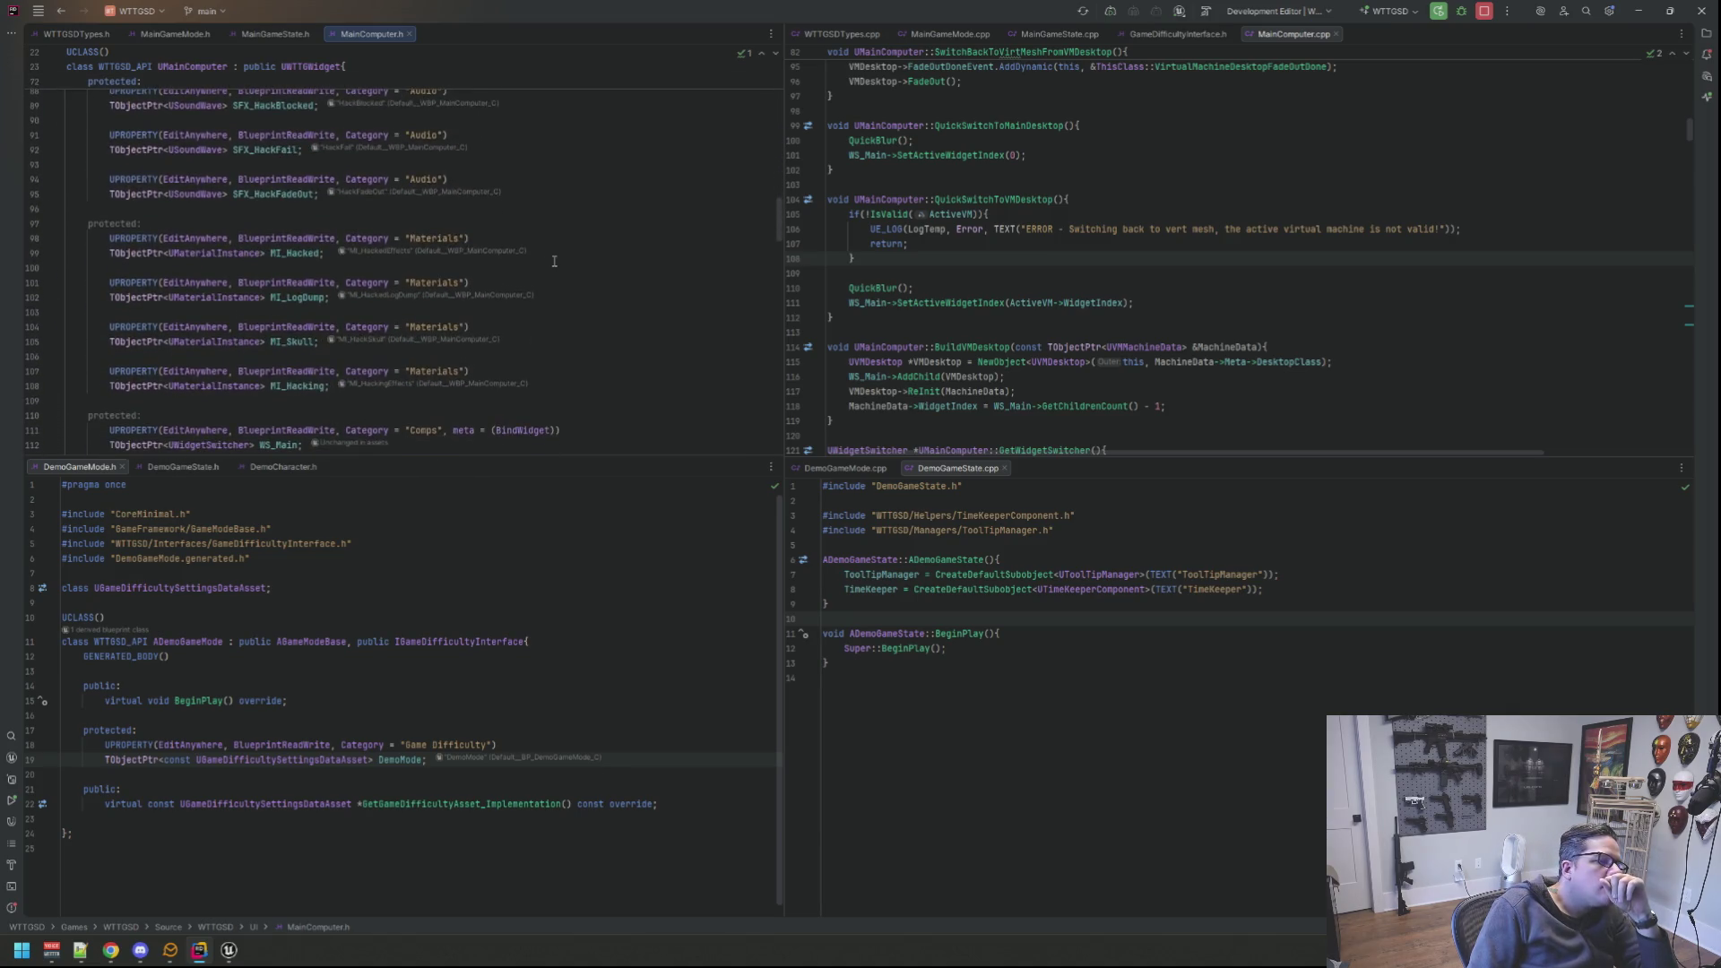
pyautogui.scroll(-3, 552, 261)
pyautogui.scroll(-3, 553, 262)
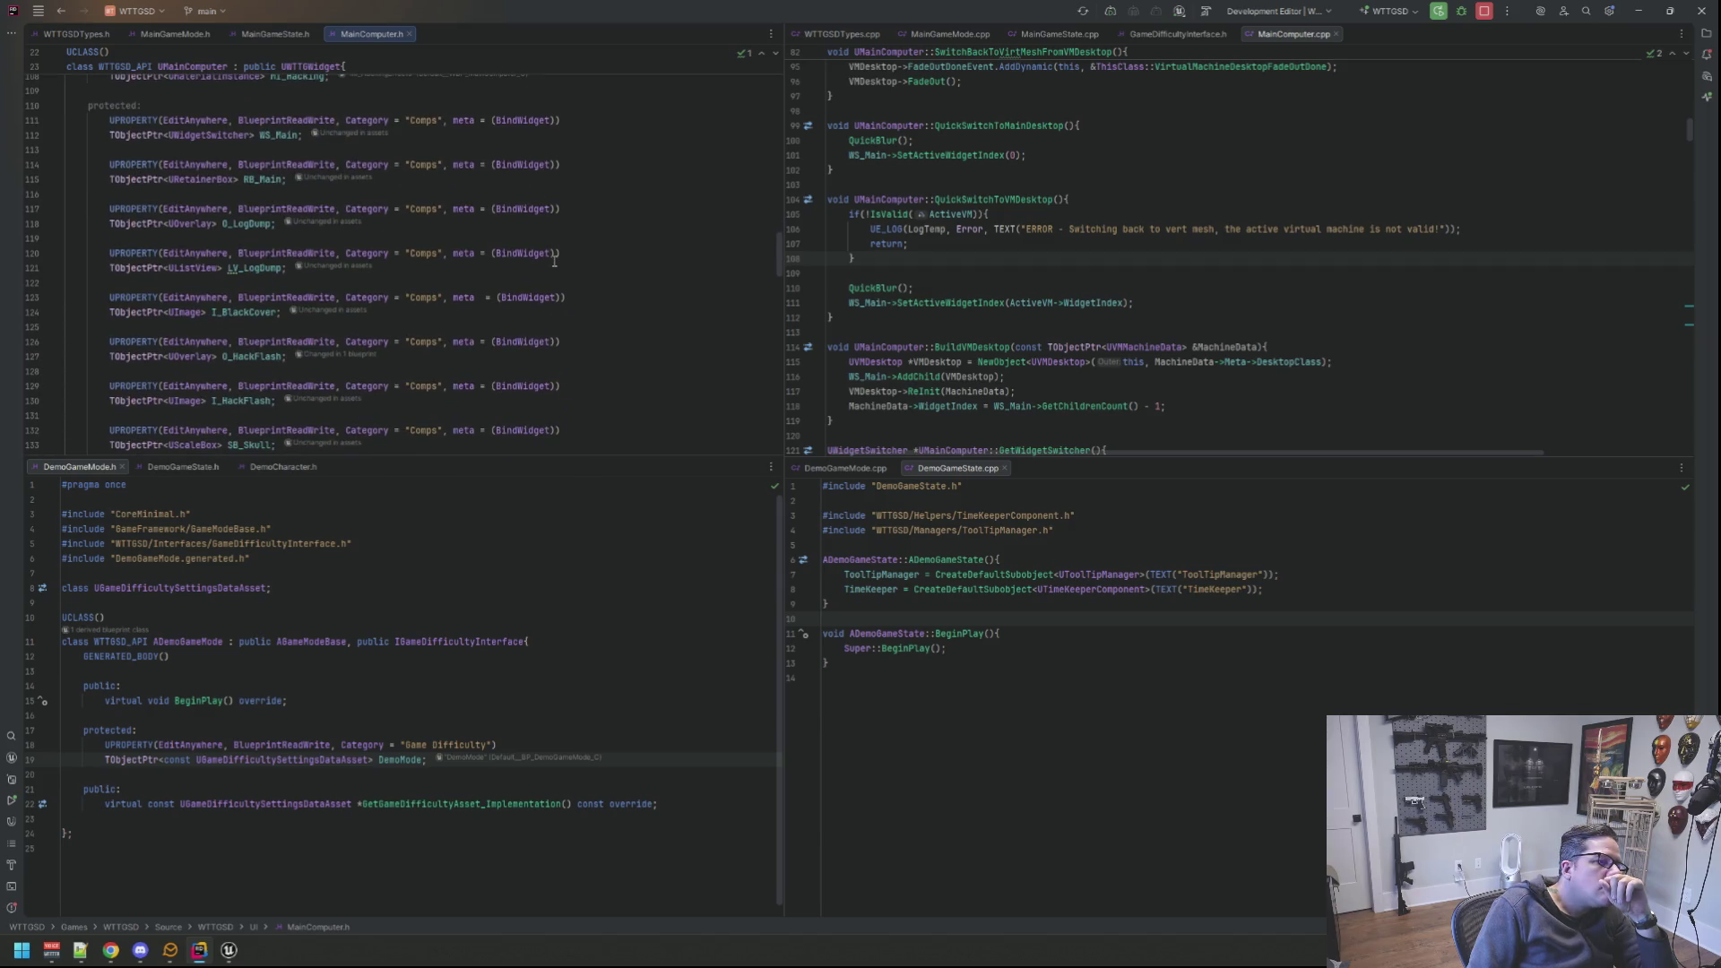
pyautogui.scroll(-5, 1238, 255)
pyautogui.scroll(-5, 1238, 256)
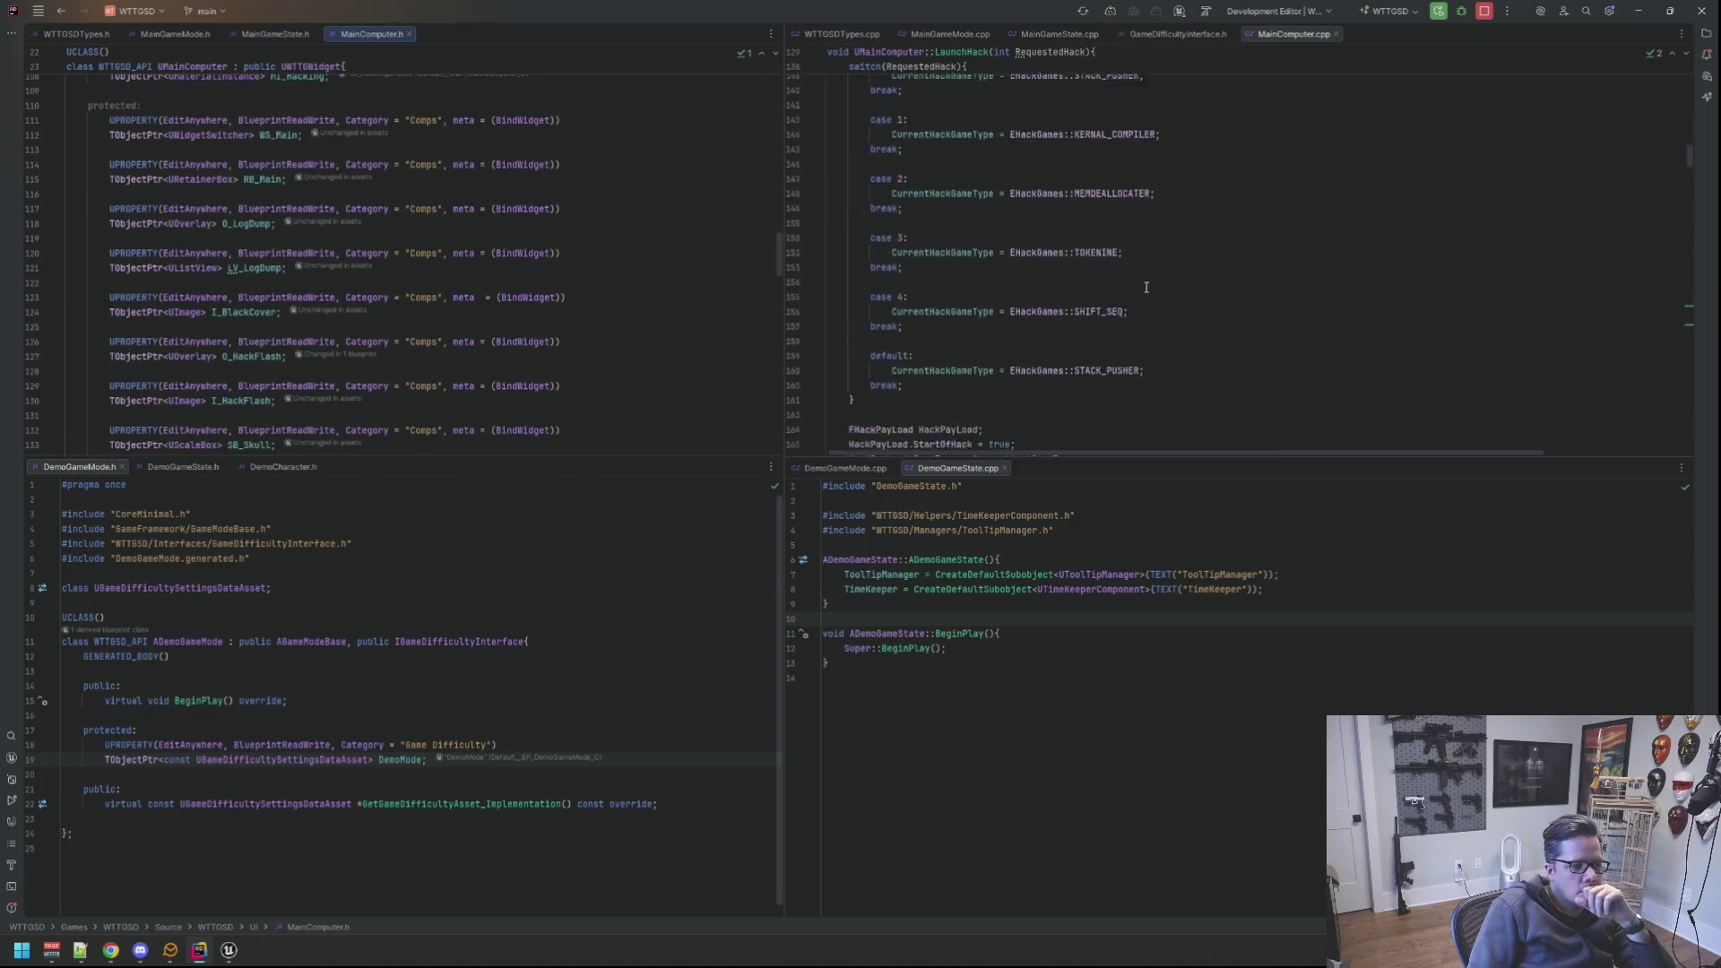
pyautogui.scroll(-10, 606, 254)
pyautogui.scroll(-10, 616, 246)
pyautogui.scroll(-3, 616, 245)
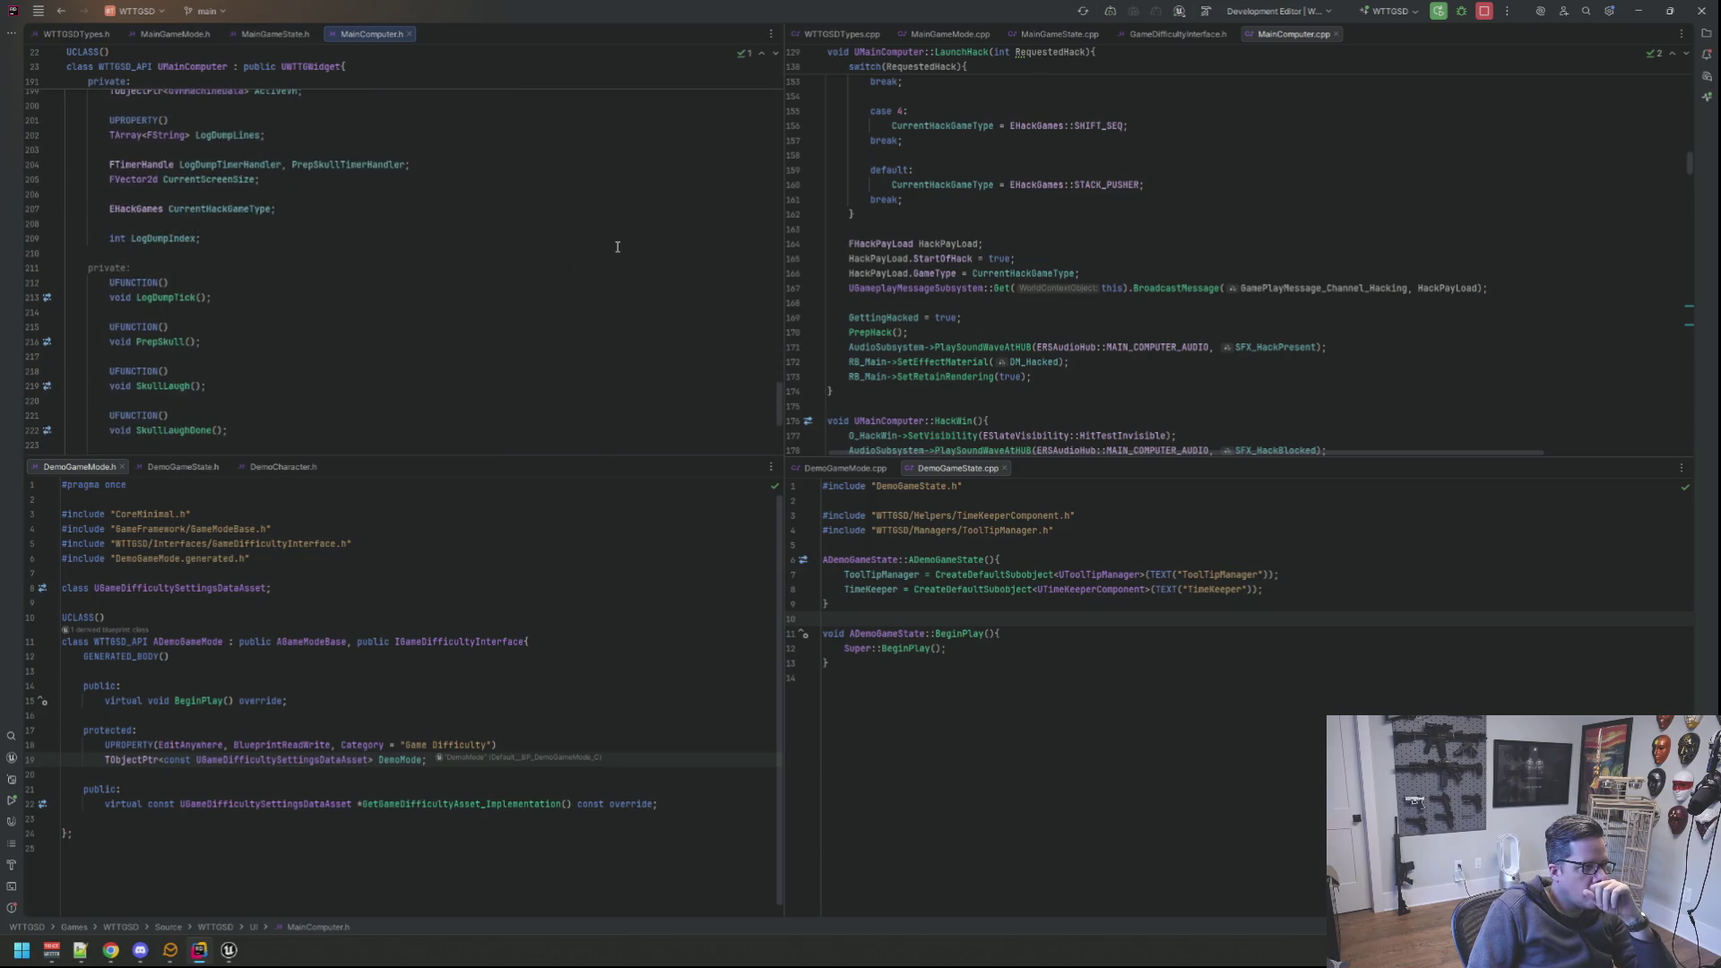
pyautogui.scroll(2, 618, 246)
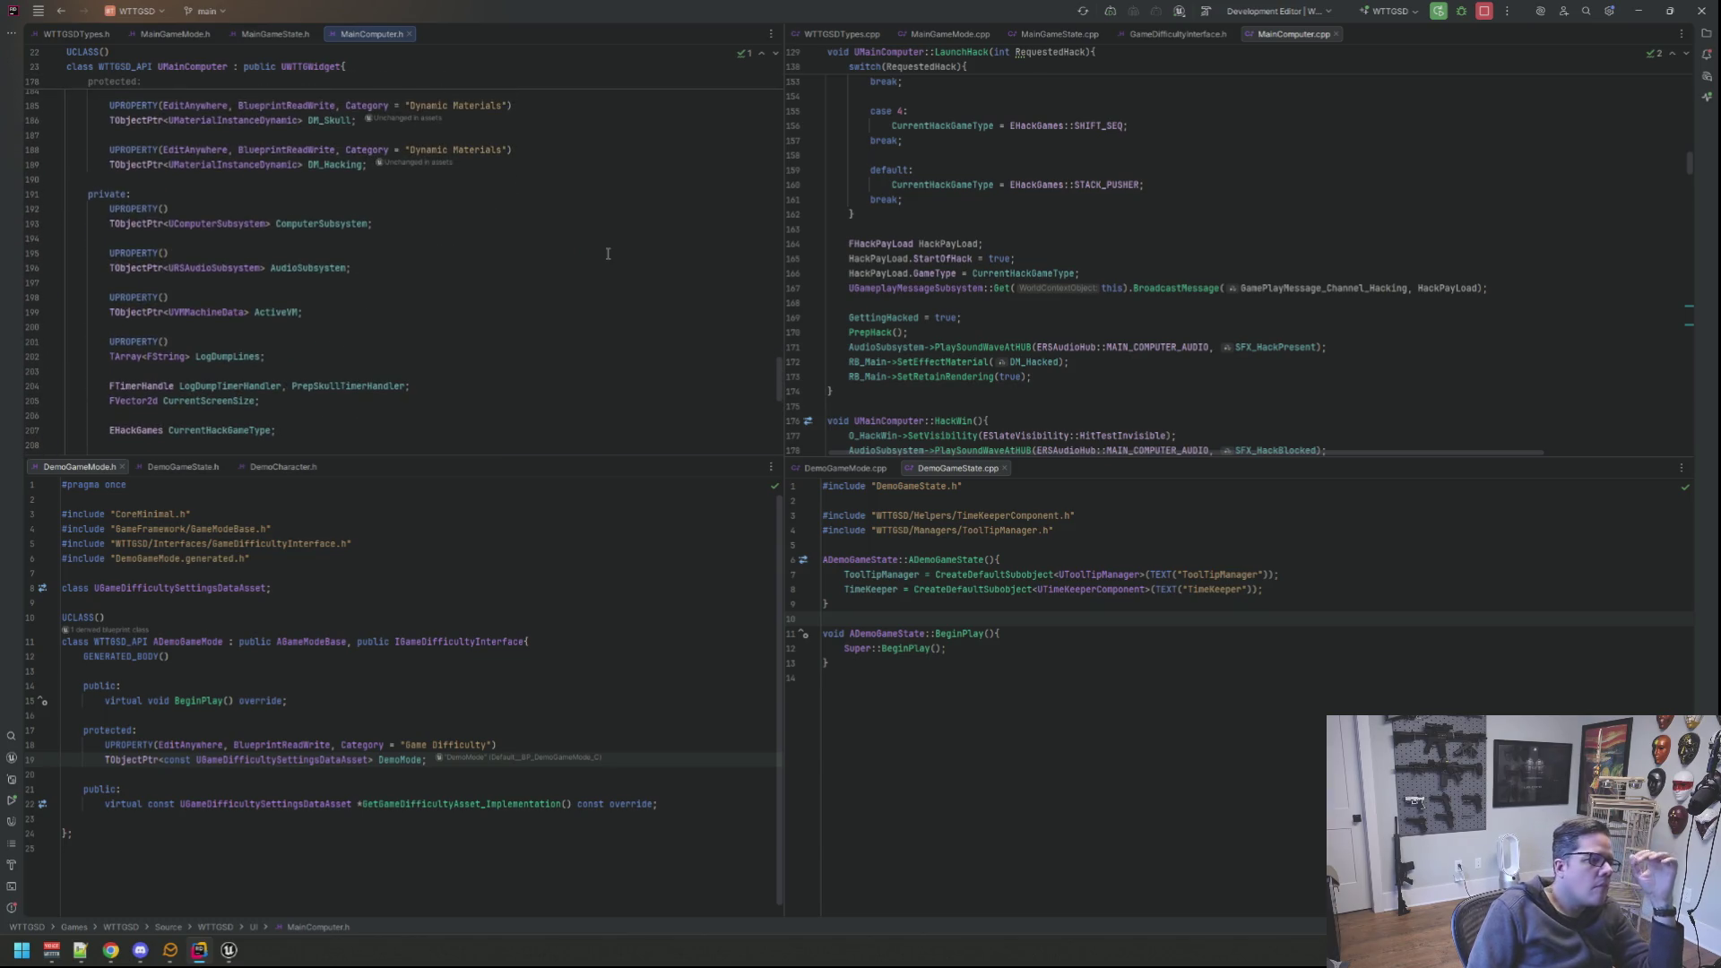
pyautogui.scroll(-1, 529, 311)
pyautogui.scroll(-3, 528, 311)
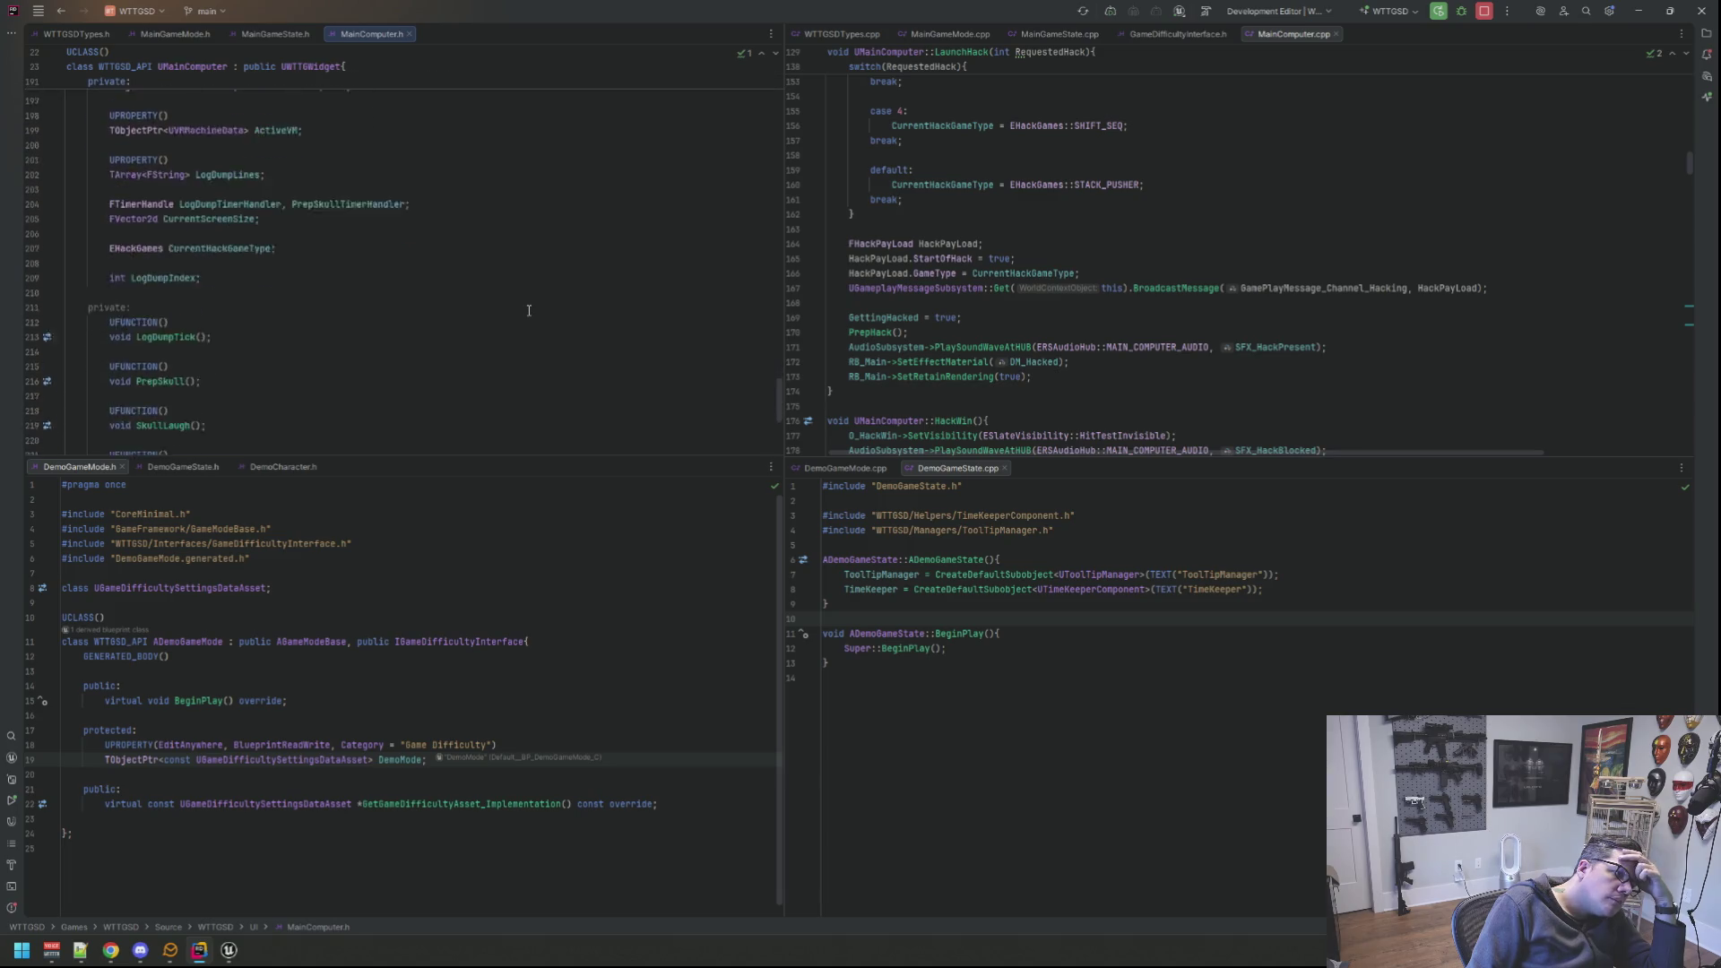
pyautogui.scroll(-3, 528, 310)
pyautogui.scroll(-3, 528, 310)
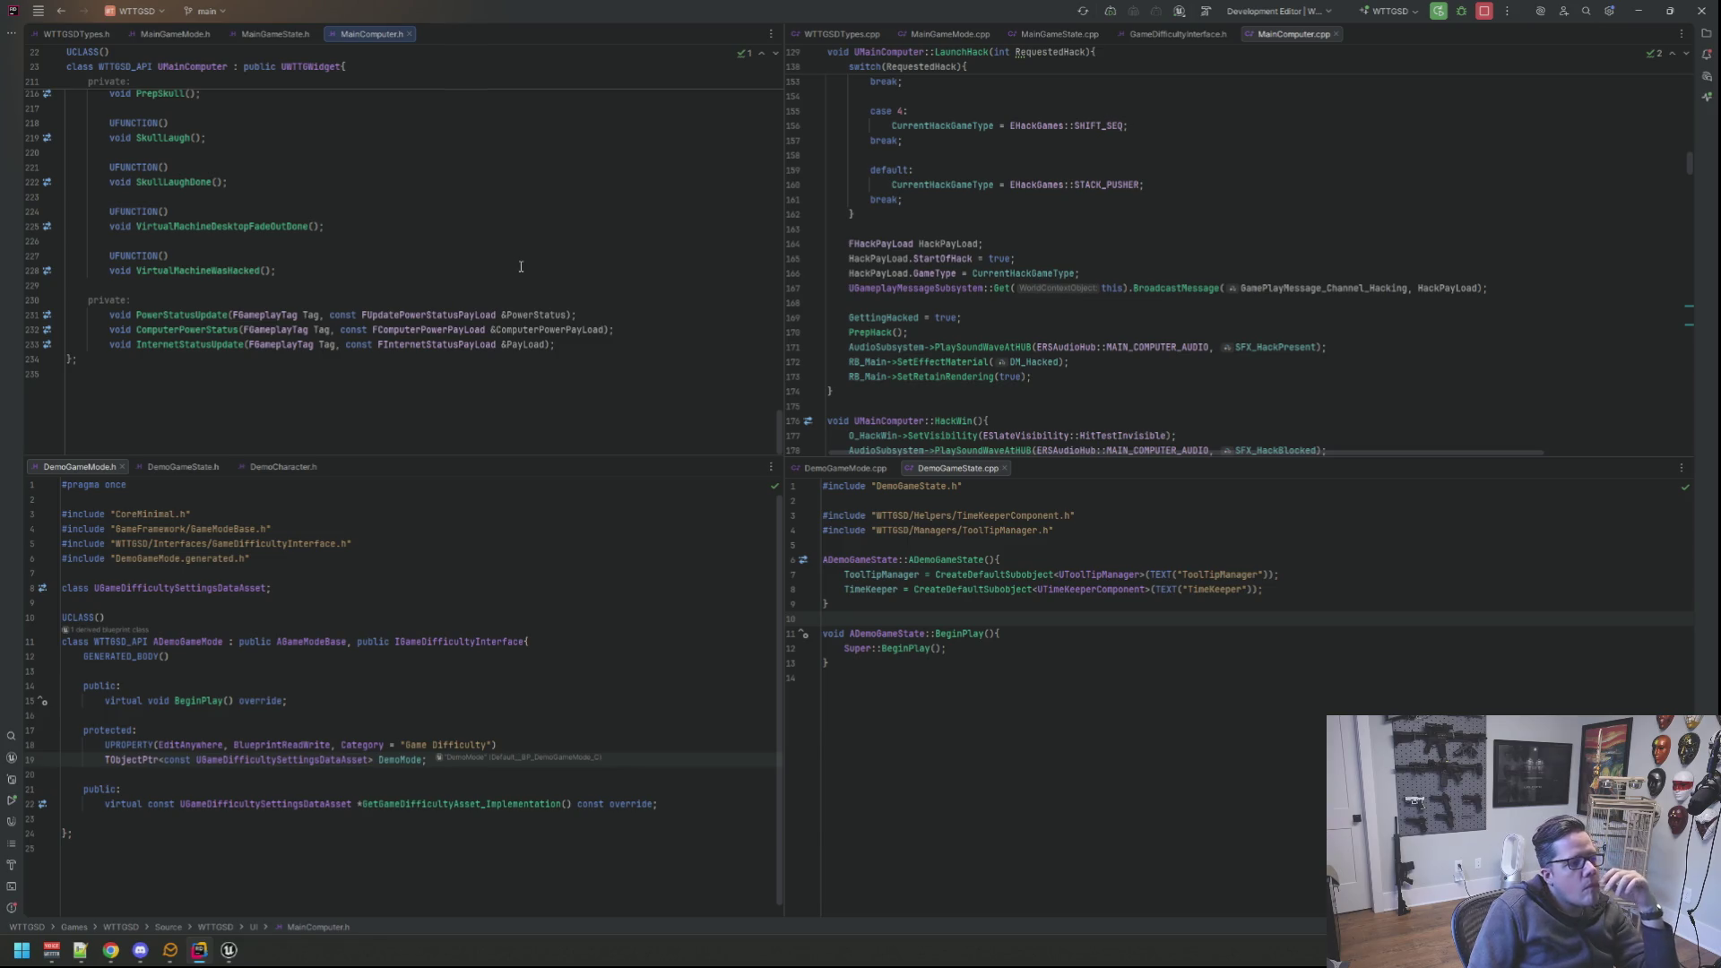
pyautogui.scroll(5, 516, 264)
pyautogui.scroll(5, 519, 267)
pyautogui.scroll(5, 526, 272)
pyautogui.scroll(5, 525, 271)
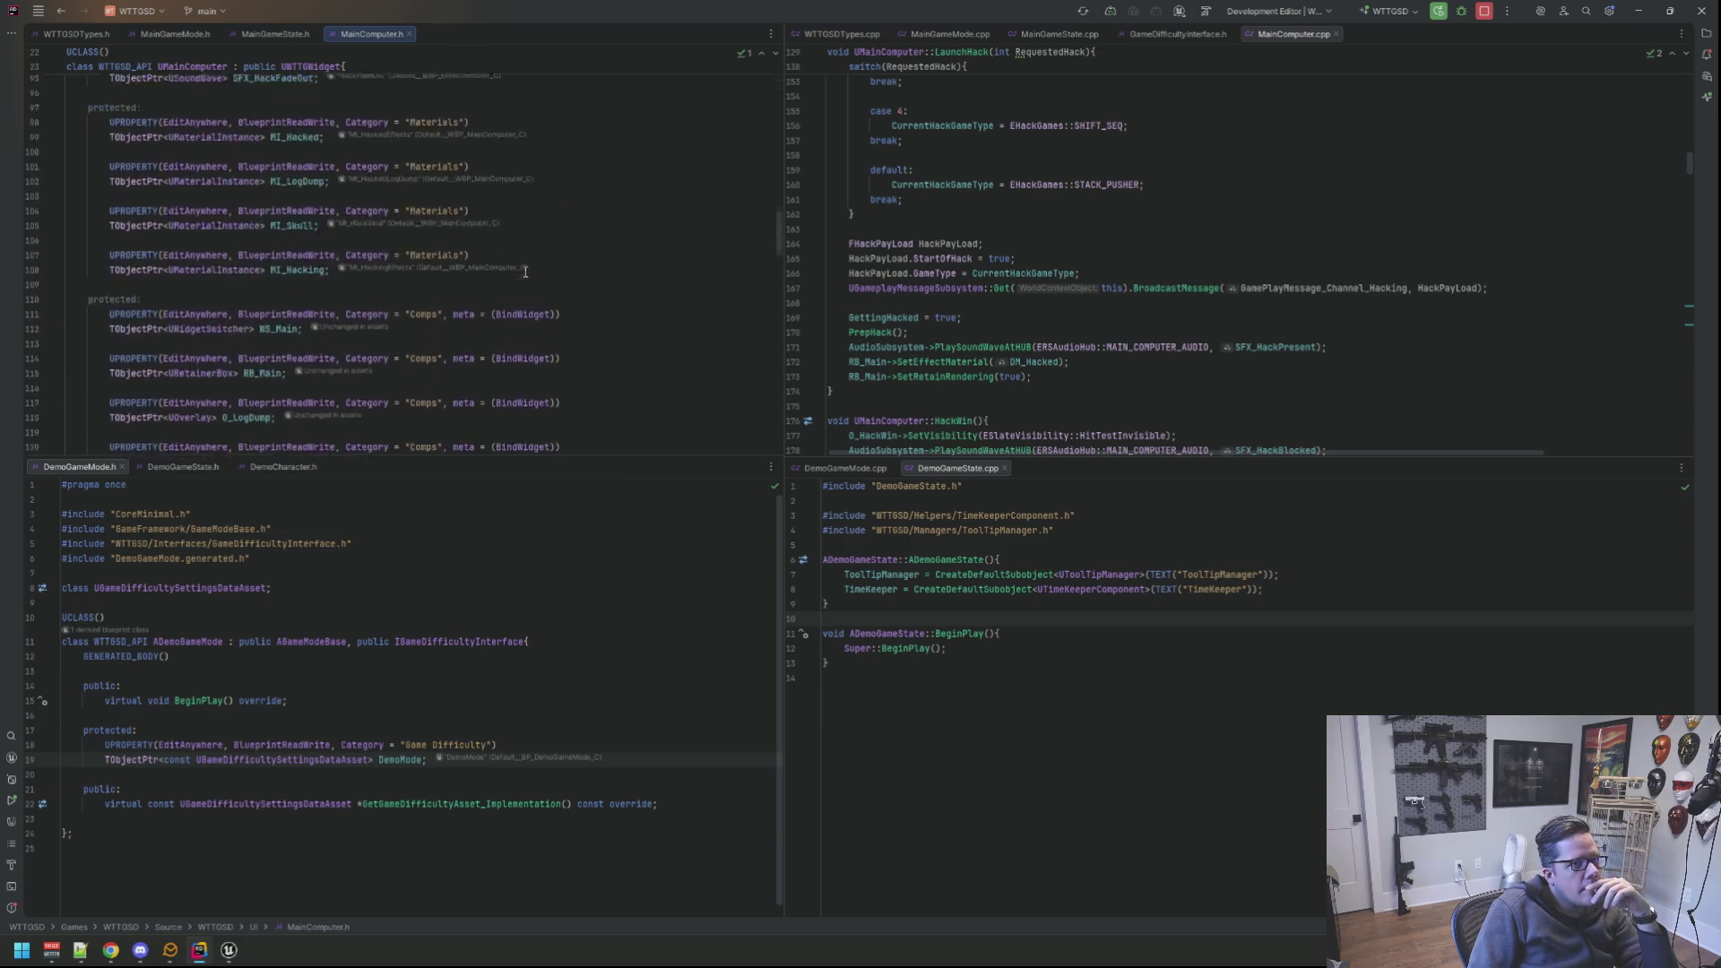
pyautogui.scroll(5, 525, 272)
pyautogui.scroll(5, 526, 272)
pyautogui.scroll(4, 1092, 324)
pyautogui.scroll(5, 1091, 324)
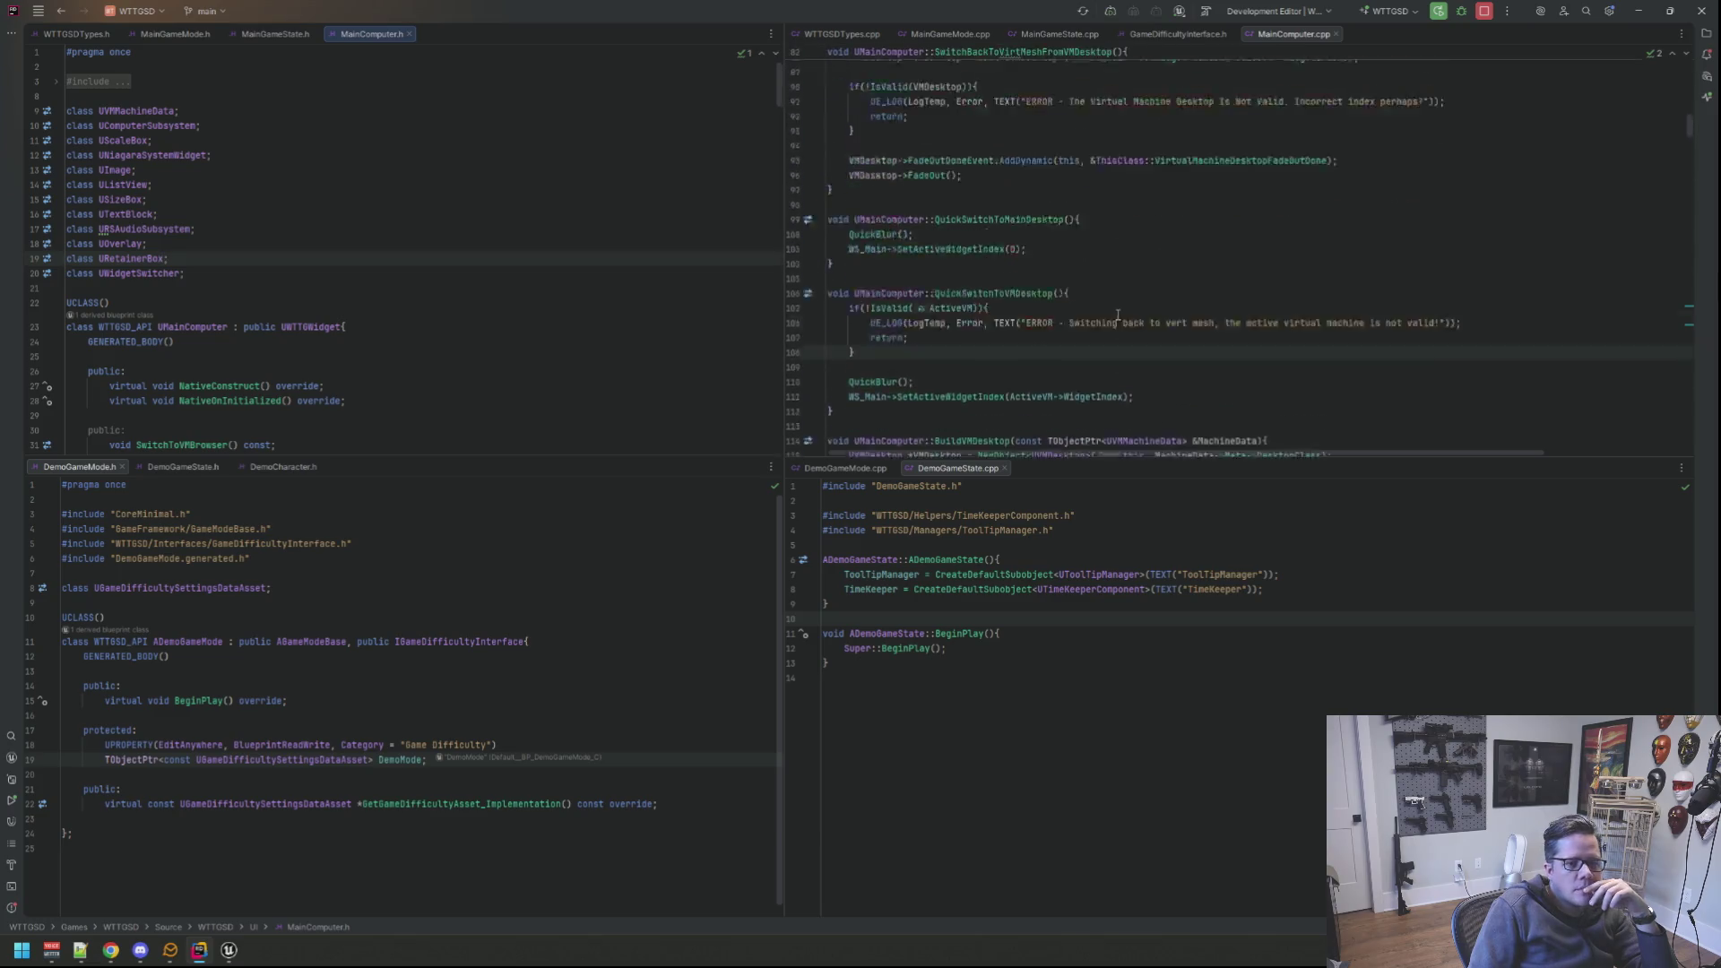
pyautogui.scroll(5, 1097, 321)
pyautogui.scroll(5, 1102, 320)
pyautogui.scroll(5, 1115, 315)
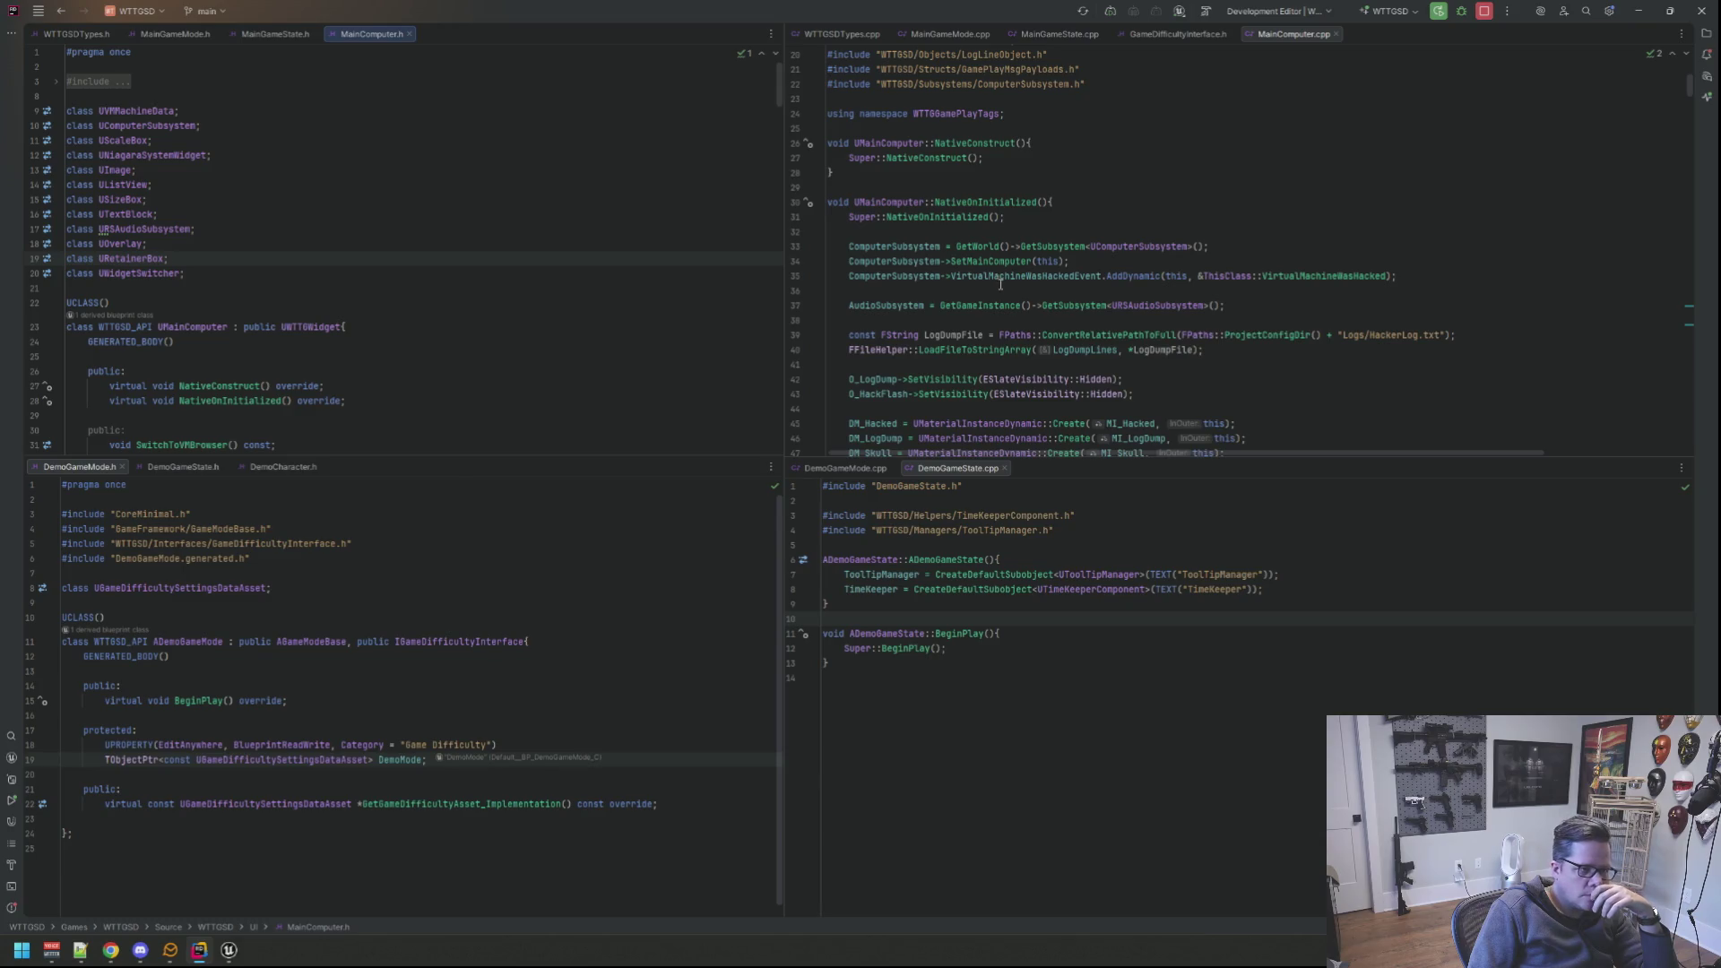
pyautogui.click(934, 250)
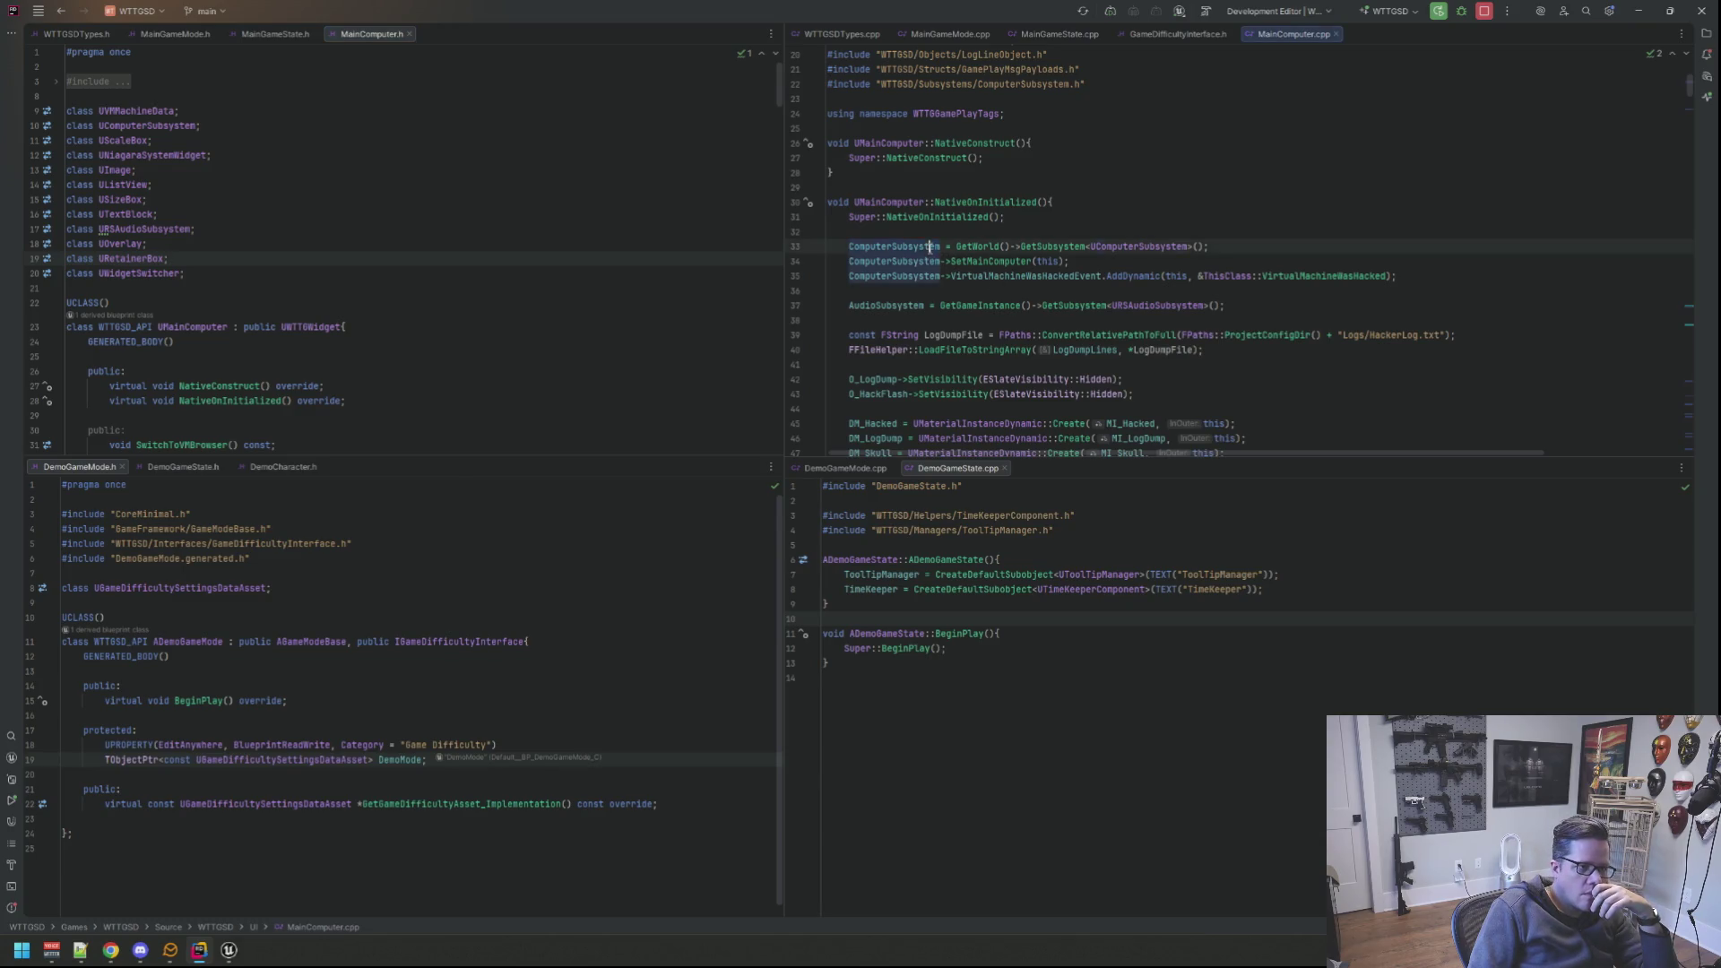
pyautogui.click(1009, 219)
pyautogui.click(1003, 287)
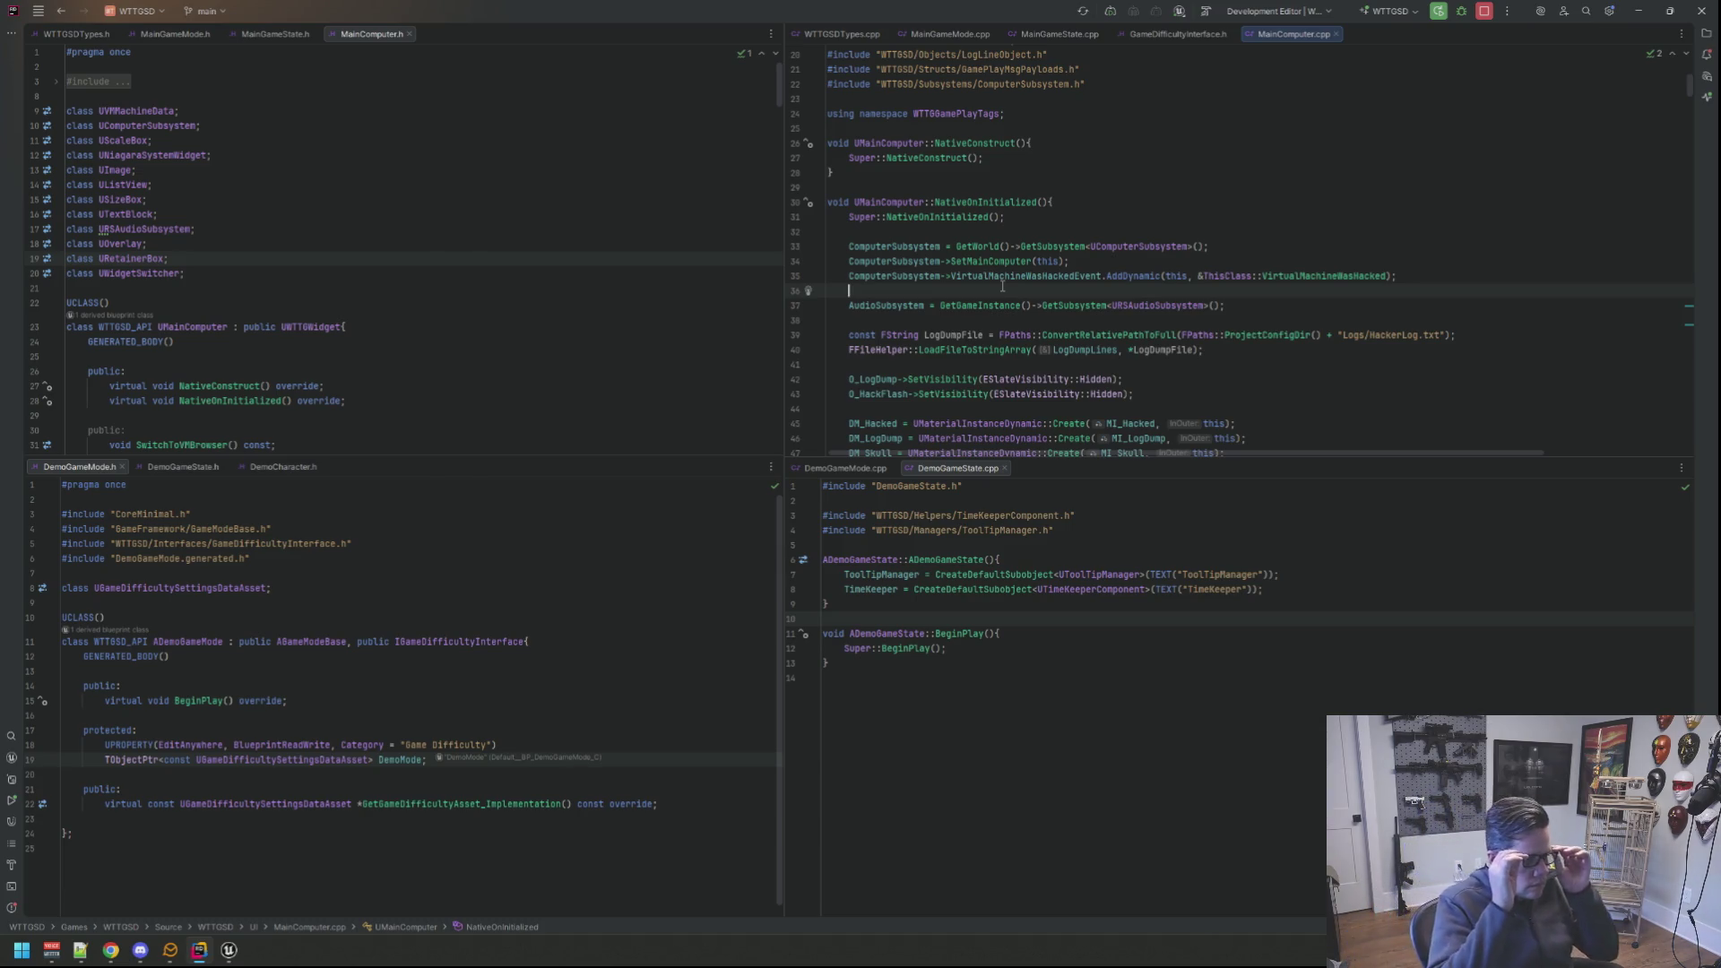
pyautogui.scroll(-2, 554, 232)
pyautogui.scroll(-6, 554, 234)
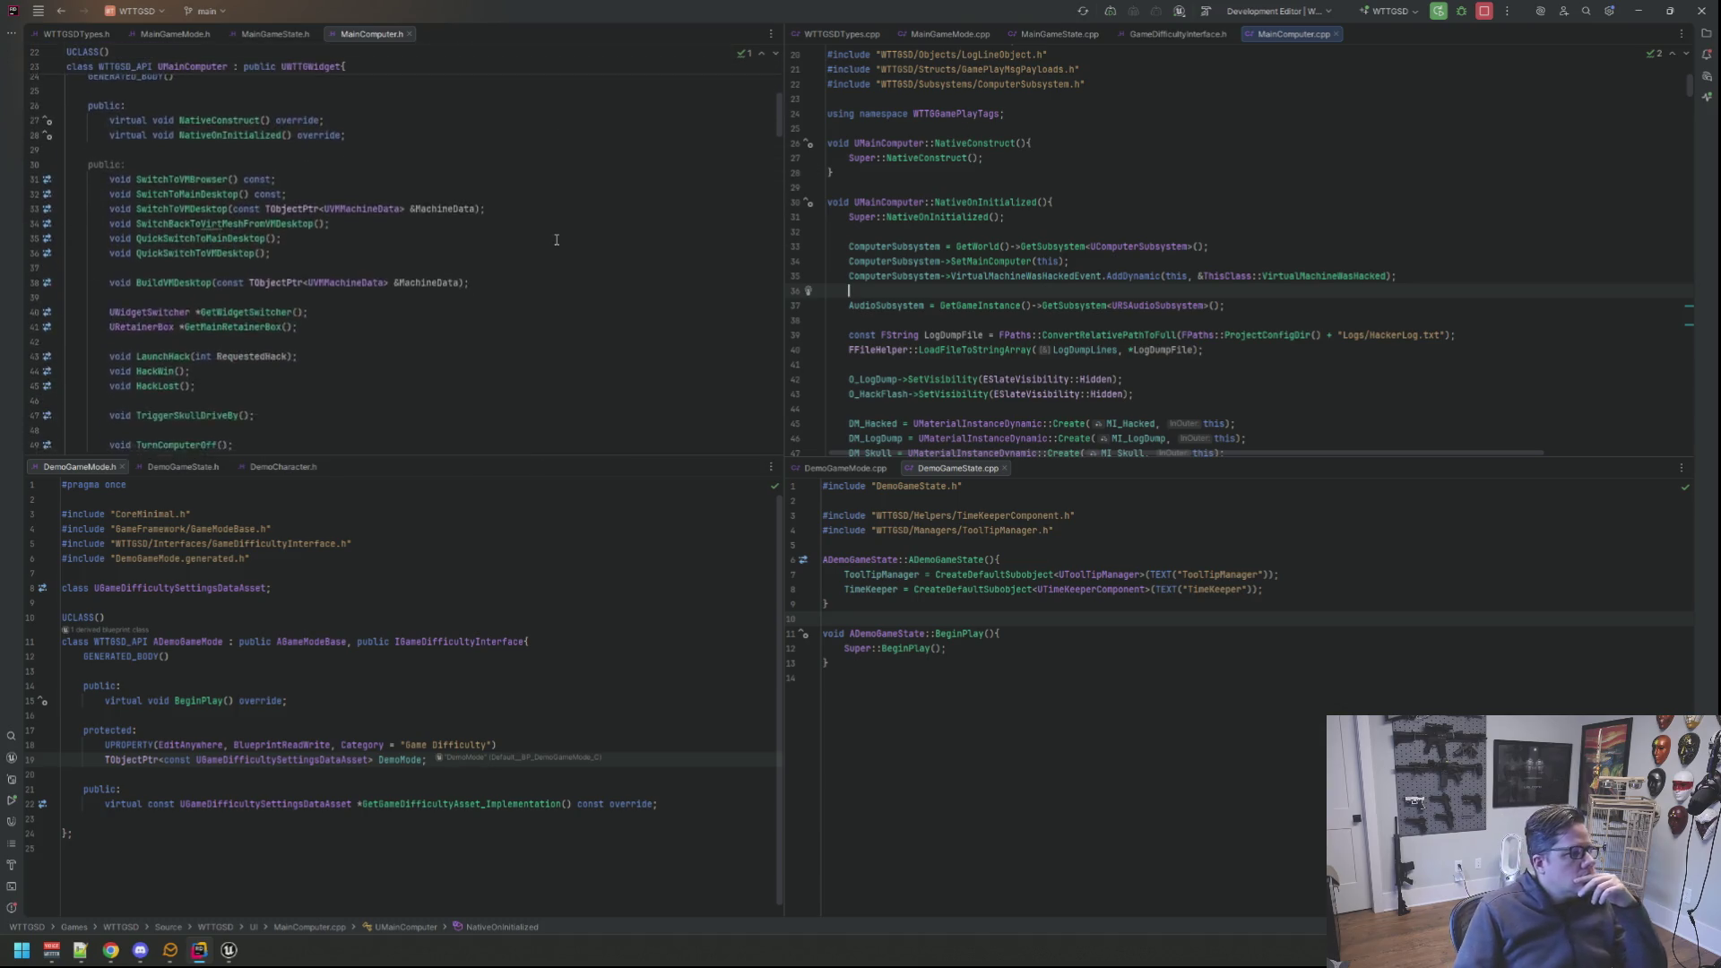
pyautogui.scroll(-9, 554, 232)
pyautogui.scroll(-3, 554, 233)
pyautogui.scroll(-3, 554, 232)
pyautogui.scroll(-3, 555, 222)
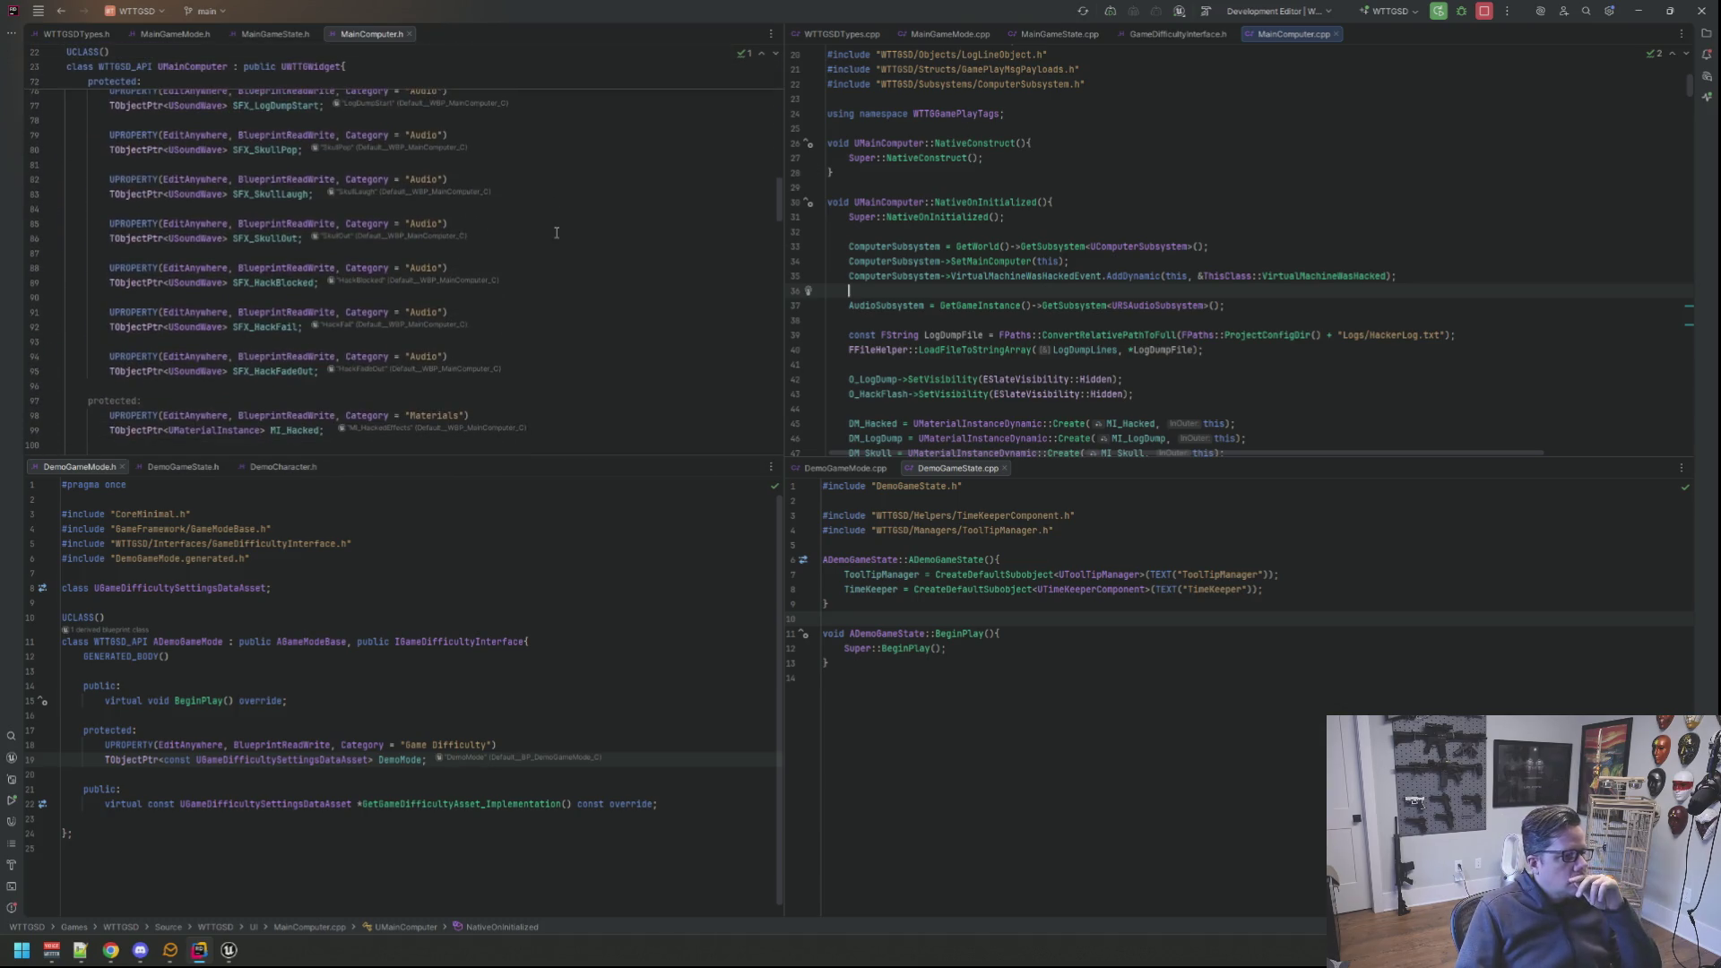
pyautogui.scroll(-3, 556, 215)
pyautogui.scroll(-2, 559, 229)
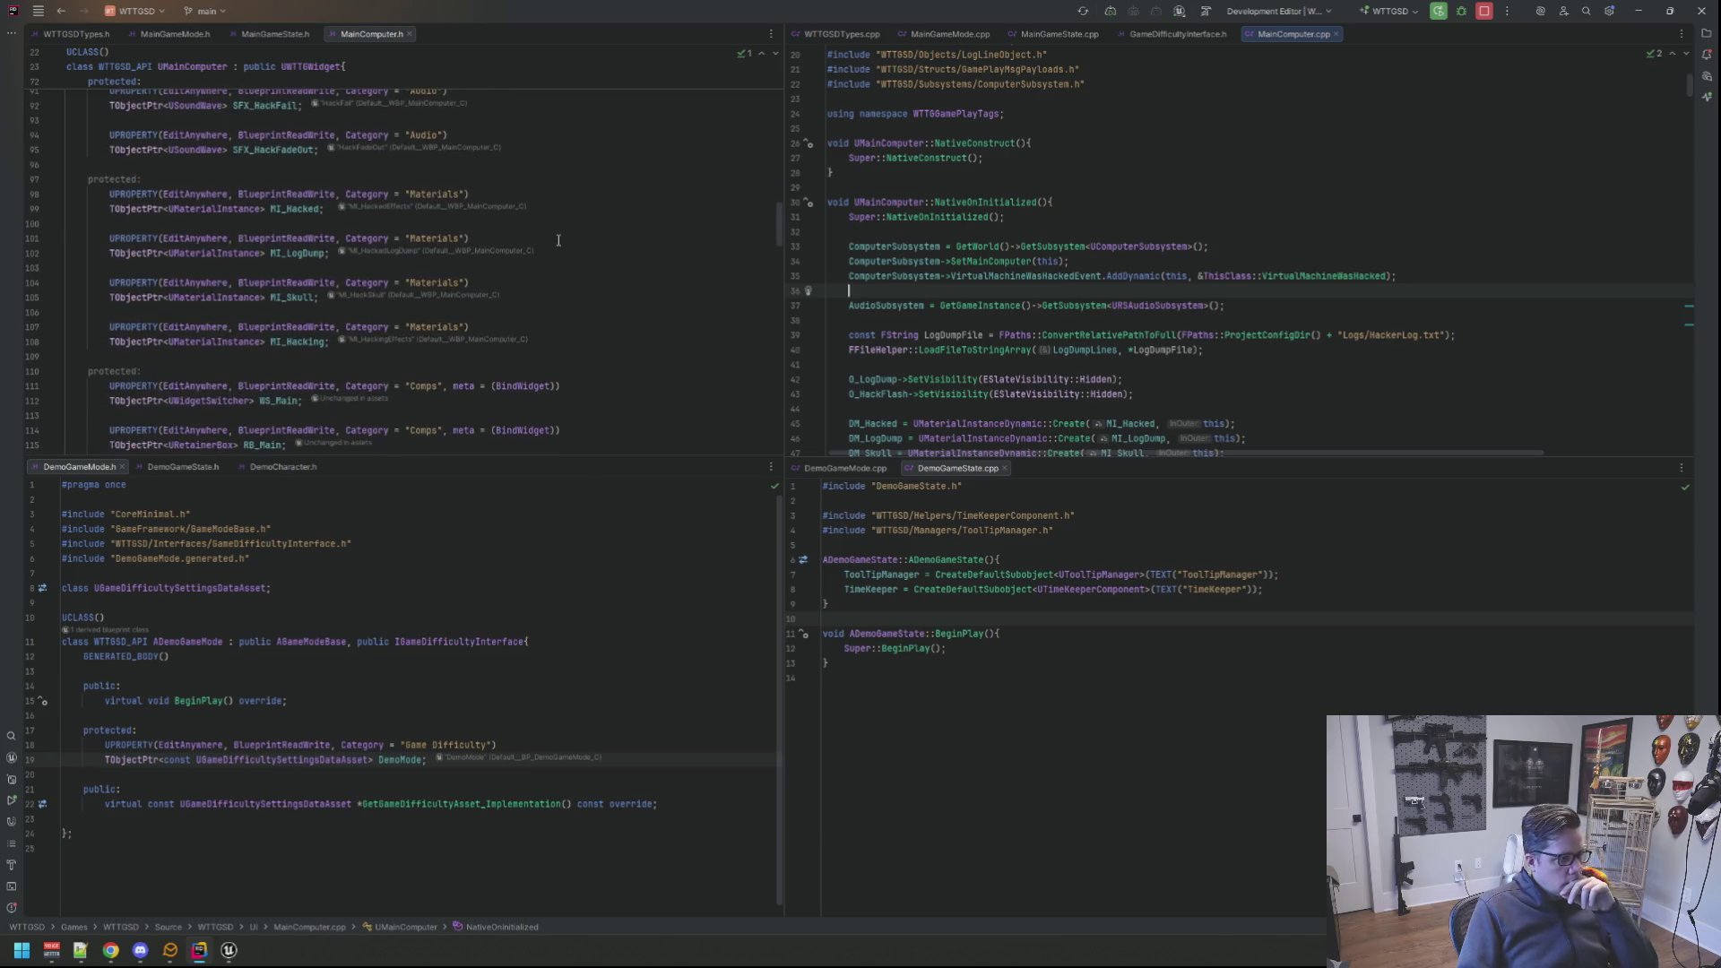
pyautogui.scroll(-2, 559, 231)
pyautogui.scroll(-1, 559, 232)
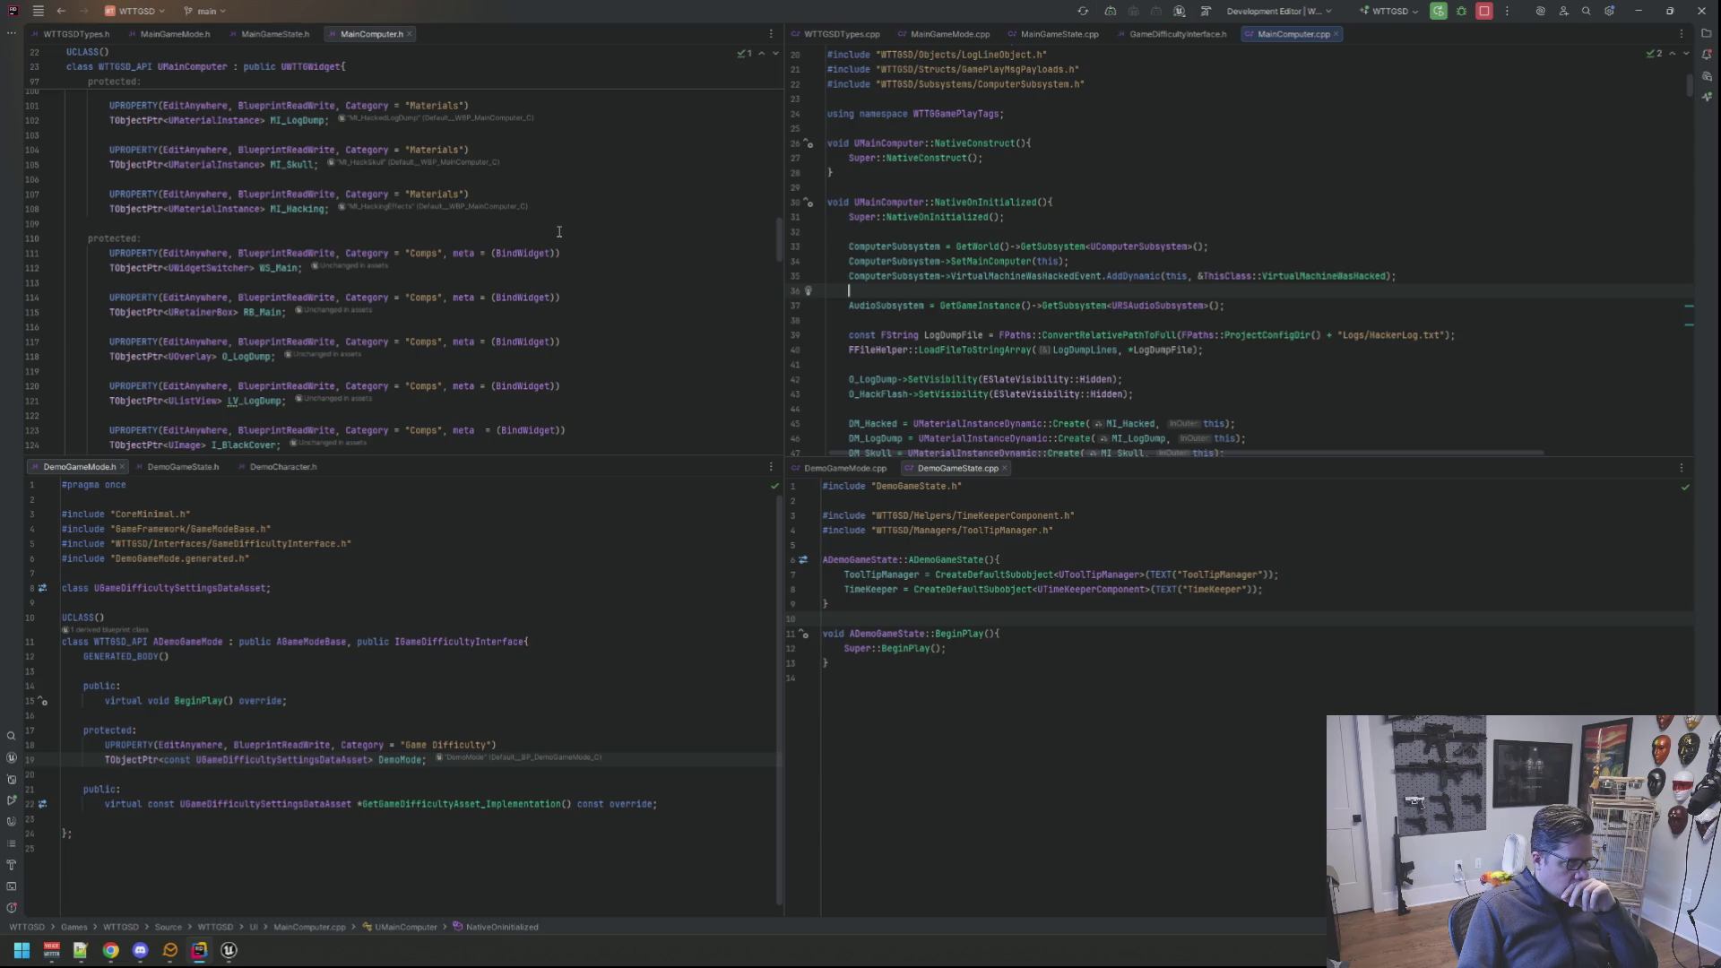
pyautogui.scroll(-2, 559, 231)
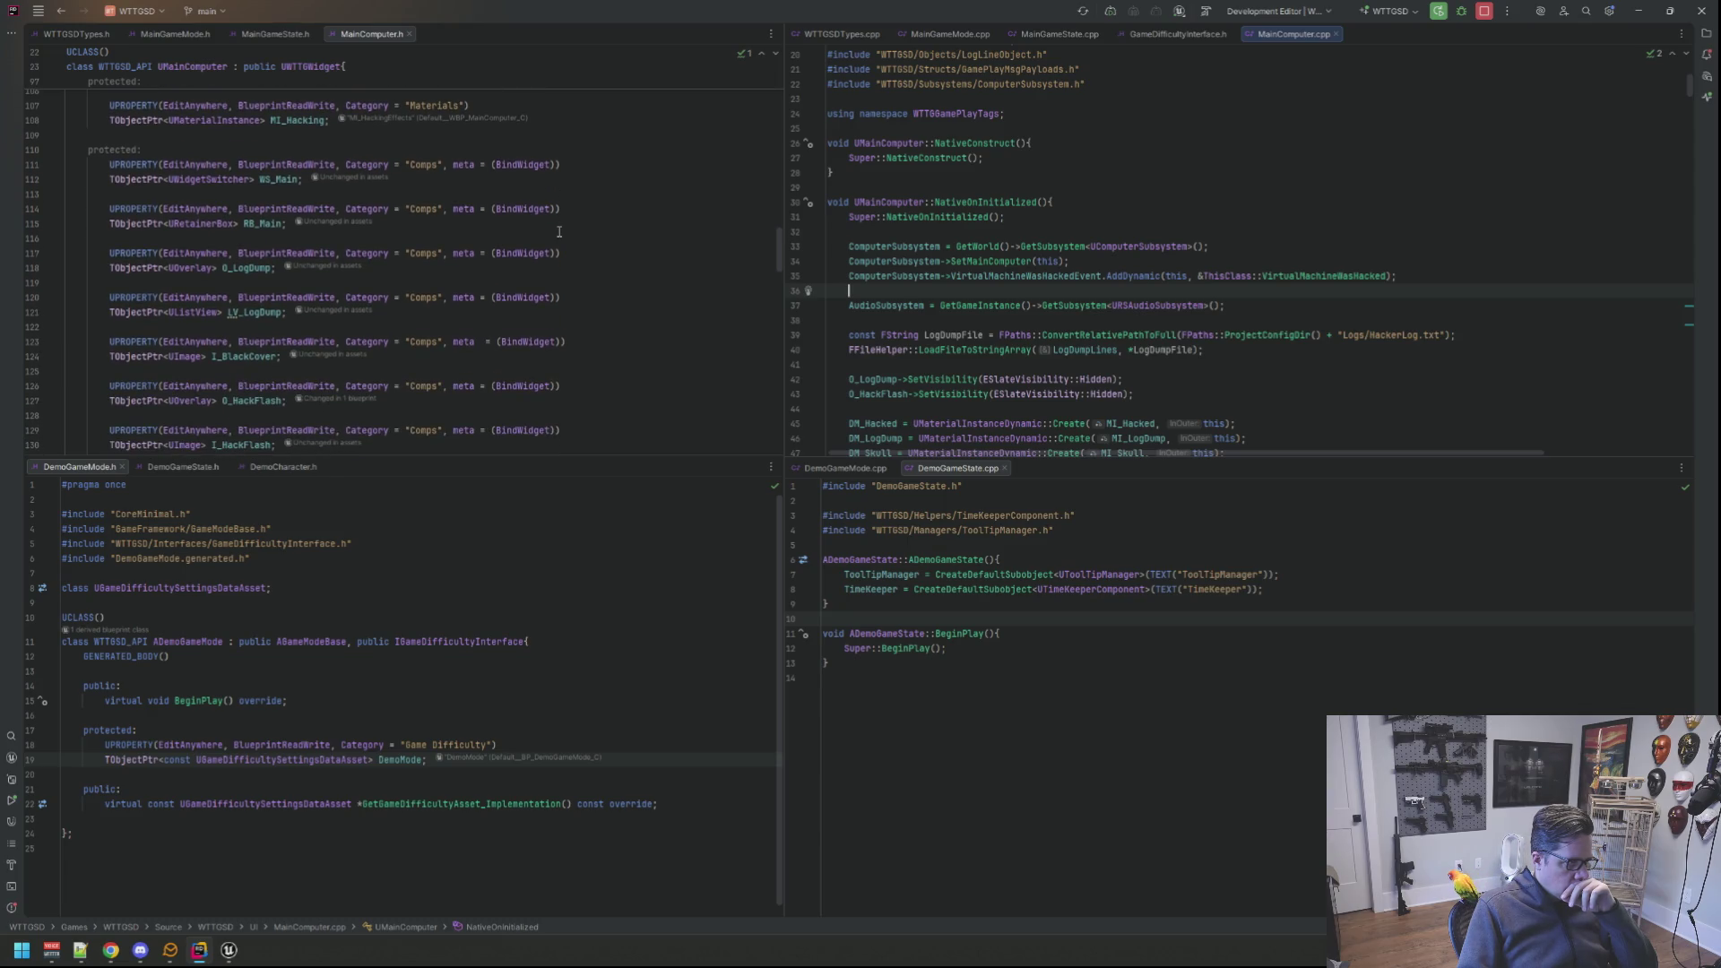
pyautogui.scroll(-1, 558, 233)
pyautogui.scroll(-2, 558, 232)
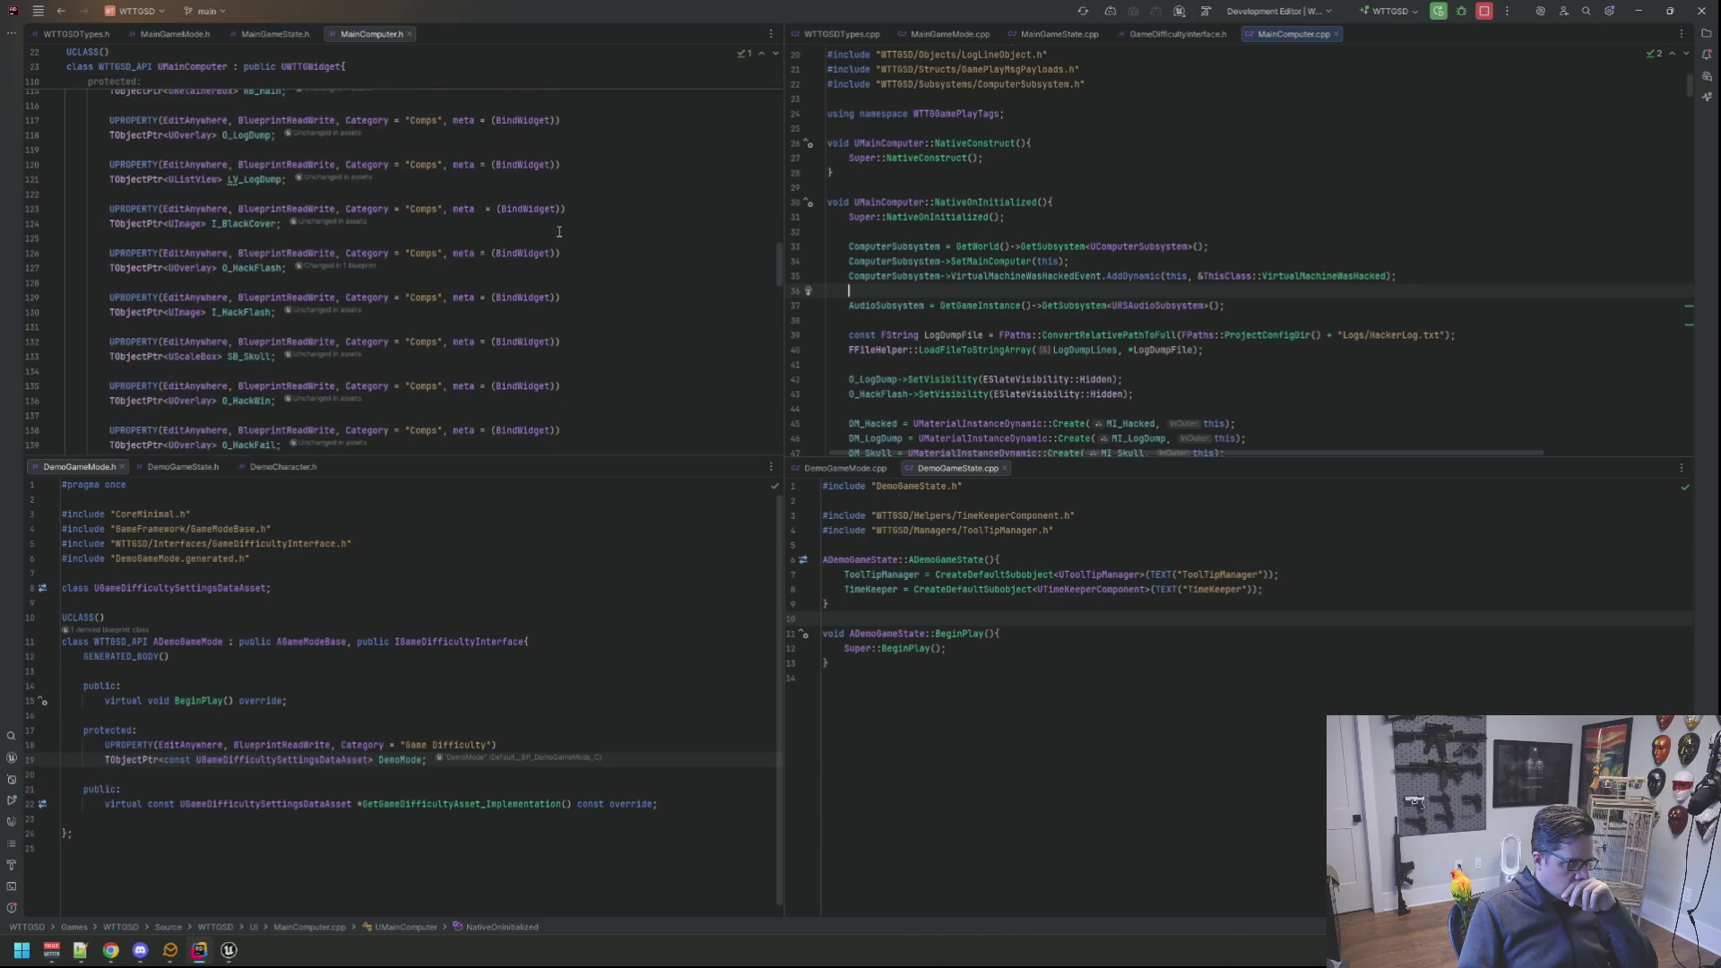
pyautogui.scroll(-2, 559, 231)
pyautogui.scroll(-2, 558, 231)
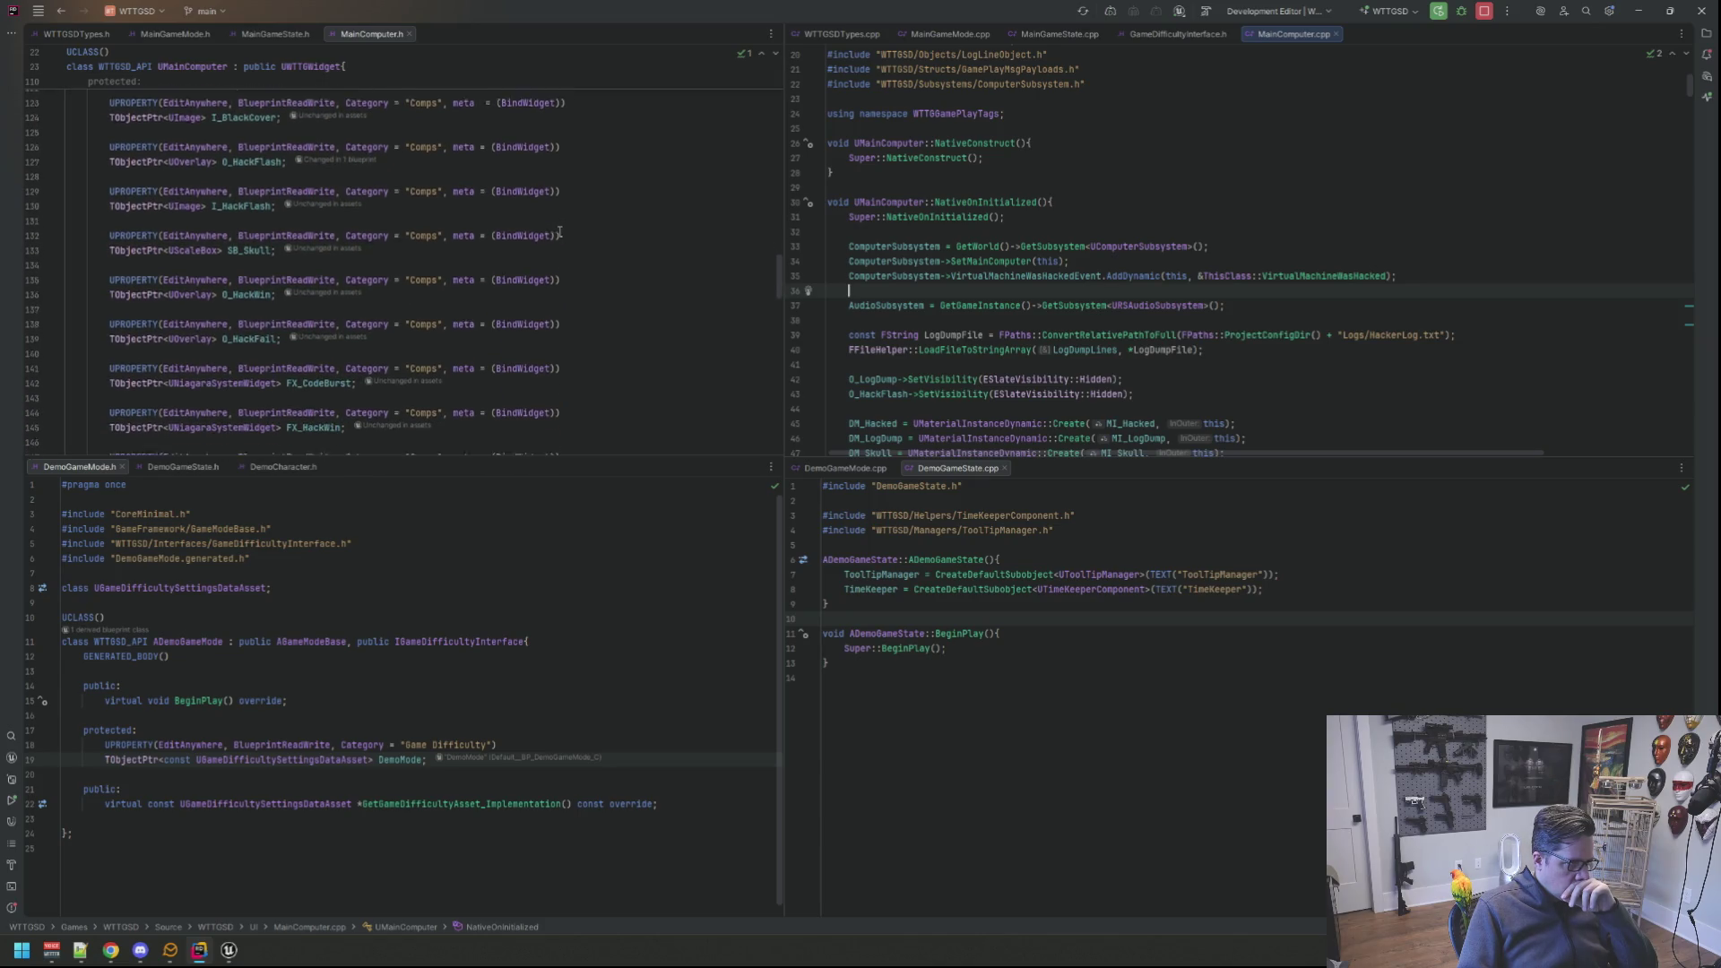
pyautogui.scroll(-2, 557, 231)
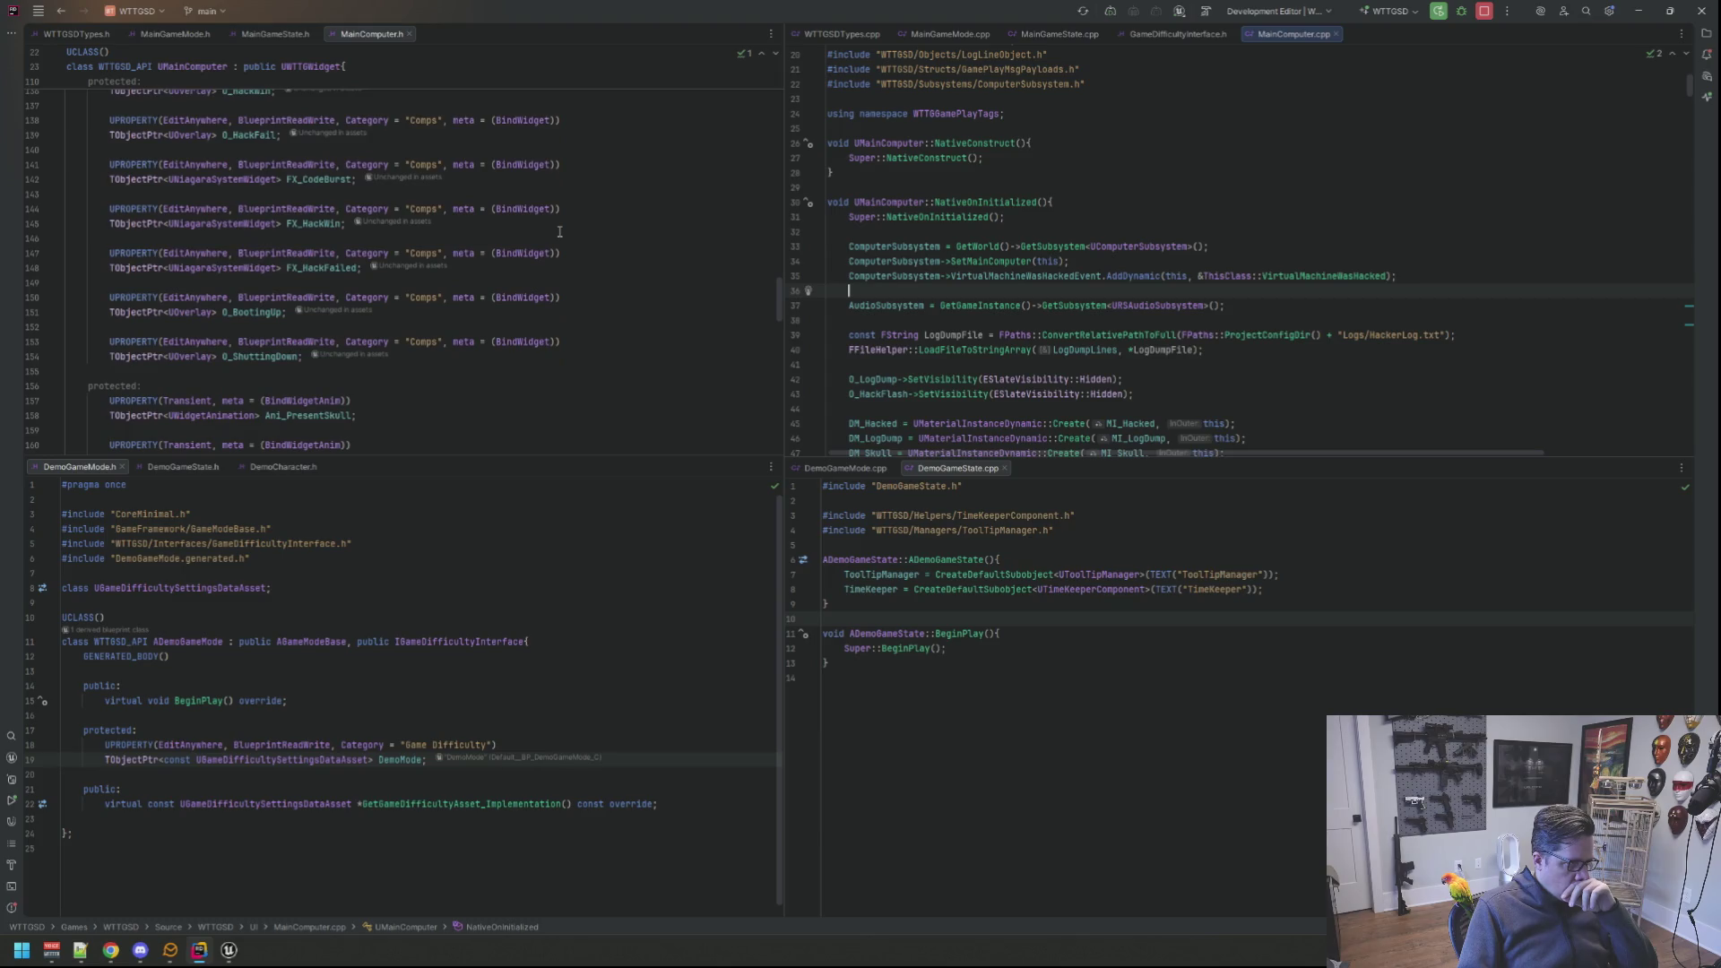
pyautogui.scroll(-2, 557, 231)
pyautogui.scroll(-2, 558, 232)
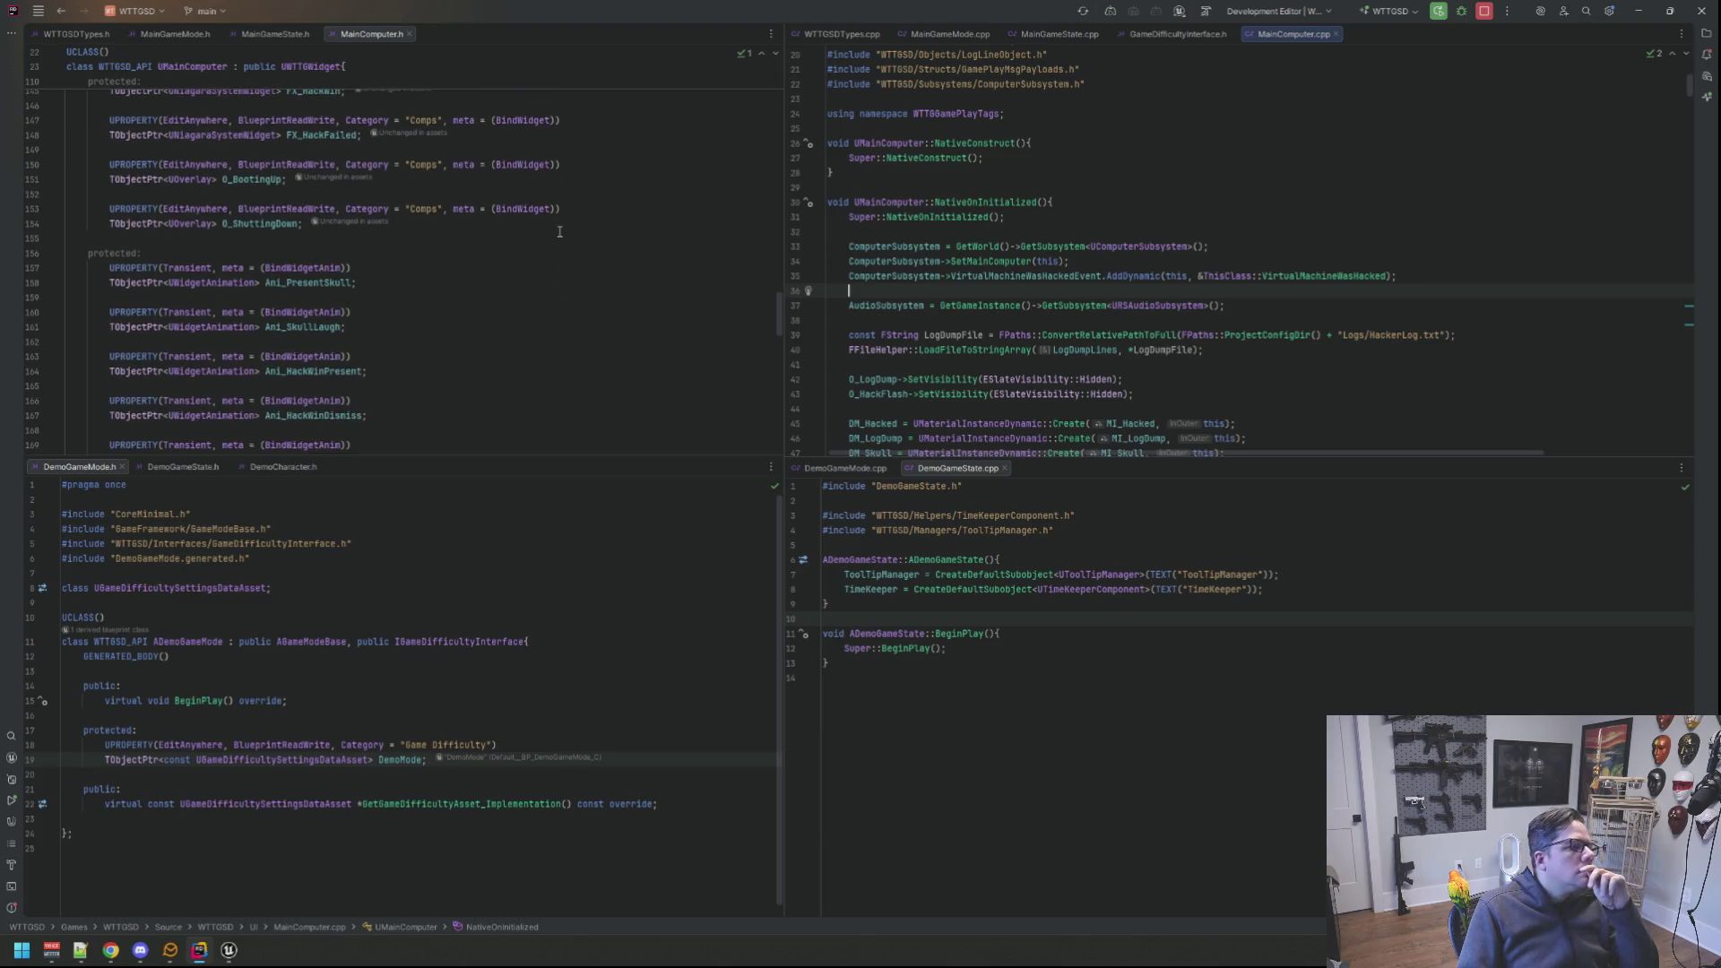
pyautogui.scroll(-3, 557, 233)
pyautogui.scroll(-3, 559, 232)
pyautogui.scroll(-2, 558, 232)
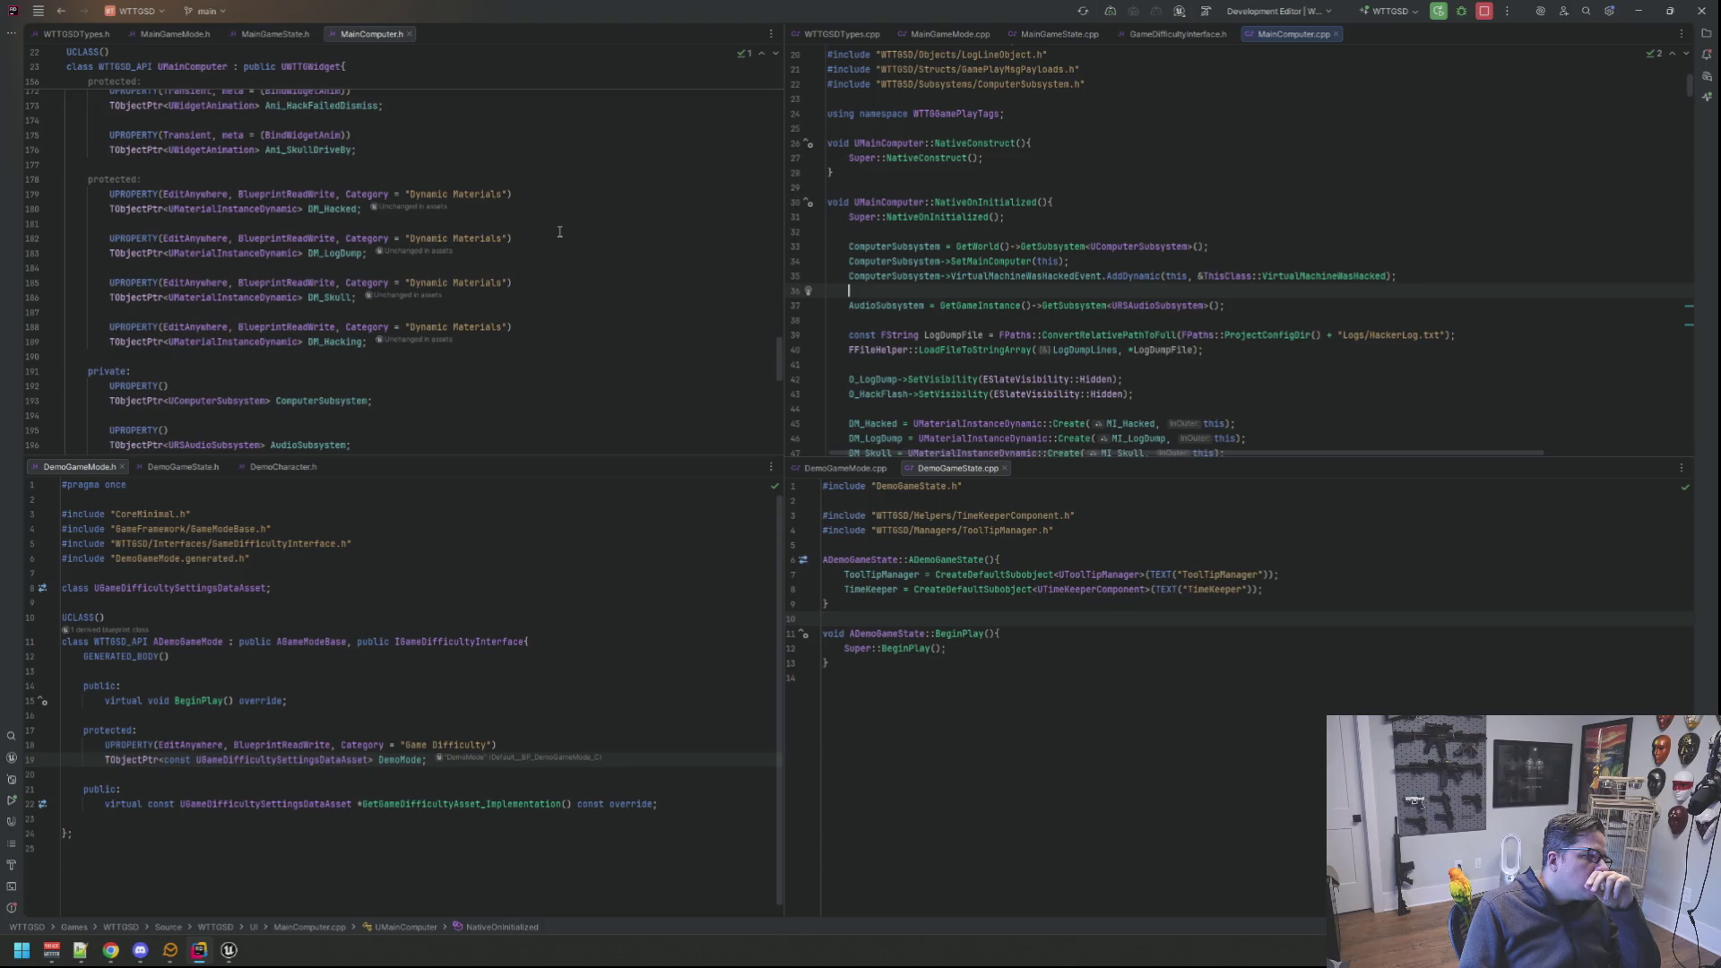
pyautogui.scroll(-2, 558, 231)
pyautogui.scroll(-2, 559, 232)
pyautogui.scroll(-2, 557, 232)
pyautogui.scroll(-3, 558, 232)
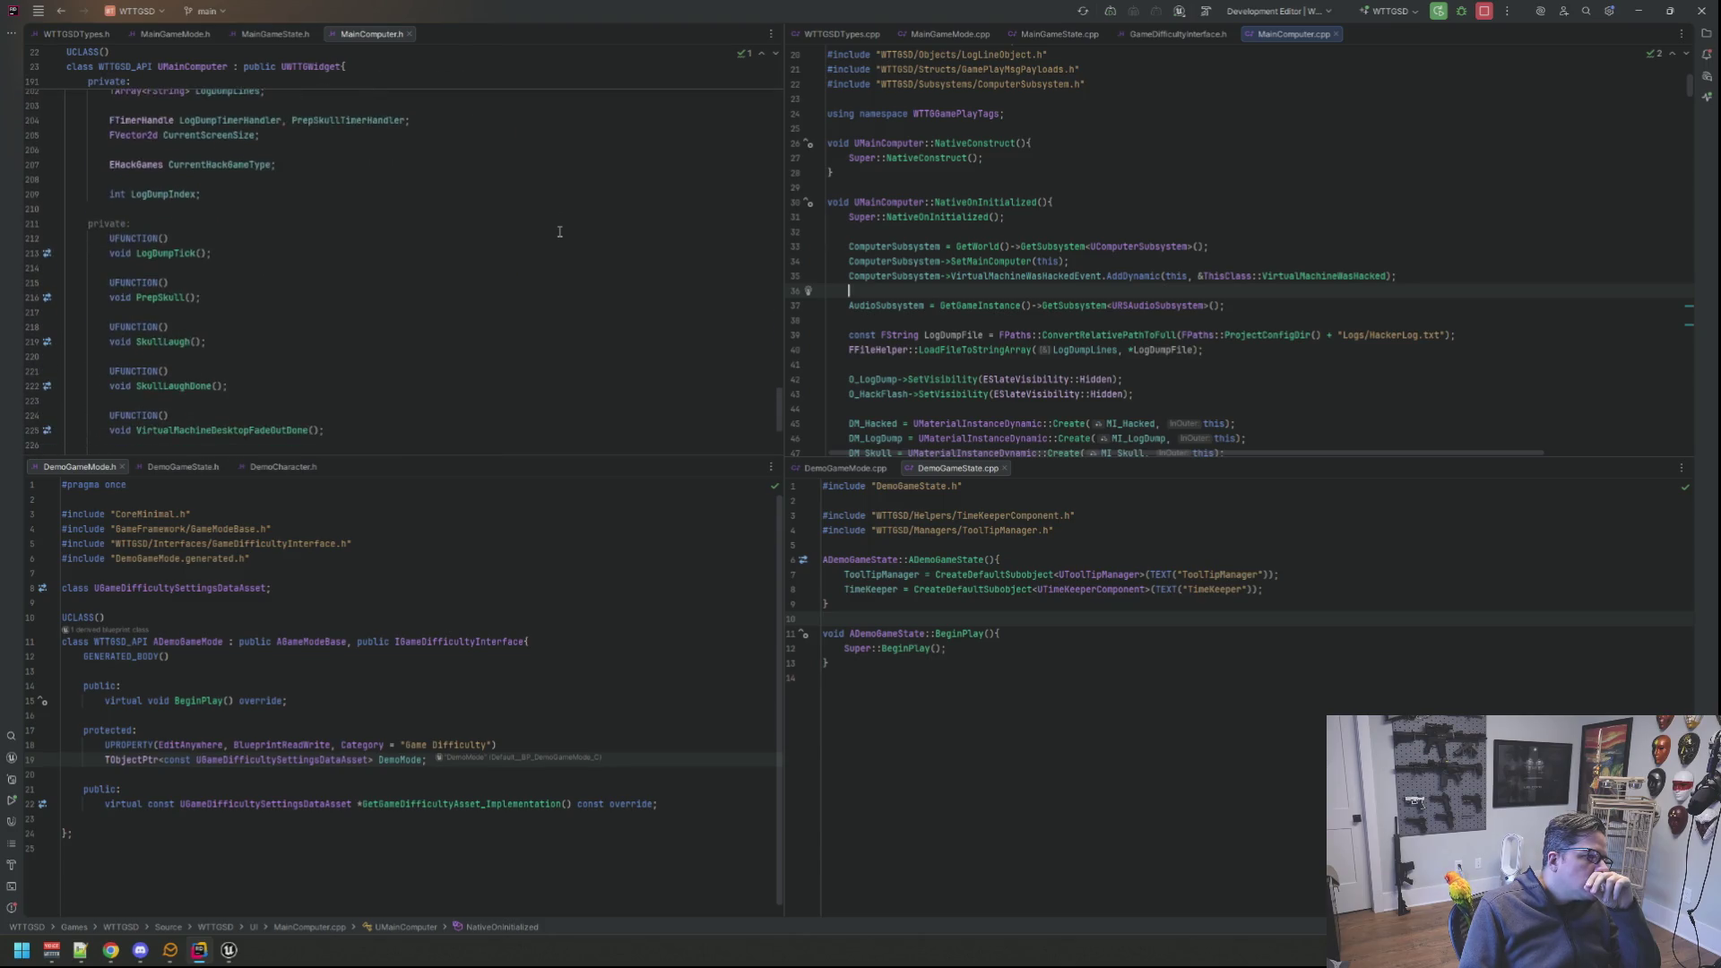
pyautogui.scroll(-3, 559, 232)
pyautogui.scroll(8, 560, 232)
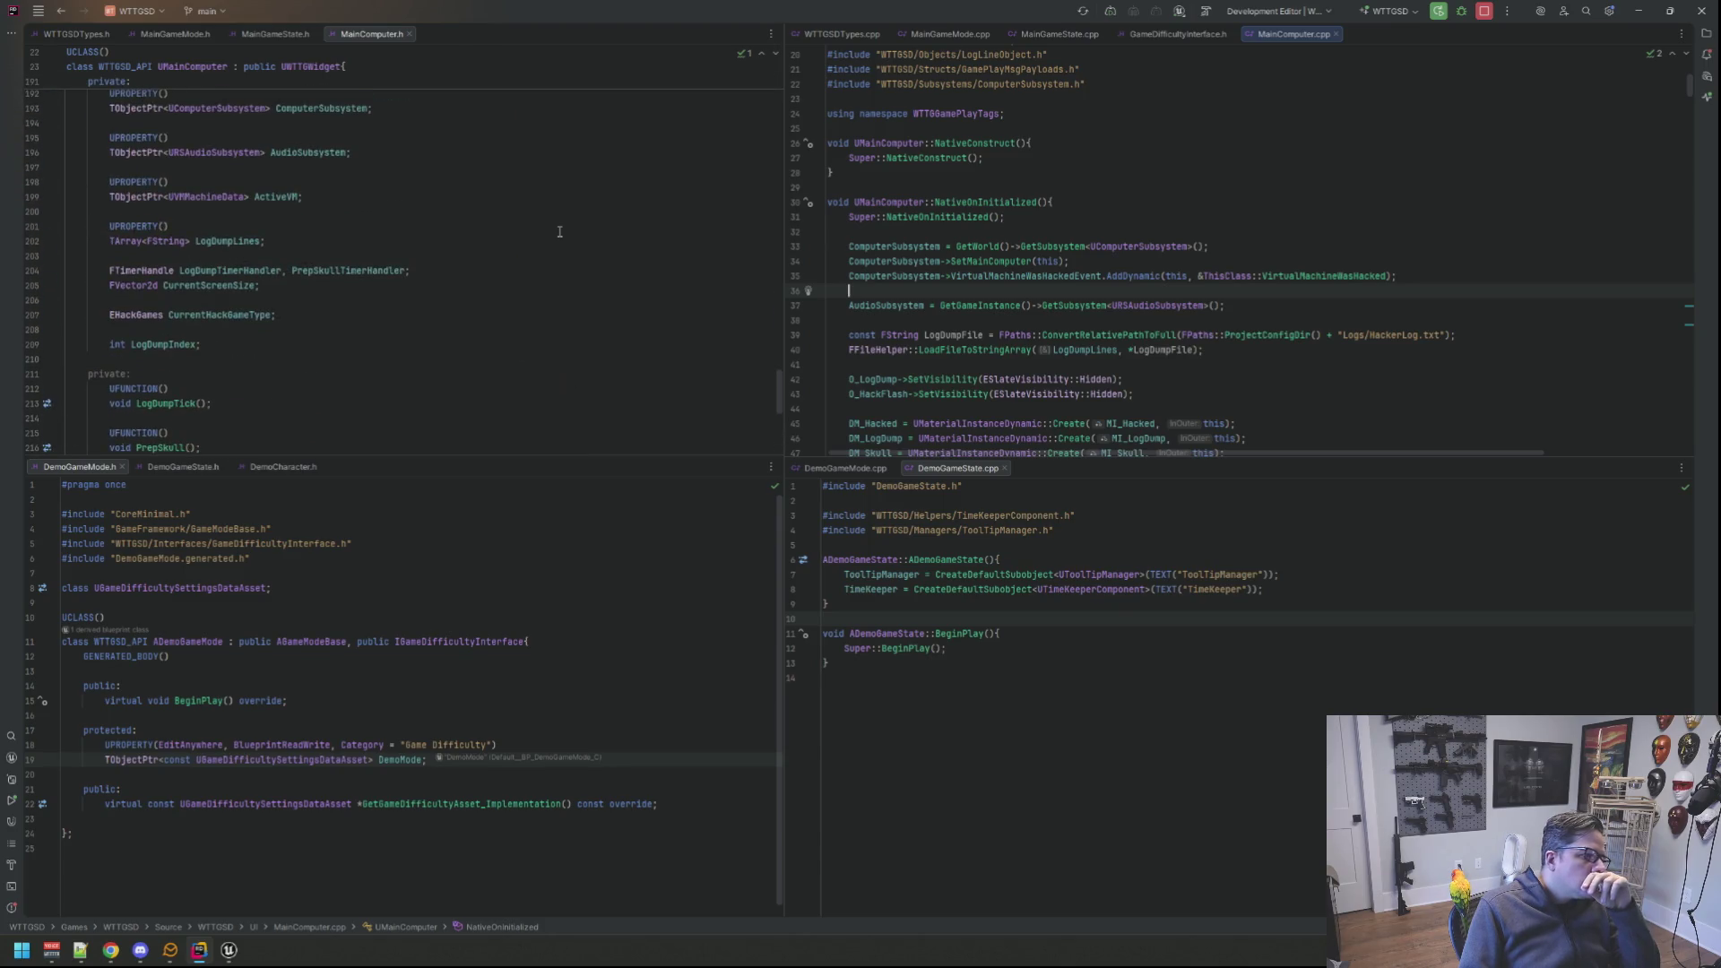
pyautogui.scroll(-4, 560, 232)
pyautogui.scroll(-4, 569, 239)
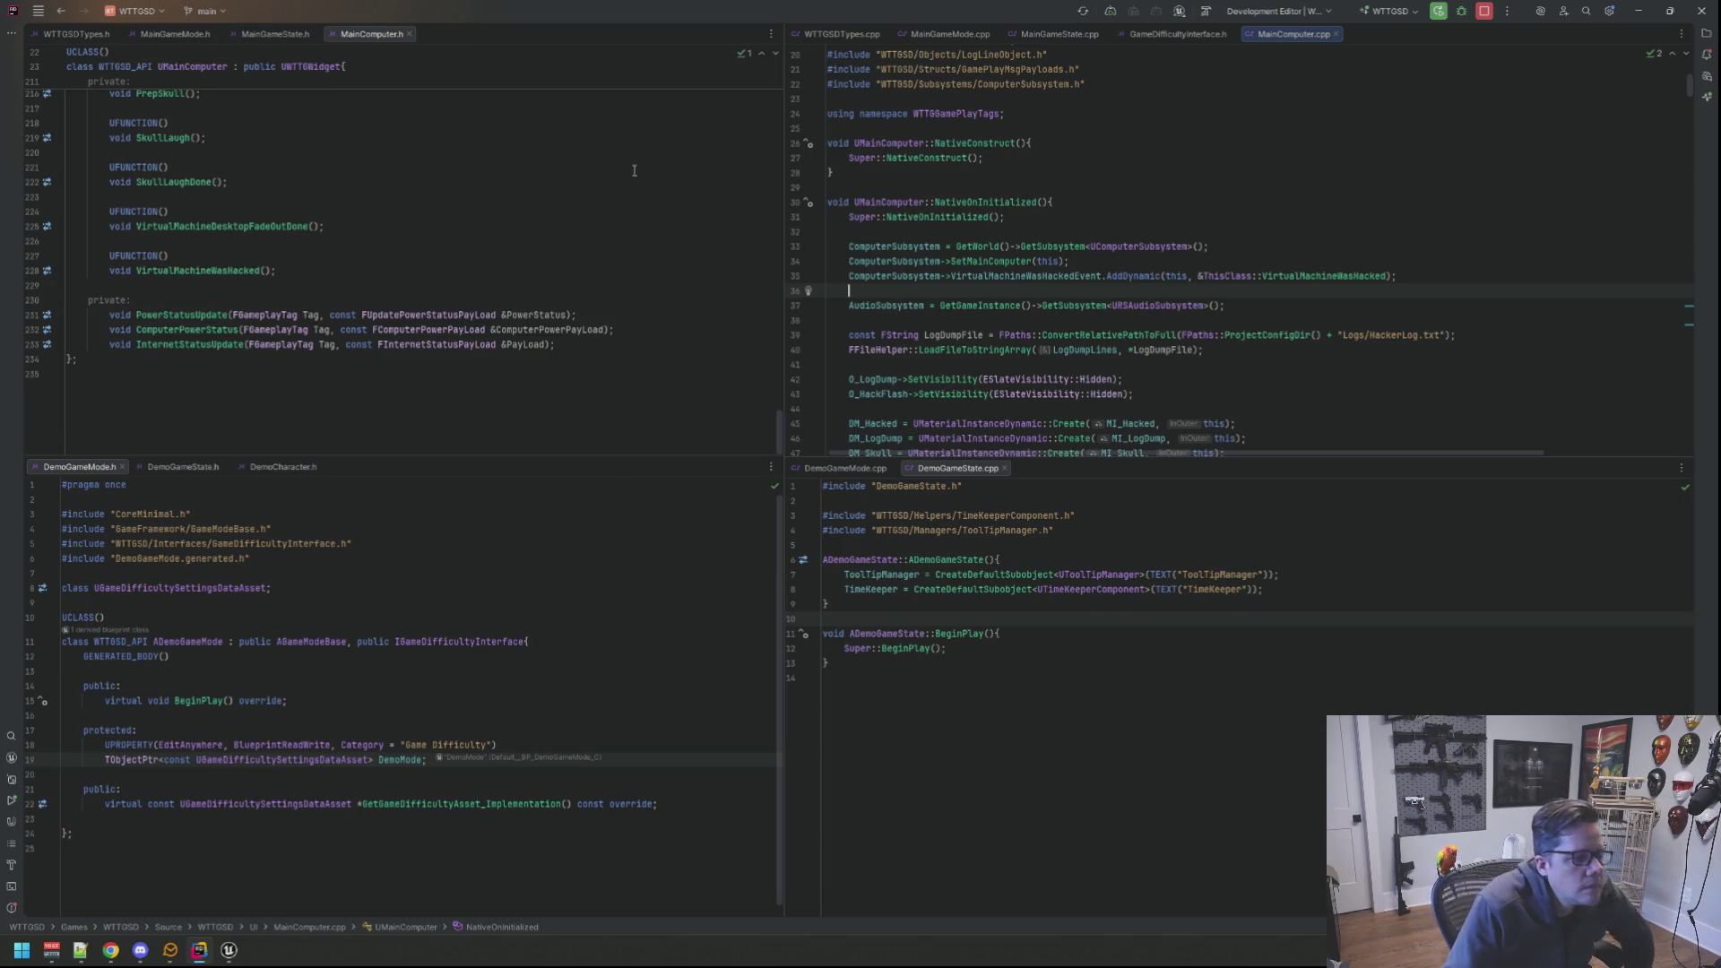
pyautogui.click(644, 211)
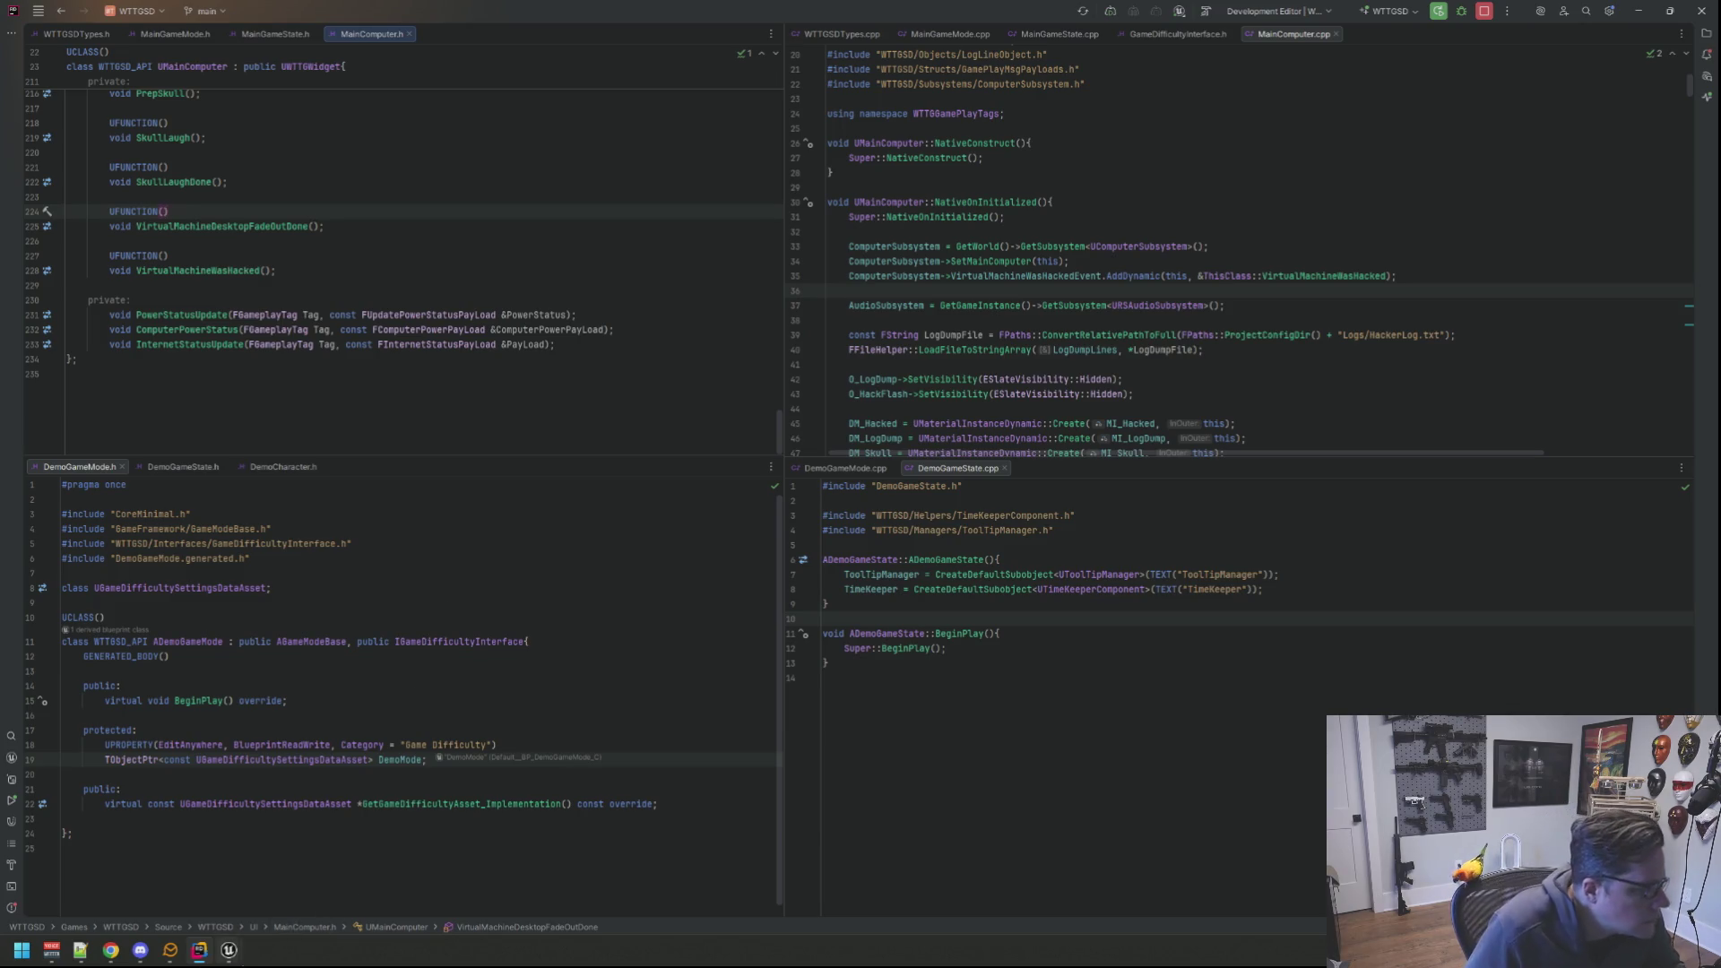
# Step: In WBP_MainComputer's Hierarchy, expand WS_Main and inspect each child widget (VMBrowser, memory deallocator, TestDesktop)
pyautogui.click(302, 881)
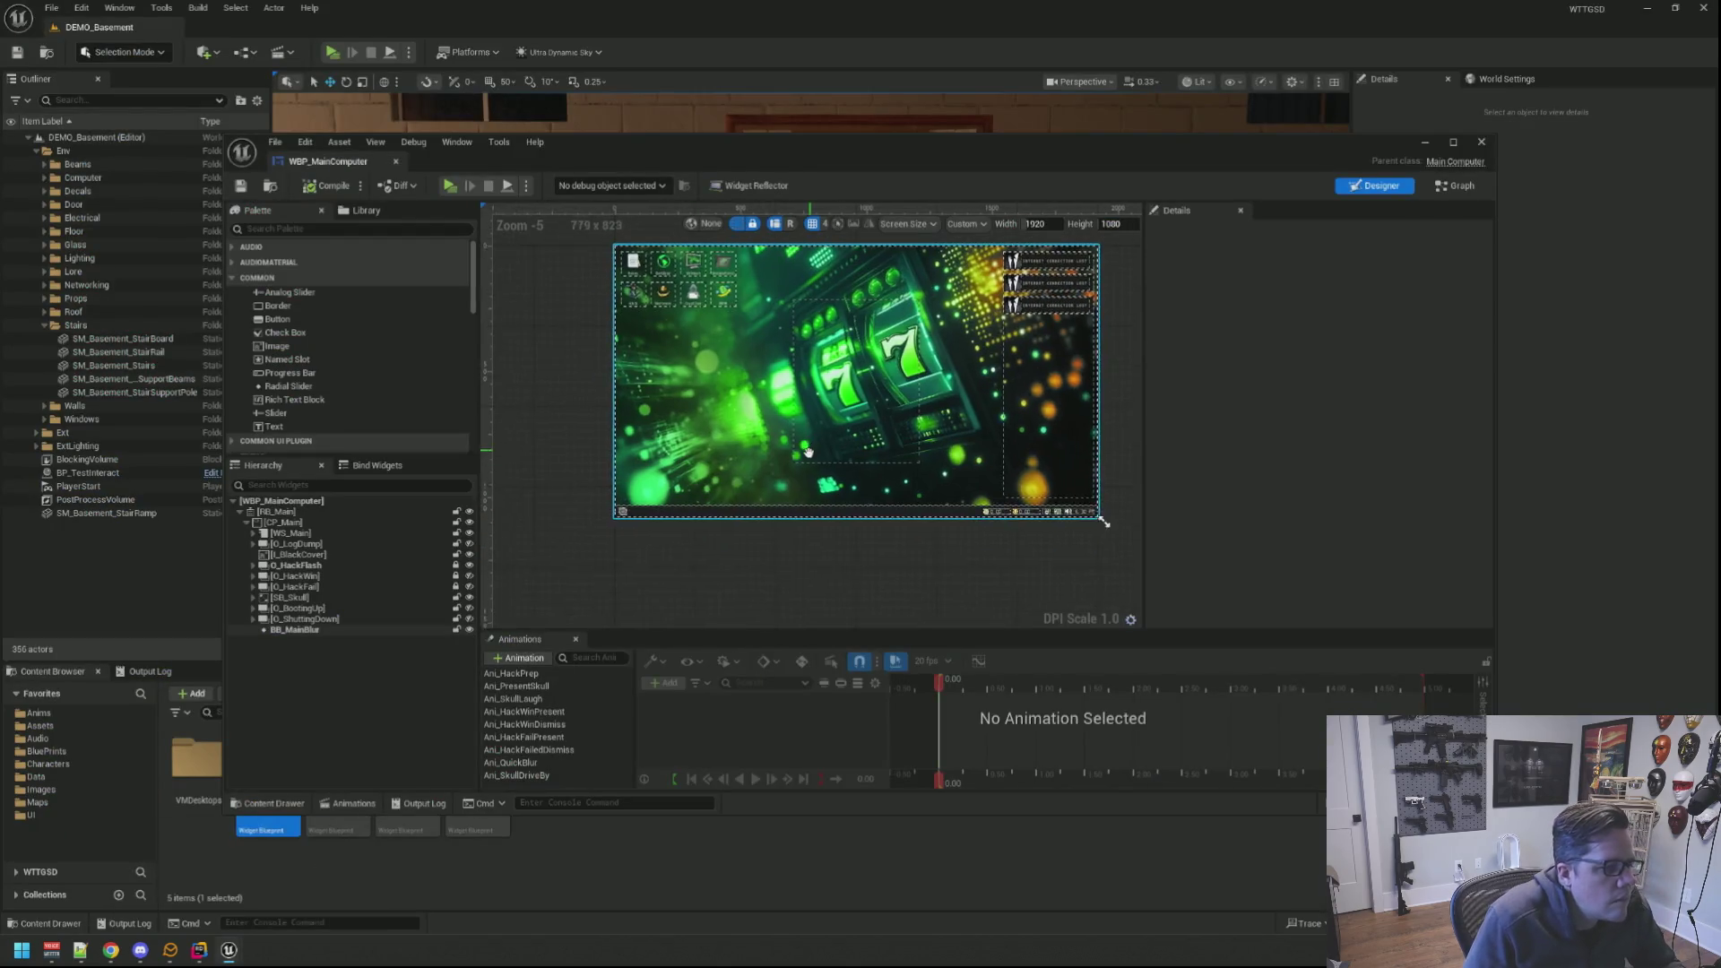
pyautogui.click(754, 564)
pyautogui.moveTo(805, 538); pyautogui.dragTo(786, 557)
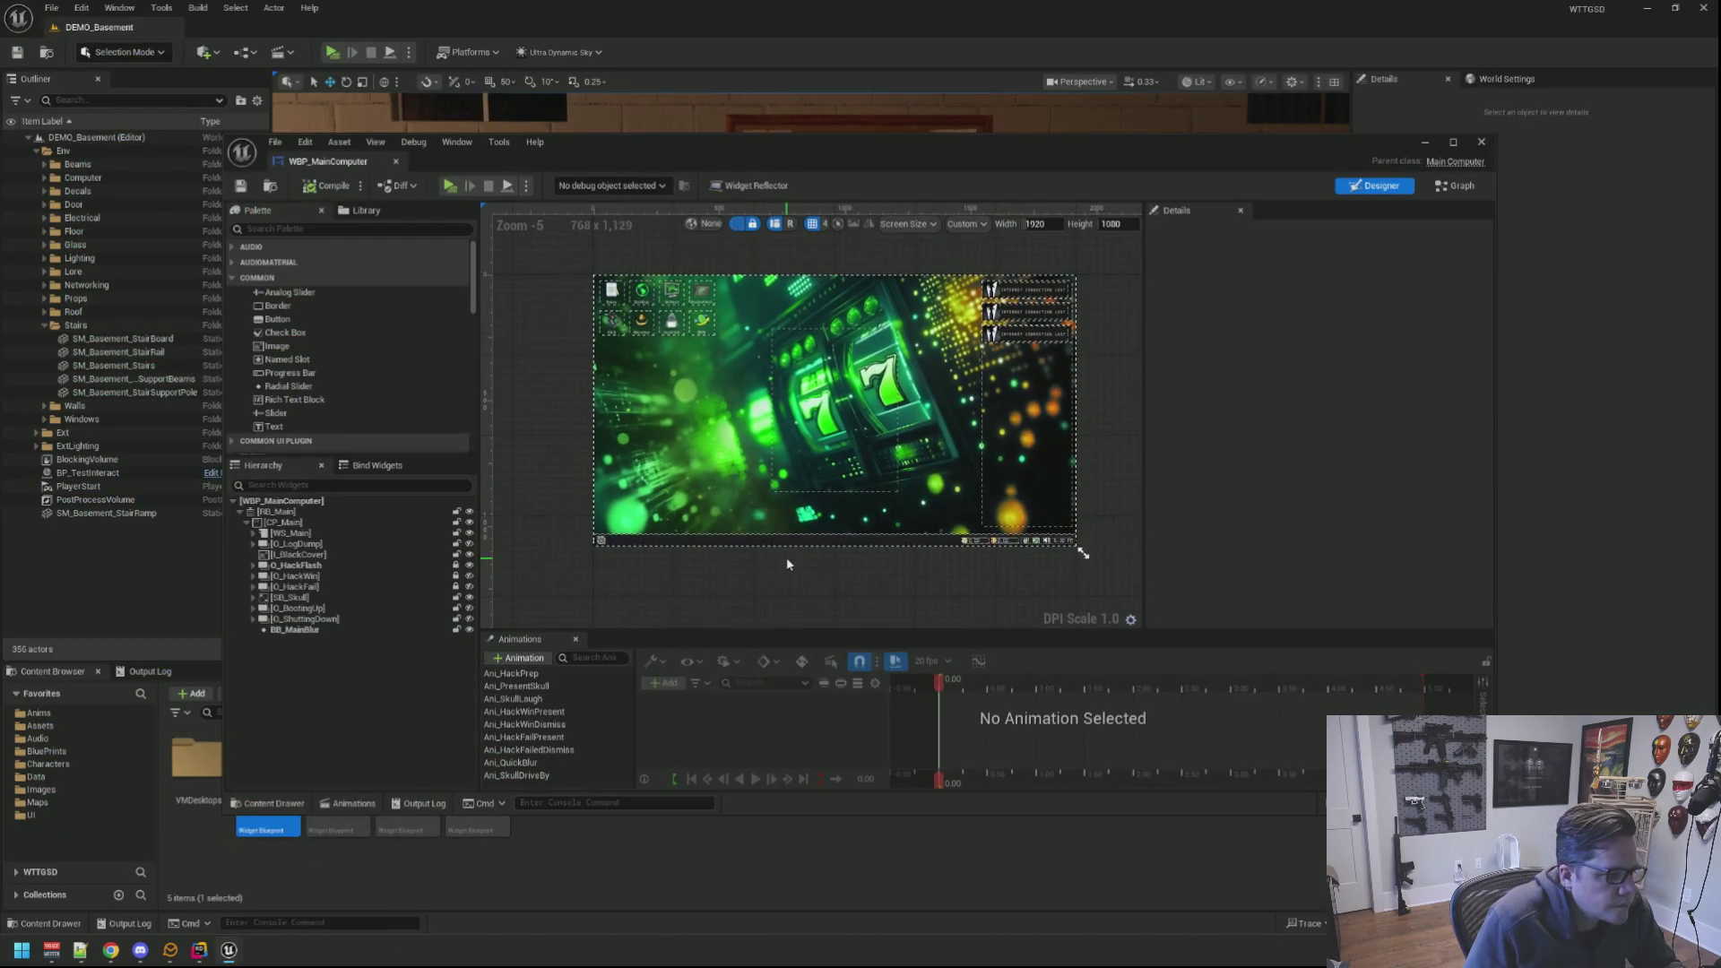
pyautogui.scroll(1, 786, 557)
pyautogui.scroll(-1, 786, 557)
pyautogui.moveTo(1081, 548); pyautogui.dragTo(1068, 557)
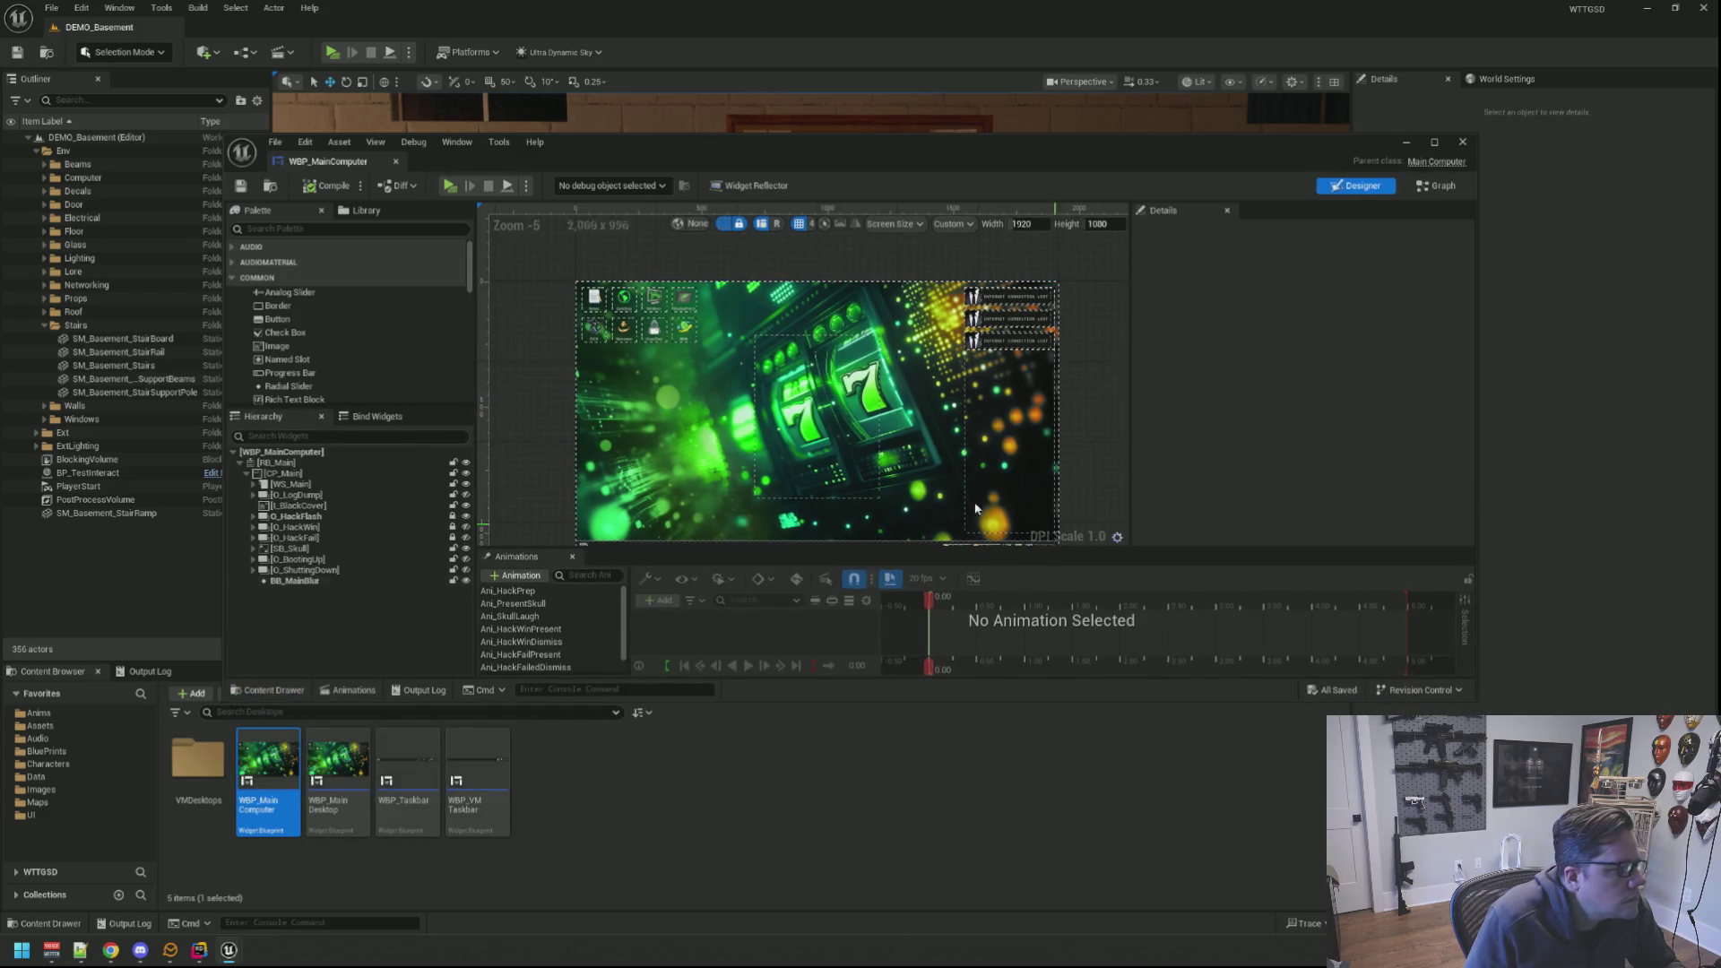
pyautogui.click(341, 487)
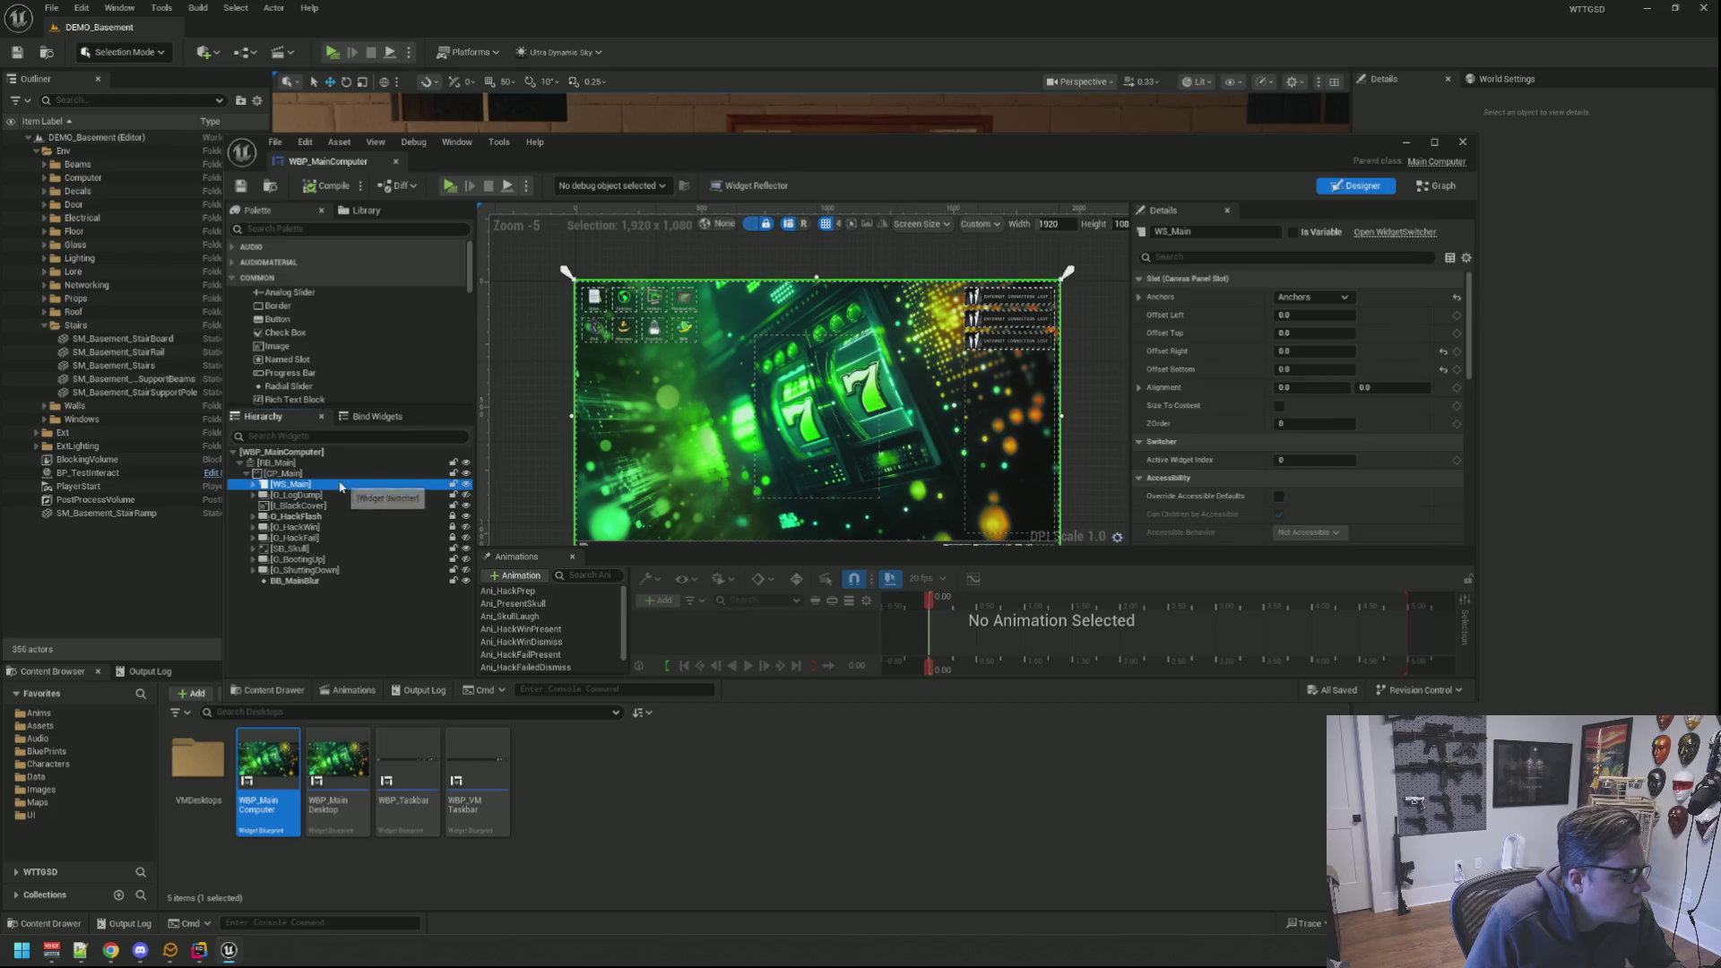
pyautogui.click(260, 485)
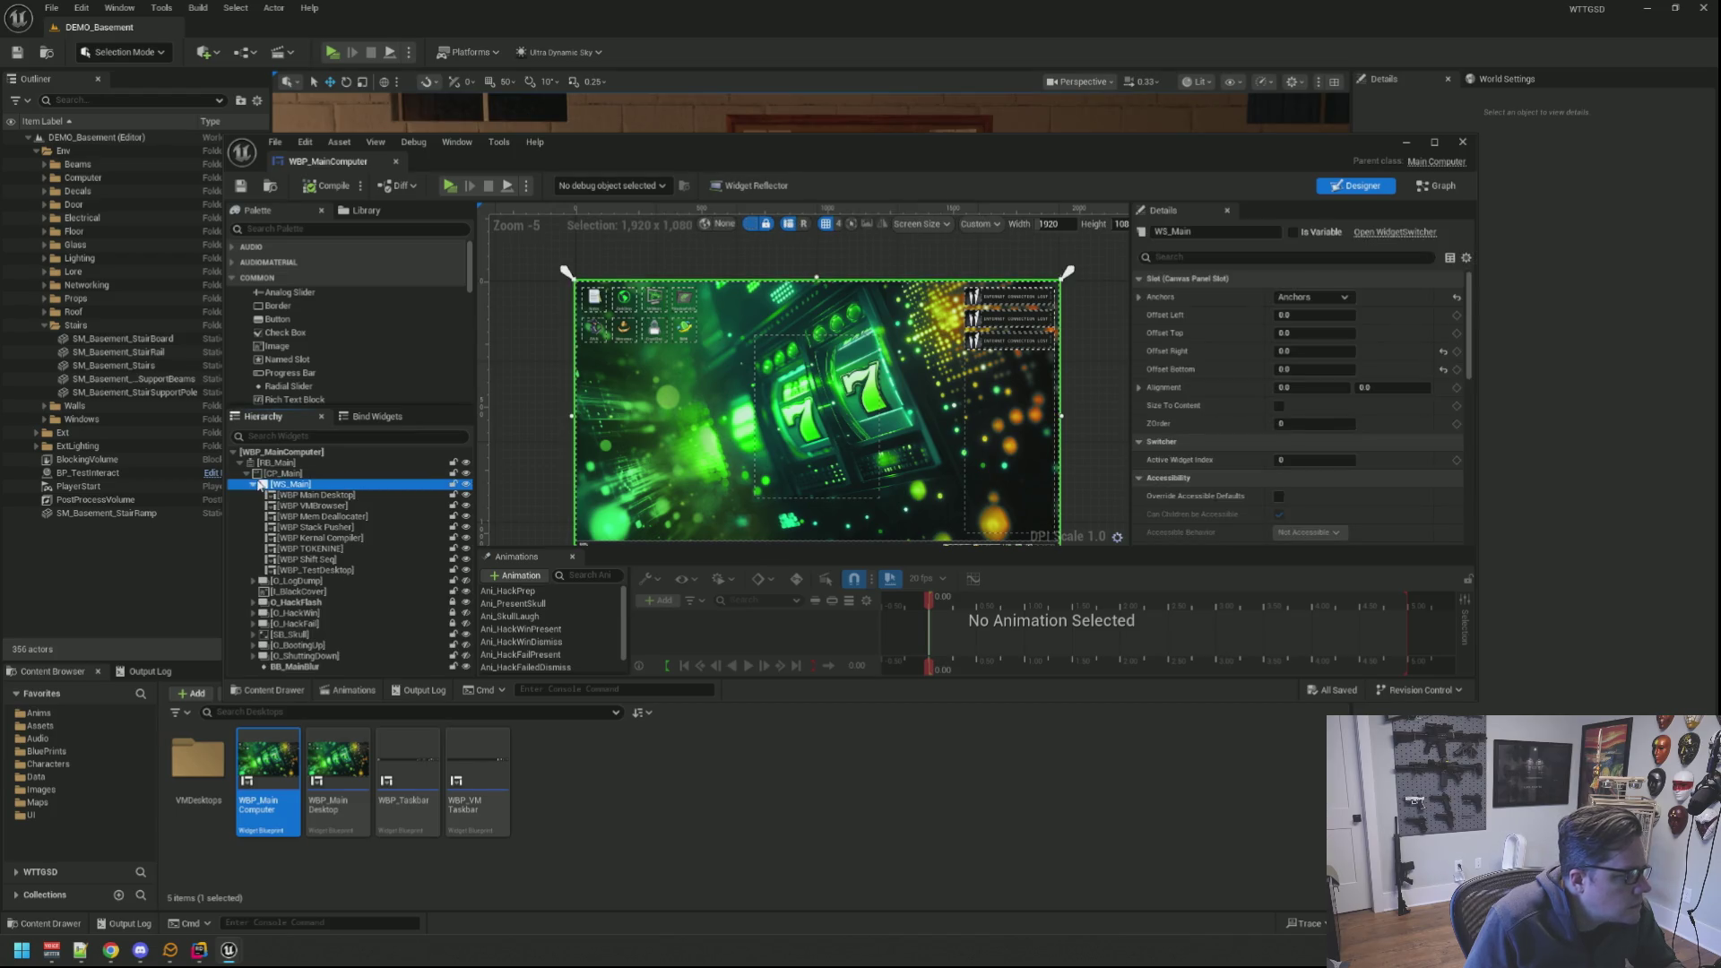
pyautogui.click(345, 495)
pyautogui.click(352, 516)
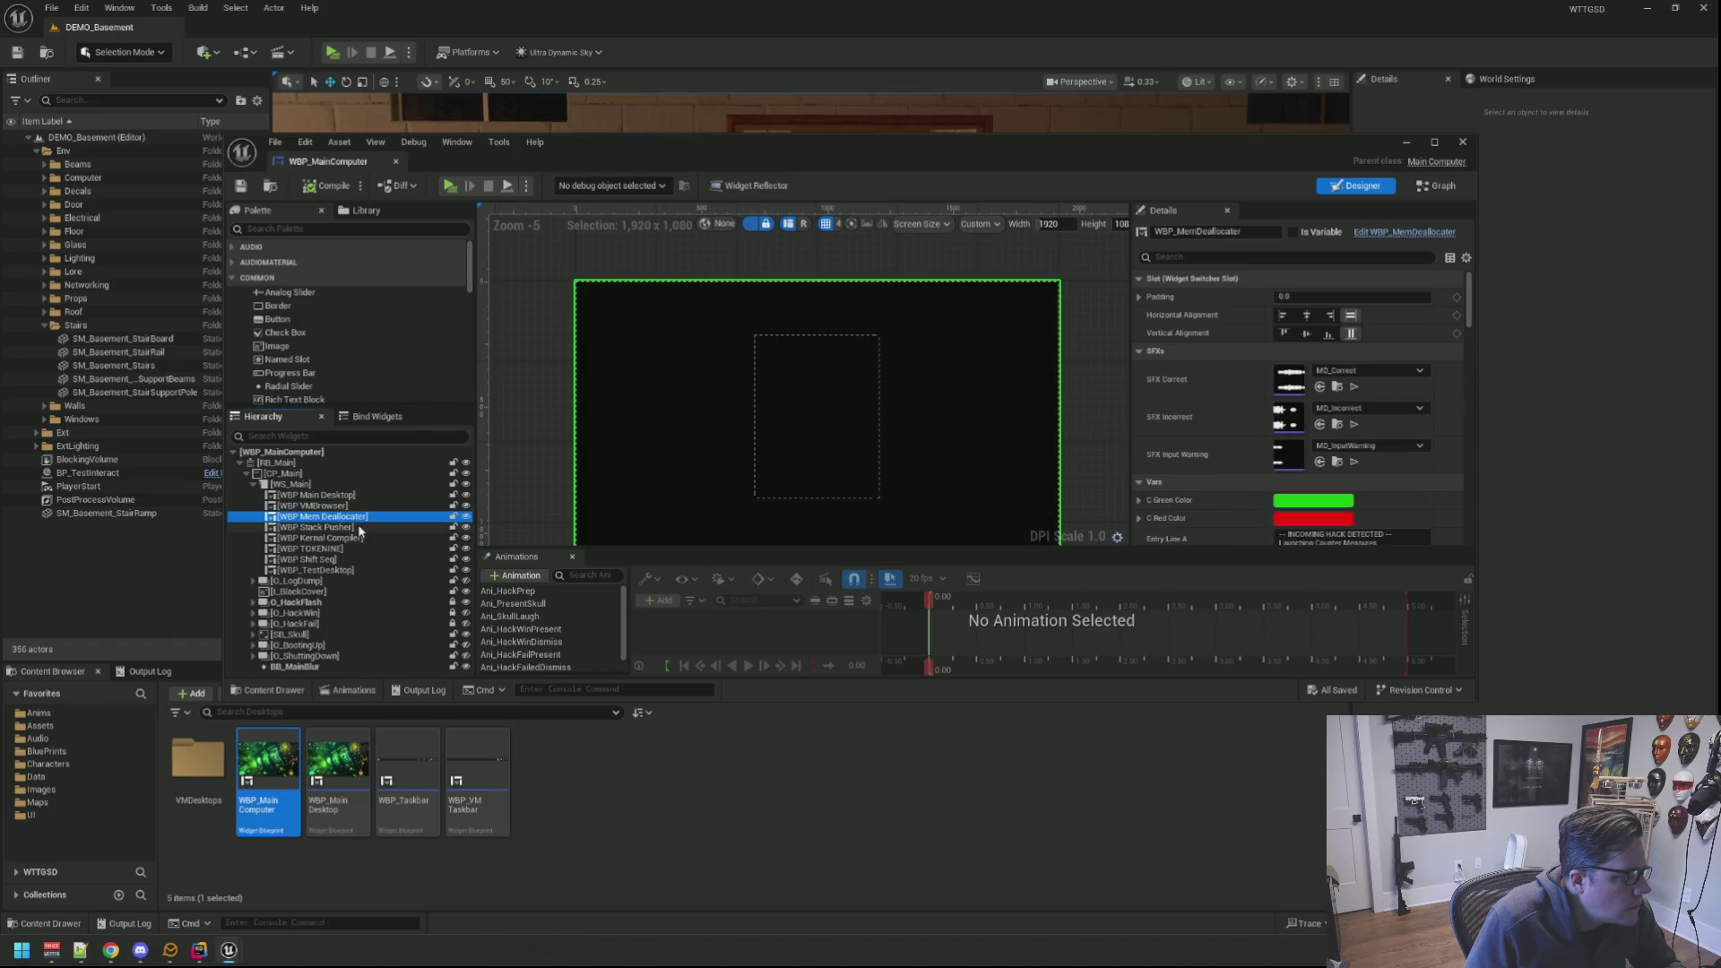
pyautogui.click(357, 538)
pyautogui.click(355, 559)
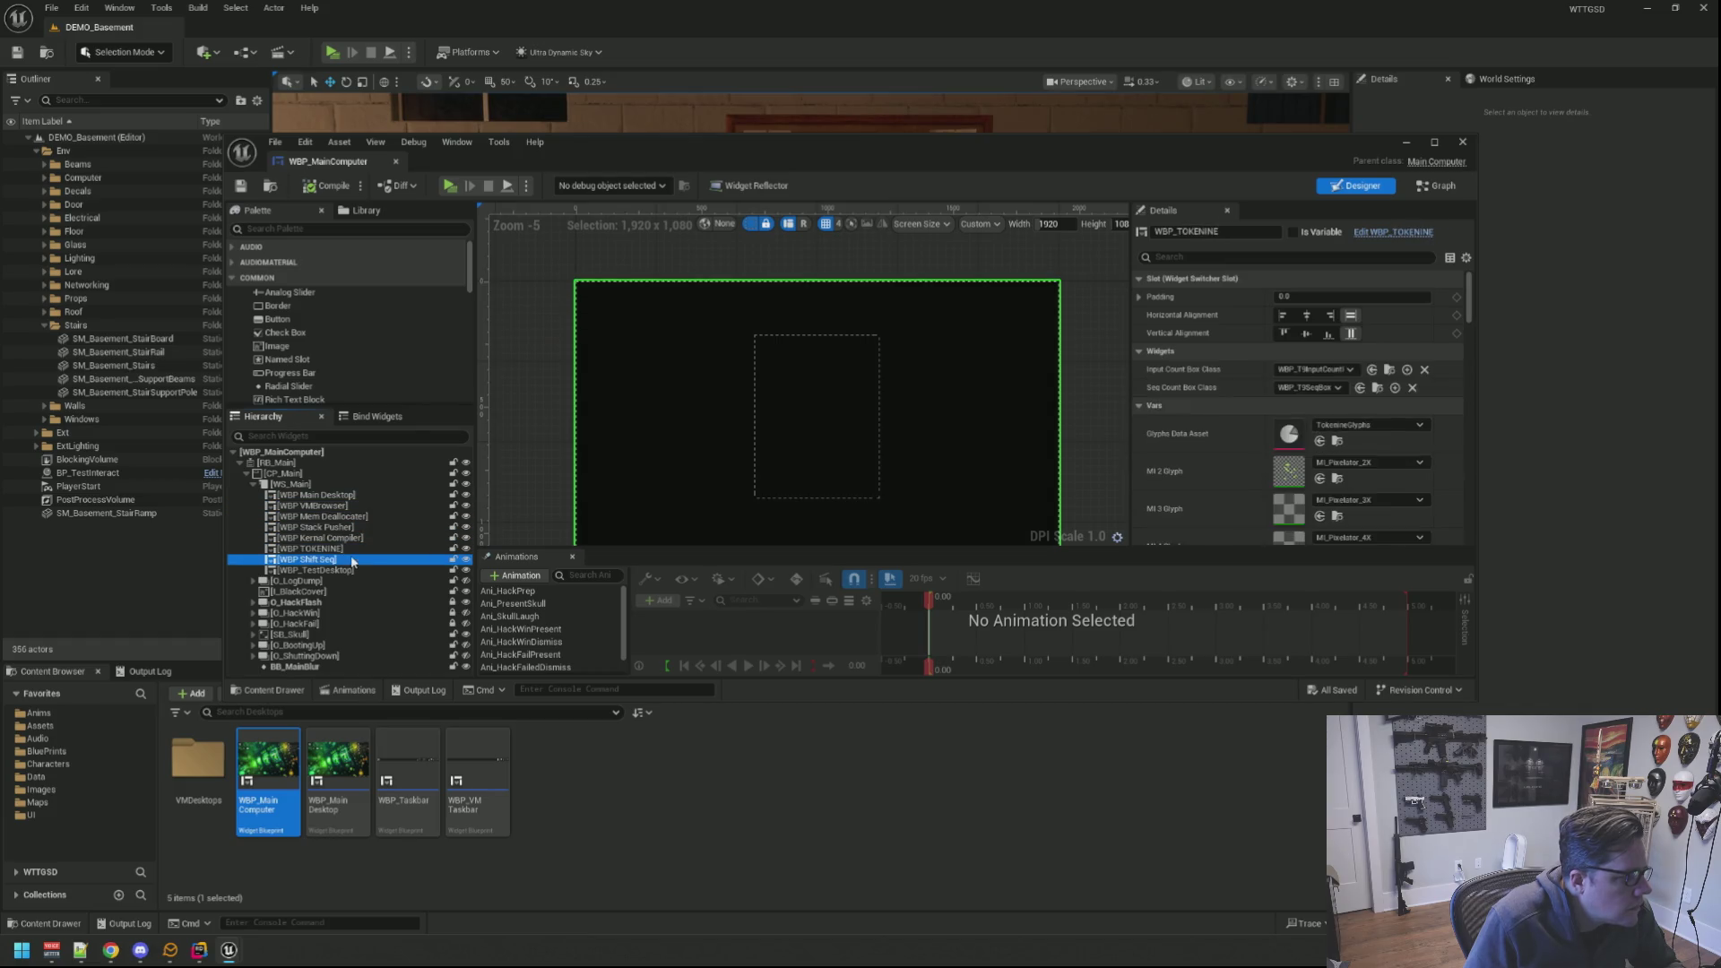
# Step: Review CP_Main, BB_MainBlur and the root widget, then open WBP_MainDesktop for editing
pyautogui.click(337, 482)
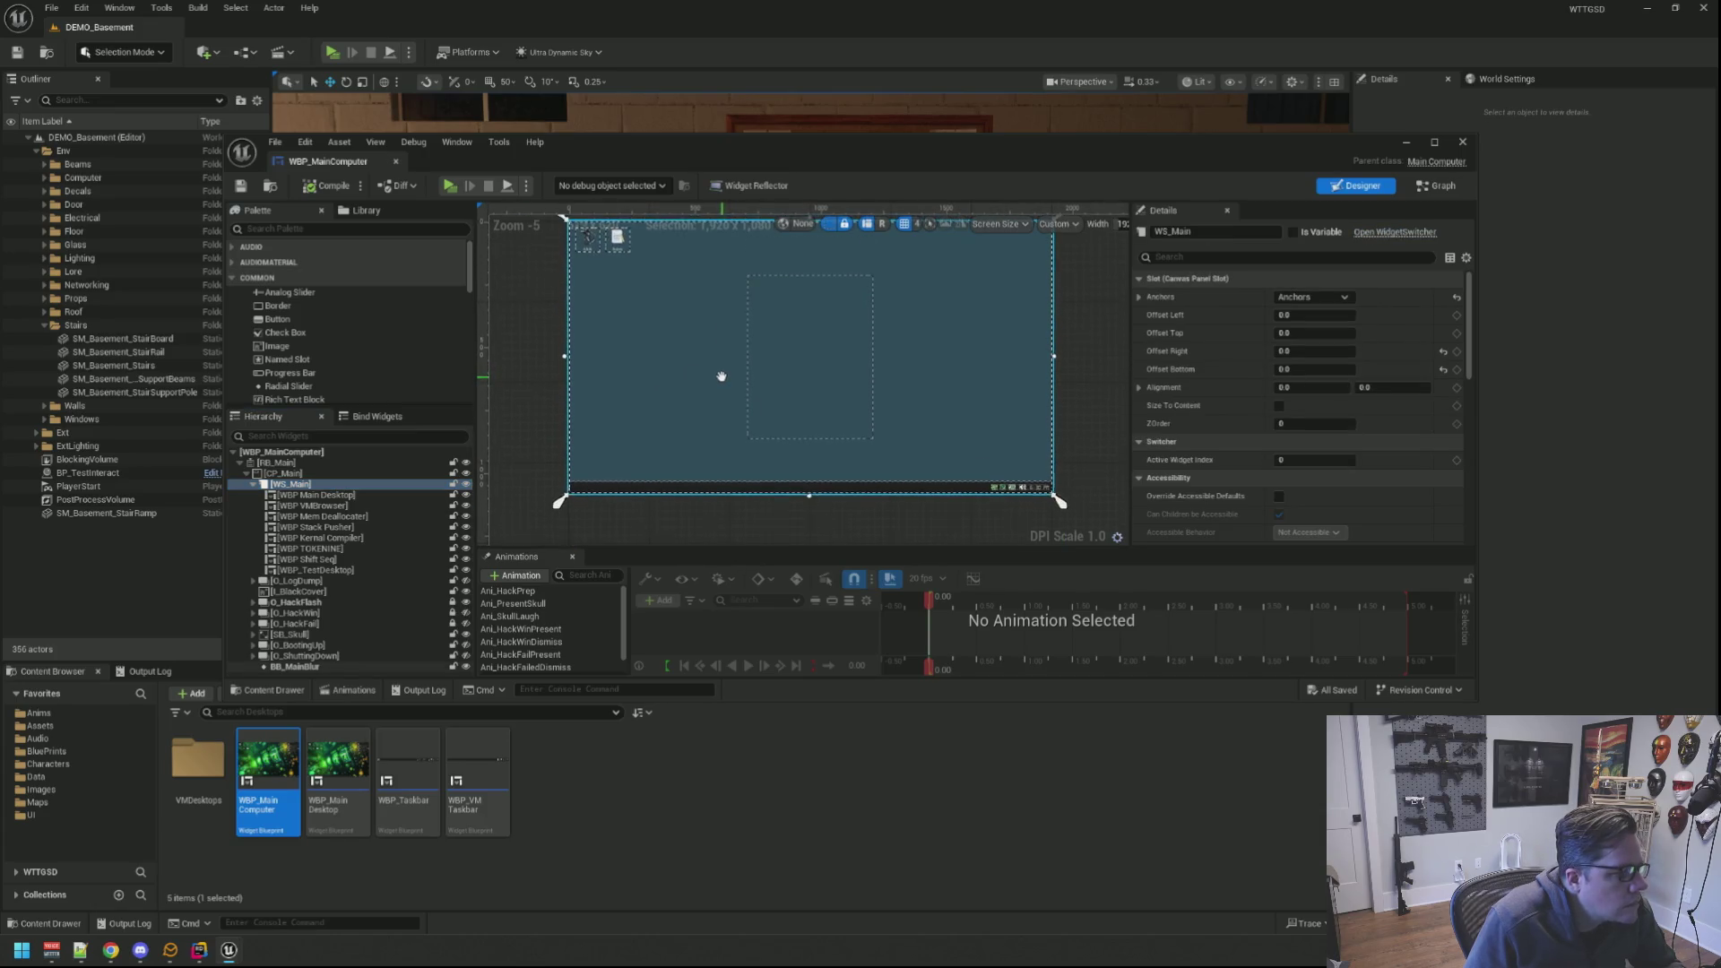
pyautogui.click(376, 476)
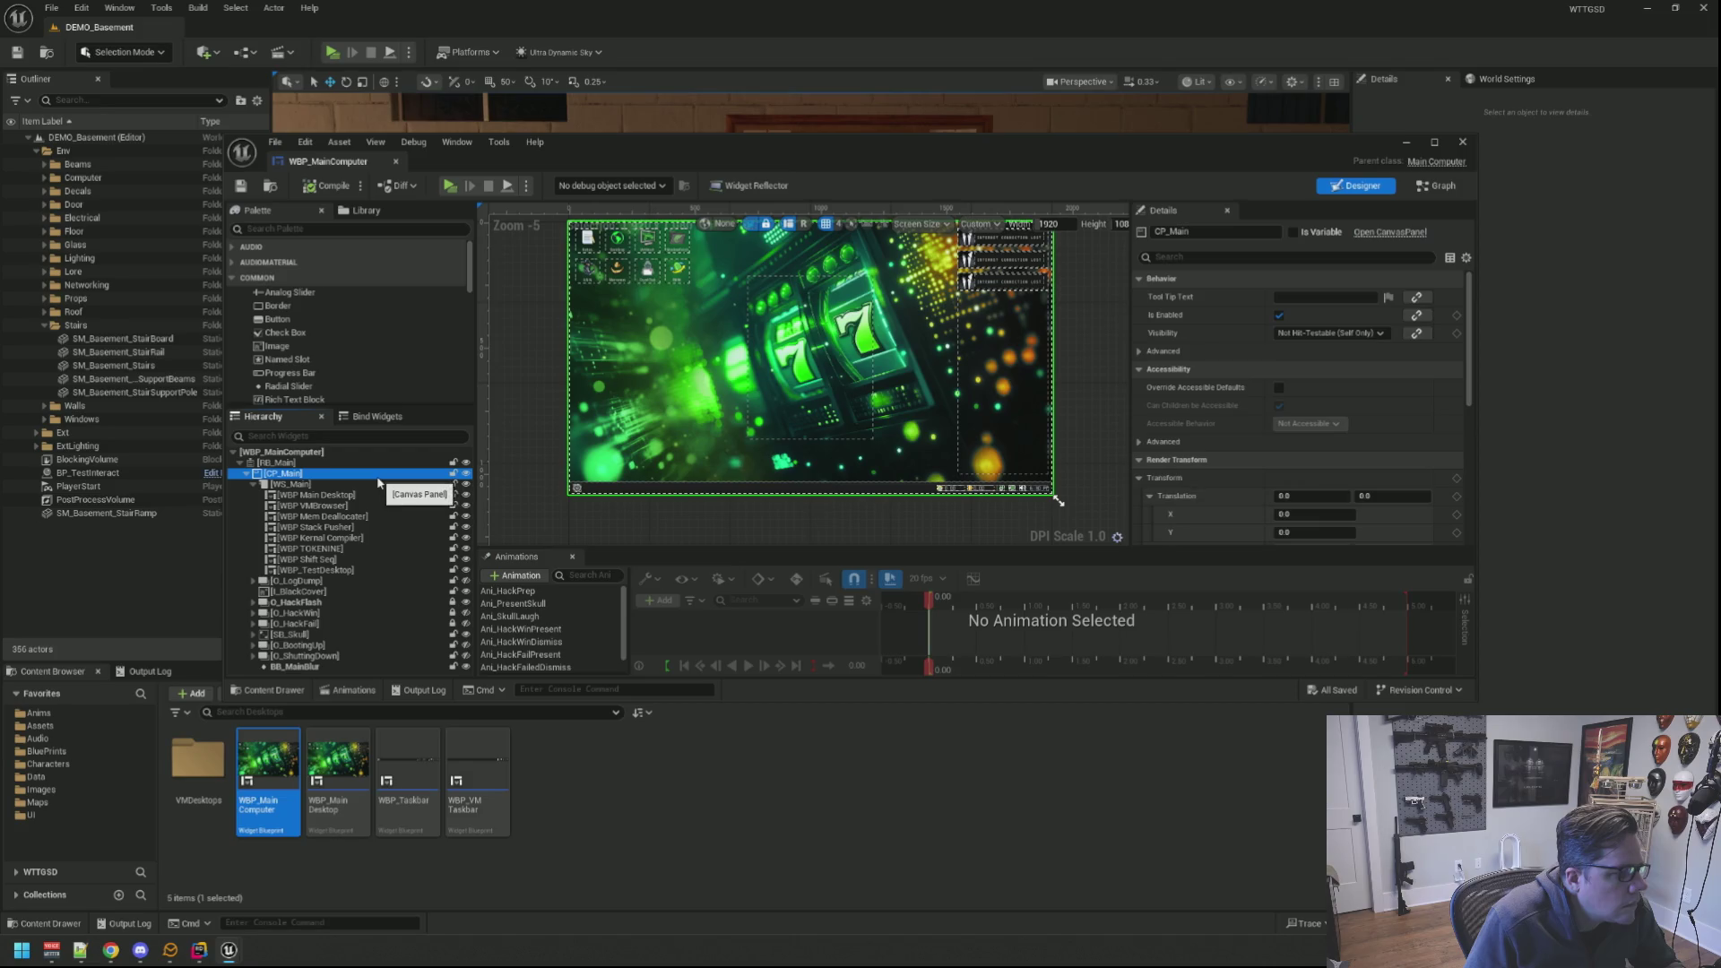
pyautogui.click(672, 474)
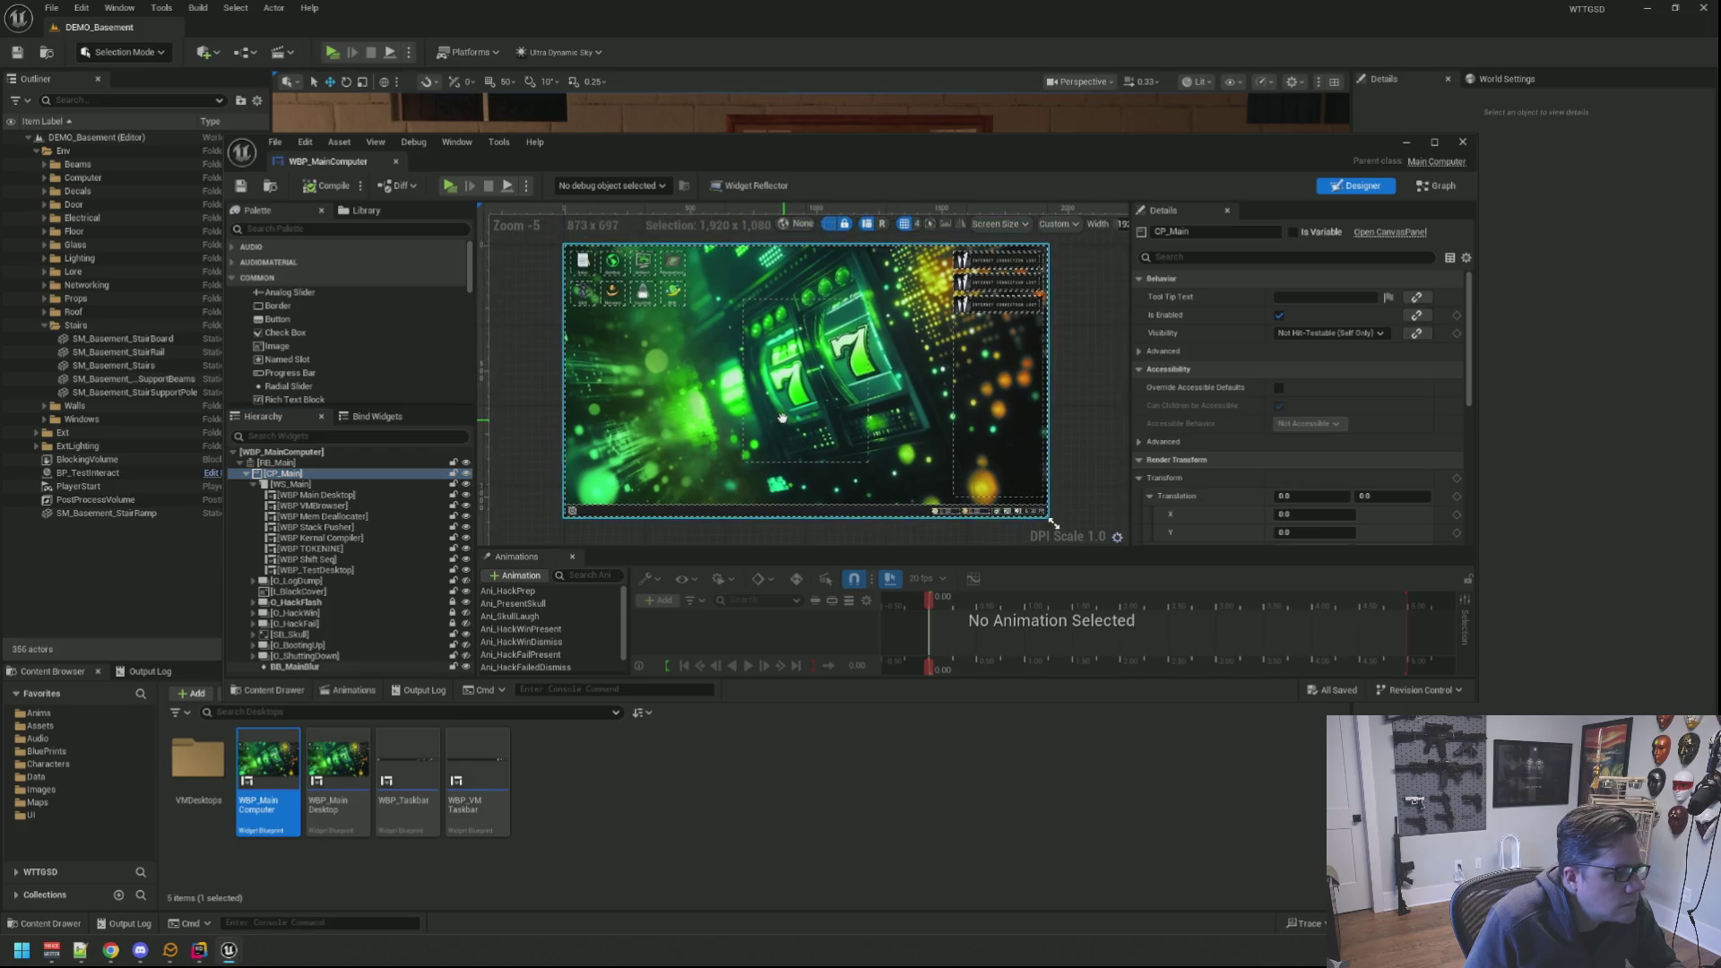
pyautogui.click(739, 525)
pyautogui.moveTo(747, 418); pyautogui.dragTo(727, 525)
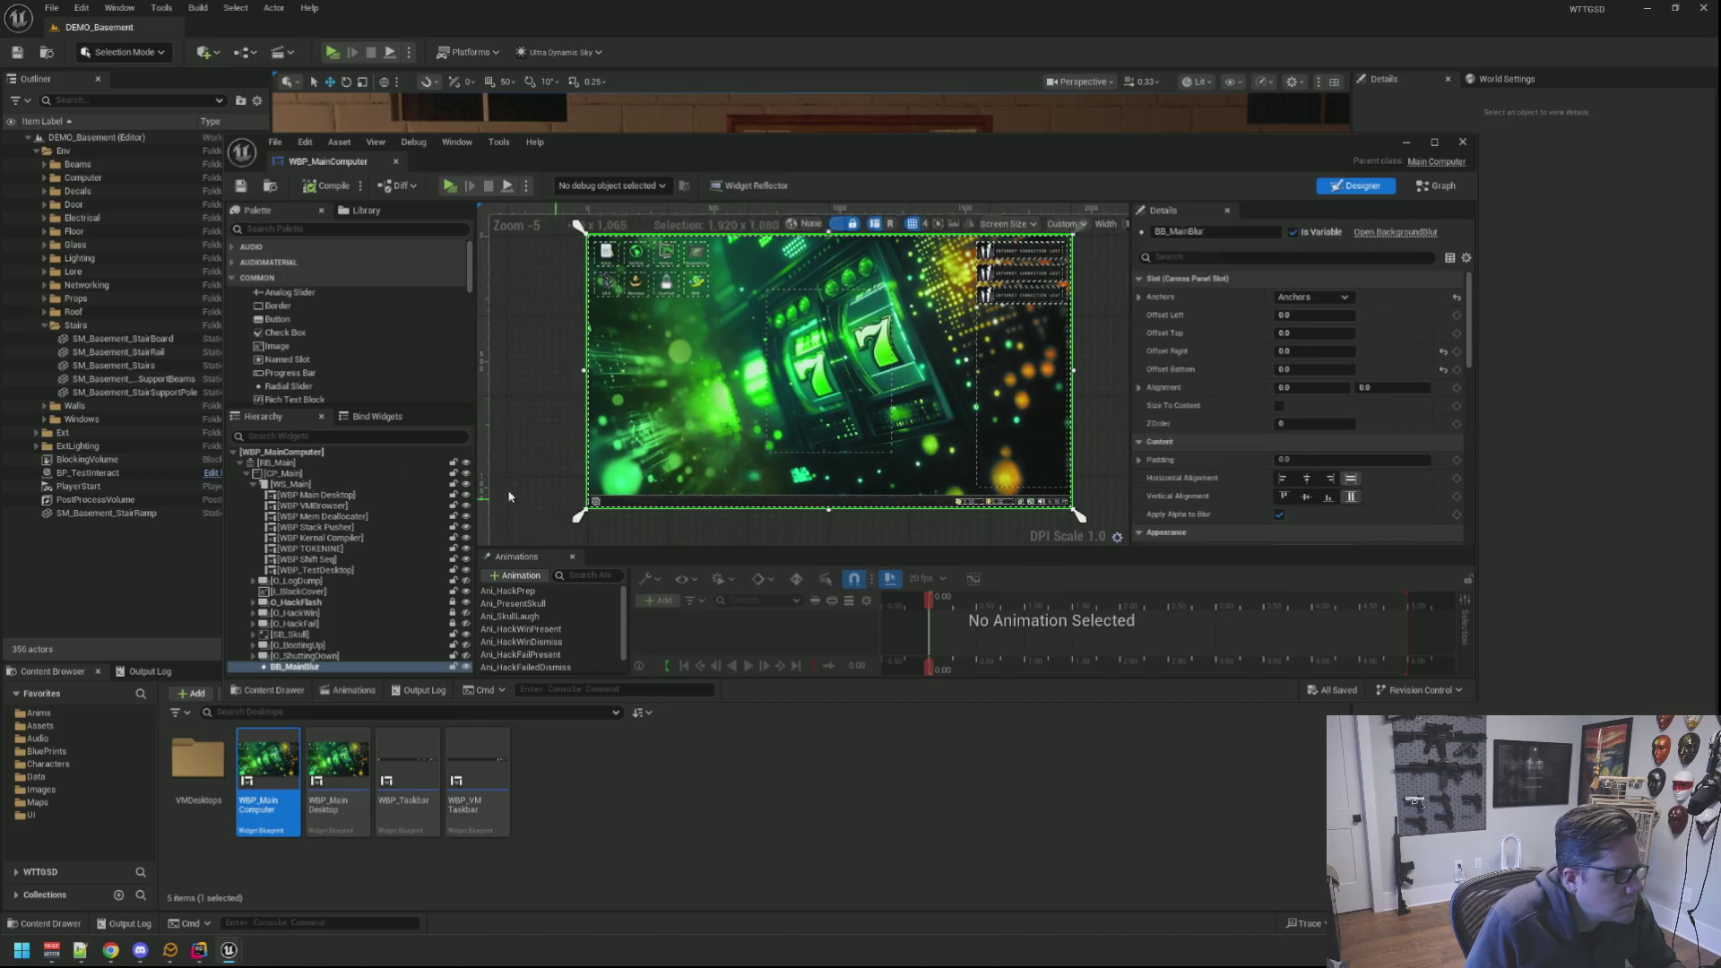
pyautogui.click(283, 452)
pyautogui.scroll(-5, 1279, 470)
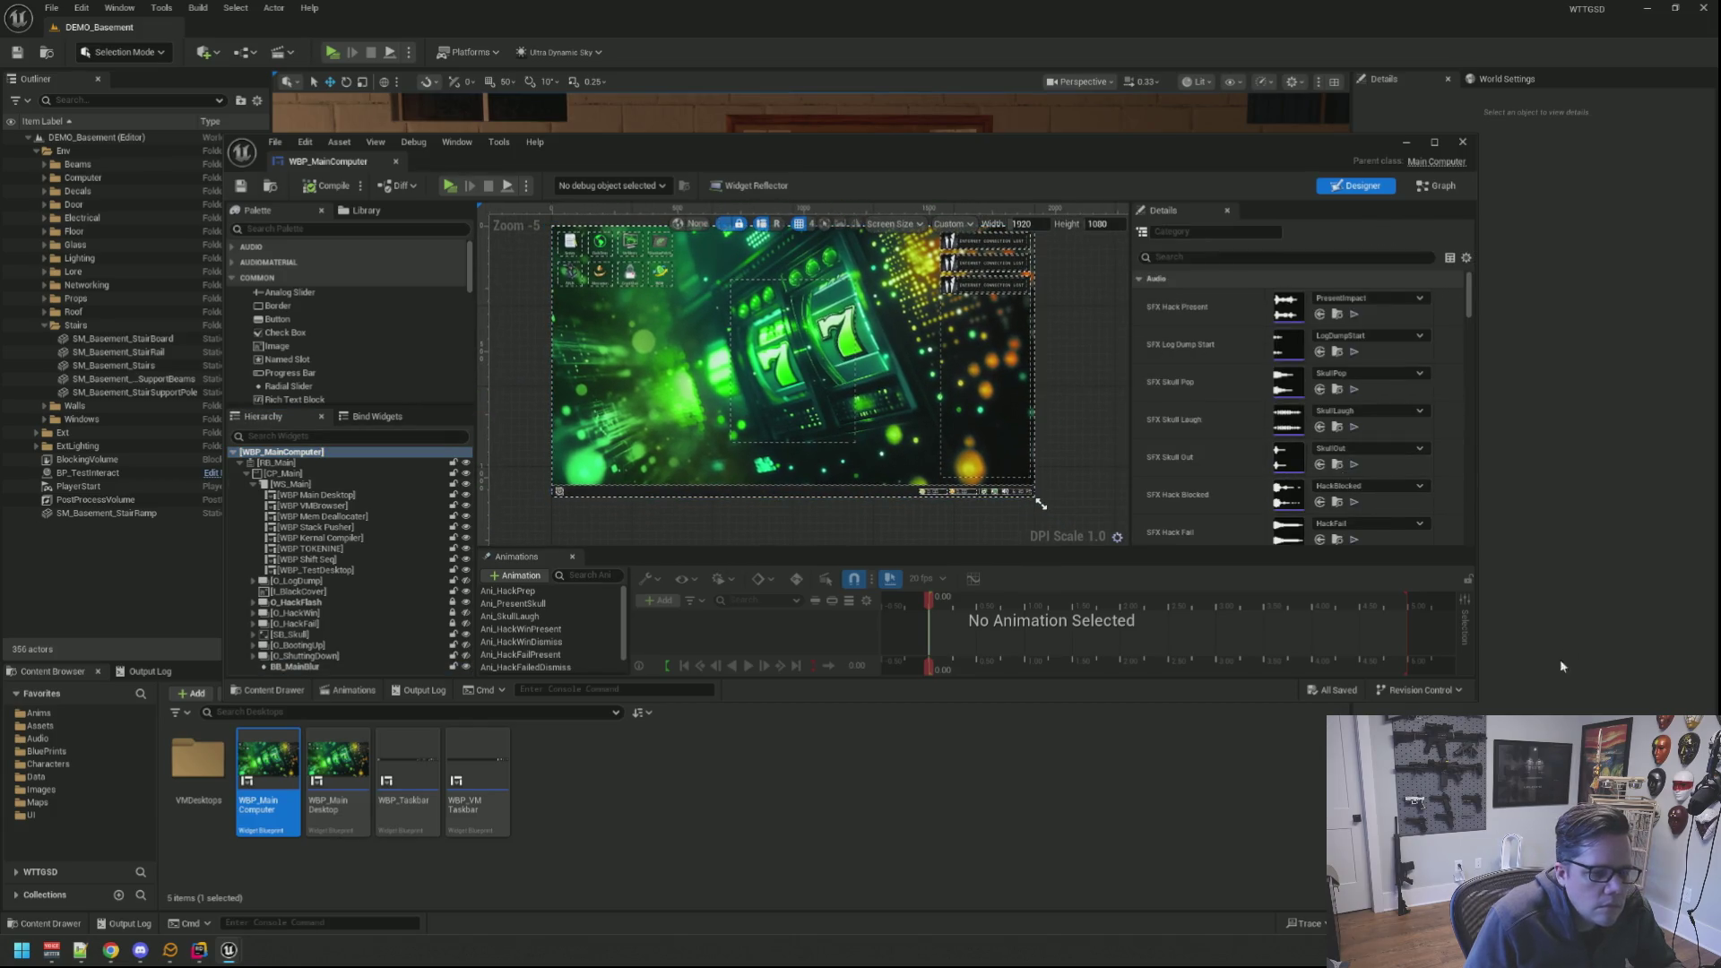
pyautogui.moveTo(1475, 701); pyautogui.dragTo(1544, 672)
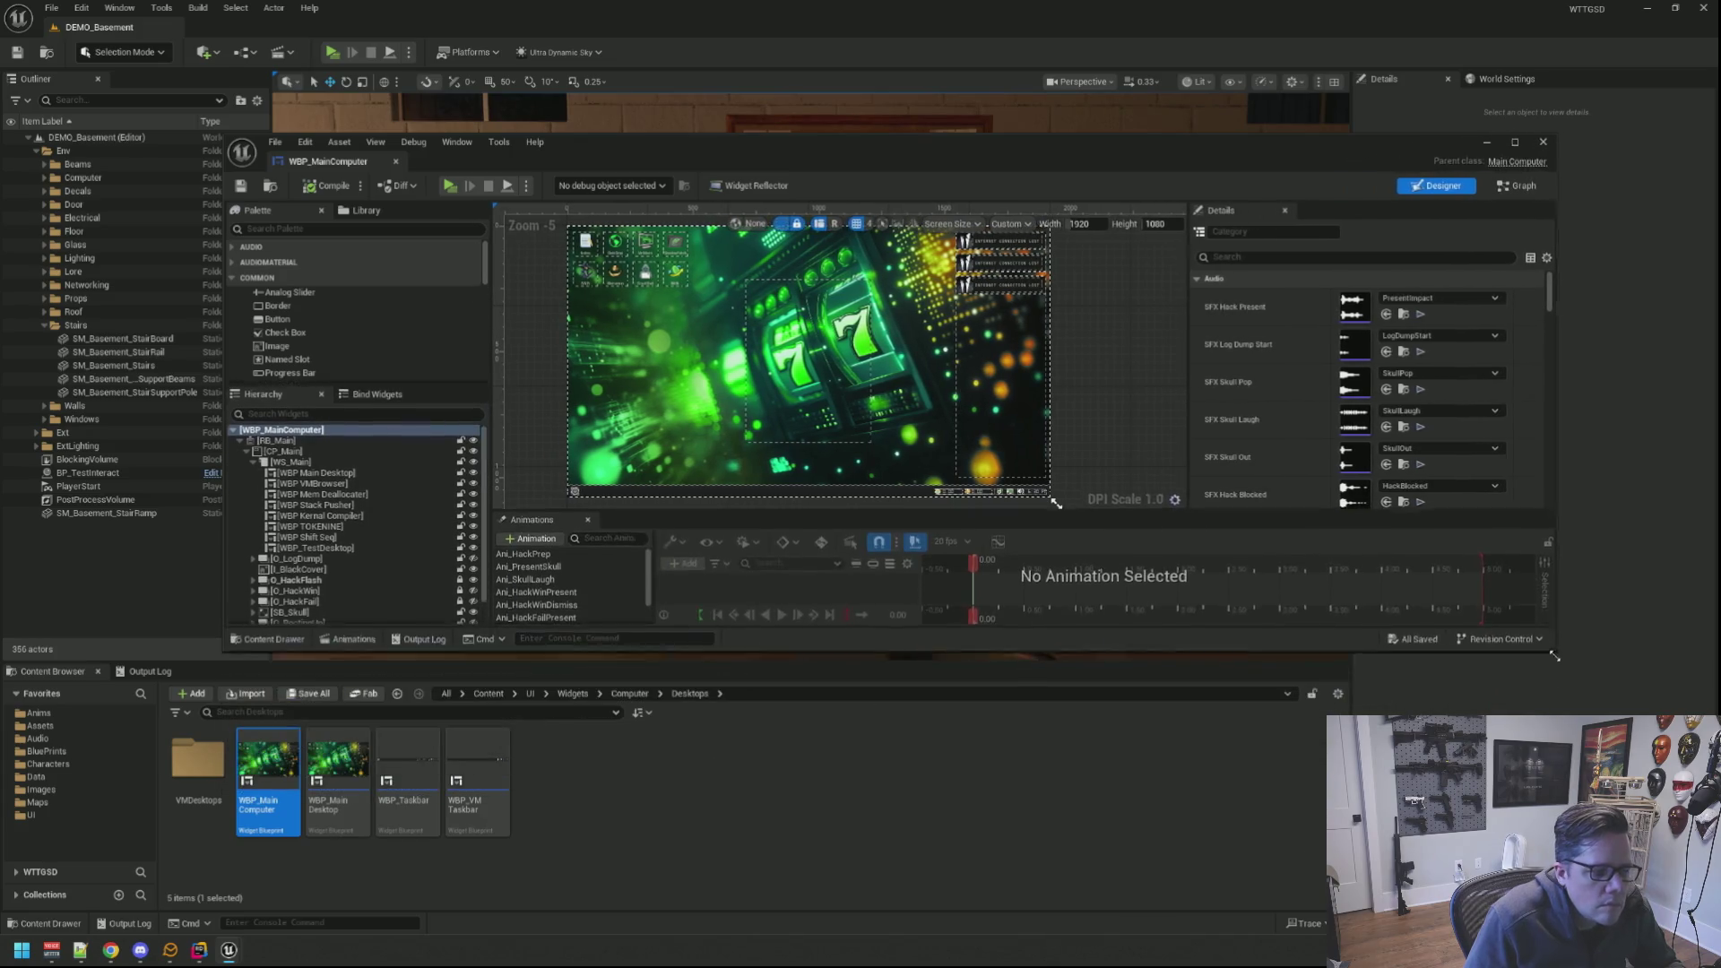
pyautogui.click(1036, 431)
pyautogui.click(1087, 429)
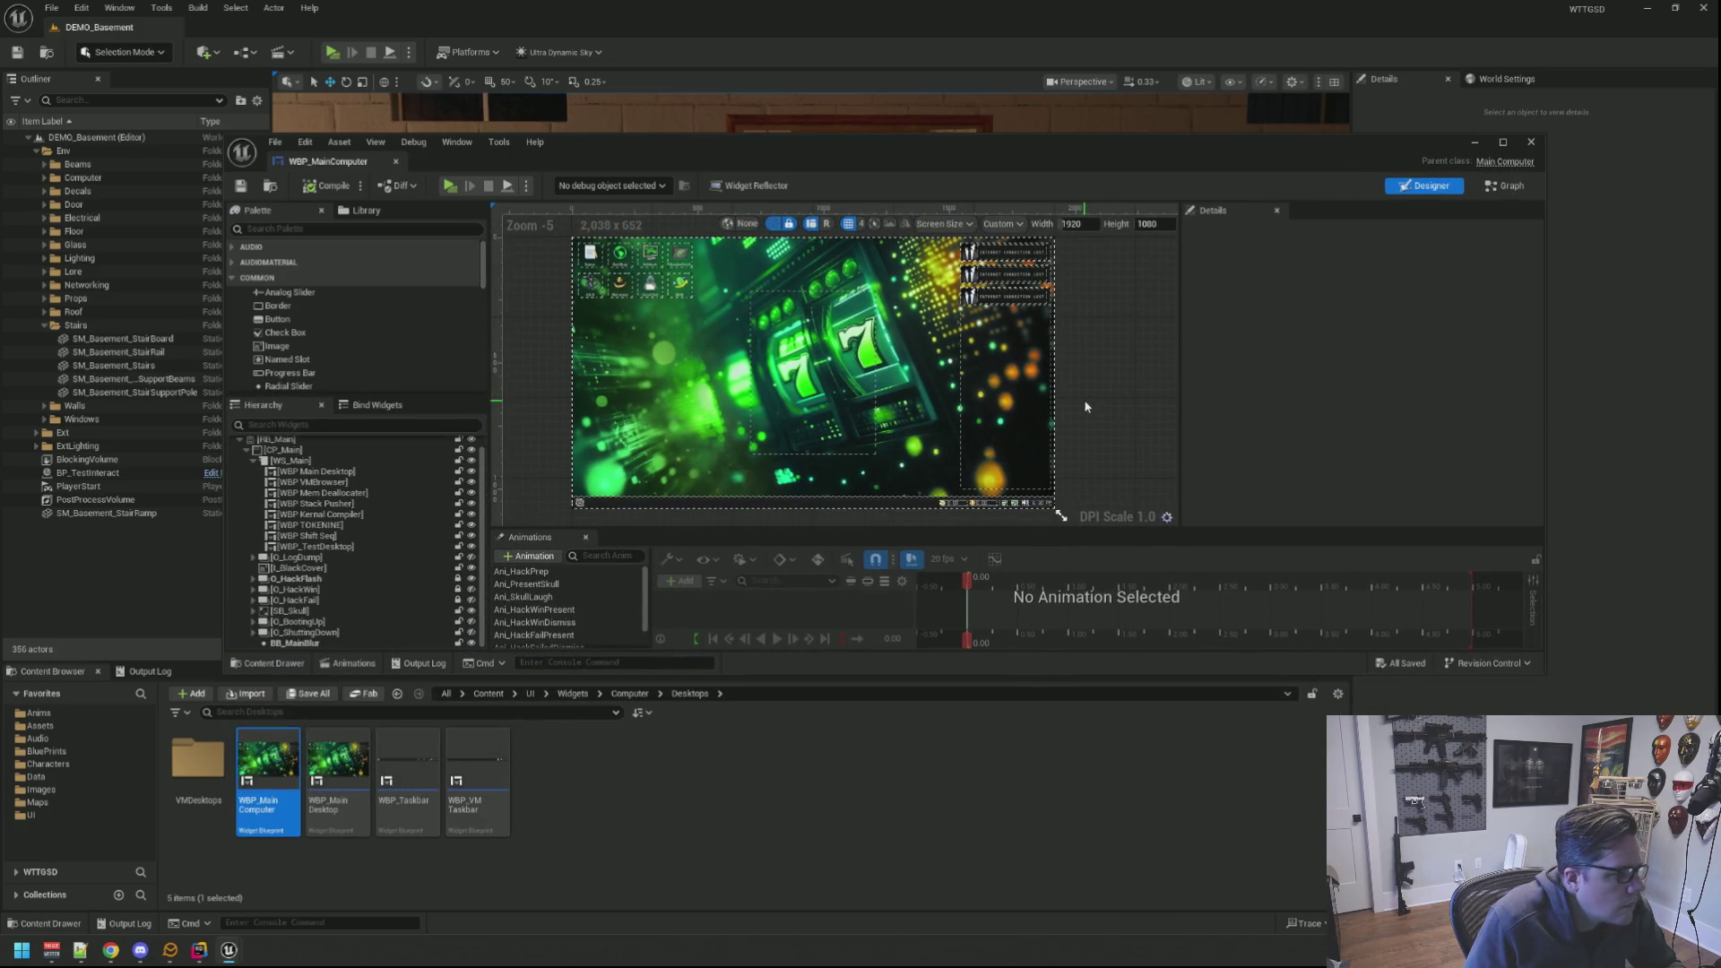
pyautogui.doubleClick(338, 766)
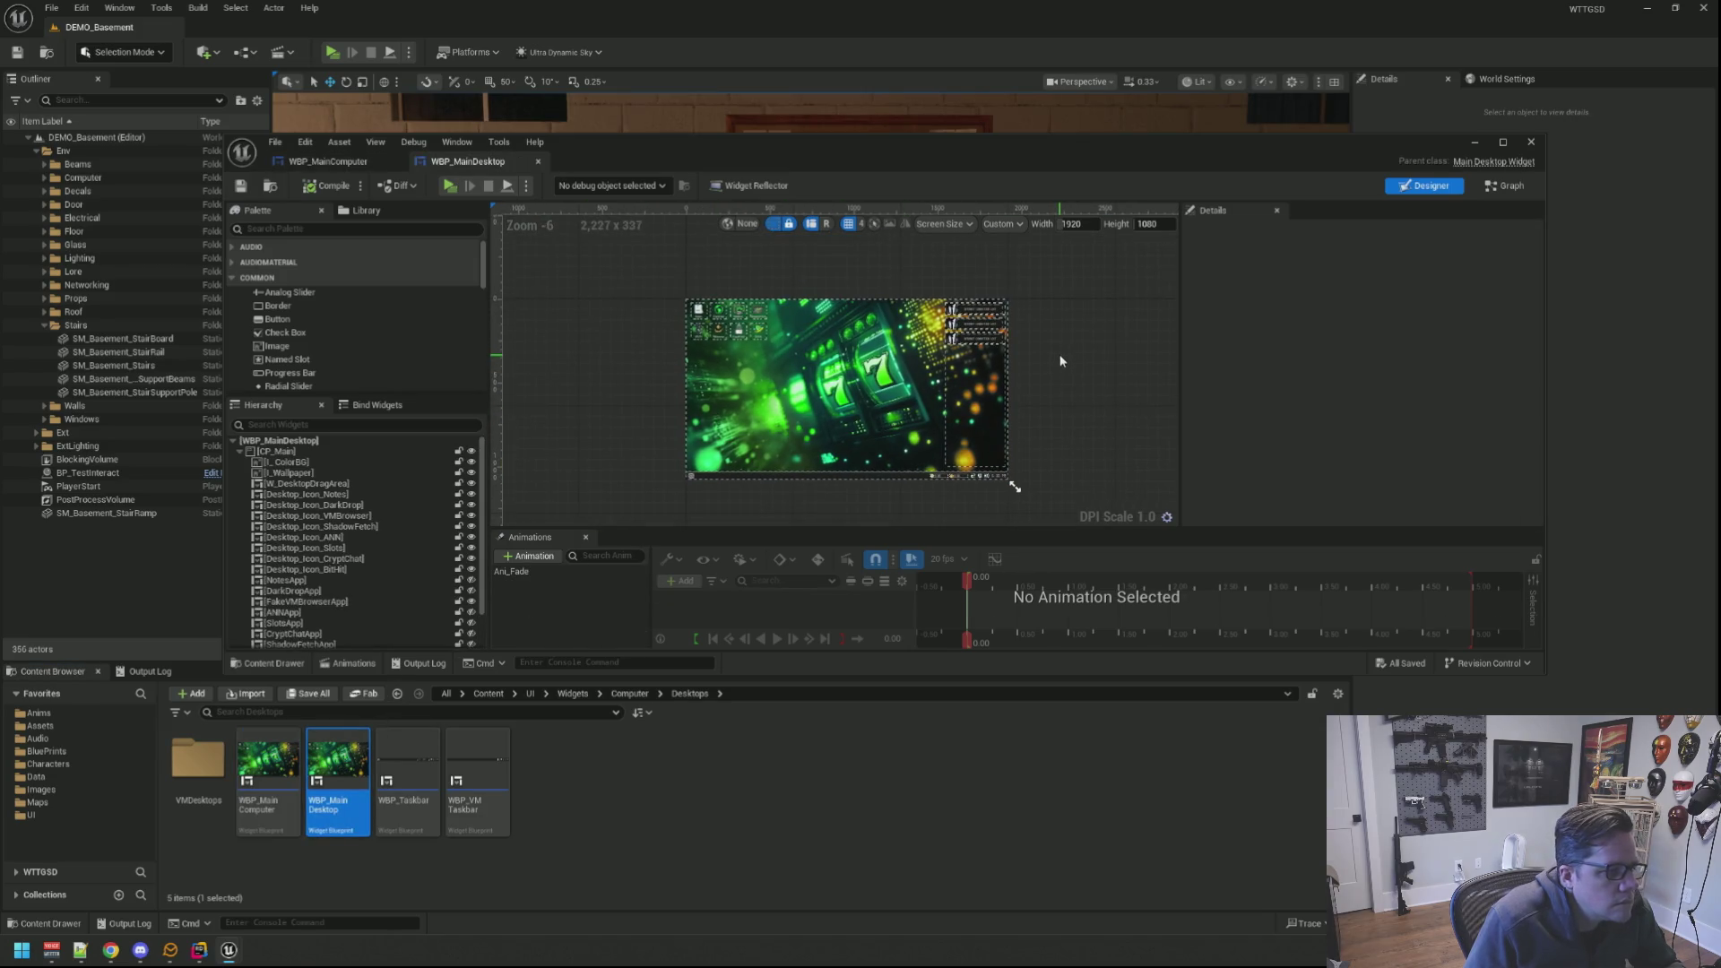
# Step: In Rider, jump to MainDesktopWidget's NativeOnInitialized and place the .cpp beside its header, then return to Unreal
pyautogui.click(1489, 162)
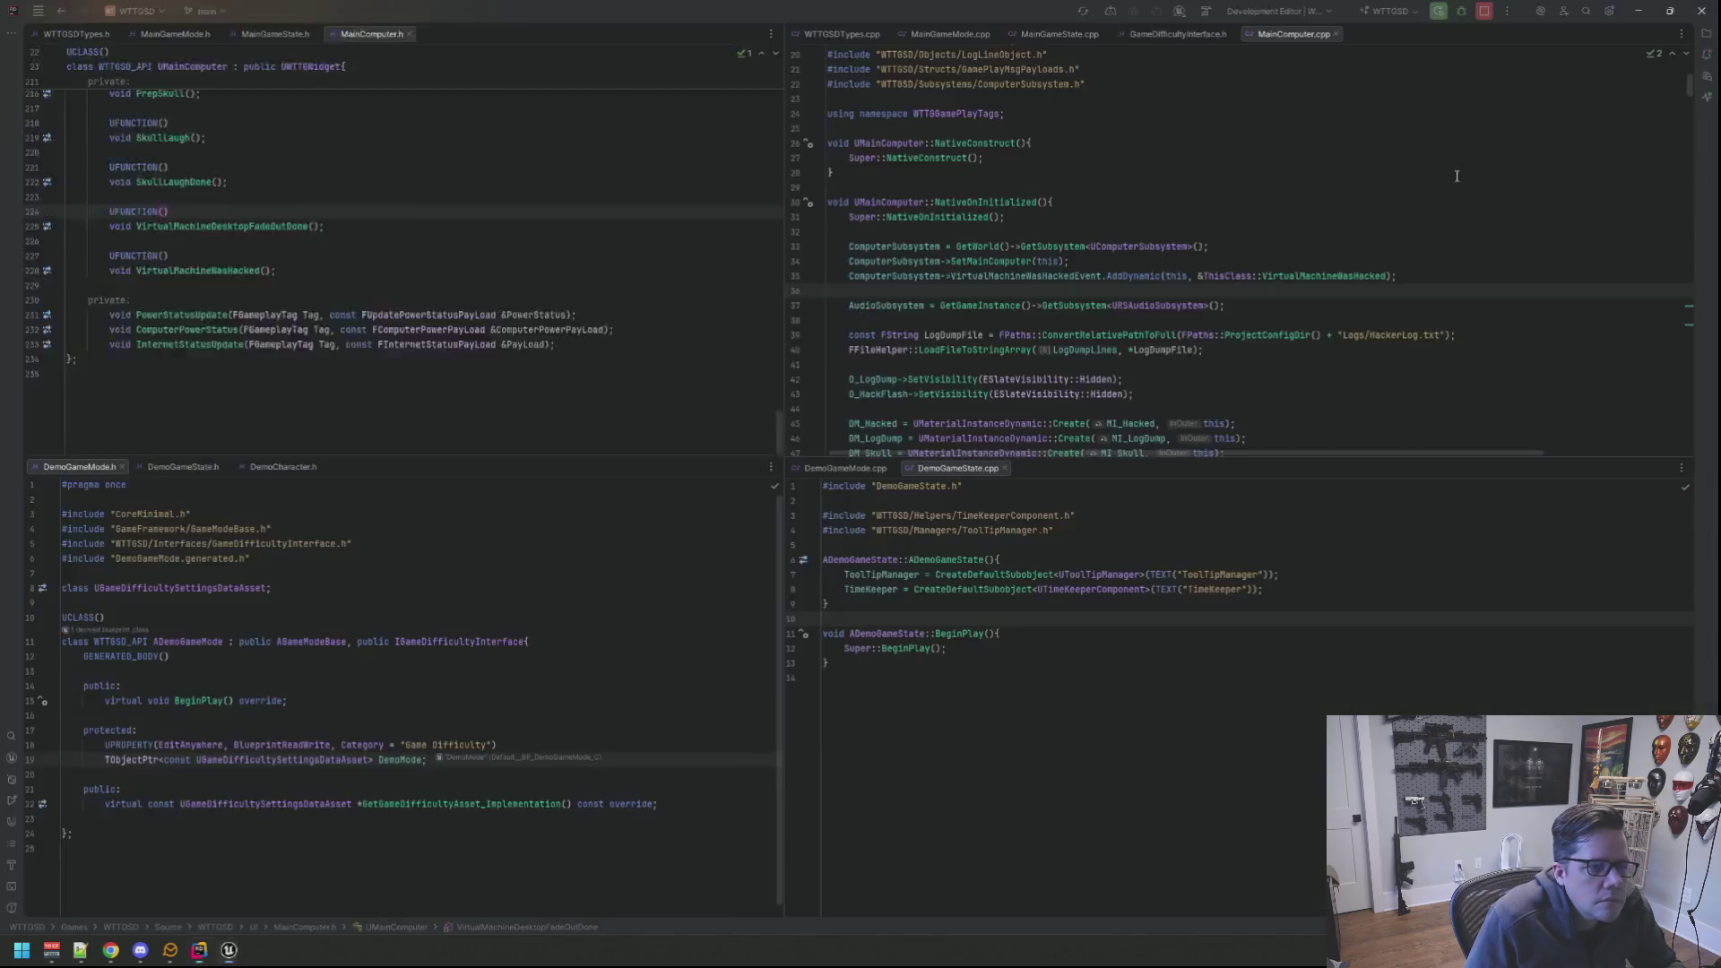
pyautogui.scroll(-3, 464, 185)
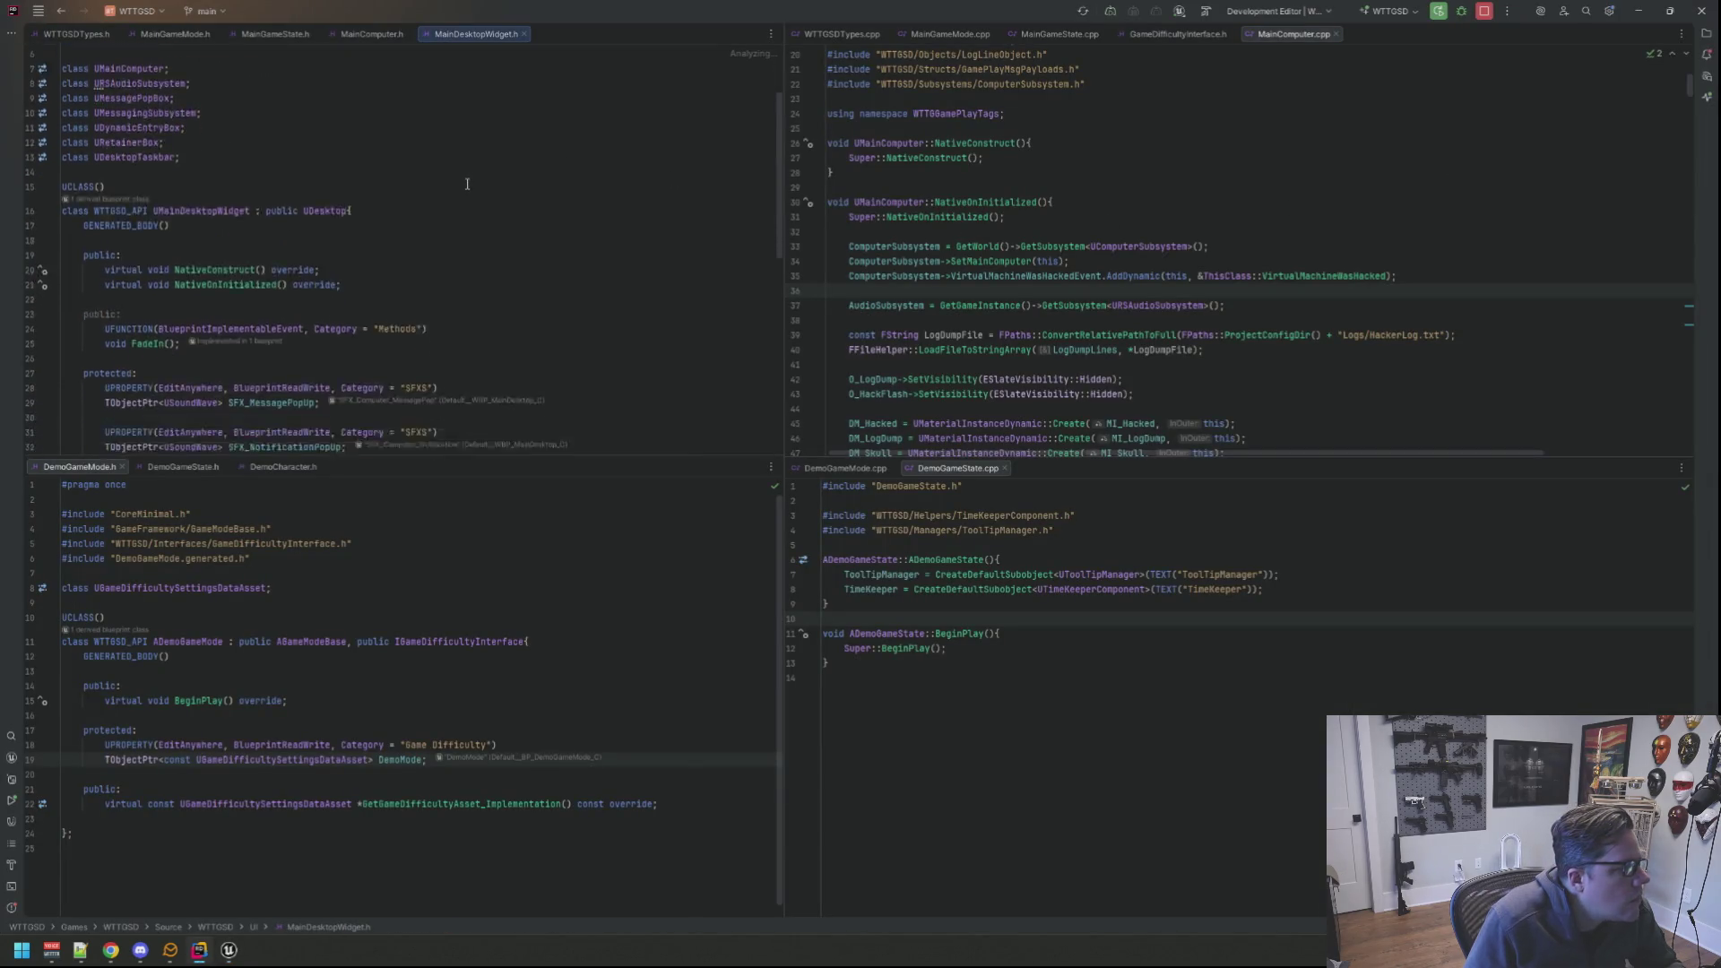
pyautogui.scroll(-3, 464, 184)
pyautogui.scroll(-2, 465, 177)
pyautogui.scroll(-3, 465, 175)
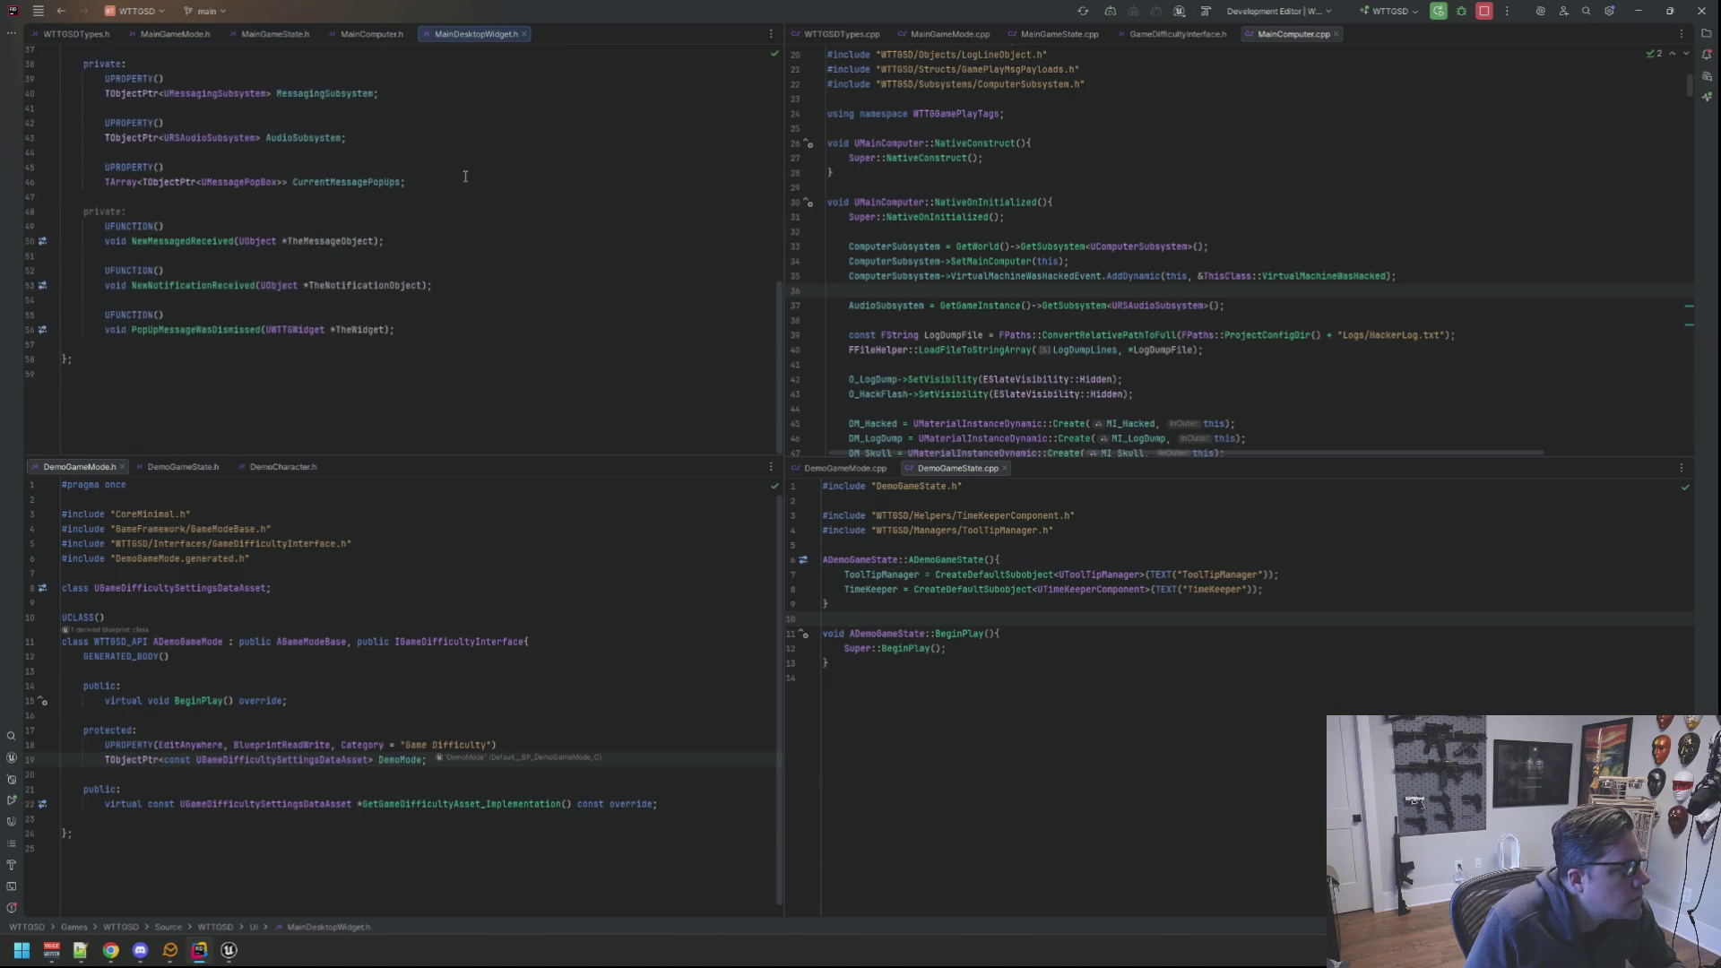
pyautogui.scroll(2, 465, 175)
pyautogui.scroll(3, 464, 175)
pyautogui.scroll(3, 464, 176)
pyautogui.scroll(4, 464, 175)
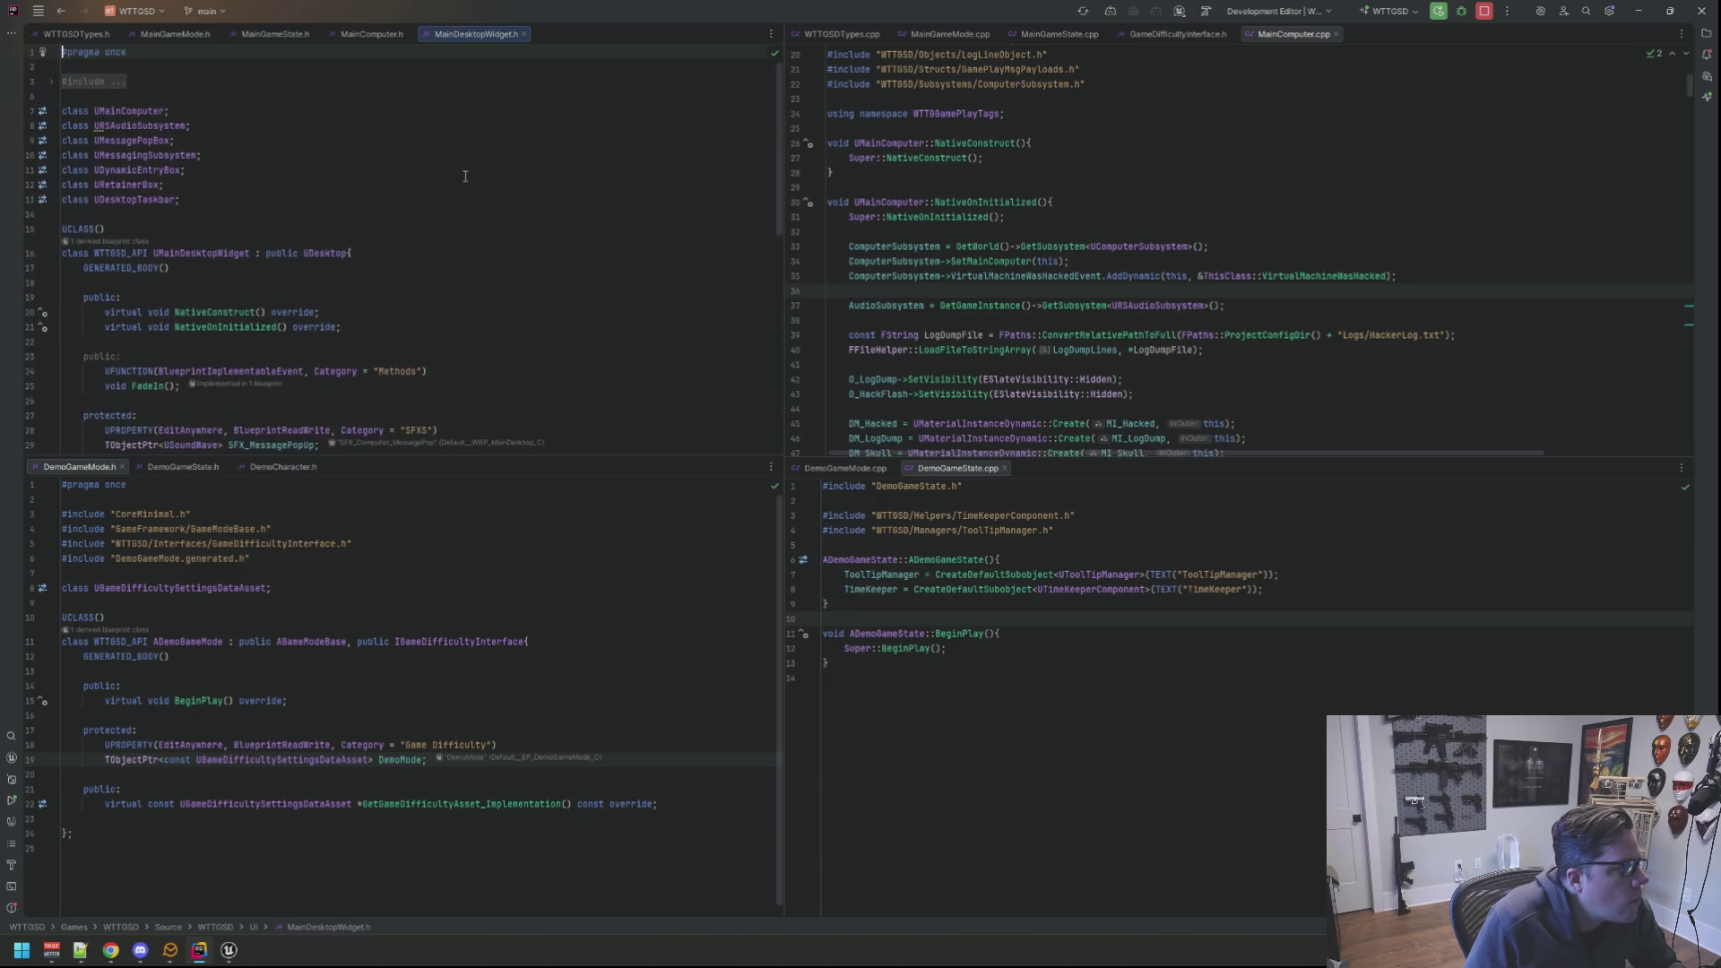
pyautogui.scroll(-2, 464, 175)
pyautogui.scroll(-1, 466, 175)
pyautogui.scroll(-1, 465, 176)
pyautogui.scroll(4, 466, 175)
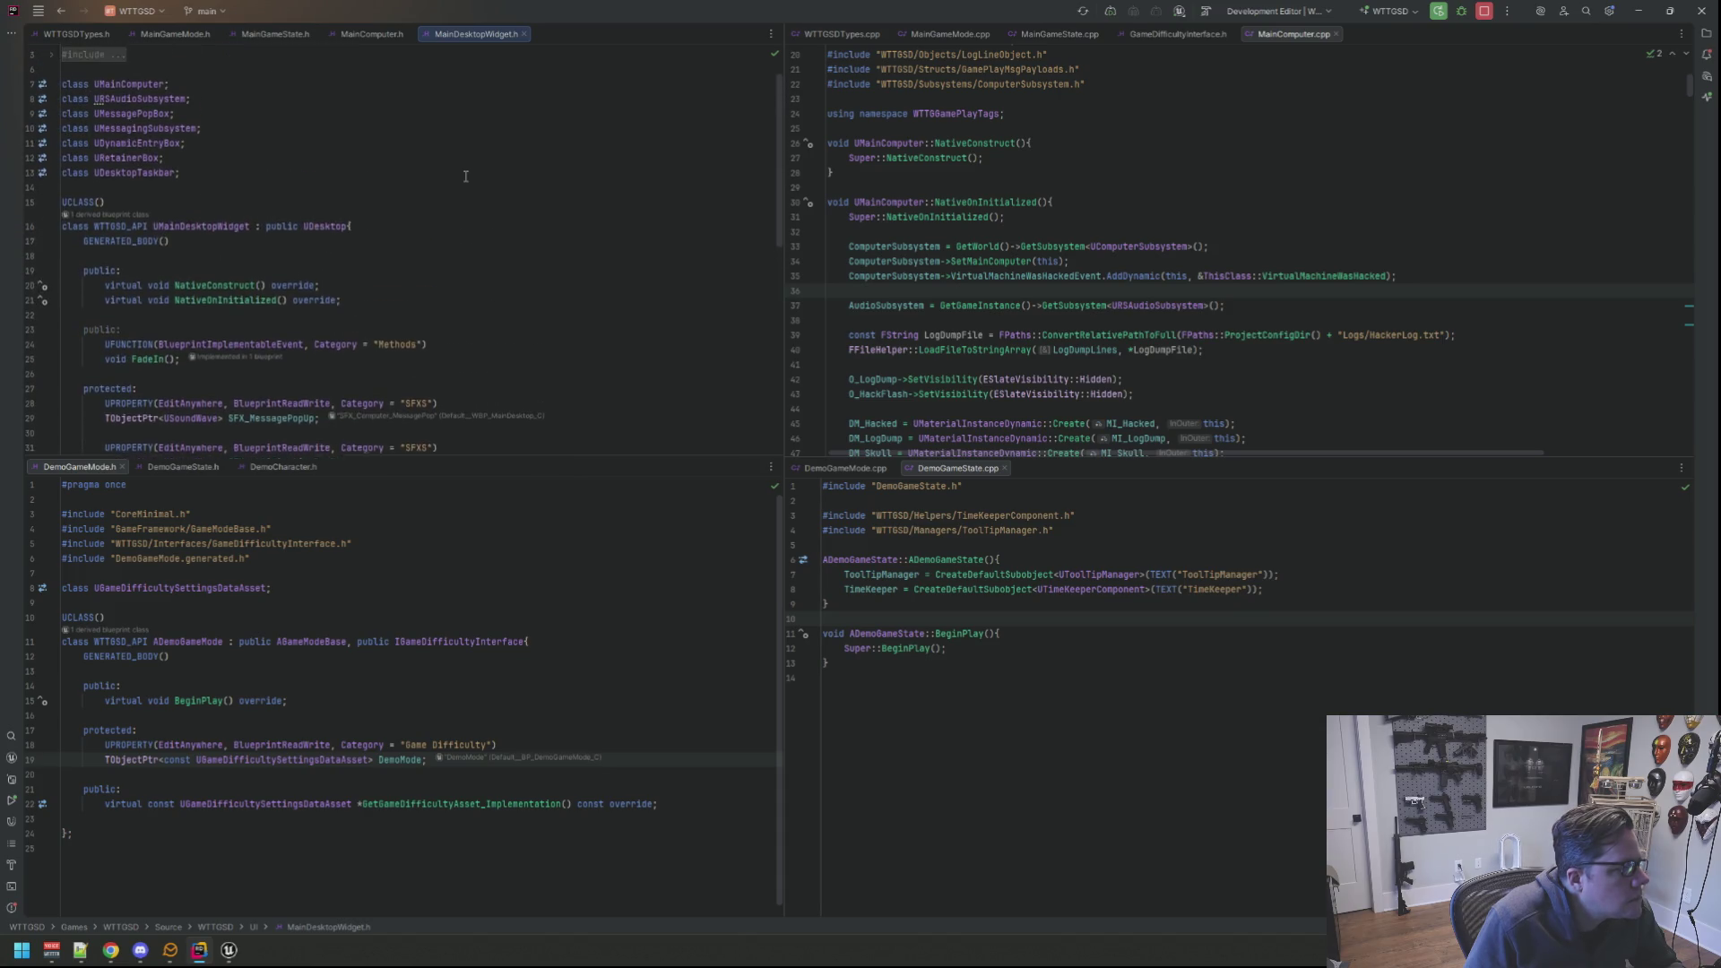
pyautogui.scroll(-3, 465, 176)
pyautogui.scroll(-1, 466, 175)
pyautogui.doubleClick(211, 195)
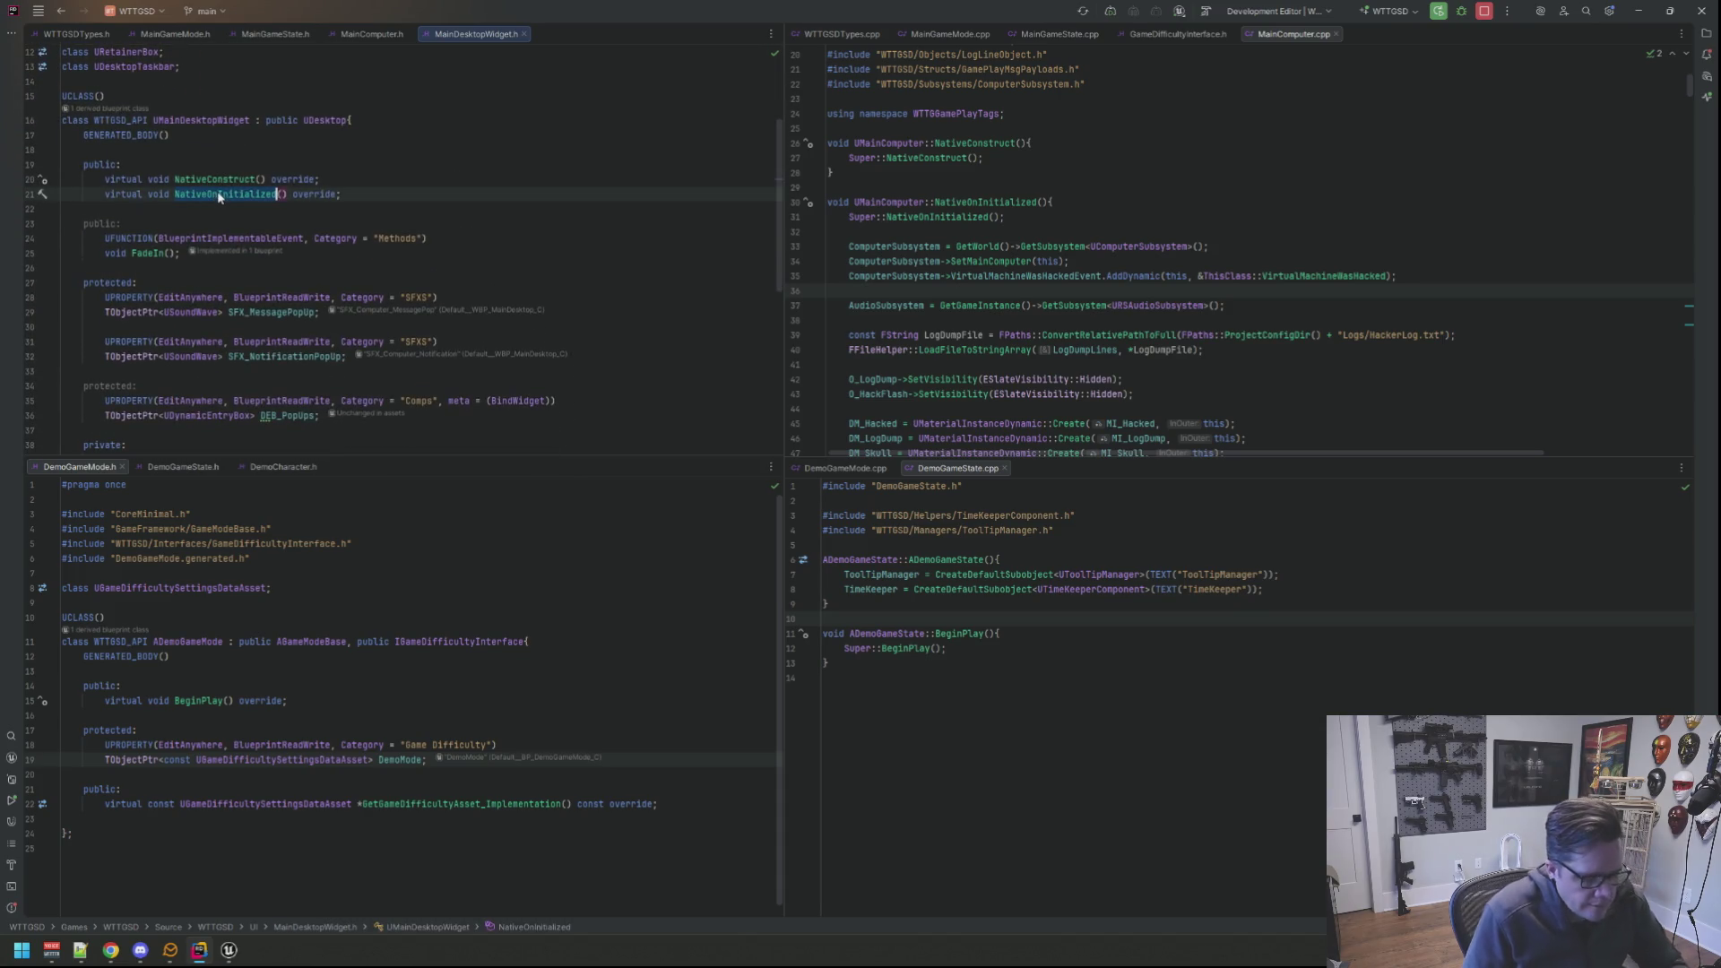
pyautogui.keyDown('ctrl'); pyautogui.click(211, 198); pyautogui.keyUp('ctrl')
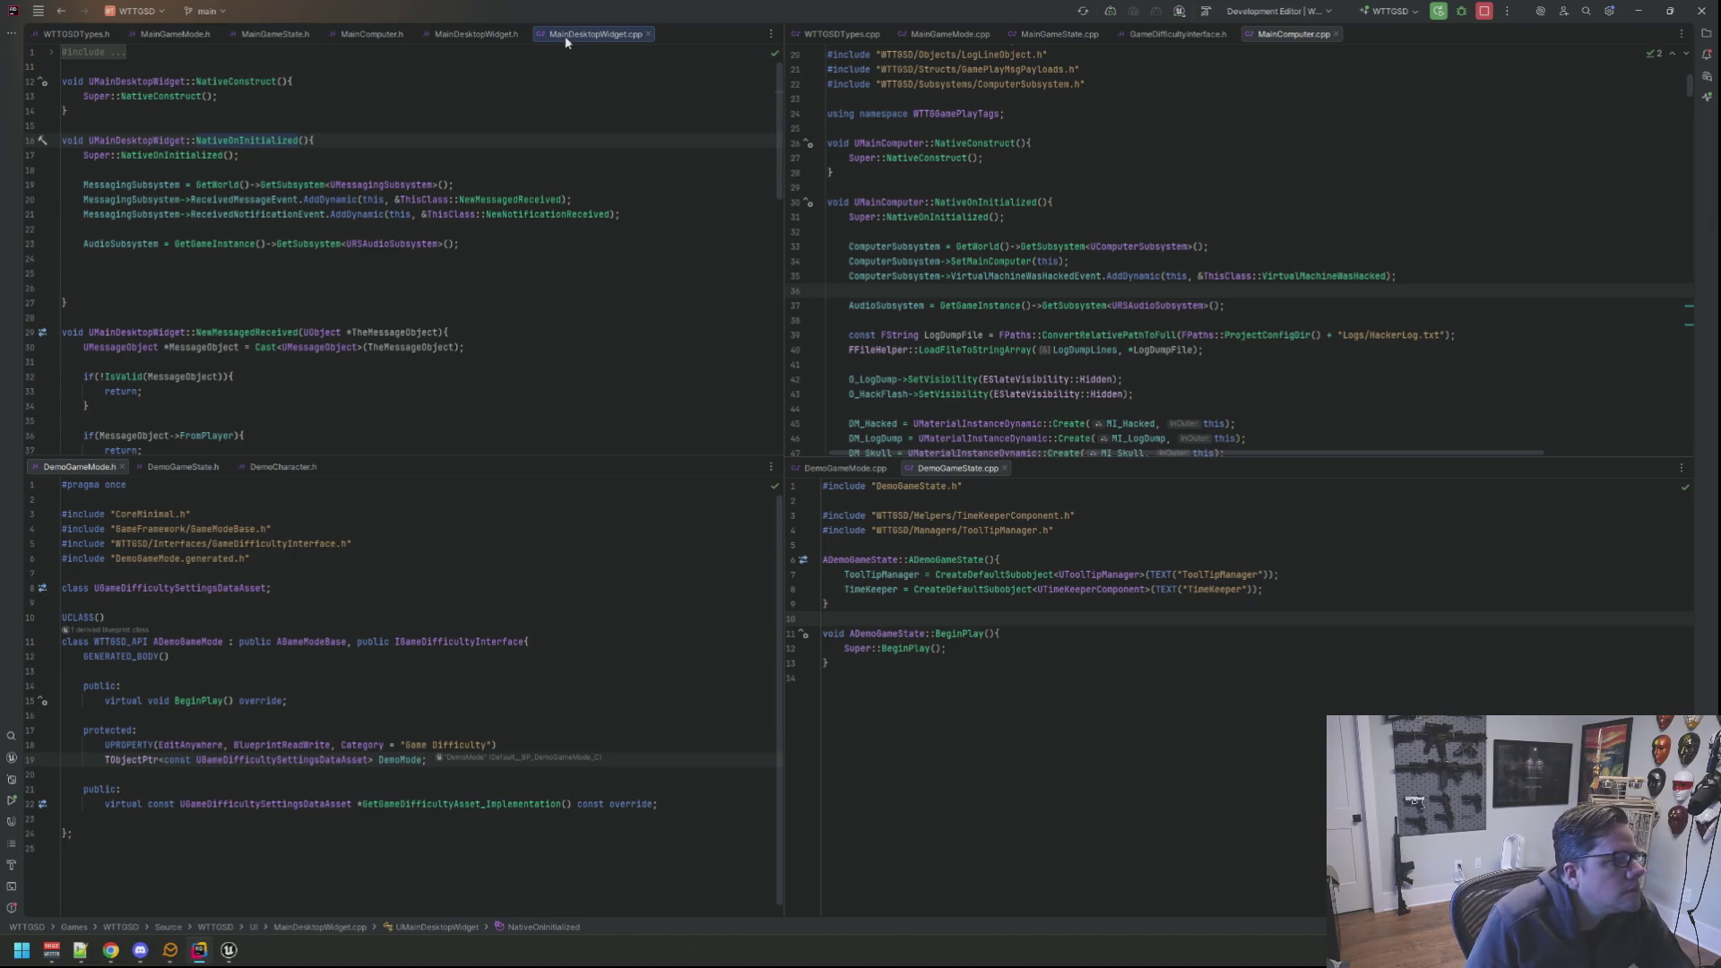
pyautogui.moveTo(565, 41); pyautogui.dragTo(1418, 42)
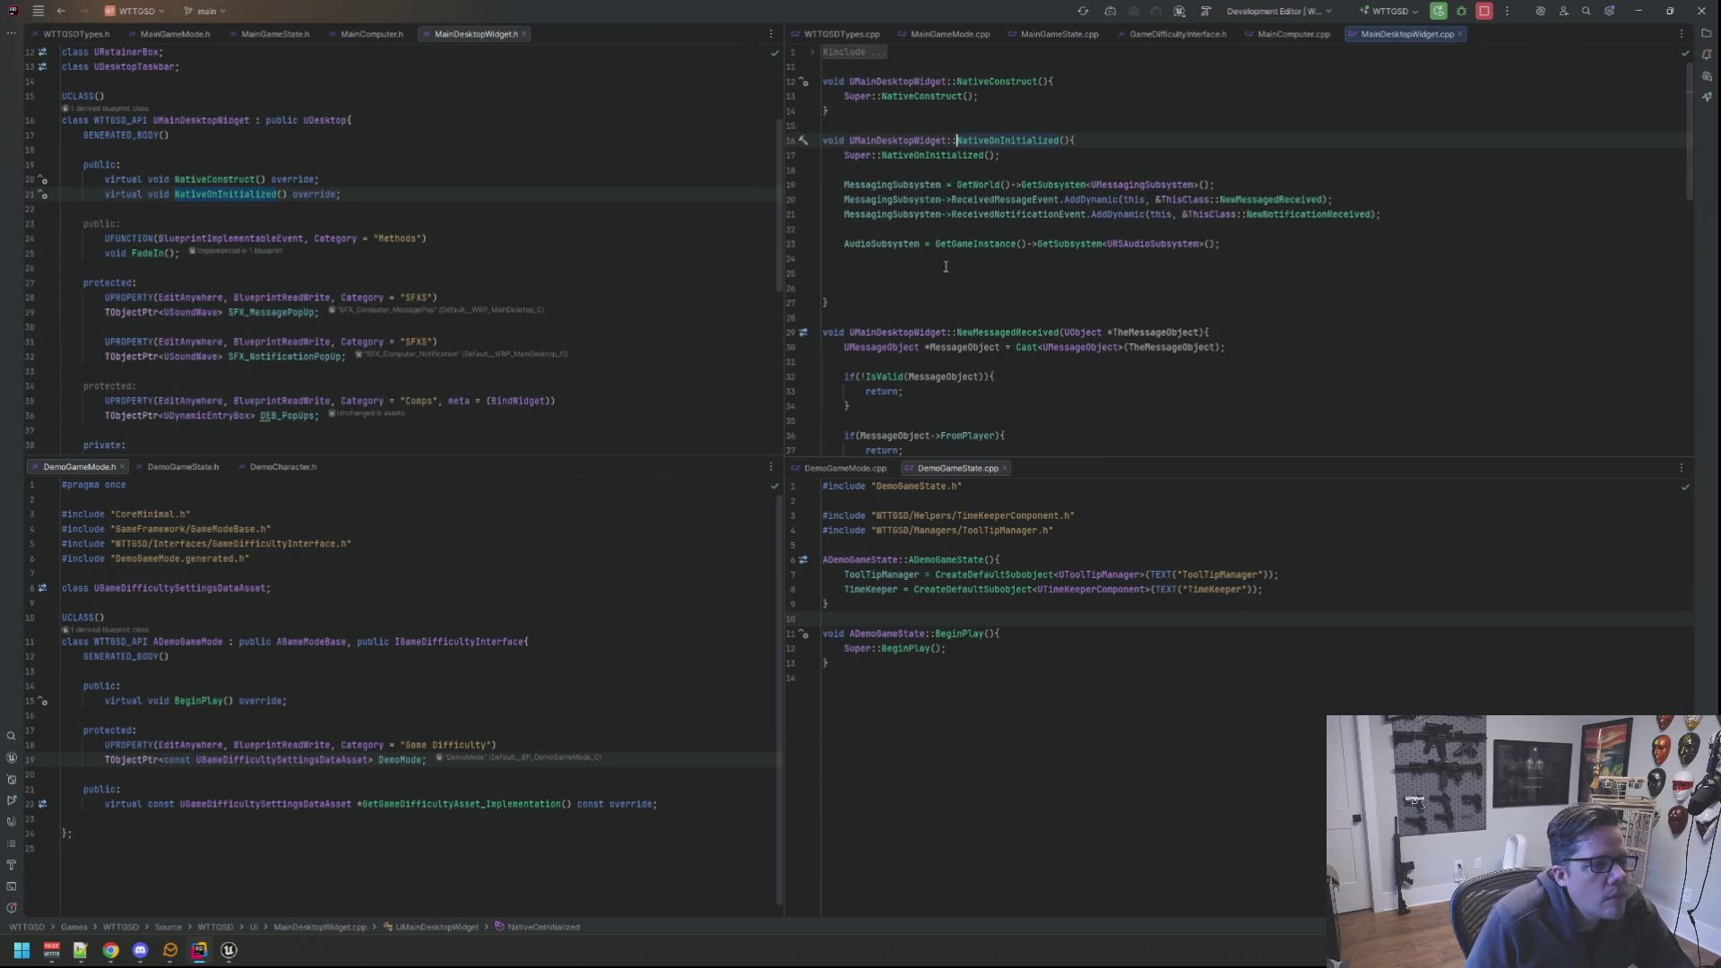
pyautogui.scroll(-1, 946, 267)
pyautogui.scroll(-2, 961, 266)
pyautogui.scroll(-2, 982, 263)
pyautogui.scroll(-1, 1002, 263)
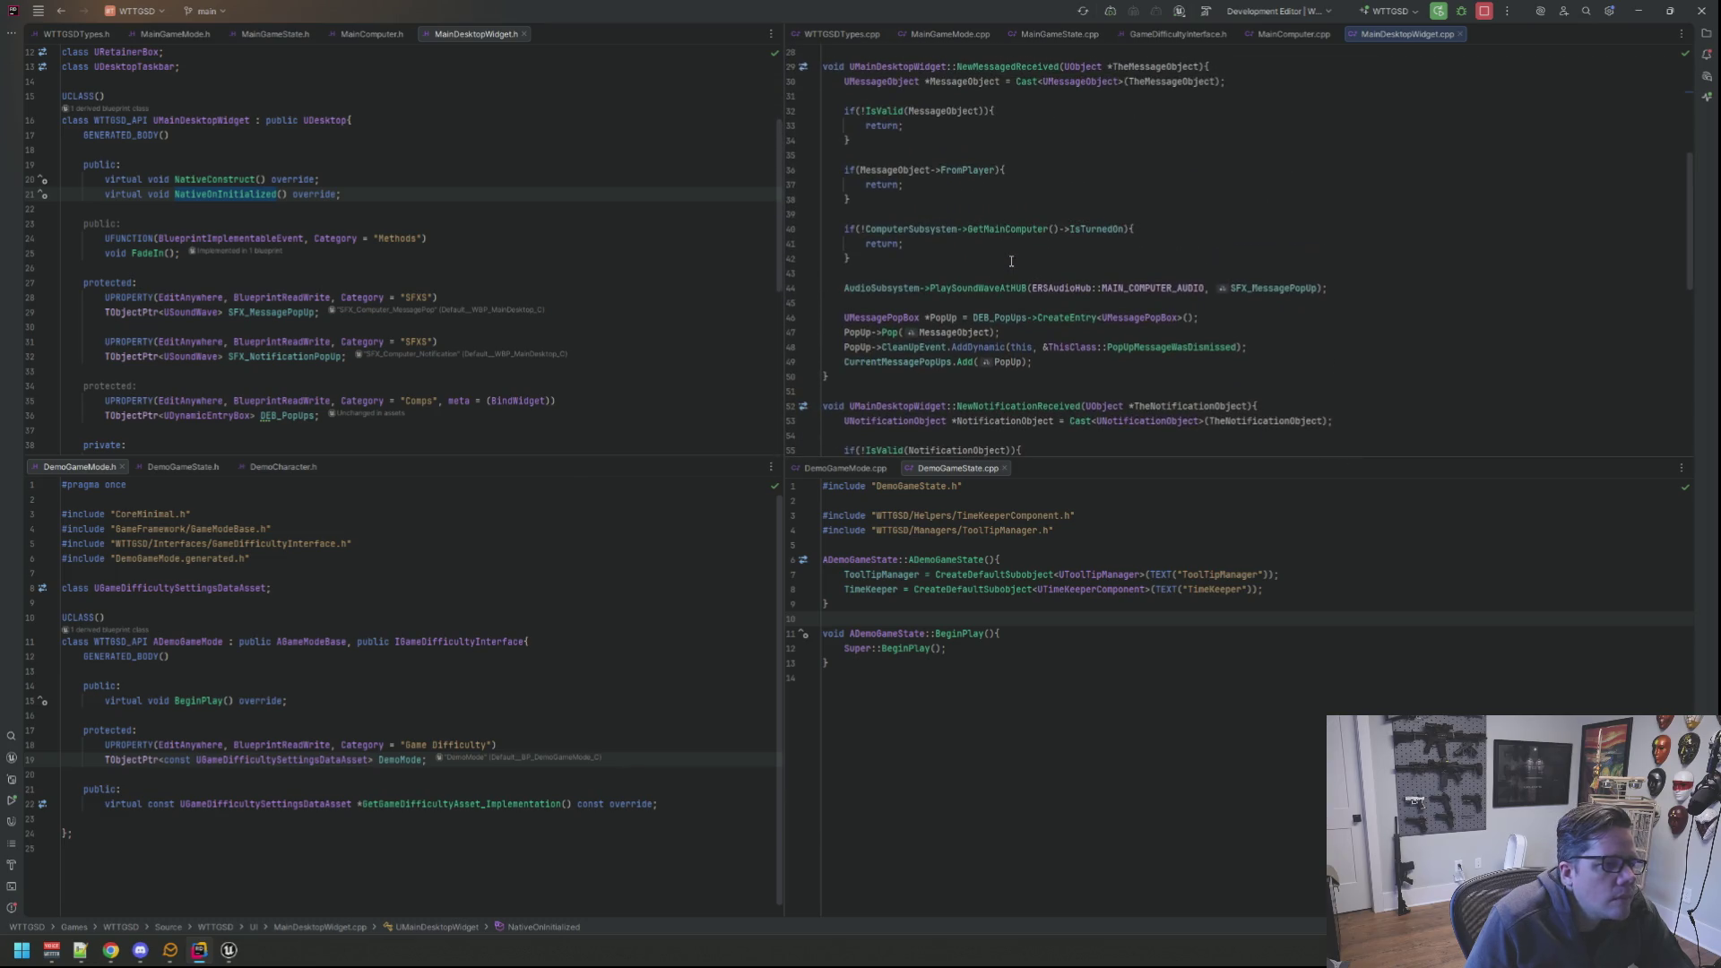
pyautogui.scroll(-3, 1019, 238)
pyautogui.scroll(-4, 1019, 237)
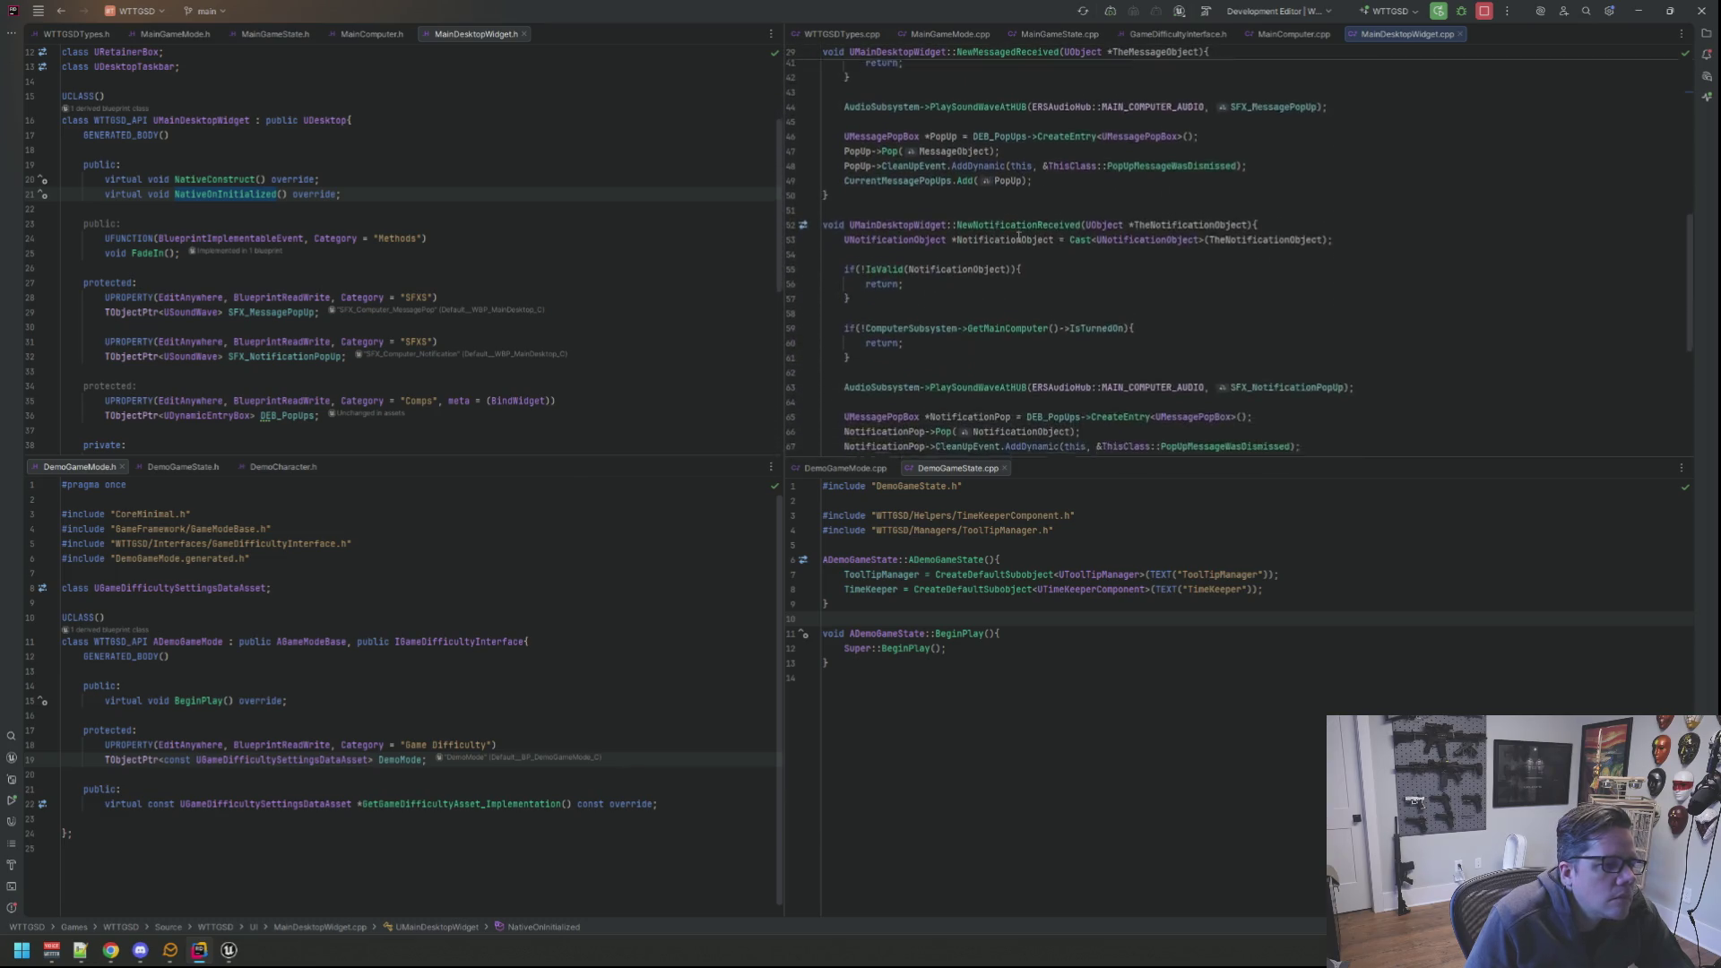
pyautogui.scroll(-4, 1017, 238)
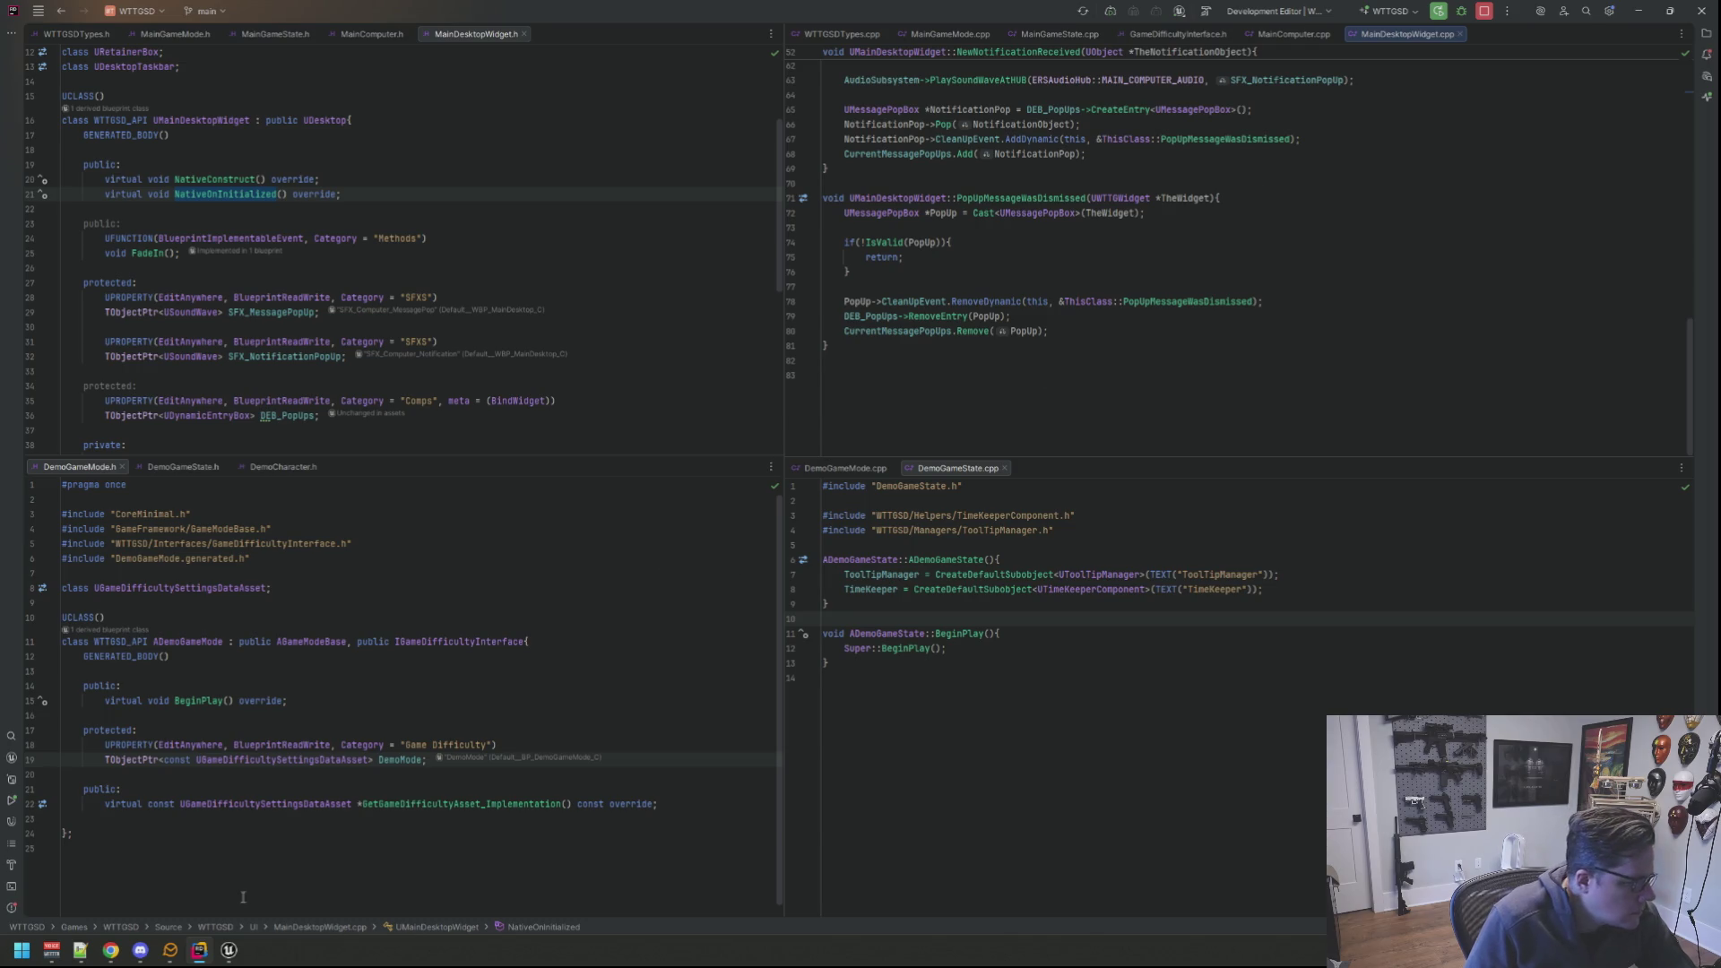
pyautogui.click(273, 897)
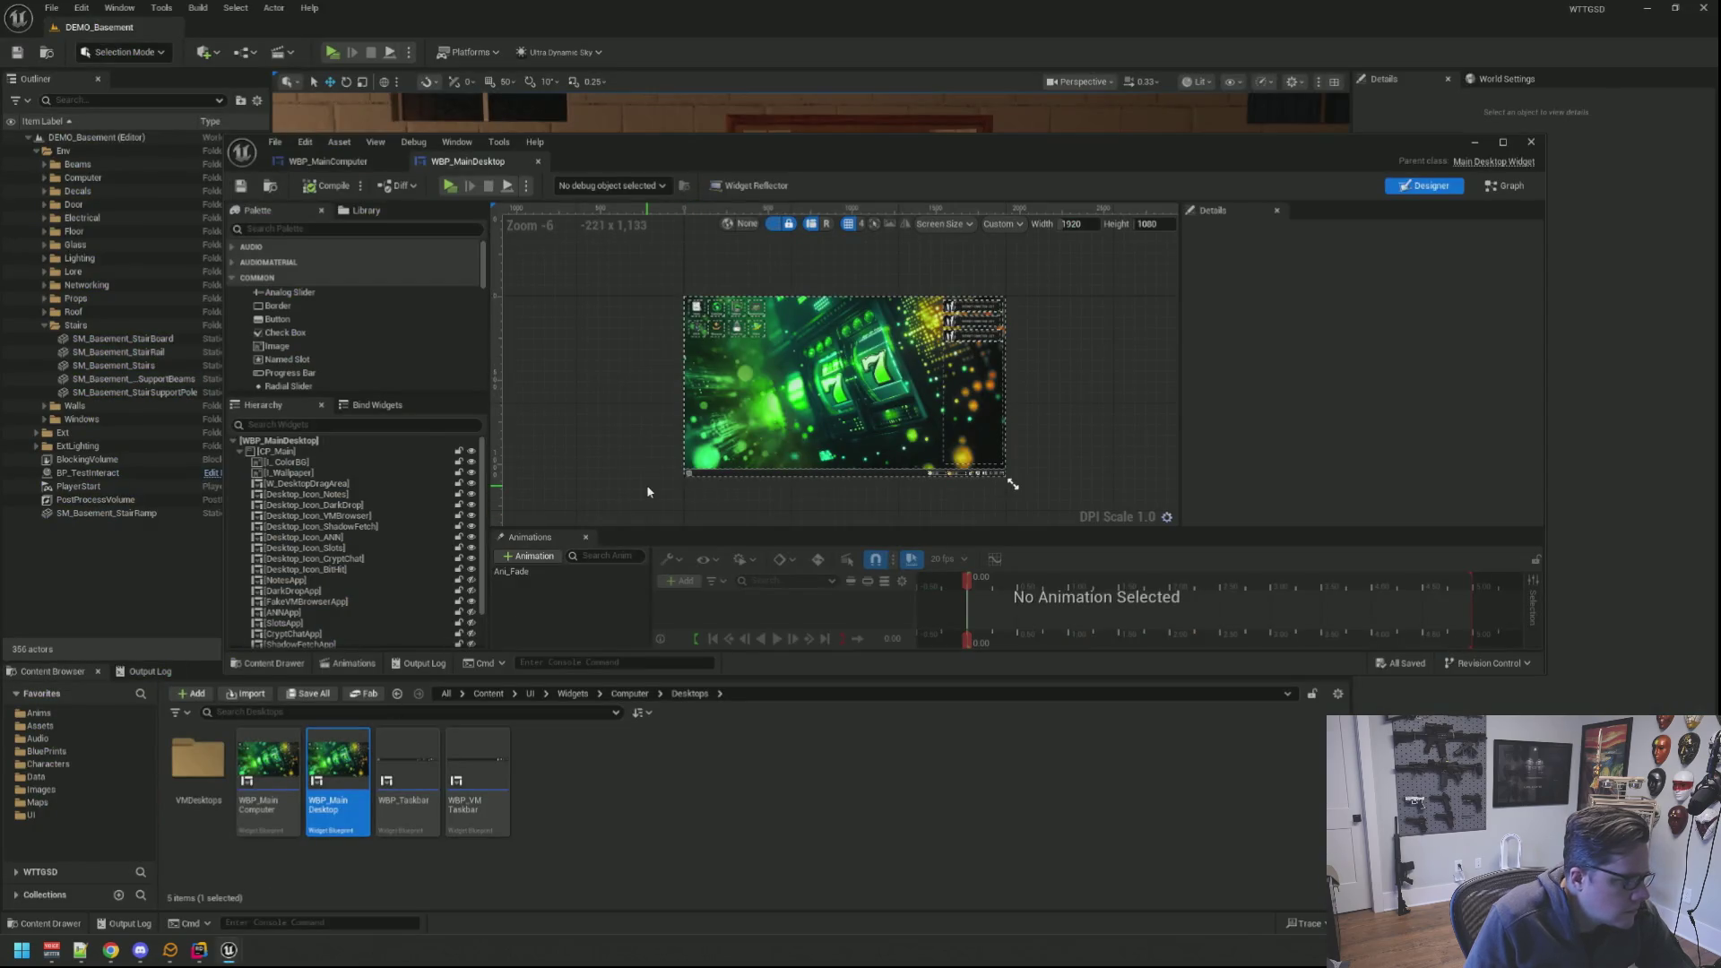
pyautogui.scroll(2, 633, 485)
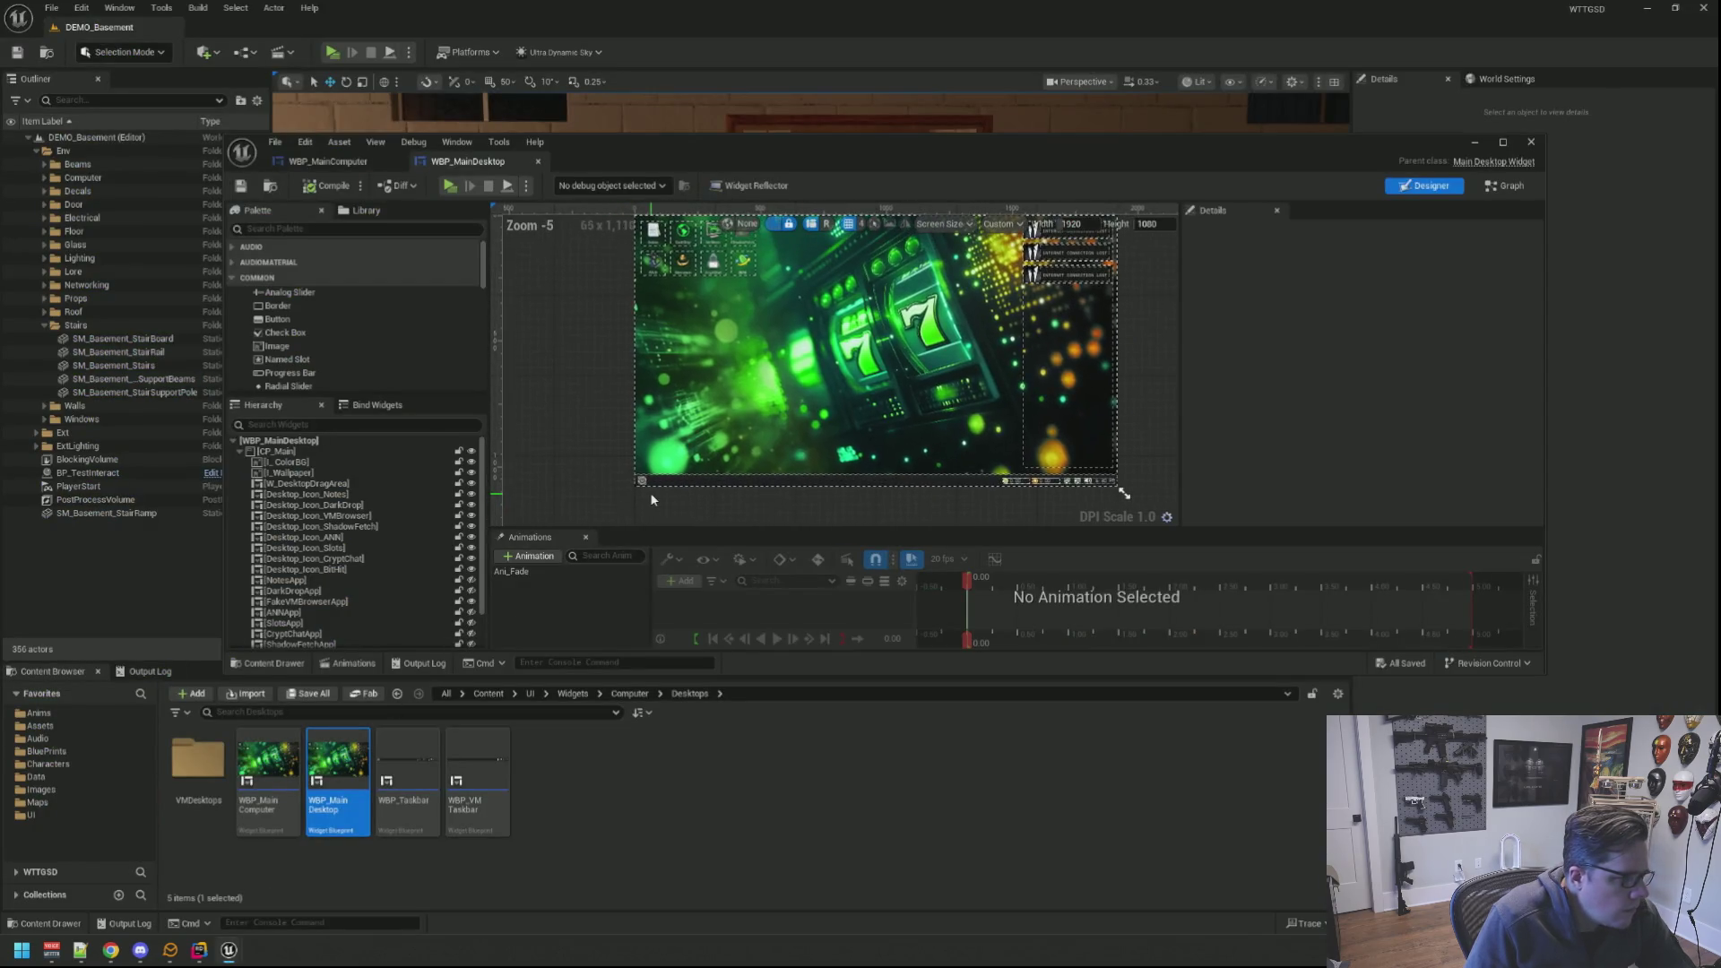
pyautogui.scroll(-2, 650, 493)
pyautogui.scroll(1, 631, 489)
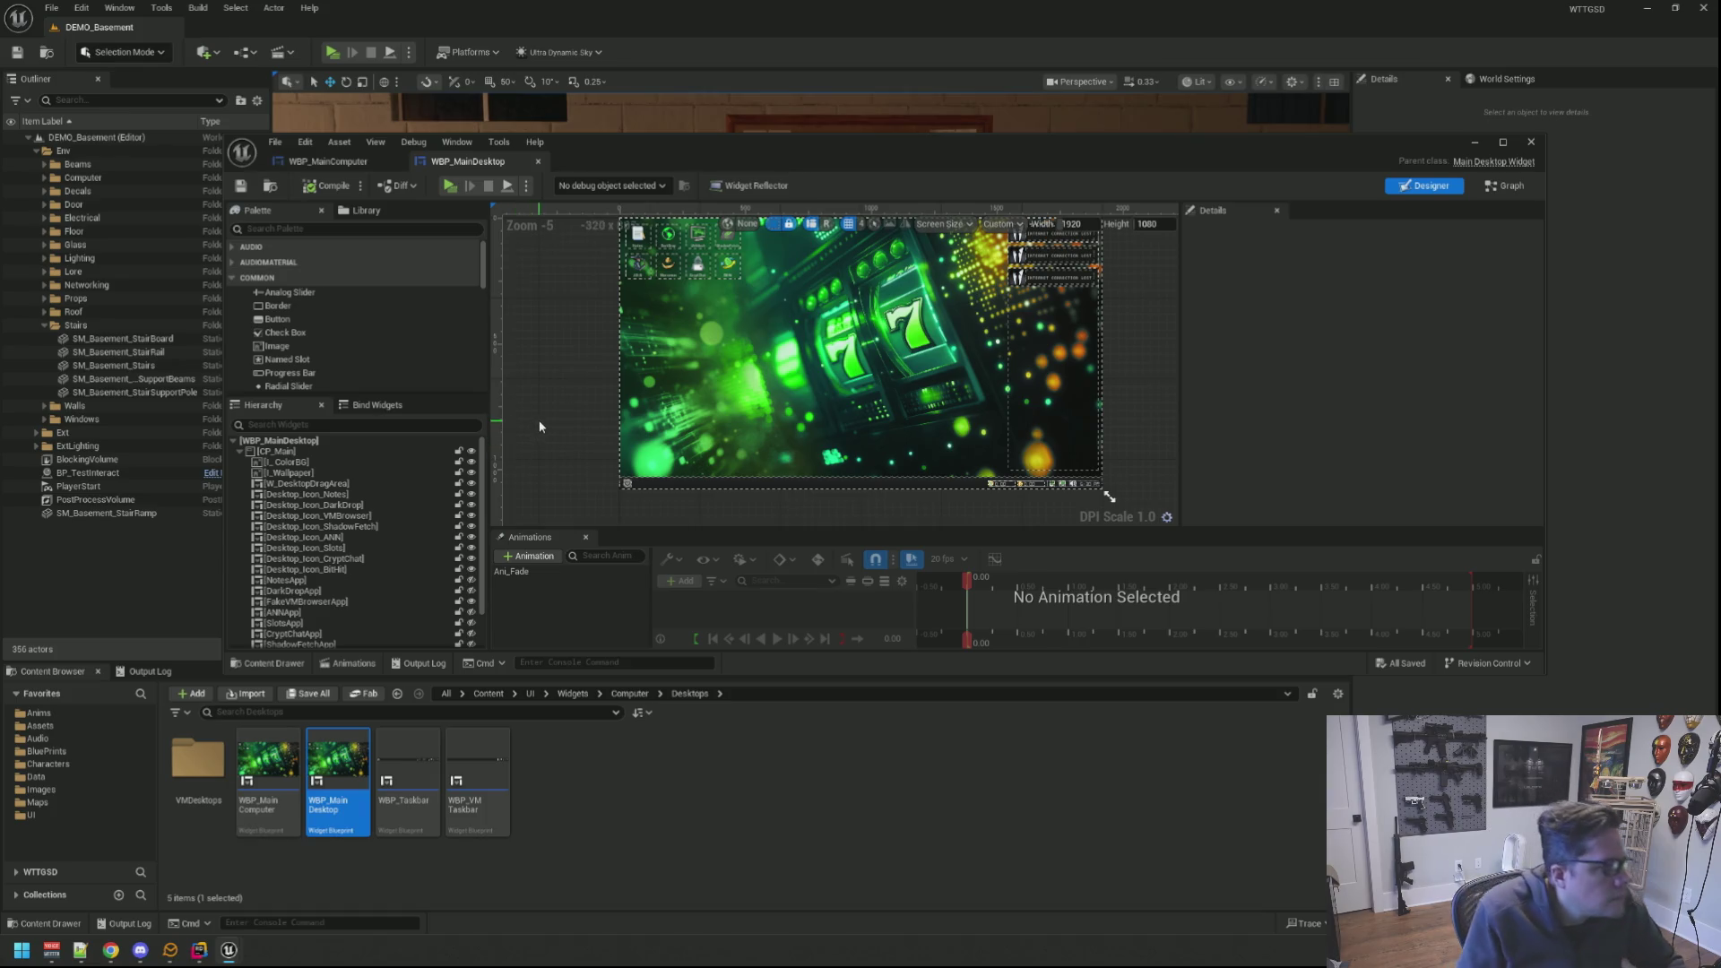
pyautogui.scroll(2, 552, 346)
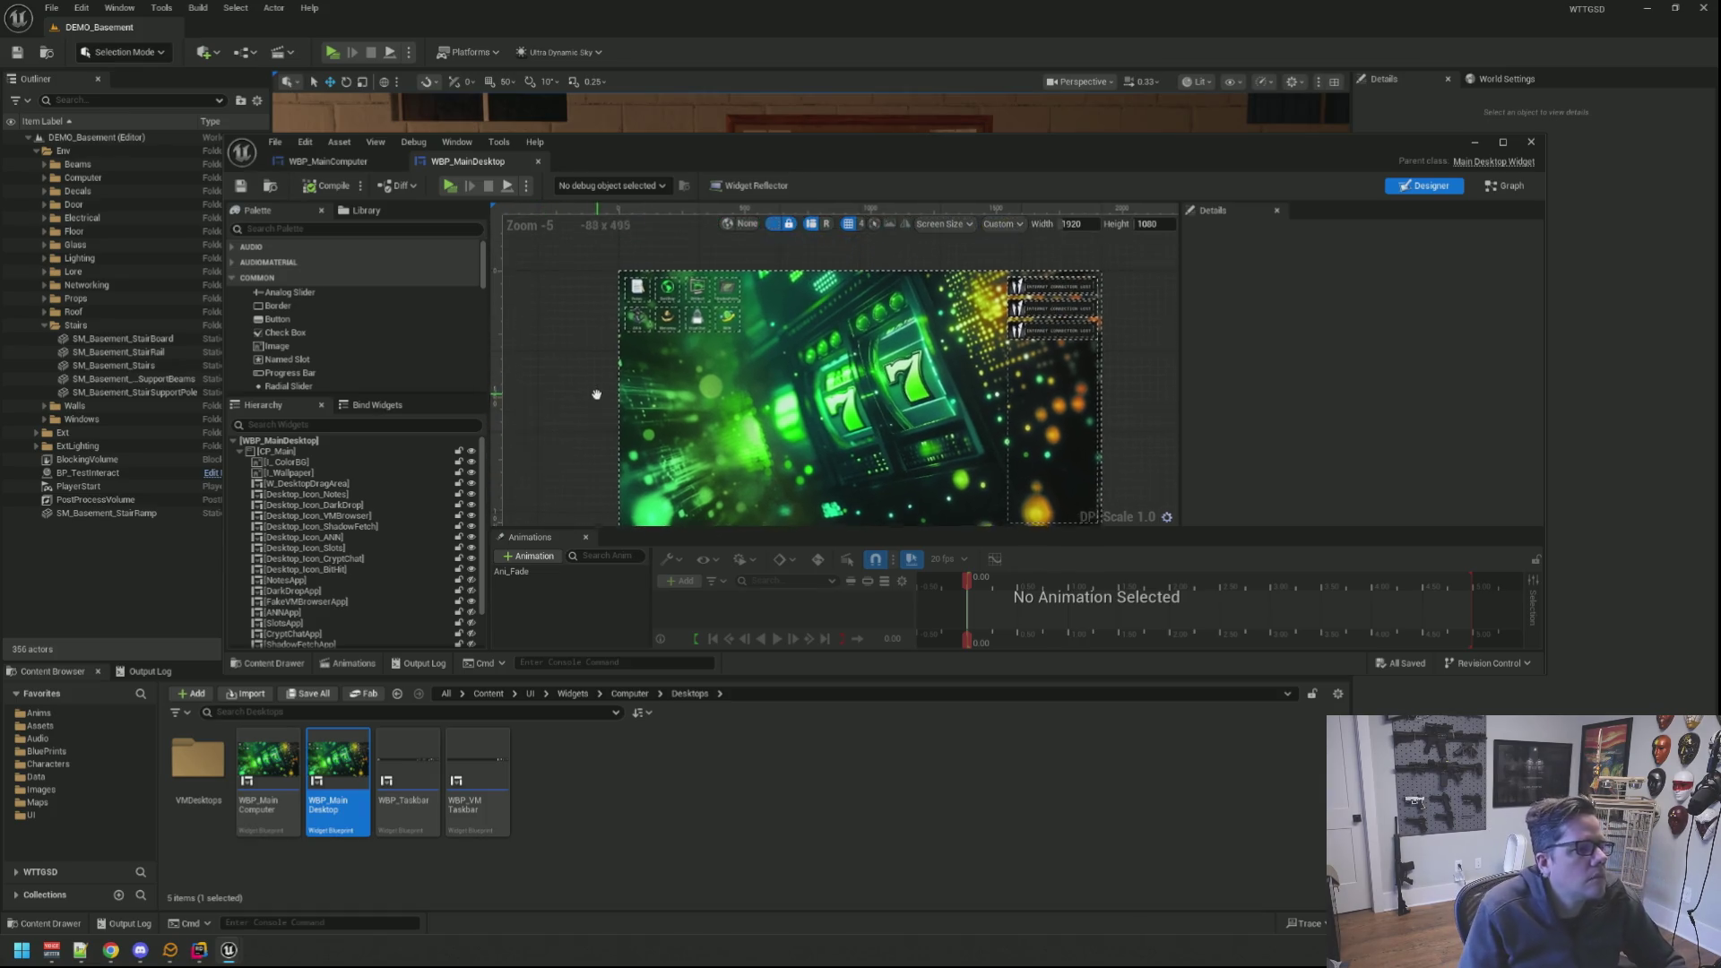
# Step: Close the WBP_MainDesktop widget editor to return to the basement level viewport
pyautogui.click(710, 799)
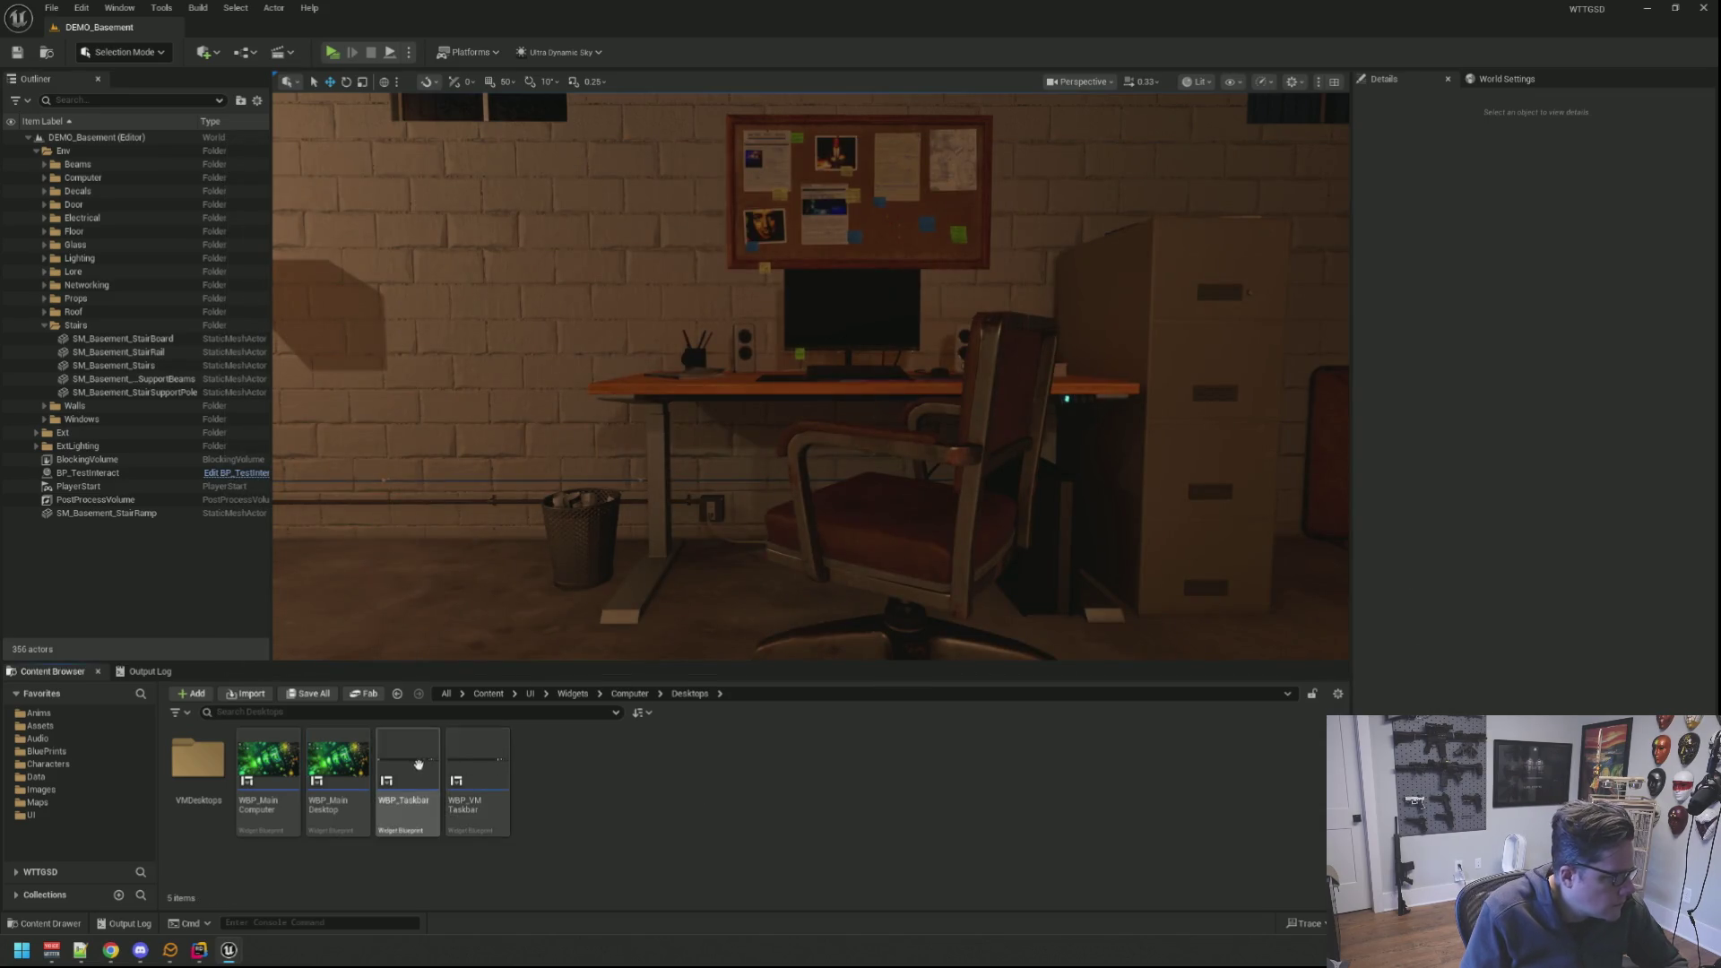
# Step: Duplicate WBP_MainComputer as a new WBP_DemoComputer widget
pyautogui.click(269, 760)
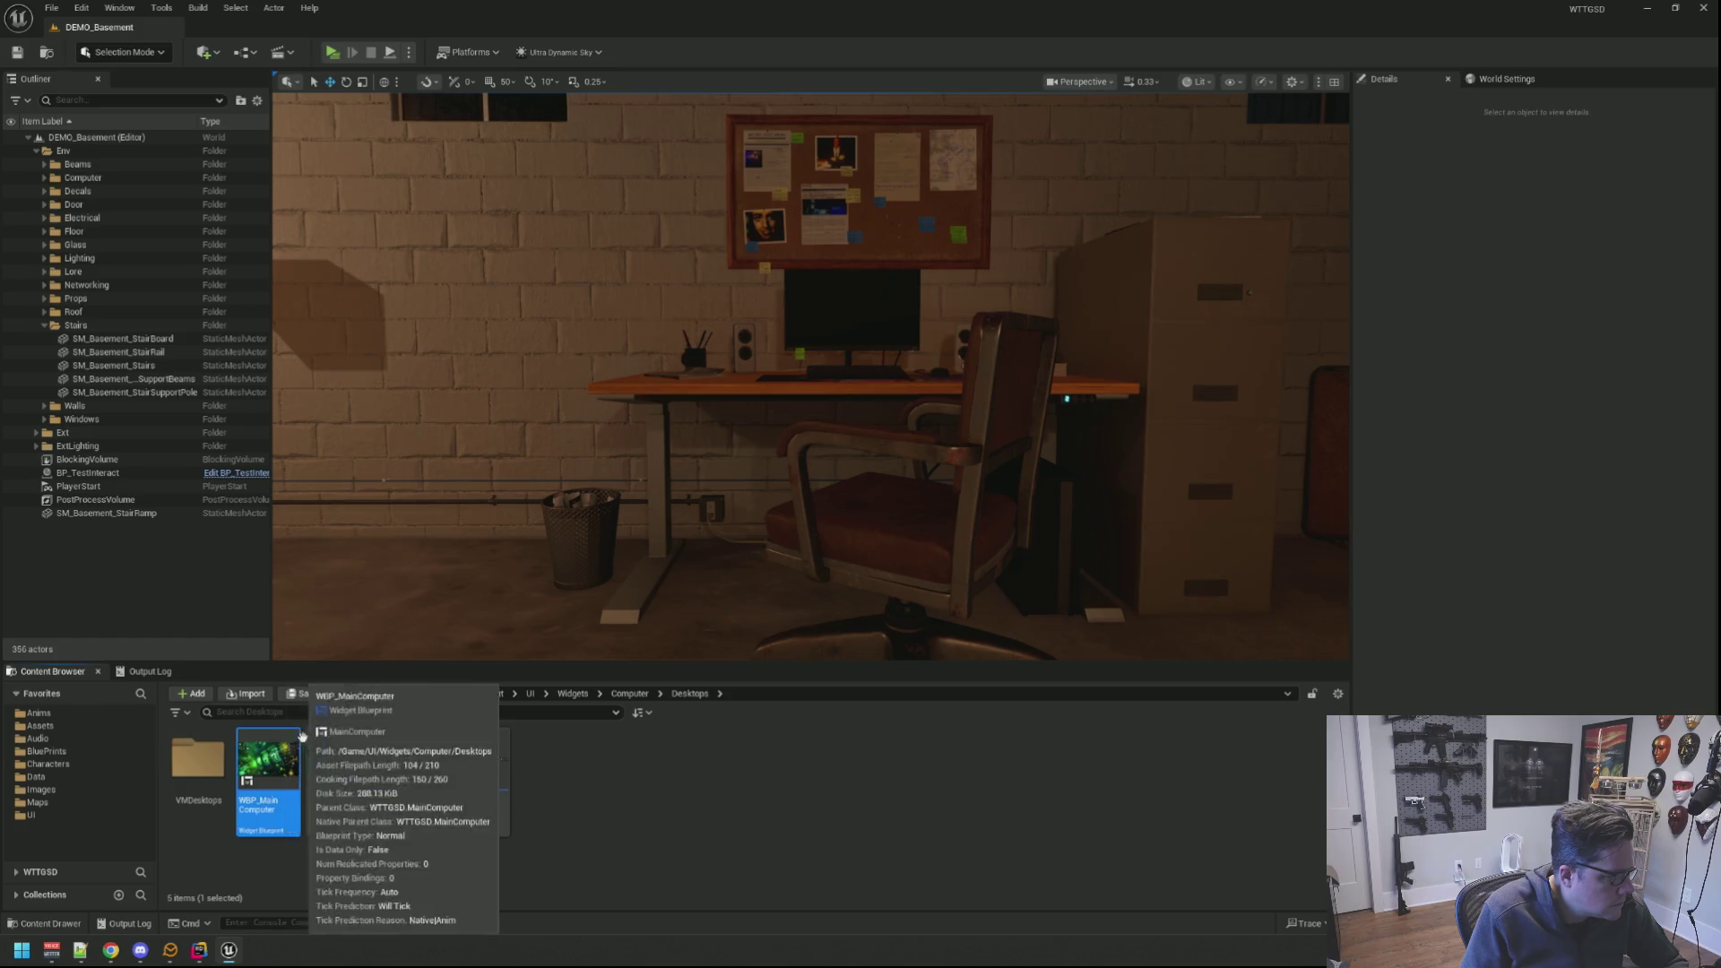
pyautogui.hotkey('ctrl', 'd')
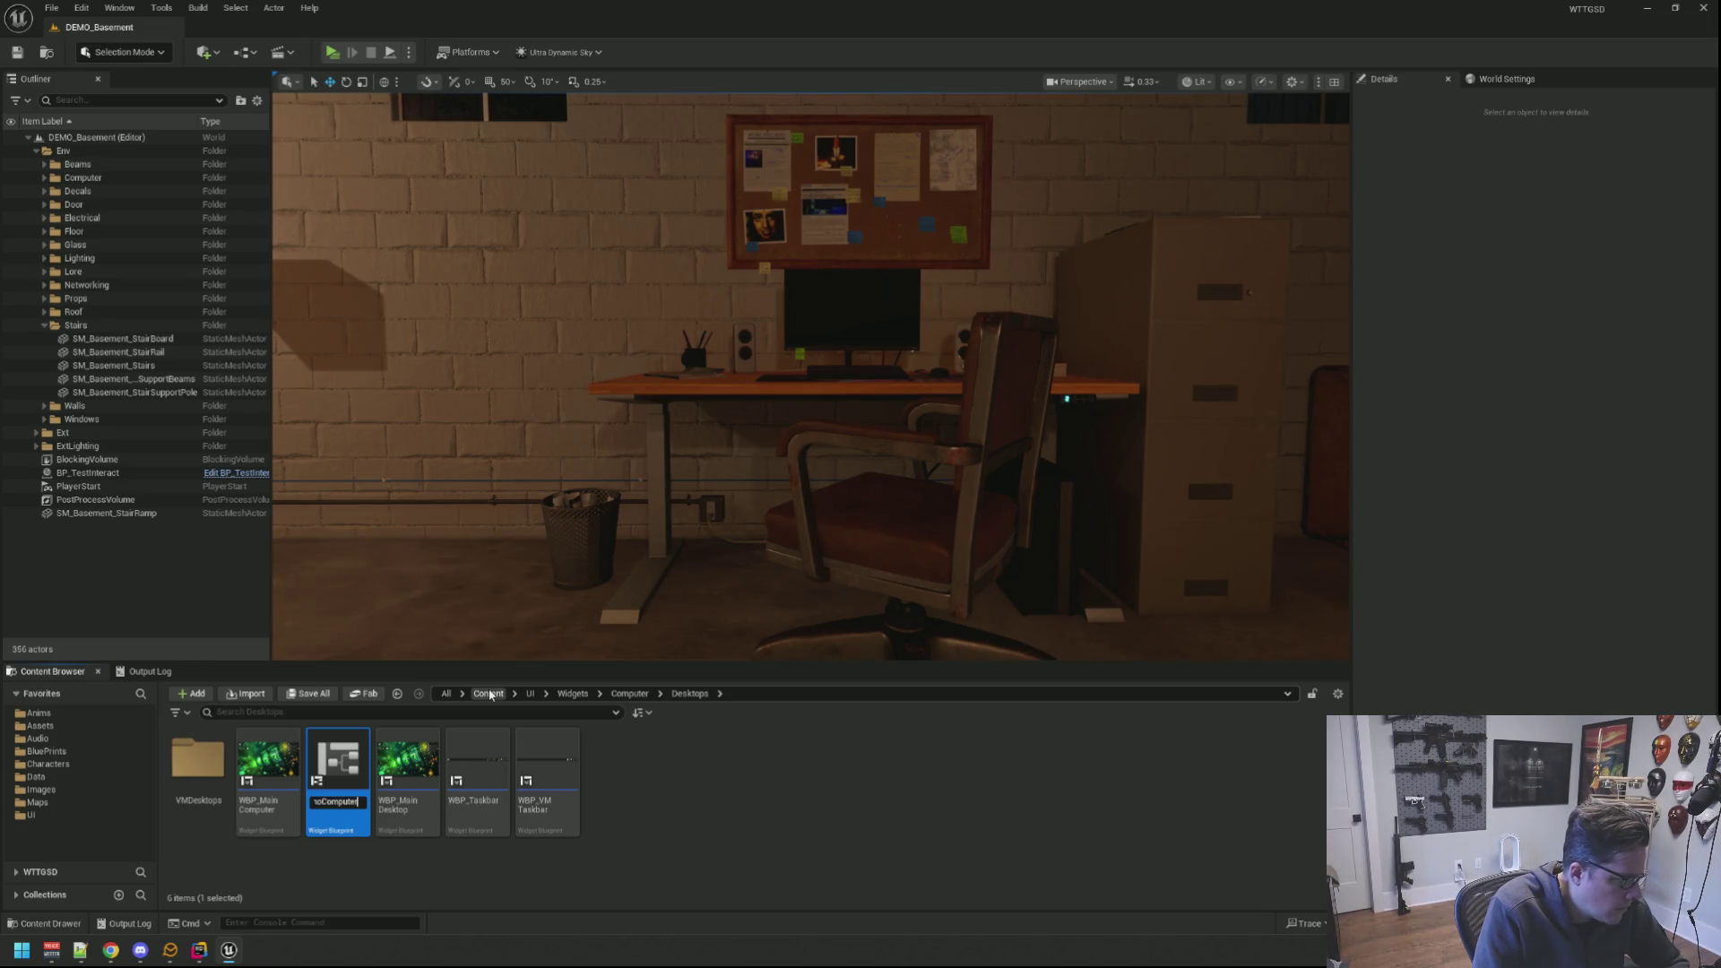
pyautogui.press('Return')
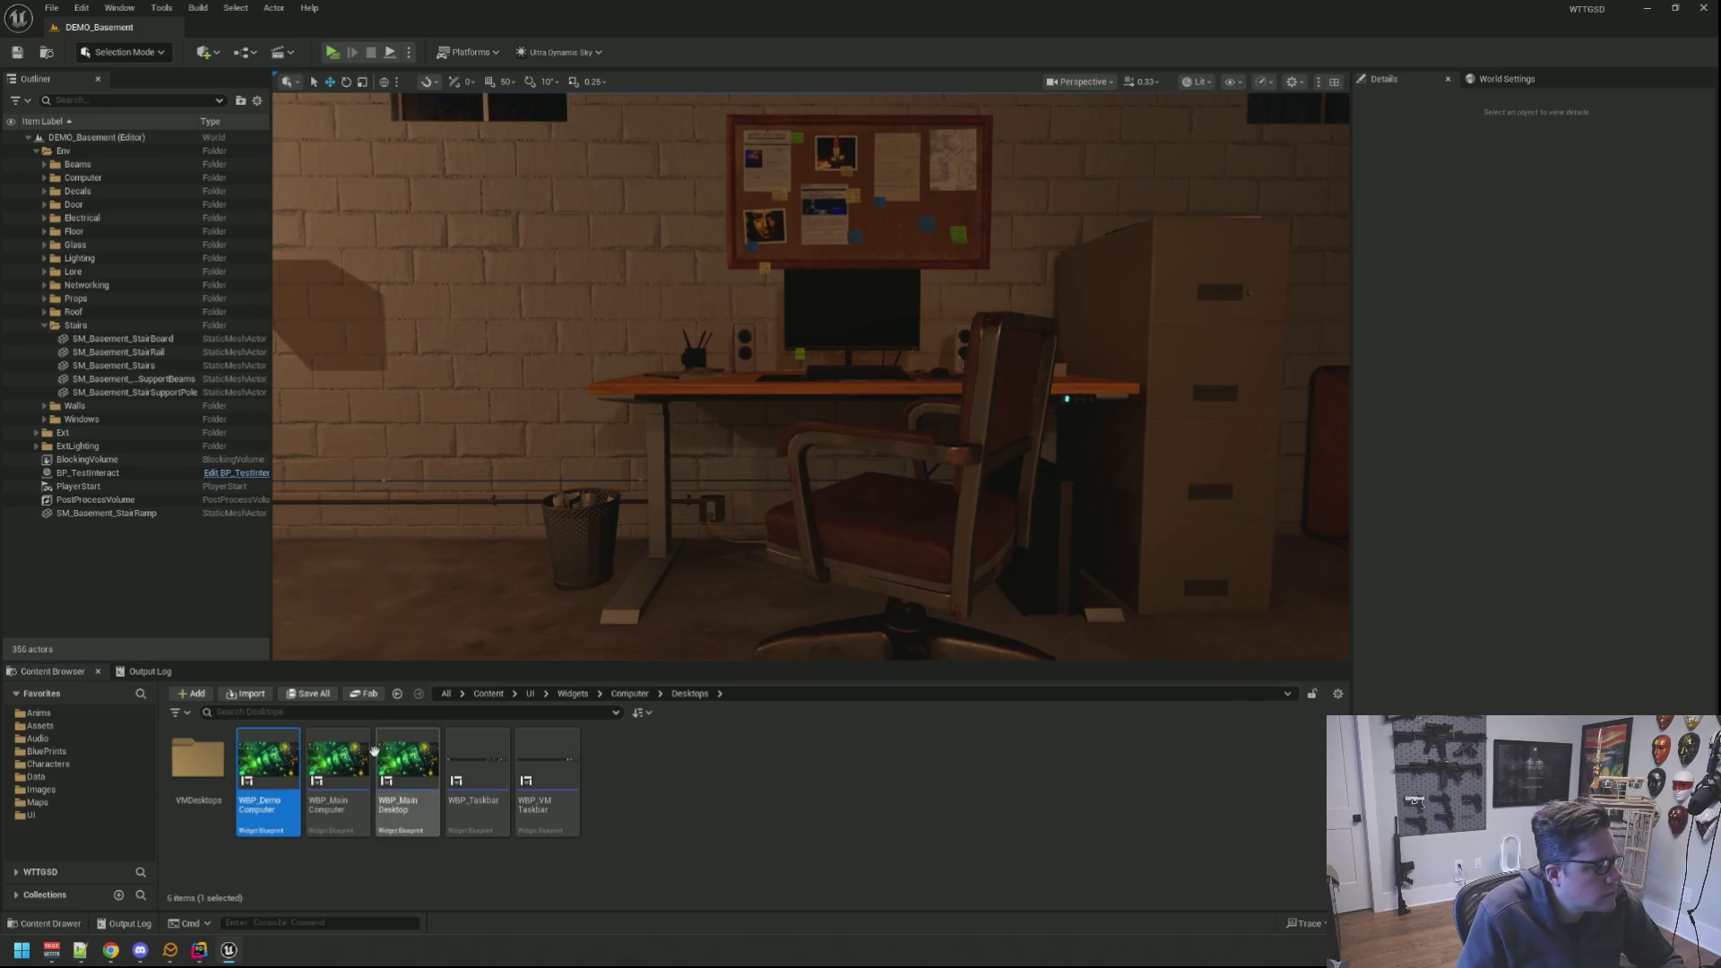
# Step: Duplicate WBP_MainDesktop as a new WBP_DemoDesktop widget
pyautogui.click(408, 764)
pyautogui.hotkey('ctrl', 'd')
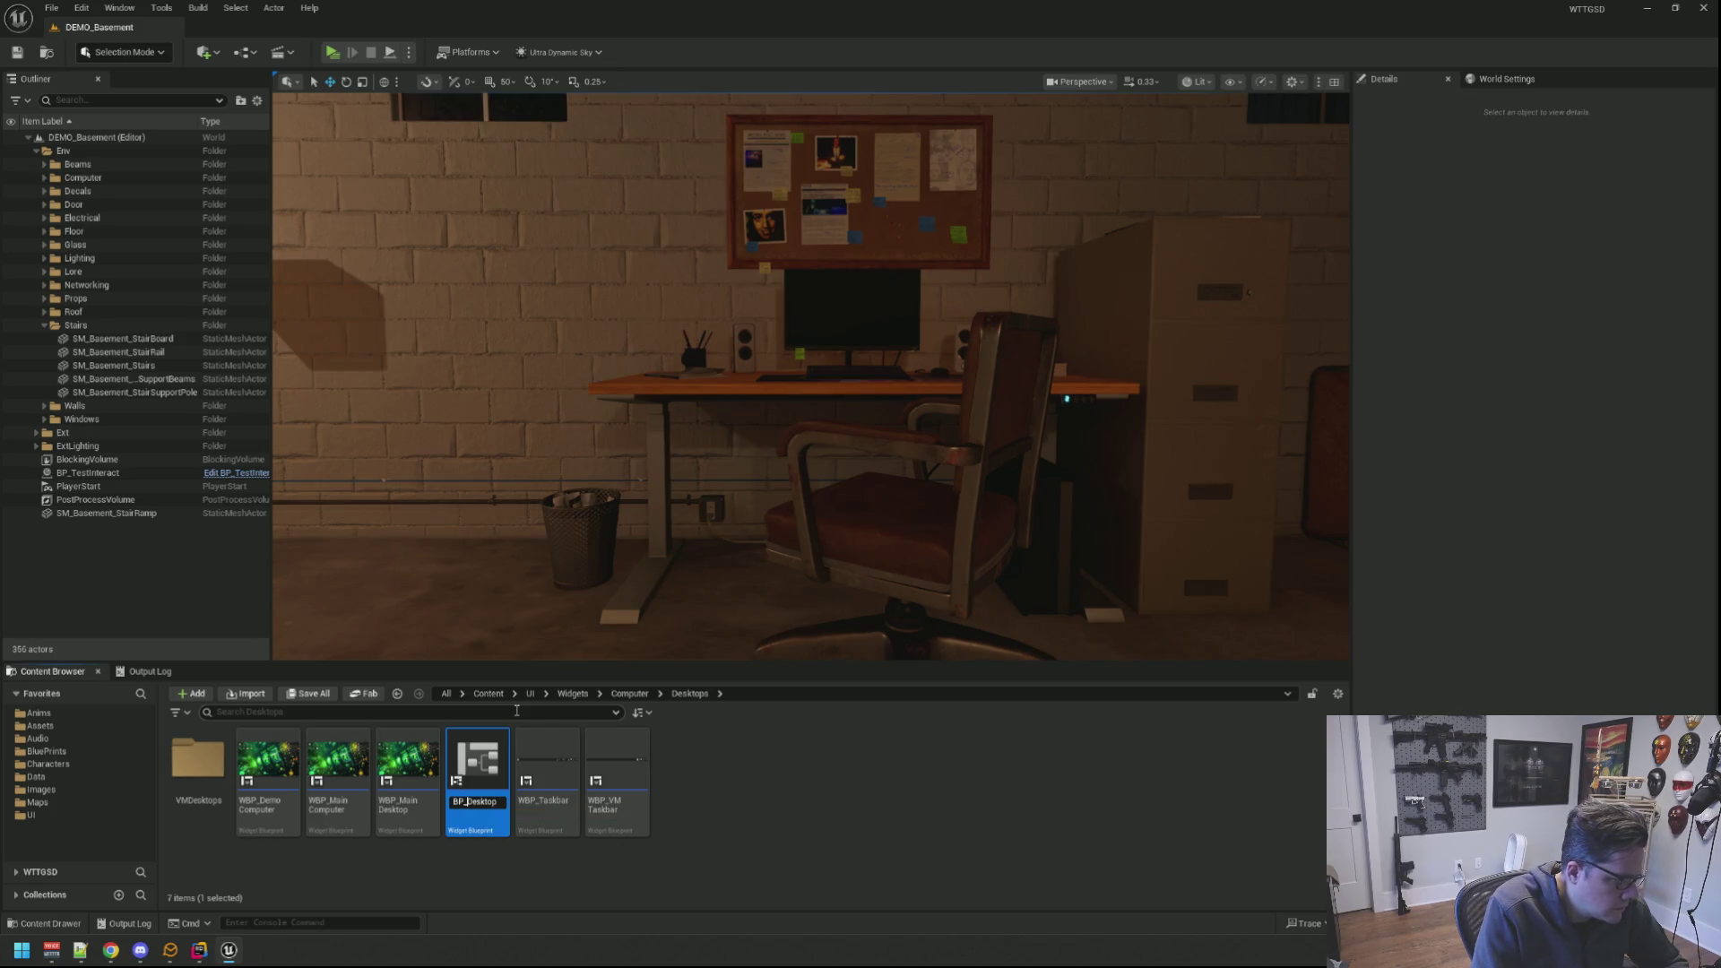
pyautogui.write('sktop')
pyautogui.press('Return')
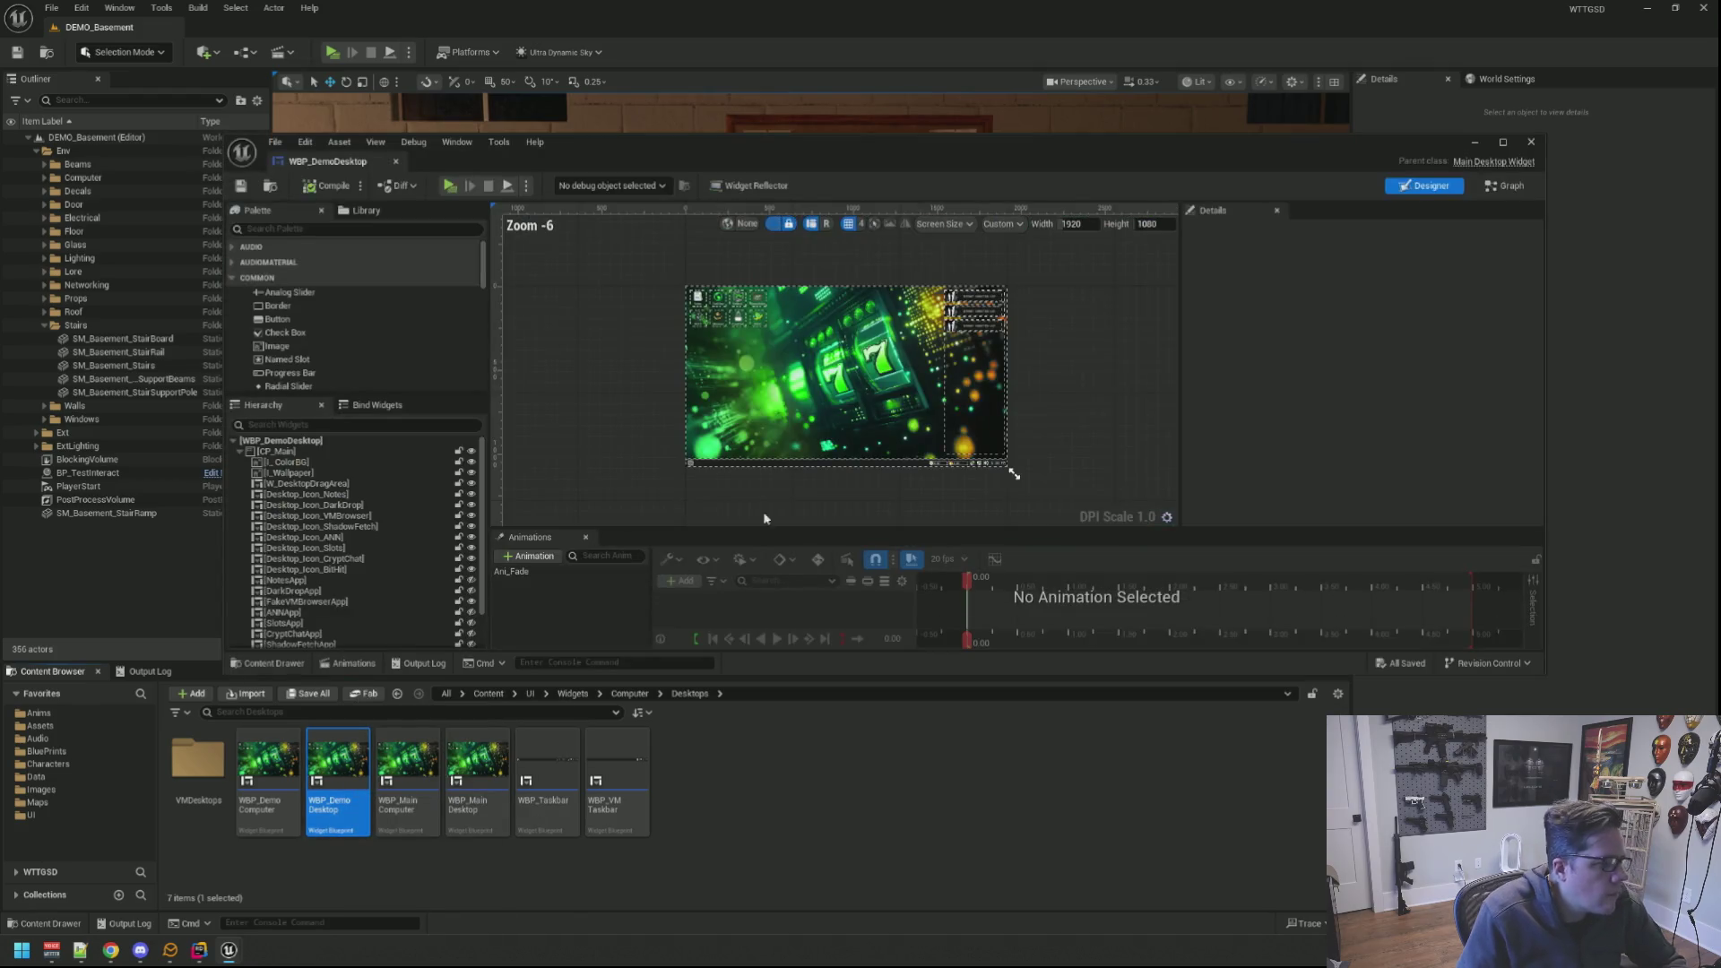
# Step: Inspect the I_Wallpaper and Taskbar elements, locating the taskbar's app icon asset
pyautogui.click(351, 470)
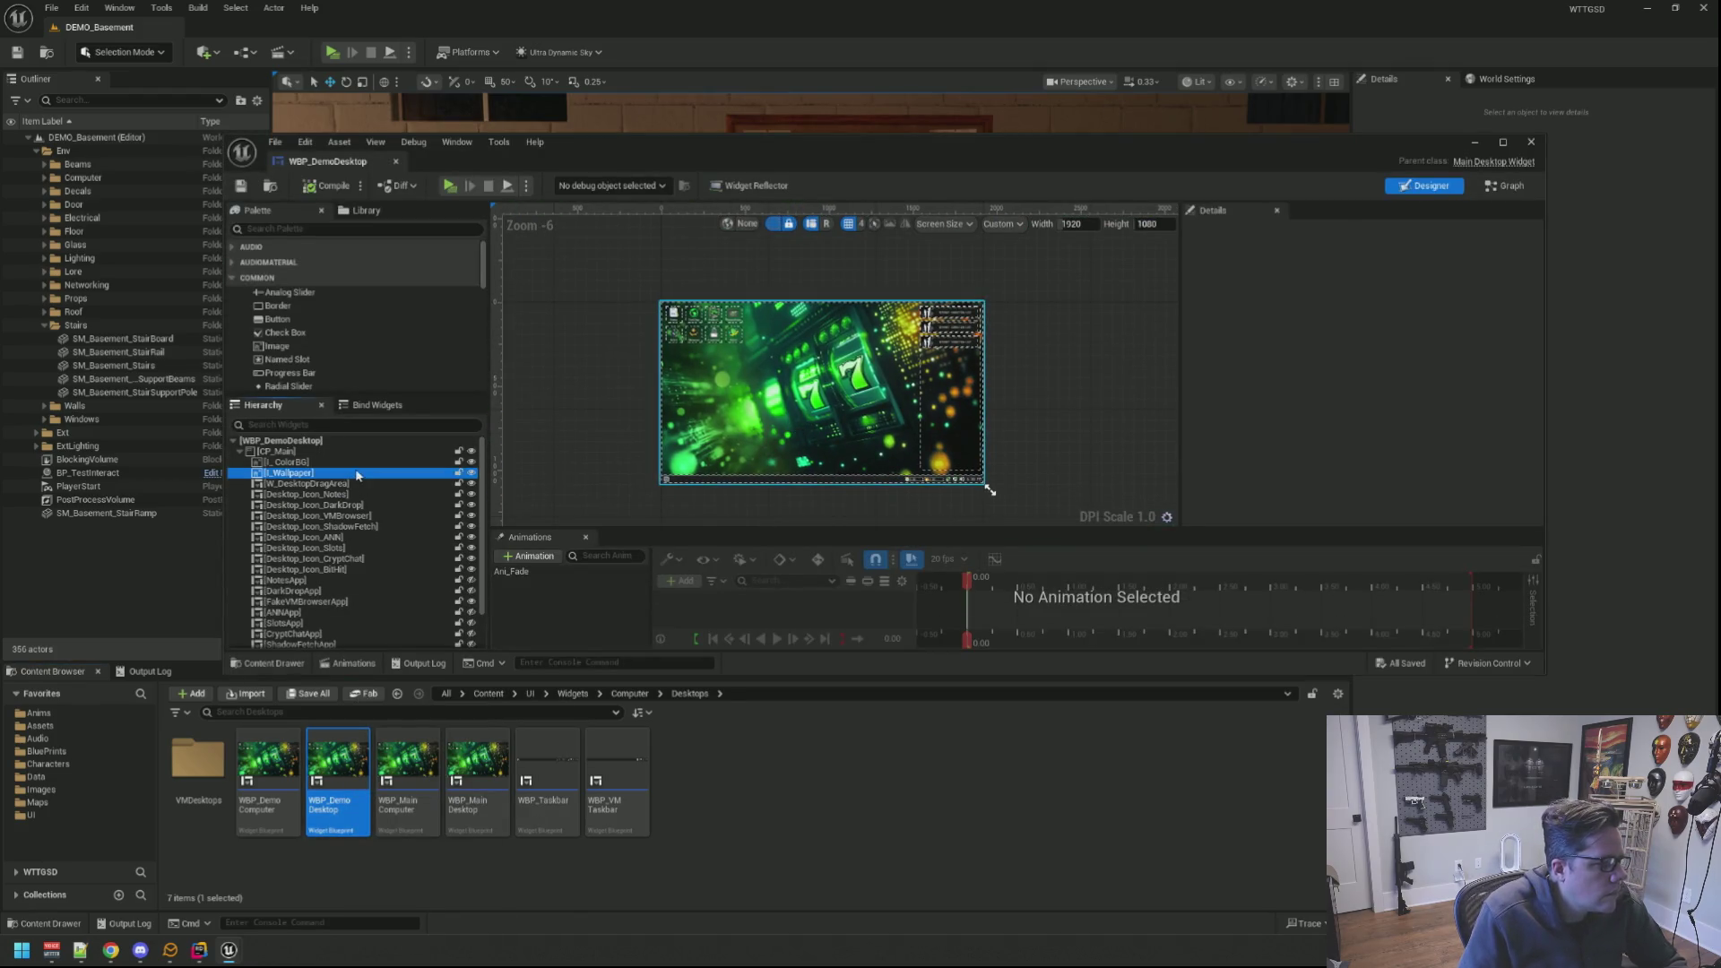
pyautogui.scroll(2, 869, 351)
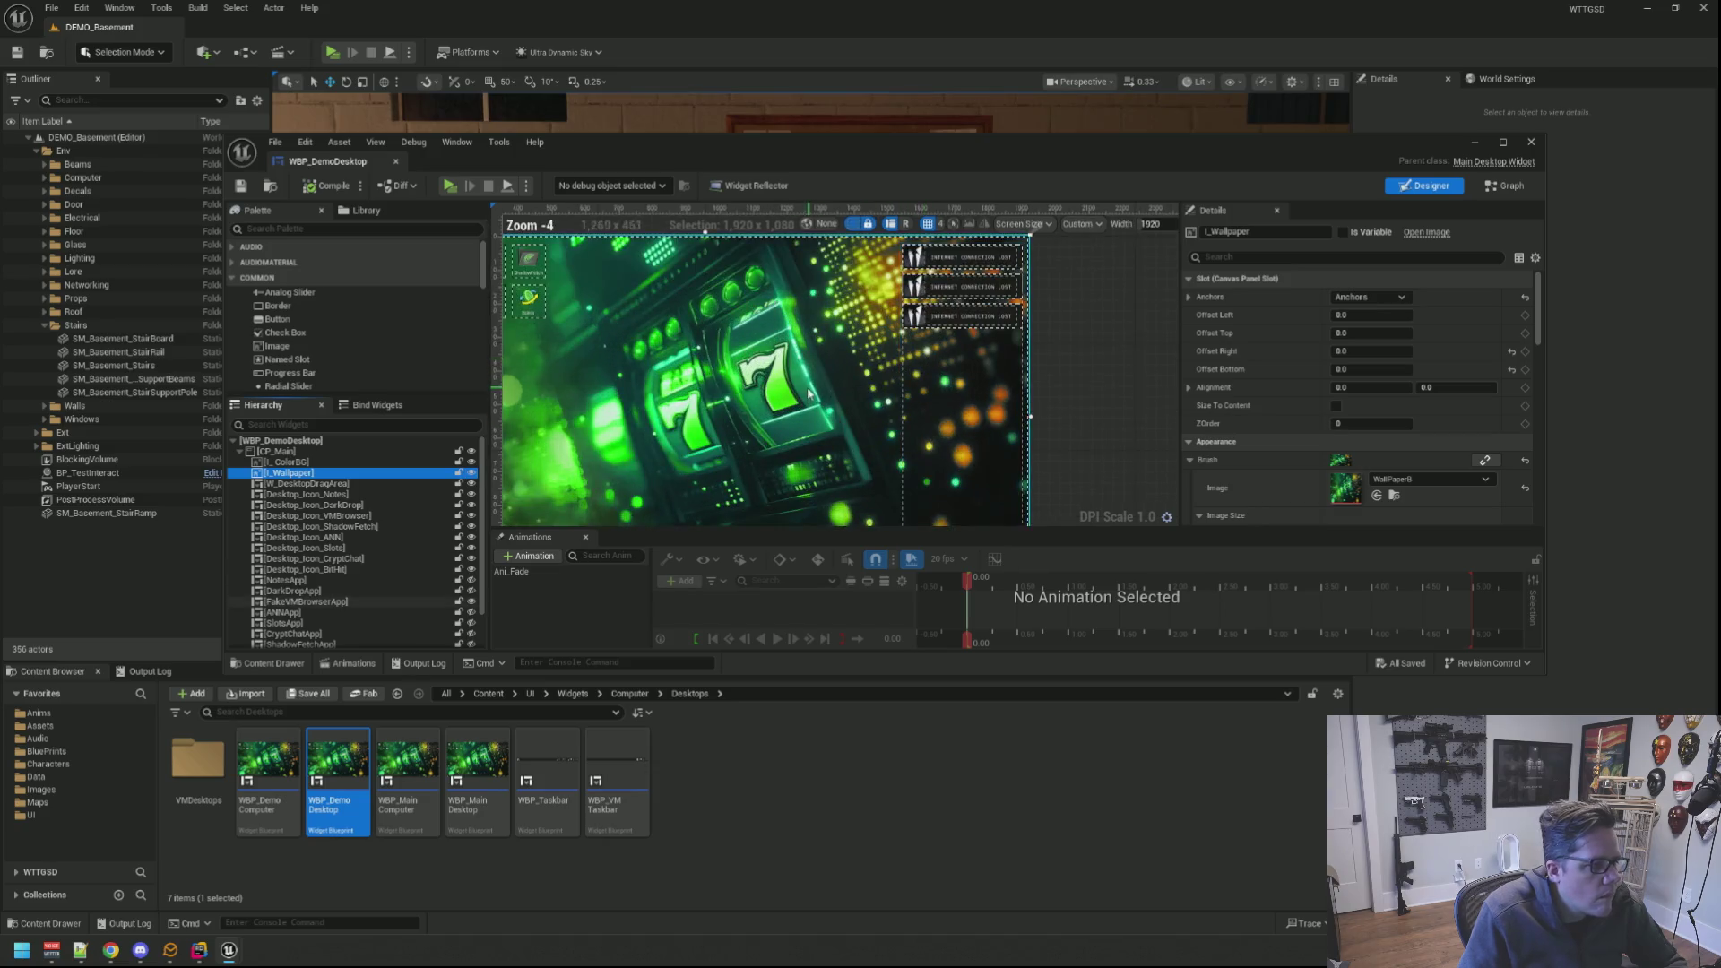
pyautogui.scroll(-2, 869, 350)
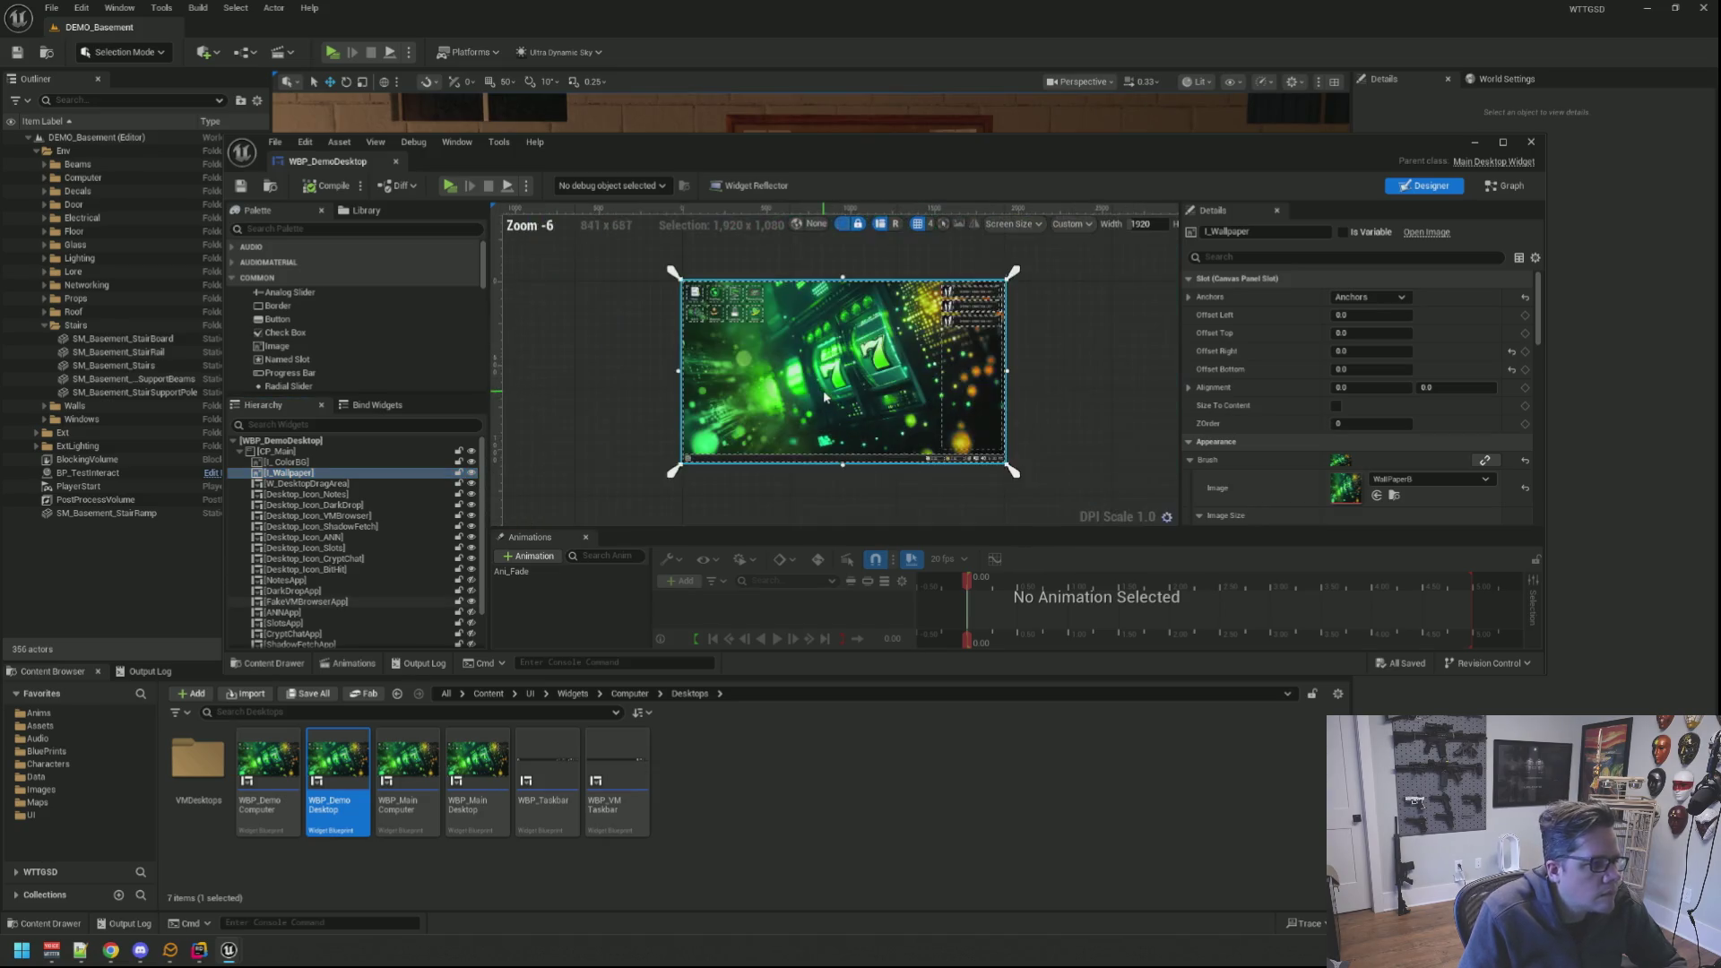
pyautogui.scroll(1, 869, 351)
pyautogui.scroll(-1, 773, 440)
pyautogui.click(777, 469)
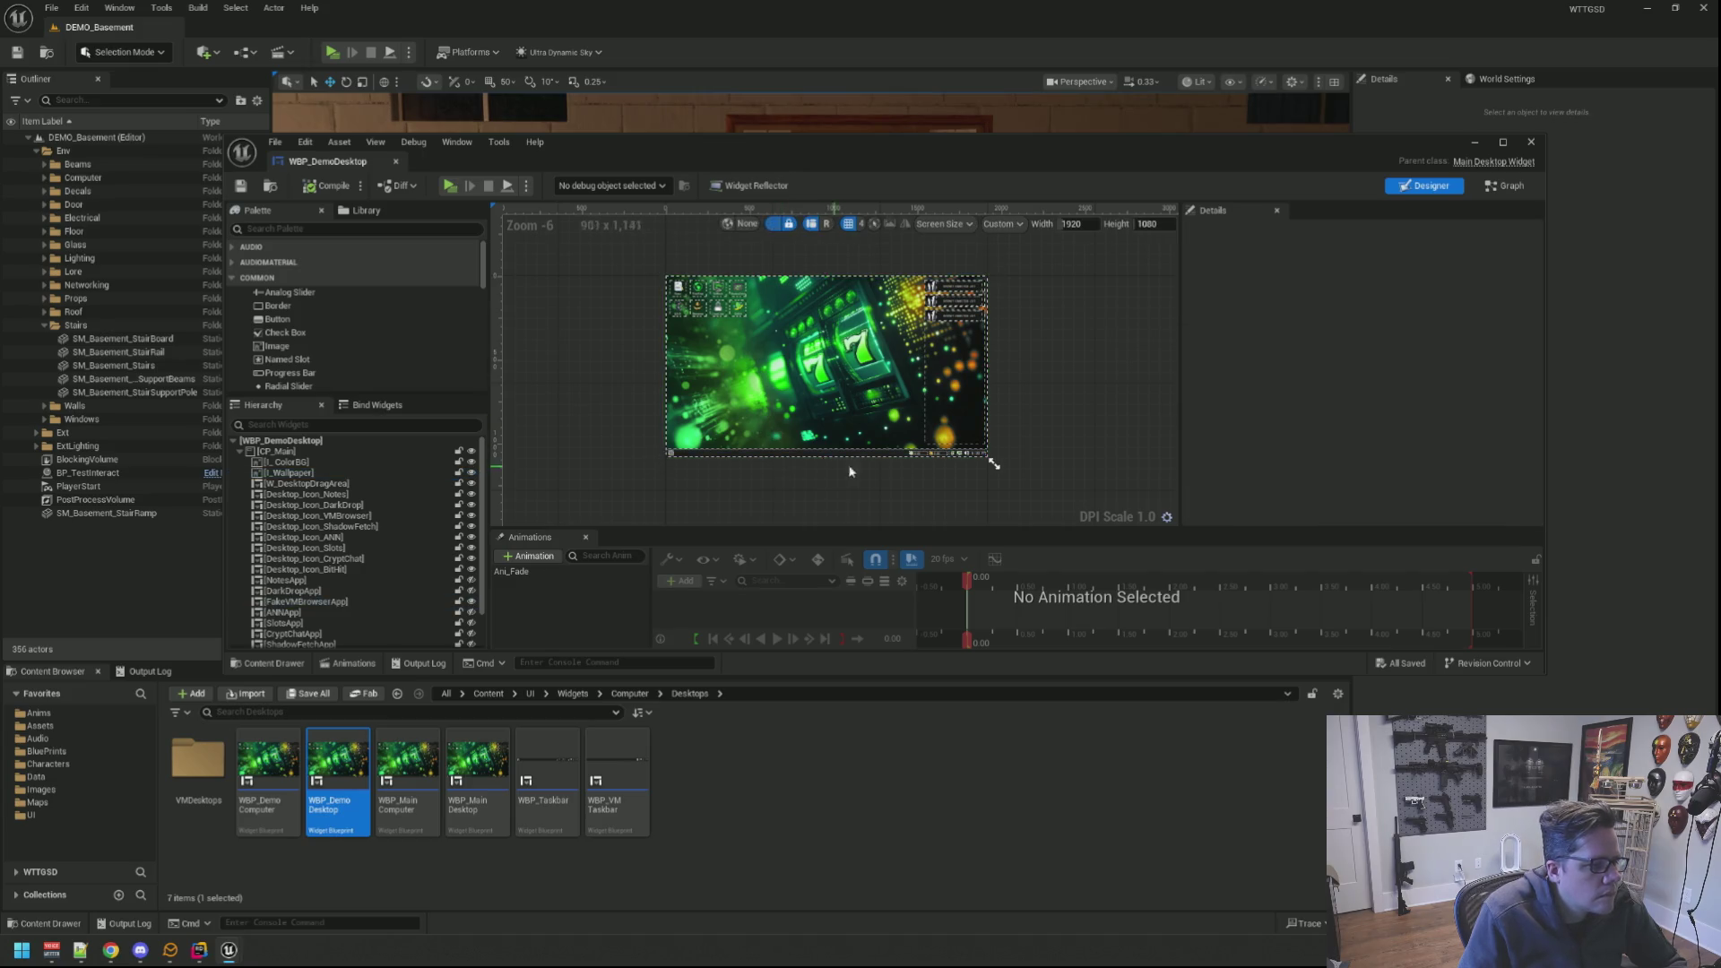
pyautogui.scroll(5, 879, 459)
pyautogui.click(860, 446)
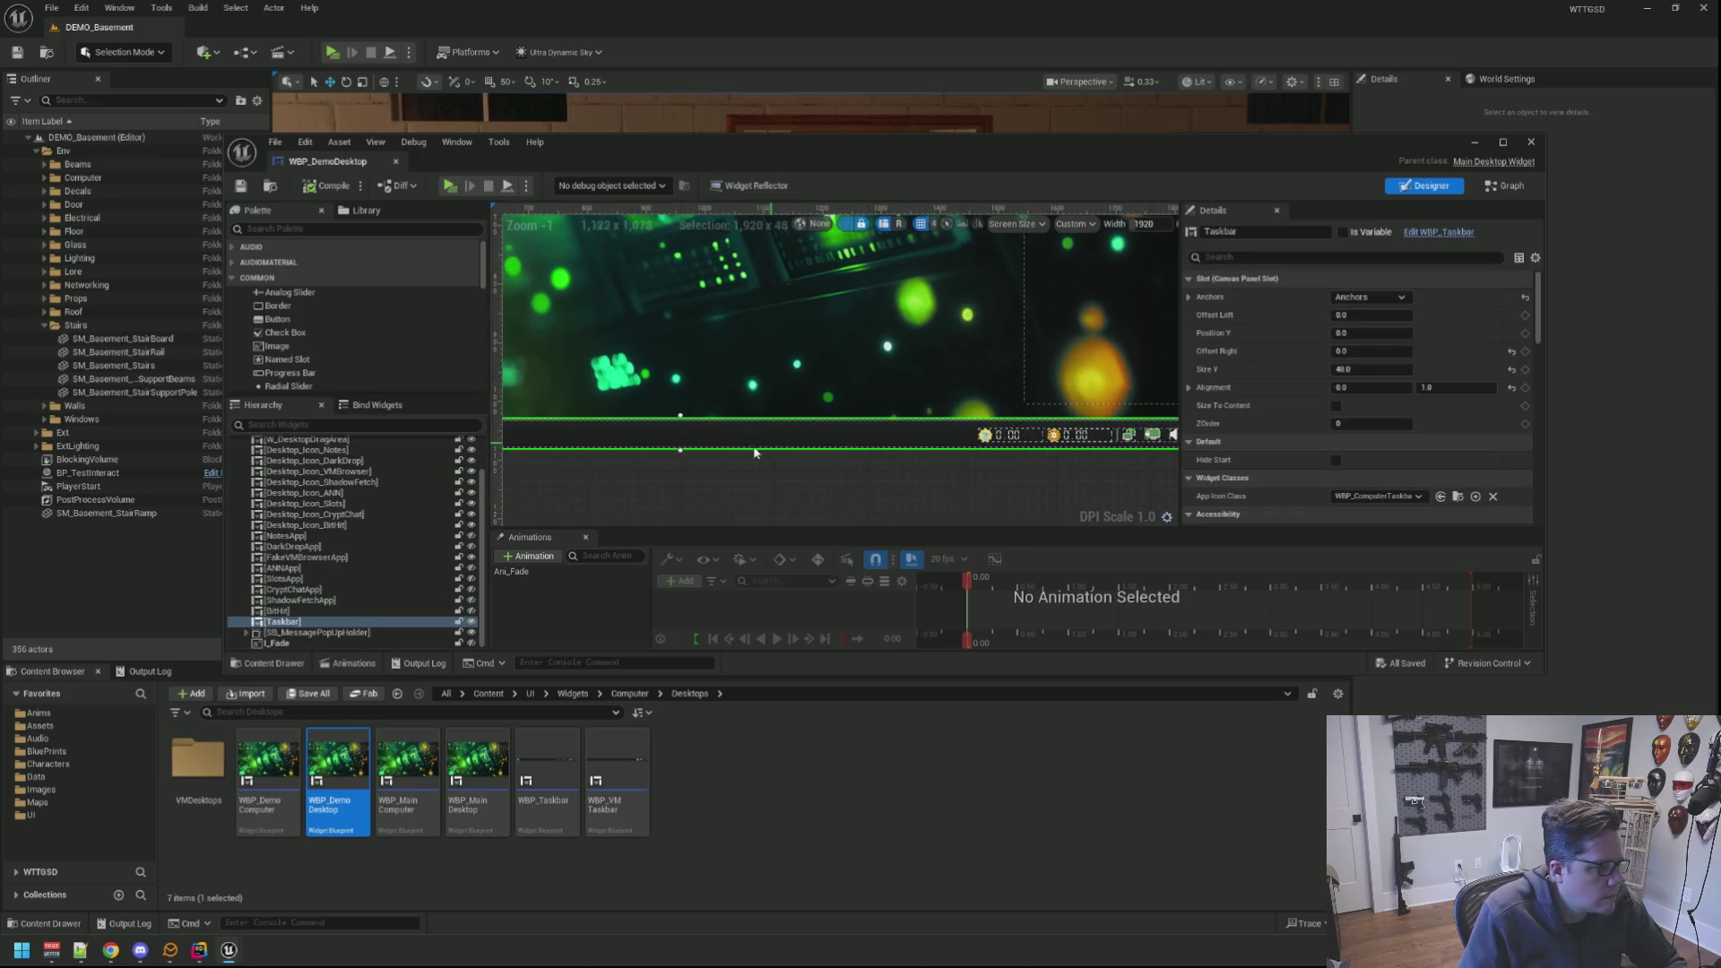
pyautogui.scroll(2, 827, 467)
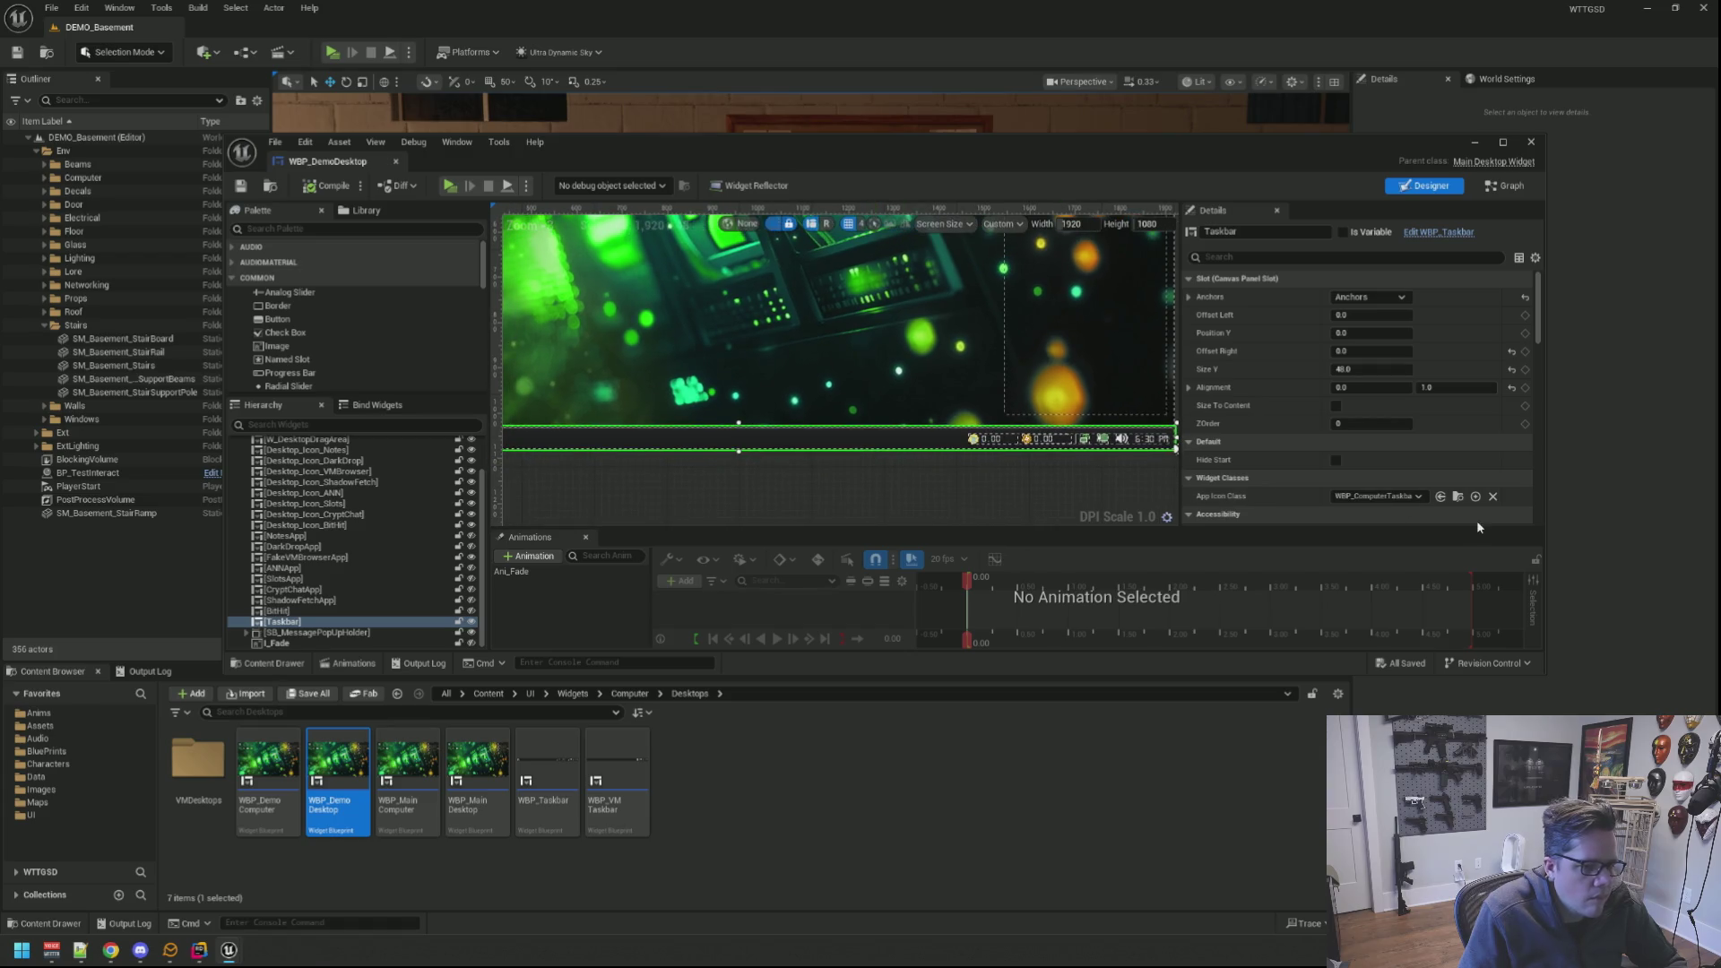
pyautogui.click(1458, 497)
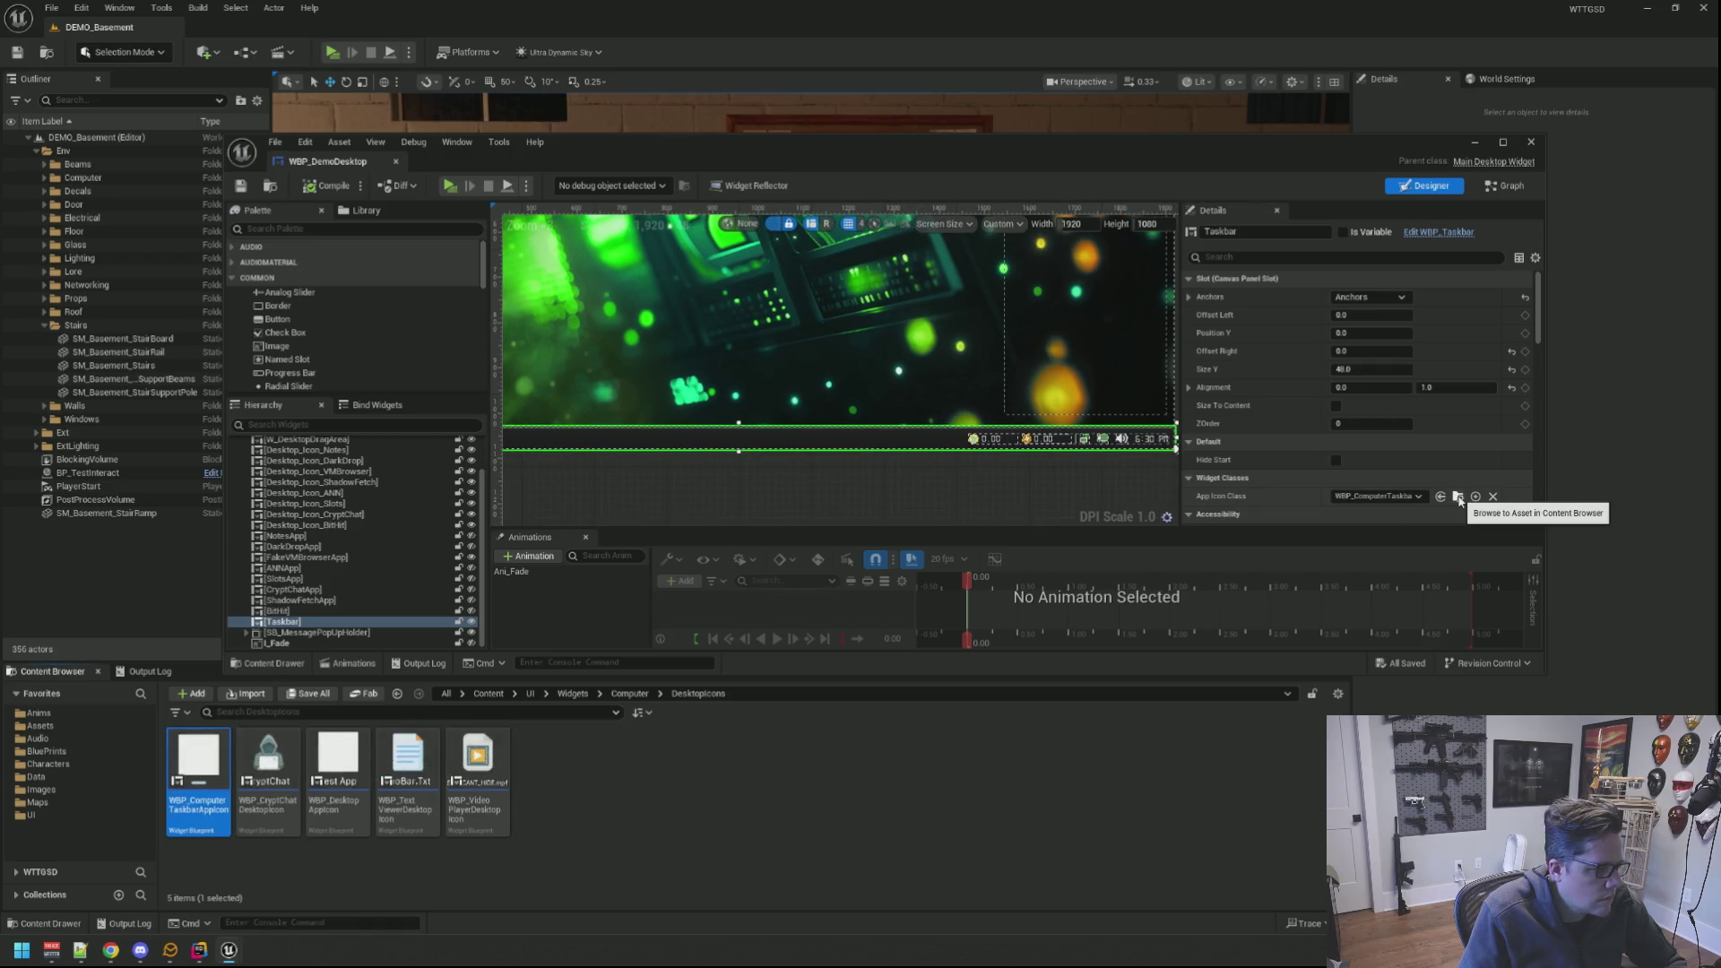
pyautogui.scroll(-2, 808, 464)
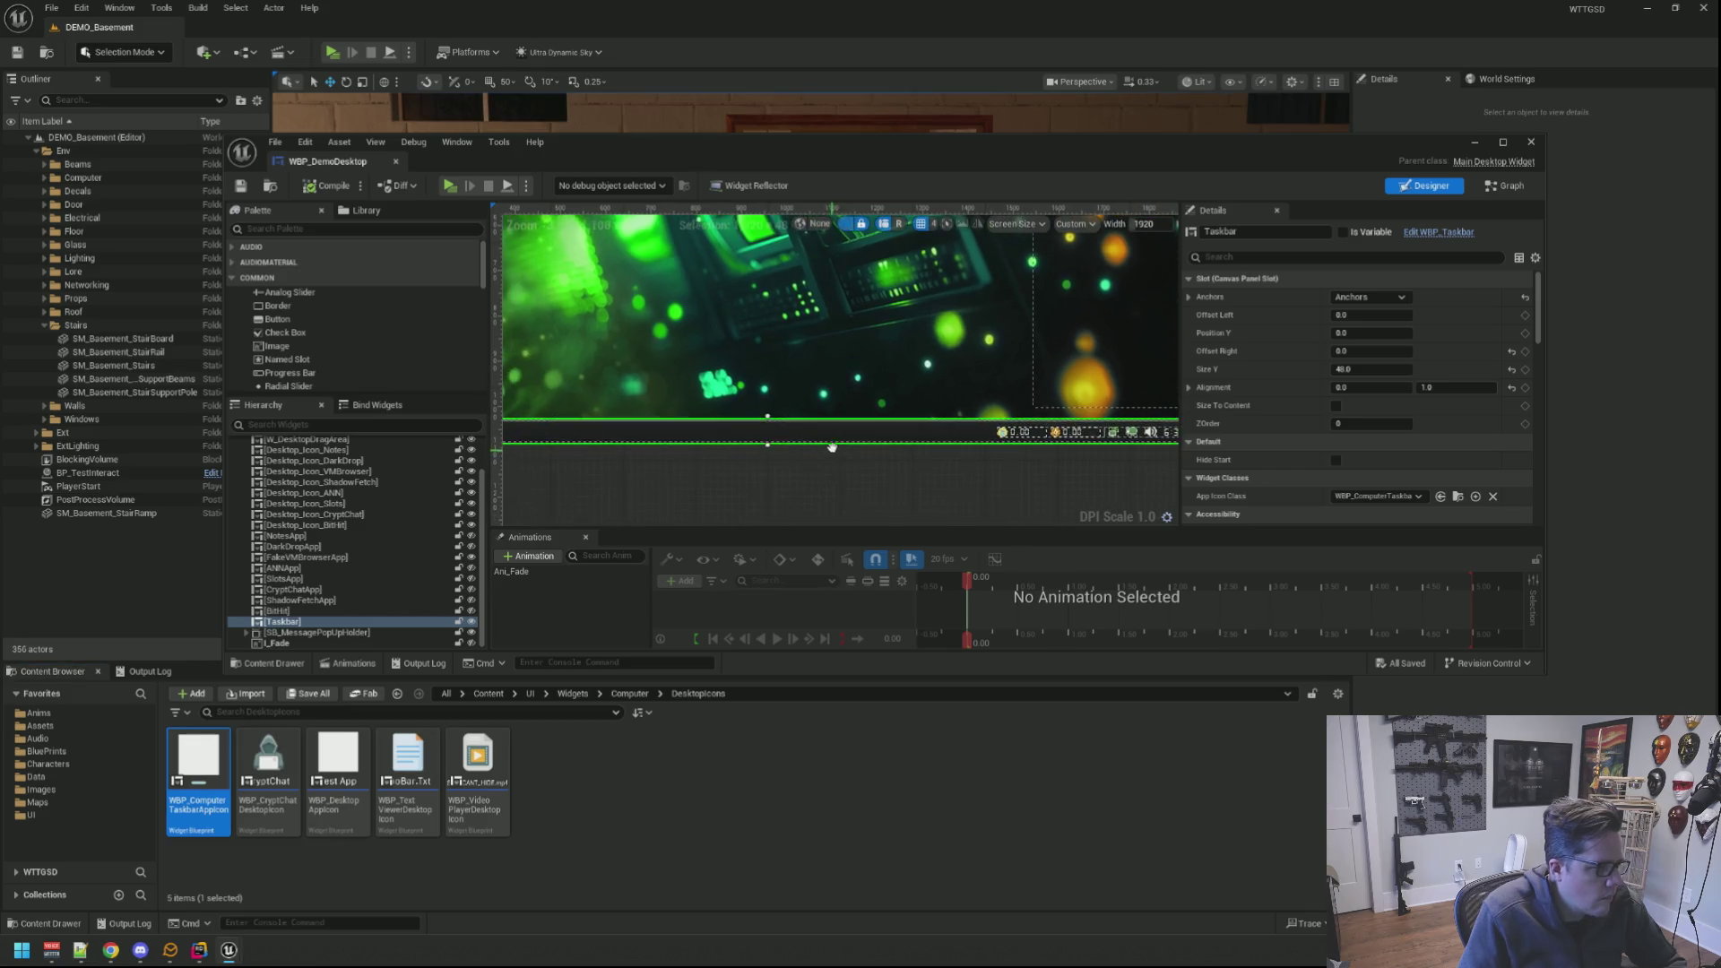
pyautogui.scroll(-2, 914, 451)
pyautogui.scroll(-3, 945, 446)
pyautogui.scroll(2, 869, 457)
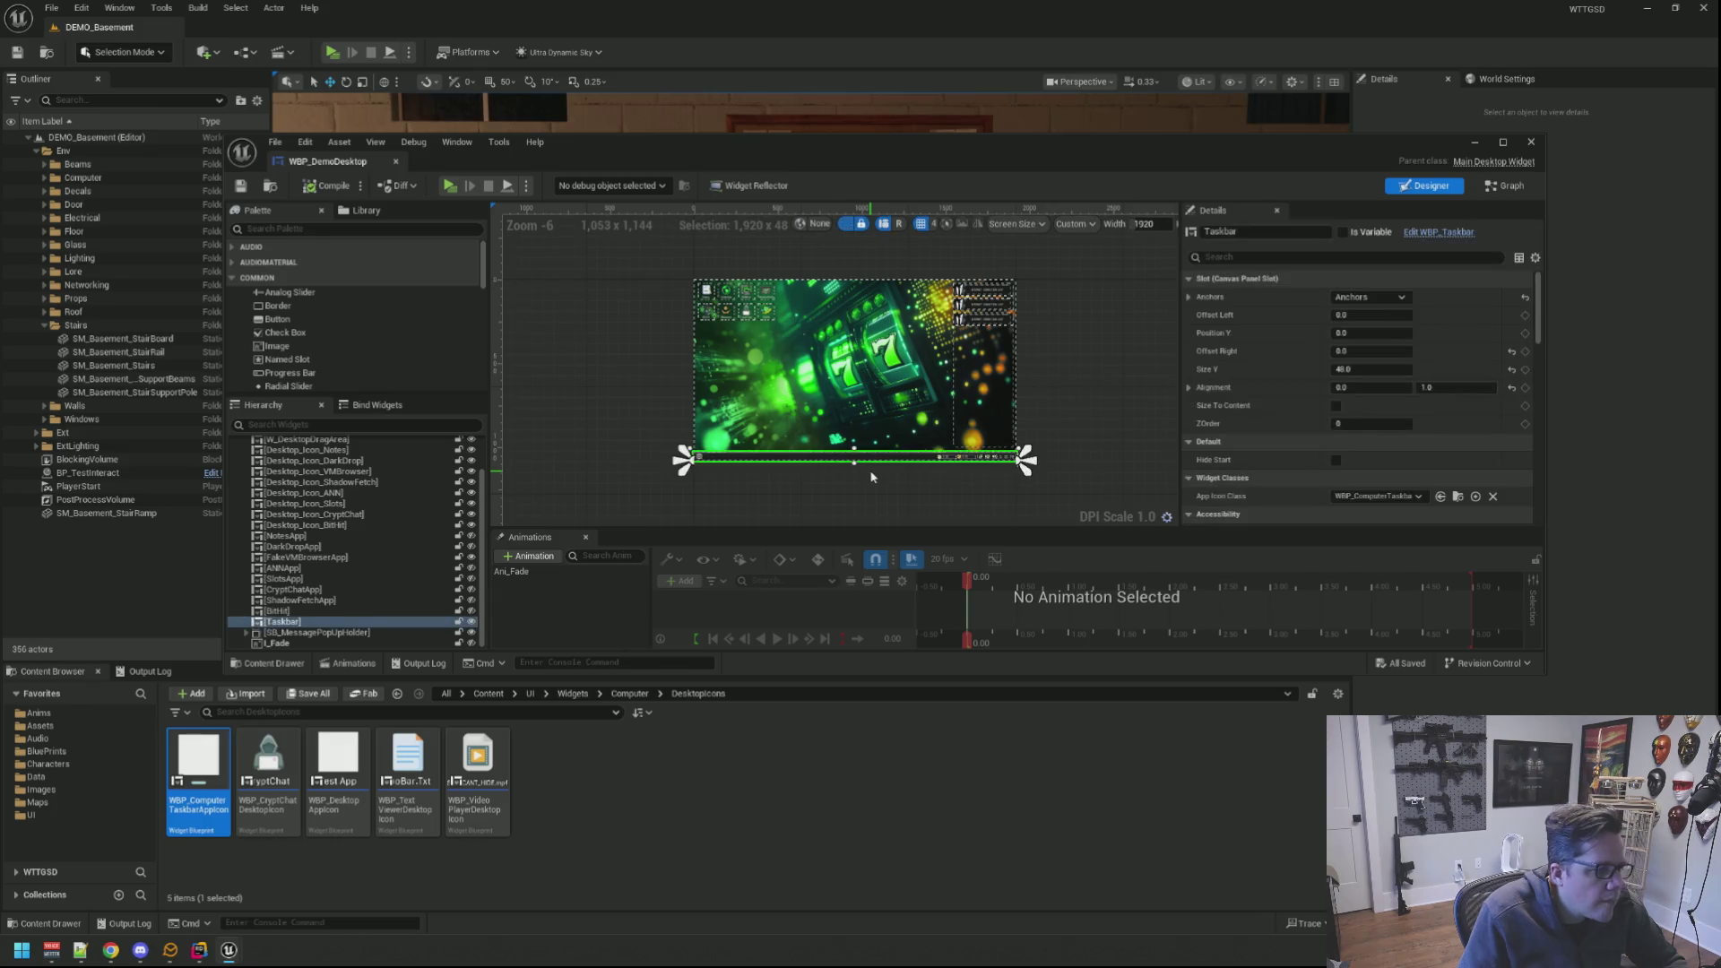
pyautogui.click(871, 471)
pyautogui.scroll(1, 873, 479)
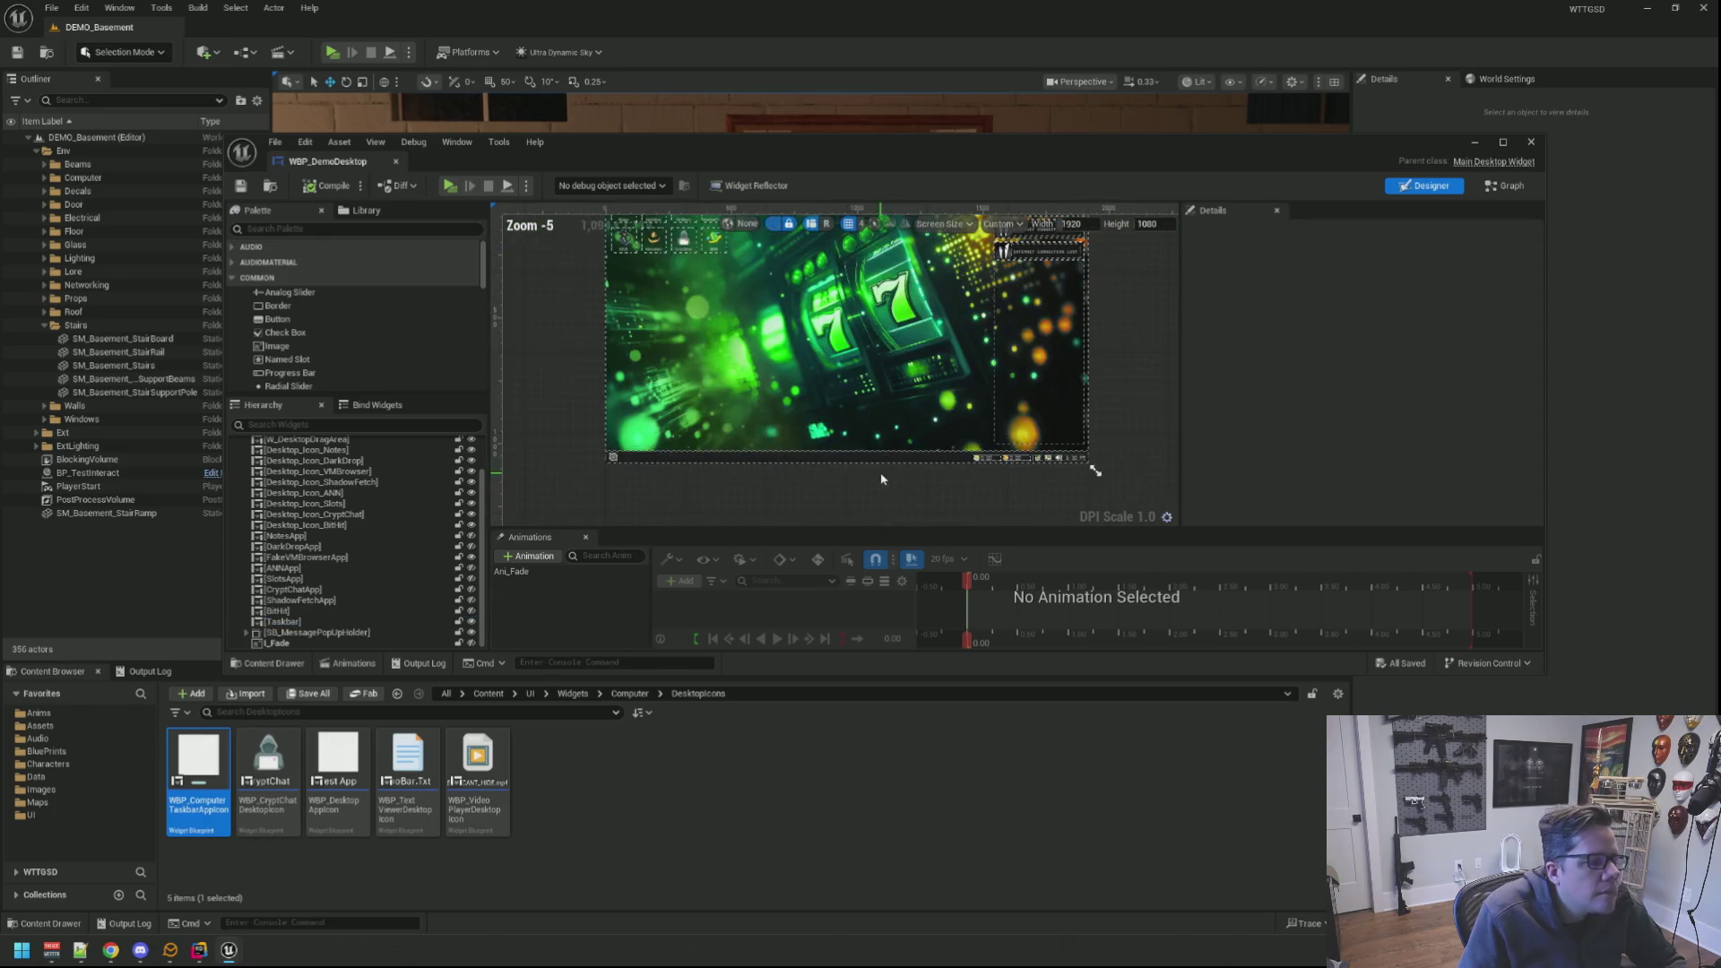
# Step: Reposition and enlarge the editor window, then inspect the FakeVMBrowserApp element
pyautogui.moveTo(874, 482); pyautogui.dragTo(831, 326)
pyautogui.moveTo(829, 139); pyautogui.dragTo(821, 52)
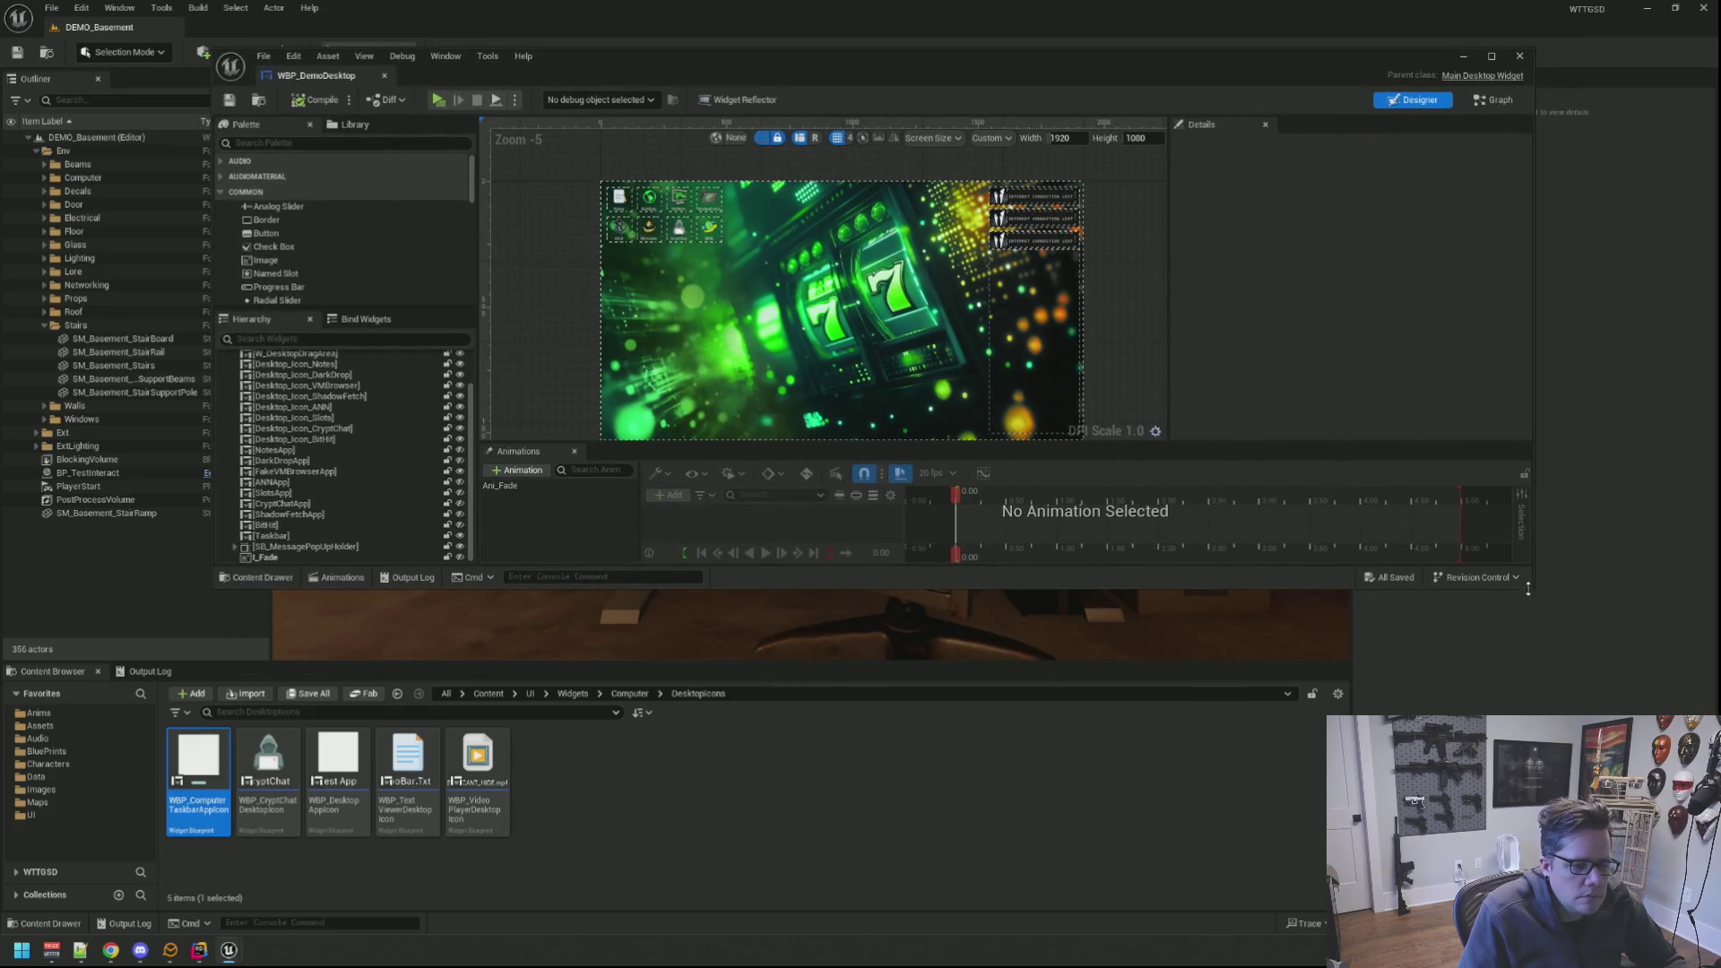
pyautogui.moveTo(1528, 588); pyautogui.dragTo(1614, 709)
pyautogui.moveTo(799, 302); pyautogui.dragTo(820, 366)
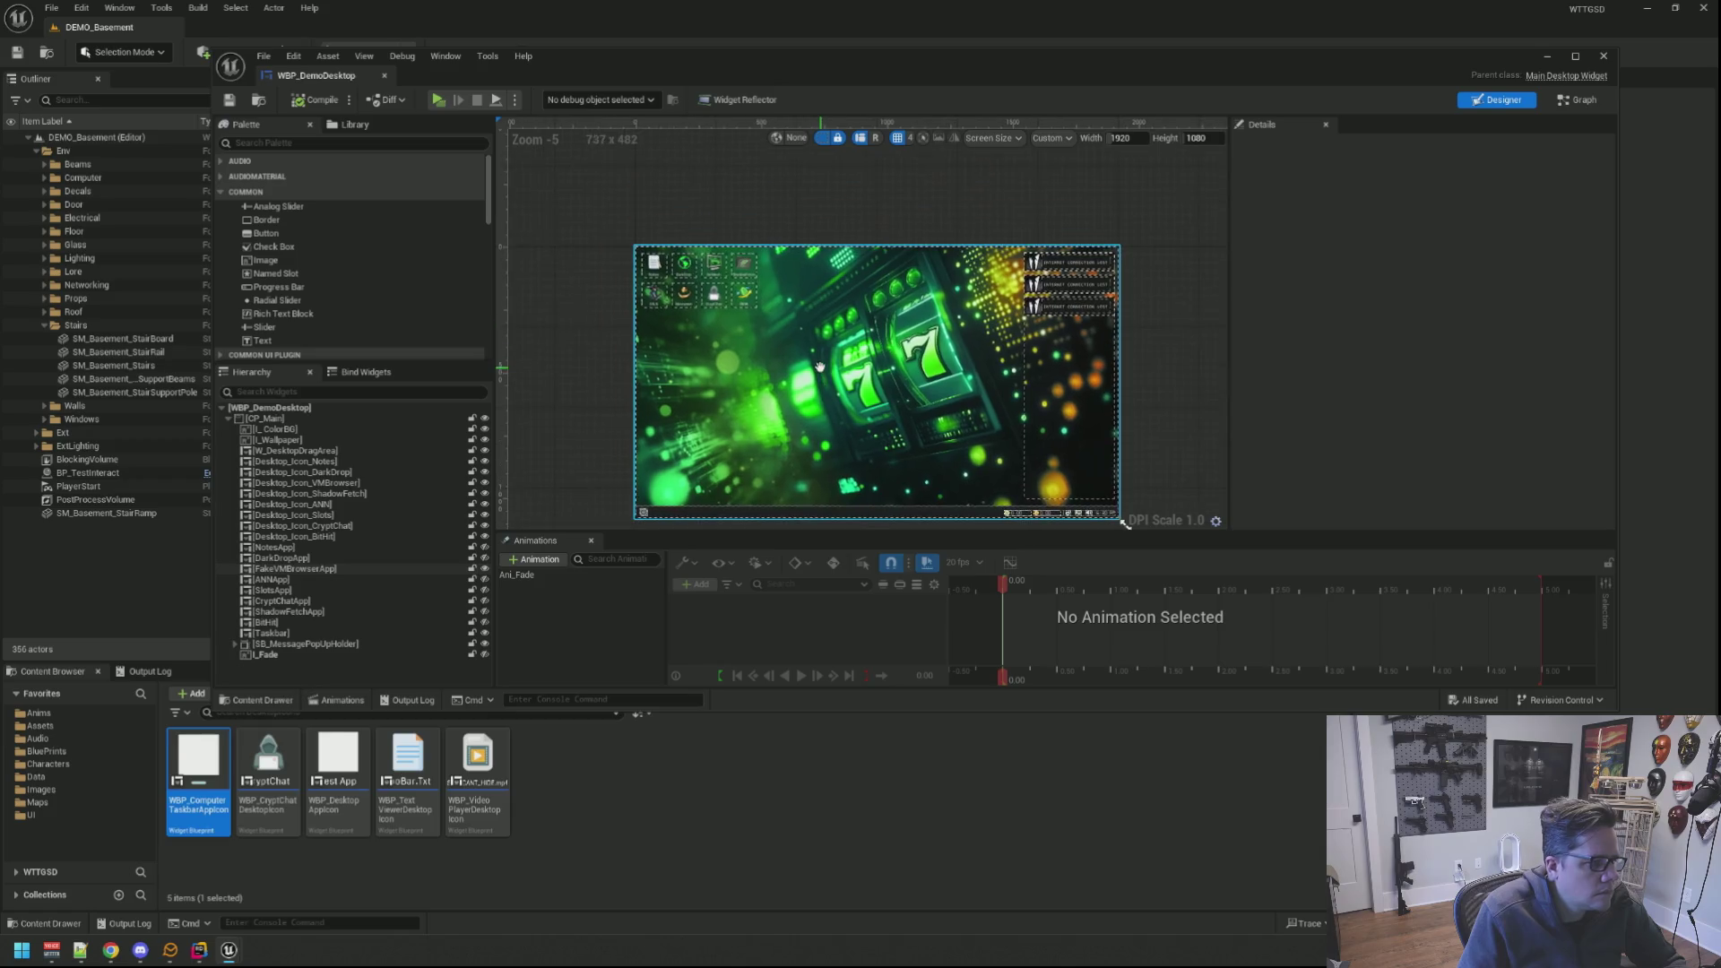
pyautogui.scroll(2, 735, 304)
pyautogui.scroll(2, 735, 305)
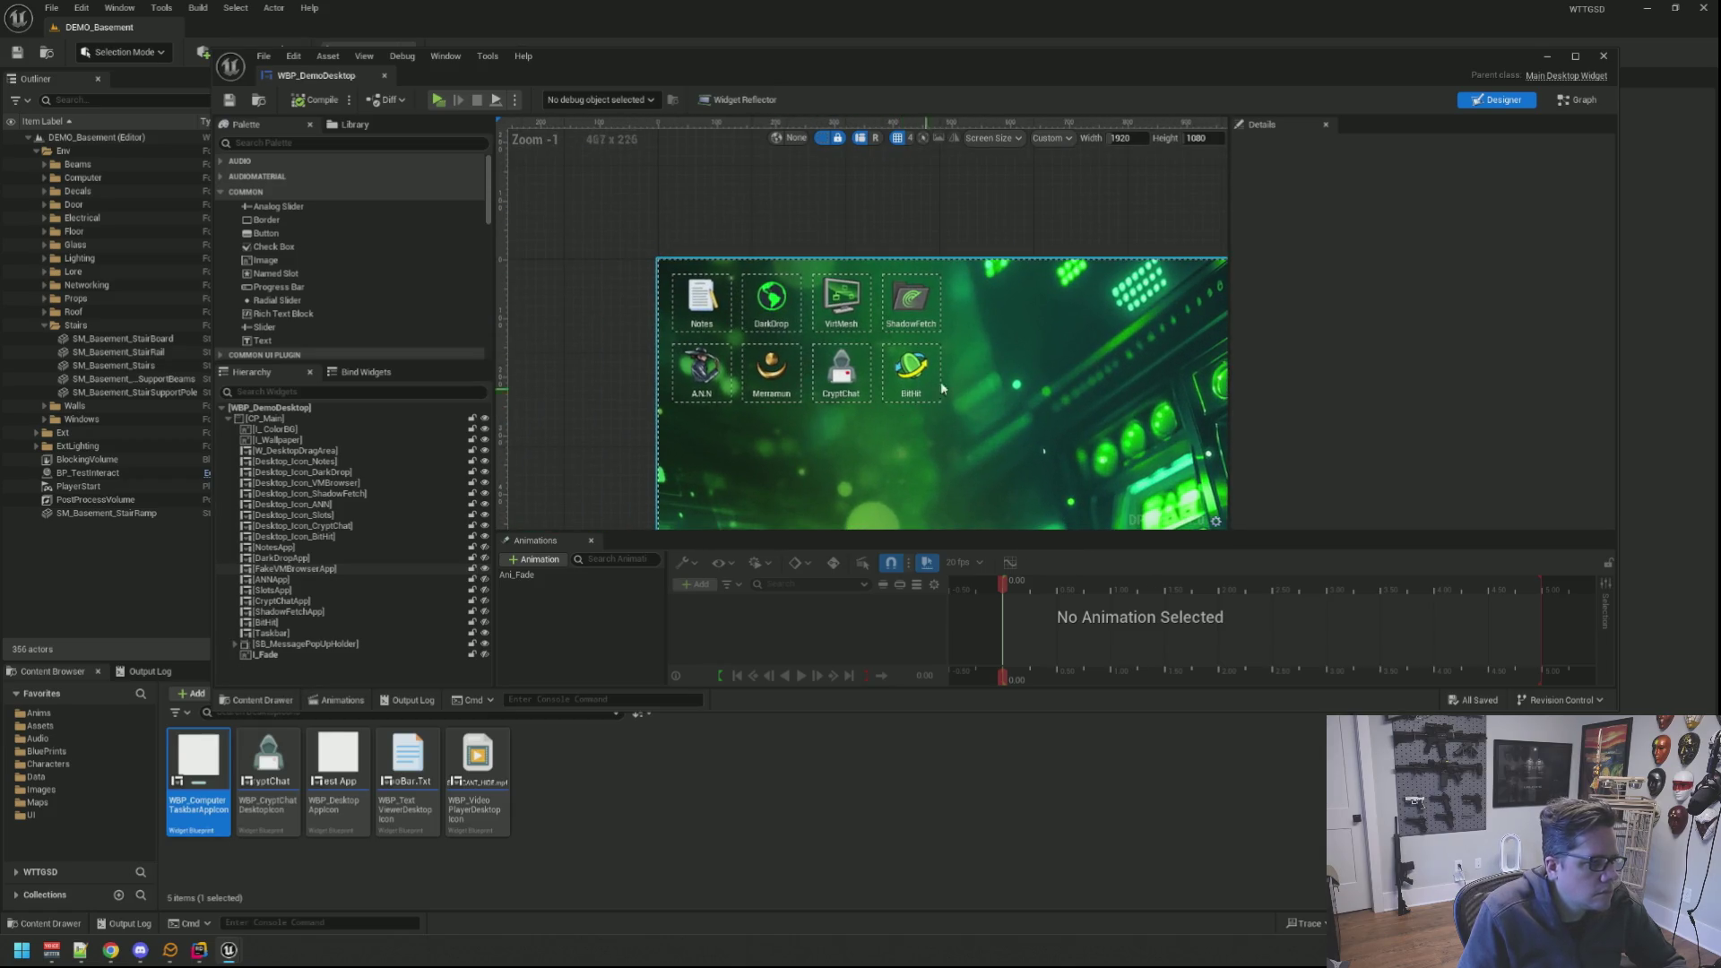
pyautogui.click(1022, 340)
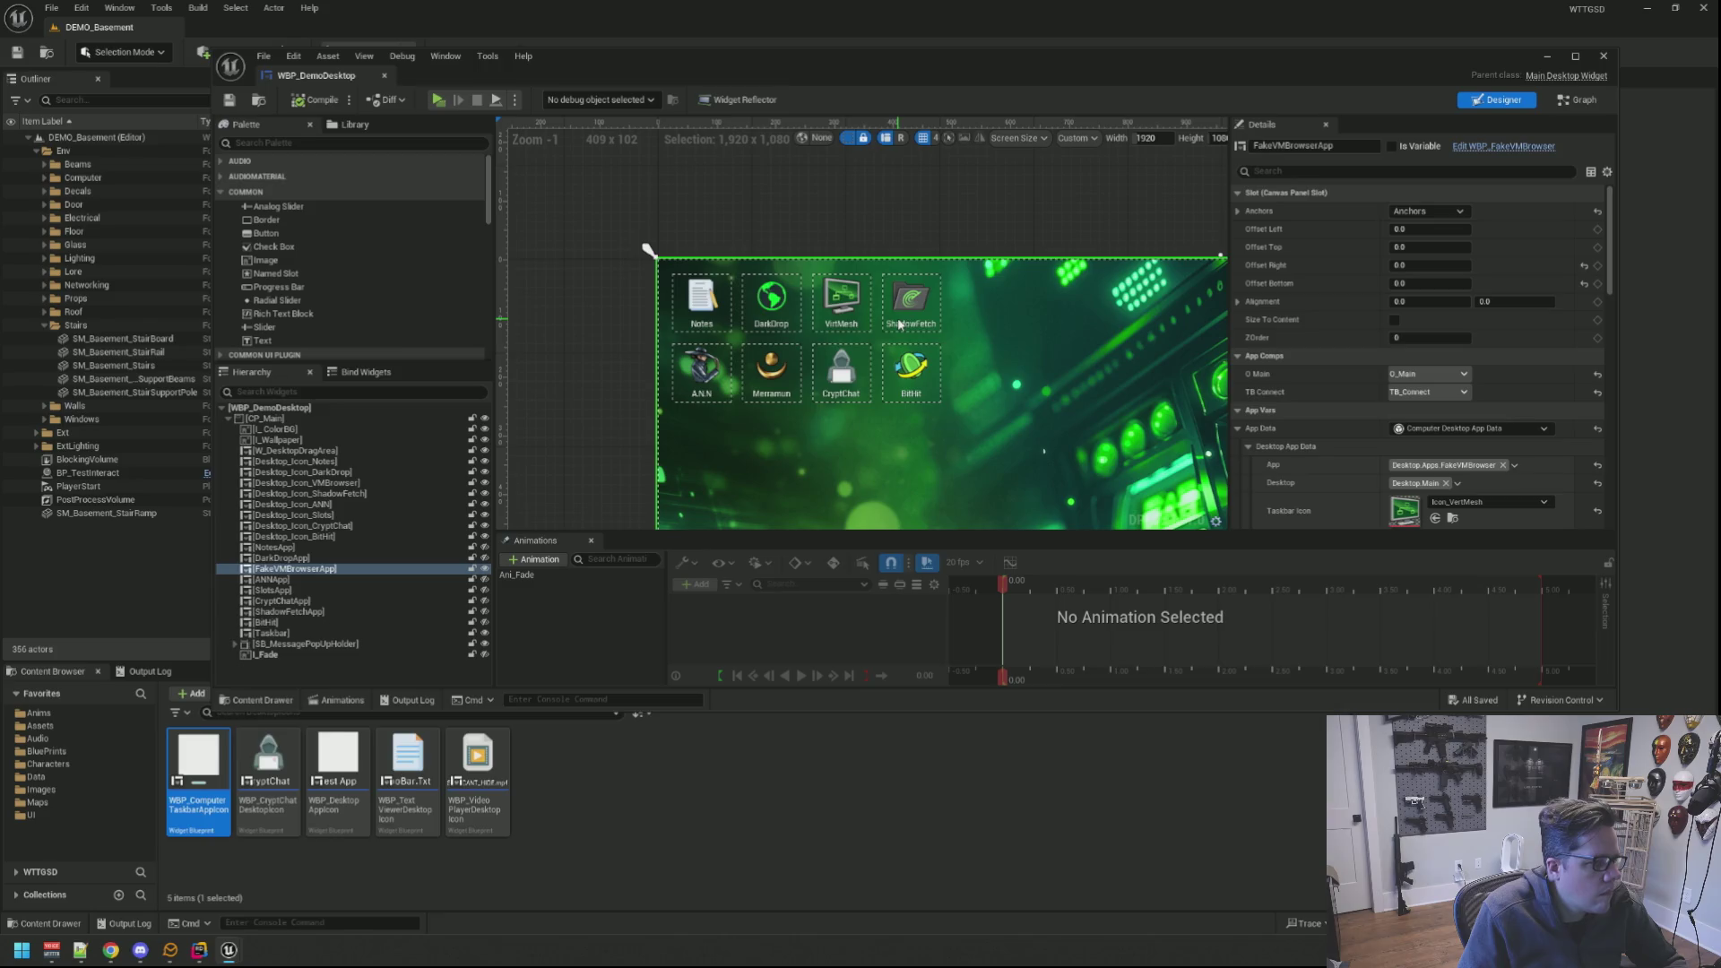
pyautogui.scroll(-2, 850, 314)
pyautogui.scroll(-2, 851, 314)
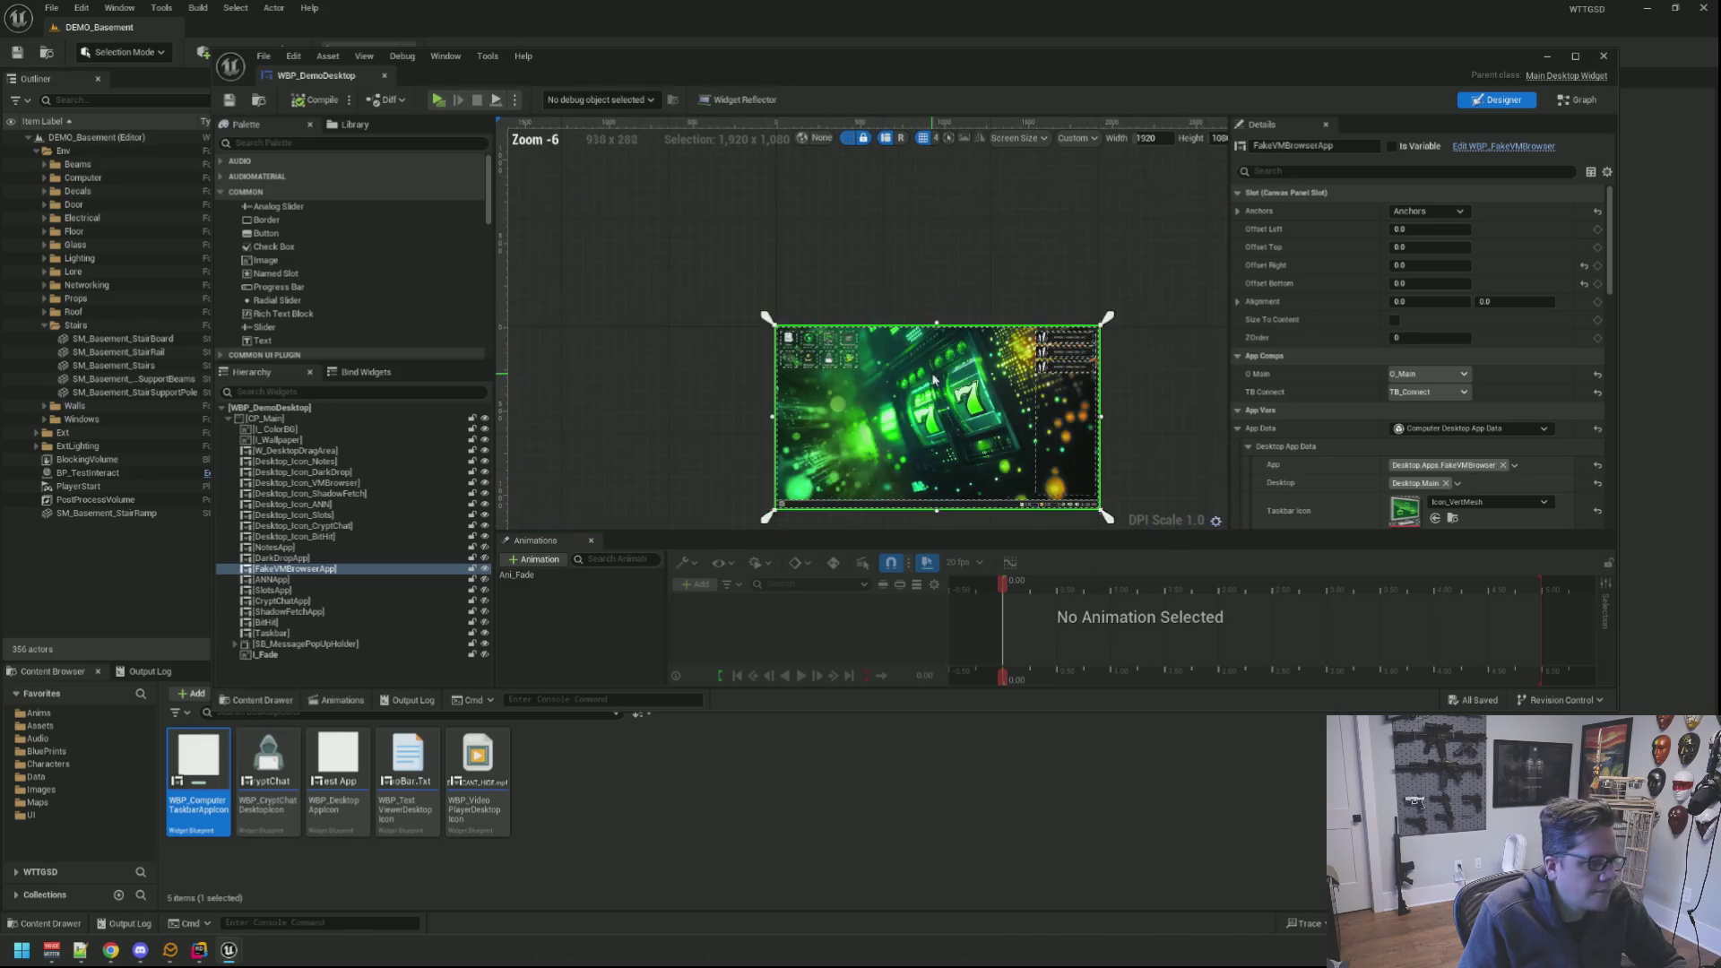
pyautogui.scroll(-1, 852, 313)
pyautogui.scroll(2, 841, 337)
pyautogui.scroll(1, 861, 364)
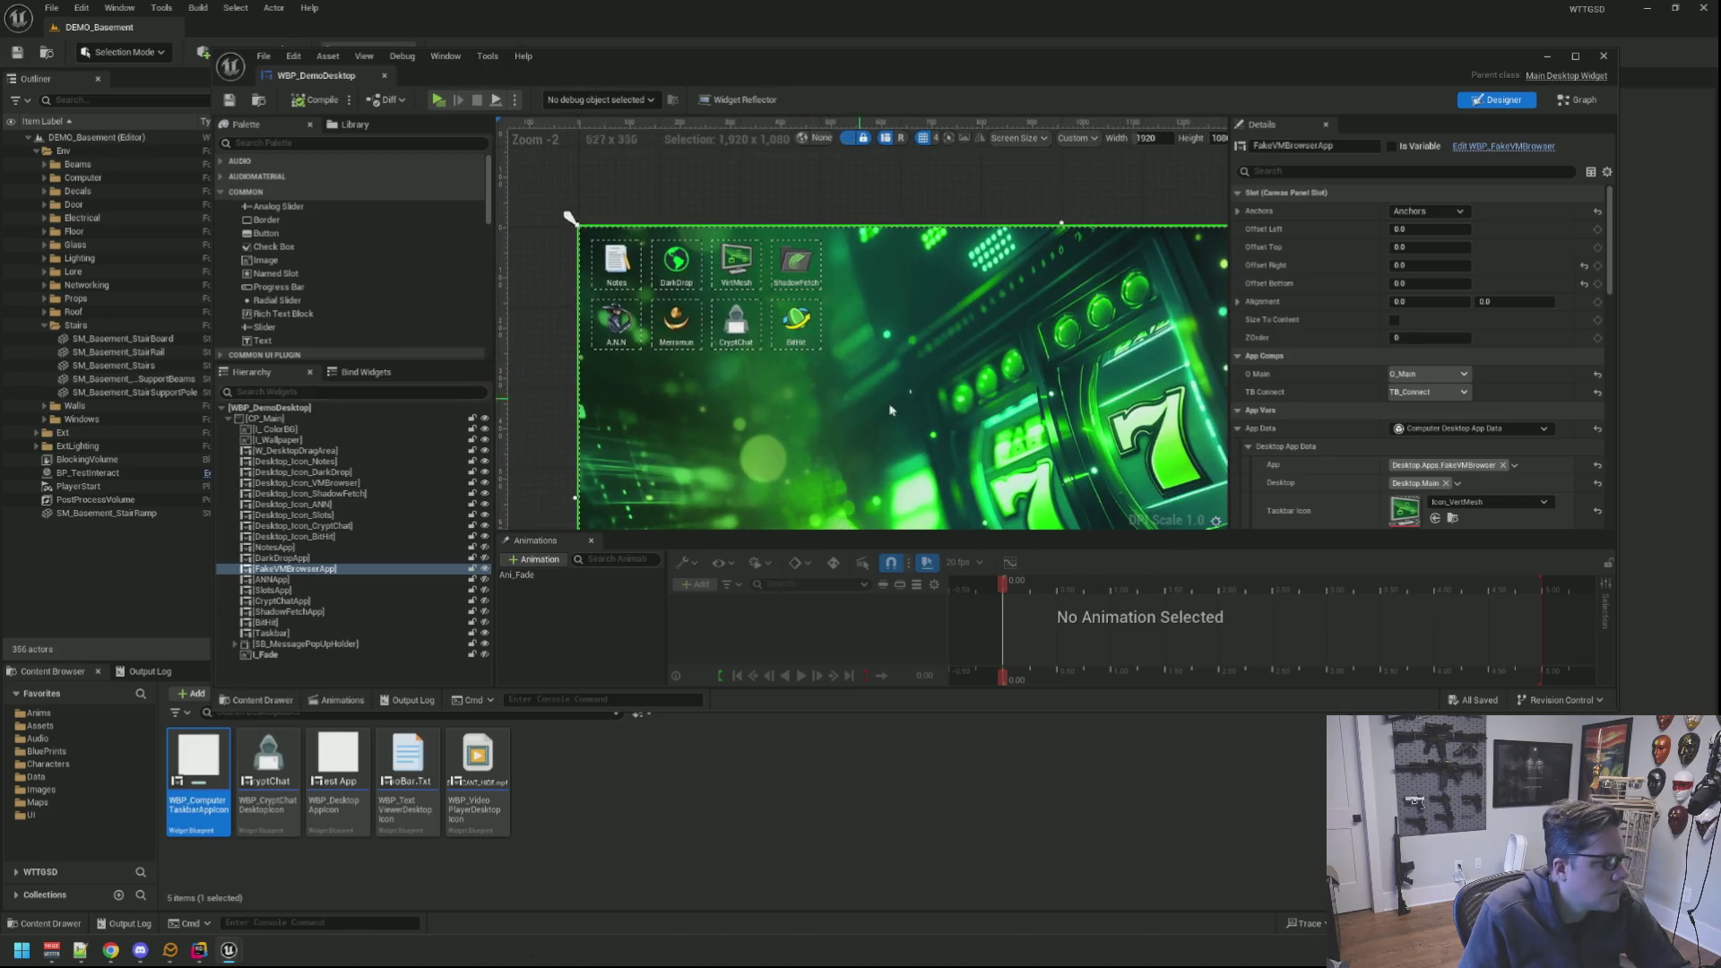
pyautogui.scroll(1, 879, 391)
pyautogui.scroll(-4, 879, 391)
pyautogui.scroll(2, 879, 391)
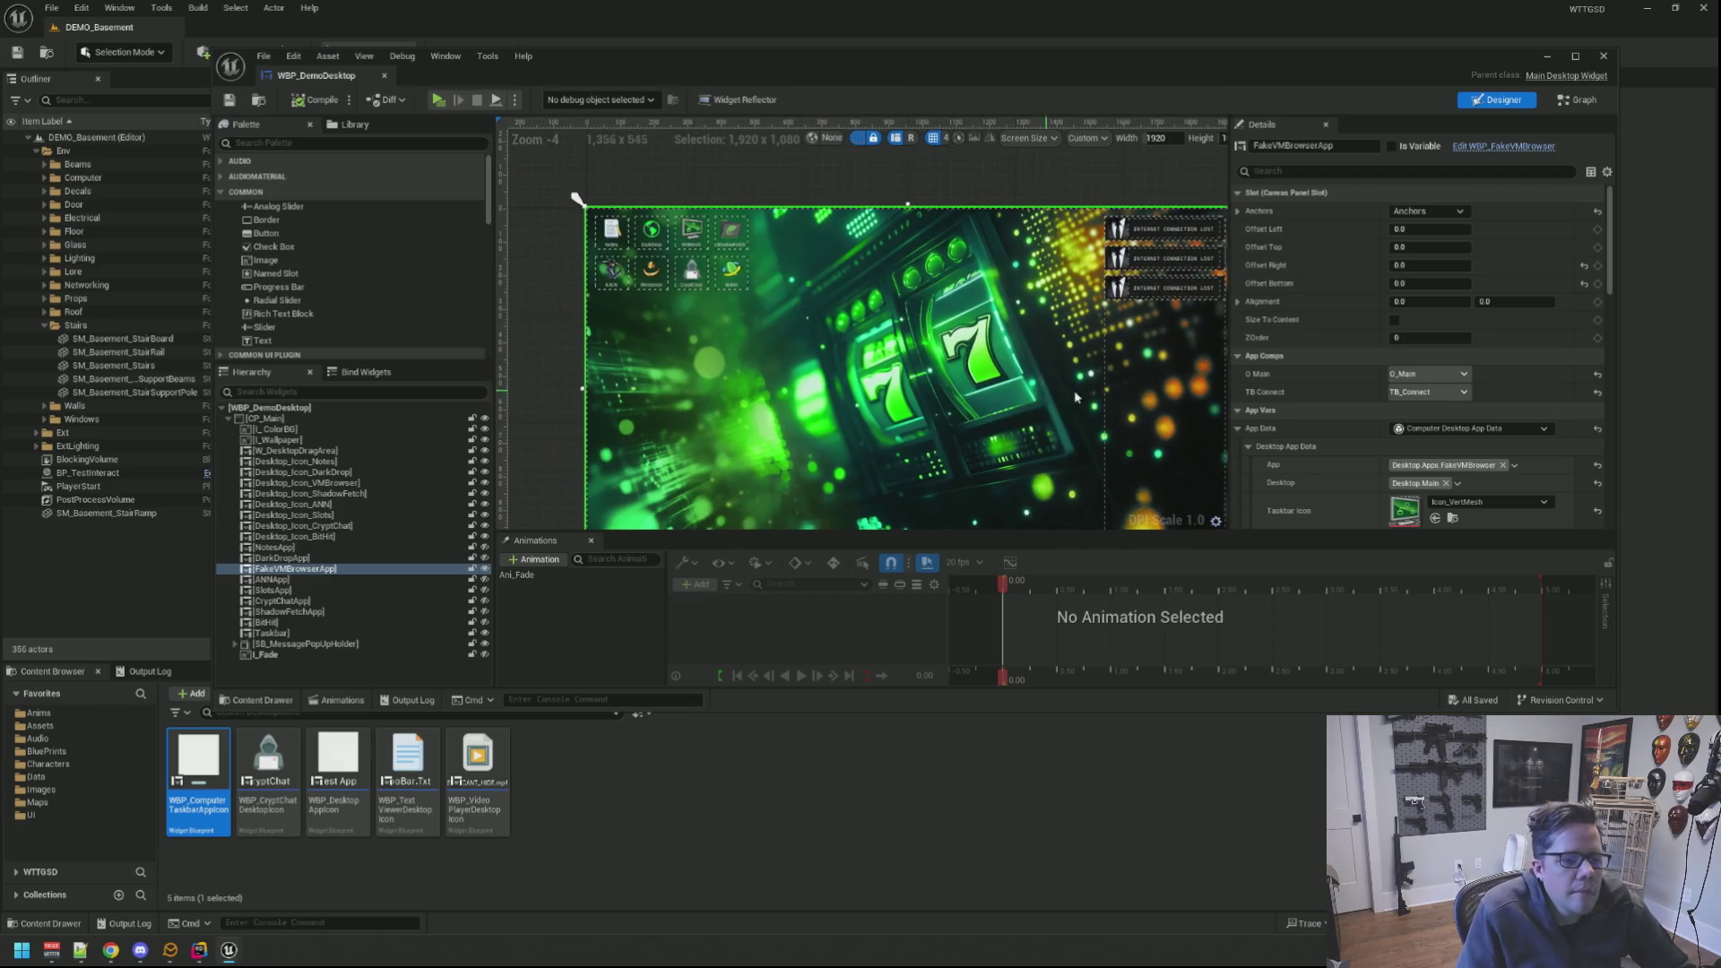
pyautogui.scroll(-2, 1333, 406)
pyautogui.scroll(-3, 1028, 367)
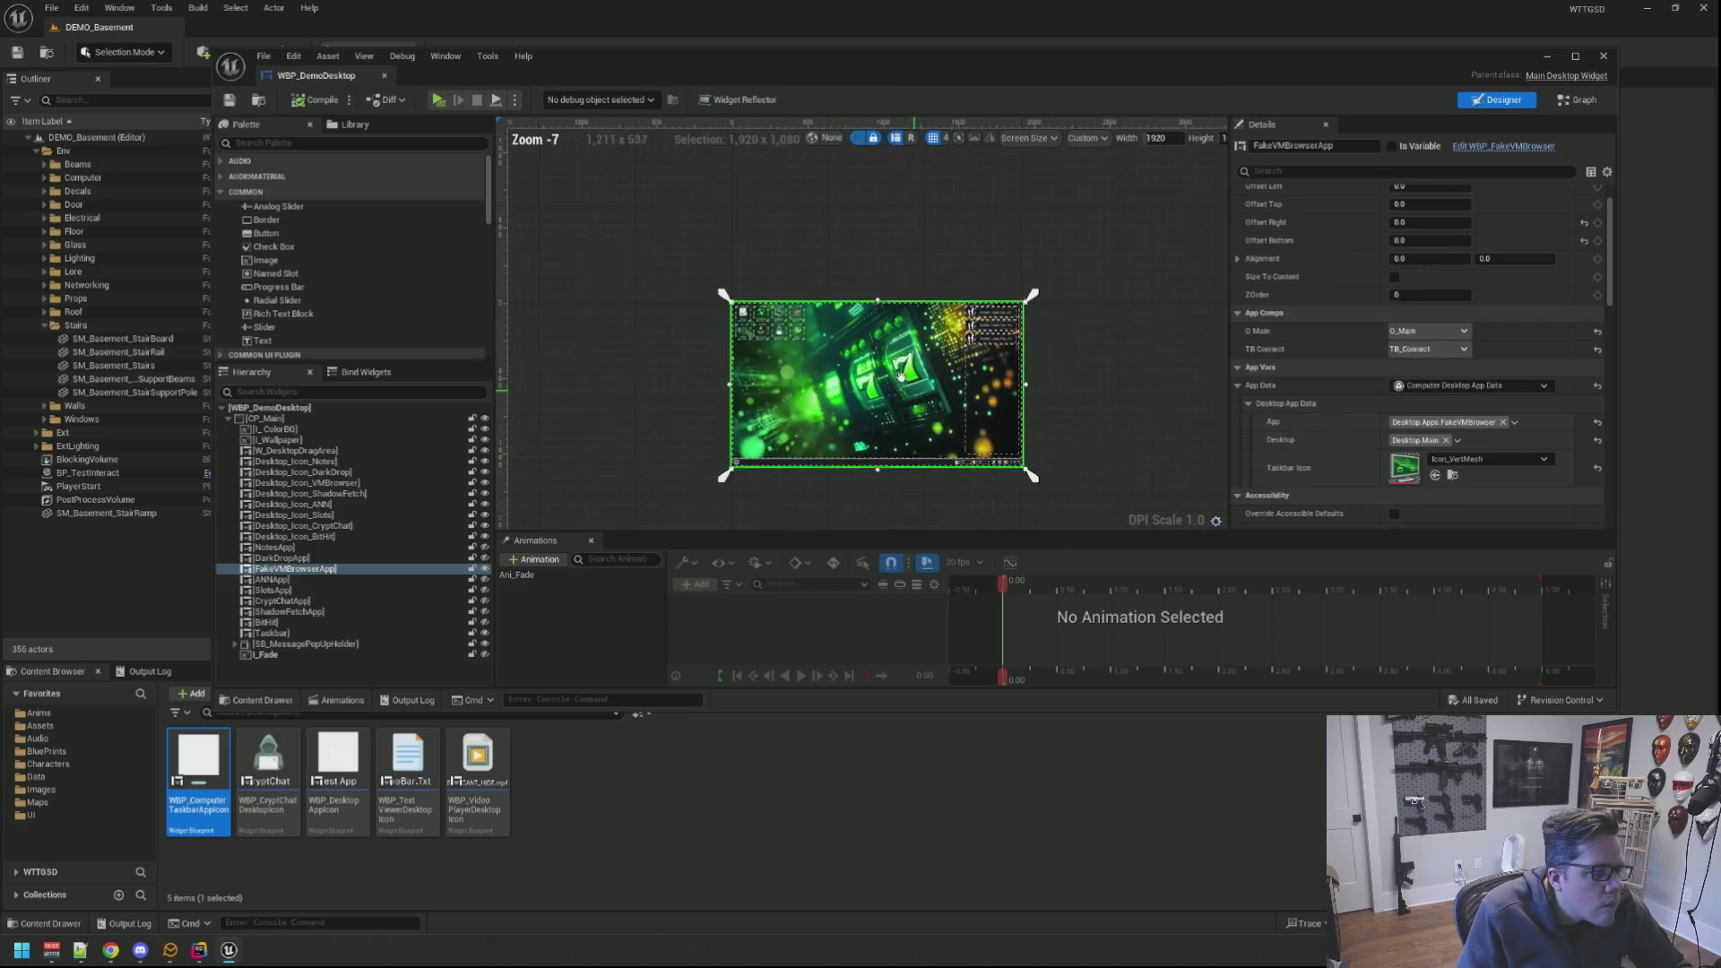
pyautogui.click(1034, 370)
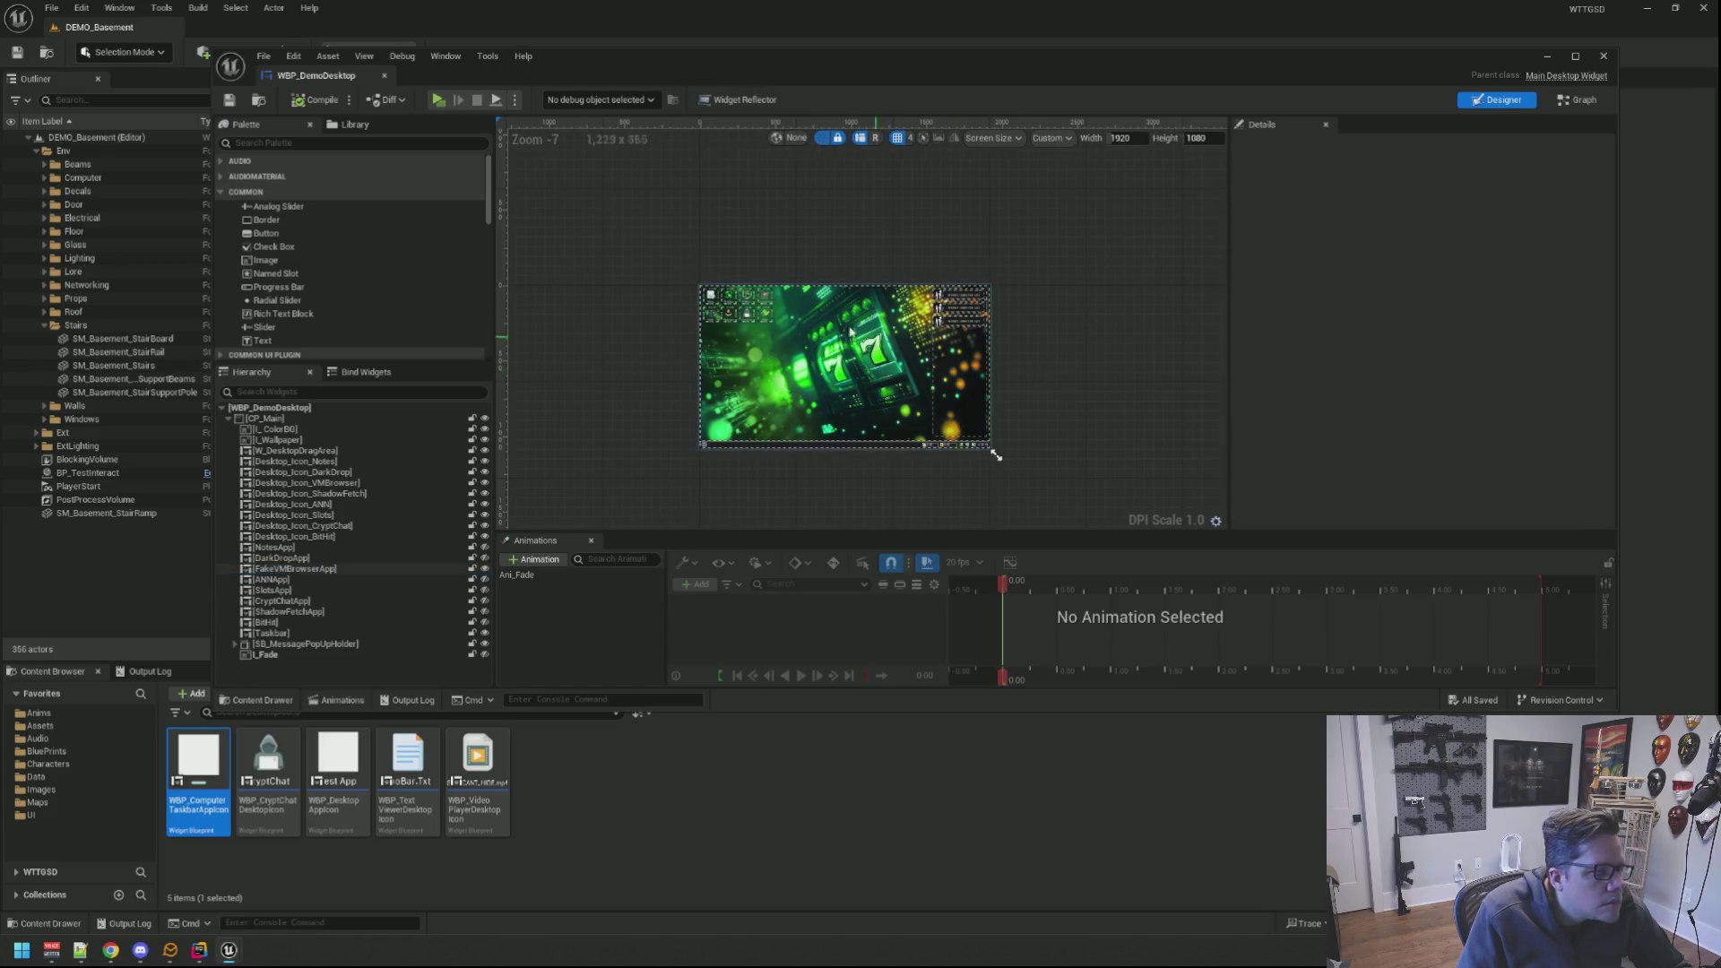
pyautogui.moveTo(992, 451); pyautogui.dragTo(1000, 484)
pyautogui.scroll(3, 667, 343)
pyautogui.scroll(2, 667, 342)
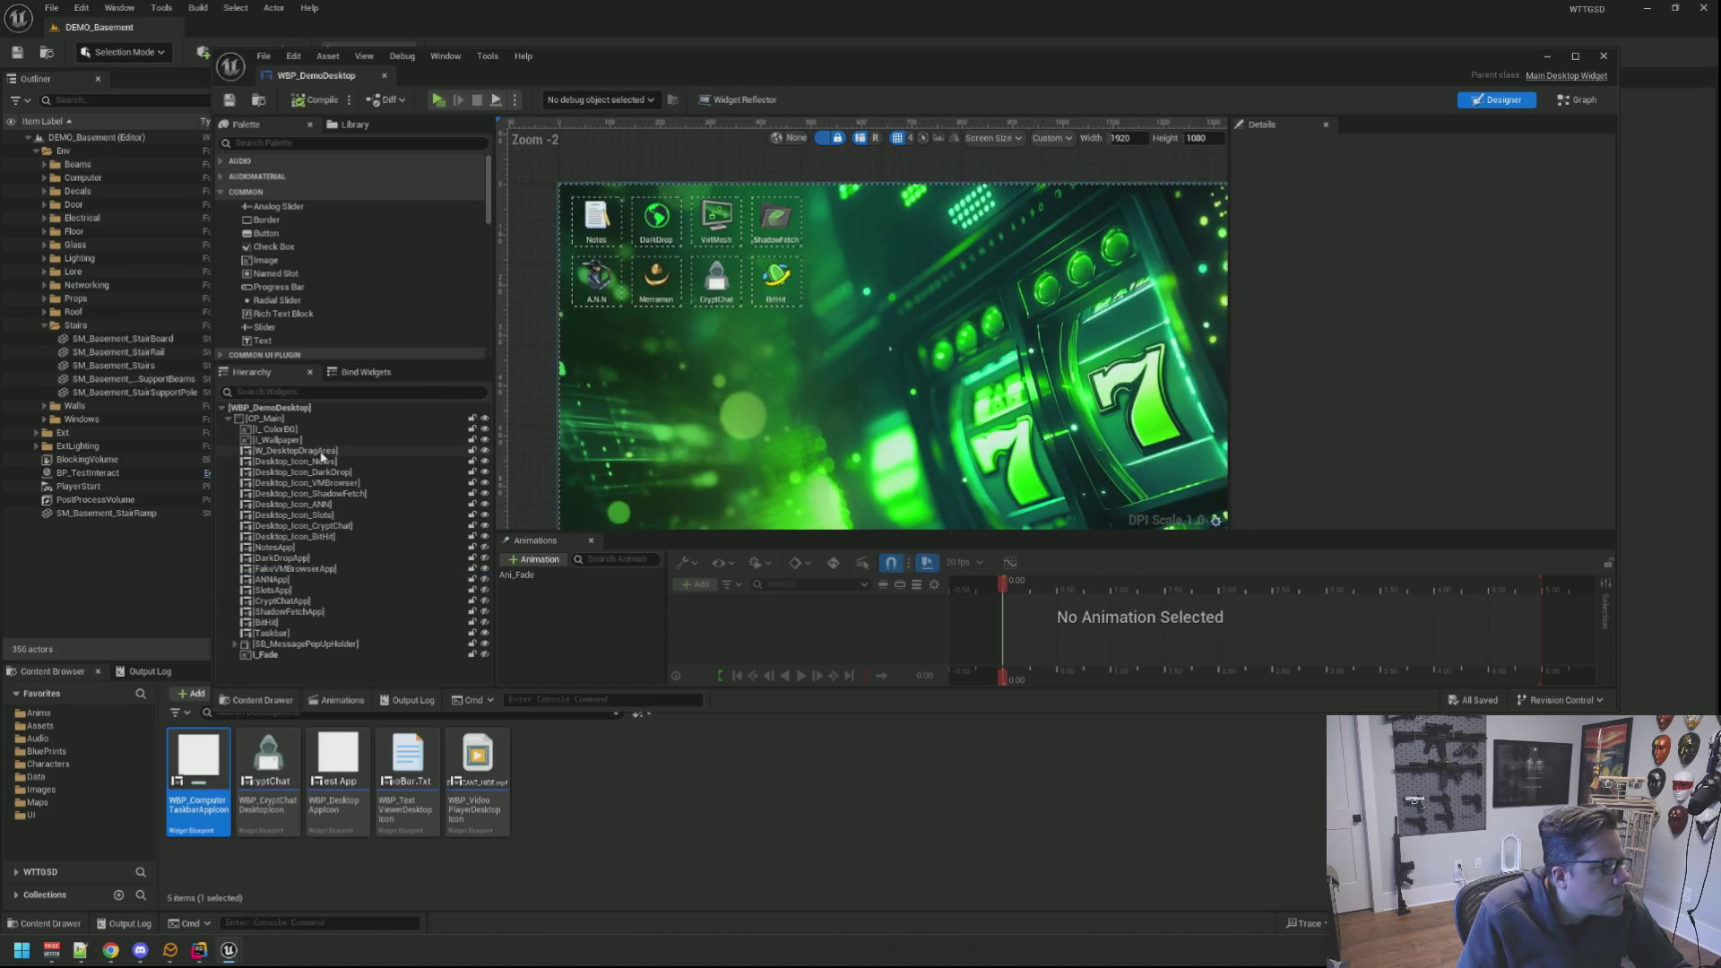
# Step: Compare I_Wallpaper with the I_ColorBG layer by hiding and re-showing the wallpaper
pyautogui.click(319, 439)
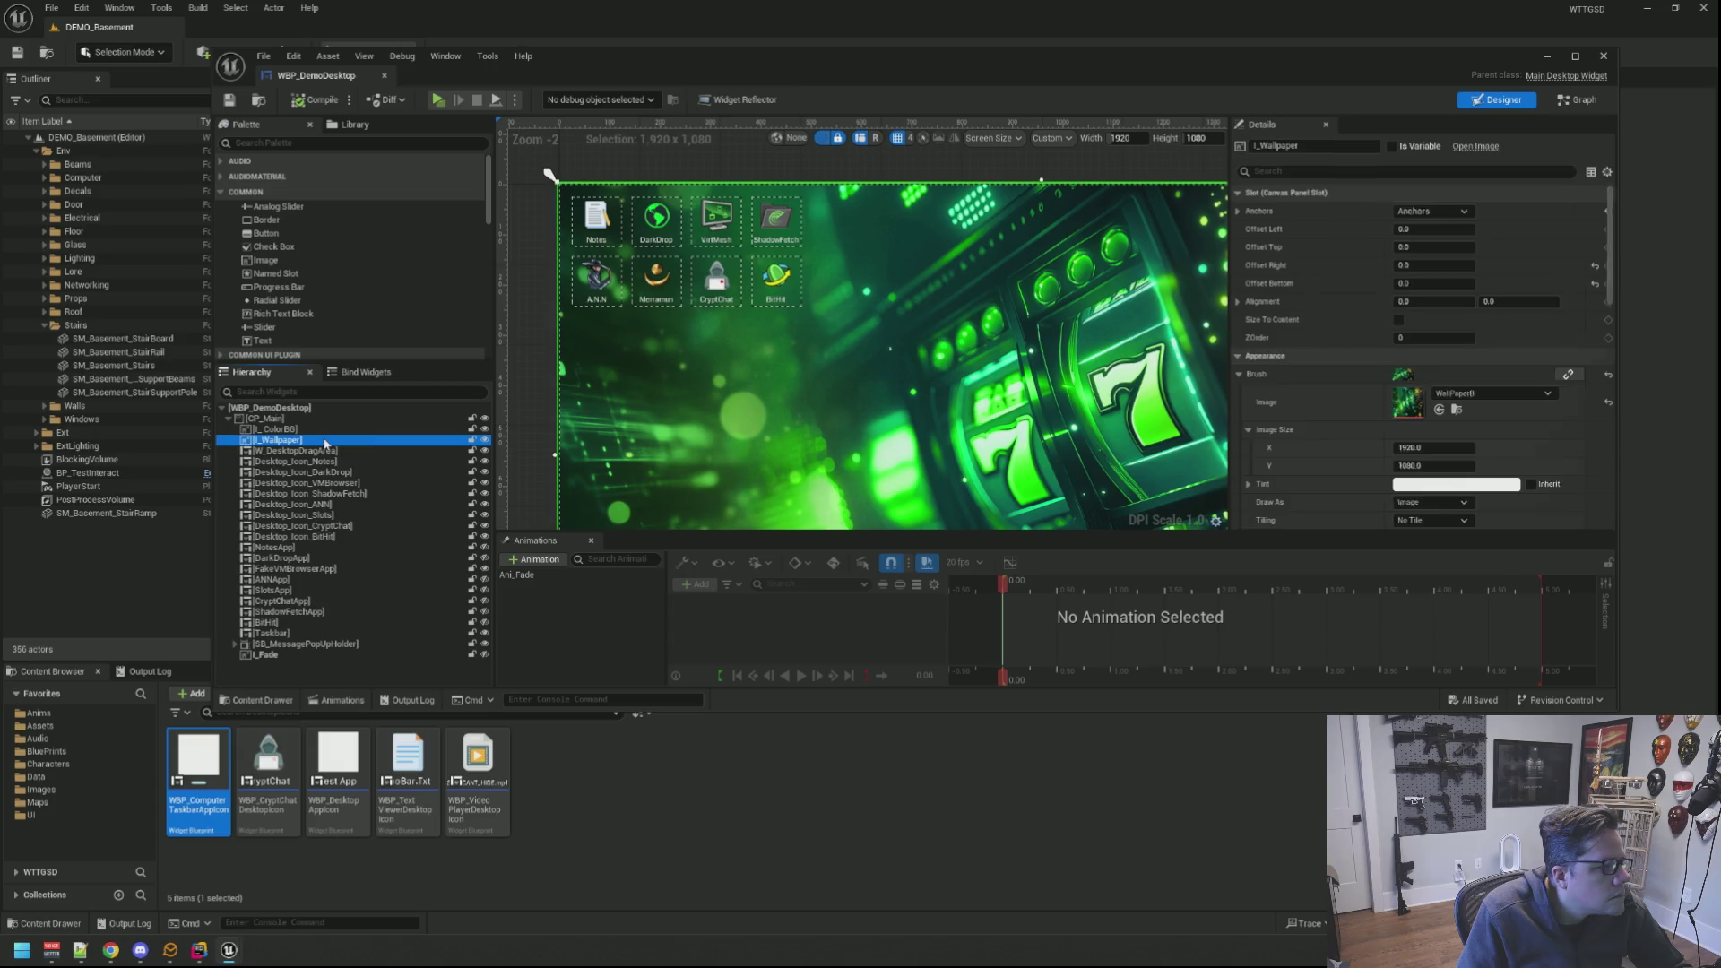
pyautogui.click(406, 429)
pyautogui.click(474, 440)
pyautogui.scroll(-2, 907, 353)
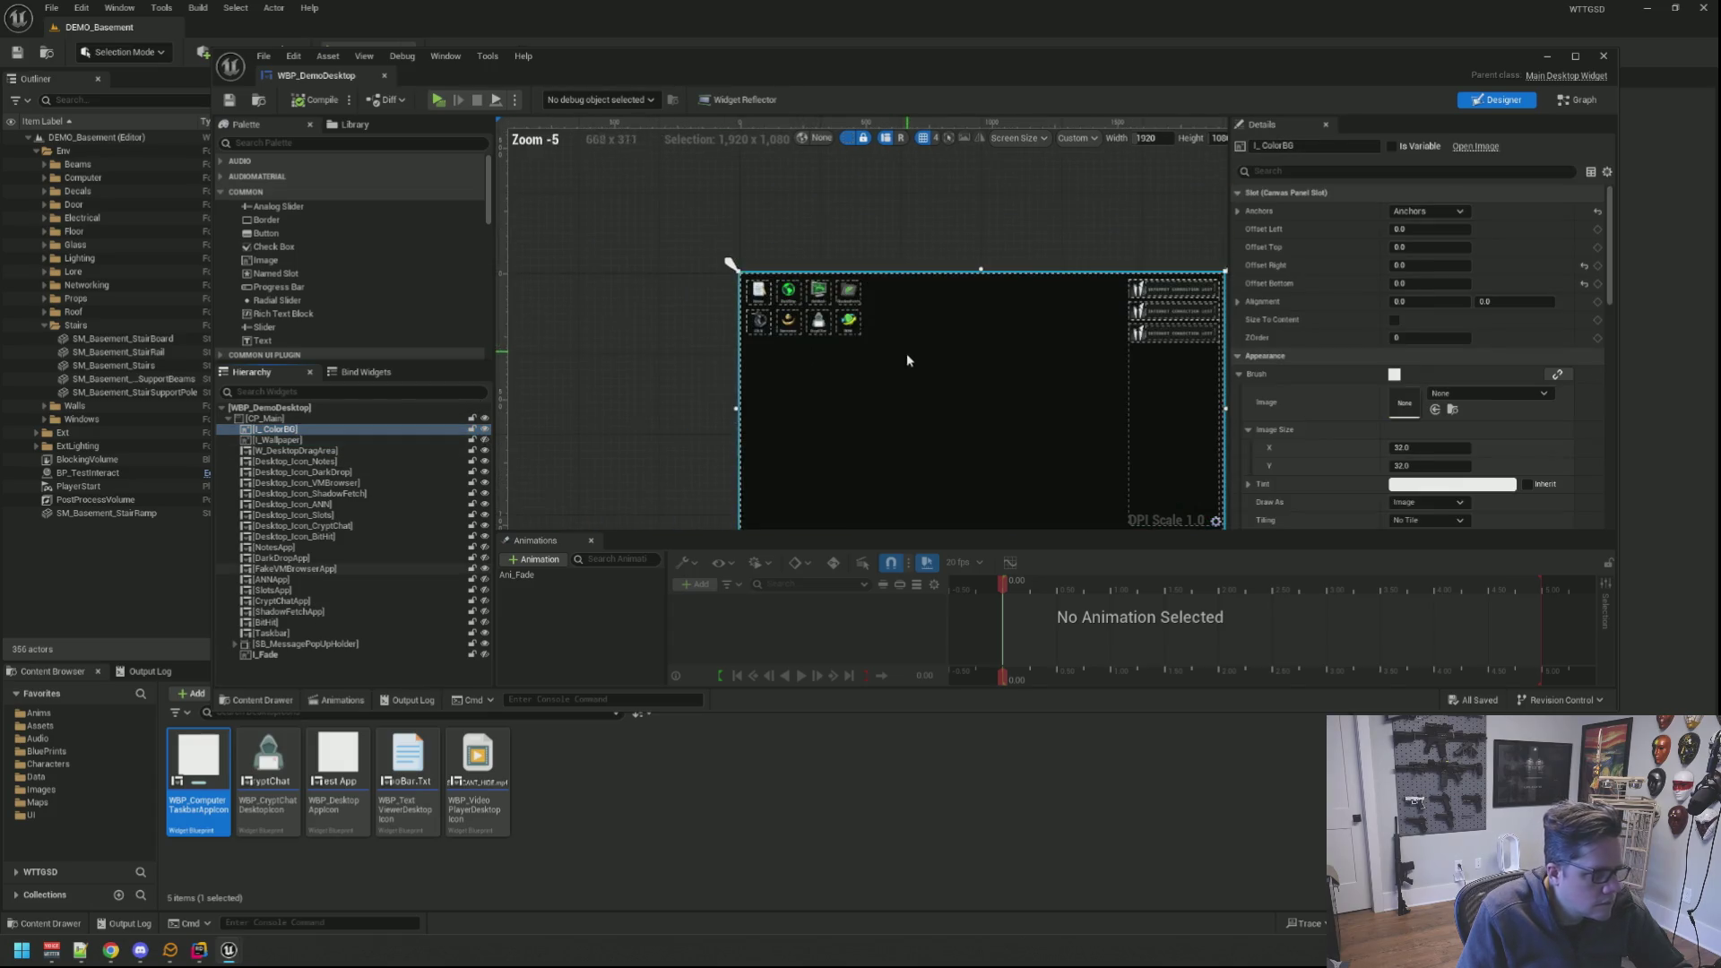
pyautogui.scroll(1, 911, 396)
pyautogui.scroll(1, 806, 320)
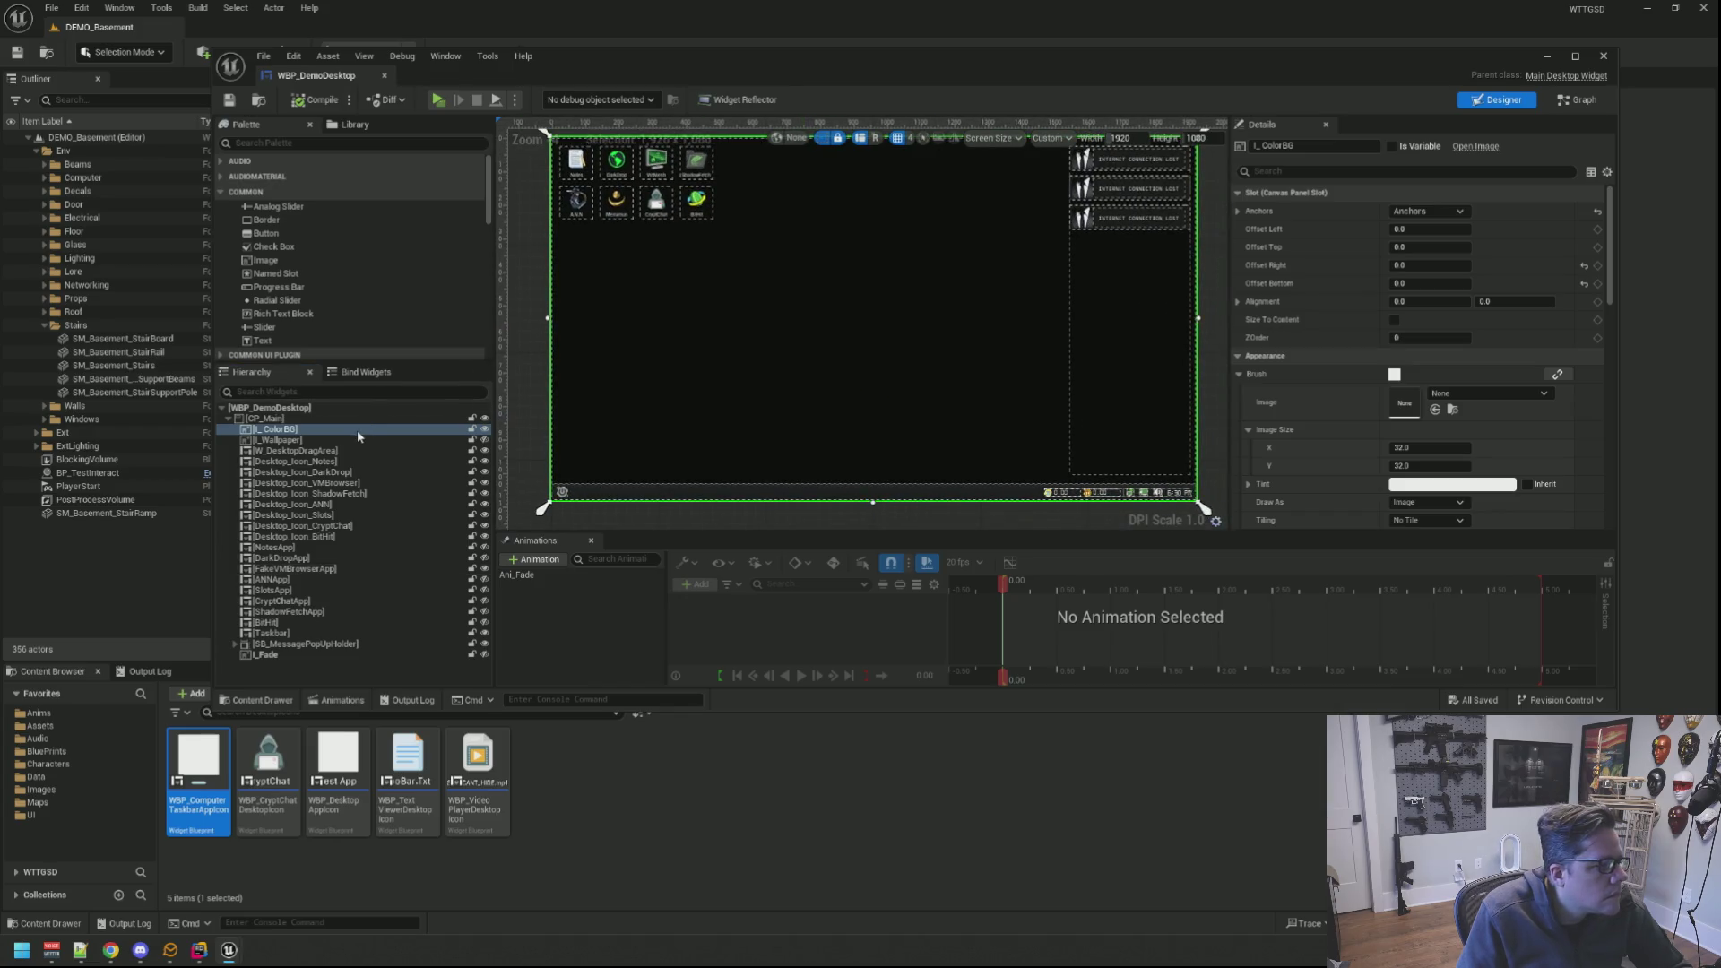
pyautogui.click(483, 439)
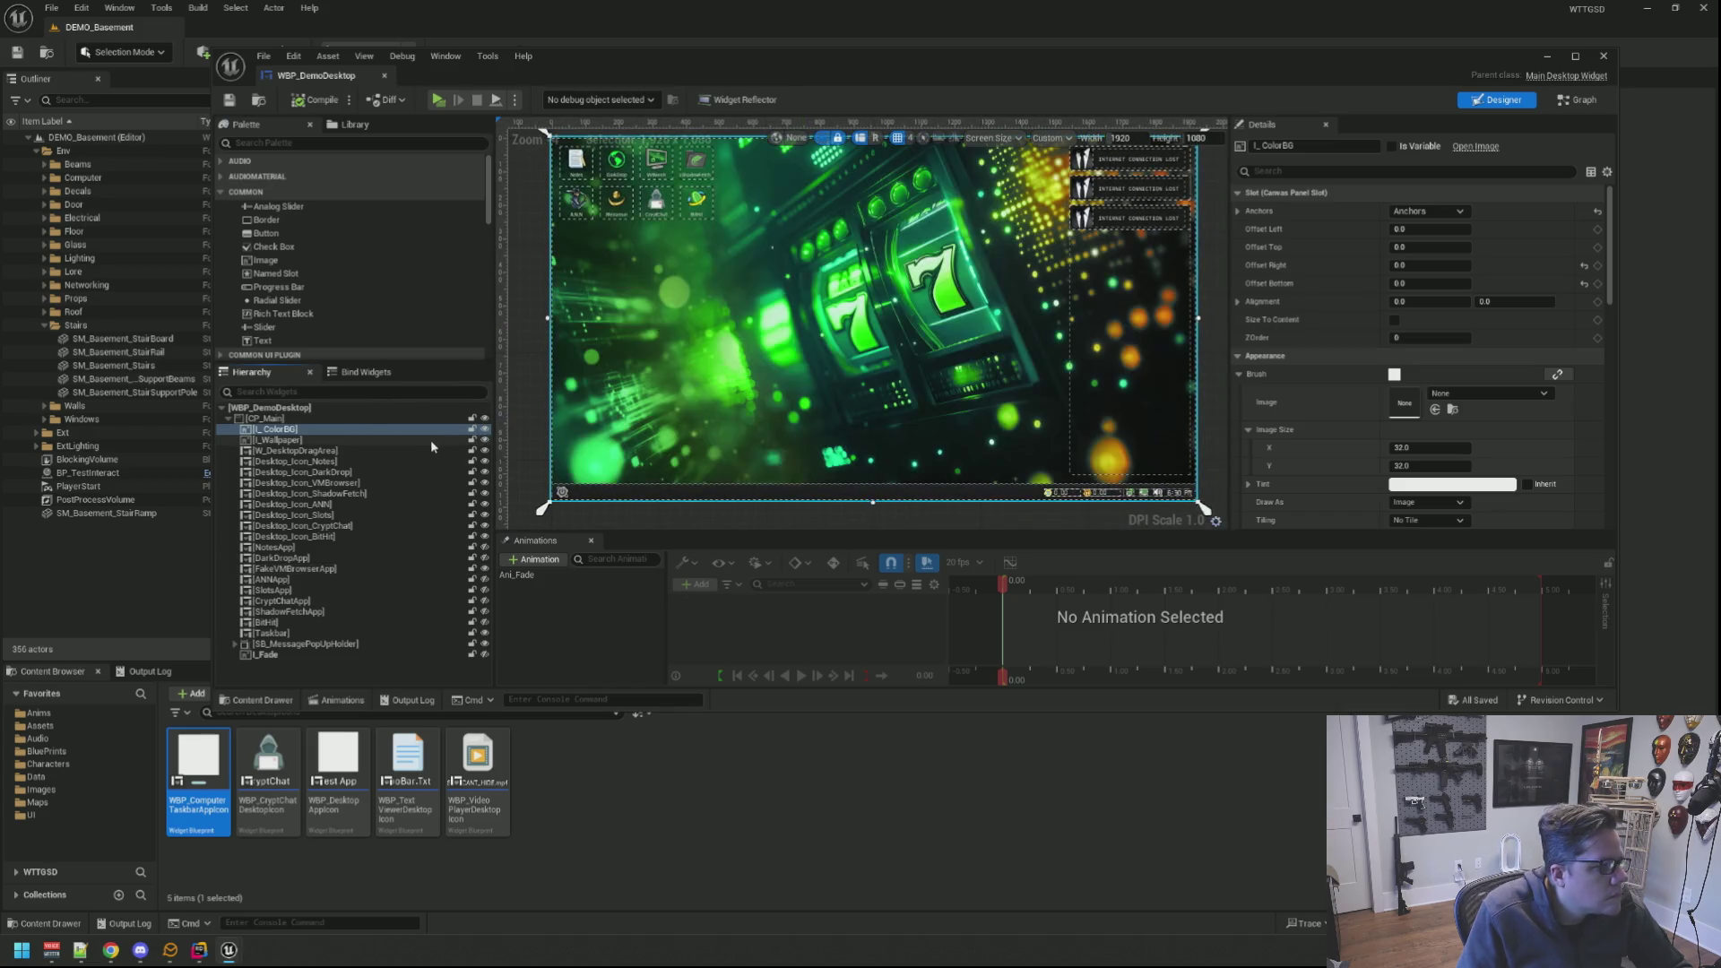
# Step: Set the wallpaper's Brush Image to WallPaperA and save WBP_DemoDesktop
pyautogui.click(1497, 395)
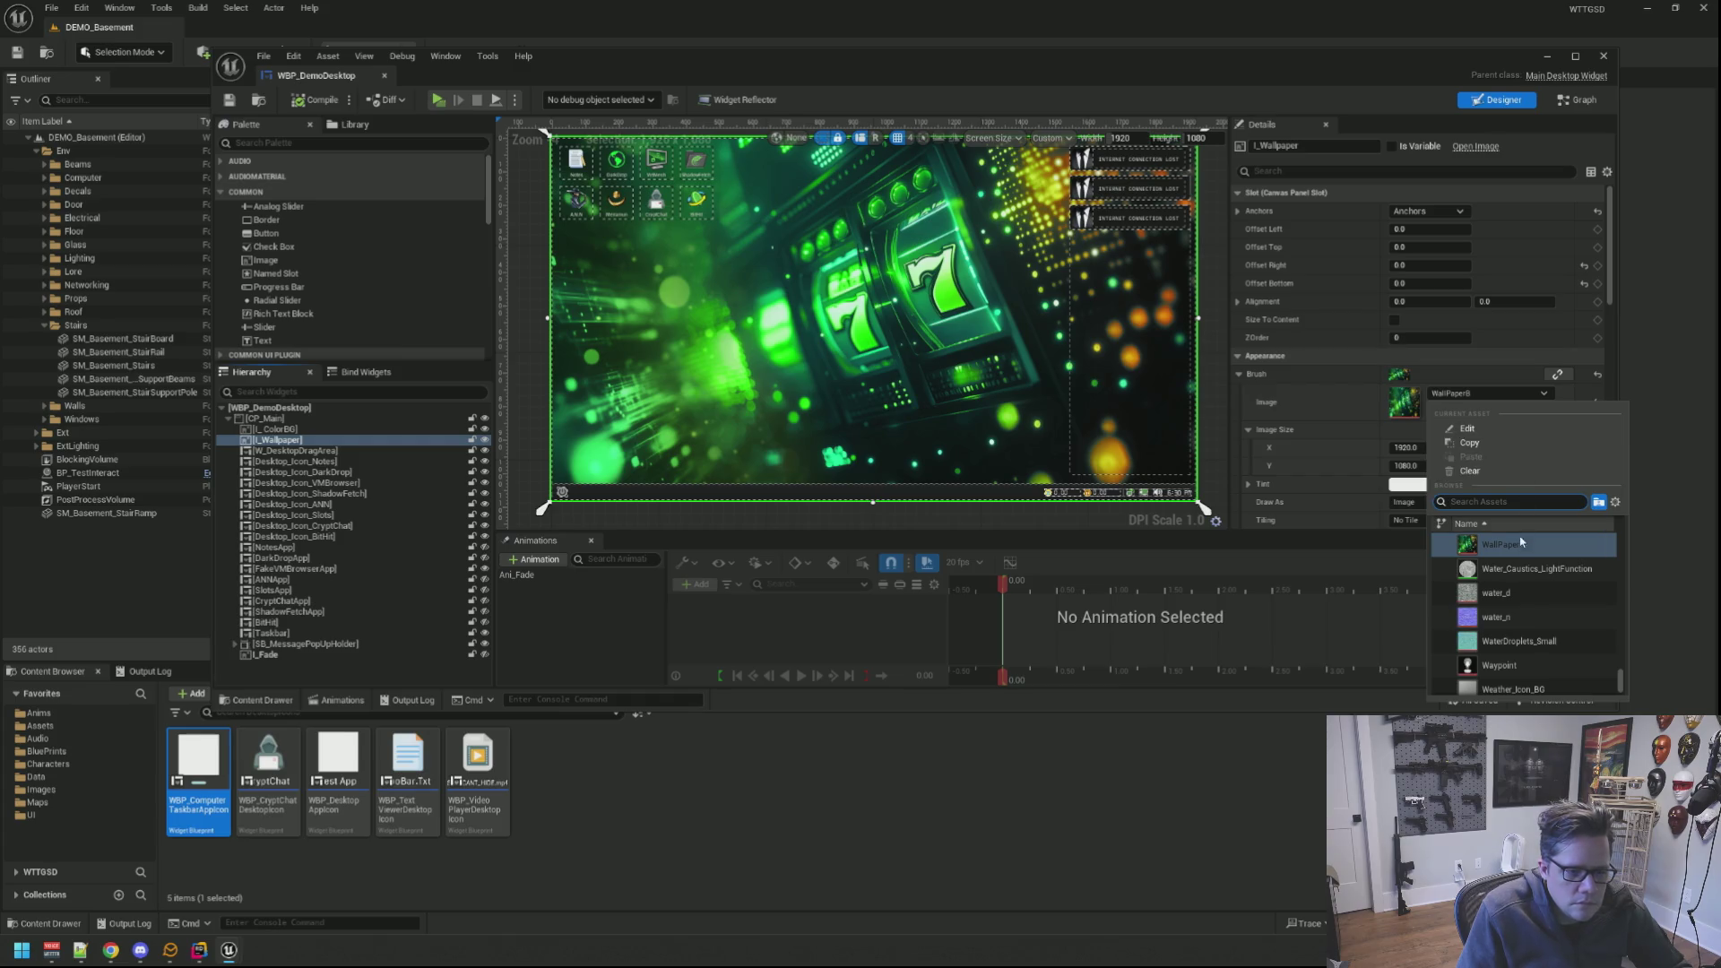
pyautogui.scroll(2, 1540, 551)
pyautogui.click(1538, 564)
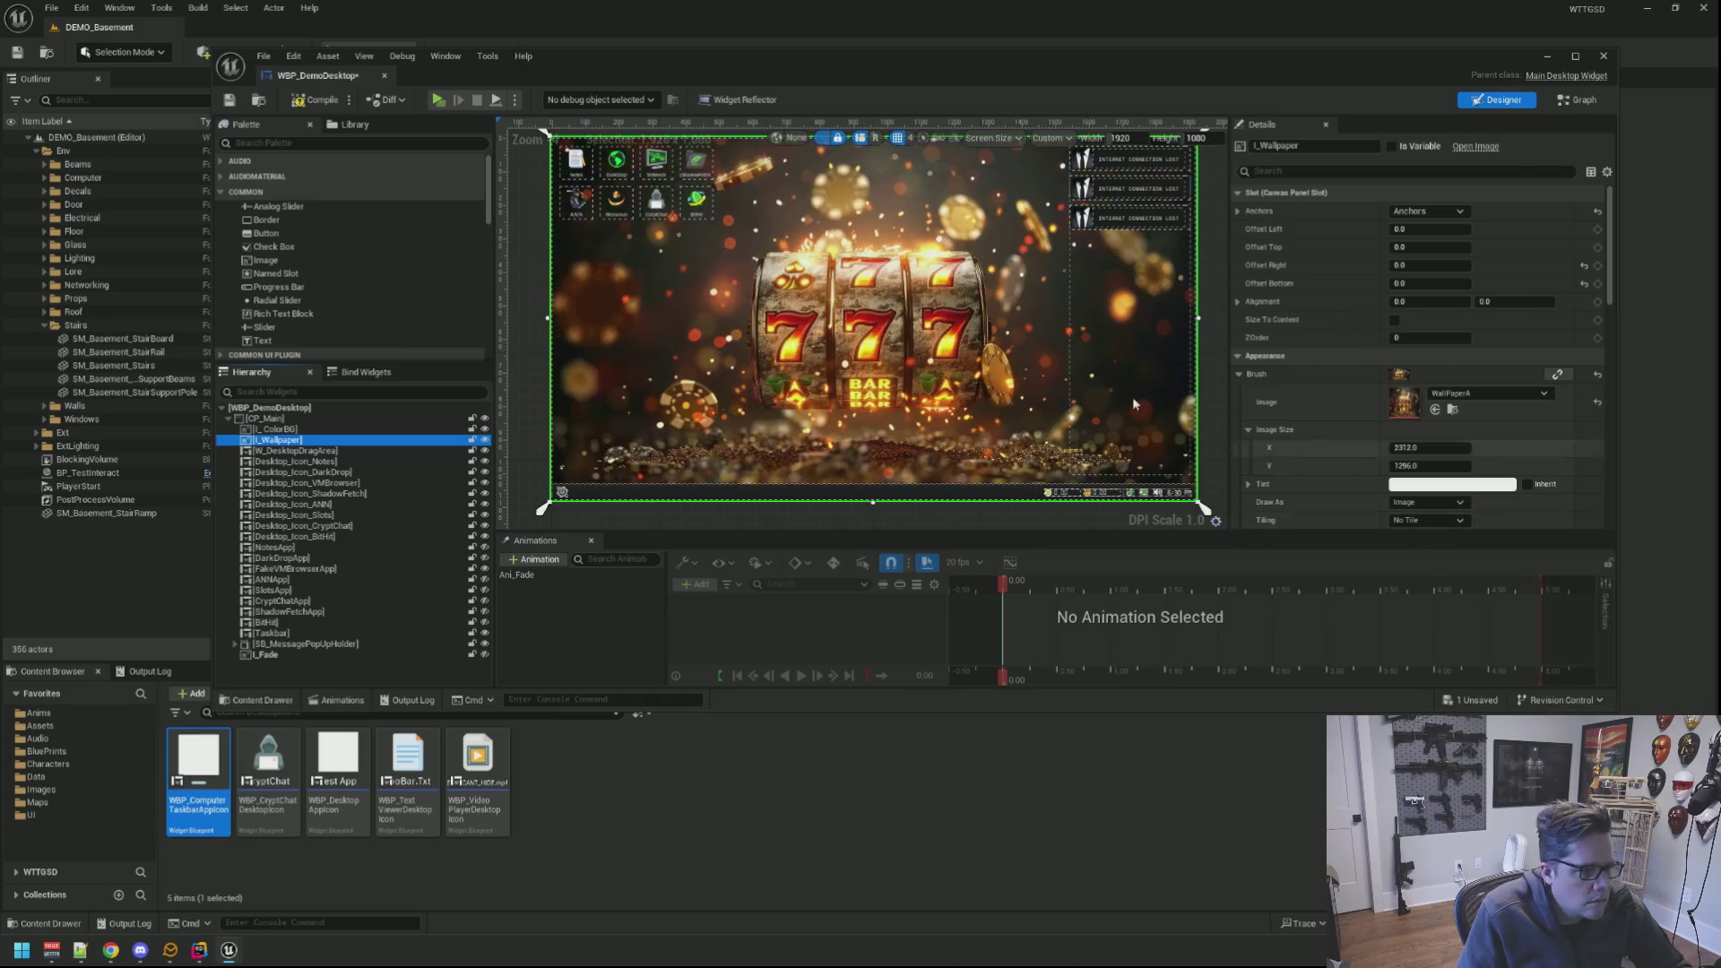
pyautogui.scroll(-3, 928, 330)
pyautogui.scroll(3, 928, 322)
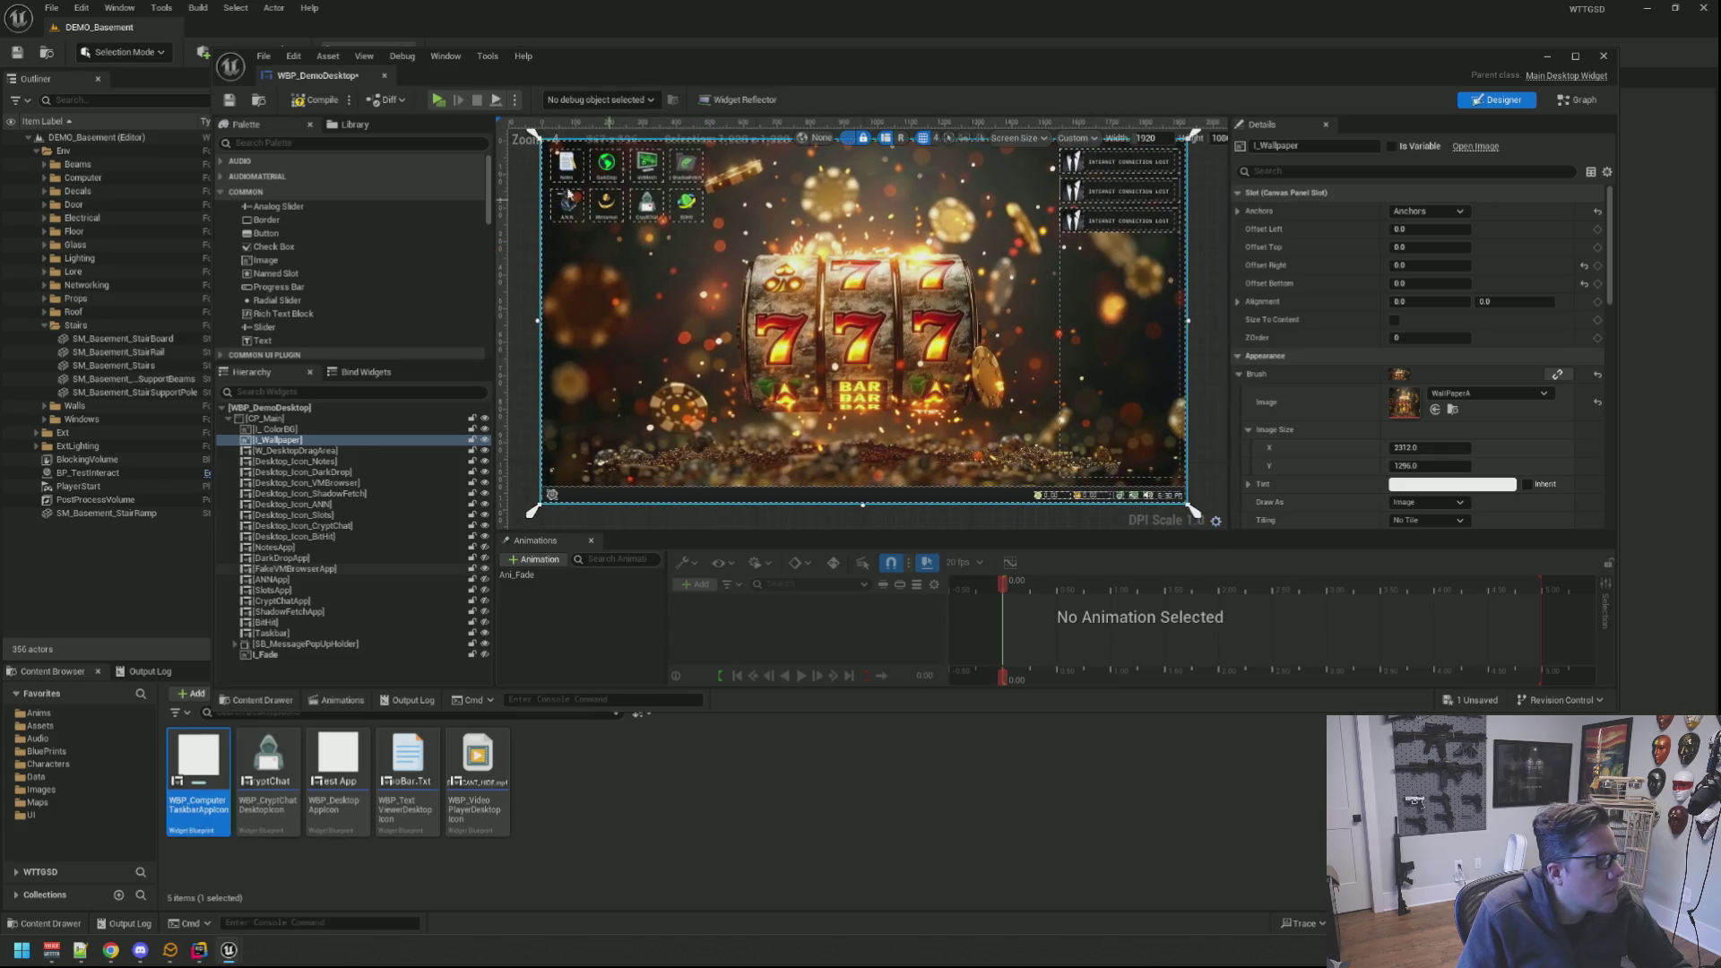
pyautogui.click(230, 101)
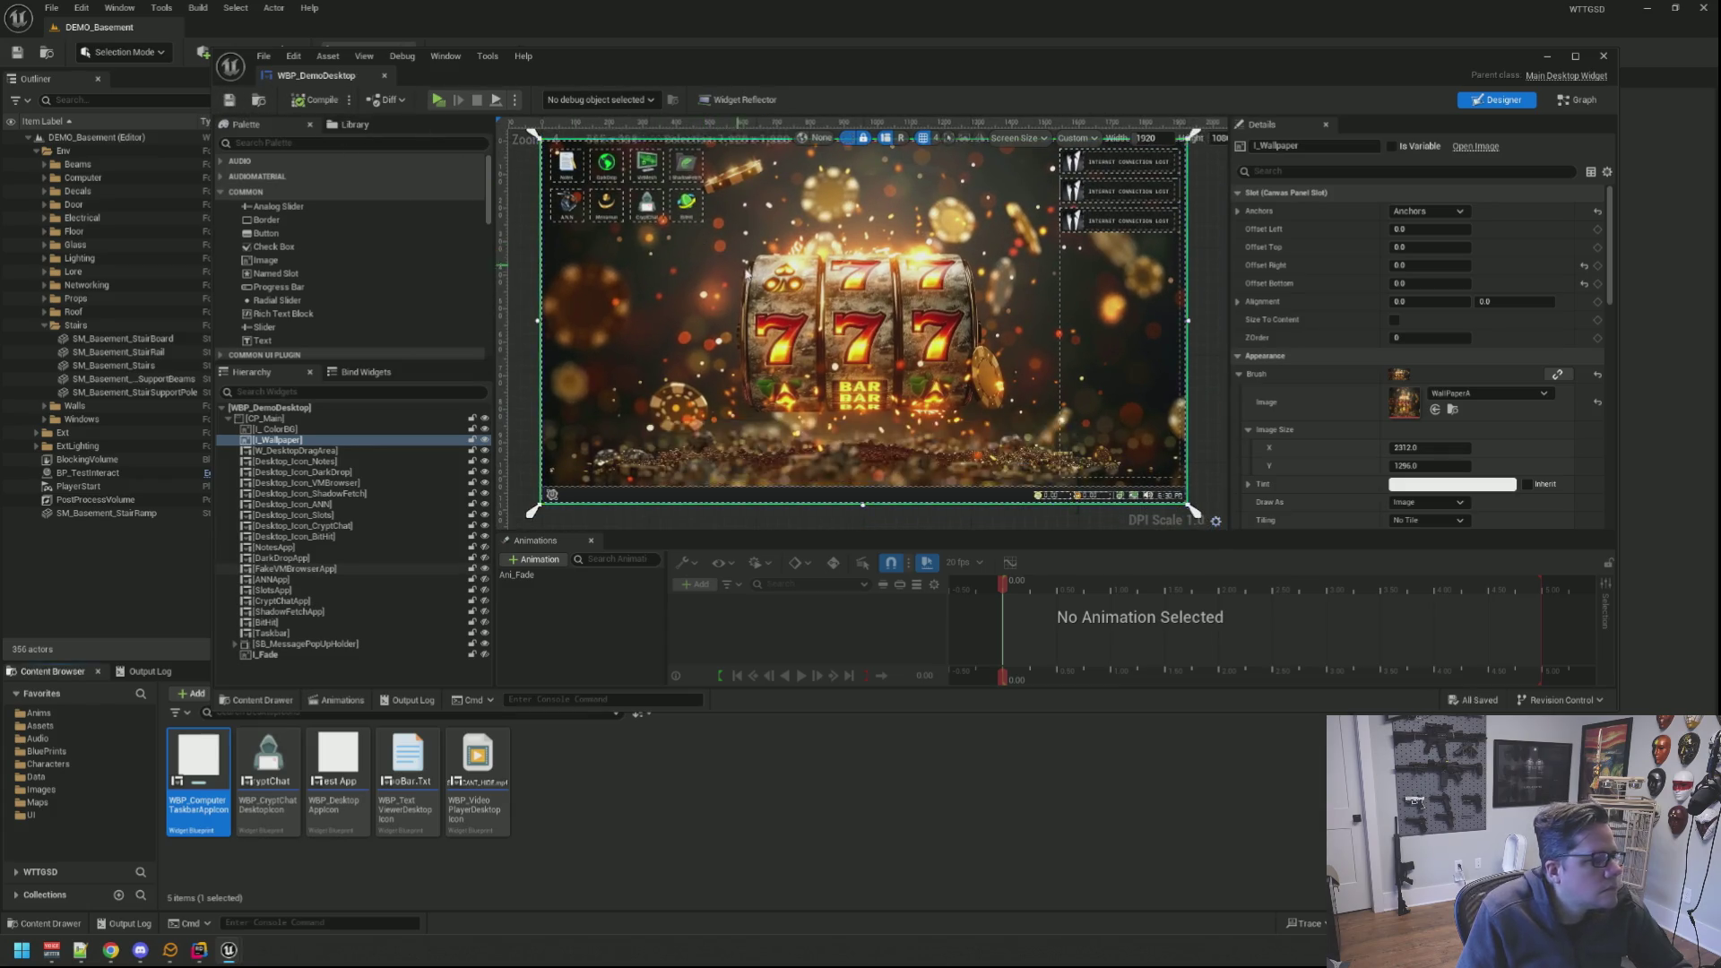
pyautogui.scroll(-2, 842, 475)
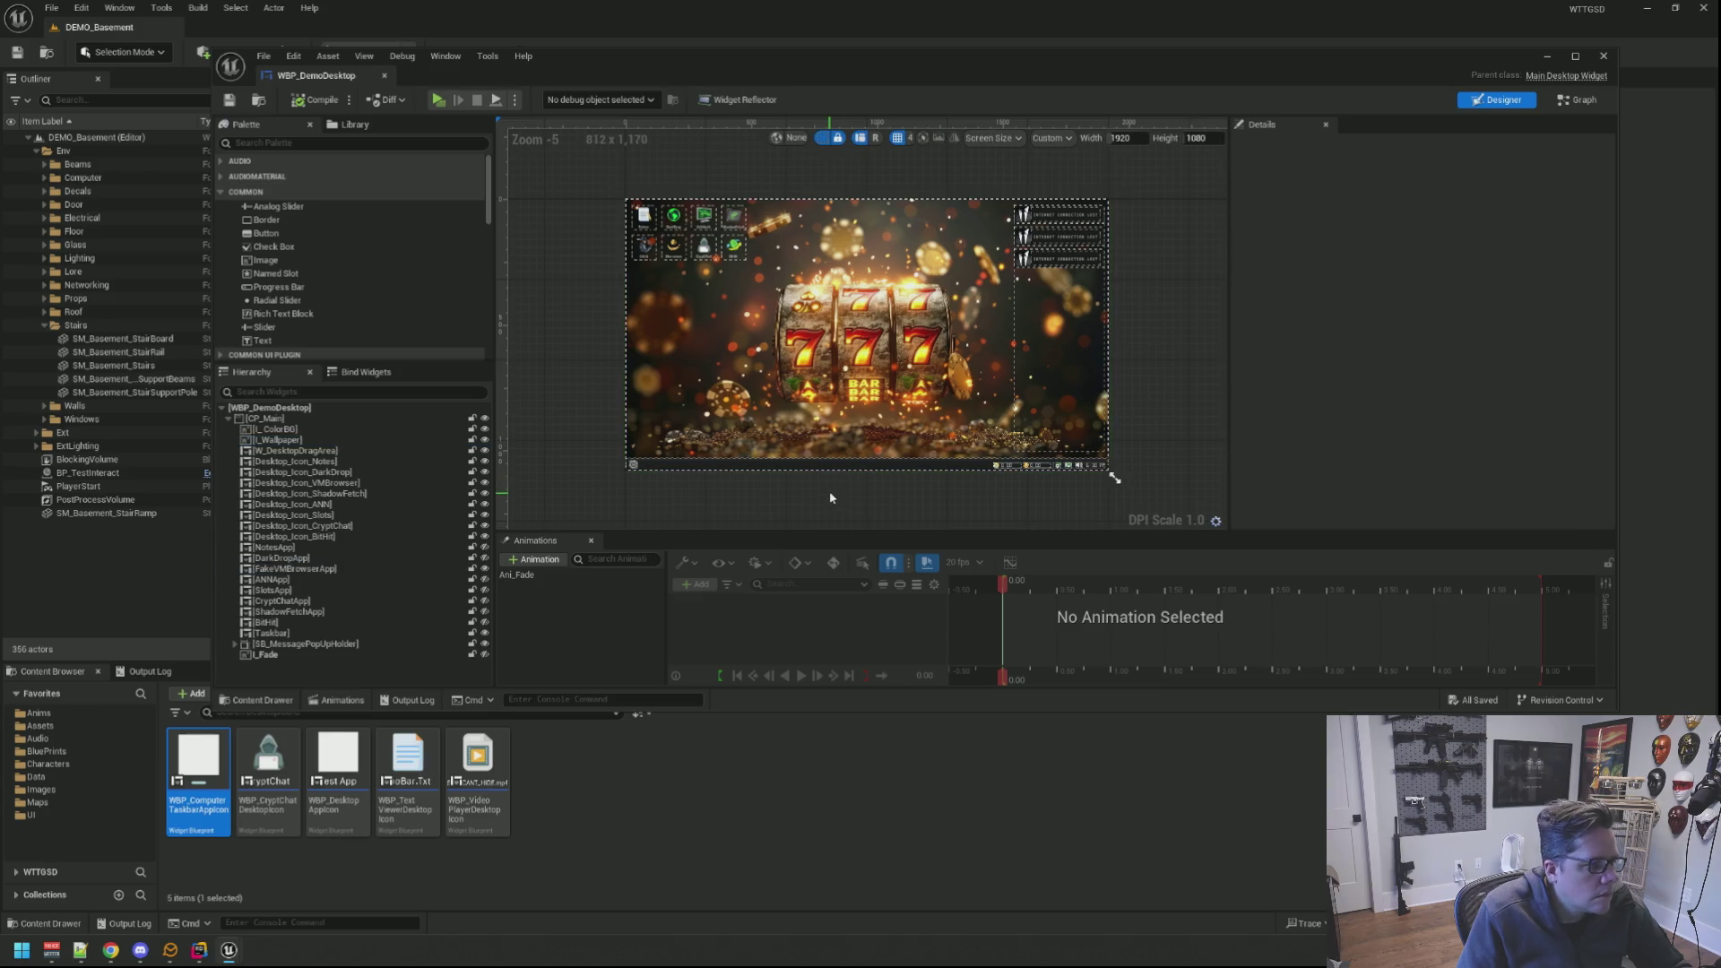
pyautogui.click(1114, 479)
# Step: Close WBP_DemoDesktop and browse the Content Browser to Widgets/Computer/Desktops
pyautogui.middleClick(311, 85)
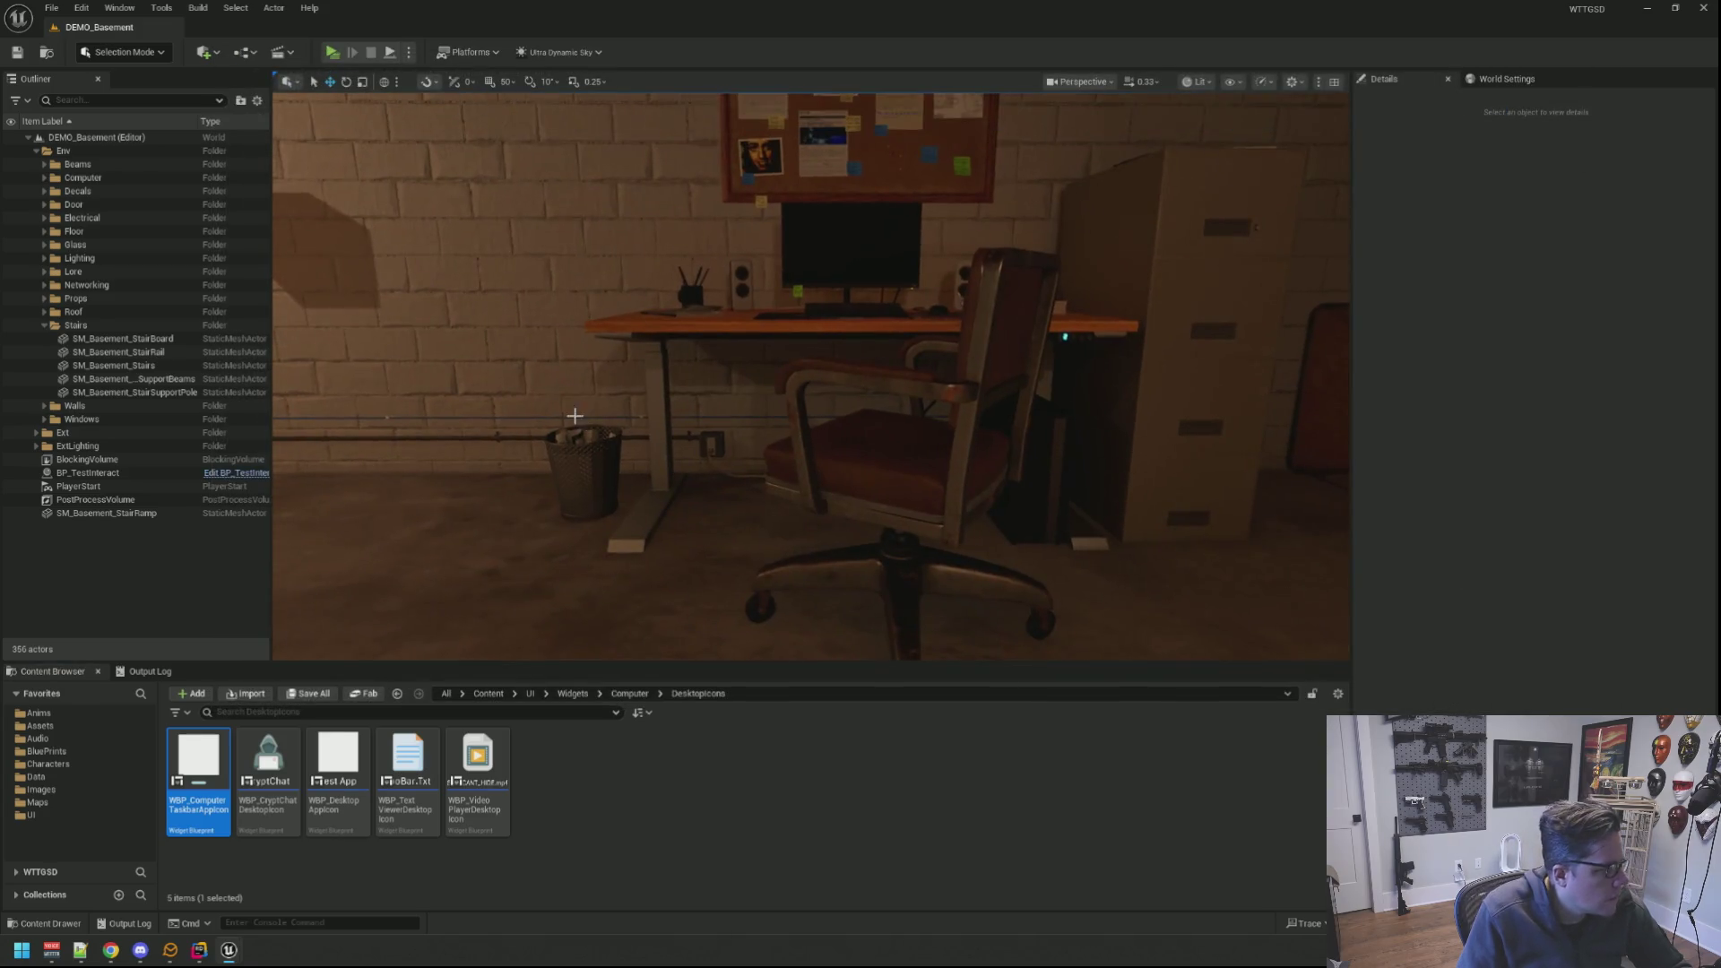
pyautogui.click(586, 694)
pyautogui.doubleClick(221, 761)
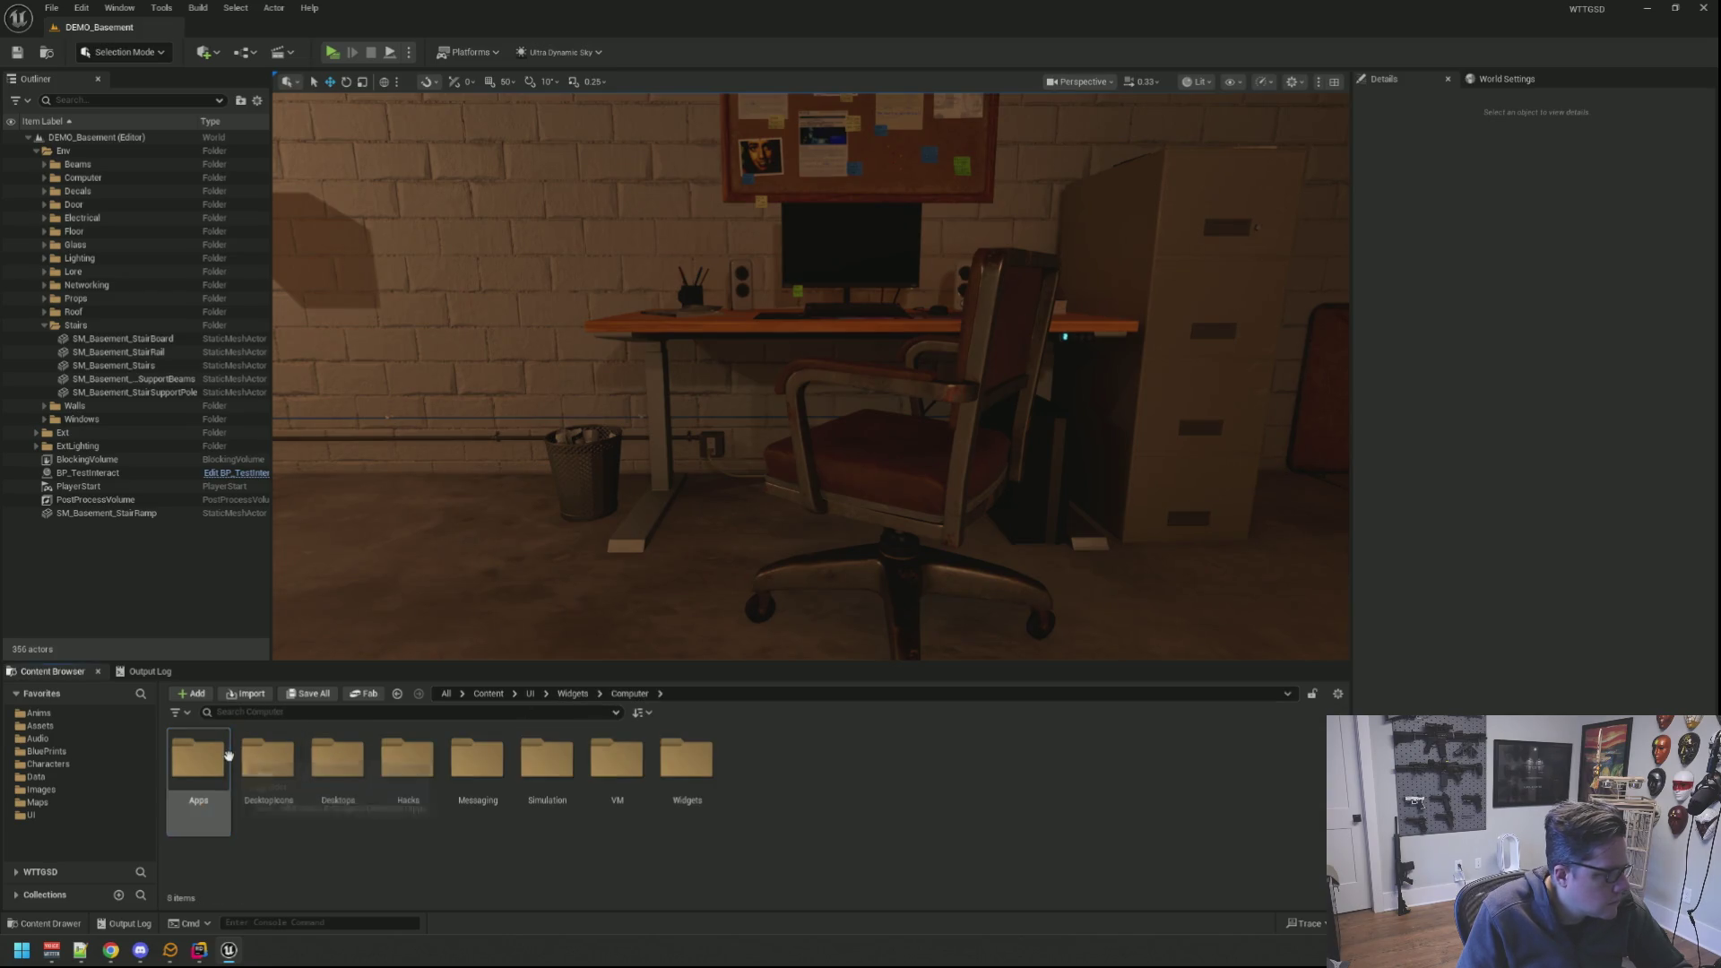
pyautogui.doubleClick(338, 759)
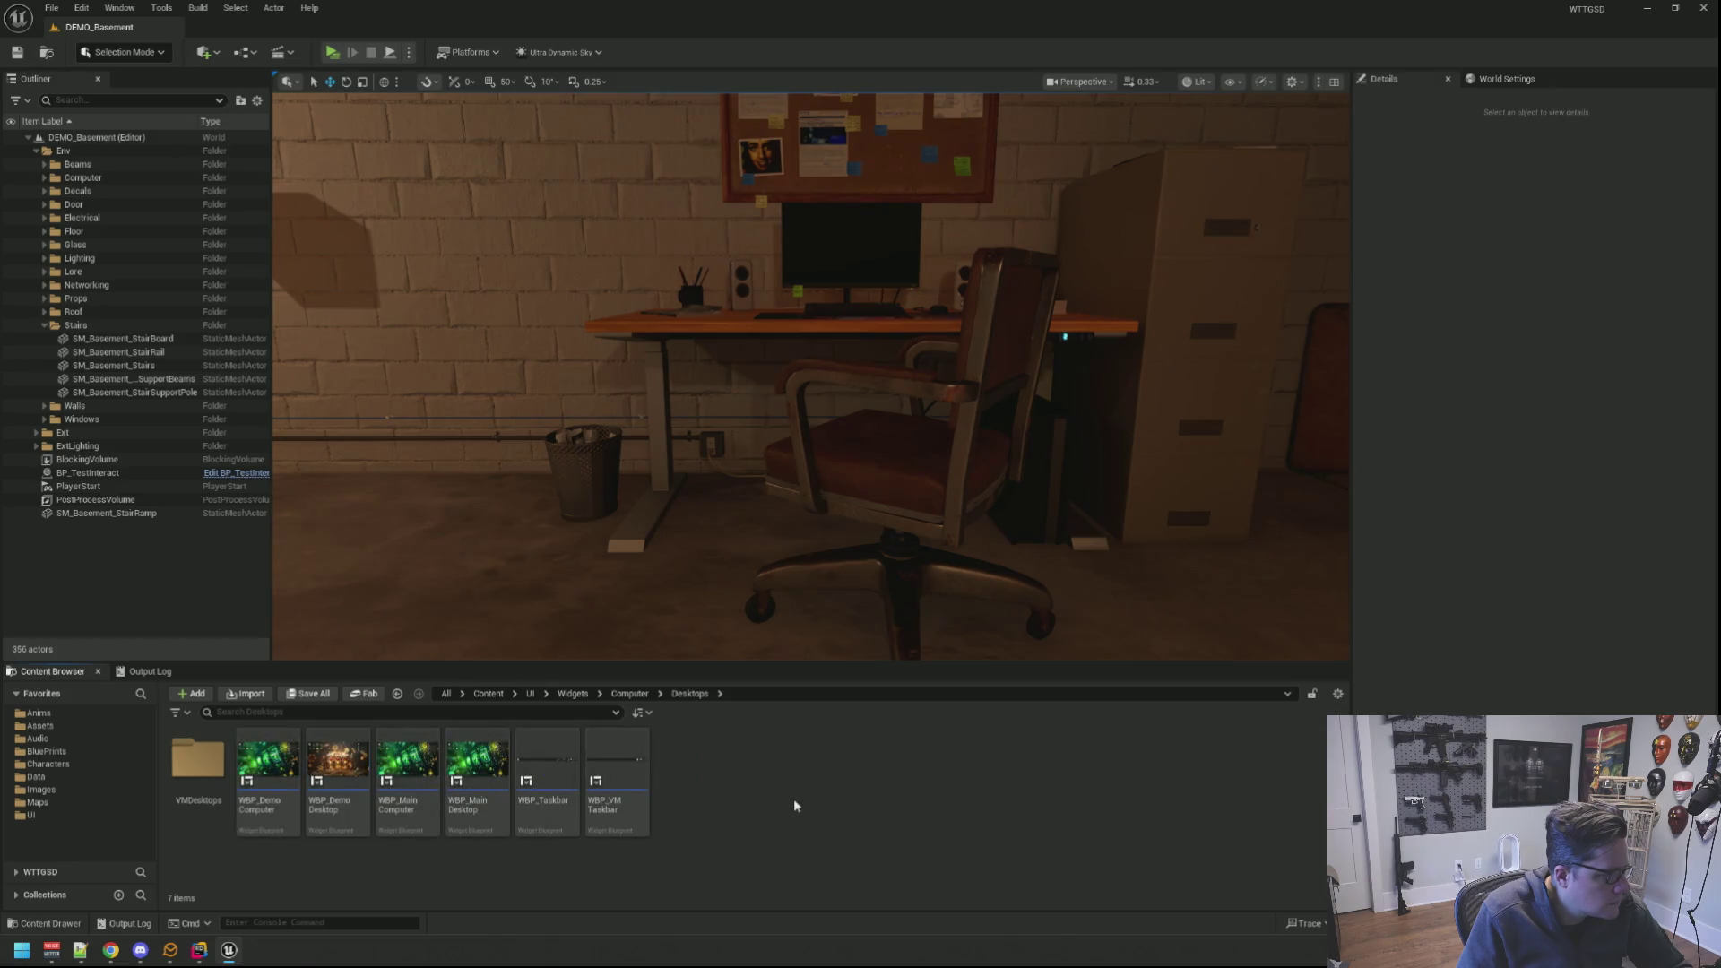
# Step: Open WBP_DemoComputer and drag WBP_DemoDesktop into its widget hierarchy
pyautogui.click(274, 747)
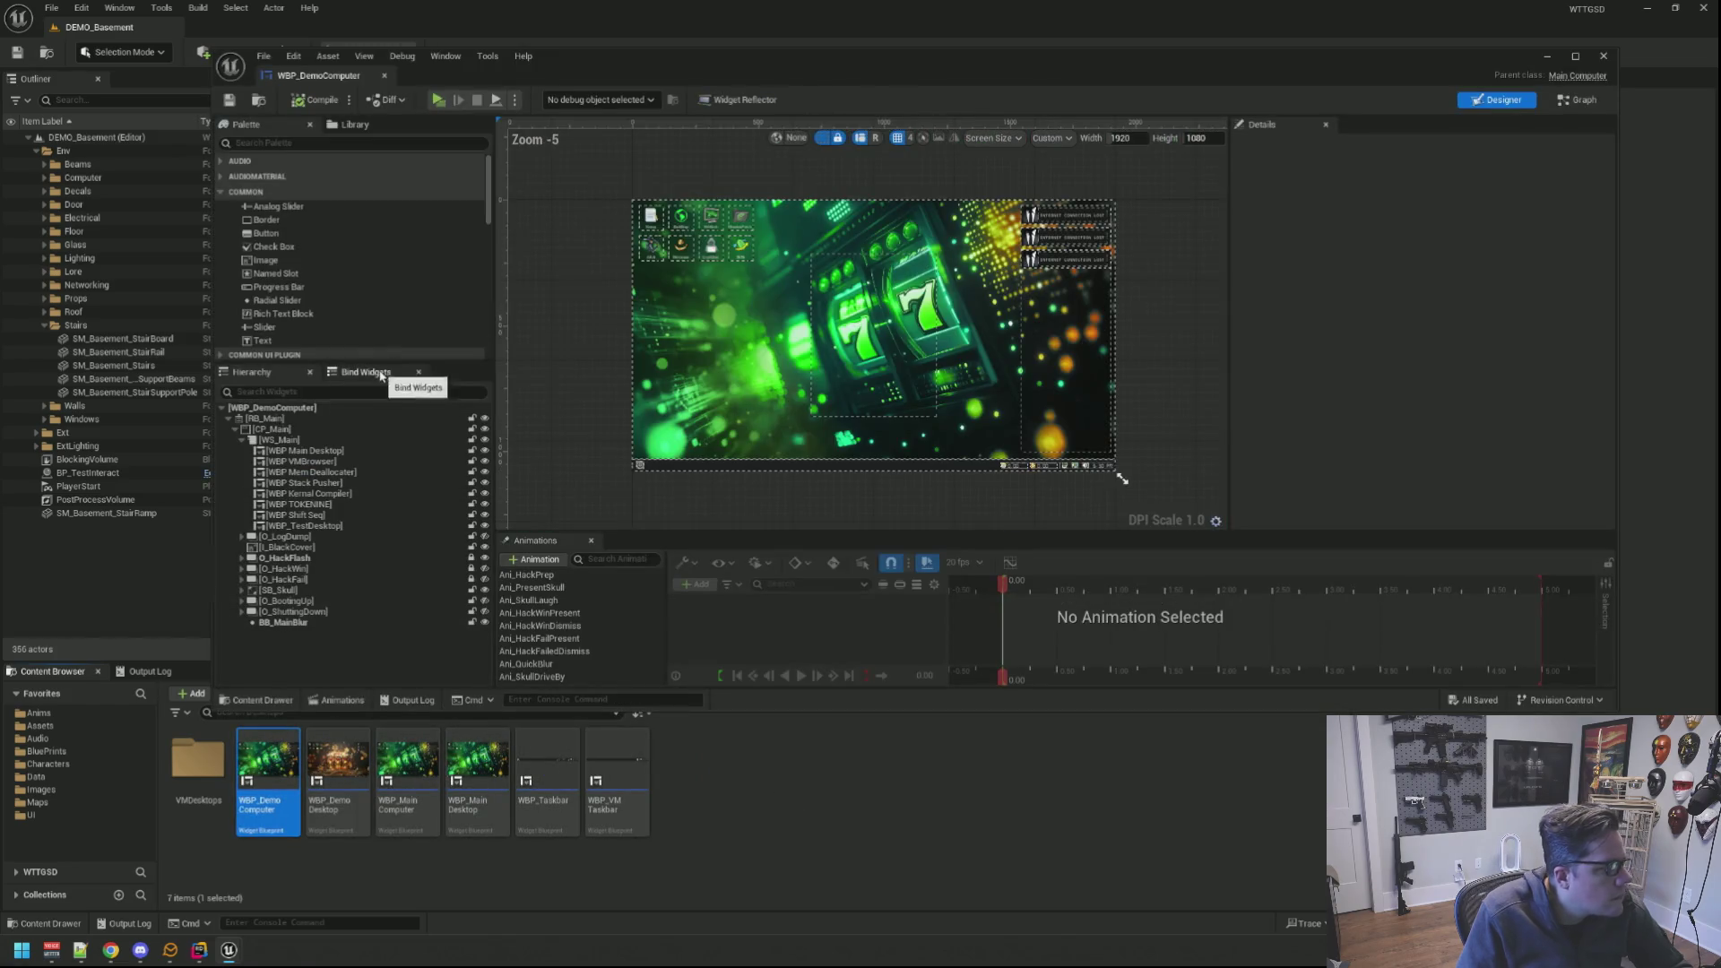
pyautogui.click(374, 450)
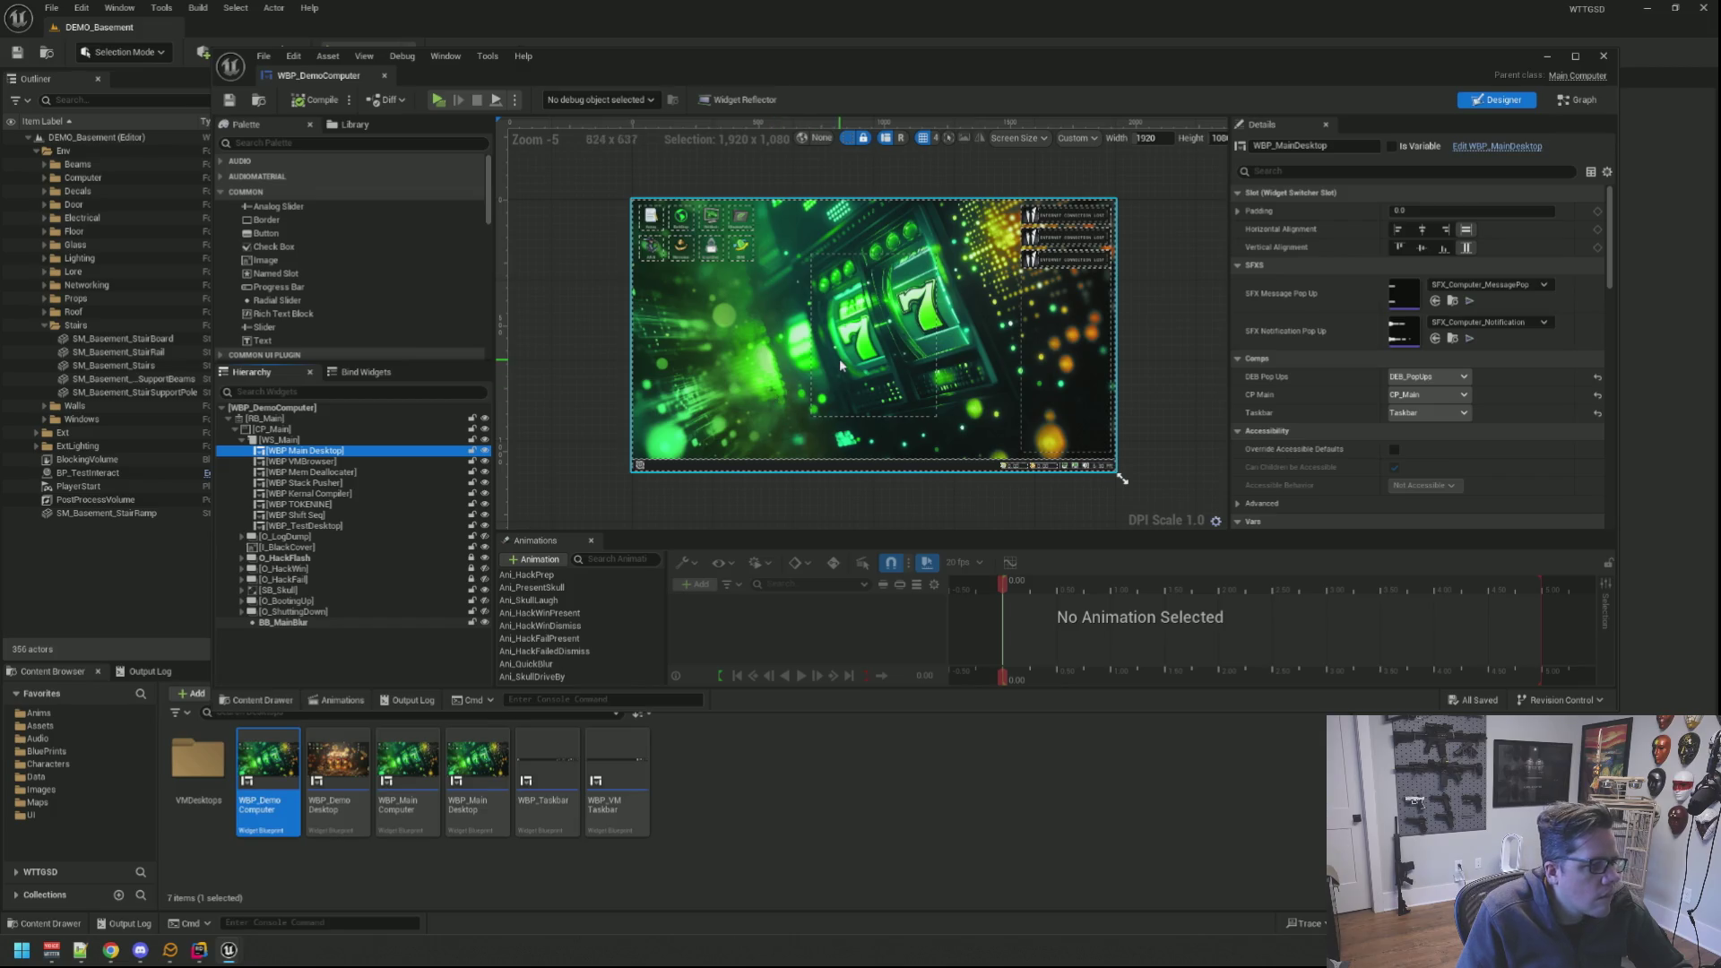
pyautogui.scroll(1, 839, 367)
pyautogui.scroll(1, 840, 364)
pyautogui.scroll(-1, 836, 356)
pyautogui.scroll(-1, 835, 350)
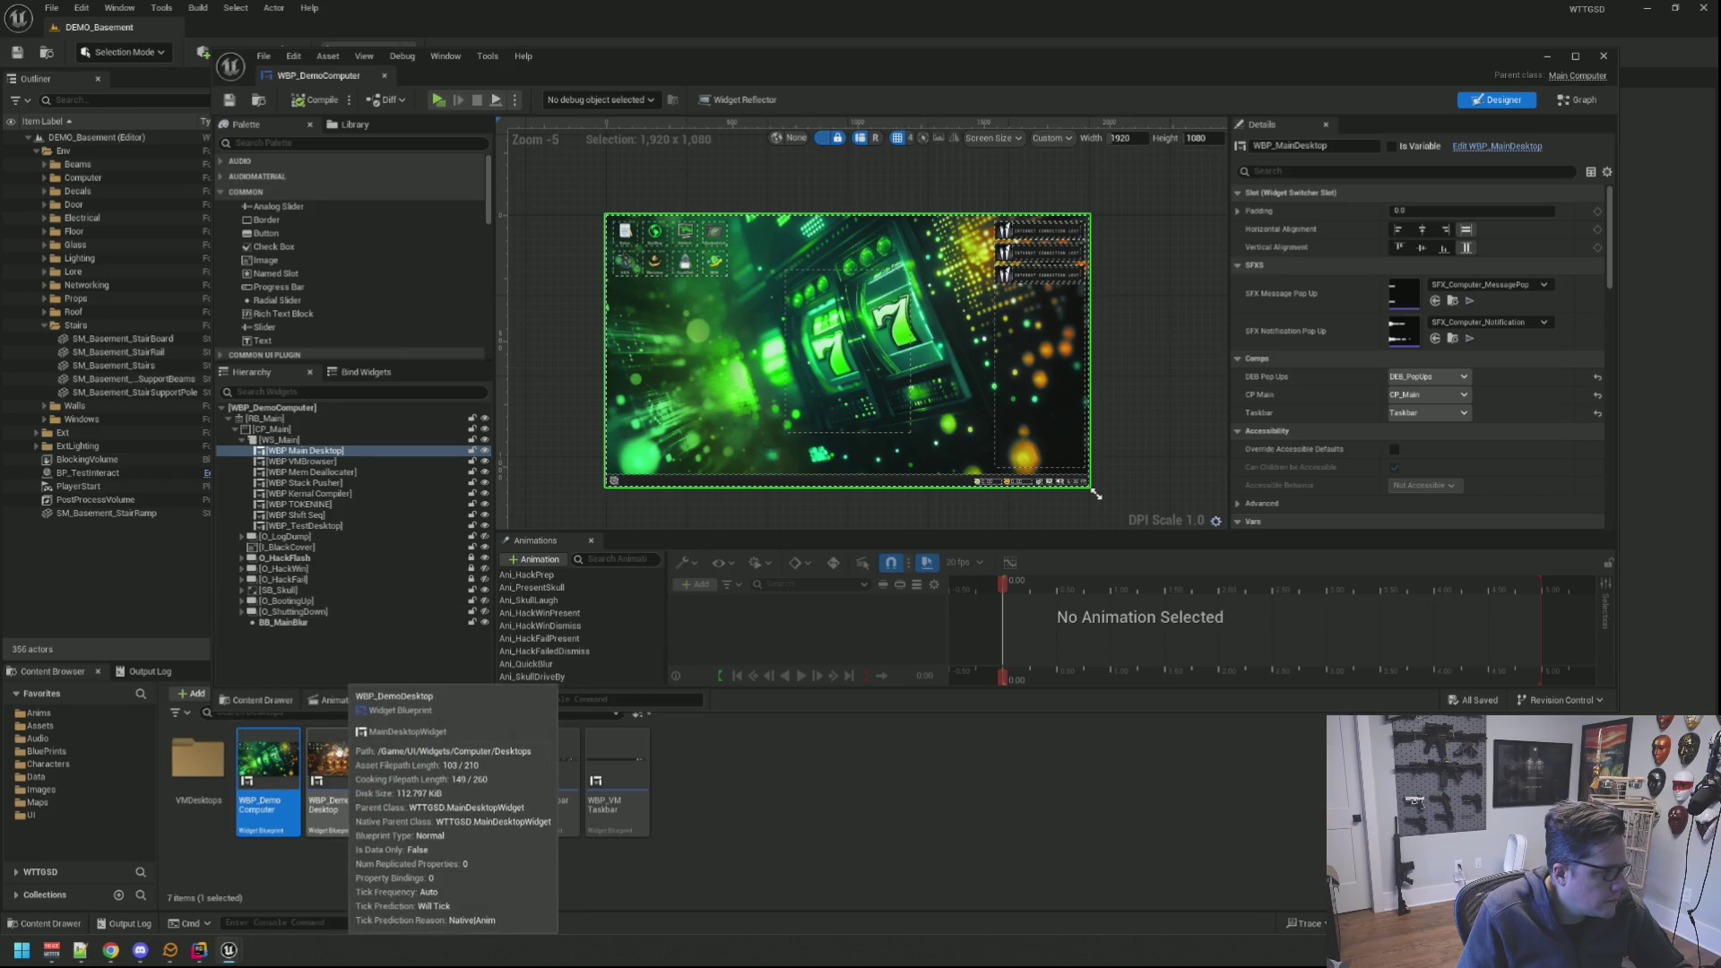
pyautogui.moveTo(337, 743)
pyautogui.mouseDown()
pyautogui.moveTo(349, 446)
pyautogui.moveTo(354, 460)
pyautogui.mouseUp()
pyautogui.click(355, 462)
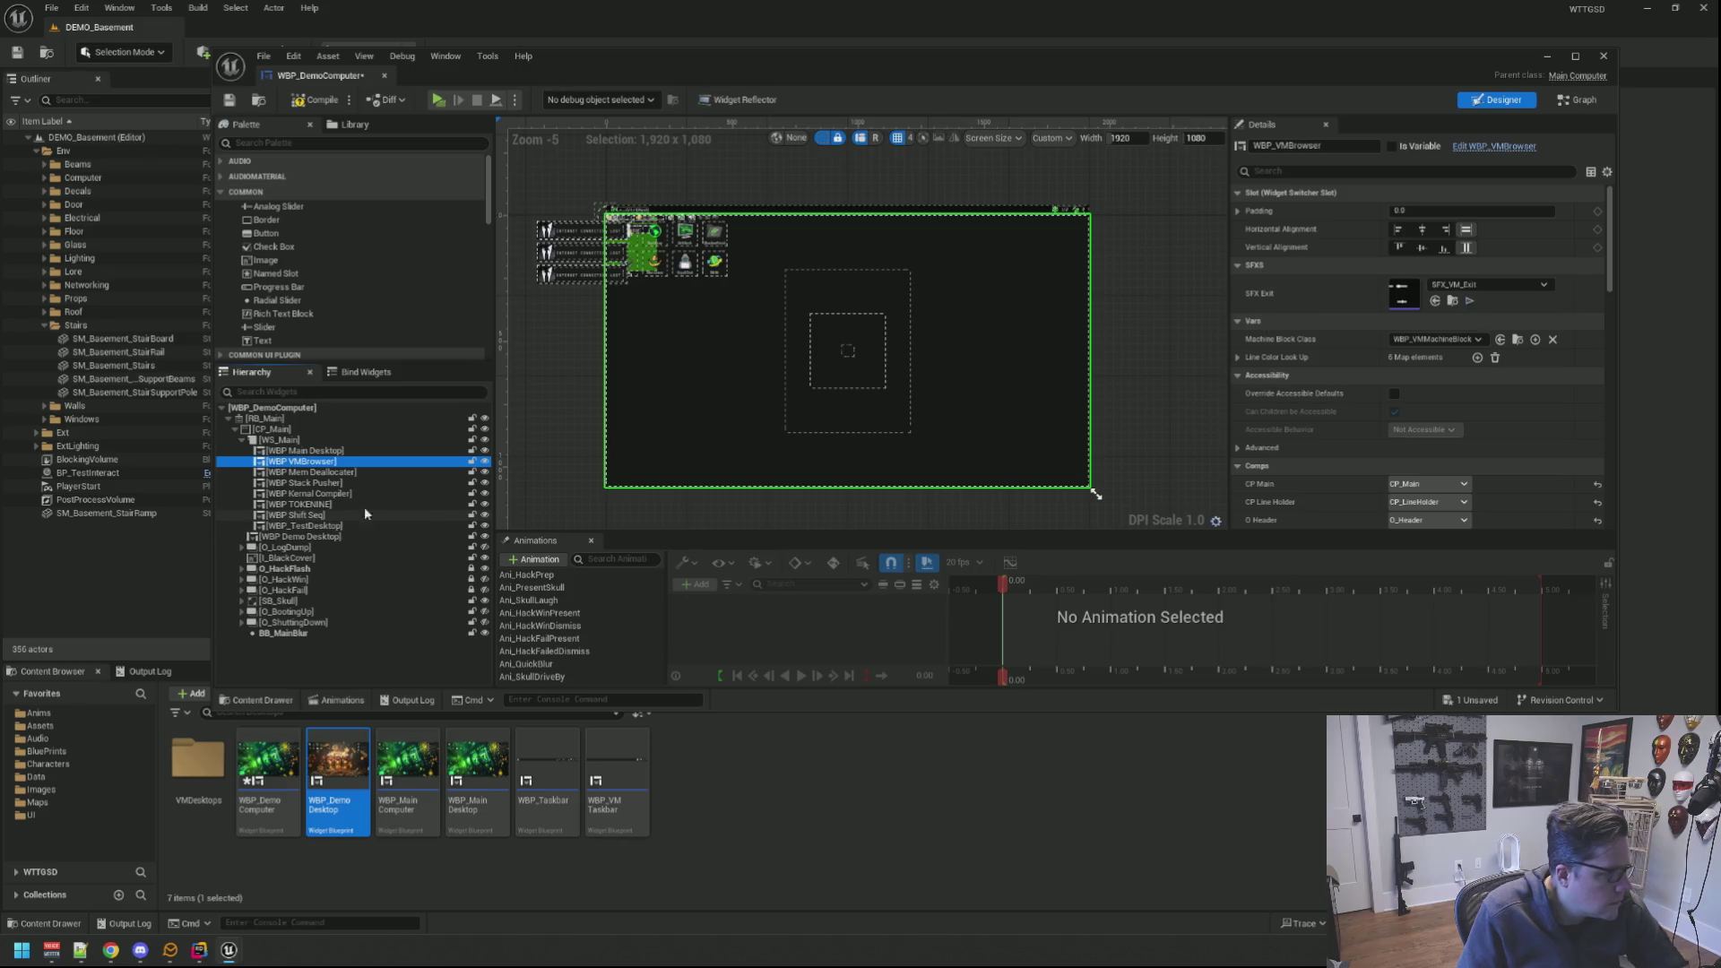
pyautogui.moveTo(580, 428); pyautogui.dragTo(589, 442)
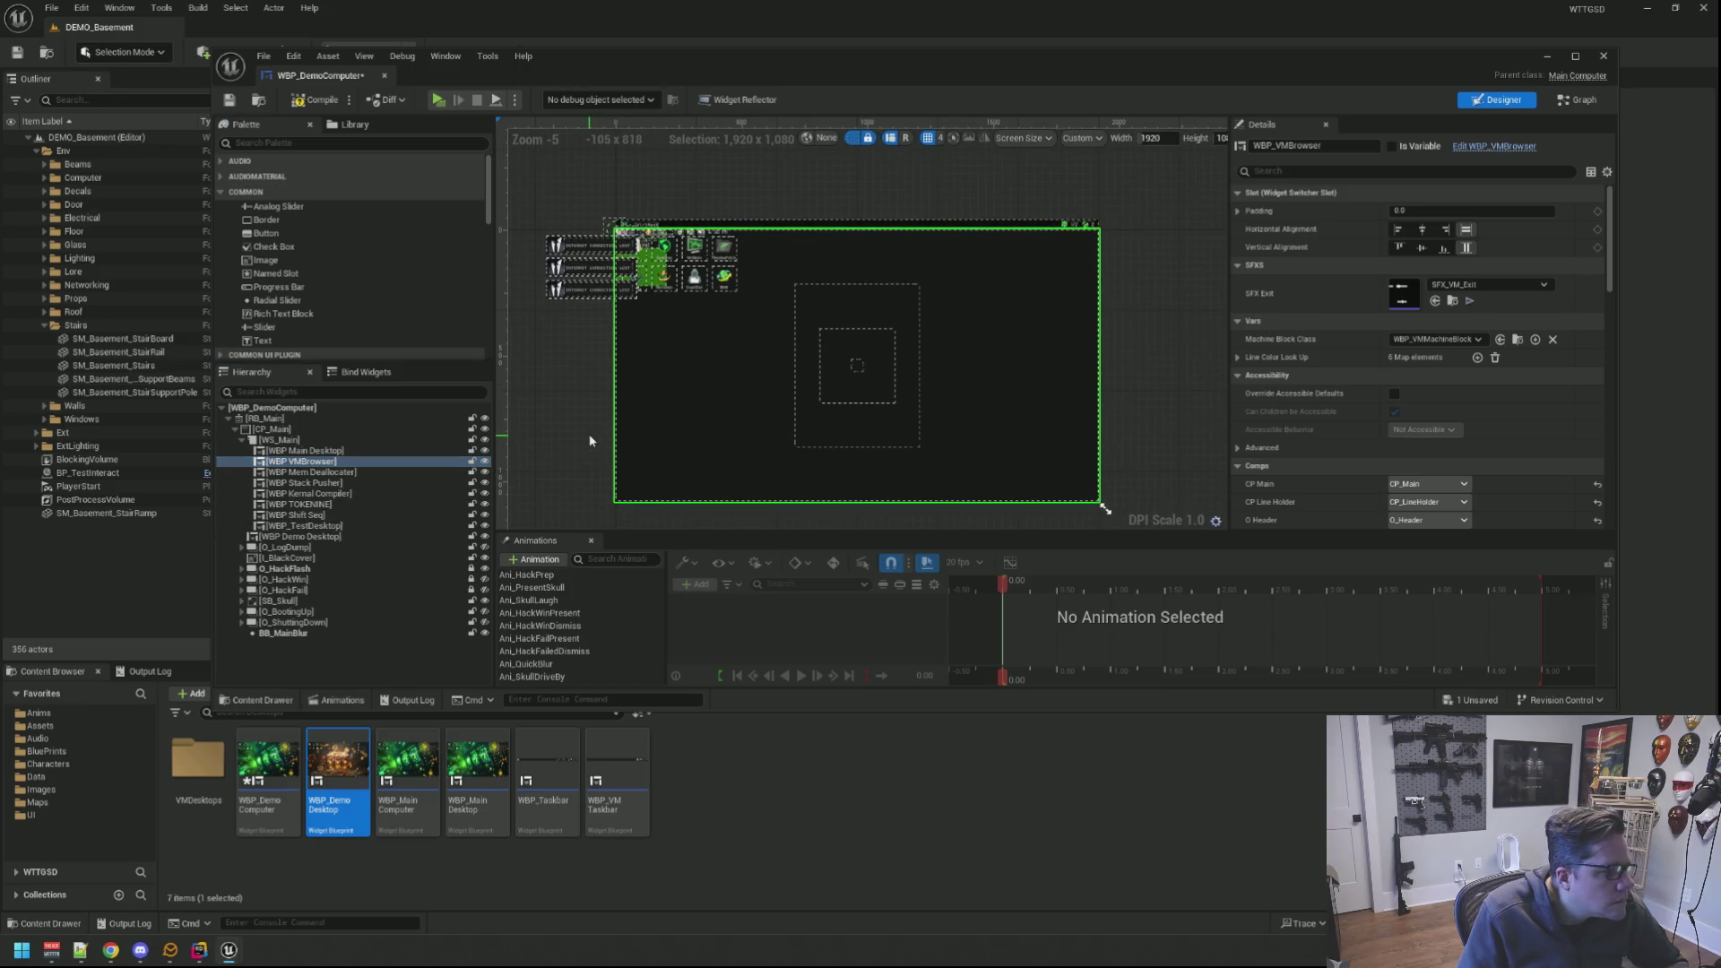
# Step: Move WBP_DemoDesktop to the first slot inside WS_Main and preview the gold desktop
pyautogui.click(351, 452)
pyautogui.moveTo(337, 787); pyautogui.dragTo(298, 440)
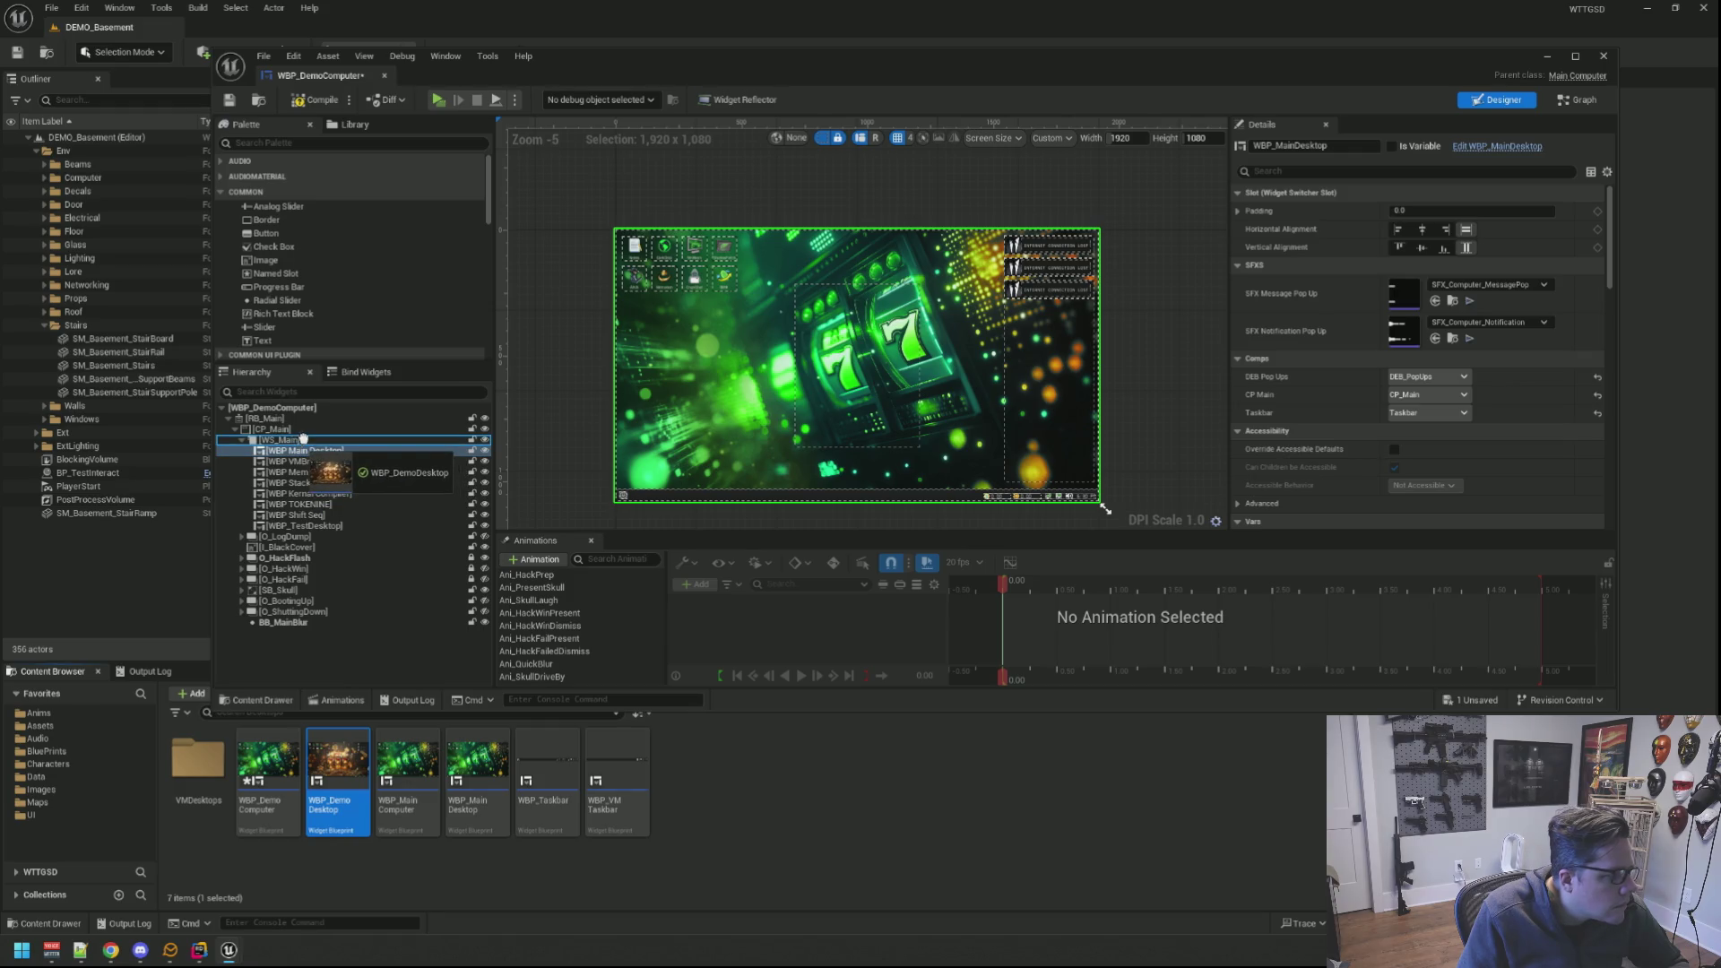
pyautogui.moveTo(304, 441); pyautogui.dragTo(344, 451)
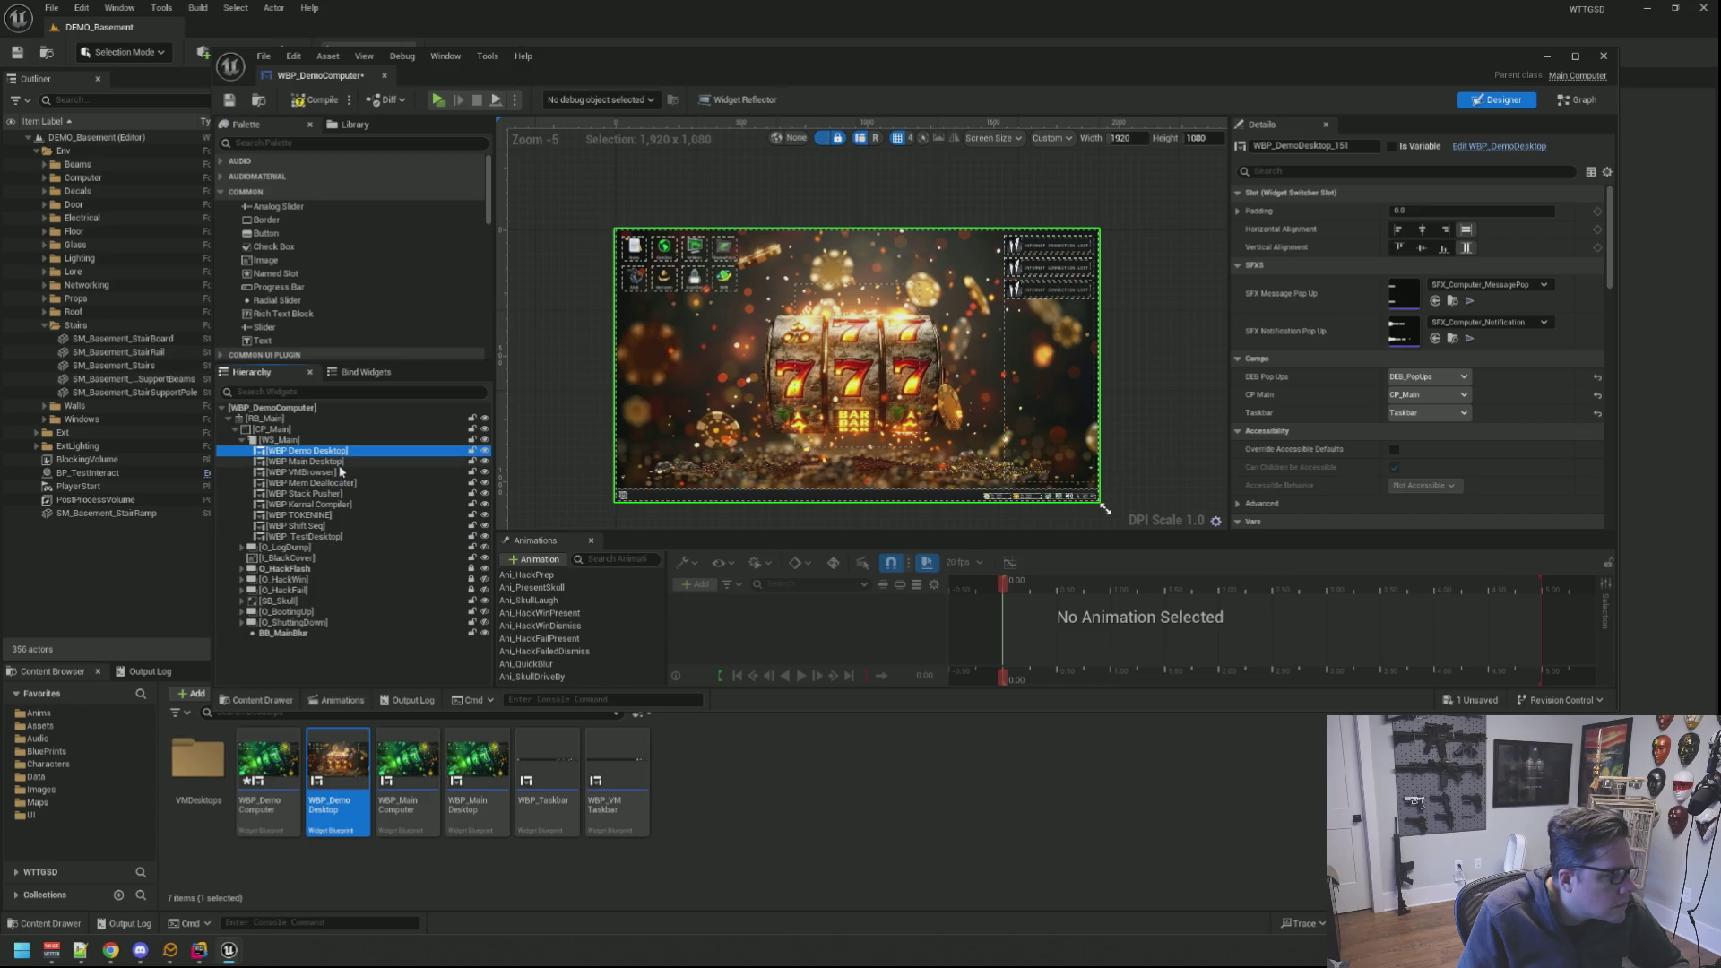
pyautogui.click(337, 462)
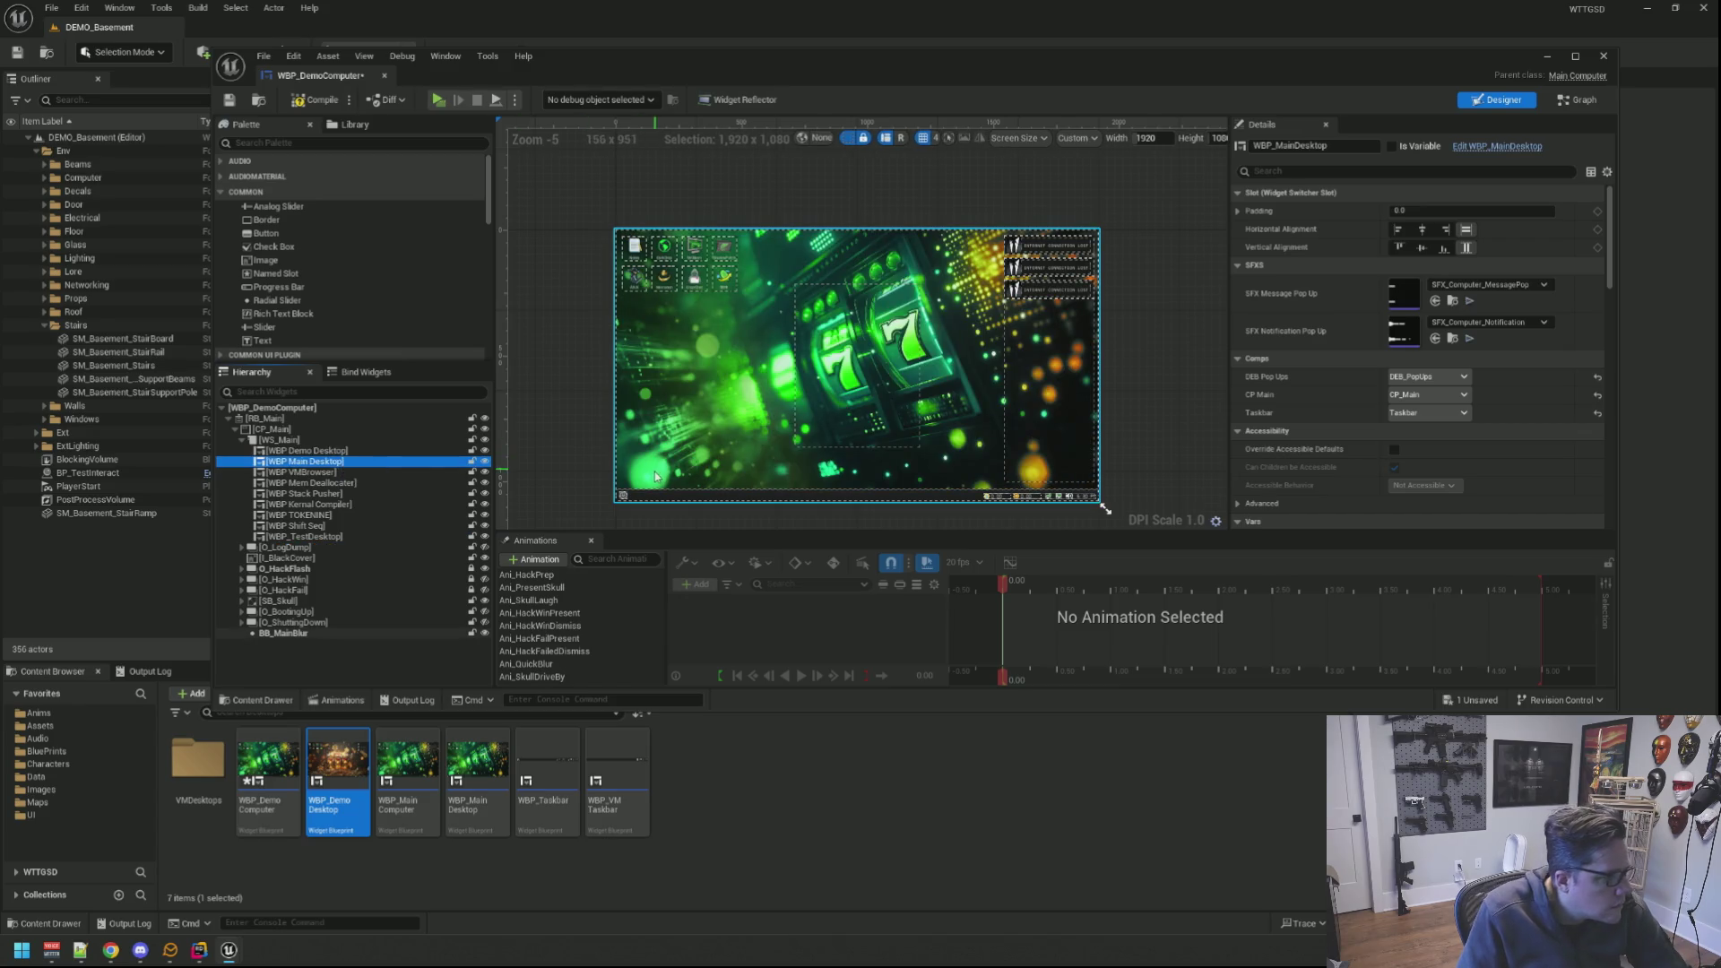
pyautogui.click(598, 477)
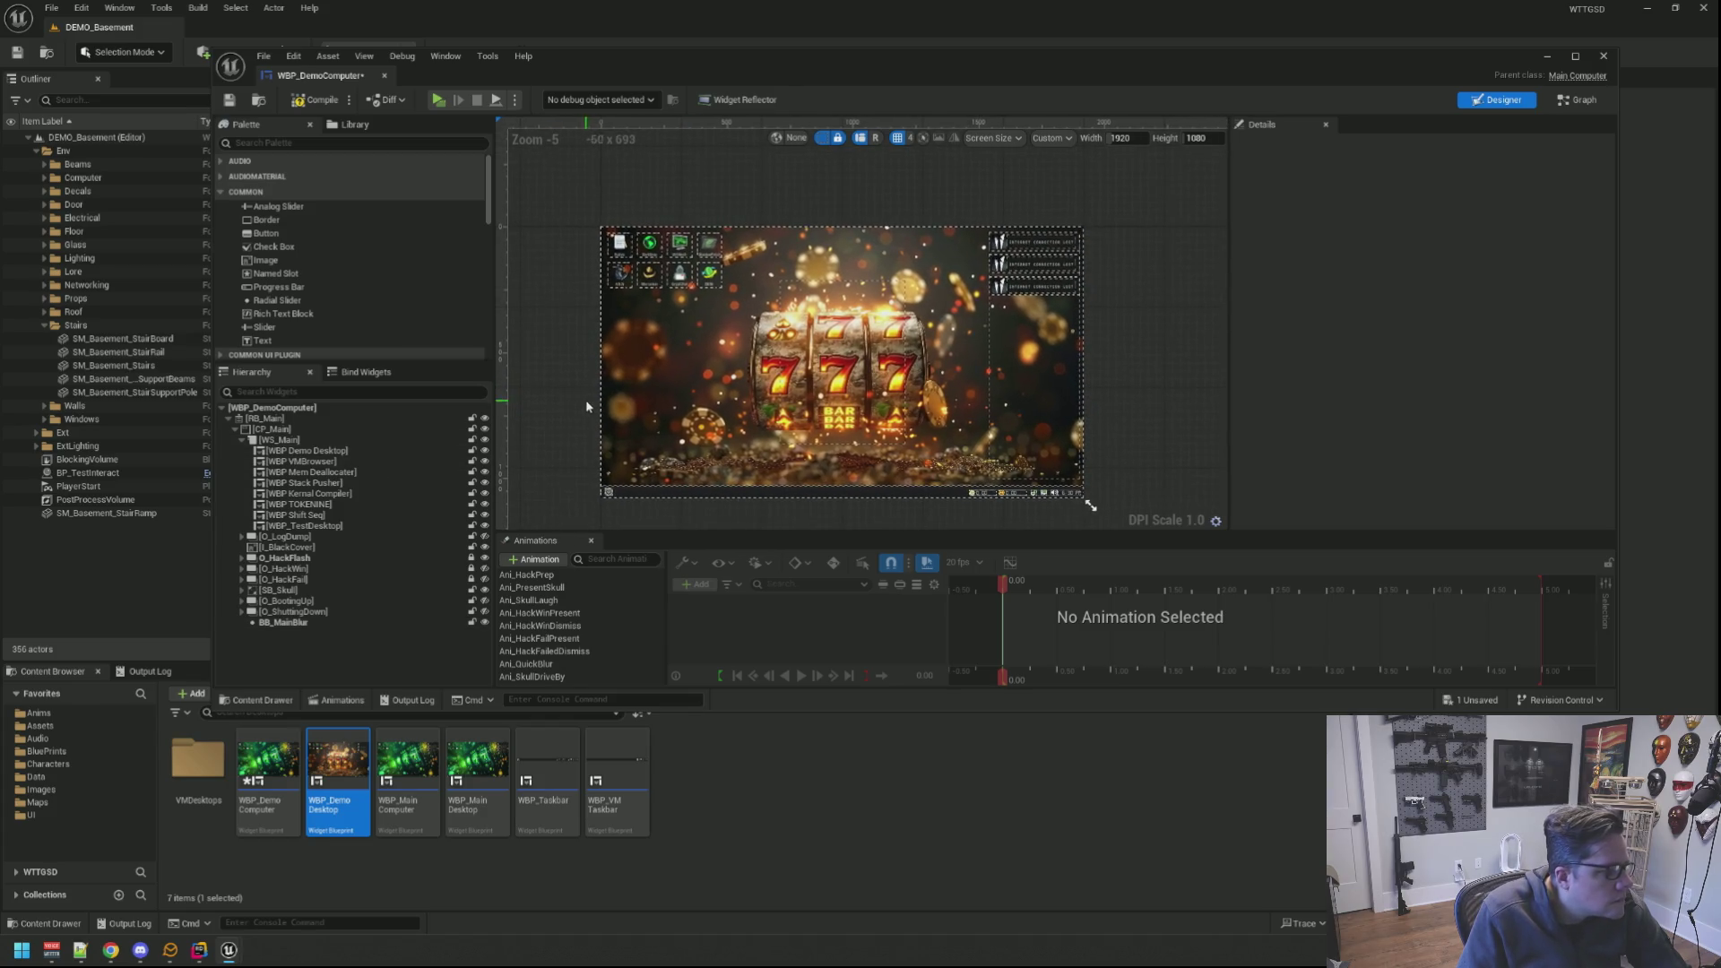
# Step: Delete the VMBrowser, Kernal Compiler and TOKENINE entries from the switcher
pyautogui.click(367, 461)
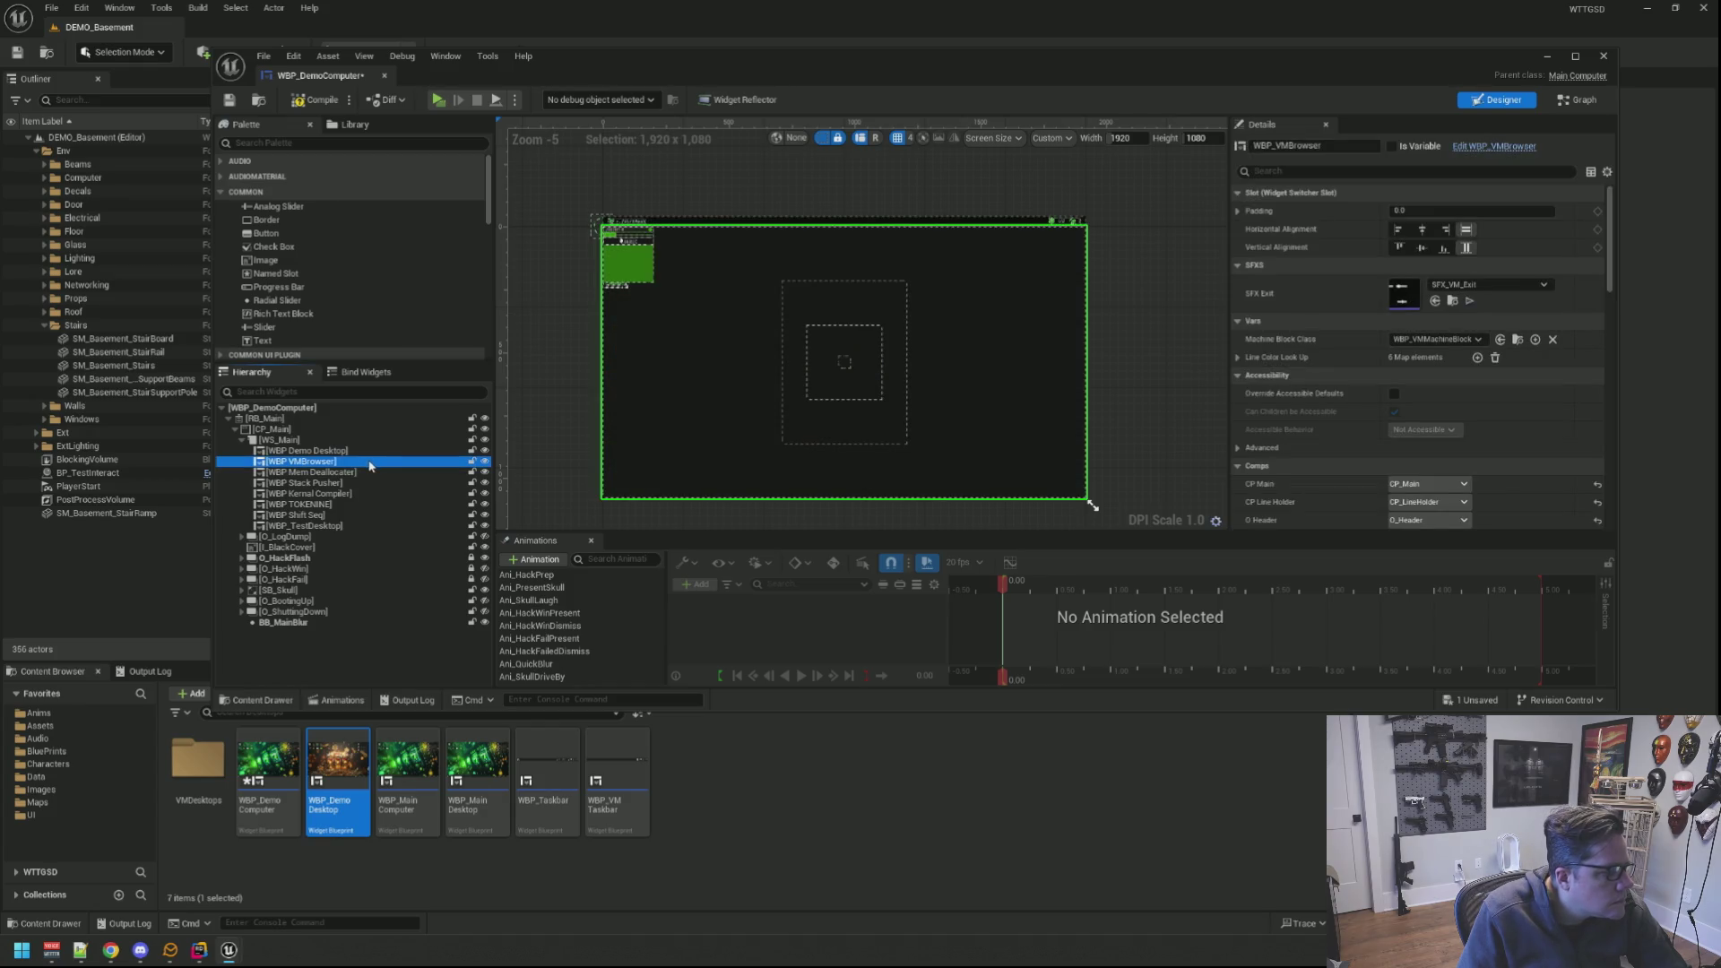
pyautogui.press('Delete')
pyautogui.click(574, 387)
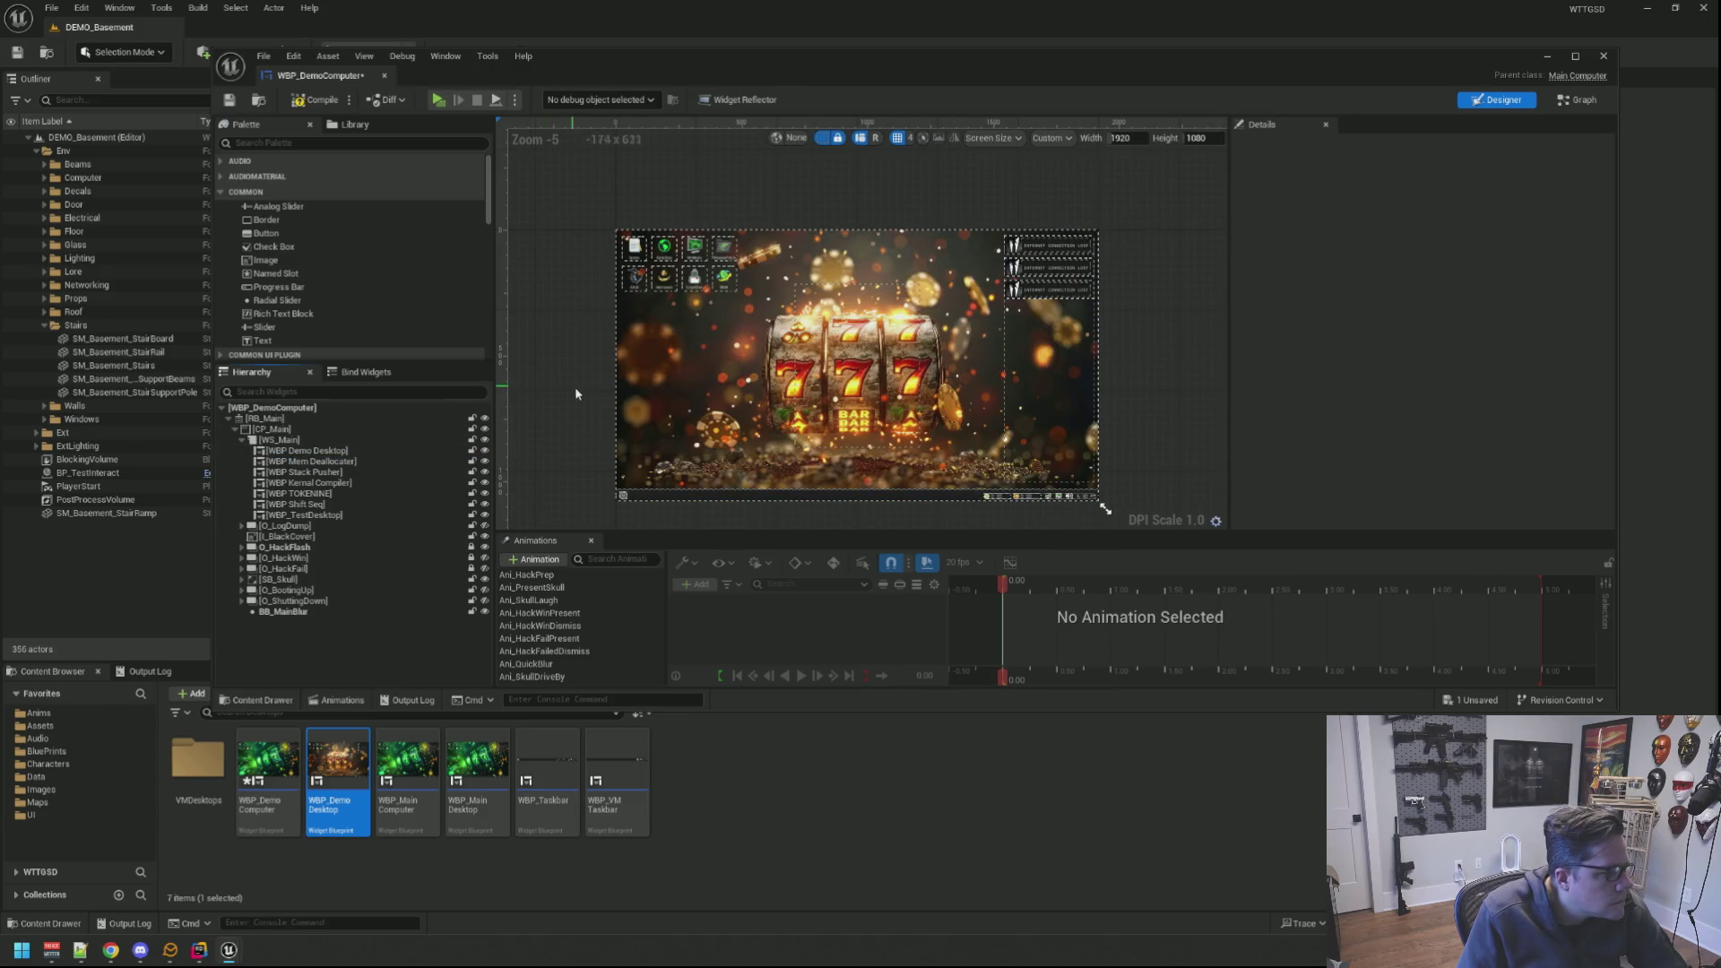
pyautogui.click(381, 472)
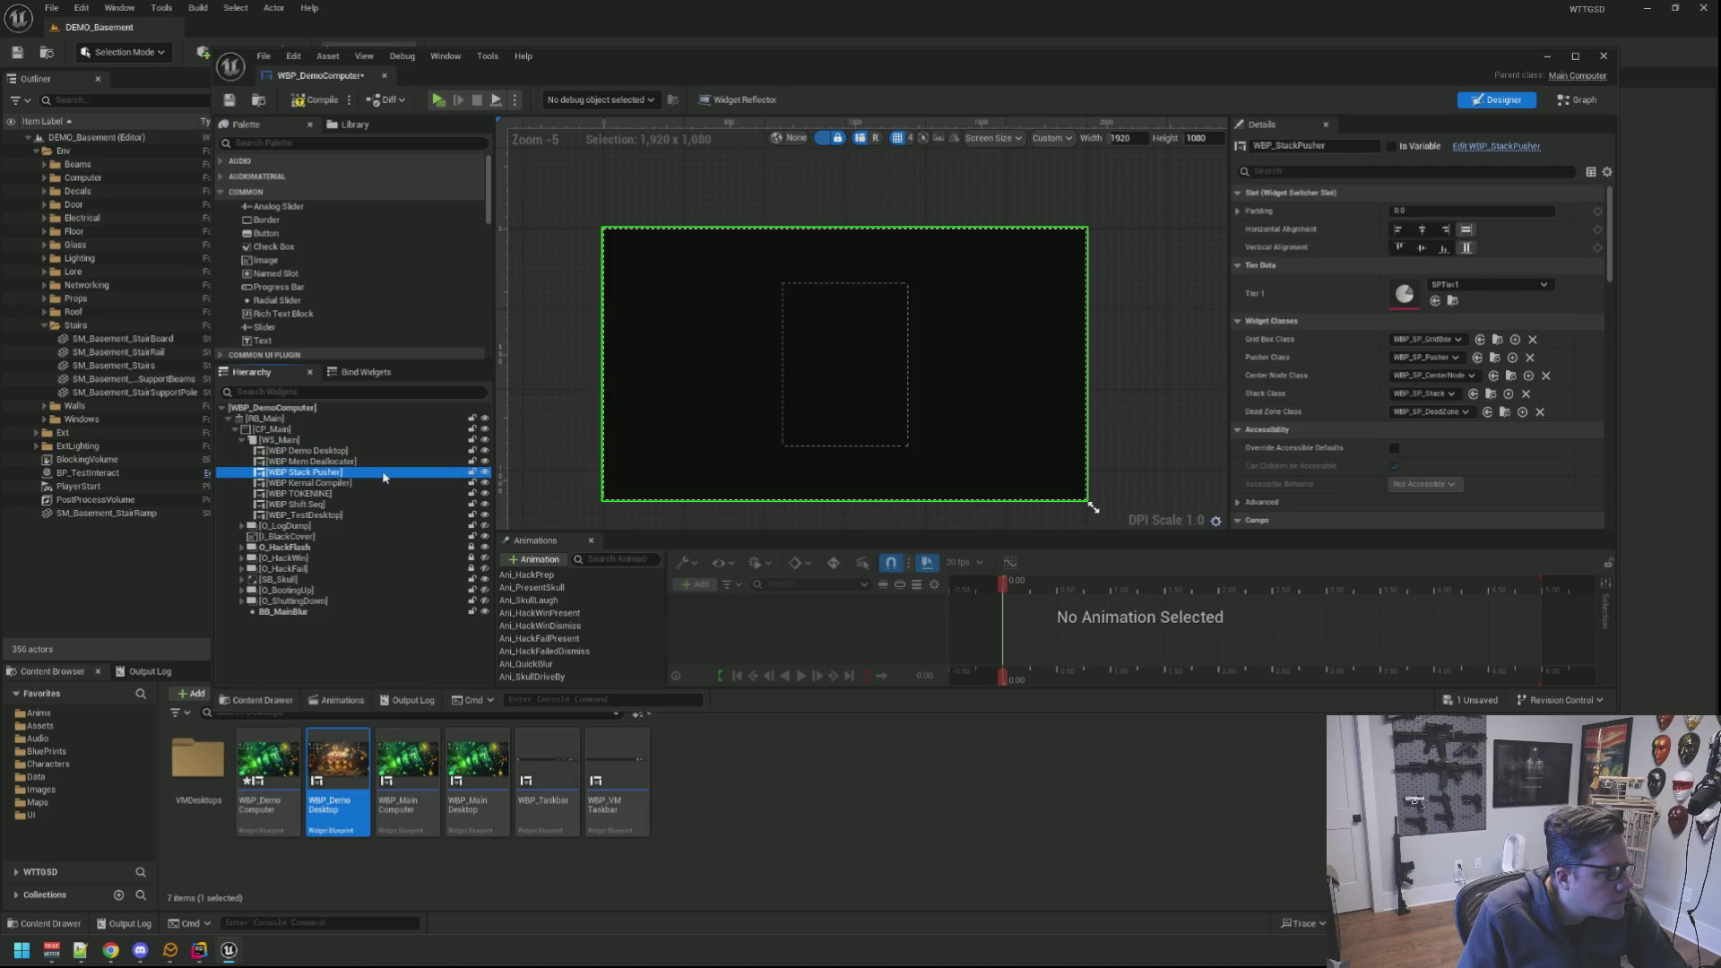
pyautogui.click(379, 491)
pyautogui.press('Delete')
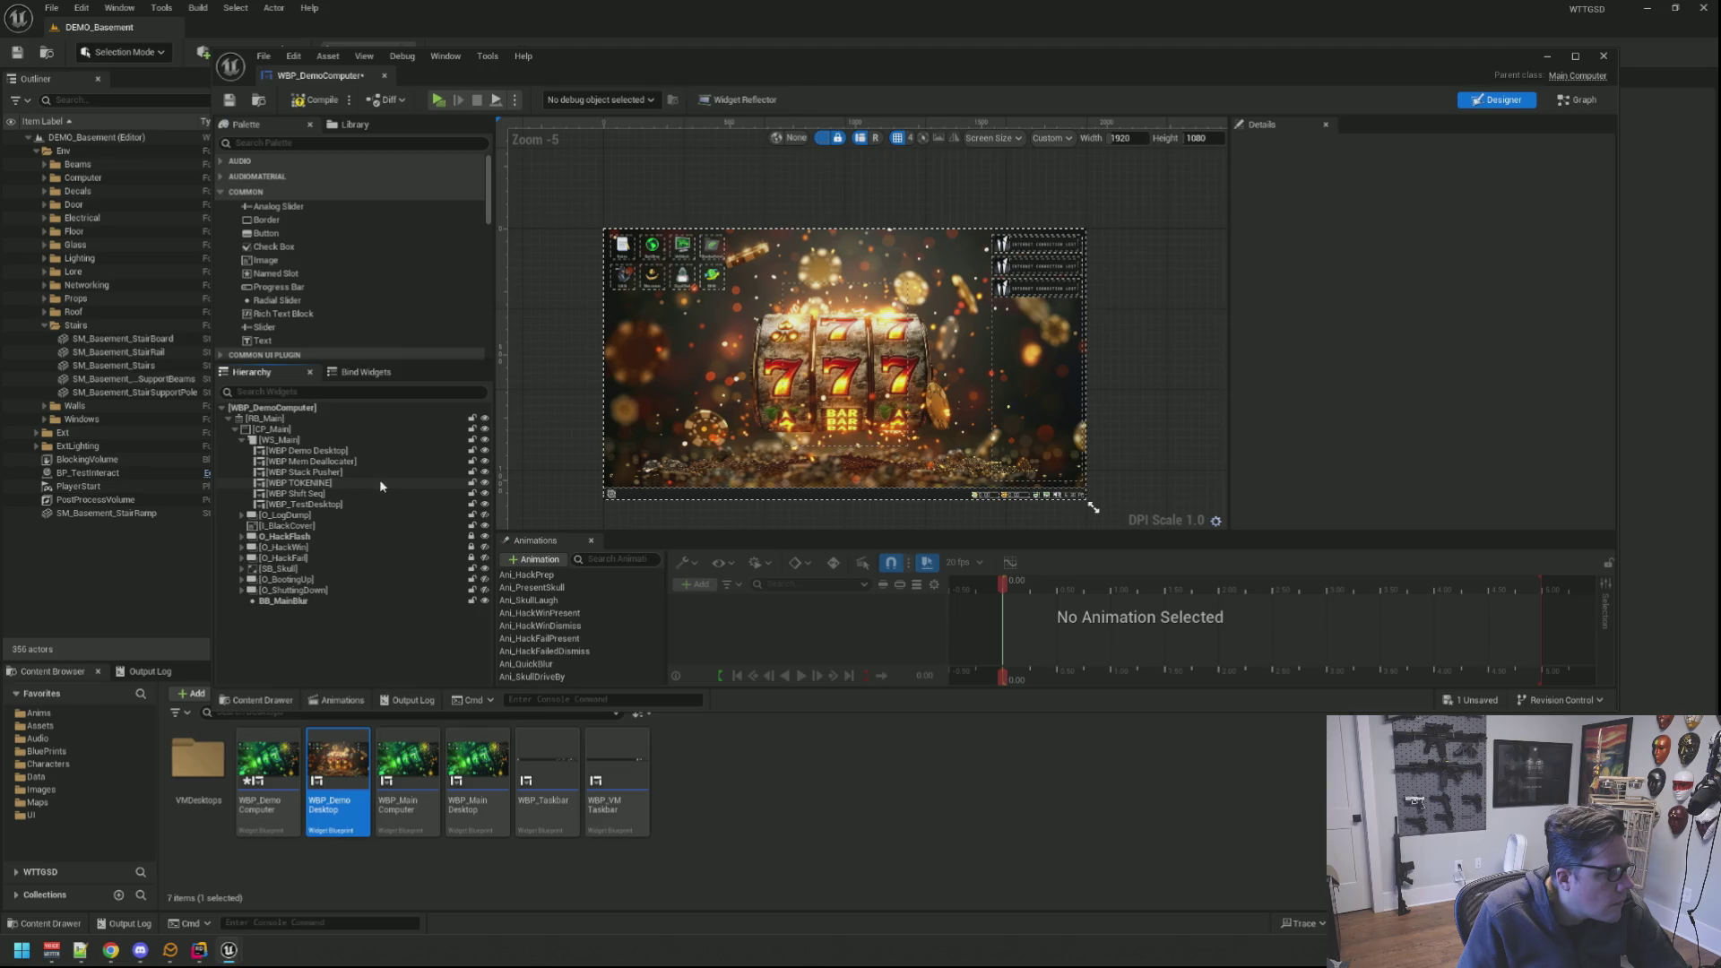
pyautogui.click(380, 483)
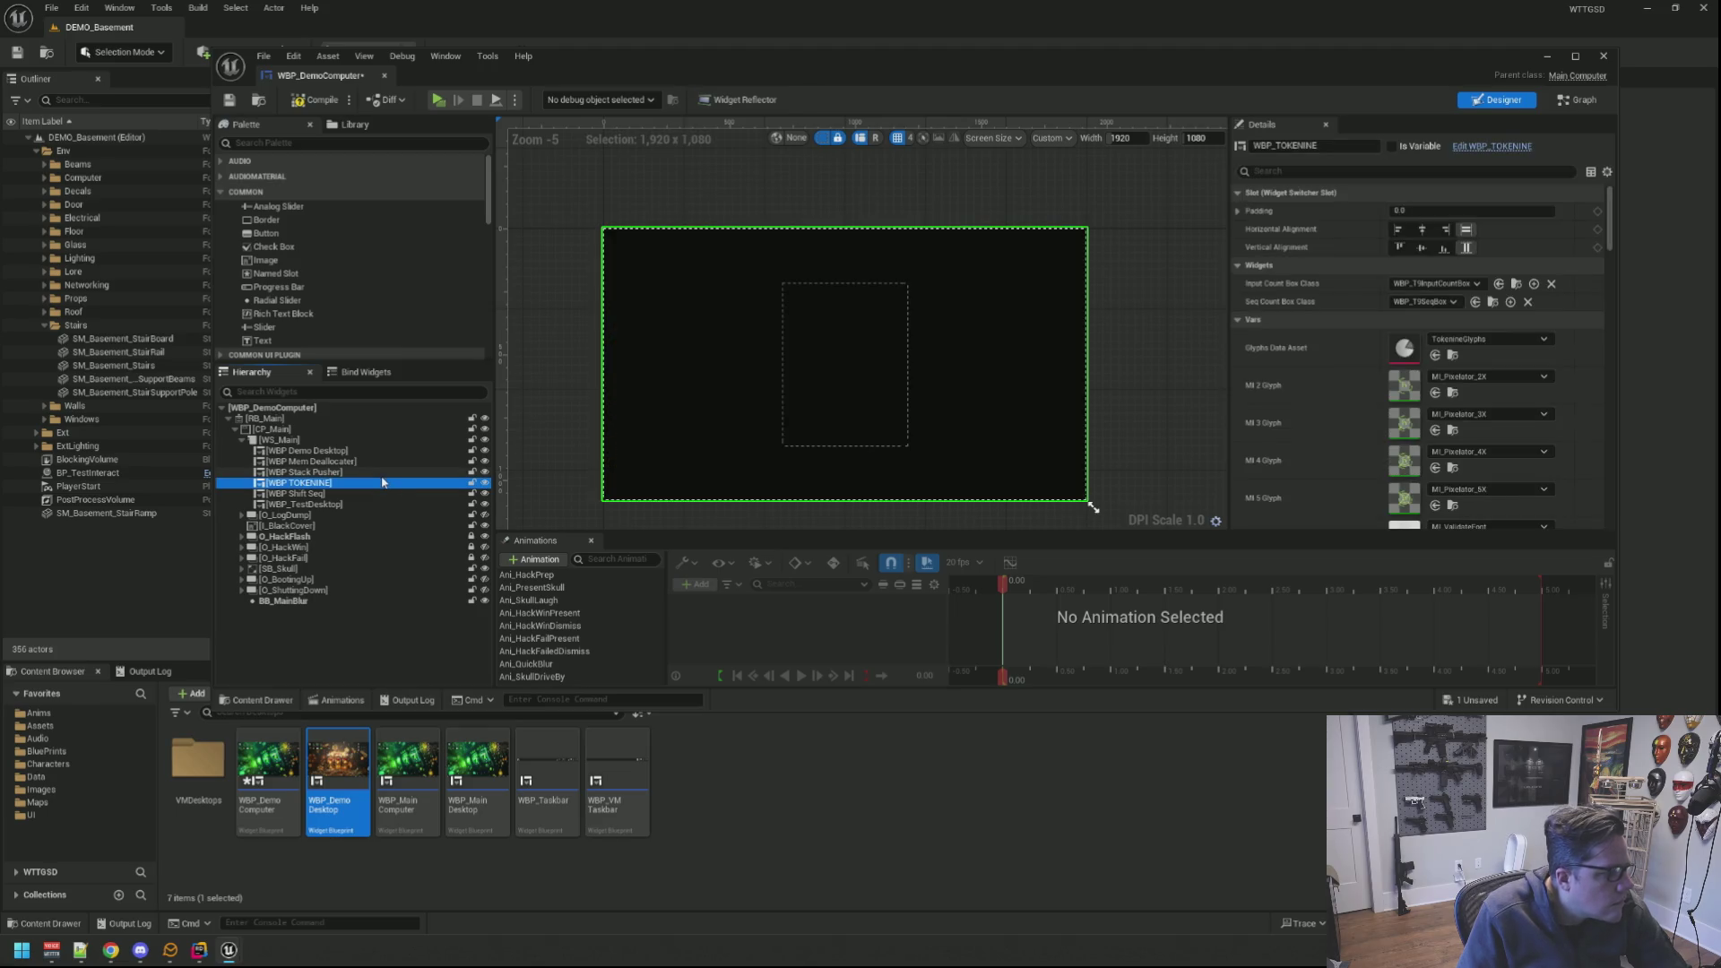
pyautogui.press('Delete')
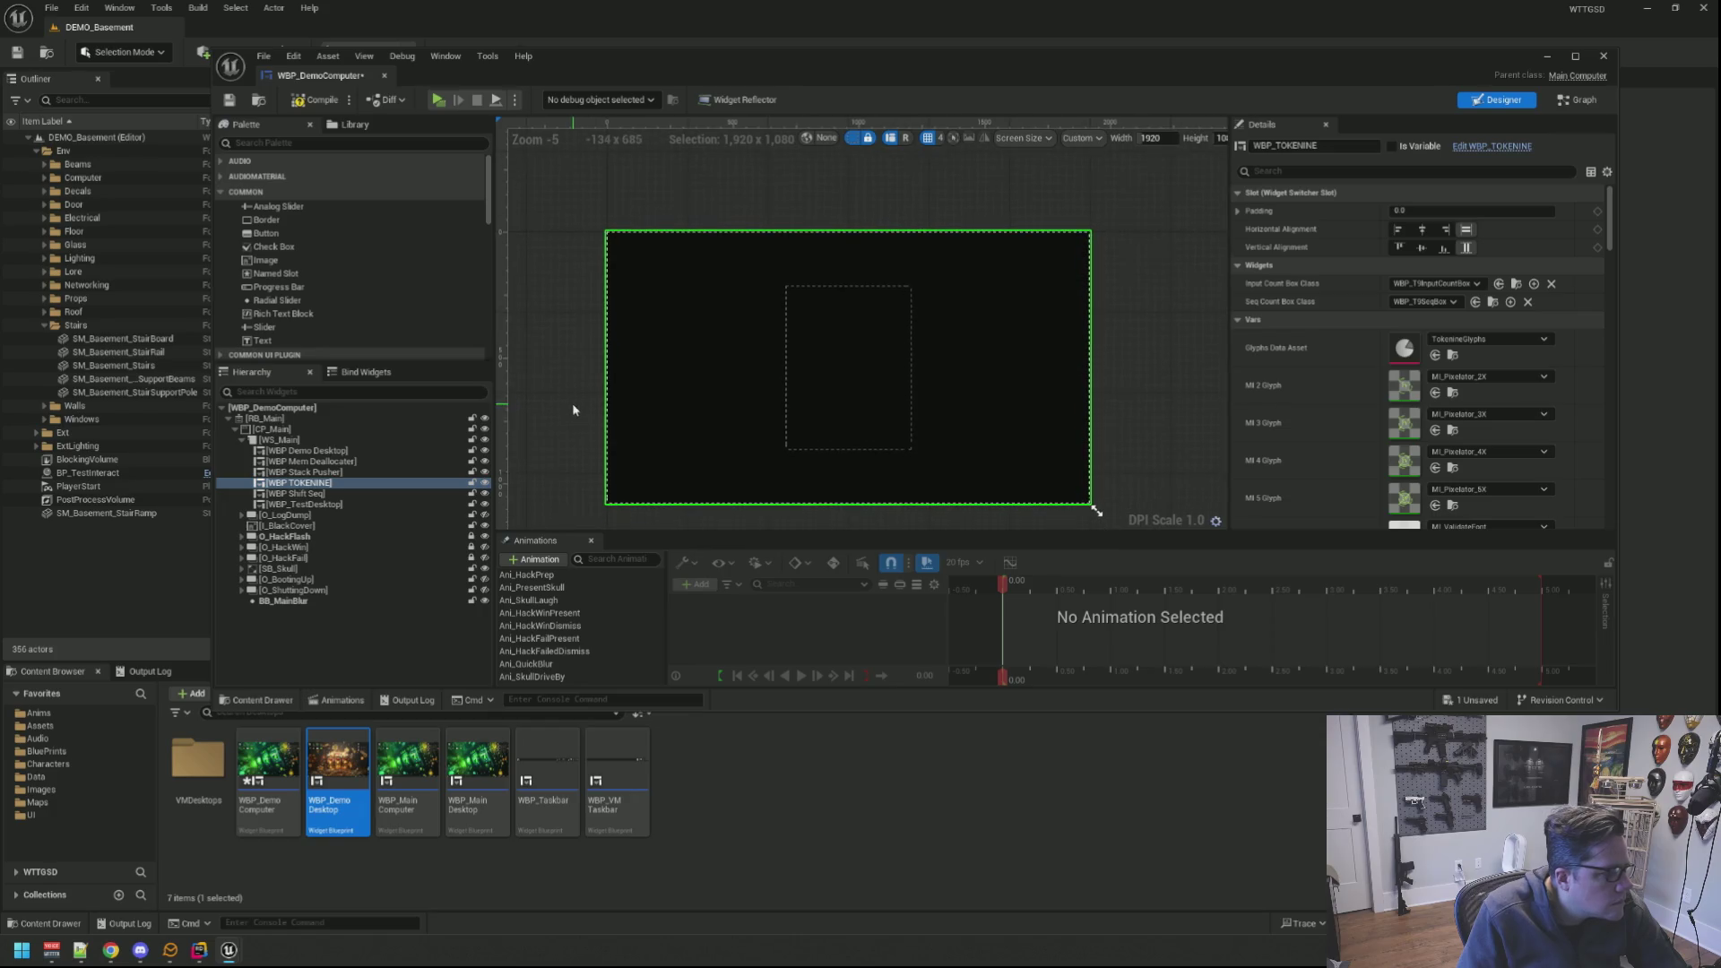
# Step: Delete the Shift Seq and WBP_TestDesktop entries and save WBP_DemoComputer
pyautogui.click(356, 482)
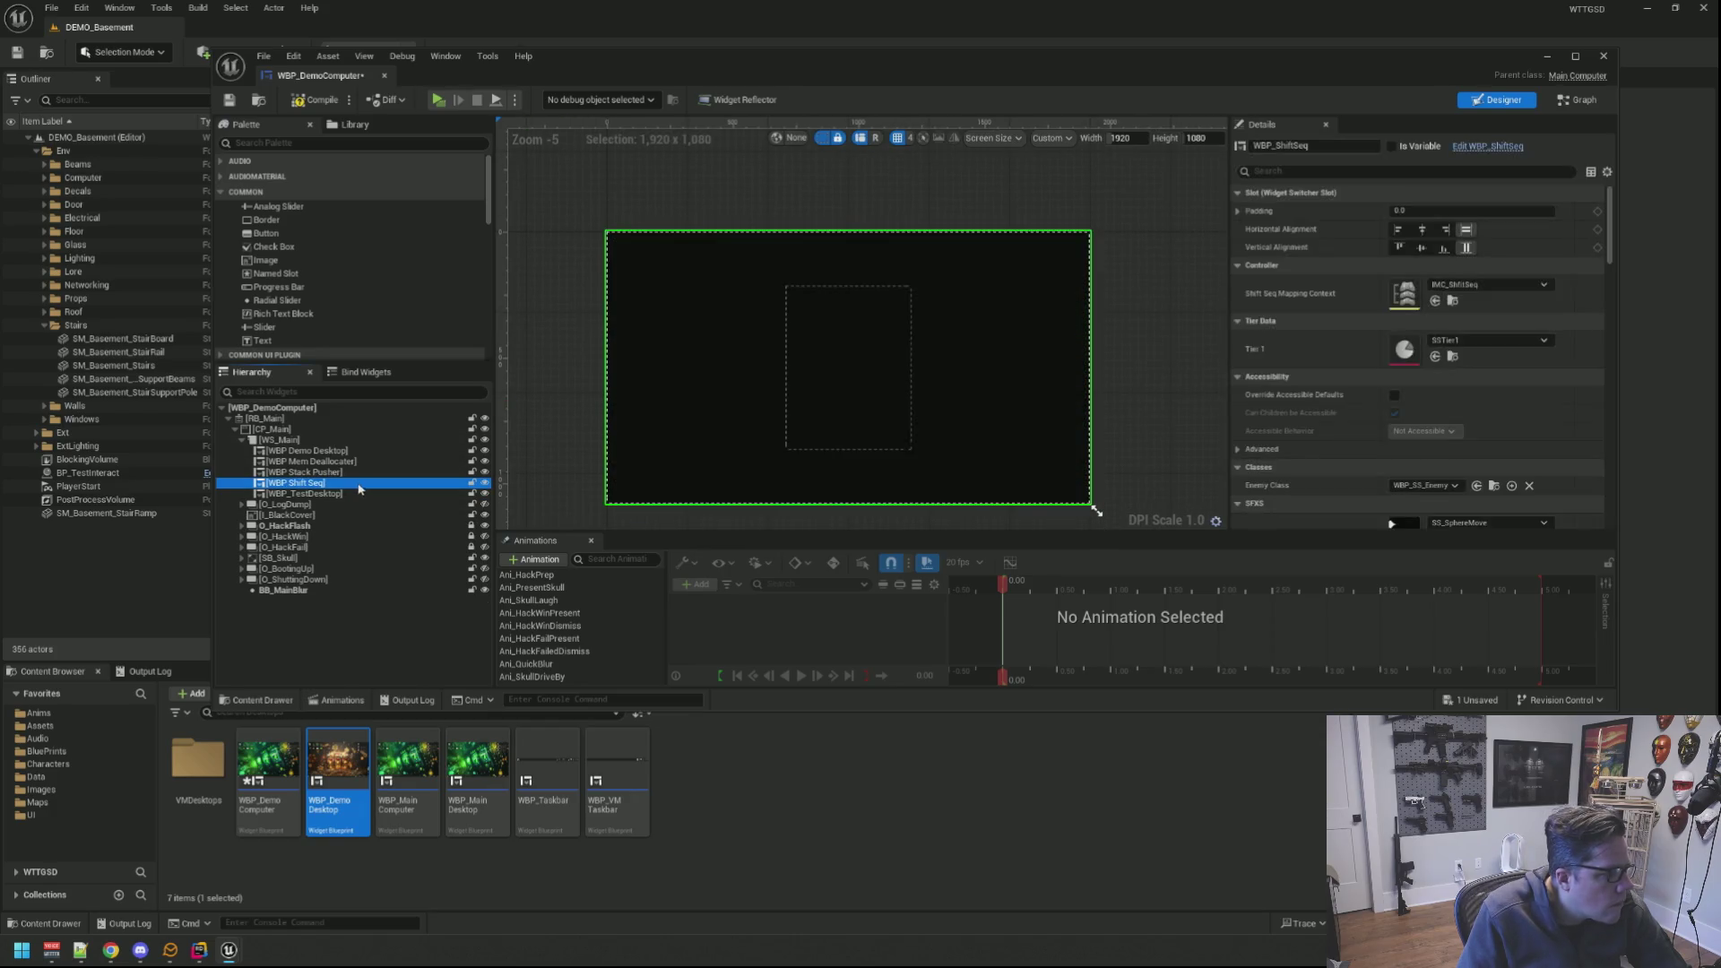
pyautogui.press('Delete')
pyautogui.click(361, 477)
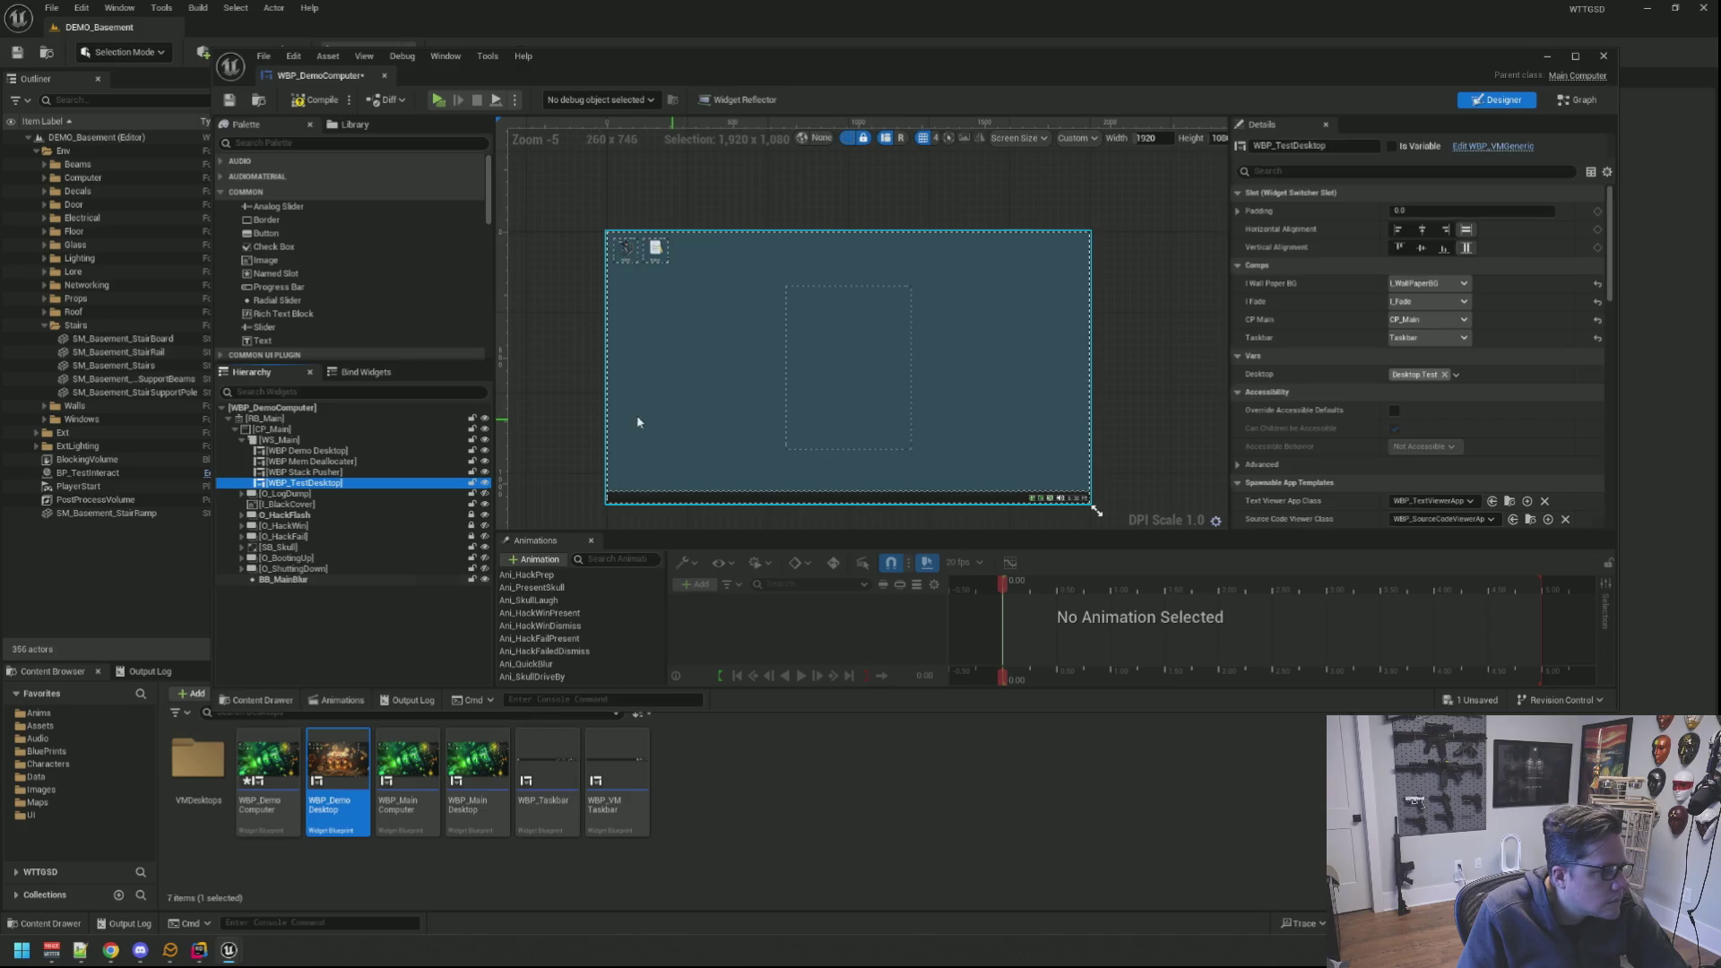
pyautogui.press('Delete')
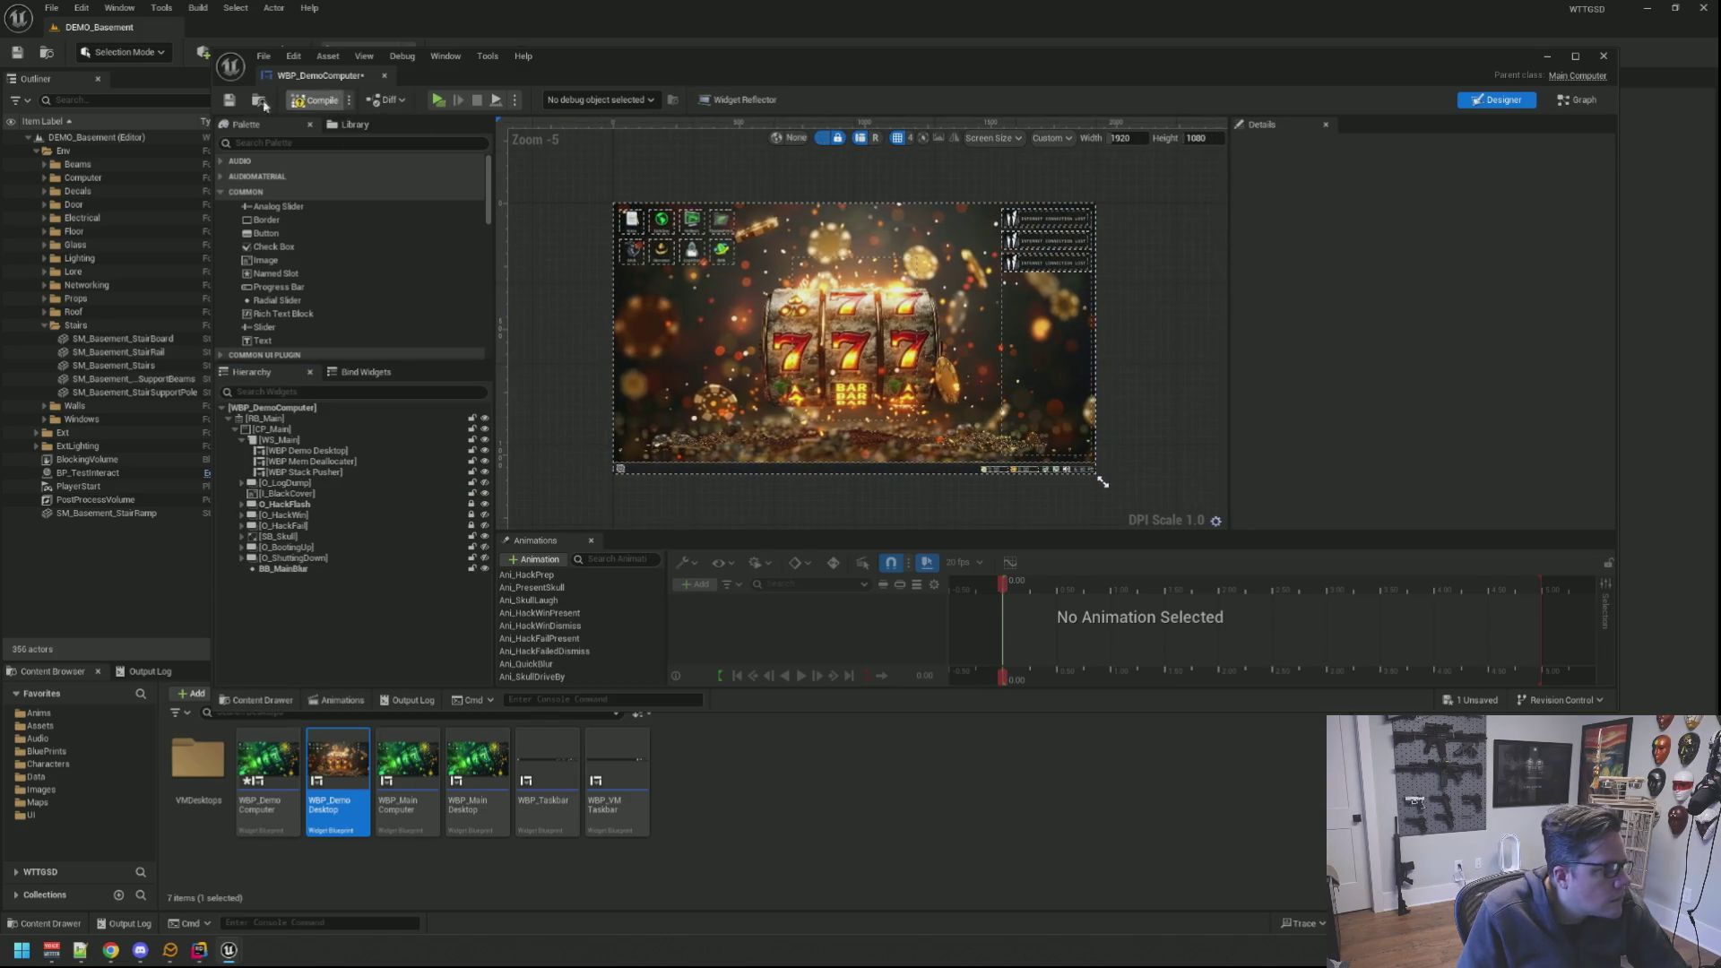
pyautogui.click(228, 101)
pyautogui.click(270, 406)
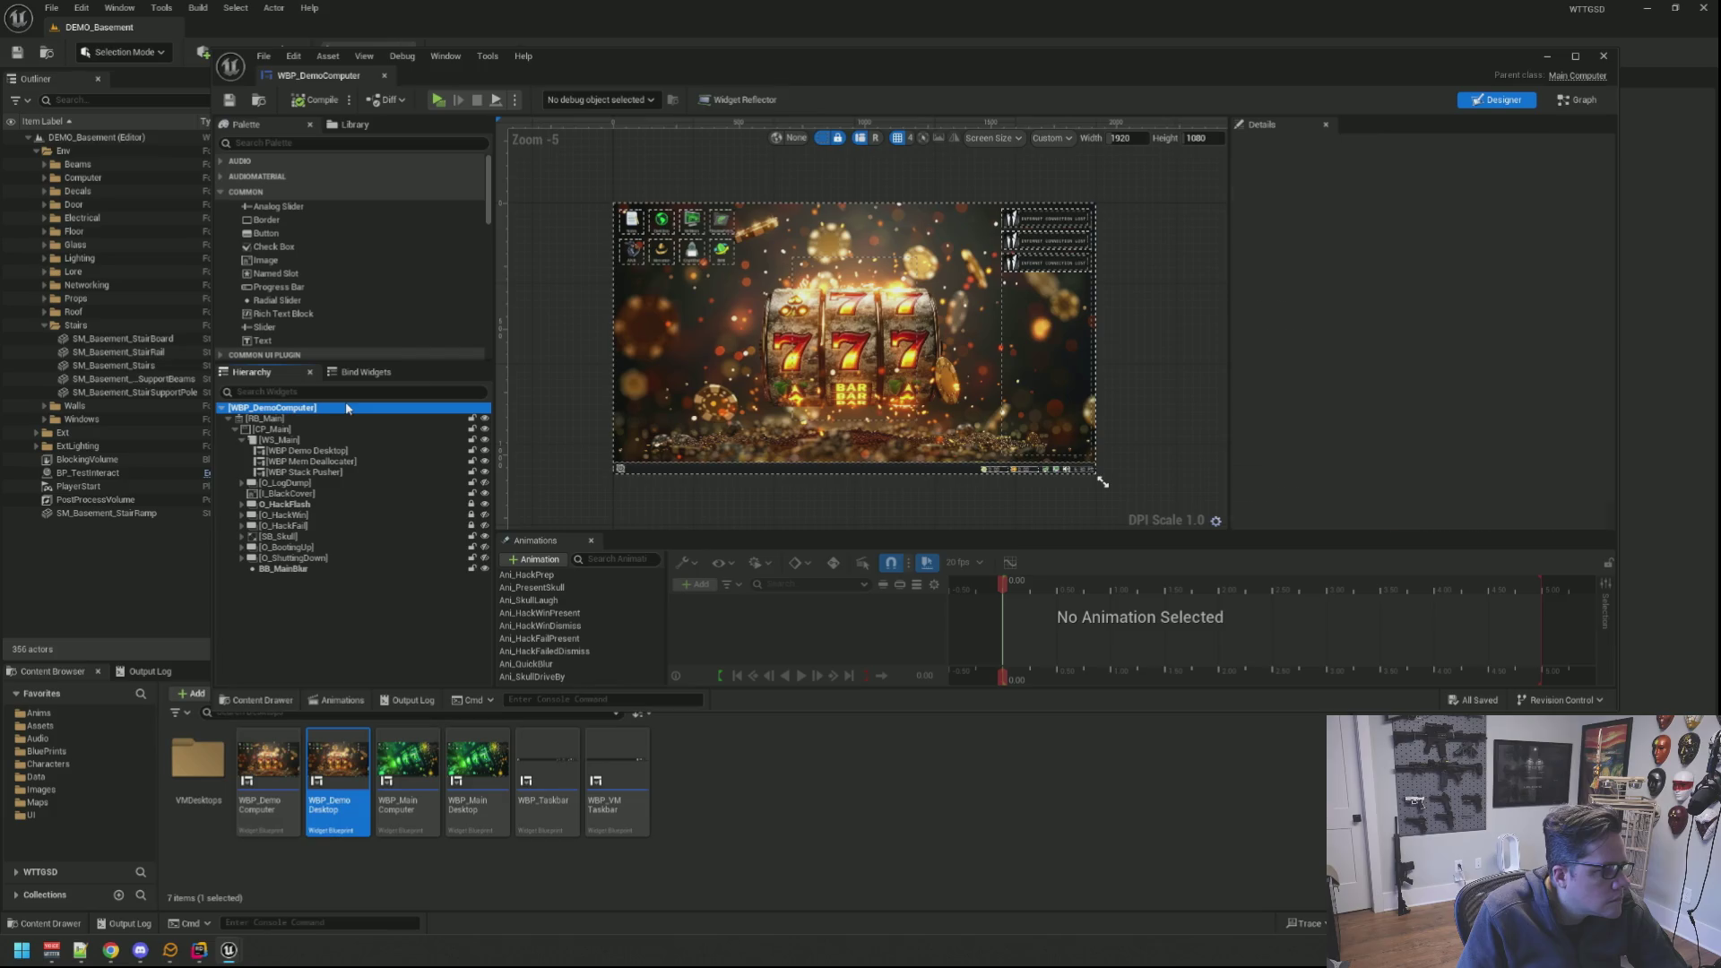
pyautogui.scroll(-3, 1351, 303)
pyautogui.scroll(-3, 1353, 303)
pyautogui.scroll(-2, 1352, 303)
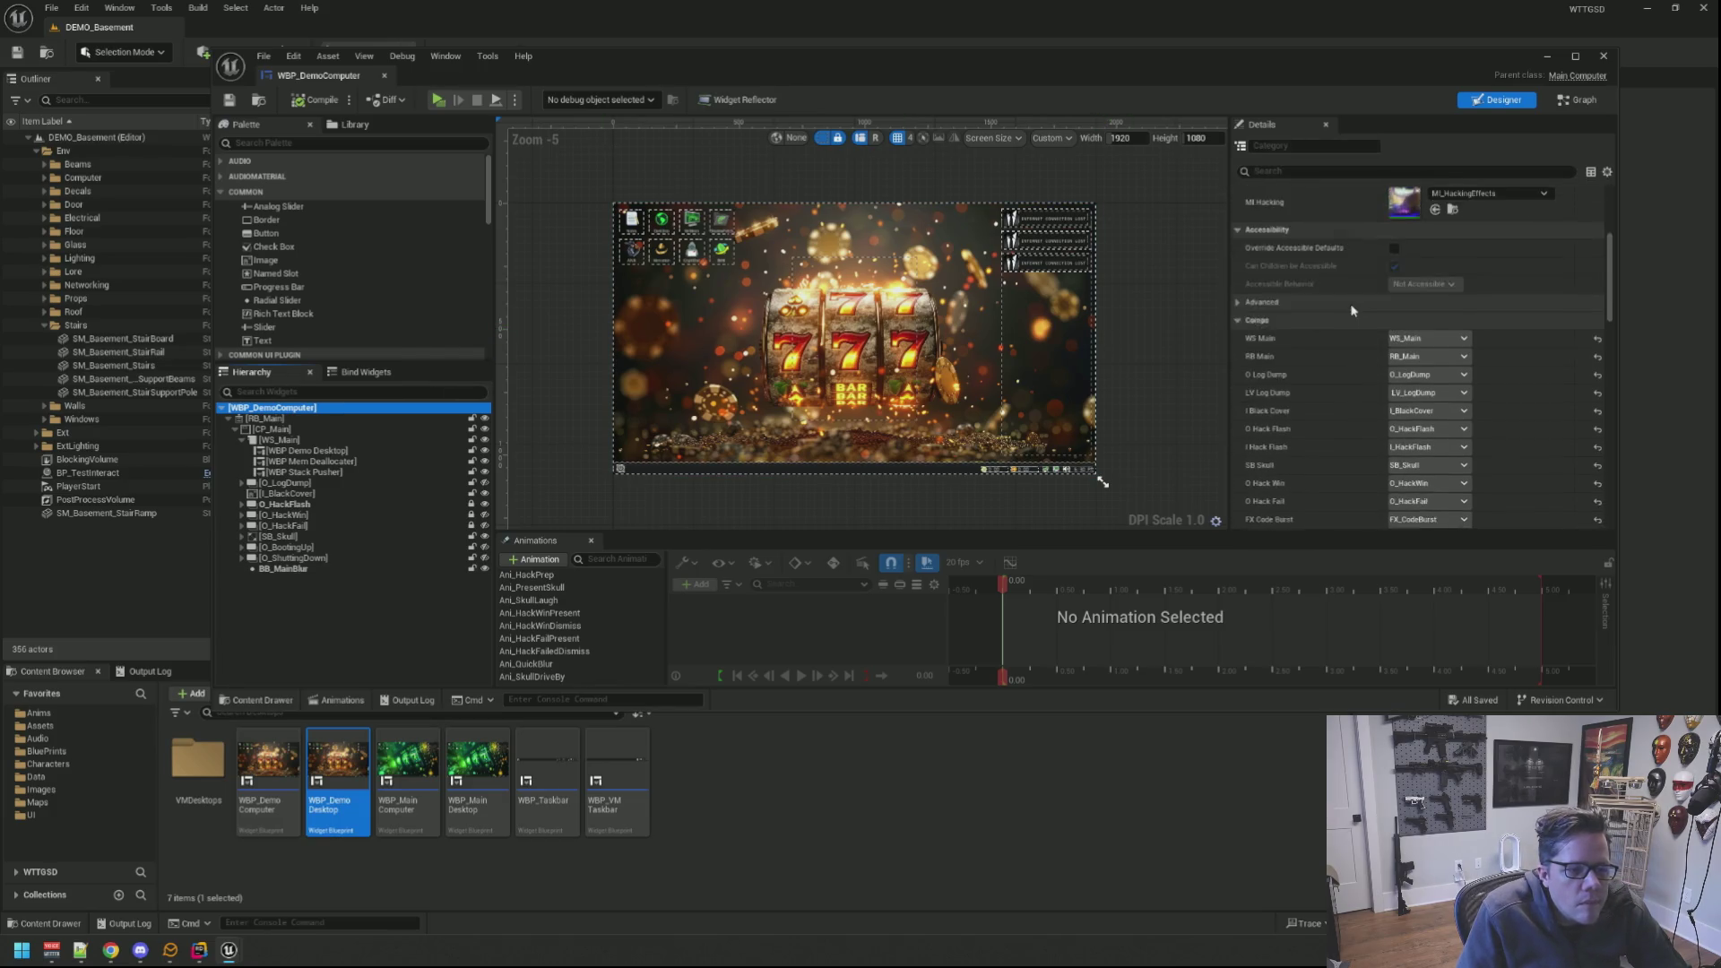
pyautogui.scroll(-2, 1351, 302)
pyautogui.scroll(-2, 1351, 302)
pyautogui.scroll(-2, 1351, 311)
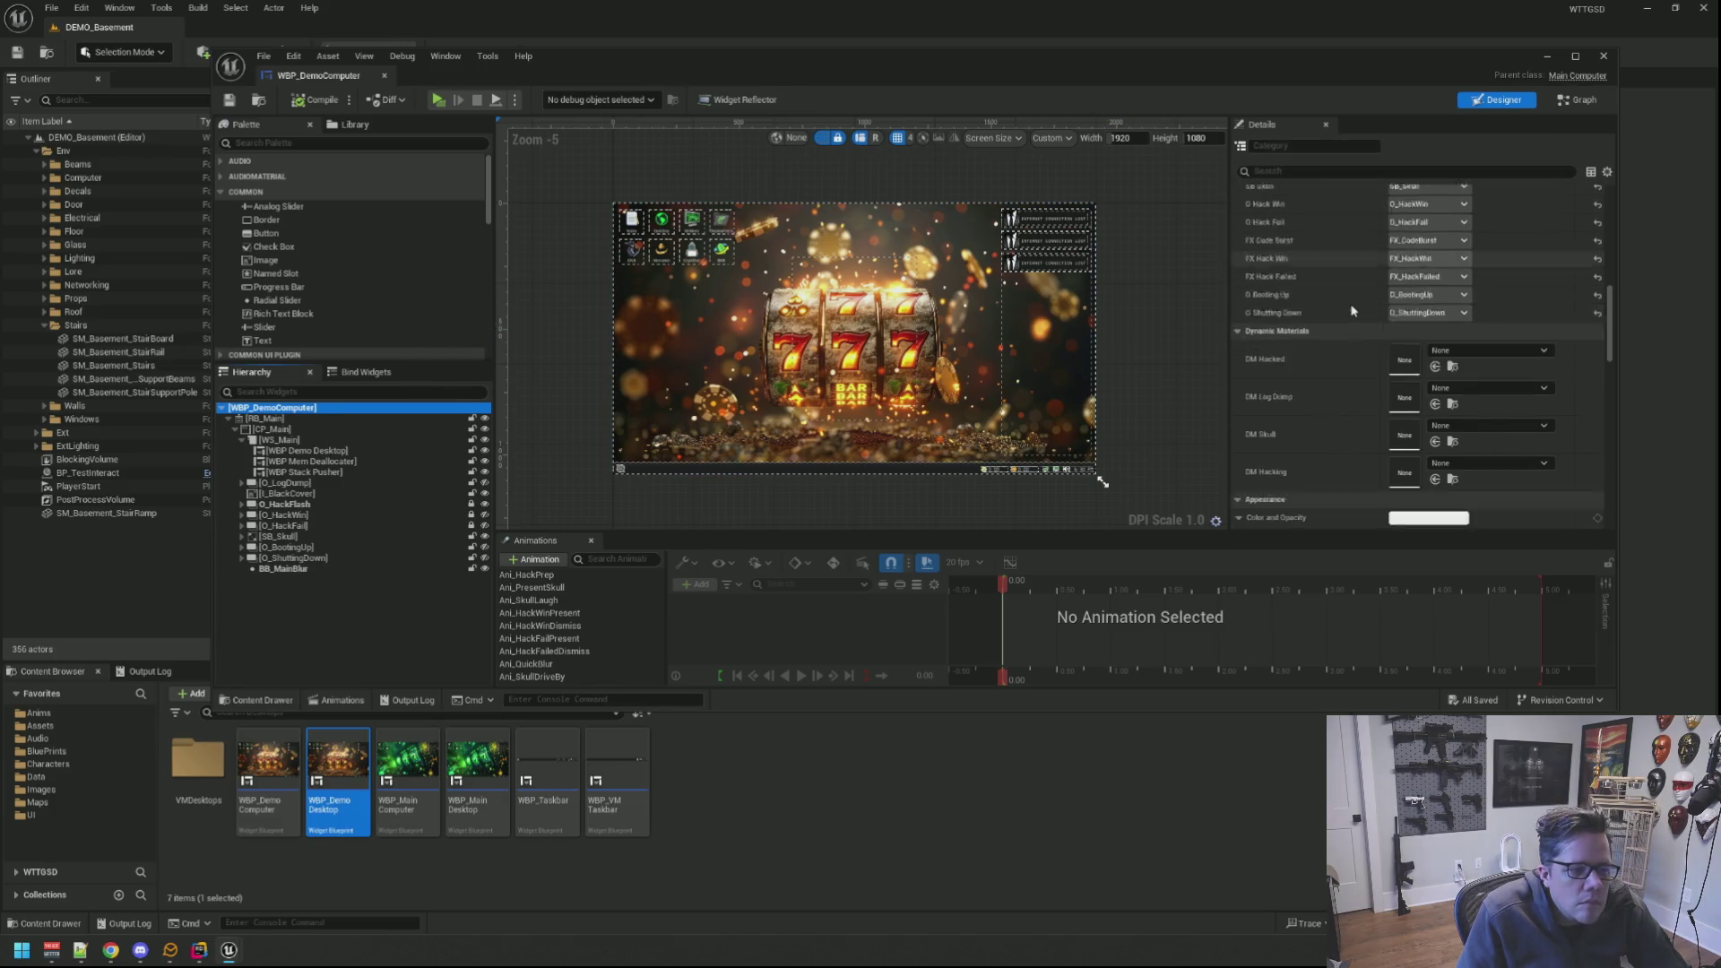
pyautogui.scroll(-2, 1351, 311)
pyautogui.scroll(-2, 1351, 310)
pyautogui.scroll(3, 1352, 311)
pyautogui.scroll(-2, 1352, 311)
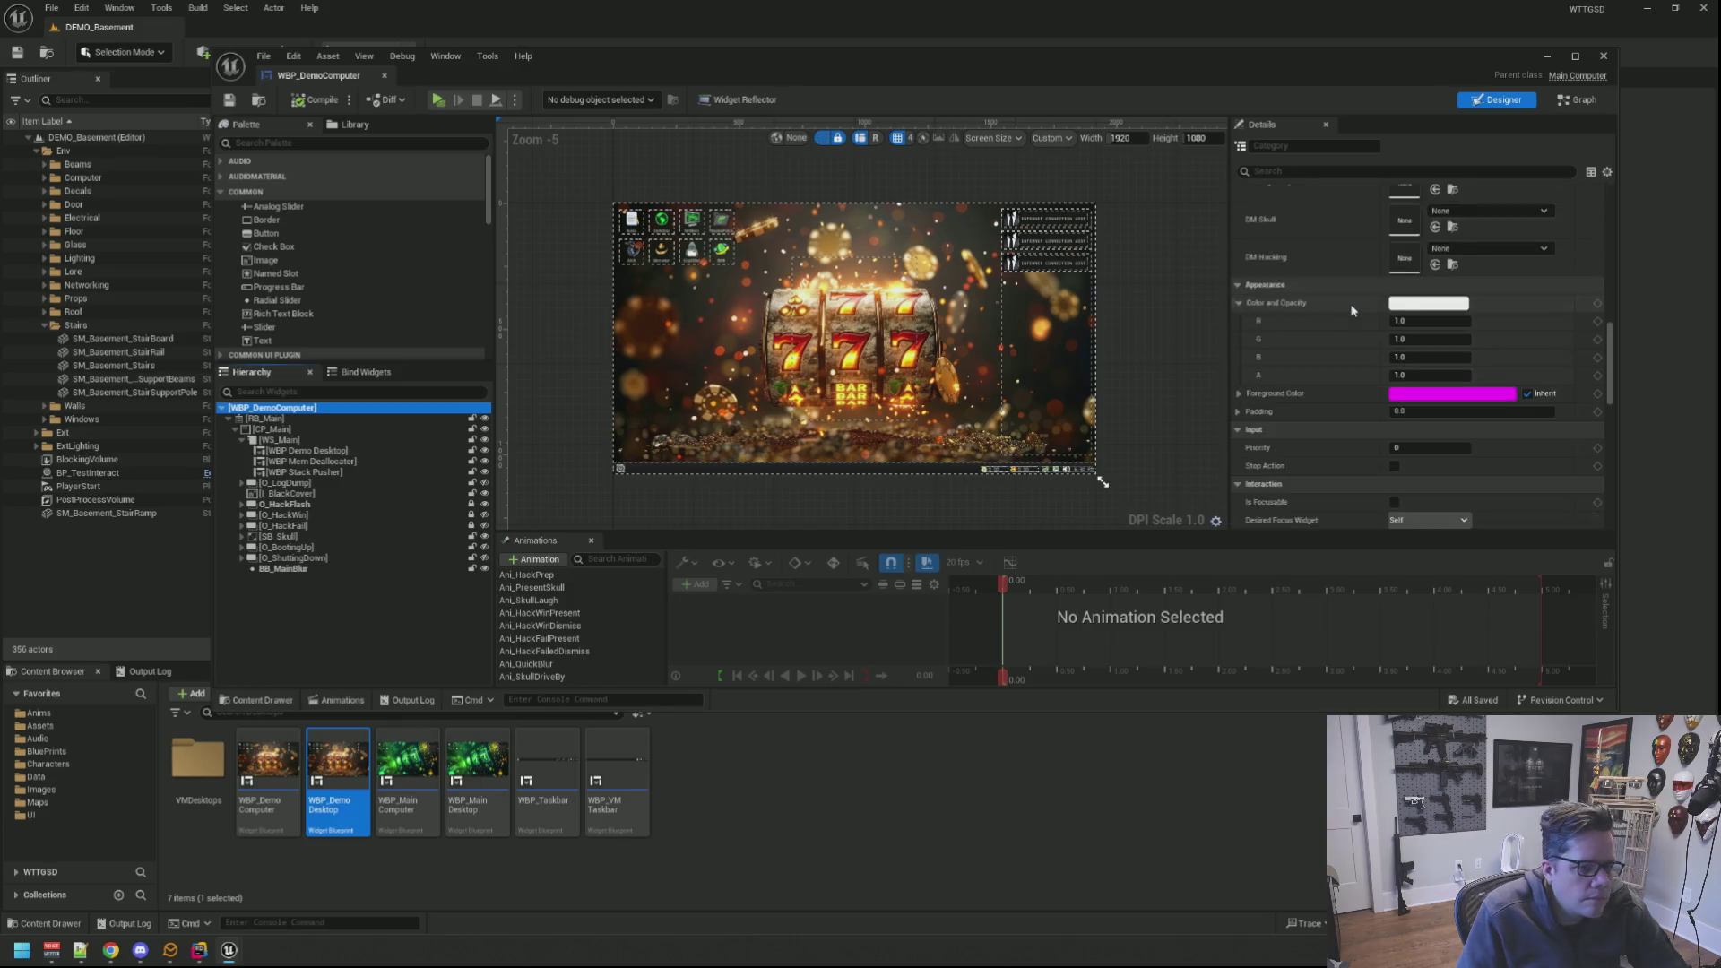
pyautogui.scroll(-2, 1352, 311)
pyautogui.scroll(-2, 1352, 312)
pyautogui.scroll(-2, 1352, 311)
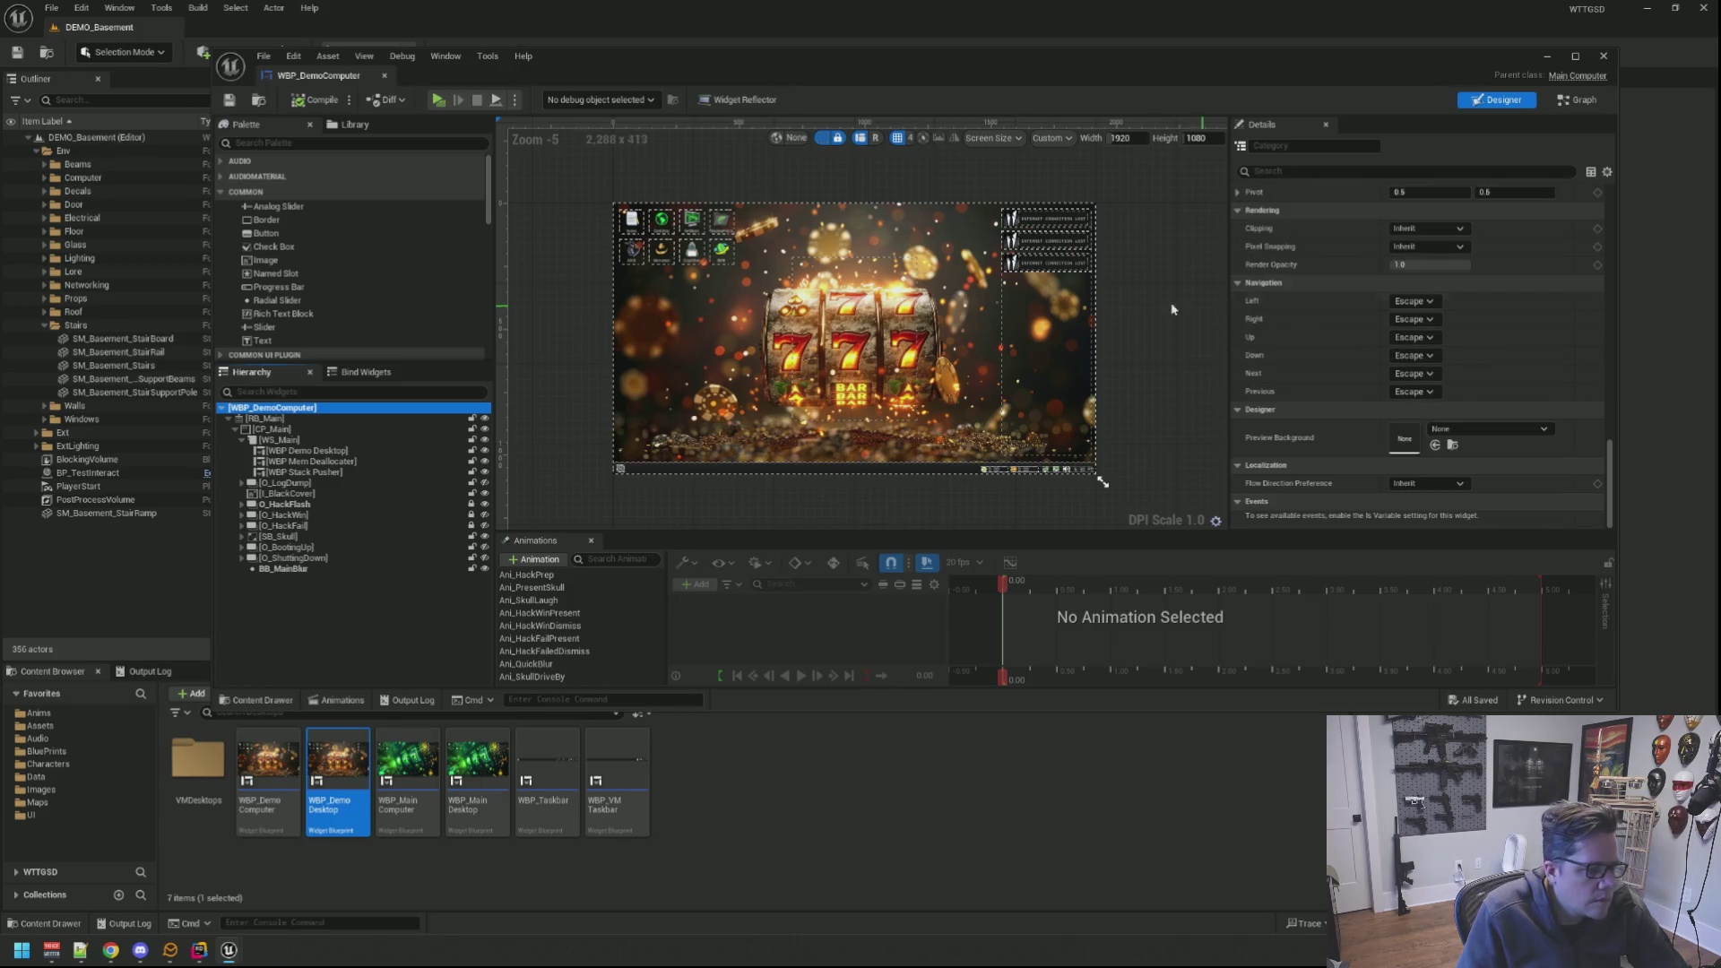
pyautogui.click(1125, 296)
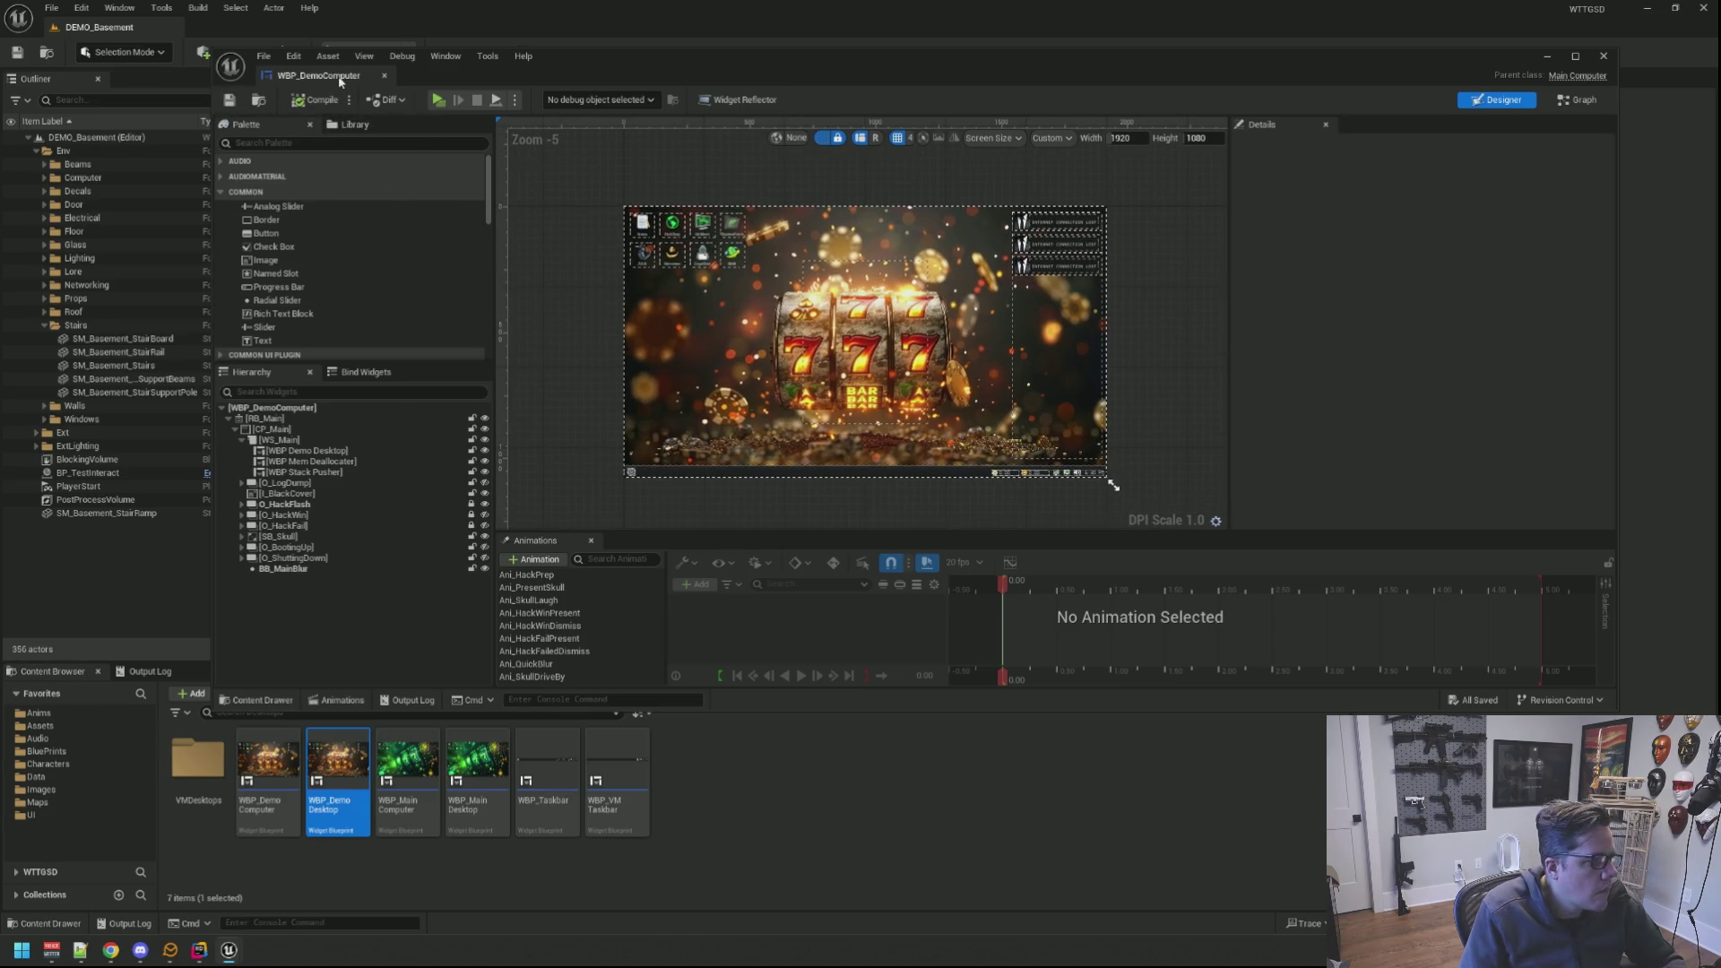
# Step: Close the widget editor and open BP_MainComputerMonitor via the Ctrl+P asset search
pyautogui.hotkey('alt', 'Tab')
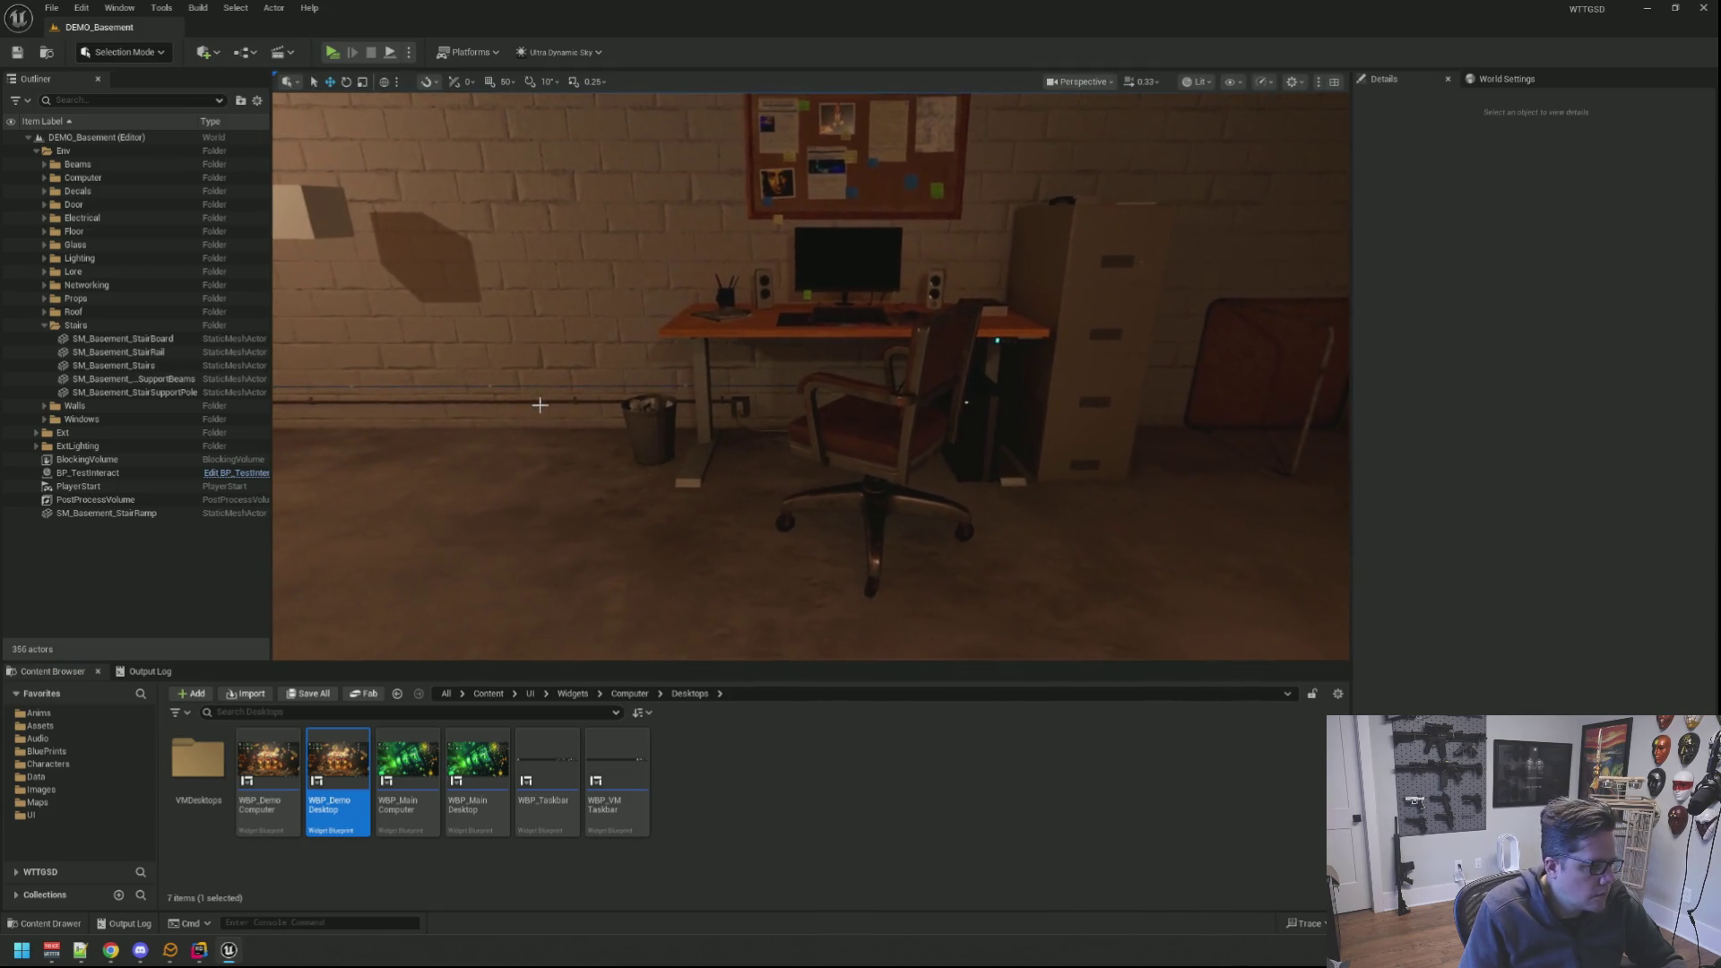
pyautogui.hotkey('ctrl', 'p')
pyautogui.write('BP_MainCo')
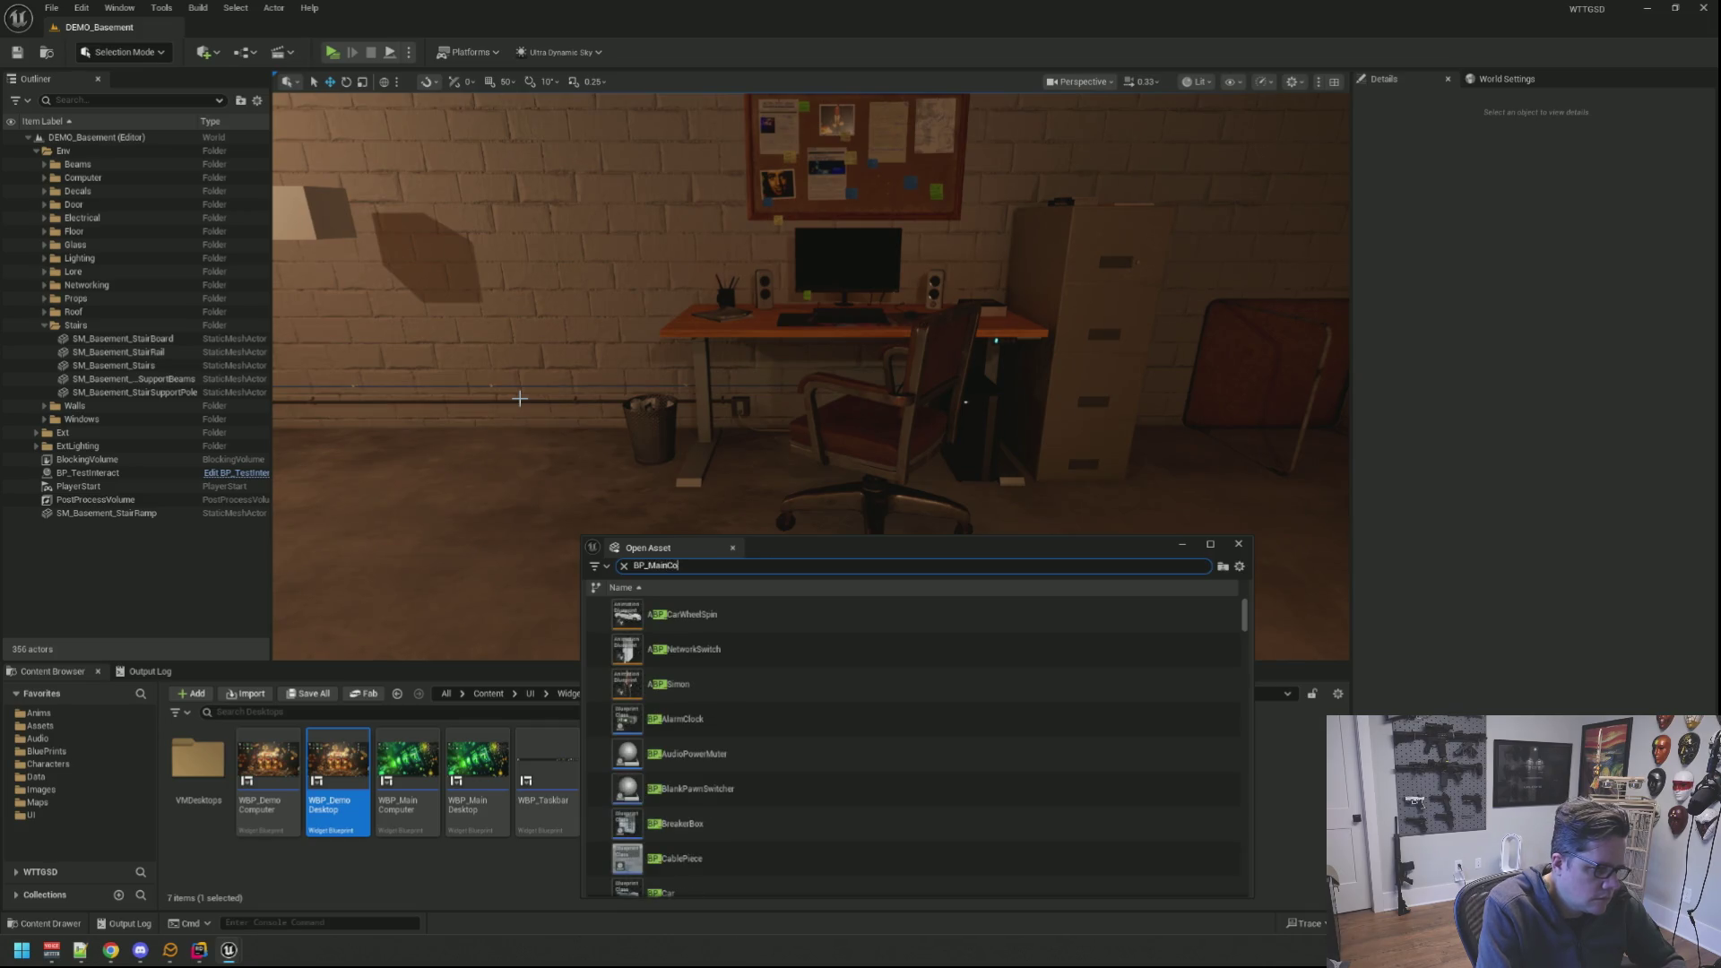
pyautogui.write('m')
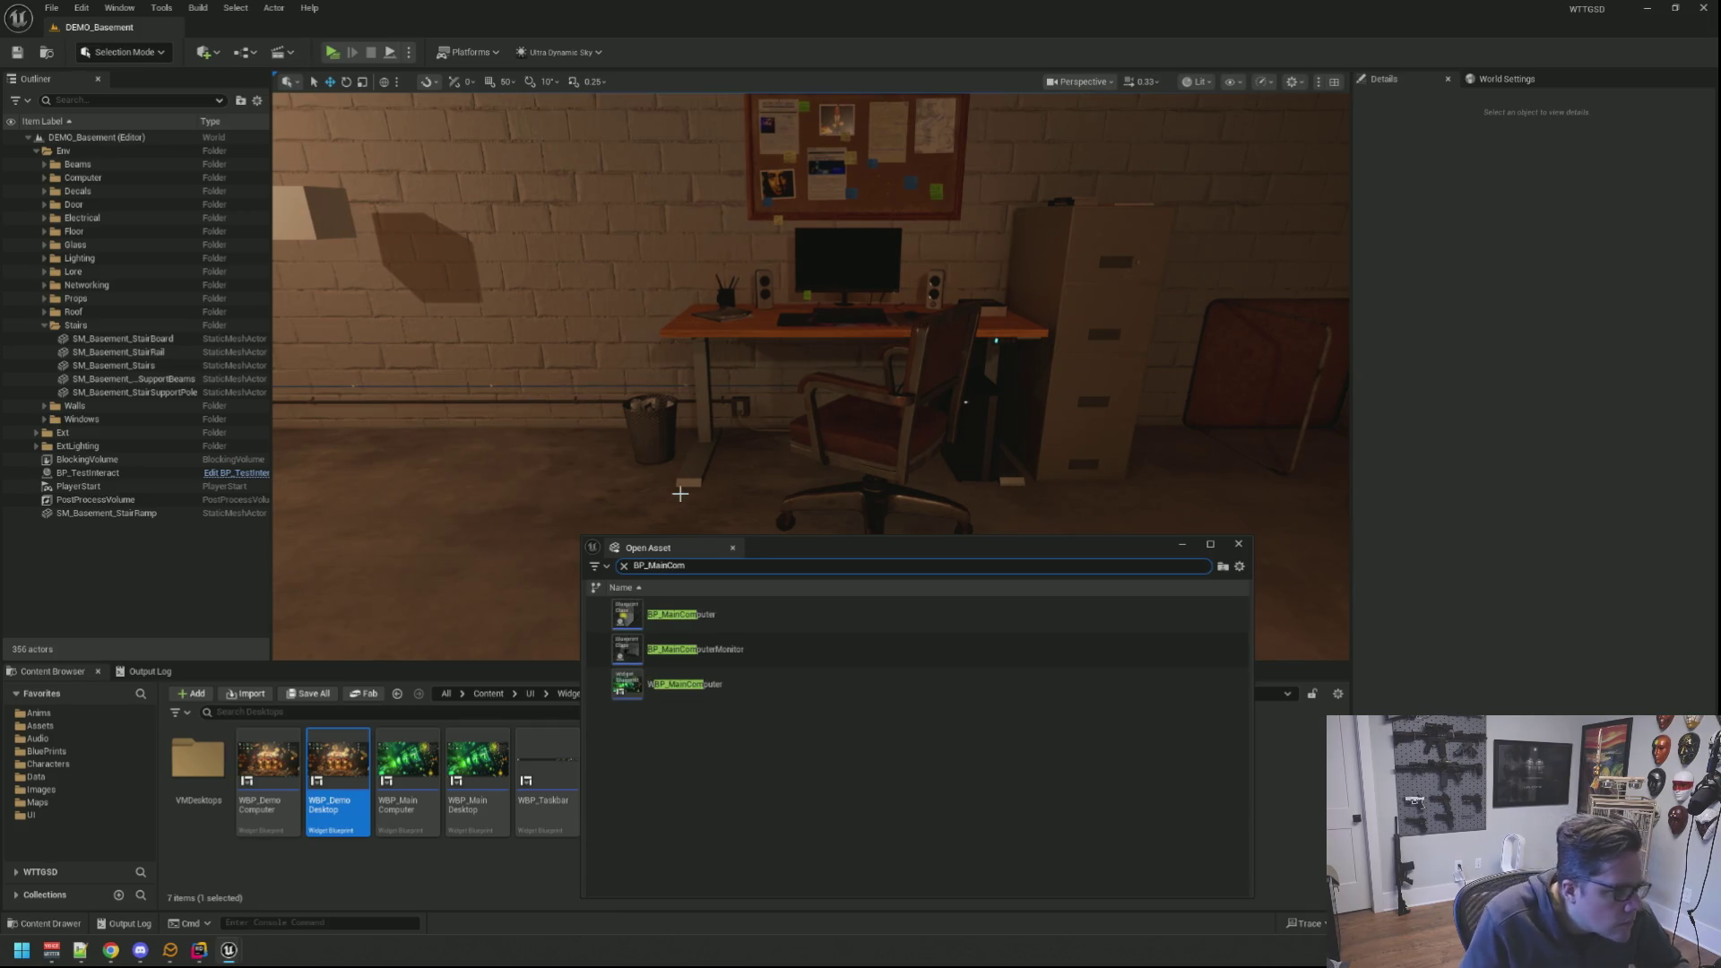
pyautogui.moveTo(696, 650)
pyautogui.doubleClick(720, 652)
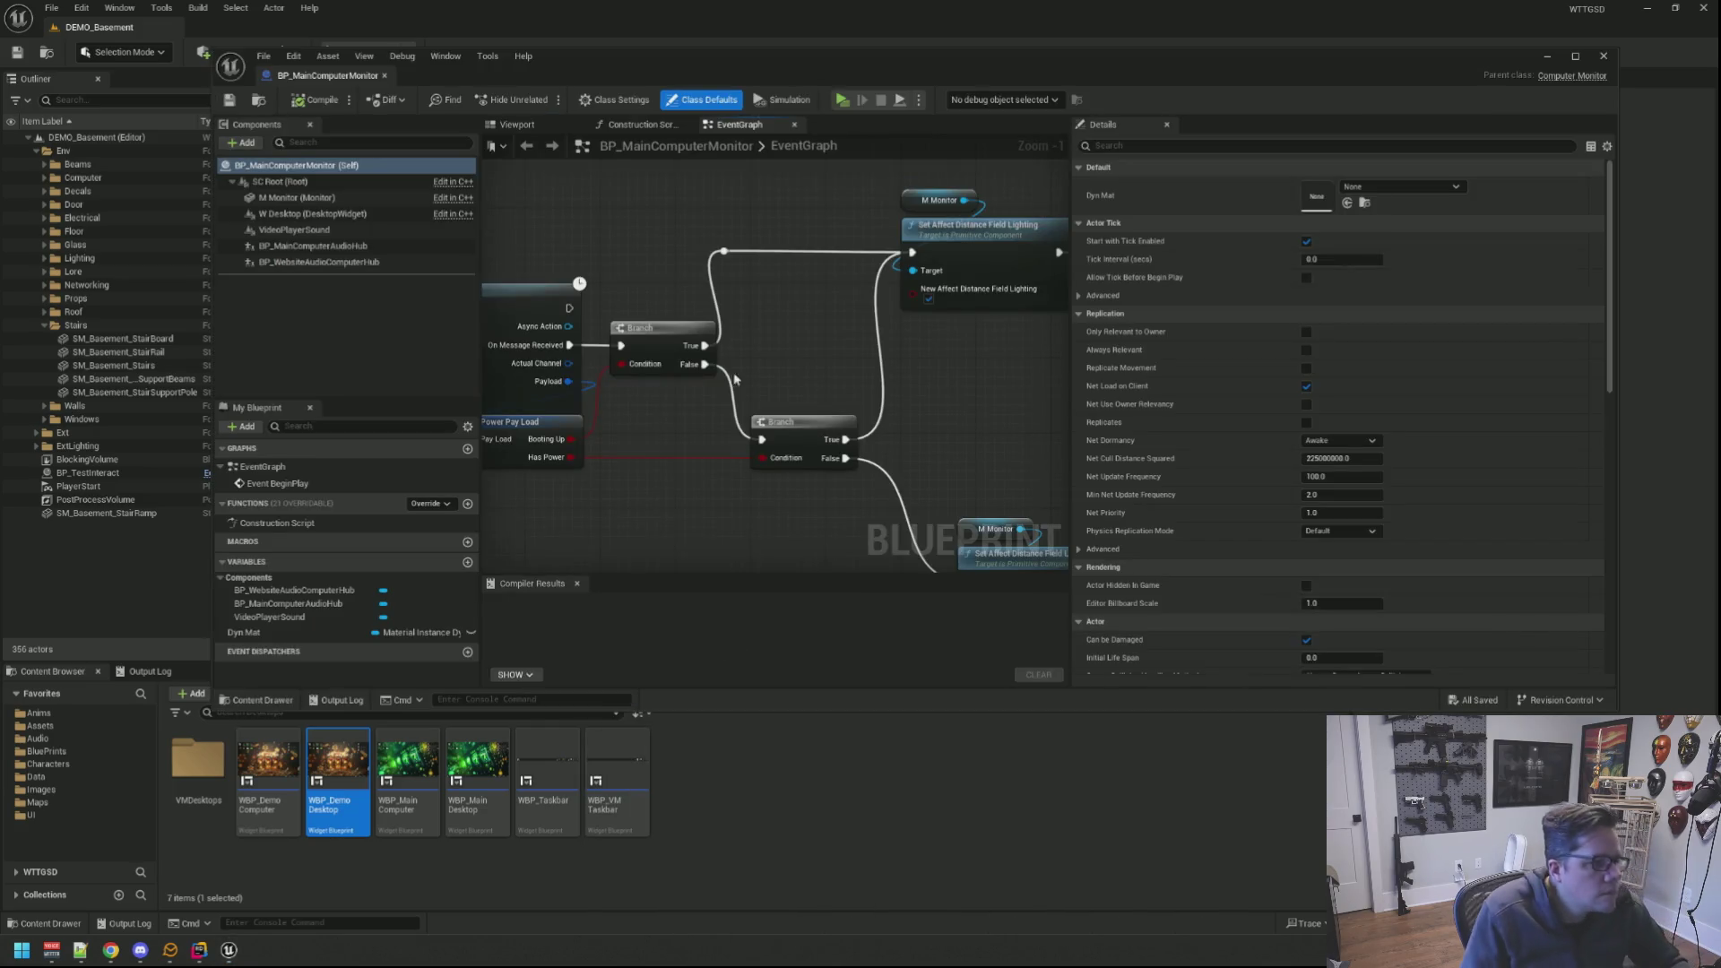
pyautogui.scroll(-6, 749, 345)
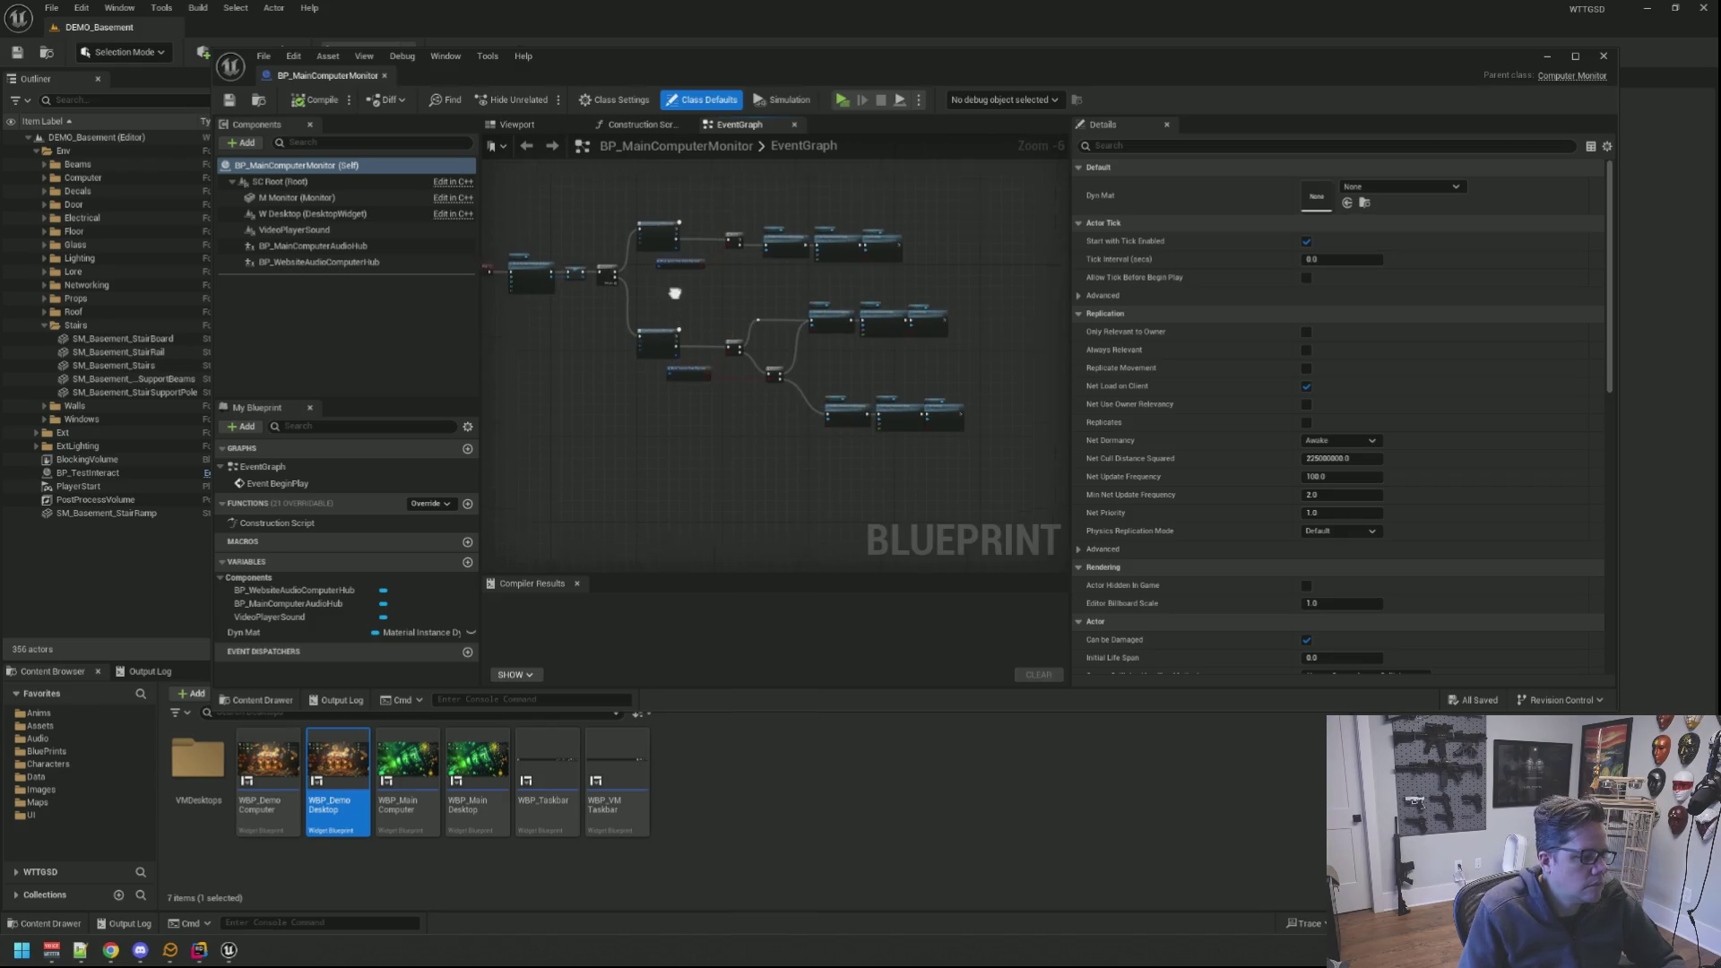
pyautogui.scroll(5, 726, 320)
pyautogui.scroll(-5, 743, 324)
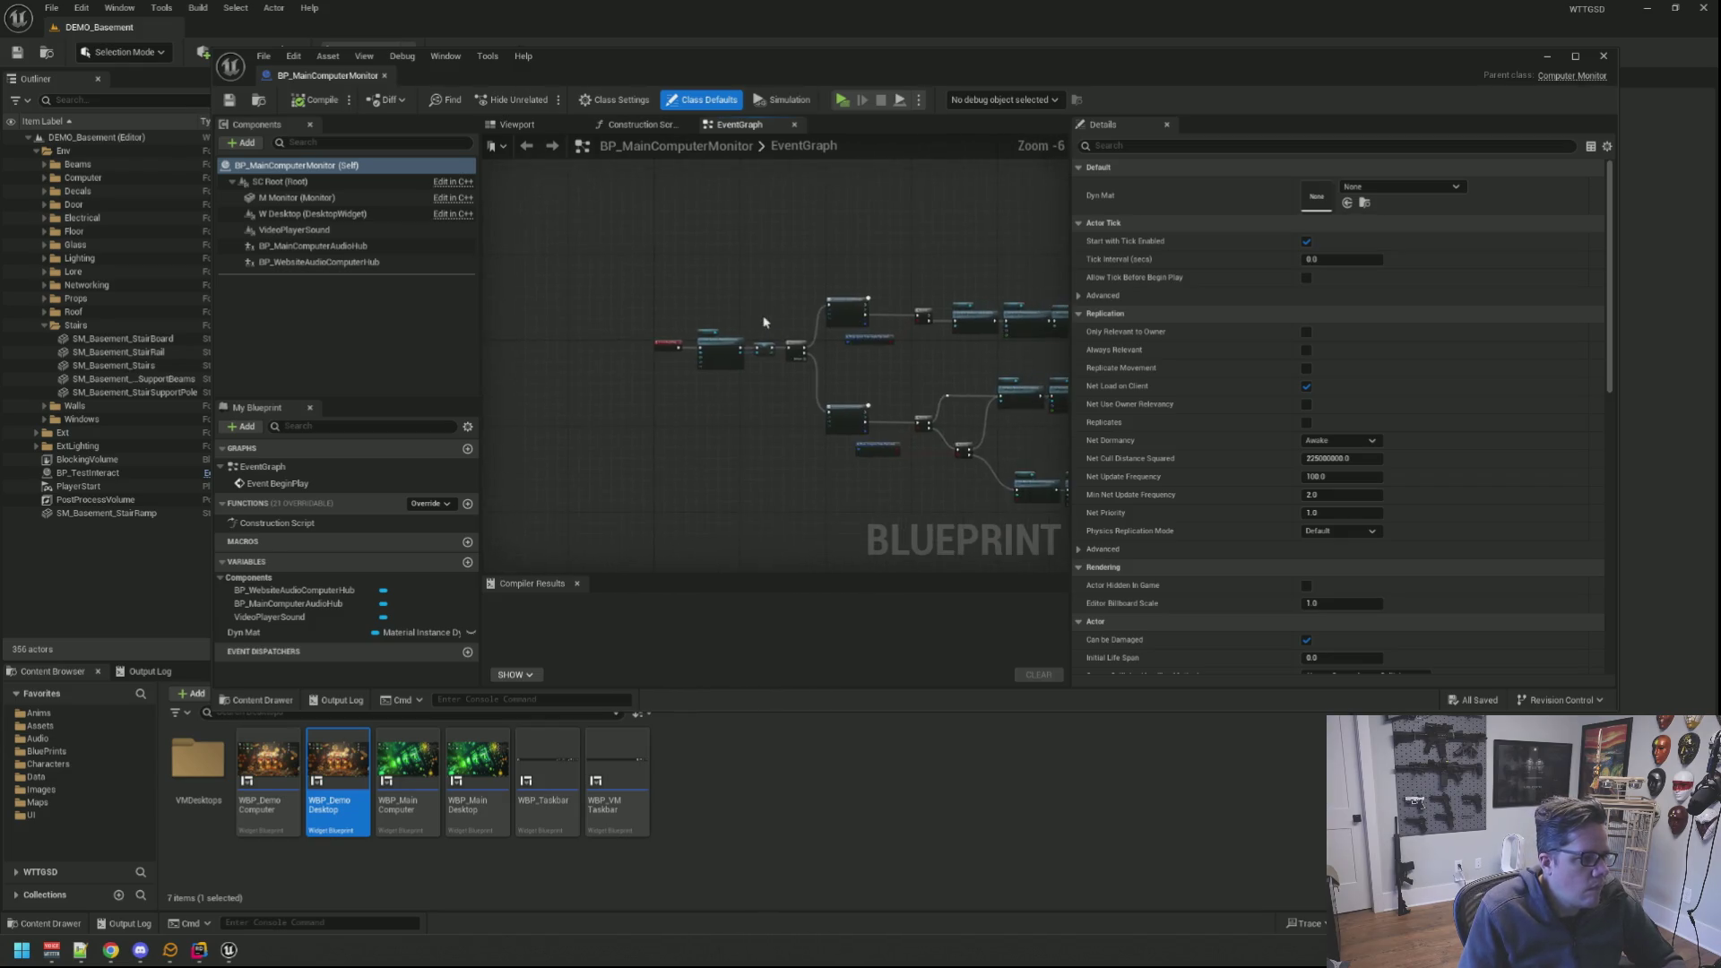
pyautogui.scroll(4, 767, 327)
pyautogui.scroll(1, 788, 314)
# Step: View the monitor mesh in the Viewport, shrink the window and list the GameActors blueprints
pyautogui.click(517, 124)
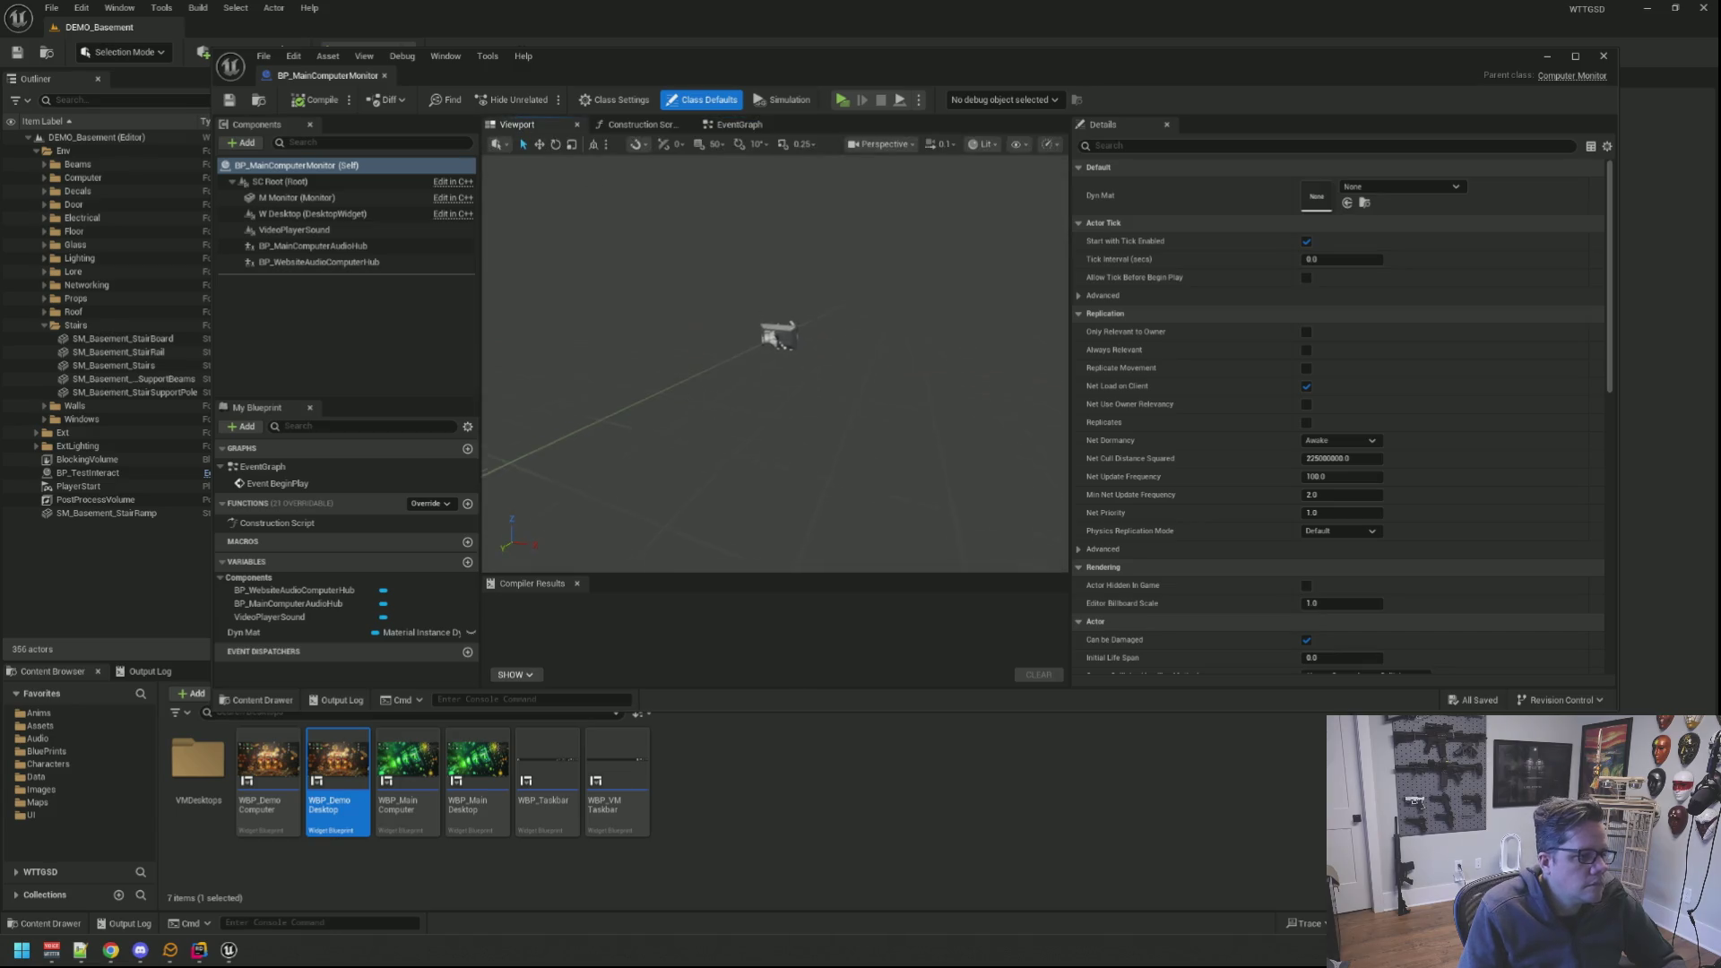
pyautogui.moveTo(770, 337)
pyautogui.mouseDown()
pyautogui.moveTo(816, 384)
pyautogui.moveTo(797, 326)
pyautogui.moveTo(727, 349)
pyautogui.moveTo(780, 430)
pyautogui.moveTo(787, 403)
pyautogui.moveTo(754, 418)
pyautogui.moveTo(767, 410)
pyautogui.mouseUp()
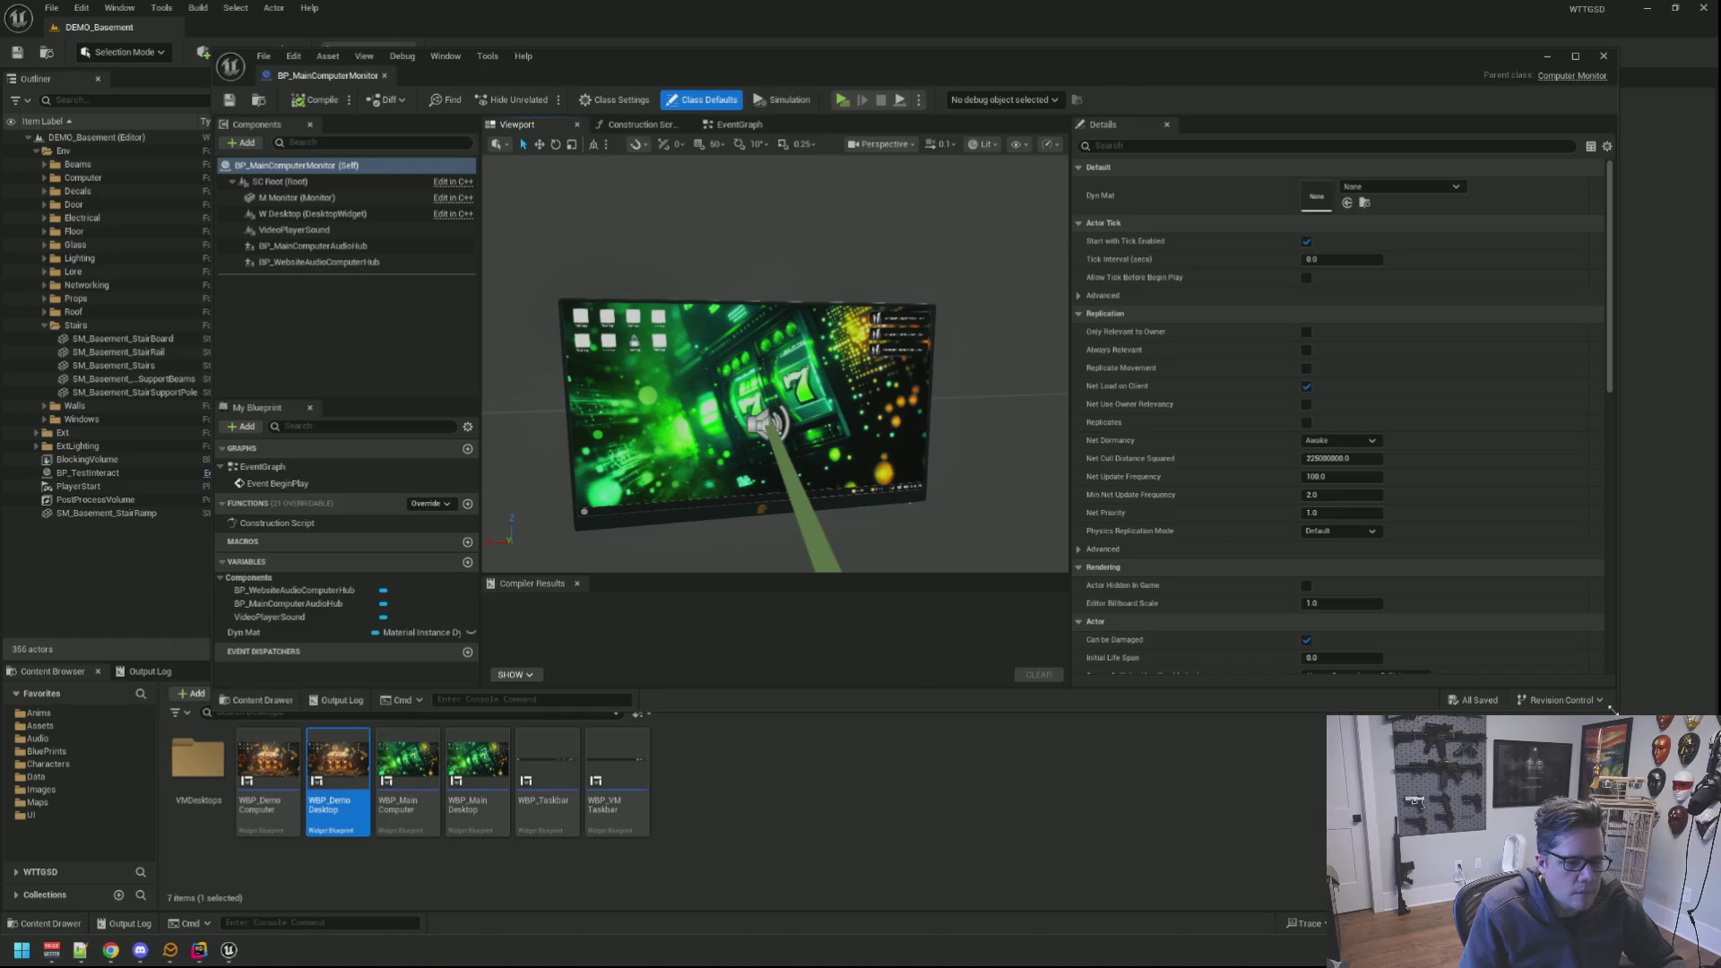
pyautogui.moveTo(1612, 710); pyautogui.dragTo(1581, 576)
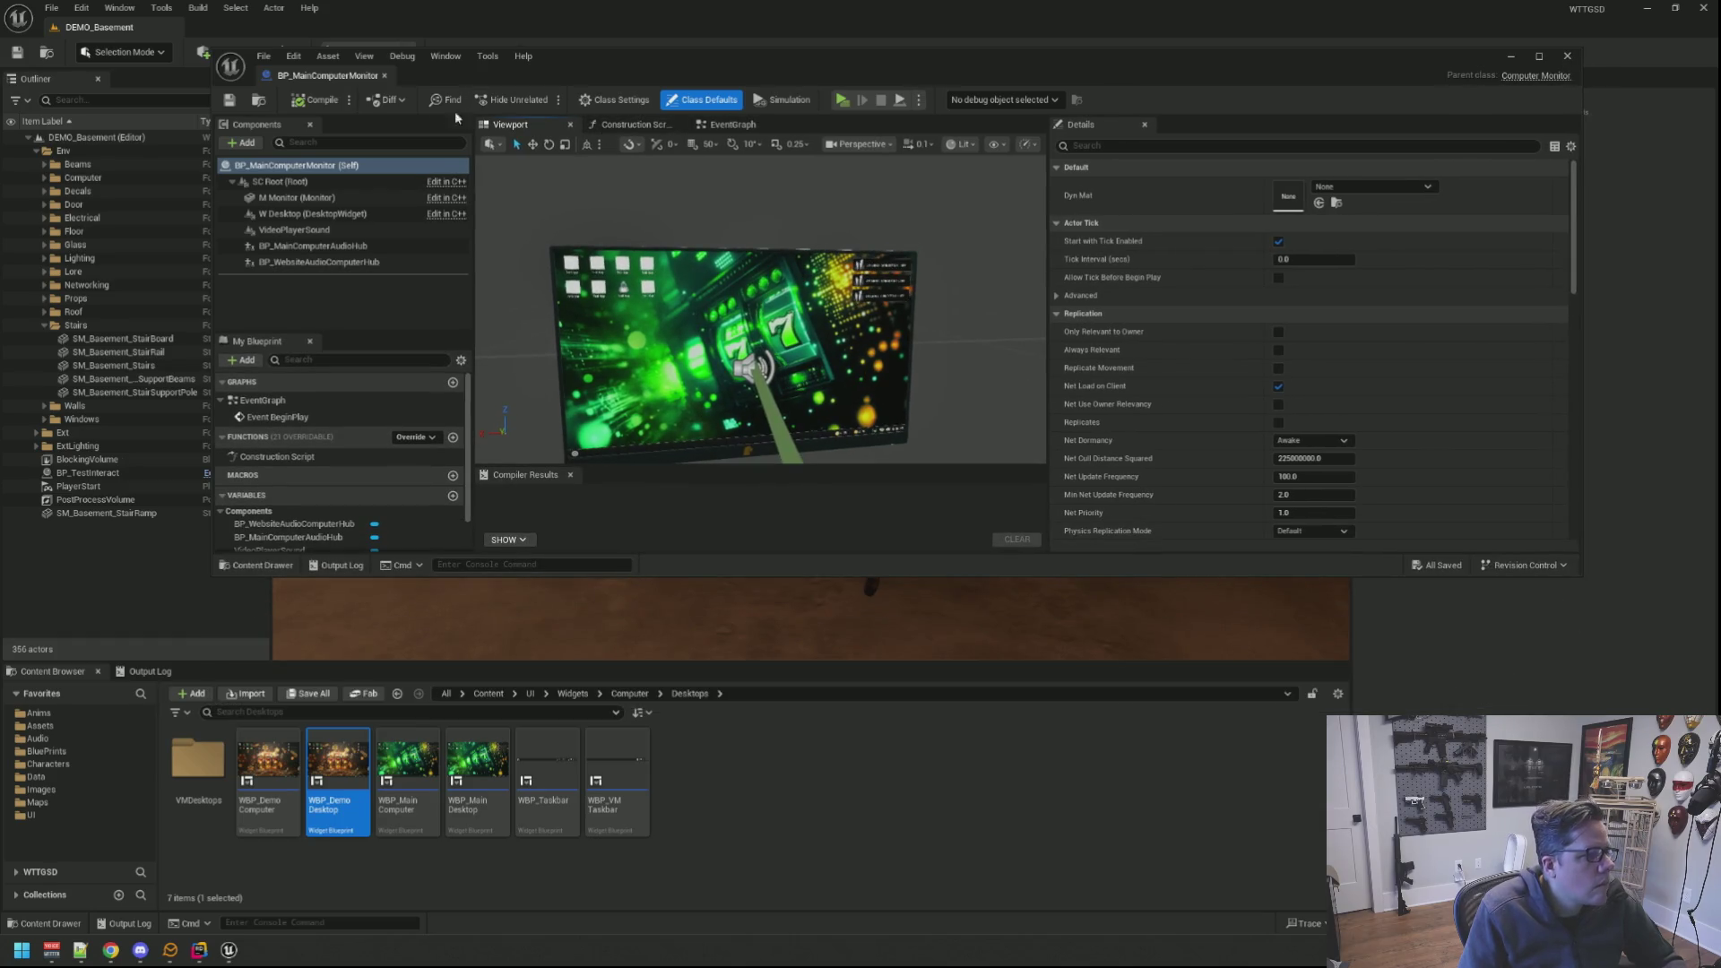
pyautogui.click(255, 99)
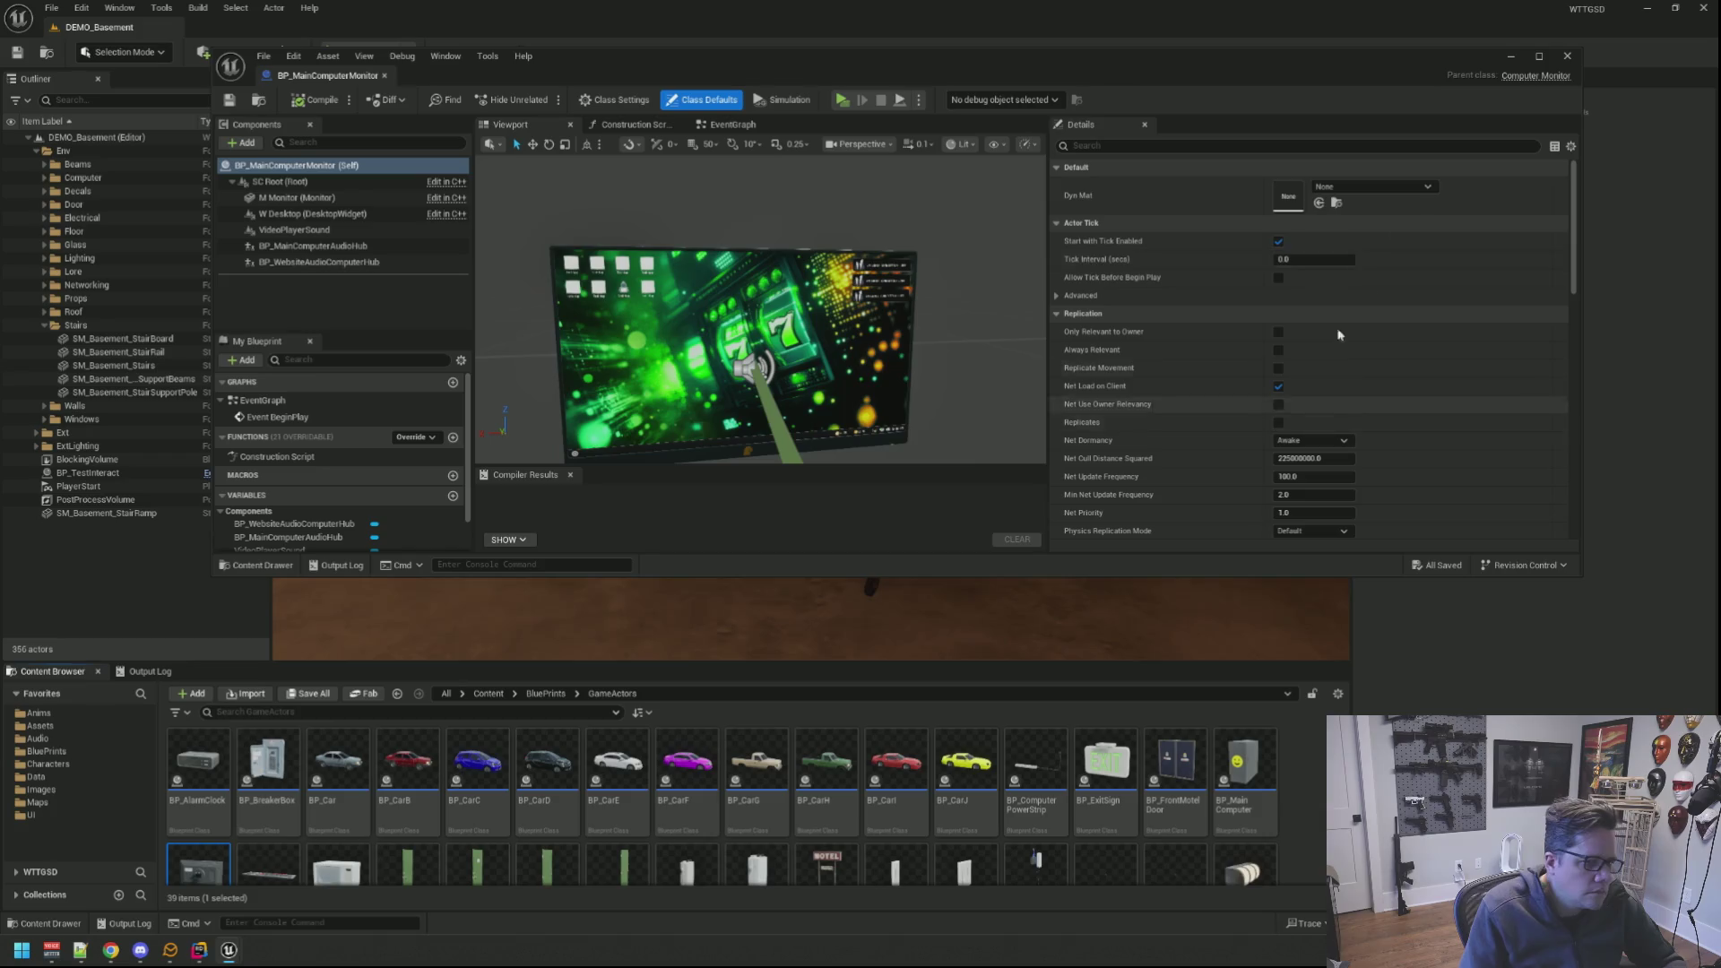
# Step: Review ComputerMonitor.h and its BeginPlay/constructor in Rider, then return to Unreal Editor
pyautogui.click(1517, 78)
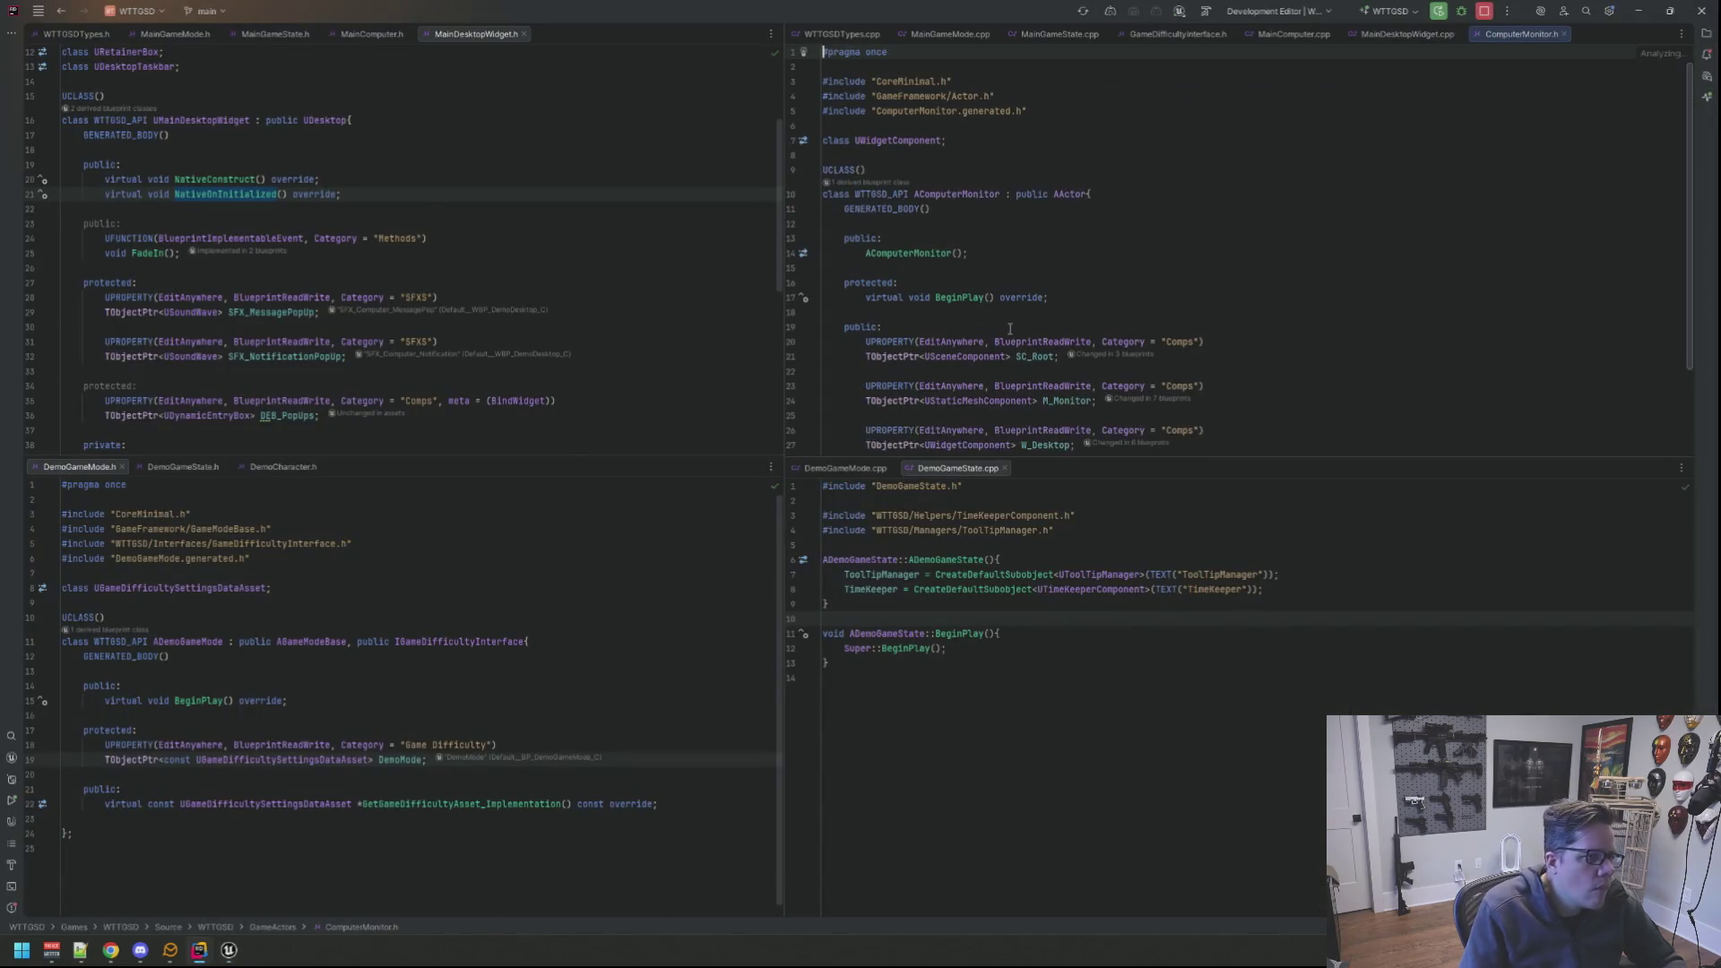
pyautogui.scroll(-2, 1127, 254)
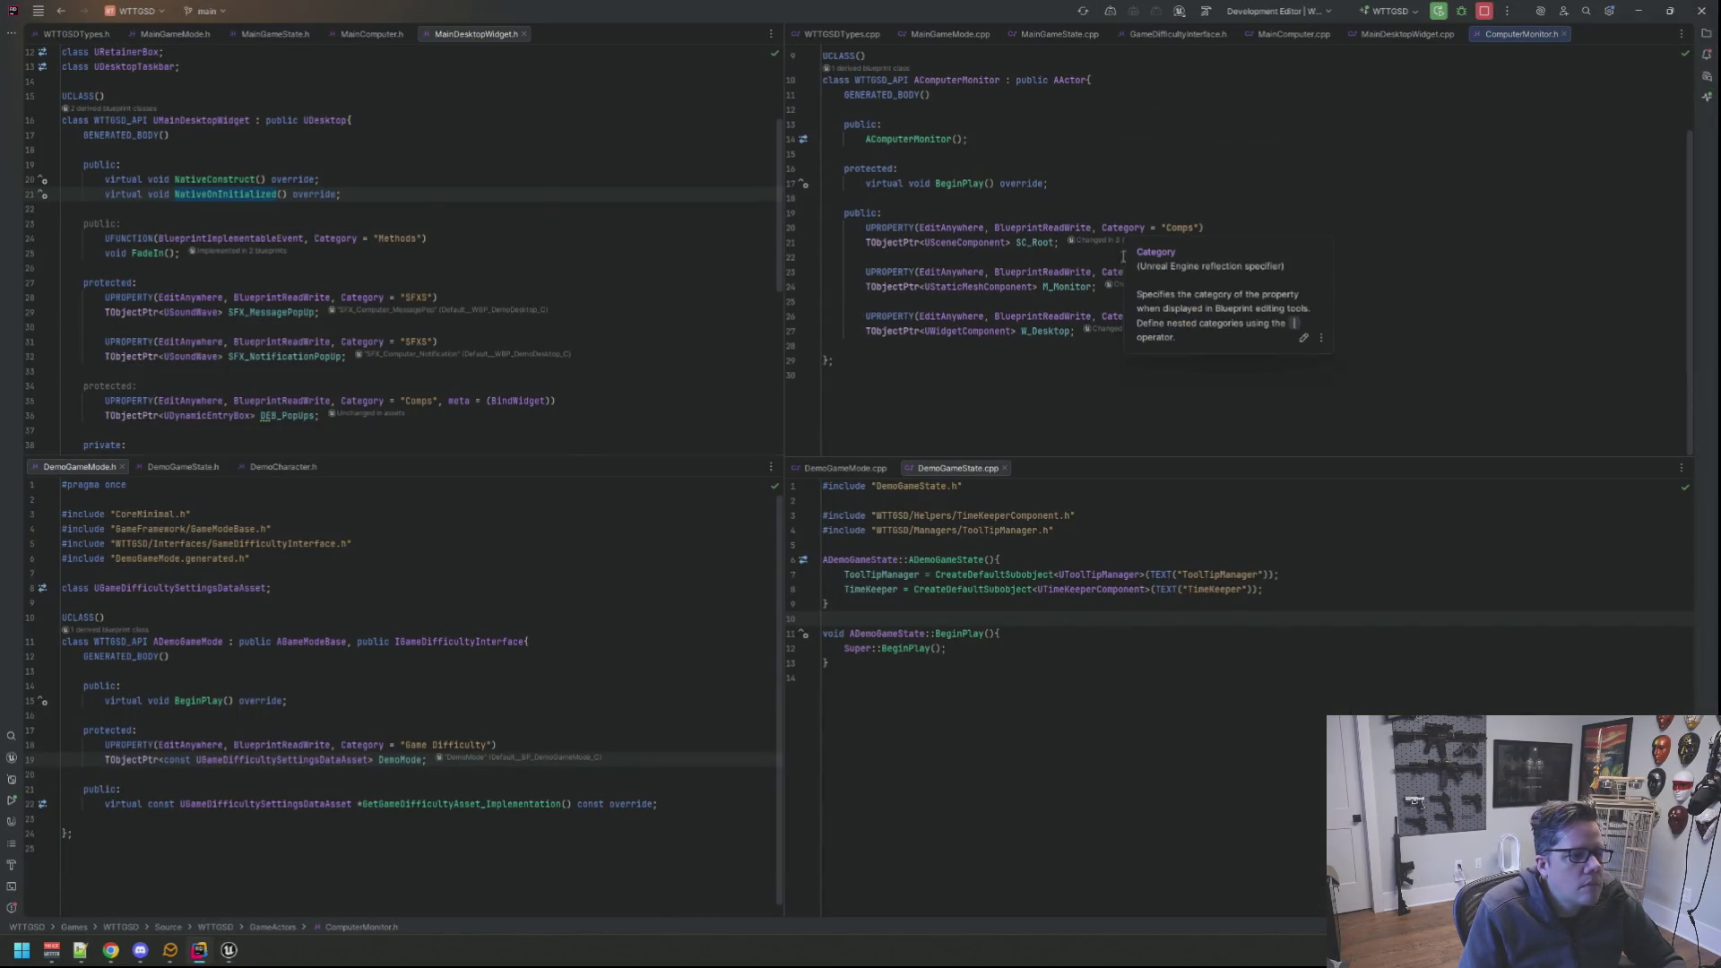
pyautogui.click(953, 185)
pyautogui.keyDown('ctrl'); pyautogui.click(955, 183); pyautogui.keyUp('ctrl')
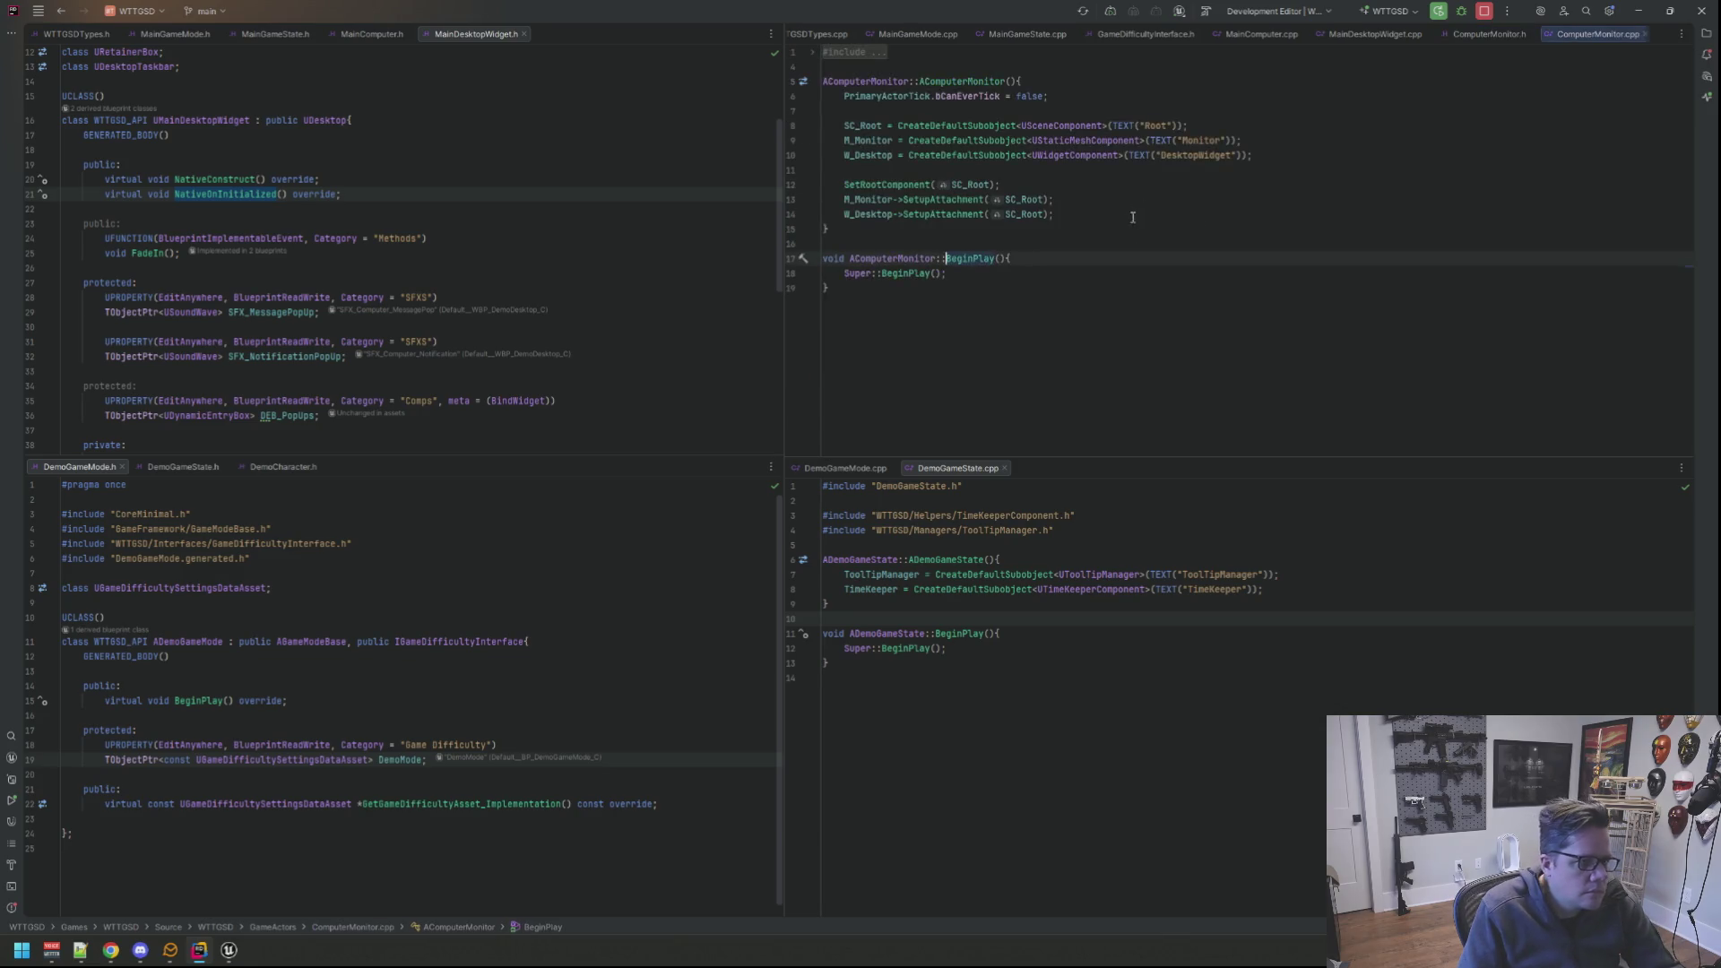
pyautogui.click(1087, 227)
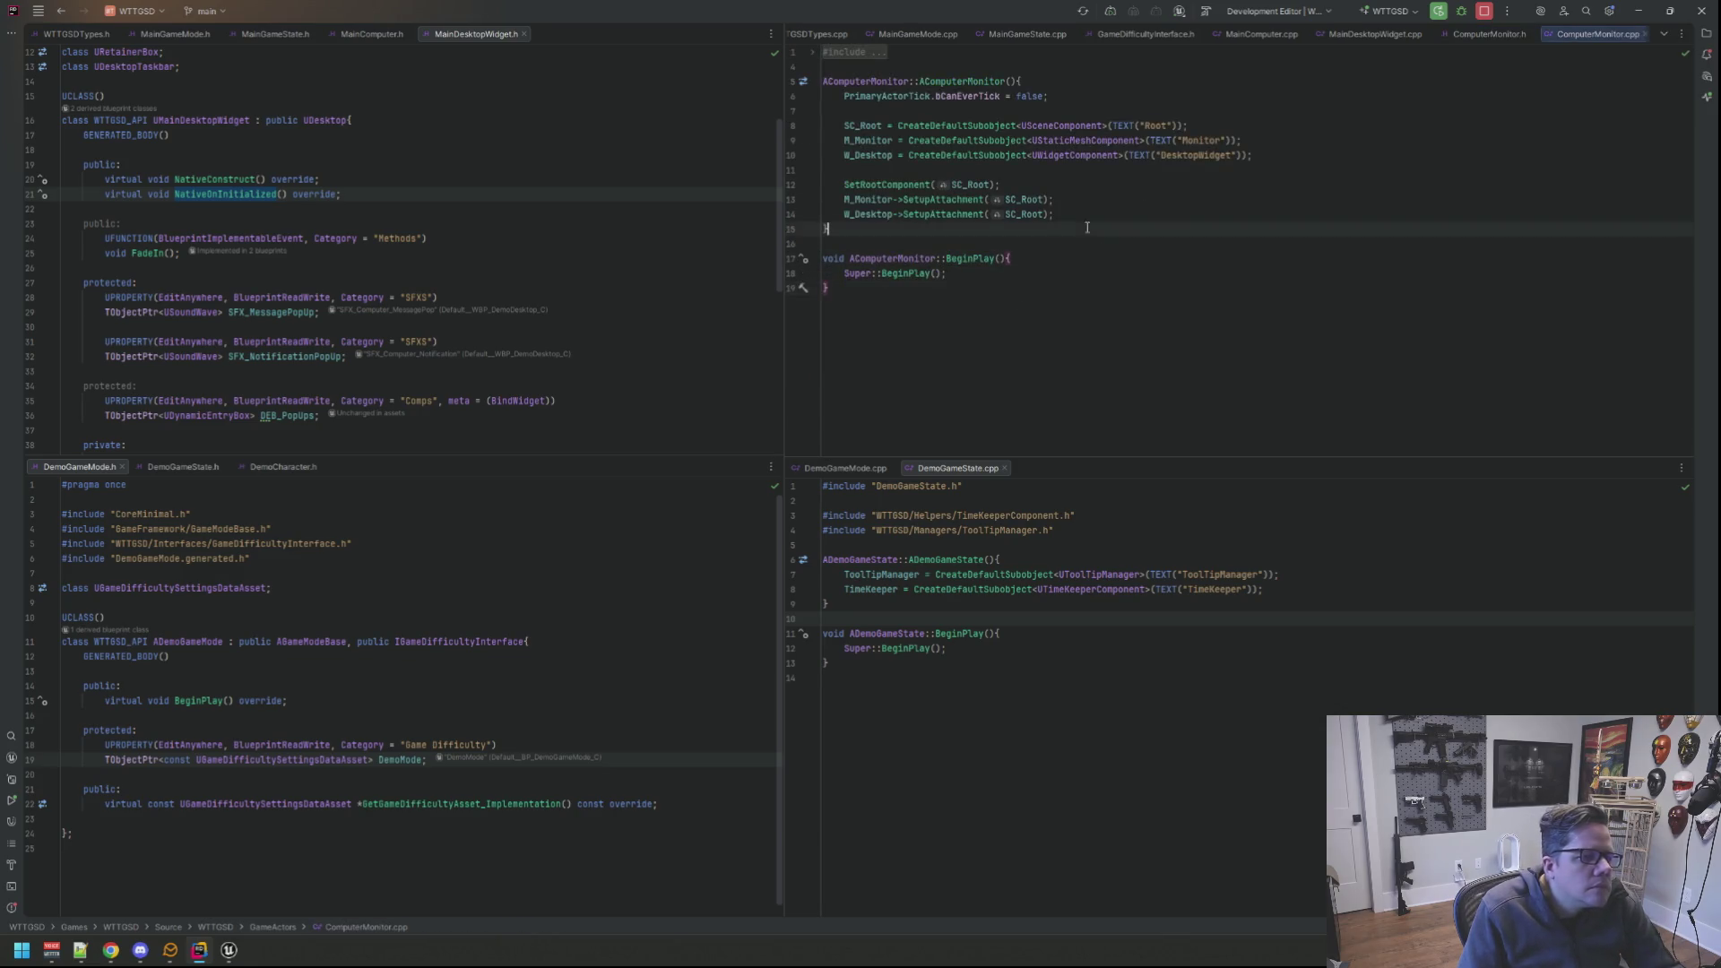
pyautogui.middleClick(1569, 39)
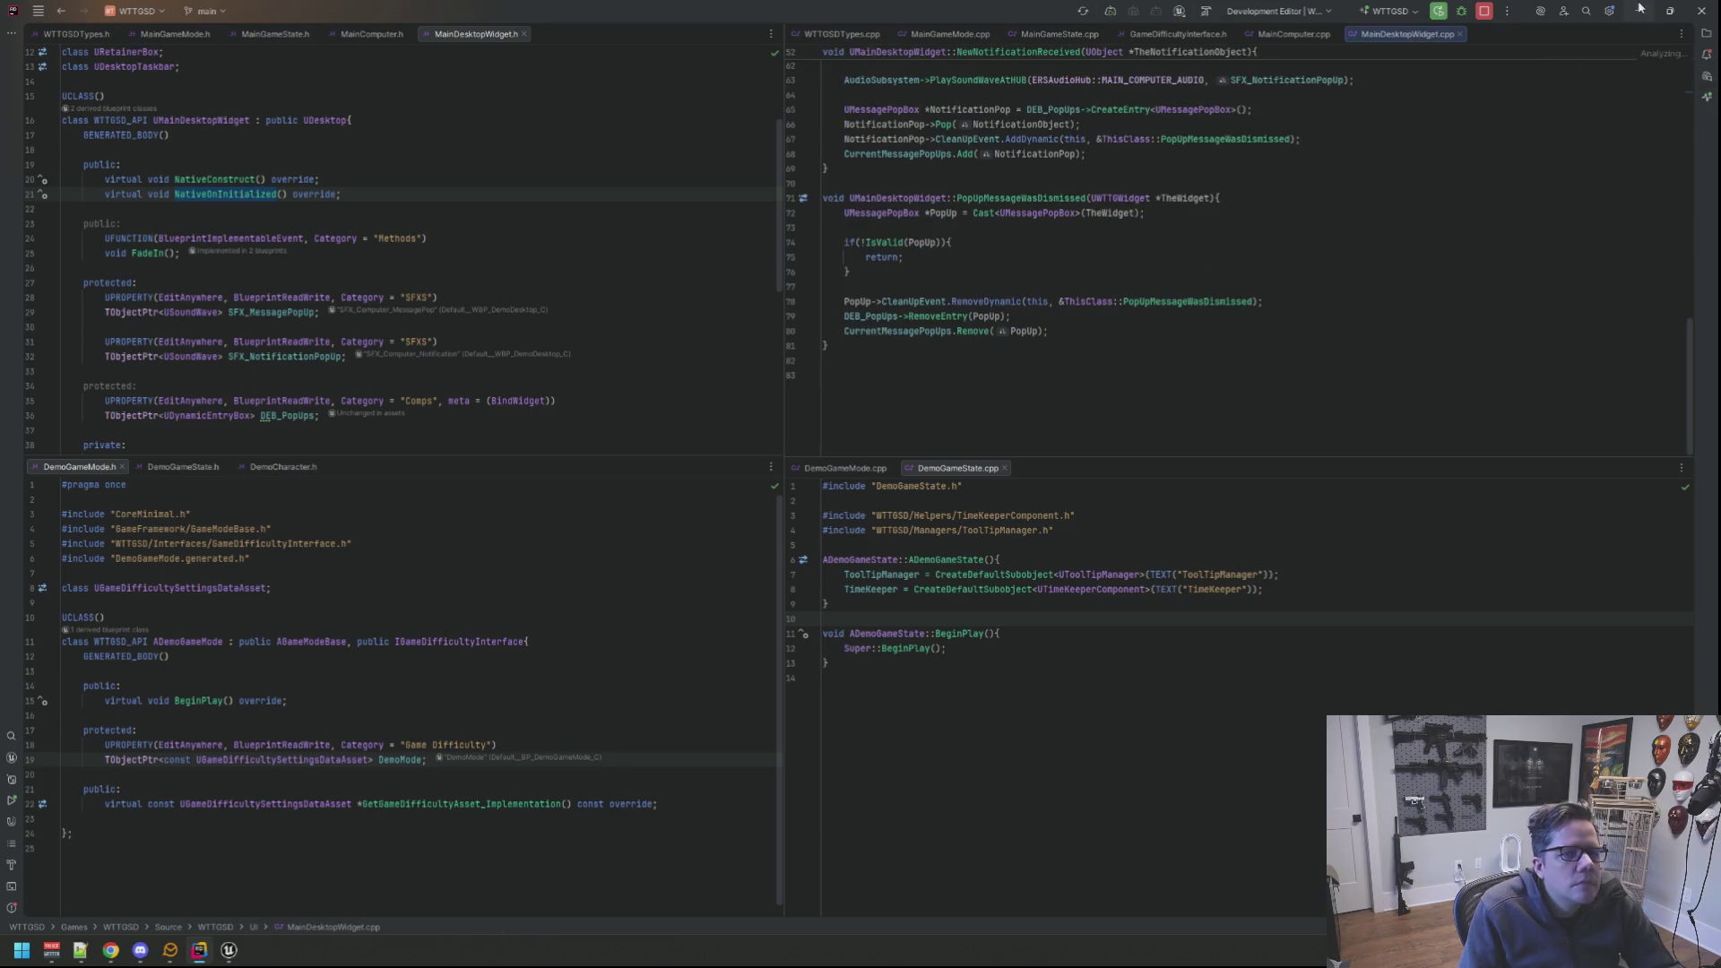
pyautogui.hotkey('alt', 'Tab')
pyautogui.scroll(-2, 705, 862)
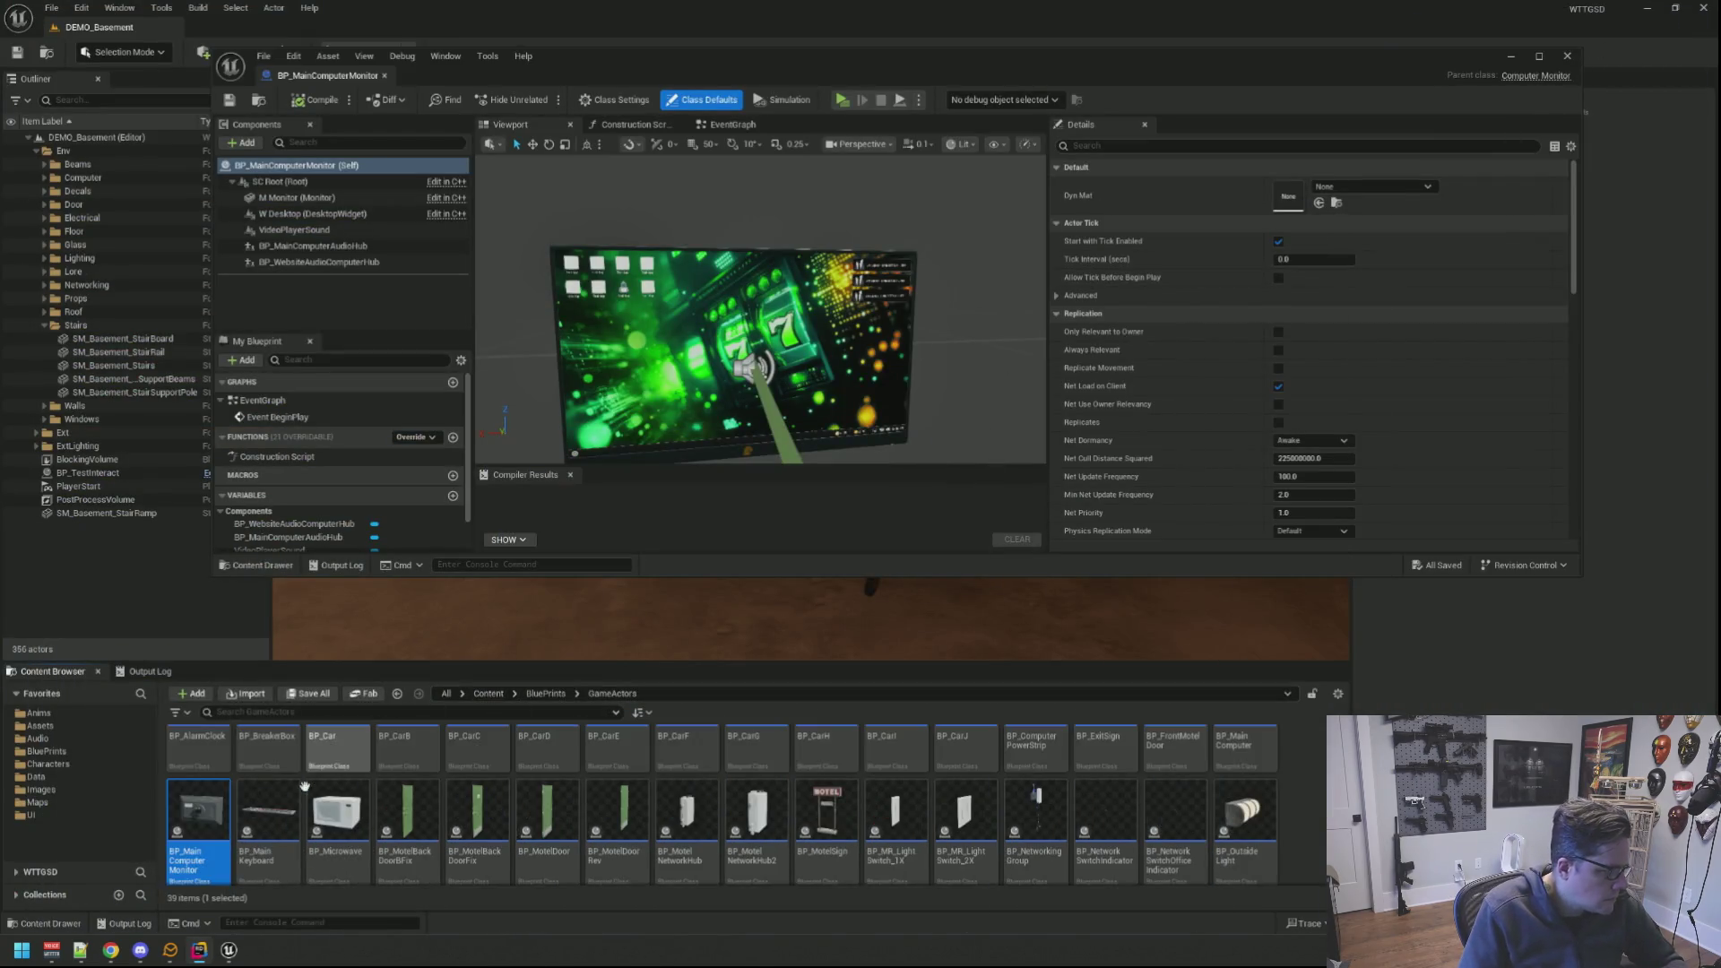
# Step: Orbit the monitor model in the blueprint viewport from a couple of angles
pyautogui.click(706, 874)
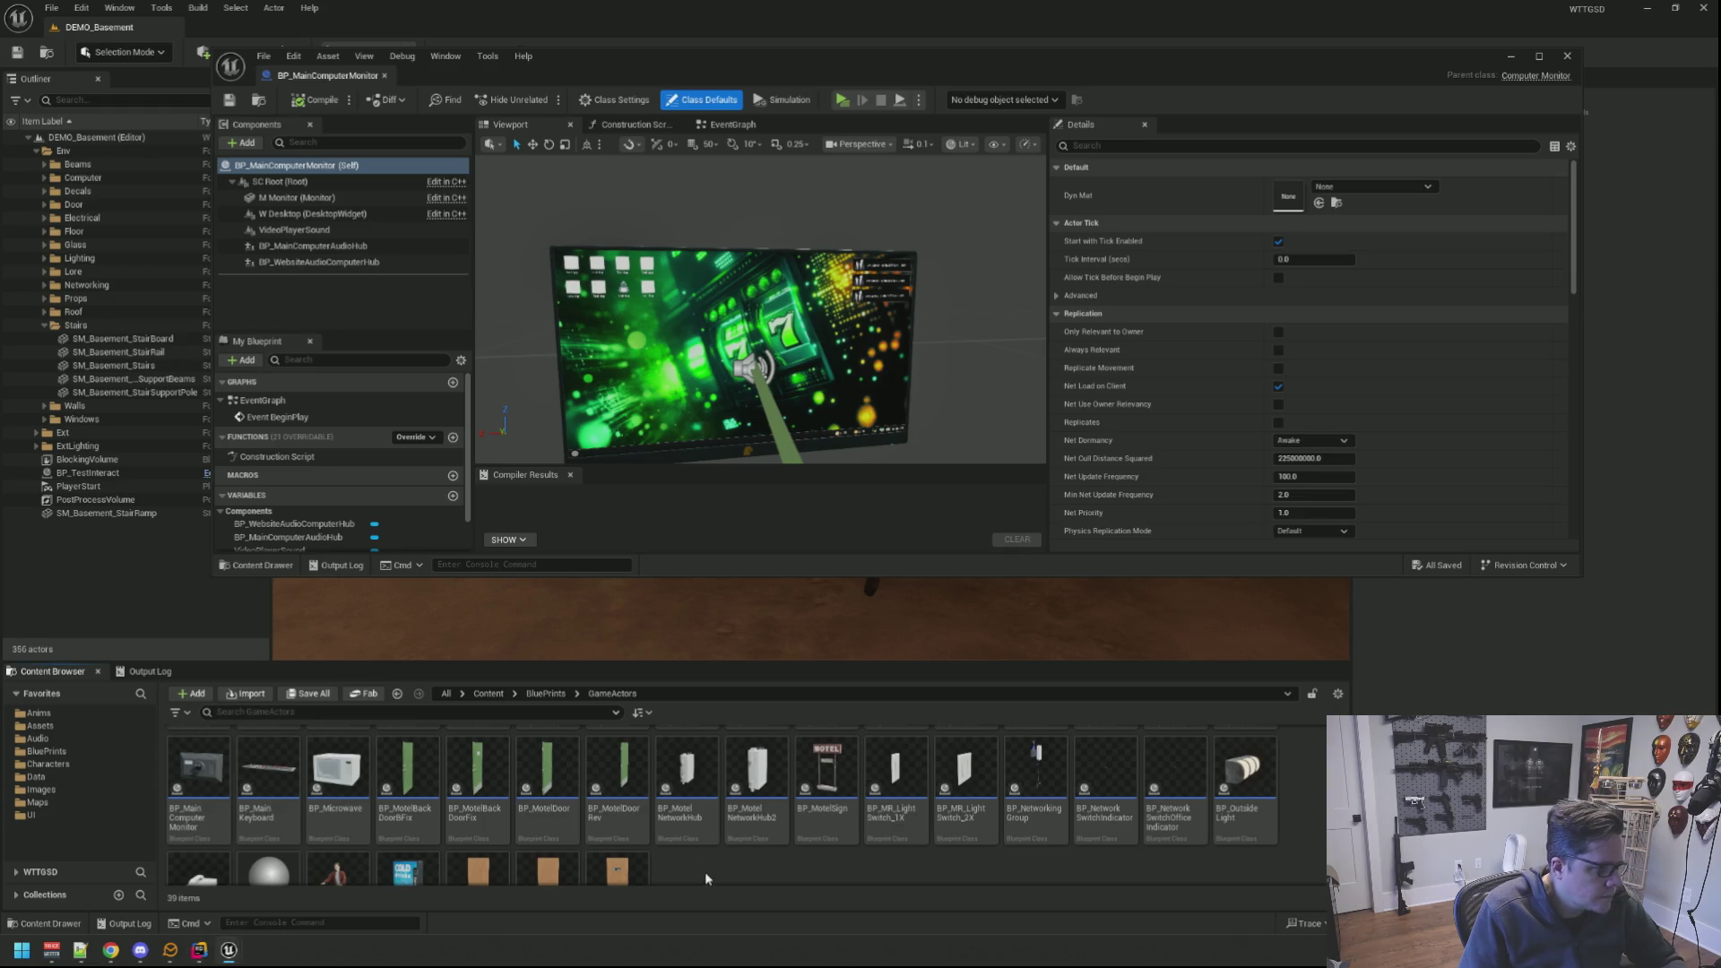
pyautogui.moveTo(760, 337); pyautogui.dragTo(807, 344)
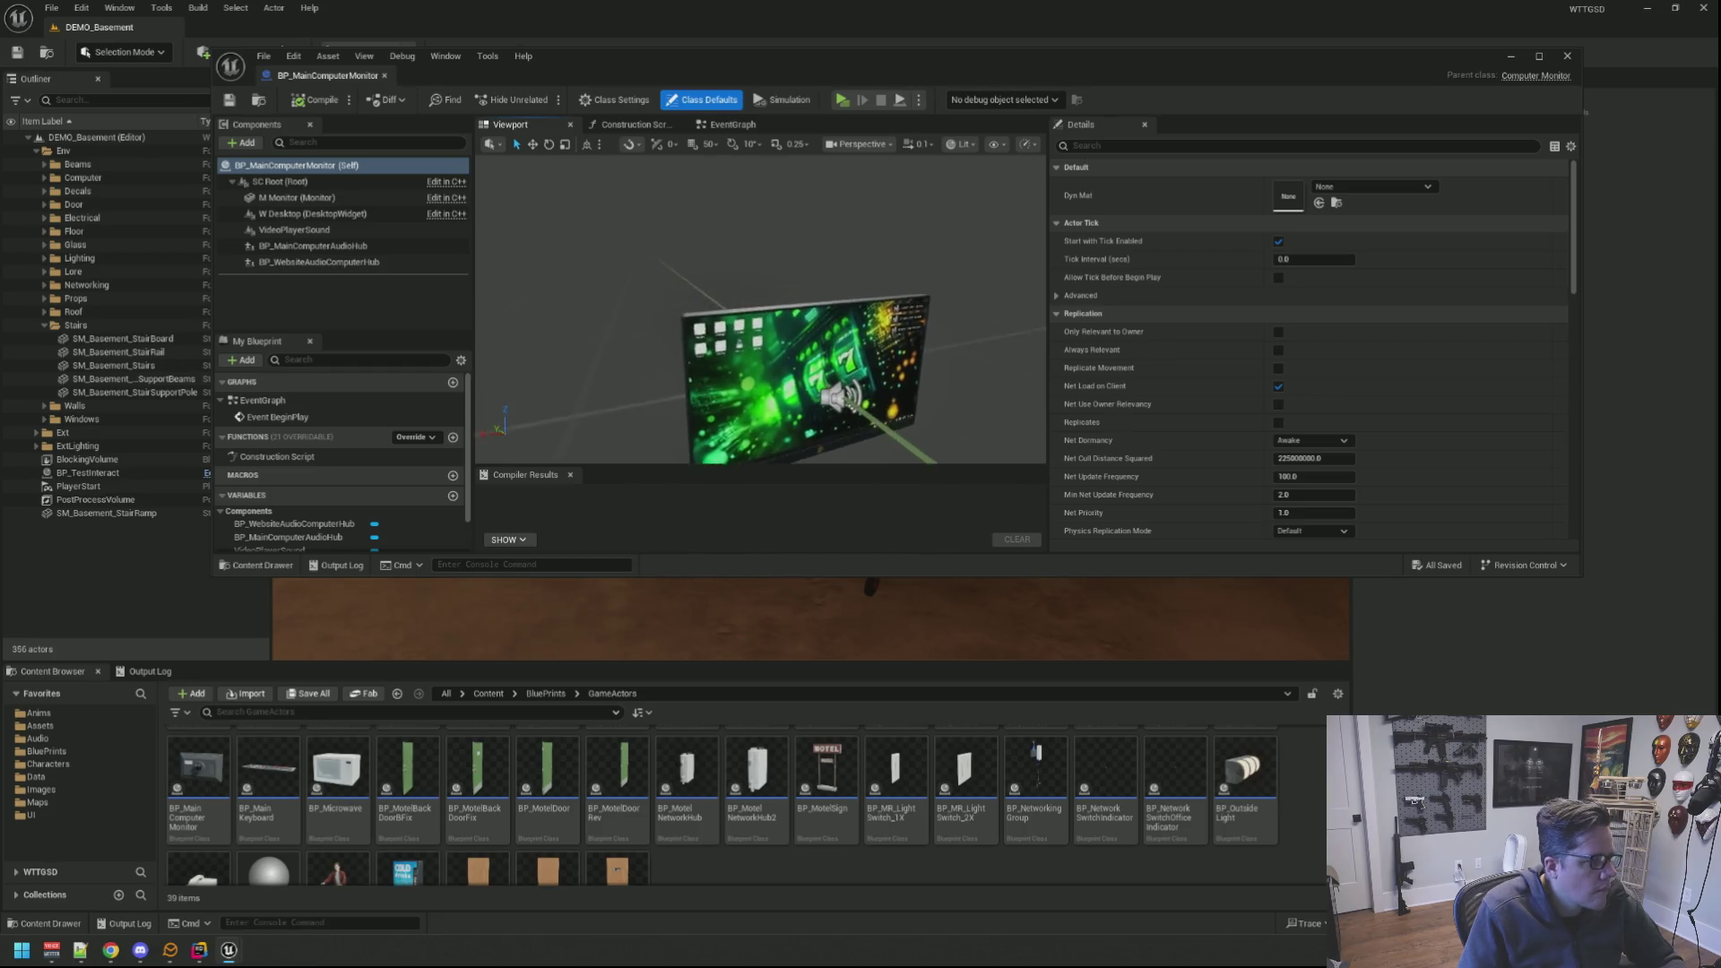
pyautogui.moveTo(807, 344); pyautogui.dragTo(494, 484)
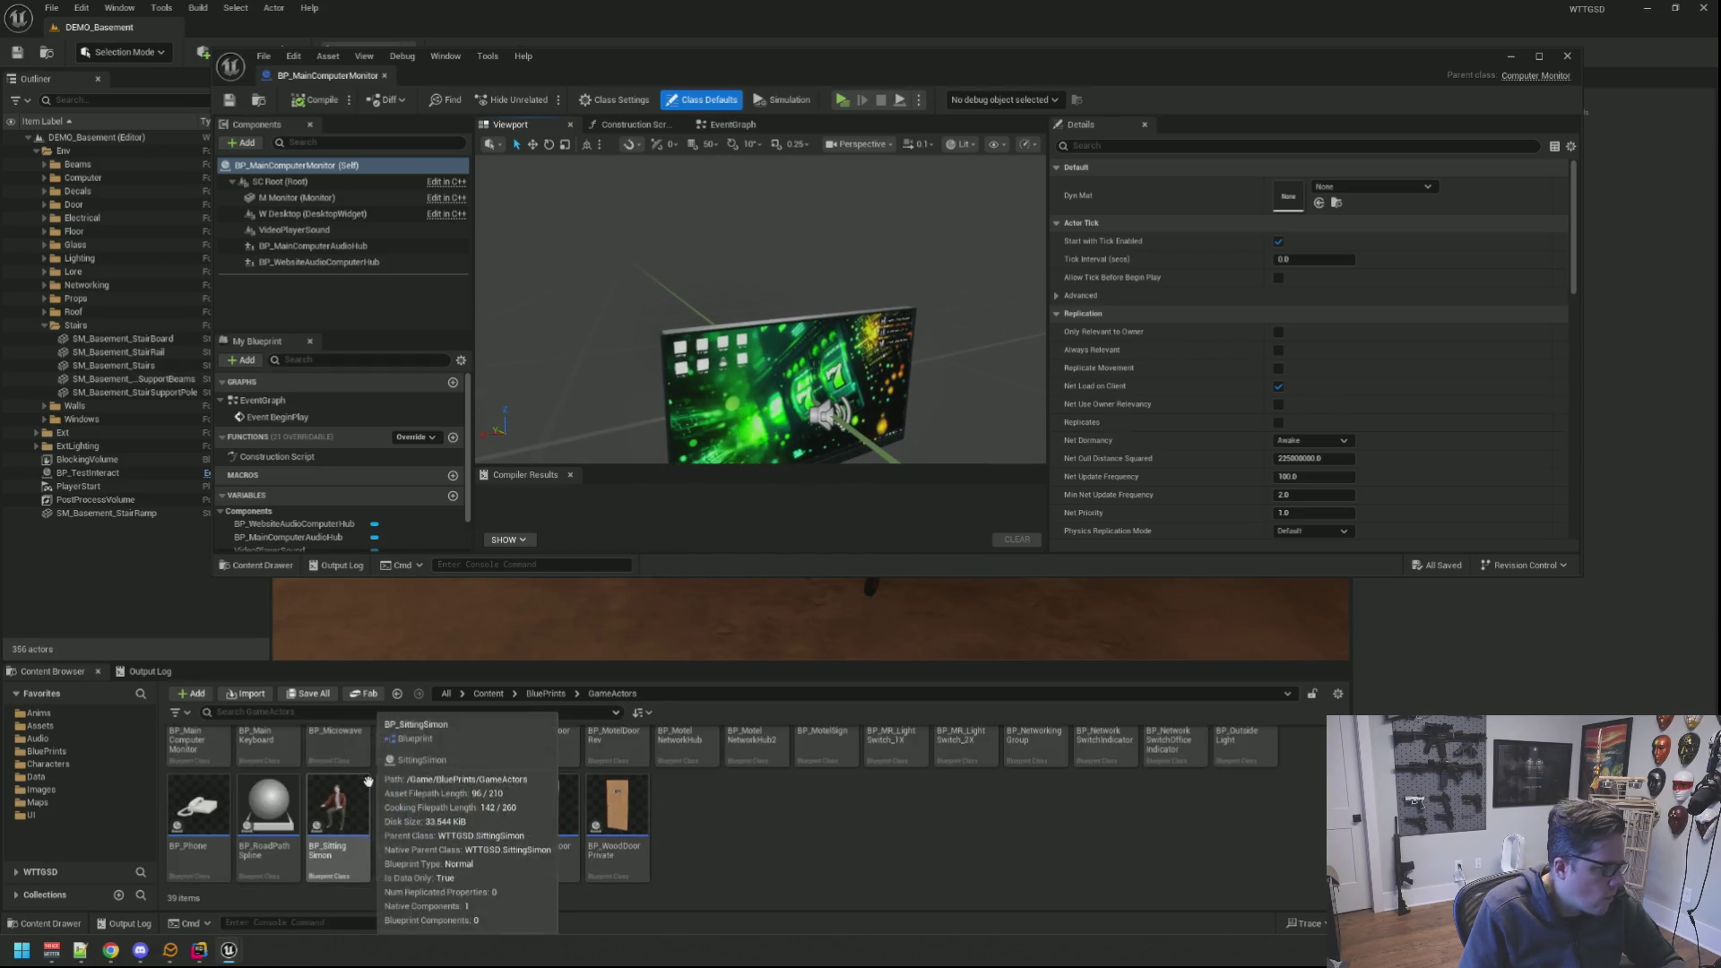
# Step: Duplicate BP_MainComputerMonitor and name the copy BP_DemoComputerMonitor
pyautogui.click(213, 770)
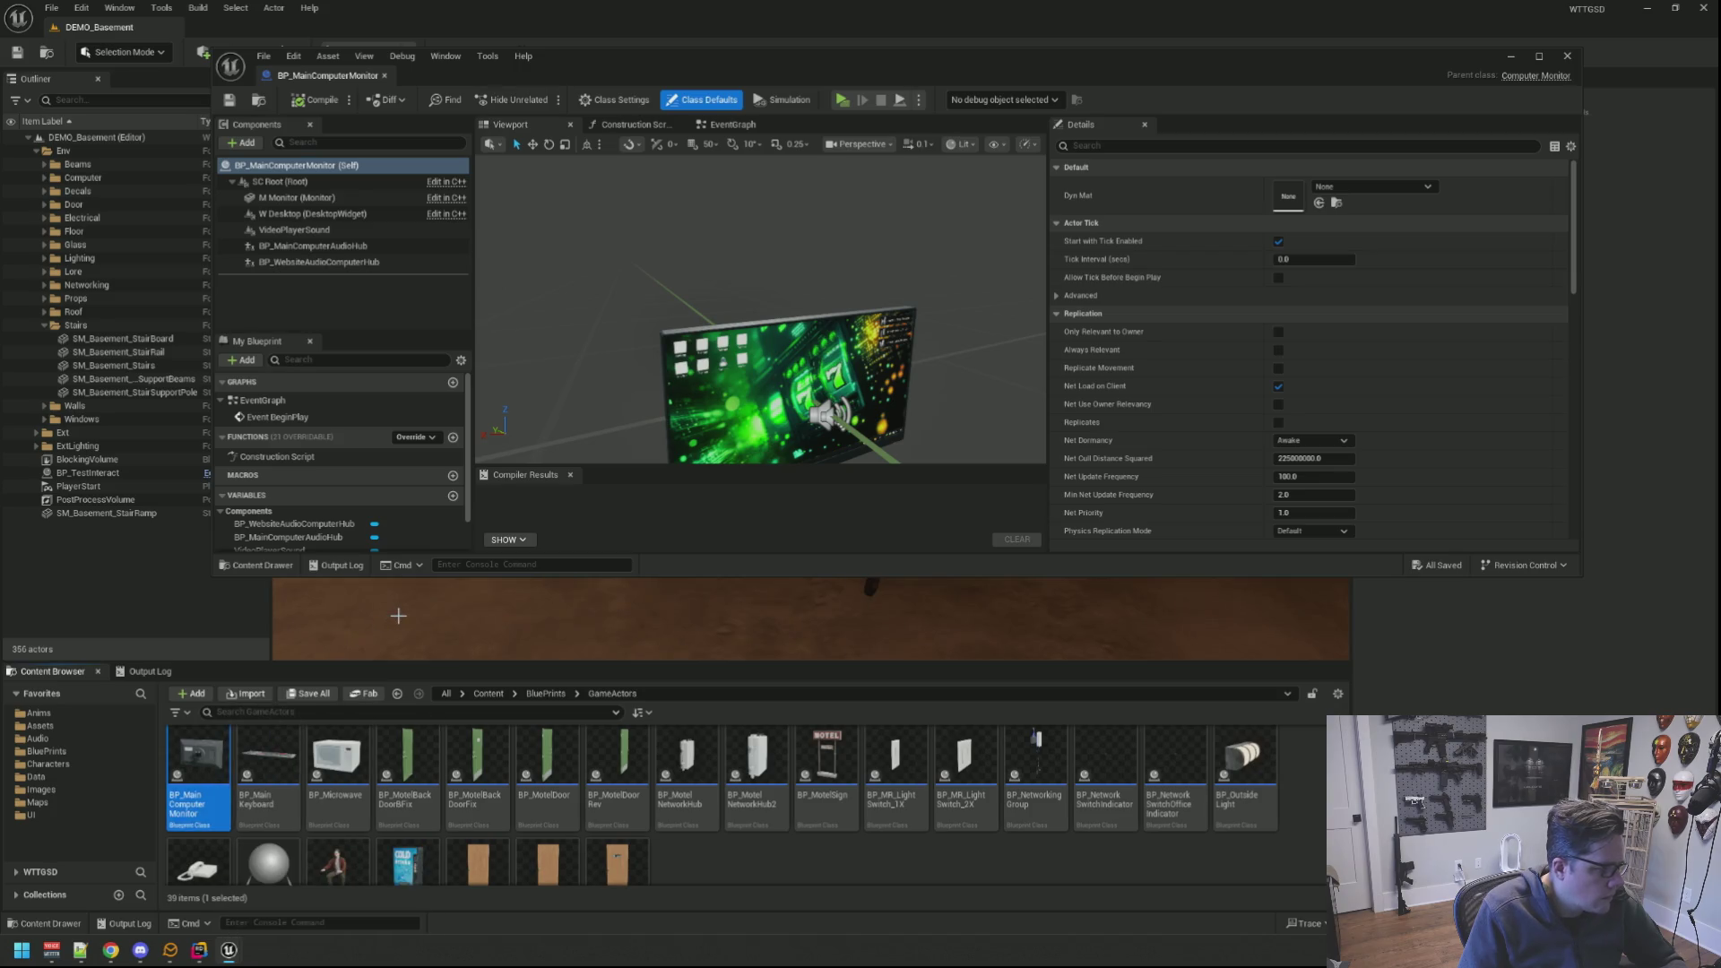
pyautogui.hotkey('ctrl', 'd')
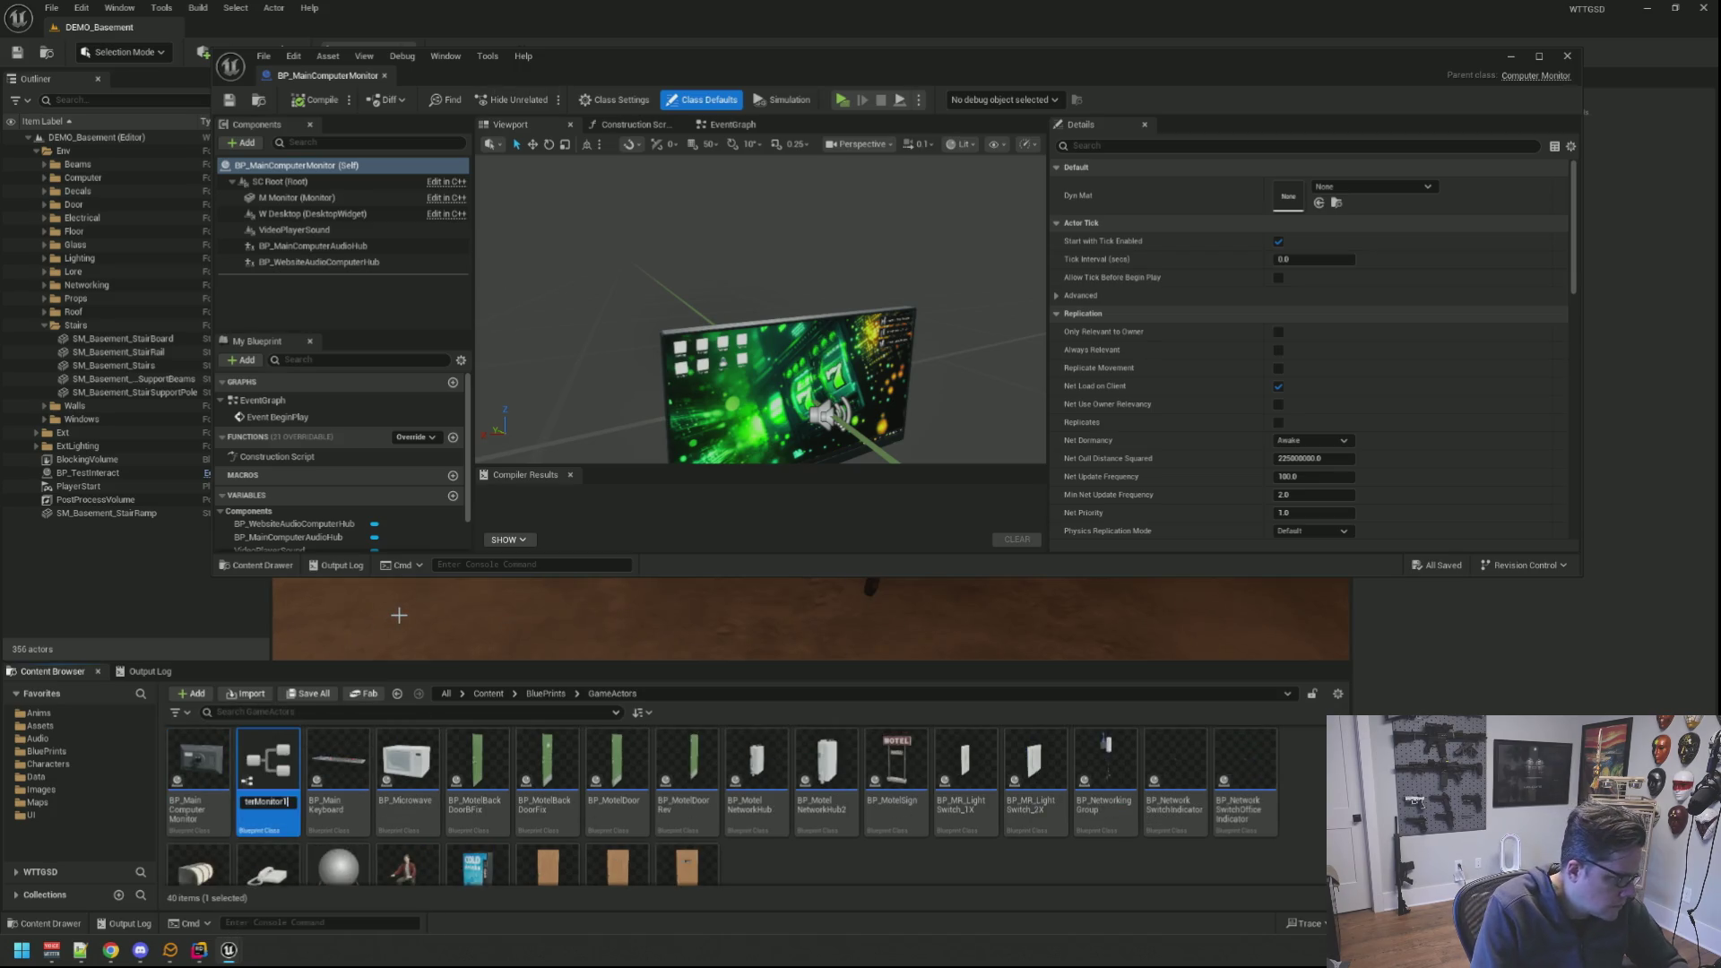
pyautogui.press('BackSpace')
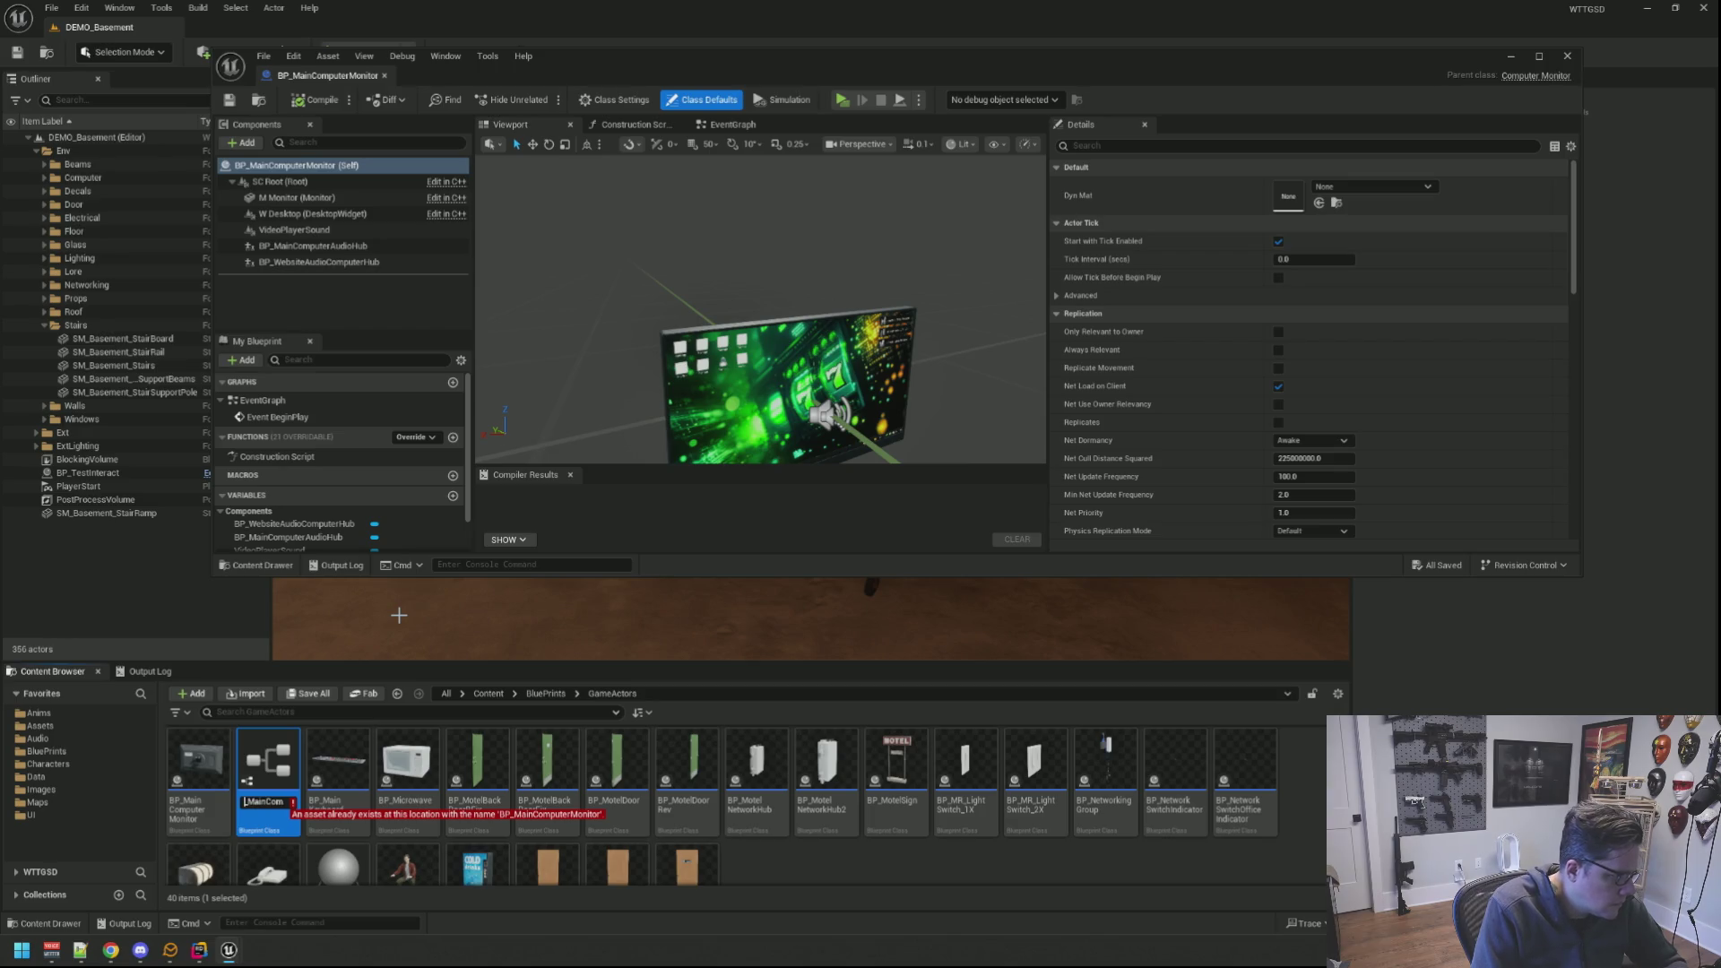
pyautogui.press('BackSpace')
pyautogui.press('BackSpace')
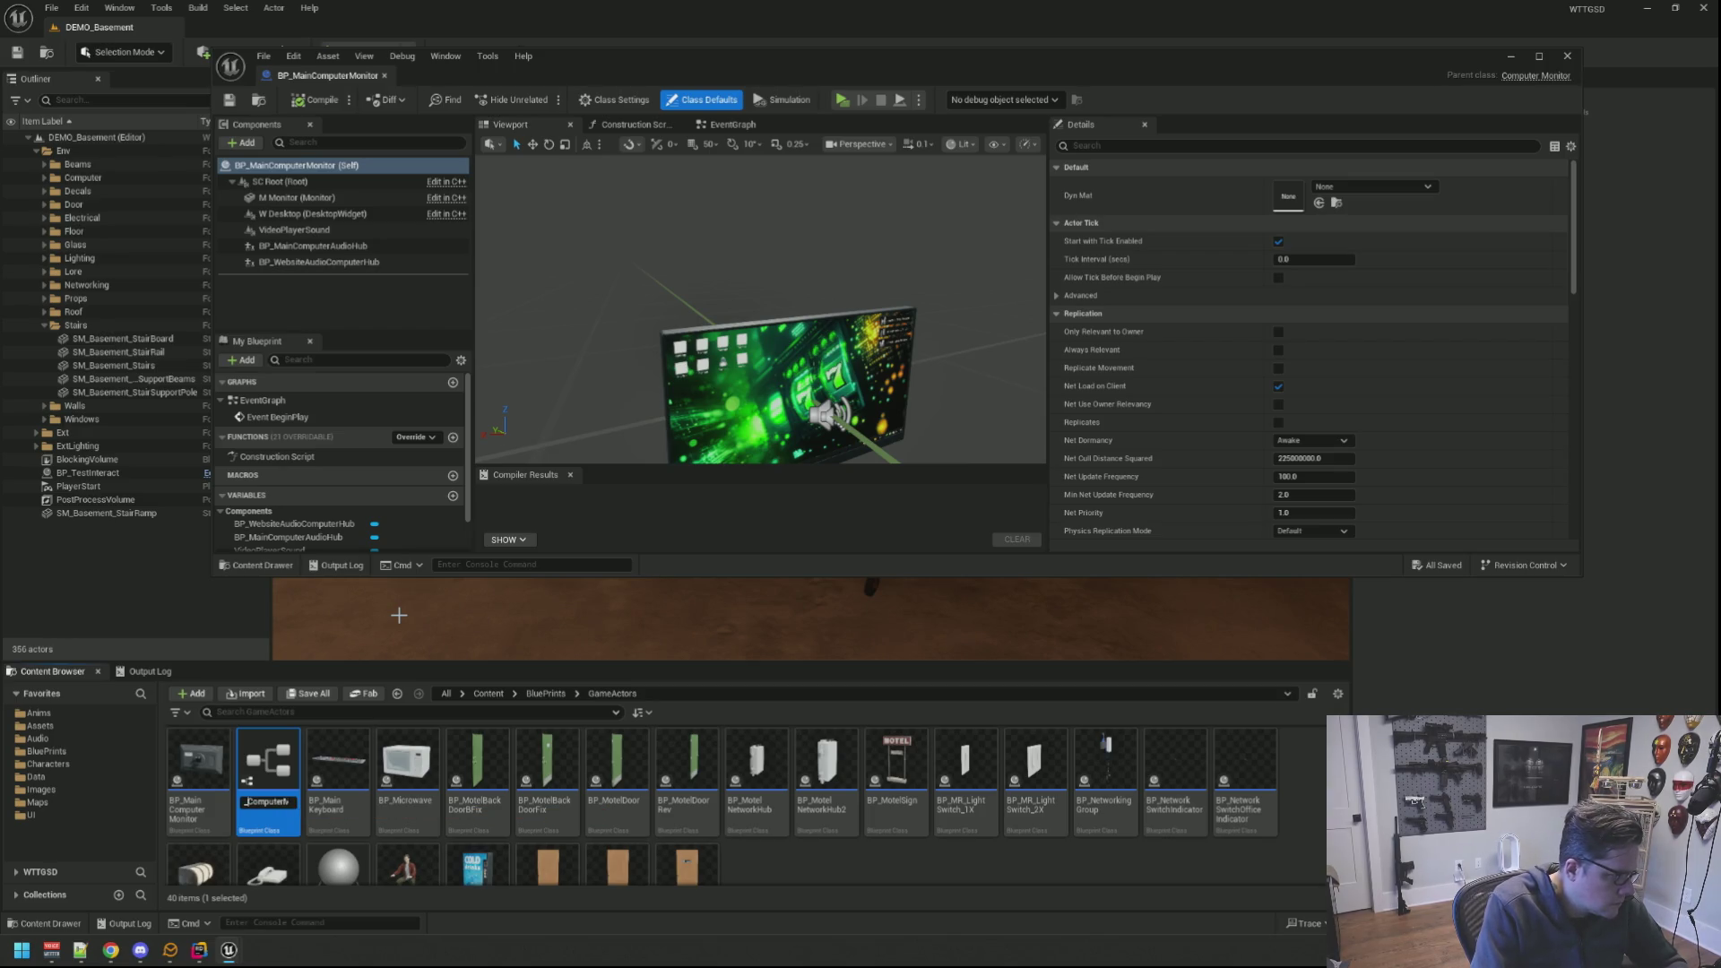
pyautogui.press('Return')
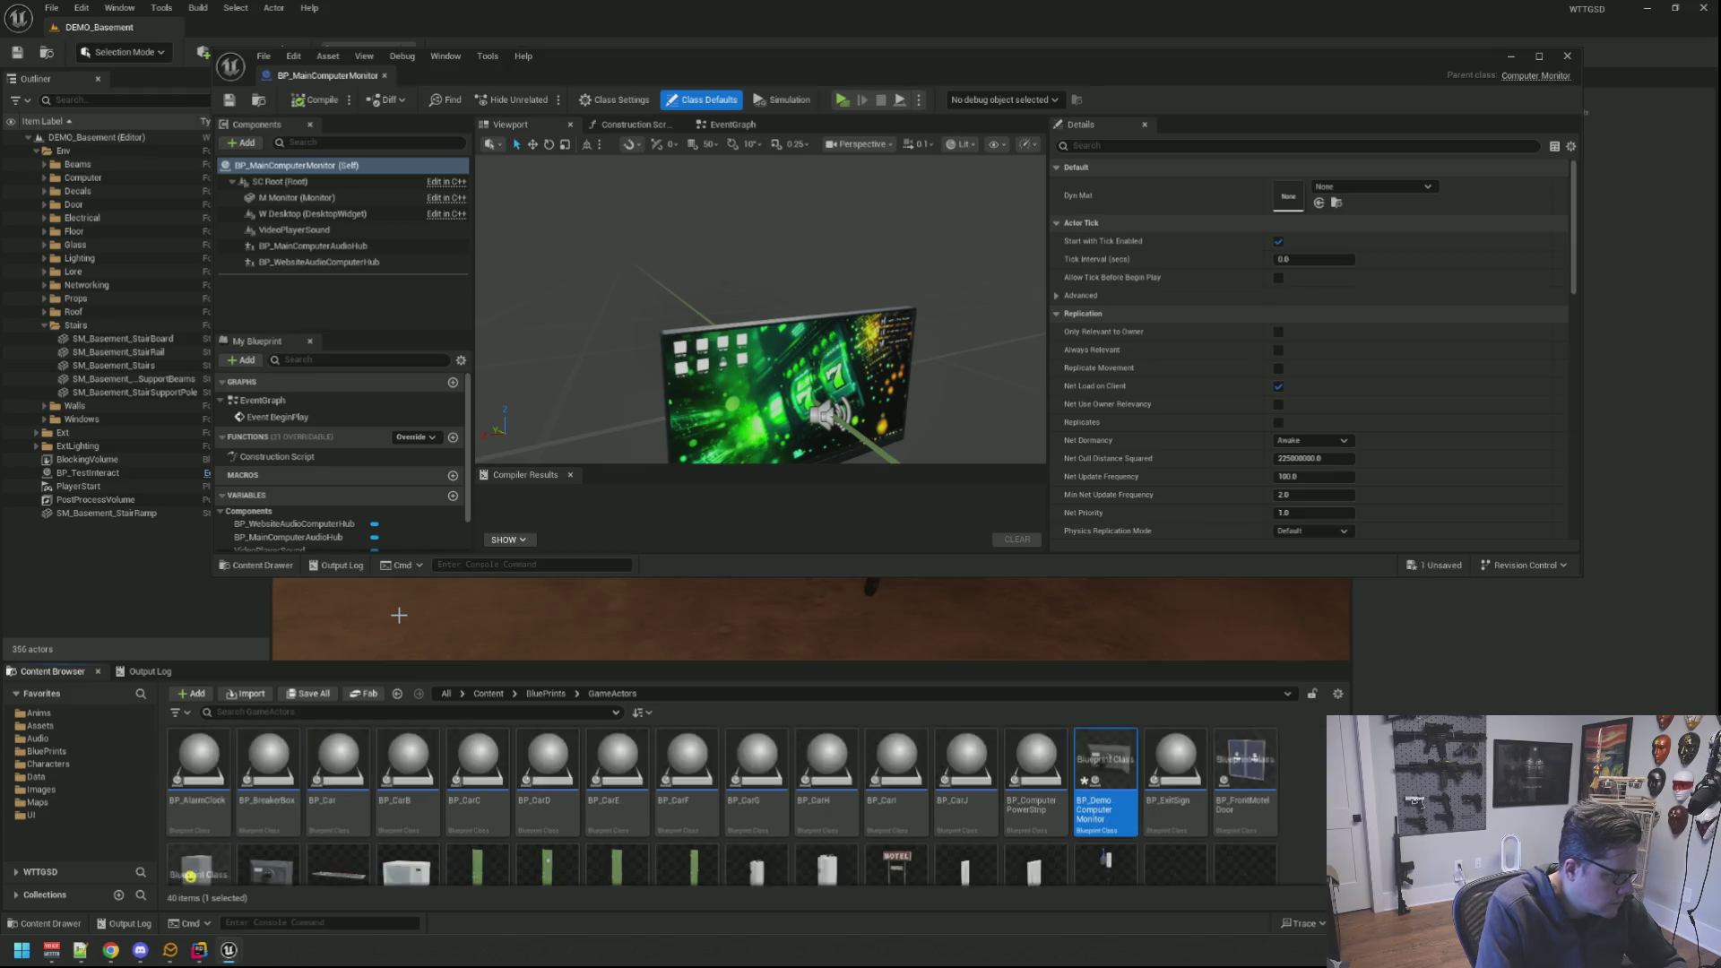
# Step: Bring up BP_DemoComputerMonitor's event graph with the editor window moved left and enlarged
pyautogui.doubleClick(1101, 761)
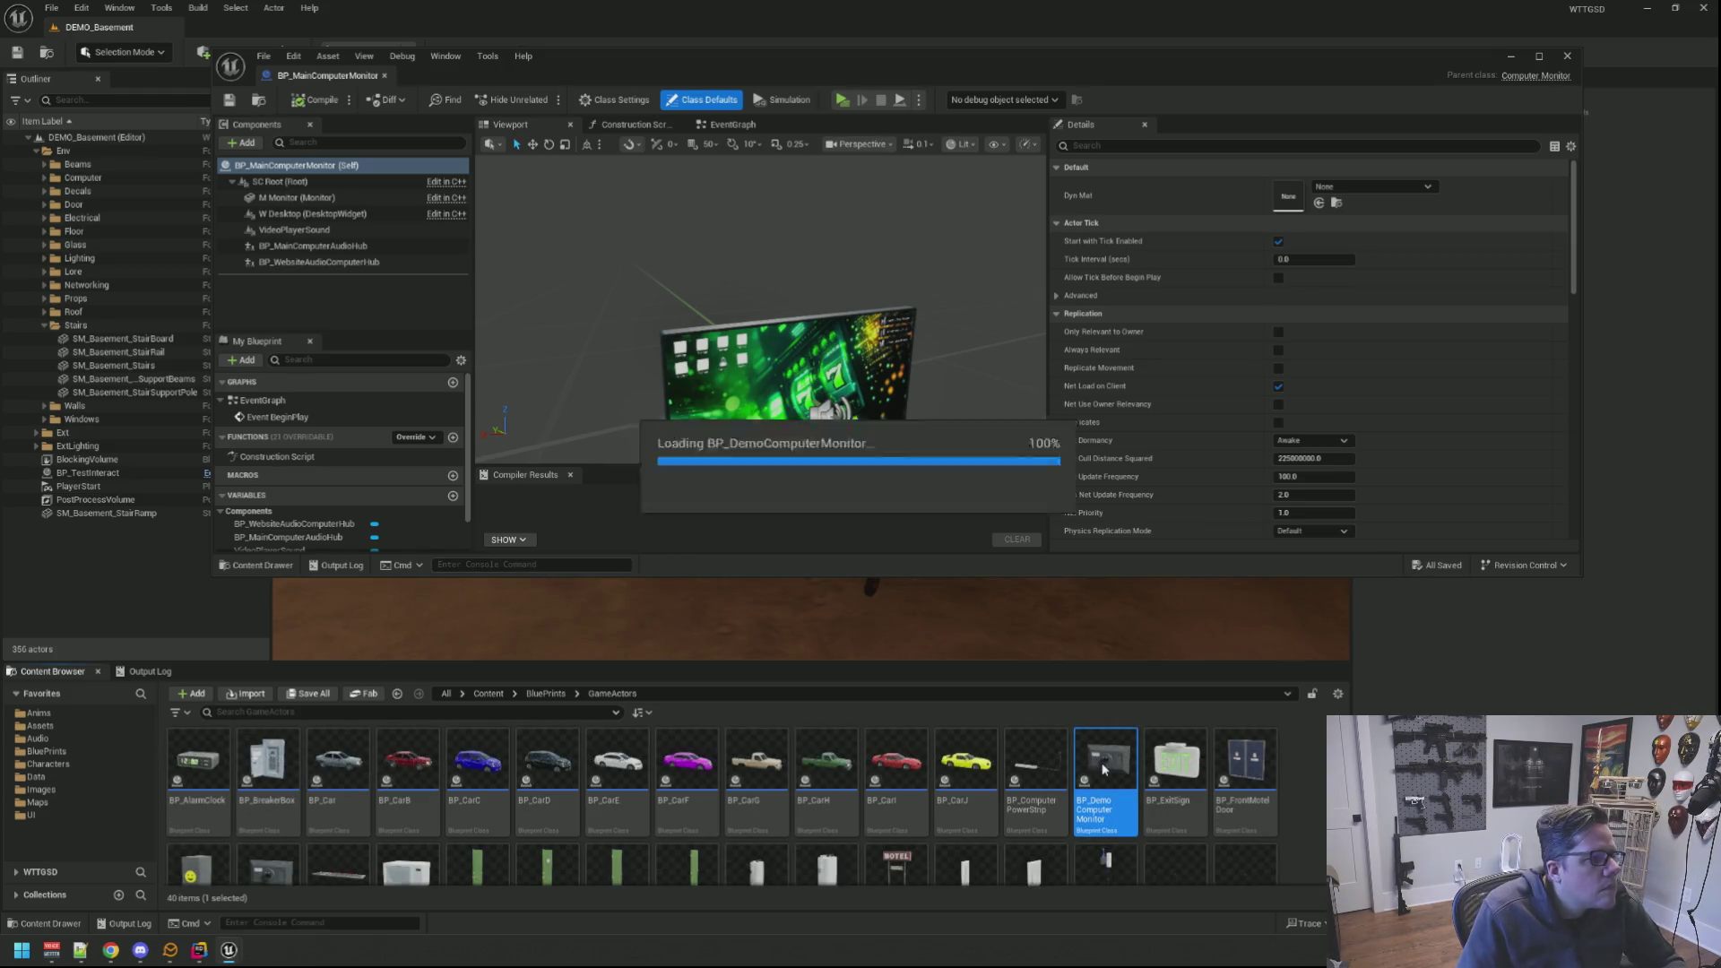
pyautogui.scroll(3, 731, 256)
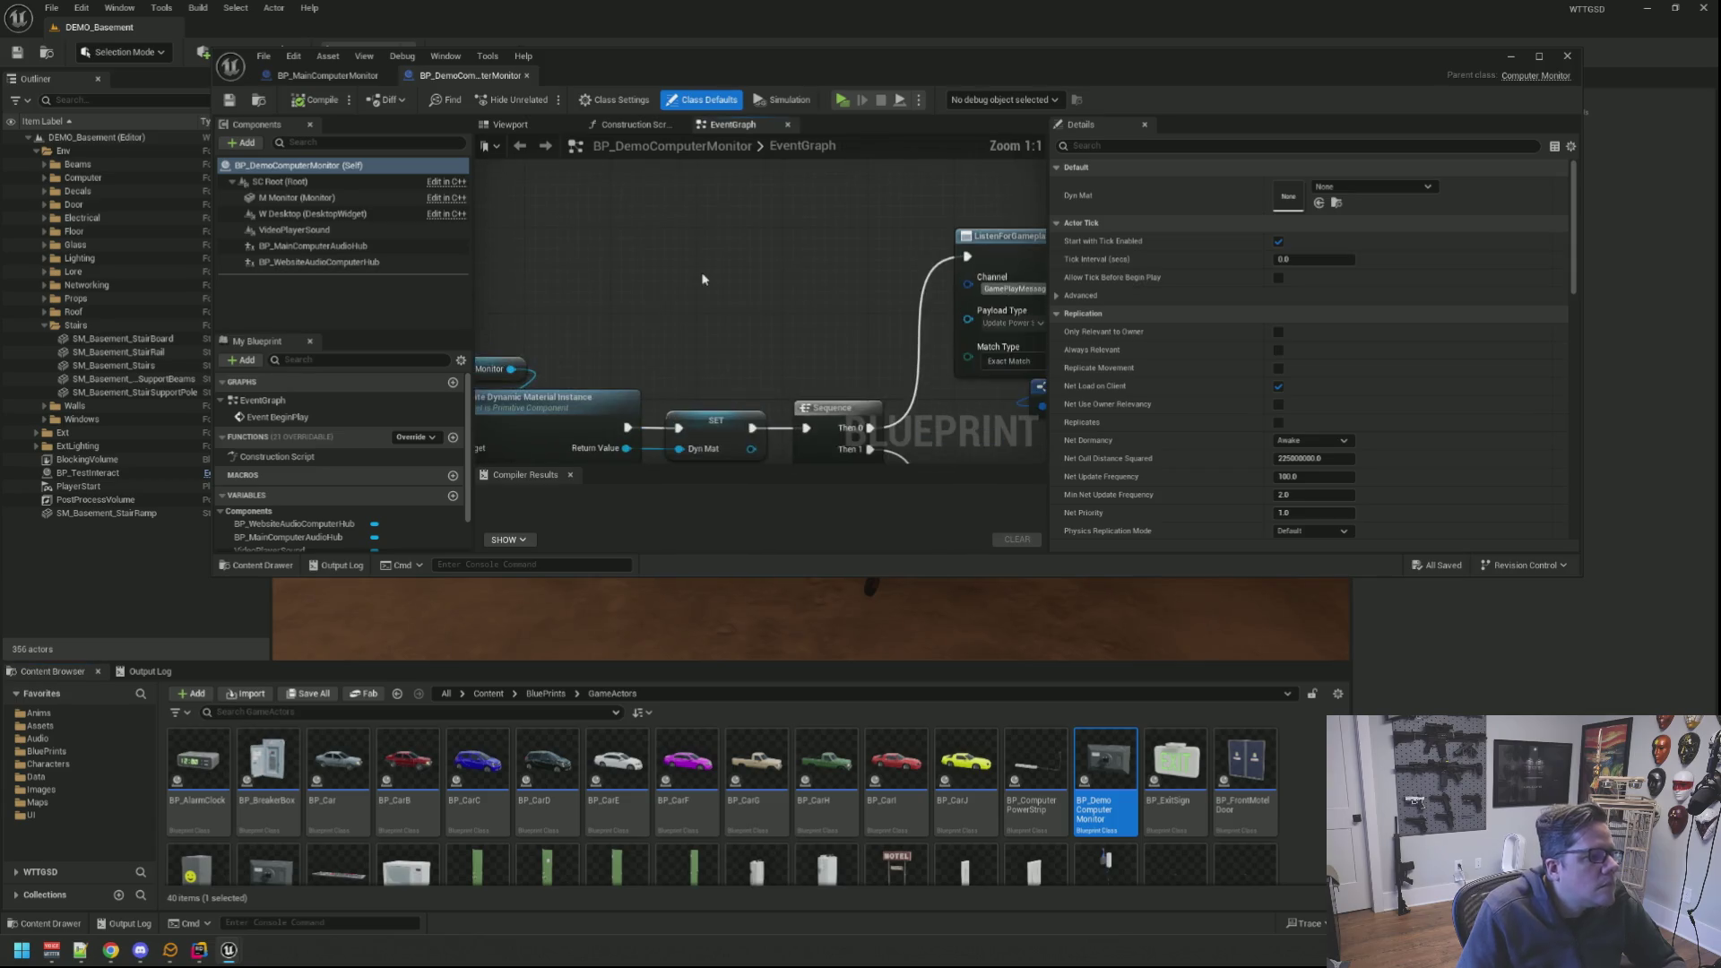
pyautogui.scroll(2, 704, 282)
pyautogui.scroll(-1, 694, 246)
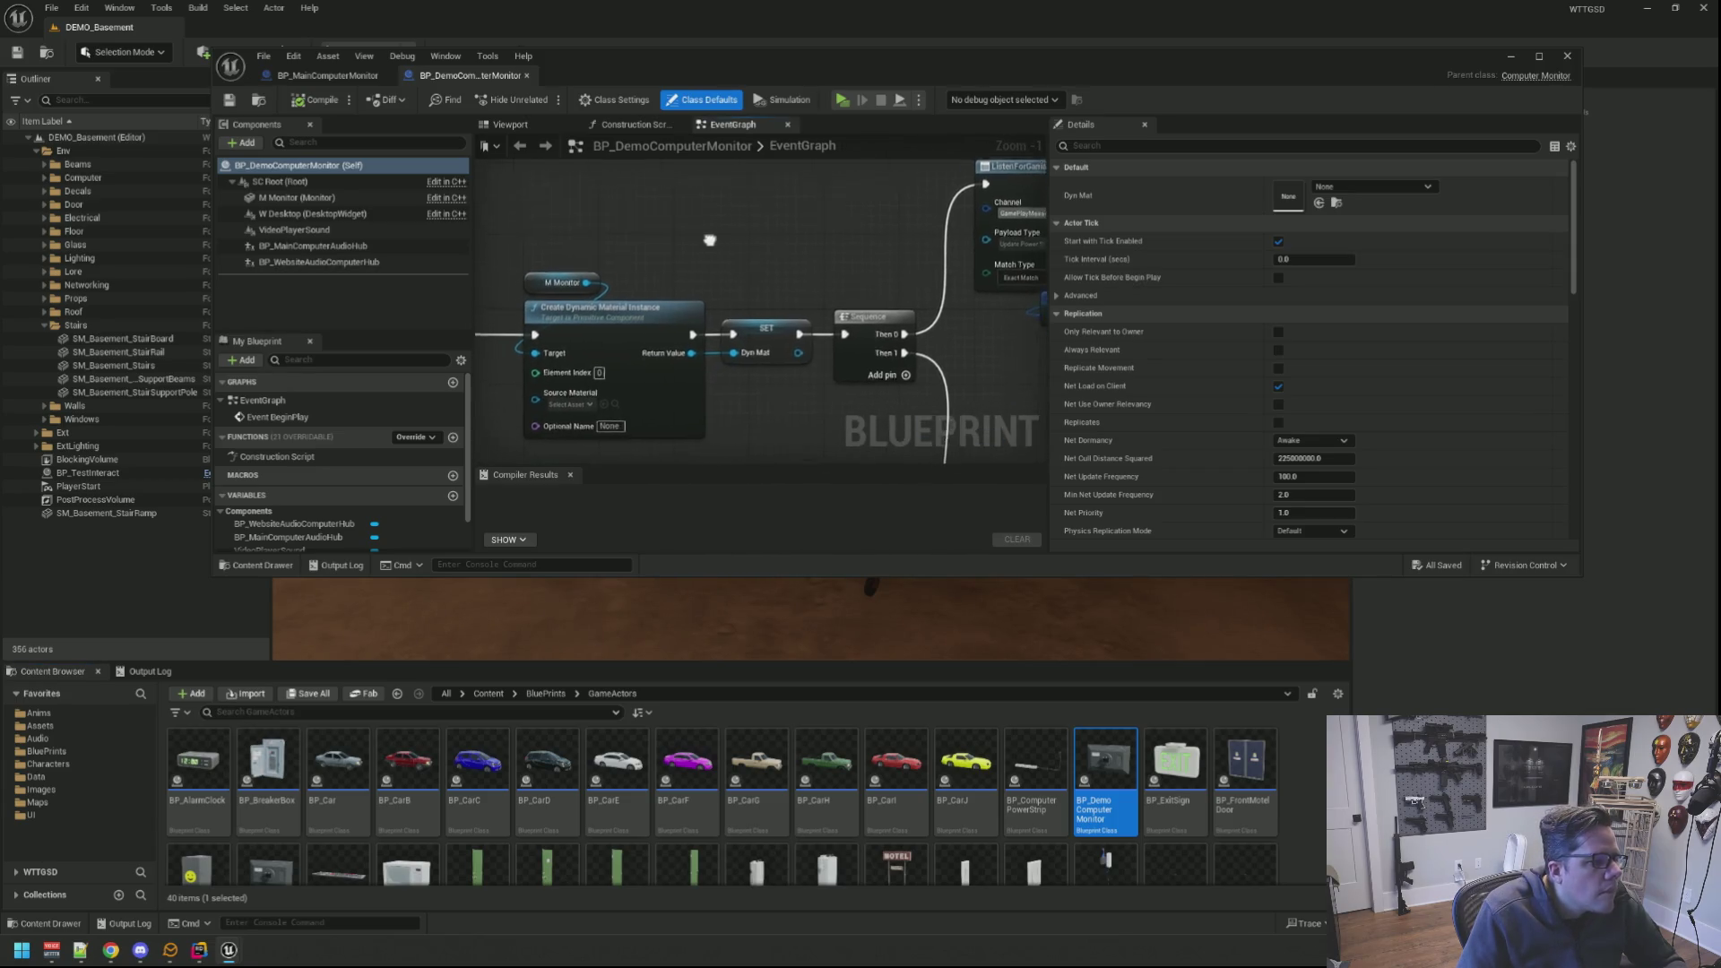
pyautogui.moveTo(694, 246)
pyautogui.mouseDown()
pyautogui.moveTo(627, 291)
pyautogui.moveTo(779, 250)
pyautogui.mouseUp()
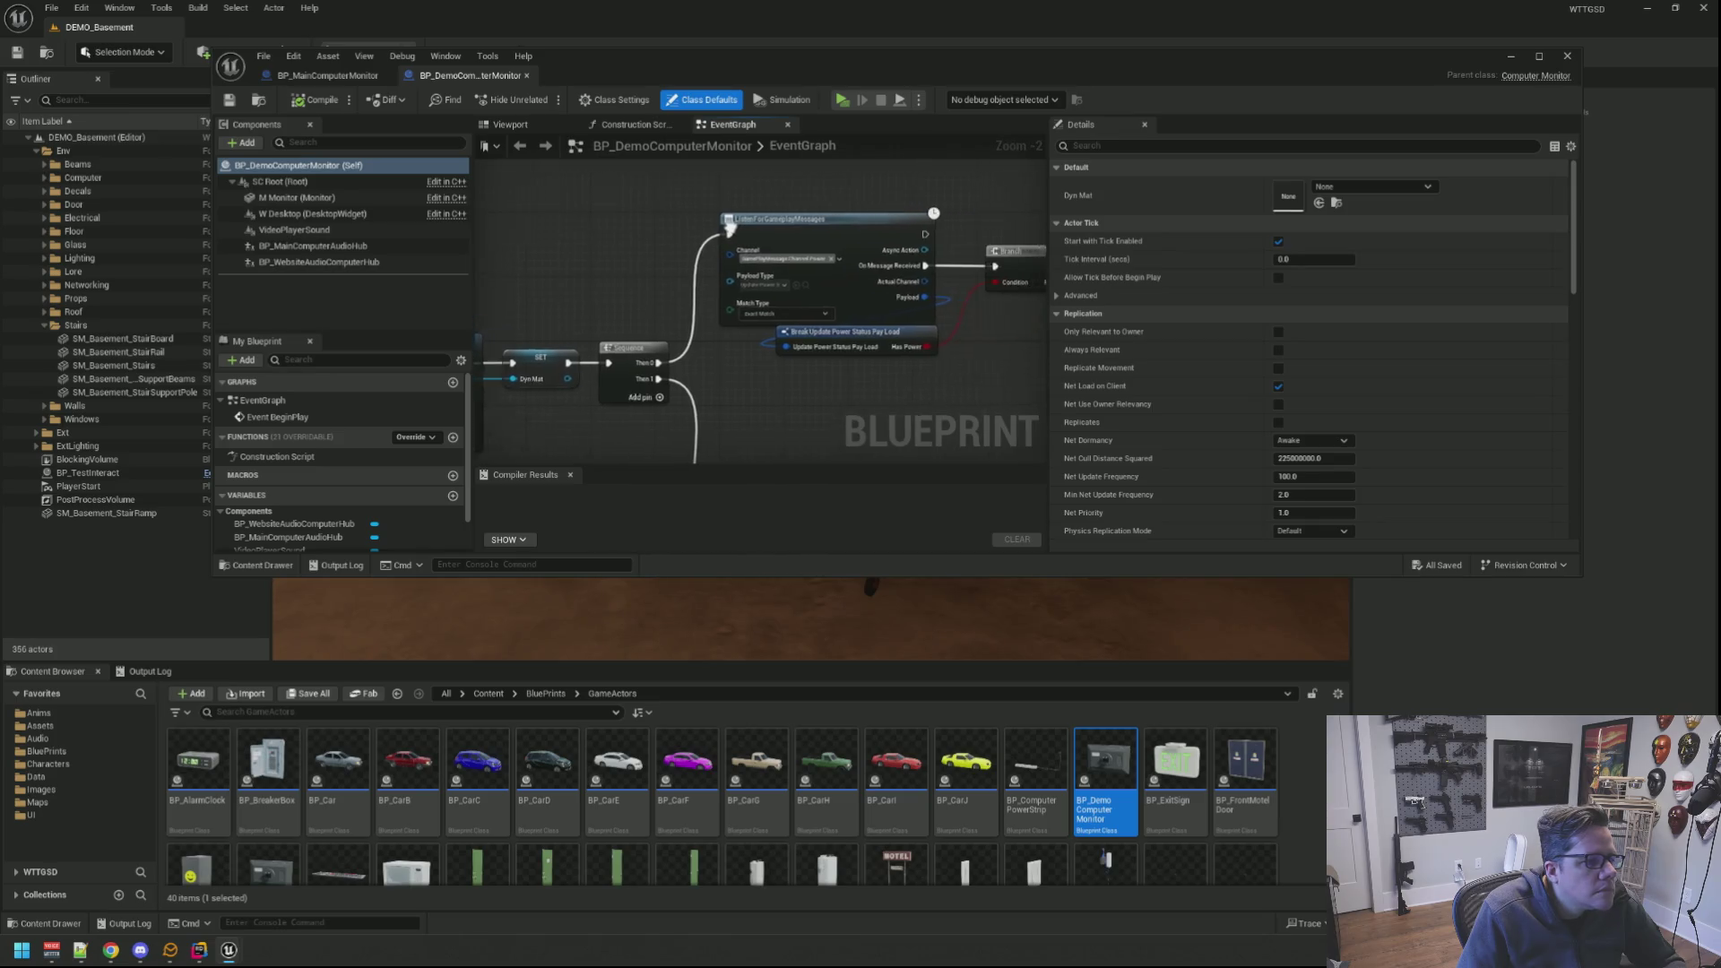
pyautogui.scroll(-2, 779, 250)
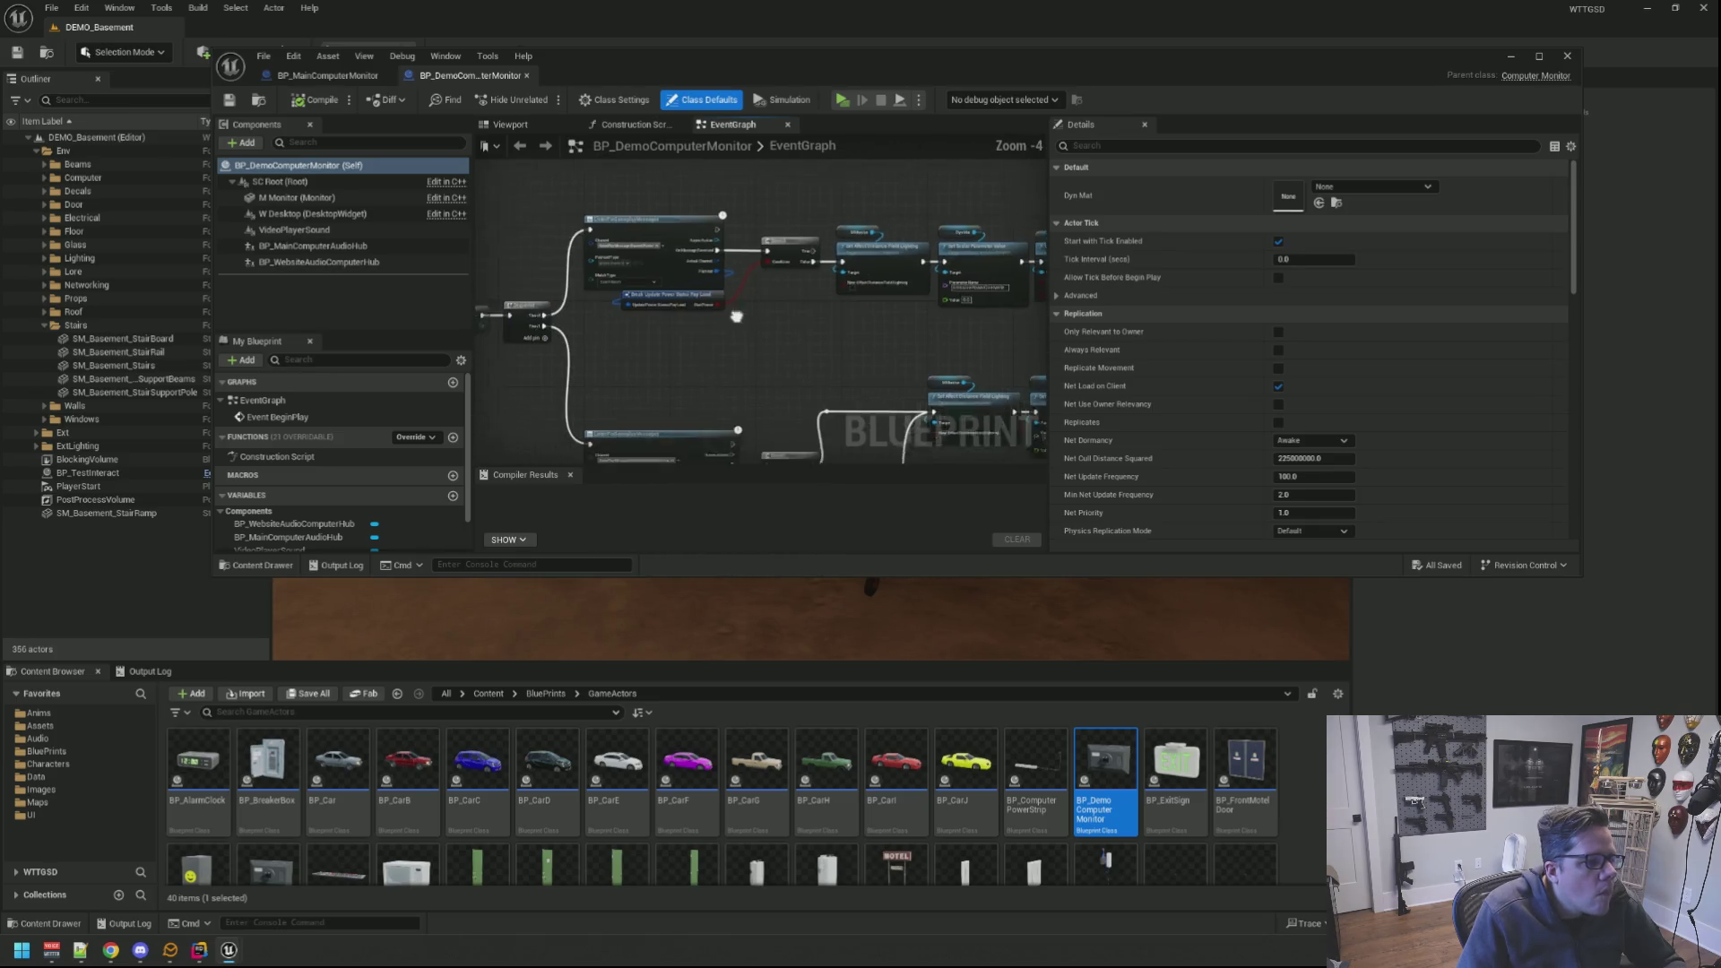
pyautogui.moveTo(655, 231); pyautogui.dragTo(792, 246)
pyautogui.scroll(2, 792, 246)
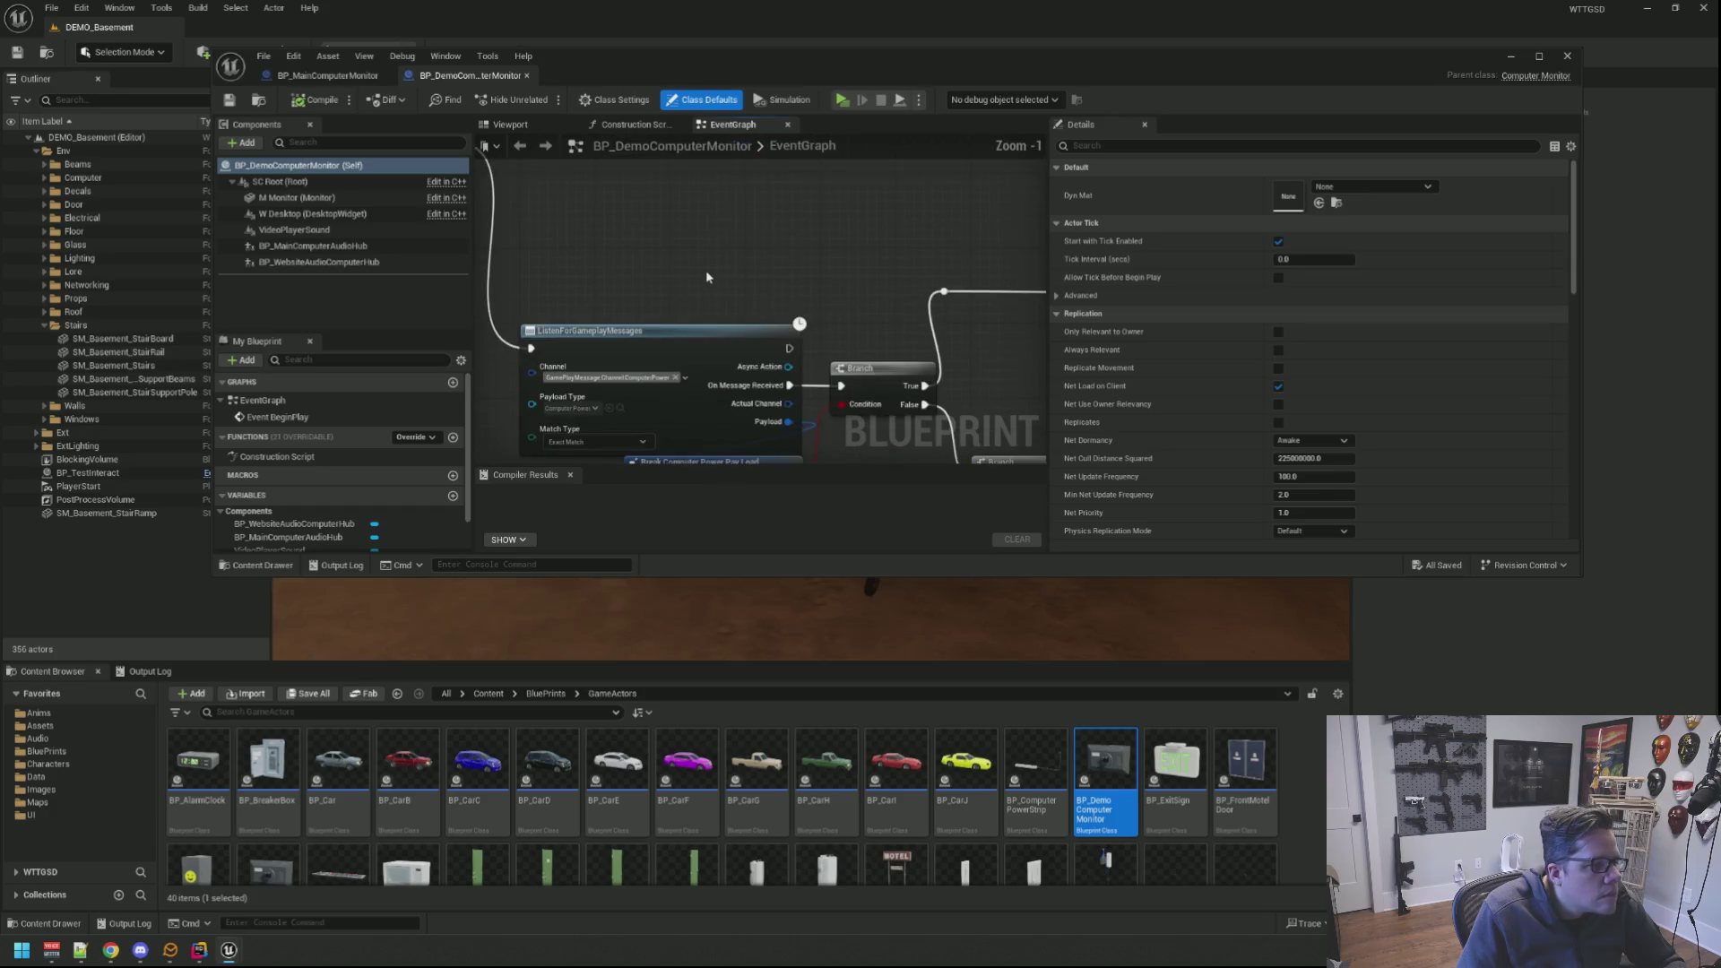
pyautogui.scroll(-3, 753, 262)
pyautogui.scroll(-3, 770, 255)
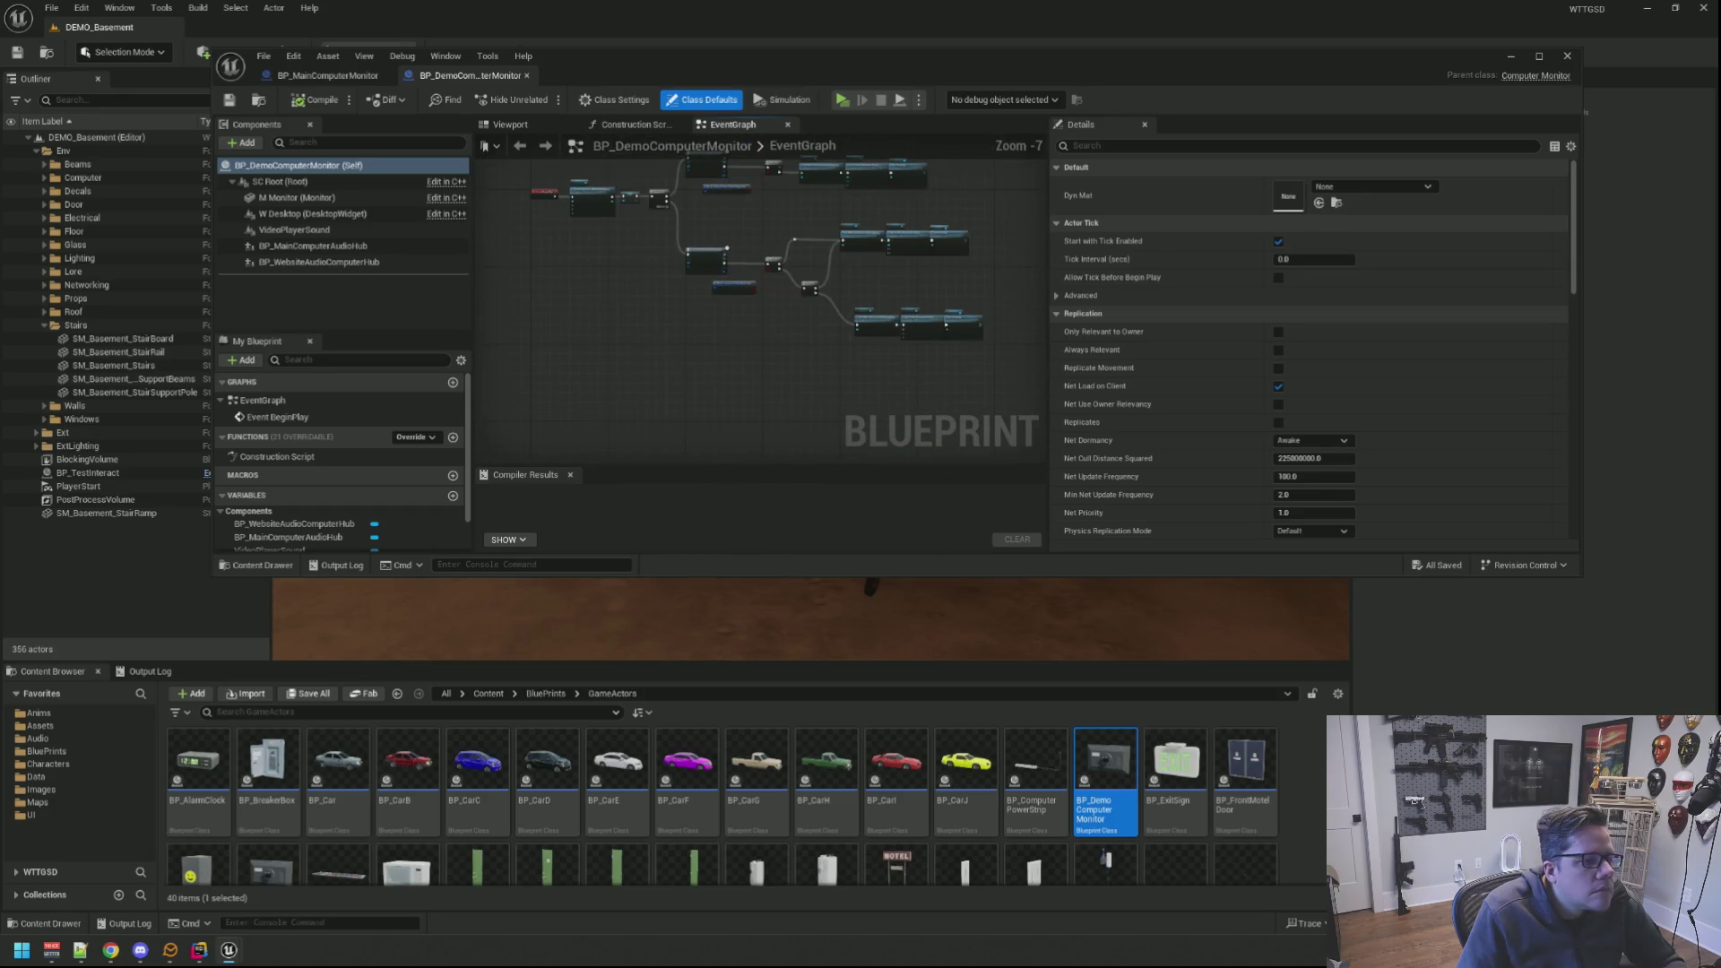
pyautogui.moveTo(585, 149); pyautogui.dragTo(584, 214)
pyautogui.scroll(4, 665, 266)
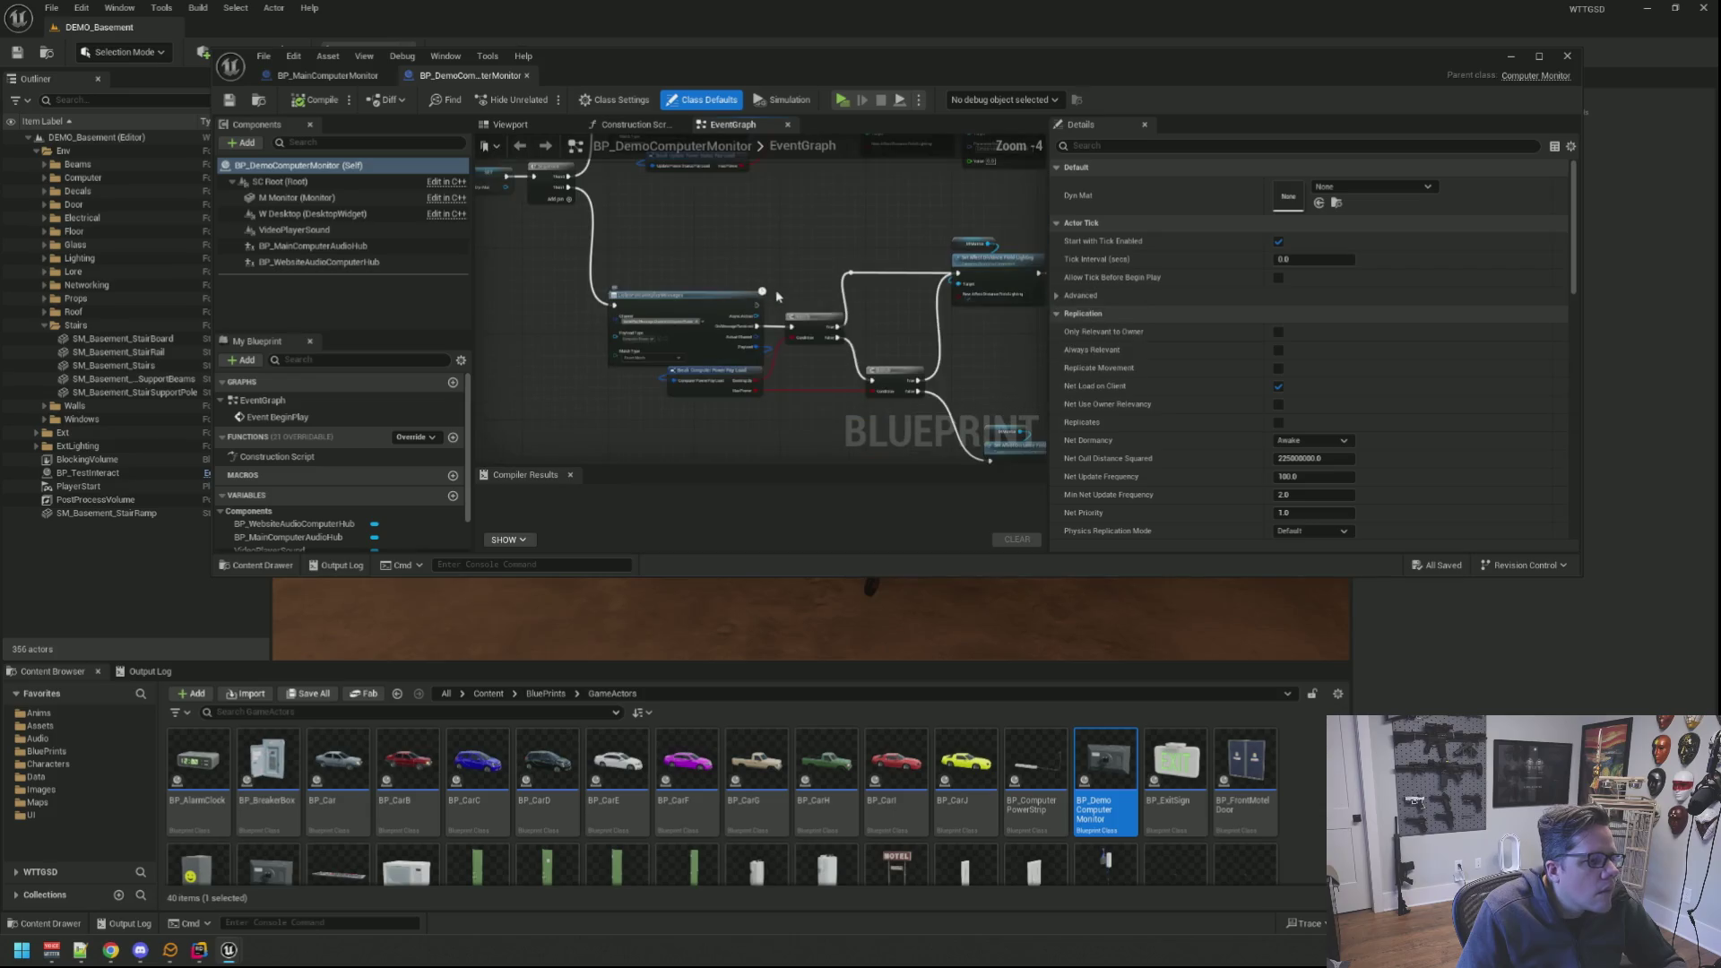
pyautogui.scroll(-3, 701, 253)
pyautogui.scroll(1, 727, 263)
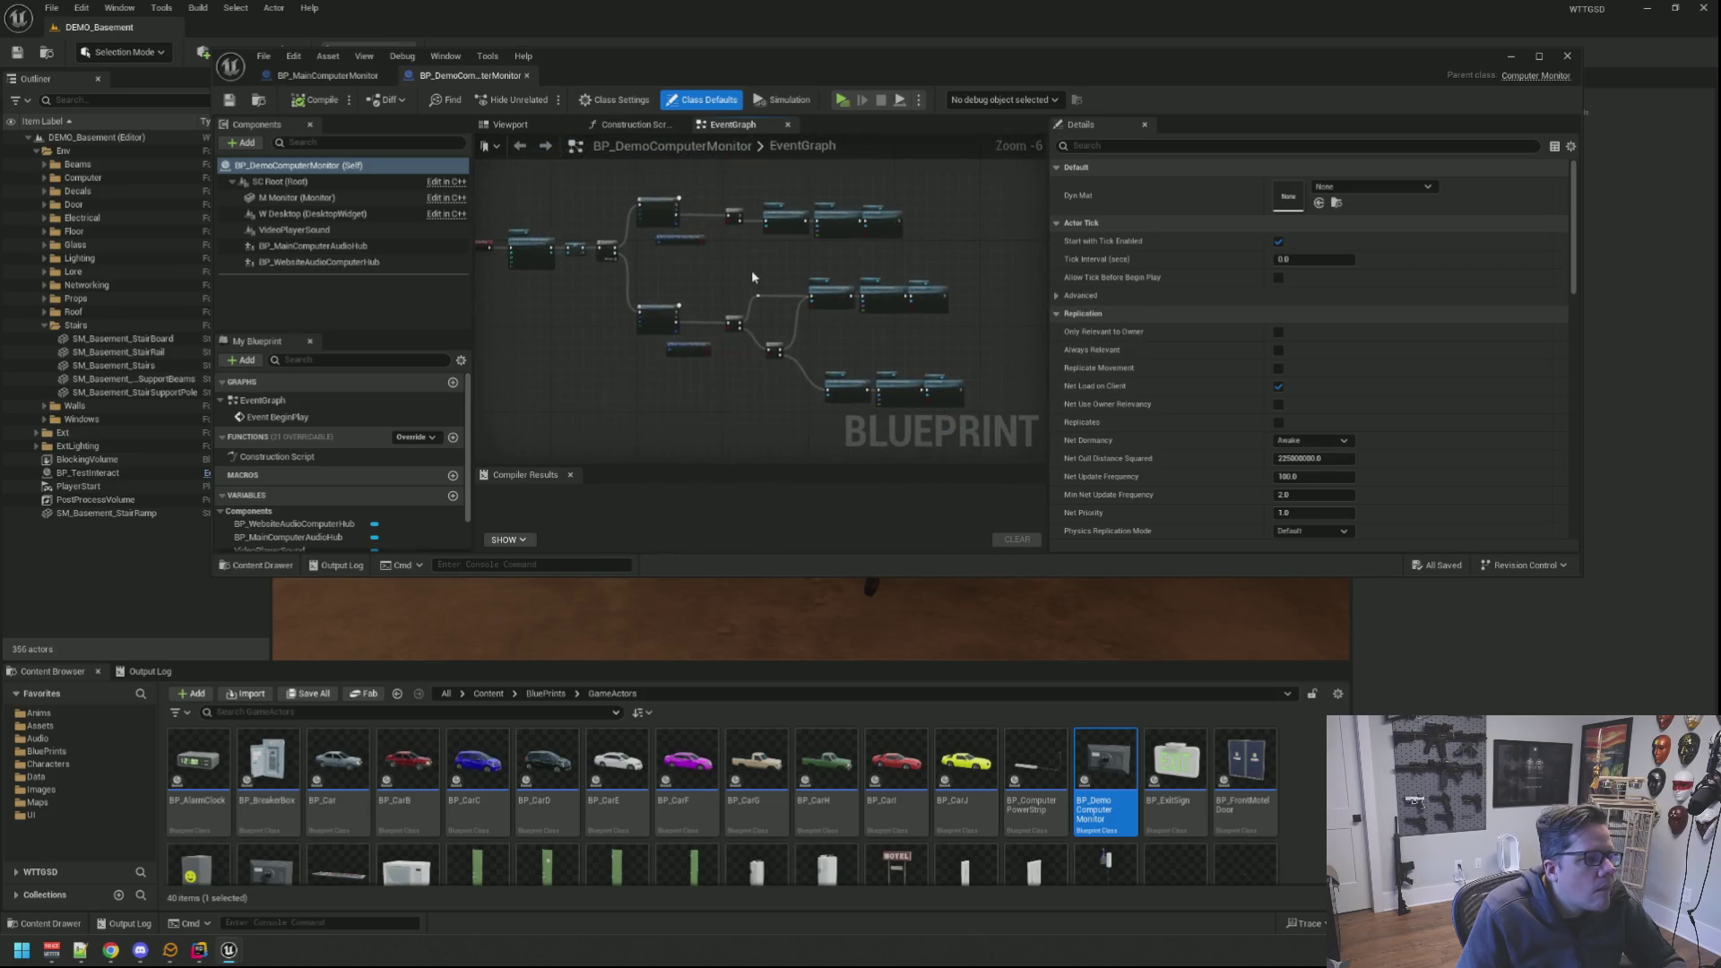
pyautogui.scroll(-3, 752, 271)
pyautogui.scroll(5, 737, 267)
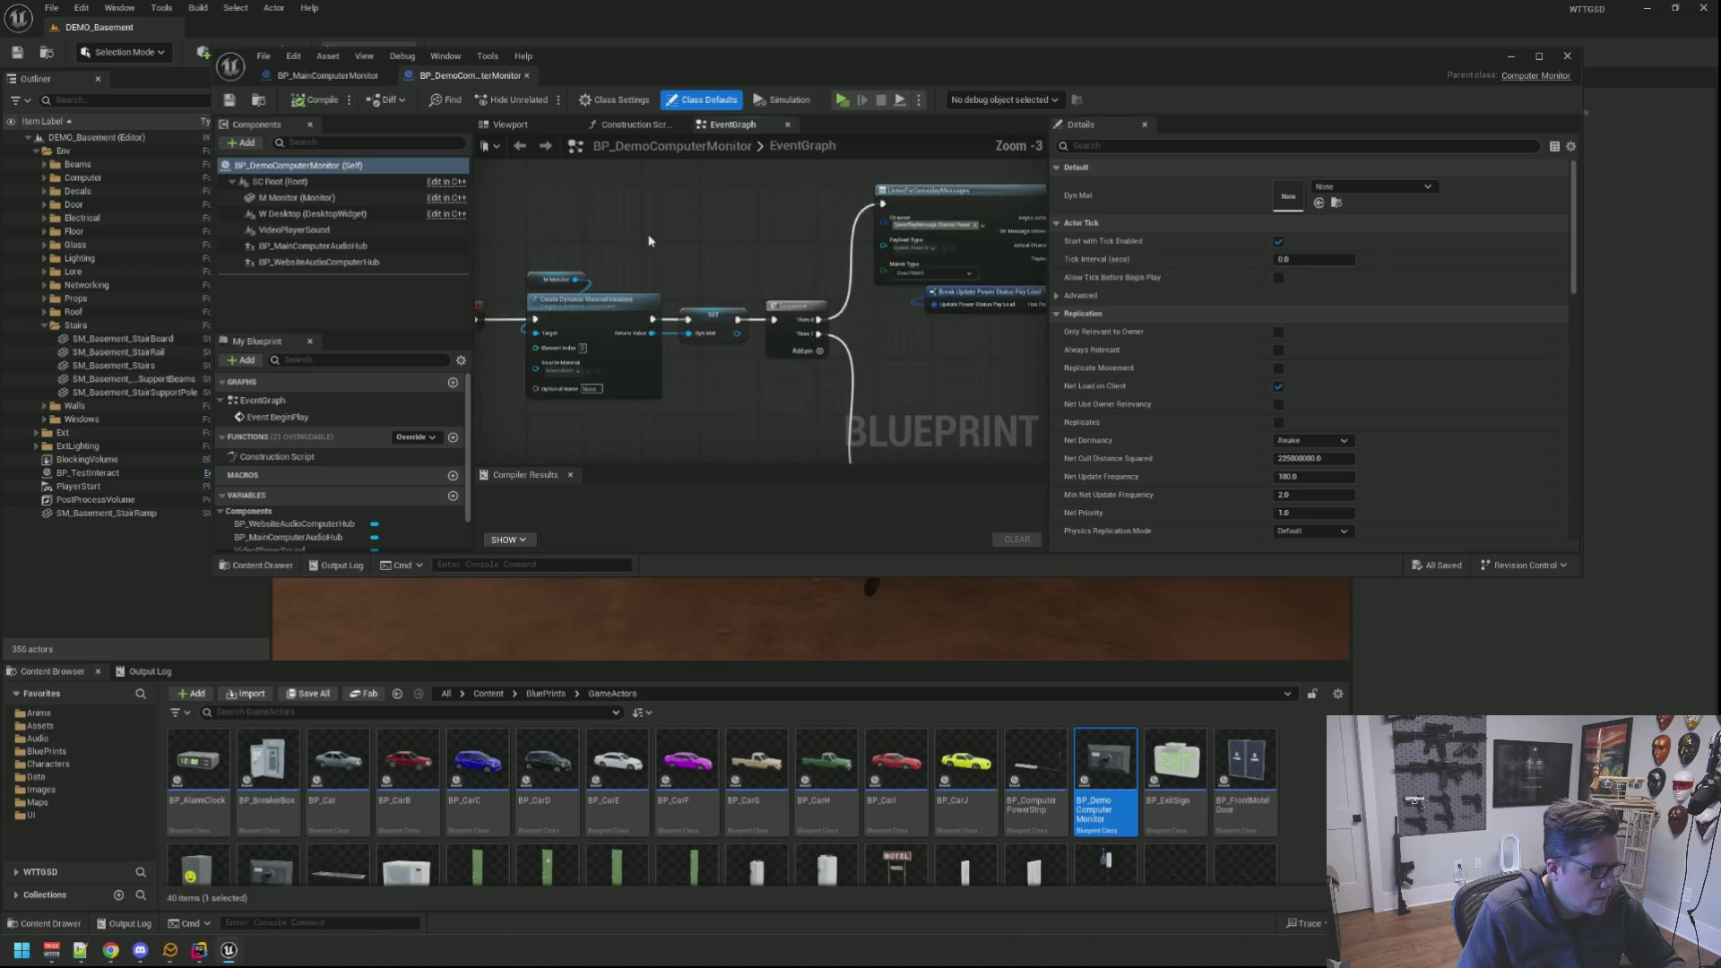
pyautogui.scroll(-3, 726, 273)
pyautogui.scroll(3, 720, 266)
pyautogui.scroll(-4, 776, 269)
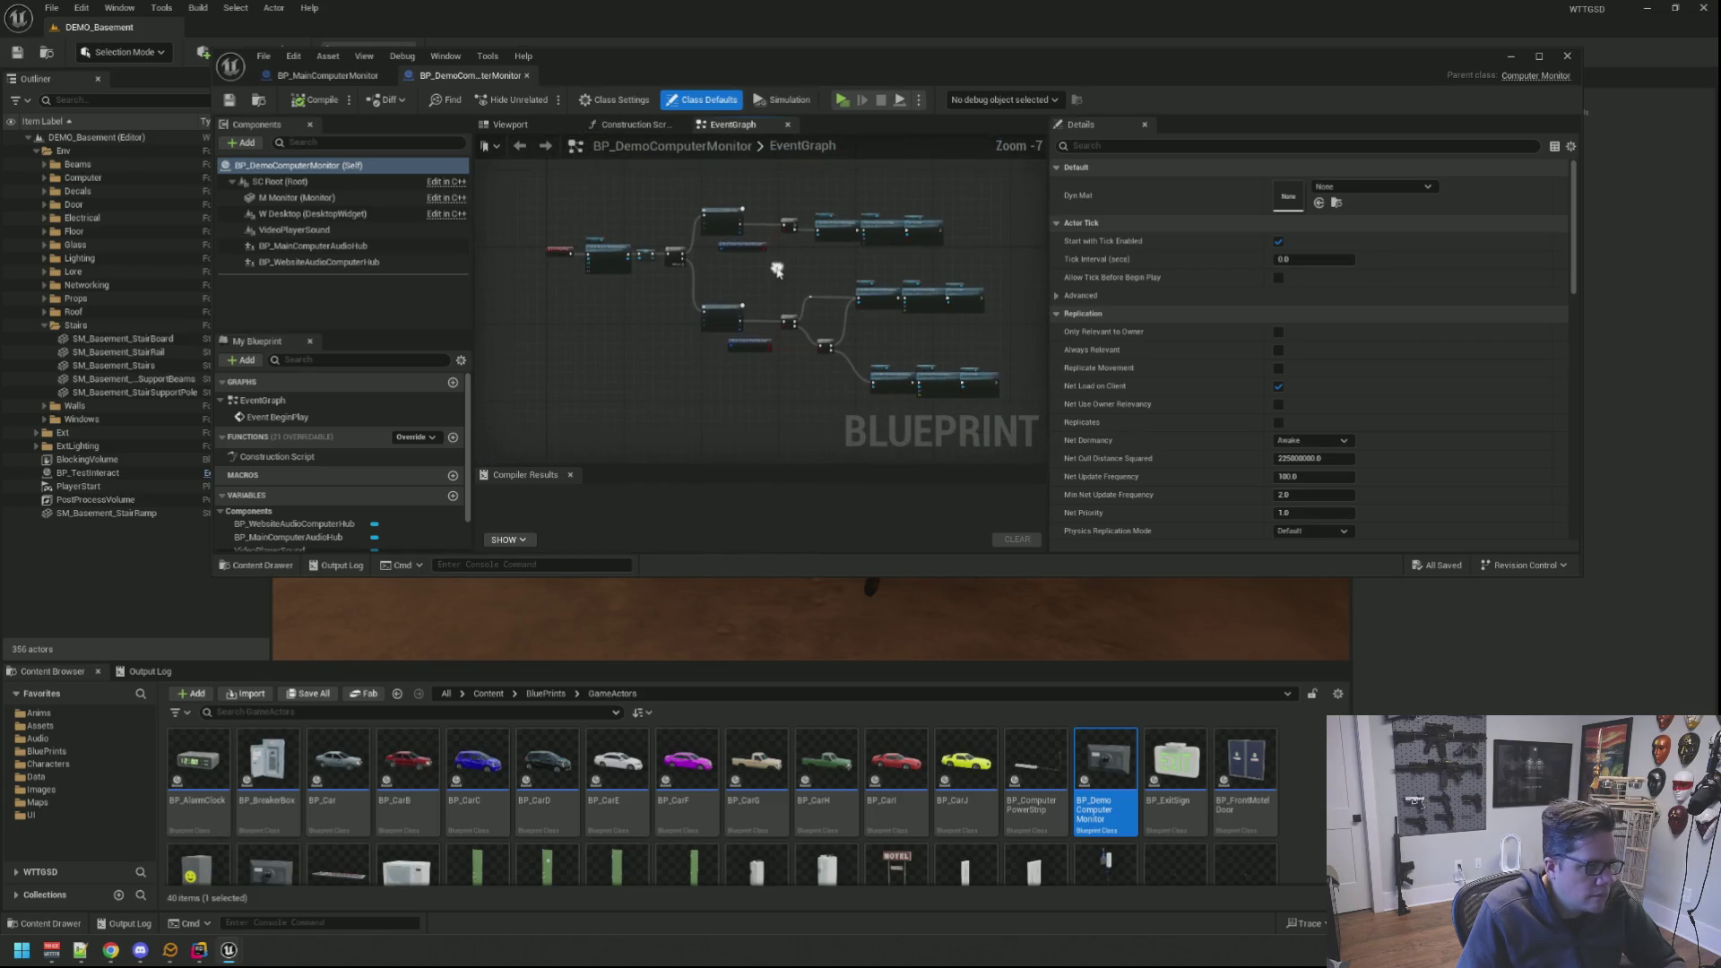
pyautogui.scroll(2, 772, 277)
pyautogui.scroll(-2, 802, 299)
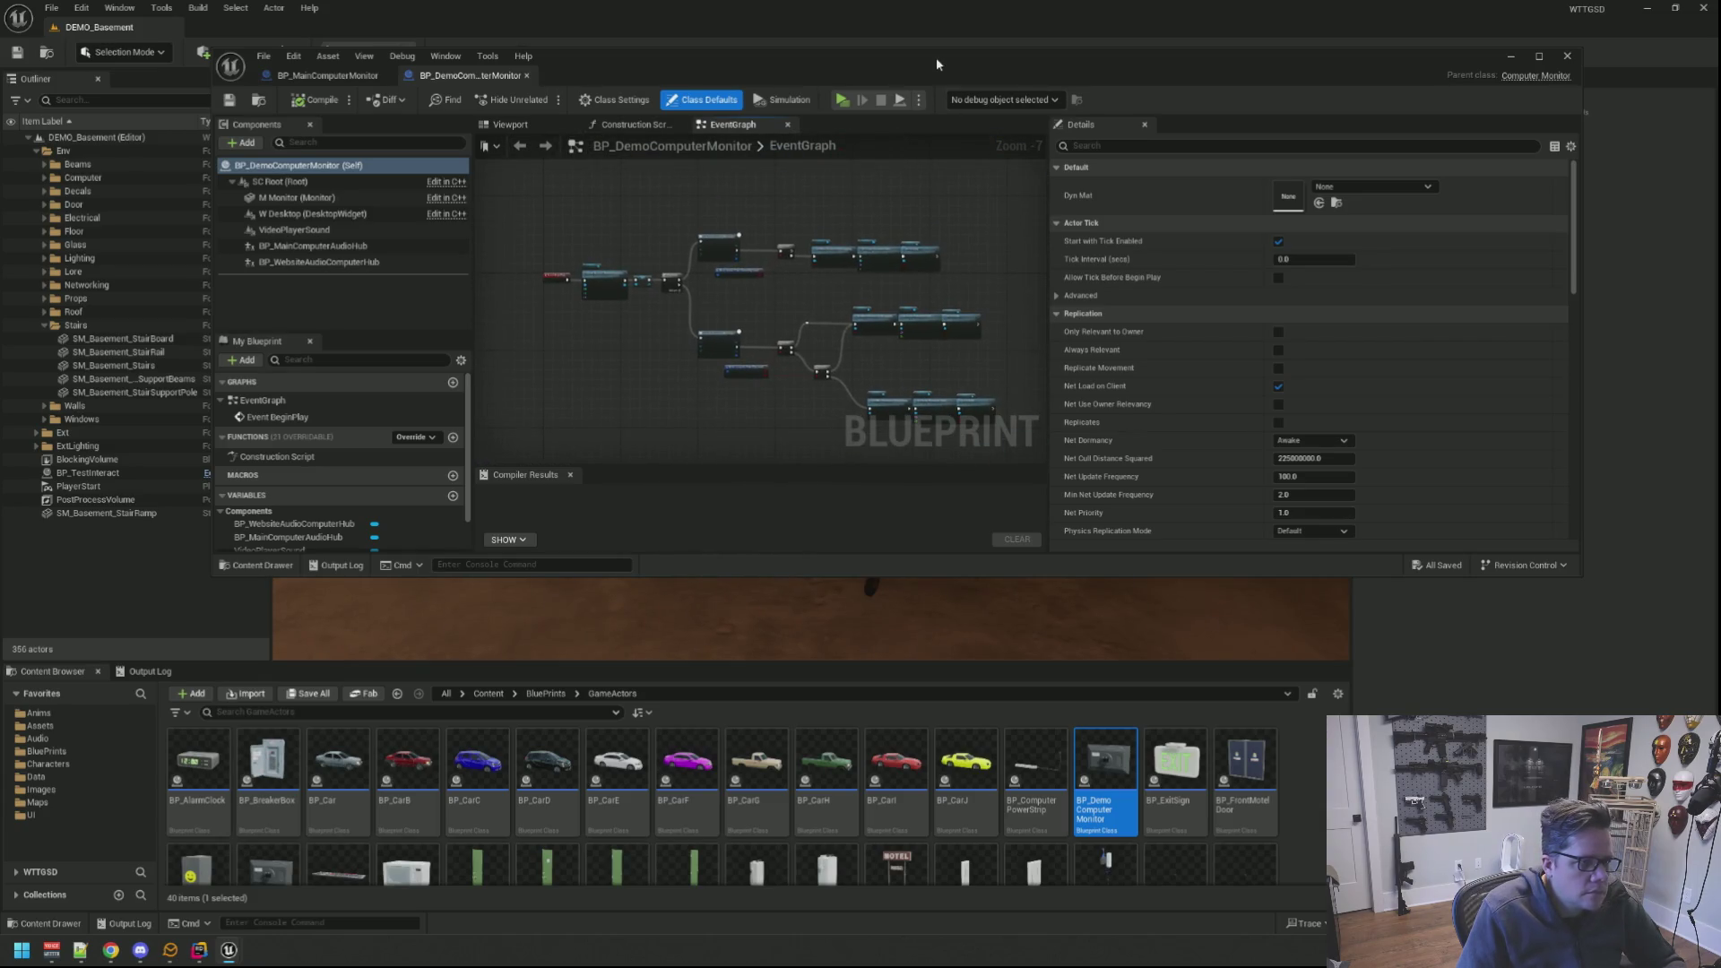
pyautogui.moveTo(936, 58); pyautogui.dragTo(860, 33)
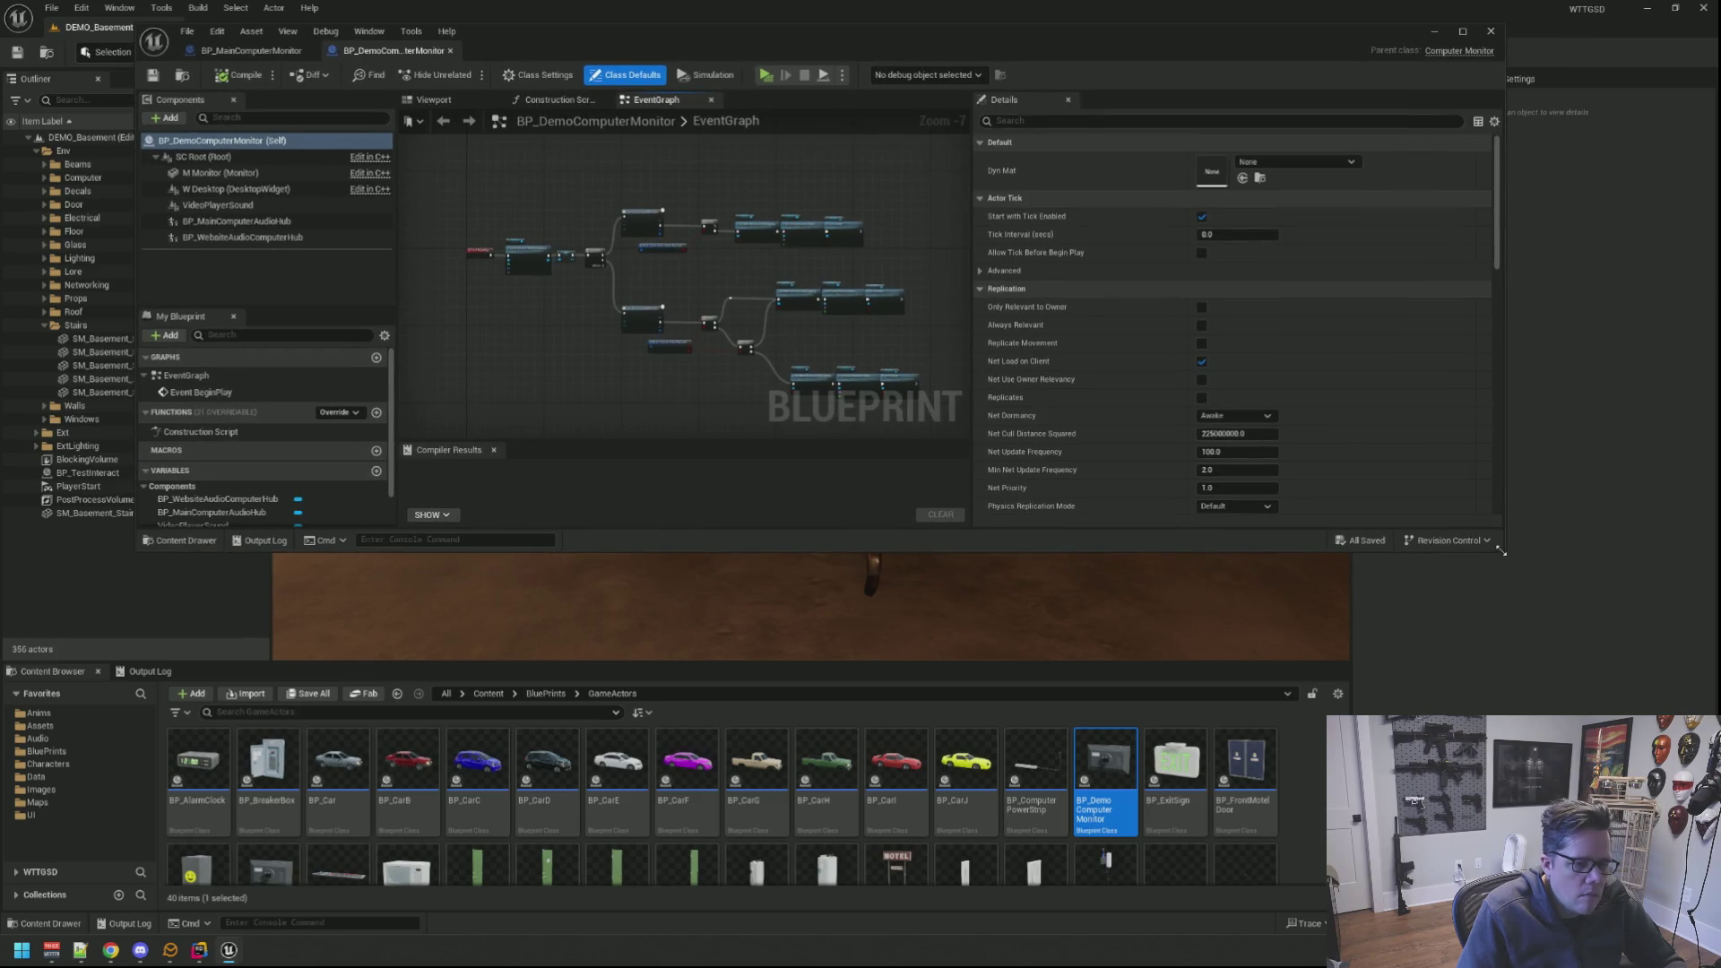
pyautogui.moveTo(1503, 549); pyautogui.dragTo(1695, 705)
pyautogui.scroll(4, 731, 265)
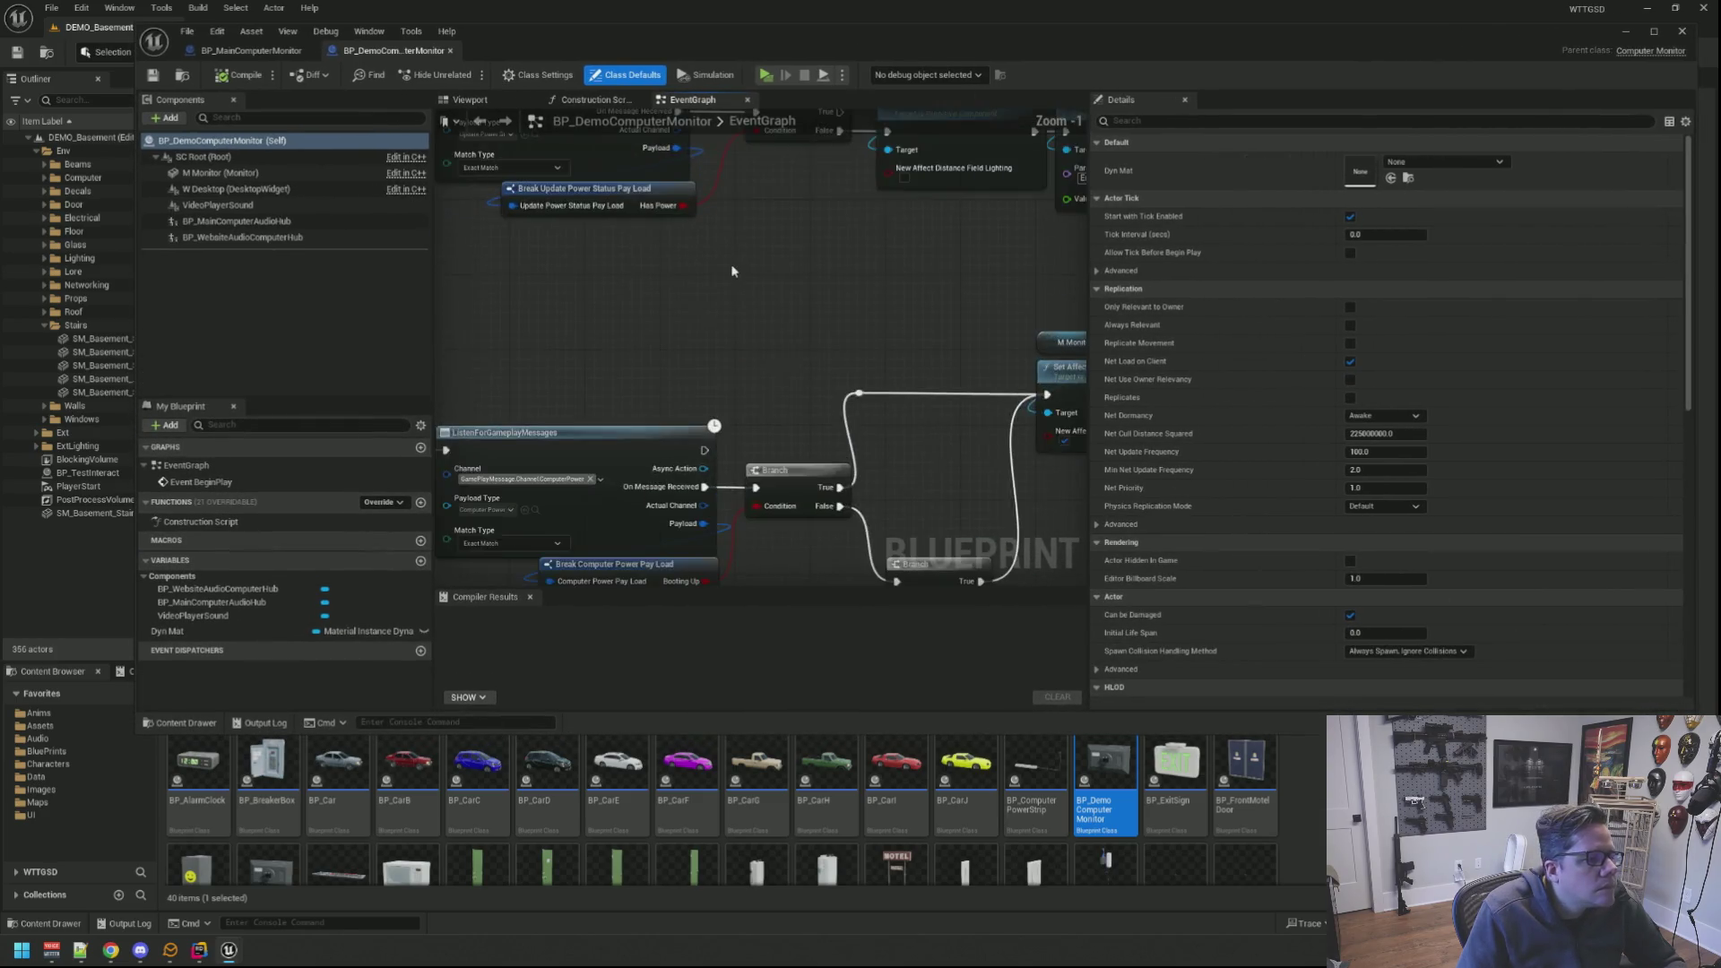
pyautogui.scroll(-1, 699, 275)
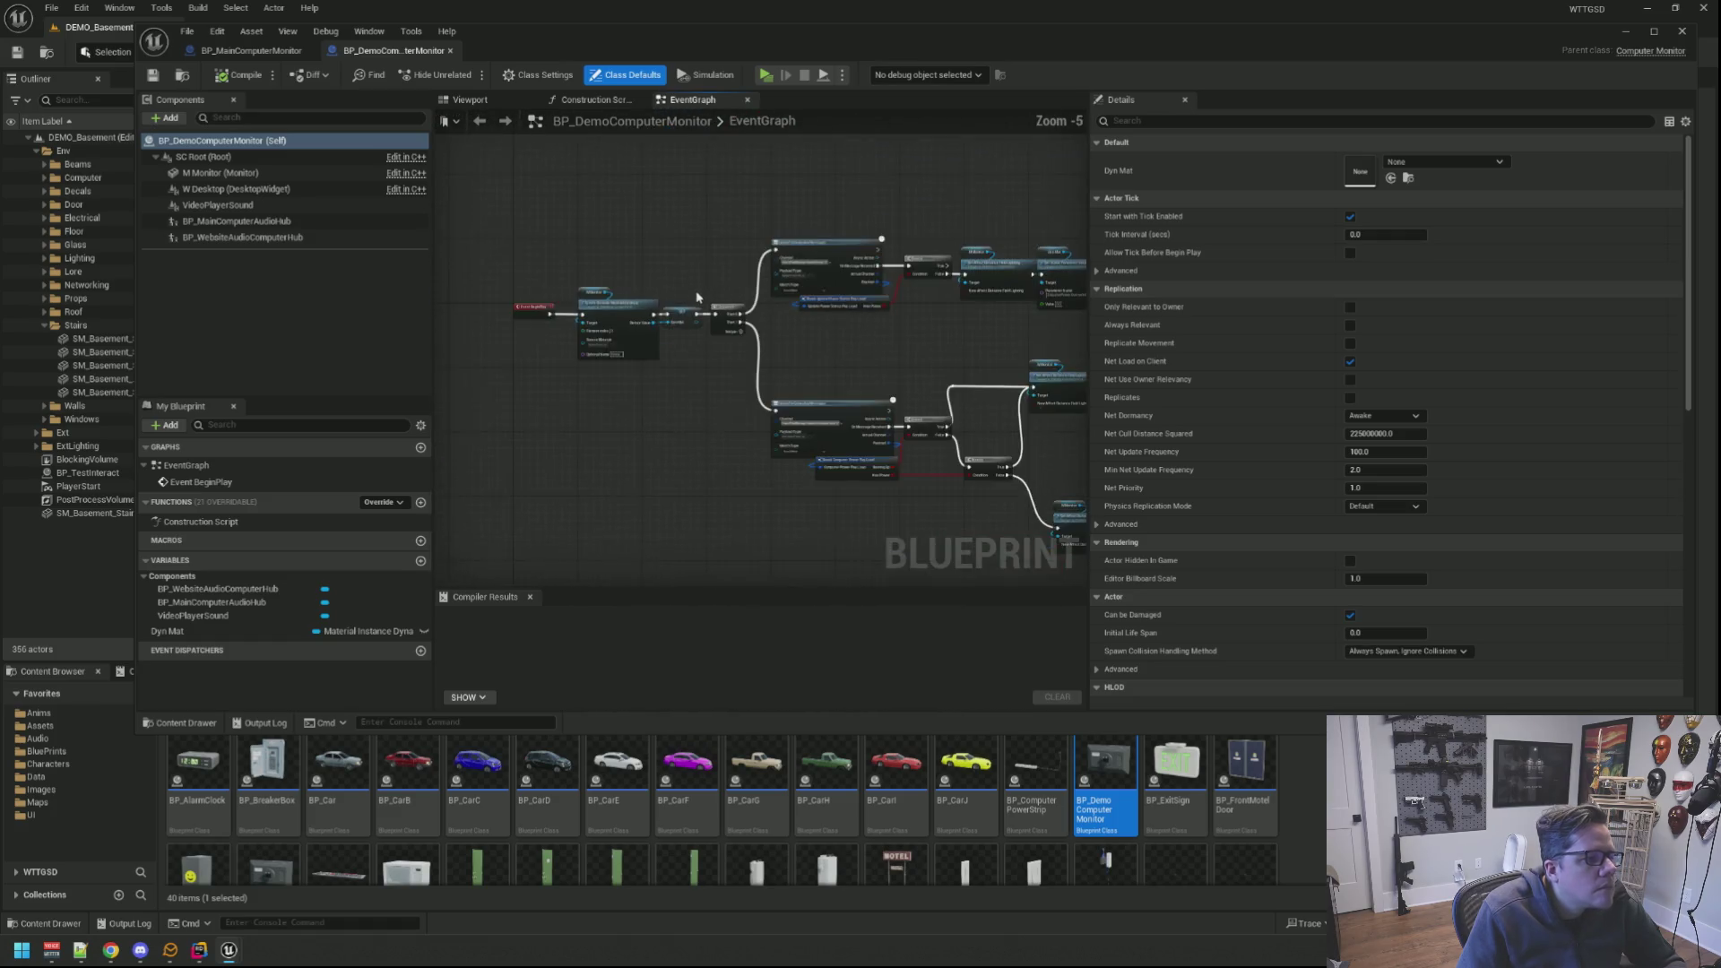
pyautogui.scroll(2, 707, 256)
pyautogui.scroll(-2, 709, 284)
pyautogui.scroll(-2, 709, 283)
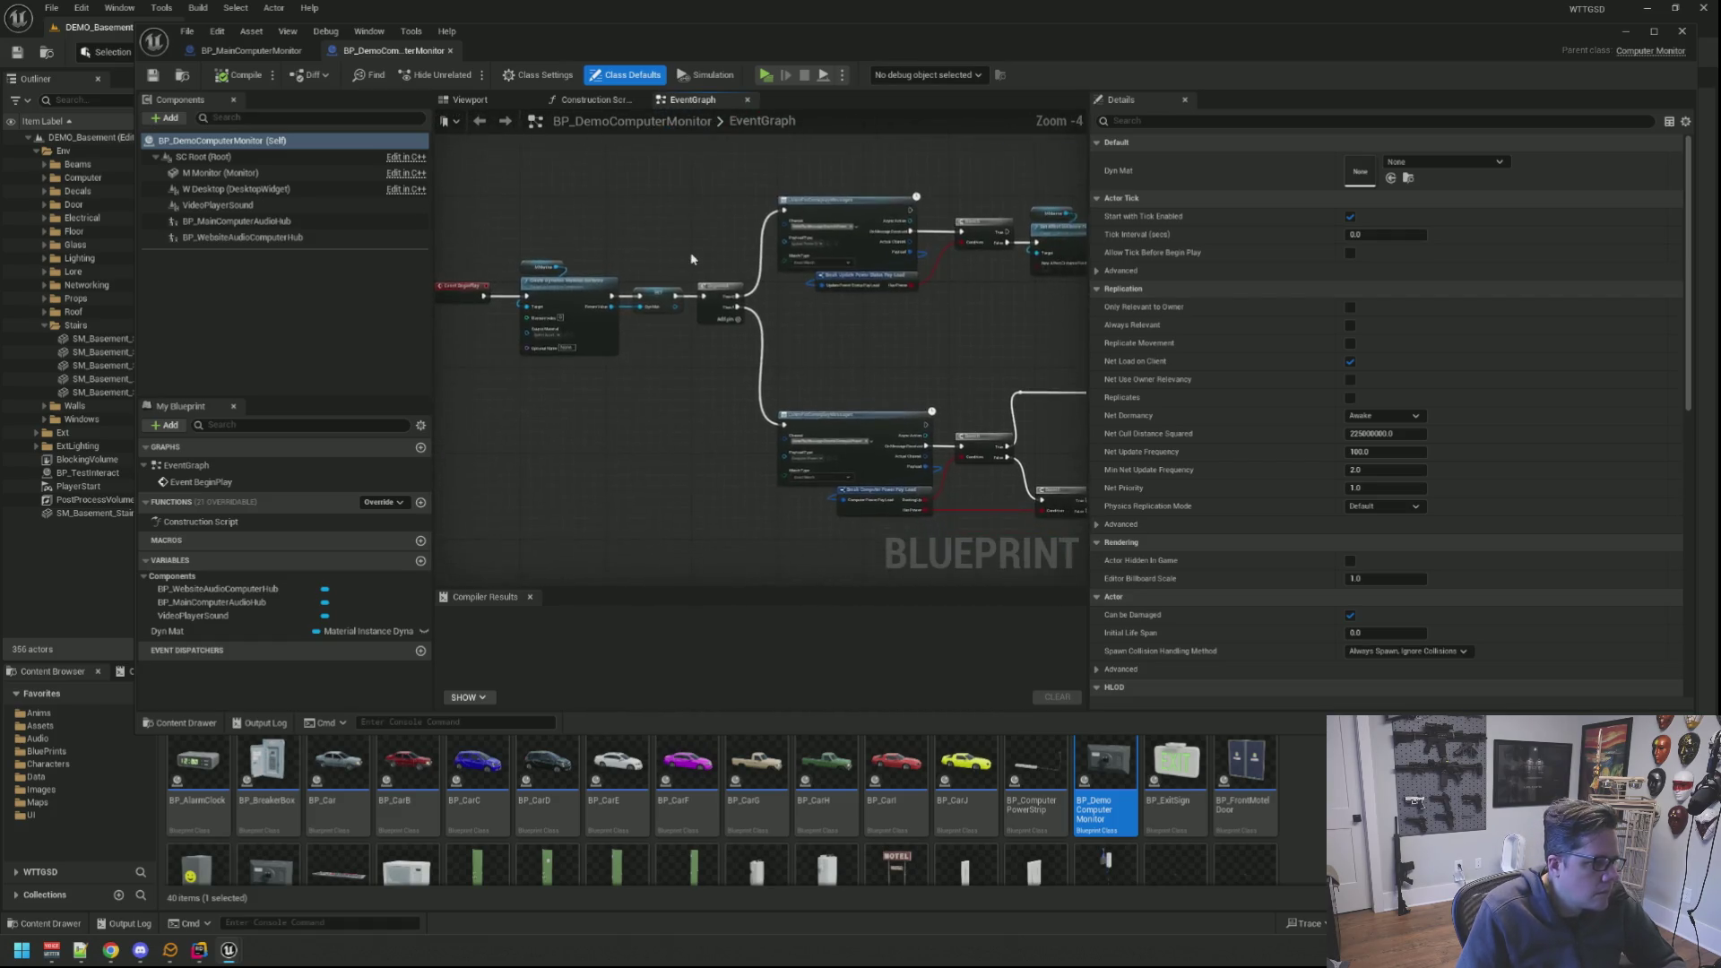
pyautogui.scroll(-1, 646, 231)
pyautogui.scroll(-1, 647, 232)
# Step: Delete every node from the event graph, compile, and return to BP_MainComputerMonitor
pyautogui.moveTo(530, 186); pyautogui.dragTo(991, 429)
pyautogui.press('Delete')
pyautogui.moveTo(524, 195); pyautogui.dragTo(849, 378)
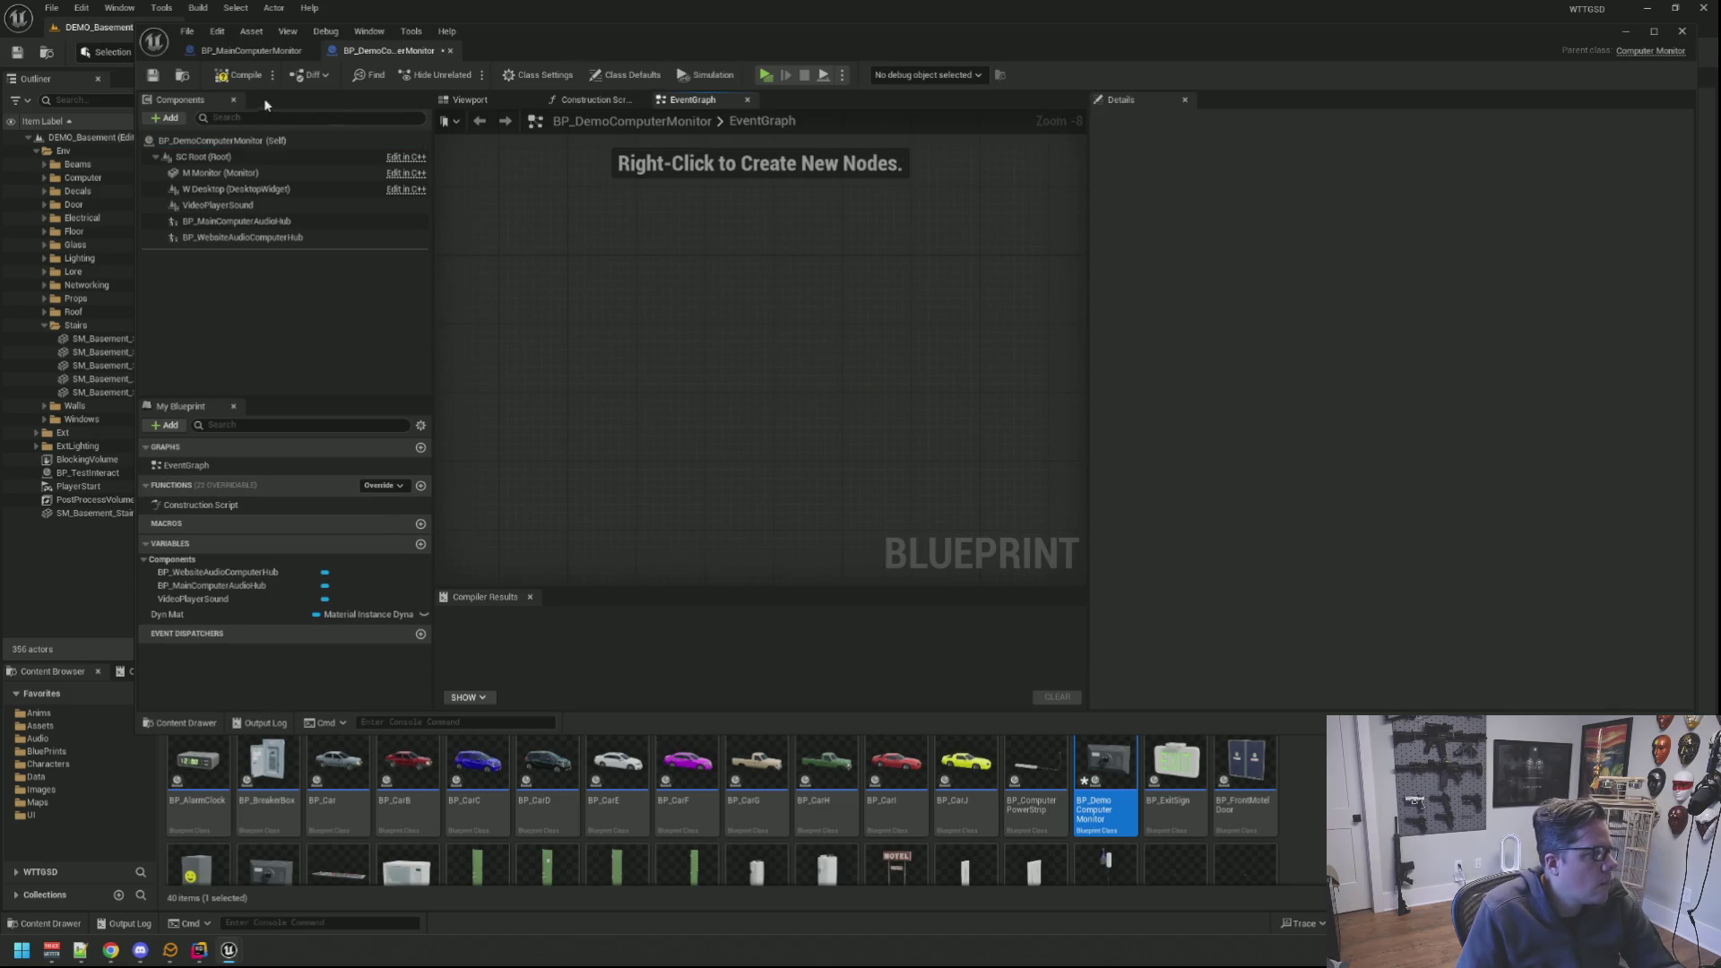
pyautogui.click(182, 76)
pyautogui.click(251, 50)
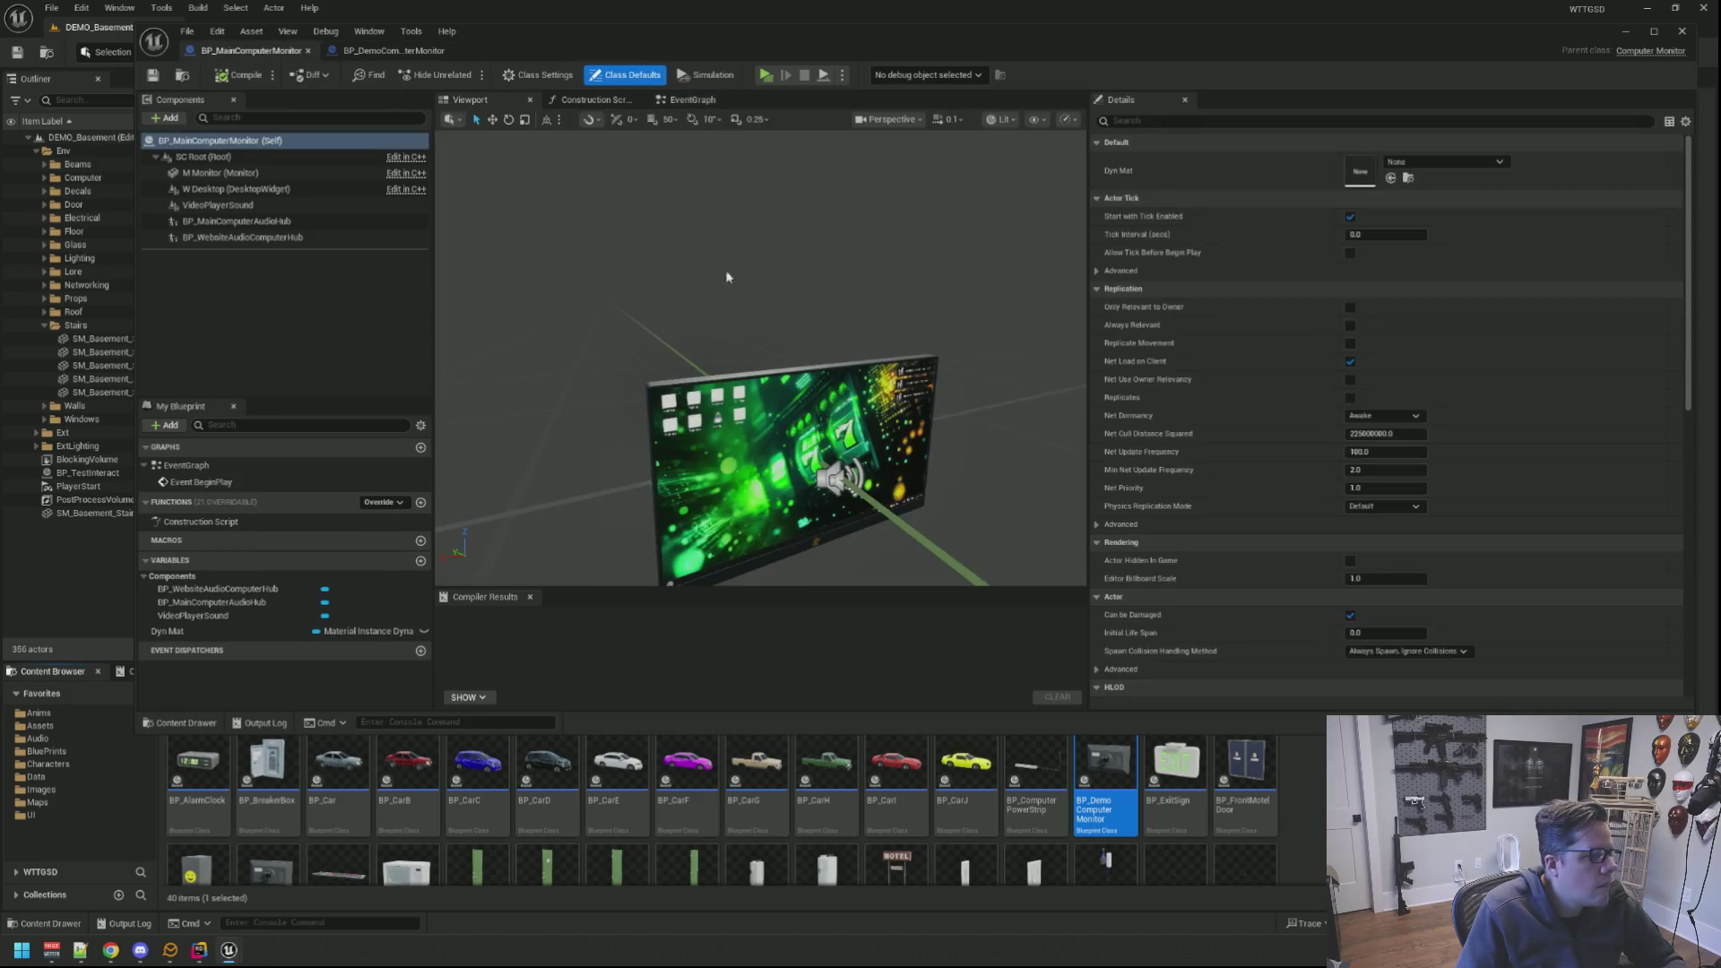
# Step: Return to the level, focus the demo monitor, and select BP_MainComputerMonitor's Monitor component
pyautogui.click(1681, 29)
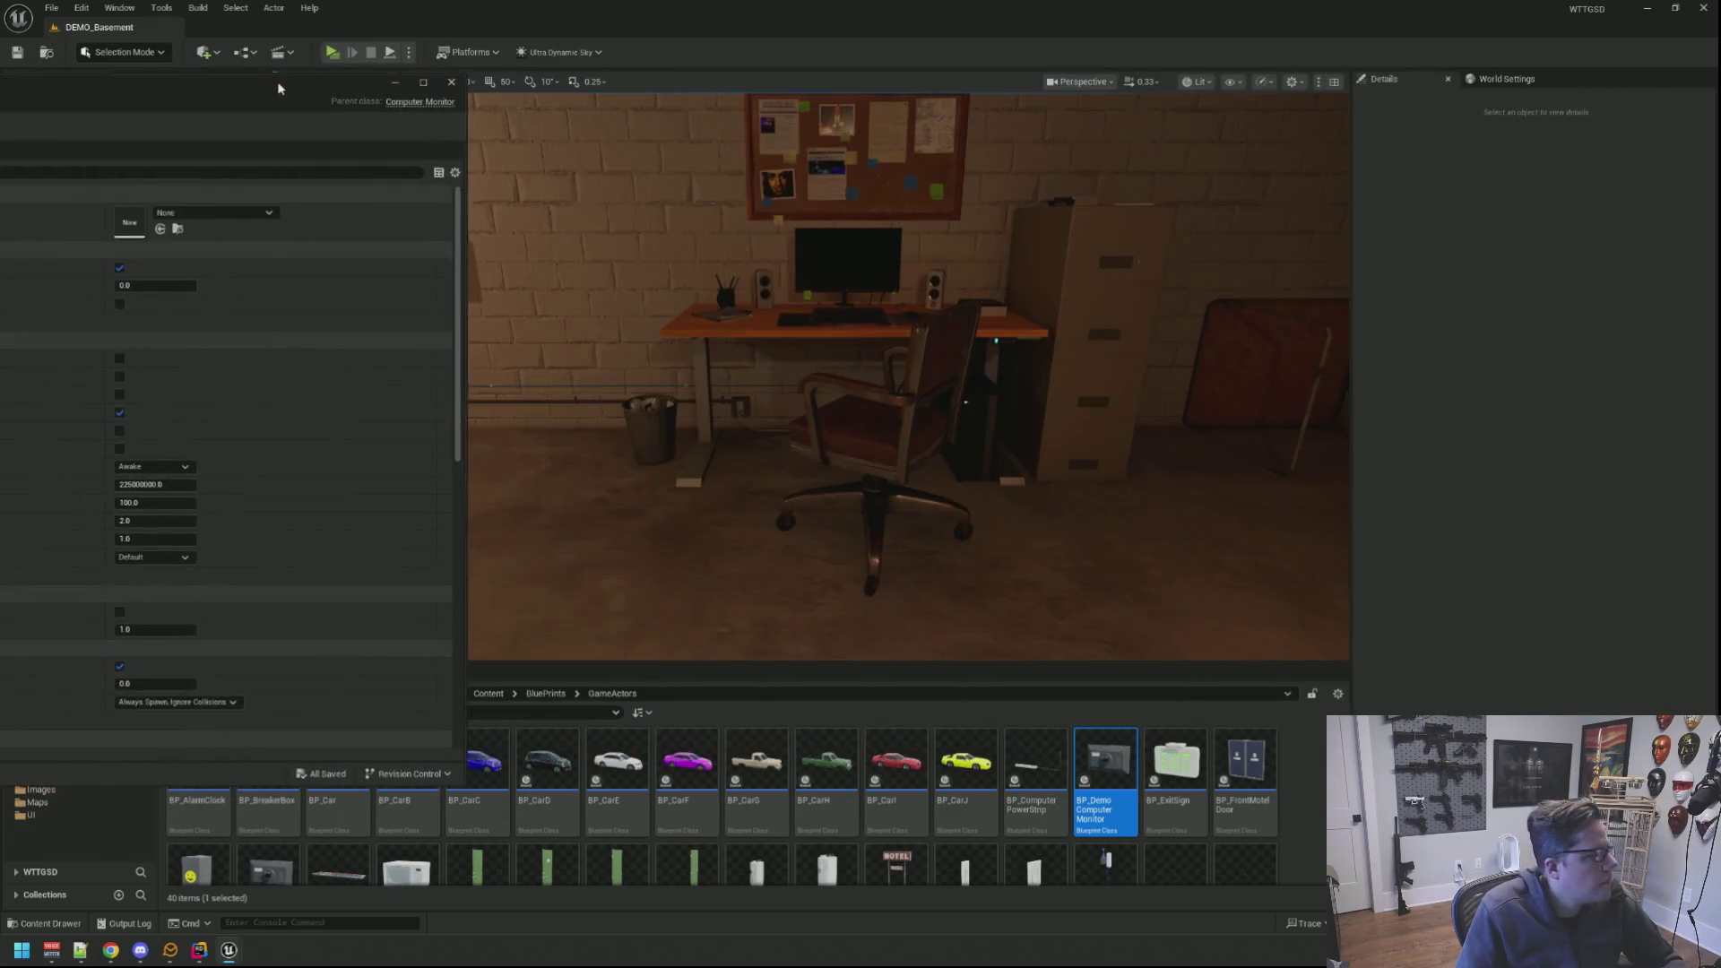
pyautogui.scroll(5, 659, 291)
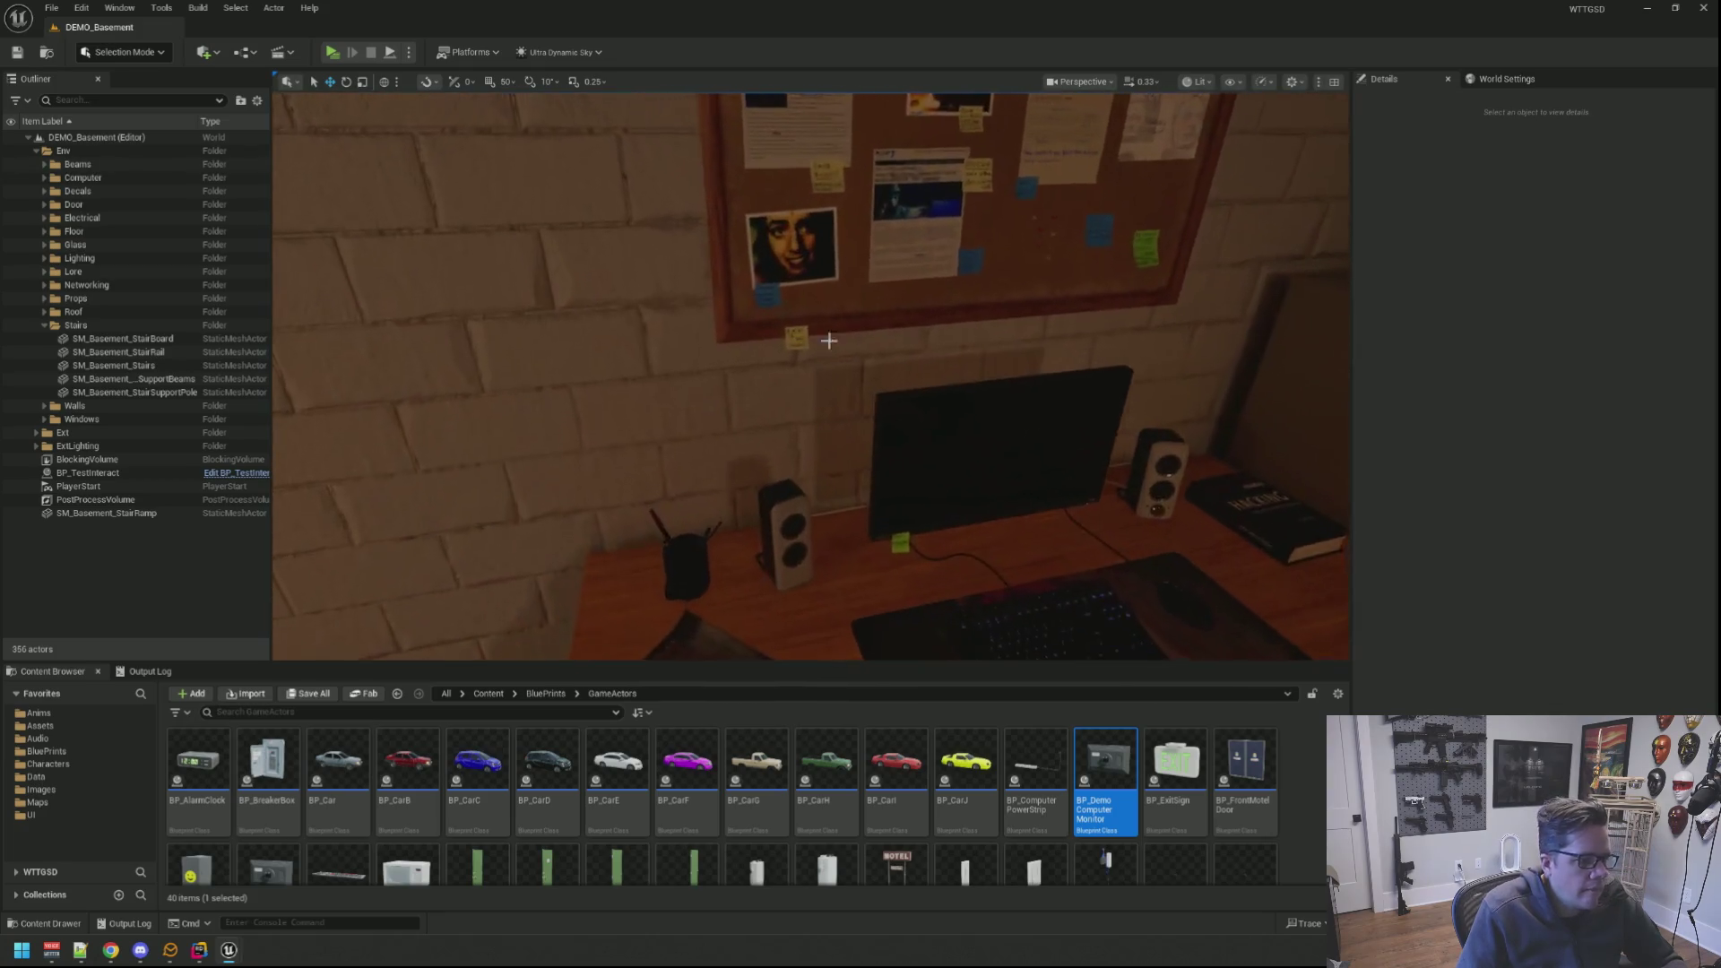
pyautogui.click(972, 411)
pyautogui.press('f')
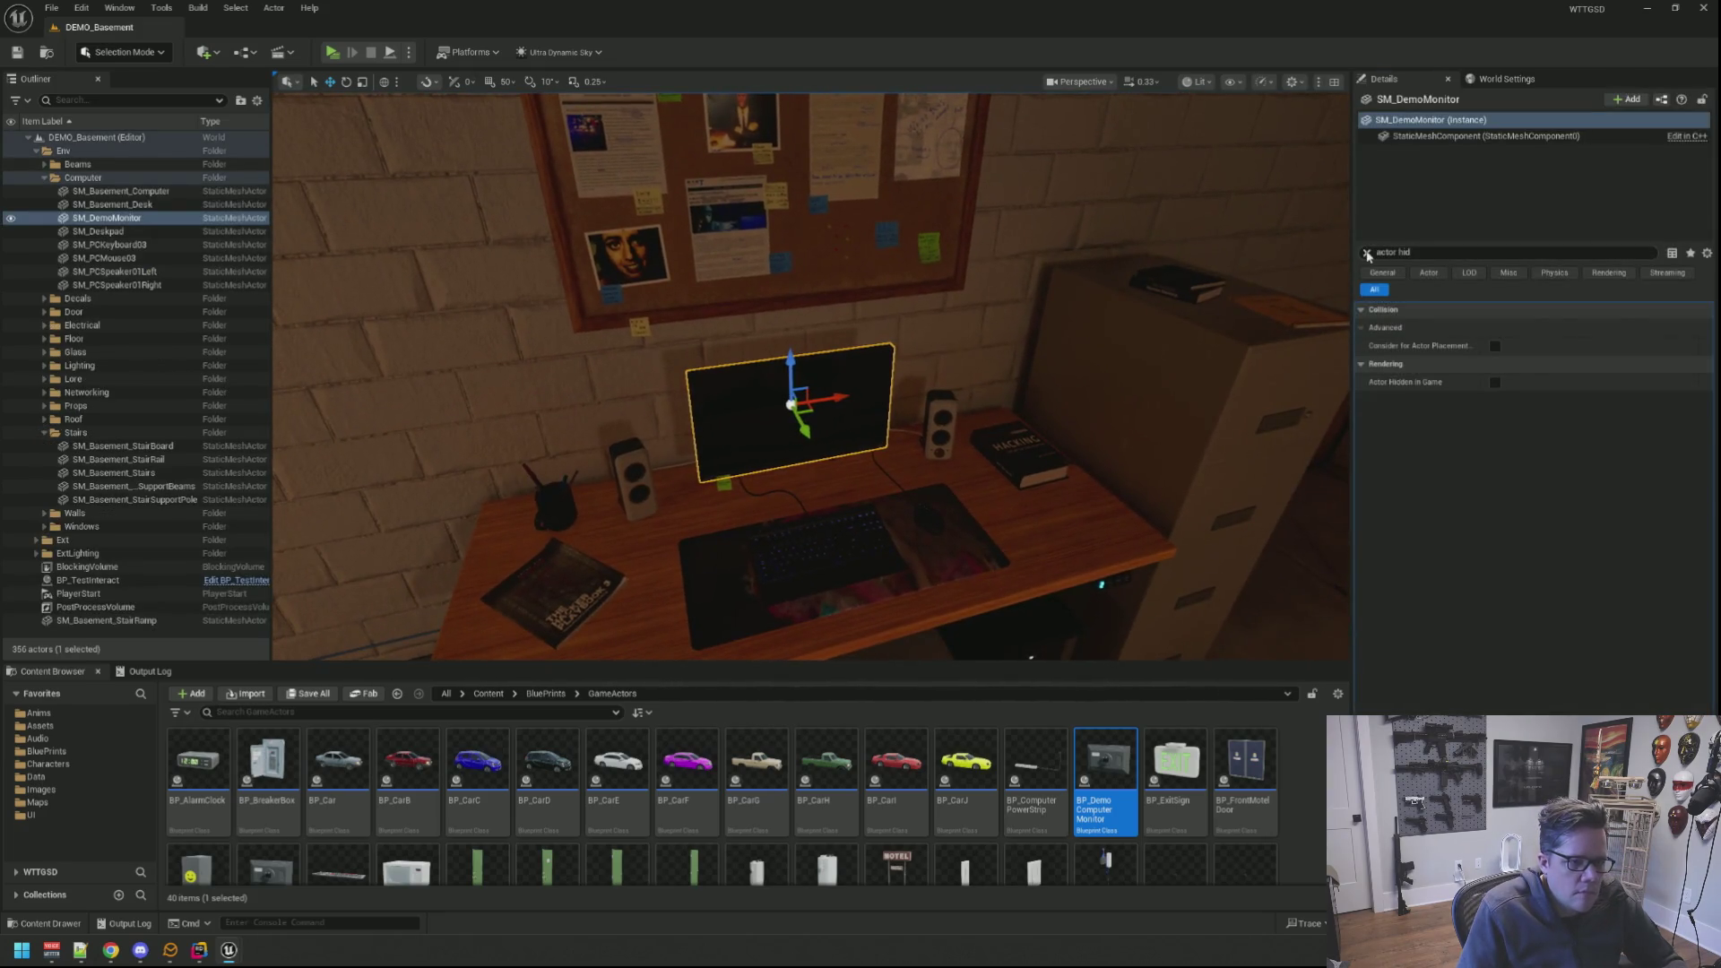
pyautogui.click(1367, 252)
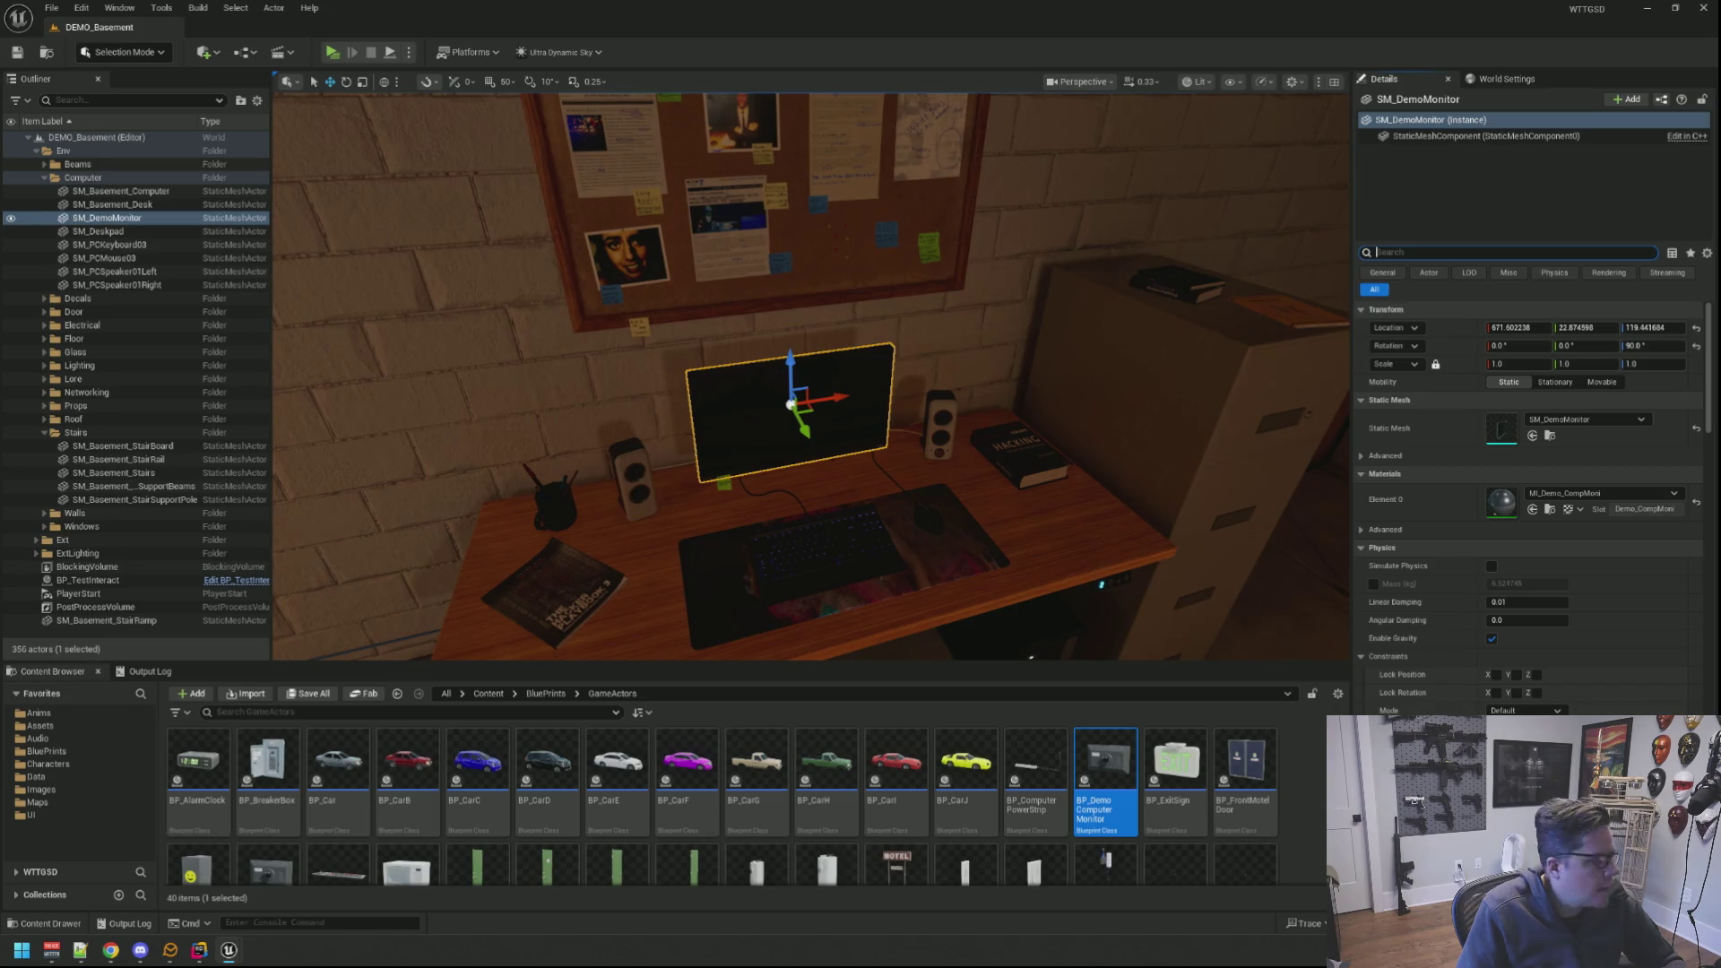
pyautogui.doubleClick(1107, 770)
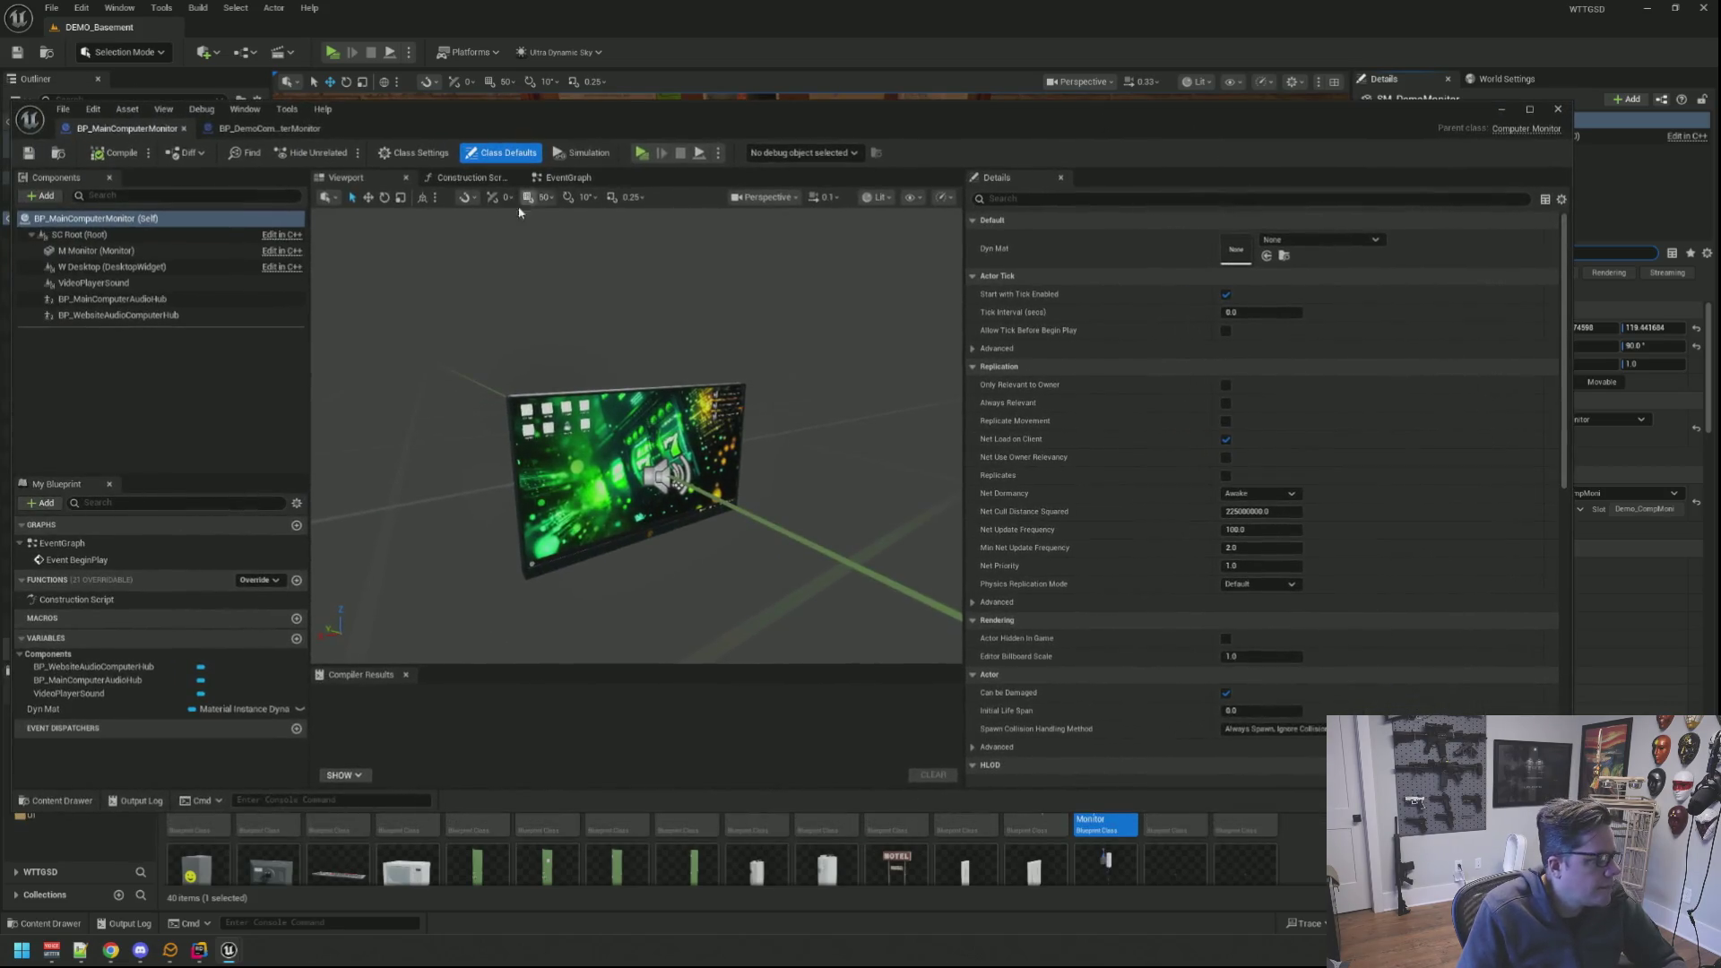
pyautogui.moveTo(633, 404); pyautogui.dragTo(600, 317)
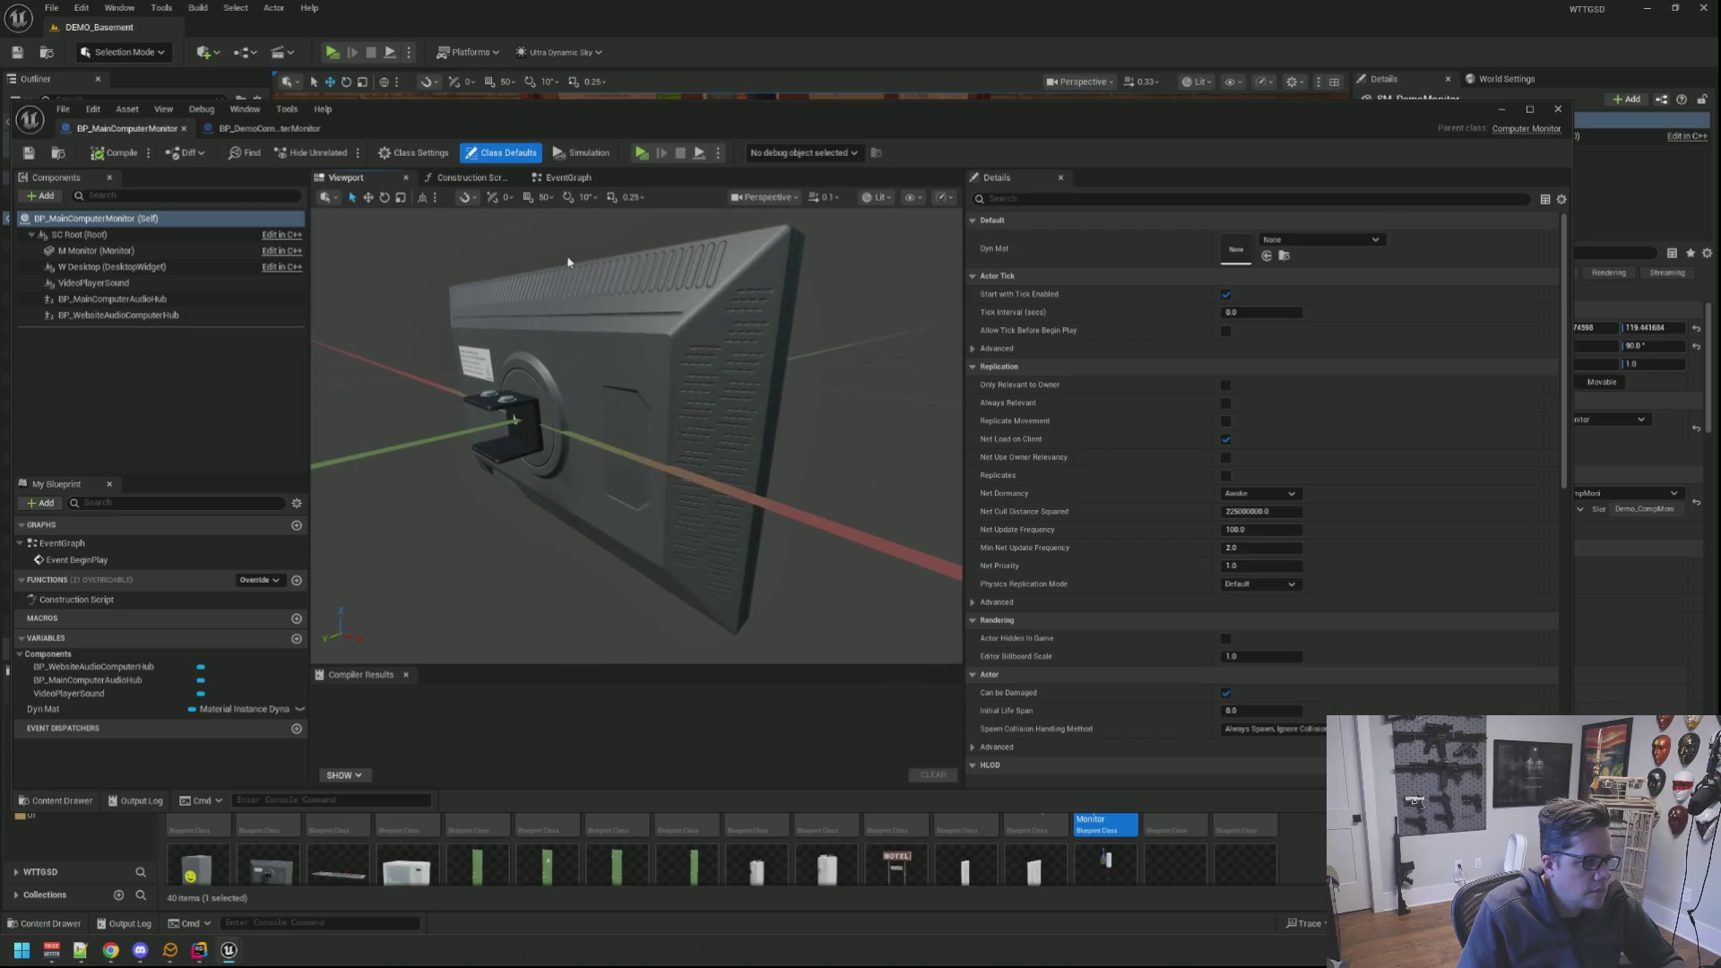
pyautogui.click(600, 317)
# Step: Set the Monitor component's static mesh to SM_DemoMonitor and inspect it from all sides
pyautogui.click(1332, 471)
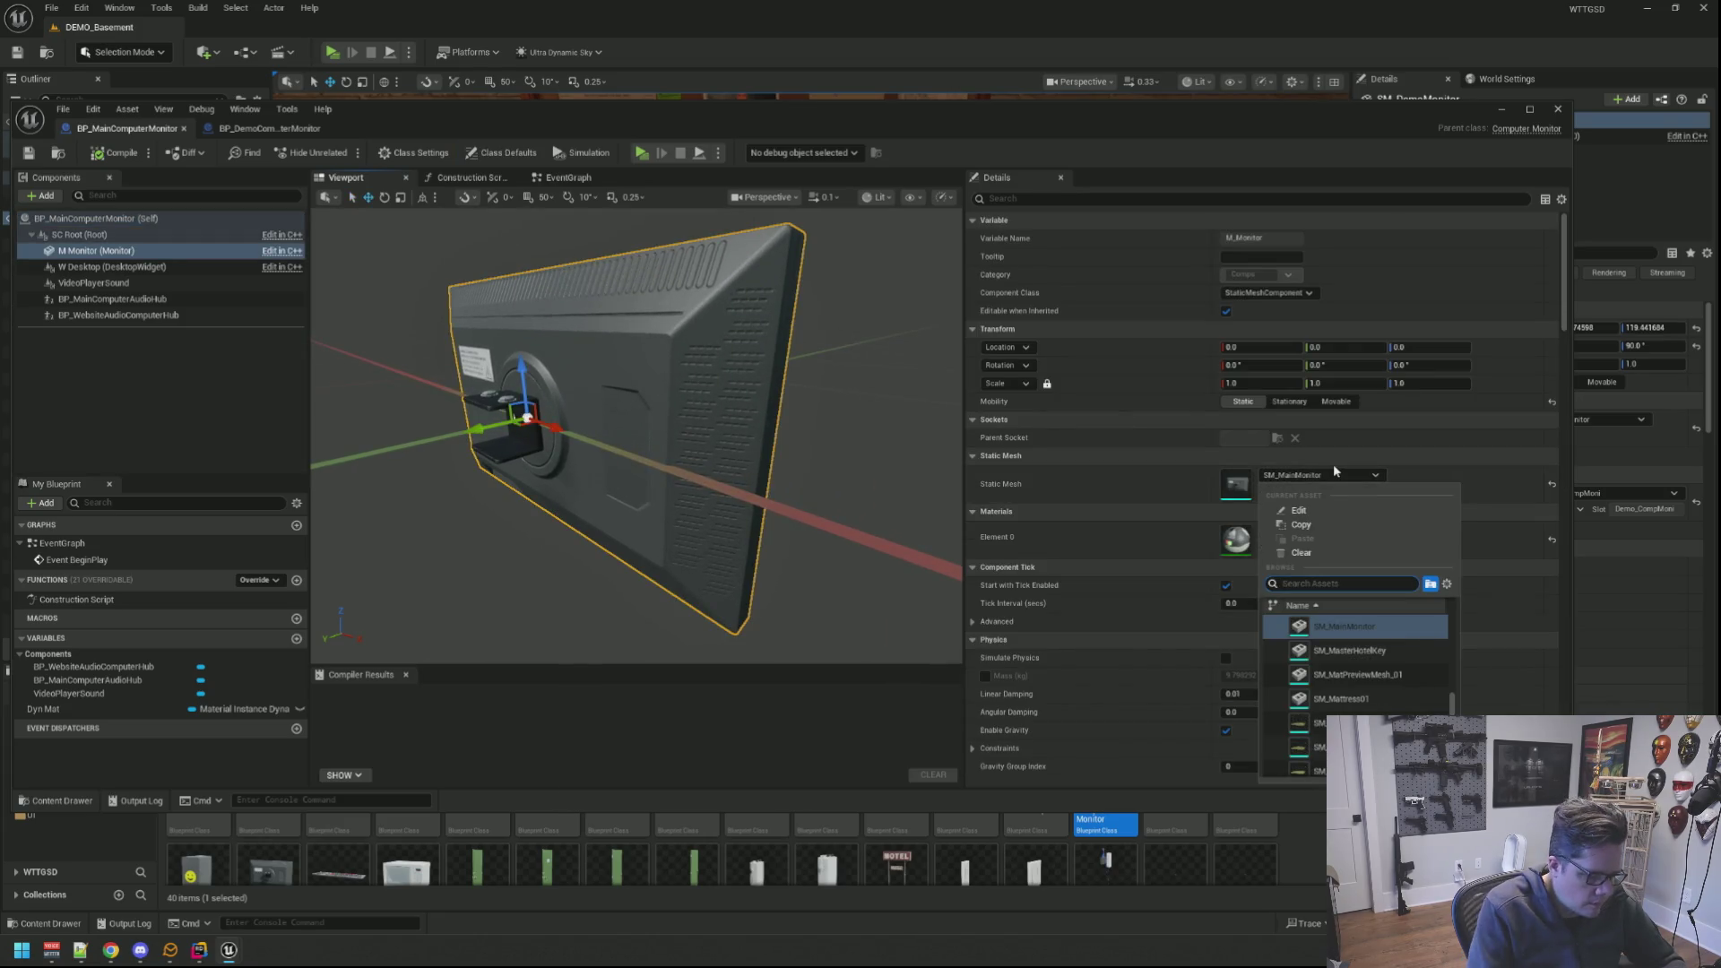
pyautogui.write('SM_DemoM')
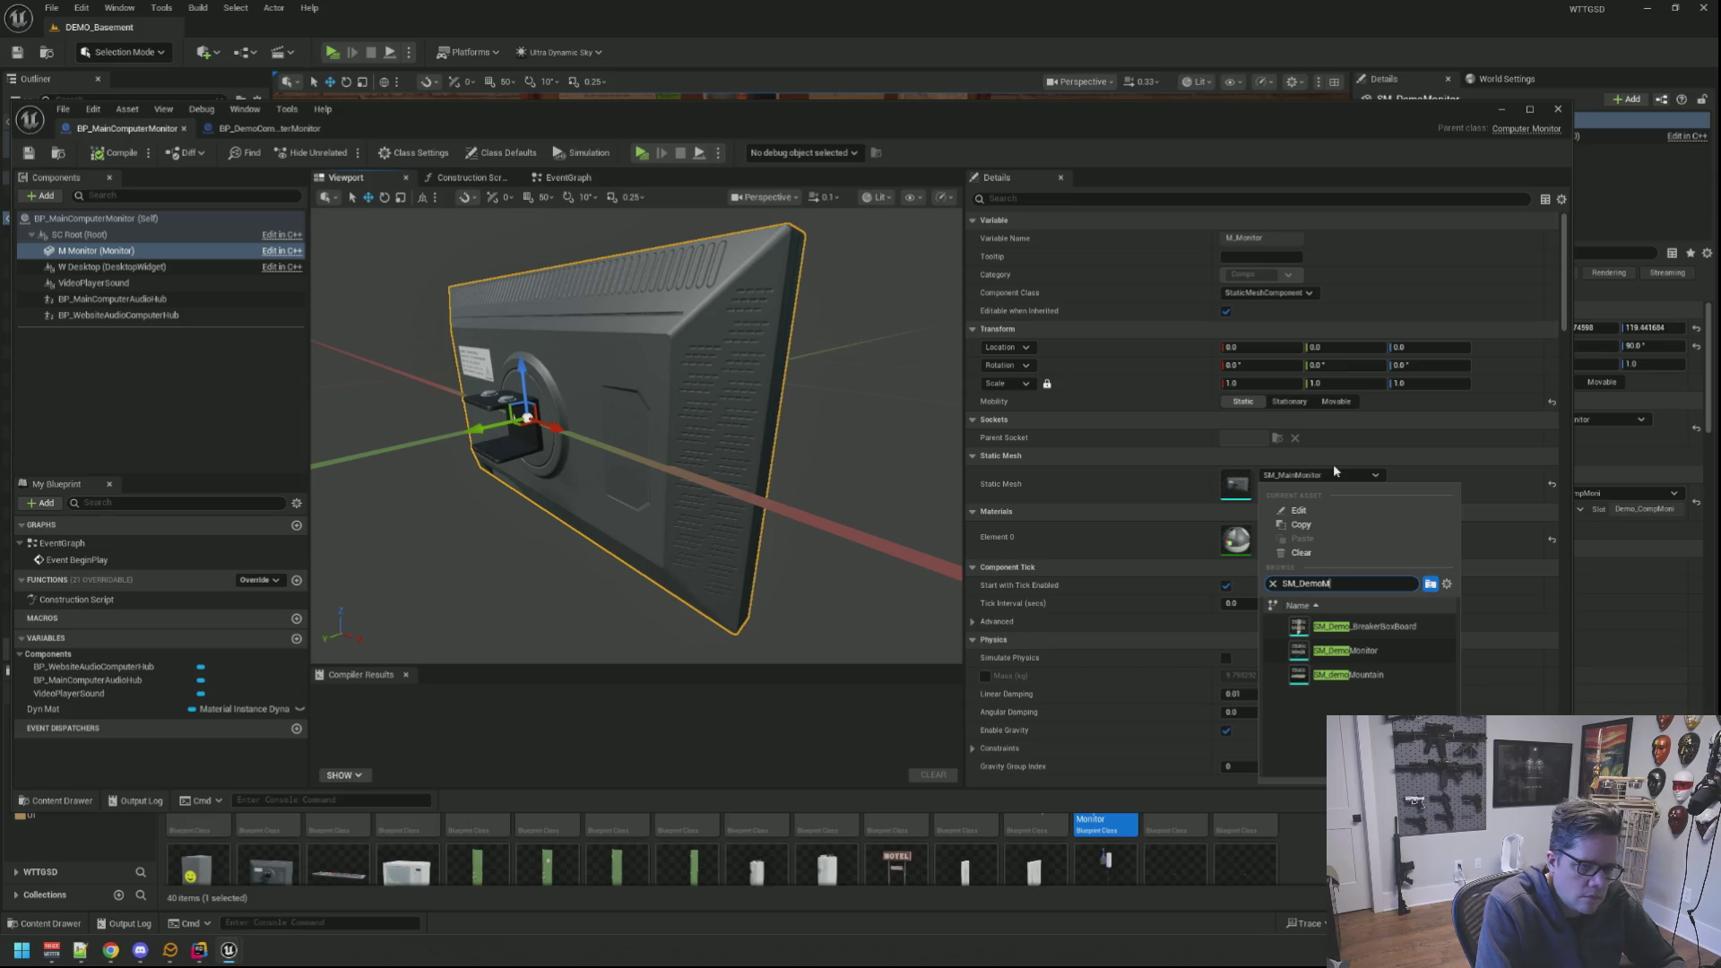
pyautogui.click(1373, 627)
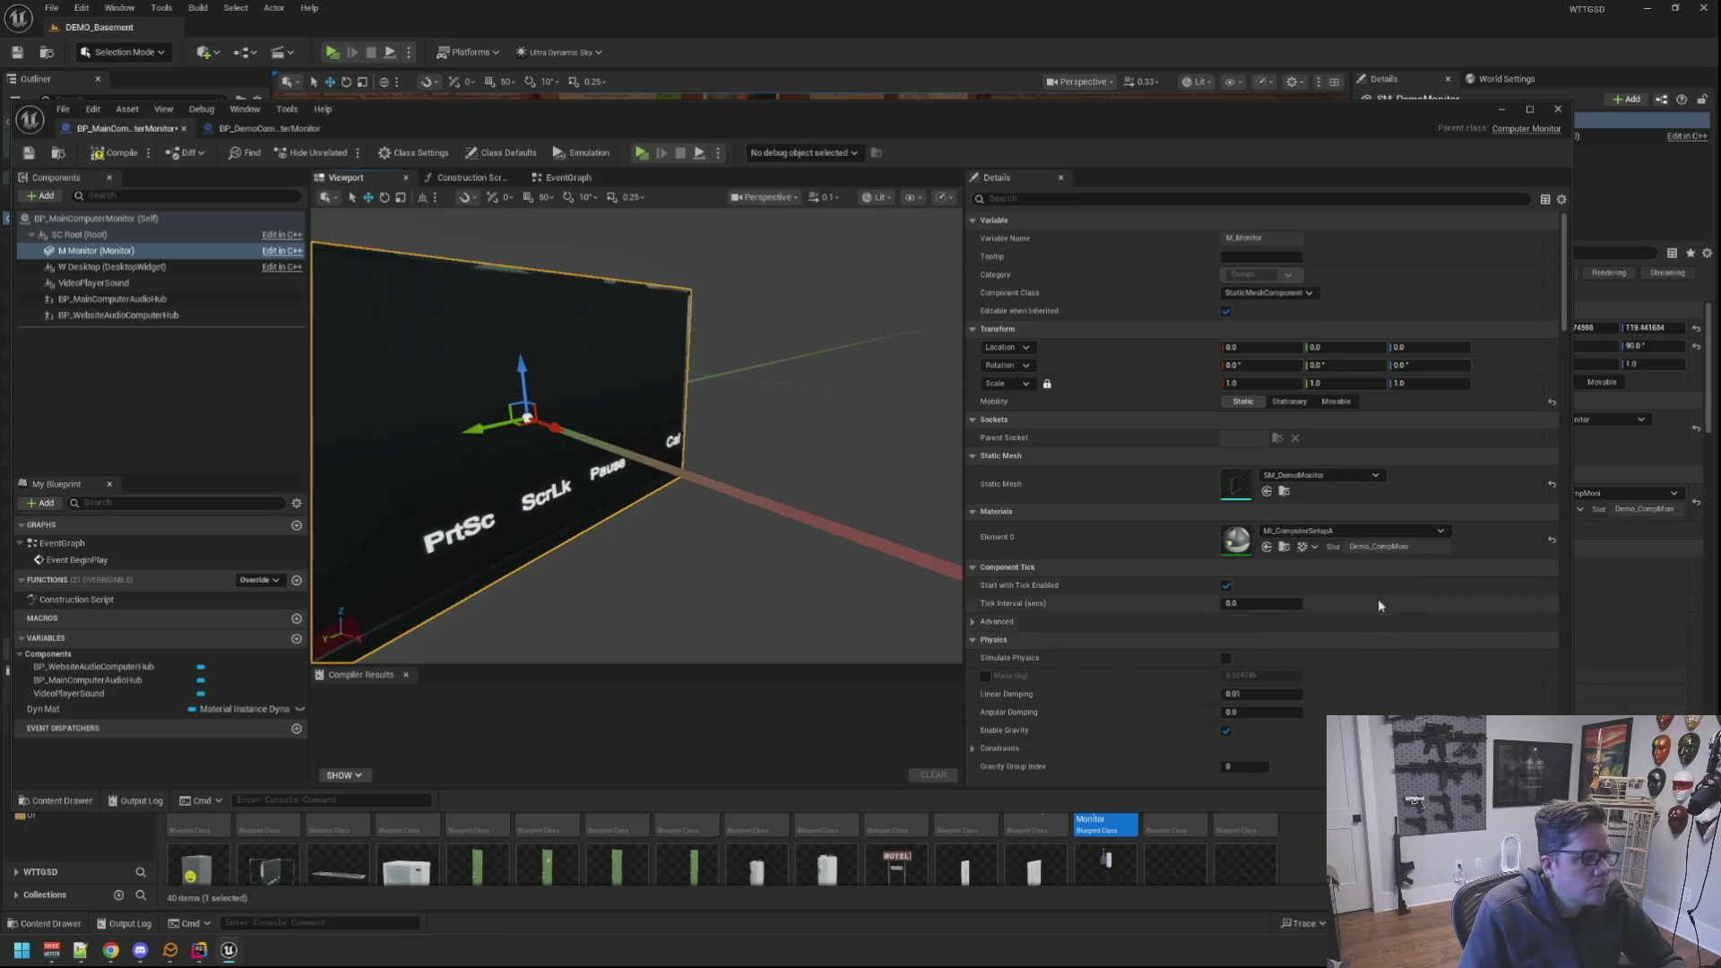
pyautogui.moveTo(806, 362); pyautogui.dragTo(915, 370)
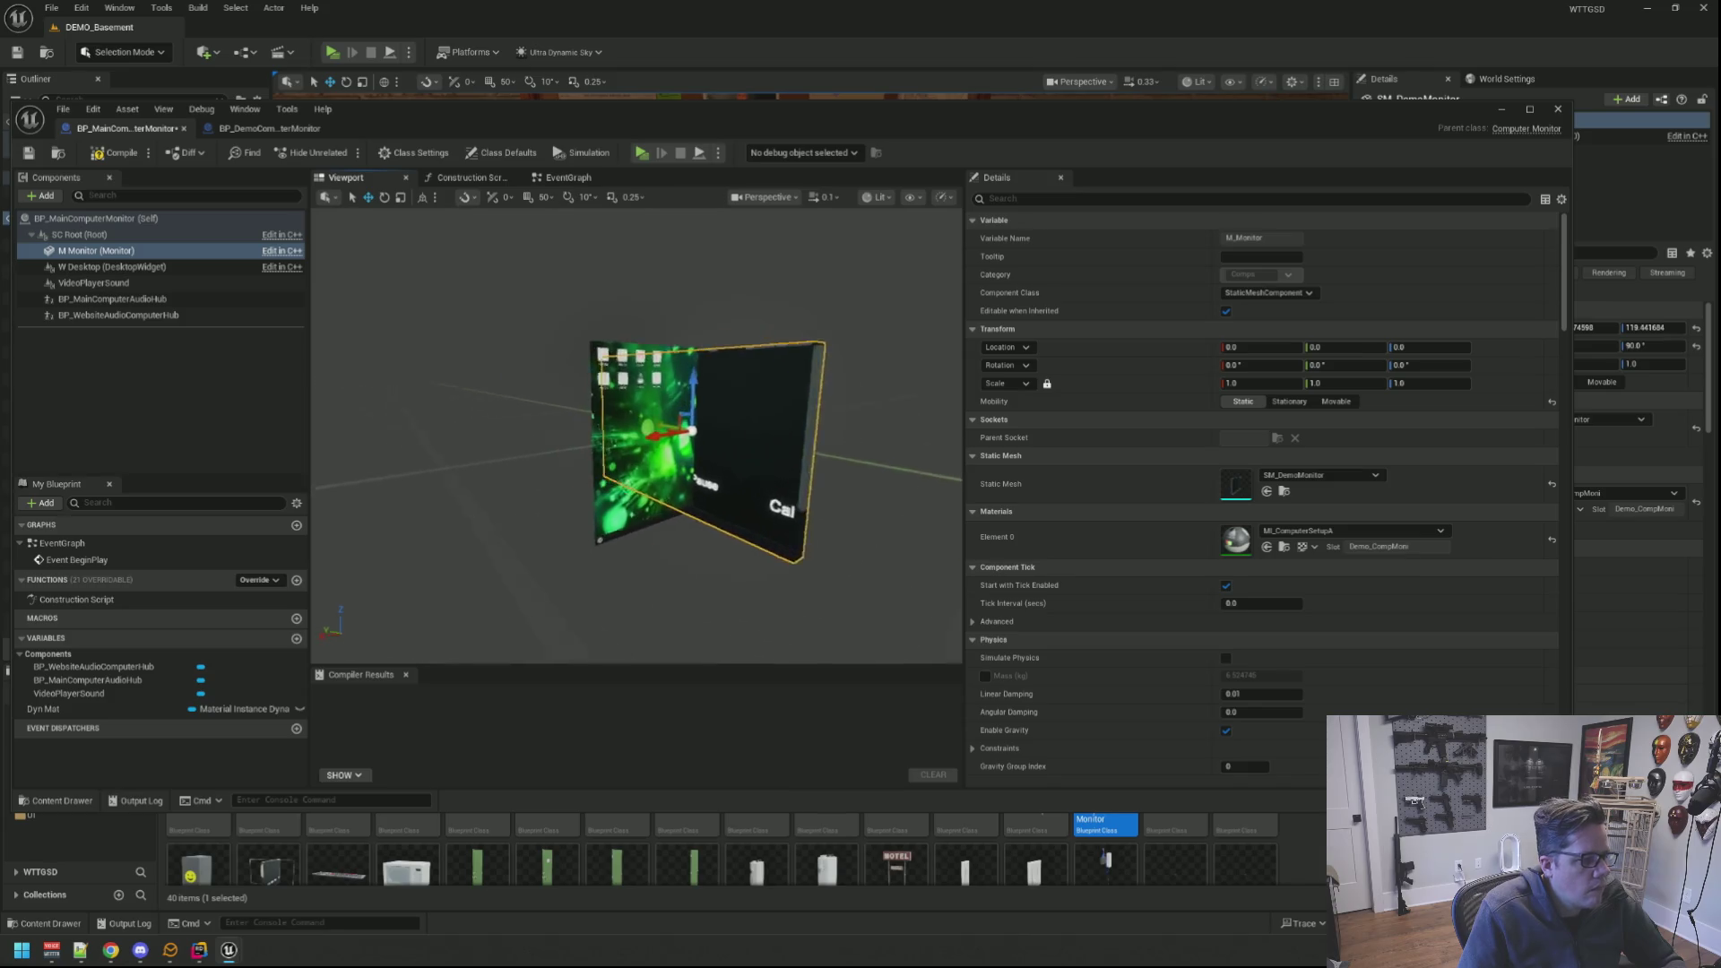
pyautogui.moveTo(699, 431); pyautogui.dragTo(592, 431)
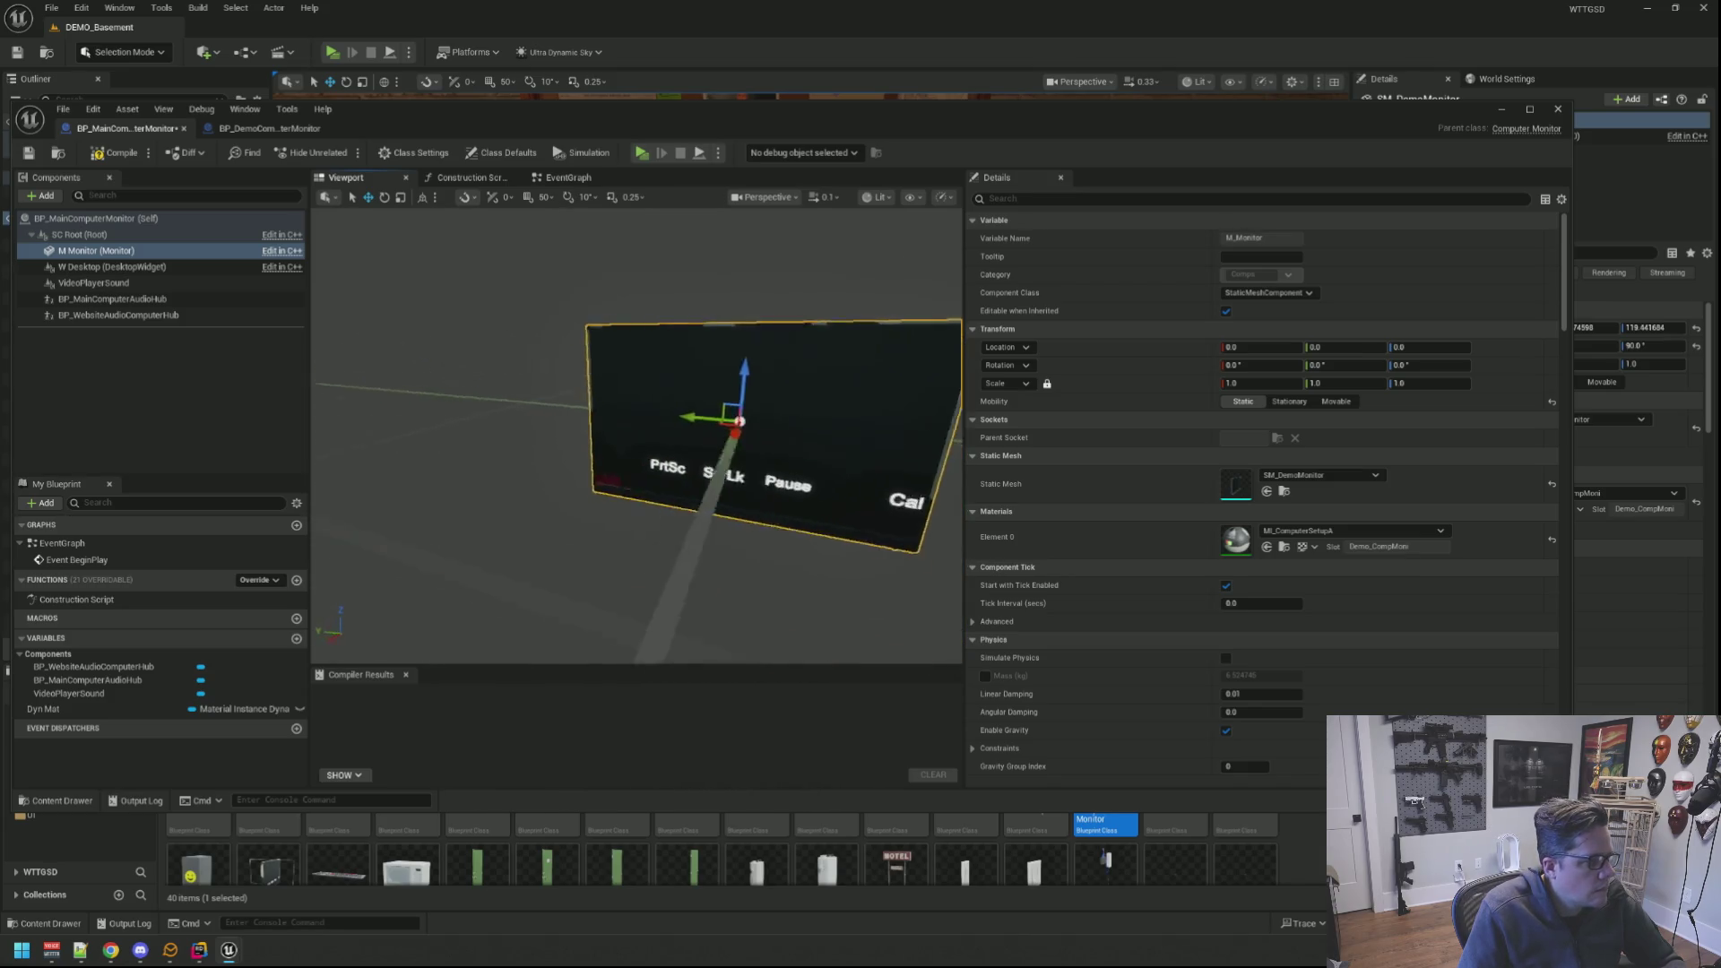
pyautogui.moveTo(699, 430); pyautogui.dragTo(592, 430)
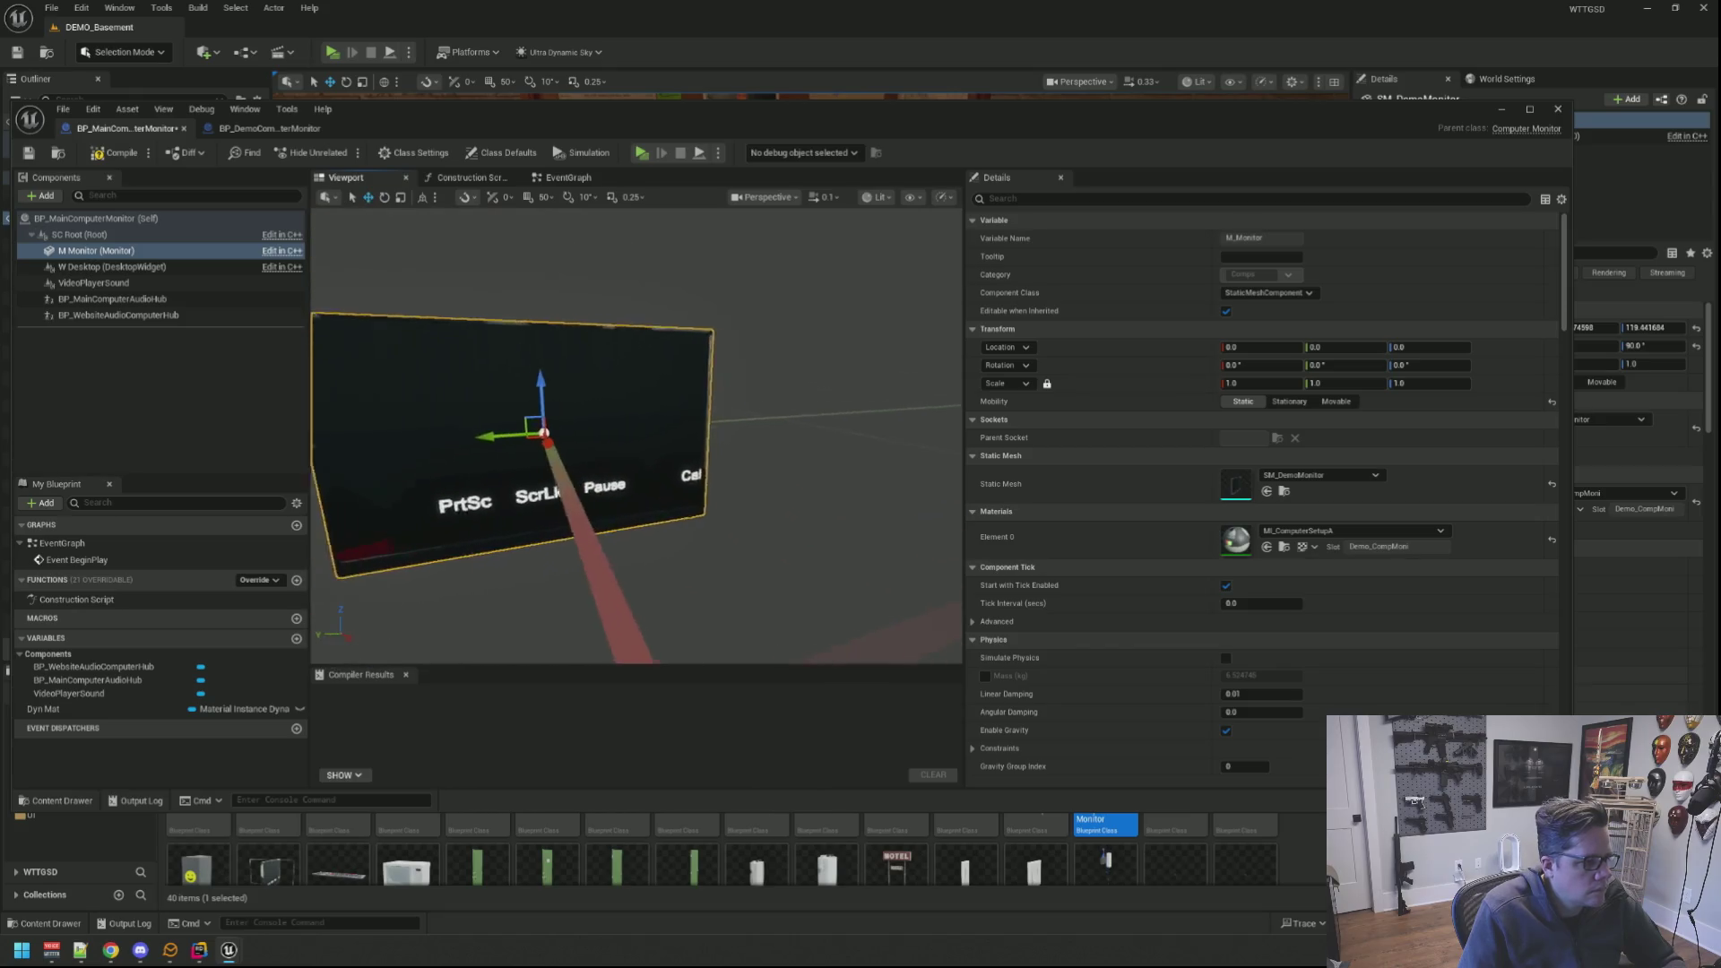
pyautogui.moveTo(700, 431); pyautogui.dragTo(593, 430)
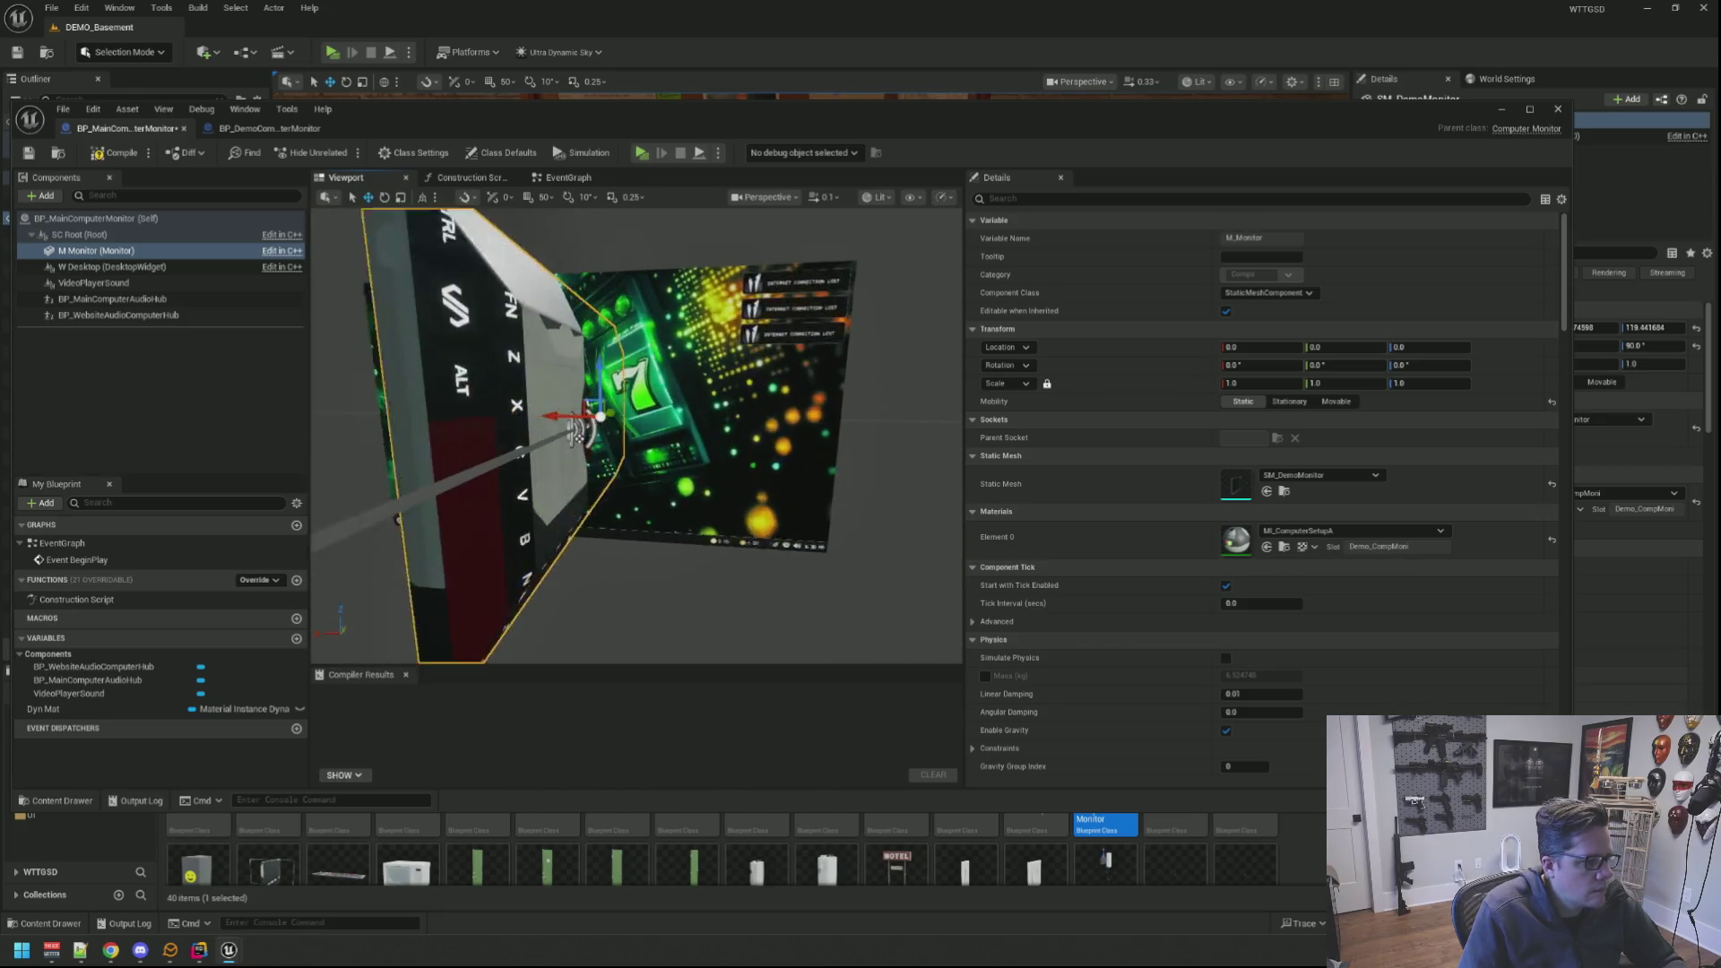
pyautogui.moveTo(699, 430); pyautogui.dragTo(593, 432)
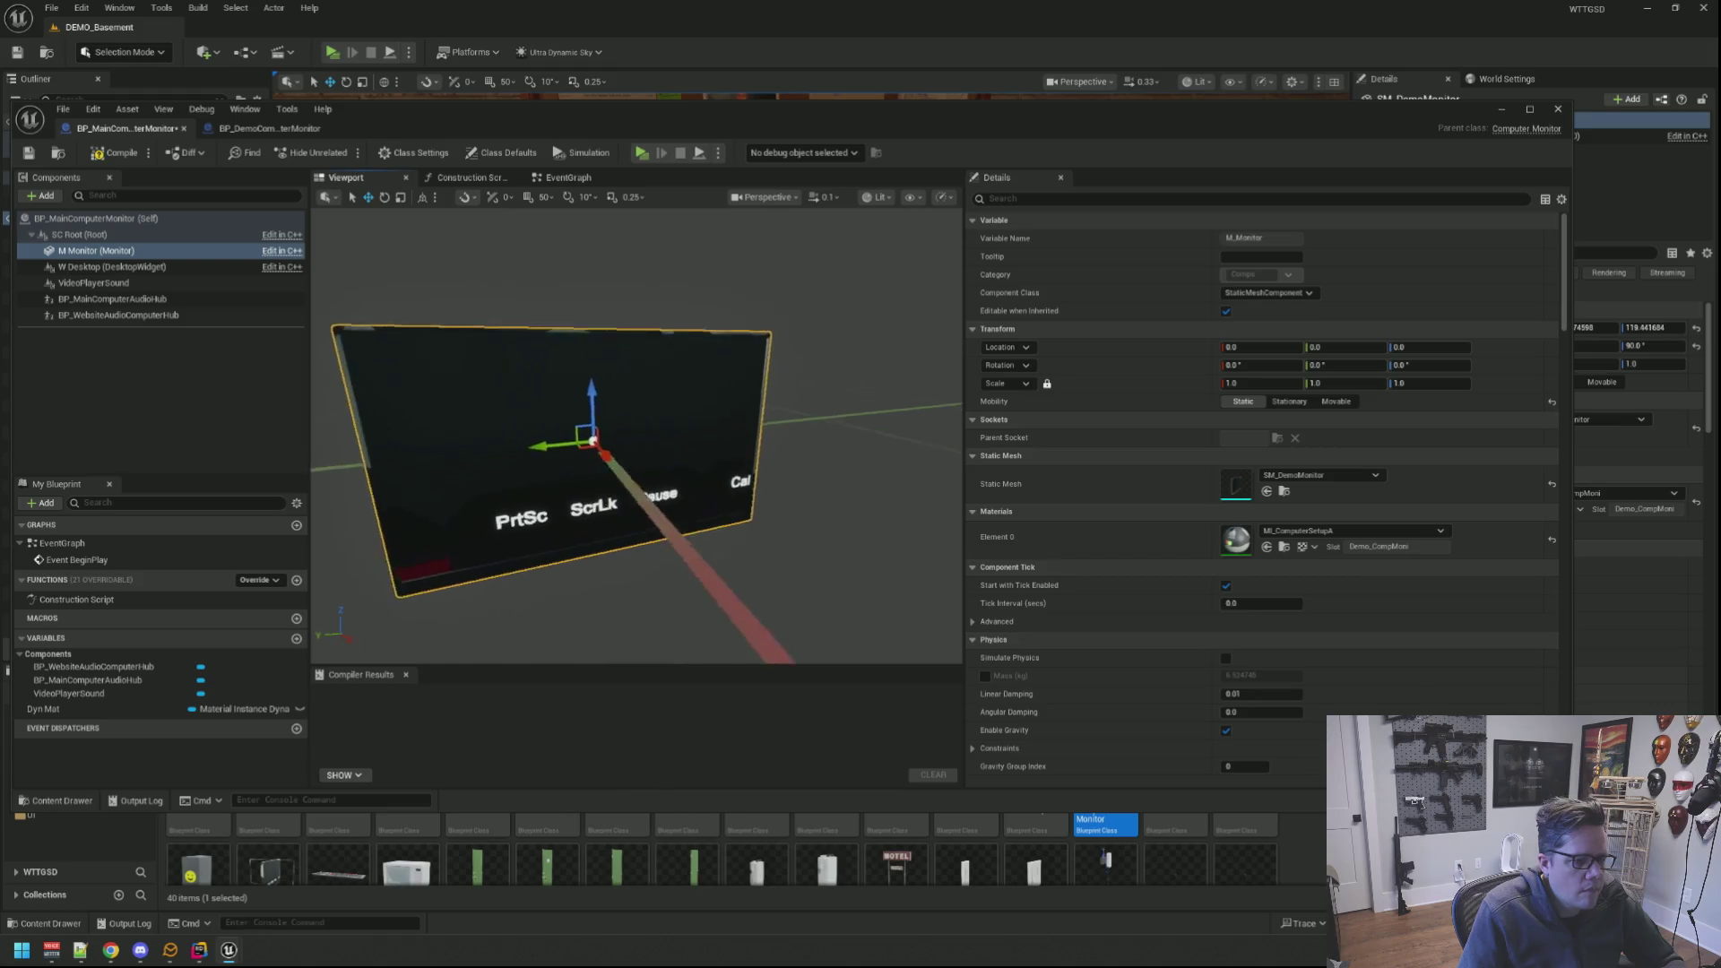
# Step: Search the Element 0 material picker for MI_Demo
pyautogui.click(1334, 529)
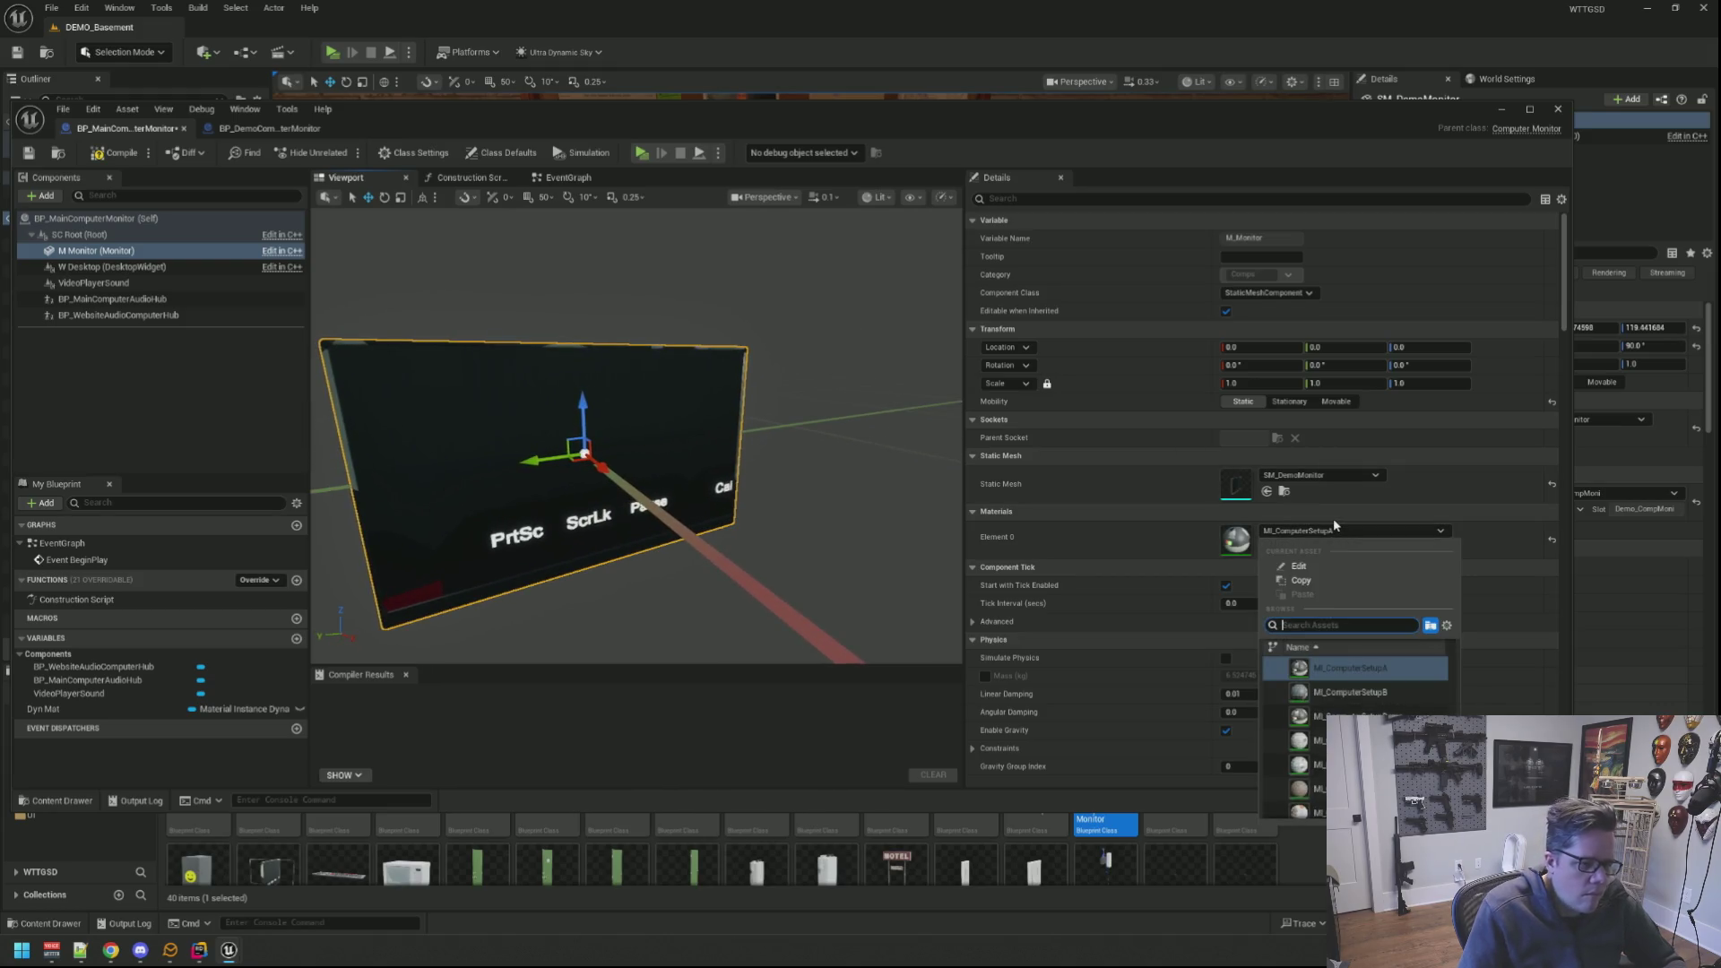
pyautogui.write('MI_D')
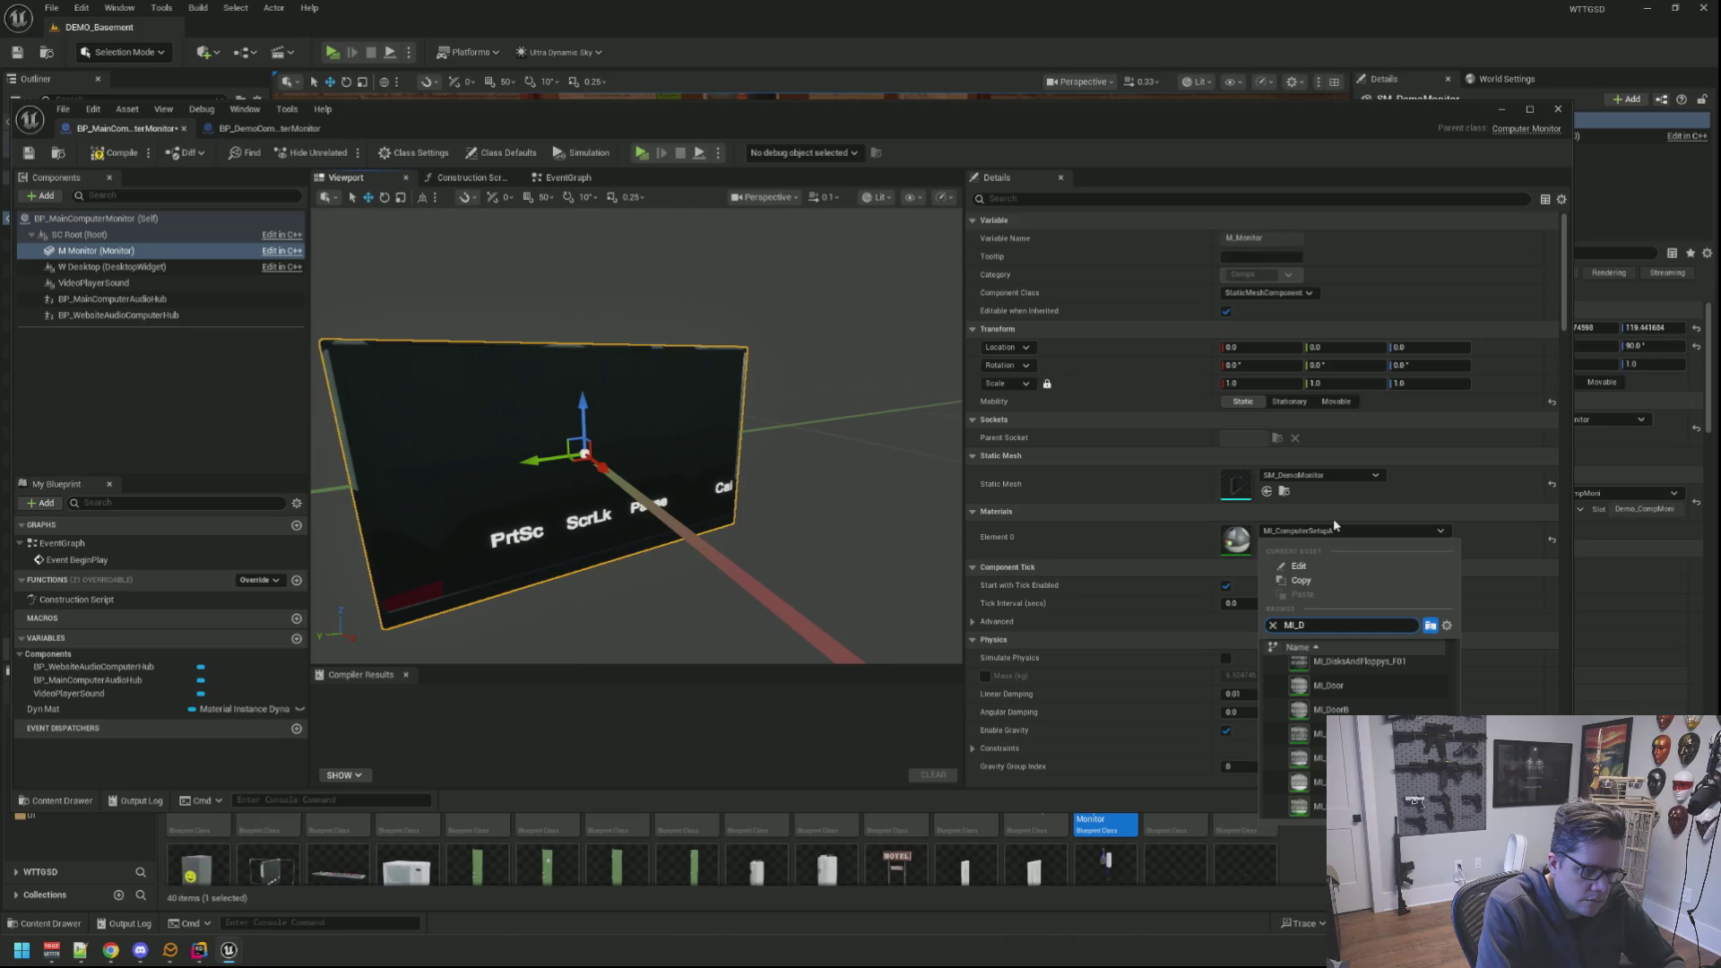
pyautogui.write('emo')
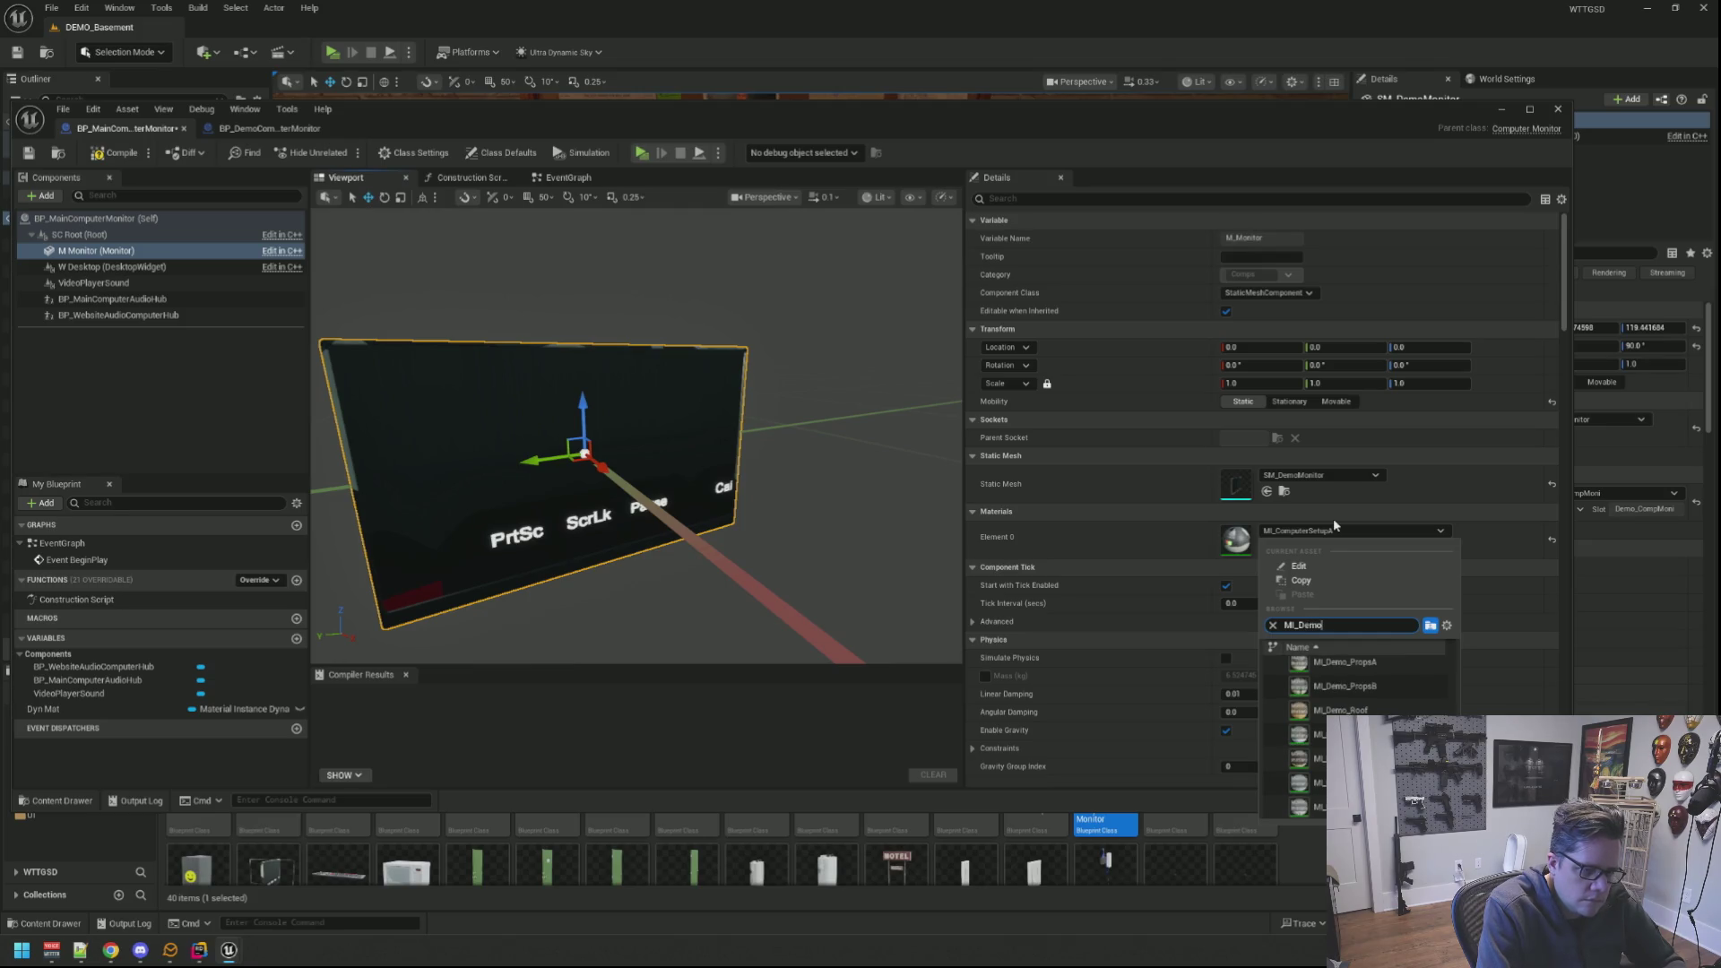
pyautogui.write('C')
pyautogui.write('o')
pyautogui.press('BackSpace')
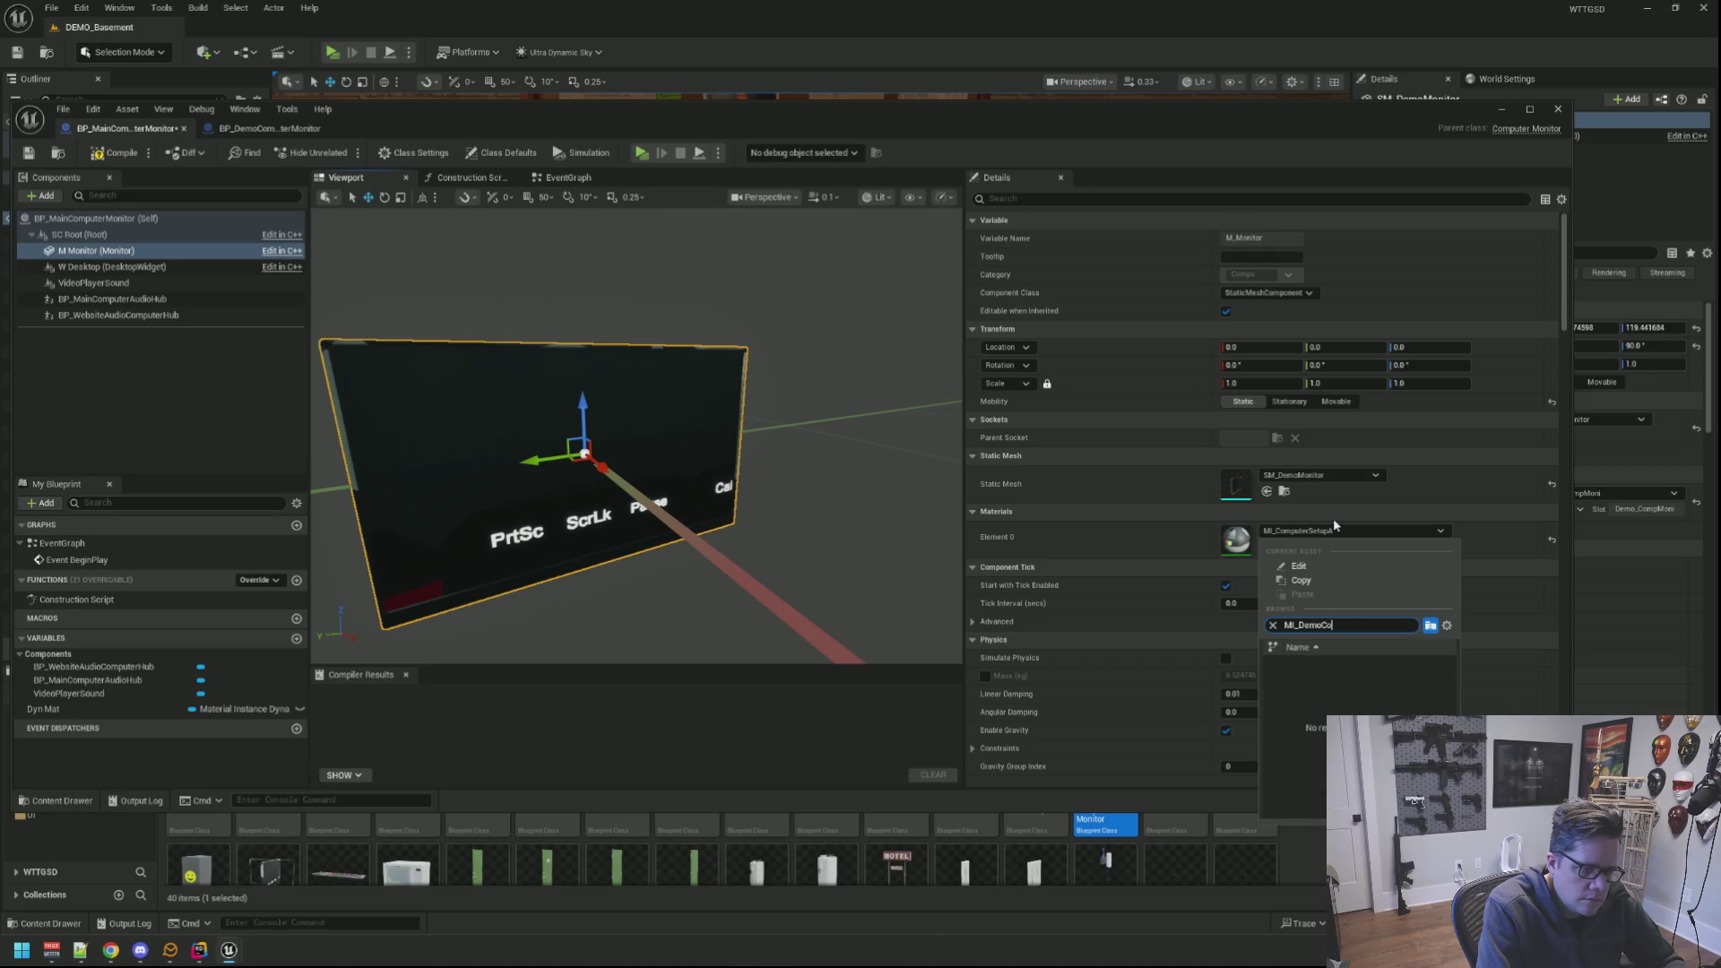
pyautogui.press('BackSpace')
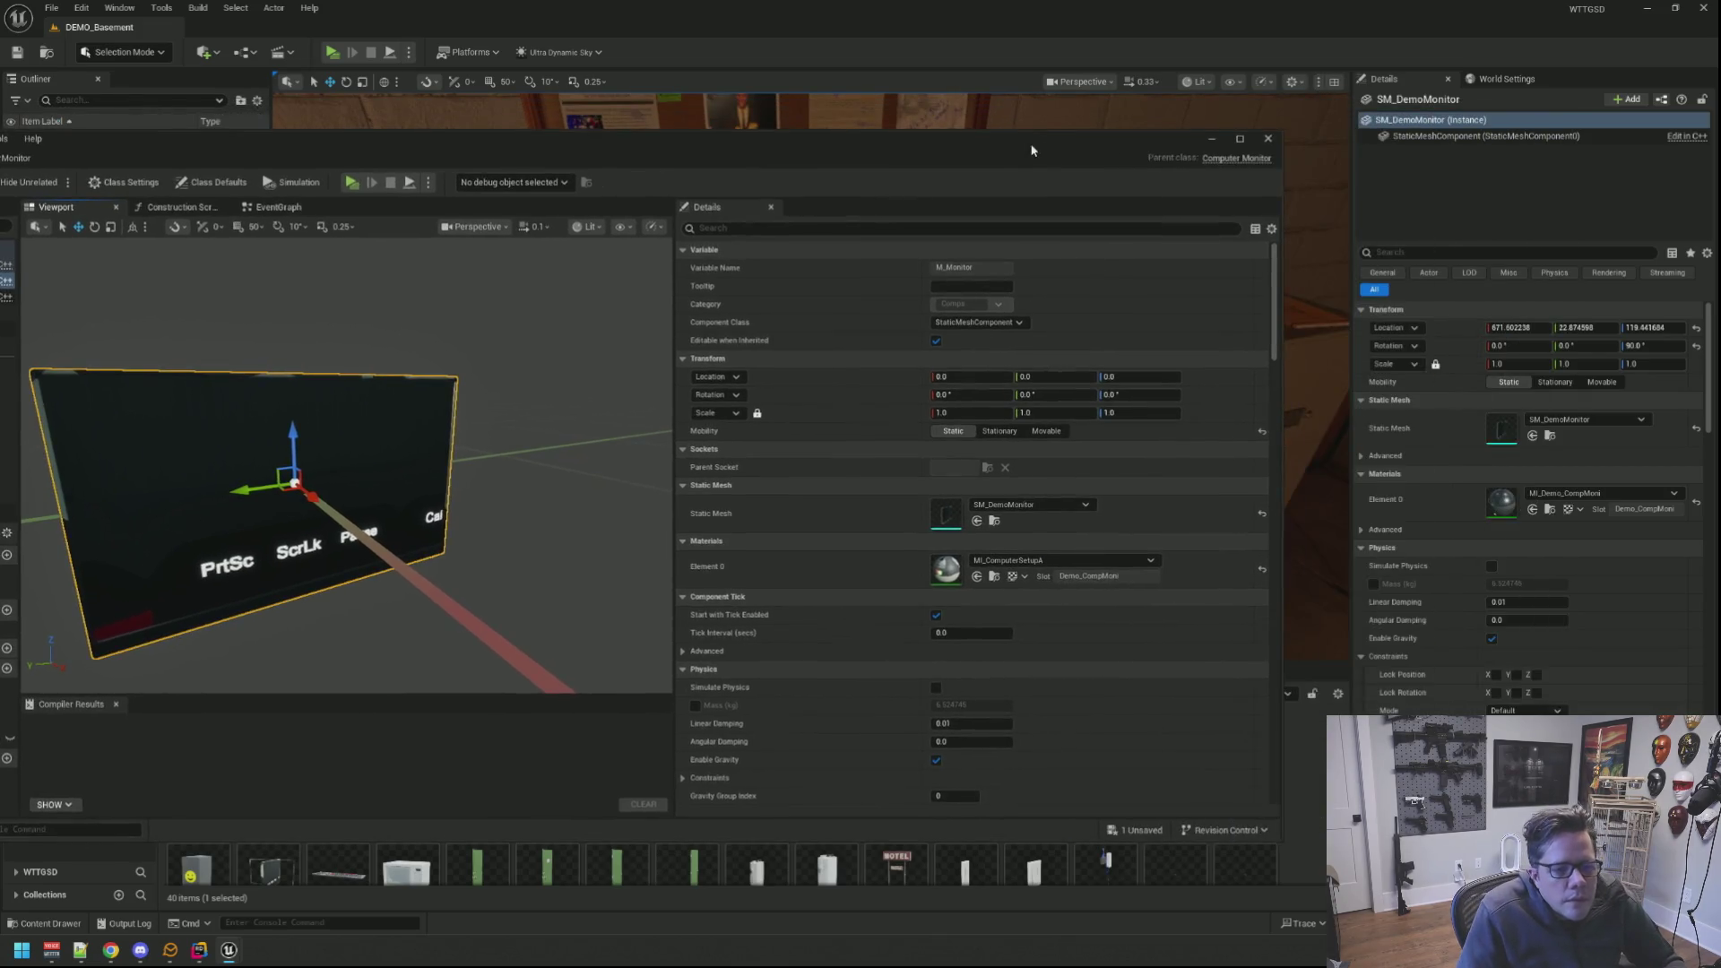
pyautogui.moveTo(1322, 121); pyautogui.dragTo(1352, 81)
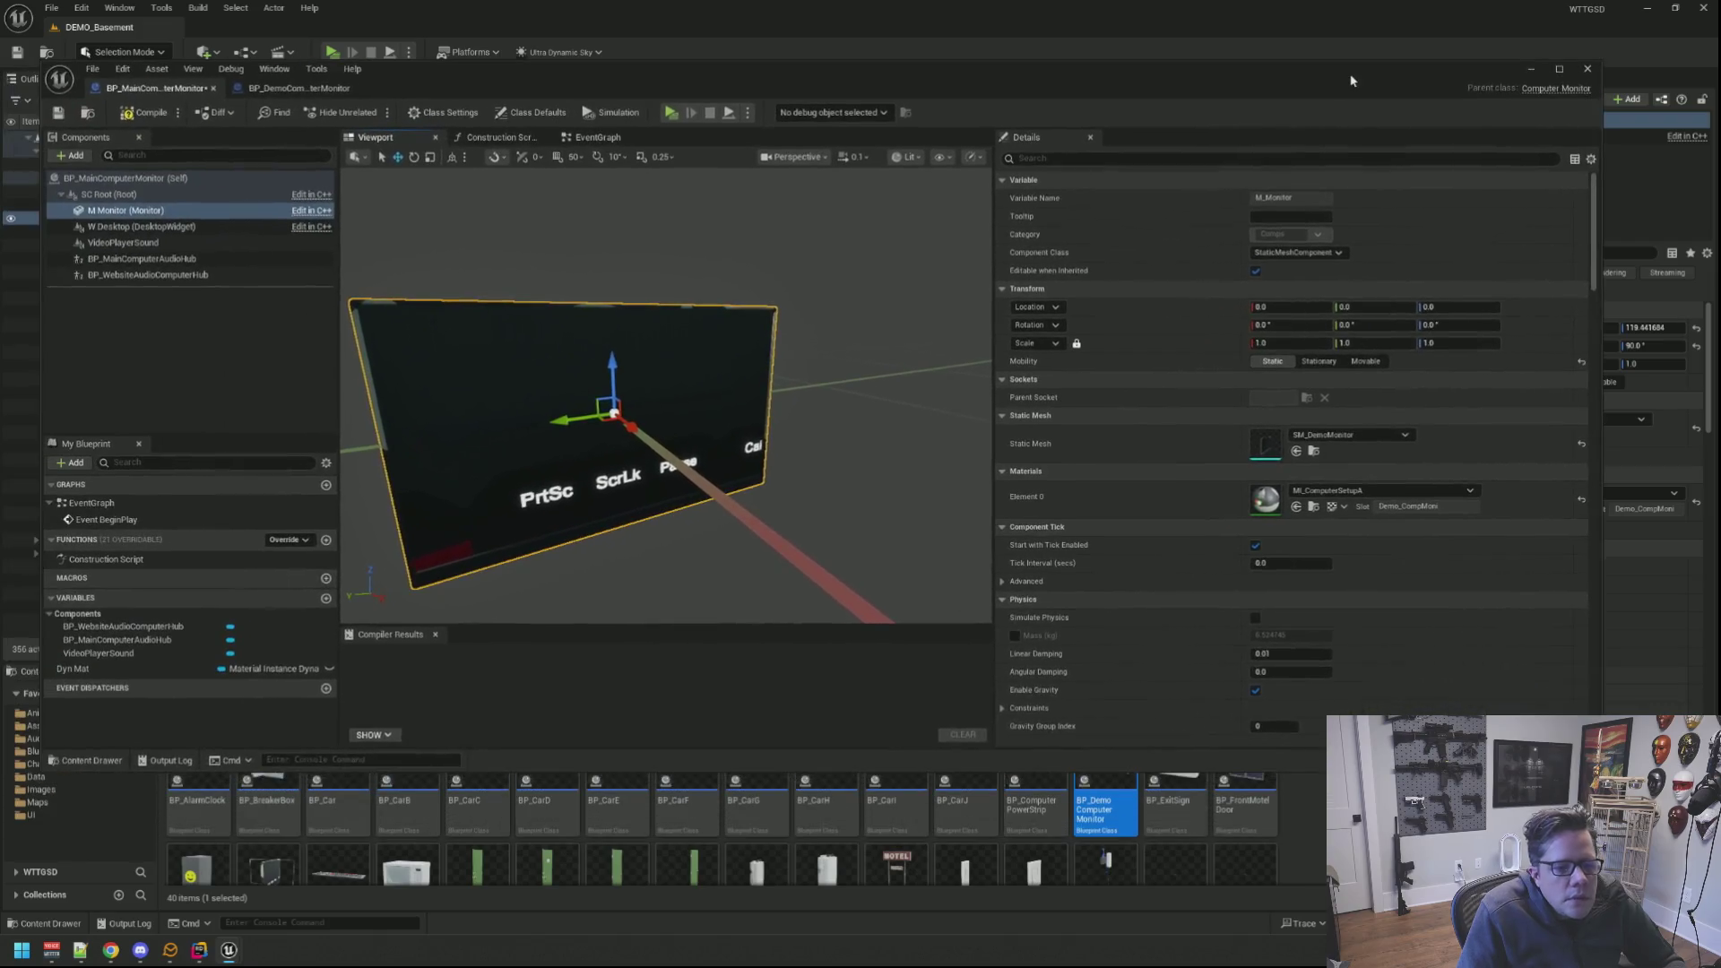
# Step: Dismiss the material choices and deselect the Monitor component
pyautogui.click(1385, 490)
pyautogui.write('MI_DemoComp')
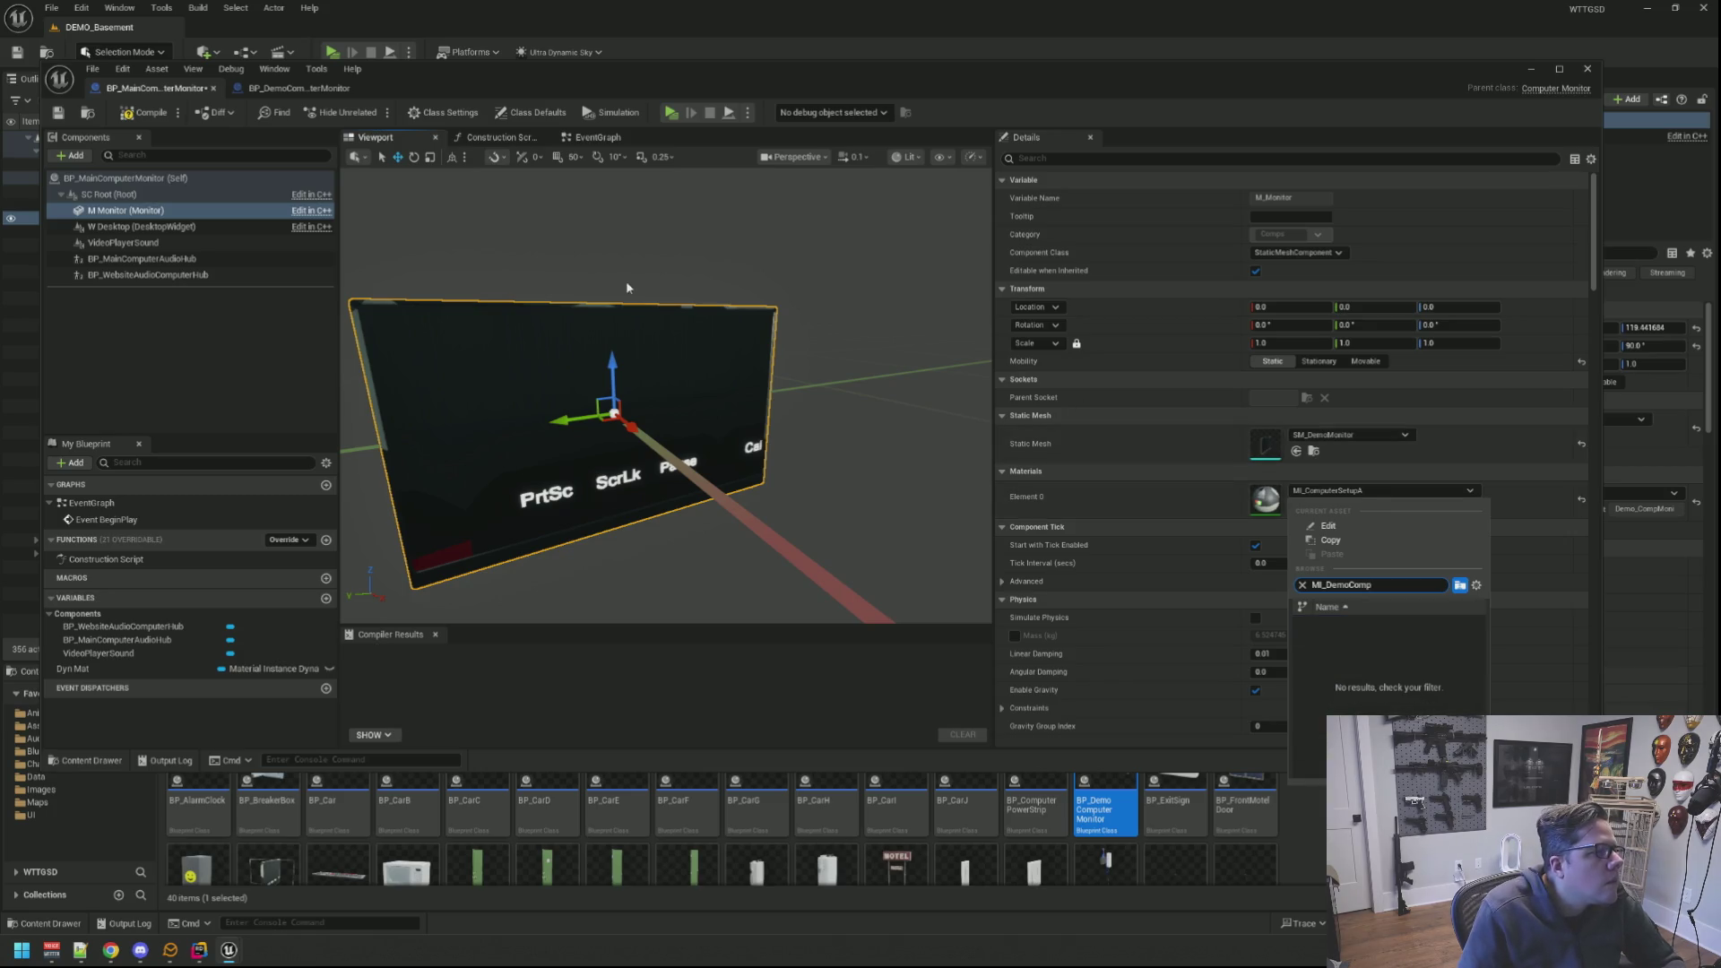
pyautogui.moveTo(628, 288)
pyautogui.mouseDown()
pyautogui.moveTo(704, 263)
pyautogui.moveTo(323, 327)
pyautogui.mouseUp()
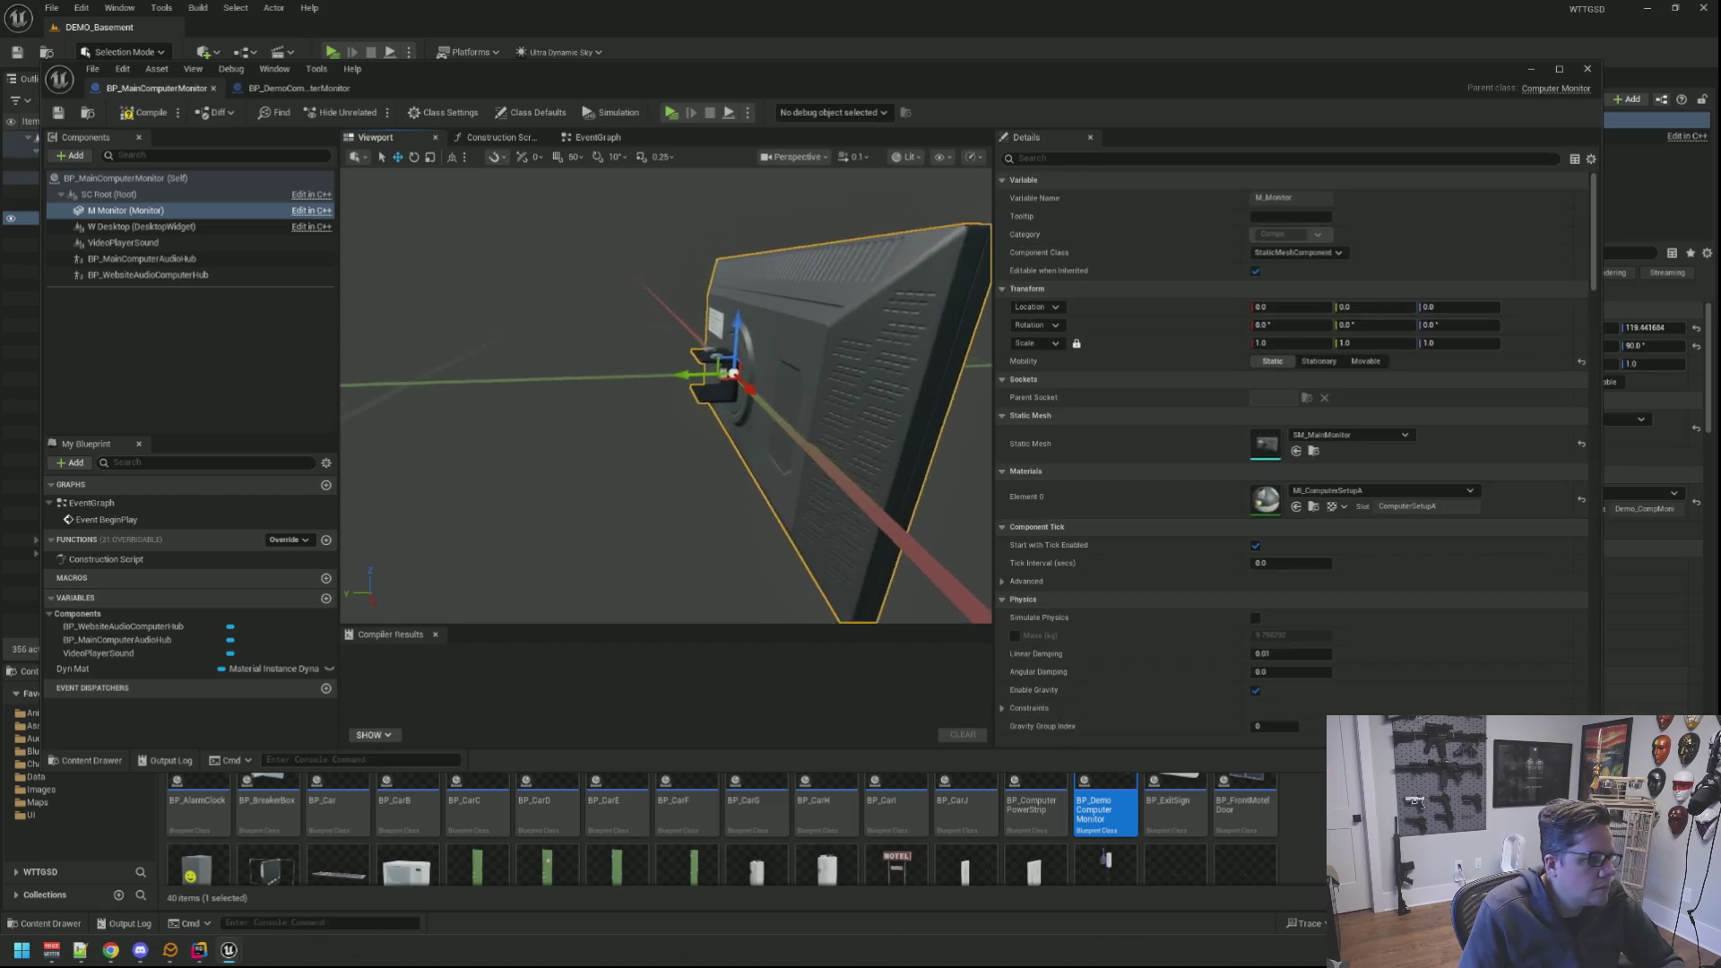
pyautogui.click(467, 340)
pyautogui.moveTo(467, 341); pyautogui.dragTo(253, 248)
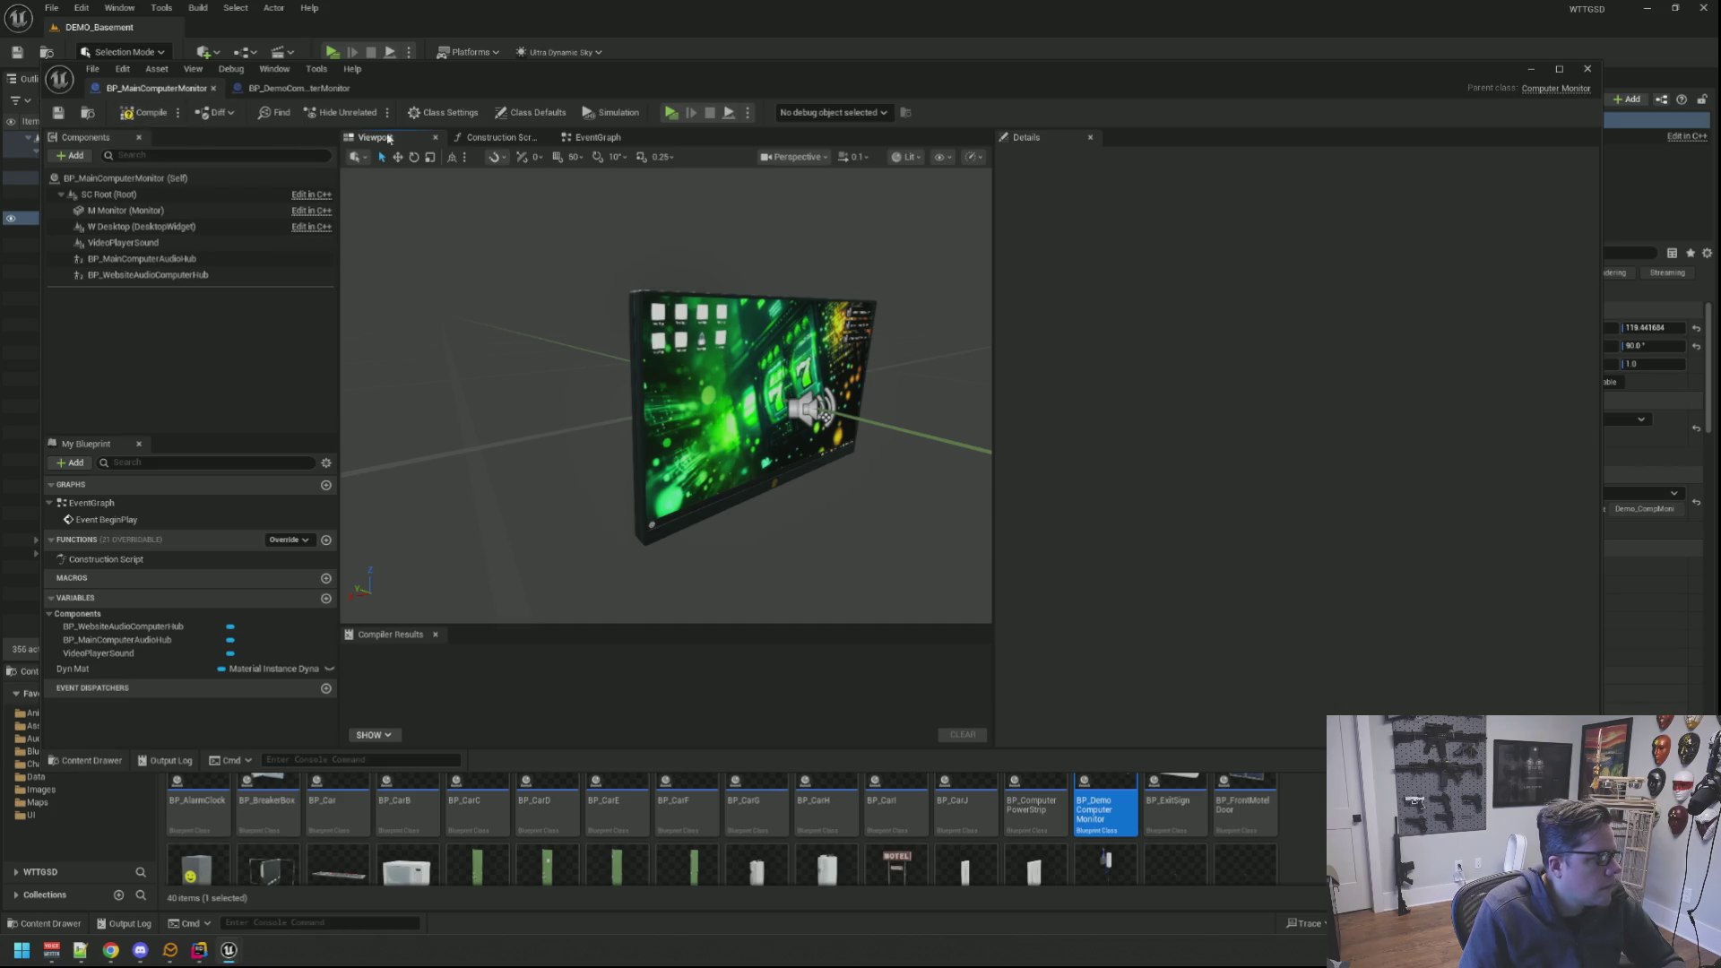
# Step: Show the event graph, compile BP_MainComputerMonitor, and switch to BP_DemoComputerMonitor
pyautogui.click(515, 140)
pyautogui.click(598, 138)
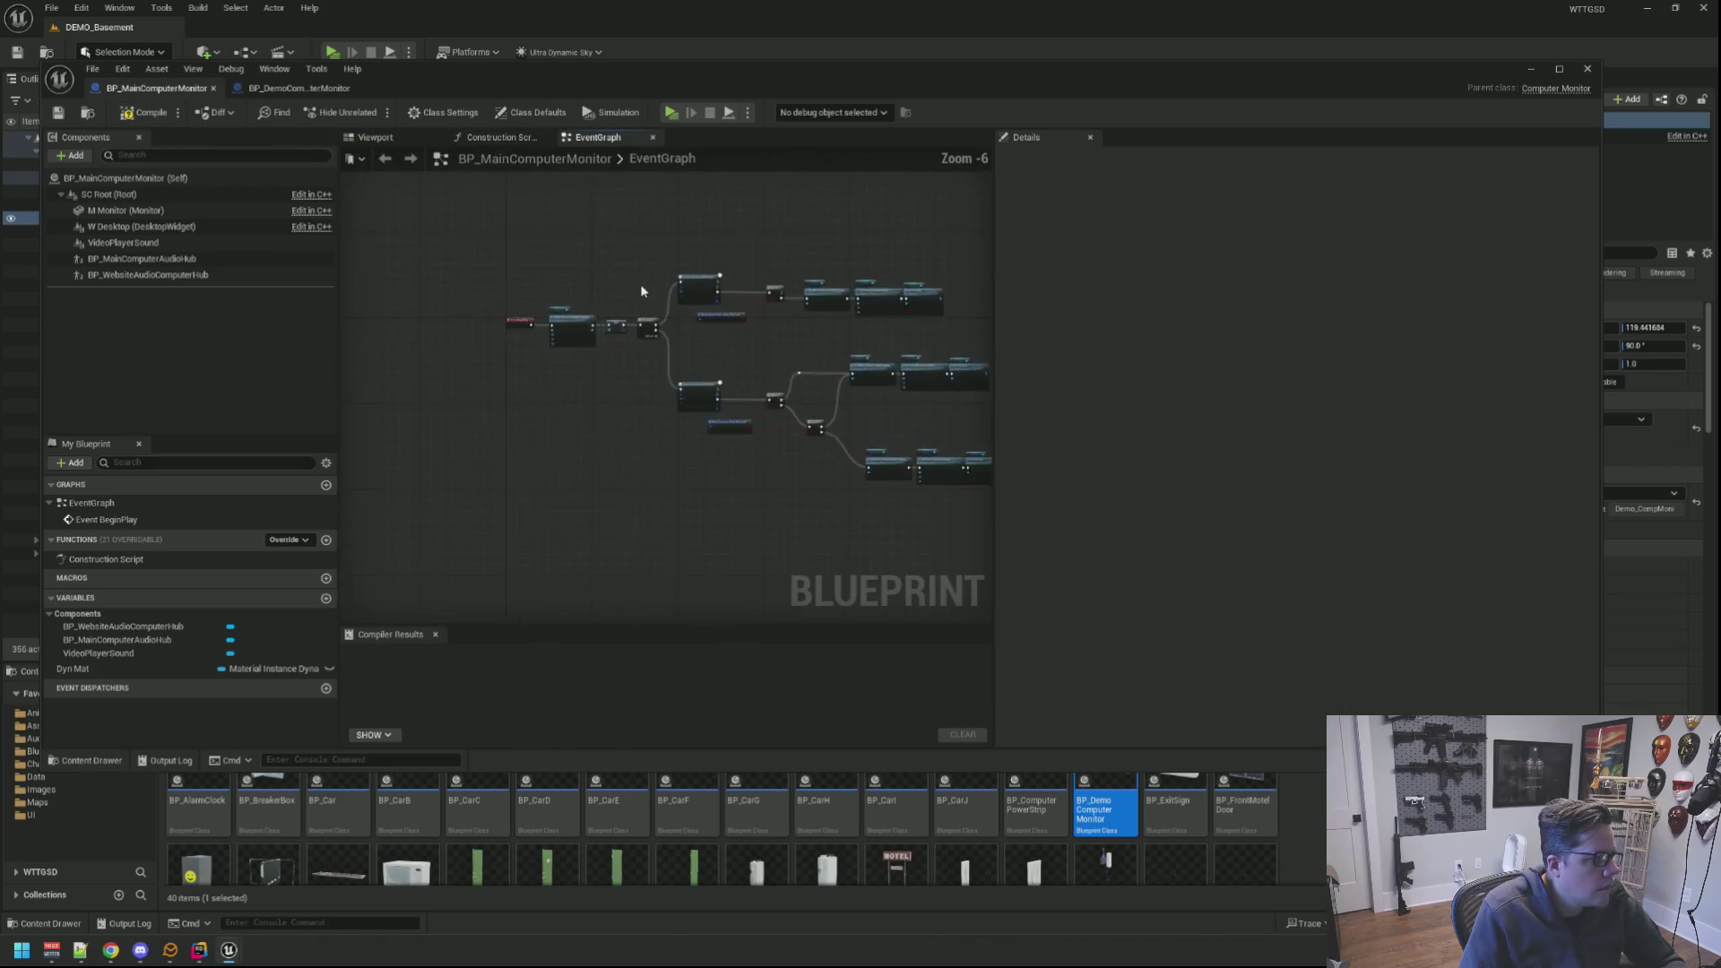
pyautogui.scroll(2, 392, 224)
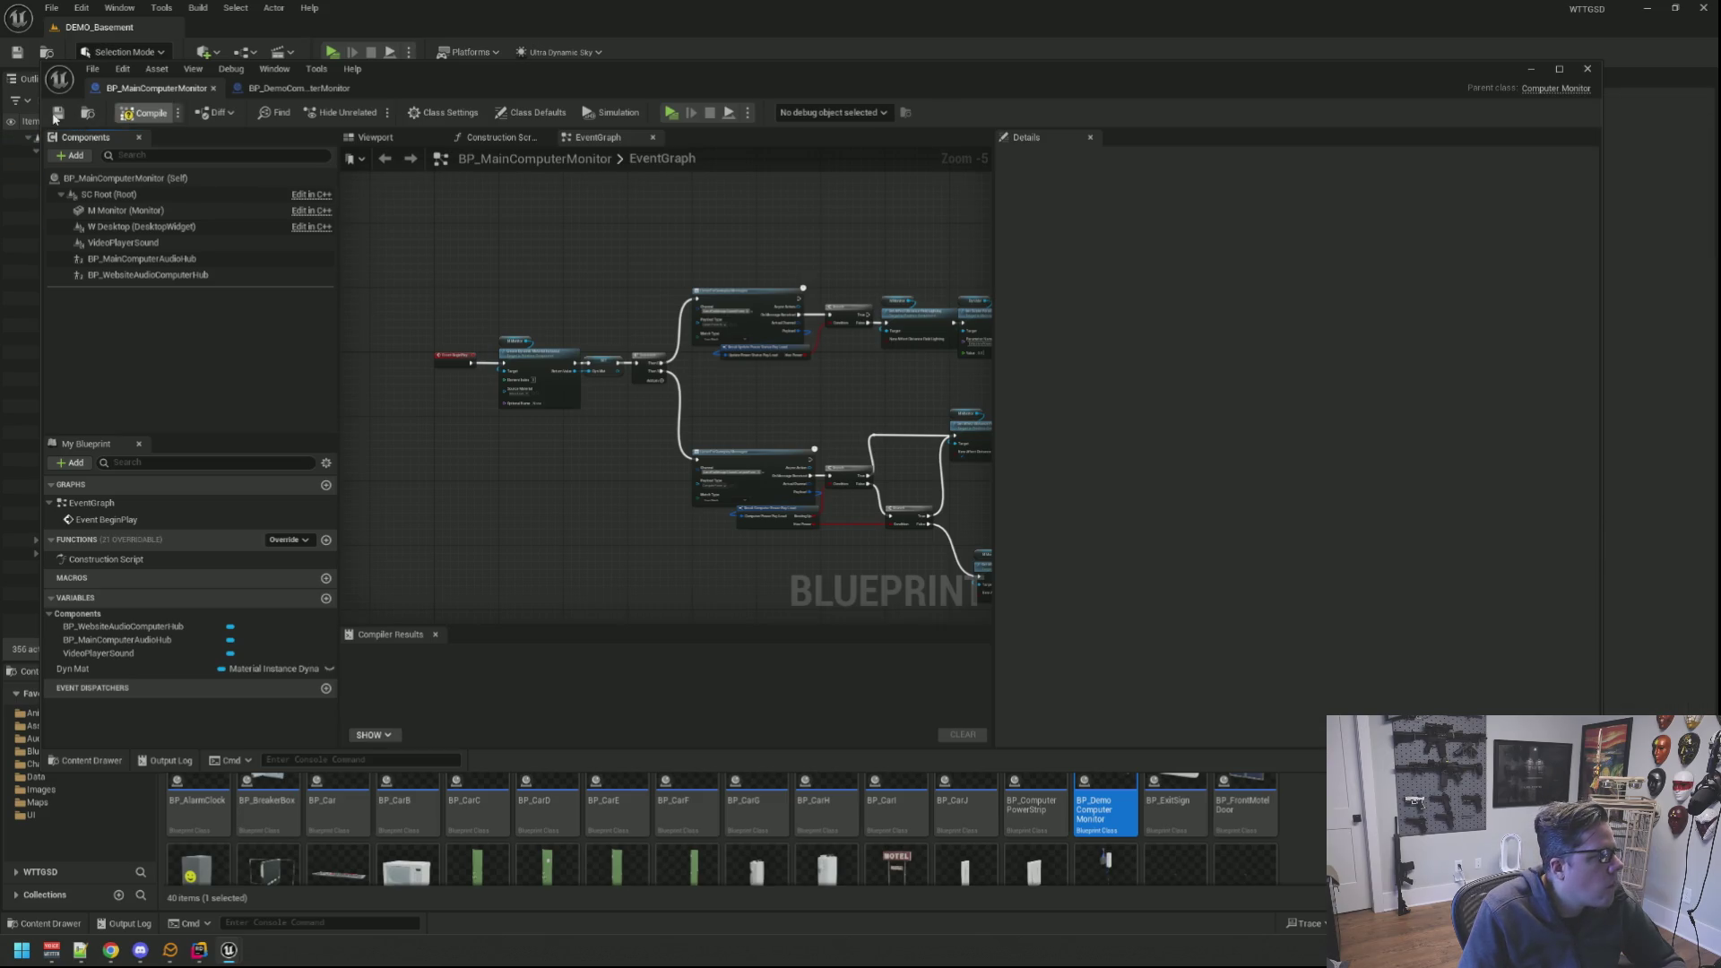
pyautogui.click(55, 115)
pyautogui.click(299, 88)
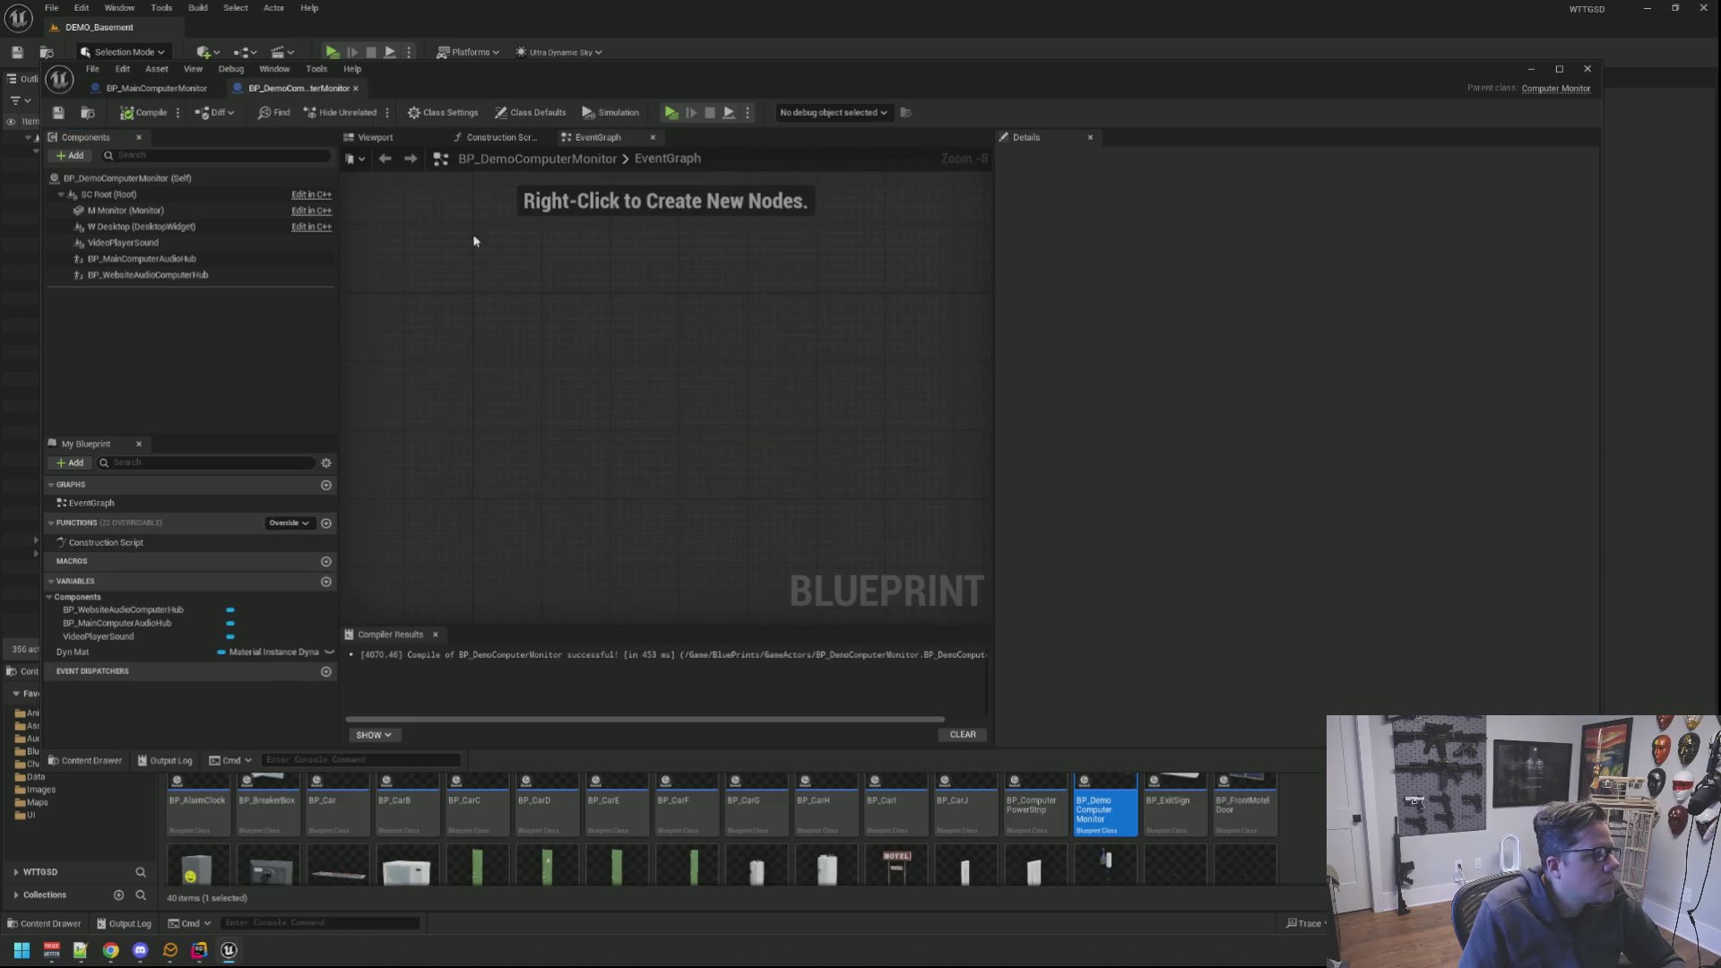
# Step: Detach BP_DemoComputerMonitor's editor into a floating window at the top right
pyautogui.click(375, 139)
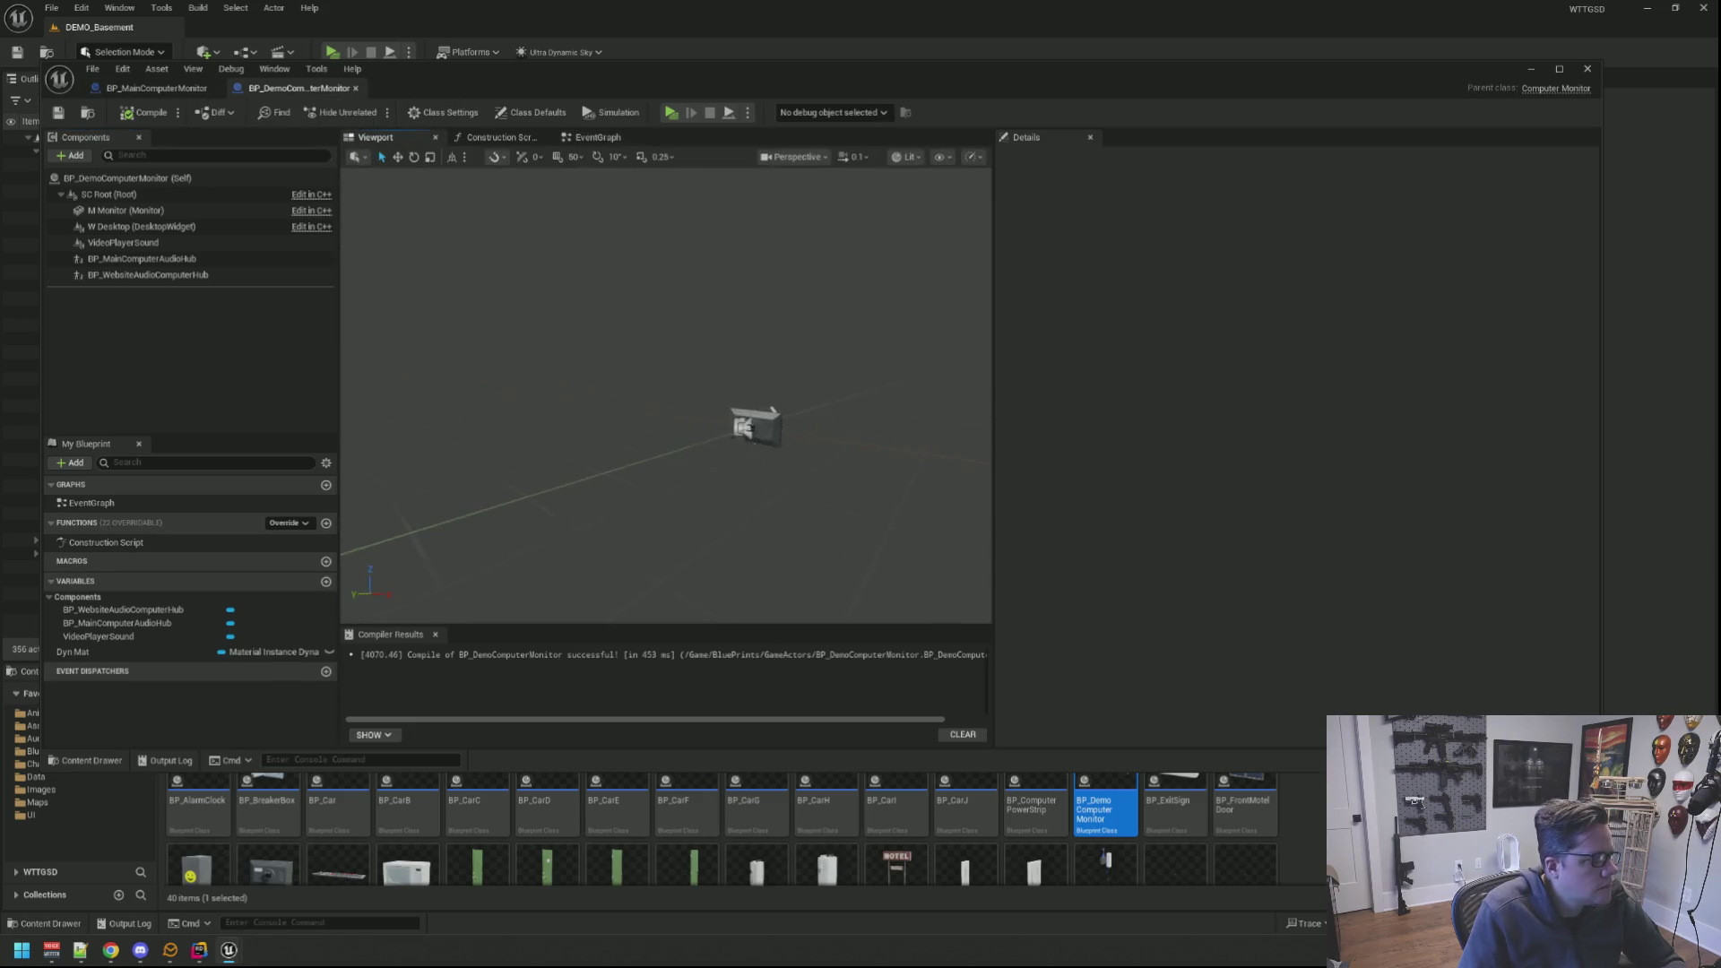
pyautogui.click(355, 87)
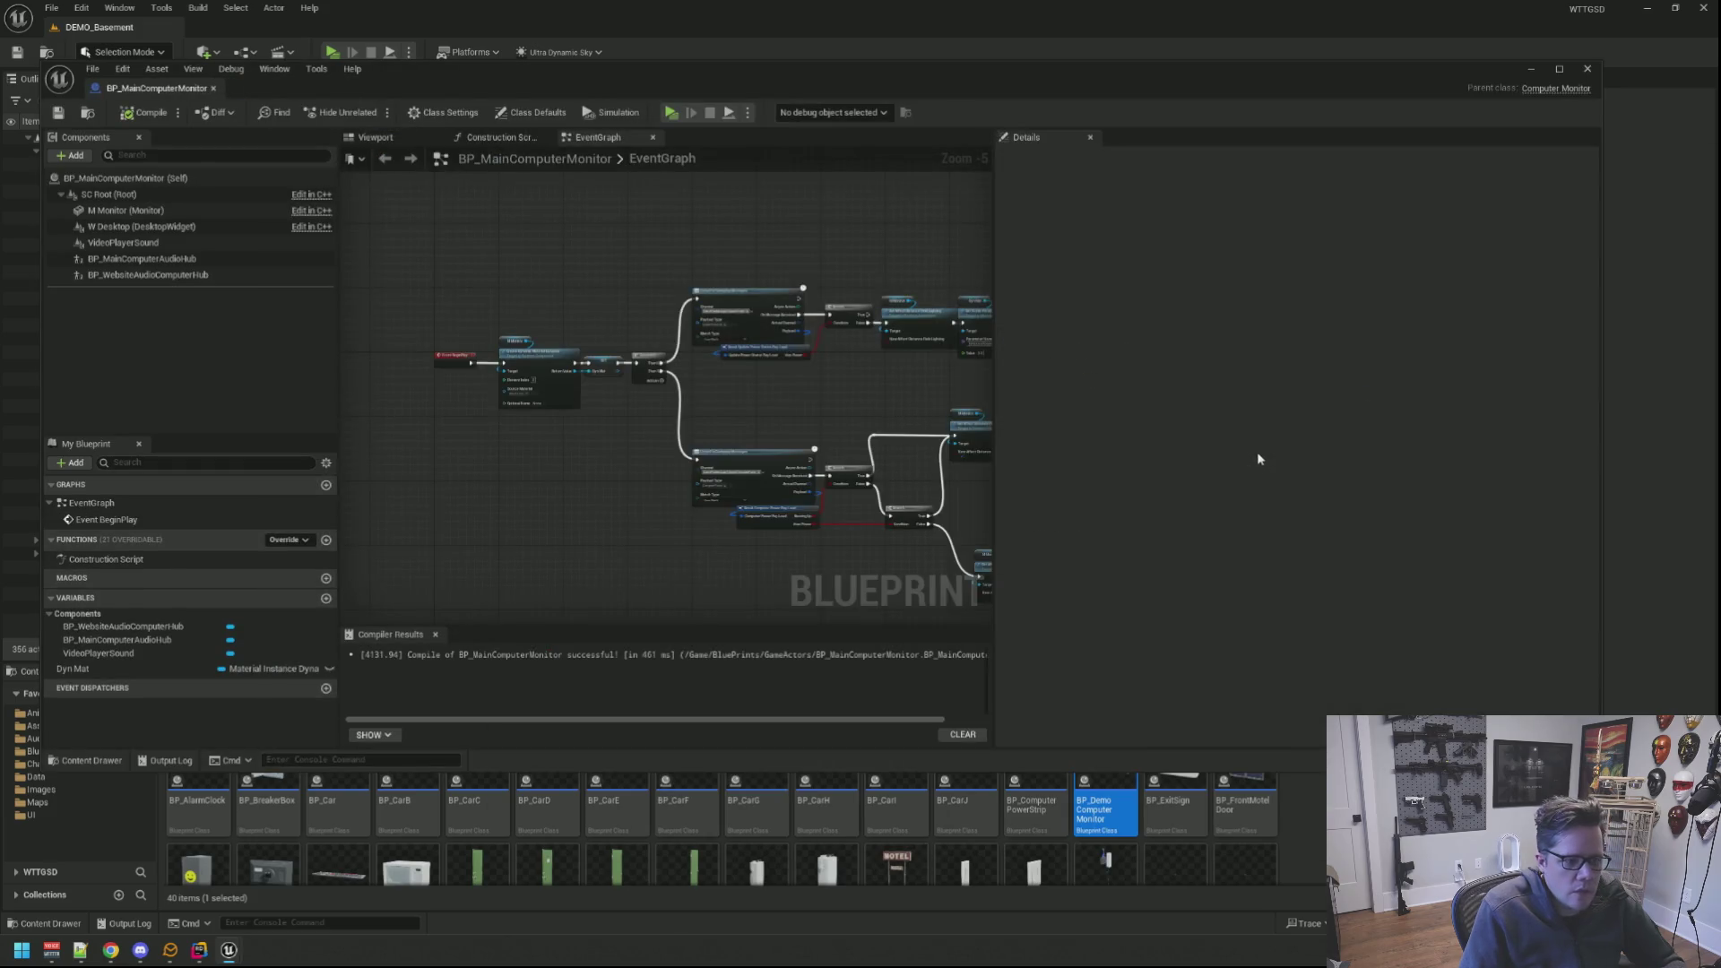
pyautogui.moveTo(1033, 69); pyautogui.dragTo(1007, 41)
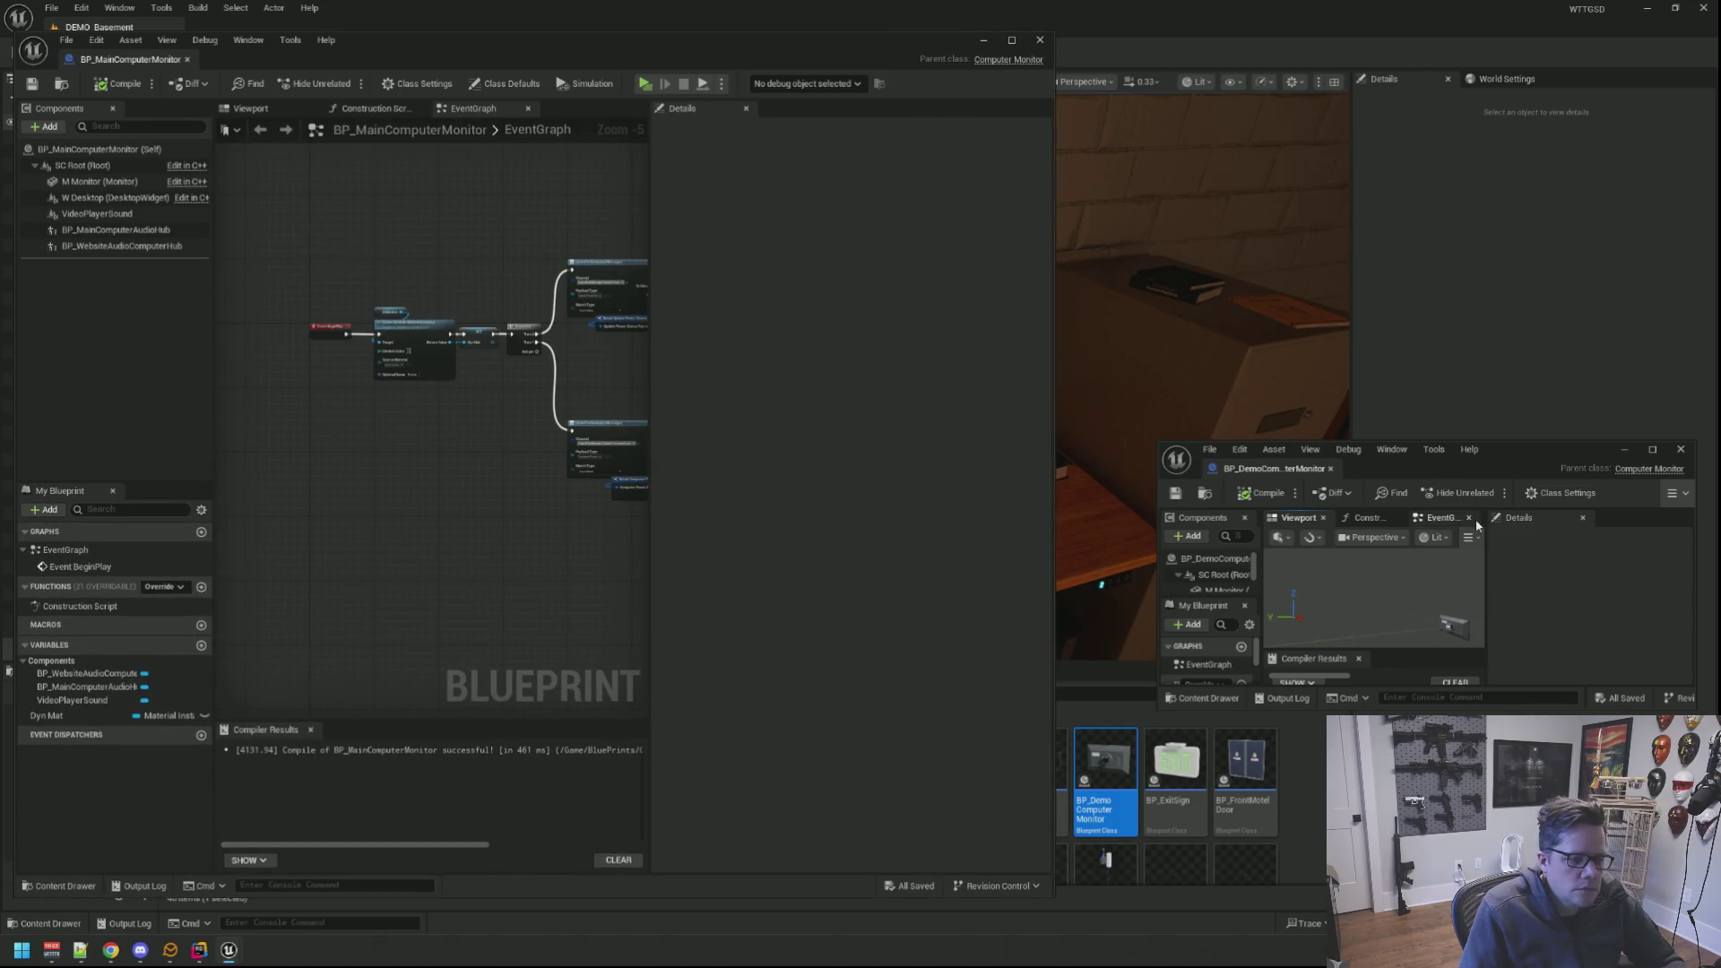
pyautogui.moveTo(1501, 454)
pyautogui.mouseDown()
pyautogui.moveTo(1397, 40)
pyautogui.moveTo(1402, 57)
pyautogui.mouseUp()
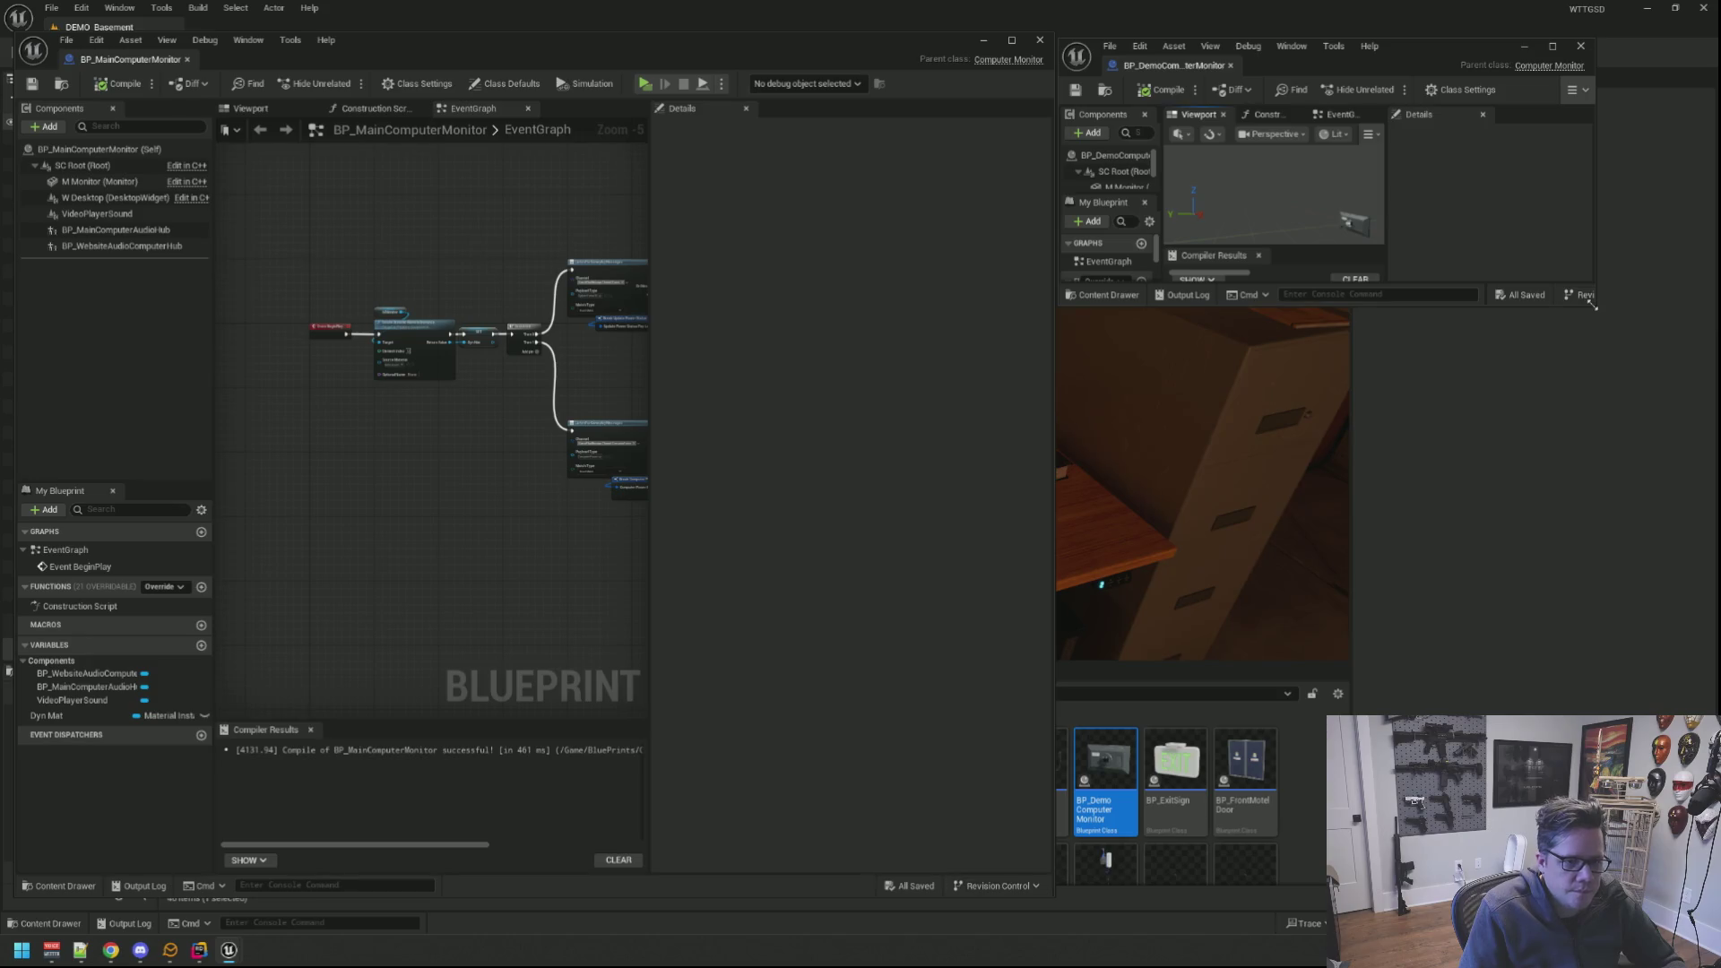
# Step: Enlarge the demo editor, face its monitor screen, and minimize the main Blueprint editor to reveal the level
pyautogui.moveTo(1592, 305); pyautogui.dragTo(1717, 887)
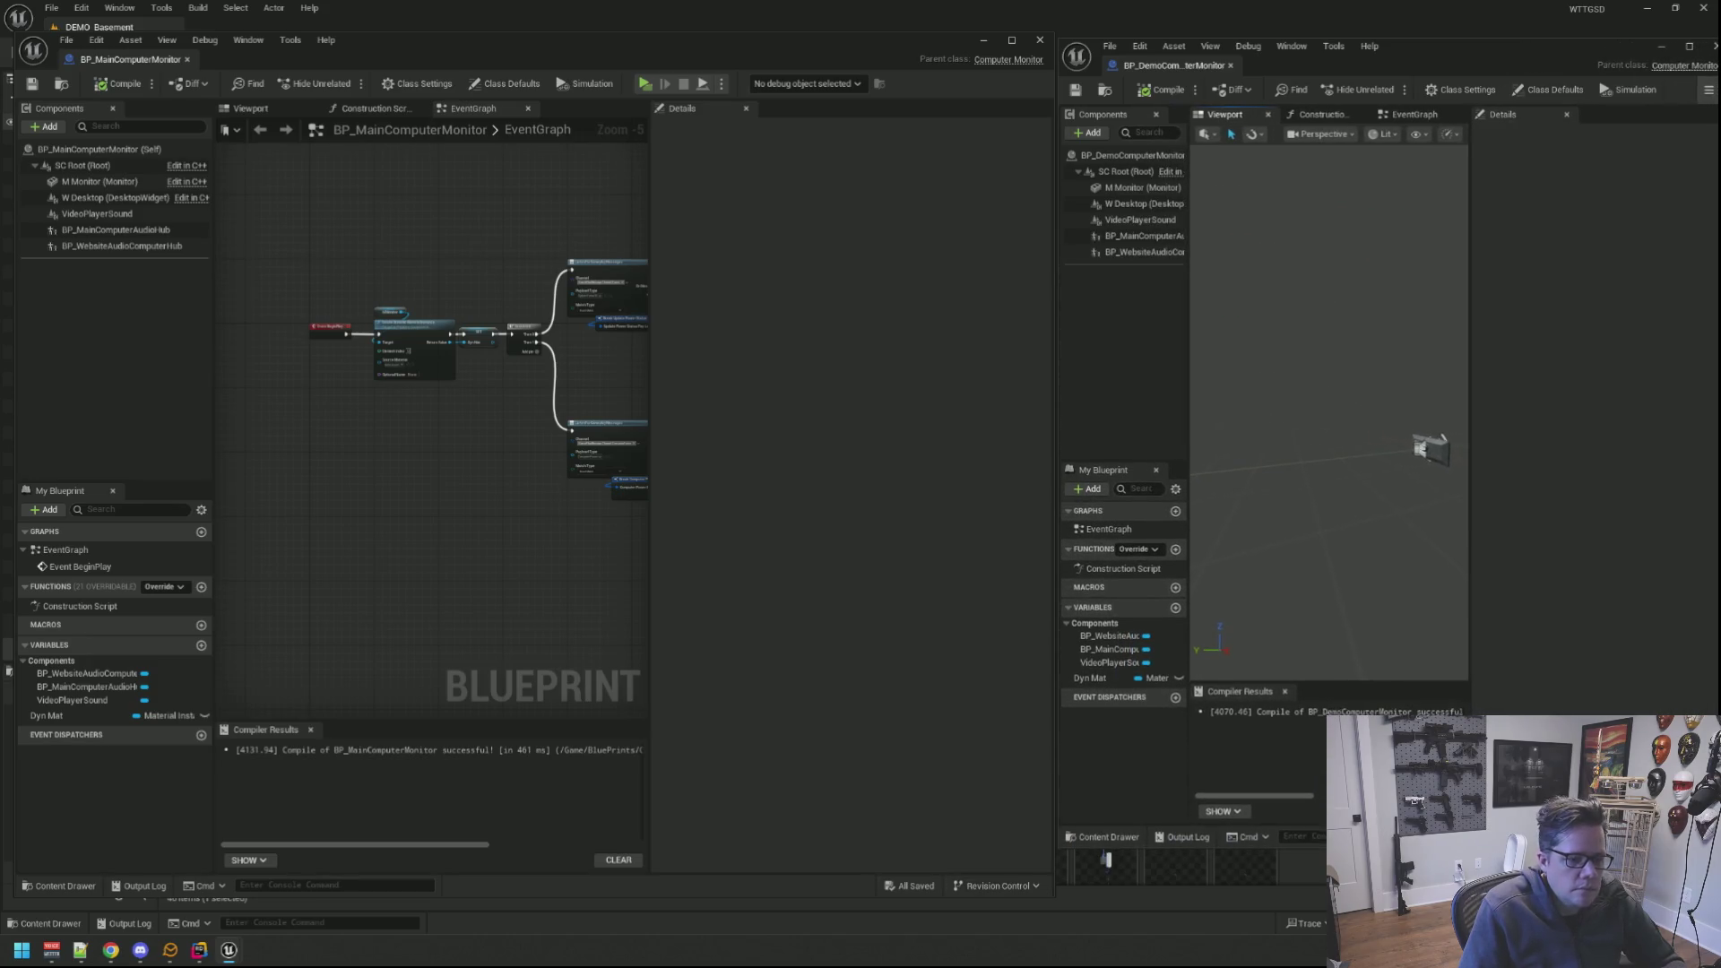
pyautogui.moveTo(1438, 457); pyautogui.dragTo(902, 401)
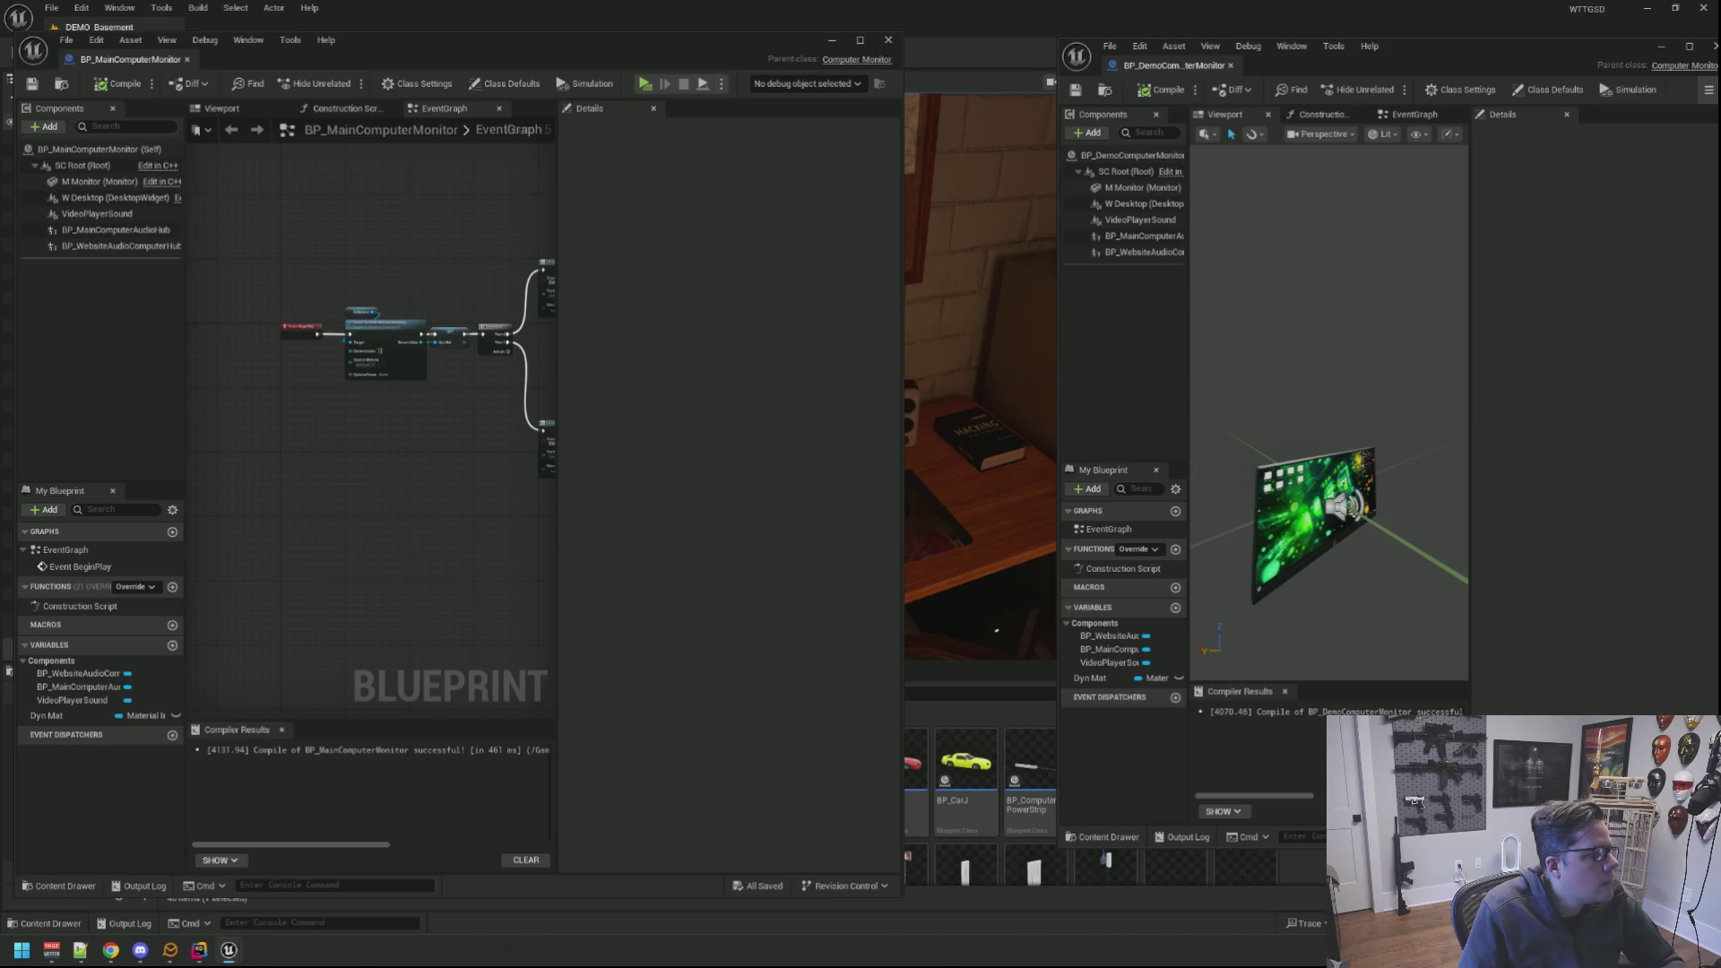
pyautogui.click(888, 39)
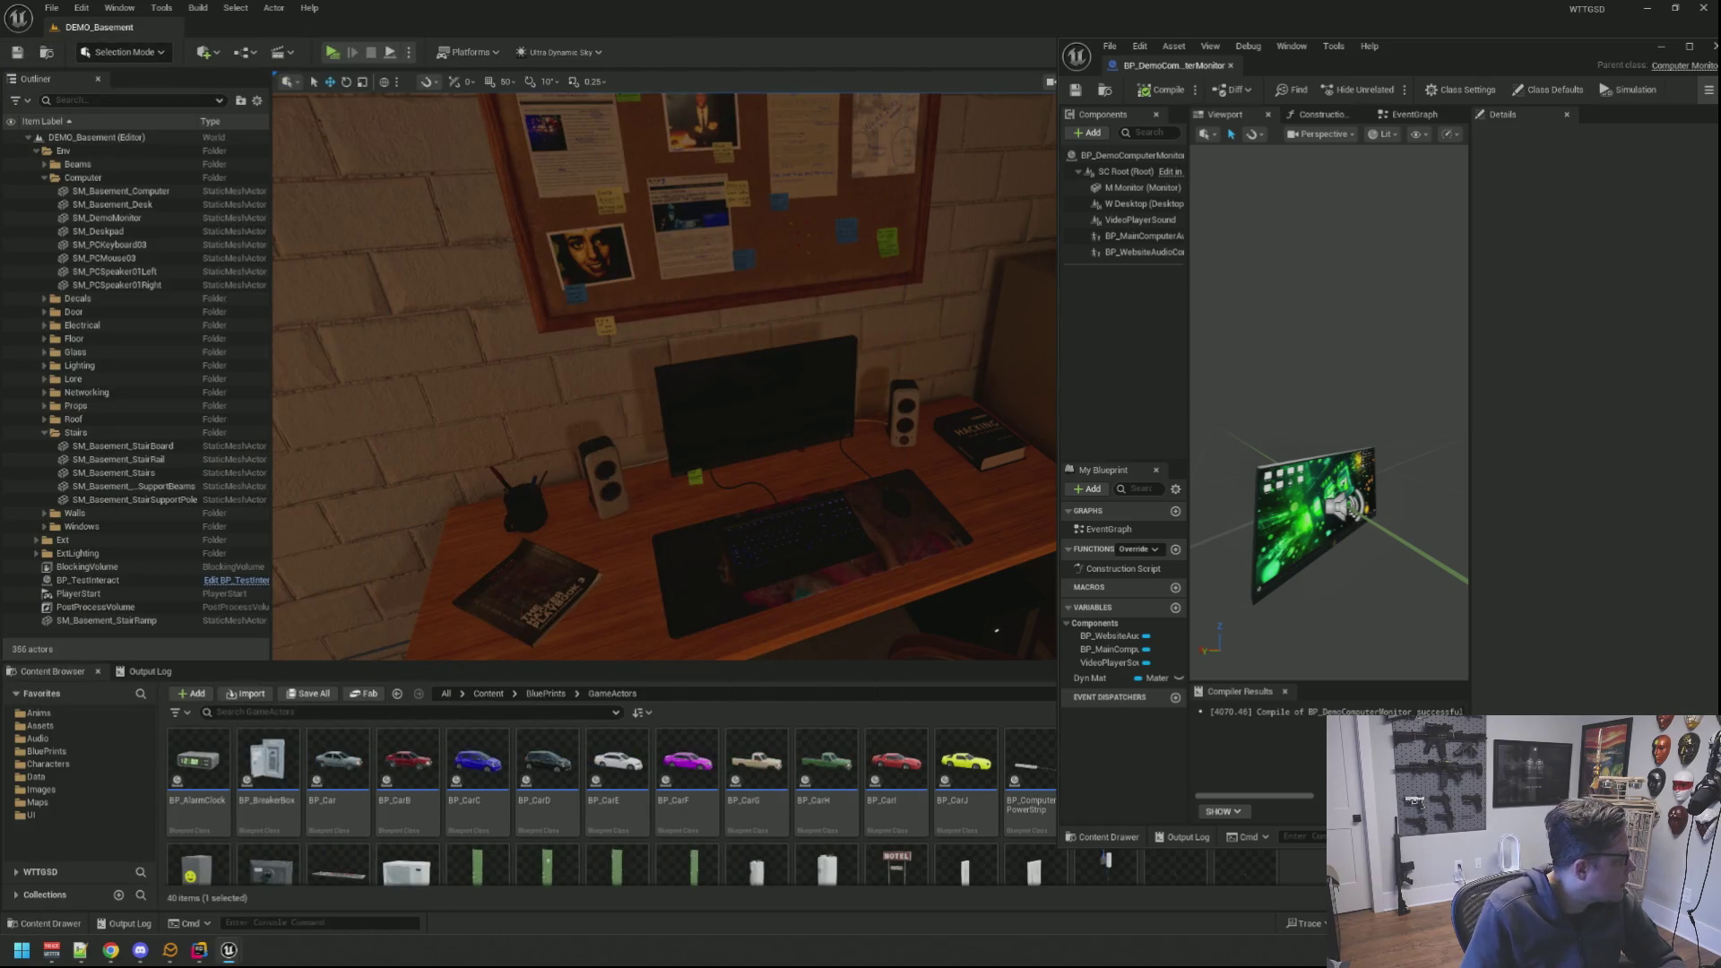
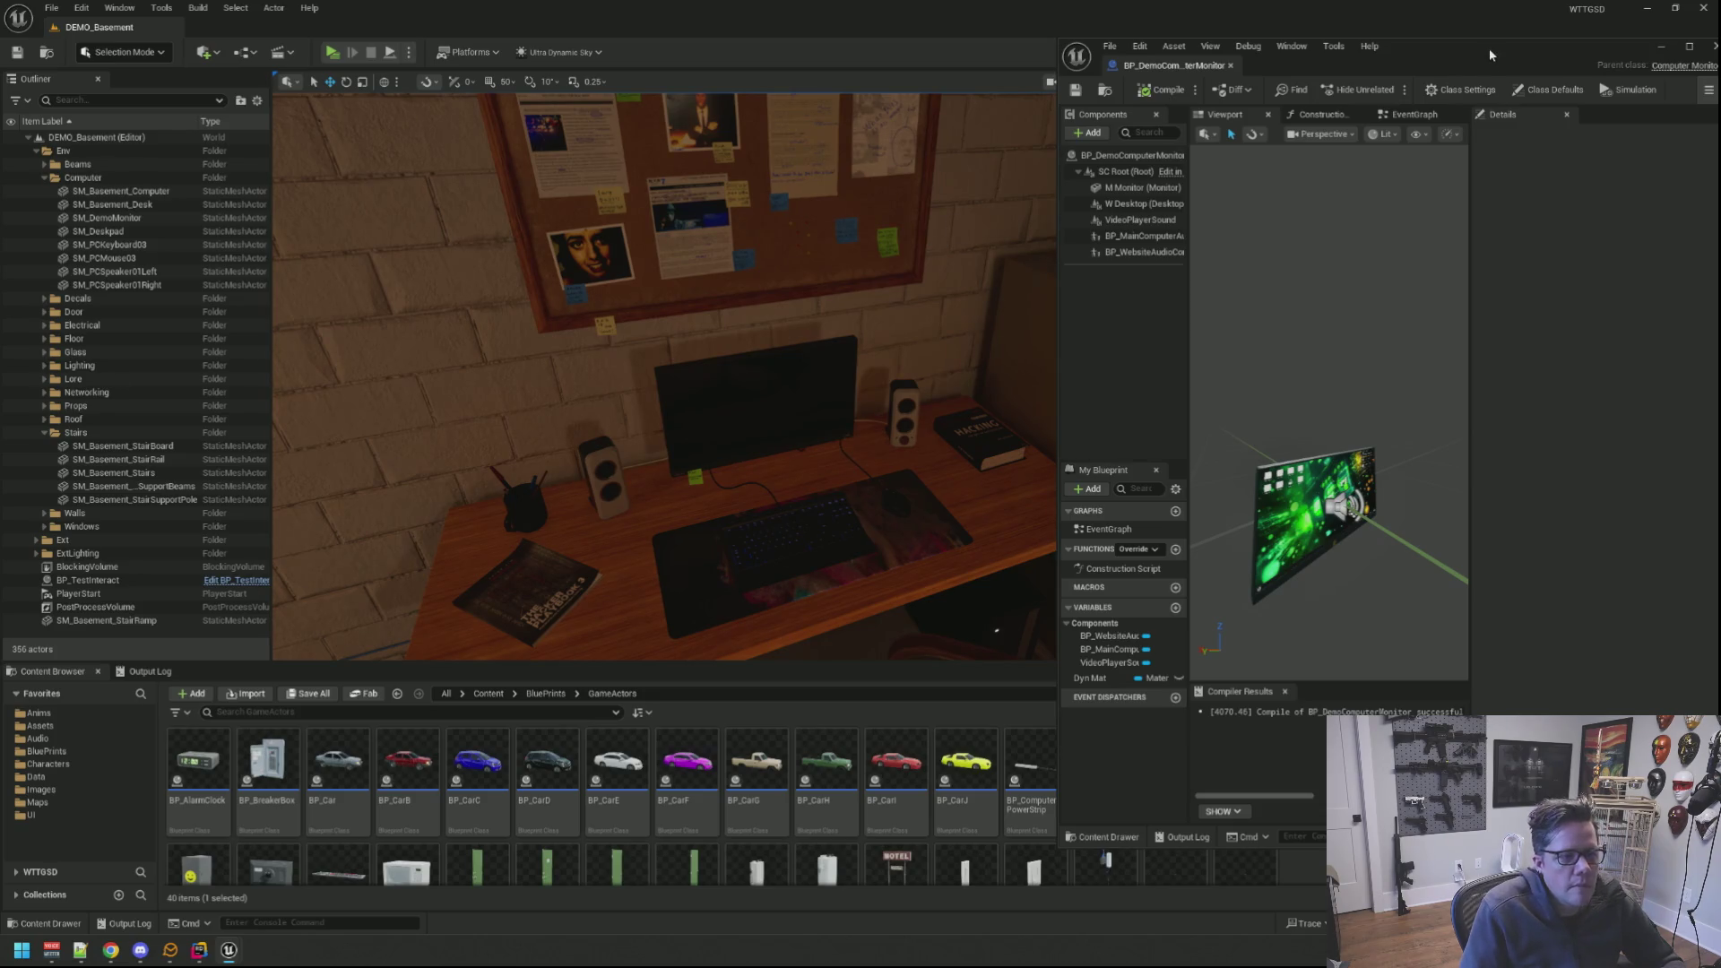
# Step: Reposition and enlarge the BP_DemoComputerMonitor editor window and resize its 3D preview area
pyautogui.moveTo(1490, 55); pyautogui.dragTo(661, 69)
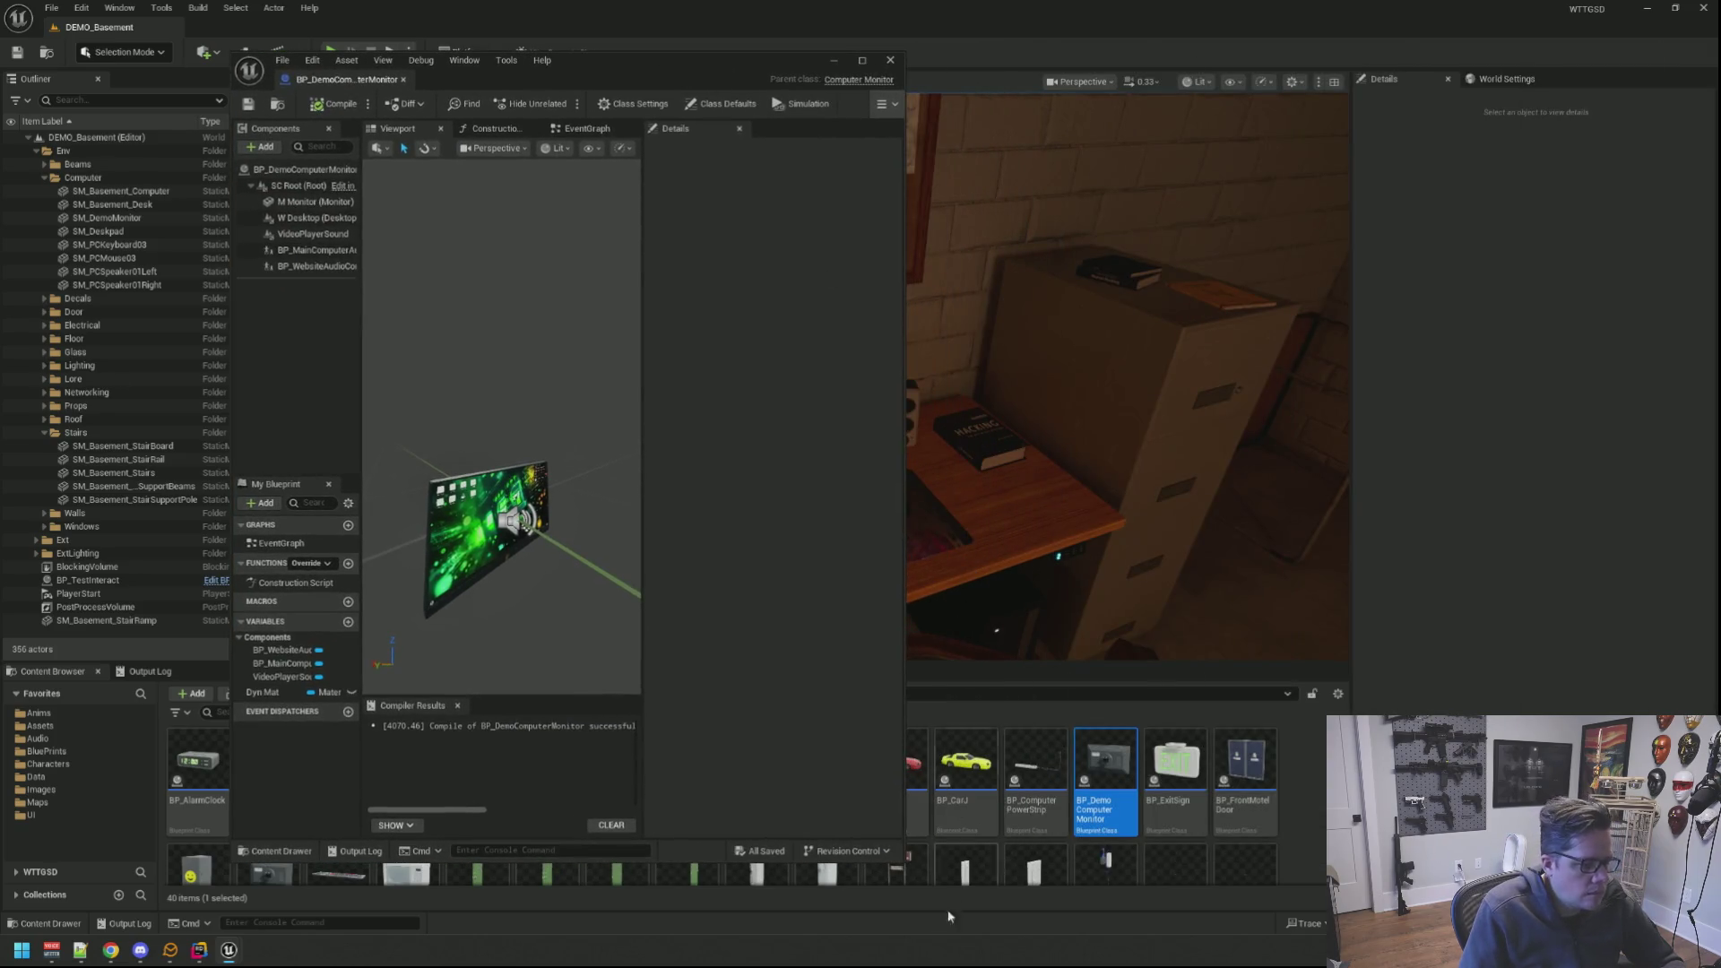
pyautogui.moveTo(904, 885); pyautogui.dragTo(1312, 819)
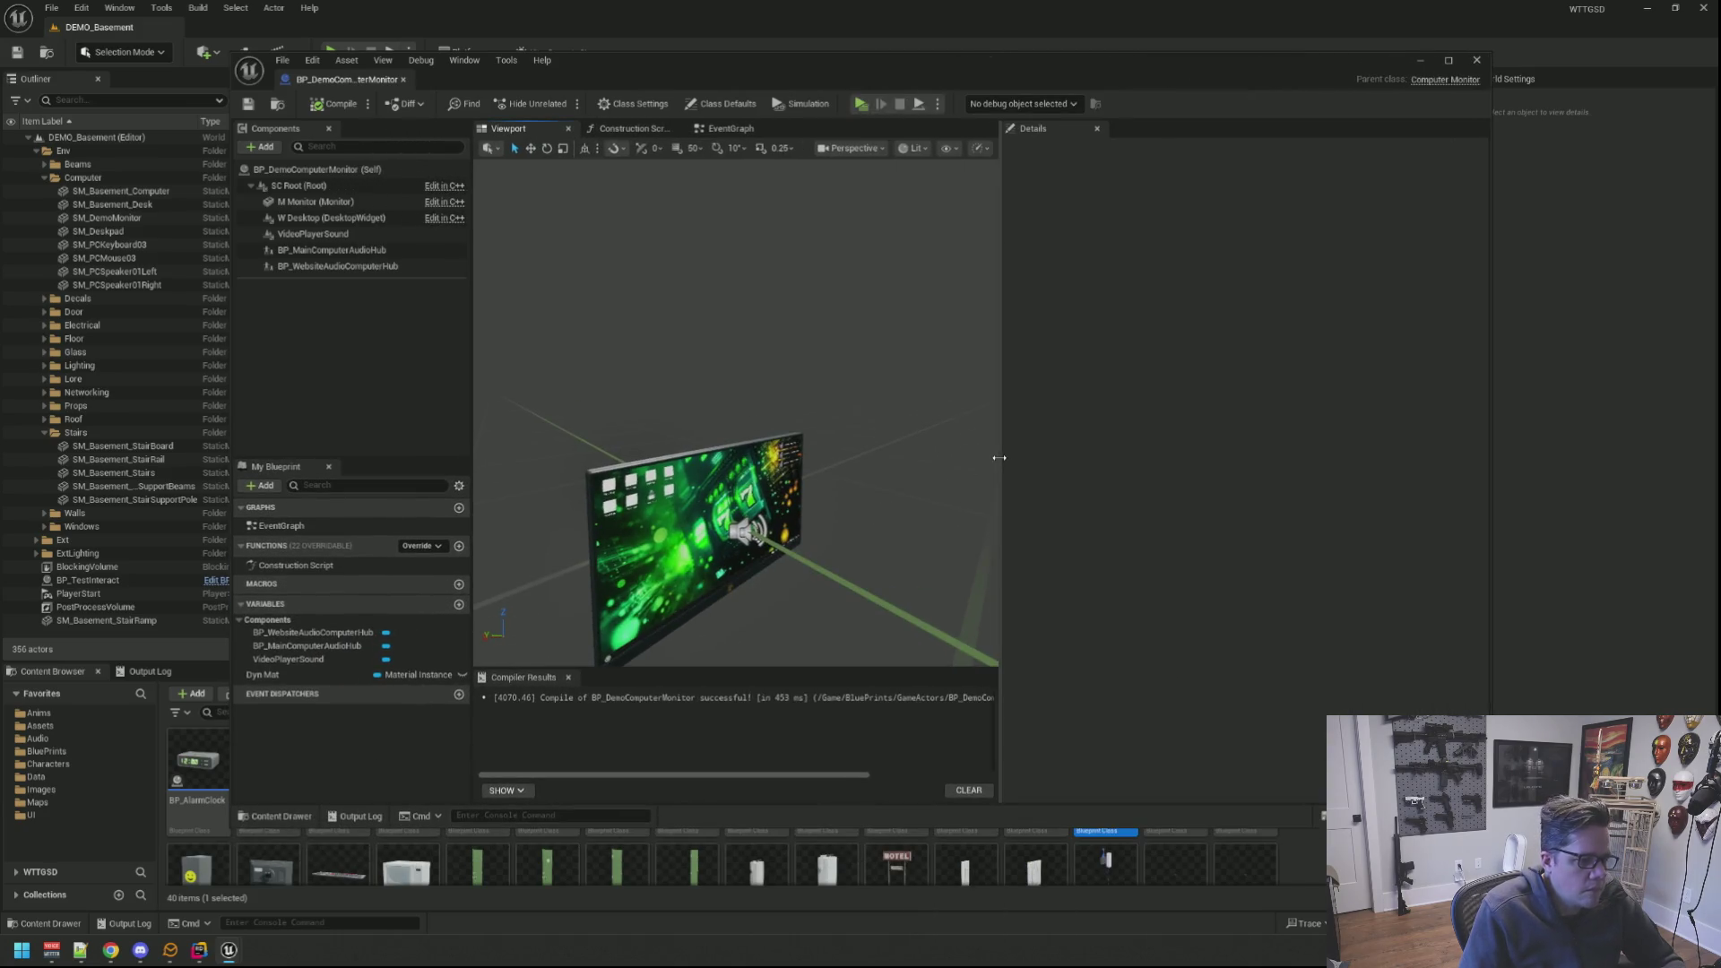
pyautogui.moveTo(1001, 469)
pyautogui.mouseDown()
pyautogui.moveTo(1363, 472)
pyautogui.moveTo(1233, 472)
pyautogui.mouseUp()
pyautogui.moveTo(994, 424); pyautogui.dragTo(810, 374)
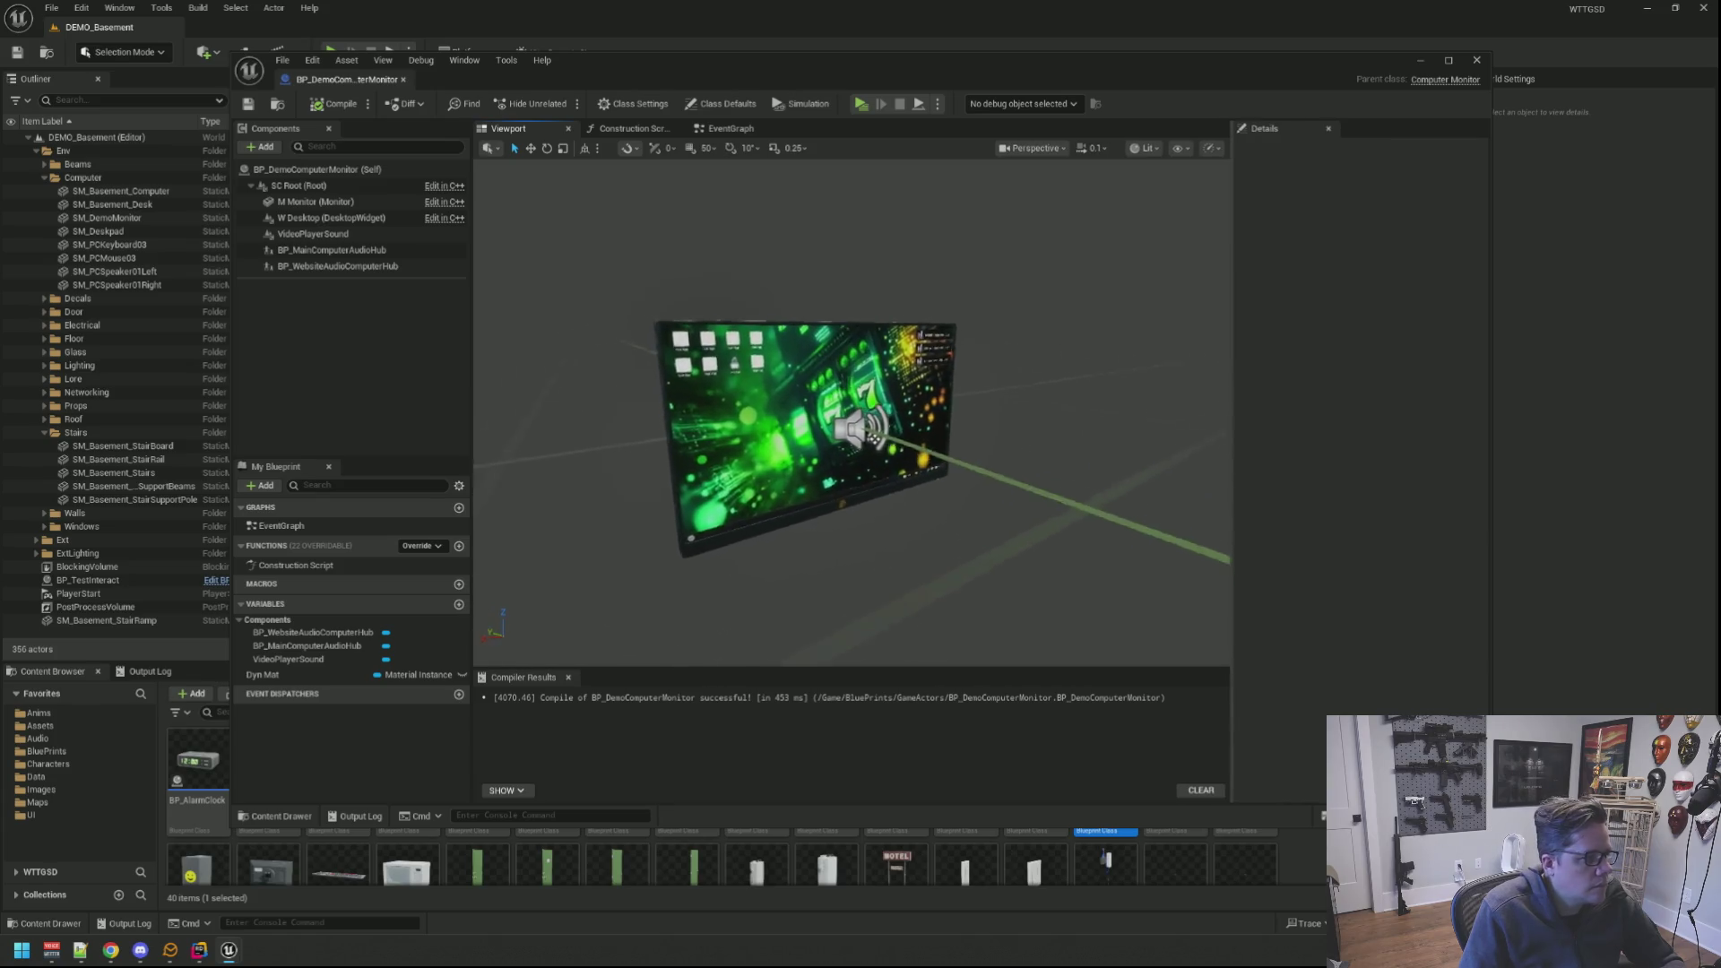
# Step: Inspect the desktop widget and monitor mesh components from the screen side and the back
pyautogui.click(803, 447)
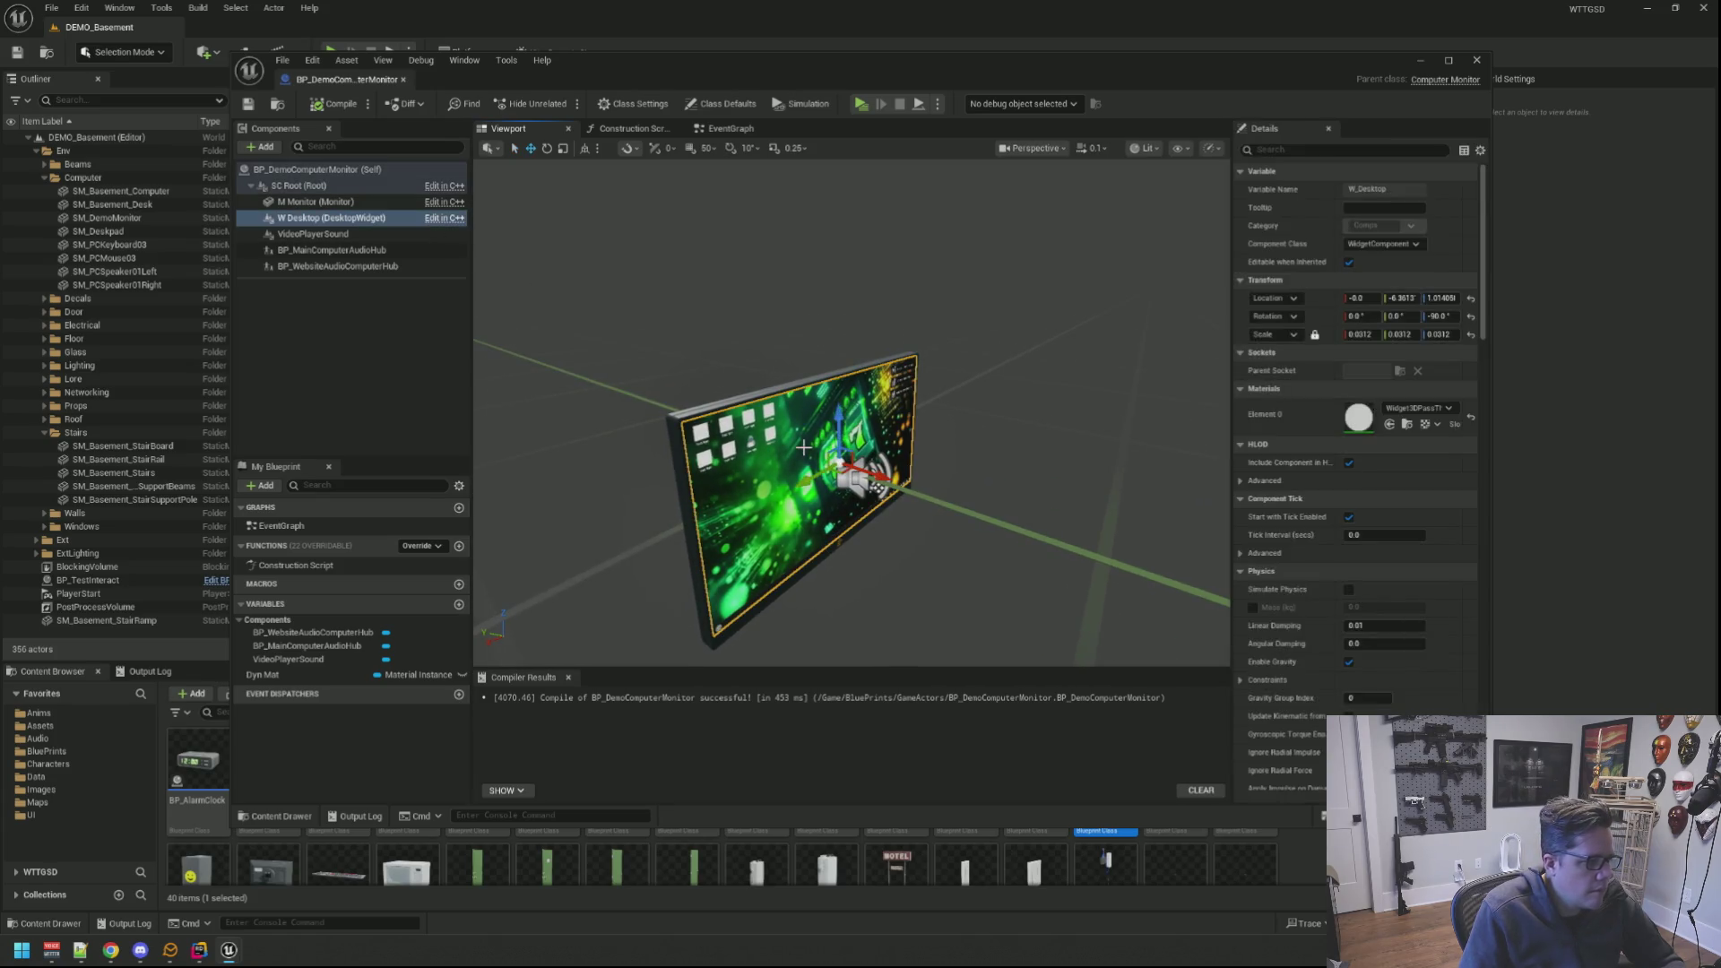
pyautogui.moveTo(807, 444); pyautogui.dragTo(753, 404)
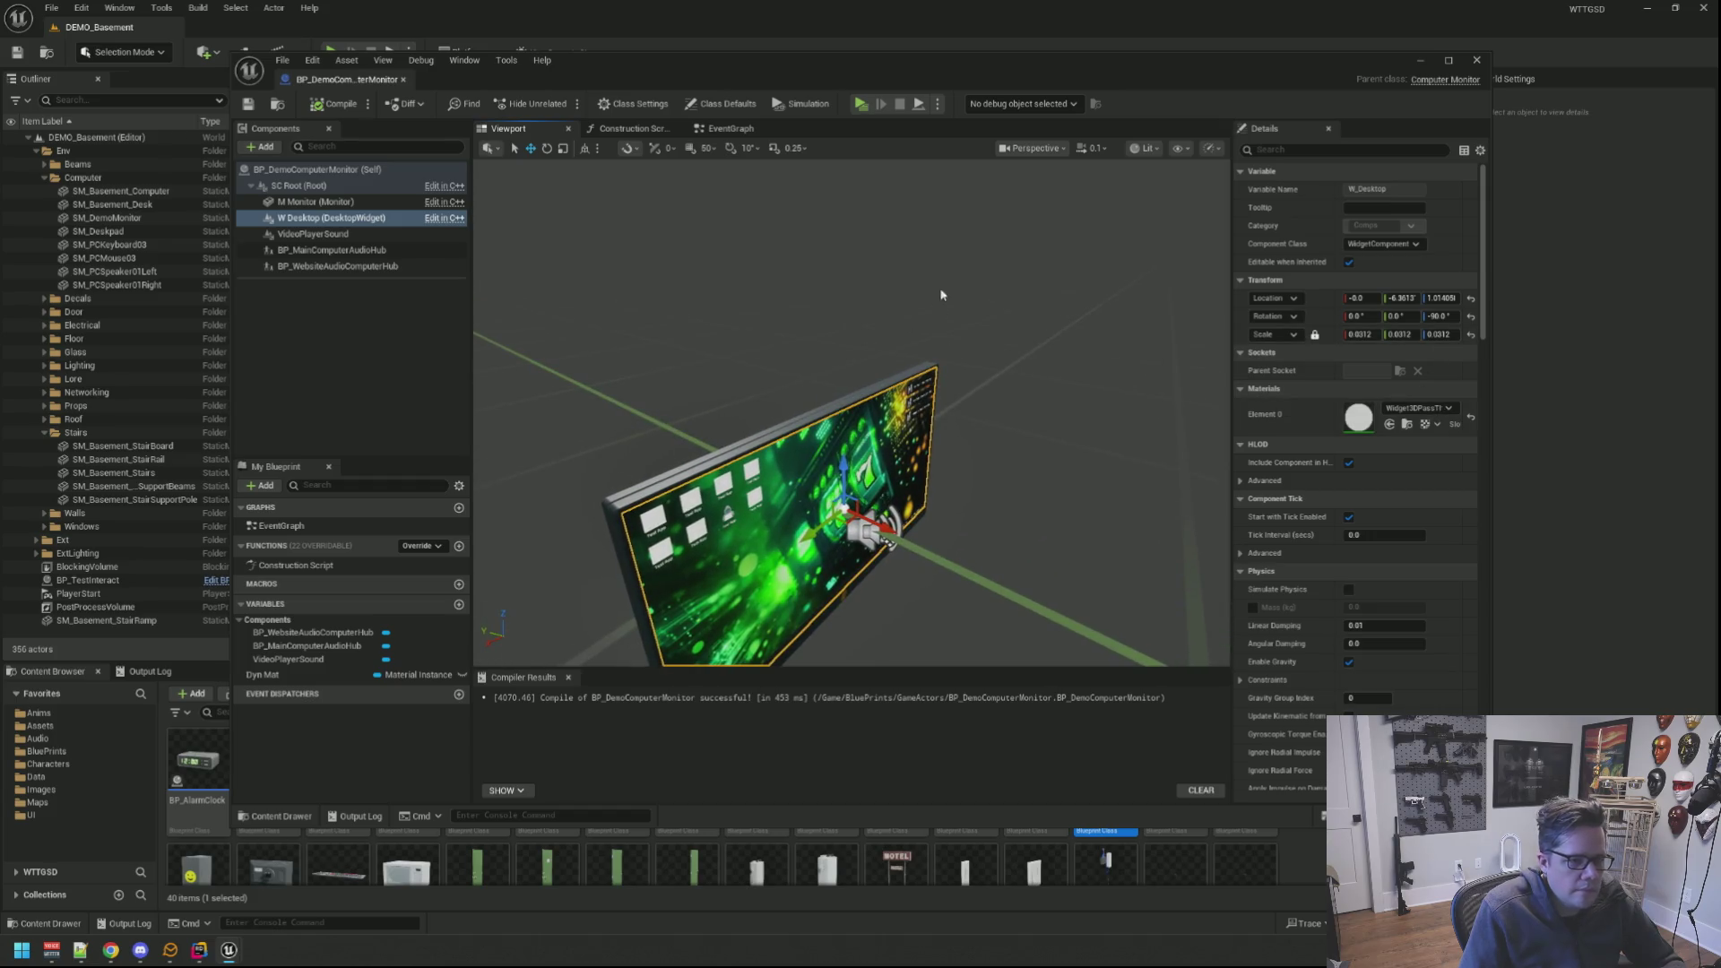
pyautogui.moveTo(942, 293); pyautogui.dragTo(856, 298)
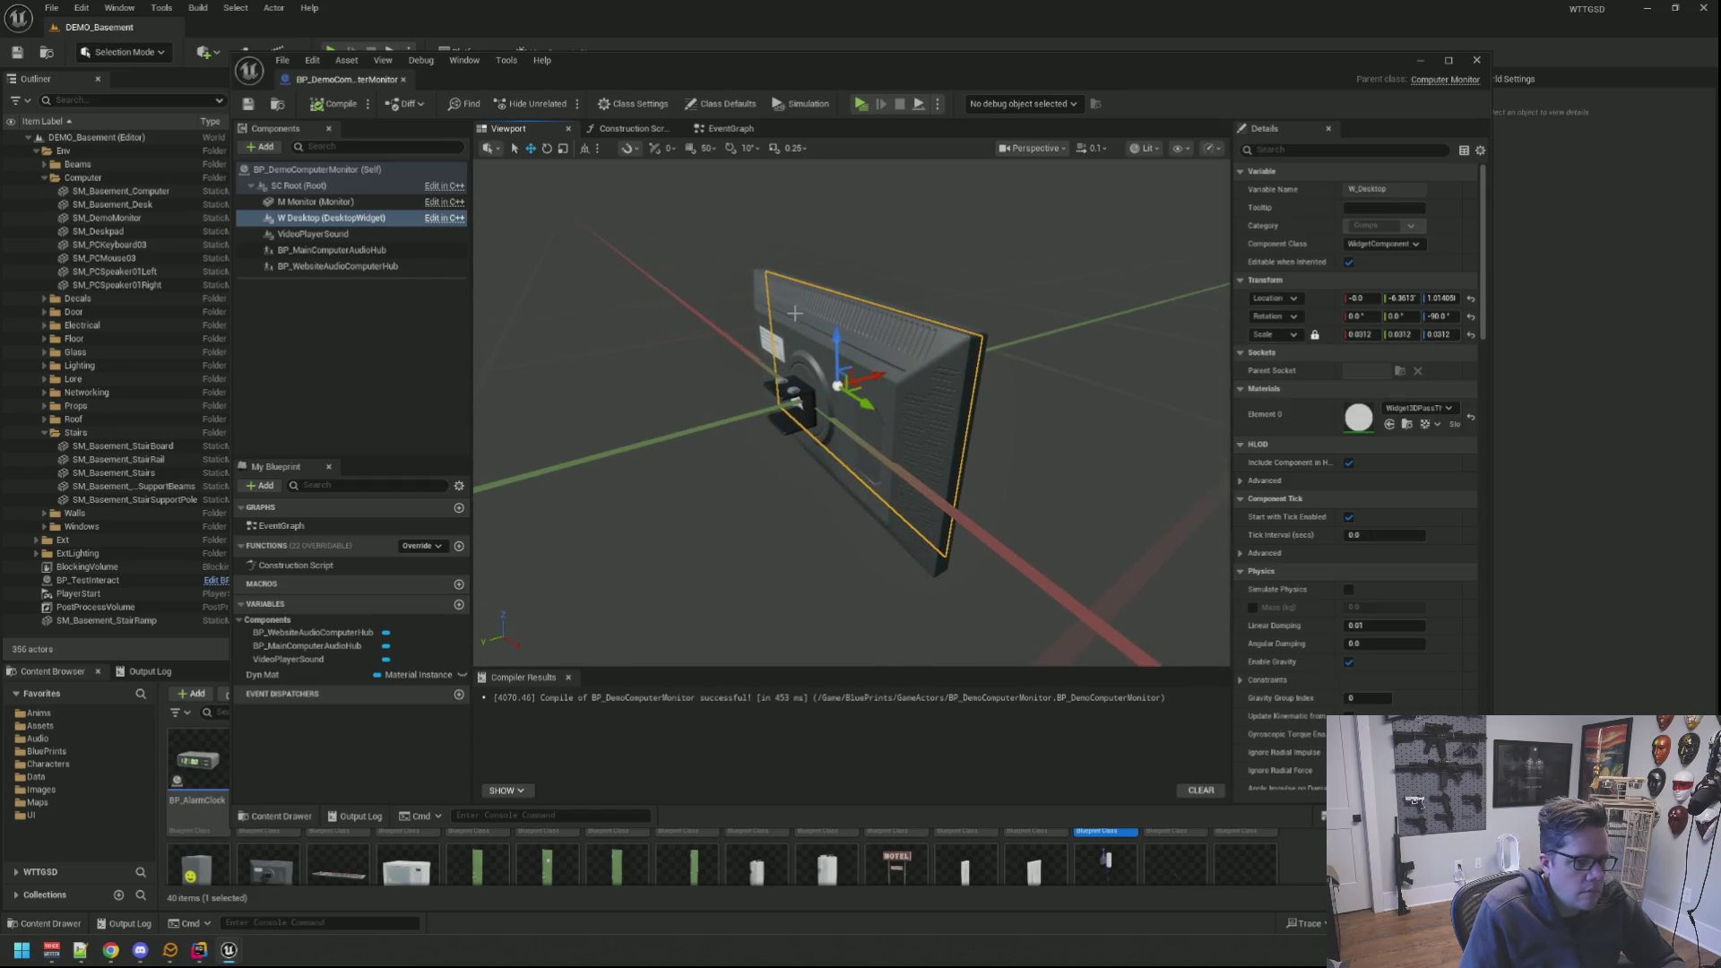
pyautogui.click(802, 309)
pyautogui.moveTo(802, 310); pyautogui.dragTo(1076, 320)
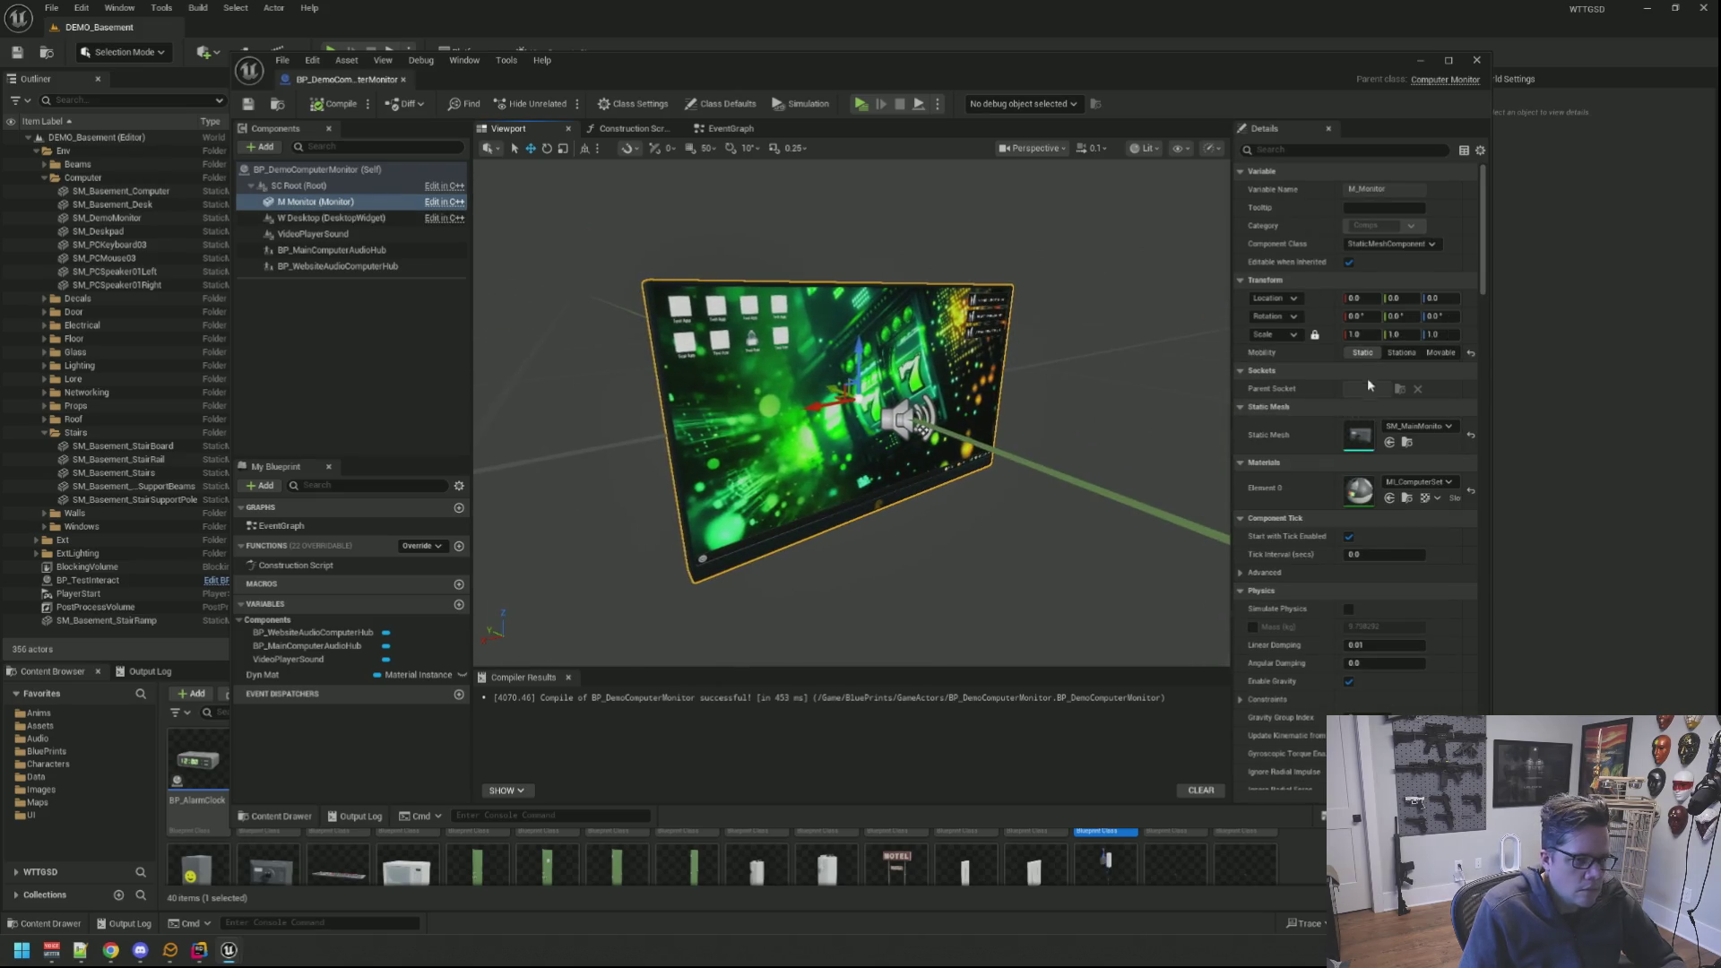
# Step: Assign the SM_DemoMonitor mesh and the MI_Demo computer-monitor material to the M Monitor component
pyautogui.click(1411, 422)
pyautogui.write('SM_Demo')
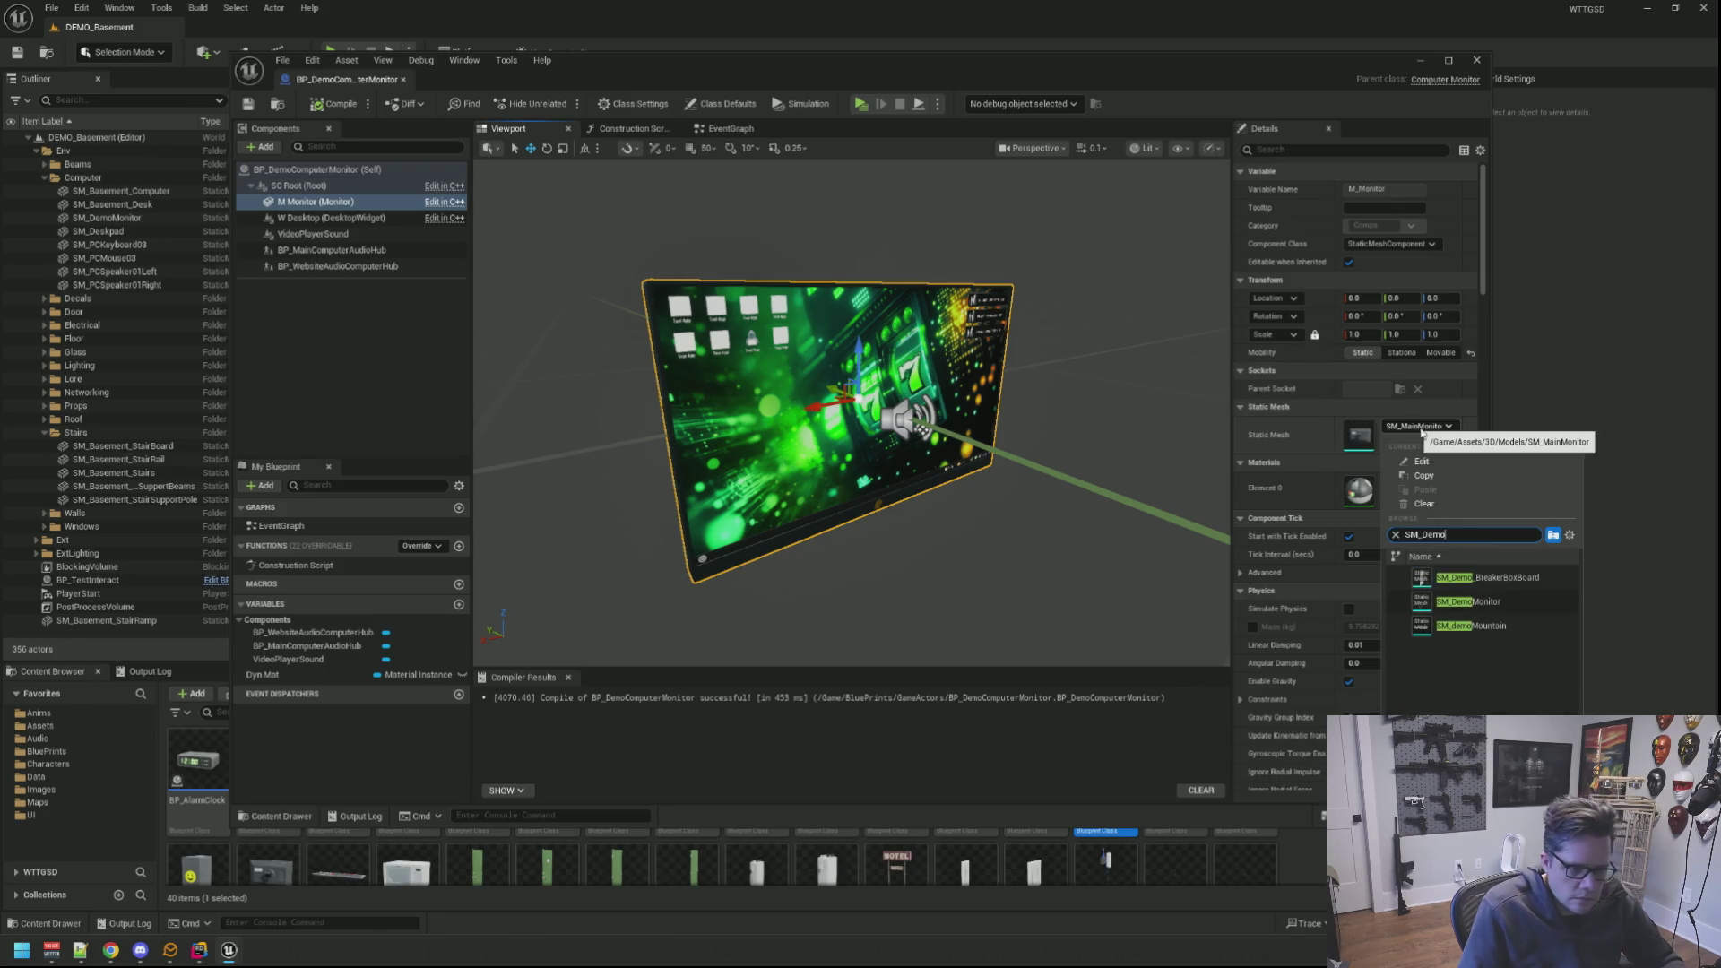
pyautogui.click(1428, 483)
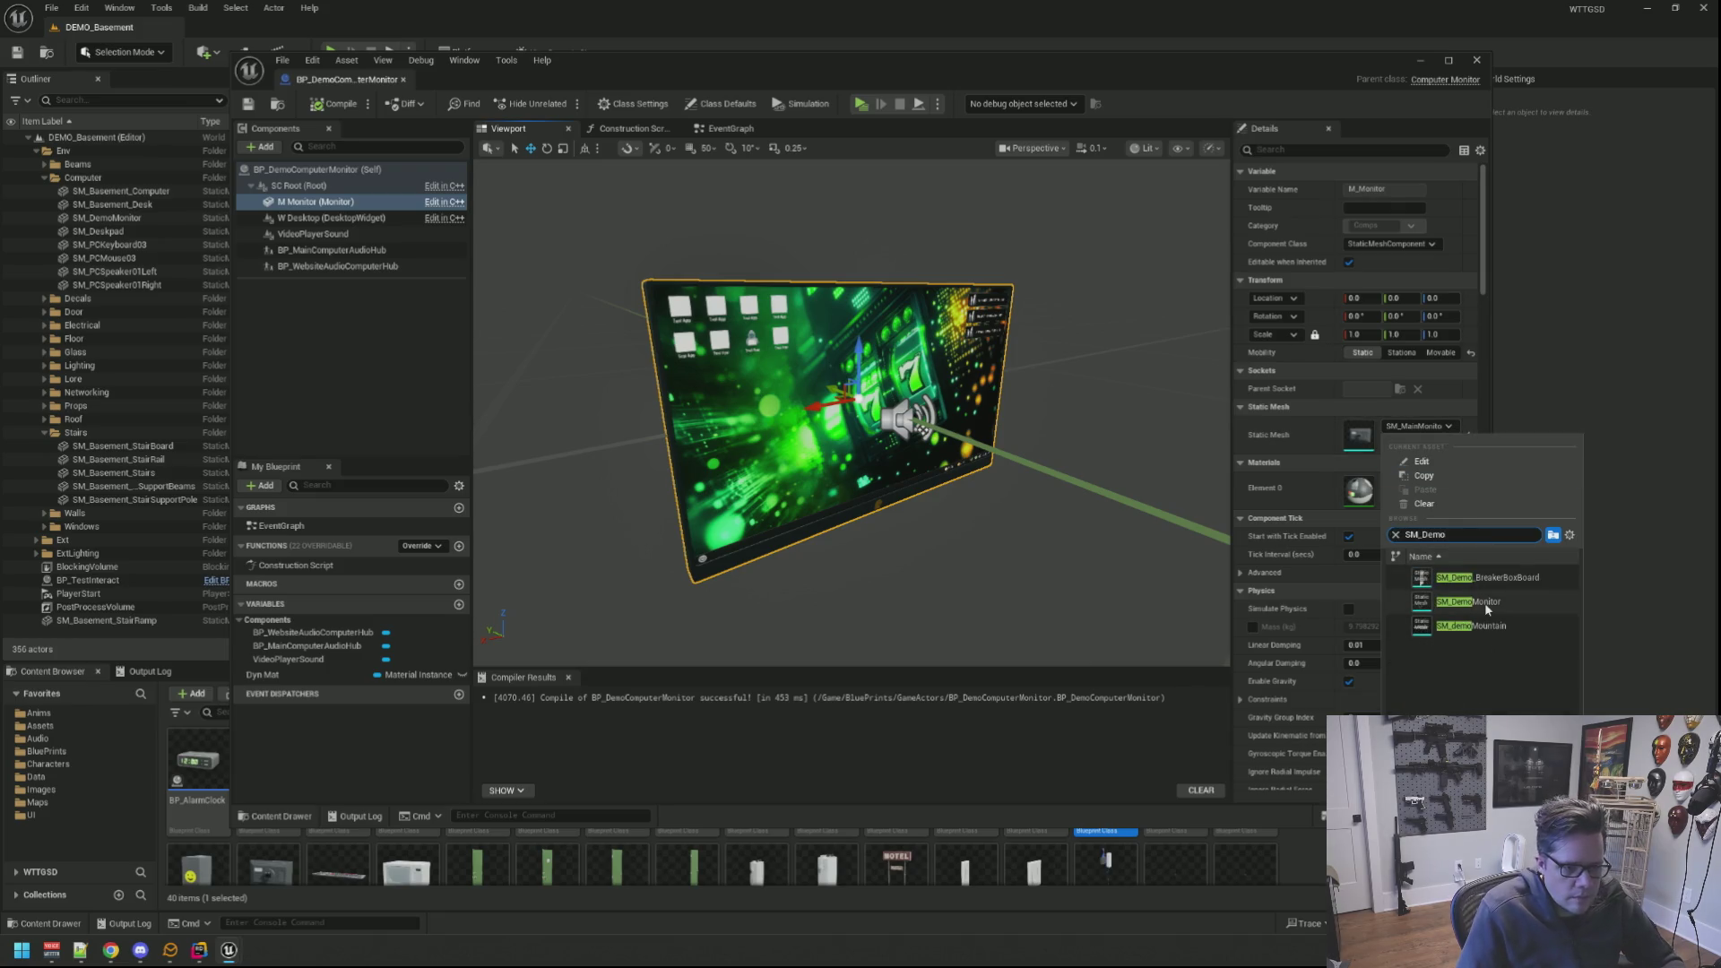
pyautogui.press('Escape')
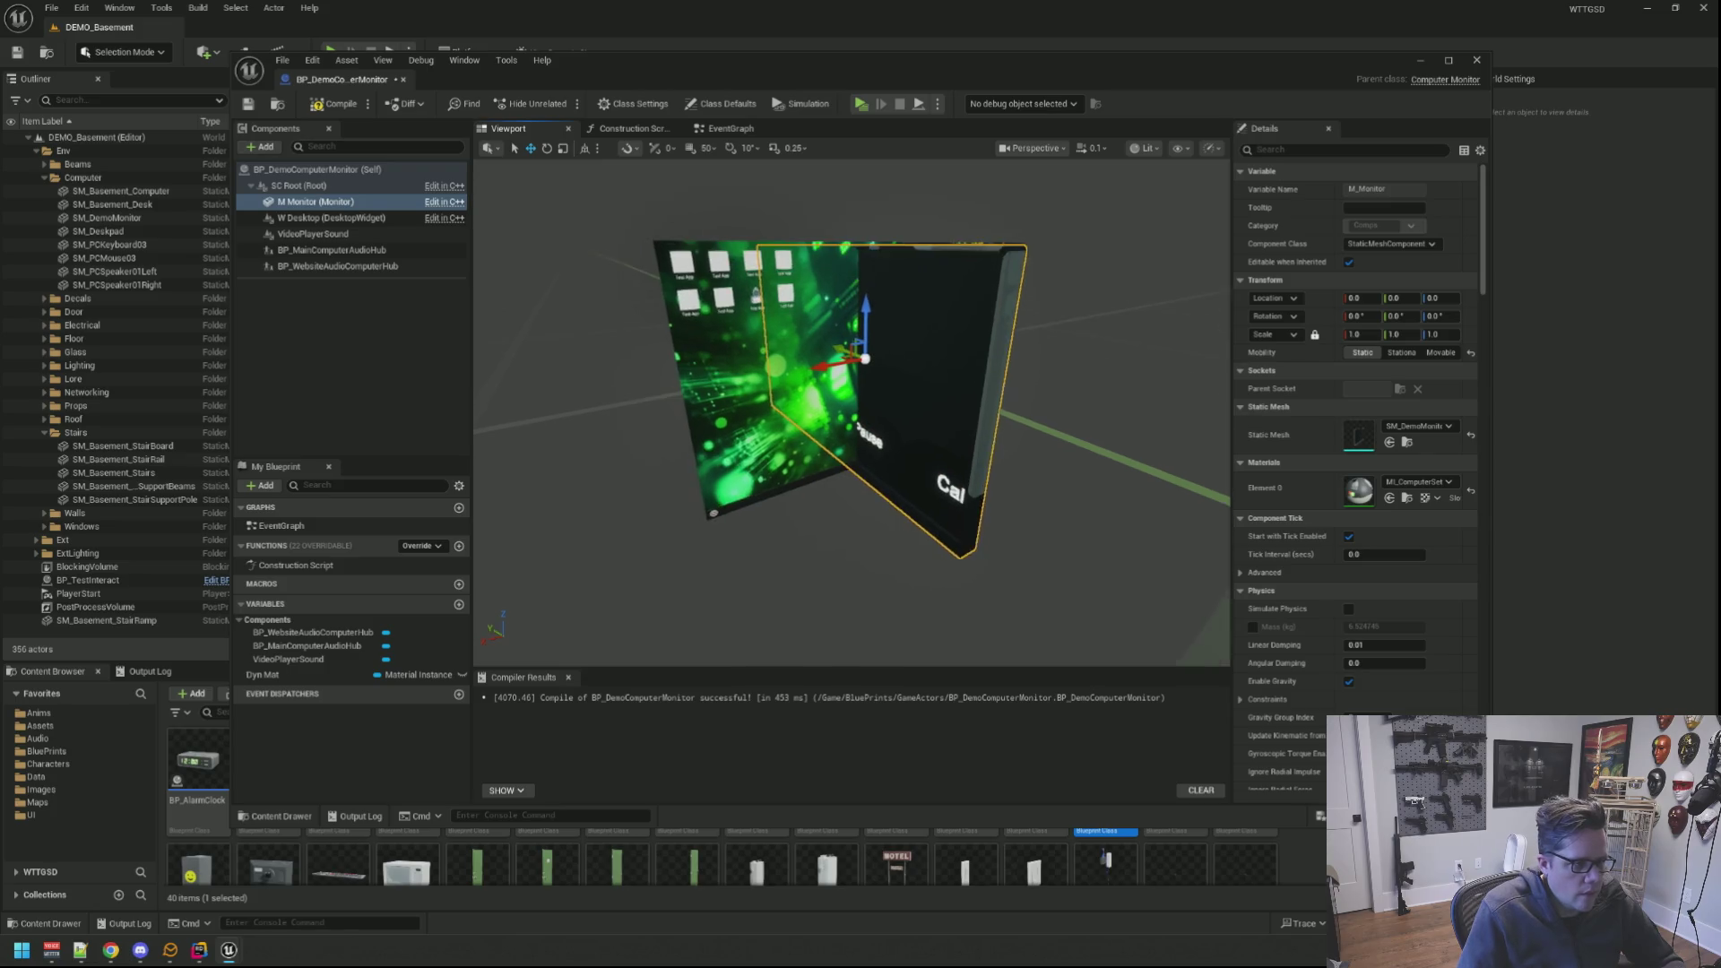
pyautogui.click(1428, 481)
pyautogui.write('D')
pyautogui.write('MI_Com')
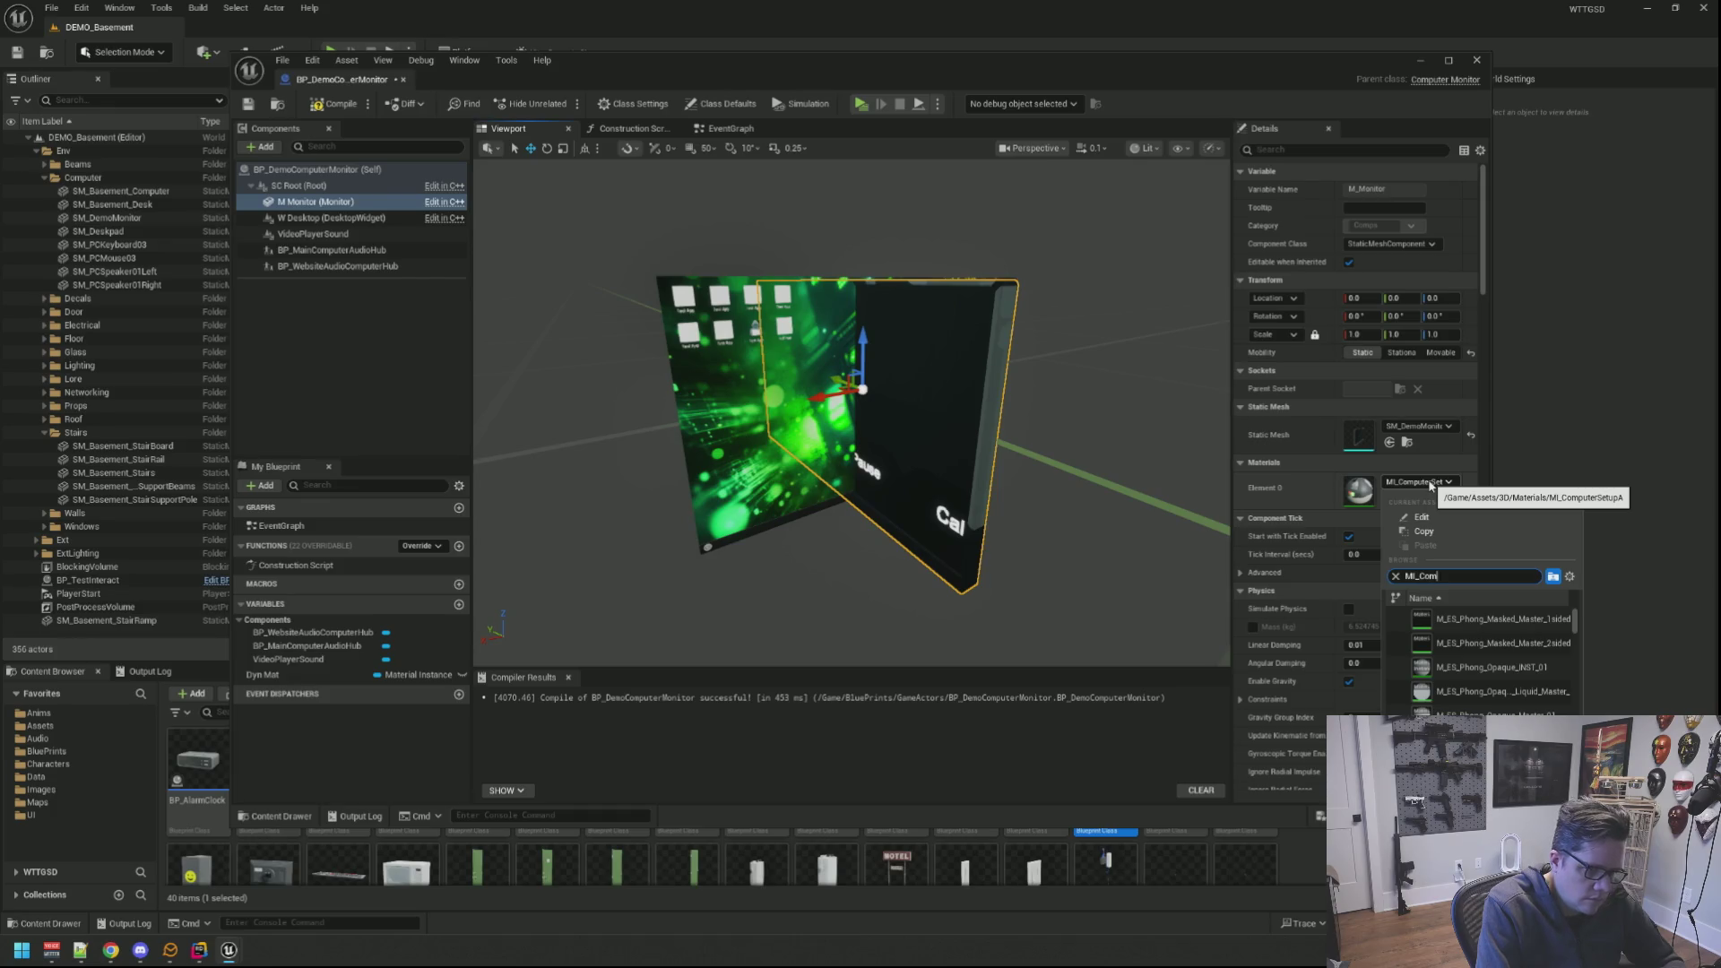
pyautogui.write('p')
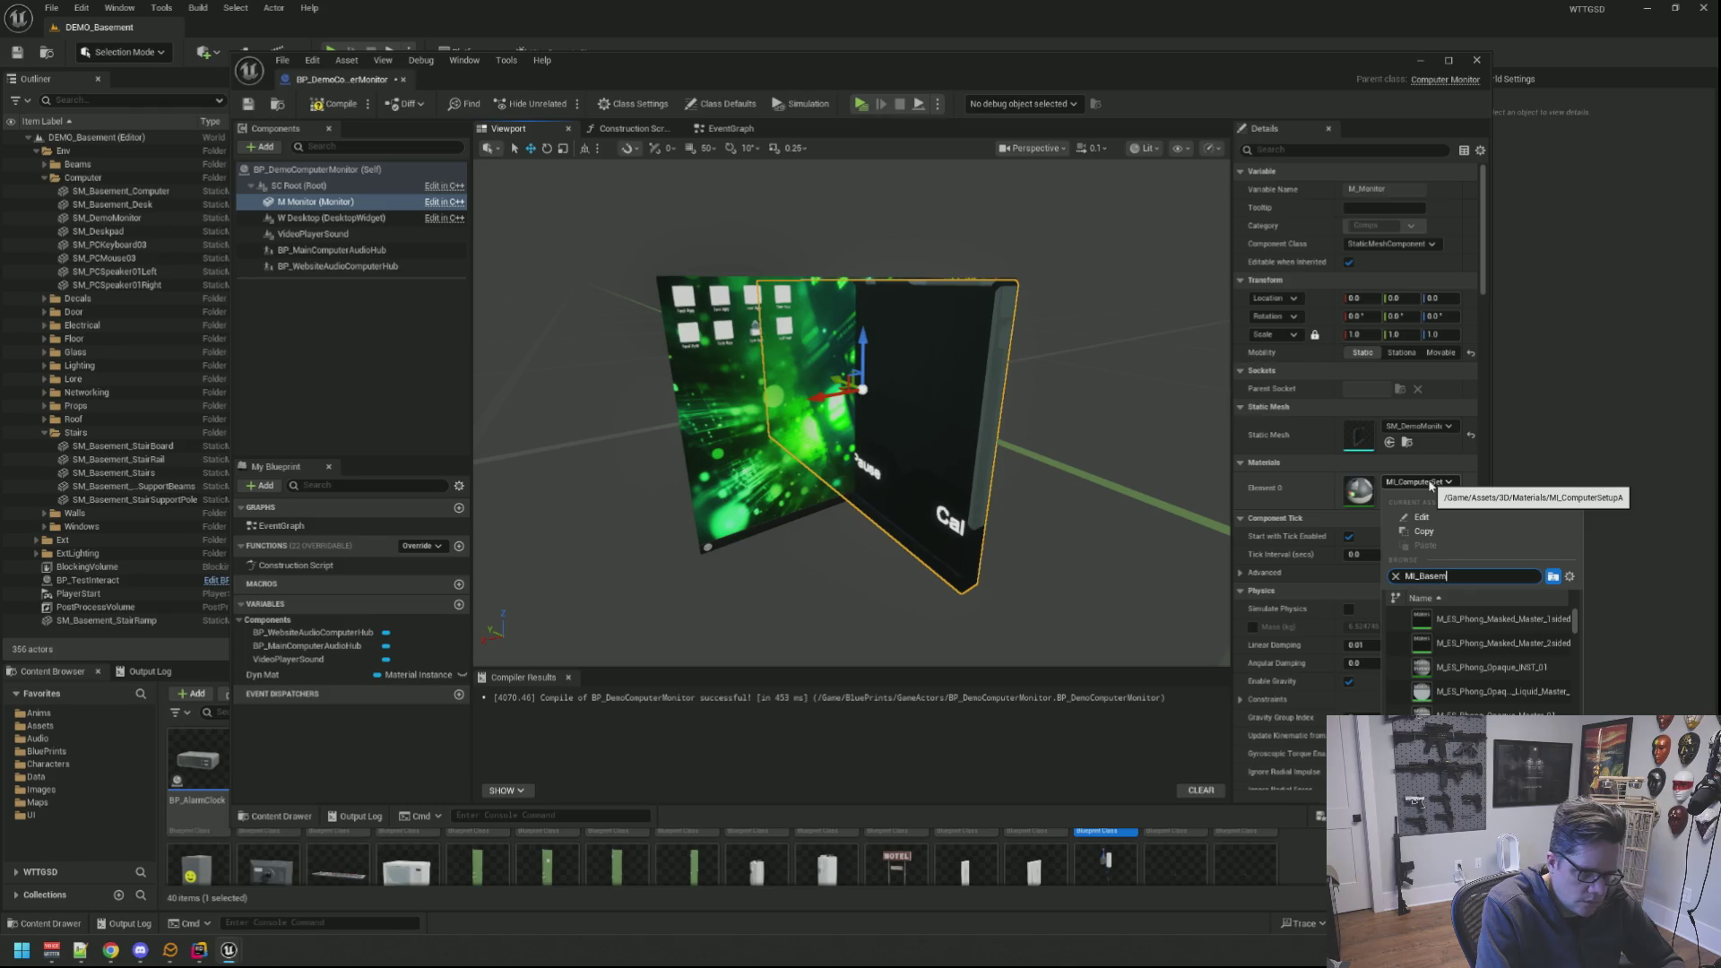
pyautogui.write('ent')
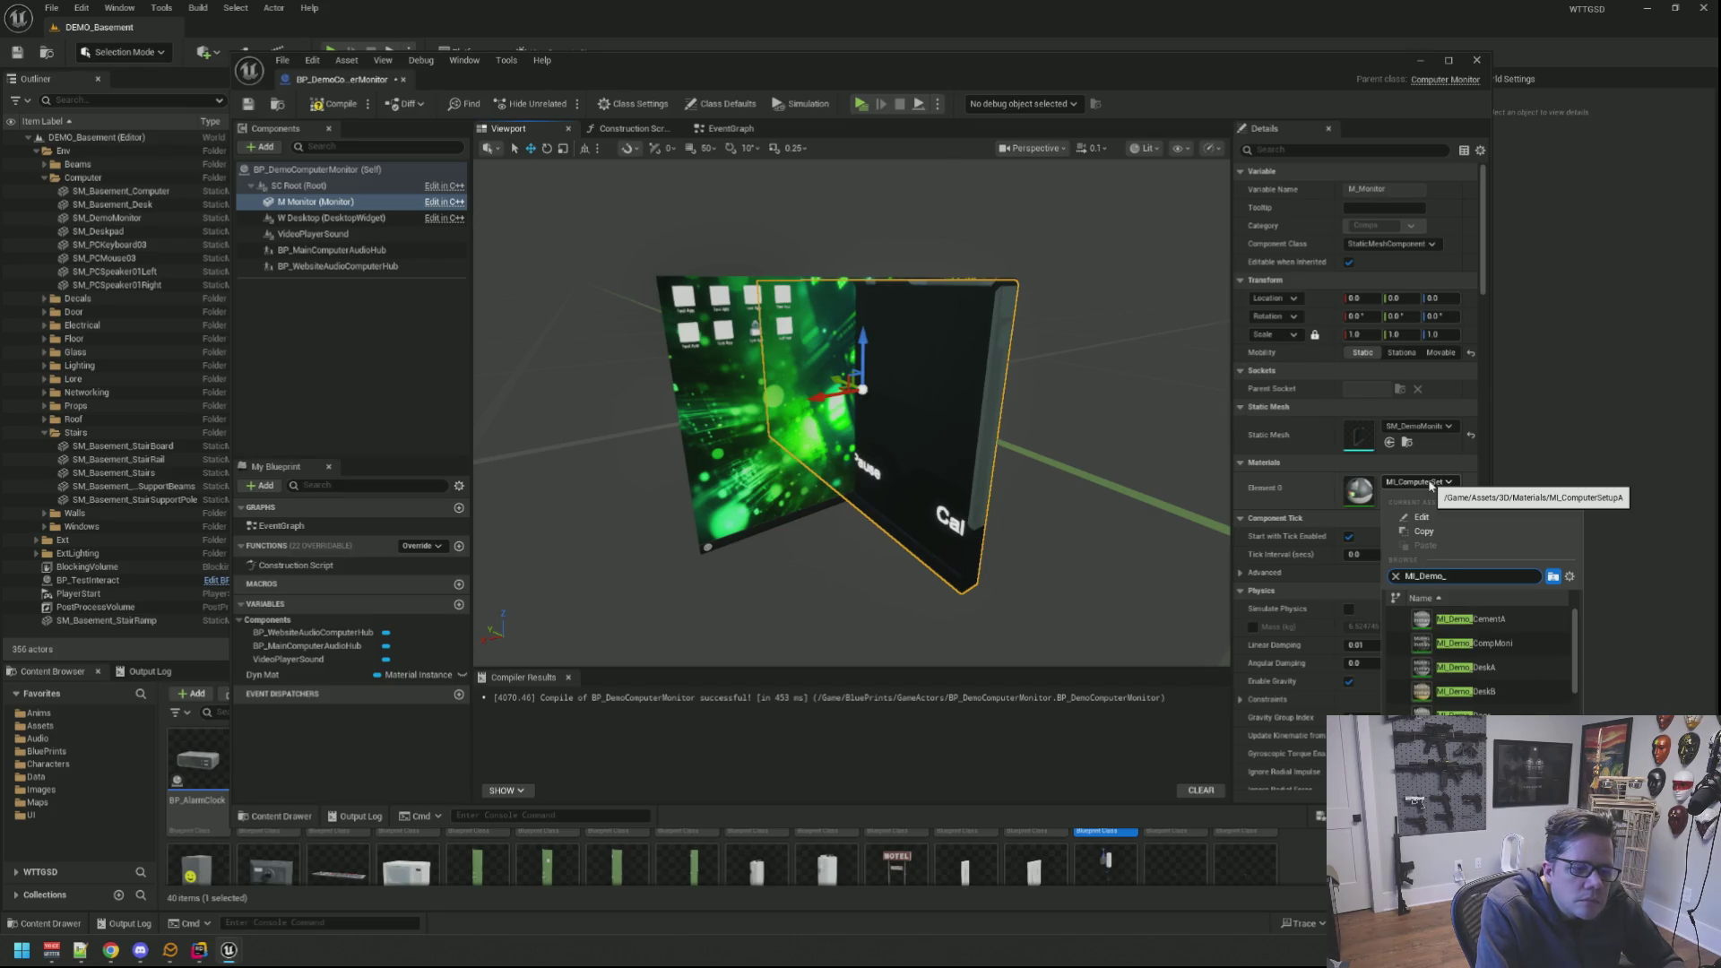
pyautogui.write('Com')
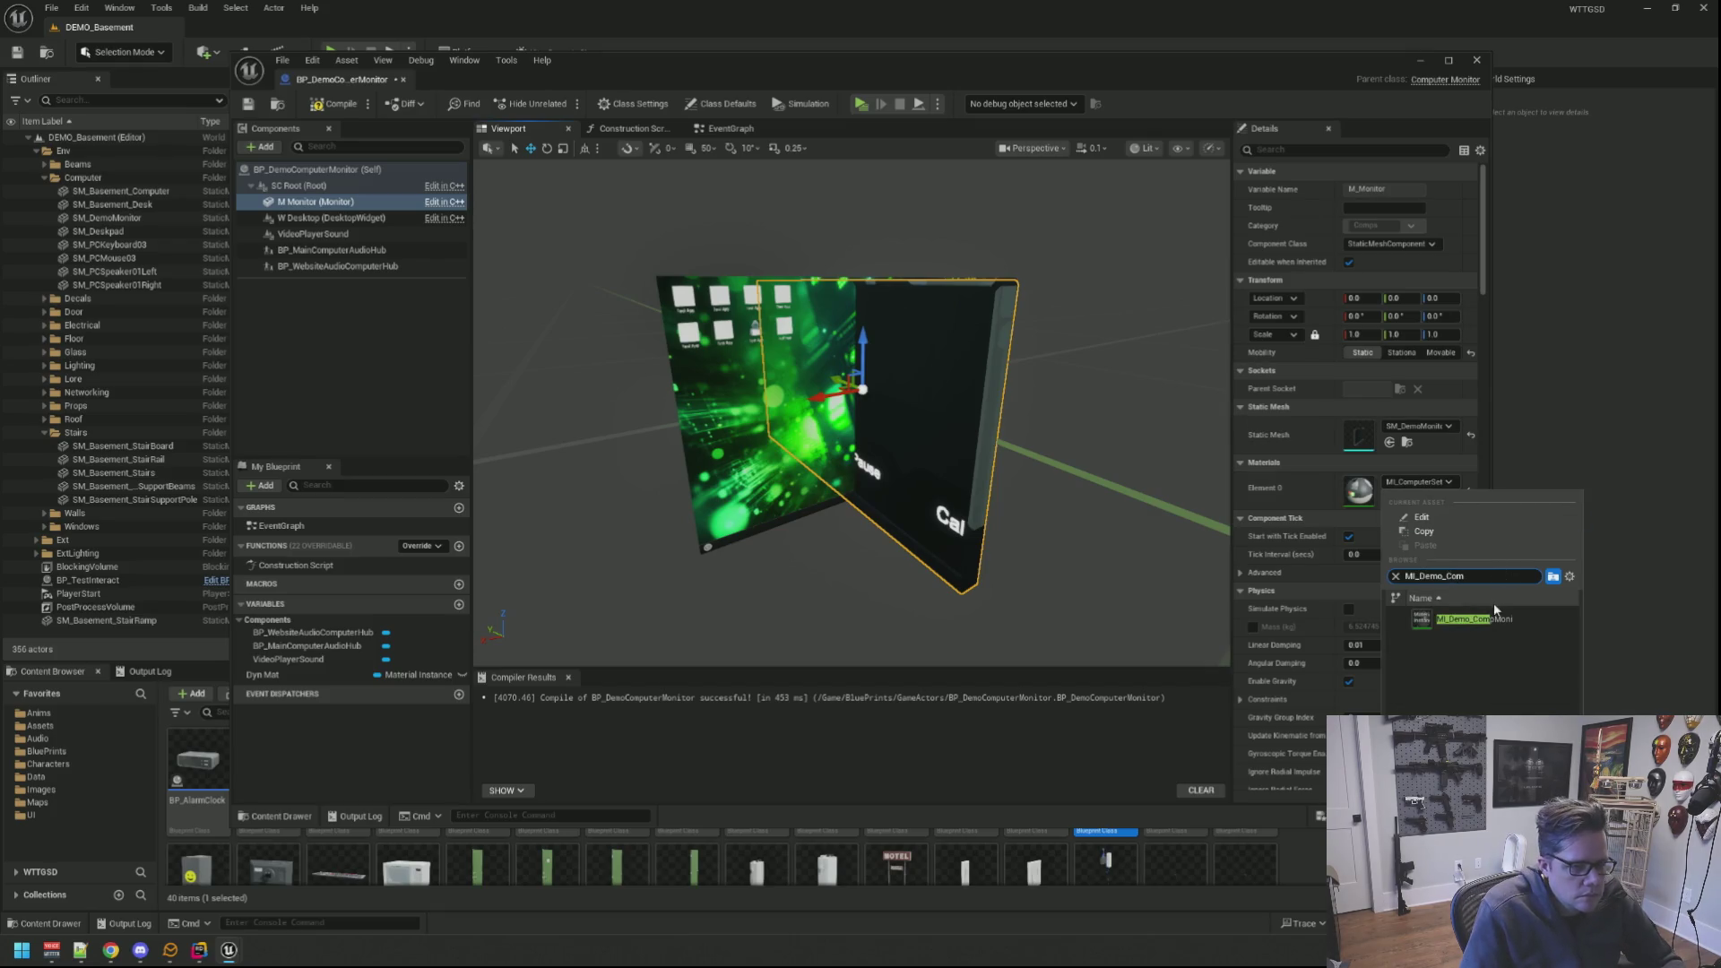
pyautogui.click(1472, 618)
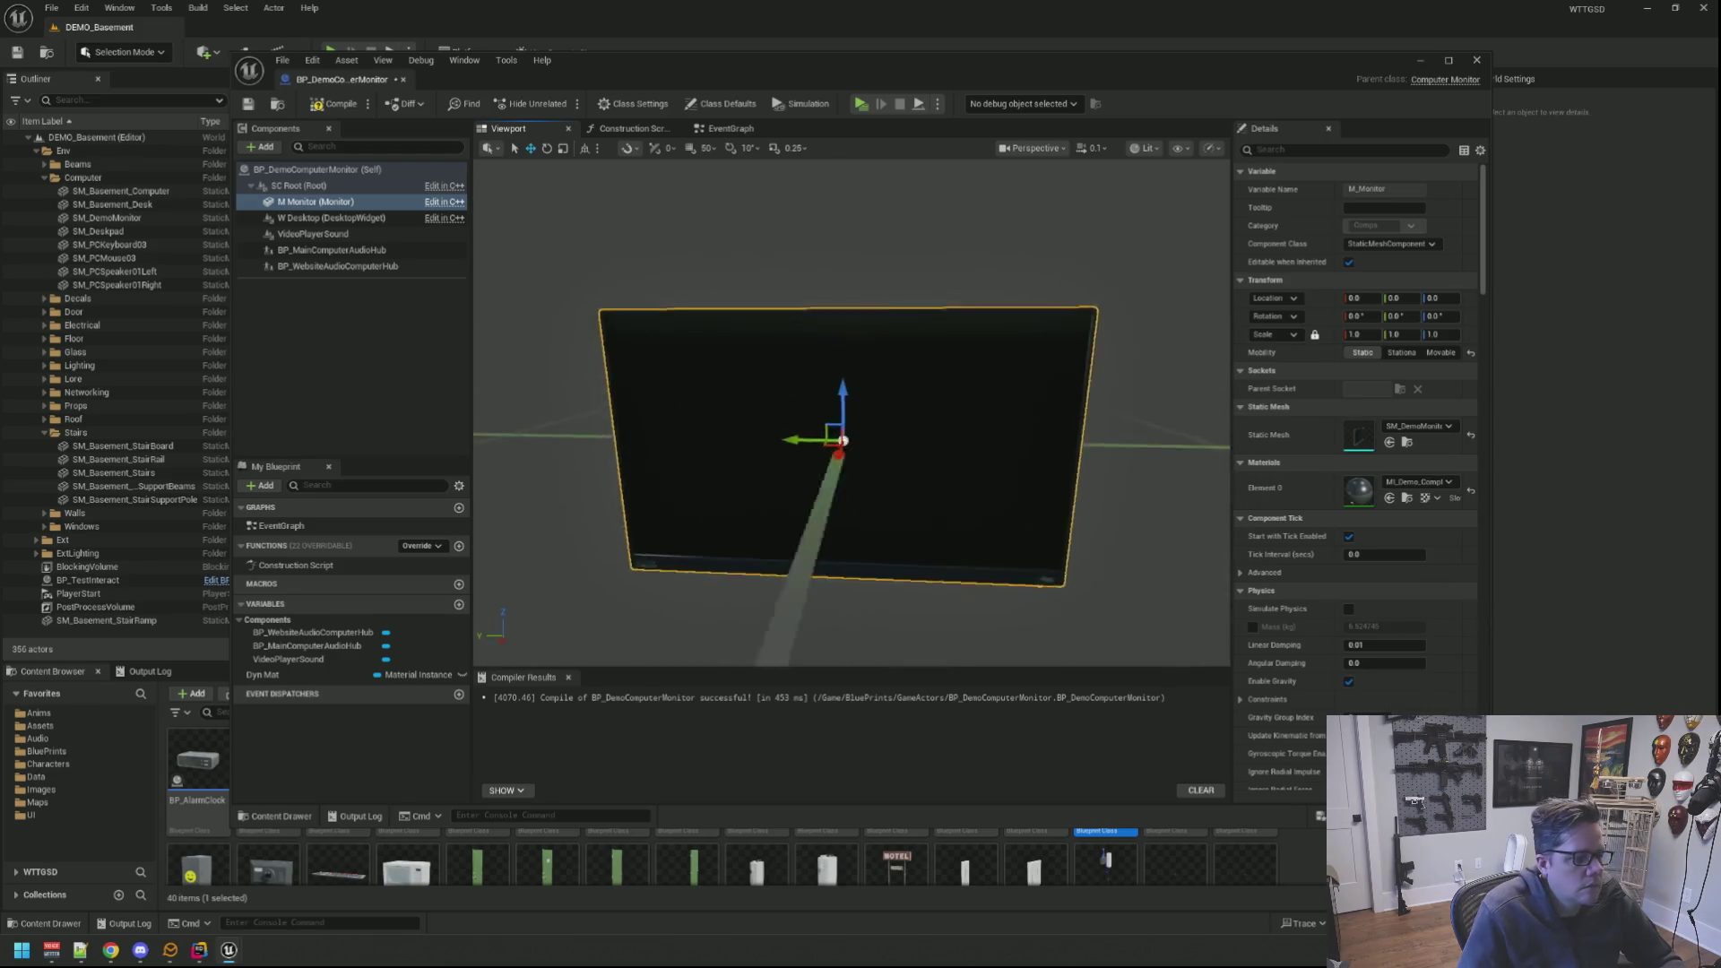
# Step: Rotate the W Desktop widget's yaw so it faces forward like the new monitor
pyautogui.moveTo(848, 444); pyautogui.dragTo(712, 445)
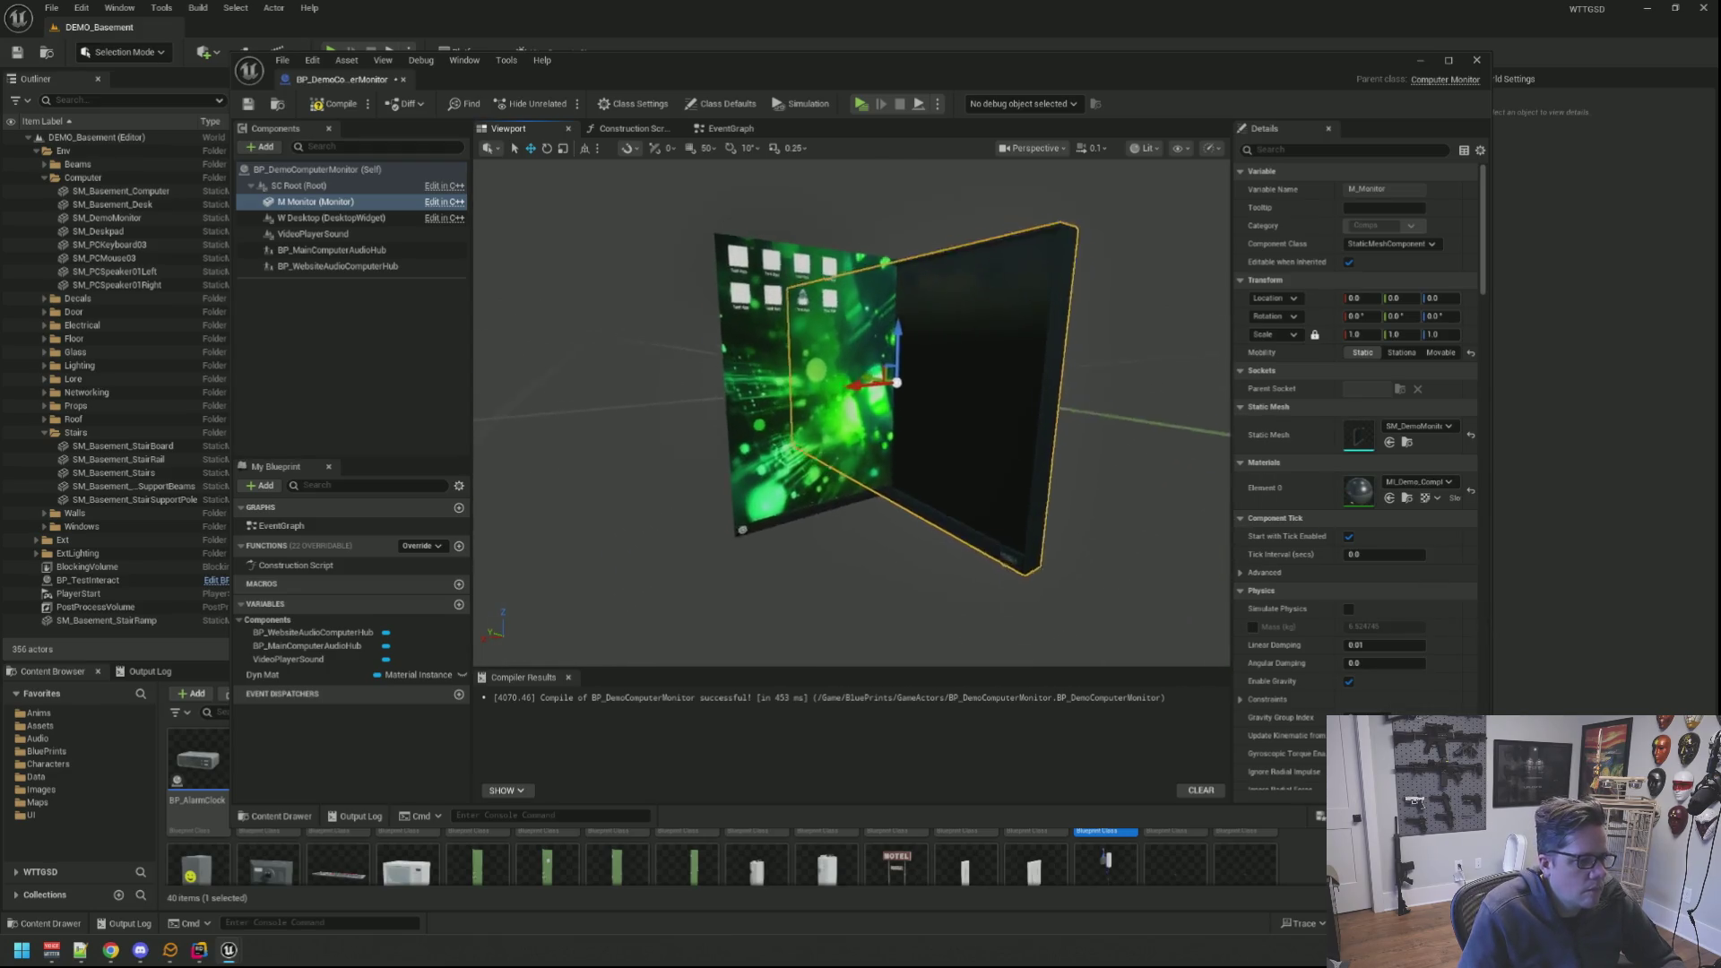
pyautogui.scroll(2, 840, 381)
pyautogui.click(779, 371)
pyautogui.moveTo(779, 371)
pyautogui.mouseDown()
pyautogui.moveTo(978, 423)
pyautogui.moveTo(929, 421)
pyautogui.mouseUp()
pyautogui.press('e')
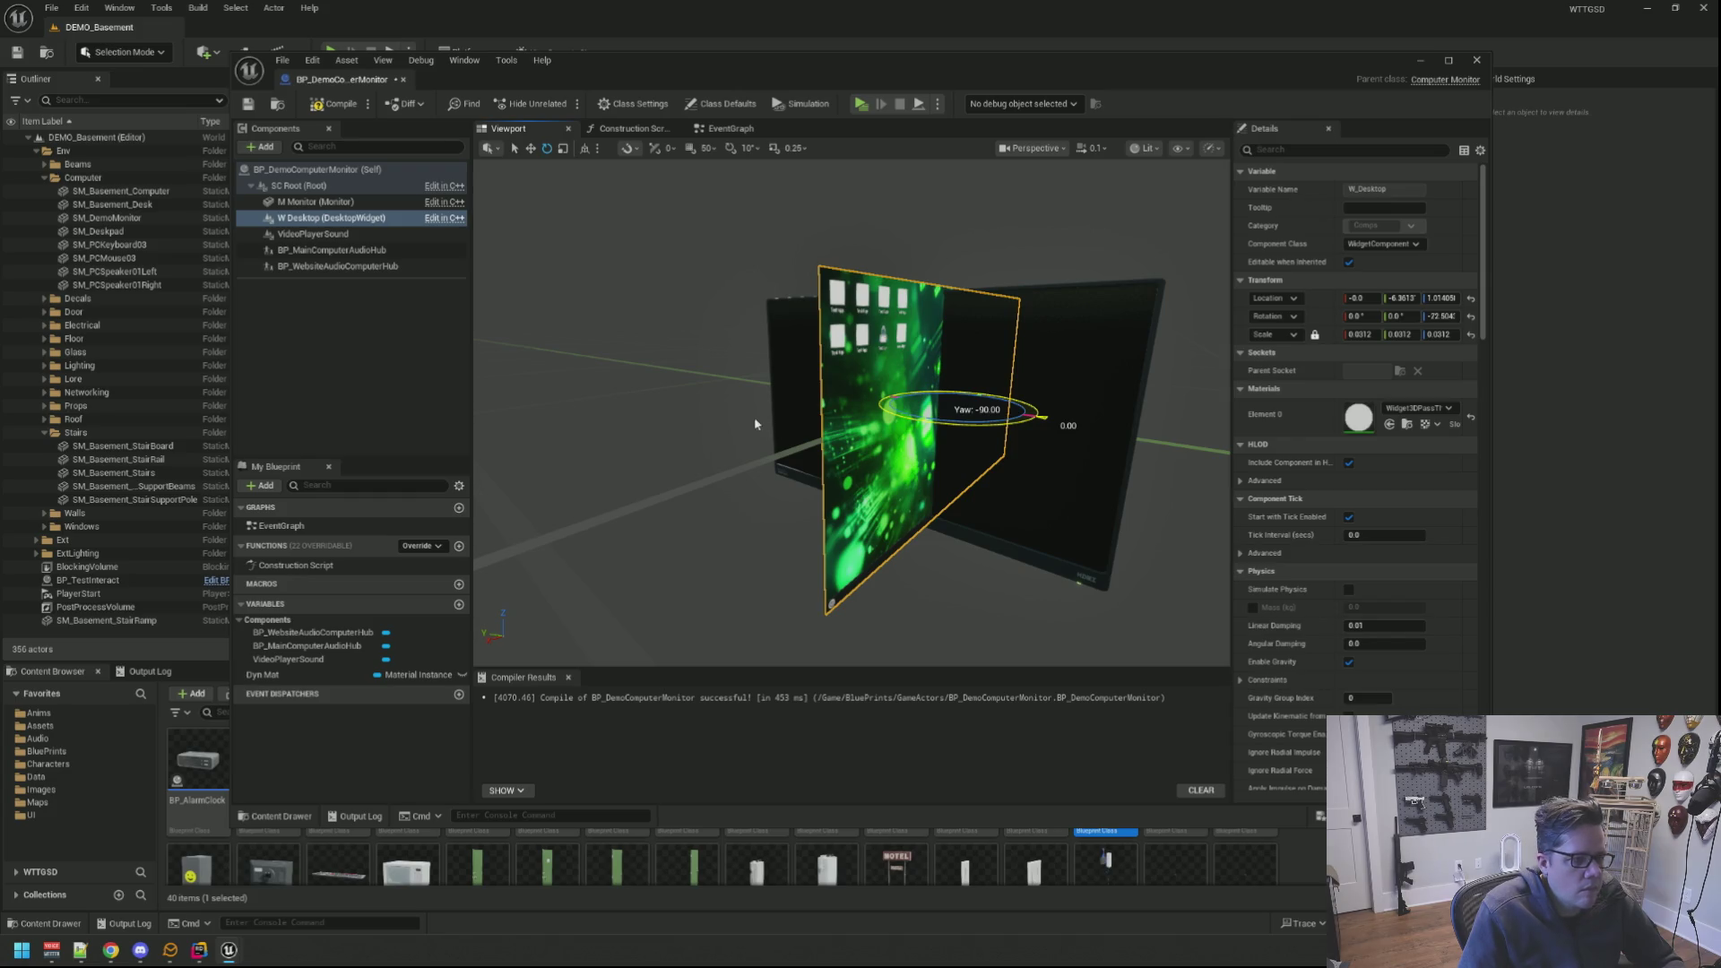
pyautogui.moveTo(755, 425); pyautogui.dragTo(883, 329)
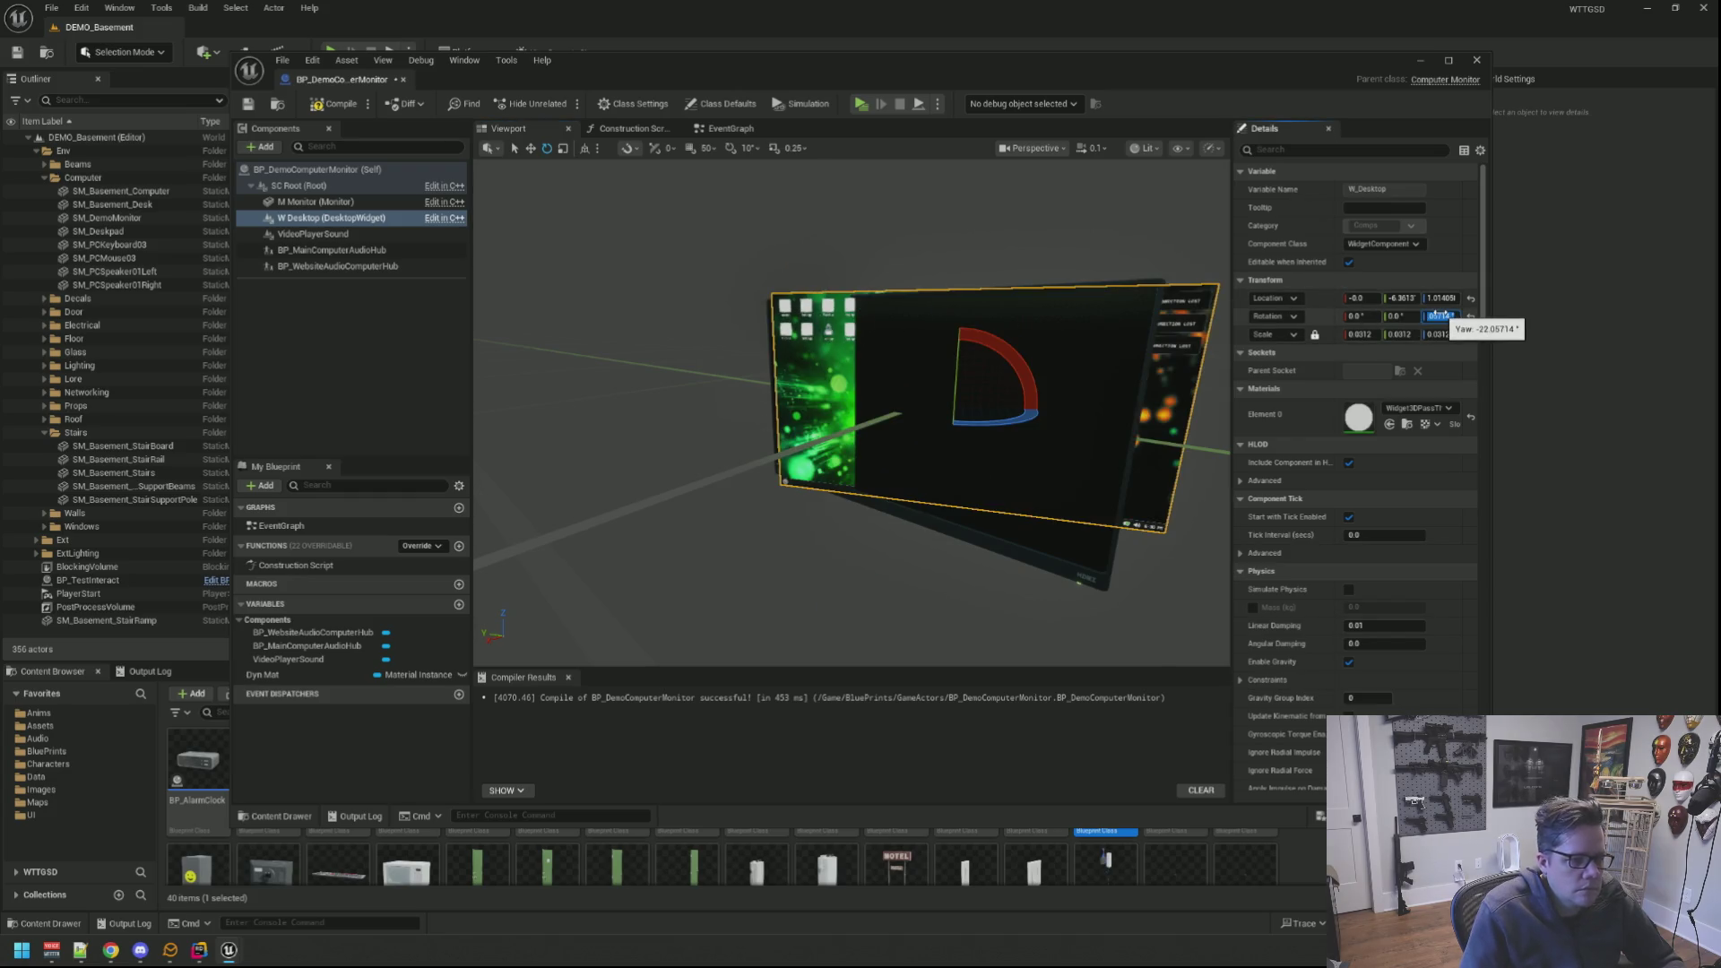
pyautogui.moveTo(1171, 444)
pyautogui.mouseDown()
pyautogui.moveTo(766, 436)
pyautogui.moveTo(1326, 330)
pyautogui.mouseUp()
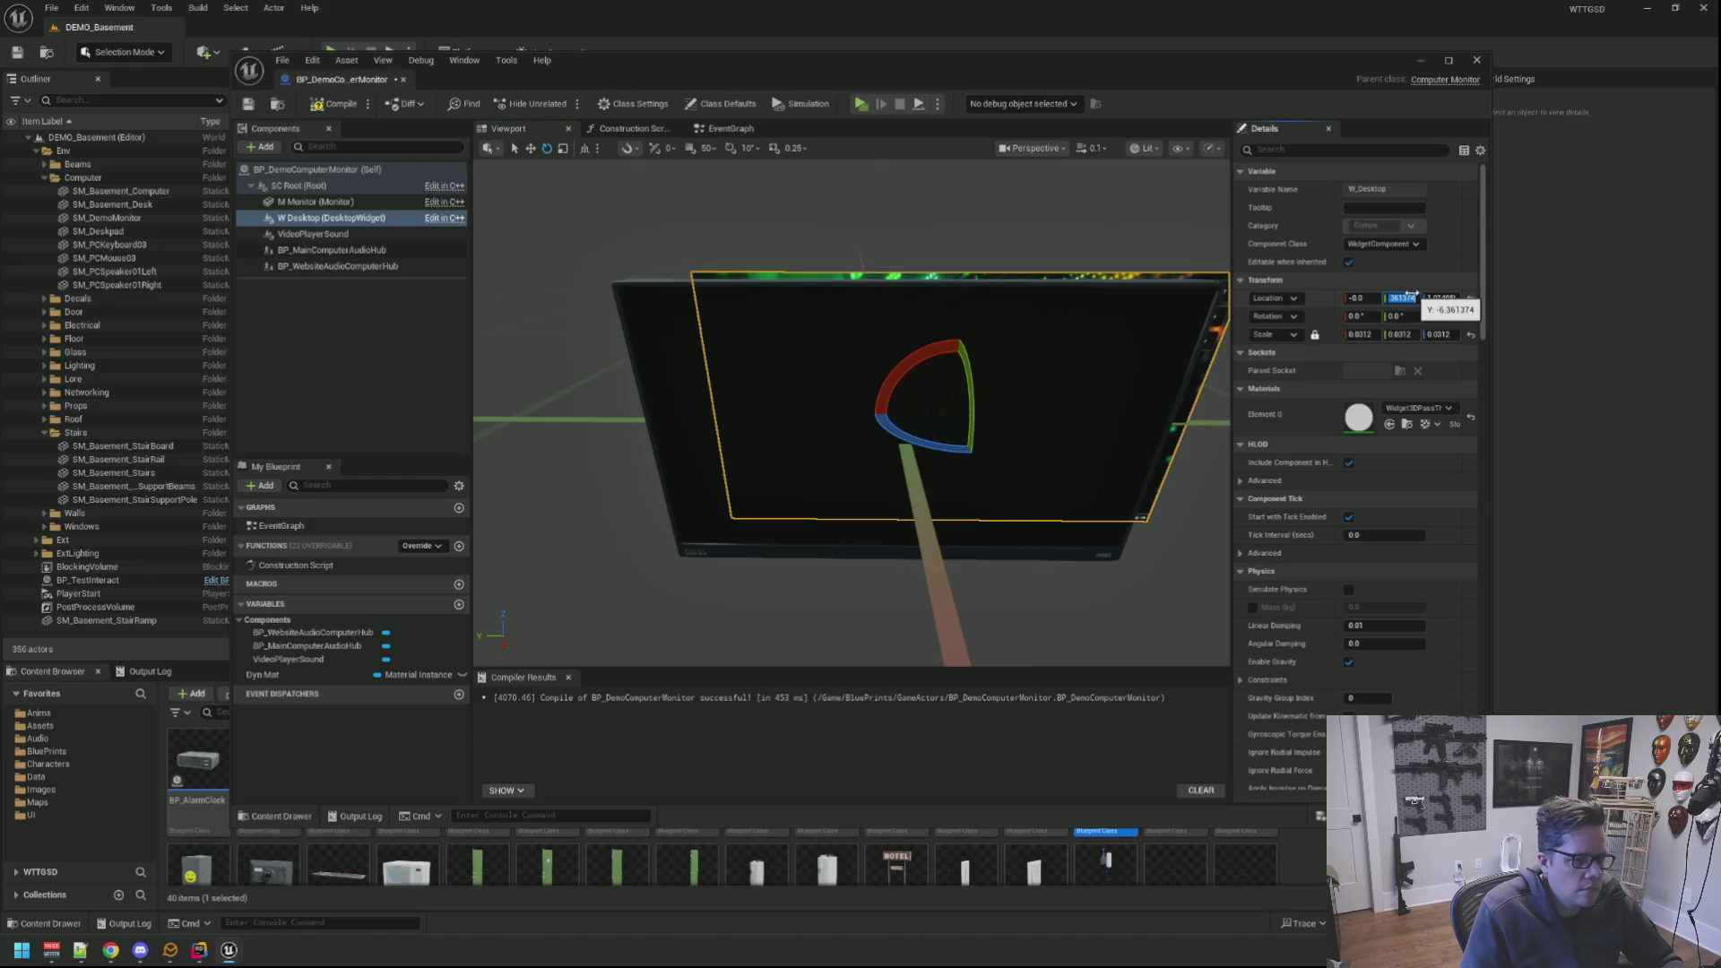
# Step: Set the desktop widget's Location Y to 0 to centre it sideways on the screen
pyautogui.click(1409, 297)
pyautogui.write('0')
pyautogui.press('Return')
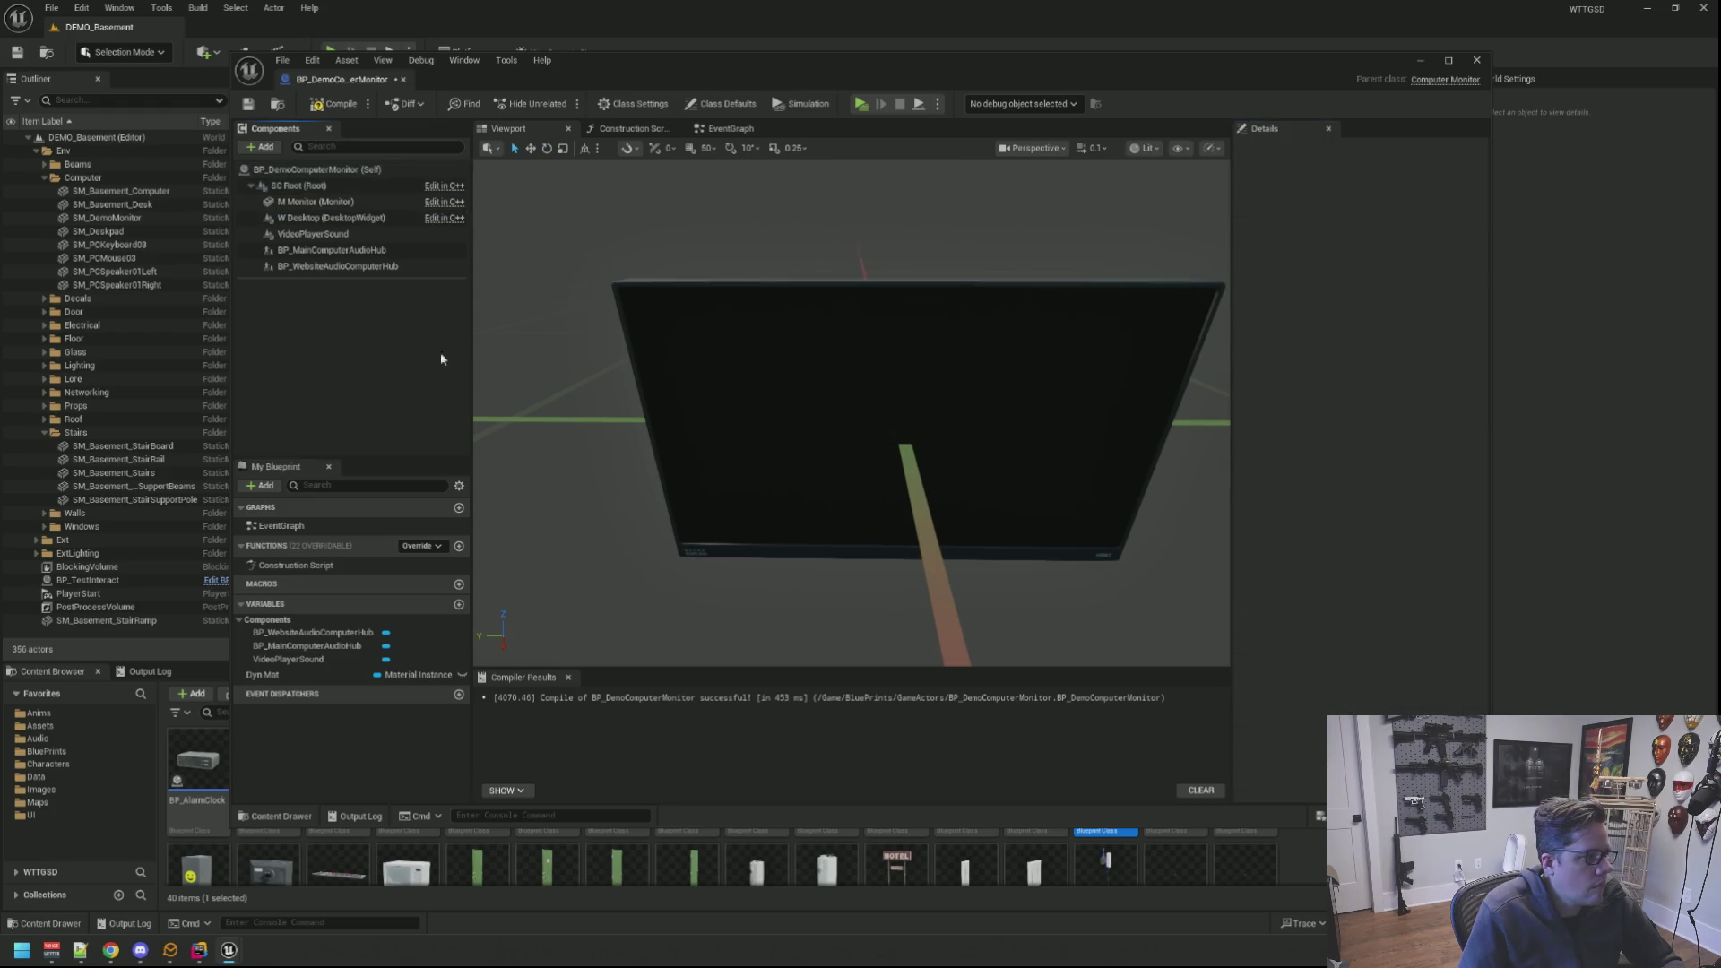
pyautogui.moveTo(803, 343); pyautogui.dragTo(1077, 344)
pyautogui.moveTo(807, 343); pyautogui.dragTo(661, 272)
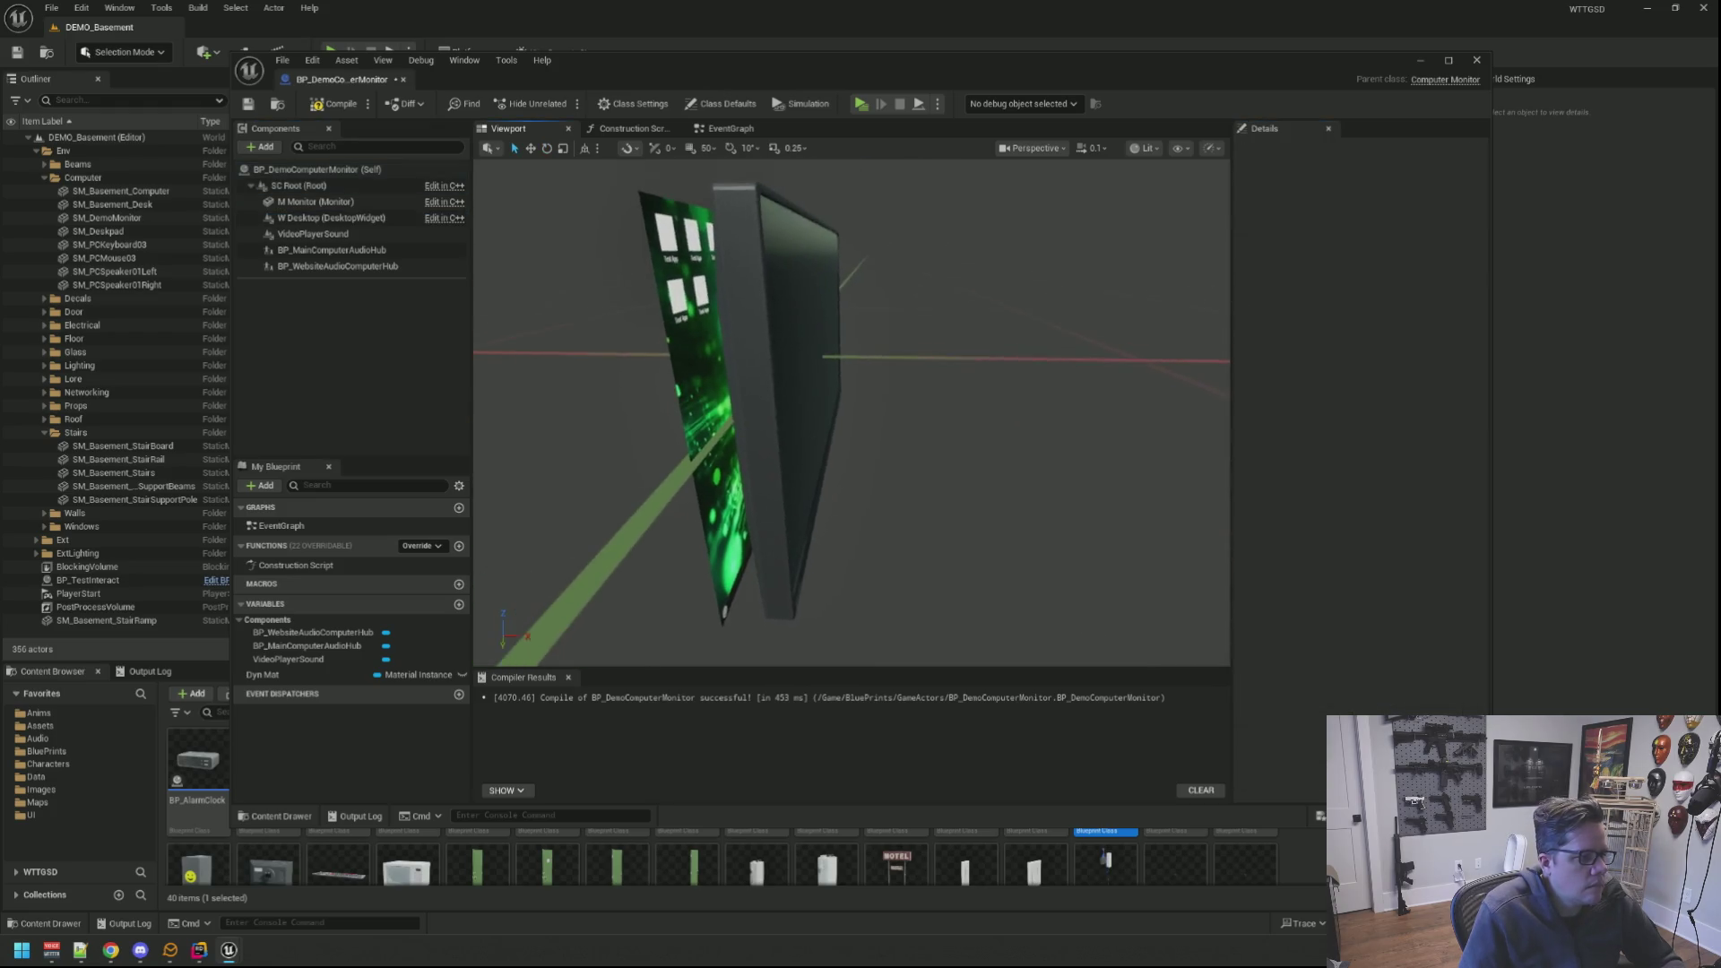
pyautogui.click(669, 268)
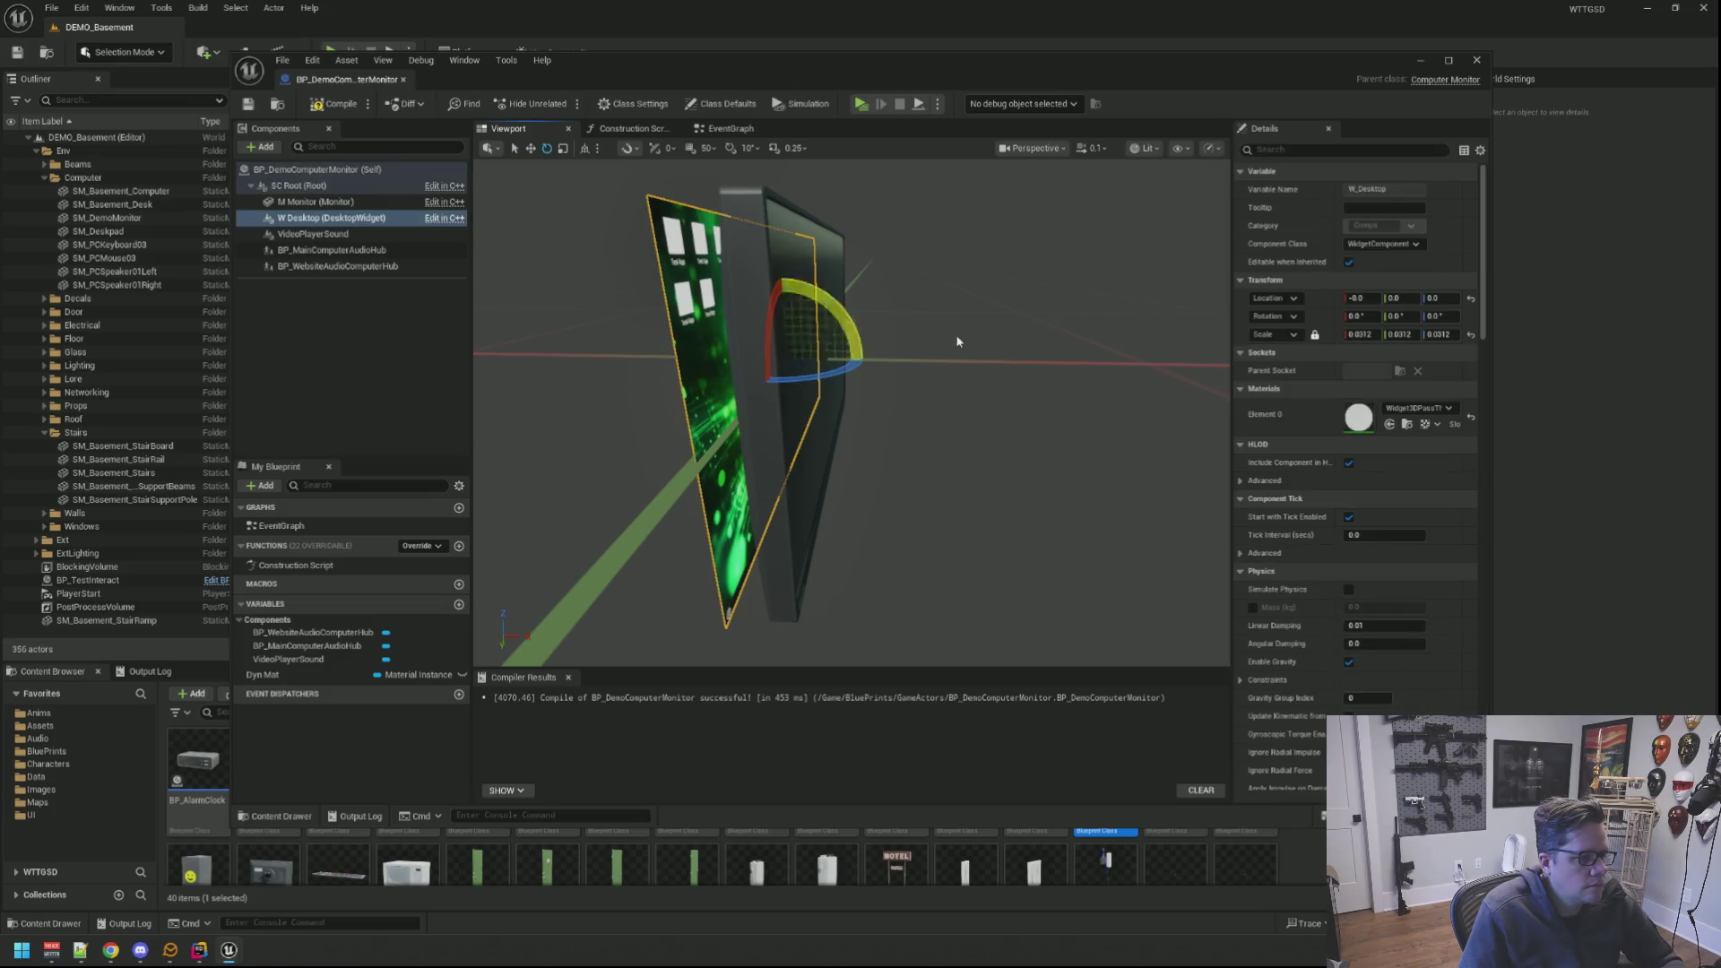
pyautogui.moveTo(959, 342); pyautogui.dragTo(807, 342)
# Step: Switch to the move gizmo, widen the Details area and frame the widget in an oblique side view
pyautogui.press('w')
pyautogui.scroll(-2, 1377, 429)
pyautogui.scroll(-3, 1377, 428)
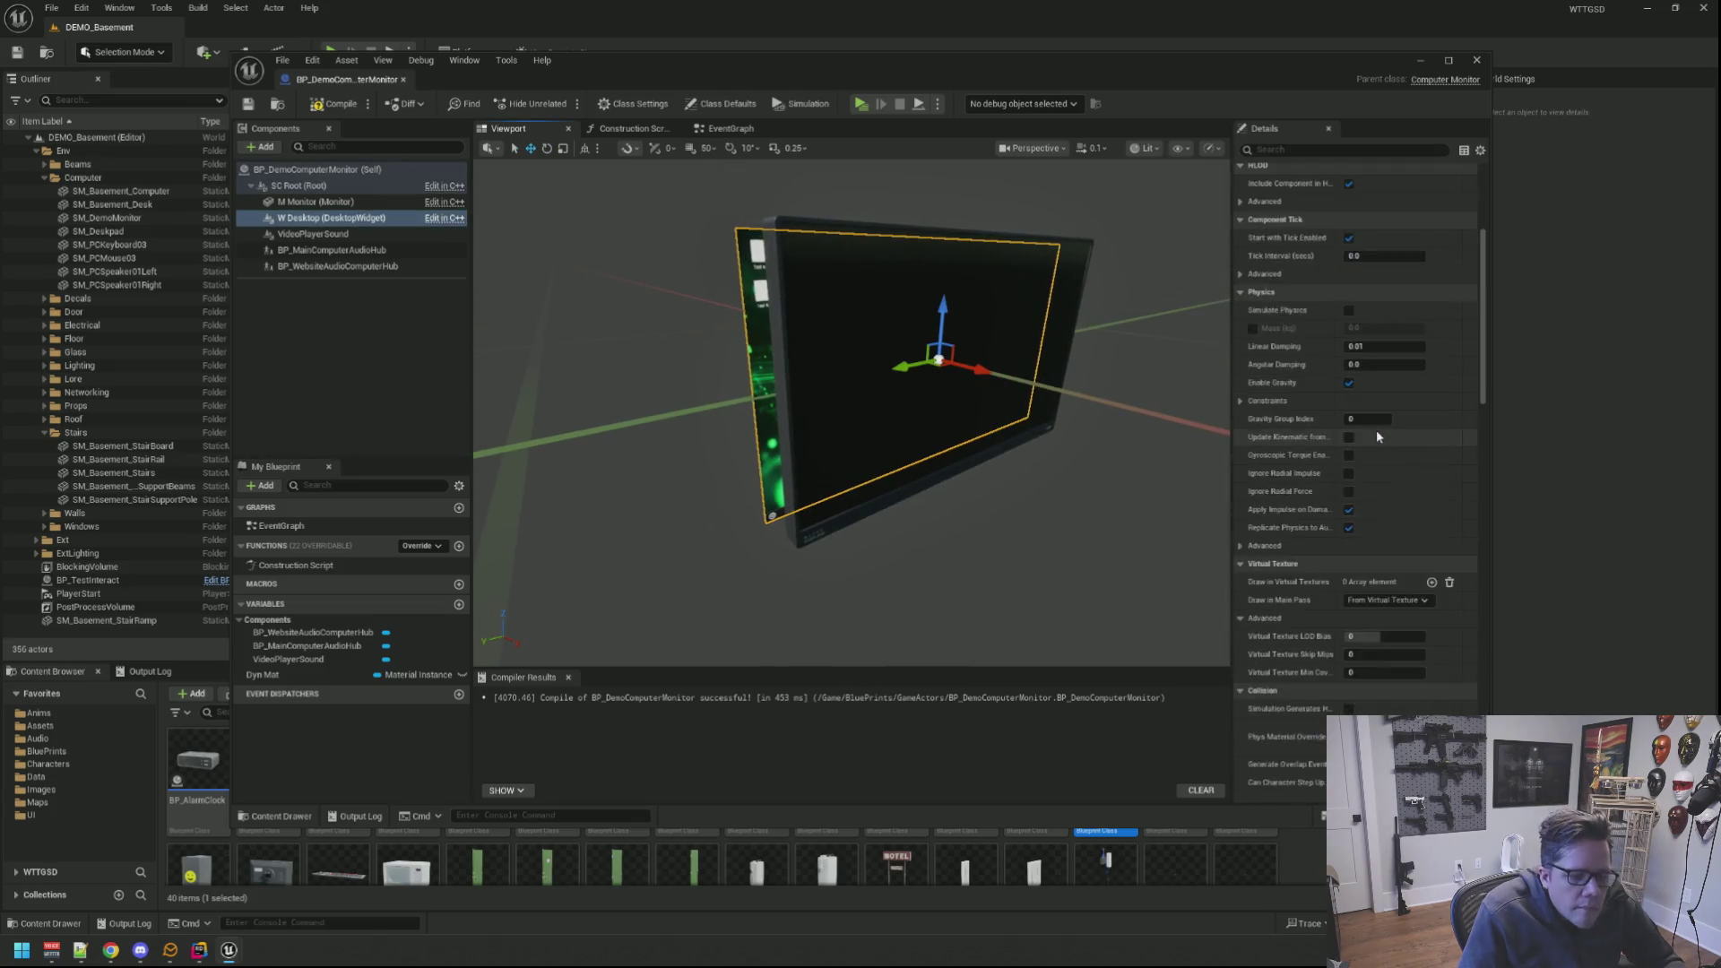
pyautogui.scroll(-2, 1376, 429)
pyautogui.scroll(-2, 1375, 425)
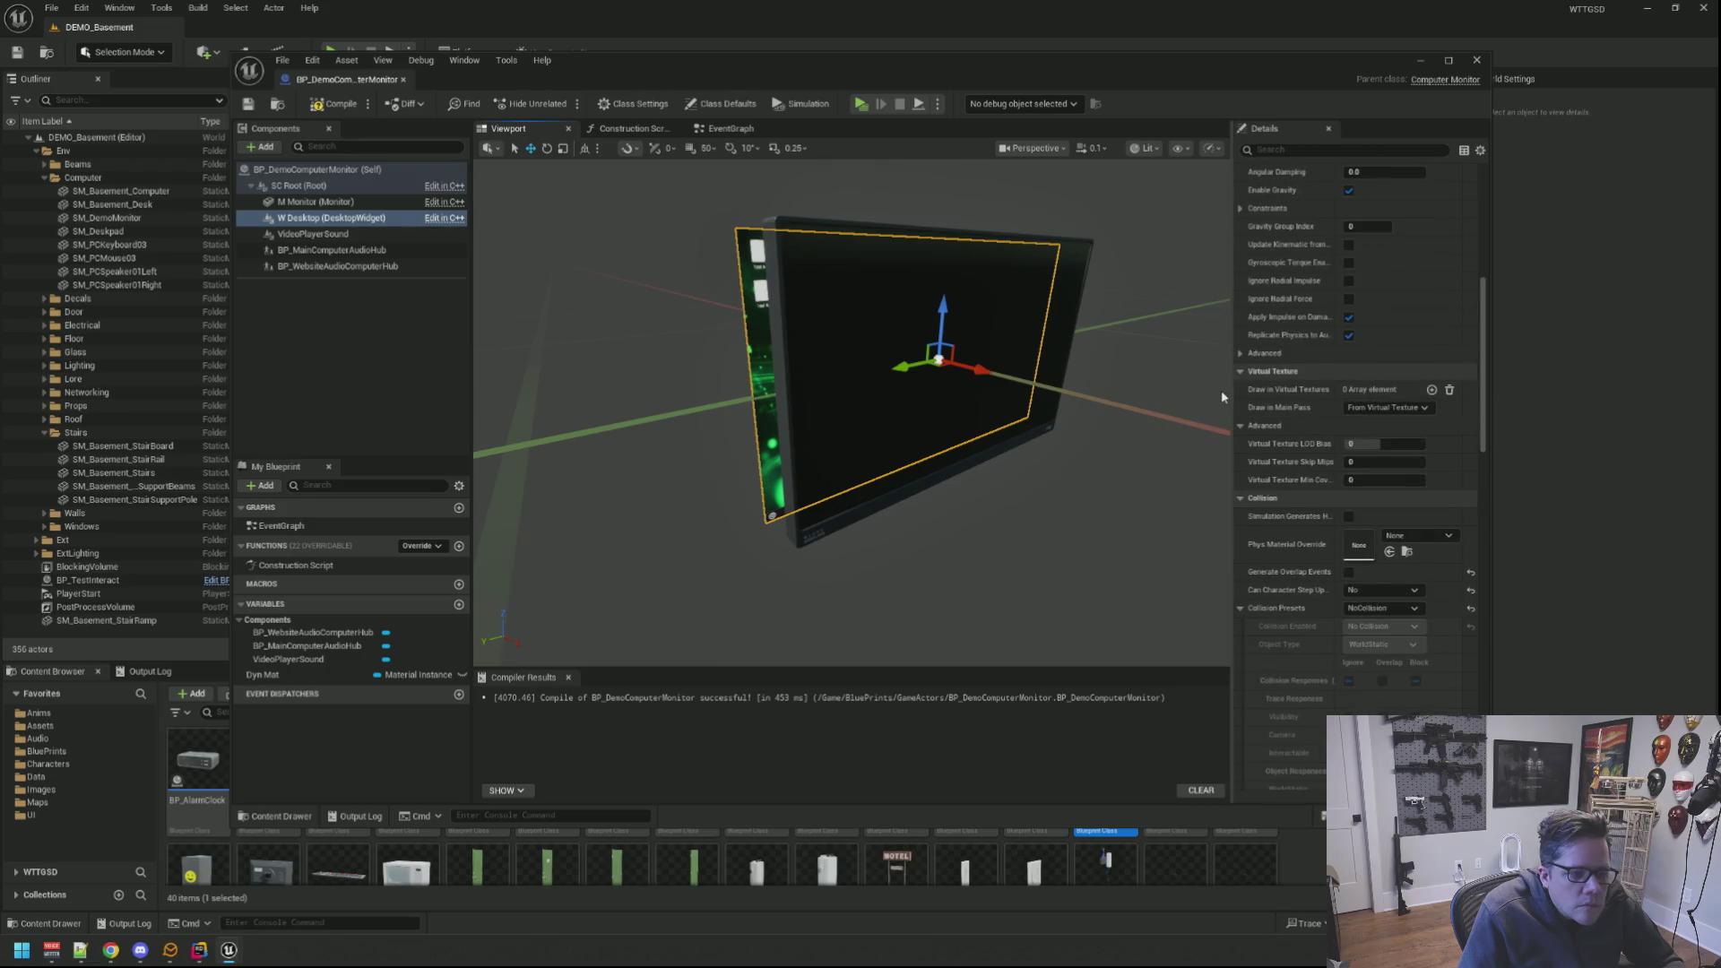
pyautogui.moveTo(1228, 393); pyautogui.dragTo(1157, 393)
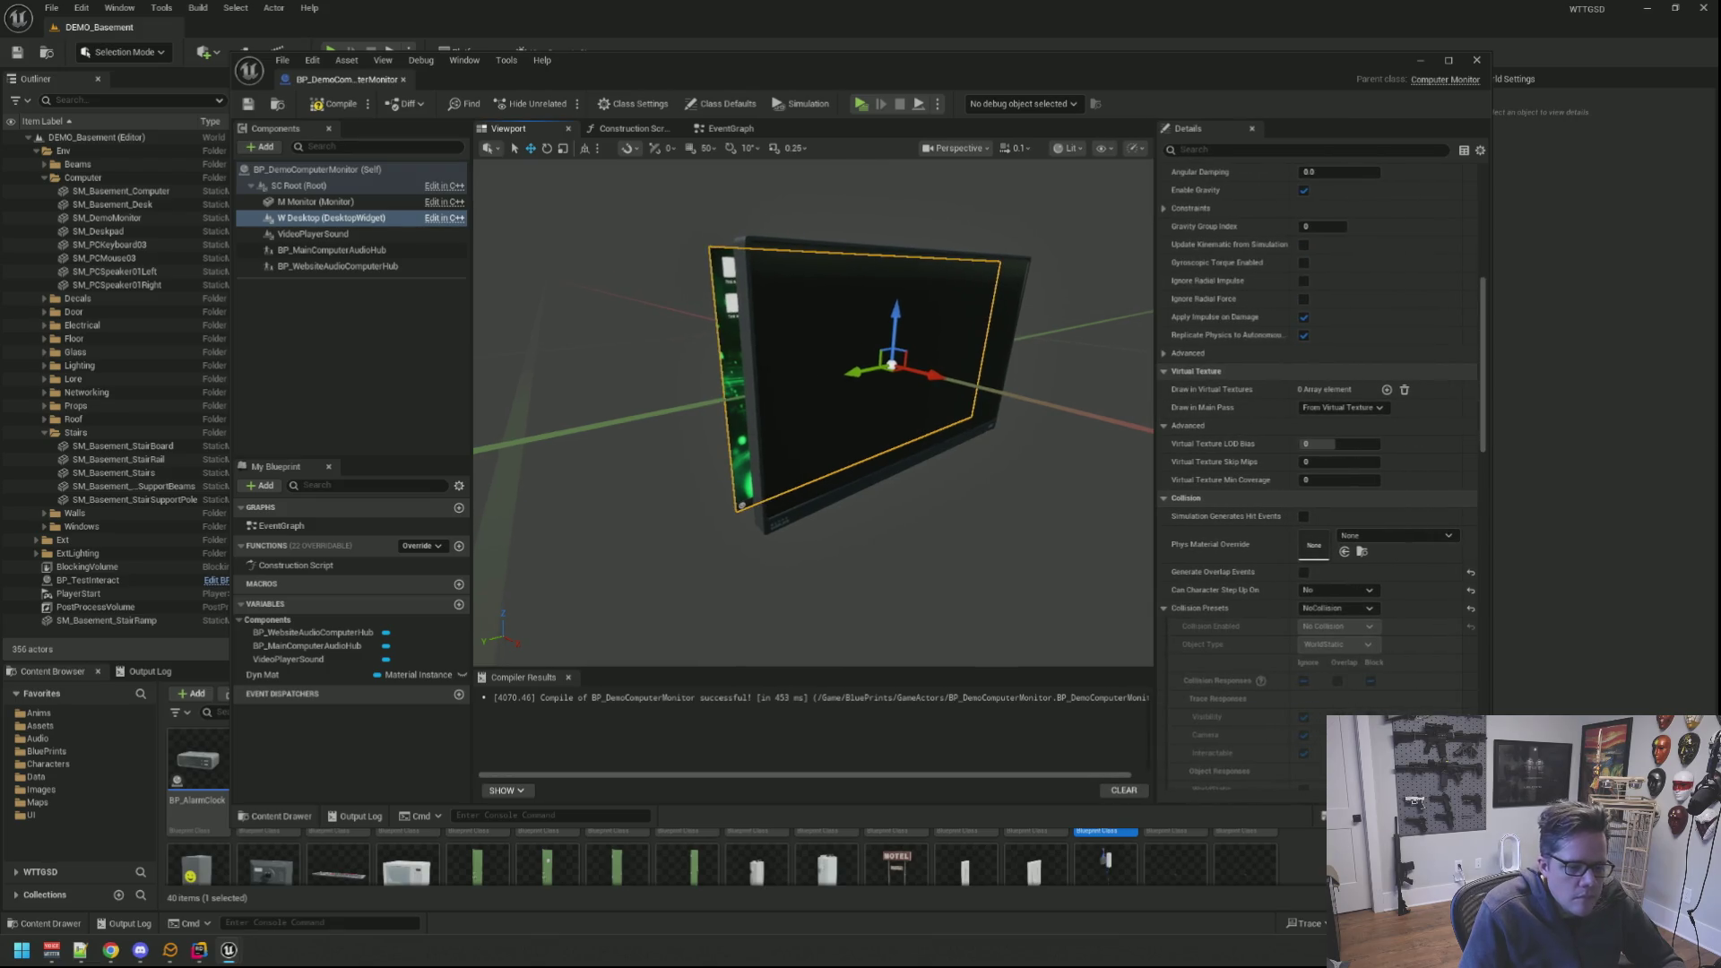
pyautogui.moveTo(1486, 403); pyautogui.dragTo(1674, 403)
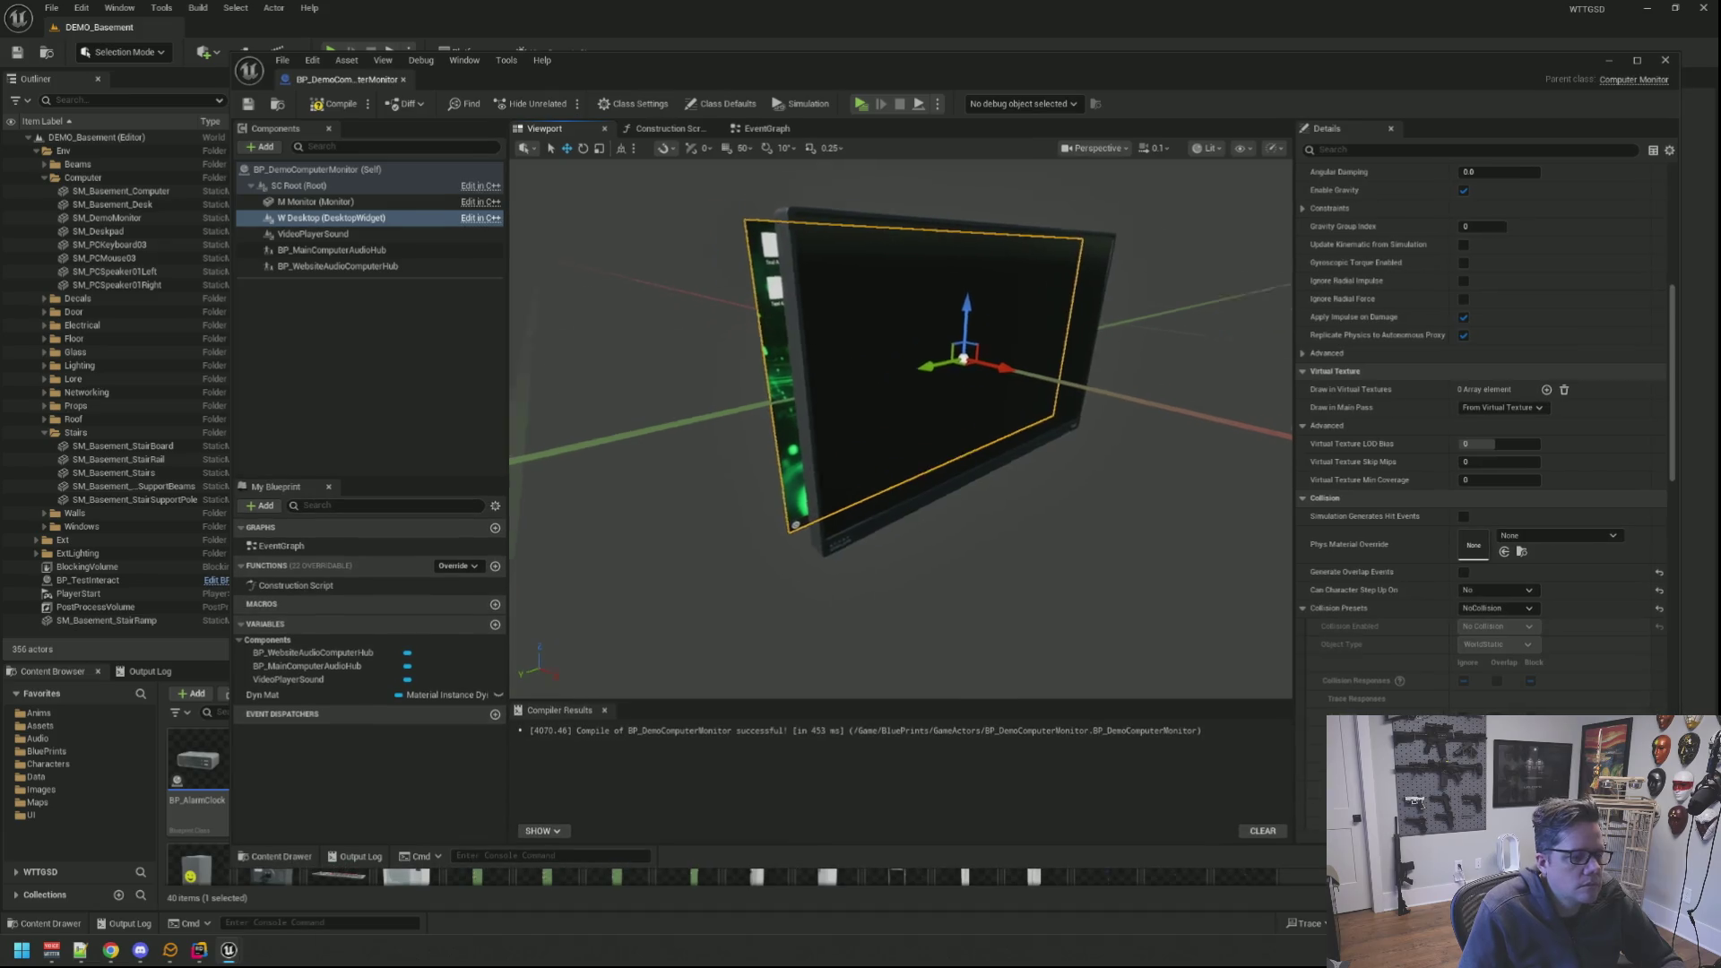
pyautogui.press('f')
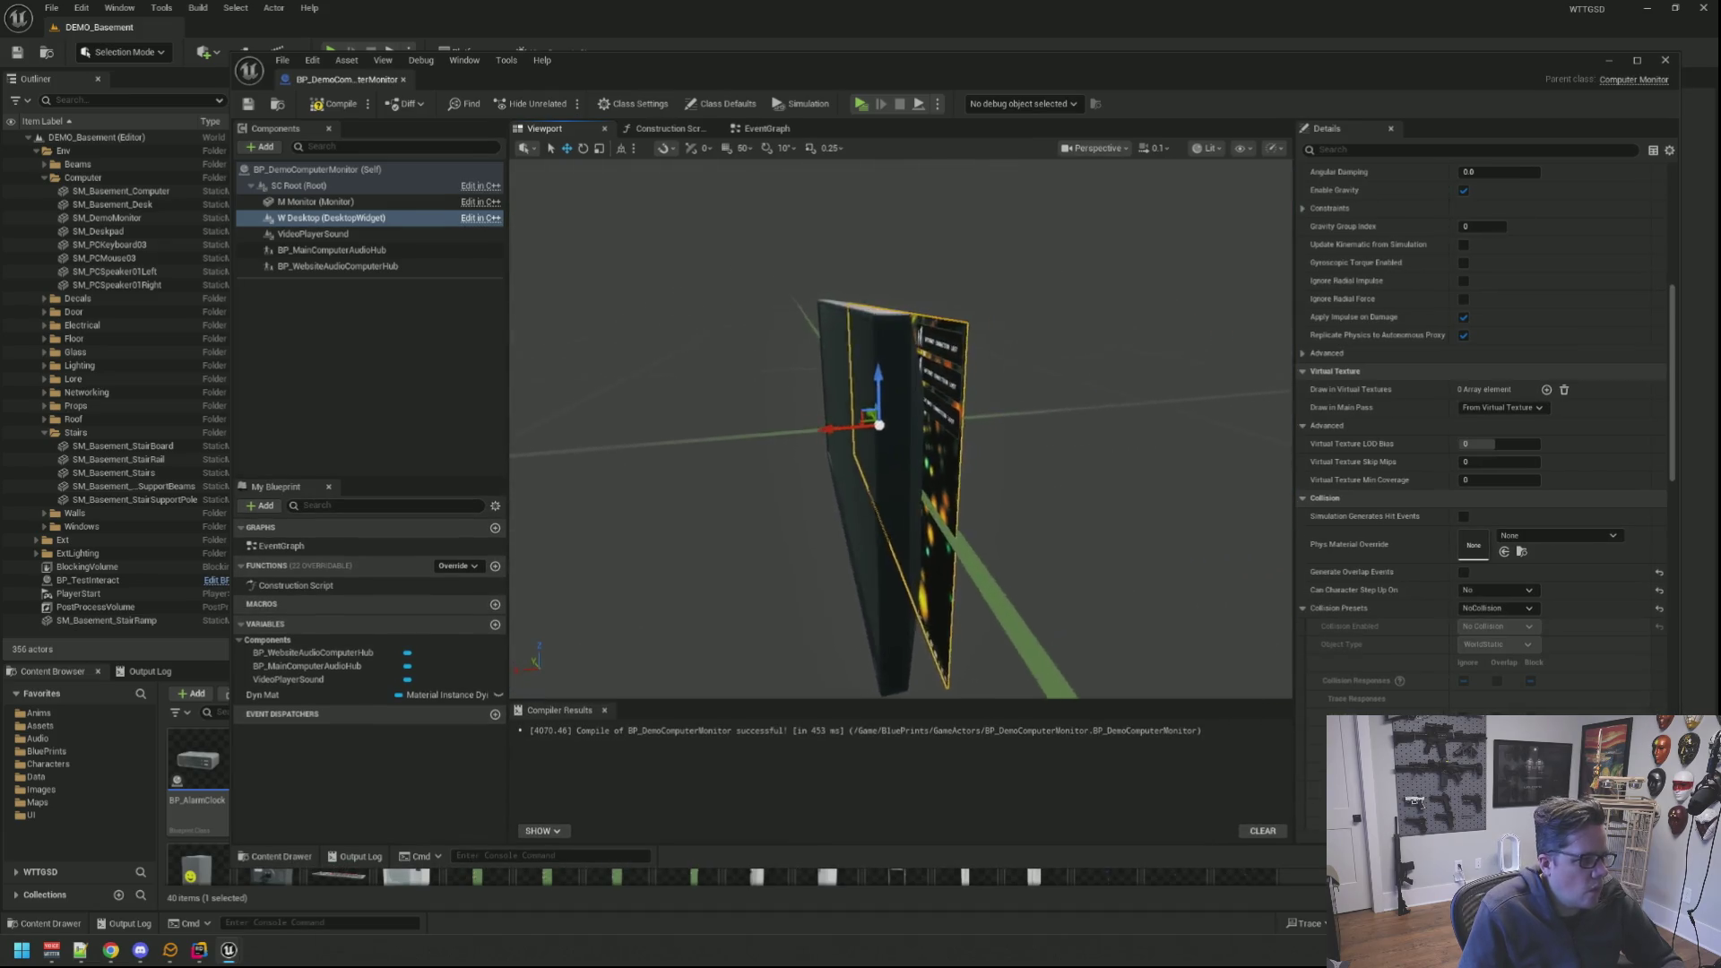
pyautogui.moveTo(901, 430)
pyautogui.mouseDown()
pyautogui.moveTo(1036, 431)
pyautogui.moveTo(1131, 476)
pyautogui.mouseUp()
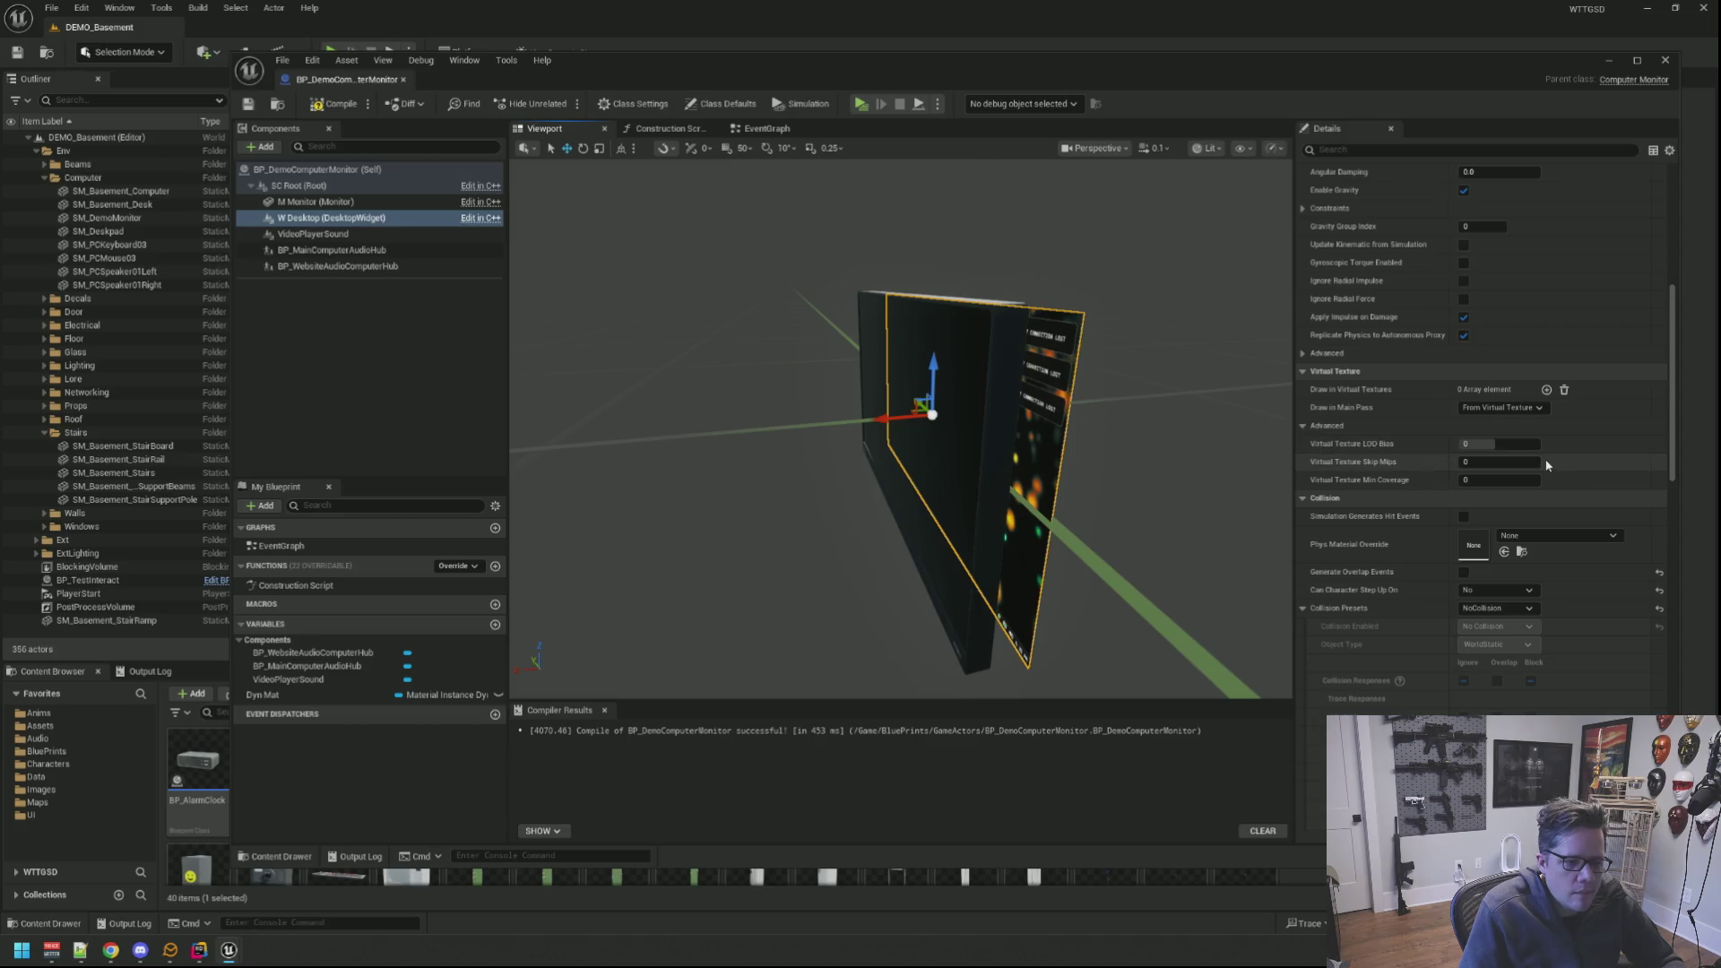
pyautogui.scroll(4, 1548, 461)
pyautogui.scroll(3, 1548, 467)
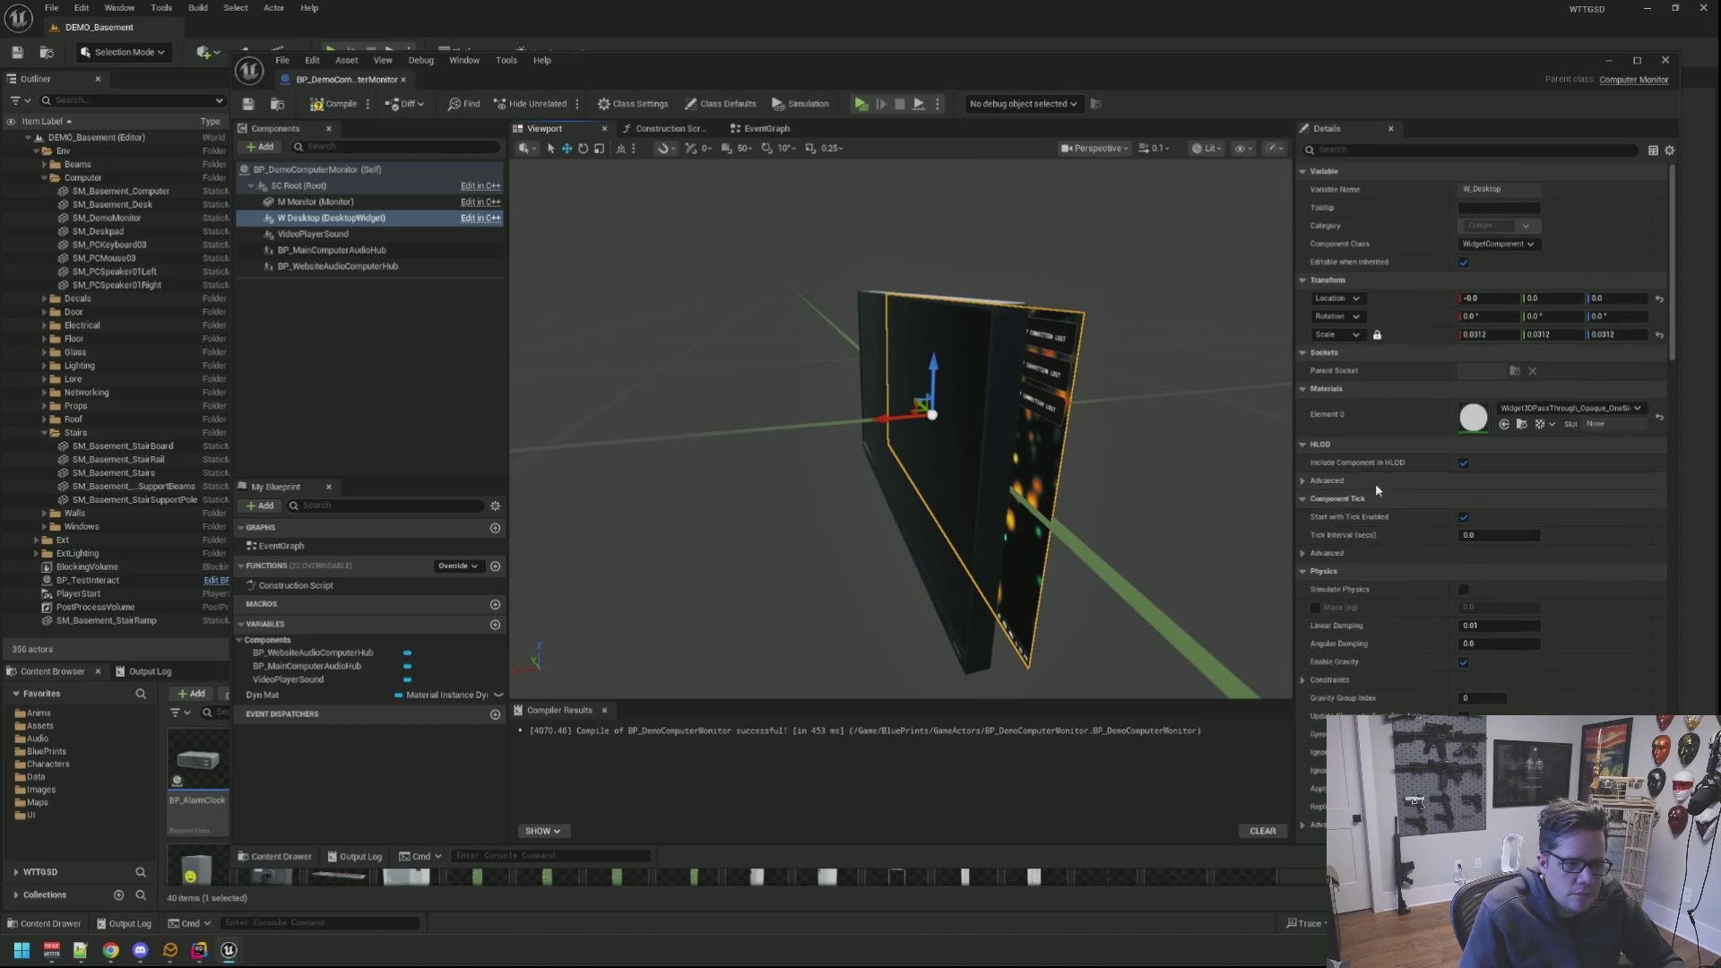
pyautogui.scroll(-3, 1376, 483)
pyautogui.scroll(-2, 1376, 478)
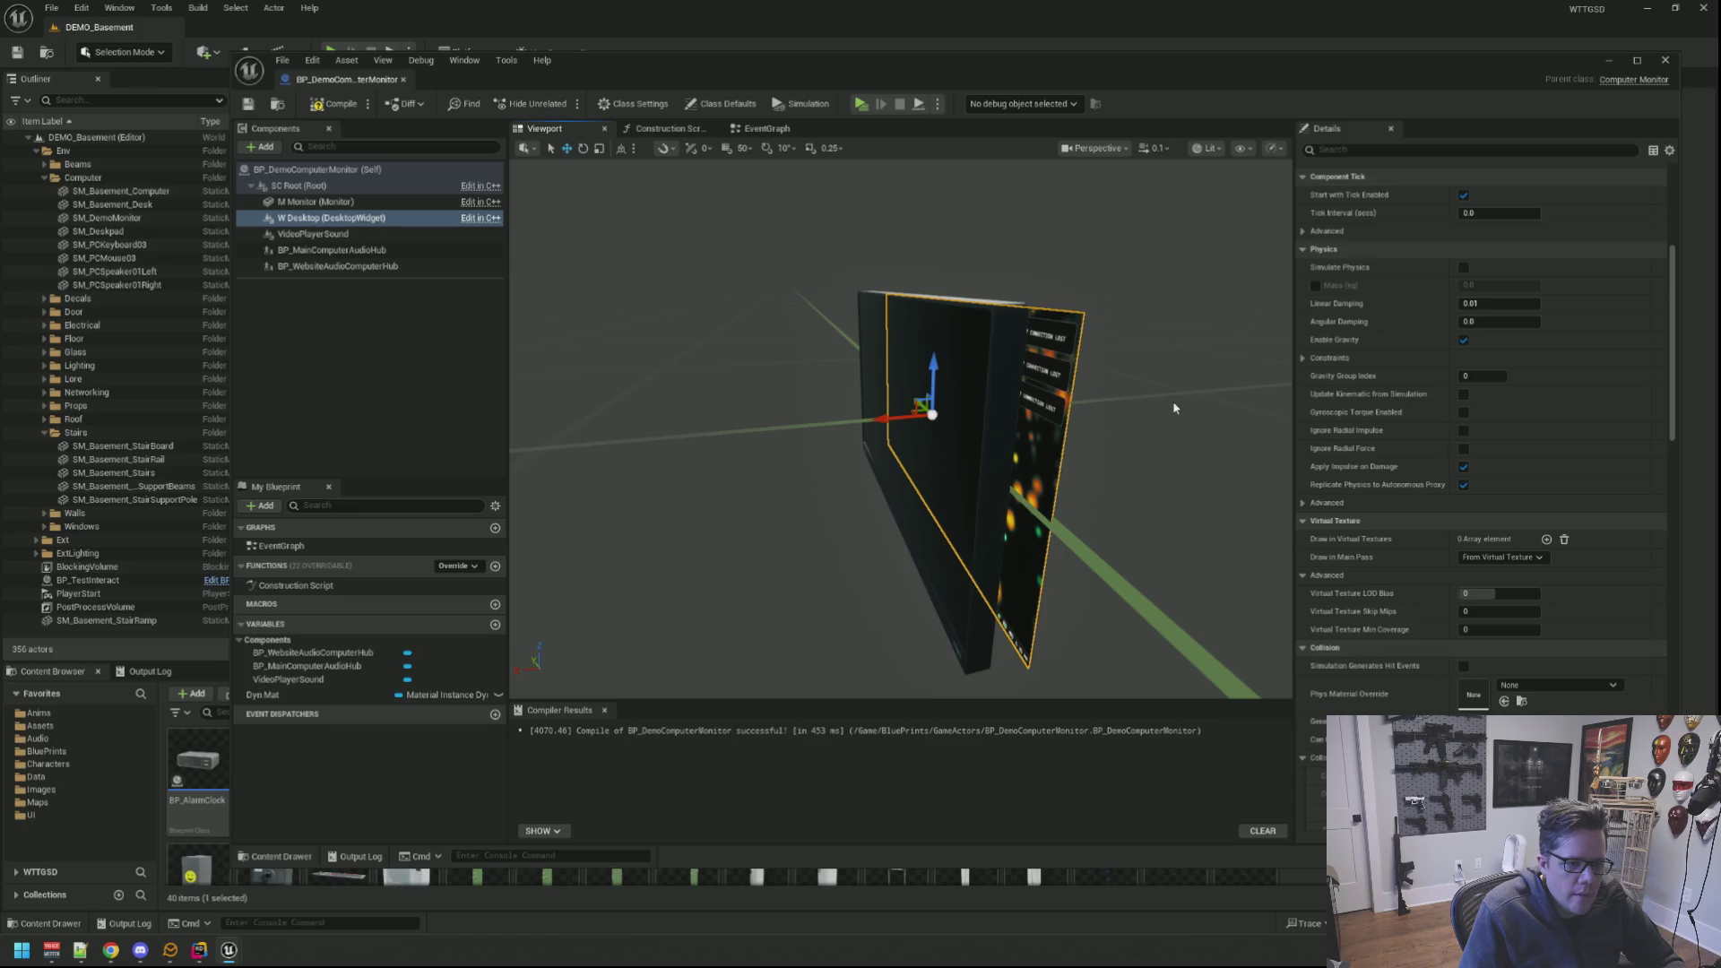
pyautogui.moveTo(1173, 402); pyautogui.dragTo(1210, 418)
pyautogui.scroll(-1, 1451, 450)
pyautogui.scroll(-2, 1426, 441)
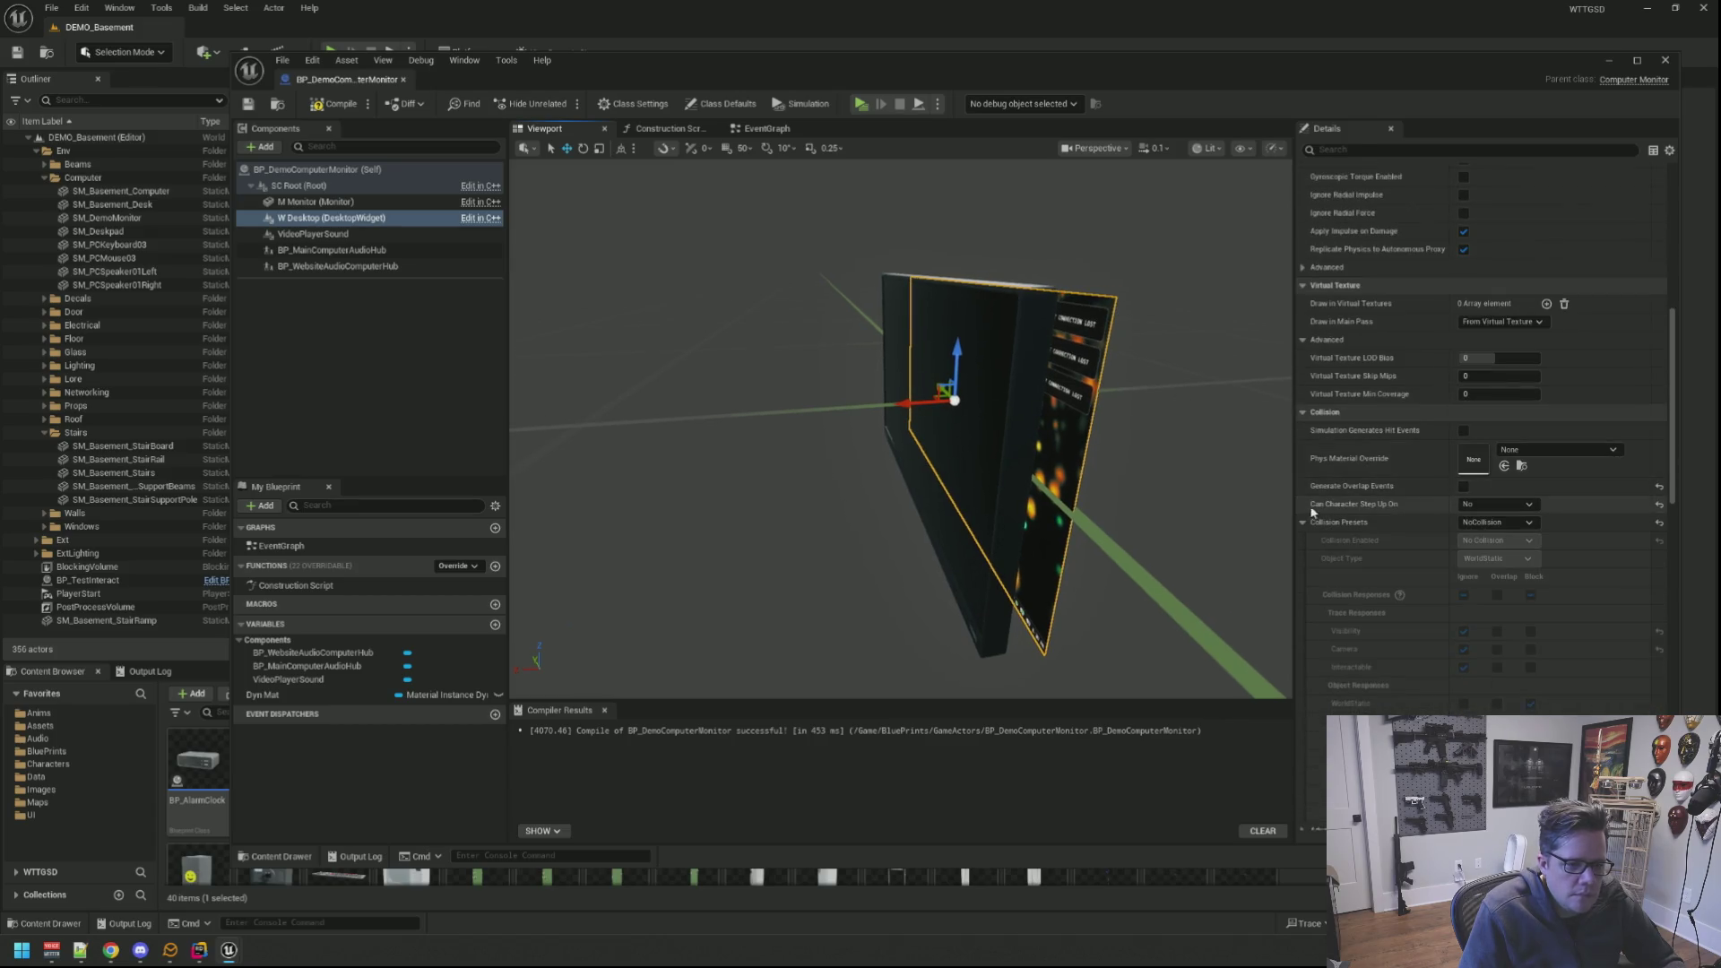
pyautogui.scroll(-3, 1364, 501)
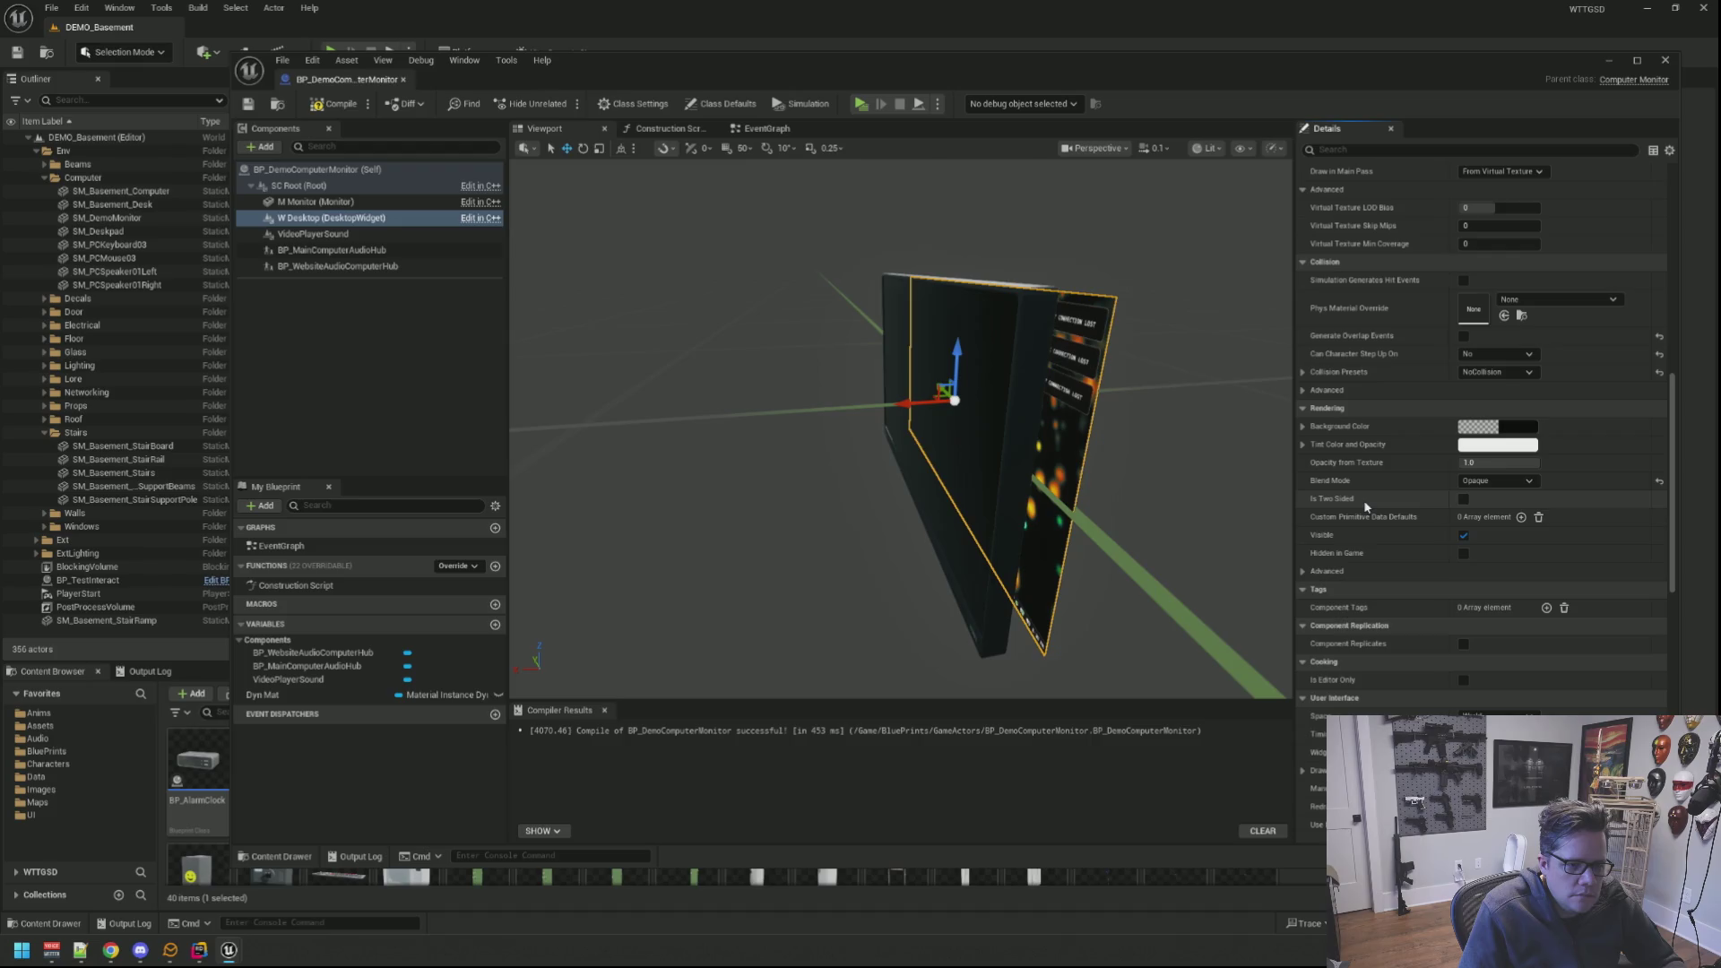
pyautogui.scroll(-3, 1364, 498)
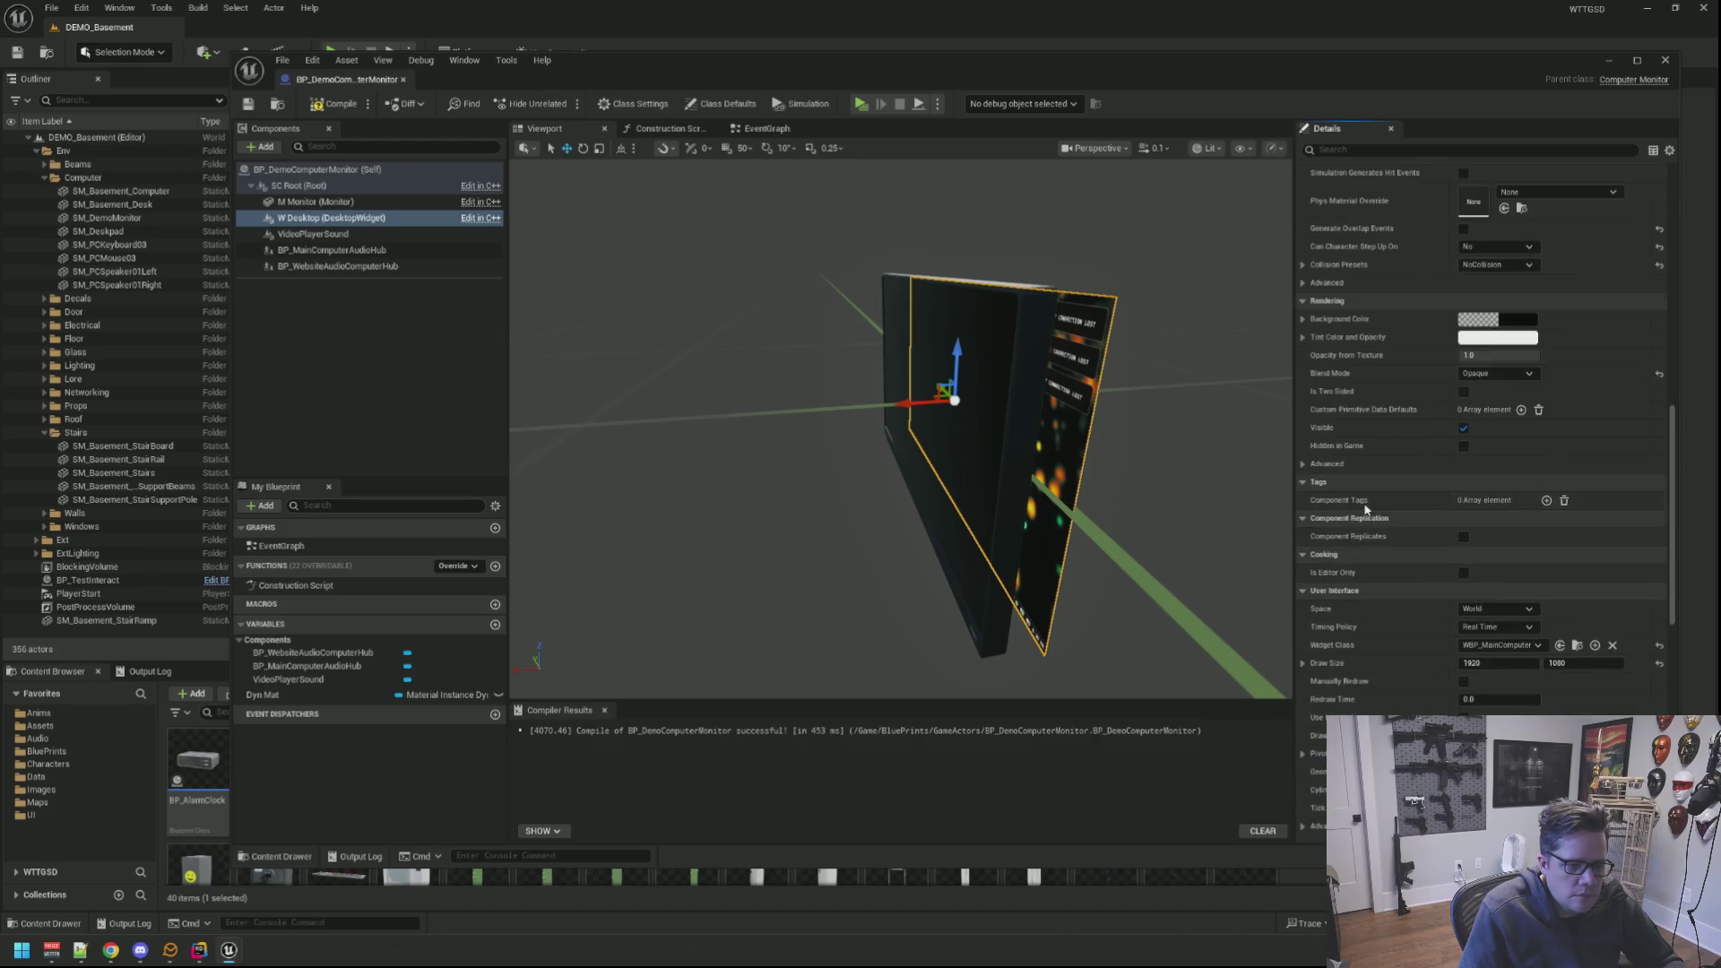
pyautogui.scroll(-2, 1365, 508)
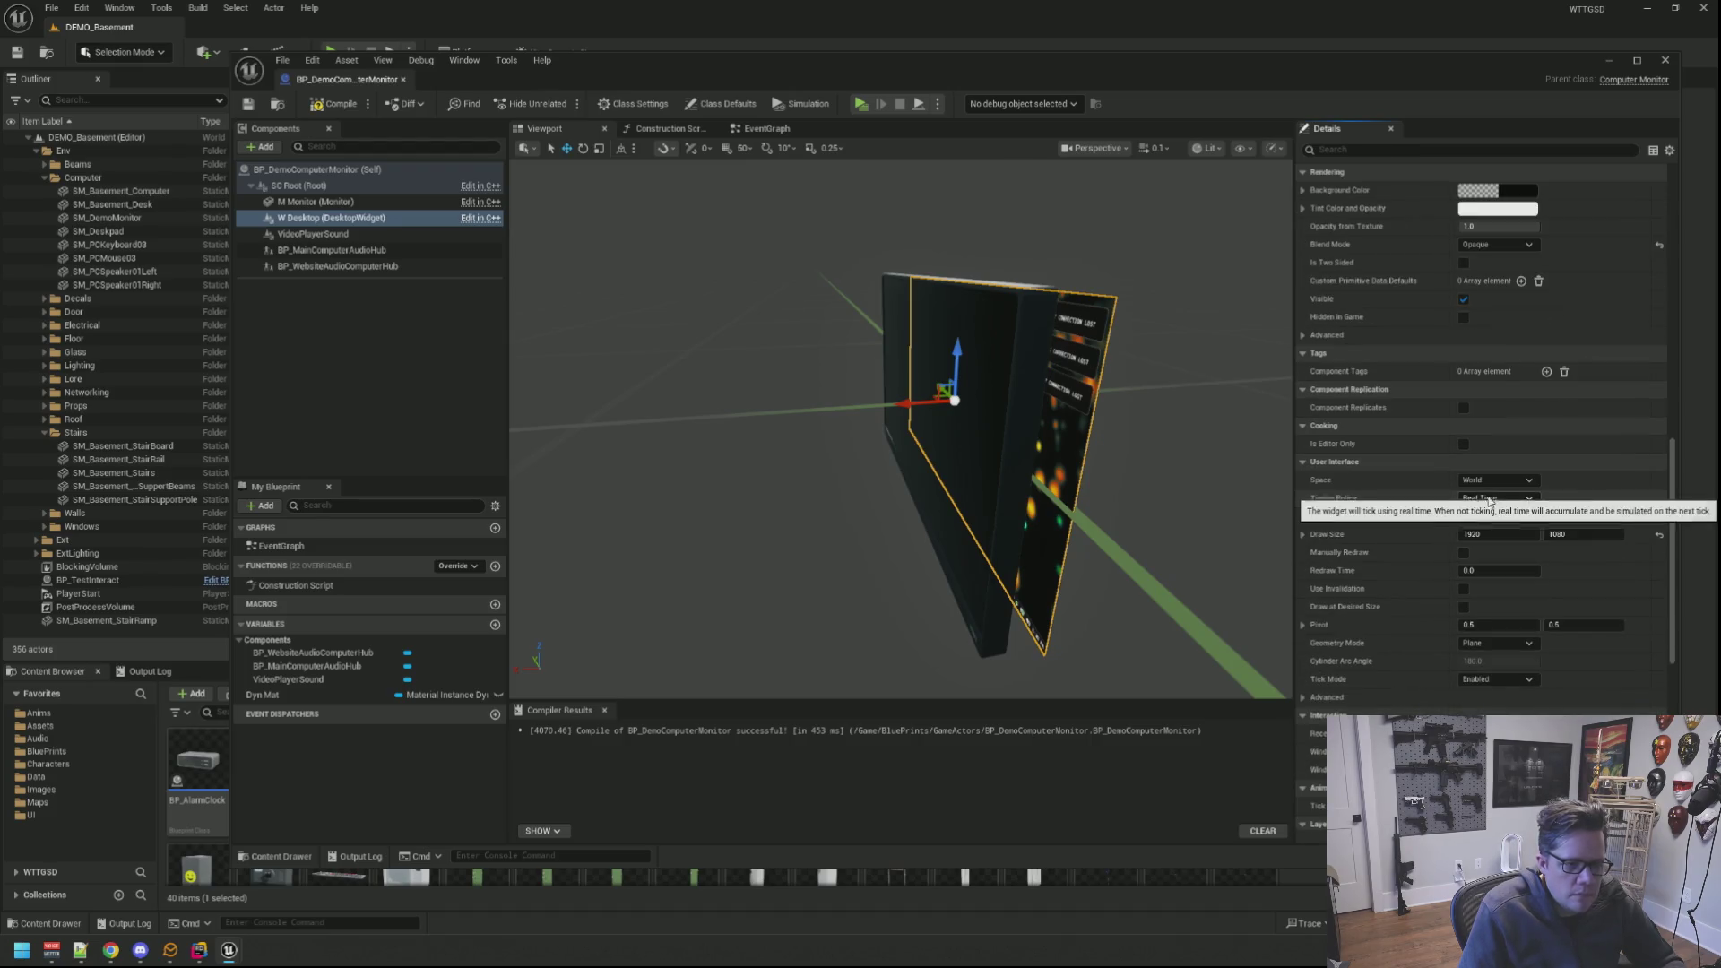
# Step: Slide the widget plane forward along X and leave Timing Policy on Real Time after trying Game Time
pyautogui.click(1491, 499)
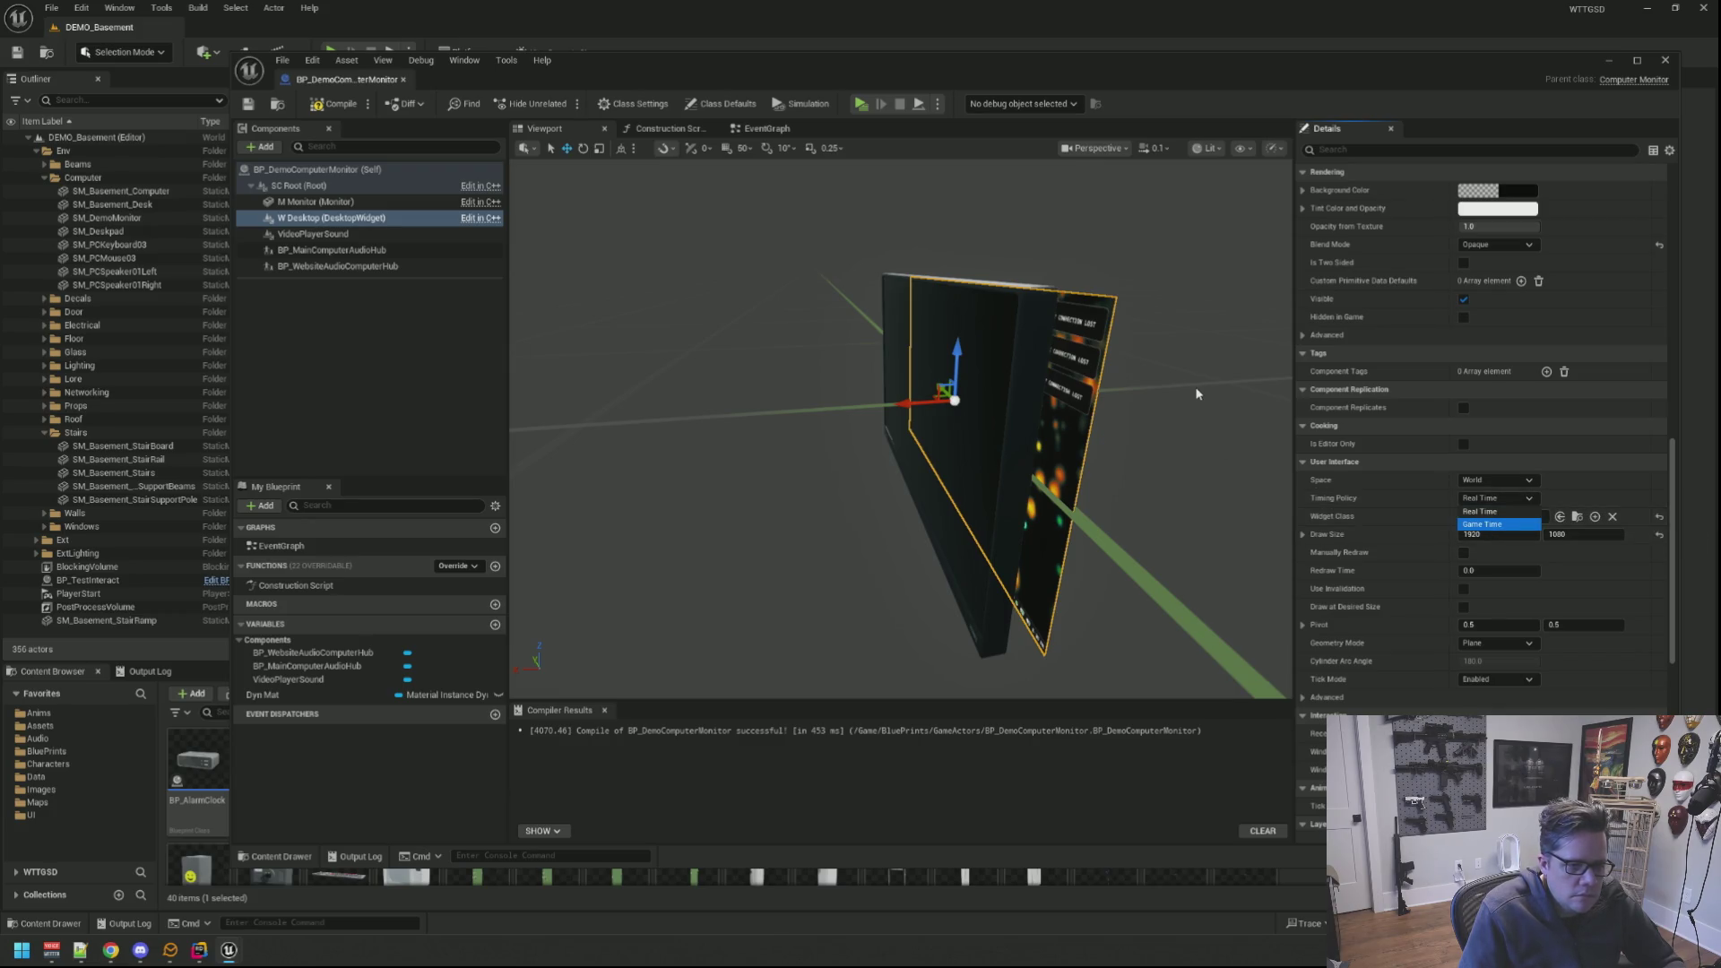
pyautogui.moveTo(1195, 344); pyautogui.dragTo(1018, 349)
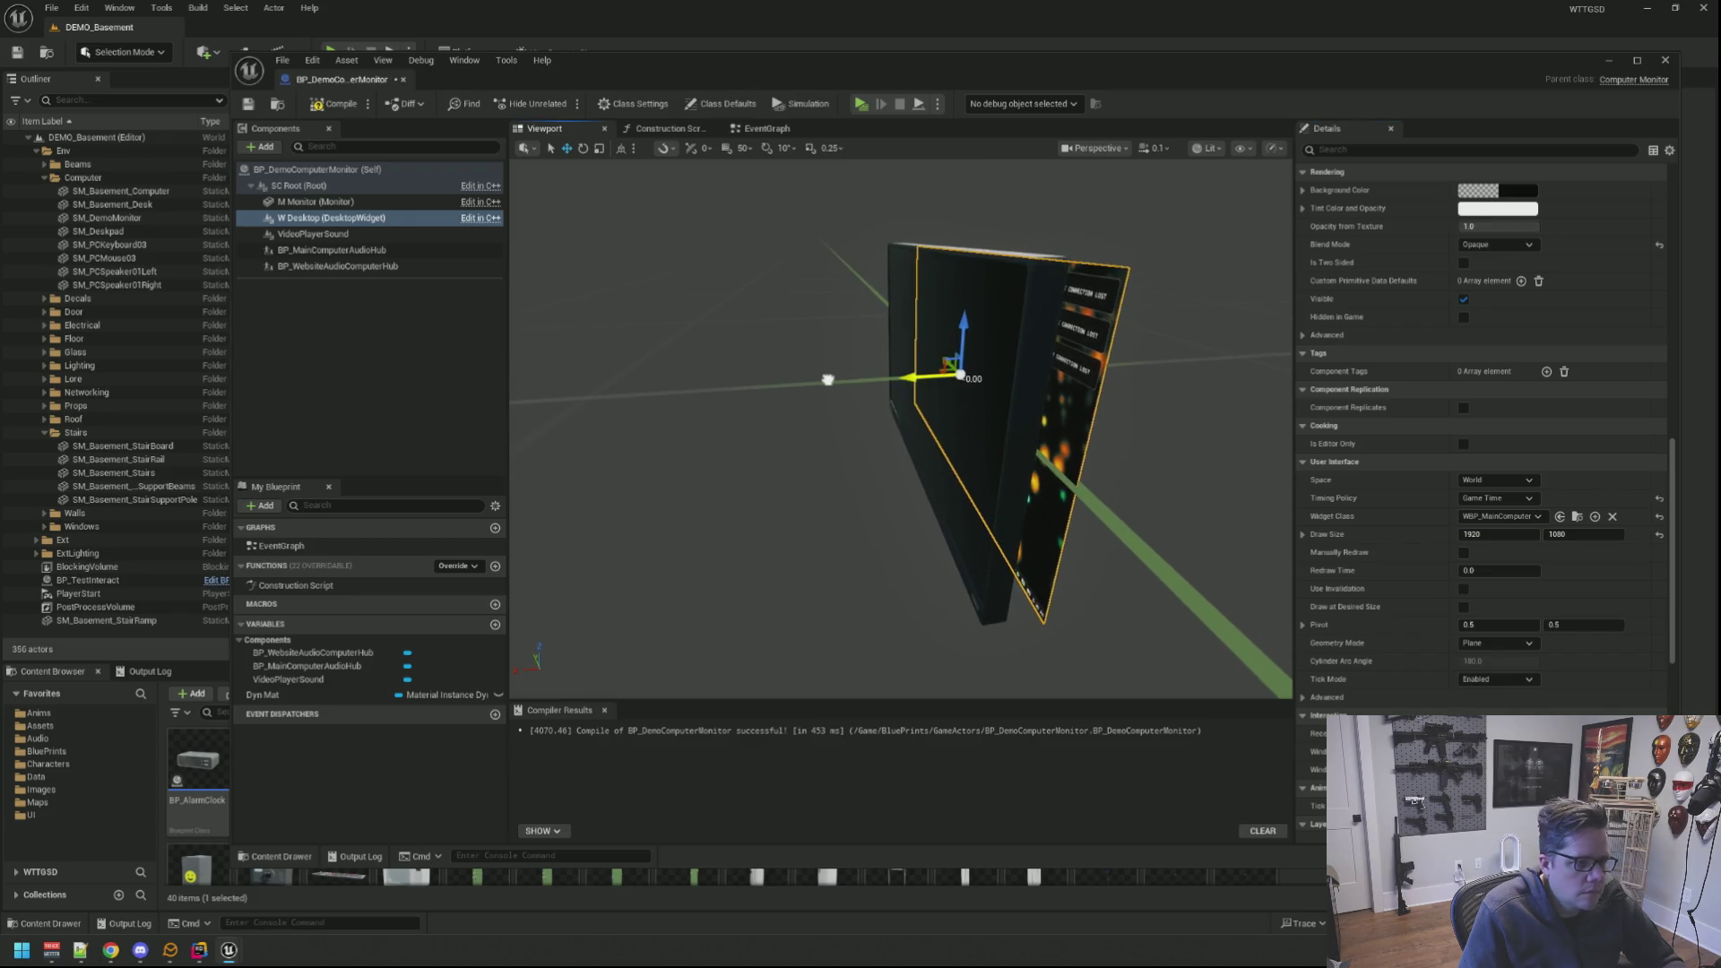
pyautogui.moveTo(827, 379); pyautogui.dragTo(831, 385)
pyautogui.click(1490, 498)
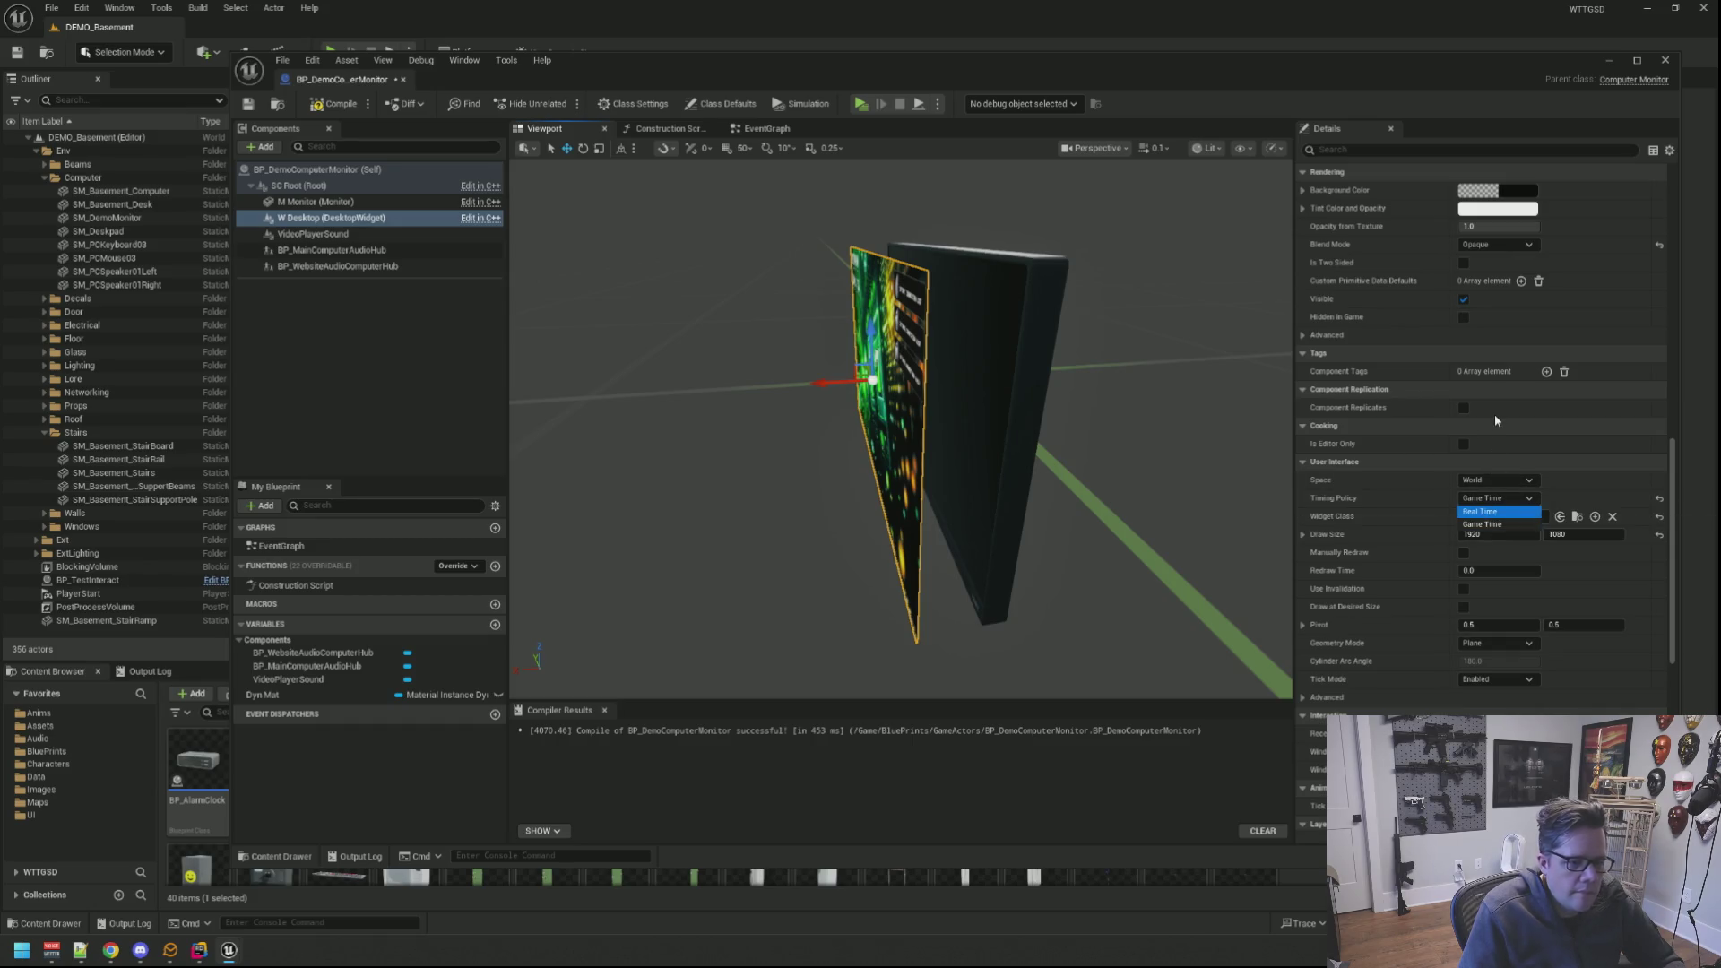
pyautogui.press('Return')
pyautogui.moveTo(1201, 417); pyautogui.dragTo(1204, 397)
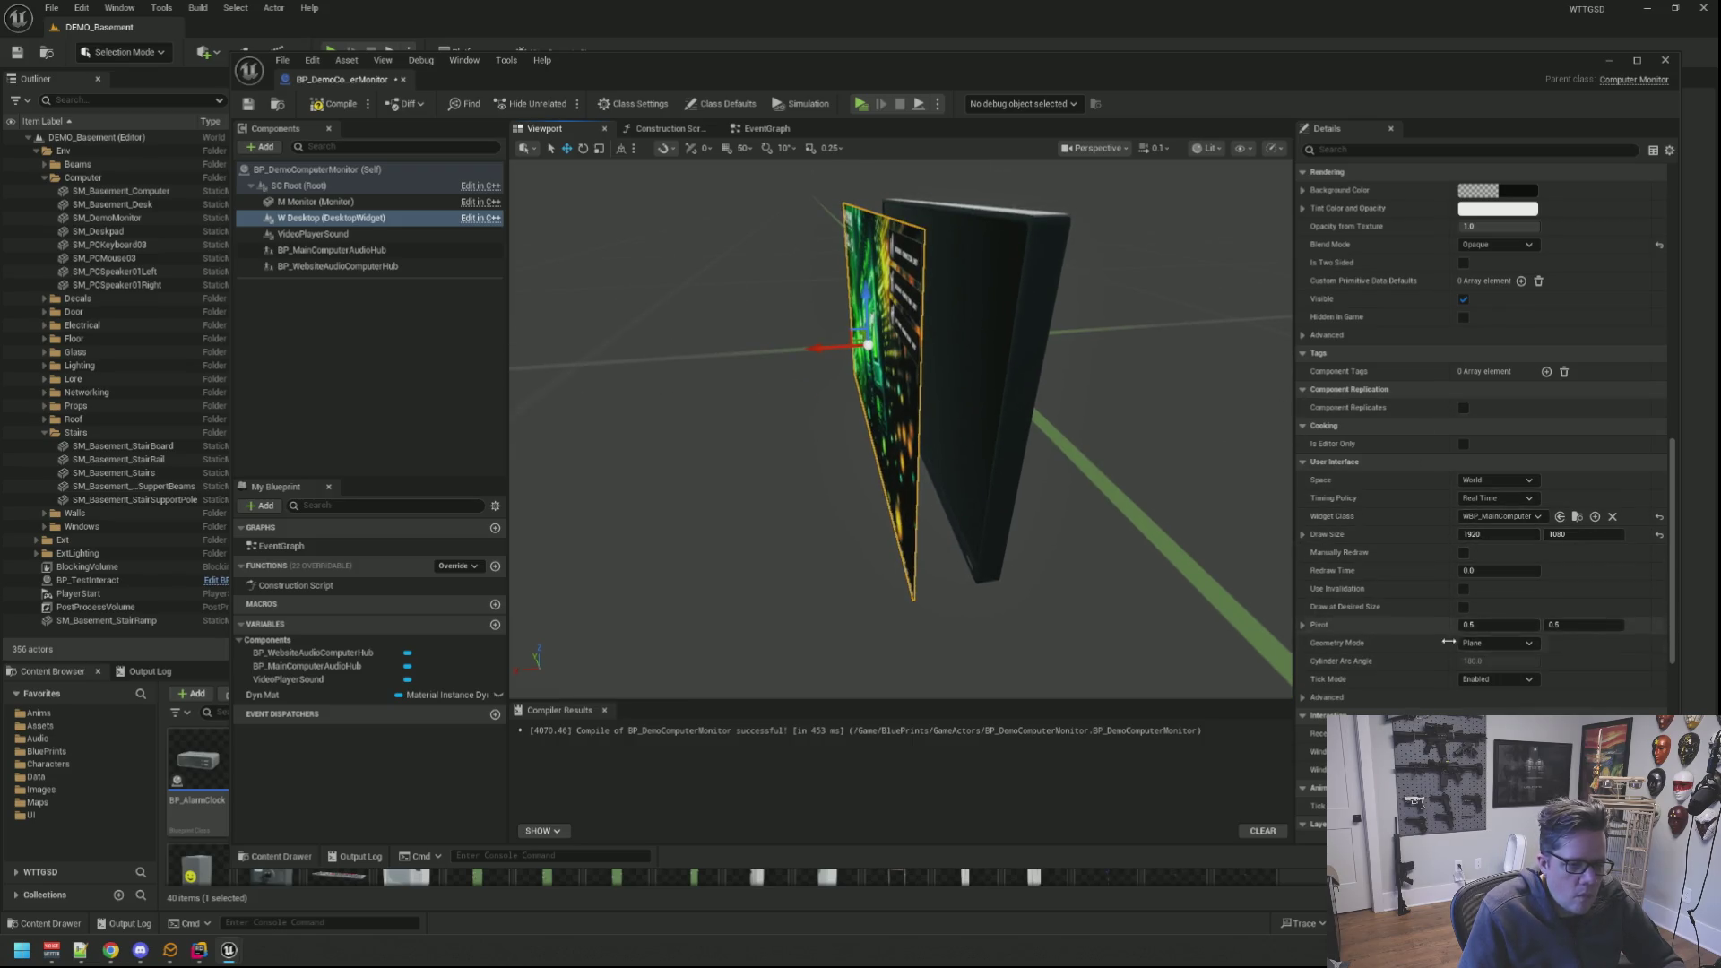
pyautogui.scroll(1, 1438, 696)
pyautogui.scroll(1, 1438, 696)
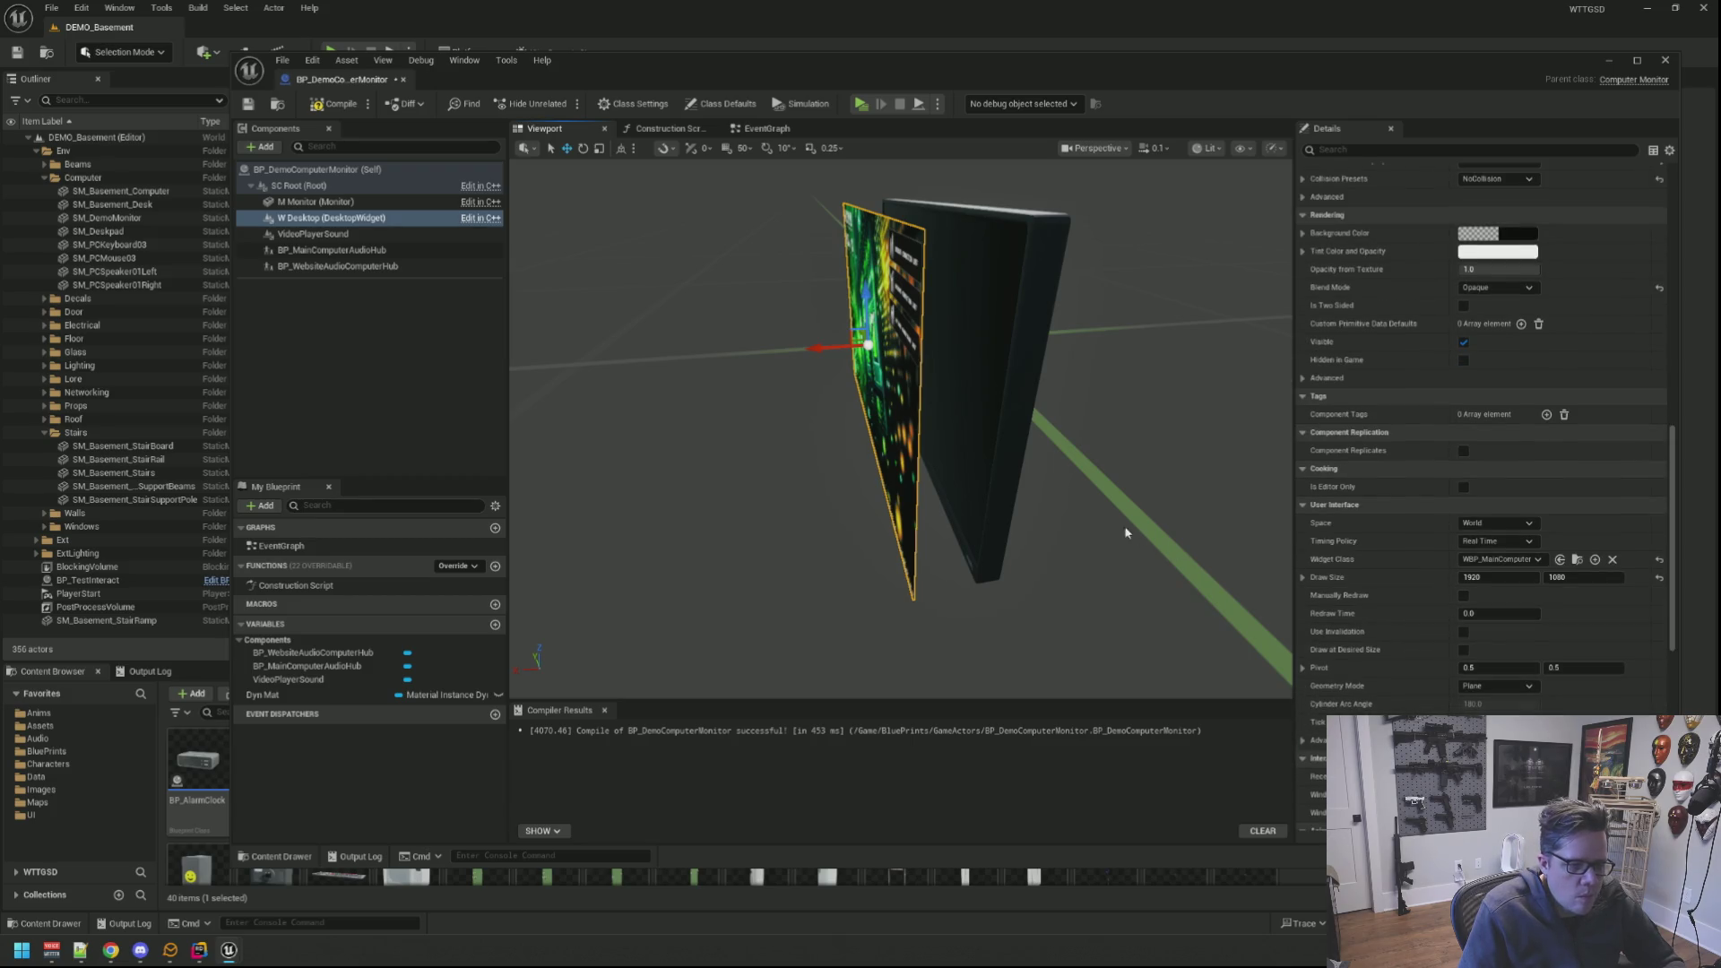
# Step: Check the widget's Space setting stays on World and enable Manually Redraw under User Interface
pyautogui.moveTo(1125, 527); pyautogui.dragTo(538, 511)
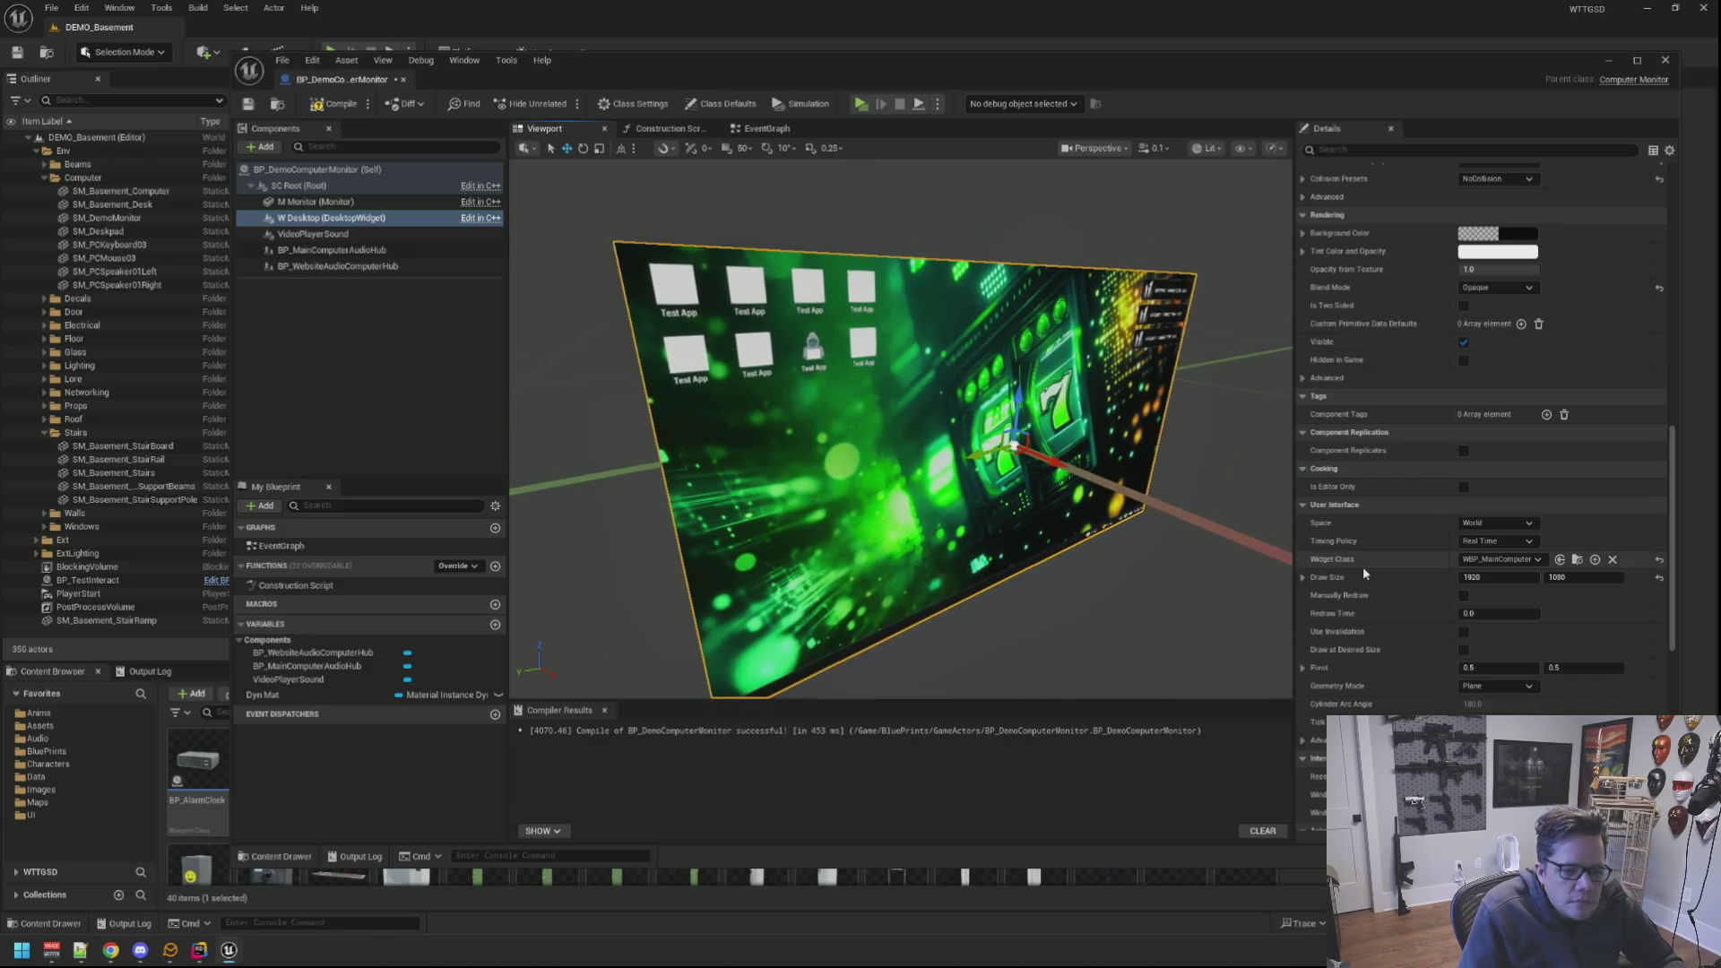
pyautogui.click(1497, 524)
pyautogui.click(1529, 524)
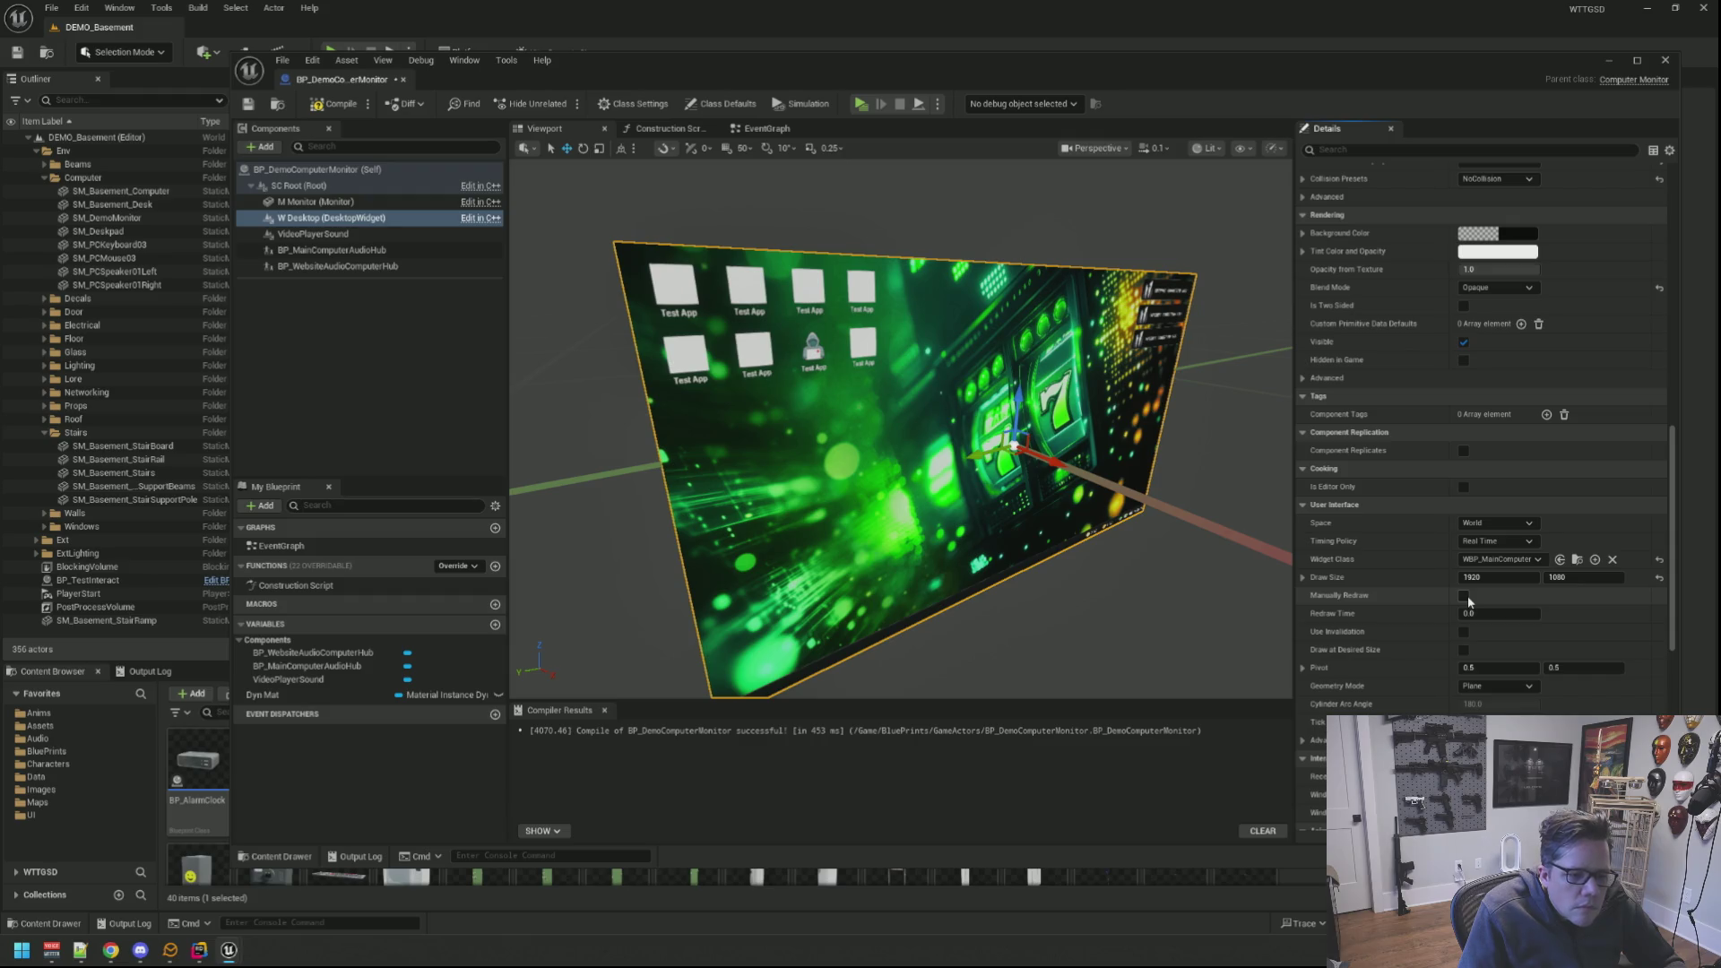
pyautogui.moveTo(1085, 487); pyautogui.dragTo(996, 492)
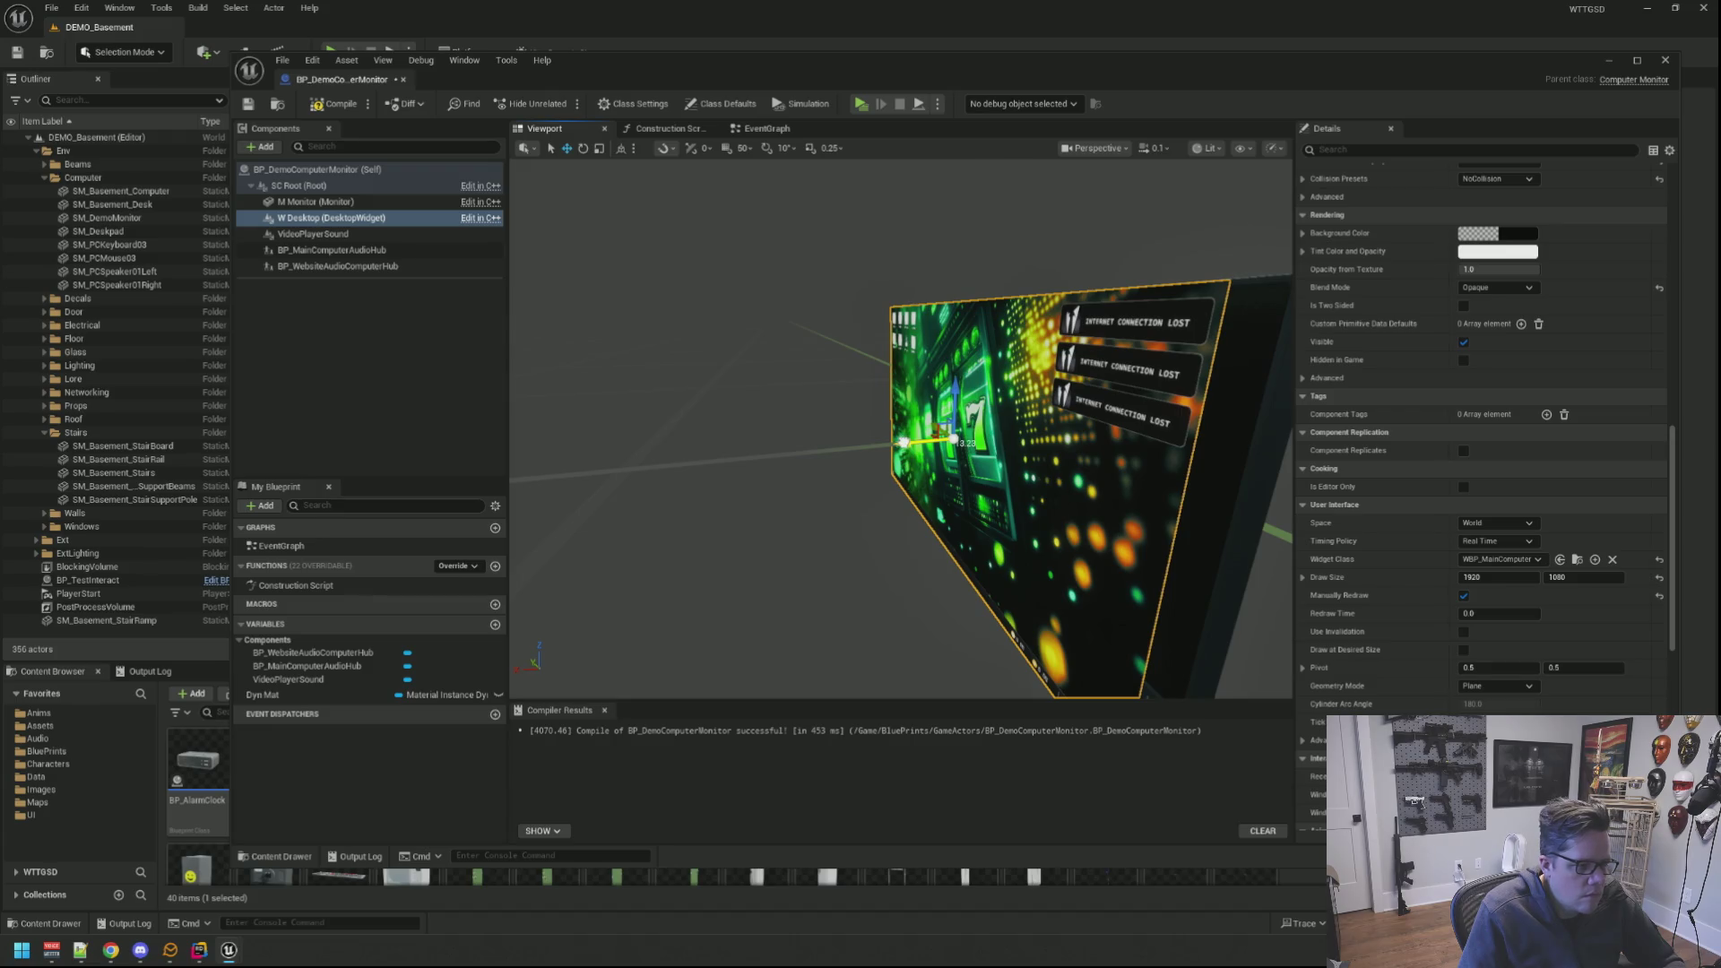
pyautogui.moveTo(947, 439)
pyautogui.mouseDown()
pyautogui.moveTo(1022, 444)
pyautogui.moveTo(942, 451)
pyautogui.moveTo(969, 444)
pyautogui.mouseUp()
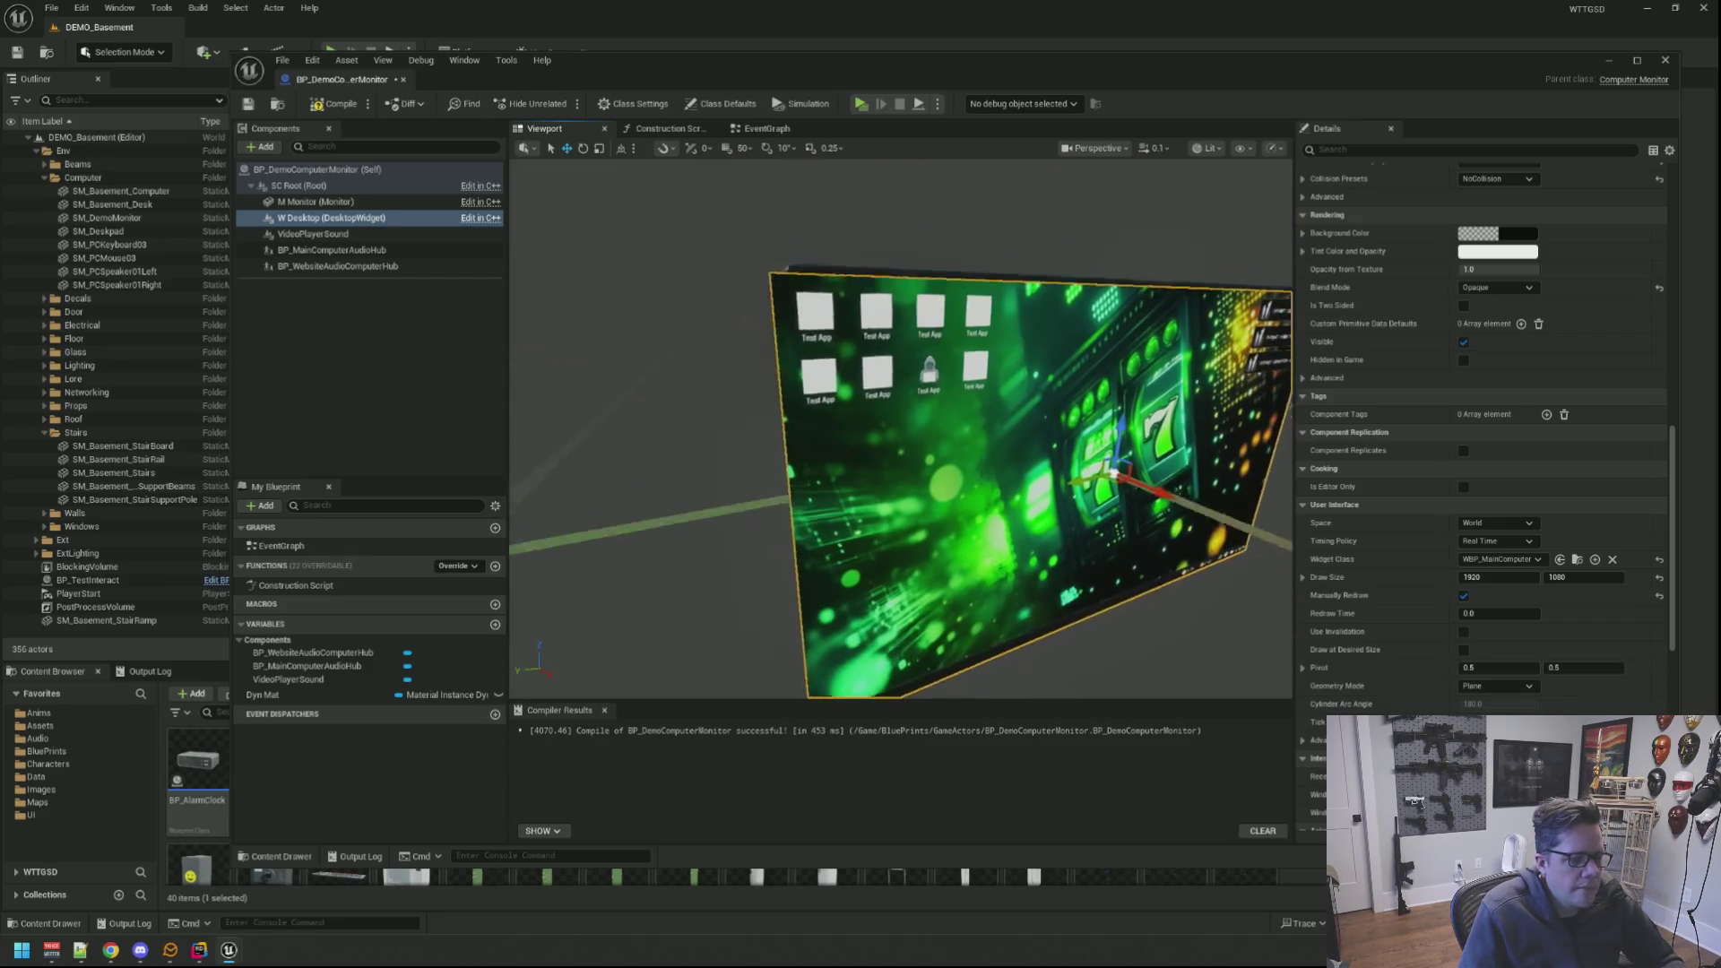
# Step: Set the widget's Widget Class to WBP_DemoComputer so the monitor shows the demo desktop
pyautogui.click(1500, 558)
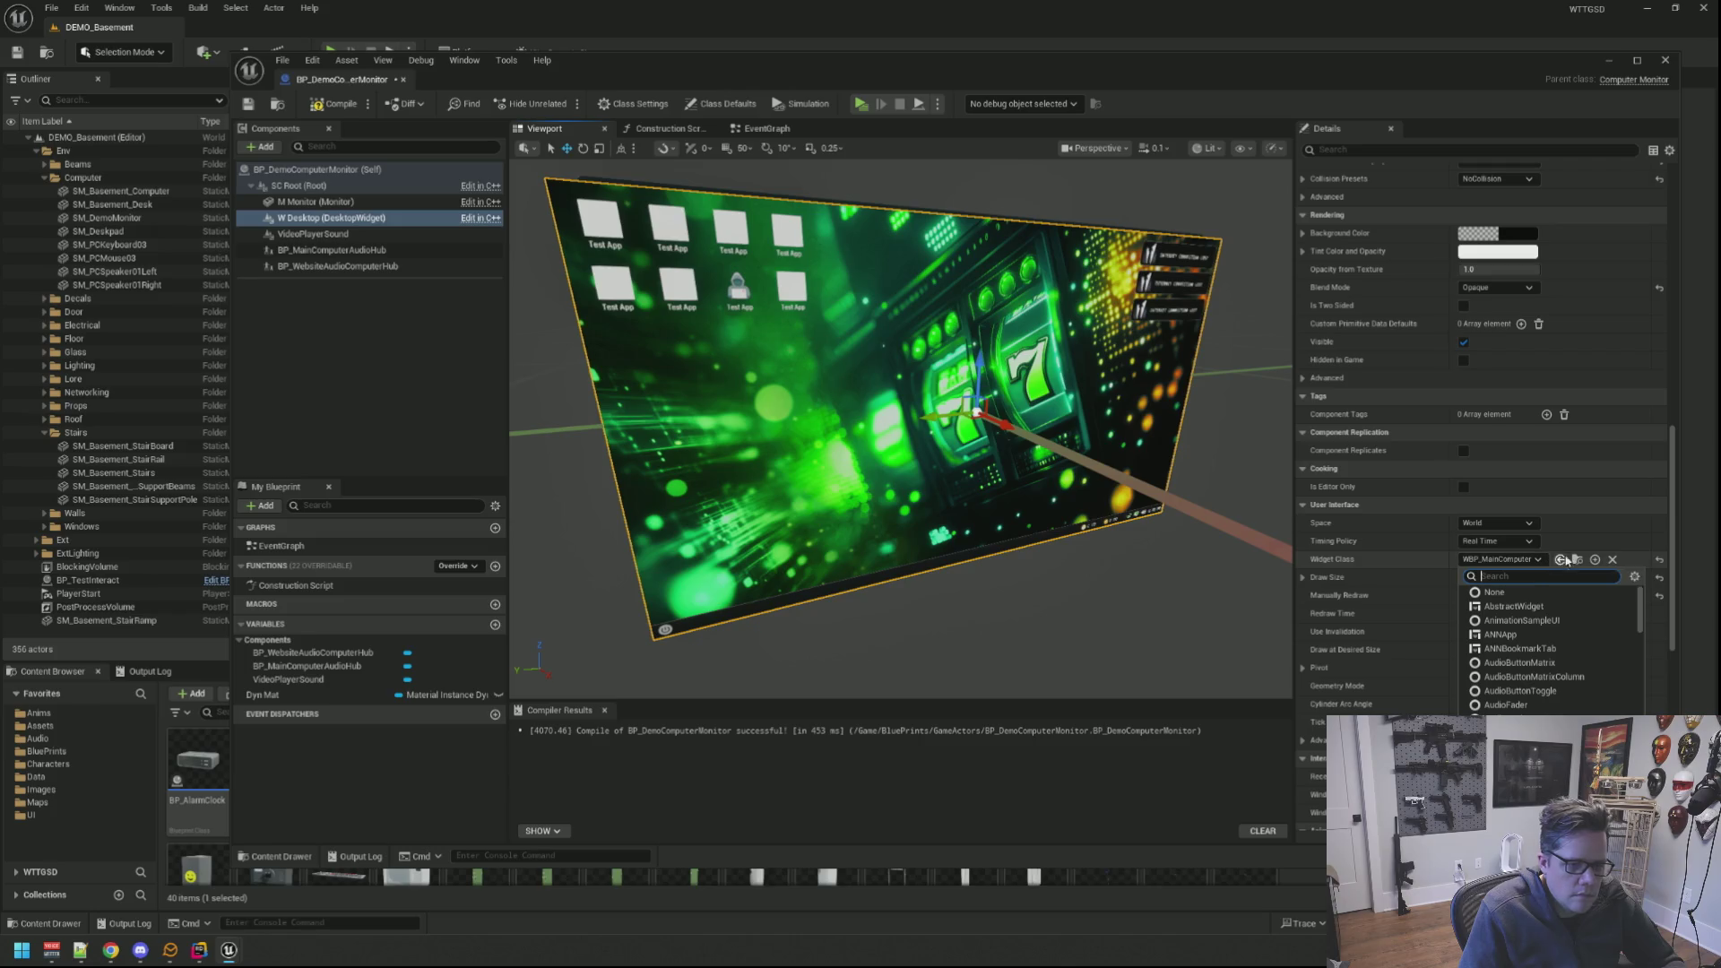
pyautogui.write('WBP_Dem')
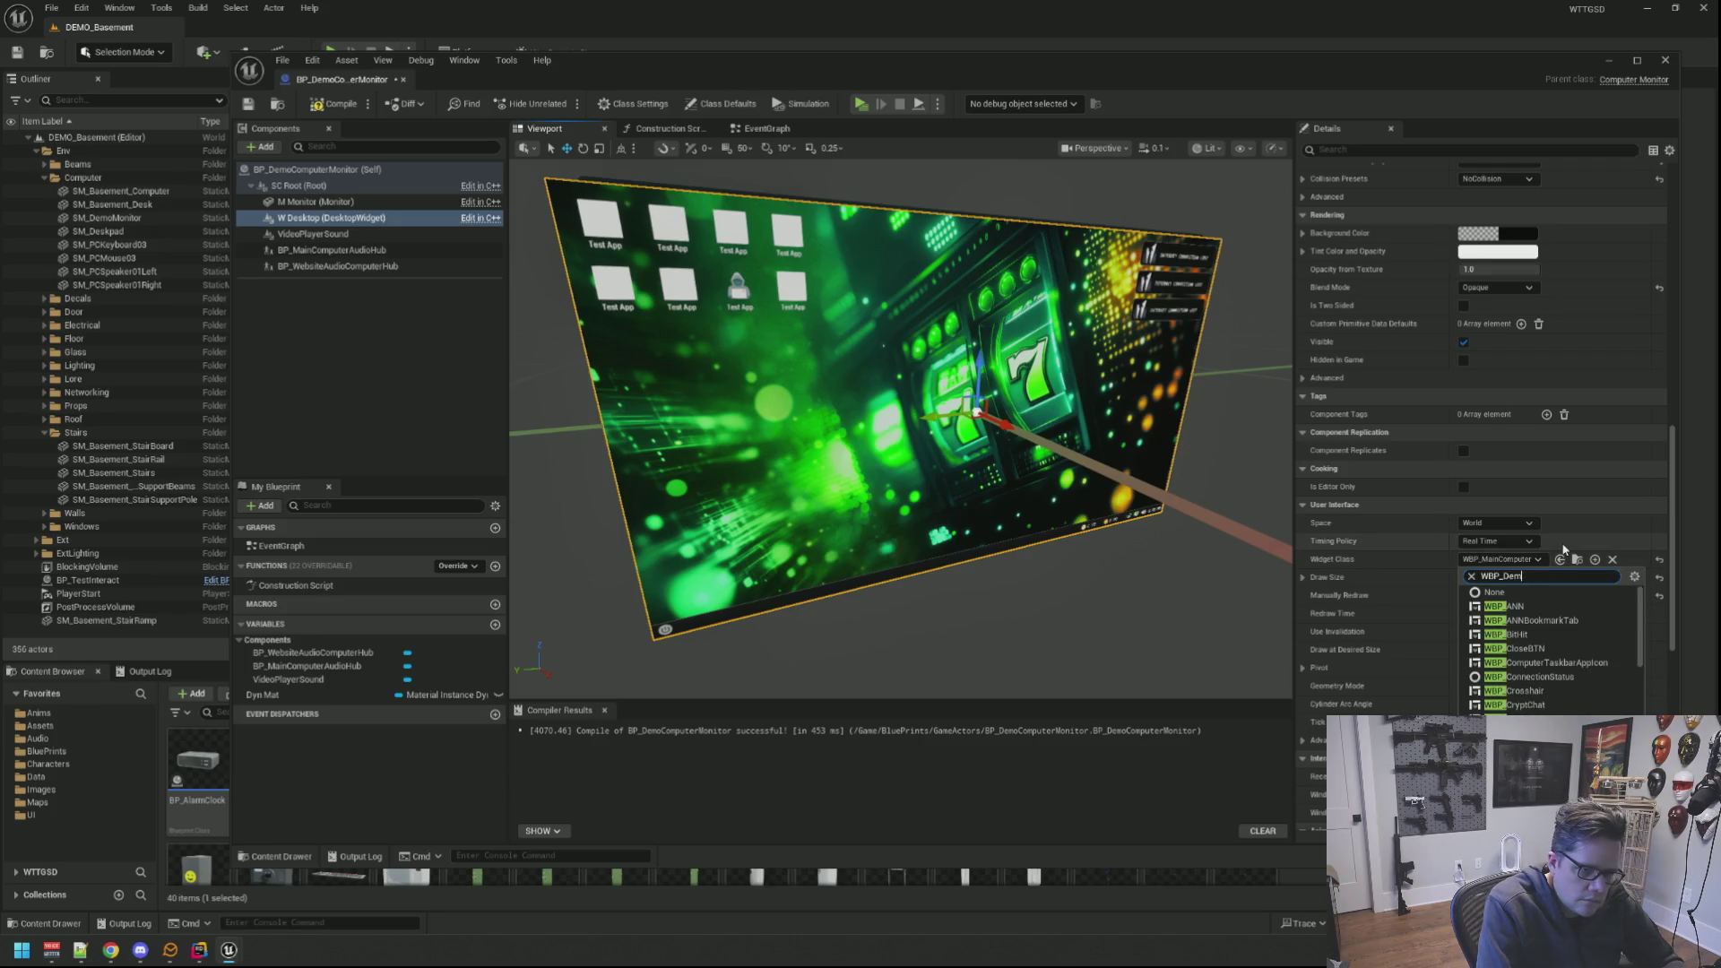
pyautogui.write('o')
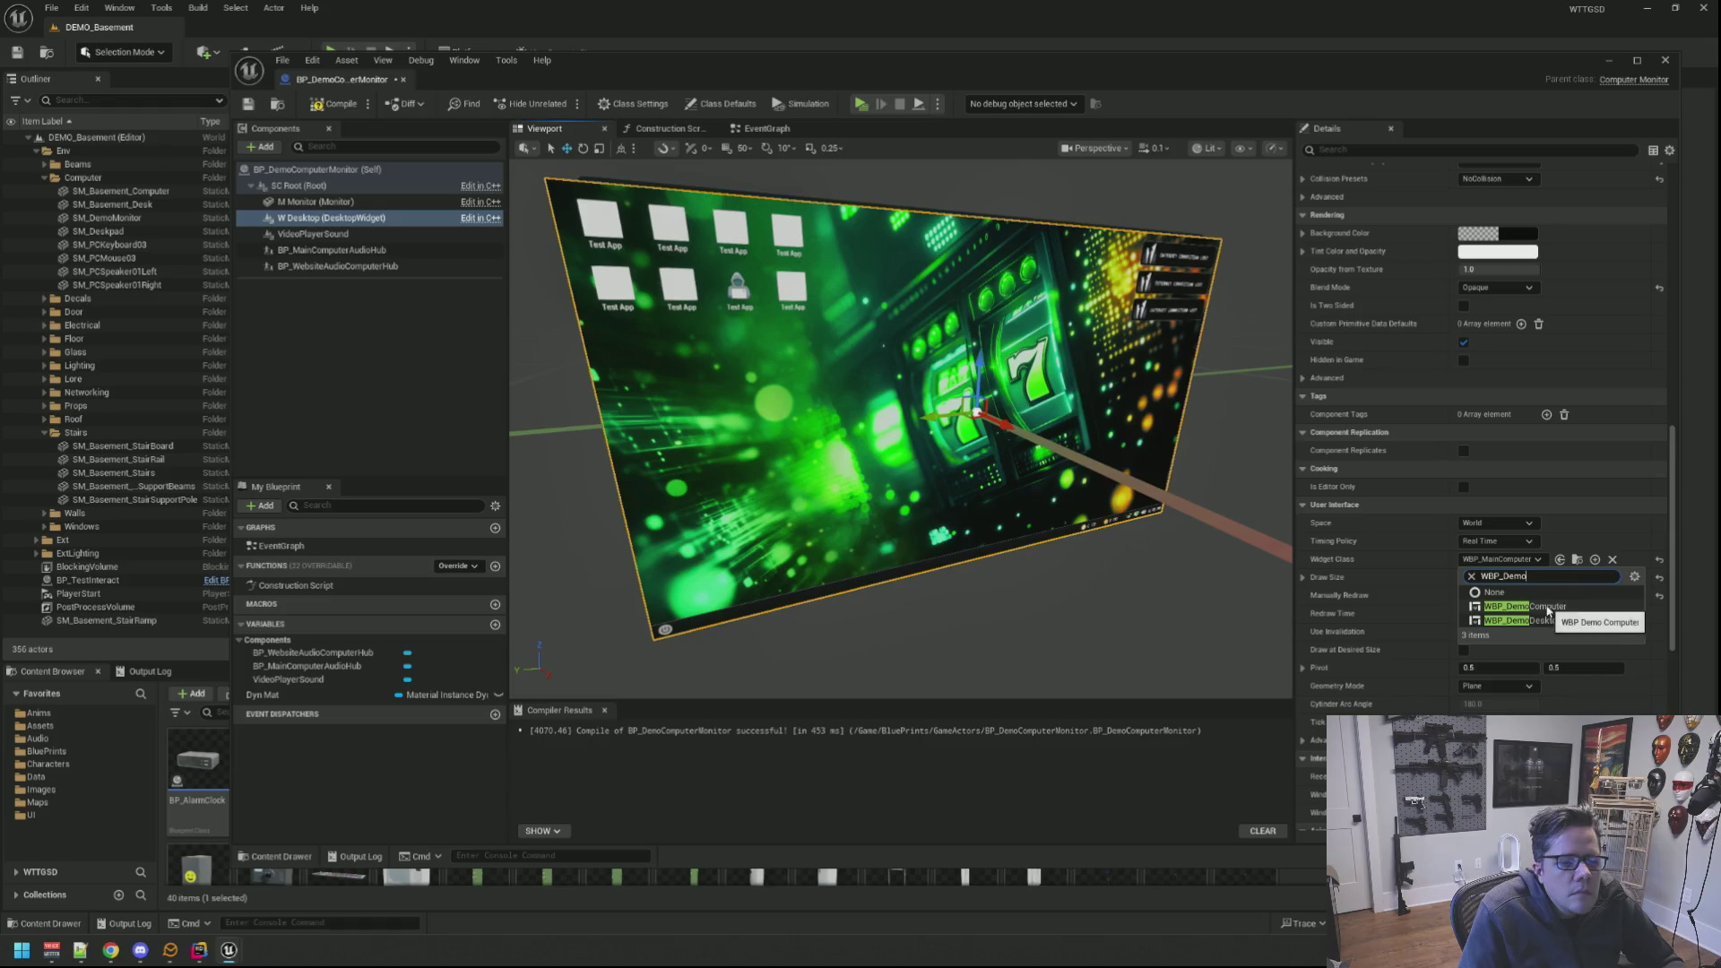
pyautogui.click(1548, 609)
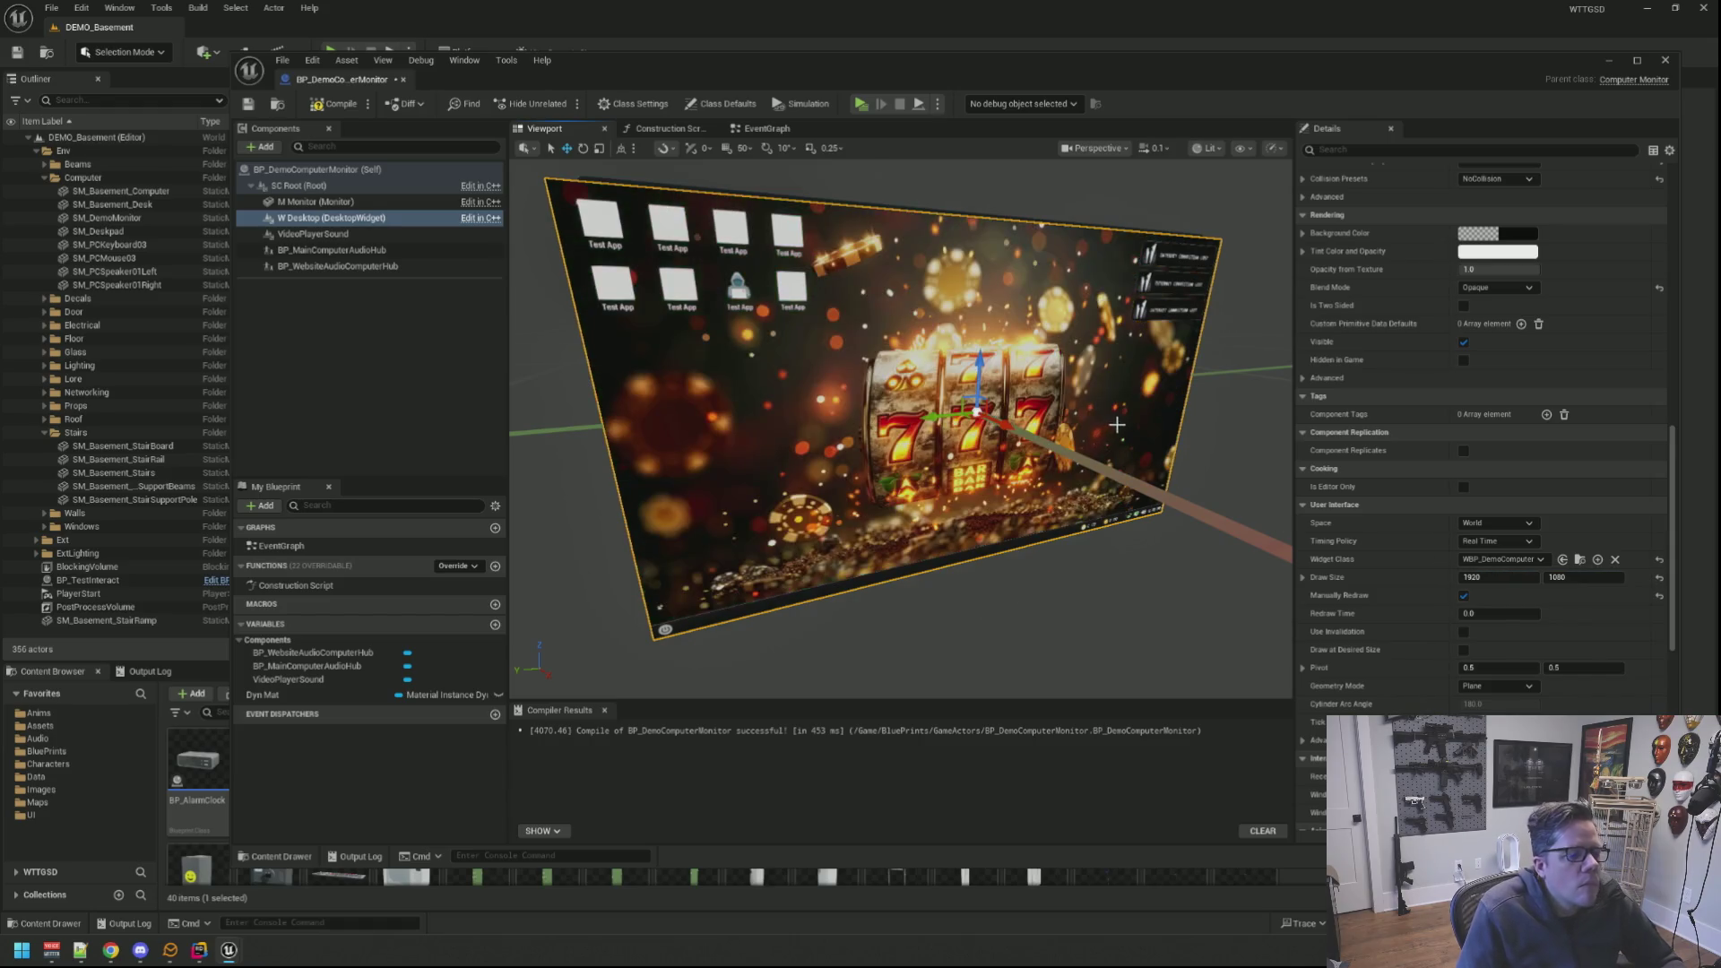
pyautogui.moveTo(942, 565)
pyautogui.mouseDown()
pyautogui.moveTo(538, 565)
pyautogui.moveTo(1128, 422)
pyautogui.moveTo(1050, 471)
pyautogui.moveTo(872, 336)
pyautogui.moveTo(969, 470)
pyautogui.mouseUp()
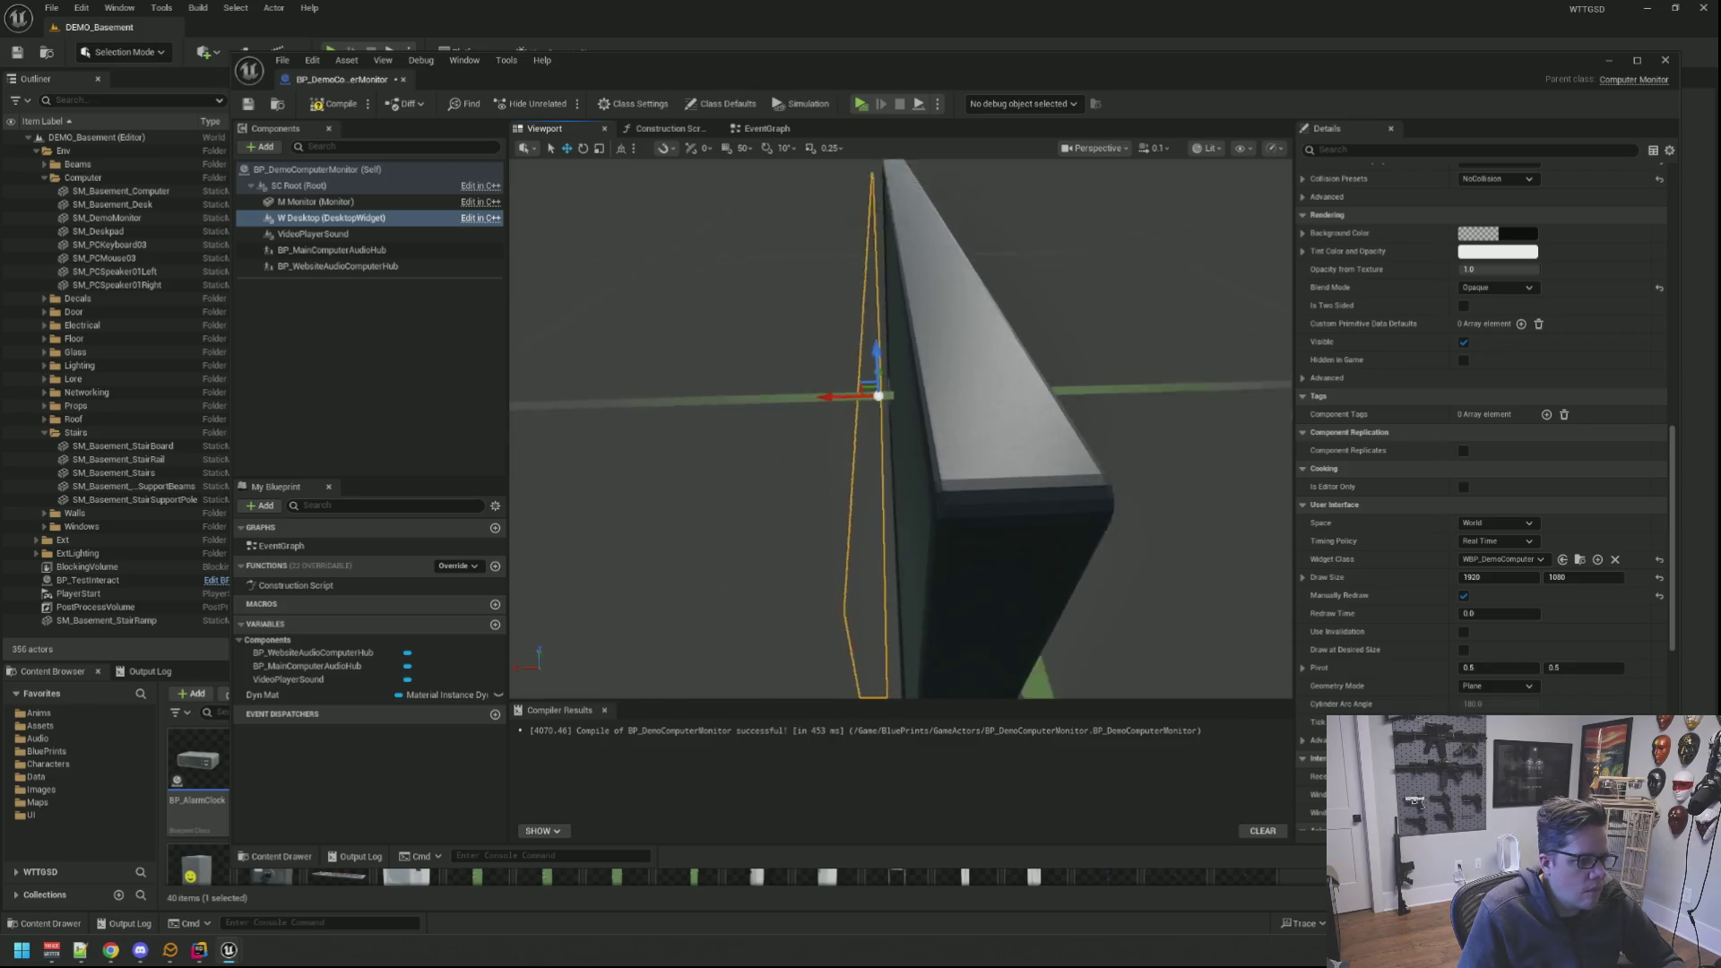
# Step: Select the M Monitor component and browse to its SM_DemoMonitor asset in the Content Drawer
pyautogui.moveTo(969, 471)
pyautogui.mouseDown()
pyautogui.moveTo(1054, 353)
pyautogui.moveTo(996, 370)
pyautogui.mouseUp()
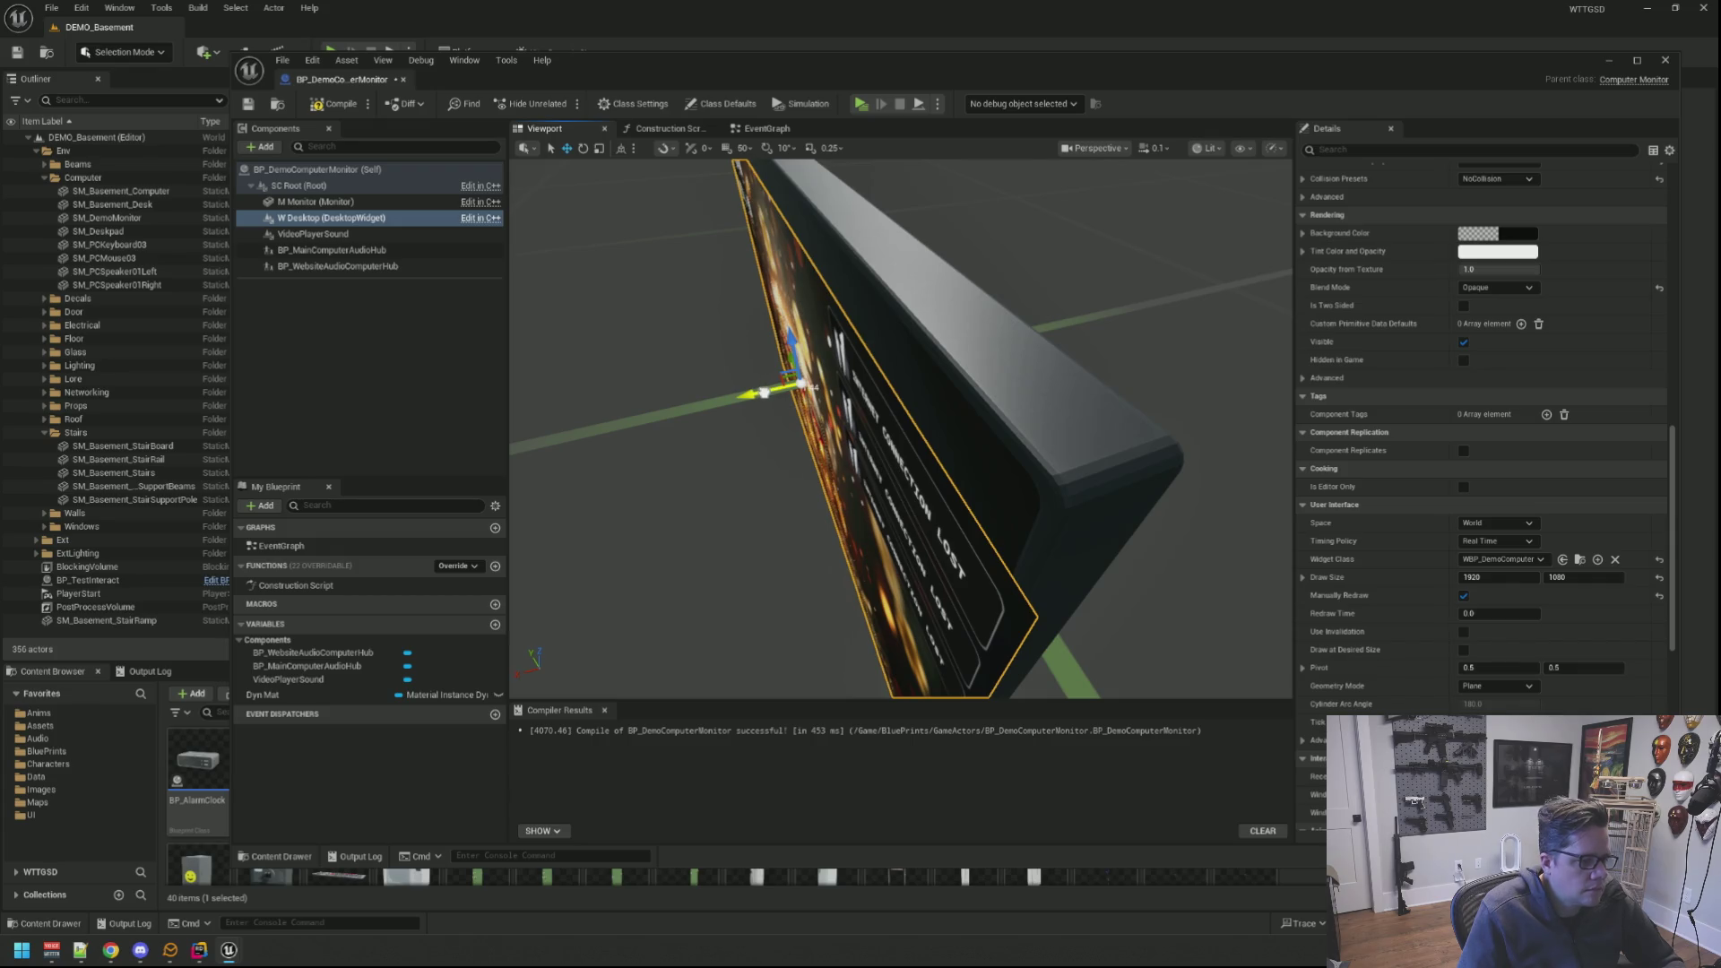
pyautogui.moveTo(764, 393); pyautogui.dragTo(789, 391)
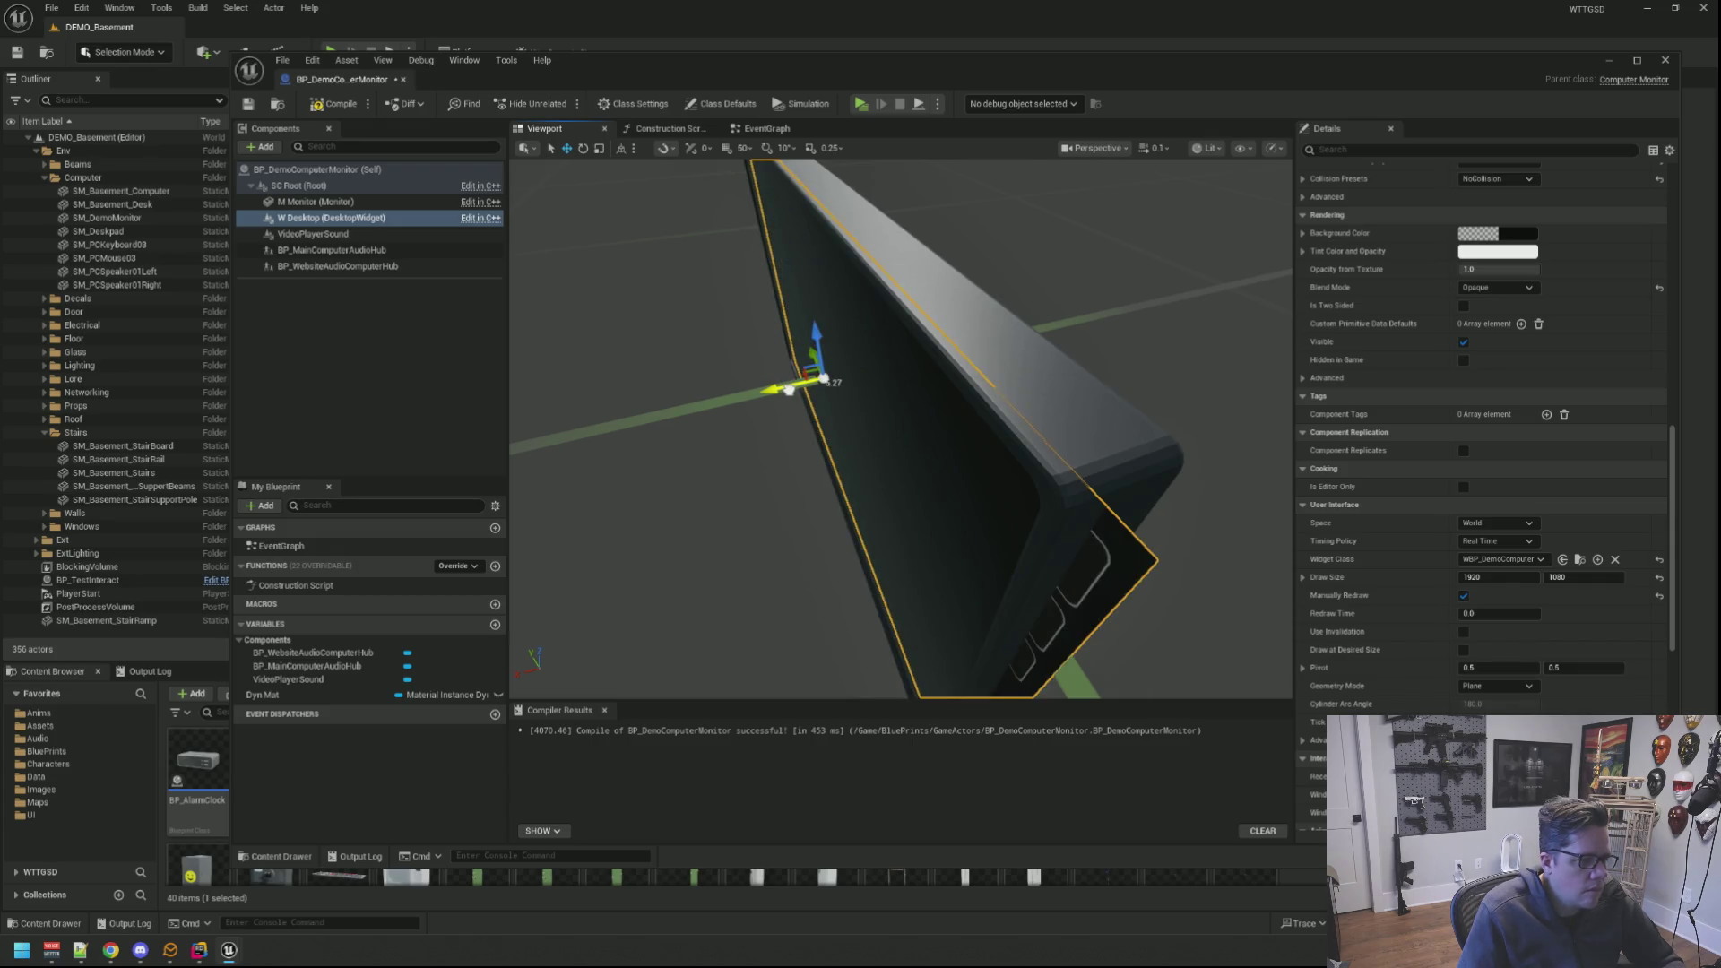
pyautogui.moveTo(902, 431); pyautogui.dragTo(1144, 444)
pyautogui.click(943, 351)
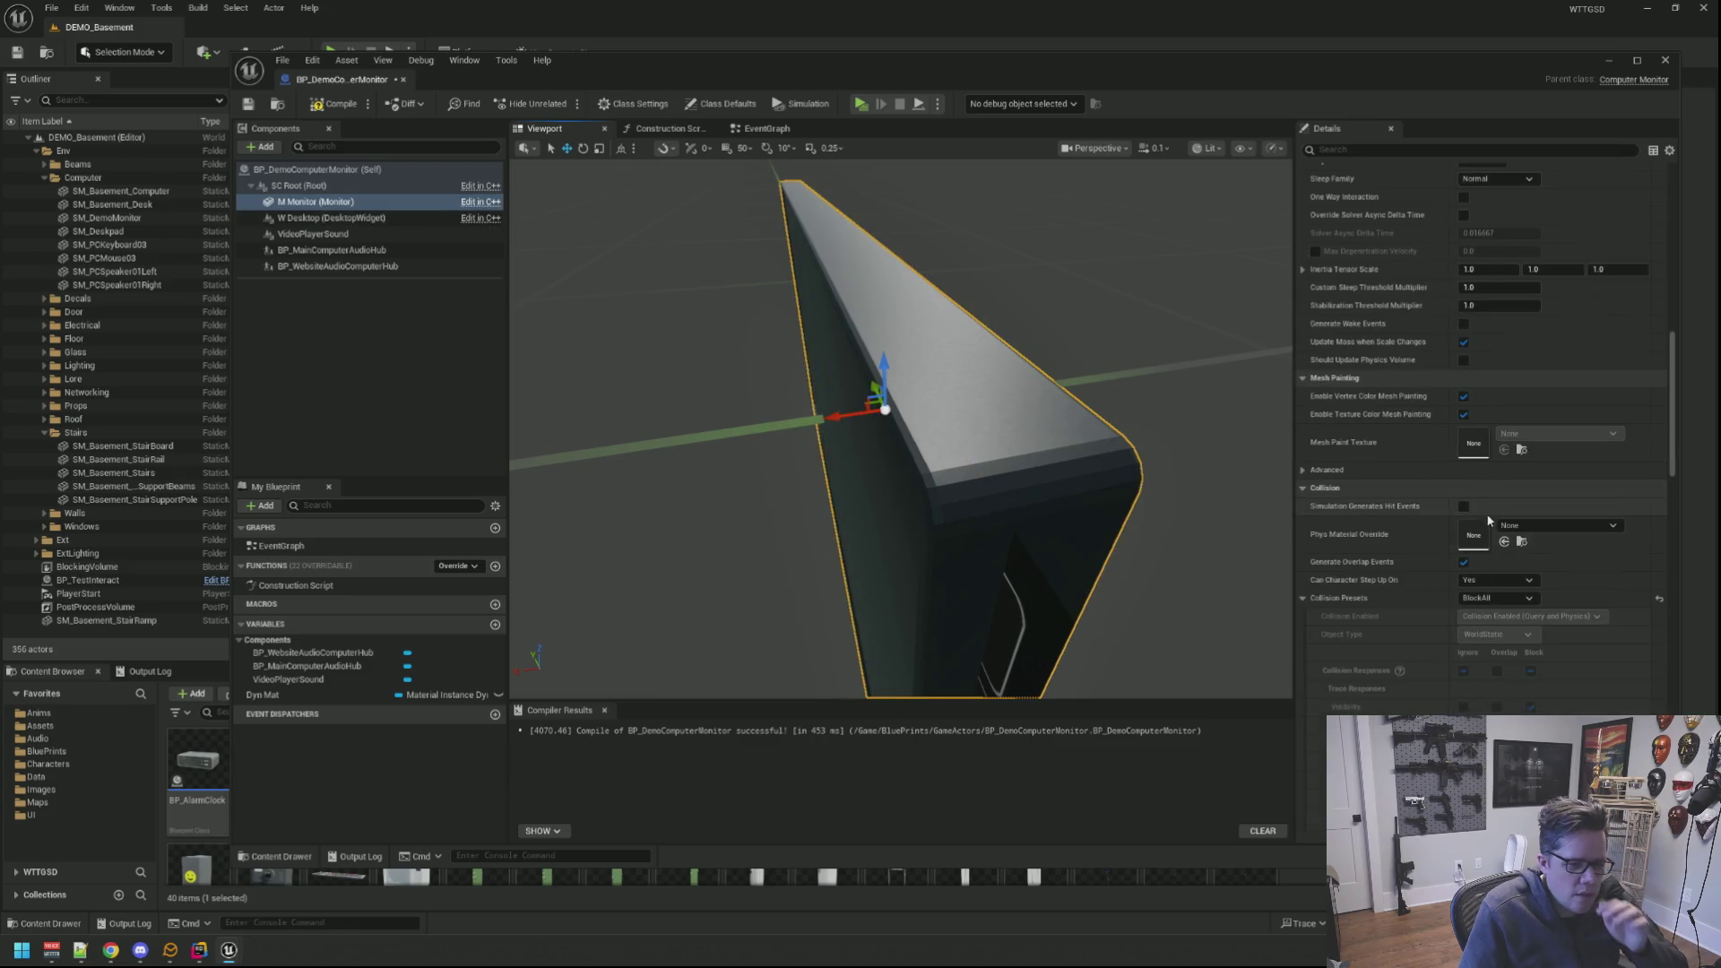
pyautogui.scroll(3, 1490, 521)
pyautogui.scroll(3, 1494, 444)
pyautogui.scroll(3, 1499, 421)
pyautogui.scroll(3, 1502, 426)
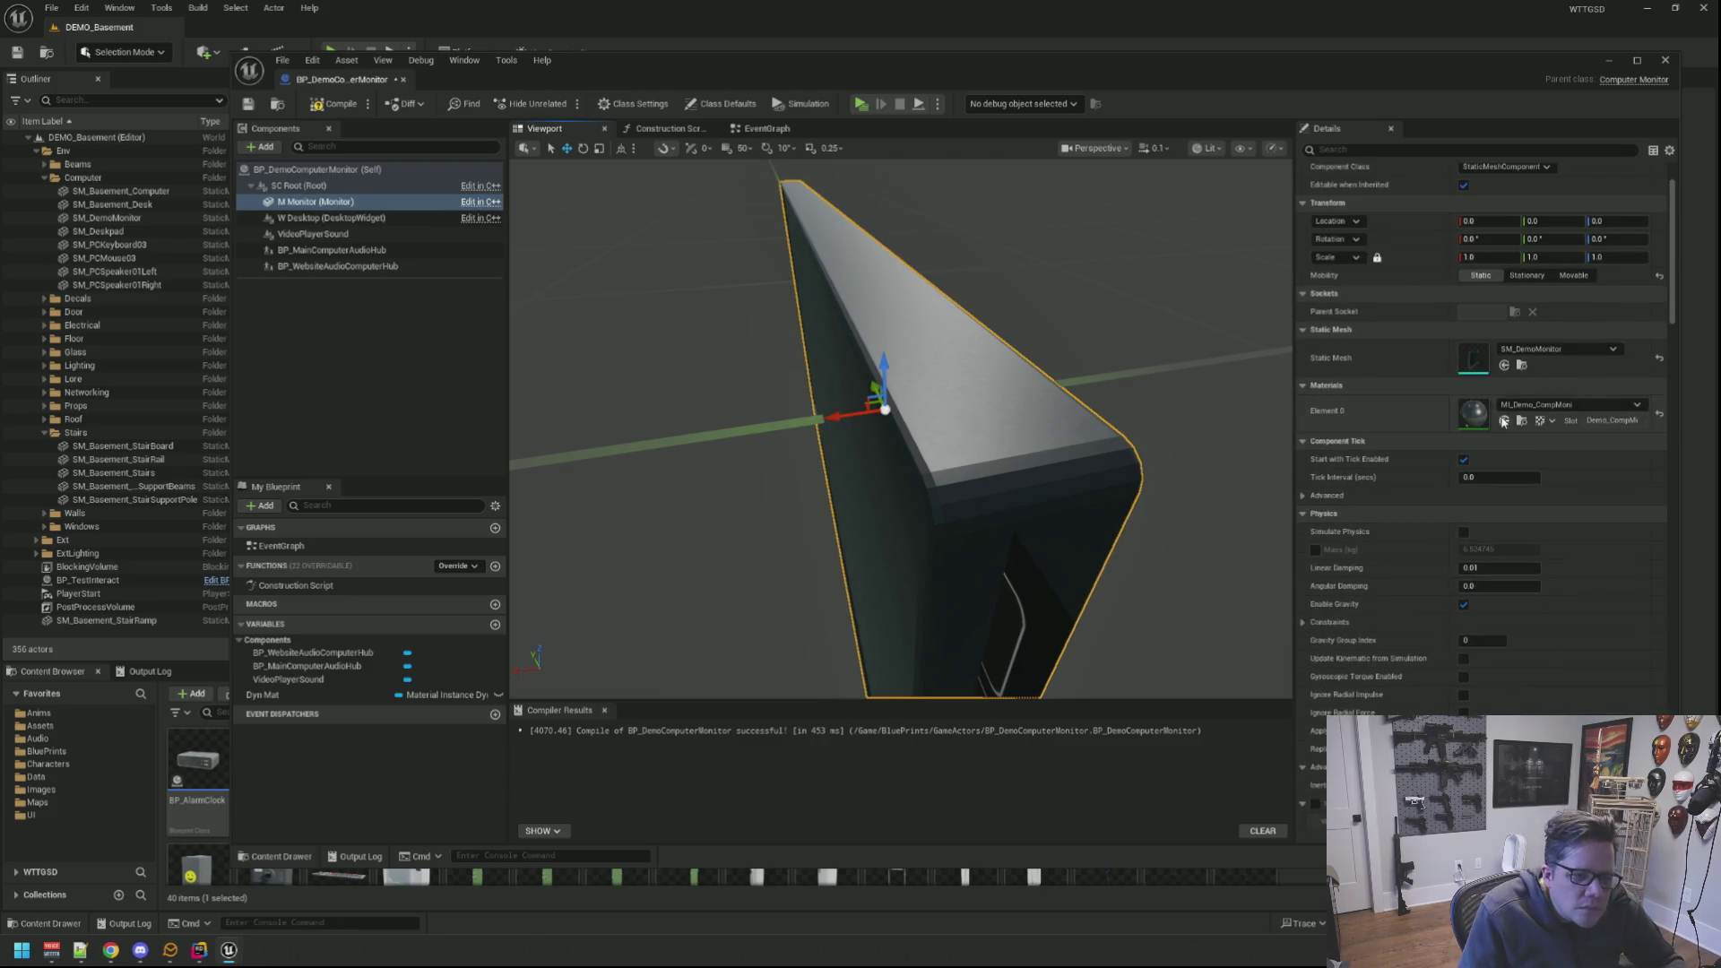
pyautogui.click(1520, 366)
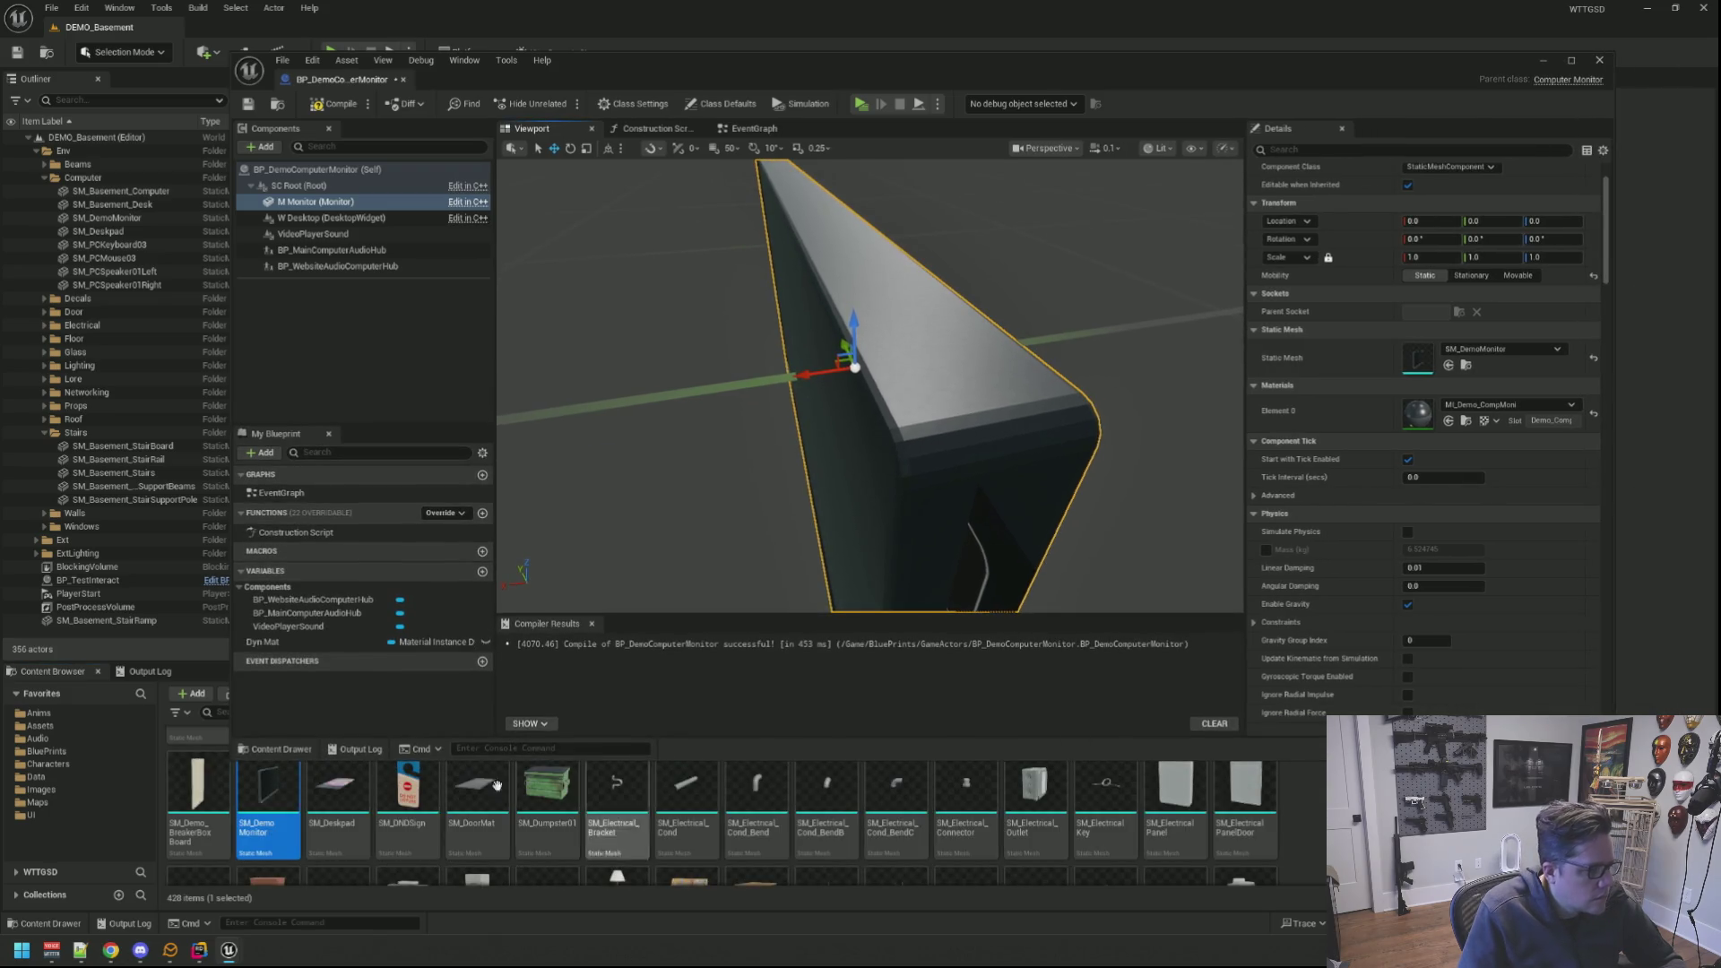
# Step: Load the SM_DemoMonitor mesh asset and focus the viewport on the W Desktop widget
pyautogui.doubleClick(276, 787)
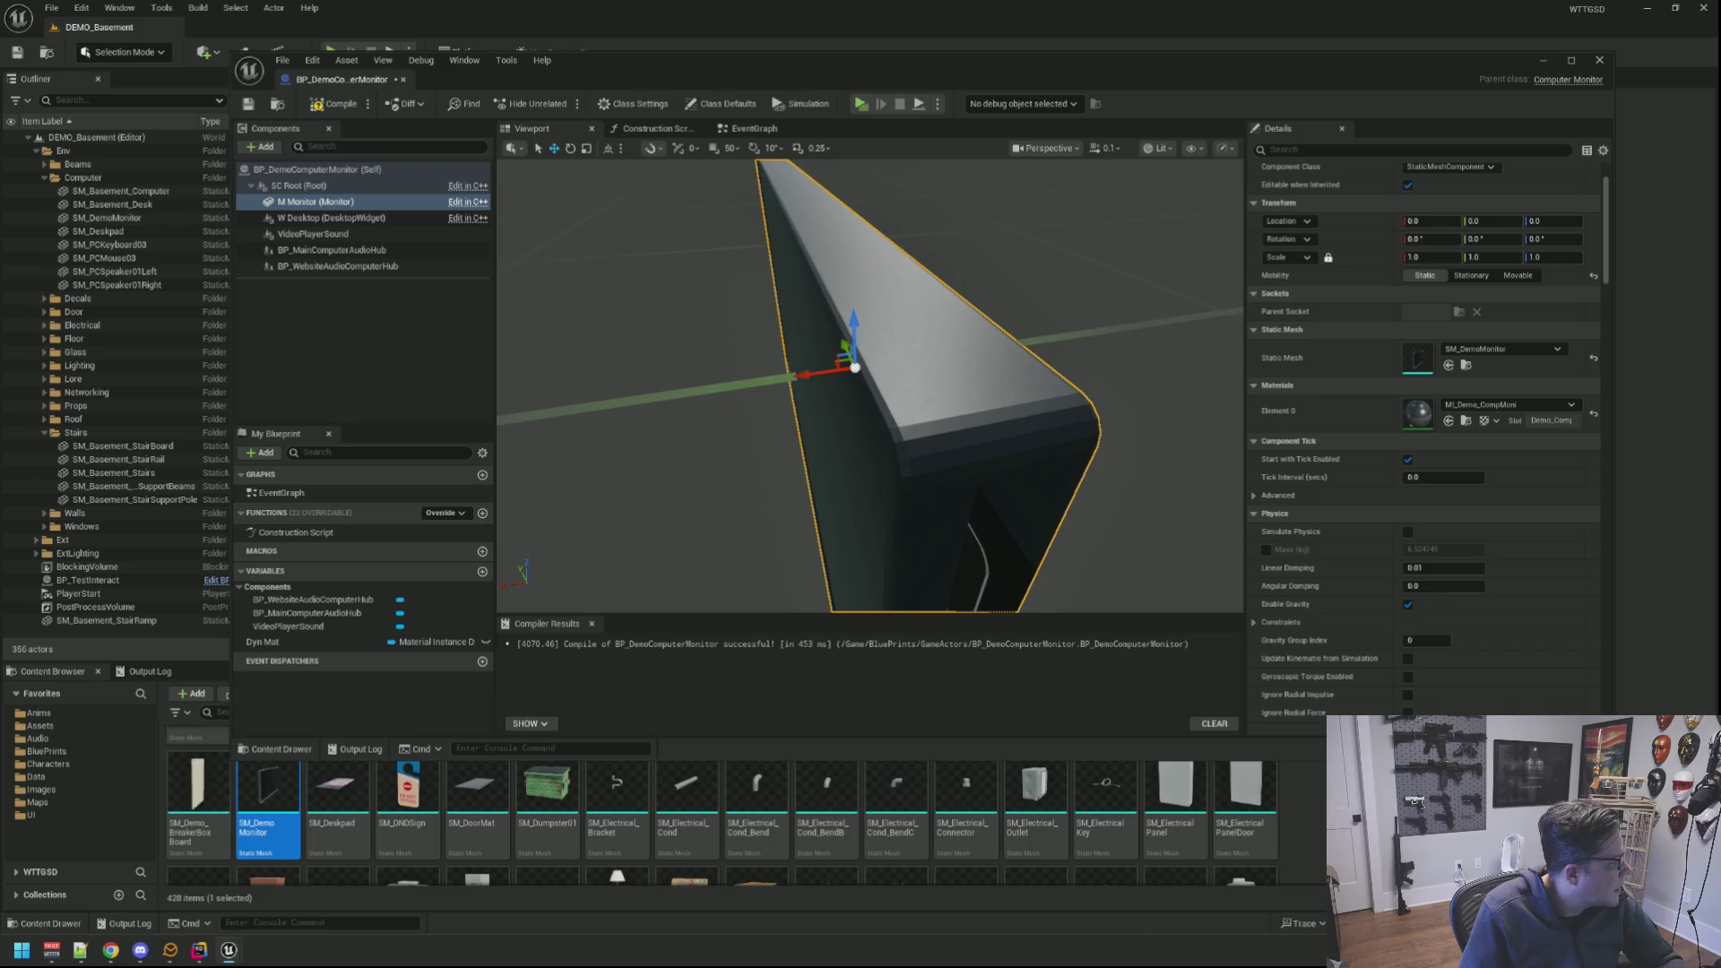
pyautogui.press('Down')
pyautogui.press('f')
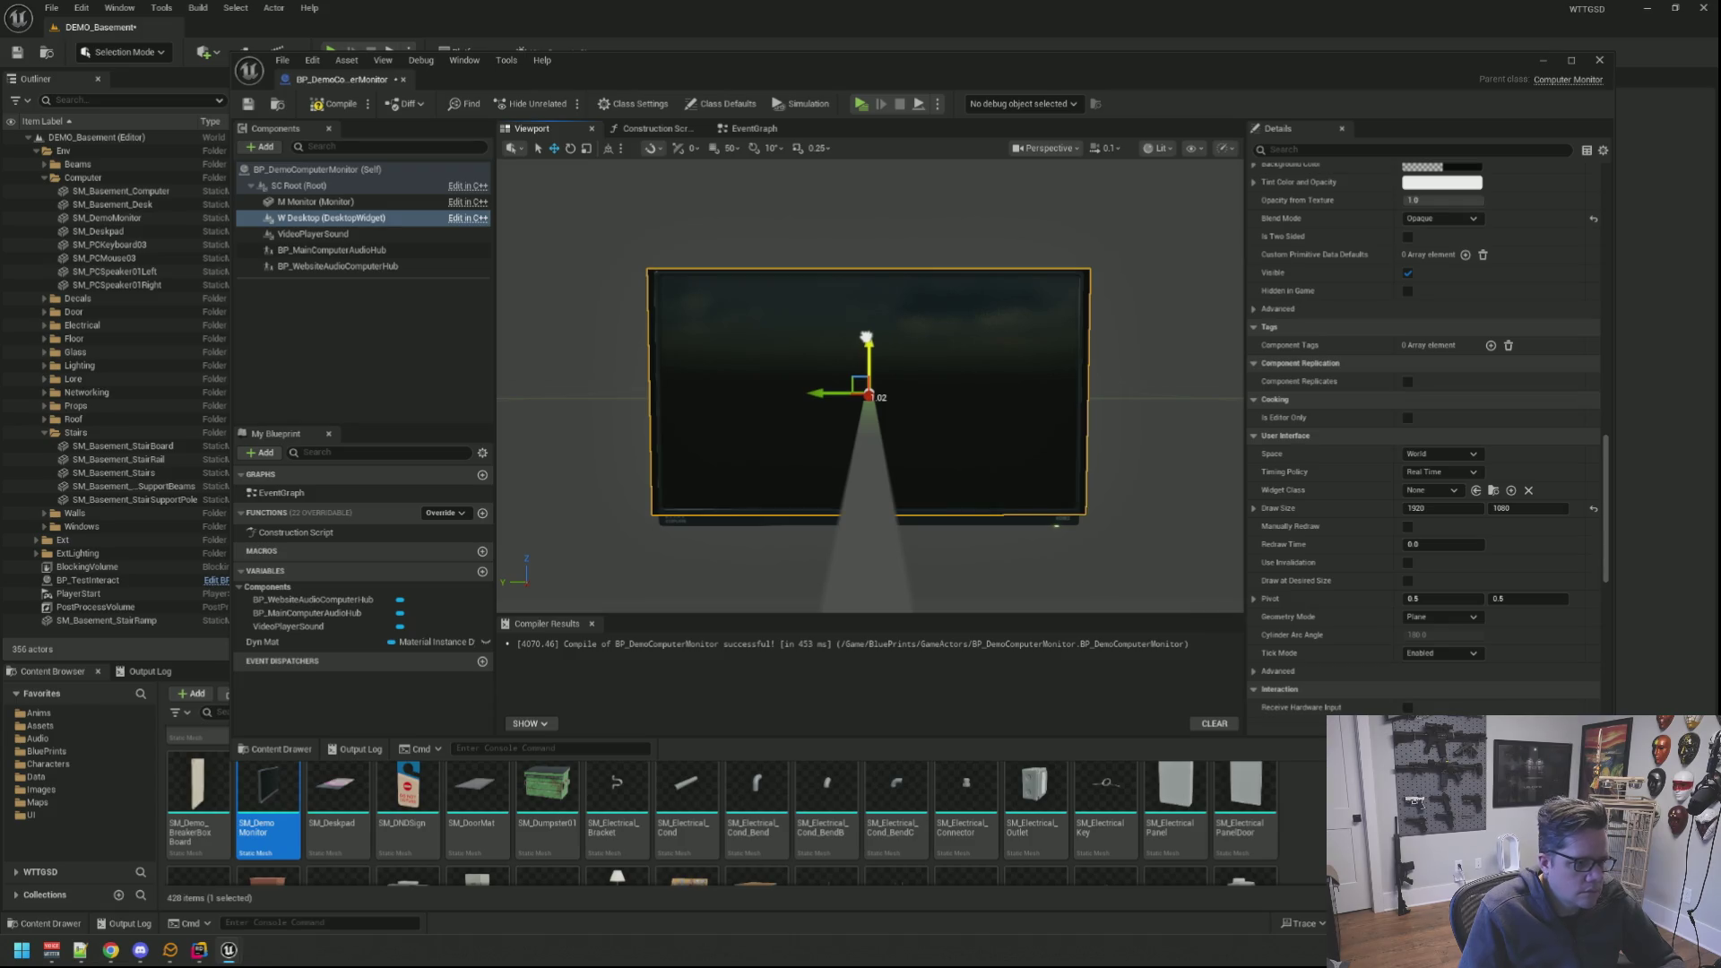
pyautogui.scroll(3, 1409, 381)
pyautogui.scroll(4, 1399, 386)
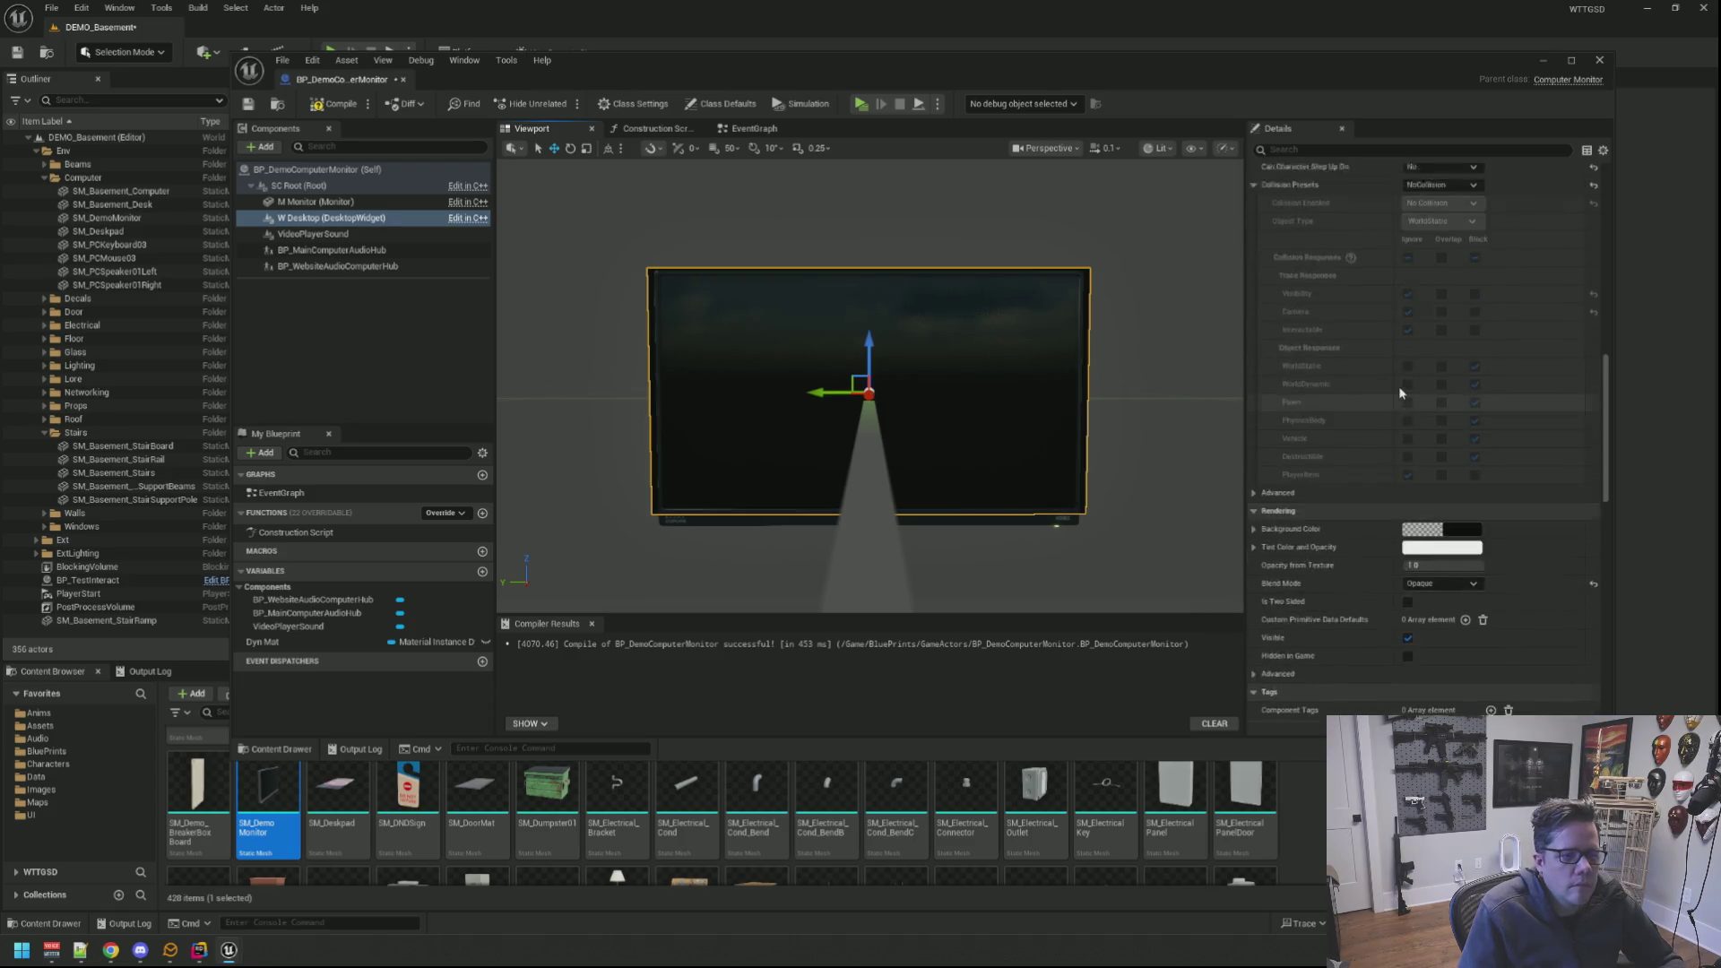
pyautogui.scroll(4, 1397, 388)
pyautogui.scroll(4, 1395, 389)
pyautogui.scroll(3, 1395, 389)
pyautogui.scroll(2, 1387, 389)
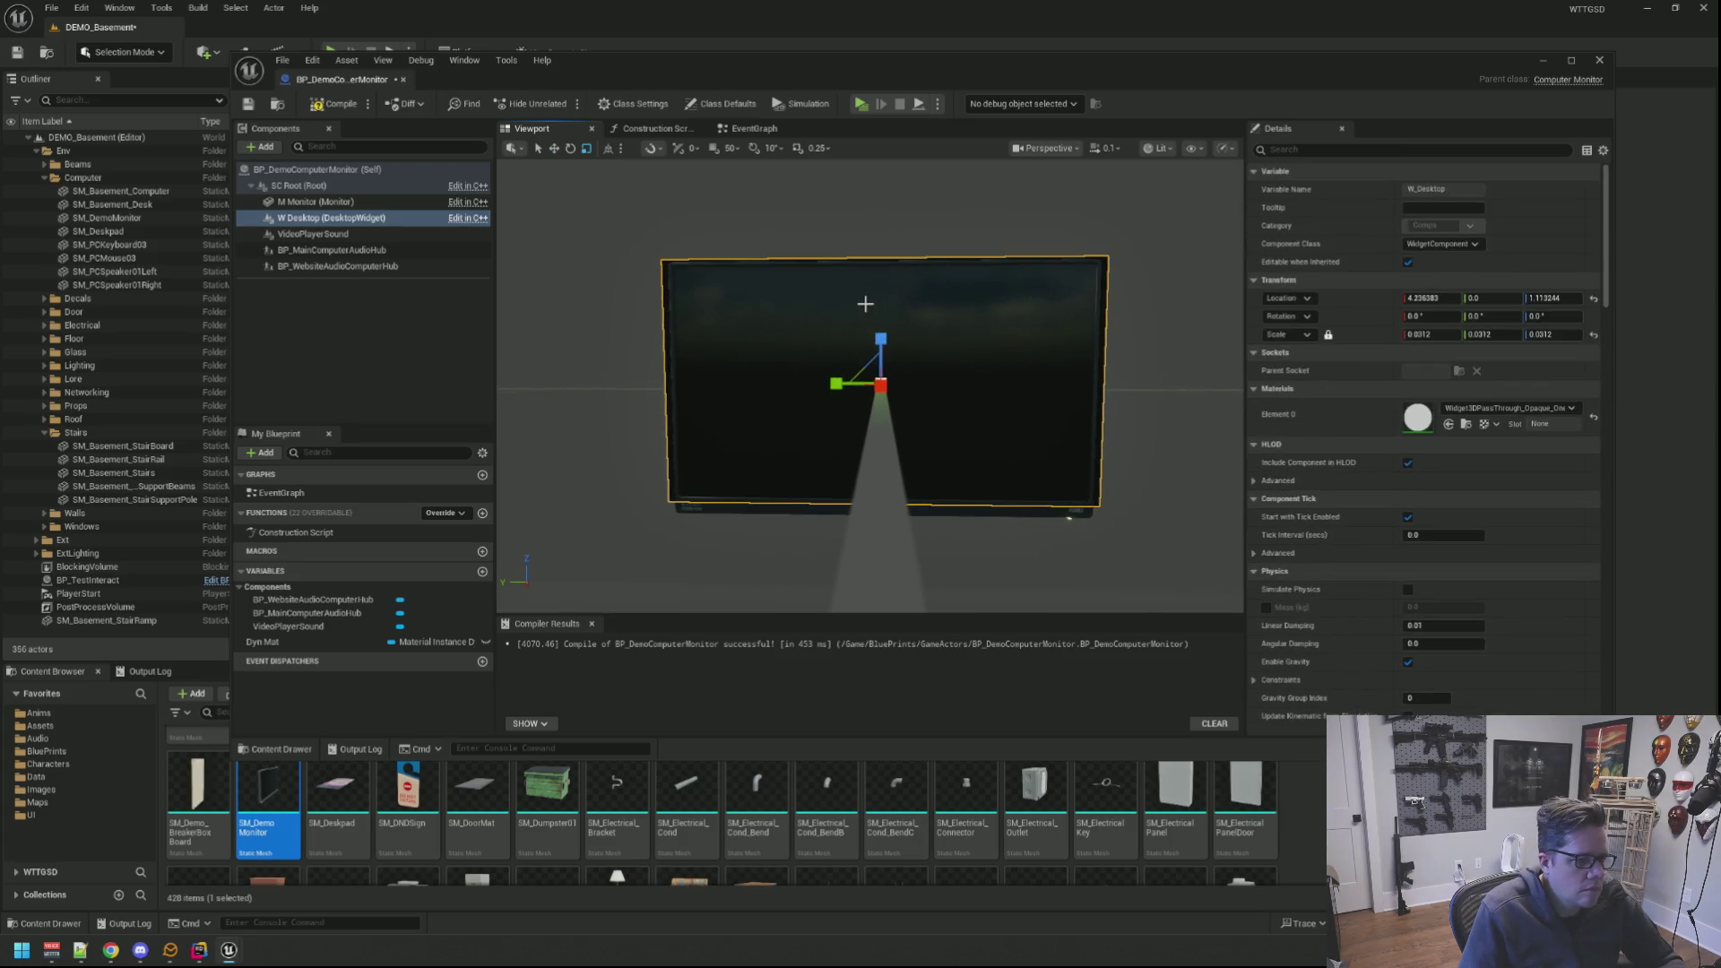
pyautogui.scroll(2, 866, 304)
pyautogui.scroll(2, 852, 345)
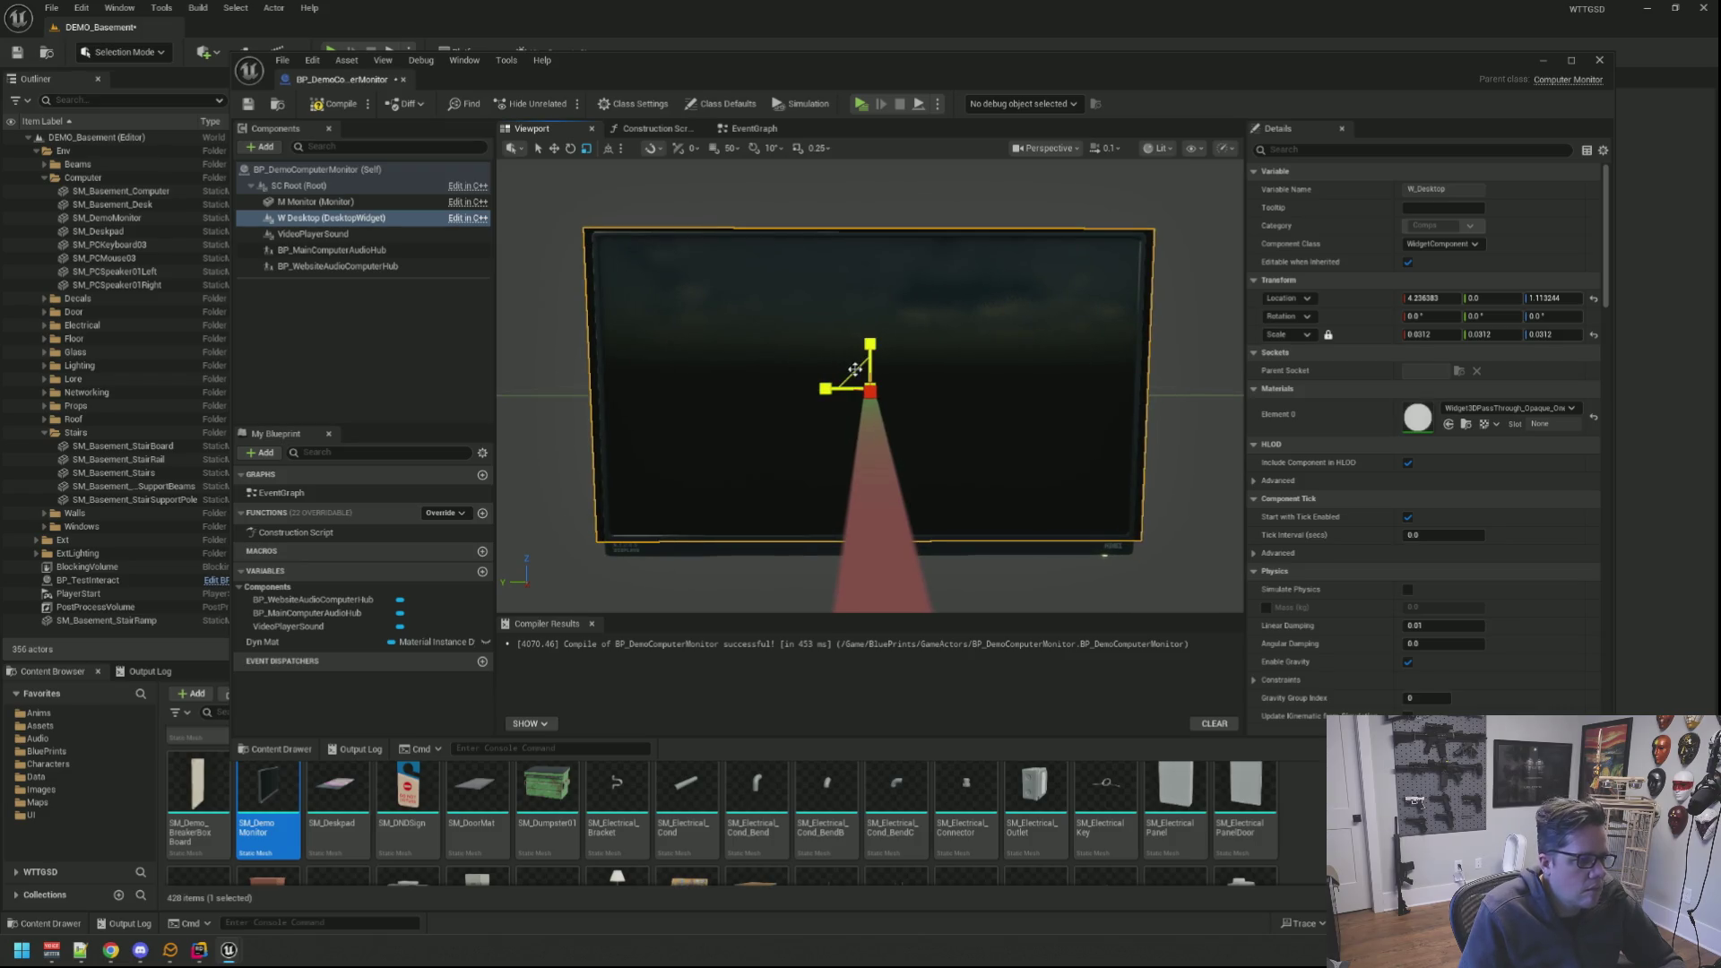
# Step: Scale the monitor mesh to Y/Z 1.0, then undo a trial rescale of the desktop widget
pyautogui.click(853, 371)
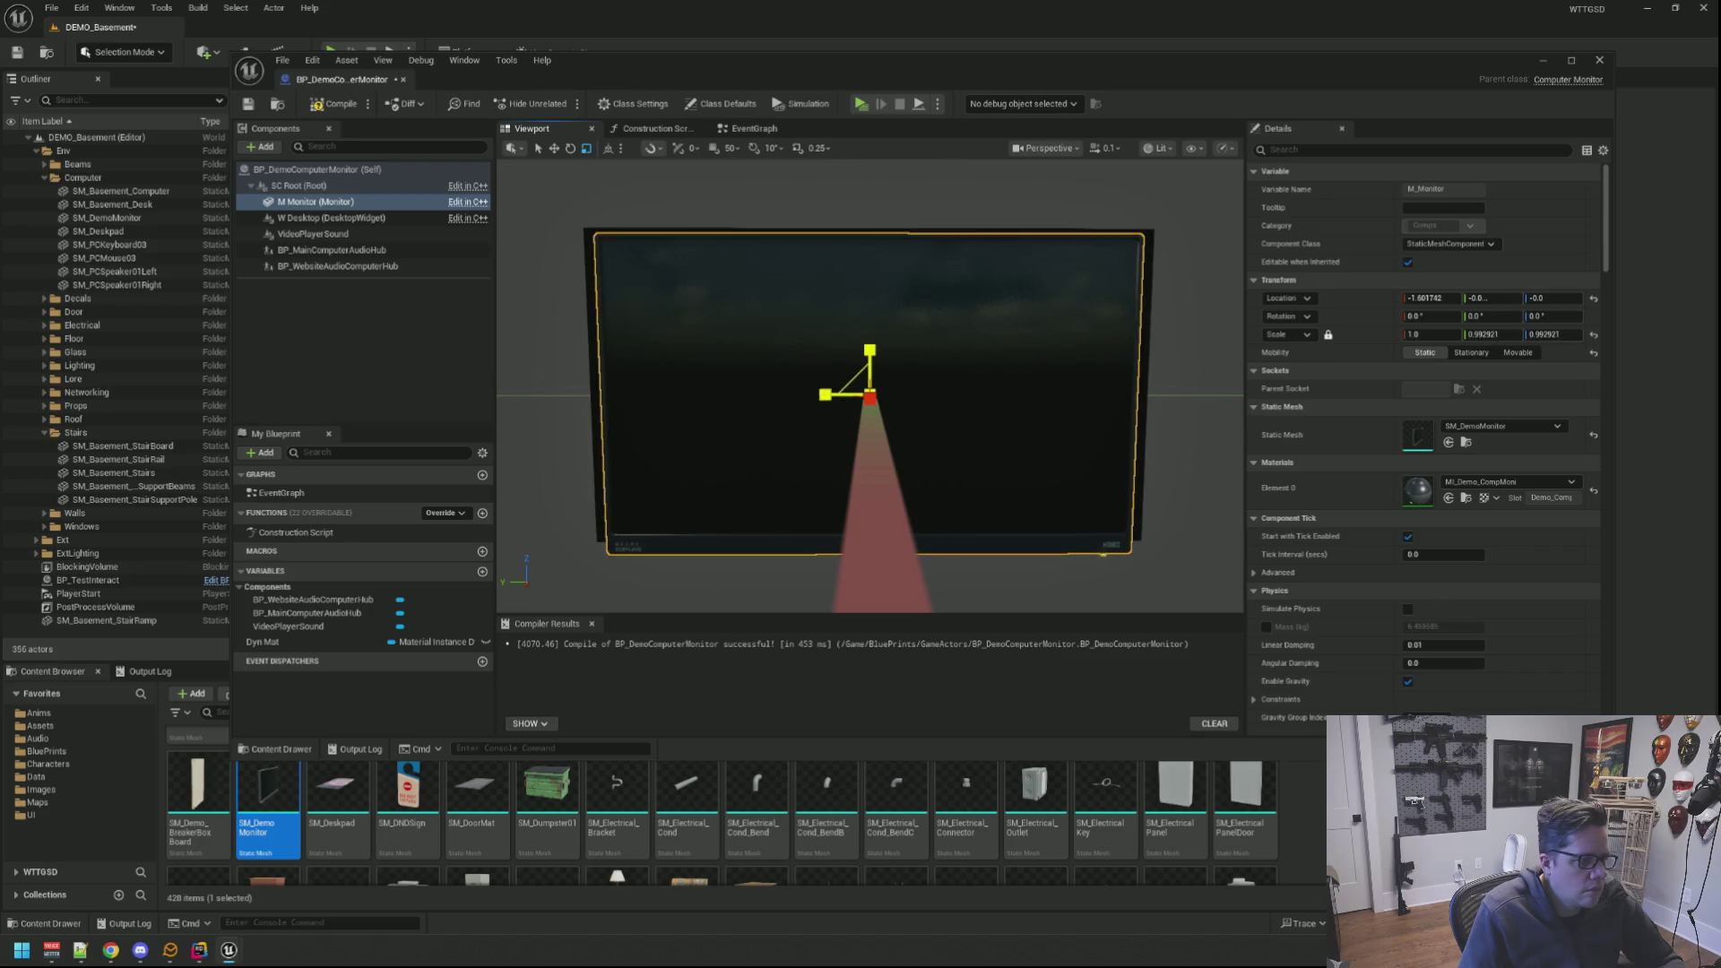
pyautogui.moveTo(870, 394); pyautogui.dragTo(867, 383)
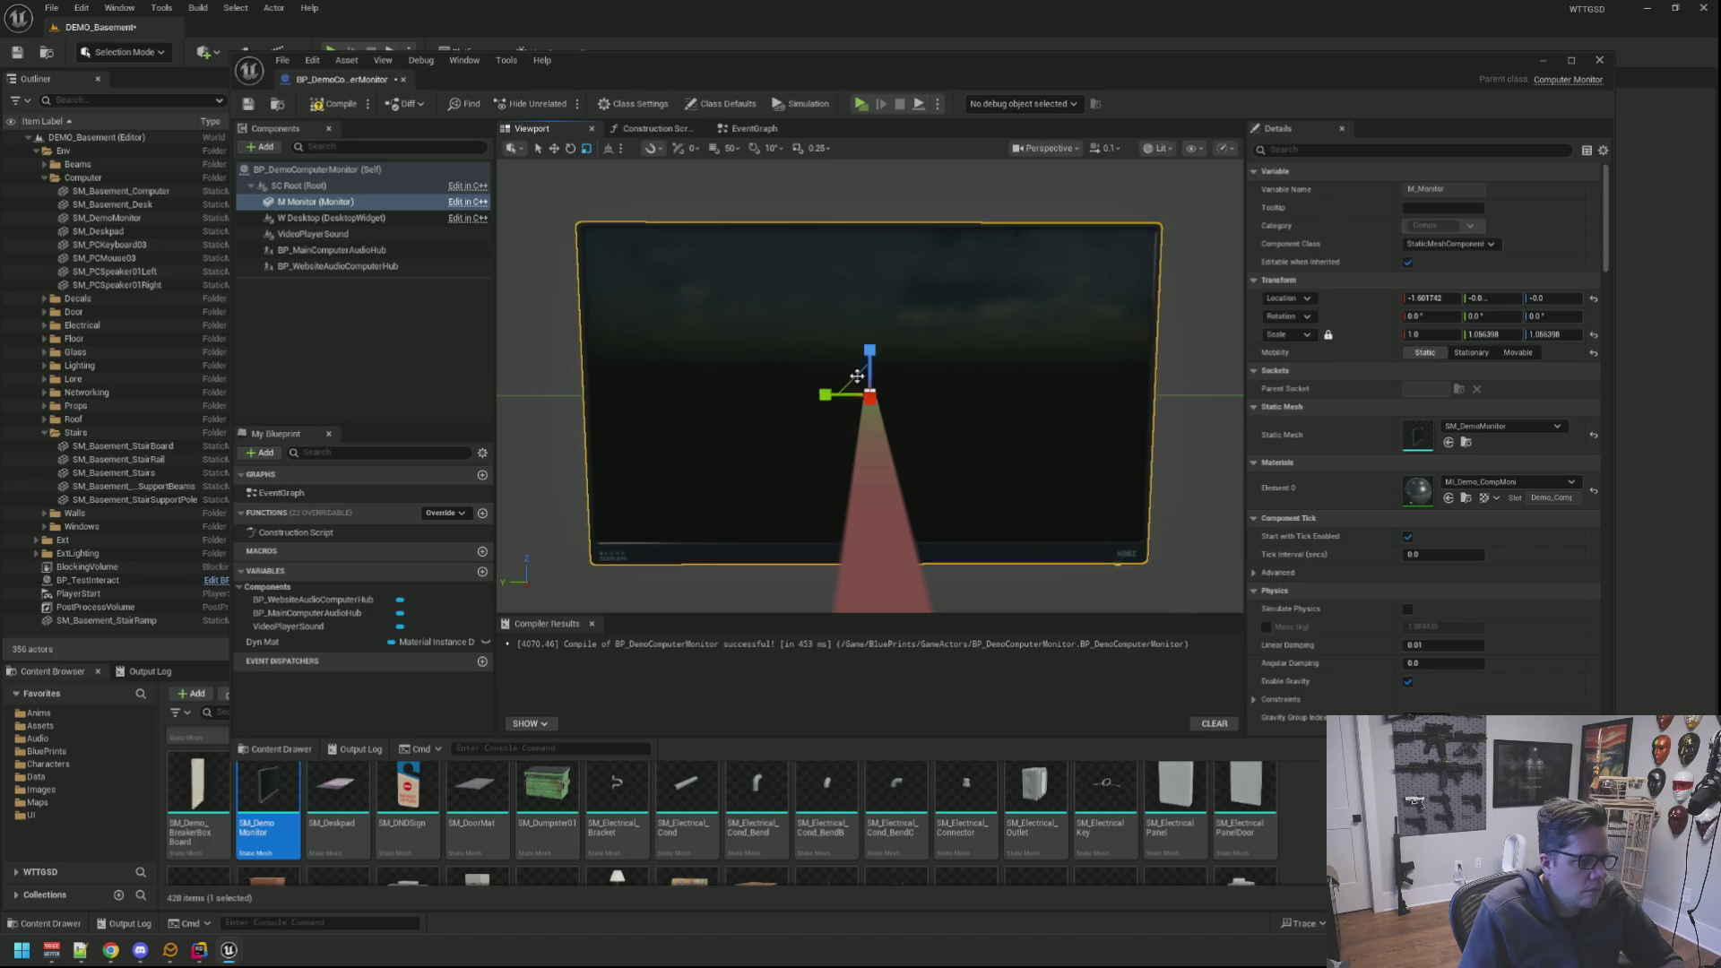
pyautogui.click(383, 218)
pyautogui.moveTo(869, 390); pyautogui.dragTo(837, 351)
pyautogui.hotkey('ctrl', 'z')
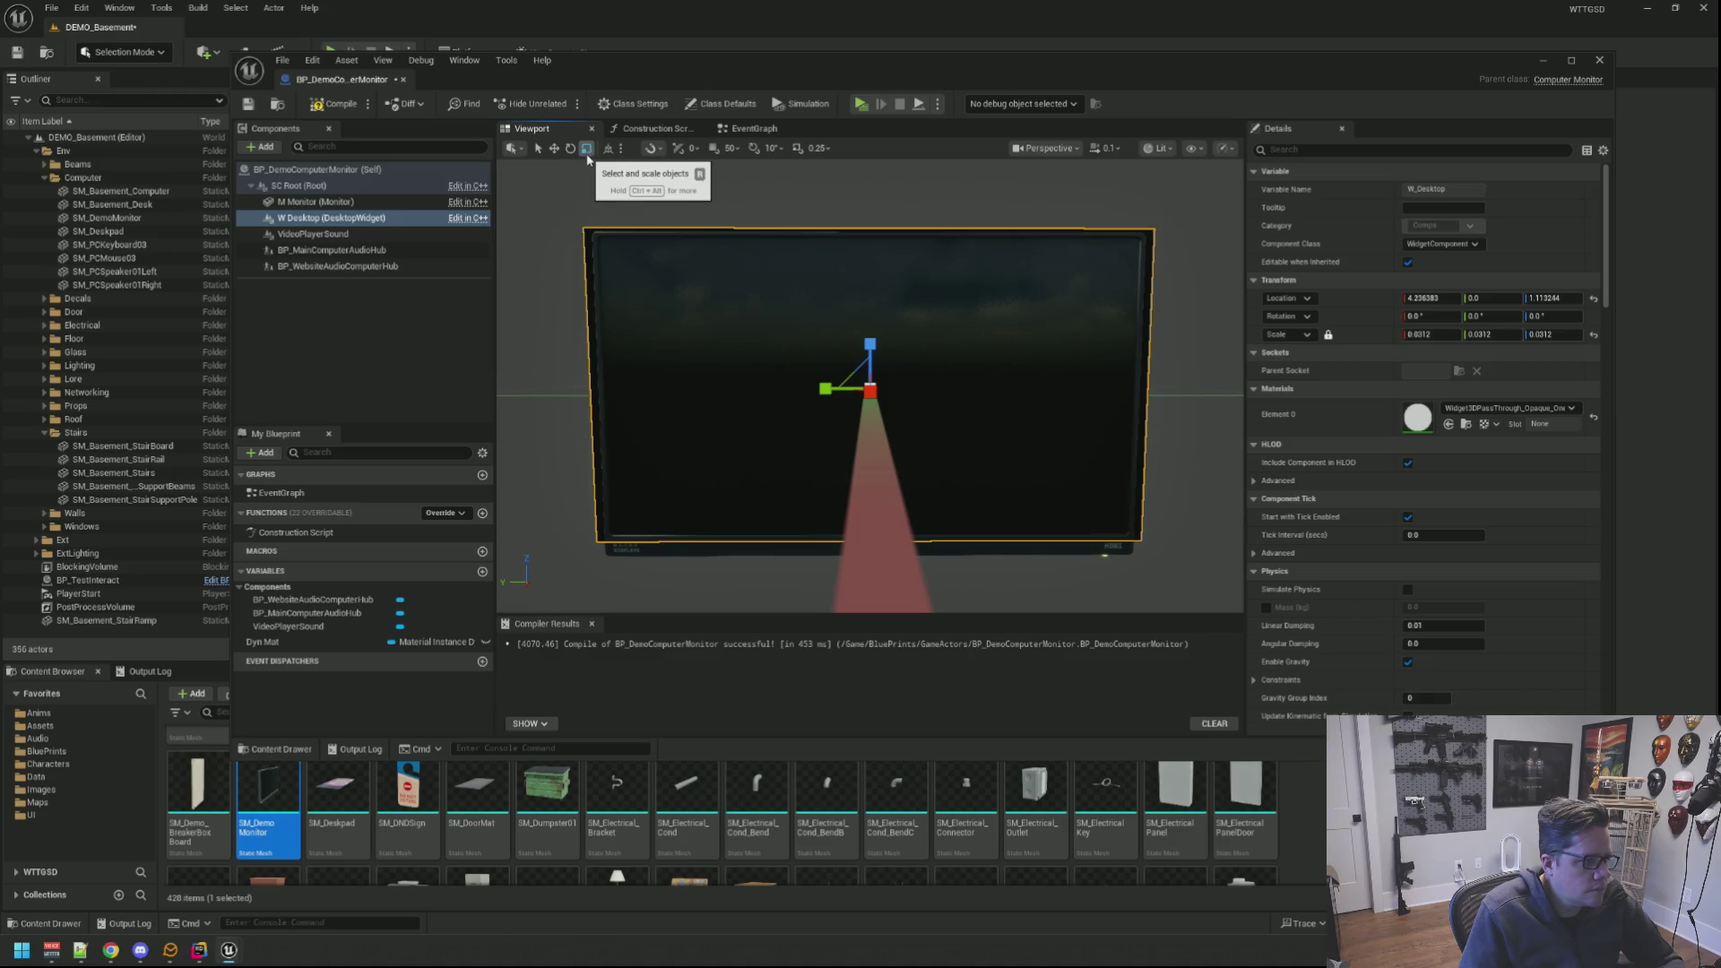
# Step: Select W Desktop, check the snapping settings and compare its size against the monitor mesh
pyautogui.click(404, 218)
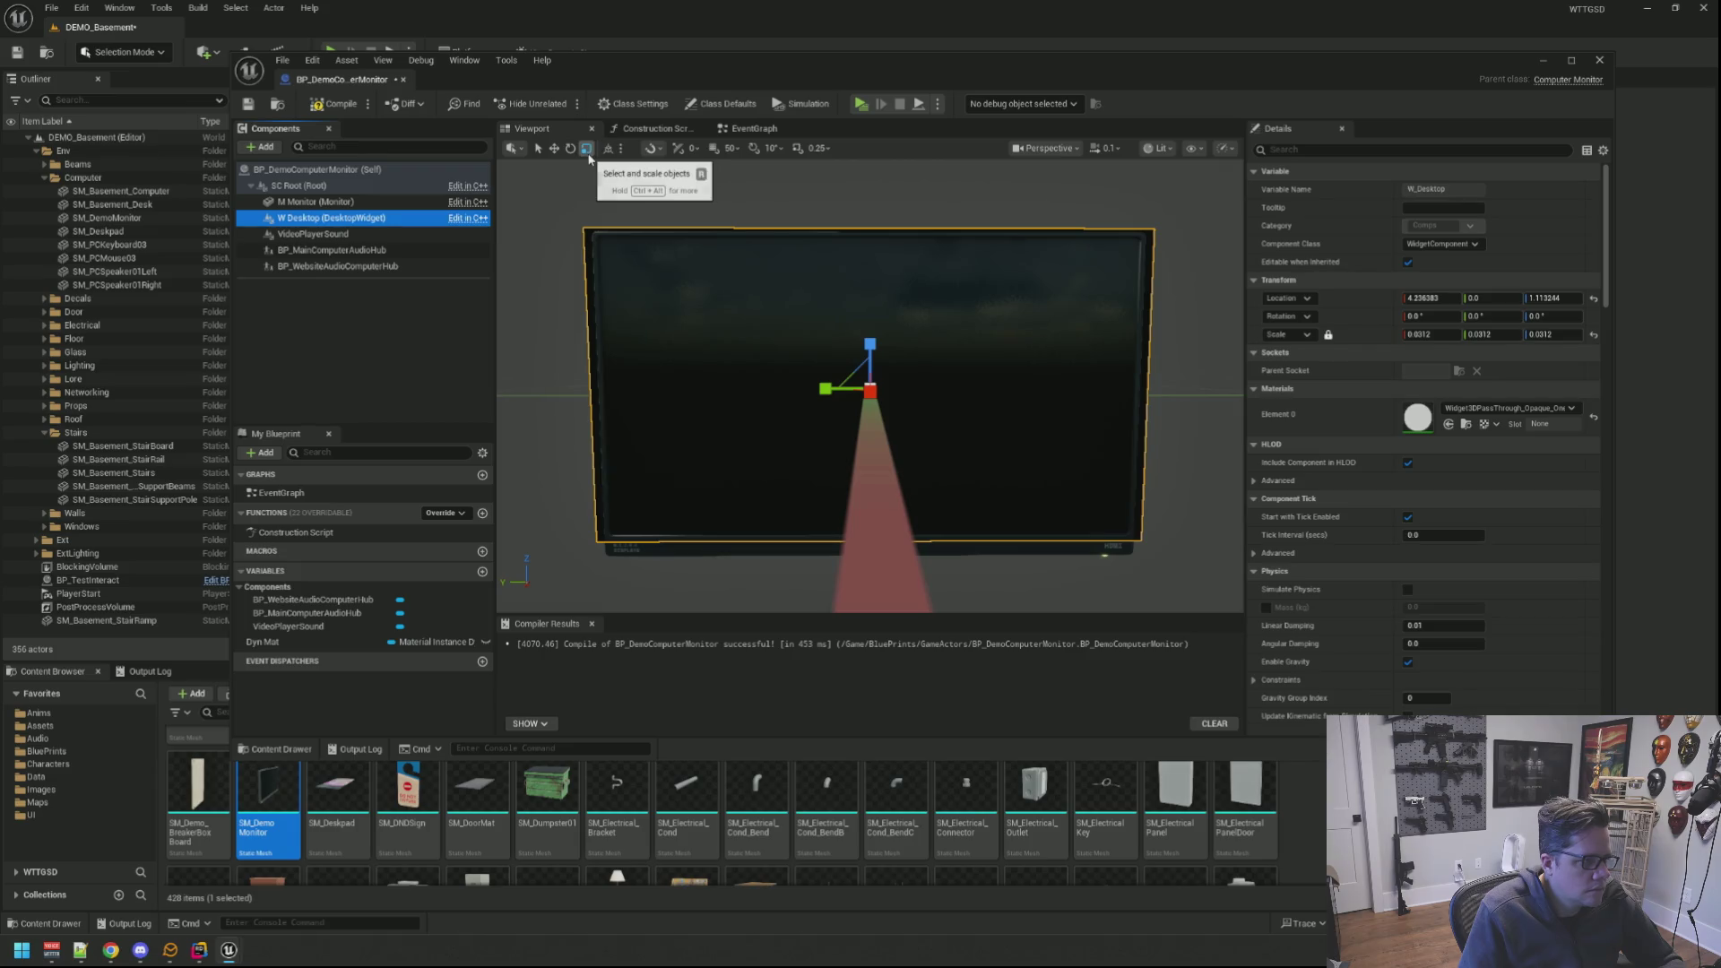
pyautogui.click(651, 149)
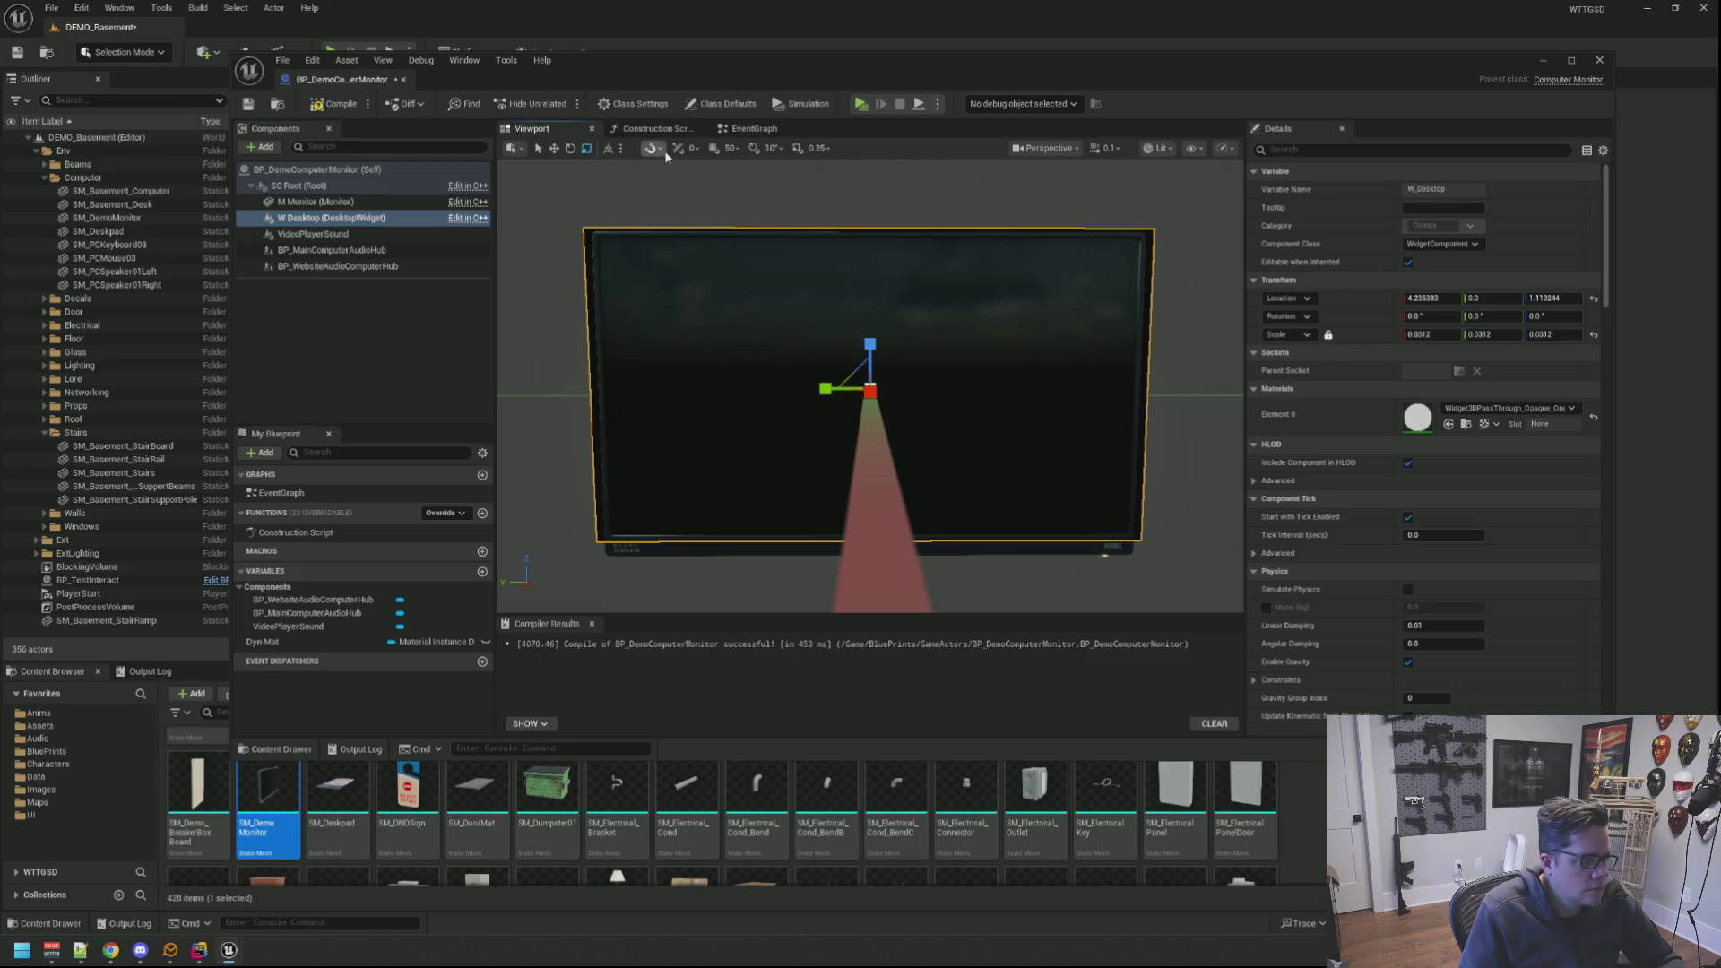
pyautogui.click(653, 148)
pyautogui.scroll(1, 906, 292)
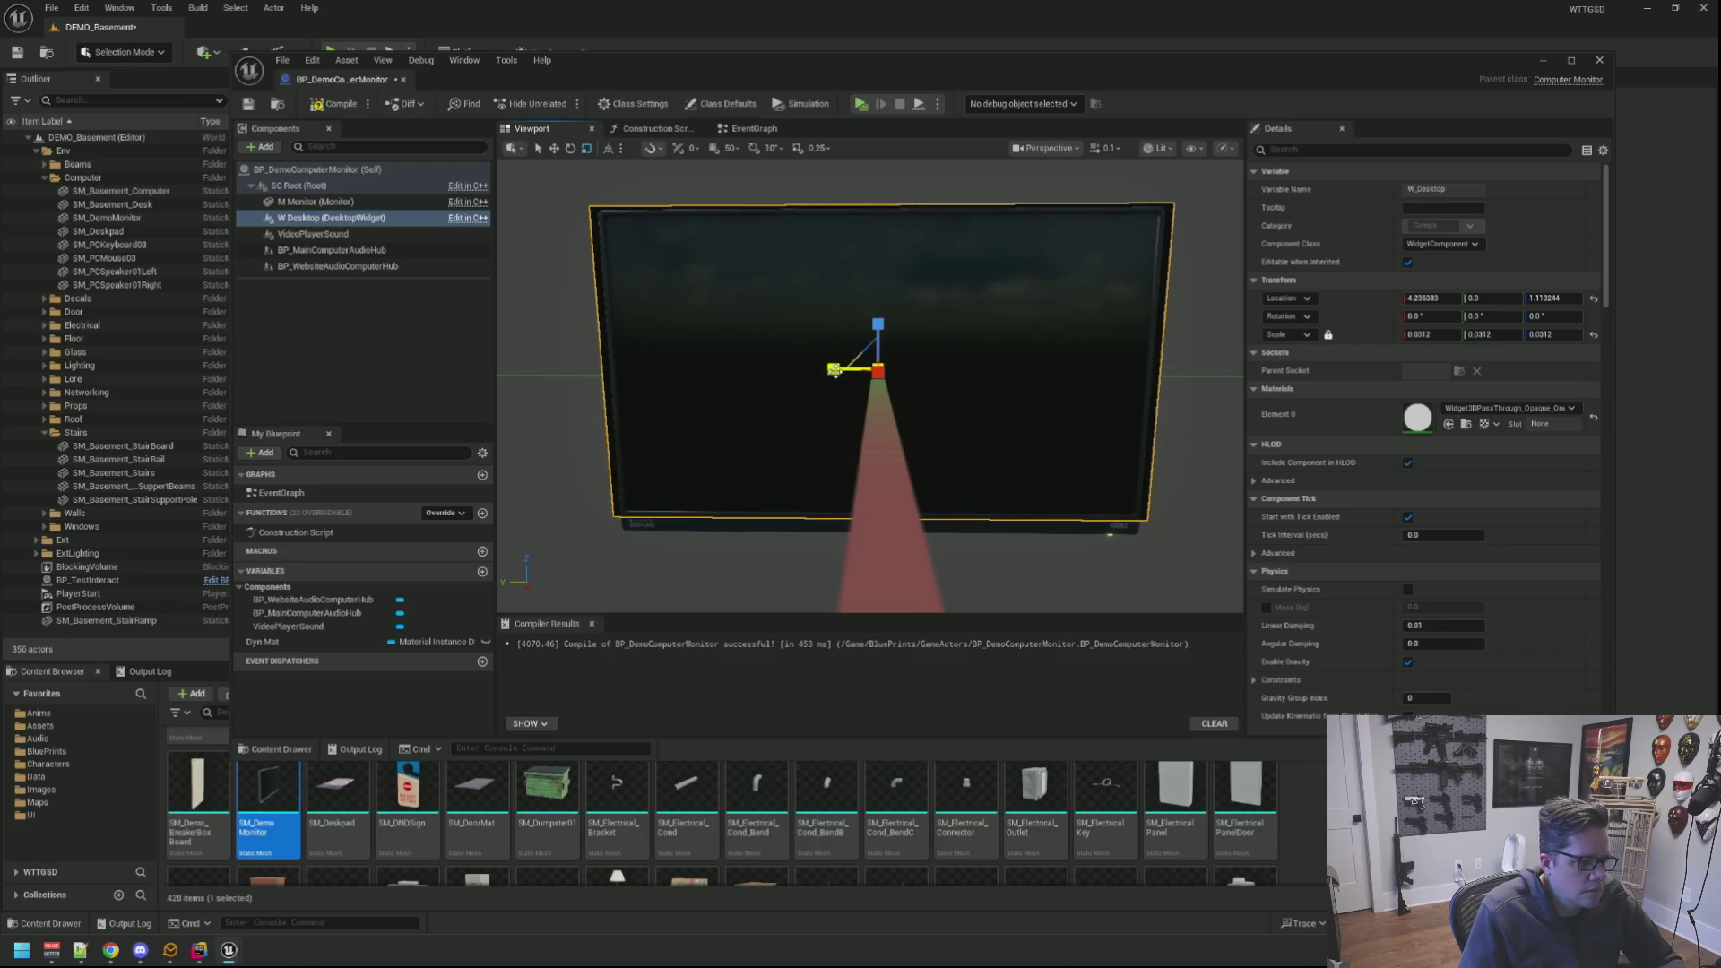
pyautogui.moveTo(836, 372); pyautogui.dragTo(836, 371)
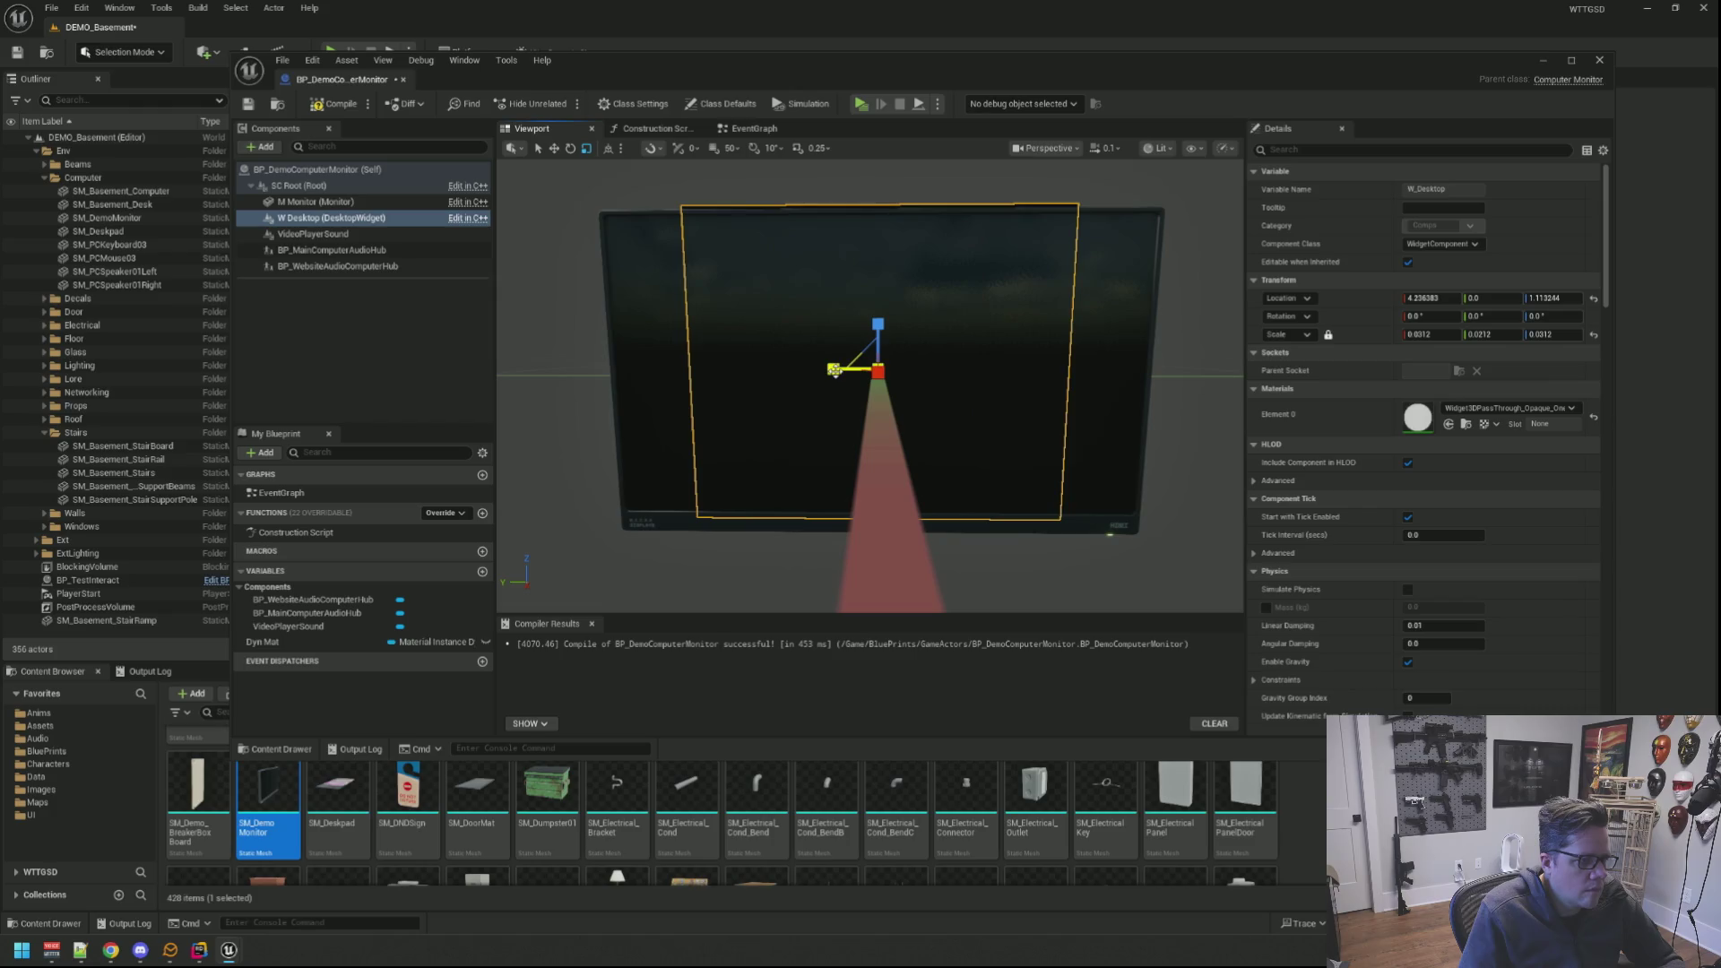
pyautogui.click(928, 292)
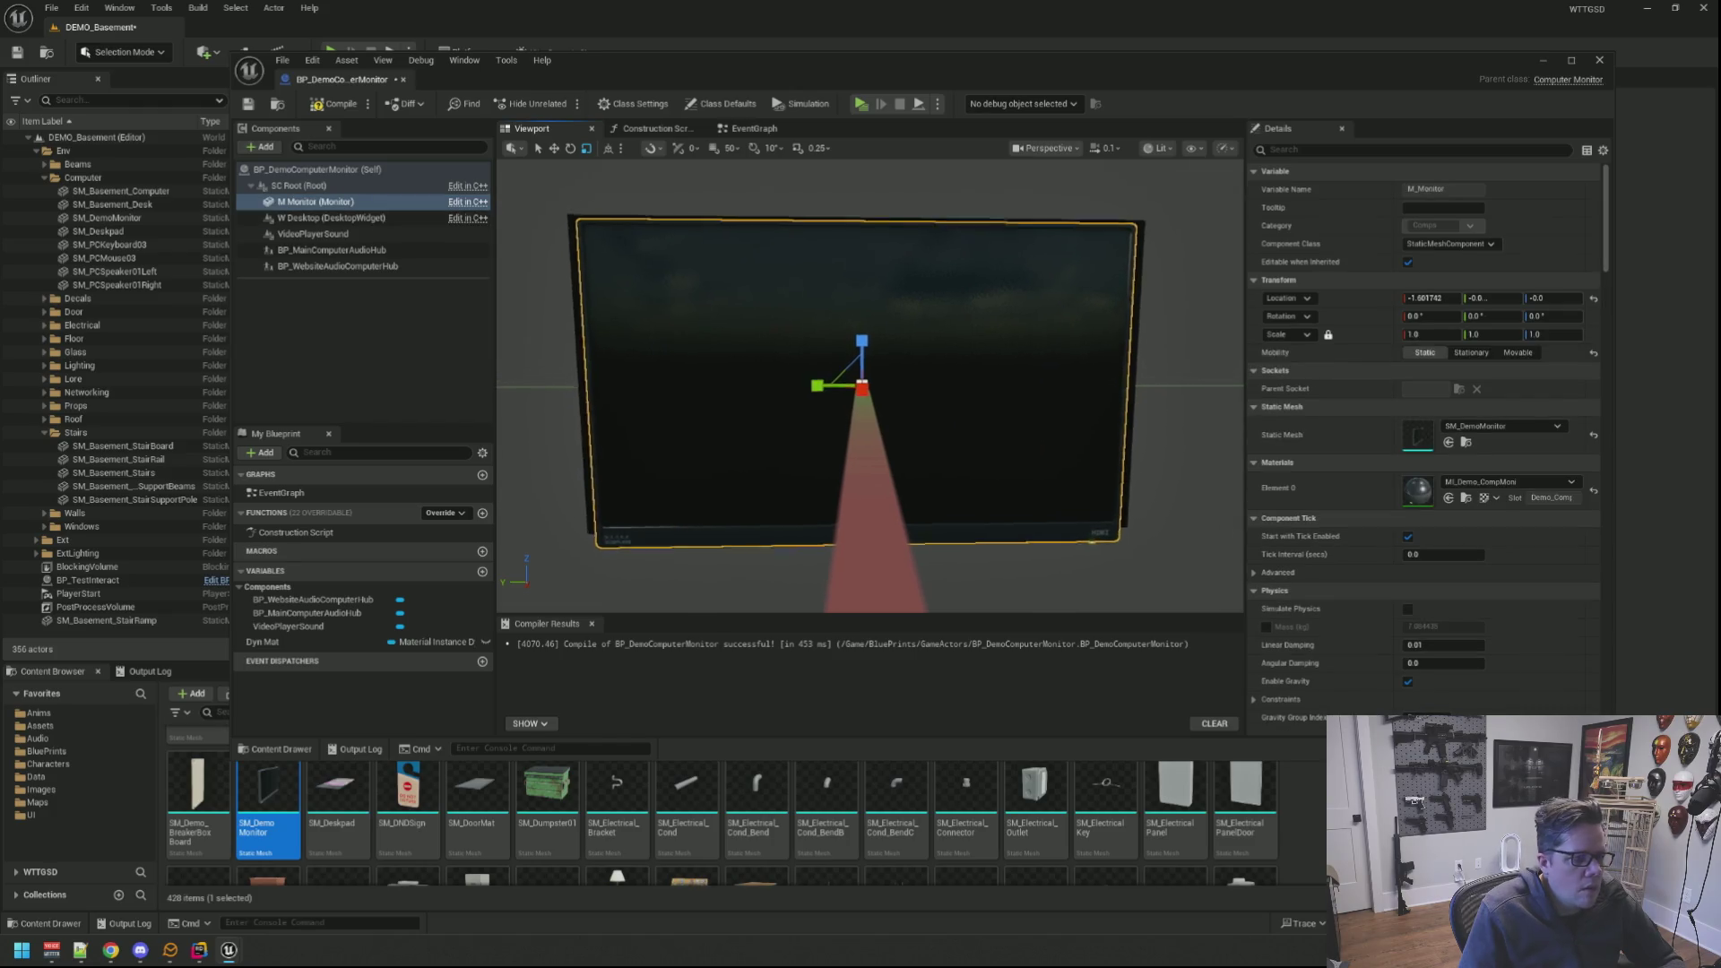
pyautogui.scroll(-1, 617, 294)
pyautogui.click(565, 230)
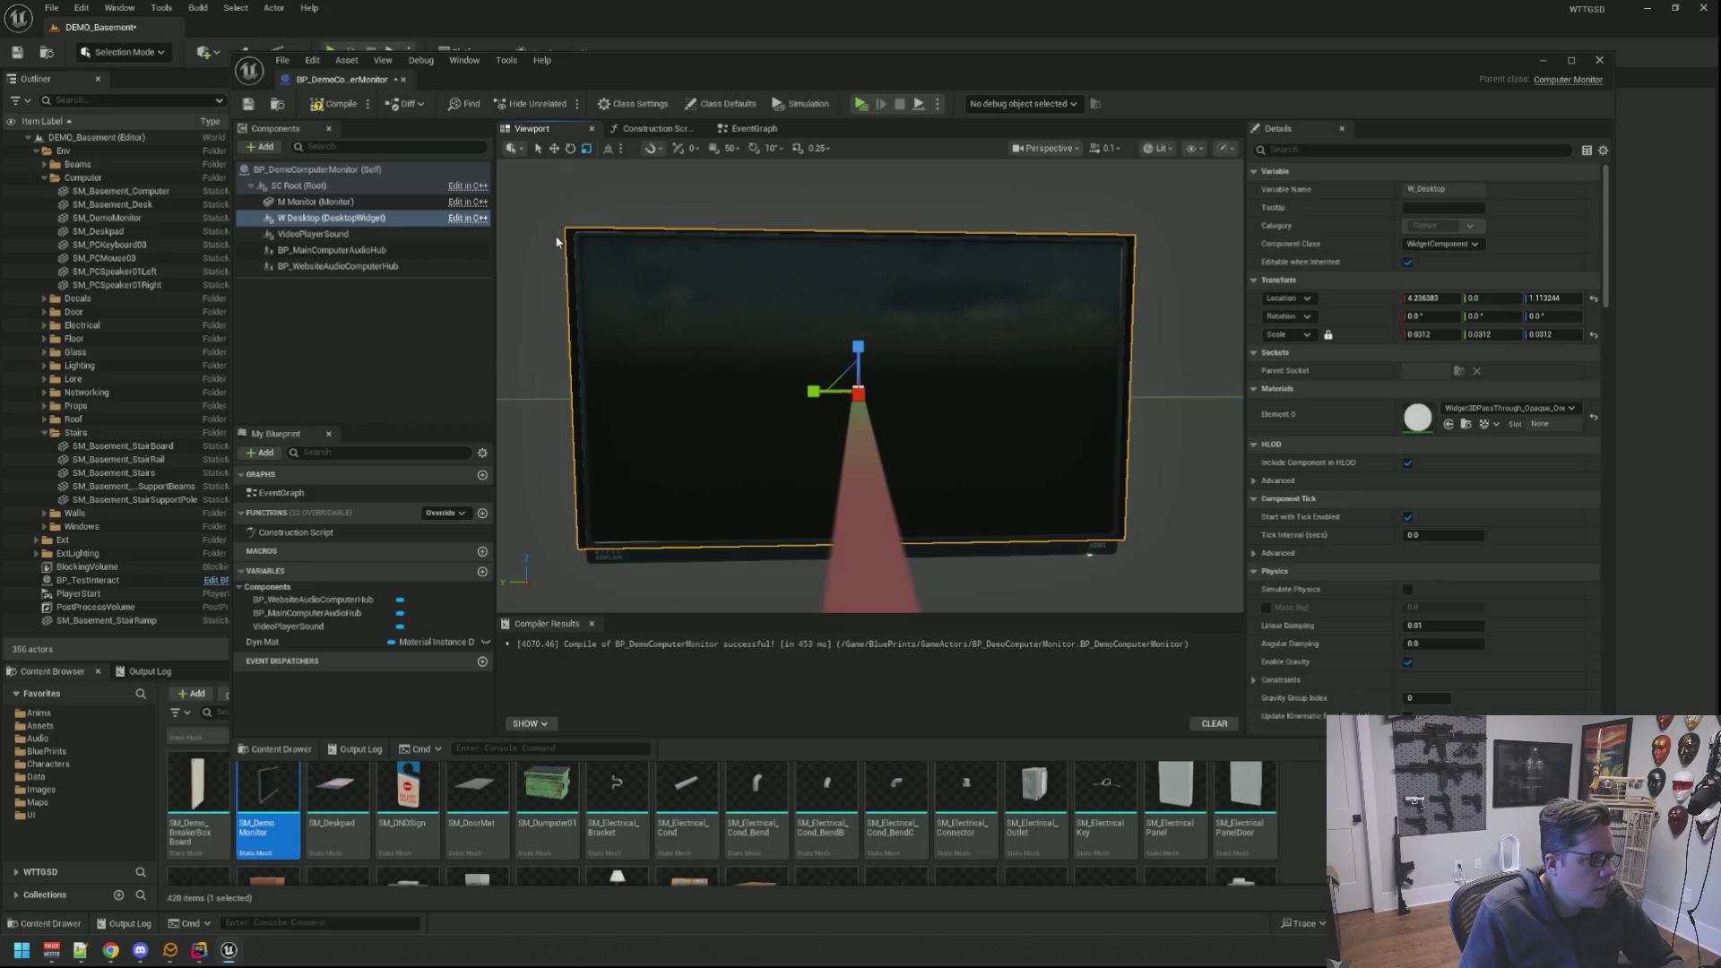
pyautogui.scroll(2, 564, 230)
# Step: Reframe the monitor from several angles and switch the gizmo to scale for fitting the widget
pyautogui.moveTo(861, 404); pyautogui.dragTo(914, 417)
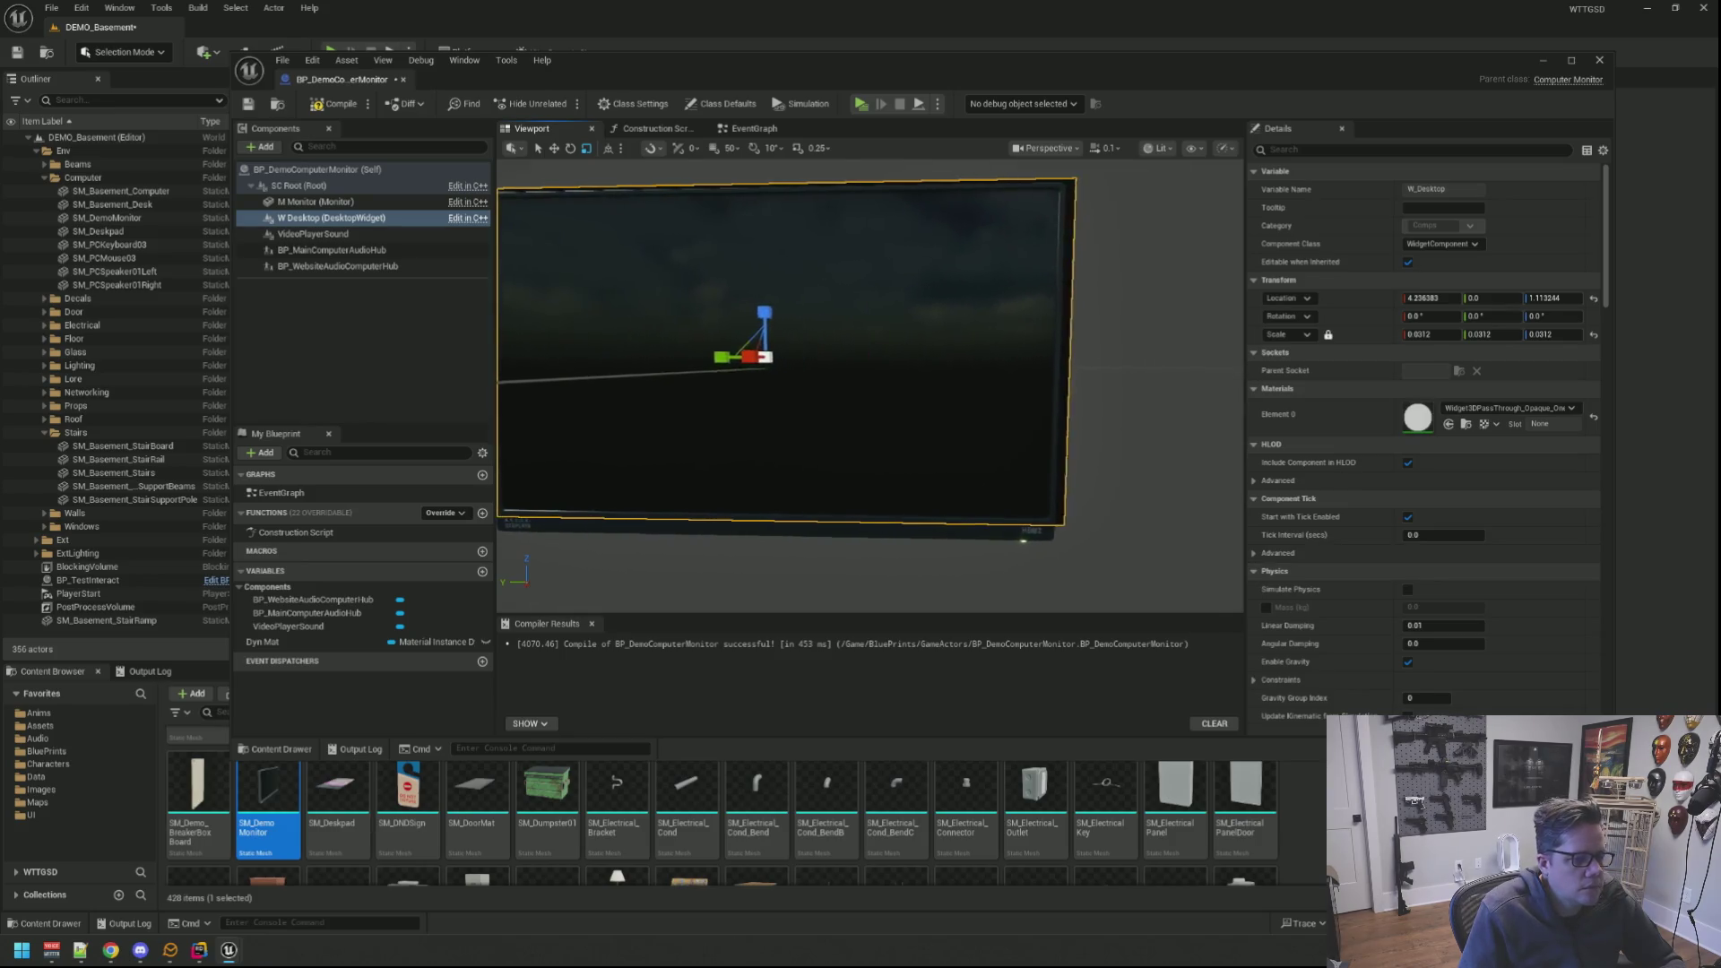
pyautogui.moveTo(665, 174); pyautogui.dragTo(664, 163)
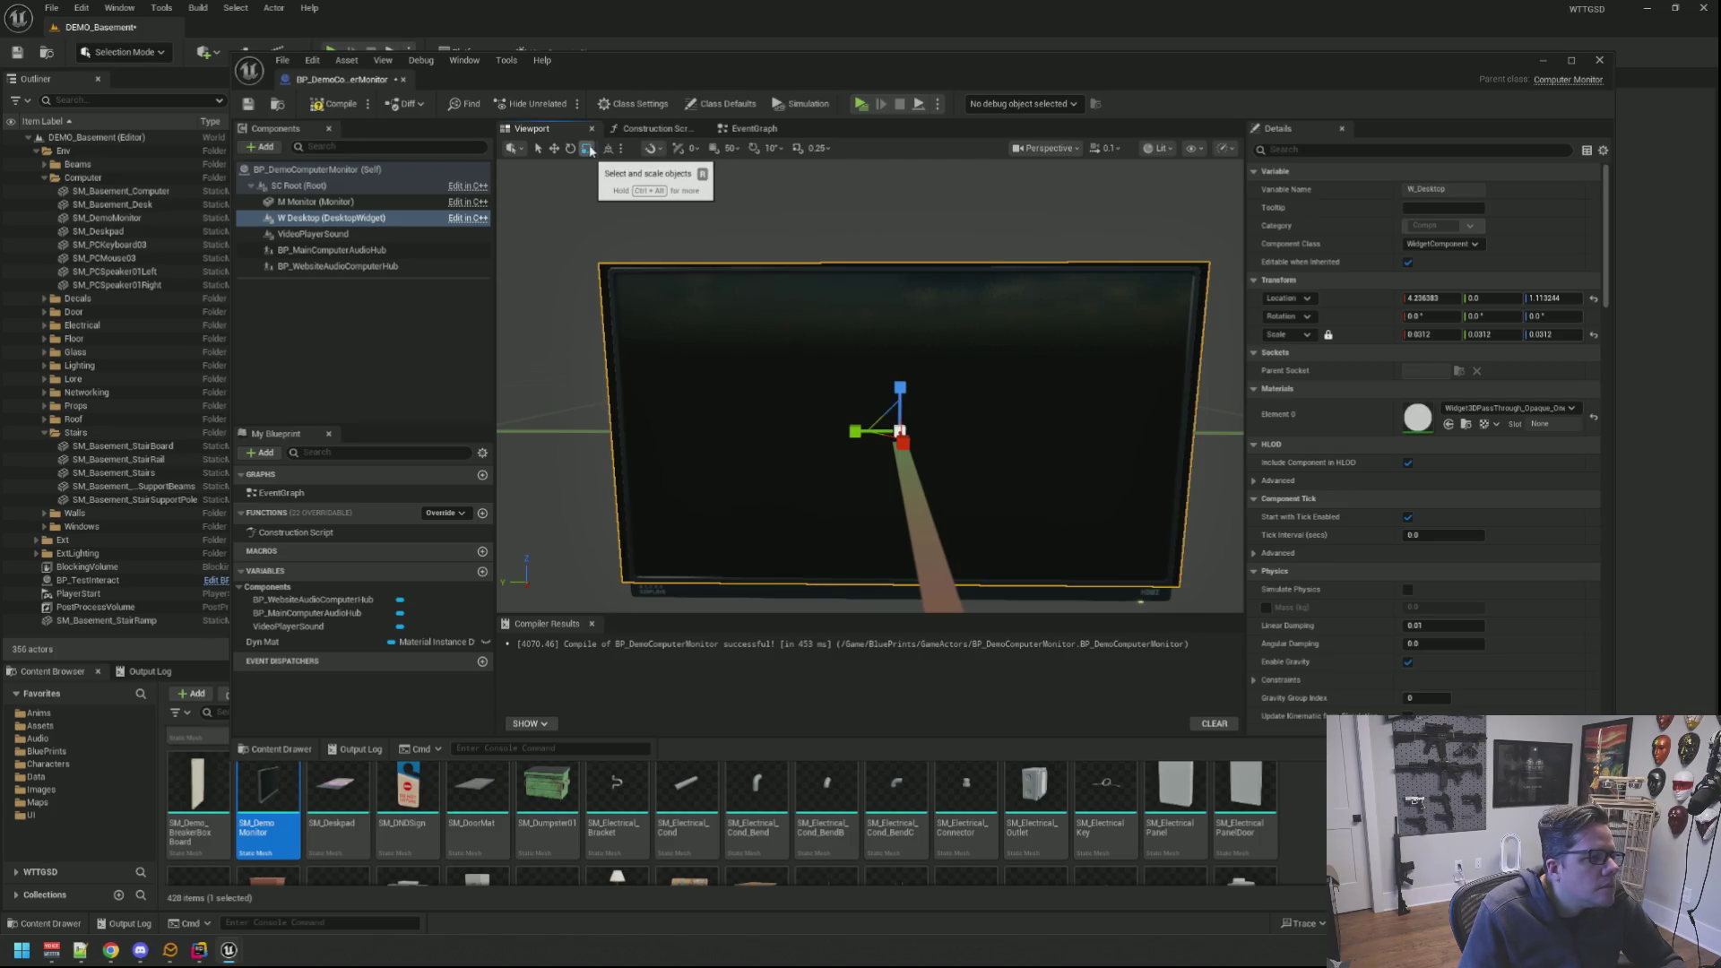
pyautogui.moveTo(737, 228); pyautogui.dragTo(737, 224)
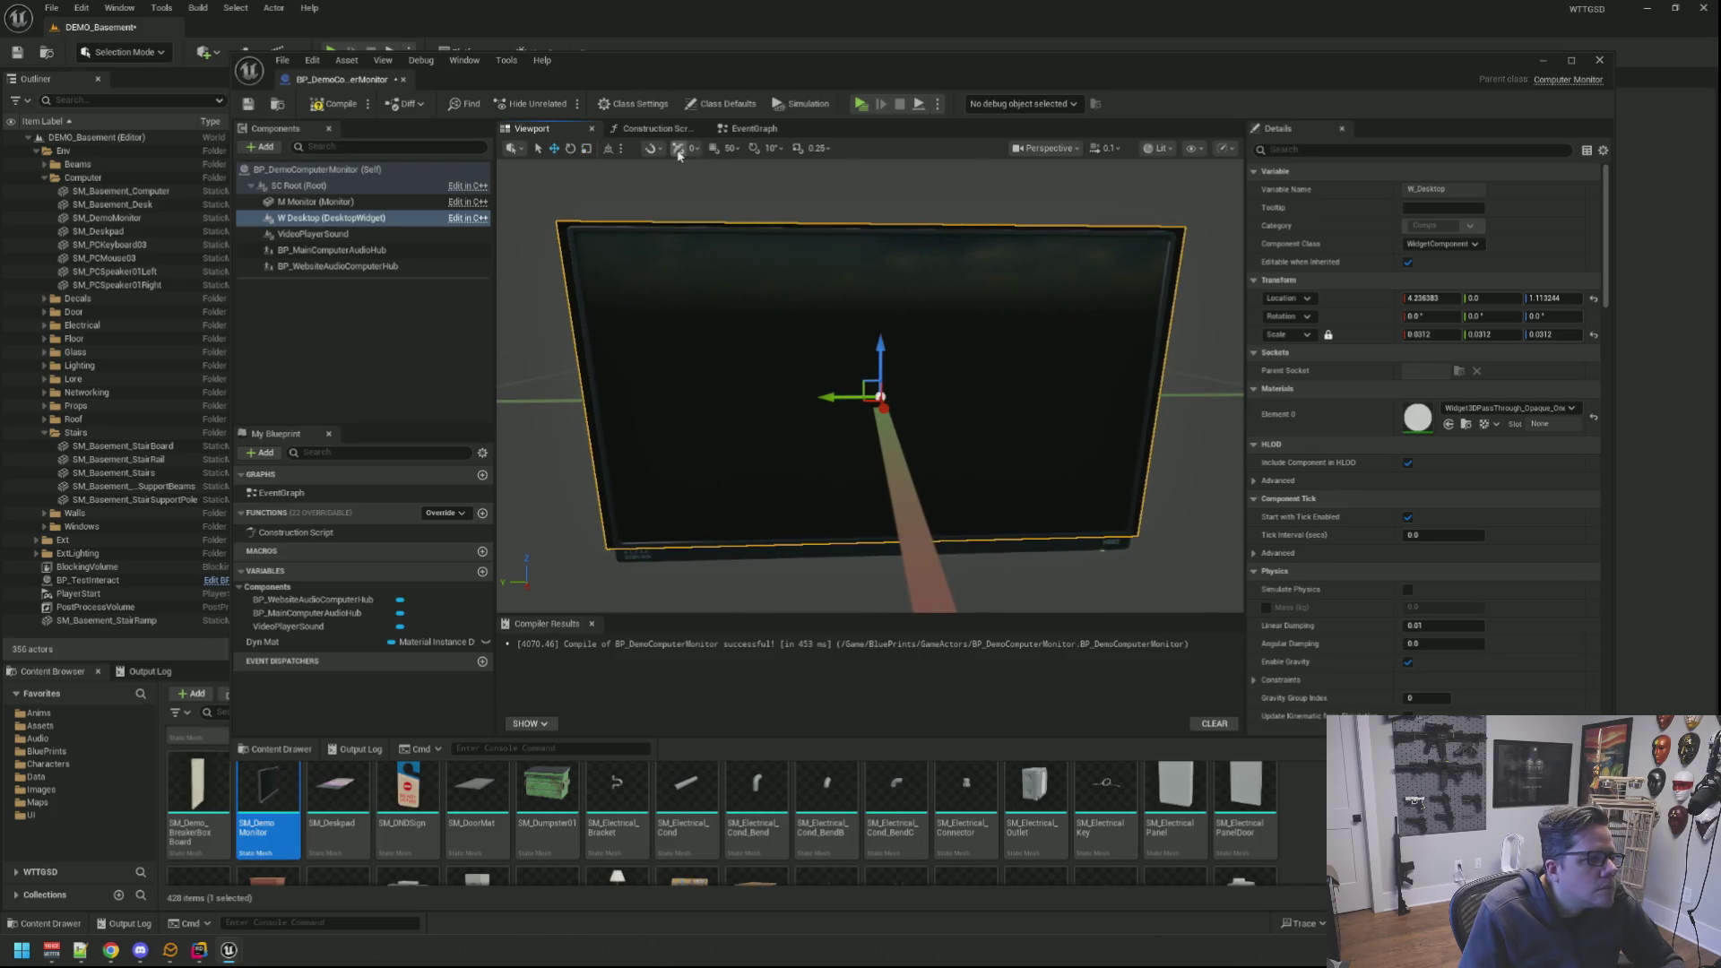
pyautogui.press('r')
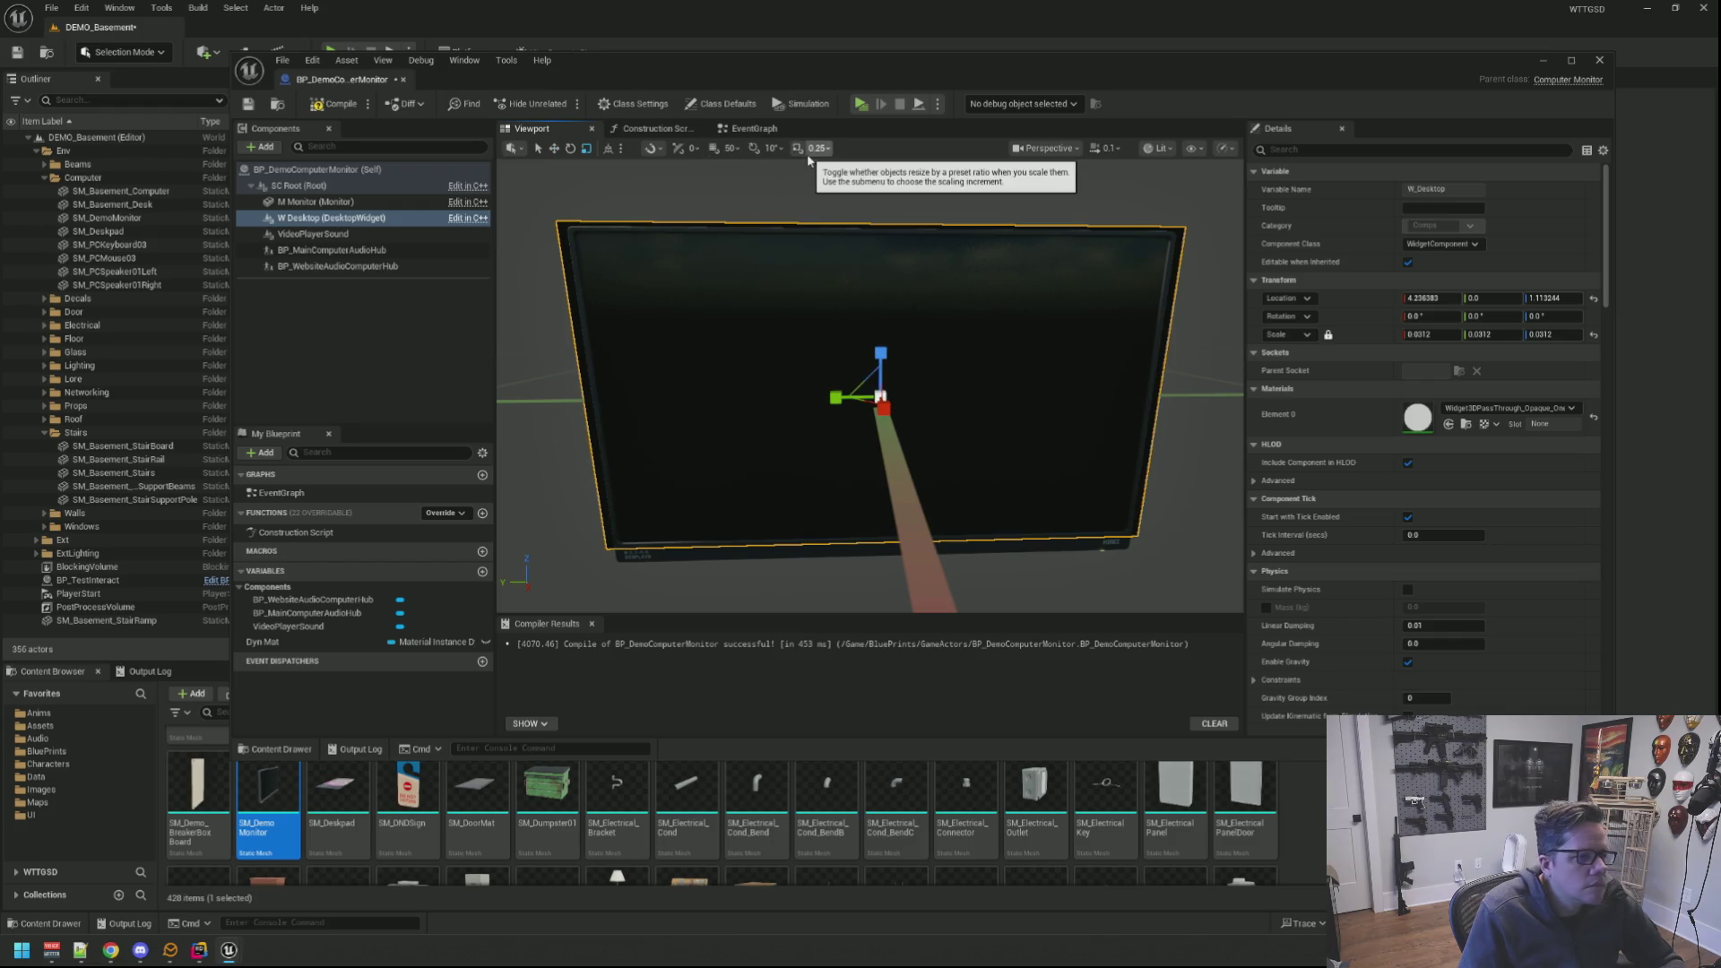
pyautogui.moveTo(858, 274); pyautogui.dragTo(933, 265)
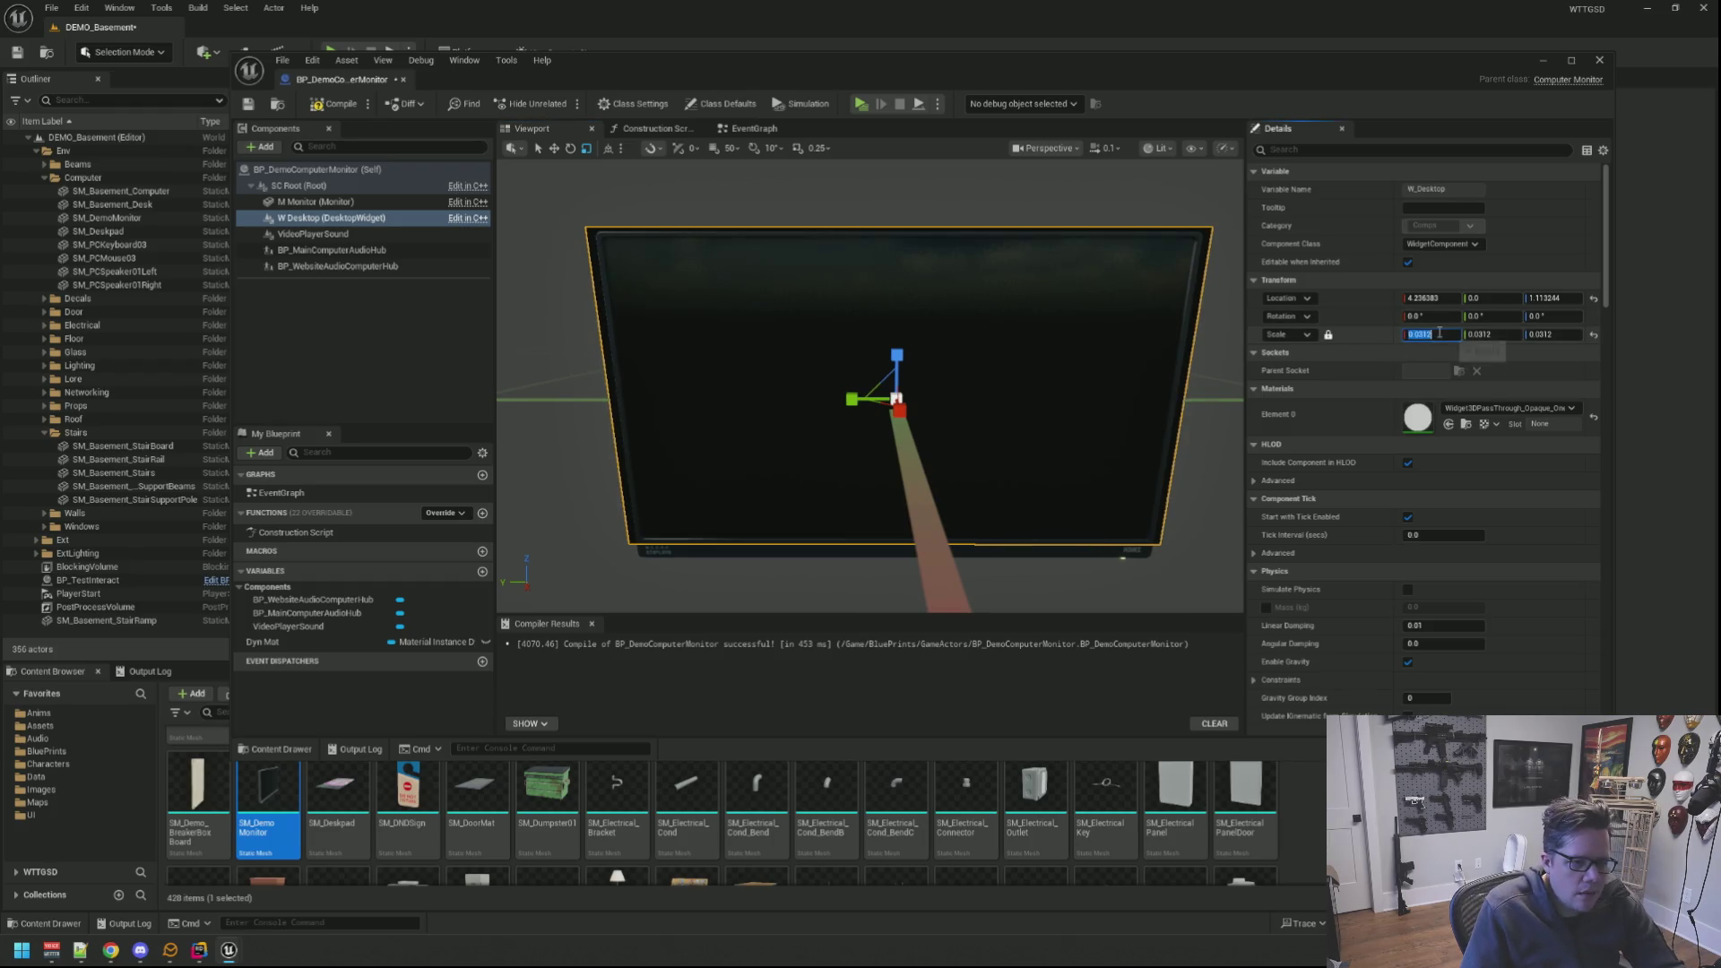
pyautogui.write('0.03')
# Step: Scale the widget uniformly, trying 0.03 and 0.029 before settling on 0.0295 inside the bezel
pyautogui.press('Return')
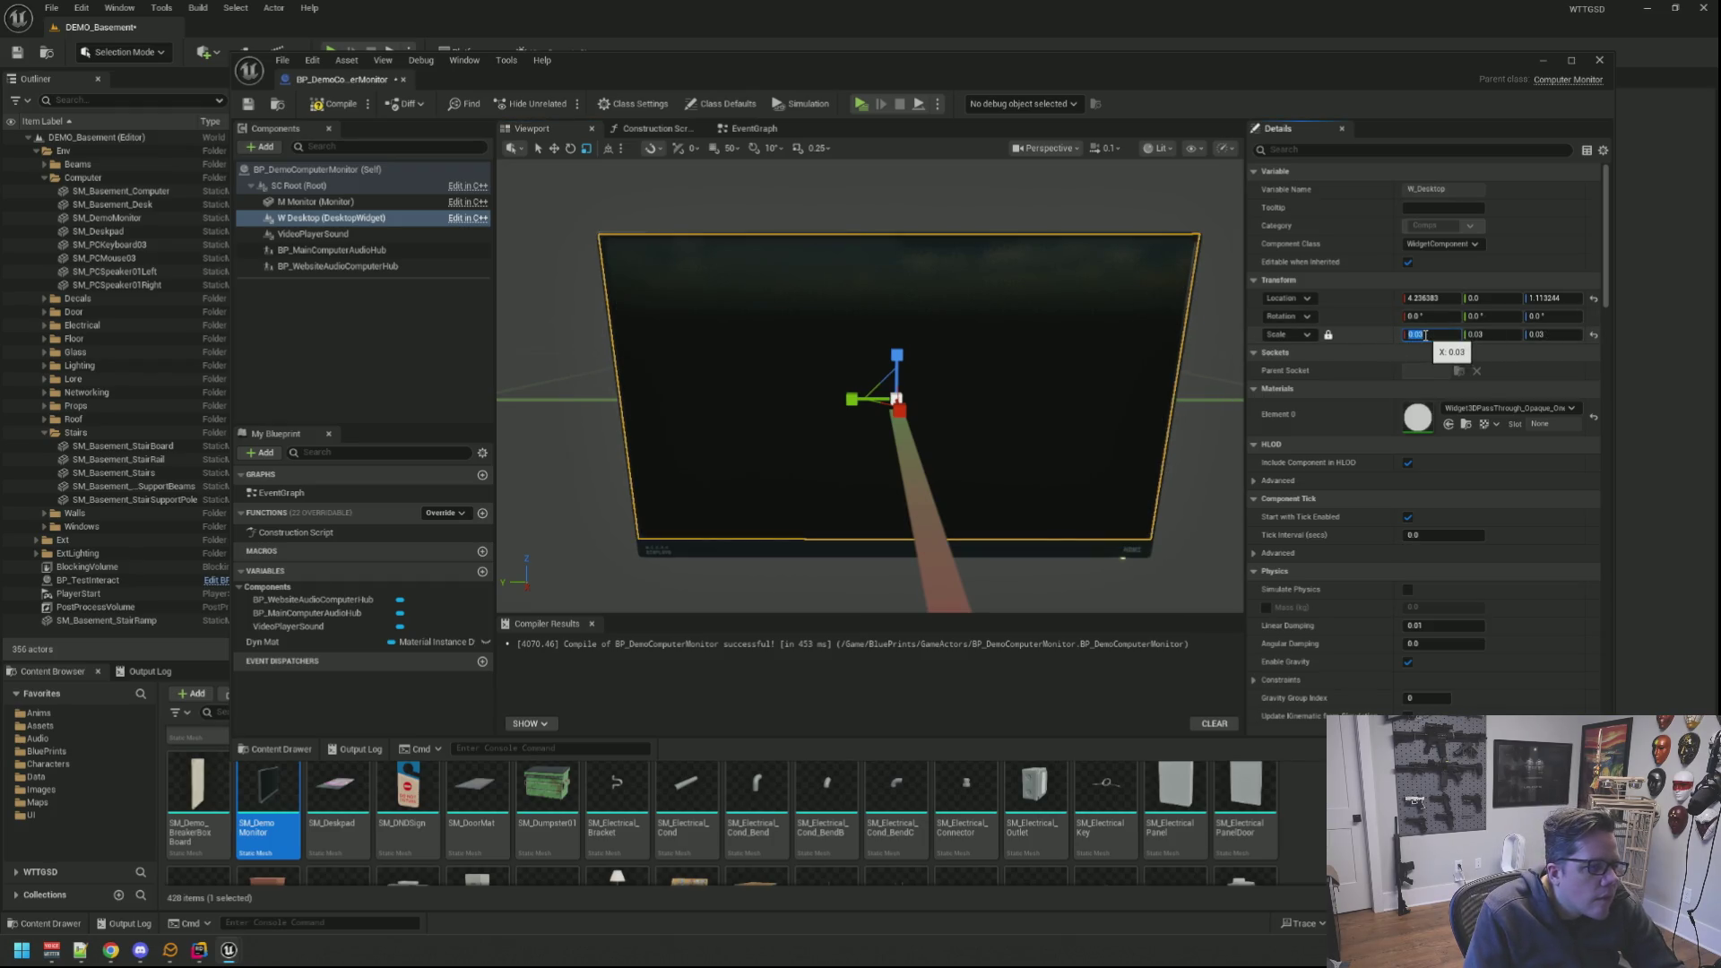
pyautogui.moveTo(869, 403); pyautogui.dragTo(753, 404)
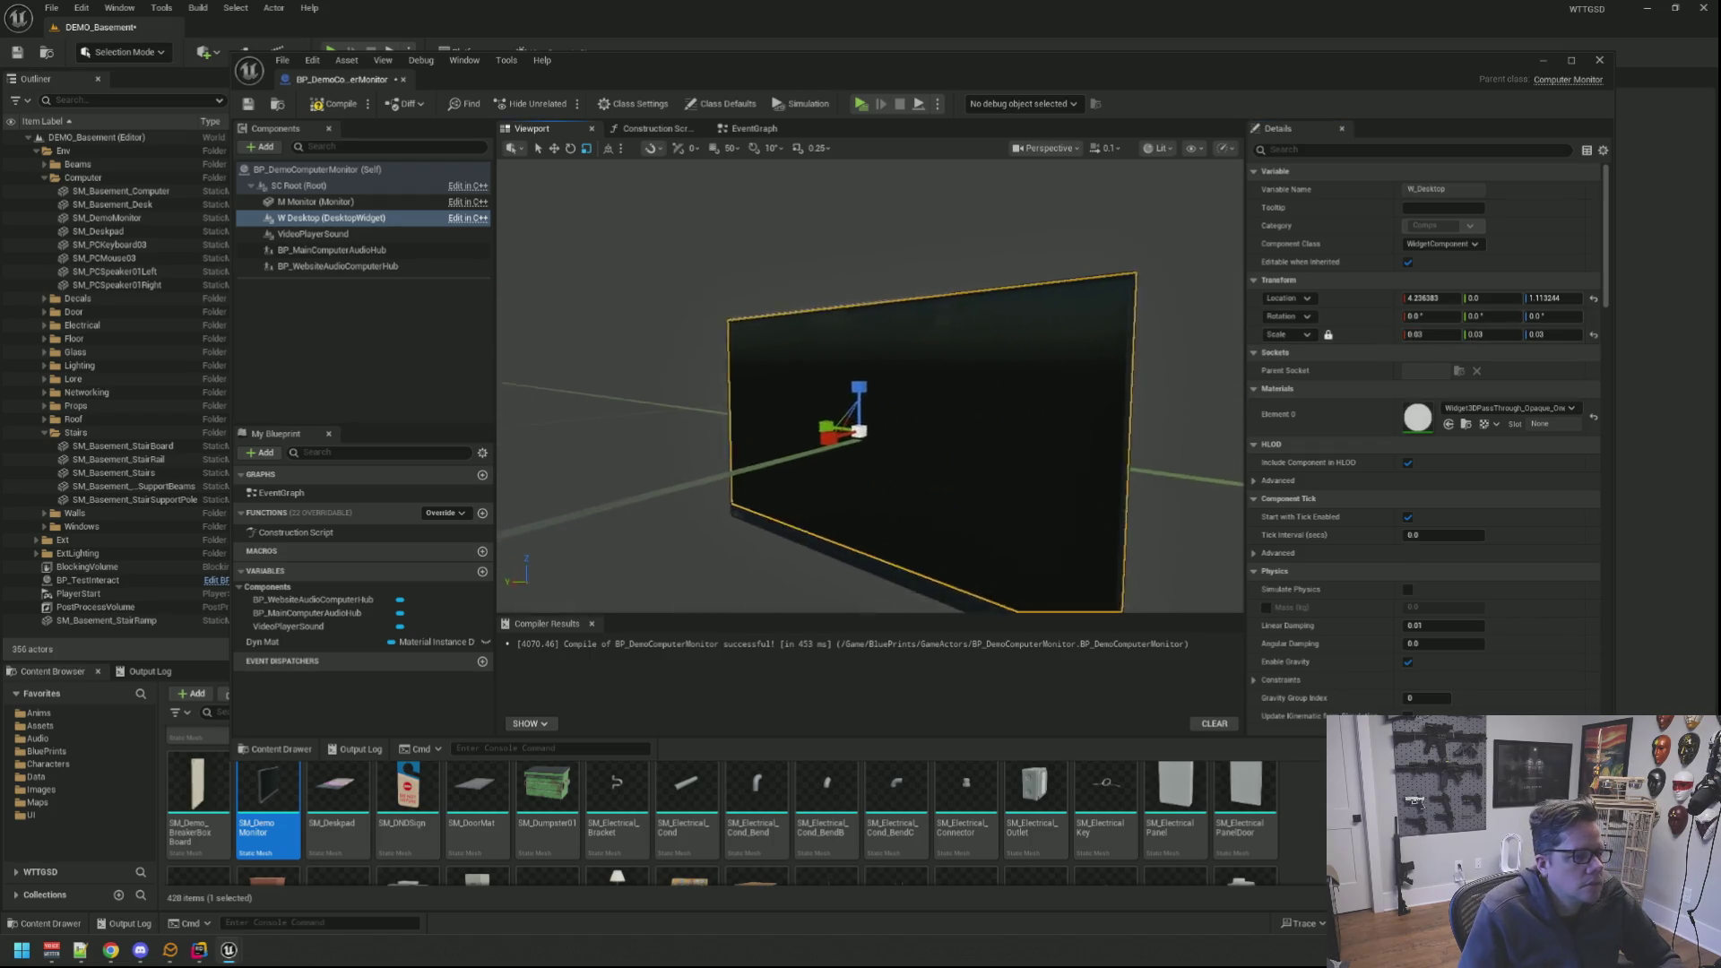
pyautogui.moveTo(869, 404); pyautogui.dragTo(943, 403)
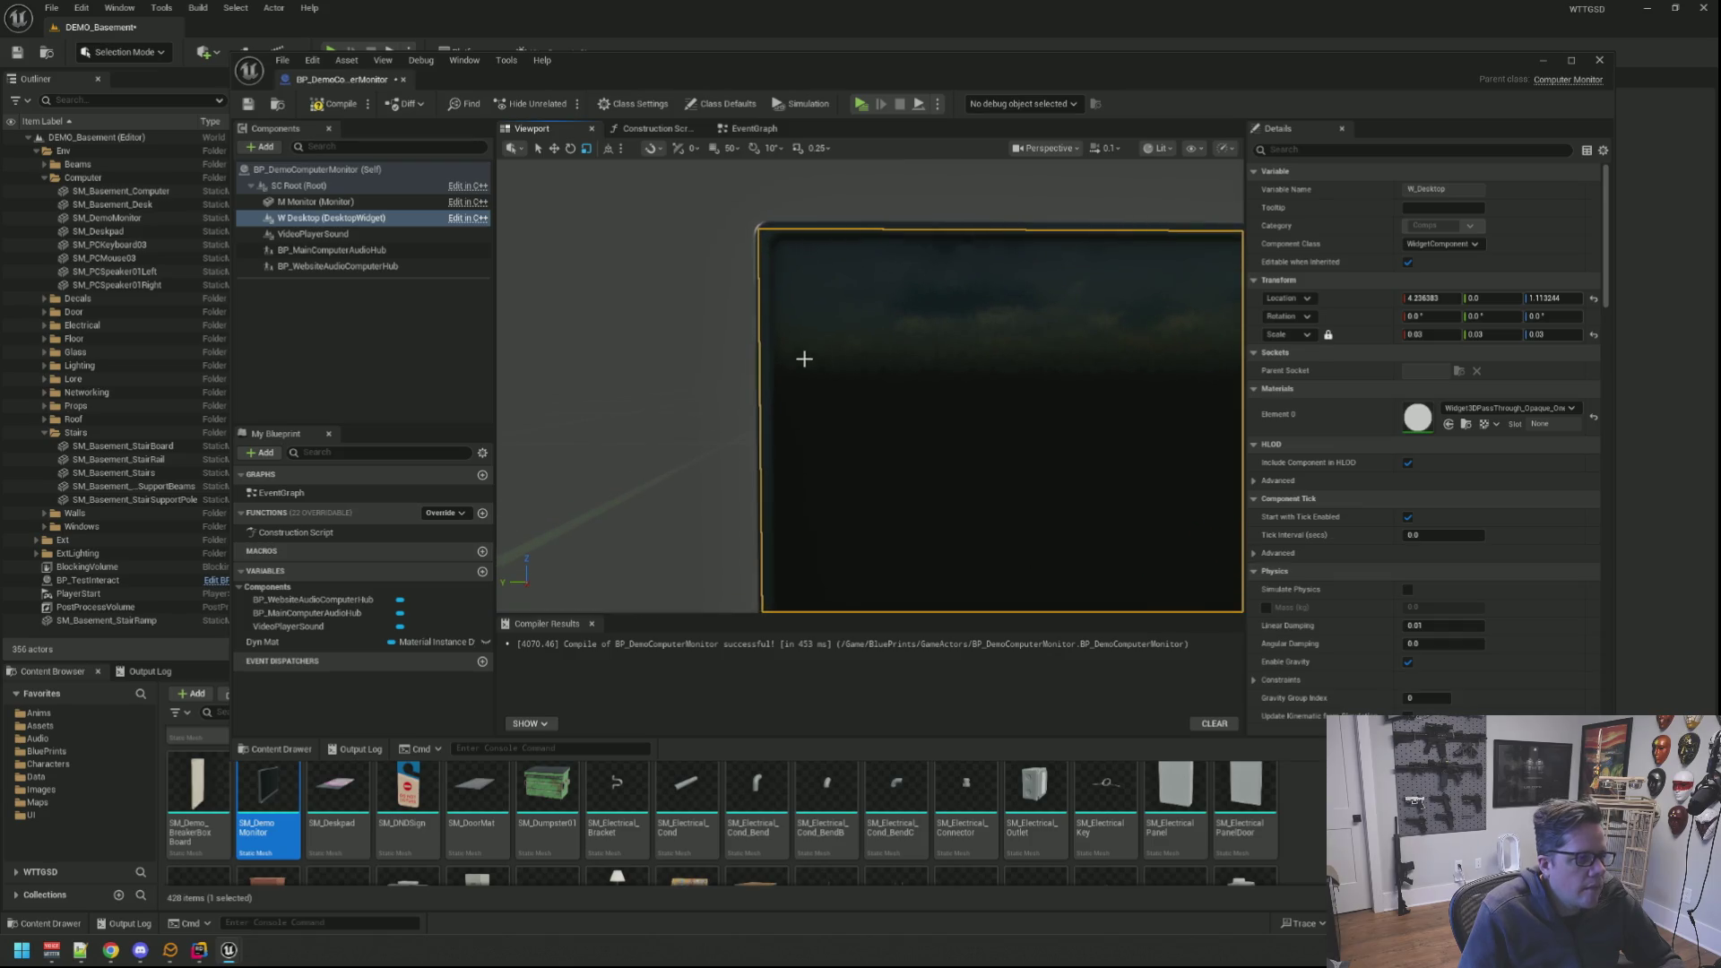
pyautogui.moveTo(804, 359); pyautogui.dragTo(794, 377)
pyautogui.write('0.005')
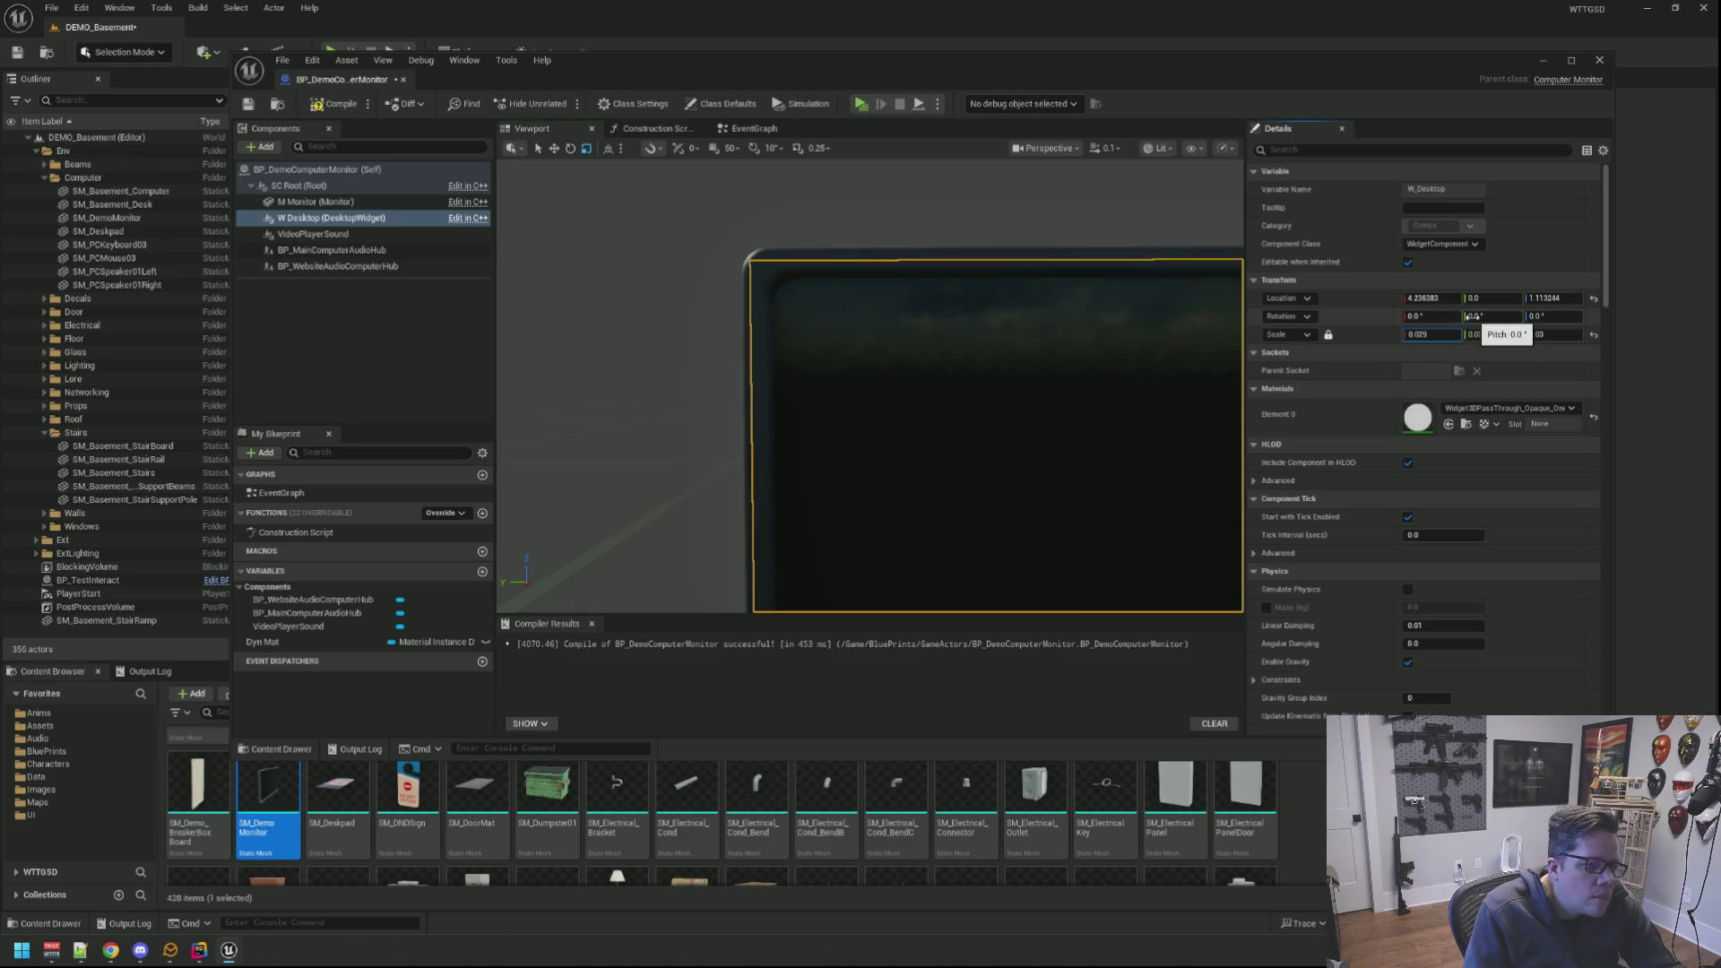
pyautogui.press('Return')
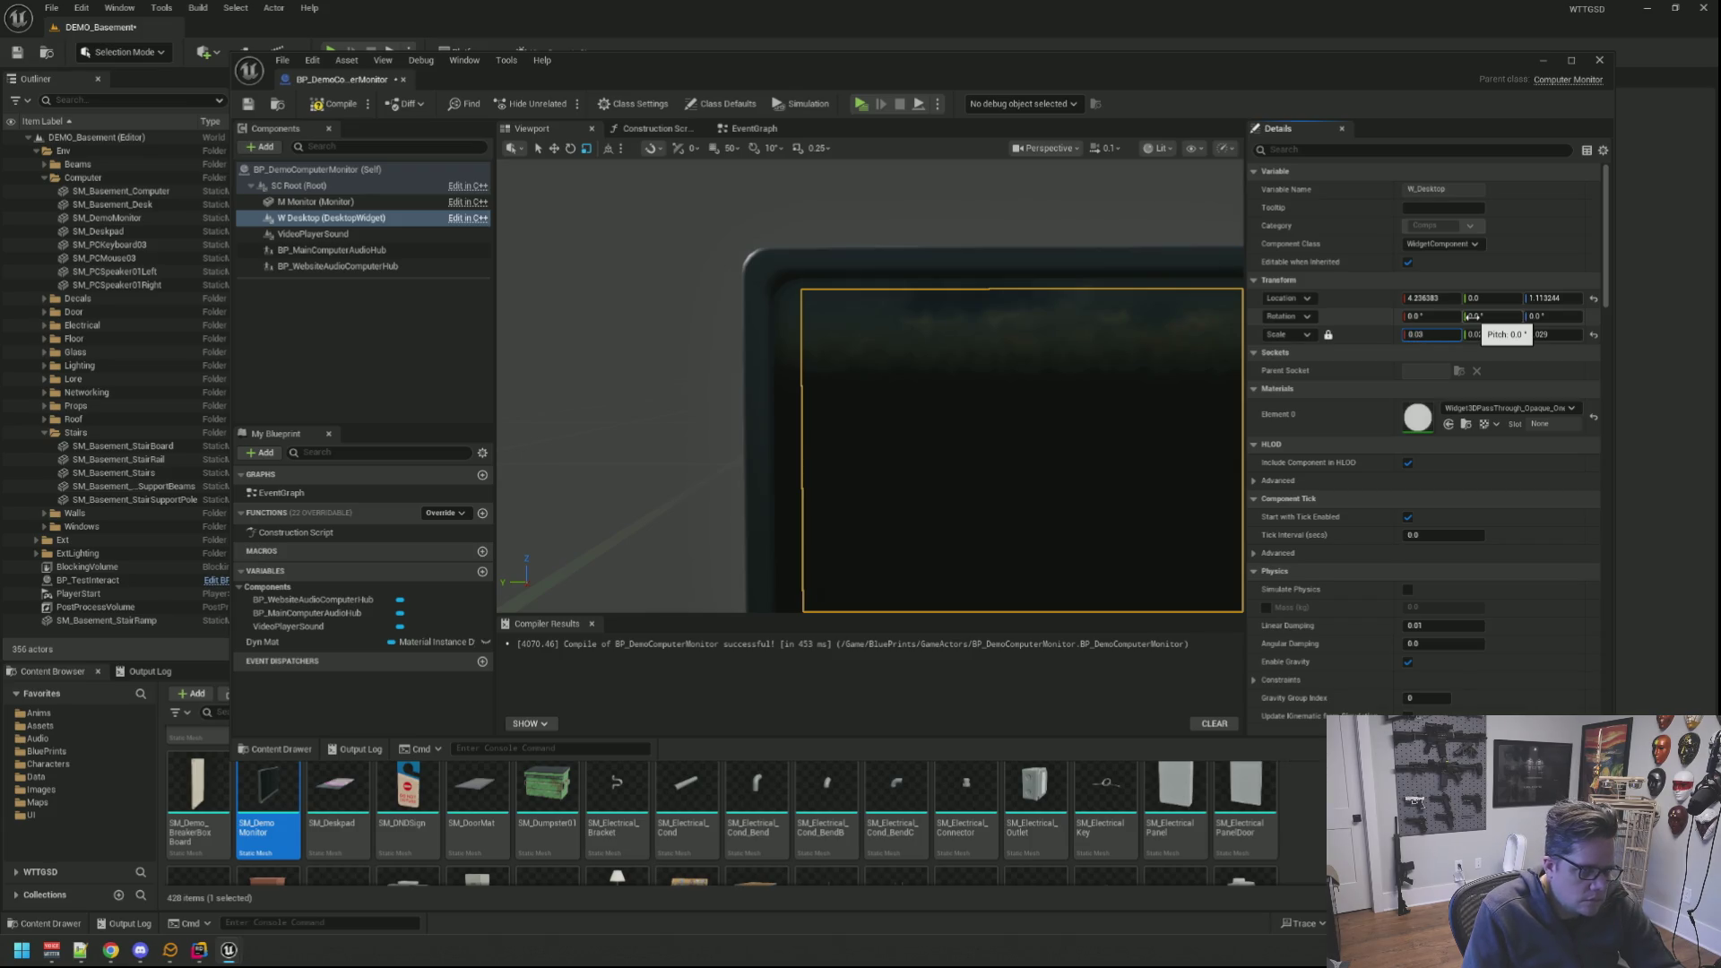
pyautogui.press('Return')
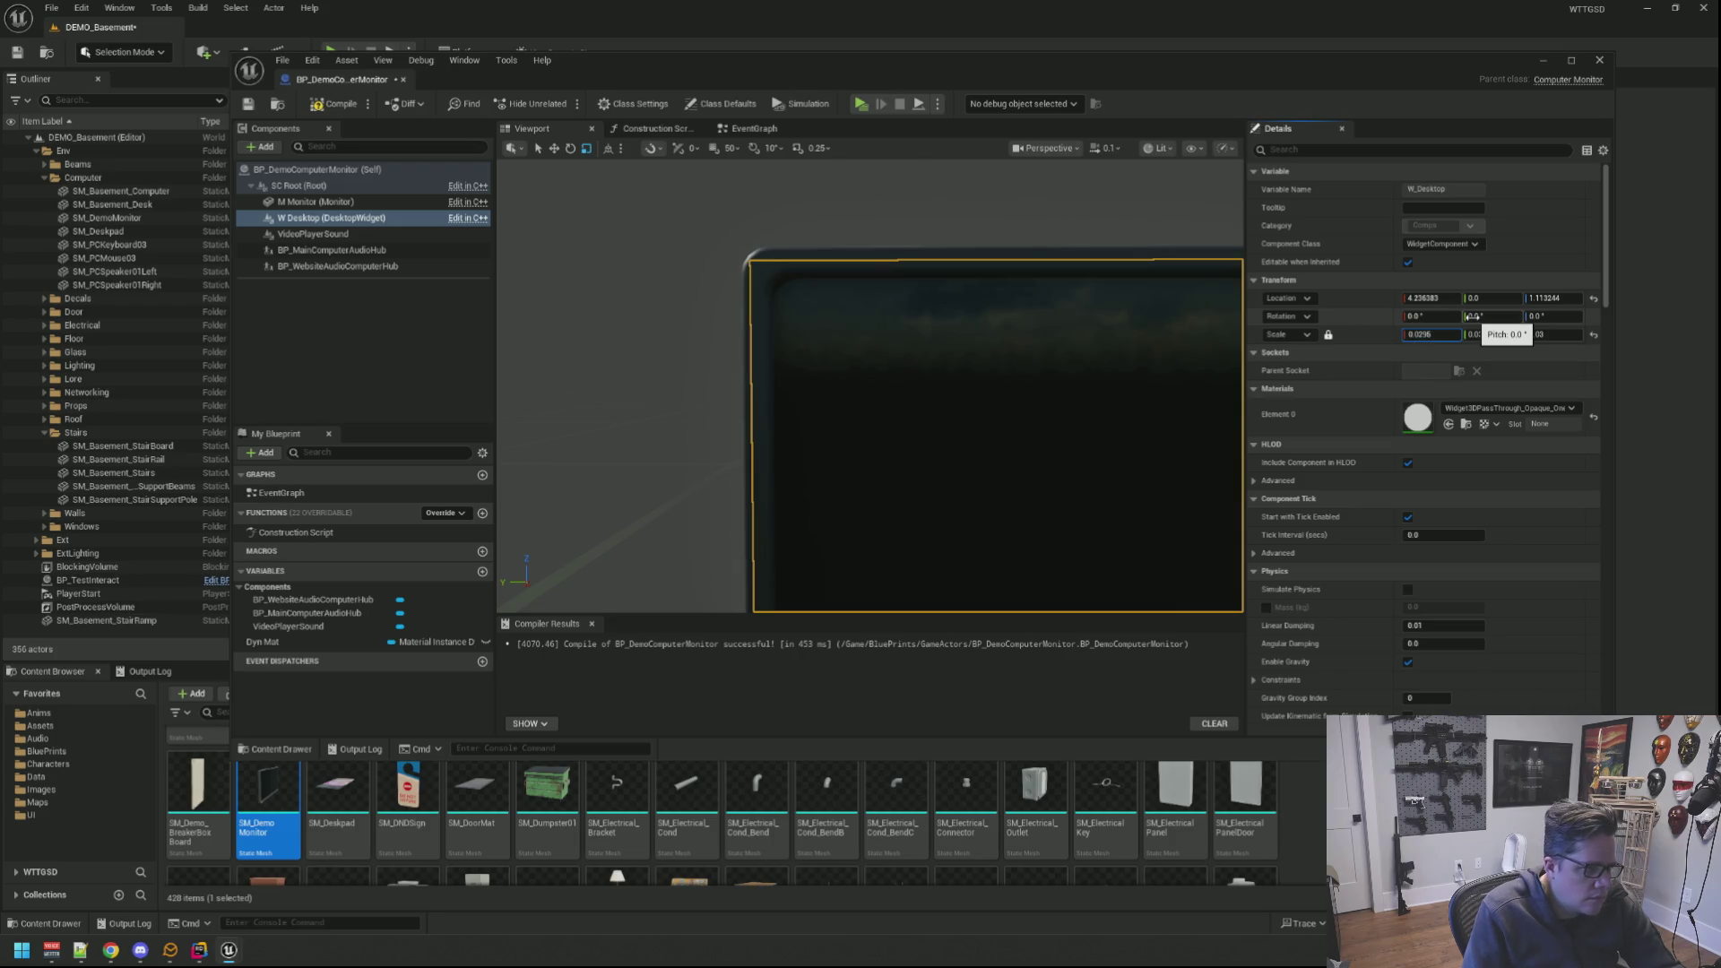
pyautogui.press('Return')
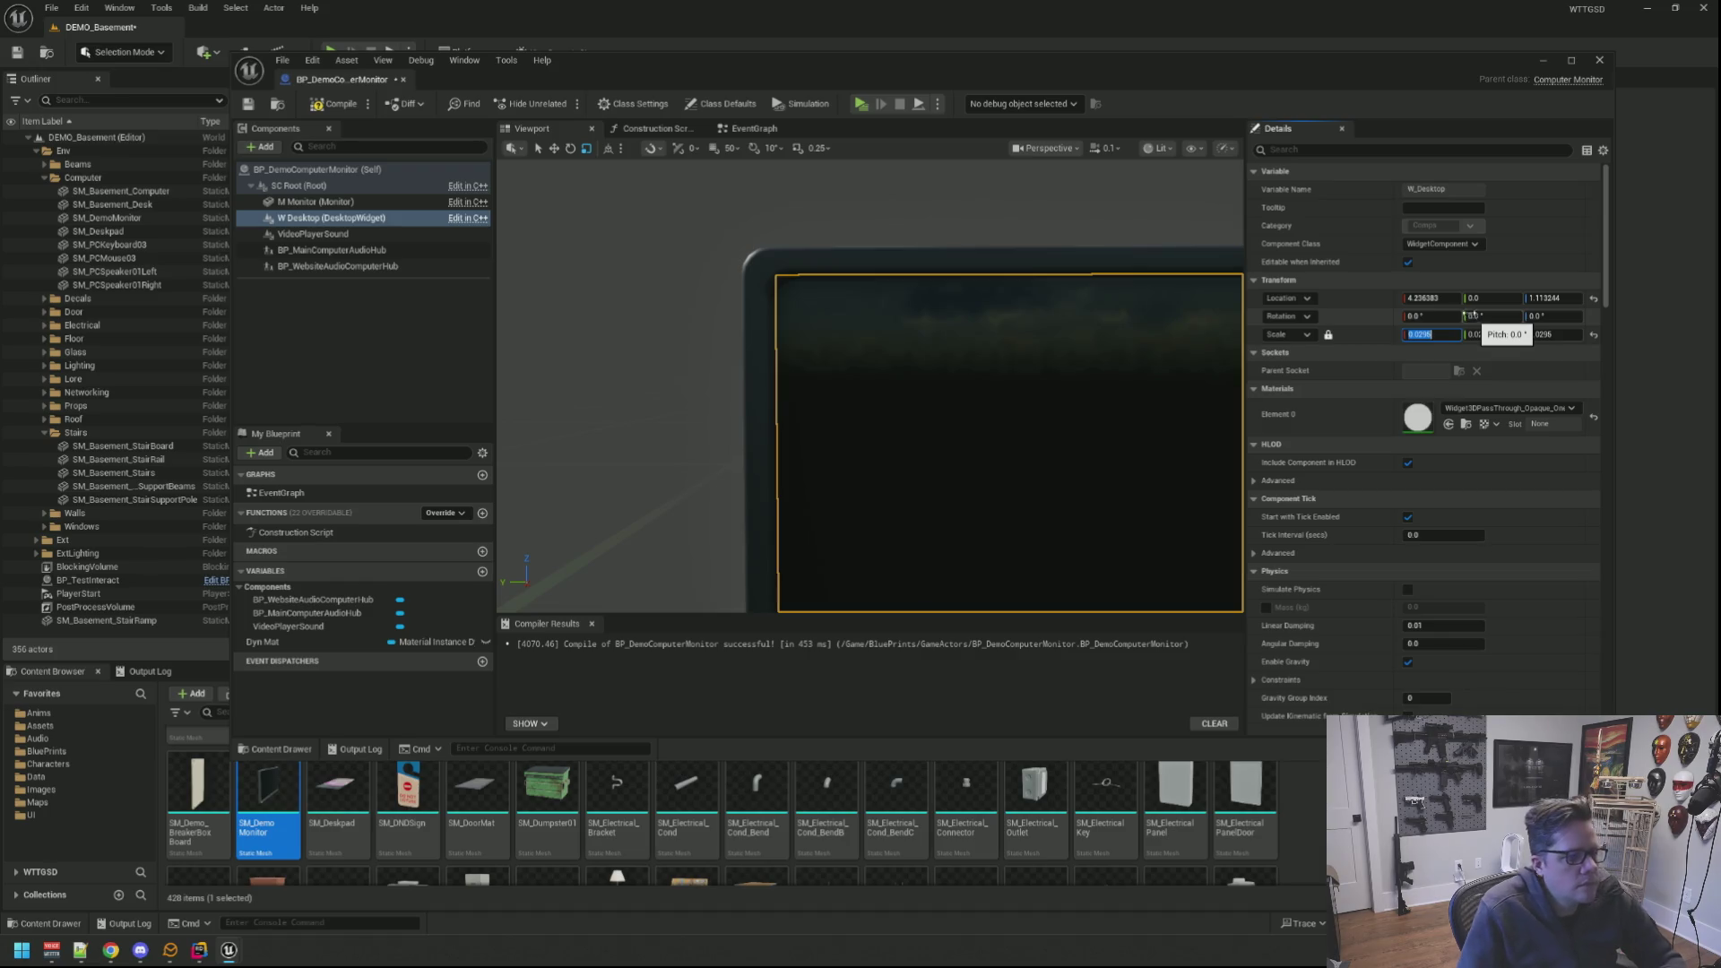
pyautogui.moveTo(942, 431); pyautogui.dragTo(1156, 431)
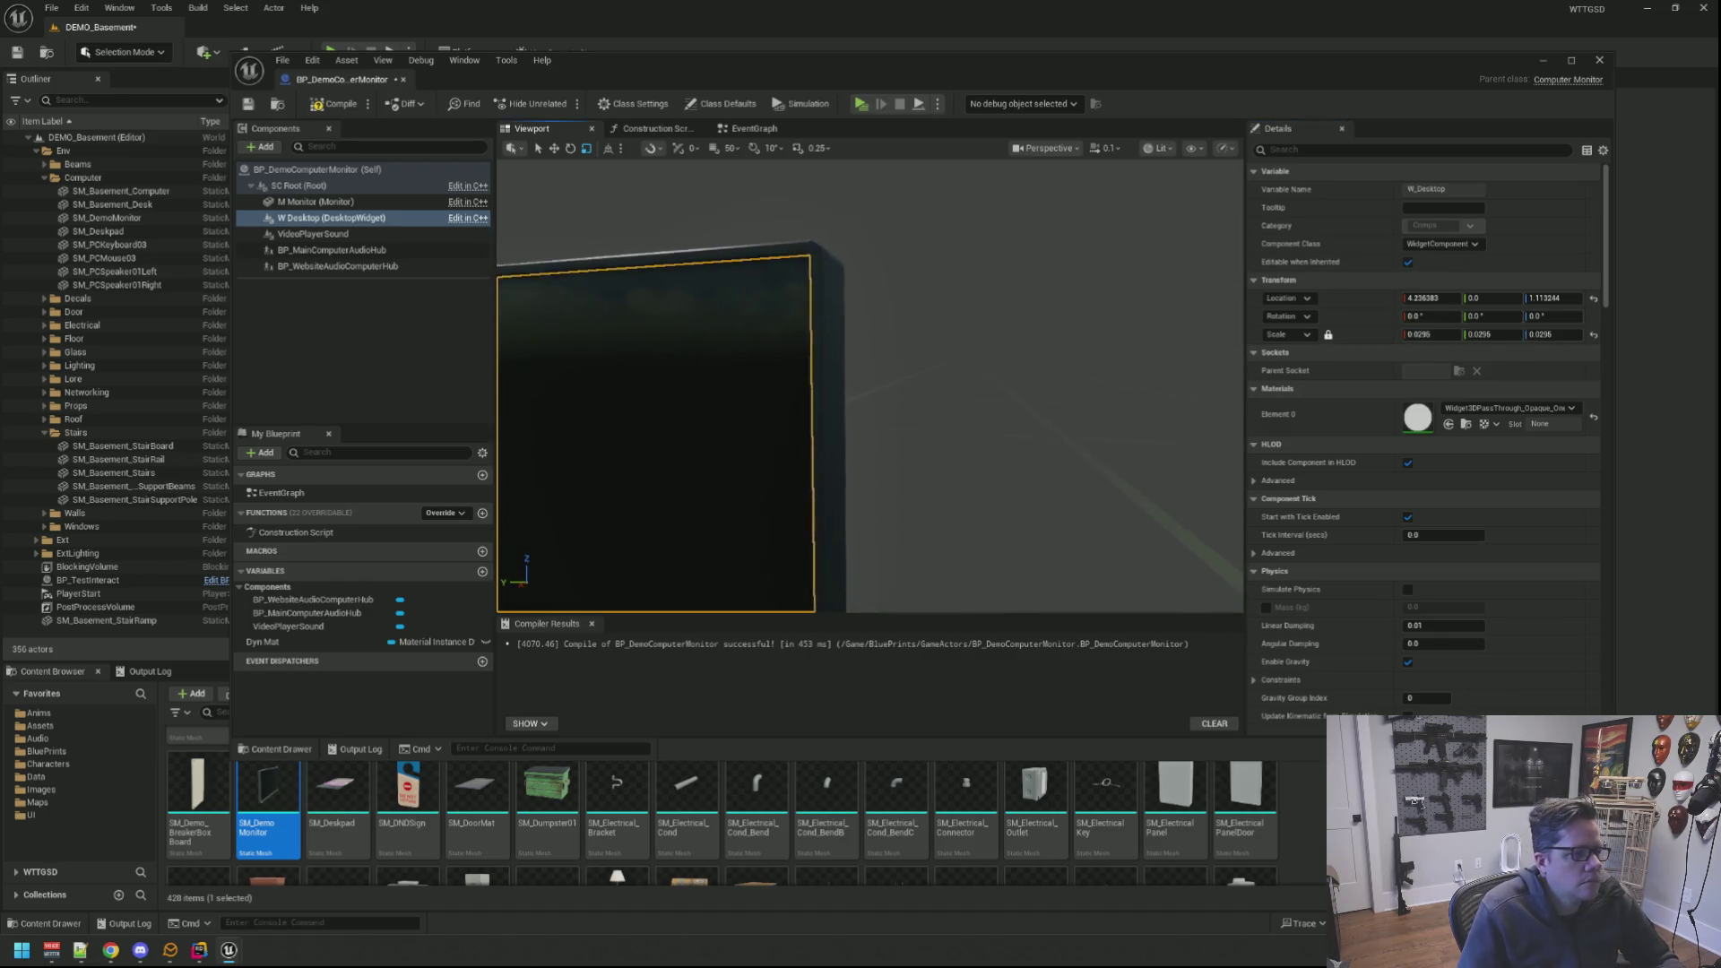
# Step: Inspect the widget against the bezel, then zero the monitor mesh's X location
pyautogui.moveTo(874, 403)
pyautogui.mouseDown()
pyautogui.moveTo(942, 350)
pyautogui.moveTo(897, 282)
pyautogui.moveTo(861, 322)
pyautogui.mouseUp()
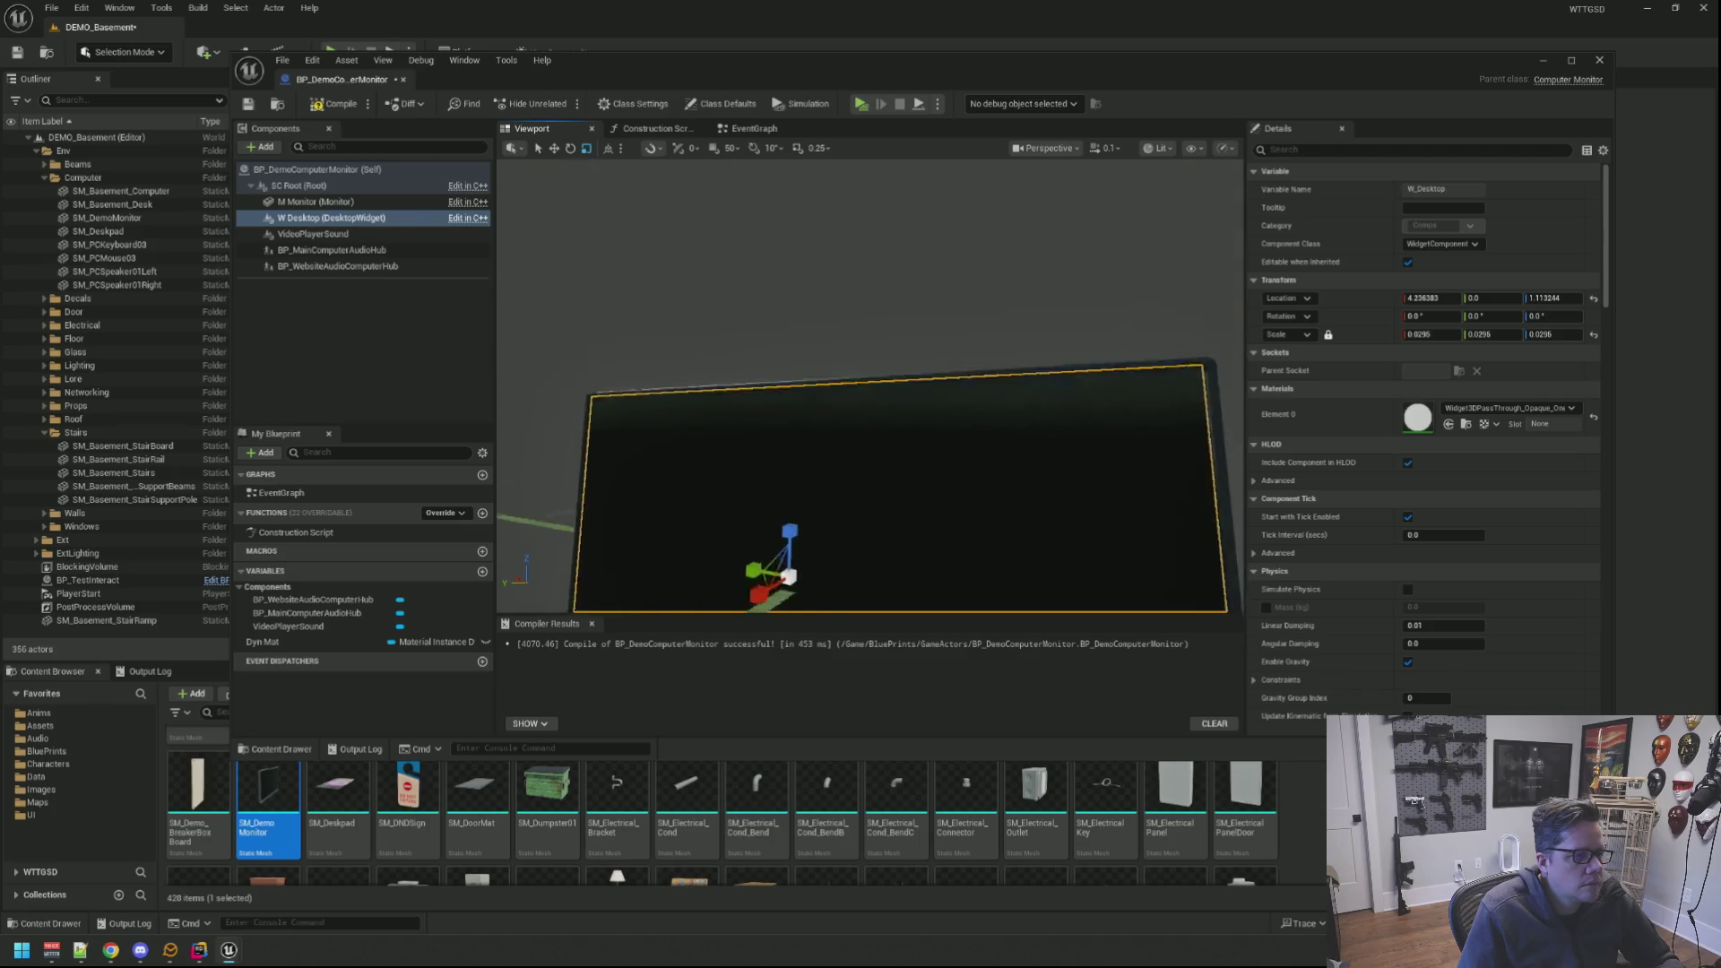
pyautogui.moveTo(875, 405); pyautogui.dragTo(927, 237)
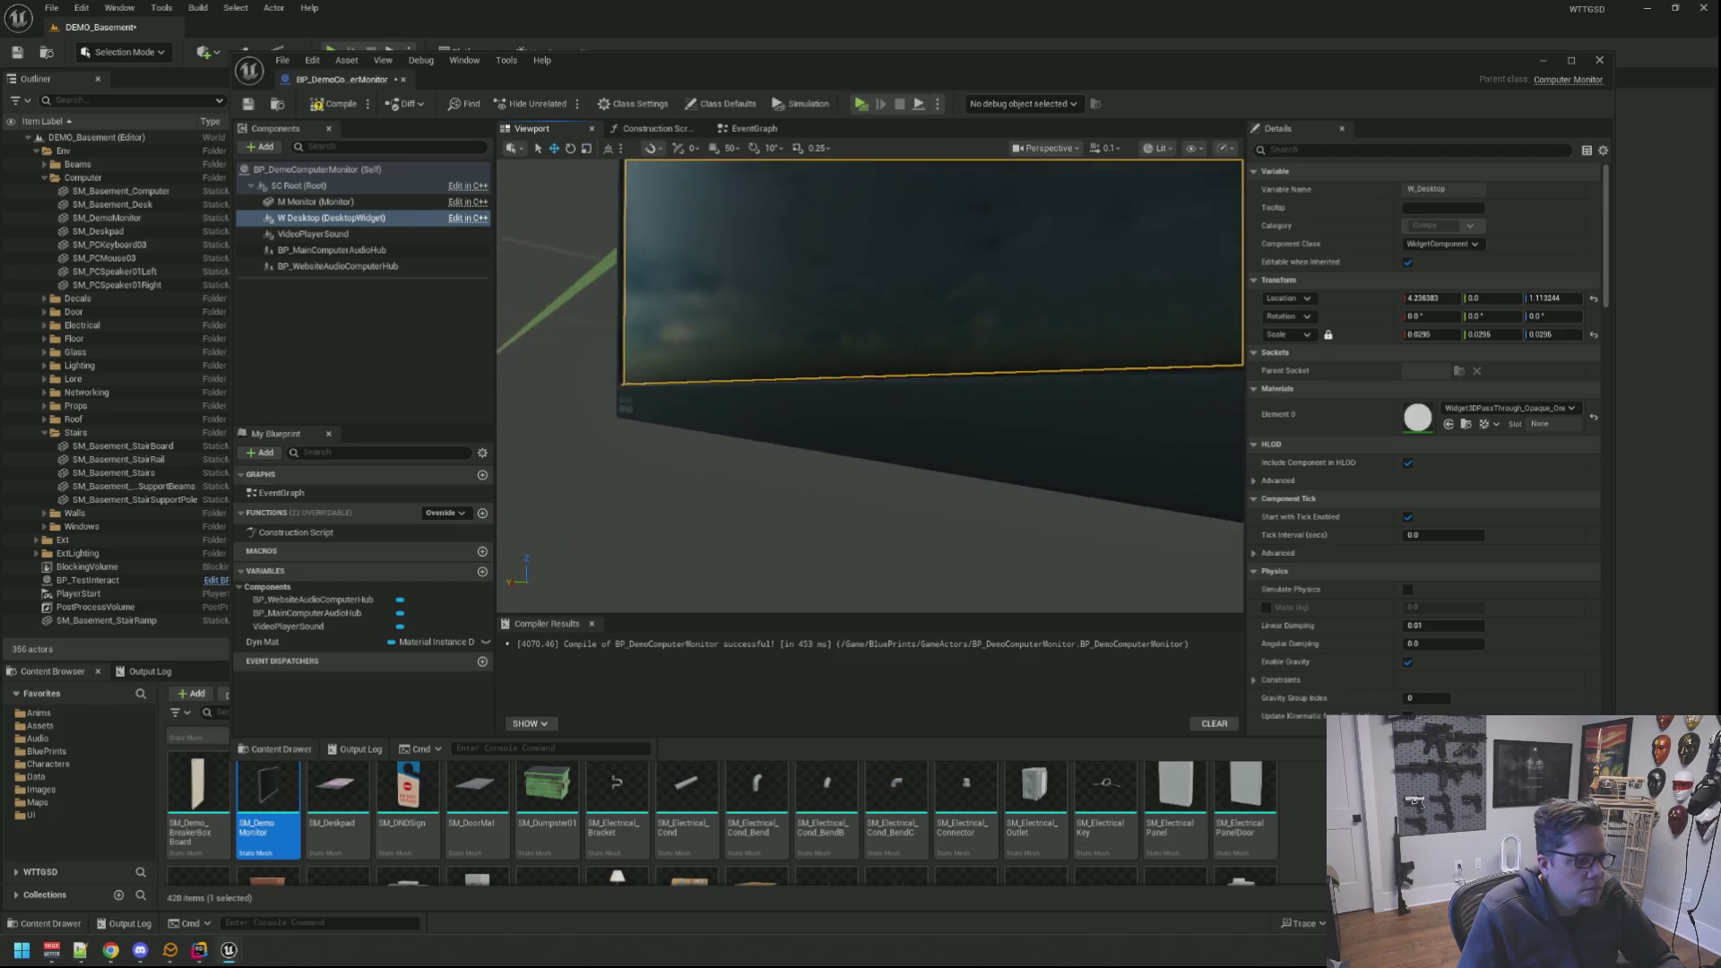
pyautogui.moveTo(896, 309); pyautogui.dragTo(874, 350)
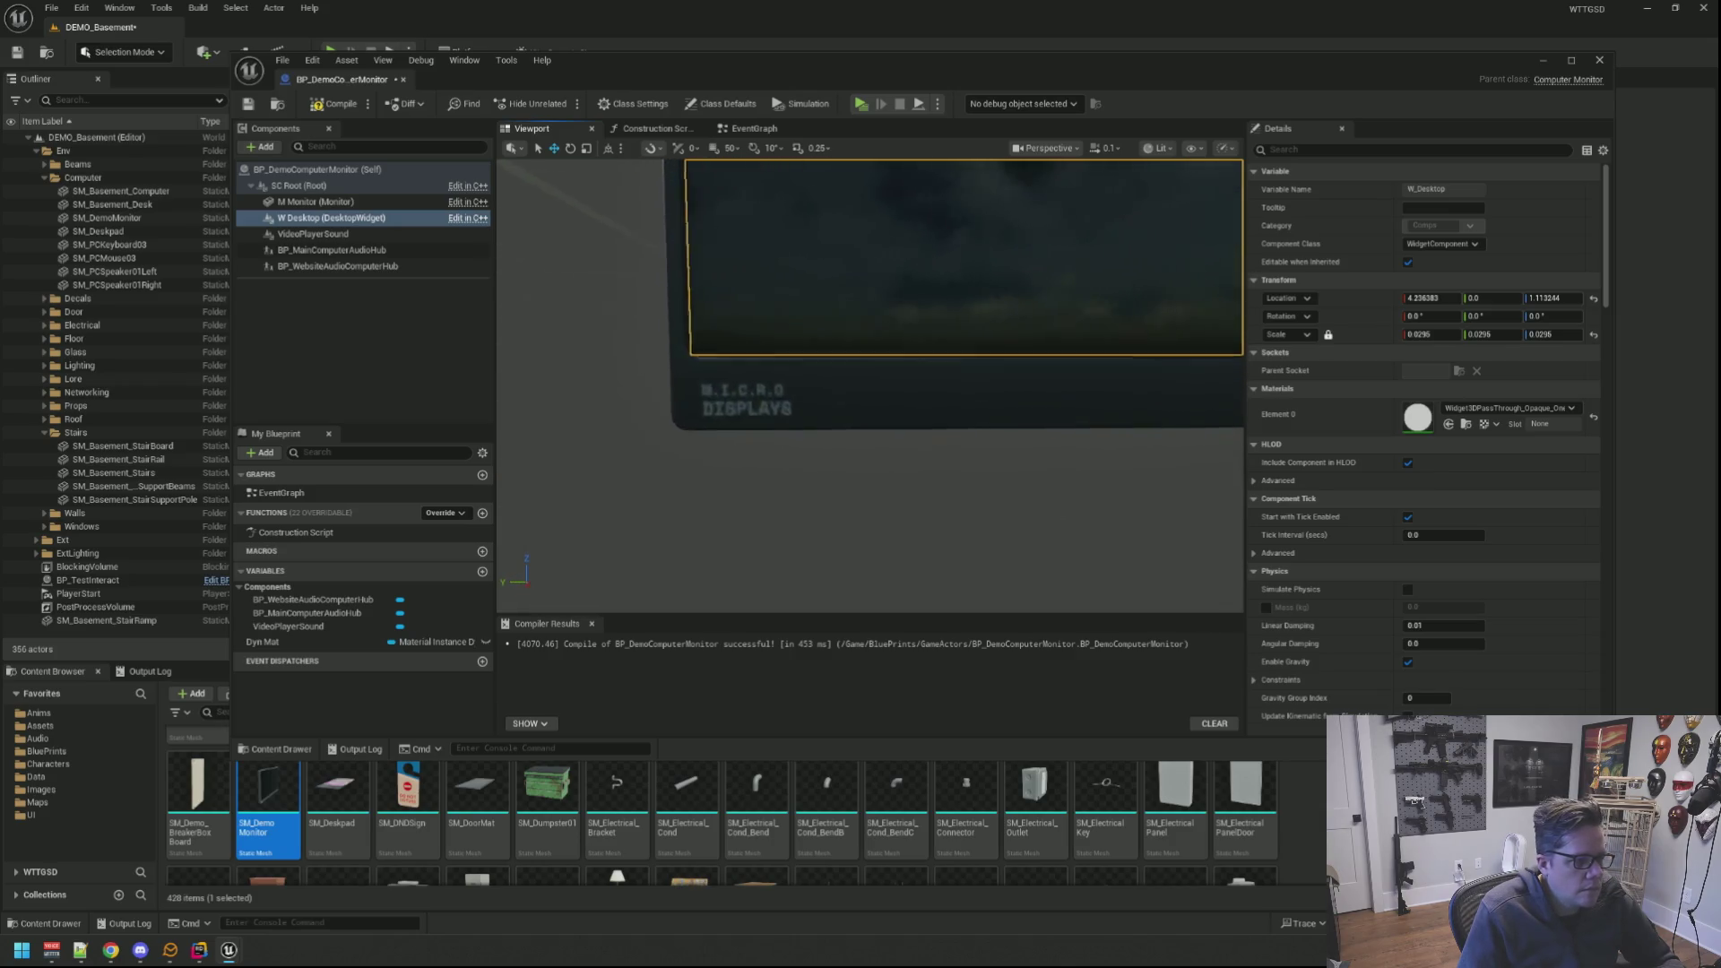
pyautogui.scroll(3, 795, 398)
pyautogui.moveTo(789, 404); pyautogui.dragTo(768, 416)
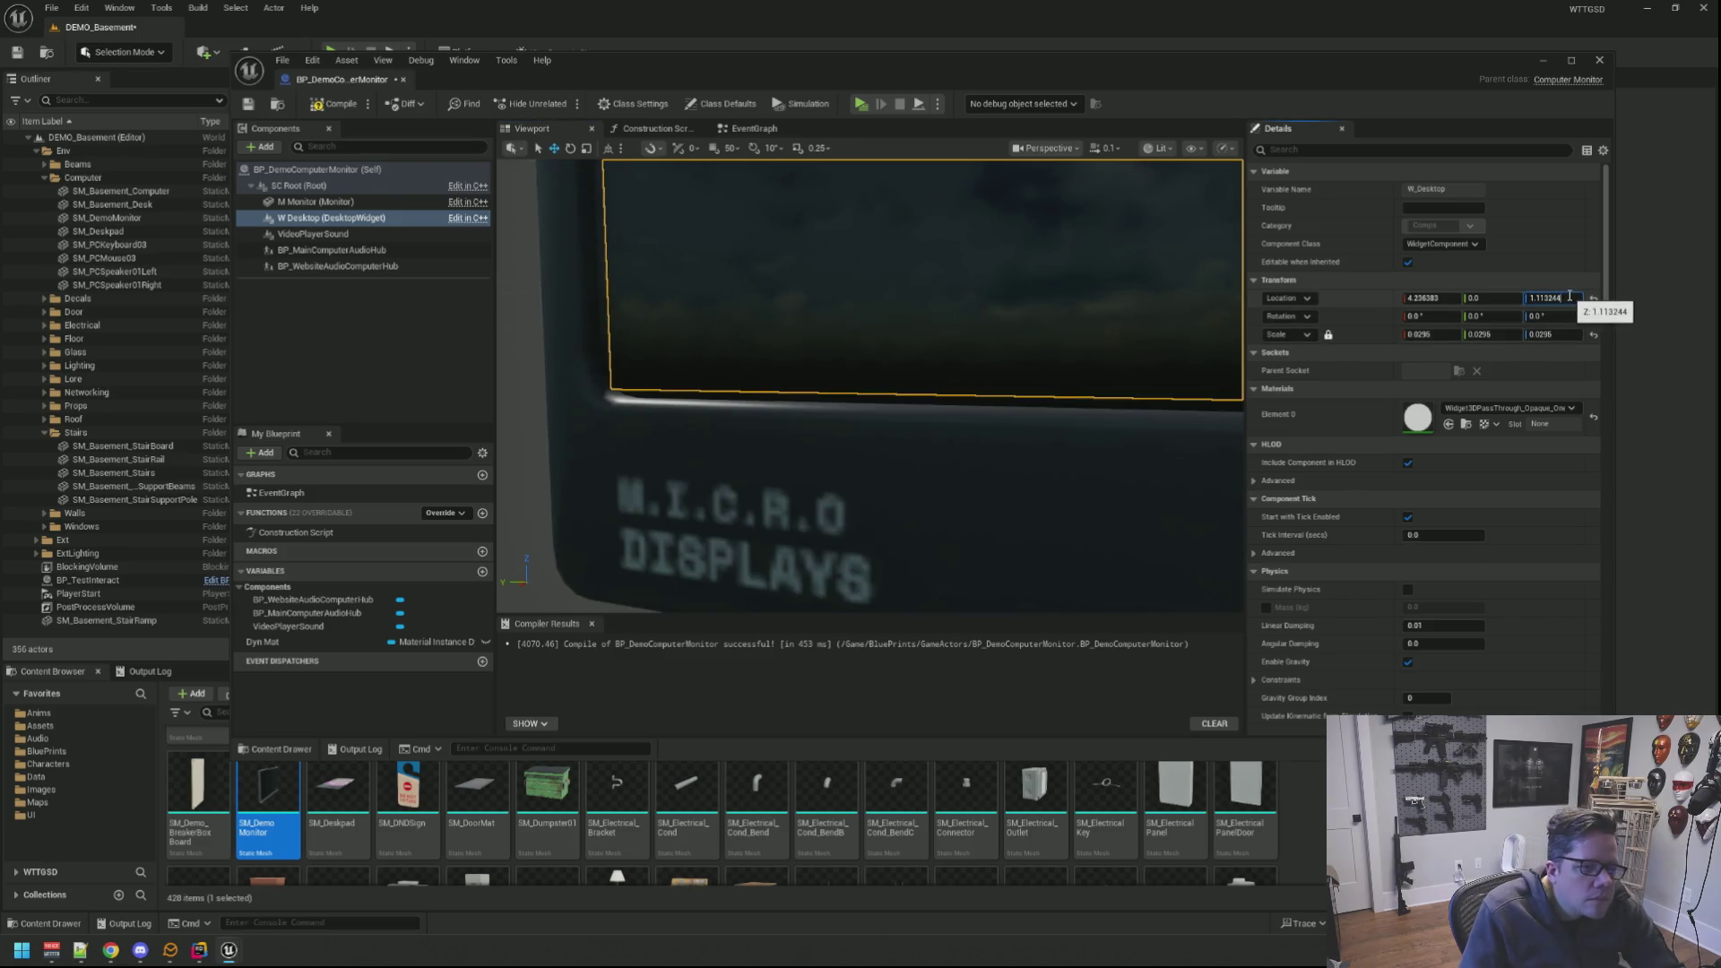
pyautogui.click(955, 470)
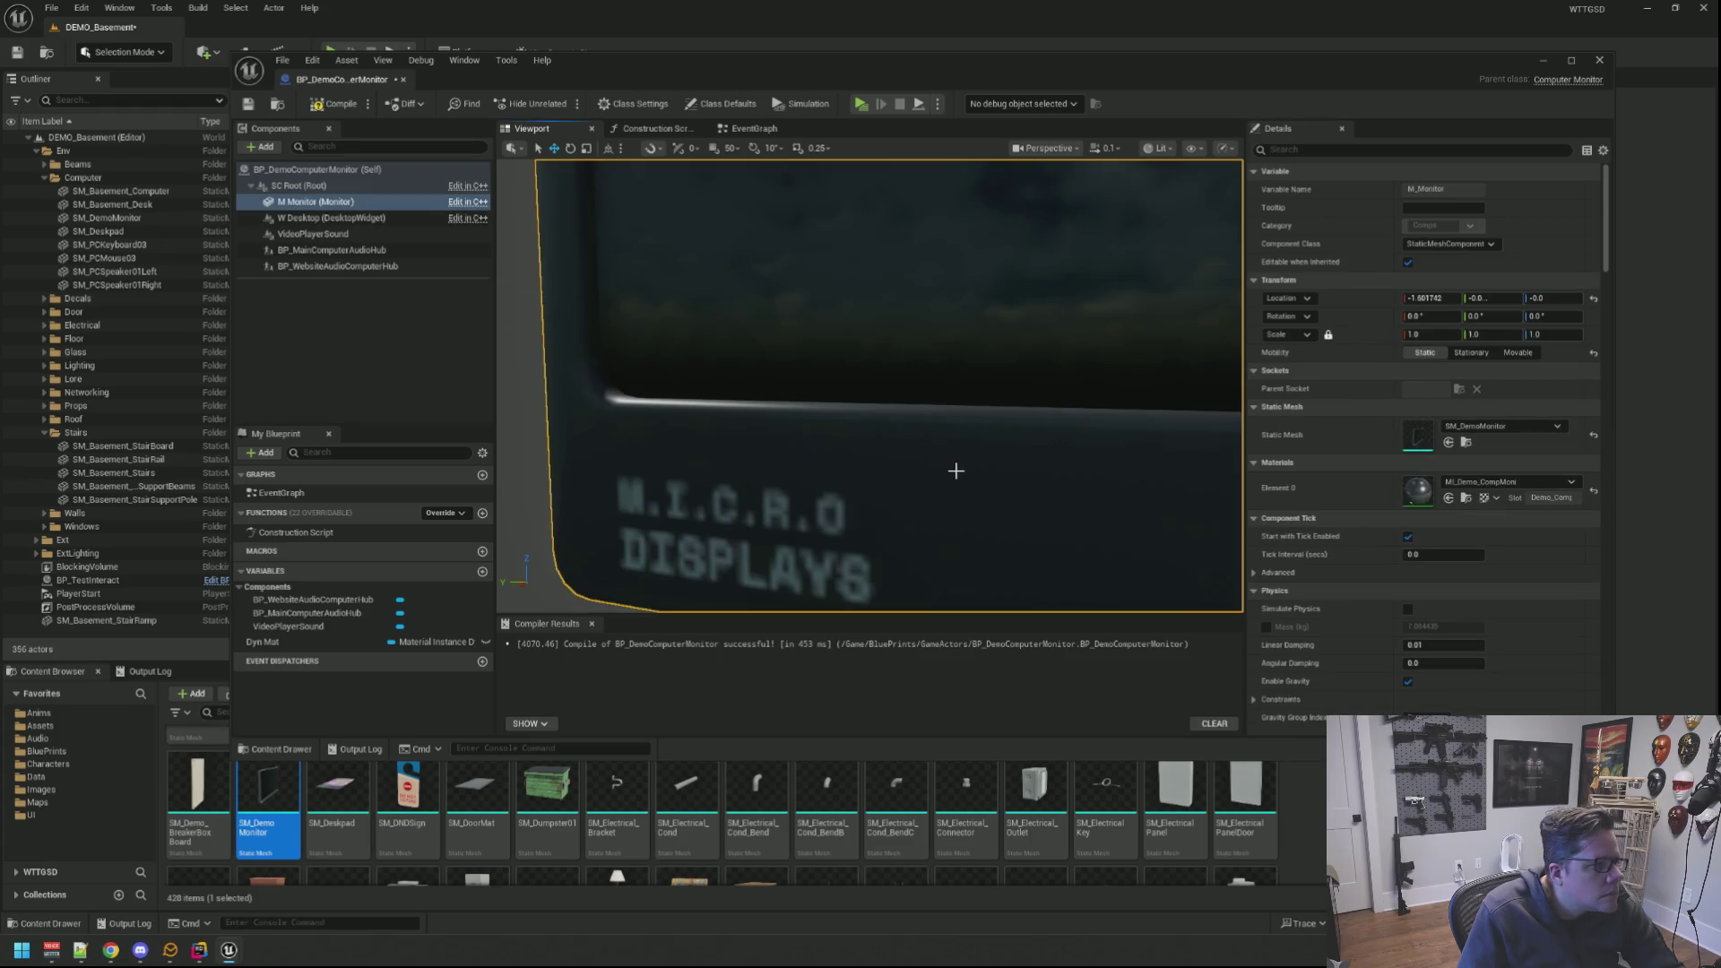
pyautogui.press('f')
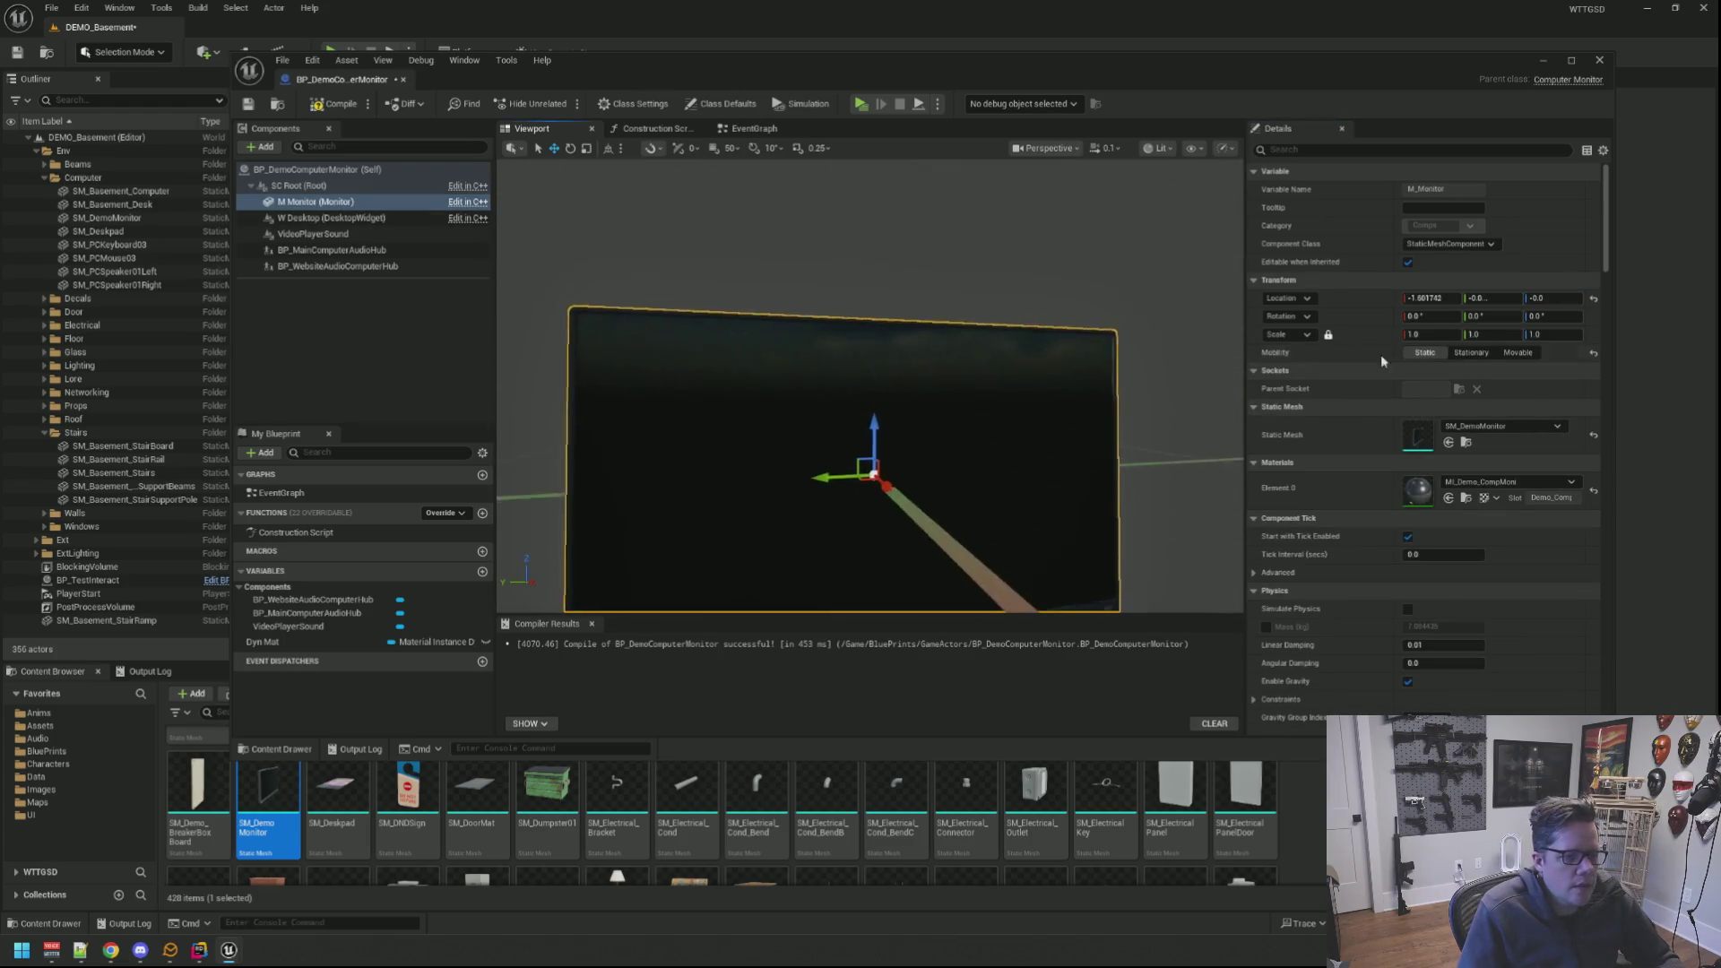
pyautogui.write('0')
pyautogui.press('Return')
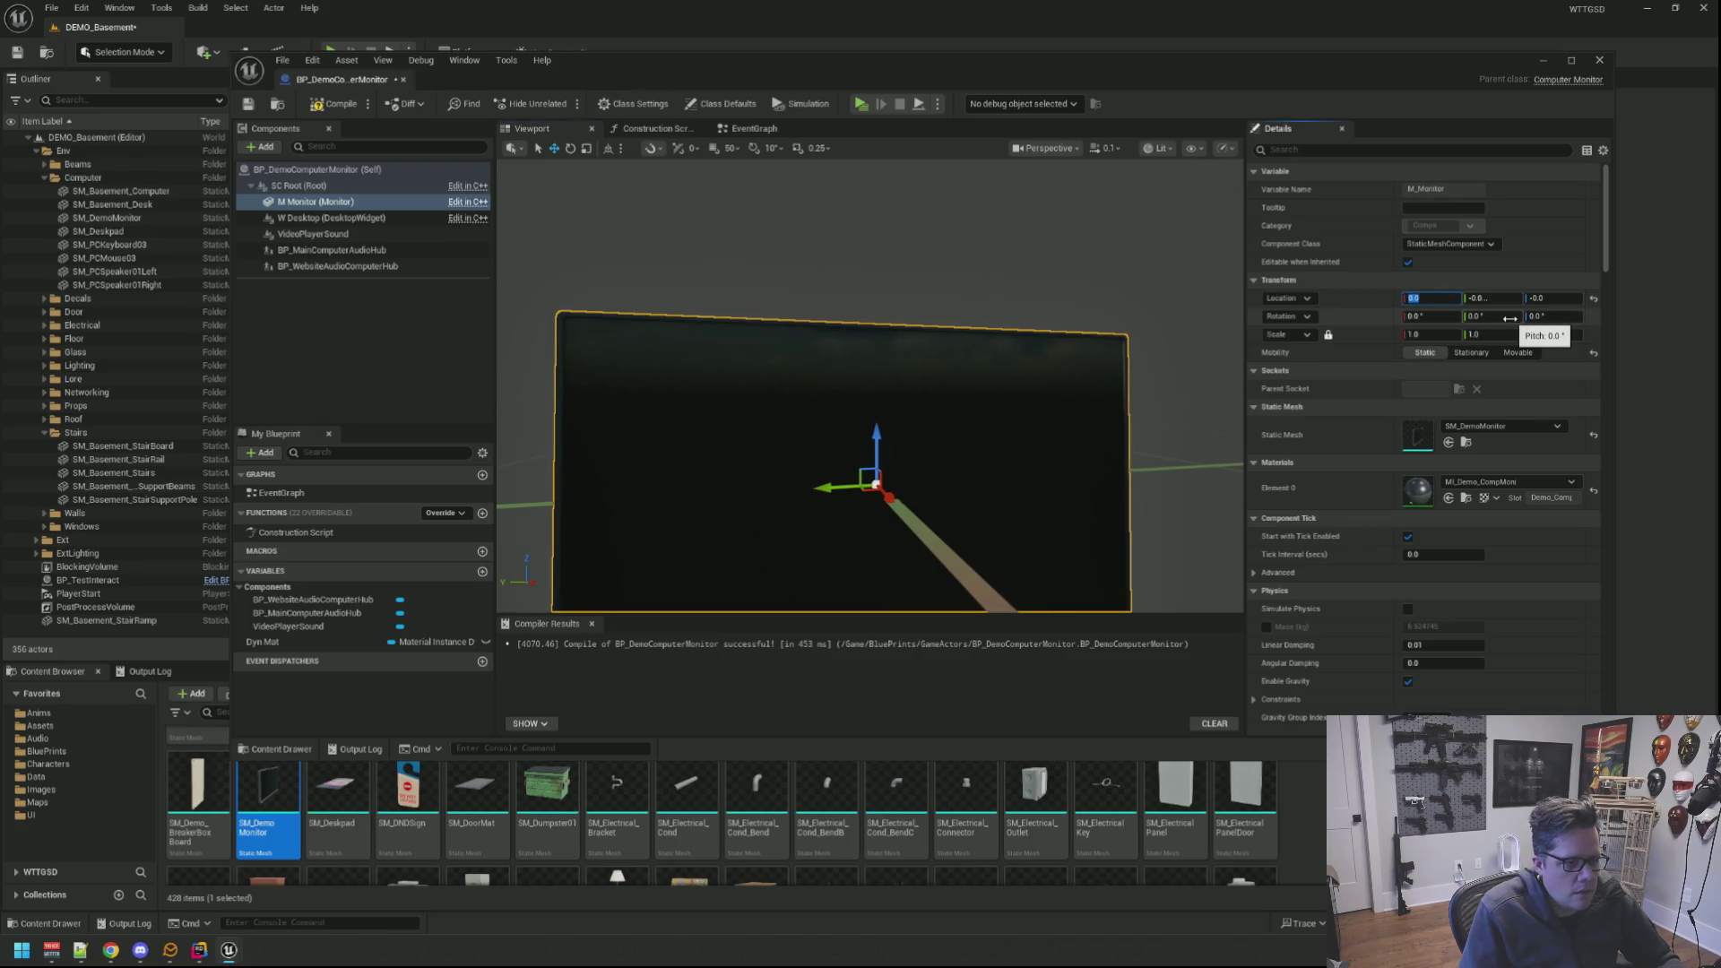
# Step: Select W_Desktop, nudge it along X and raise its Z location to 1.0
pyautogui.moveTo(523, 264); pyautogui.dragTo(646, 270)
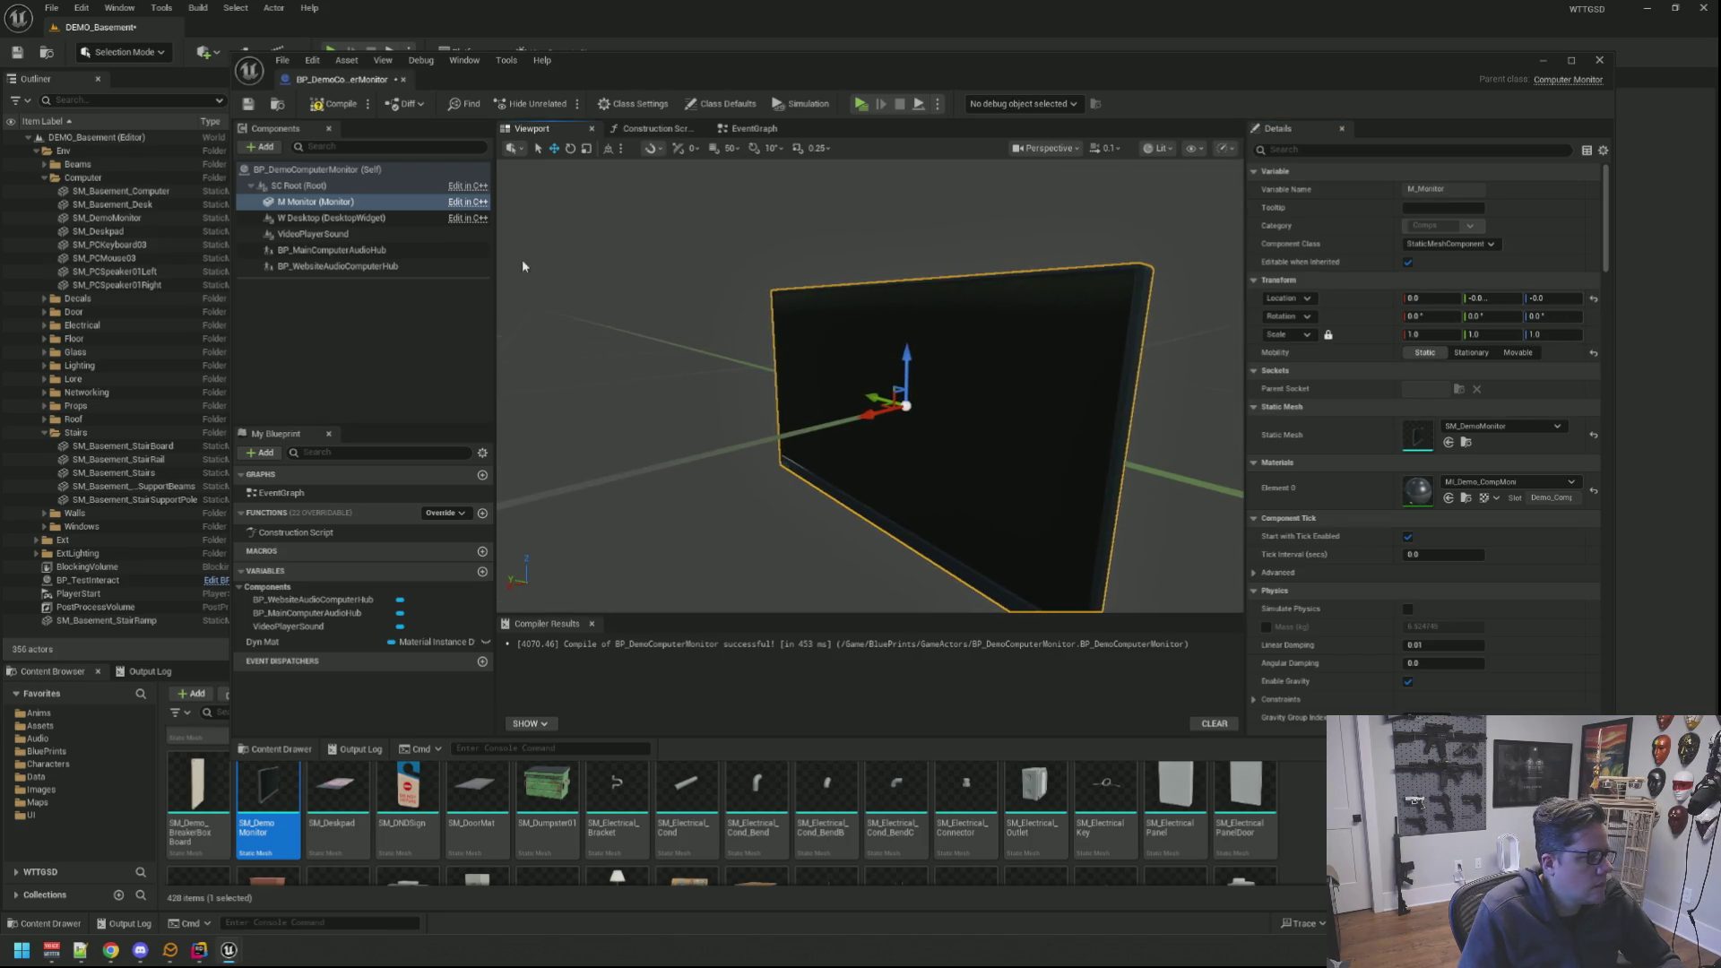
pyautogui.doubleClick(336, 219)
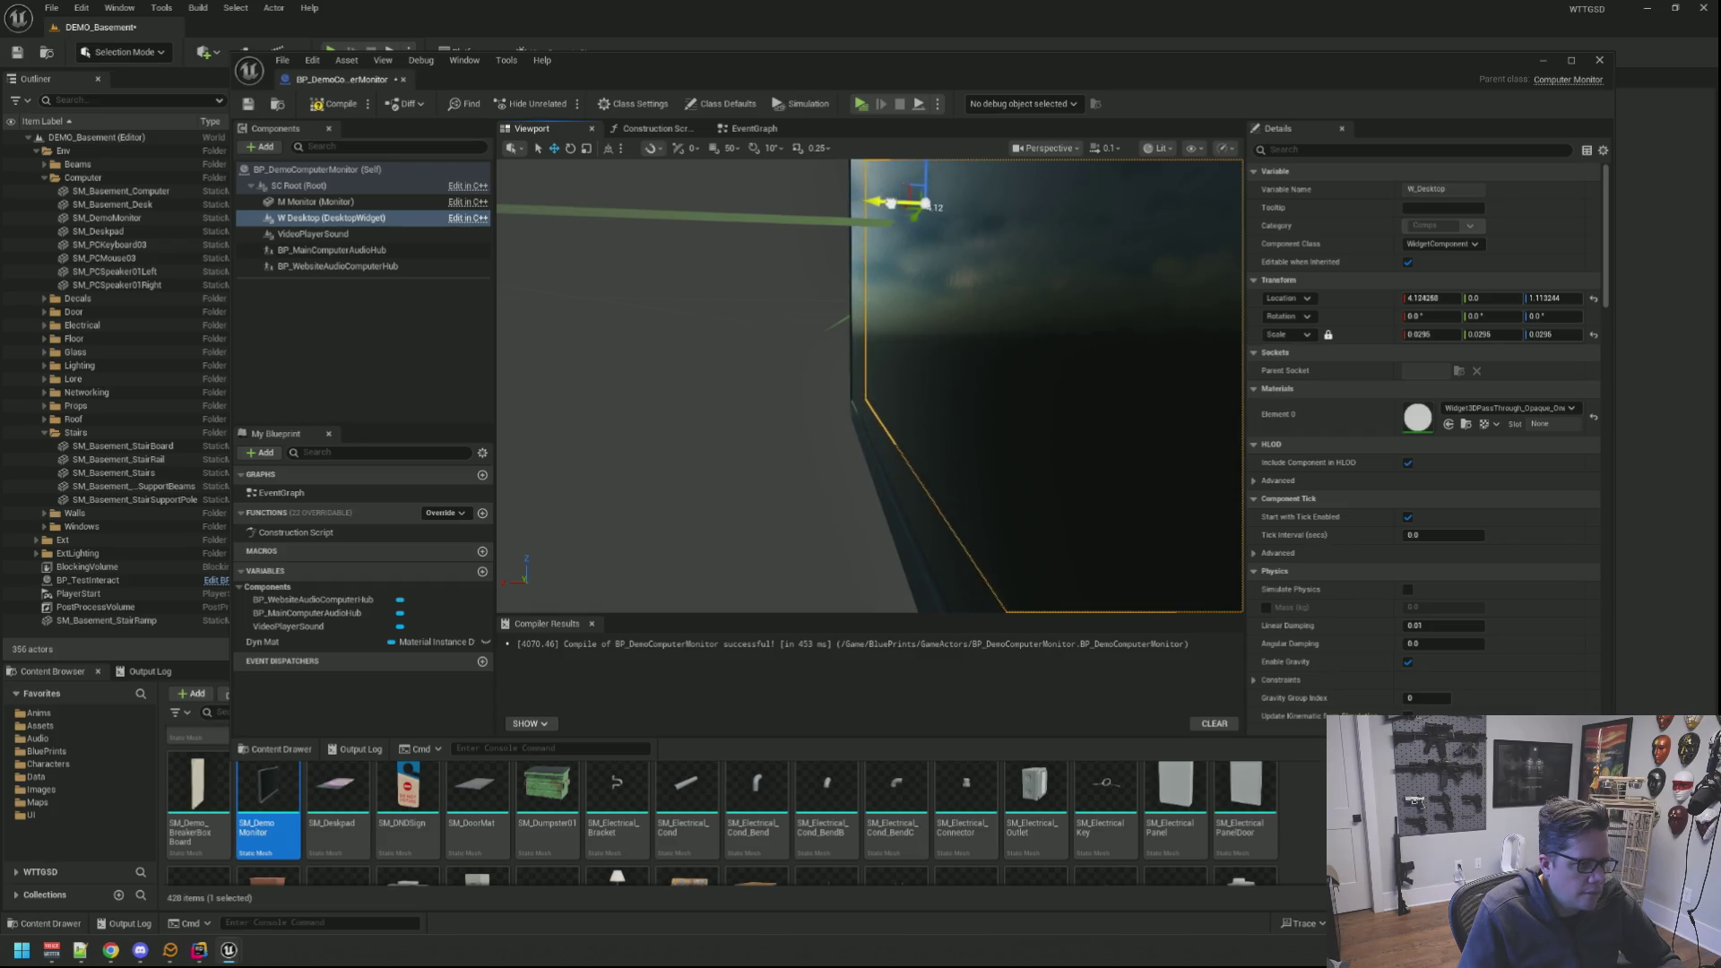
pyautogui.moveTo(890, 207); pyautogui.dragTo(855, 212)
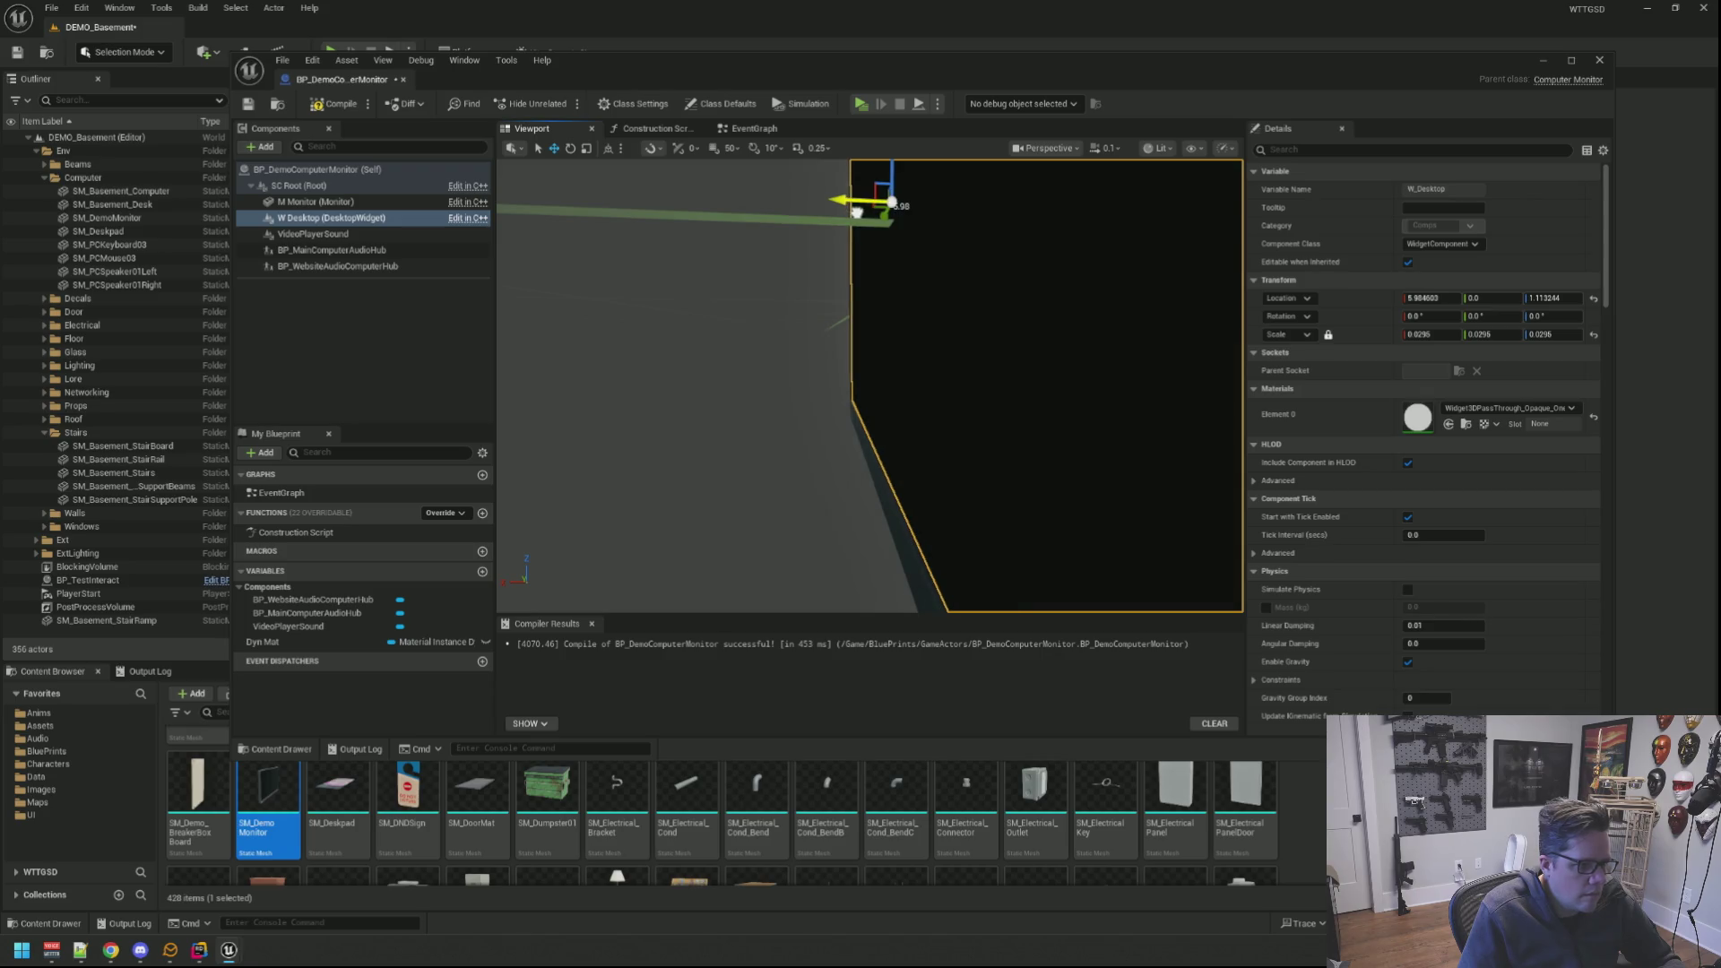
pyautogui.moveTo(792, 265)
pyautogui.mouseDown()
pyautogui.moveTo(753, 270)
pyautogui.moveTo(780, 310)
pyautogui.mouseUp()
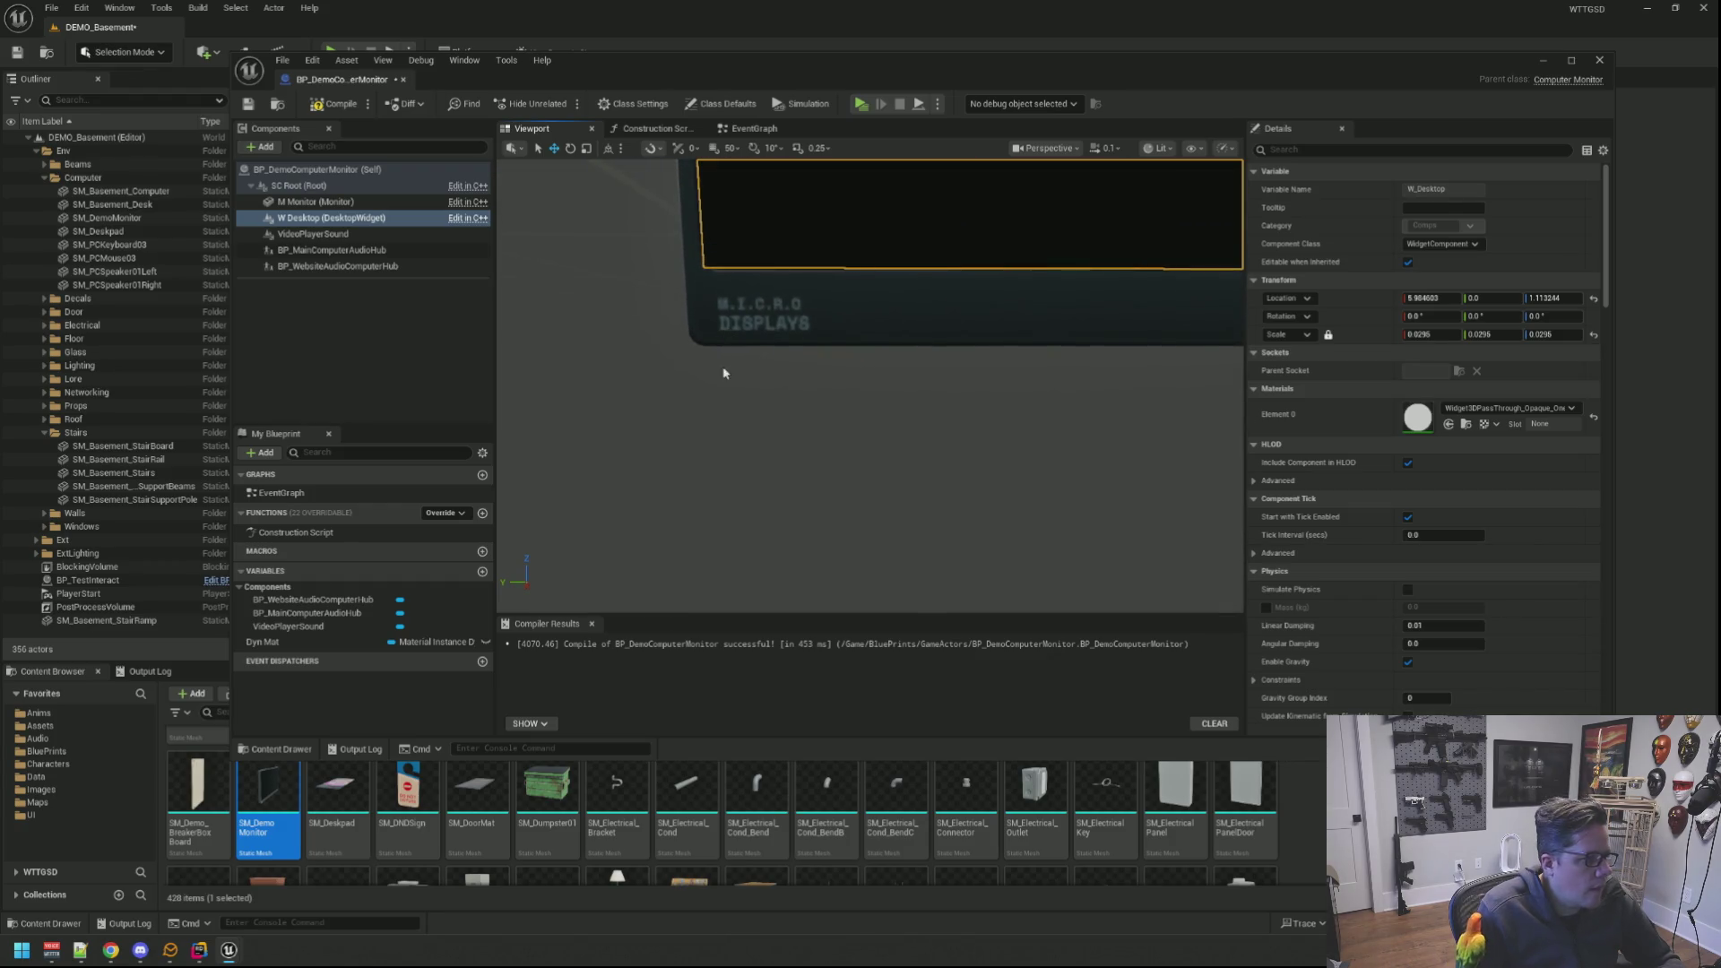
pyautogui.moveTo(780, 309)
pyautogui.mouseDown()
pyautogui.moveTo(751, 371)
pyautogui.moveTo(807, 336)
pyautogui.moveTo(783, 379)
pyautogui.mouseUp()
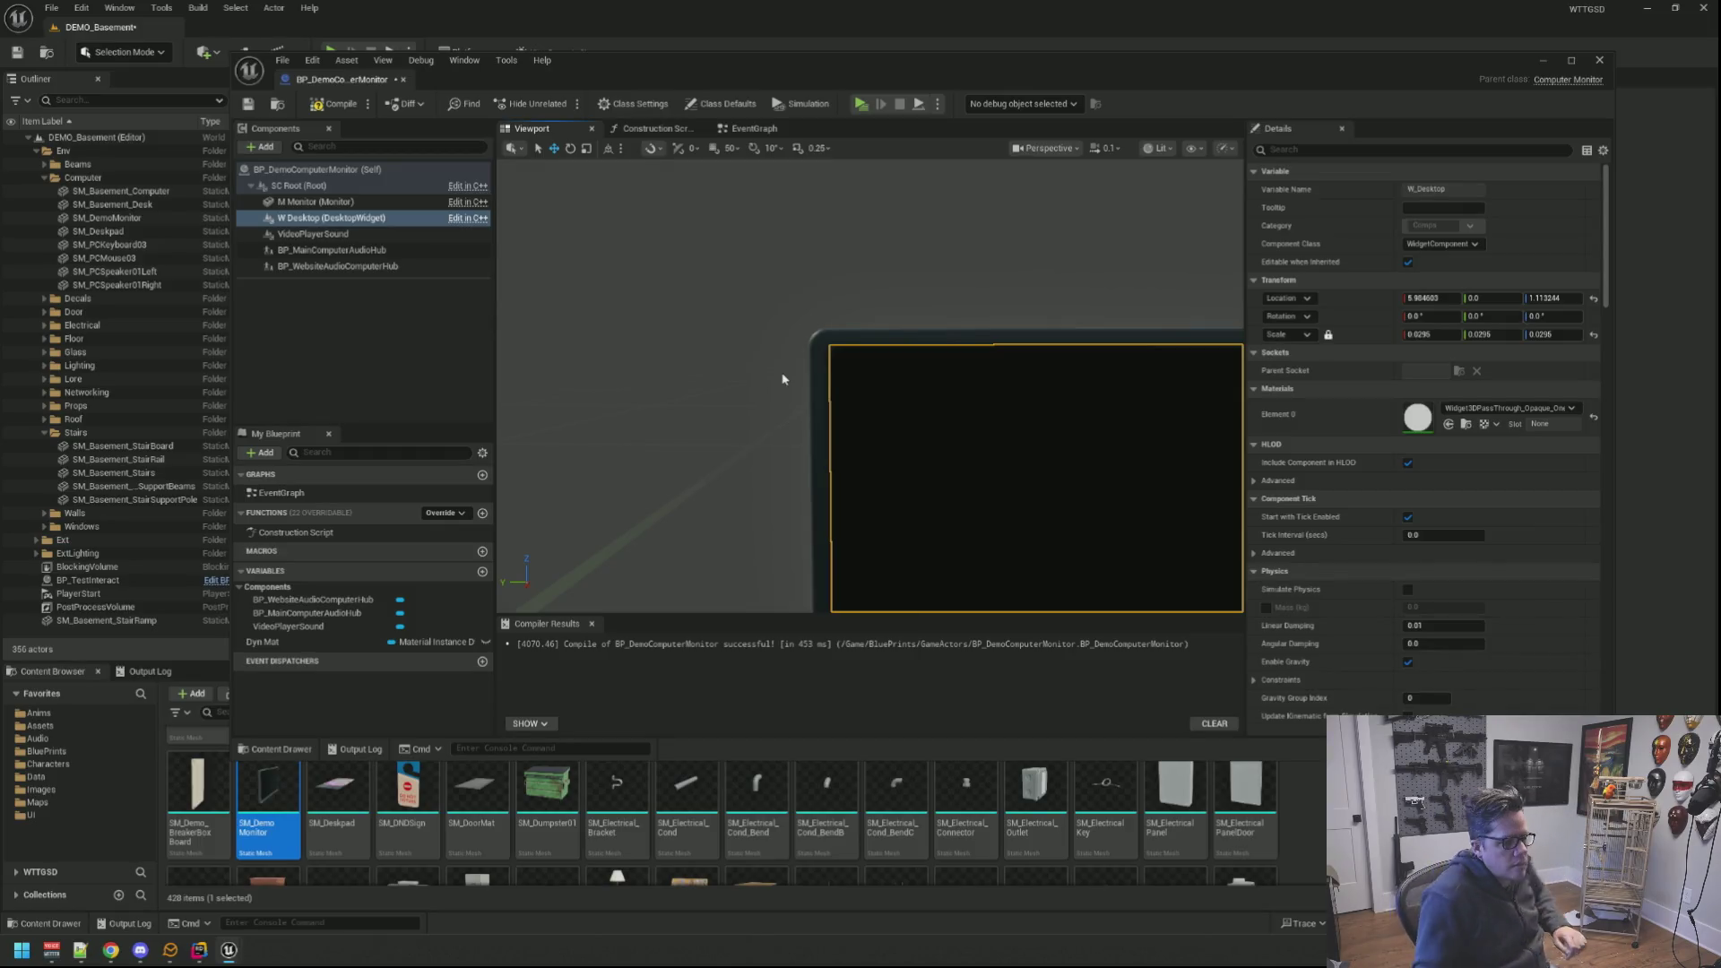
pyautogui.moveTo(892, 399)
pyautogui.mouseDown()
pyautogui.moveTo(862, 444)
pyautogui.moveTo(827, 443)
pyautogui.mouseUp()
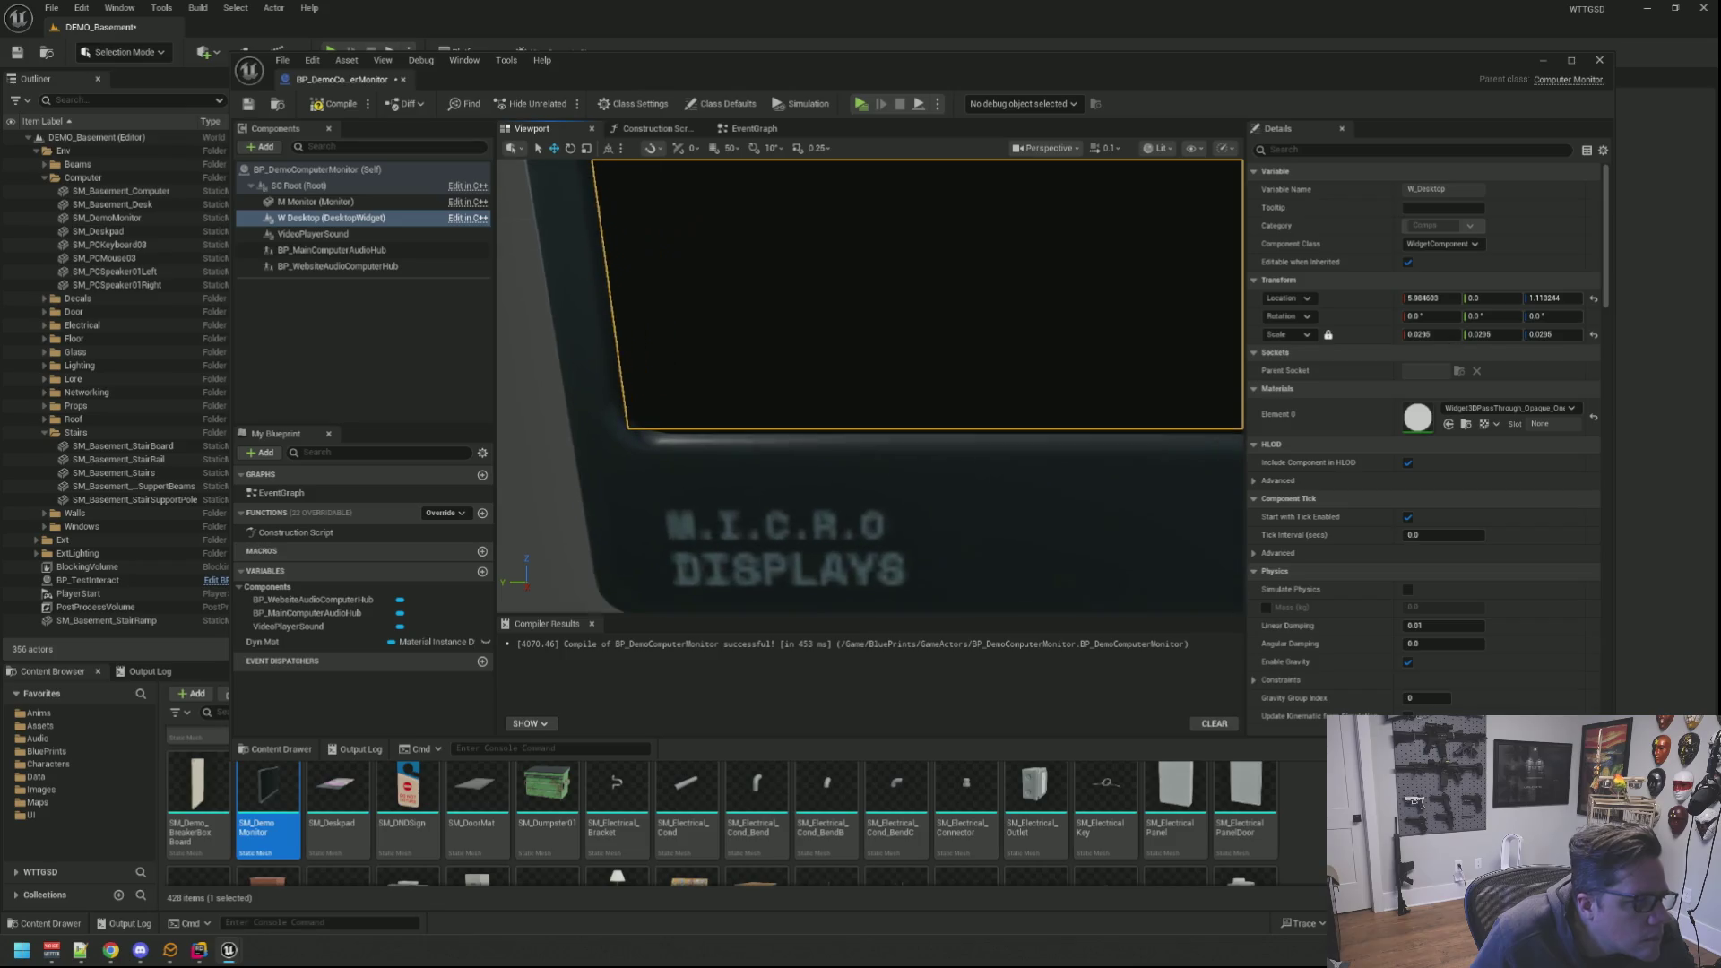
pyautogui.moveTo(827, 443); pyautogui.dragTo(821, 457)
pyautogui.write('1')
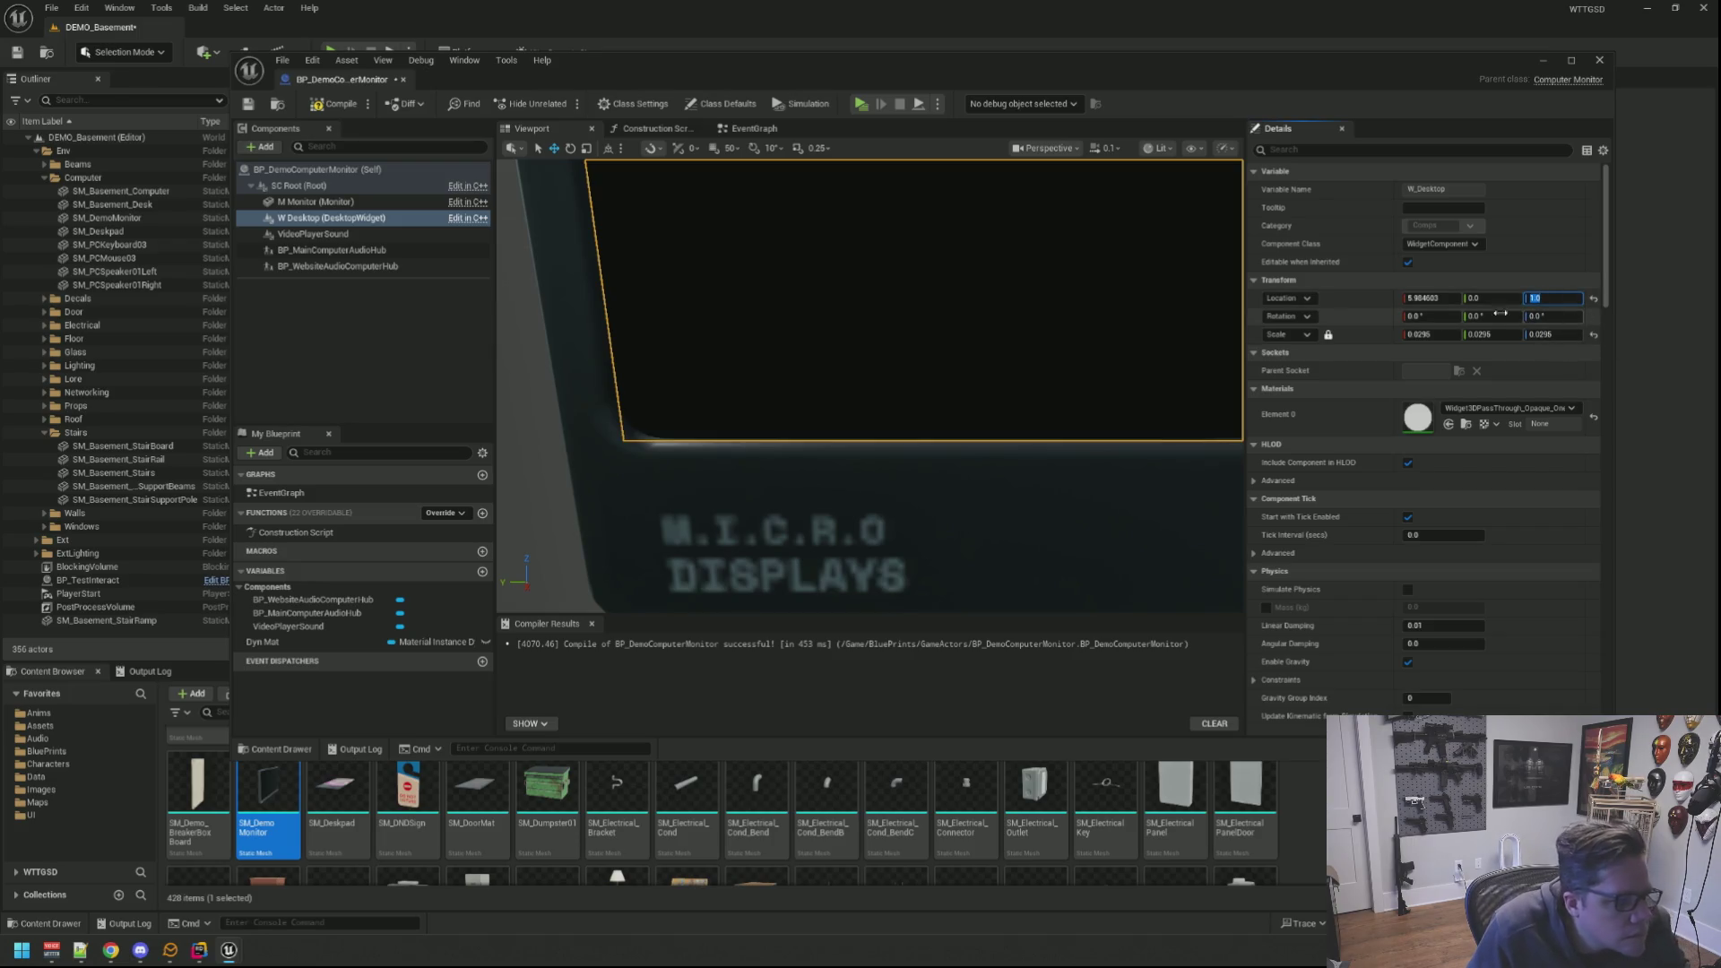
pyautogui.press('Return')
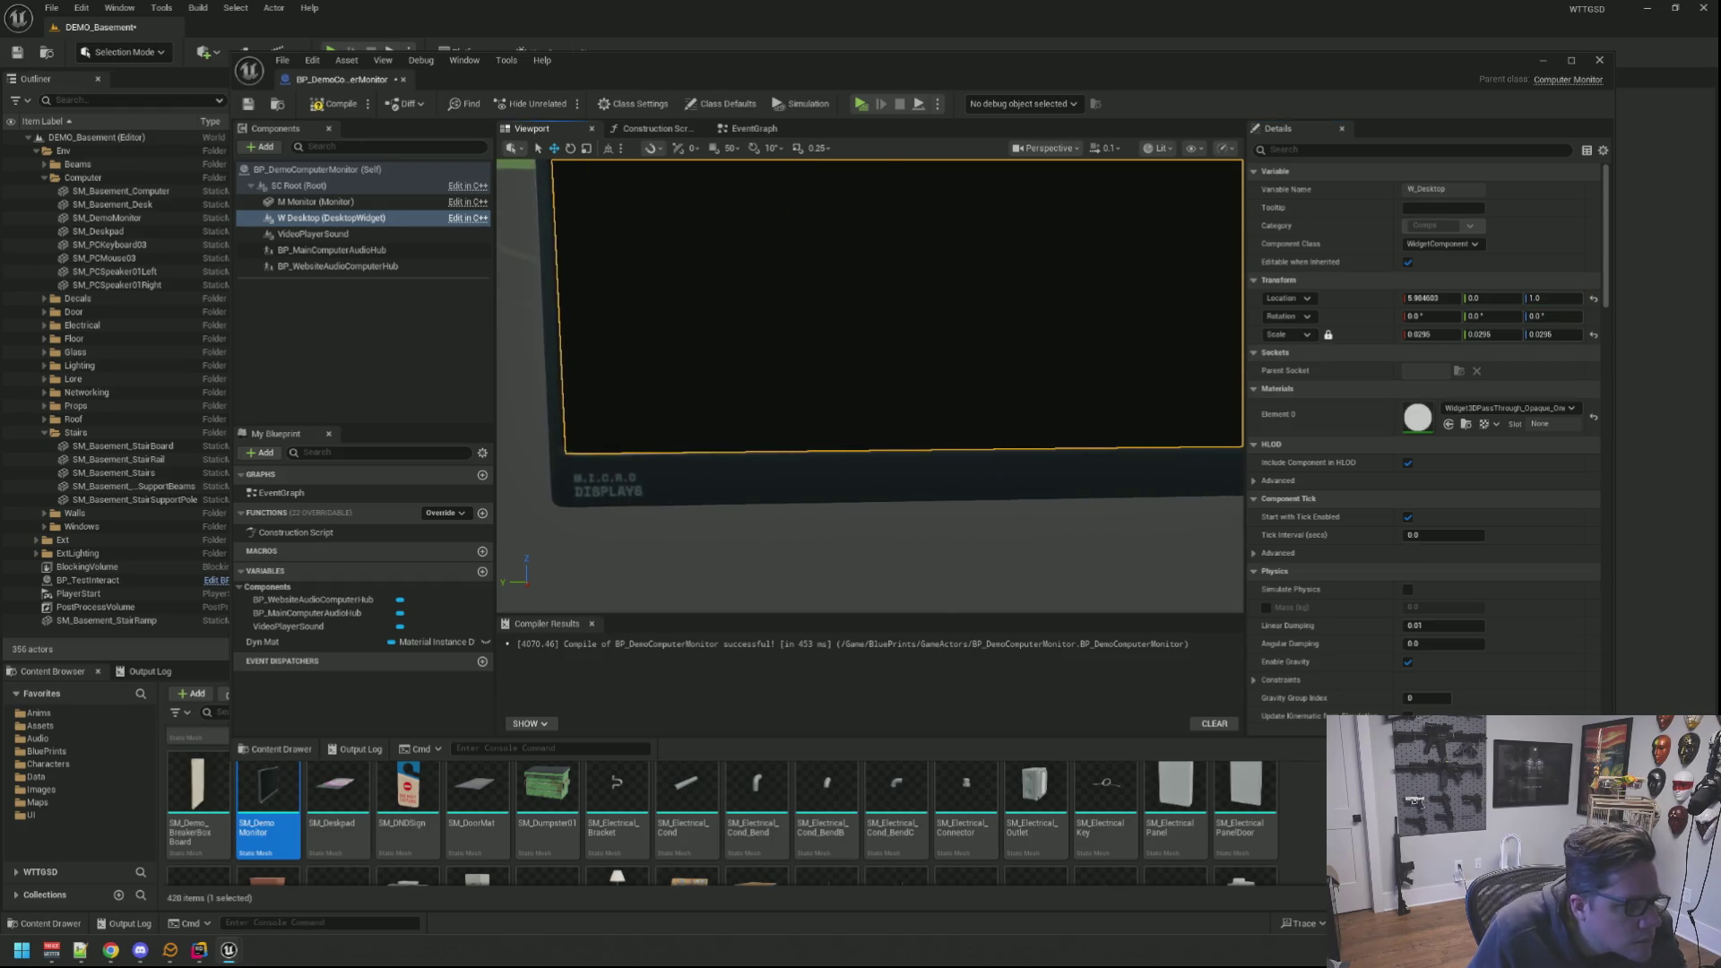
pyautogui.moveTo(869, 384); pyautogui.dragTo(941, 404)
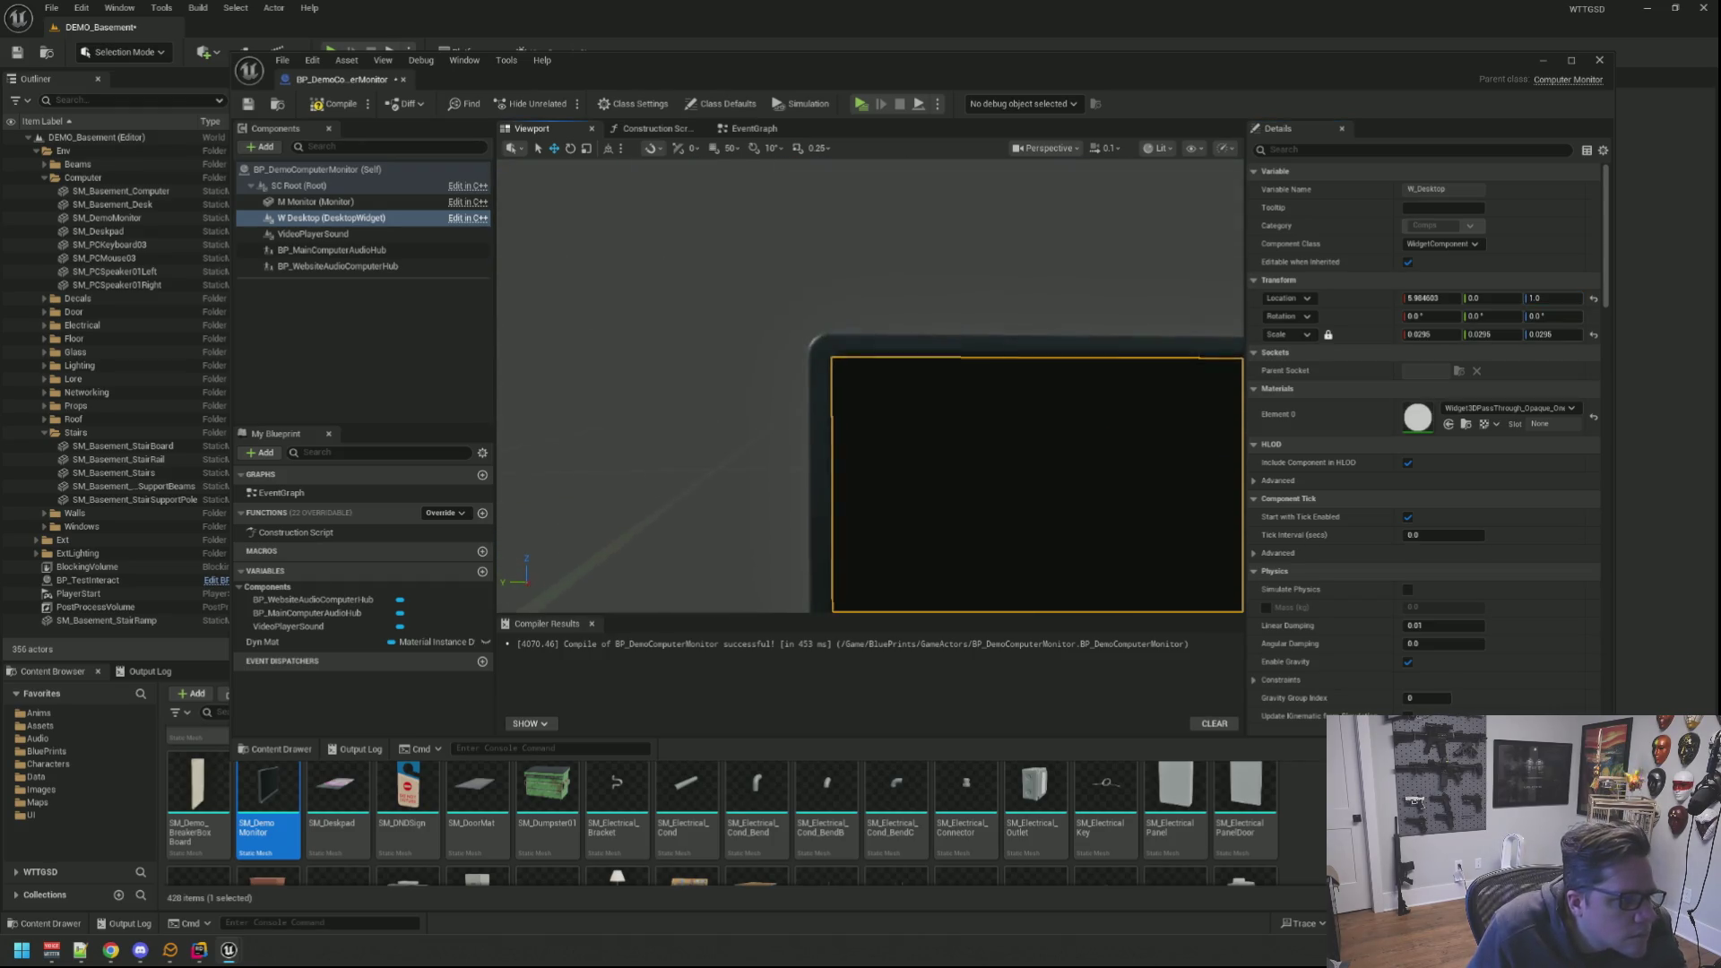
pyautogui.scroll(2, 1029, 360)
pyautogui.scroll(2, 1030, 359)
pyautogui.scroll(2, 1028, 359)
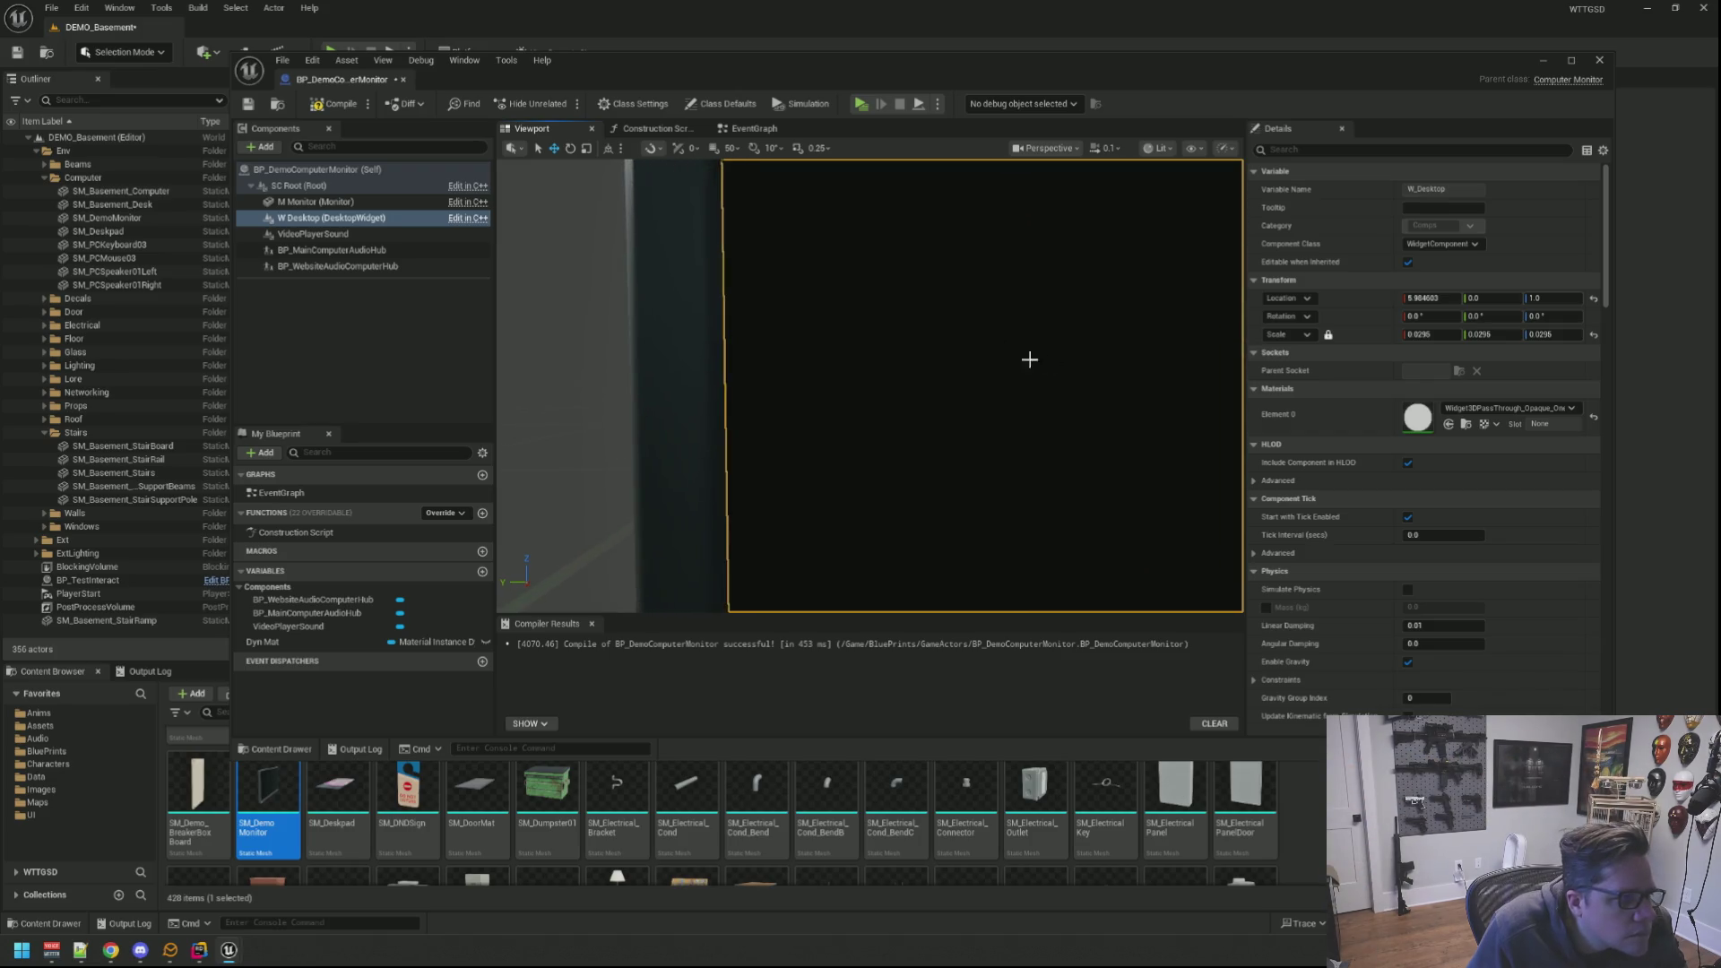
pyautogui.scroll(-3, 1029, 359)
pyautogui.moveTo(1029, 359); pyautogui.dragTo(1094, 376)
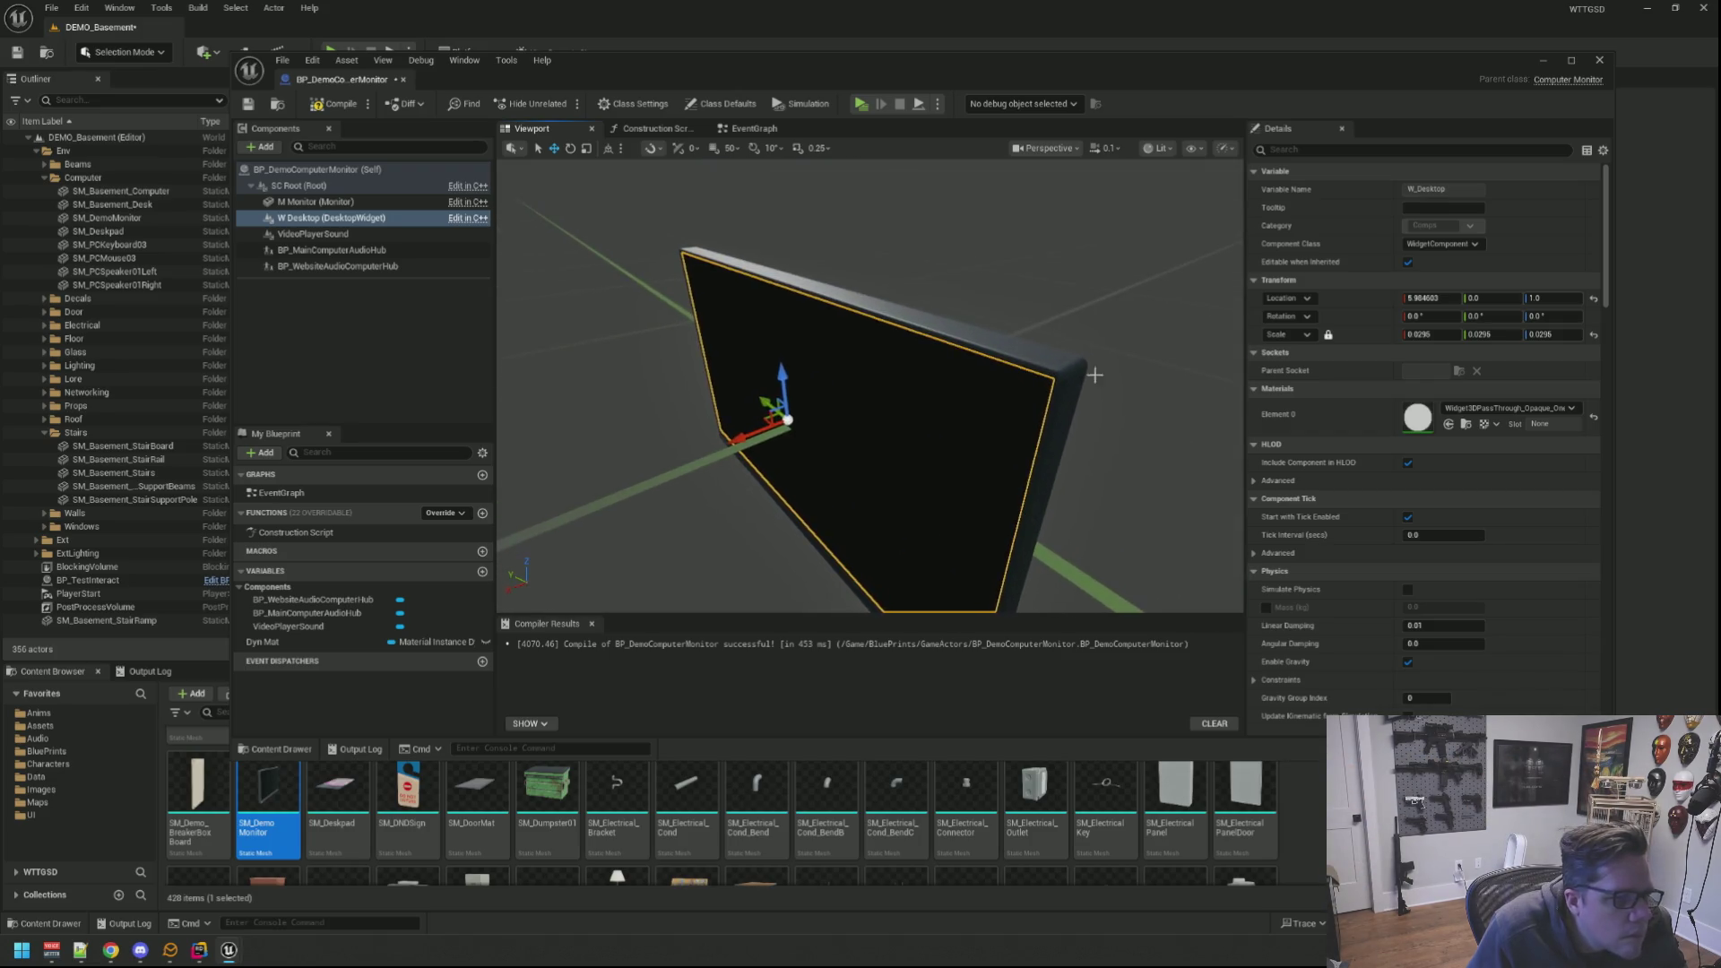
pyautogui.moveTo(817, 381); pyautogui.dragTo(888, 384)
pyautogui.scroll(-5, 1514, 449)
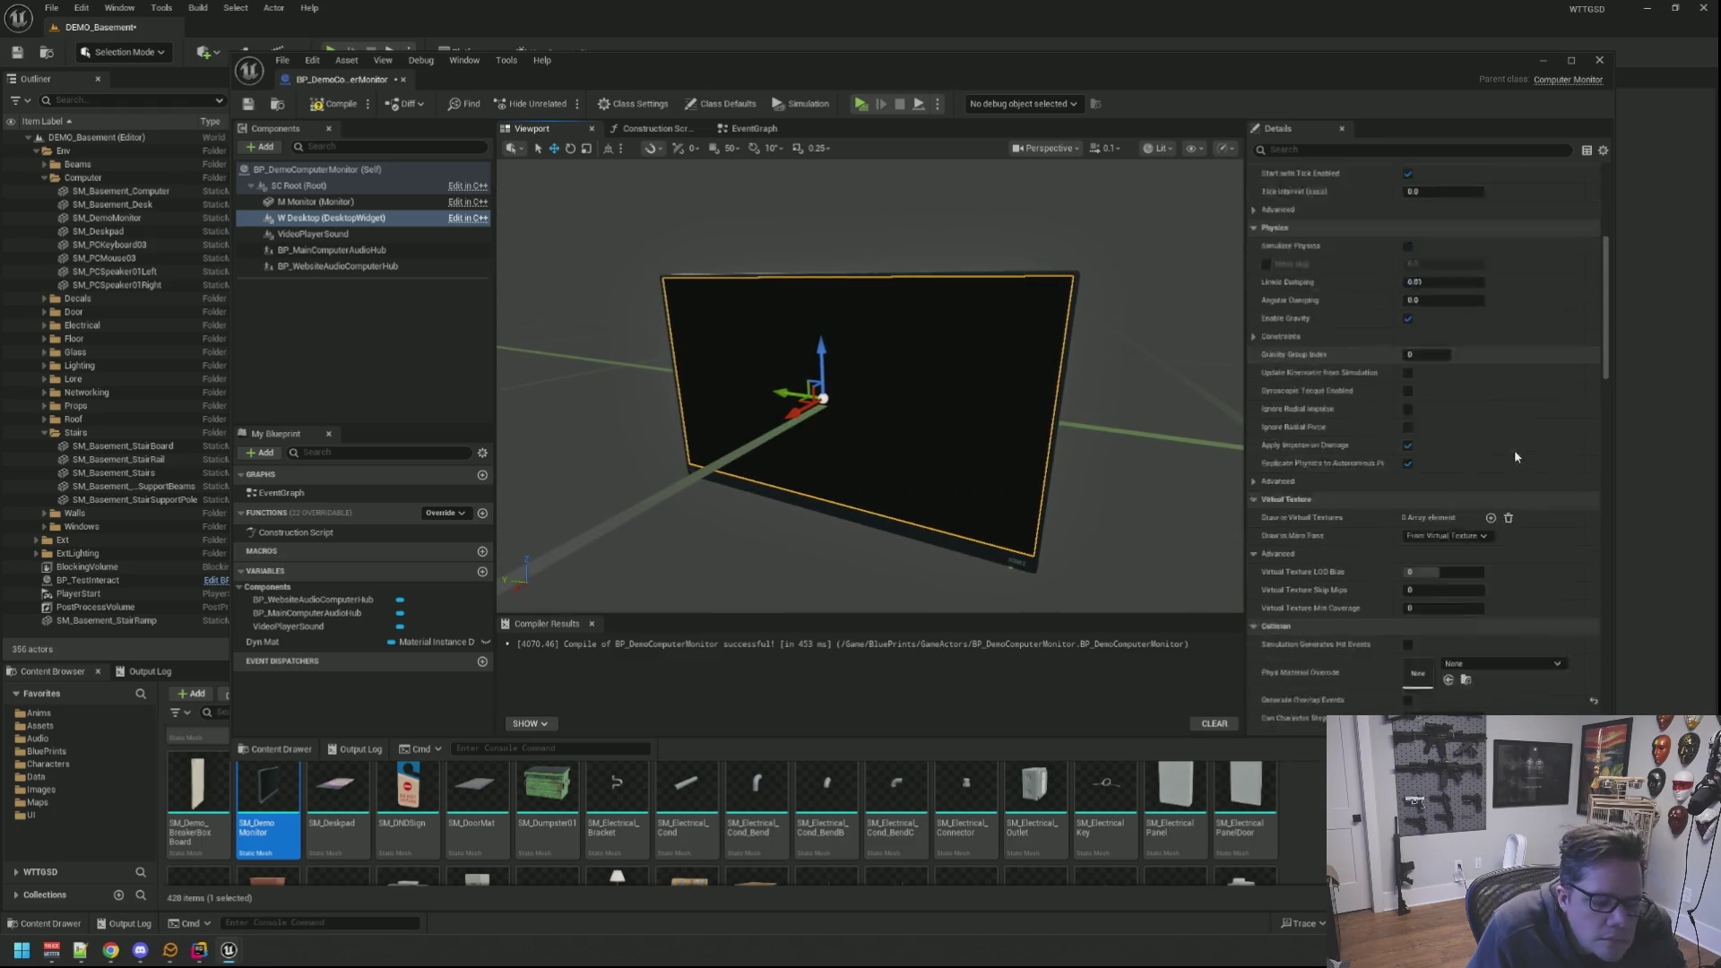
pyautogui.scroll(-5, 1509, 466)
pyautogui.scroll(-5, 1508, 467)
pyautogui.scroll(-5, 1504, 478)
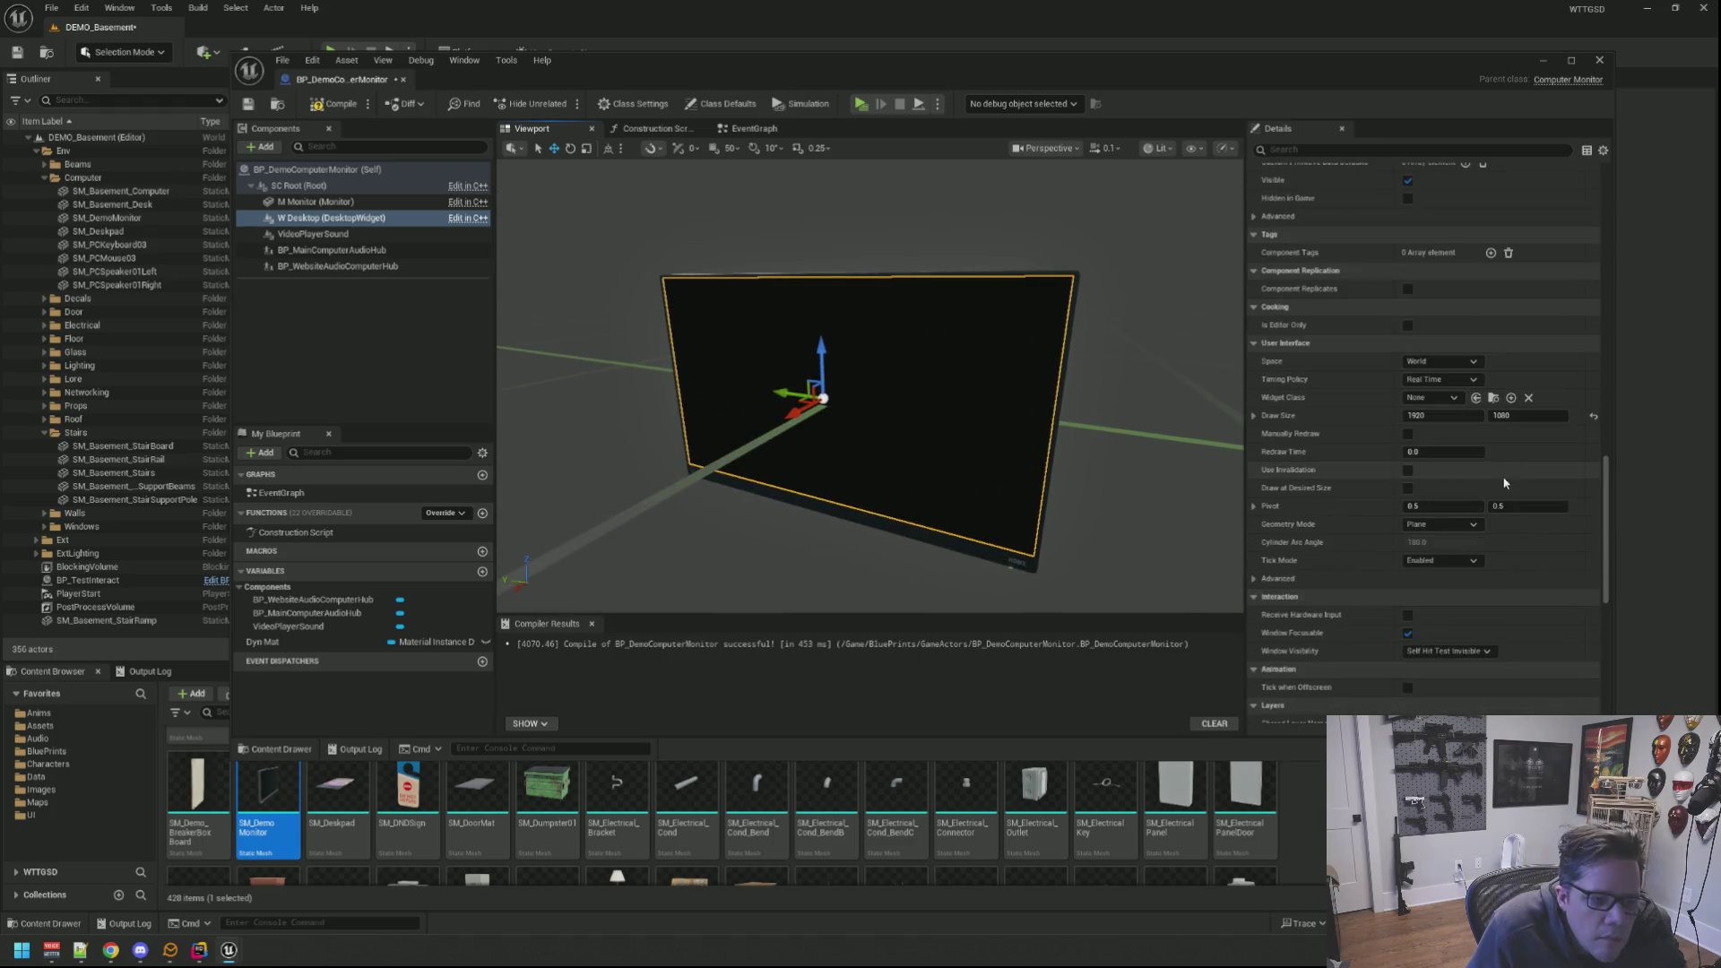
# Step: Set the screen's Widget Class to WBP_DemoComputer so the casino desktop with Test App icons appears
pyautogui.click(1448, 400)
pyautogui.write('WBP_Demo')
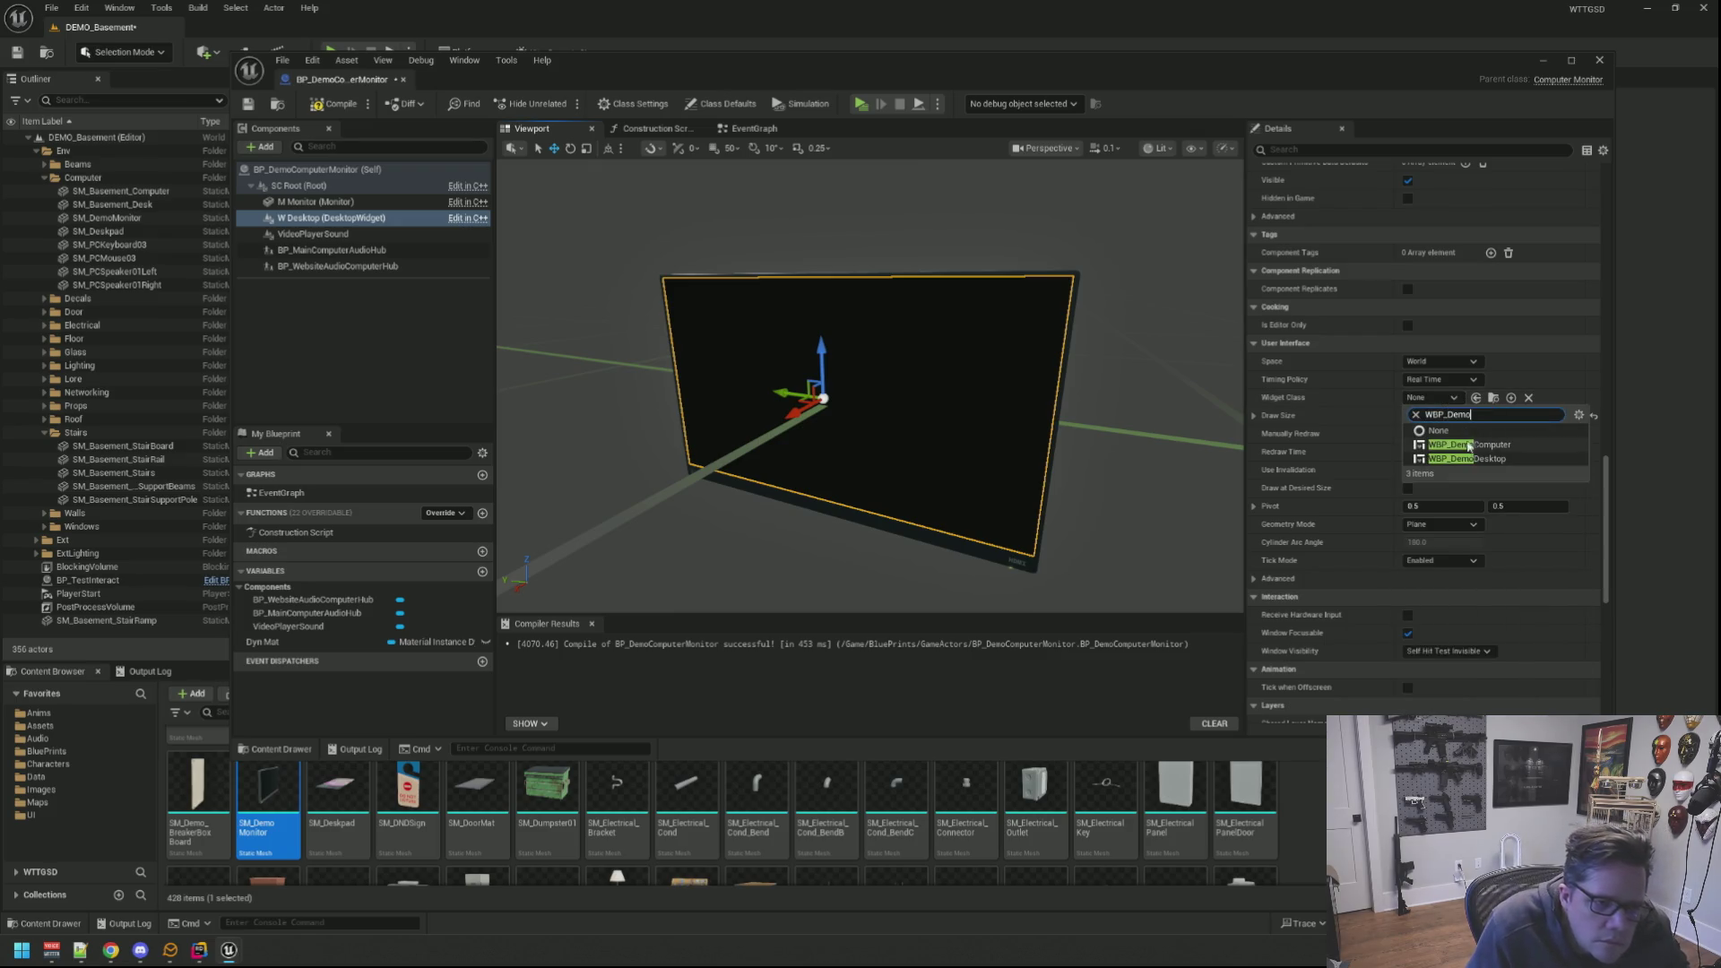
pyautogui.click(1464, 446)
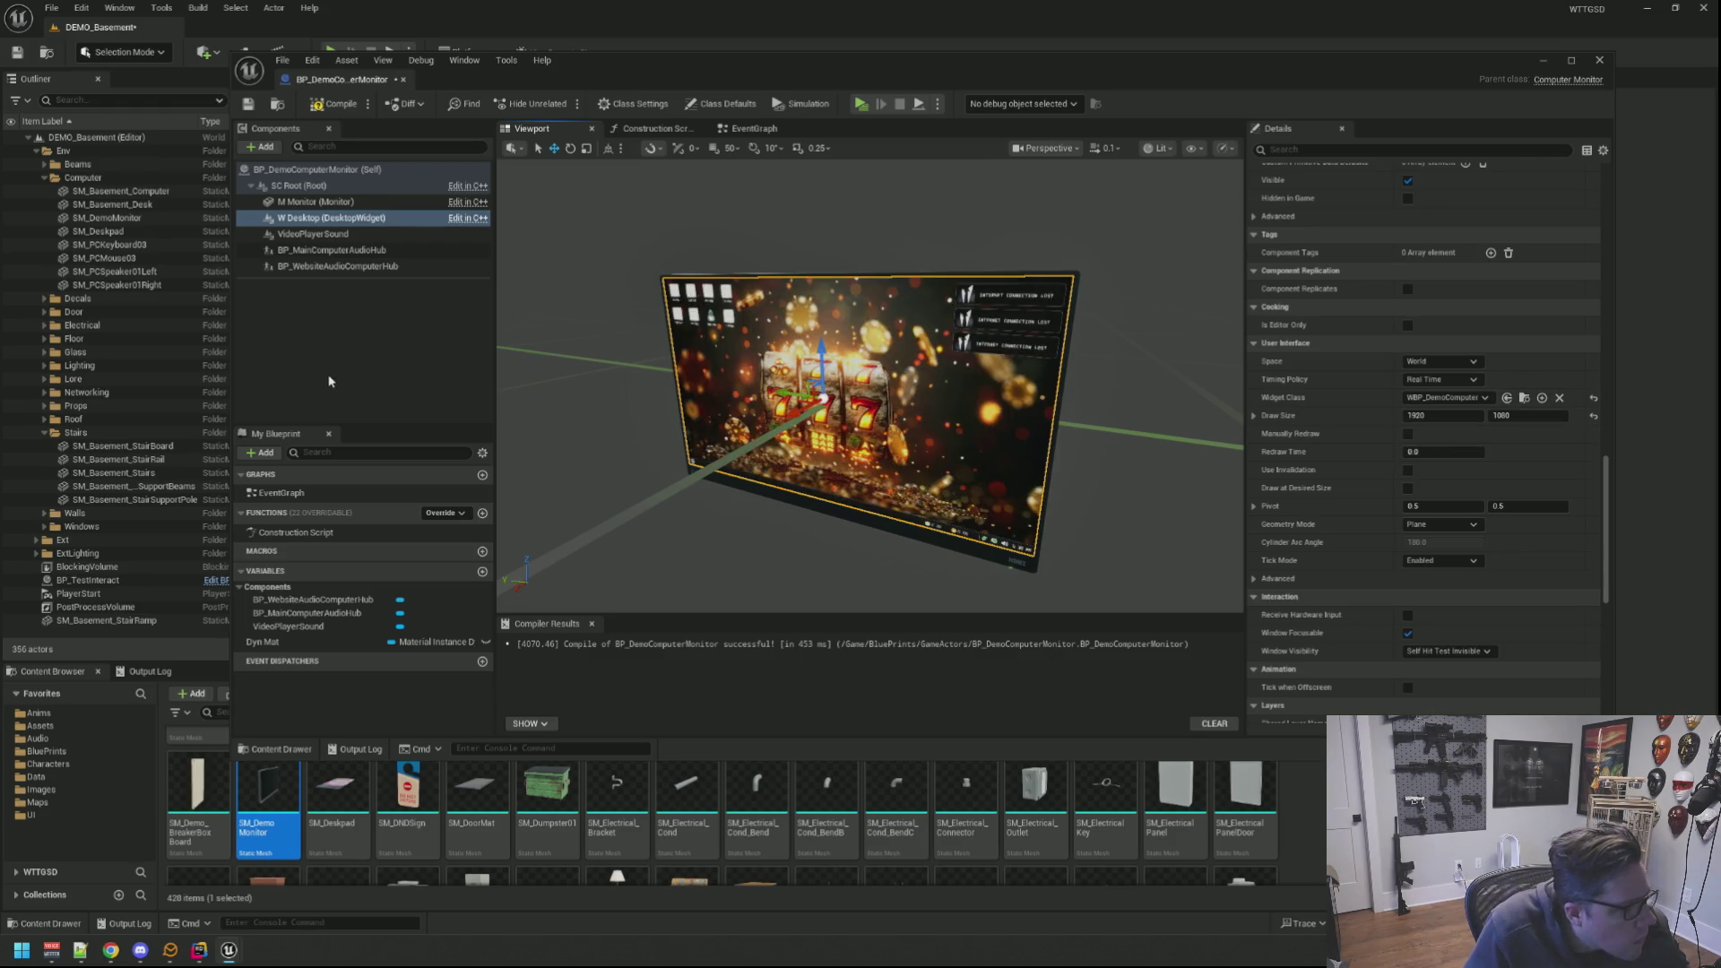
pyautogui.moveTo(807, 565); pyautogui.dragTo(808, 403)
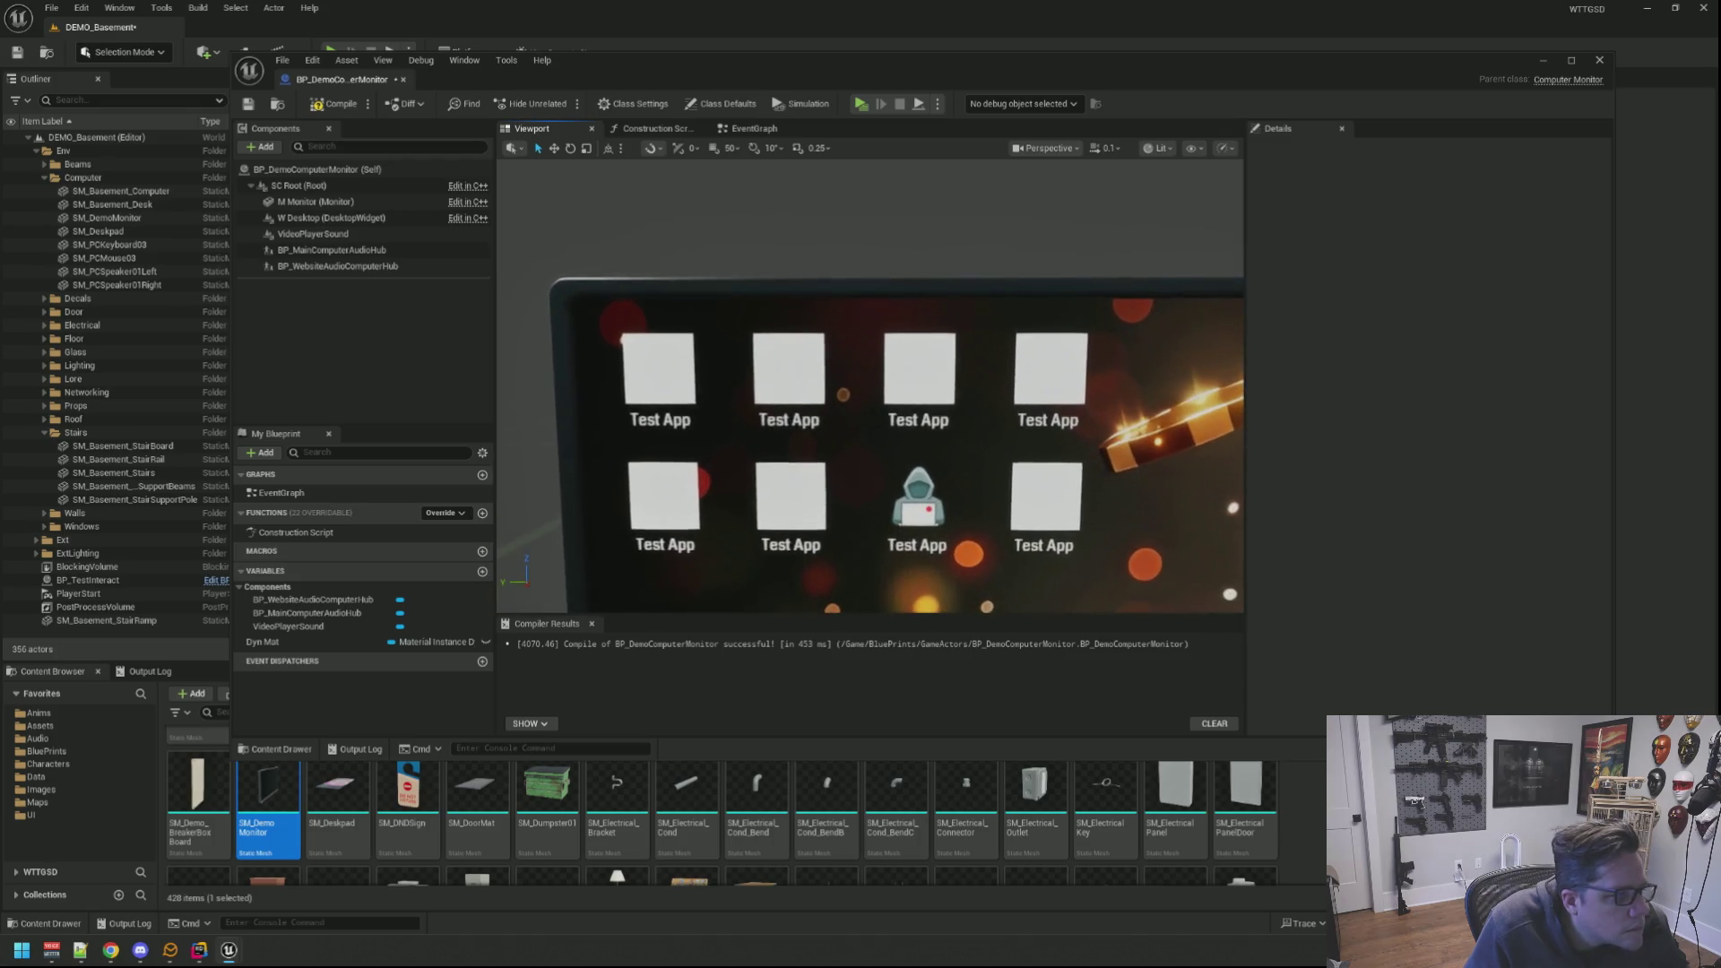
pyautogui.moveTo(910, 470); pyautogui.dragTo(911, 579)
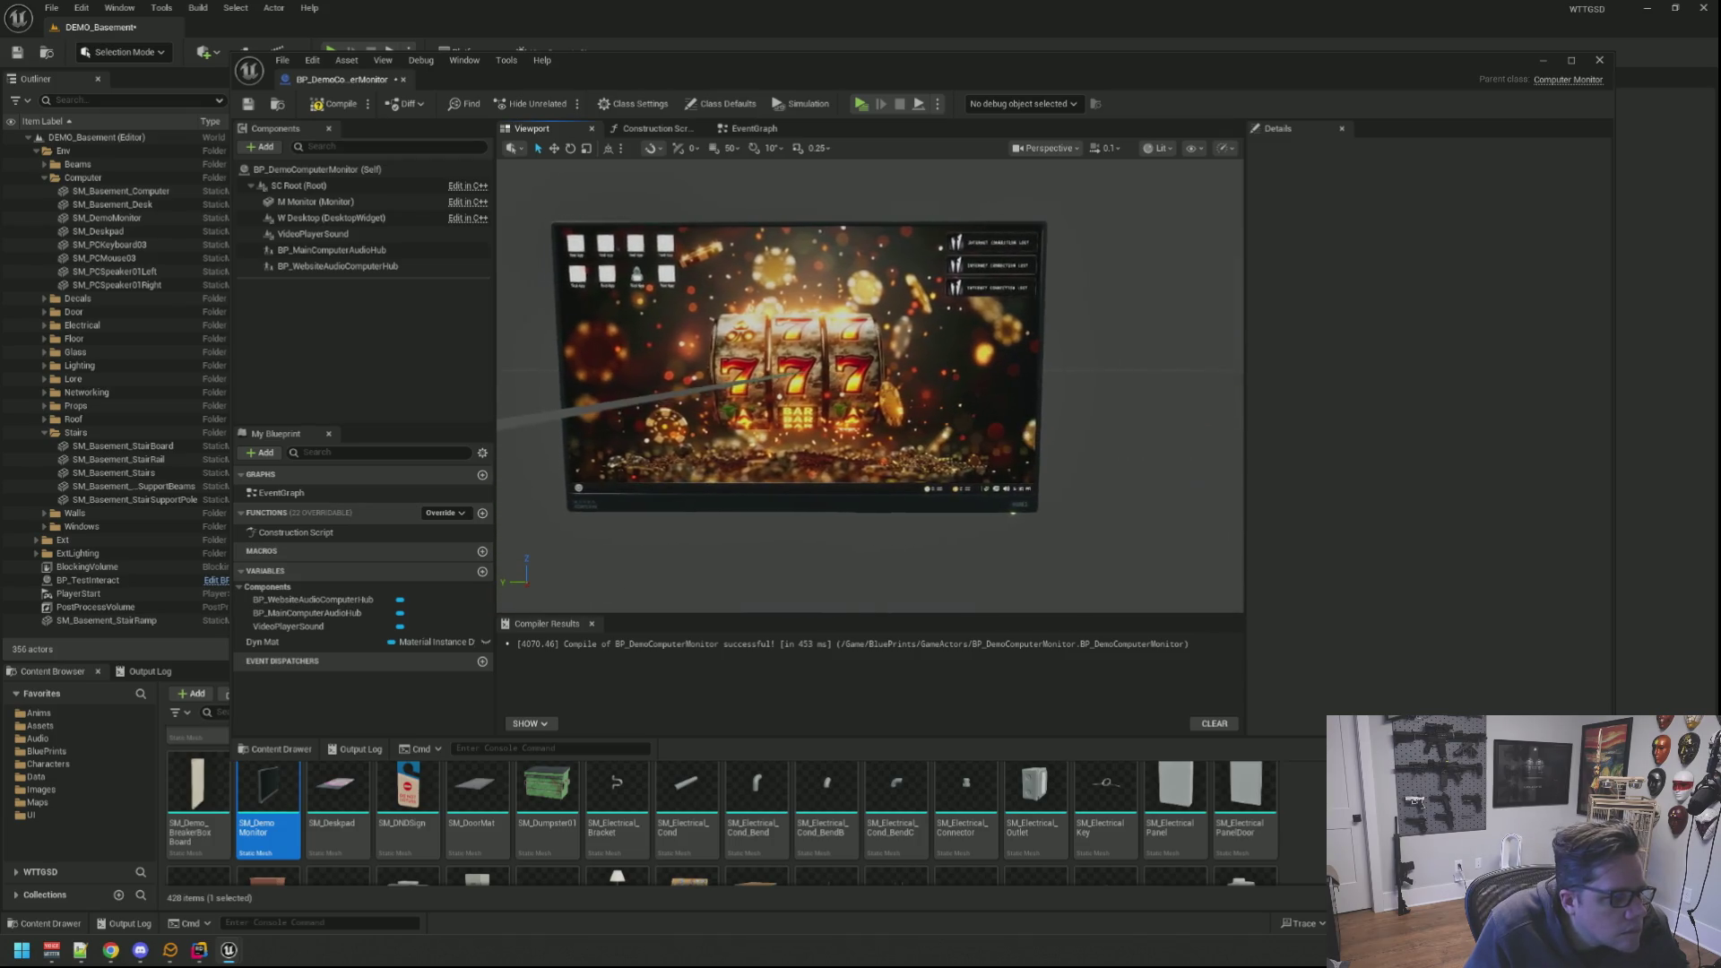
pyautogui.scroll(5, 870, 386)
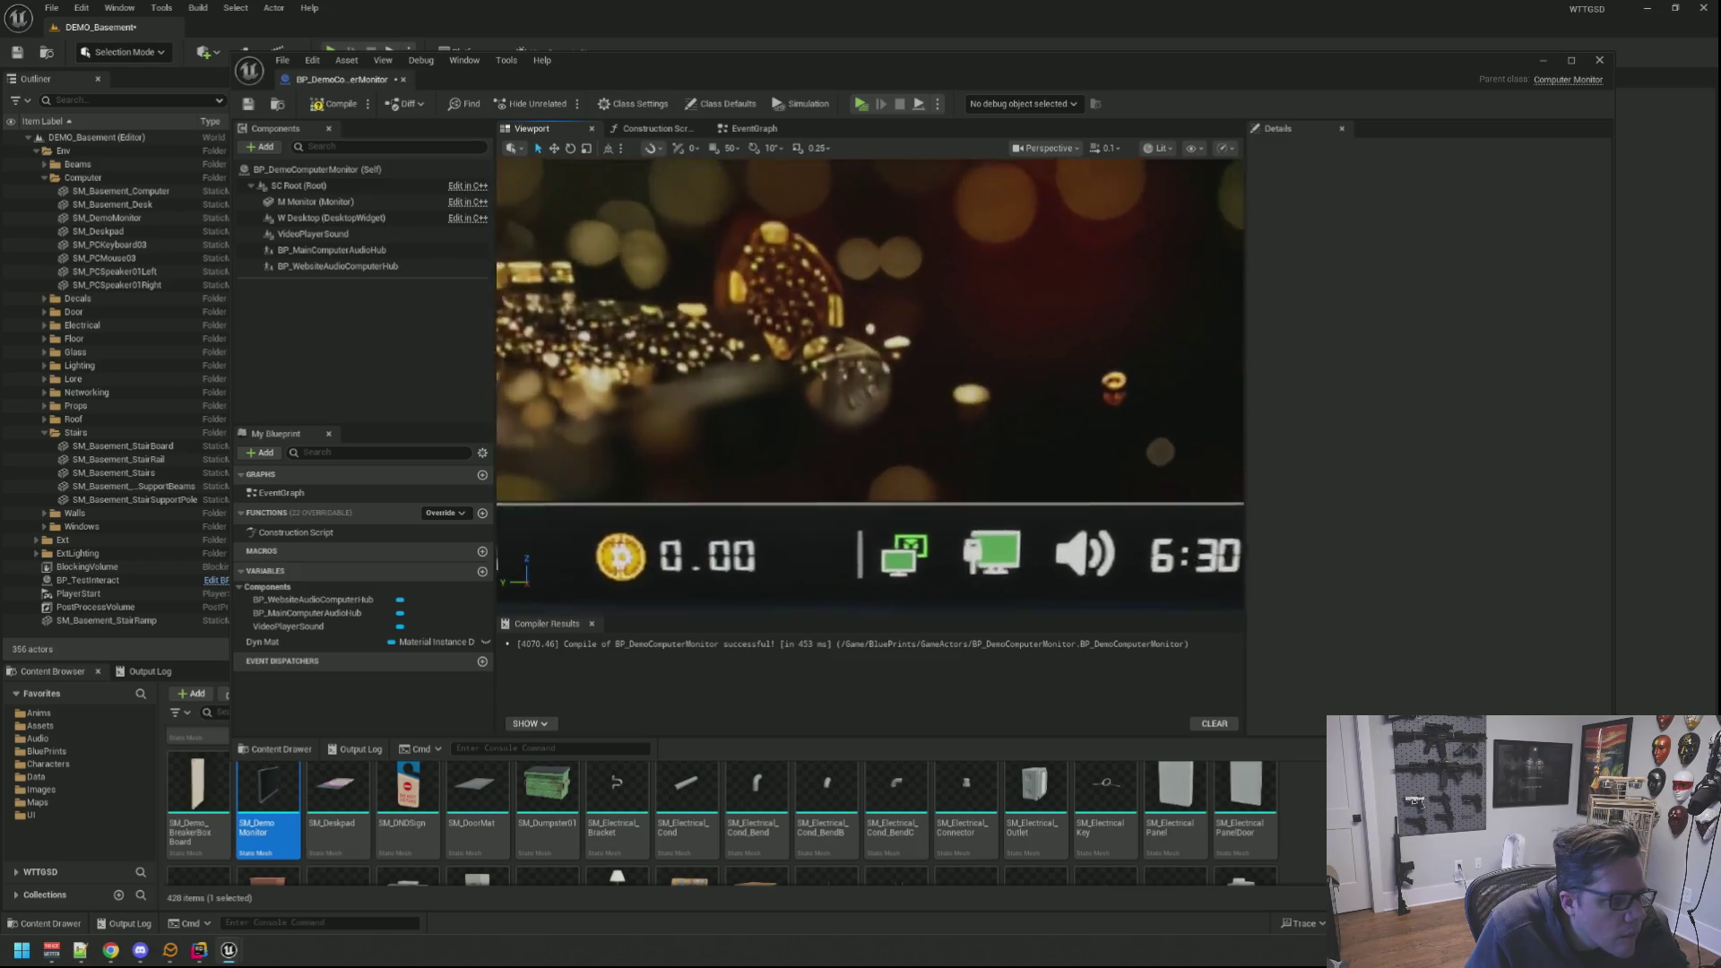
pyautogui.scroll(-4, 871, 384)
pyautogui.scroll(6, 870, 384)
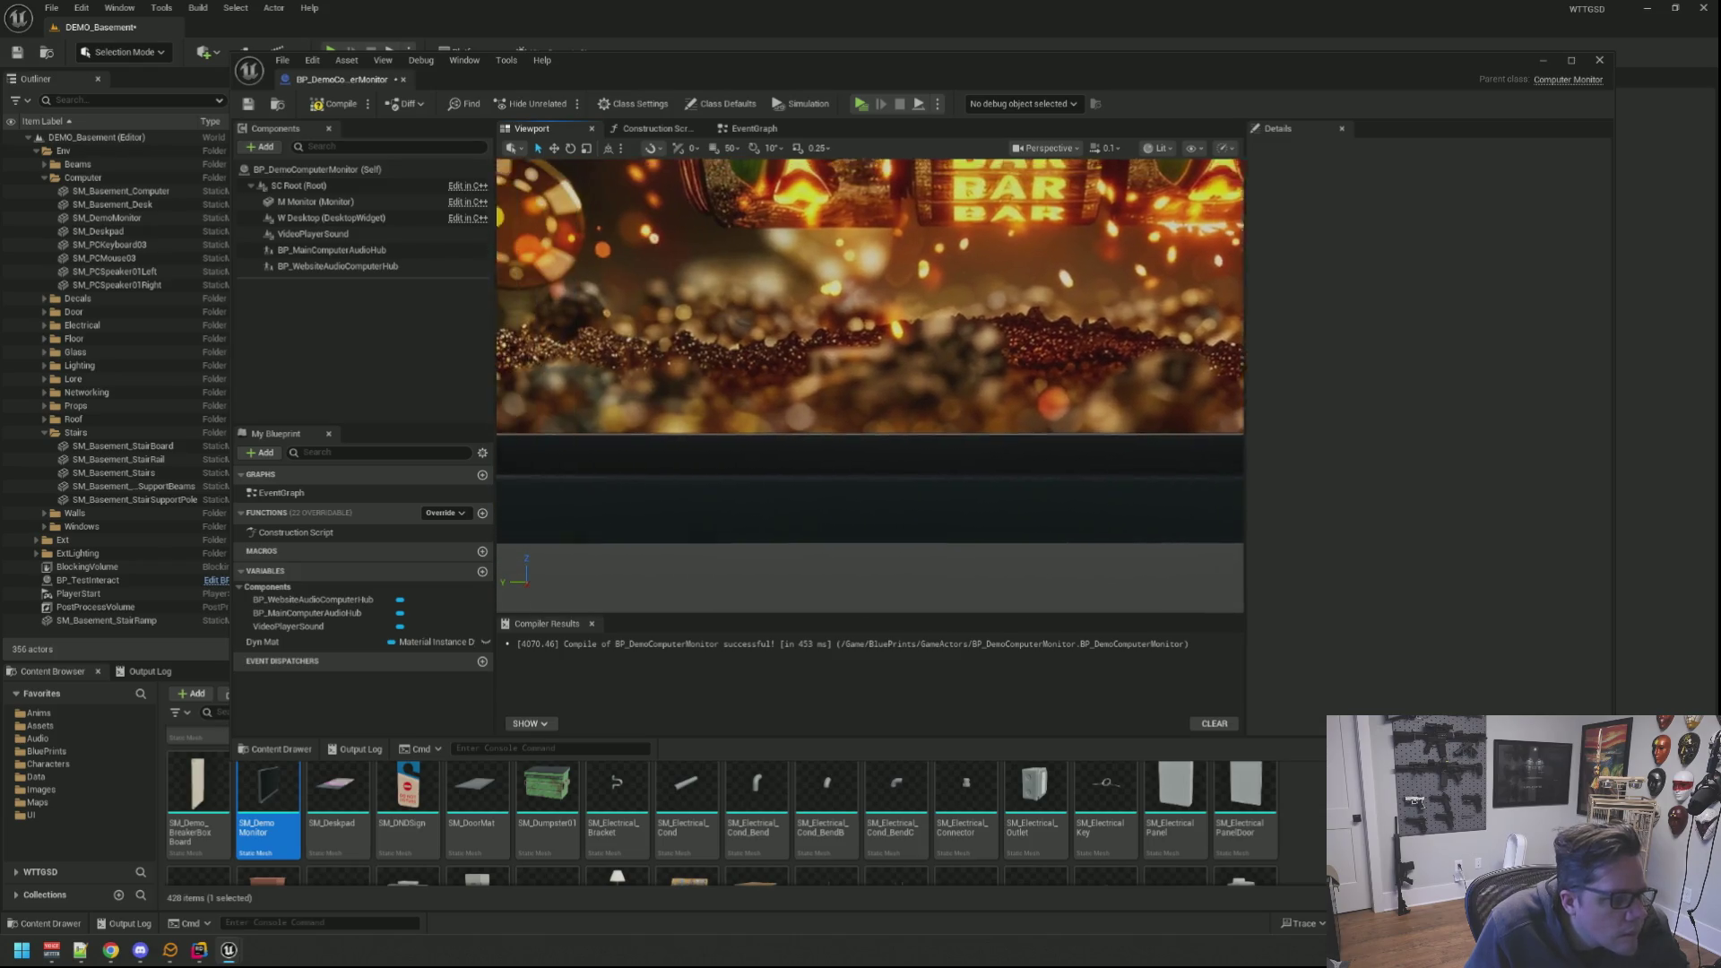
pyautogui.scroll(-2, 871, 386)
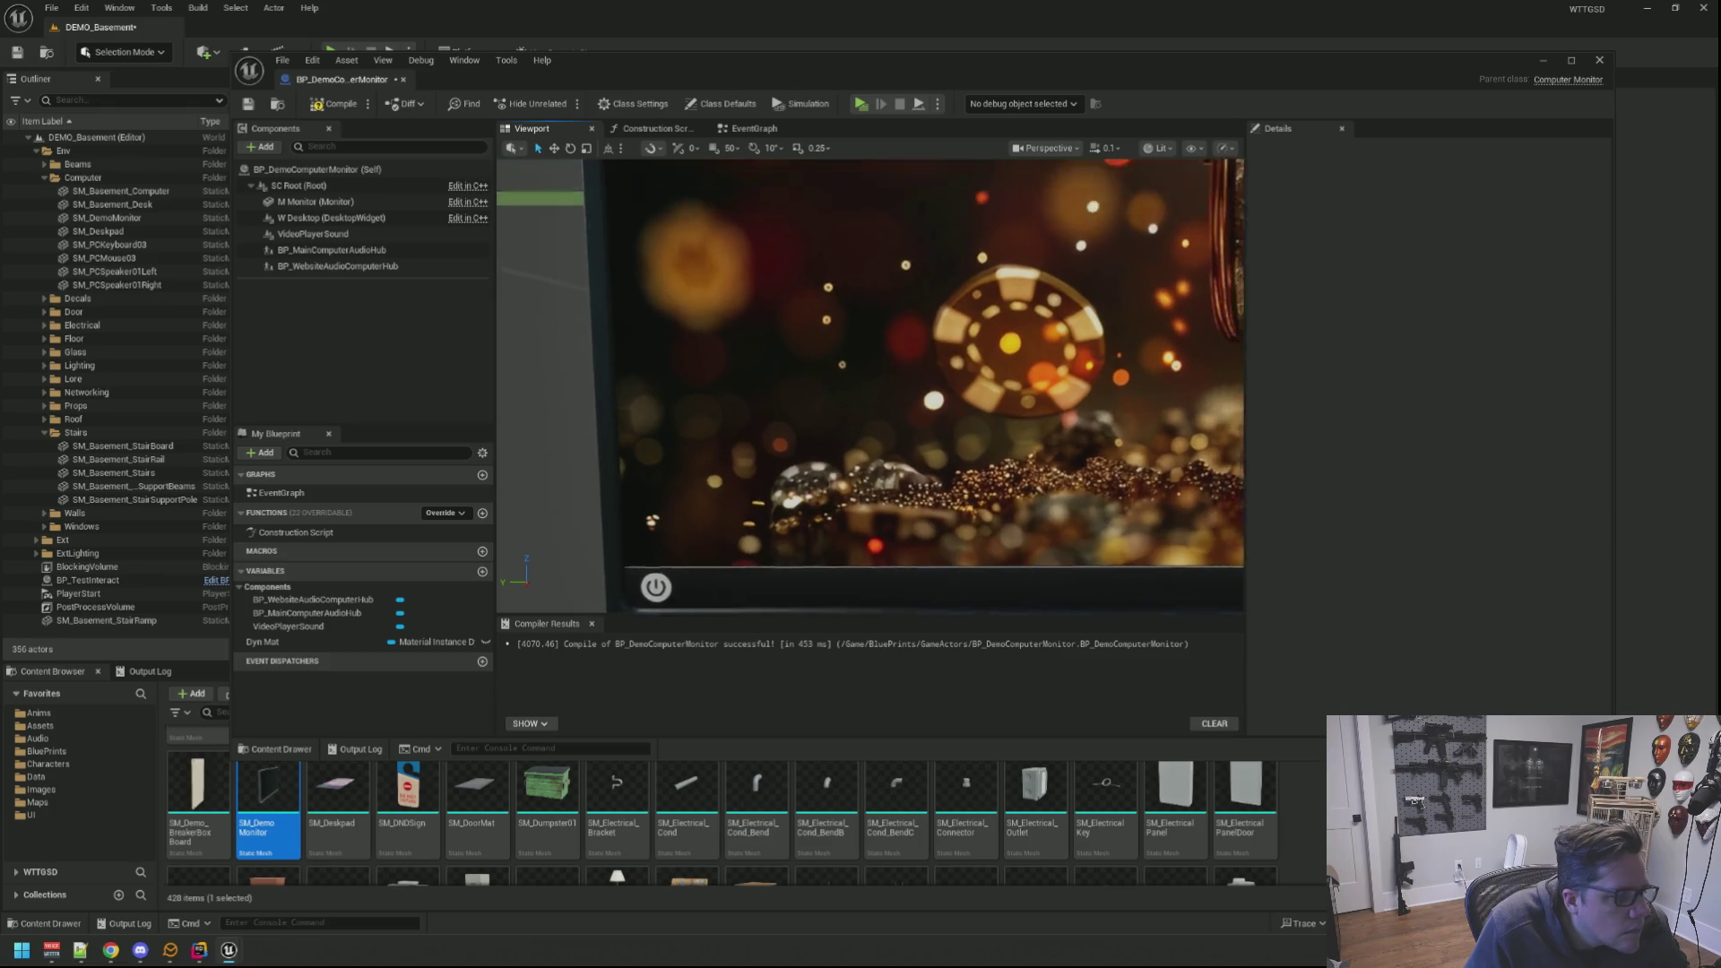
pyautogui.scroll(-1, 866, 408)
pyautogui.scroll(-1, 867, 408)
pyautogui.scroll(-3, 866, 408)
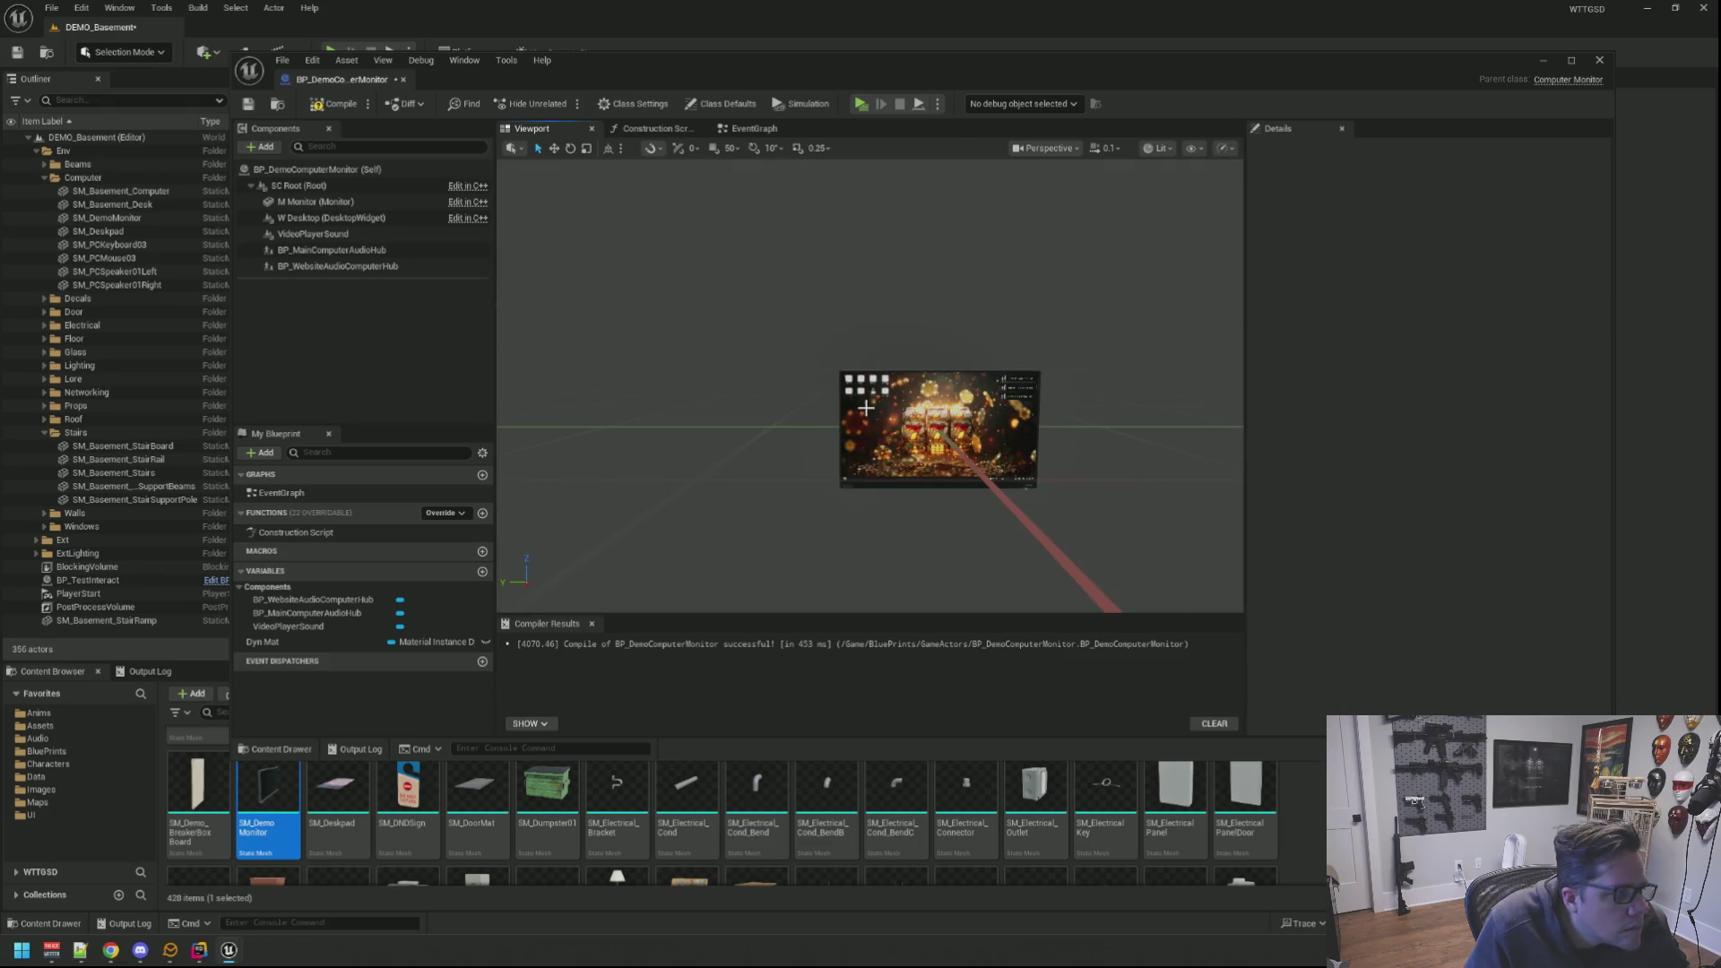
pyautogui.scroll(5, 867, 408)
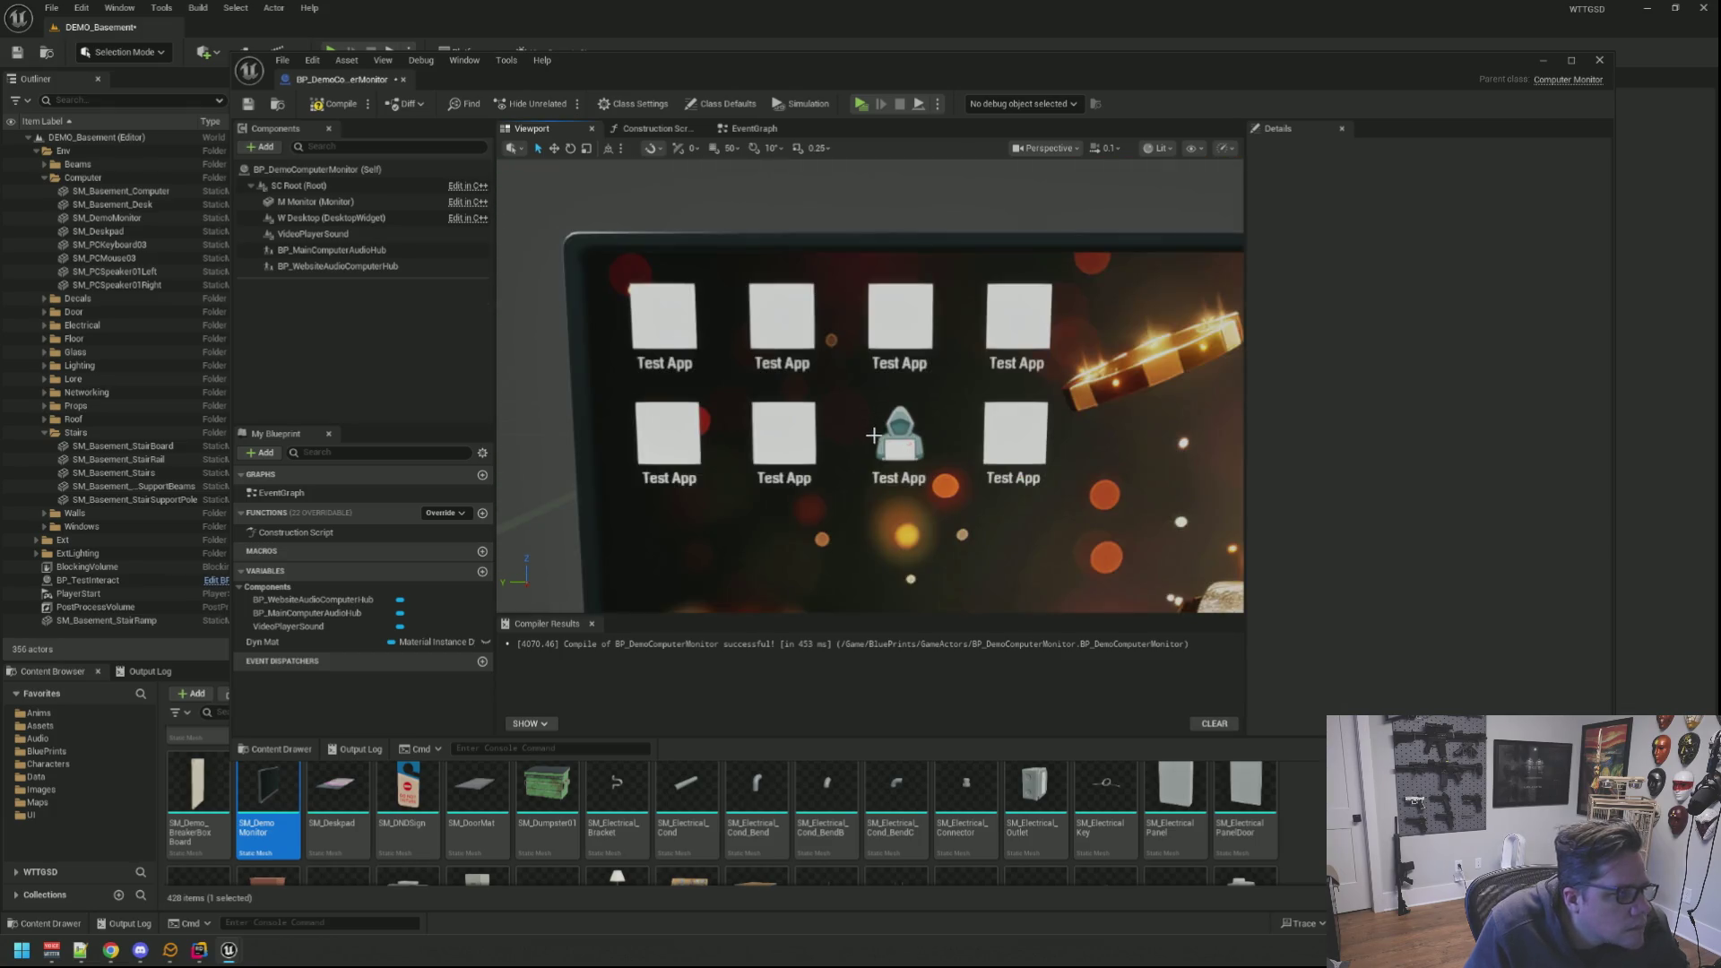
pyautogui.scroll(-1, 1050, 464)
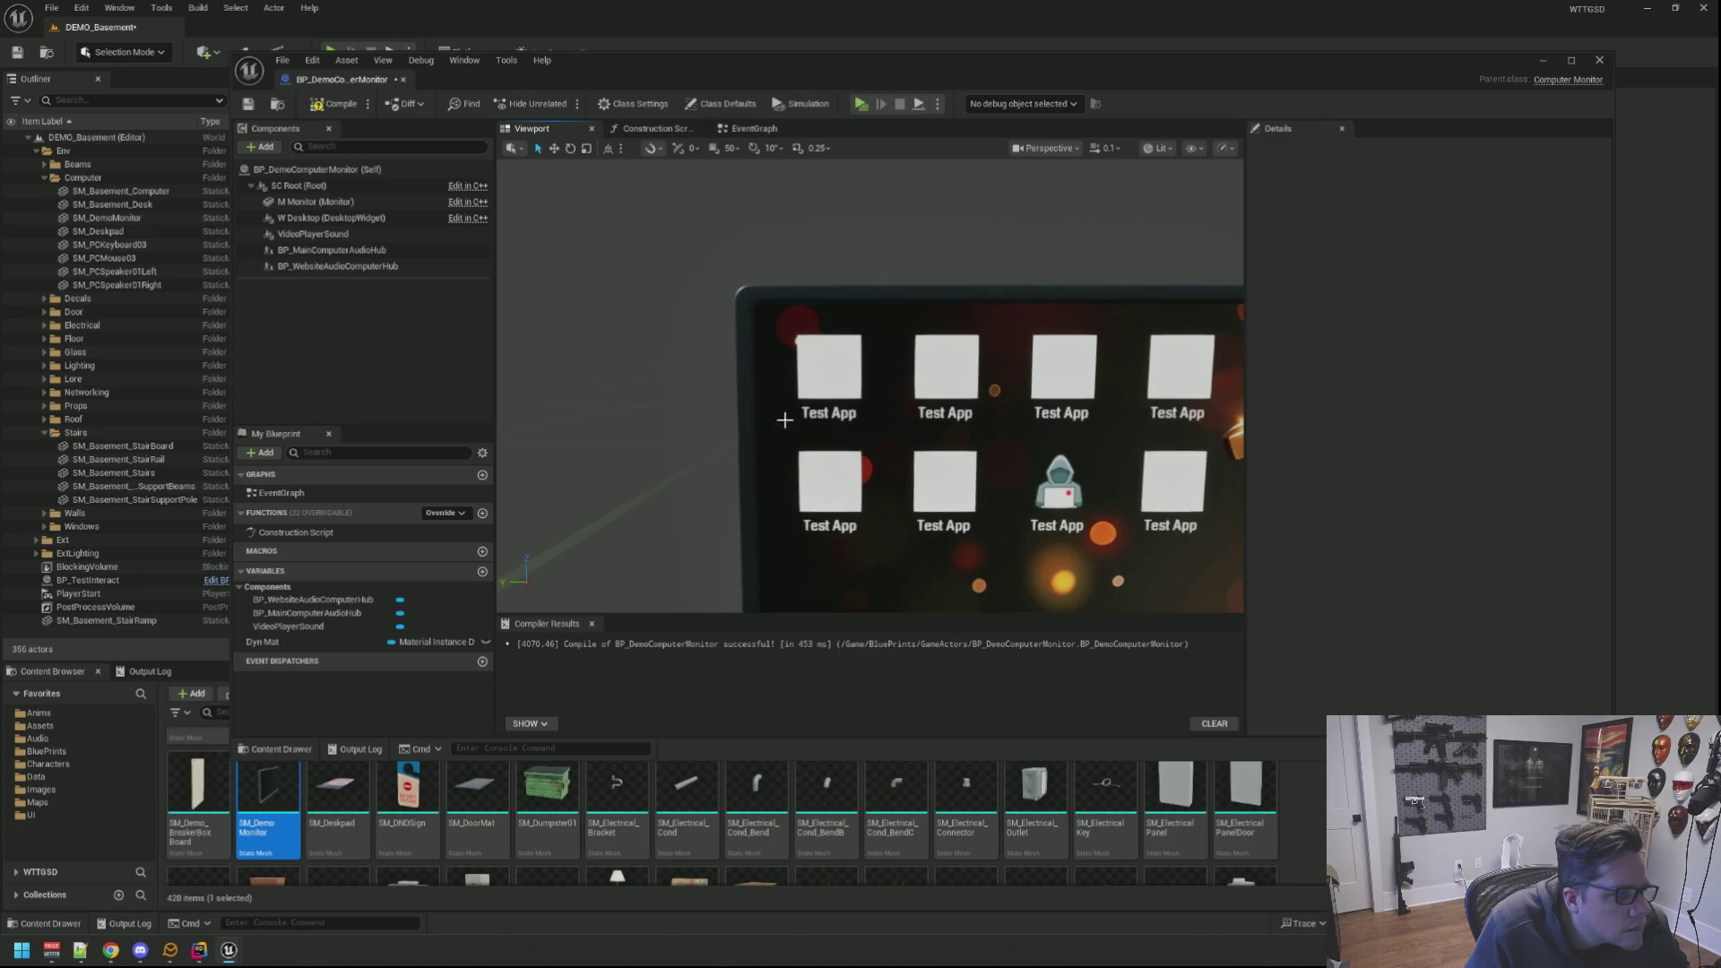
pyautogui.scroll(3, 786, 412)
pyautogui.scroll(2, 792, 415)
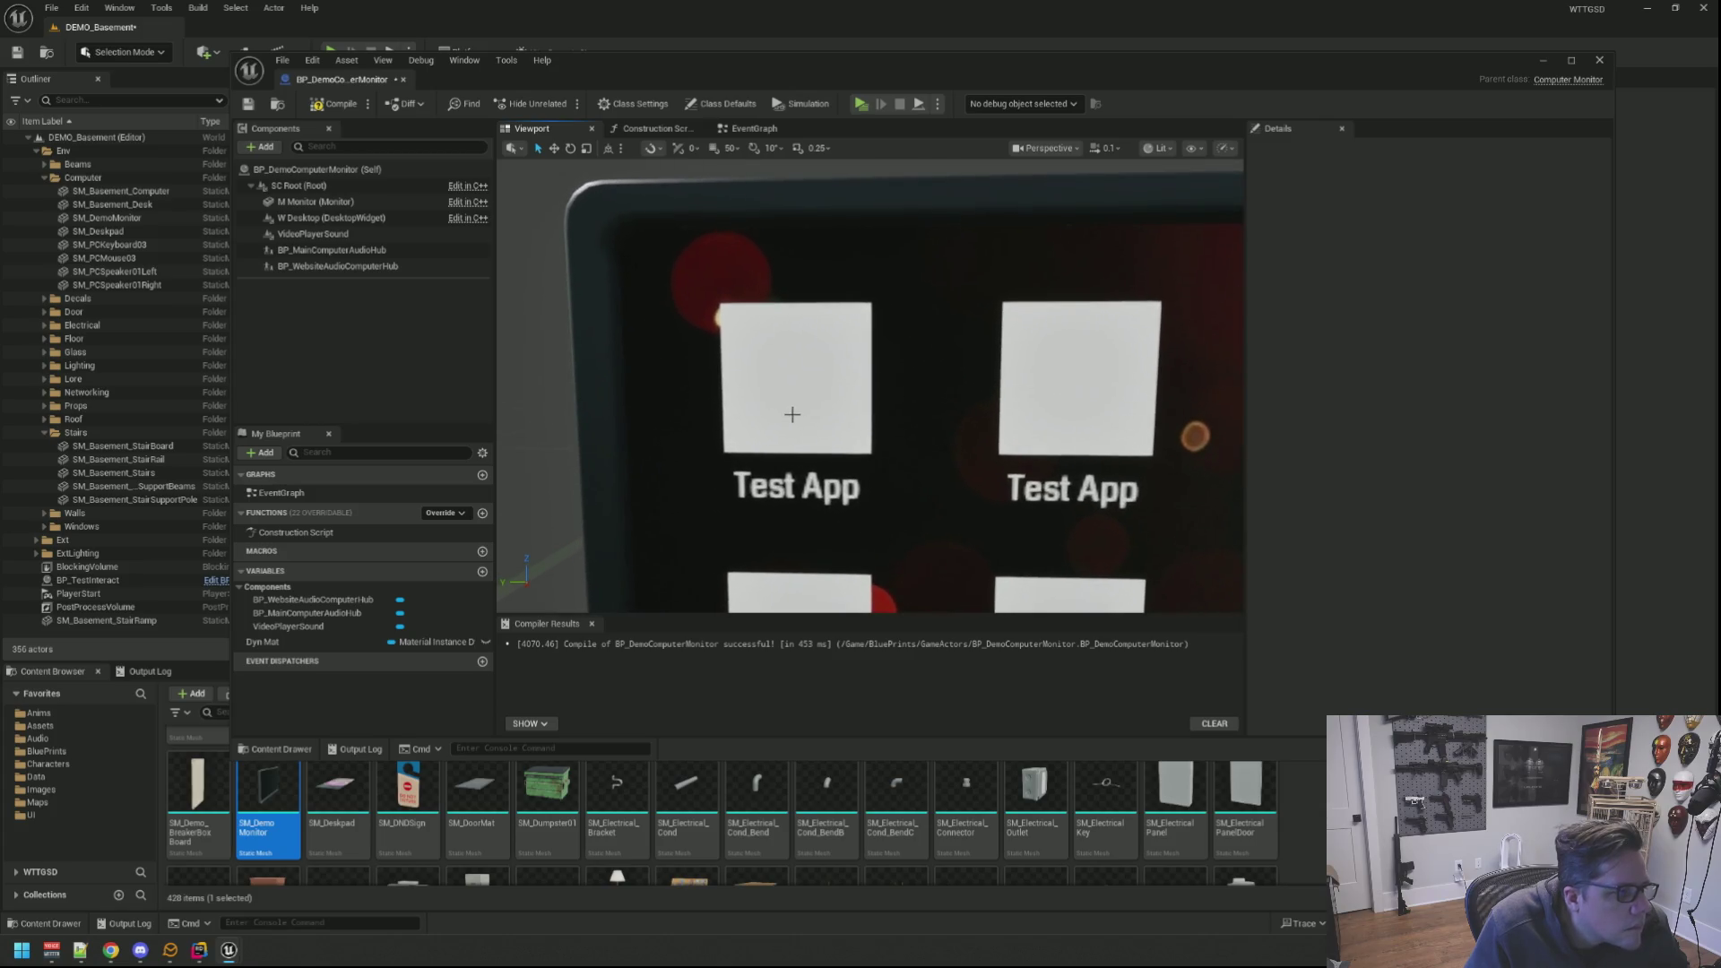
pyautogui.click(722, 302)
pyautogui.scroll(-3, 1522, 307)
pyautogui.scroll(-3, 1518, 323)
pyautogui.scroll(-3, 1514, 336)
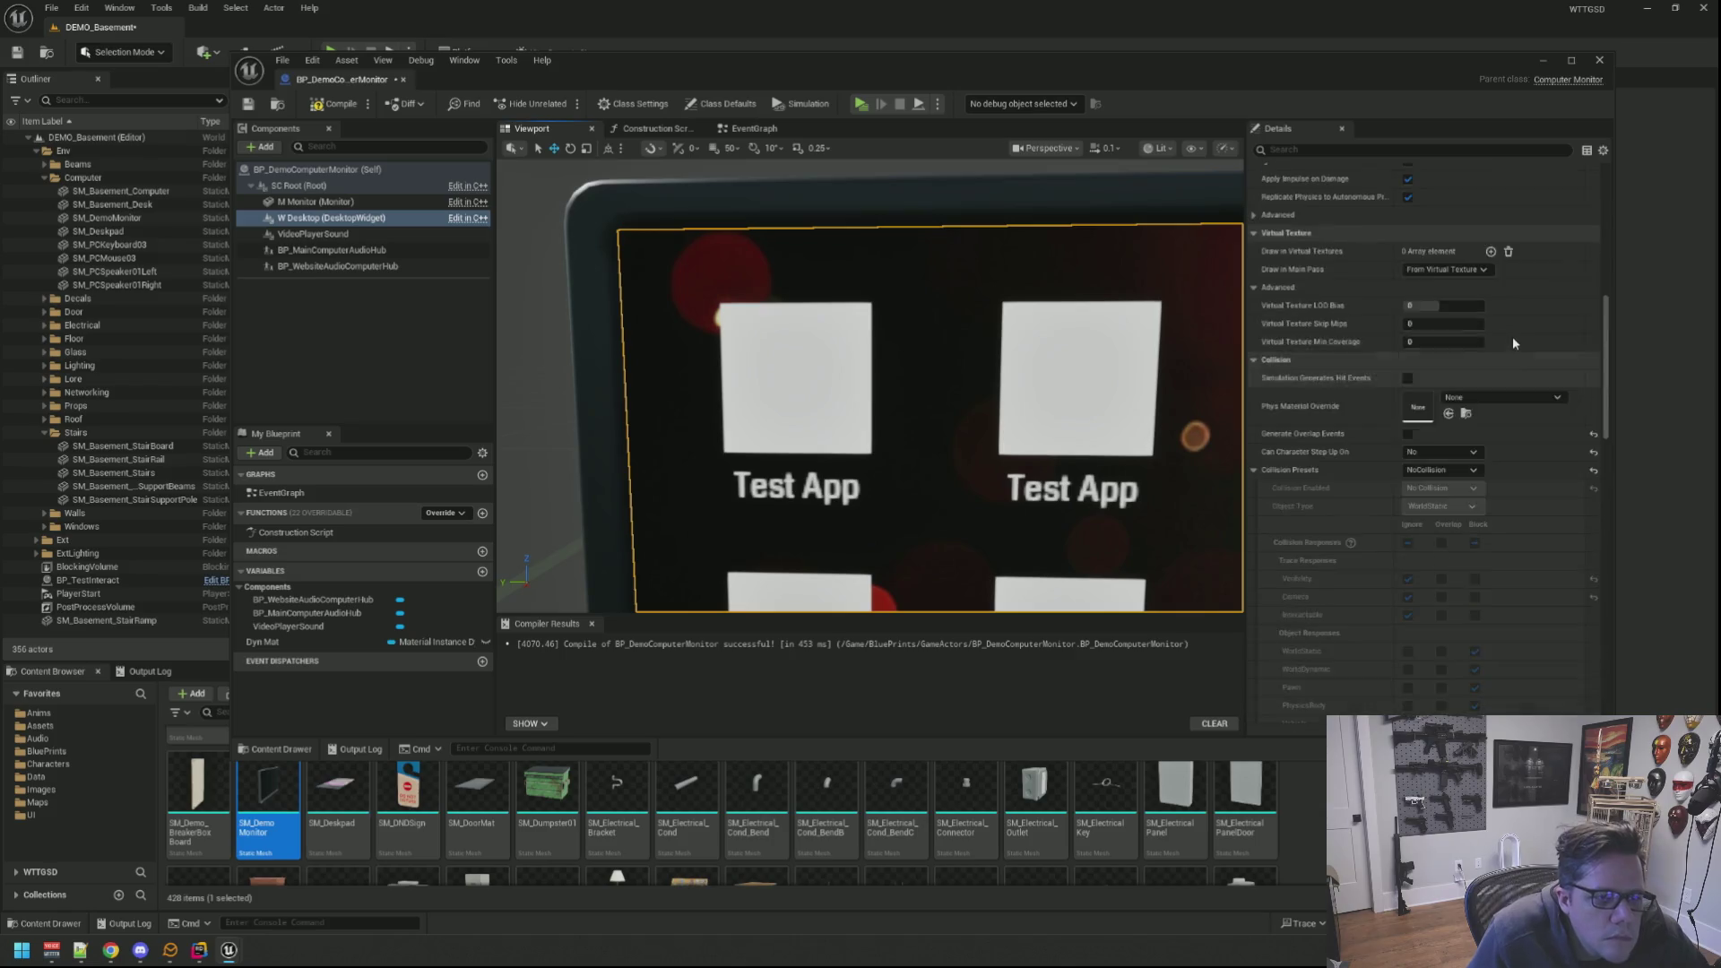
pyautogui.scroll(3, 1513, 338)
pyautogui.scroll(3, 1509, 340)
pyautogui.write('1.08')
pyautogui.scroll(2, 1492, 335)
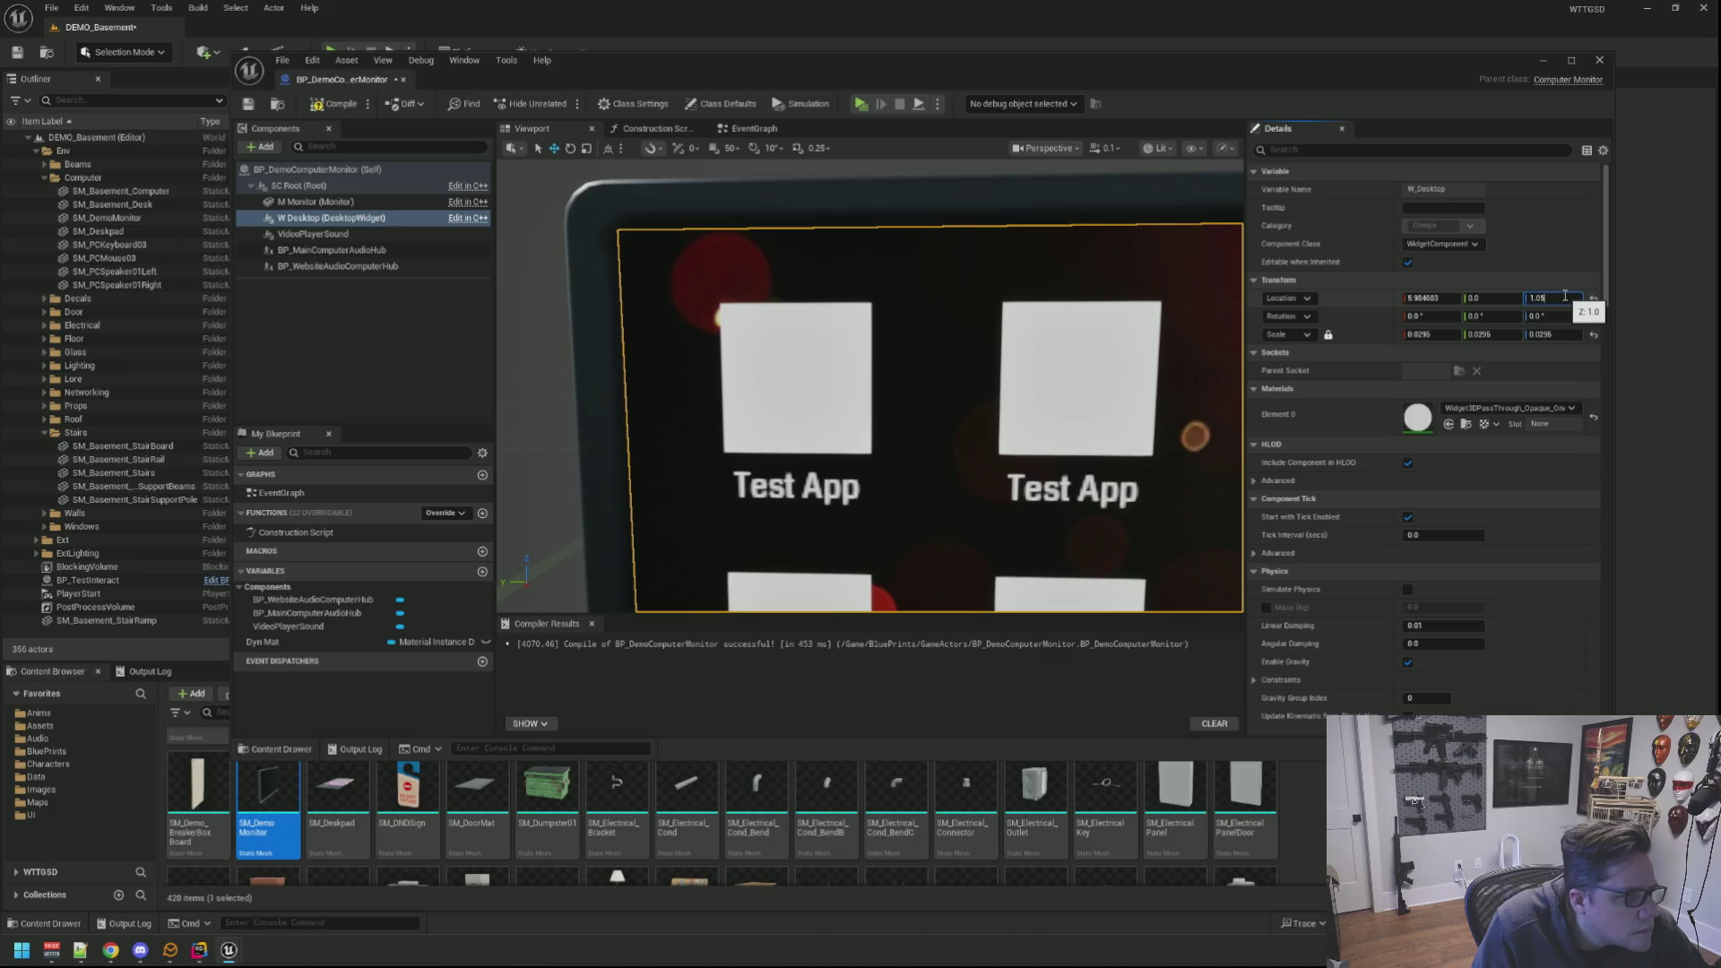
# Step: Set W_Desktop's Location Z to 1.05 and check the full desktop on the monitor
pyautogui.press('Return')
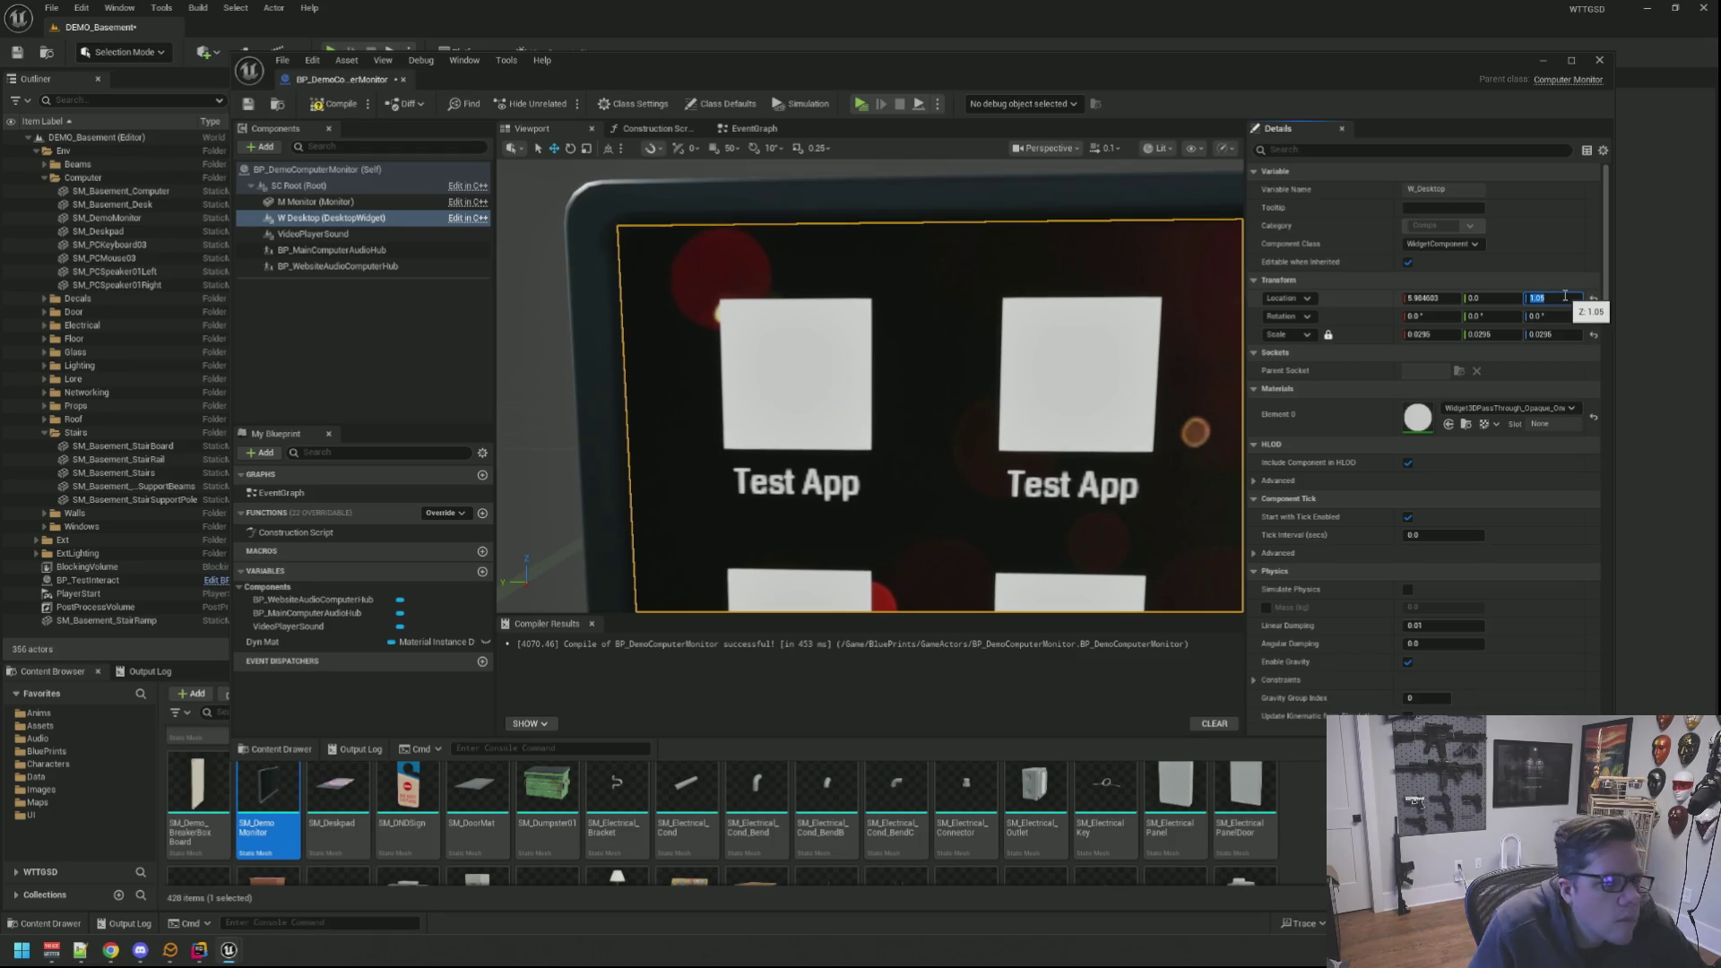
pyautogui.moveTo(1212, 352); pyautogui.dragTo(1184, 352)
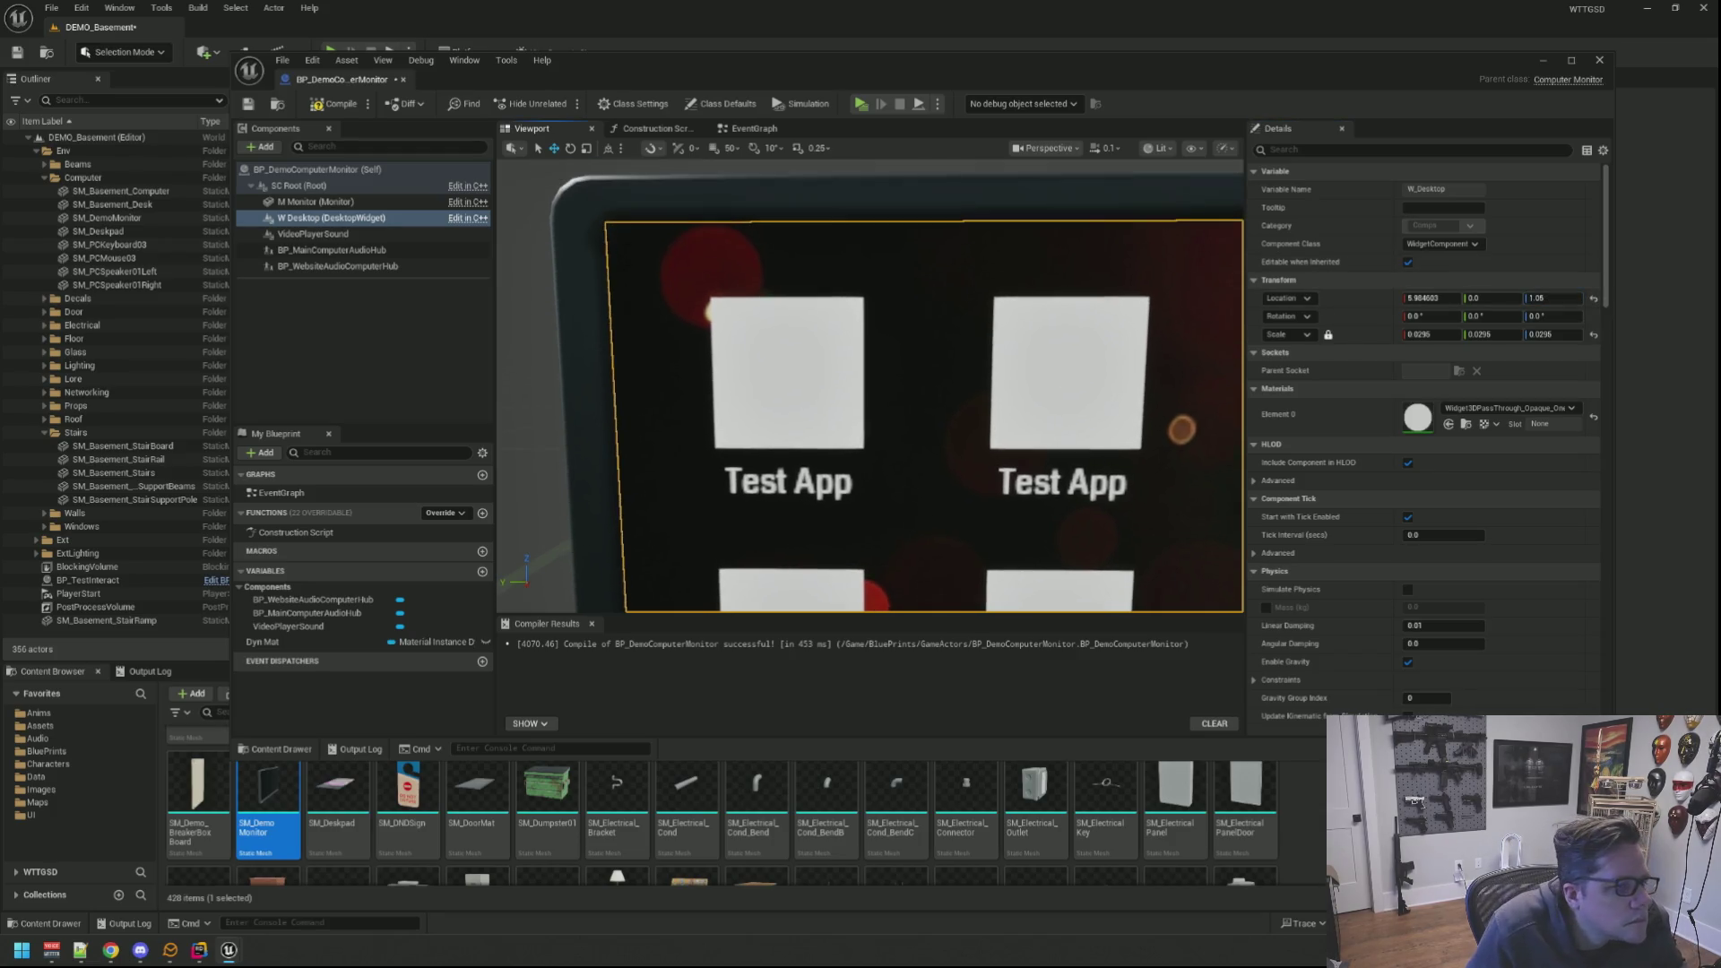
pyautogui.click(474, 358)
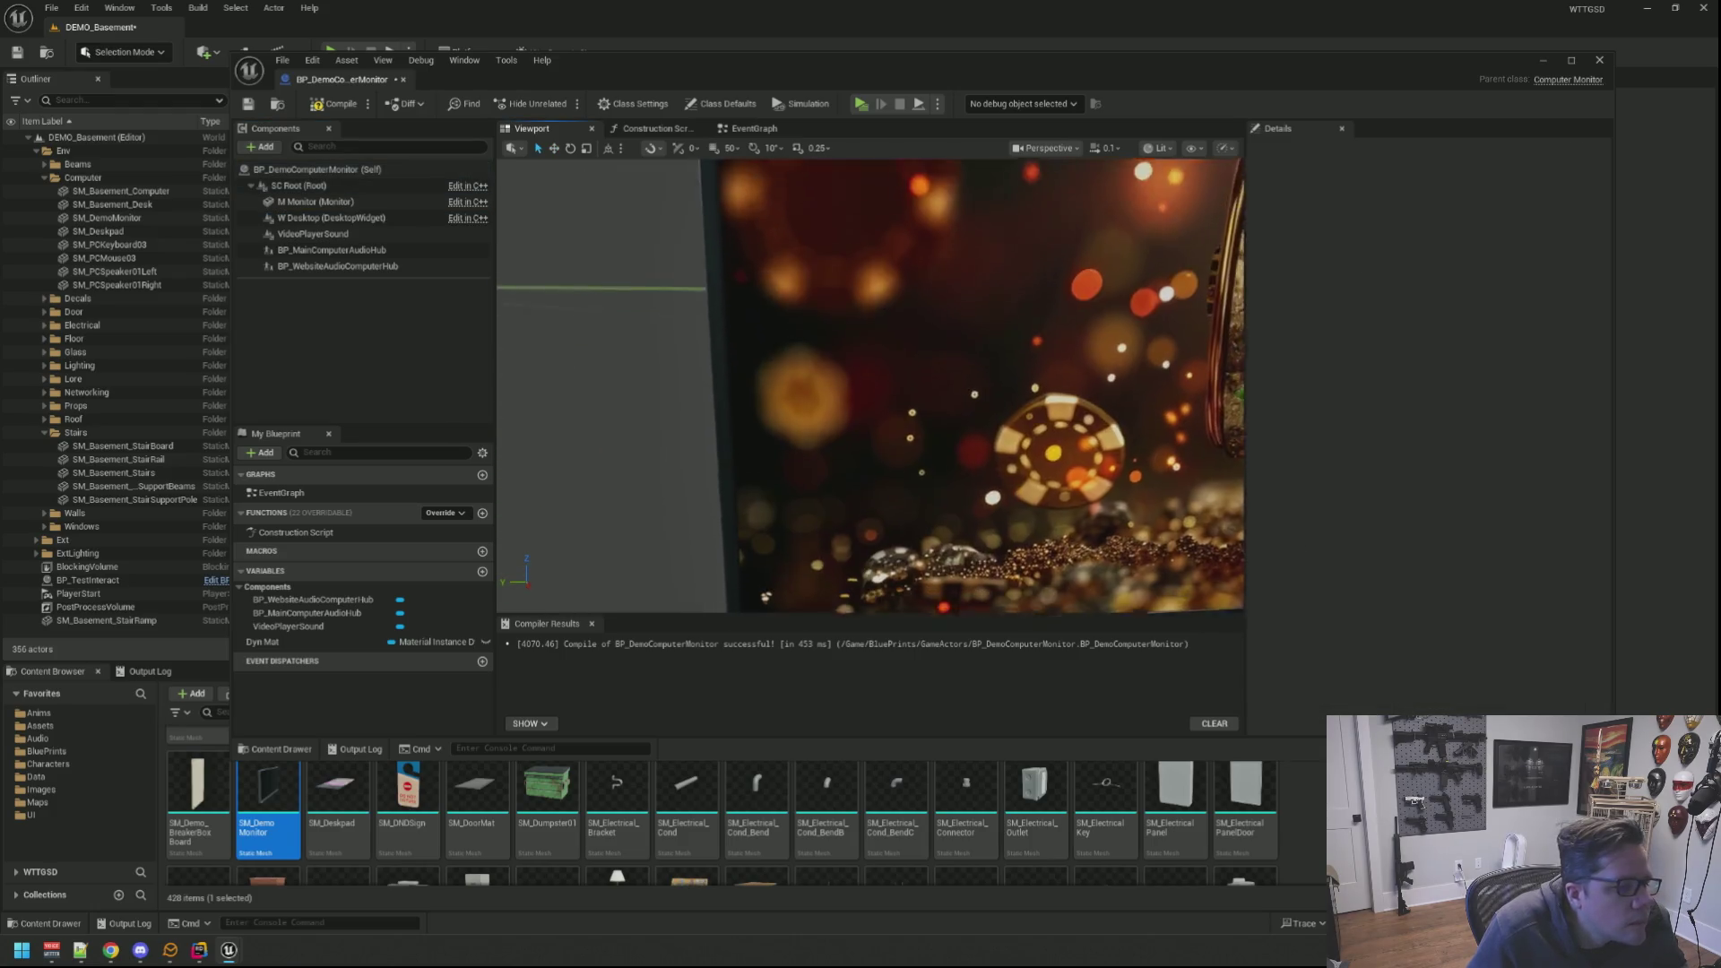
pyautogui.press('q')
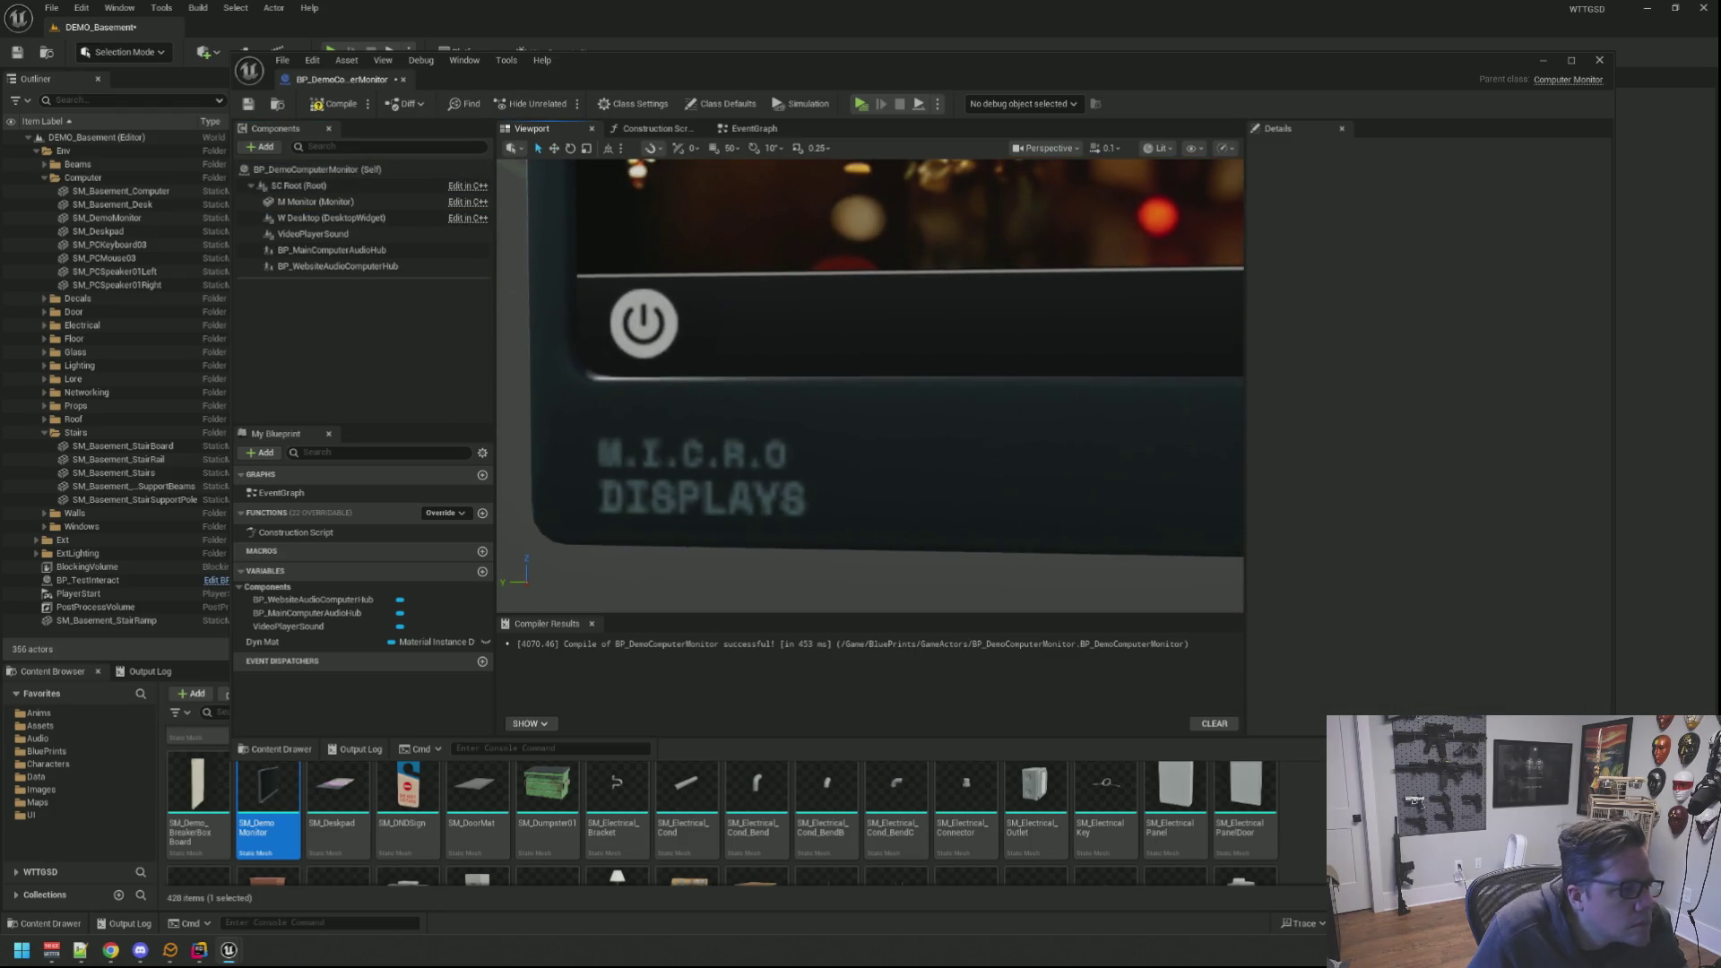
pyautogui.moveTo(1036, 519); pyautogui.dragTo(1035, 518)
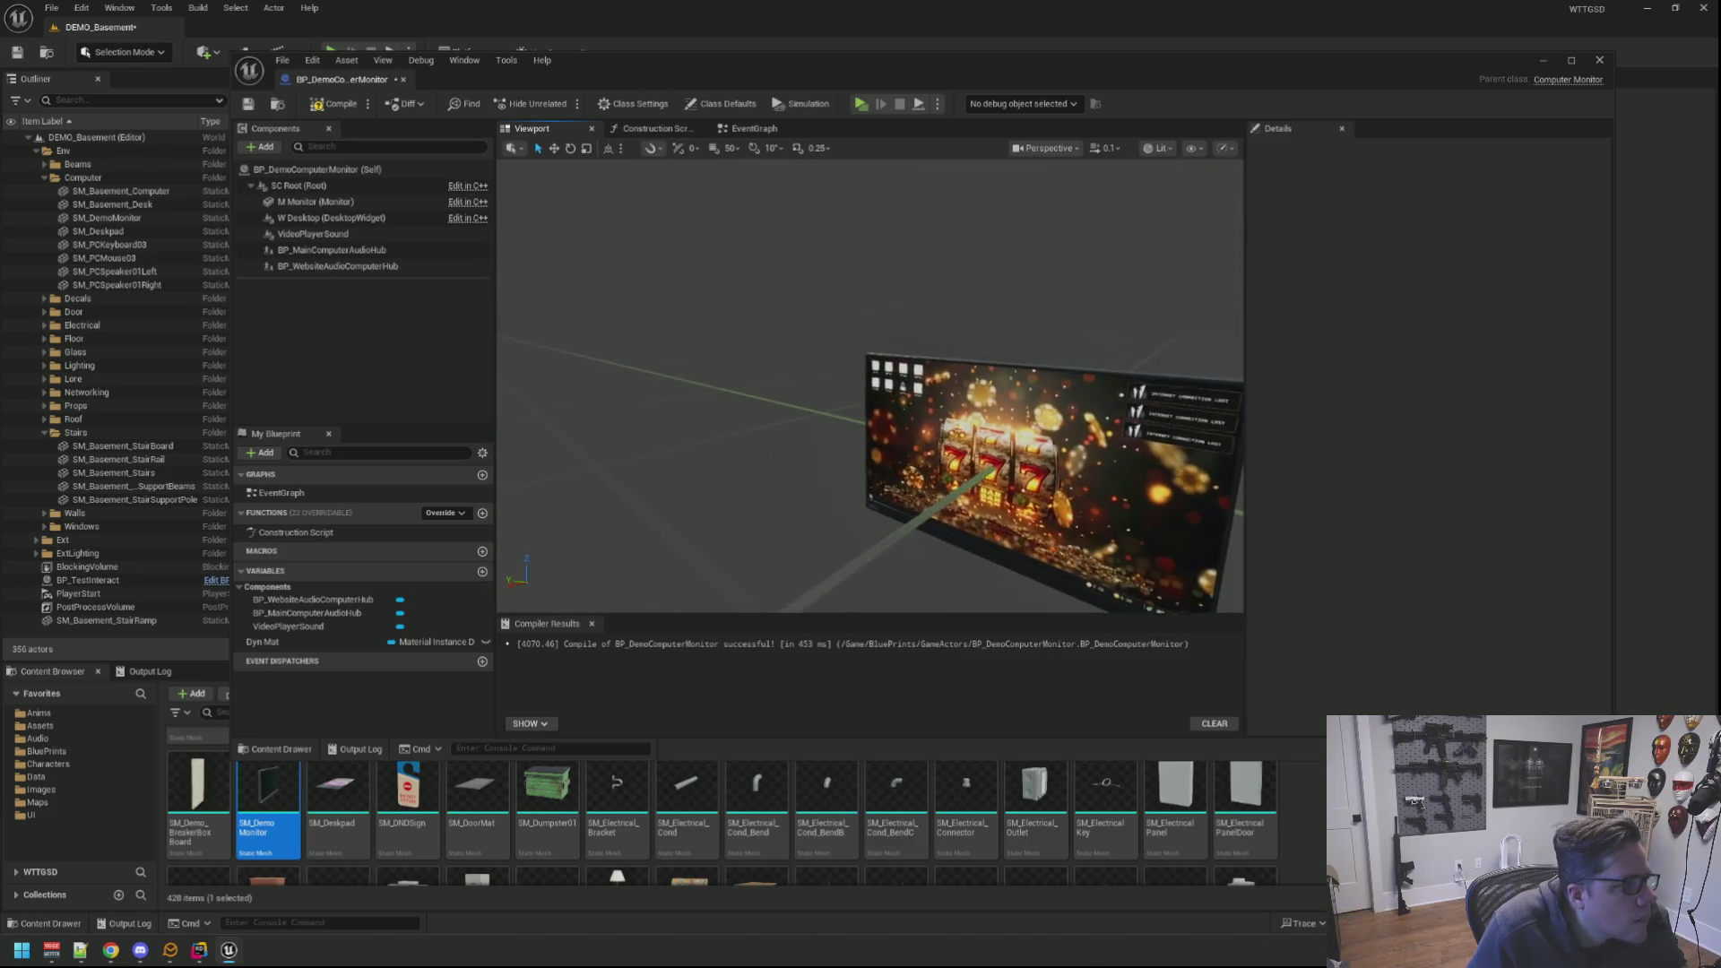
# Step: Compile and save BP_DemoComputerMonitor, then close its editor to return to the basement level
pyautogui.click(322, 108)
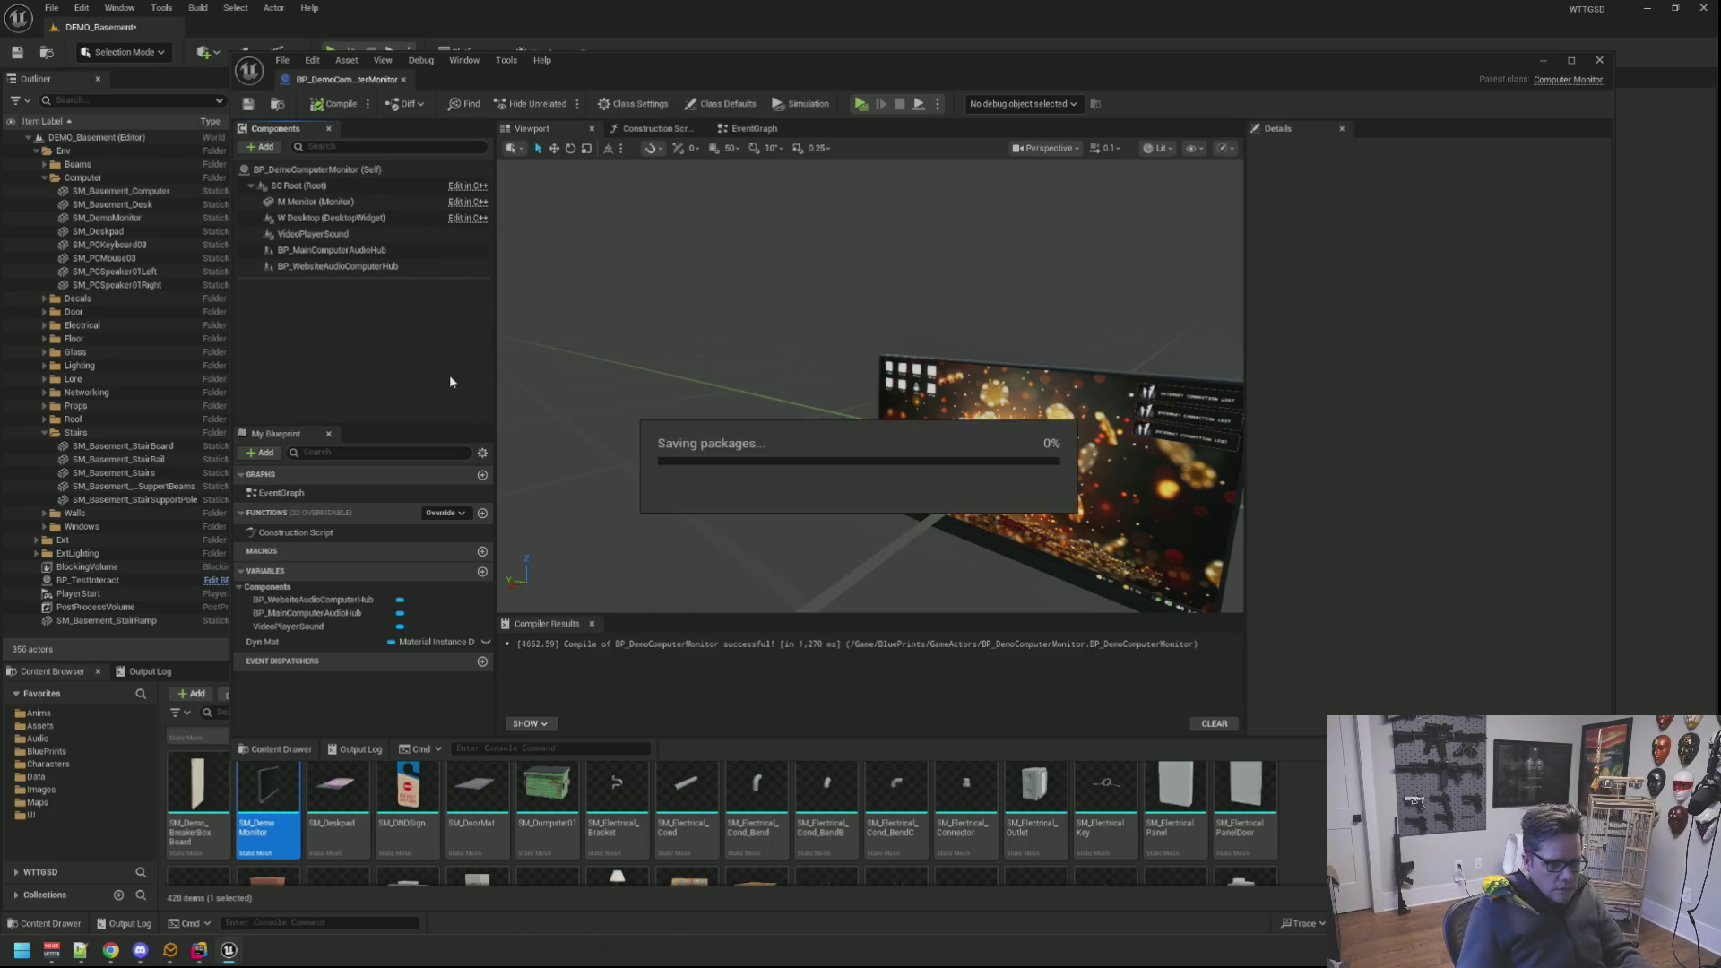
pyautogui.moveTo(439, 376); pyautogui.dragTo(434, 383)
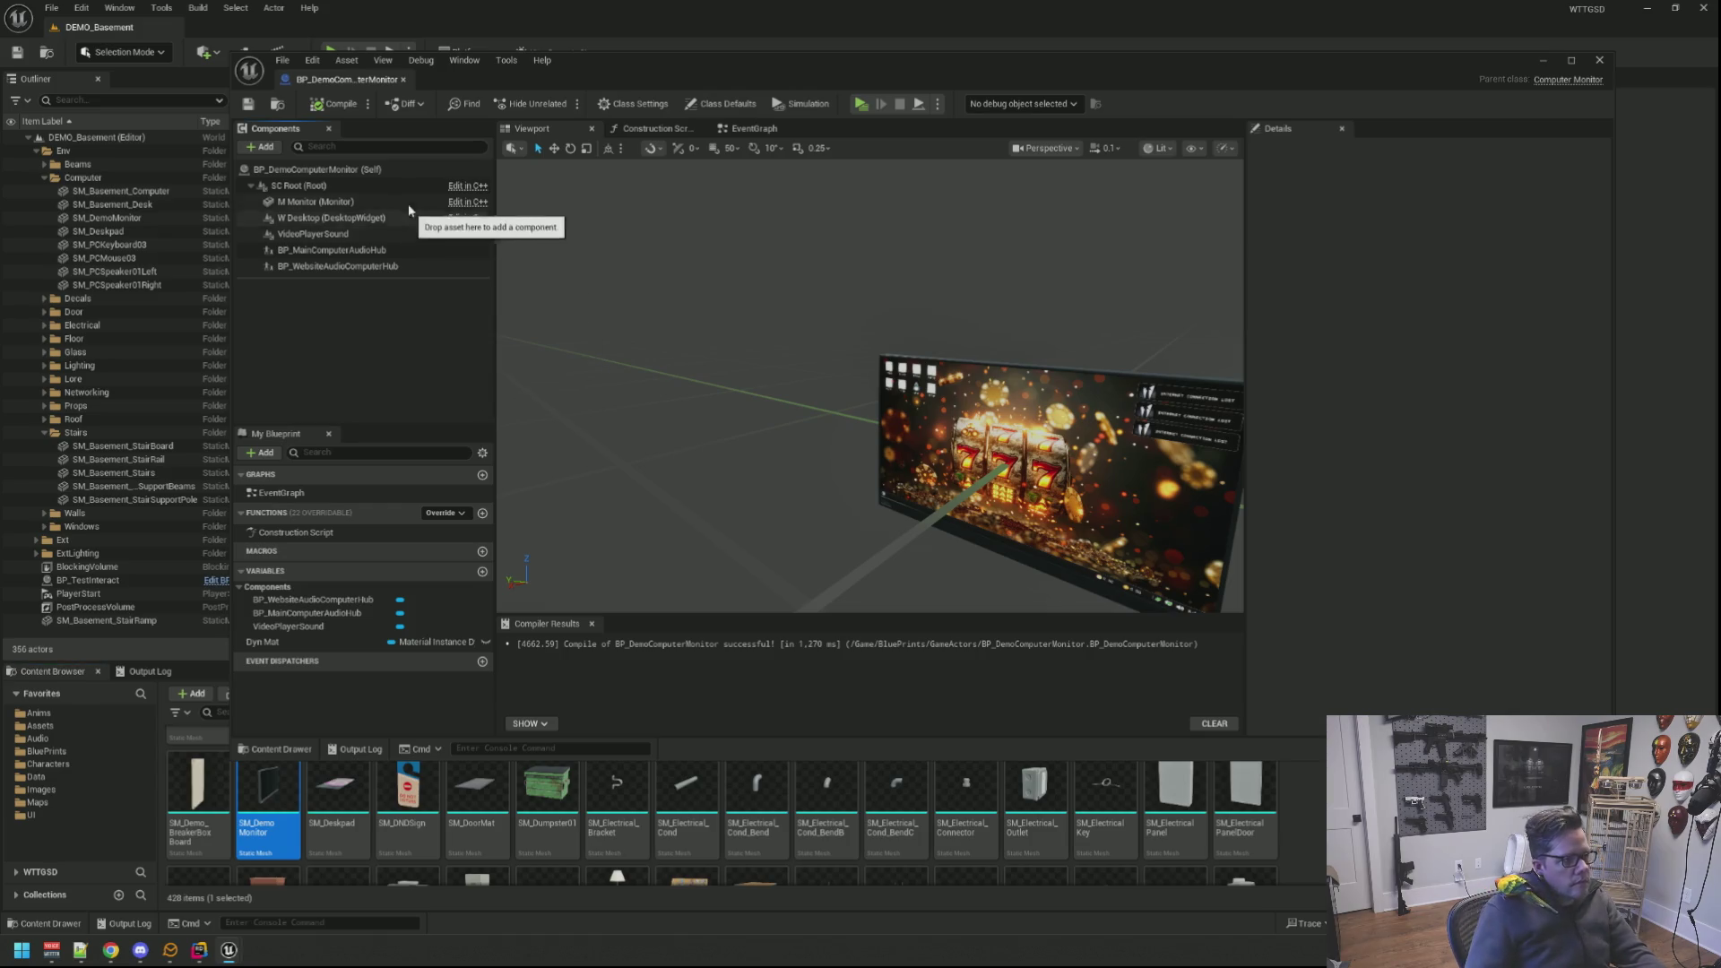
pyautogui.click(402, 80)
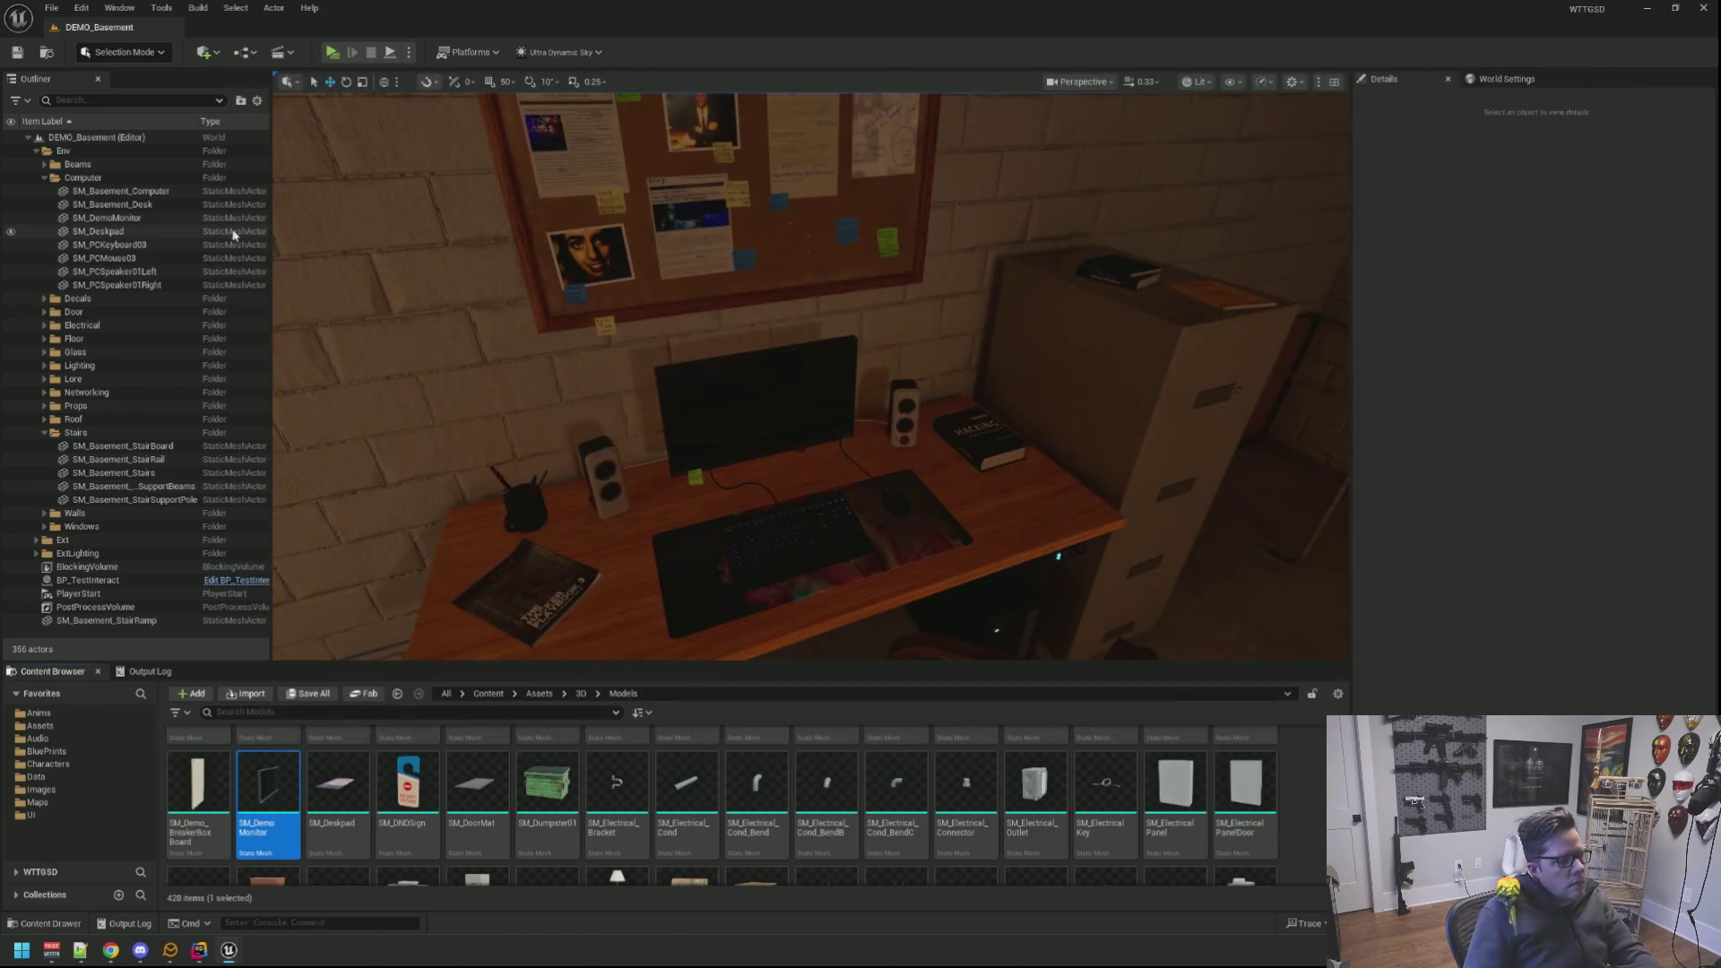
# Step: Select SM_DemoMonitor on the desk and start an Open Asset search for 'BP_'
pyautogui.click(47, 177)
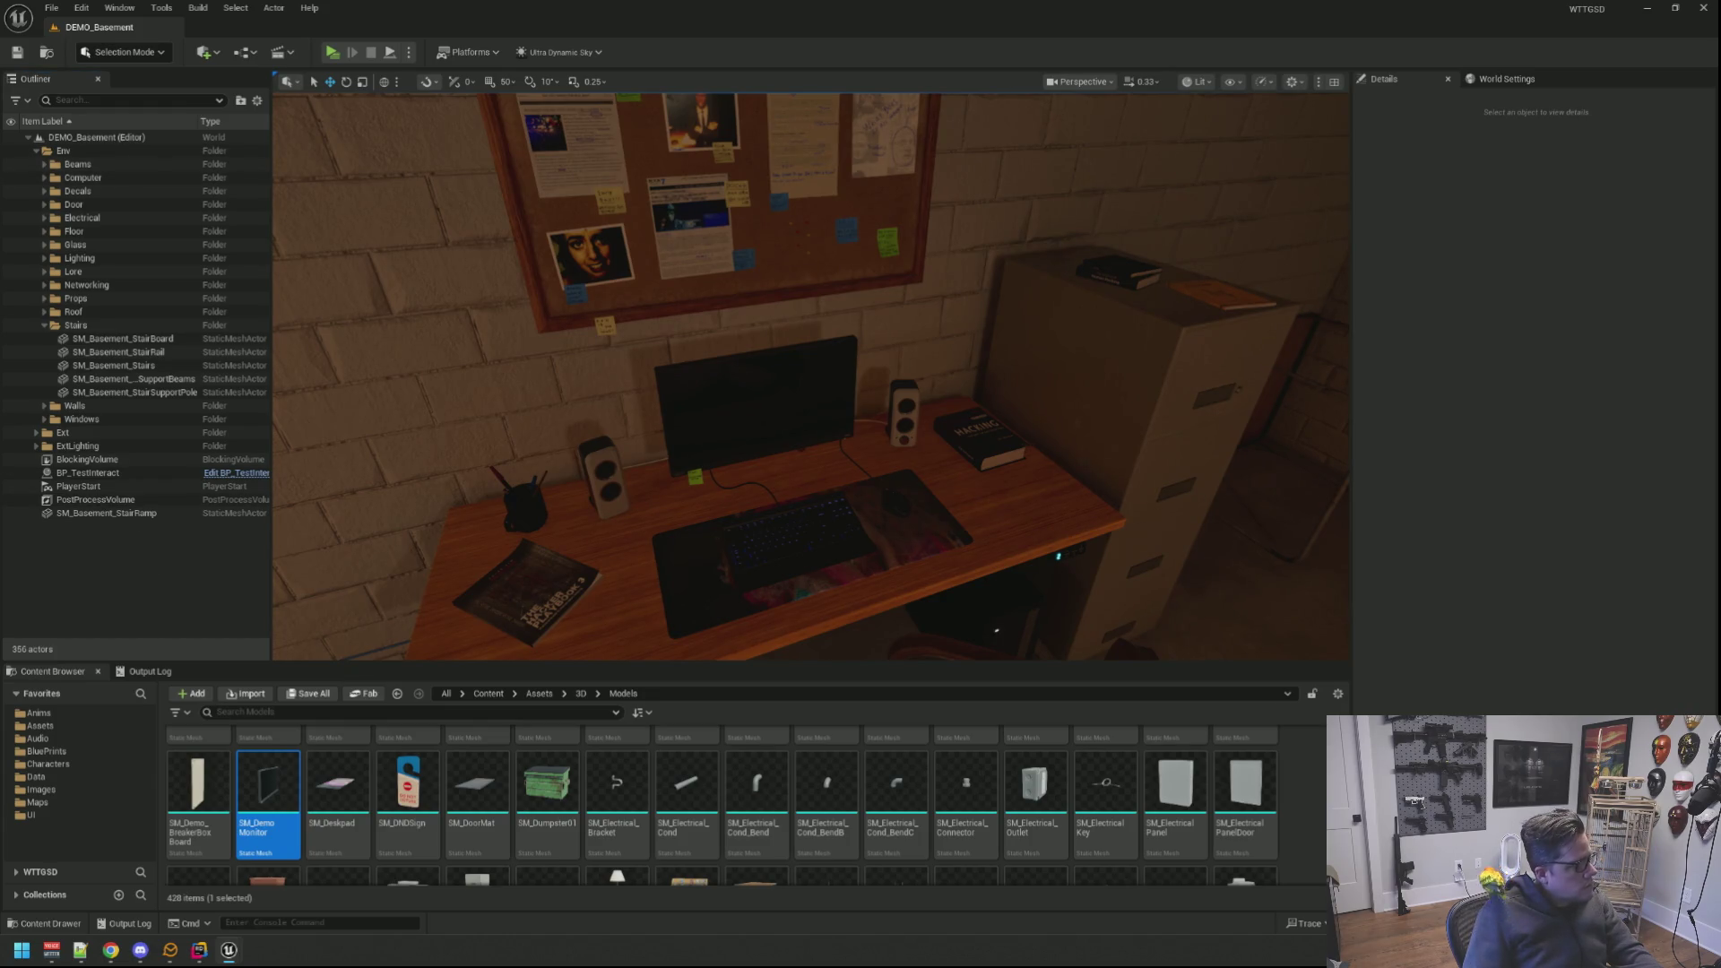
pyautogui.moveTo(476, 416); pyautogui.dragTo(845, 412)
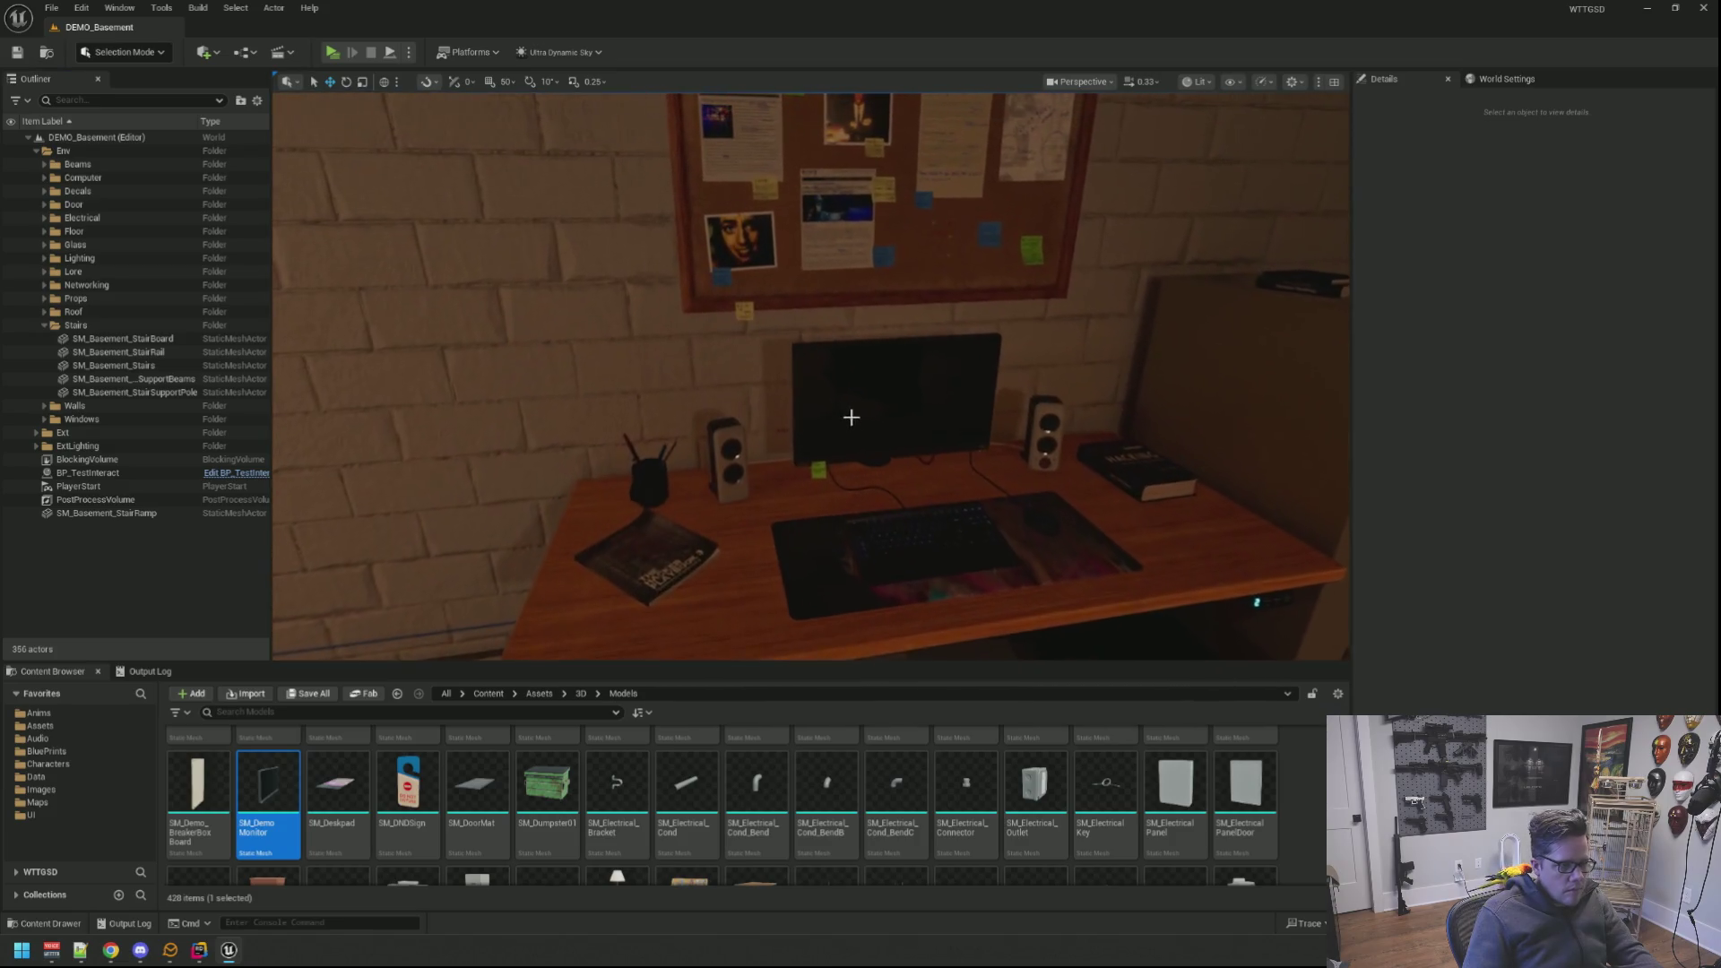
pyautogui.click(859, 408)
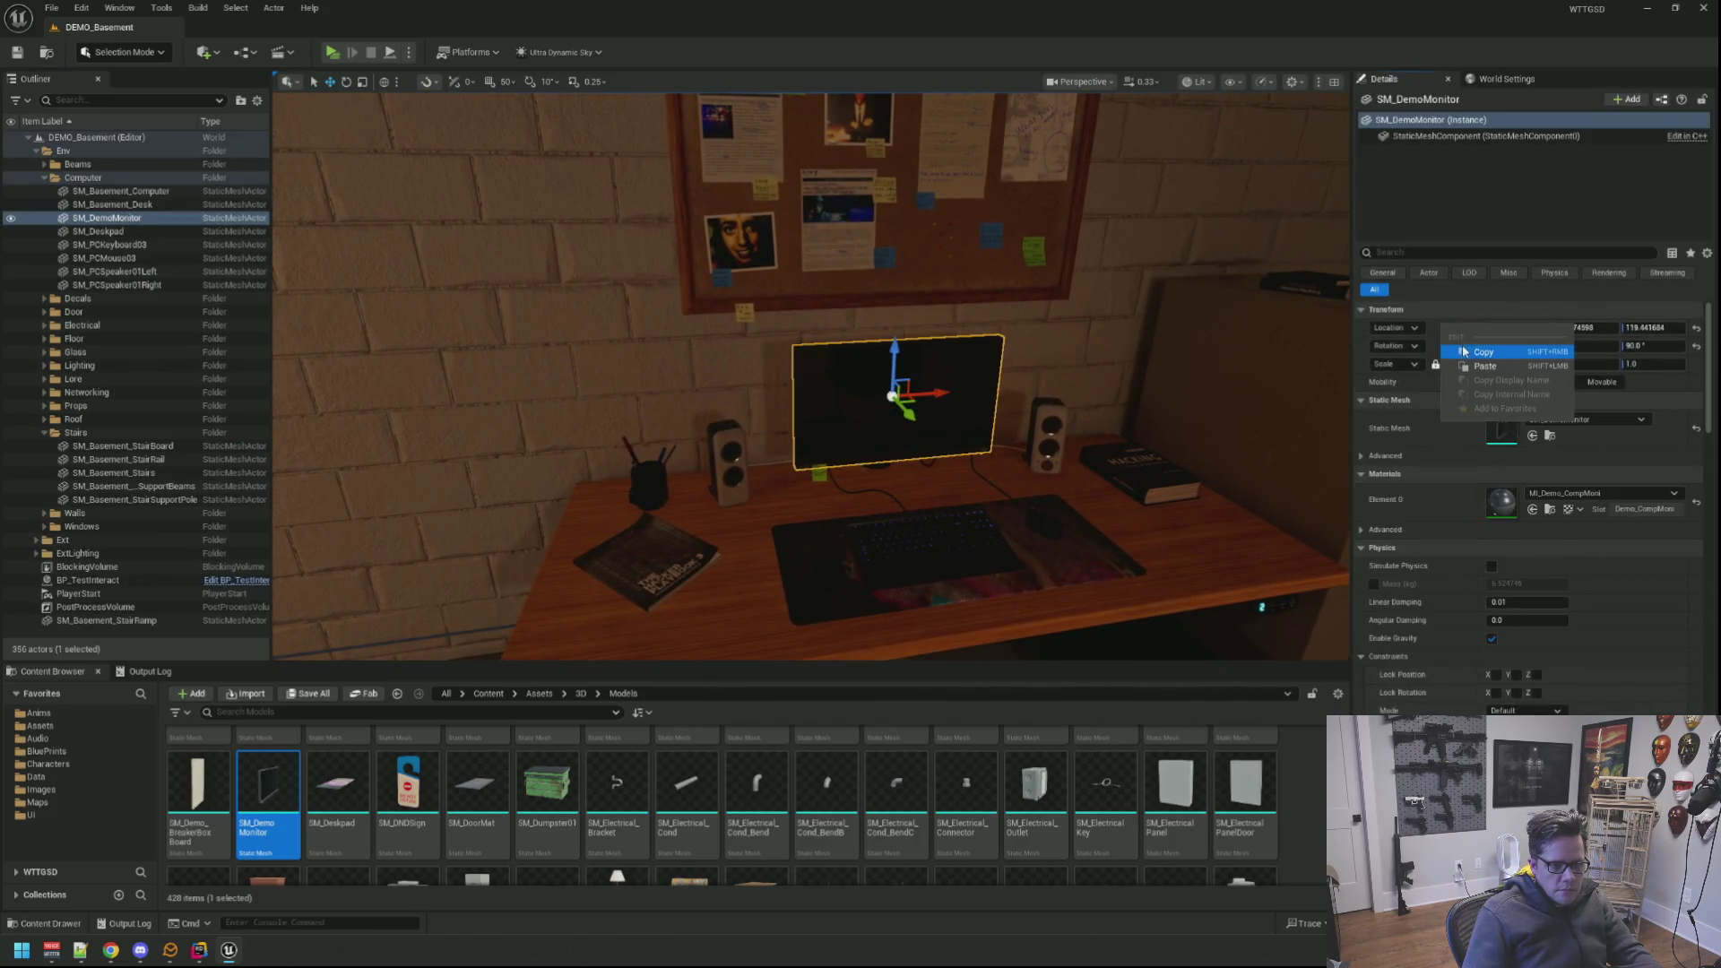
pyautogui.moveTo(1022, 404); pyautogui.dragTo(767, 404)
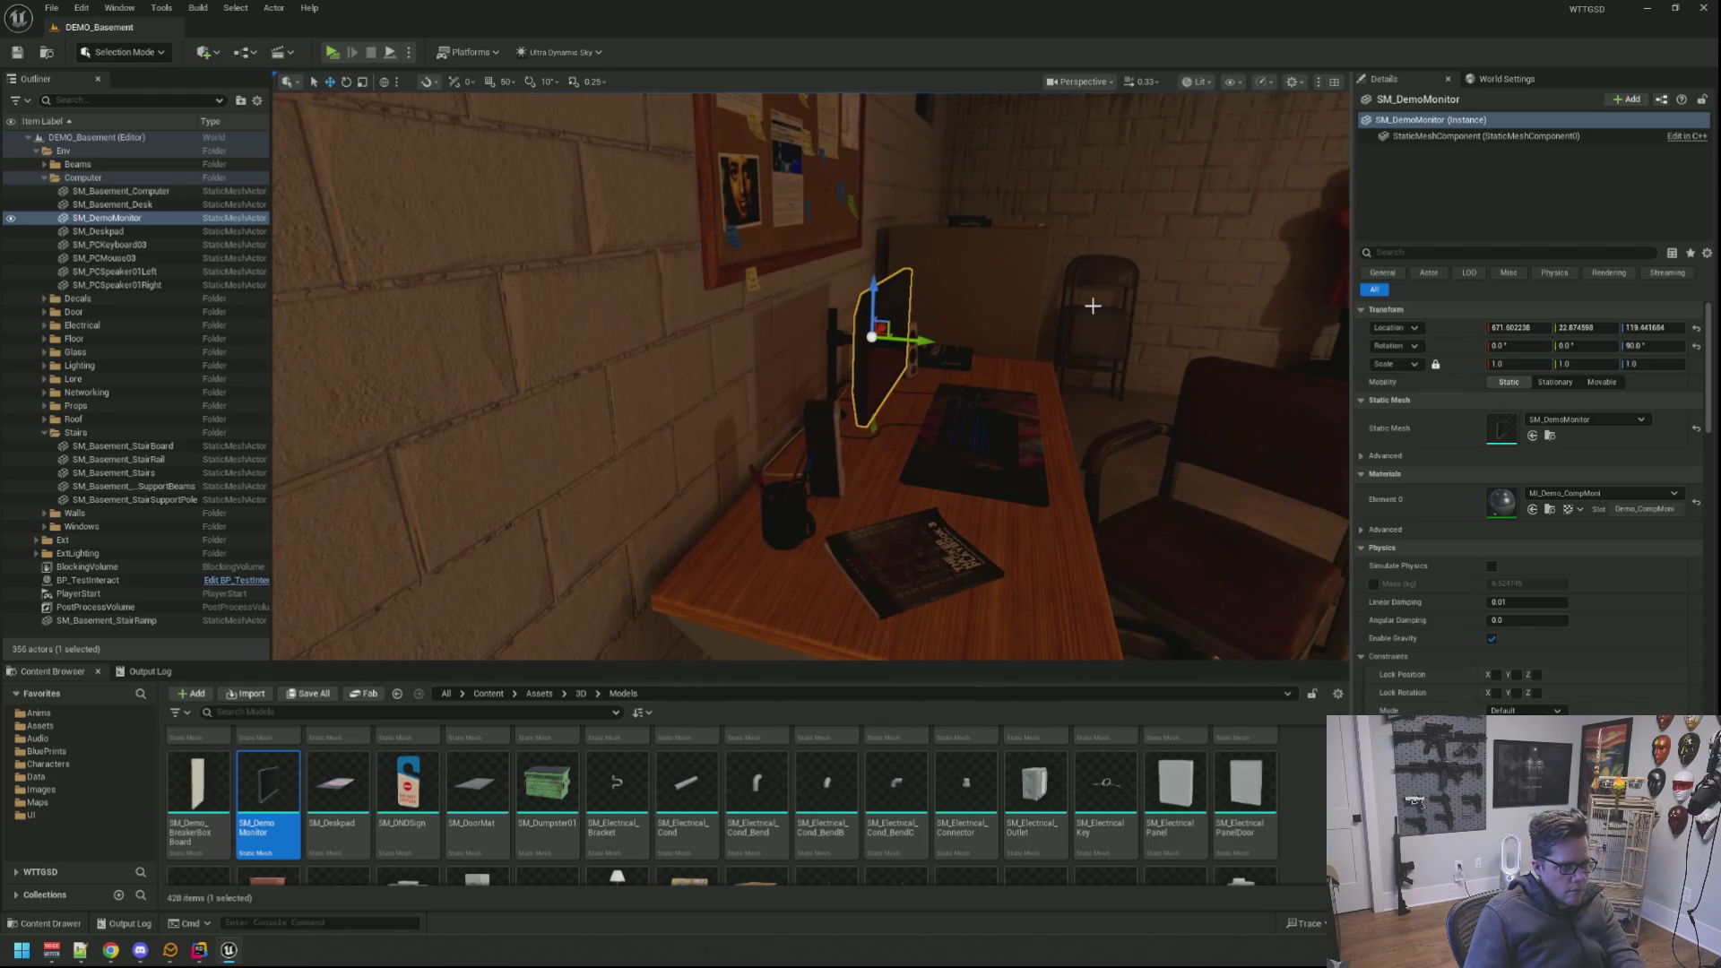
pyautogui.hotkey('ctrl', 'p')
pyautogui.write('BP_')
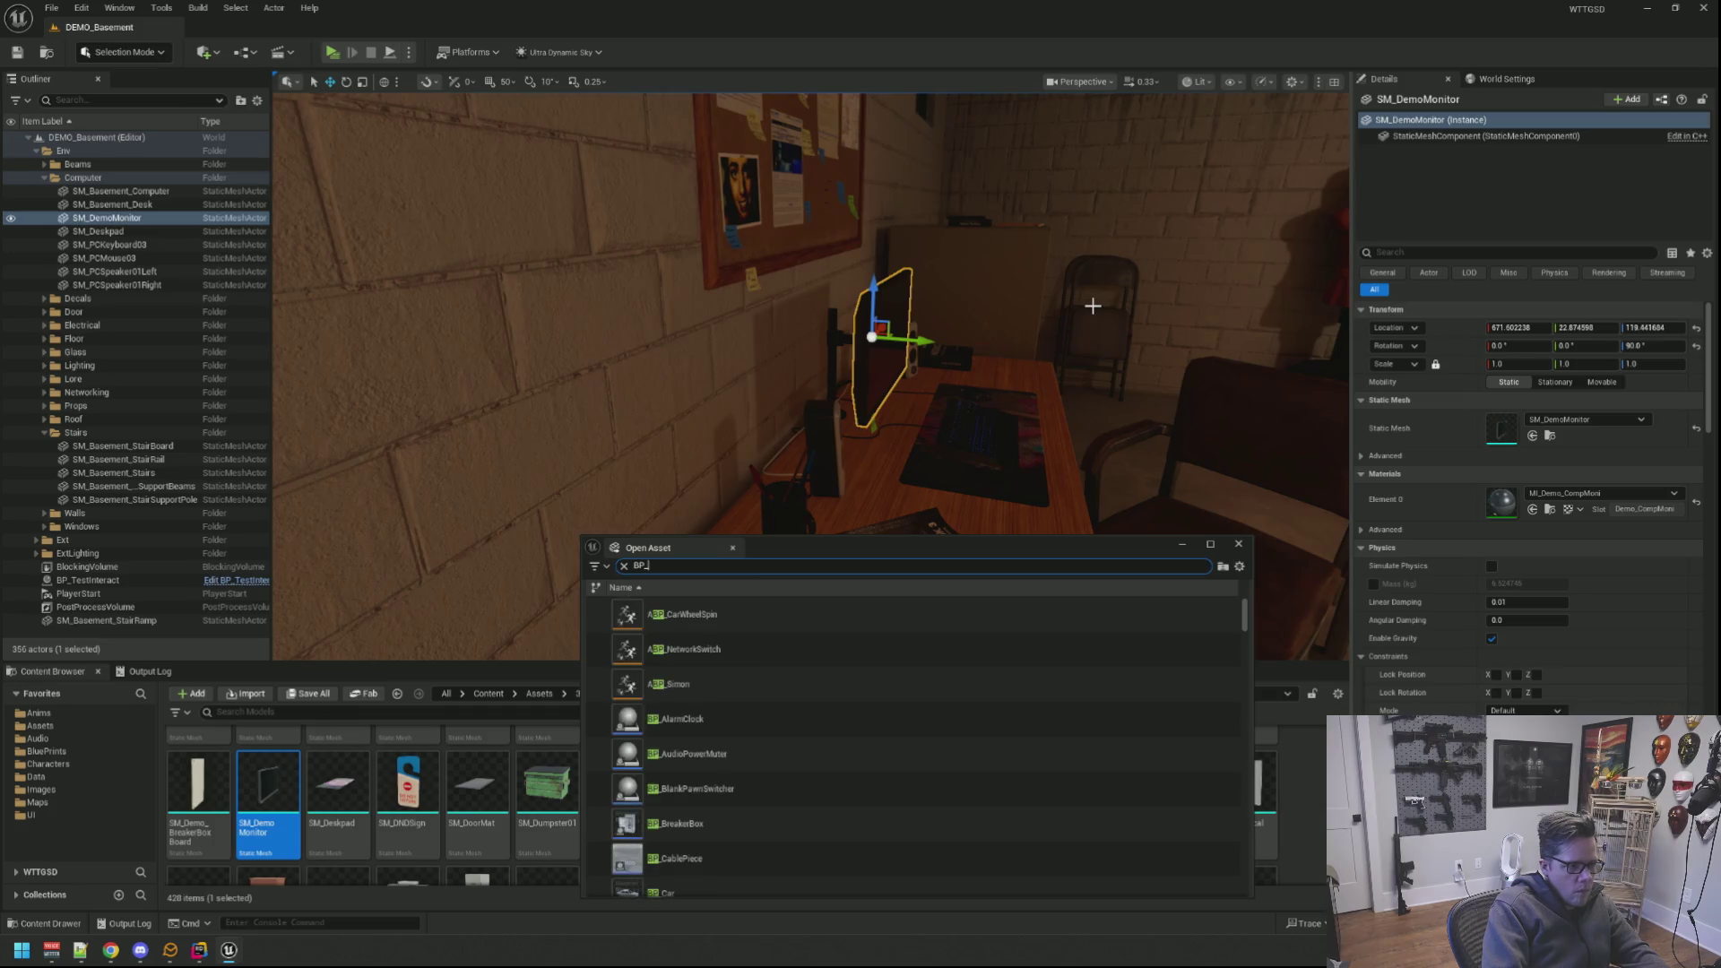
pyautogui.write('Demo')
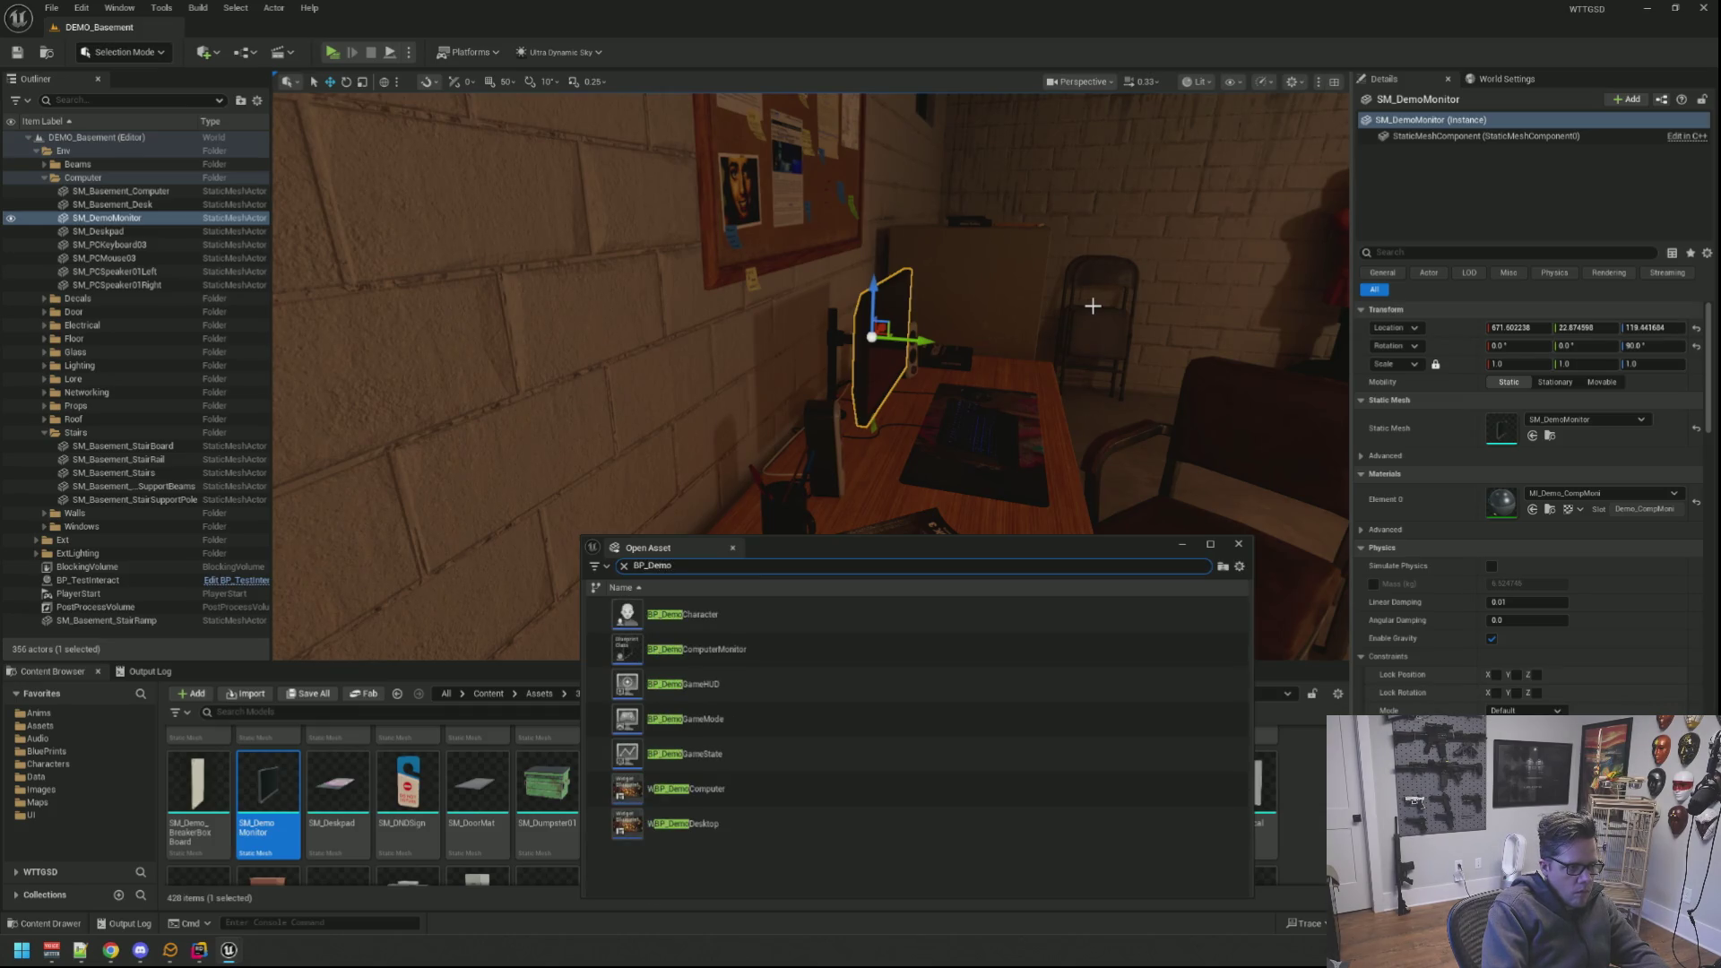
# Step: Place BP_DemoComputerMonitor from the asset search onto the basement floor and fly toward it
pyautogui.click(807, 650)
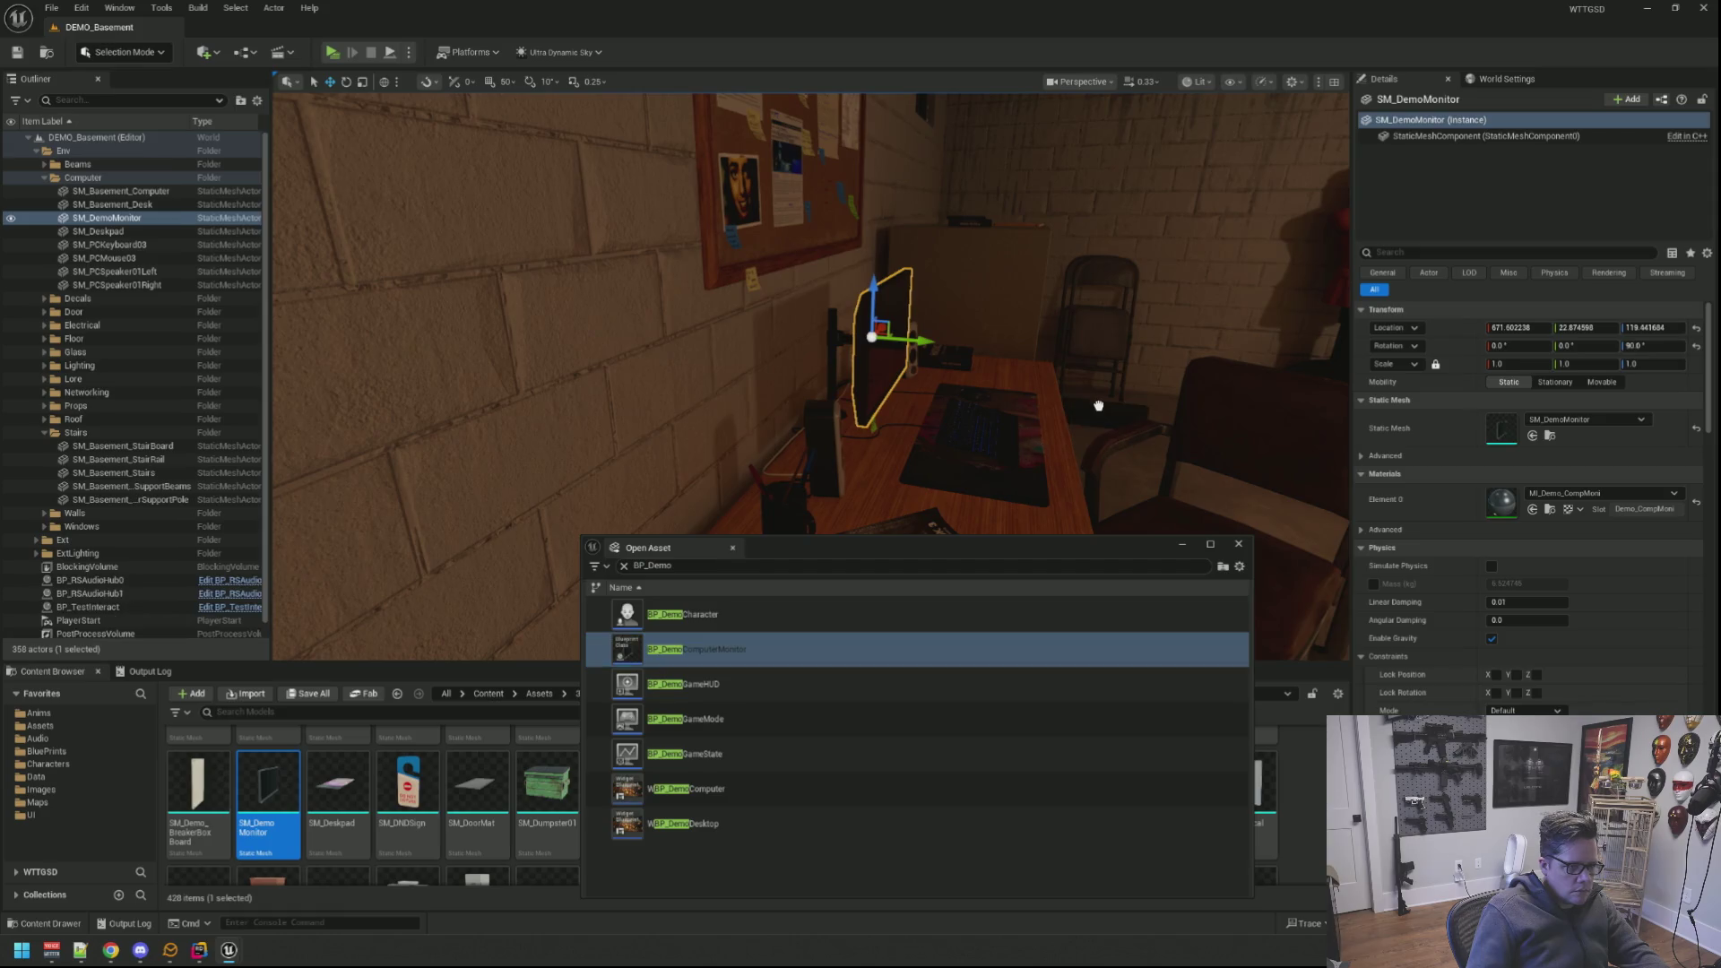
pyautogui.rightClick(1143, 439)
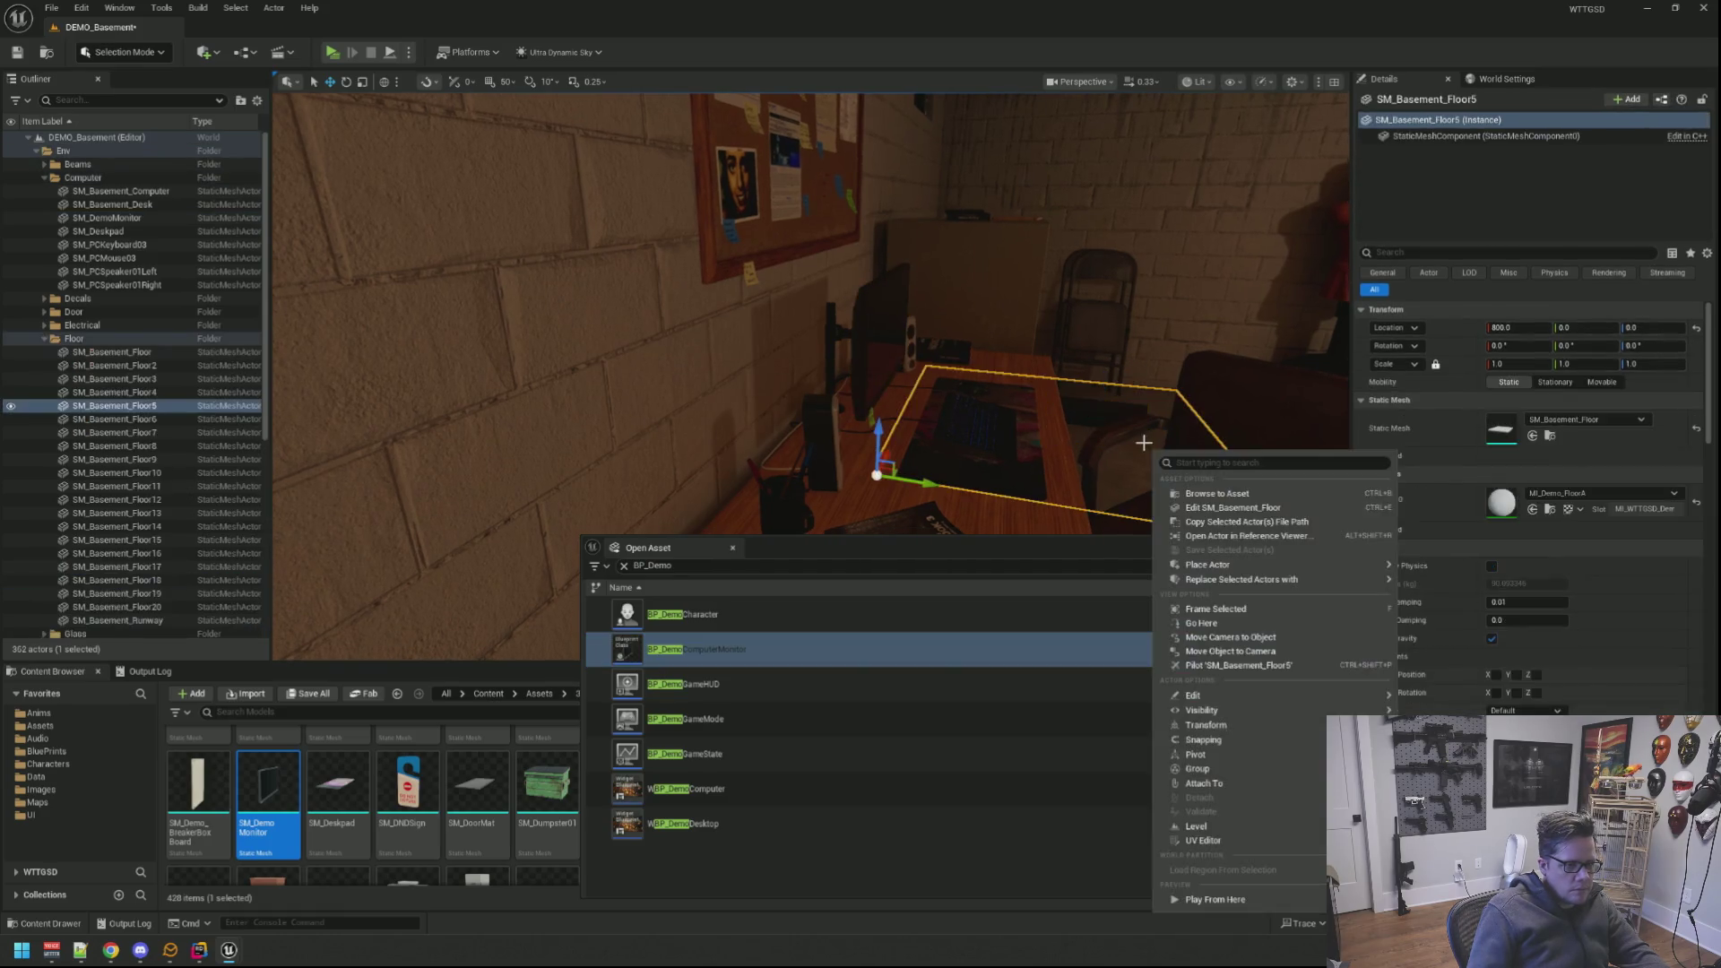
pyautogui.moveTo(1100, 438); pyautogui.dragTo(942, 405)
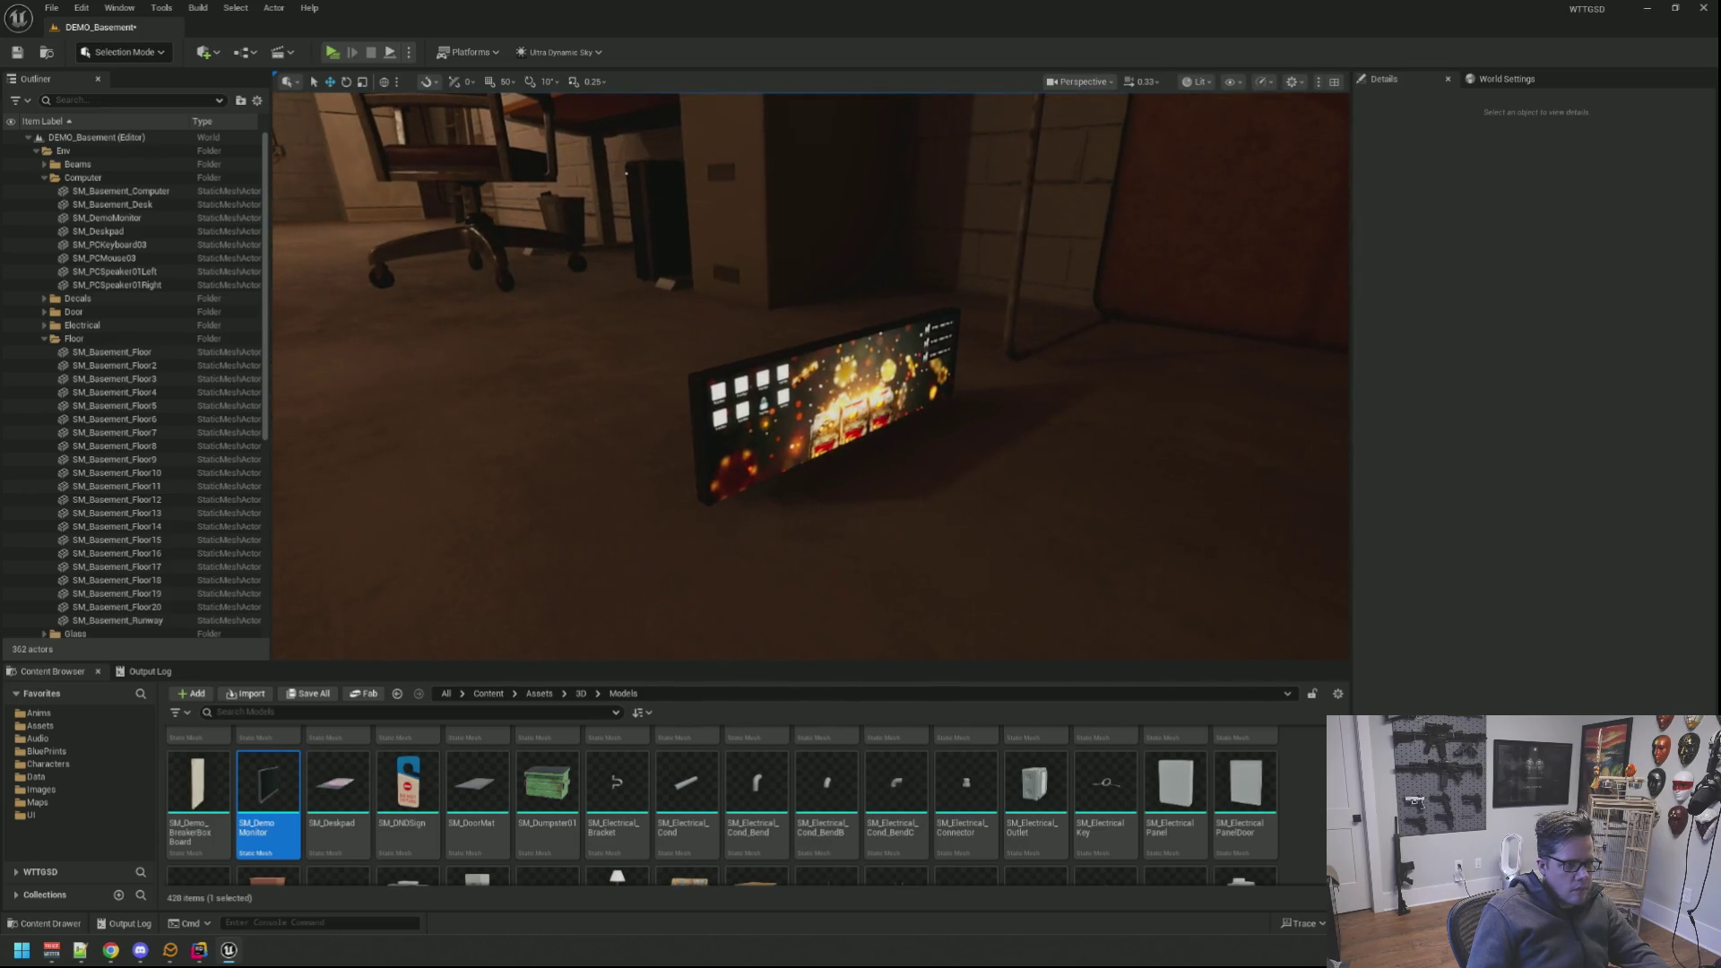
# Step: Delete the plain desk monitor, paste its location onto BP_DemoComputerMonitor and set Yaw to 90
pyautogui.click(861, 417)
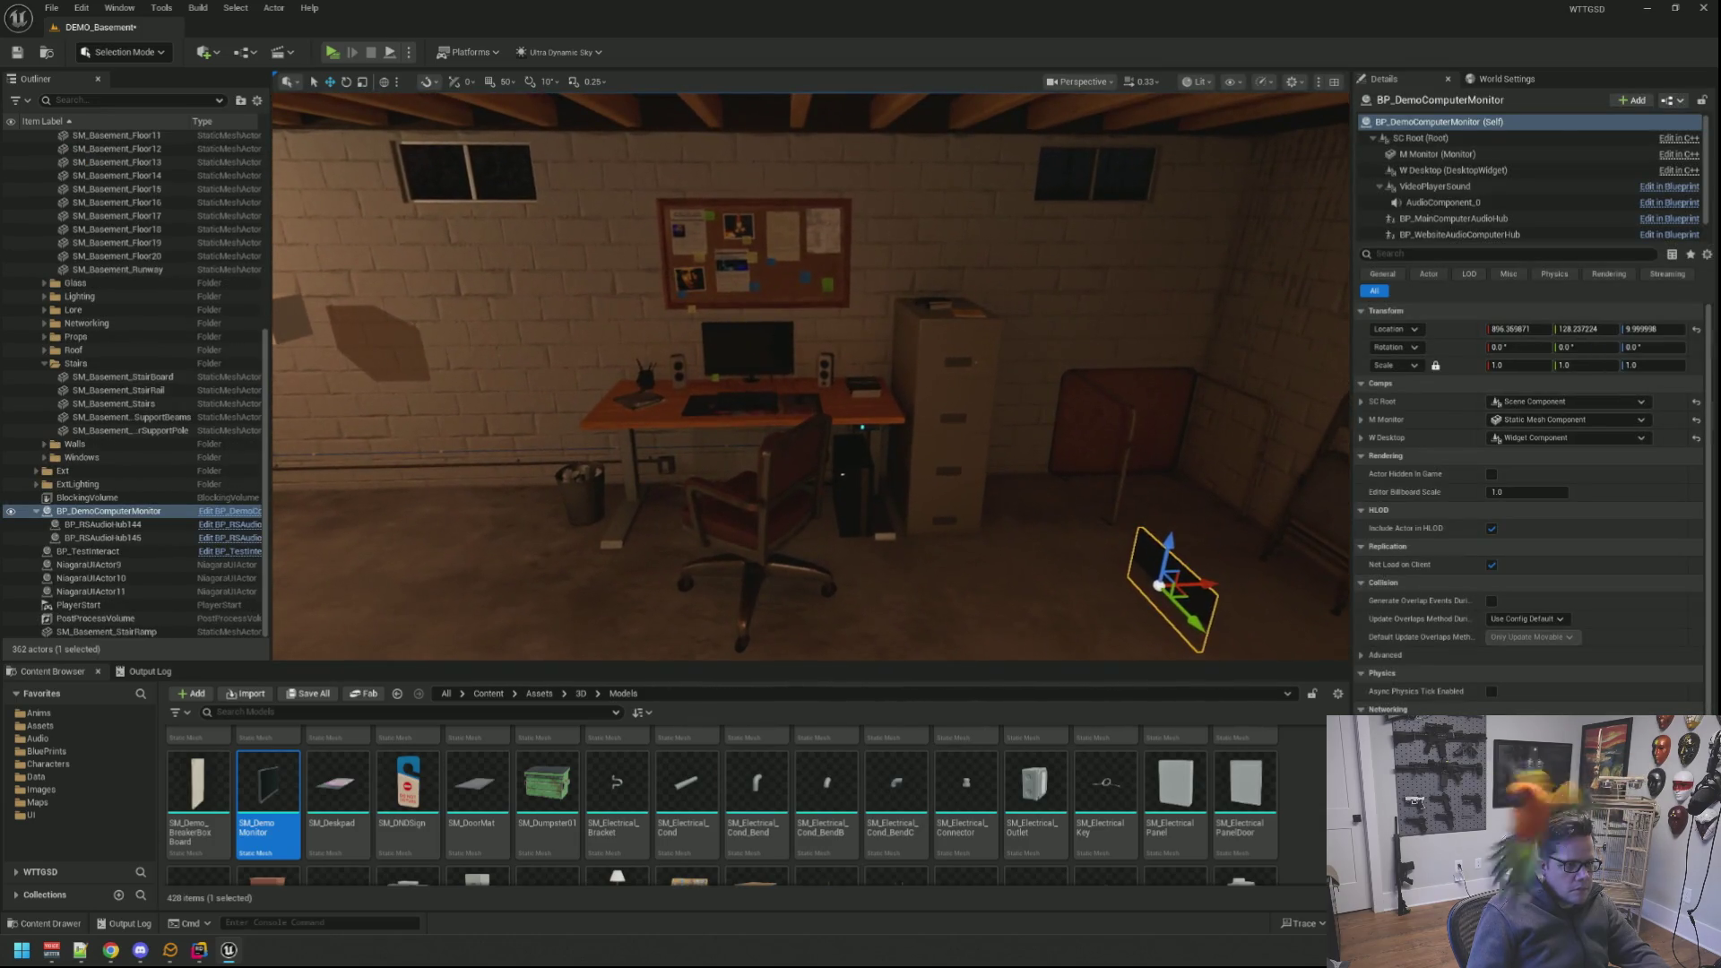
pyautogui.click(748, 347)
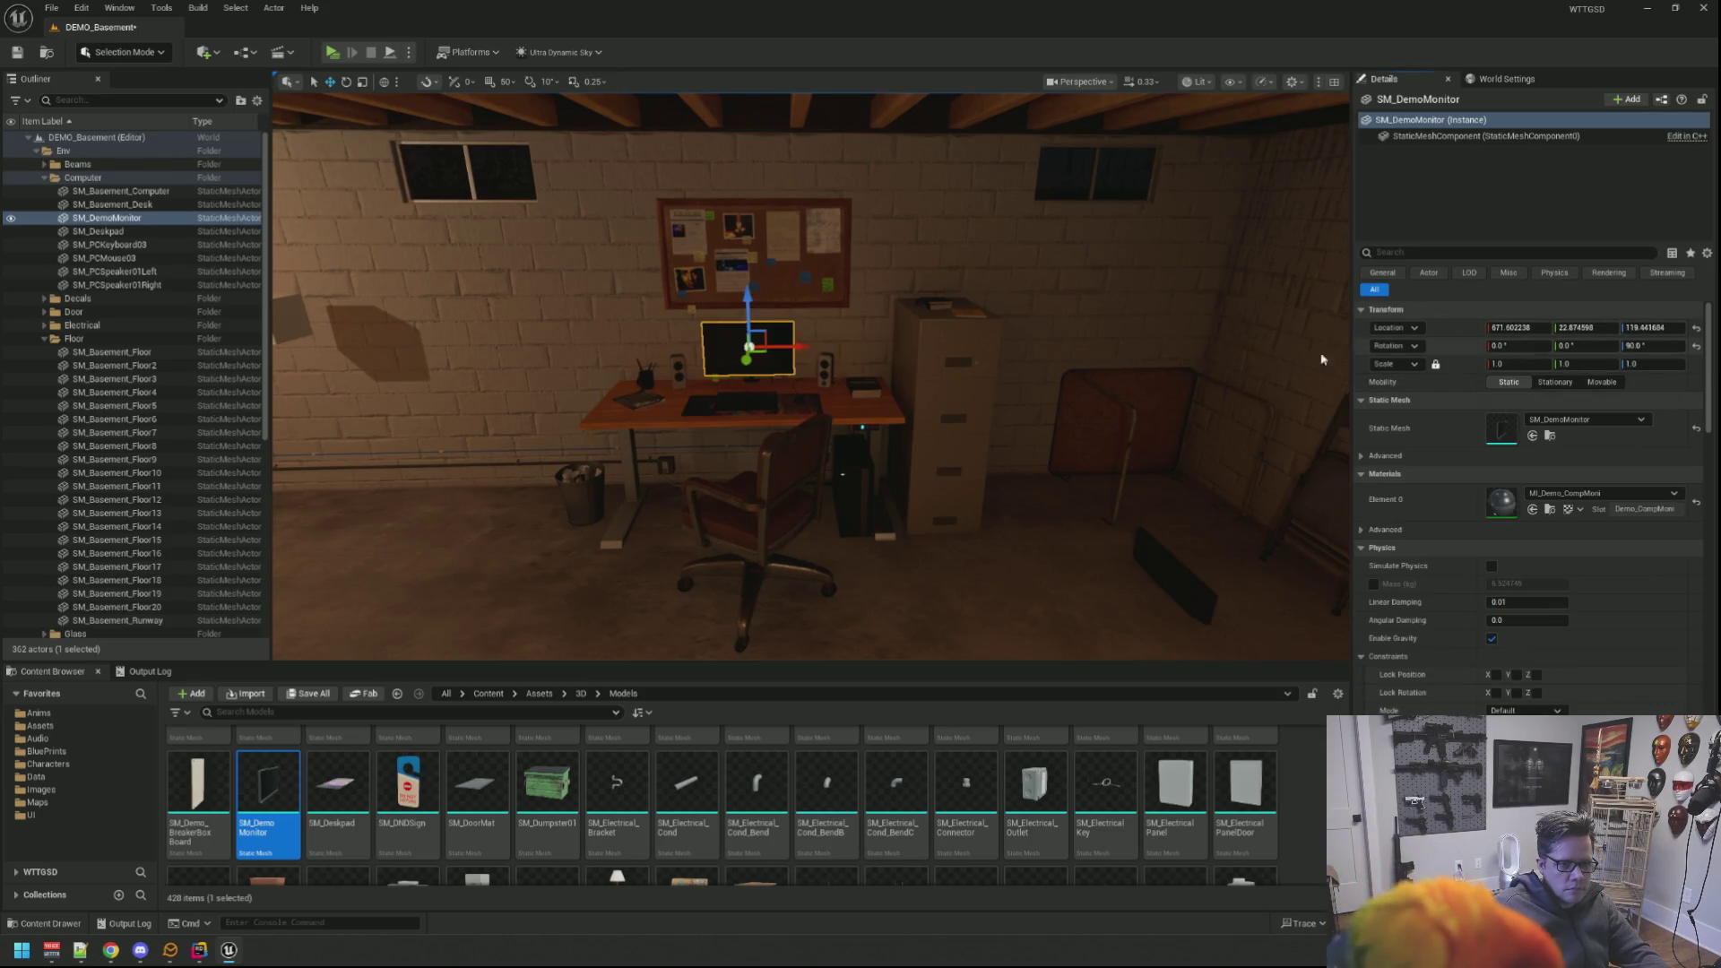
pyautogui.scroll(-2, 1211, 363)
pyautogui.press('Escape')
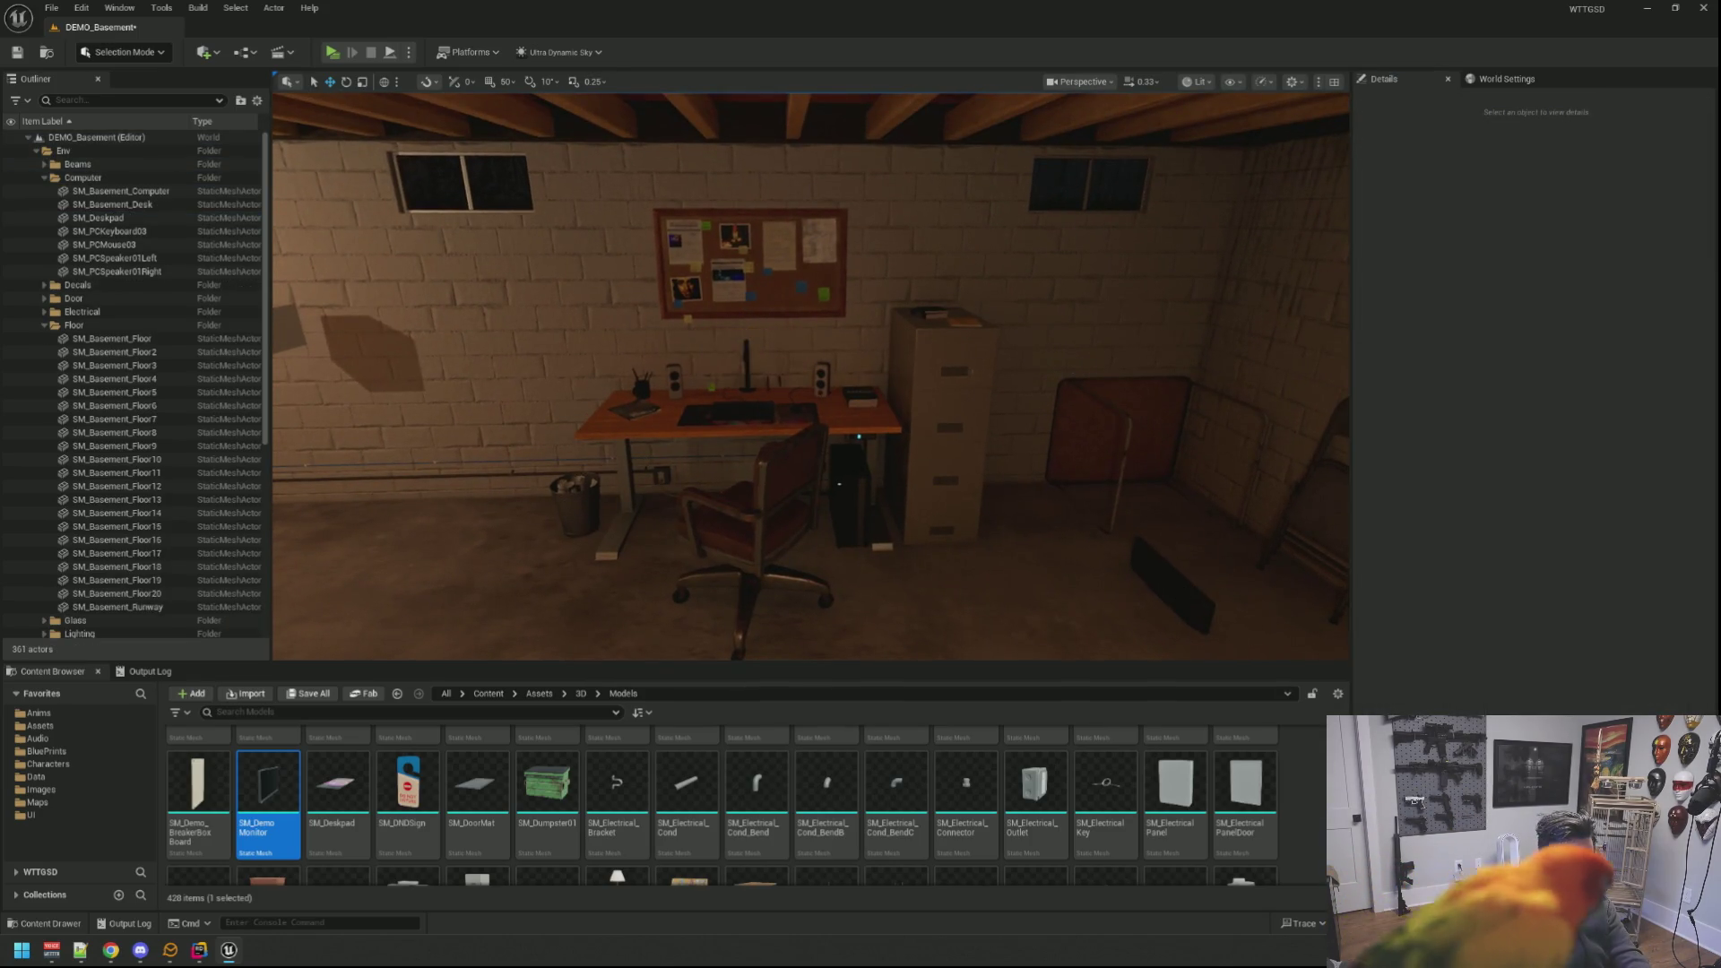
pyautogui.click(1210, 567)
pyautogui.rightClick(1469, 337)
pyautogui.click(1499, 381)
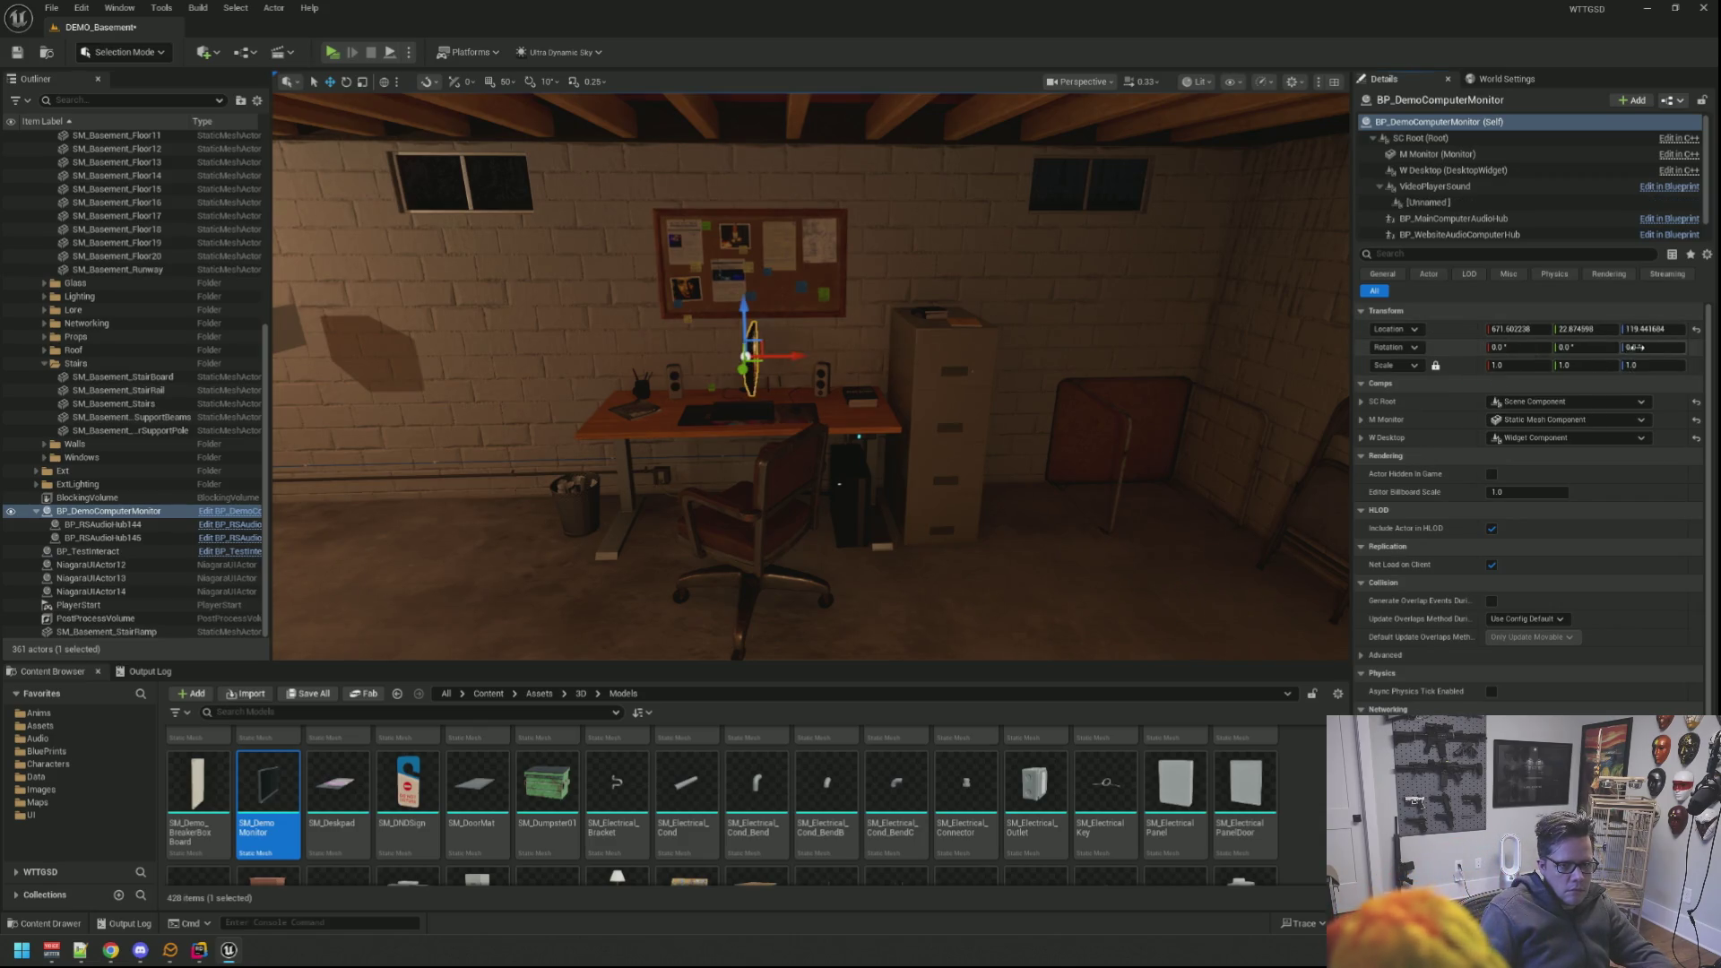
pyautogui.press('Return')
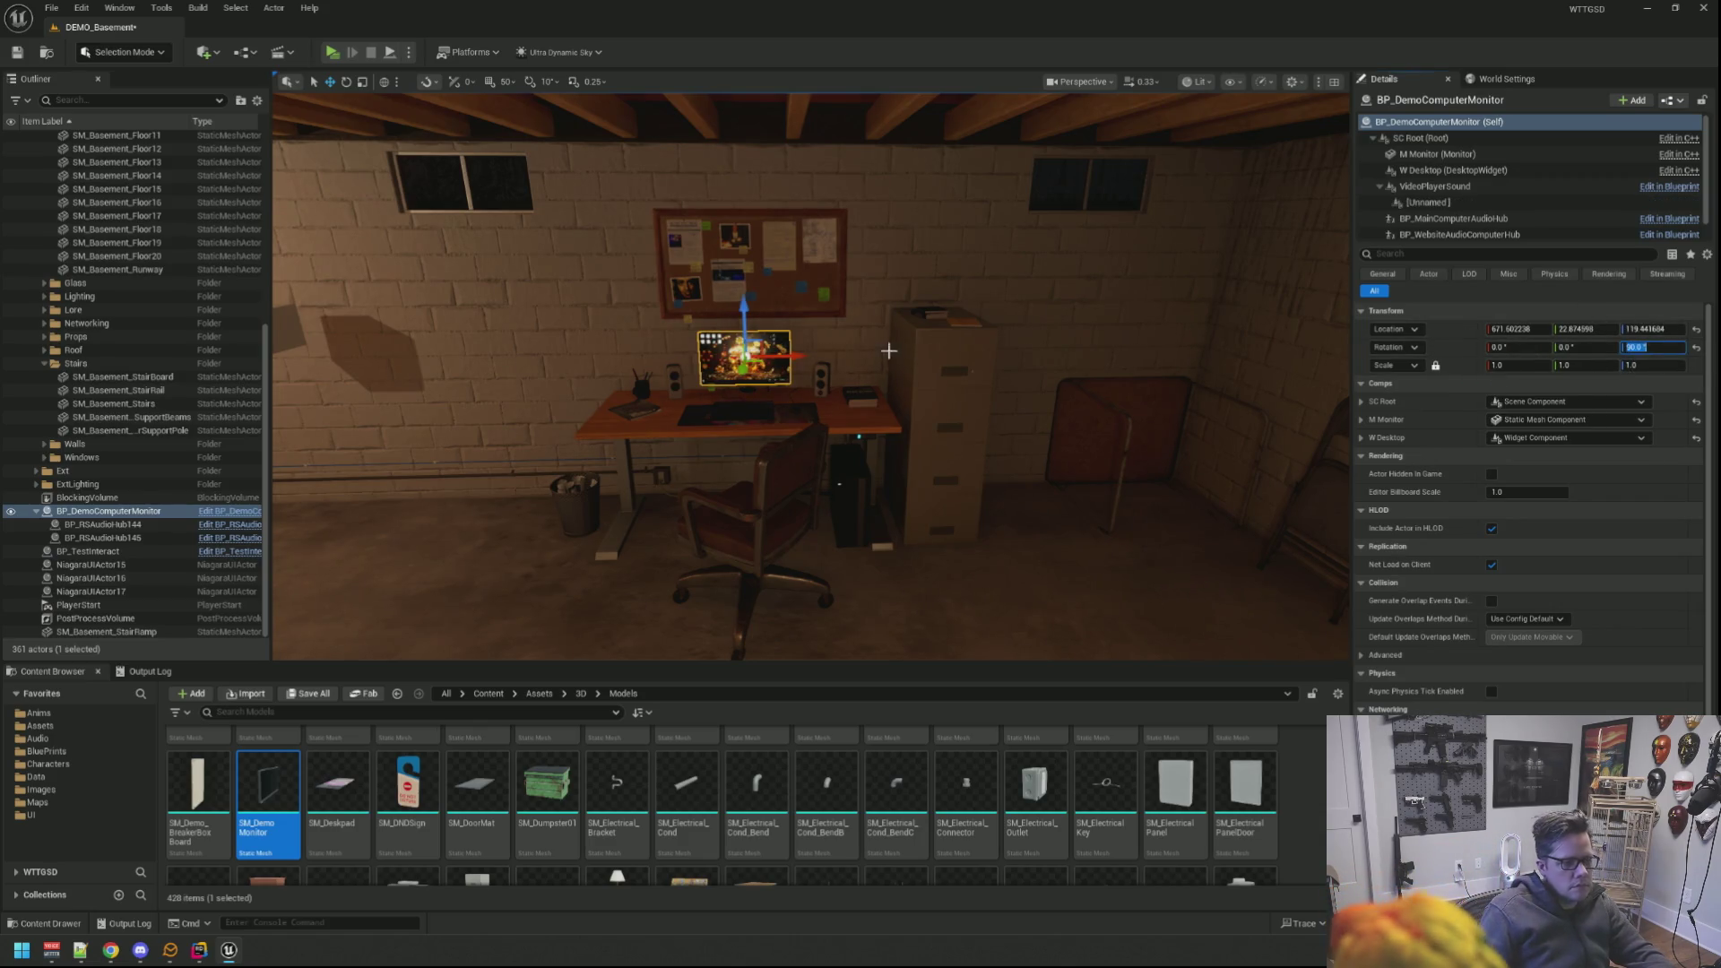
pyautogui.press('Escape')
pyautogui.moveTo(889, 350)
pyautogui.mouseDown()
pyautogui.moveTo(807, 216)
pyautogui.moveTo(847, 297)
pyautogui.moveTo(821, 350)
pyautogui.moveTo(768, 360)
pyautogui.moveTo(803, 358)
pyautogui.moveTo(824, 410)
pyautogui.moveTo(583, 348)
pyautogui.mouseUp()
pyautogui.scroll(4, 81, 289)
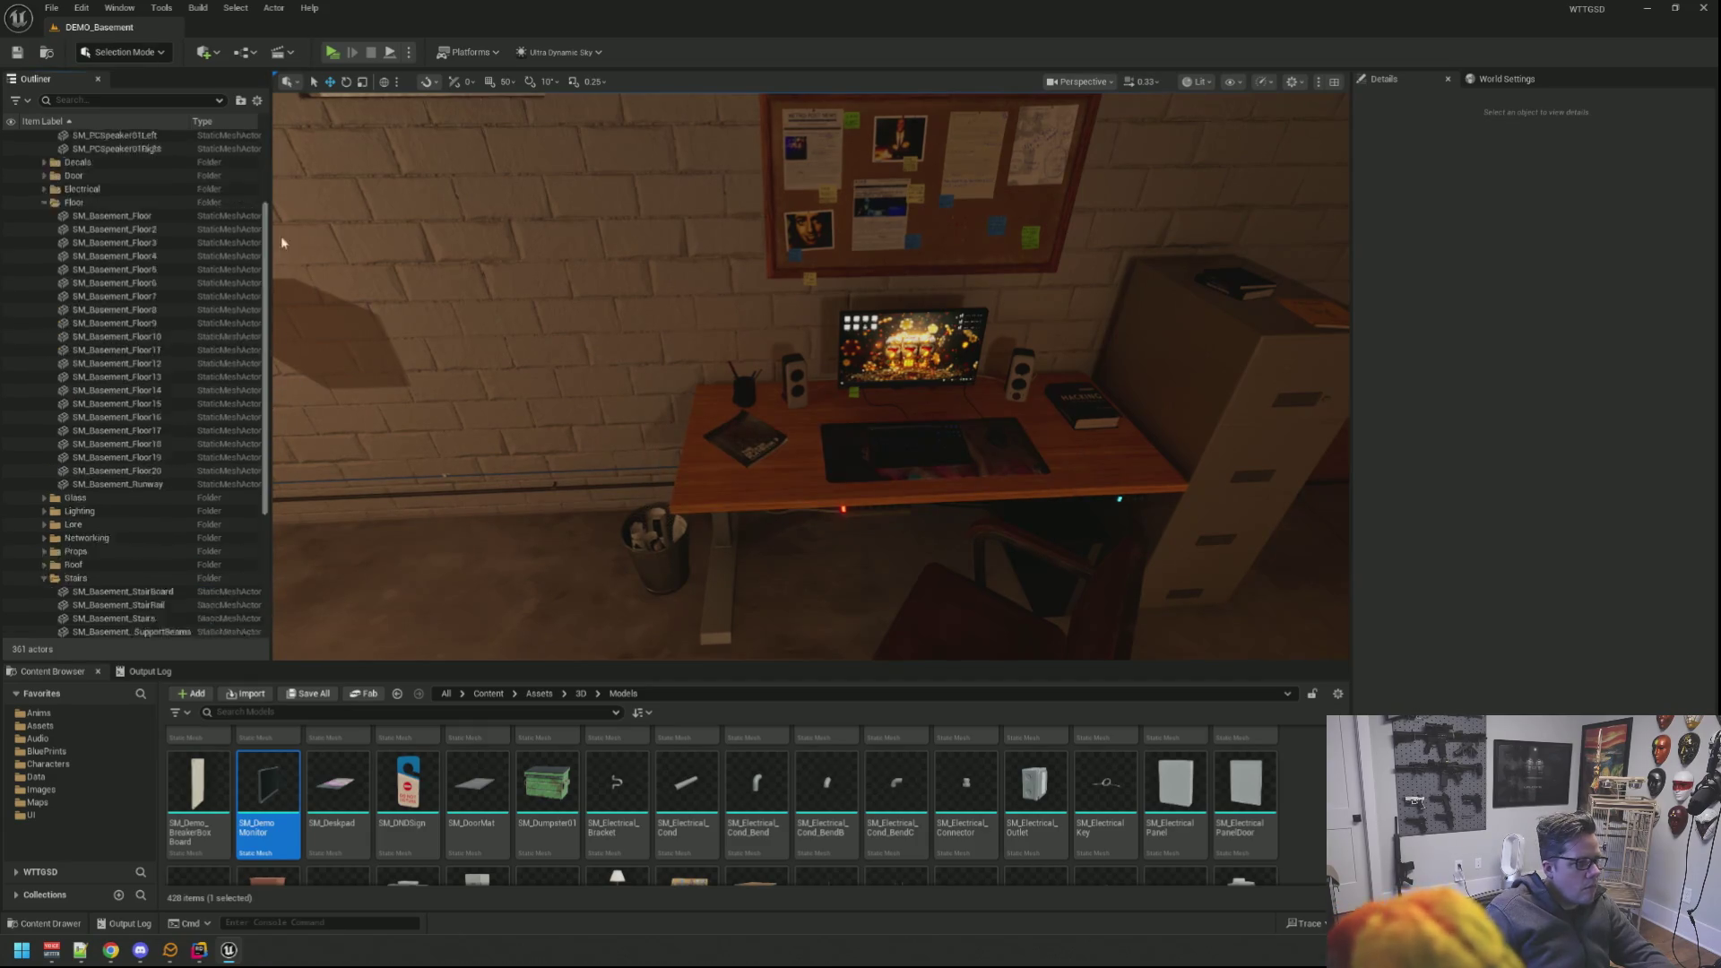
pyautogui.scroll(4, 81, 289)
# Step: Collapse the Floor, Computer, Stairs and Env folders in the Outliner
pyautogui.click(45, 326)
pyautogui.click(44, 179)
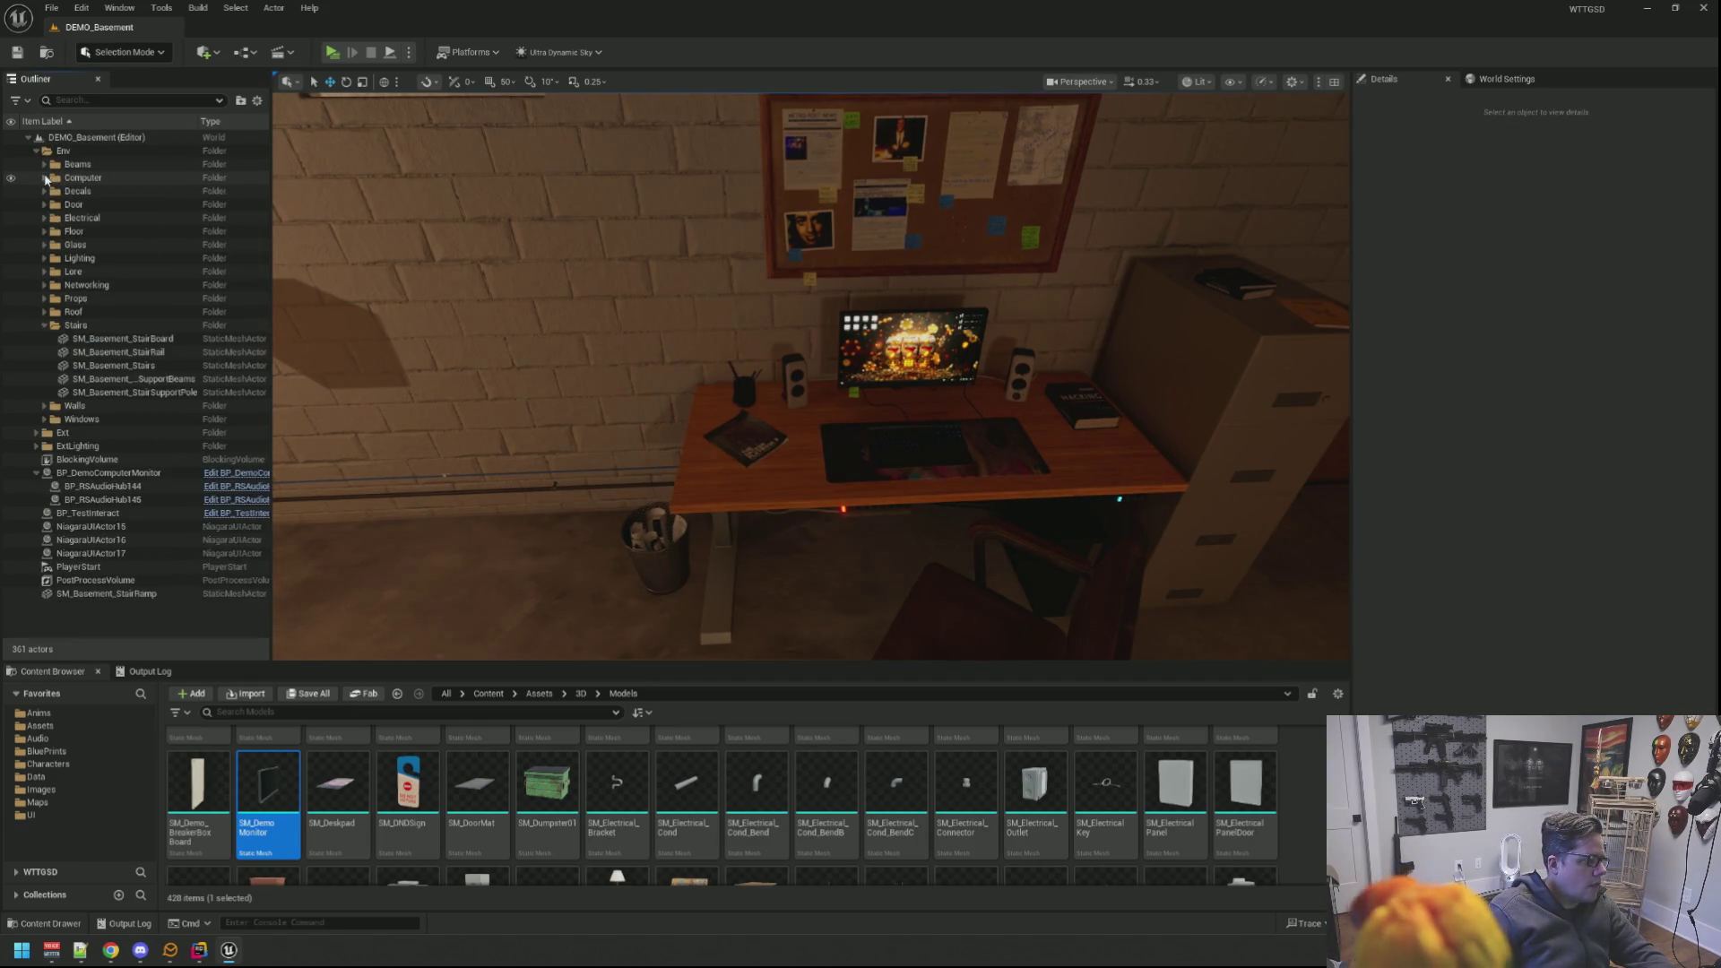
pyautogui.click(45, 327)
pyautogui.click(38, 151)
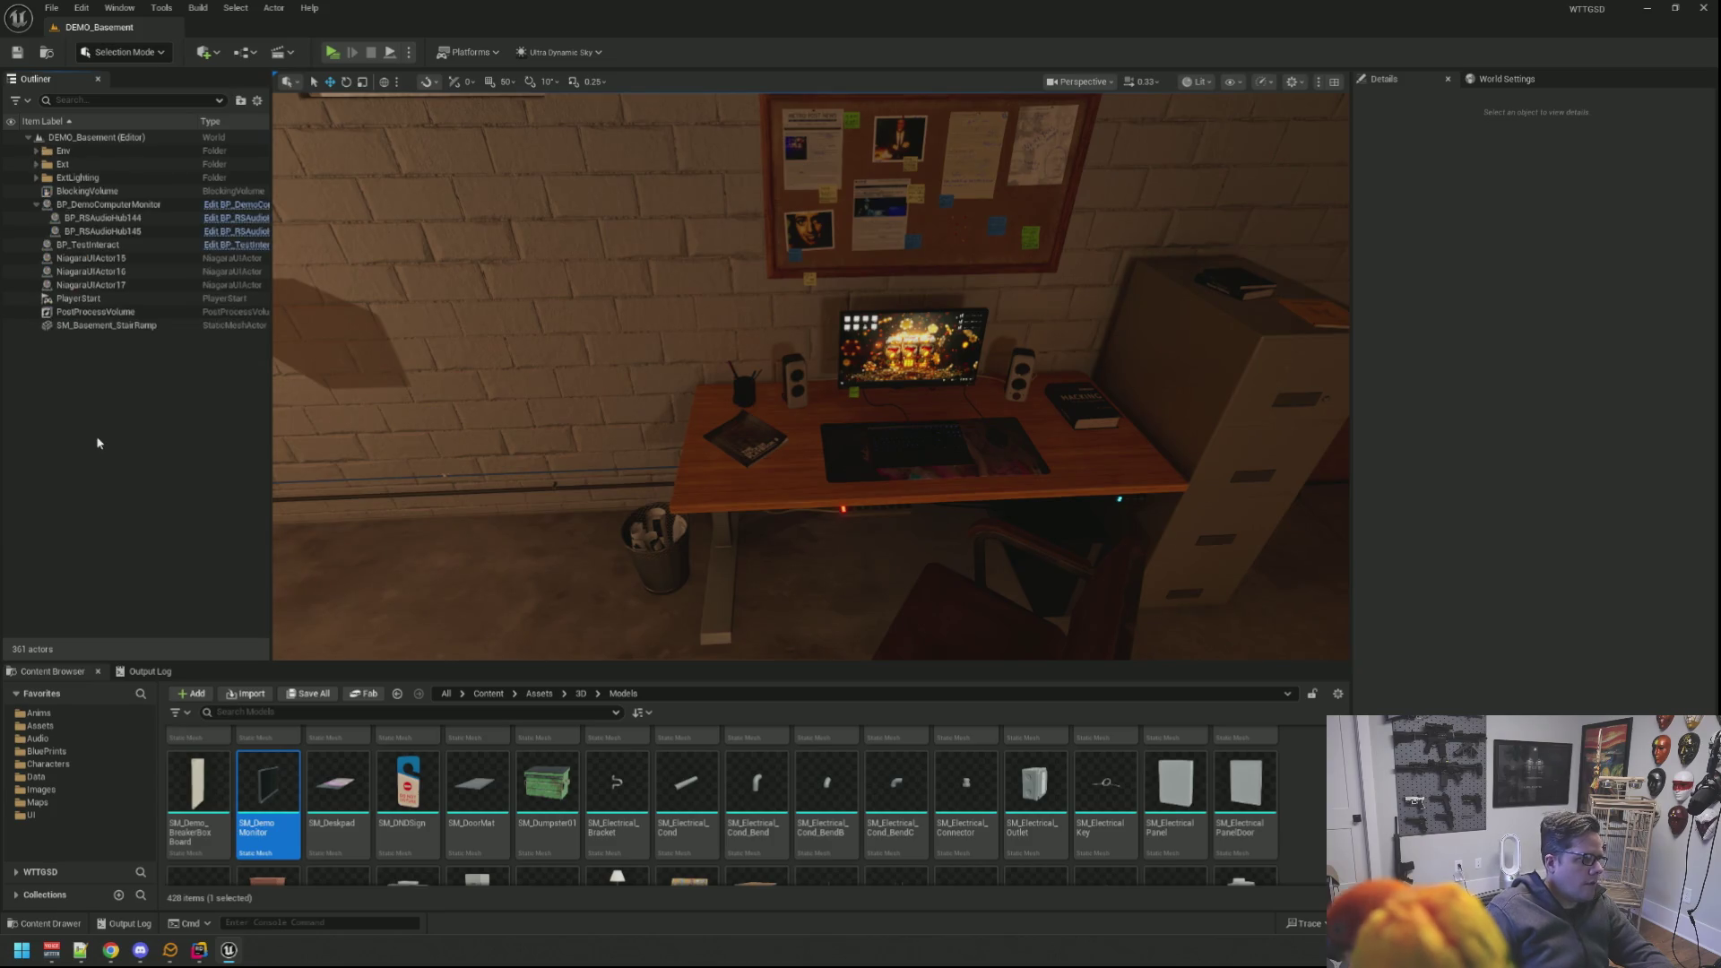
pyautogui.scroll(-5, 577, 385)
pyautogui.scroll(-2, 577, 384)
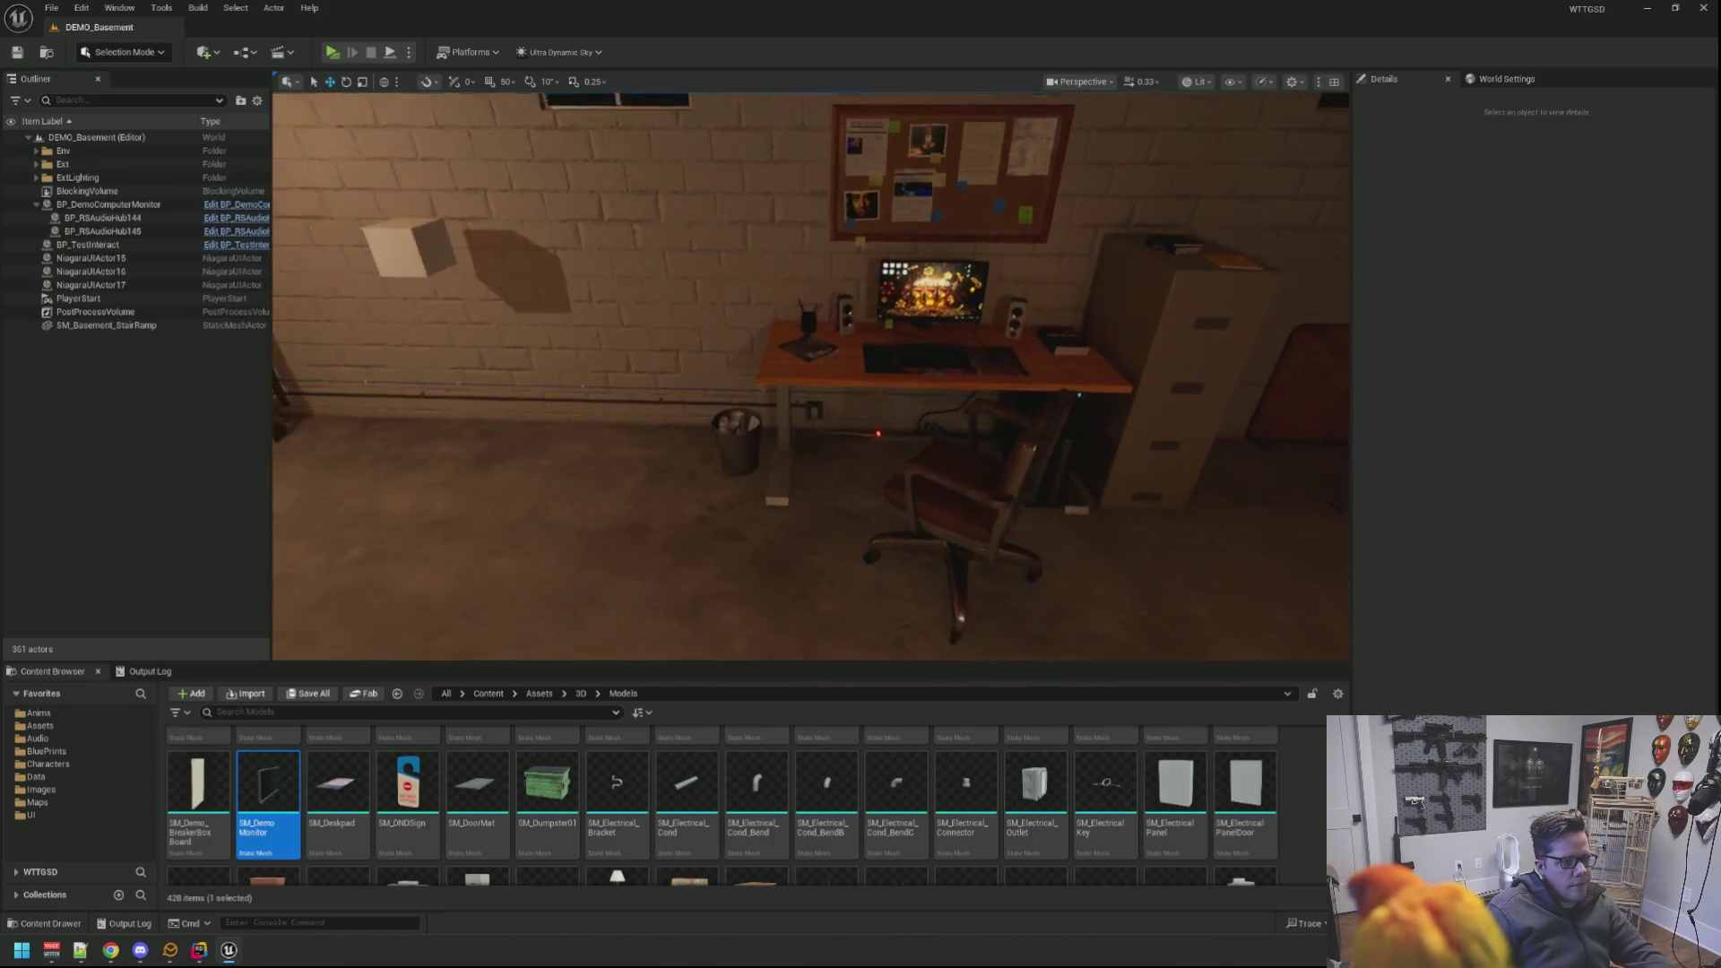
pyautogui.scroll(-4, 575, 385)
pyautogui.scroll(-3, 576, 386)
# Step: Show the Output Log and clear it
pyautogui.click(149, 671)
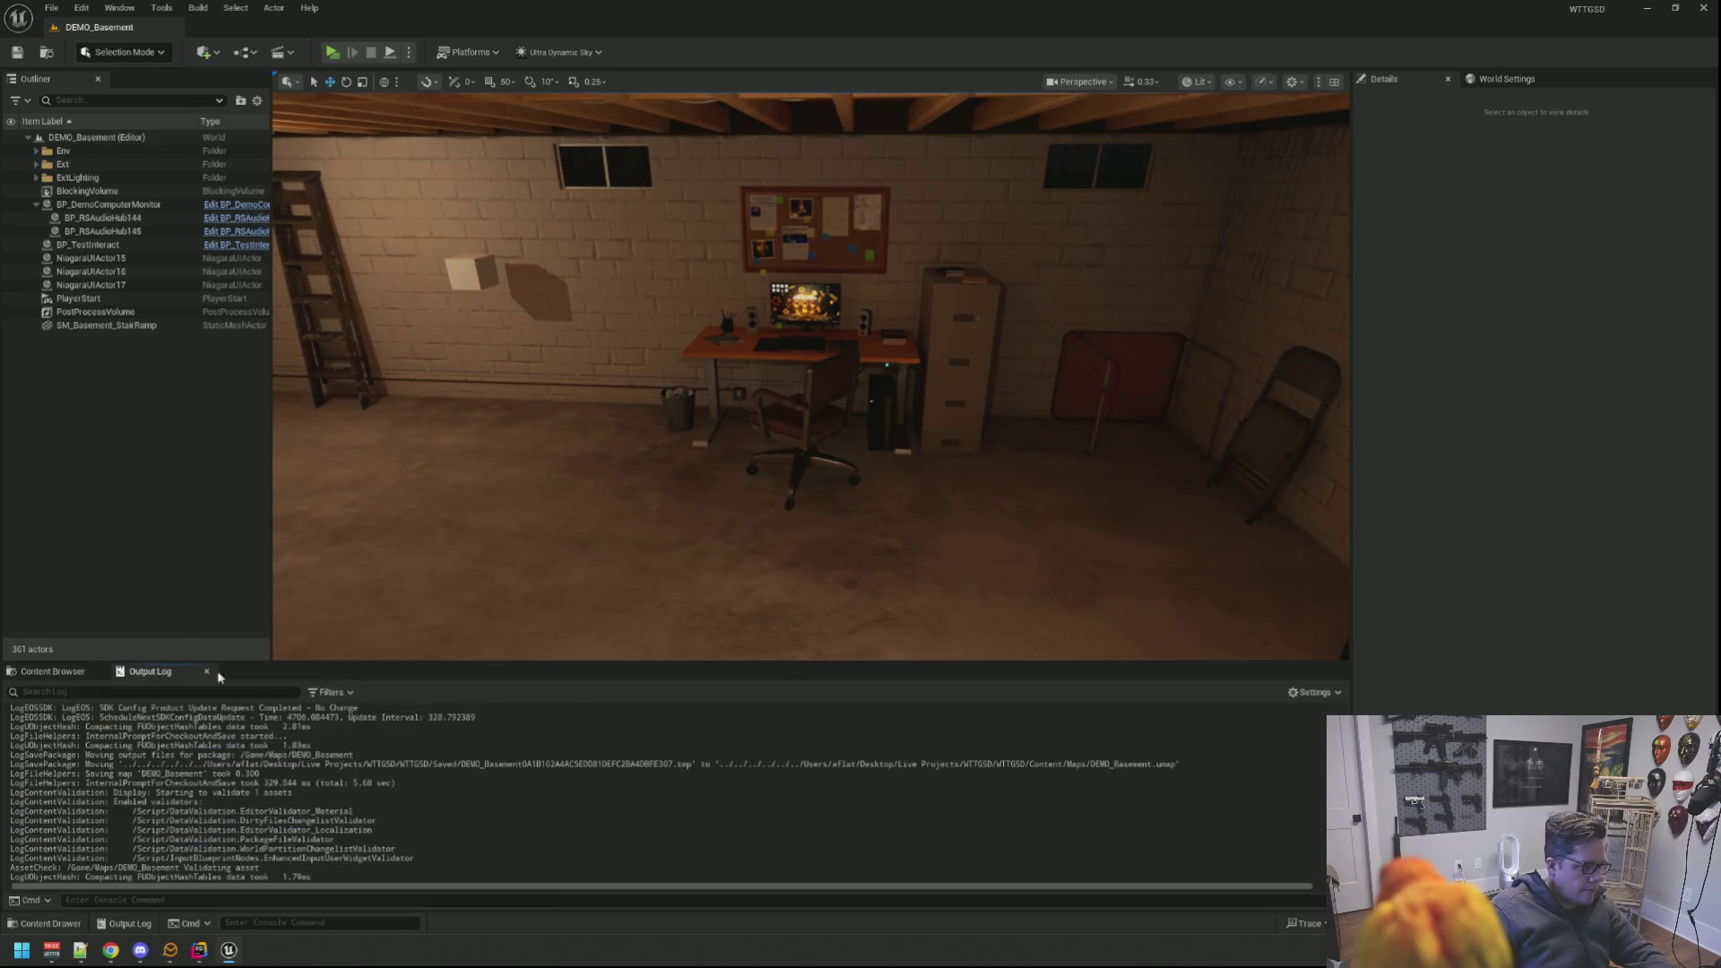
pyautogui.rightClick(410, 716)
pyautogui.click(458, 807)
pyautogui.moveTo(445, 539); pyautogui.dragTo(394, 92)
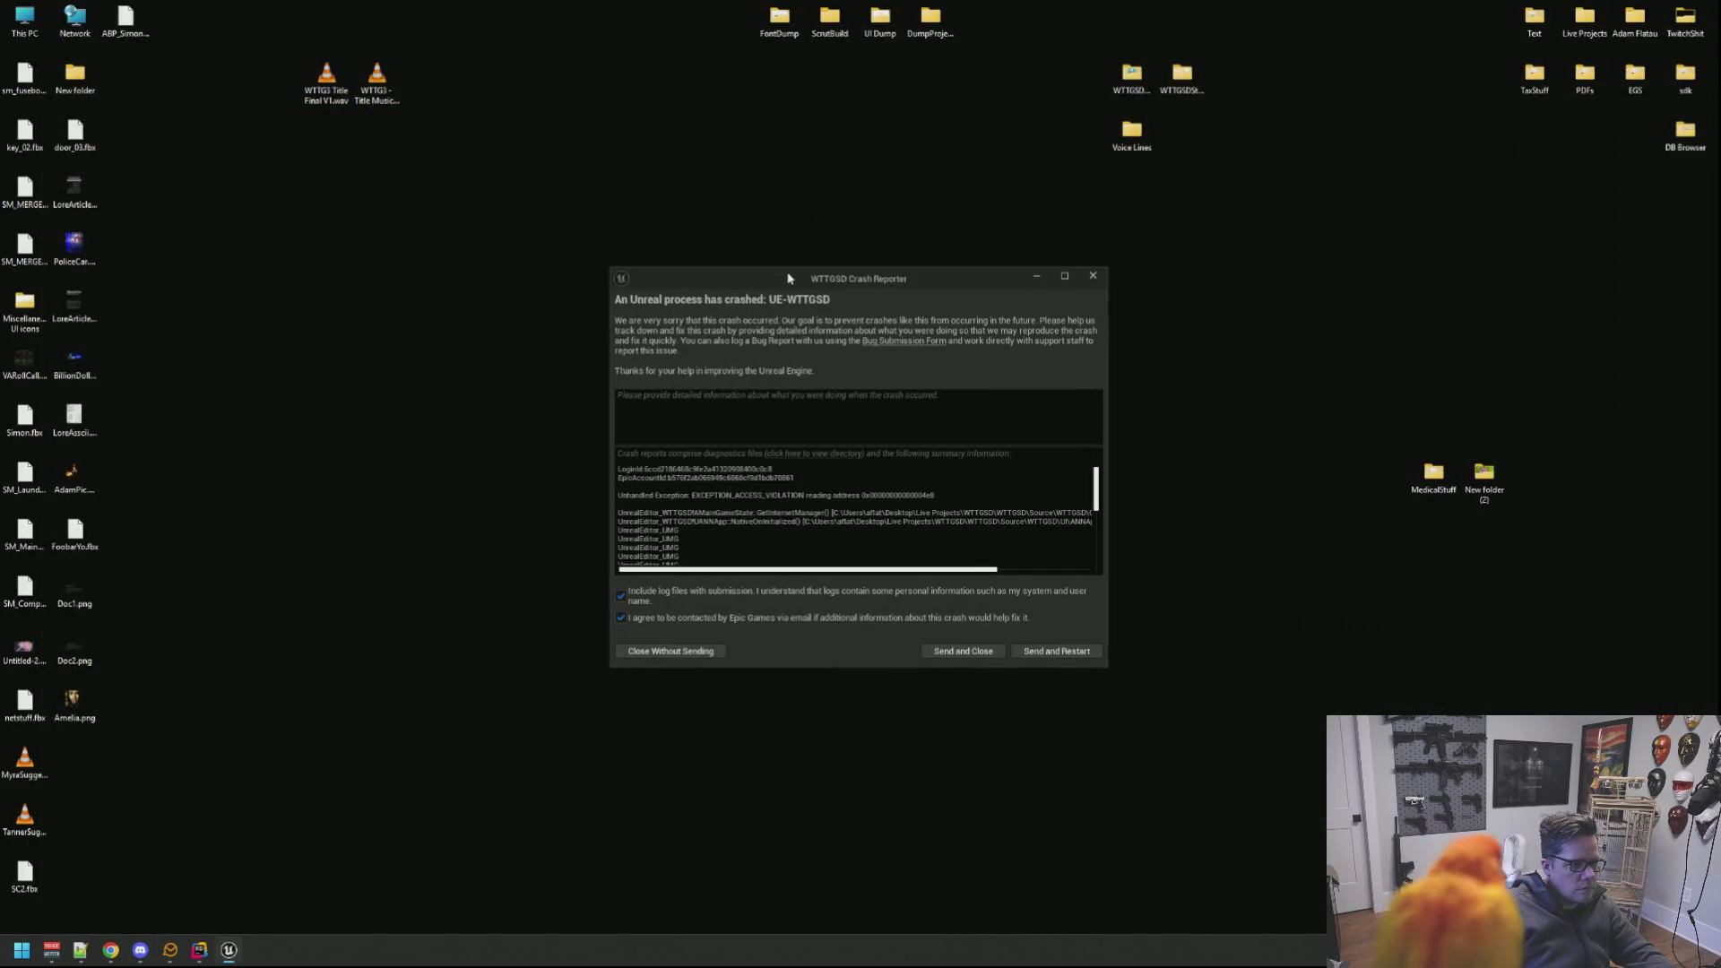
# Step: Enlarge the Crash Reporter to read the access-violation log, move it aside and bring Rider forward
pyautogui.moveTo(785, 279); pyautogui.dragTo(579, 190)
pyautogui.moveTo(903, 577); pyautogui.dragTo(1201, 669)
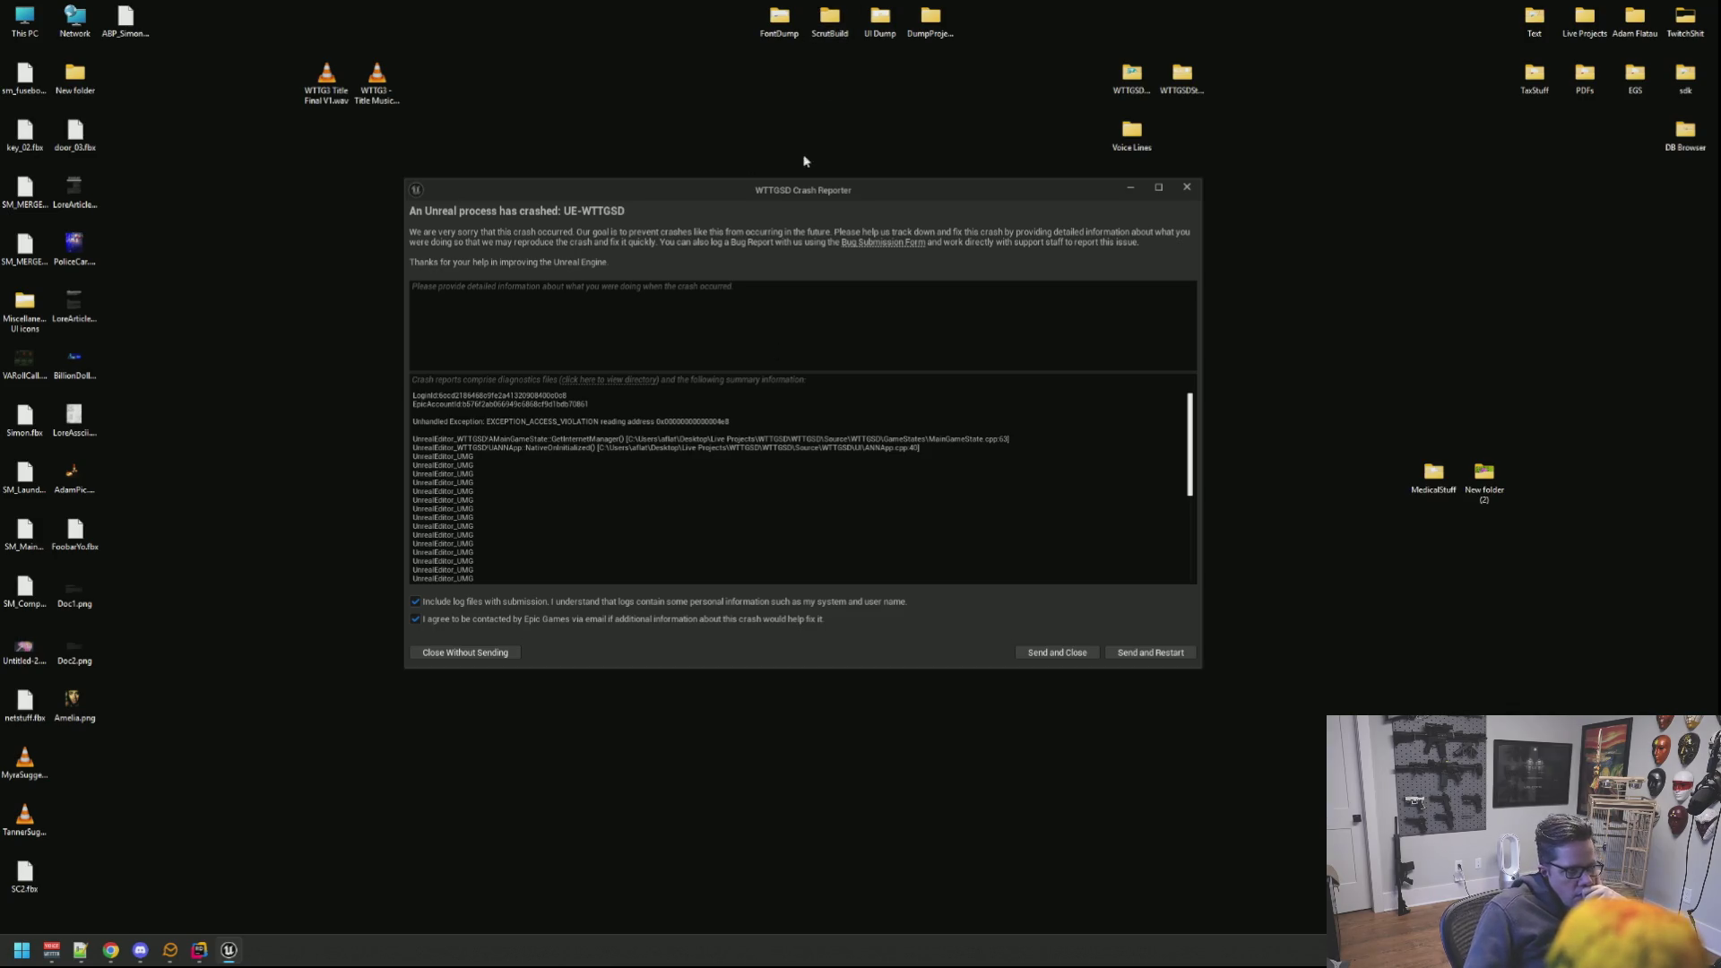
pyautogui.moveTo(805, 190); pyautogui.dragTo(1720, 229)
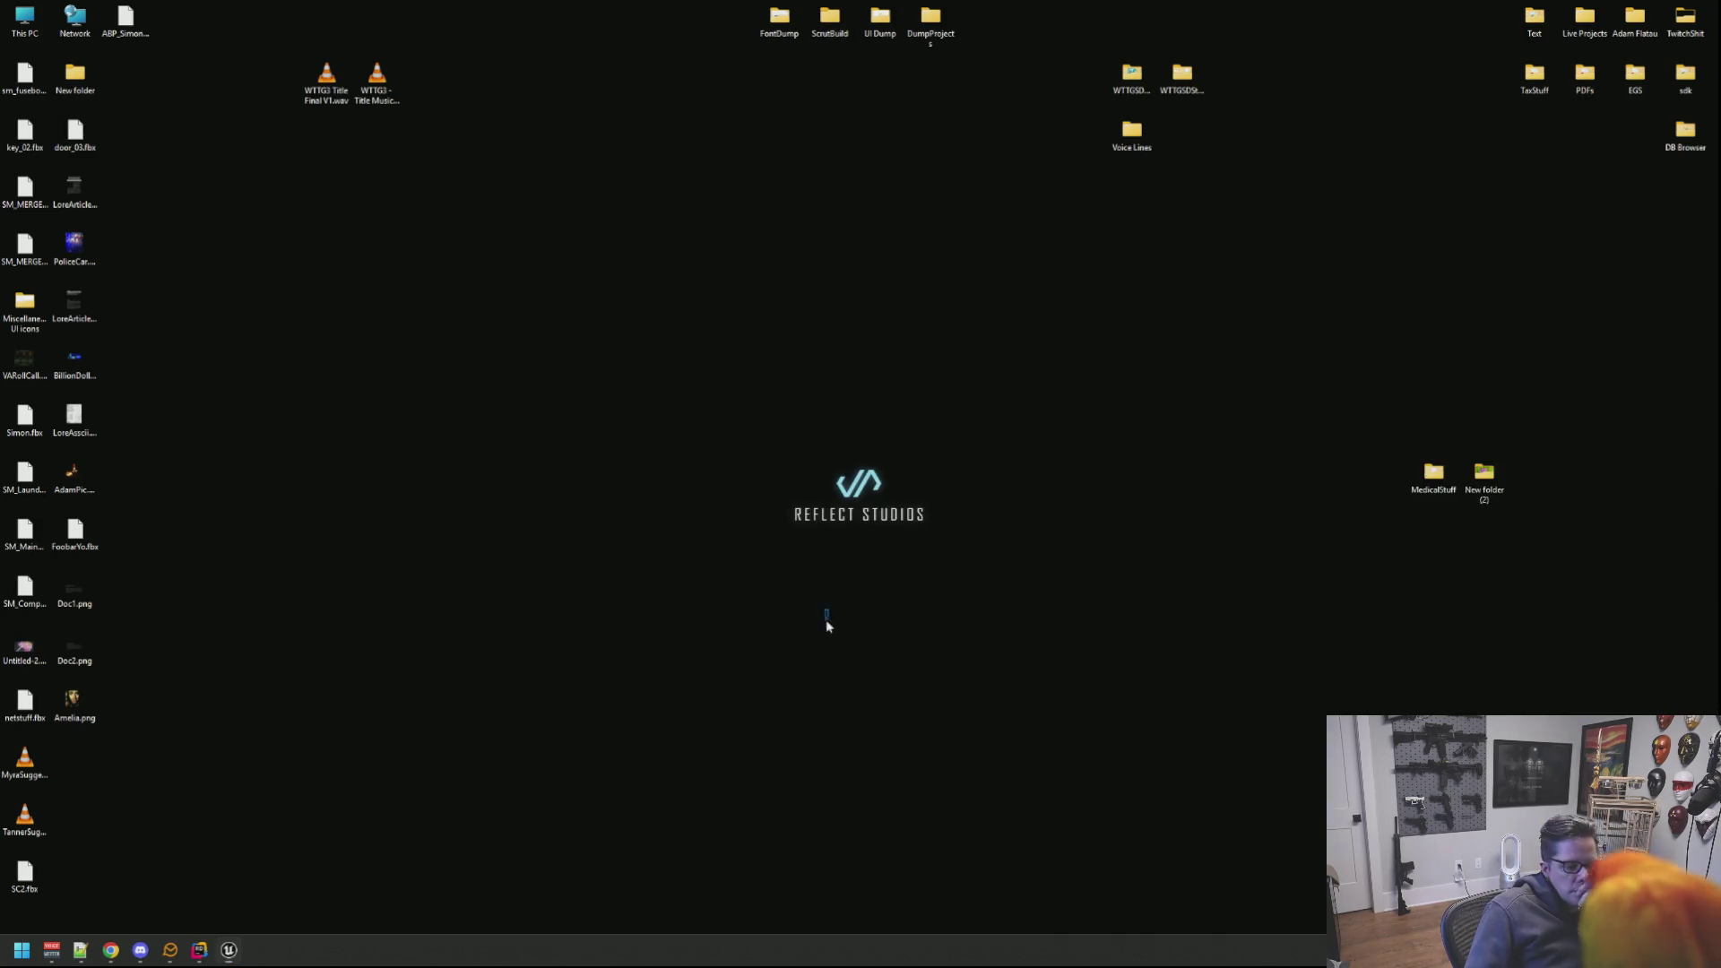
pyautogui.click(201, 951)
# Step: Search 'ANNApp', open ANNApp.h, jump to NativeOnInitialized and show ANNApp.cpp in a right split
pyautogui.click(644, 399)
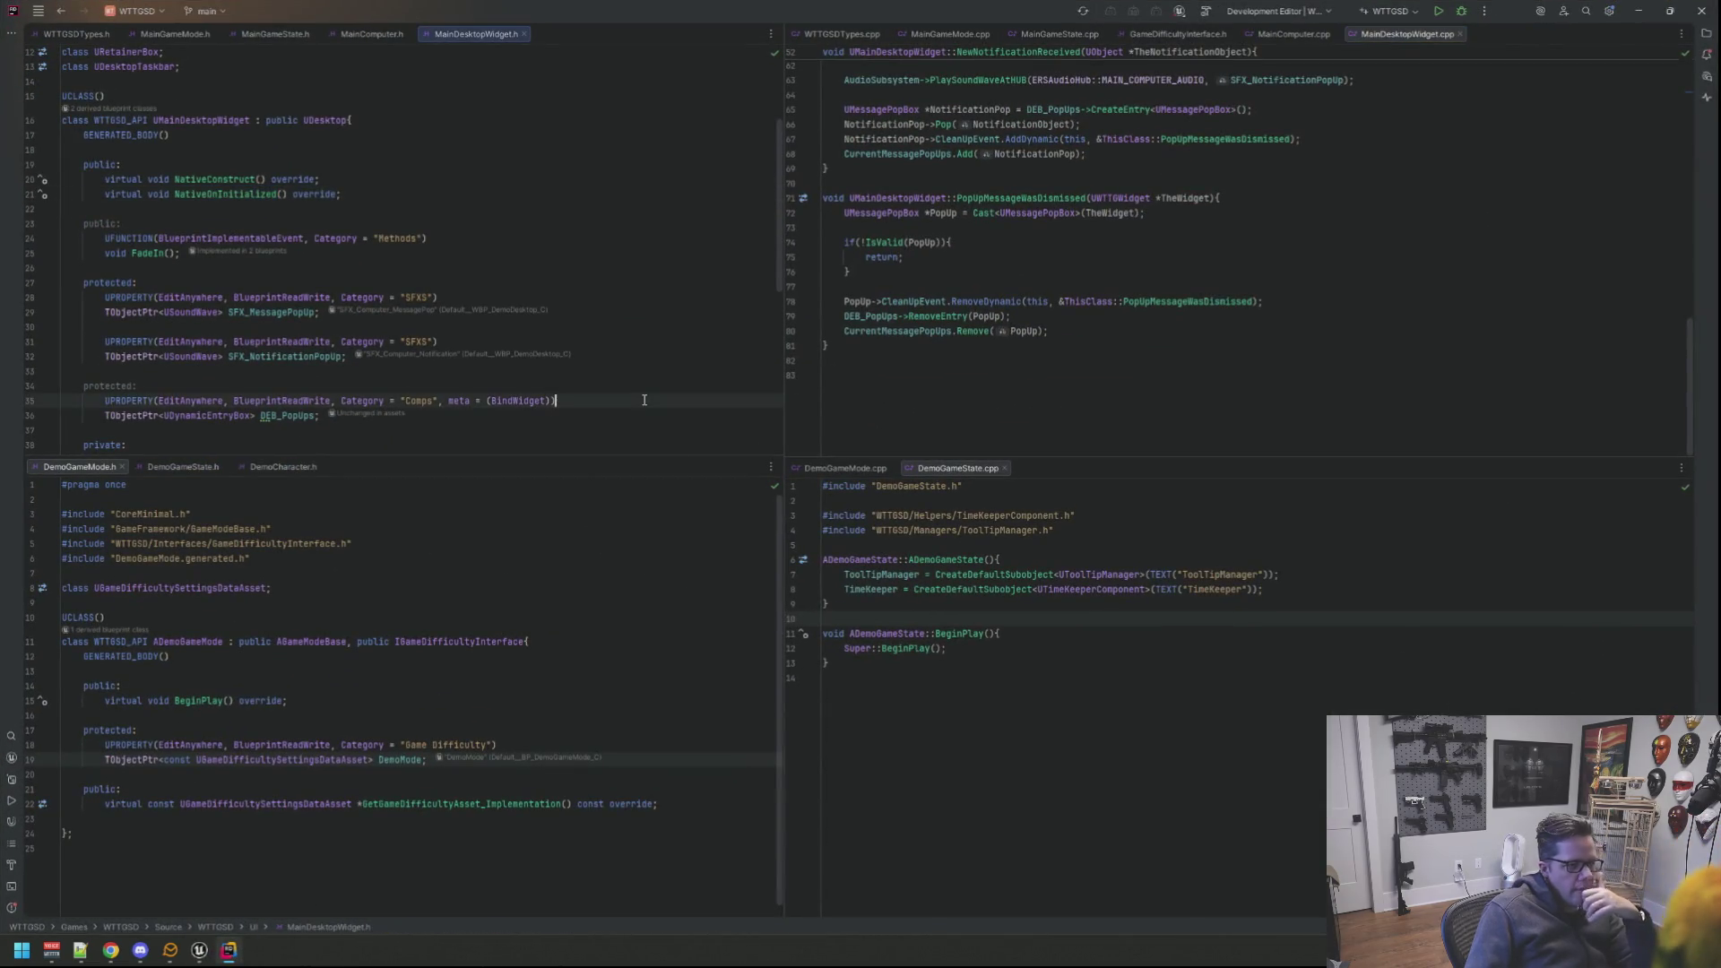
pyautogui.press('shift')
pyautogui.press('shift')
pyautogui.write('ANNApp')
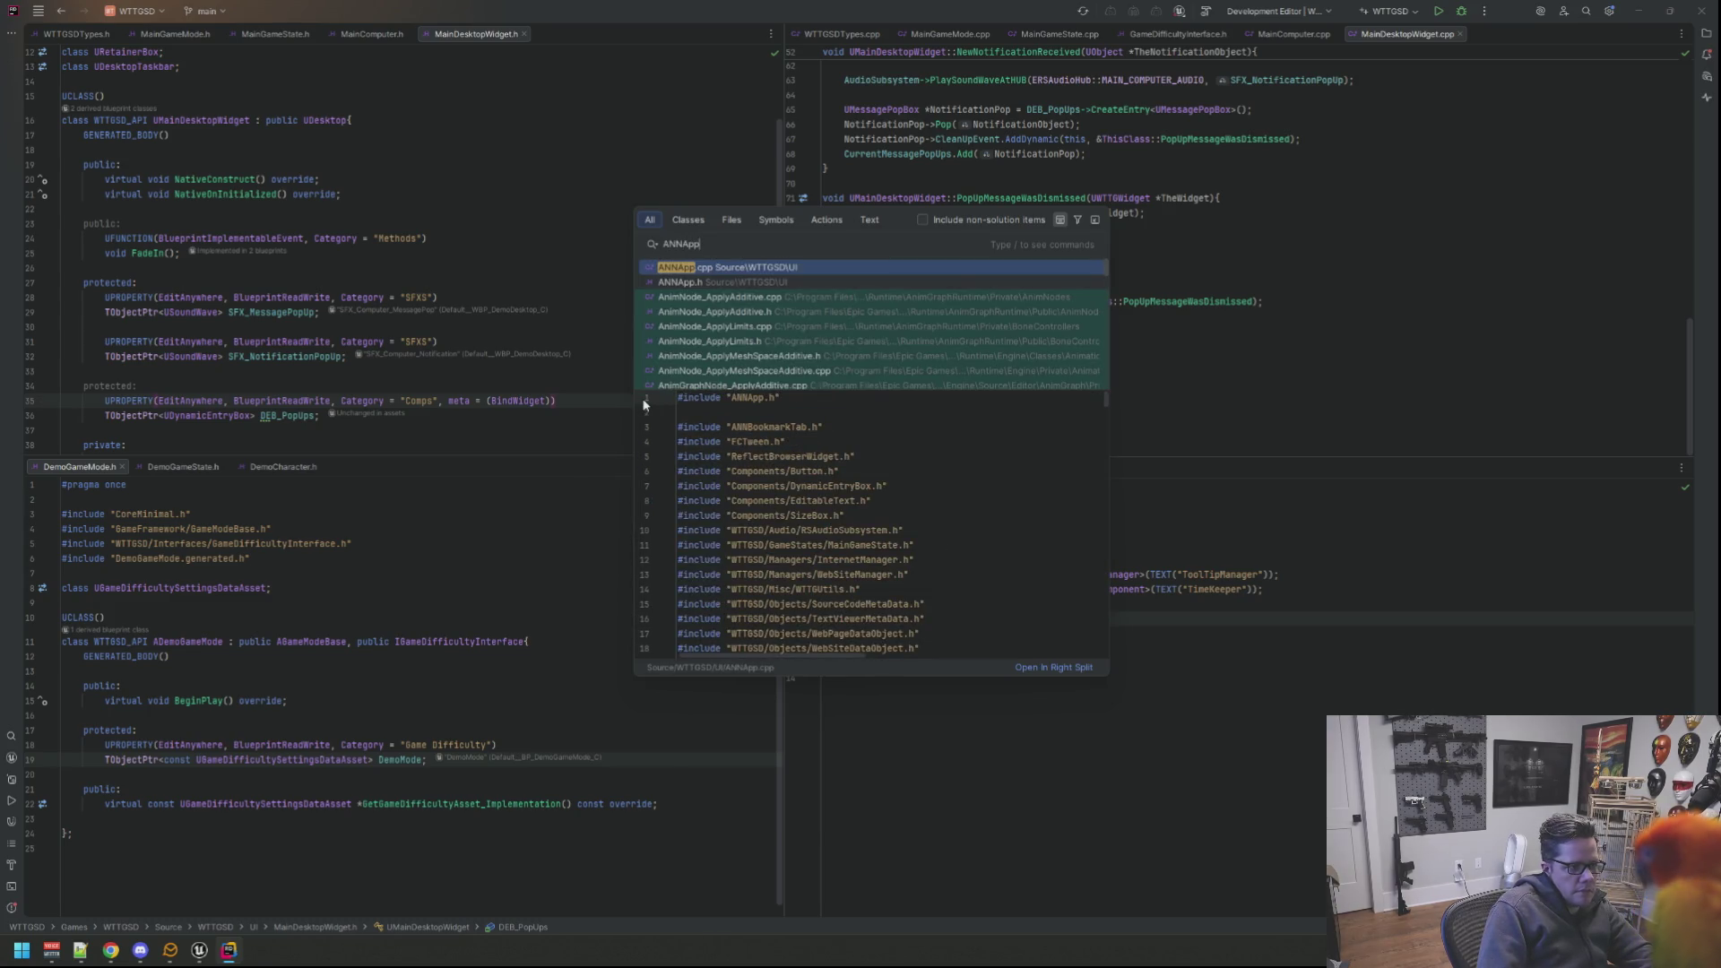
pyautogui.press('Return')
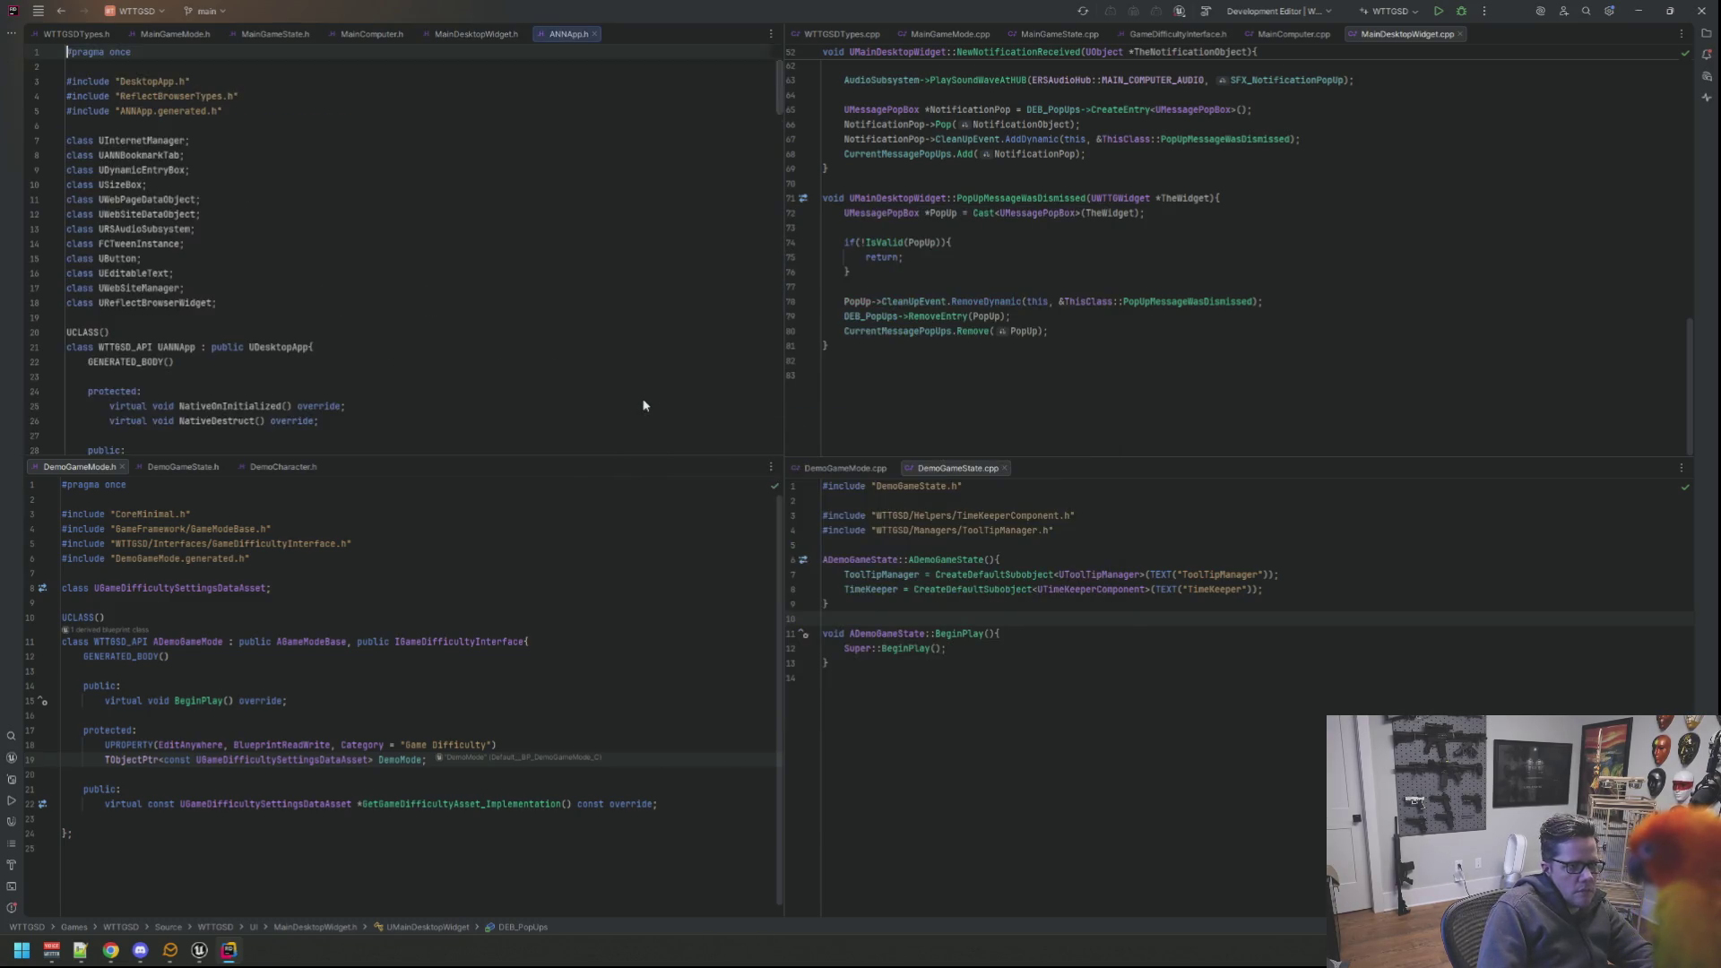
pyautogui.scroll(-1, 644, 405)
pyautogui.scroll(-2, 645, 404)
pyautogui.scroll(-2, 643, 406)
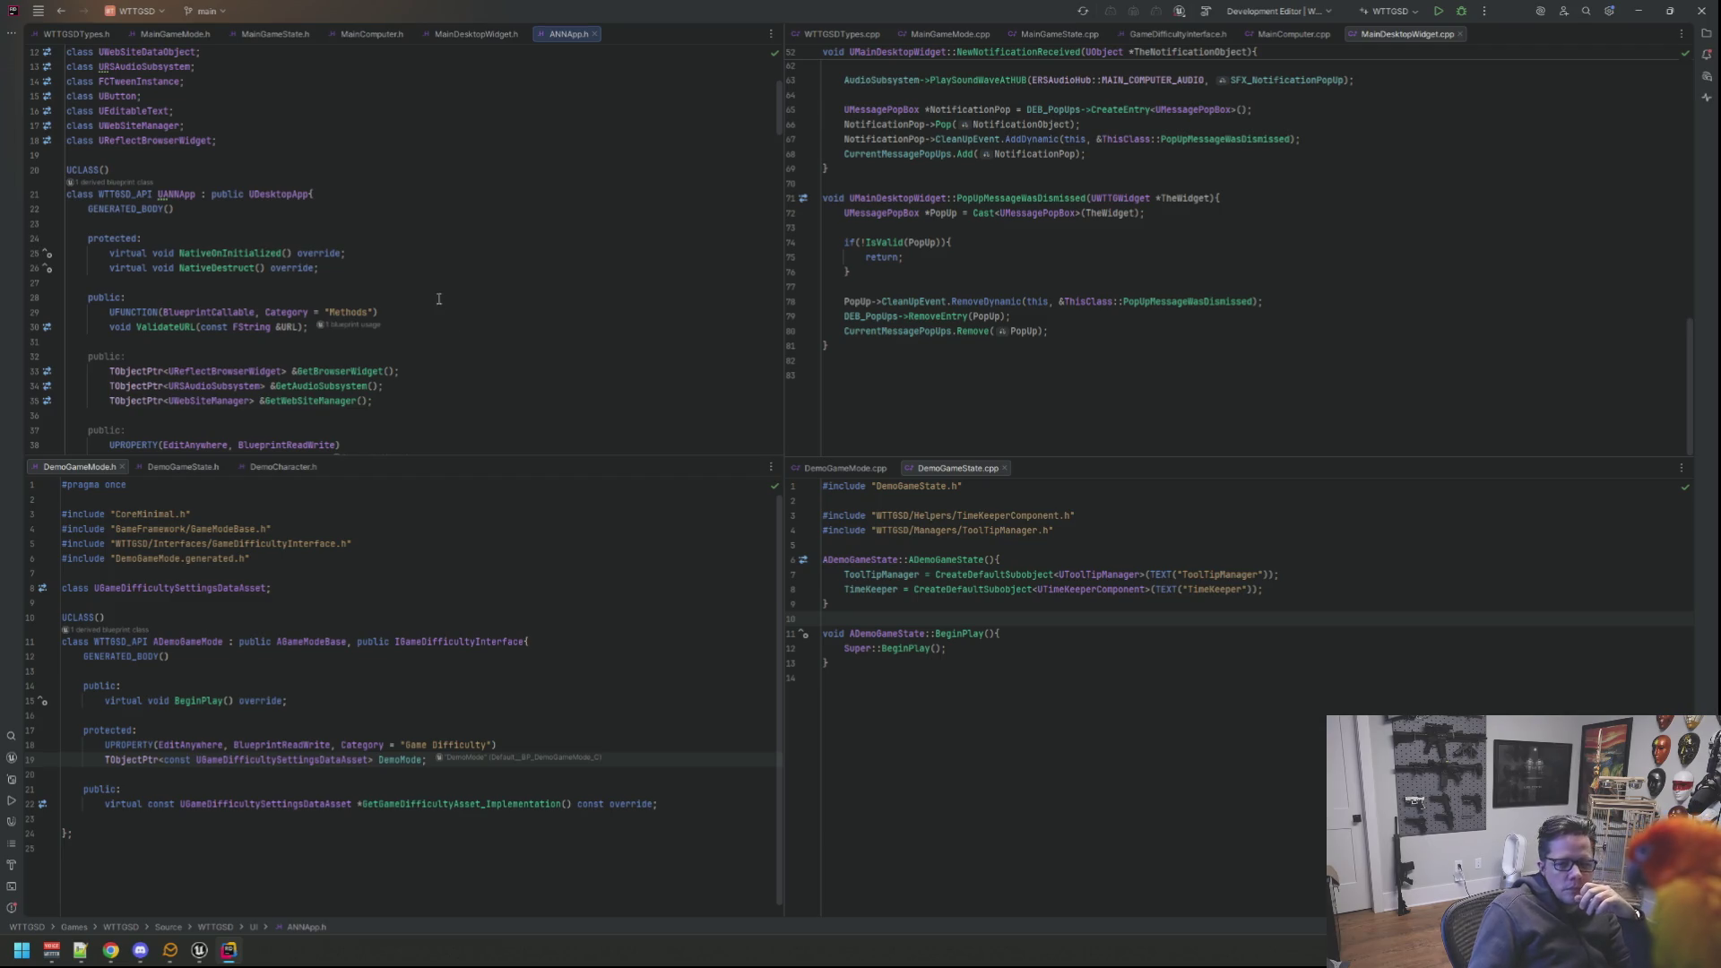
pyautogui.click(441, 292)
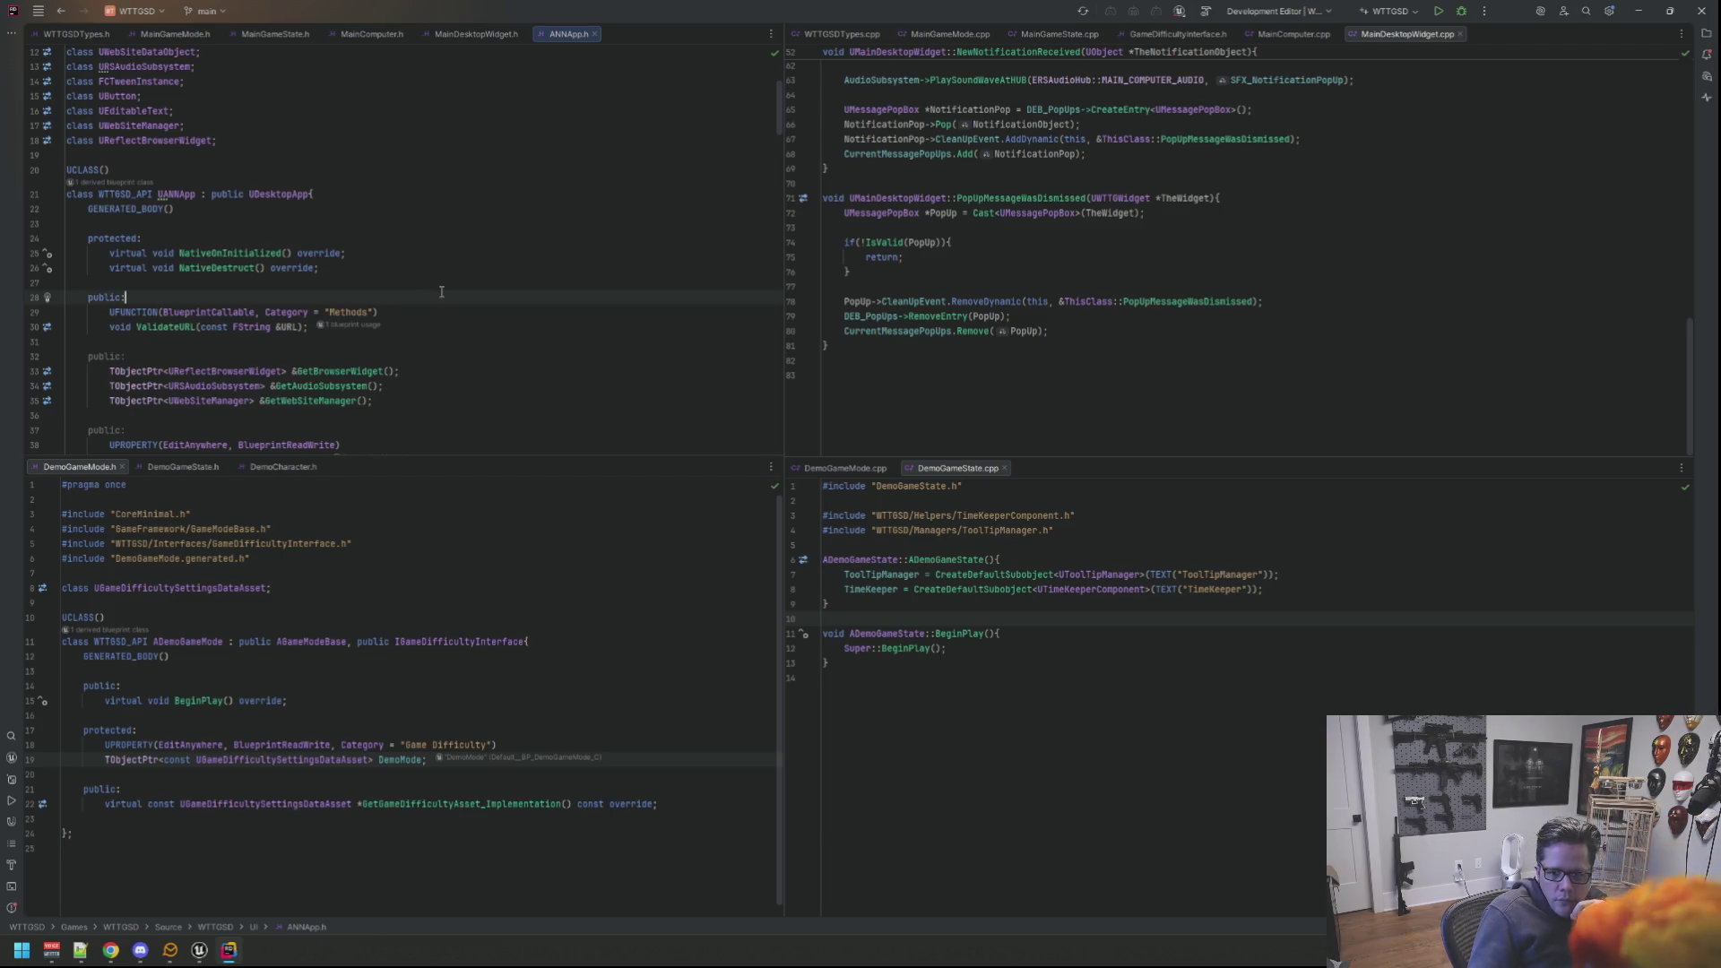
pyautogui.click(216, 267)
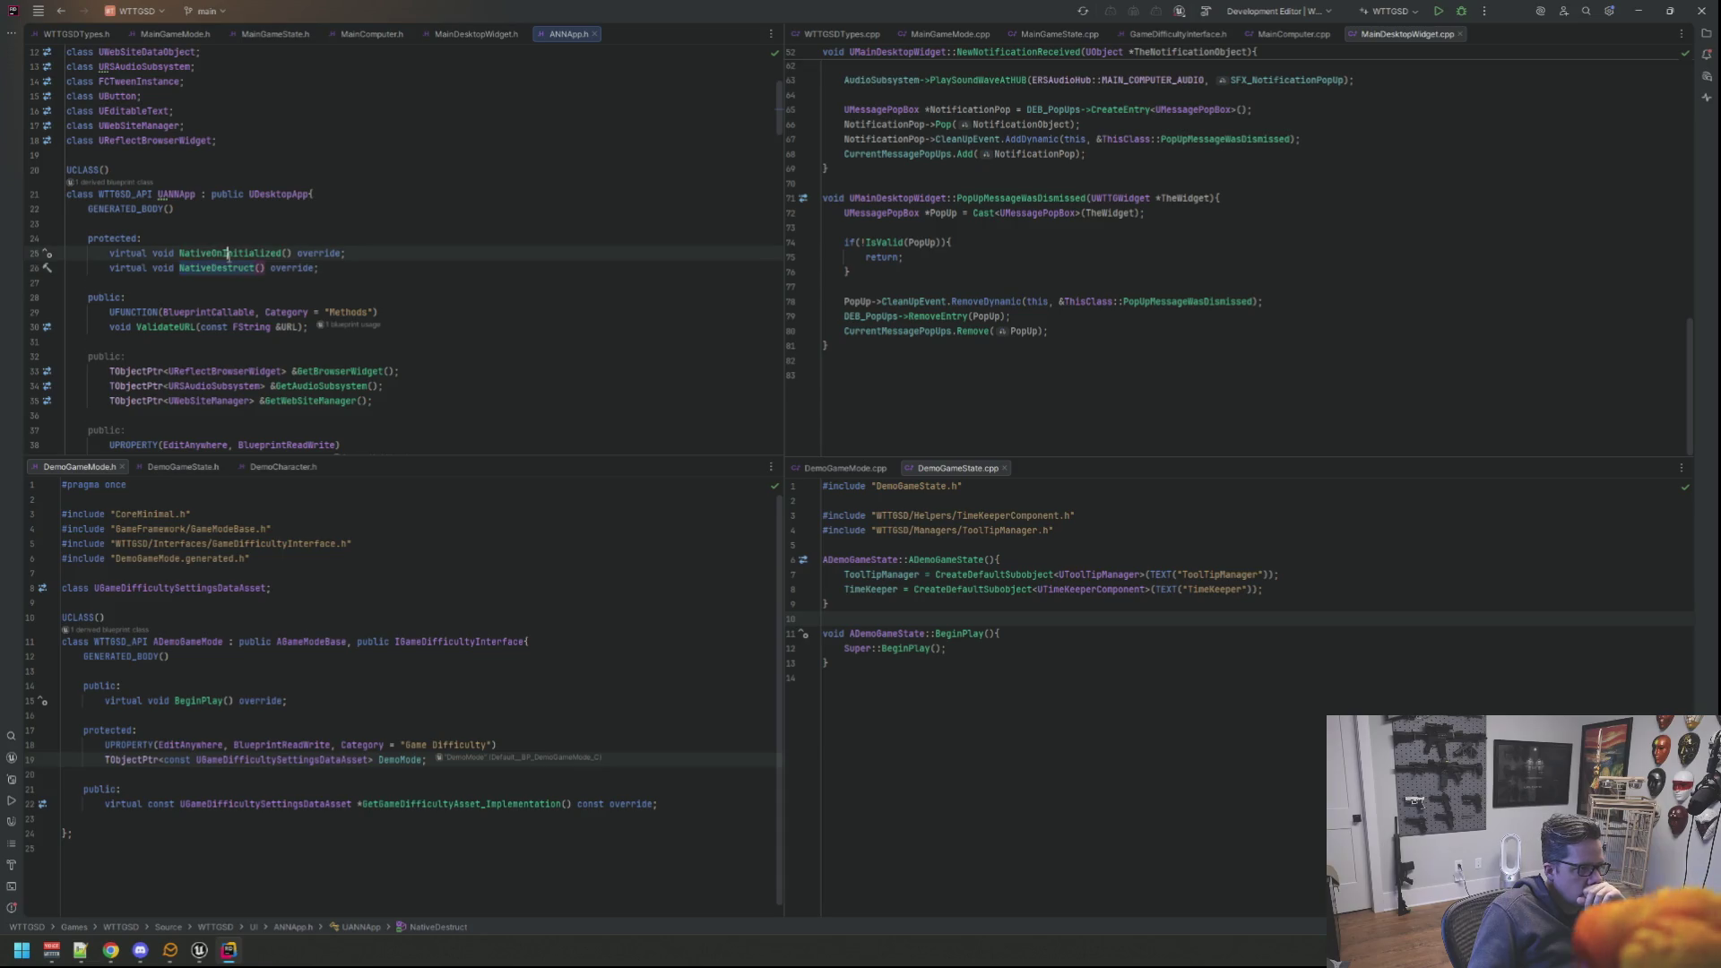
pyautogui.keyDown('ctrl'); pyautogui.click(227, 255); pyautogui.keyUp('ctrl')
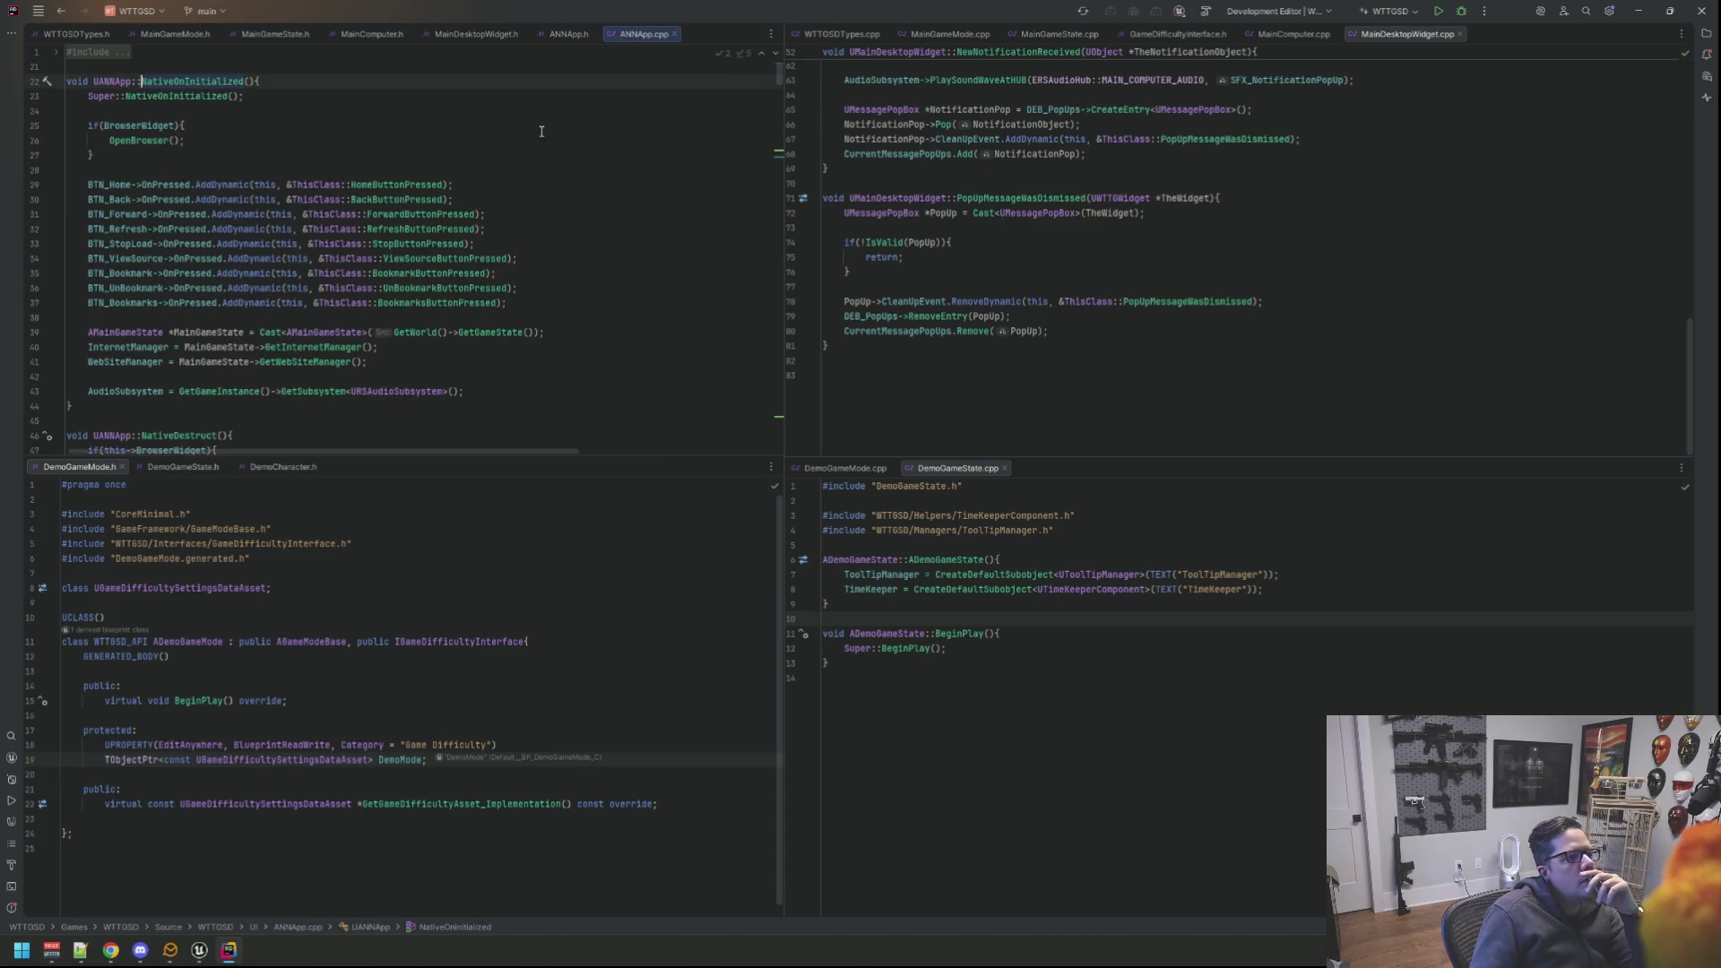
pyautogui.moveTo(626, 37); pyautogui.dragTo(1520, 37)
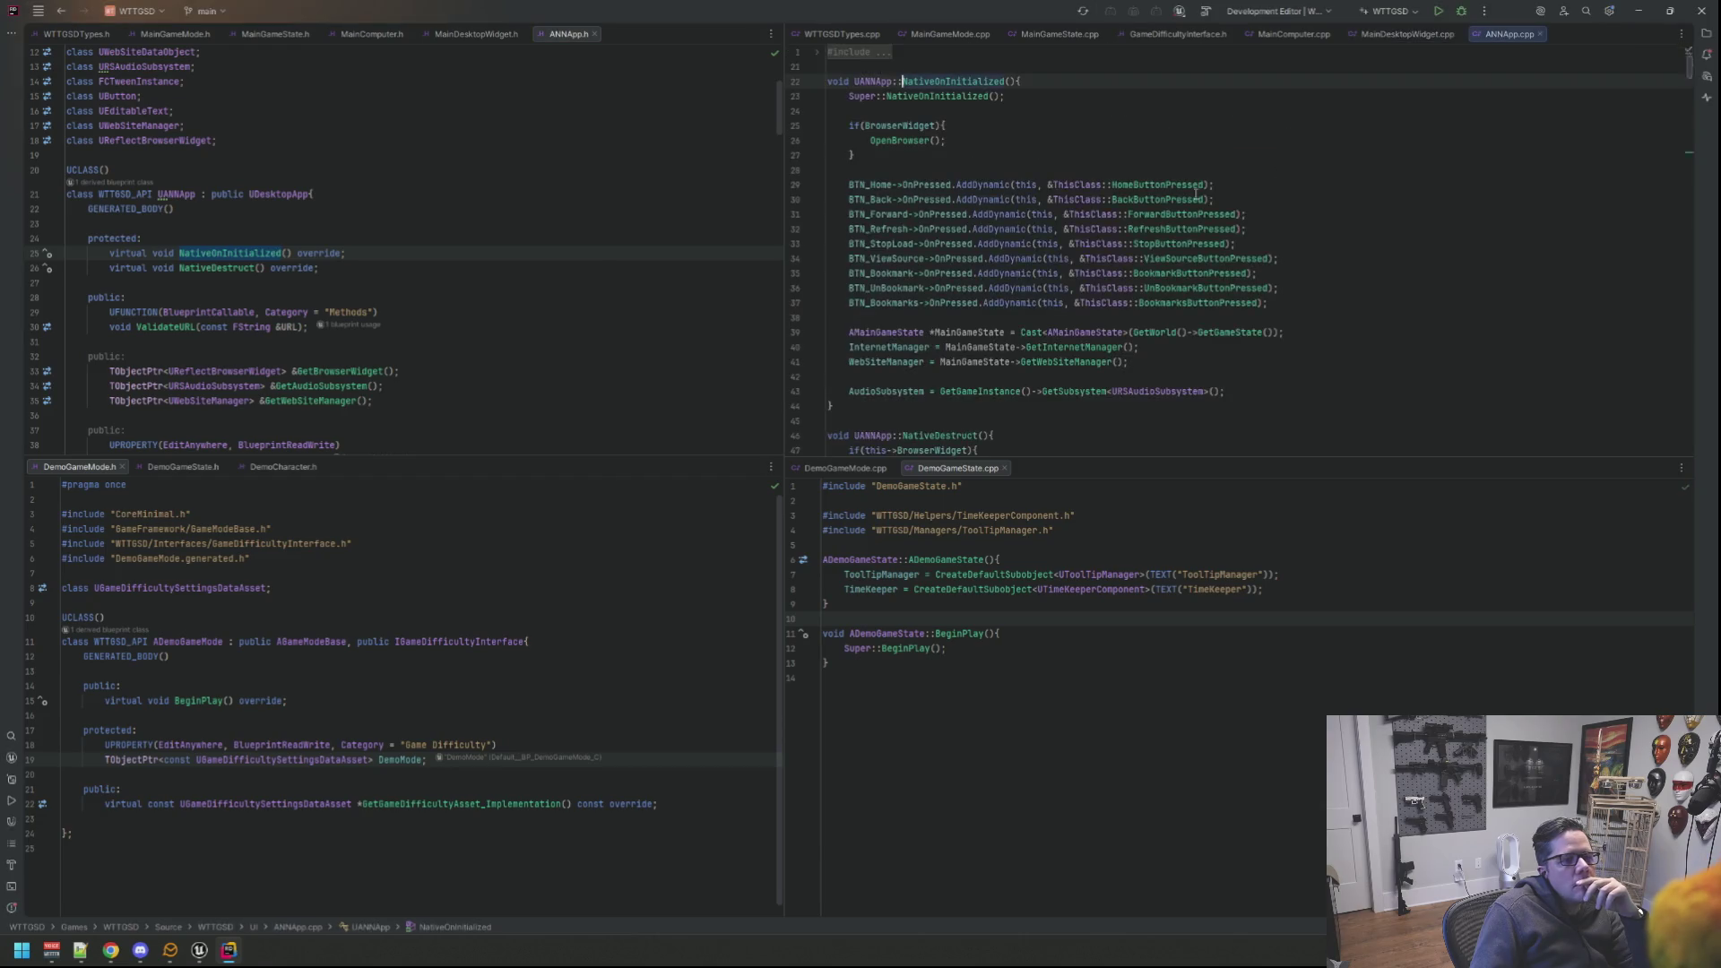
# Step: Review lines 36–41: the UnBookmark binding and GetInternetManager/GetWebSiteManager lookups
pyautogui.click(800, 353)
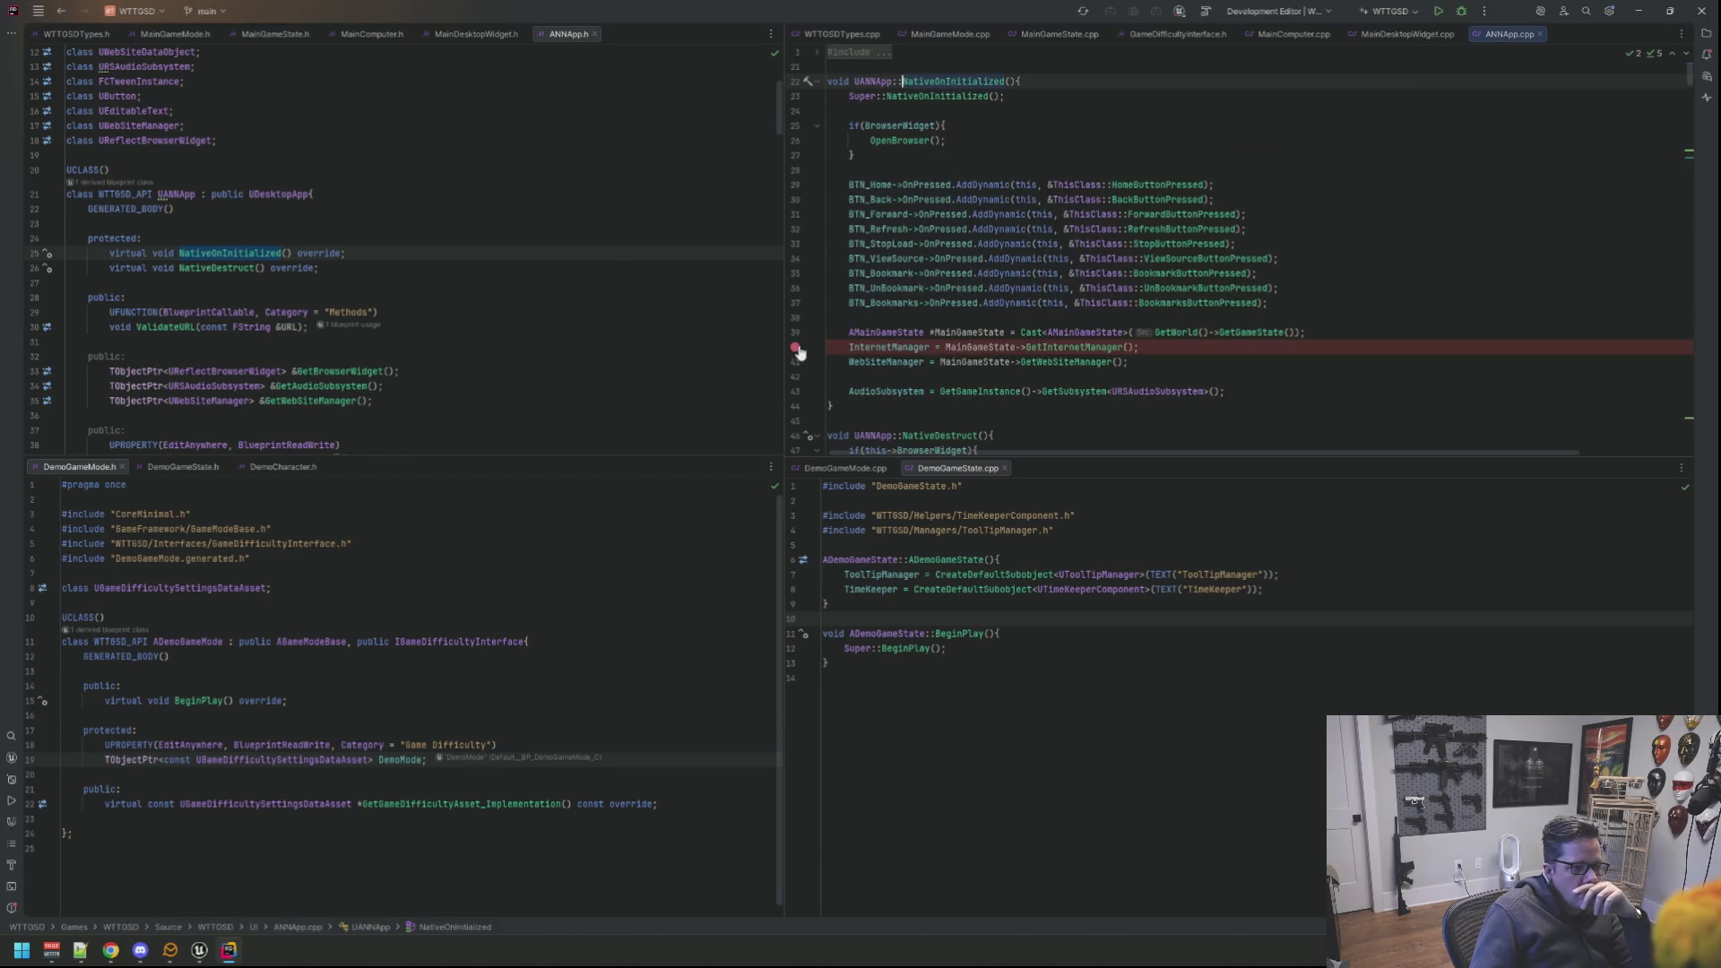
pyautogui.click(1008, 332)
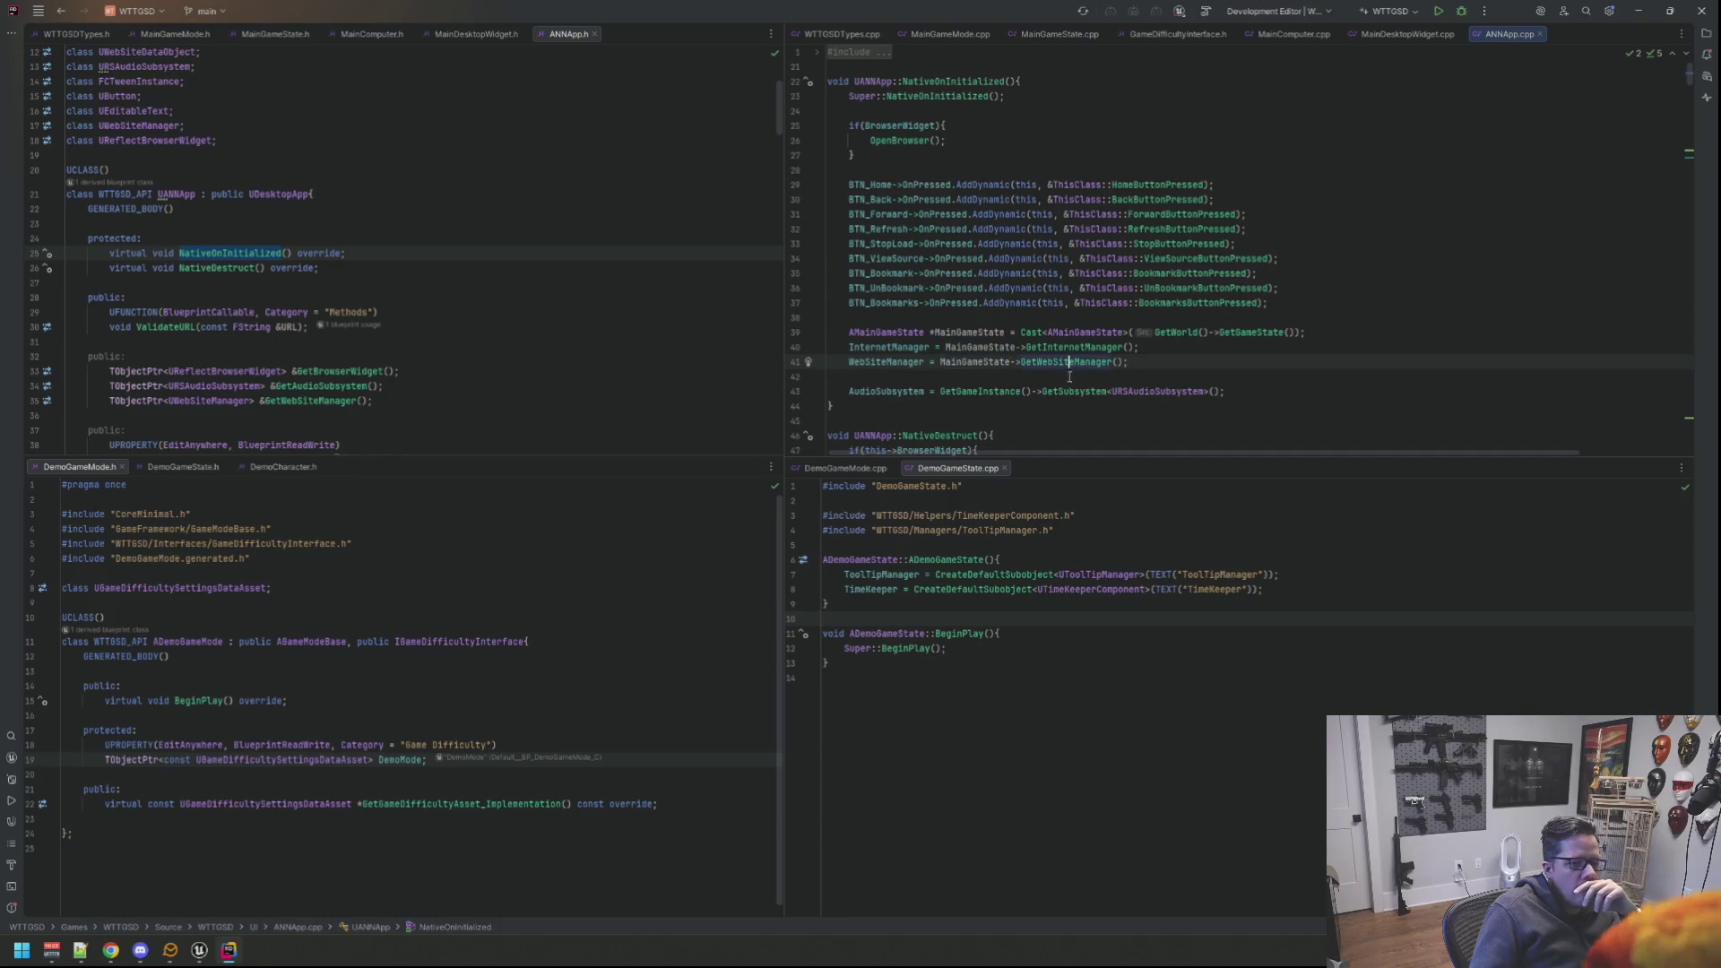
pyautogui.click(1024, 362)
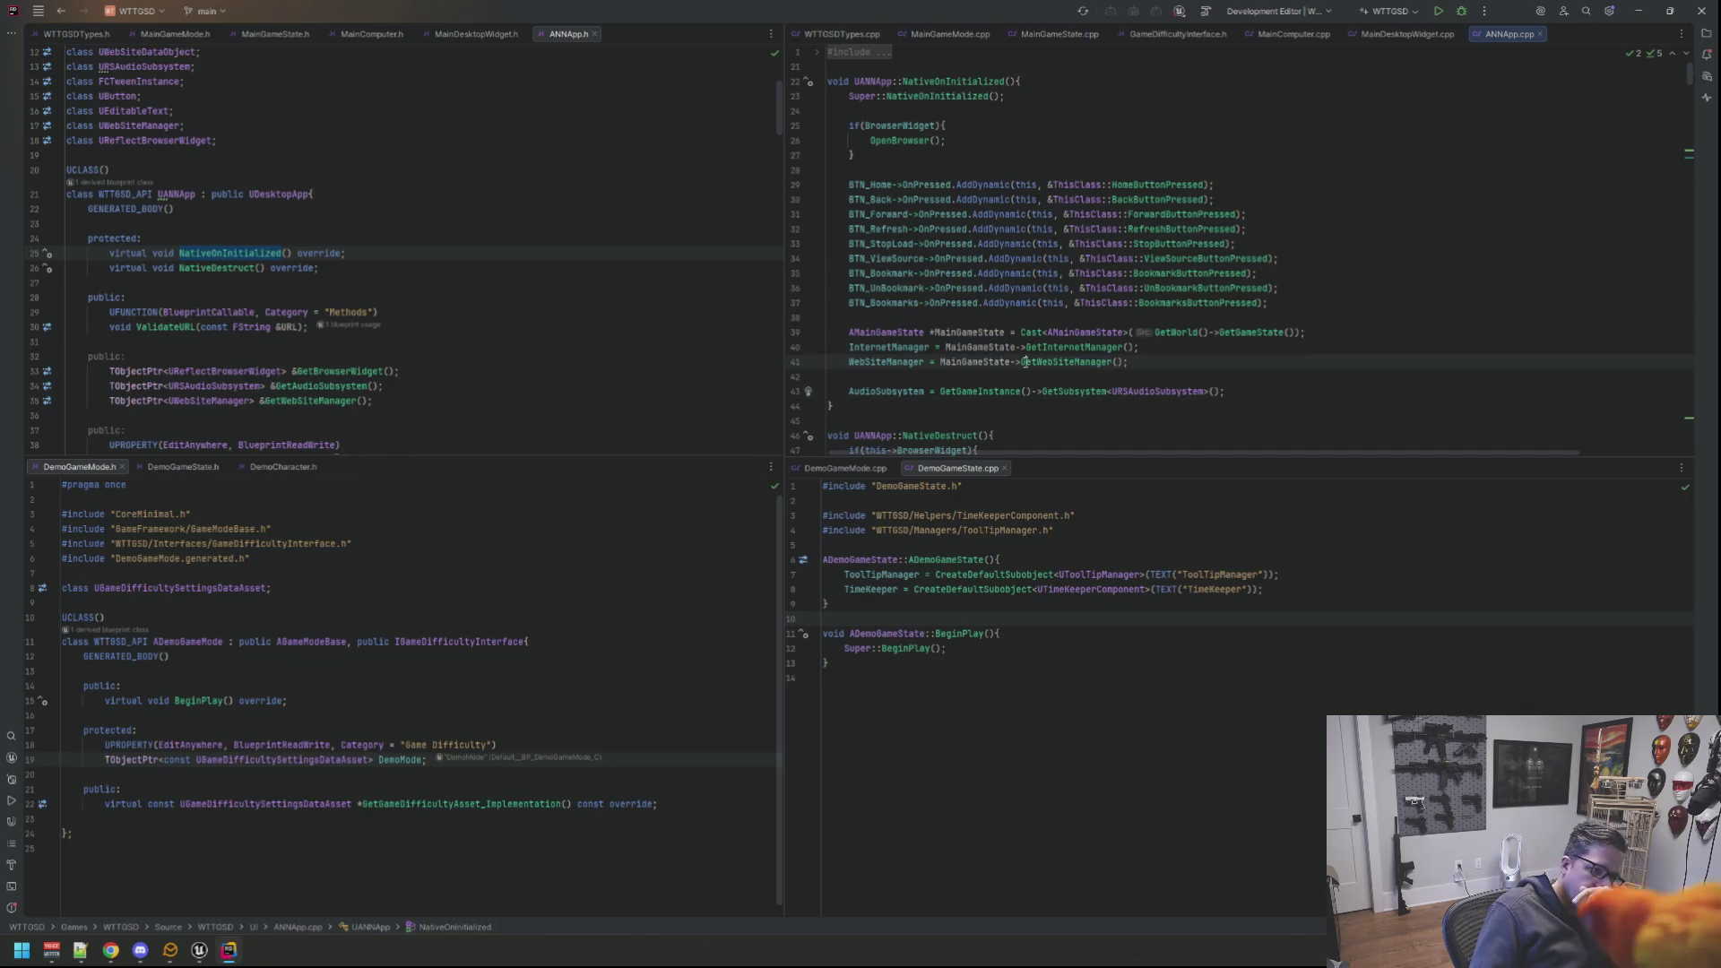
pyautogui.click(1212, 353)
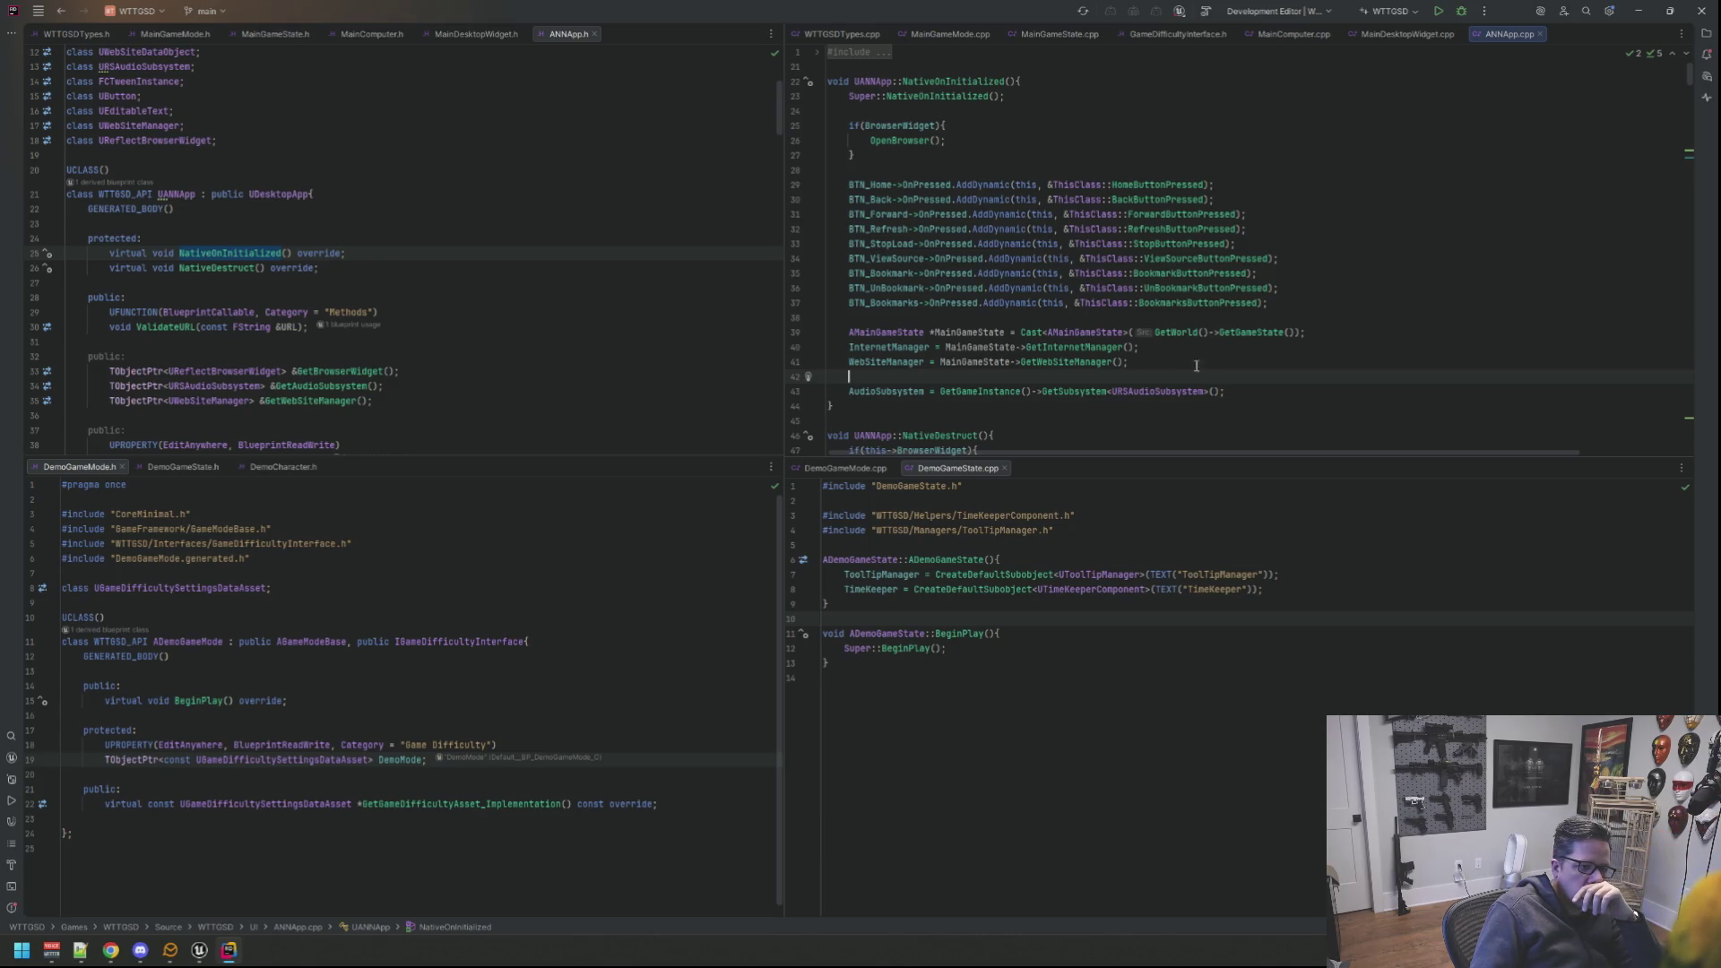
pyautogui.click(1181, 288)
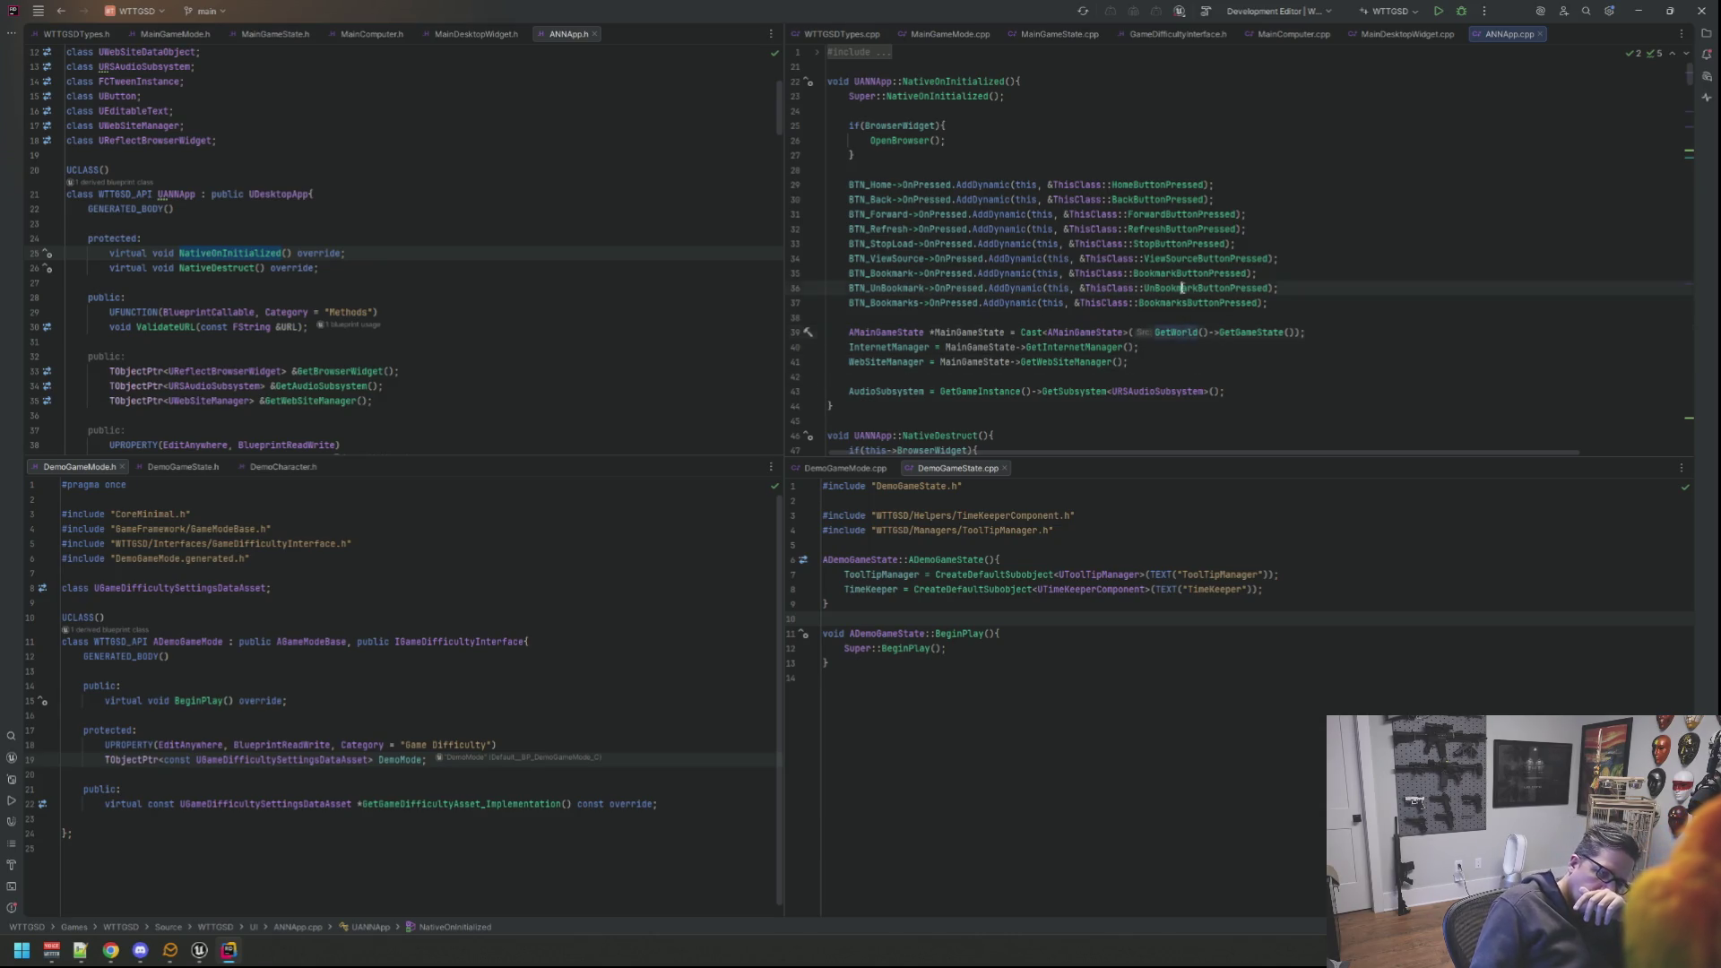
pyautogui.moveTo(1167, 288)
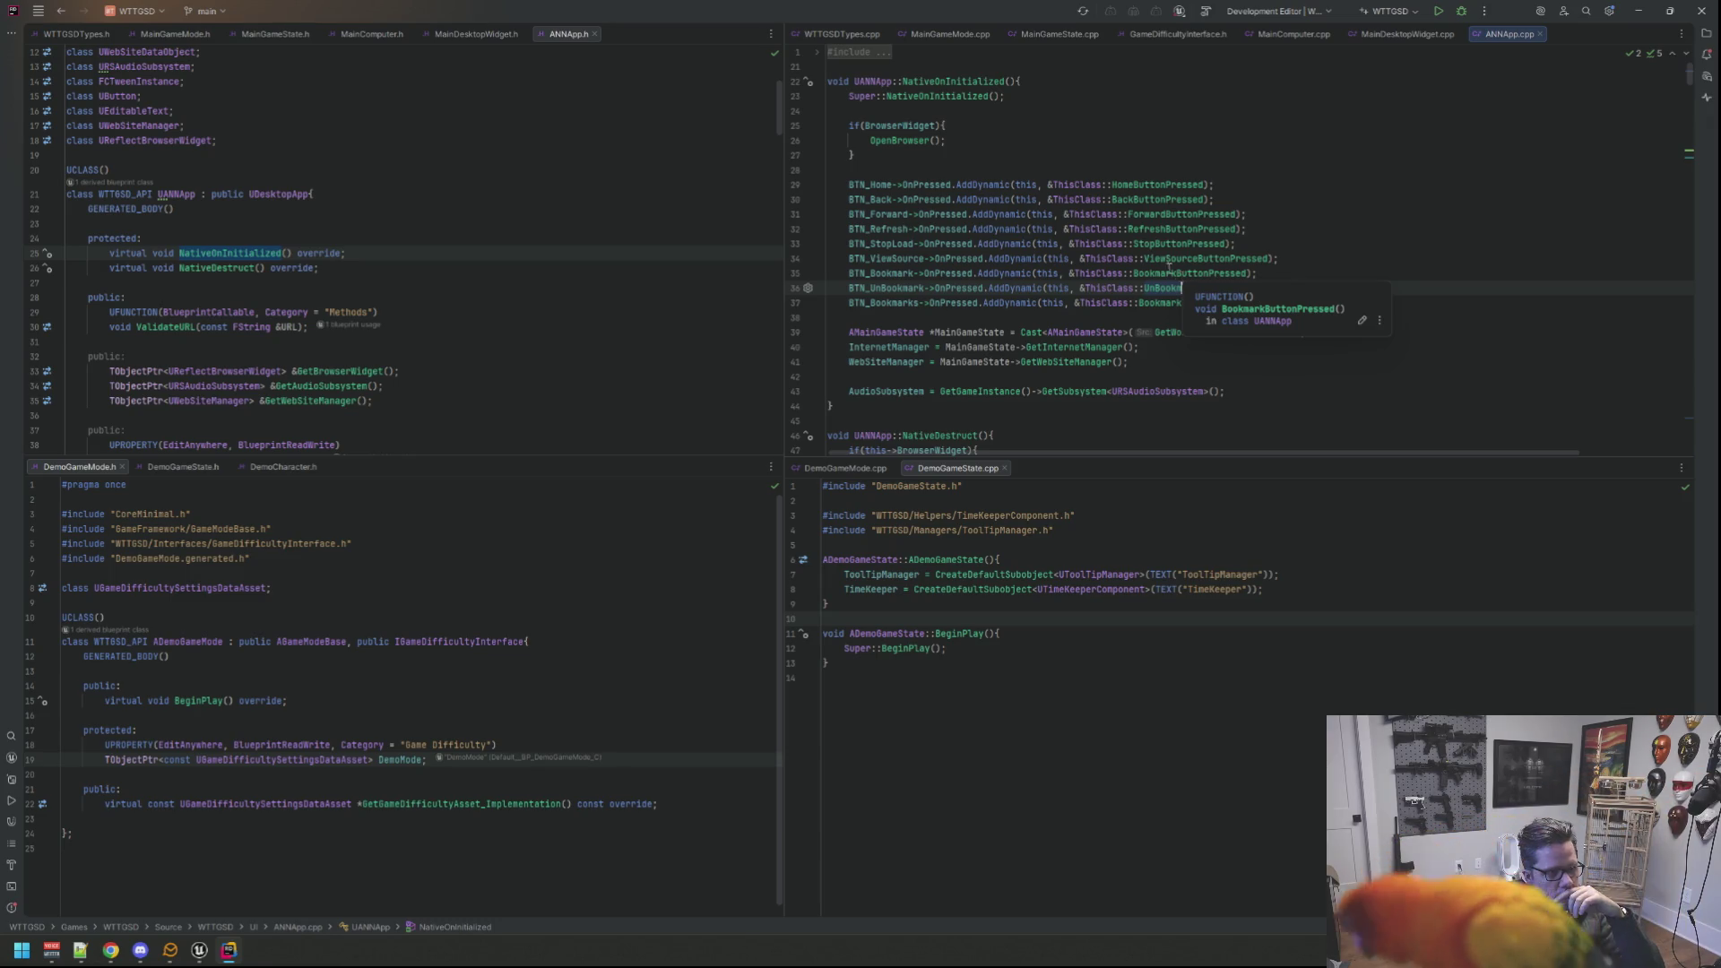
pyautogui.scroll(-1, 1169, 265)
pyautogui.scroll(-2, 1079, 321)
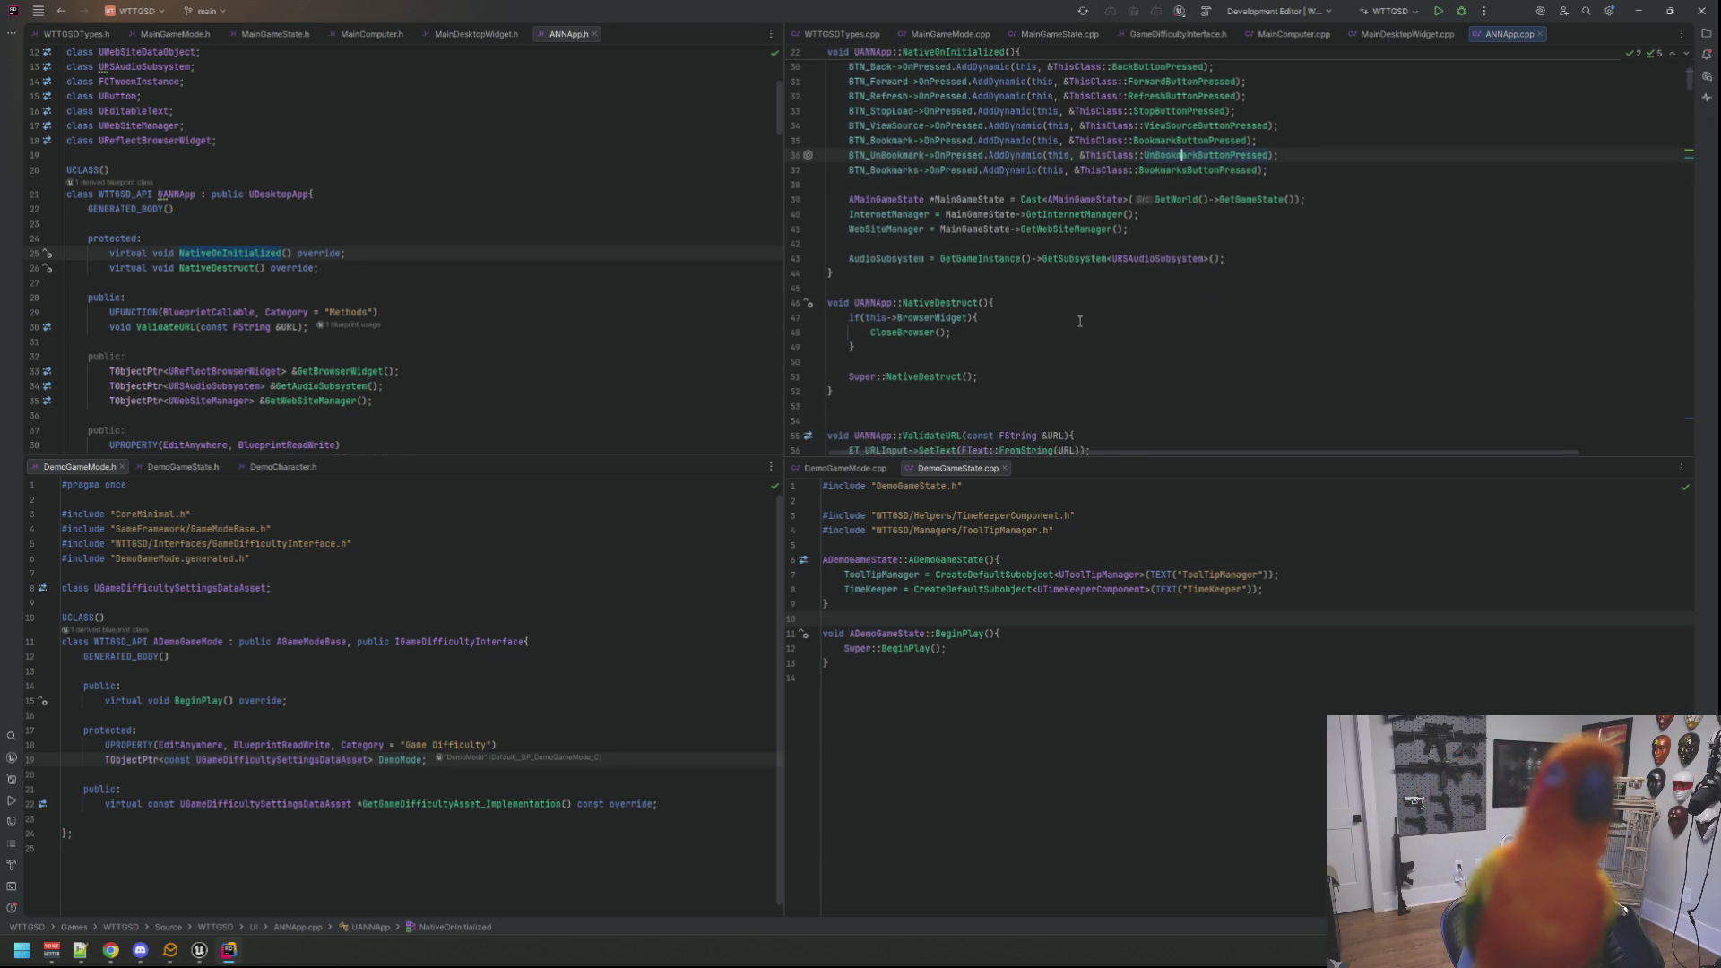
pyautogui.scroll(-4, 1079, 320)
pyautogui.scroll(-5, 1080, 321)
pyautogui.scroll(-7, 1080, 319)
pyautogui.scroll(8, 1078, 315)
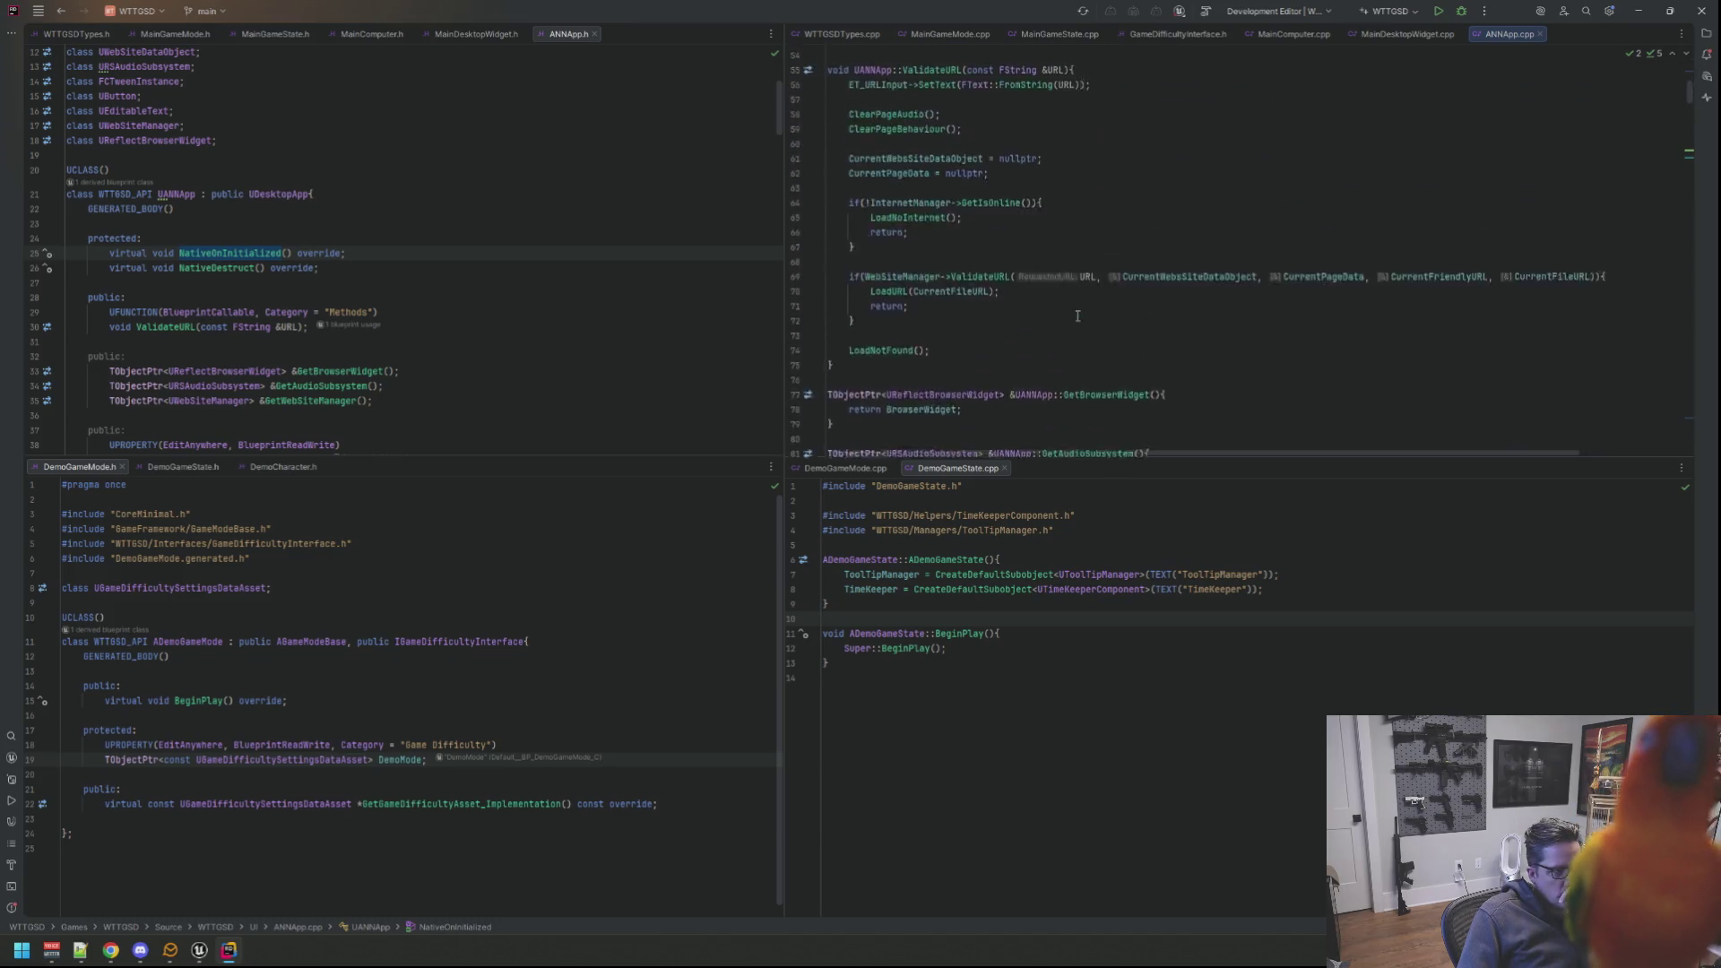
pyautogui.scroll(-4, 1077, 317)
pyautogui.scroll(4, 1078, 316)
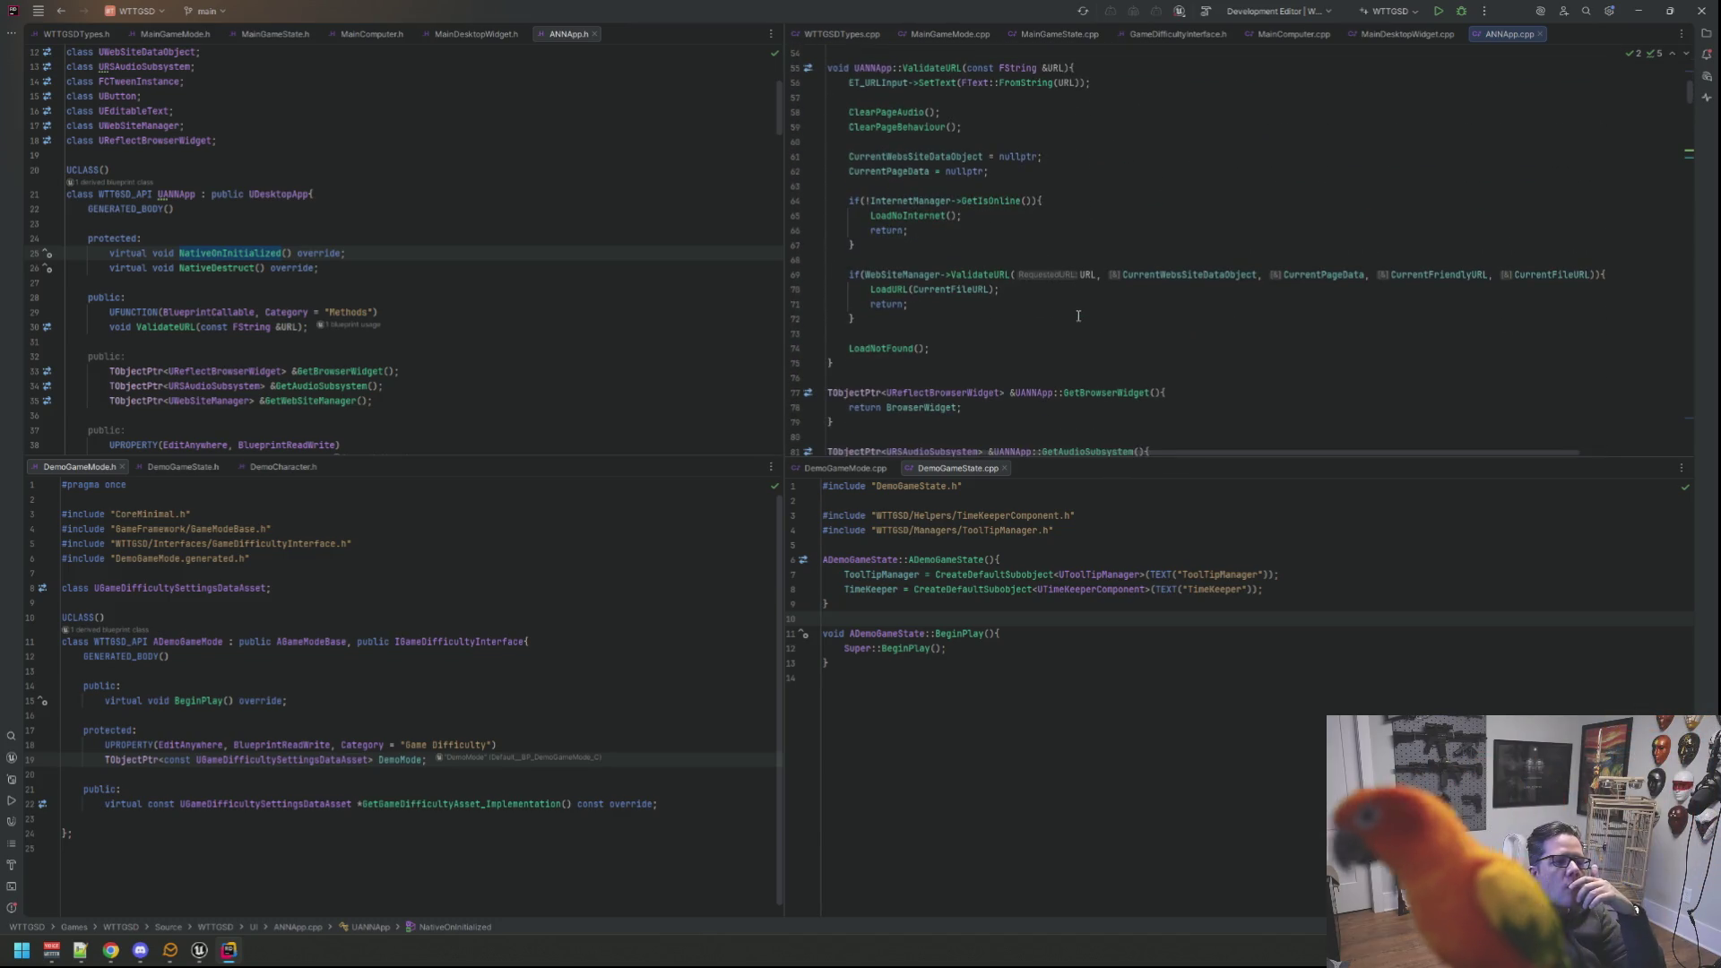
pyautogui.scroll(7, 1078, 316)
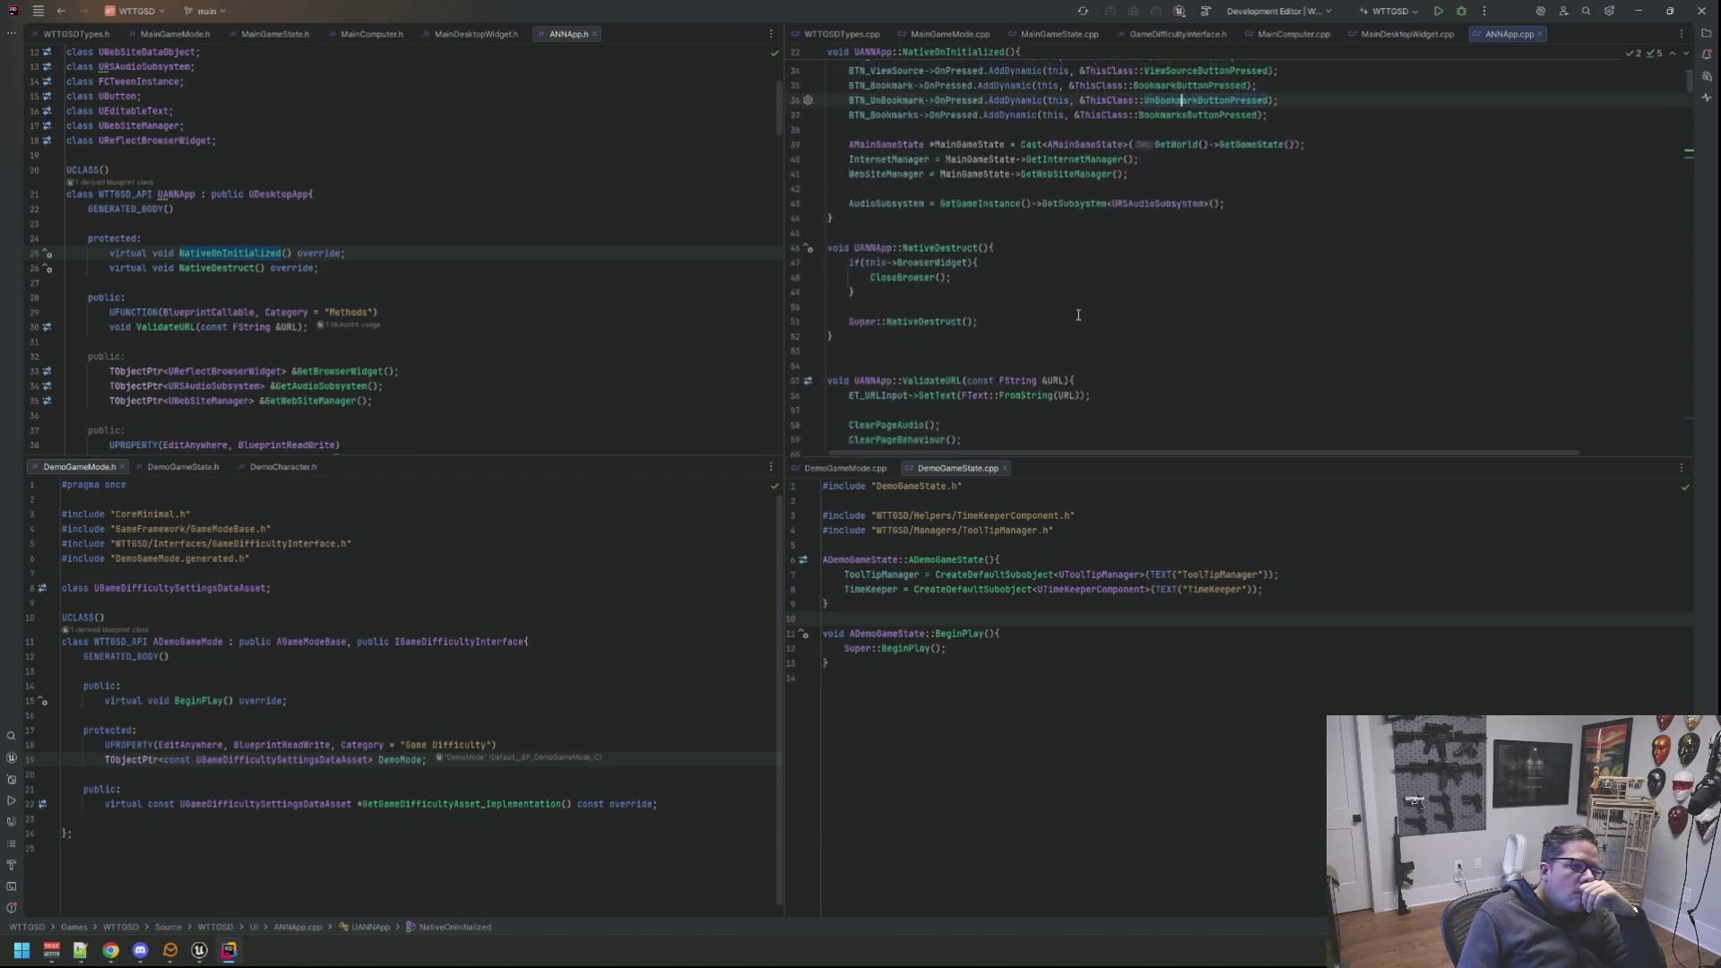
pyautogui.scroll(4, 1077, 314)
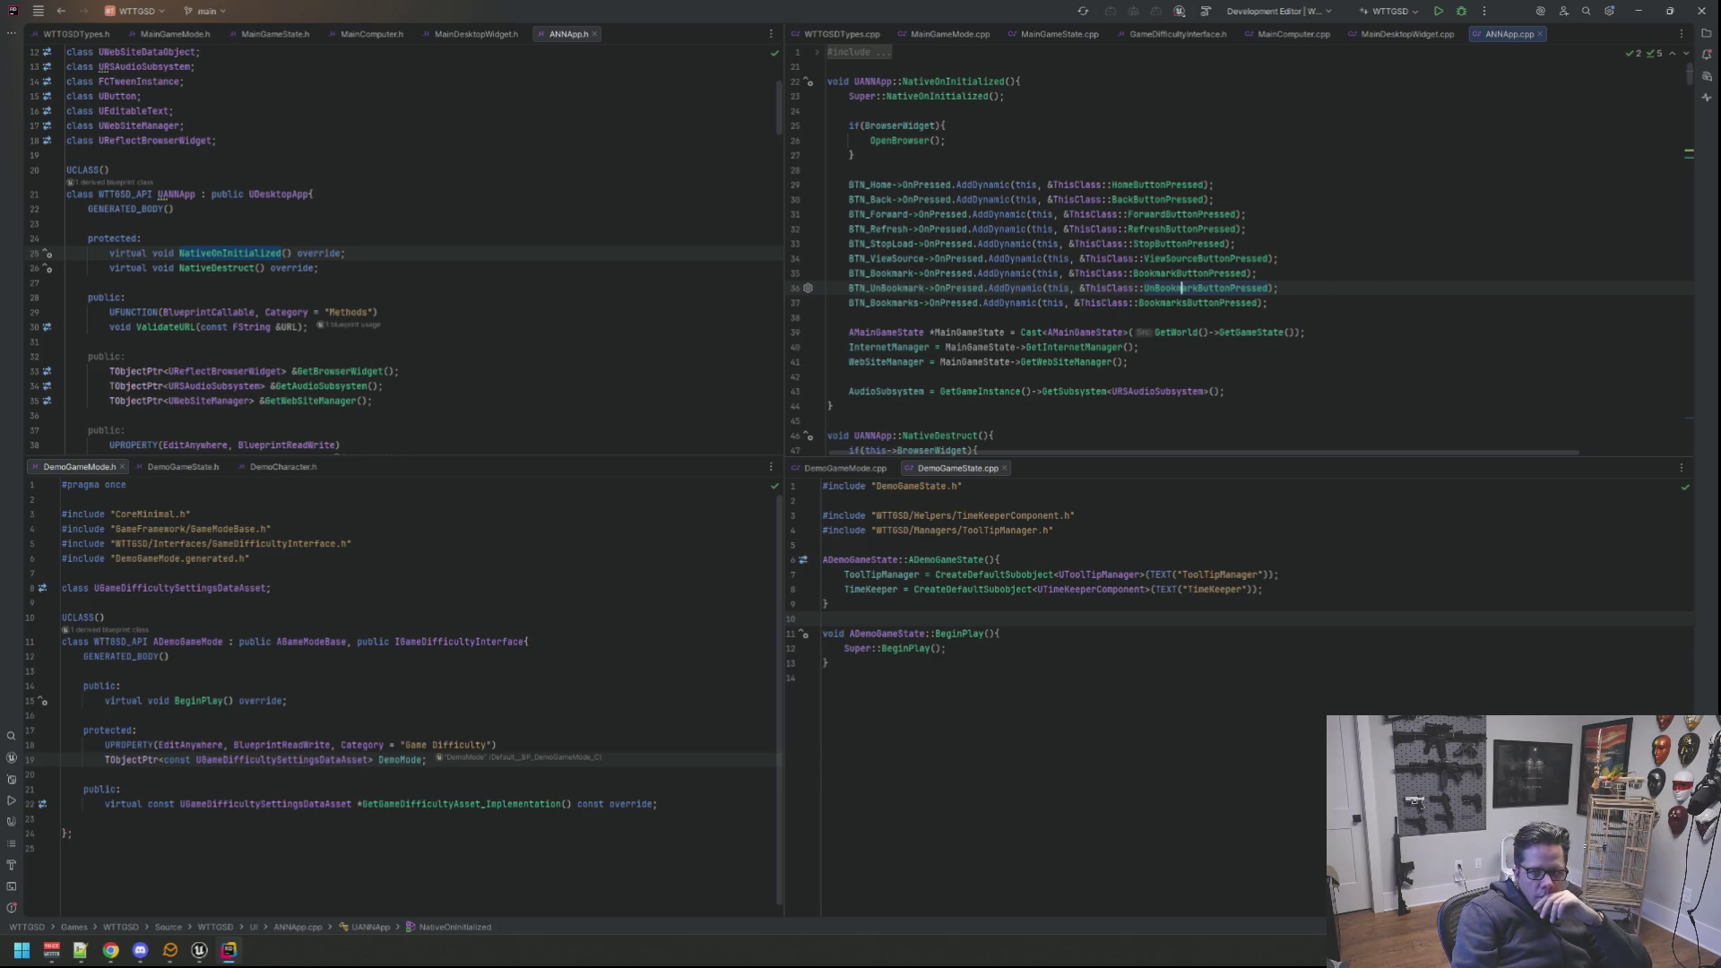
# Step: Jump from the InternetManager assignment in NativeOnInitialized to its declaration in ANNApp.h
pyautogui.click(632, 326)
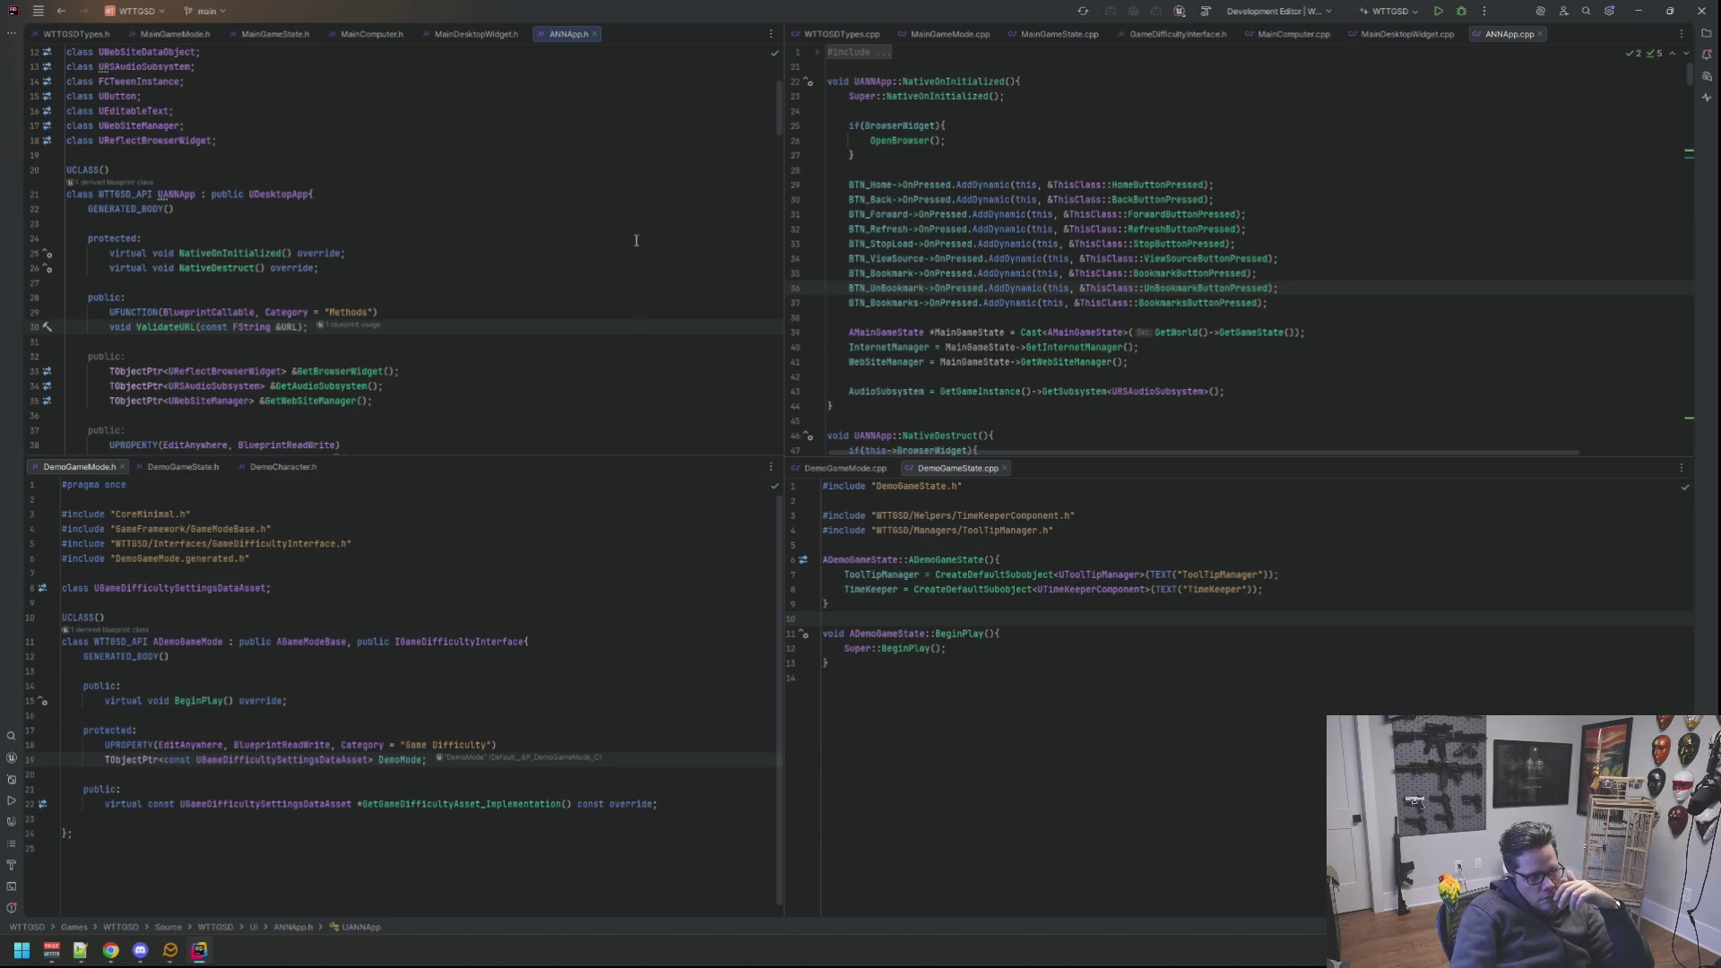
pyautogui.scroll(-1, 713, 301)
pyautogui.scroll(-2, 898, 264)
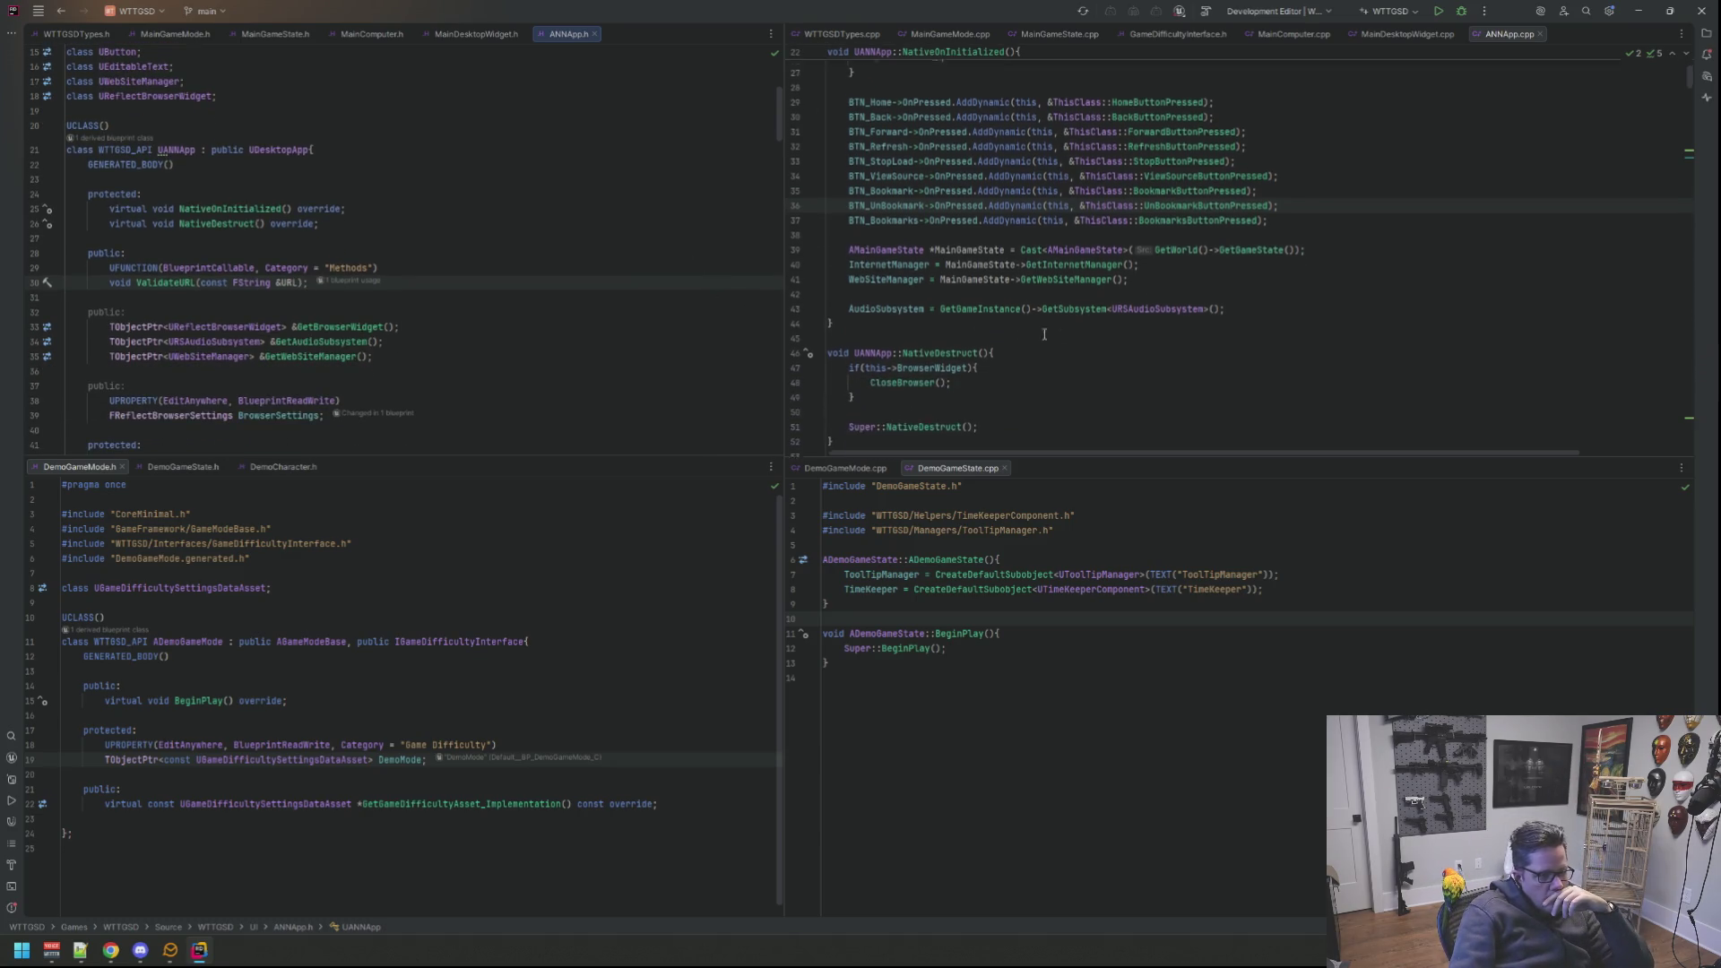
pyautogui.scroll(-2, 899, 264)
pyautogui.click(899, 260)
pyautogui.keyDown('ctrl'); pyautogui.click(899, 260); pyautogui.keyUp('ctrl')
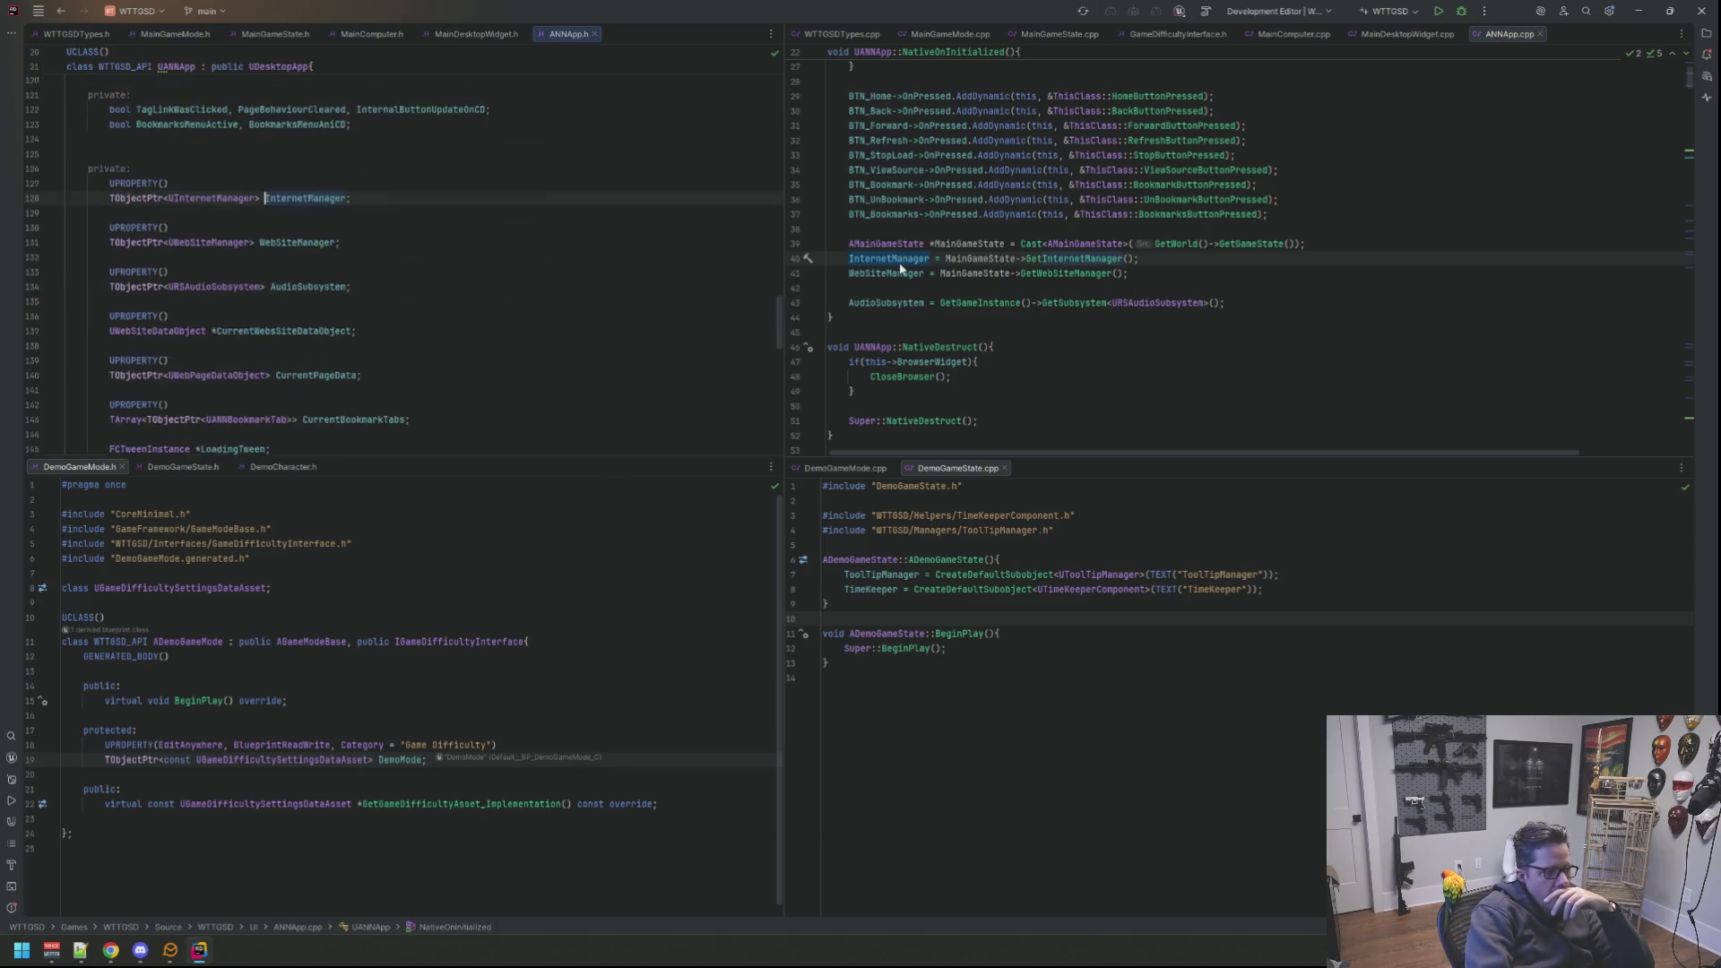
pyautogui.rightClick(295, 181)
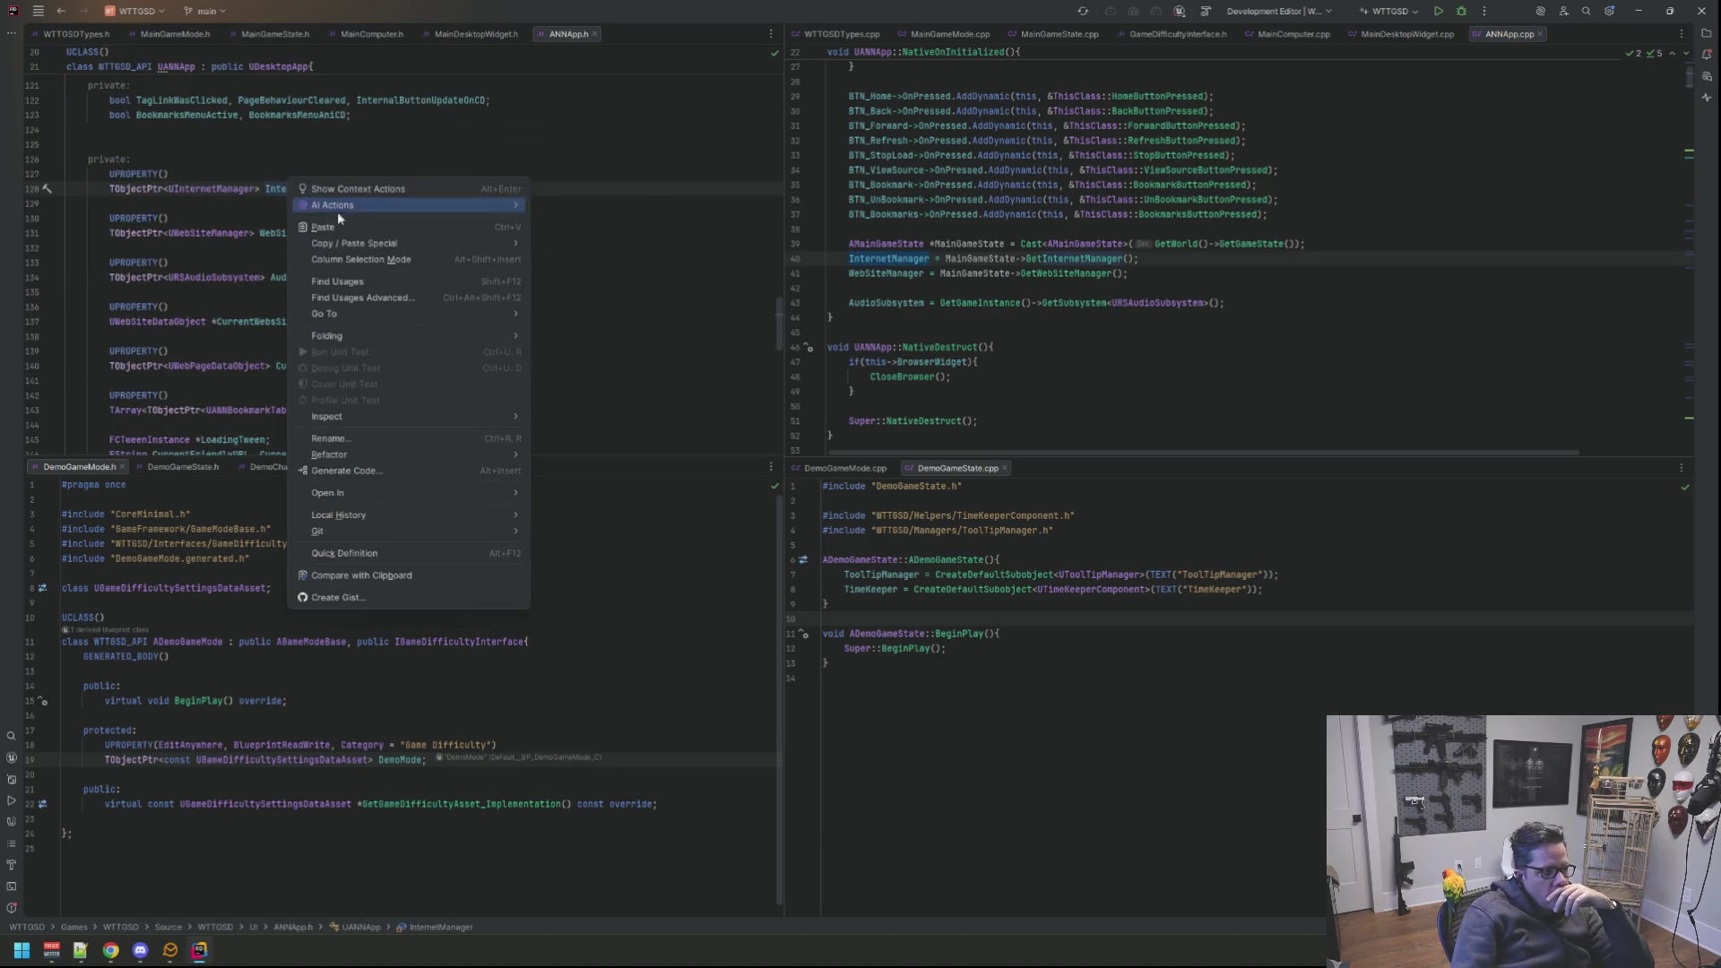
pyautogui.click(365, 286)
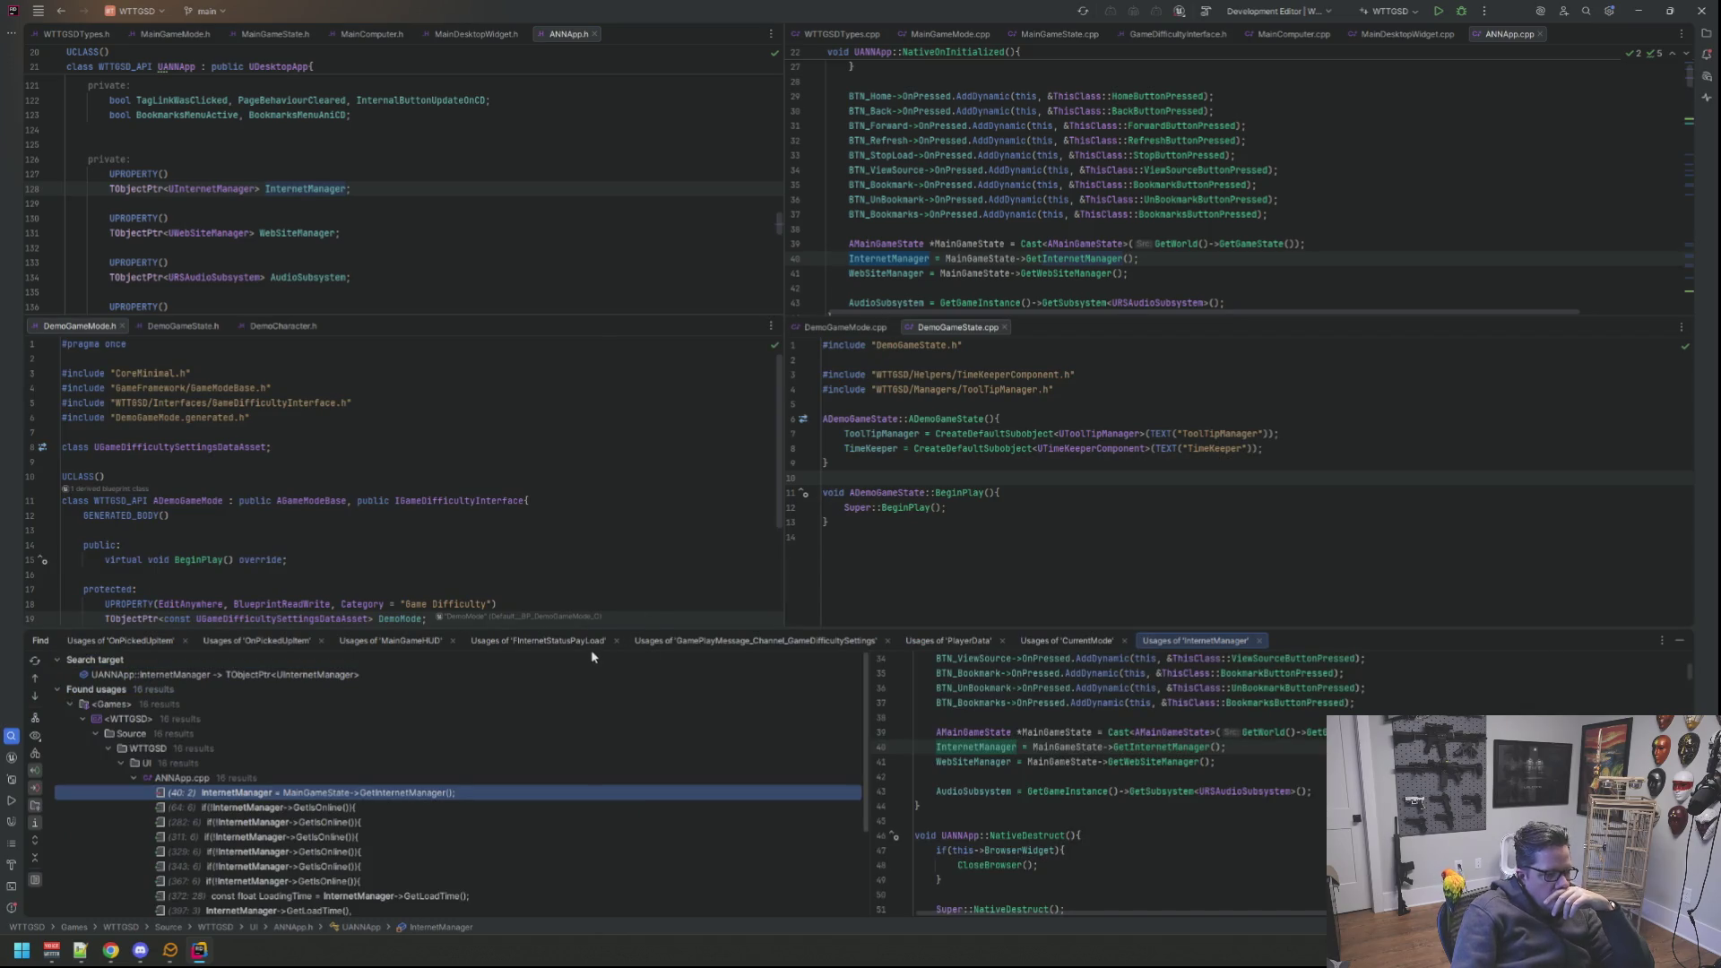
pyautogui.click(383, 809)
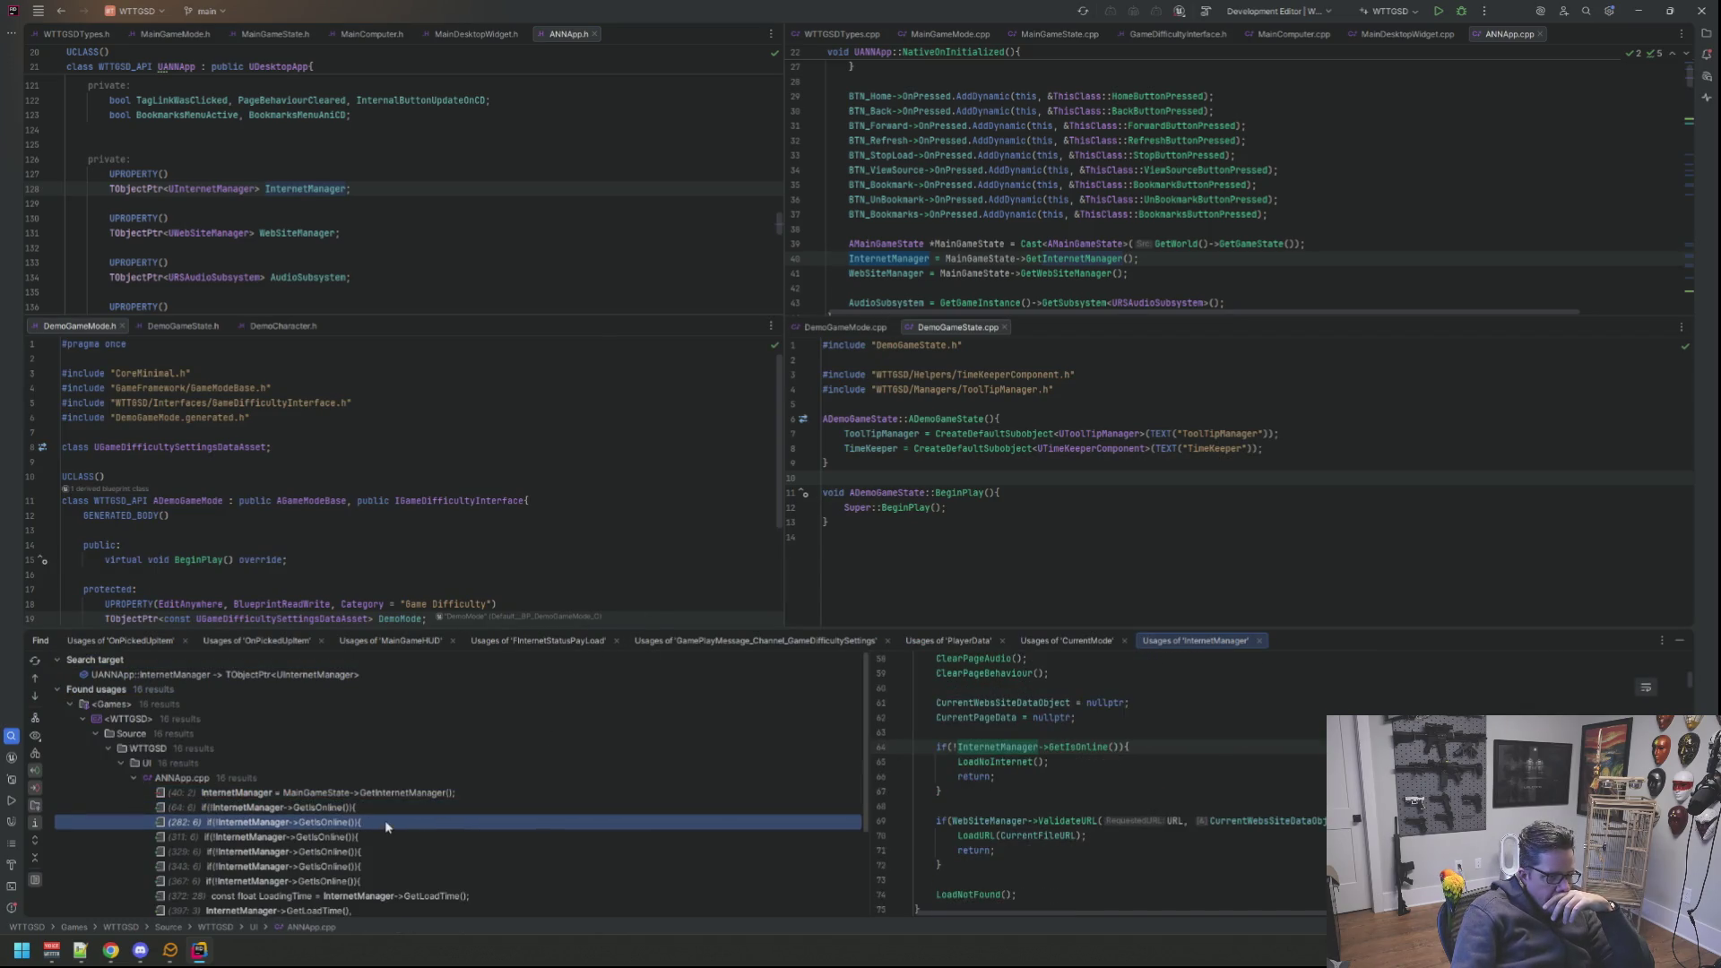
pyautogui.click(382, 838)
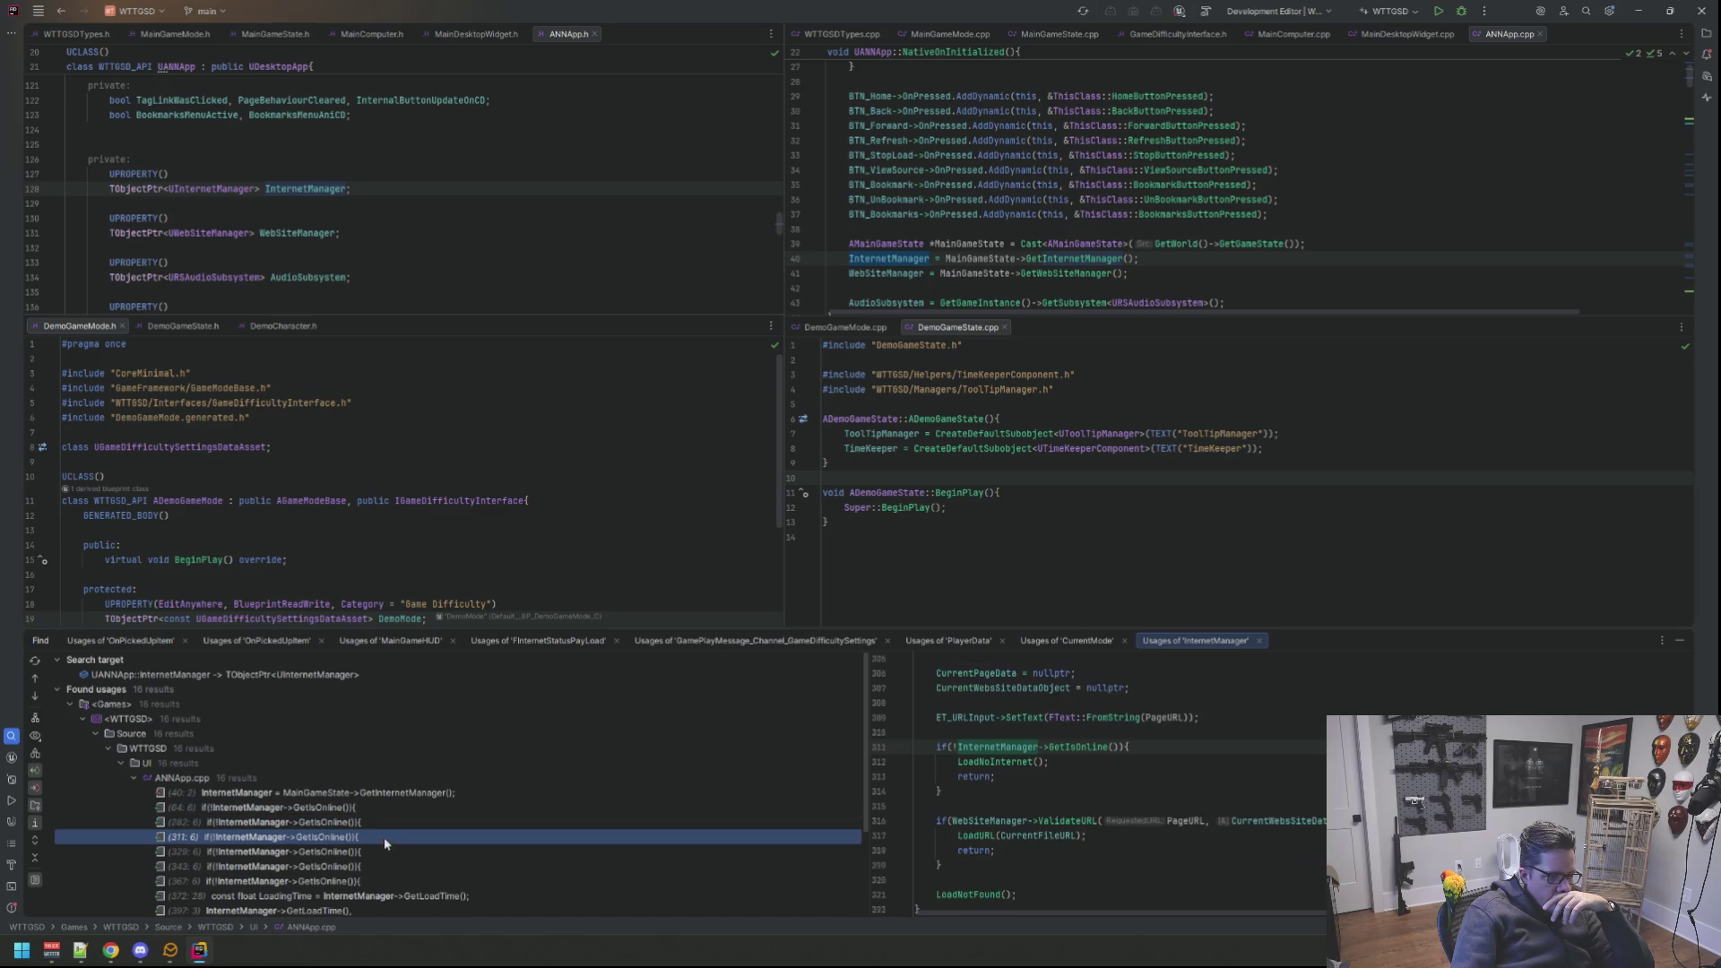
pyautogui.click(382, 868)
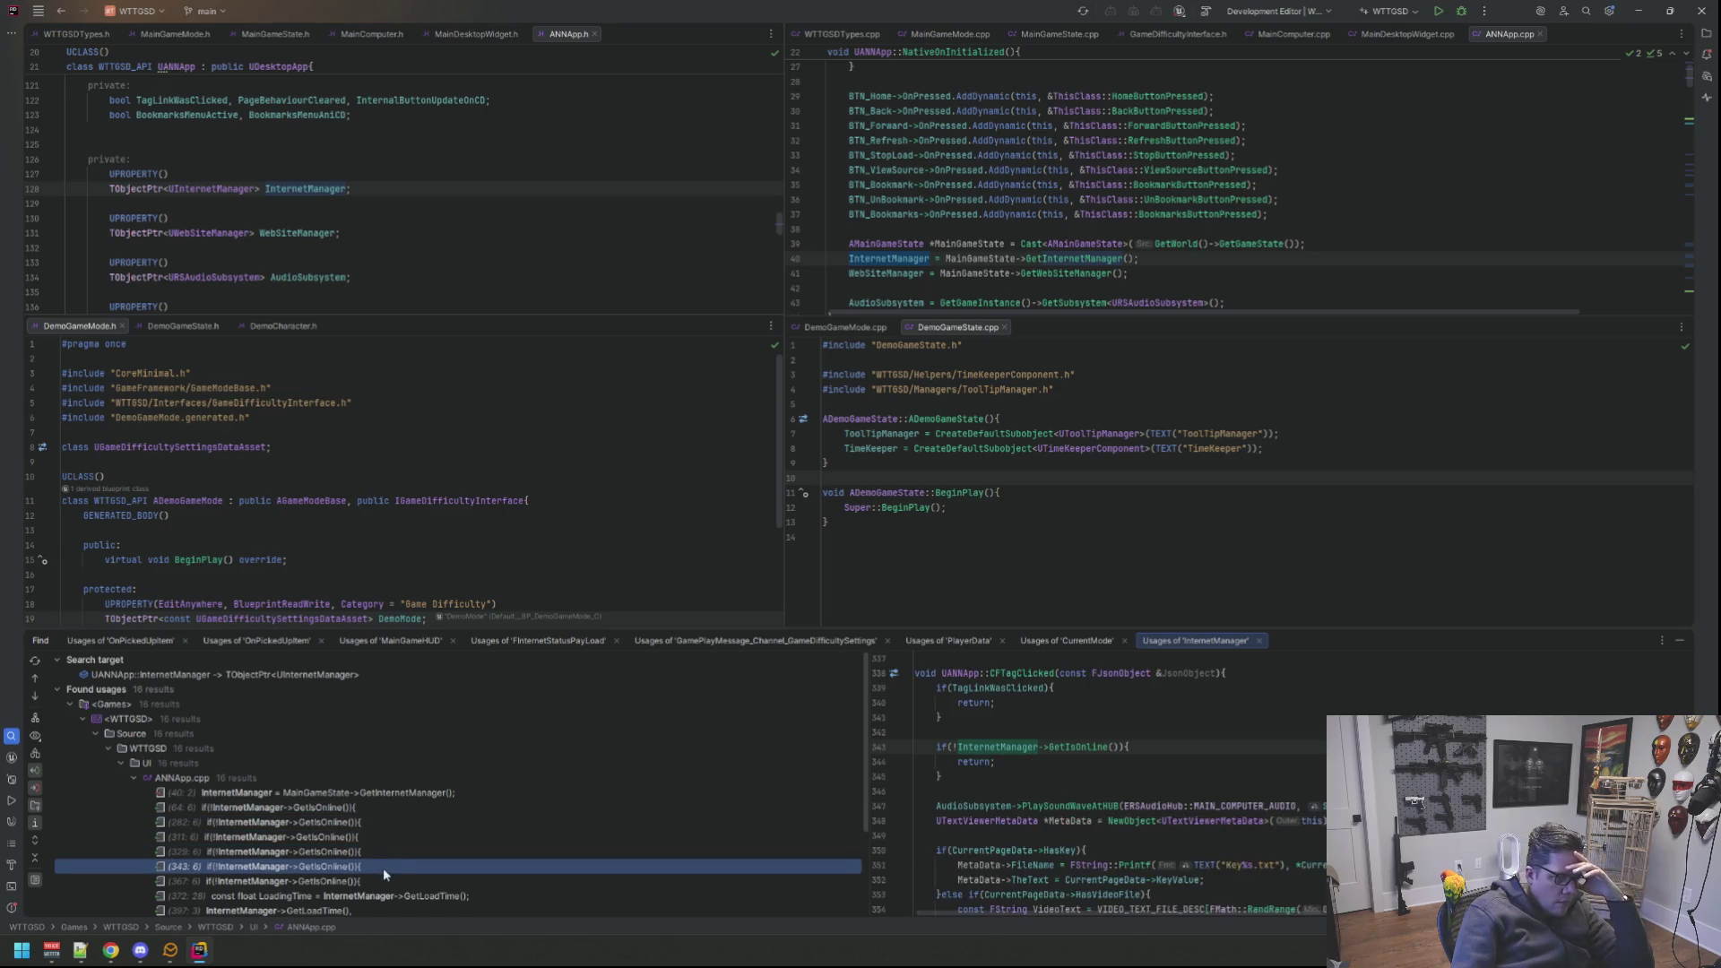
pyautogui.scroll(-2, 434, 819)
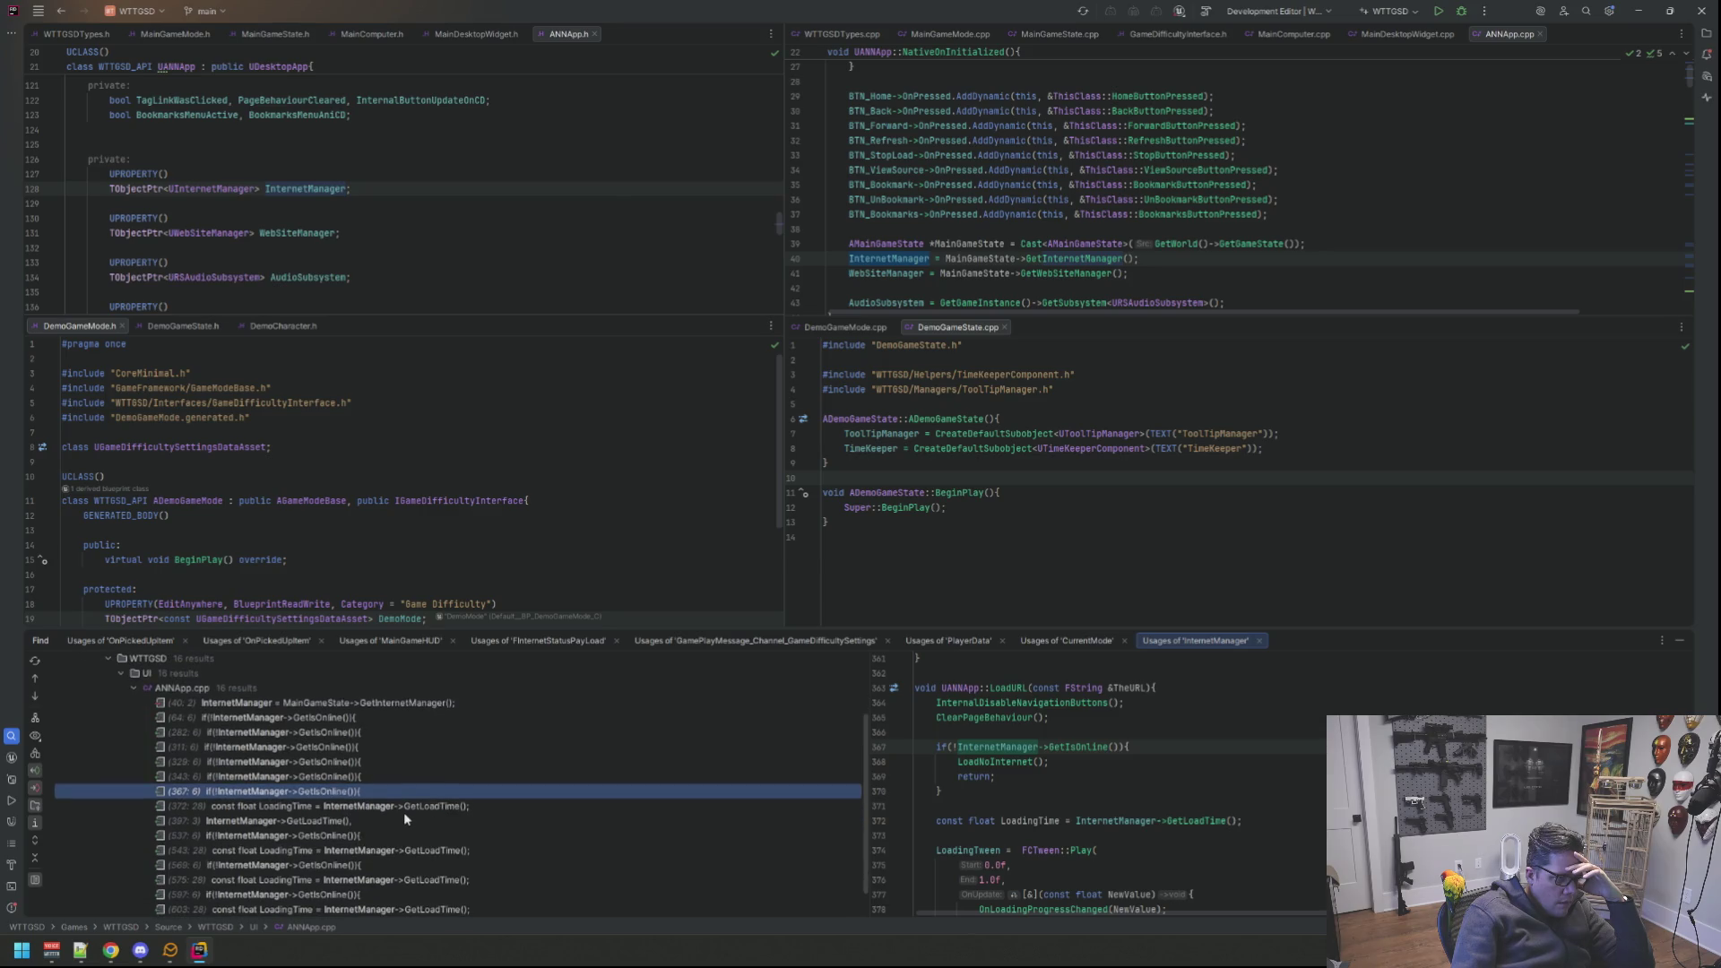
pyautogui.click(391, 825)
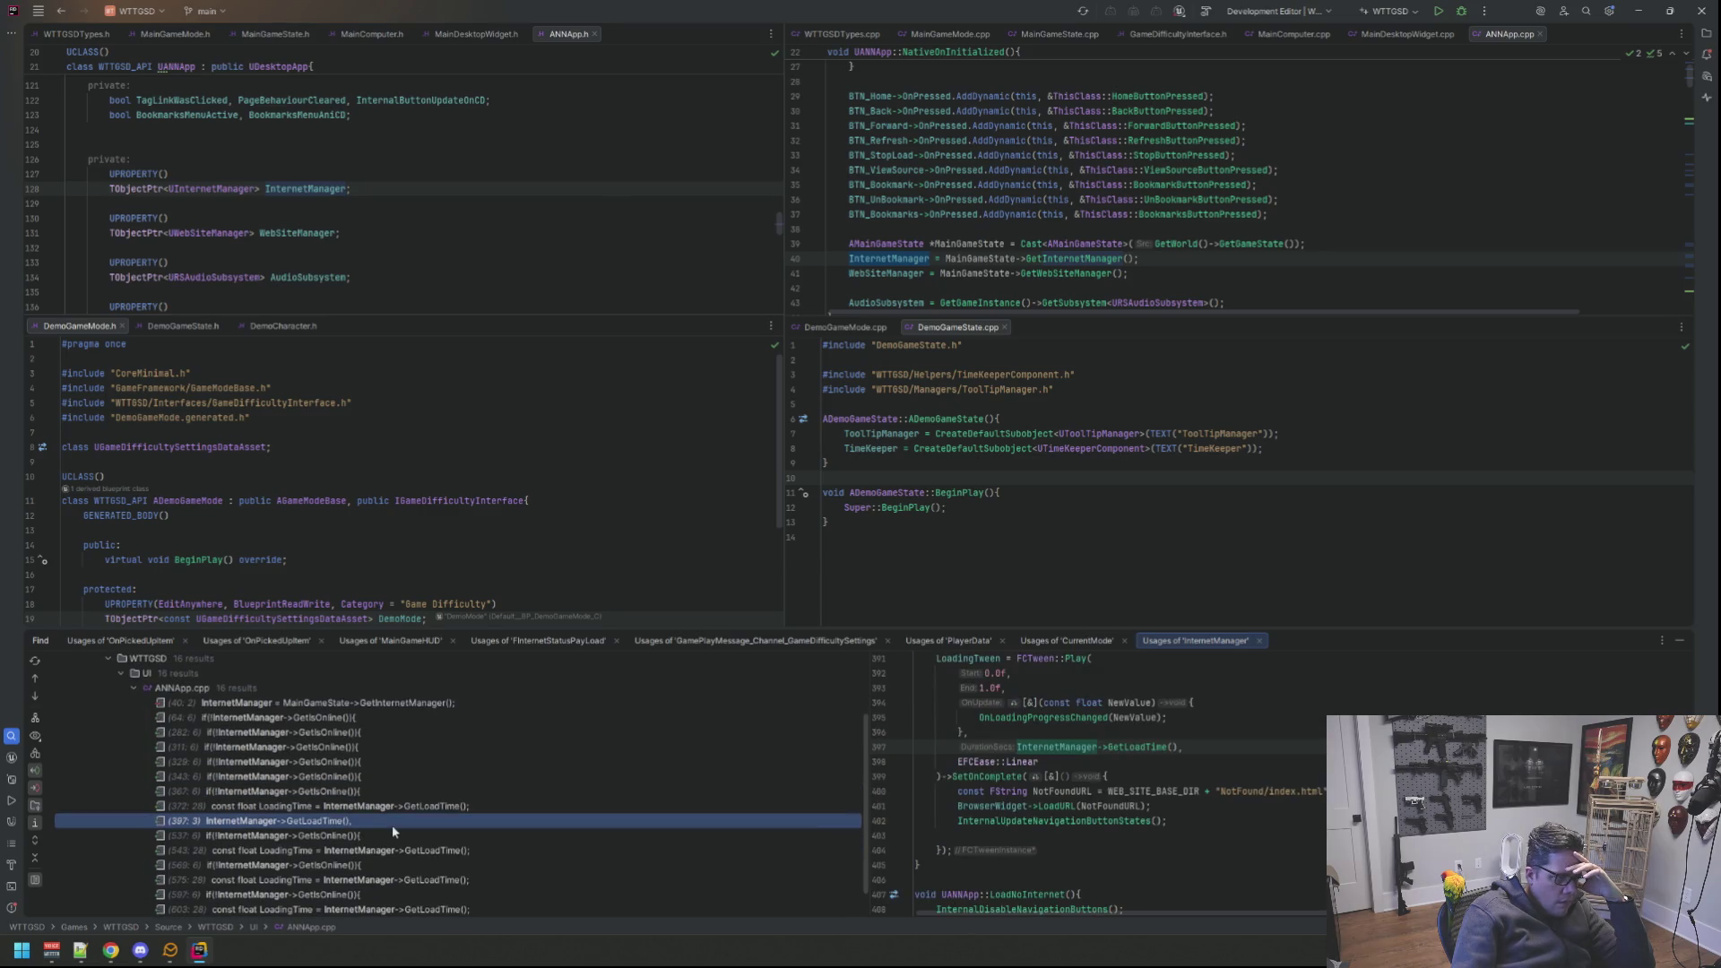
pyautogui.scroll(5, 1134, 784)
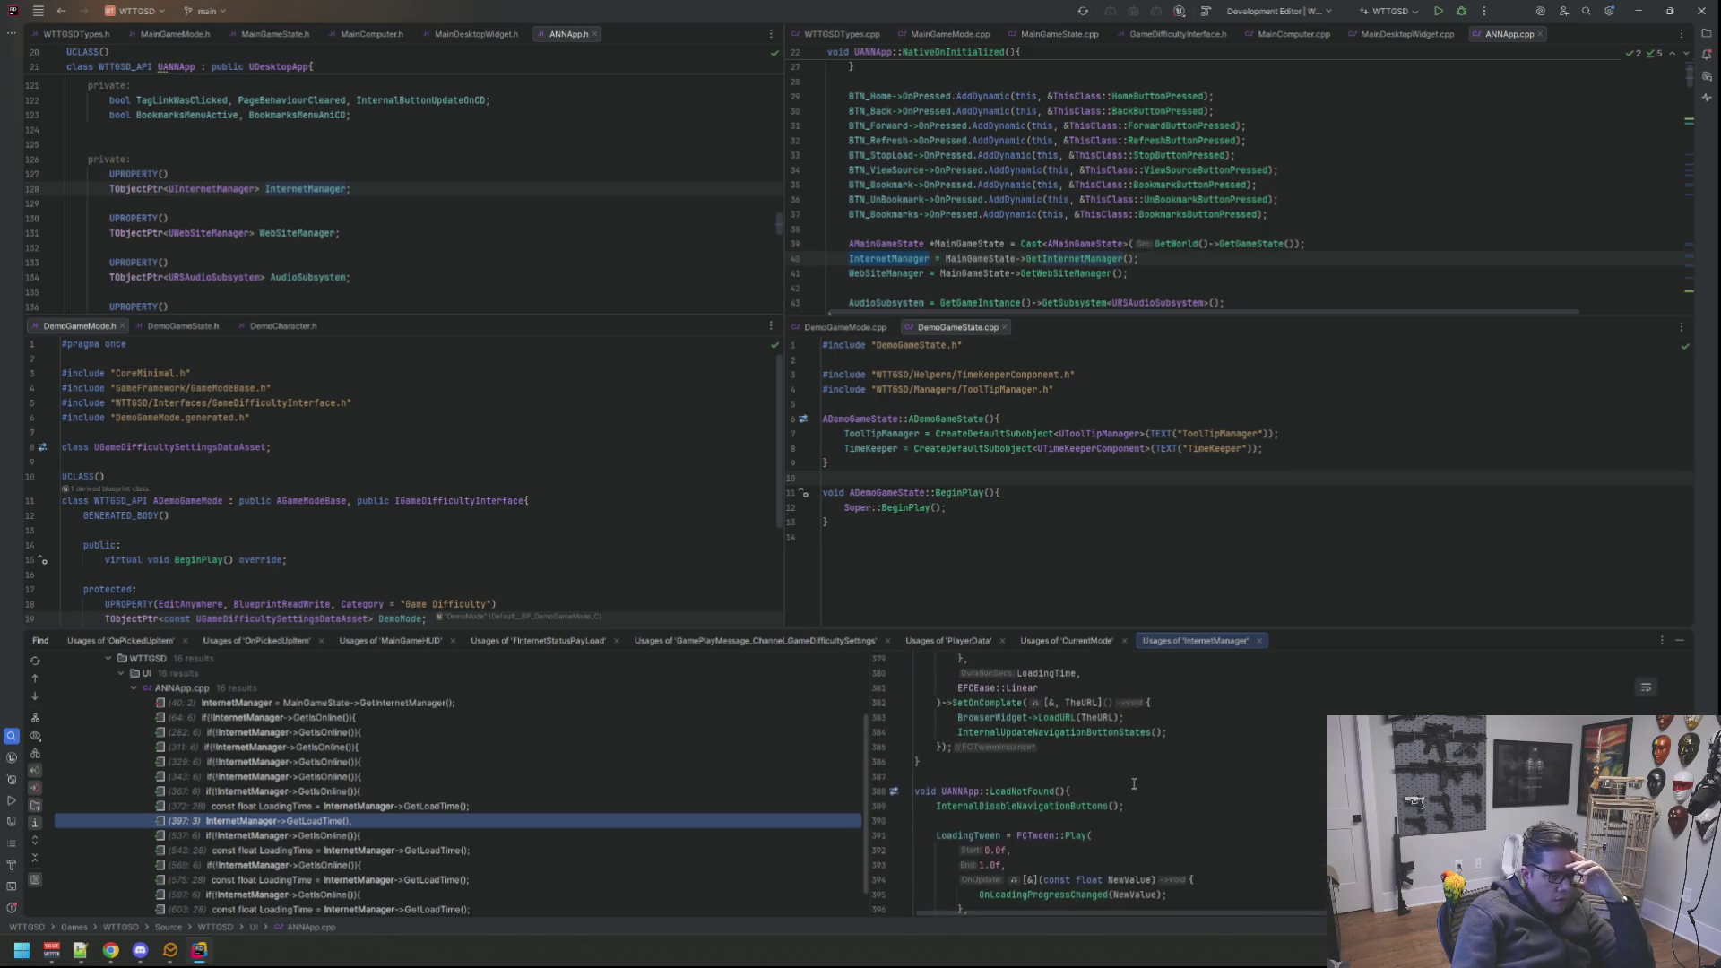
pyautogui.scroll(-2, 1134, 784)
pyautogui.scroll(-3, 1135, 786)
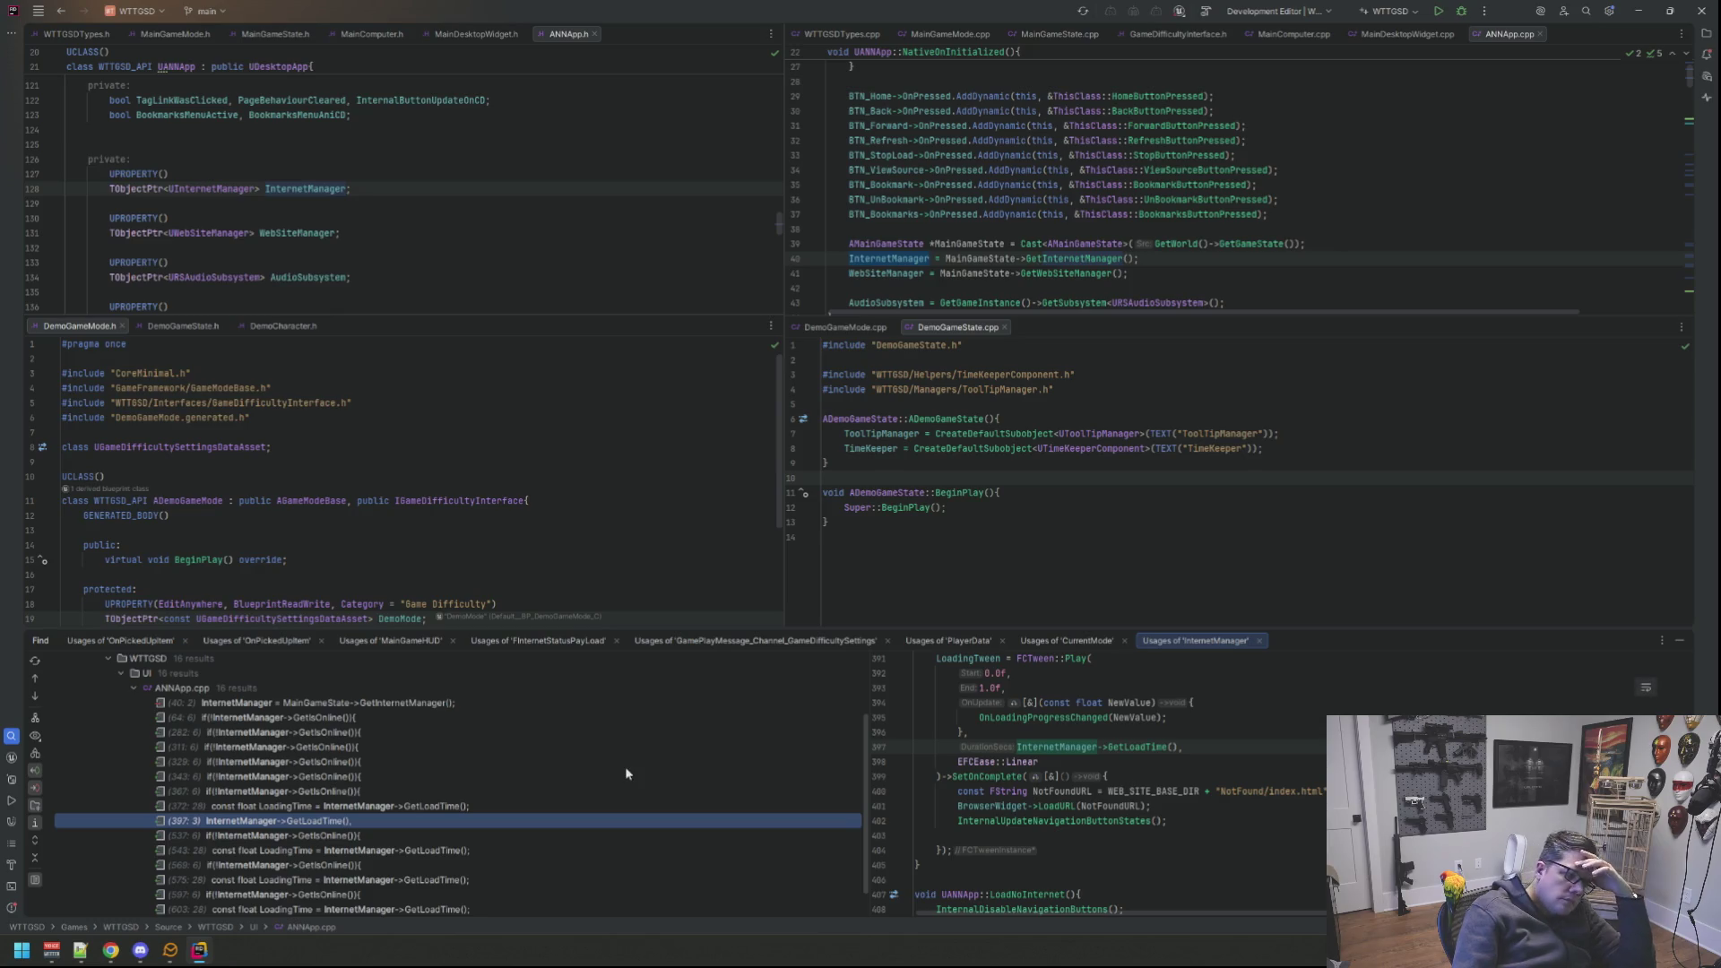
pyautogui.scroll(-1, 370, 782)
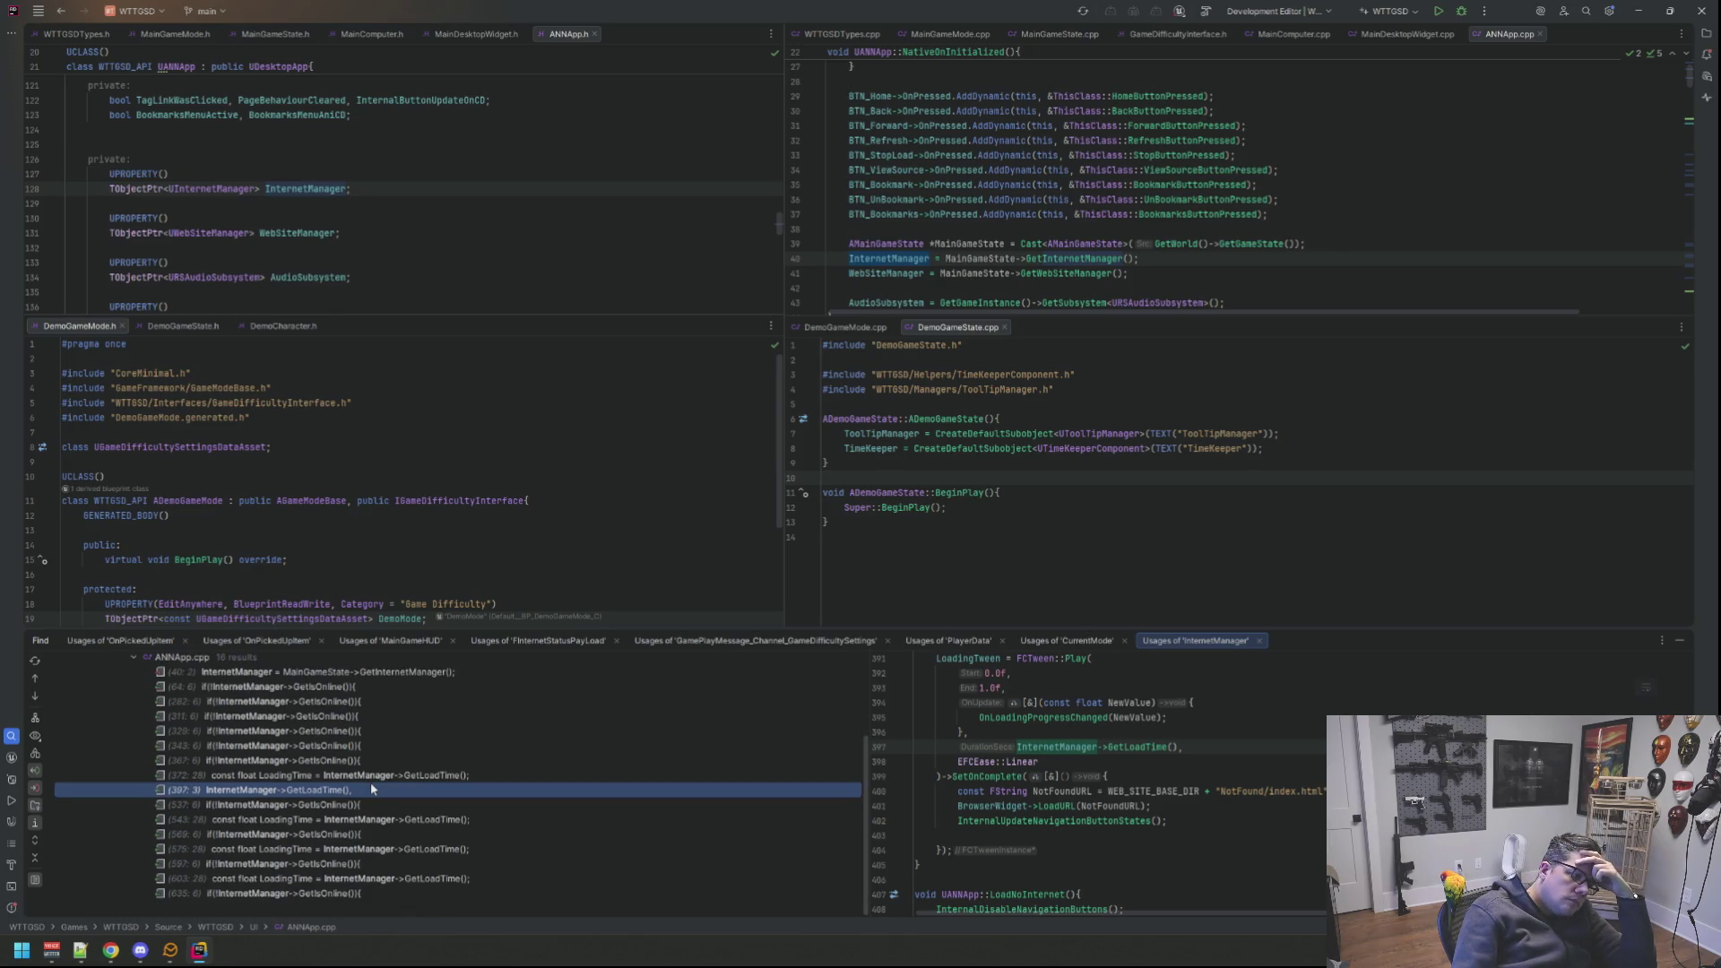
pyautogui.click(366, 809)
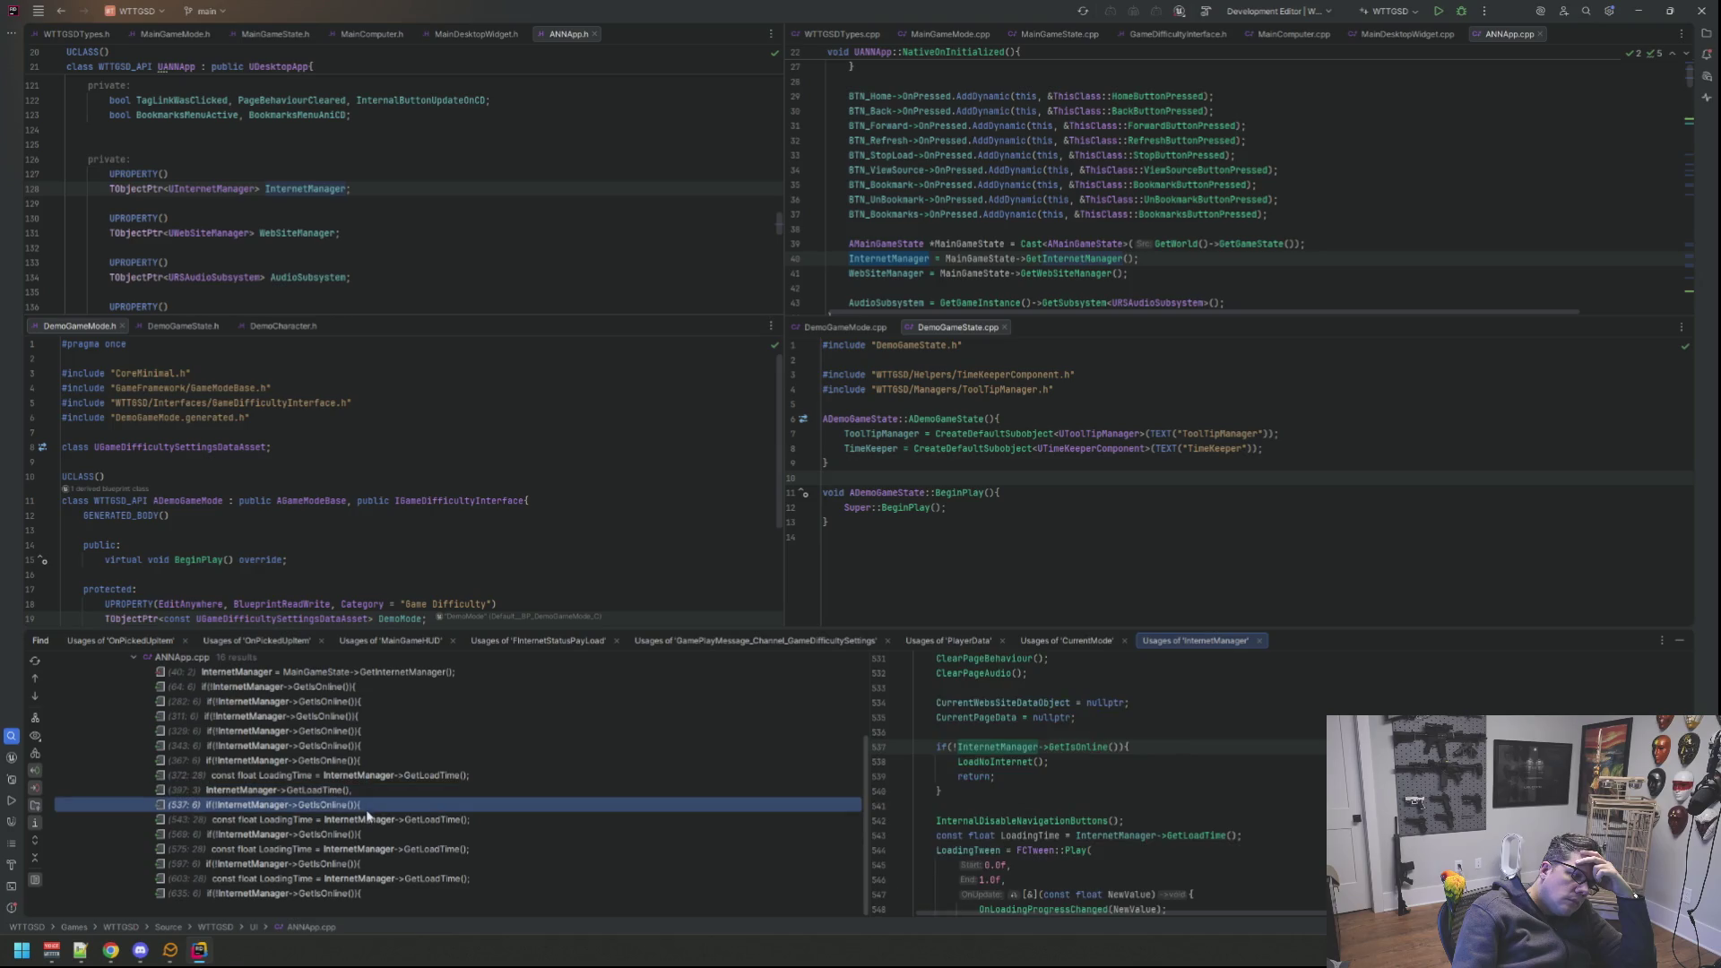
pyautogui.click(368, 823)
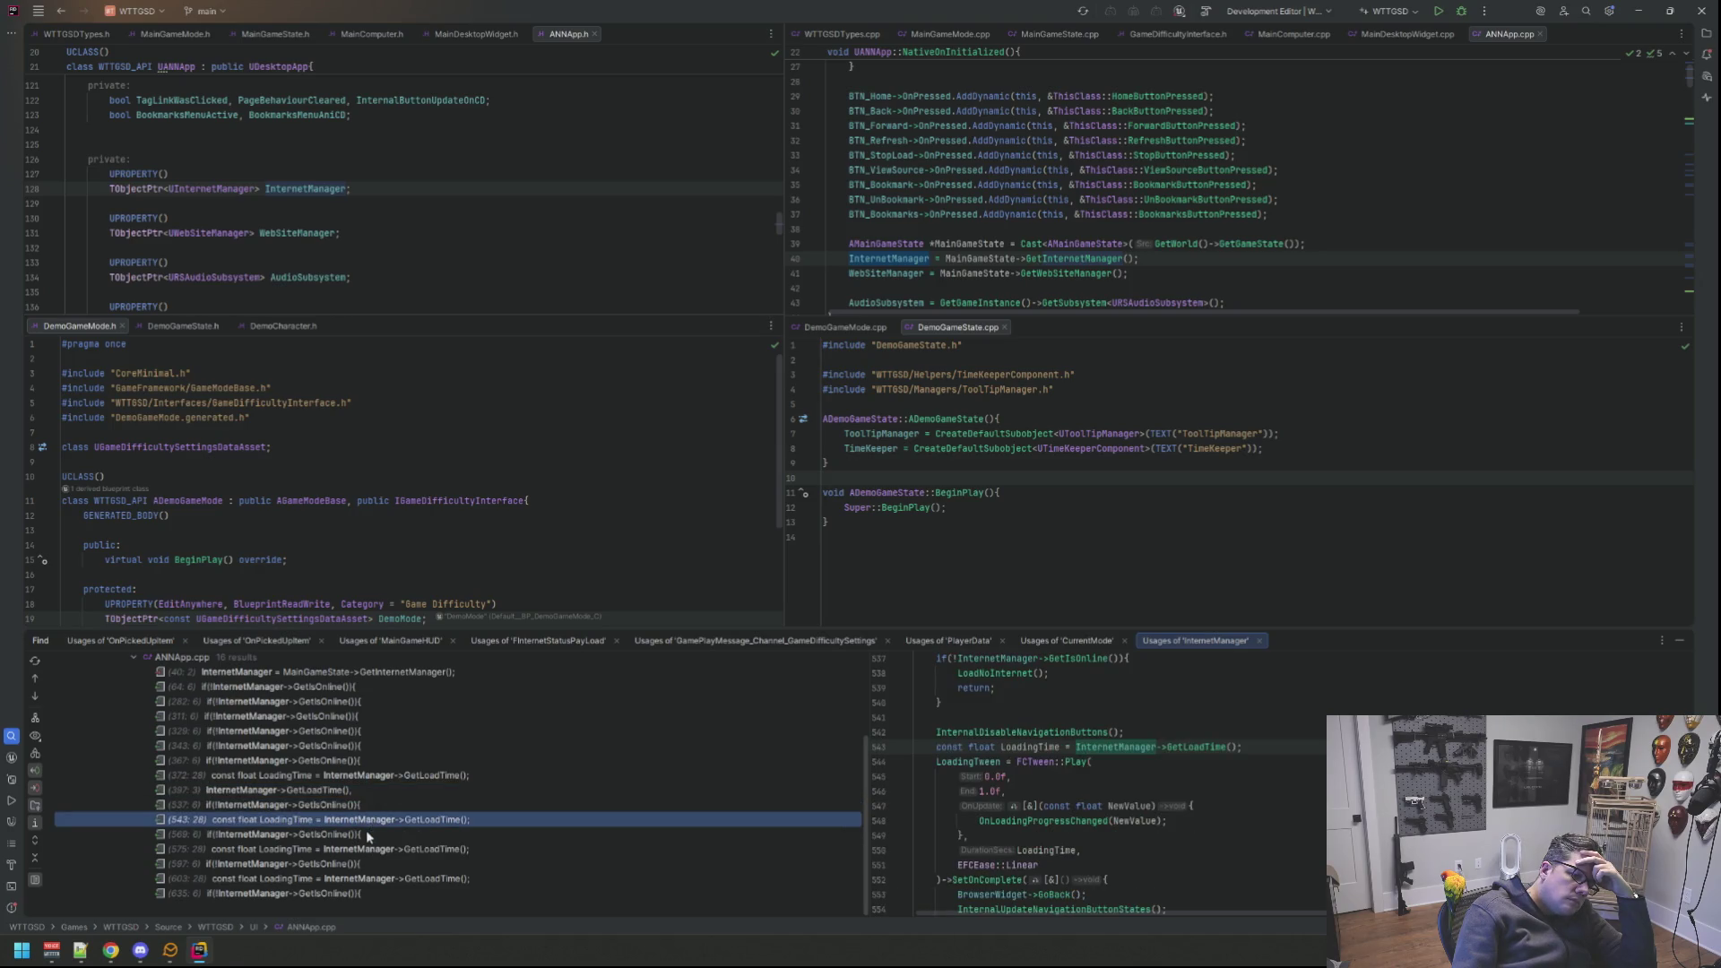
pyautogui.click(368, 836)
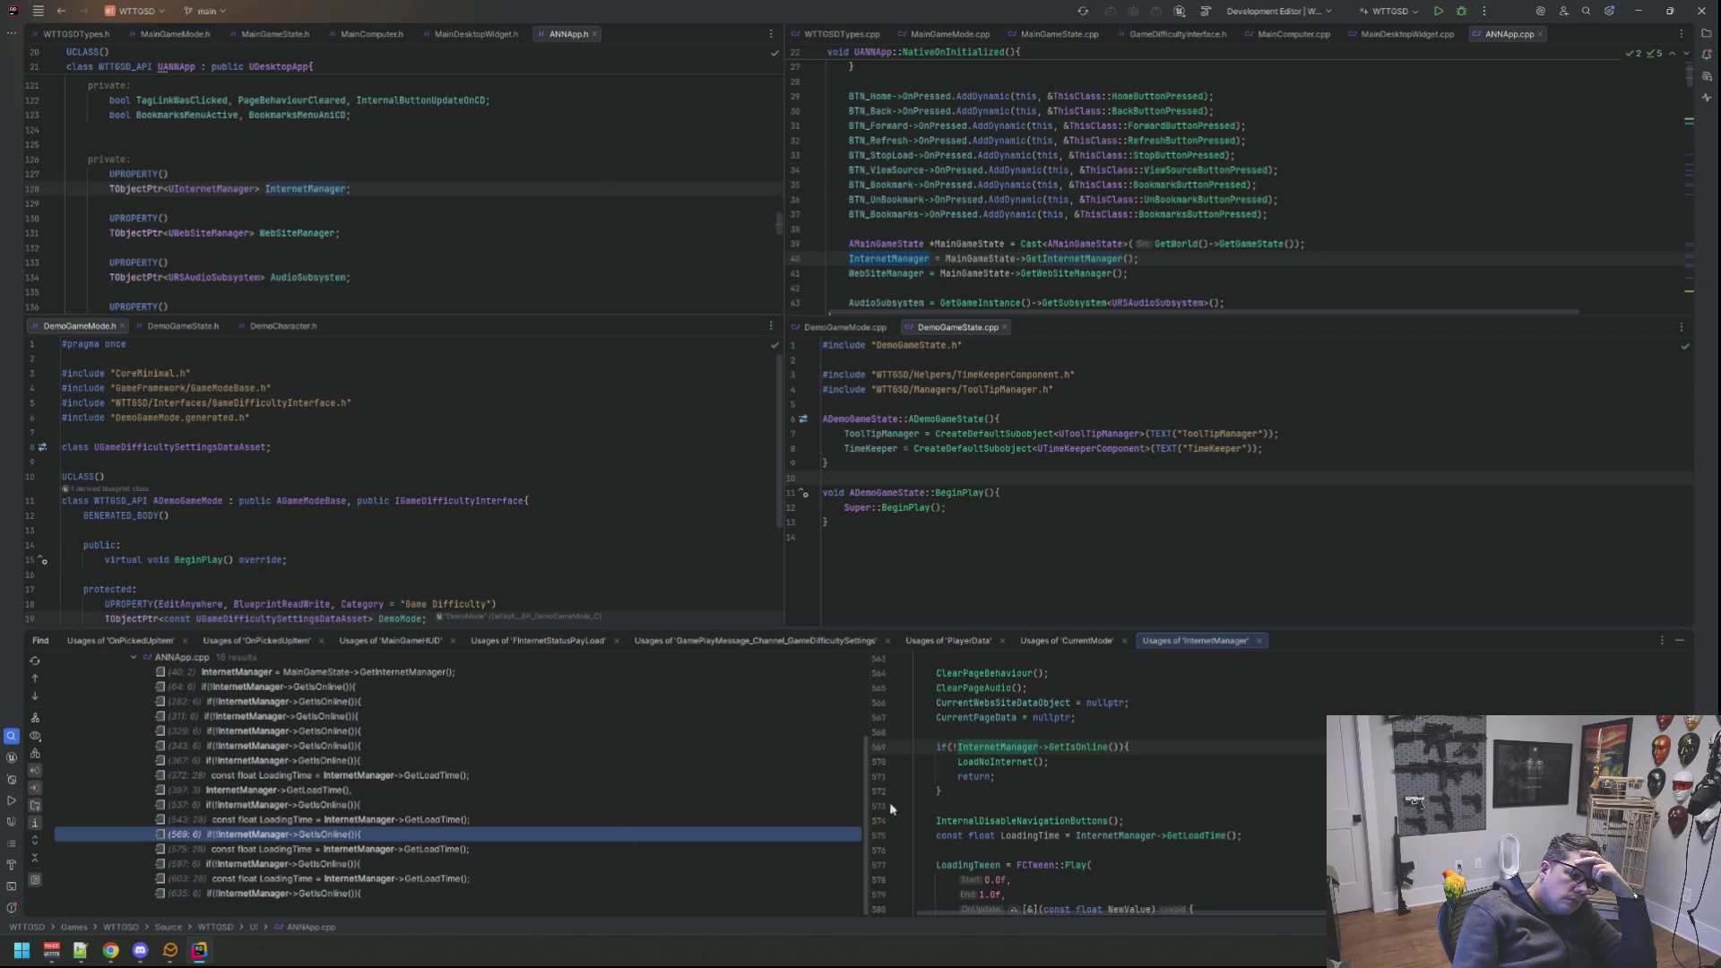
pyautogui.click(1678, 641)
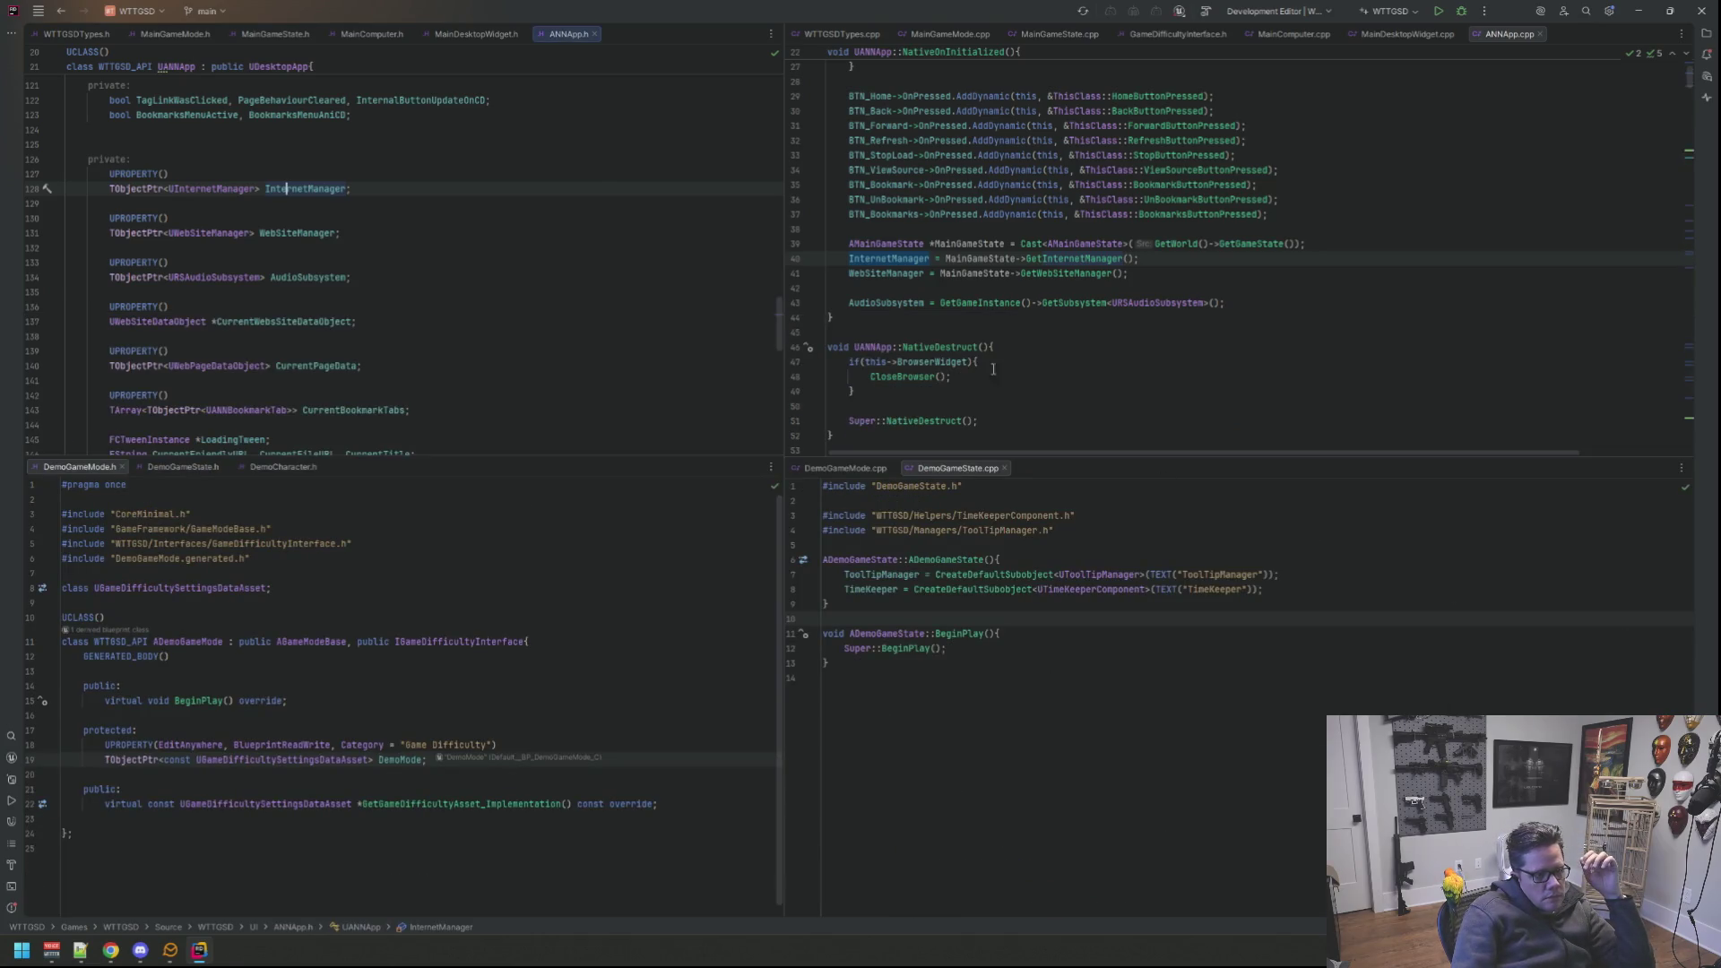
# Step: Go to the WebSiteManager declaration in ANNApp.h and run Find Usages on it
pyautogui.click(880, 274)
pyautogui.keyDown('ctrl'); pyautogui.click(879, 274); pyautogui.keyUp('ctrl')
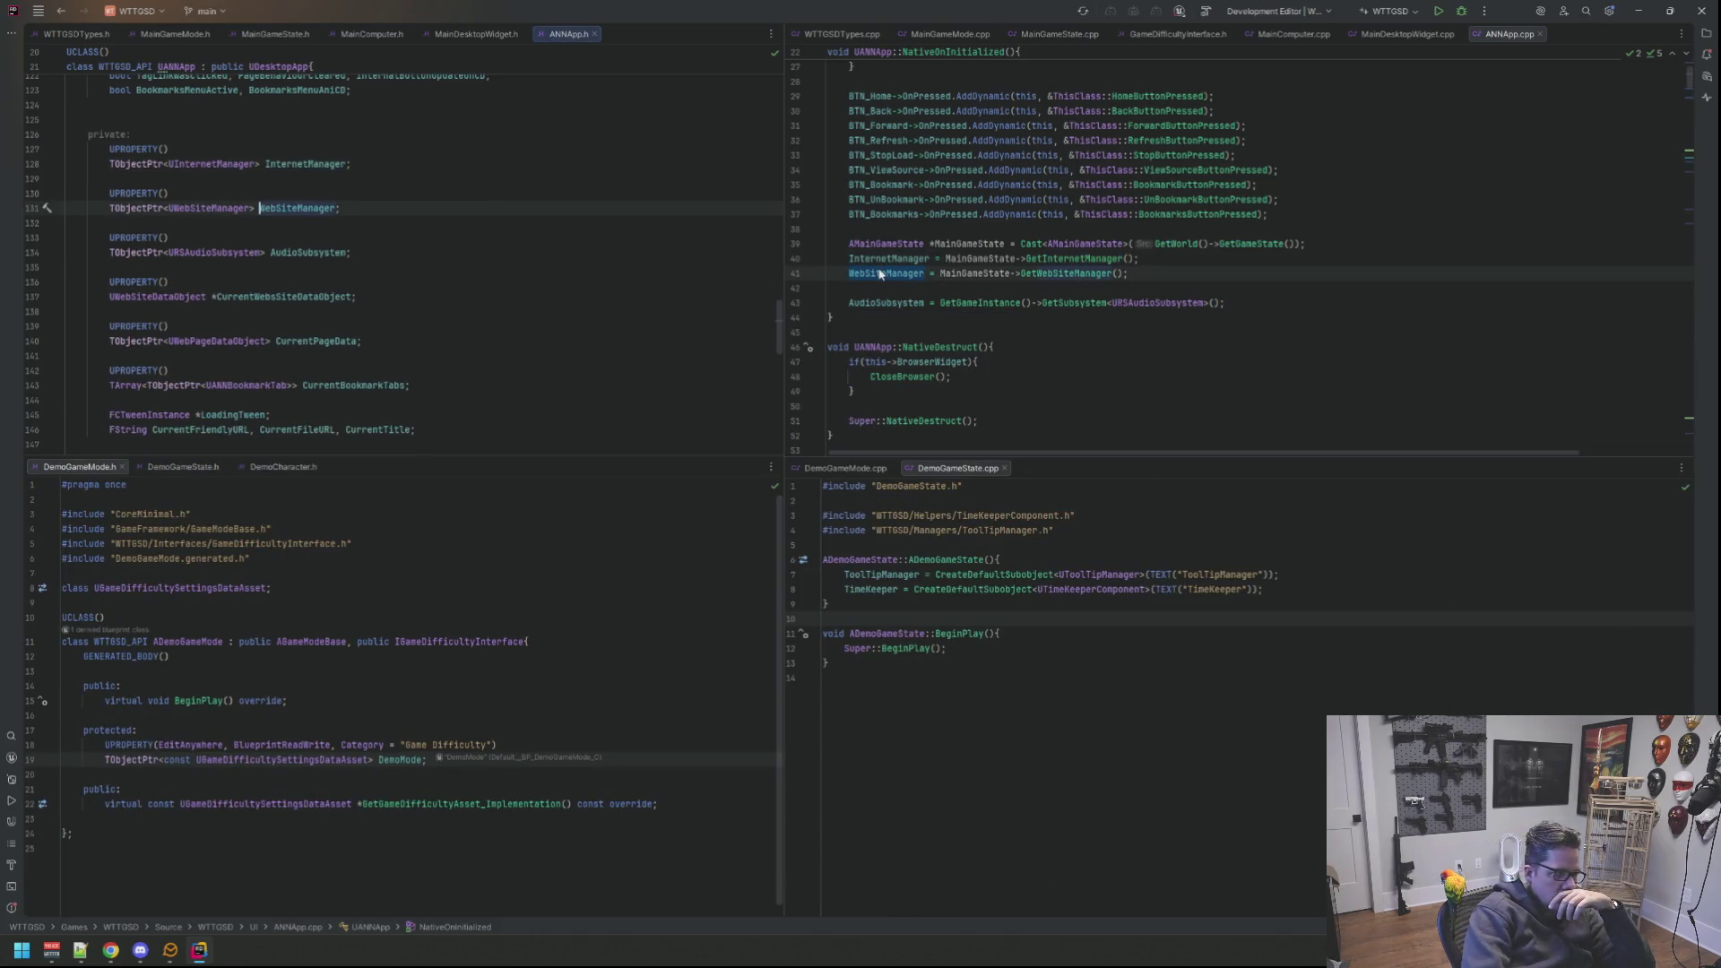
pyautogui.rightClick(299, 211)
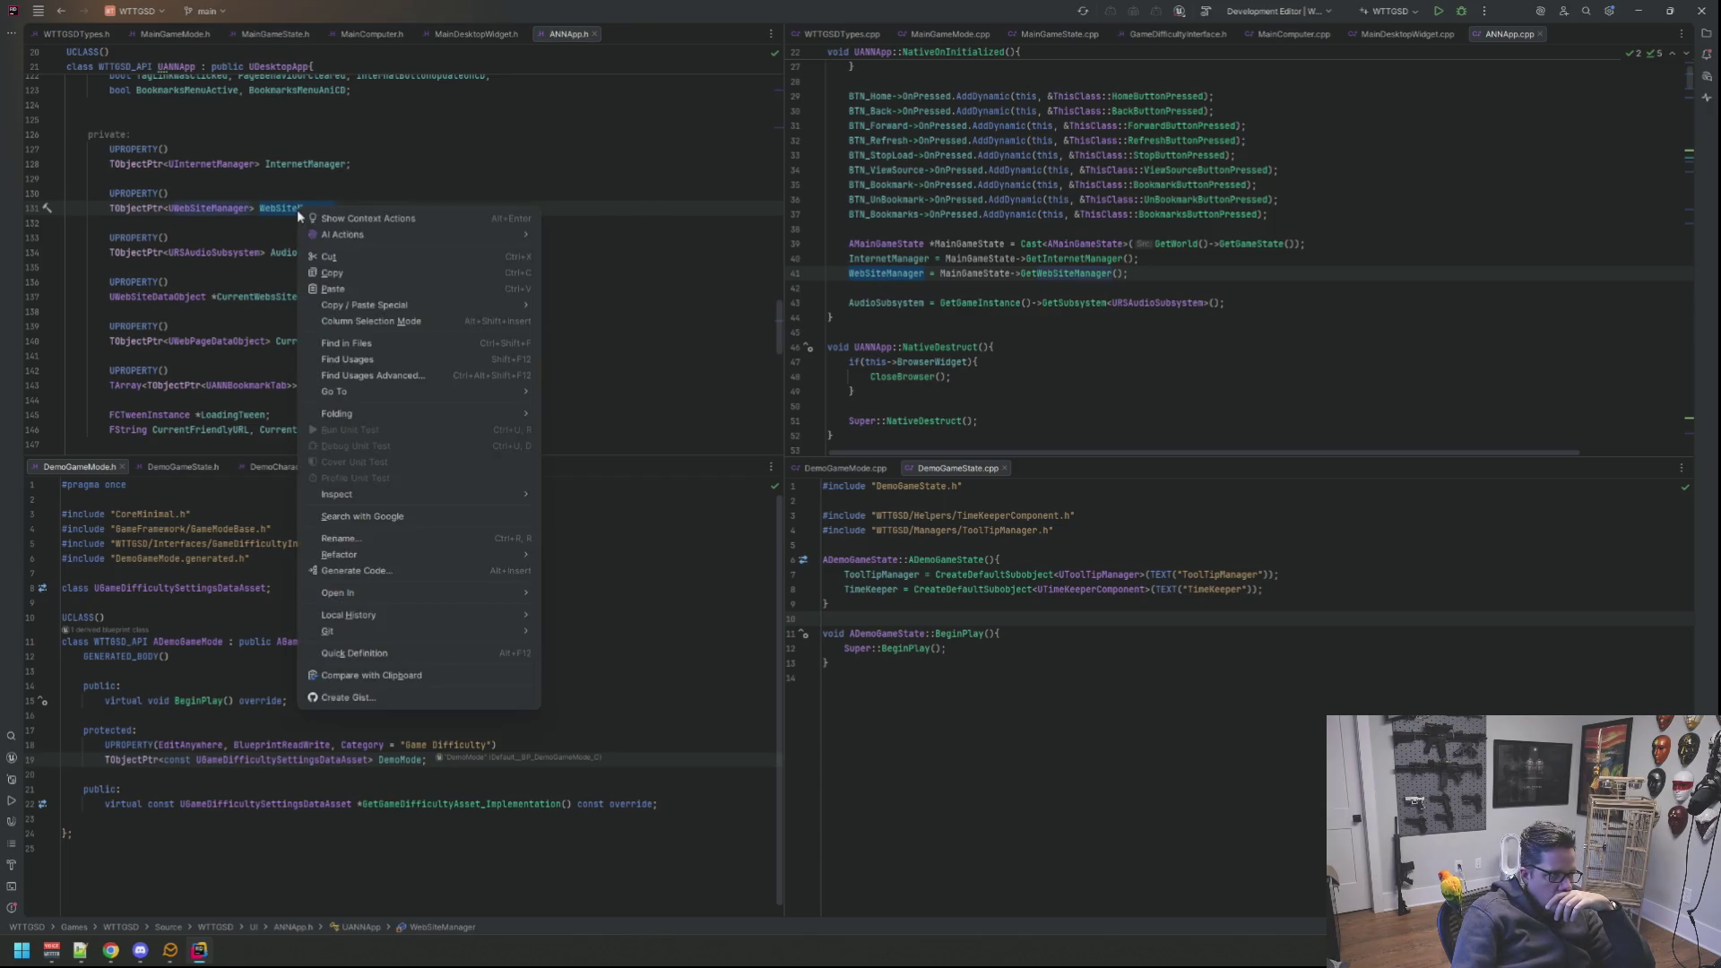
pyautogui.click(388, 360)
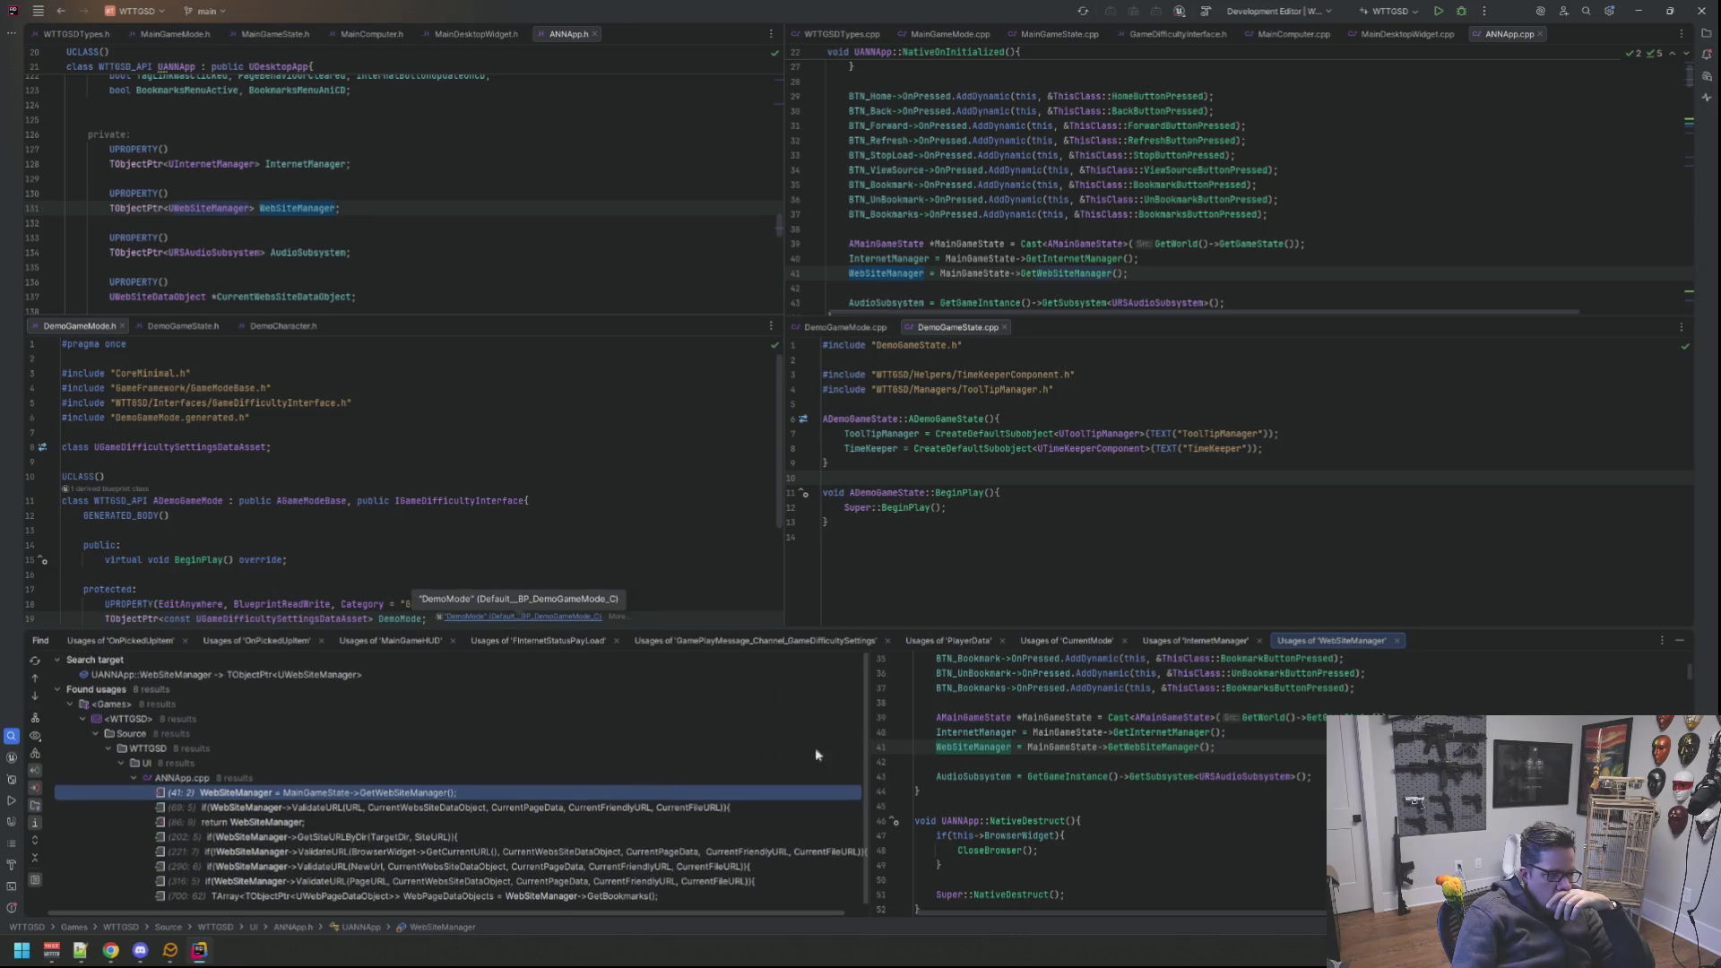
# Step: Close the WebSiteManager usage results and place the caret on line 133 after UPROPERTY()
pyautogui.click(1681, 642)
pyautogui.click(549, 269)
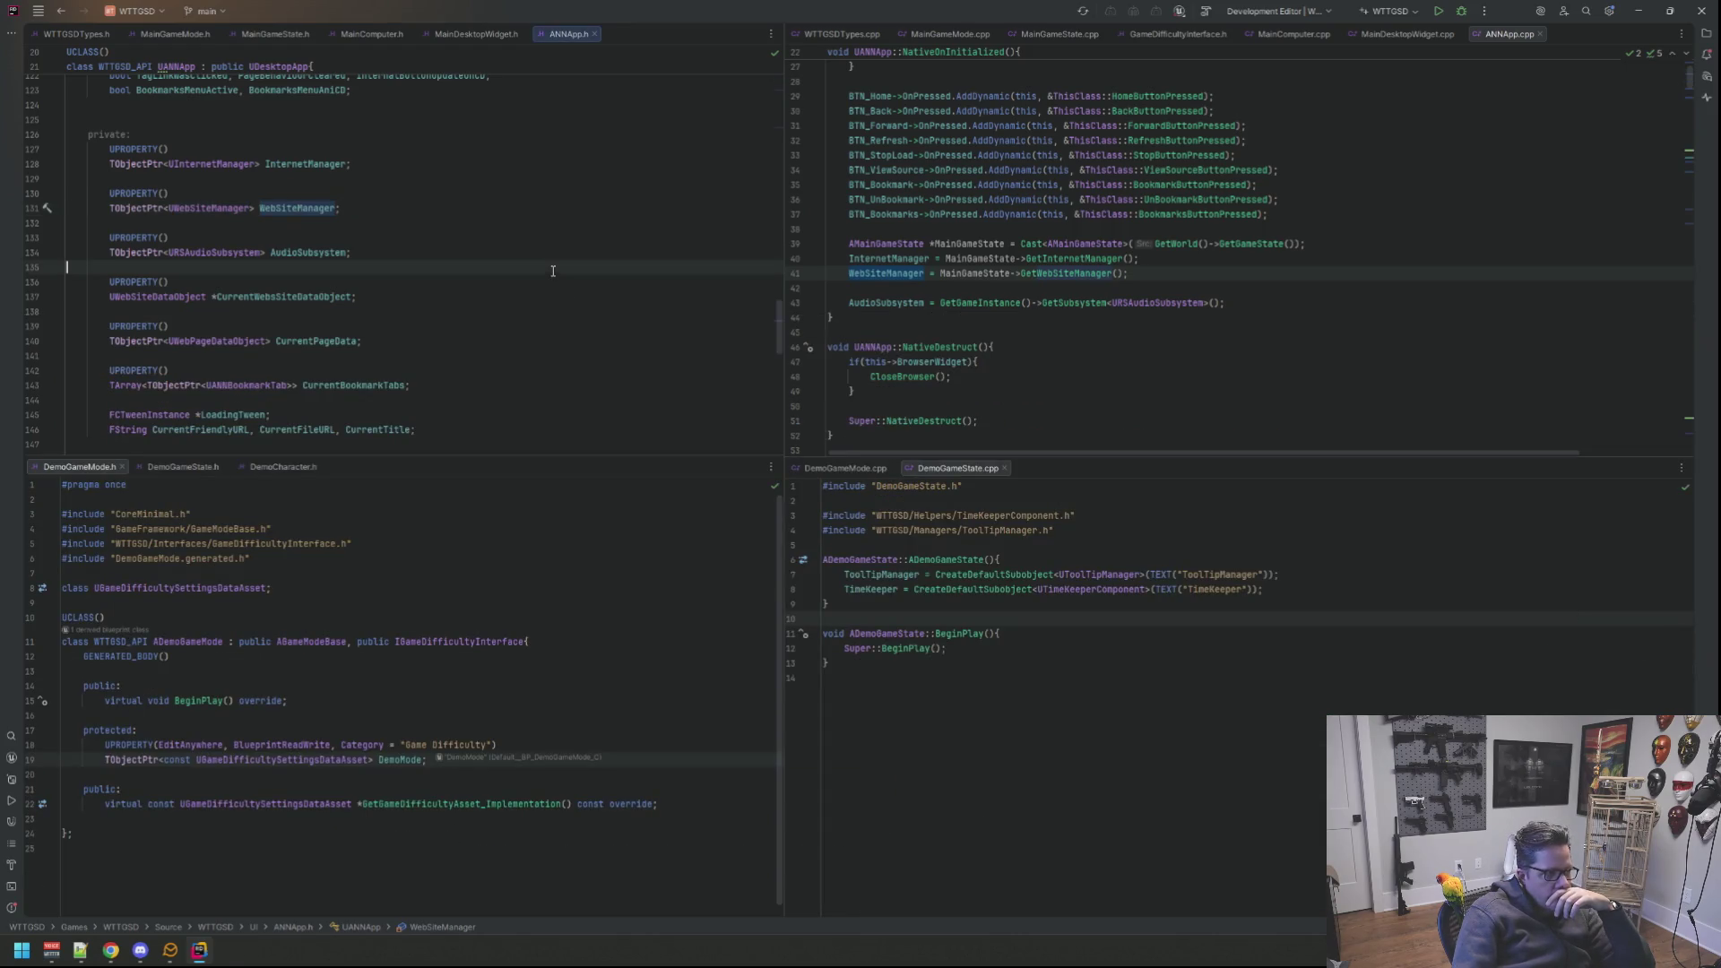
pyautogui.click(551, 239)
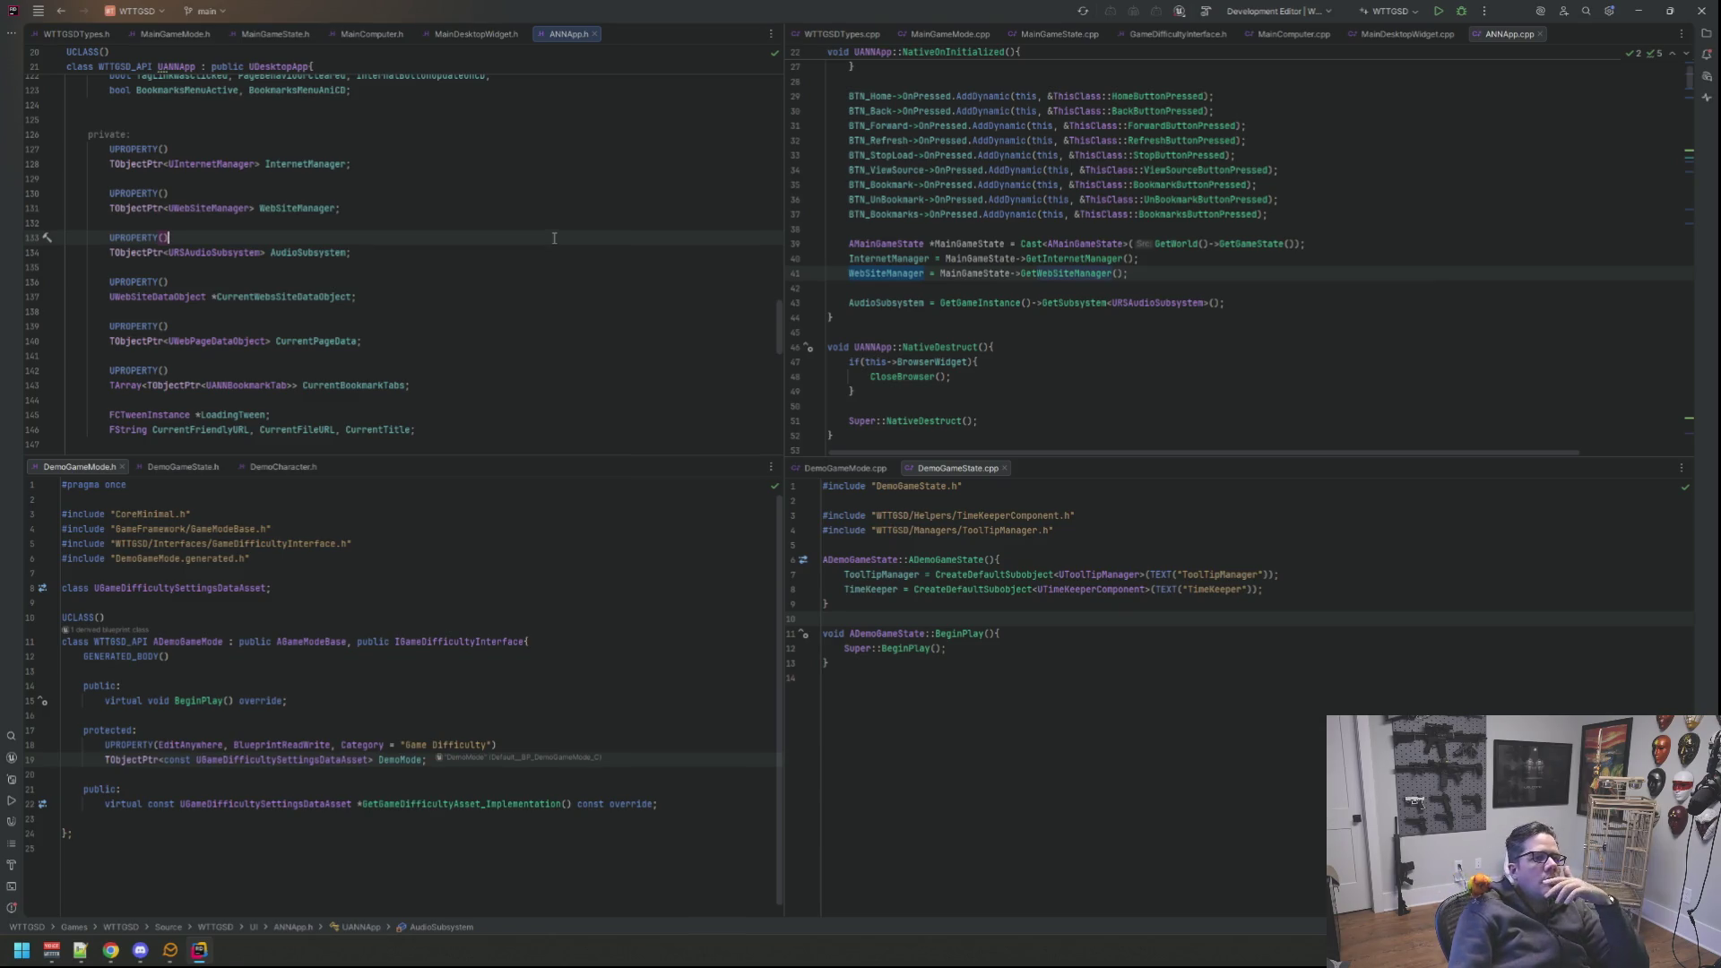
pyautogui.scroll(2, 583, 327)
pyautogui.scroll(3, 583, 327)
pyautogui.scroll(2, 581, 329)
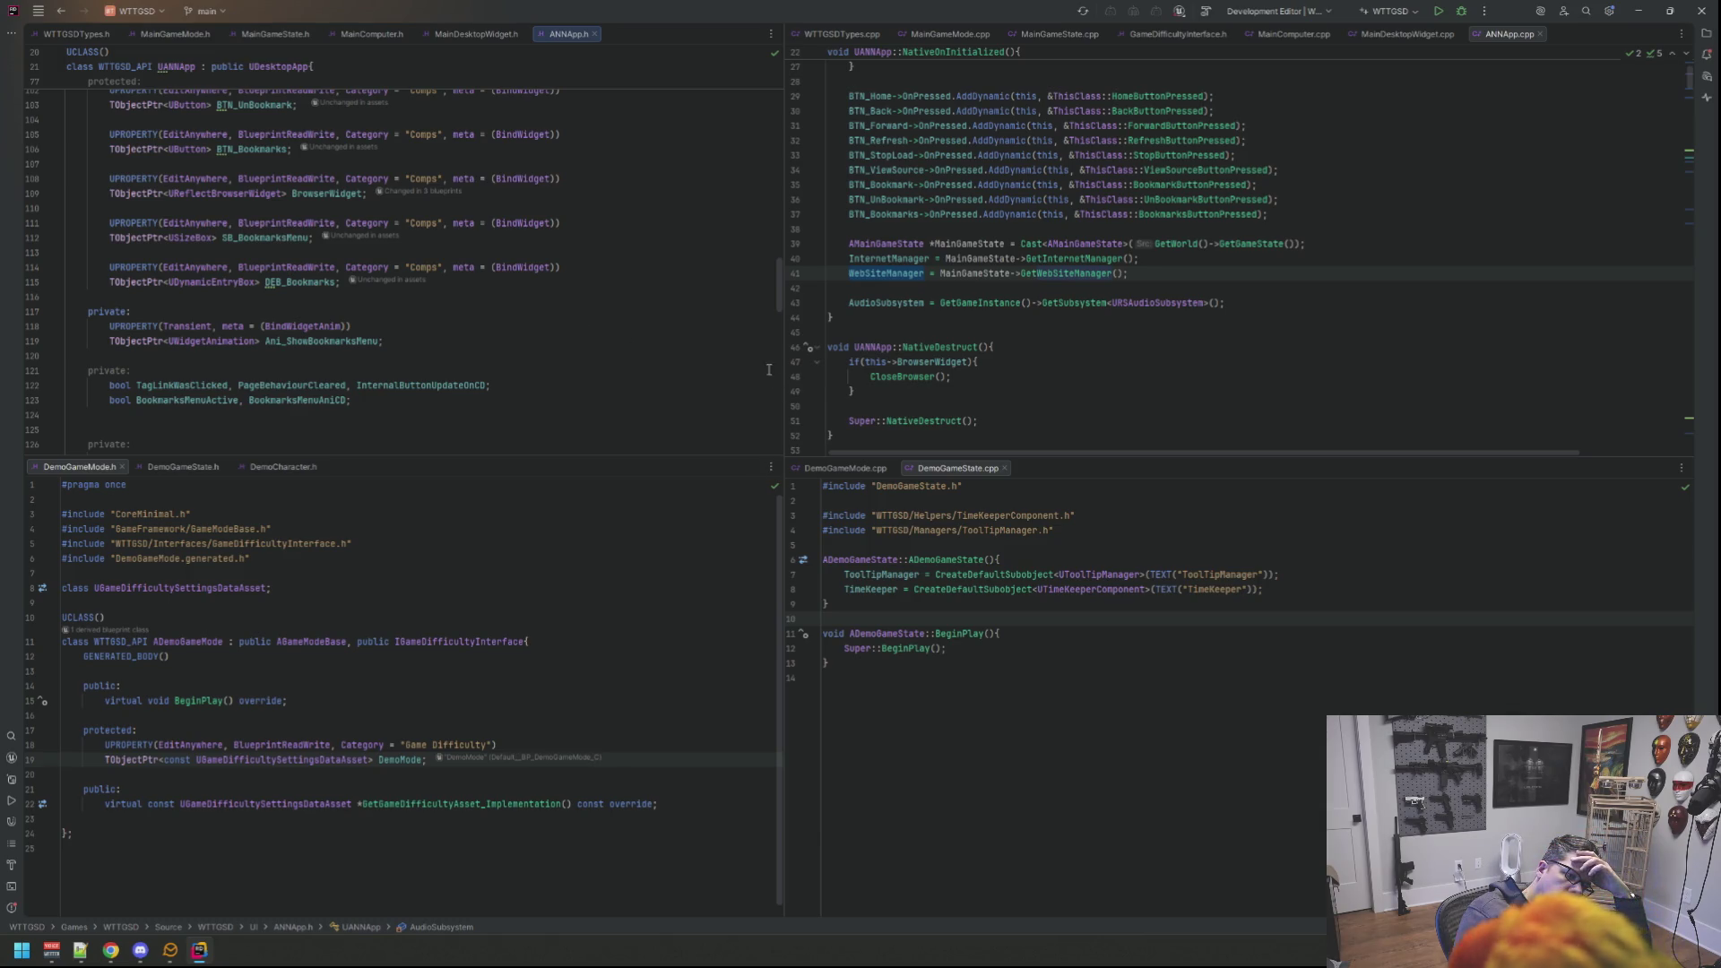
pyautogui.hotkey('ctrl', 'v')
pyautogui.scroll(2, 731, 363)
pyautogui.click(613, 355)
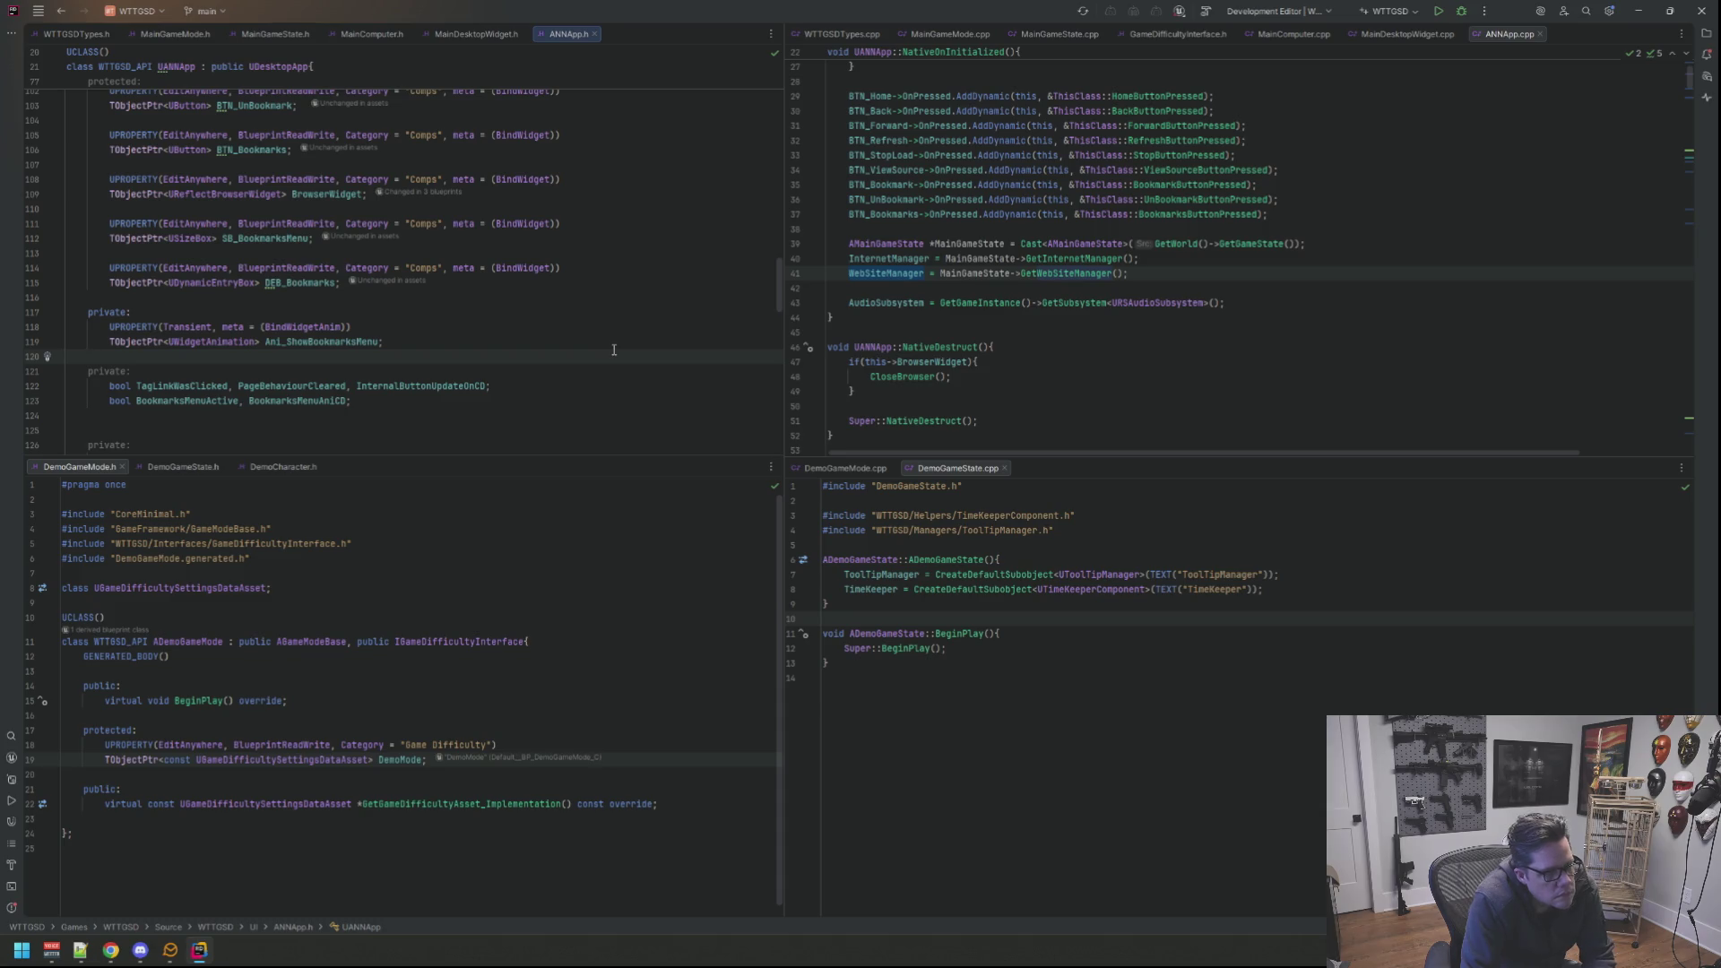
# Step: Go to the InternetManager declaration again and list all its usages
pyautogui.click(926, 258)
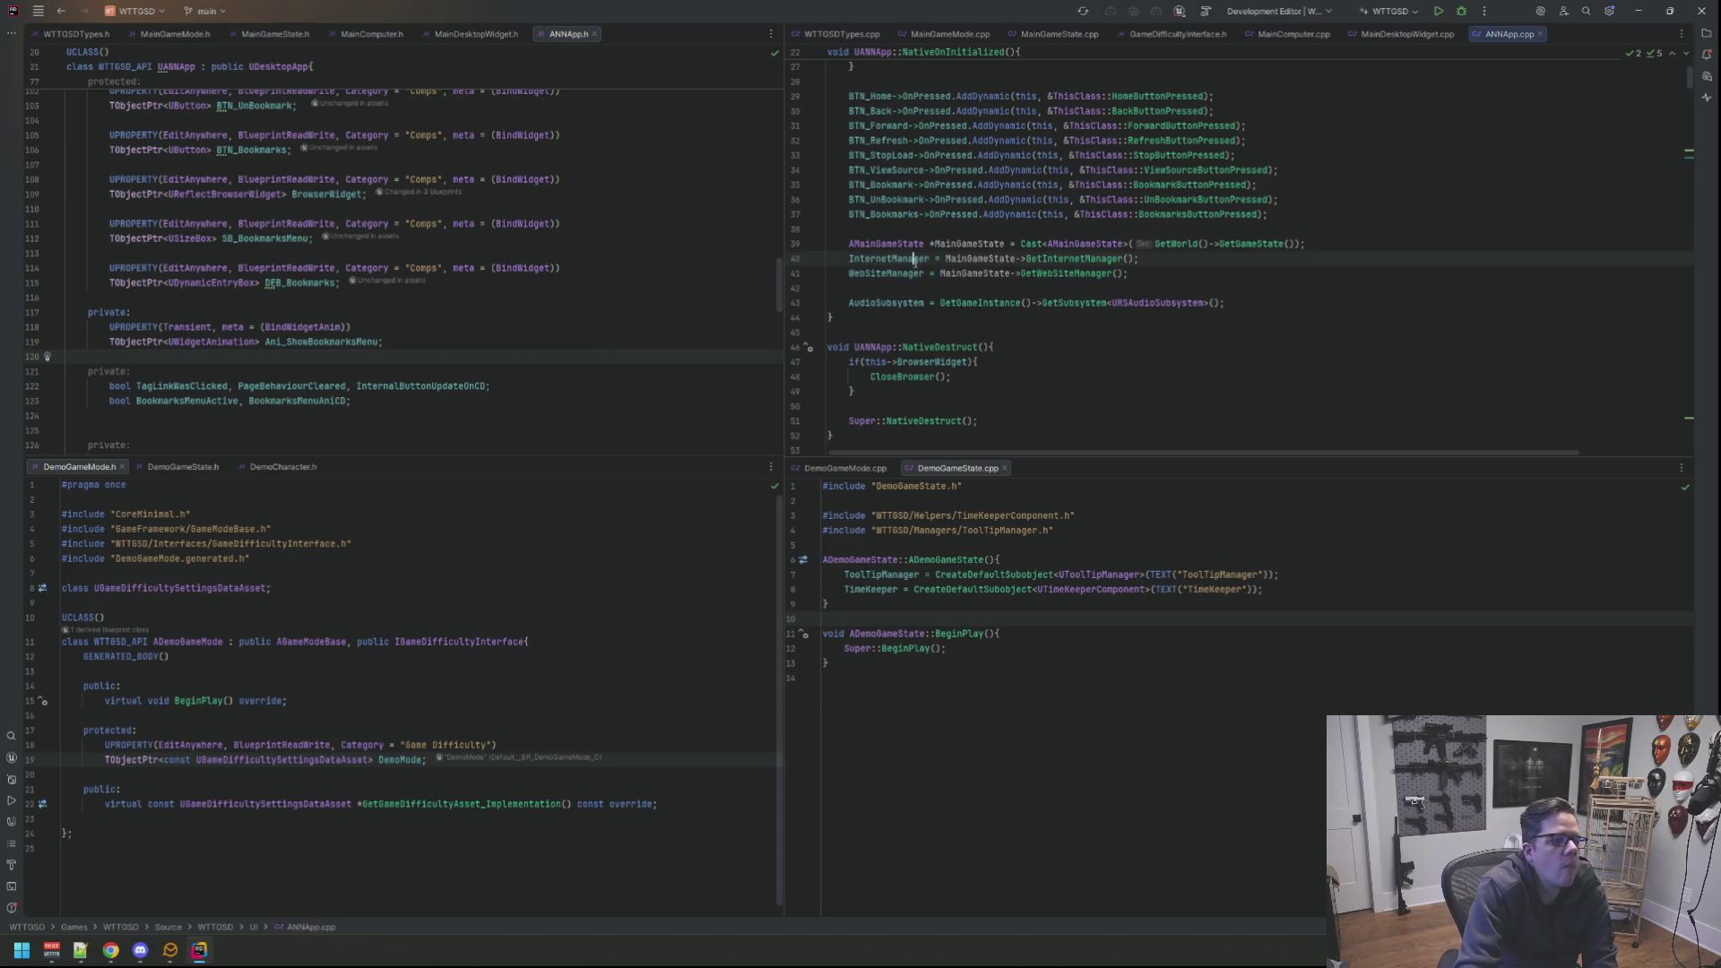
pyautogui.keyDown('ctrl'); pyautogui.click(927, 259); pyautogui.keyUp('ctrl')
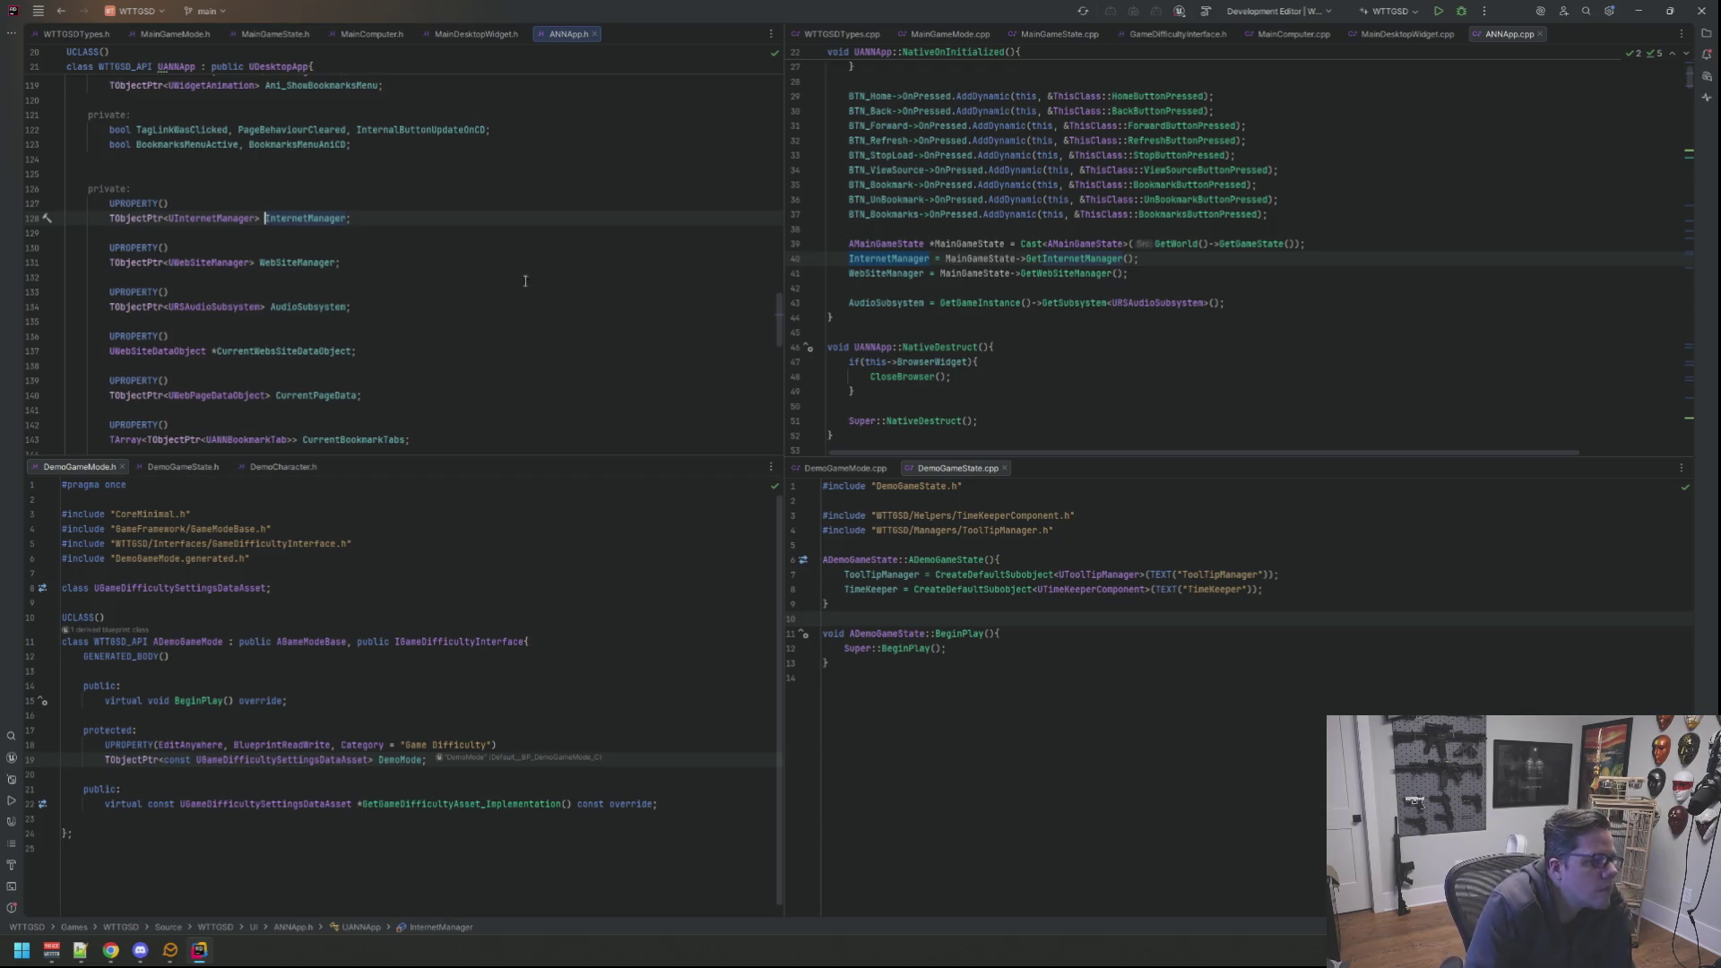
pyautogui.rightClick(291, 217)
pyautogui.click(350, 313)
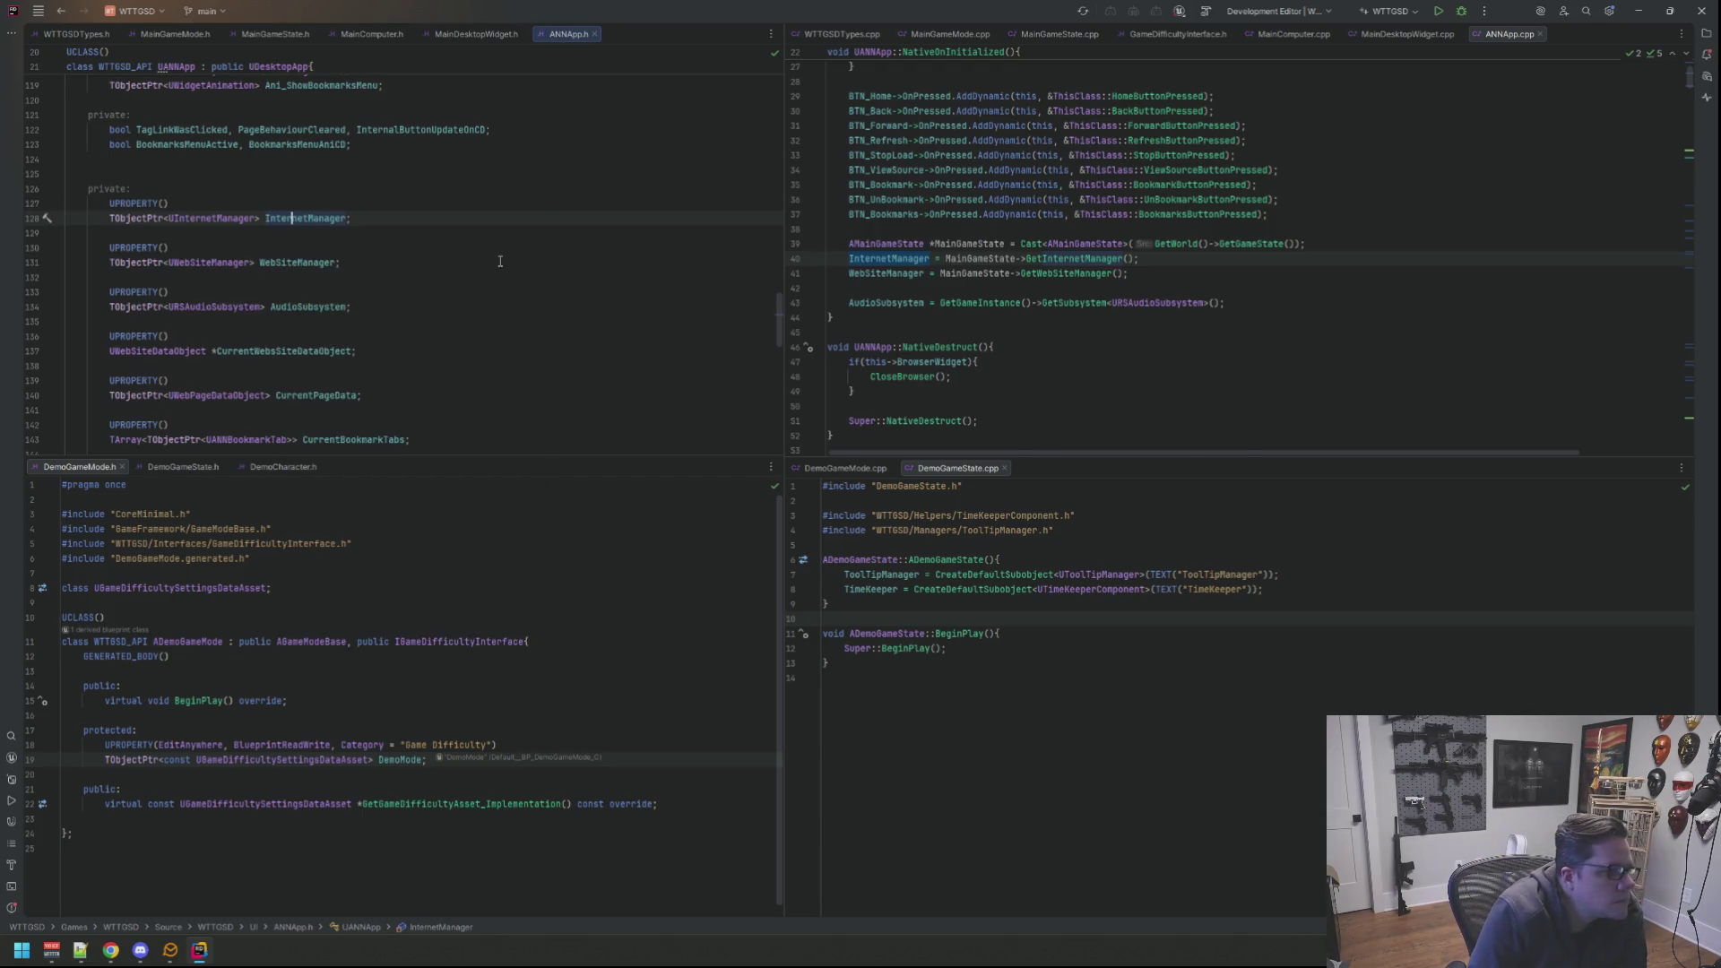
pyautogui.click(1032, 537)
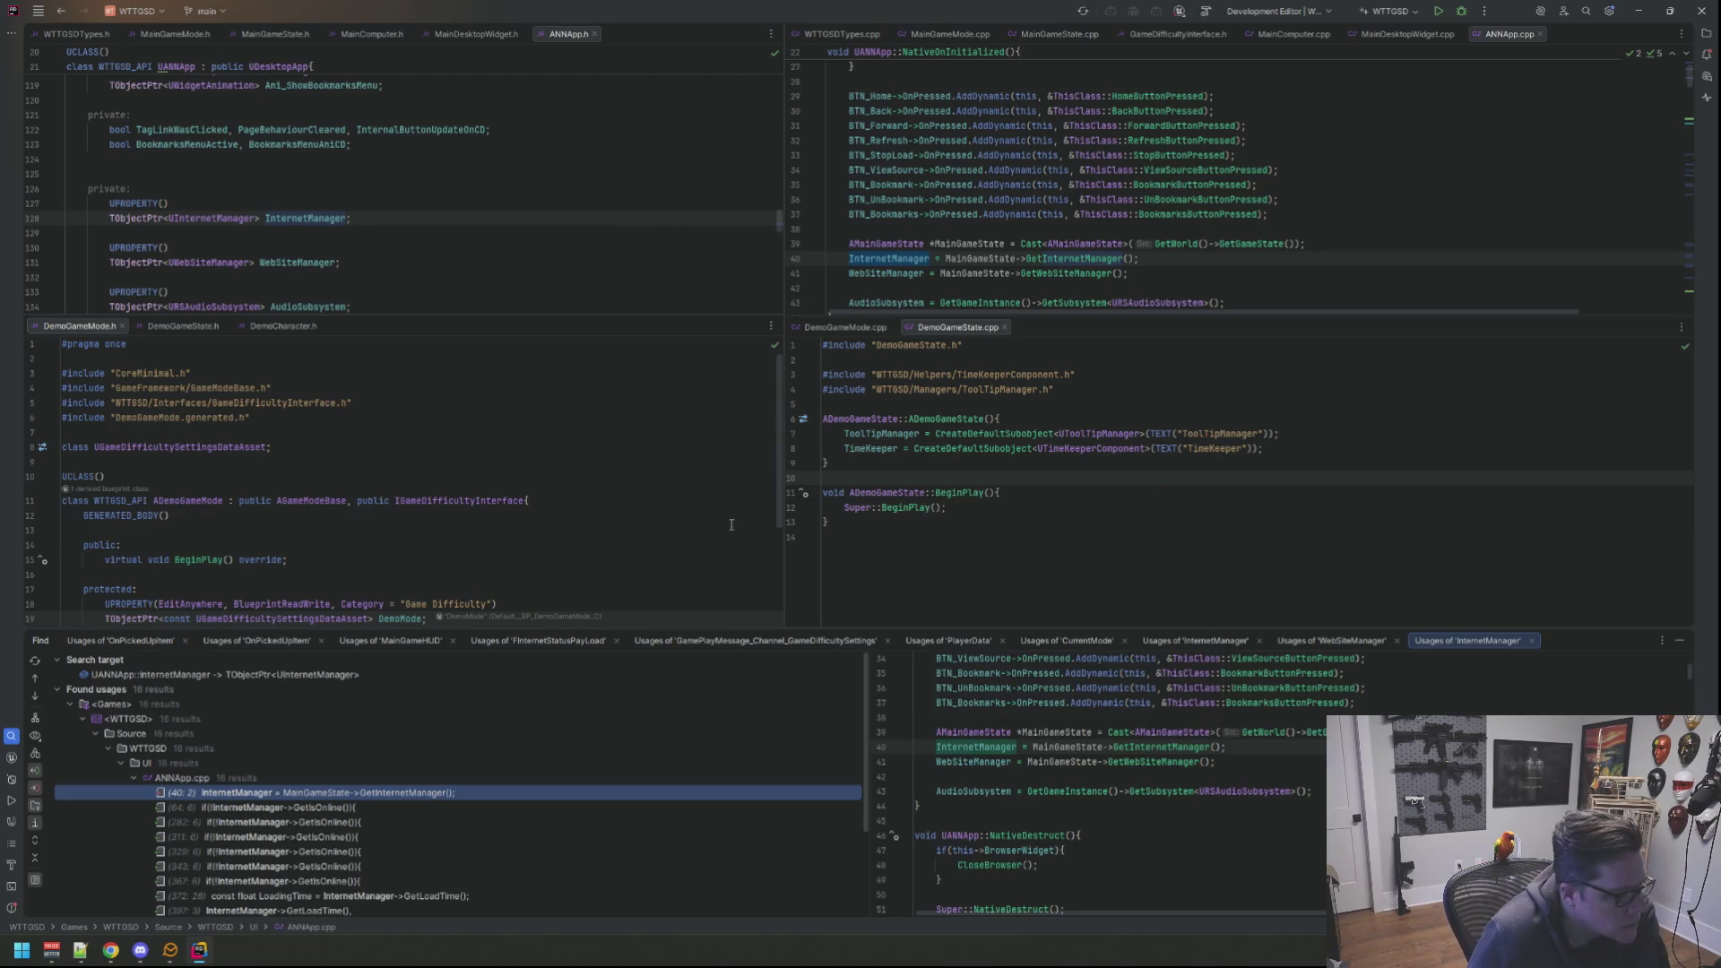
# Step: Preview the InternetManager usages at lines 64, 282, 329, 367, 372, 397 and 569
pyautogui.click(427, 807)
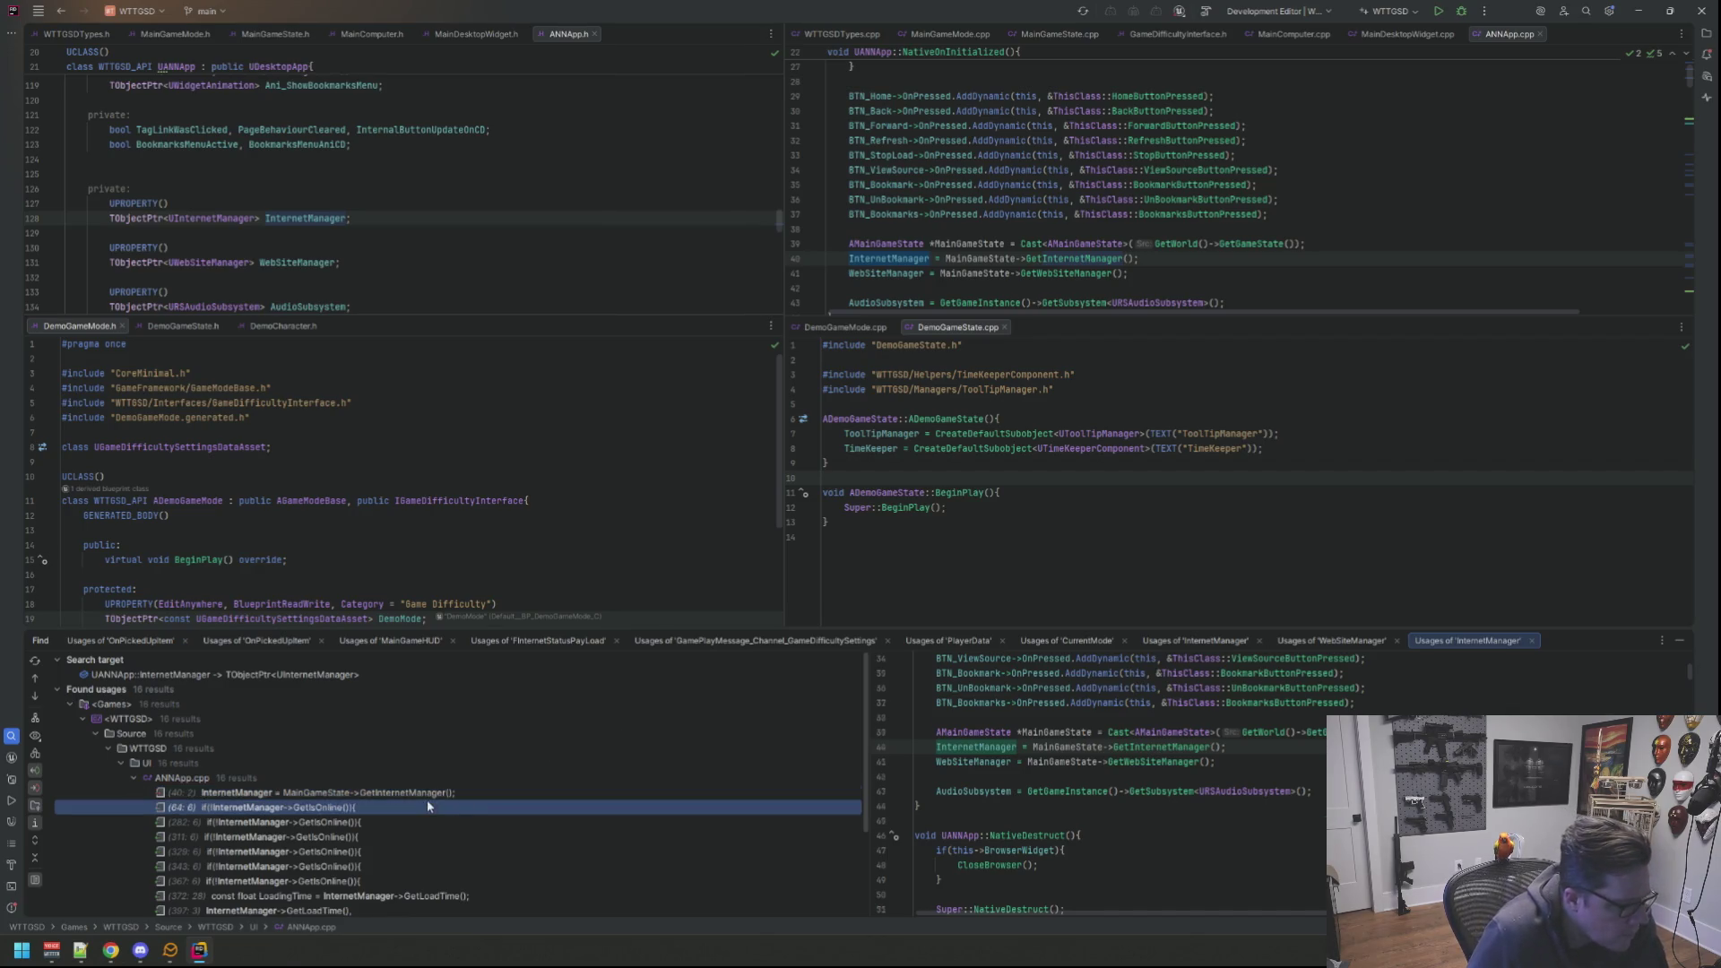
pyautogui.click(389, 822)
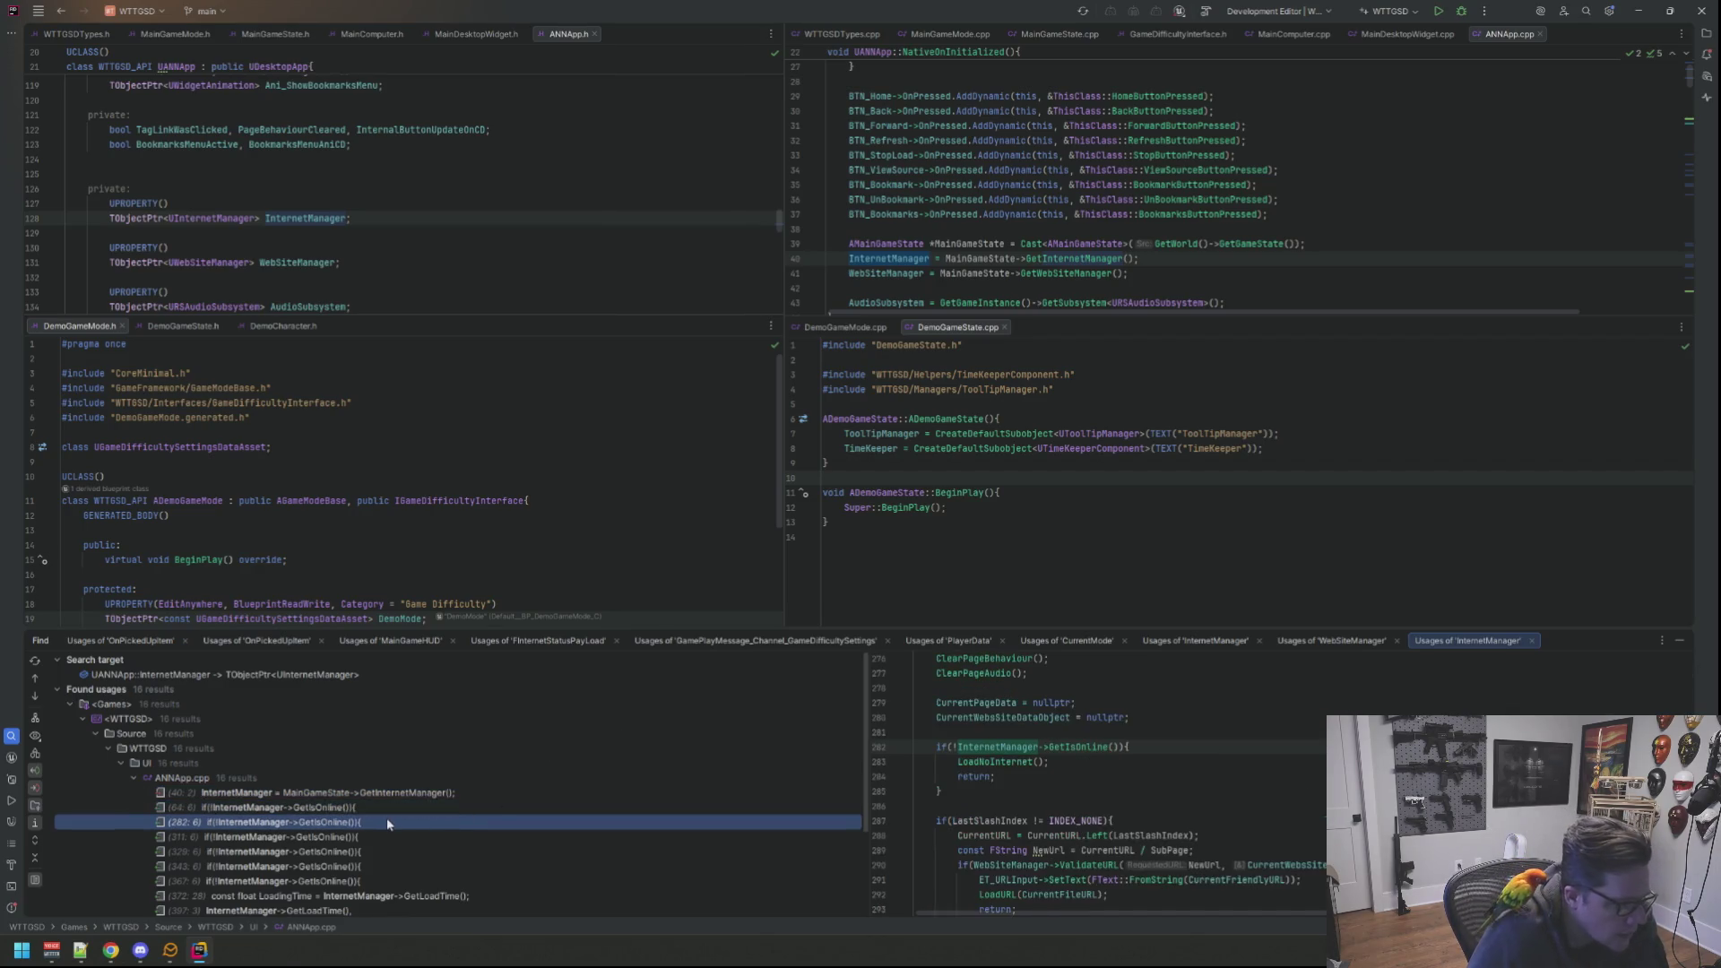
pyautogui.click(387, 832)
pyautogui.scroll(-1, 423, 808)
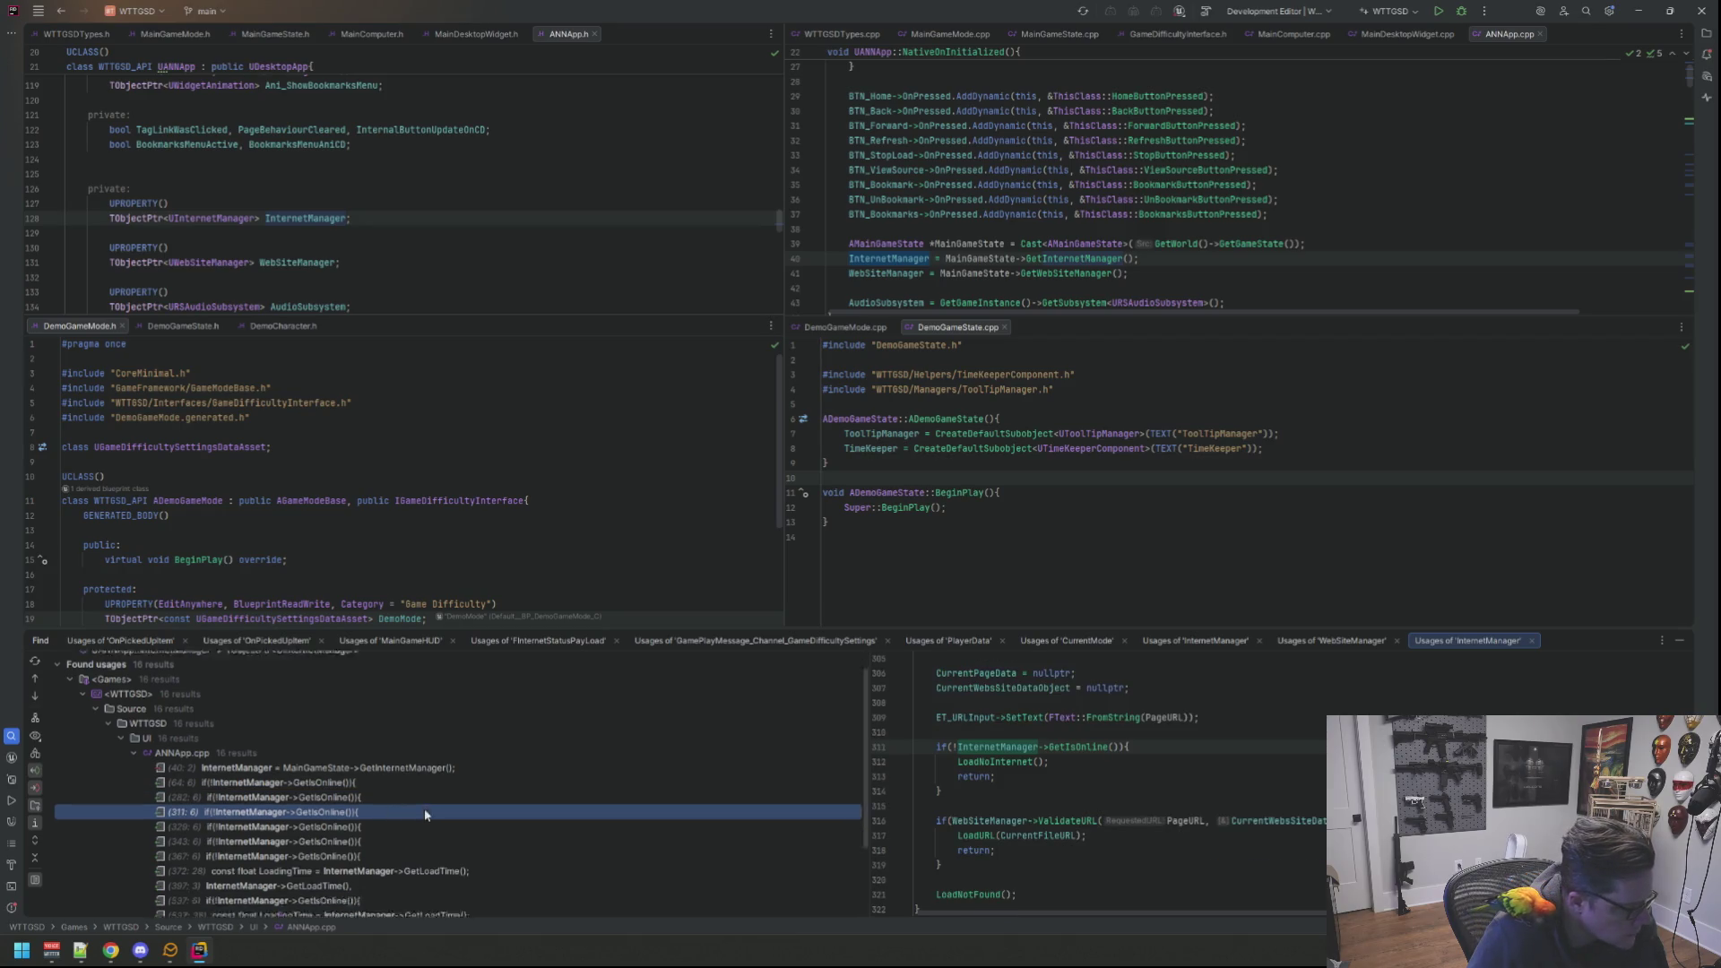
pyautogui.scroll(-2, 424, 809)
pyautogui.click(376, 771)
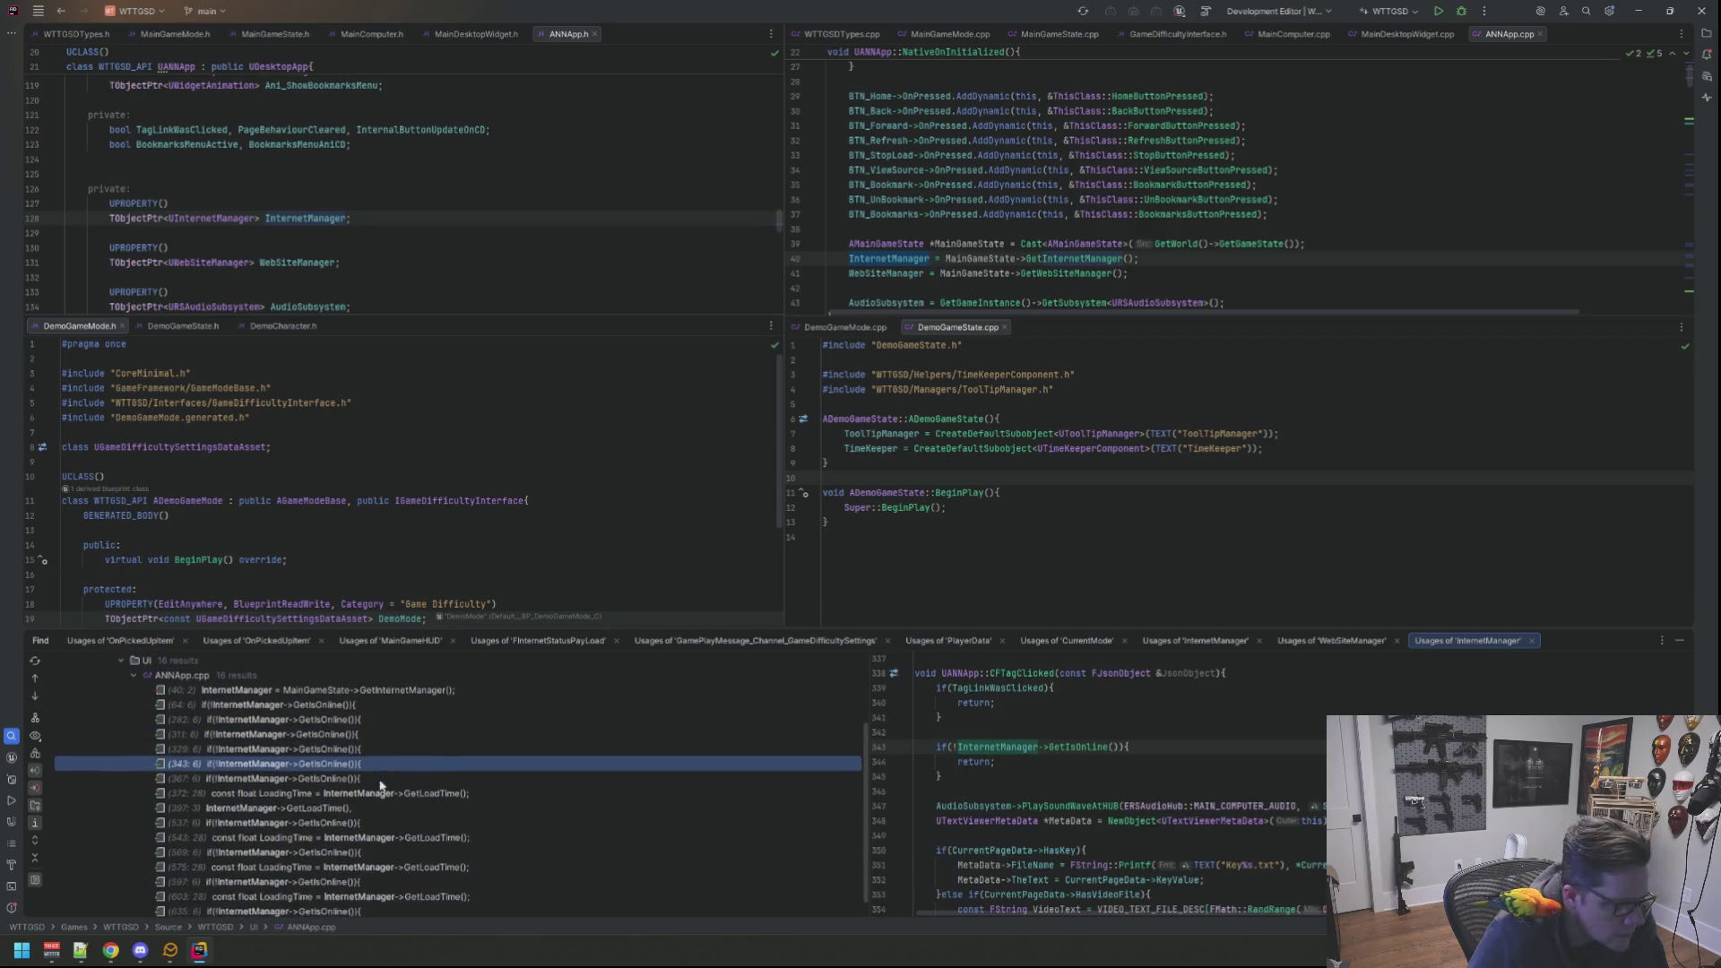
pyautogui.scroll(-1, 369, 774)
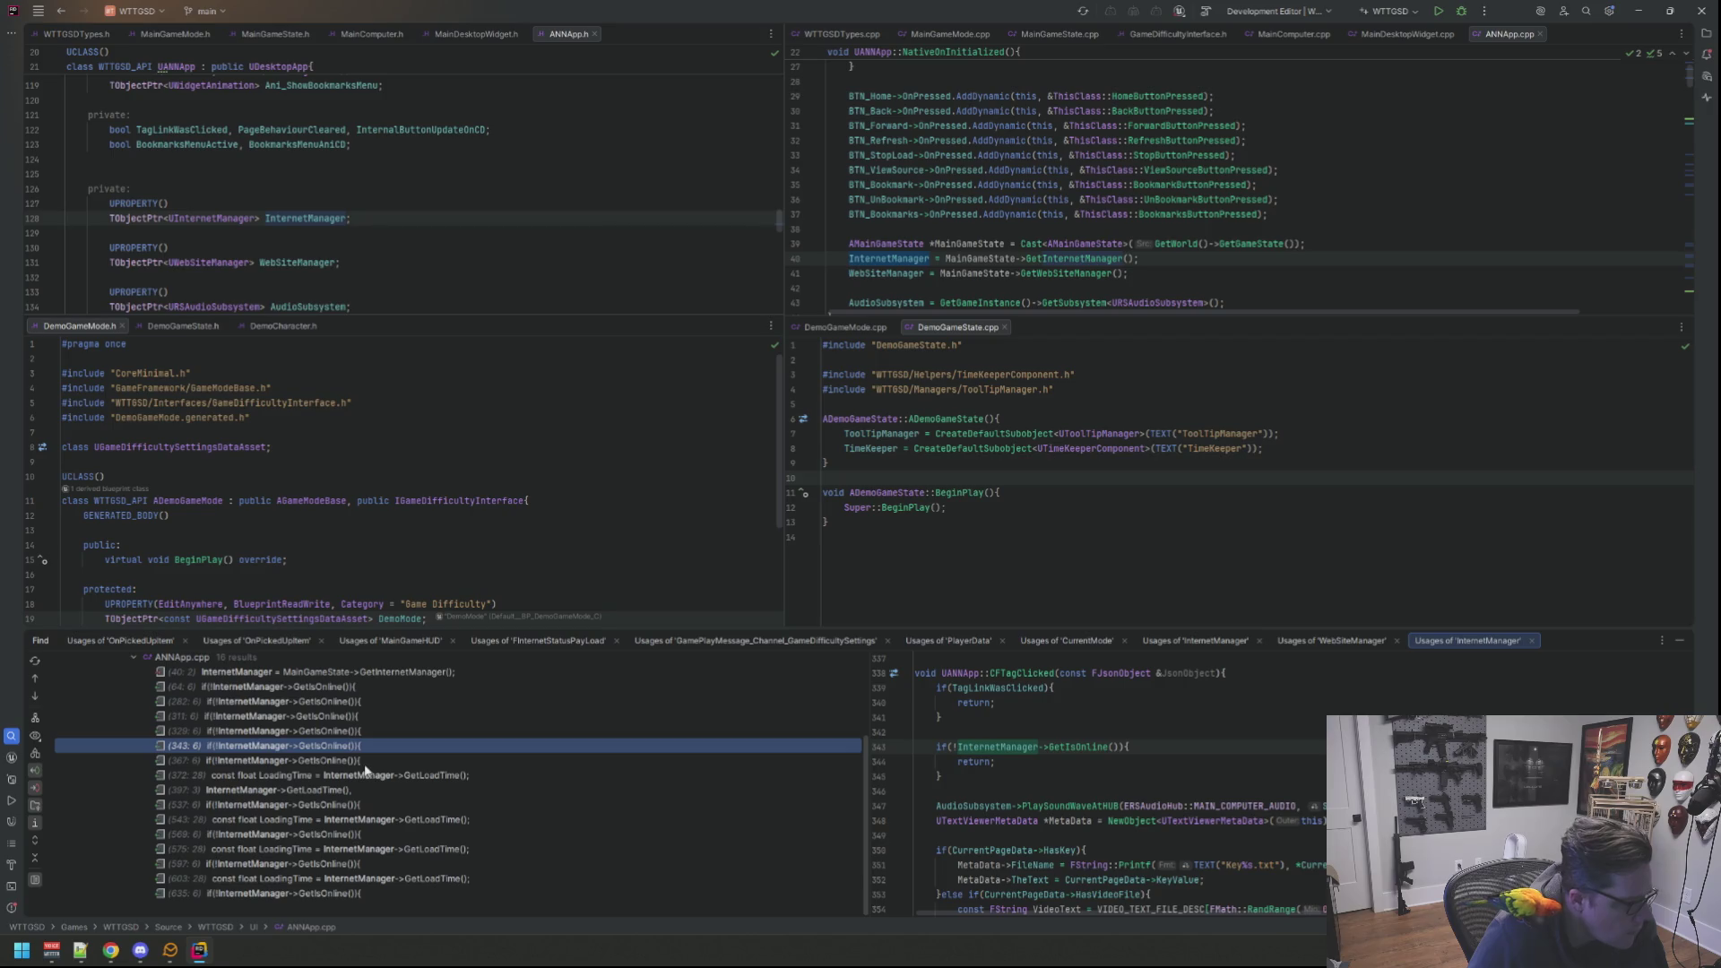
pyautogui.click(364, 764)
pyautogui.click(372, 776)
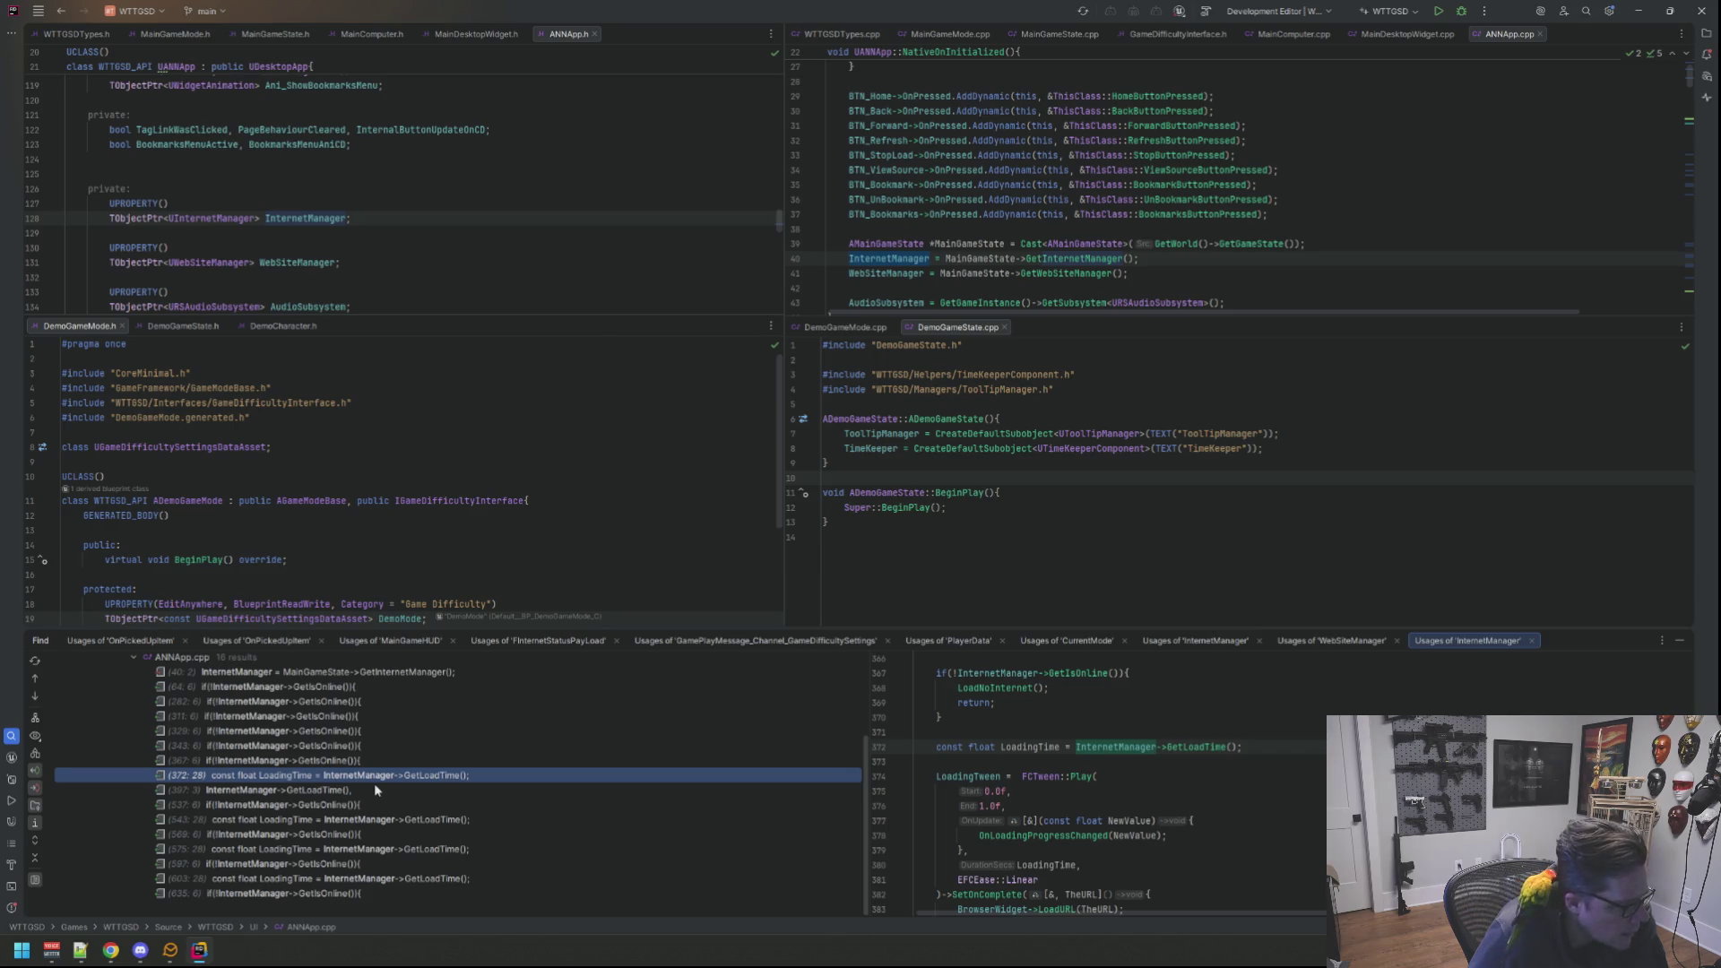
pyautogui.click(375, 789)
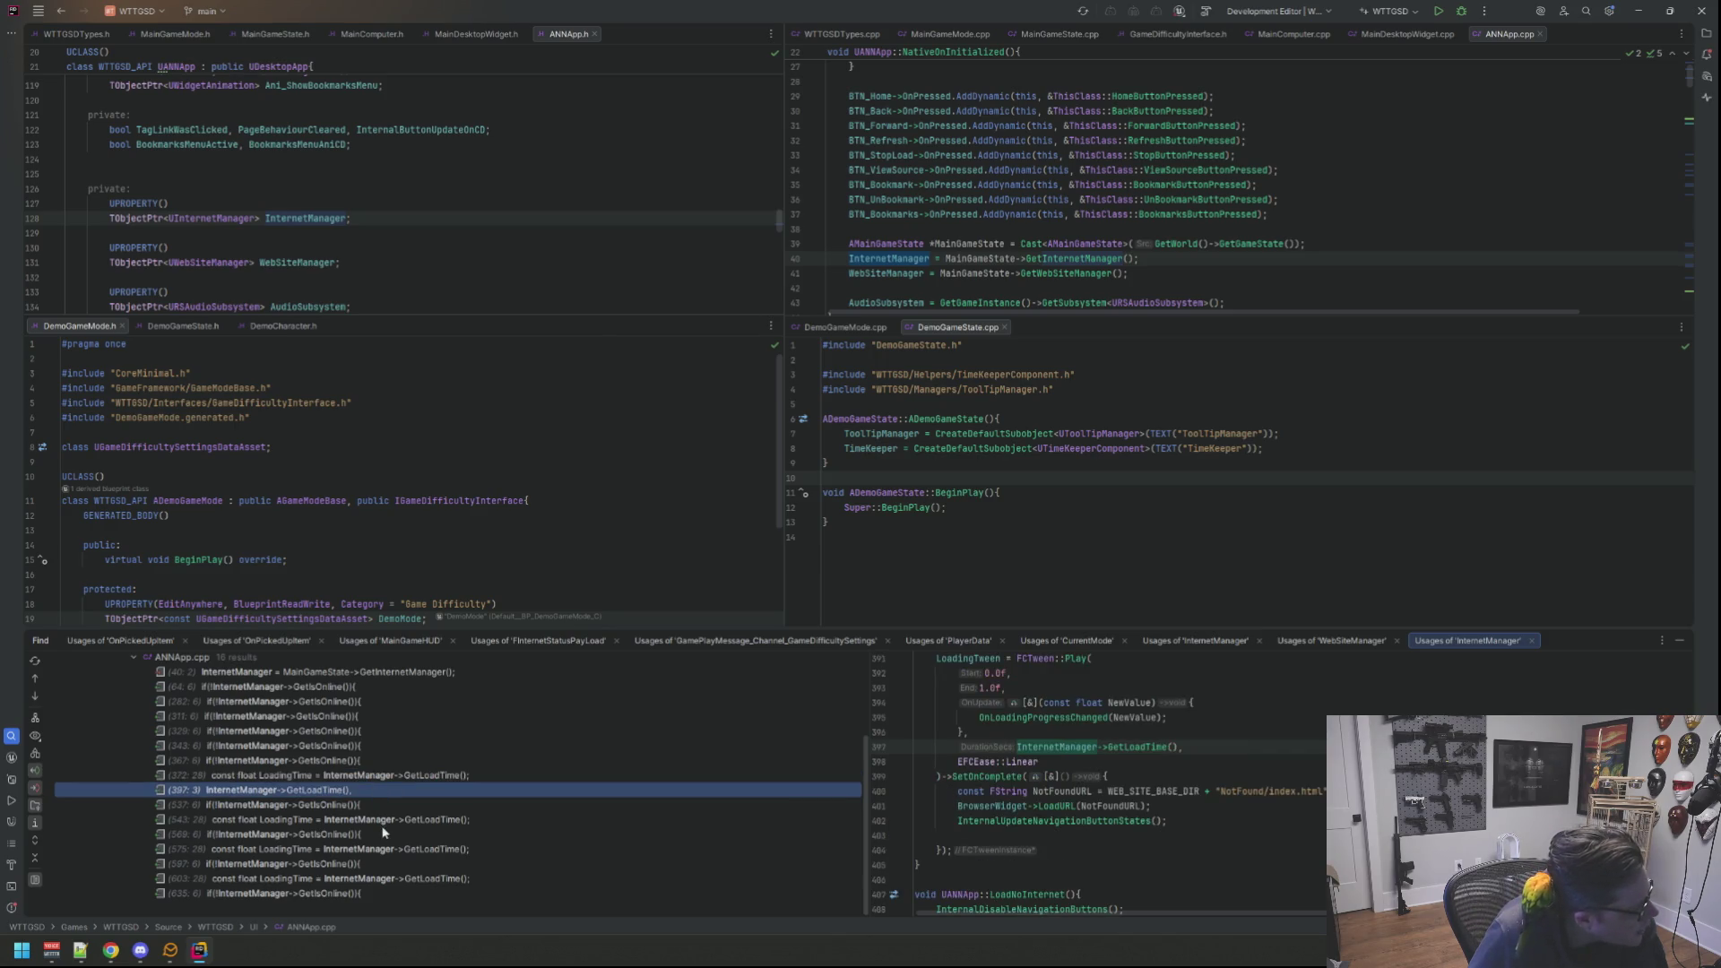
pyautogui.click(383, 819)
# Step: Jump into ANNApp.cpp at the line 543 usage and rest the caret on blank line 541
pyautogui.click(389, 822)
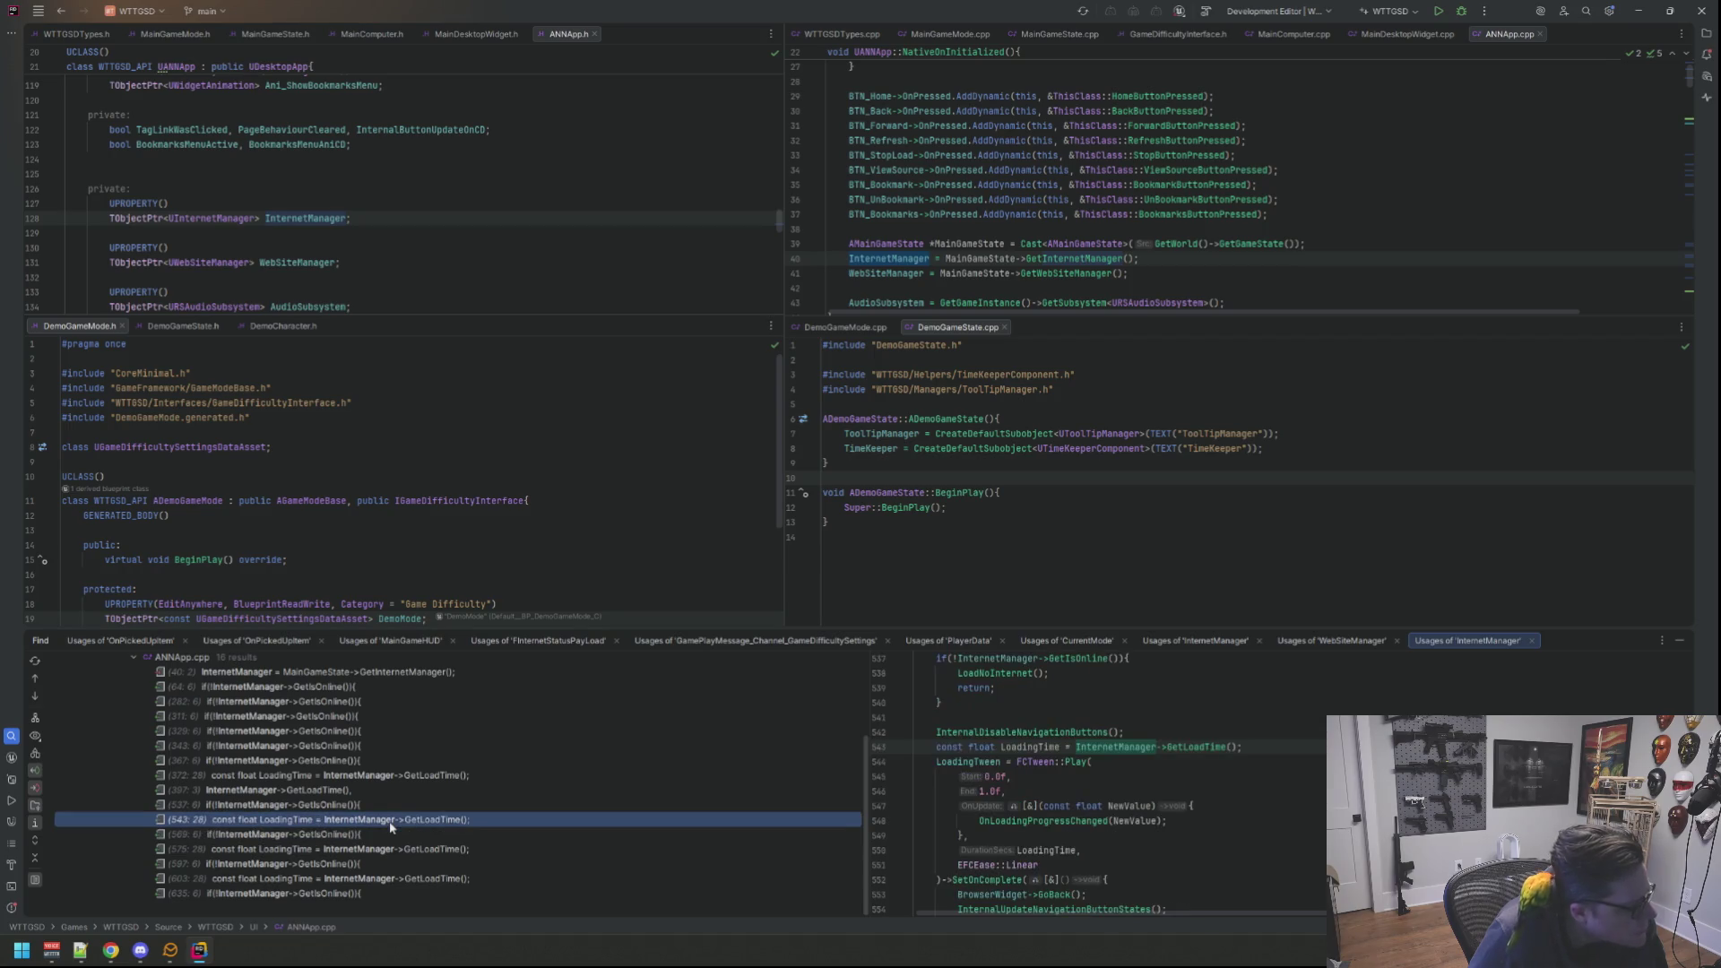
pyautogui.click(1123, 778)
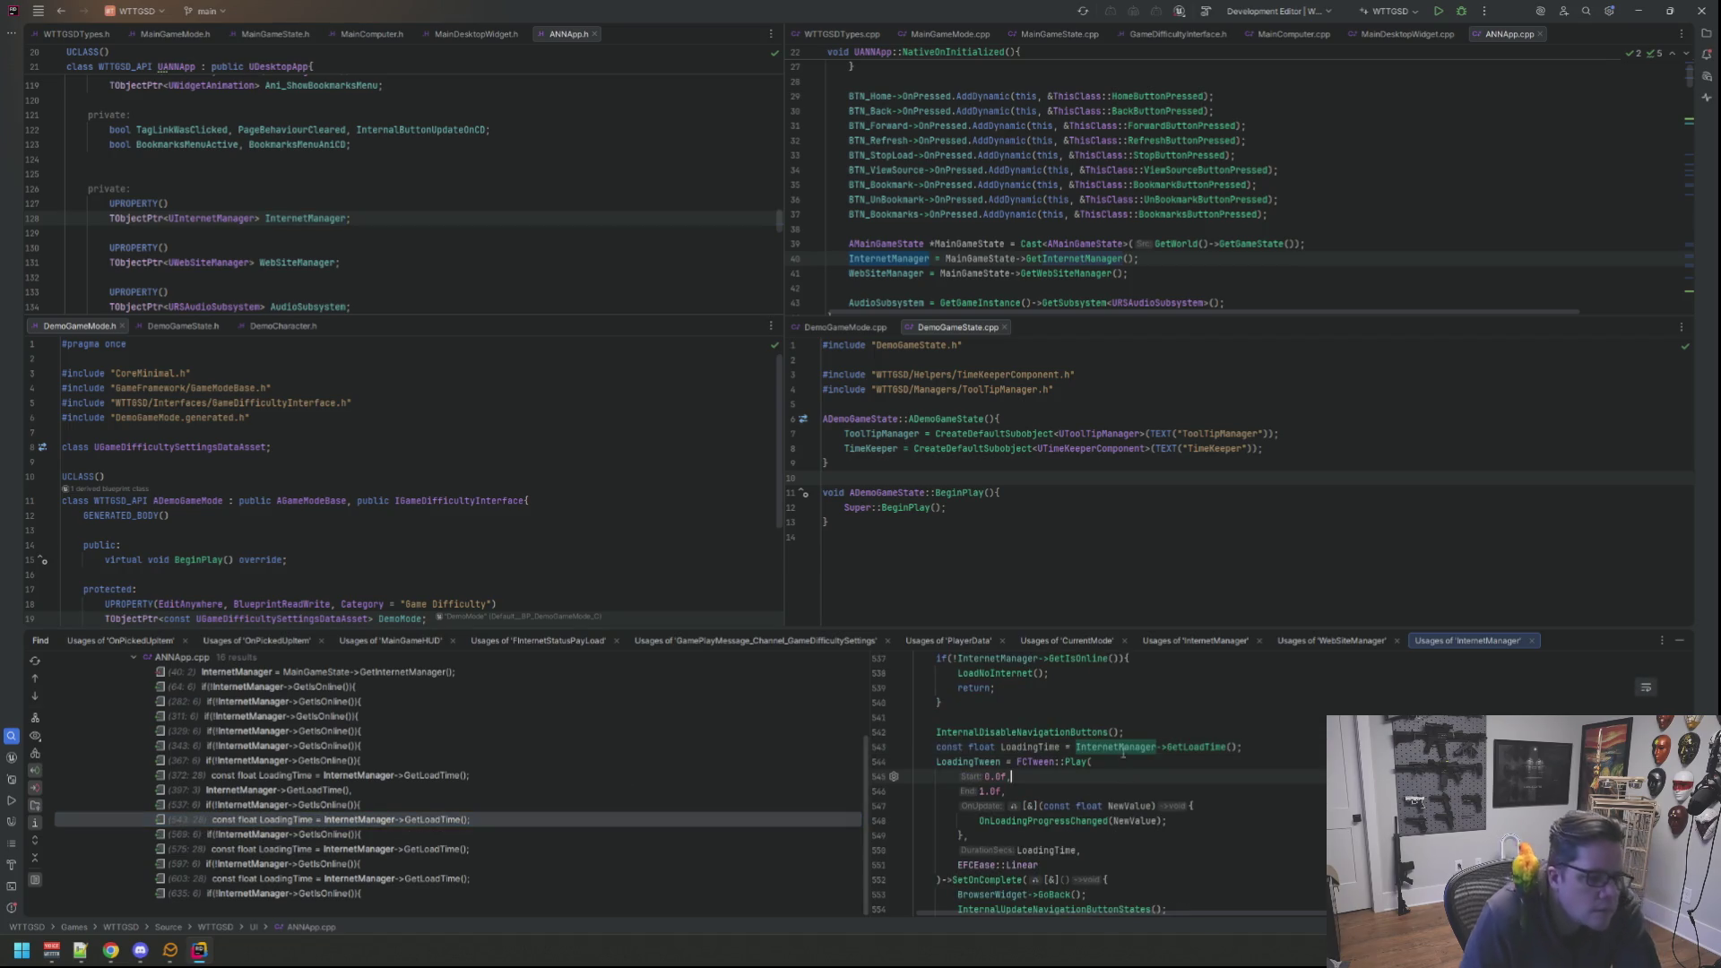
pyautogui.click(1143, 714)
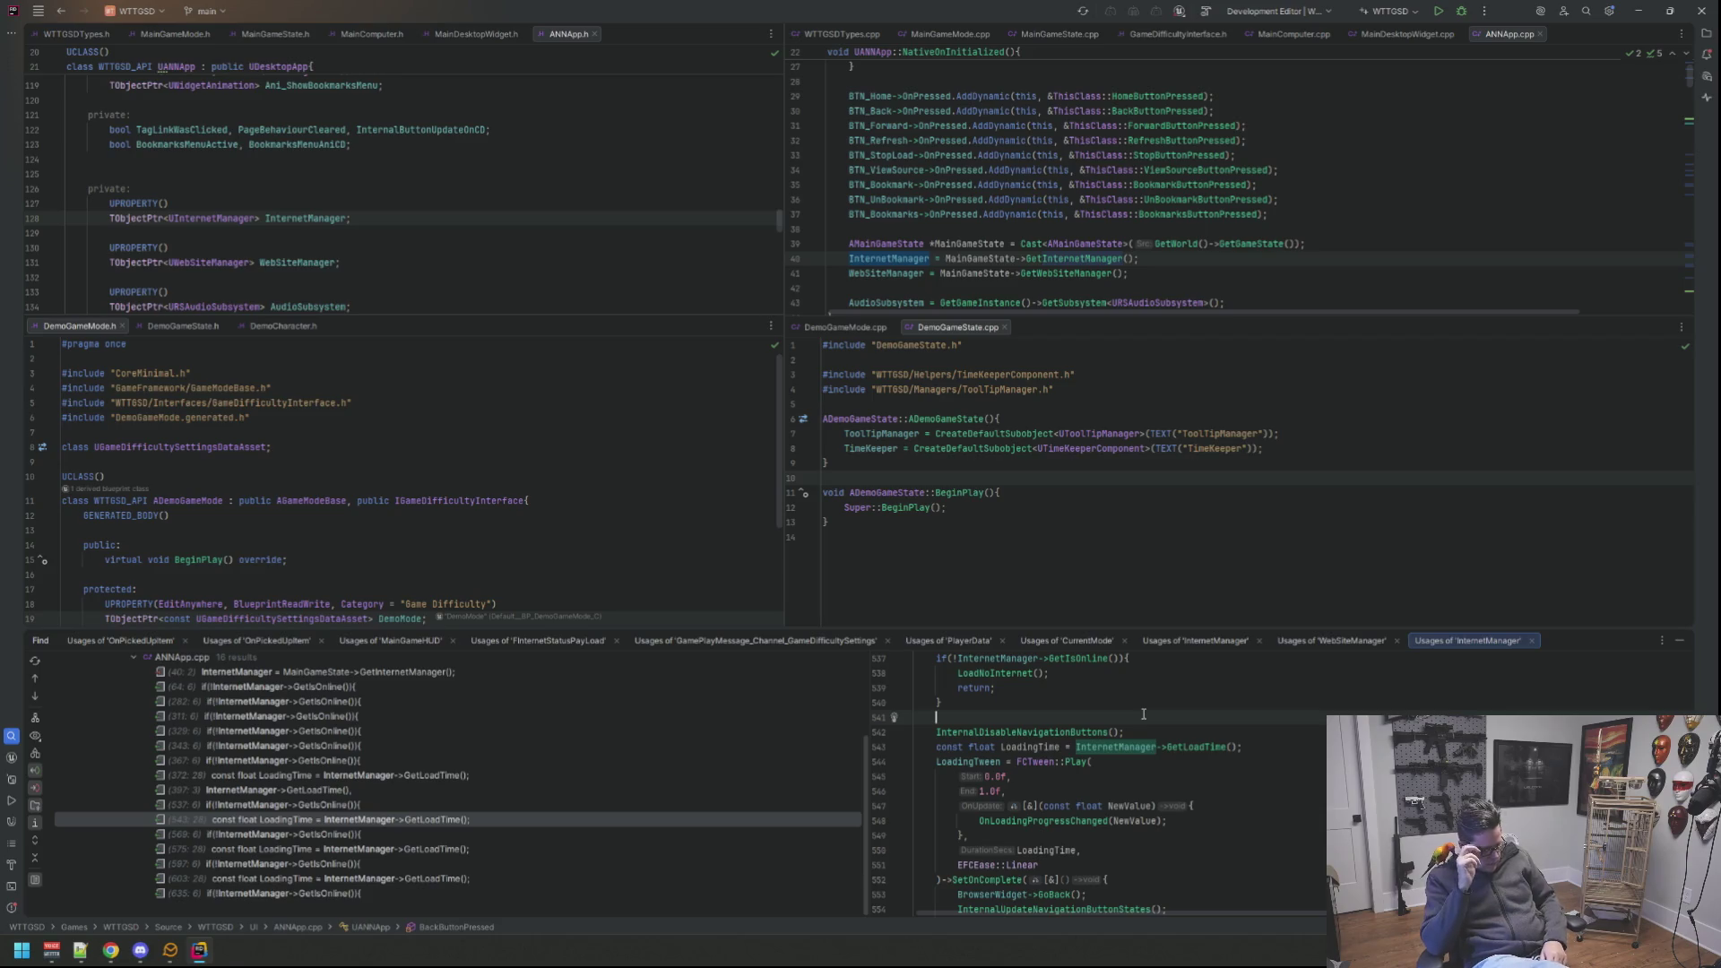
pyautogui.moveTo(1665, 641)
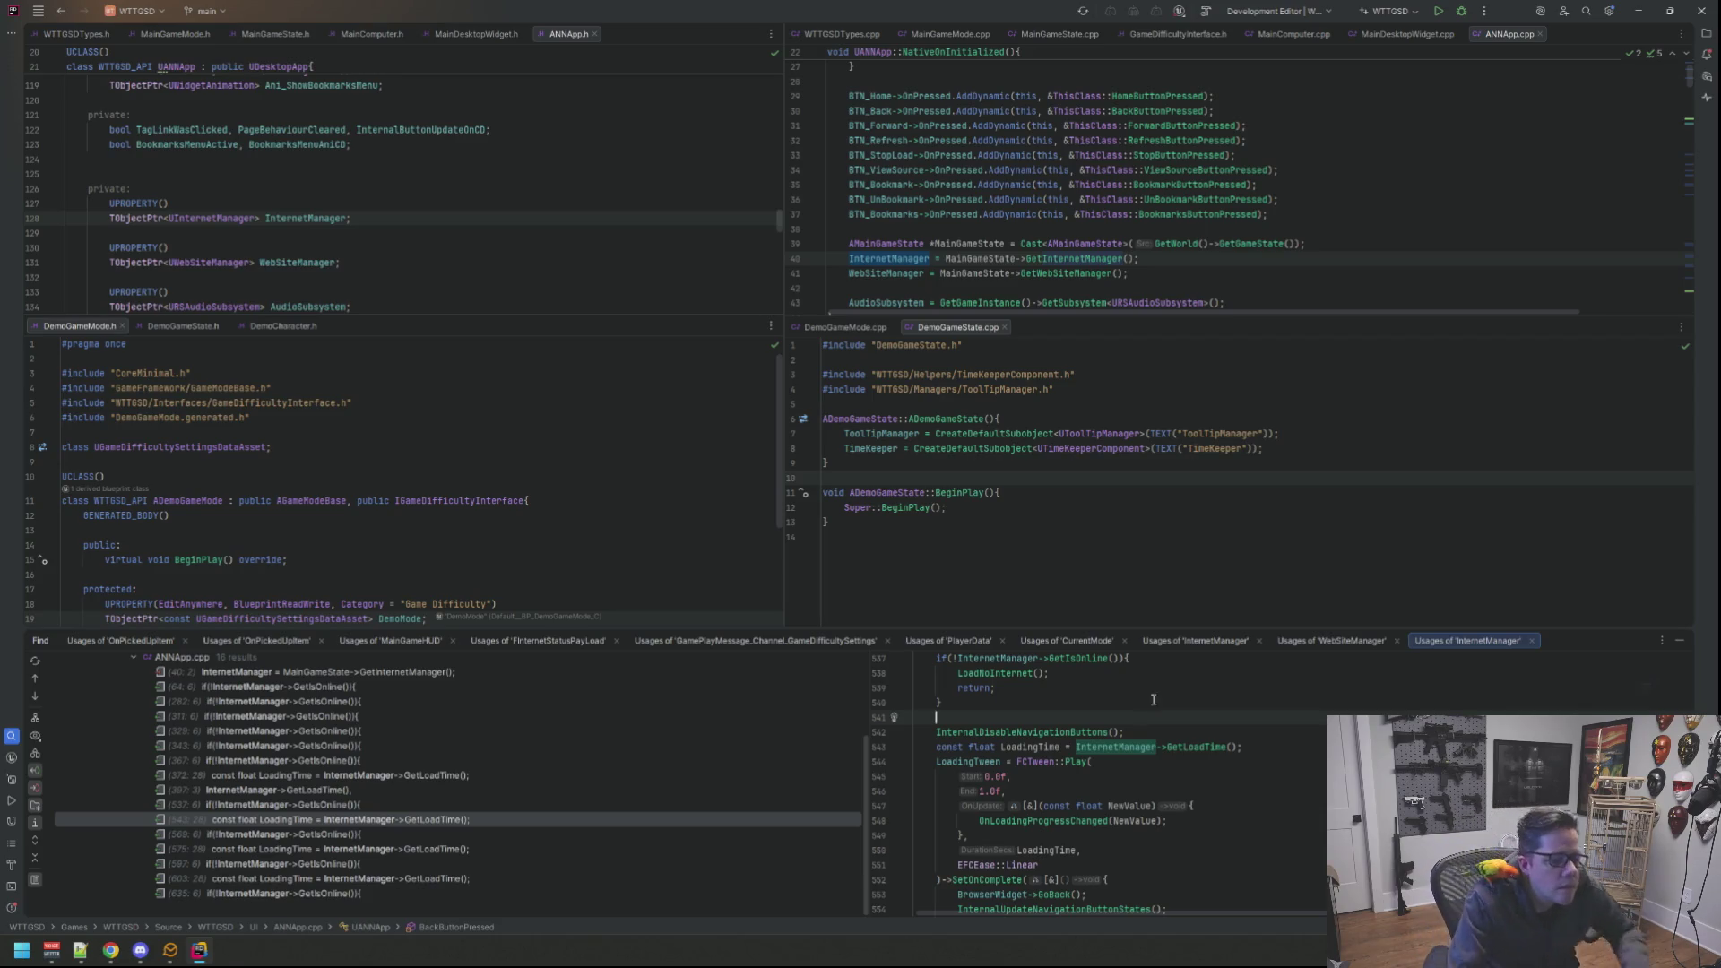
# Step: Close the usage results and open the UInternetManager class declaration via Search Everywhere
pyautogui.click(1680, 642)
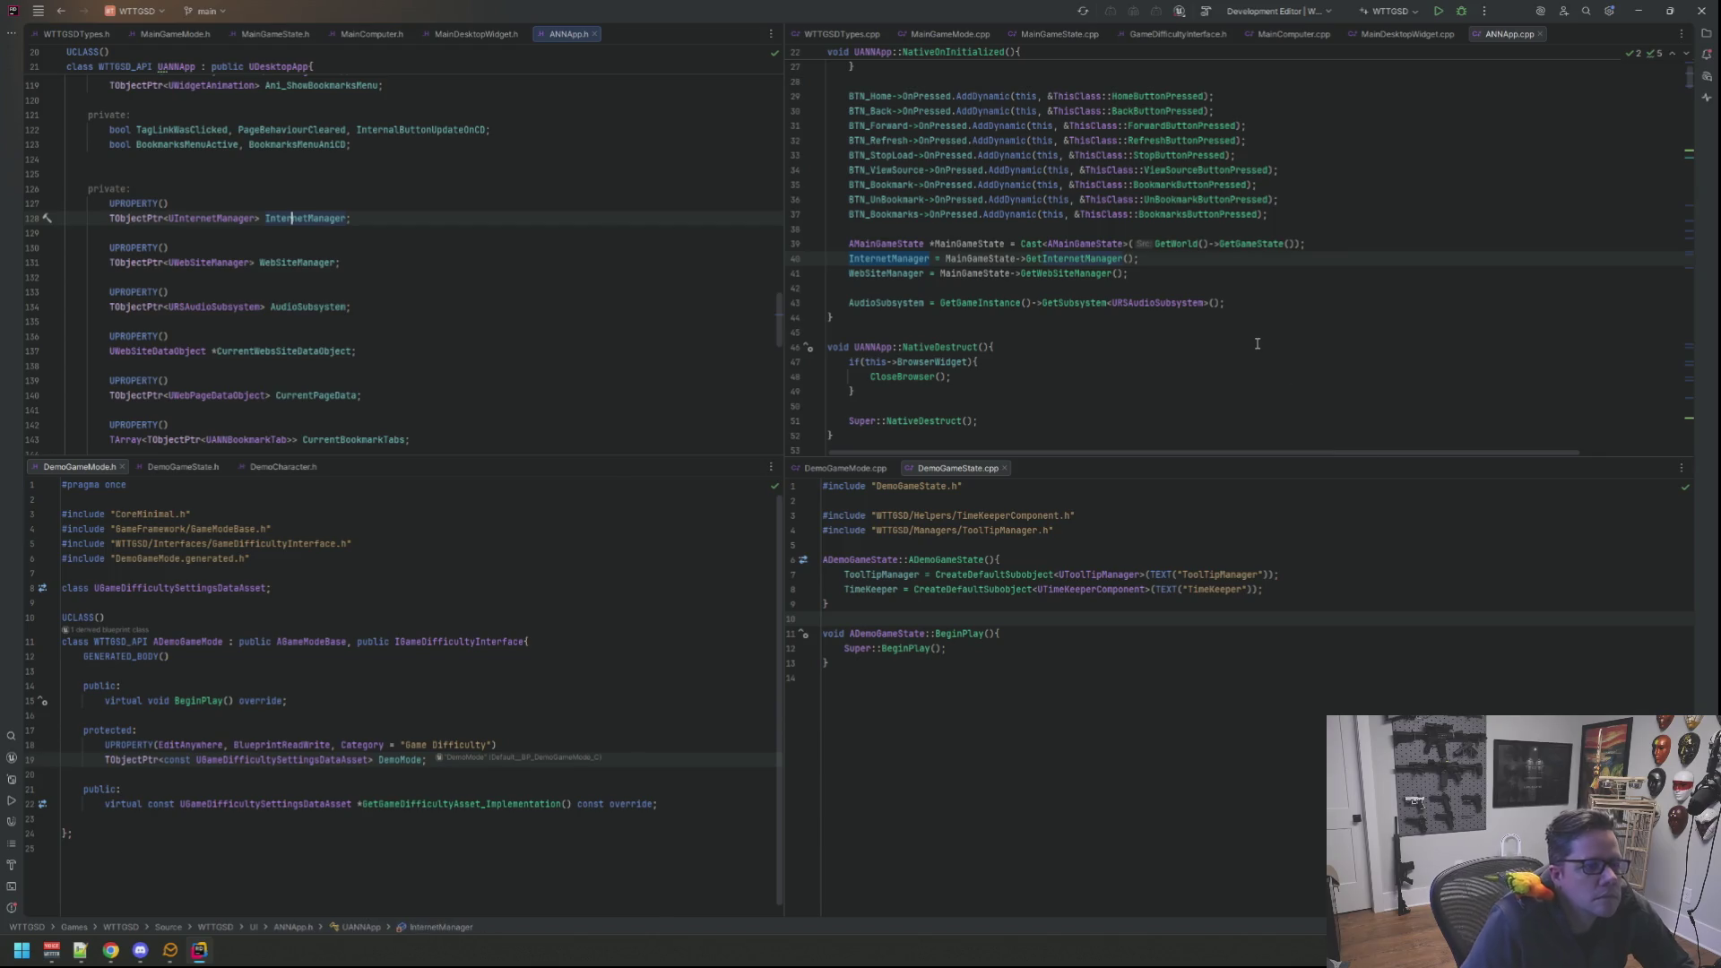
pyautogui.click(1258, 343)
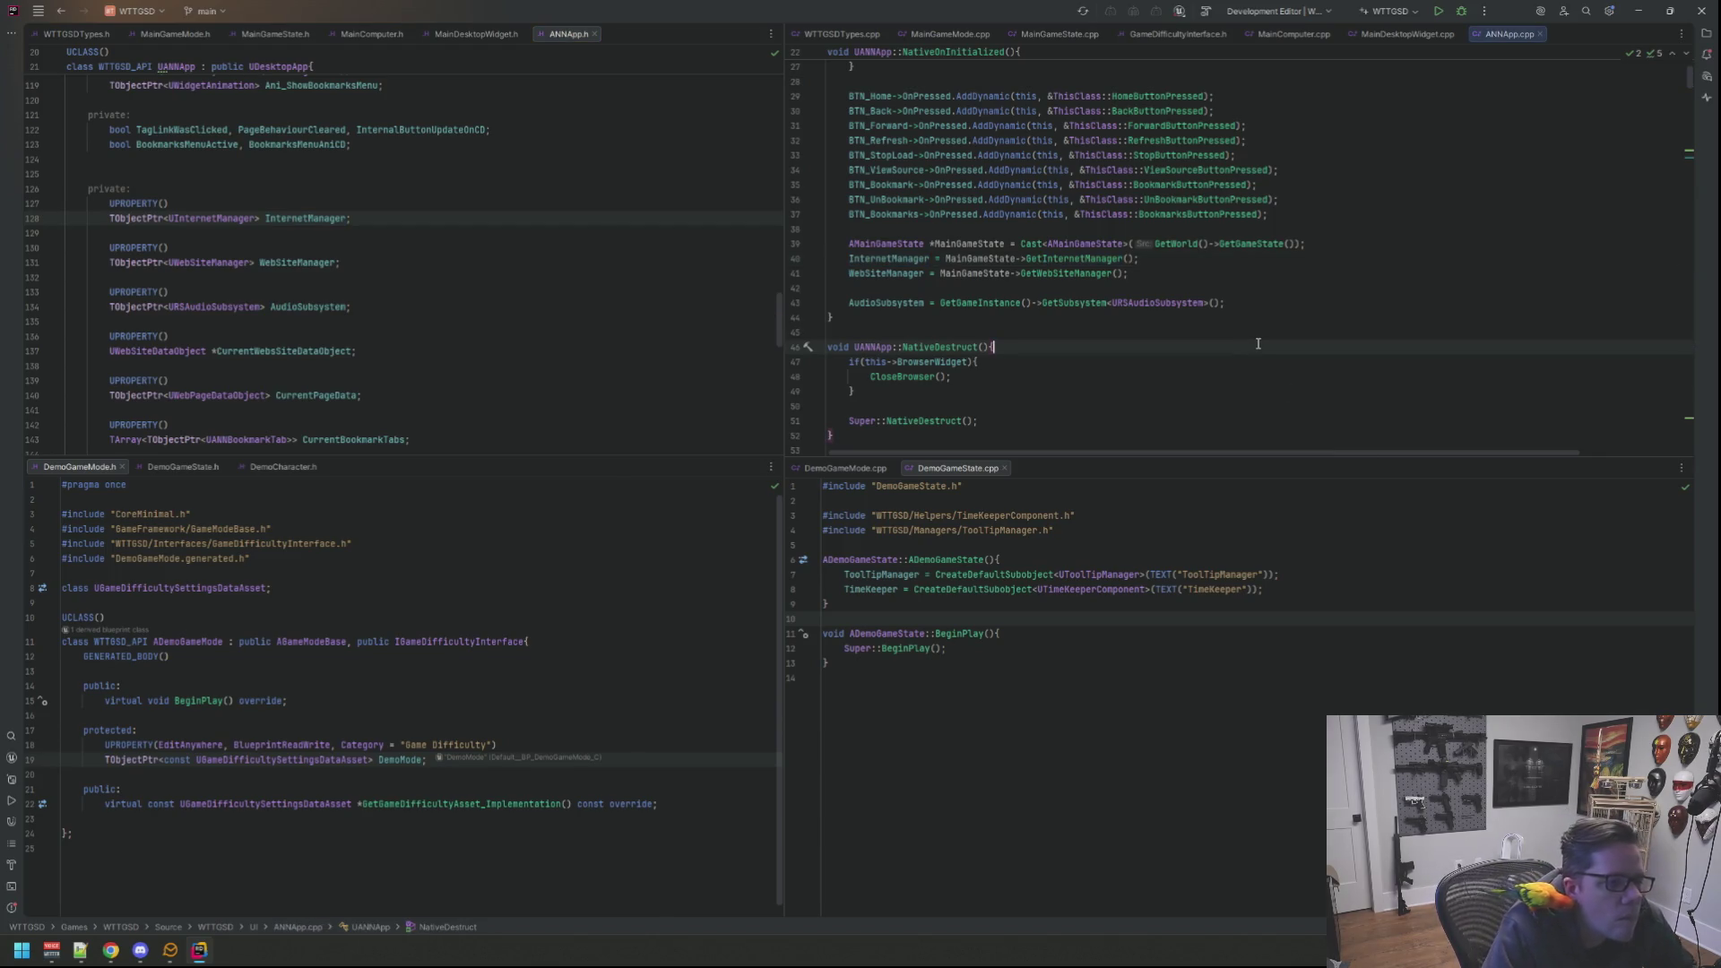
pyautogui.hotkey('ctrl', 't')
pyautogui.write('Int')
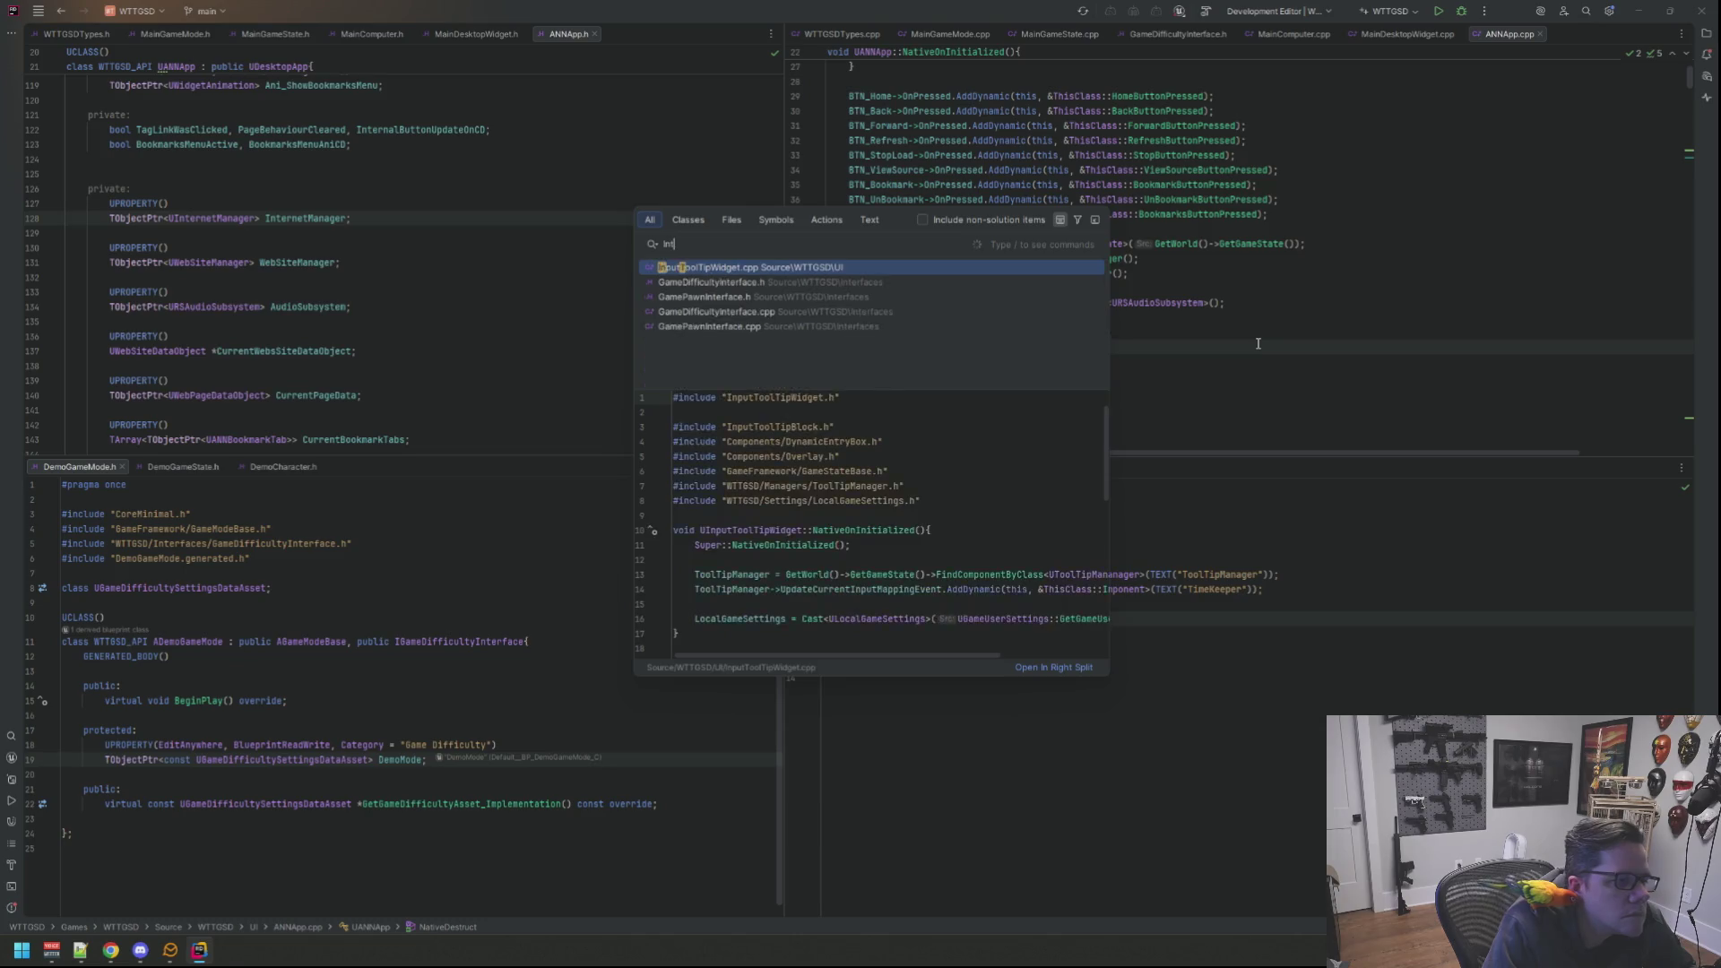
pyautogui.write('ernetM')
pyautogui.press('Return')
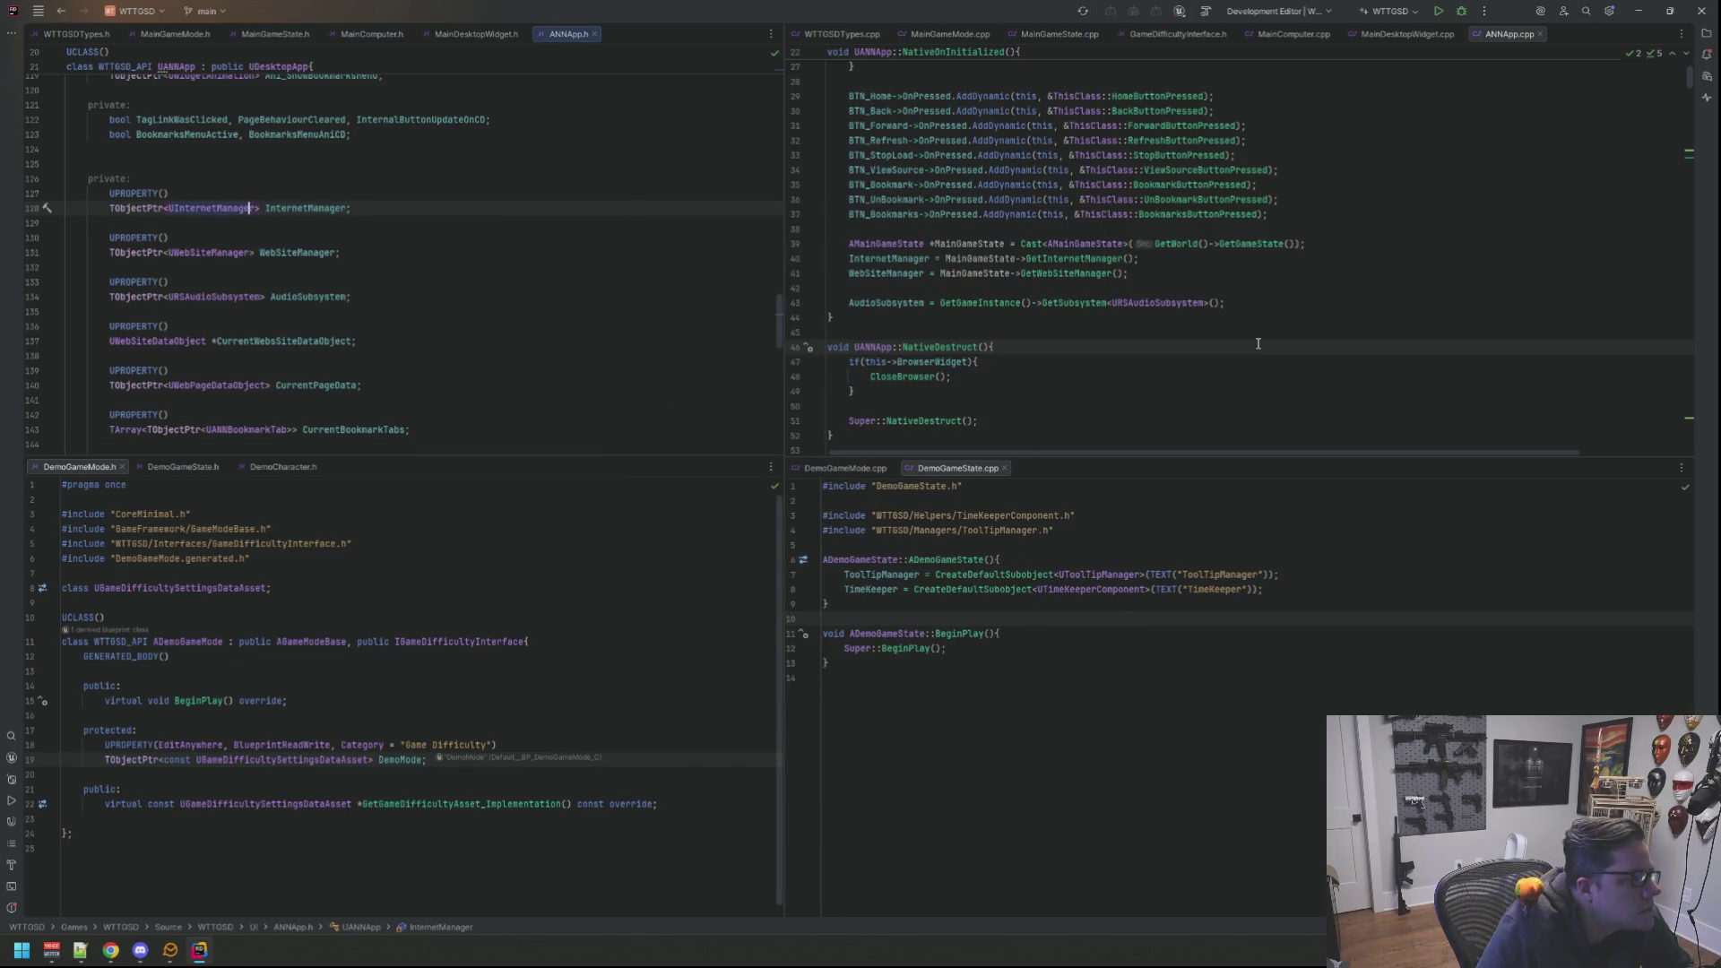
pyautogui.hotkey('ctrl', 'b')
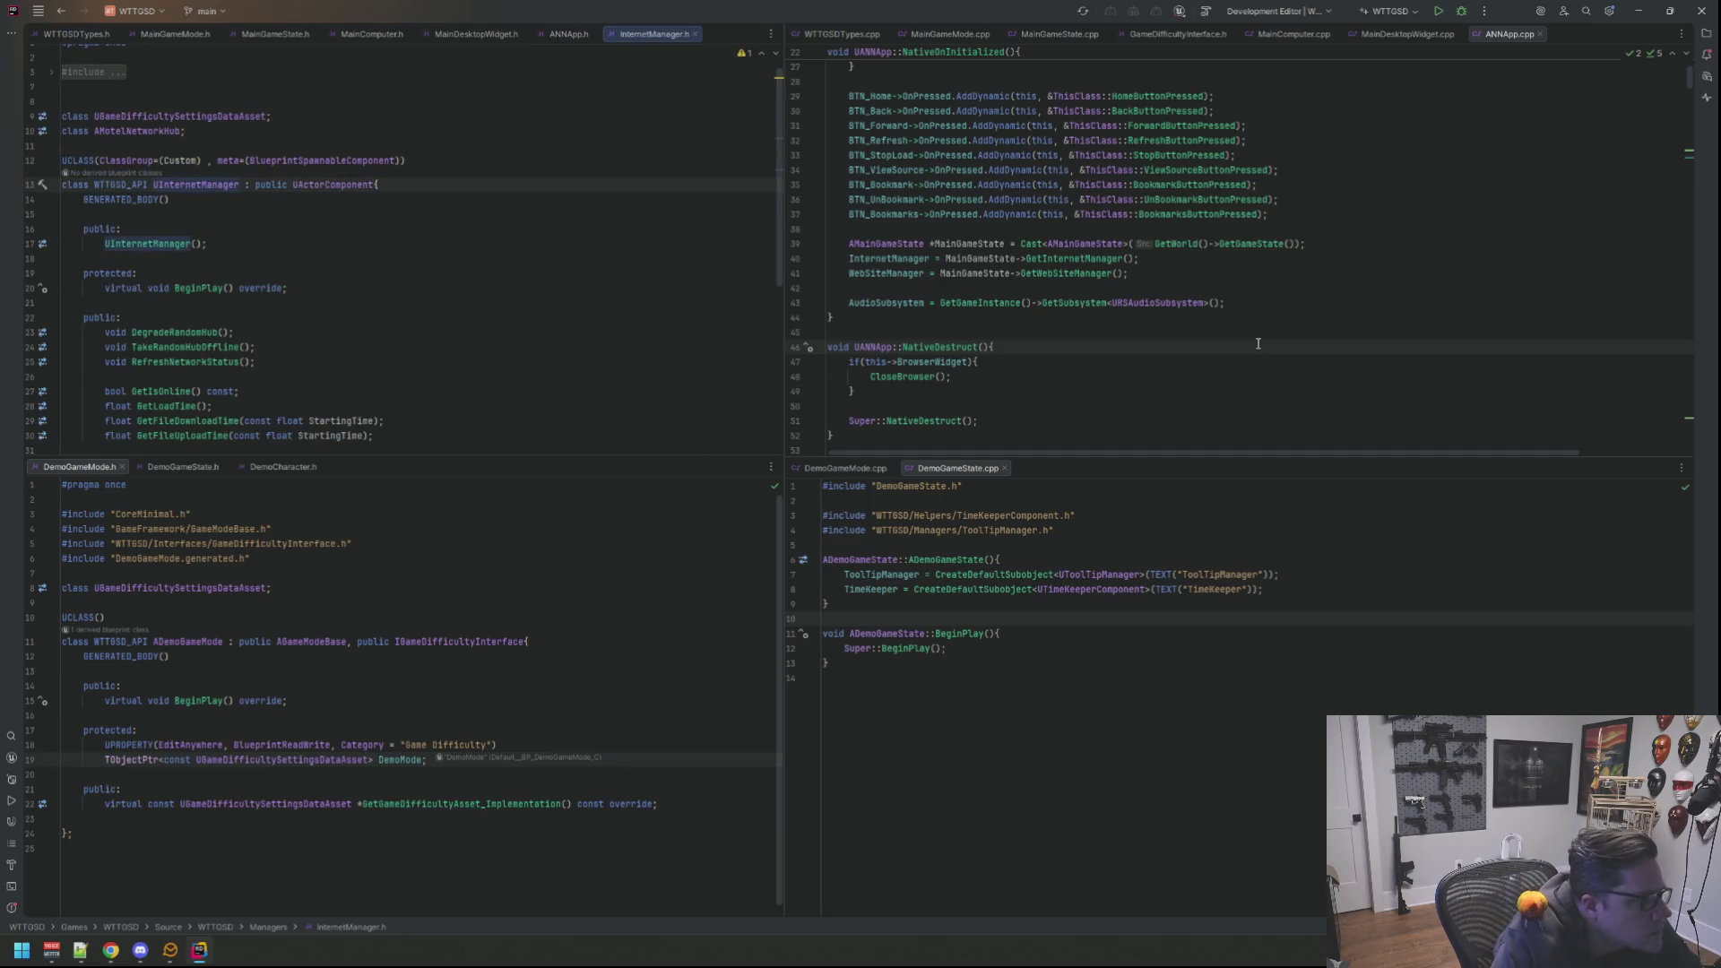
pyautogui.scroll(-5, 583, 255)
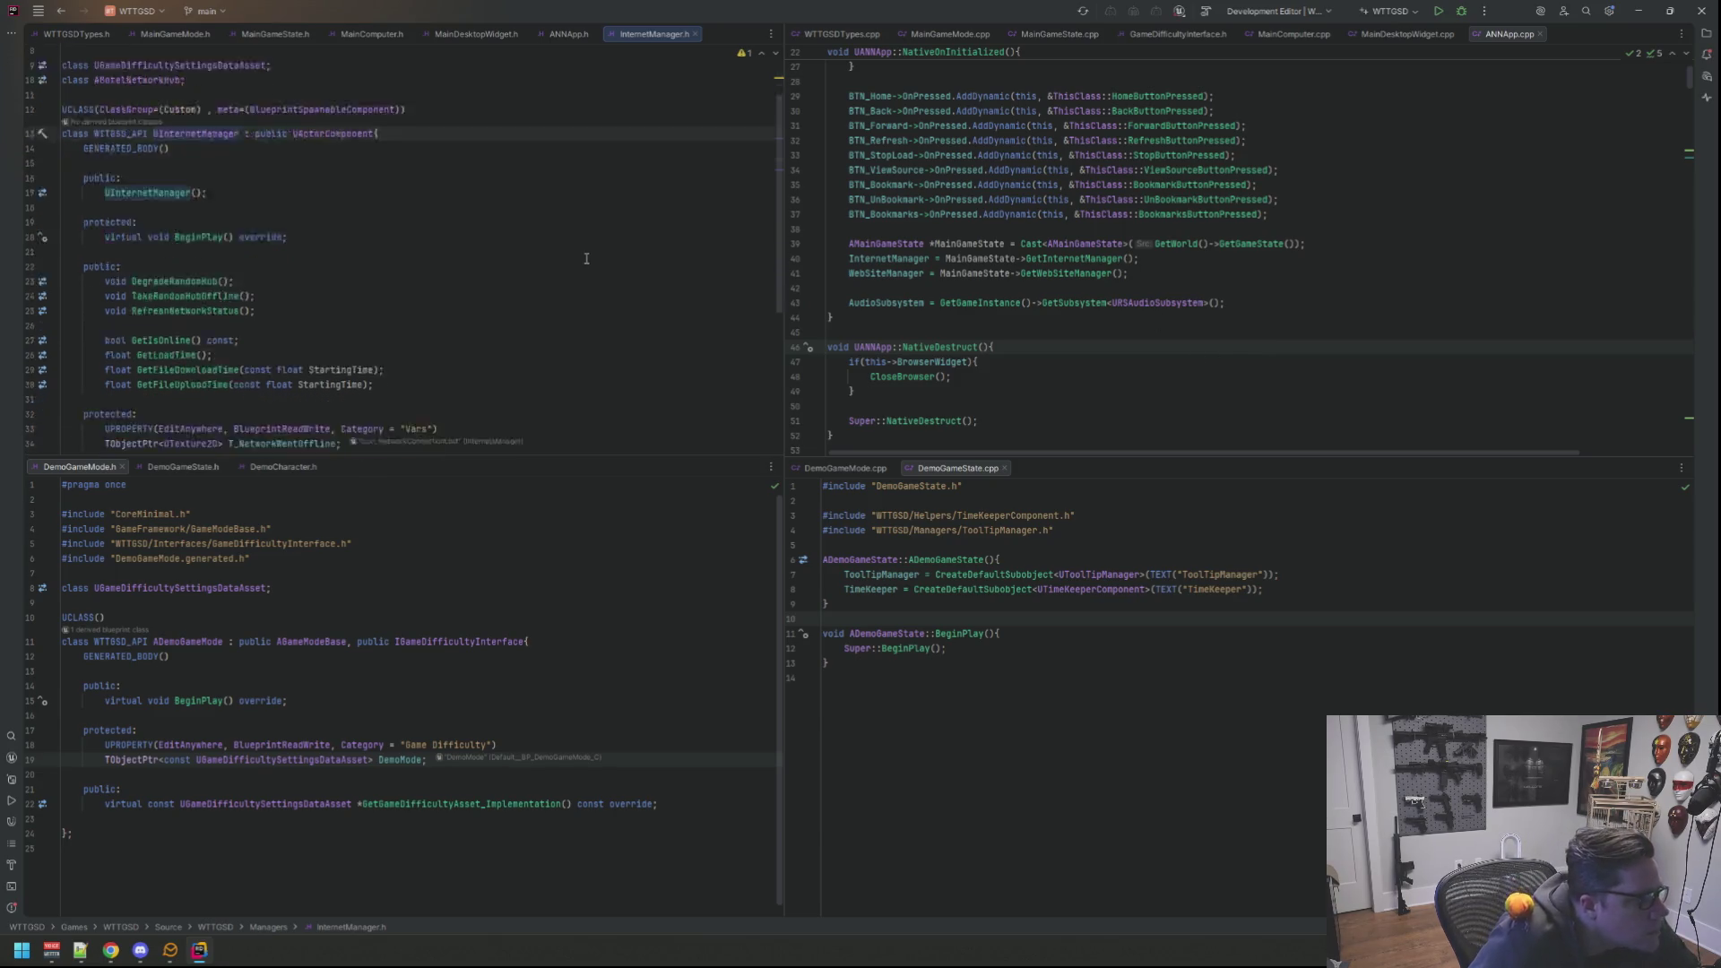
pyautogui.scroll(-3, 585, 255)
pyautogui.scroll(2, 585, 256)
pyautogui.scroll(1, 208, 254)
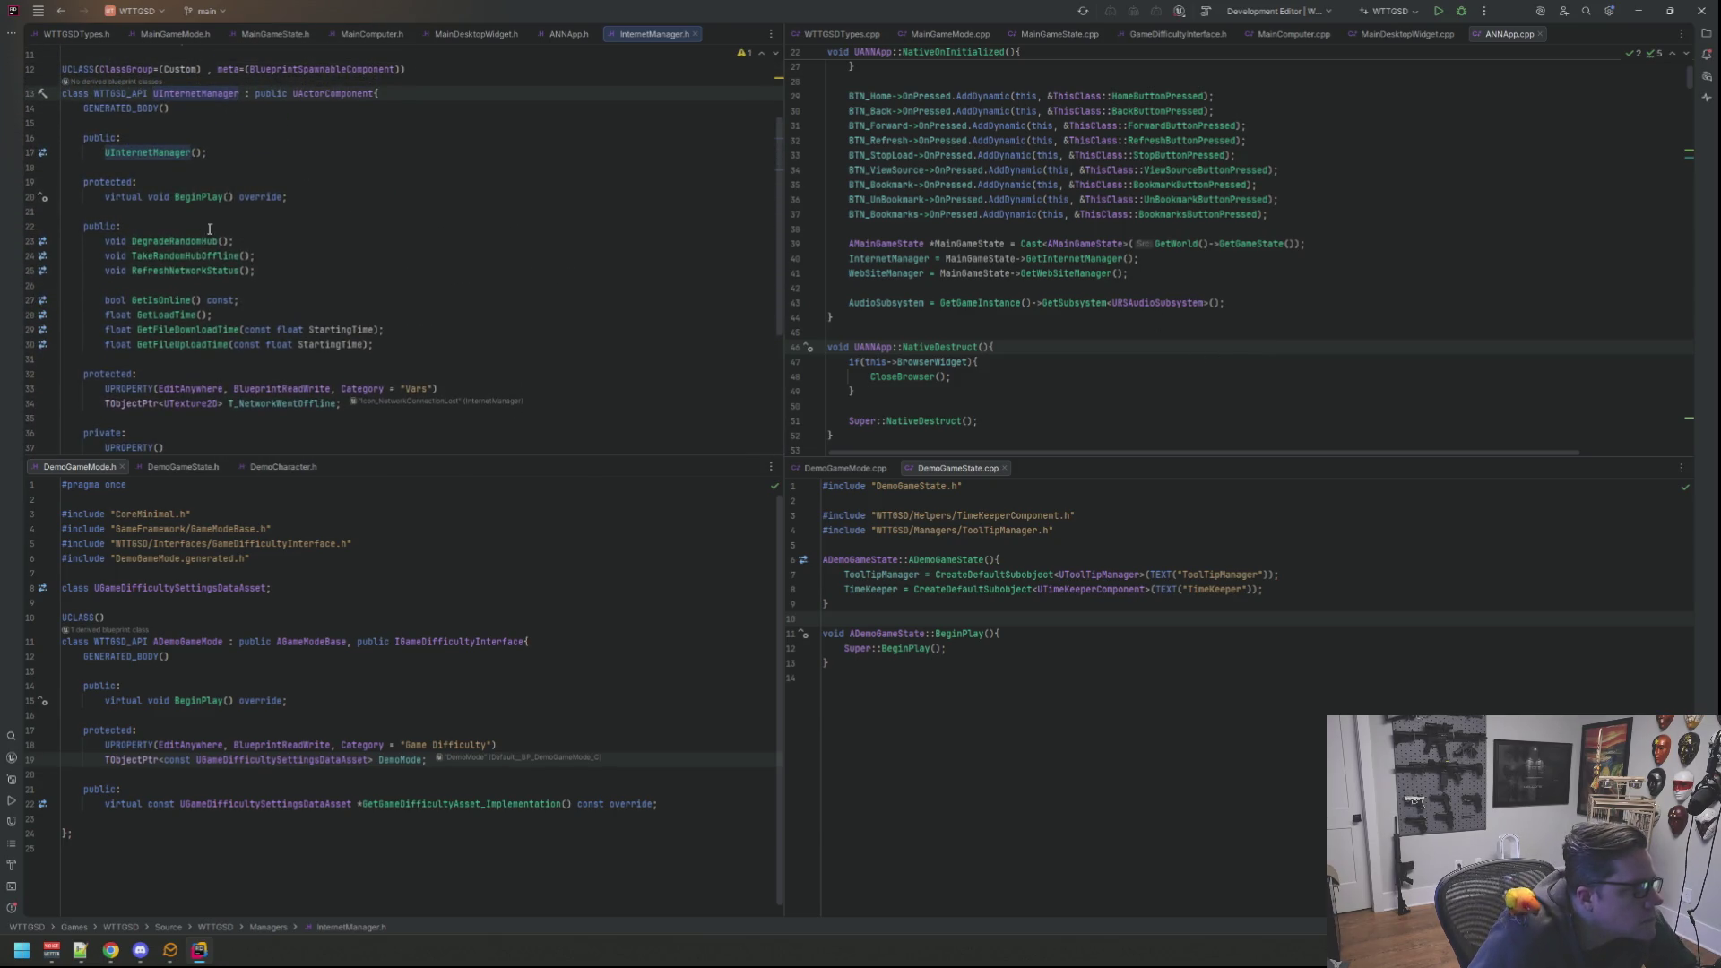
# Step: Go from the BeginPlay declaration to its definition in InternetManager.cpp
pyautogui.click(215, 198)
pyautogui.hotkey('ctrl', 'b')
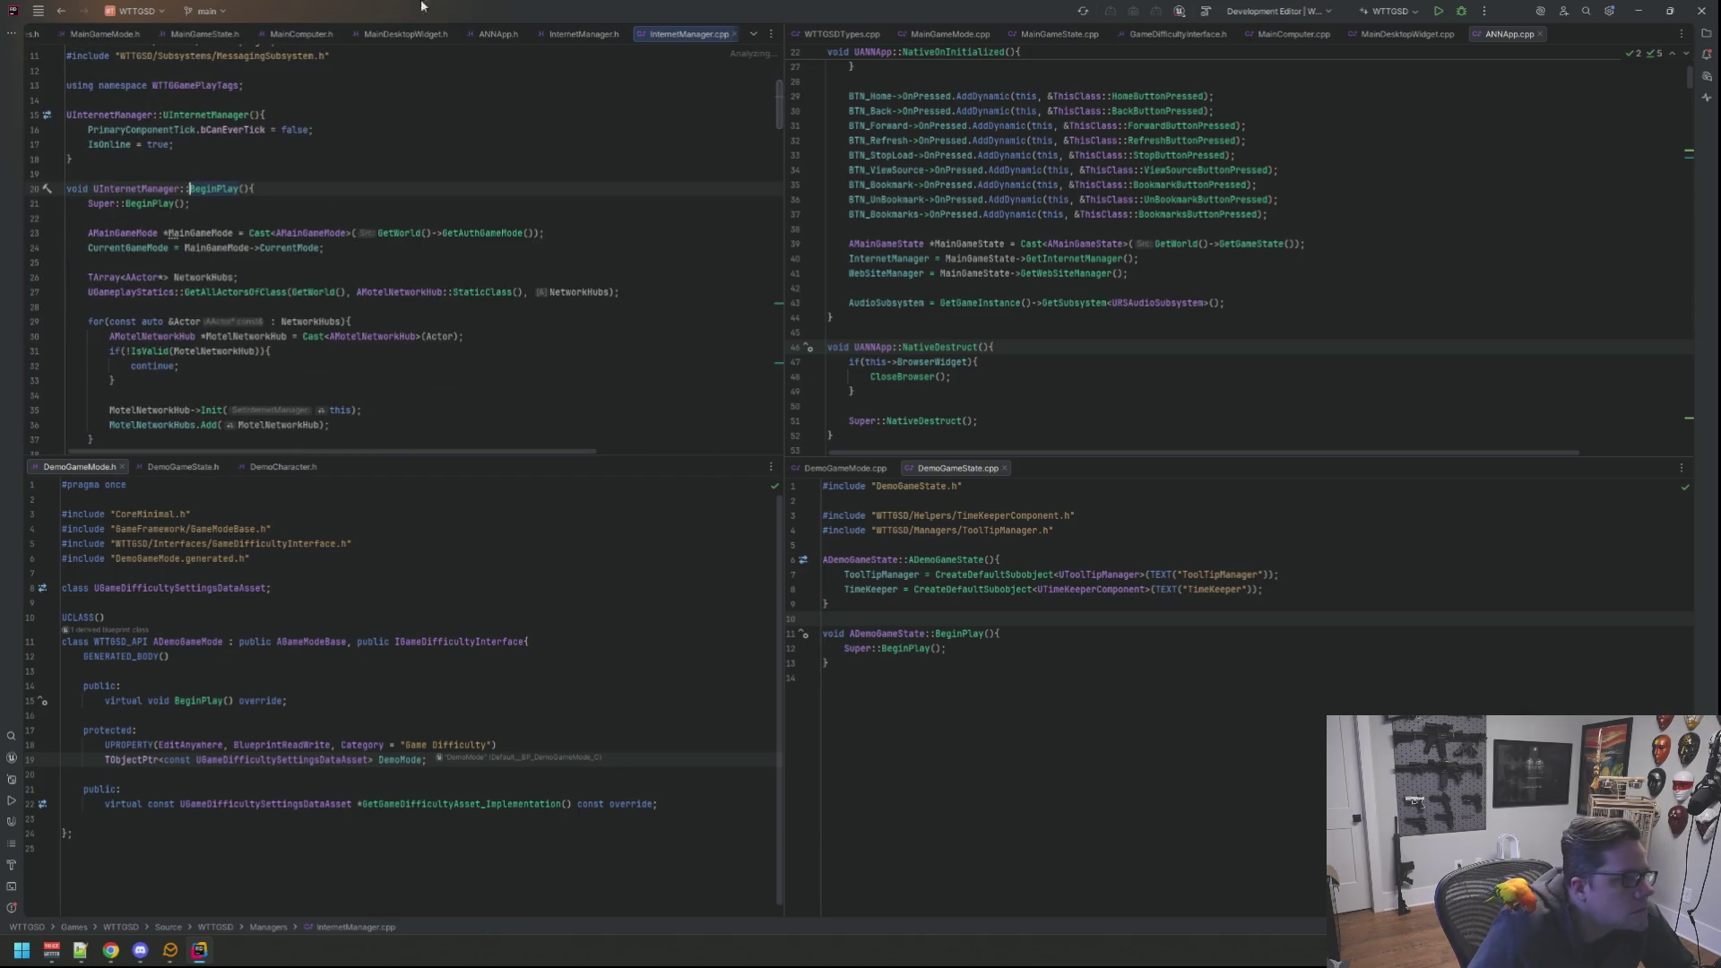
# Step: Place InternetManager.cpp beside its header and resize the panes to show more lines
pyautogui.moveTo(690, 33); pyautogui.dragTo(1432, 158)
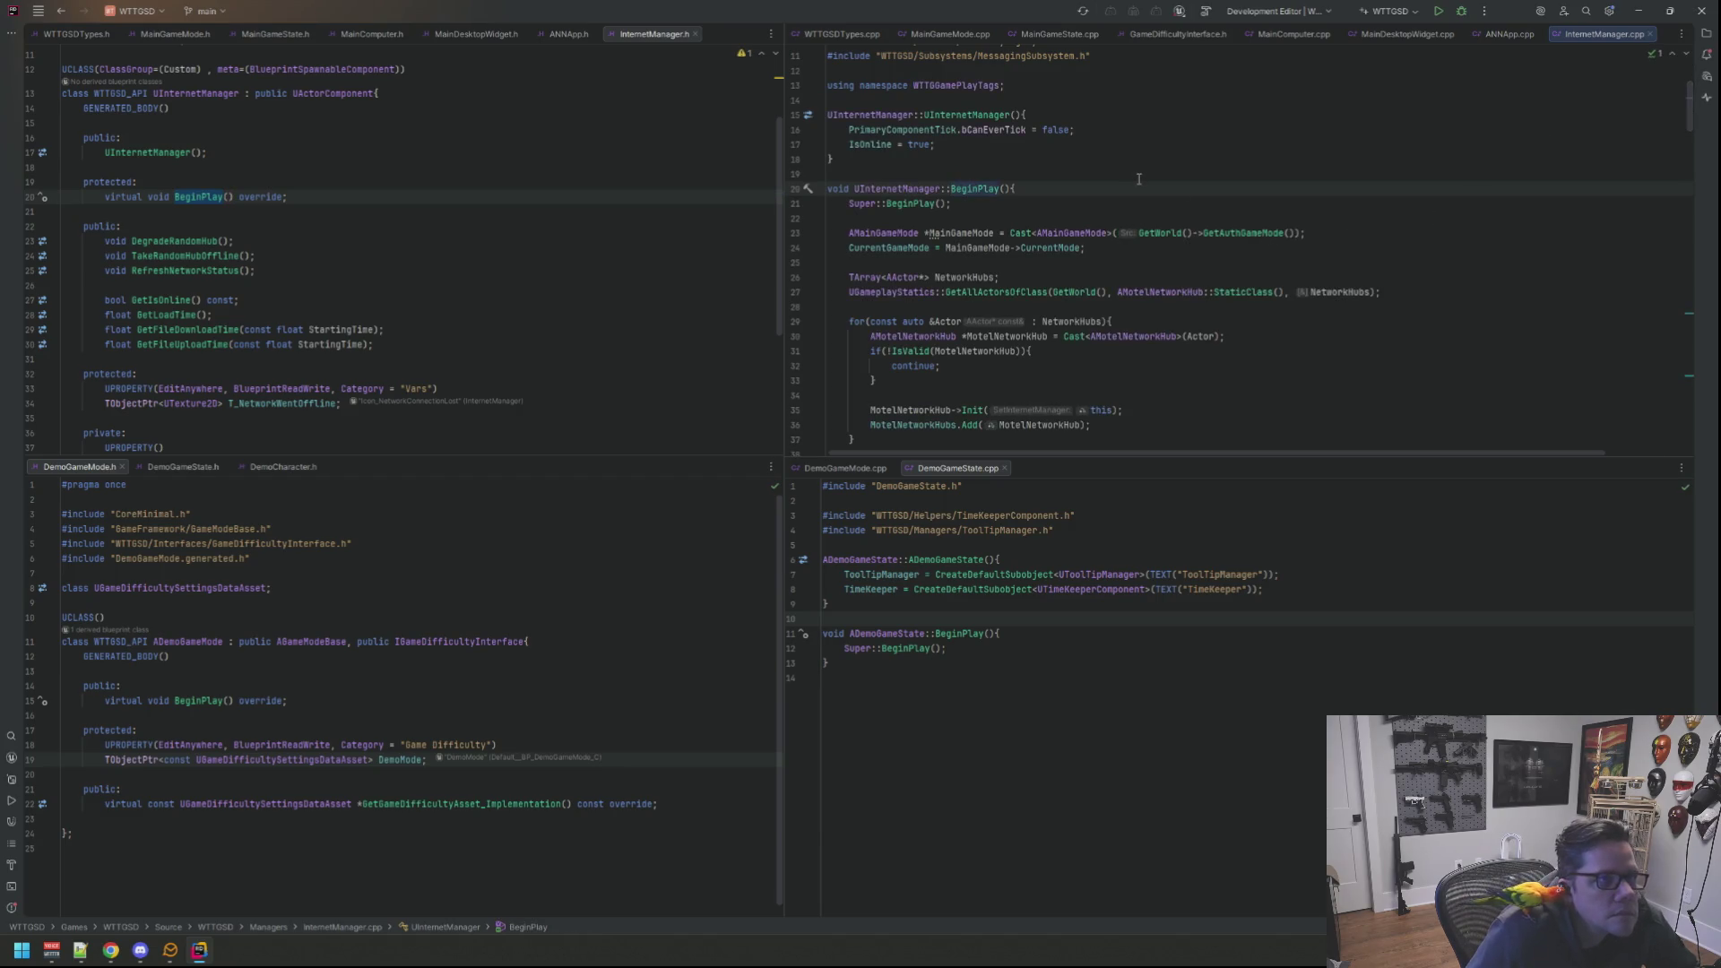
pyautogui.scroll(1, 1138, 178)
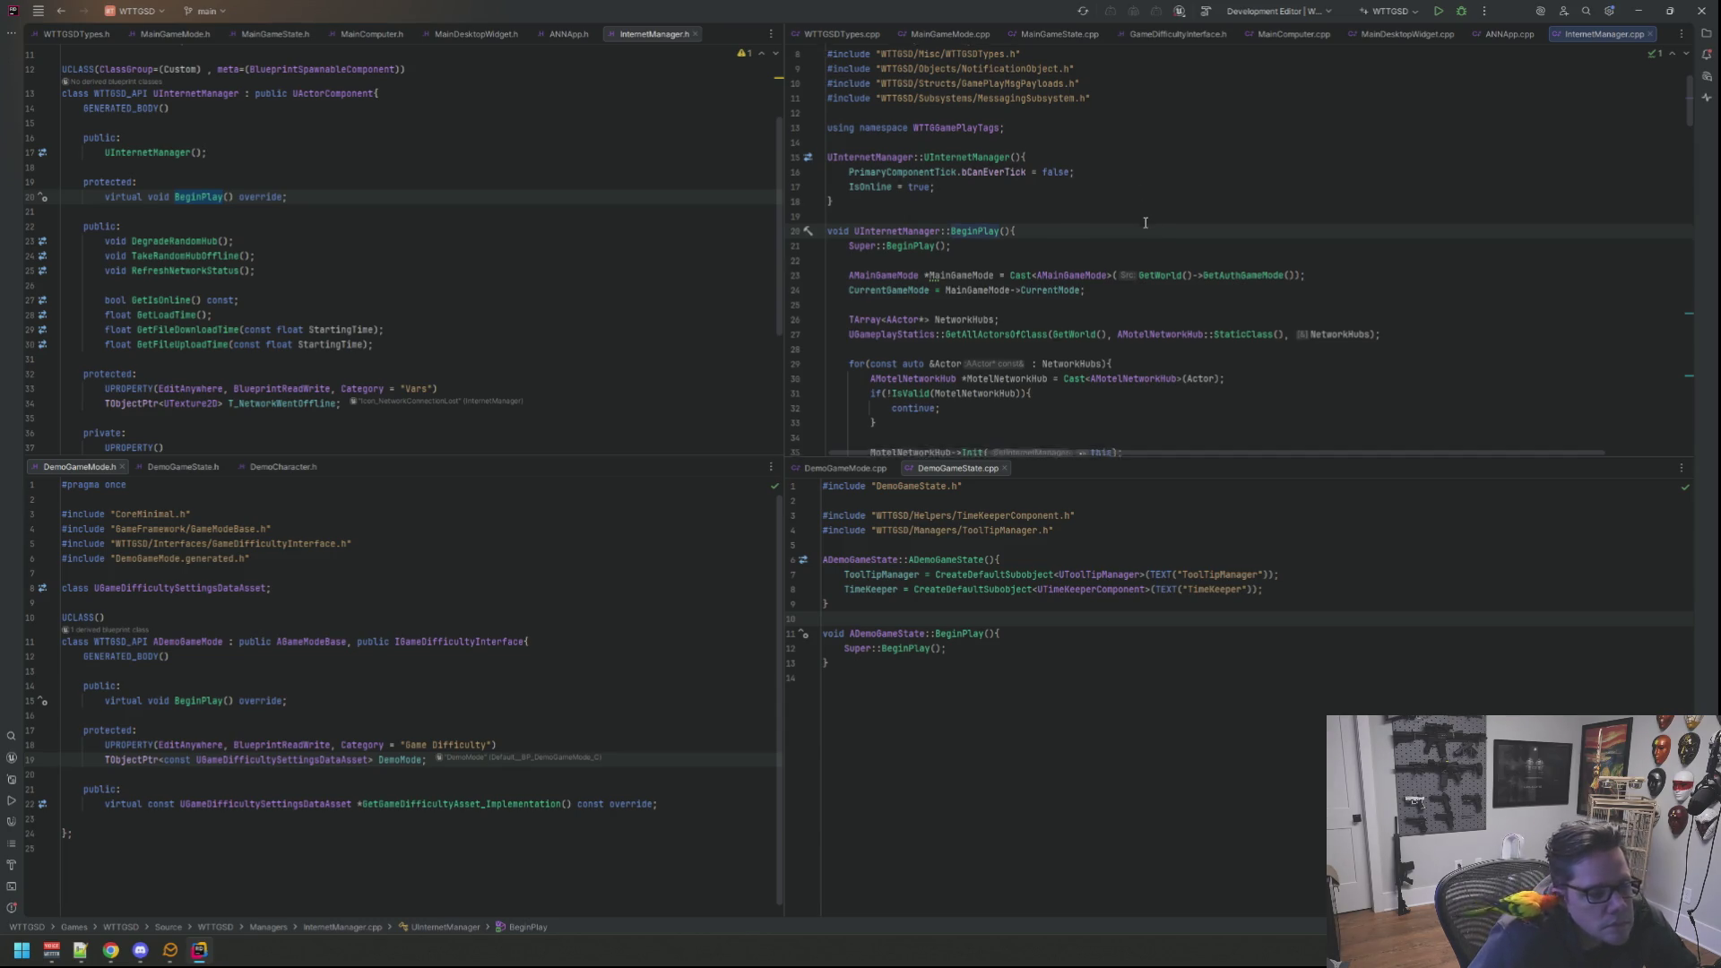
pyautogui.scroll(-4, 1117, 232)
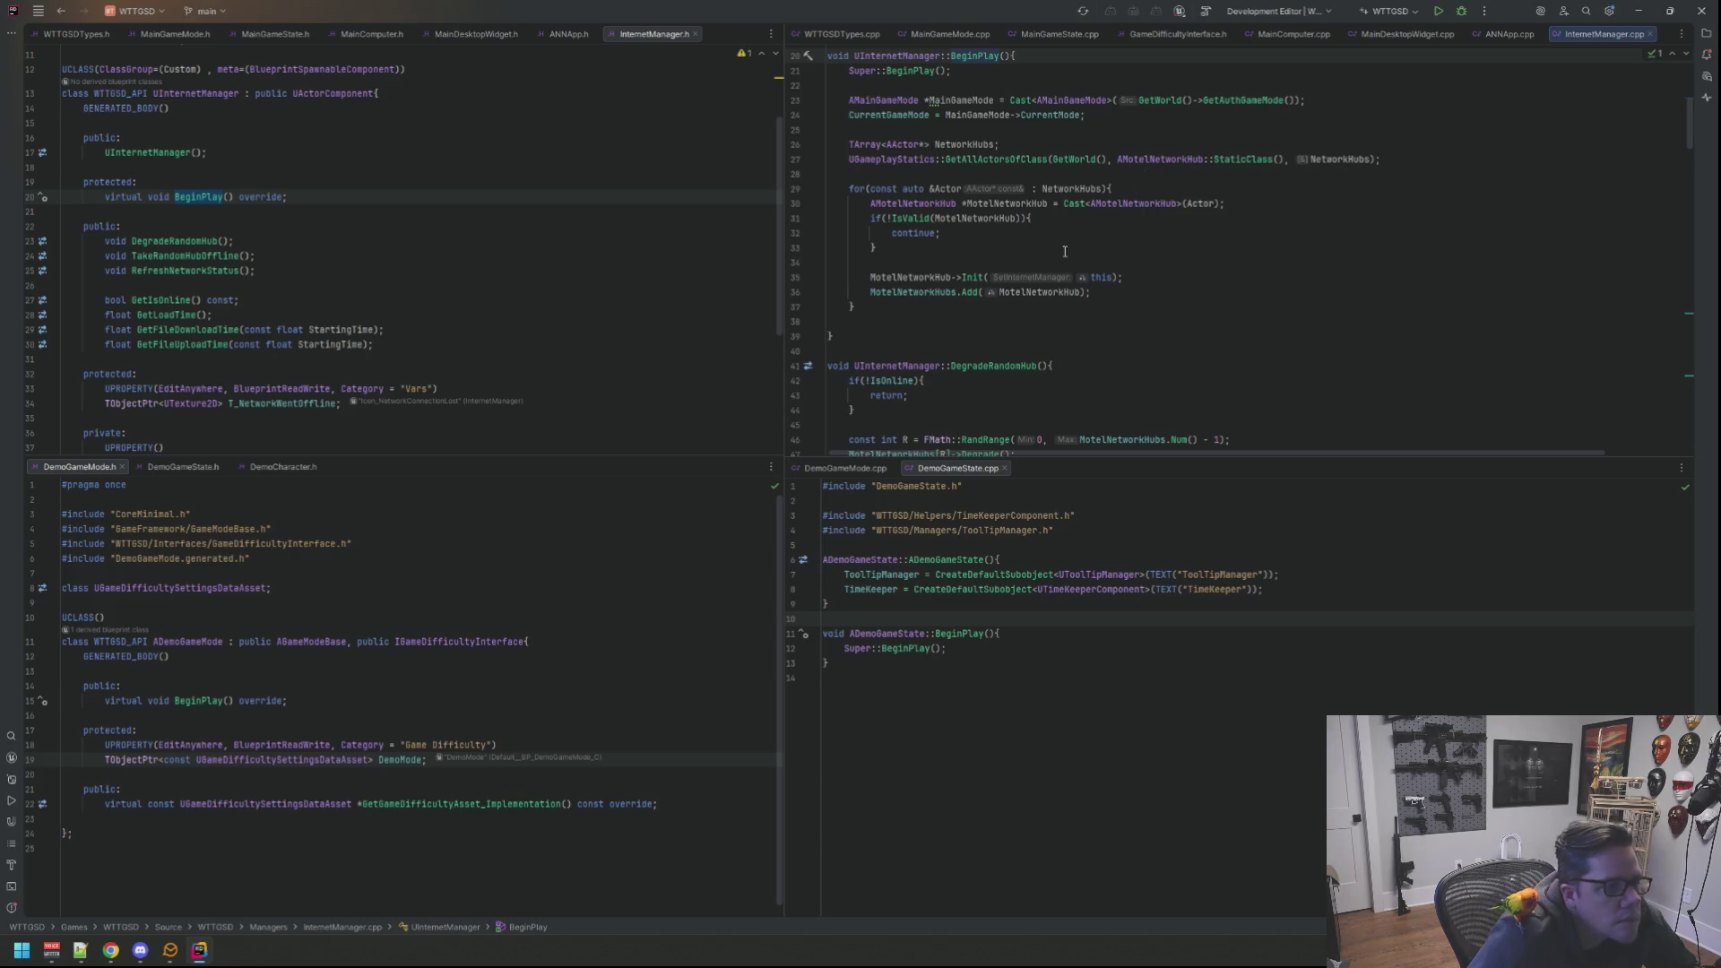
pyautogui.scroll(-4, 1063, 245)
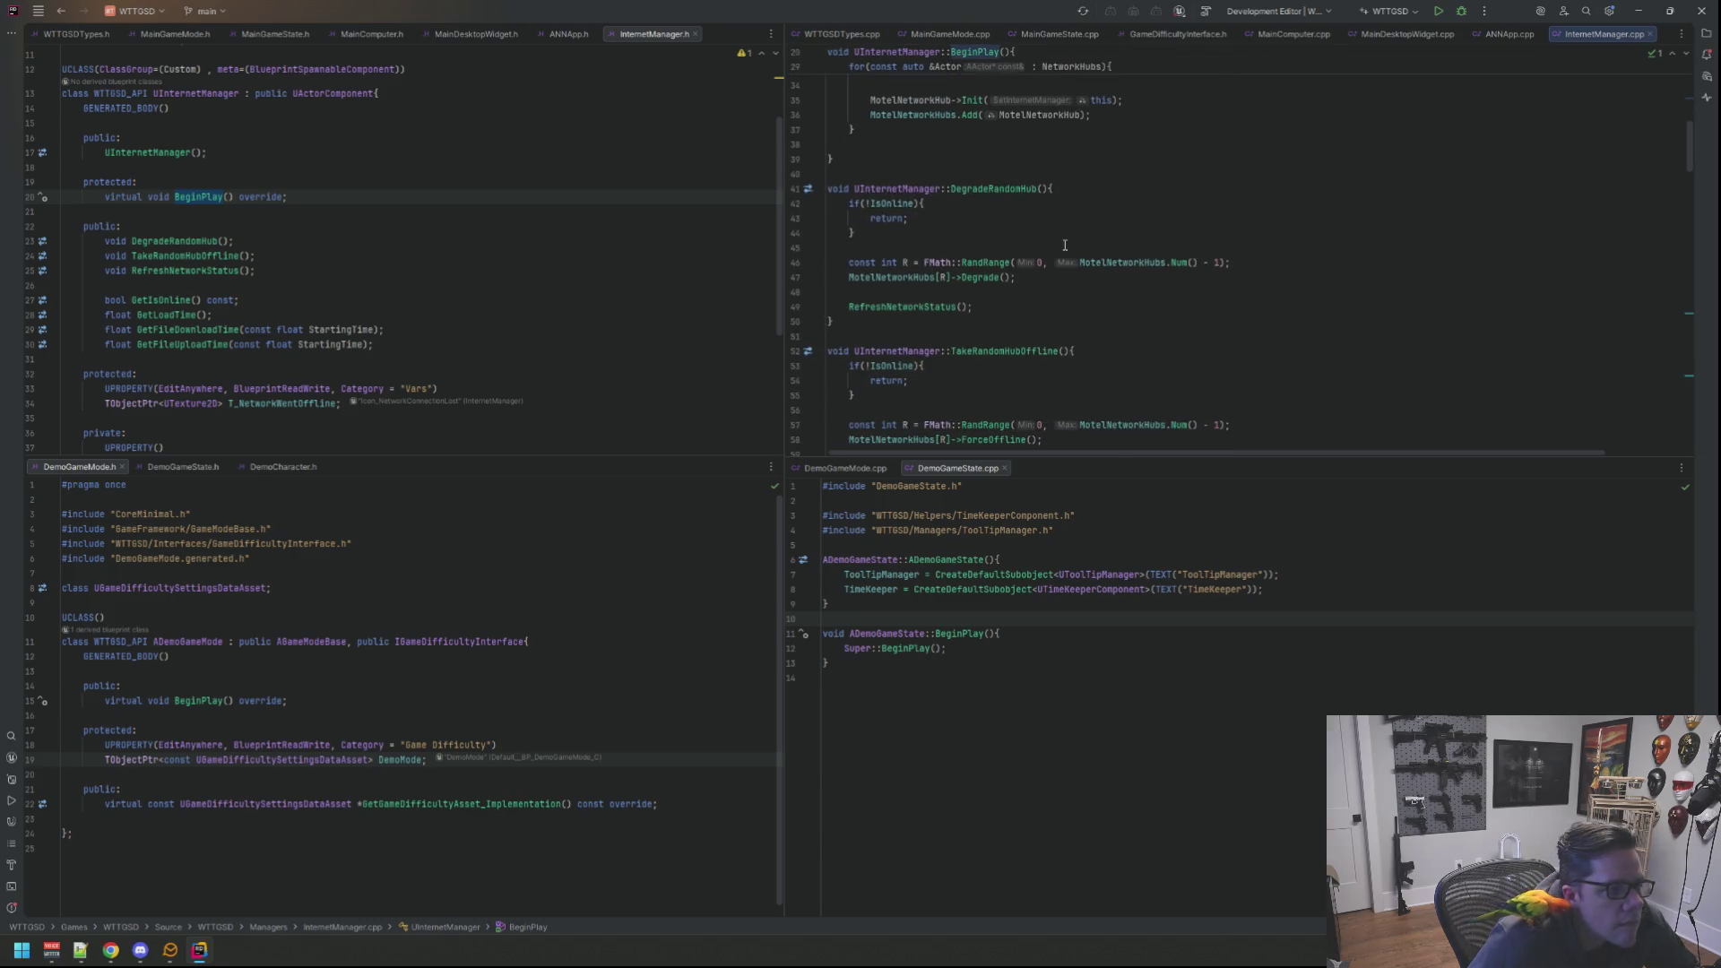
pyautogui.scroll(-4, 1064, 219)
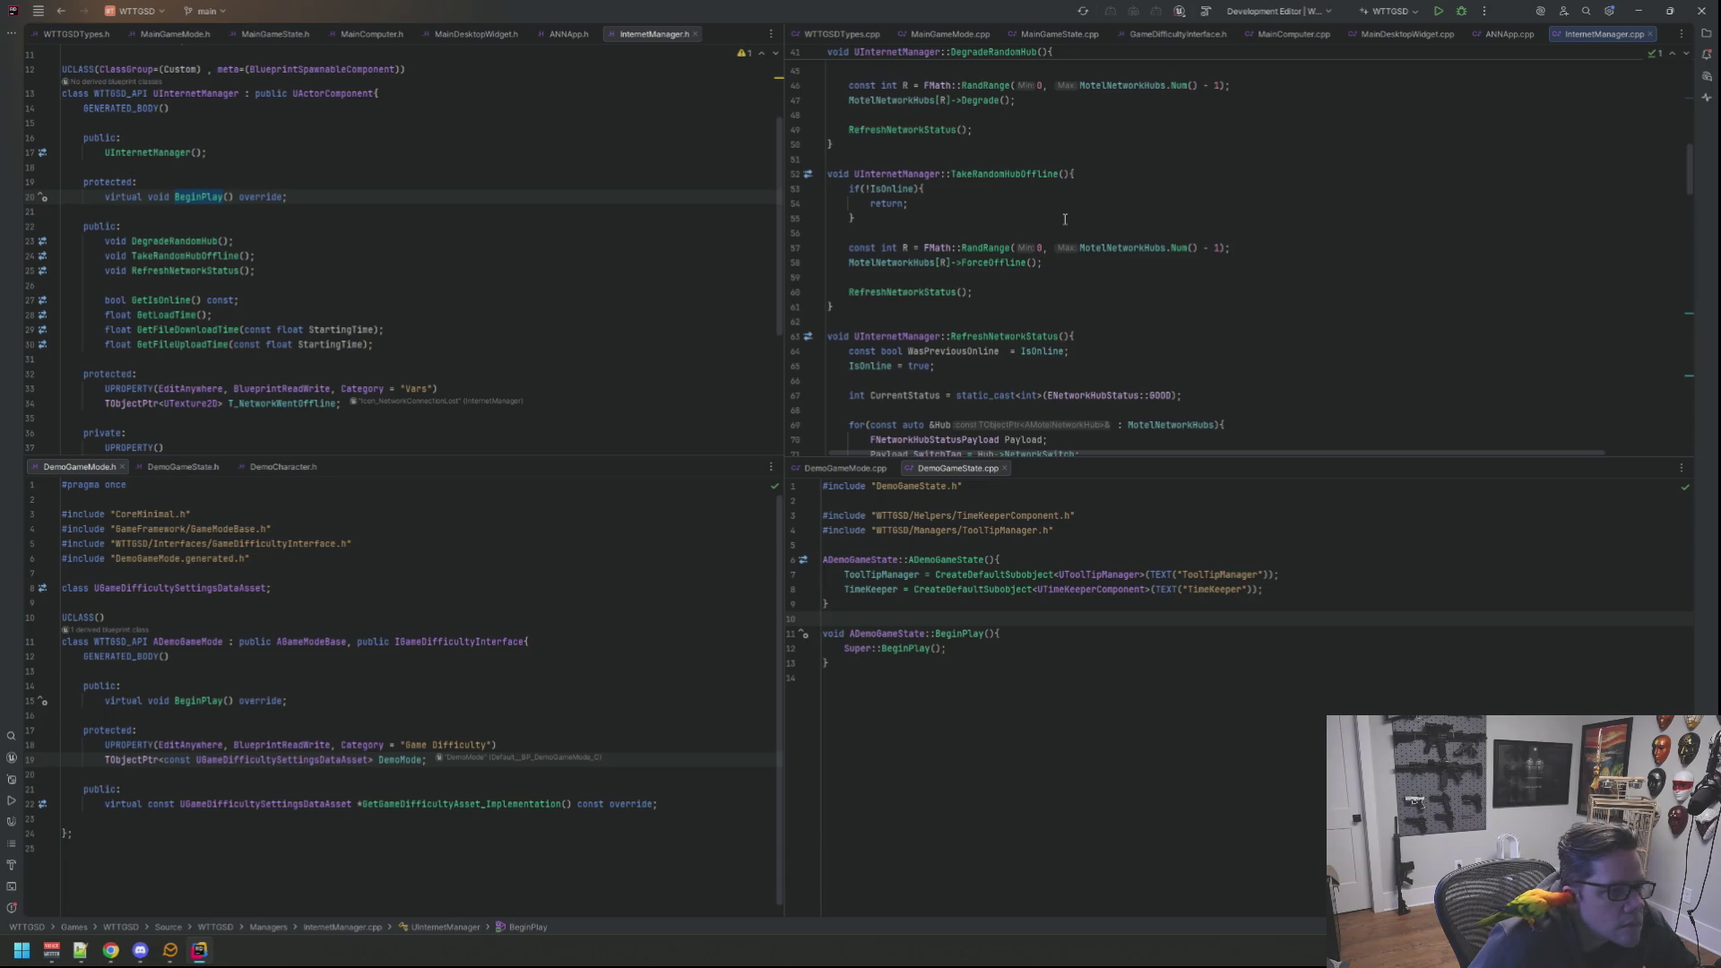
pyautogui.scroll(-2, 1065, 219)
pyautogui.scroll(-2, 1064, 218)
pyautogui.scroll(4, 1063, 218)
pyautogui.scroll(4, 1065, 218)
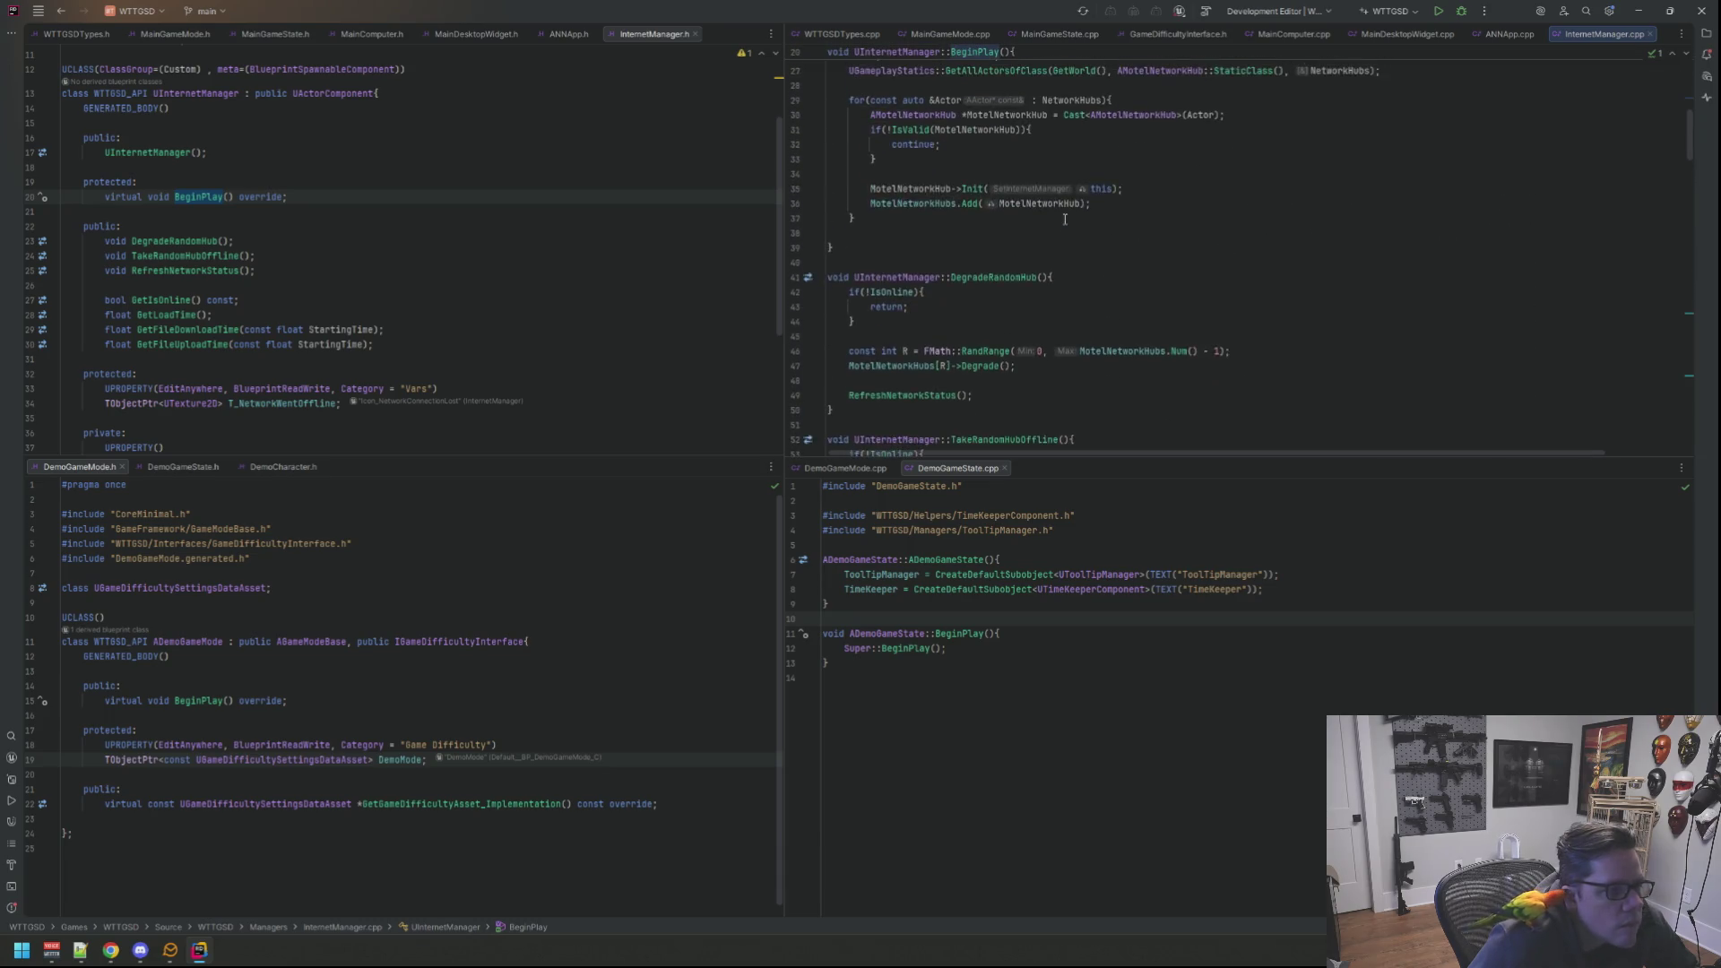
pyautogui.scroll(4, 1064, 219)
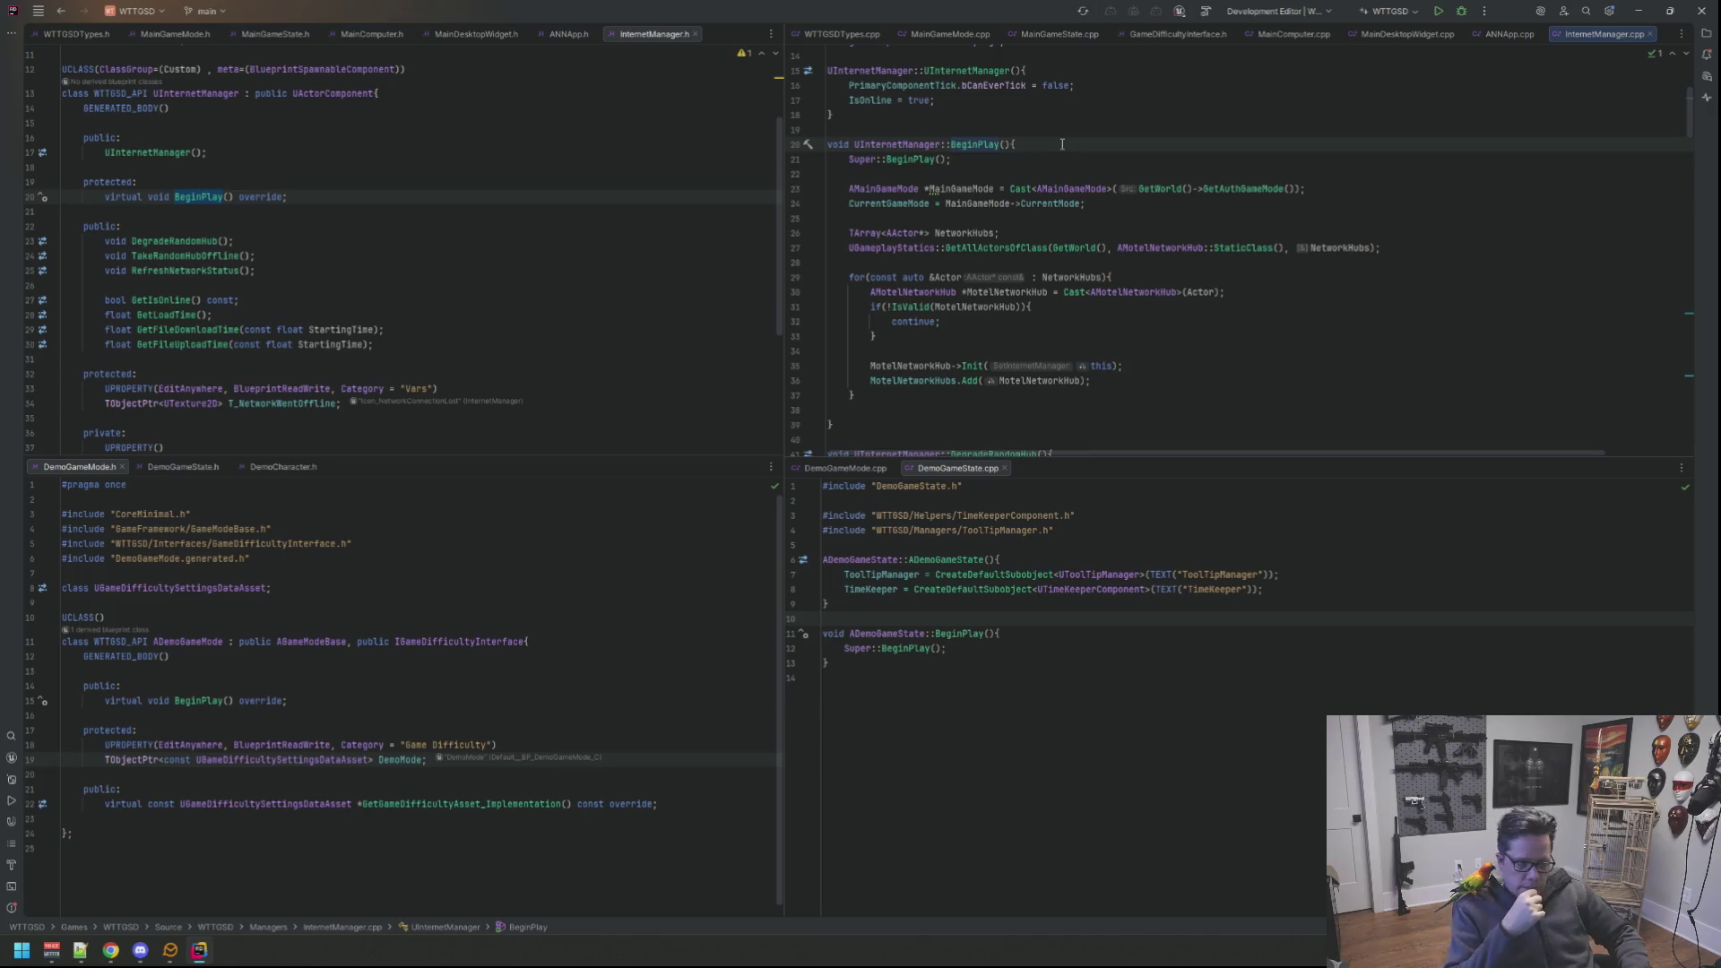
pyautogui.scroll(-2, 1063, 148)
pyautogui.scroll(-4, 1069, 169)
pyautogui.scroll(-3, 1077, 187)
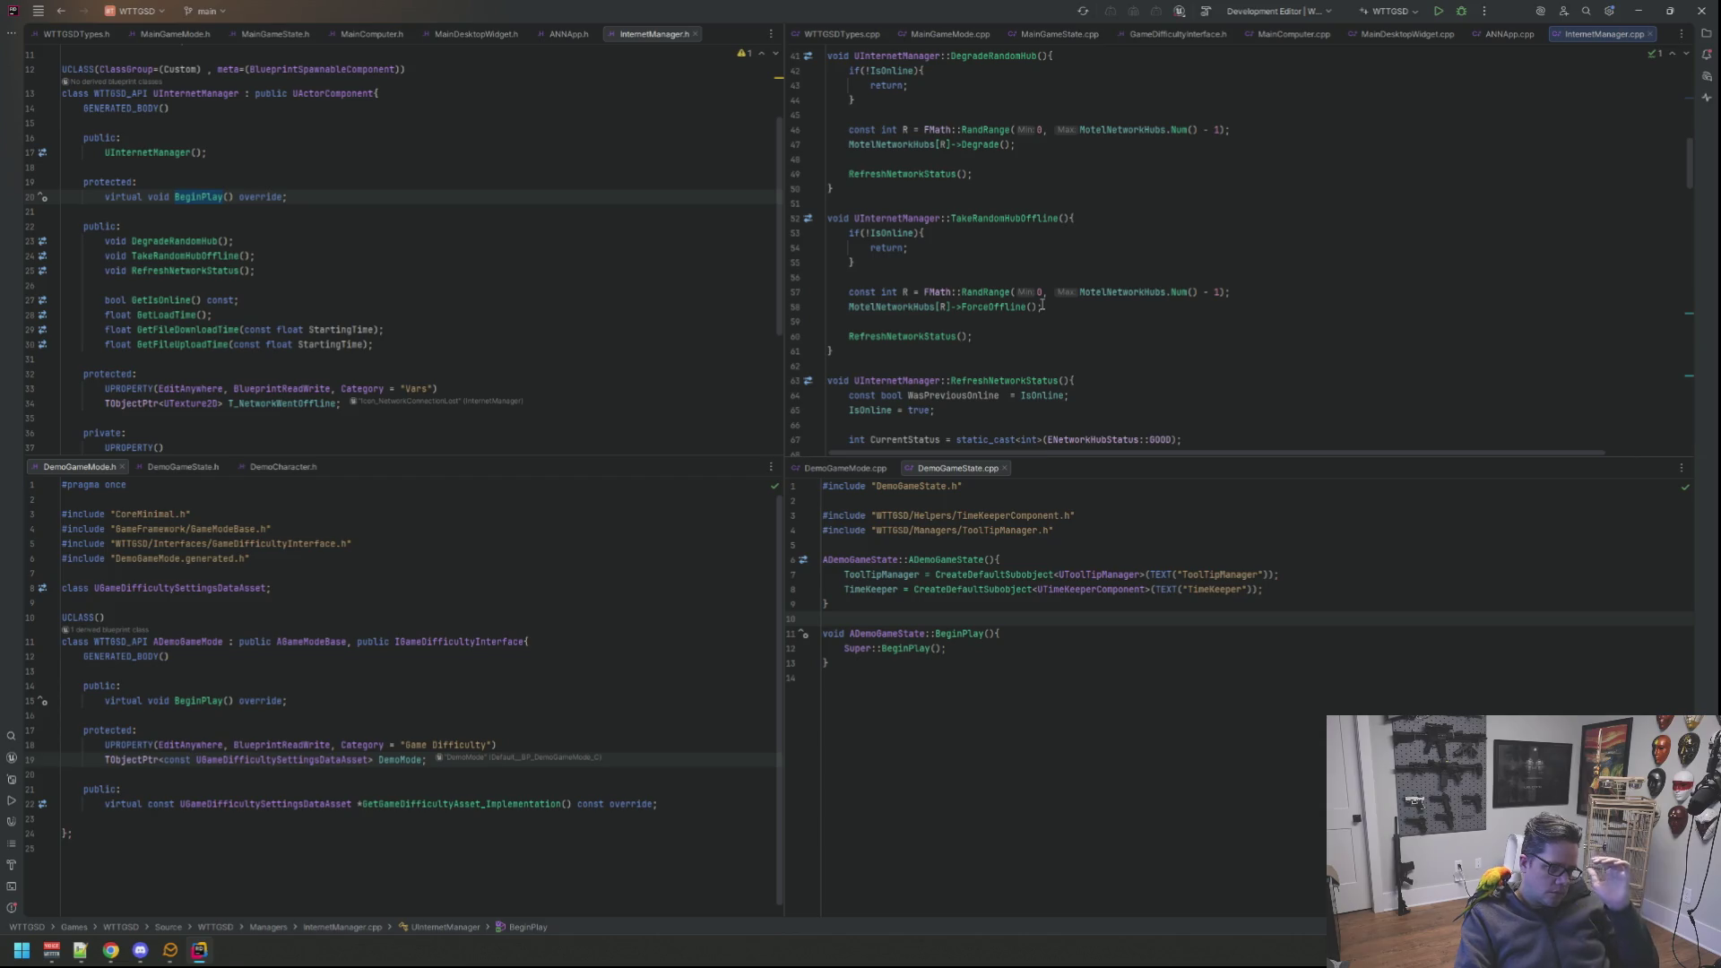
pyautogui.click(1011, 487)
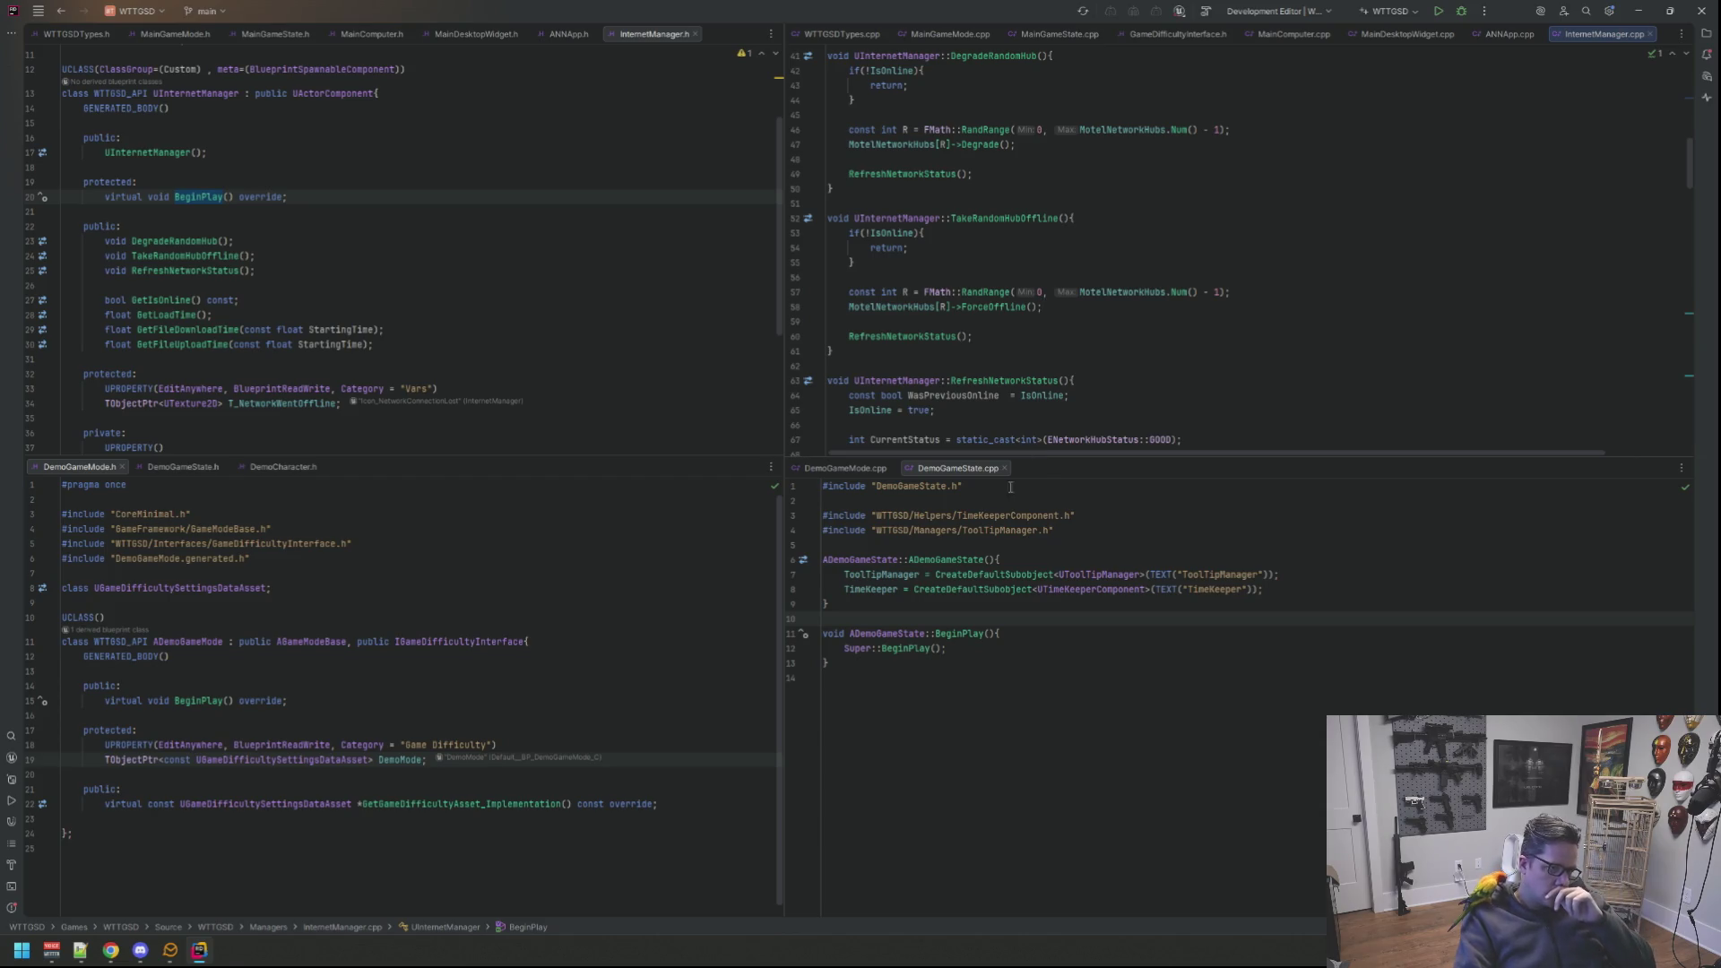
pyautogui.moveTo(1049, 460)
pyautogui.mouseDown()
pyautogui.moveTo(1051, 572)
pyautogui.moveTo(1053, 464)
pyautogui.moveTo(1062, 499)
pyautogui.mouseUp()
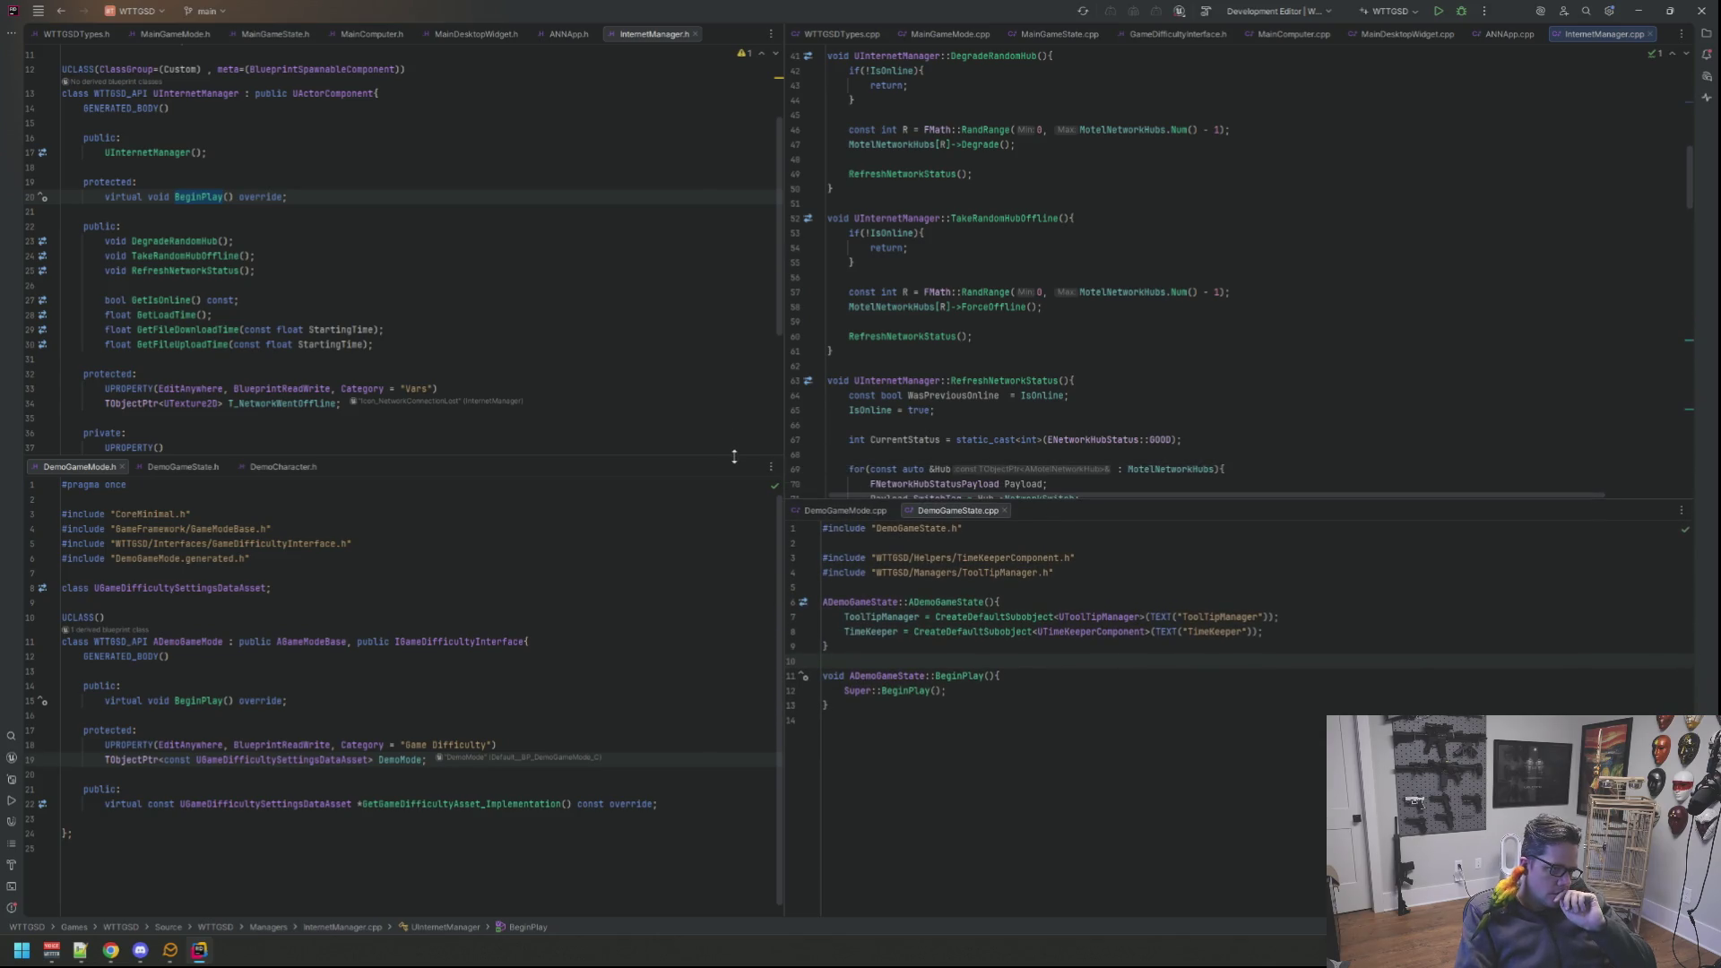
pyautogui.moveTo(734, 455); pyautogui.dragTo(750, 501)
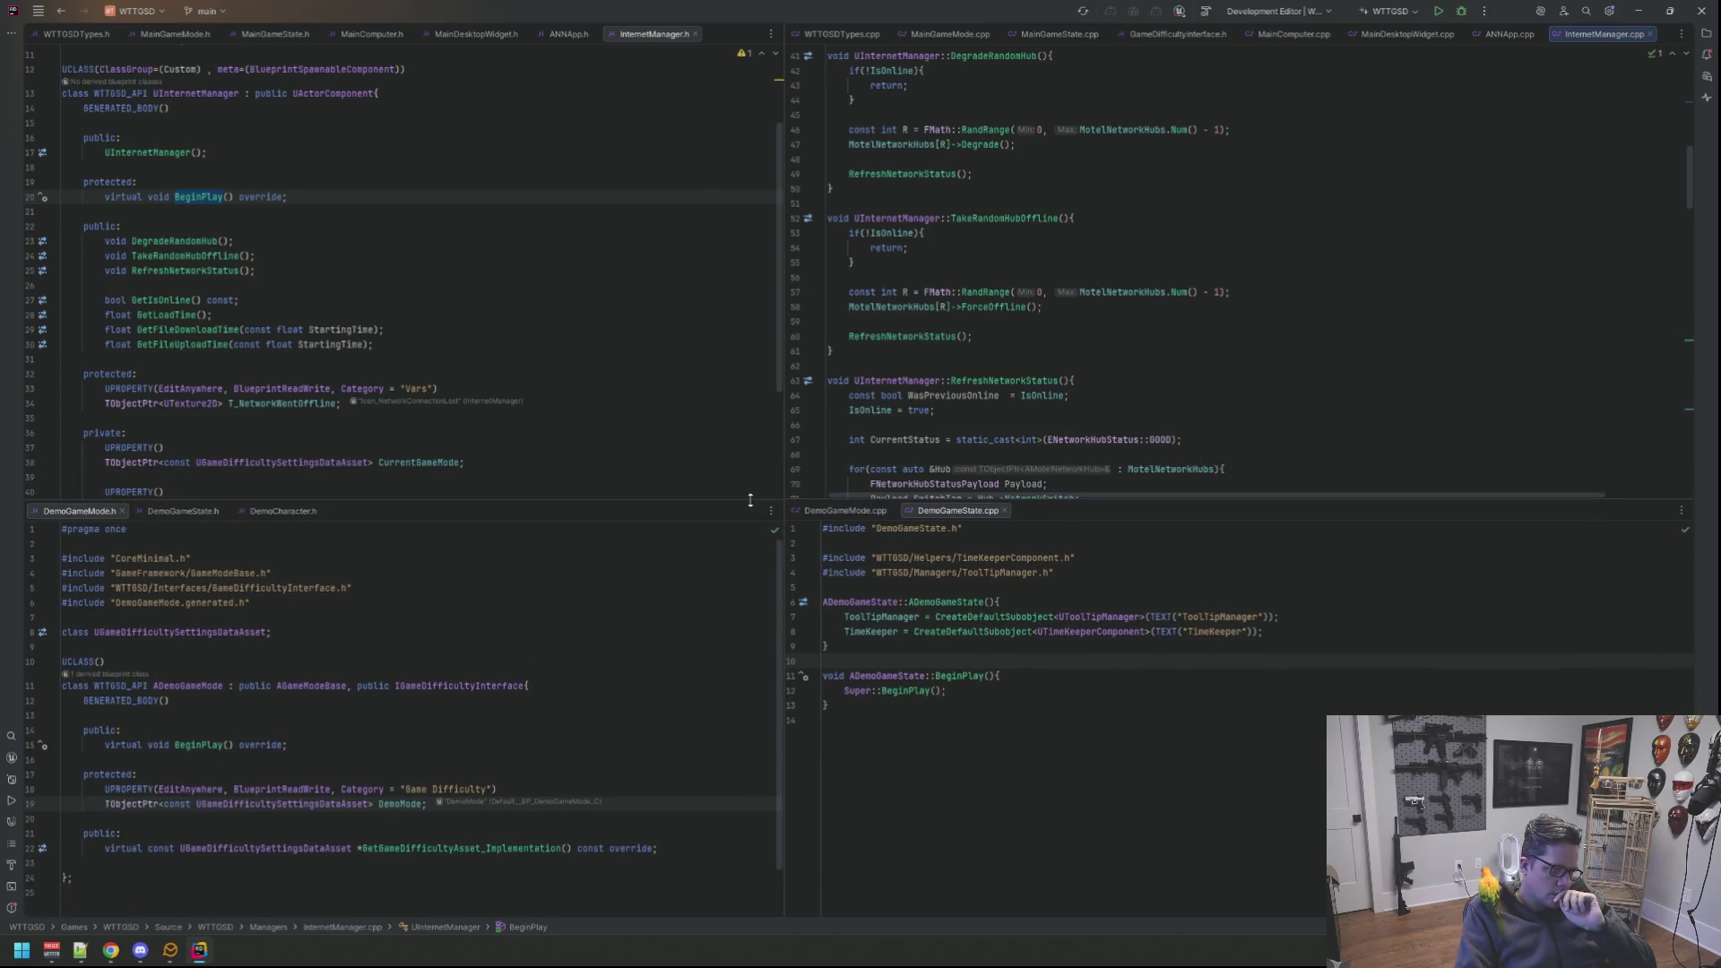
pyautogui.moveTo(1134, 495)
pyautogui.mouseDown()
pyautogui.moveTo(1133, 533)
pyautogui.moveTo(1125, 519)
pyautogui.mouseUp()
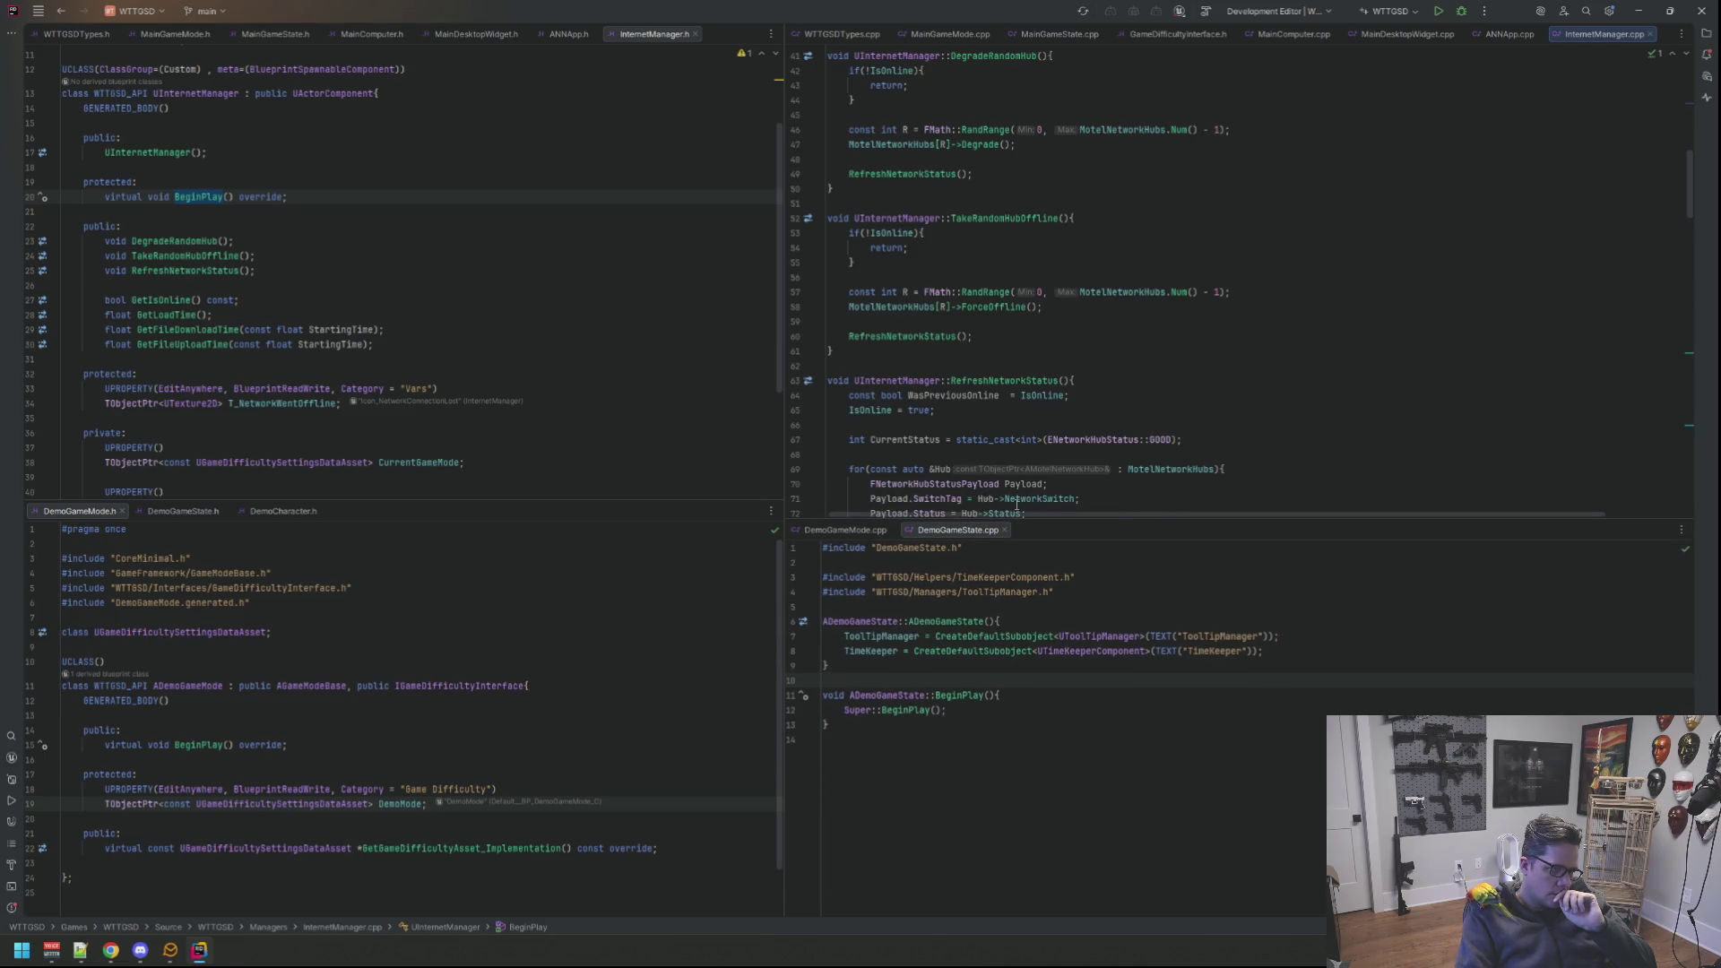
pyautogui.scroll(-3, 731, 494)
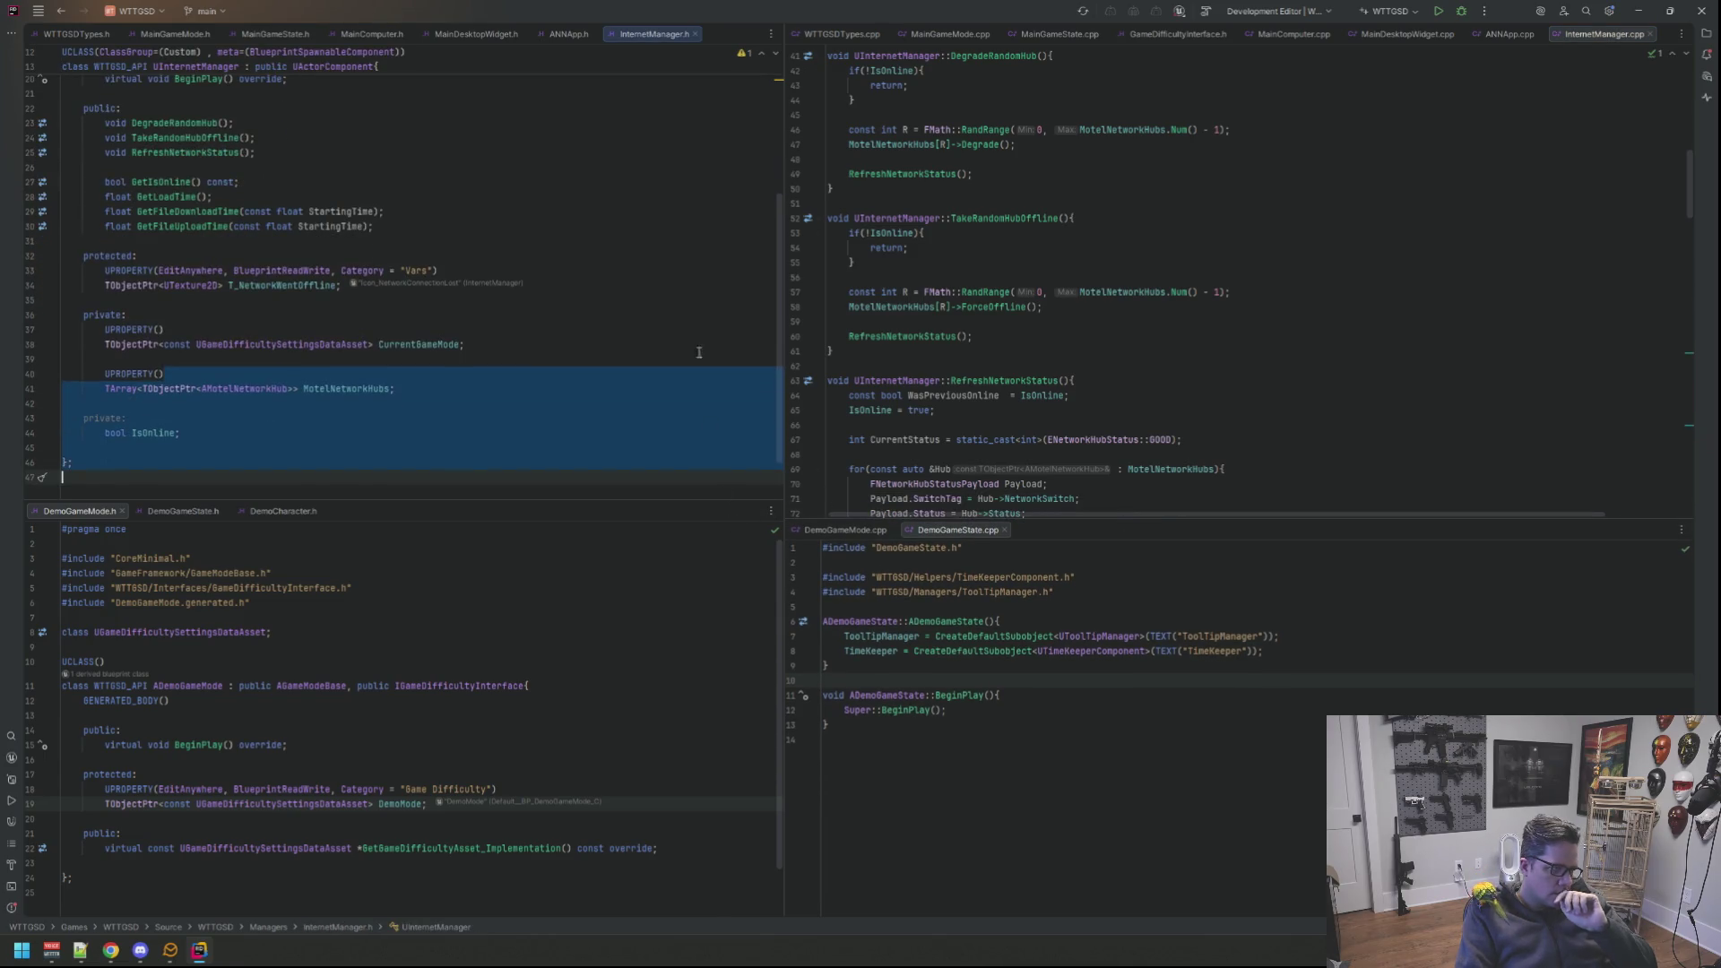
pyautogui.click(720, 316)
pyautogui.scroll(1, 695, 276)
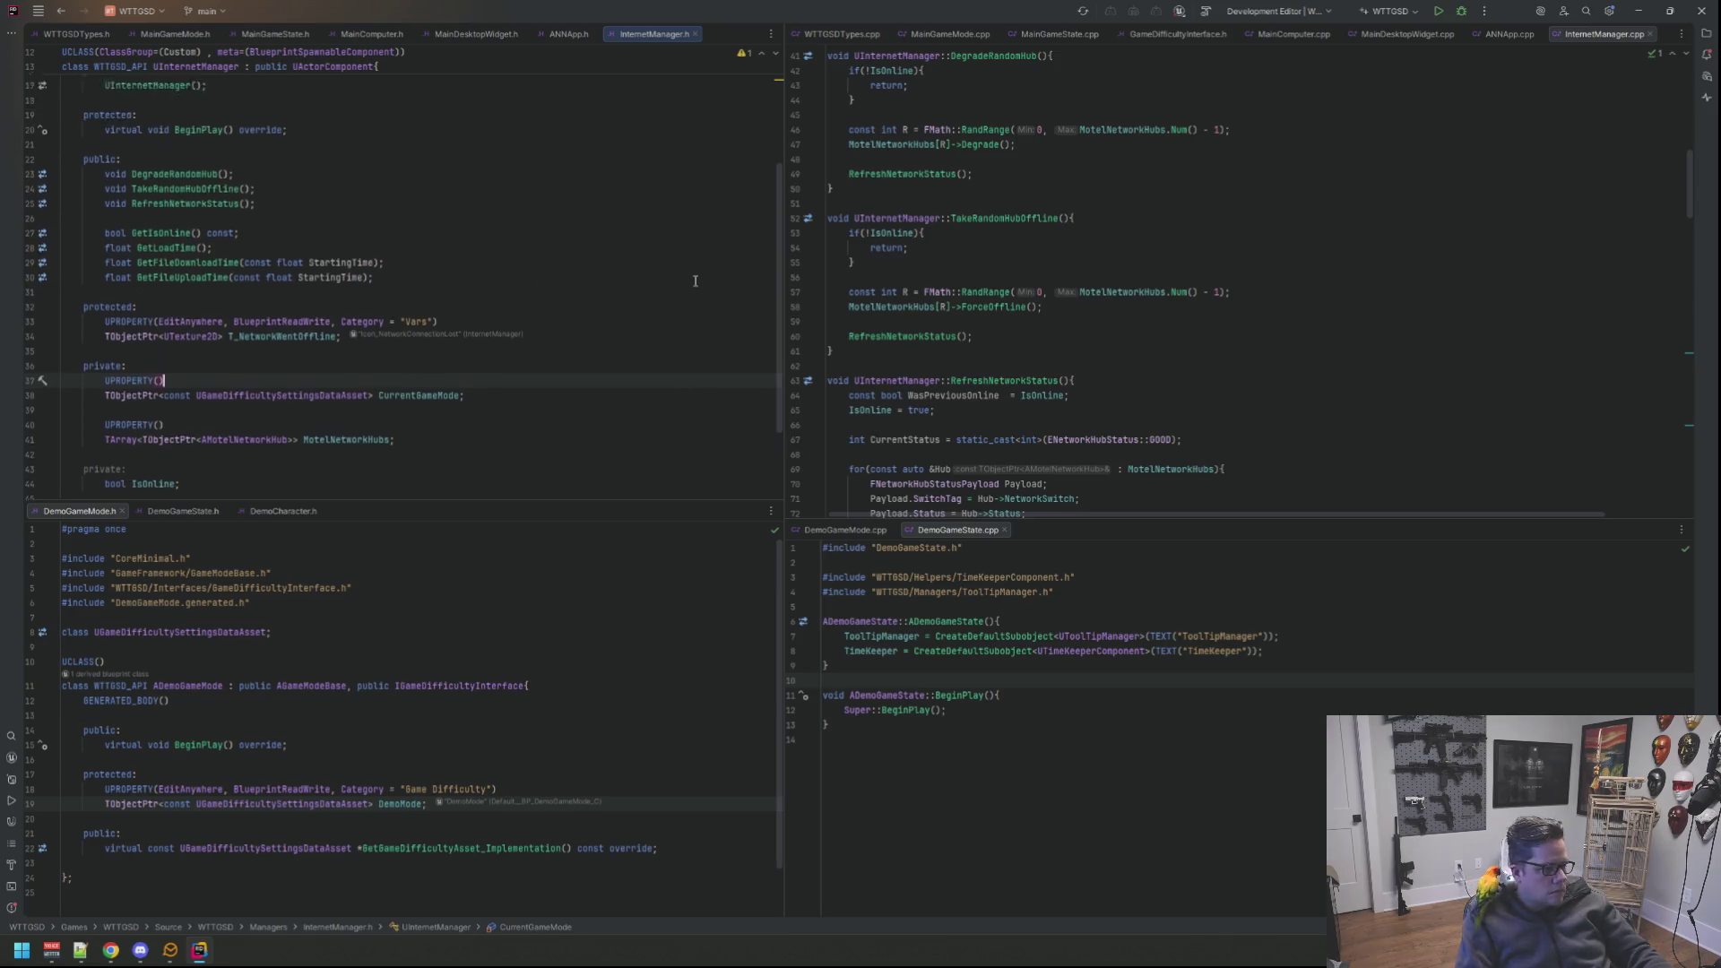
pyautogui.scroll(4, 695, 280)
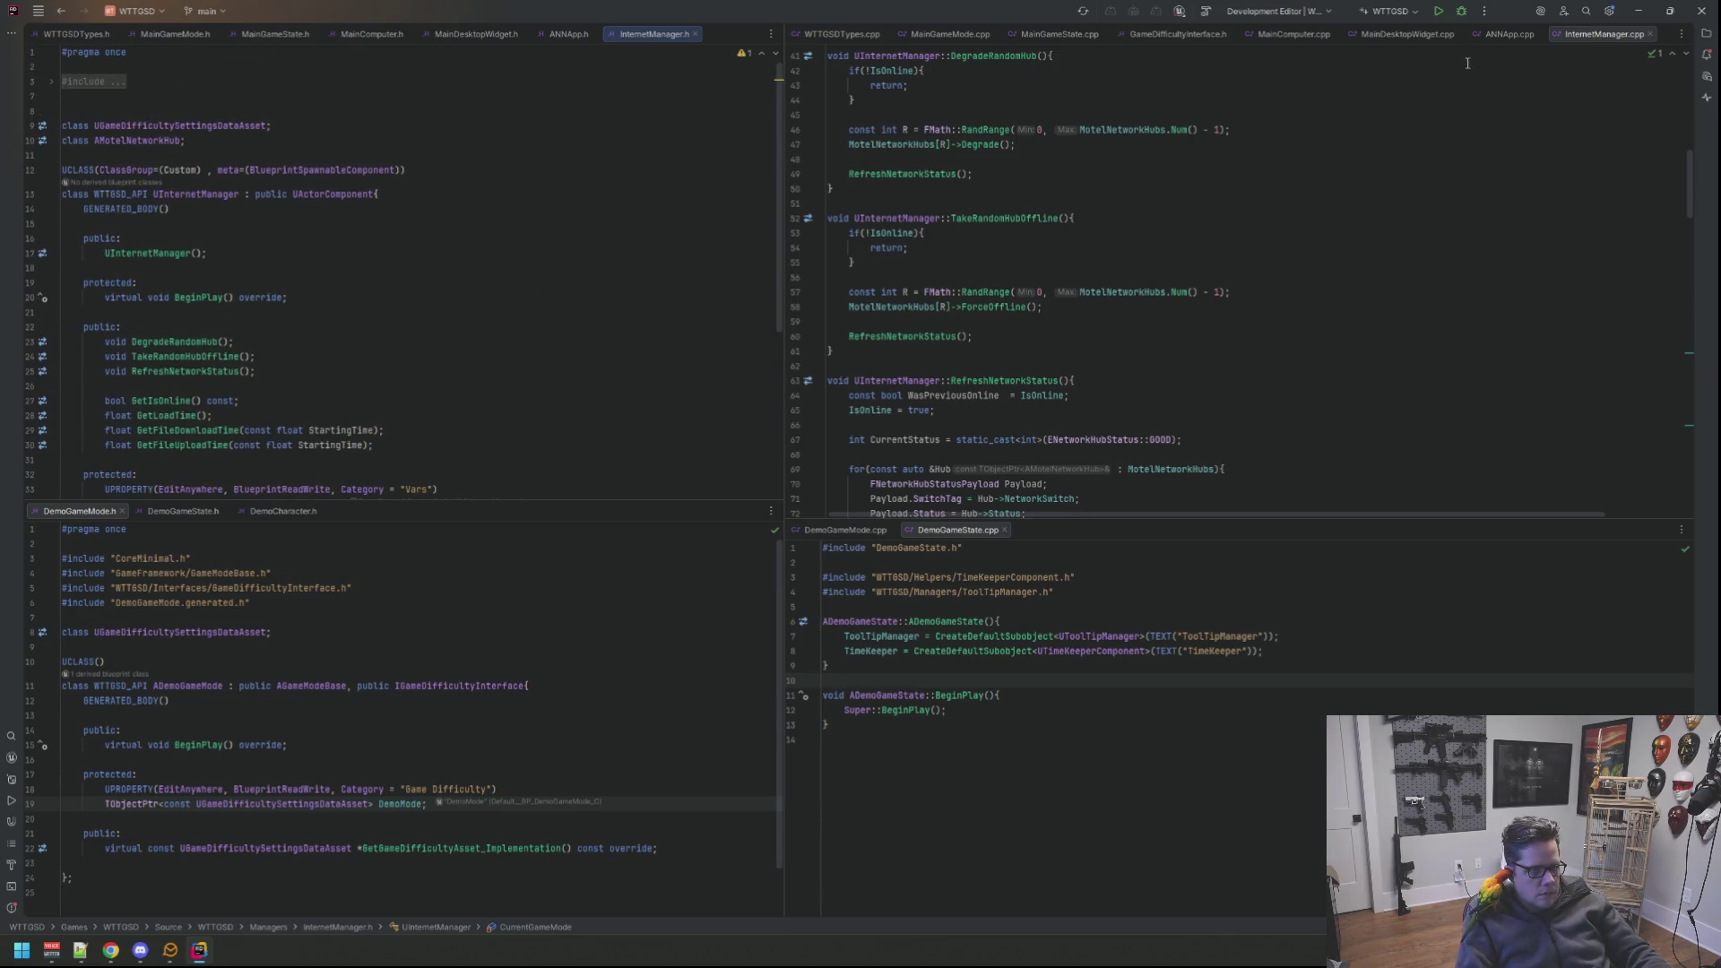
# Step: View MainDesktopWidget.cpp, then close MainComputer.cpp so GameDifficultyInterface.h shows
pyautogui.click(1407, 34)
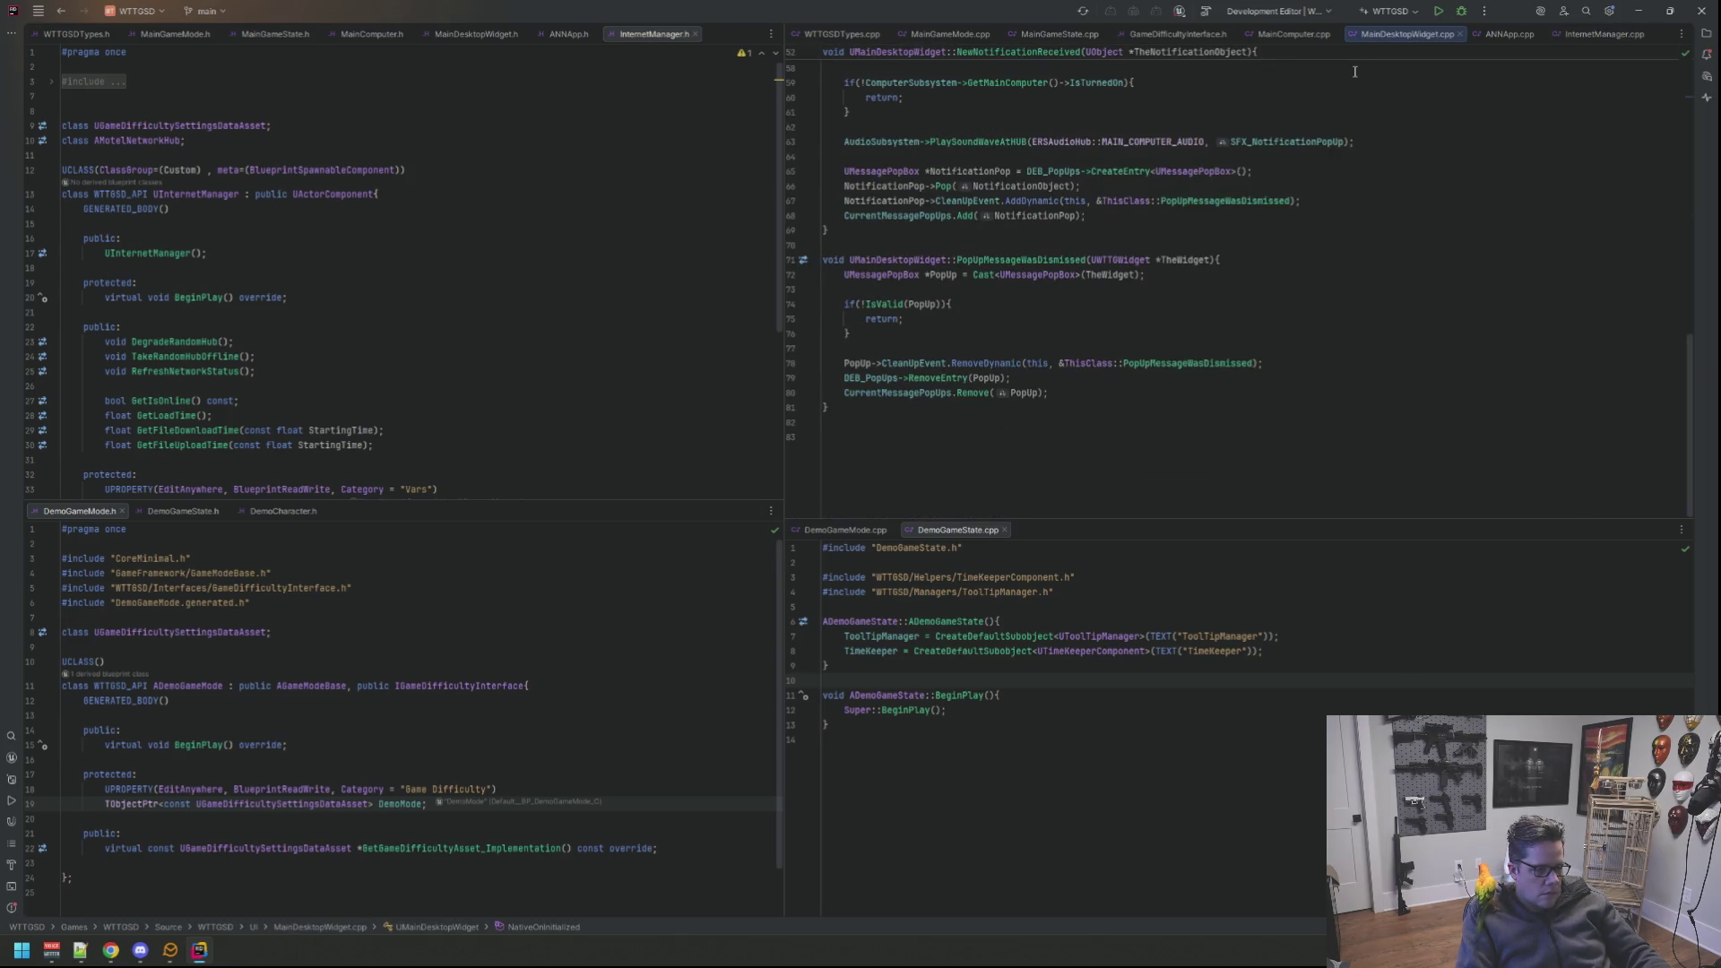
pyautogui.scroll(5, 1354, 71)
pyautogui.scroll(5, 1351, 151)
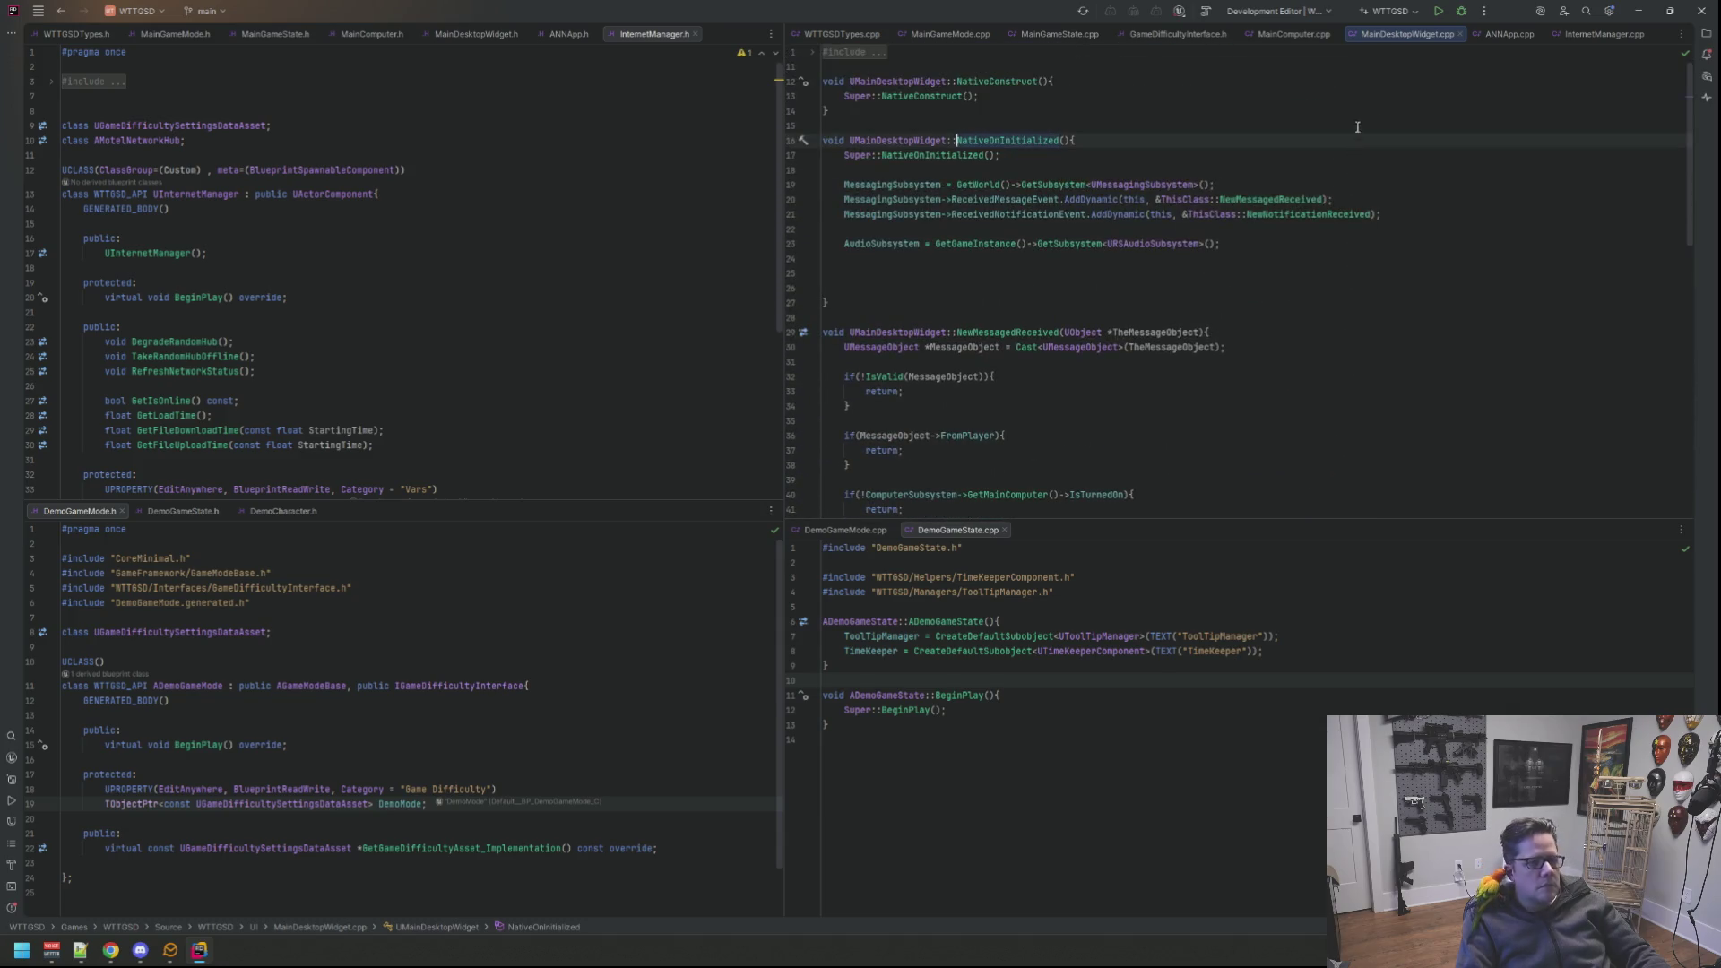
pyautogui.click(1283, 35)
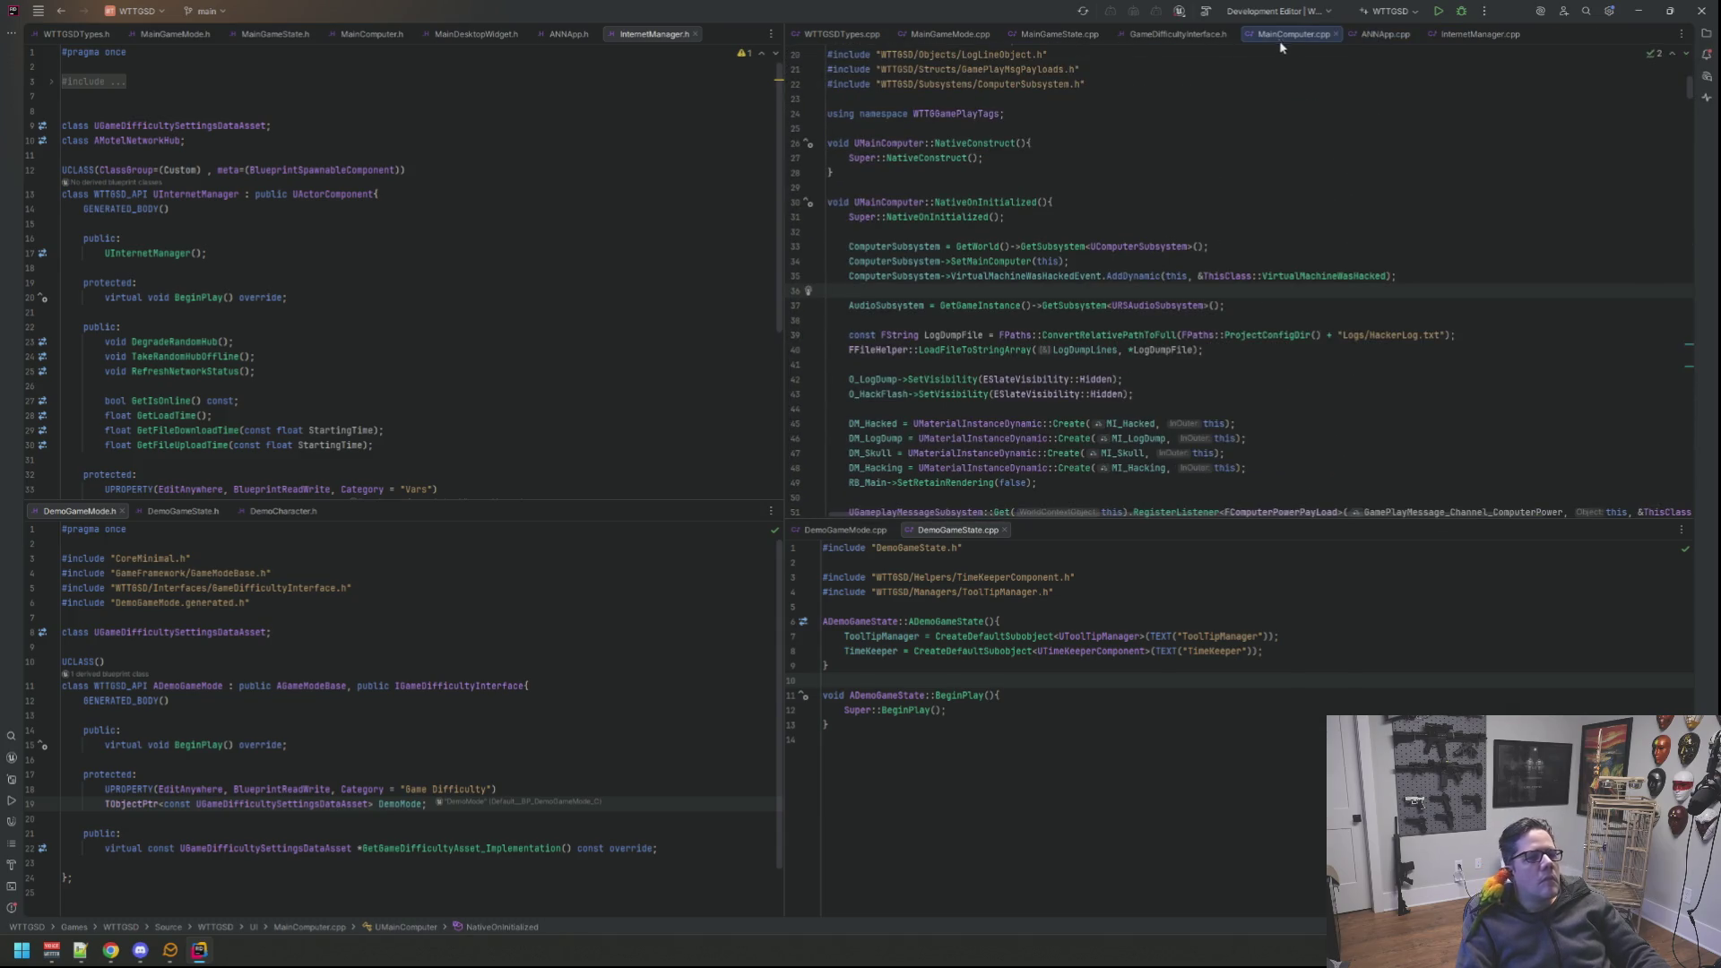
pyautogui.middleClick(1283, 43)
pyautogui.click(1222, 157)
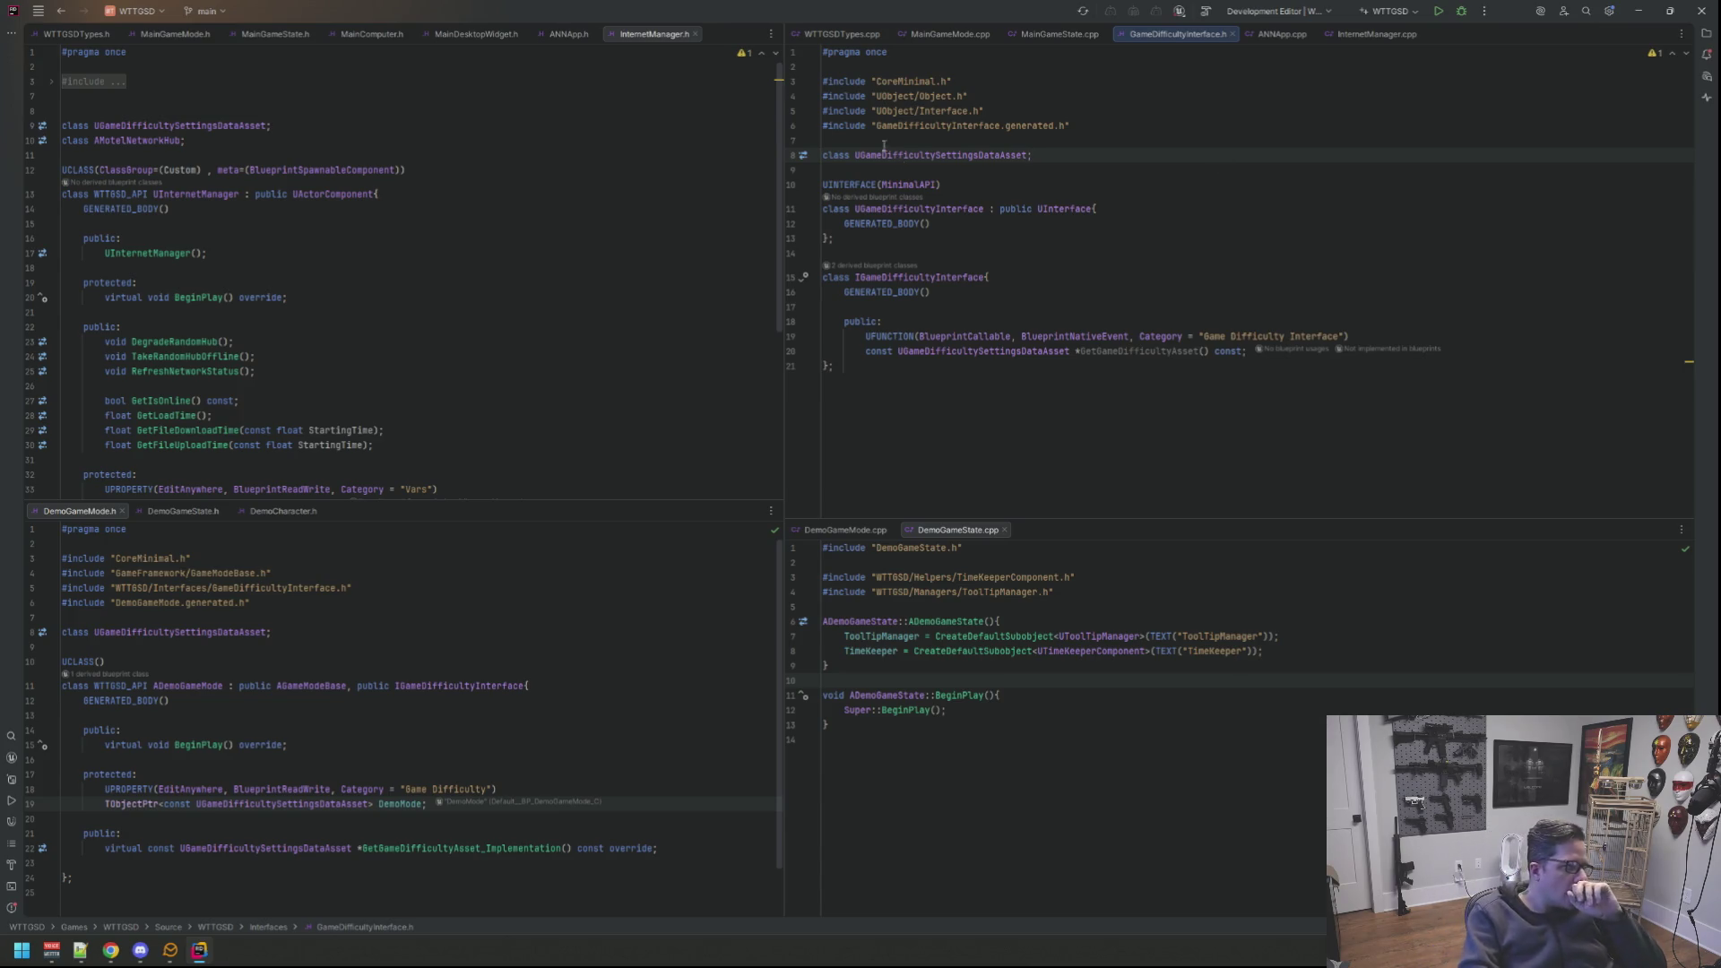
# Step: Glance through InternetManager.h and minimize Rider to reveal the desktop
pyautogui.click(596, 141)
pyautogui.click(1072, 125)
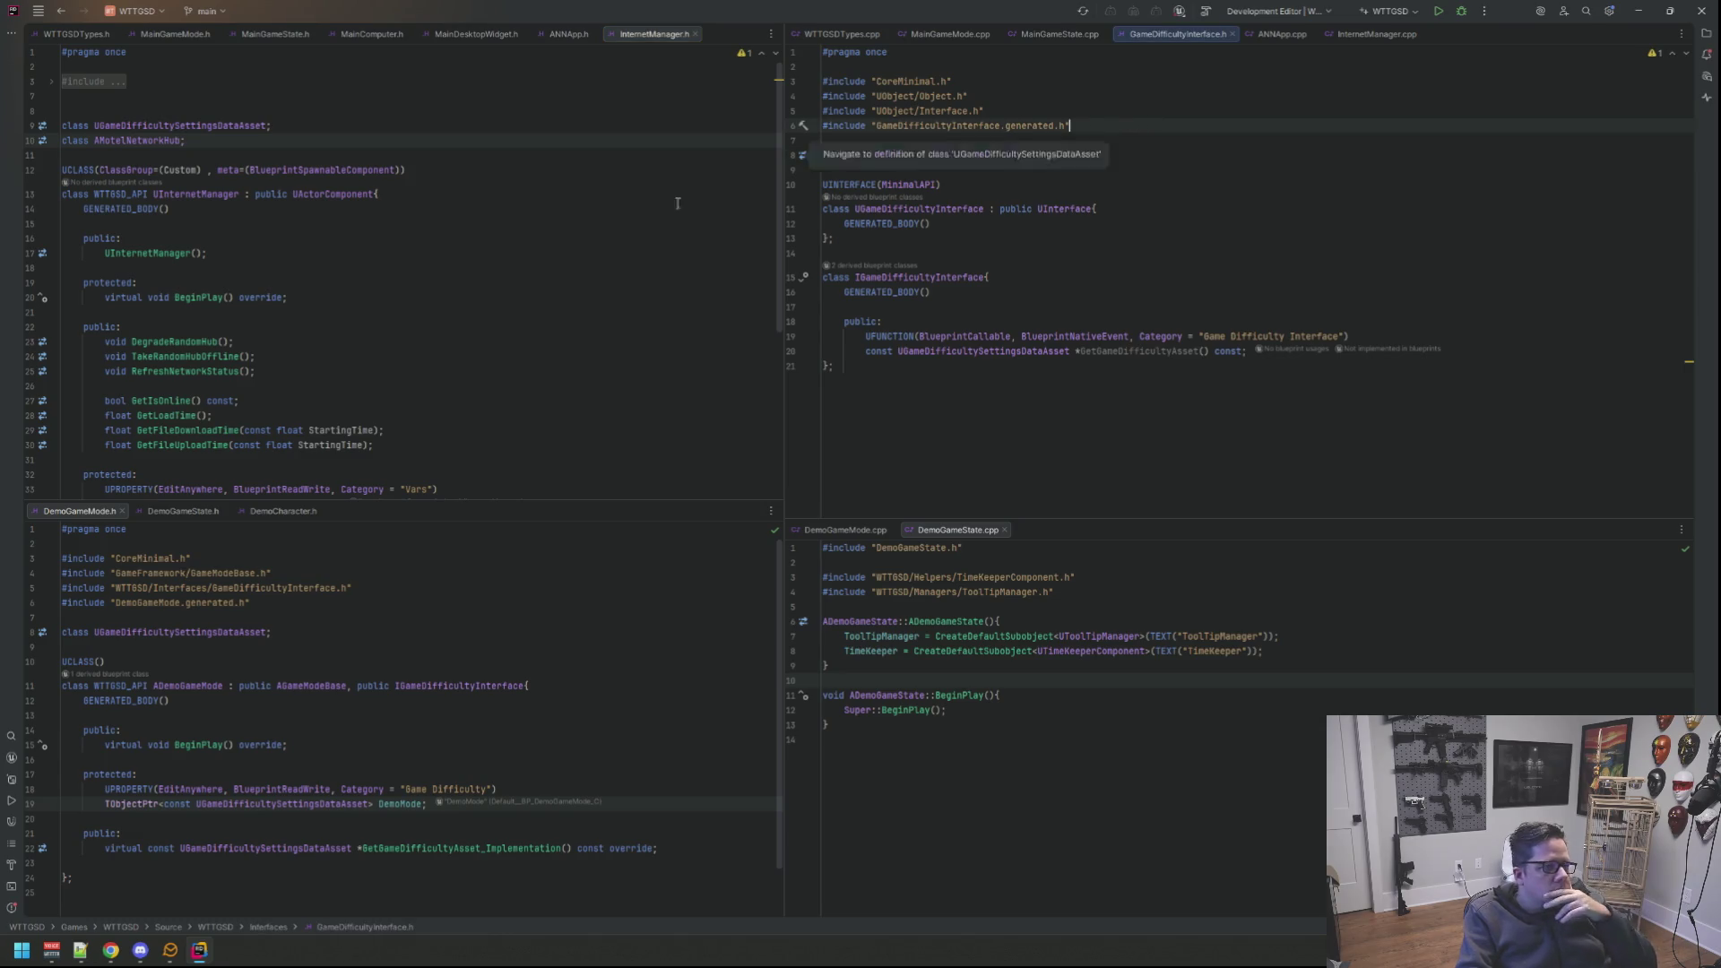
pyautogui.click(1640, 11)
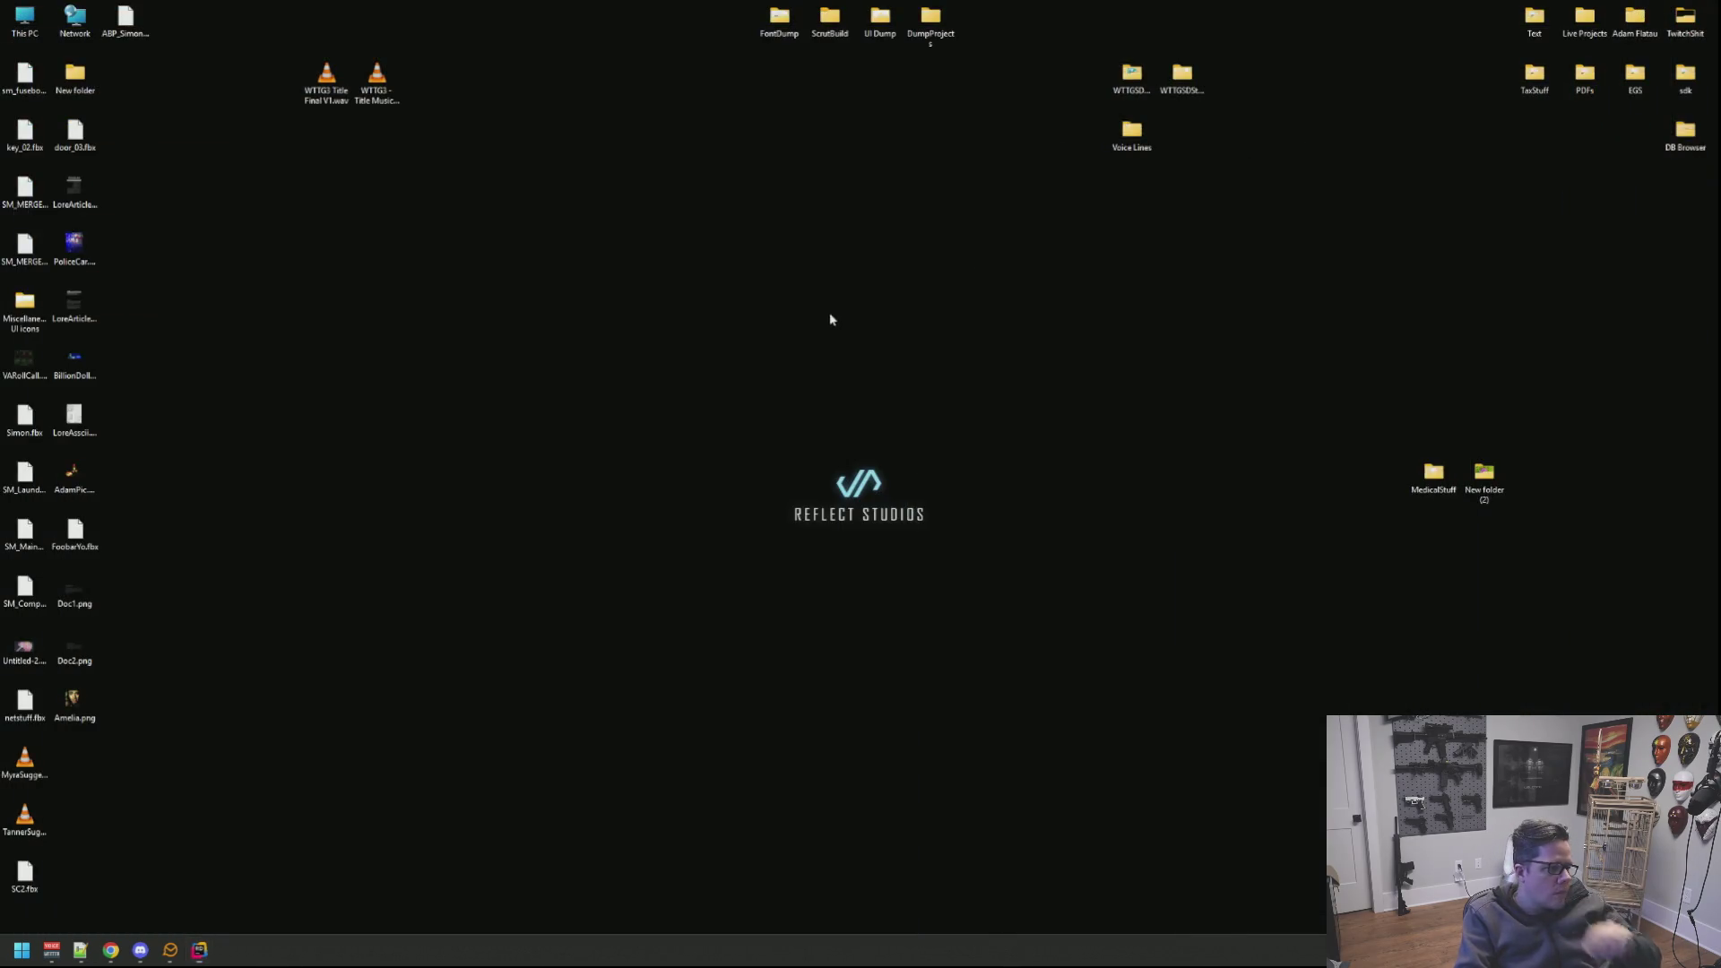
# Step: Launch the Battlestate Games Launcher from the Start menu search
pyautogui.press('super')
pyautogui.write('epic')
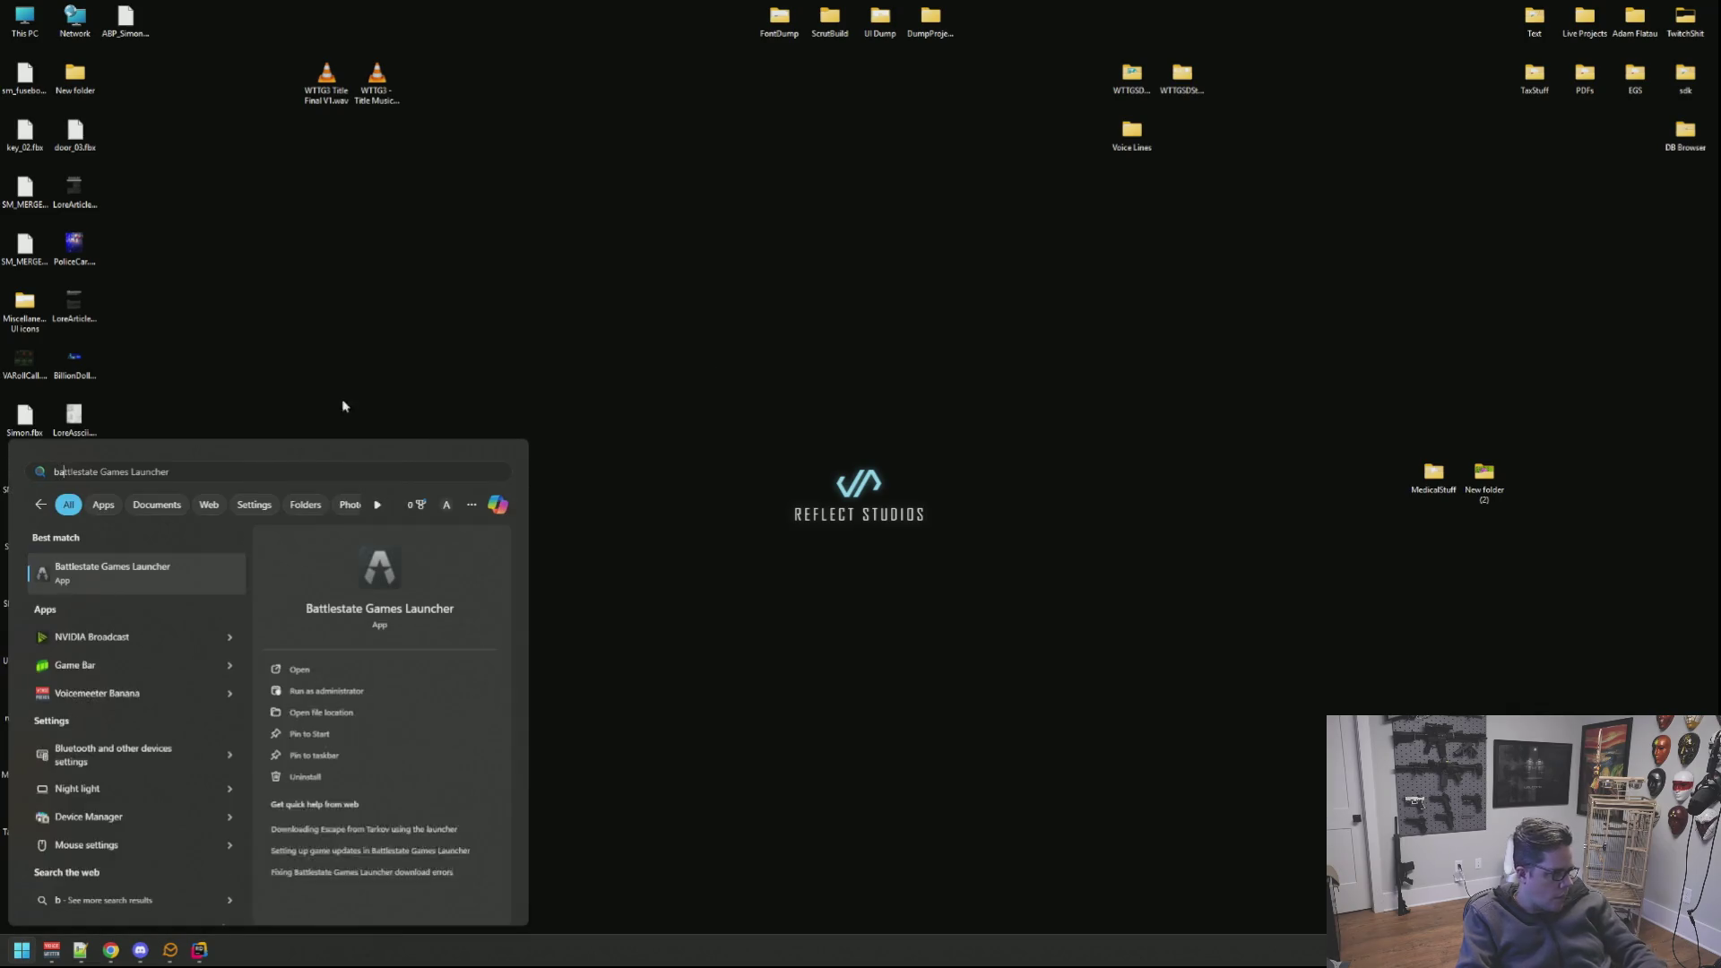
pyautogui.click(112, 579)
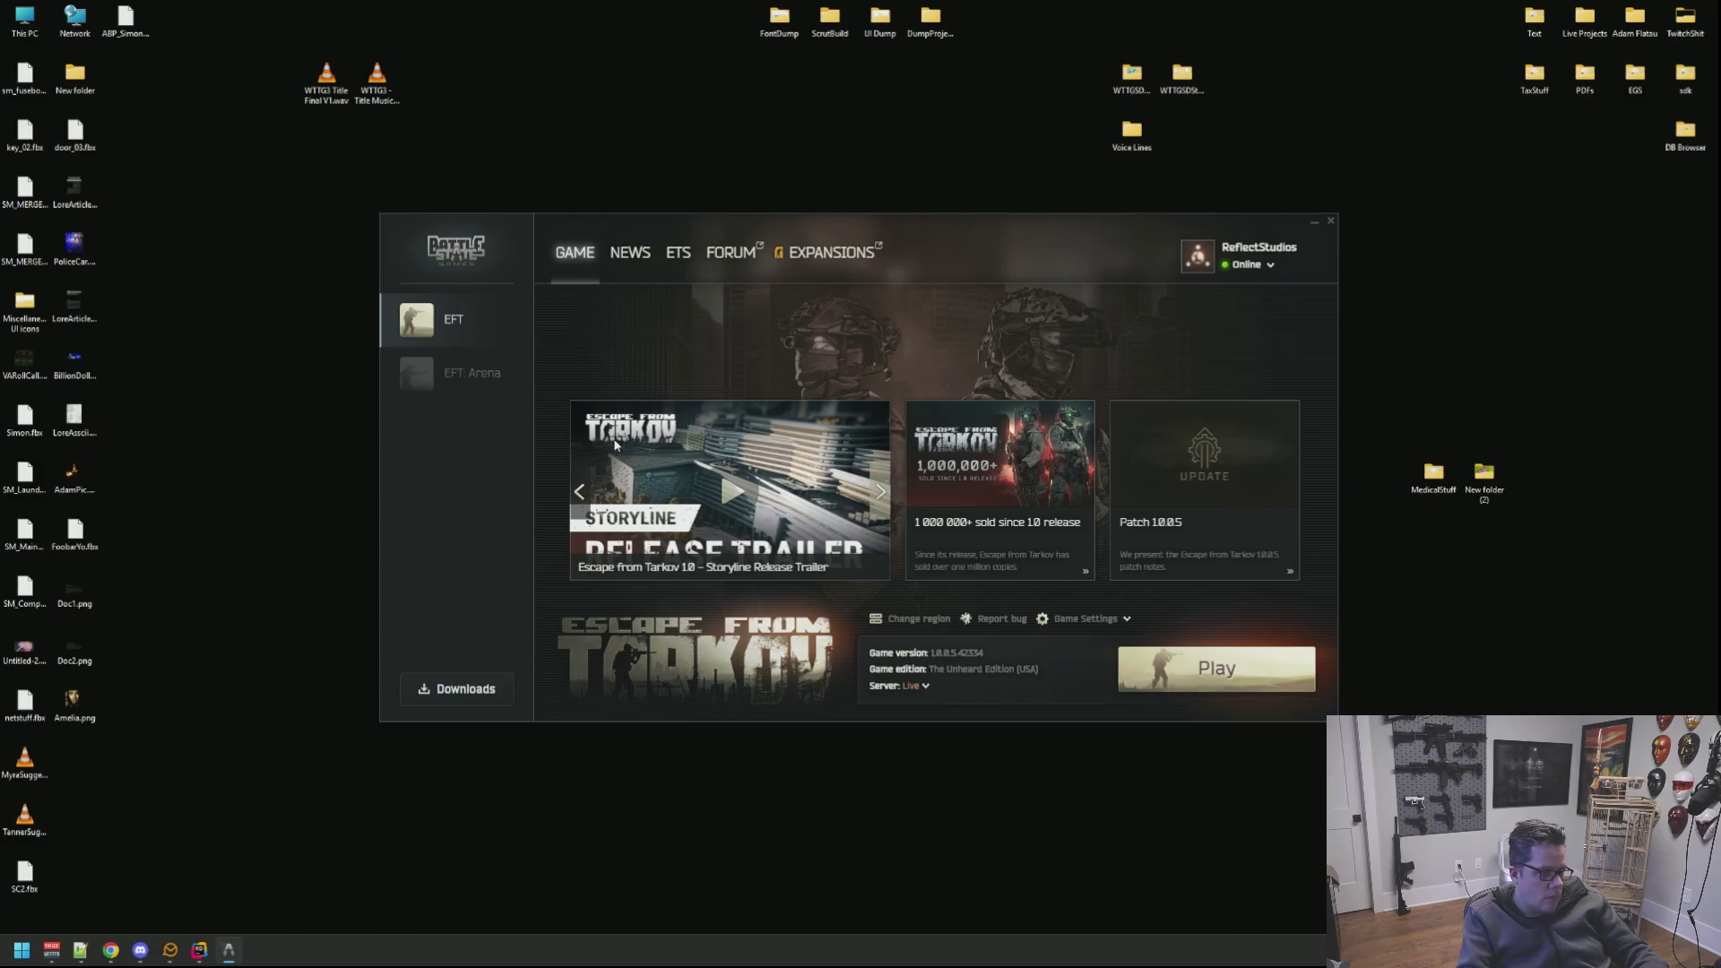
# Step: Start Escape from Tarkov with Play and wait for its main menu
pyautogui.click(1134, 670)
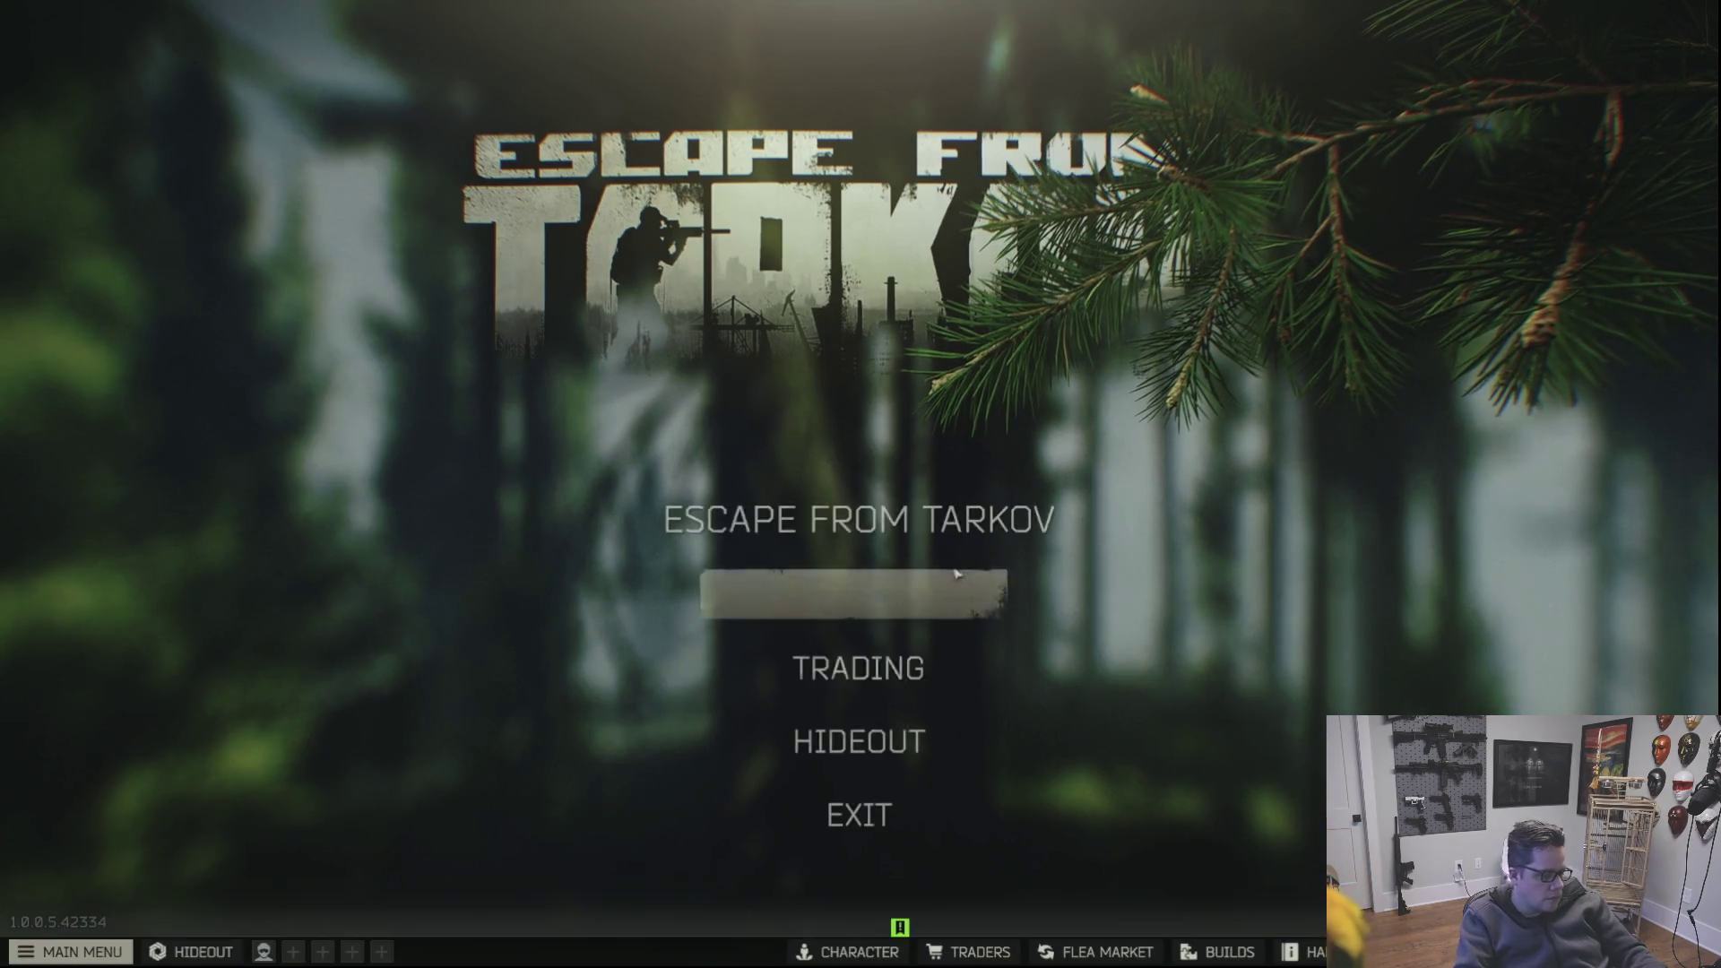
# Step: Receive the promo 1000000 RUB, Prapor's insurance Block 9x19 and Ragman's package items into the stash
pyautogui.click(1002, 591)
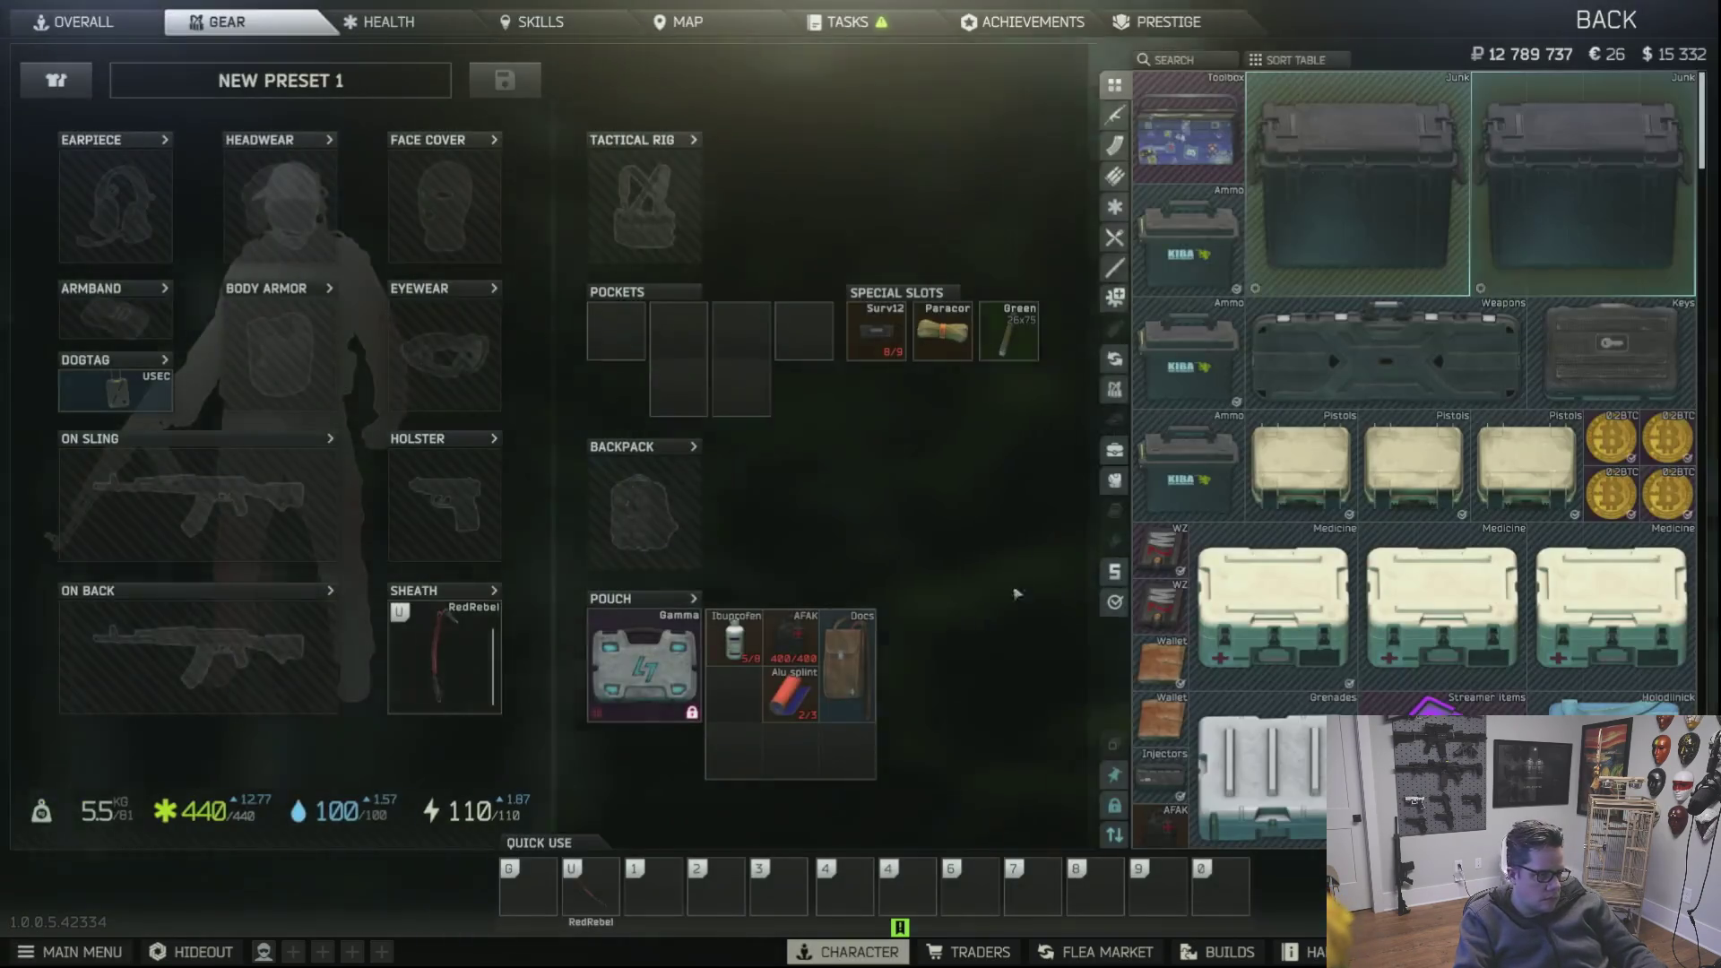
pyautogui.scroll(-1, 1345, 660)
pyautogui.scroll(-2, 1345, 659)
pyautogui.scroll(-2, 1345, 659)
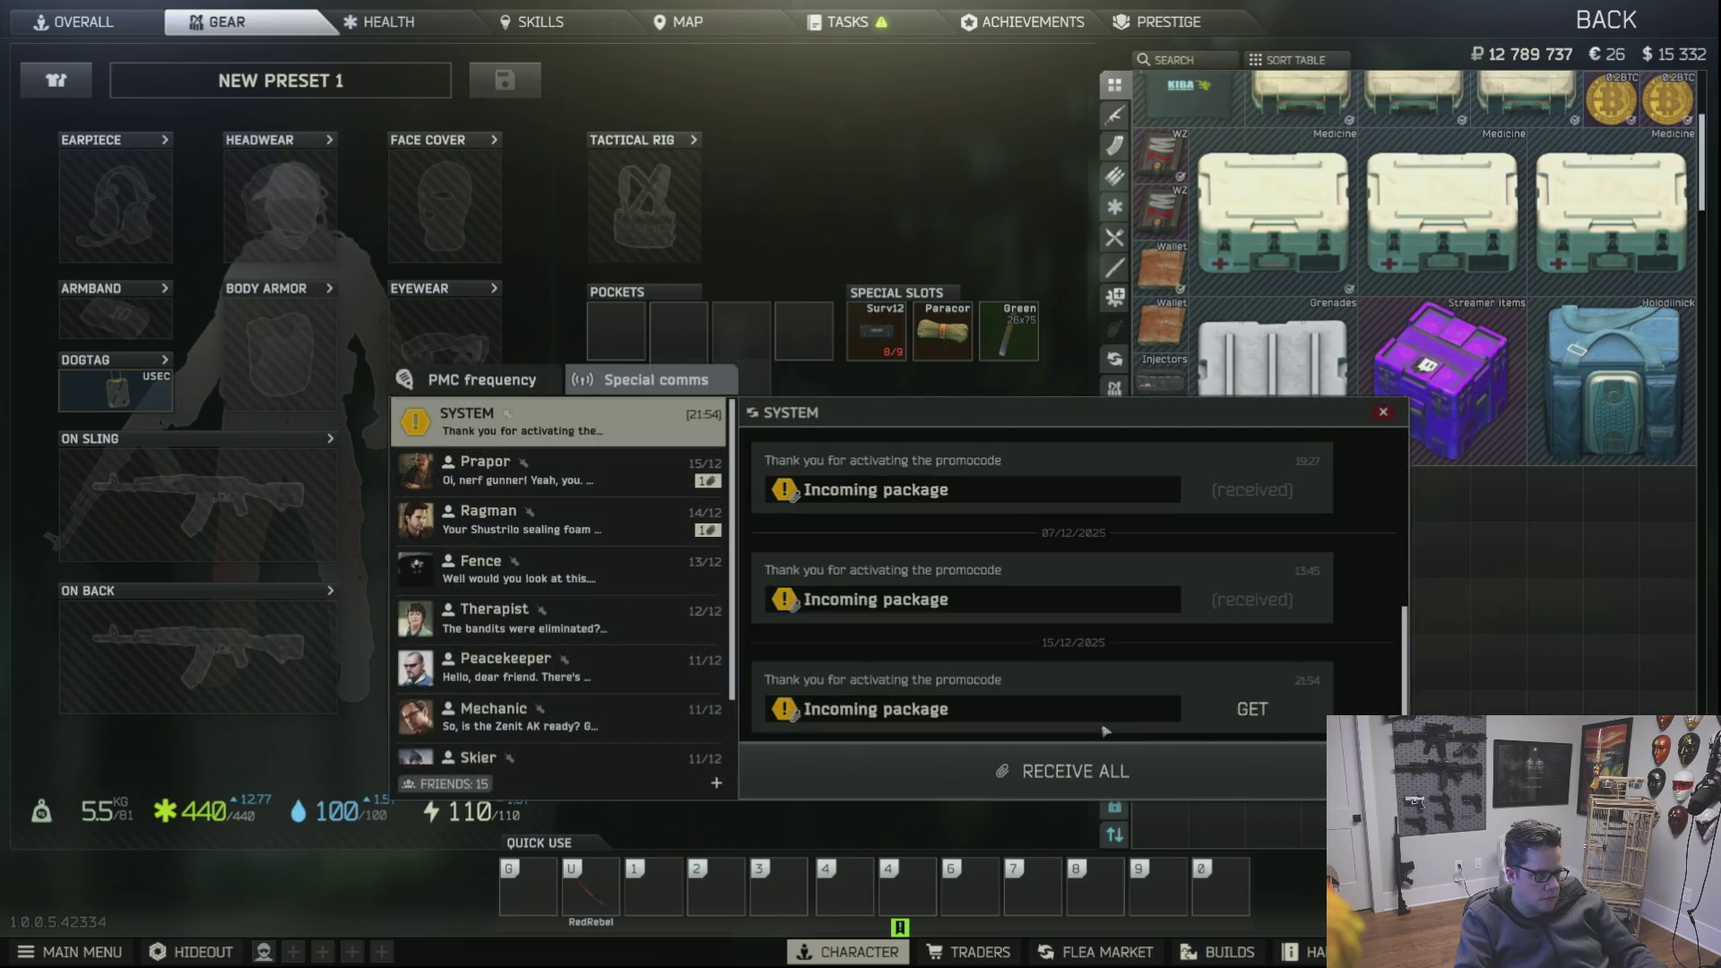
pyautogui.click(1098, 770)
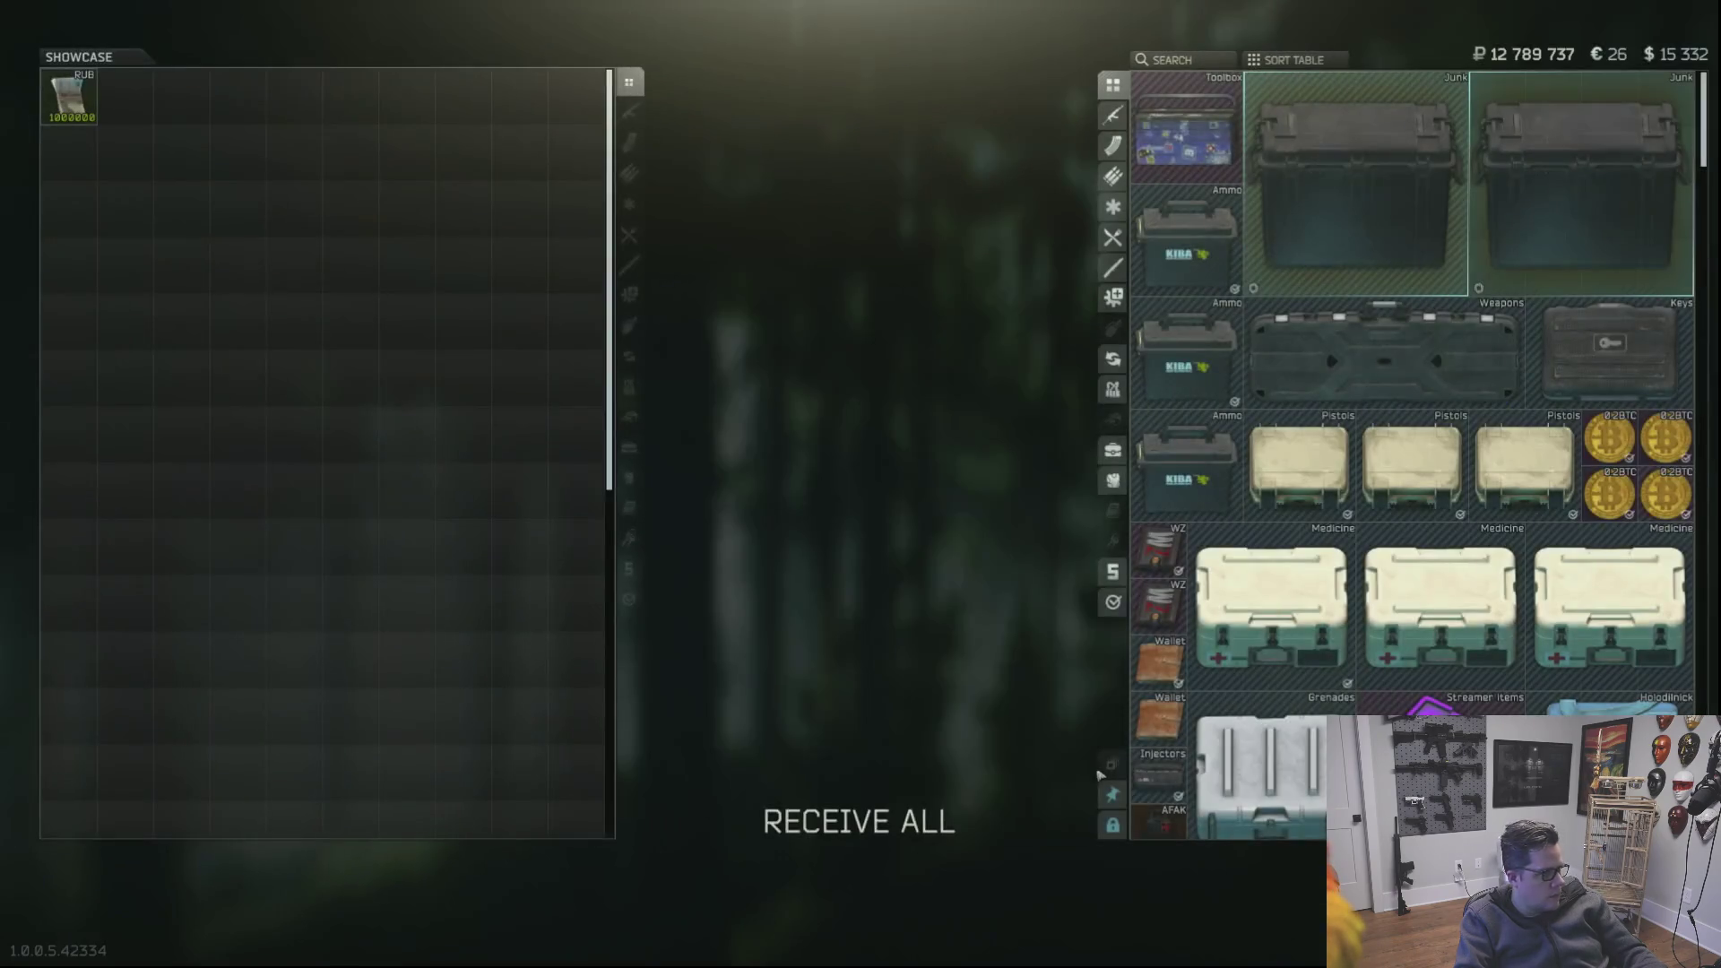
pyautogui.click(859, 822)
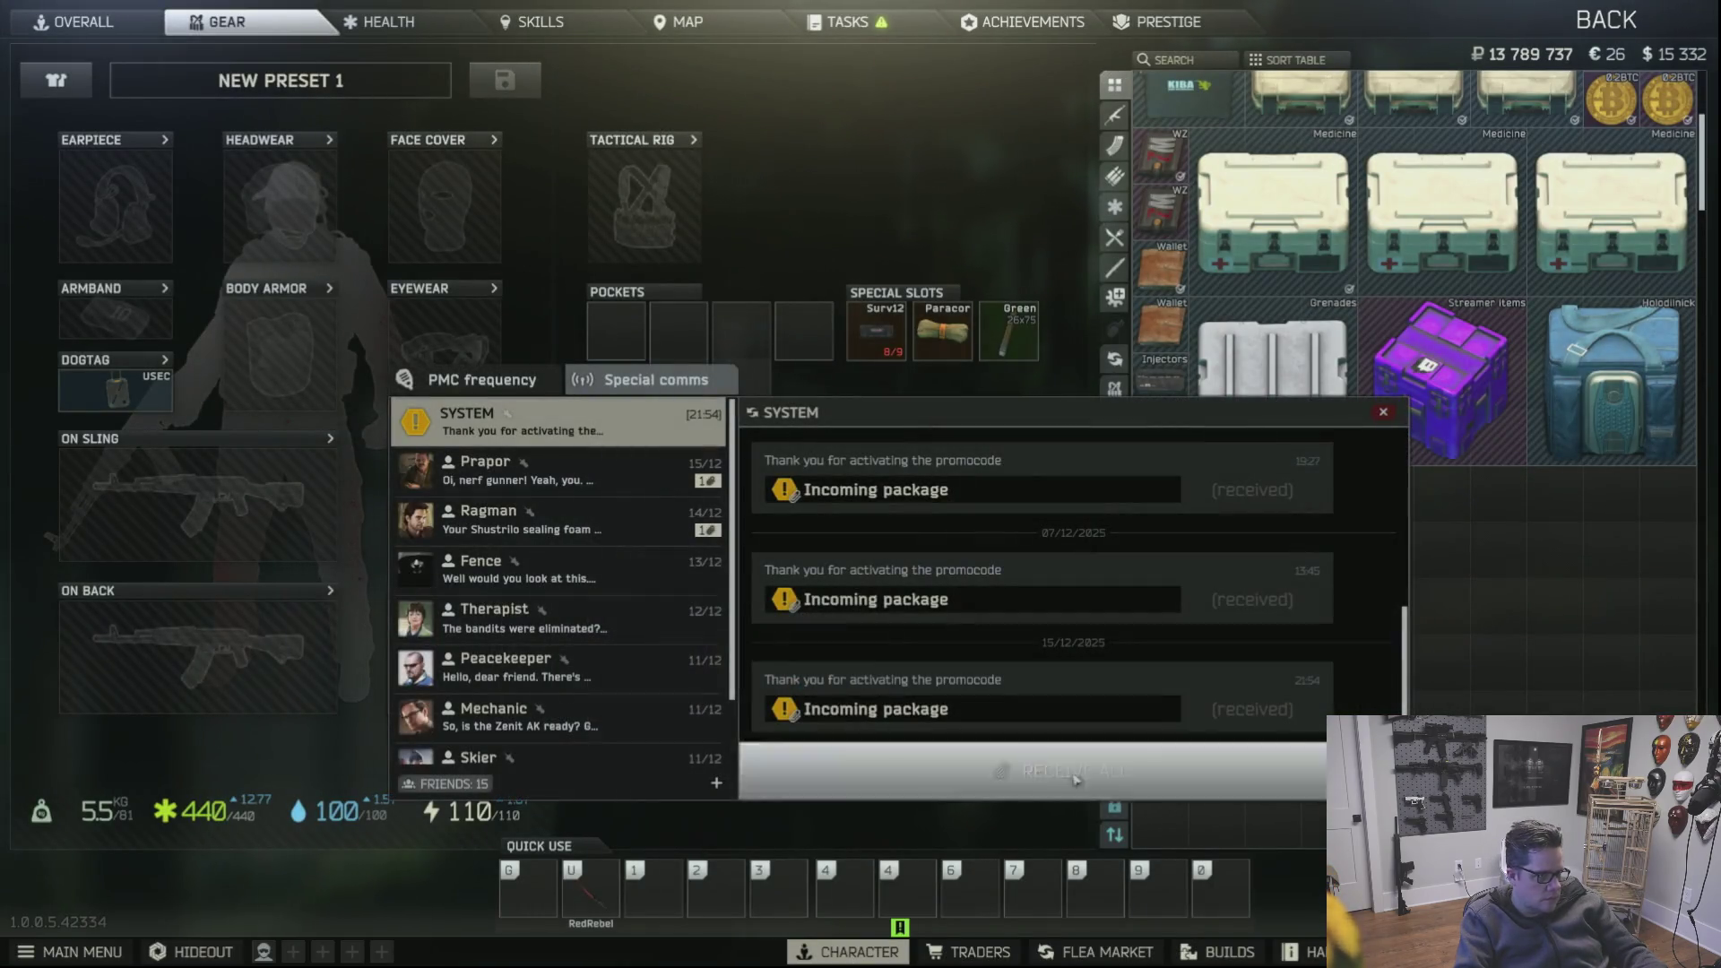
pyautogui.click(484, 464)
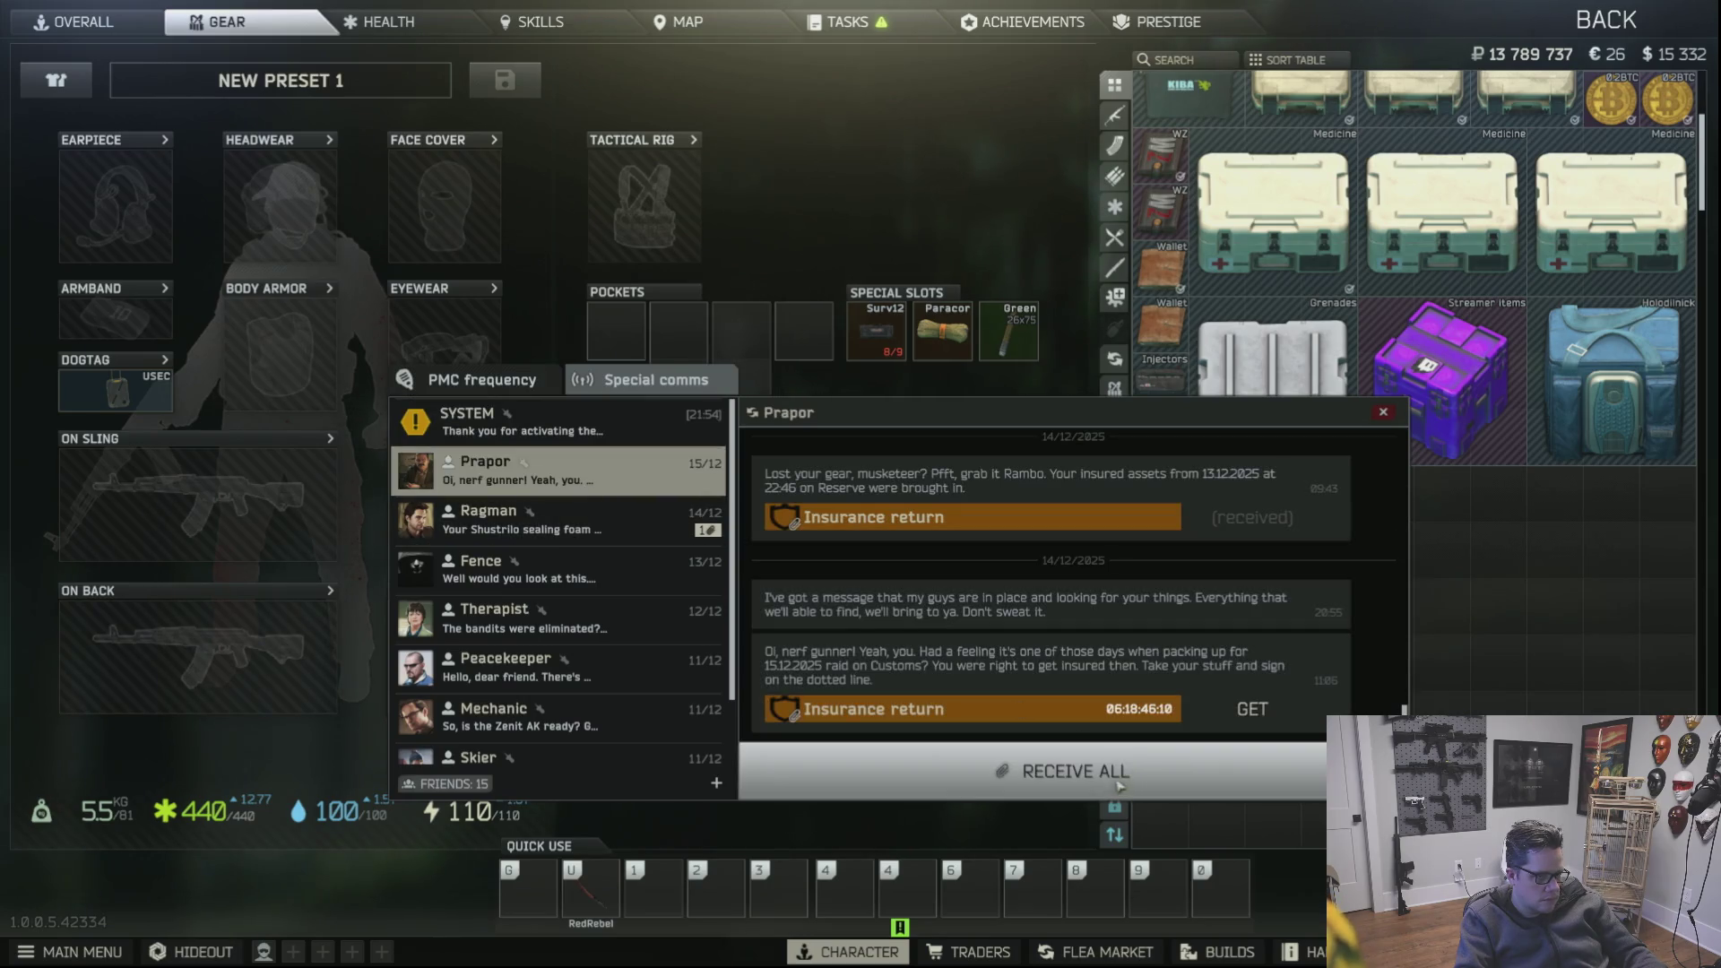
pyautogui.click(1062, 771)
pyautogui.click(859, 820)
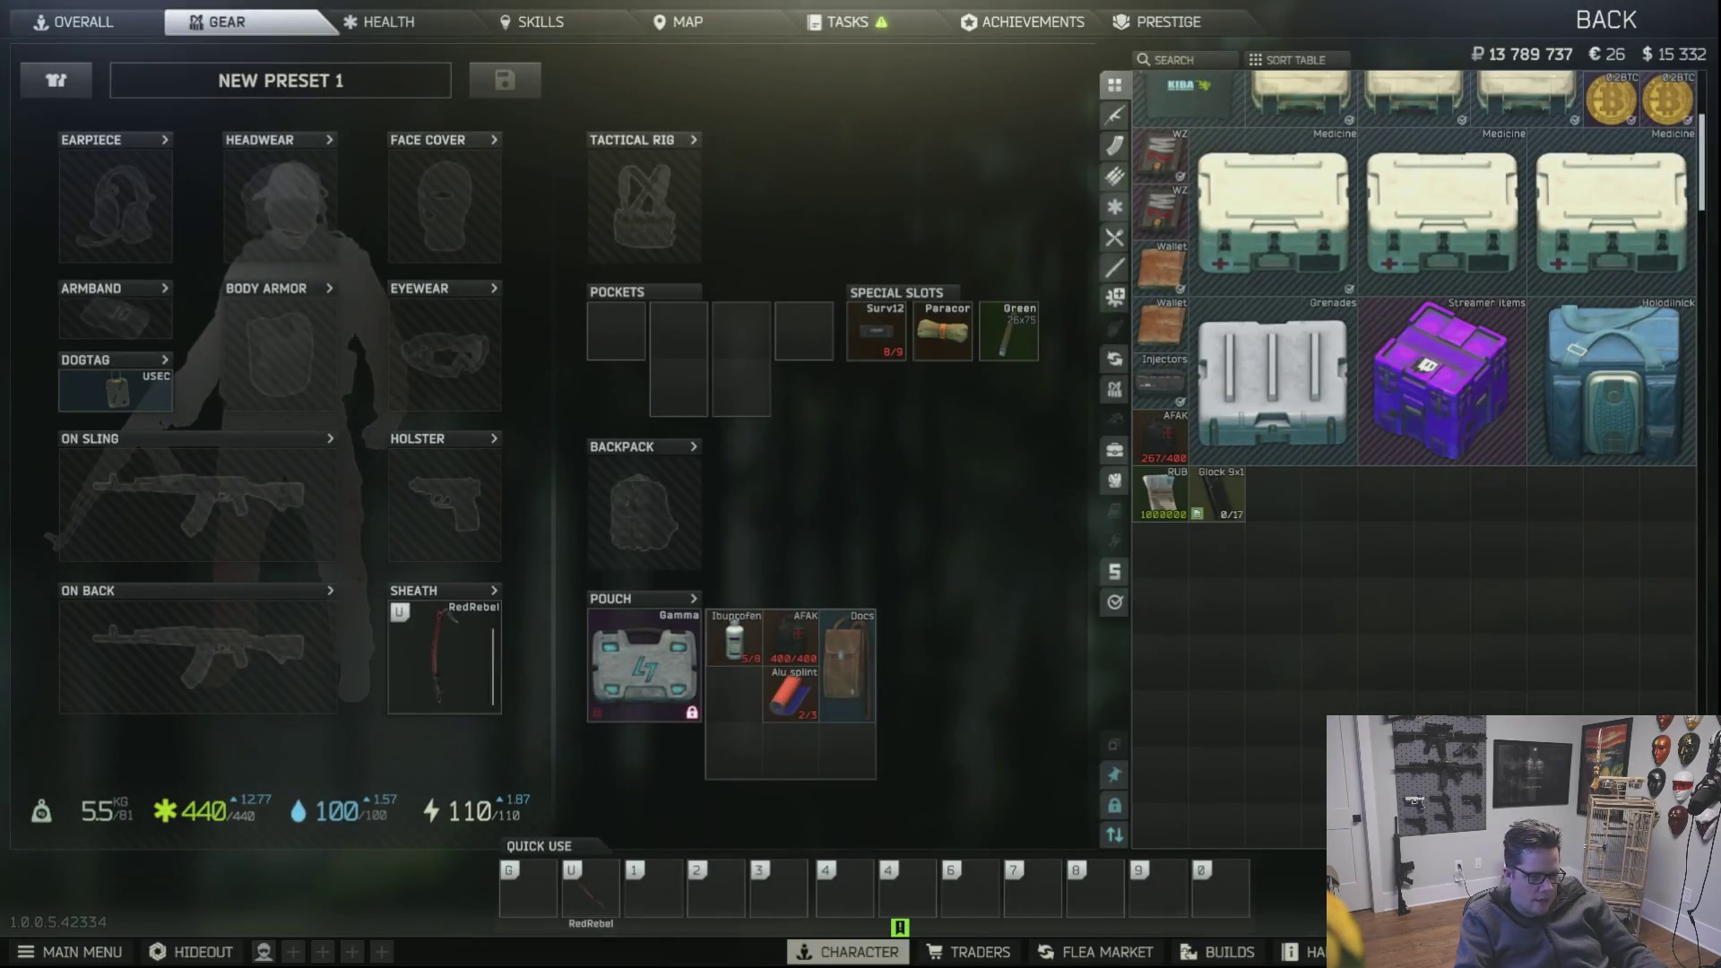
pyautogui.click(488, 518)
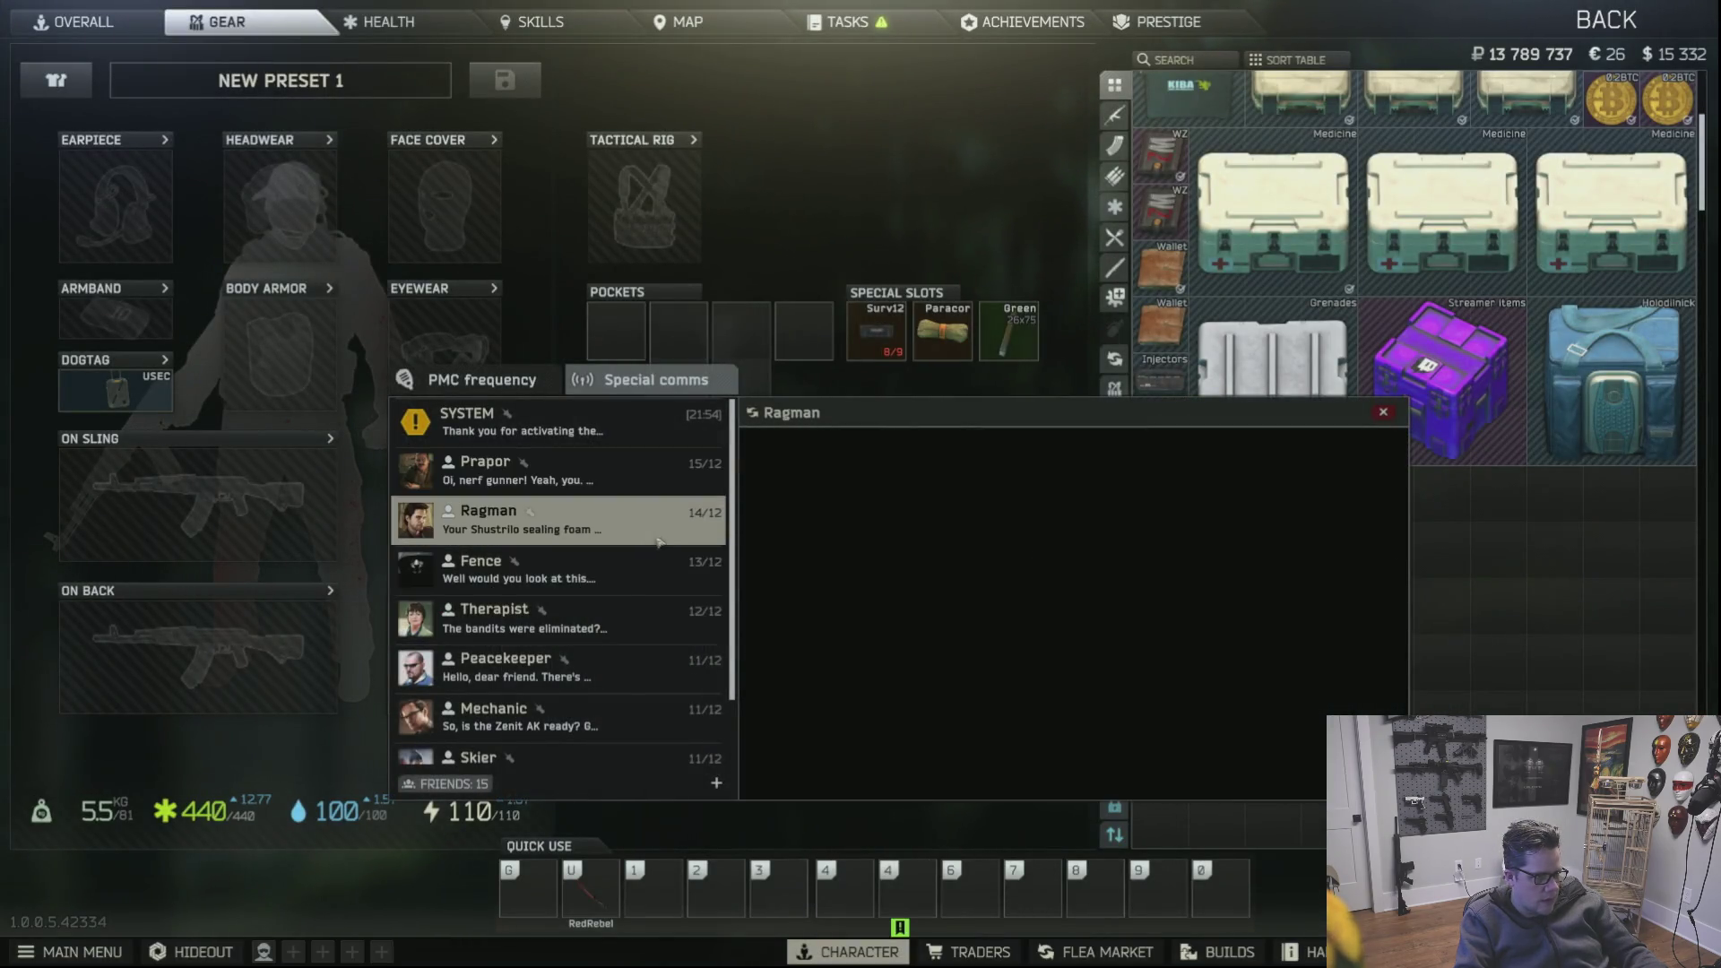
pyautogui.click(1084, 781)
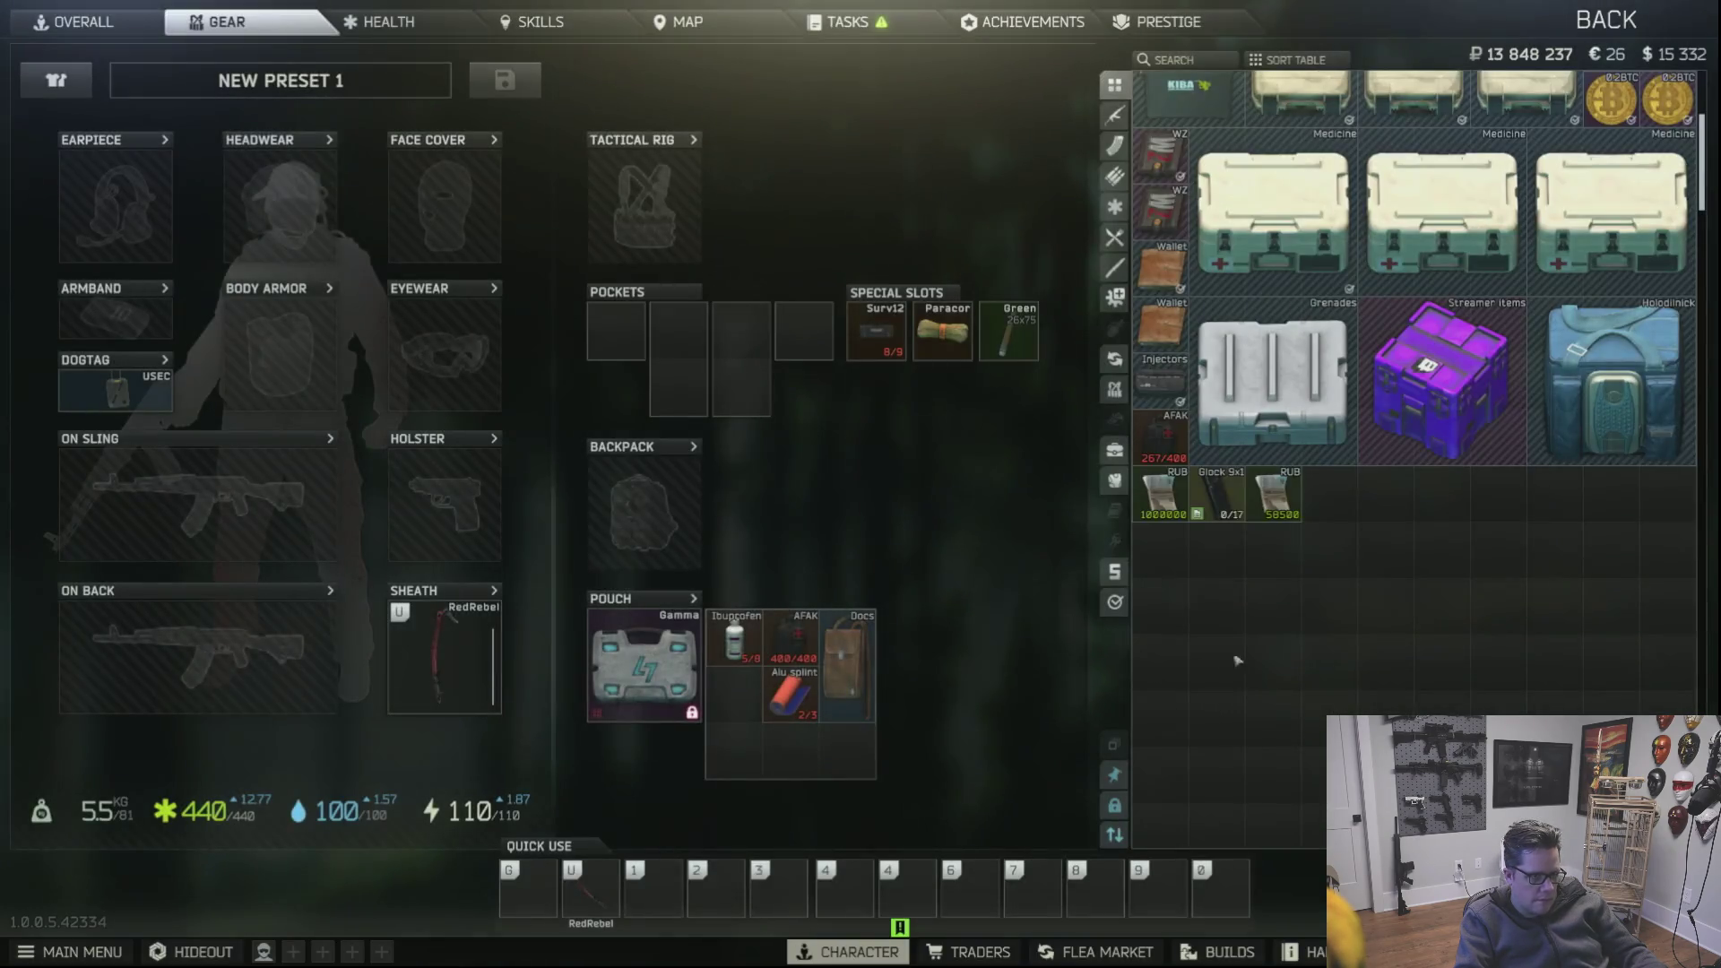
pyautogui.scroll(3, 1186, 619)
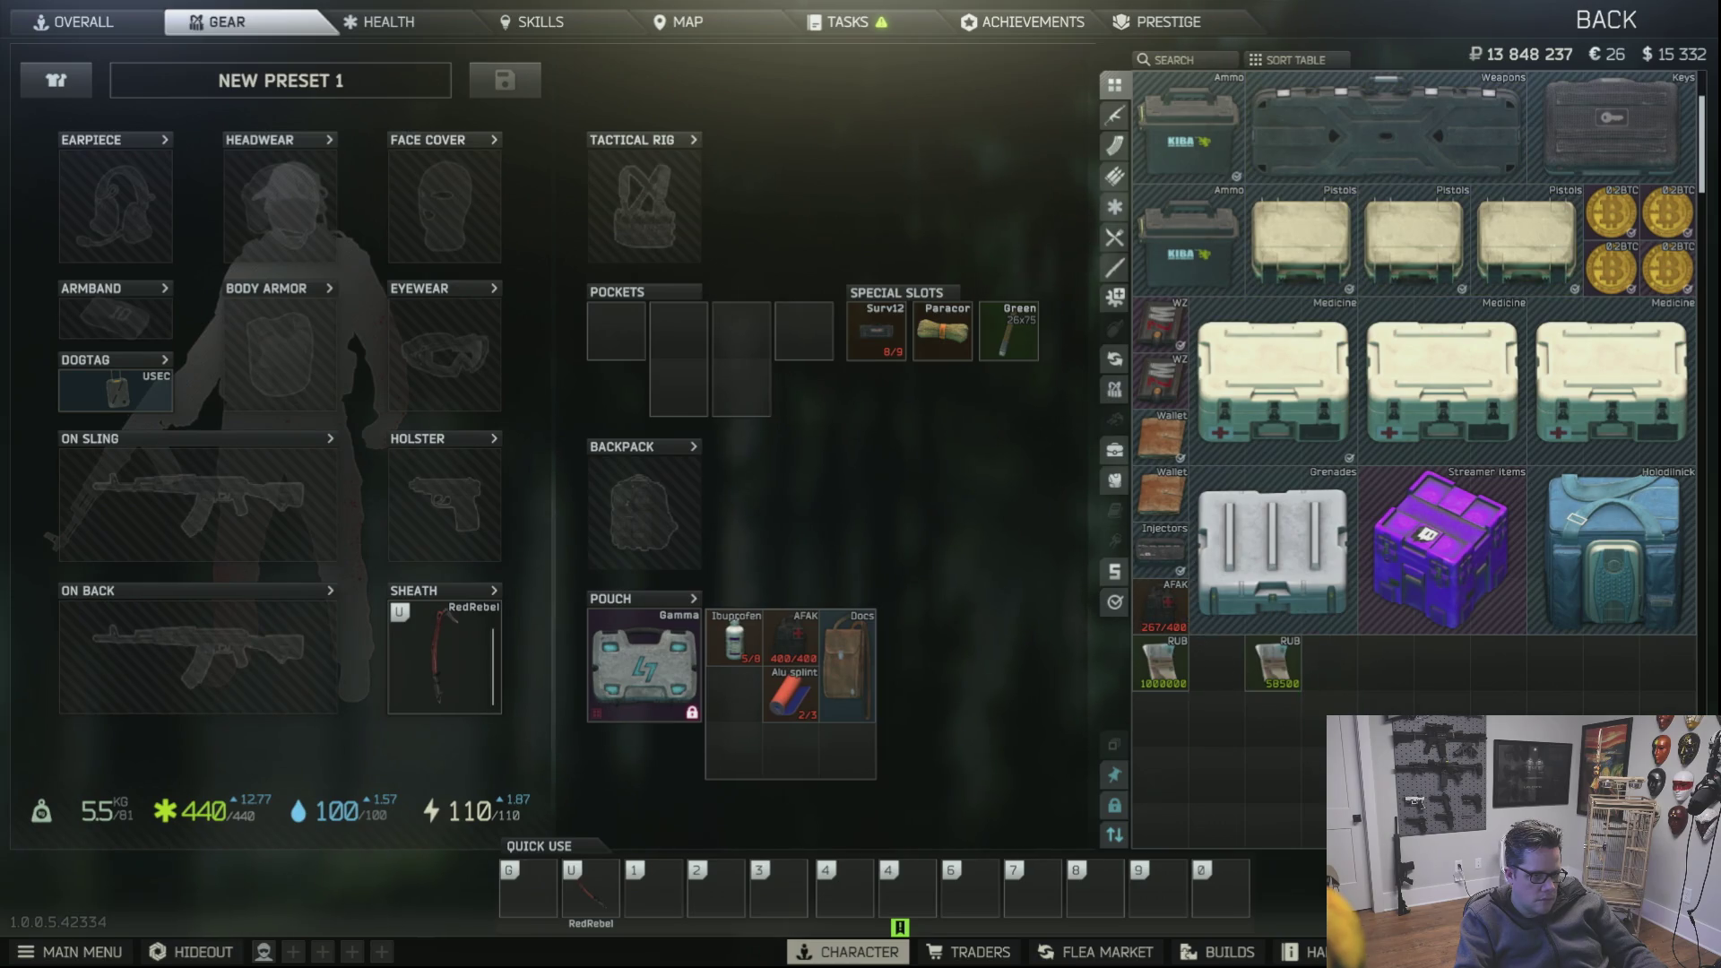
# Step: Move the 1000000 RUB and 58500 RUB stacks into the Wallet container
pyautogui.doubleClick(1164, 492)
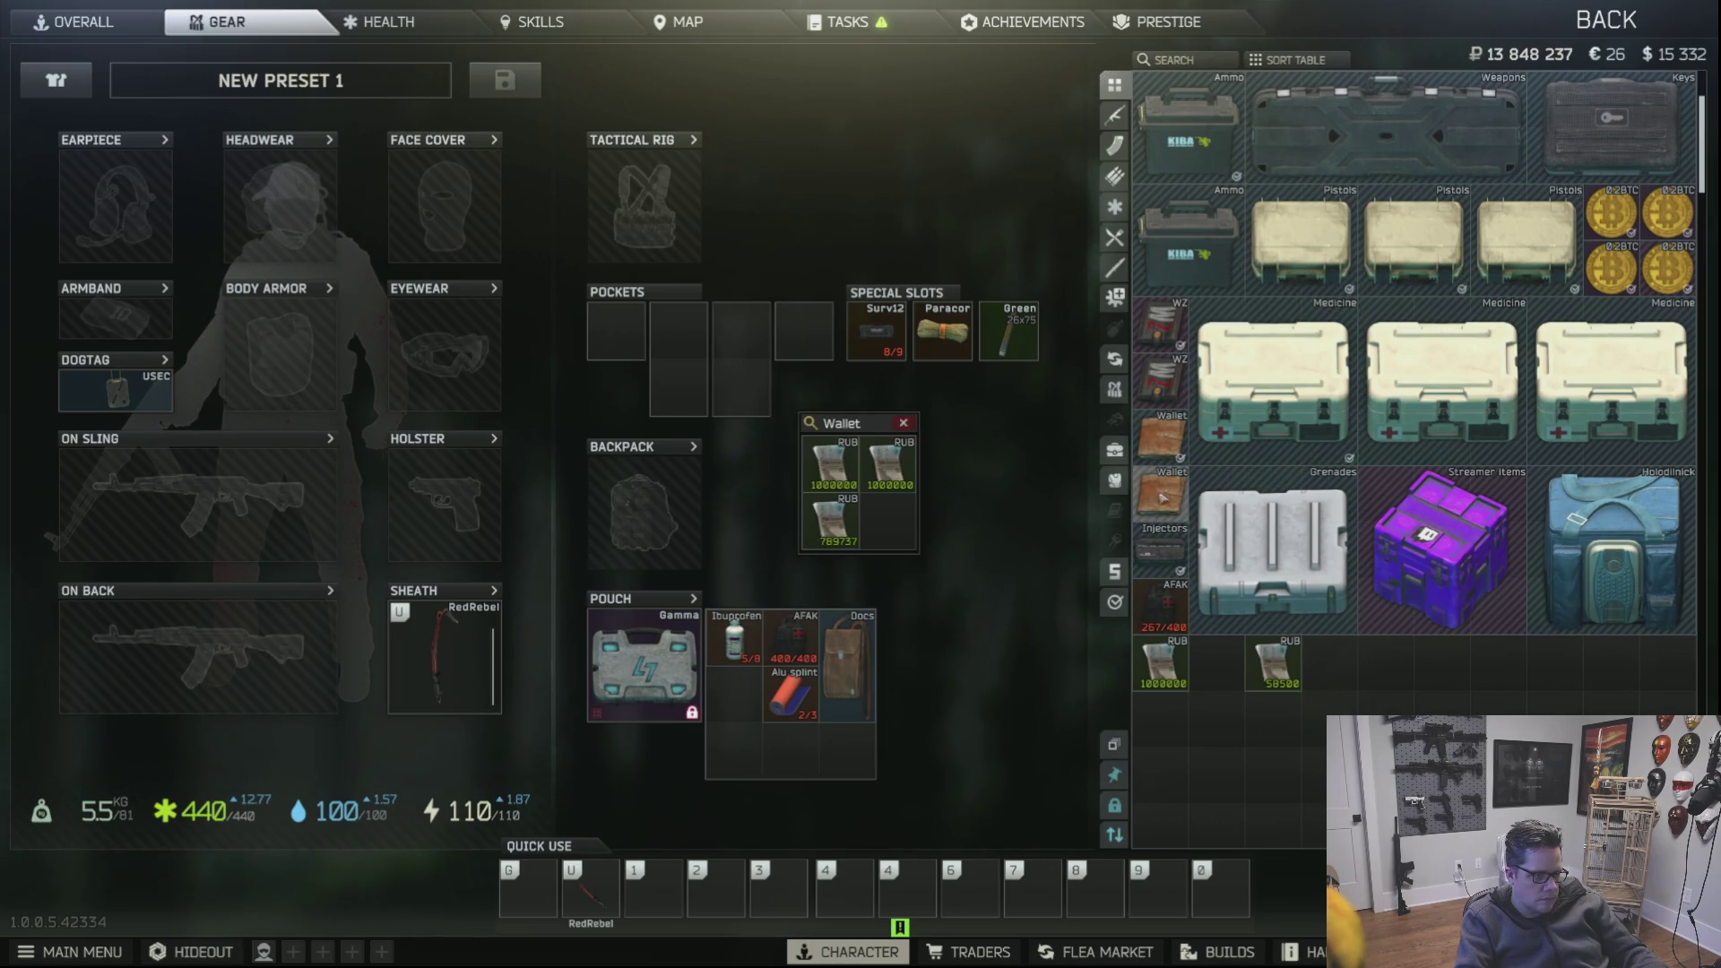
pyautogui.moveTo(1164, 661); pyautogui.dragTo(887, 515)
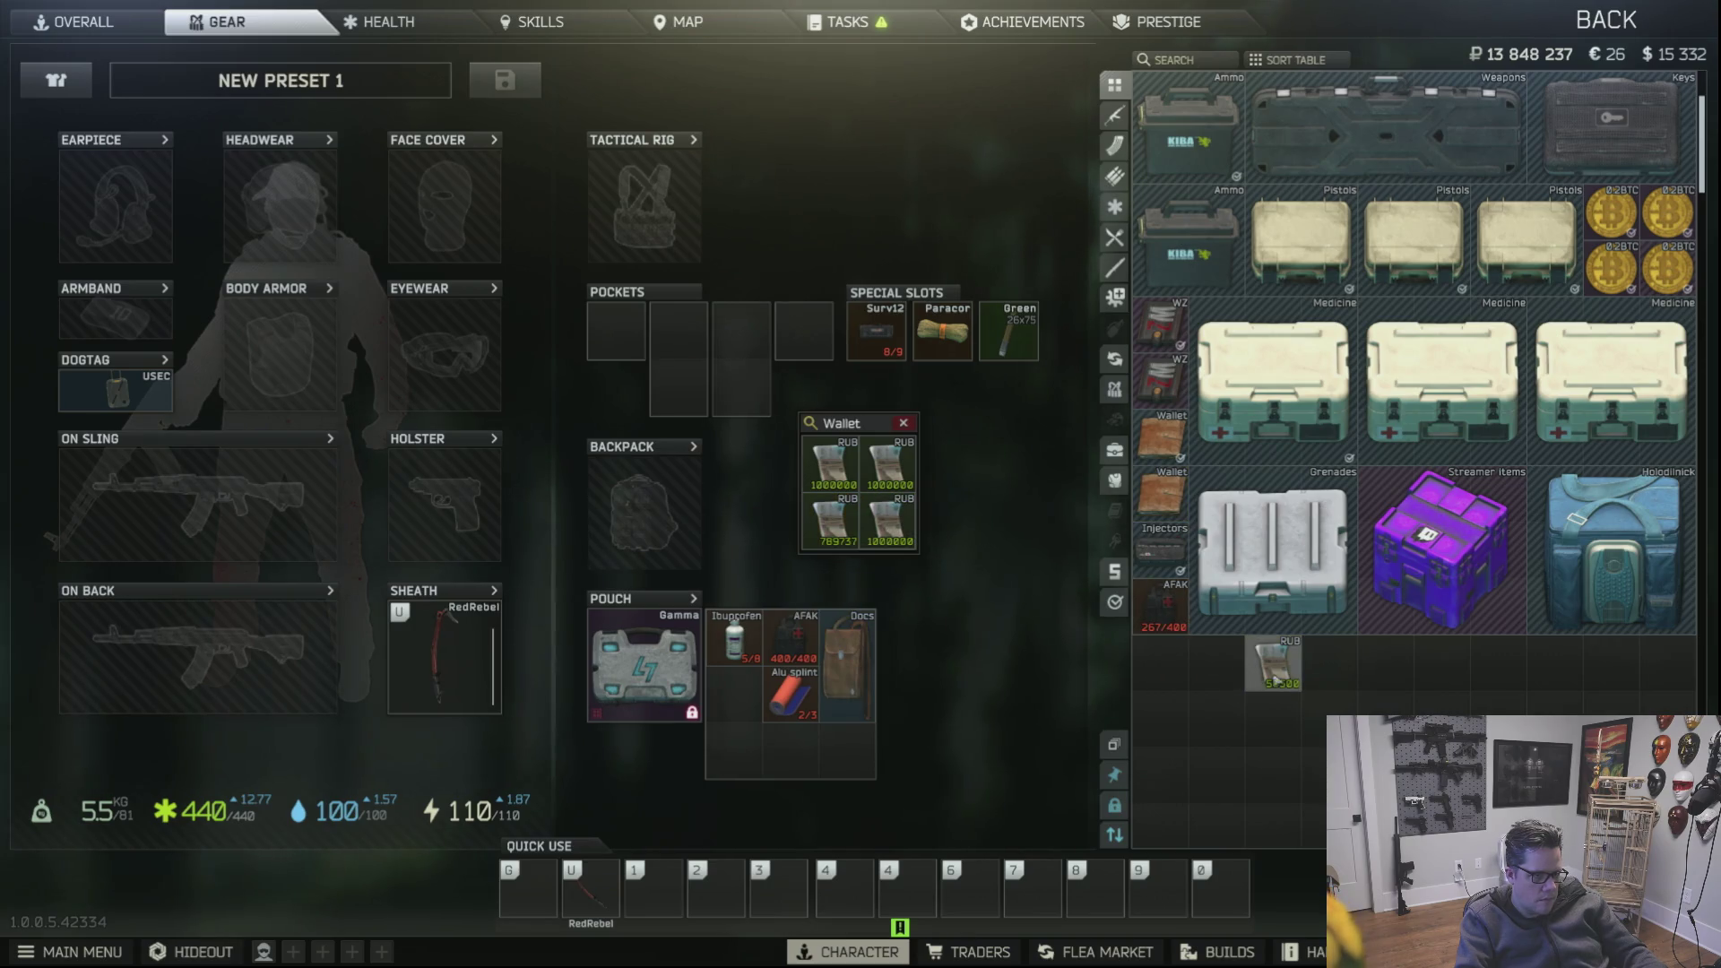
pyautogui.moveTo(1272, 661); pyautogui.dragTo(830, 525)
pyautogui.scroll(-6, 1258, 551)
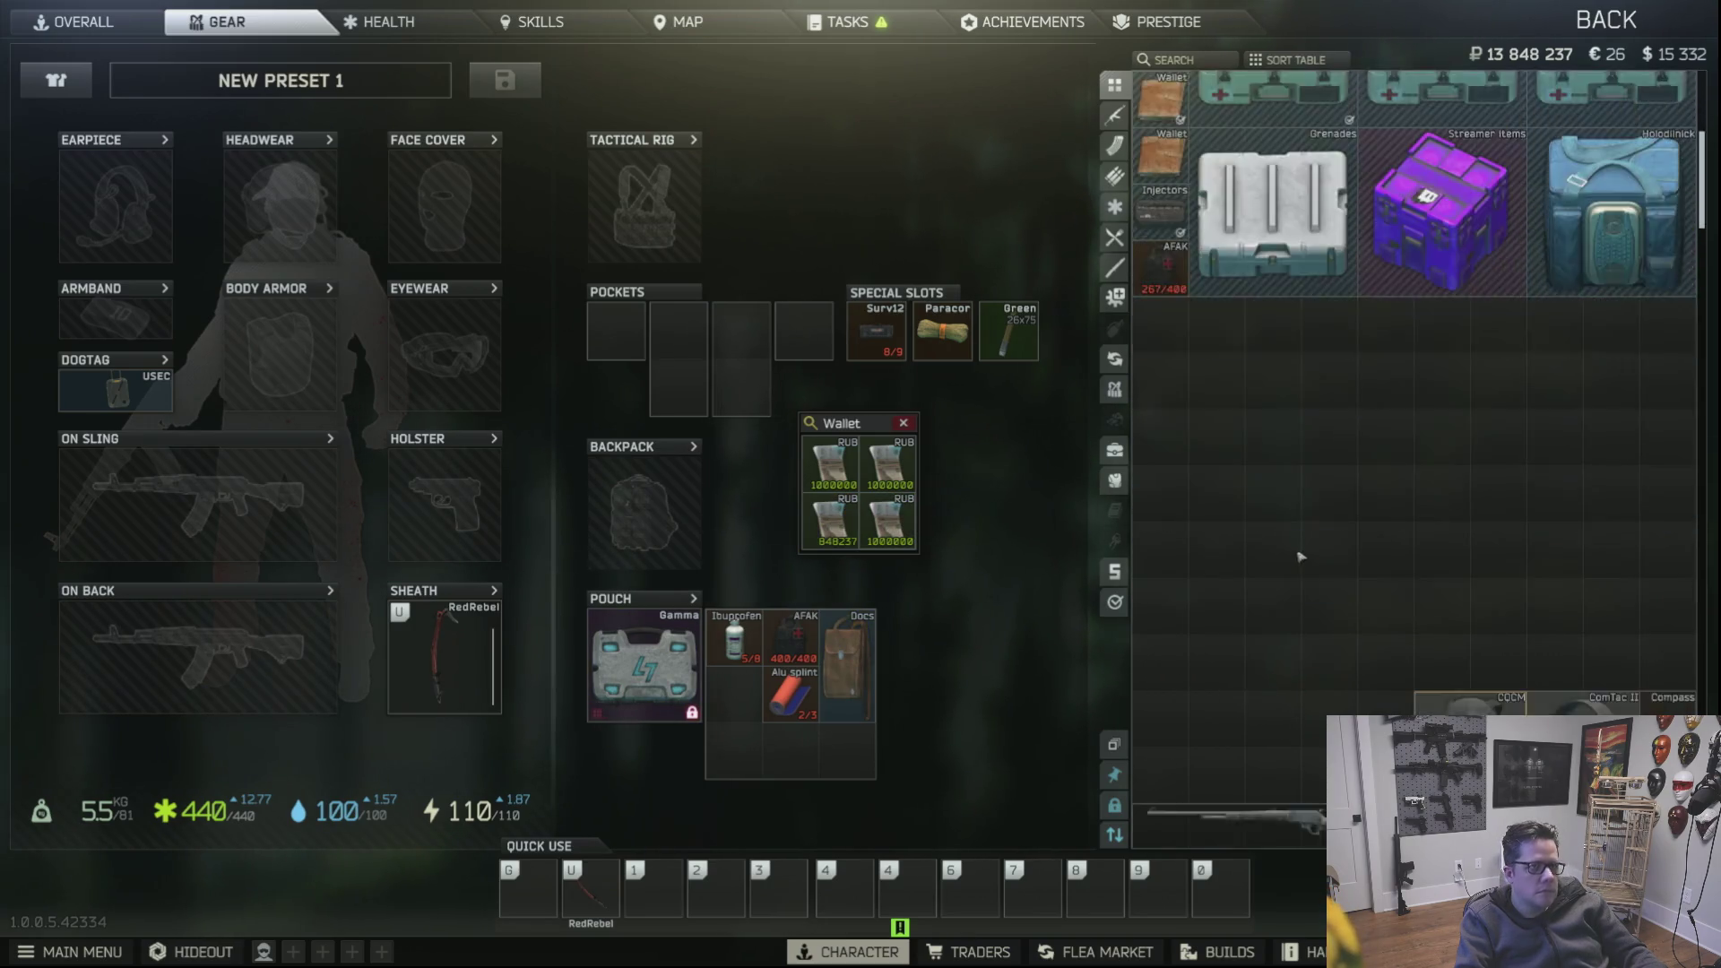
pyautogui.scroll(5, 1258, 551)
pyautogui.press('Escape')
pyautogui.scroll(-2, 1278, 558)
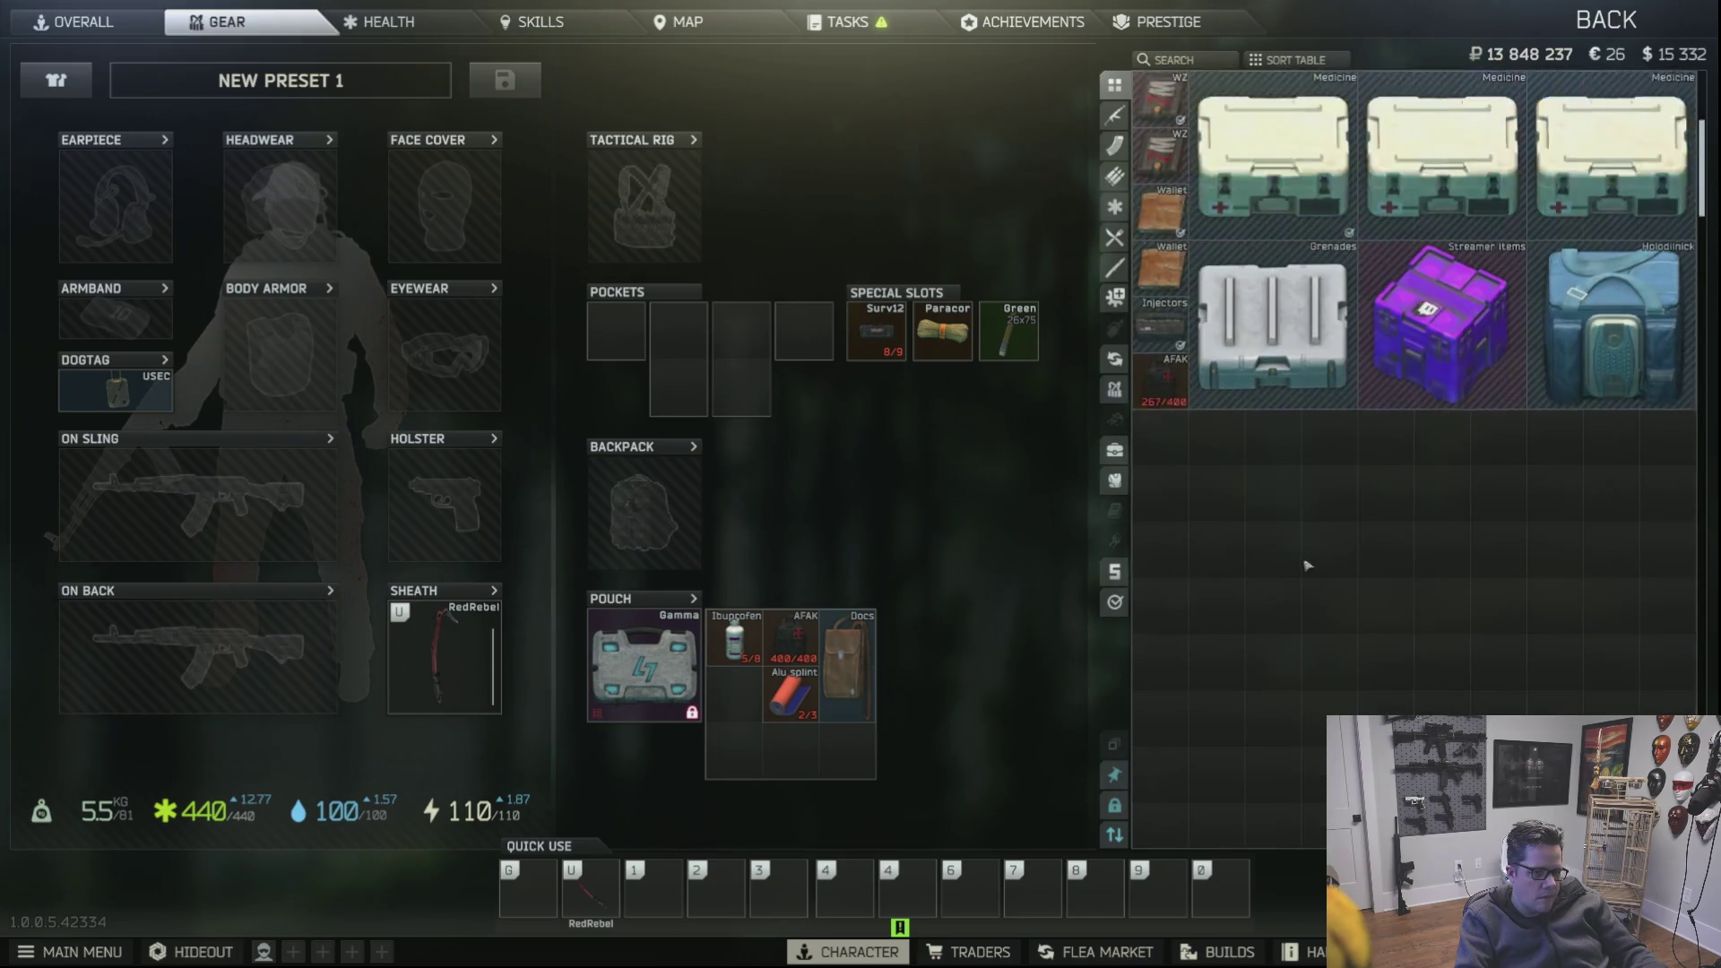
pyautogui.scroll(2, 1299, 565)
# Step: Exit Escape from Tarkov from the main menu and close the launcher
pyautogui.press('Escape')
pyautogui.click(862, 817)
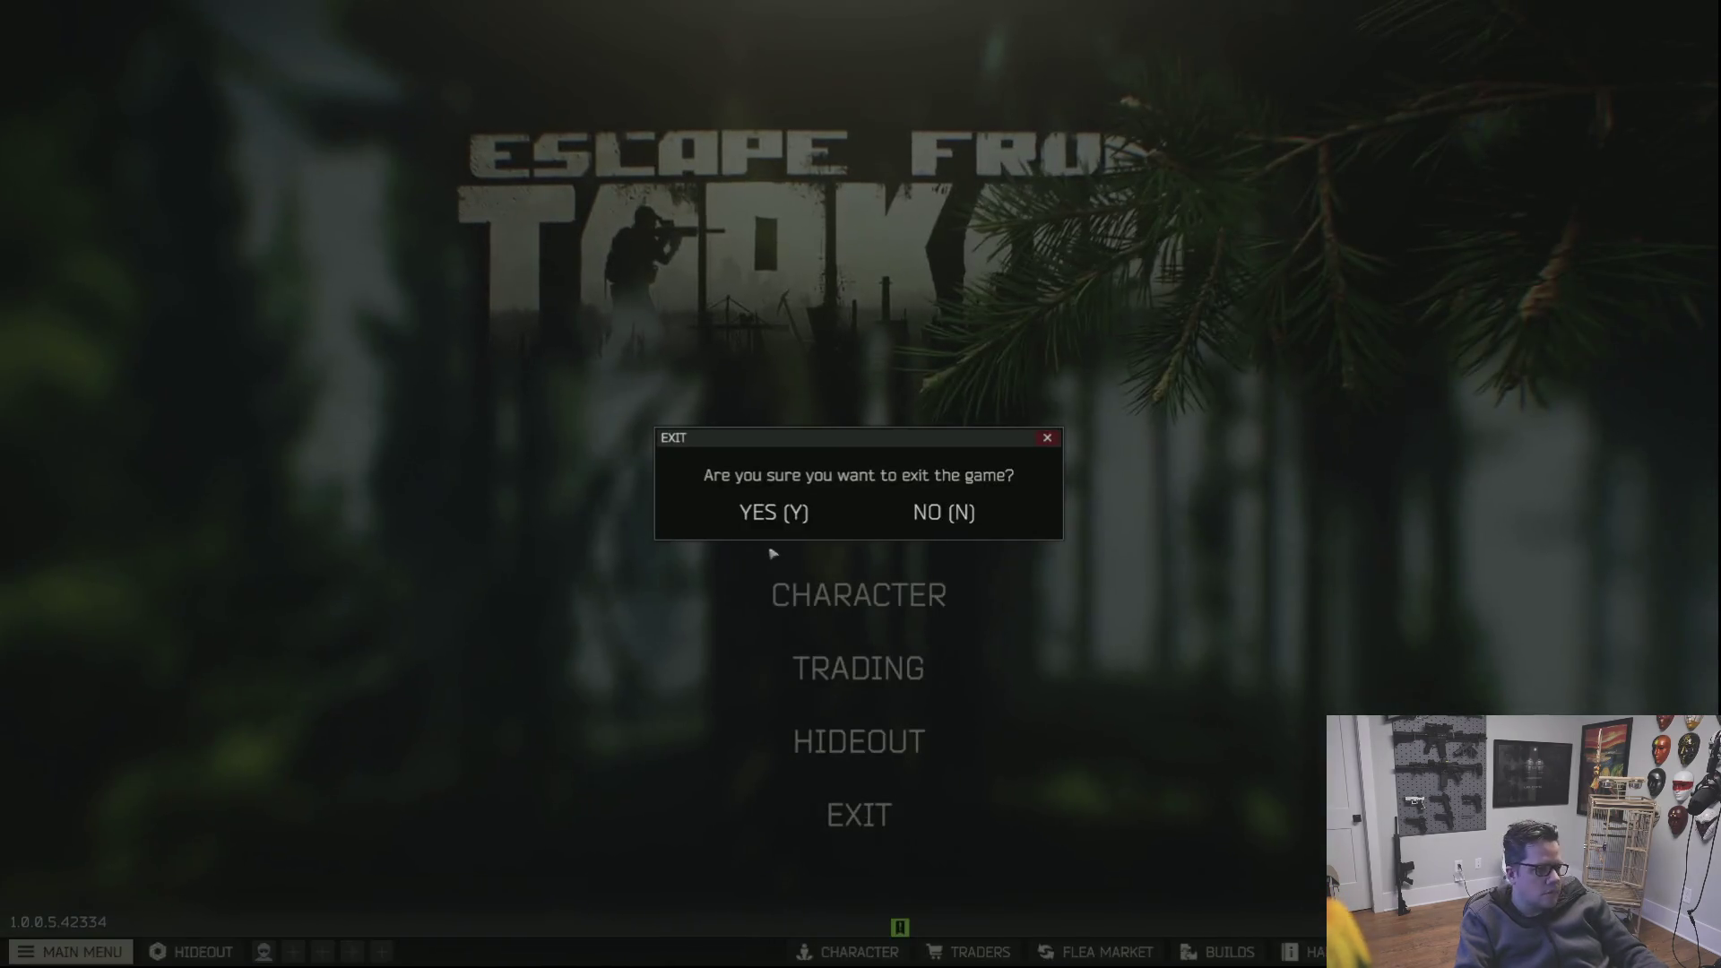
pyautogui.click(771, 511)
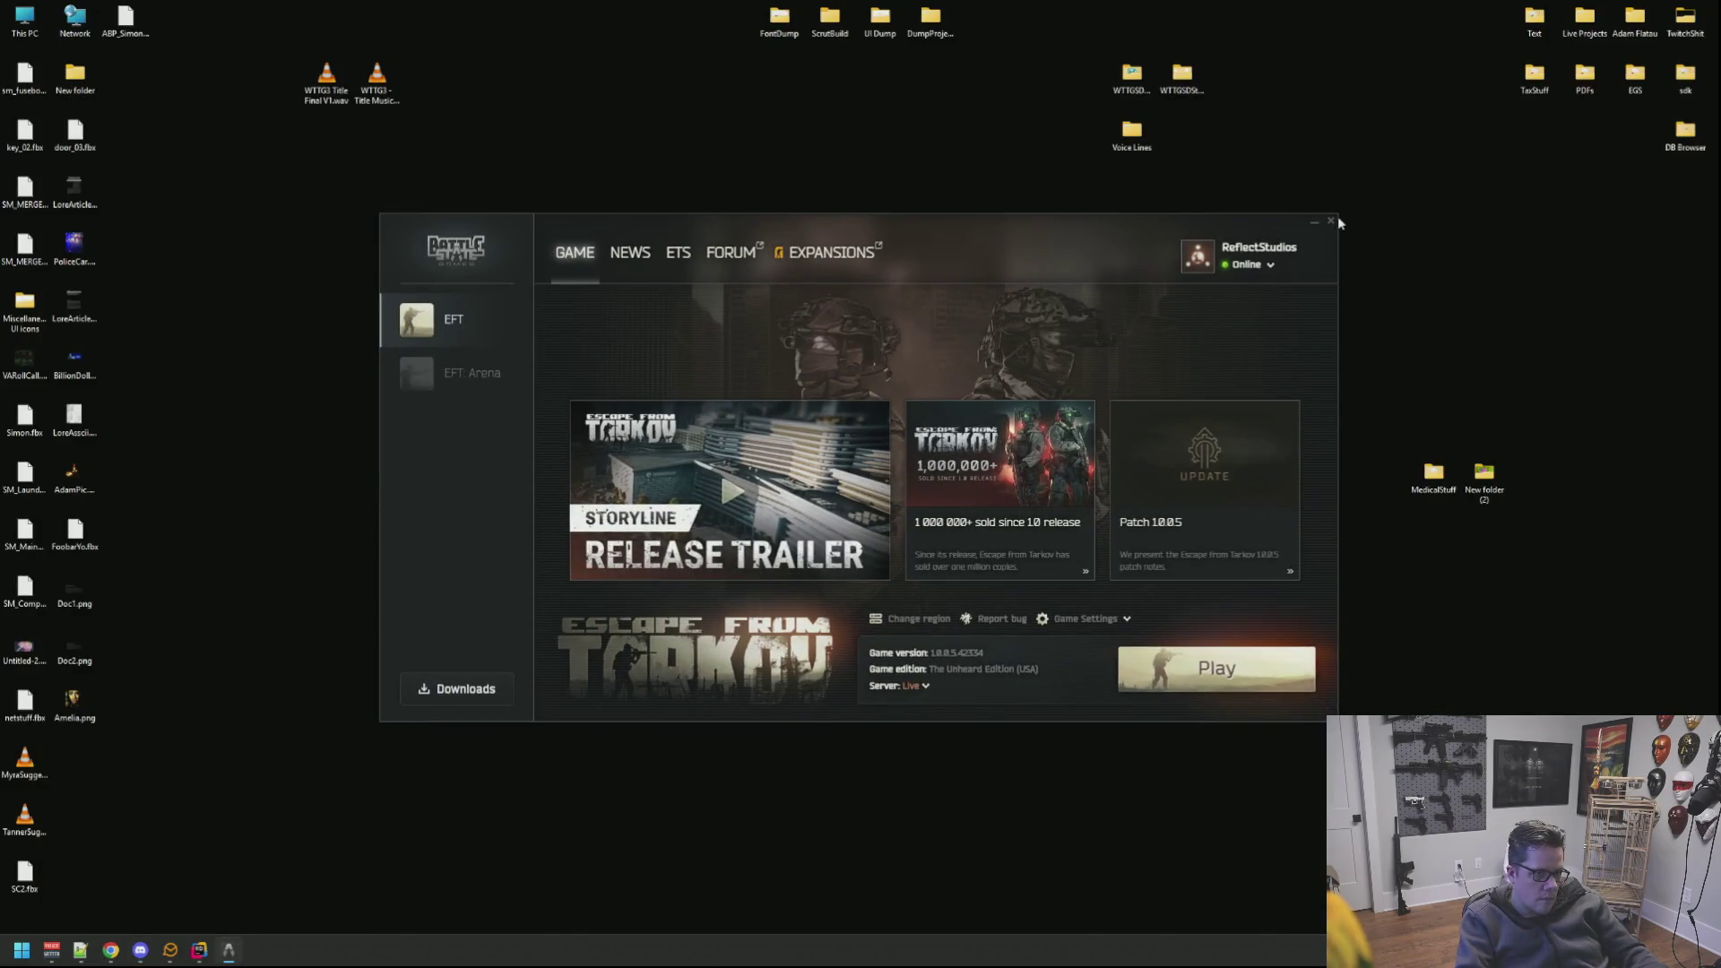
pyautogui.click(1329, 220)
# Step: Restore Rider and drag the splitters so both lower code panes are taller
pyautogui.click(204, 949)
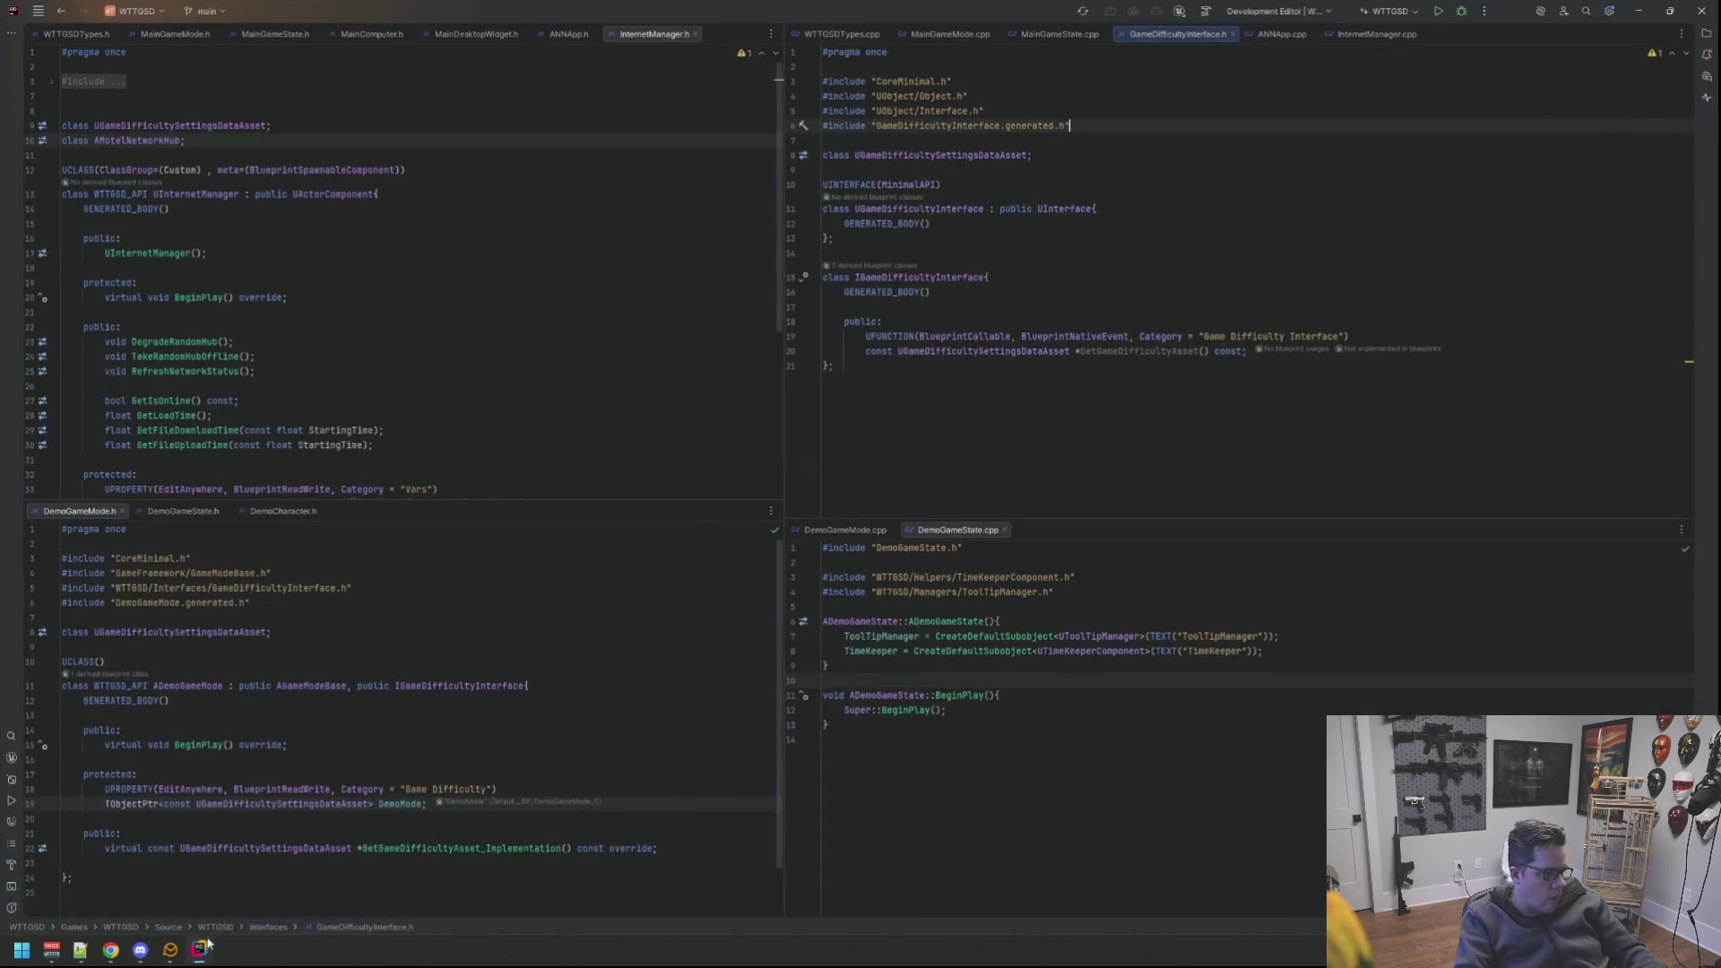
pyautogui.click(1027, 447)
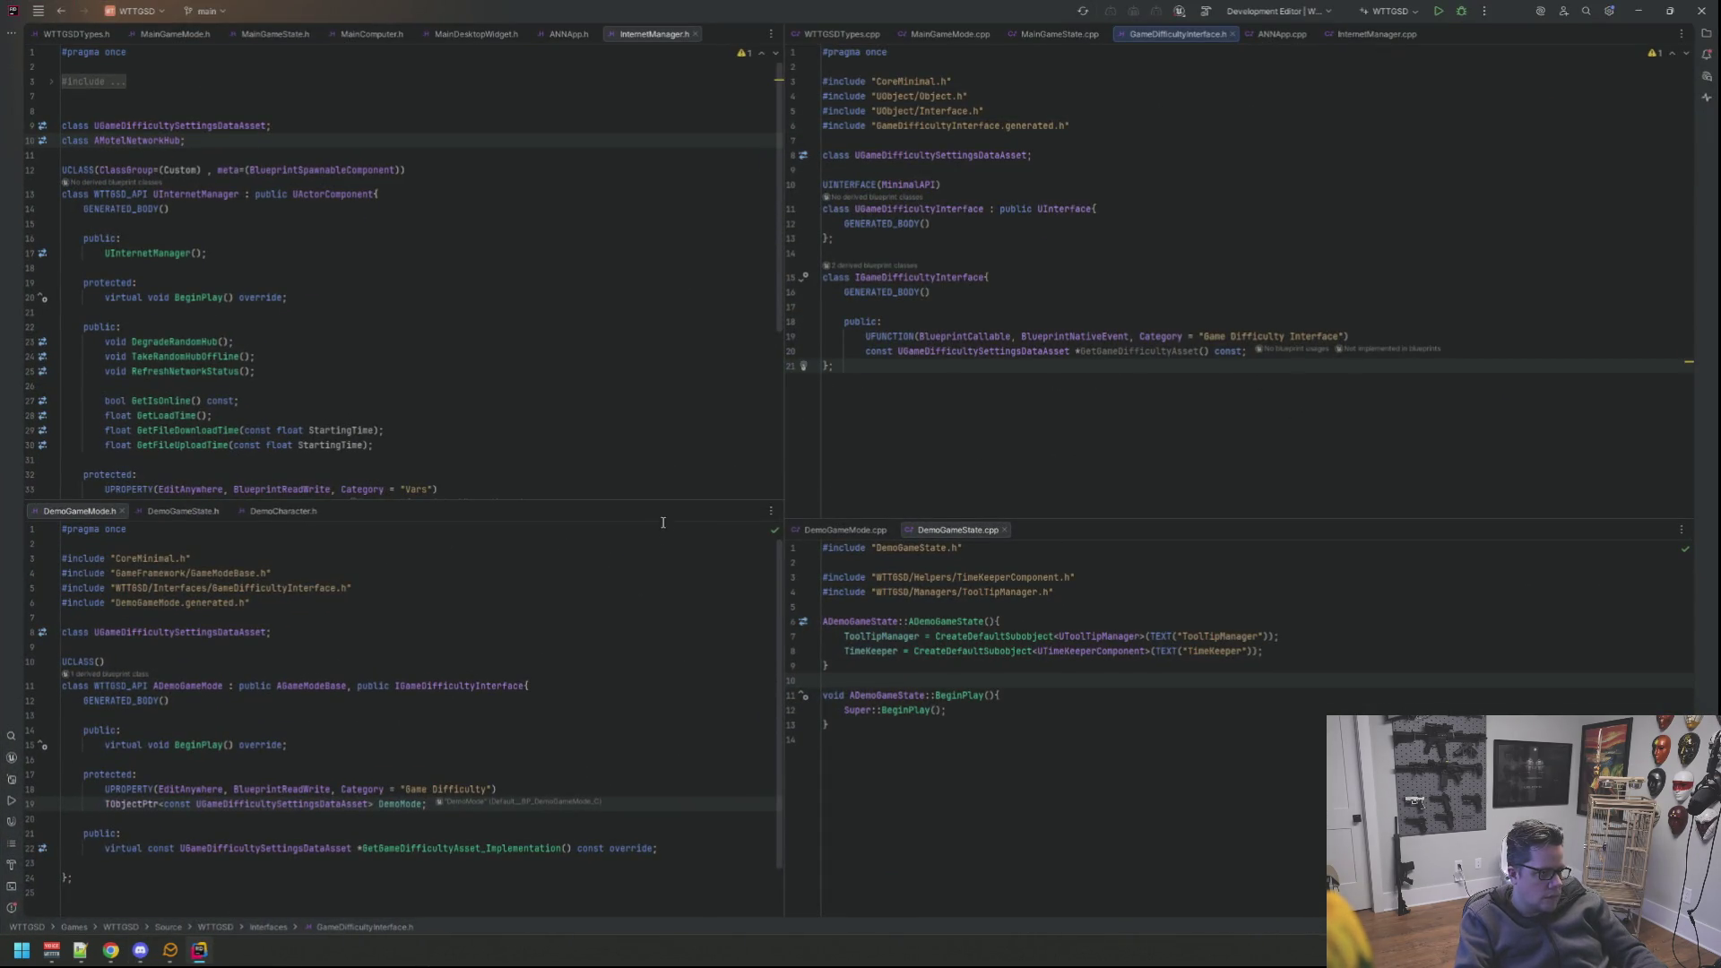
pyautogui.moveTo(659, 504); pyautogui.dragTo(677, 454)
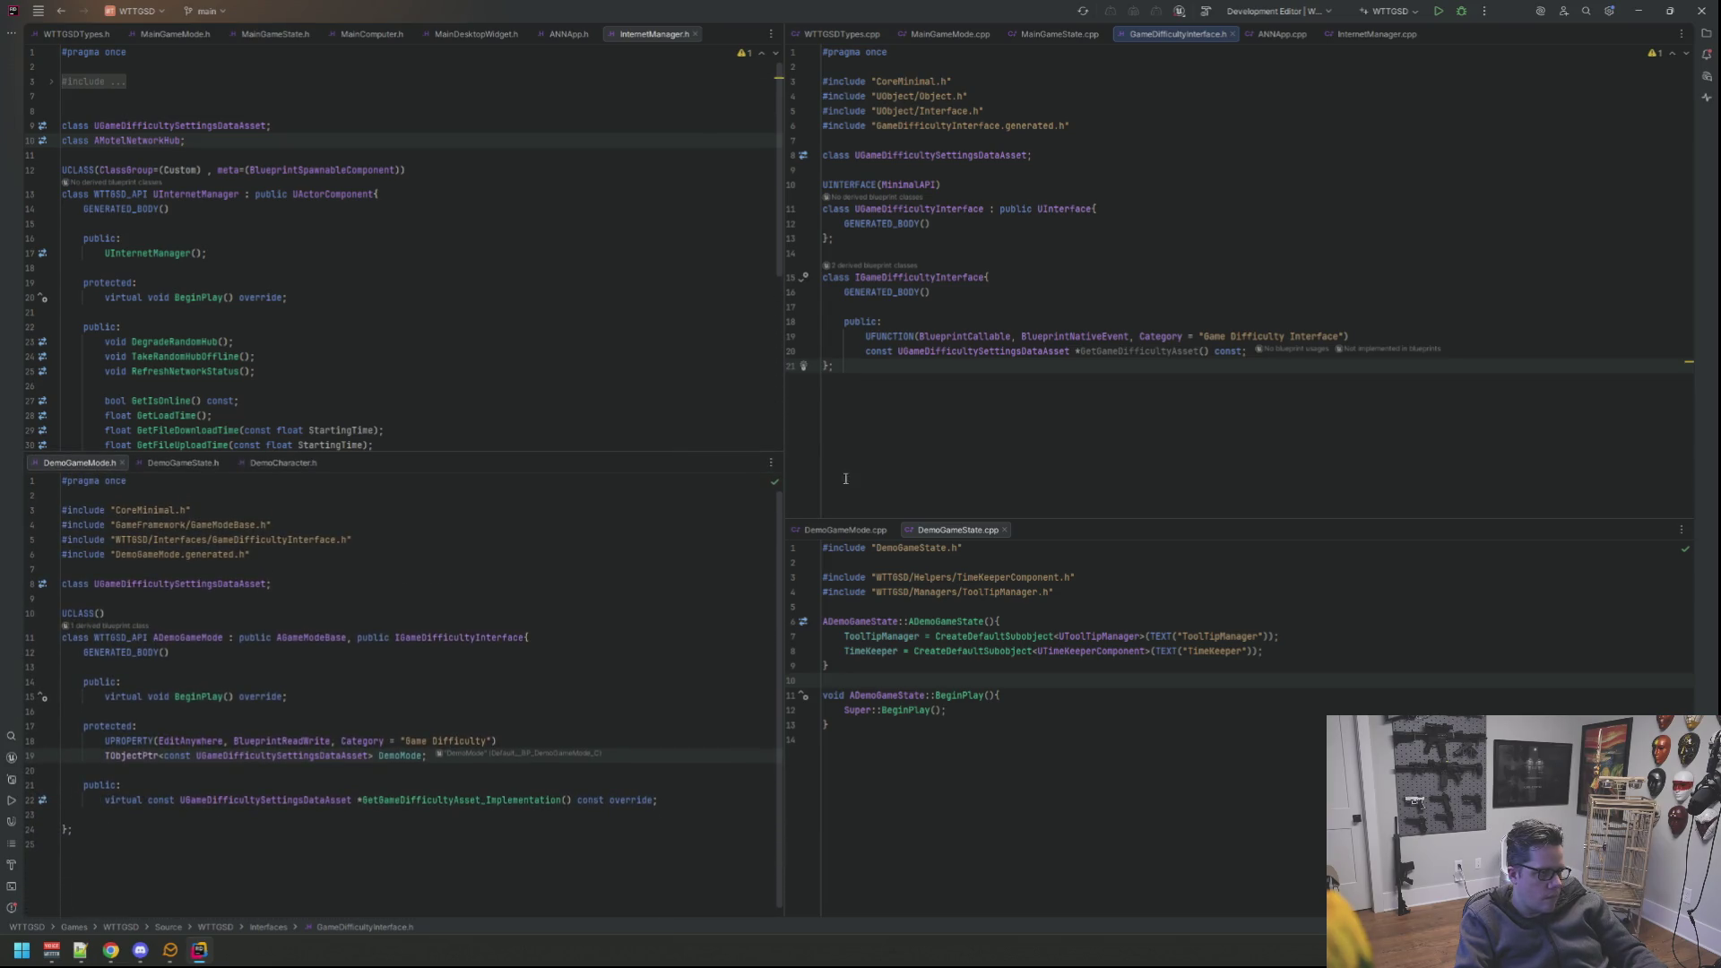
pyautogui.moveTo(1112, 528); pyautogui.dragTo(1063, 422)
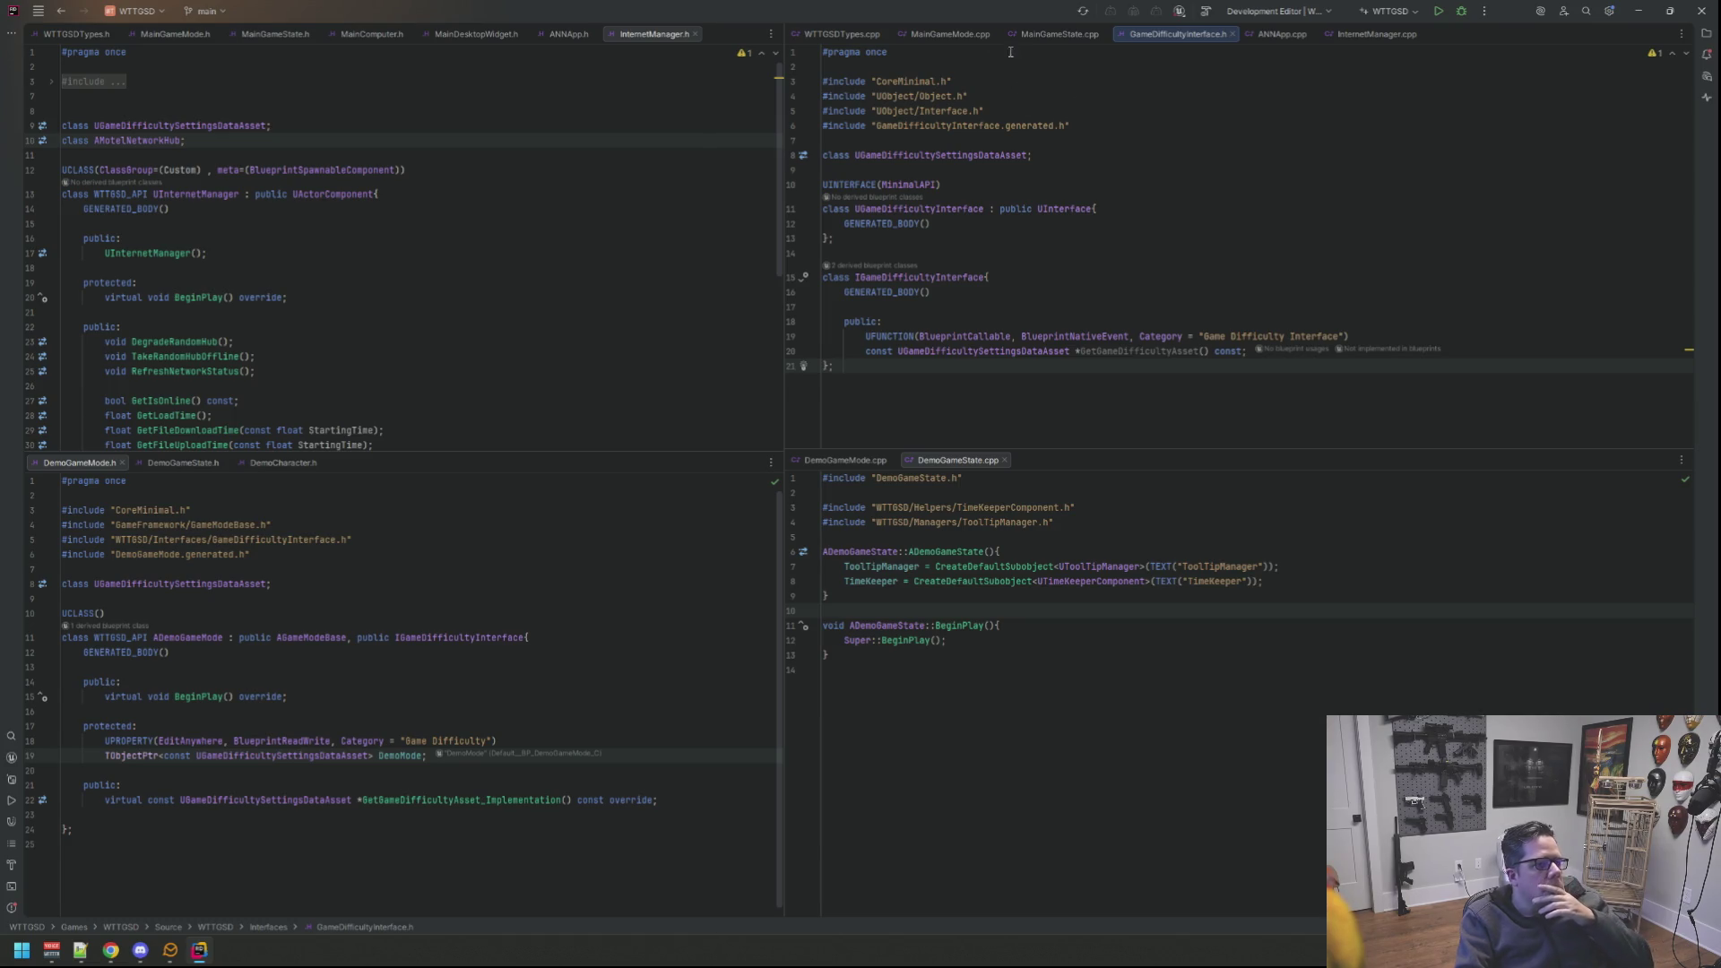
# Step: Bring up MainGameState.cpp, MainGameState.h and DemoGameState.h, resting on the GetWebSiteManager line
pyautogui.click(1046, 36)
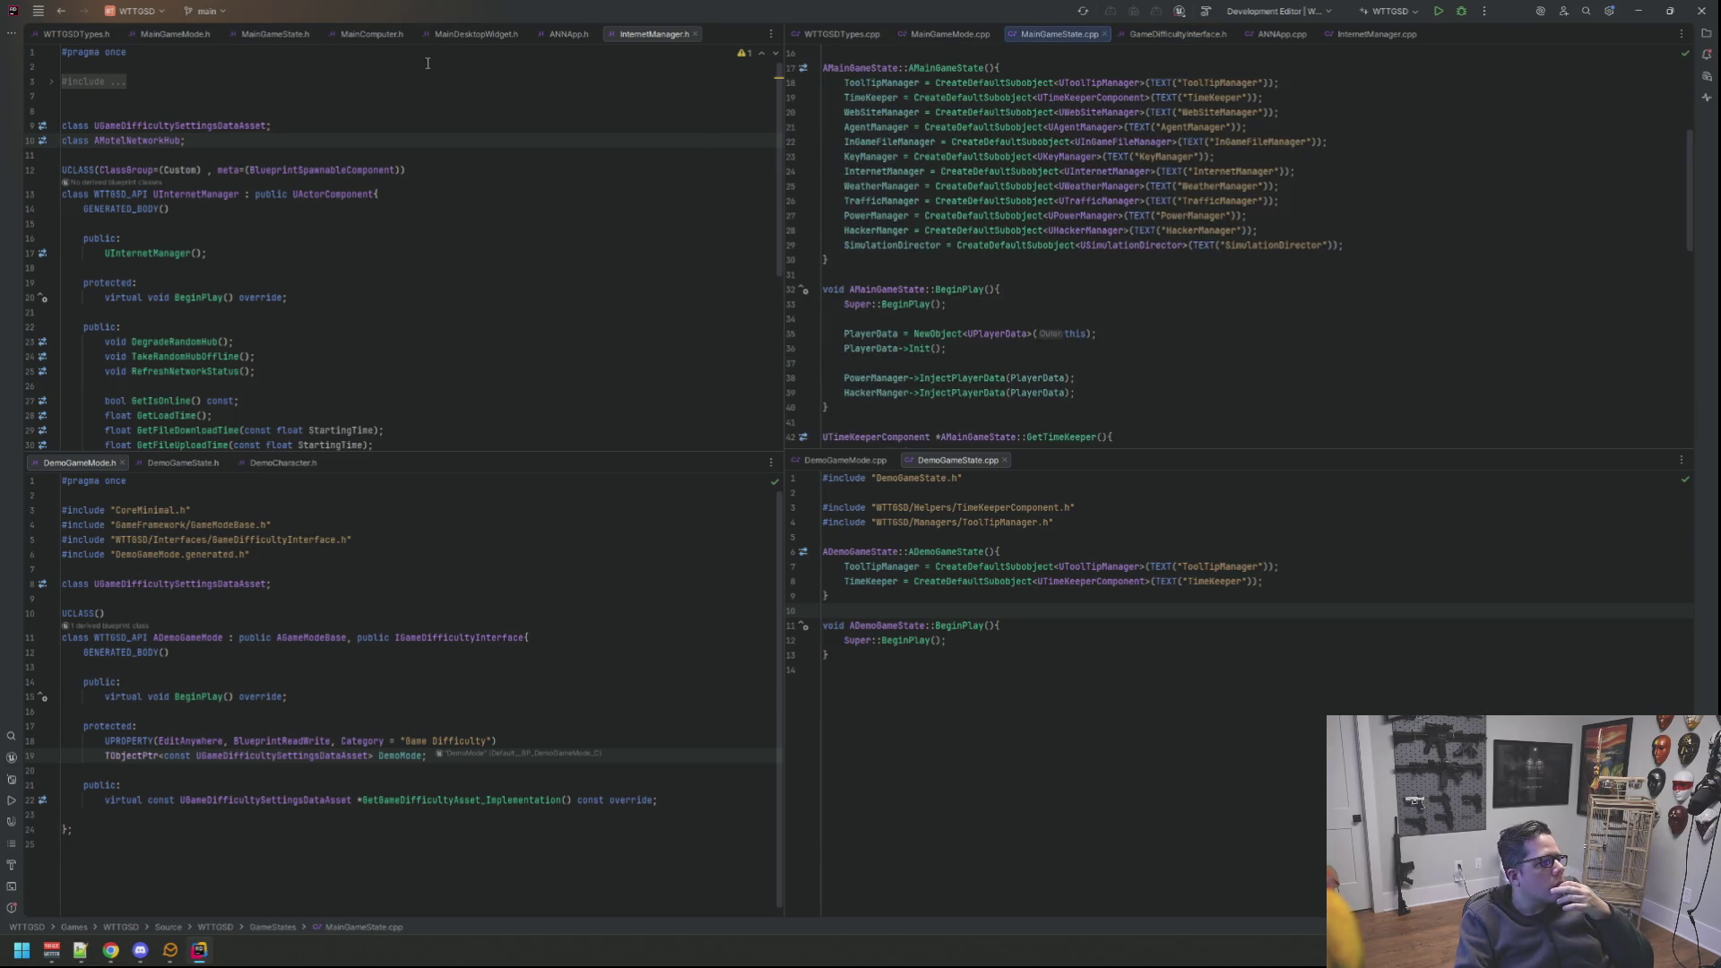
pyautogui.click(281, 36)
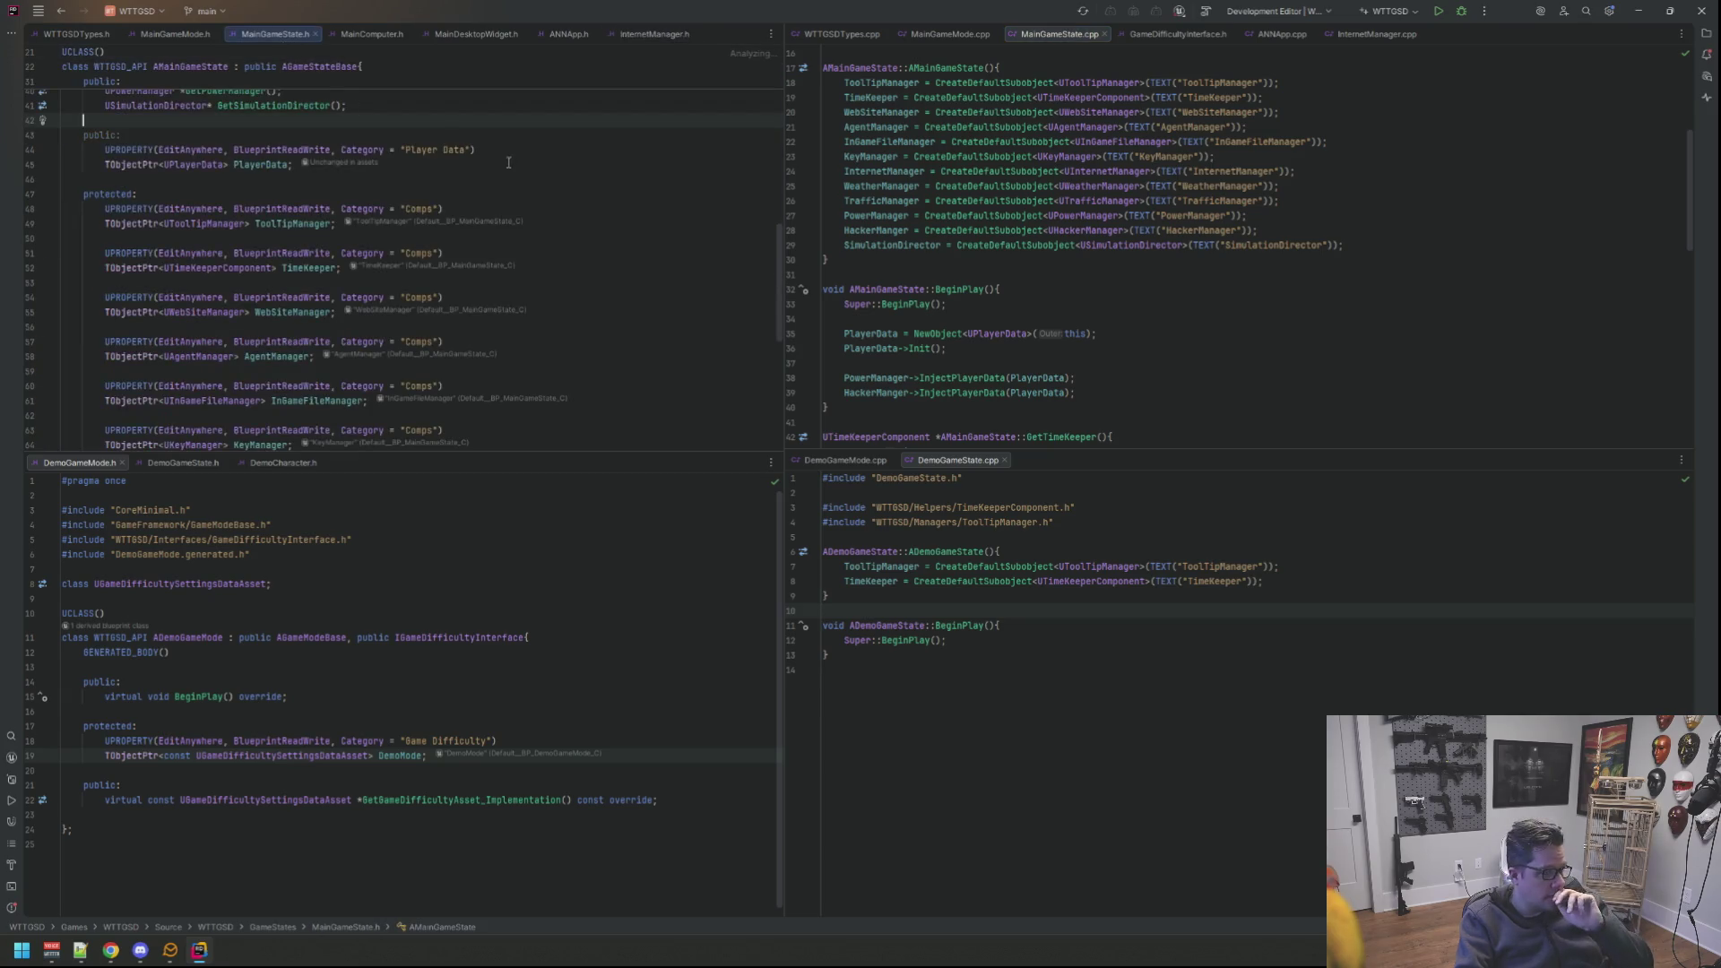
pyautogui.scroll(5, 593, 175)
pyautogui.scroll(-3, 594, 175)
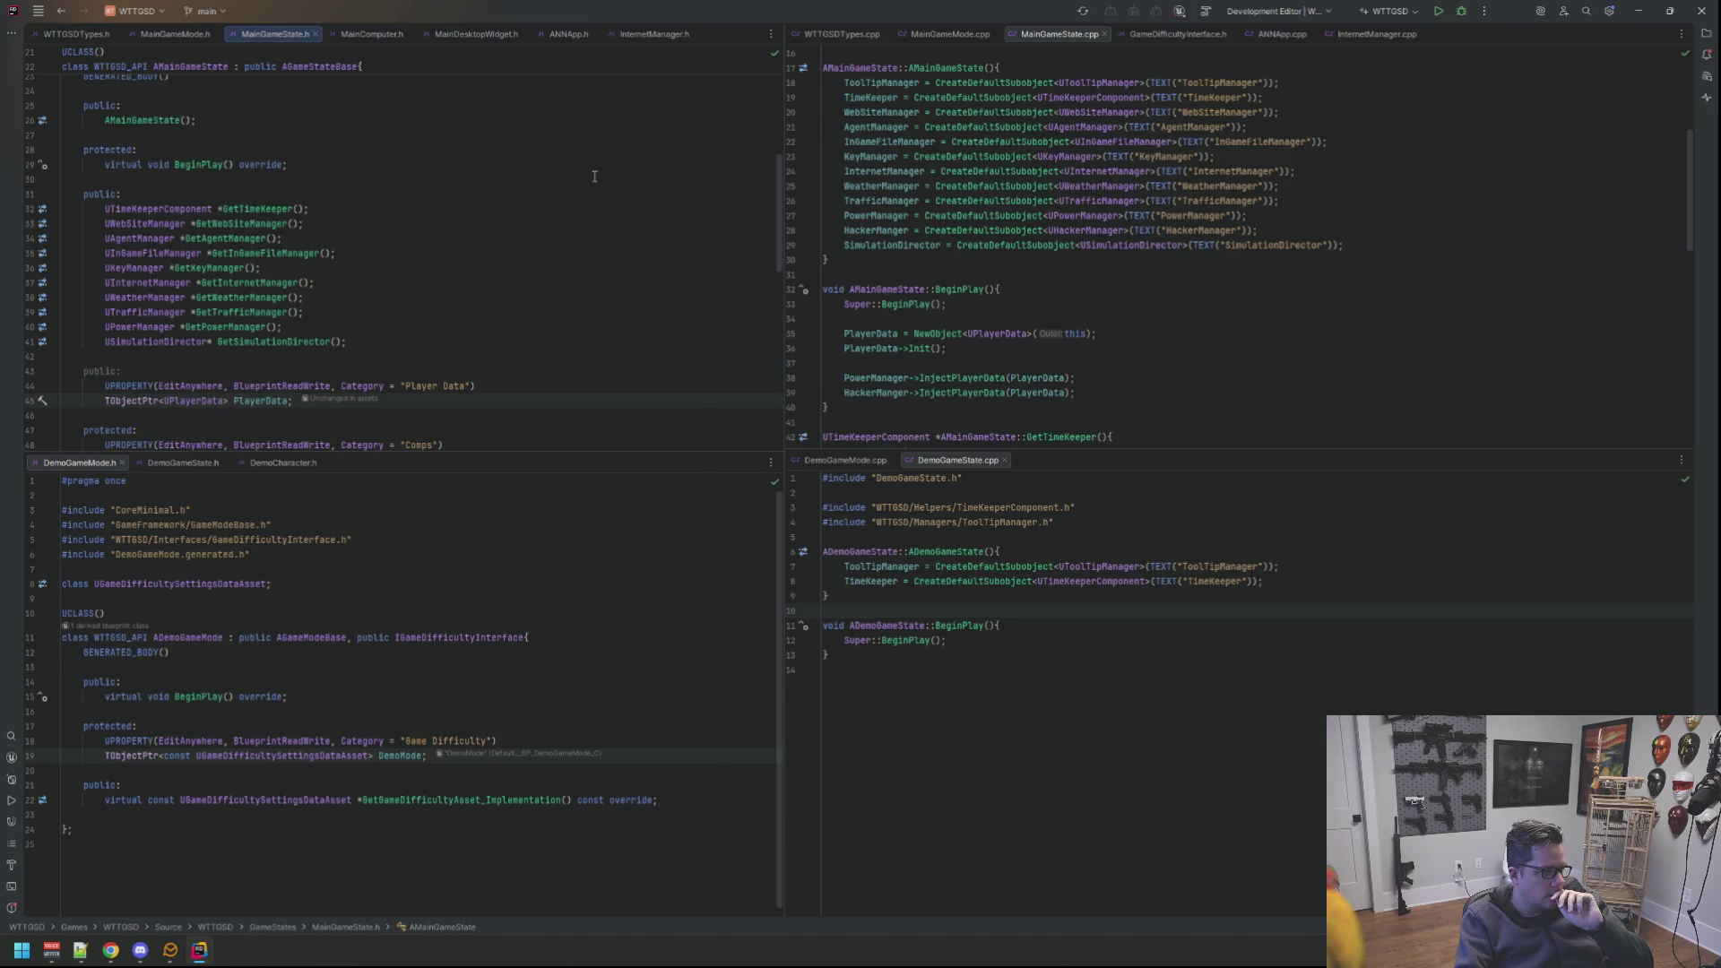
pyautogui.scroll(-3, 593, 175)
pyautogui.scroll(3, 594, 180)
pyautogui.click(183, 464)
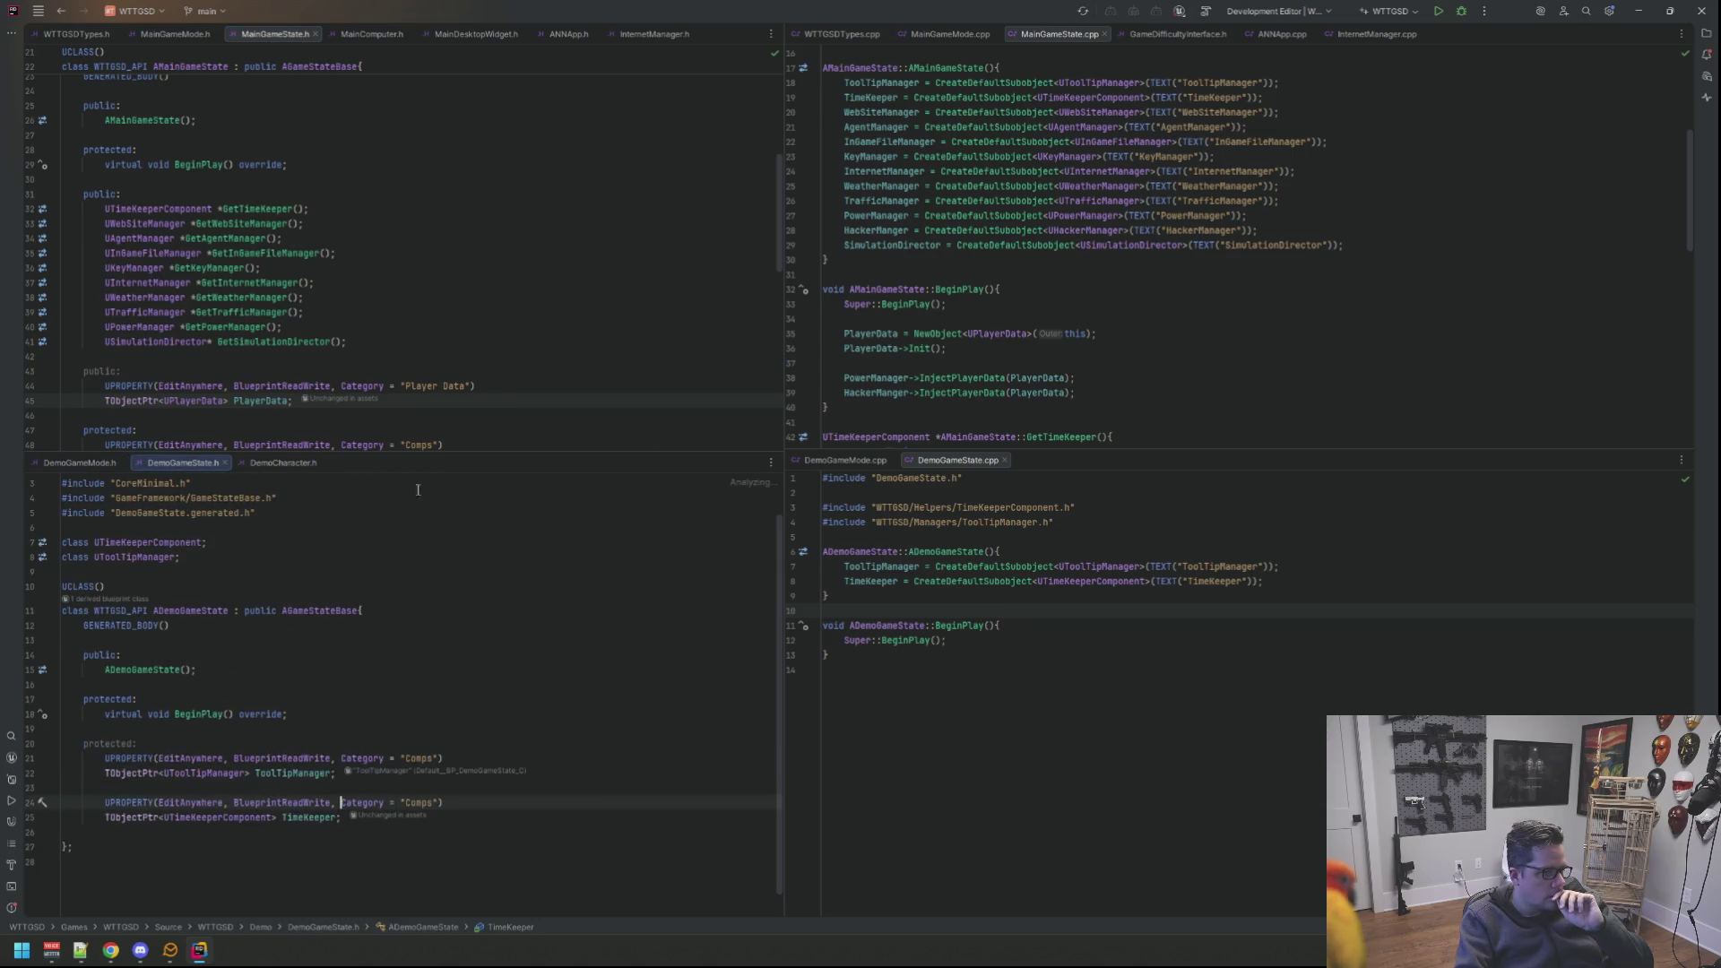
pyautogui.click(451, 244)
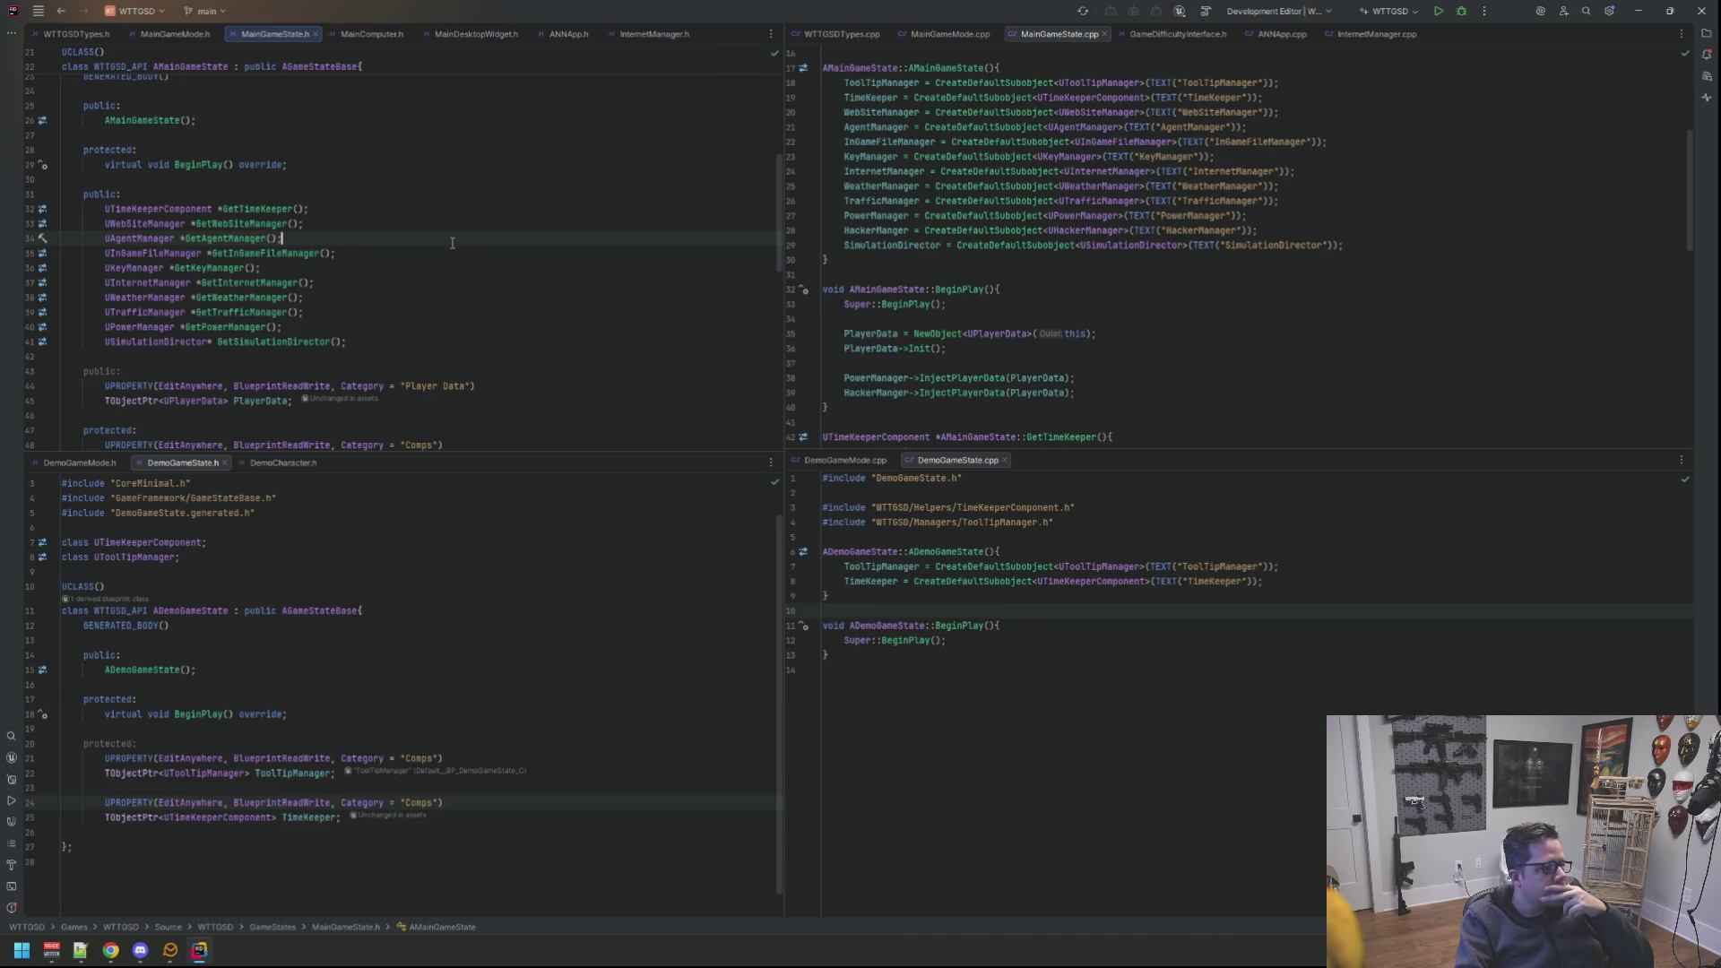
pyautogui.click(346, 254)
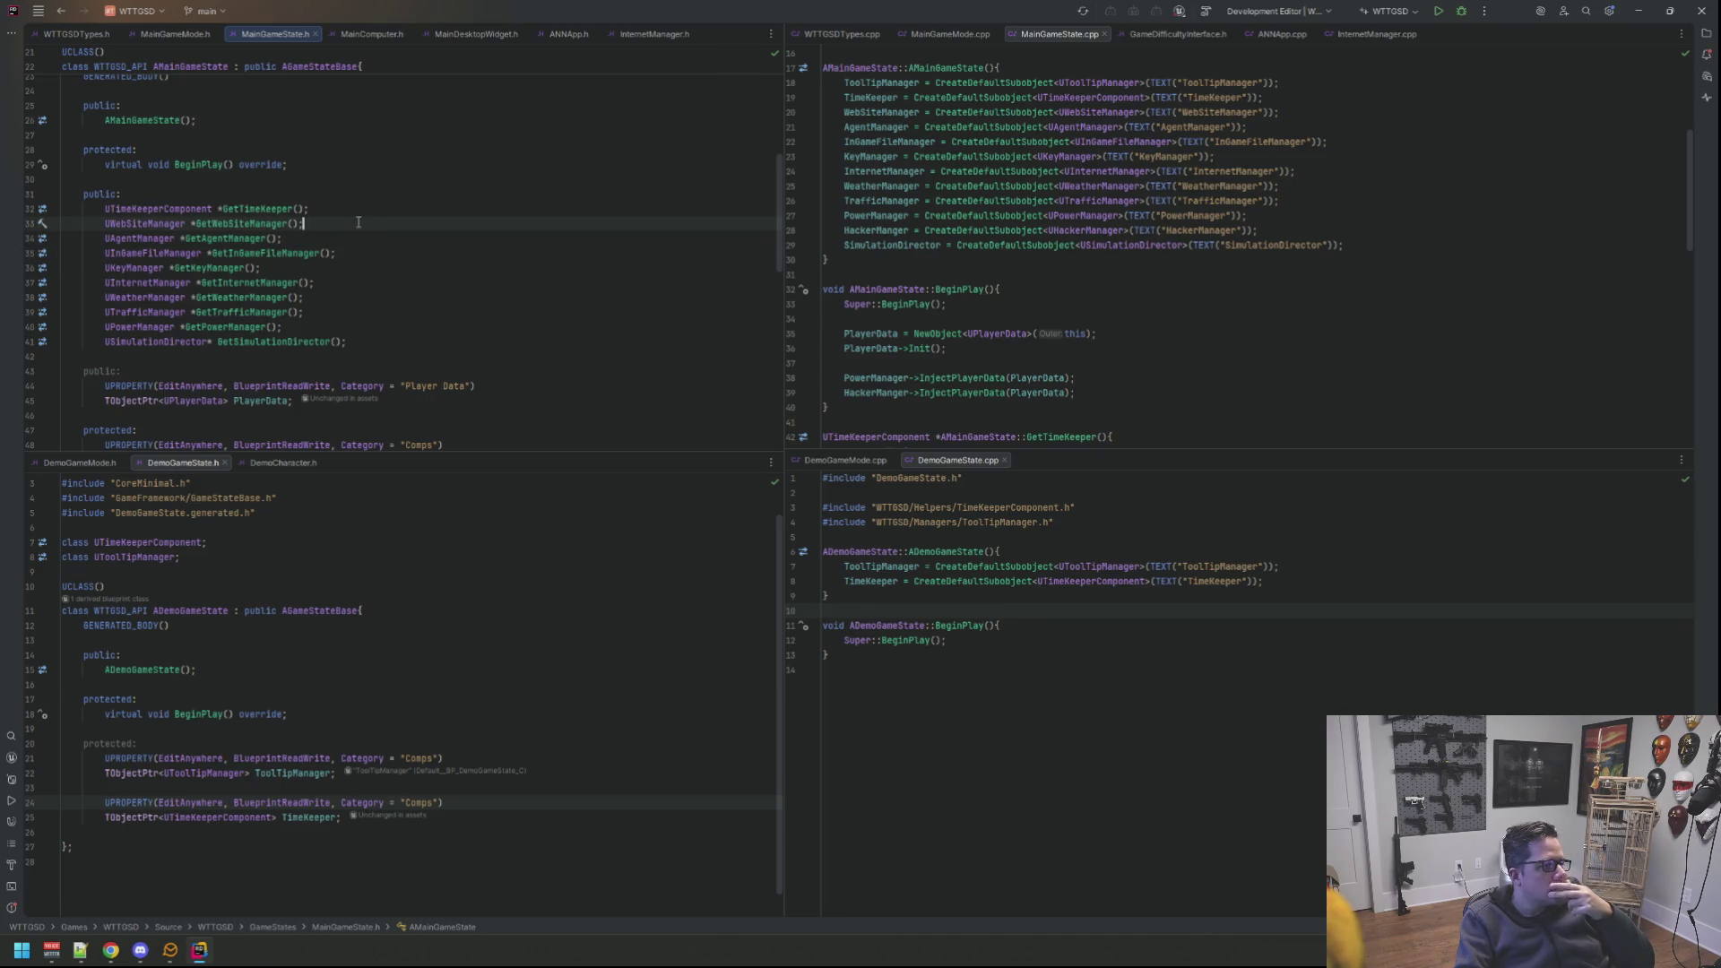
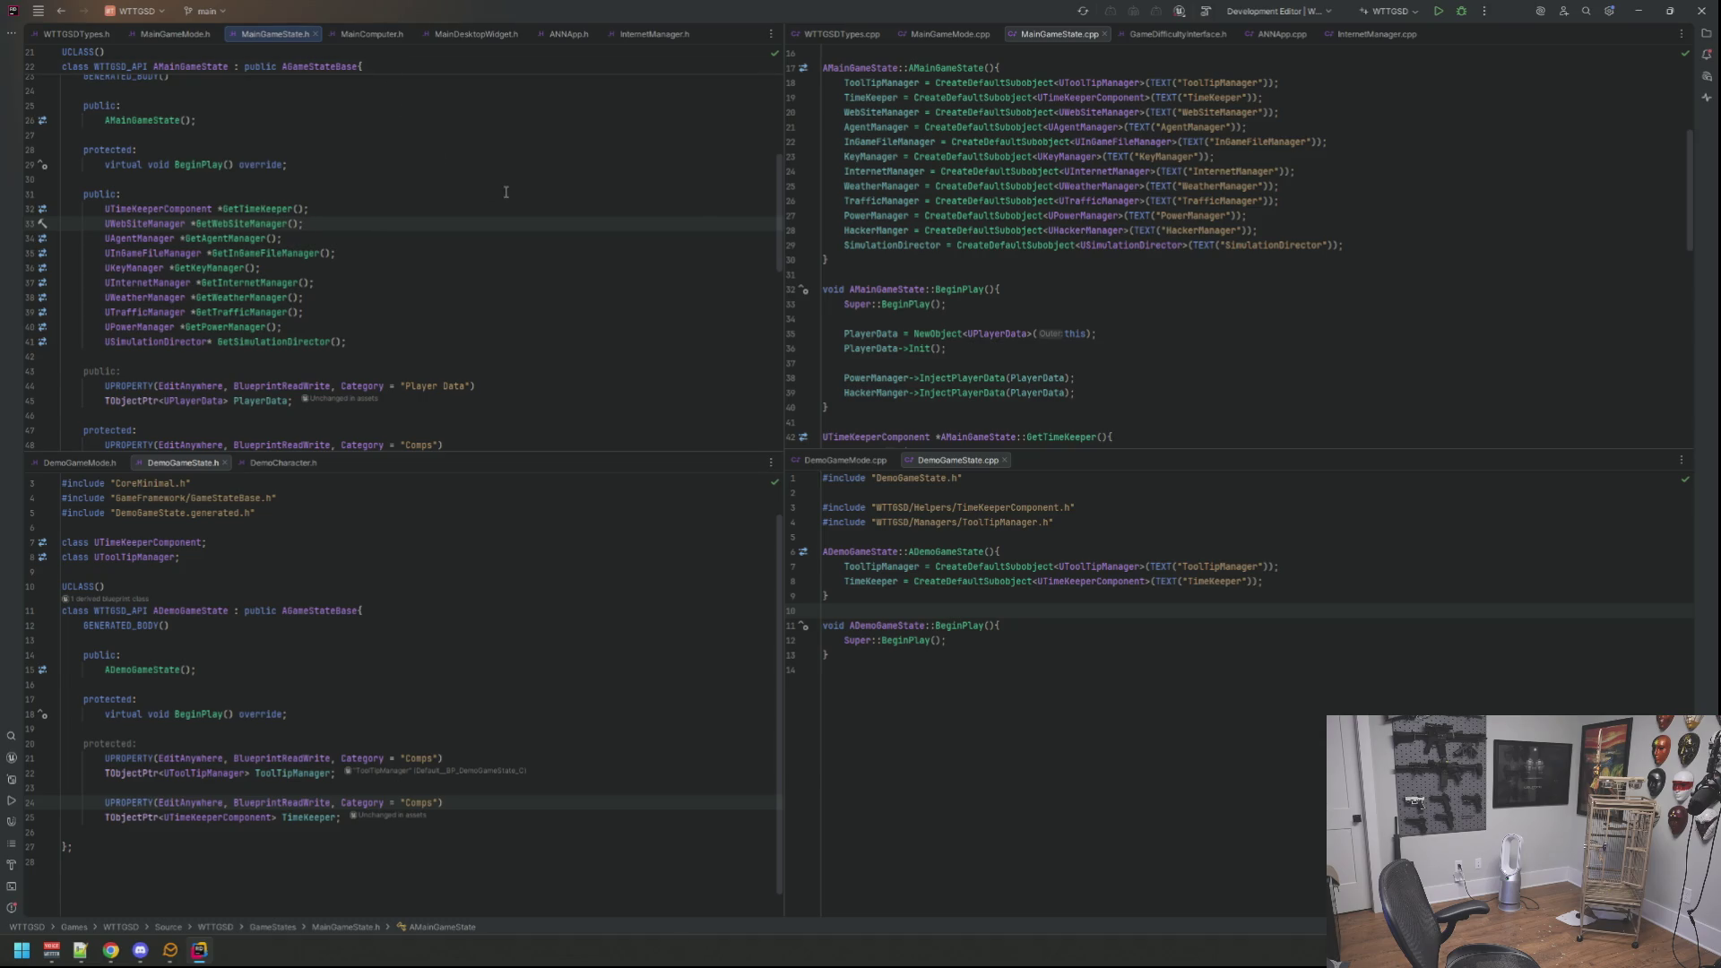
# Step: Close MainComputer.h and MainDesktopWidget.h and move InternetManager.h ahead of ANNApp.h
pyautogui.click(377, 35)
pyautogui.middleClick(379, 35)
pyautogui.click(373, 36)
pyautogui.middleClick(372, 35)
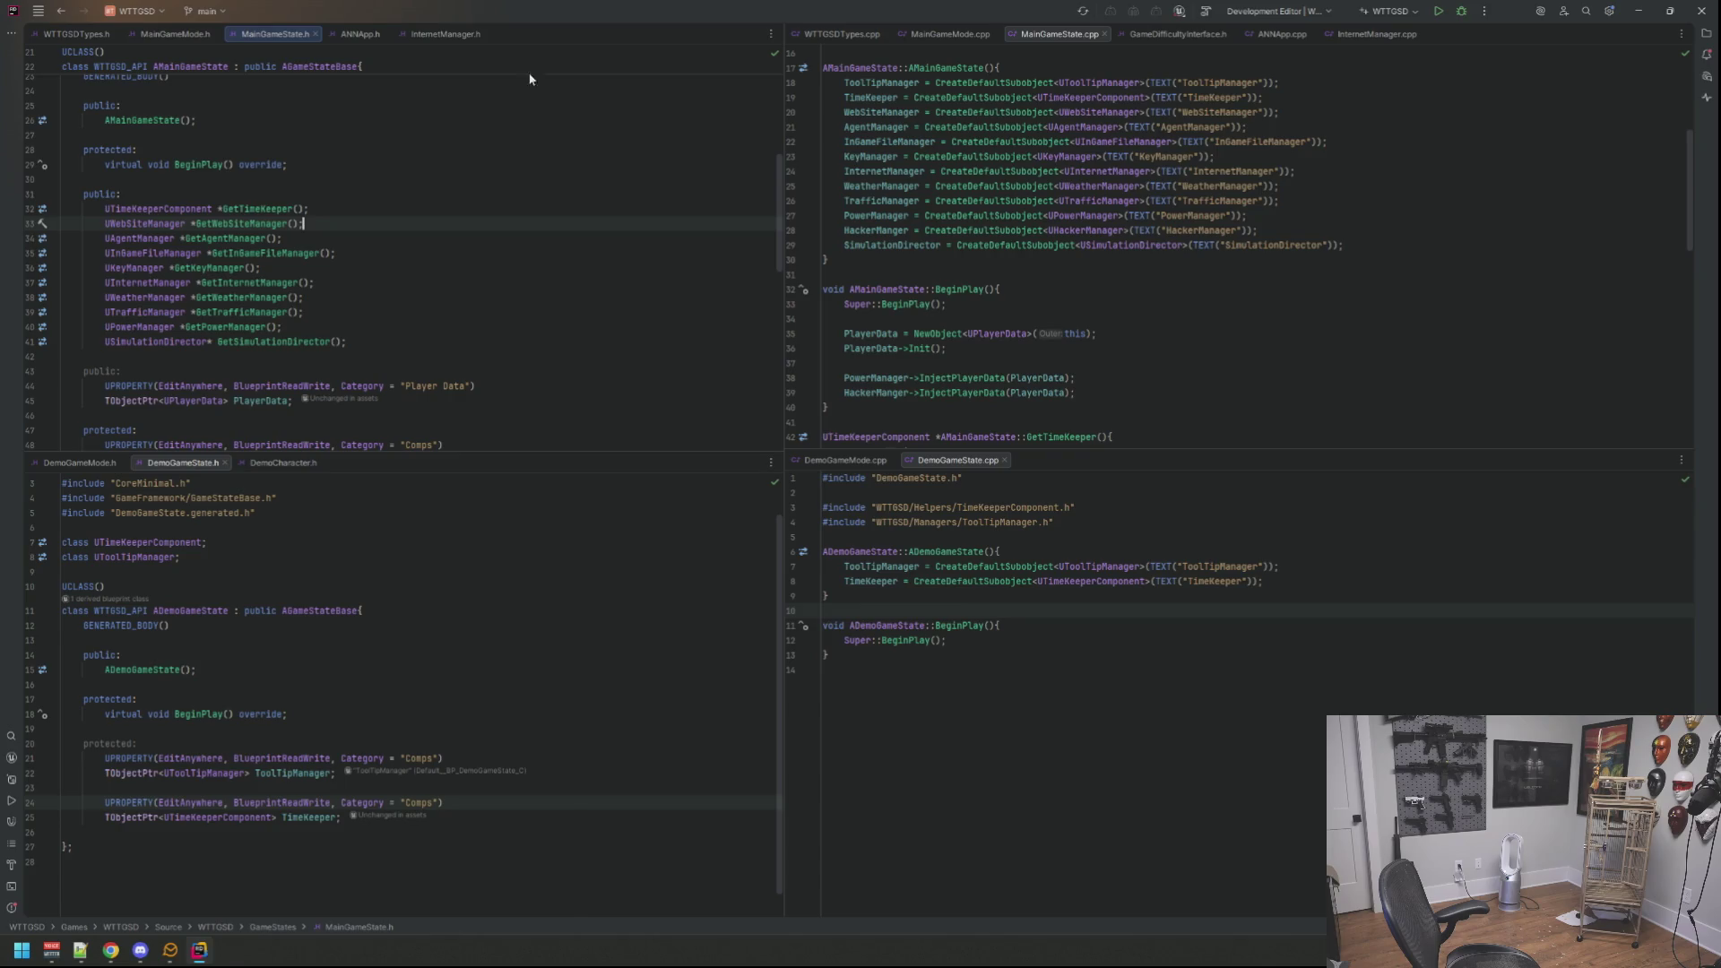
pyautogui.click(457, 35)
pyautogui.moveTo(457, 36); pyautogui.dragTo(373, 26)
# Step: Review MainGameState and MainGameMode files, then close GameDifficultyInterface.h
pyautogui.click(274, 35)
pyautogui.click(949, 34)
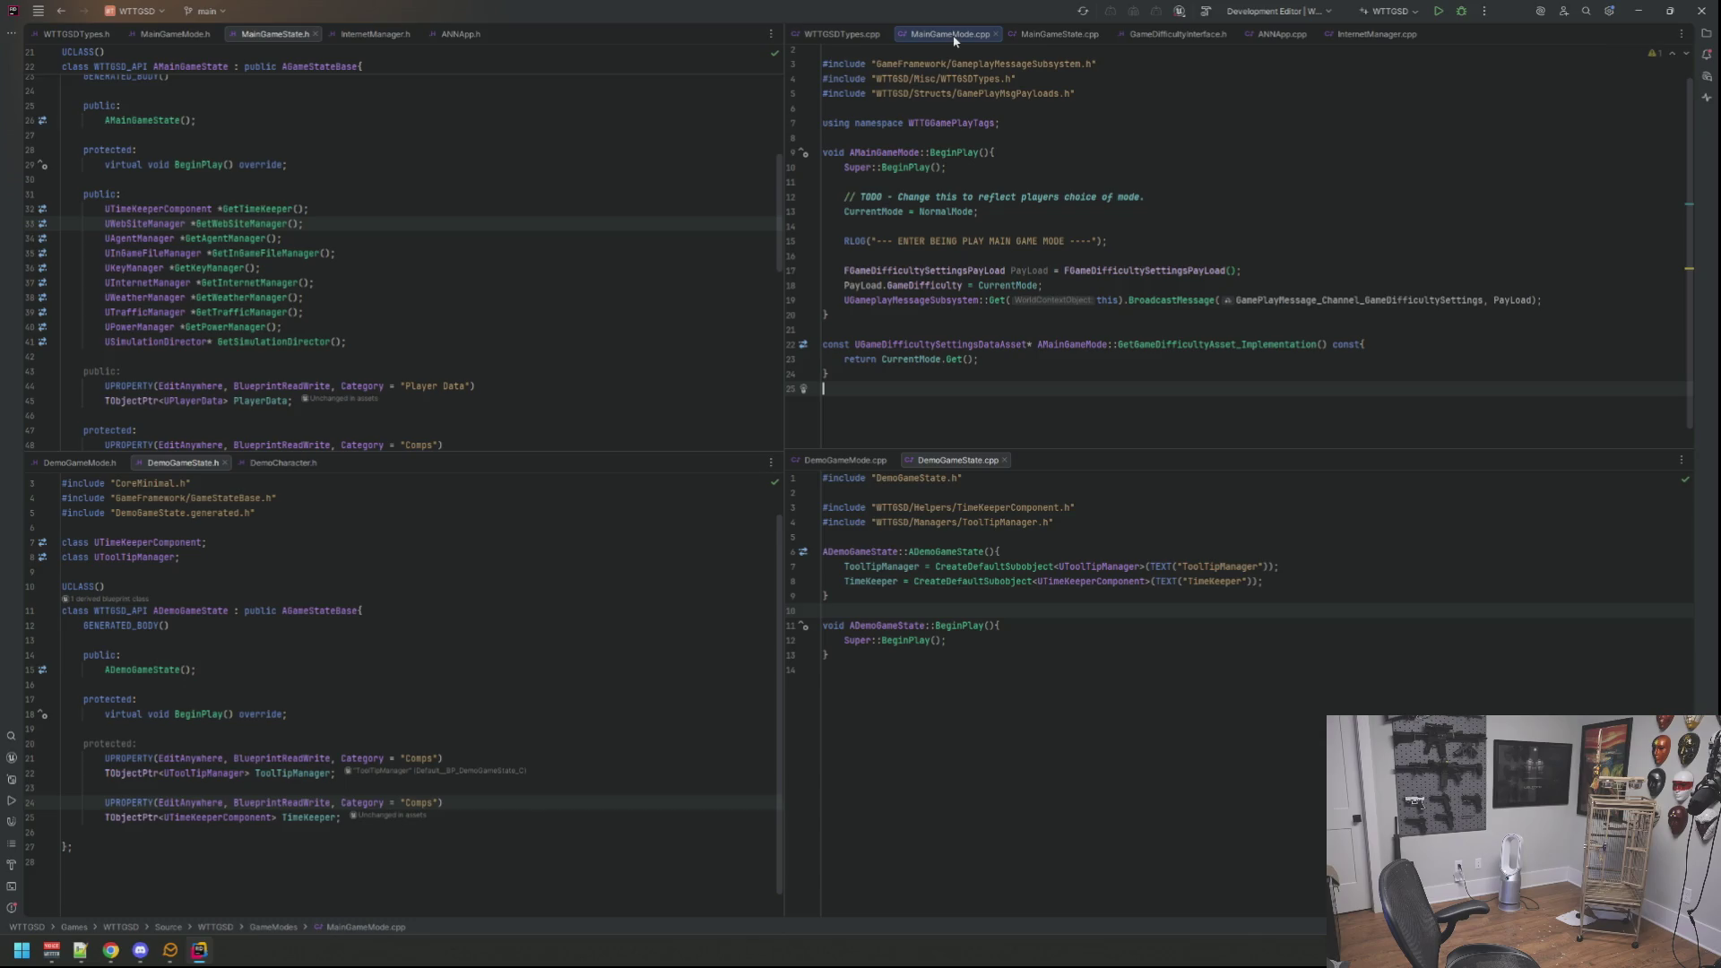
pyautogui.scroll(1, 1010, 169)
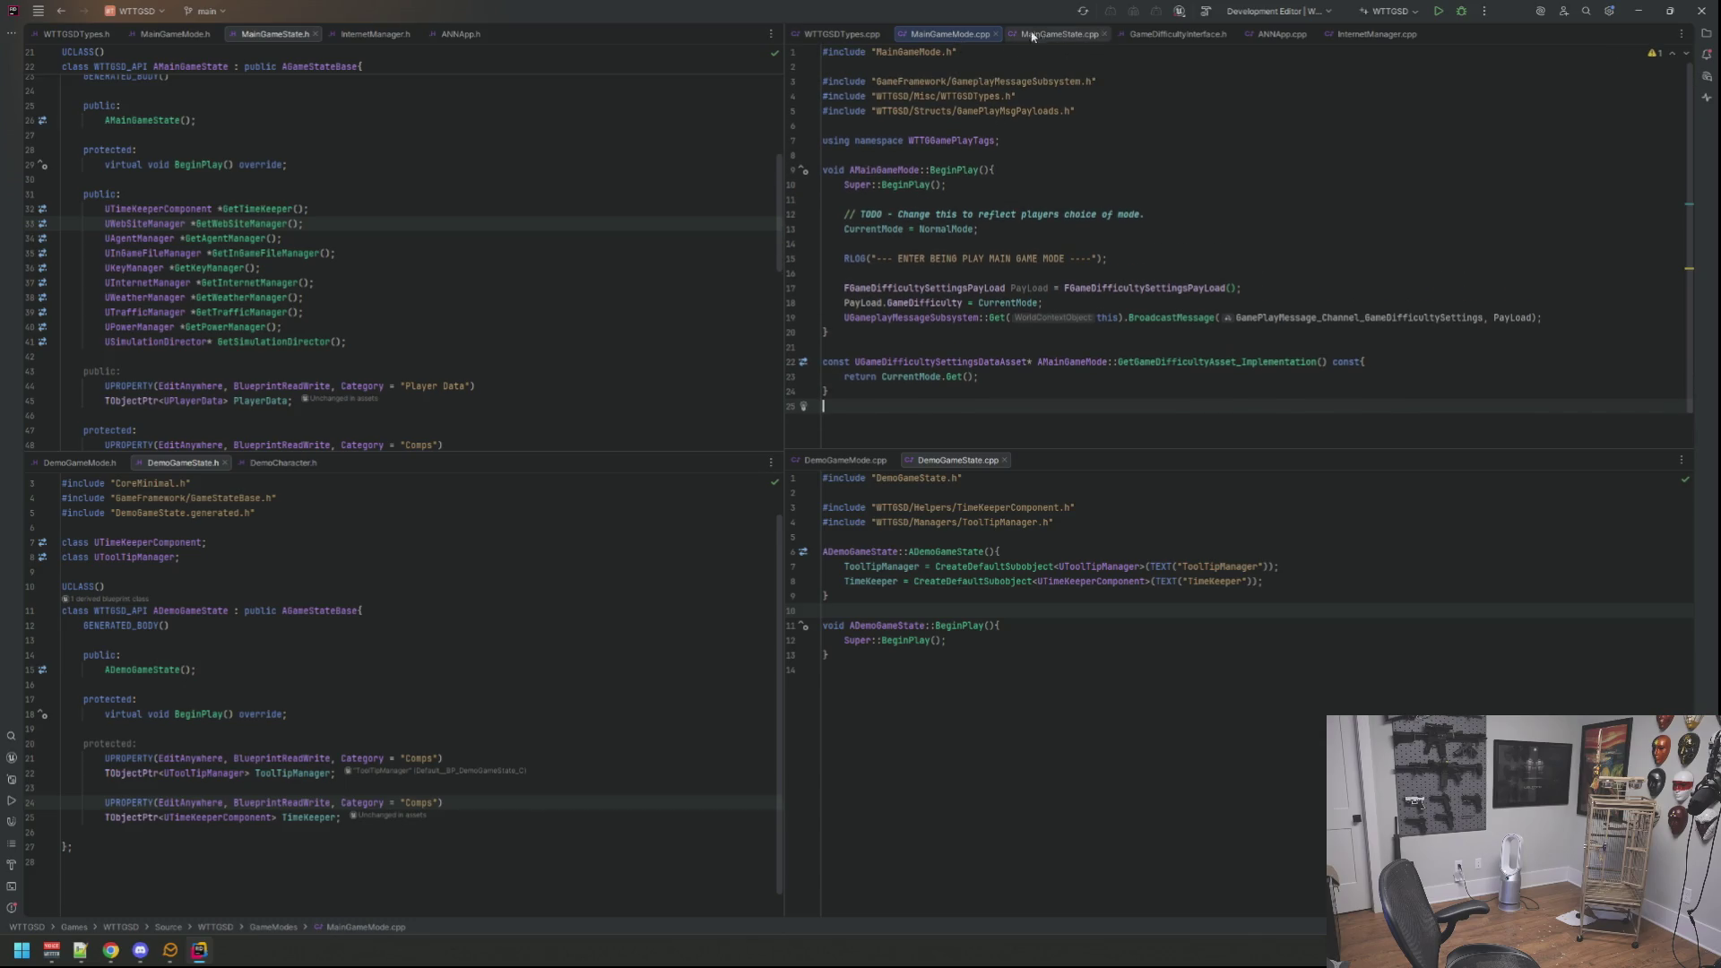
pyautogui.click(1058, 34)
pyautogui.click(1172, 33)
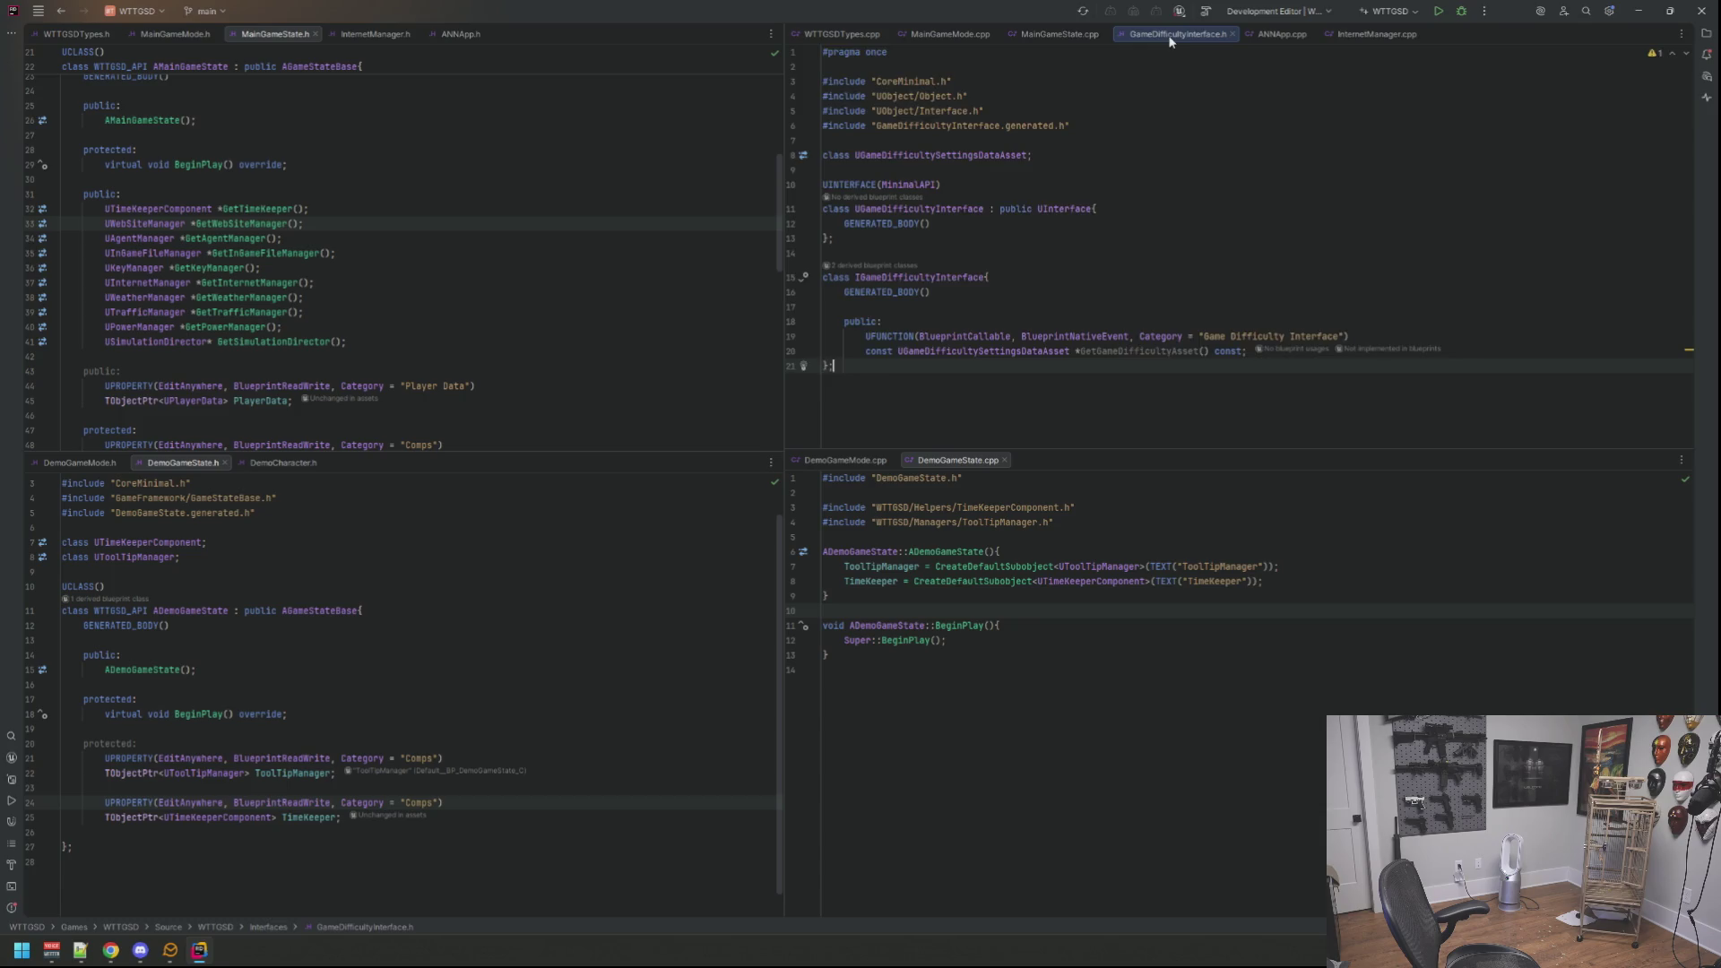
pyautogui.middleClick(1166, 40)
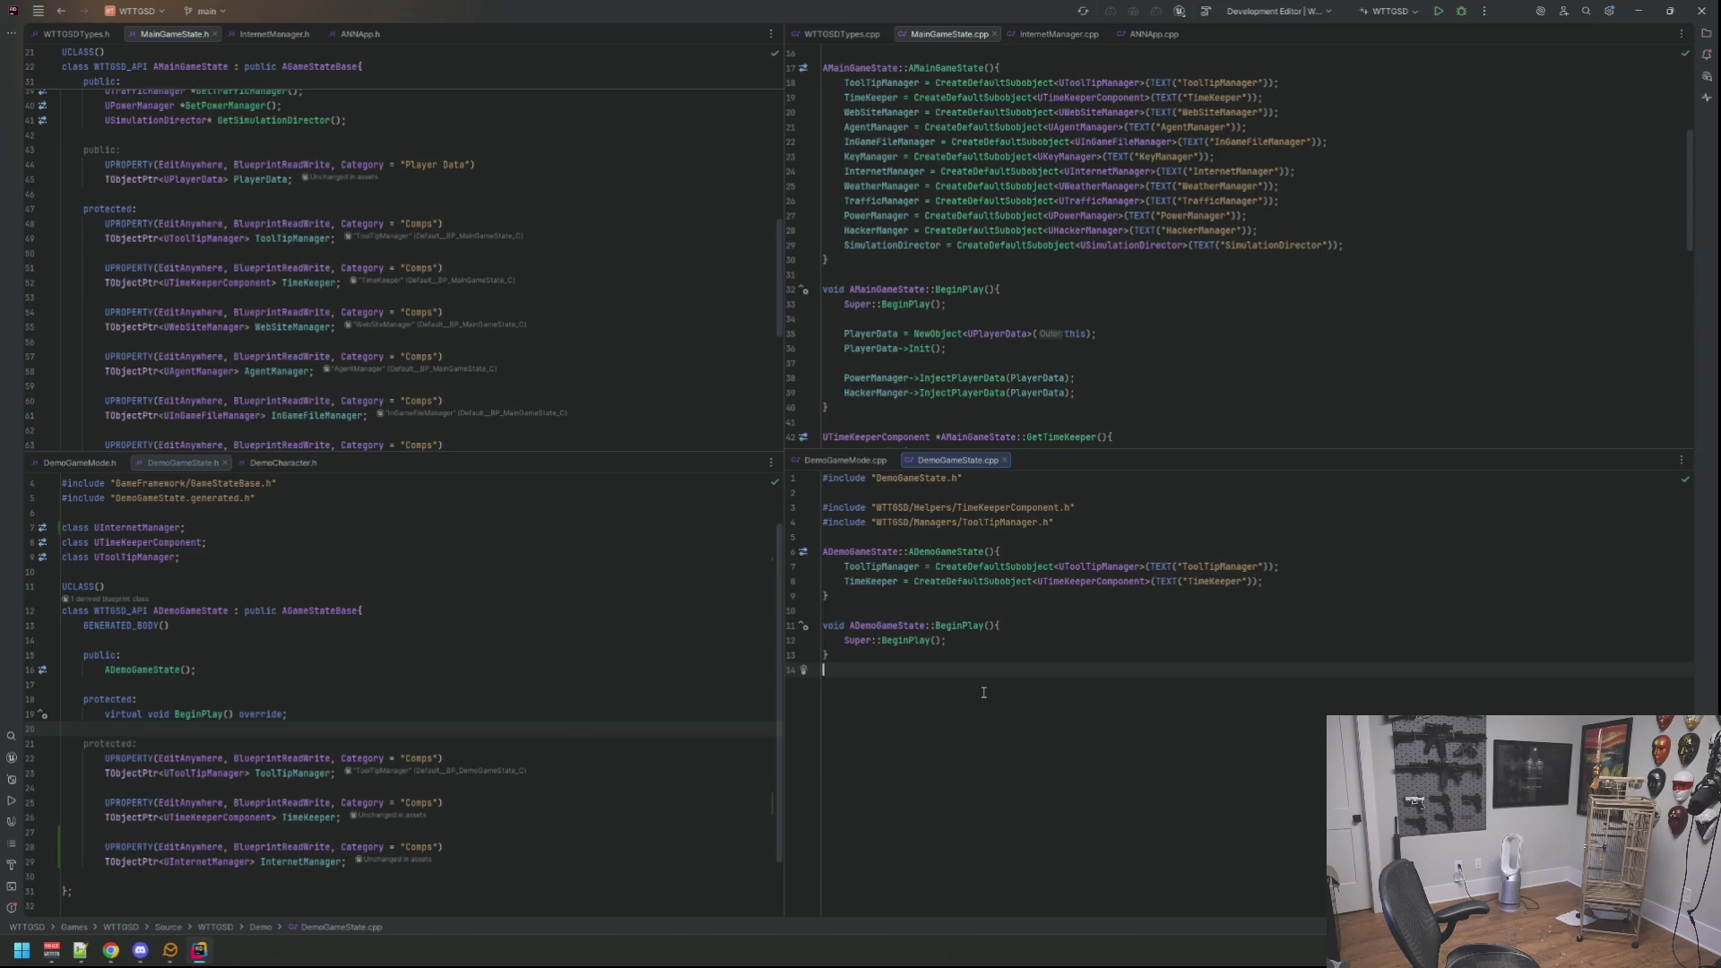
# Step: Add InternetManager = CreateDefaultSubobject<UInternetManager>(TEXT("InternetManager")) after the TimeKeeper line
pyautogui.click(1315, 583)
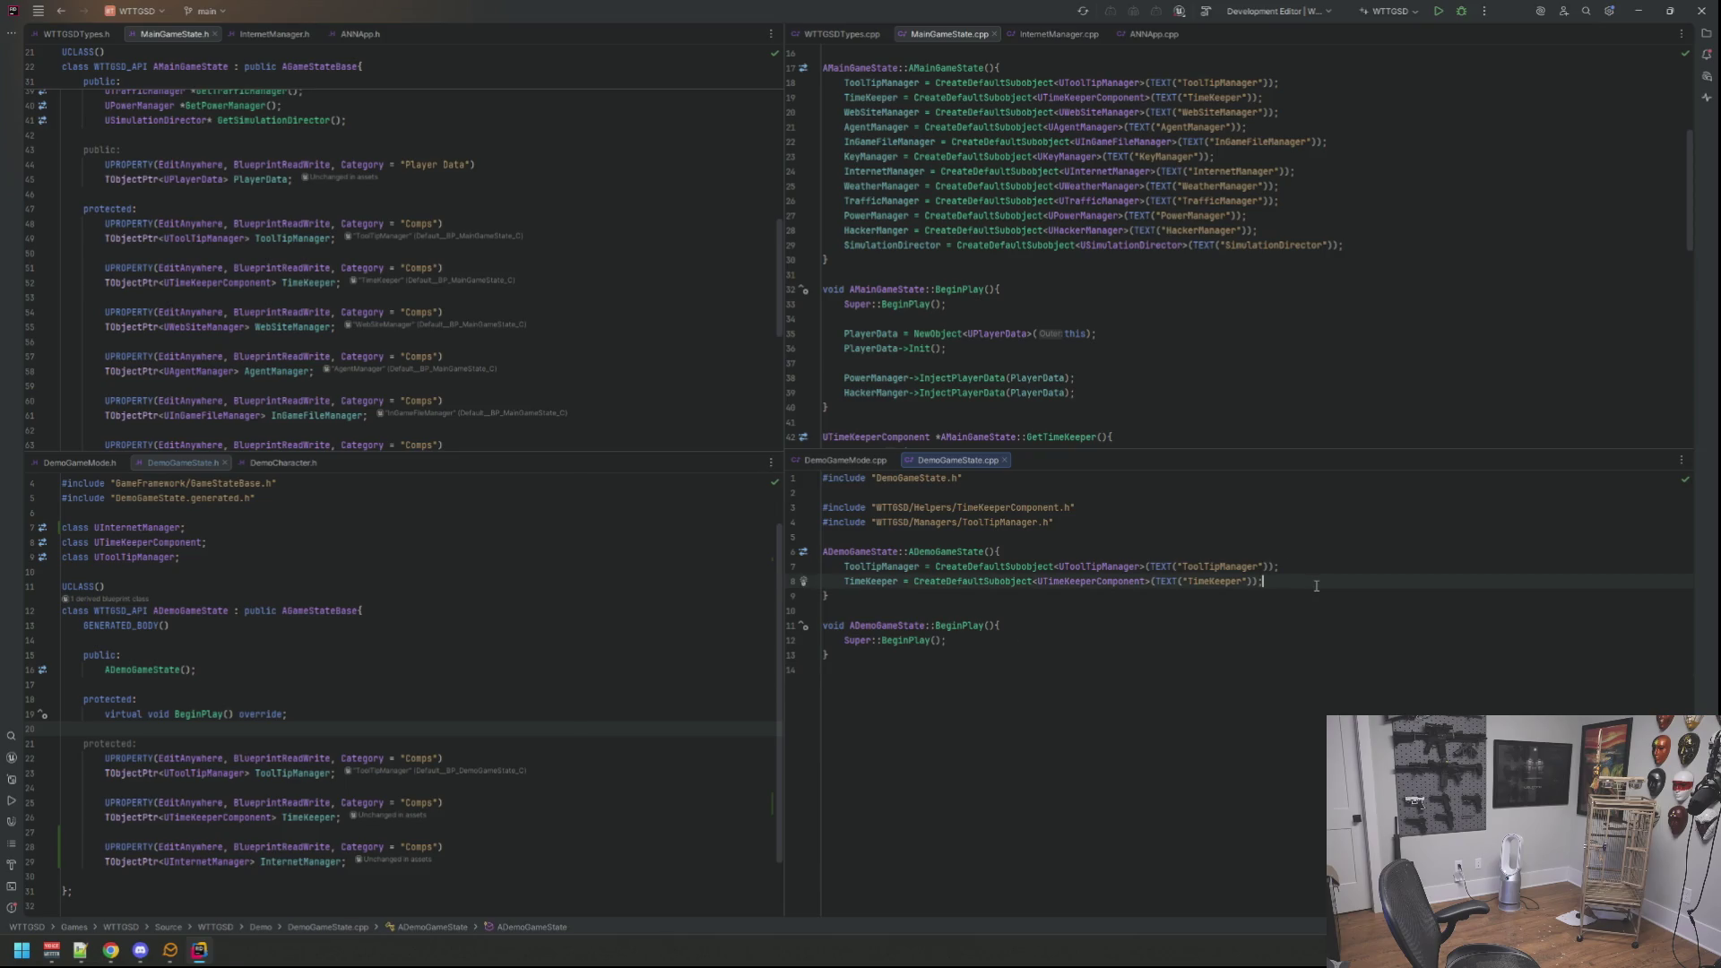
pyautogui.press('Return')
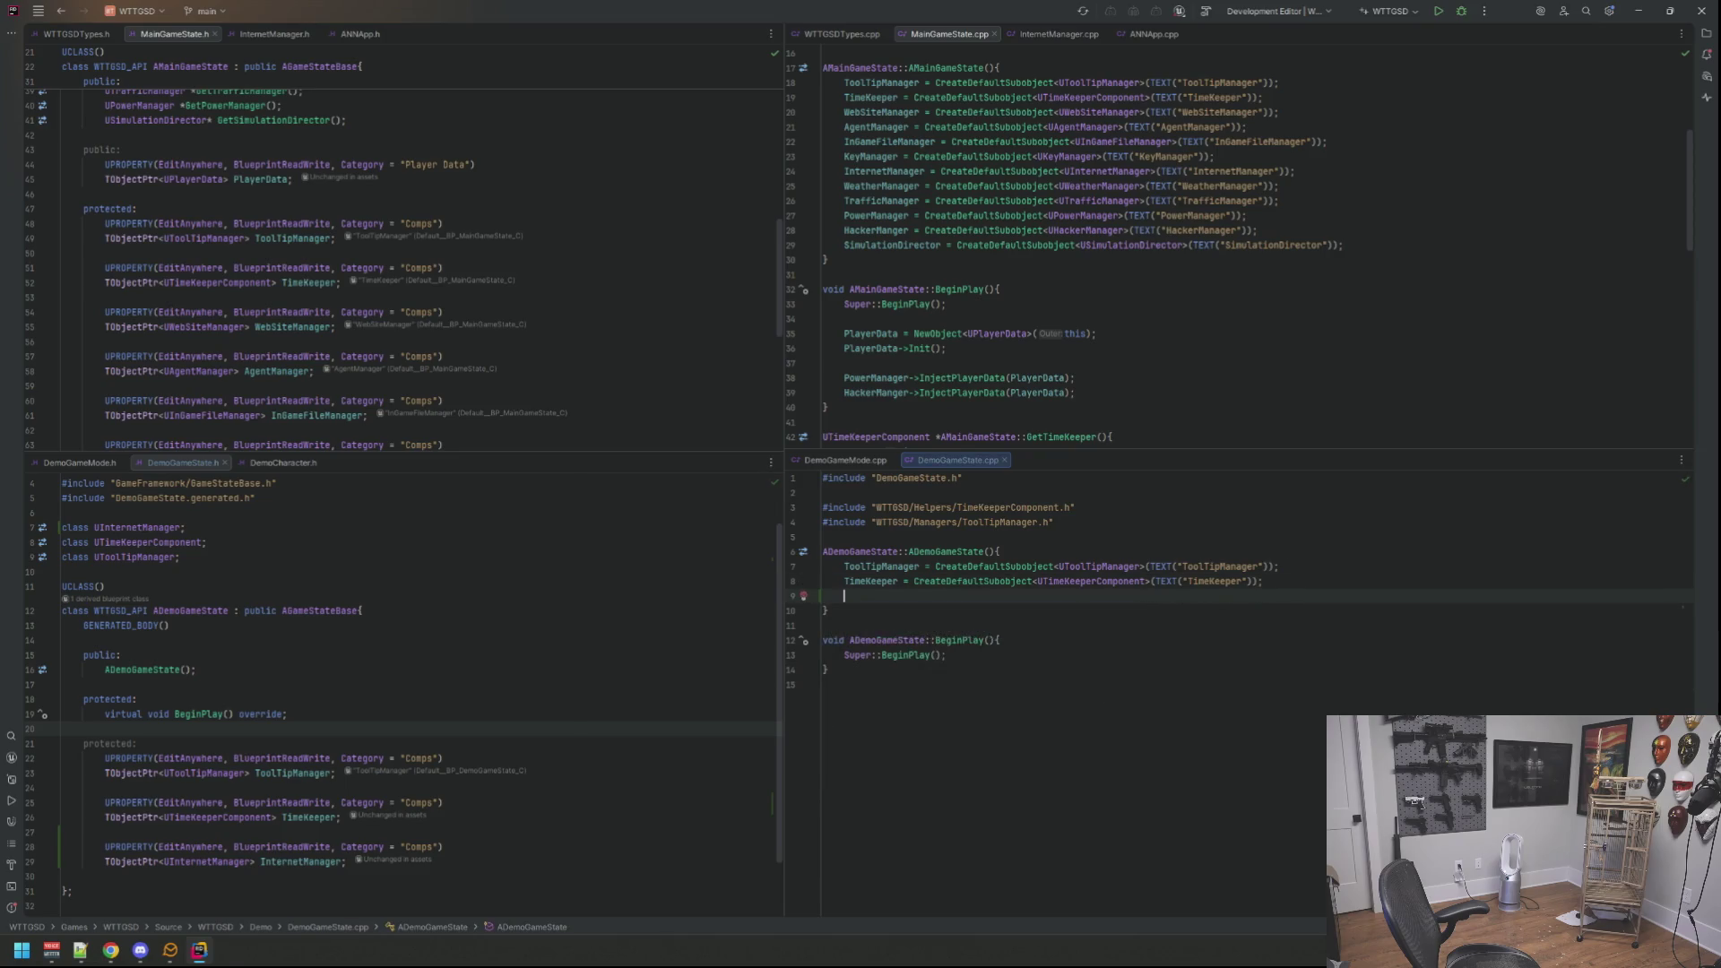
pyautogui.write('Internetm')
pyautogui.press('Return')
pyautogui.write('= ')
pyautogui.write('CreateDef')
pyautogui.press('Return')
pyautogui.write('UInter')
pyautogui.press('Return')
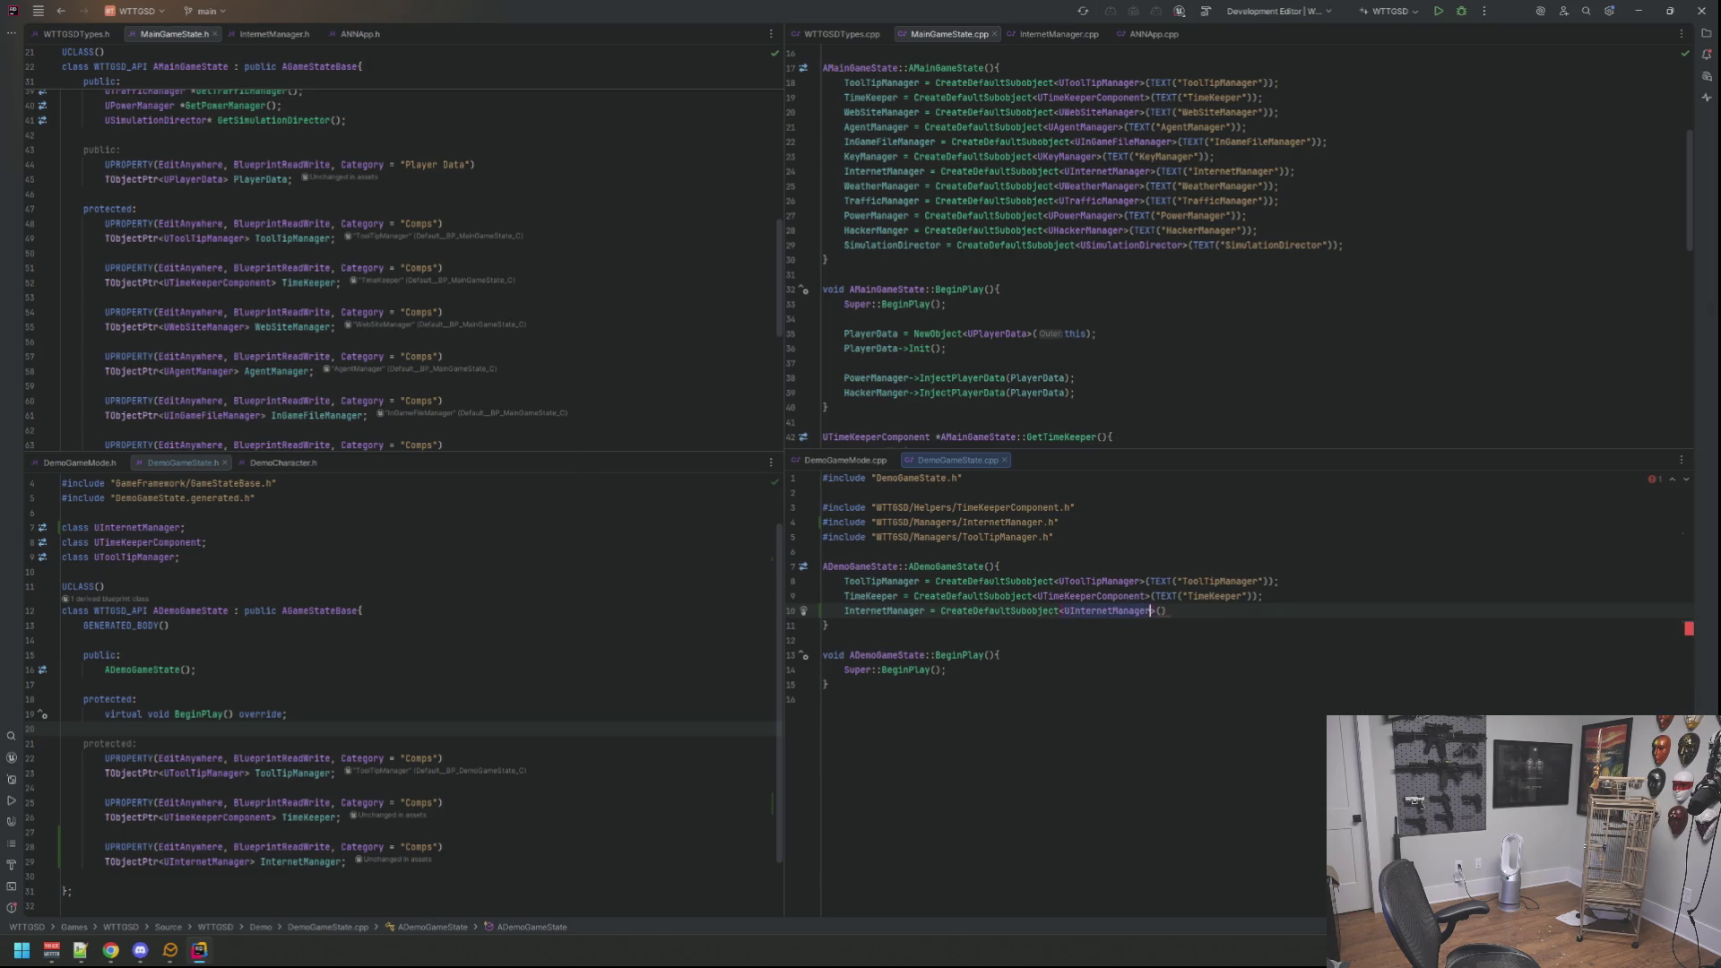
pyautogui.write('TE')
pyautogui.press('Return')
pyautogui.write('"In')
pyautogui.write('ternetManager')
pyautogui.press('BackSpace')
pyautogui.press('BackSpace')
pyautogui.press('BackSpace')
pyautogui.press('BackSpace')
pyautogui.press('BackSpace')
pyautogui.press('BackSpace')
pyautogui.press('BackSpace')
pyautogui.press('BackSpace')
pyautogui.press('BackSpace')
pyautogui.press('BackSpace')
pyautogui.write('nternet')
pyautogui.write('Manager"));')
# Step: Finish the InternetManager line with a semicolon and return to the AgentManager property declaration
pyautogui.press('Up')
pyautogui.press('Up')
pyautogui.press('Down')
pyautogui.press('Down')
pyautogui.press('Up')
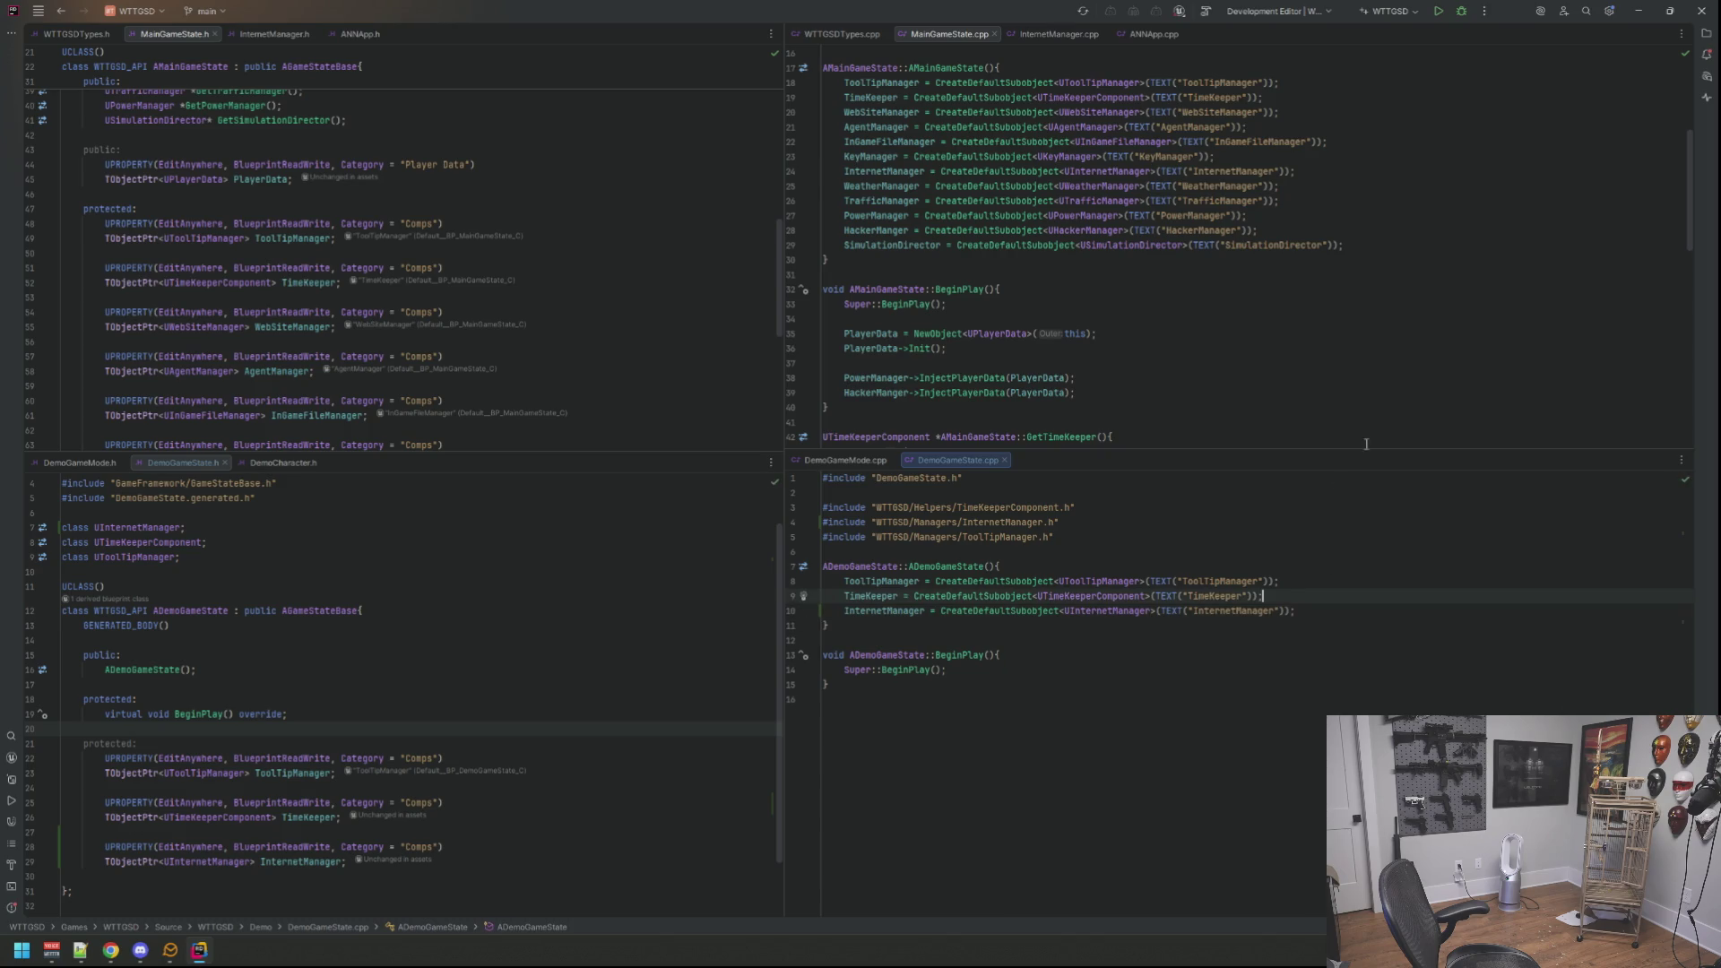
pyautogui.press('Down')
pyautogui.press('Down')
pyautogui.press('Down')
pyautogui.press('Down')
pyautogui.press('Down')
pyautogui.press('Down')
pyautogui.press('Return')
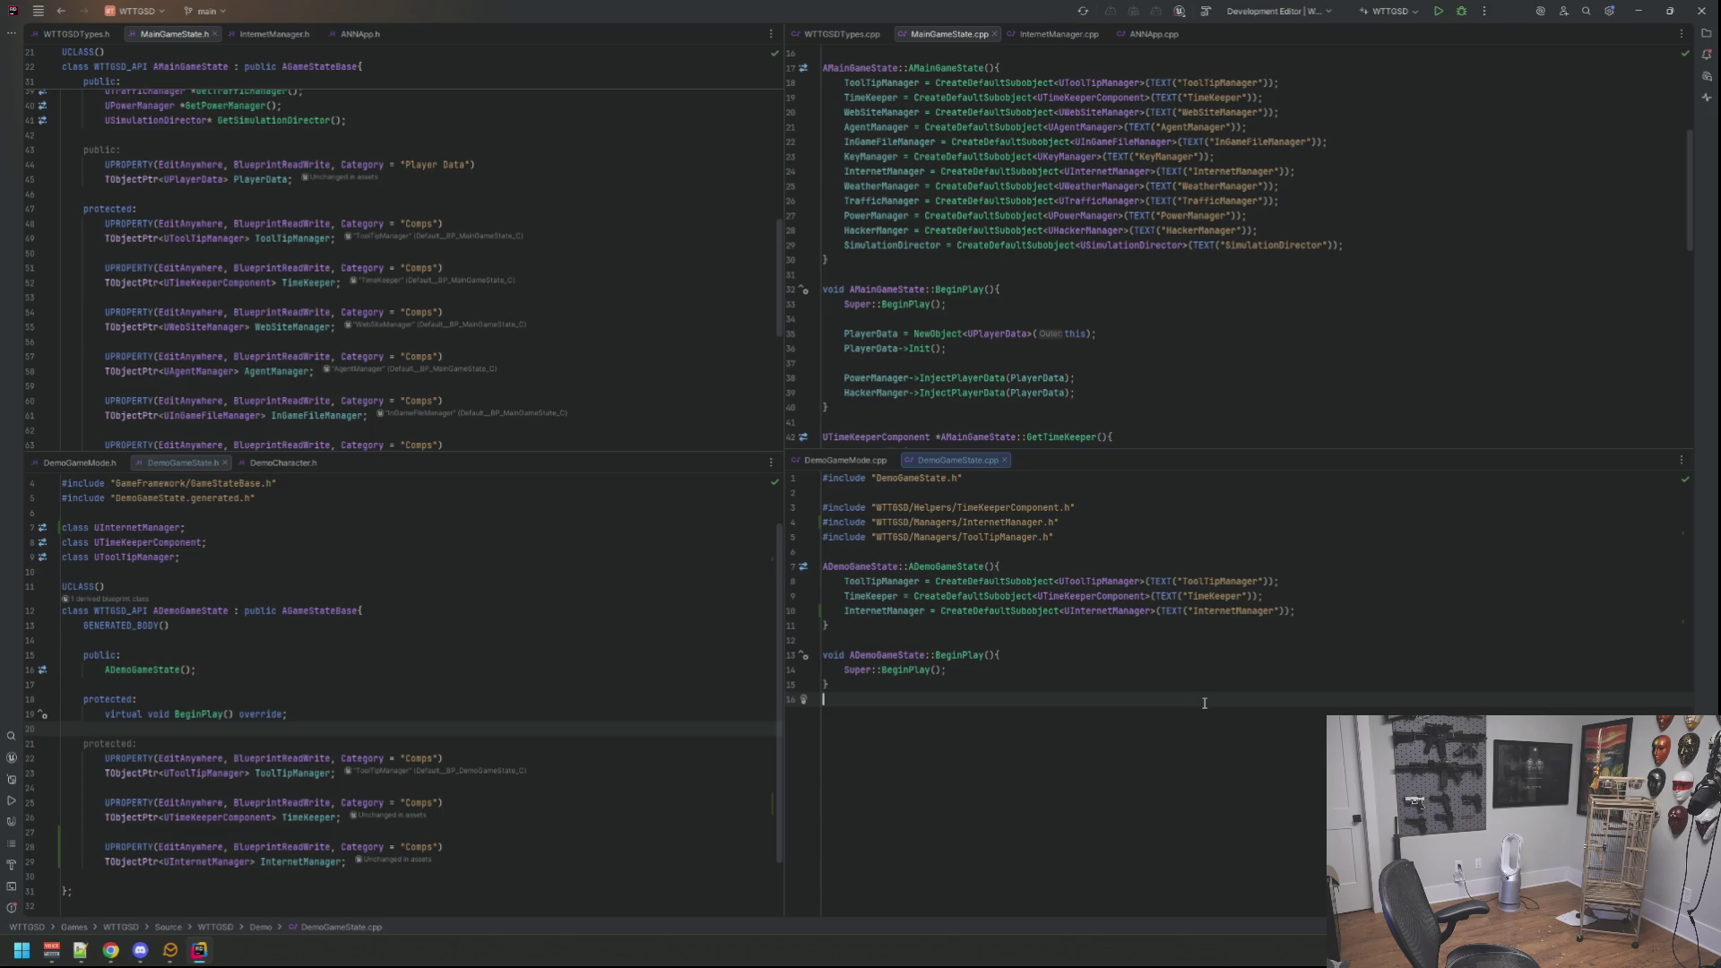
pyautogui.click(639, 356)
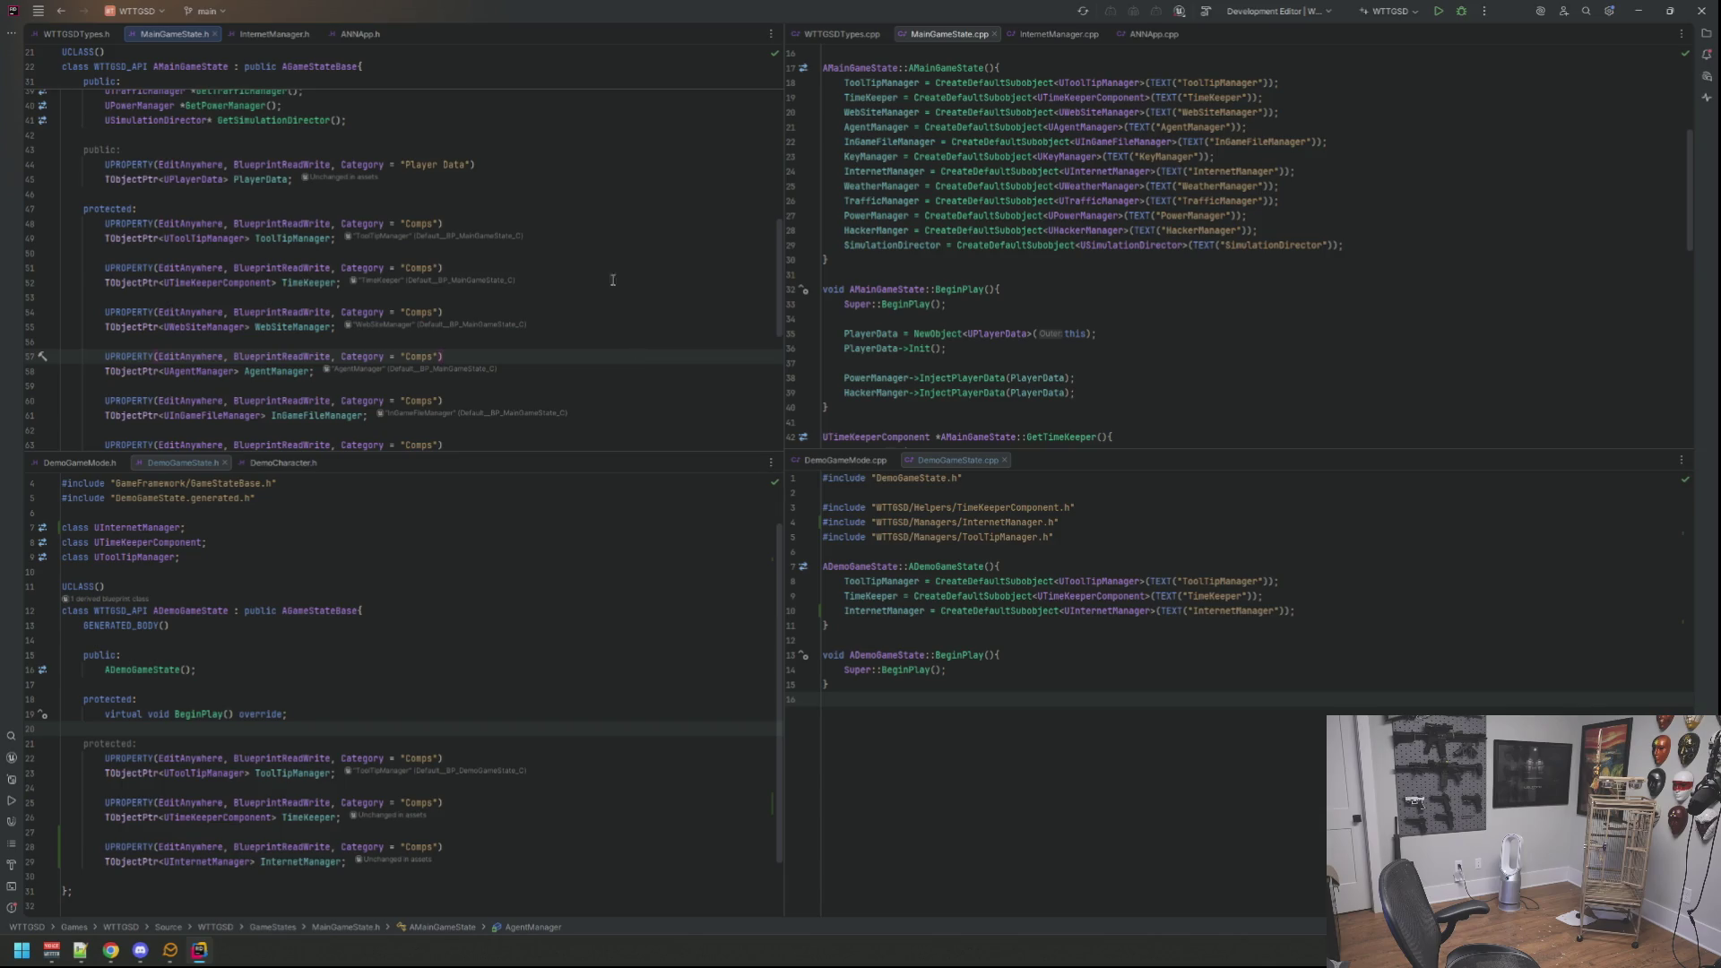
# Step: Bring up ANNApp.h and ANNApp.cpp and reach the main game state cast line
pyautogui.click(361, 34)
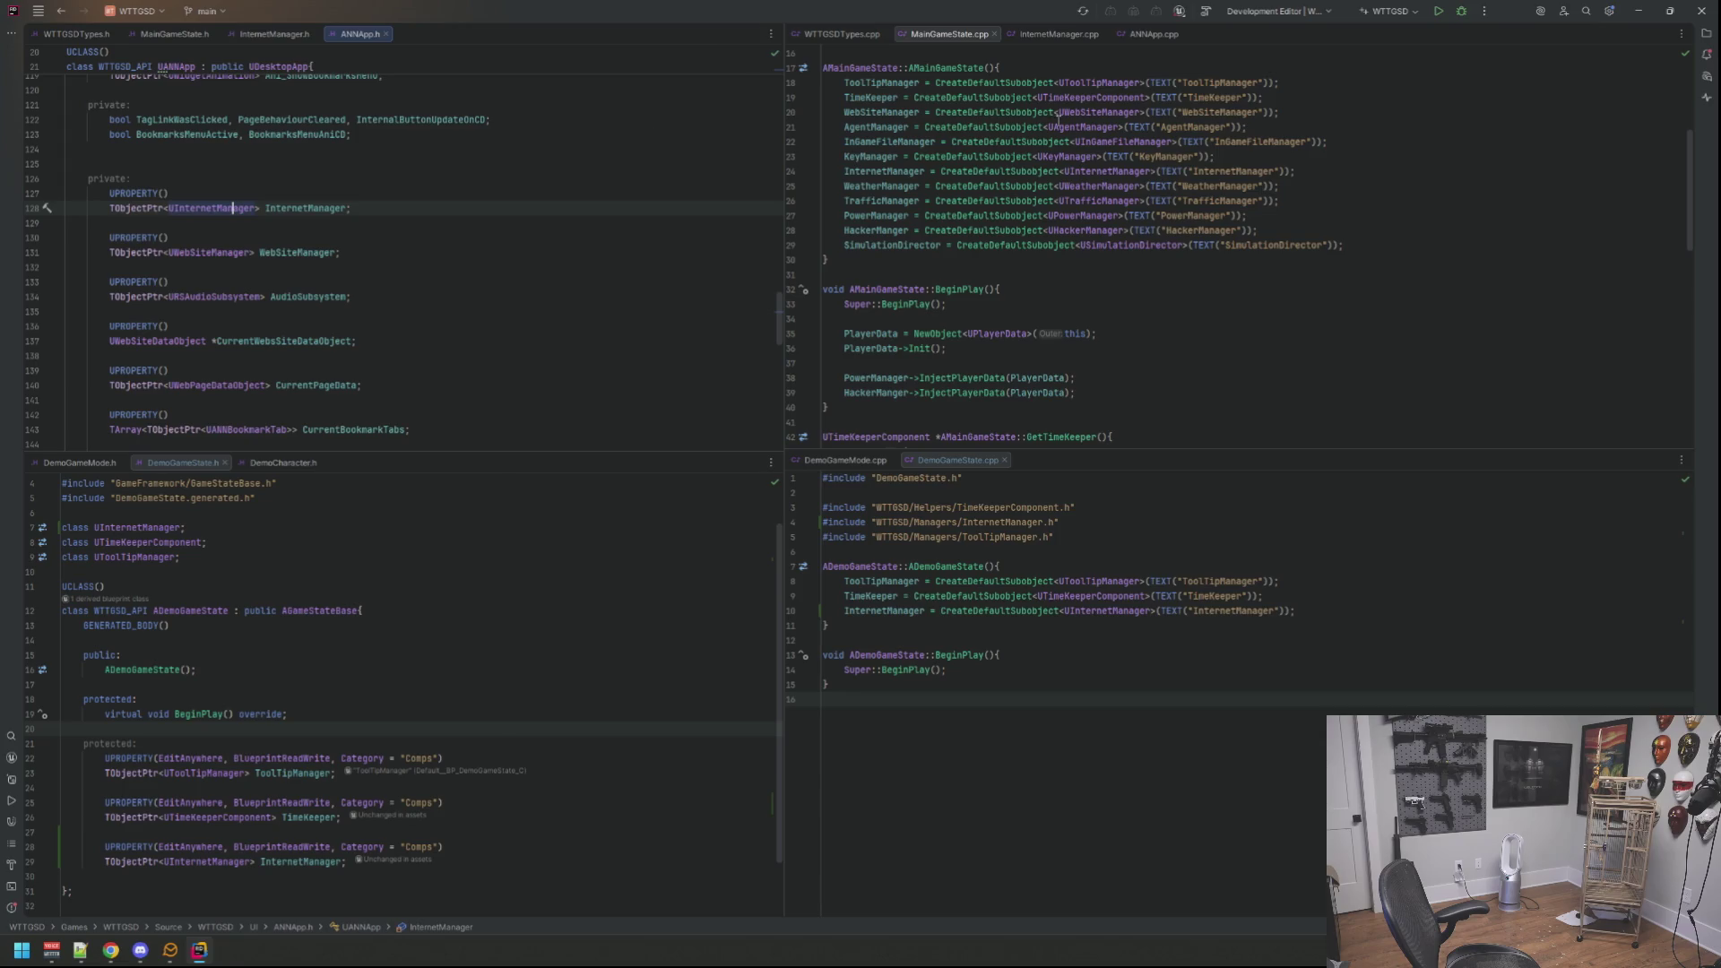
pyautogui.click(1153, 34)
pyautogui.click(1287, 253)
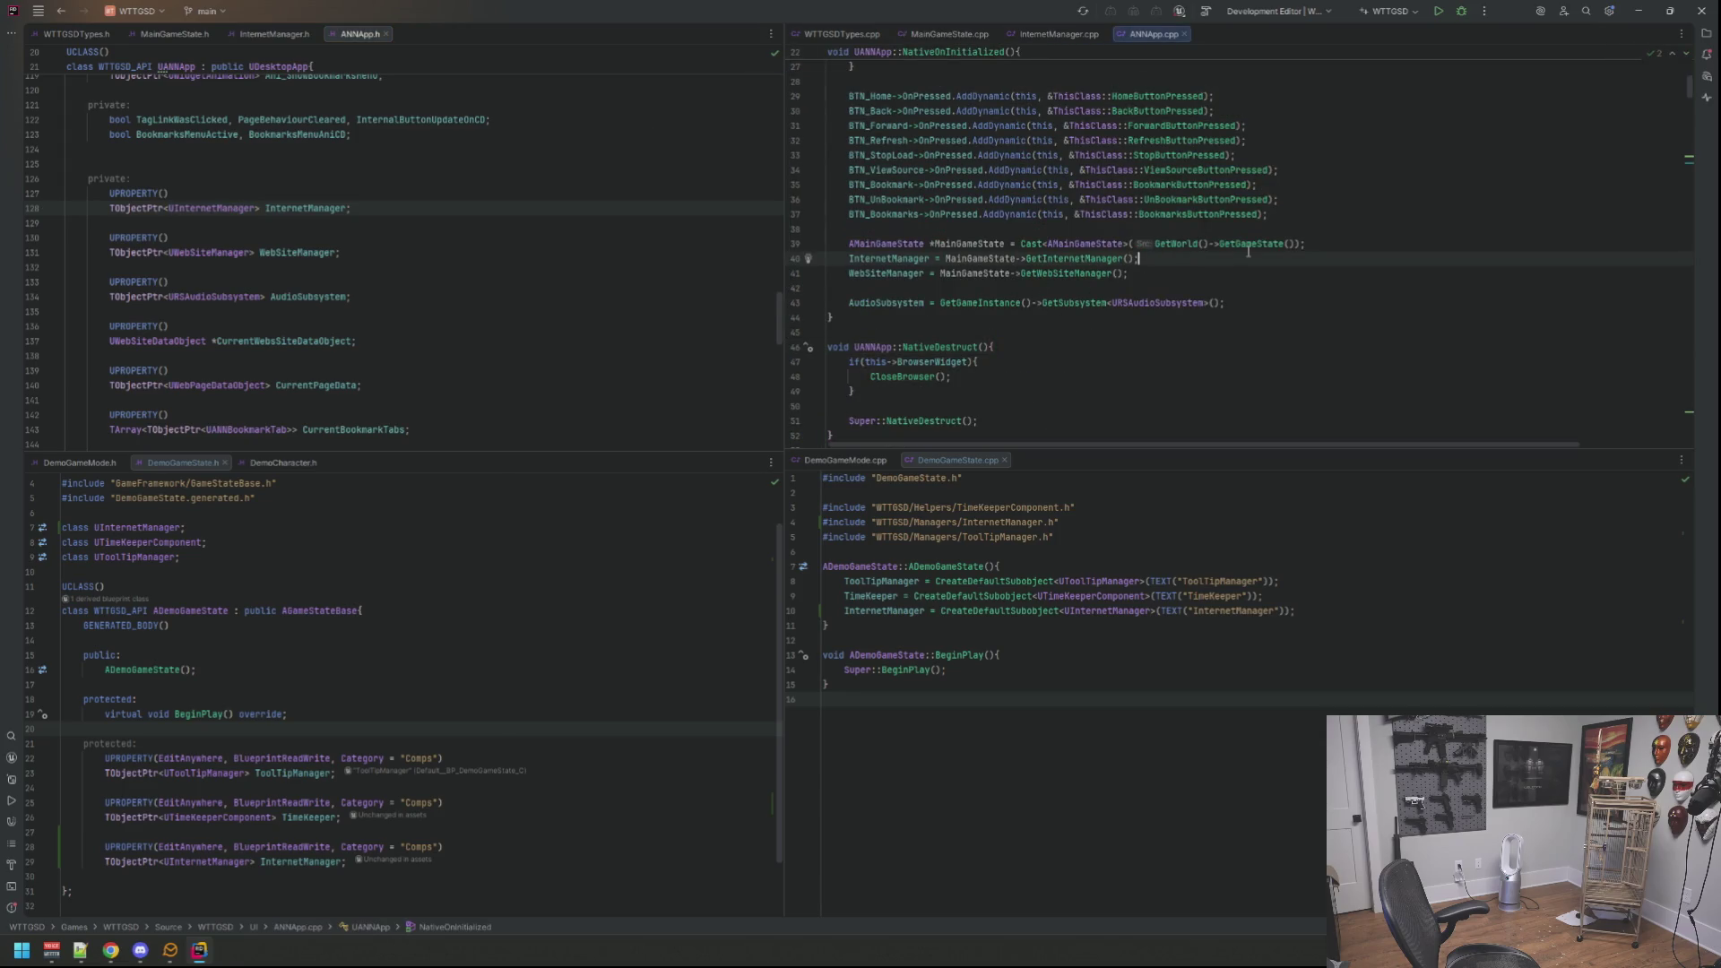
pyautogui.press('Up')
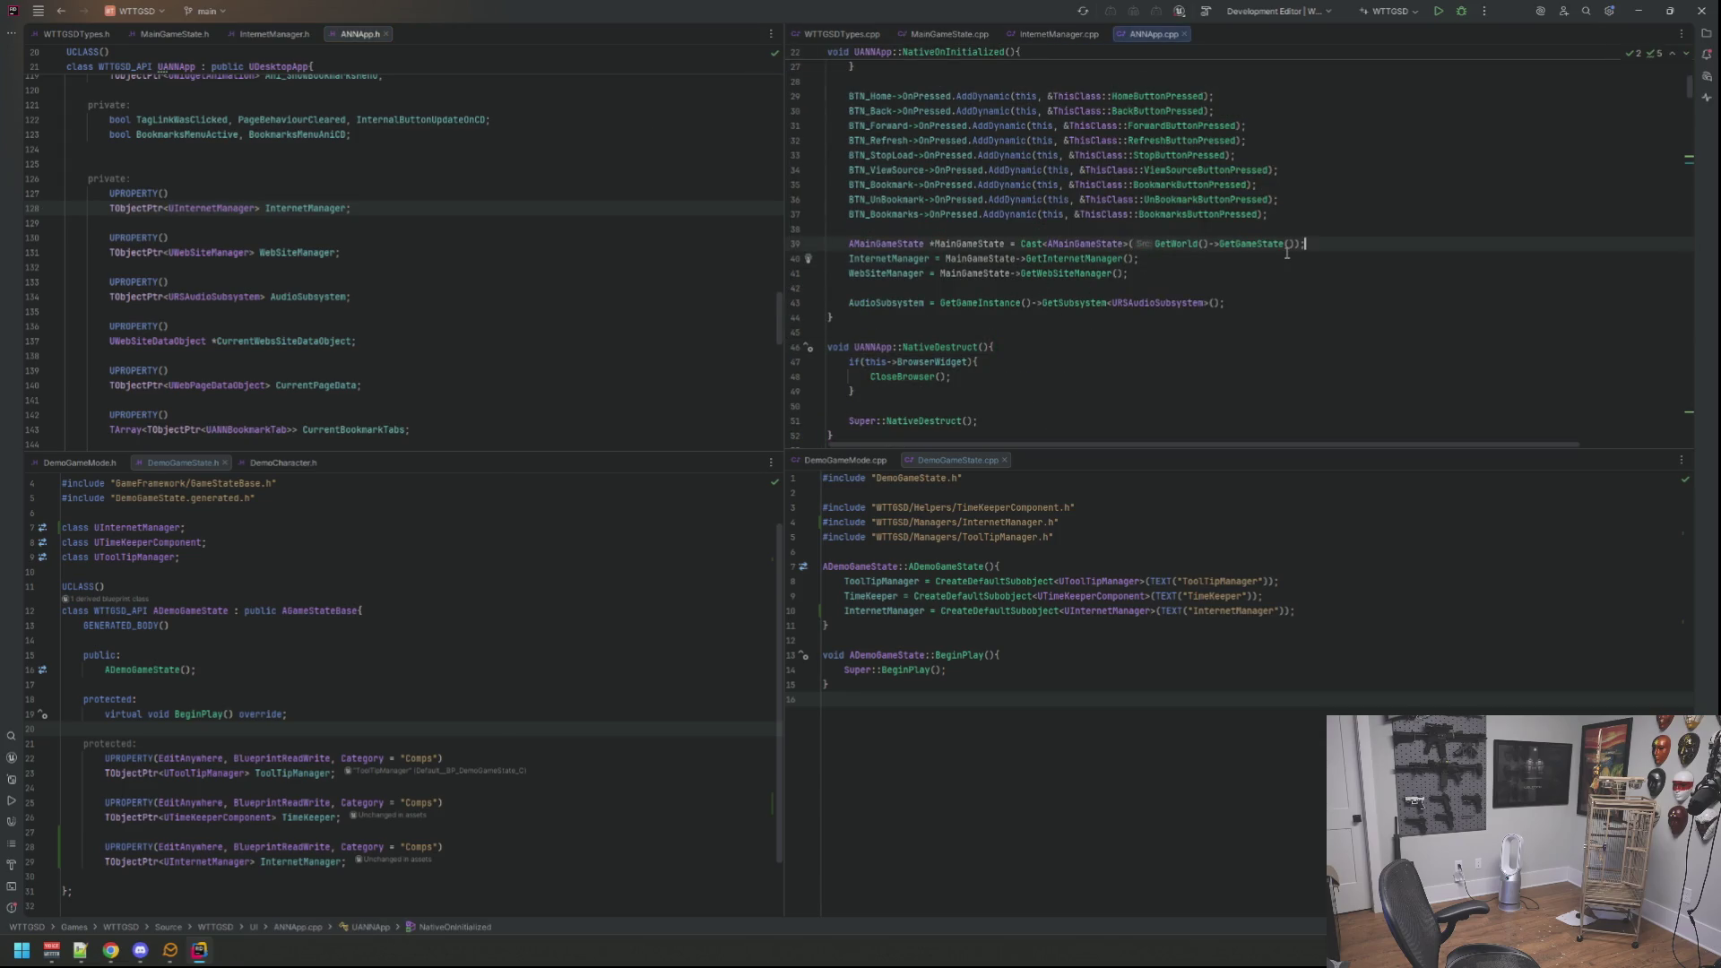
pyautogui.press('Return')
pyautogui.press('Up')
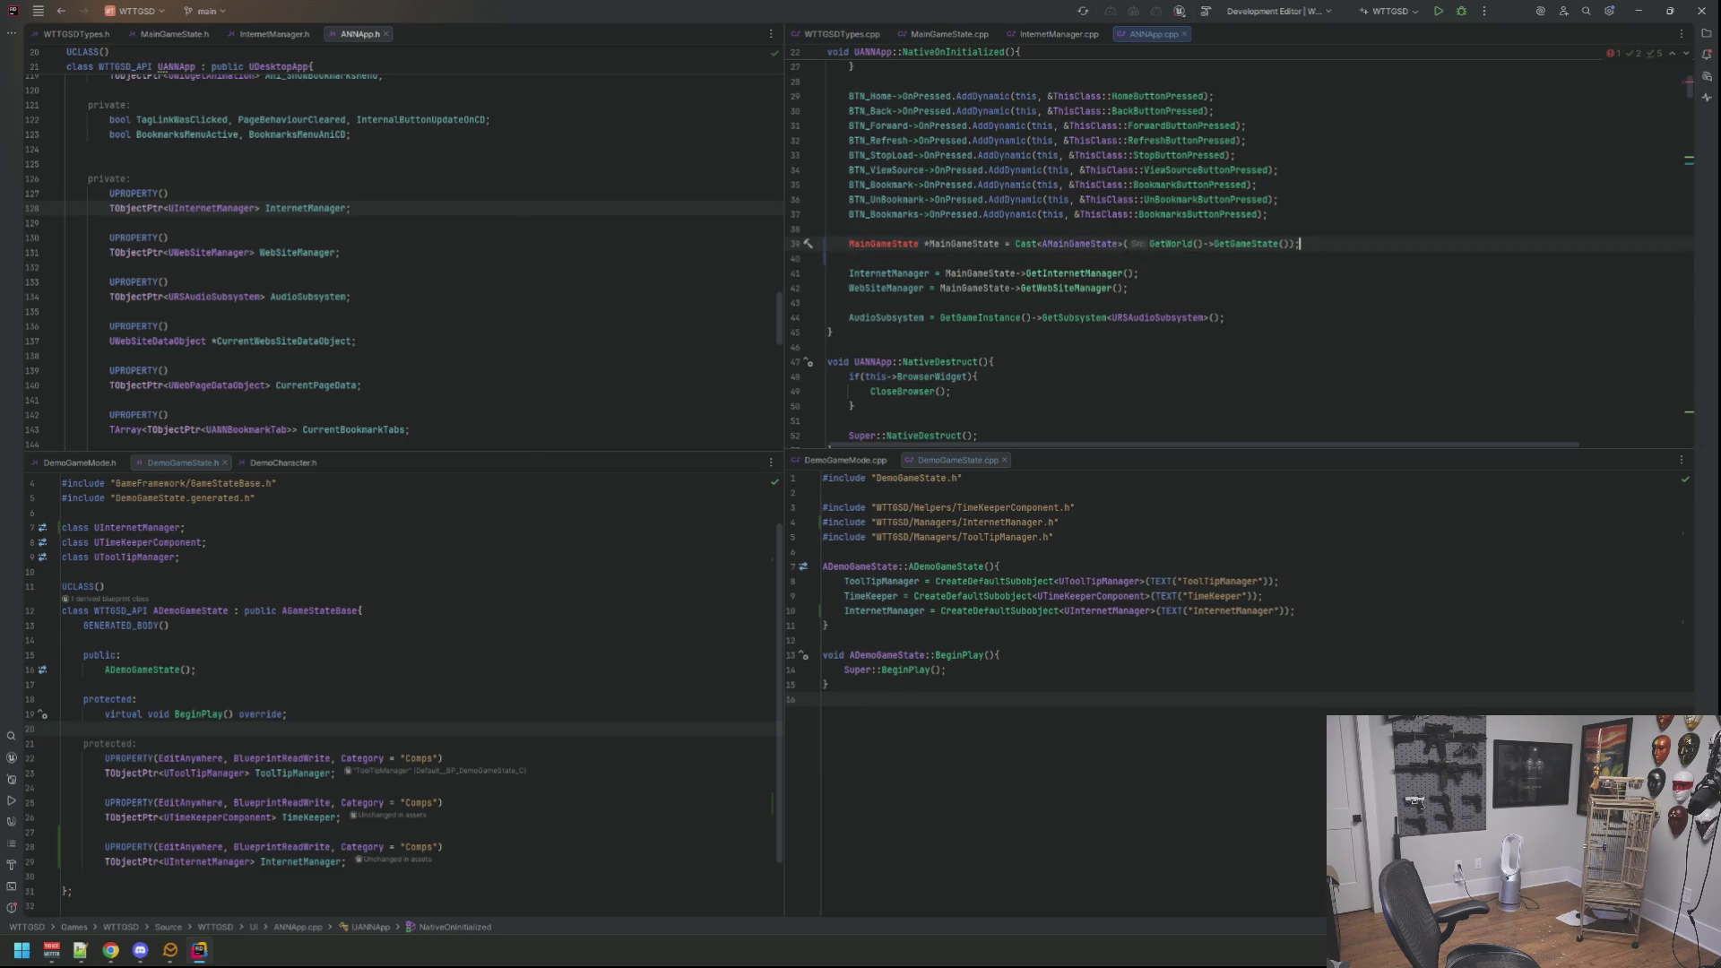
pyautogui.write('A')
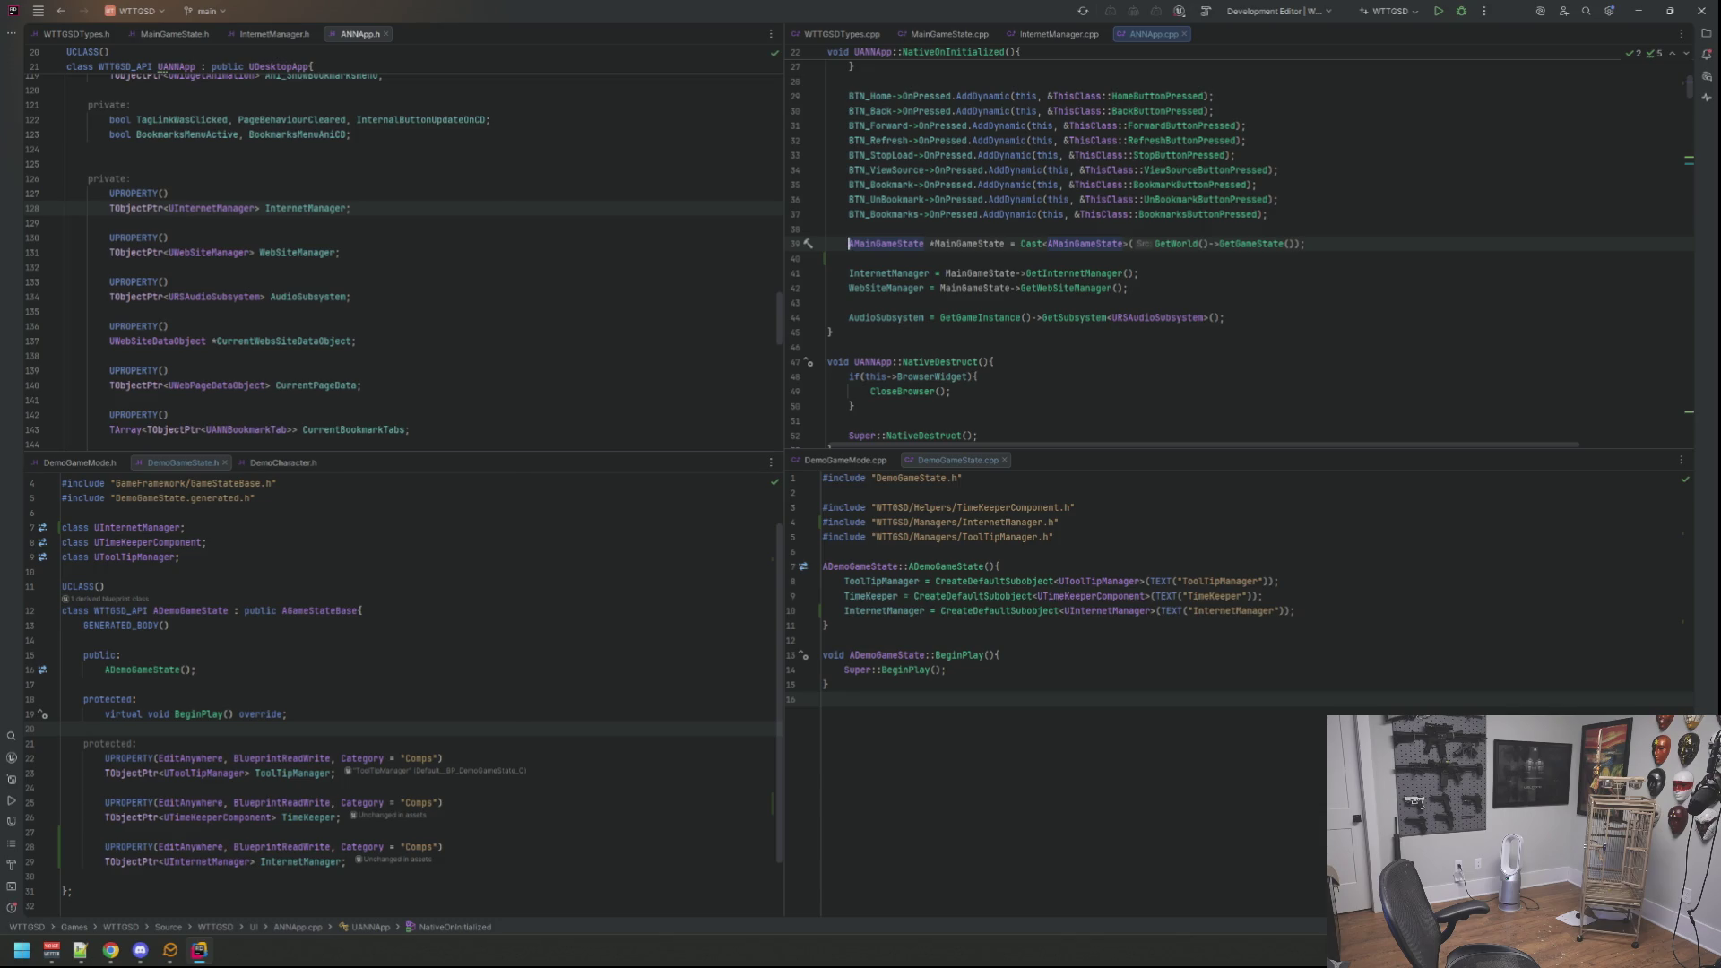
# Step: Comment out the MainGameState cast line and leave a blank line below it
pyautogui.hotkey('ctrl', '/')
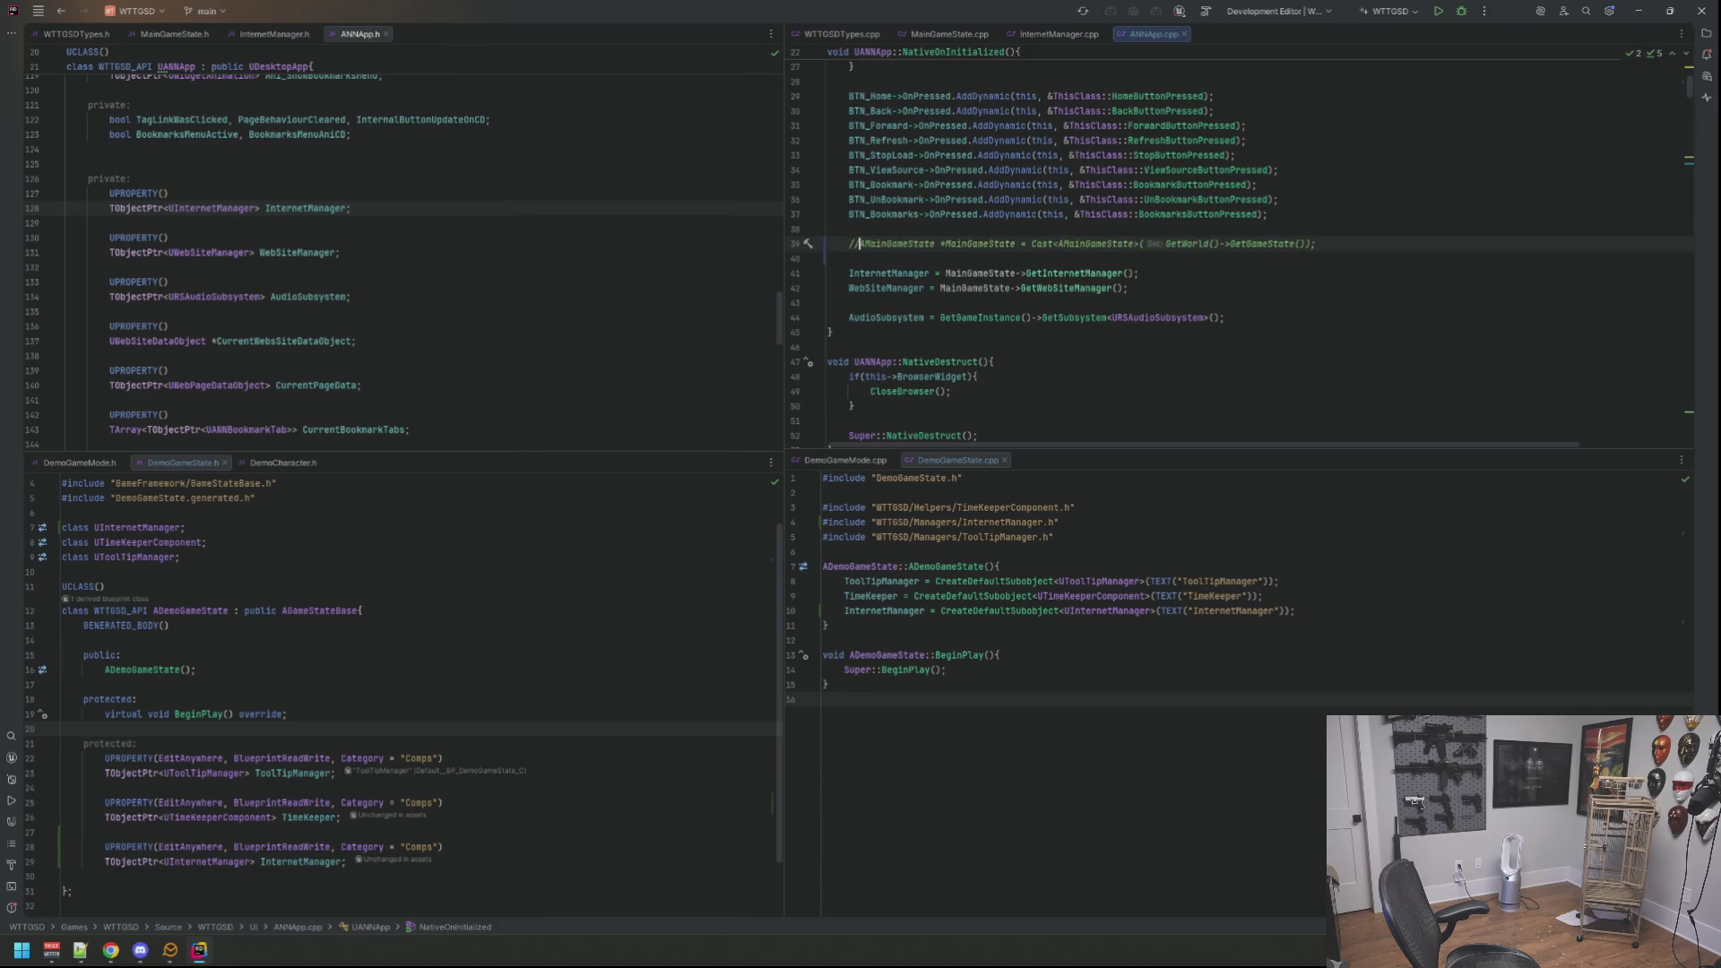
pyautogui.press('Return')
pyautogui.press('Up')
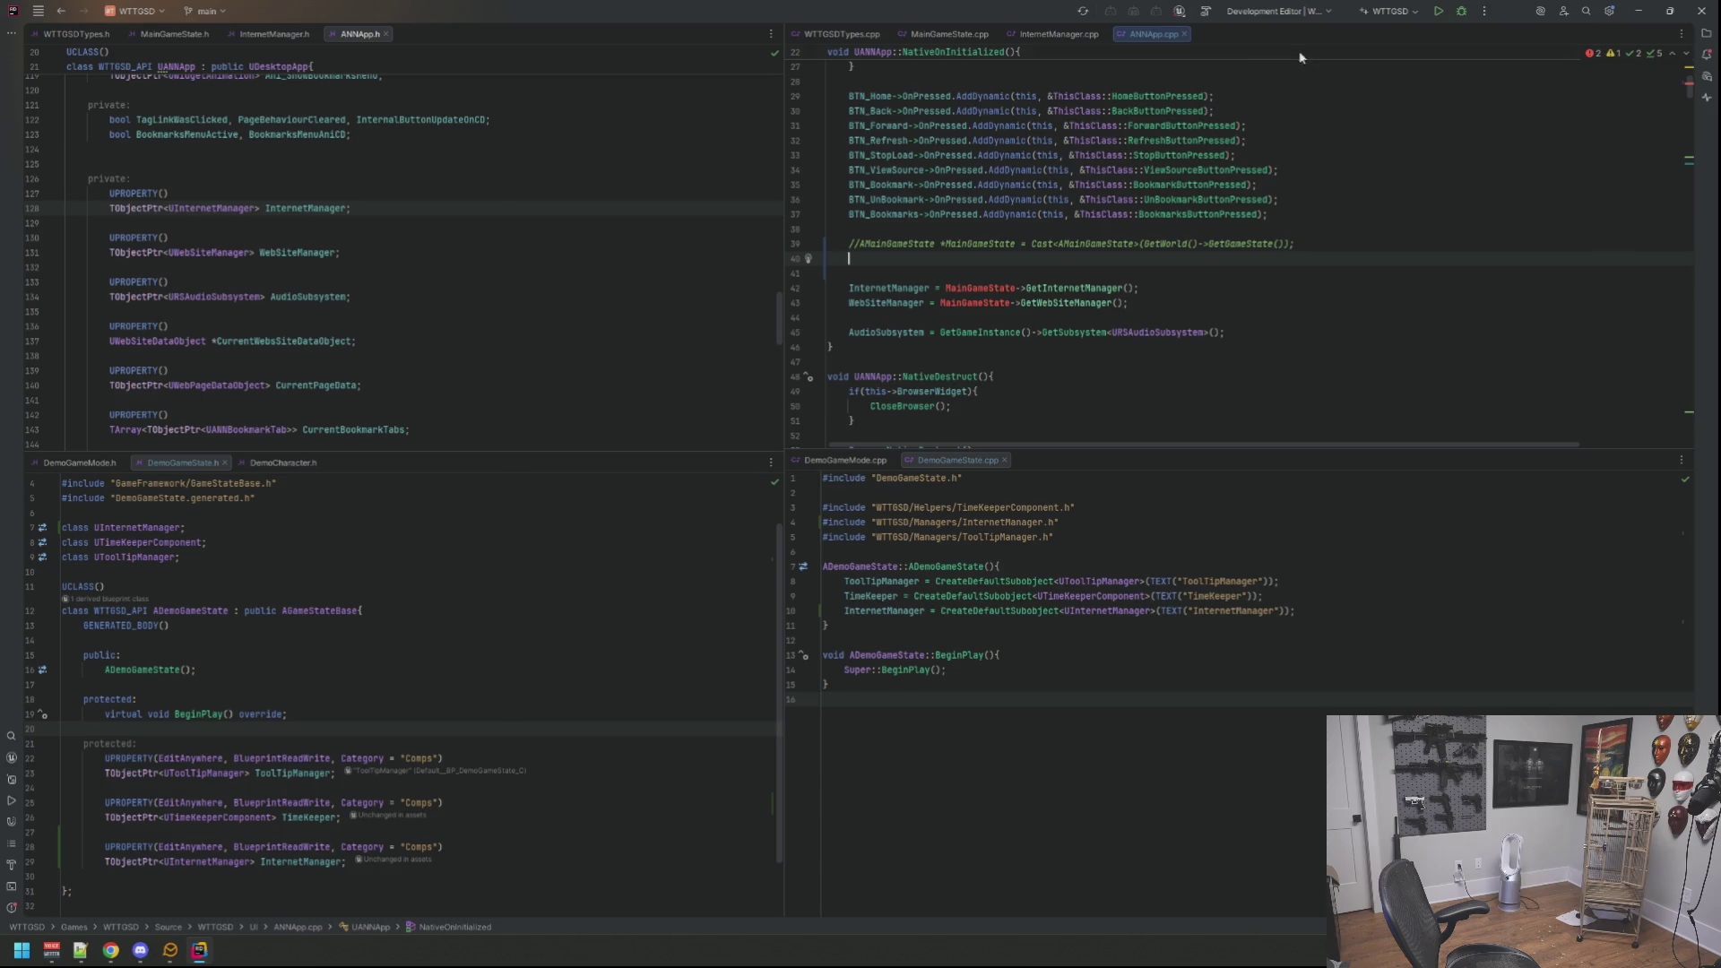
pyautogui.scroll(-3, 1210, 162)
pyautogui.scroll(-5, 1184, 176)
pyautogui.scroll(3, 1130, 189)
pyautogui.scroll(2, 1098, 198)
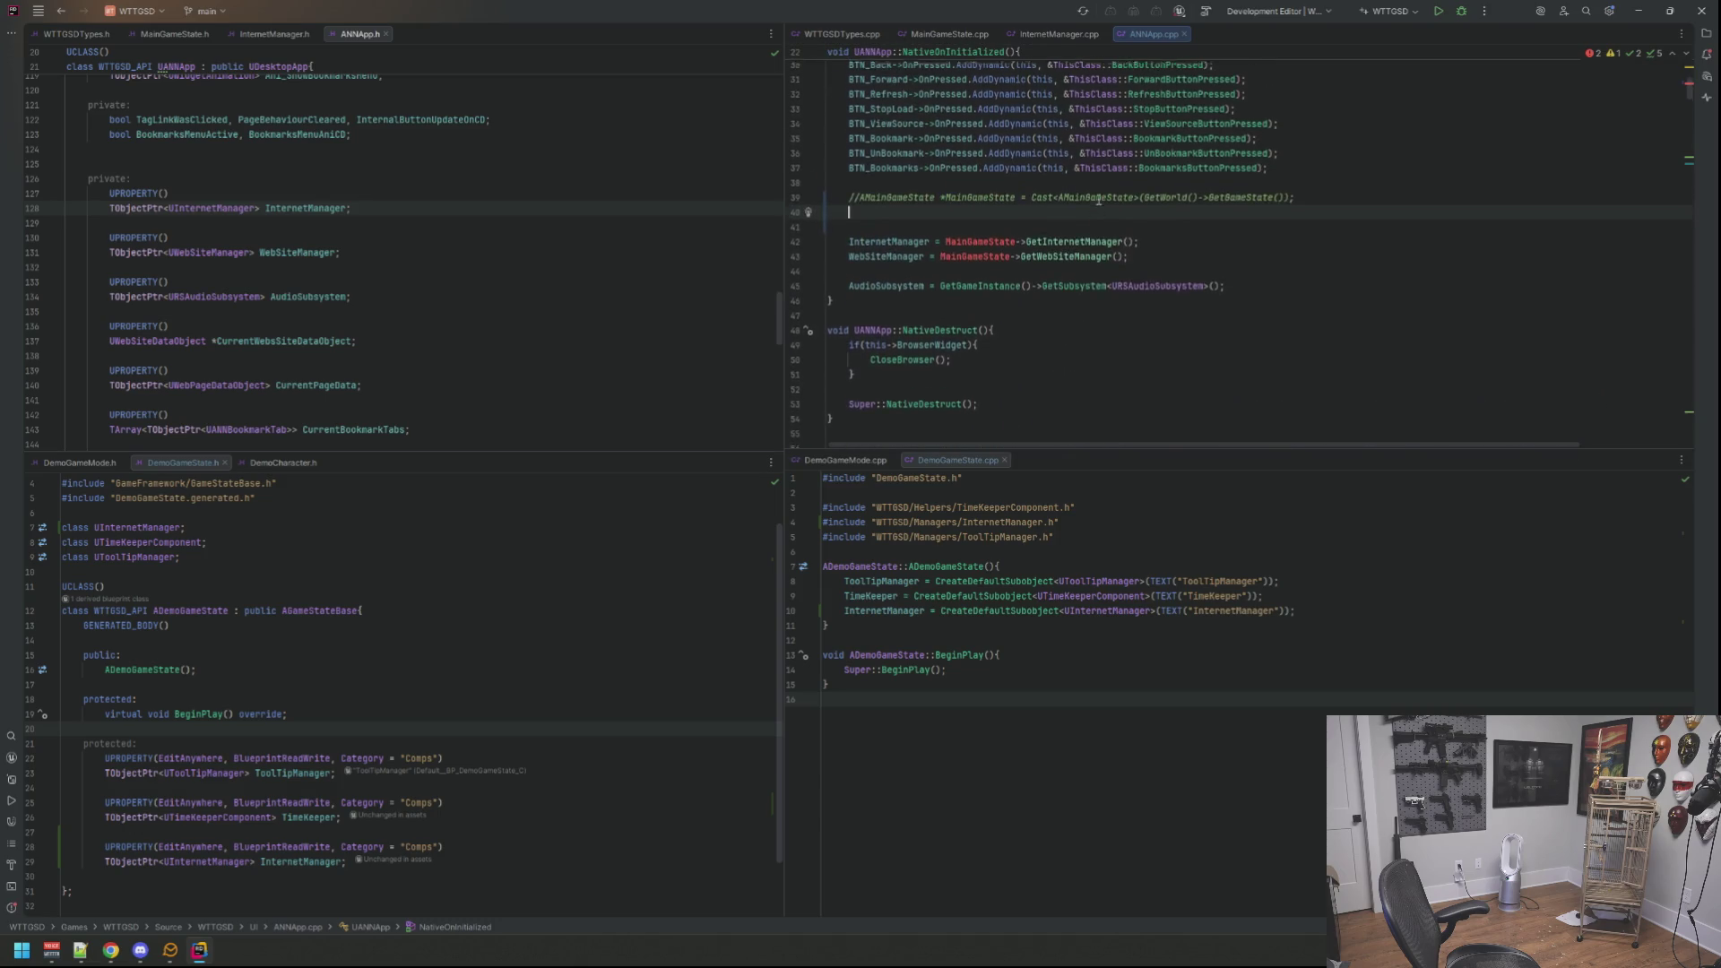
pyautogui.scroll(2, 1099, 197)
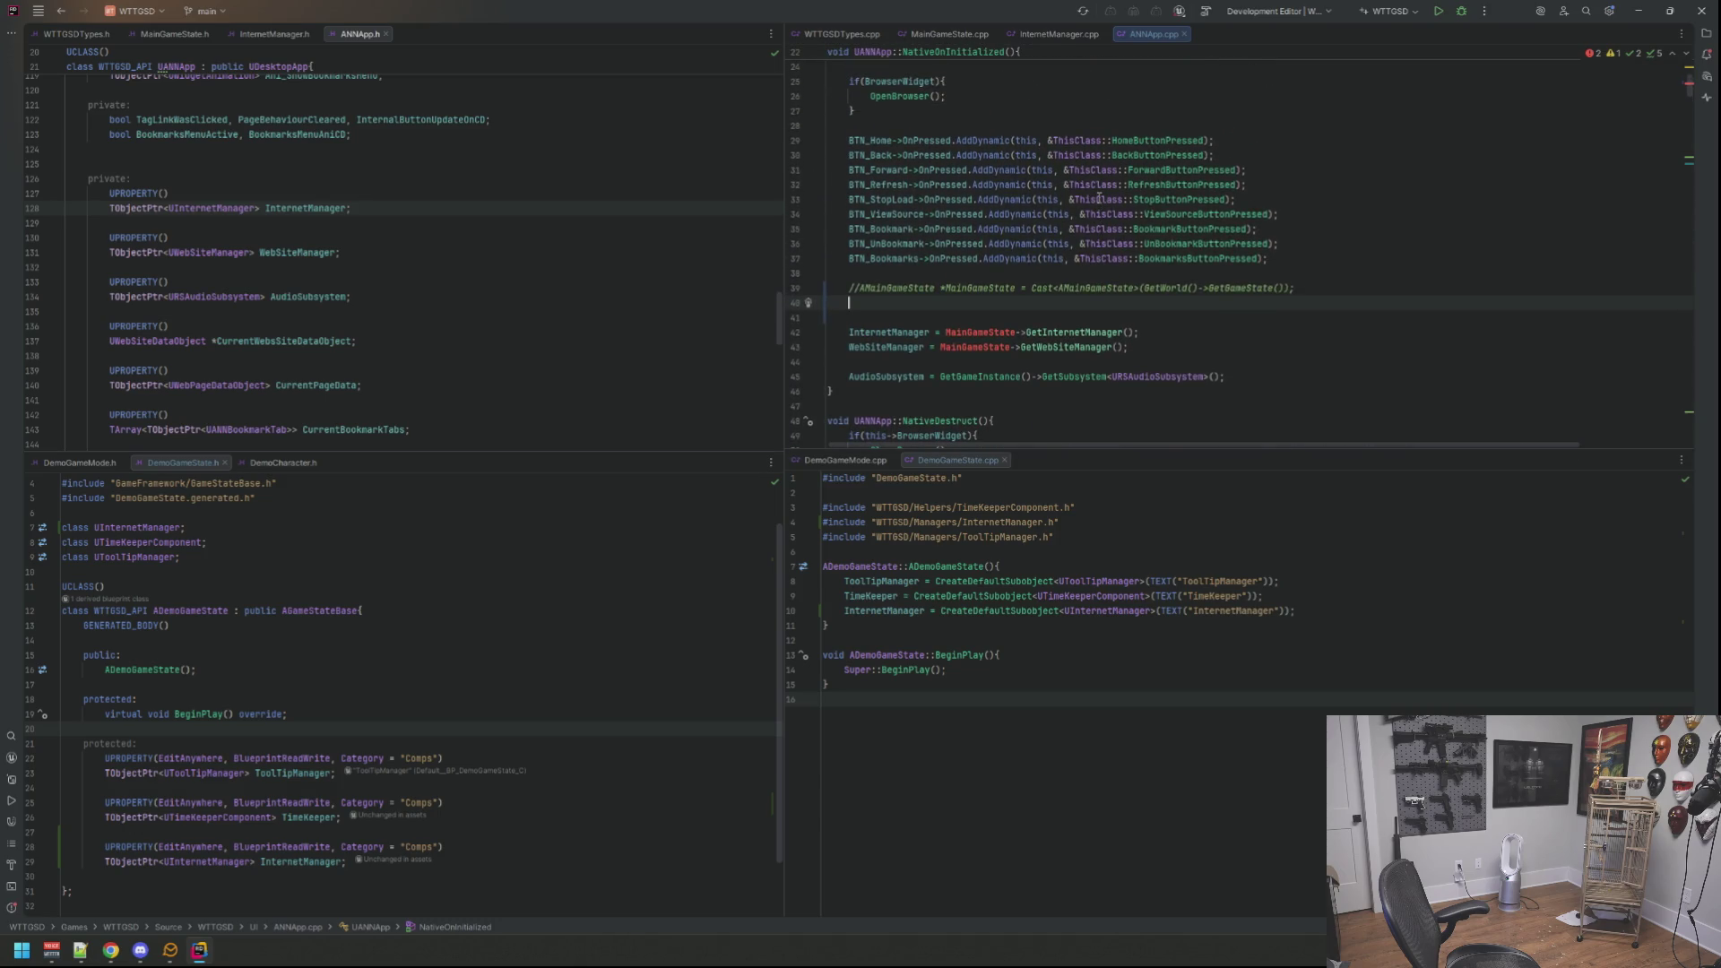
pyautogui.moveTo(1087, 170)
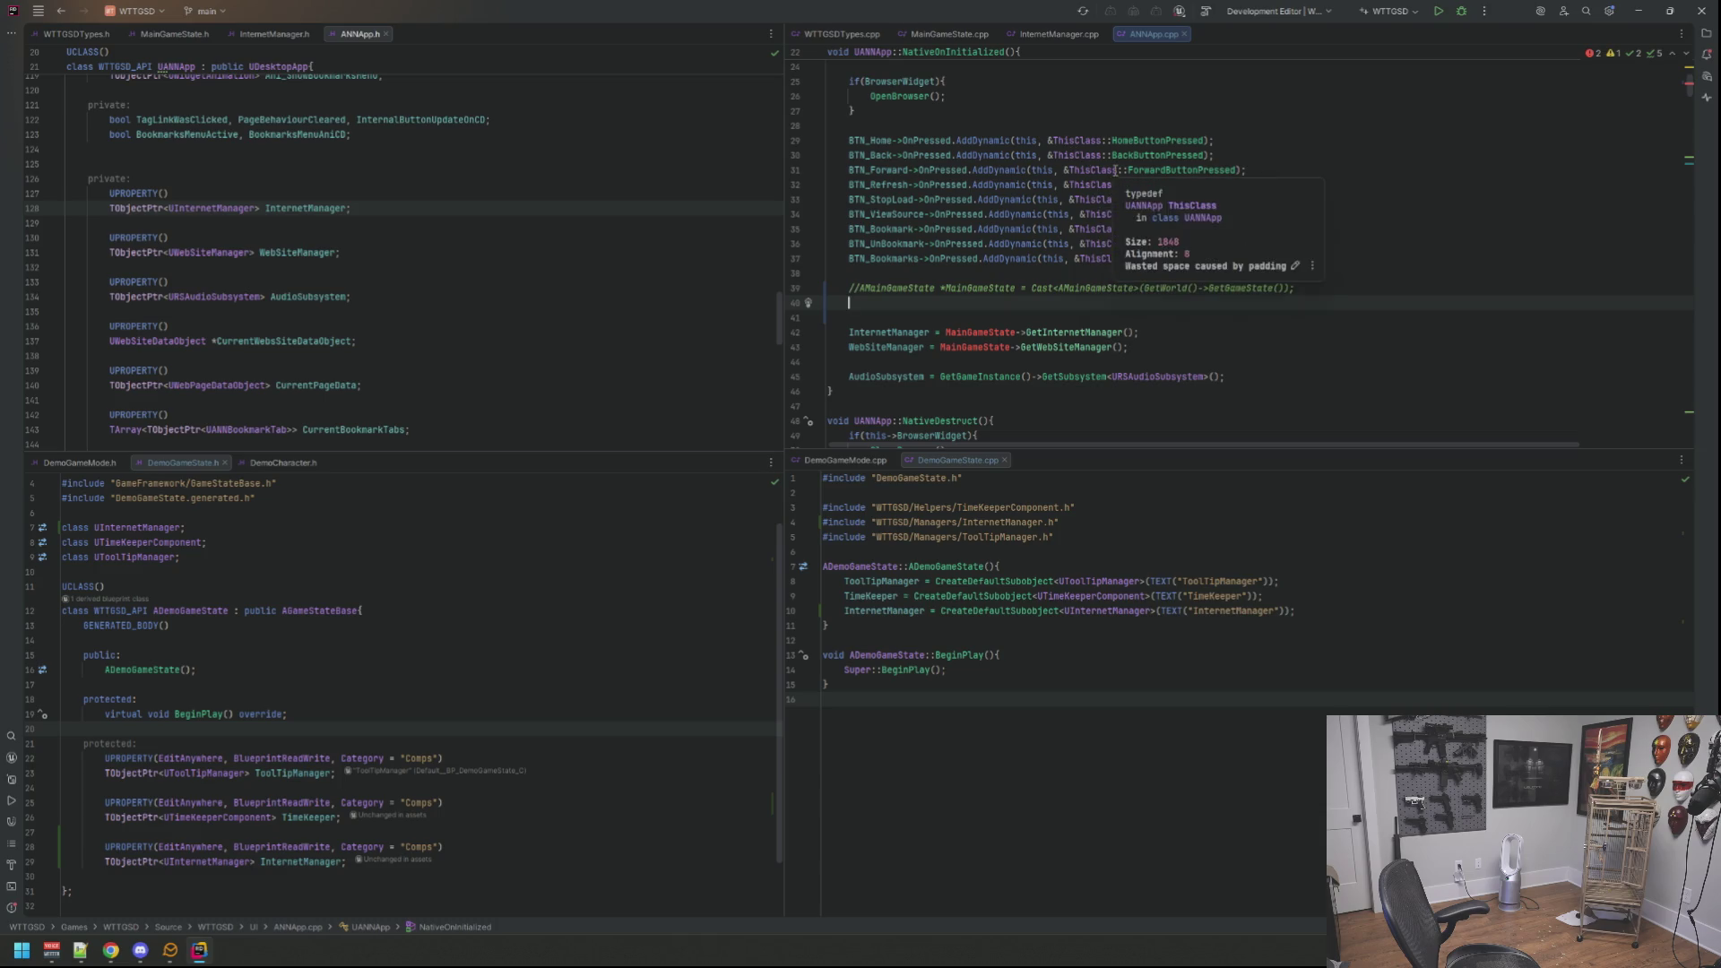
# Step: Look through InternetManager.cpp, then return to ANNApp.cpp's NativeOnInitialized
pyautogui.click(1069, 34)
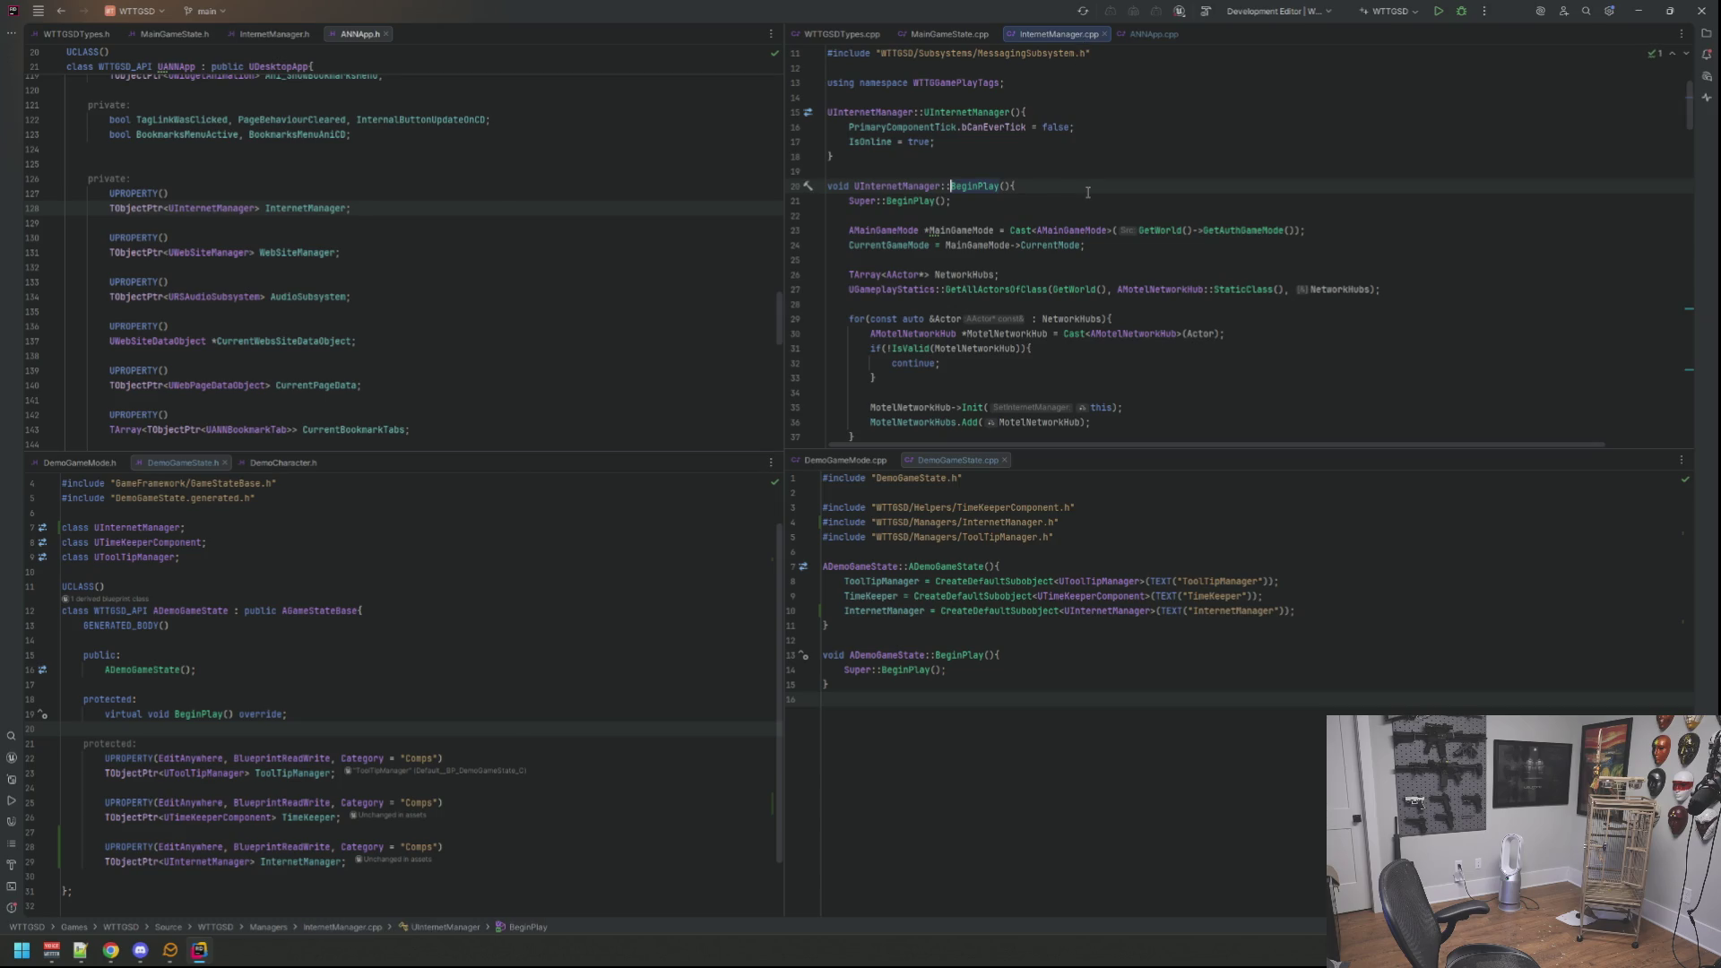
pyautogui.scroll(-4, 1099, 210)
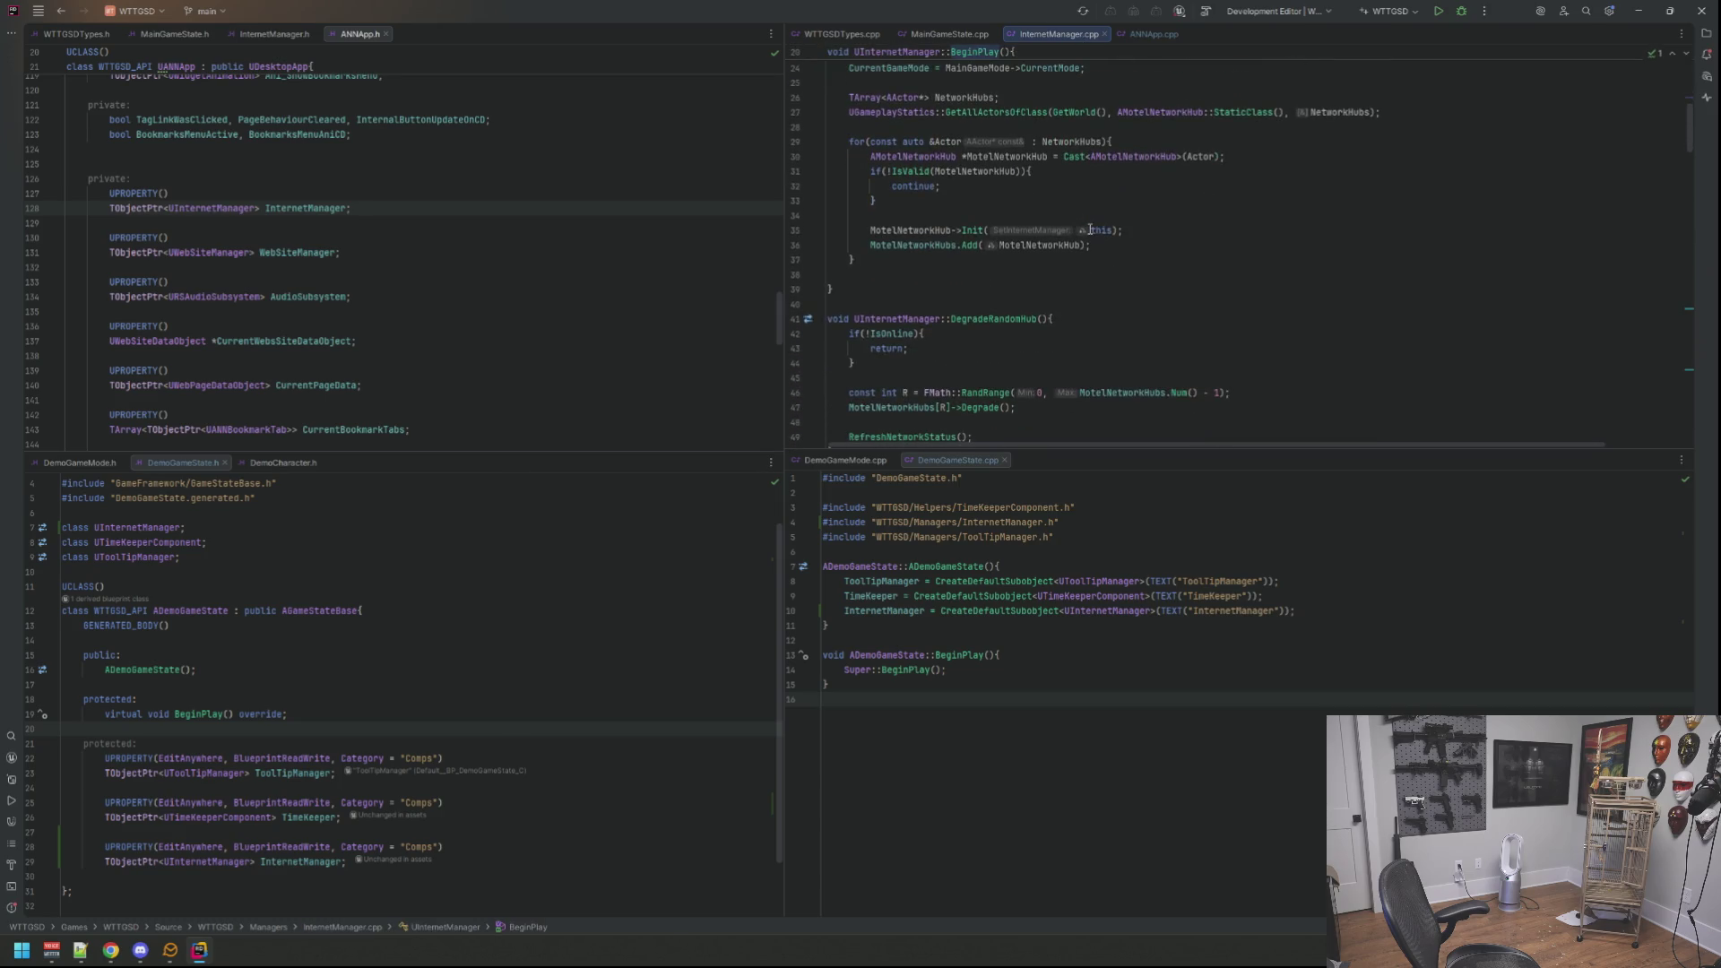
pyautogui.scroll(3, 1089, 229)
pyautogui.scroll(2, 1090, 229)
pyautogui.scroll(-3, 1089, 228)
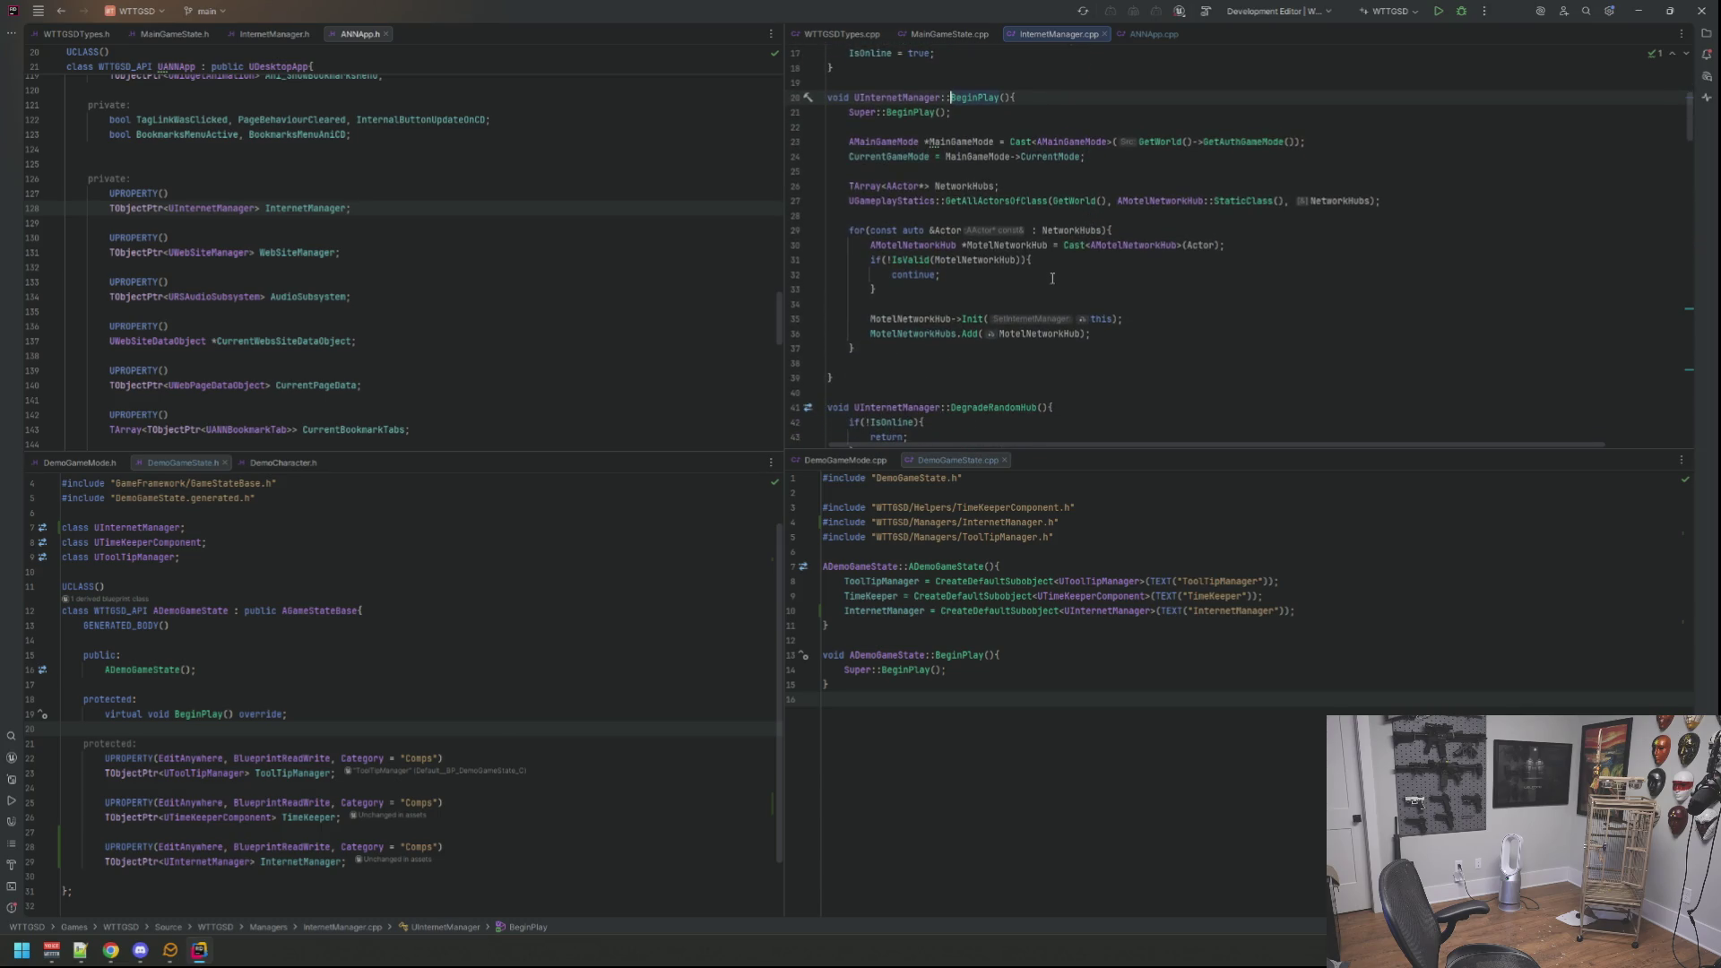
pyautogui.scroll(-3, 1052, 276)
pyautogui.scroll(-2, 1052, 276)
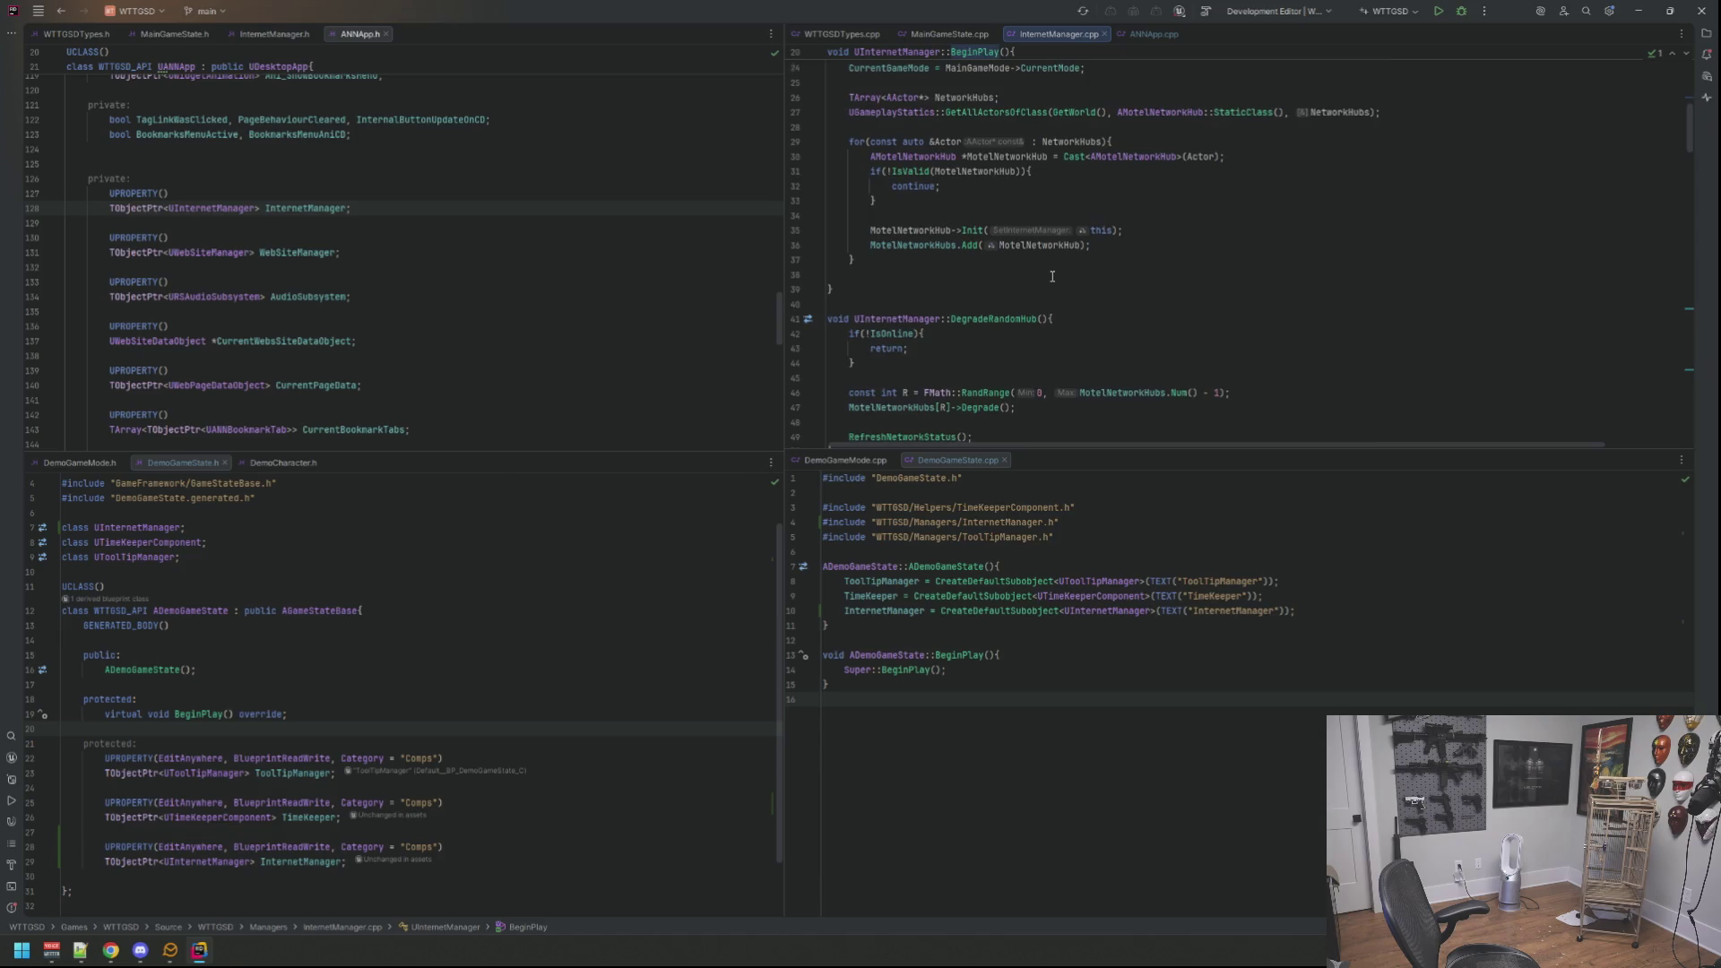
pyautogui.scroll(-2, 1052, 276)
pyautogui.scroll(-2, 1051, 275)
pyautogui.scroll(-5, 1052, 276)
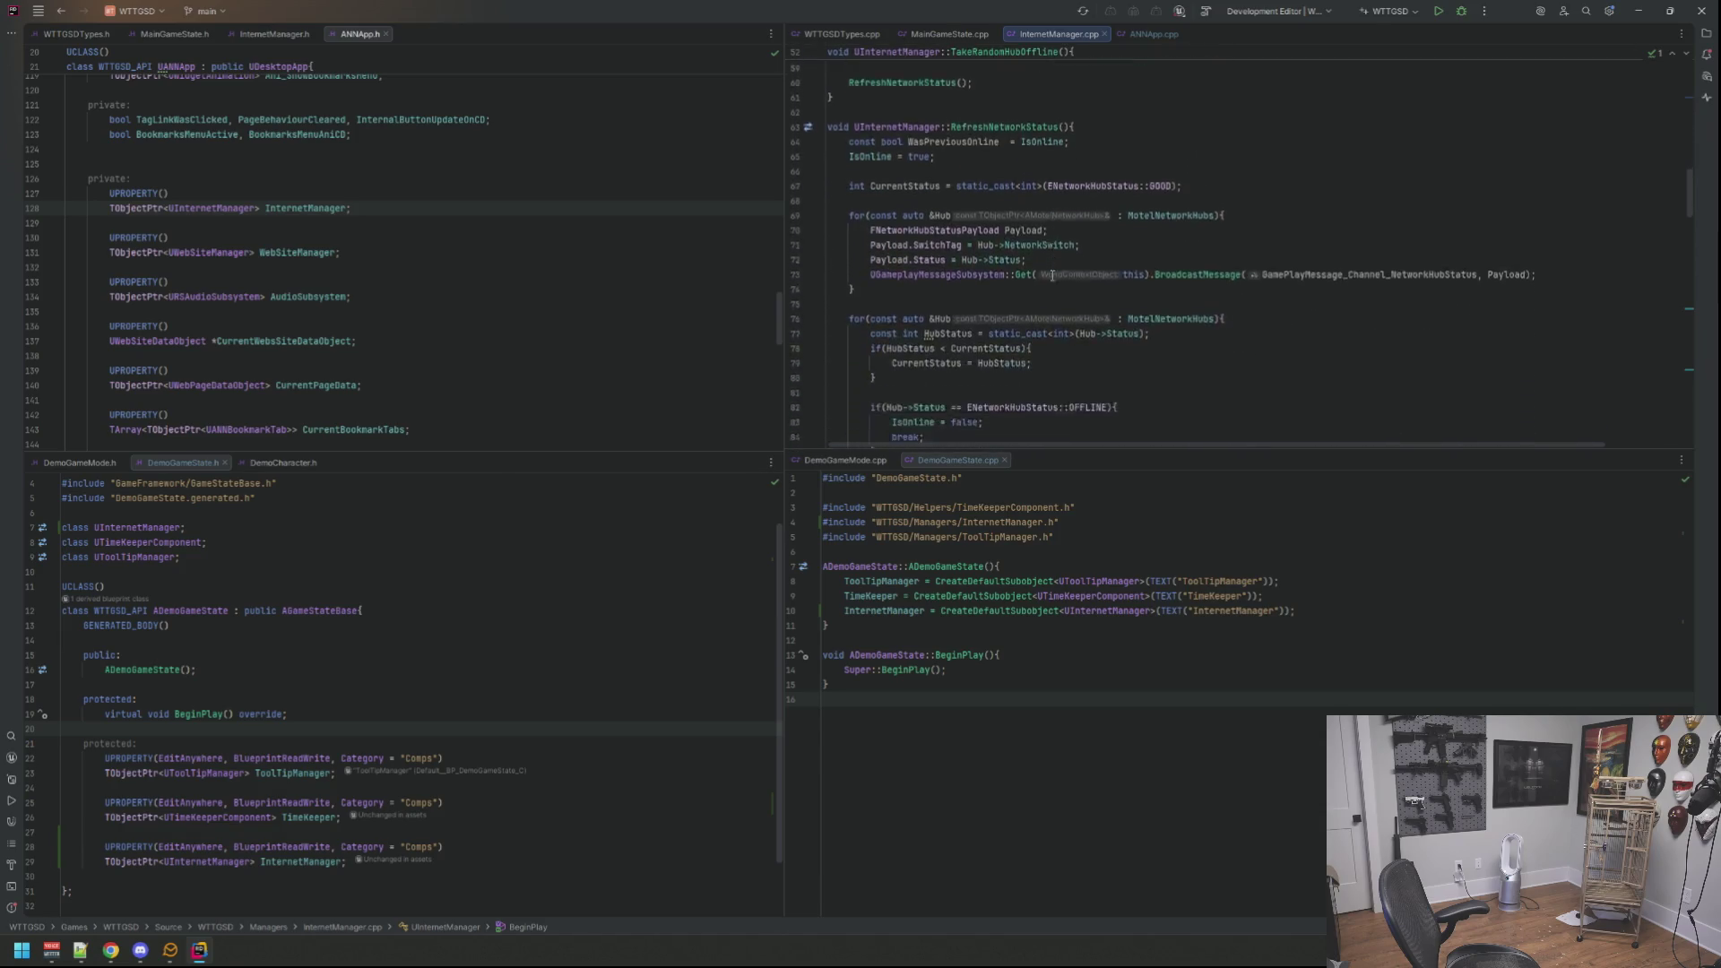
pyautogui.scroll(-5, 1053, 276)
pyautogui.scroll(-5, 1052, 275)
pyautogui.scroll(-5, 1052, 277)
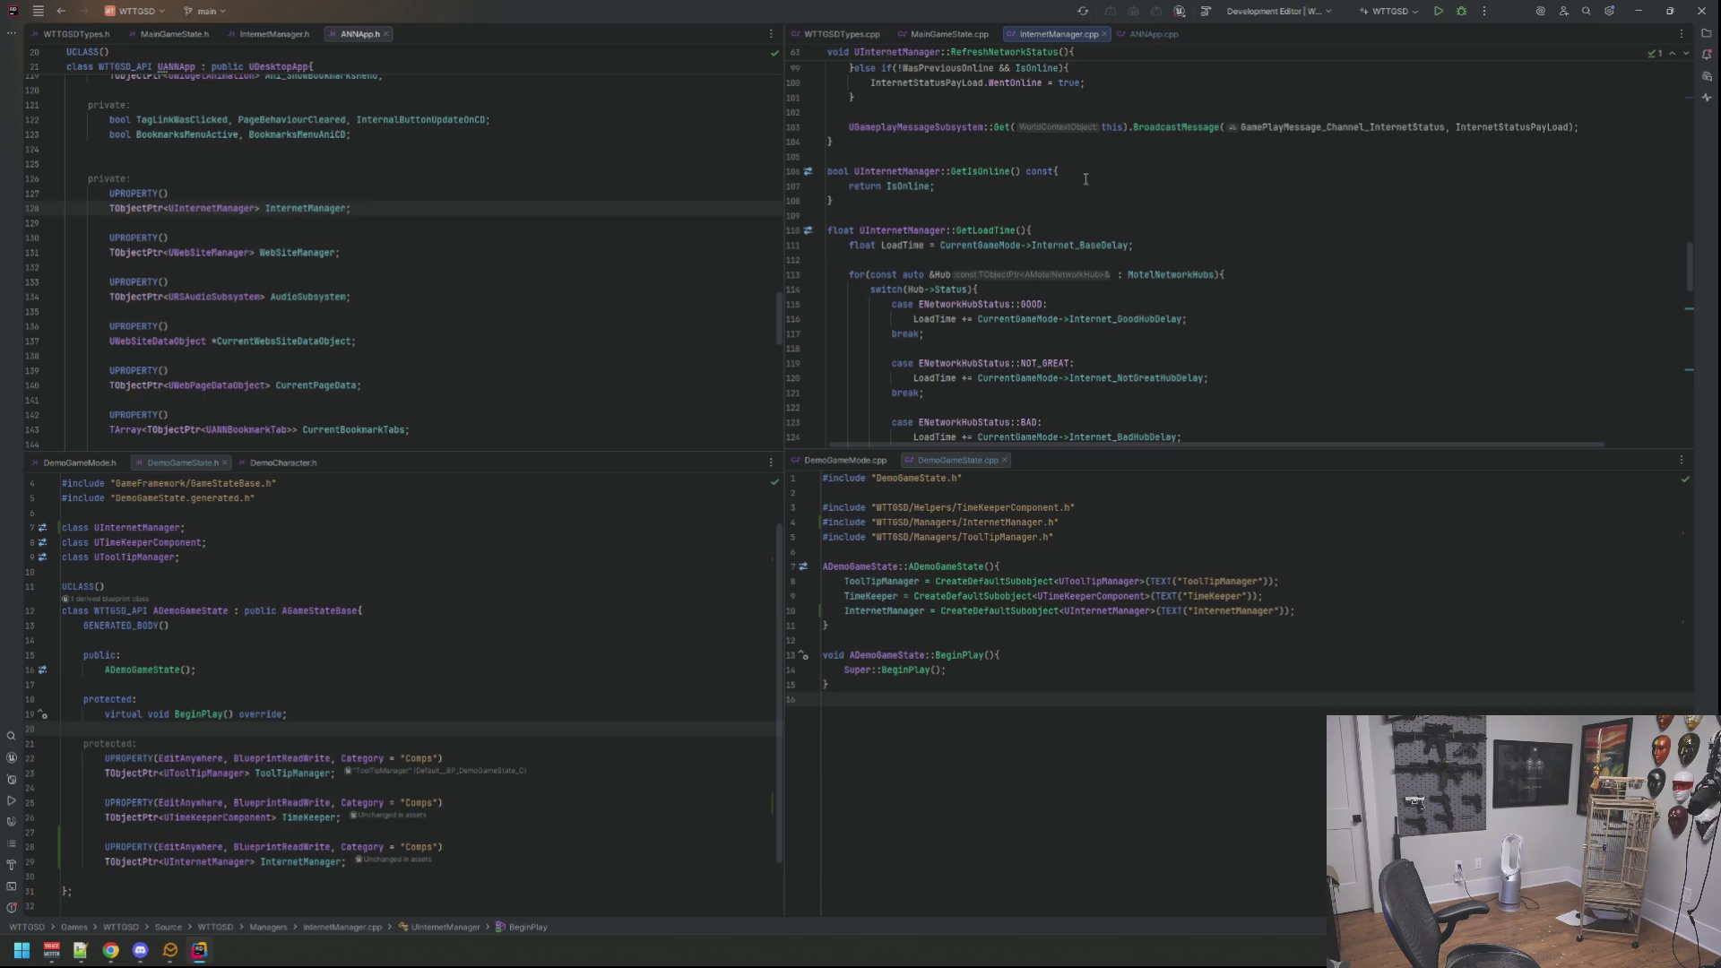
pyautogui.scroll(-2, 1085, 181)
pyautogui.scroll(-1, 1085, 181)
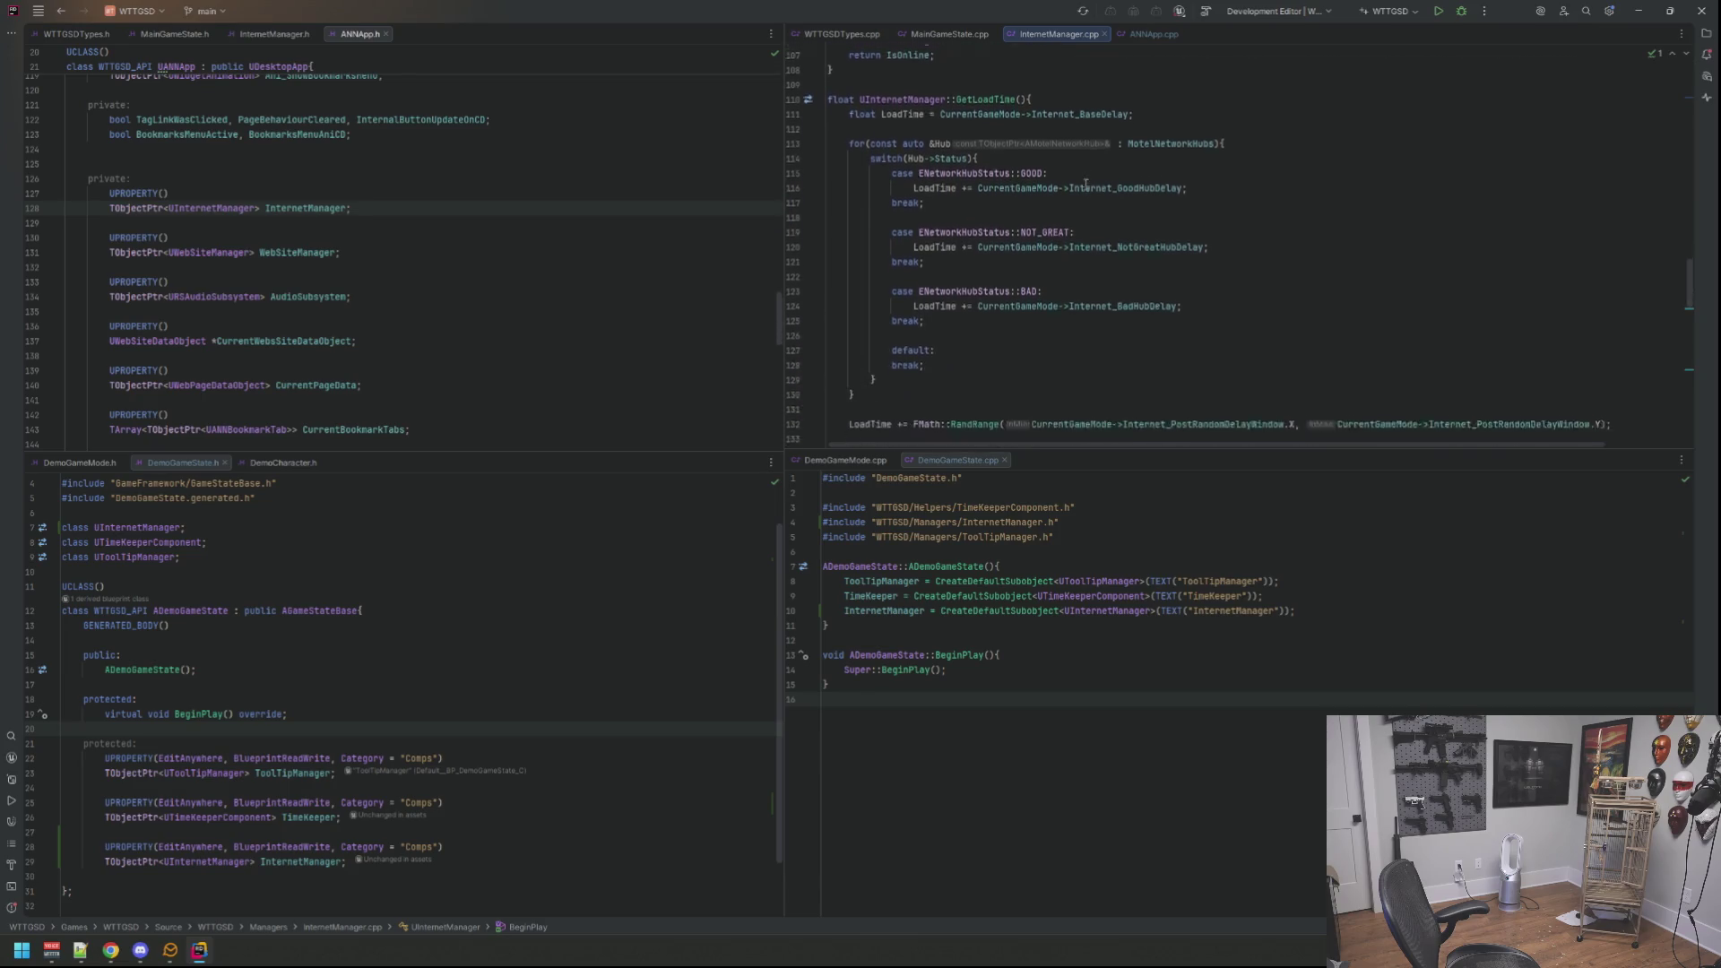
pyautogui.scroll(-1, 1086, 184)
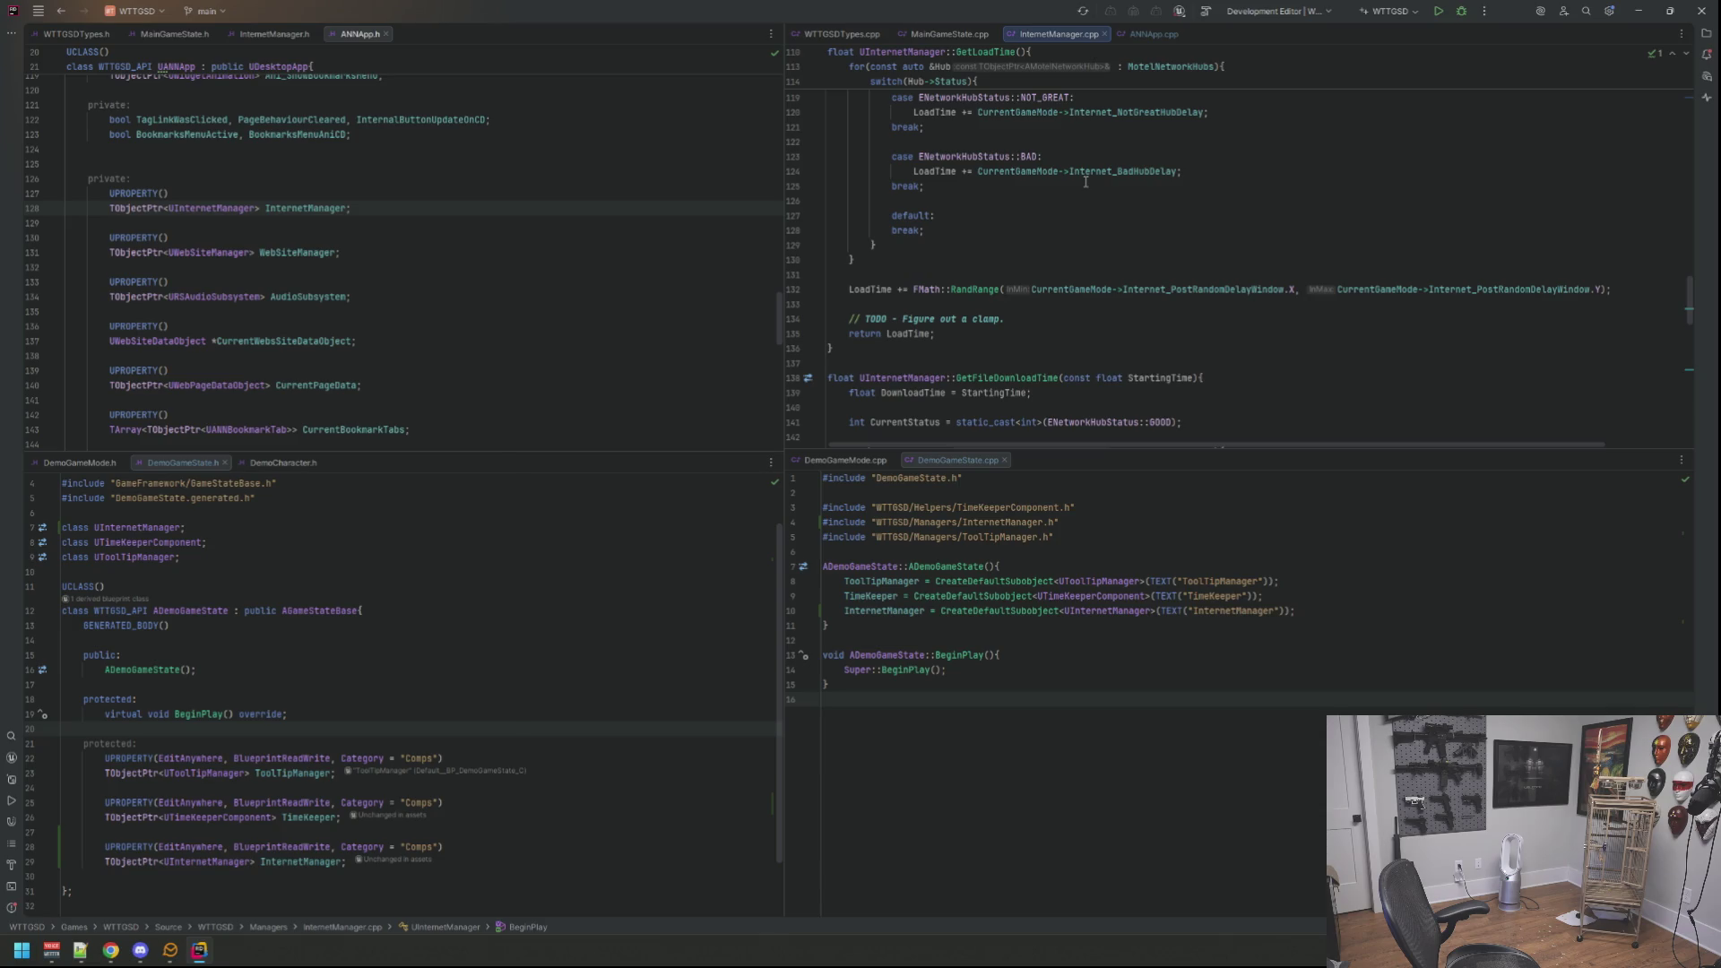
pyautogui.scroll(2, 1043, 259)
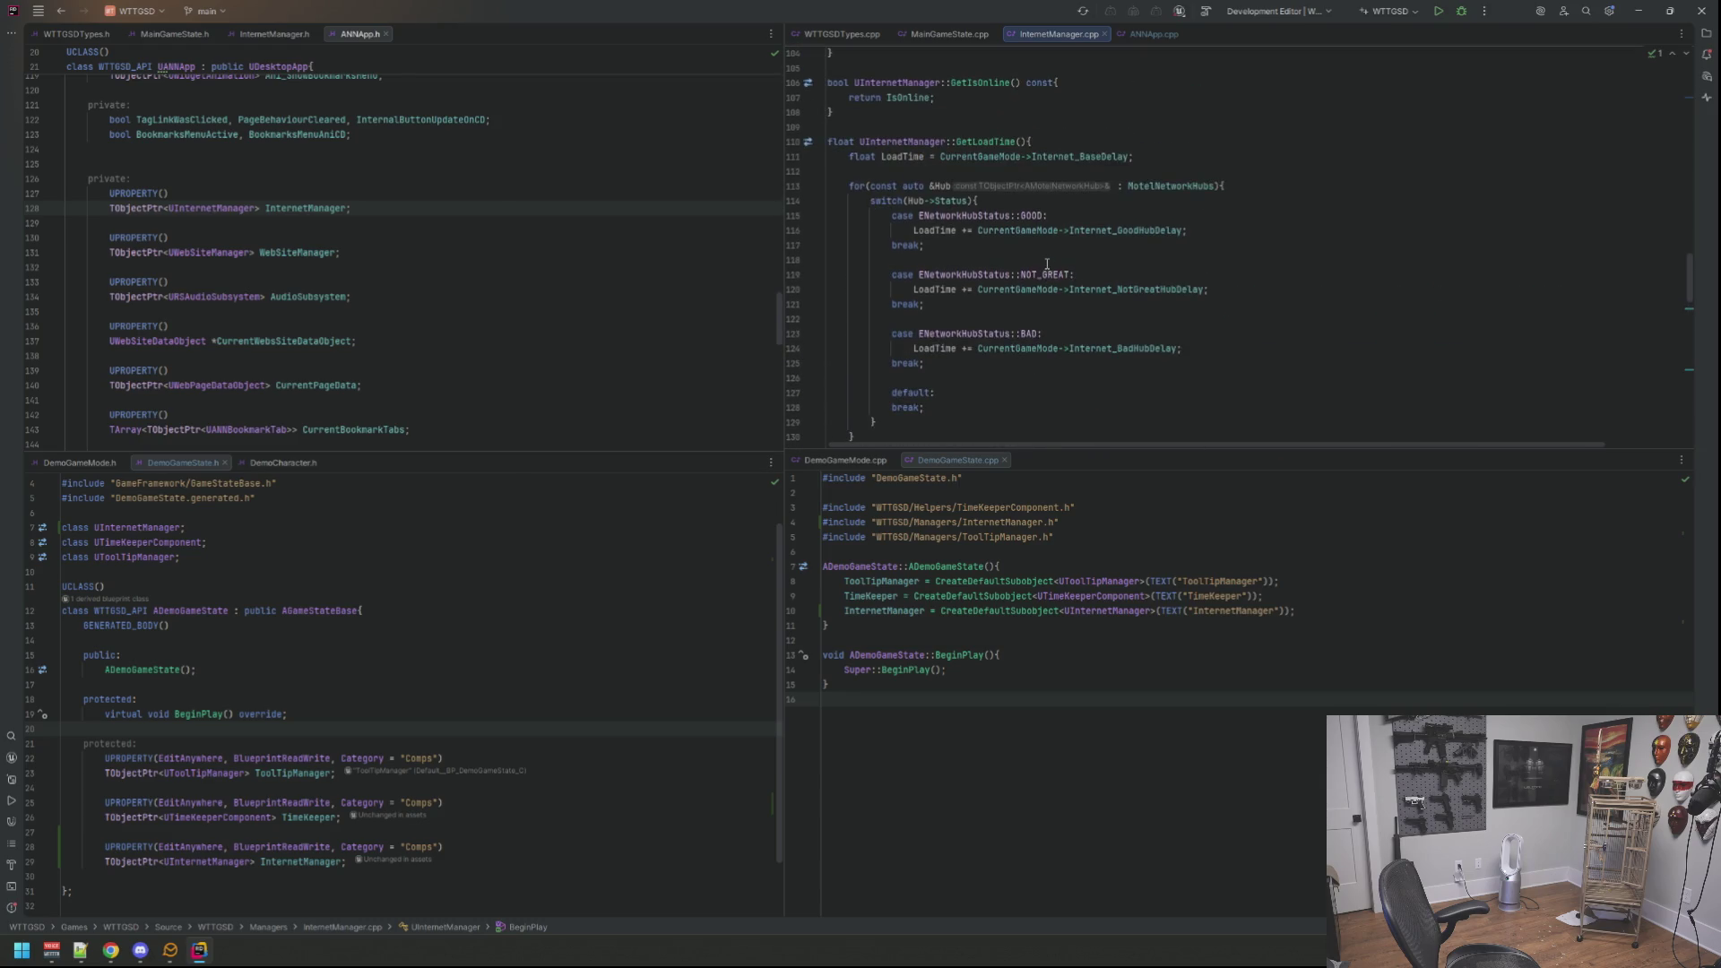
pyautogui.scroll(2, 1051, 259)
pyautogui.scroll(2, 1076, 262)
pyautogui.scroll(2, 1105, 266)
pyautogui.scroll(5, 1105, 266)
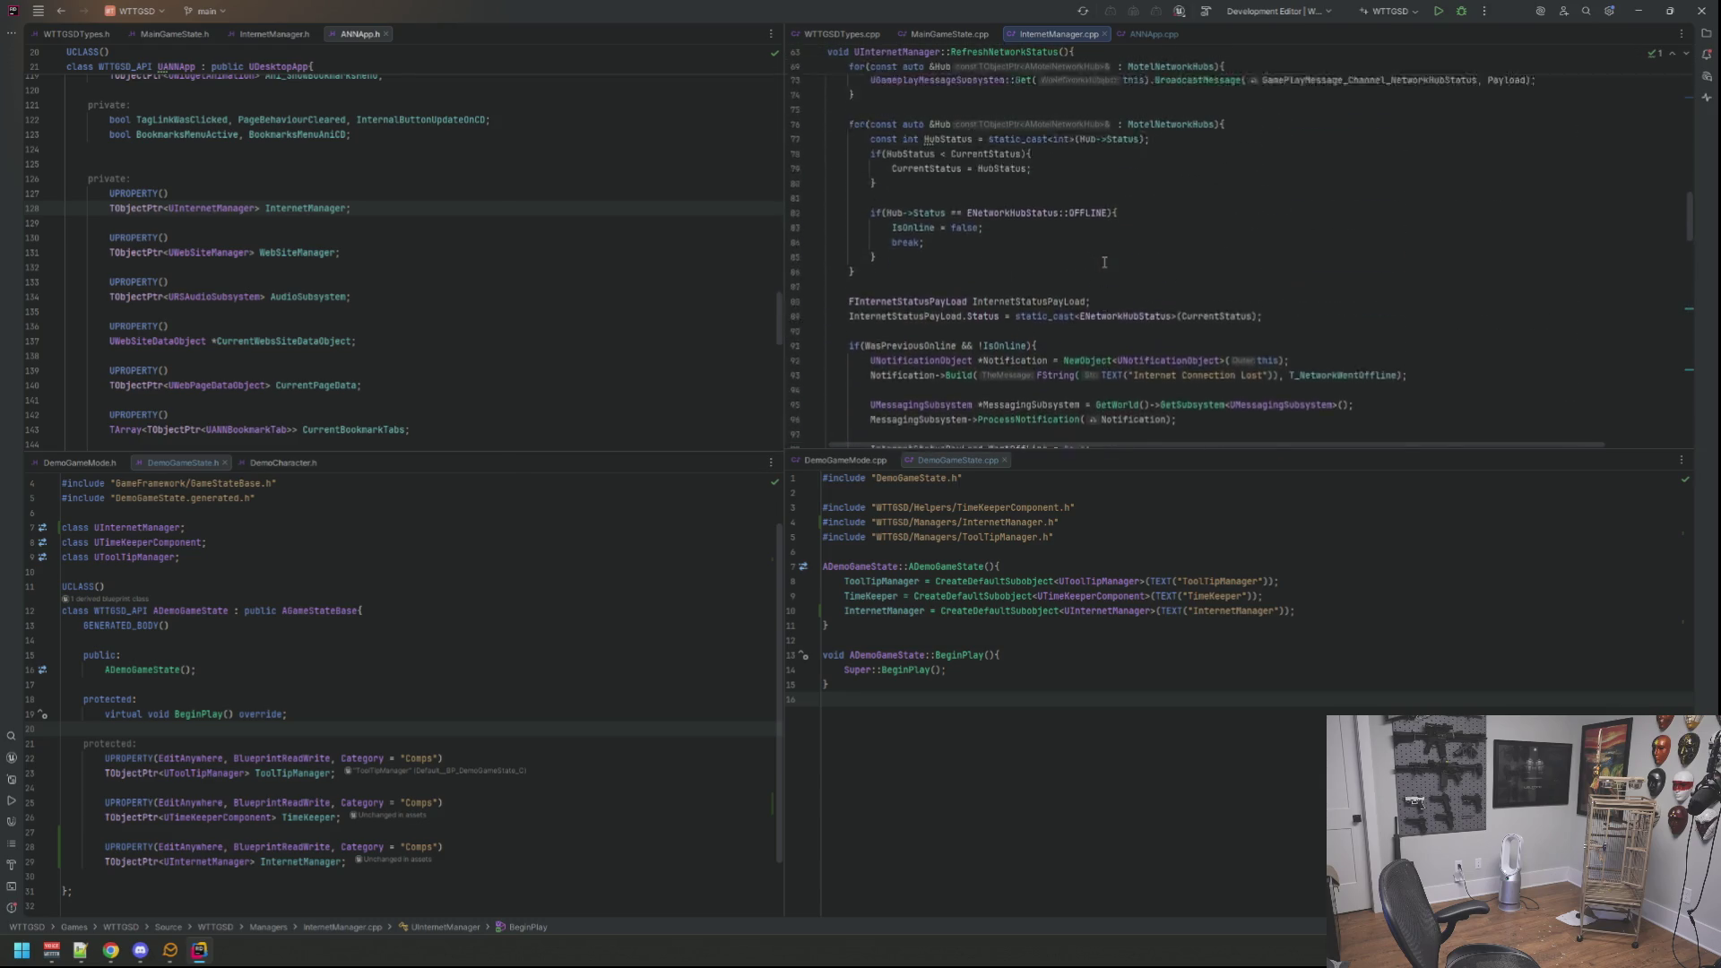
pyautogui.scroll(5, 1105, 263)
pyautogui.scroll(5, 1105, 262)
pyautogui.scroll(5, 1104, 261)
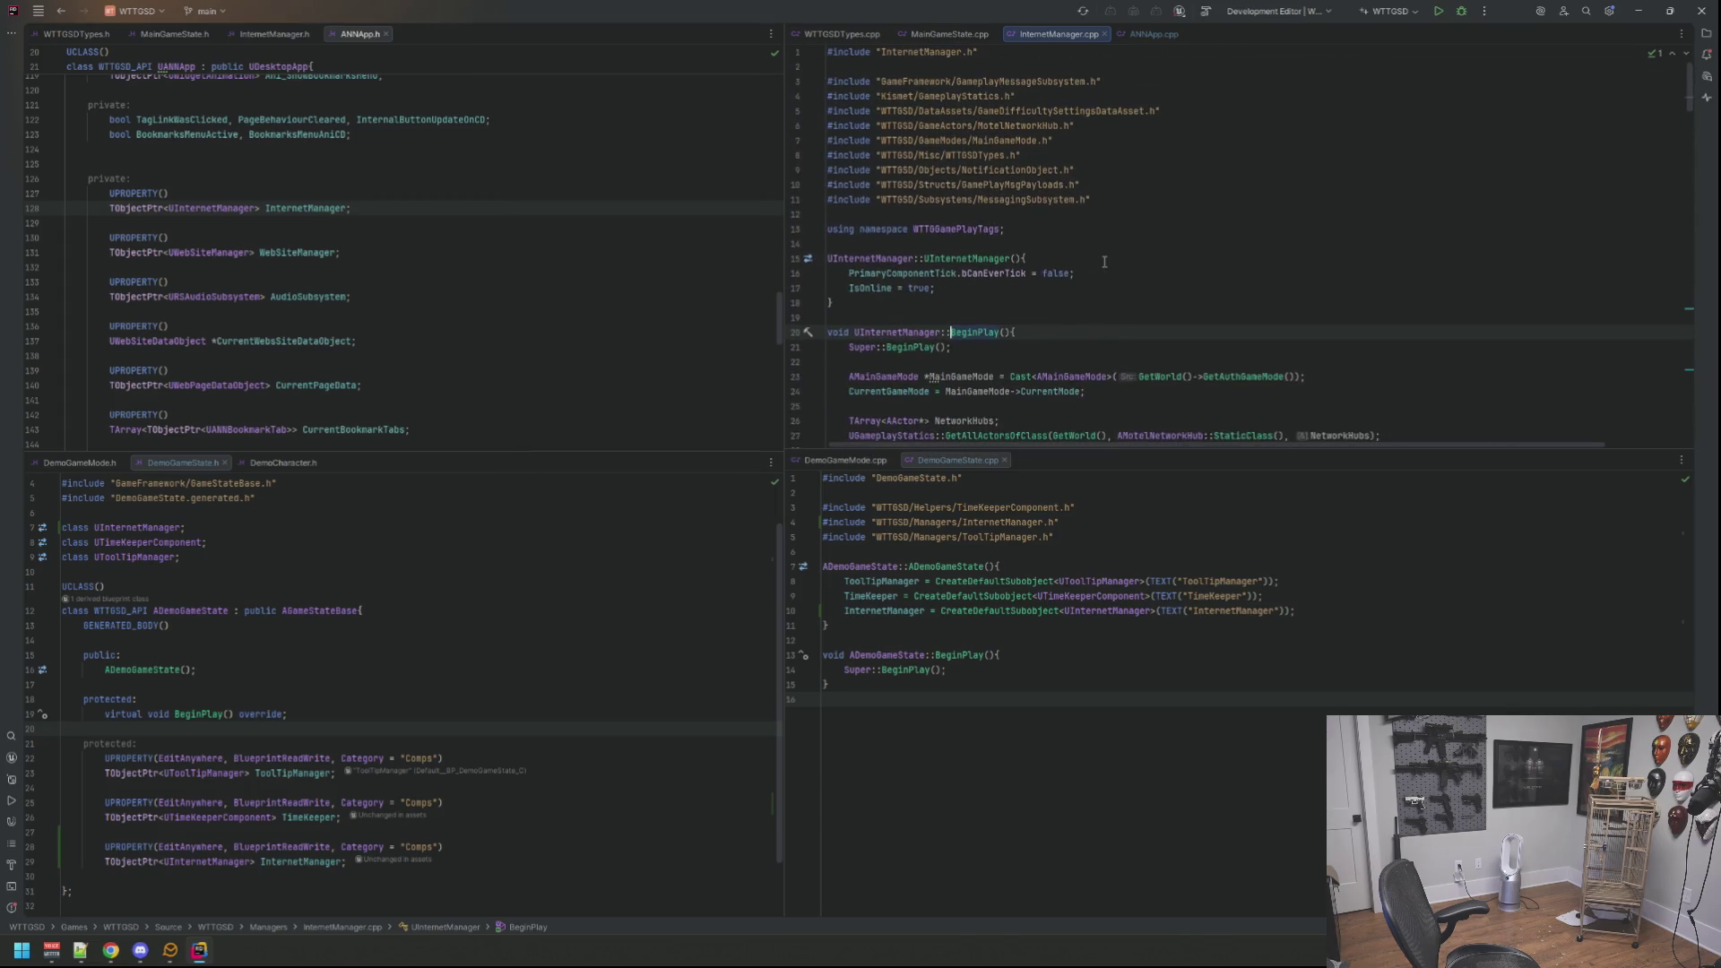
pyautogui.scroll(-2, 1105, 261)
pyautogui.hotkey('ctrl', 'Tab')
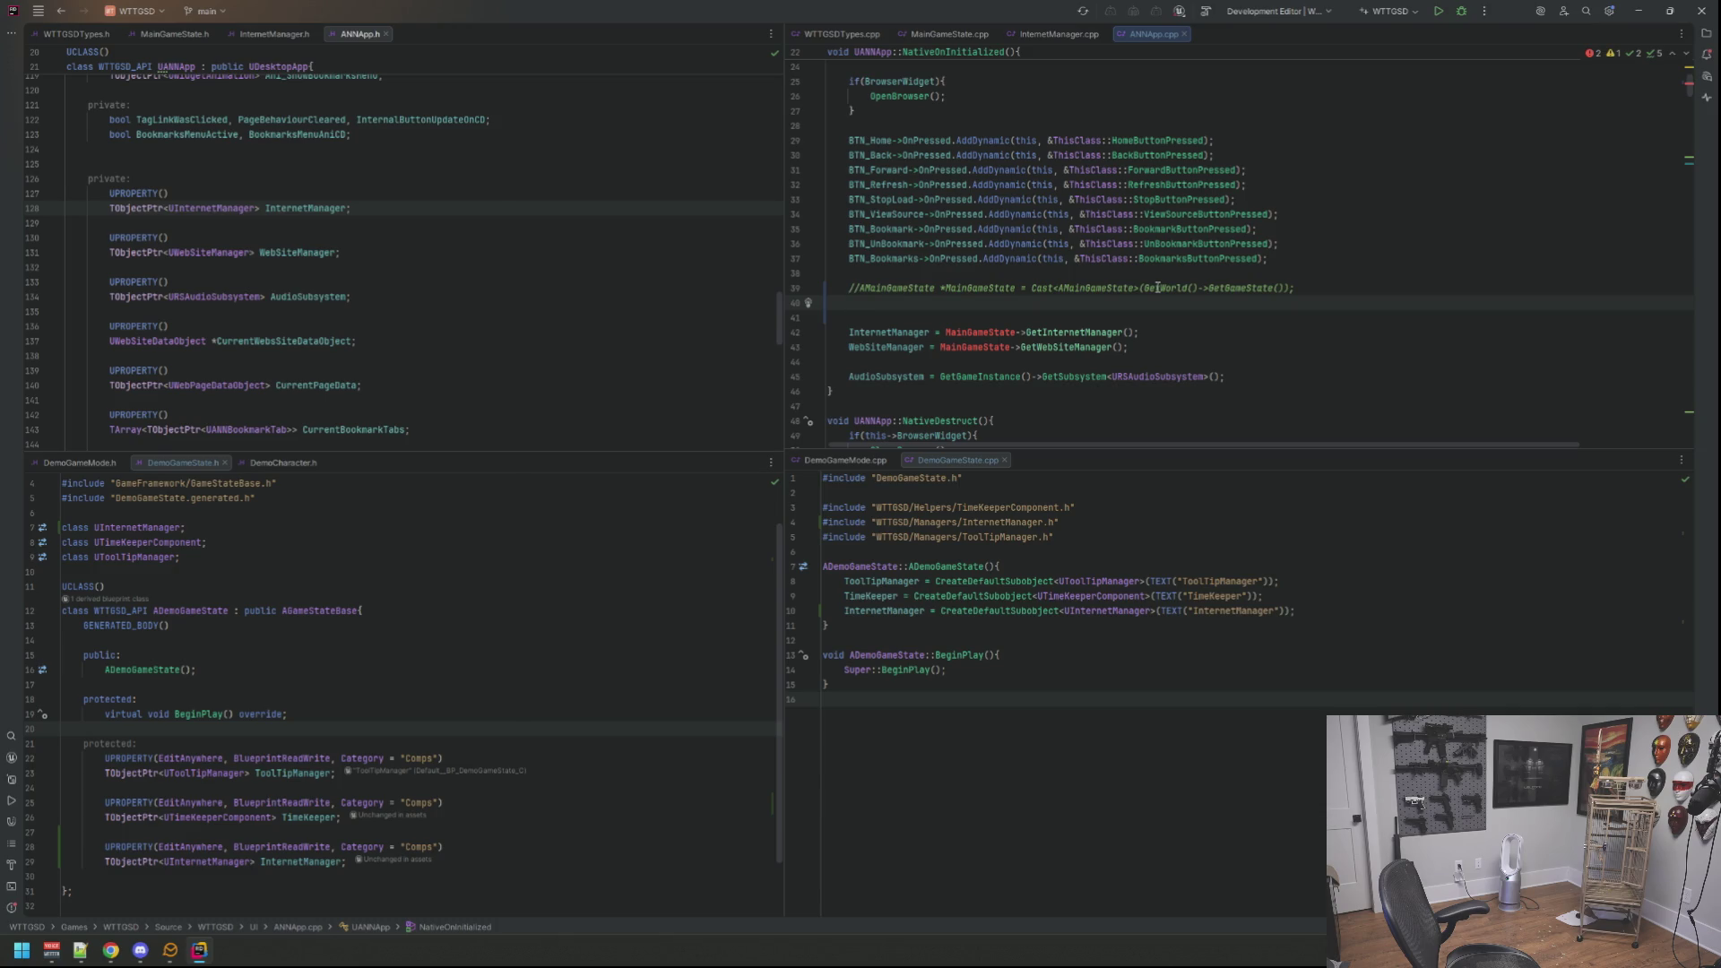
pyautogui.write('AGamestate')
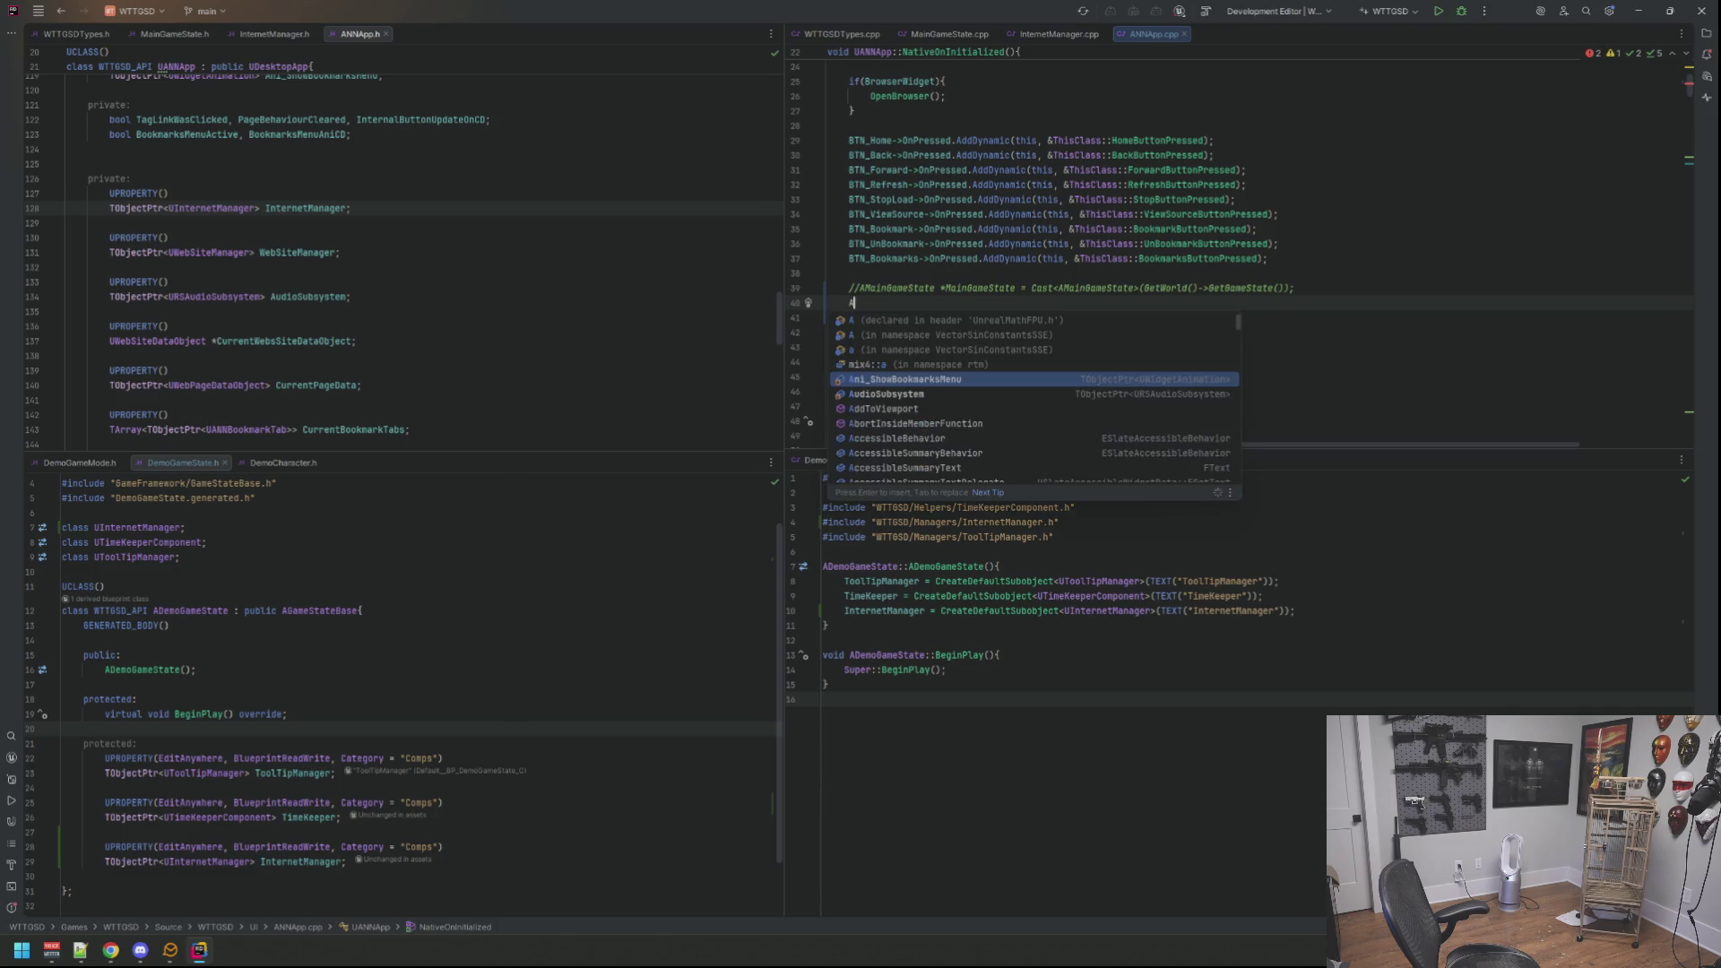
# Step: Declare AGameStateBase* GameStateBase = GetWorld()->GetGameState() in NativeOnInitialized
pyautogui.press('Return')
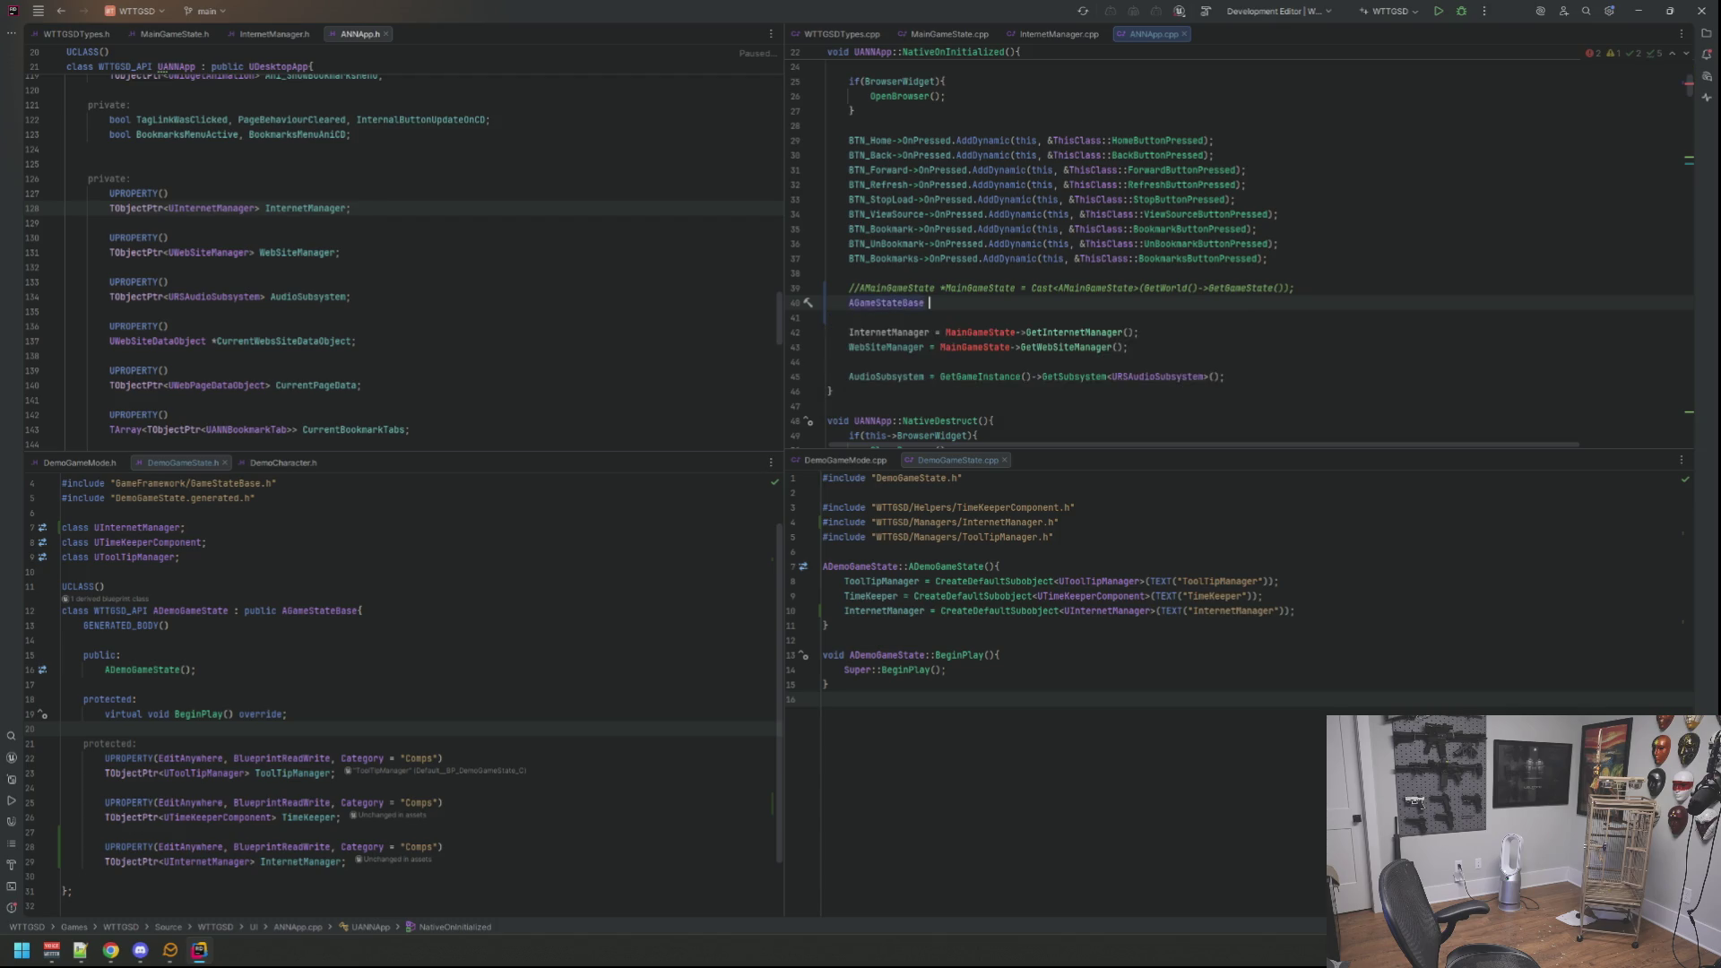
pyautogui.write('*')
pyautogui.write('Ga')
pyautogui.press('Return')
pyautogui.write('= GetW')
pyautogui.press('Return')
pyautogui.write('->')
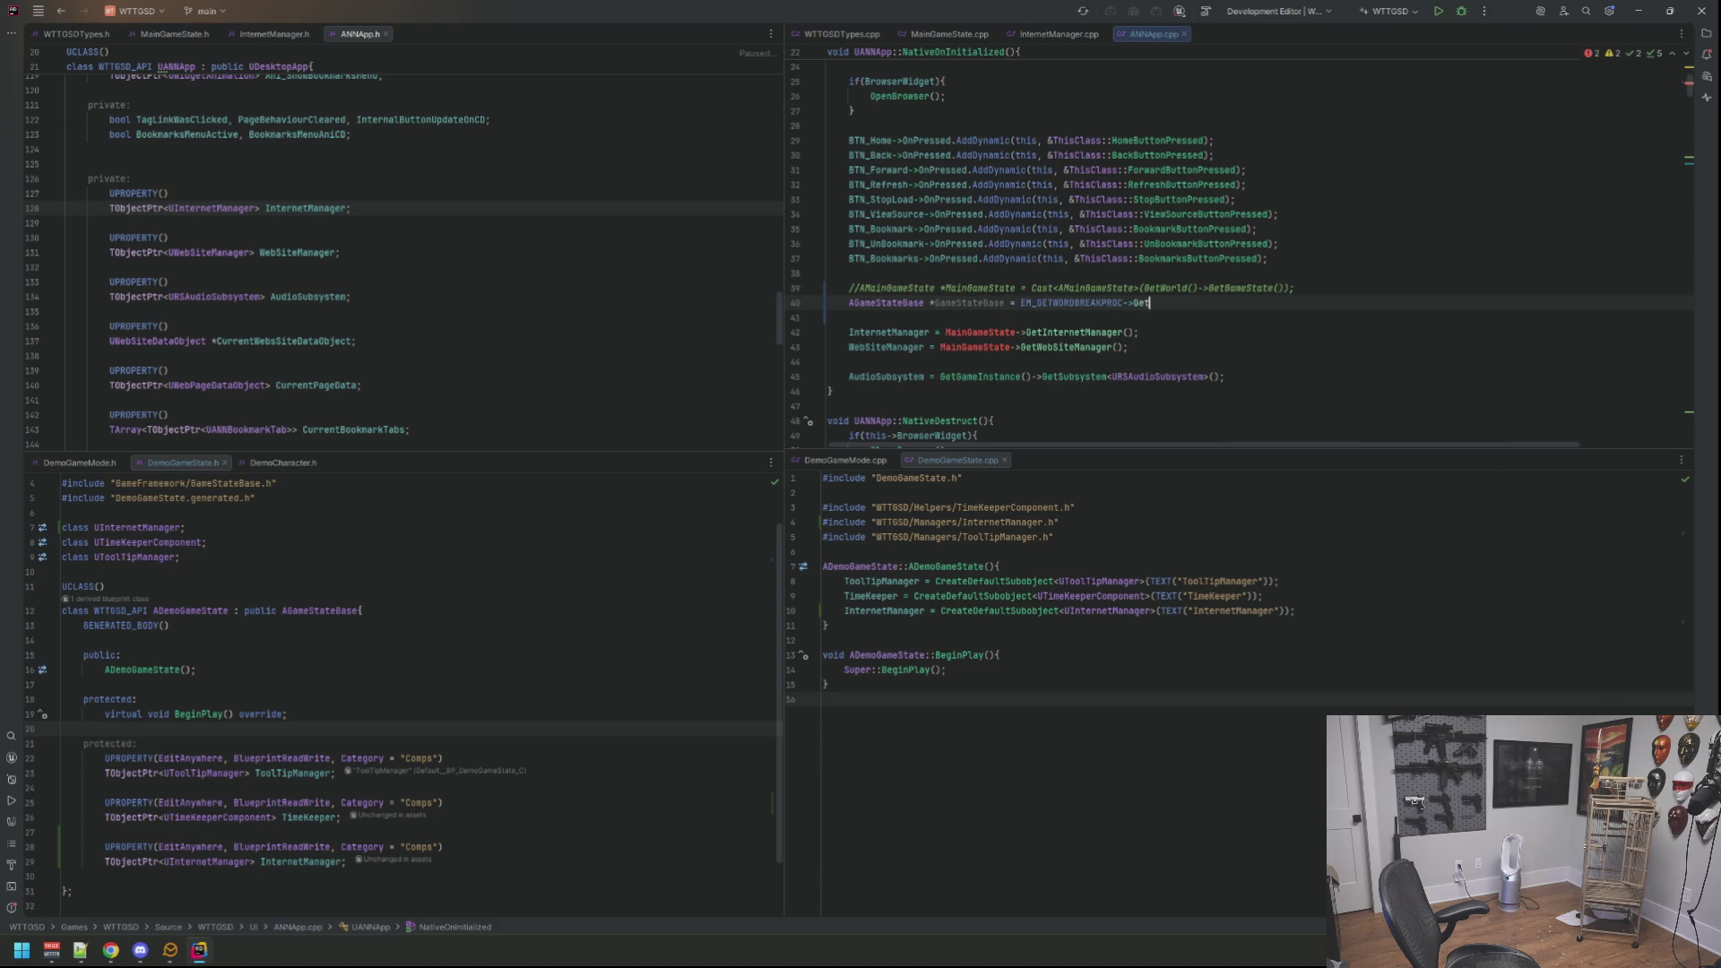
pyautogui.write('Ge')
pyautogui.press('BackSpace')
pyautogui.press('BackSpace')
pyautogui.press('BackSpace')
pyautogui.press('BackSpace')
pyautogui.press('BackSpace')
pyautogui.press('BackSpace')
pyautogui.write('Get')
pyautogui.write('G')
pyautogui.press('Escape')
pyautogui.press('BackSpace')
pyautogui.write('W')
pyautogui.press('Return')
pyautogui.write('->GetGa')
pyautogui.press('Return')
pyautogui.write(';')
# Step: Comment out the two old manager assignment lines and open a blank line above them
pyautogui.press('Down')
pyautogui.press('Down')
pyautogui.press('Down')
pyautogui.press('Down')
pyautogui.press('Down')
pyautogui.press('Down')
pyautogui.press('Up')
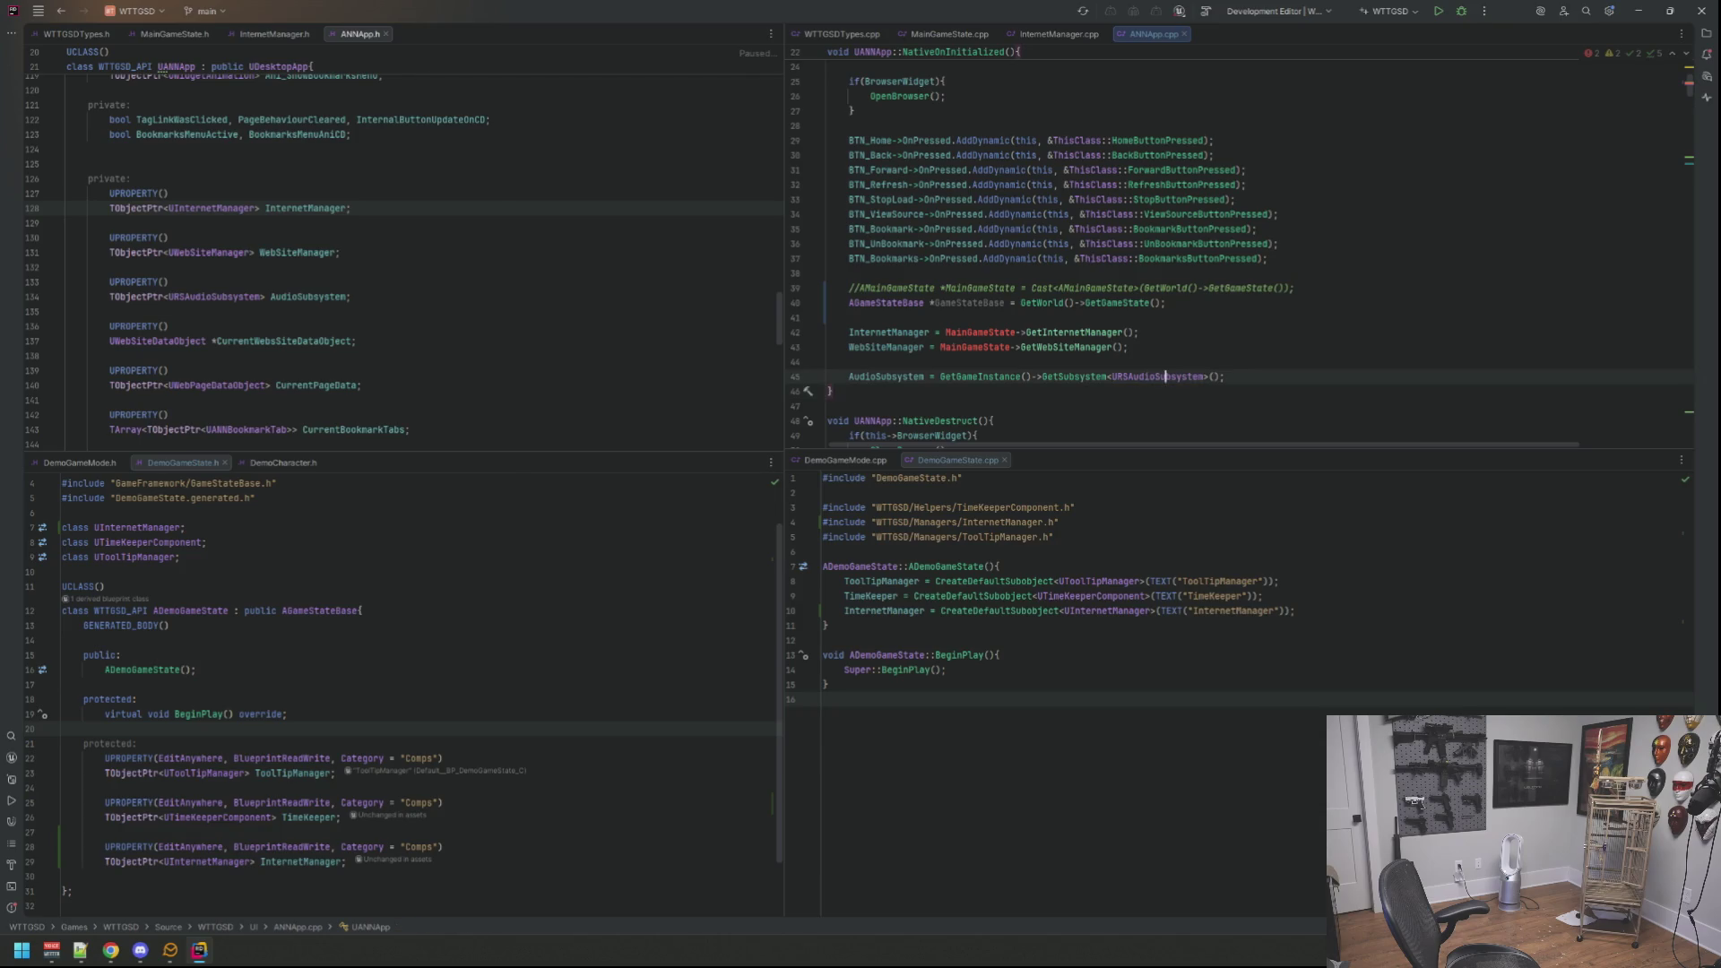
pyautogui.press('Up')
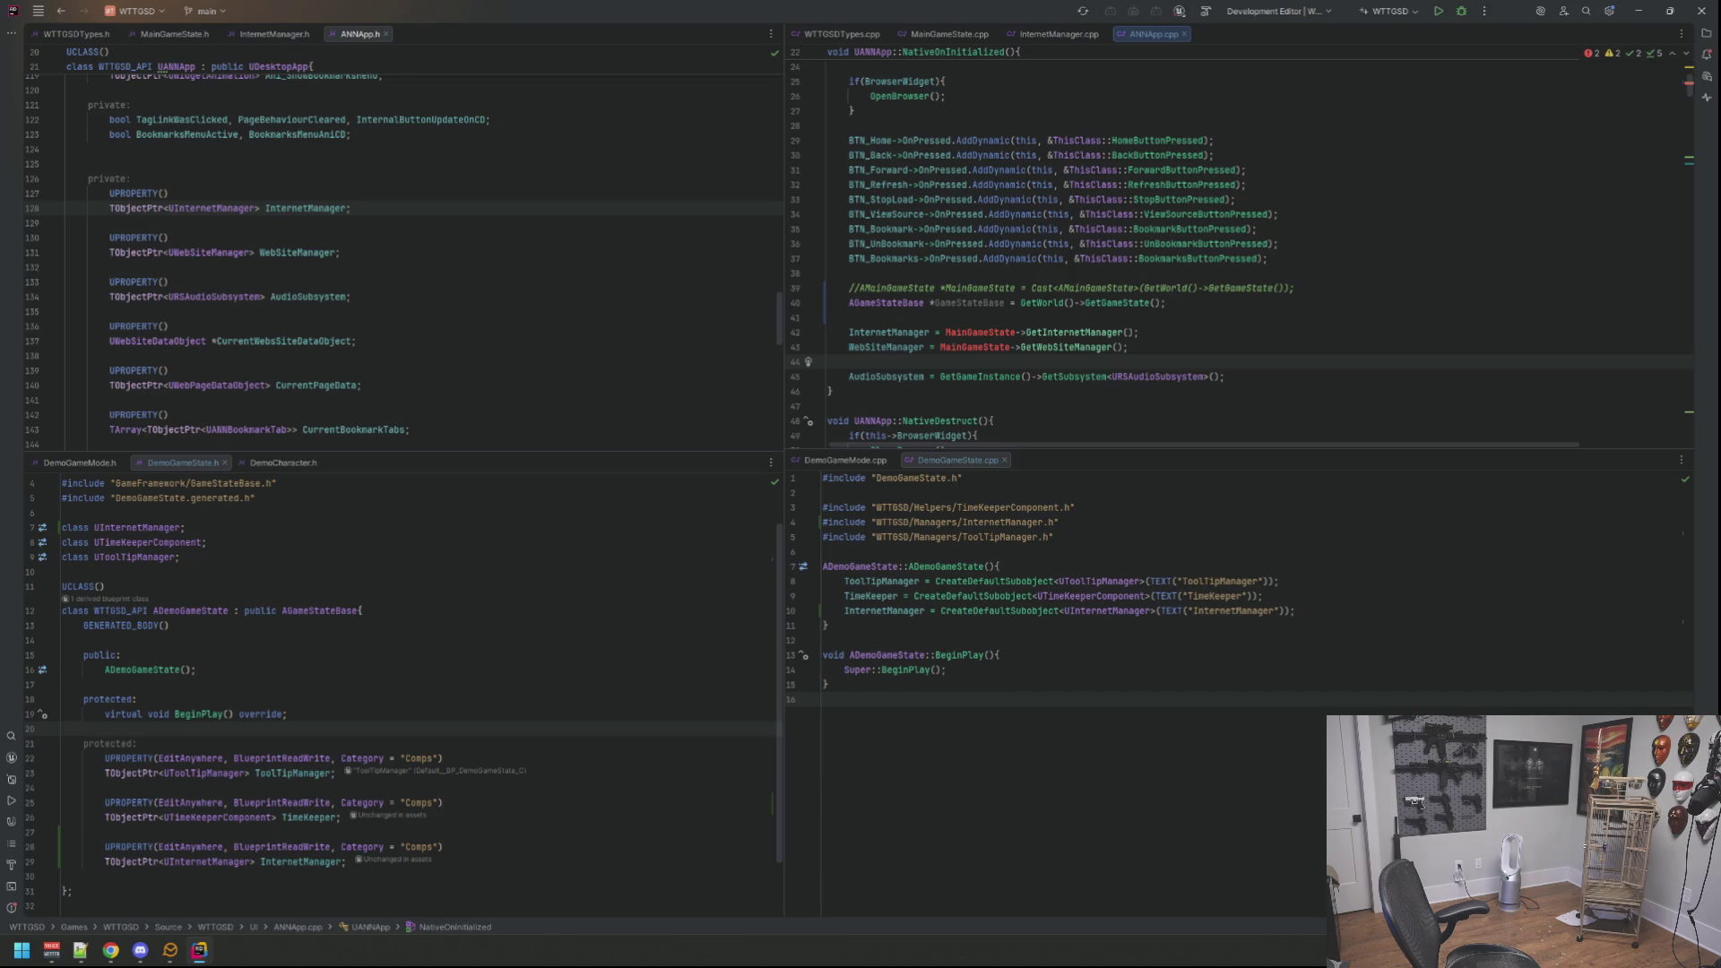
pyautogui.press('Up')
pyautogui.press('Up')
pyautogui.press('Up')
pyautogui.press('Up')
pyautogui.press('Down')
pyautogui.press('Down')
pyautogui.press('Down')
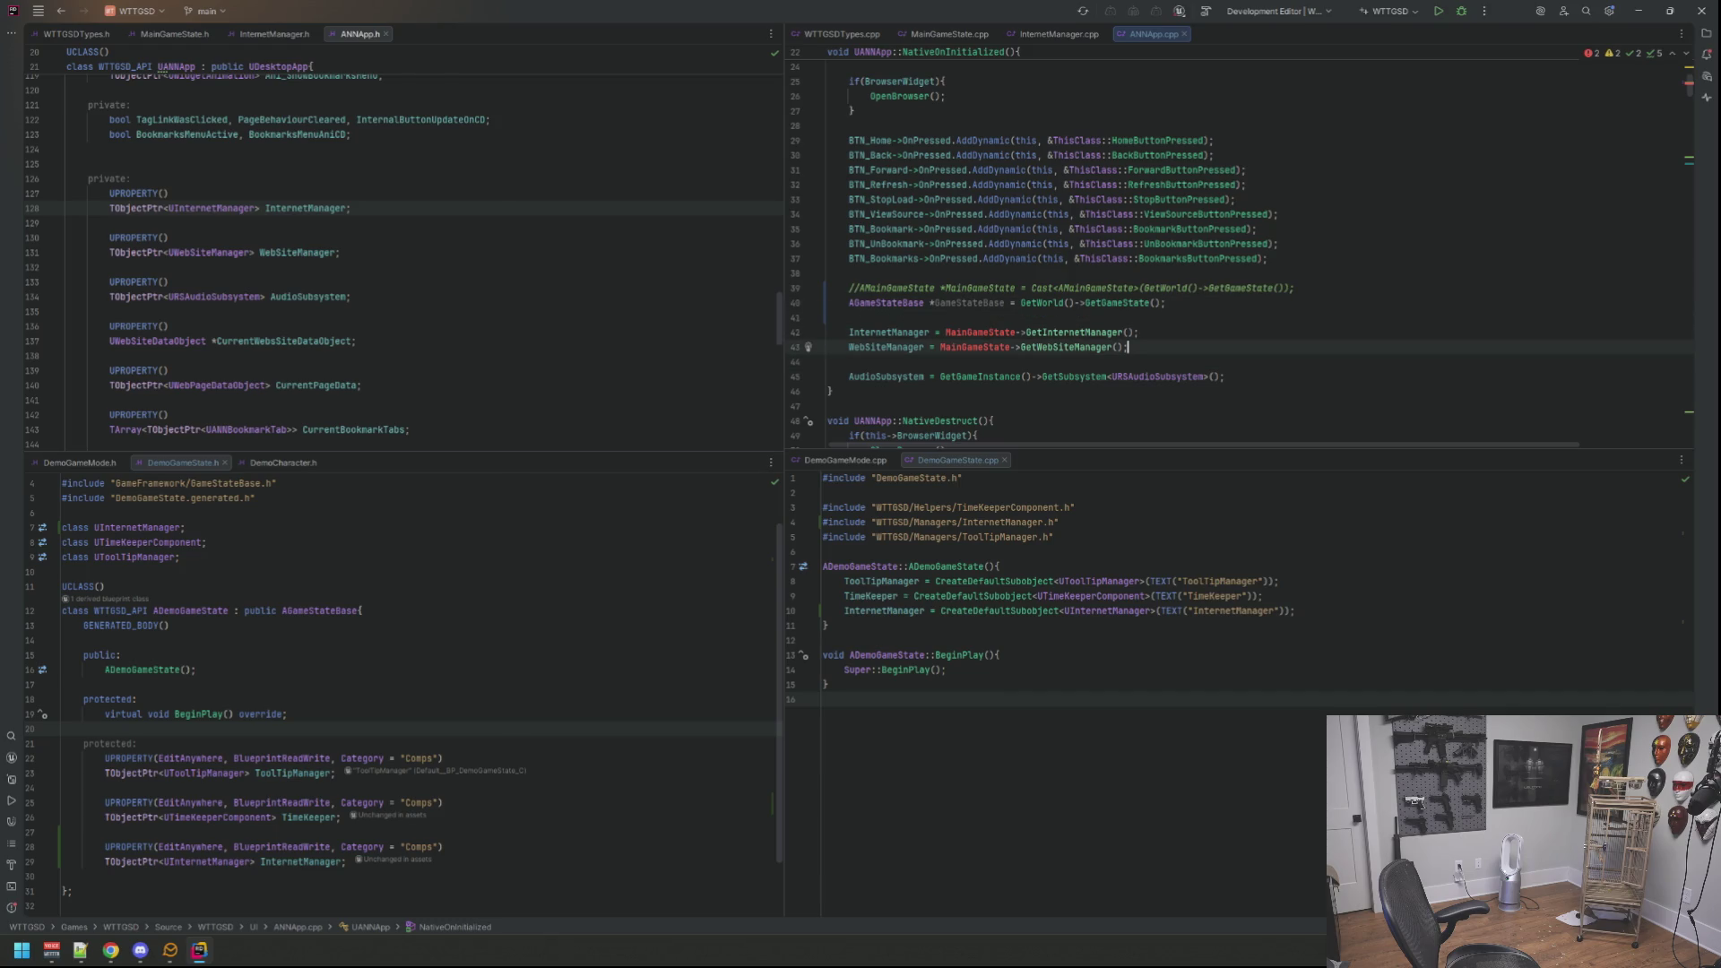
pyautogui.hotkey('ctrl', '/')
pyautogui.press('Up')
pyautogui.hotkey('ctrl', '/')
pyautogui.press('Up')
pyautogui.press('Return')
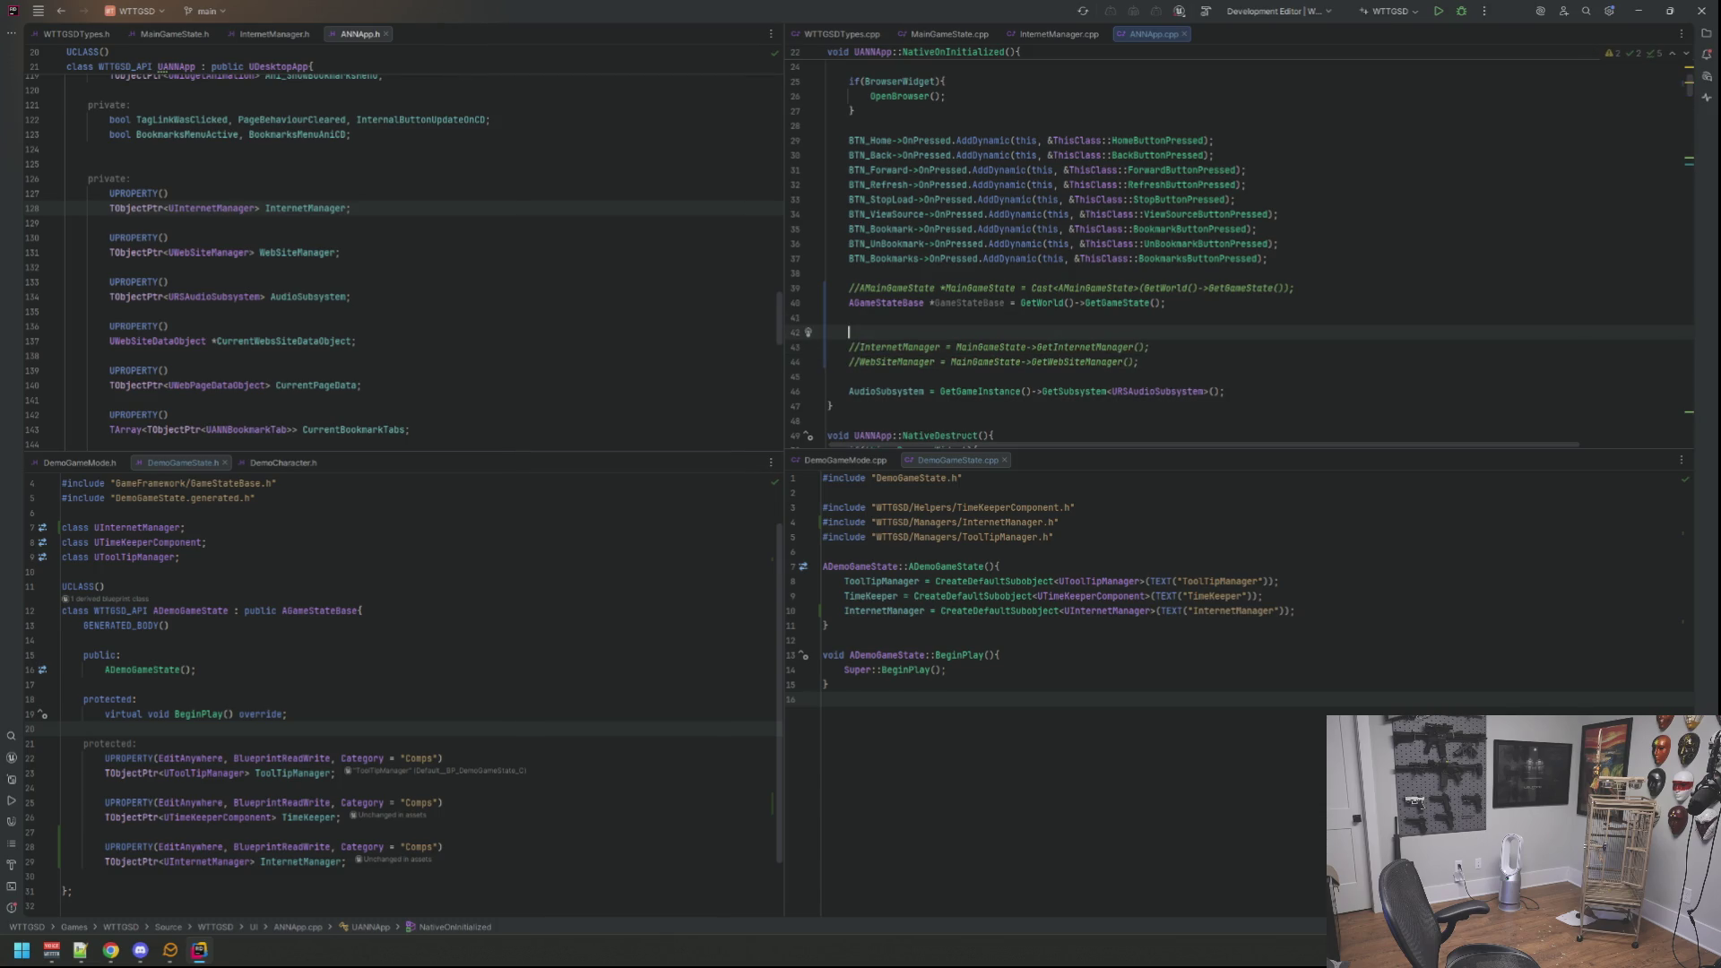
pyautogui.write('InternetManager =')
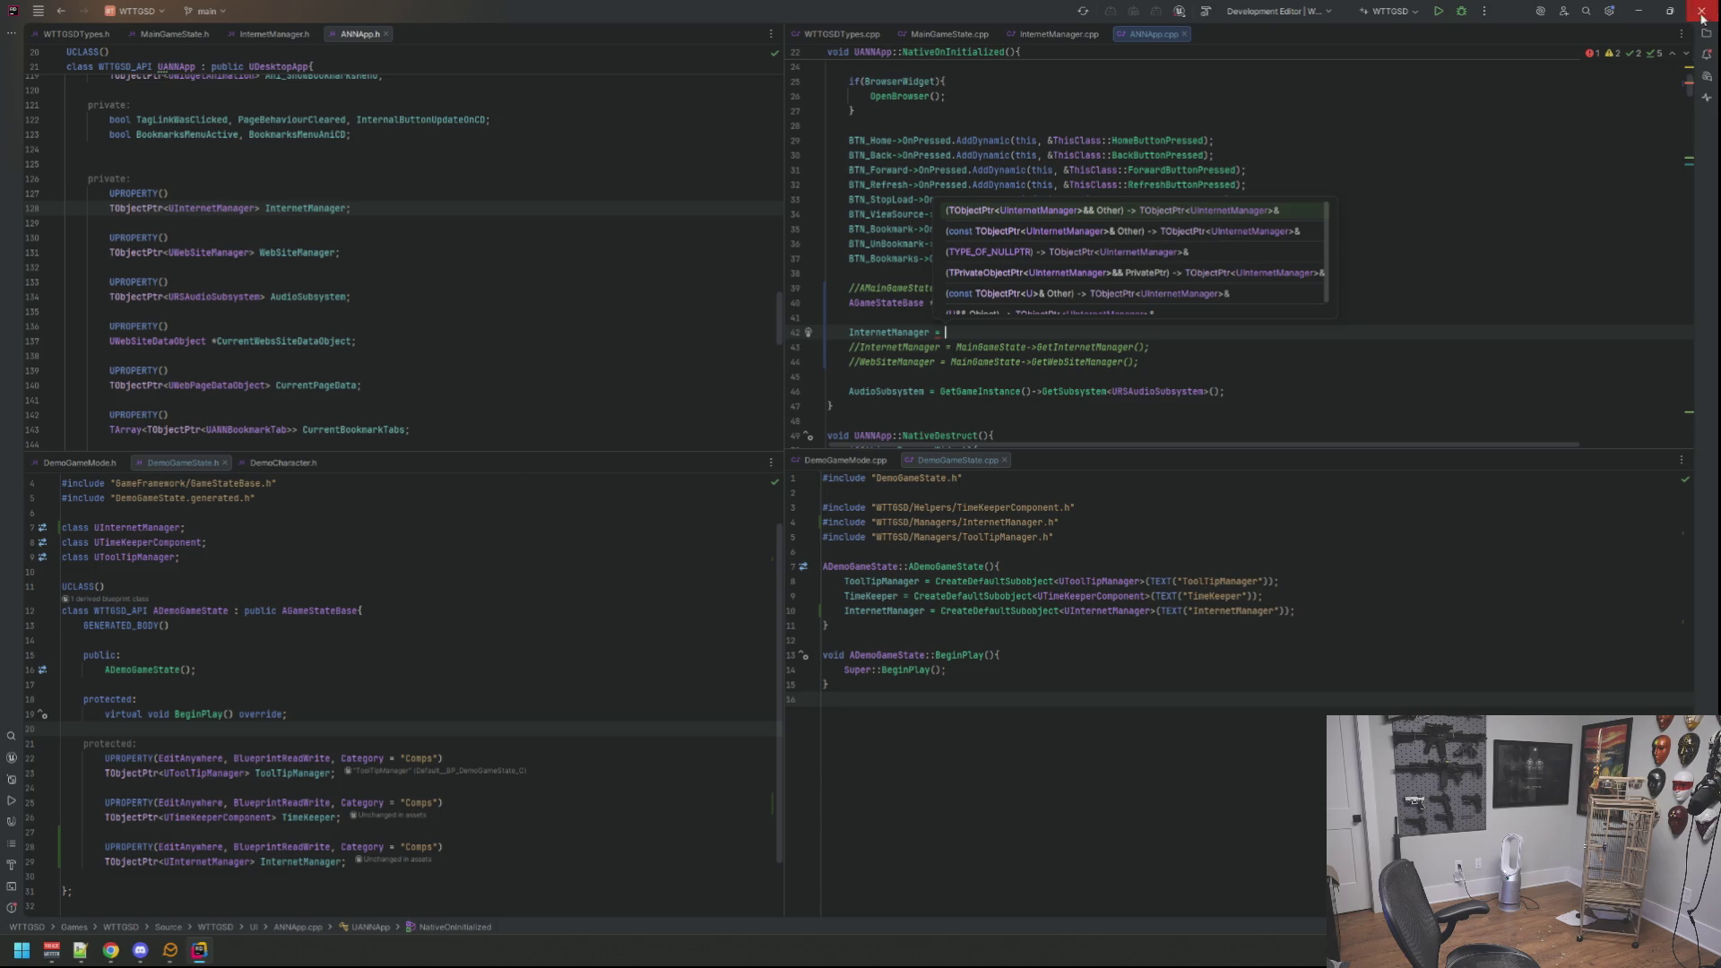
# Step: Assign InternetManager via GameStateBase->FindComponentByClass<UInternetManager>()
pyautogui.press('Escape')
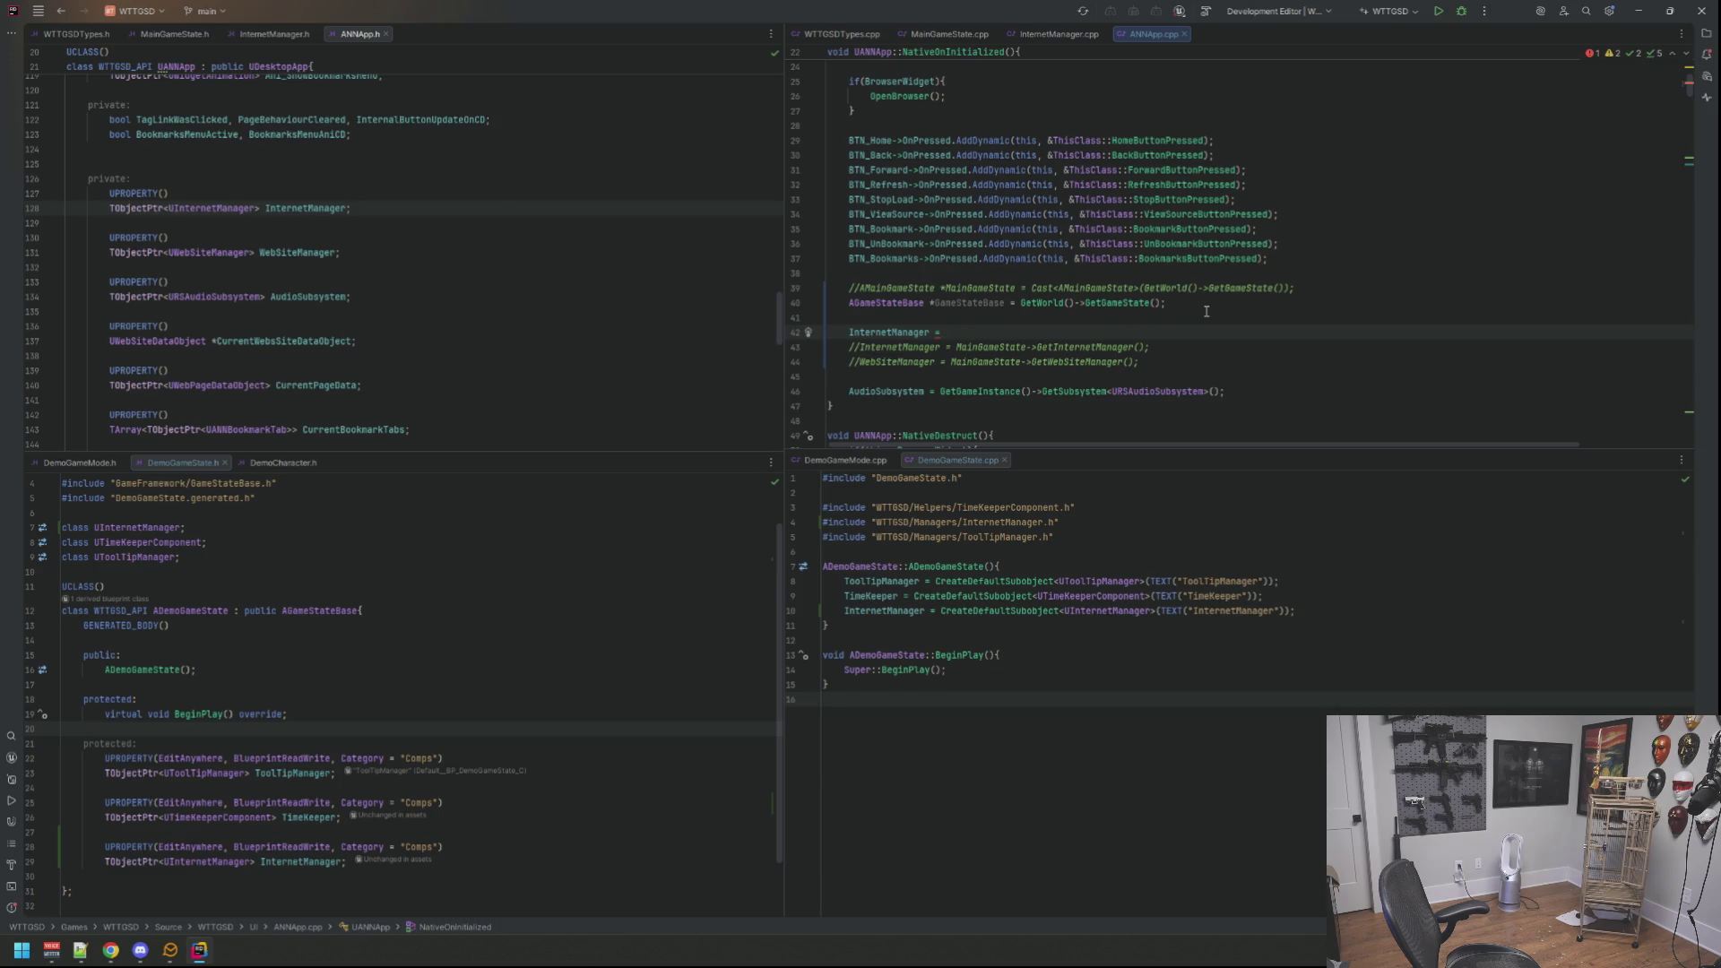
pyautogui.write('Ga')
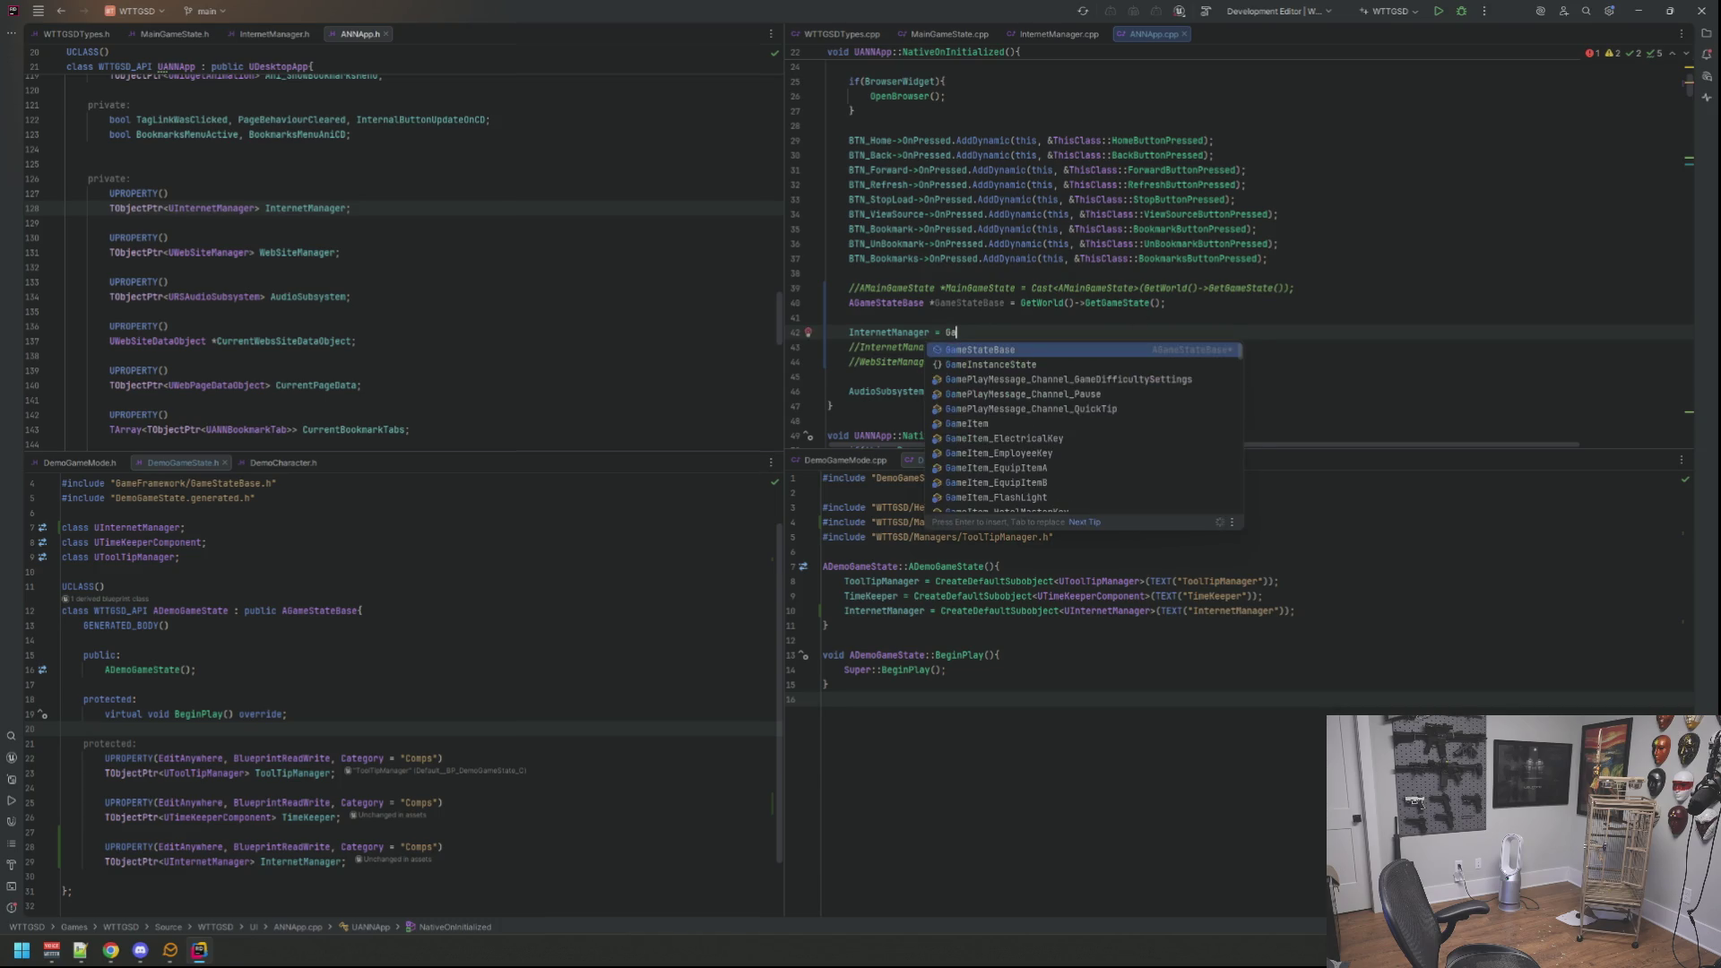
pyautogui.write('meStateBase->FindCom')
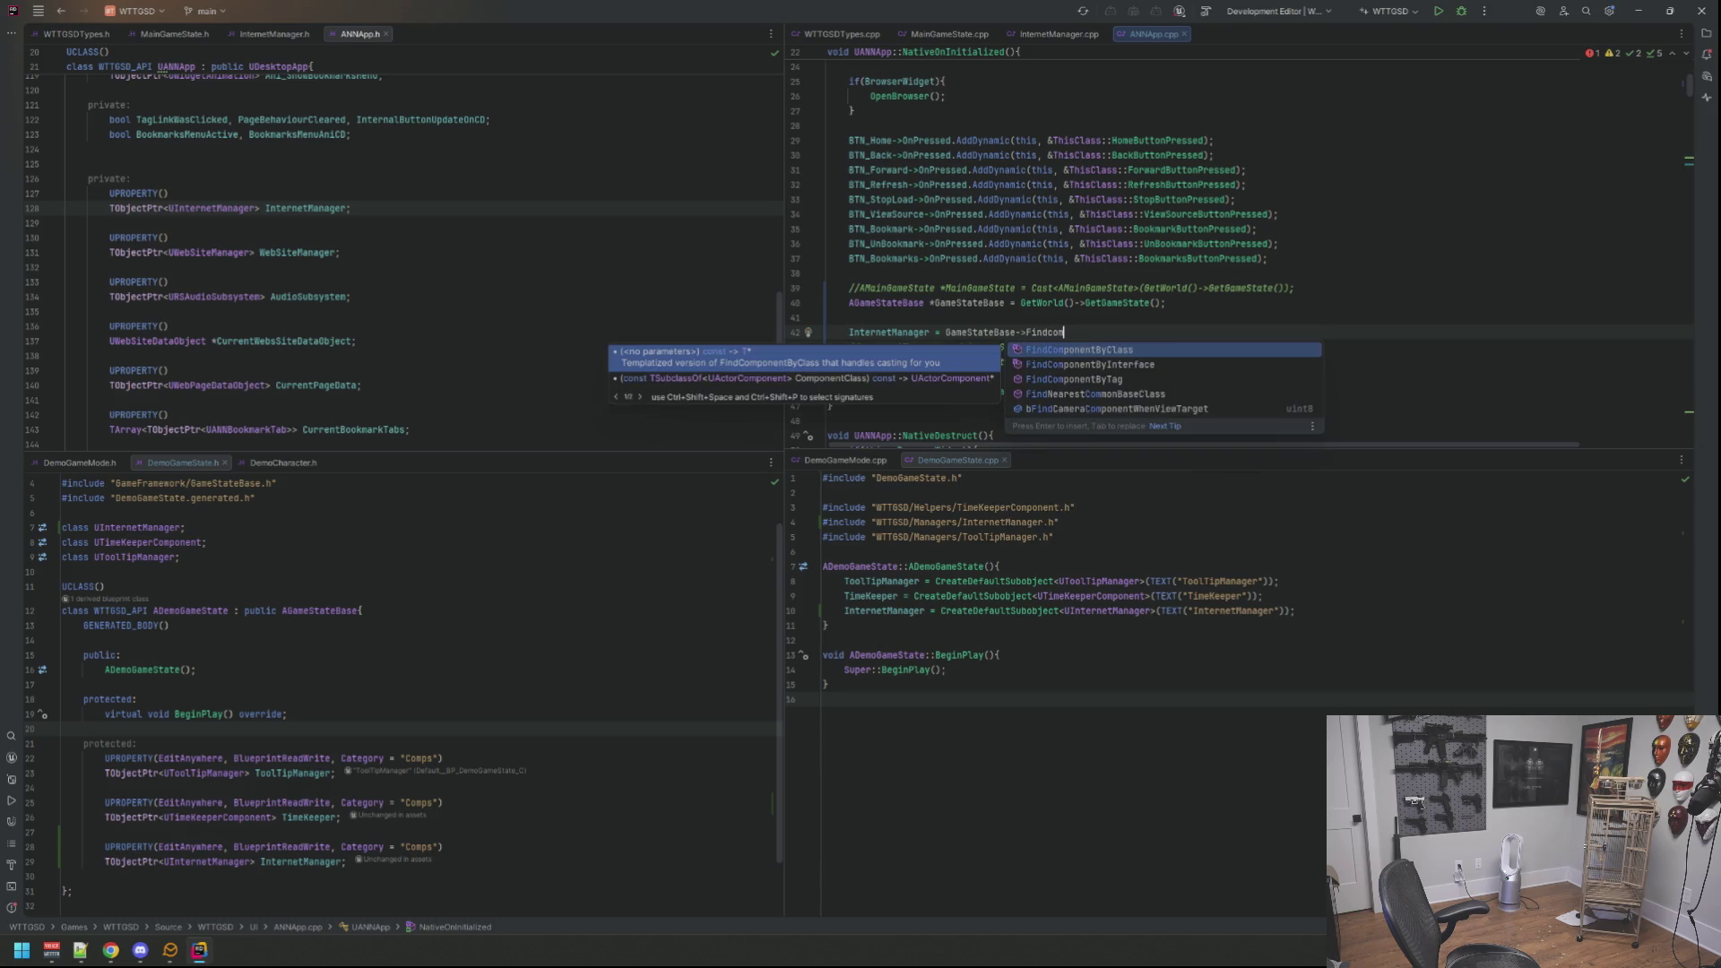
pyautogui.press('Return')
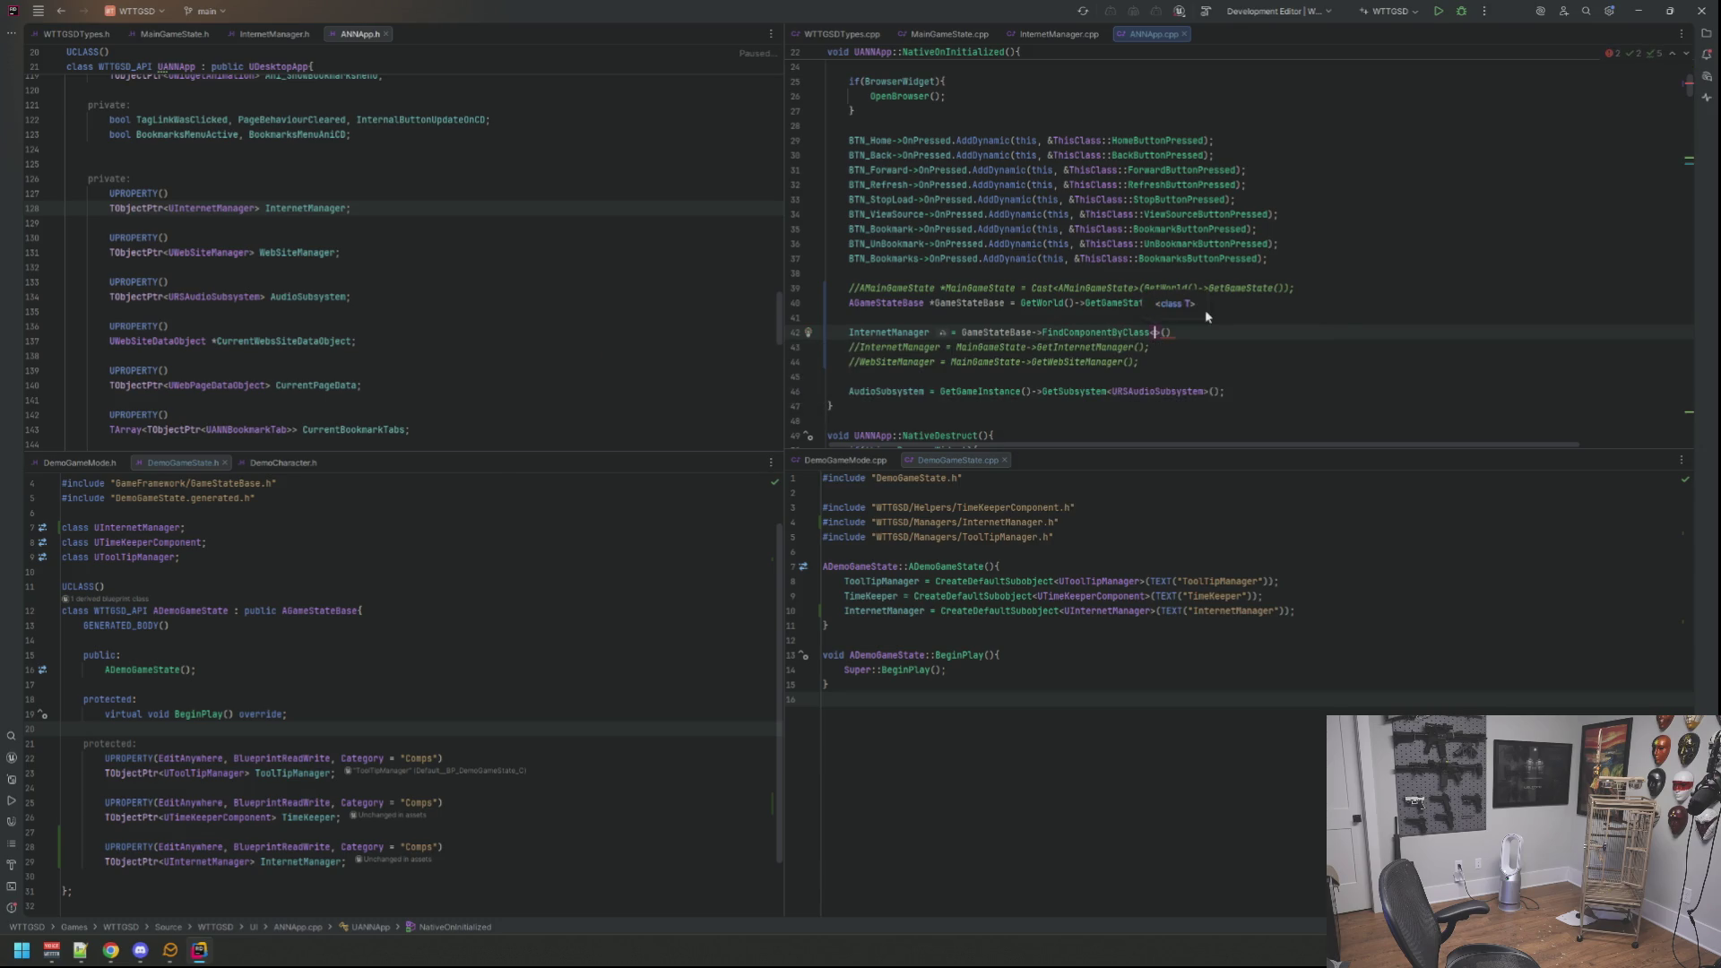
pyautogui.write('UInter')
pyautogui.press('Return')
pyautogui.write('();')
pyautogui.press('Down')
pyautogui.press('Down')
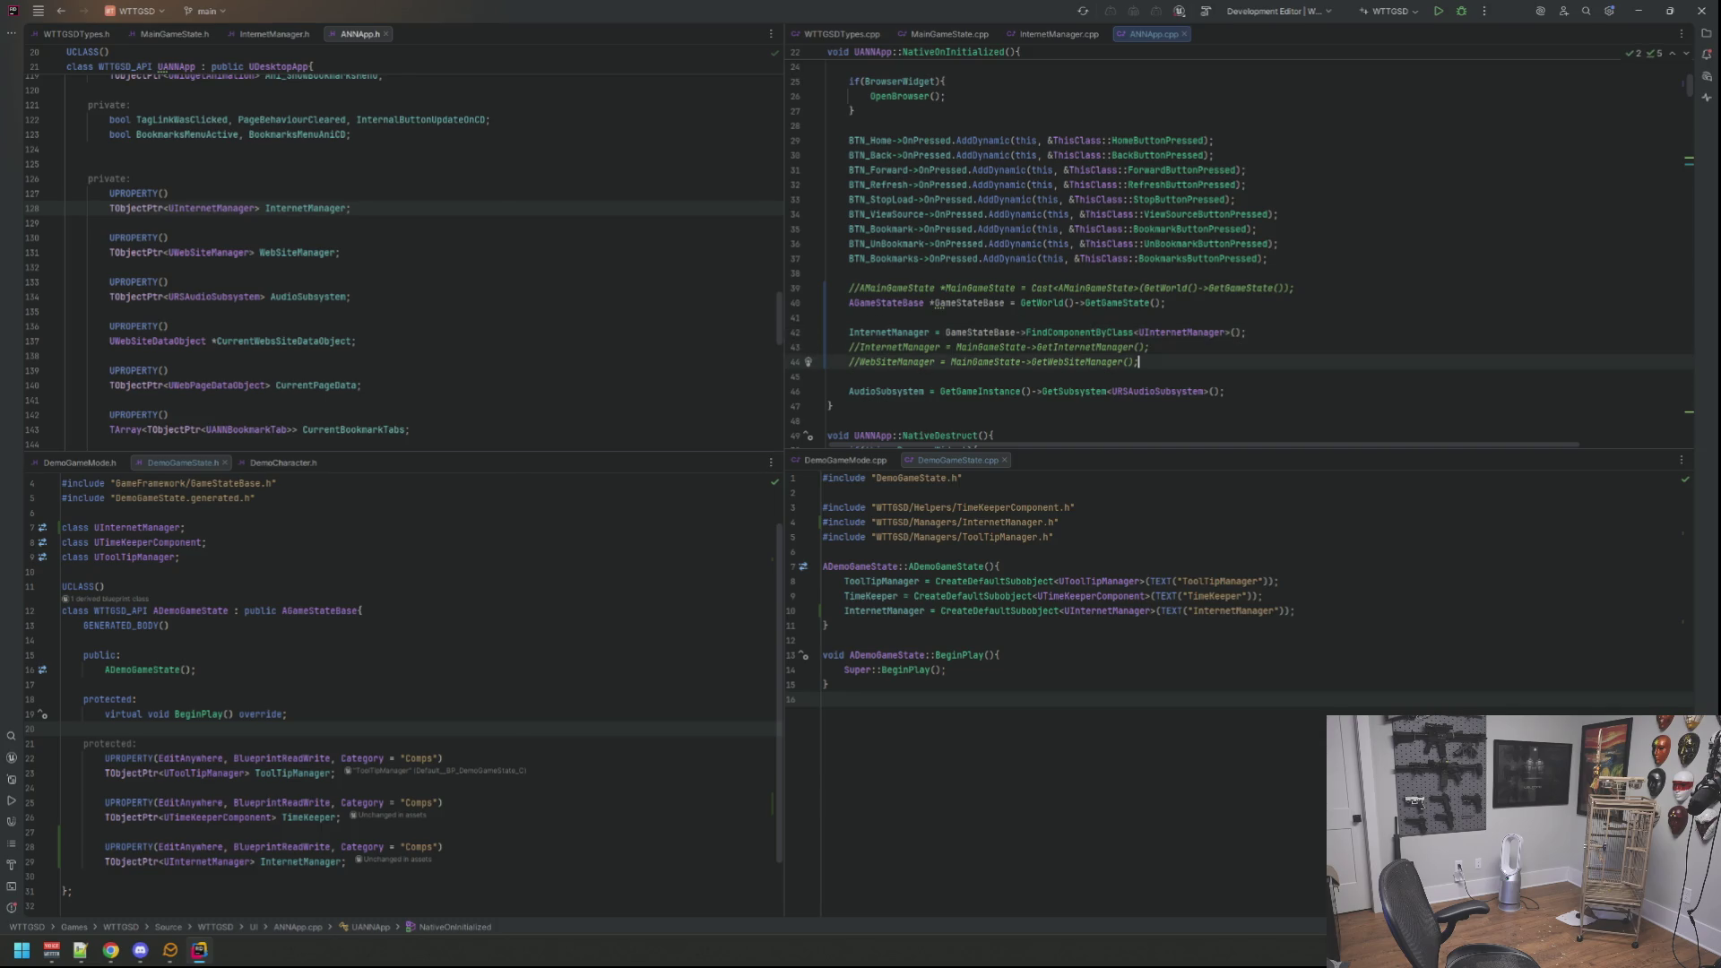
pyautogui.press('Up')
pyautogui.press('Up')
pyautogui.press('Down')
pyautogui.press('Down')
pyautogui.press('Up')
pyautogui.press('Up')
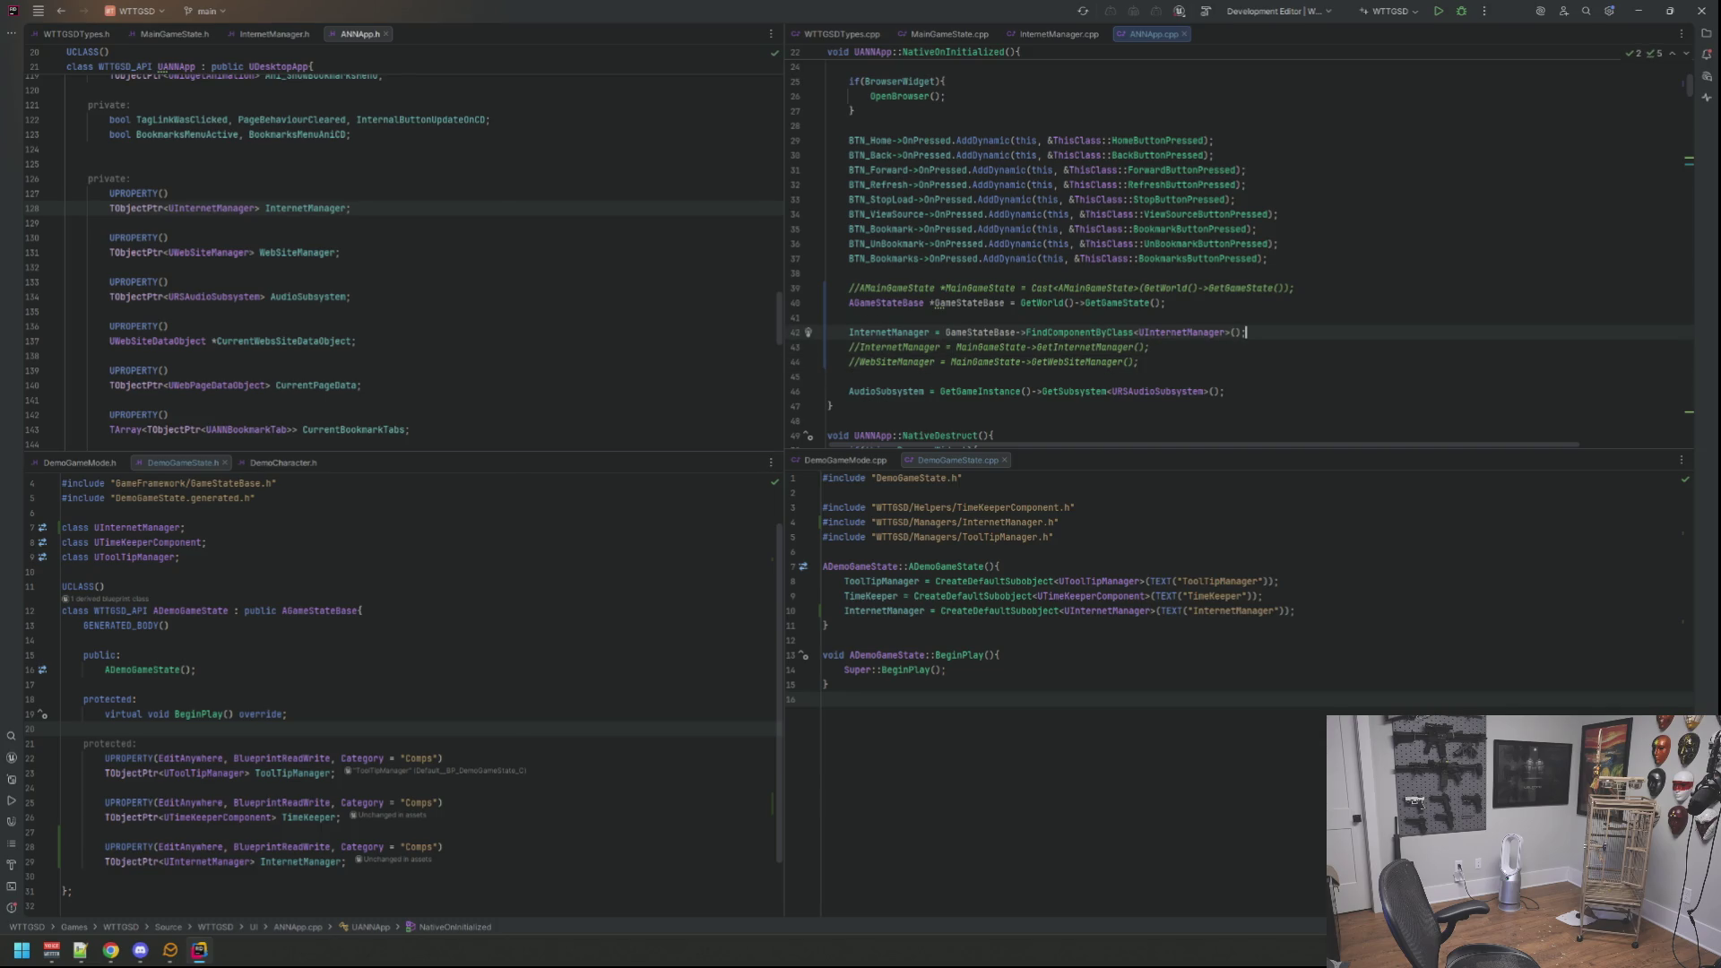
# Step: Assign WebSiteManager via GameStateBase->FindComponentByClass<UWebSiteManager>()
pyautogui.press('Return')
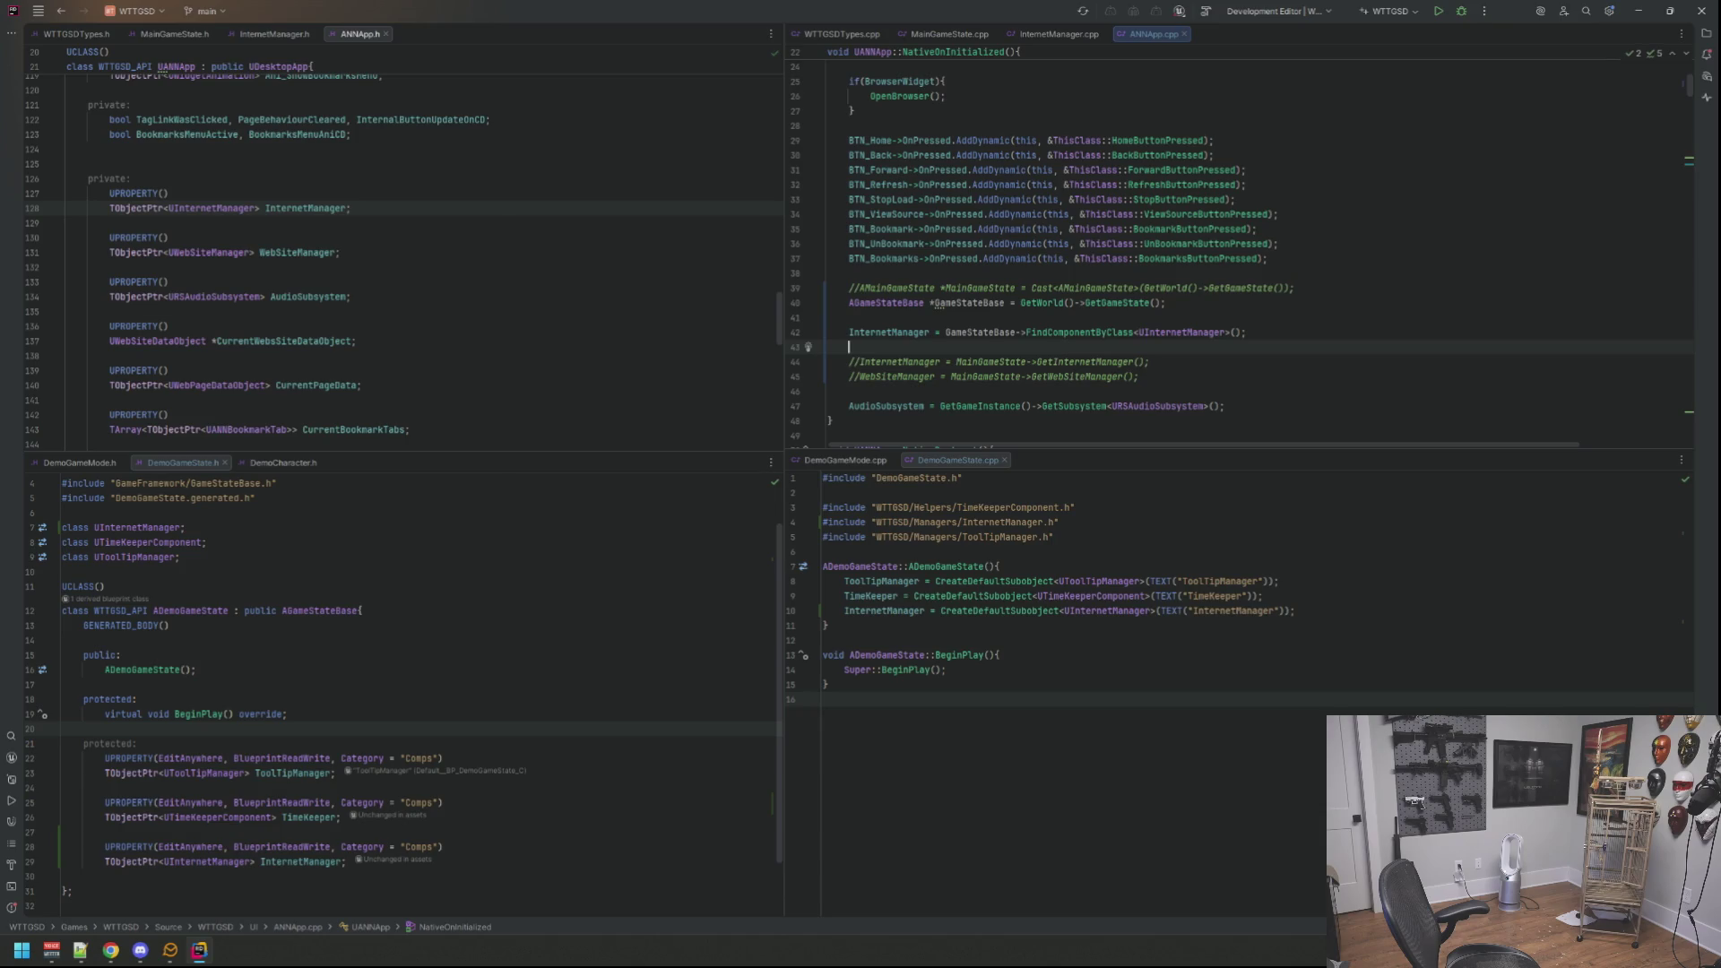
pyautogui.write('Webs')
pyautogui.press('Return')
pyautogui.write('= G')
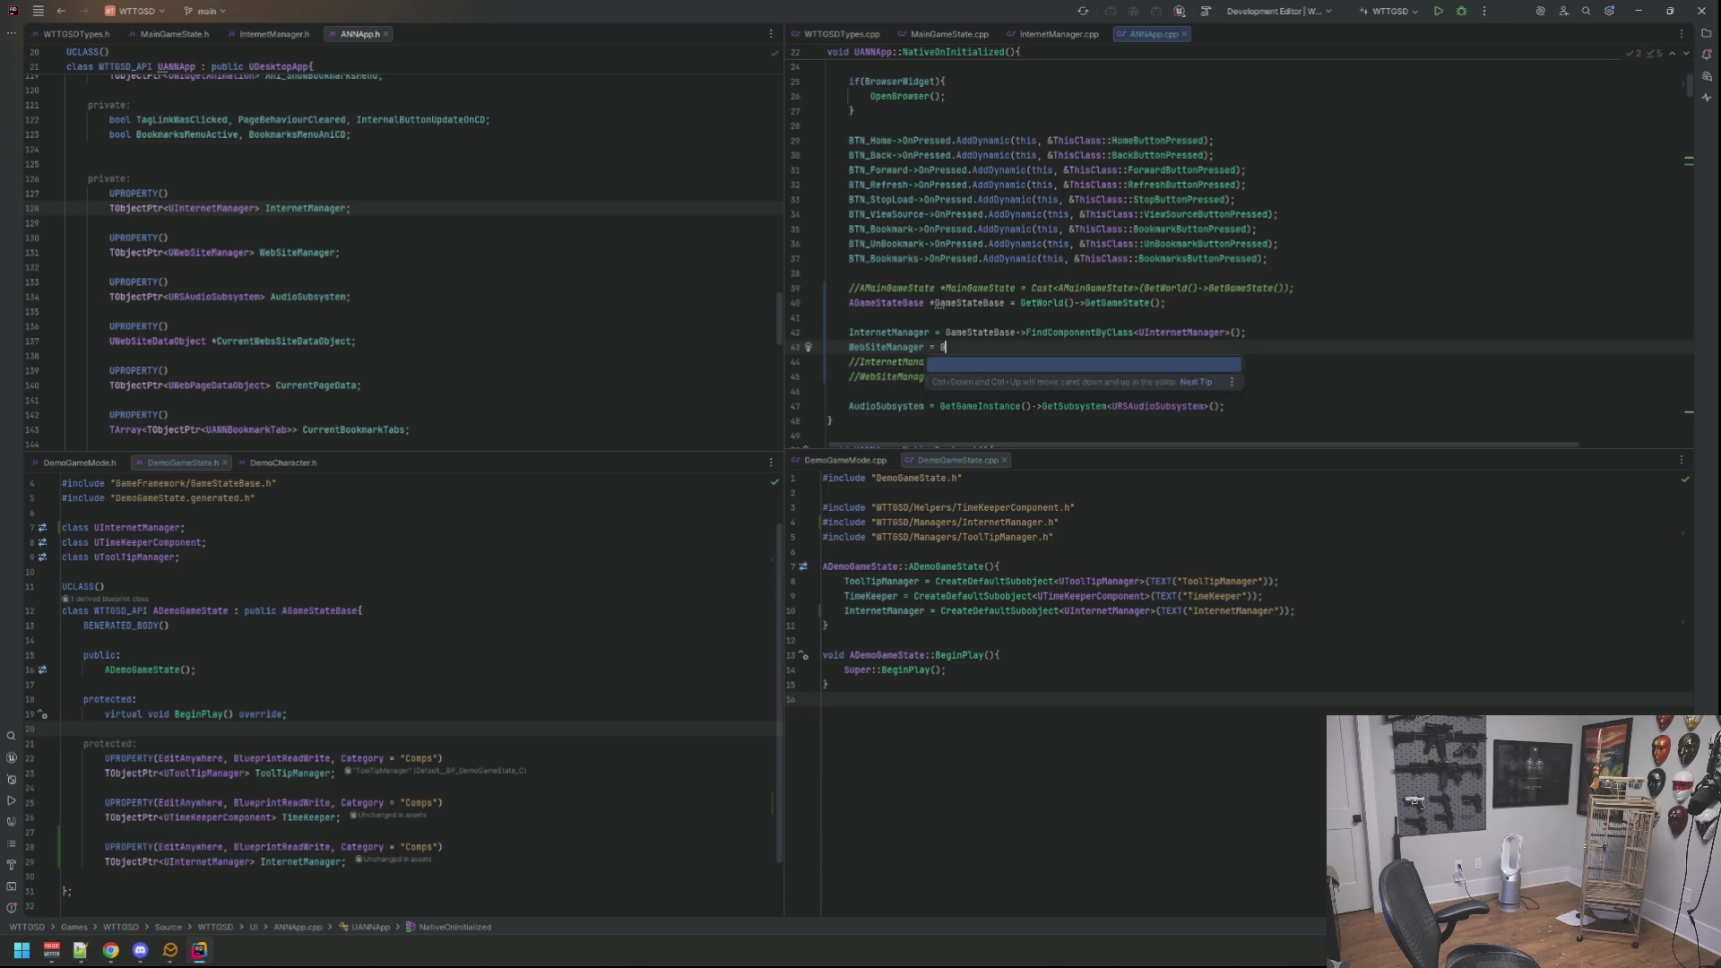
pyautogui.write('ameState')
pyautogui.press('Return')
pyautogui.write('-')
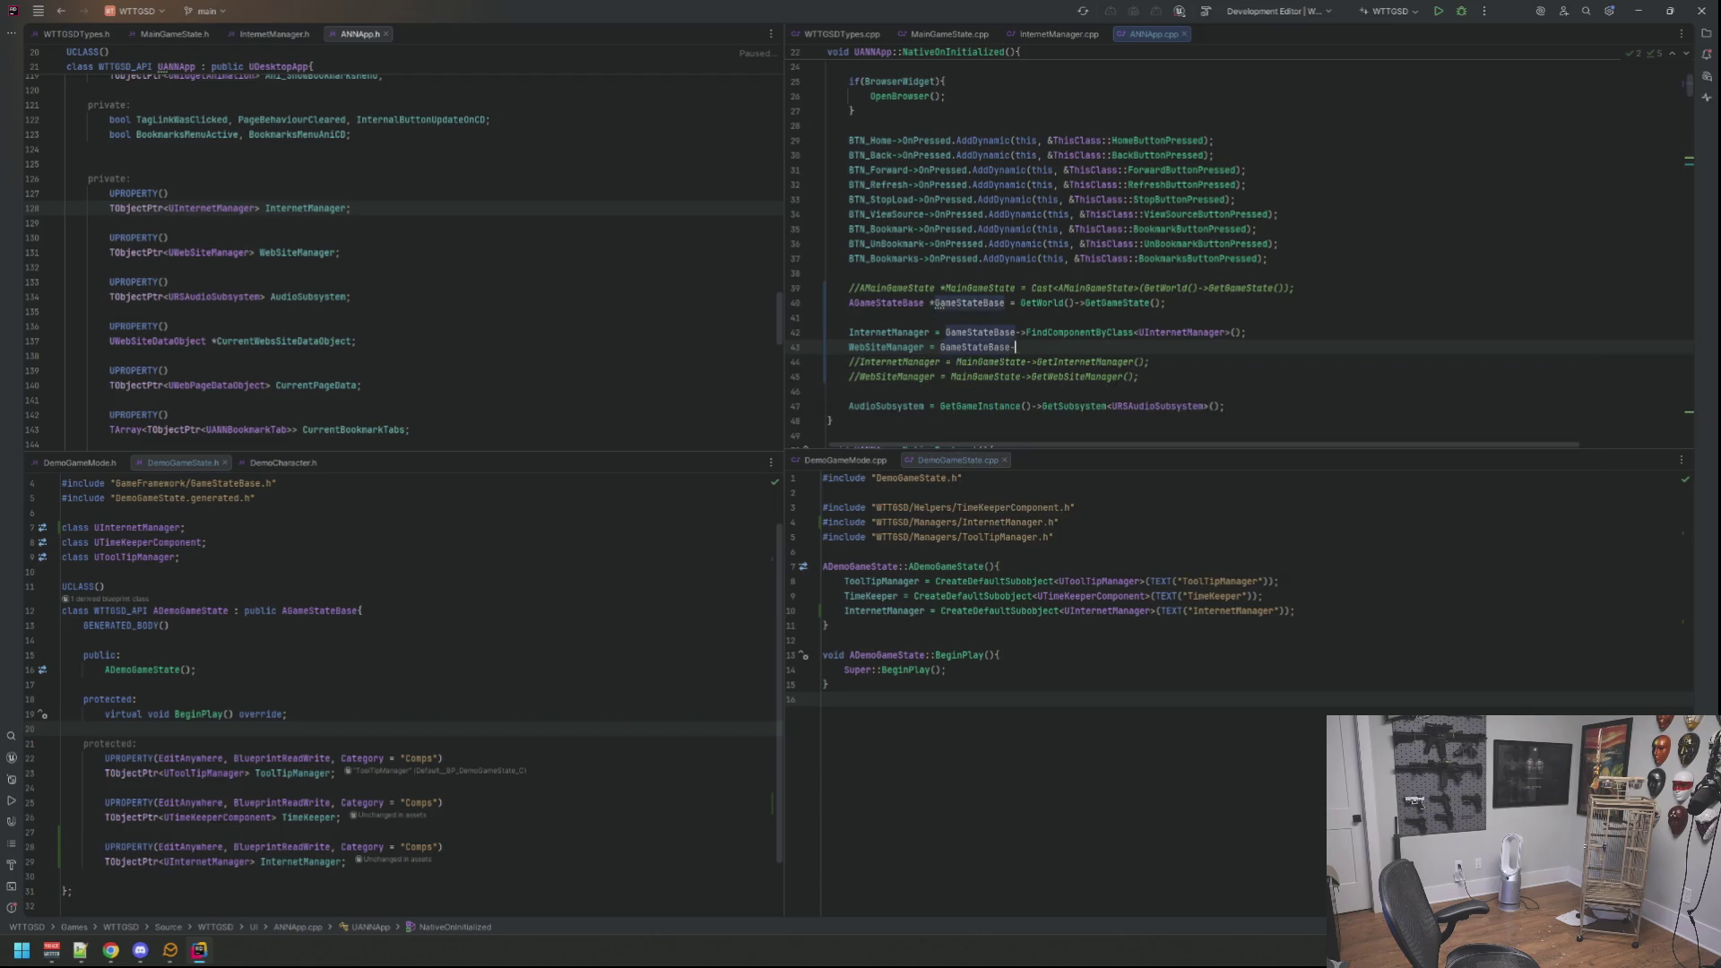
pyautogui.write('>Find')
pyautogui.press('Return')
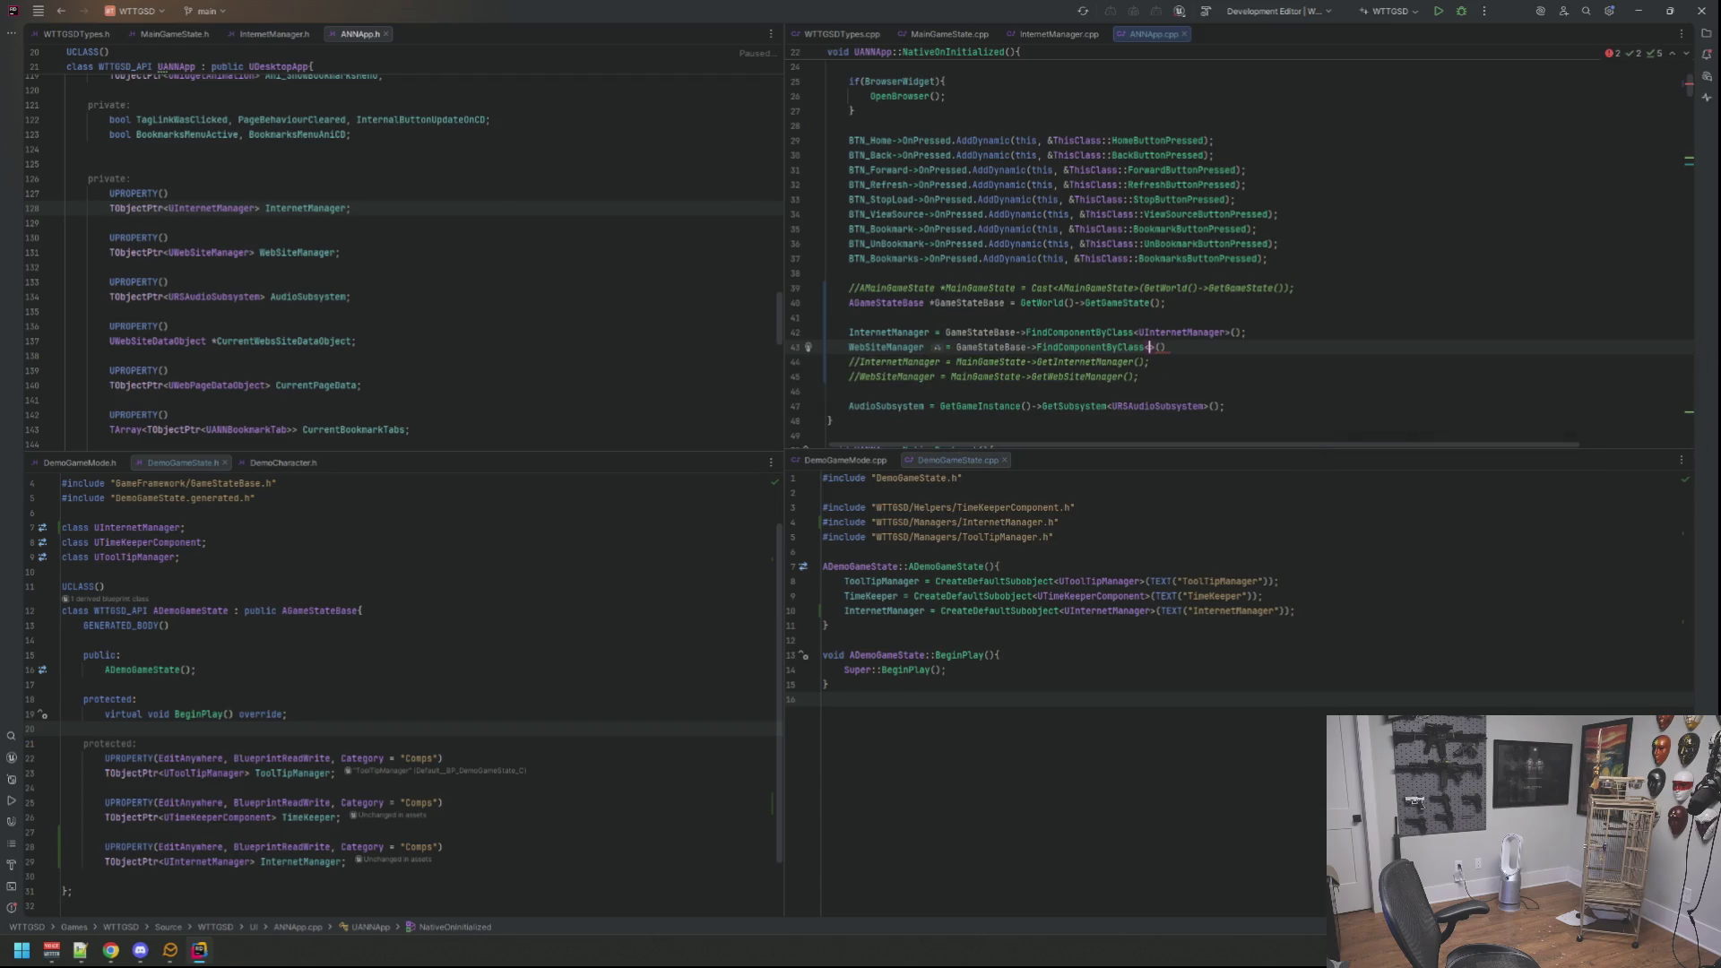
pyautogui.write('UW')
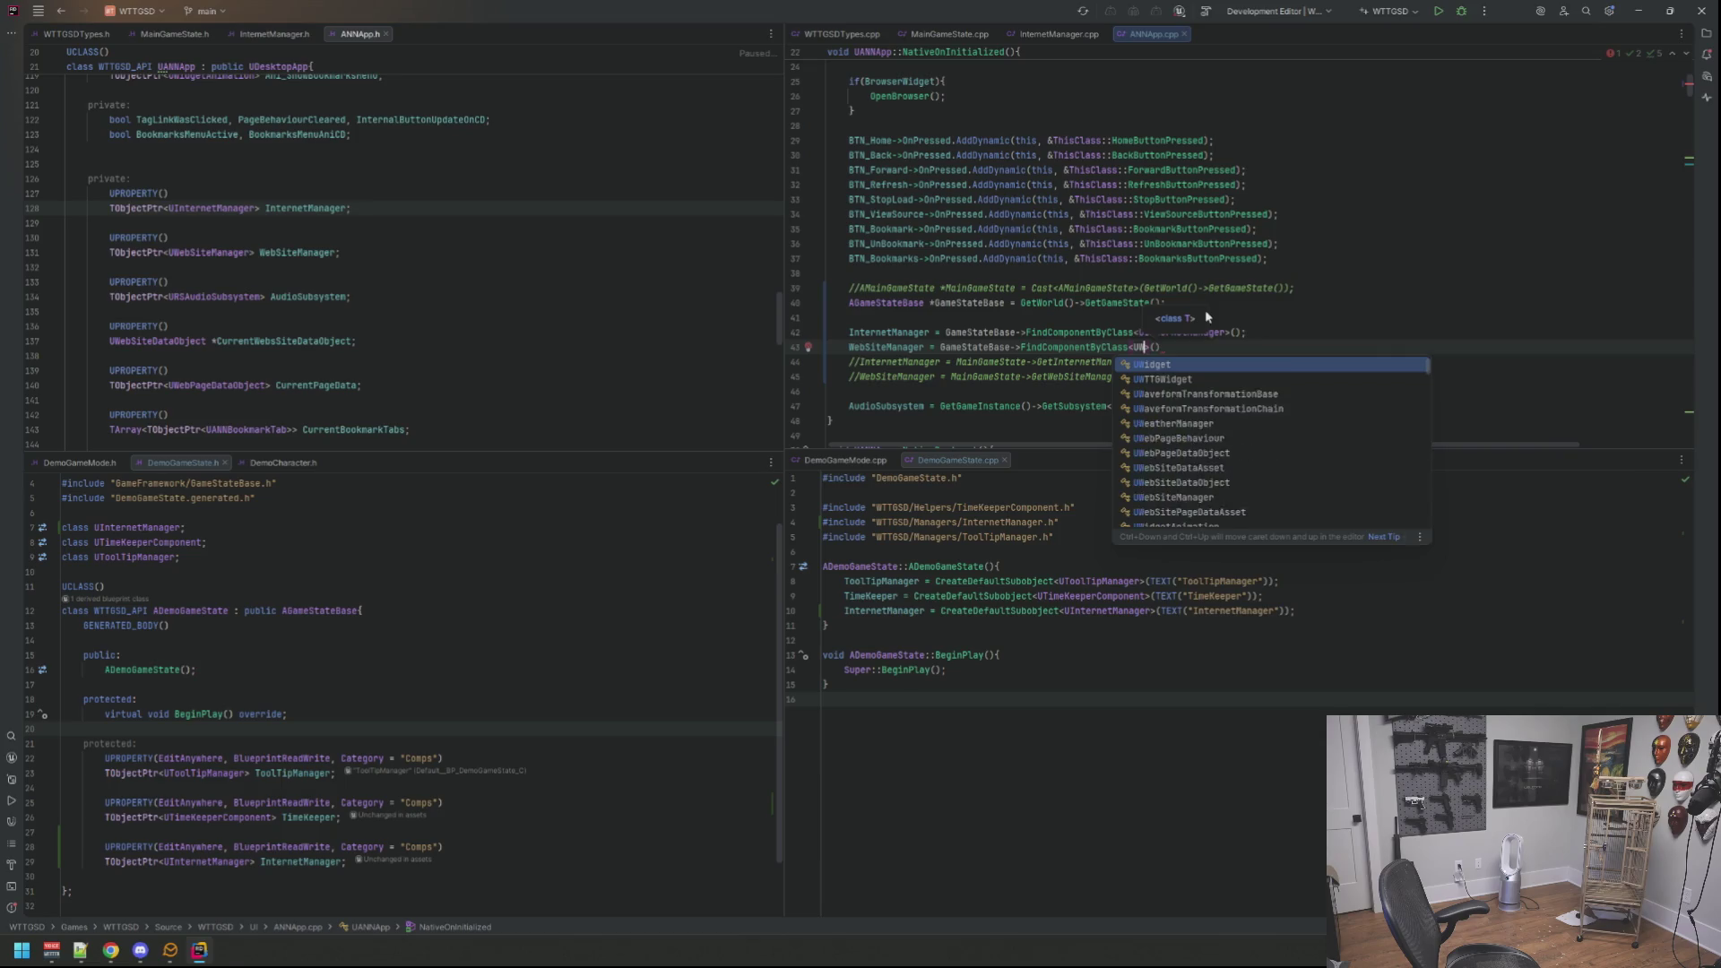
pyautogui.write('ebS')
pyautogui.press('Return')
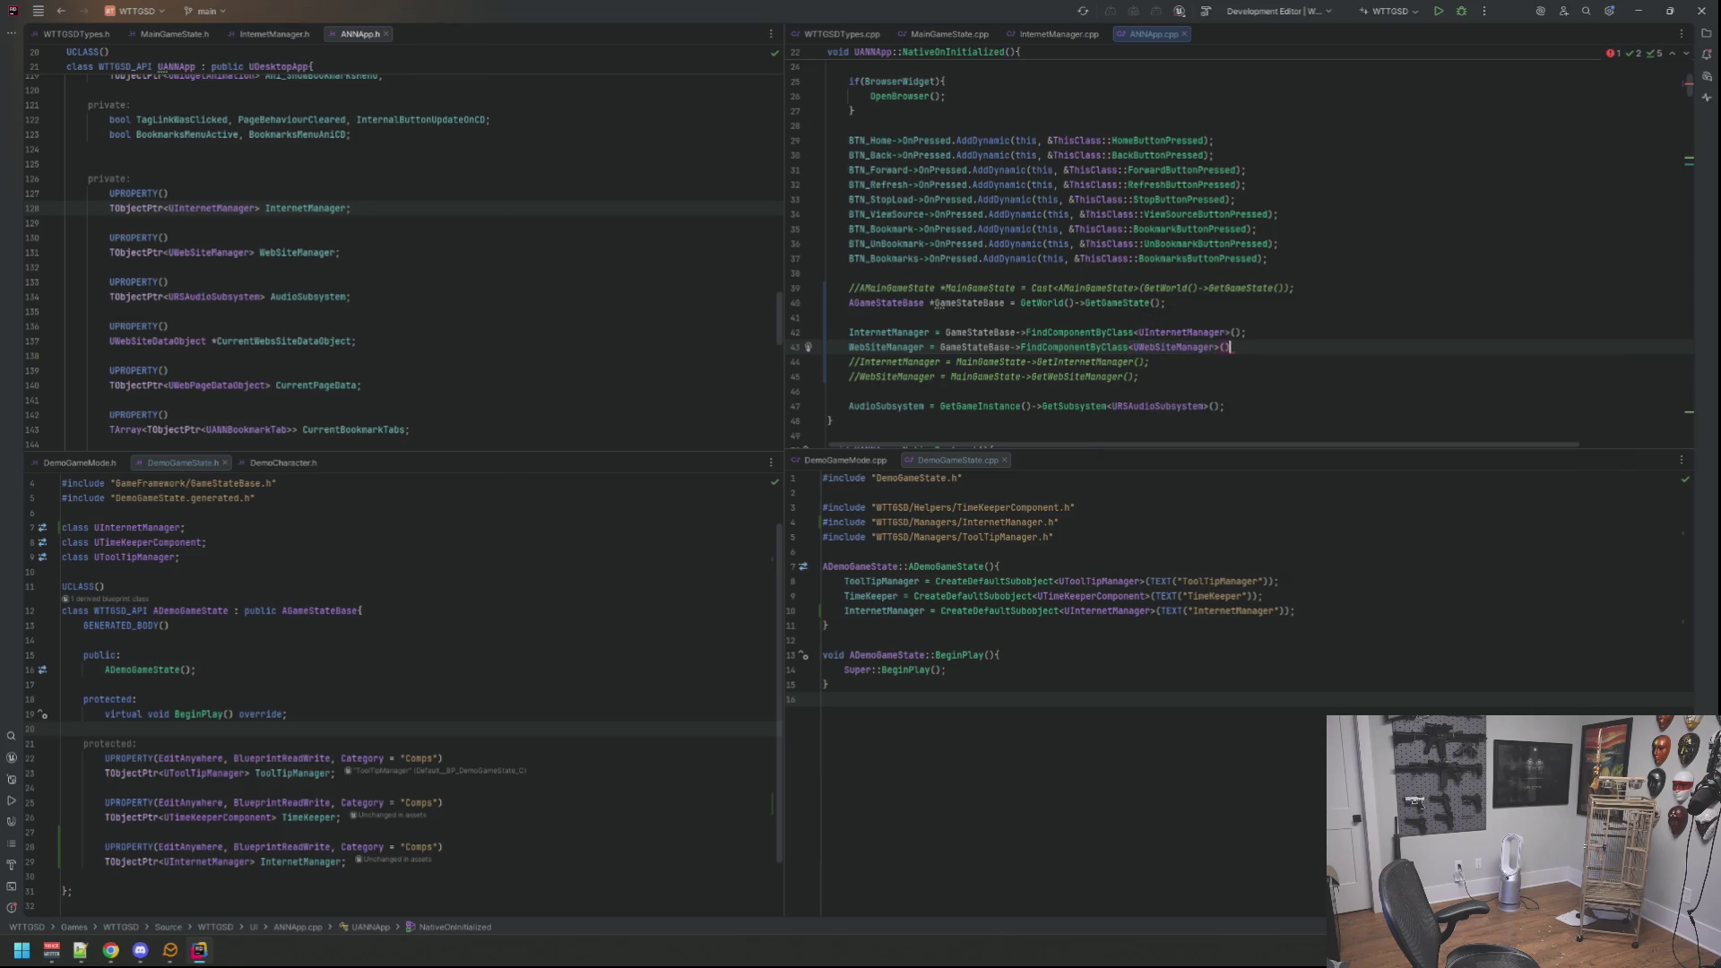
pyautogui.press('Up')
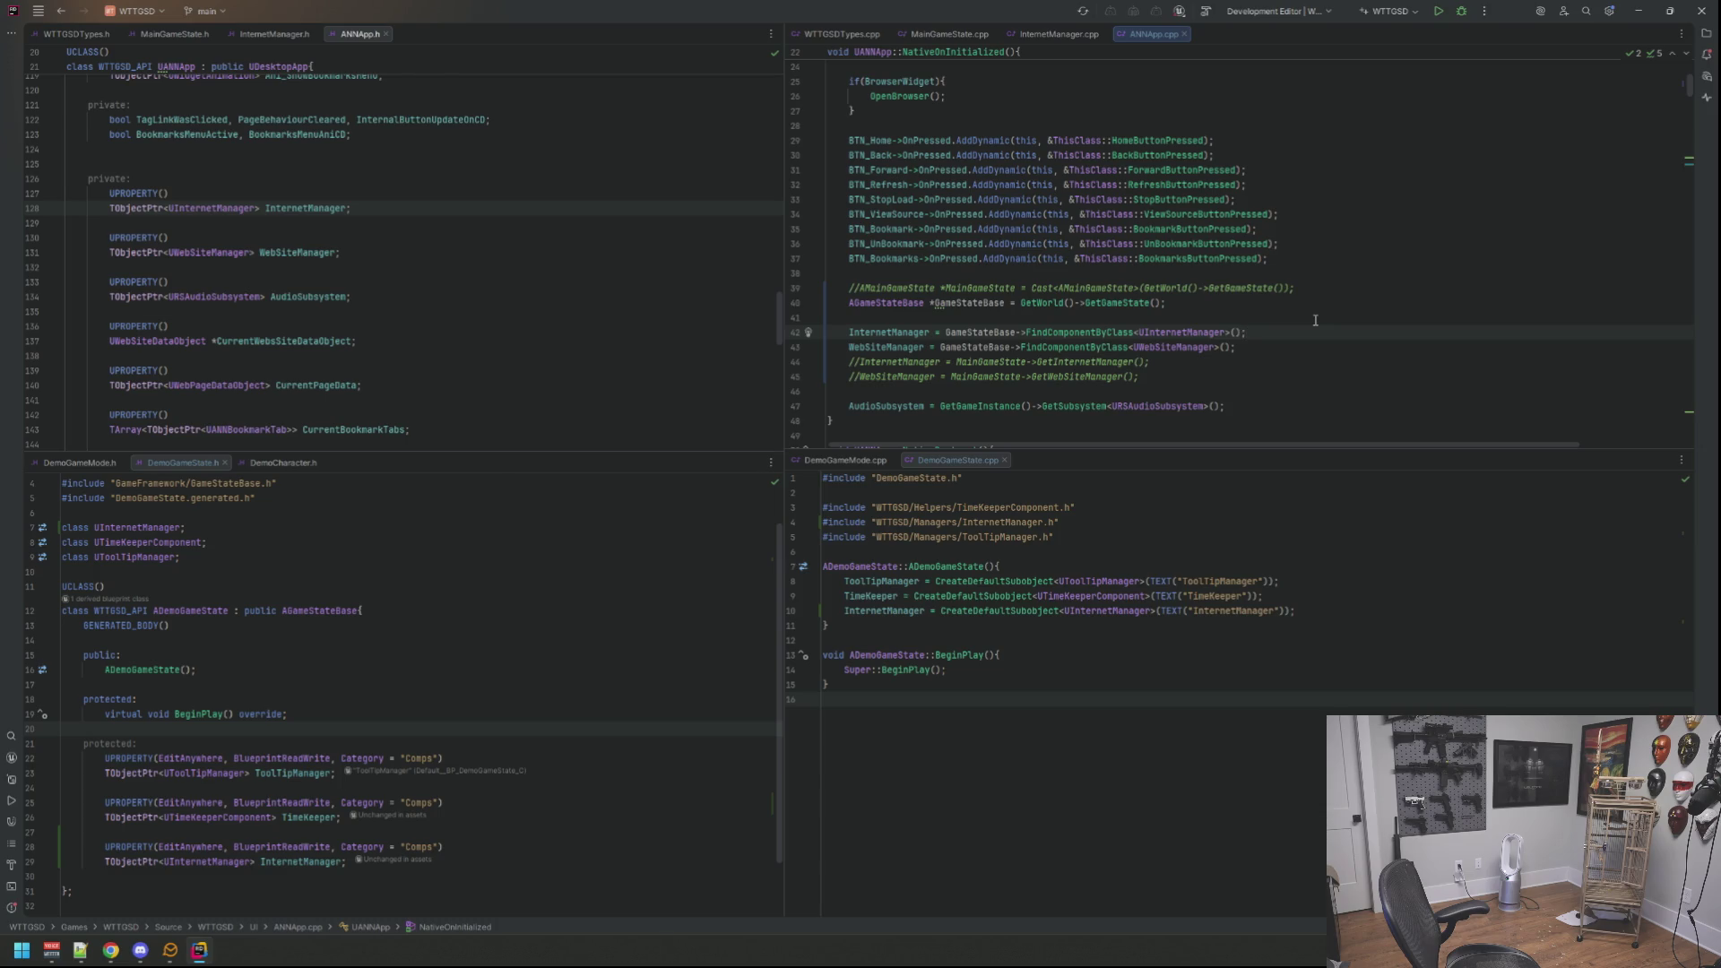
# Step: Review InternetManager's BeginPlay and expand the header's collapsed includes
pyautogui.hotkey('ctrl', 'Tab')
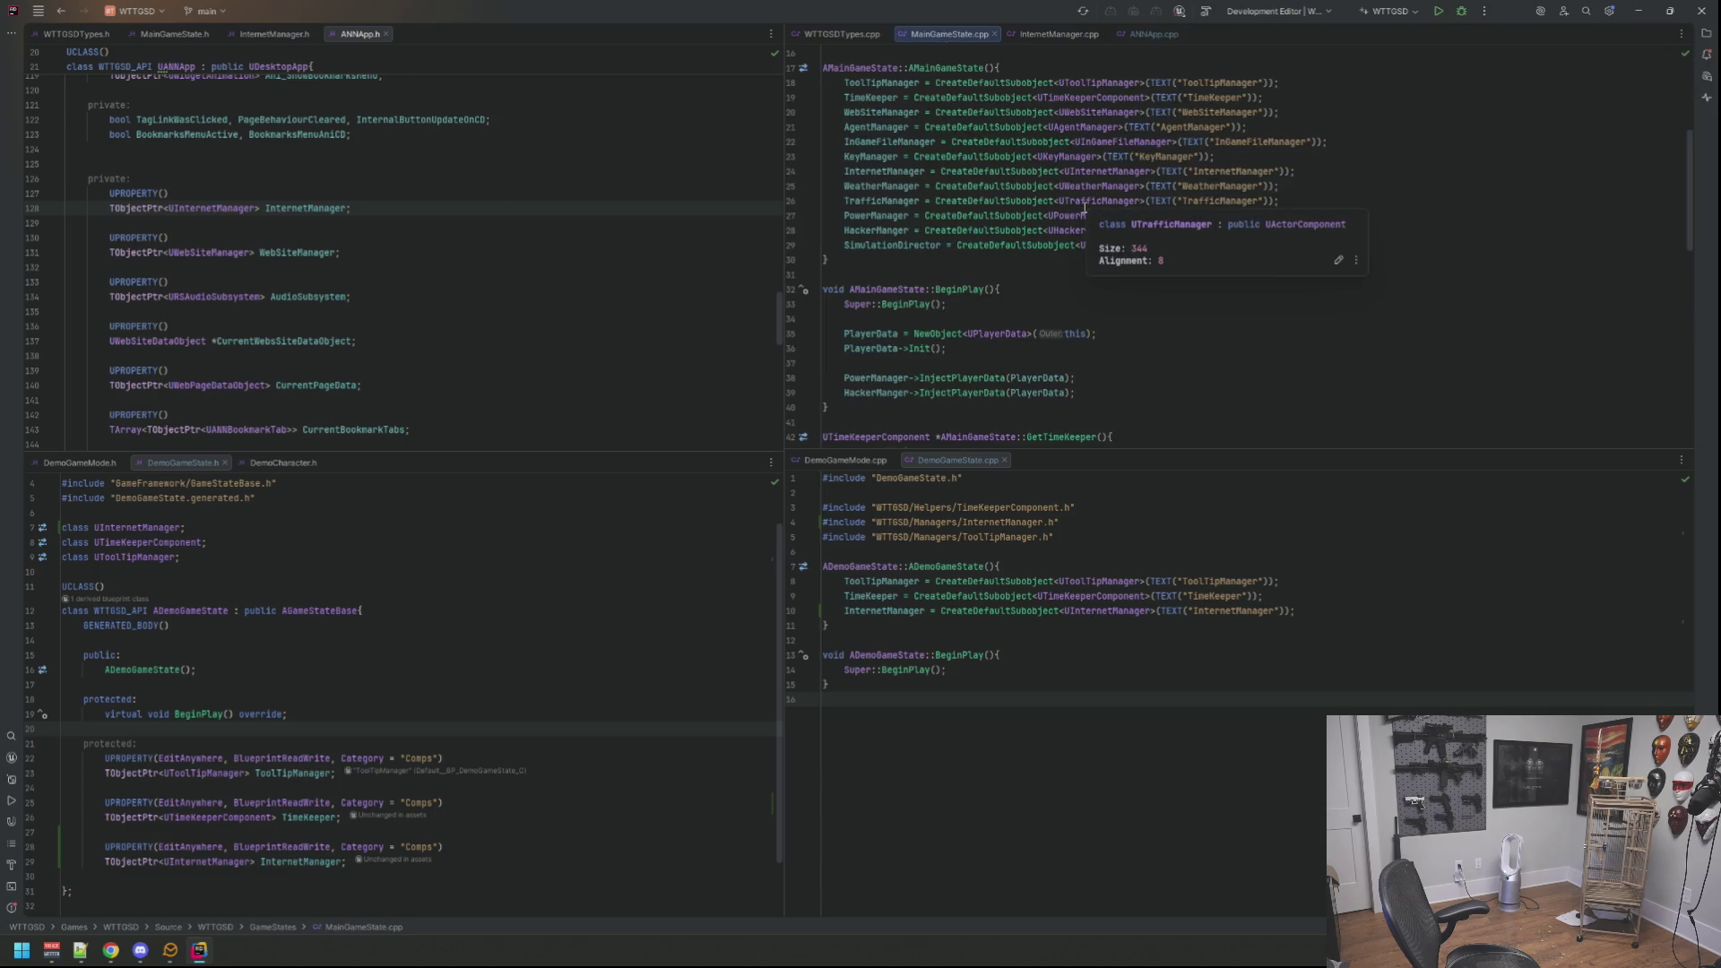
pyautogui.scroll(3, 1119, 144)
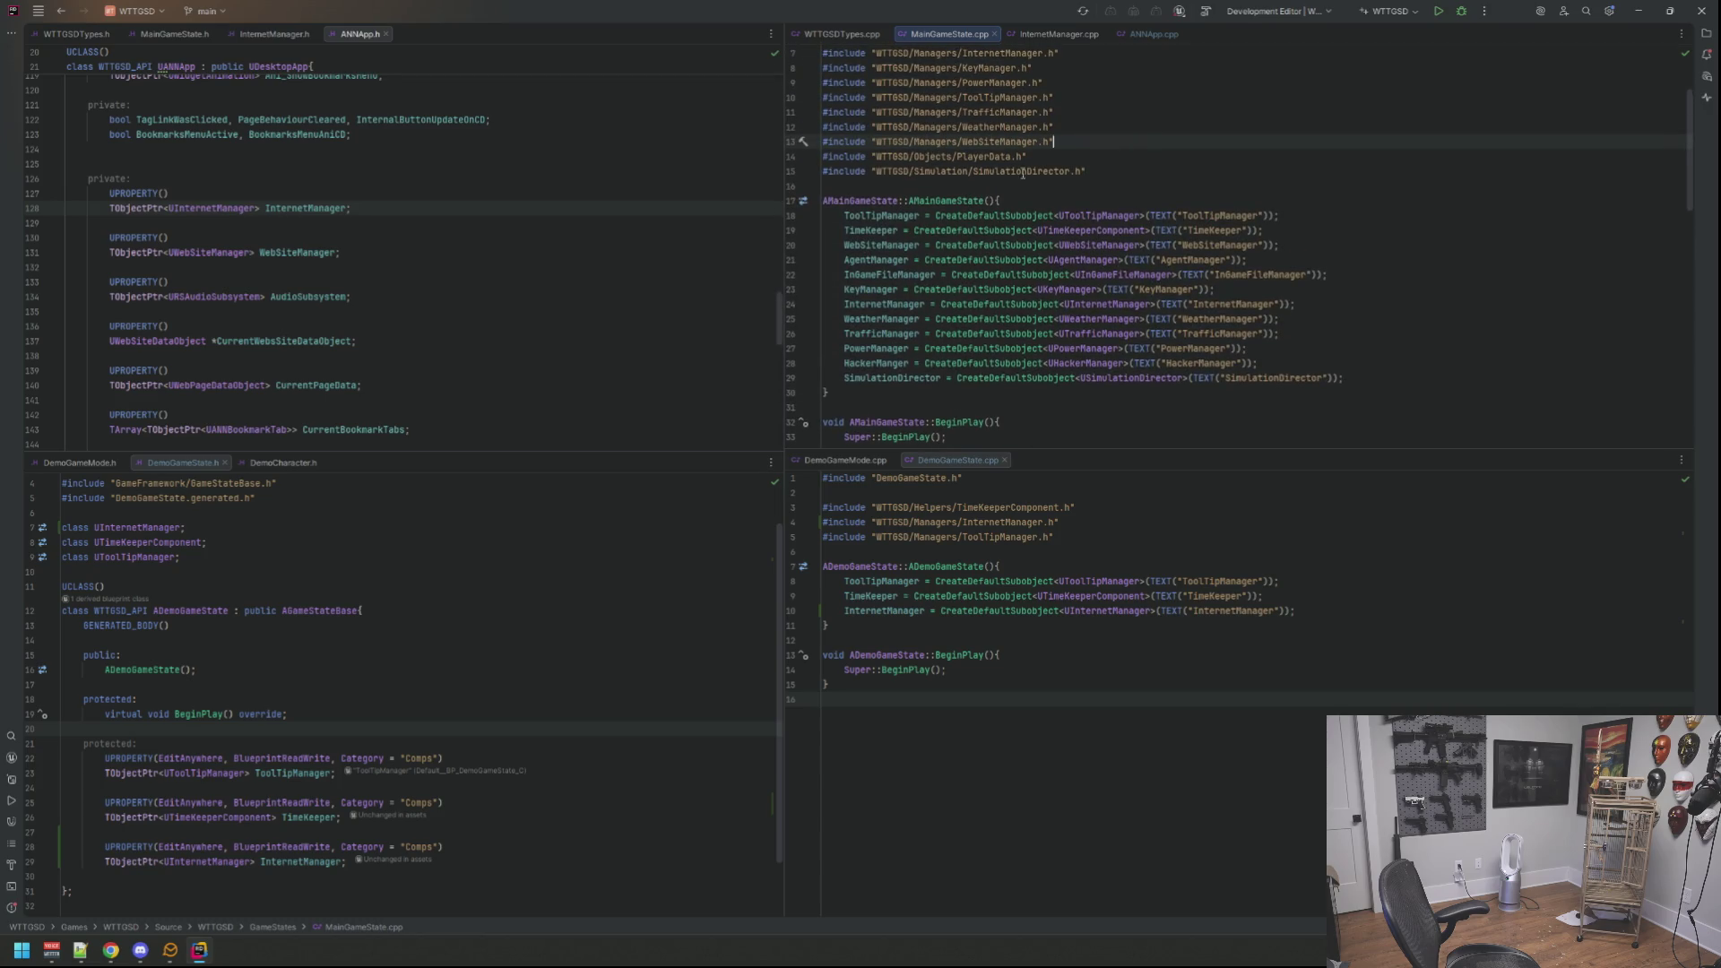
pyautogui.click(290, 32)
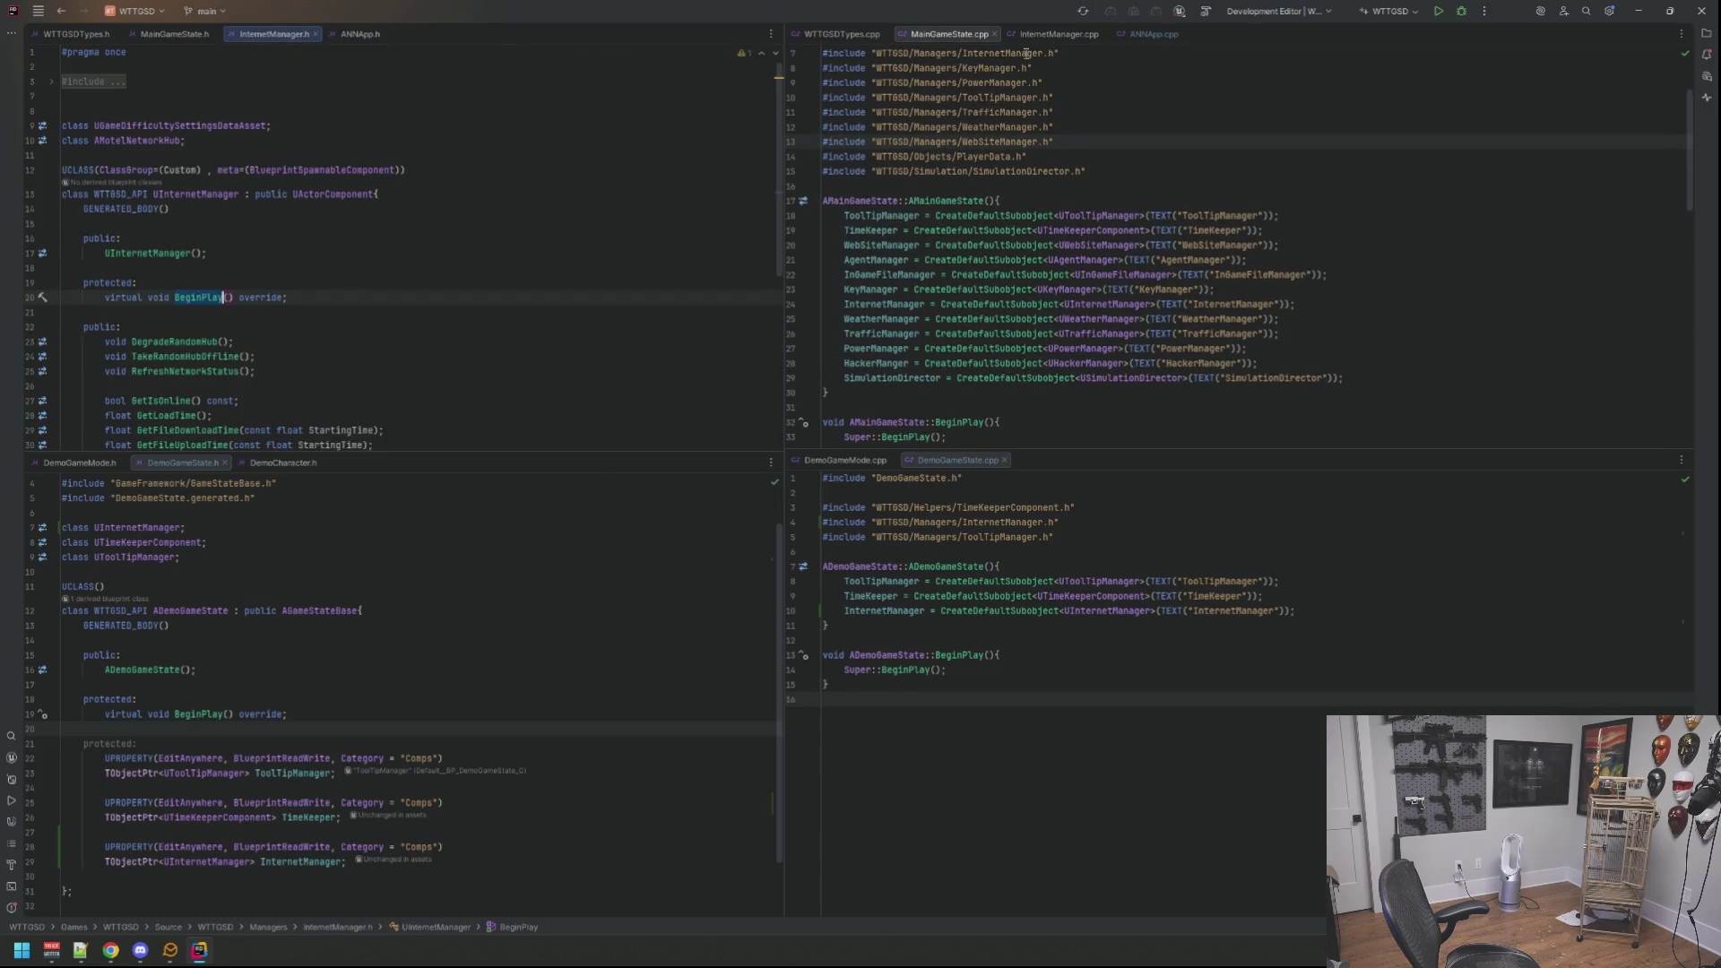
pyautogui.click(1055, 35)
pyautogui.click(1020, 142)
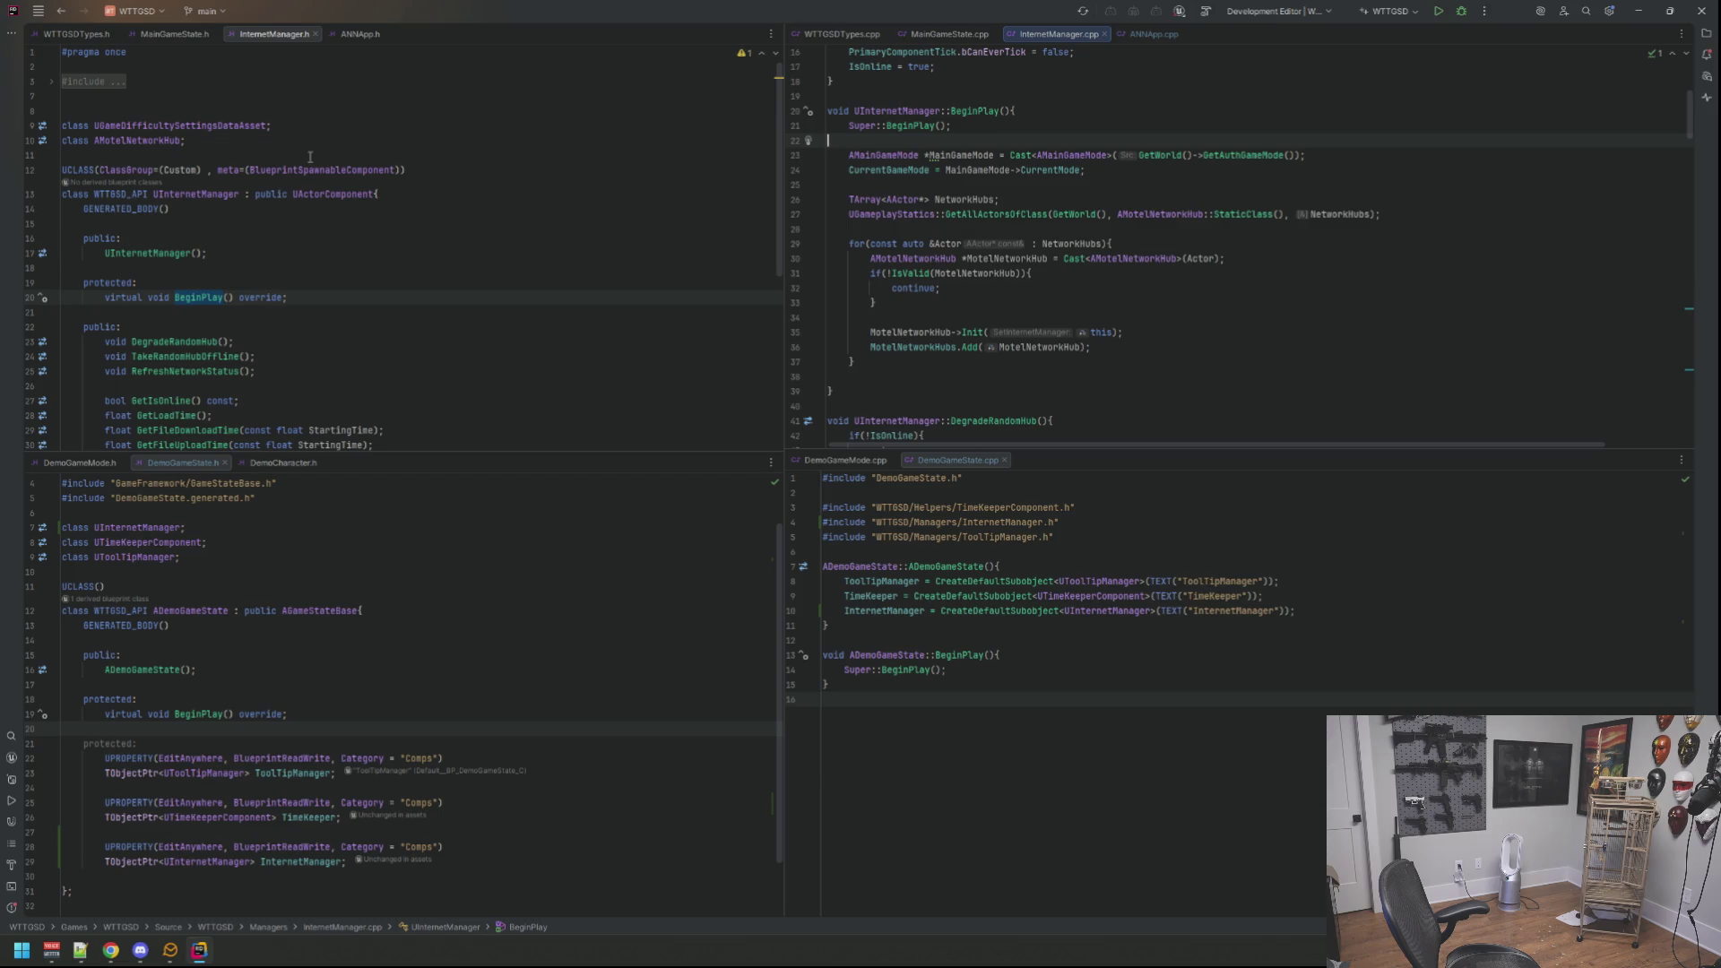
pyautogui.click(91, 82)
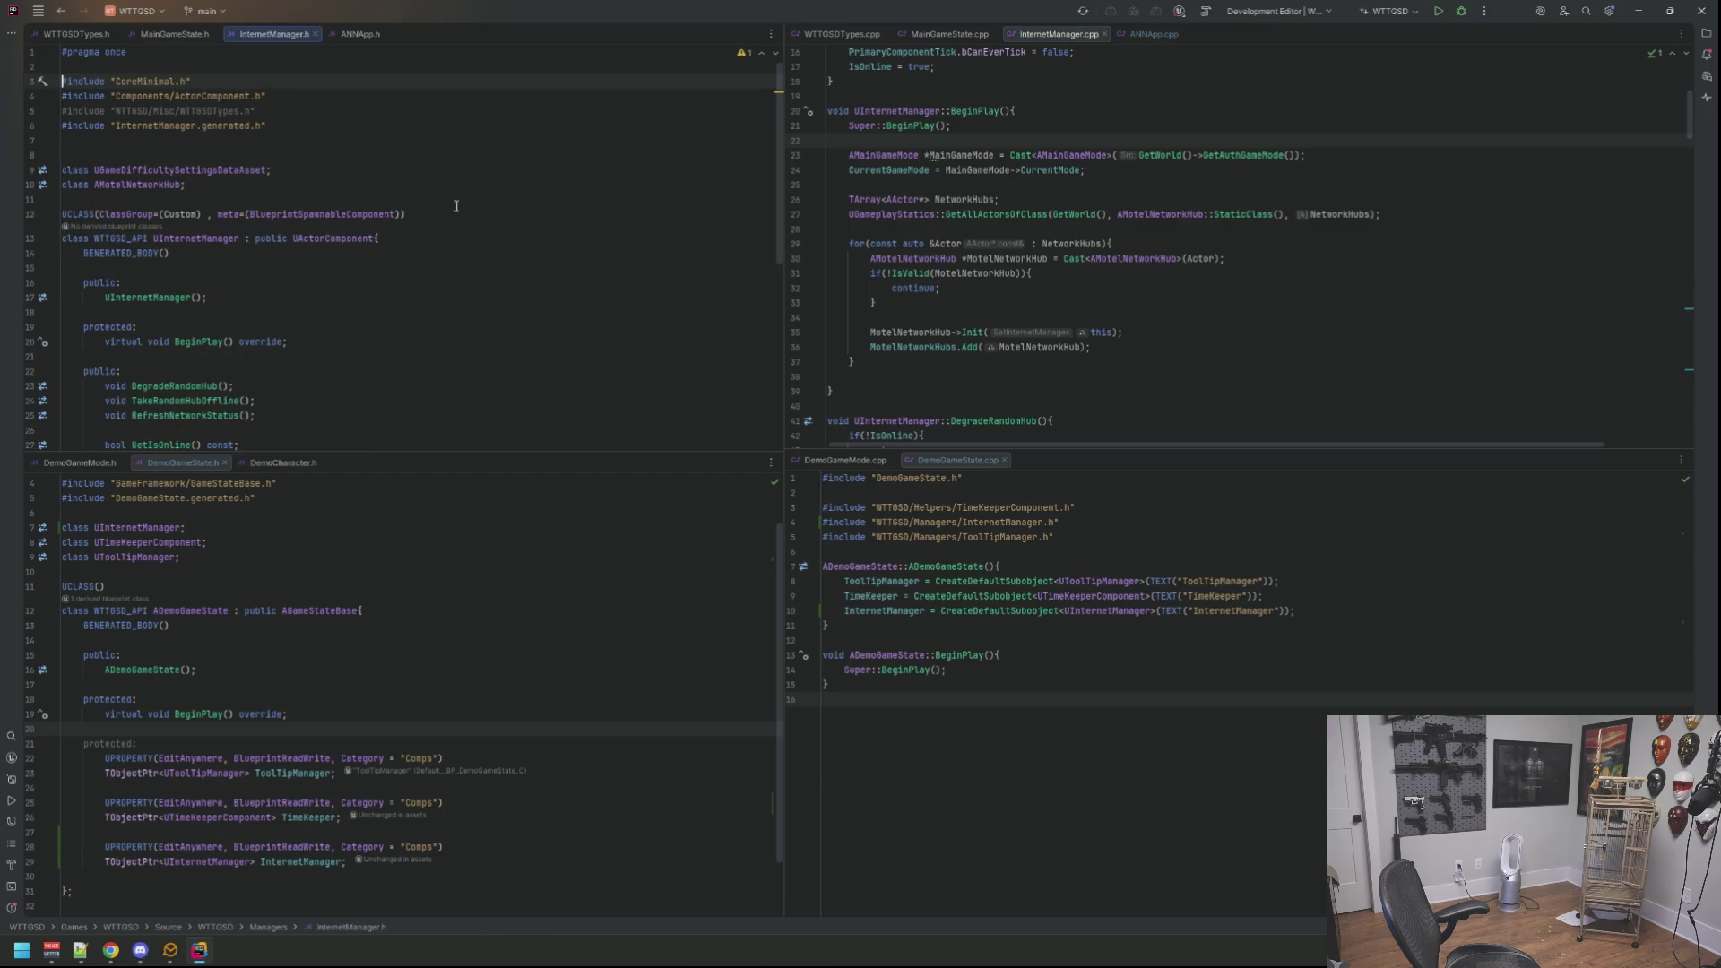
# Step: Return to ANNApp.h and ANNApp.cpp side by side
pyautogui.click(359, 34)
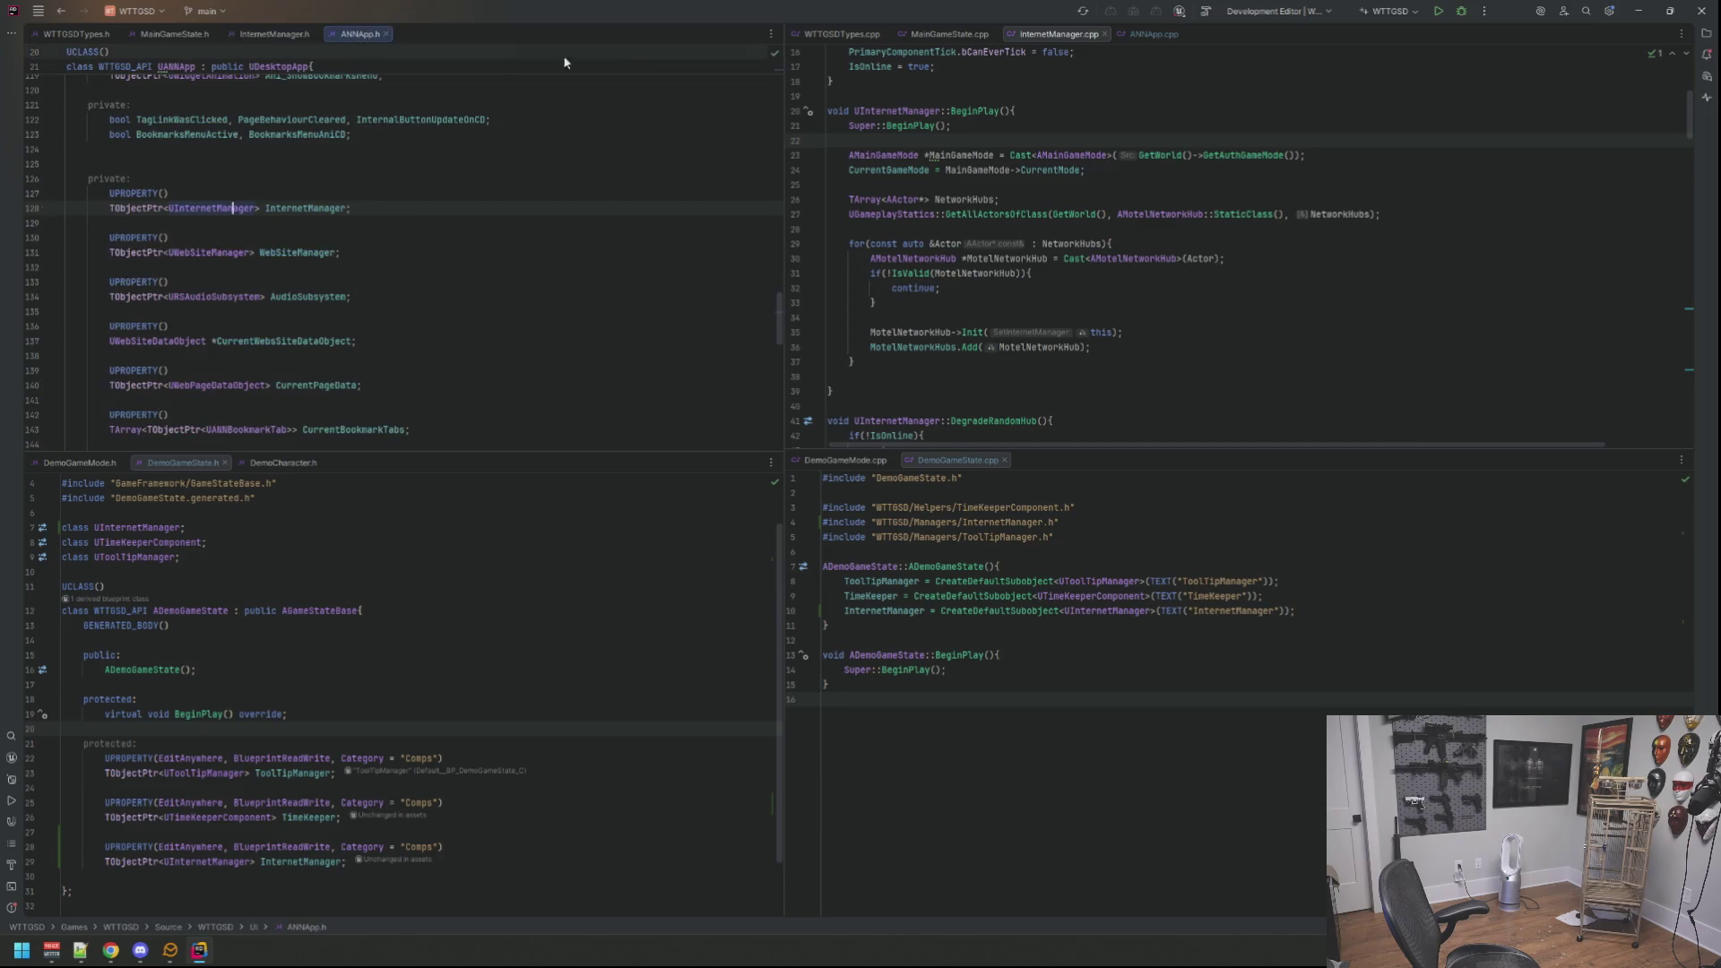
pyautogui.click(1152, 34)
pyautogui.scroll(-2, 999, 232)
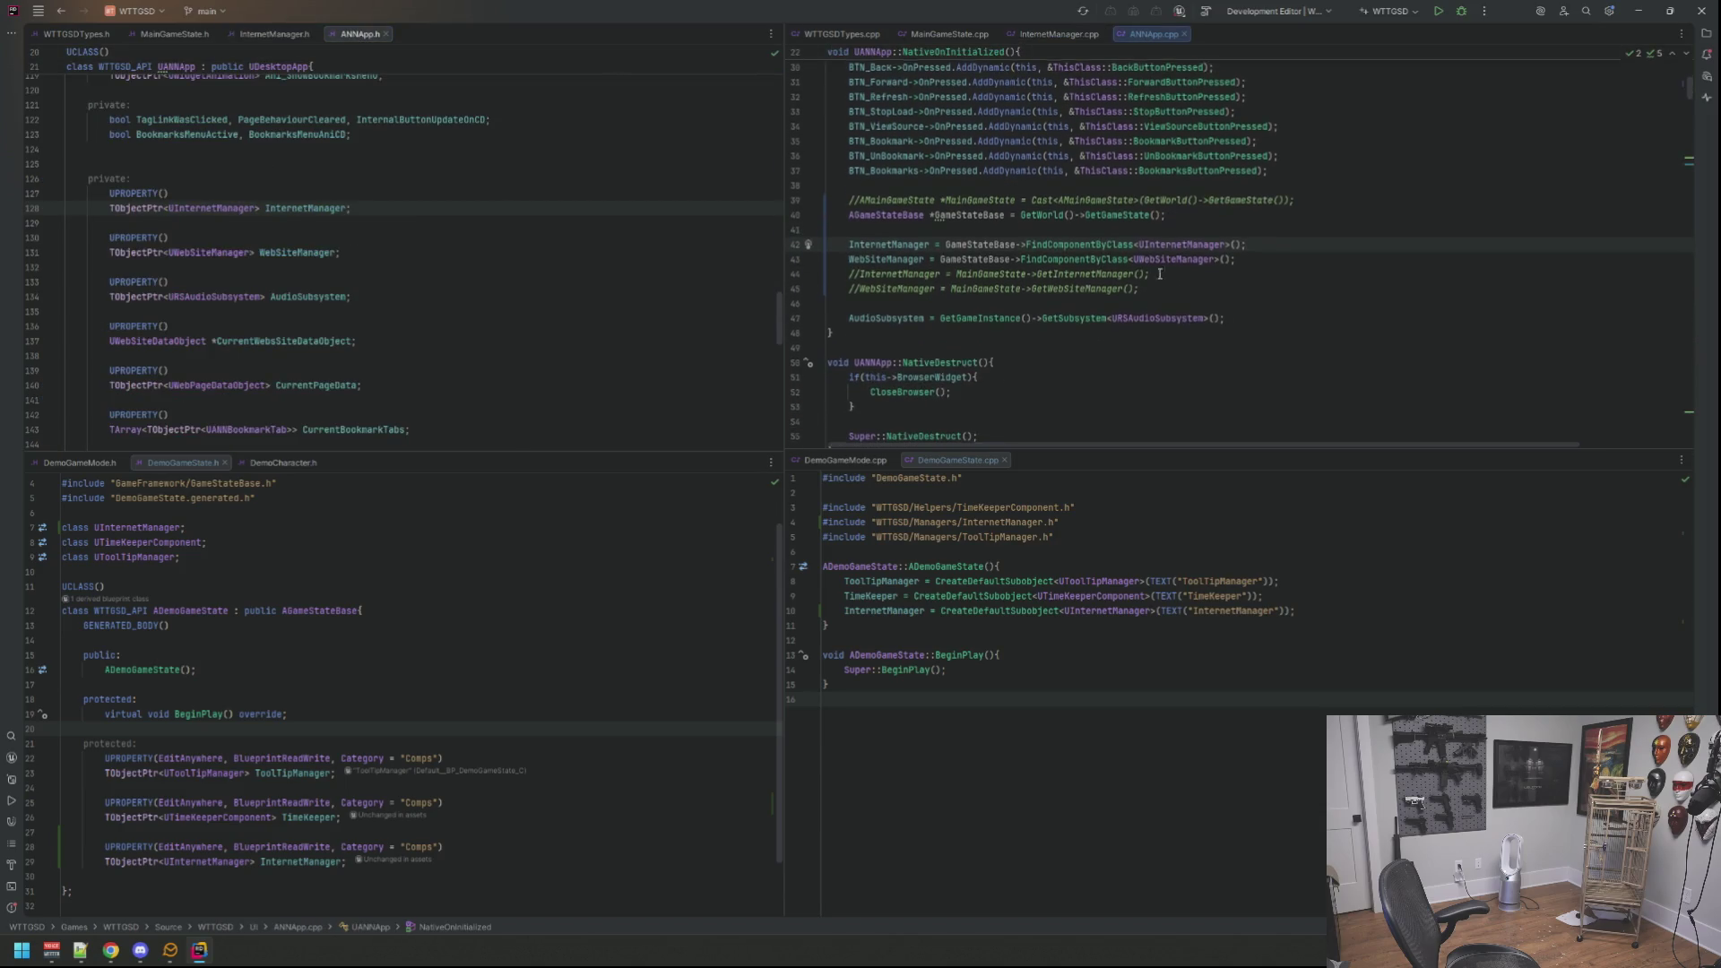
# Step: Move the blank line from between the manager lookups to below them
pyautogui.click(1271, 224)
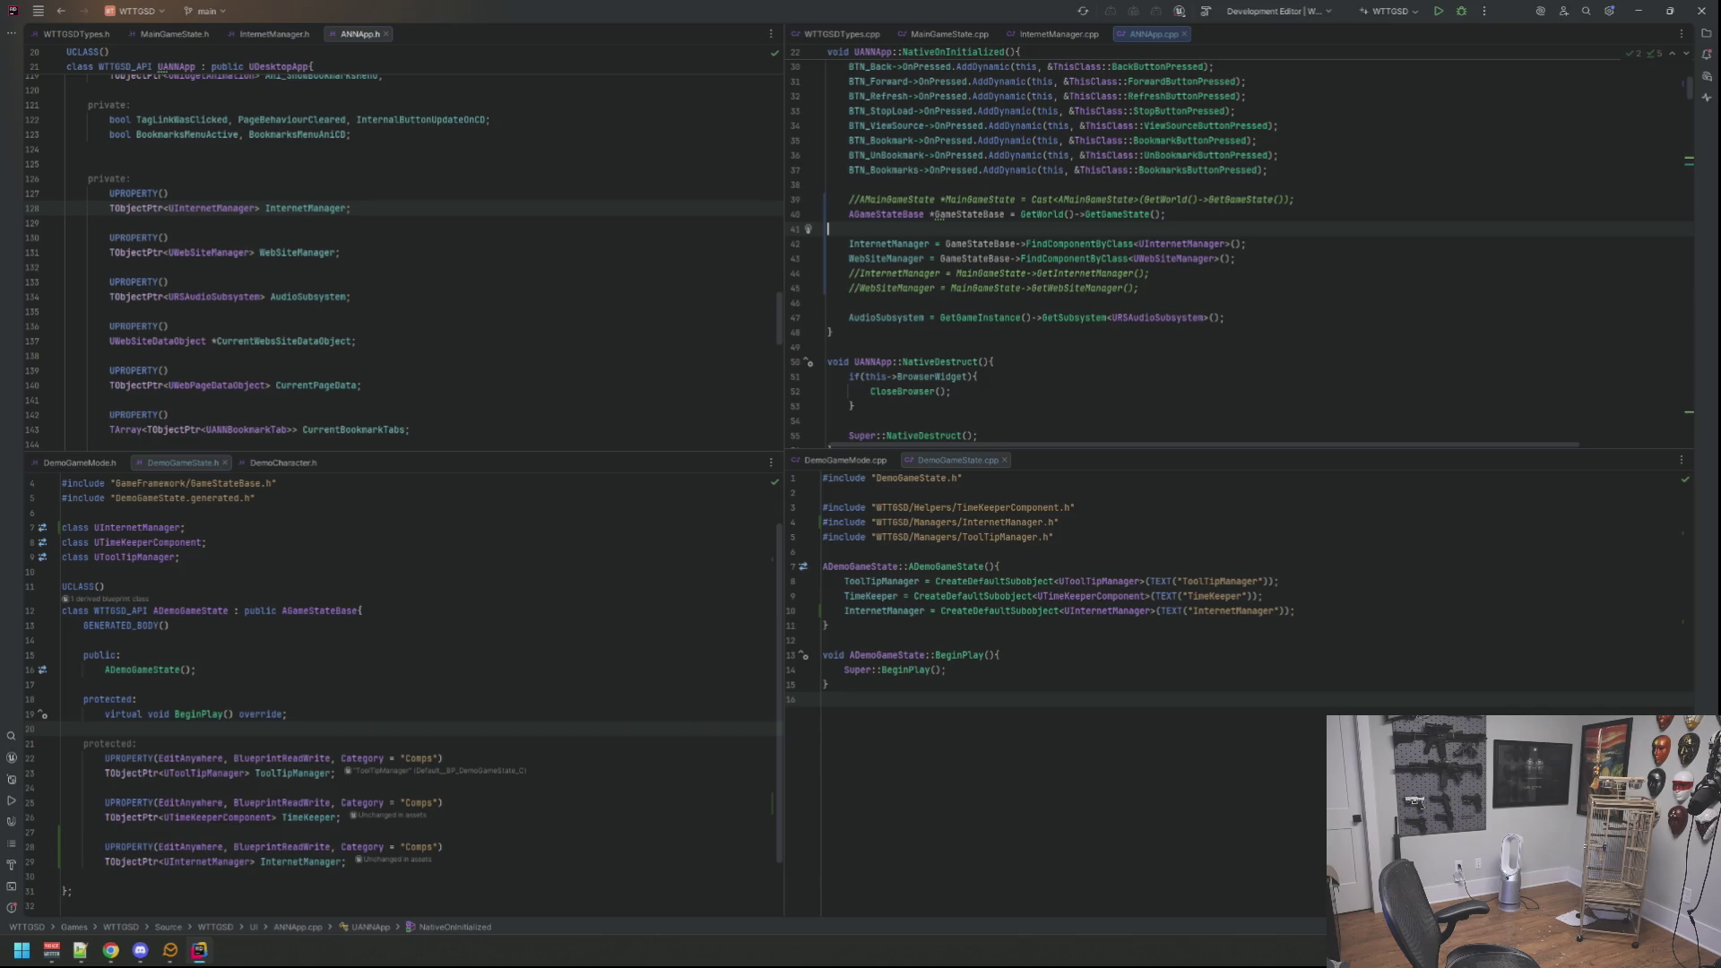
pyautogui.press('Delete')
pyautogui.press('Down')
pyautogui.press('End')
pyautogui.press('Return')
pyautogui.press('Up')
pyautogui.press('Up')
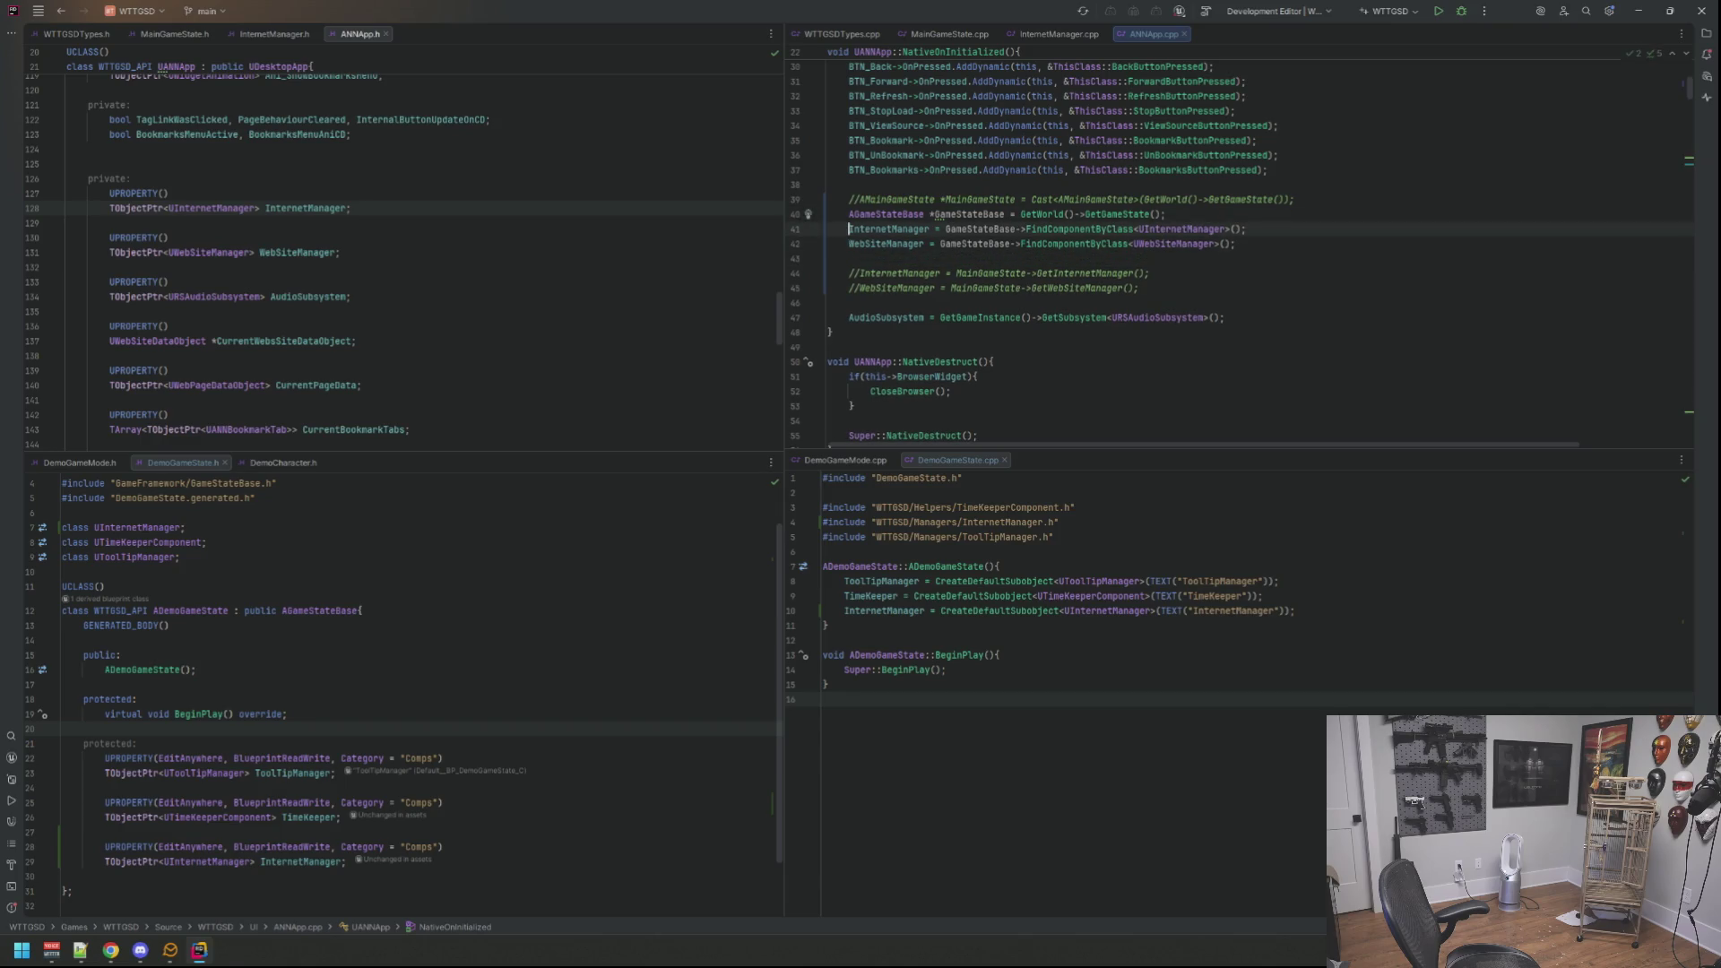
pyautogui.press('Up')
pyautogui.press('Up')
# Step: Move the commented cast line below the lookups with a blank line after WebSiteManager
pyautogui.hotkey('ctrl', 'x')
pyautogui.press('Down')
pyautogui.press('Down')
pyautogui.press('Down')
pyautogui.press('Down')
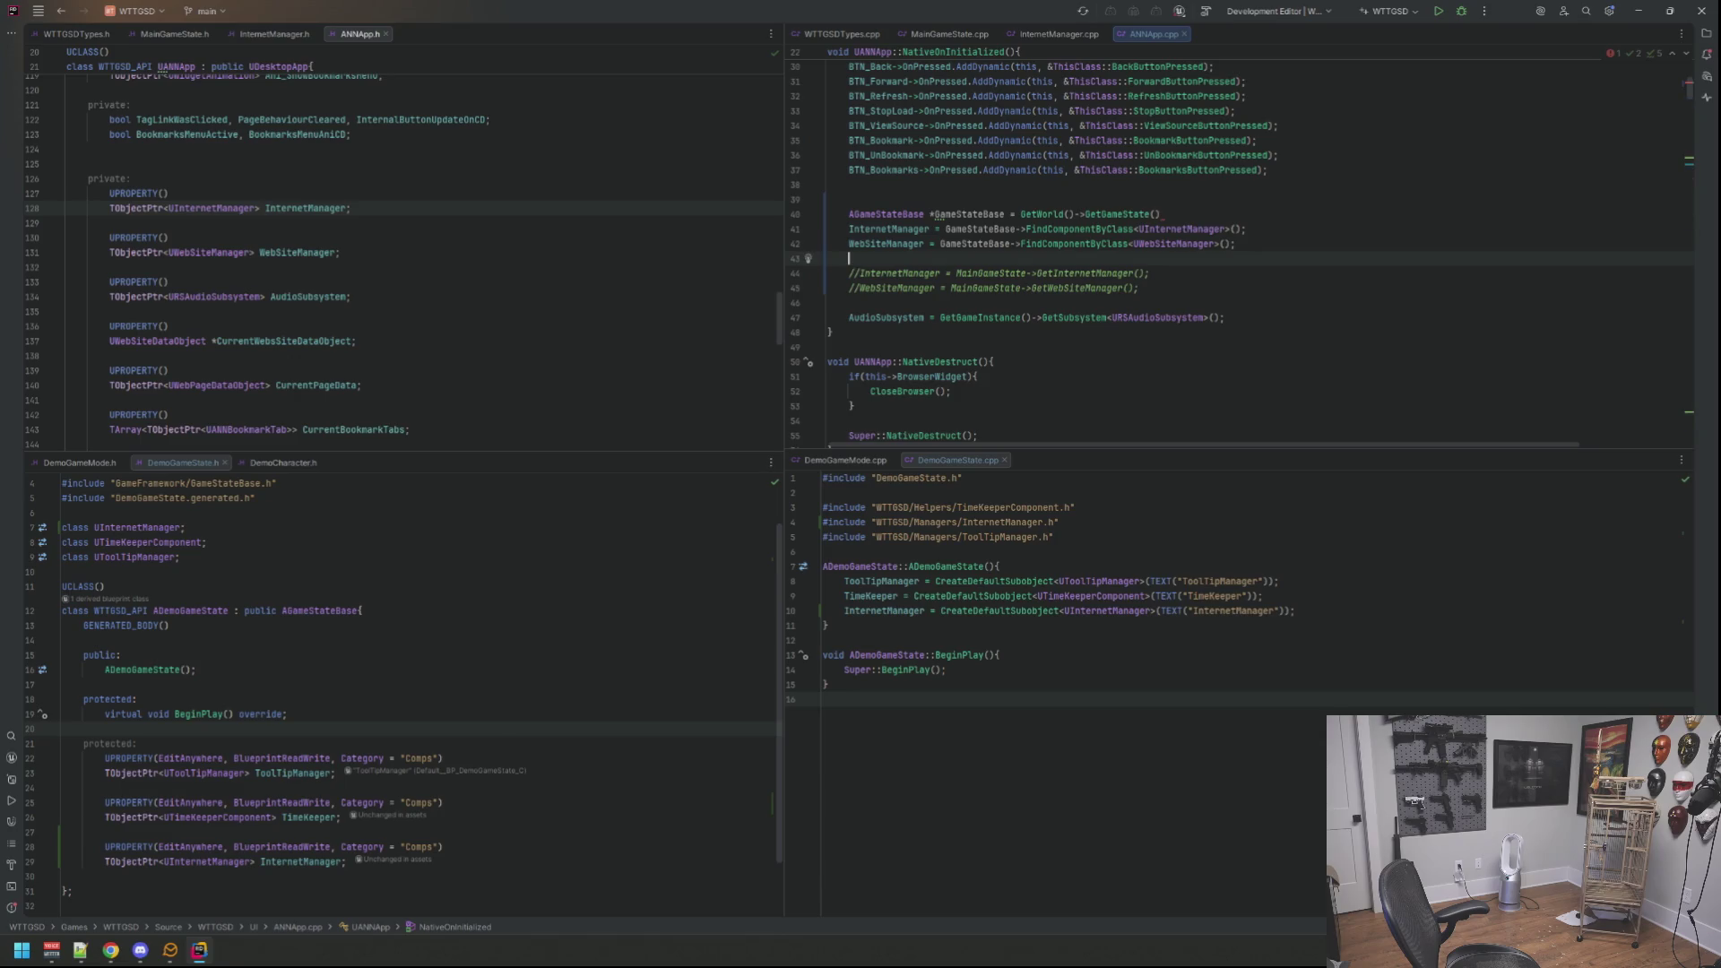
pyautogui.hotkey('ctrl', 'v')
pyautogui.press('Up')
pyautogui.press('Return')
pyautogui.press('Up')
pyautogui.press('Up')
pyautogui.press('Up')
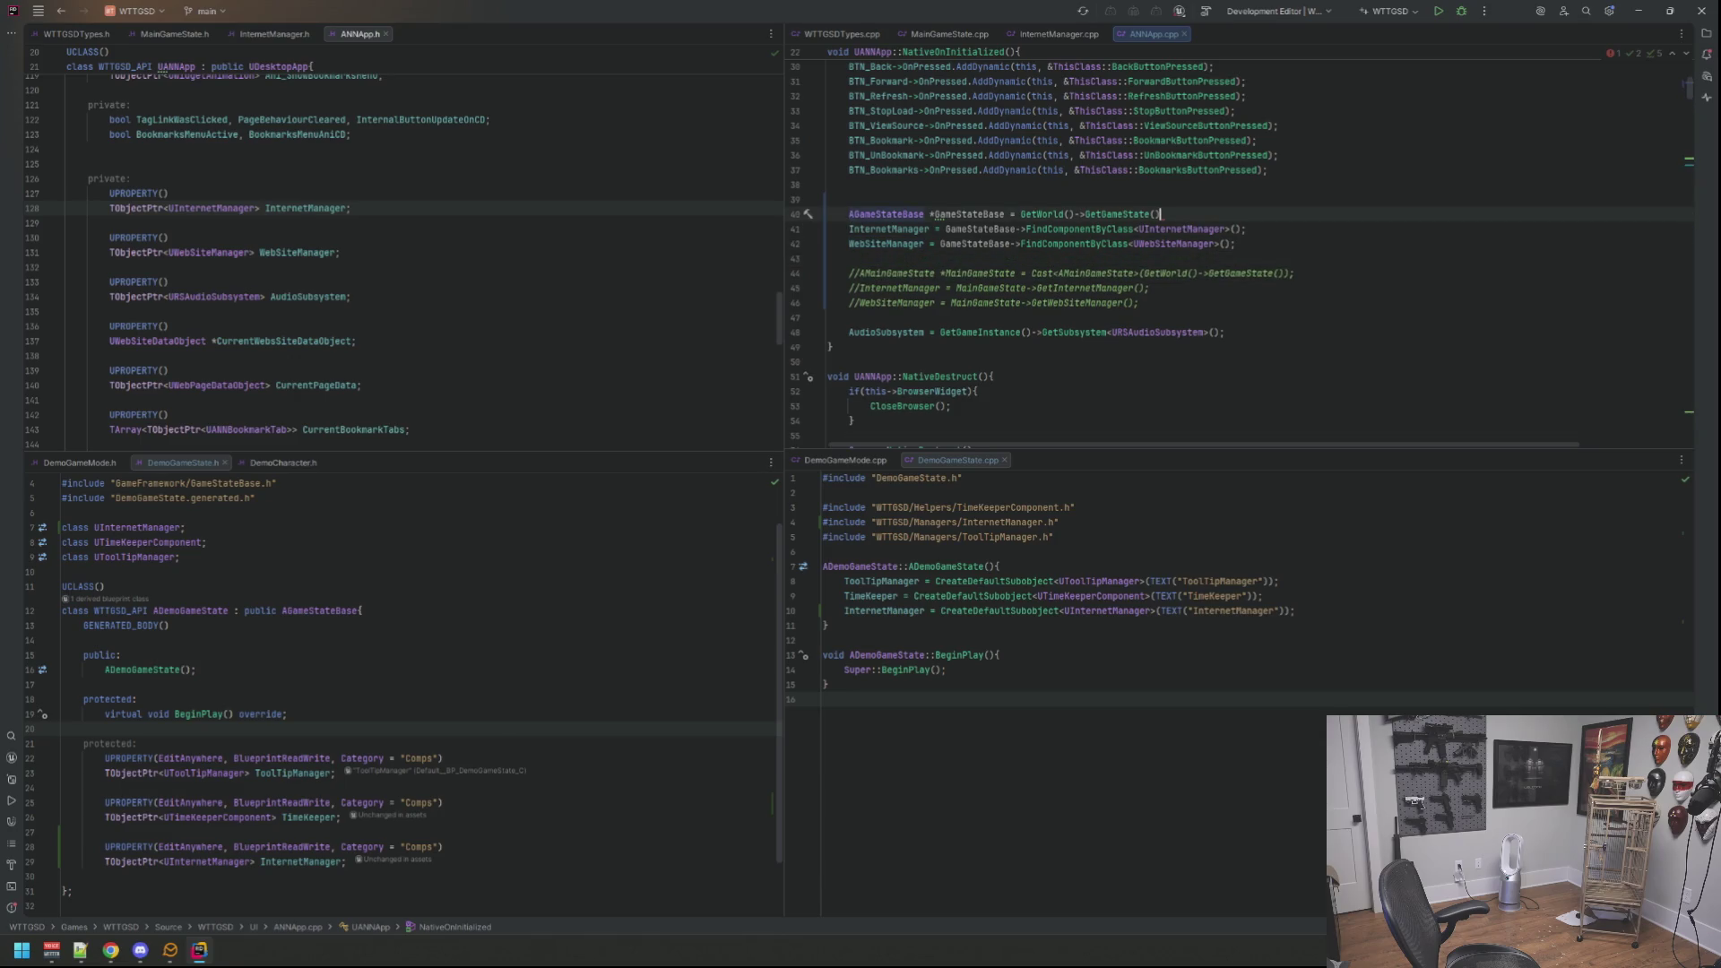
pyautogui.press('Up')
# Step: Settle on the blank line above the lookups and switch to InternetManager.cpp
pyautogui.click(1163, 169)
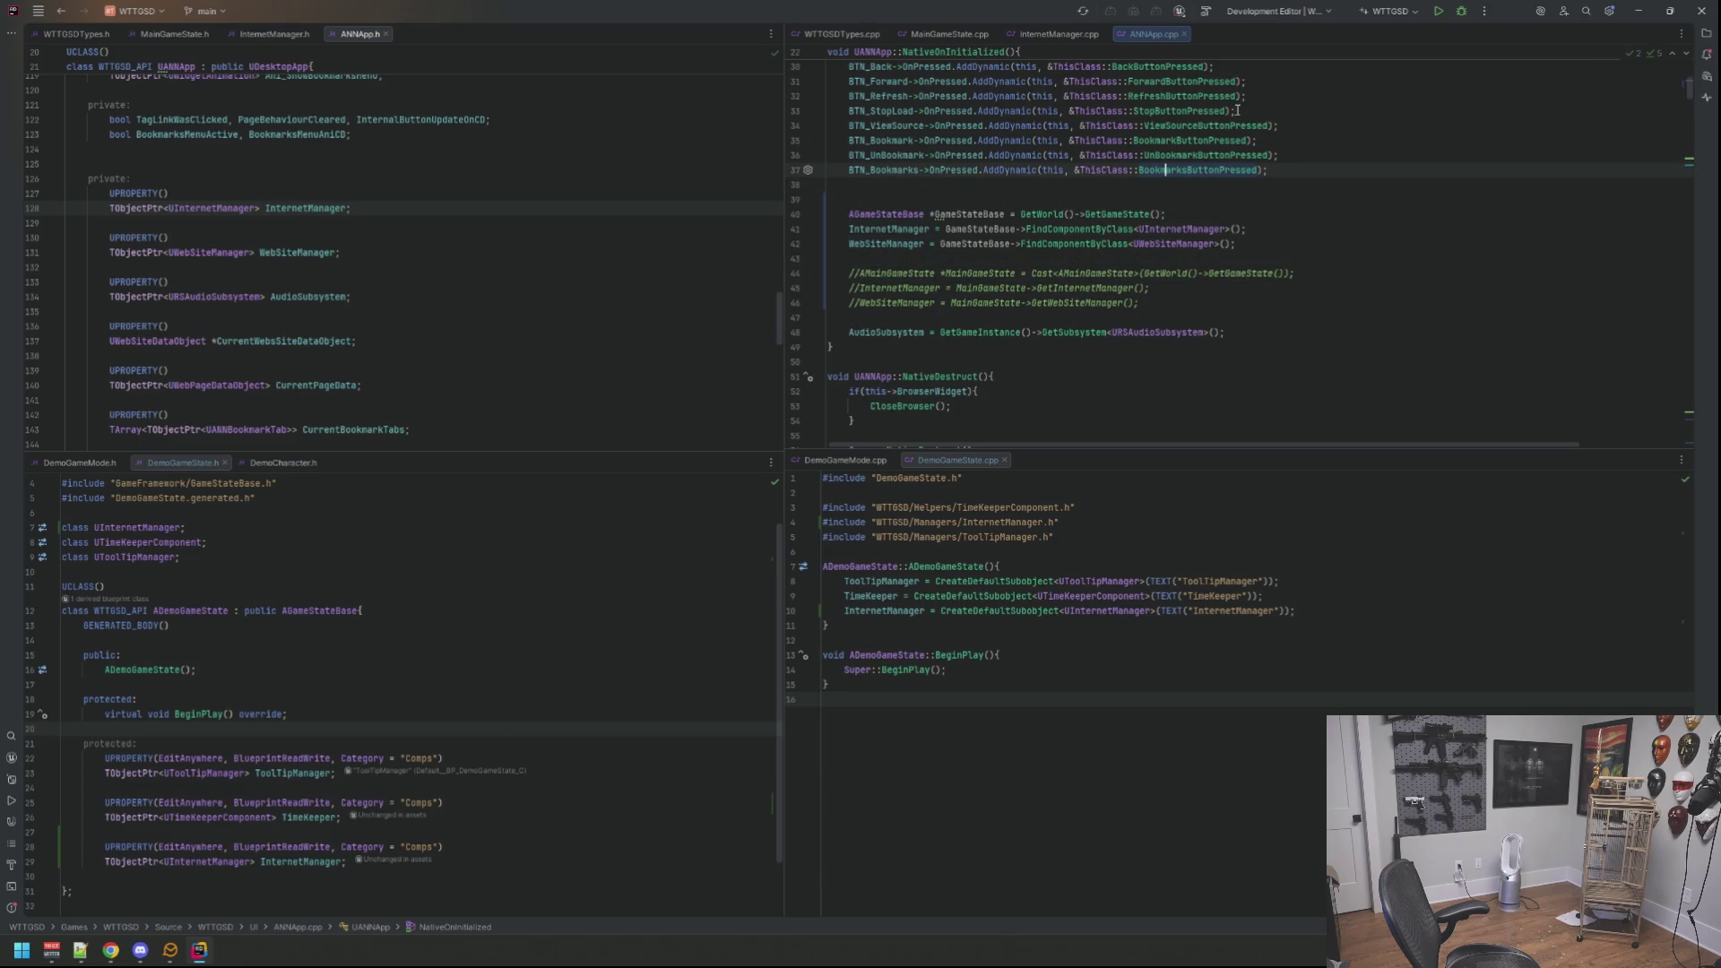
pyautogui.click(995, 198)
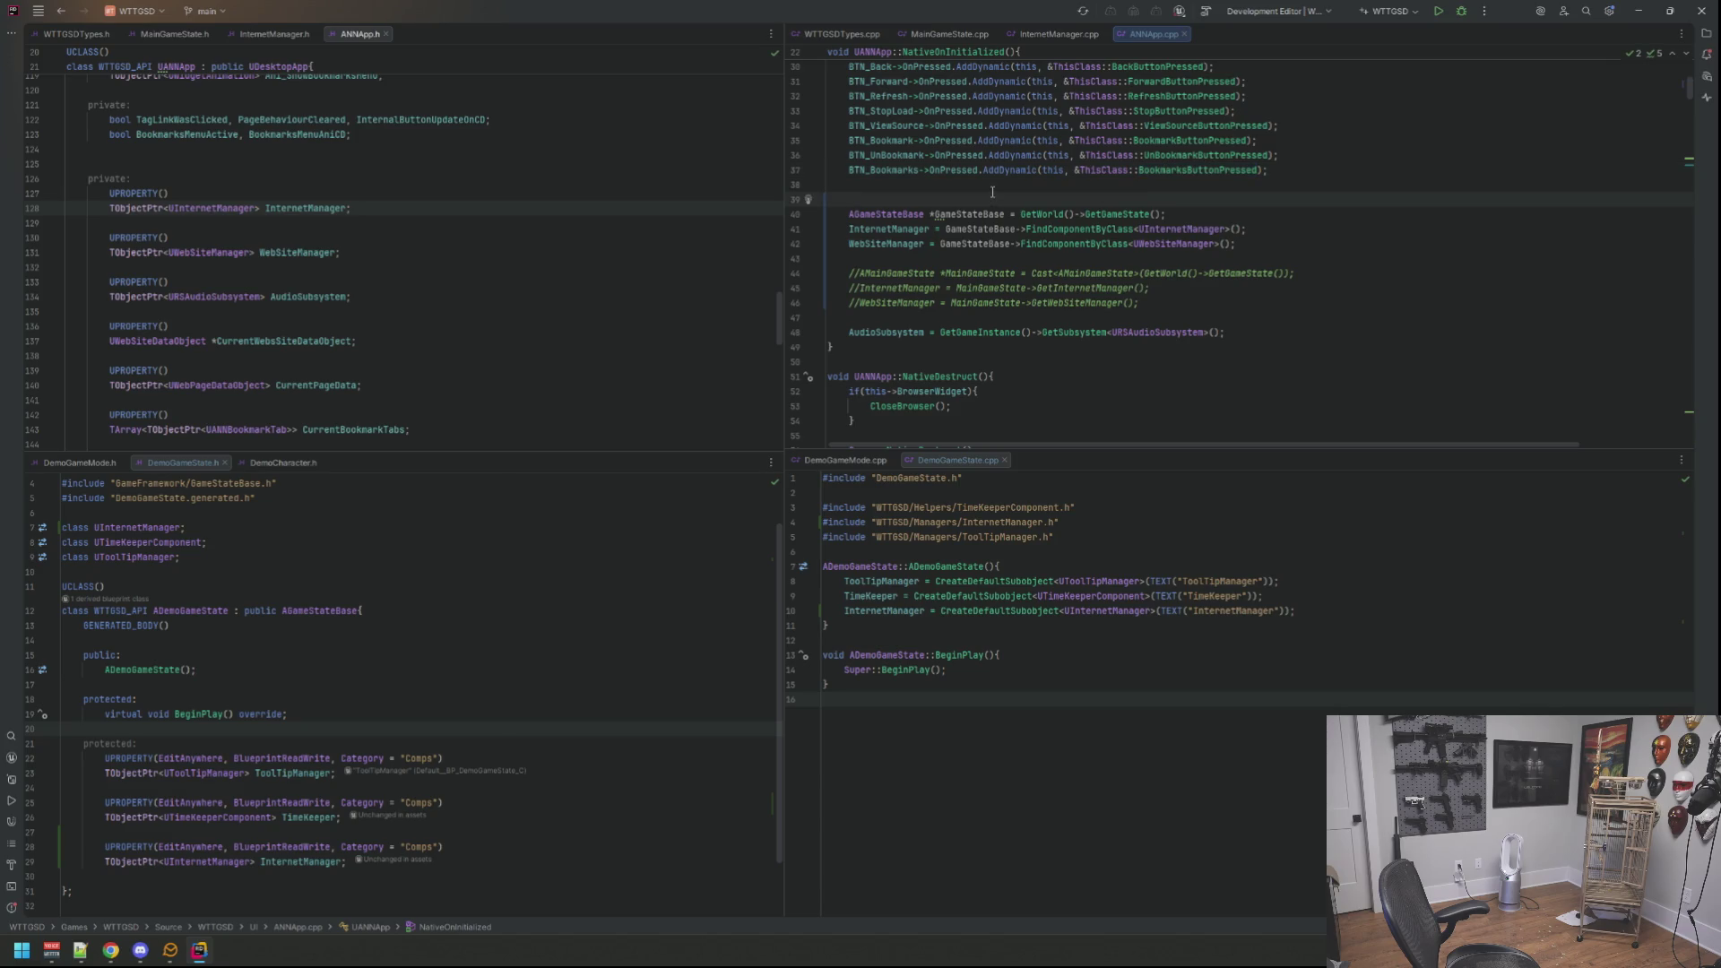
pyautogui.click(1058, 33)
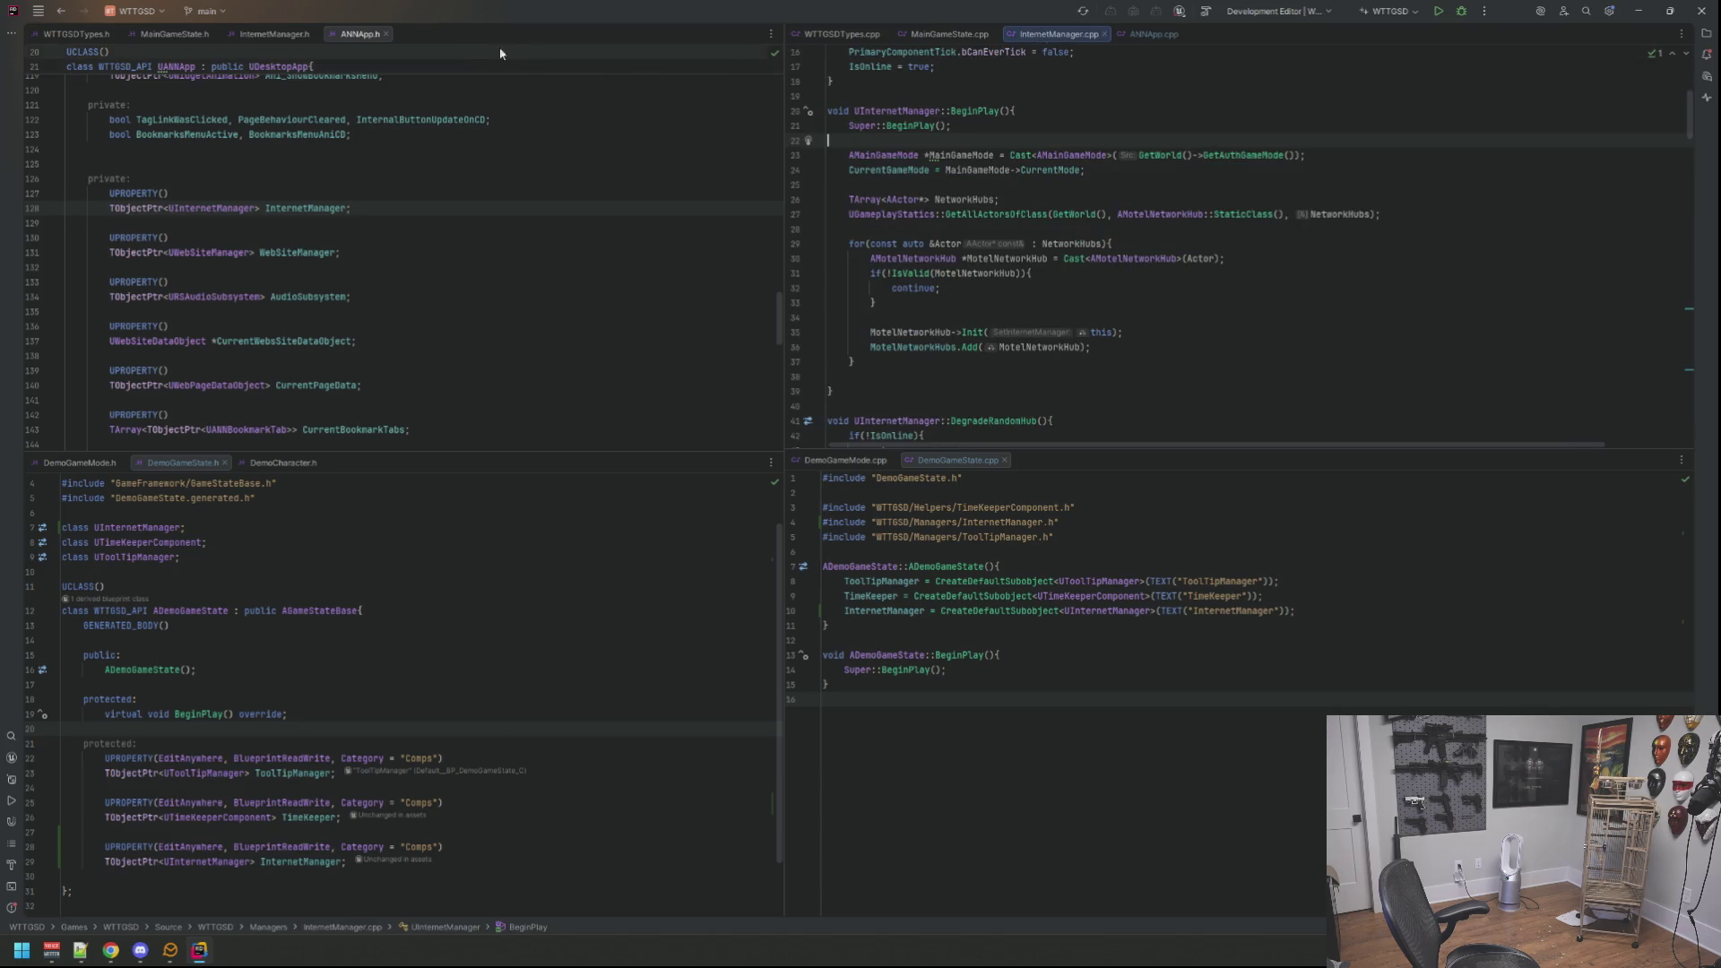
# Step: Make room for a new property under protected in InternetManager.h
pyautogui.click(274, 32)
pyautogui.click(469, 254)
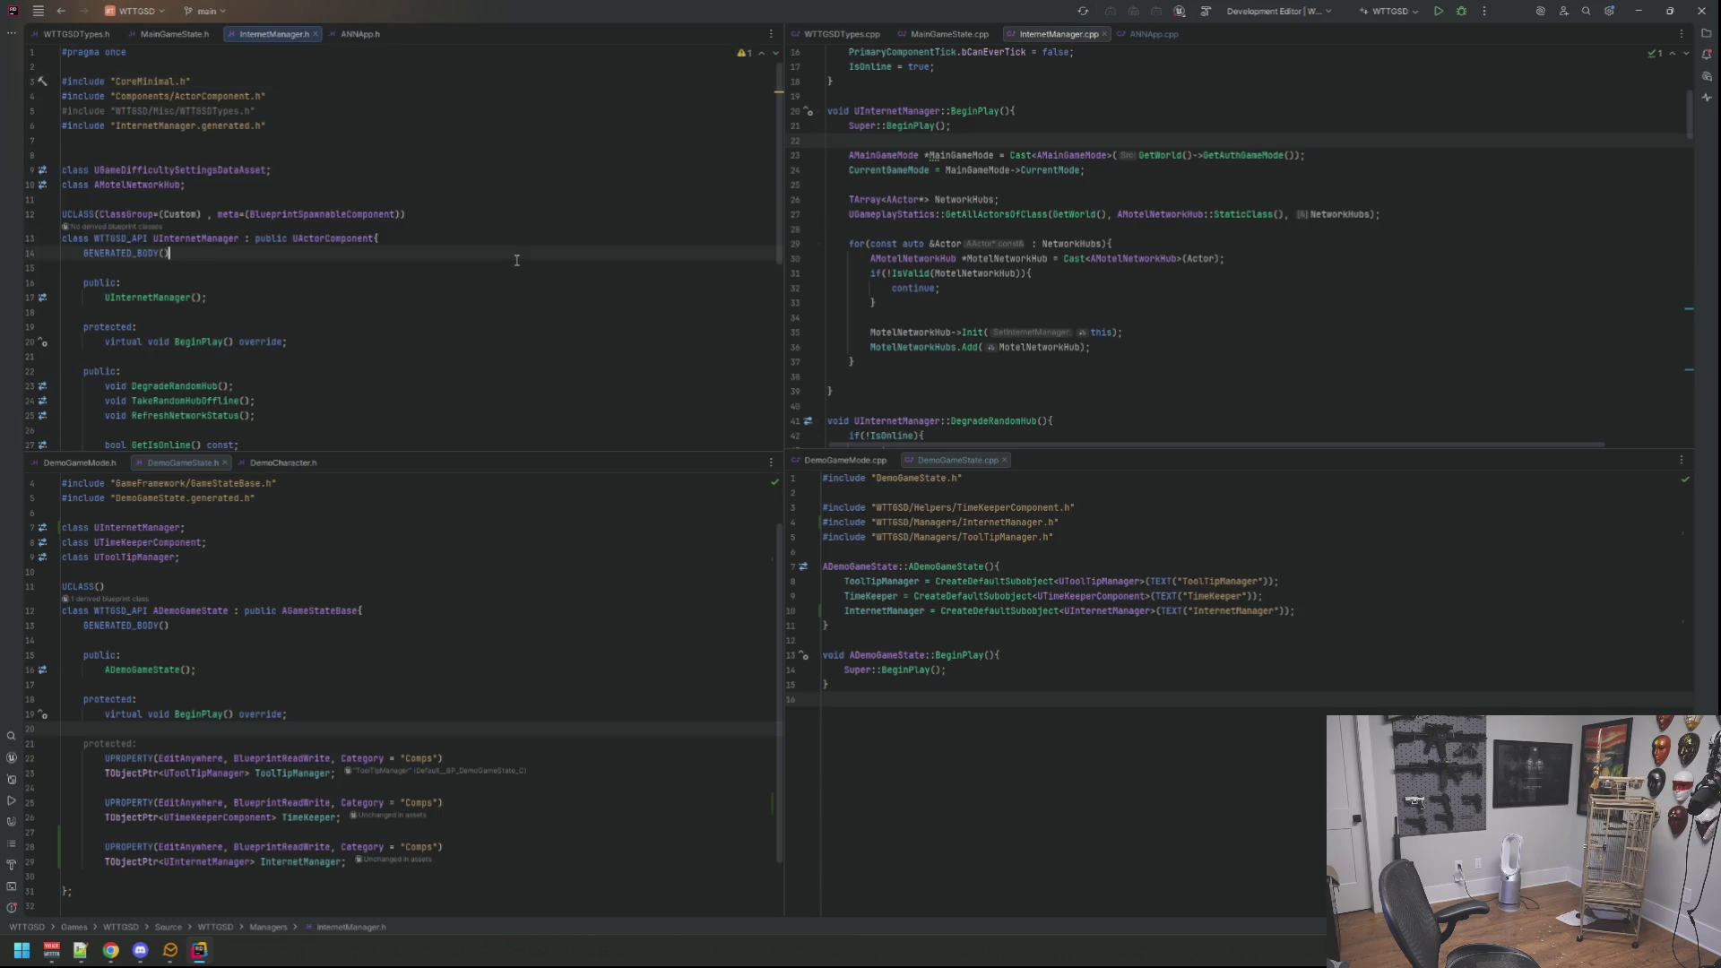
pyautogui.scroll(-5, 465, 269)
pyautogui.scroll(-5, 457, 276)
pyautogui.scroll(3, 458, 276)
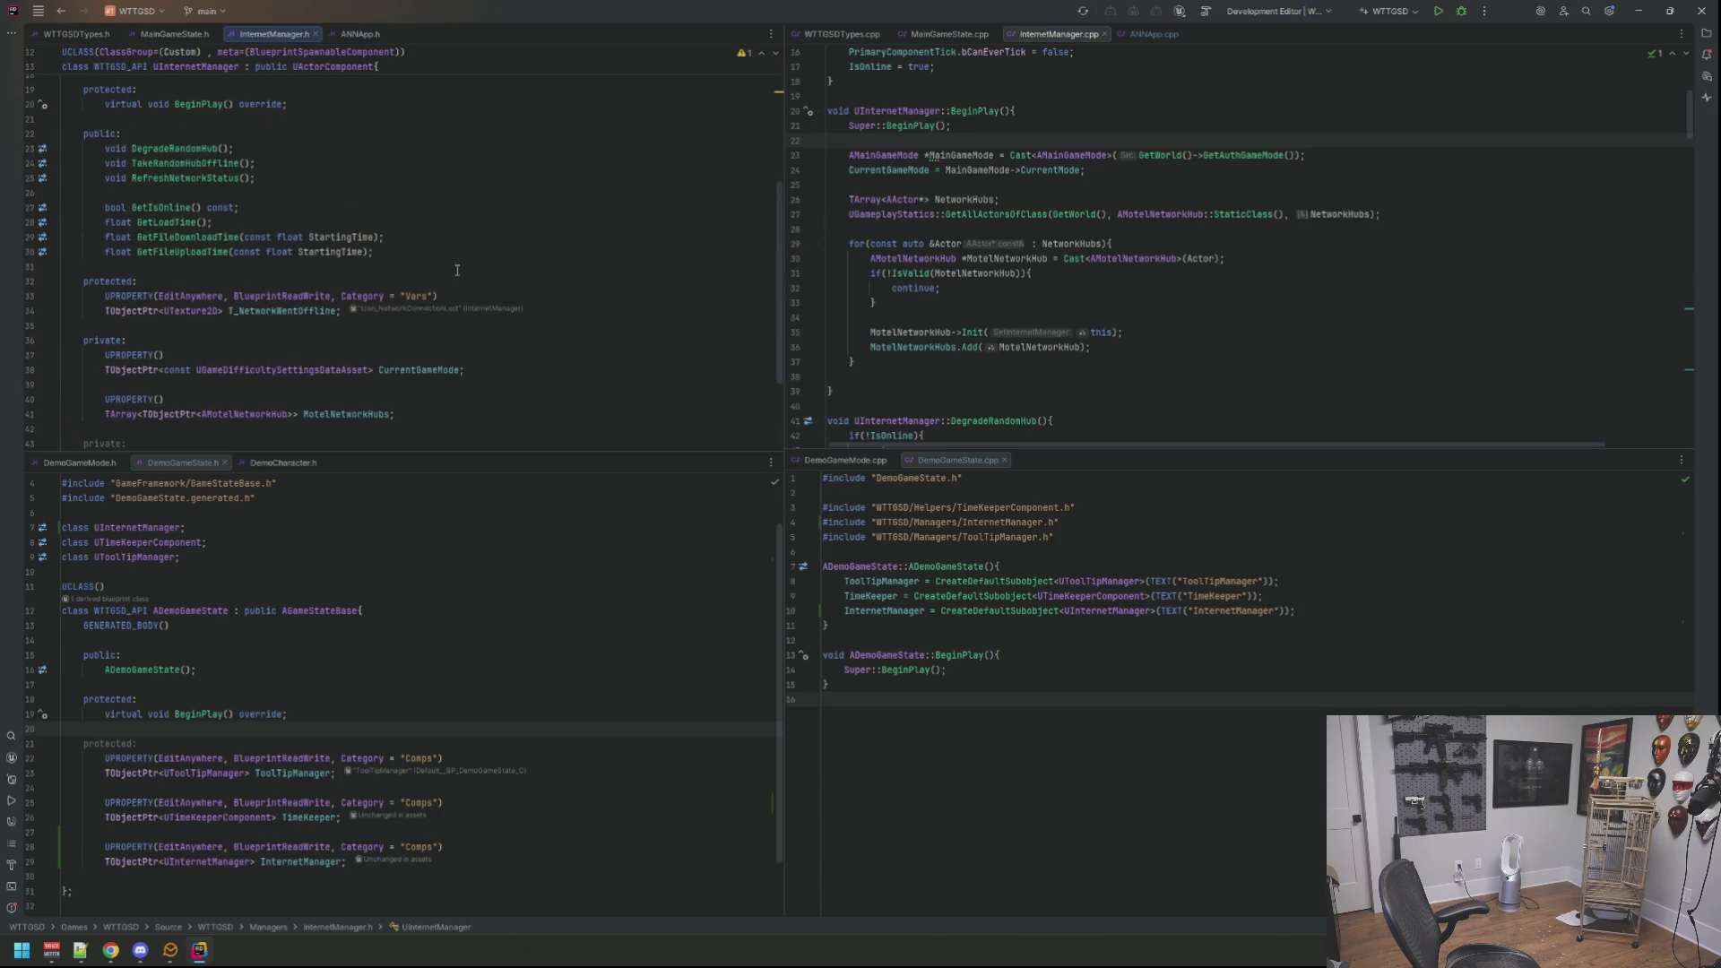
pyautogui.click(489, 263)
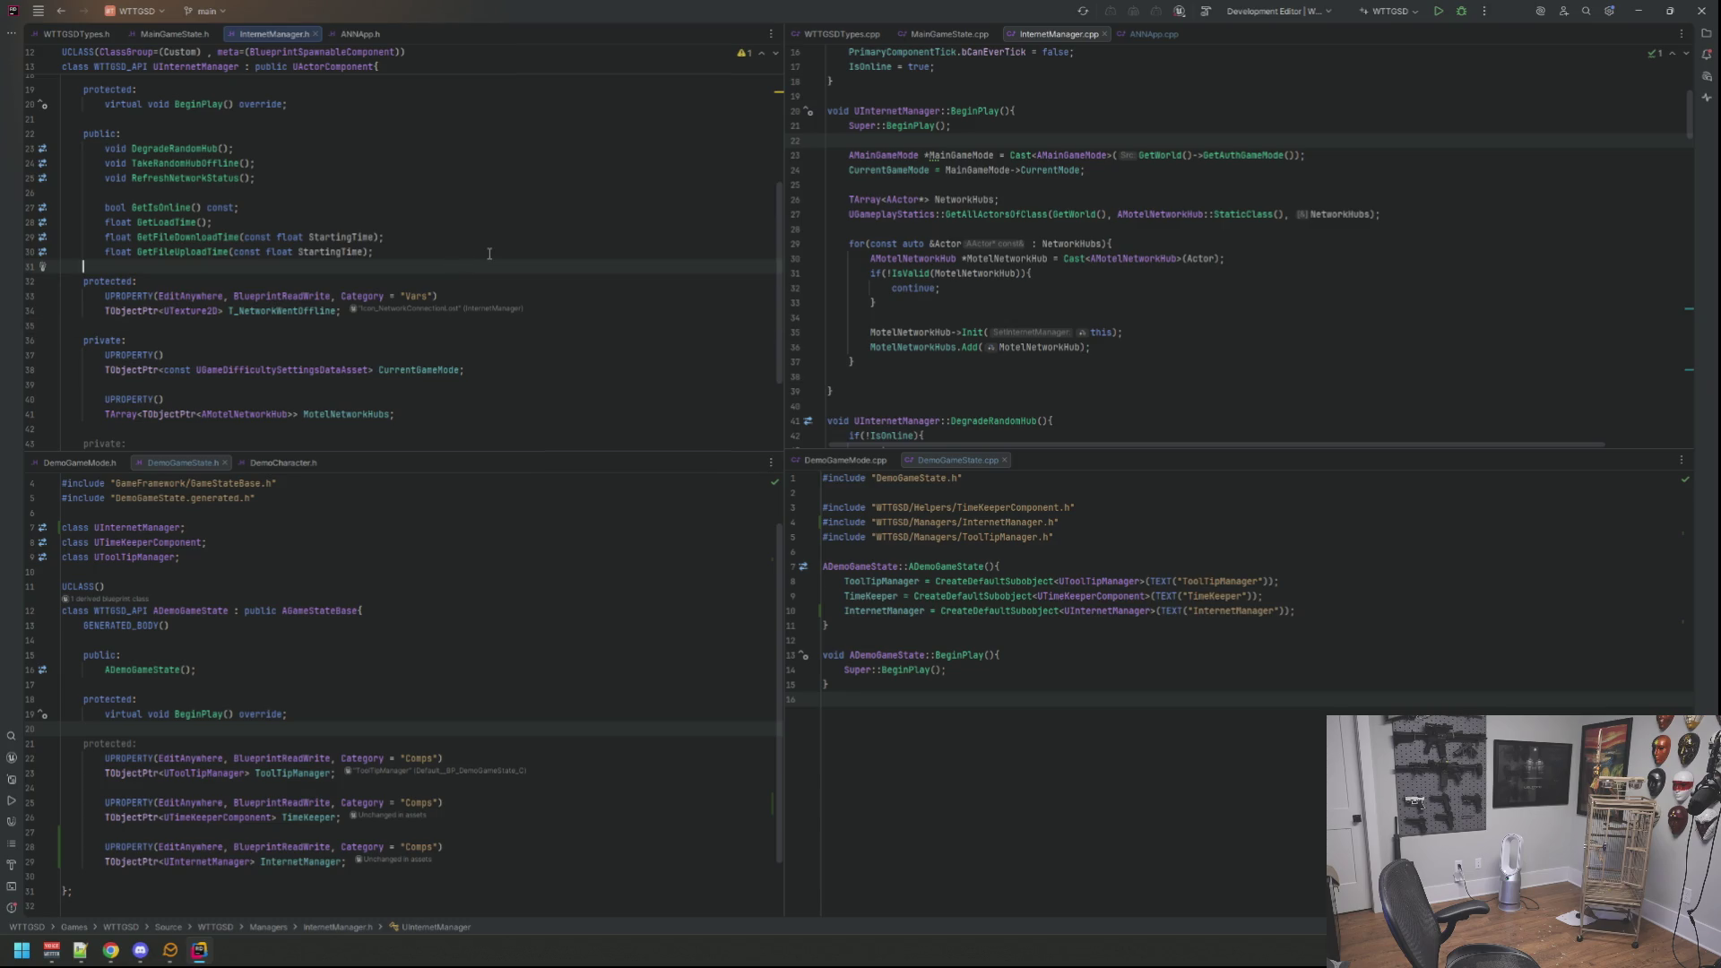
pyautogui.press('Down')
pyautogui.press('Down')
pyautogui.press('End')
pyautogui.press('Up')
pyautogui.press('End')
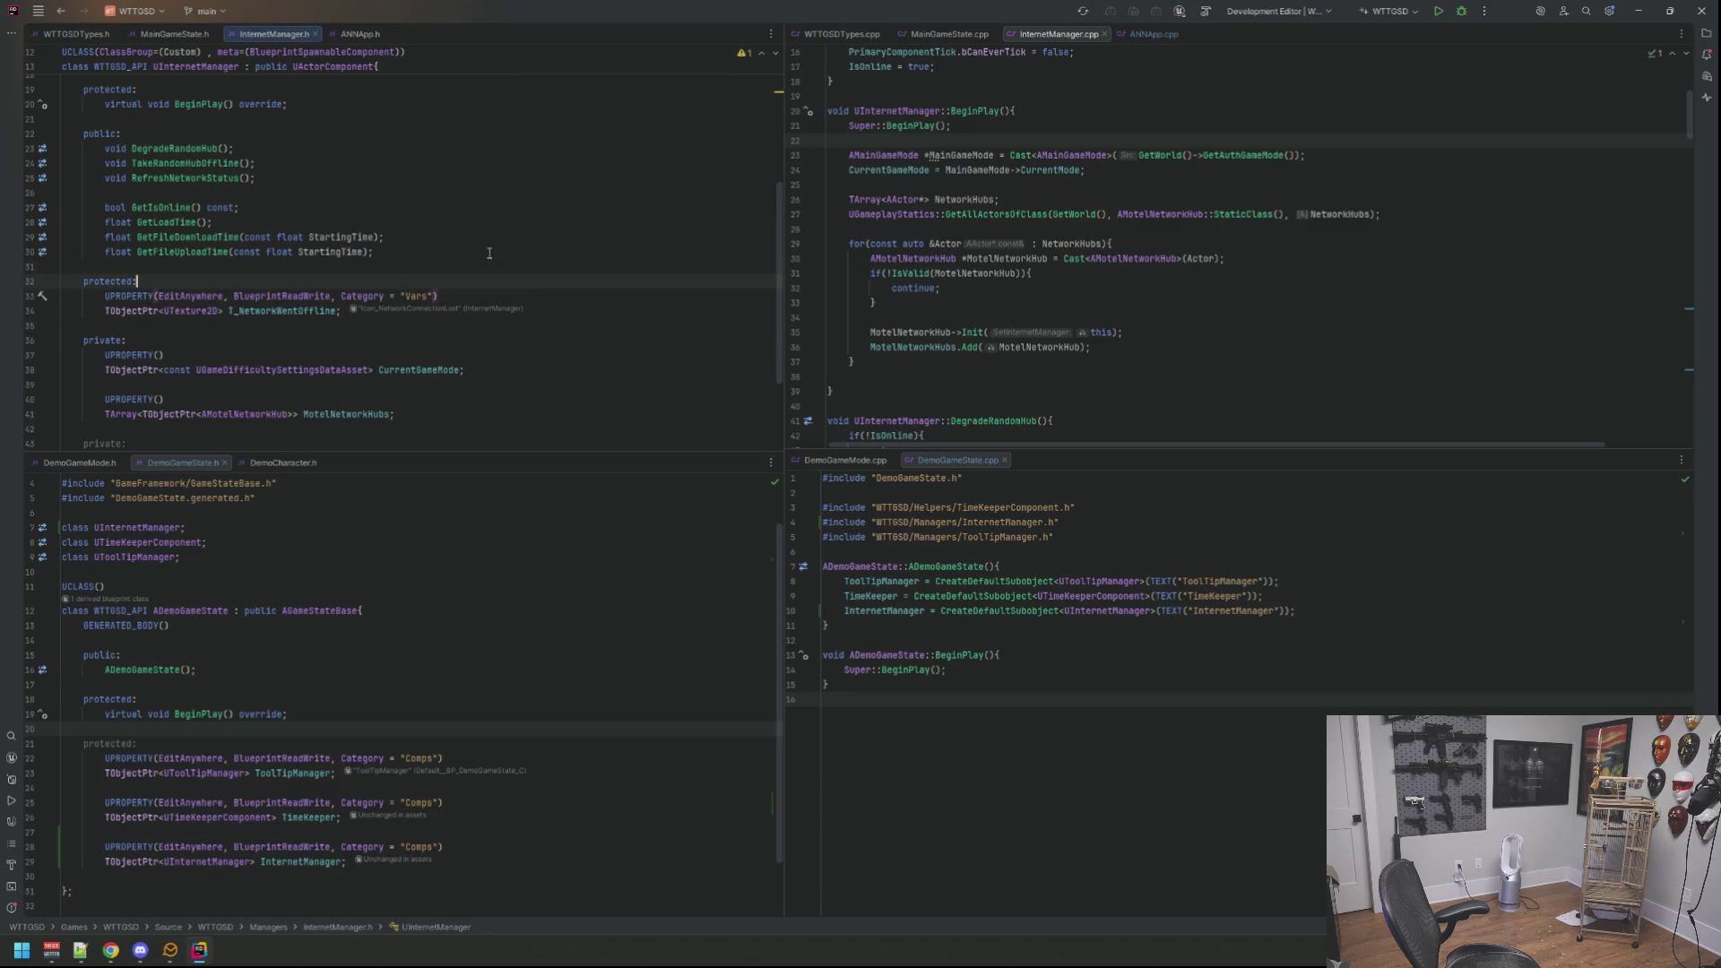
pyautogui.press('Return')
pyautogui.press('Return')
pyautogui.press('Up')
pyautogui.write('UPRO')
# Step: Declare UPROPERTY(EditAnywhere, BlueprintReadWrite, Category = "Vars") bool DemoMode = false
pyautogui.press('Return')
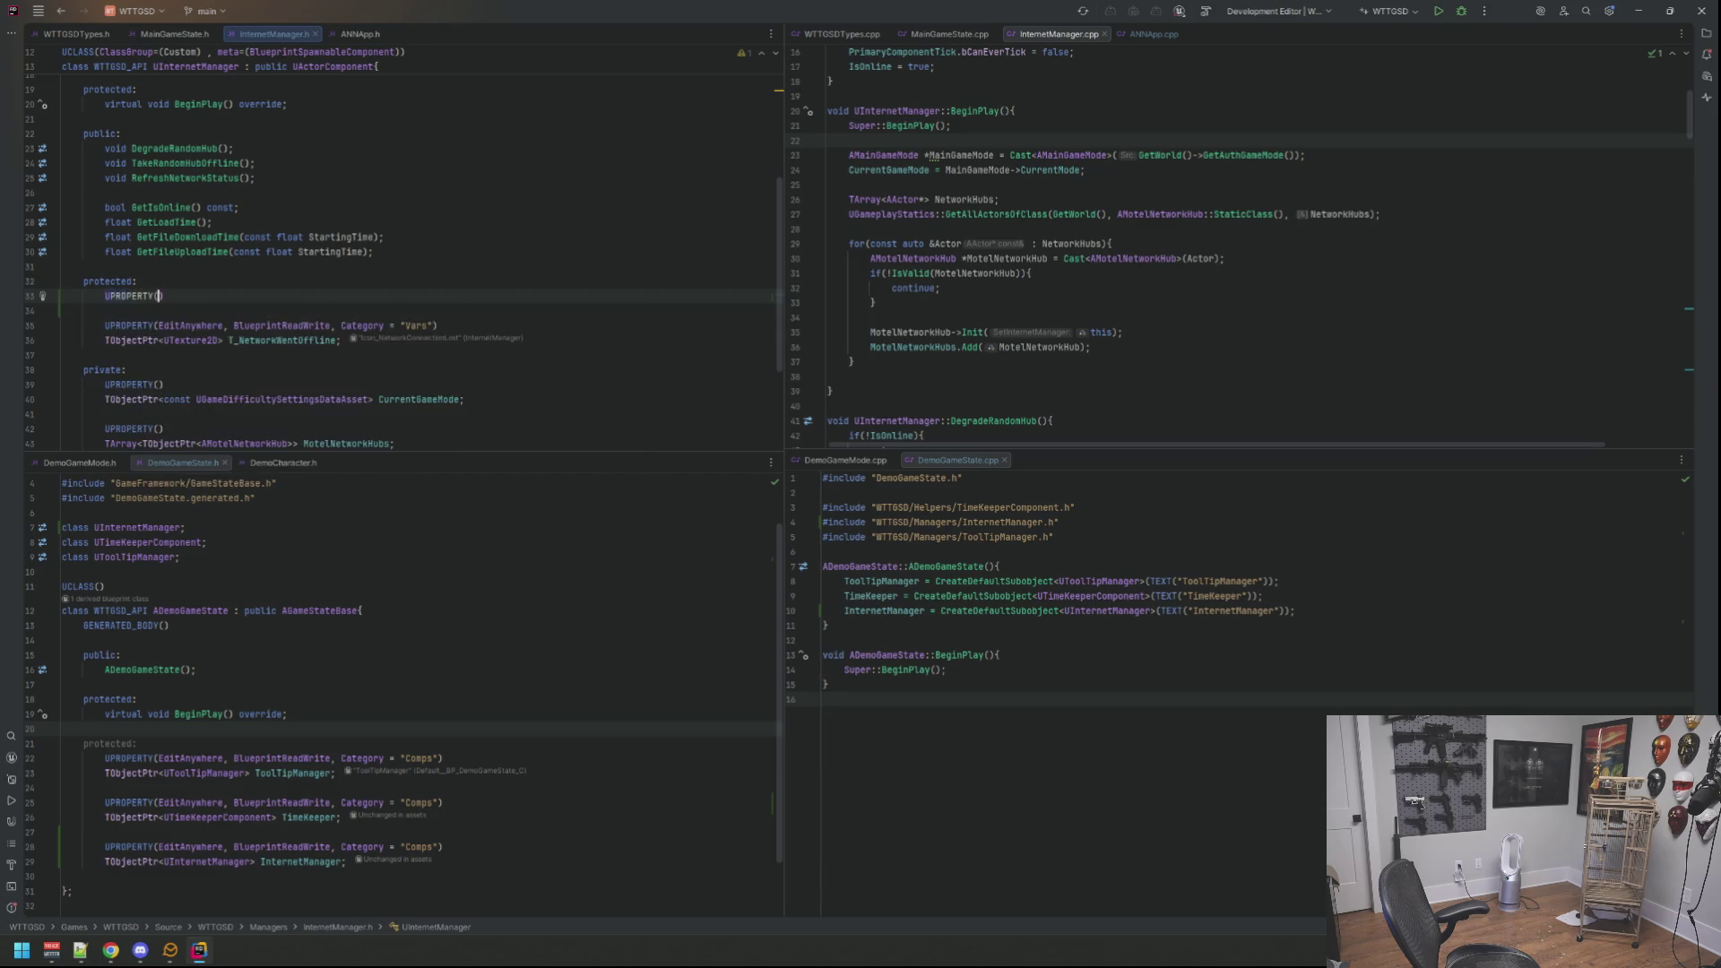
pyautogui.write('Ed')
pyautogui.press('Return')
pyautogui.write(', Bluepr')
pyautogui.press('Return')
pyautogui.write(', ')
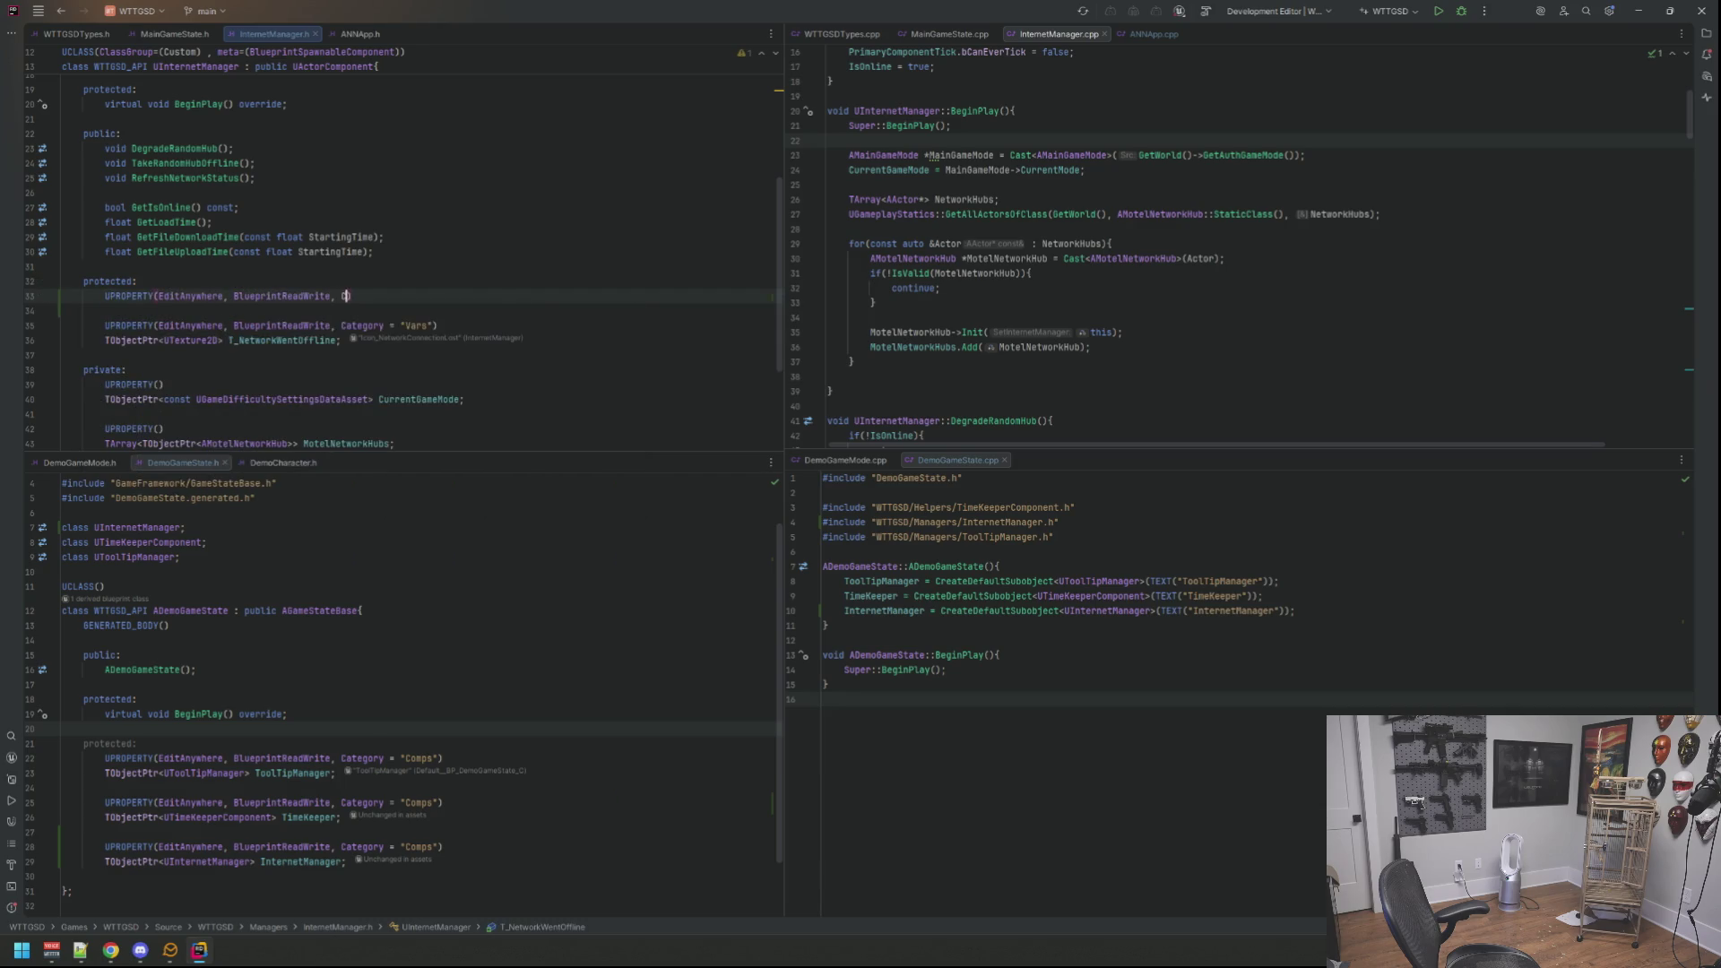
pyautogui.write('Category = "Vars")')
pyautogui.press('Return')
pyautogui.write('b')
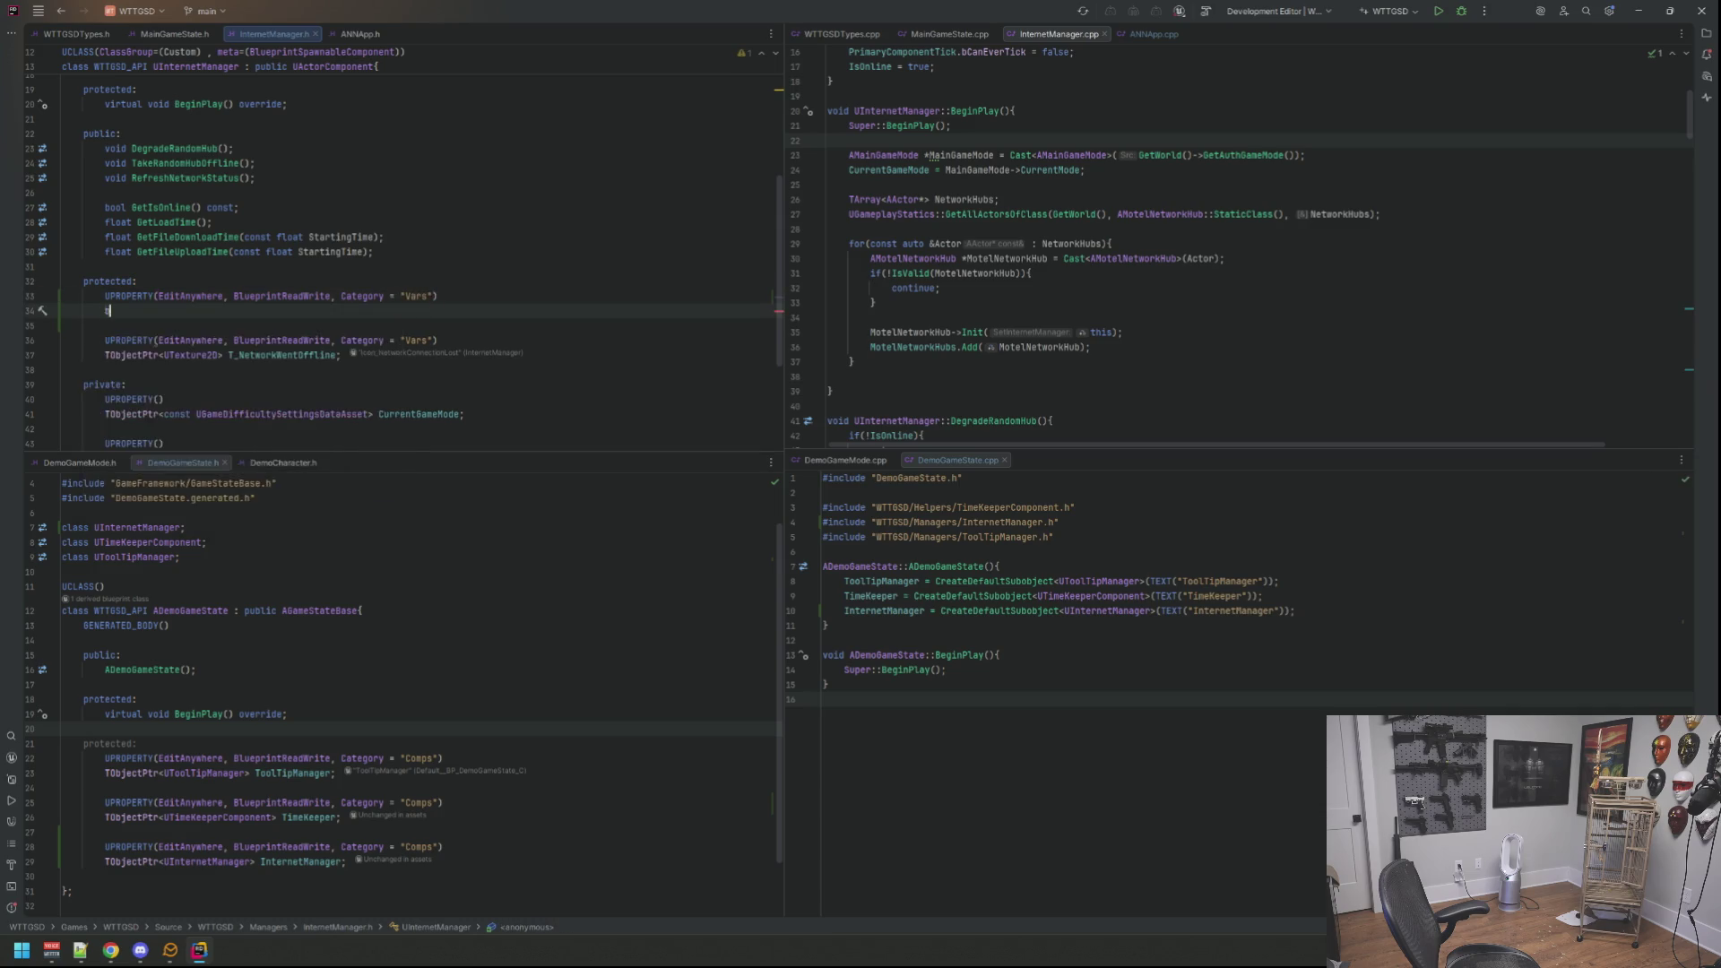
pyautogui.write('ool Demo')
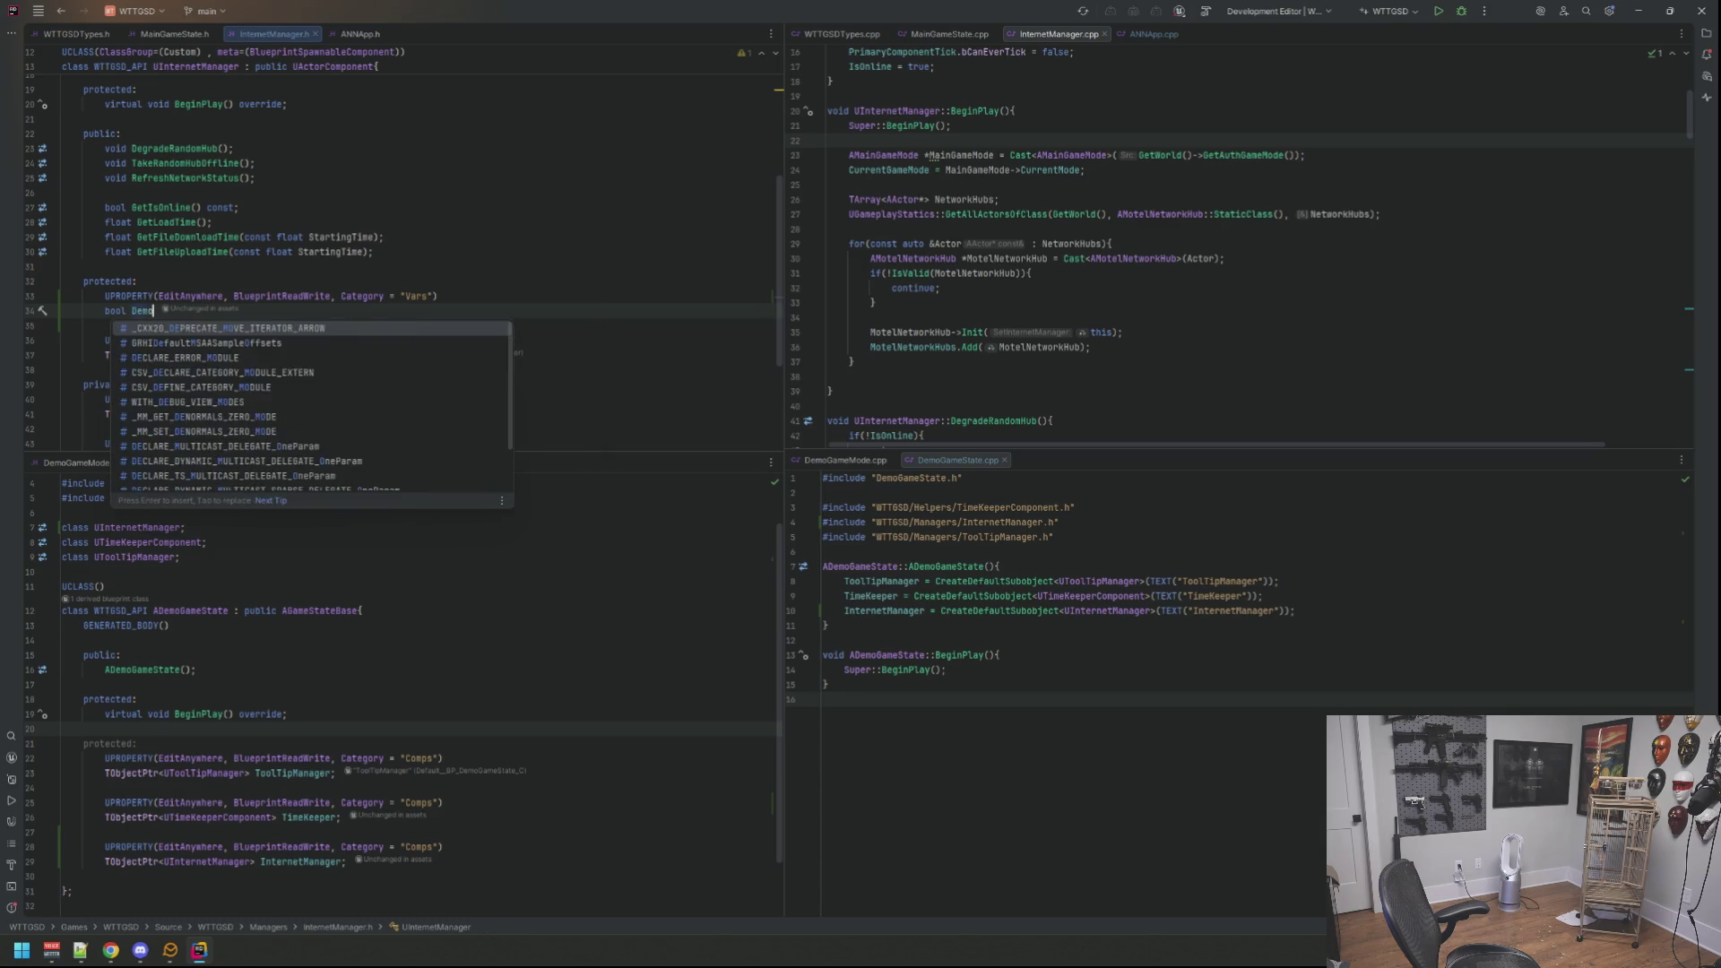
pyautogui.write('Mode = fa')
pyautogui.press('Return')
pyautogui.write(';')
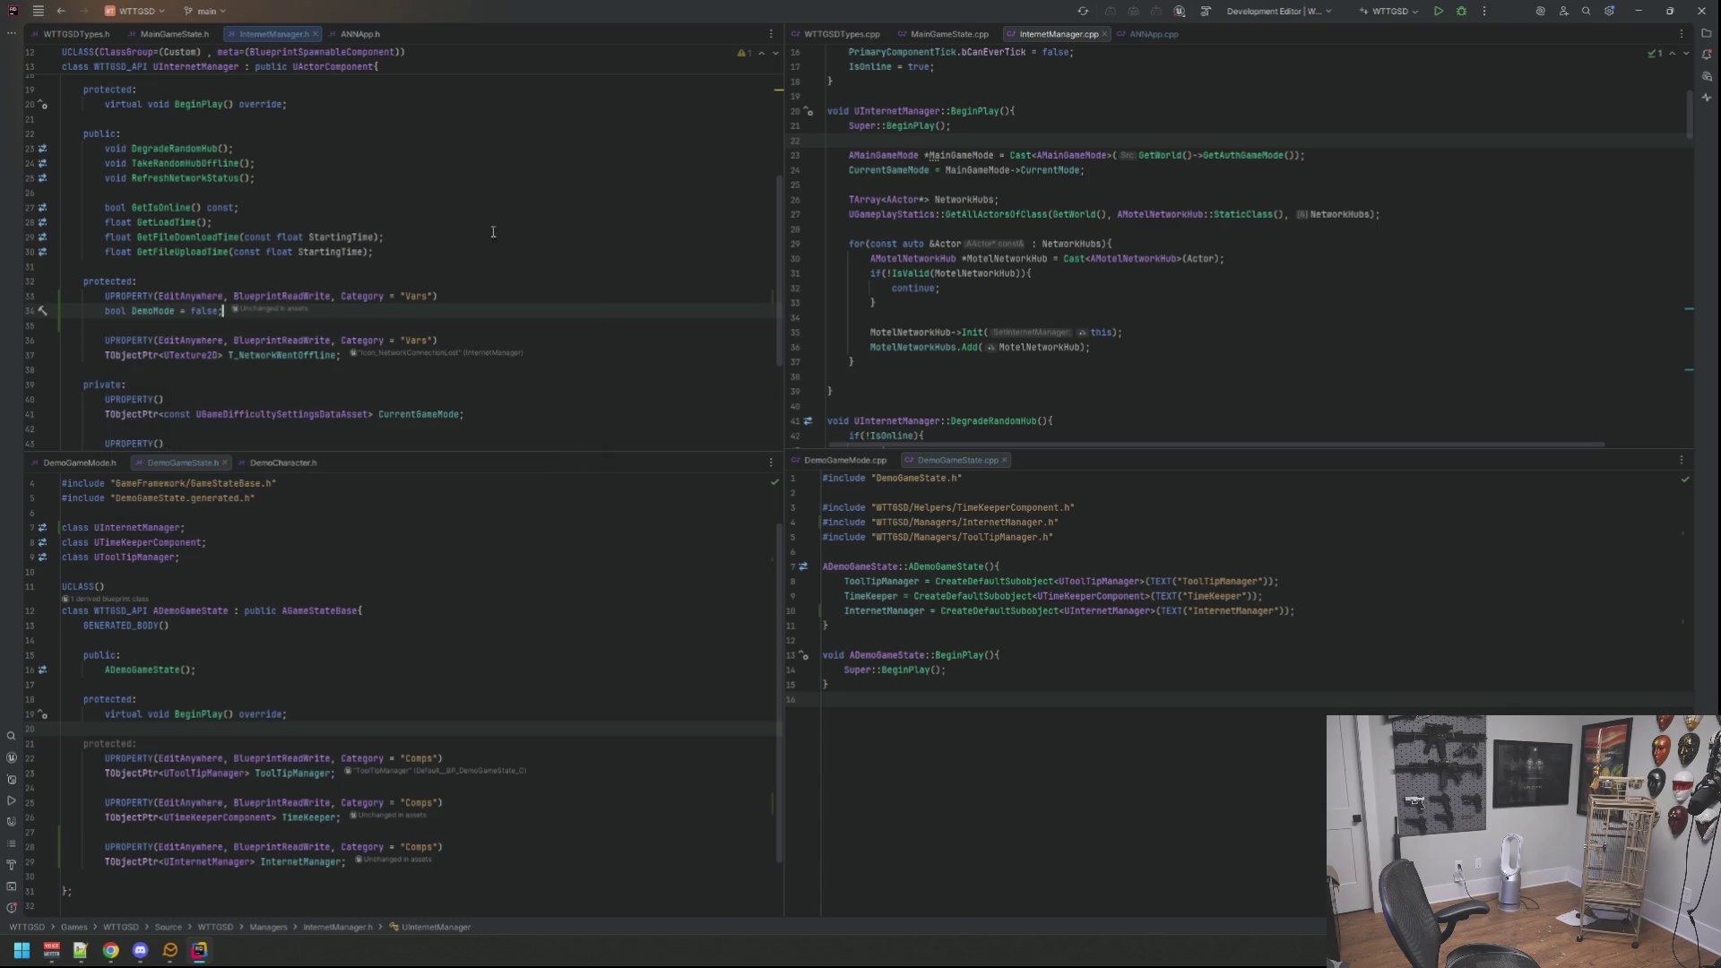
pyautogui.click(492, 178)
pyautogui.scroll(3, 1080, 300)
pyautogui.scroll(2, 1080, 299)
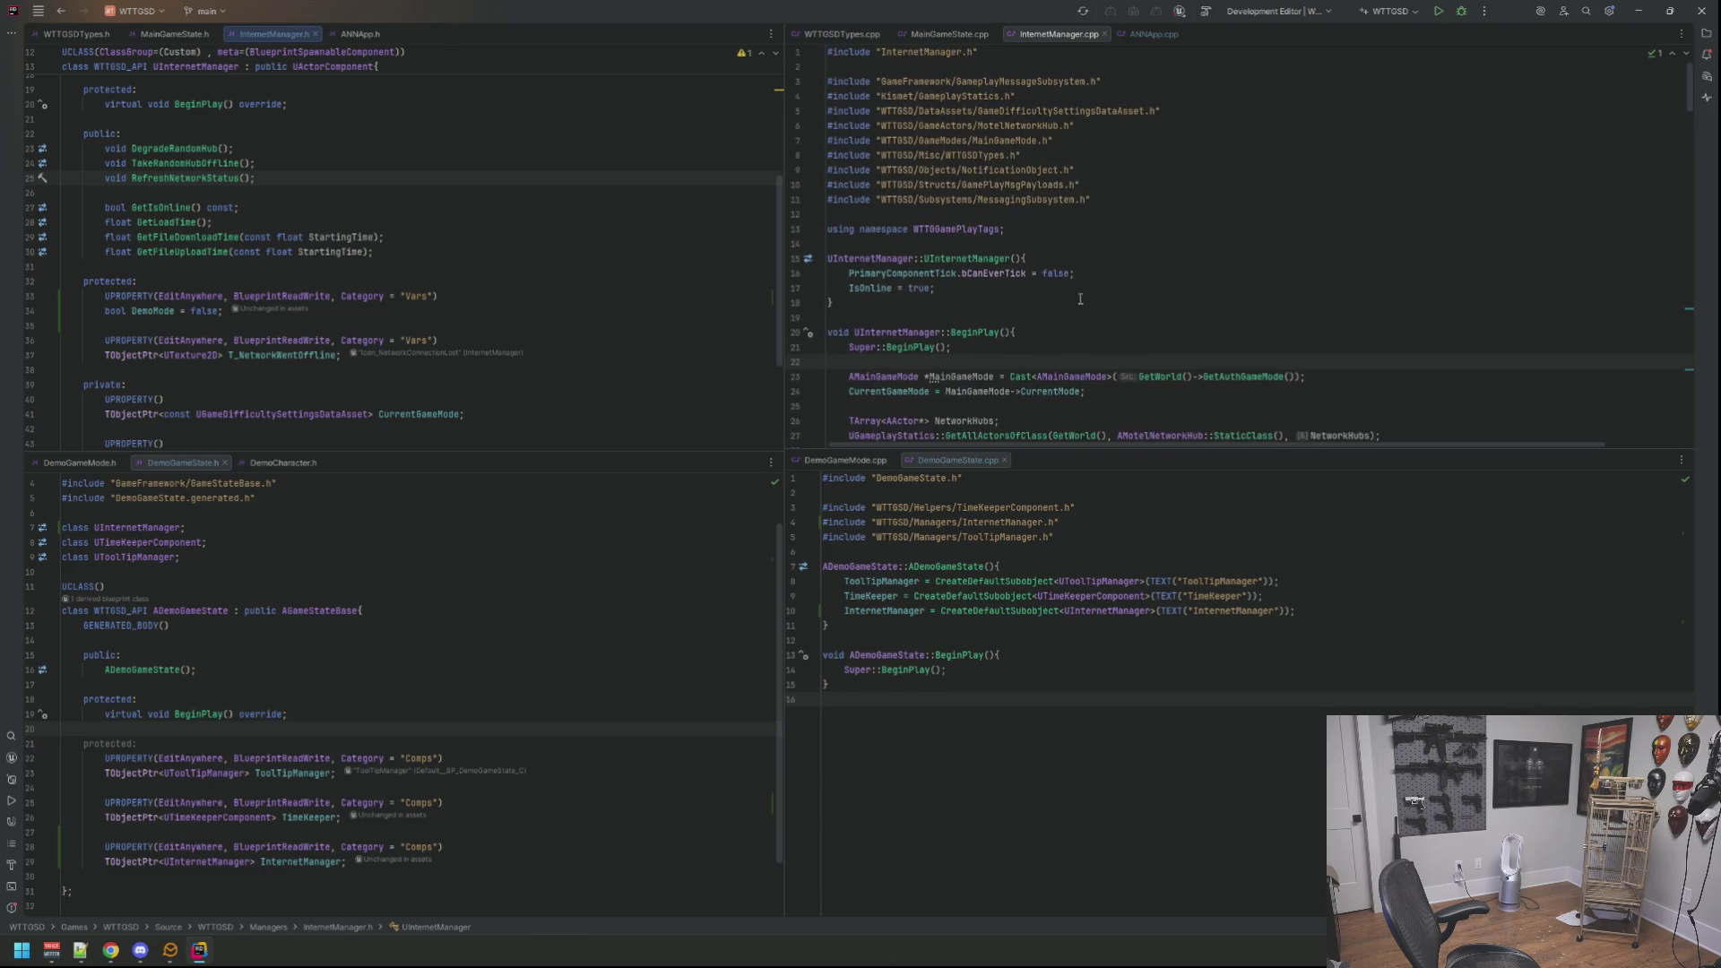
pyautogui.scroll(-3, 1080, 298)
pyautogui.scroll(-3, 1083, 289)
pyautogui.scroll(-2, 1085, 280)
pyautogui.scroll(-3, 1088, 273)
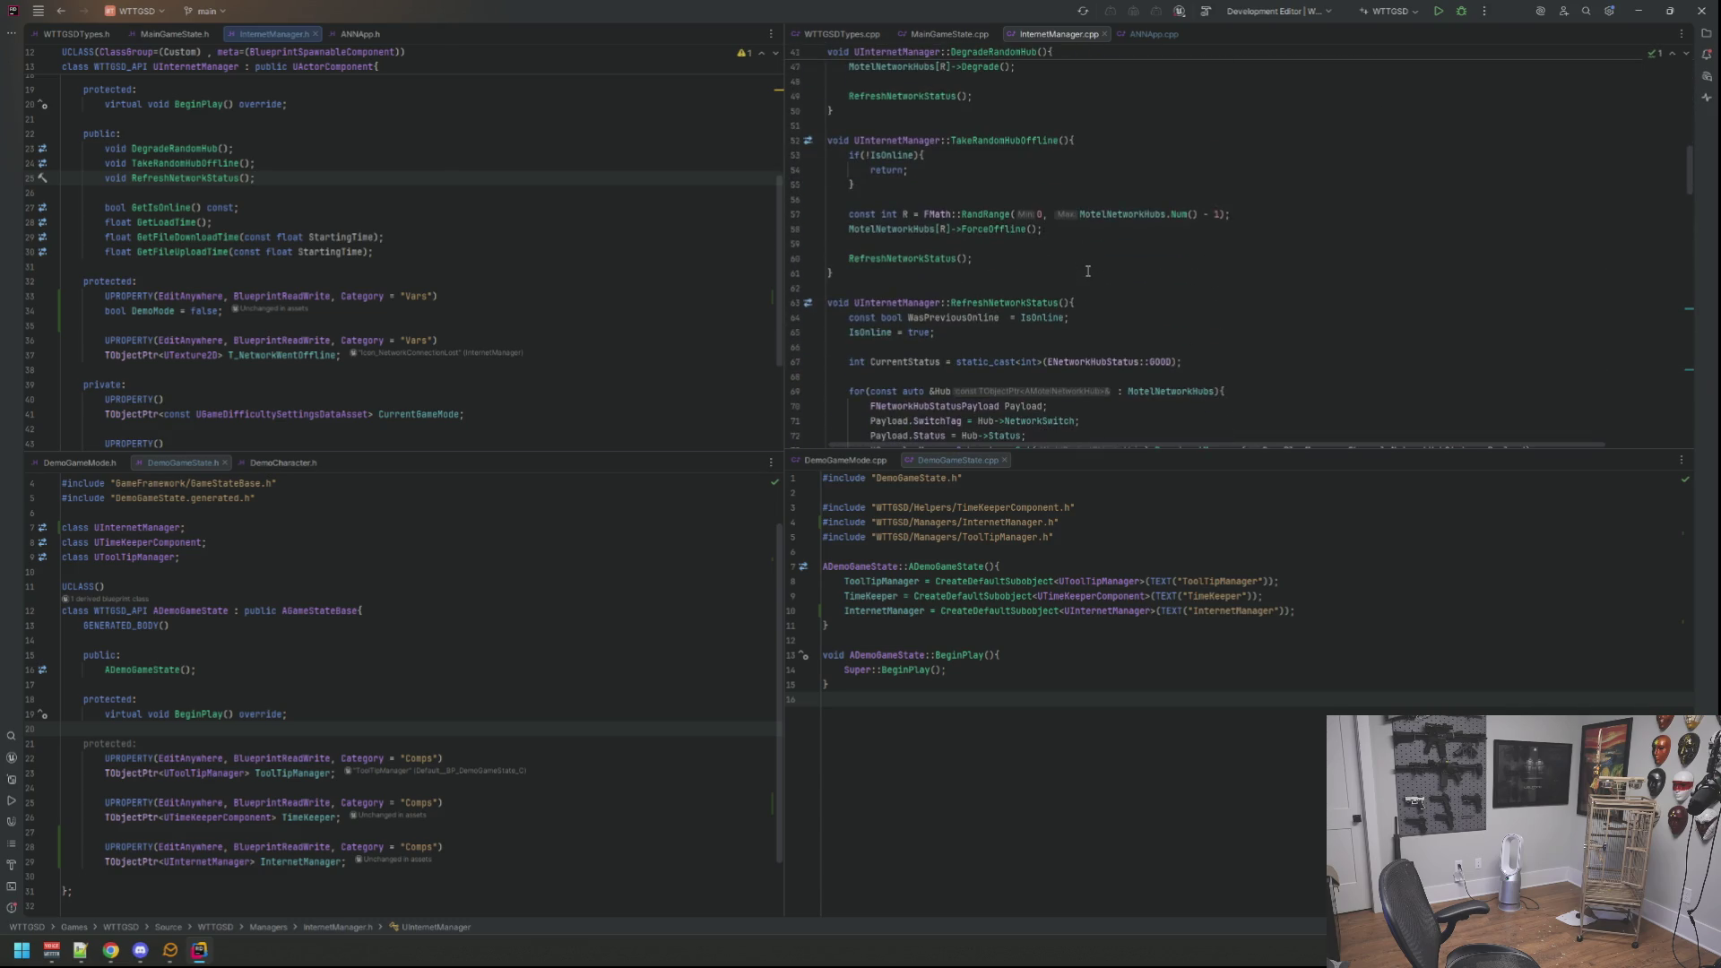
pyautogui.scroll(-4, 1087, 272)
pyautogui.scroll(-4, 1088, 273)
pyautogui.scroll(-4, 1088, 272)
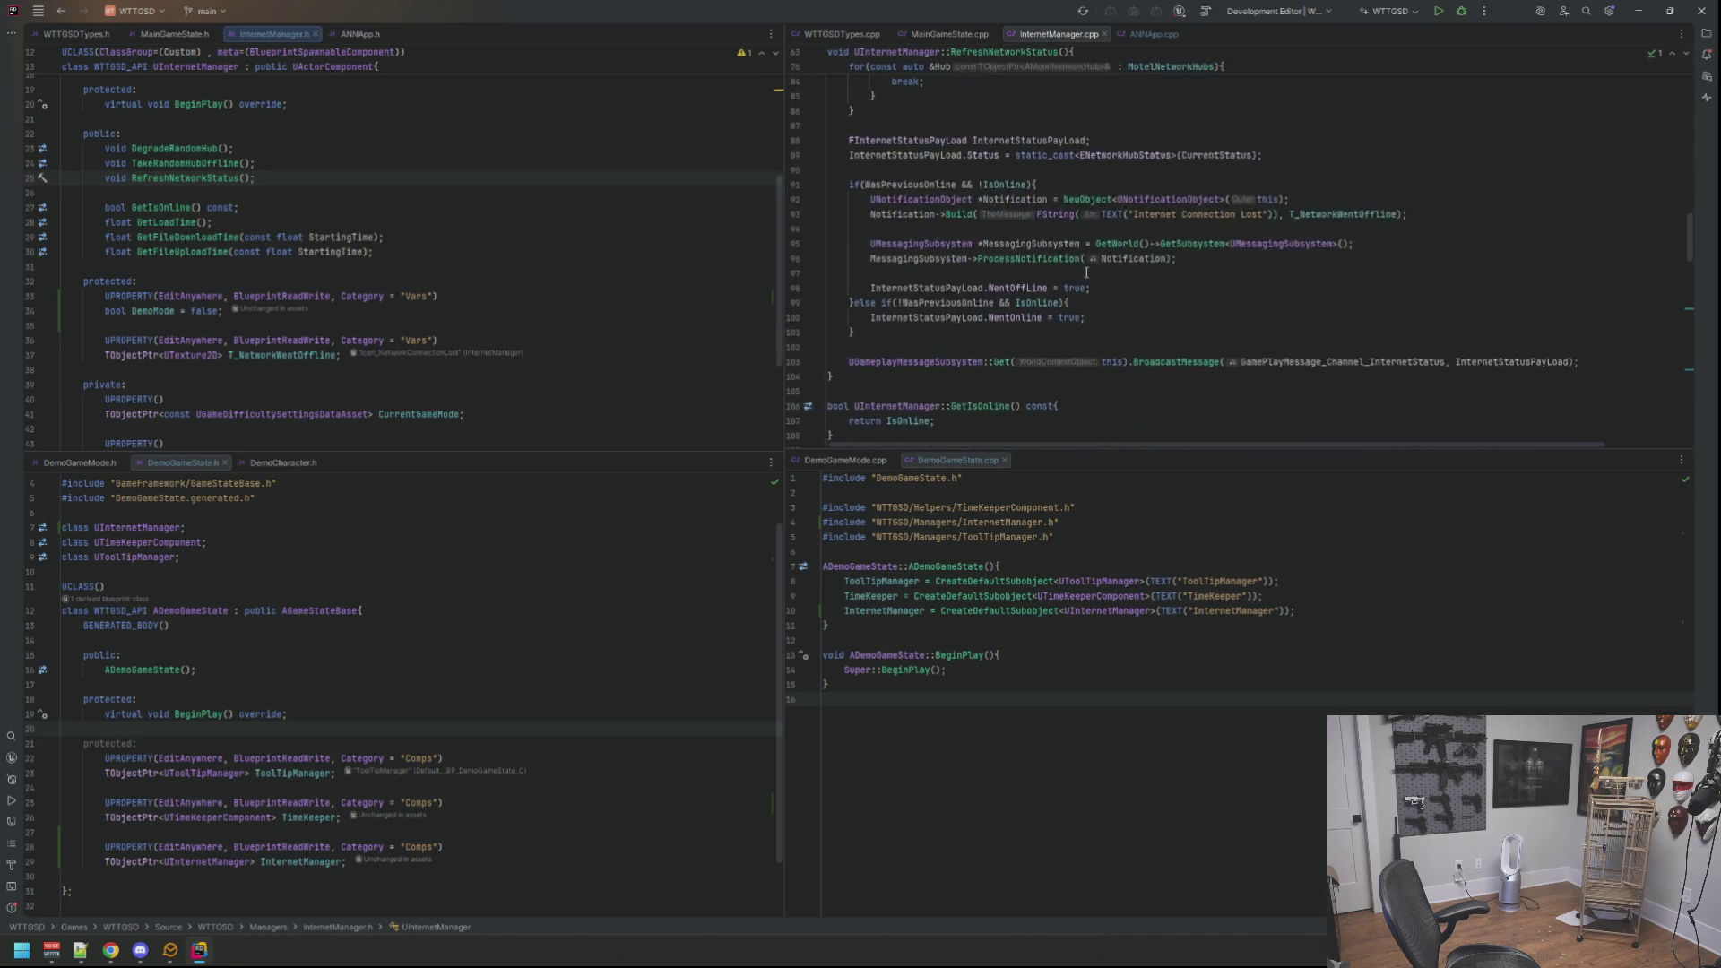
pyautogui.scroll(-4, 1087, 272)
pyautogui.scroll(-2, 1088, 273)
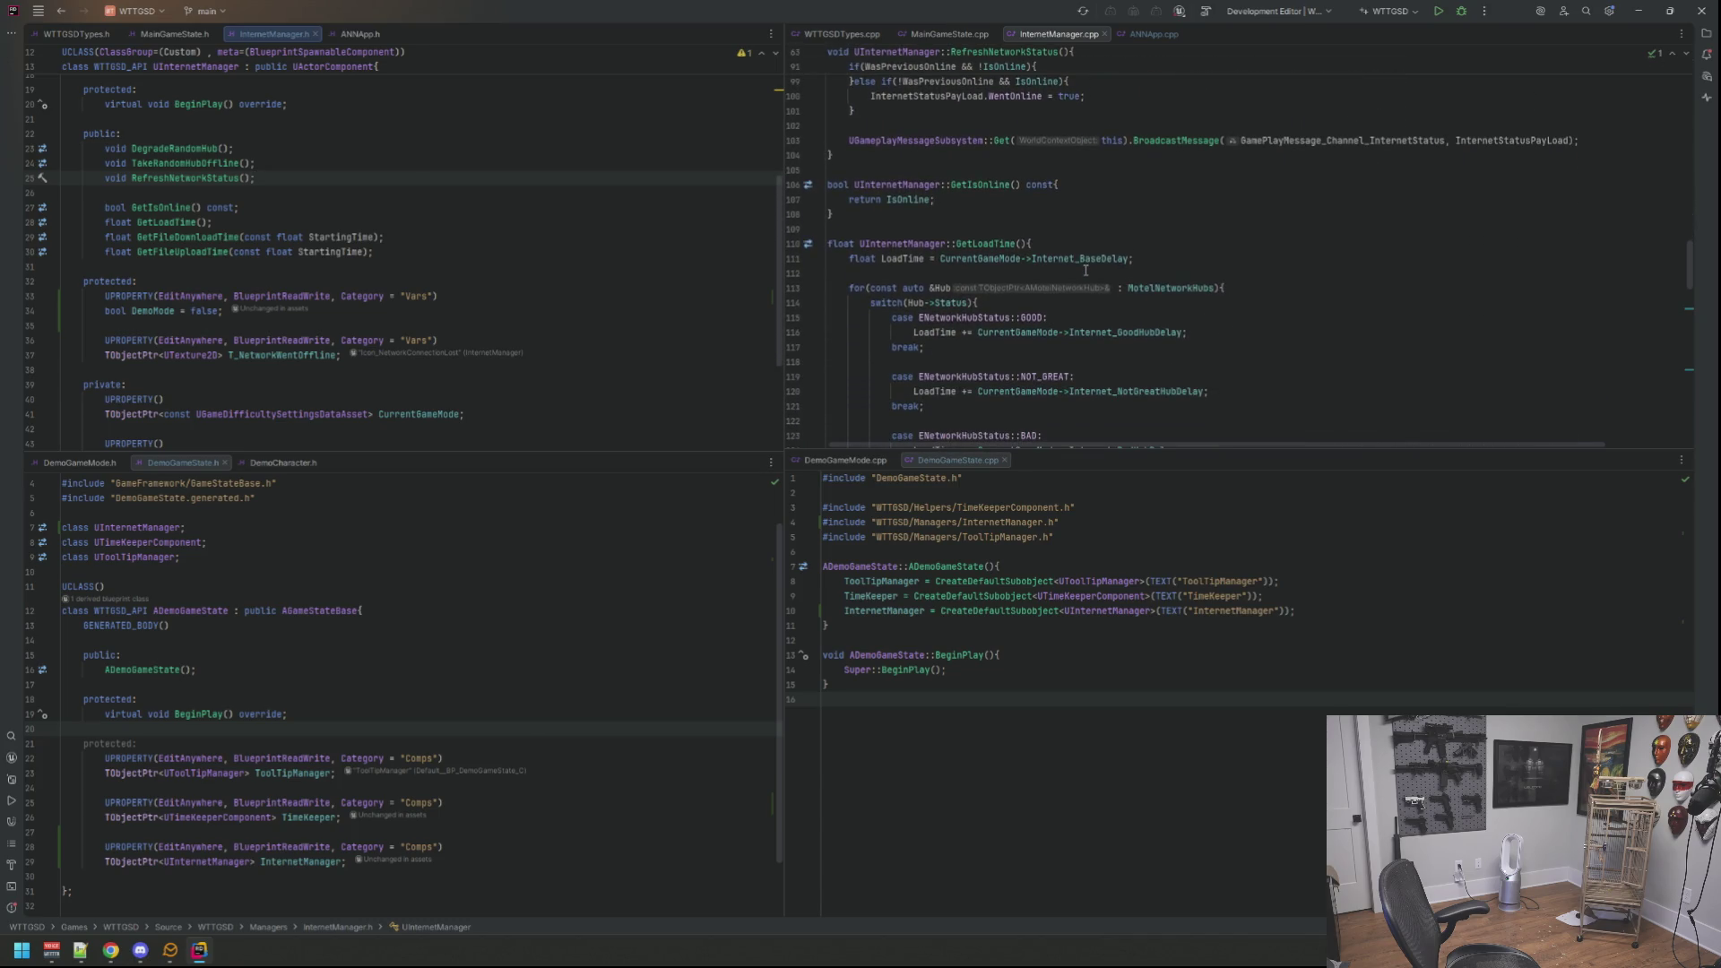
# Step: Add if(DemoMode){ return true; } at the start of GetIsOnline before return IsOnline
pyautogui.click(1144, 181)
pyautogui.press('Return')
pyautogui.press('Return')
pyautogui.press('Up')
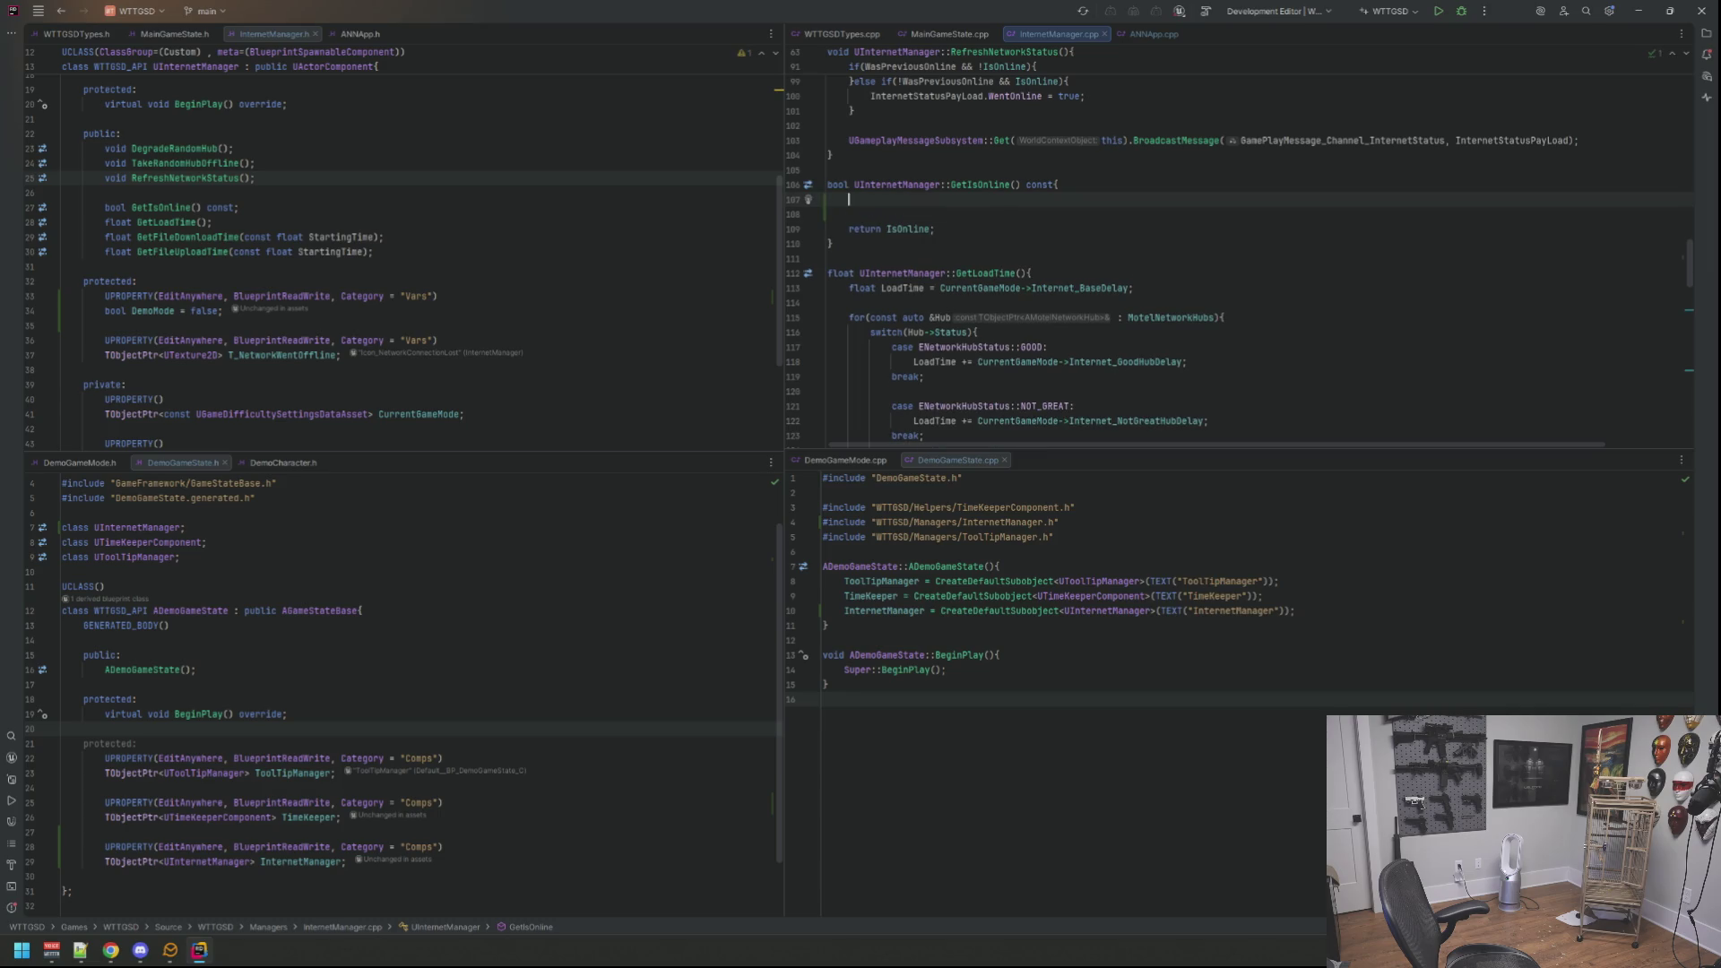
pyautogui.write('if(Demo')
pyautogui.write('Mo')
pyautogui.press('Return')
pyautogui.write(') {')
pyautogui.press('Return')
pyautogui.write('re')
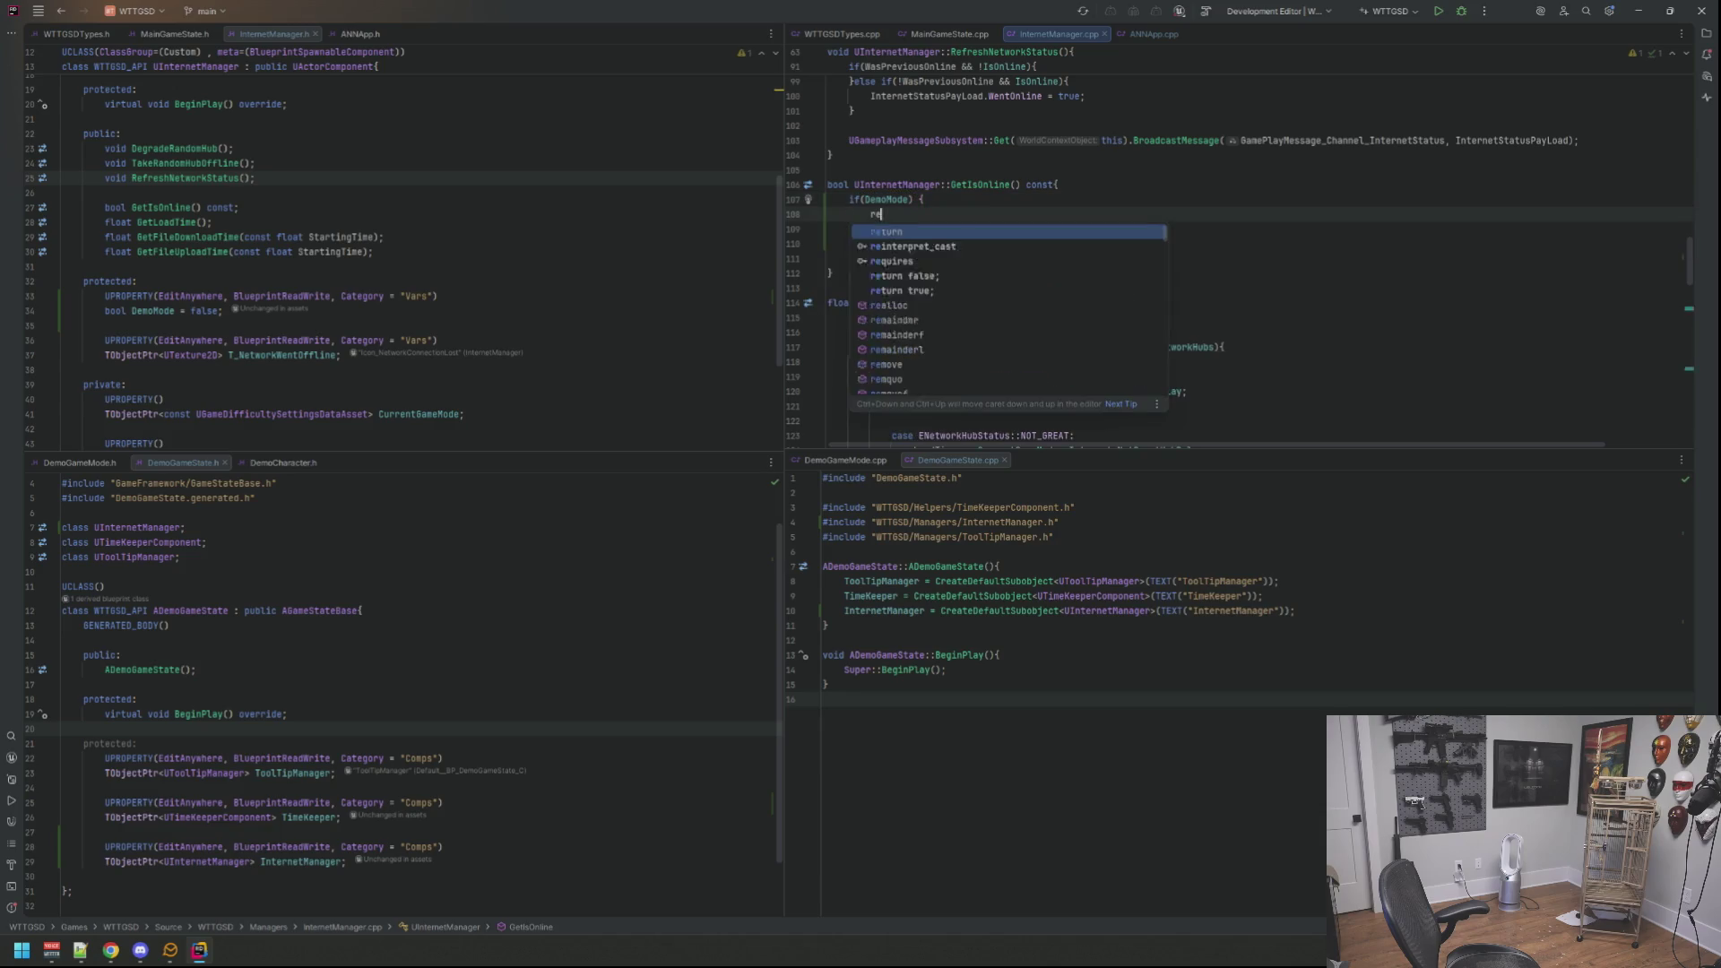
pyautogui.write('turn true;')
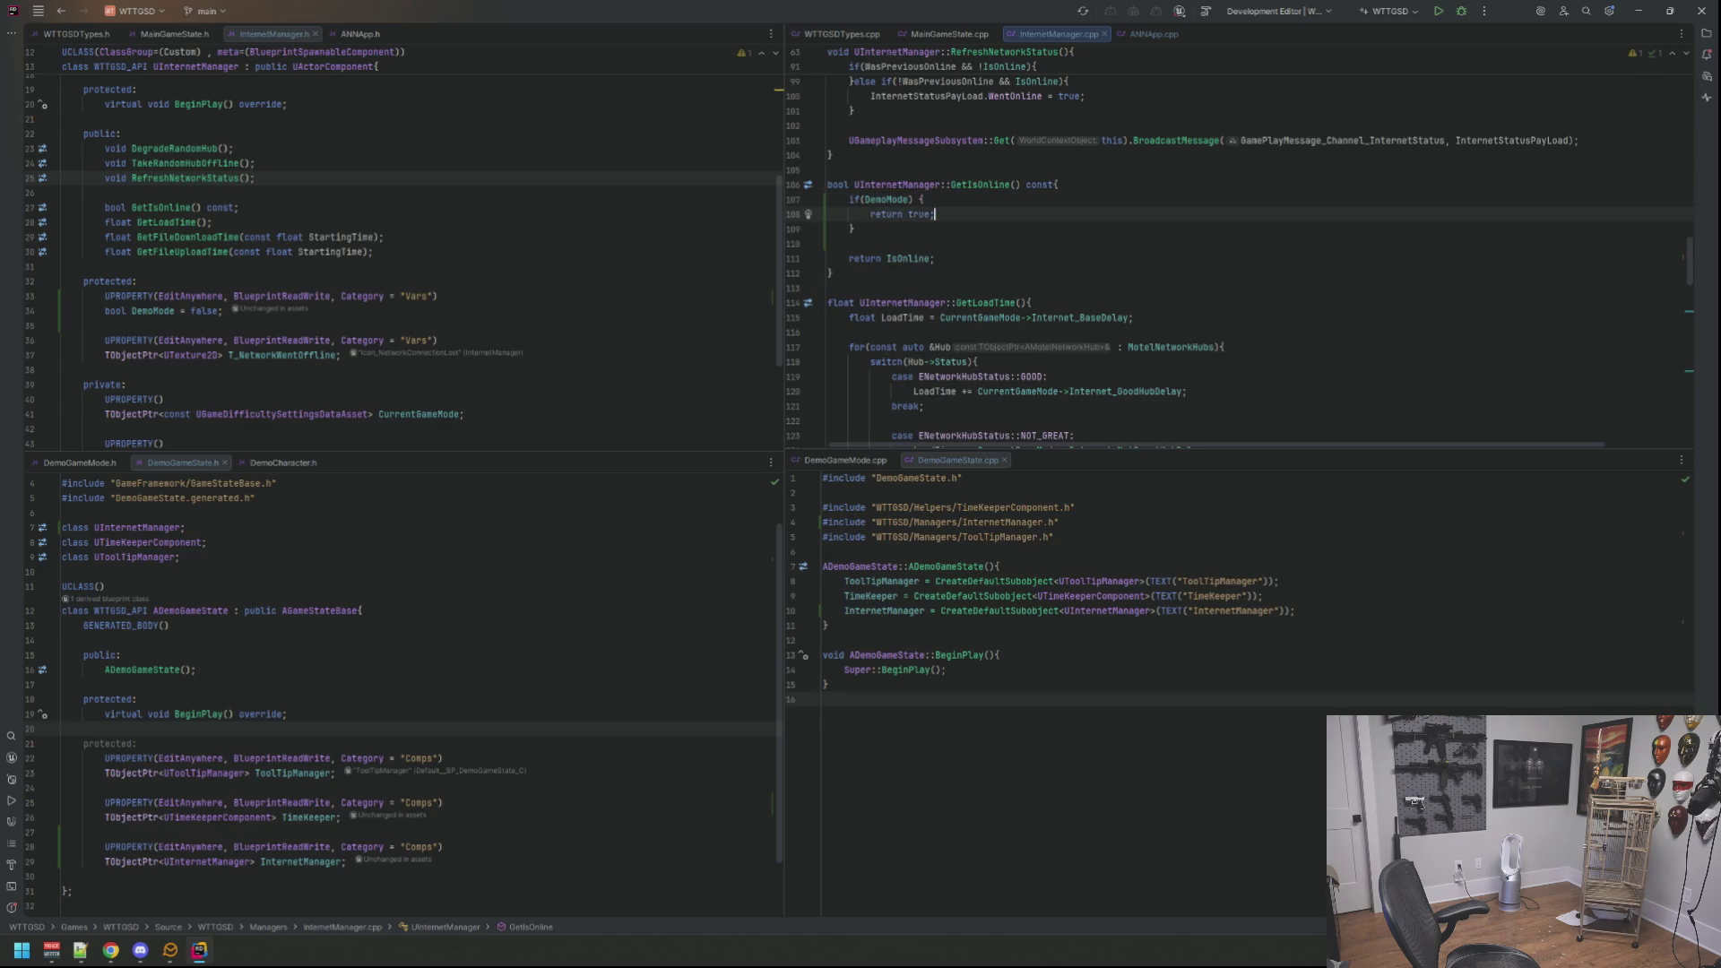
pyautogui.press('Up')
pyautogui.press('Left')
pyautogui.press('BackSpace')
pyautogui.press('Down')
pyautogui.press('Down')
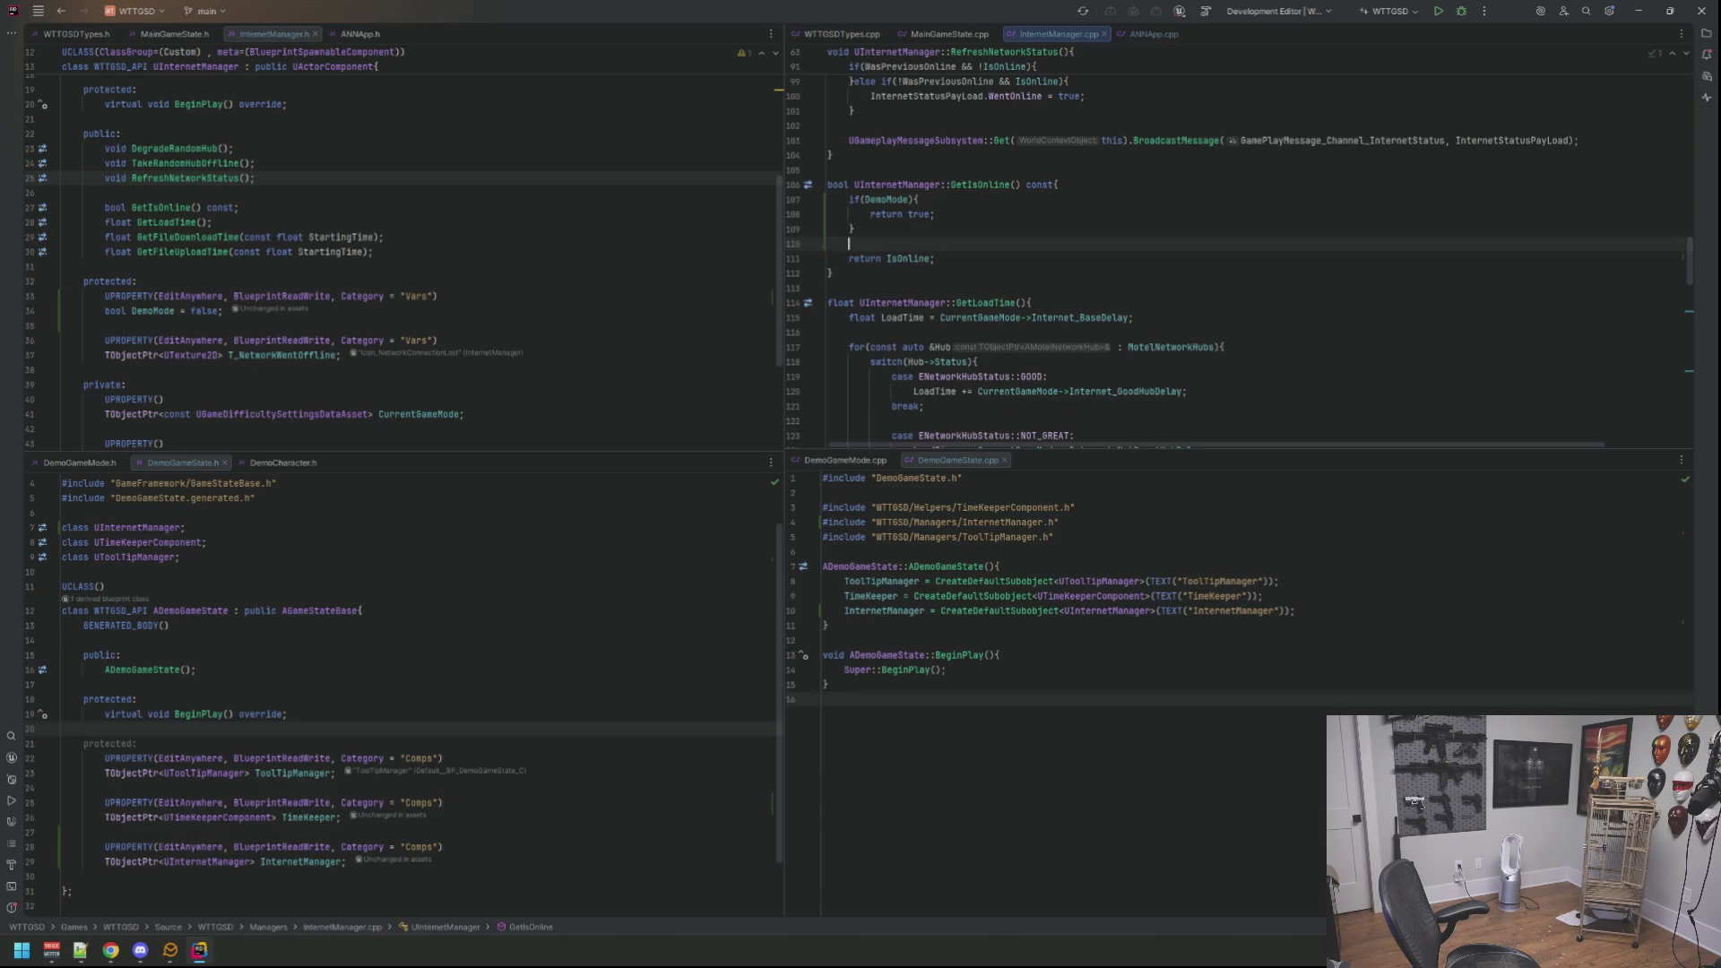
pyautogui.scroll(-1, 1077, 236)
pyautogui.scroll(-3, 1075, 235)
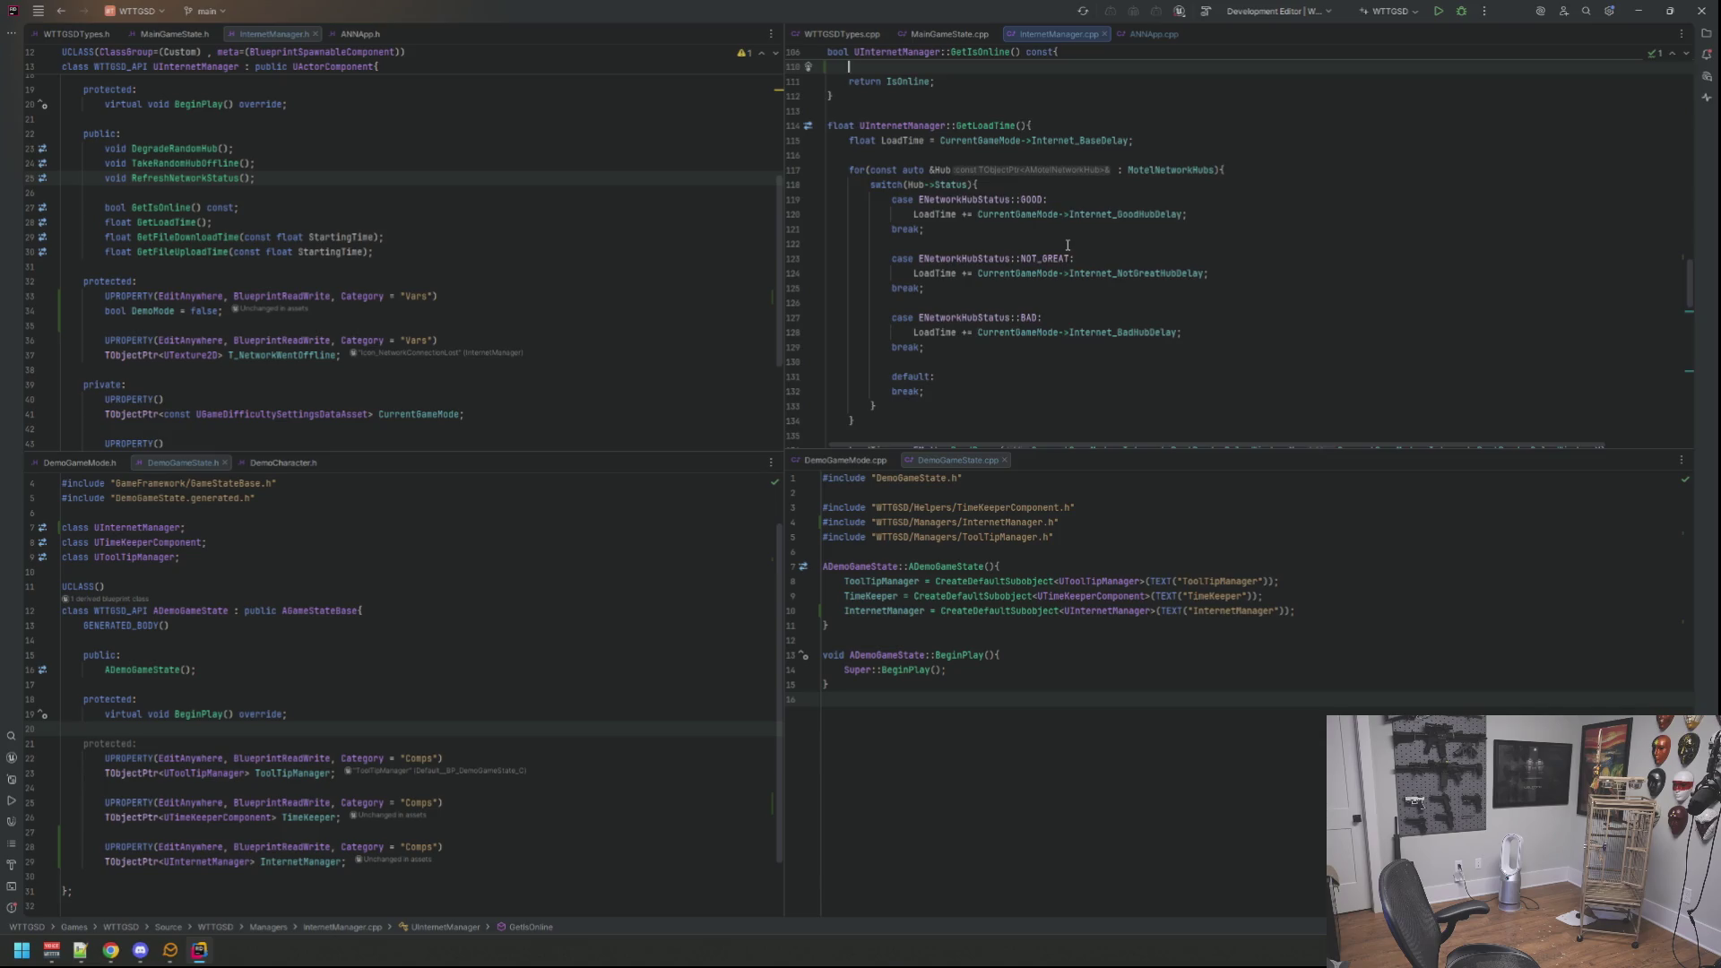
pyautogui.scroll(6, 1073, 240)
pyautogui.scroll(8, 1073, 256)
pyautogui.scroll(8, 1075, 273)
pyautogui.scroll(4, 1072, 274)
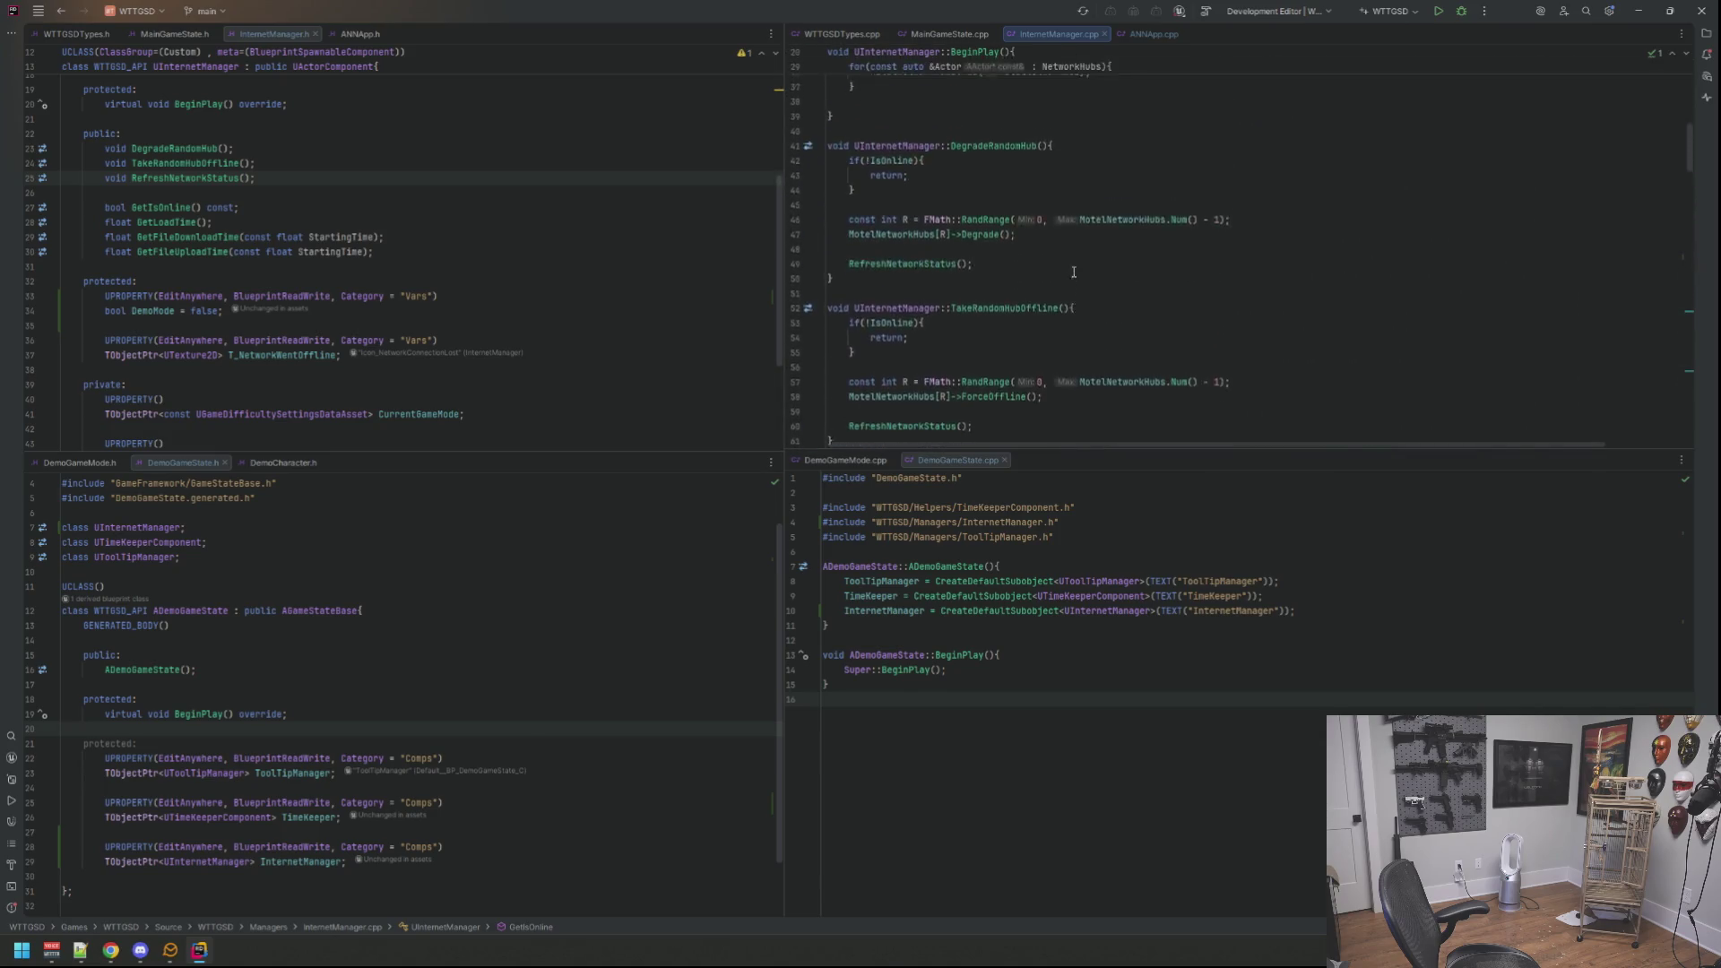
pyautogui.scroll(4, 1072, 273)
pyautogui.scroll(5, 1073, 269)
pyautogui.scroll(-4, 1074, 265)
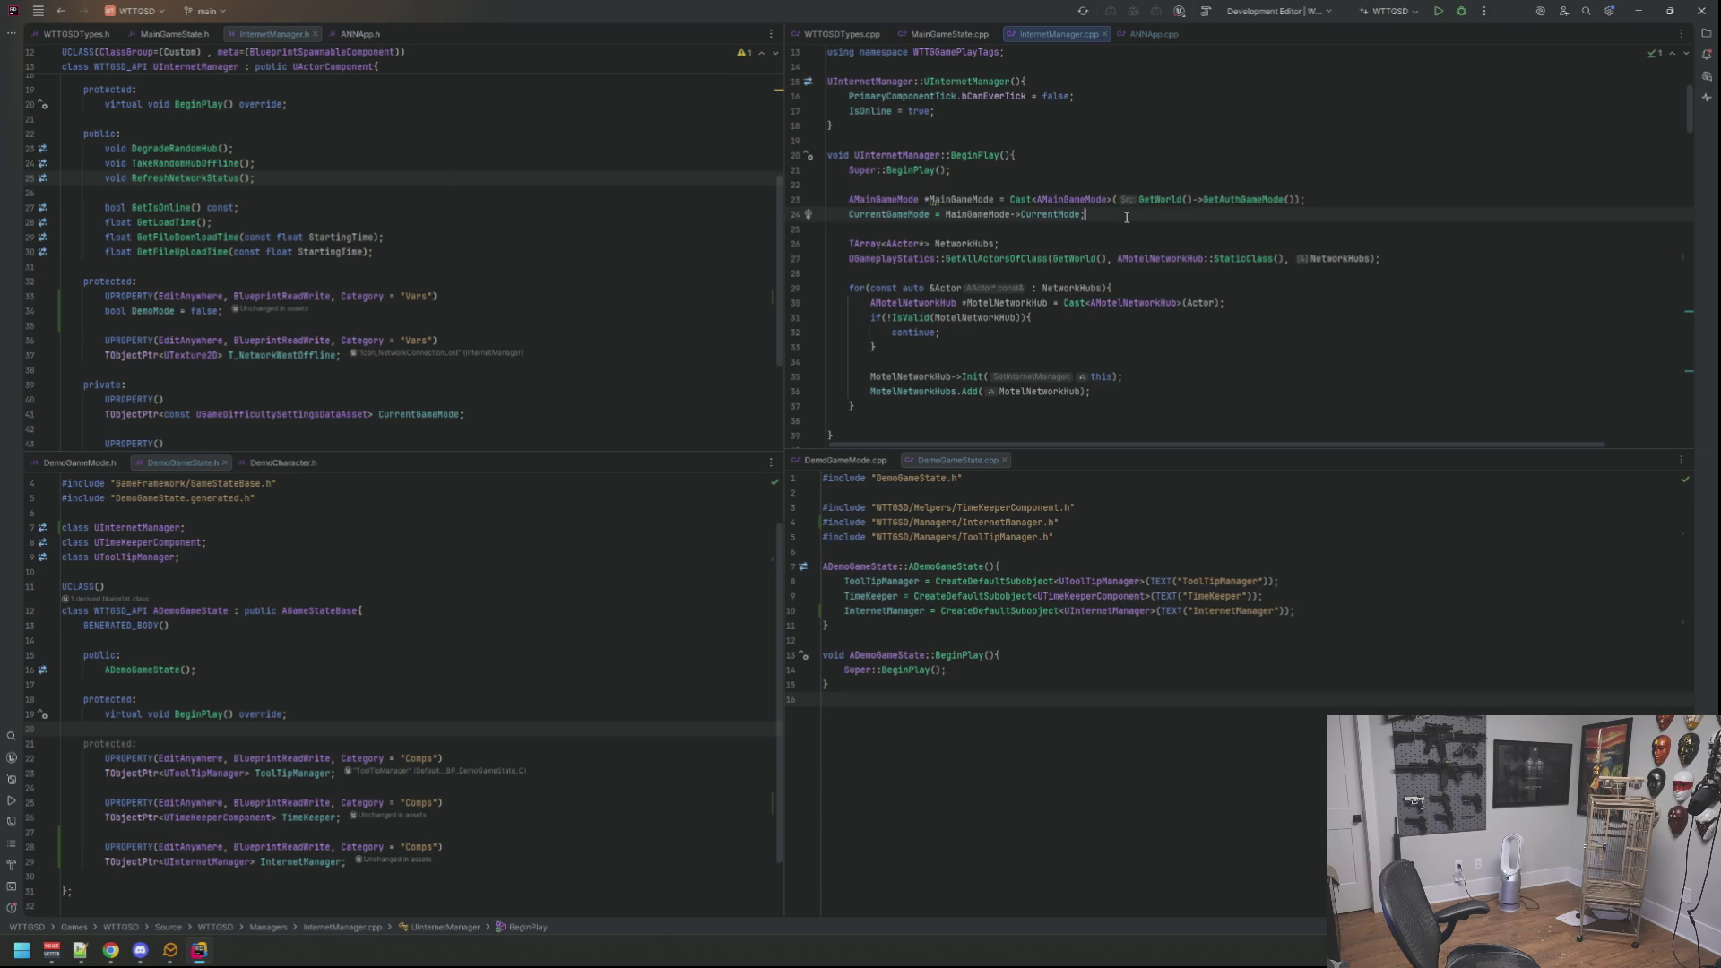
# Step: Comment out the main game mode cast and CurrentGameMode lines in BeginPlay
pyautogui.click(1140, 199)
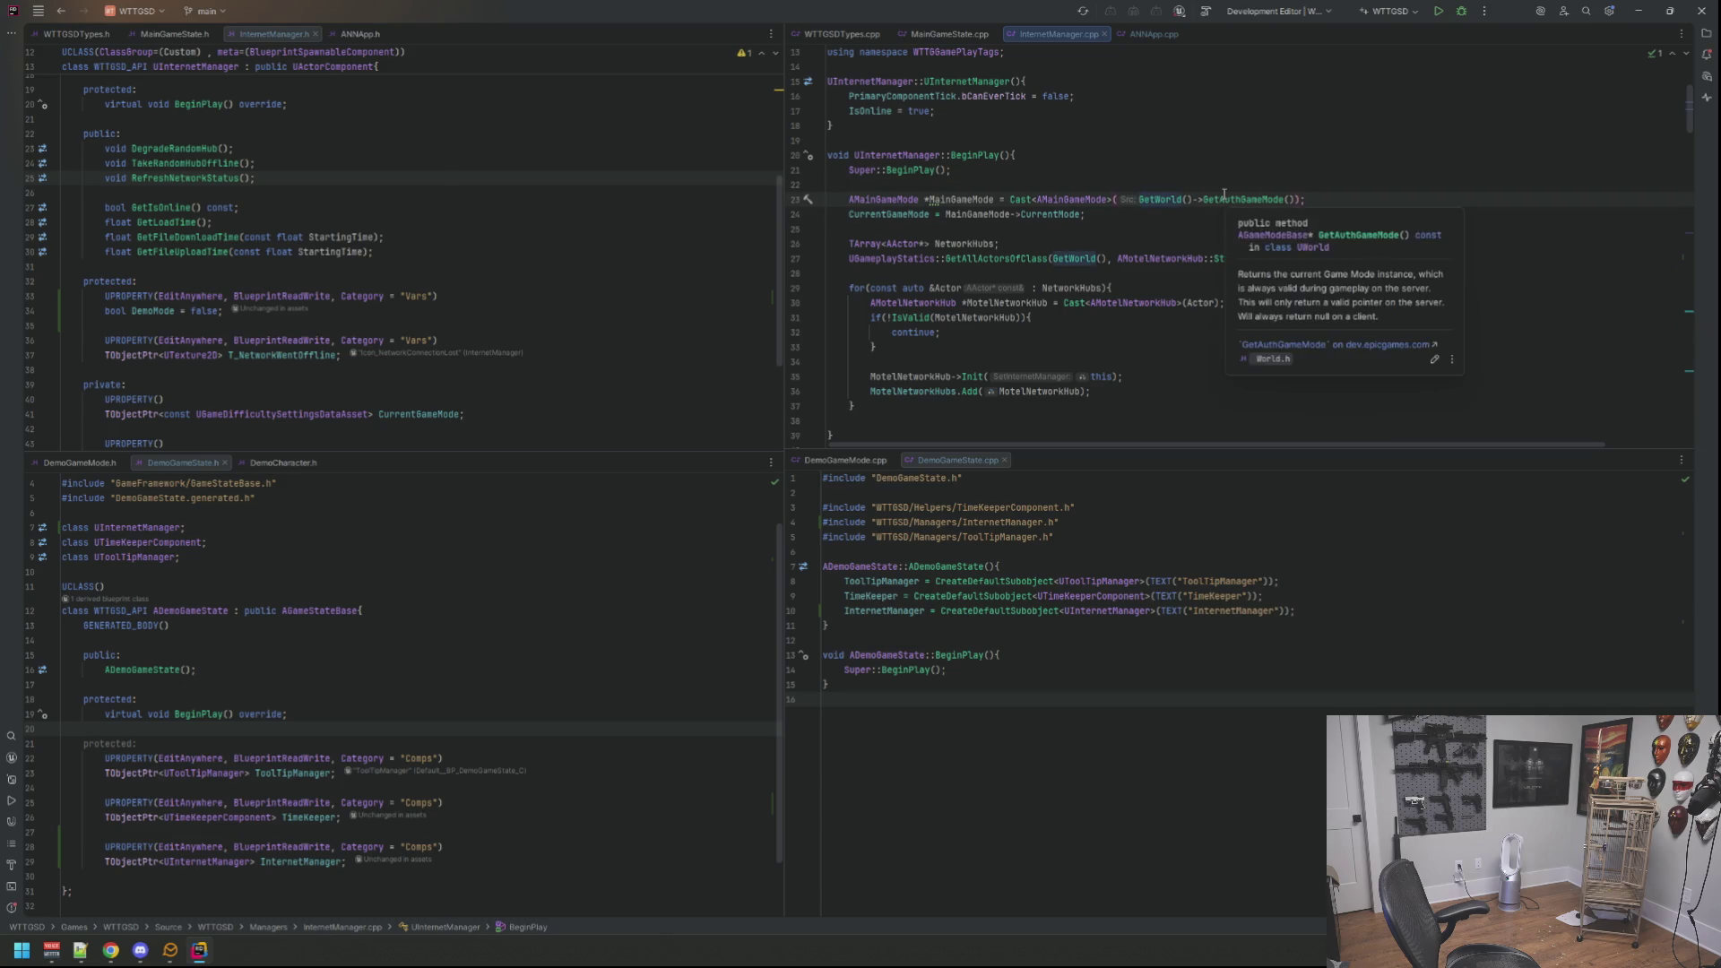
pyautogui.press('Down')
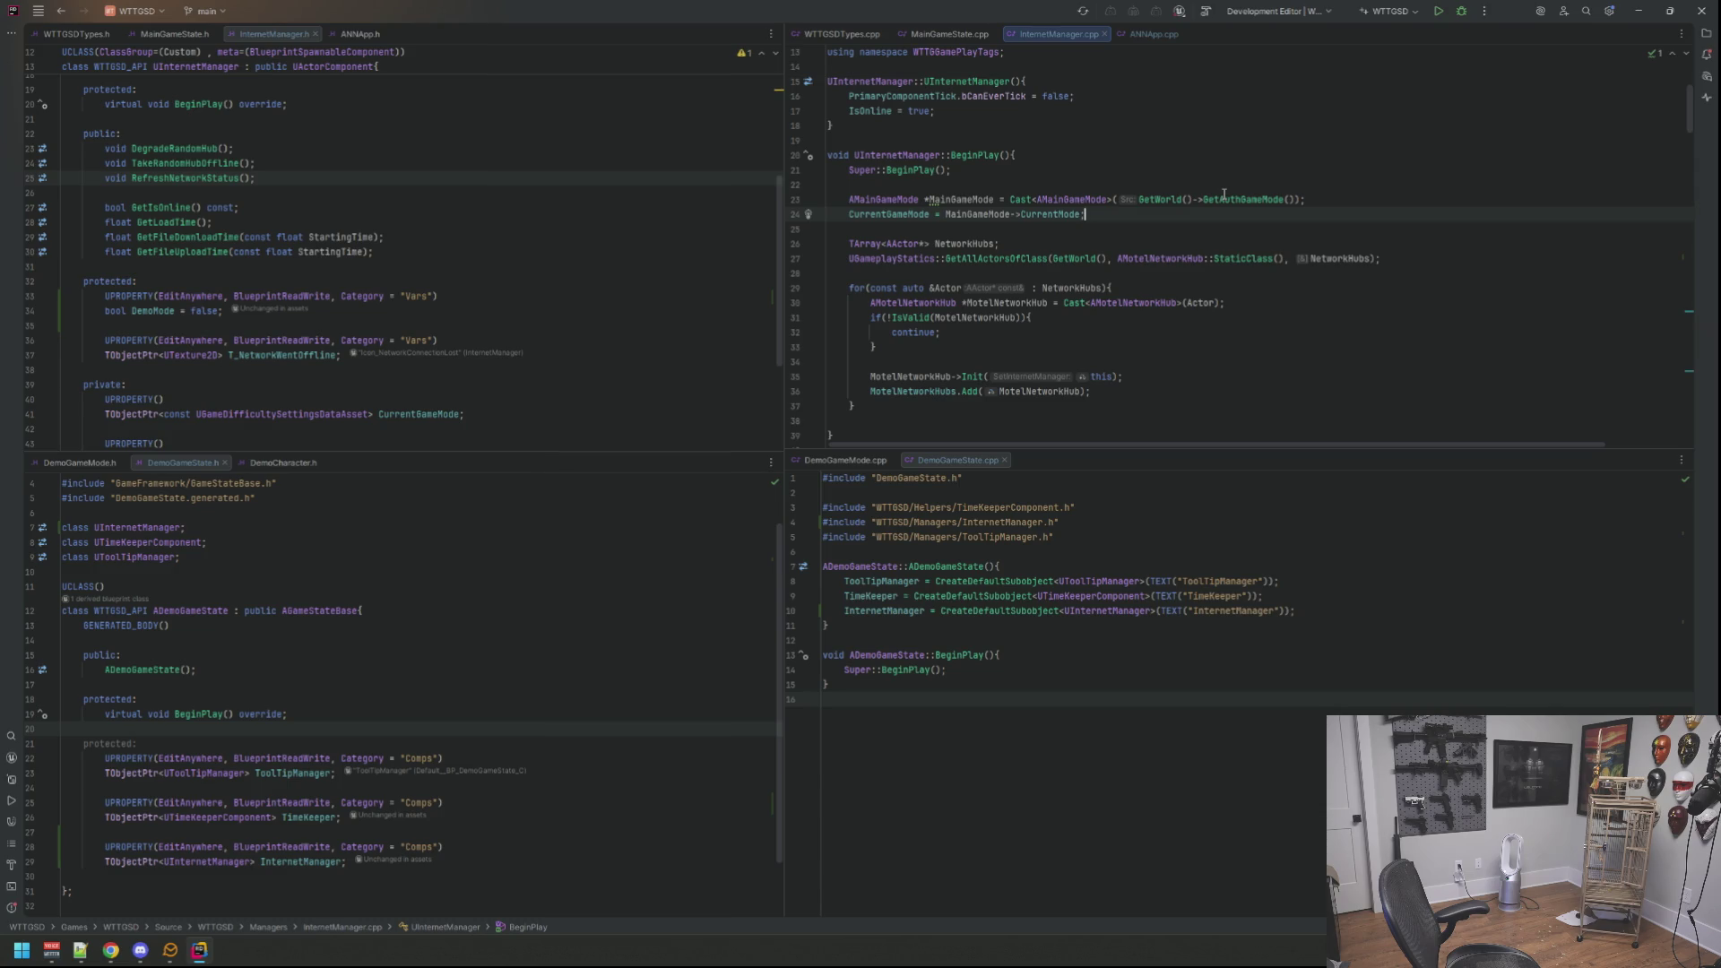
pyautogui.hotkey('shift', 'Up')
pyautogui.hotkey('ctrl', '/')
# Step: Open two blank lines above the NetworkHubs TArray declaration
pyautogui.press('Down')
pyautogui.press('Down')
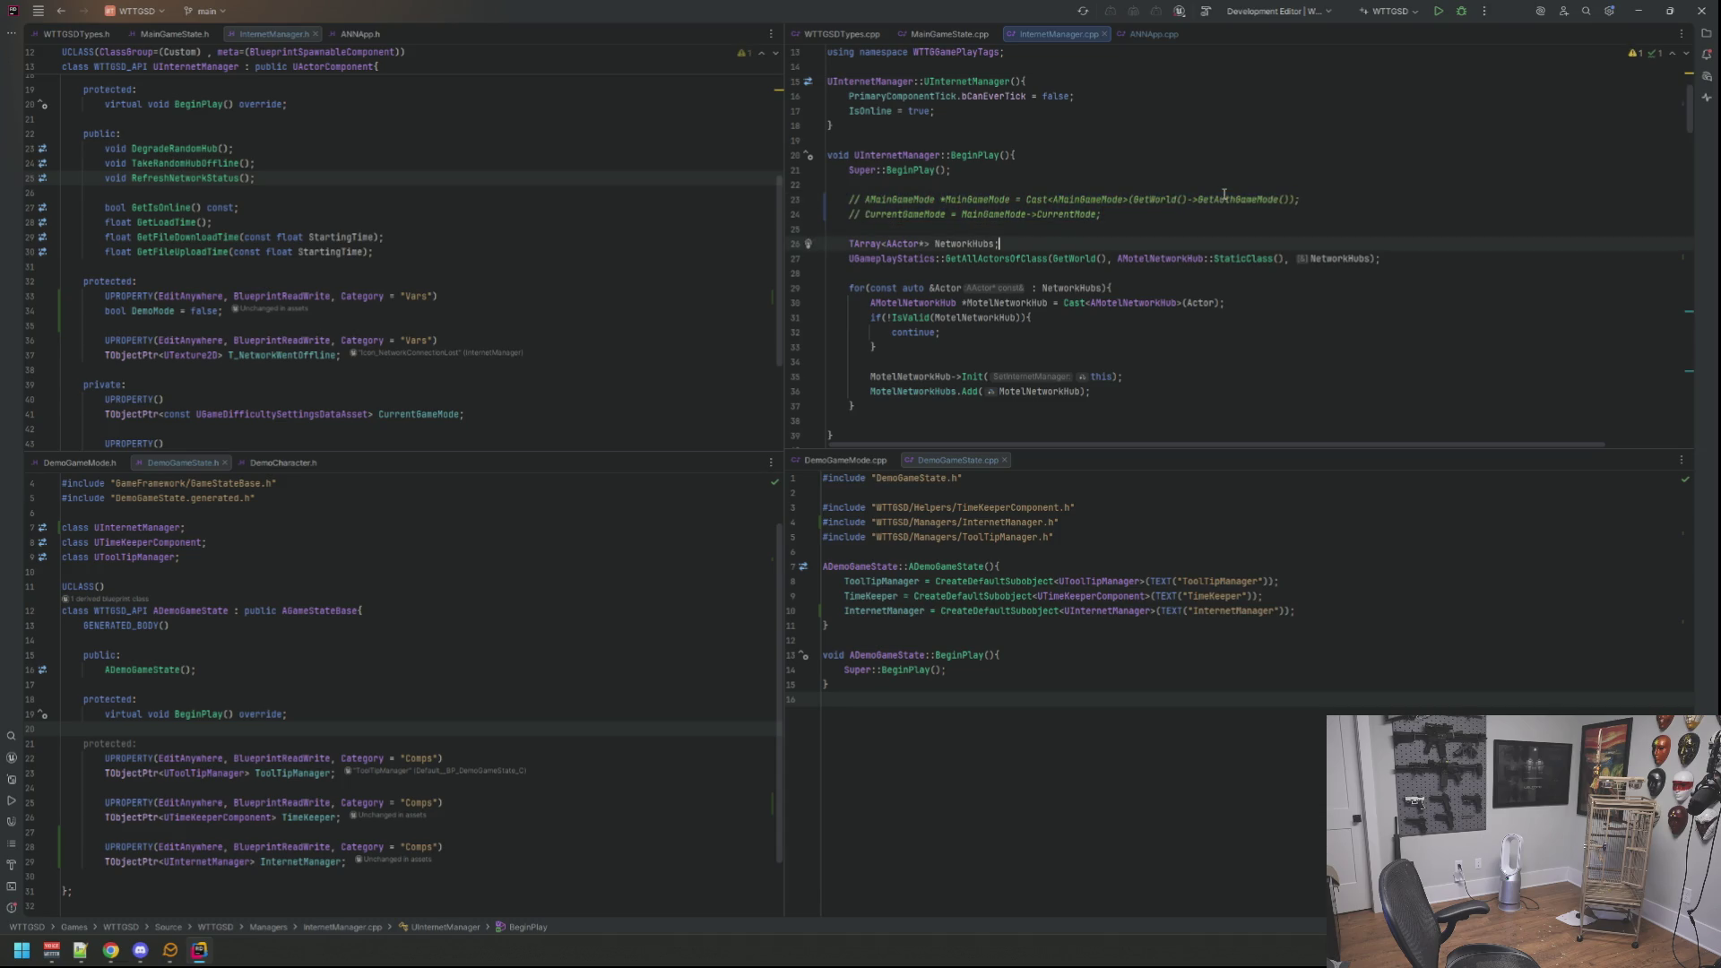
pyautogui.press('Home')
pyautogui.press('Return')
pyautogui.press('Return')
pyautogui.press('Up')
pyautogui.press('Up')
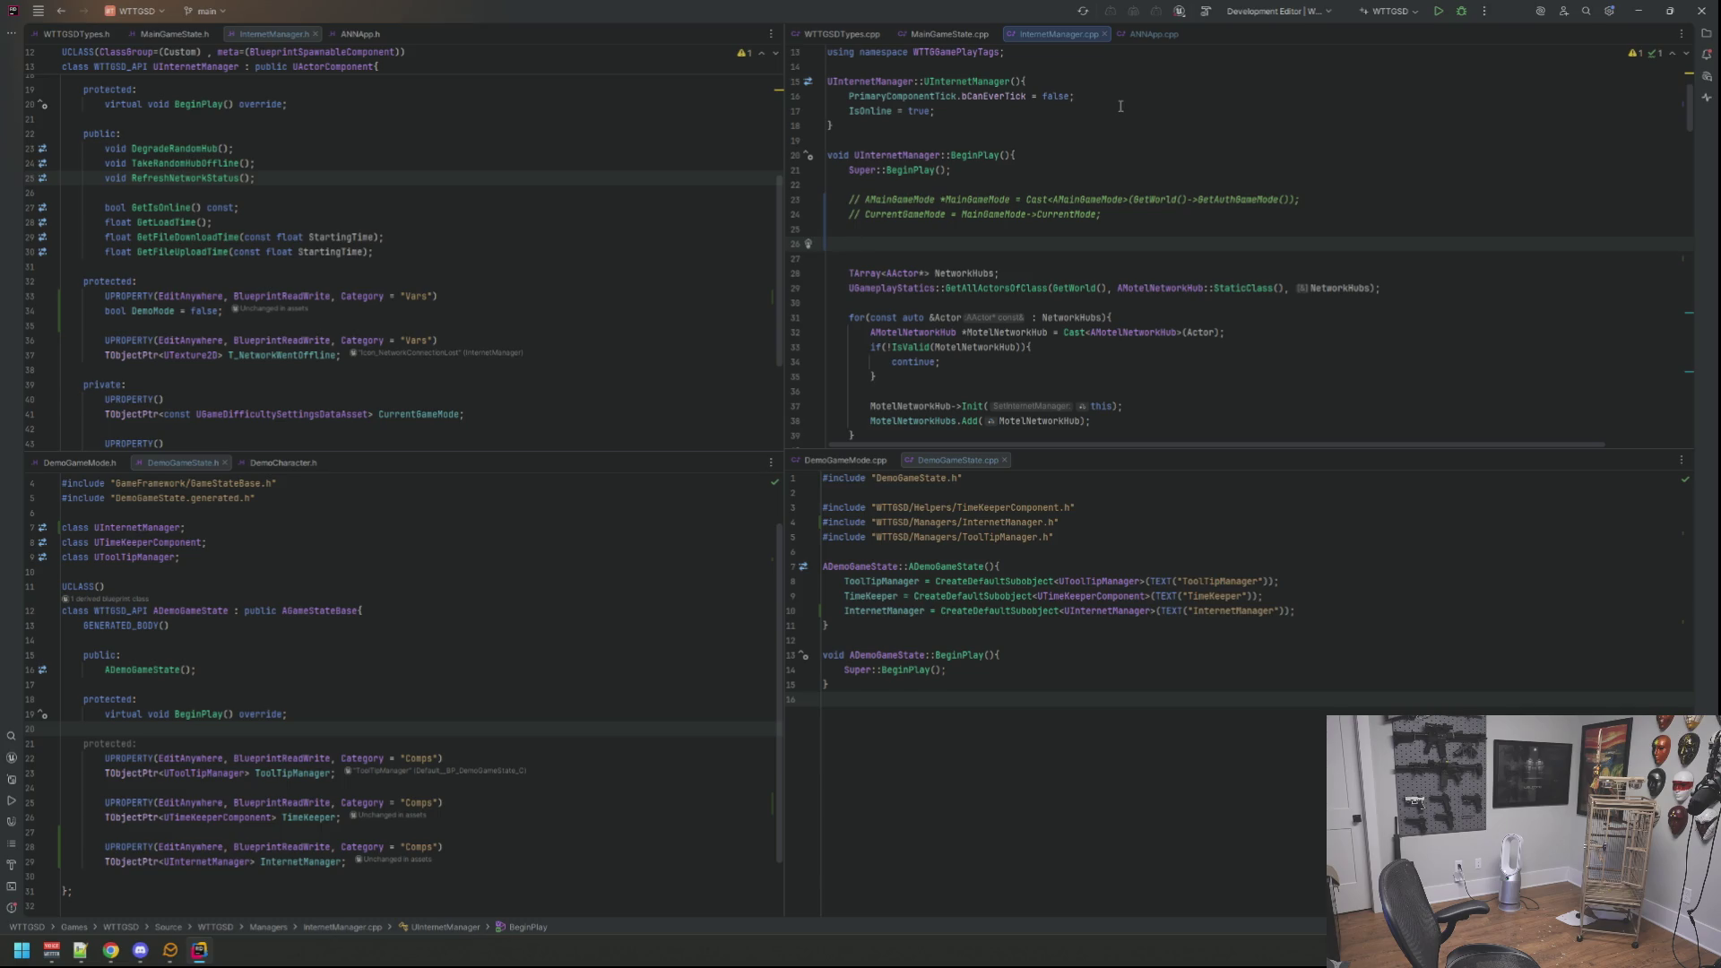
pyautogui.write('AMai')
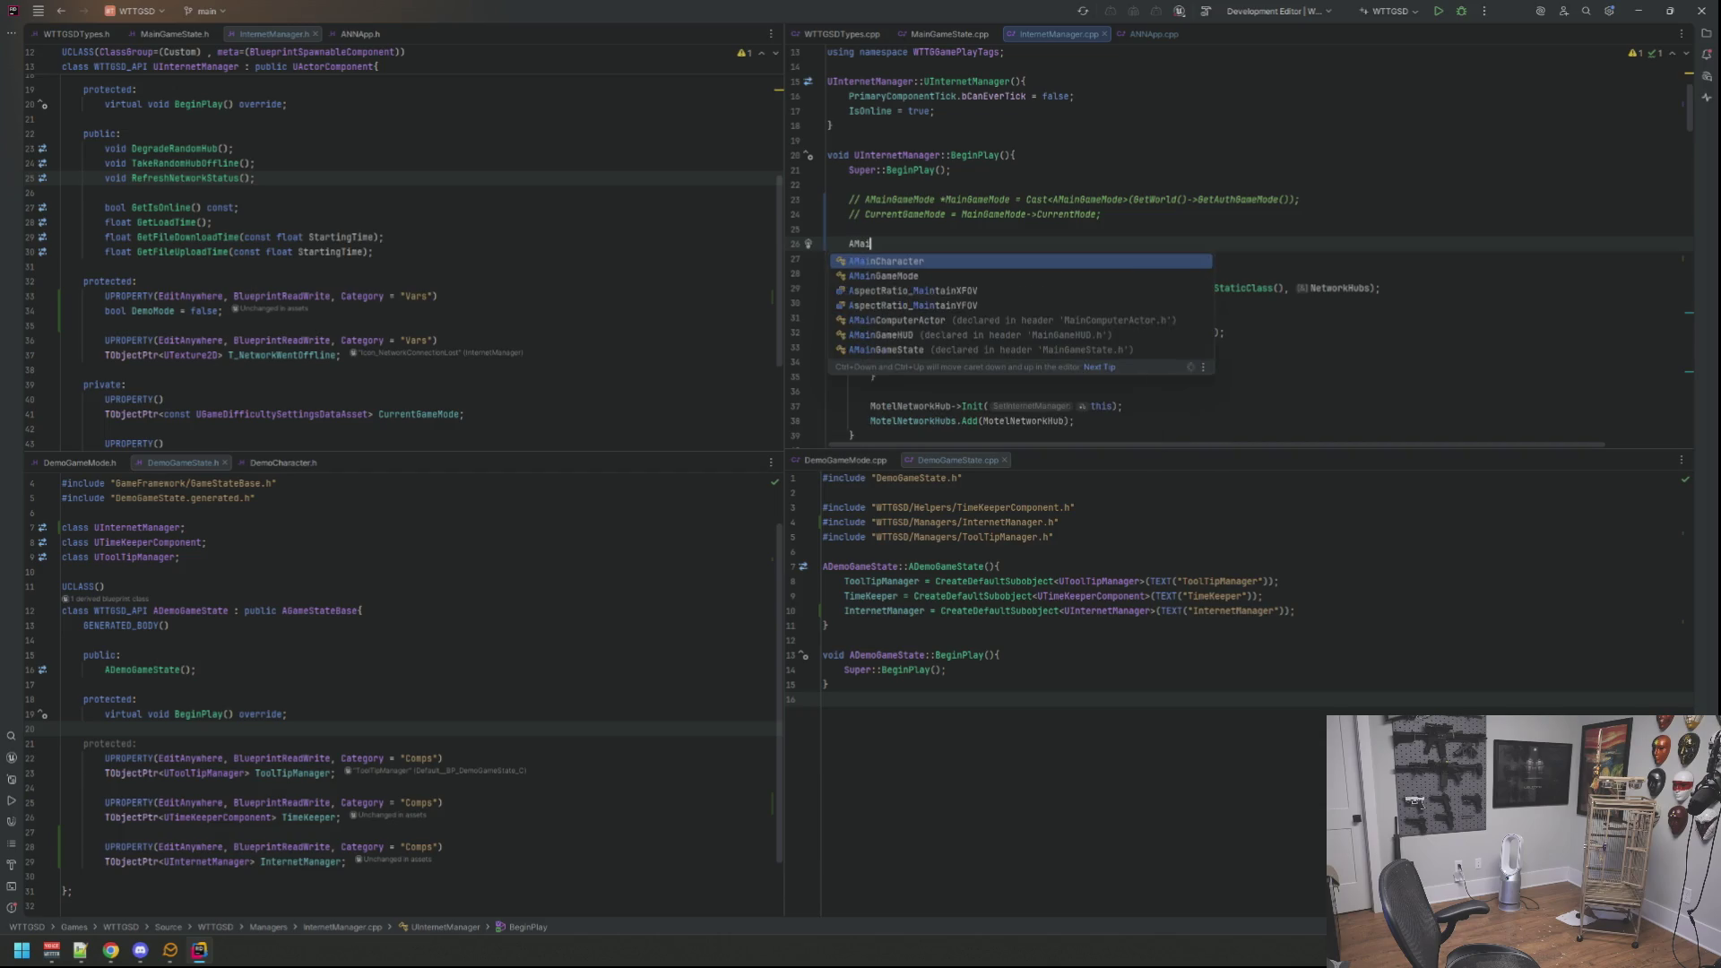
pyautogui.write('ngame')
# Step: Erase the mistyped class-name guesses from line 26 of BeginPlay
pyautogui.press('BackSpace')
pyautogui.press('BackSpace')
pyautogui.press('BackSpace')
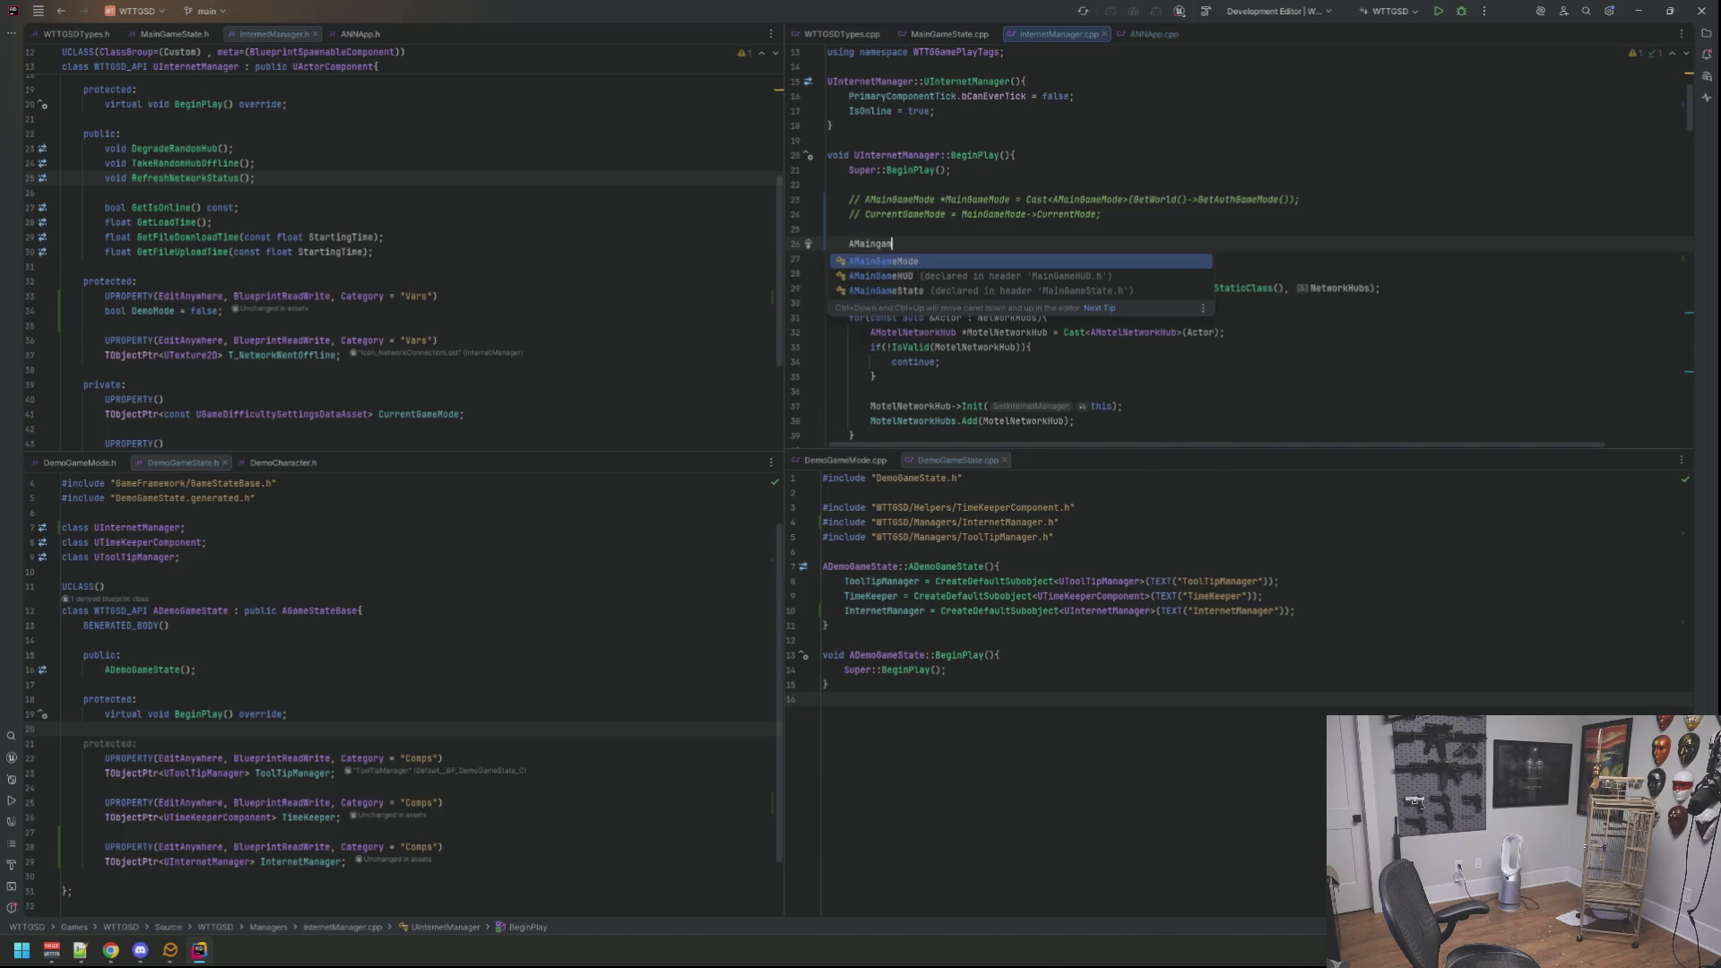
pyautogui.press('BackSpace')
pyautogui.press('BackSpace')
pyautogui.press('BackSpace')
pyautogui.press('BackSpace')
pyautogui.press('BackSpace')
pyautogui.press('BackSpace')
pyautogui.write('Gamest')
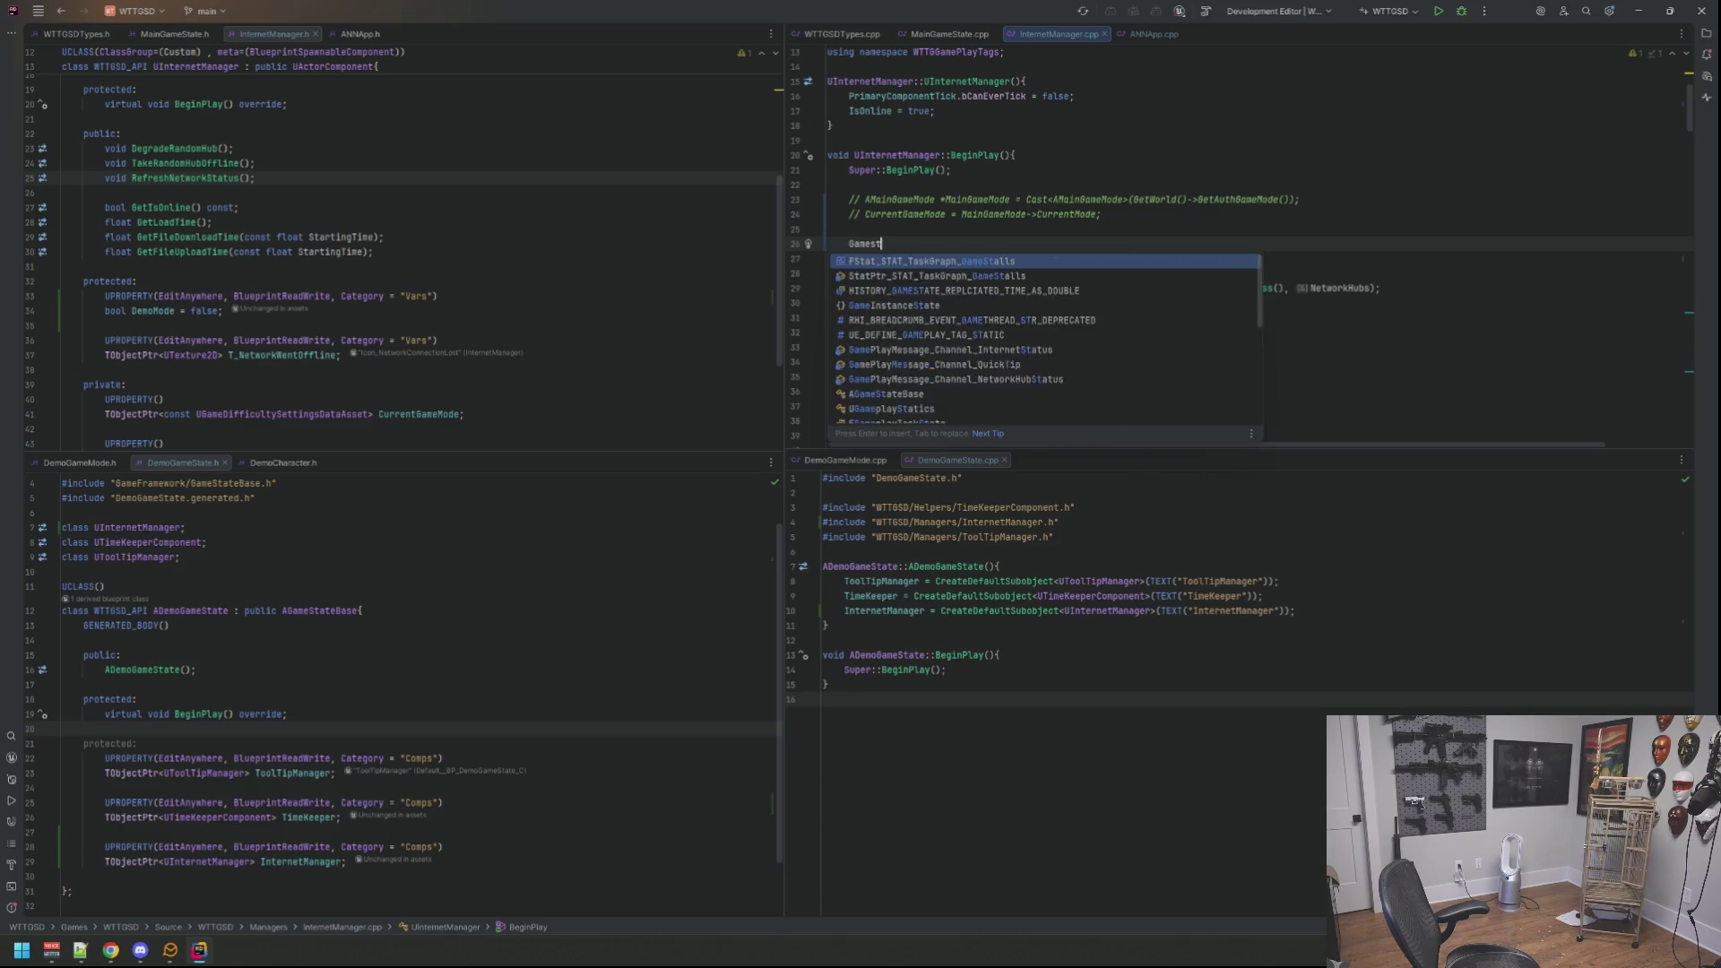
pyautogui.write('atem')
pyautogui.press('BackSpace')
pyautogui.press('BackSpace')
pyautogui.press('BackSpace')
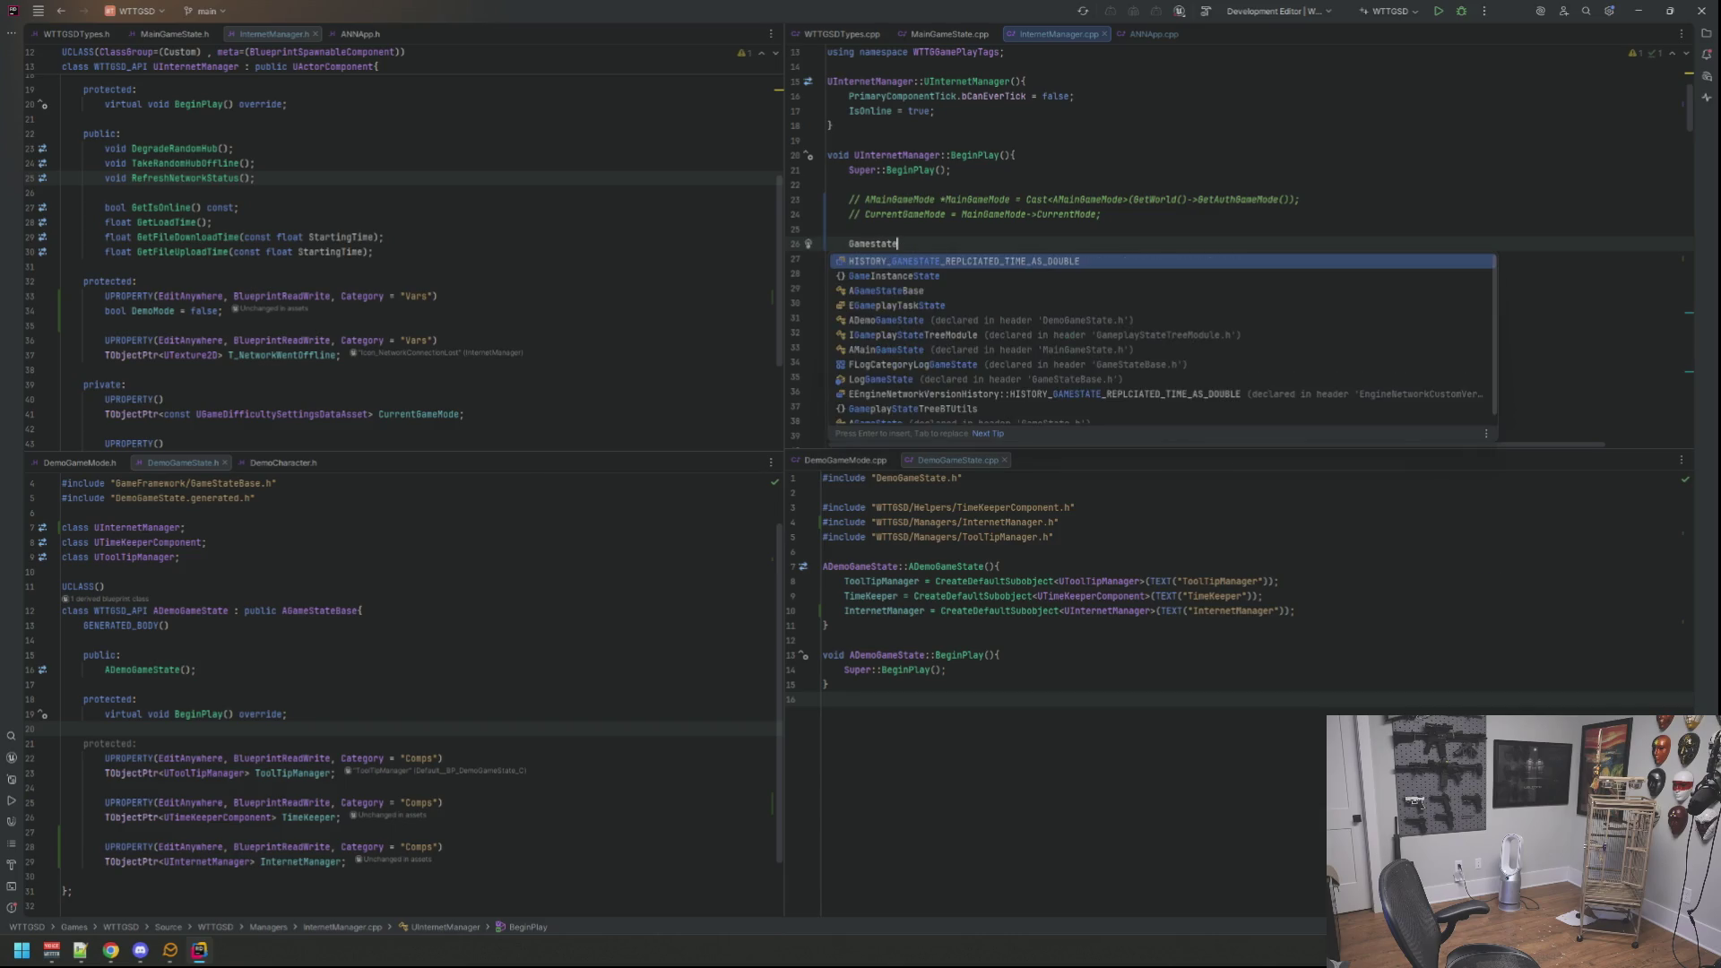
pyautogui.press('BackSpace')
pyautogui.write('AMaingam')
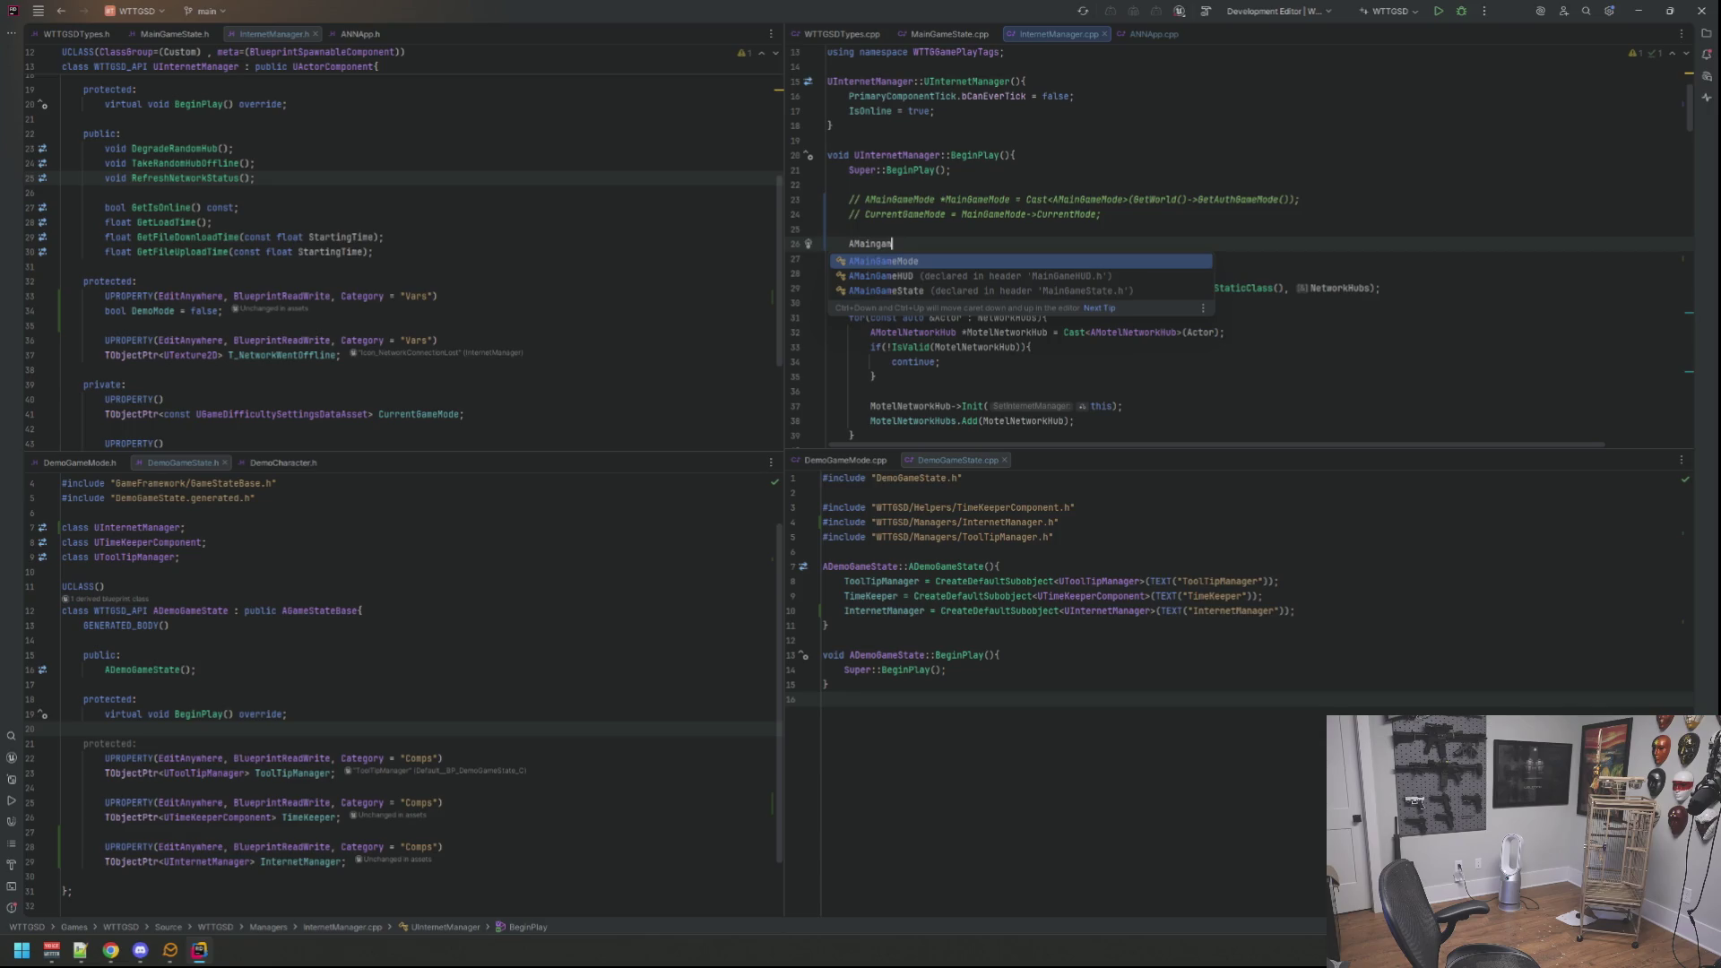
pyautogui.write('est')
pyautogui.press('BackSpace')
pyautogui.press('BackSpace')
pyautogui.press('BackSpace')
pyautogui.press('BackSpace')
pyautogui.press('BackSpace')
pyautogui.press('BackSpace')
pyautogui.press('BackSpace')
pyautogui.press('BackSpace')
pyautogui.press('BackSpace')
pyautogui.press('BackSpace')
pyautogui.write('Ga')
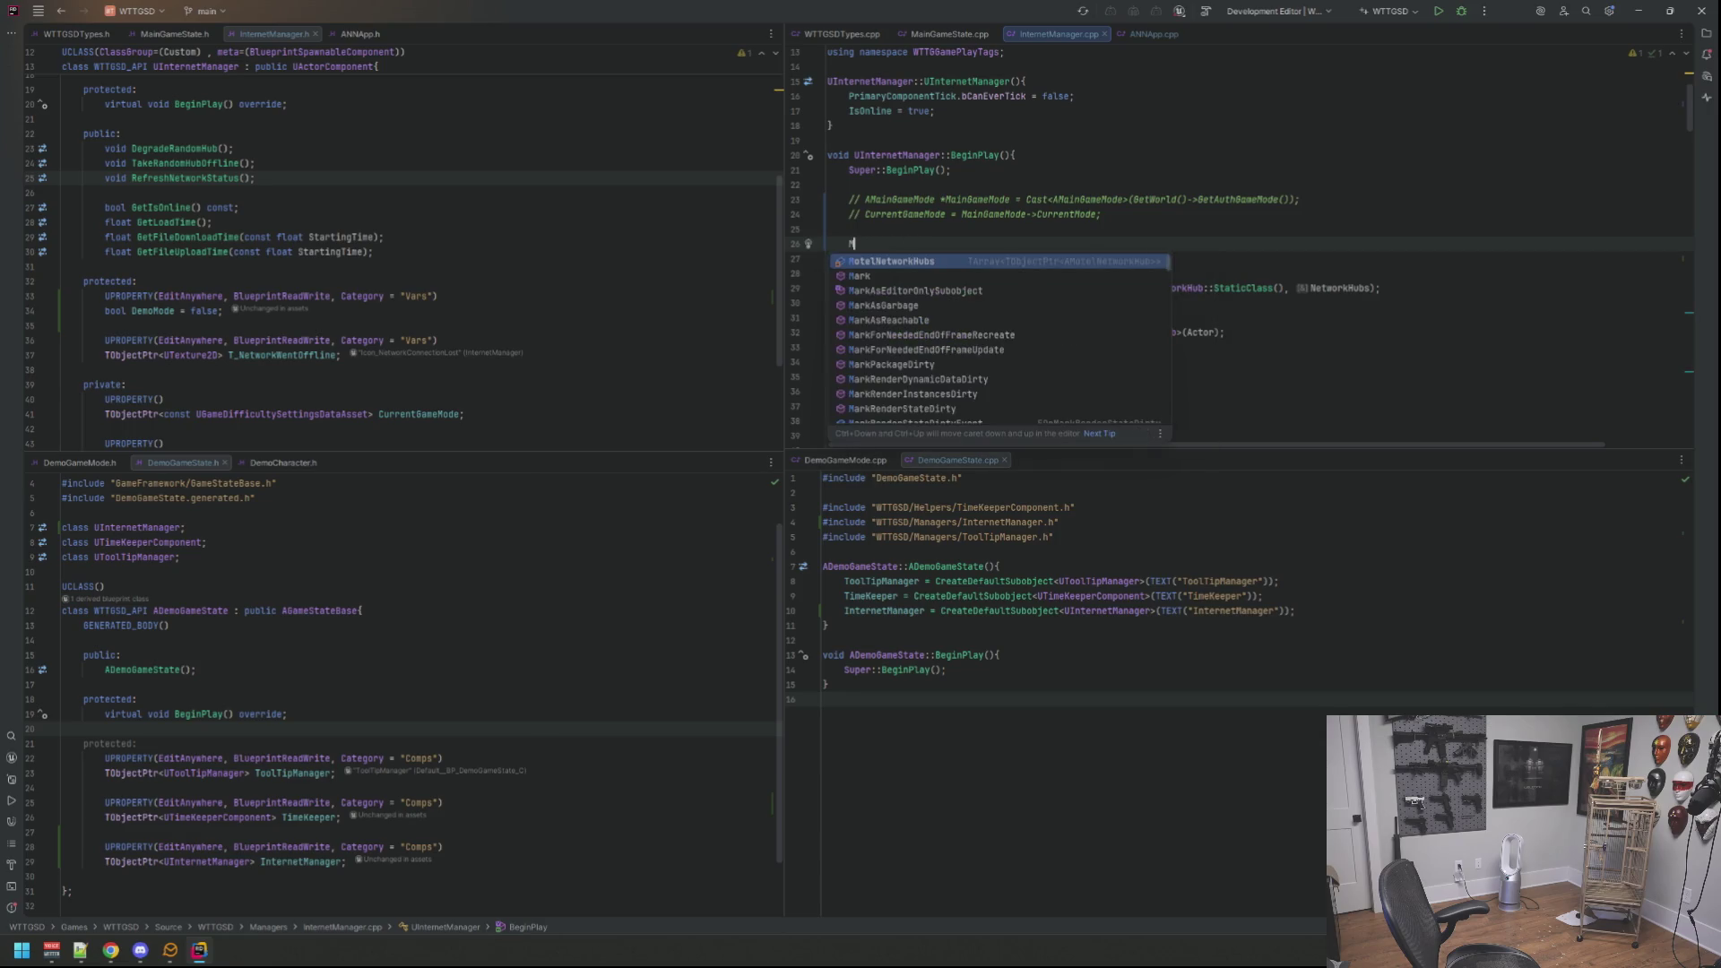
pyautogui.write('mestatebas')
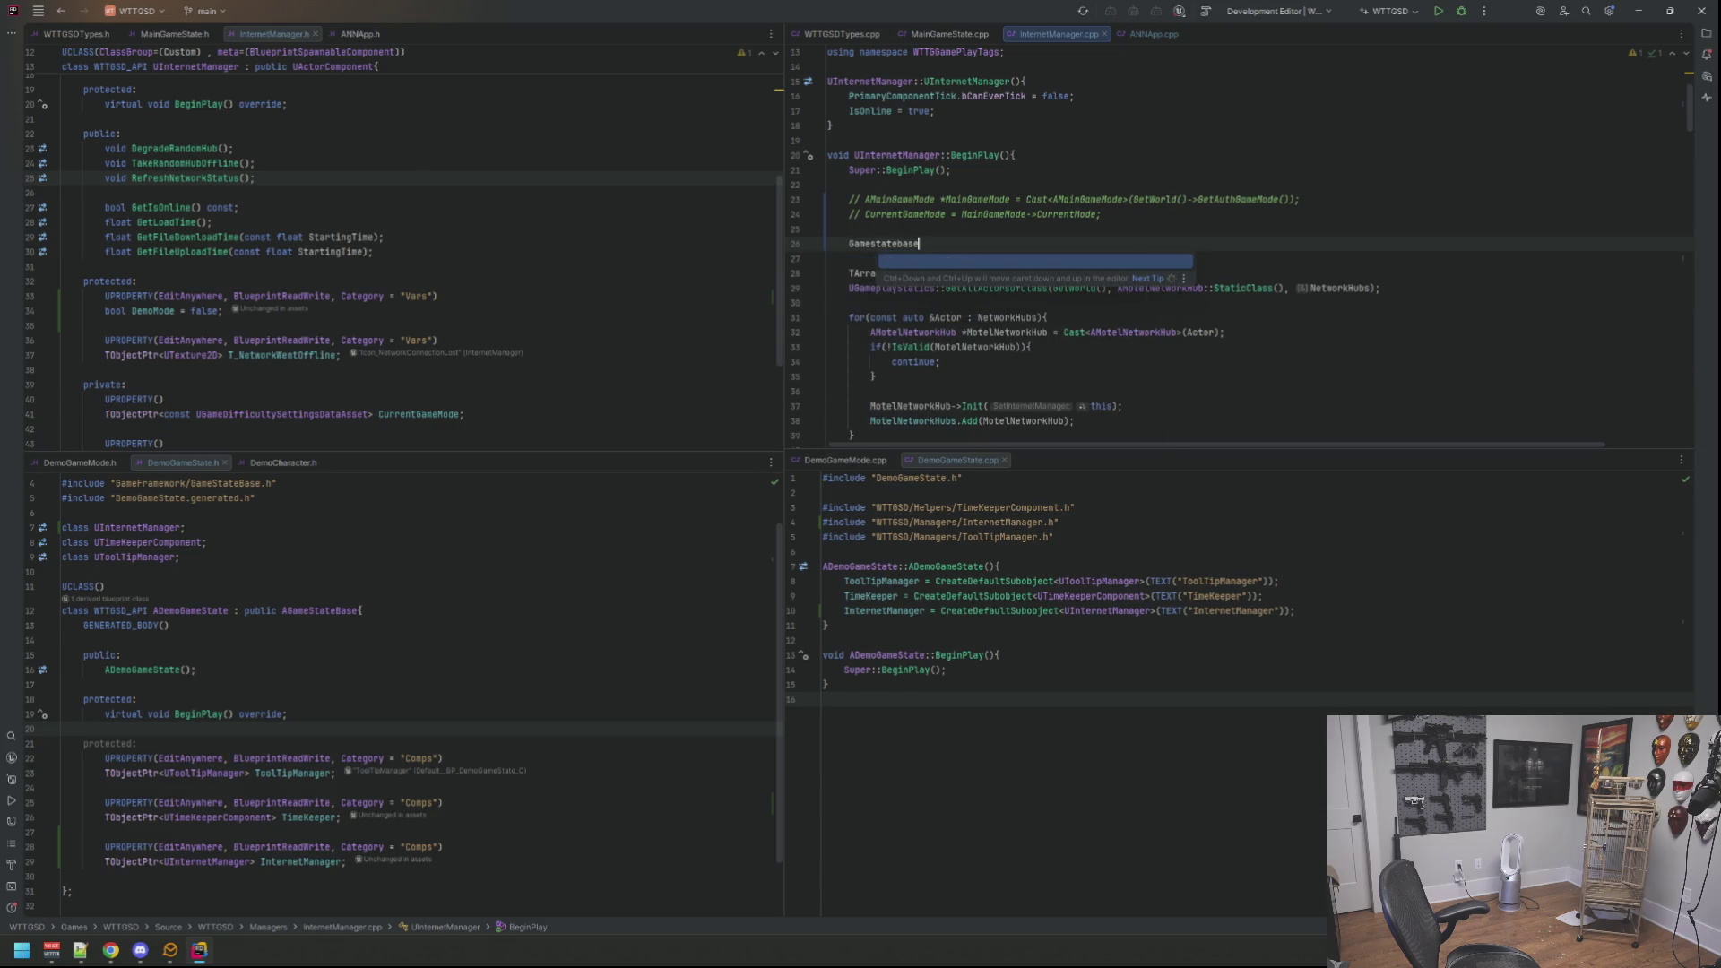
pyautogui.write('e')
# Step: Declare 'AGameStateBase *GameStateBase = GetWorld()->GetAuthGameMode();' and check the flagged type error
pyautogui.press('Return')
pyautogui.write('*G')
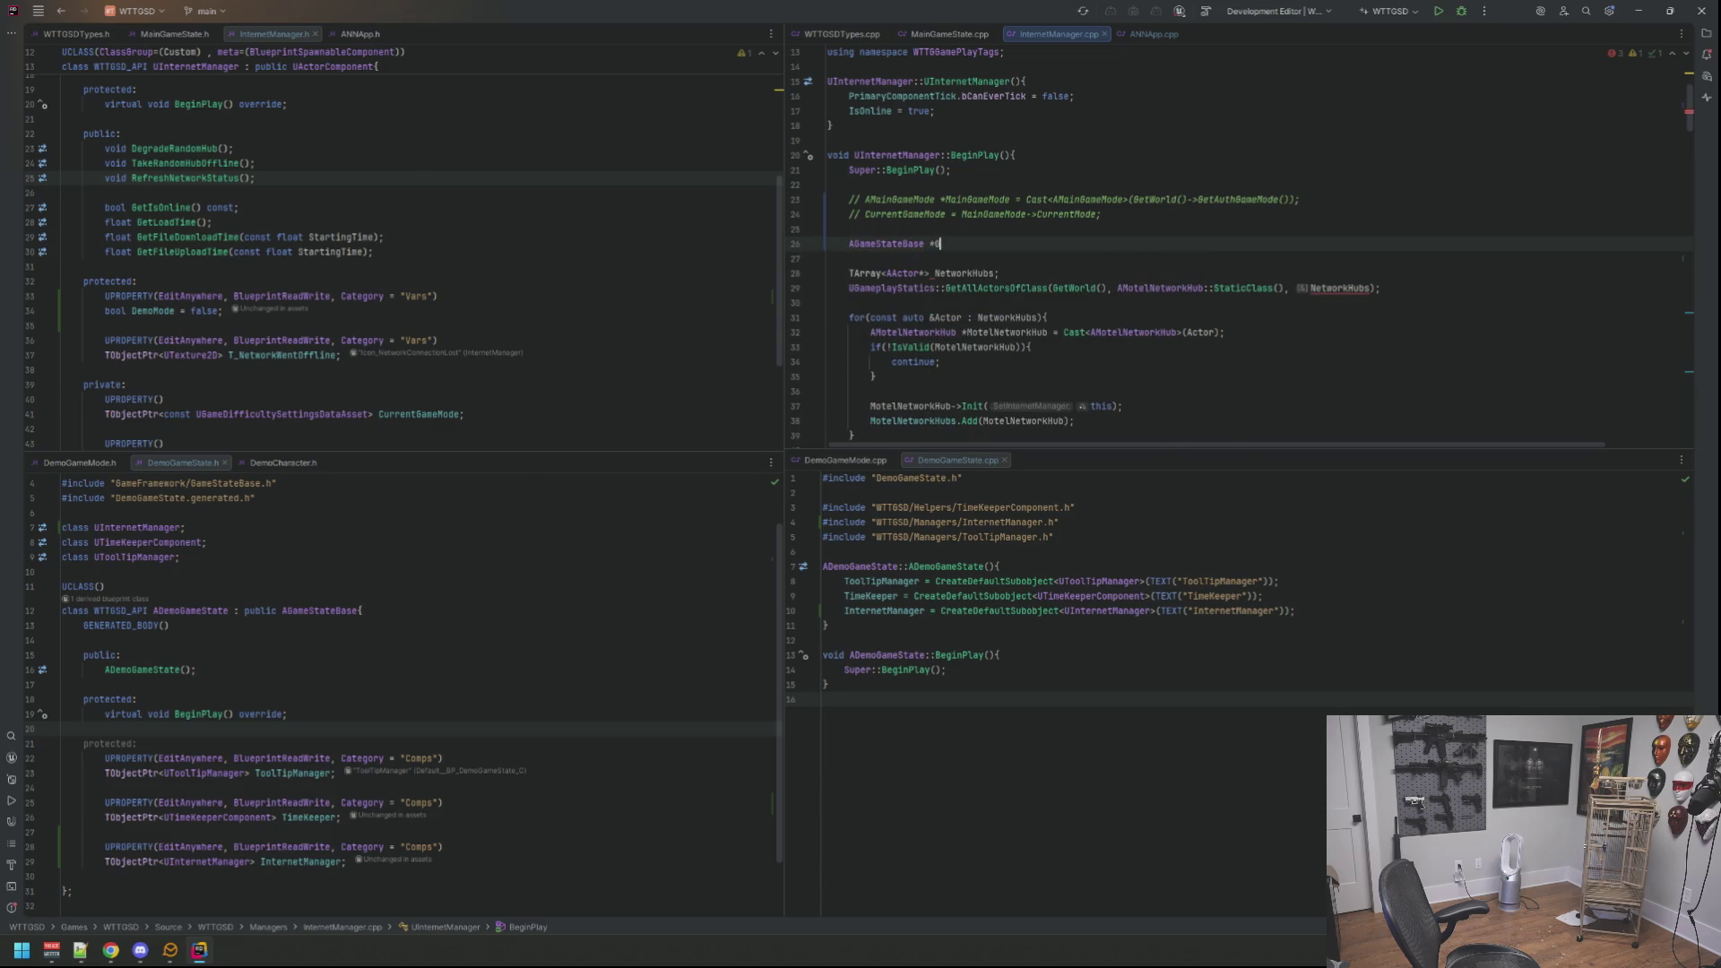
pyautogui.write('ameStateBase = G')
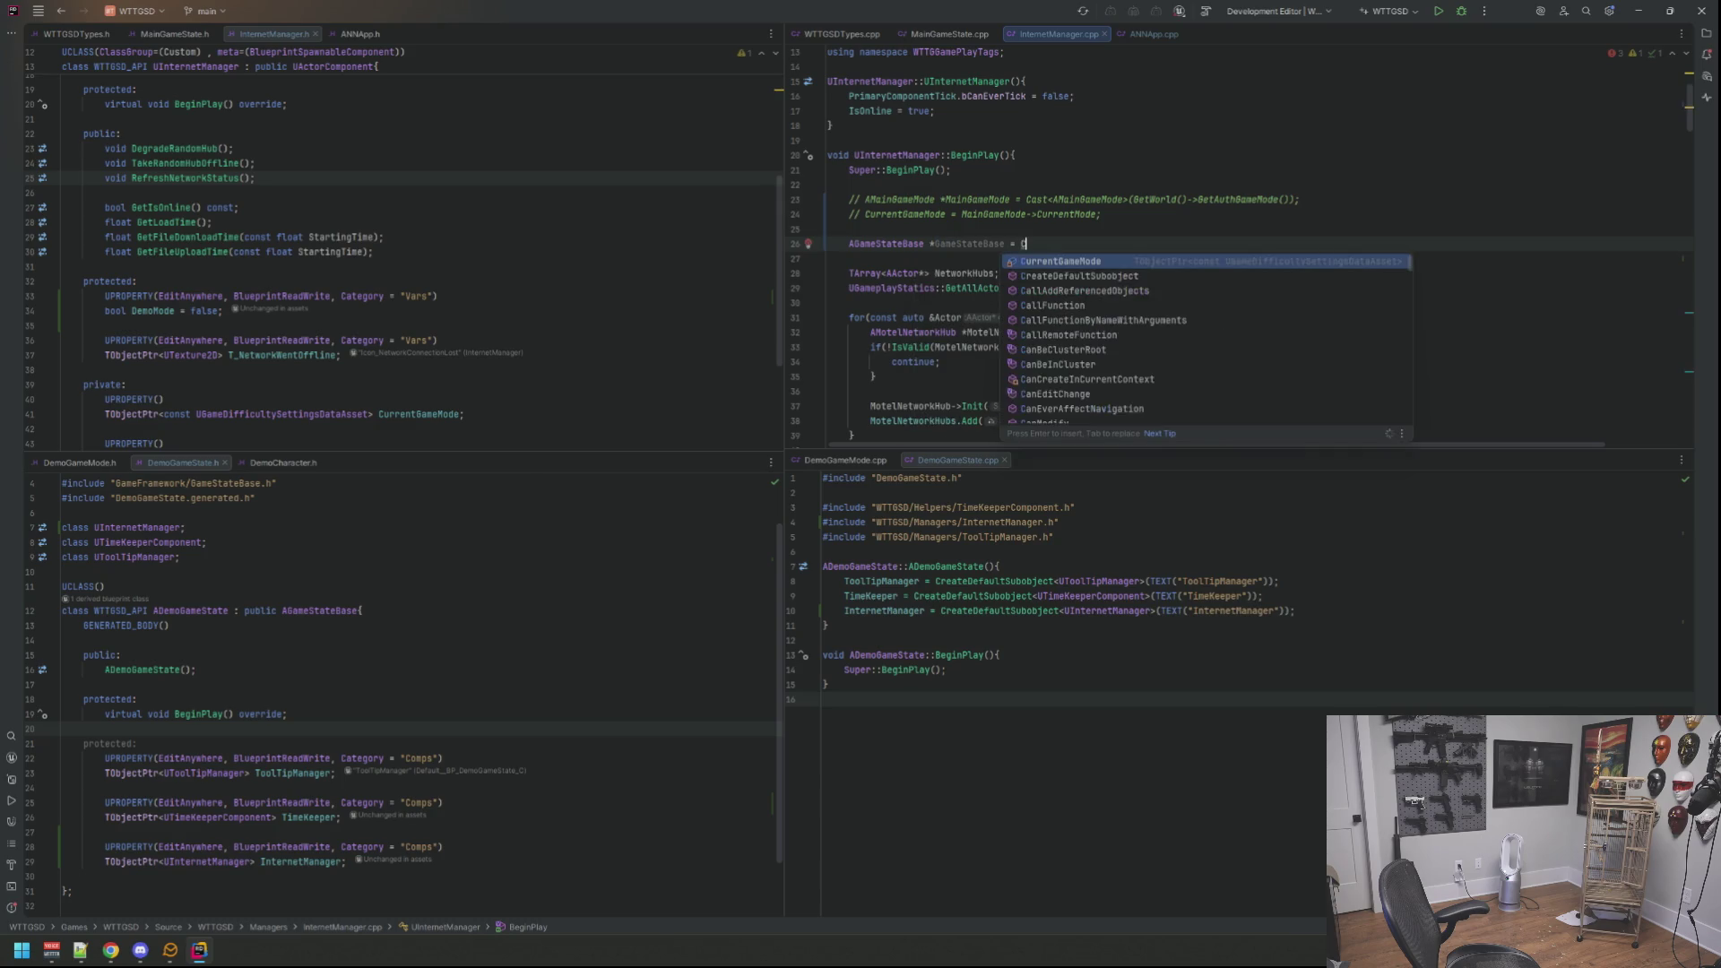
pyautogui.write('etW')
pyautogui.press('Return')
pyautogui.write('->')
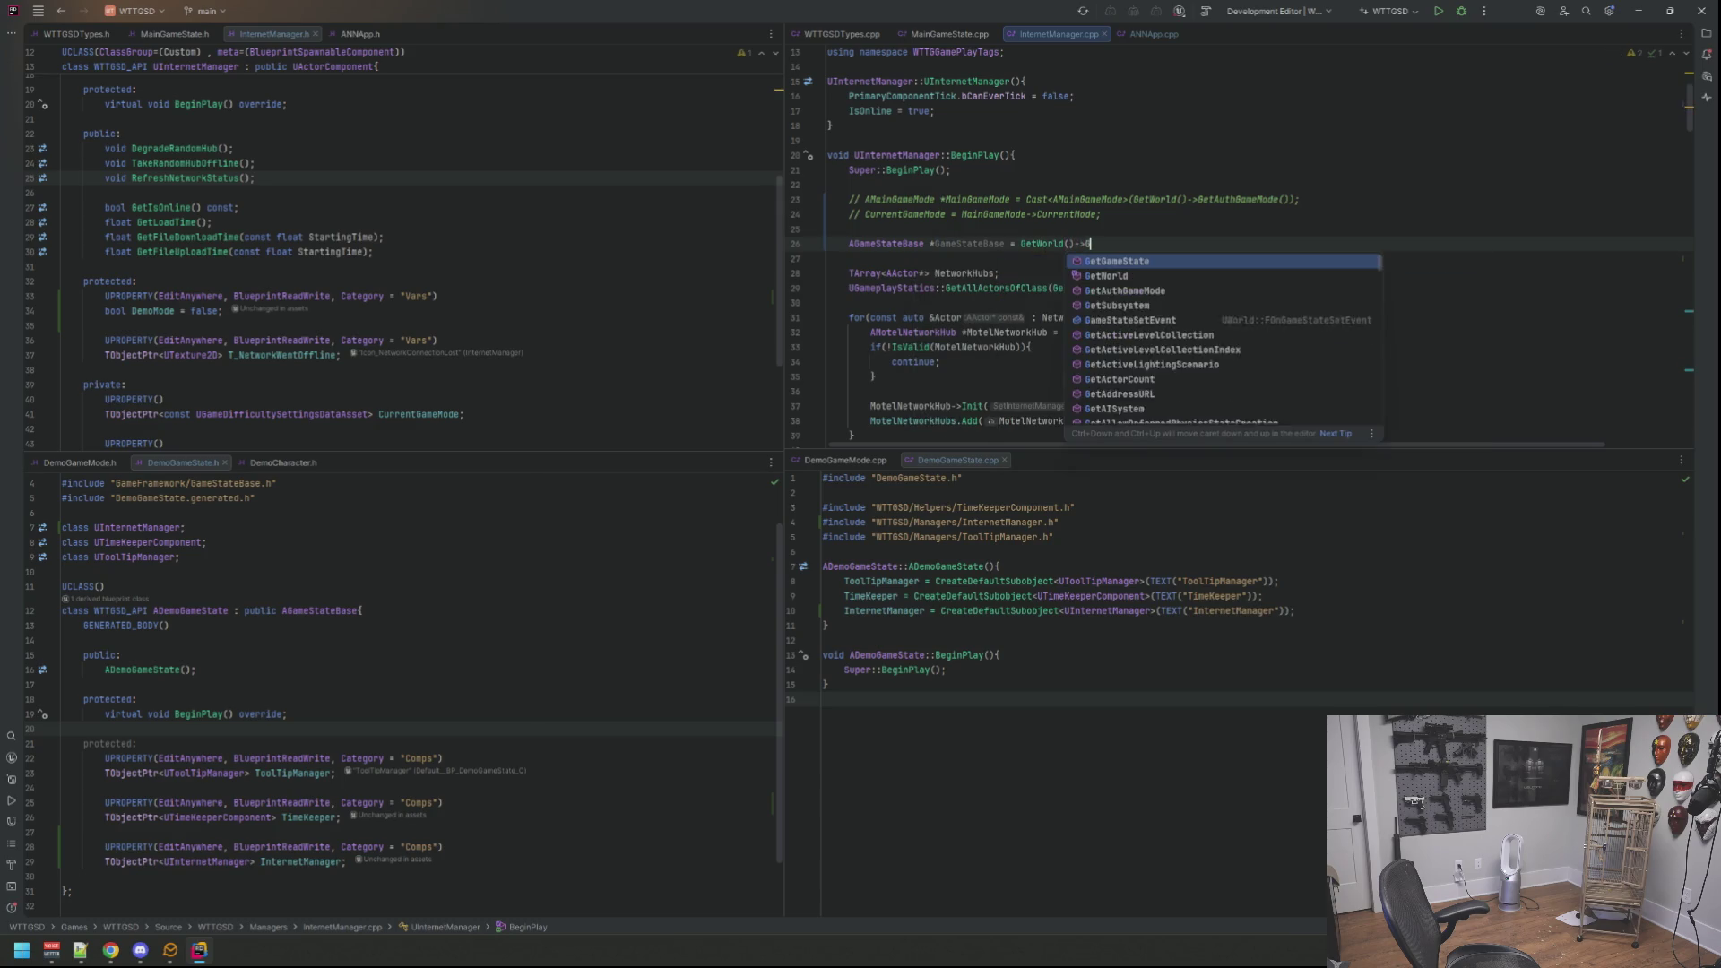
pyautogui.write('GetAuth')
pyautogui.press('Return')
pyautogui.write(';')
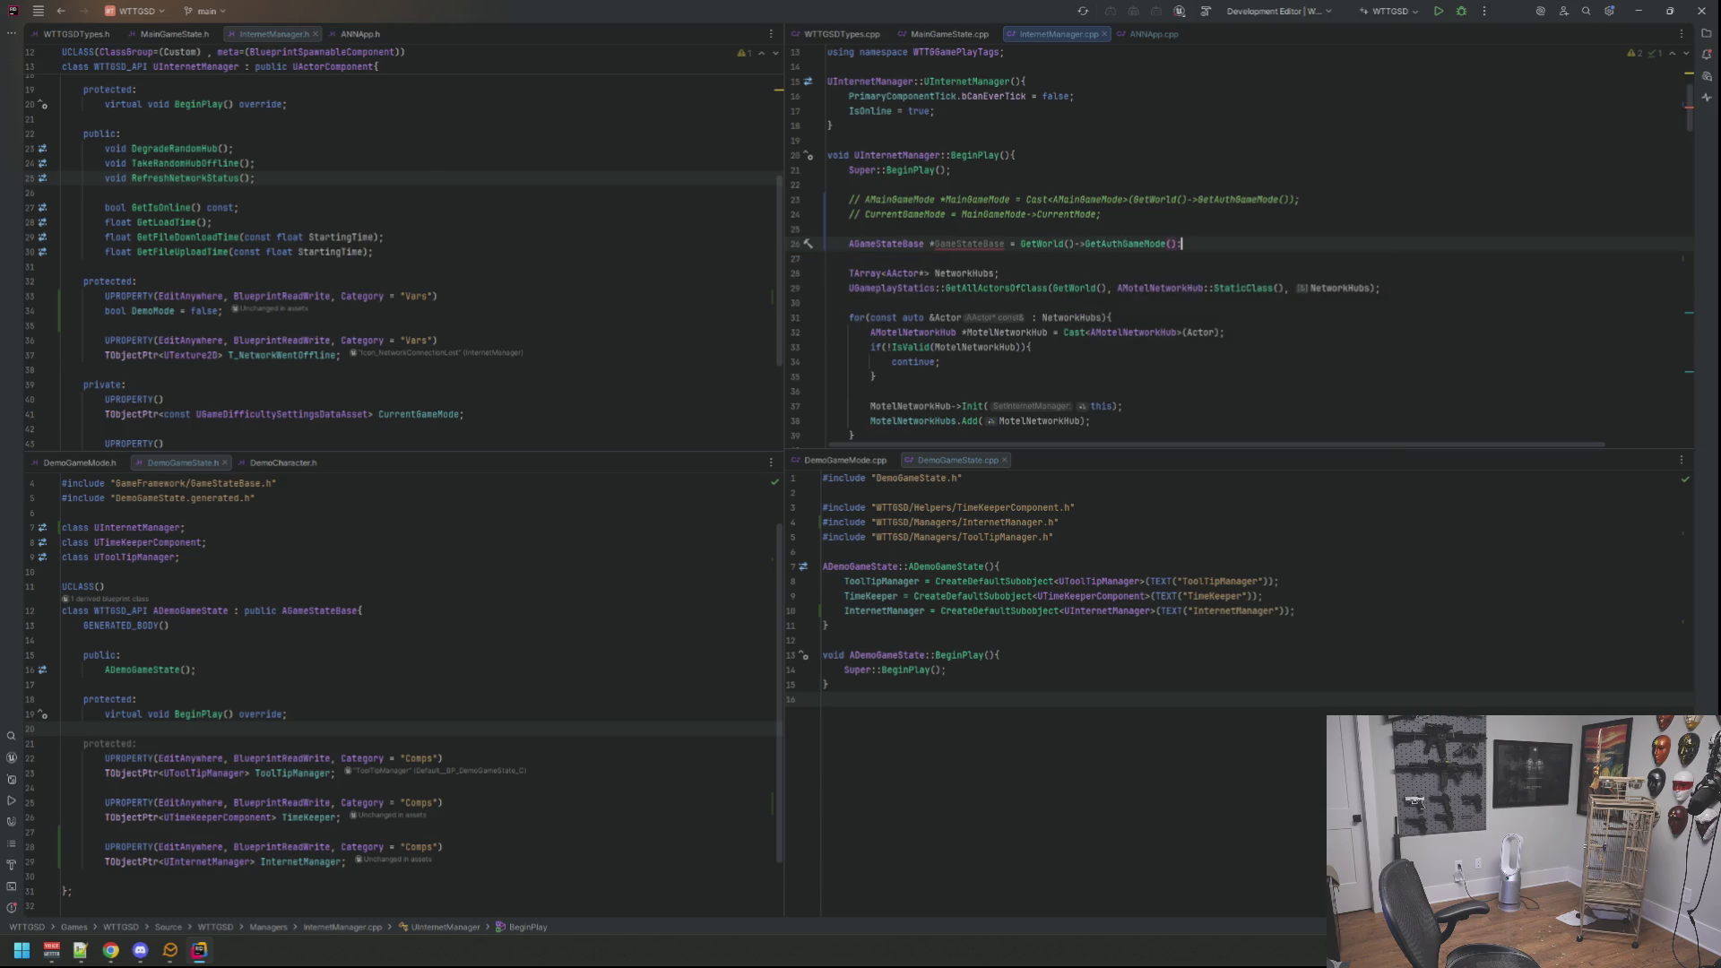
pyautogui.press('Return')
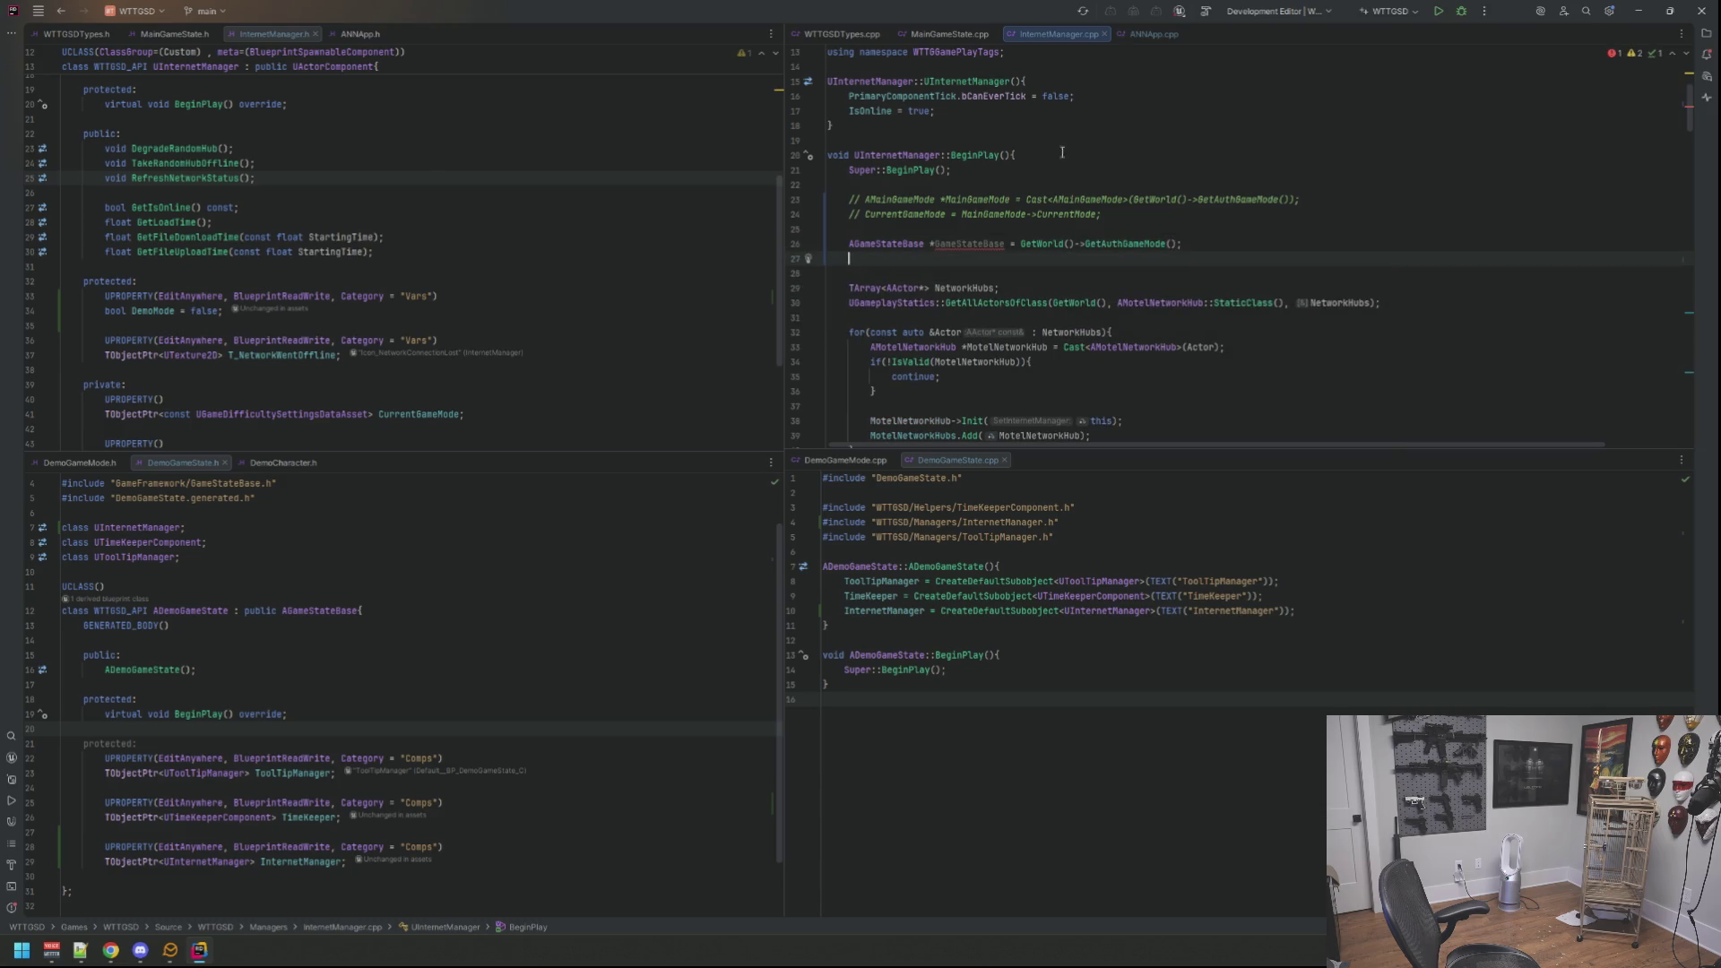
pyautogui.rightClick(1003, 246)
pyautogui.click(989, 234)
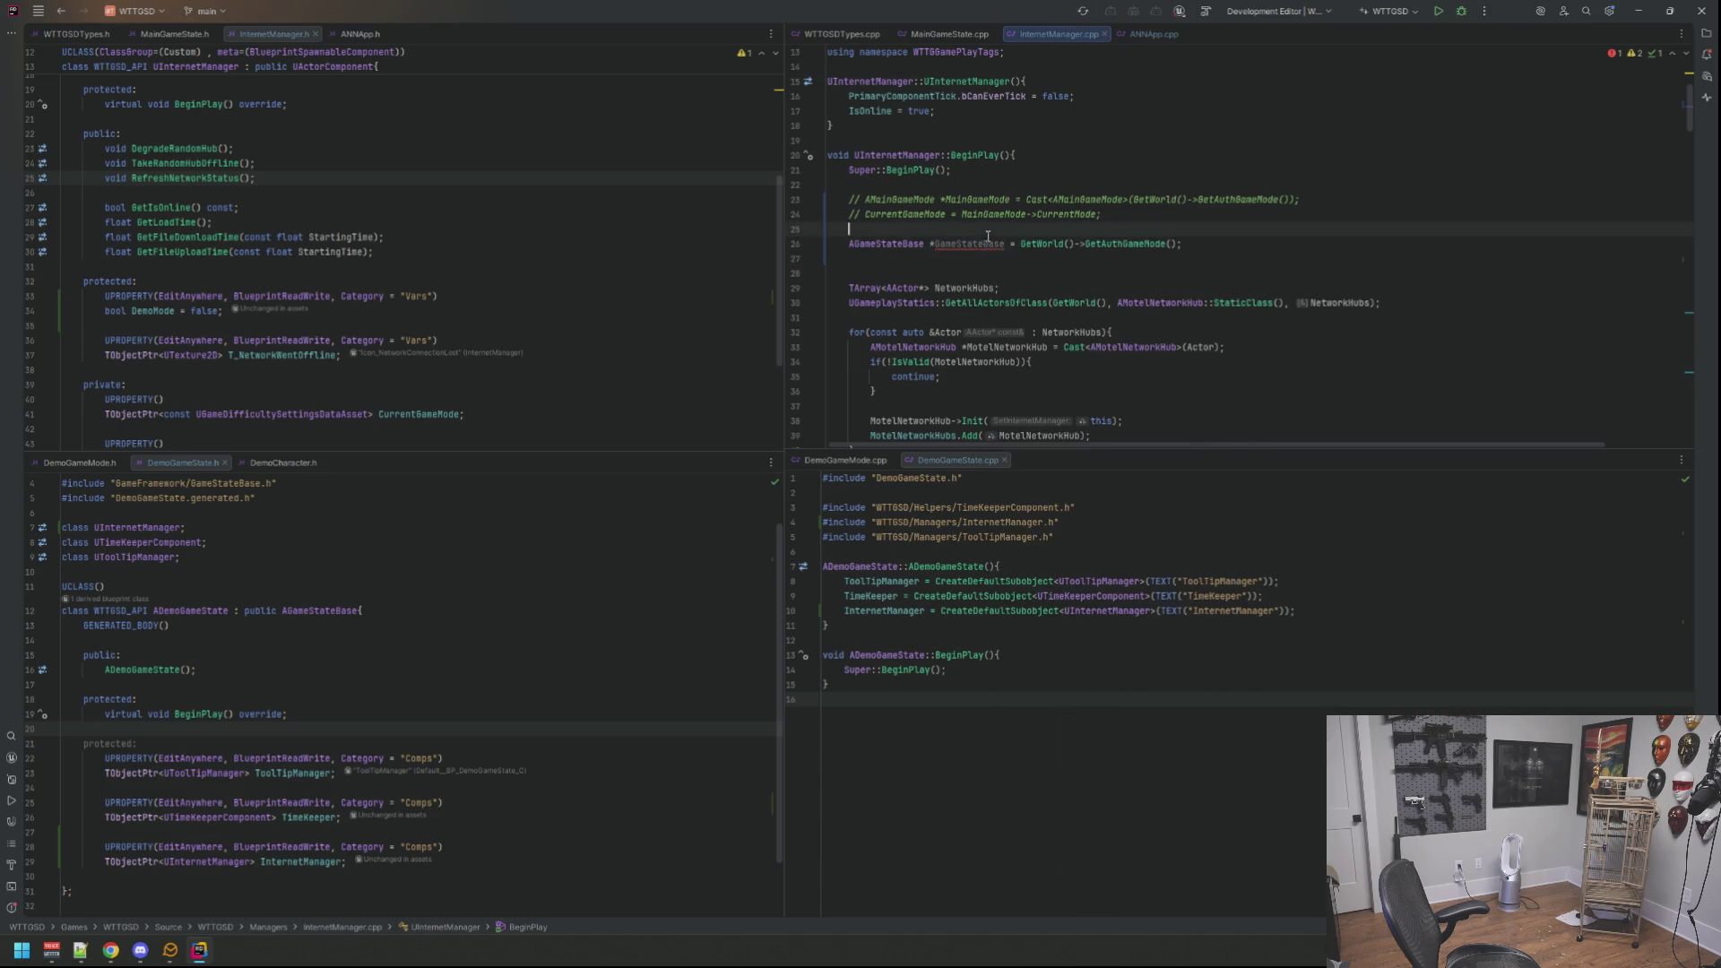
pyautogui.moveTo(970, 243)
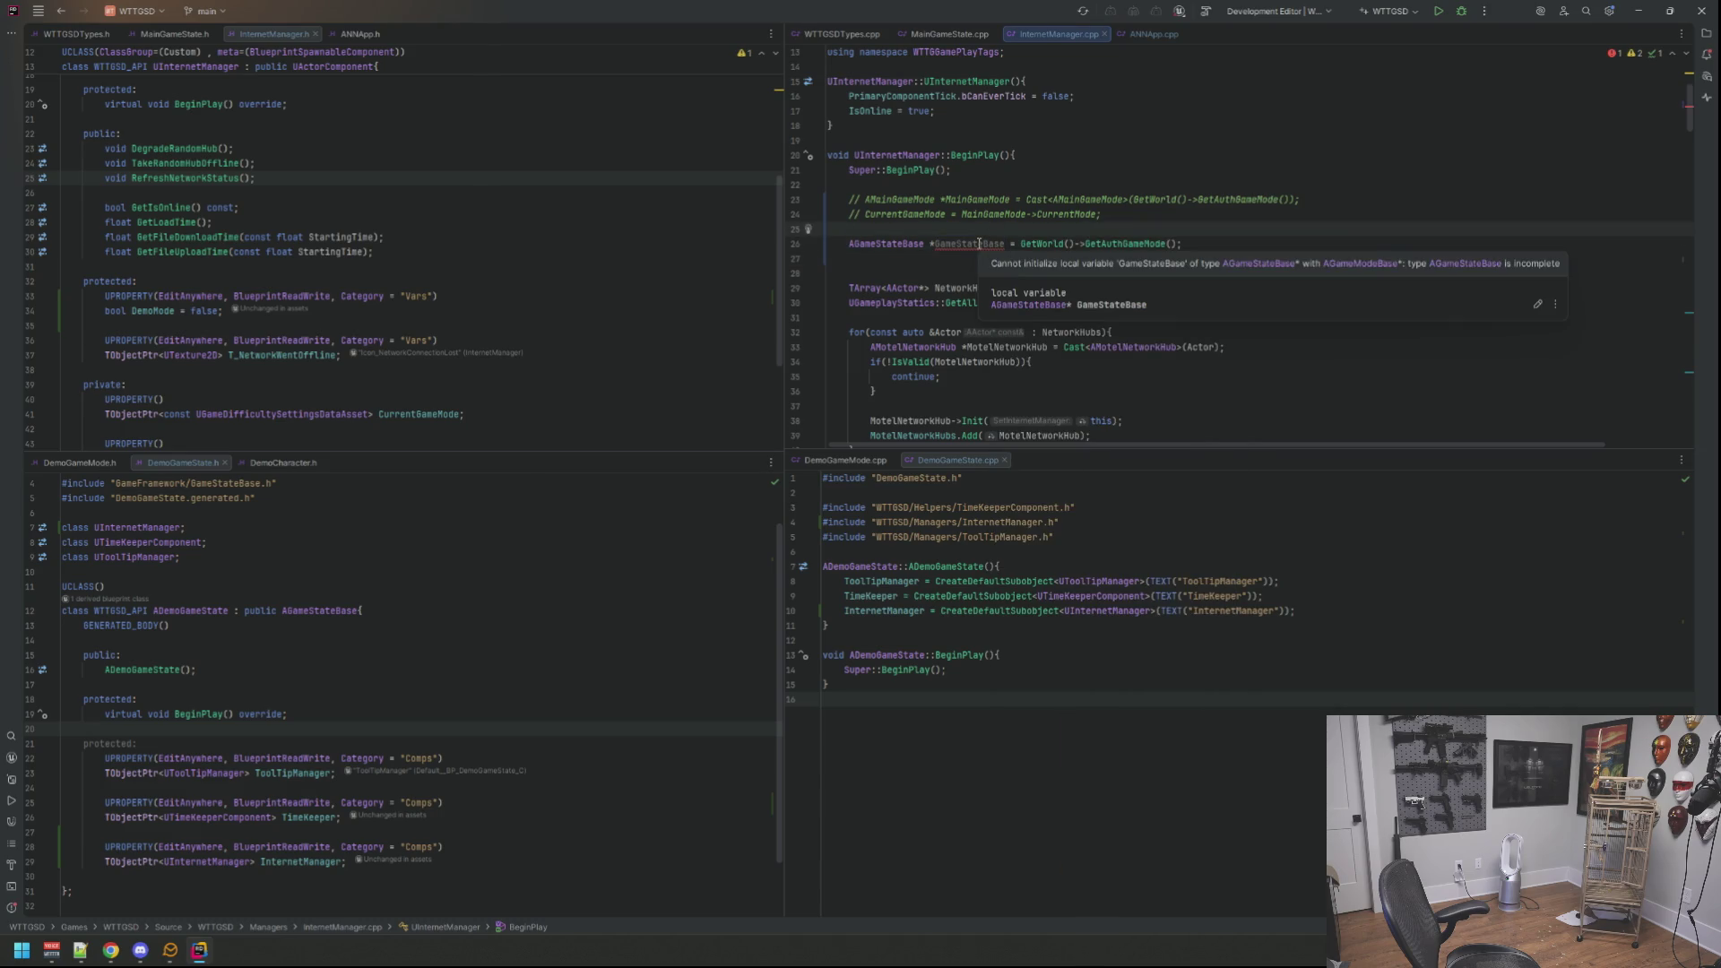
pyautogui.click(1019, 185)
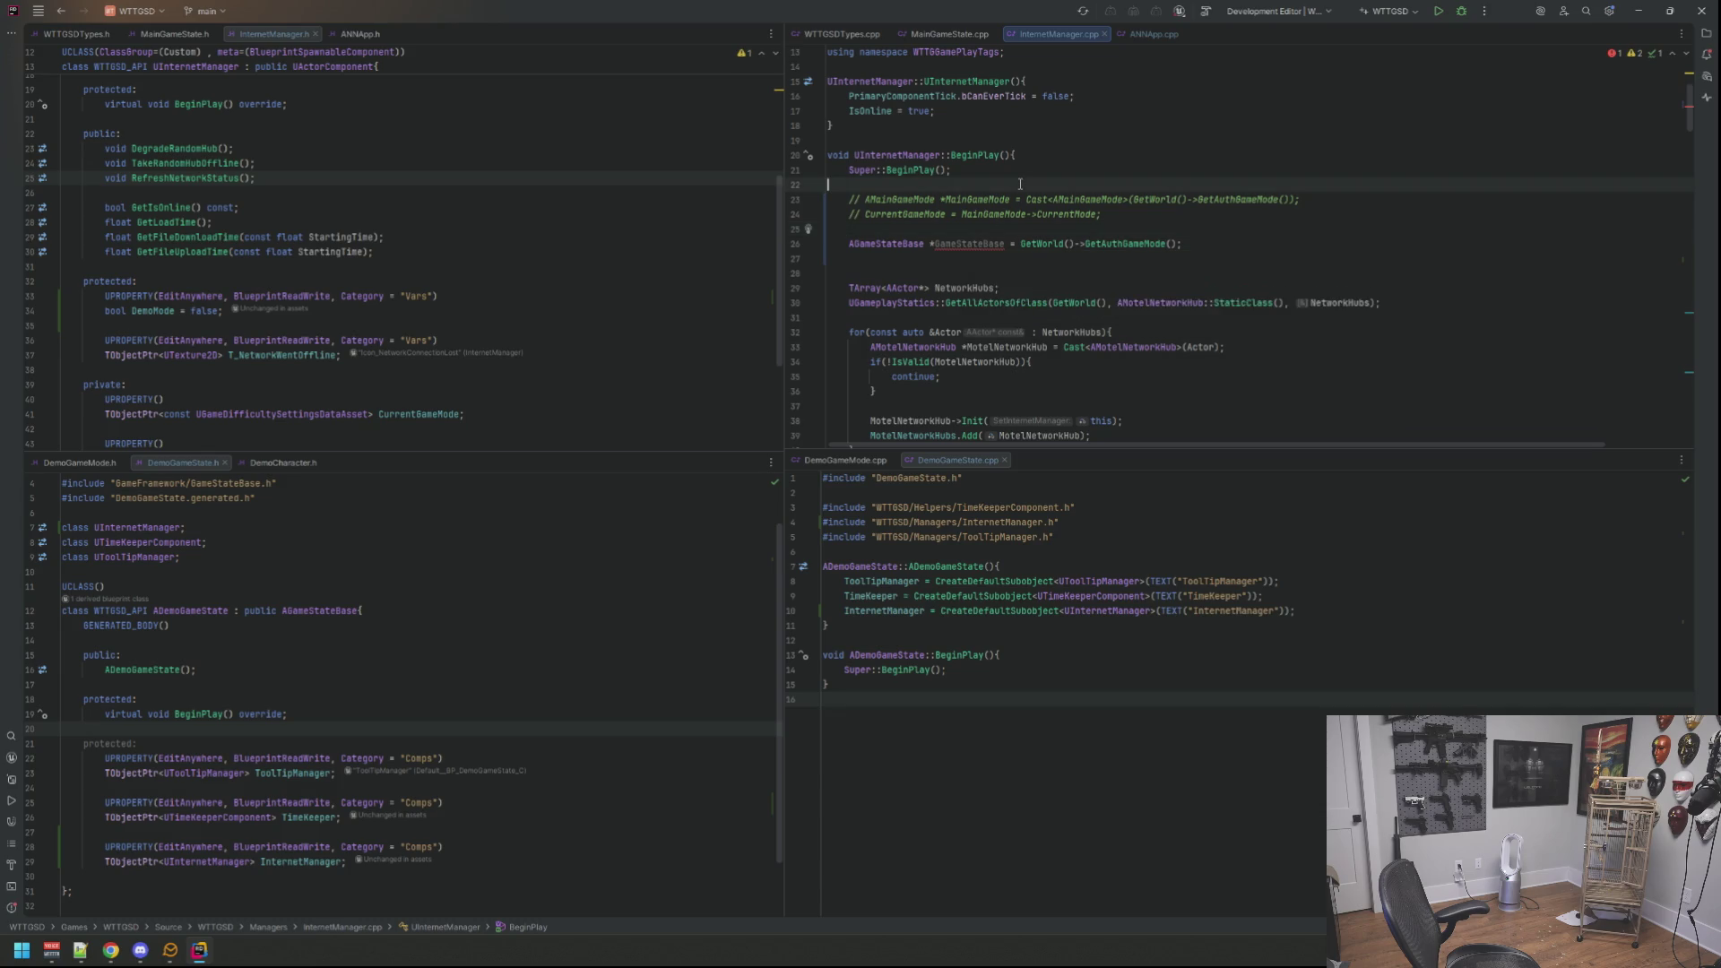
# Step: Change the declaration to an AGameModeBase pointer named GameModeBase, clearing the mismatch
pyautogui.click(899, 244)
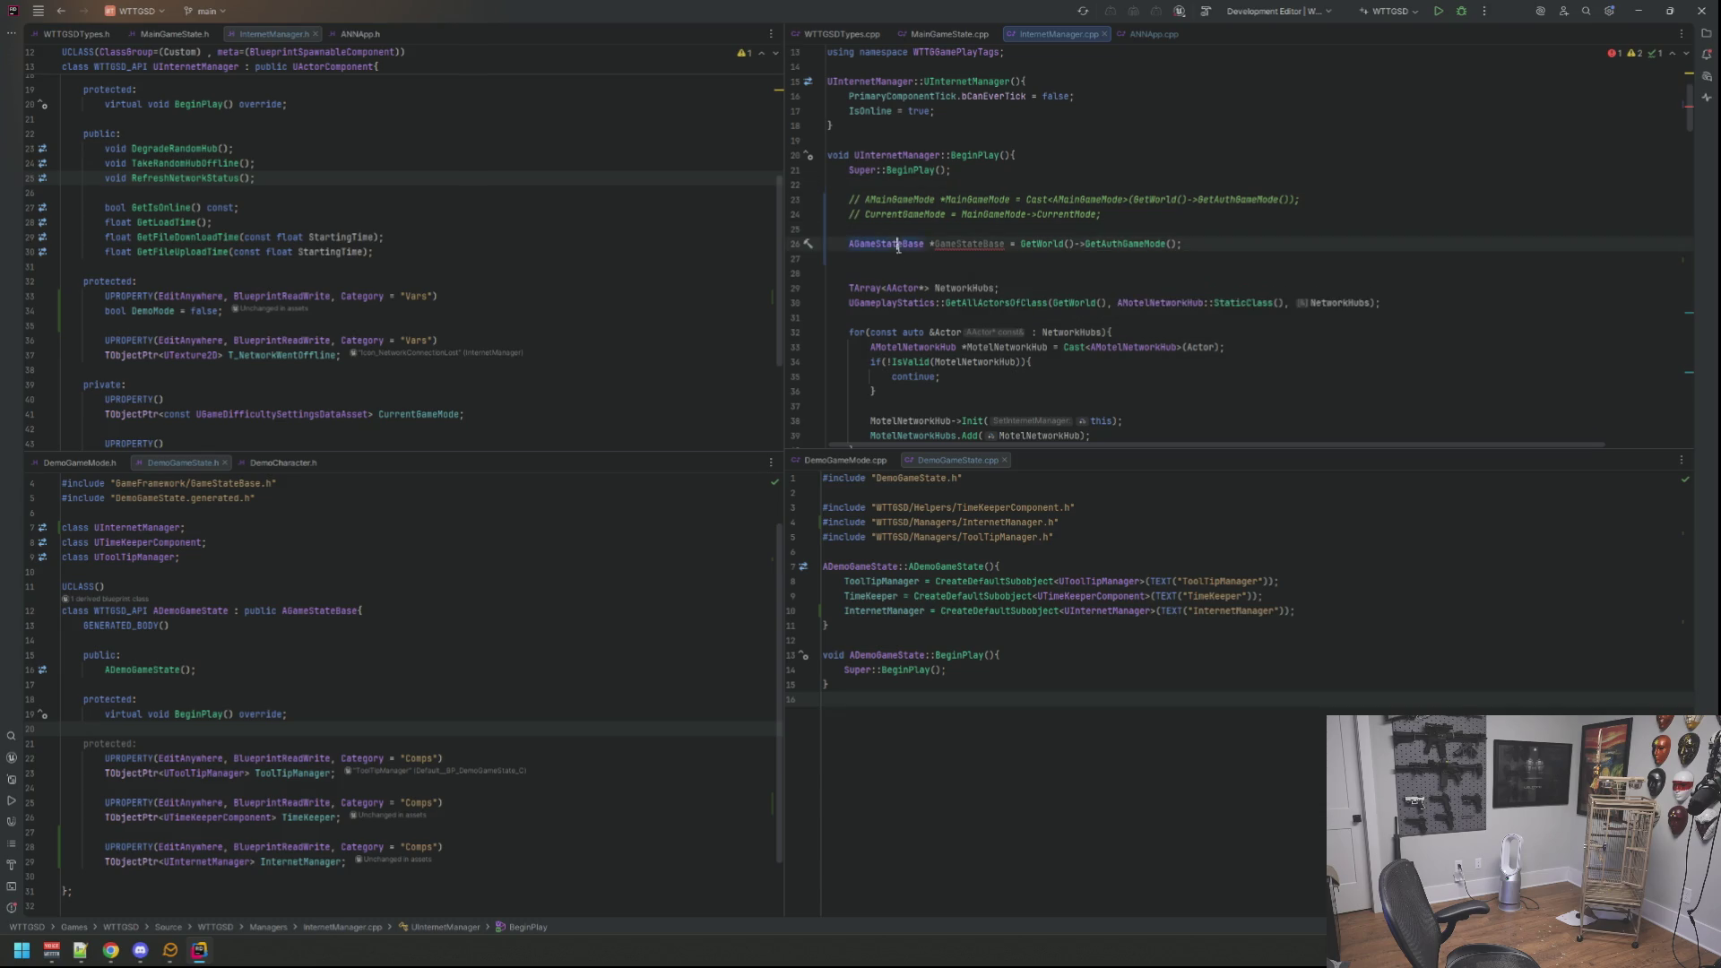
pyautogui.doubleClick(898, 243)
pyautogui.write('AGamemod')
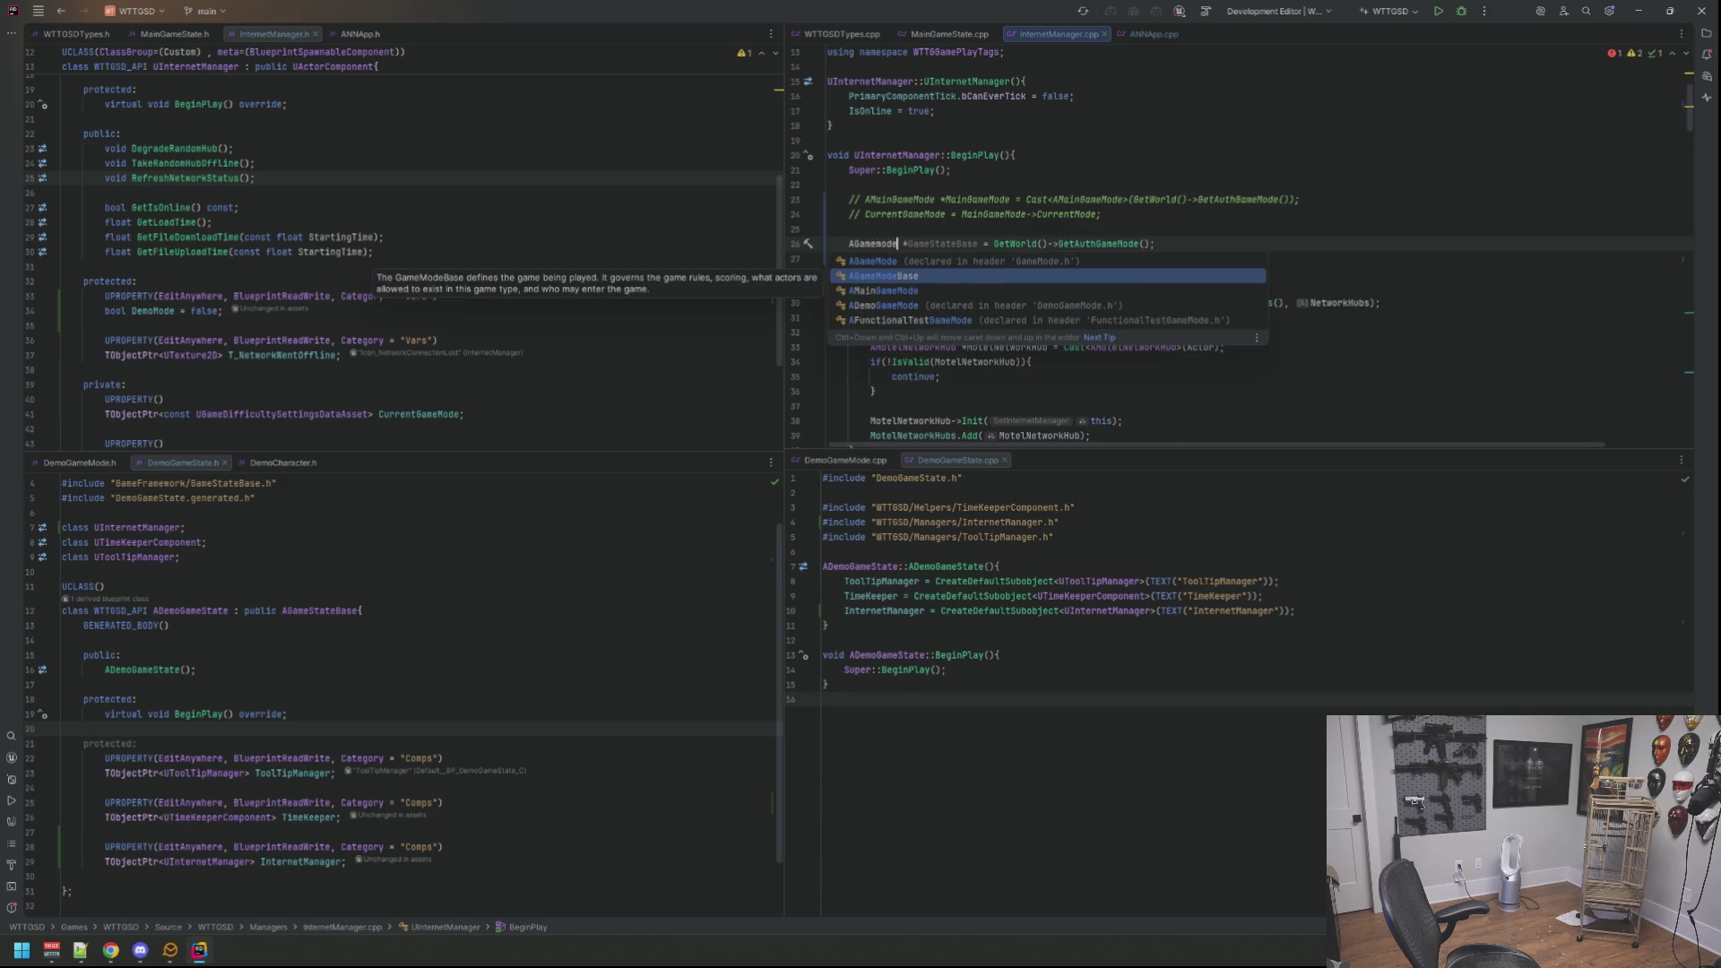
pyautogui.press('Return')
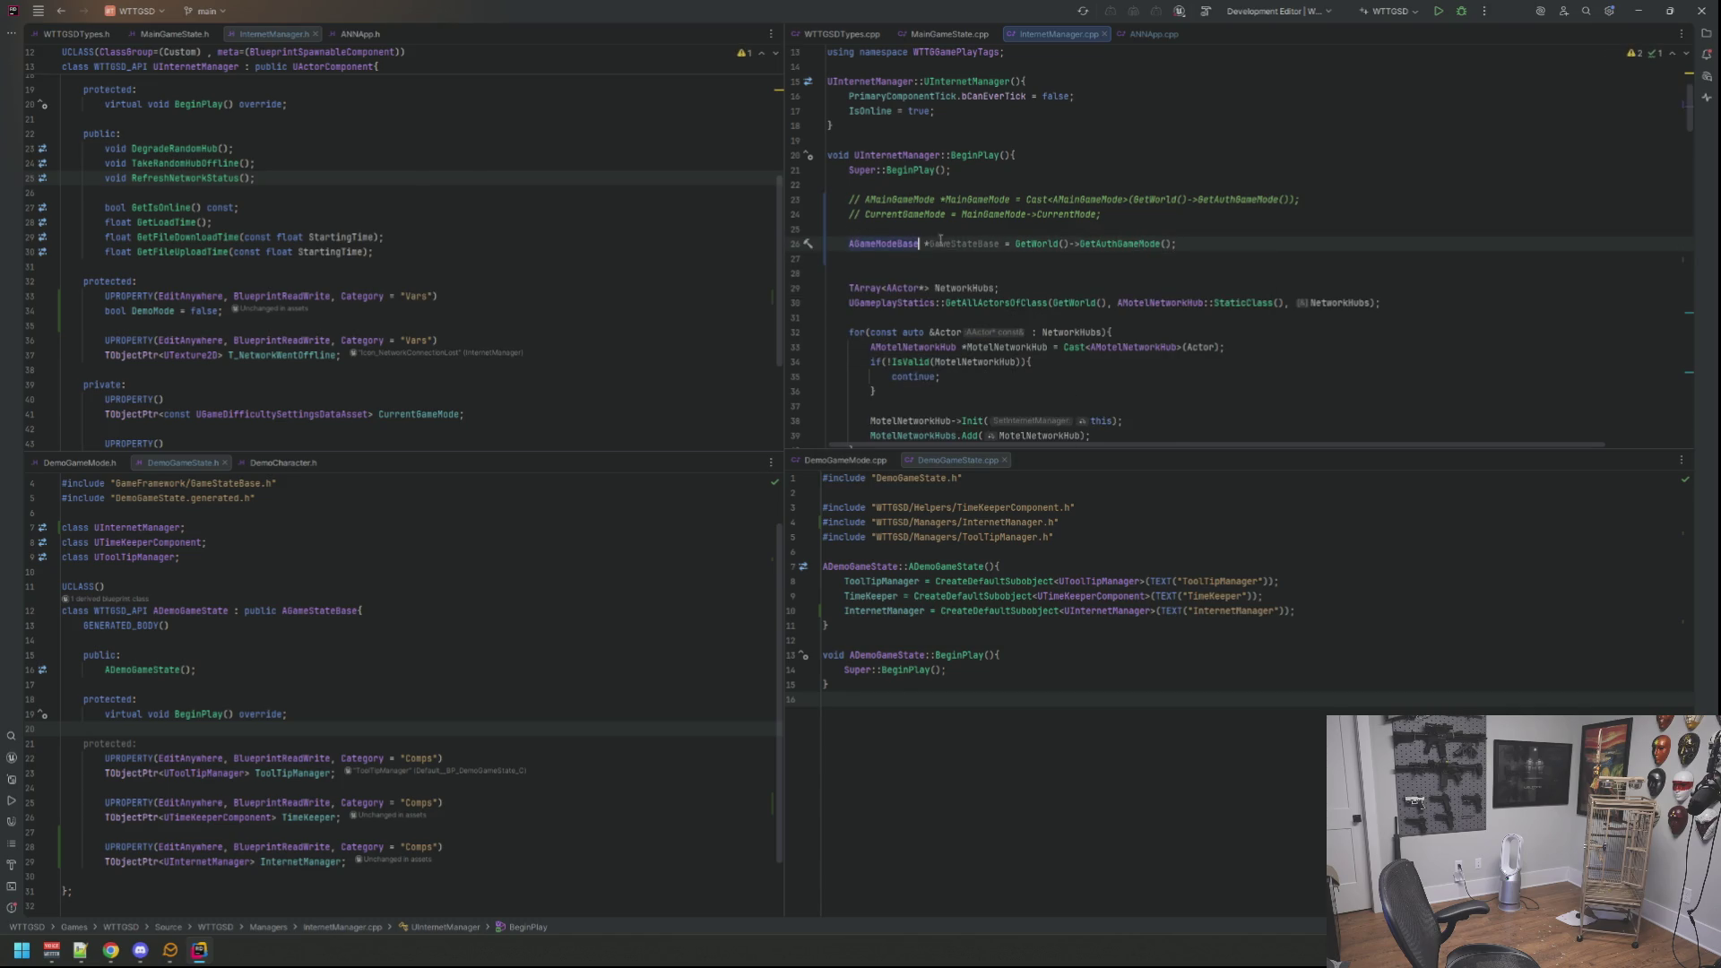
pyautogui.doubleClick(942, 243)
pyautogui.write('Gaem')
pyautogui.press('BackSpace')
pyautogui.press('BackSpace')
pyautogui.press('BackSpace')
pyautogui.write('ameMode')
pyautogui.press('Return')
pyautogui.press('Escape')
pyautogui.press('Down')
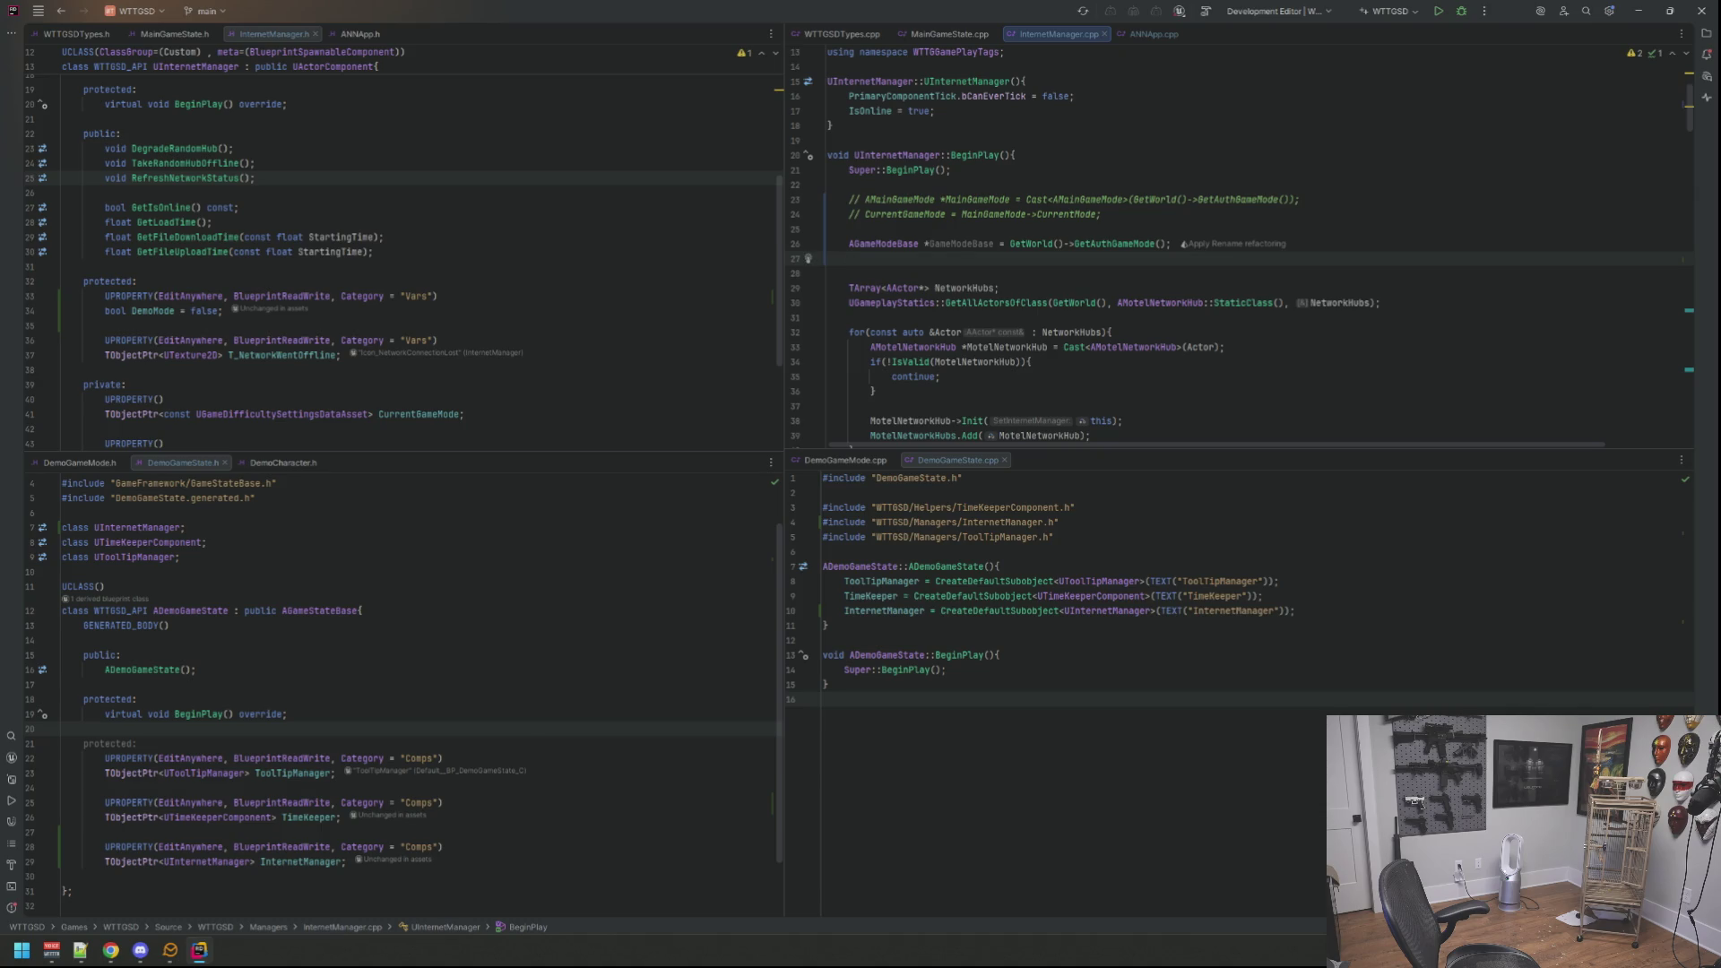
pyautogui.press('Up')
pyautogui.press('Down')
pyautogui.write('IGam')
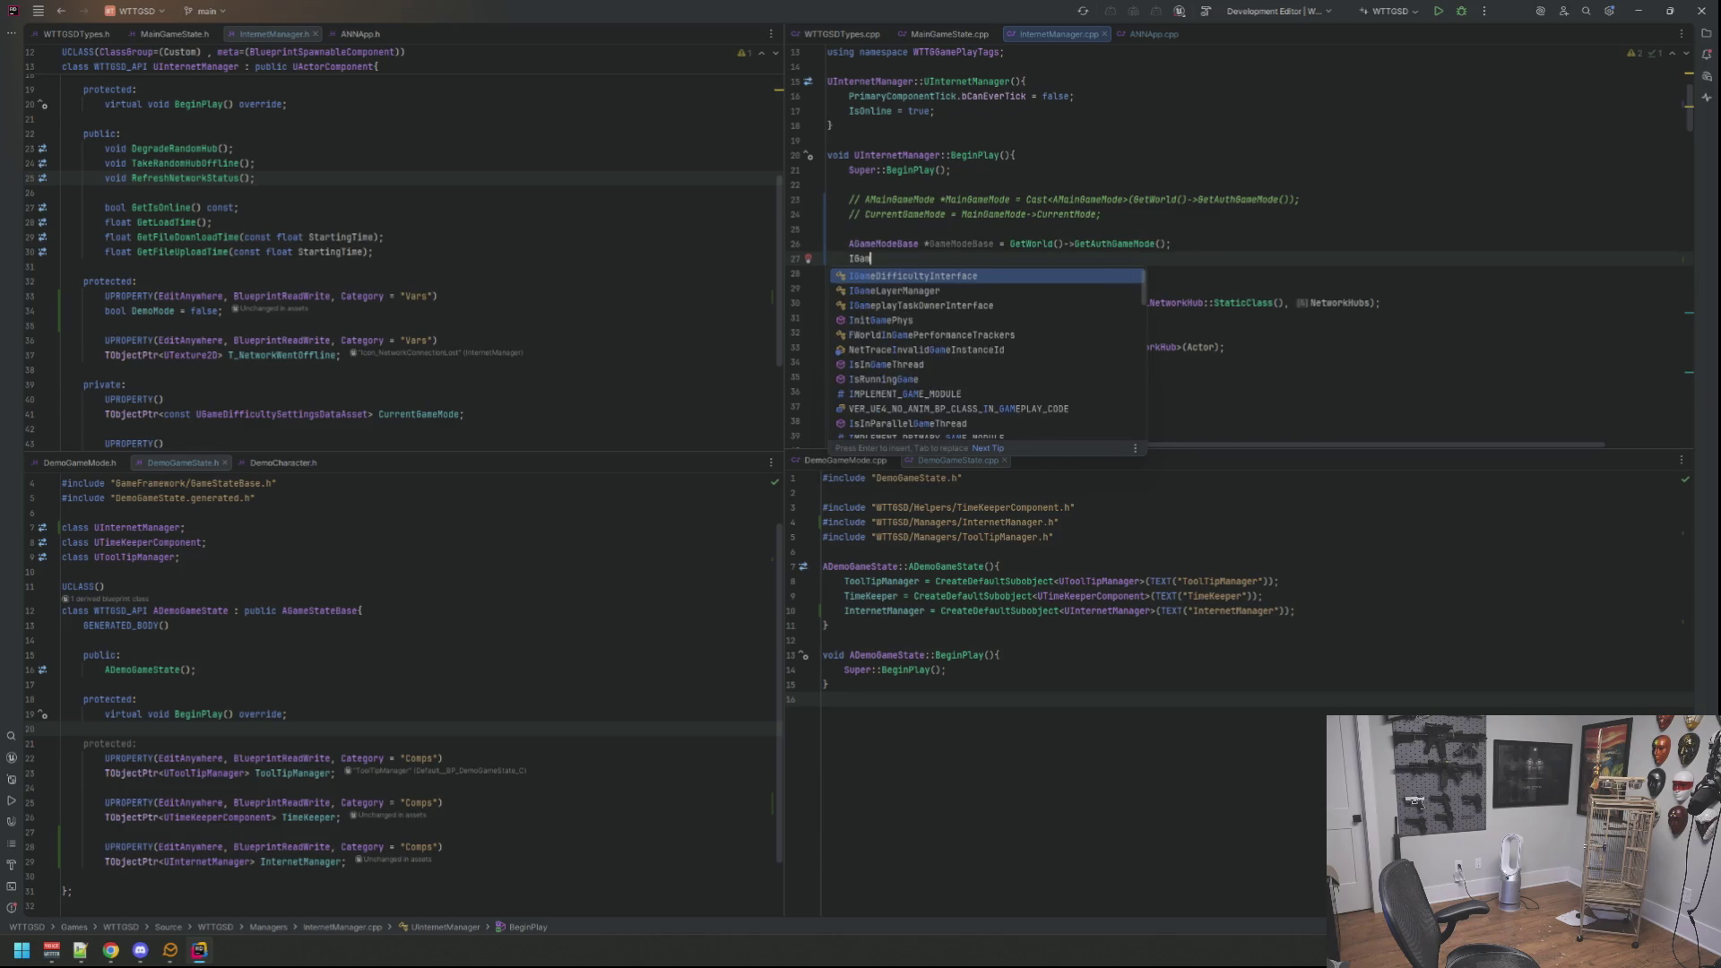
# Step: Assign CurrentGameMode from IGameDifficultyInterface::Execute_GetGameDifficultyAsset(GameModeBase) on line 27
pyautogui.press('Return')
pyautogui.write('::')
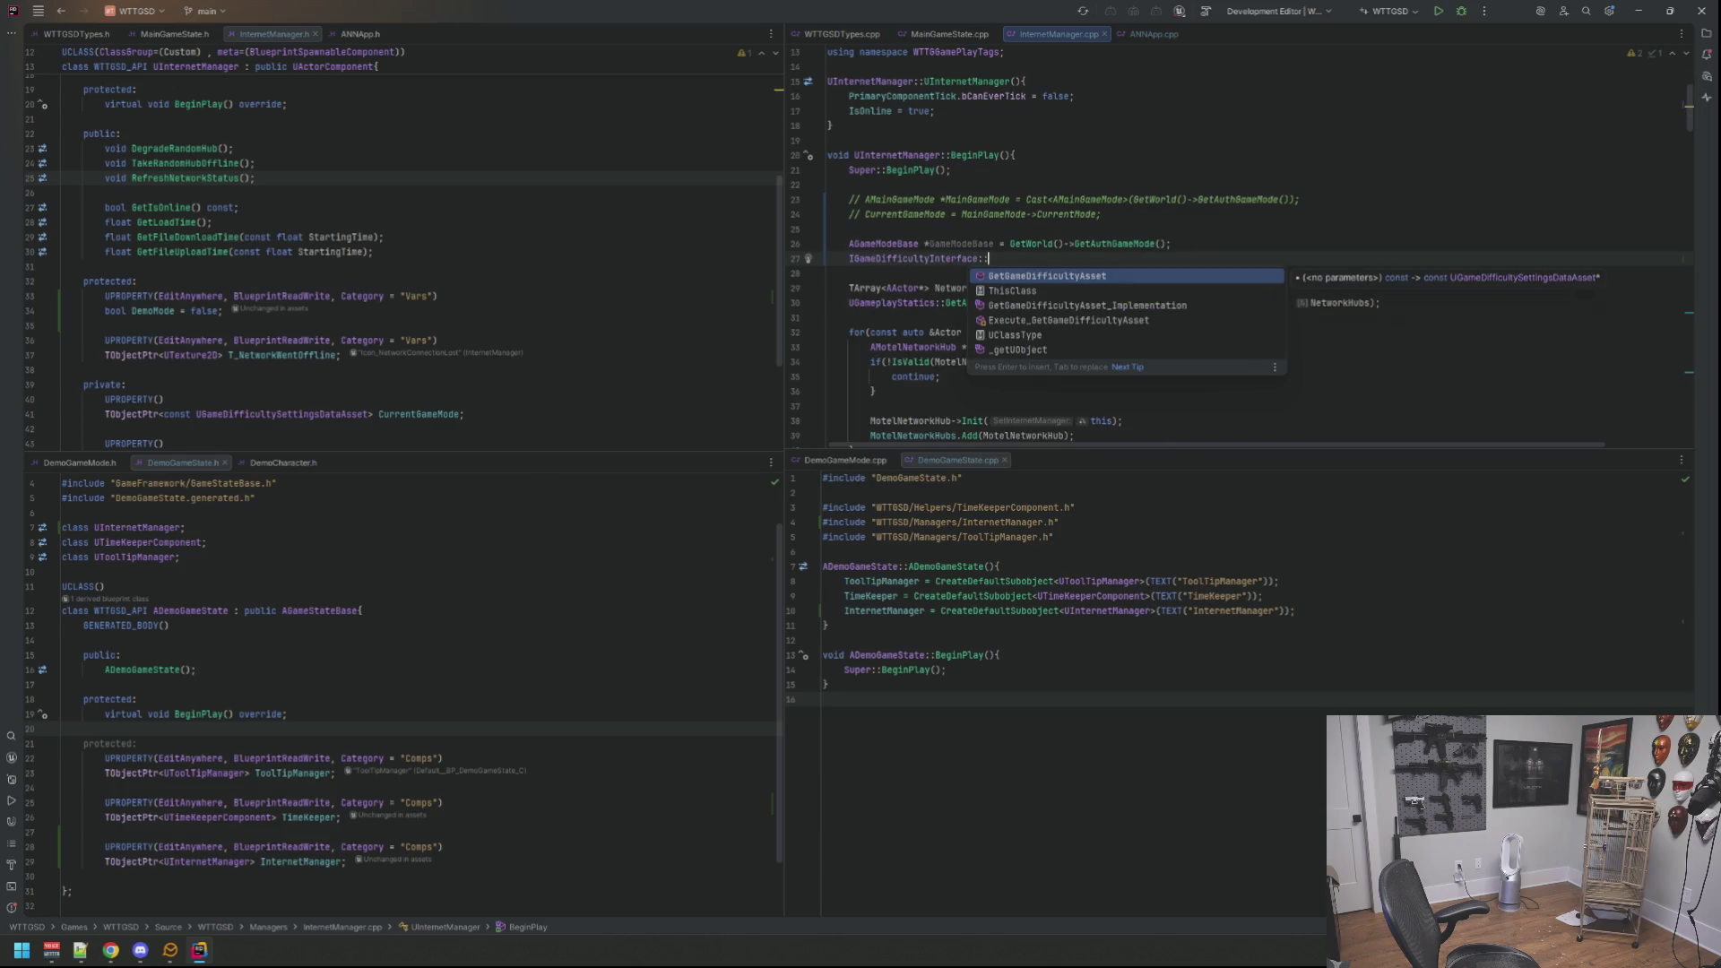
pyautogui.press('Return')
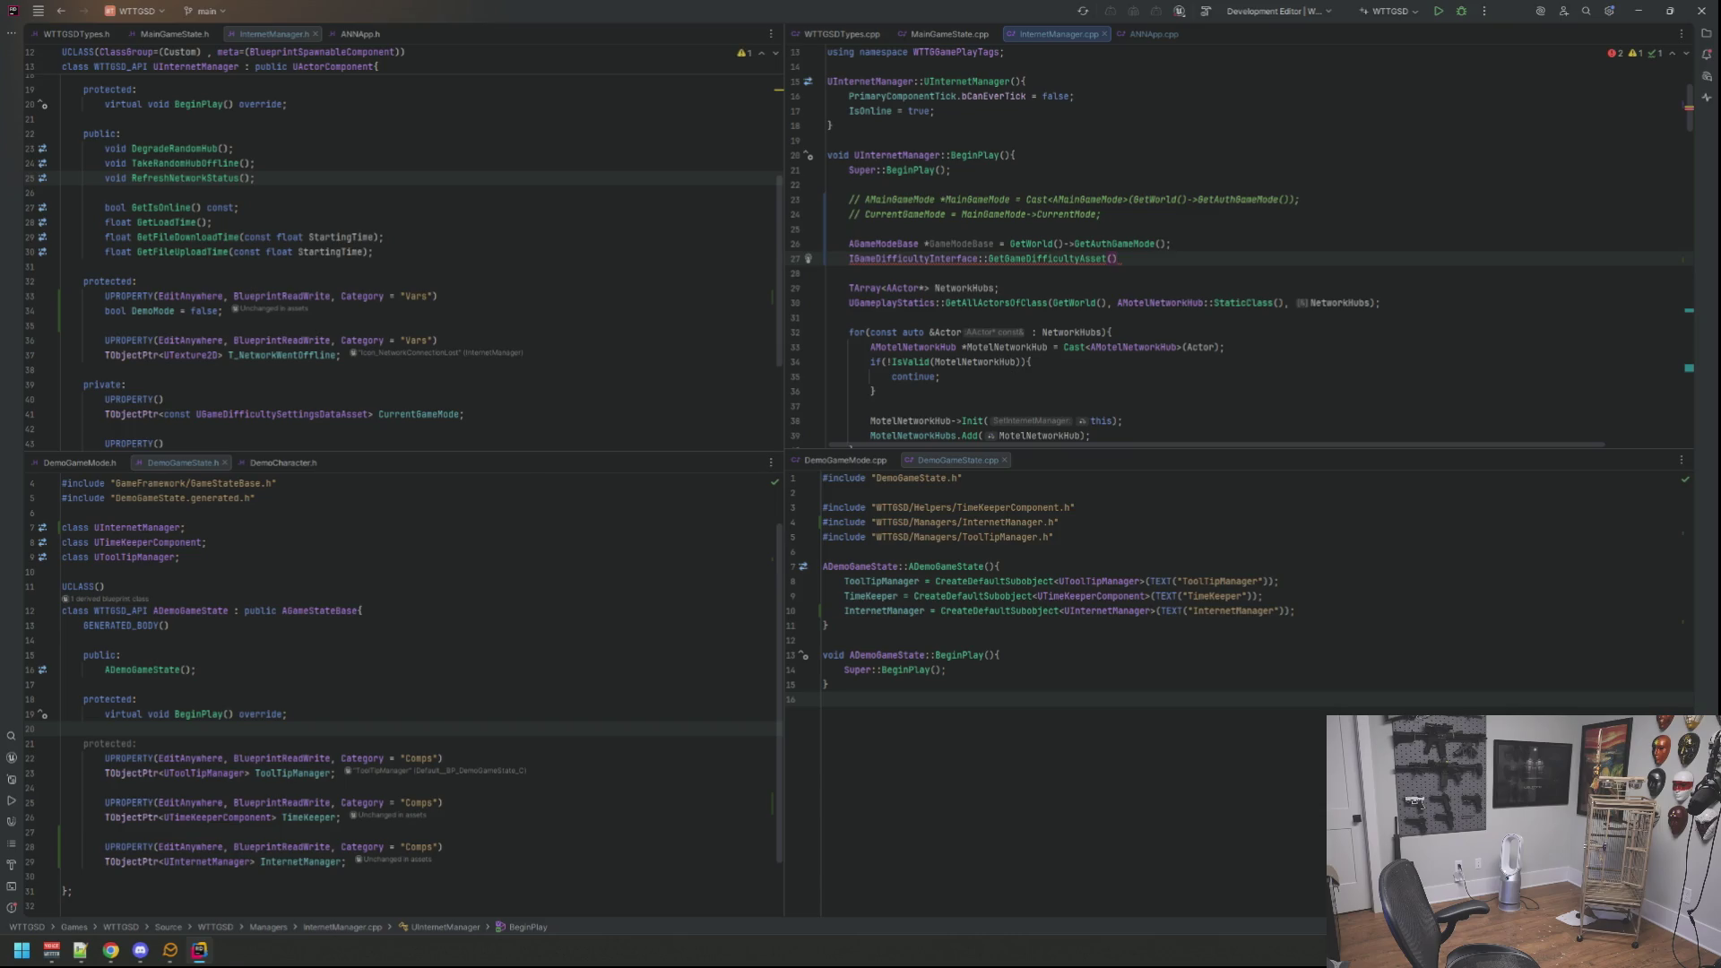
pyautogui.press('BackSpace')
pyautogui.press('BackSpace')
pyautogui.press('BackSpace')
pyautogui.press('BackSpace')
pyautogui.press('BackSpace')
pyautogui.press('BackSpace')
pyautogui.press('BackSpace')
pyautogui.press('BackSpace')
pyautogui.press('BackSpace')
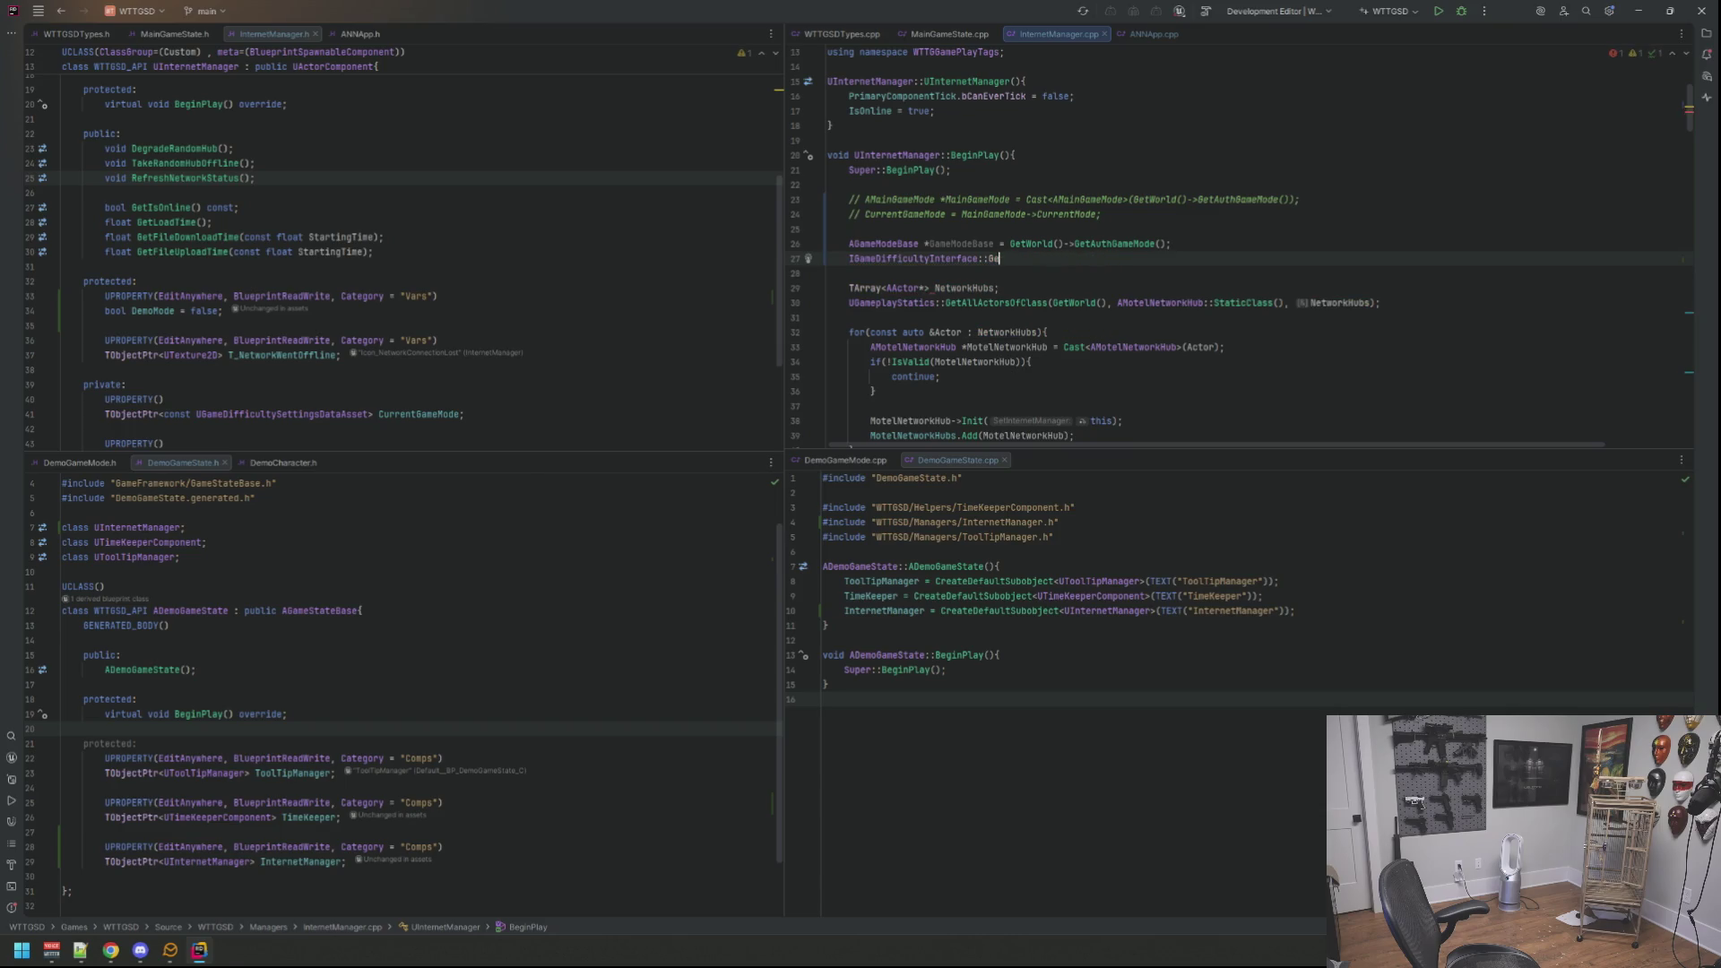
pyautogui.press('BackSpace')
pyautogui.write('Ex')
pyautogui.press('Return')
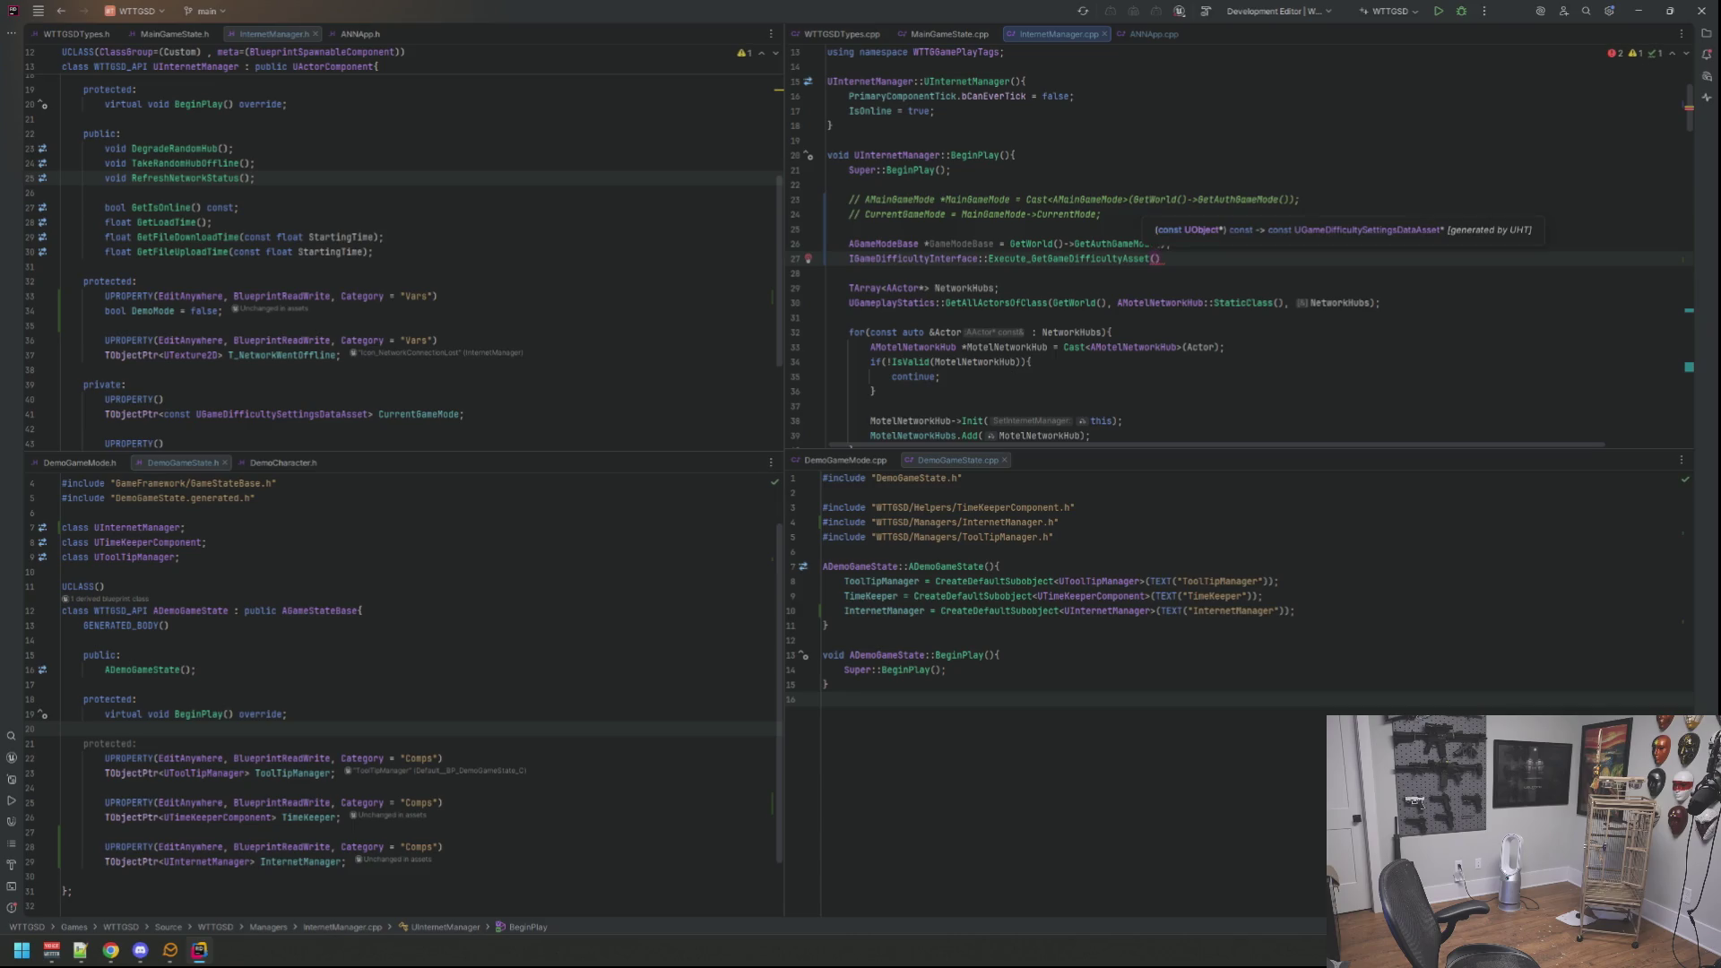
pyautogui.write('Gamemode')
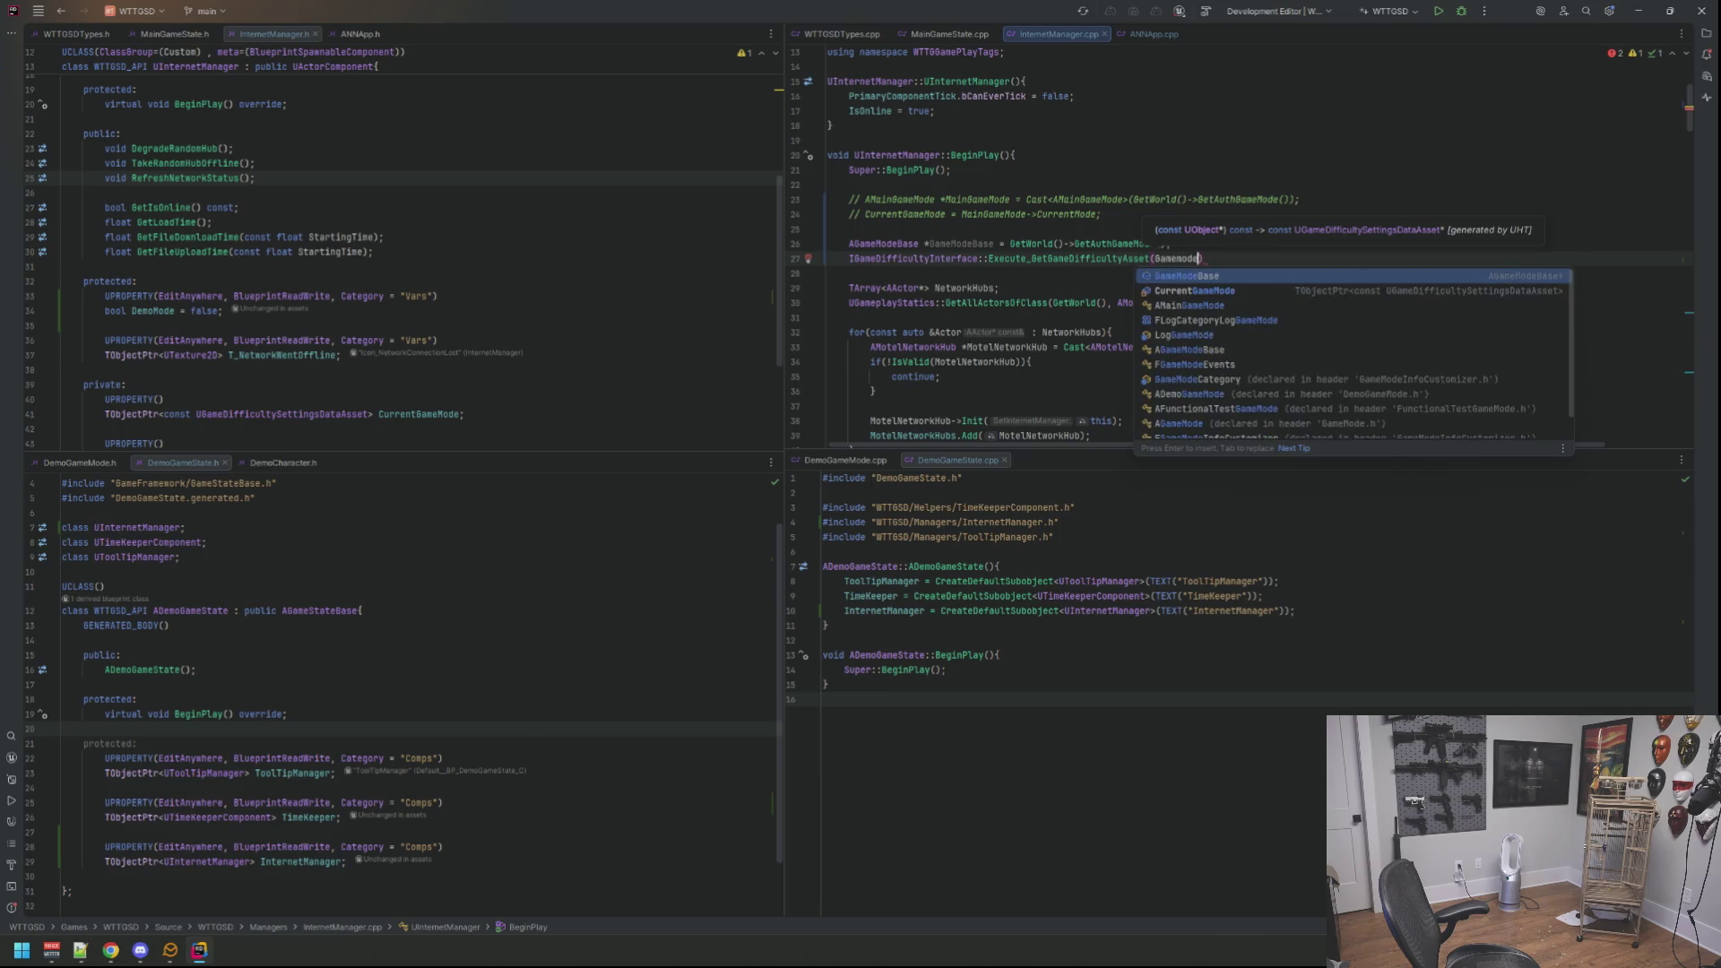
pyautogui.press('Return')
pyautogui.write(';')
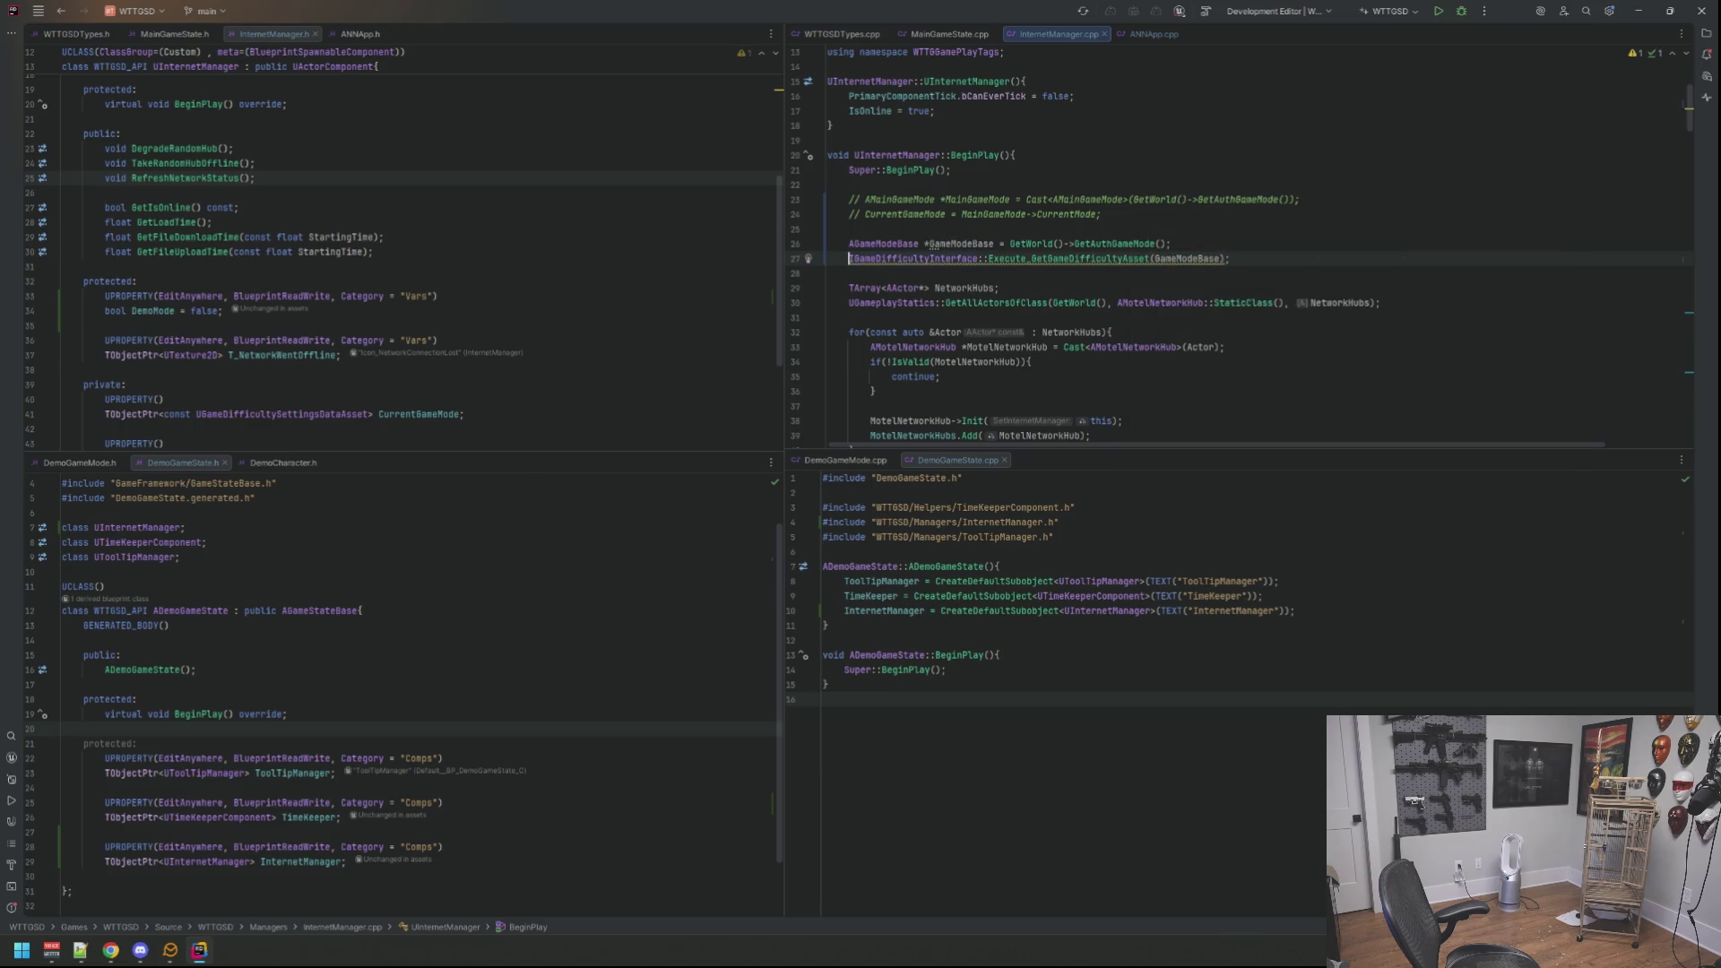
pyautogui.press('Home')
pyautogui.write('Curr')
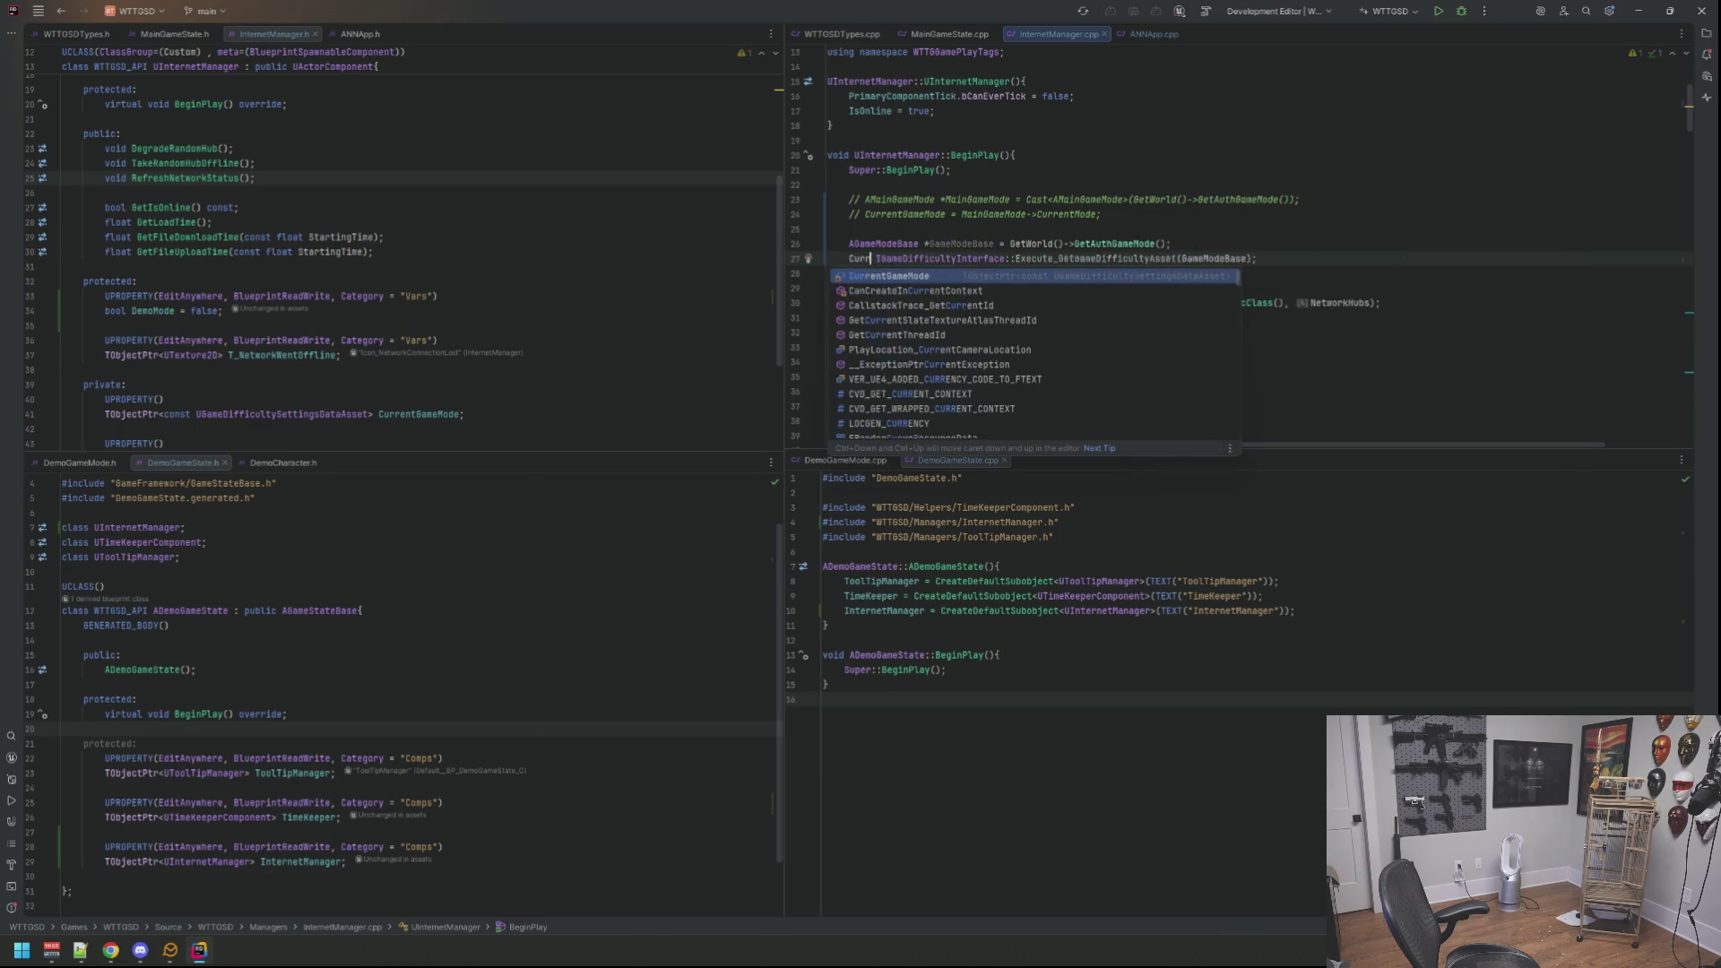
pyautogui.press('Return')
pyautogui.write('=')
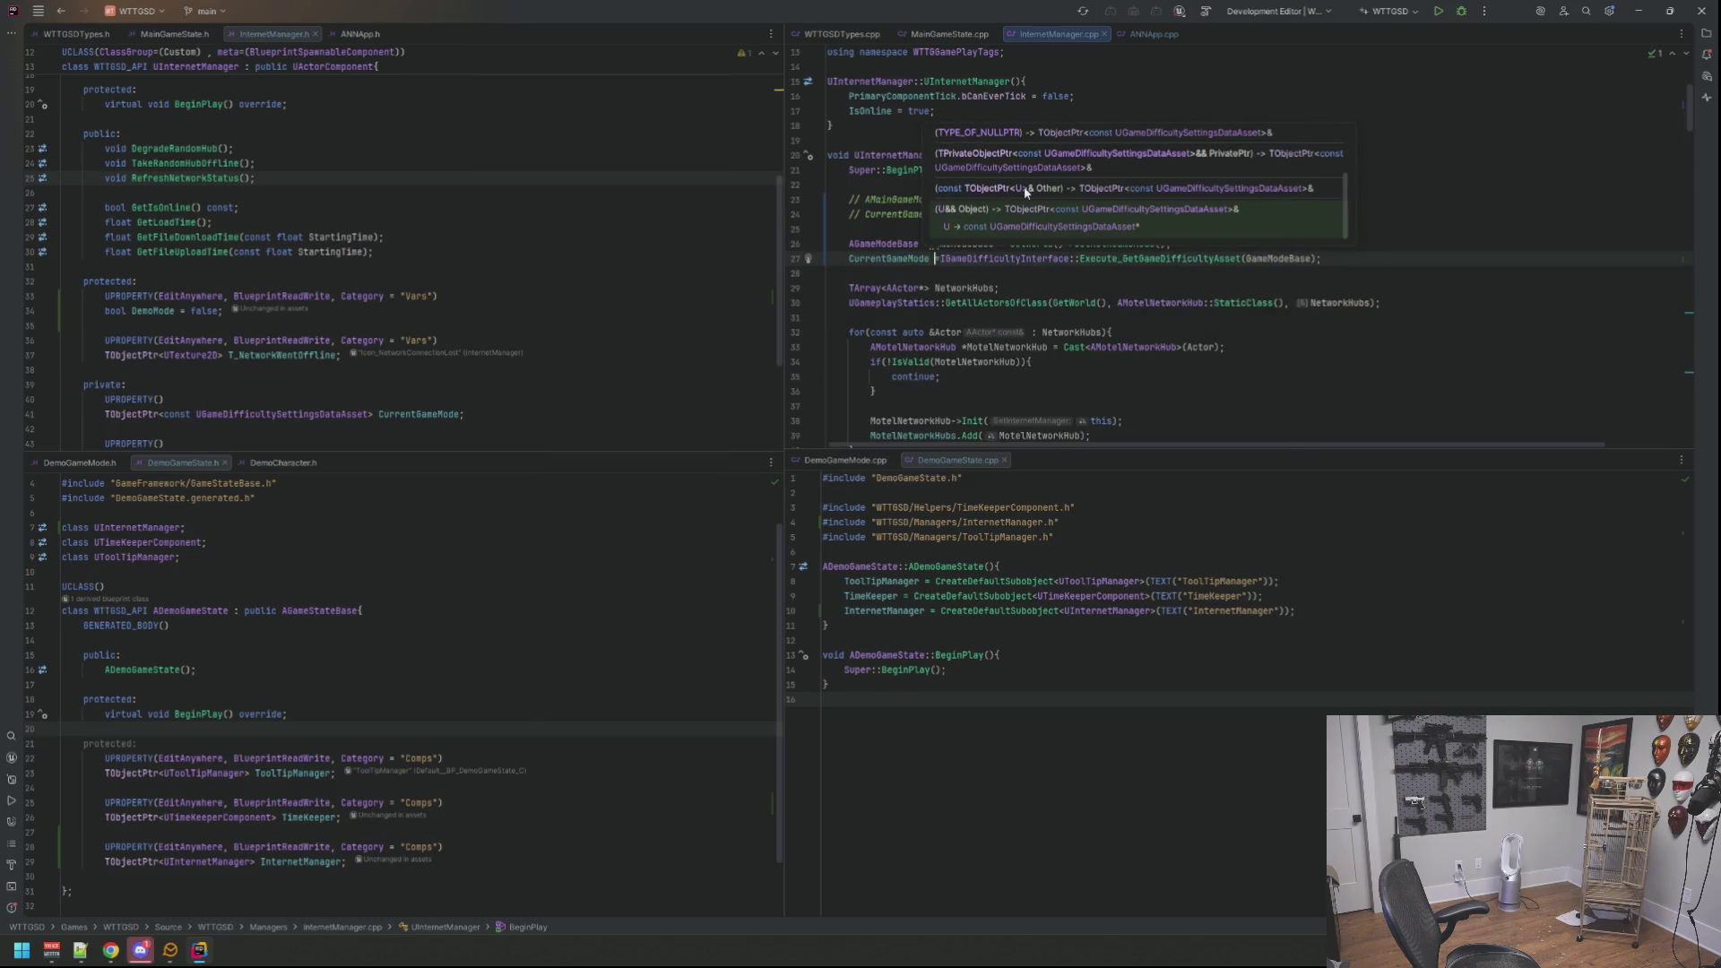
pyautogui.press('Escape')
# Step: Delete the old commented-out MainGameMode lines and the leftover blank line
pyautogui.press('Up')
pyautogui.press('Up')
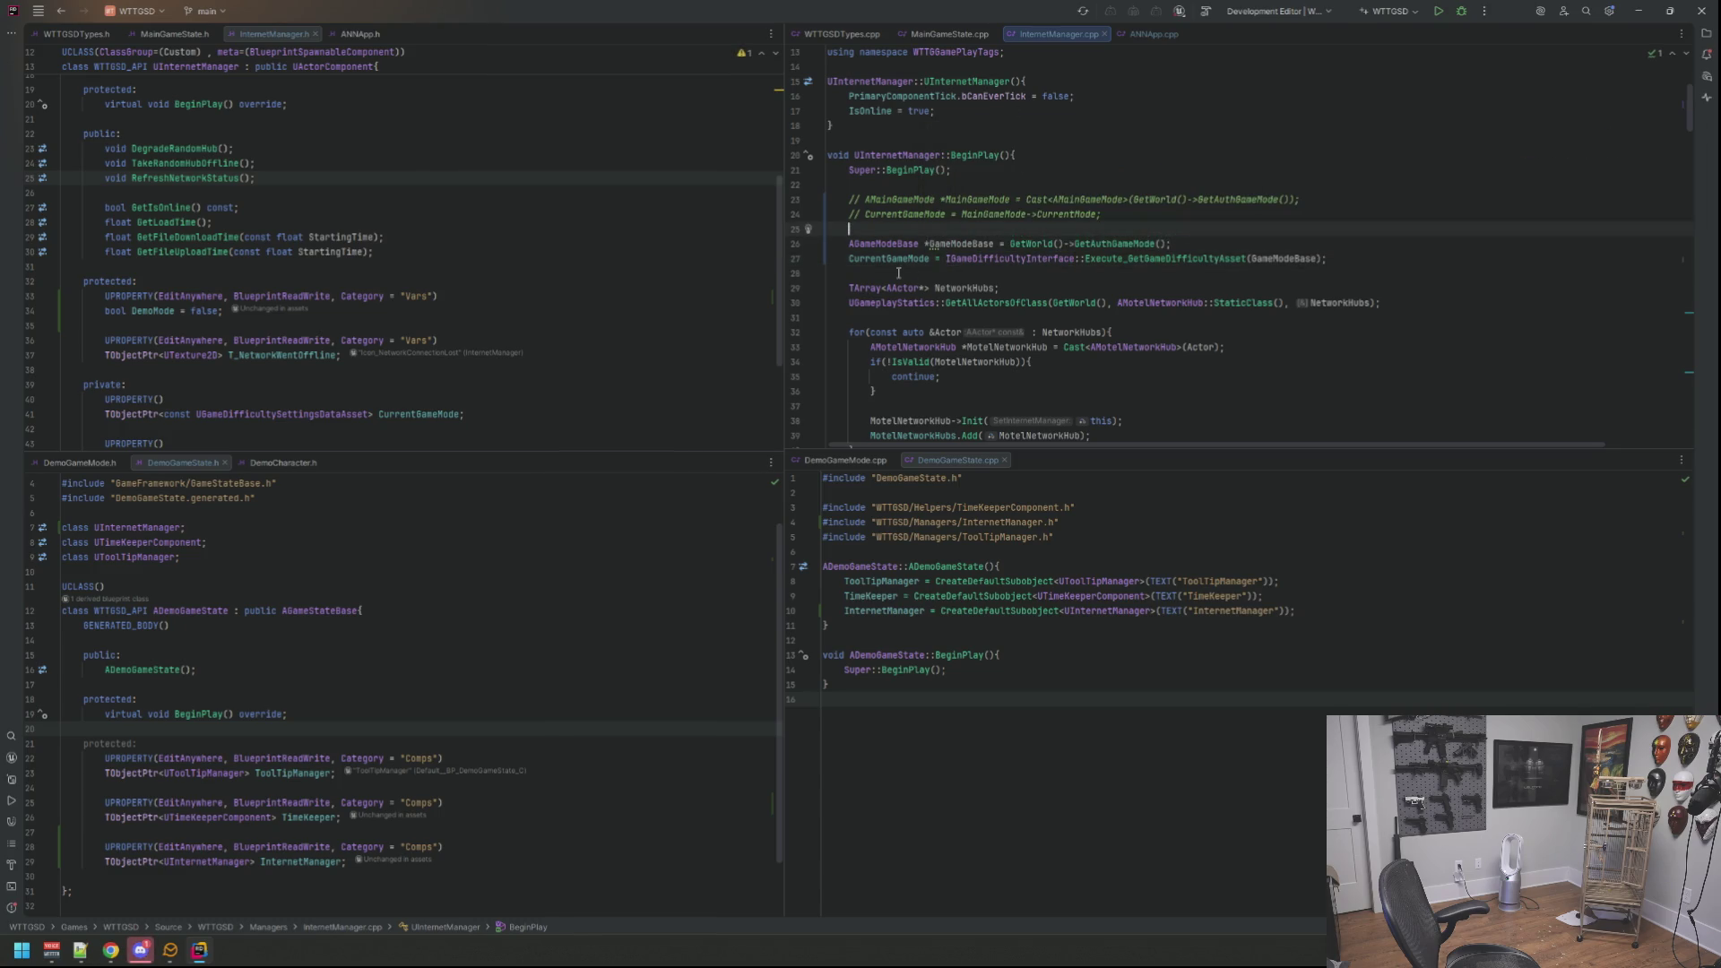
pyautogui.press('Down')
pyautogui.write('const')
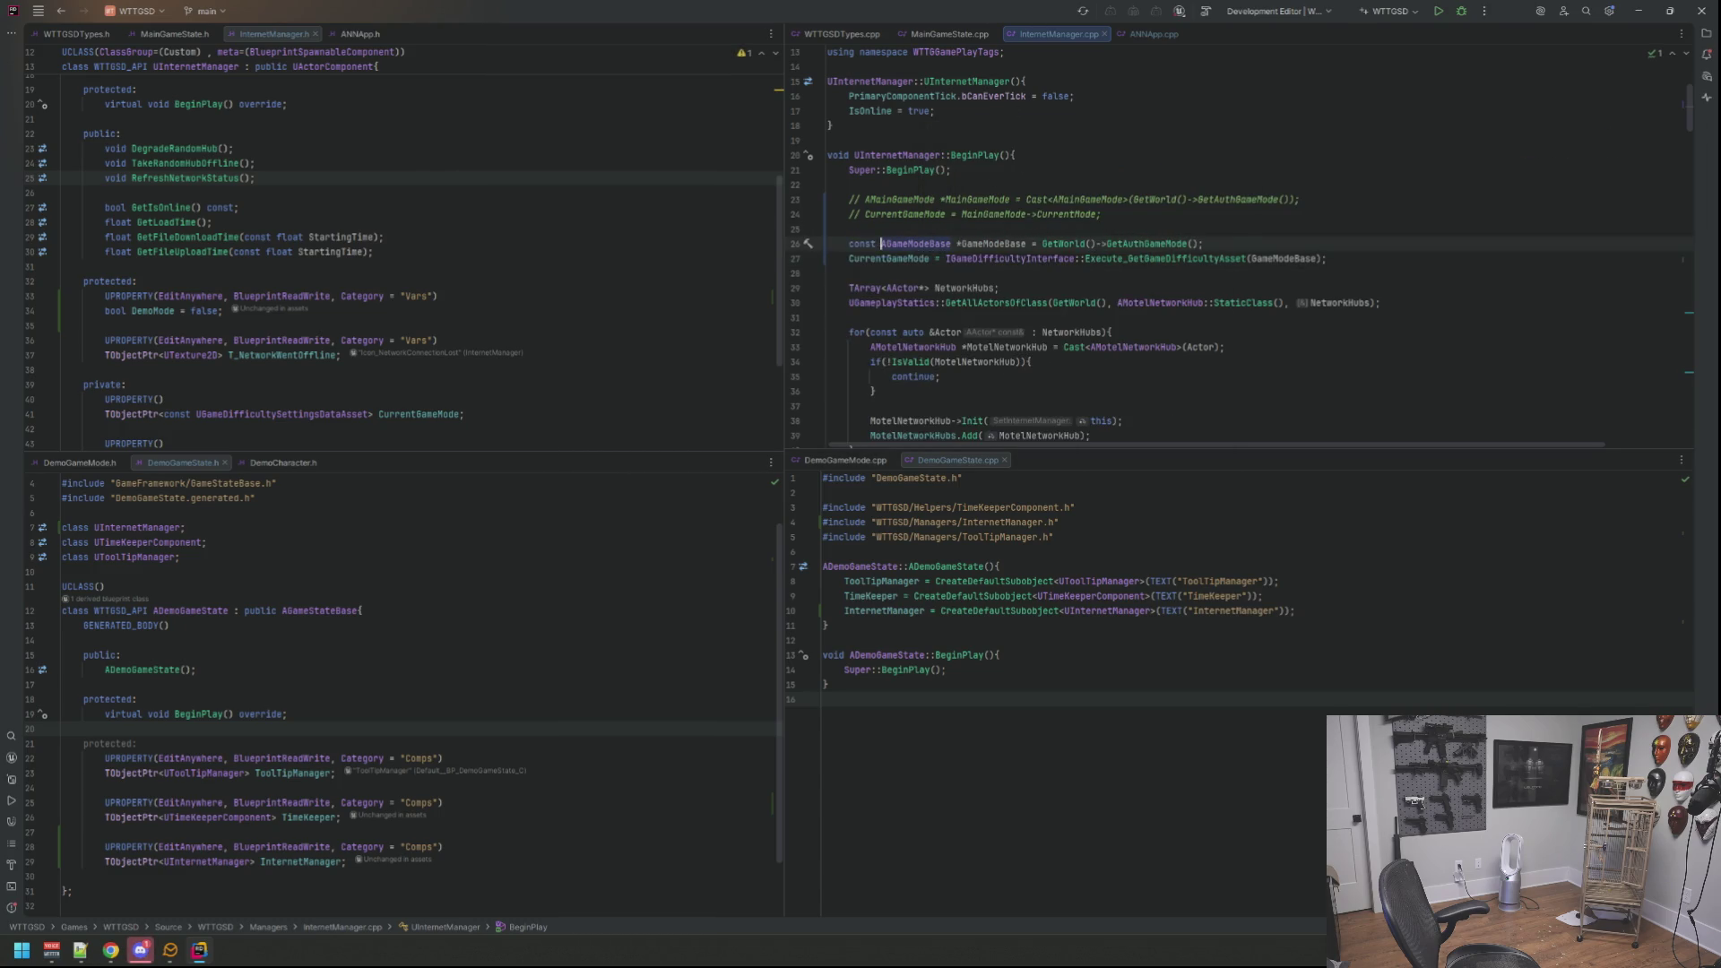
pyautogui.press('Up')
pyautogui.hotkey('shift', 'Up')
pyautogui.hotkey('shift', 'Up')
pyautogui.press('BackSpace')
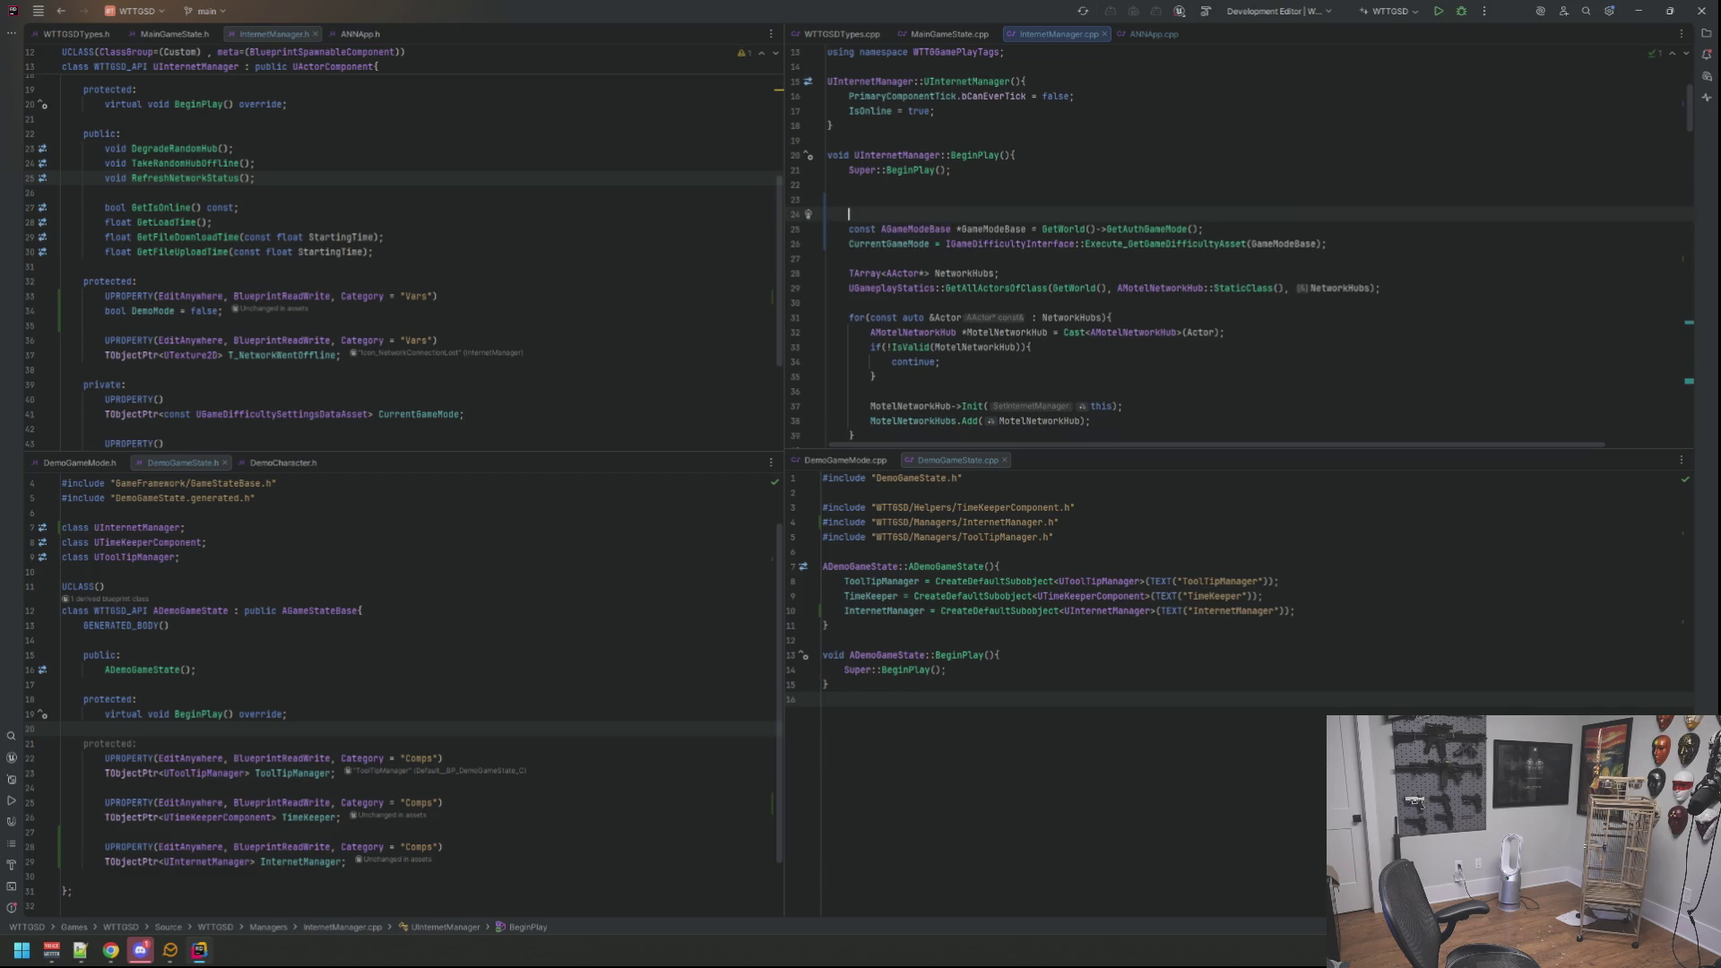
pyautogui.press('BackSpace')
pyautogui.press('Up')
pyautogui.press('Up')
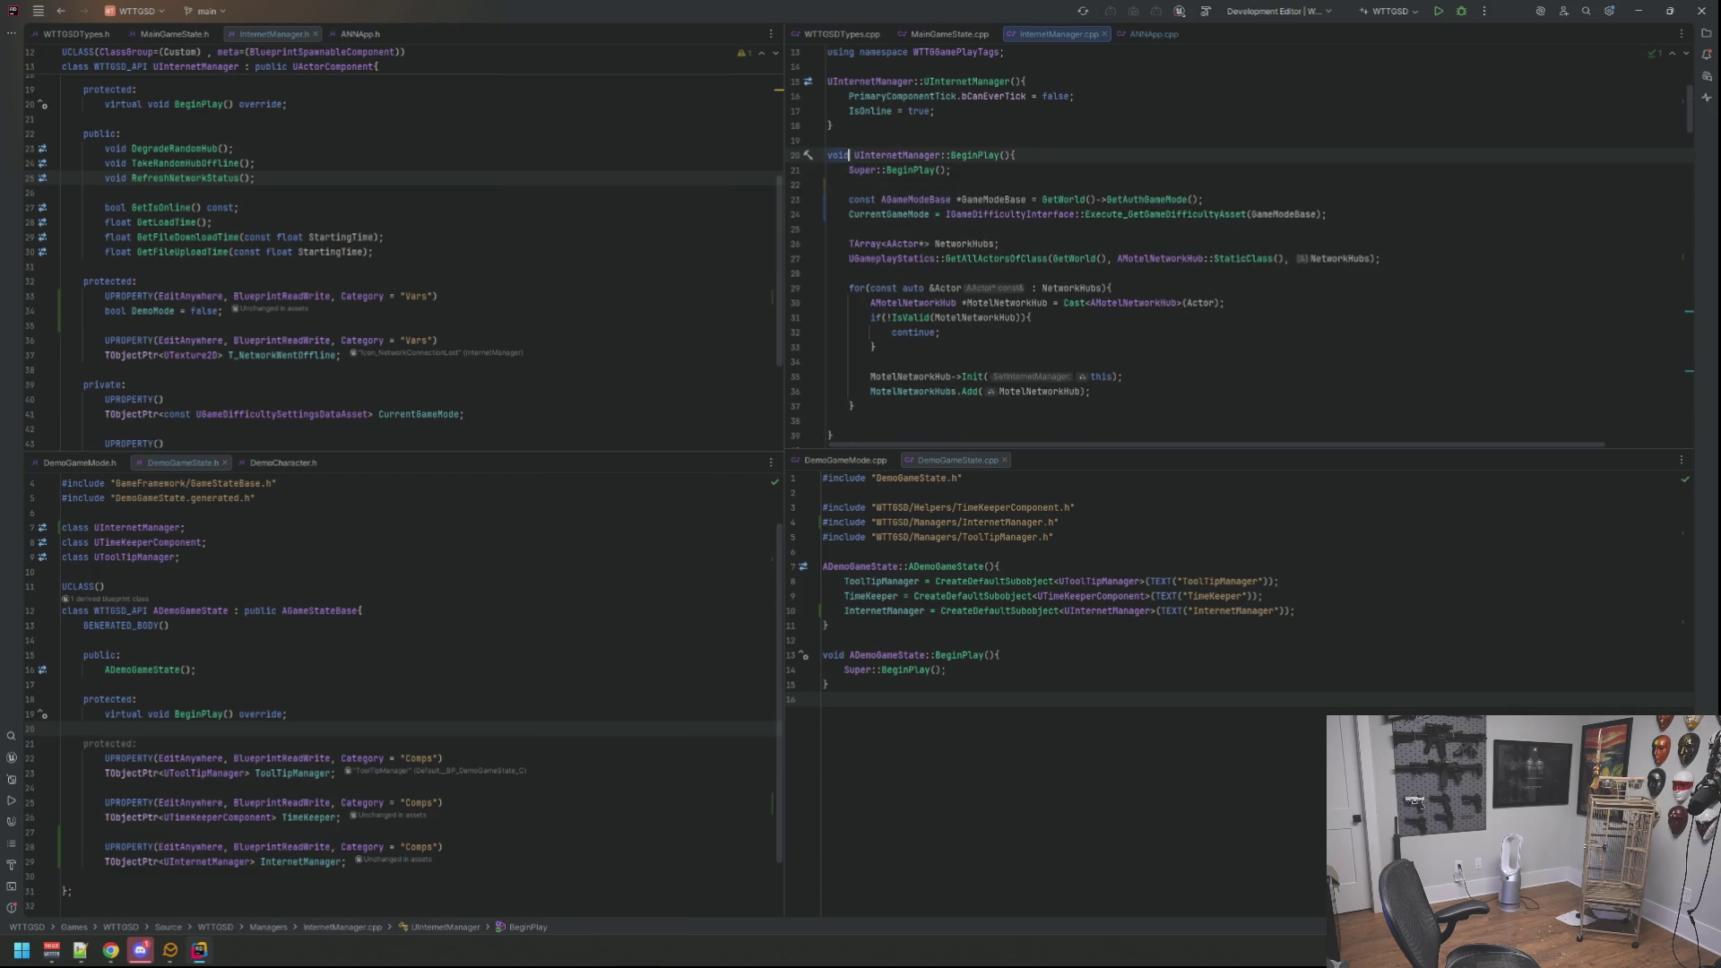
pyautogui.scroll(-3, 1023, 222)
pyautogui.scroll(-10, 1023, 222)
pyautogui.scroll(5, 1023, 222)
pyautogui.scroll(12, 1024, 222)
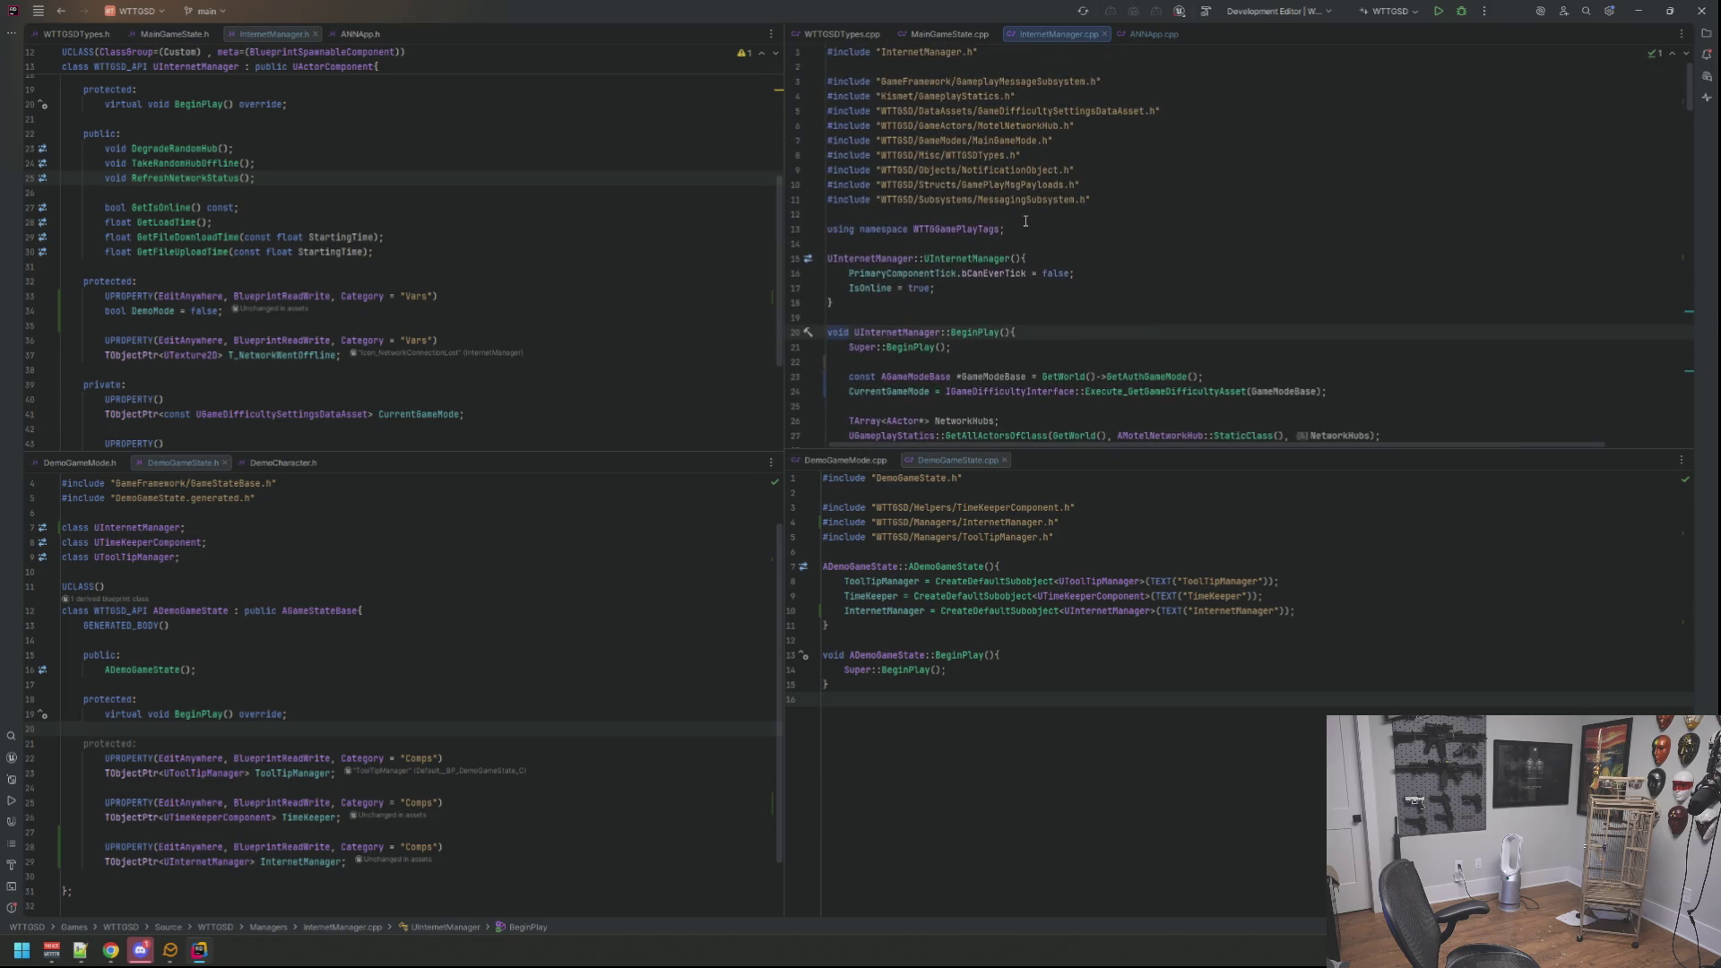
pyautogui.scroll(-2, 1027, 218)
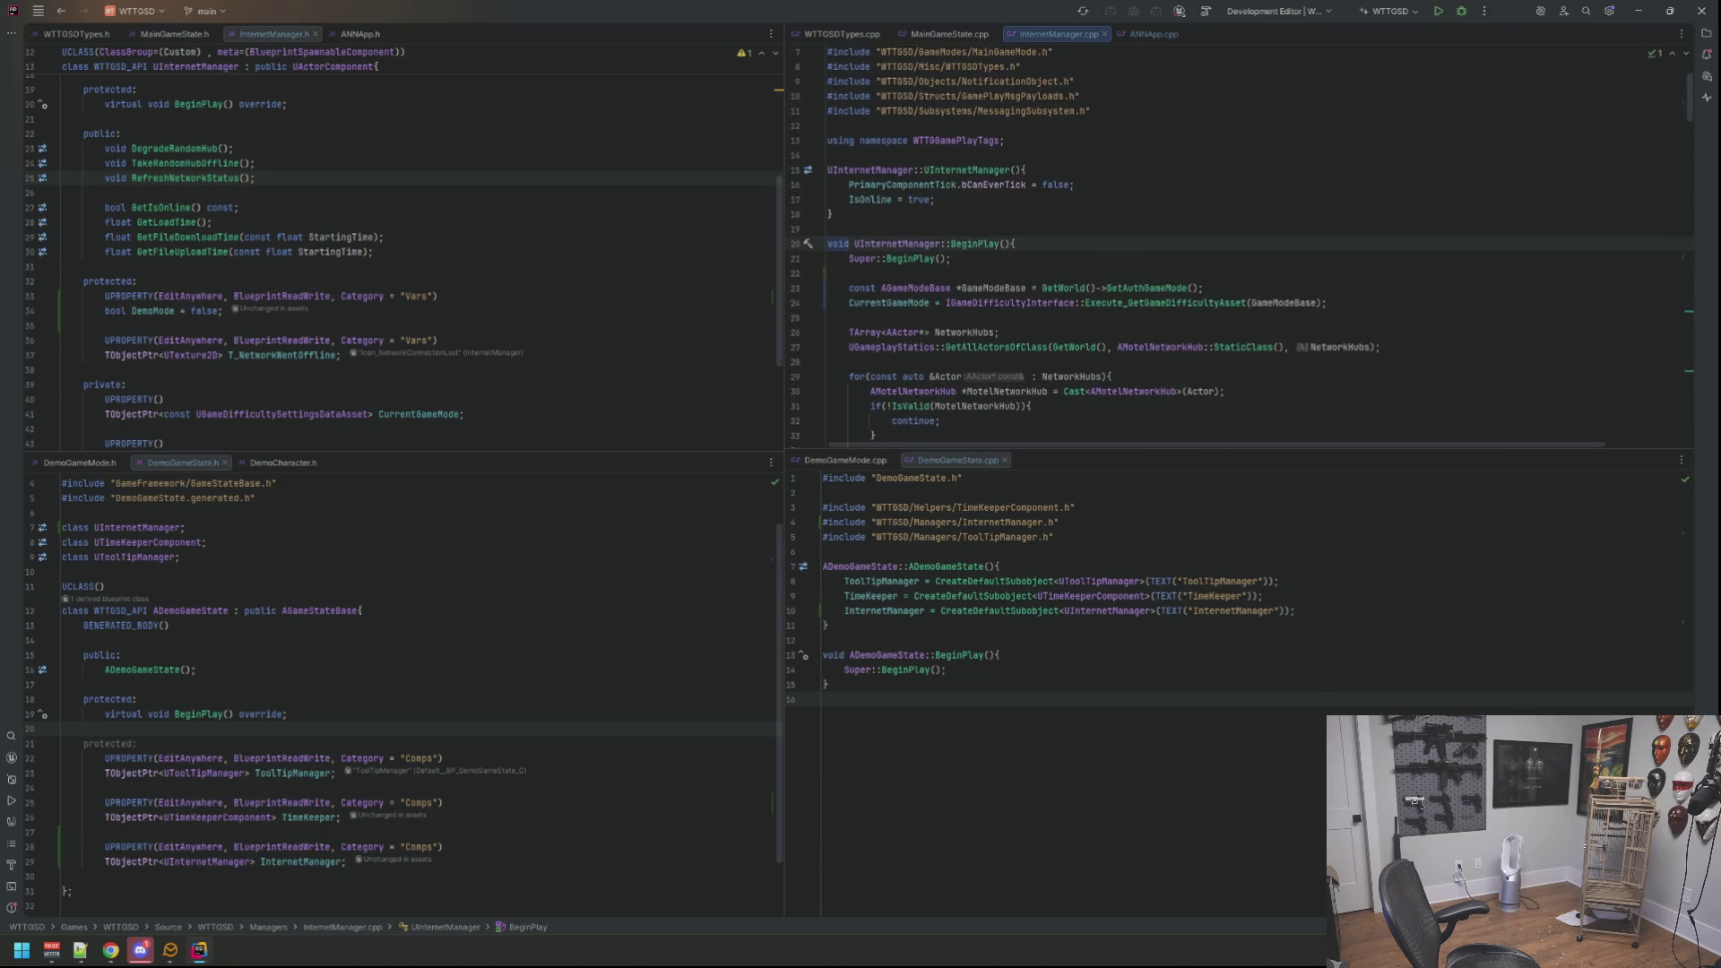
pyautogui.hotkey('alt', 'Tab')
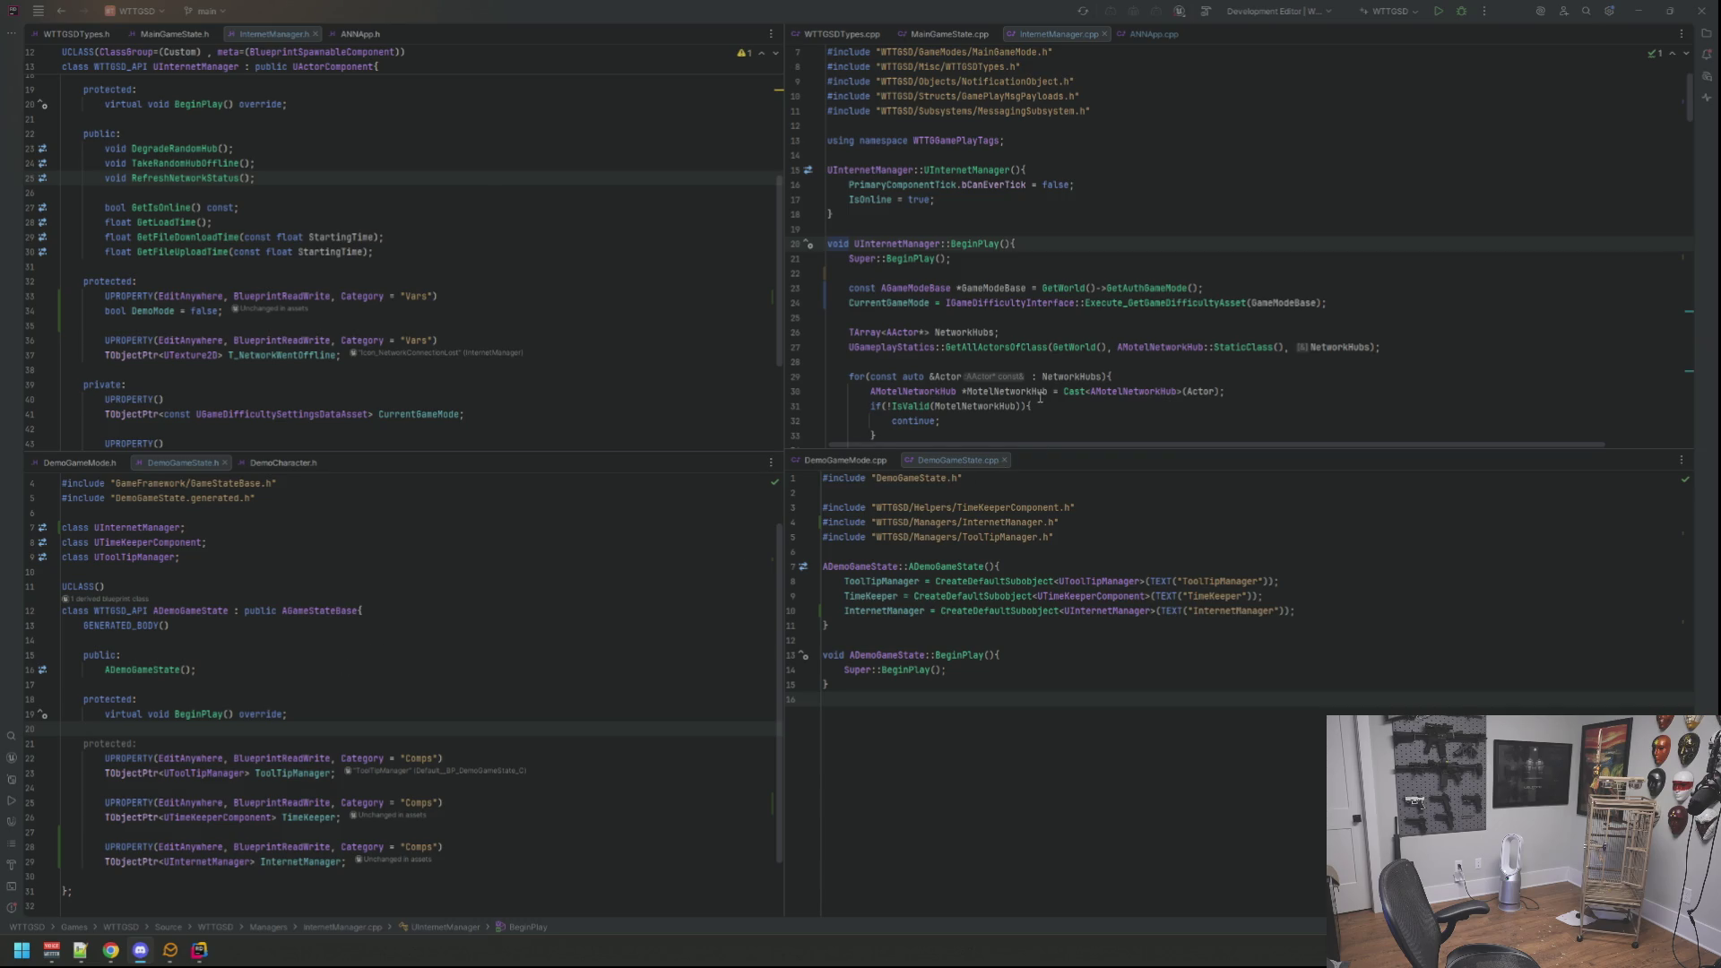
# Step: Check GetWorld's quick documentation, then bring up ANNApp.cpp while the editor launches
pyautogui.click(1060, 287)
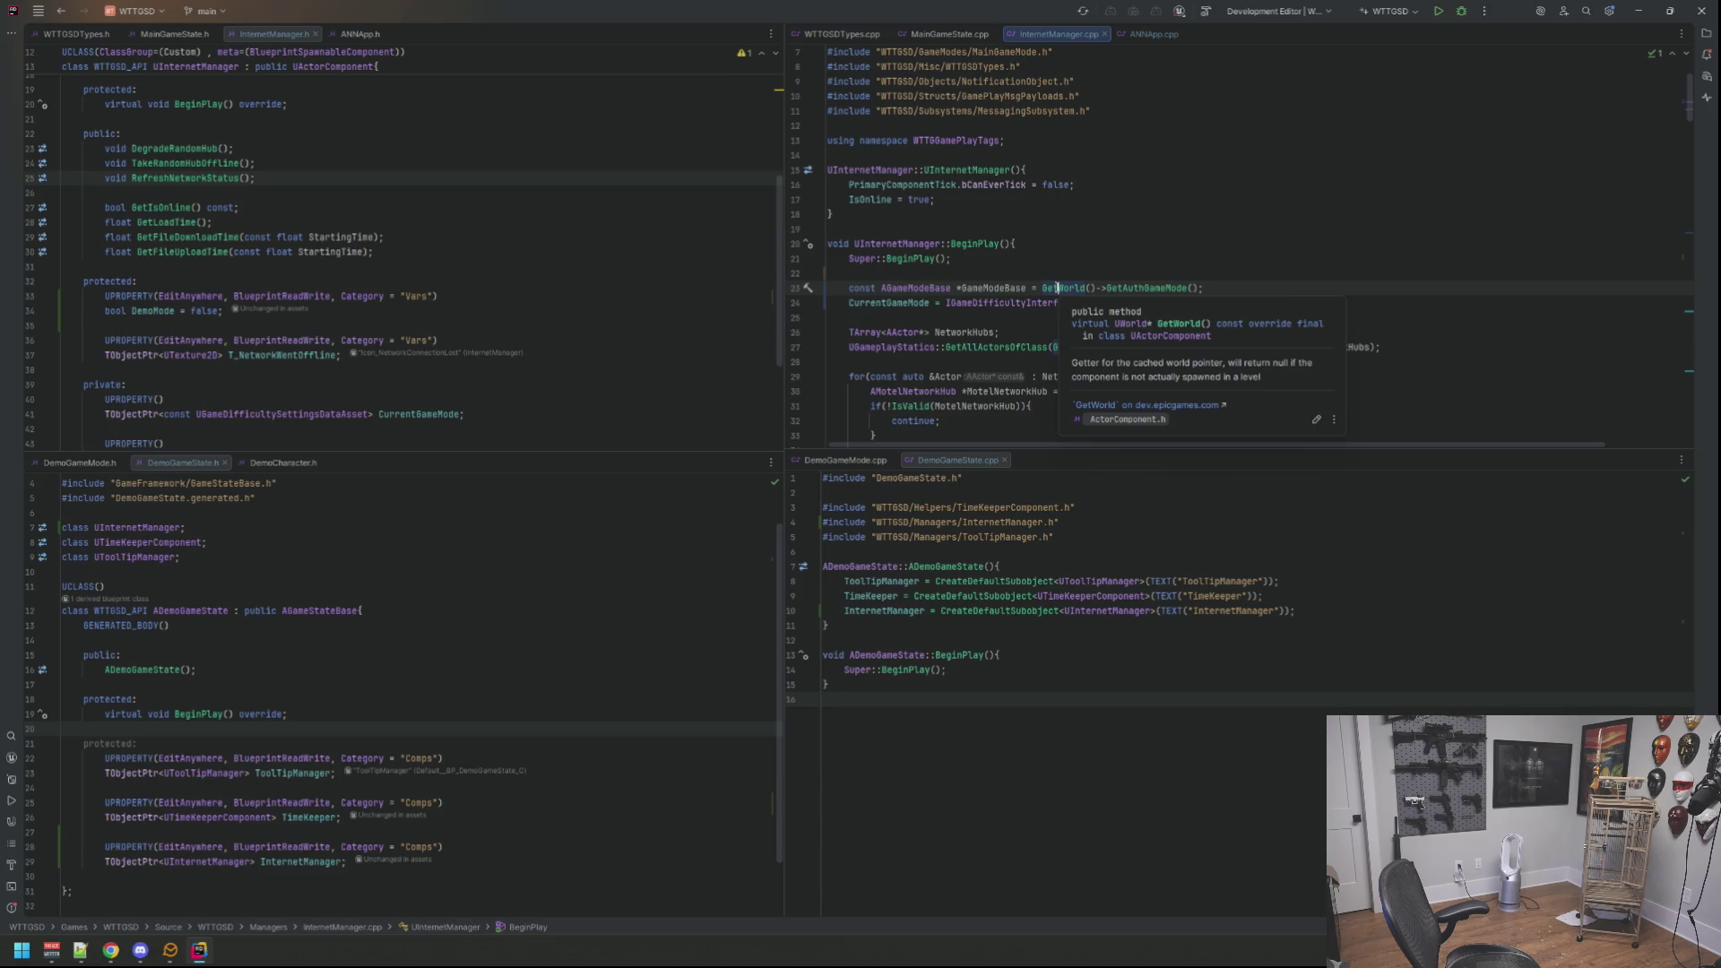
pyautogui.click(1129, 243)
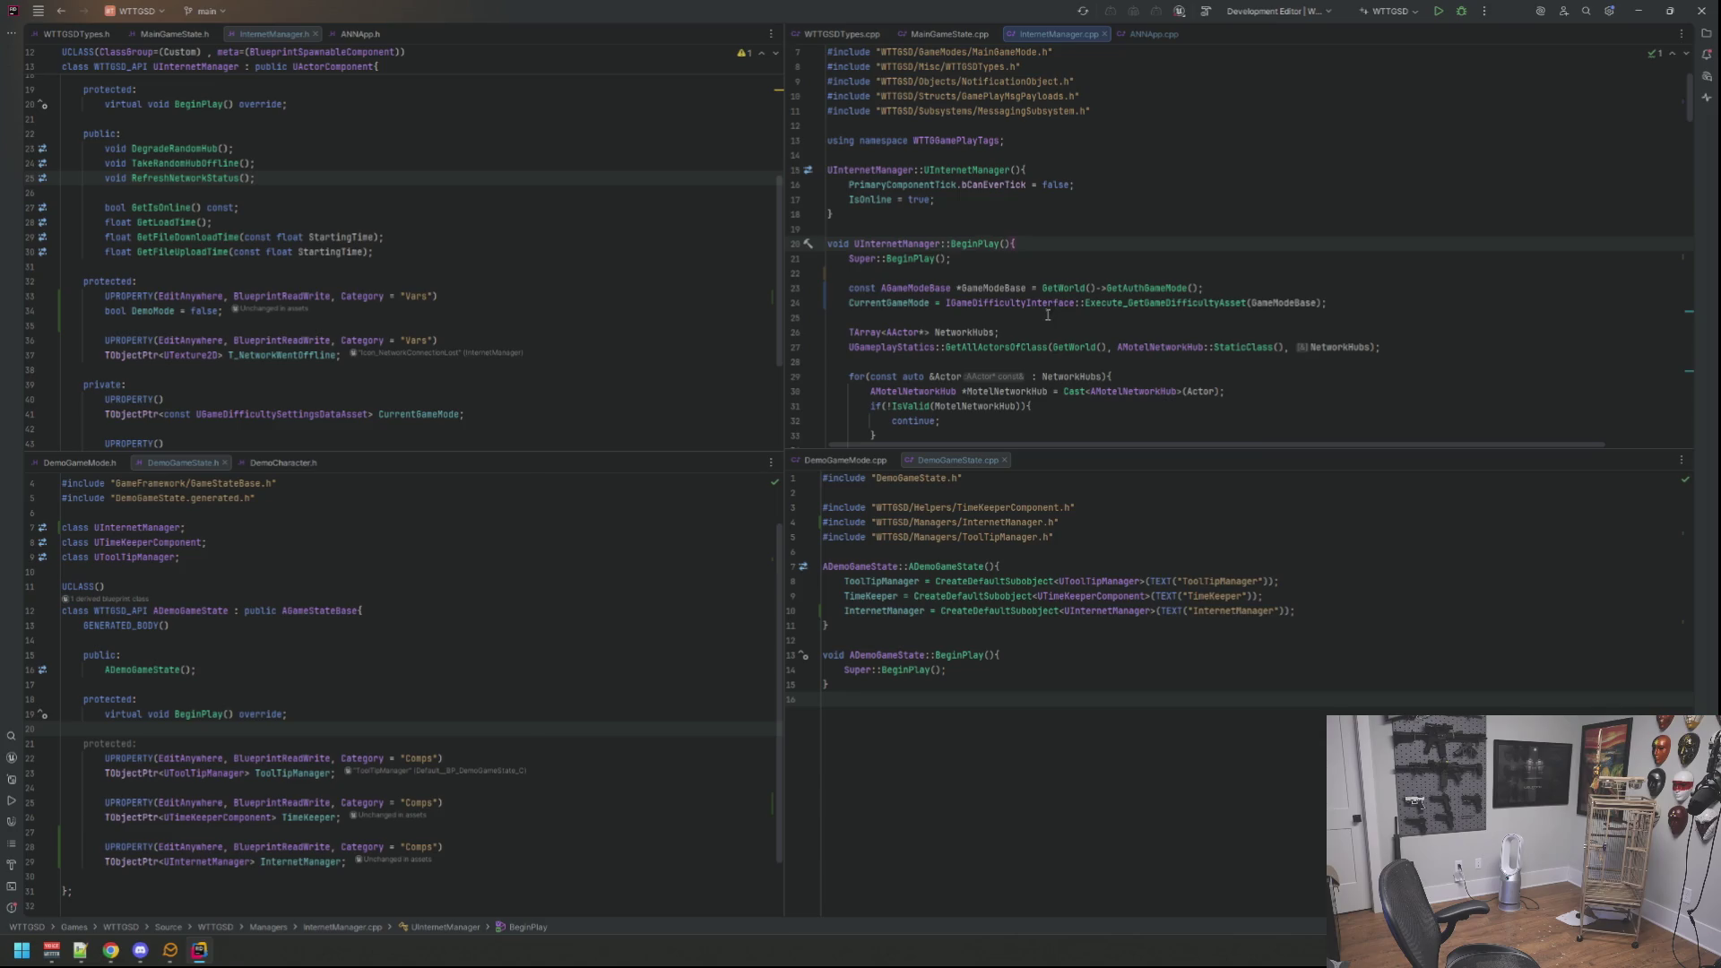
pyautogui.click(1153, 34)
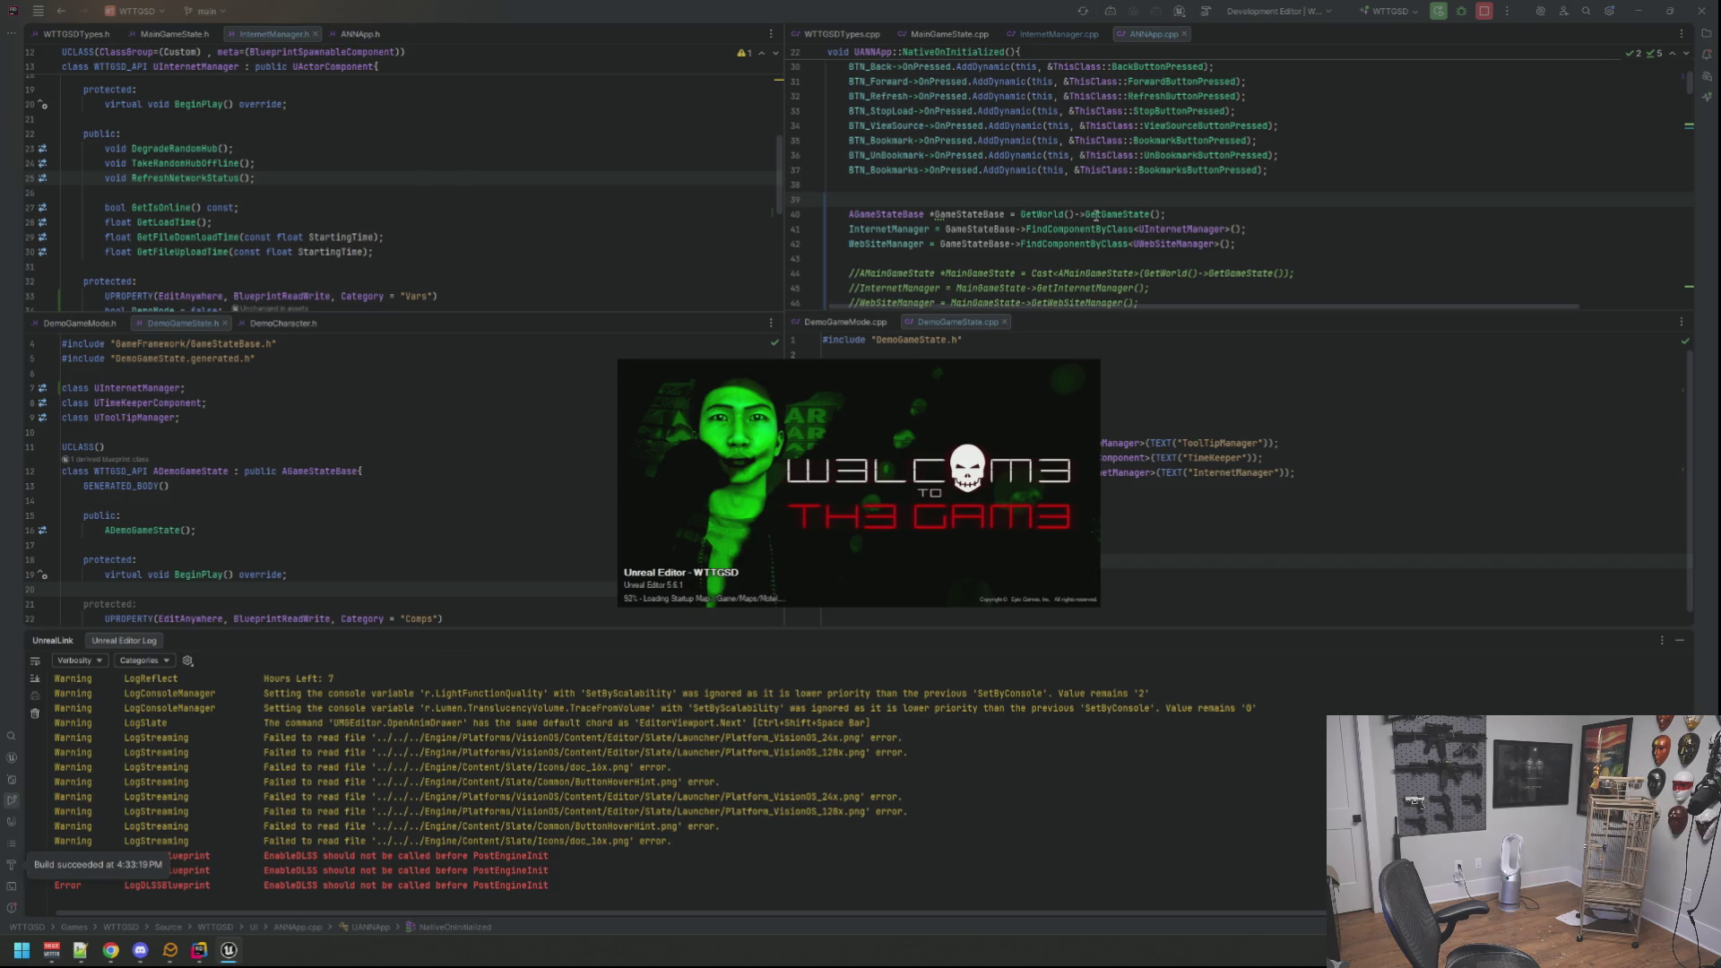
pyautogui.scroll(-4, 412, 227)
pyautogui.scroll(1, 412, 228)
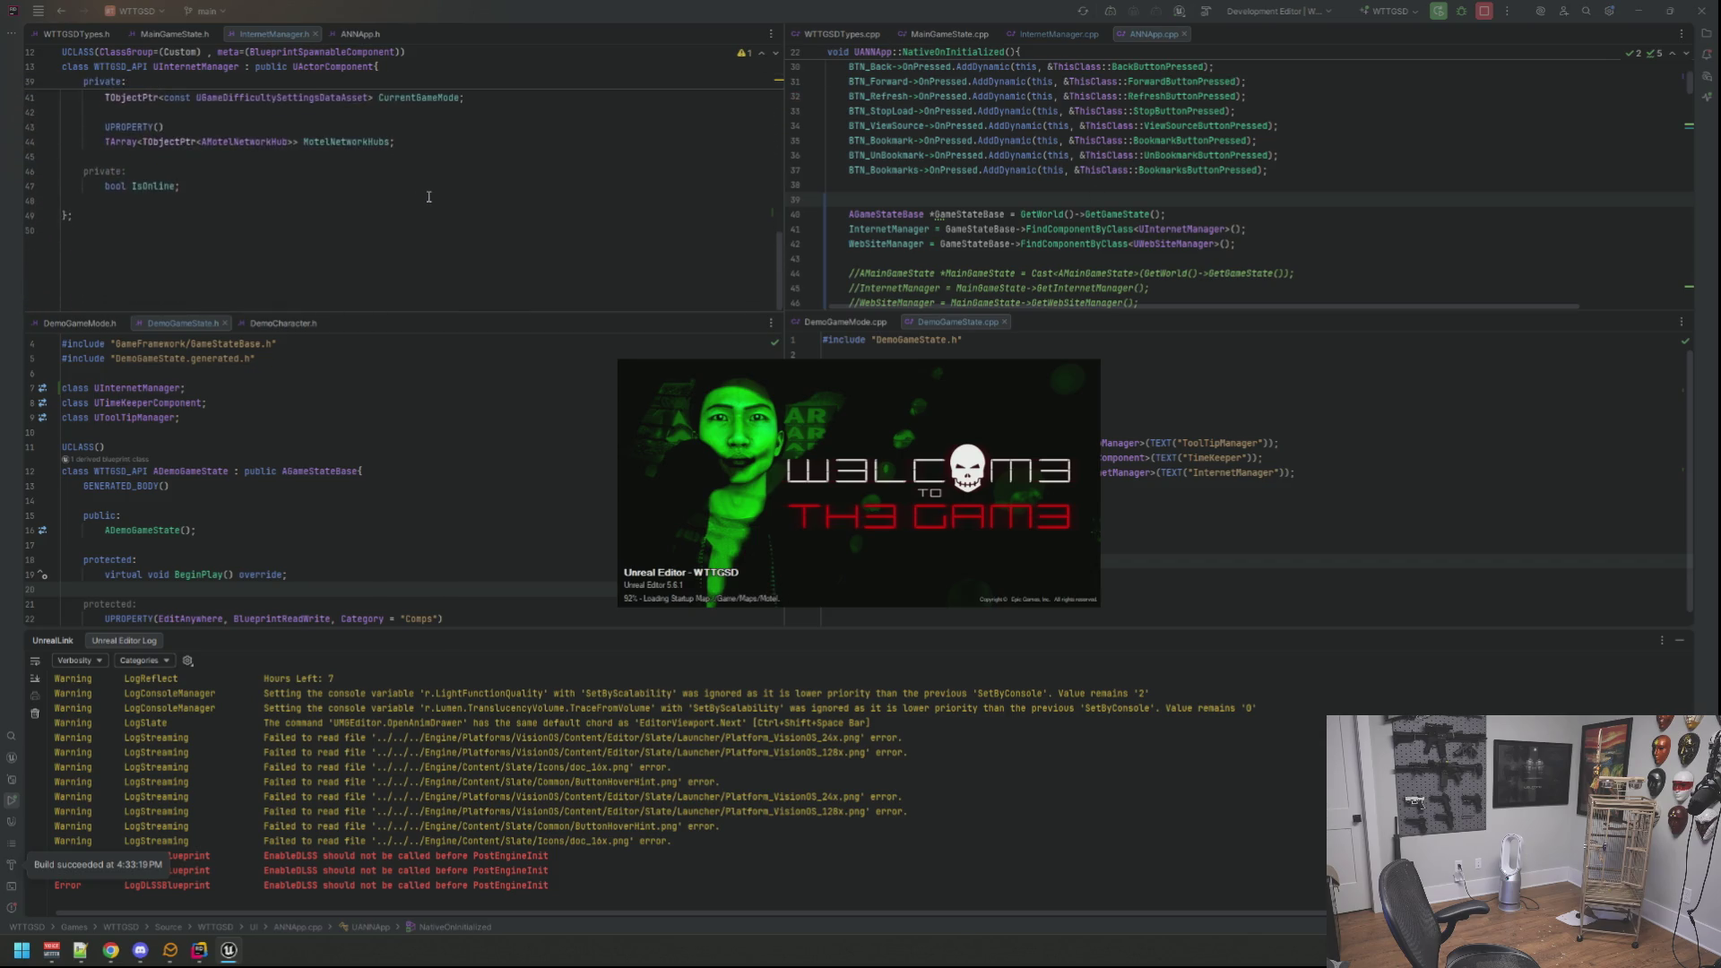
pyautogui.scroll(1, 418, 219)
pyautogui.scroll(1, 425, 205)
pyautogui.scroll(1, 435, 189)
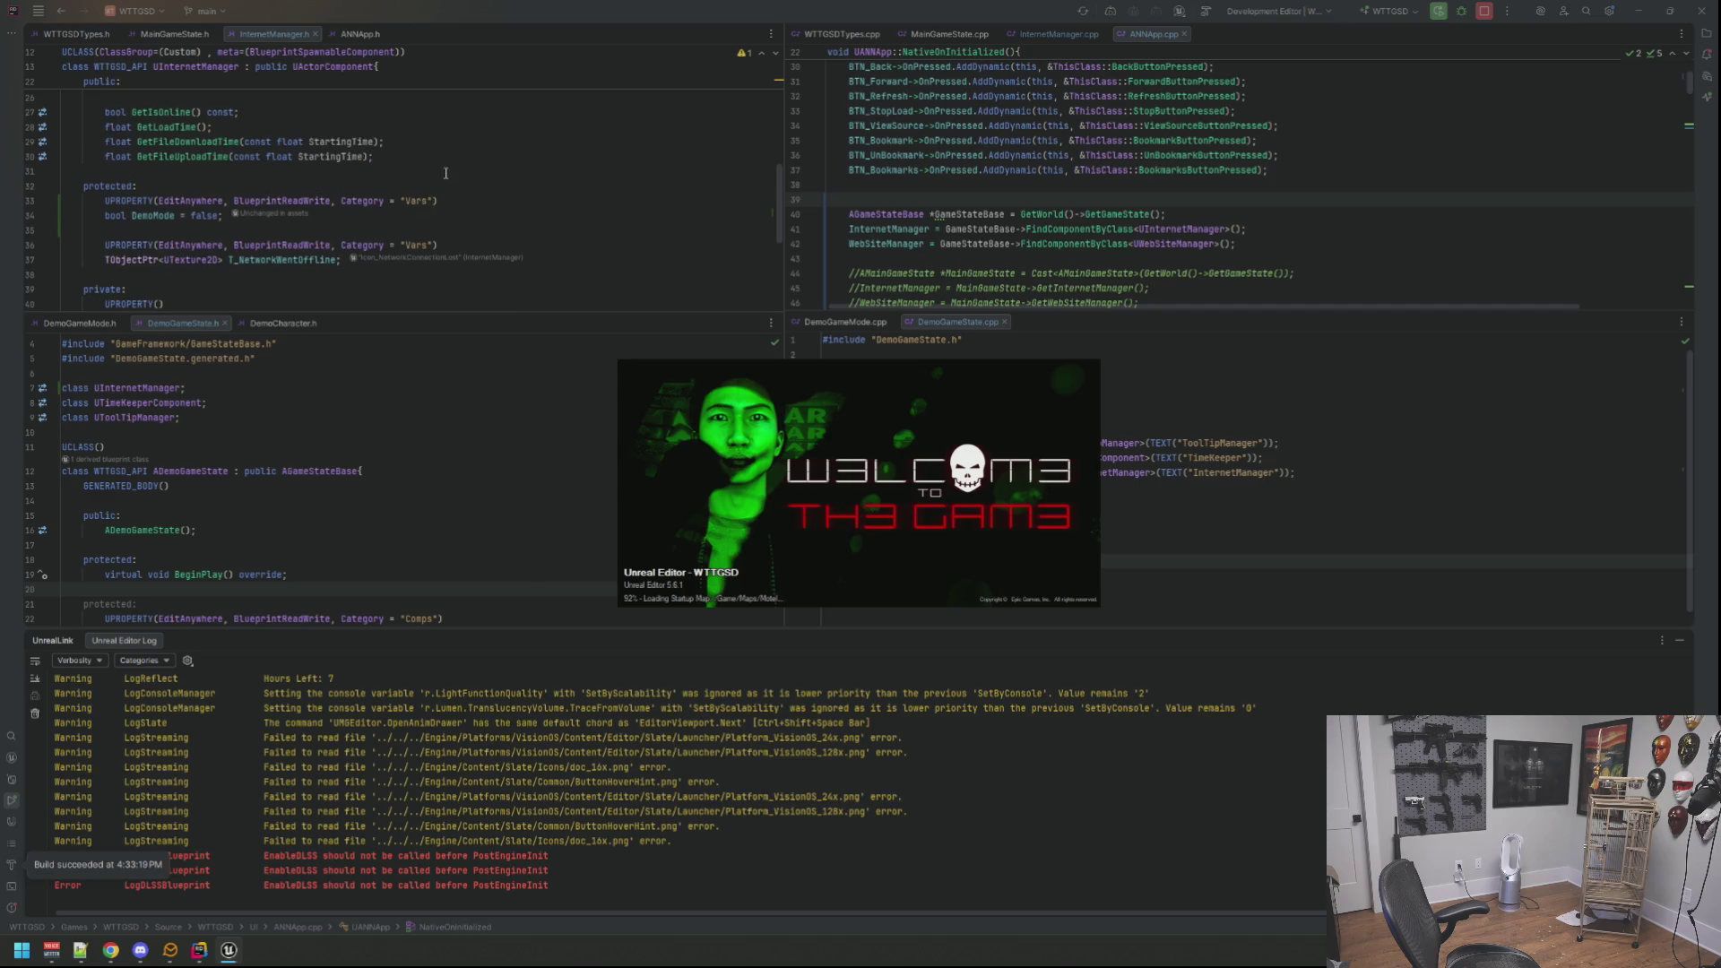
pyautogui.scroll(-1, 445, 172)
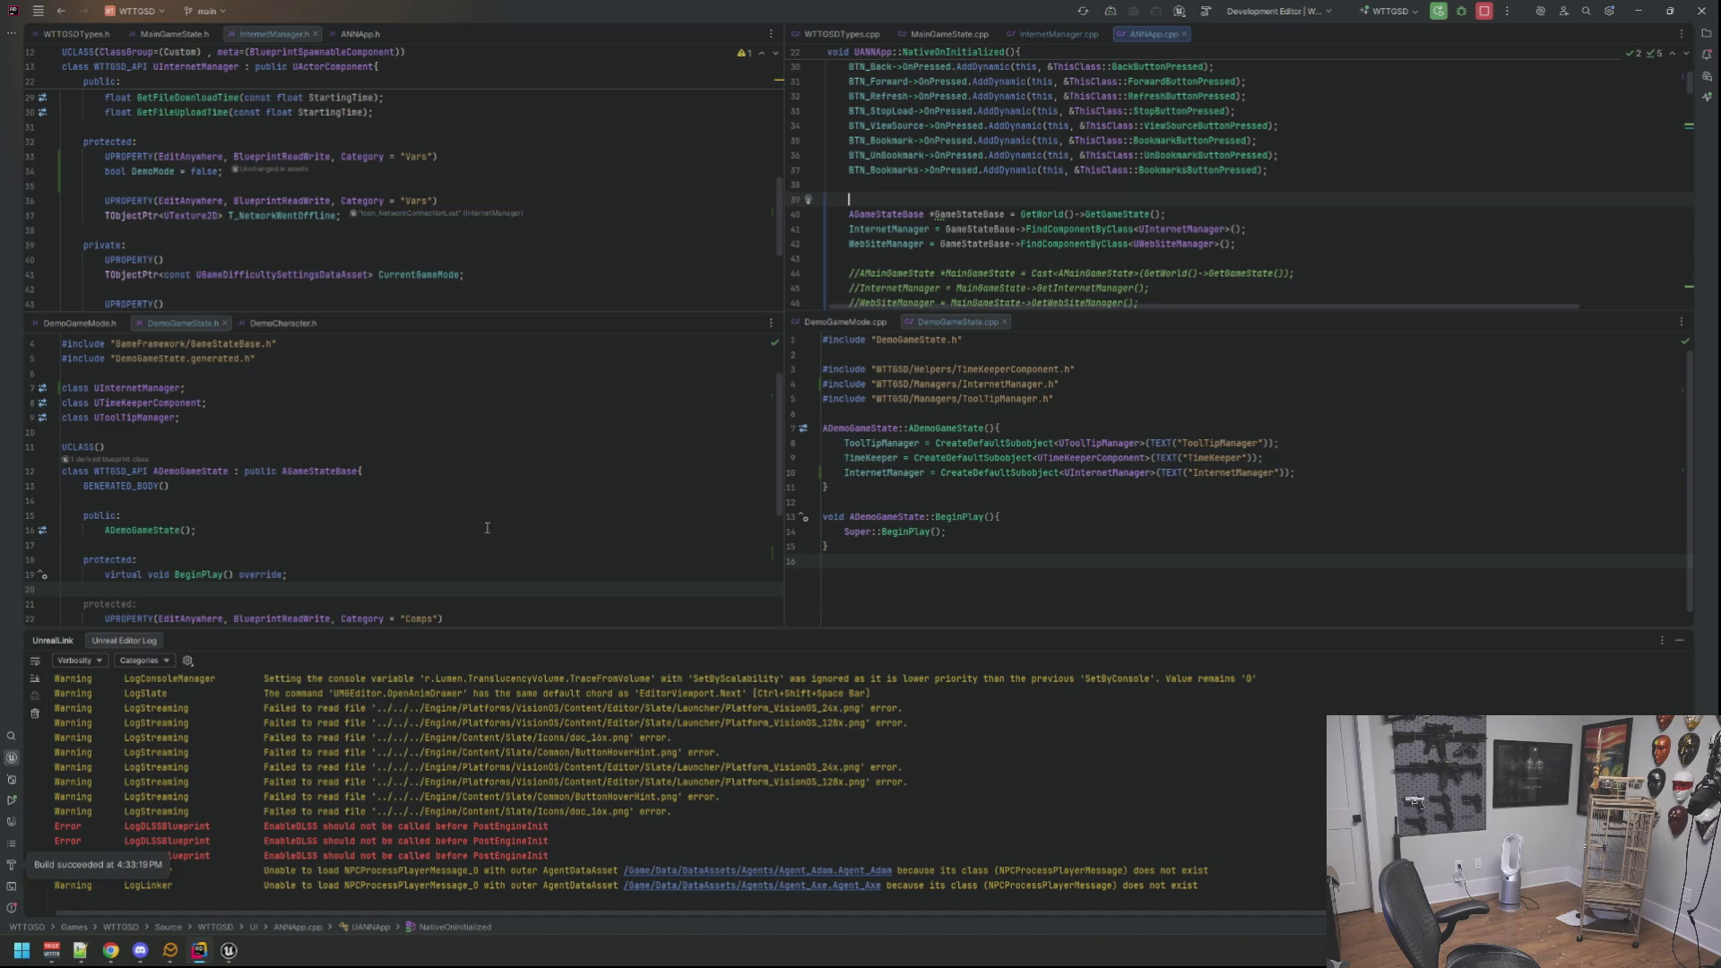
# Step: Switch to the loaded Unreal Editor showing the Motel level
pyautogui.click(238, 950)
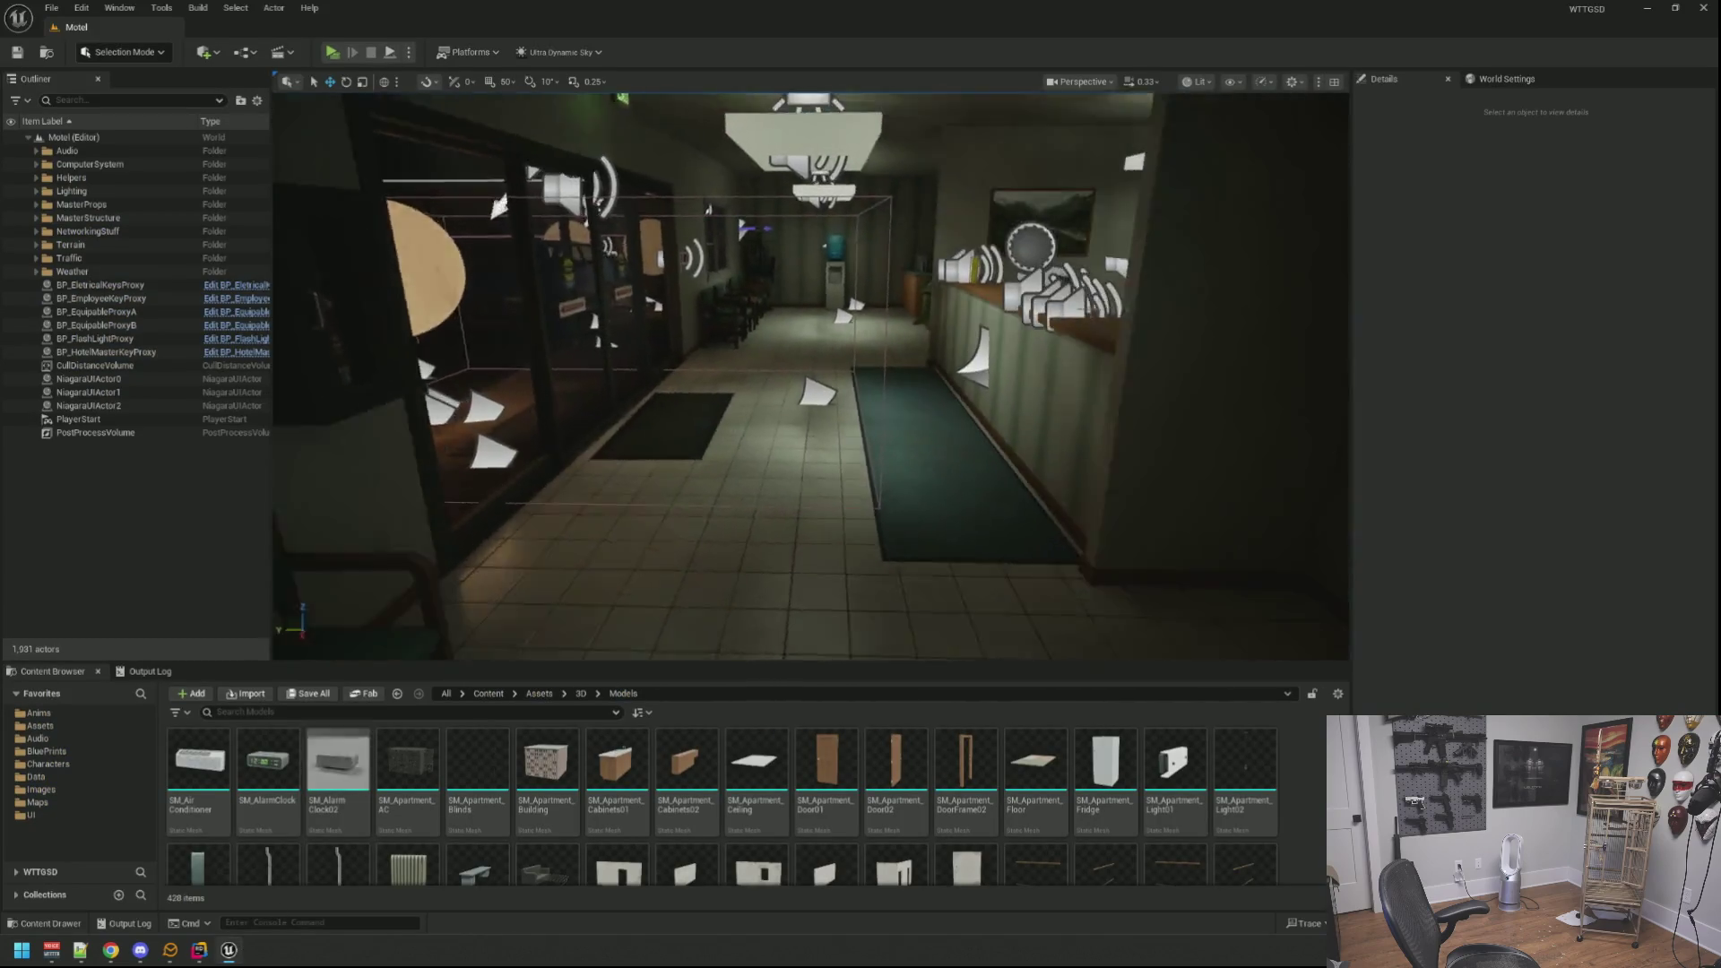
# Step: Start a play session with a cleared output log, walk into the office and sit at the computer
pyautogui.click(170, 672)
pyautogui.rightClick(405, 726)
pyautogui.click(443, 738)
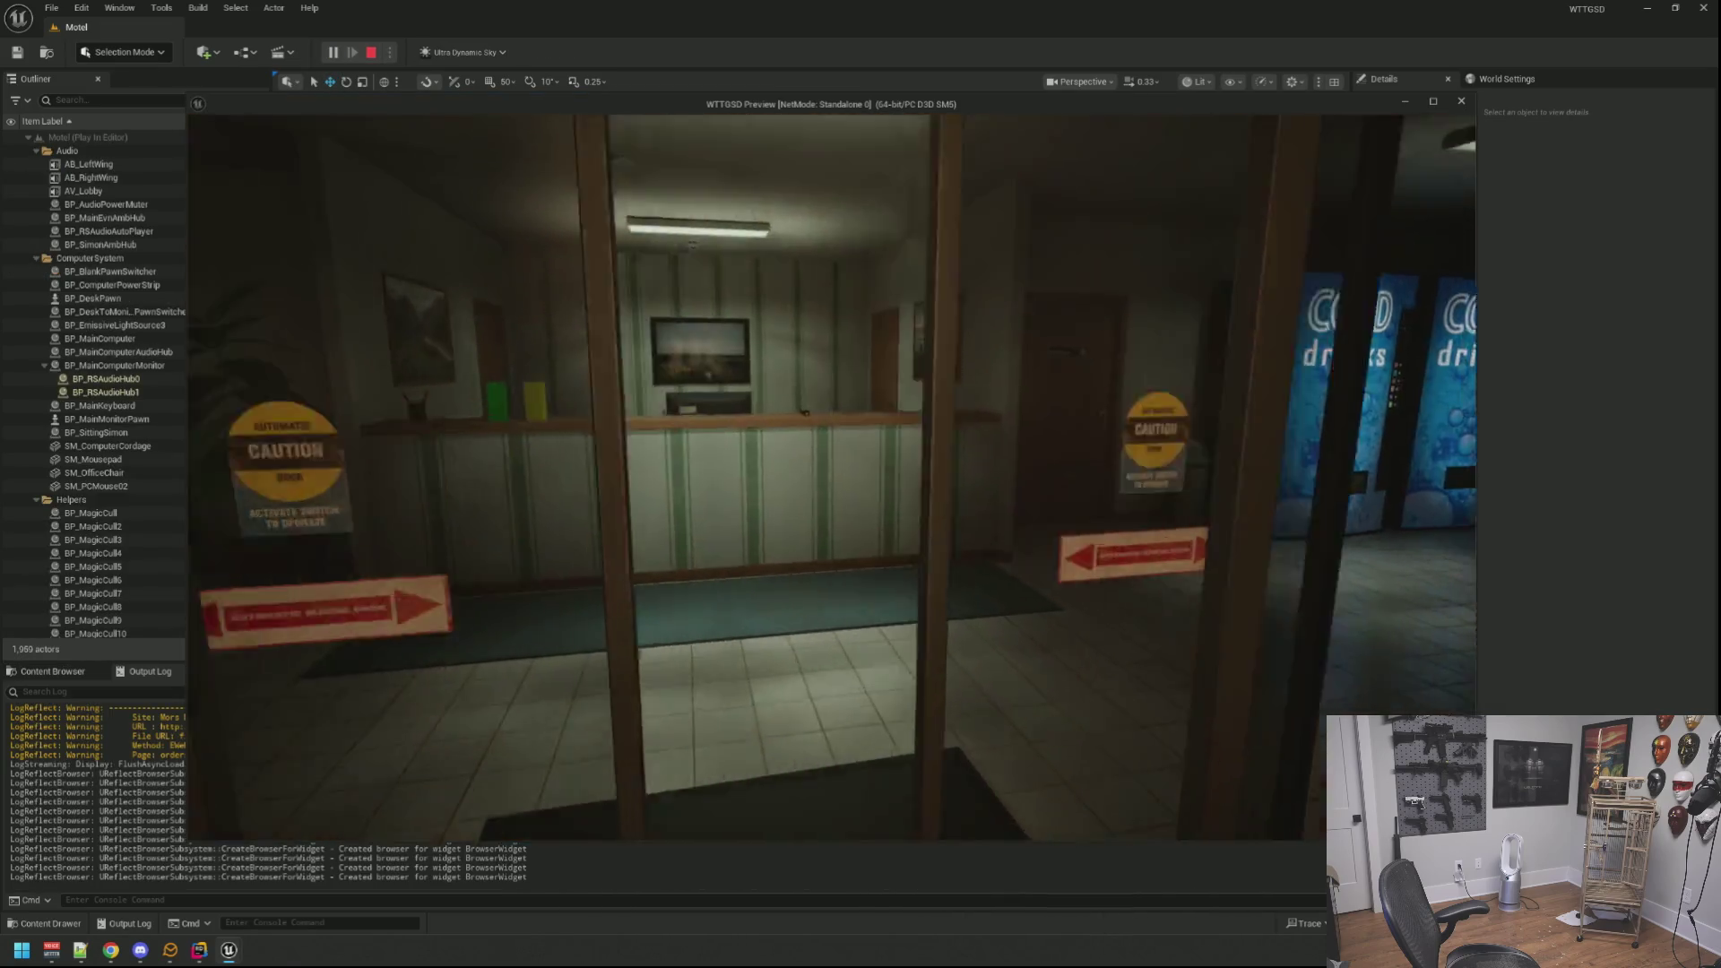
pyautogui.press('w')
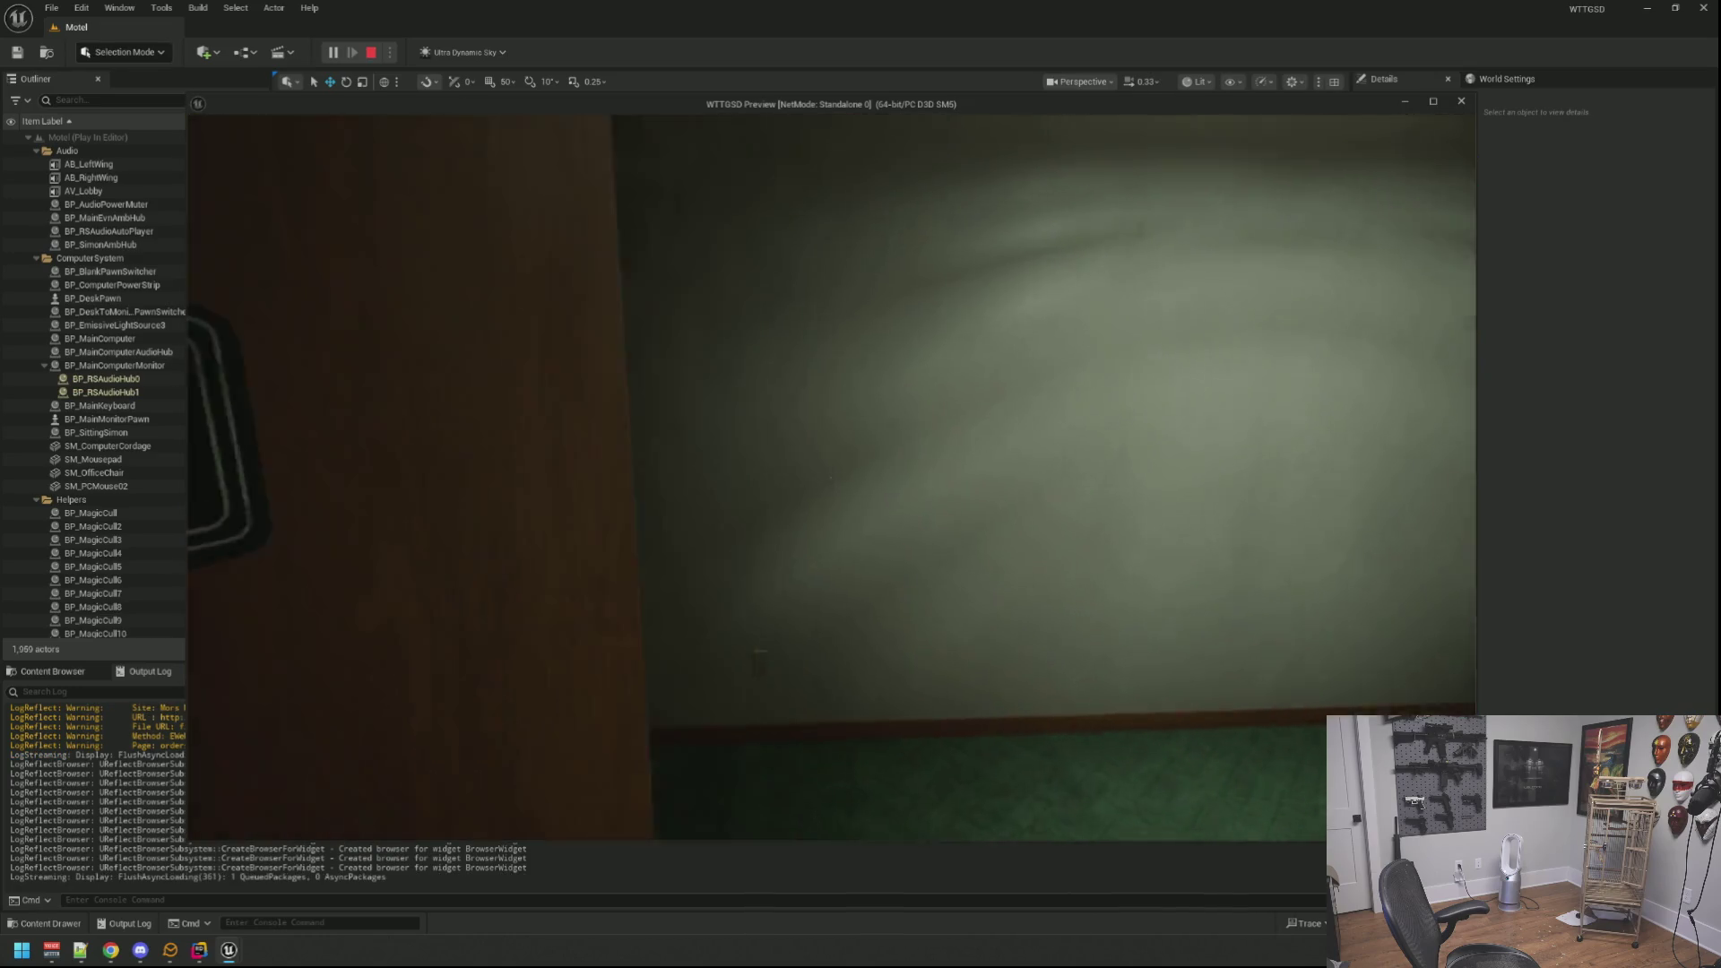
pyautogui.click(831, 477)
pyautogui.press('w')
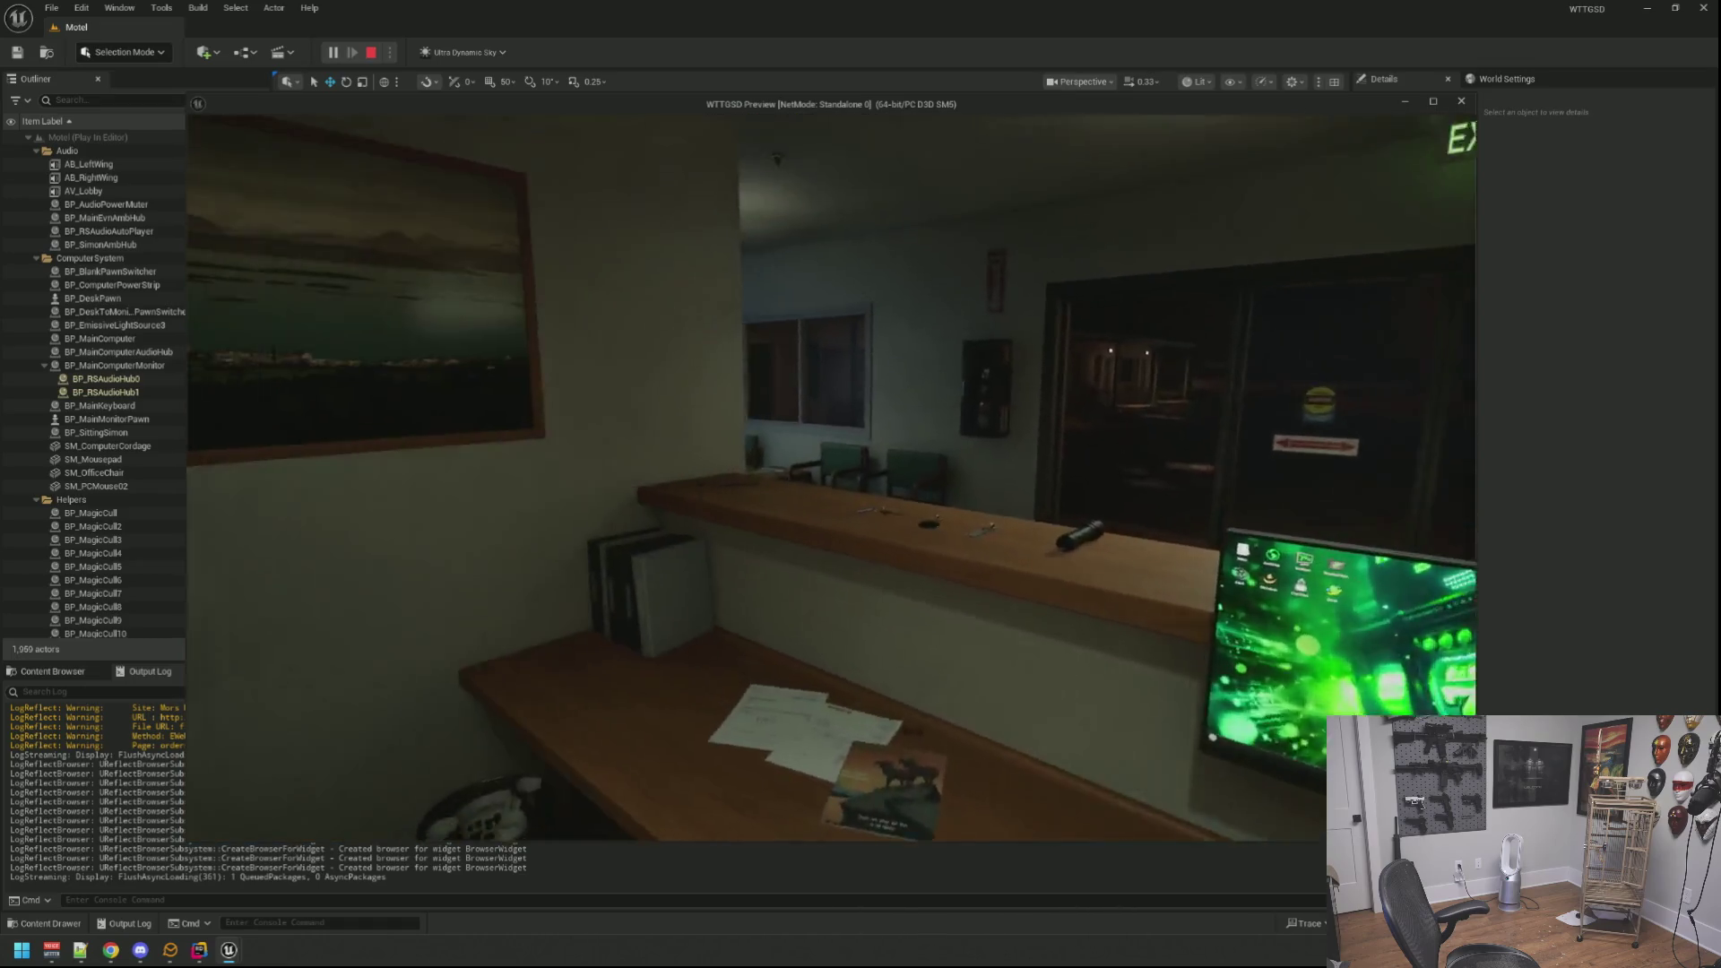
pyautogui.click(831, 477)
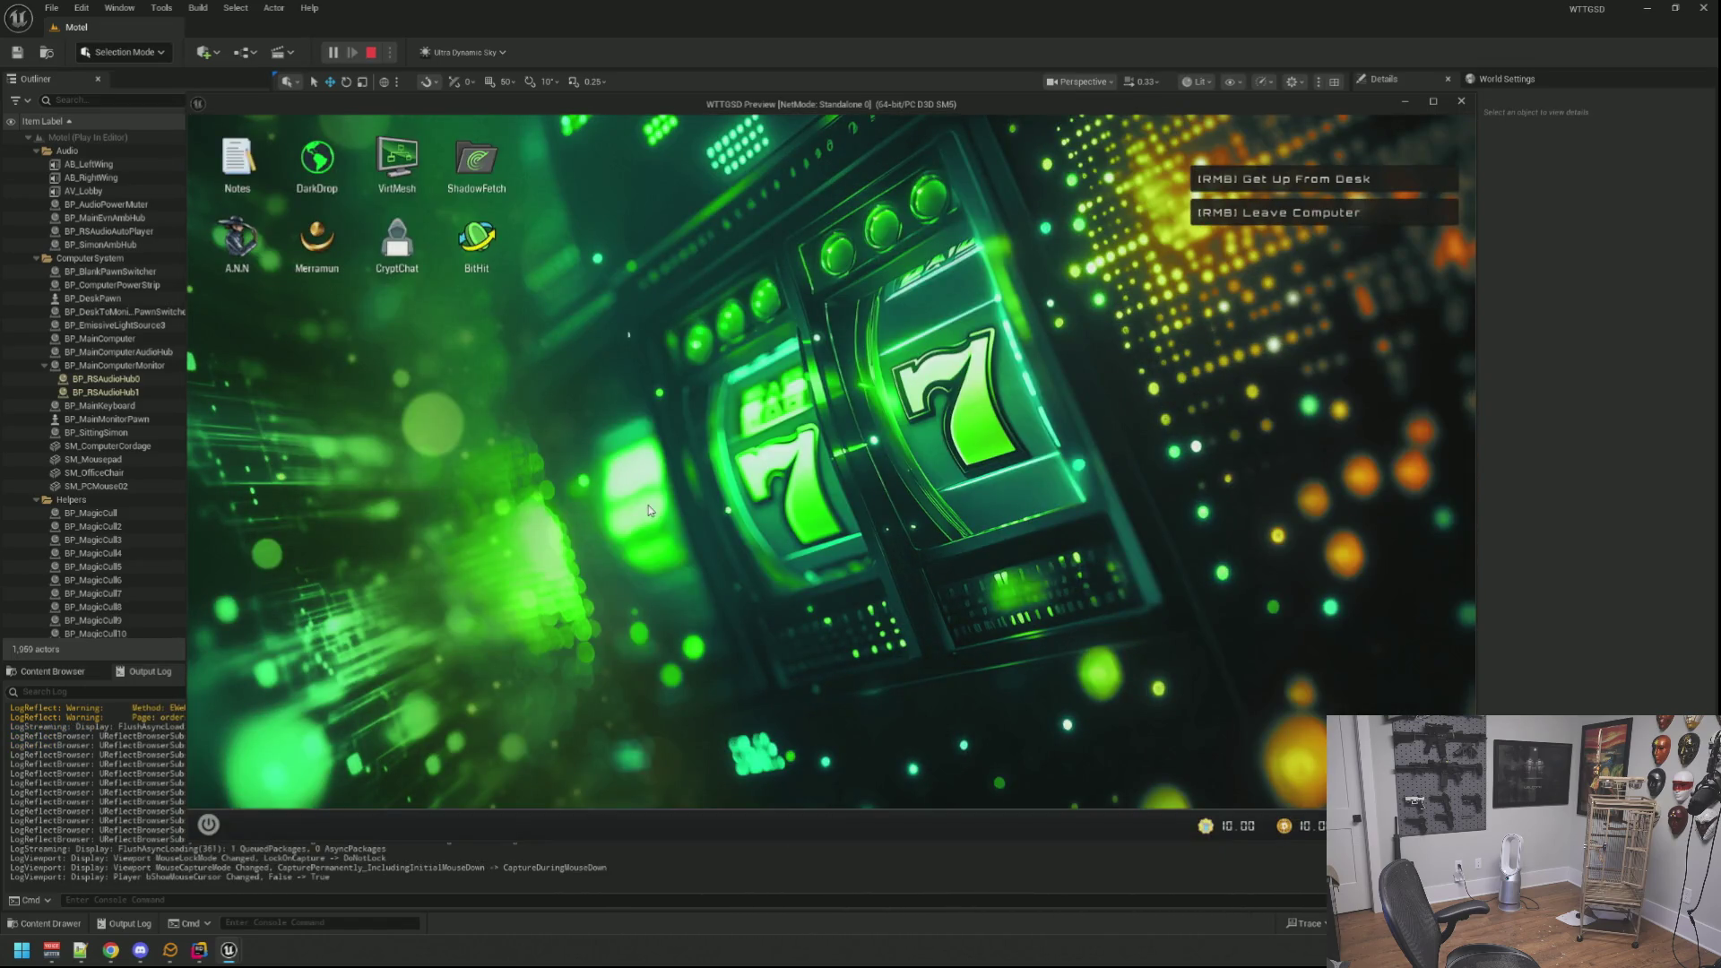
# Step: Open the A.N.N browser app, get up from the desk, head to the lobby and stop playing
pyautogui.doubleClick(238, 242)
pyautogui.moveTo(643, 232); pyautogui.dragTo(794, 178)
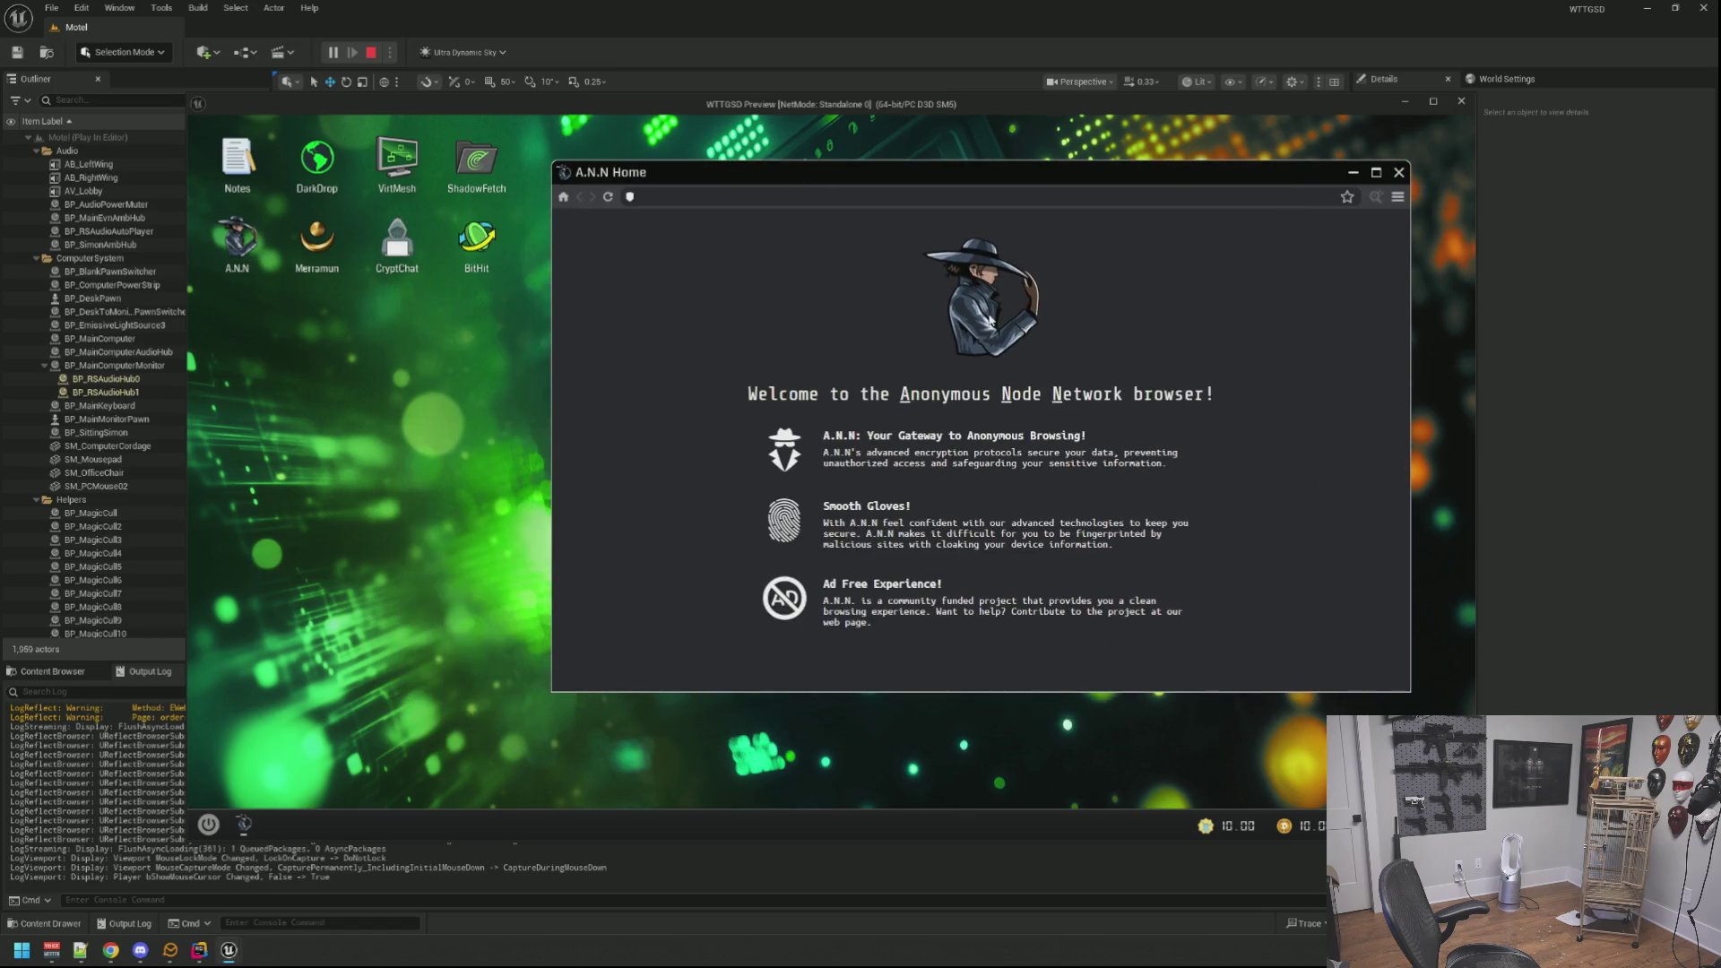
pyautogui.rightClick(1006, 612)
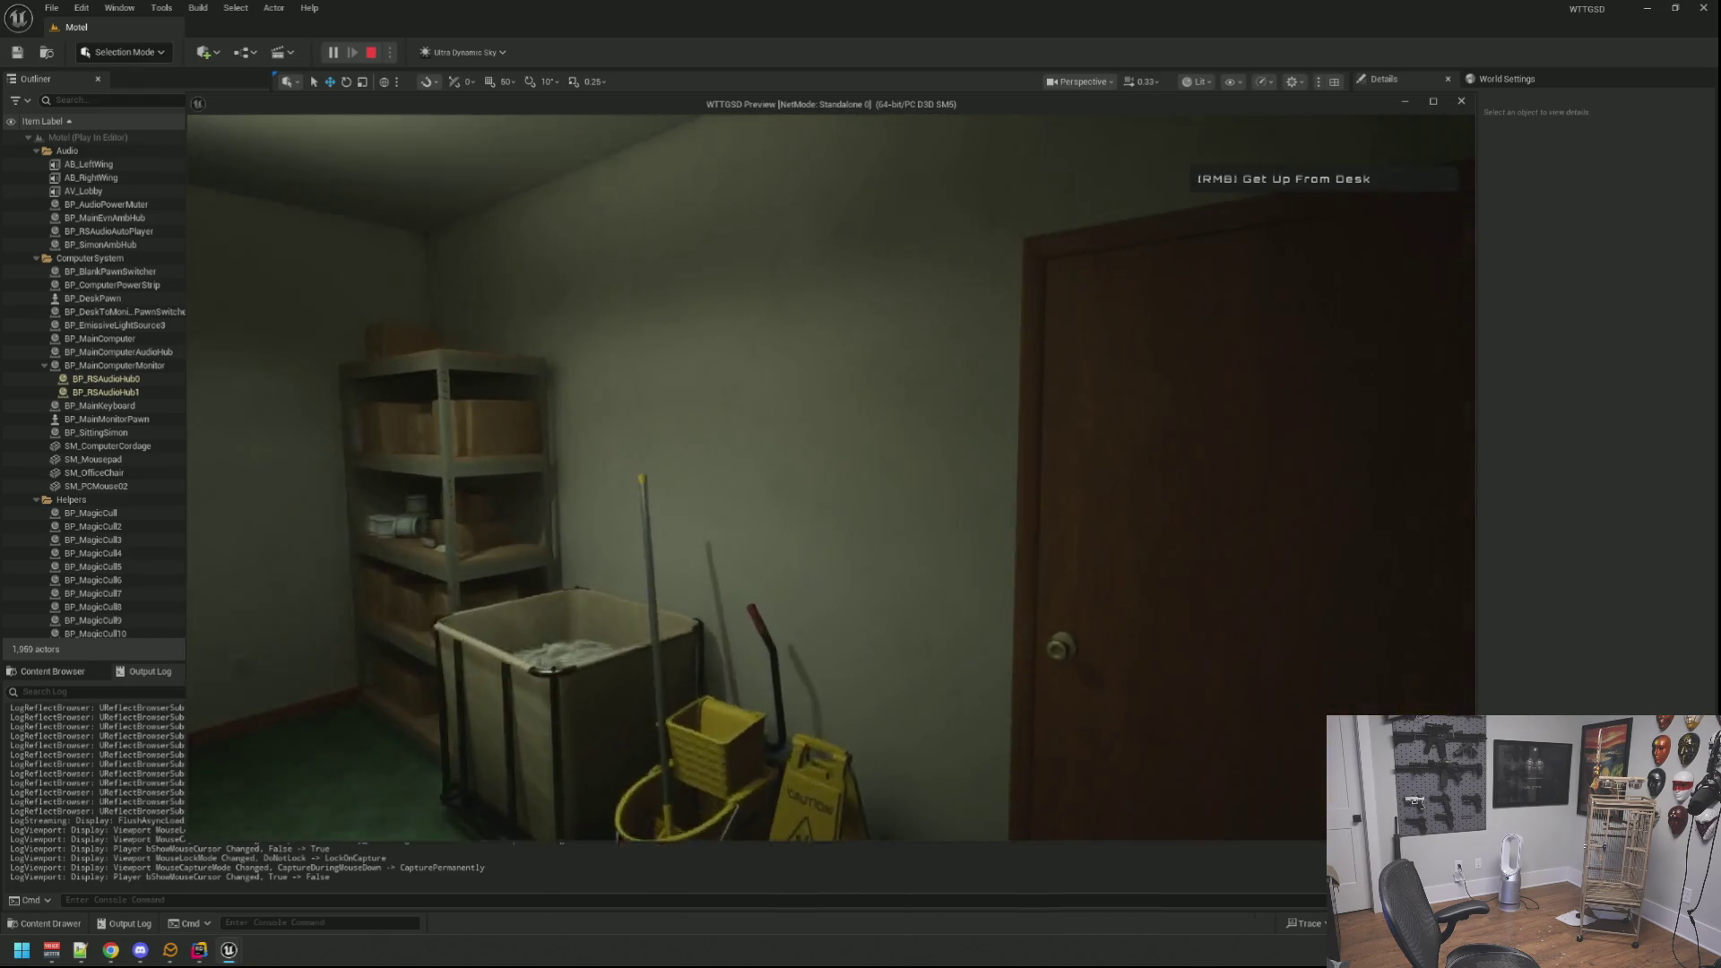
pyautogui.click(832, 478)
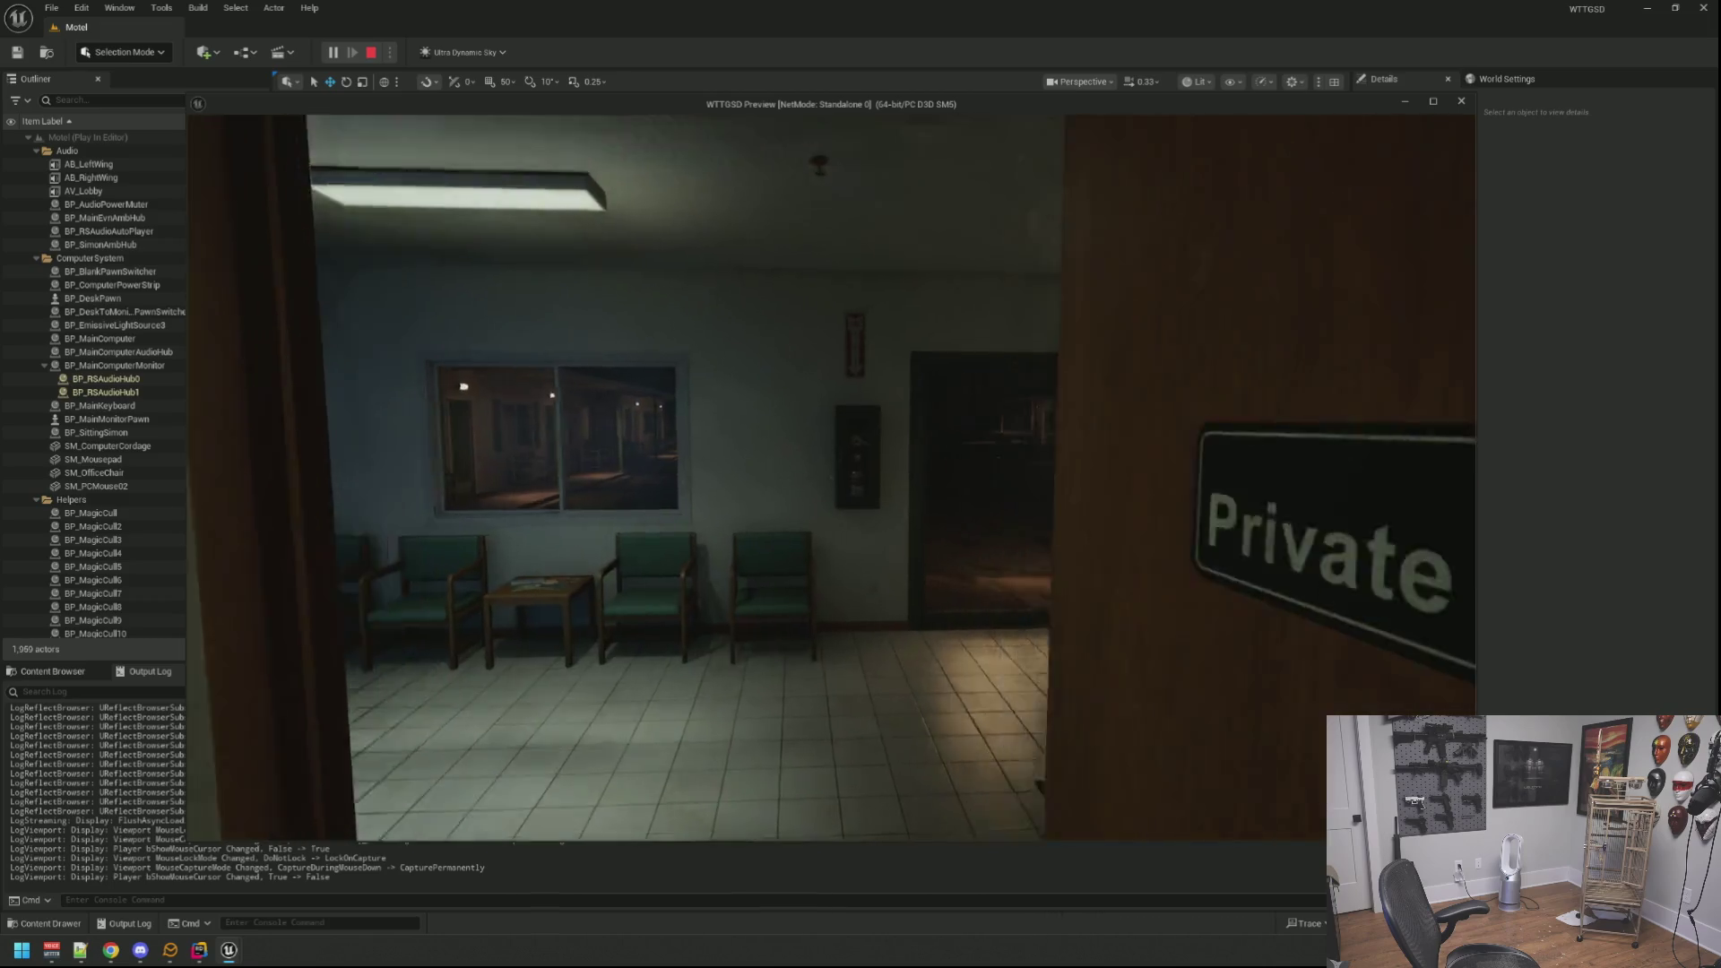
pyautogui.press('Escape')
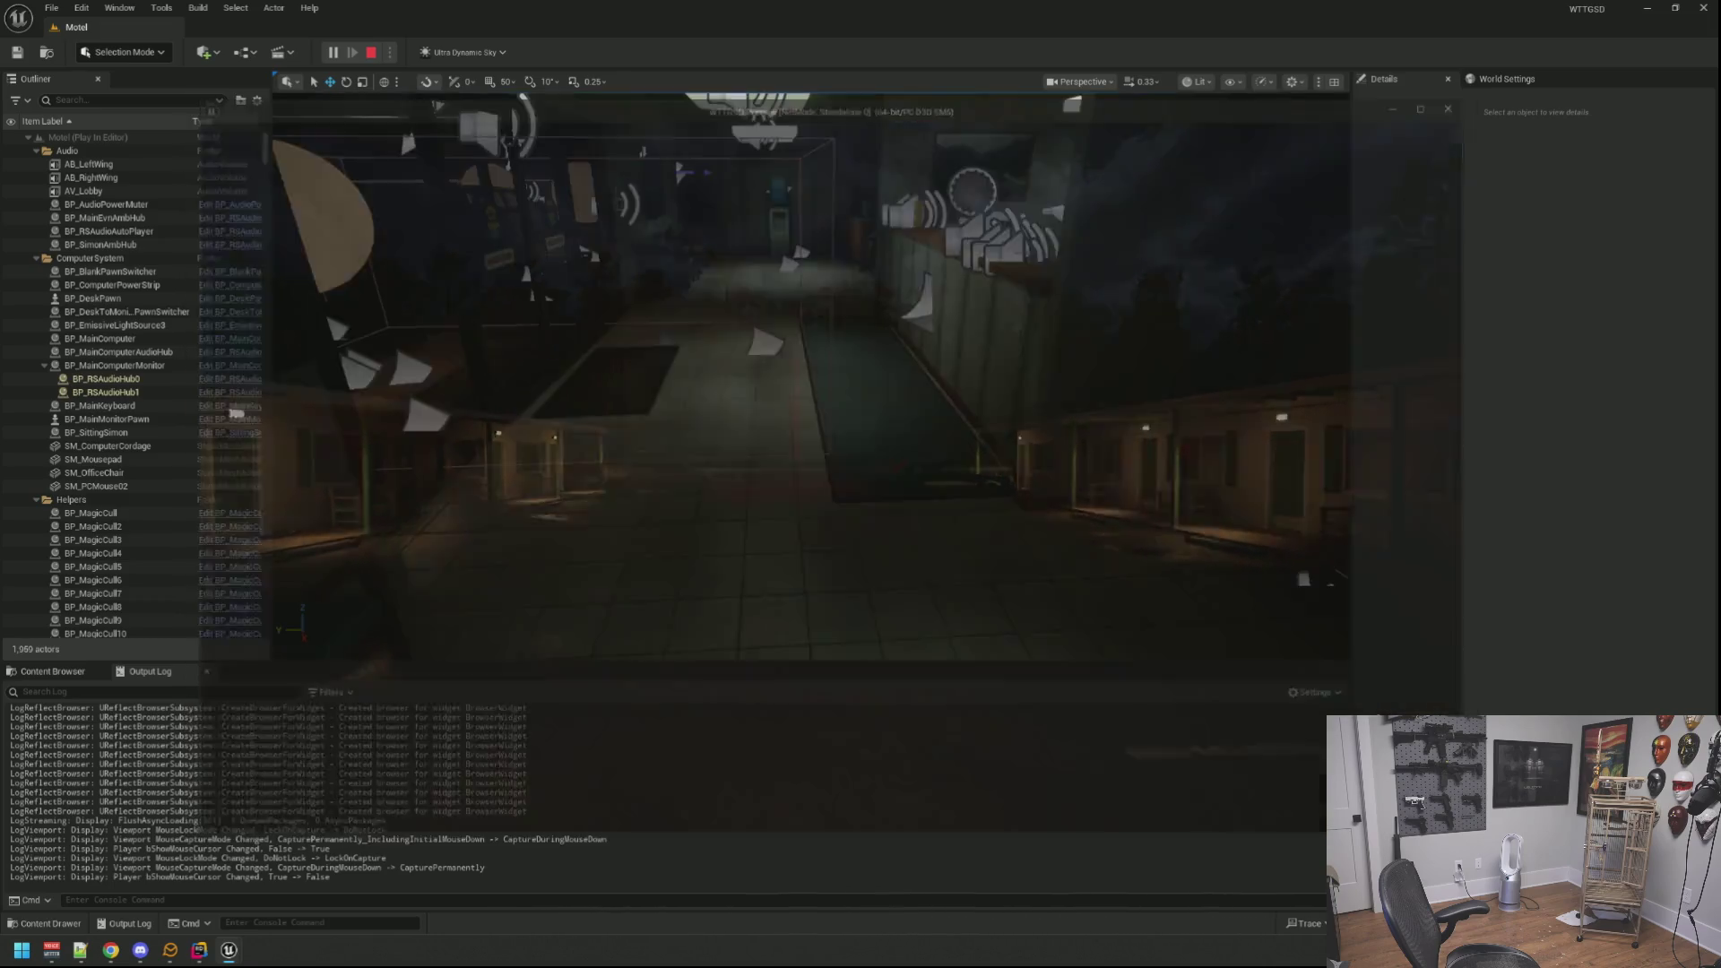
pyautogui.scroll(3, 1096, 567)
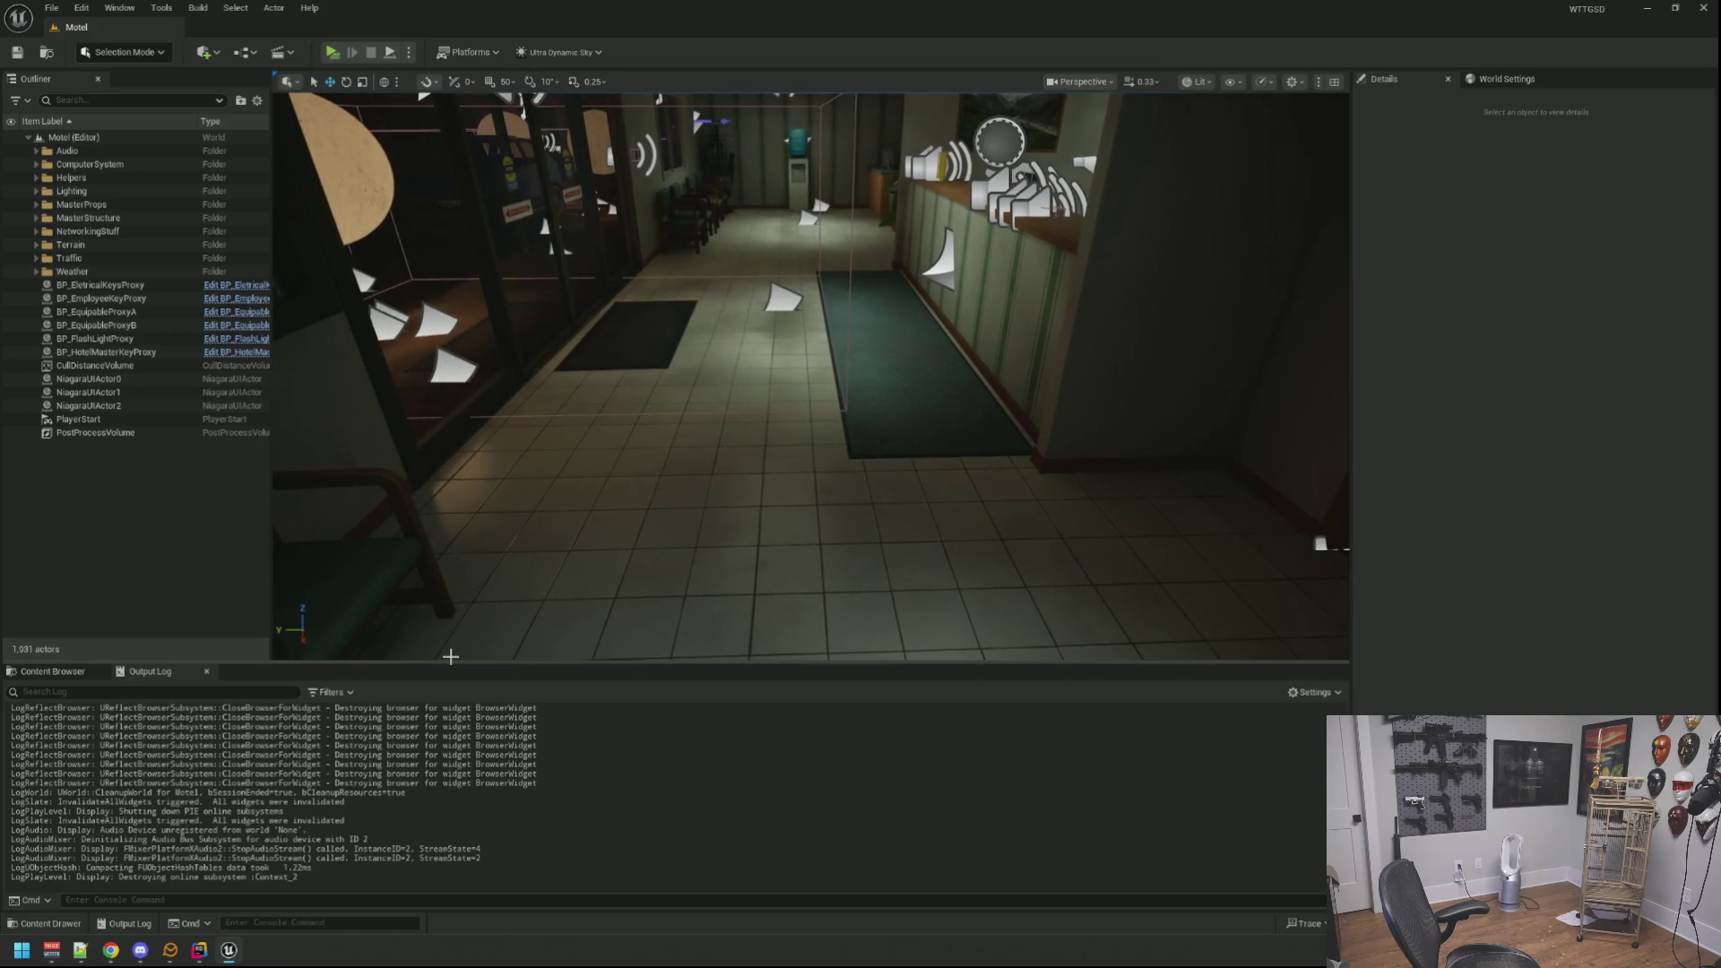
# Step: Load the DEMO_Basement level from the Content Browser's map levels and move toward the desk
pyautogui.click(52, 671)
pyautogui.click(65, 779)
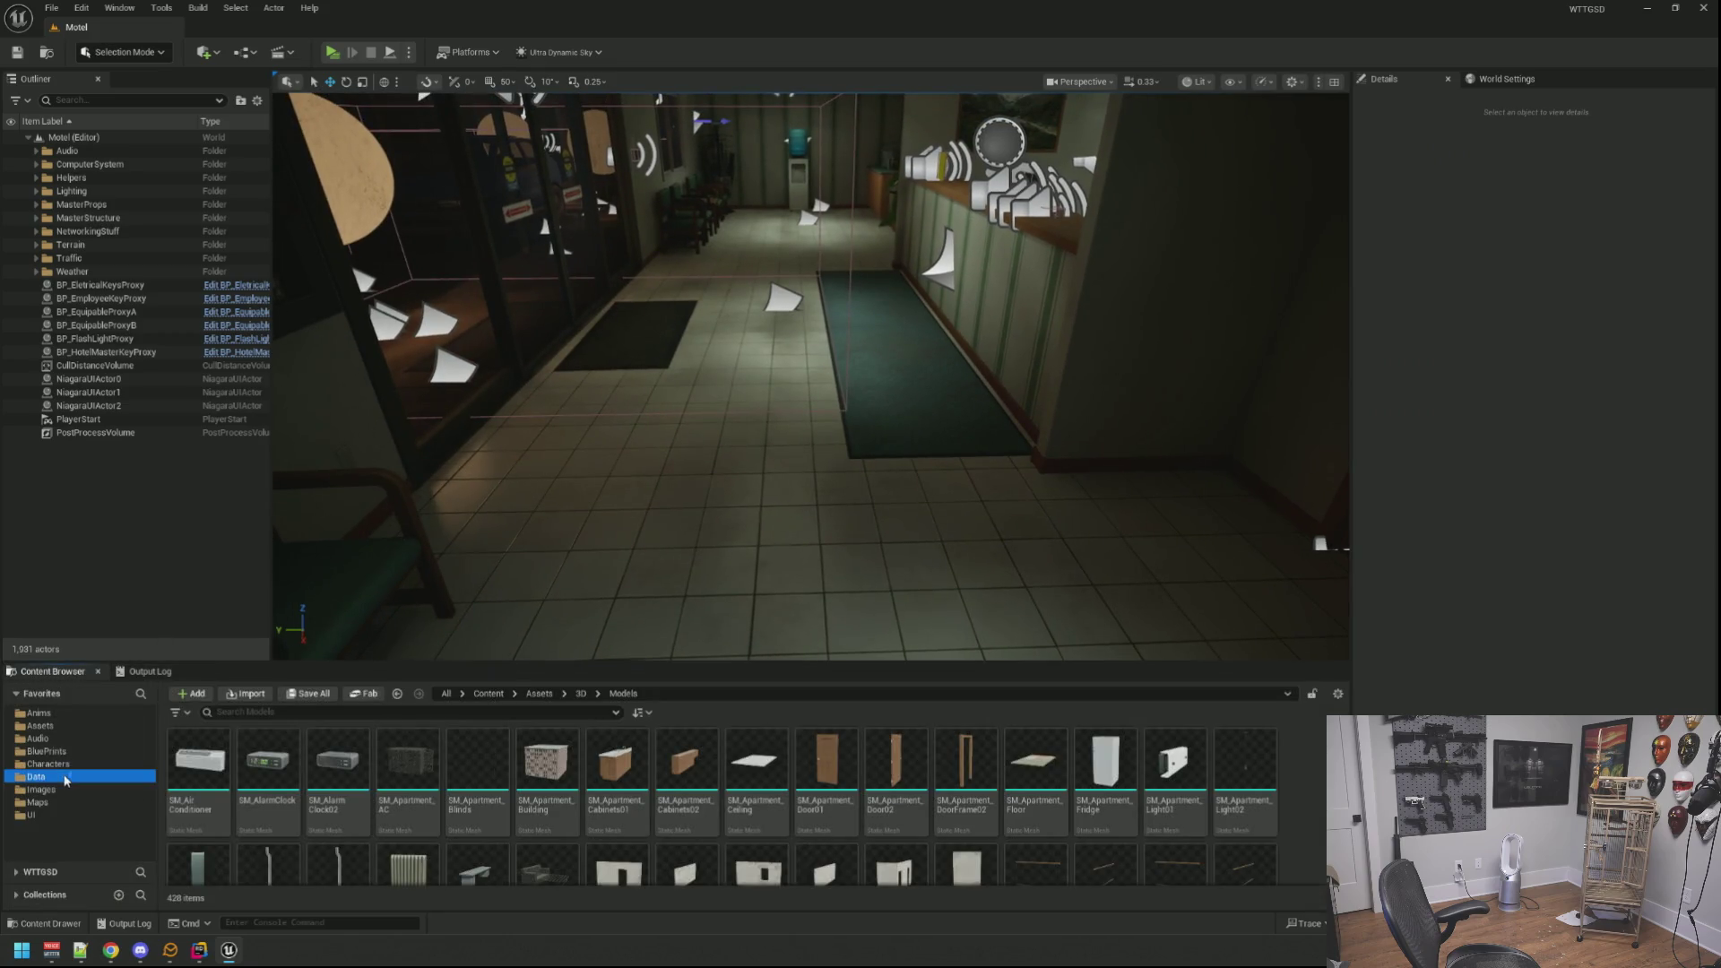
pyautogui.click(65, 803)
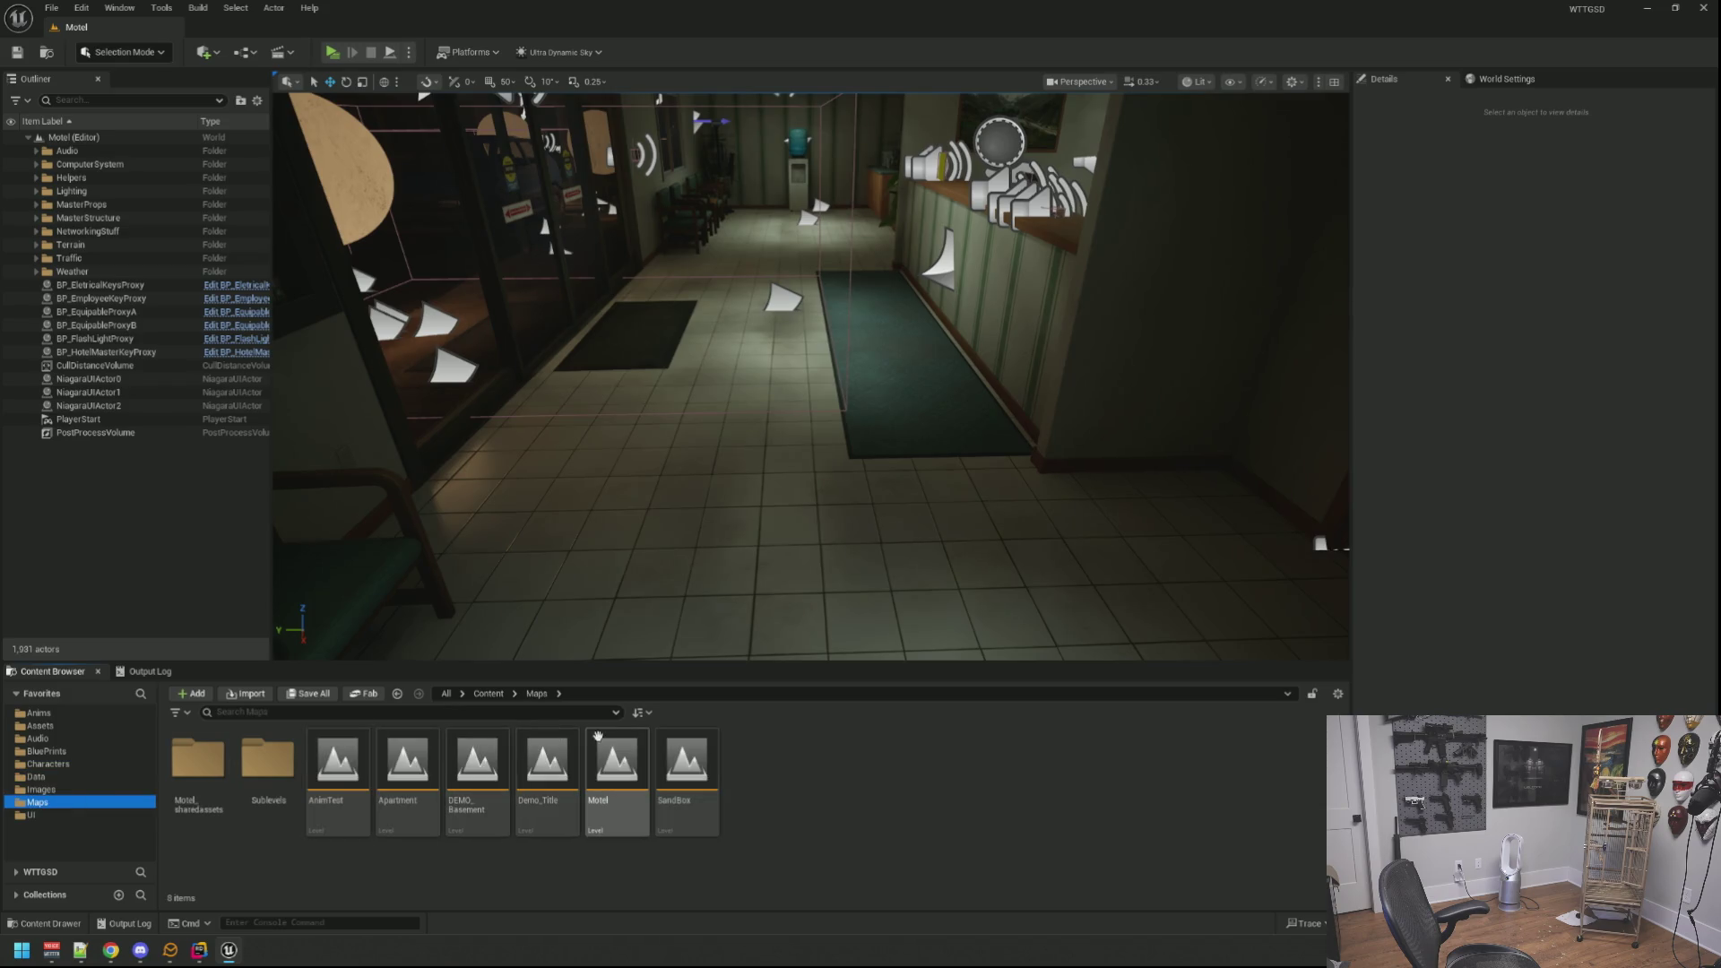
pyautogui.doubleClick(477, 767)
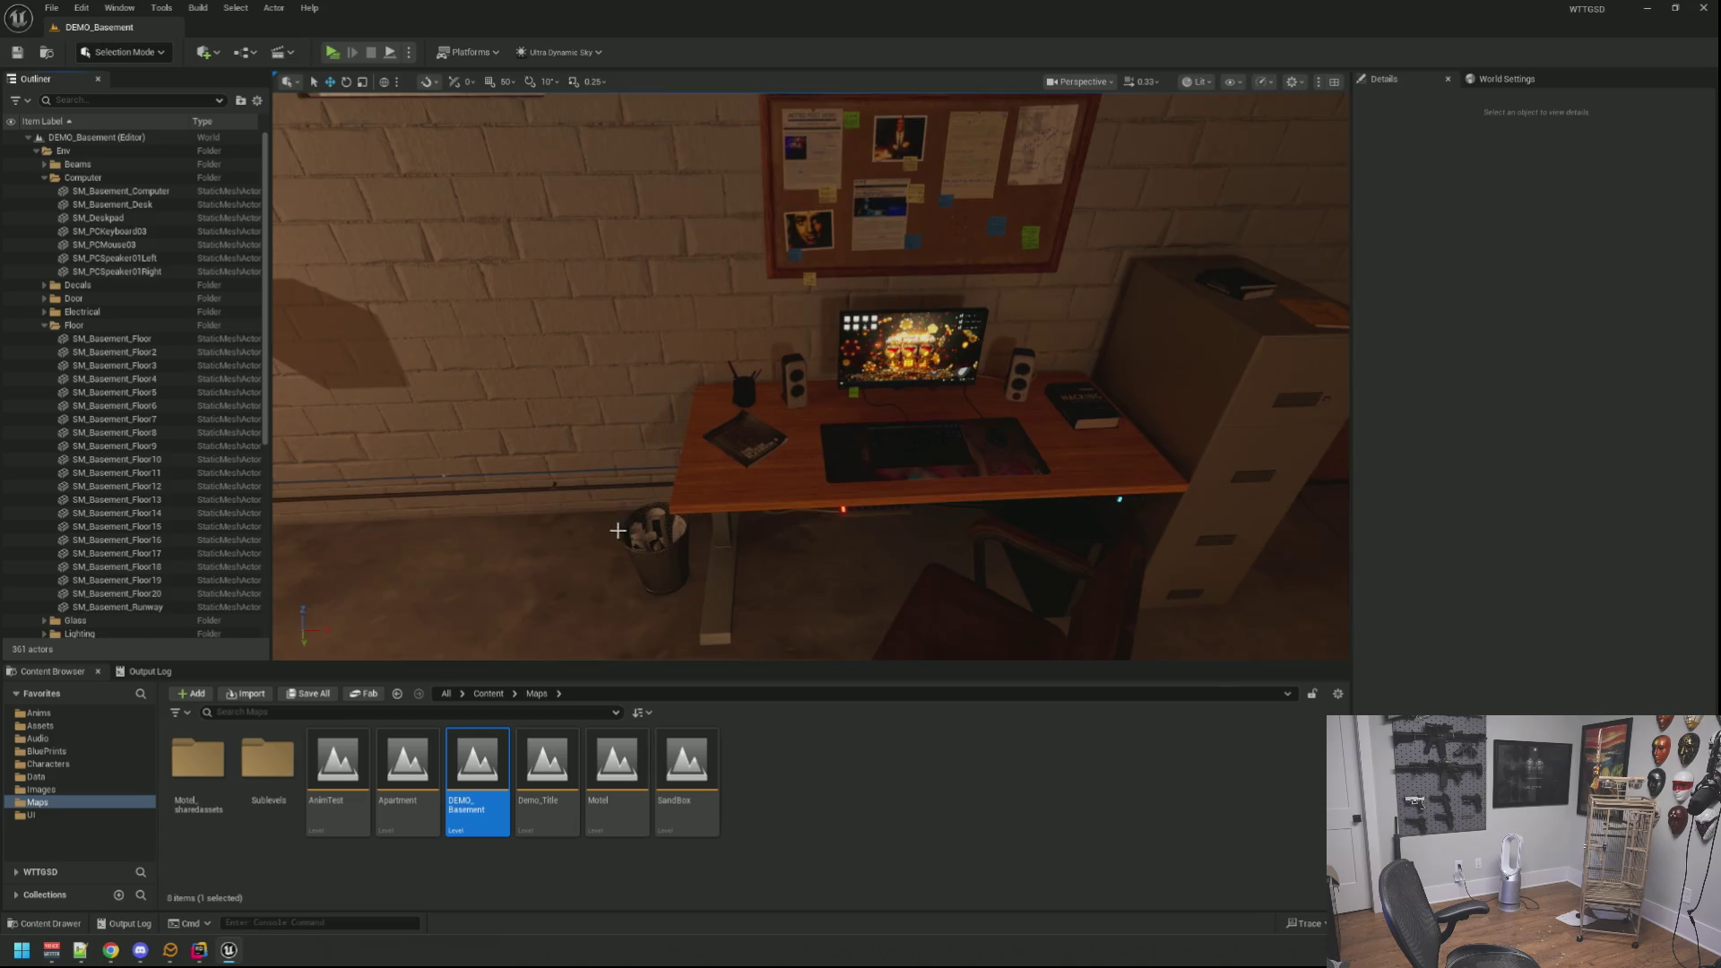
pyautogui.moveTo(600, 578); pyautogui.dragTo(607, 499)
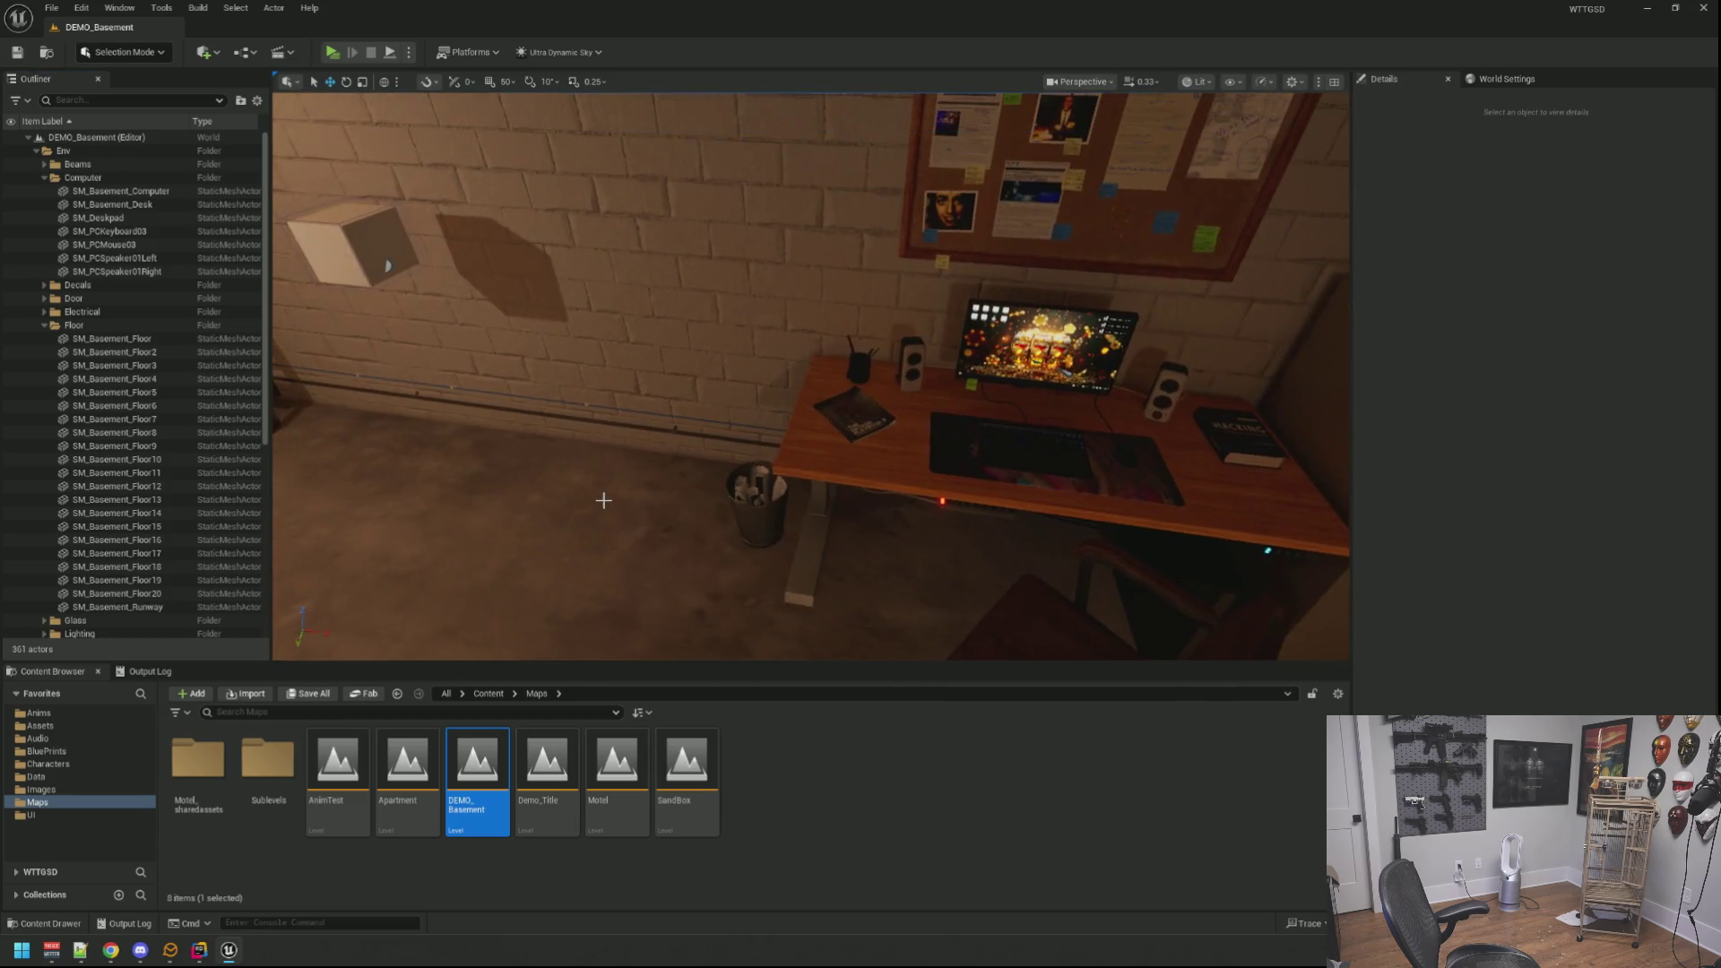
# Step: Browse the BluePrints subfolders to GameModes and select the BP_DemoGameMode asset
pyautogui.click(89, 757)
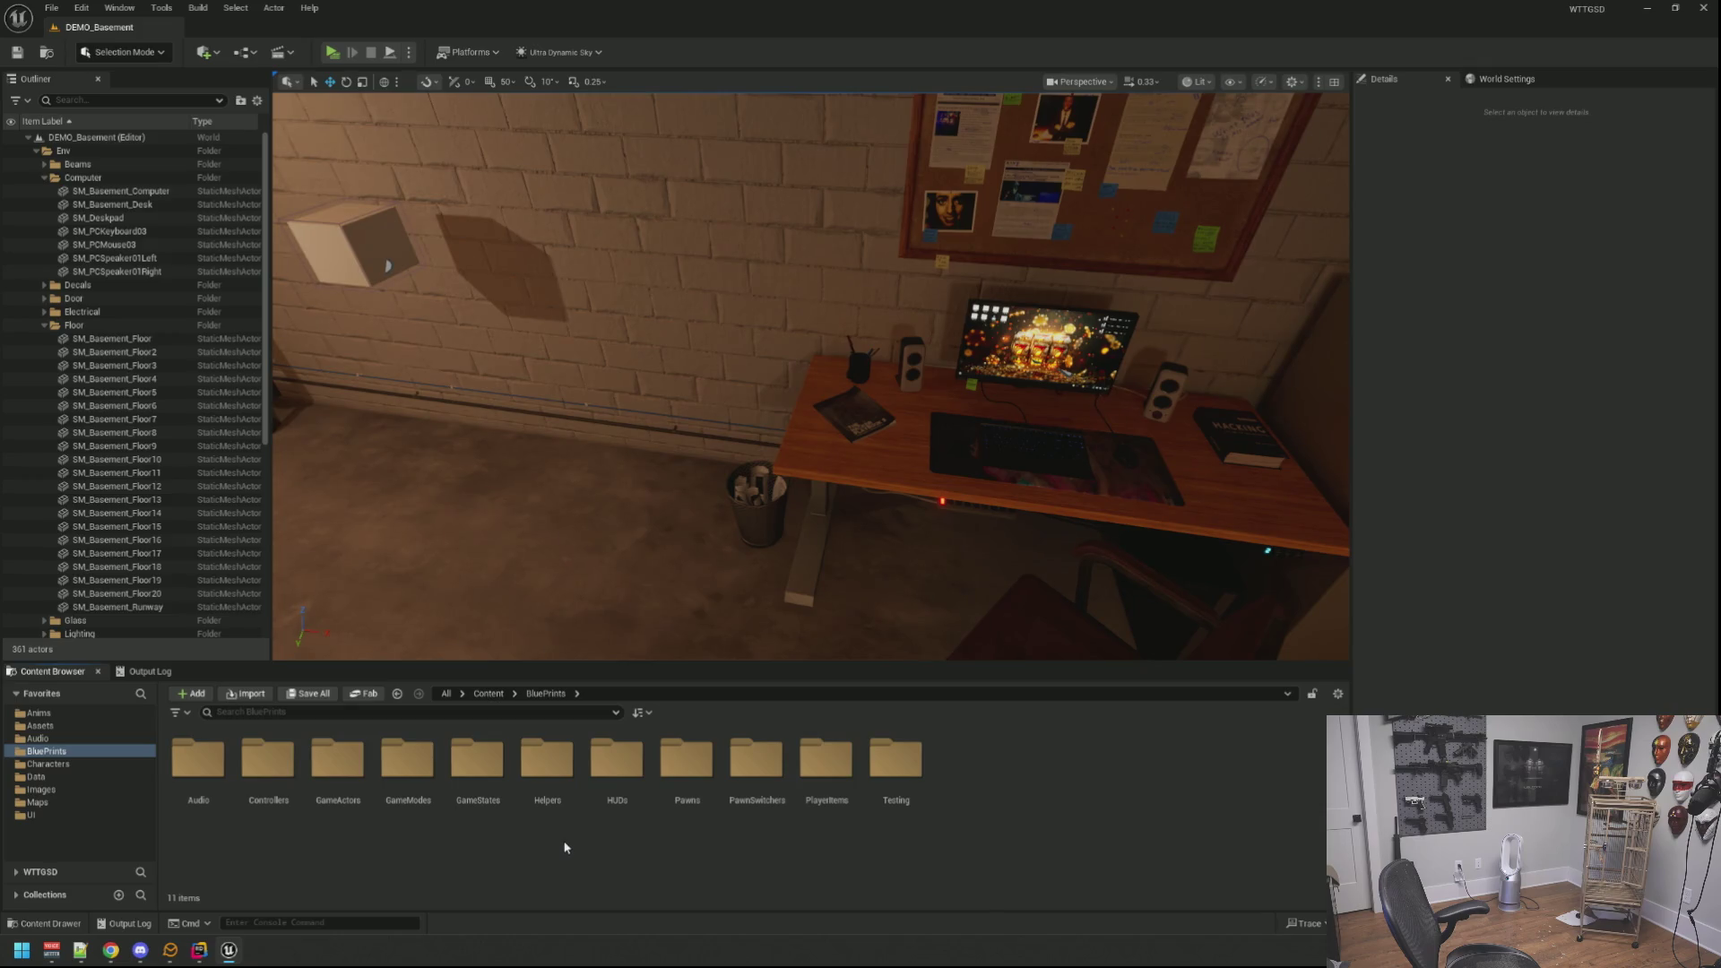
pyautogui.click(530, 825)
pyautogui.click(439, 810)
pyautogui.doubleClick(438, 809)
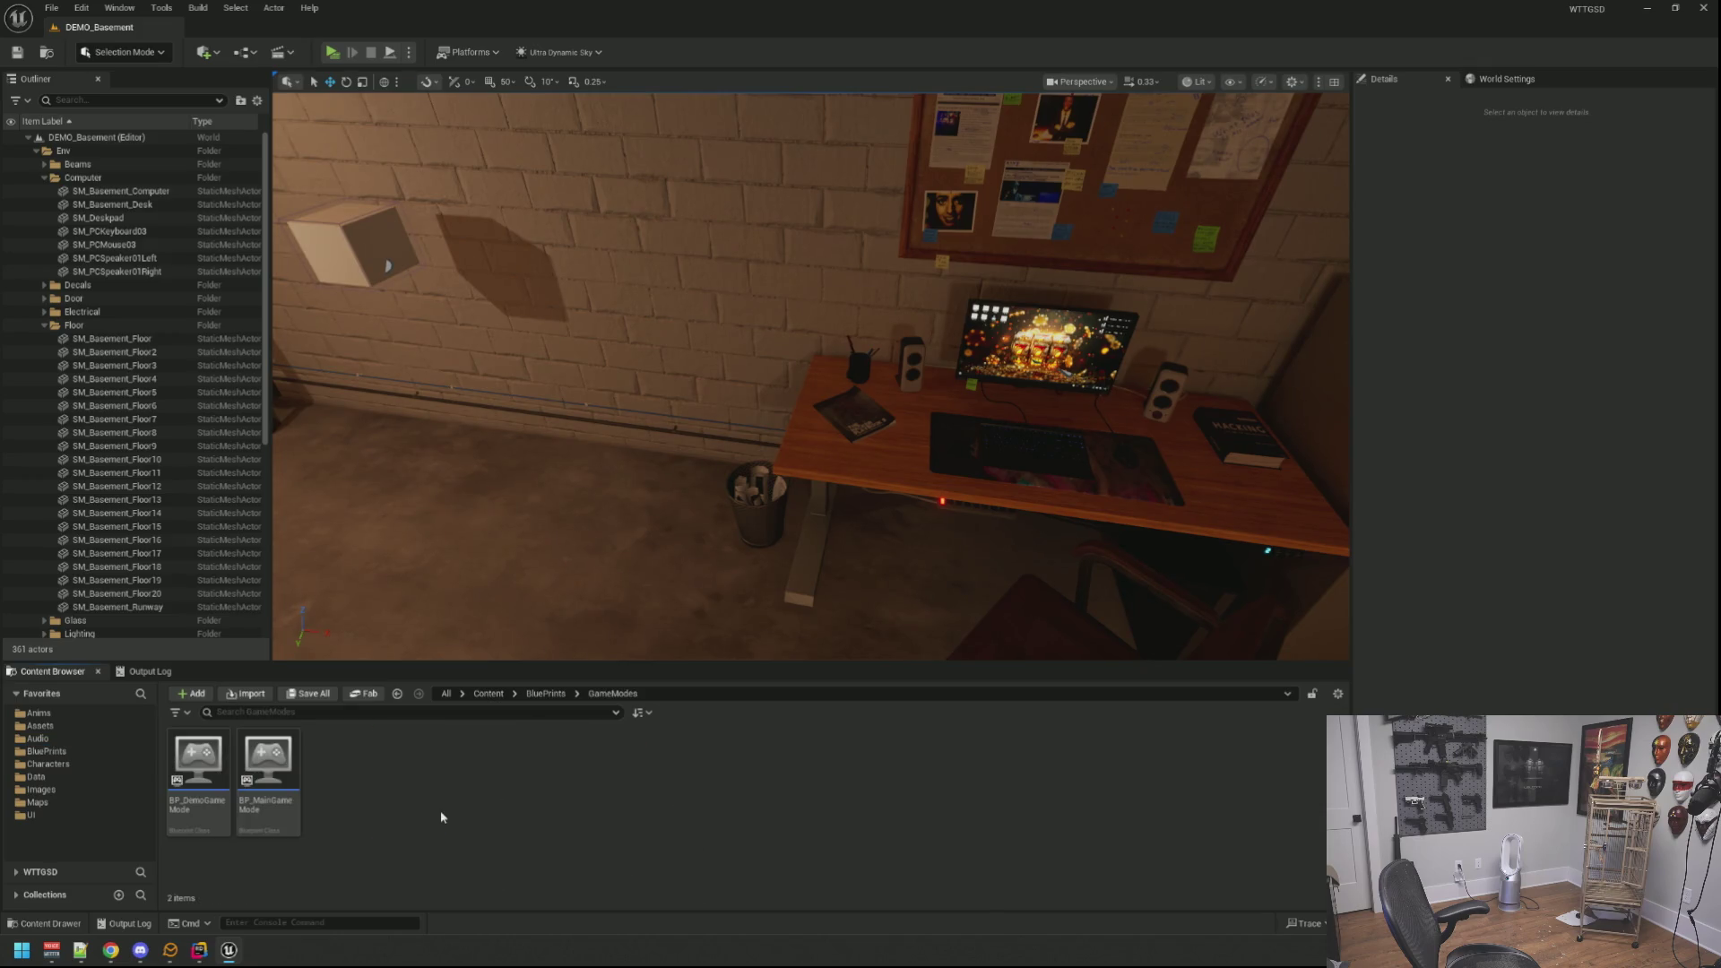
pyautogui.click(557, 695)
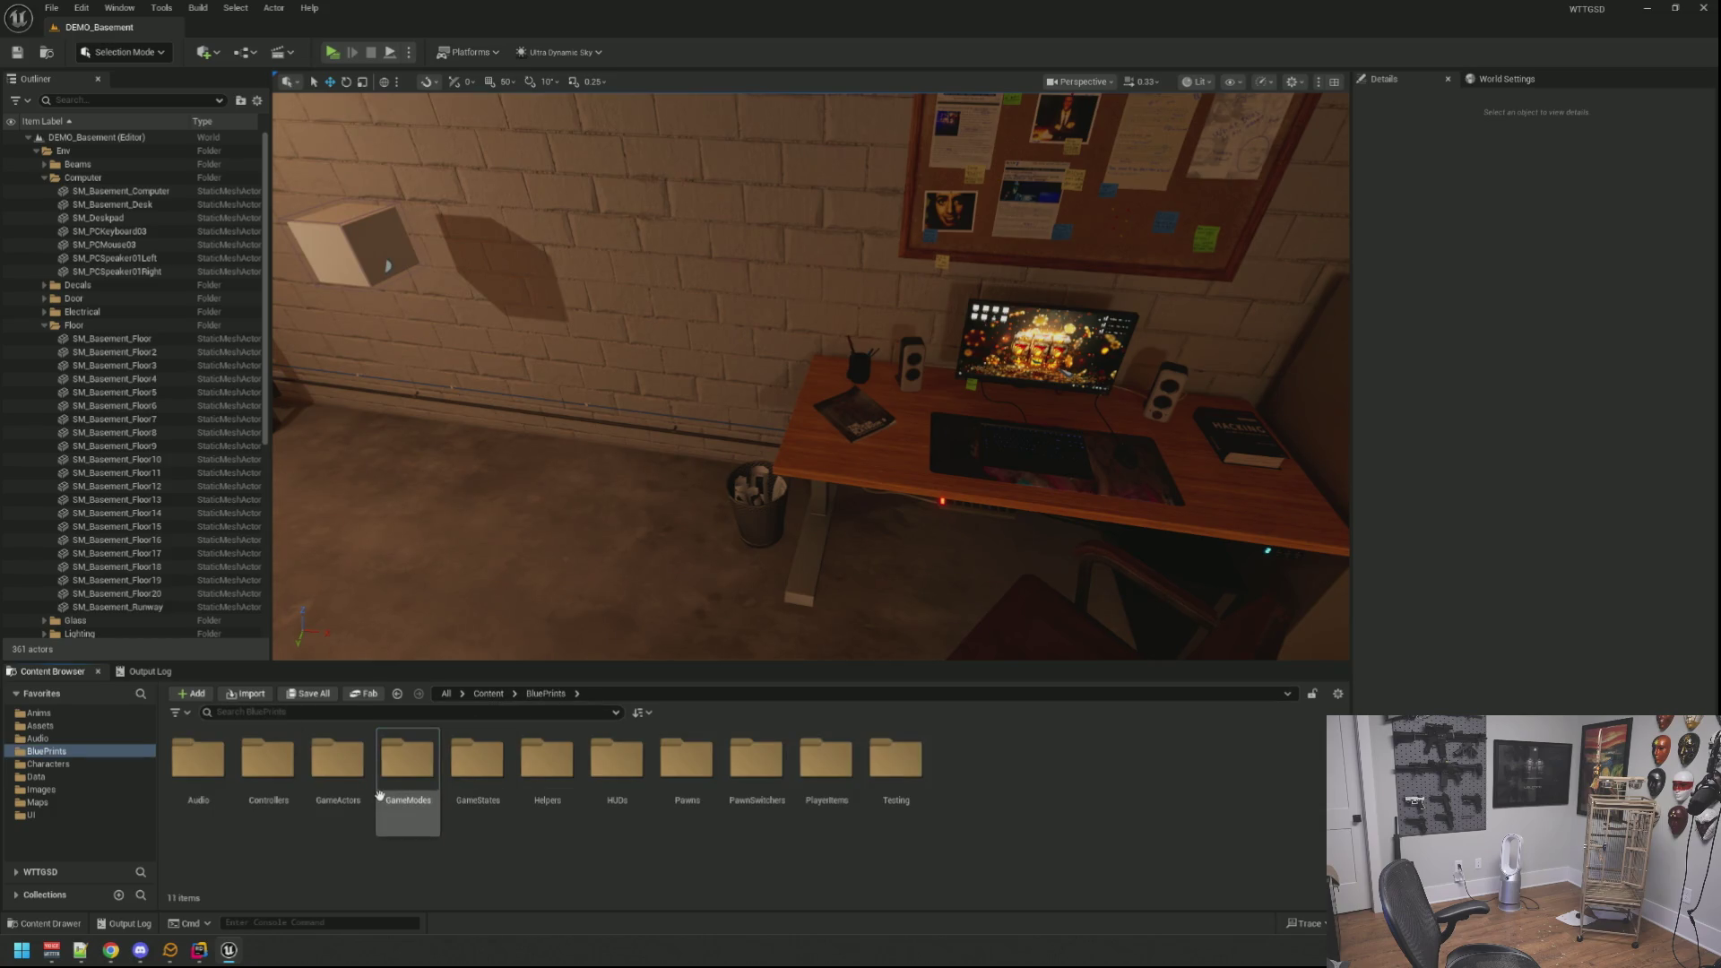
pyautogui.click(337, 793)
pyautogui.doubleClick(338, 793)
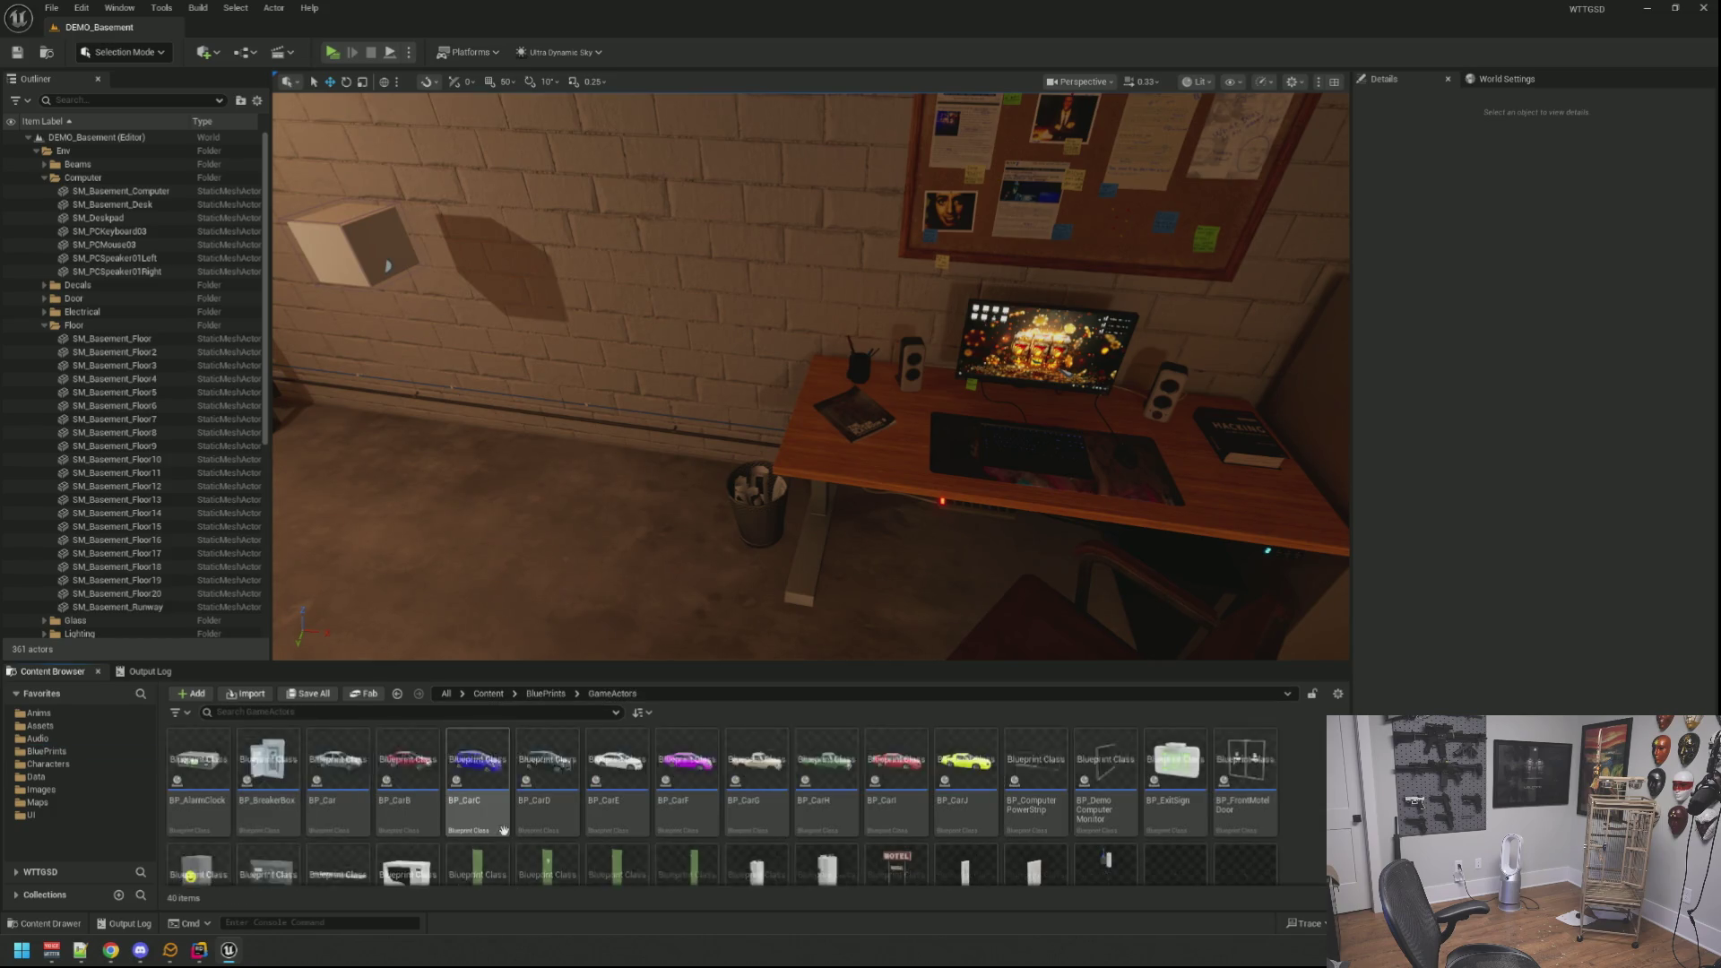
pyautogui.click(546, 694)
pyautogui.click(463, 764)
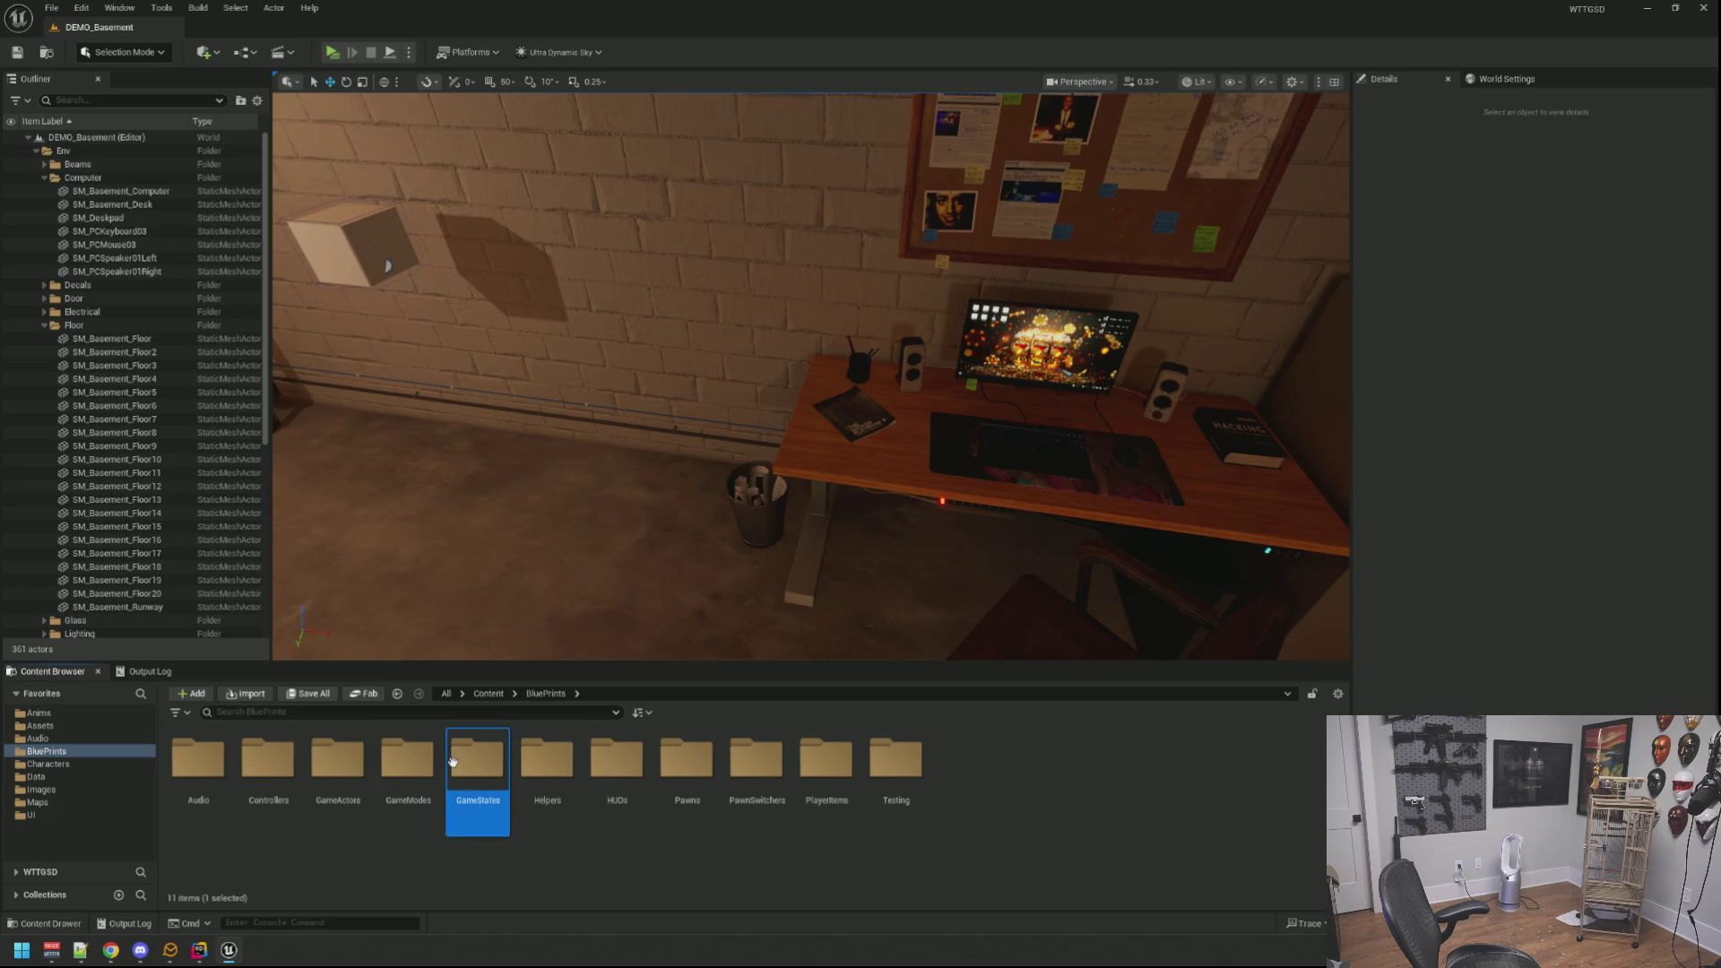
pyautogui.doubleClick(408, 763)
pyautogui.click(198, 766)
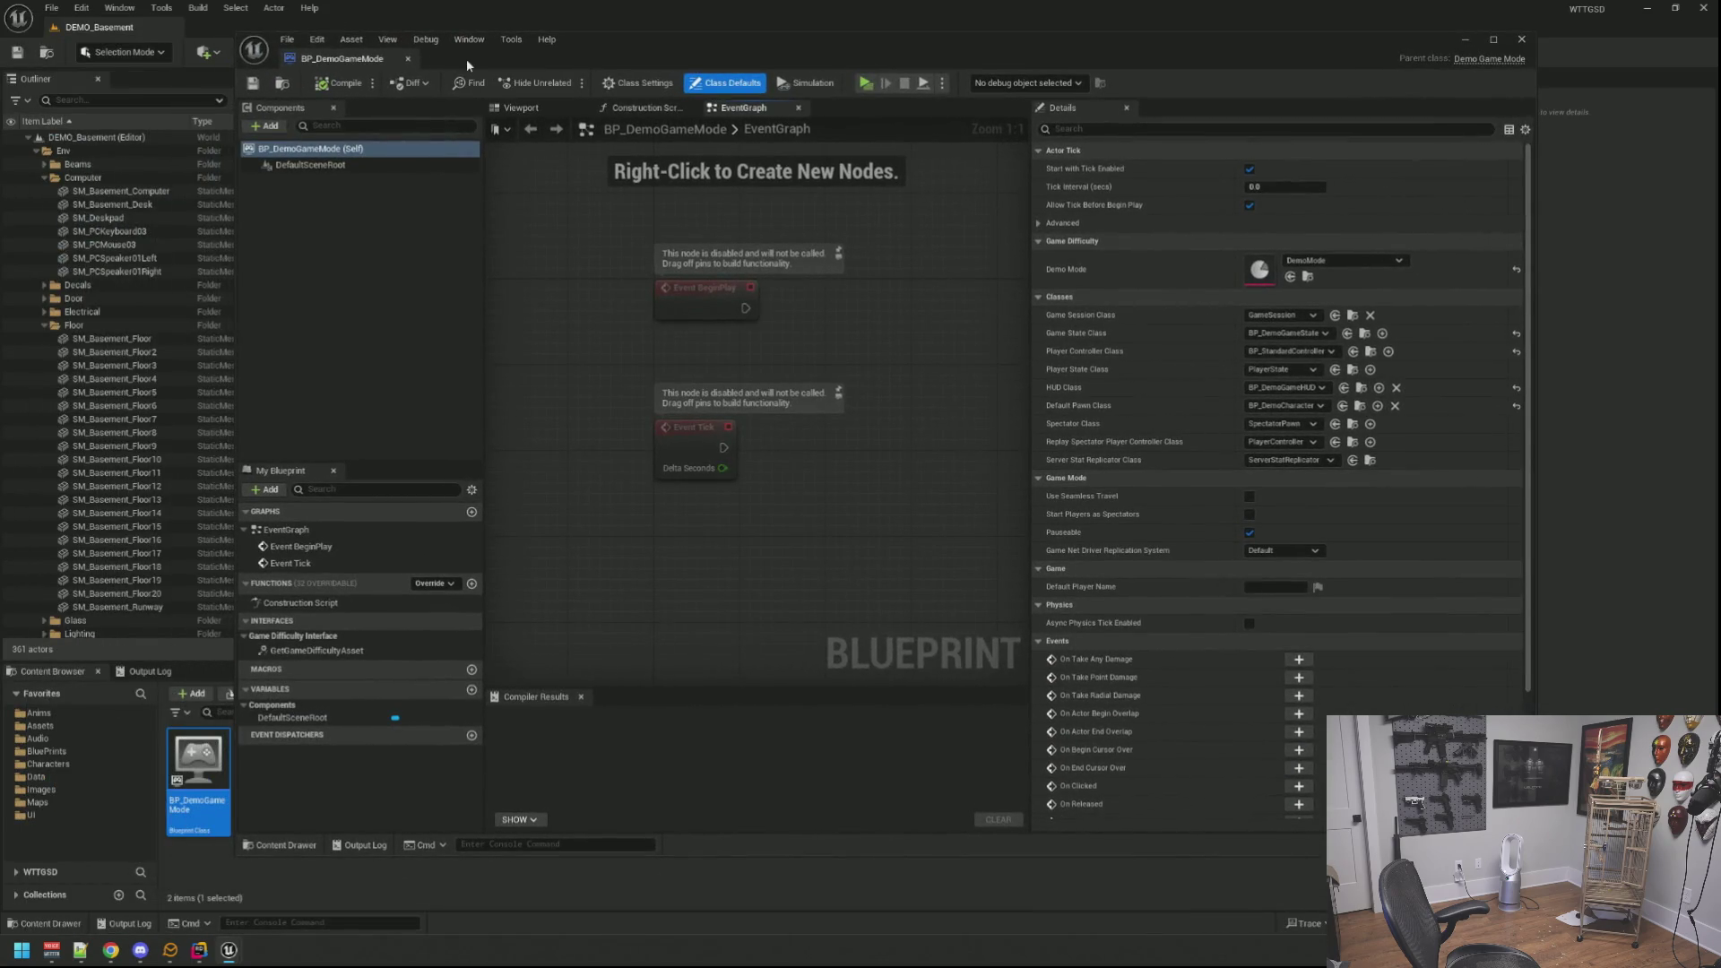
# Step: Open BP_DemoGameState in the full Blueprint editor, inspect its InternetManager component, then close it
pyautogui.click(98, 27)
pyautogui.click(575, 692)
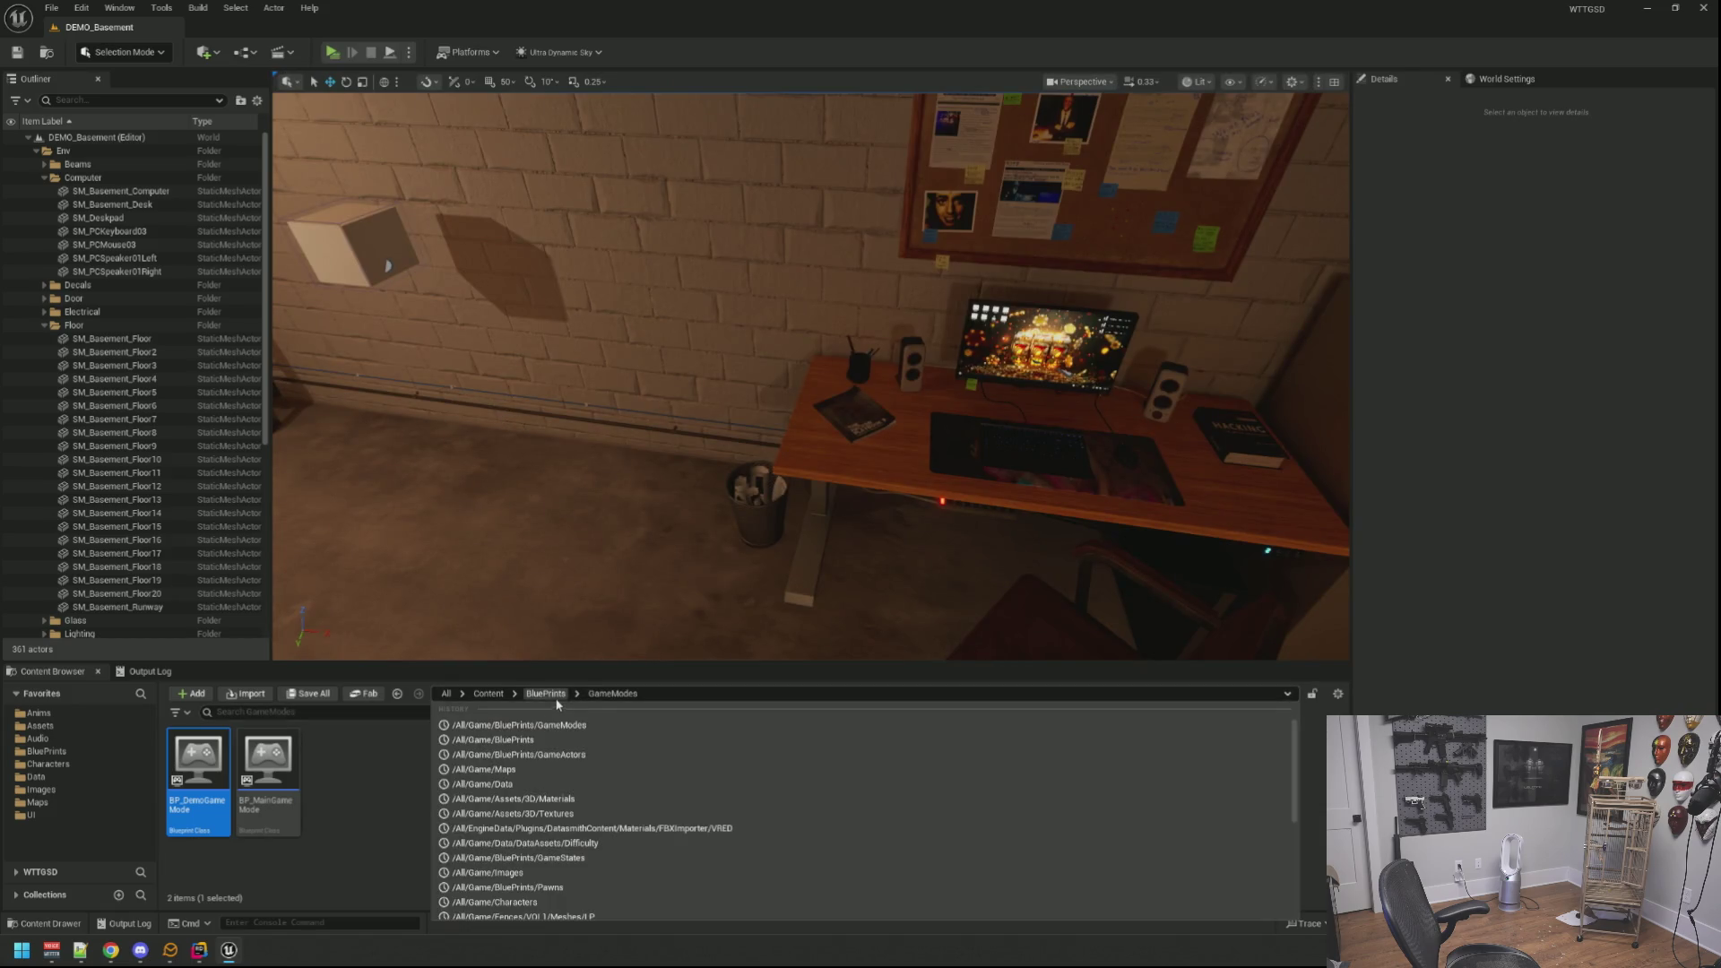
pyautogui.doubleClick(478, 761)
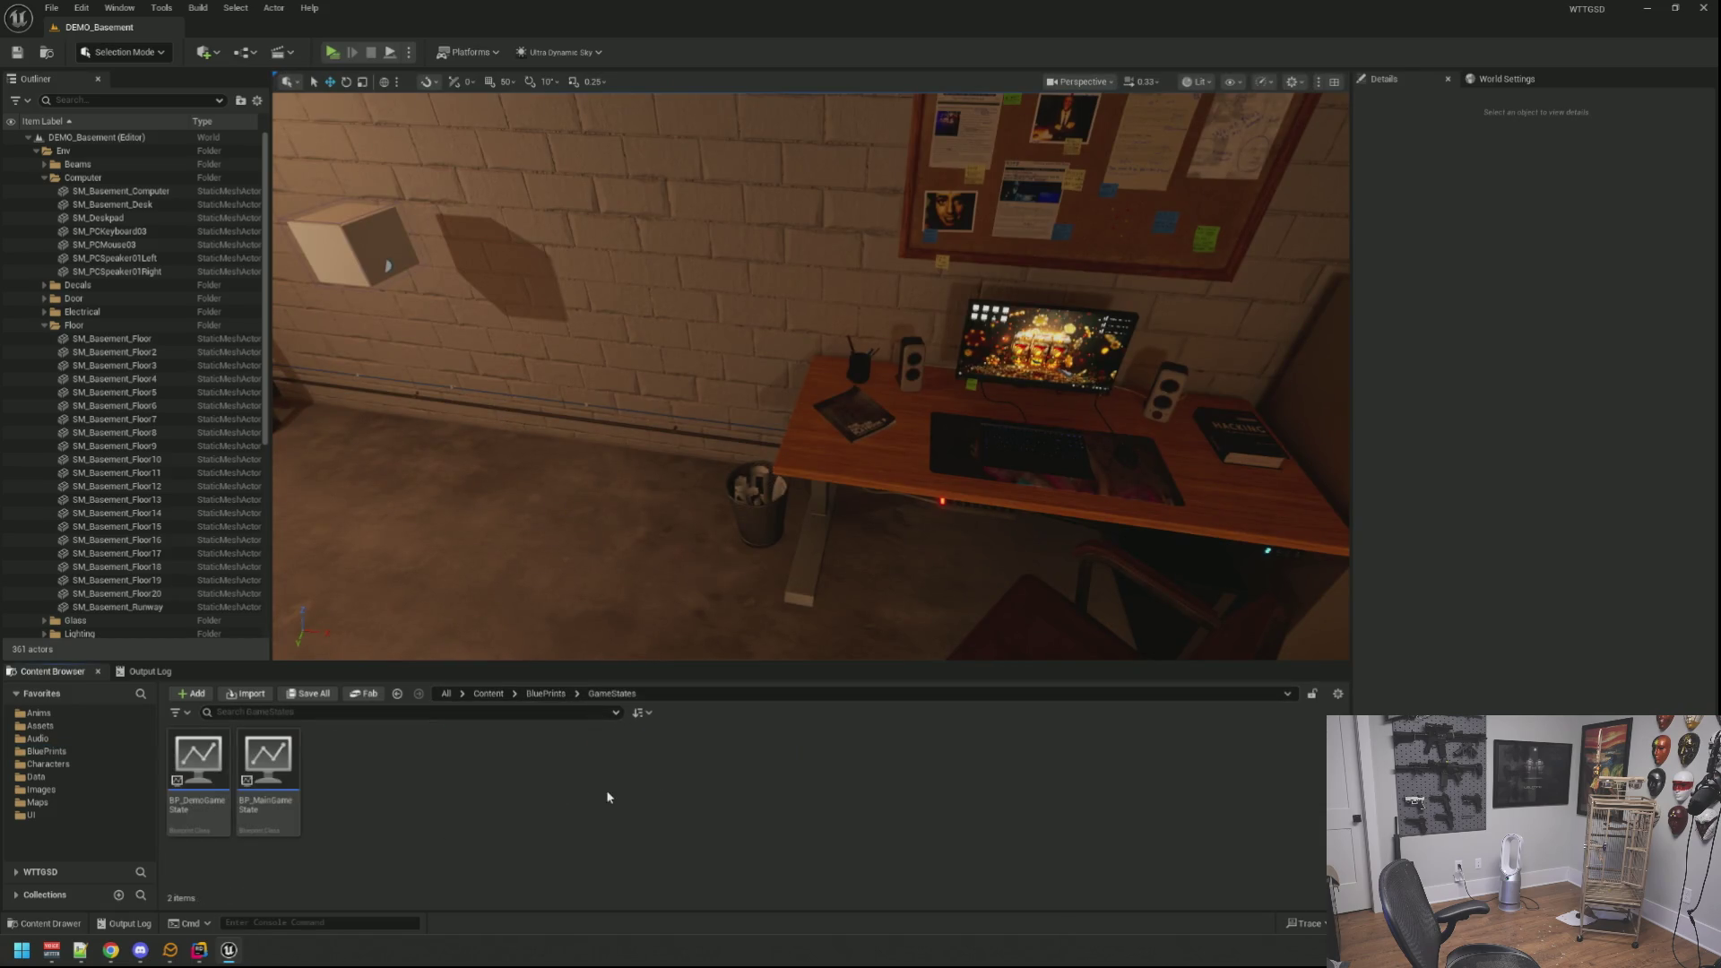
pyautogui.doubleClick(198, 766)
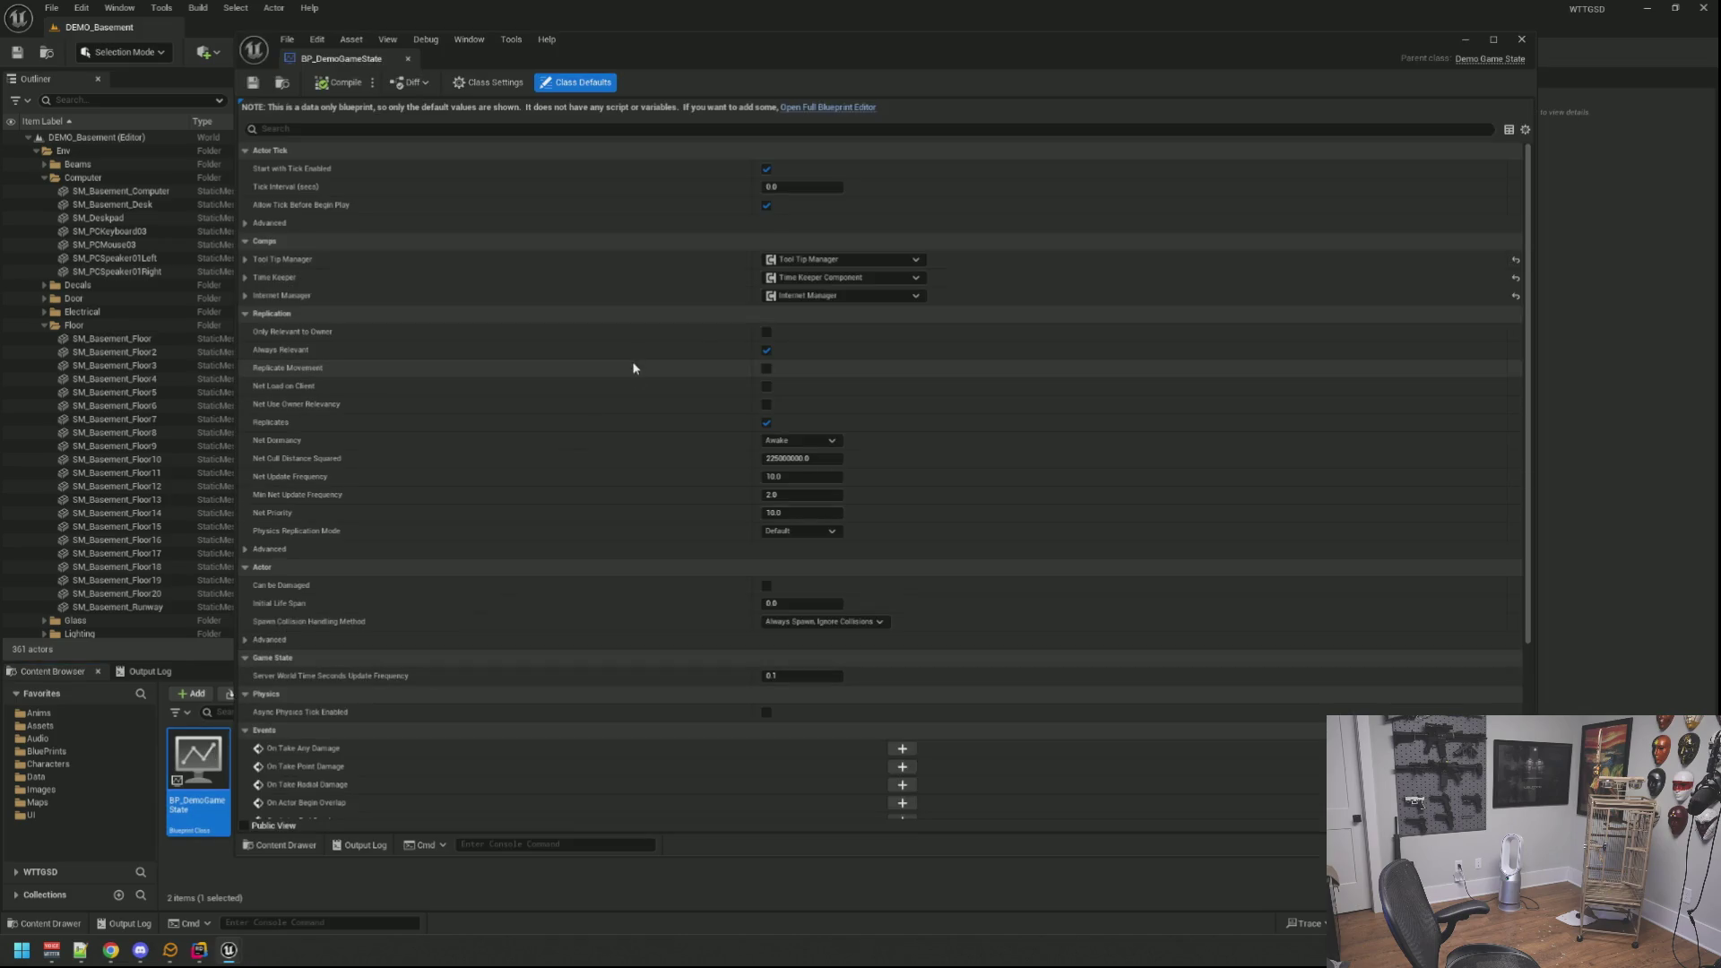
pyautogui.click(801, 103)
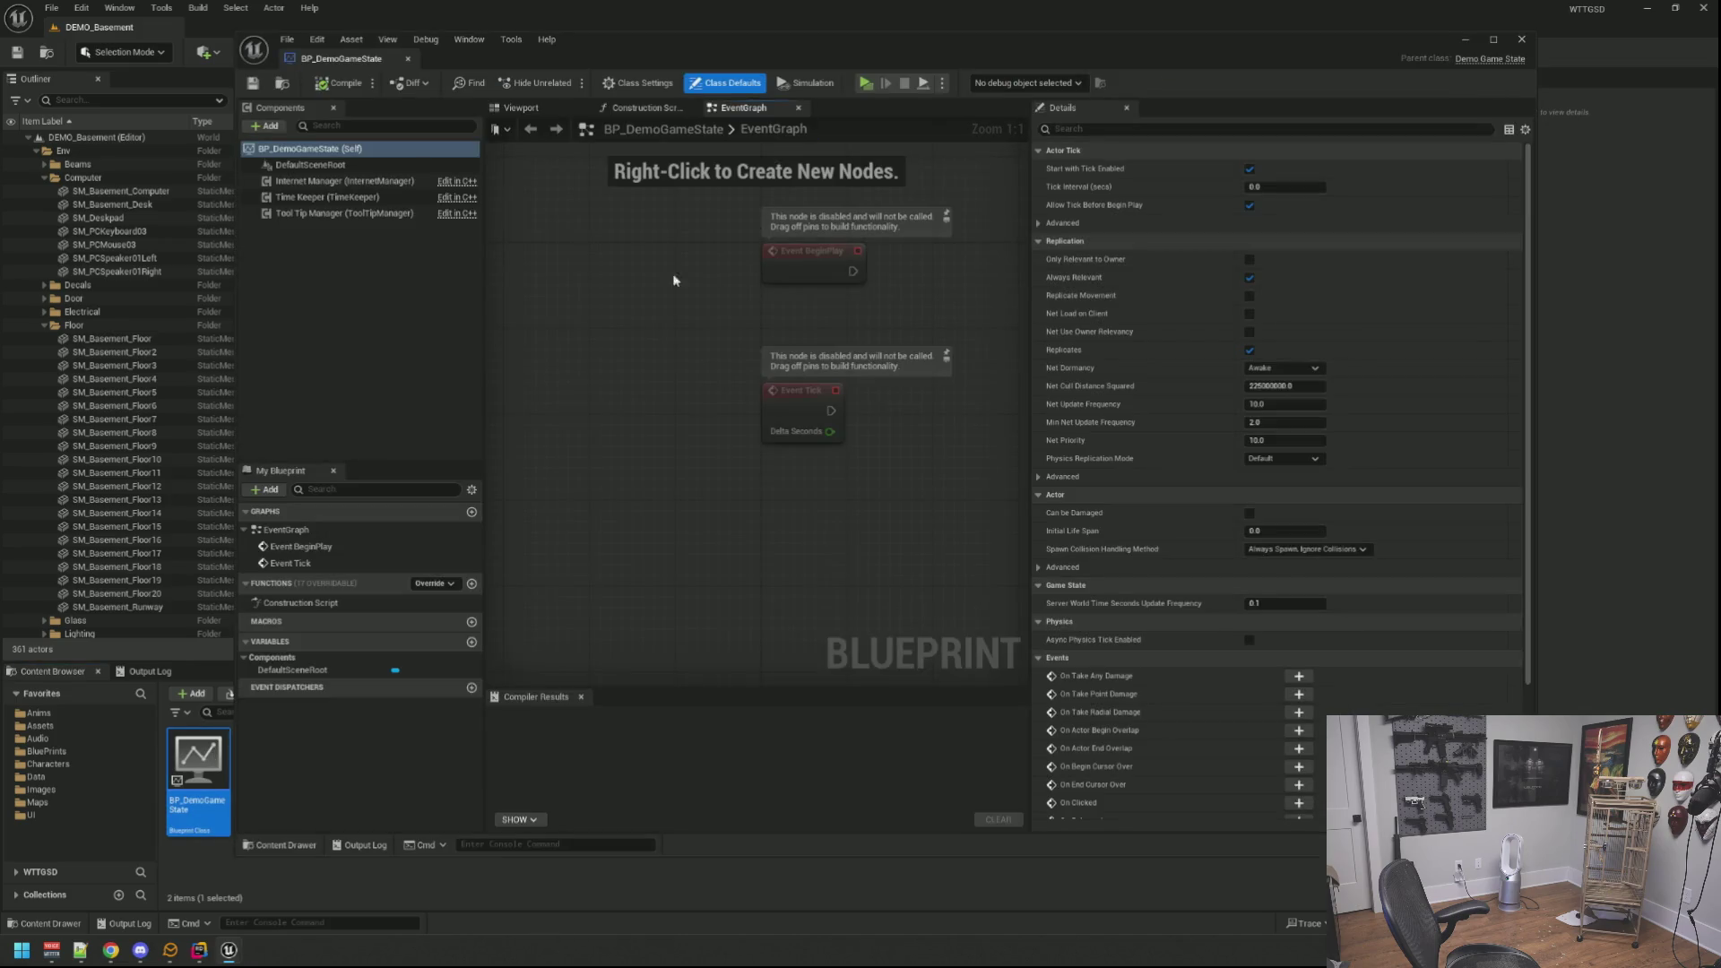
pyautogui.click(364, 180)
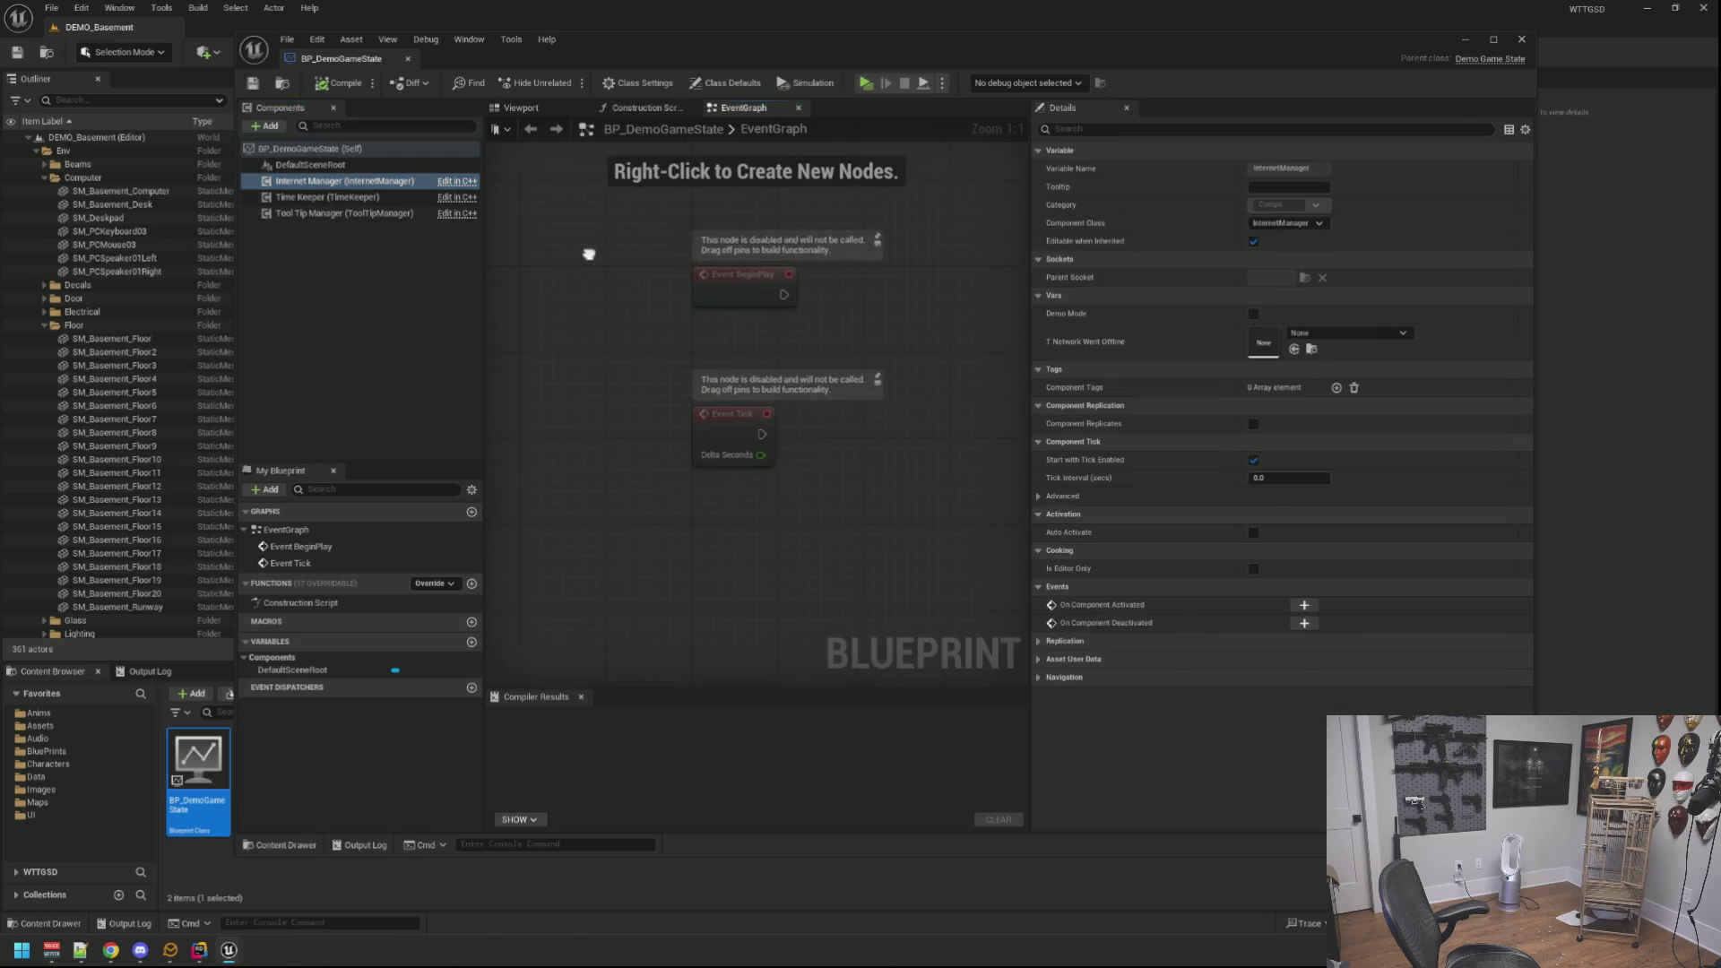
pyautogui.moveTo(588, 257)
pyautogui.mouseDown()
pyautogui.moveTo(722, 278)
pyautogui.moveTo(661, 290)
pyautogui.mouseUp()
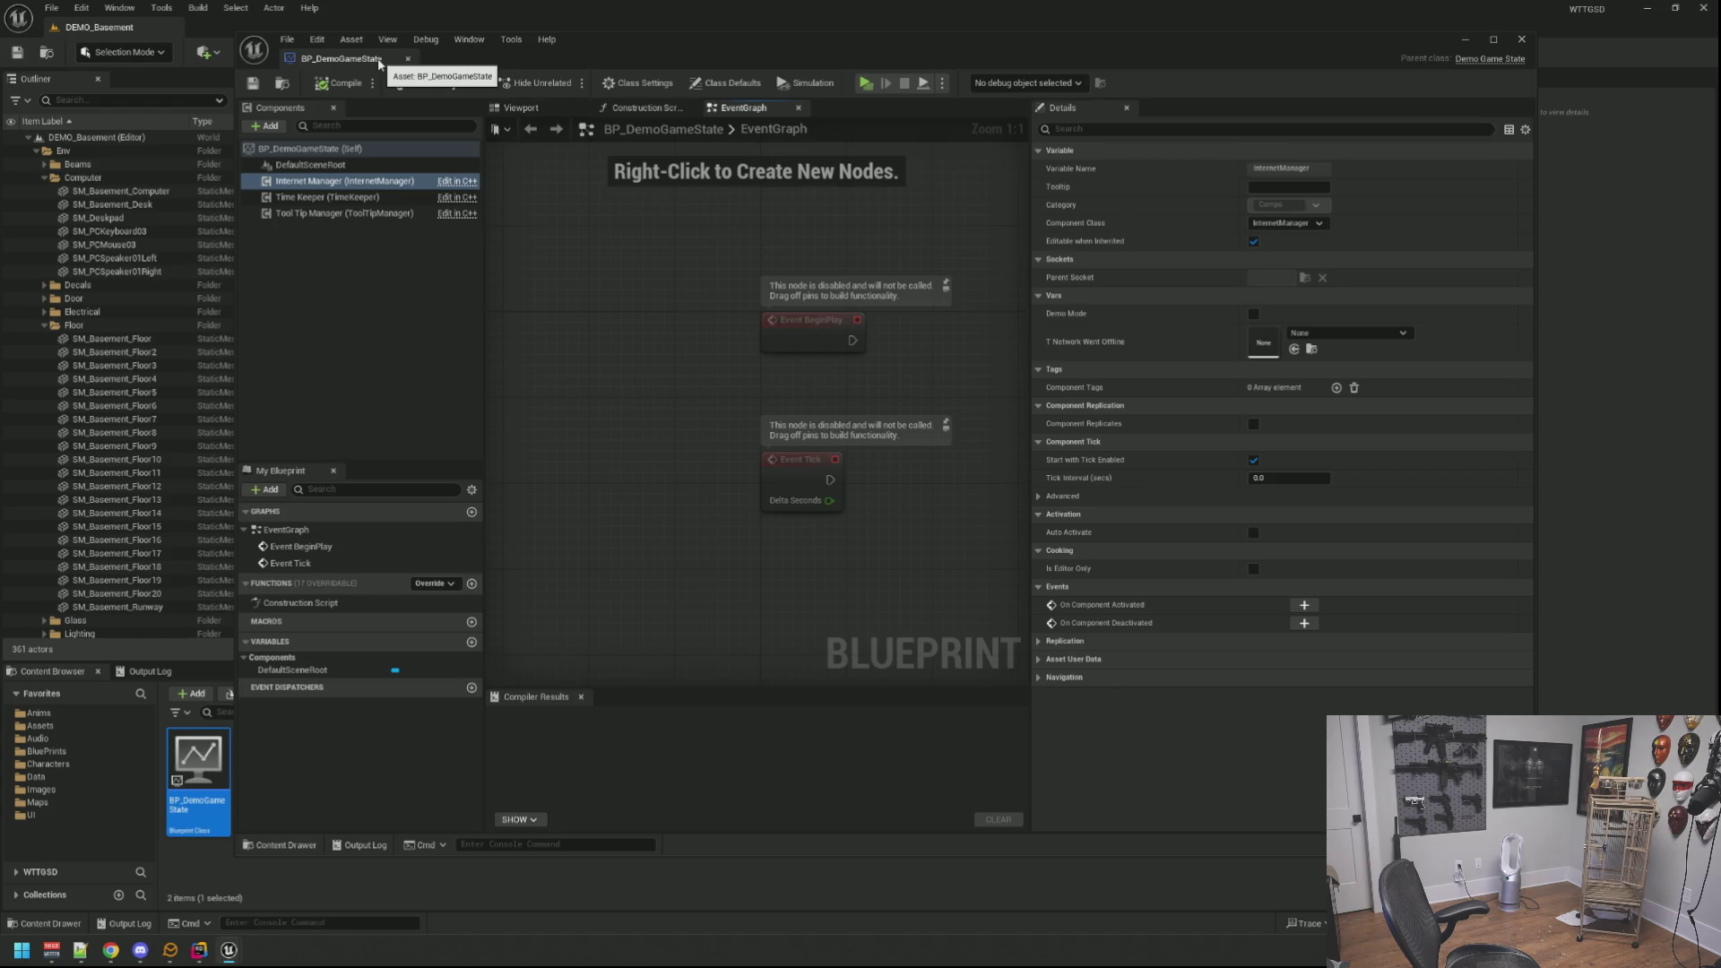
pyautogui.click(408, 59)
# Step: Collapse the outliner folders, clear the output log and reframe the basement view on the desk
pyautogui.click(44, 179)
pyautogui.click(44, 232)
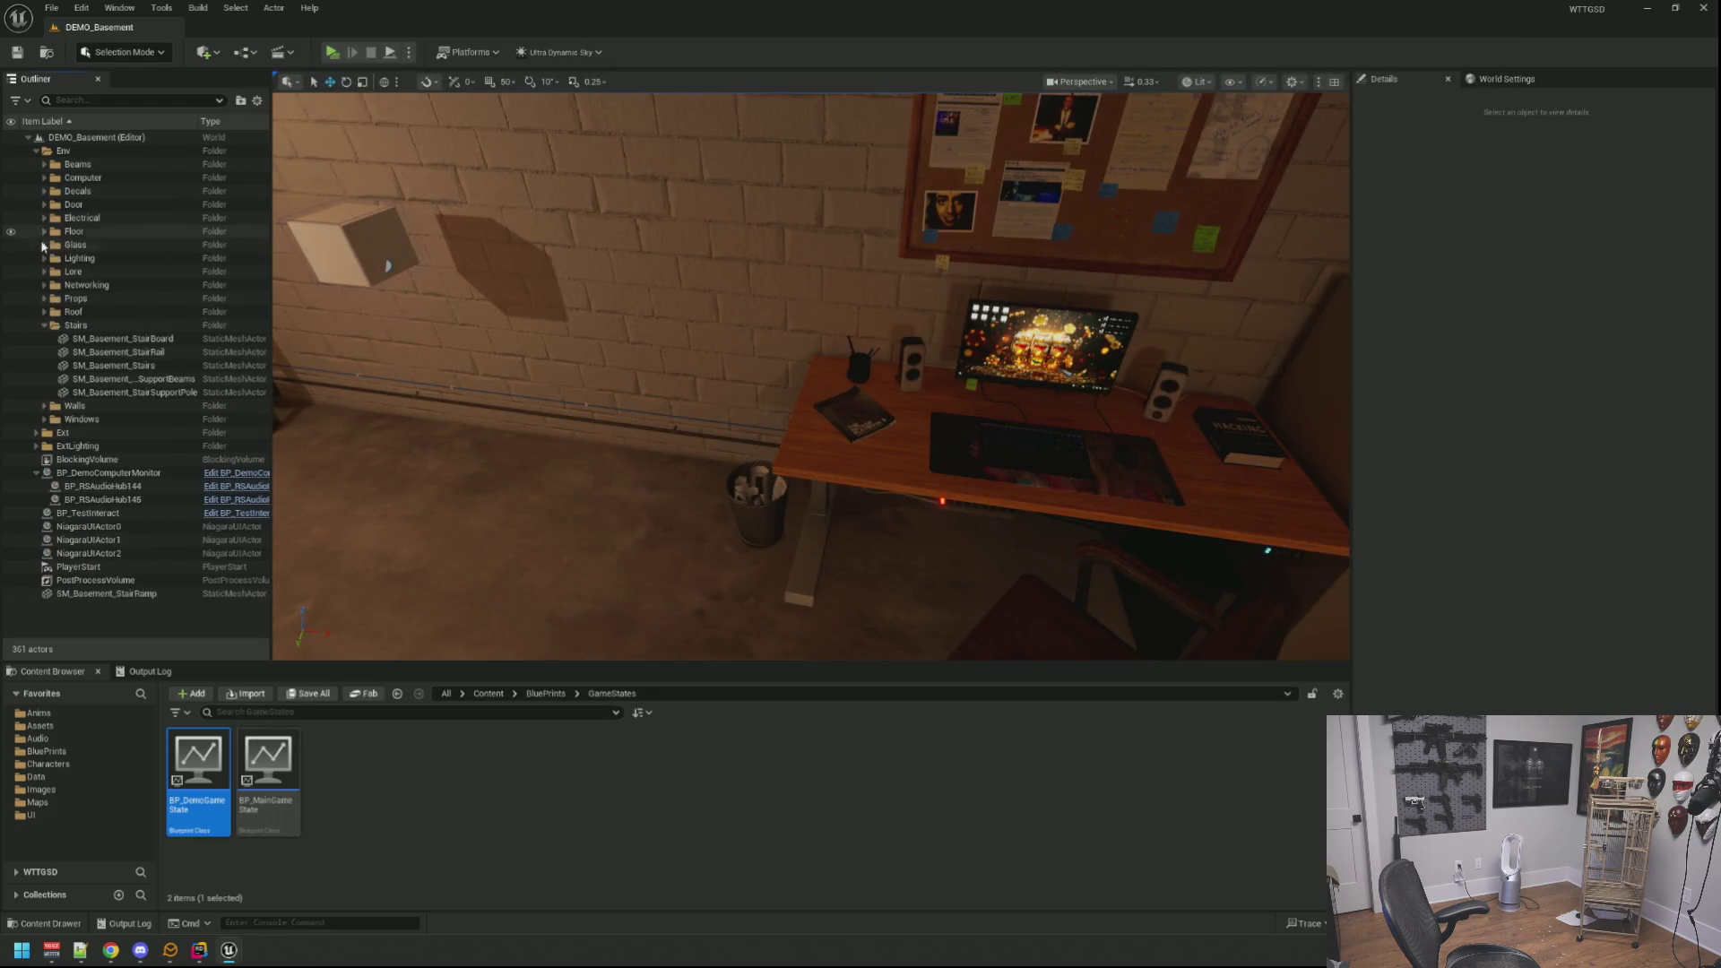
pyautogui.click(150, 672)
pyautogui.rightClick(377, 740)
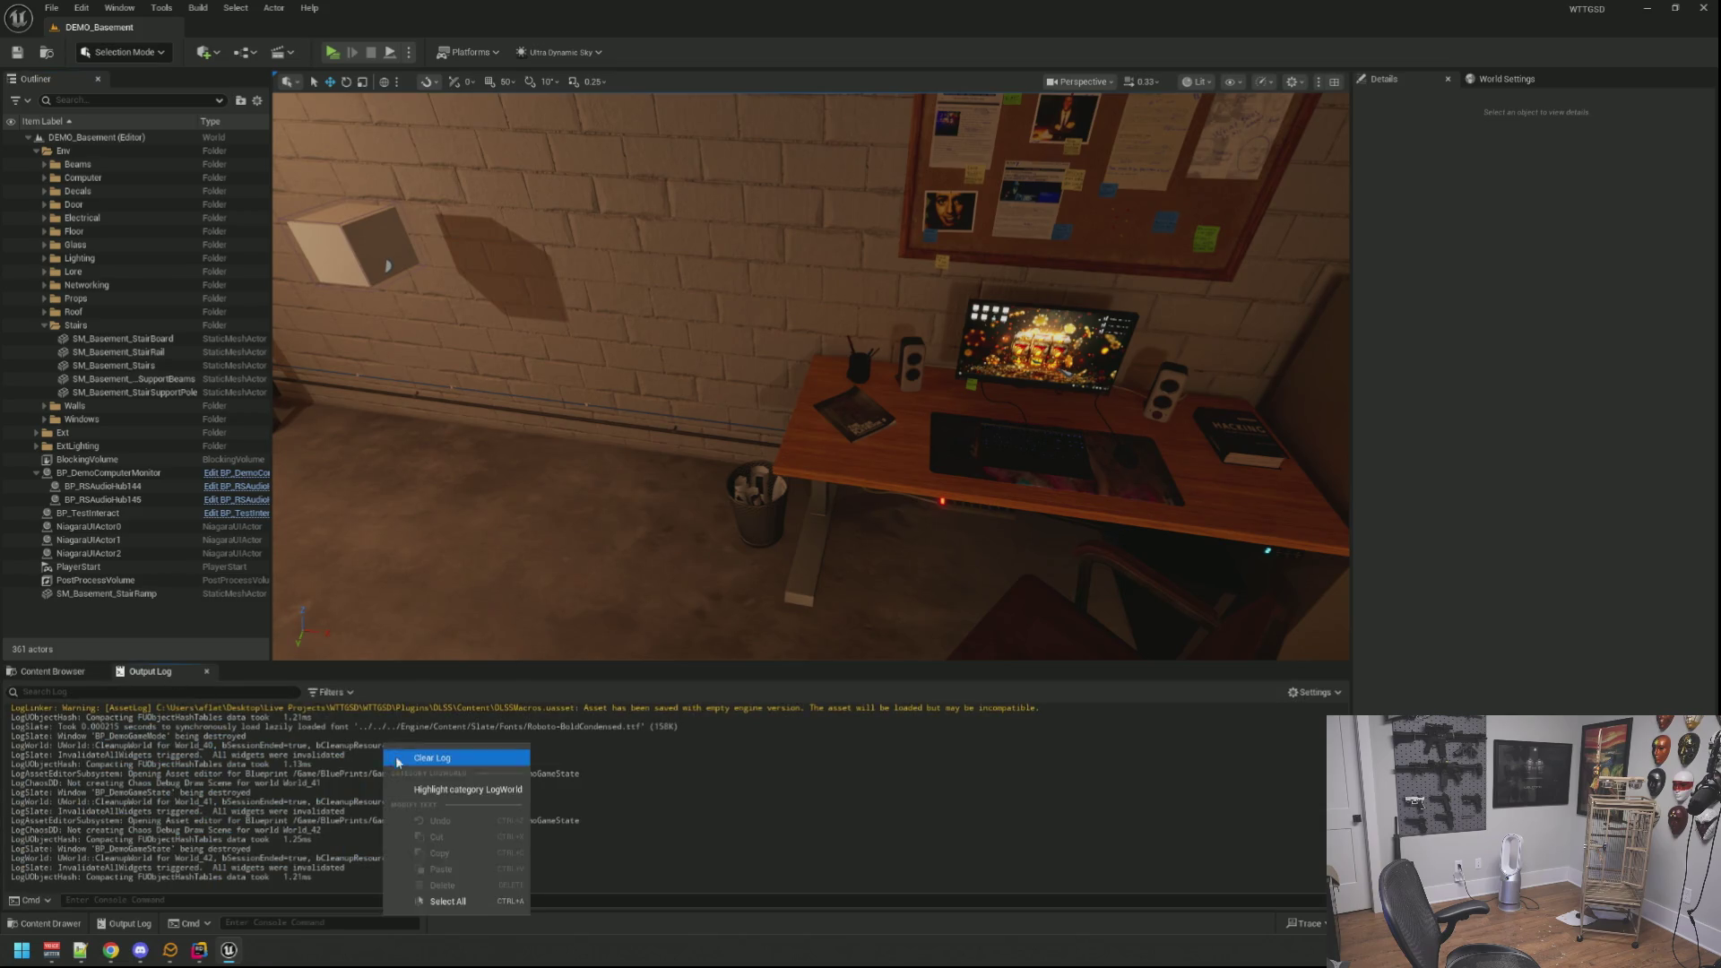
pyautogui.click(411, 898)
pyautogui.moveTo(452, 222)
pyautogui.mouseDown()
pyautogui.moveTo(556, 542)
pyautogui.moveTo(808, 511)
pyautogui.moveTo(753, 485)
pyautogui.moveTo(753, 444)
pyautogui.mouseUp()
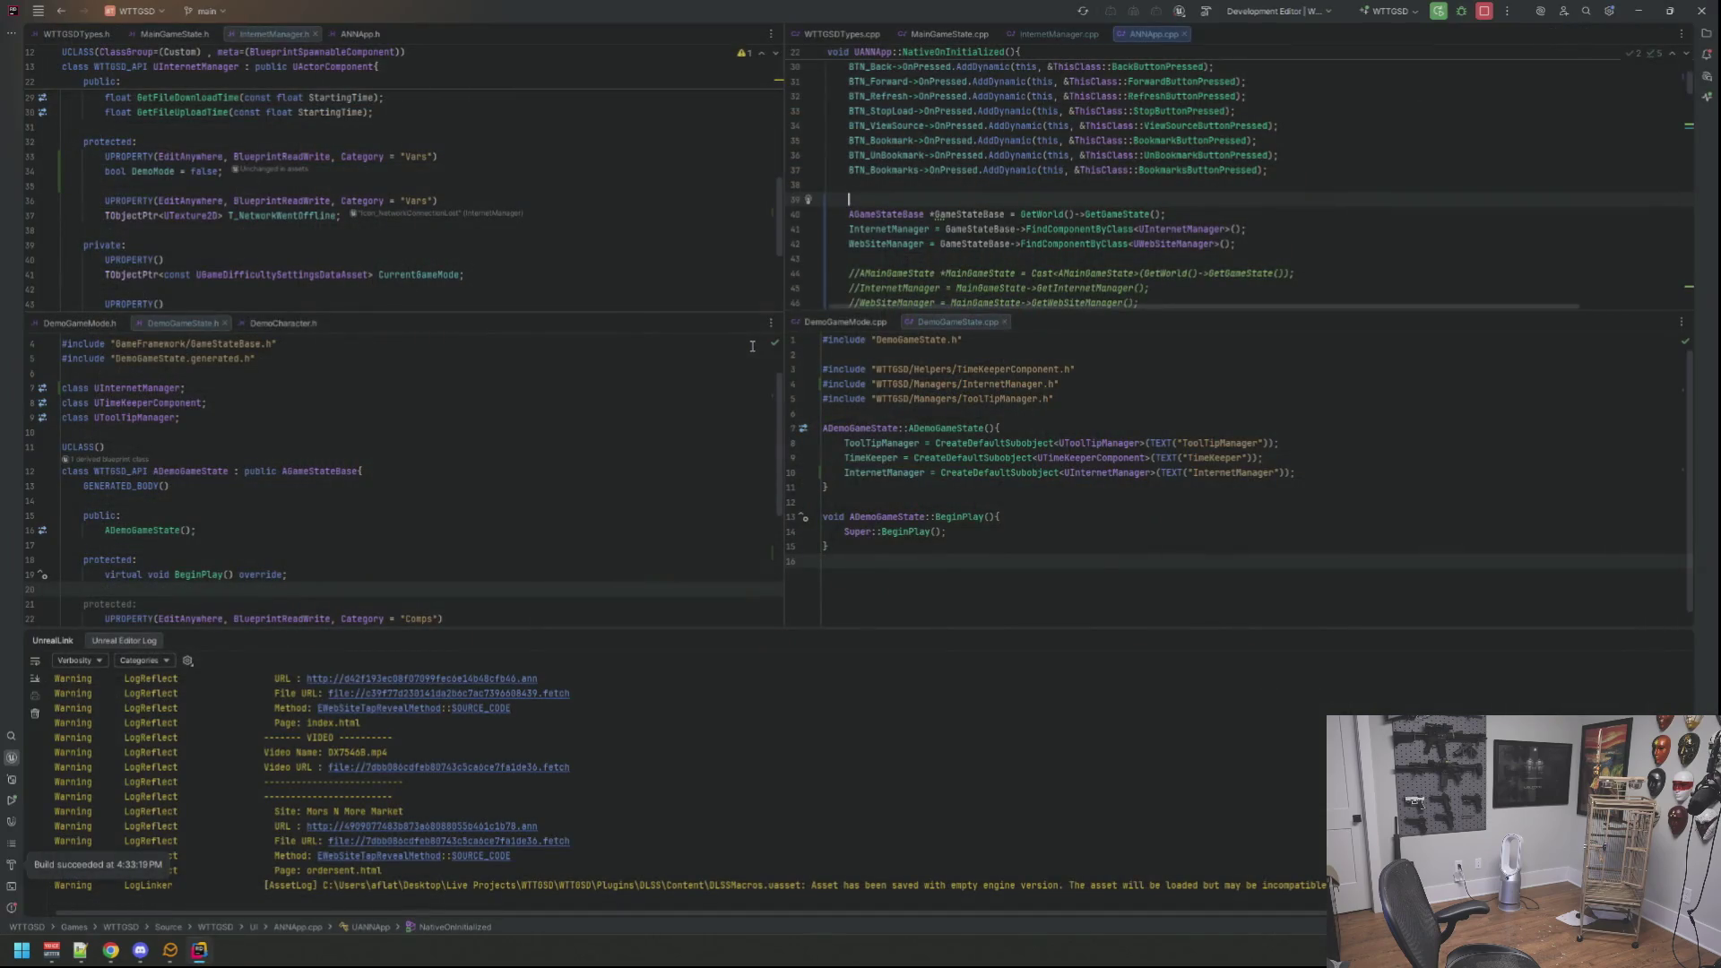
# Step: Enlarge the Crash Reporter window to read the access-violation summary, then move it off-screen
pyautogui.moveTo(812, 275); pyautogui.dragTo(629, 195)
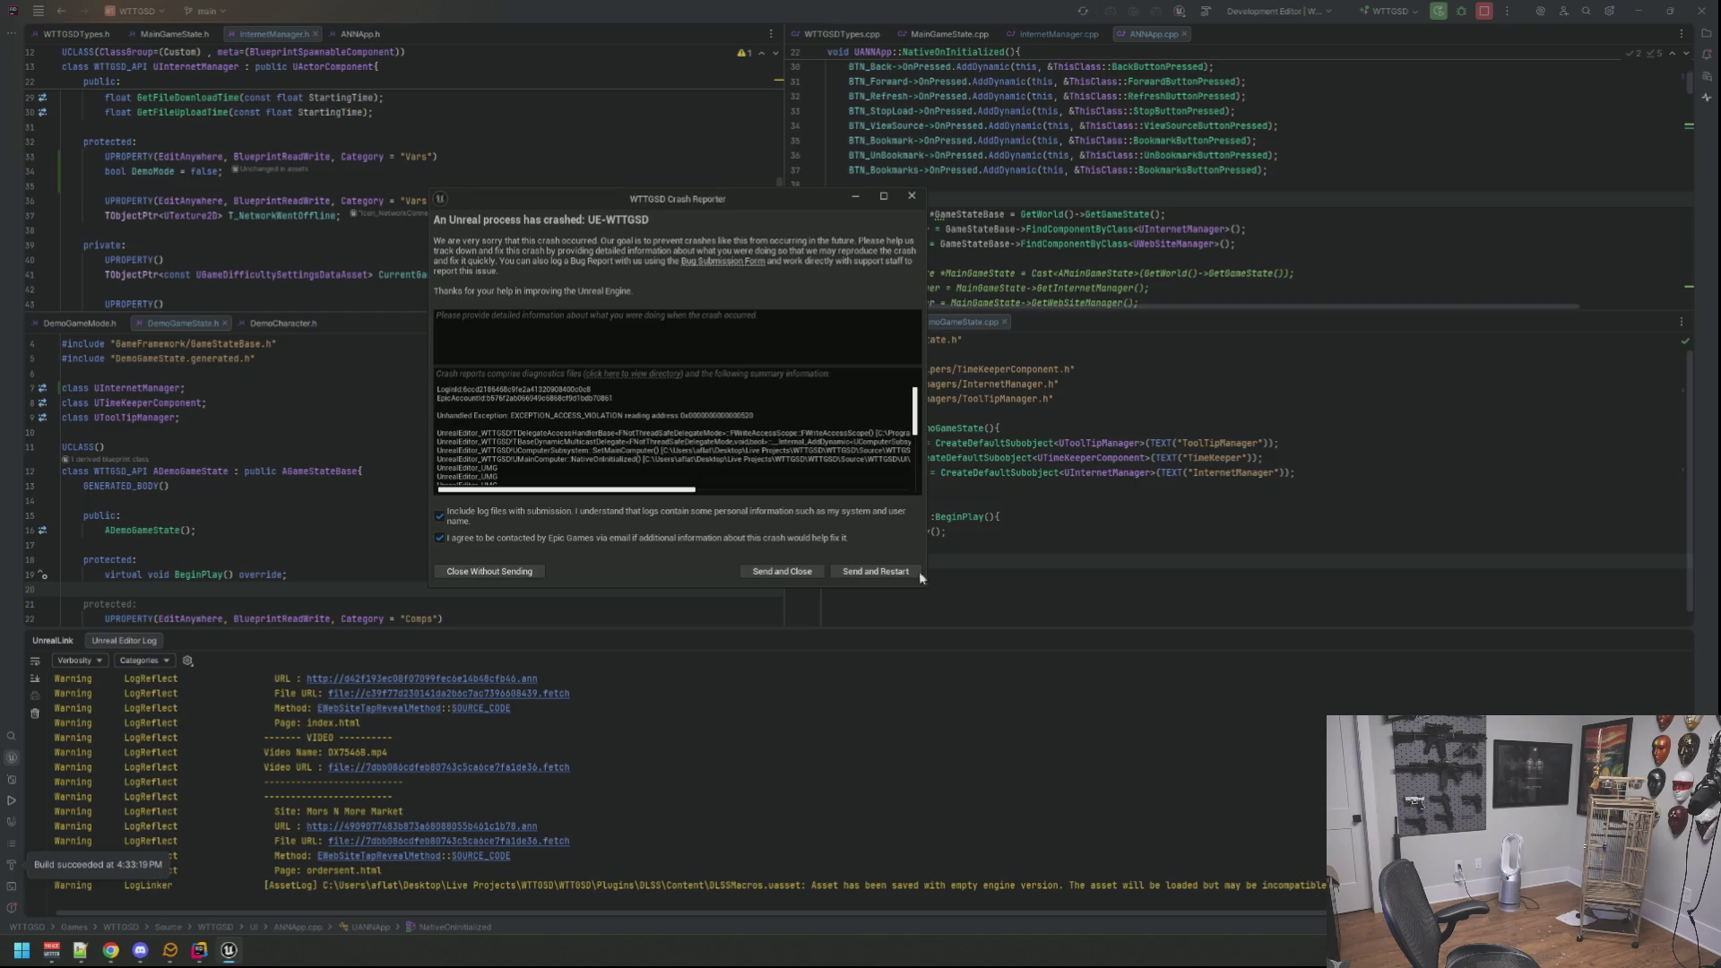
pyautogui.moveTo(930, 594); pyautogui.dragTo(1287, 685)
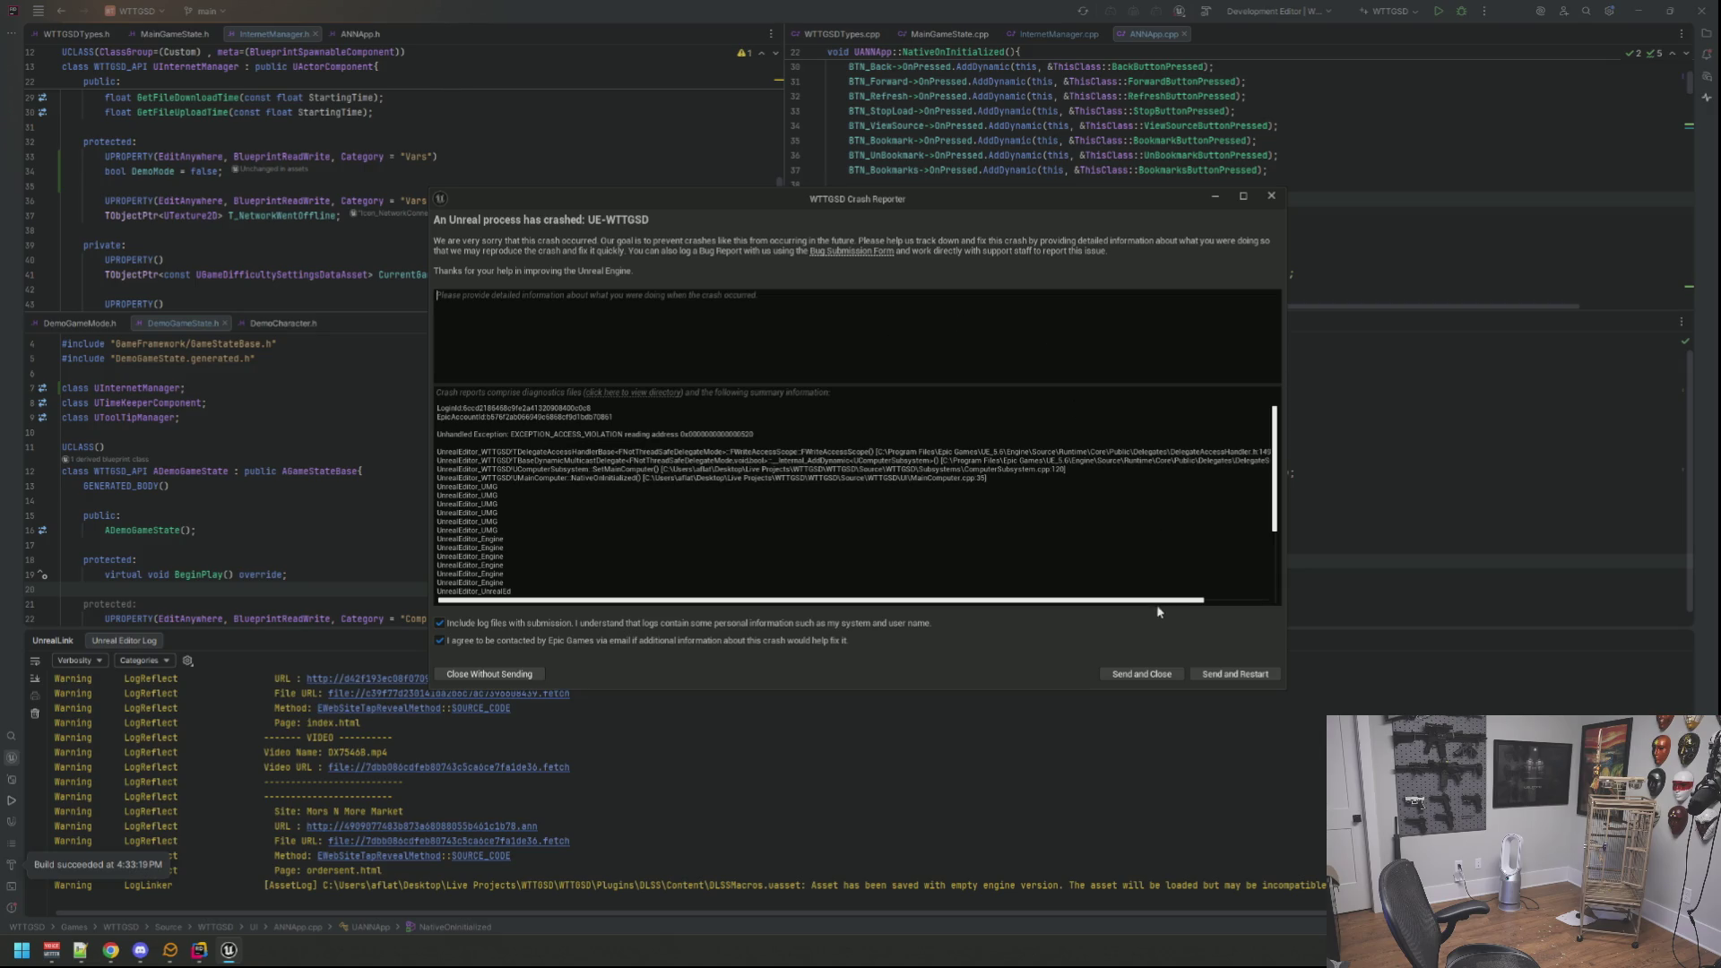
pyautogui.moveTo(1157, 604); pyautogui.dragTo(1224, 601)
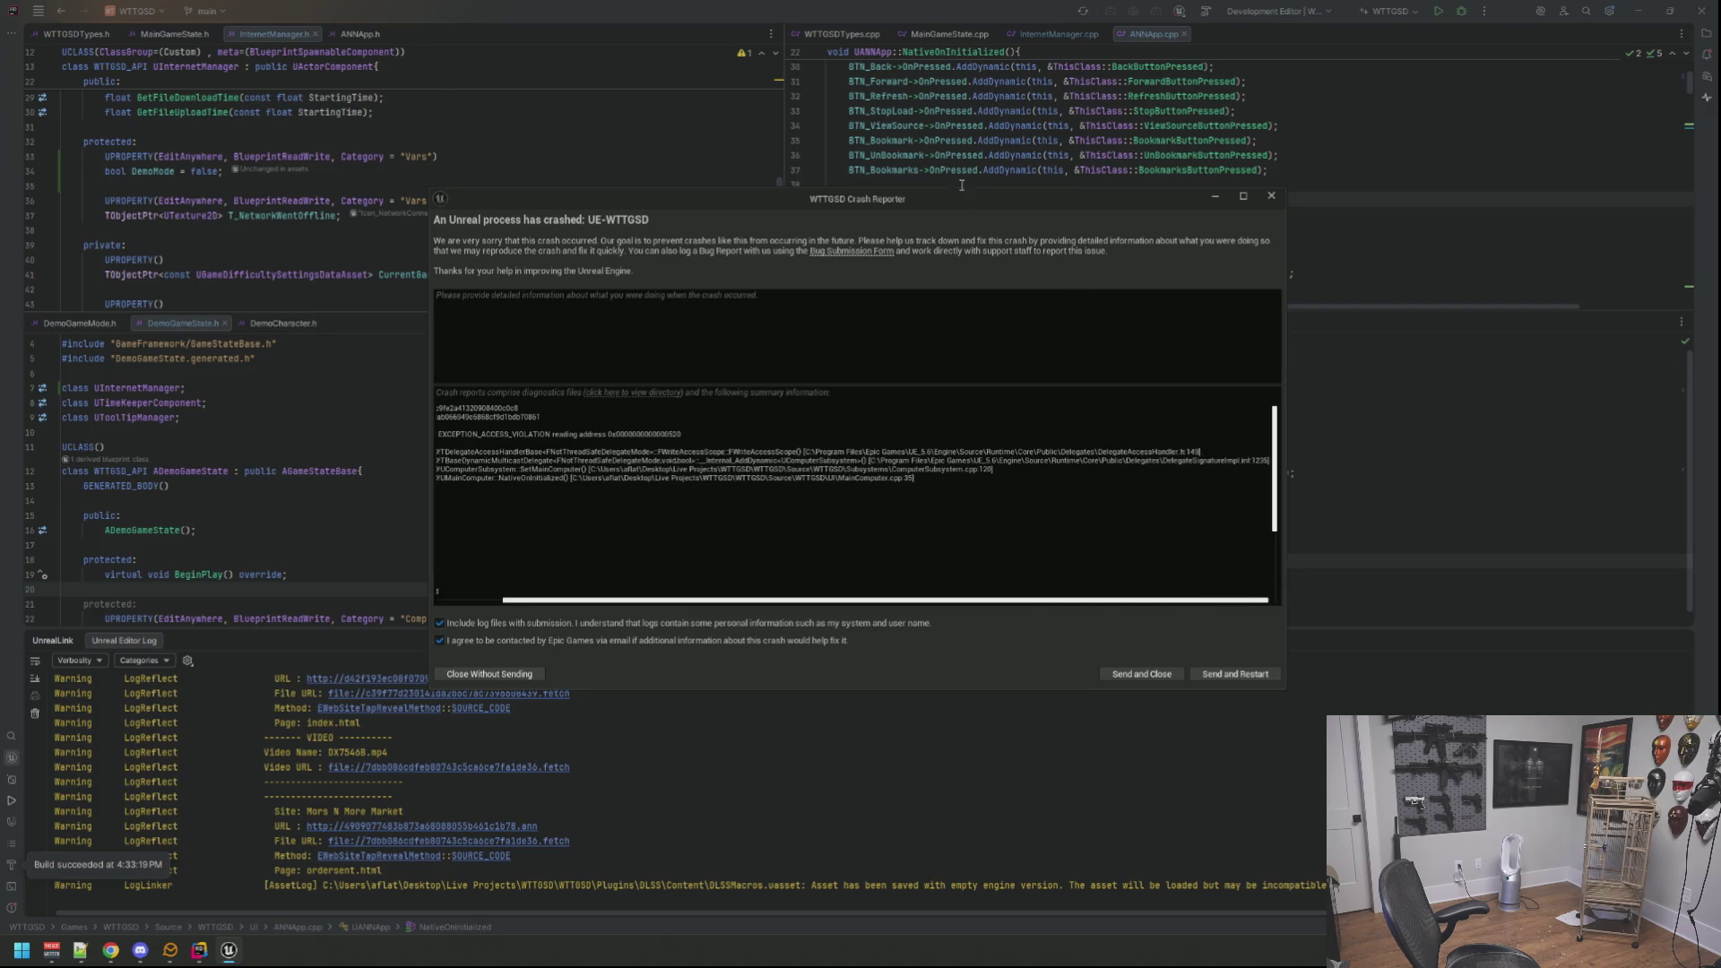
pyautogui.moveTo(962, 189); pyautogui.dragTo(1720, 195)
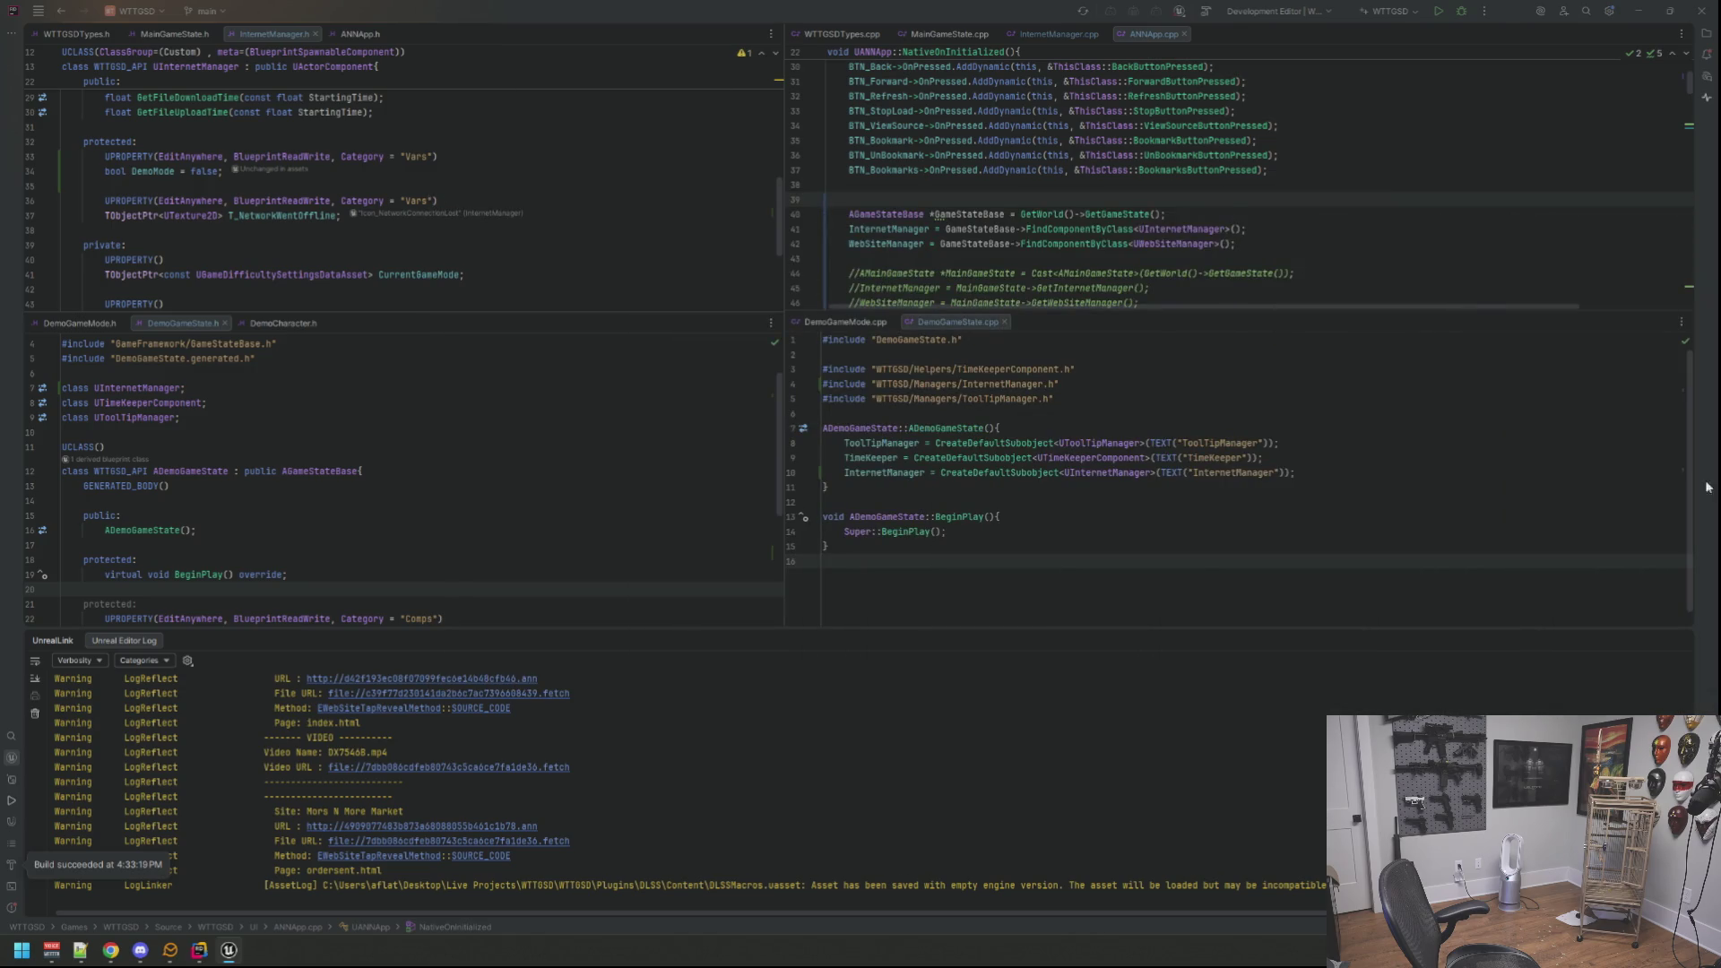
# Step: Hide the Unreal Editor Log and look over InternetManager.h lines 35–36 and ANNApp.cpp line 46
pyautogui.click(1675, 642)
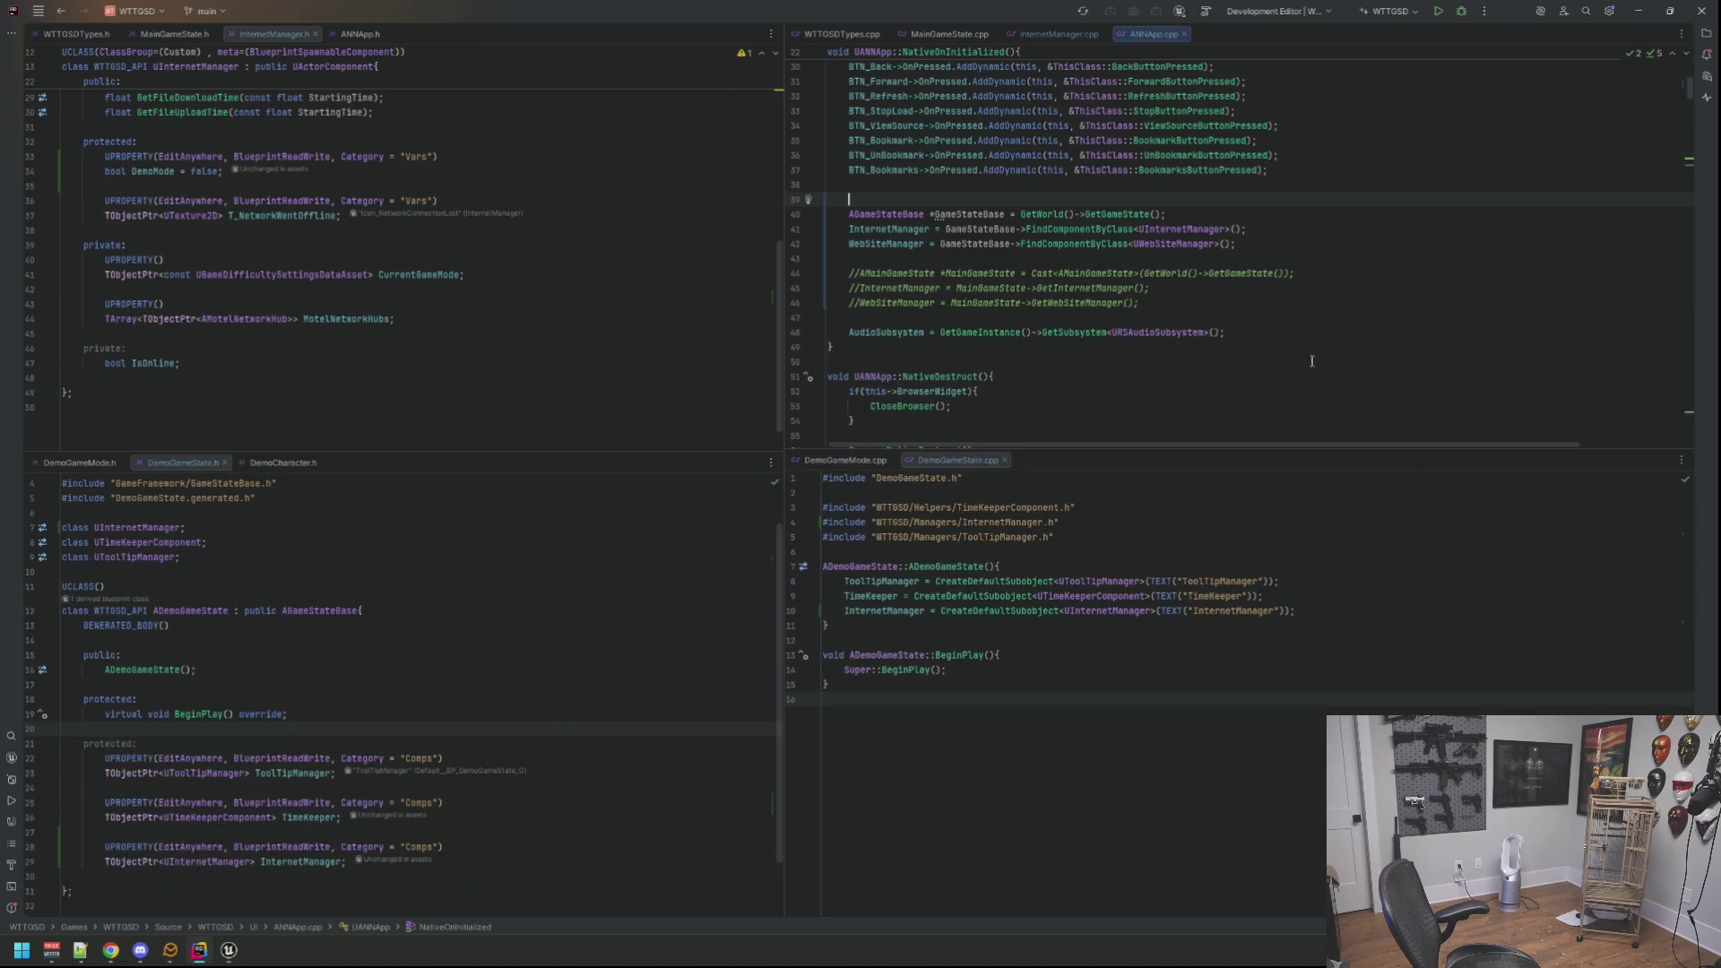
pyautogui.click(1224, 330)
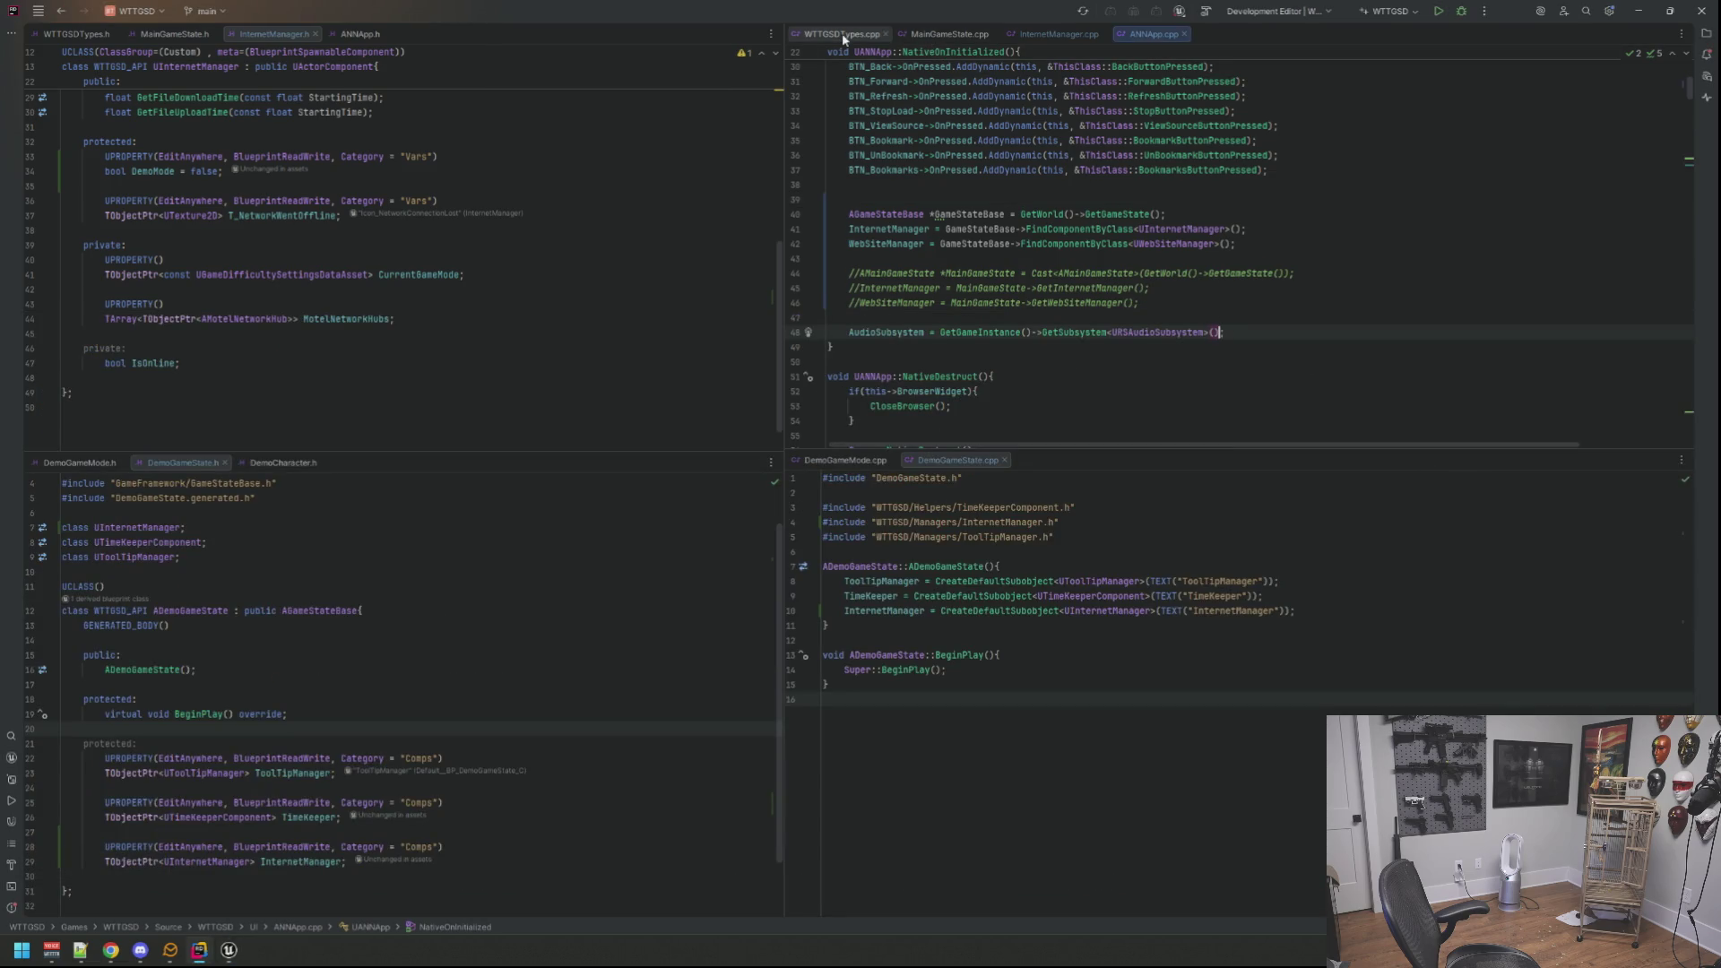
pyautogui.click(713, 124)
pyautogui.moveTo(85, 187); pyautogui.dragTo(649, 192)
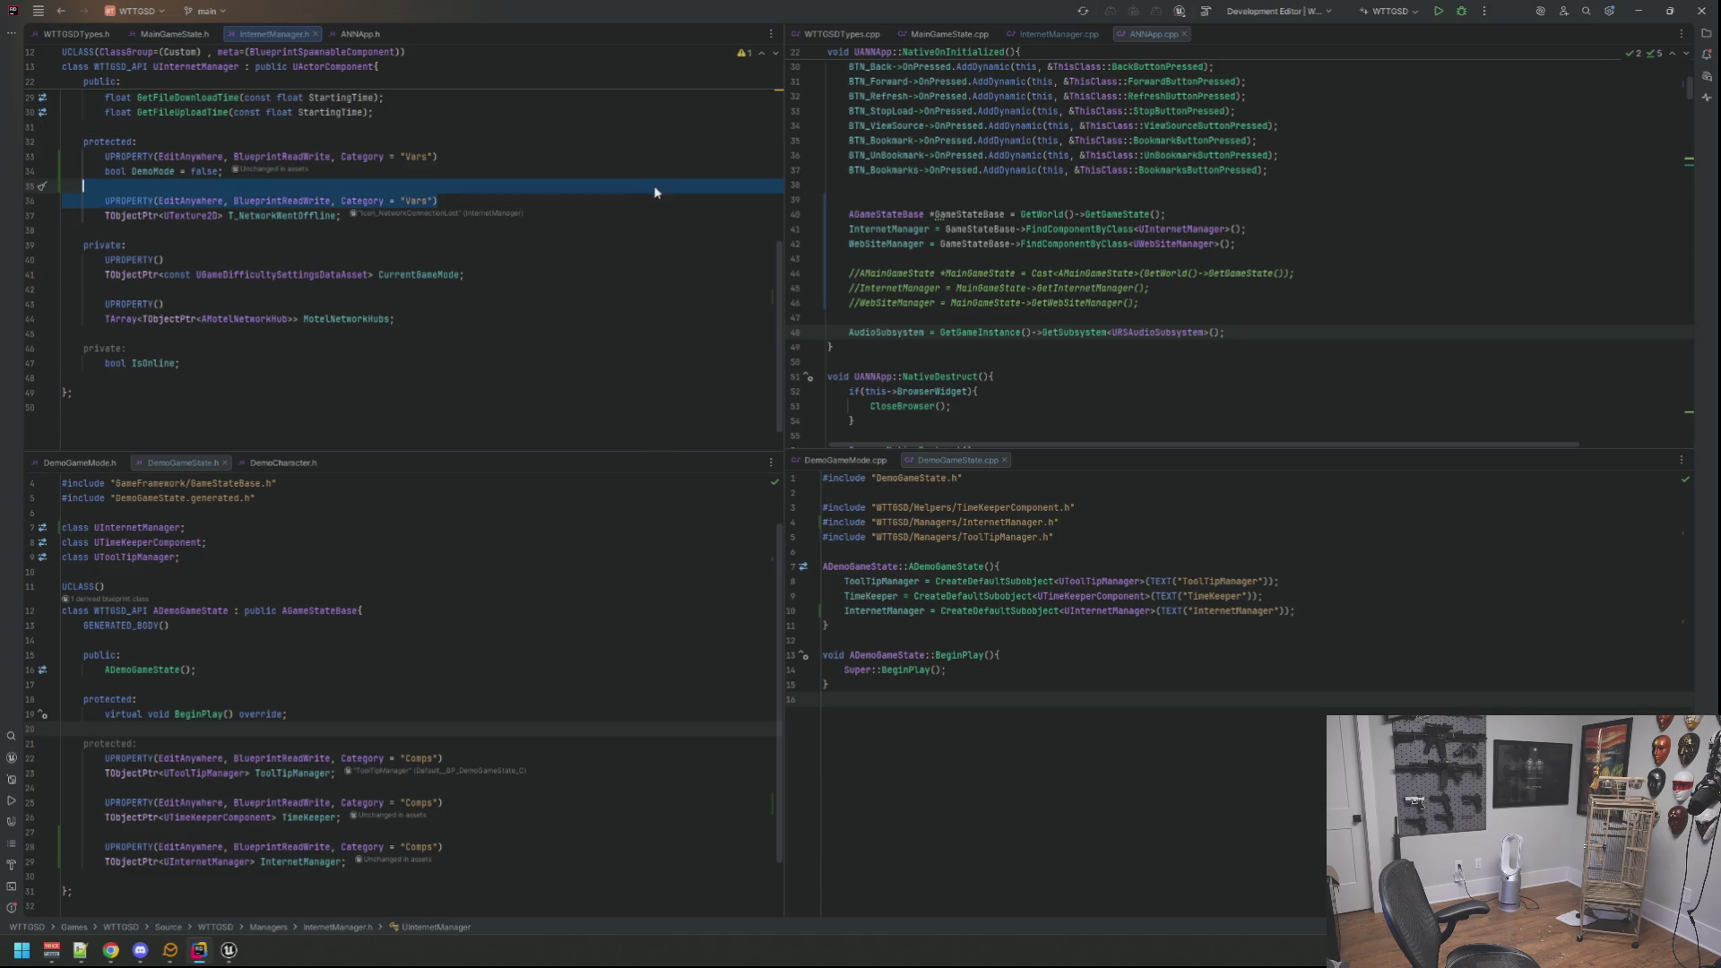
pyautogui.click(1158, 302)
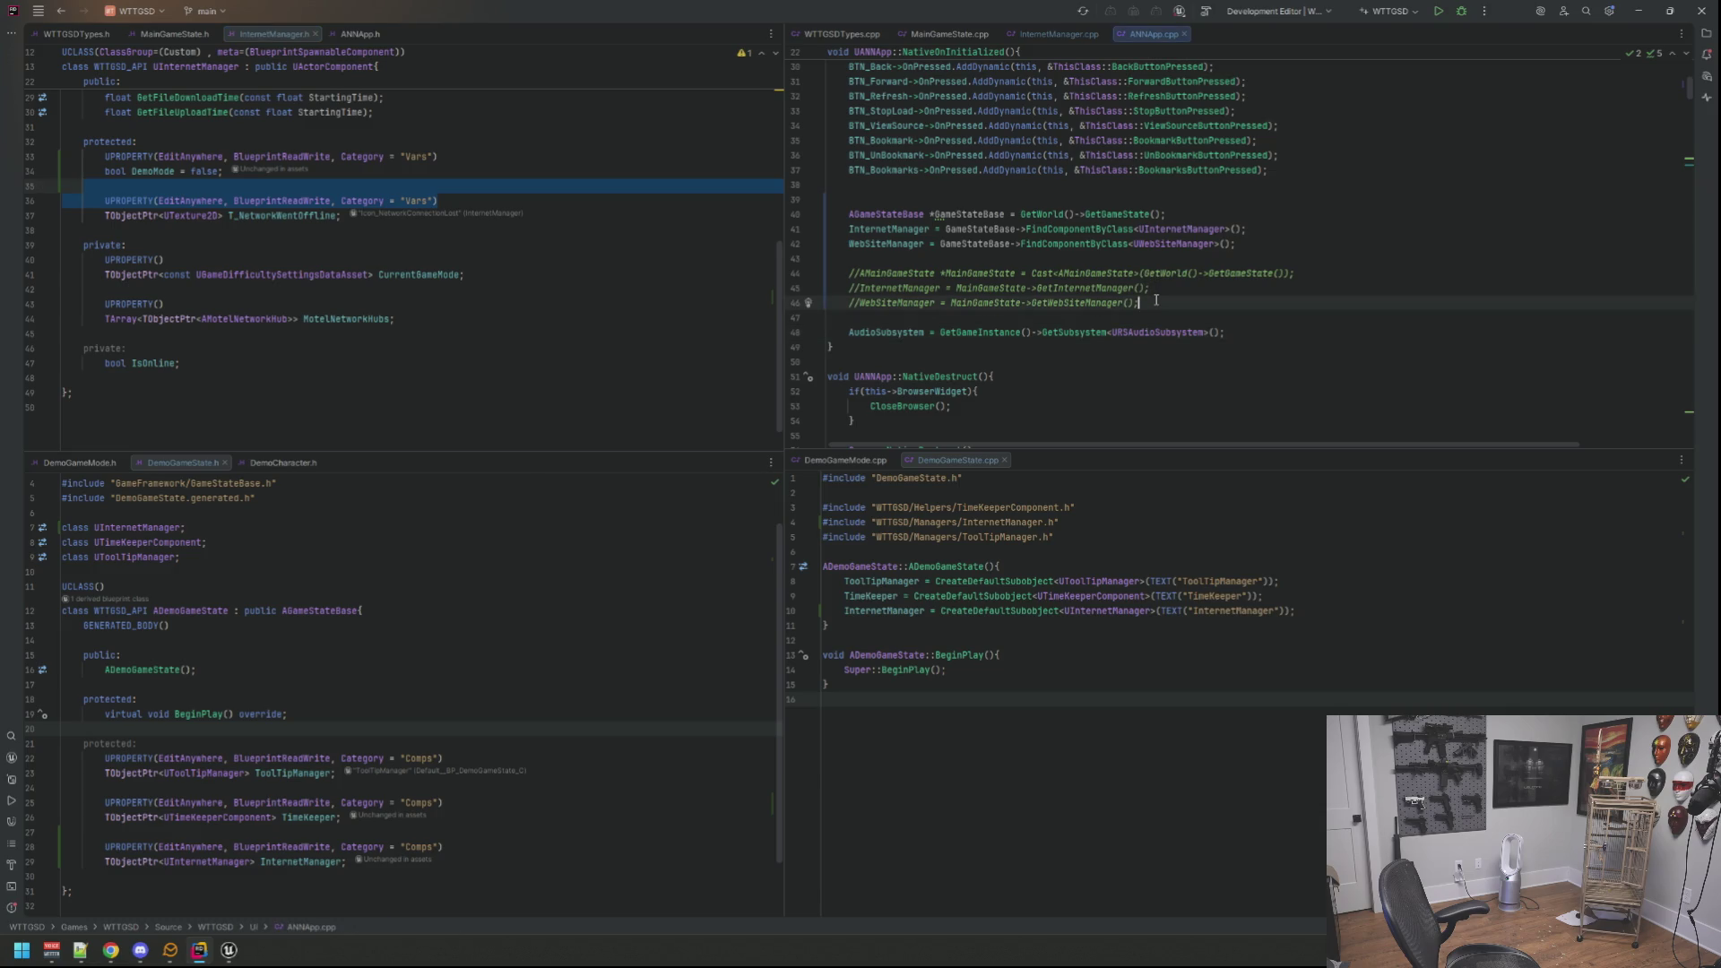
# Step: Delete the commented MainGameState lines 44–46 from NativeOnInitialized and tidy the surrounding blank lines
pyautogui.moveTo(1141, 302); pyautogui.dragTo(849, 274)
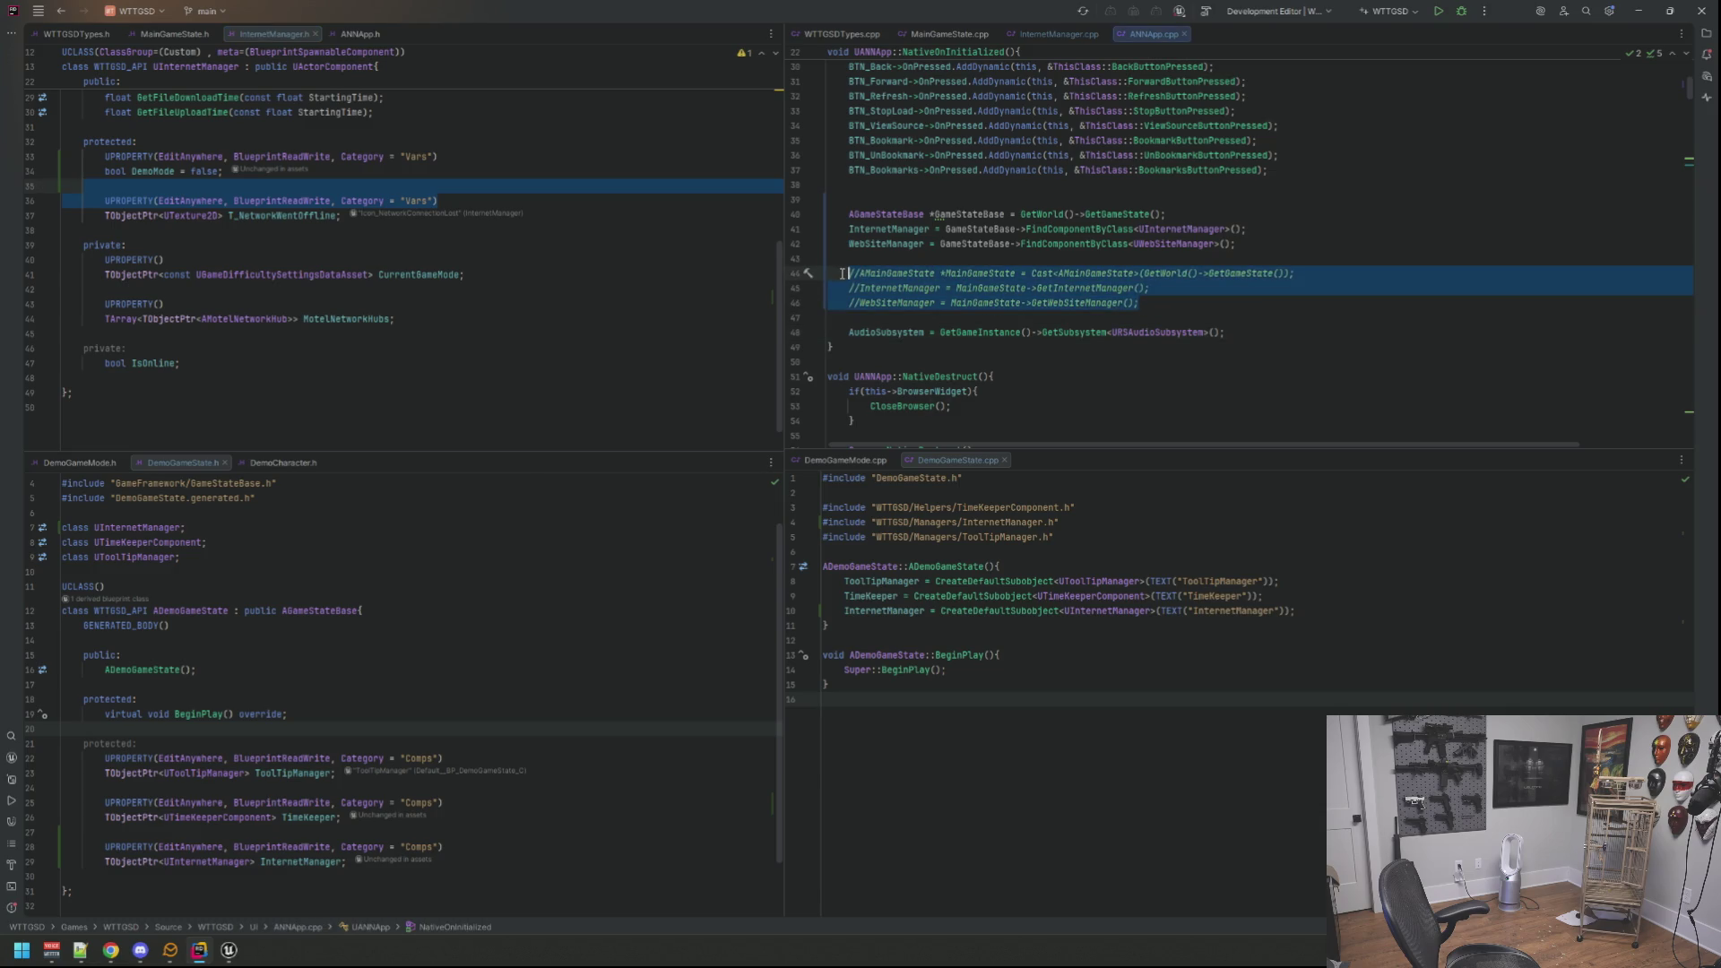
pyautogui.press('BackSpace')
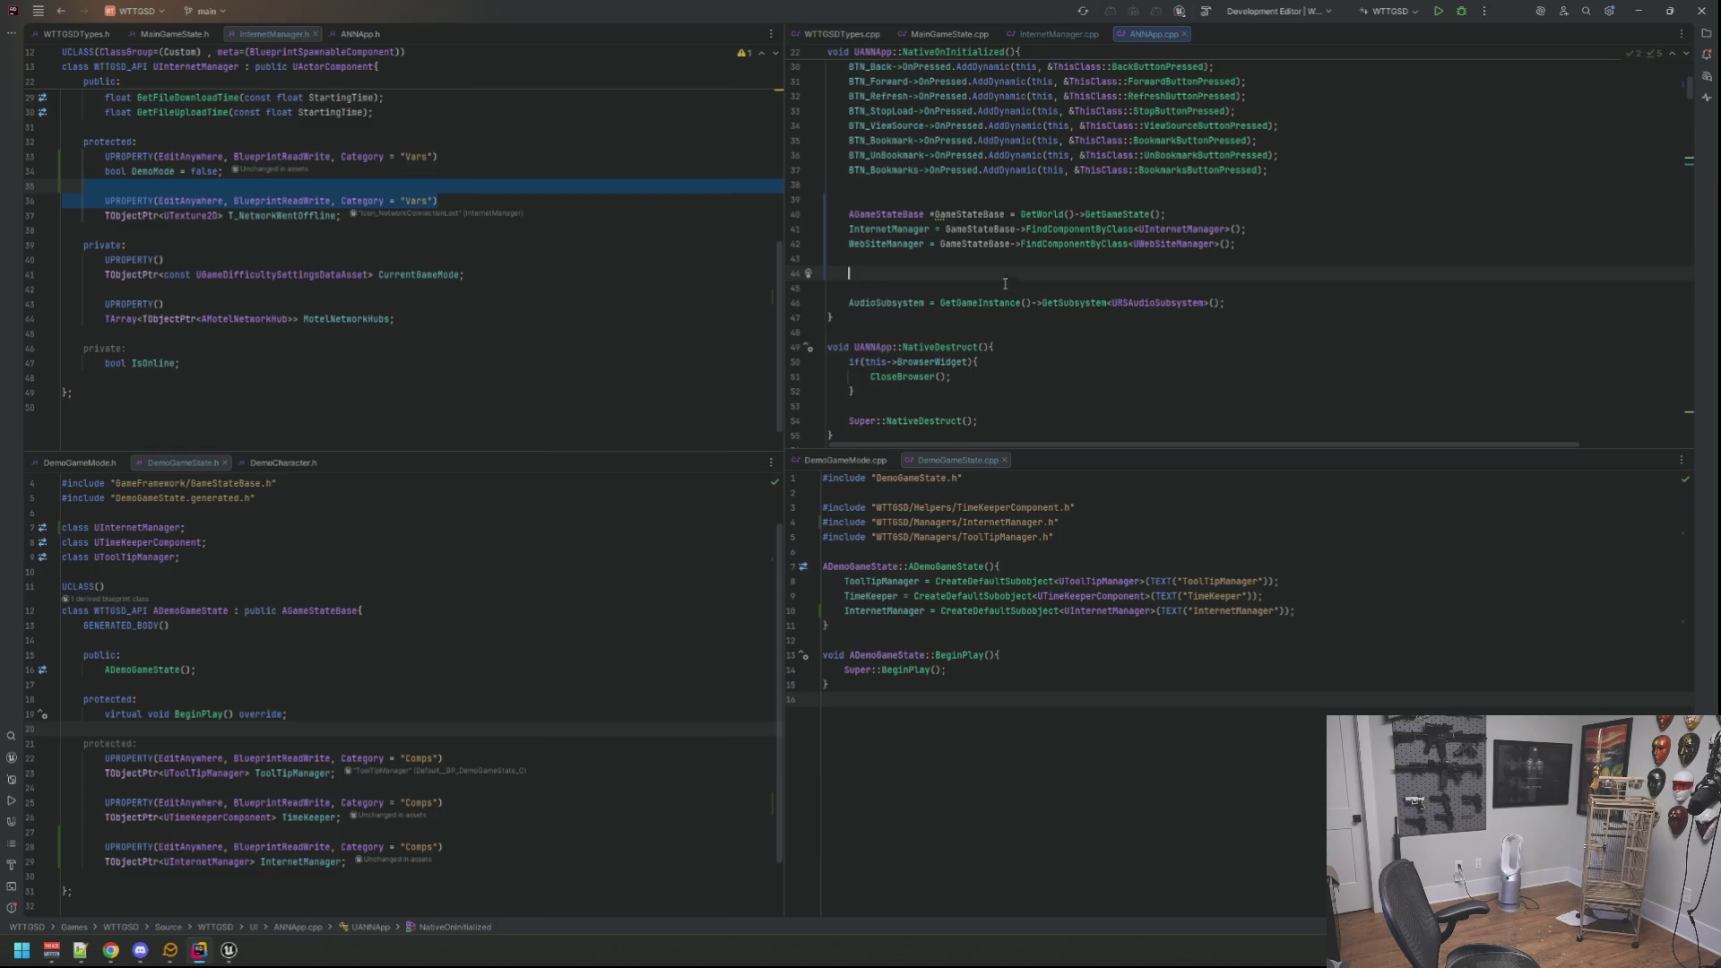
pyautogui.press('BackSpace')
pyautogui.press('BackSpace')
pyautogui.press('Return')
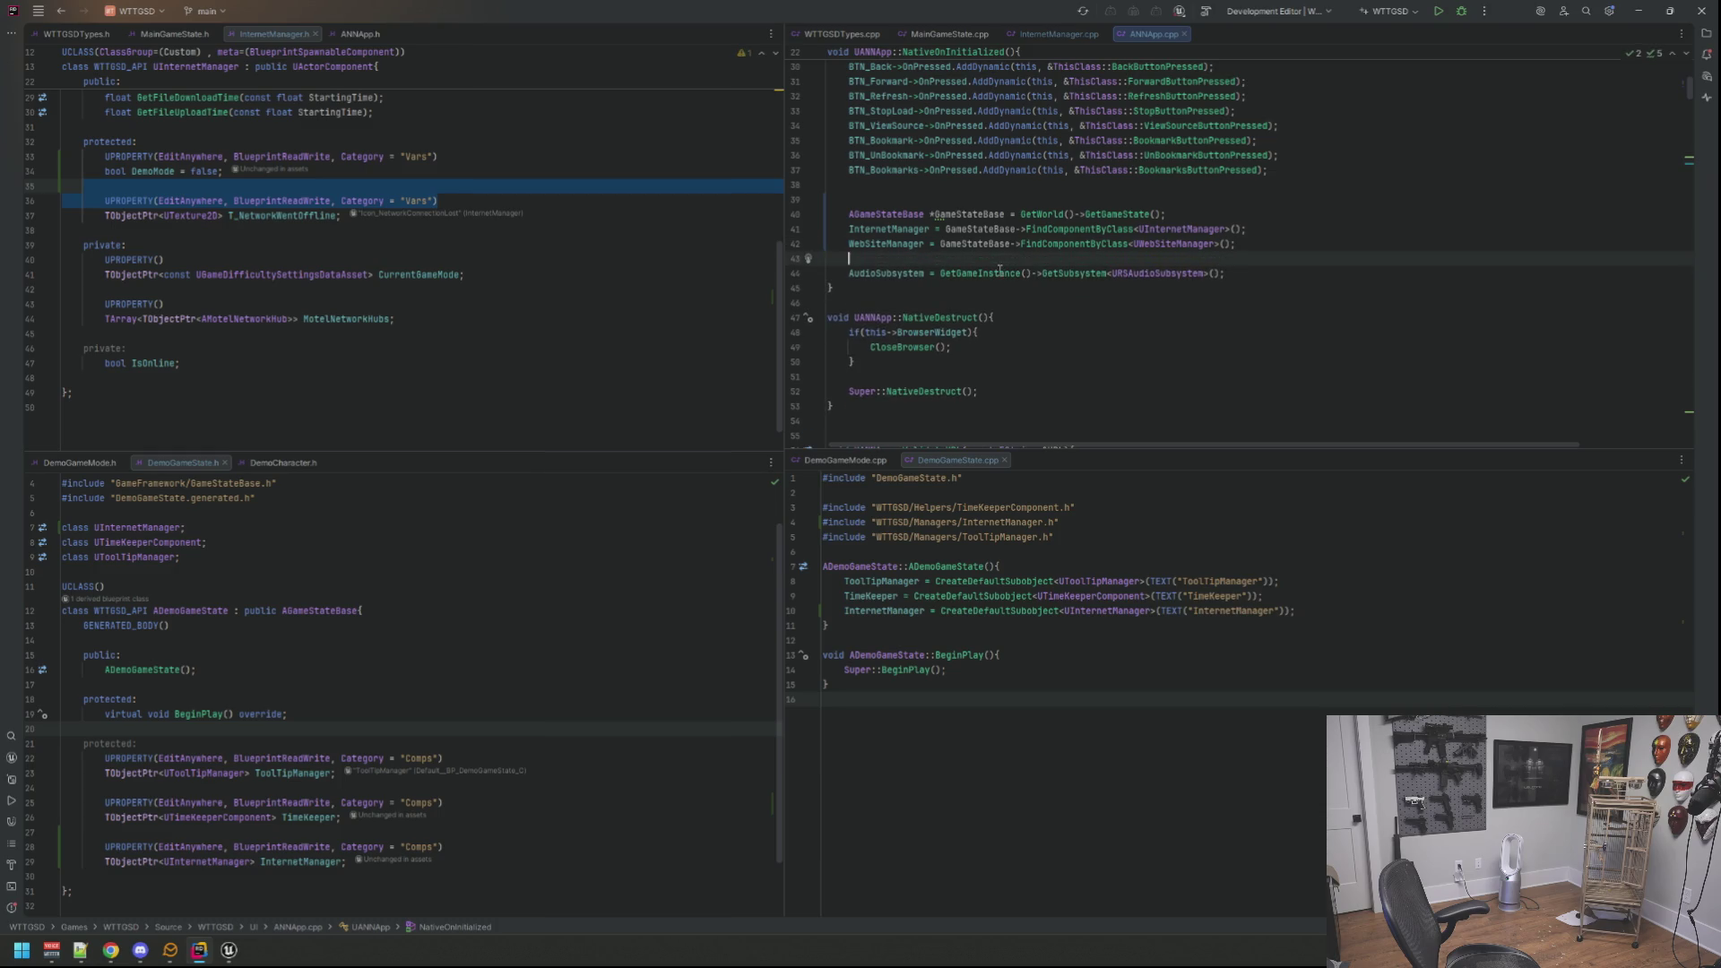
pyautogui.click(900, 185)
pyautogui.press('BackSpace')
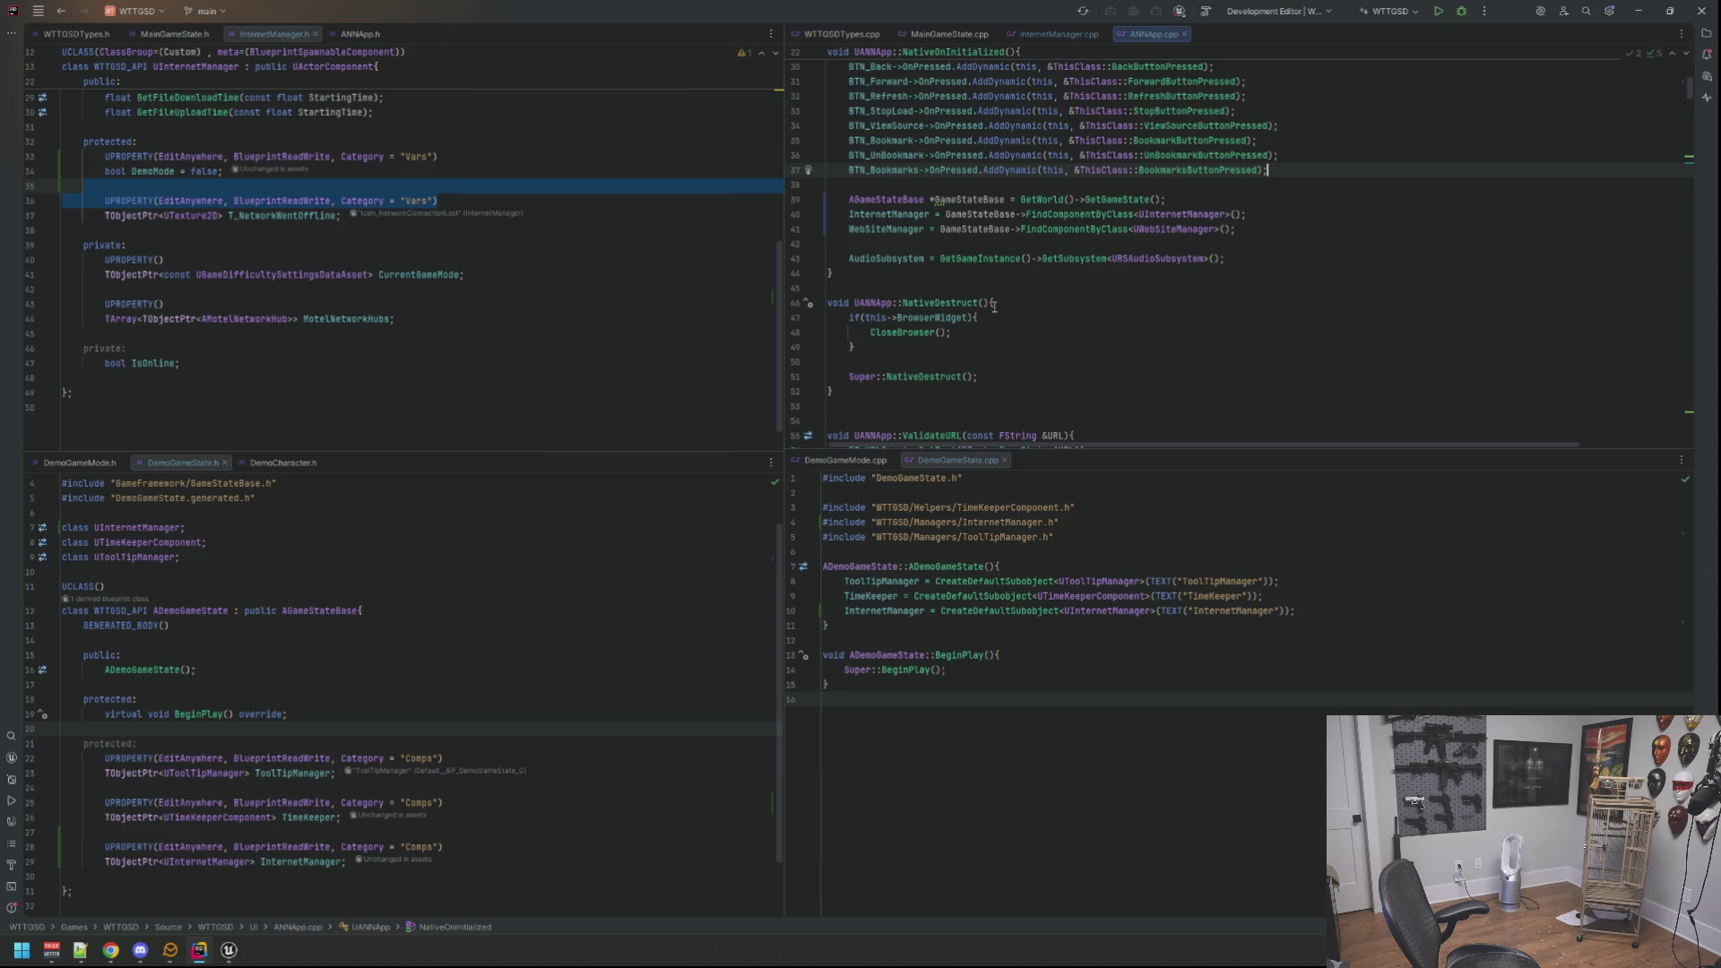
pyautogui.click(654, 258)
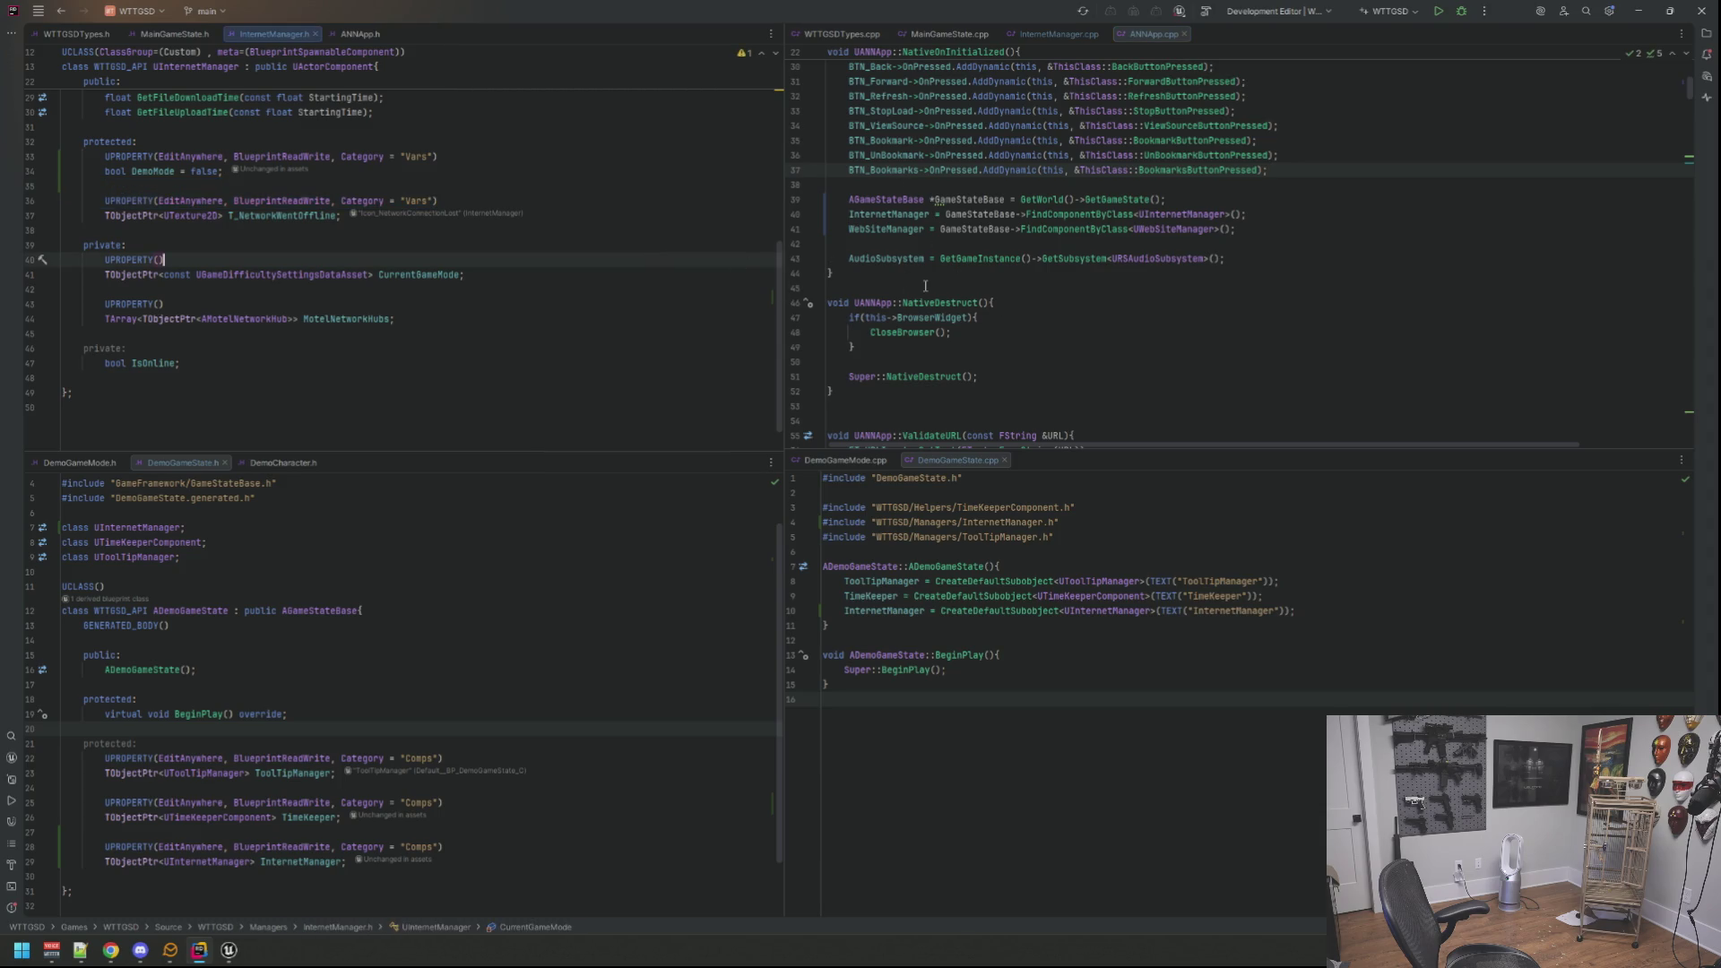
pyautogui.click(1022, 27)
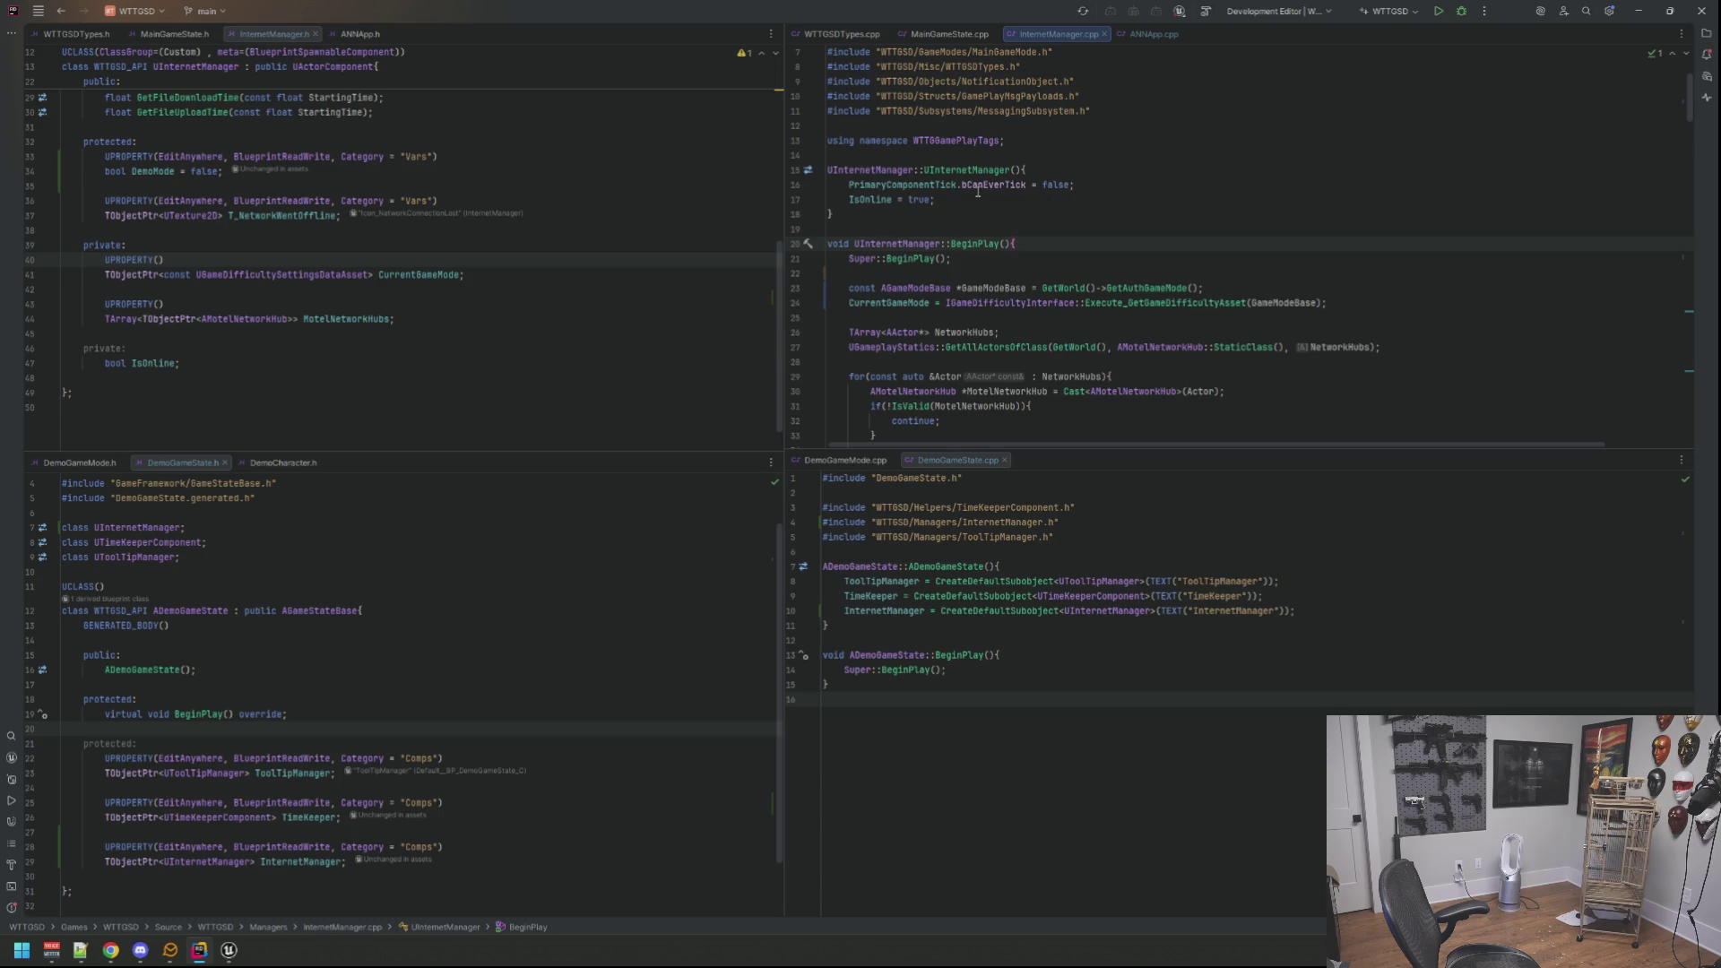
pyautogui.click(979, 191)
pyautogui.click(960, 202)
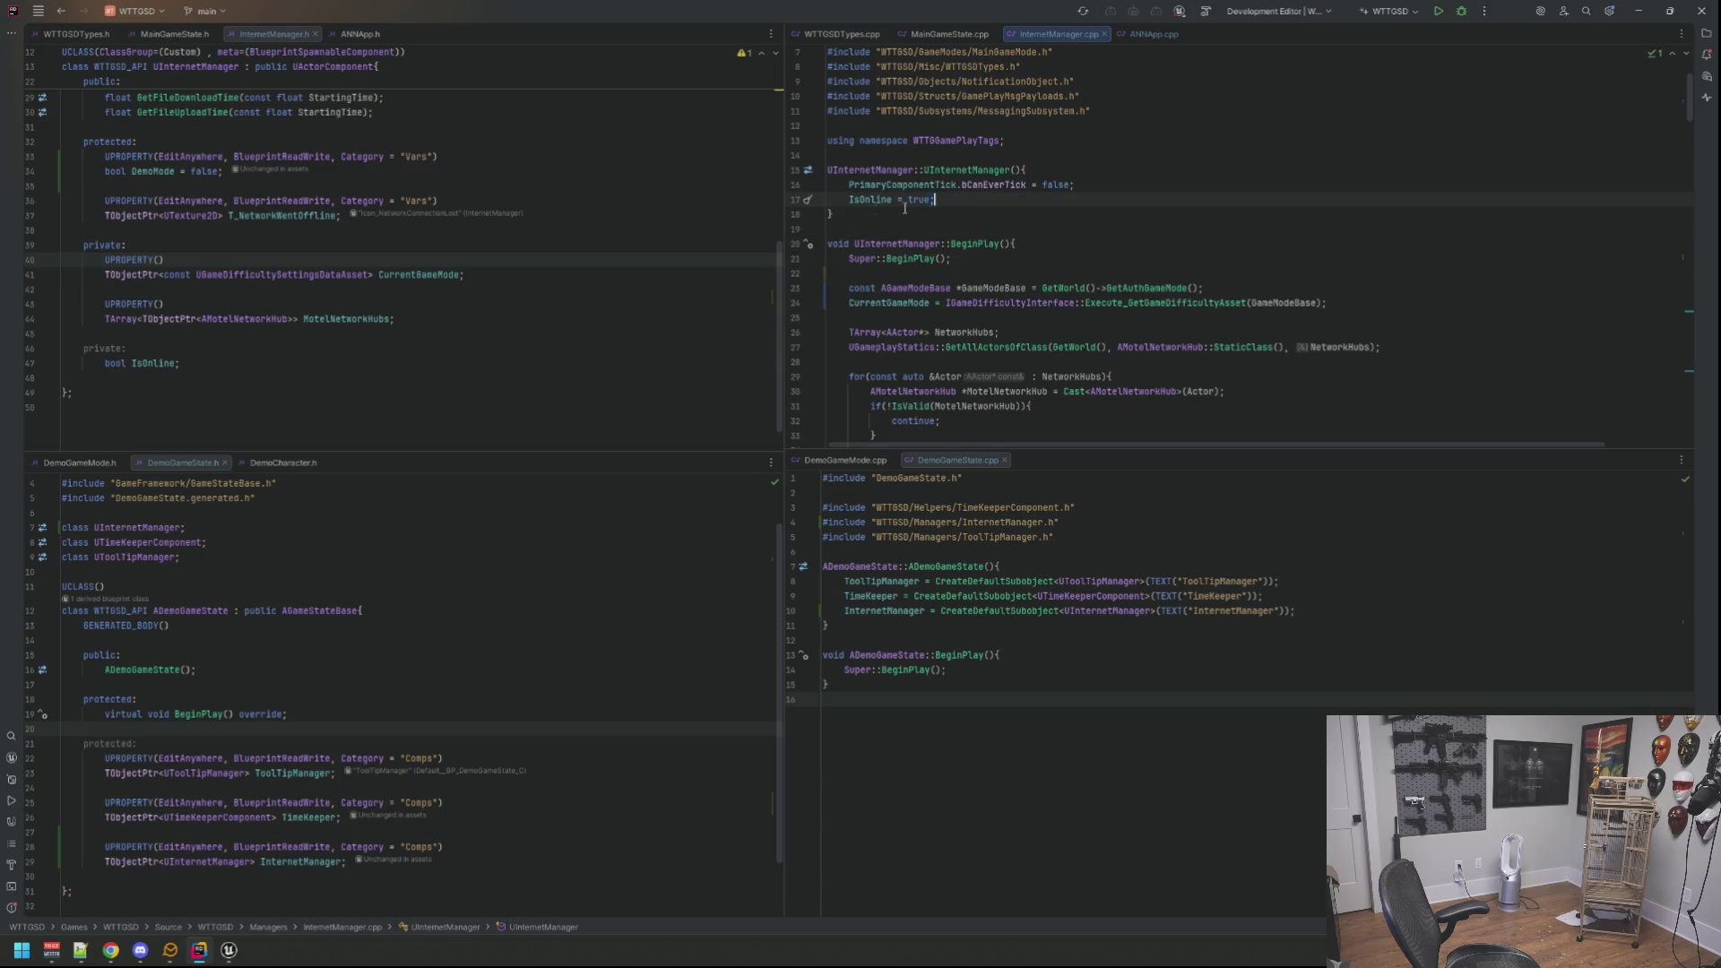
pyautogui.scroll(-5, 942, 229)
pyautogui.scroll(-5, 1015, 270)
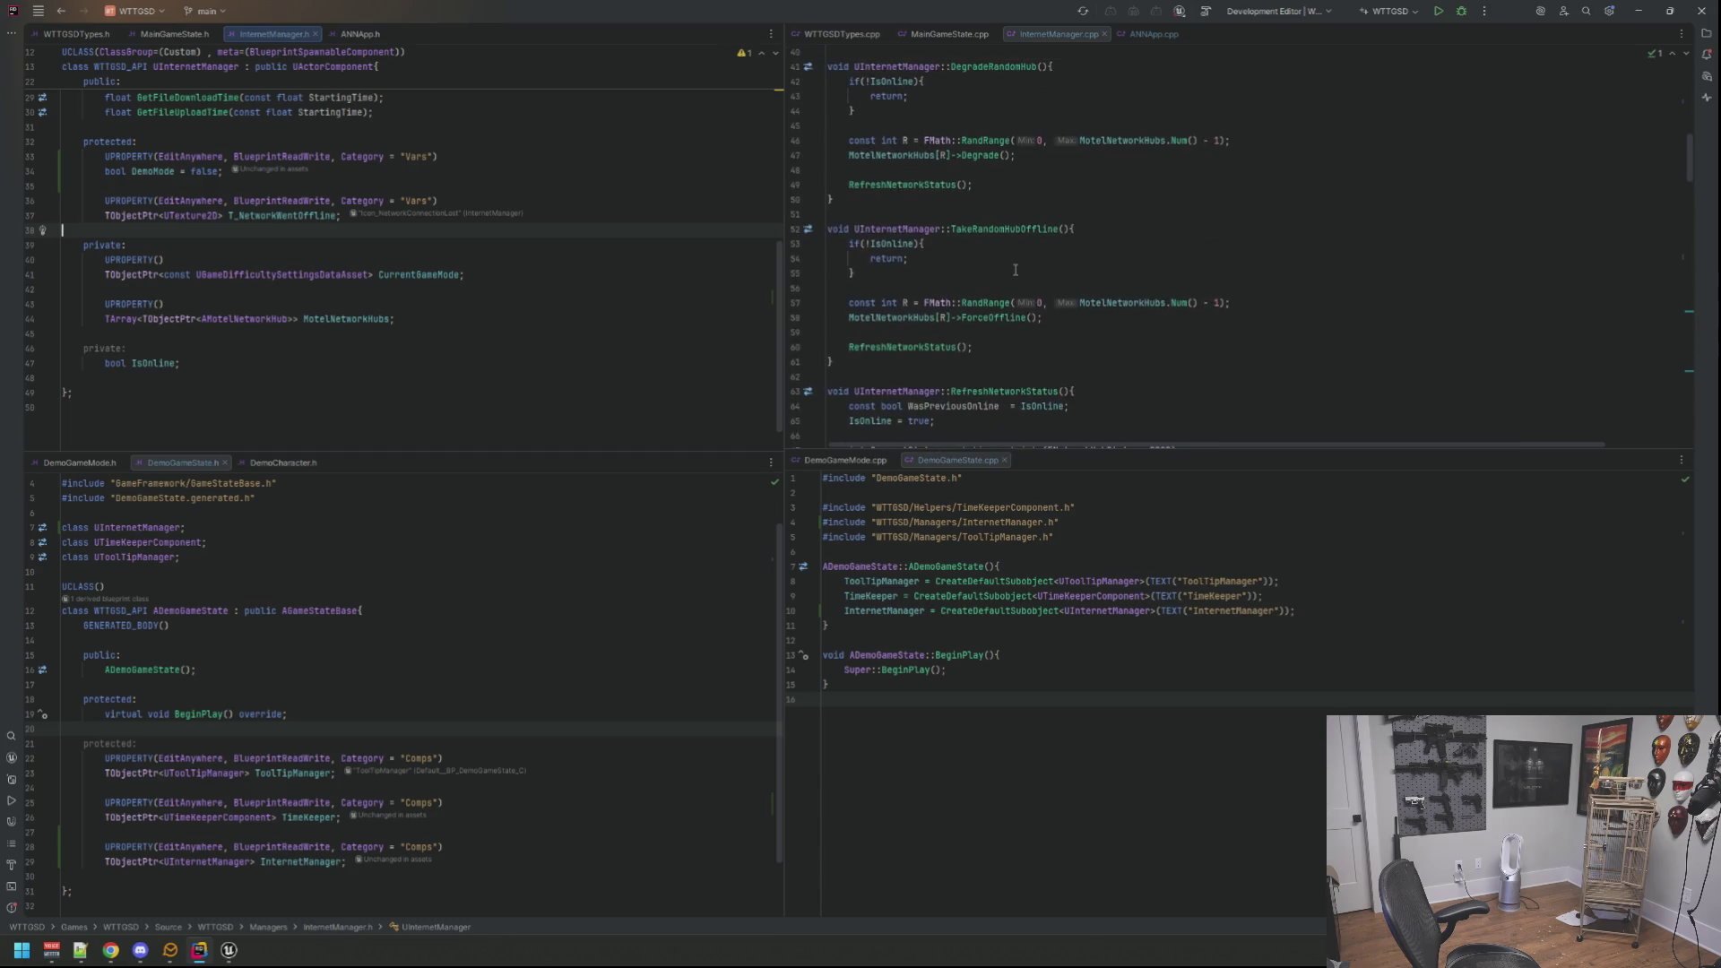
pyautogui.scroll(4, 1016, 268)
pyautogui.scroll(4, 1016, 268)
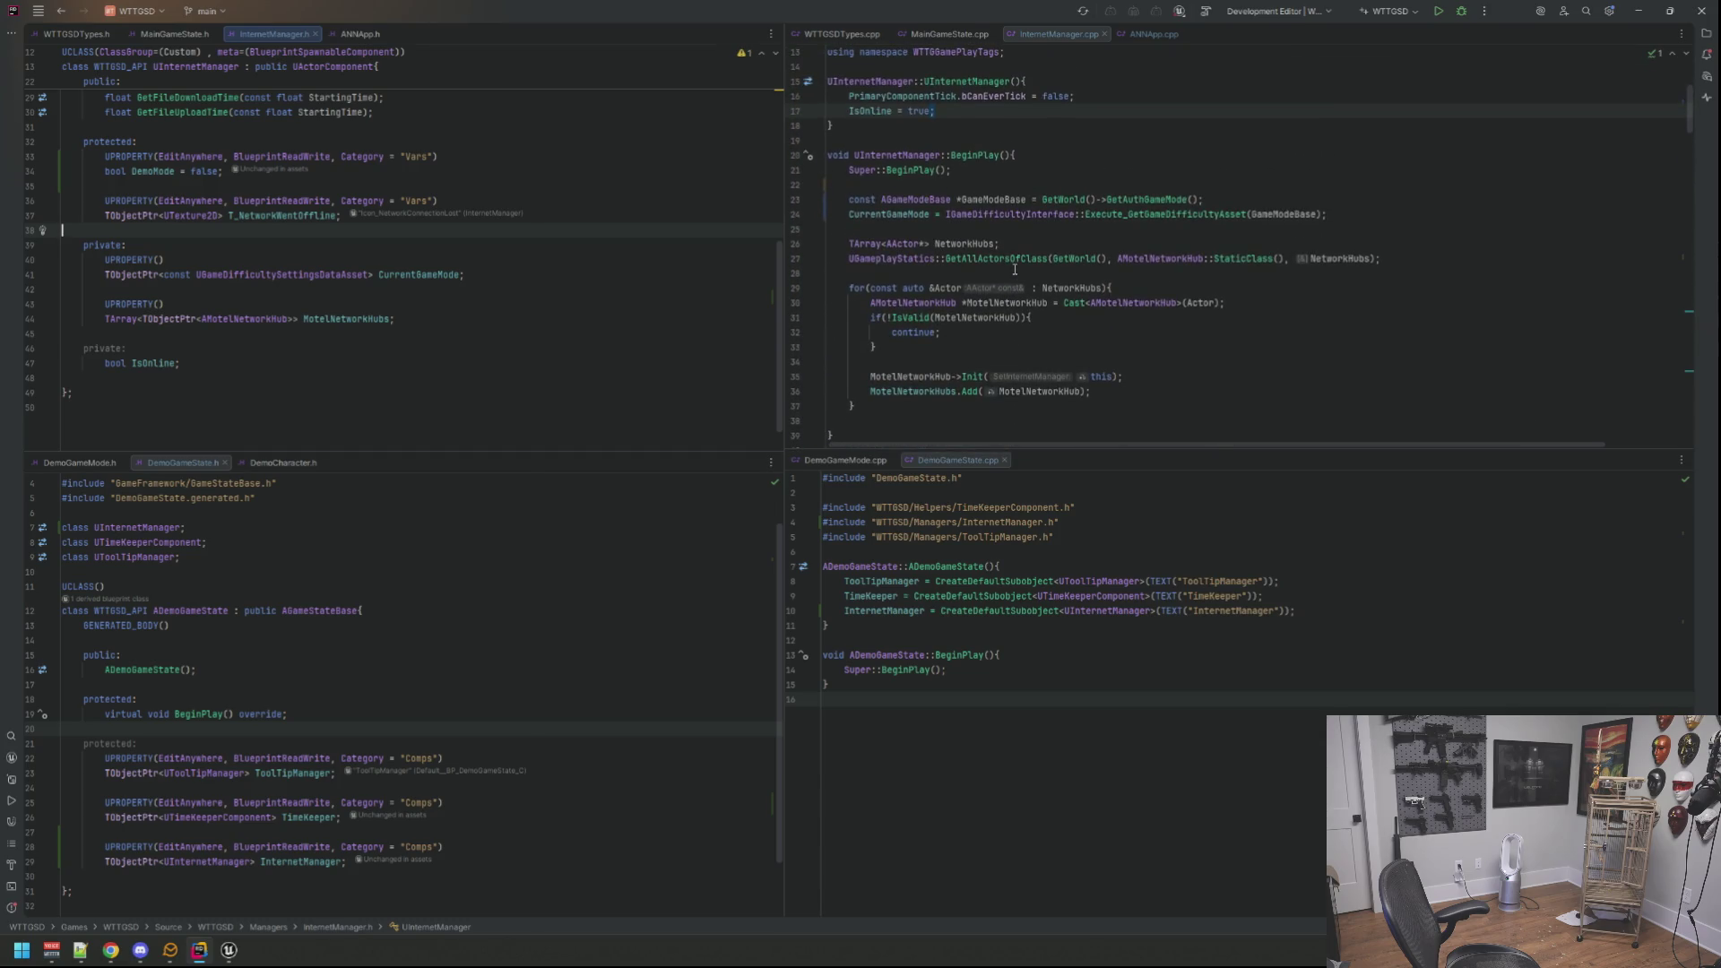
pyautogui.scroll(-5, 1016, 273)
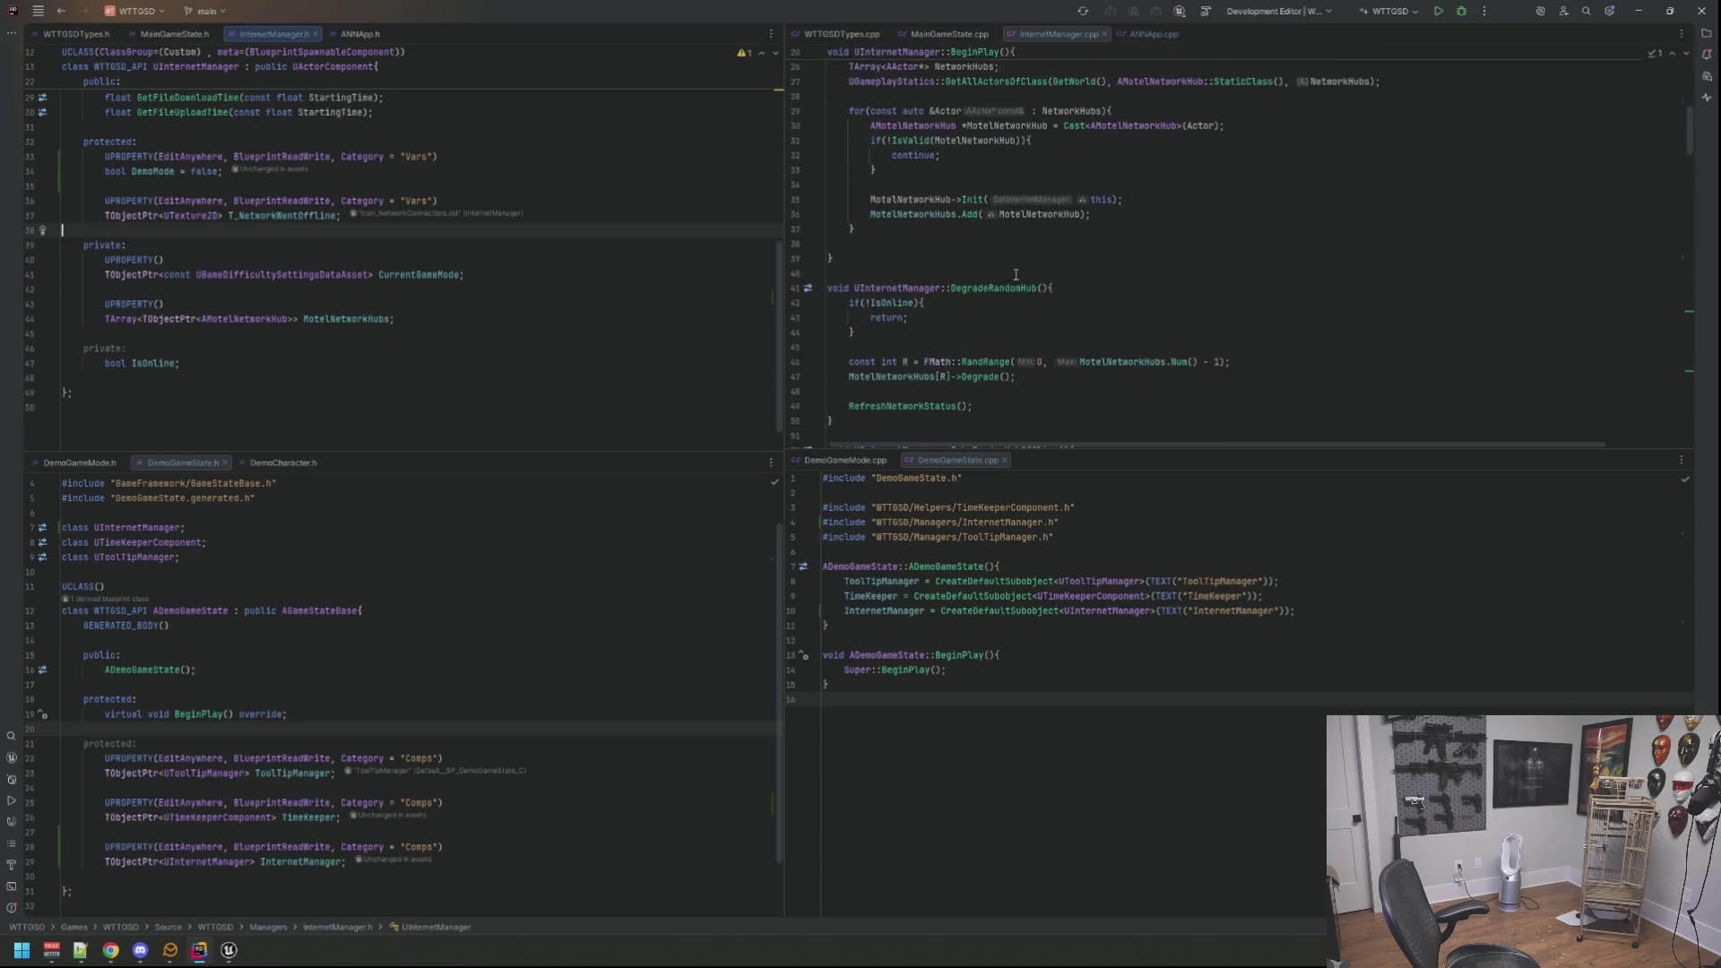
pyautogui.scroll(-5, 1015, 272)
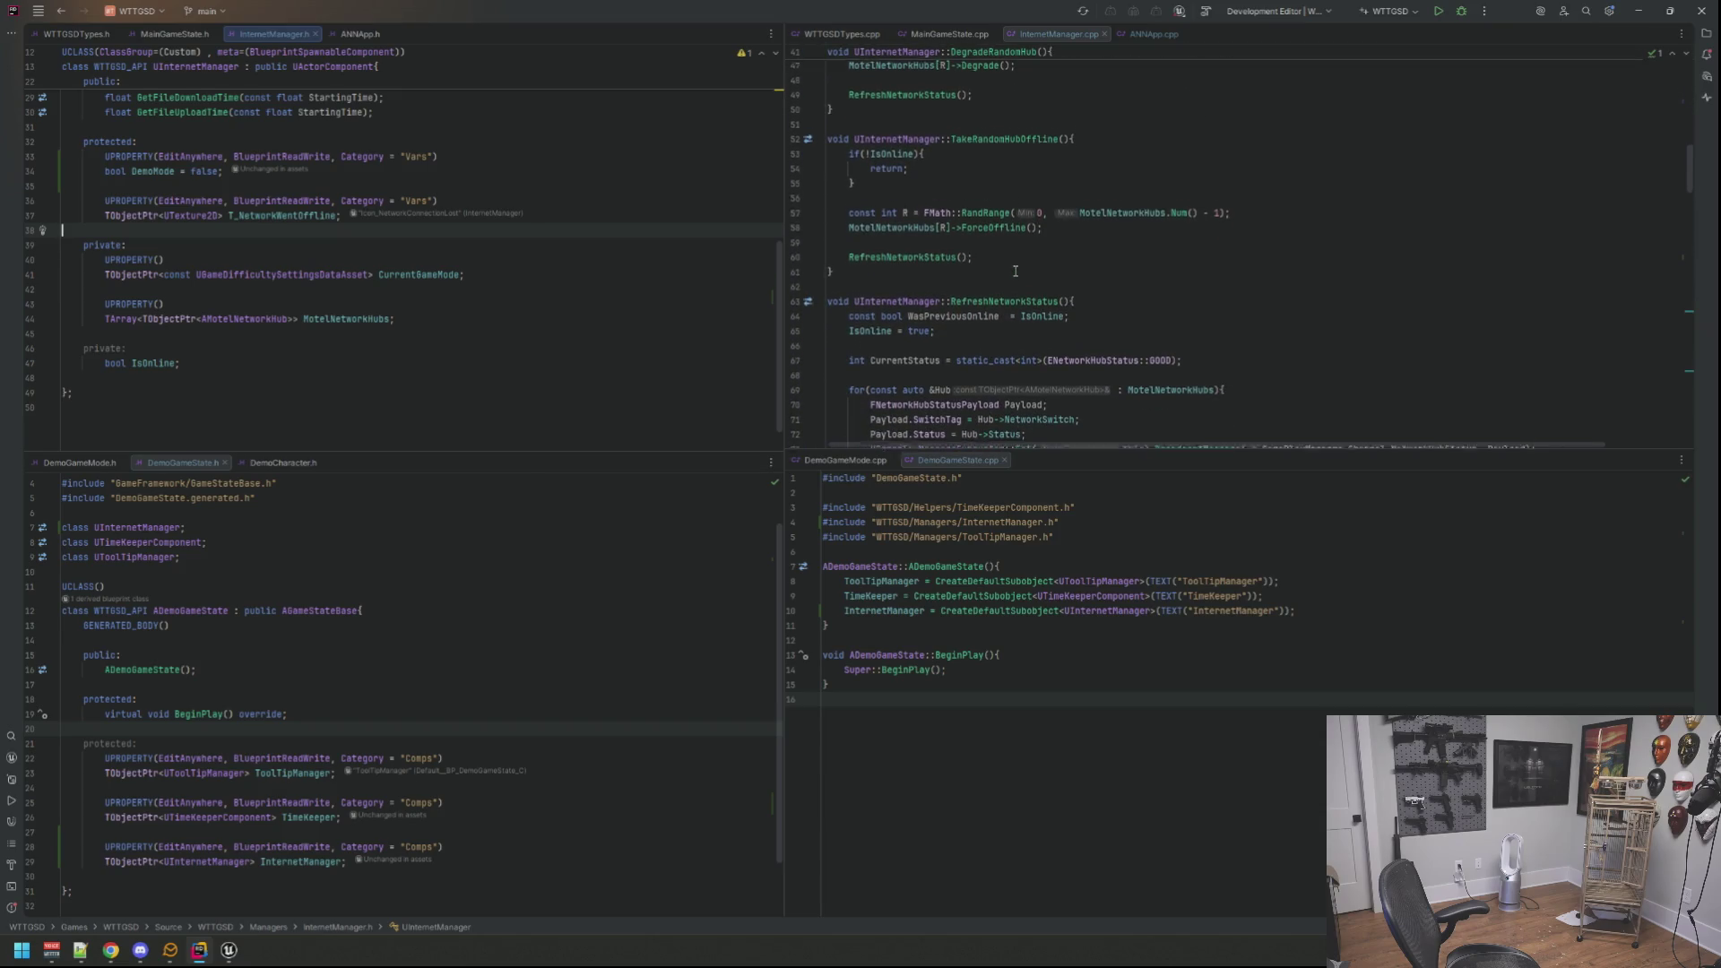
pyautogui.scroll(-2, 1015, 275)
pyautogui.scroll(-5, 1015, 275)
pyautogui.scroll(-5, 1012, 273)
pyautogui.scroll(-5, 1016, 273)
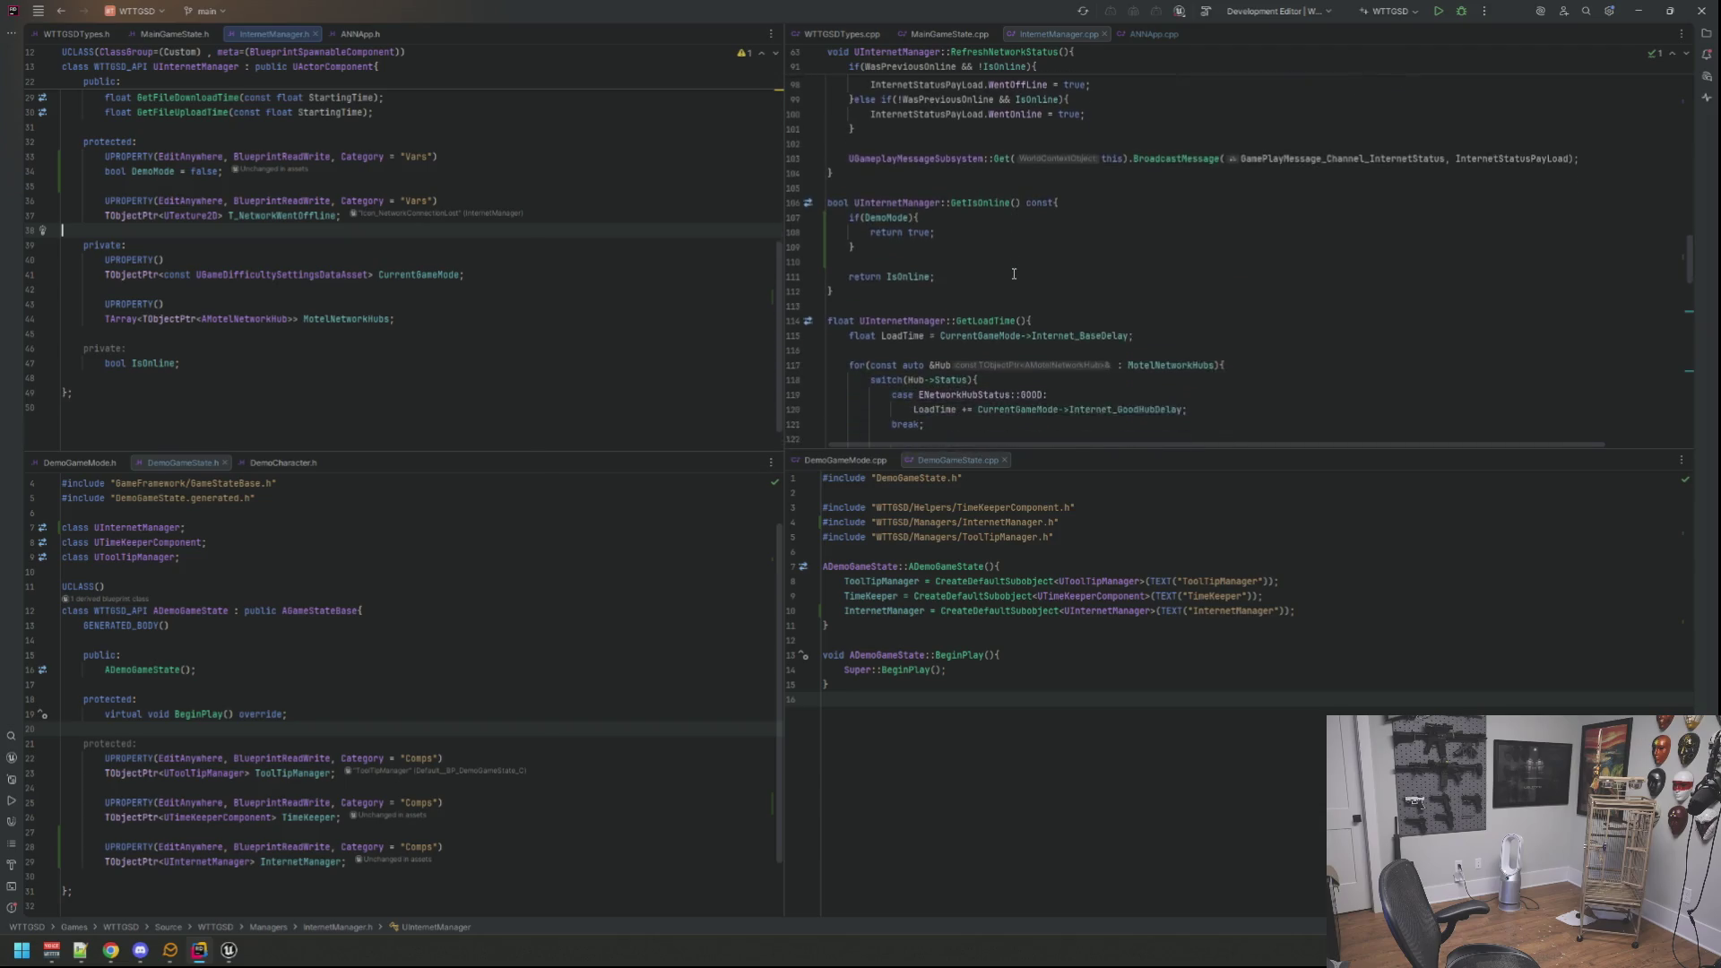
pyautogui.click(1013, 263)
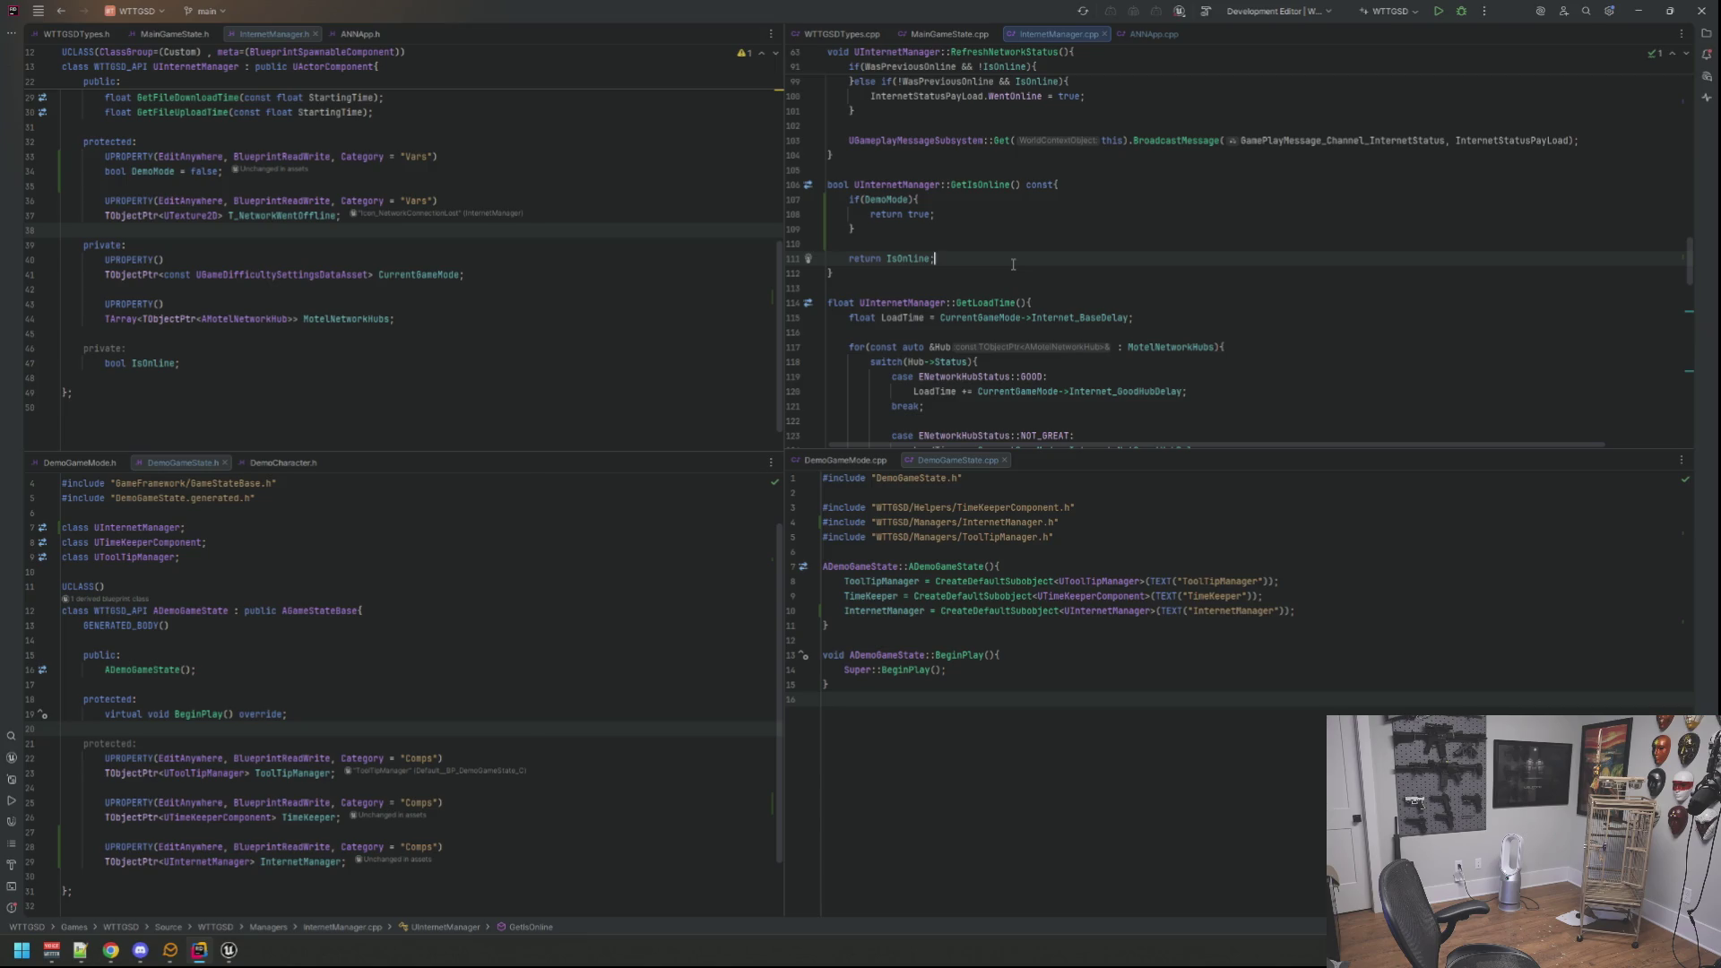
pyautogui.scroll(-5, 1014, 264)
pyautogui.scroll(-5, 1013, 263)
pyautogui.scroll(-5, 1014, 264)
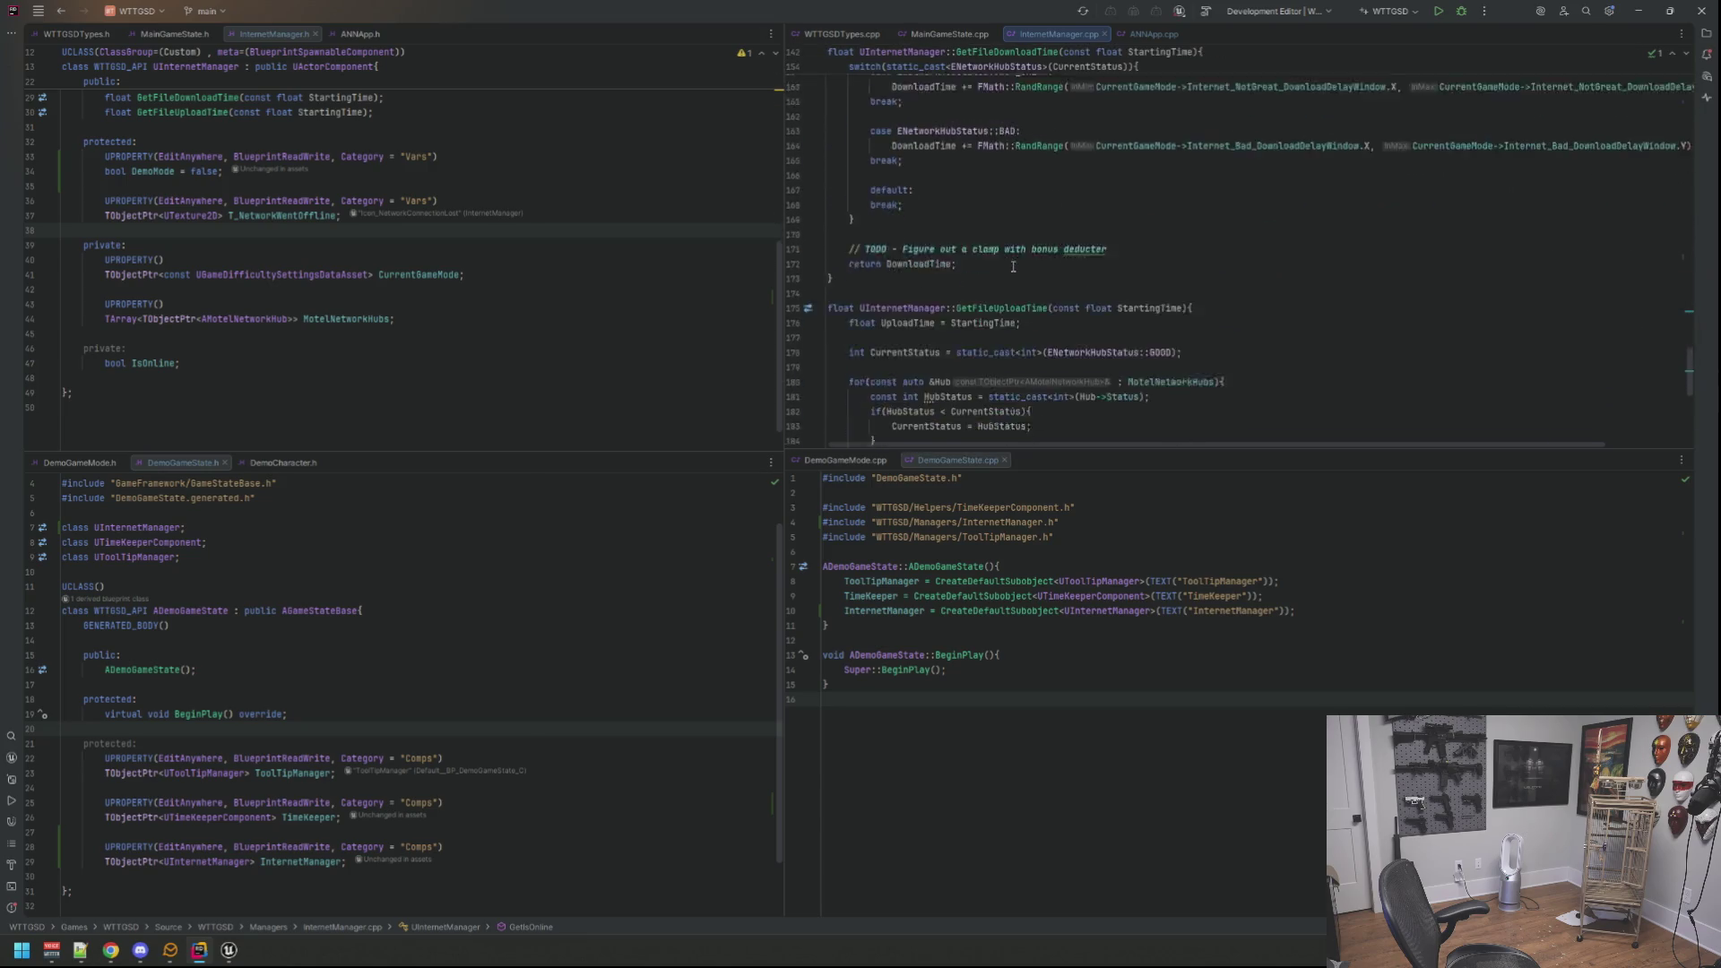
pyautogui.scroll(-5, 1013, 266)
pyautogui.scroll(5, 1013, 265)
pyautogui.scroll(5, 1013, 264)
pyautogui.scroll(5, 1013, 264)
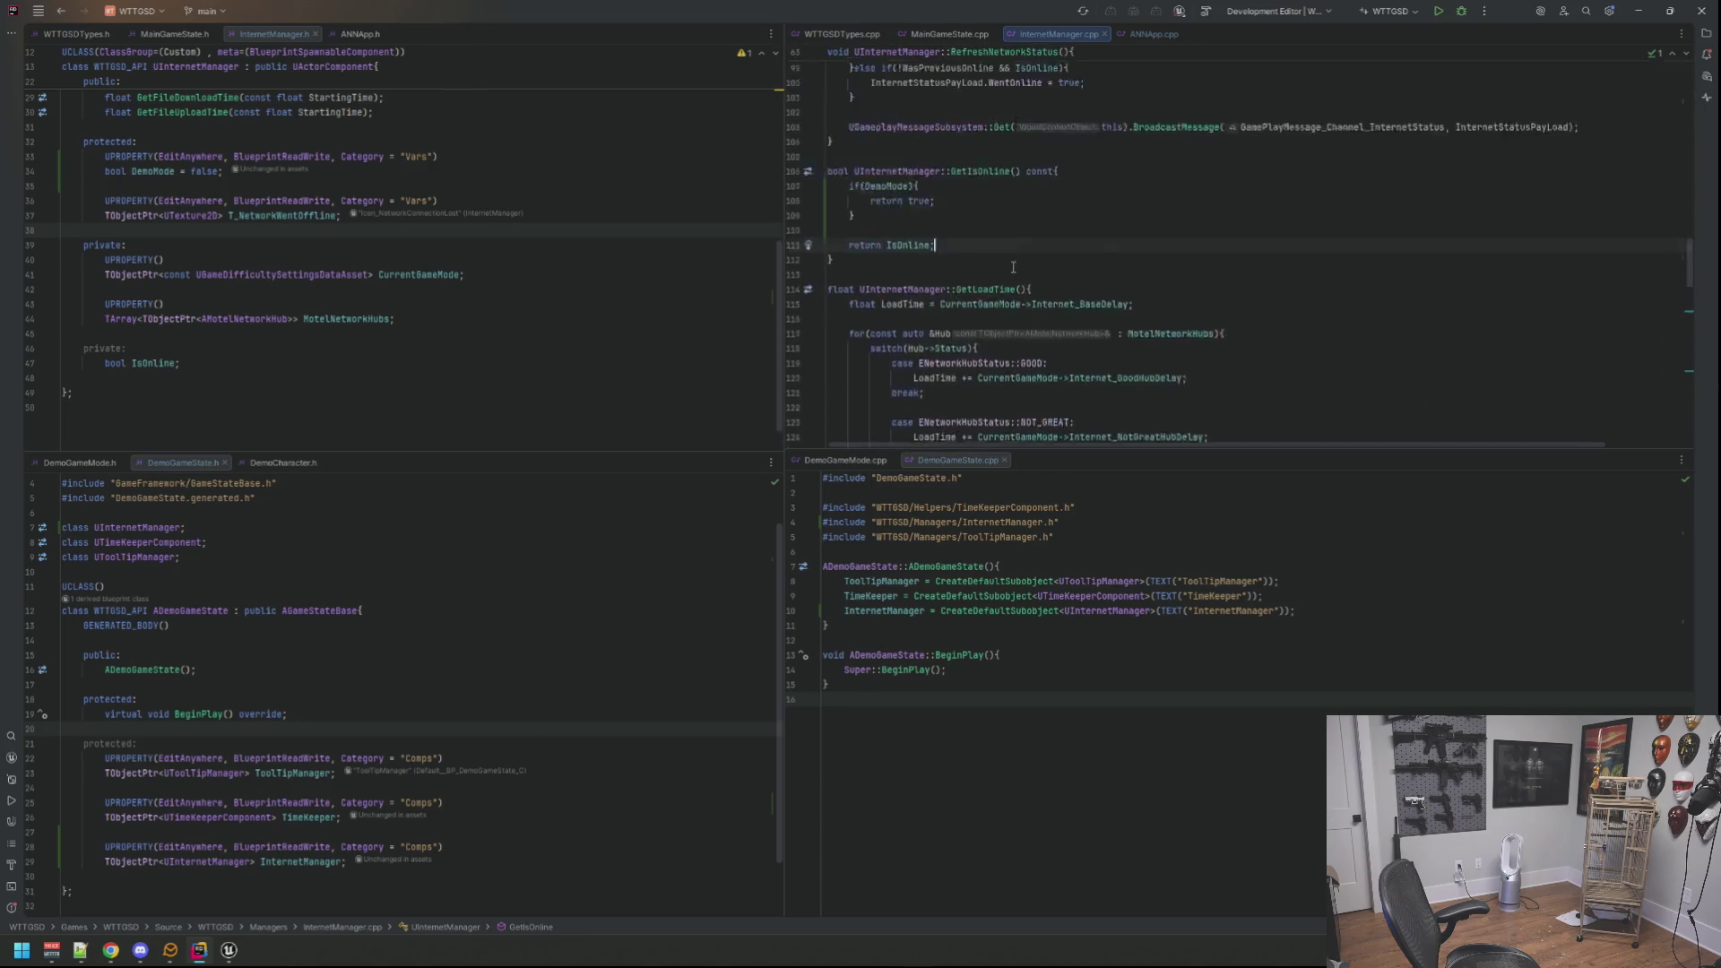
pyautogui.scroll(5, 1012, 266)
pyautogui.scroll(2, 1013, 266)
pyautogui.scroll(2, 1014, 266)
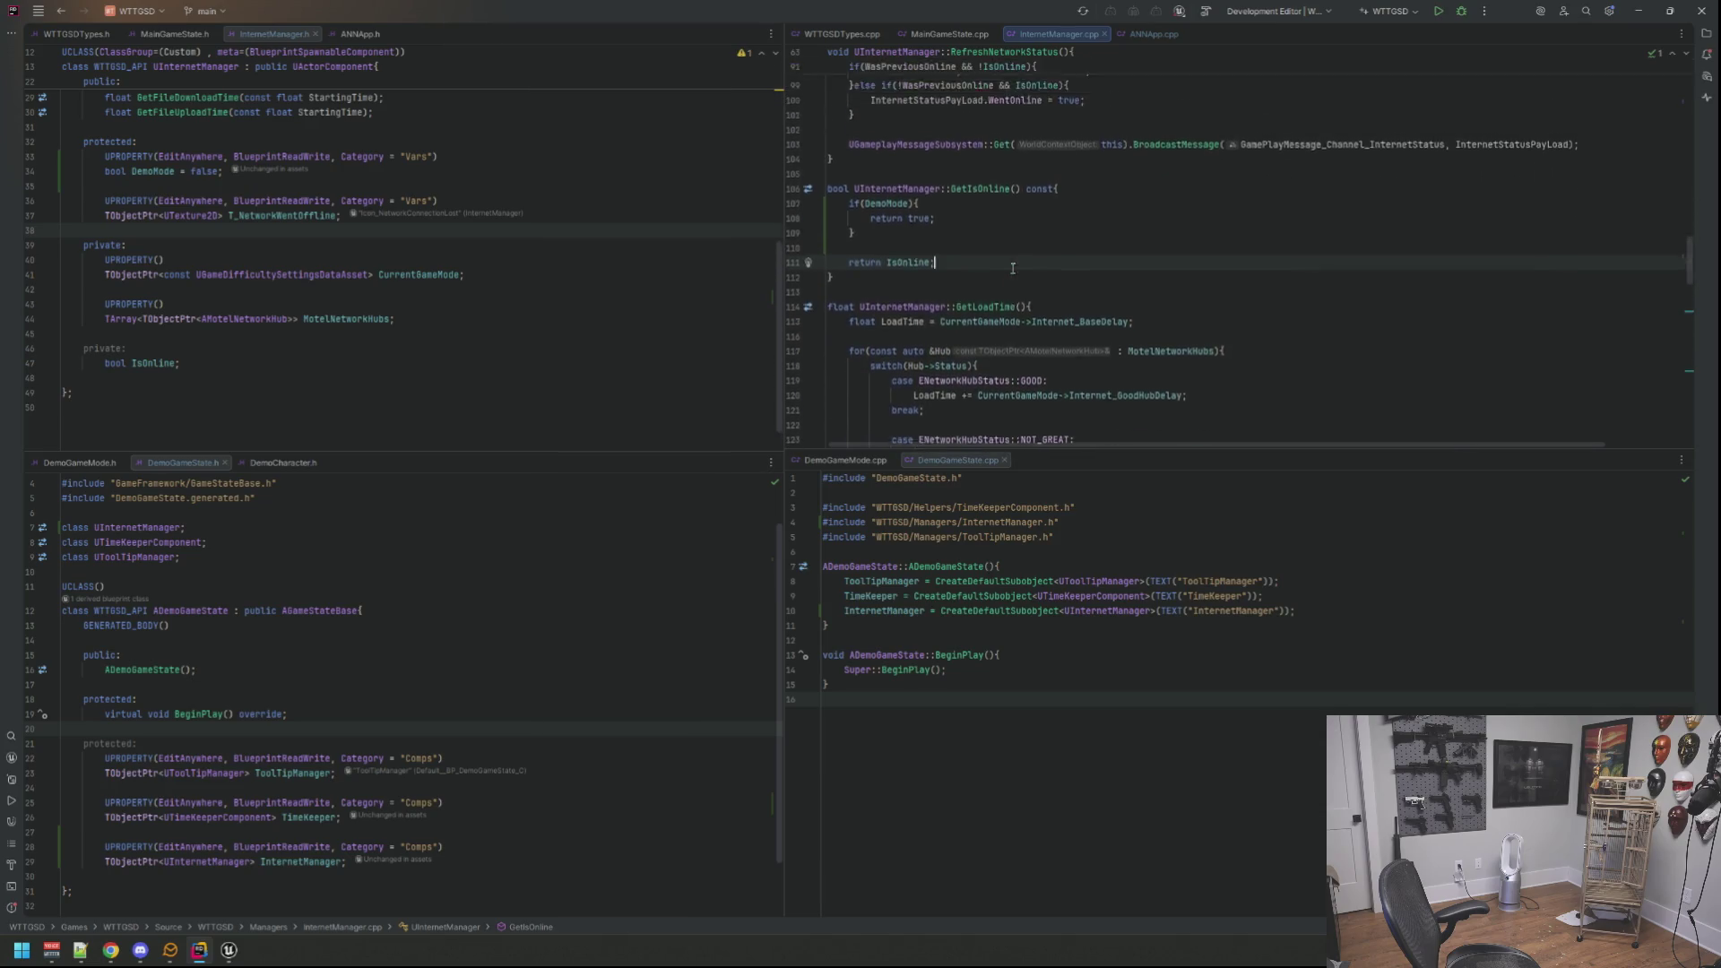
pyautogui.scroll(2, 1013, 267)
pyautogui.moveTo(1009, 254)
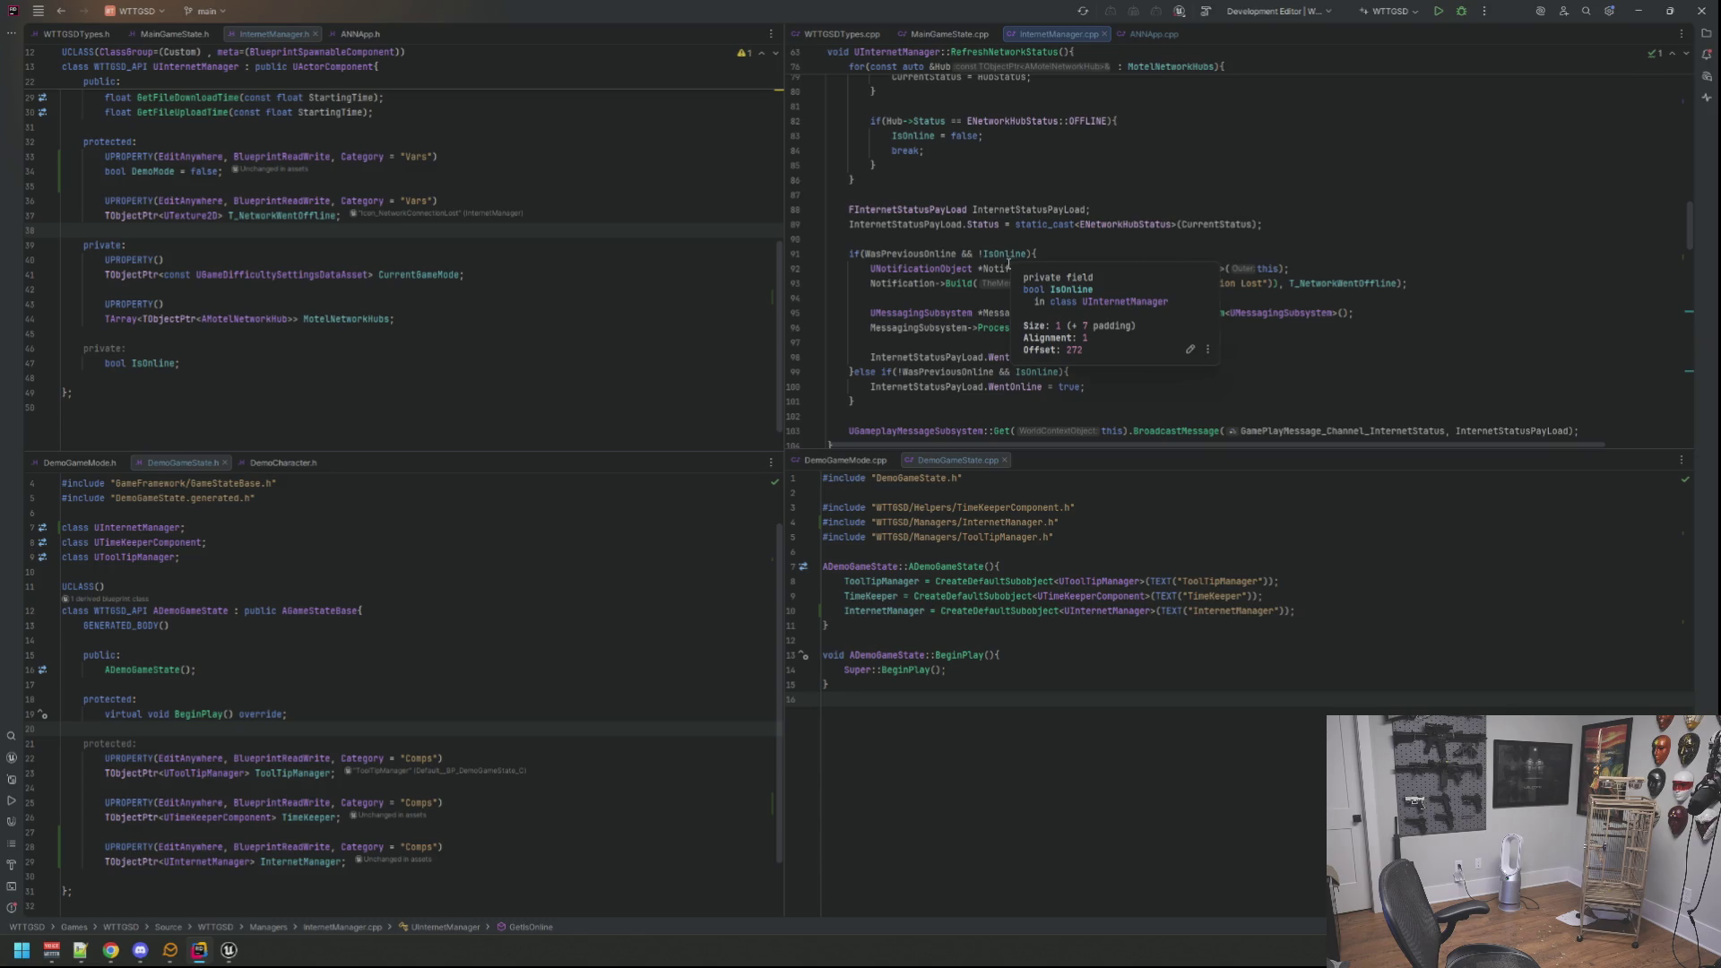
pyautogui.scroll(3, 1013, 266)
pyautogui.scroll(3, 996, 257)
pyautogui.scroll(3, 945, 240)
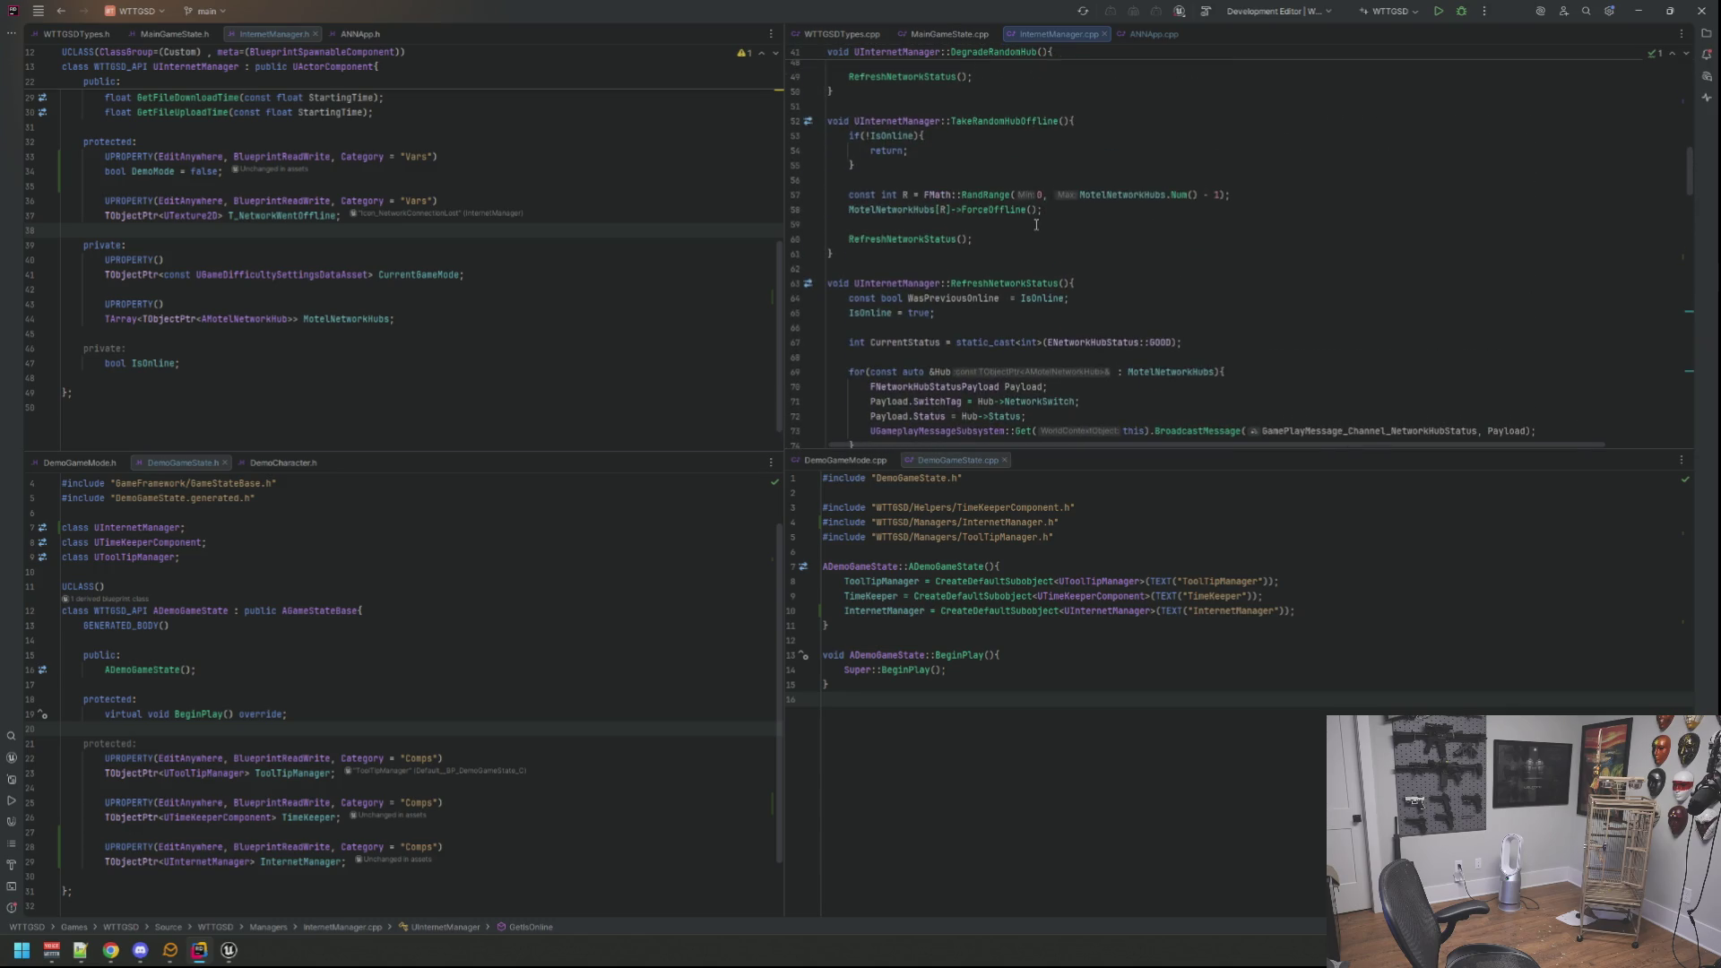
# Step: Find 'maincomp' in project-wide search and bring up MainComputer.h as the last open file
pyautogui.click(640, 215)
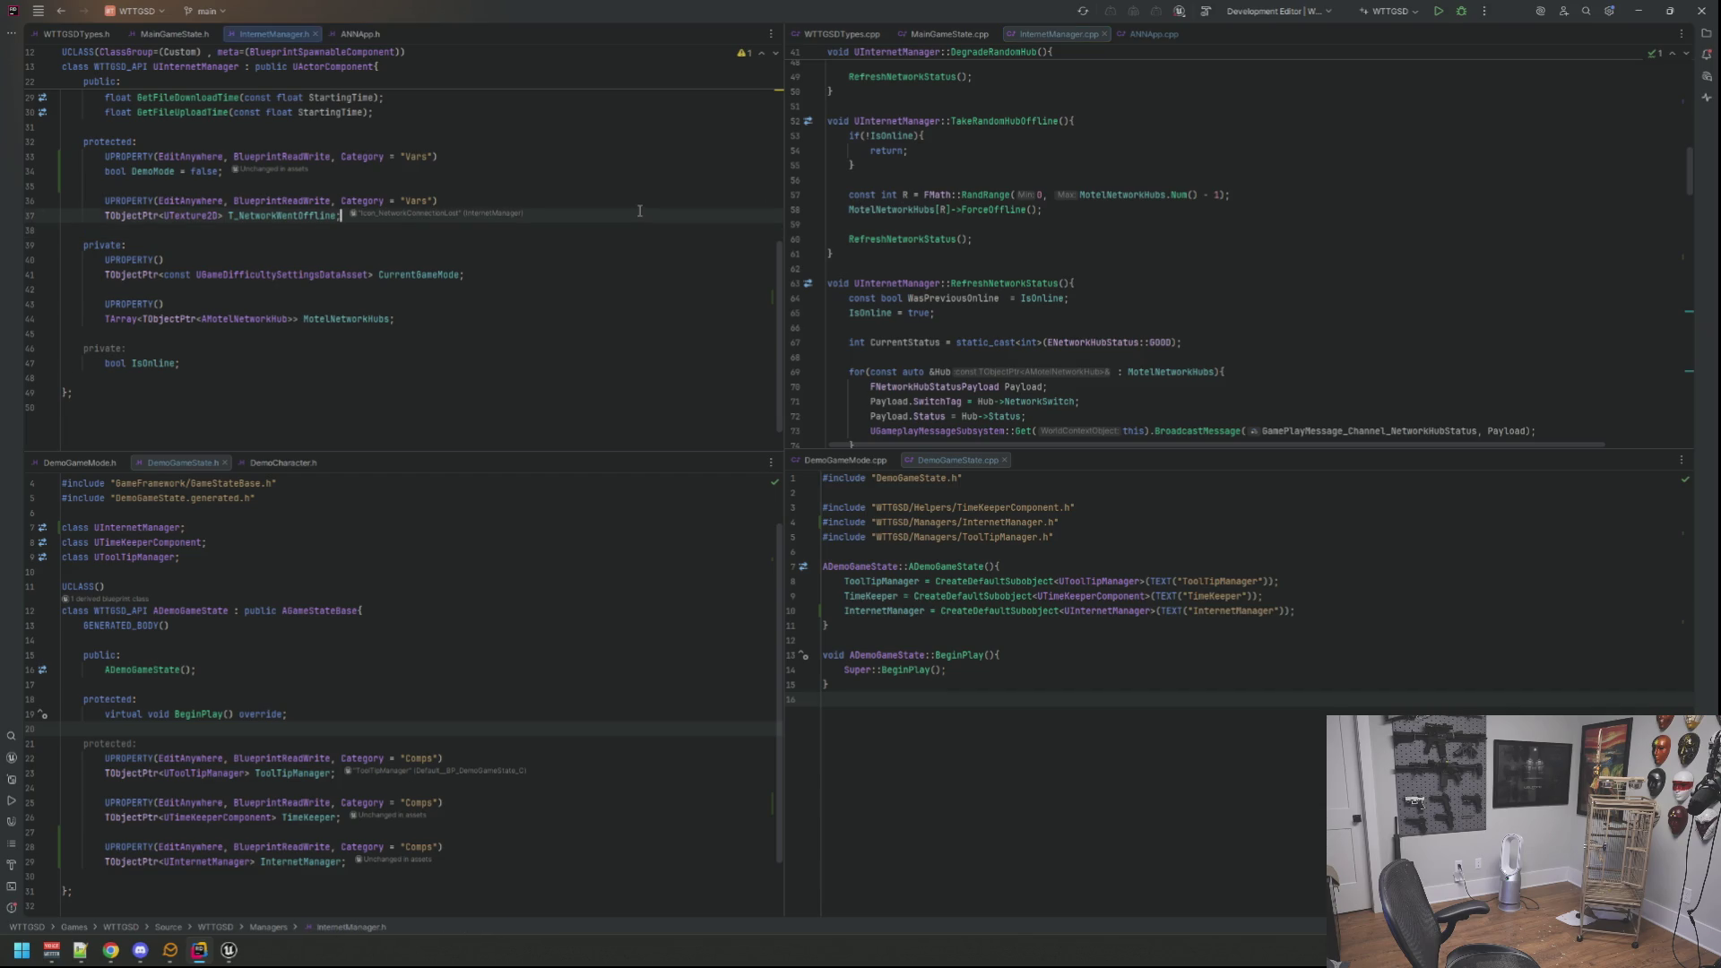
pyautogui.press('shift')
pyautogui.press('shift')
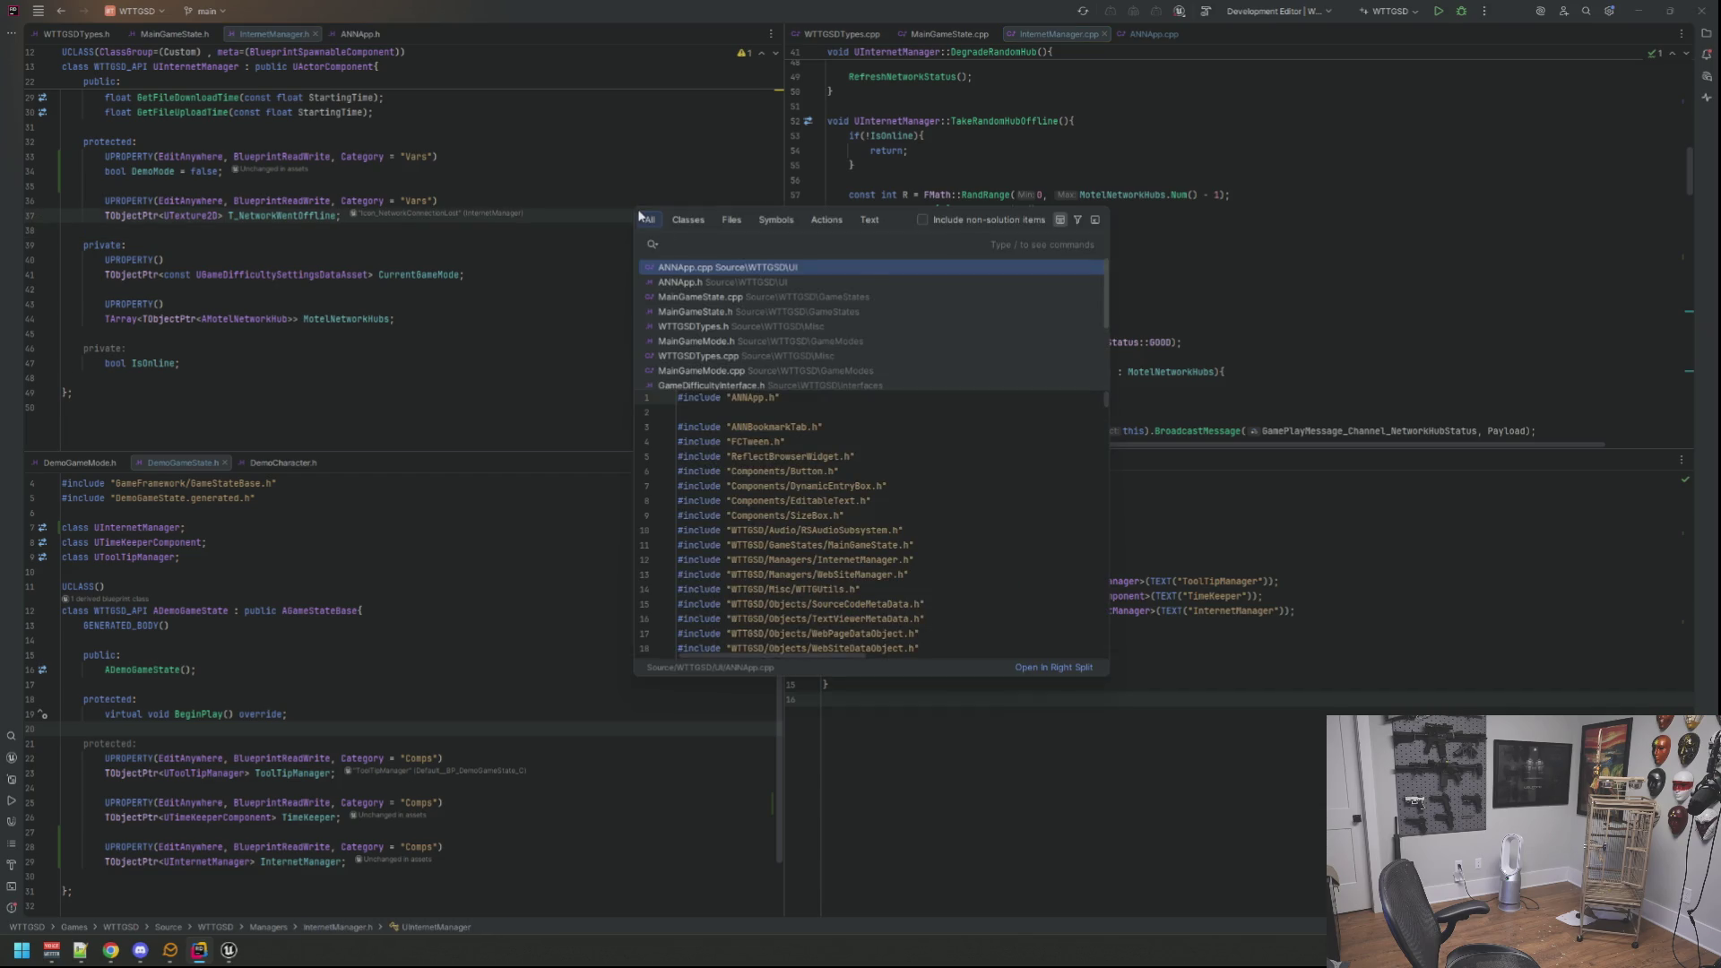
pyautogui.write('maincomp')
pyautogui.press('Return')
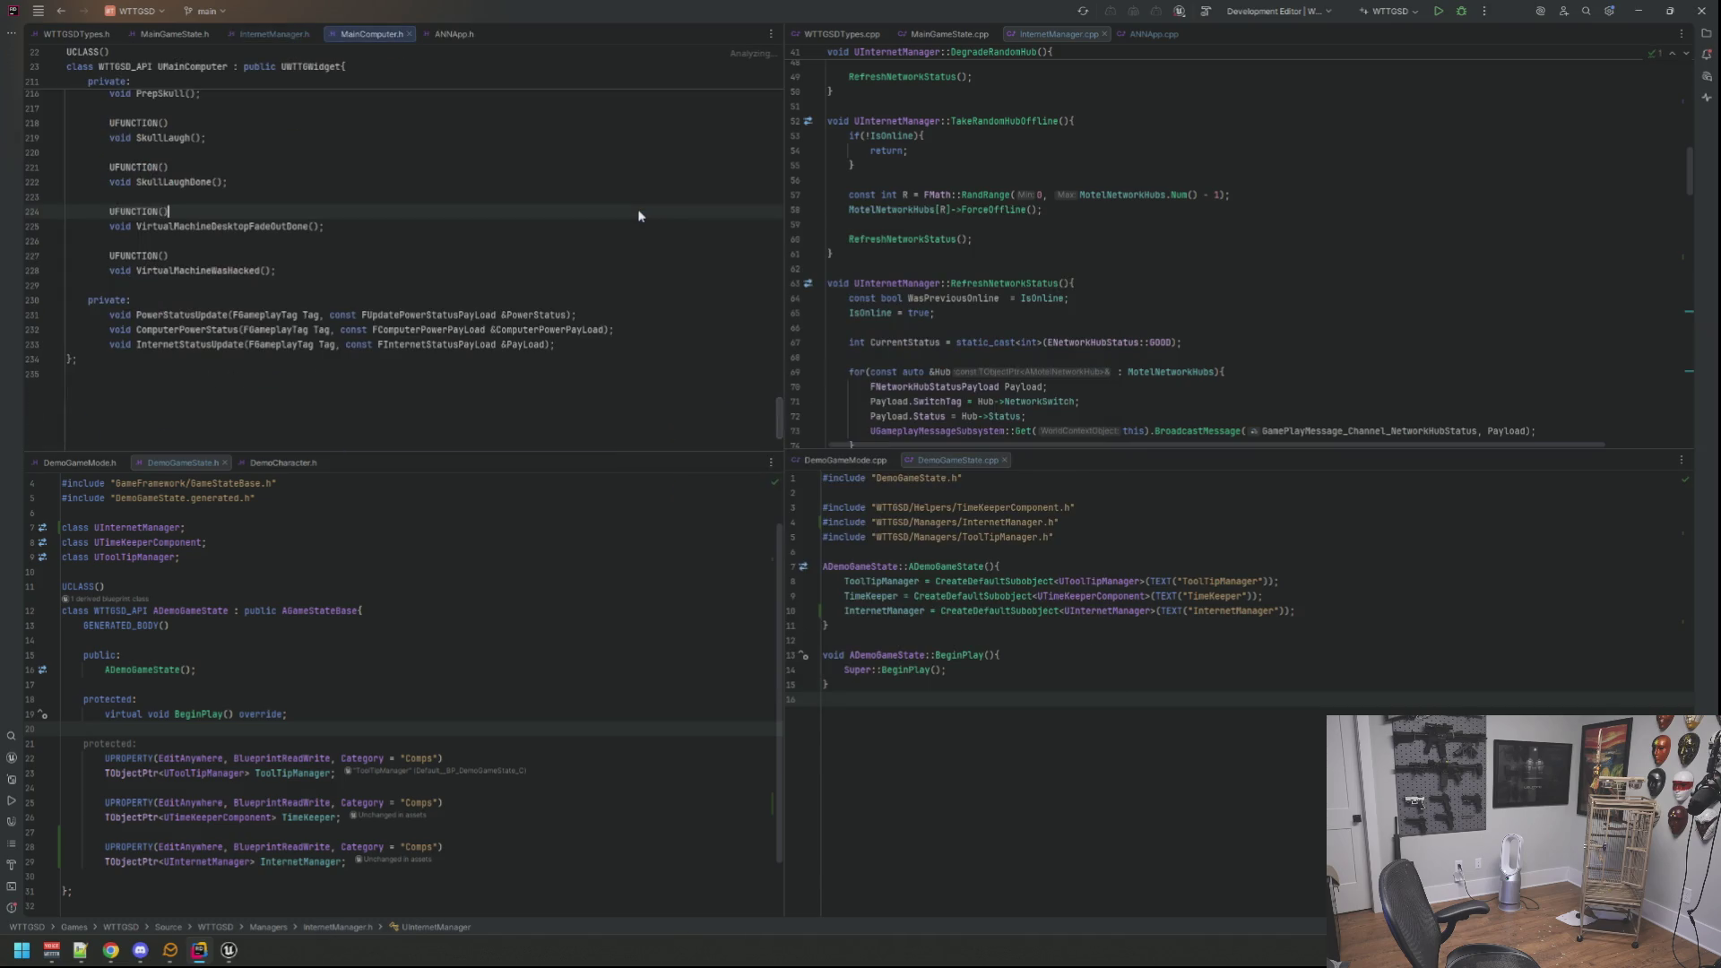
pyautogui.scroll(2, 178, 169)
pyautogui.scroll(3, 178, 169)
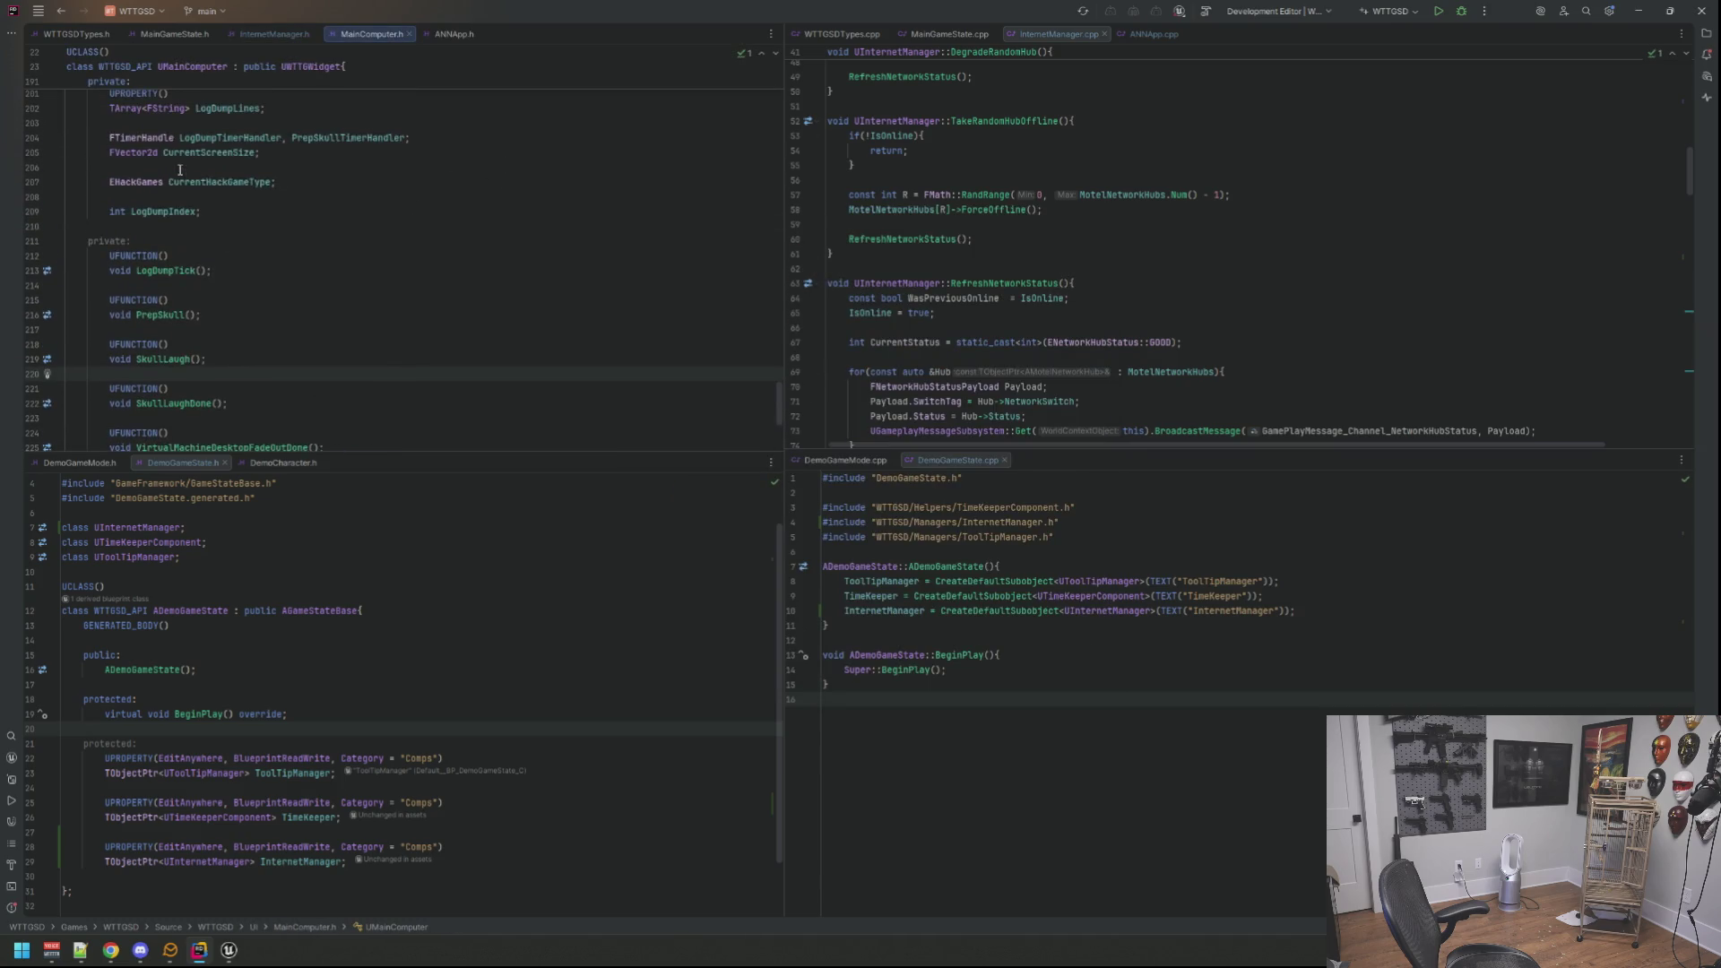
pyautogui.moveTo(362, 29); pyautogui.dragTo(450, 33)
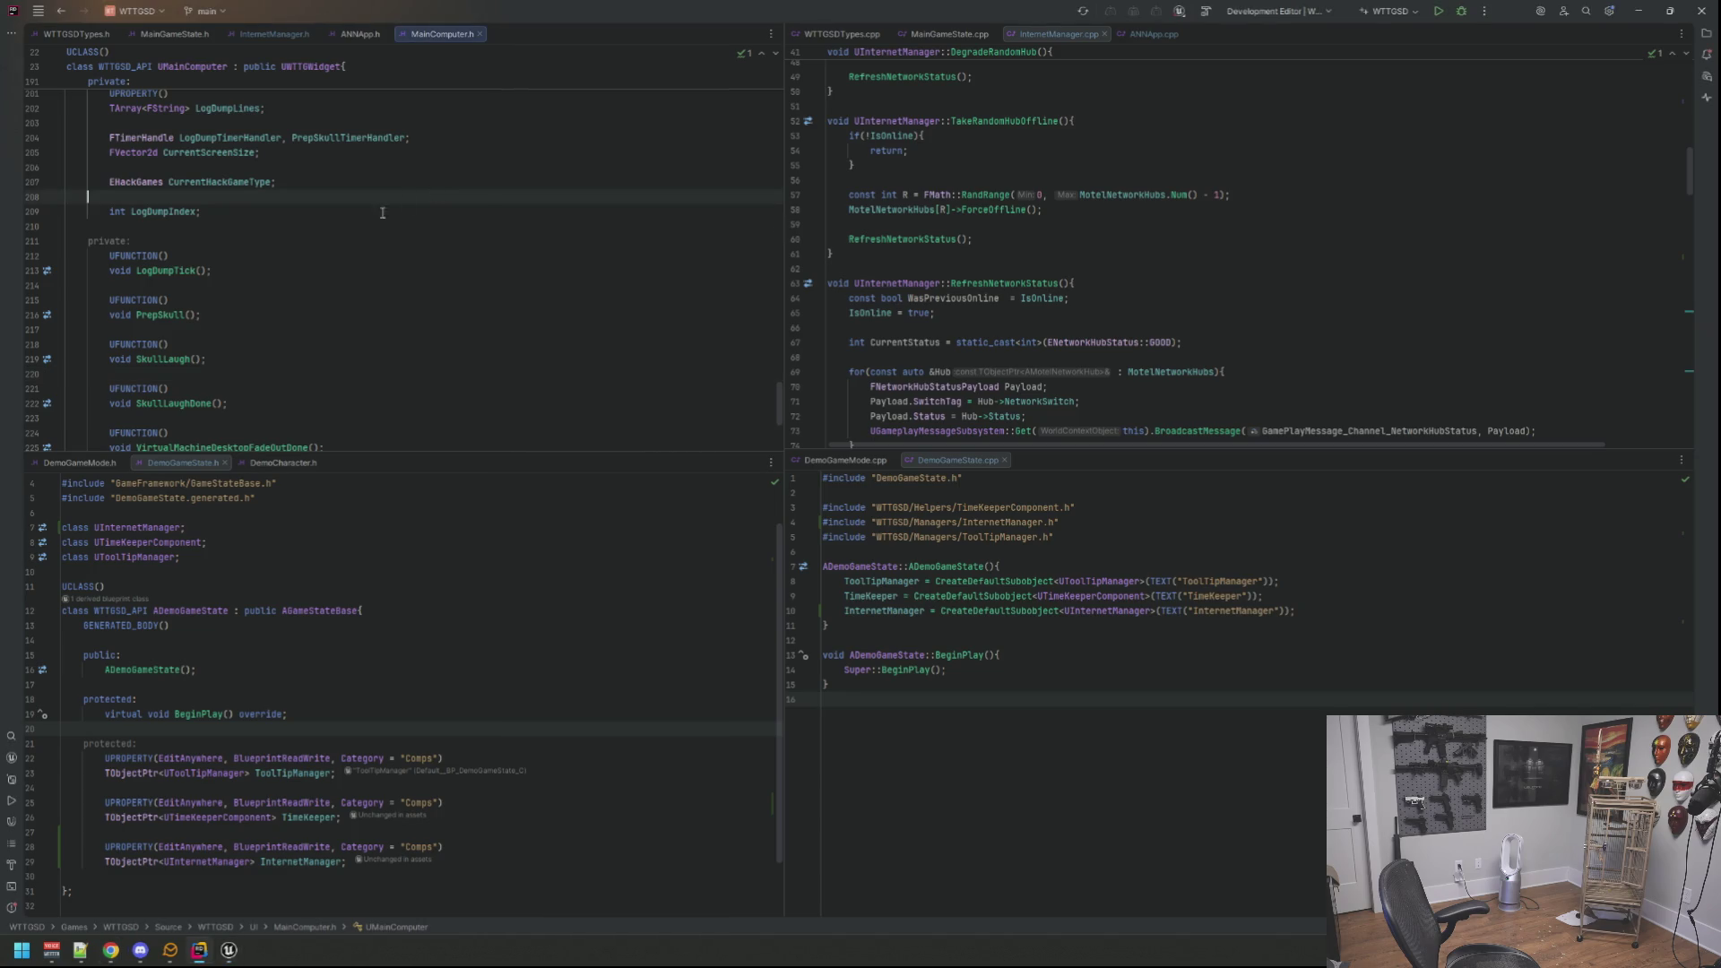
# Step: Jump from the LogDumpTick declaration to its definition in MainComputer.cpp and drag that tab rightward
pyautogui.click(188, 270)
pyautogui.hotkey('ctrl', 'b')
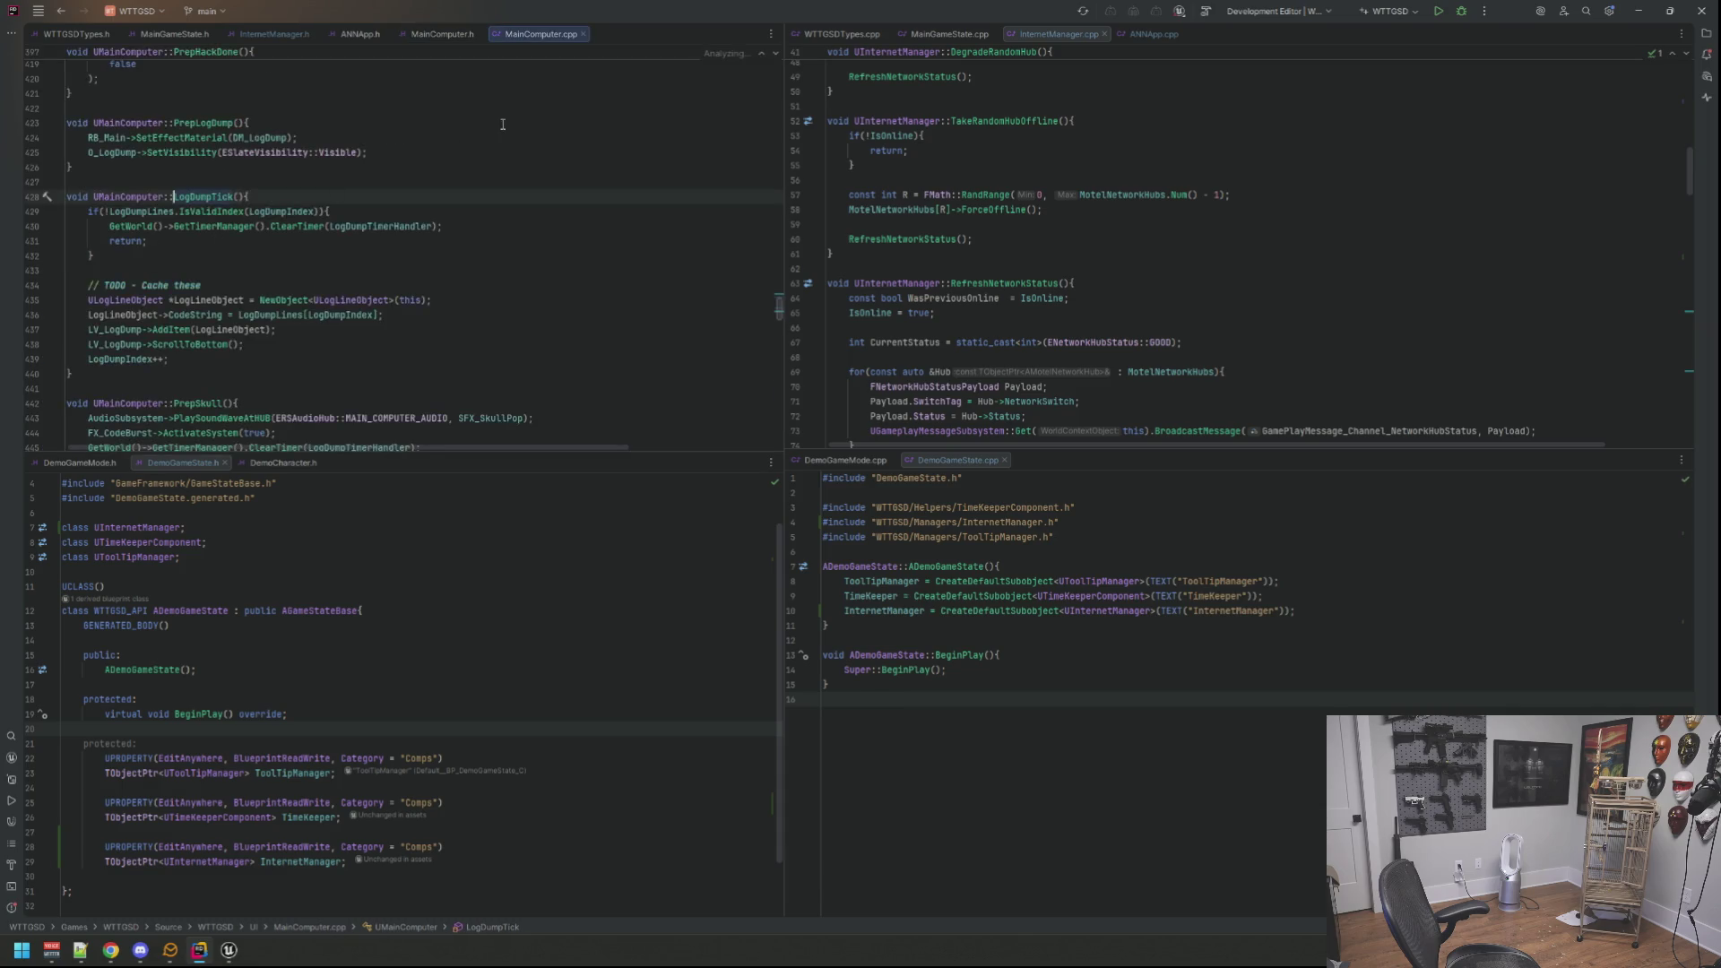
pyautogui.moveTo(538, 34)
pyautogui.mouseDown()
pyautogui.moveTo(982, 169)
pyautogui.moveTo(1257, 37)
pyautogui.mouseUp()
# Step: Dock MainComputer.cpp in the right split and briefly toggle a breakpoint on the AddDynamic line 35
pyautogui.click(1147, 187)
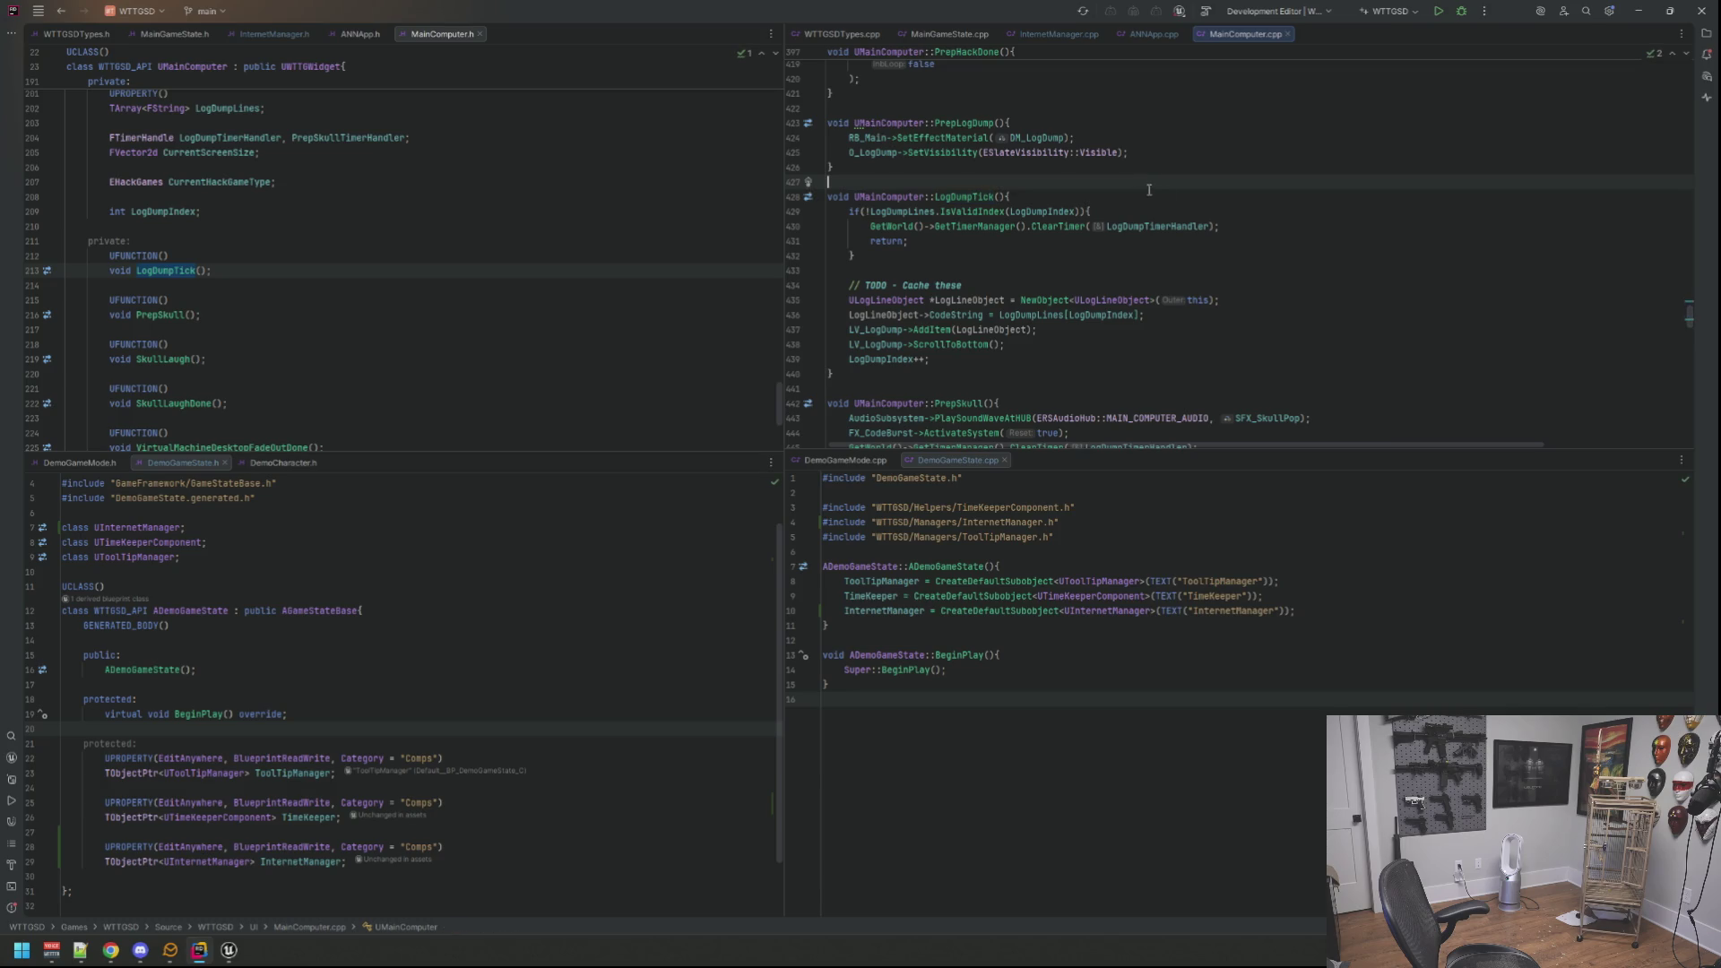
pyautogui.scroll(5, 1217, 215)
pyautogui.scroll(5, 1217, 226)
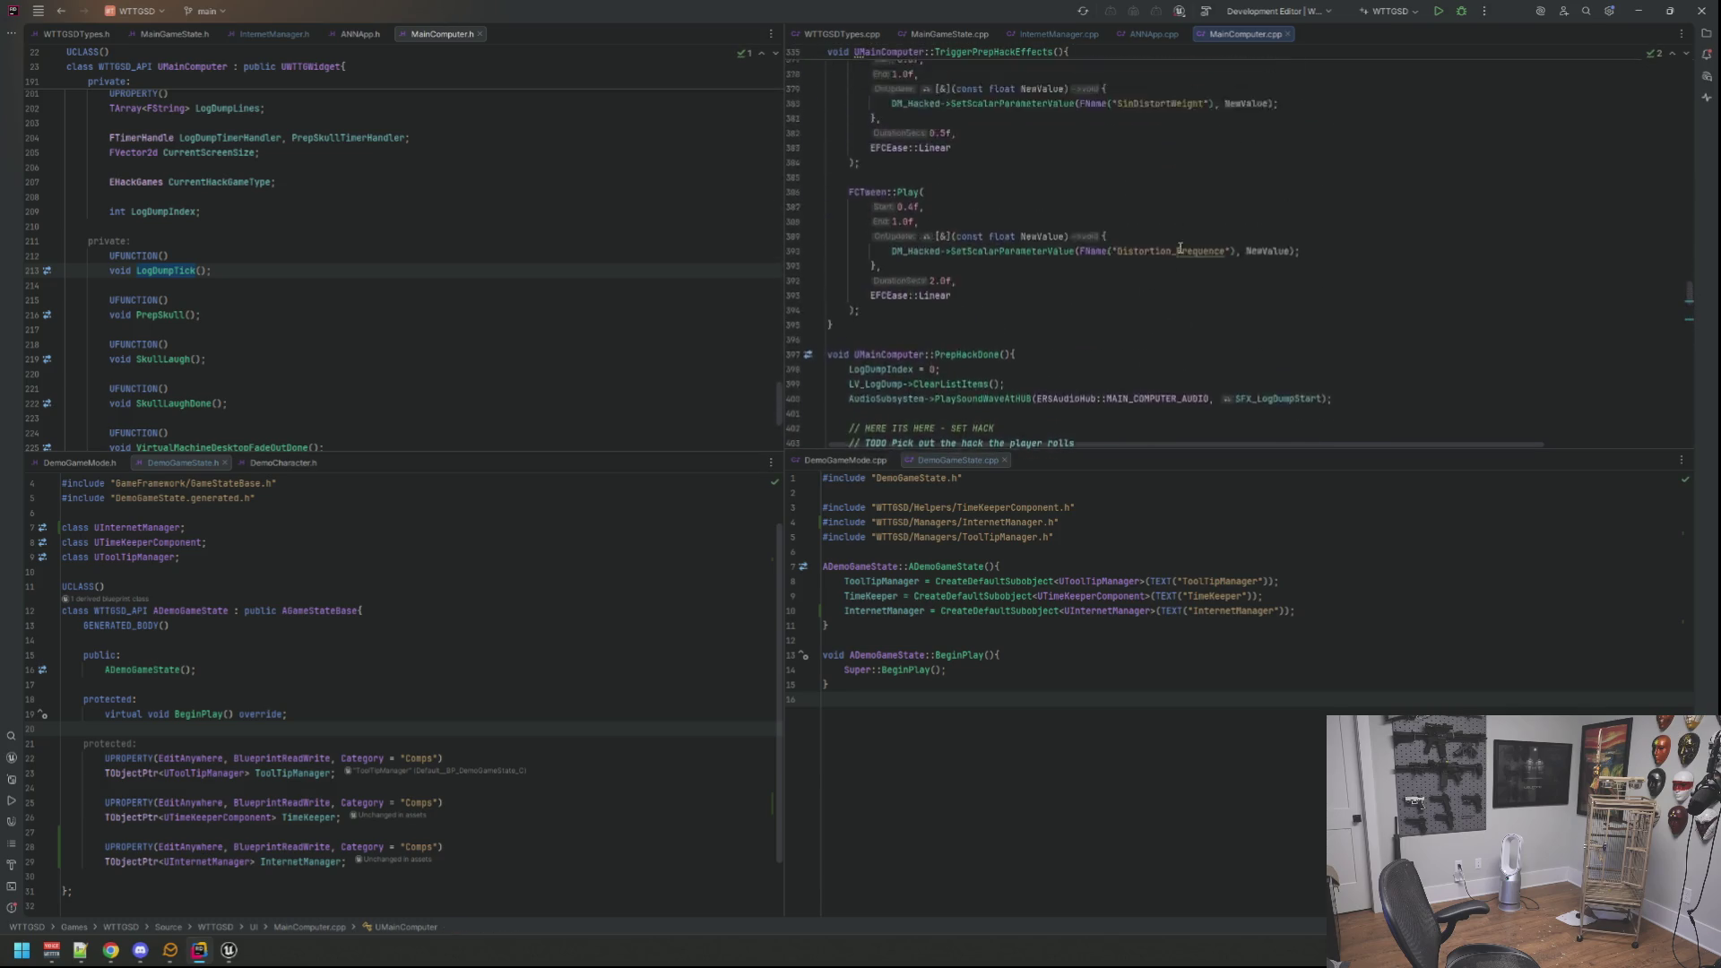
pyautogui.scroll(5, 1157, 224)
pyautogui.scroll(5, 1090, 223)
pyautogui.scroll(5, 1022, 221)
pyautogui.scroll(5, 973, 224)
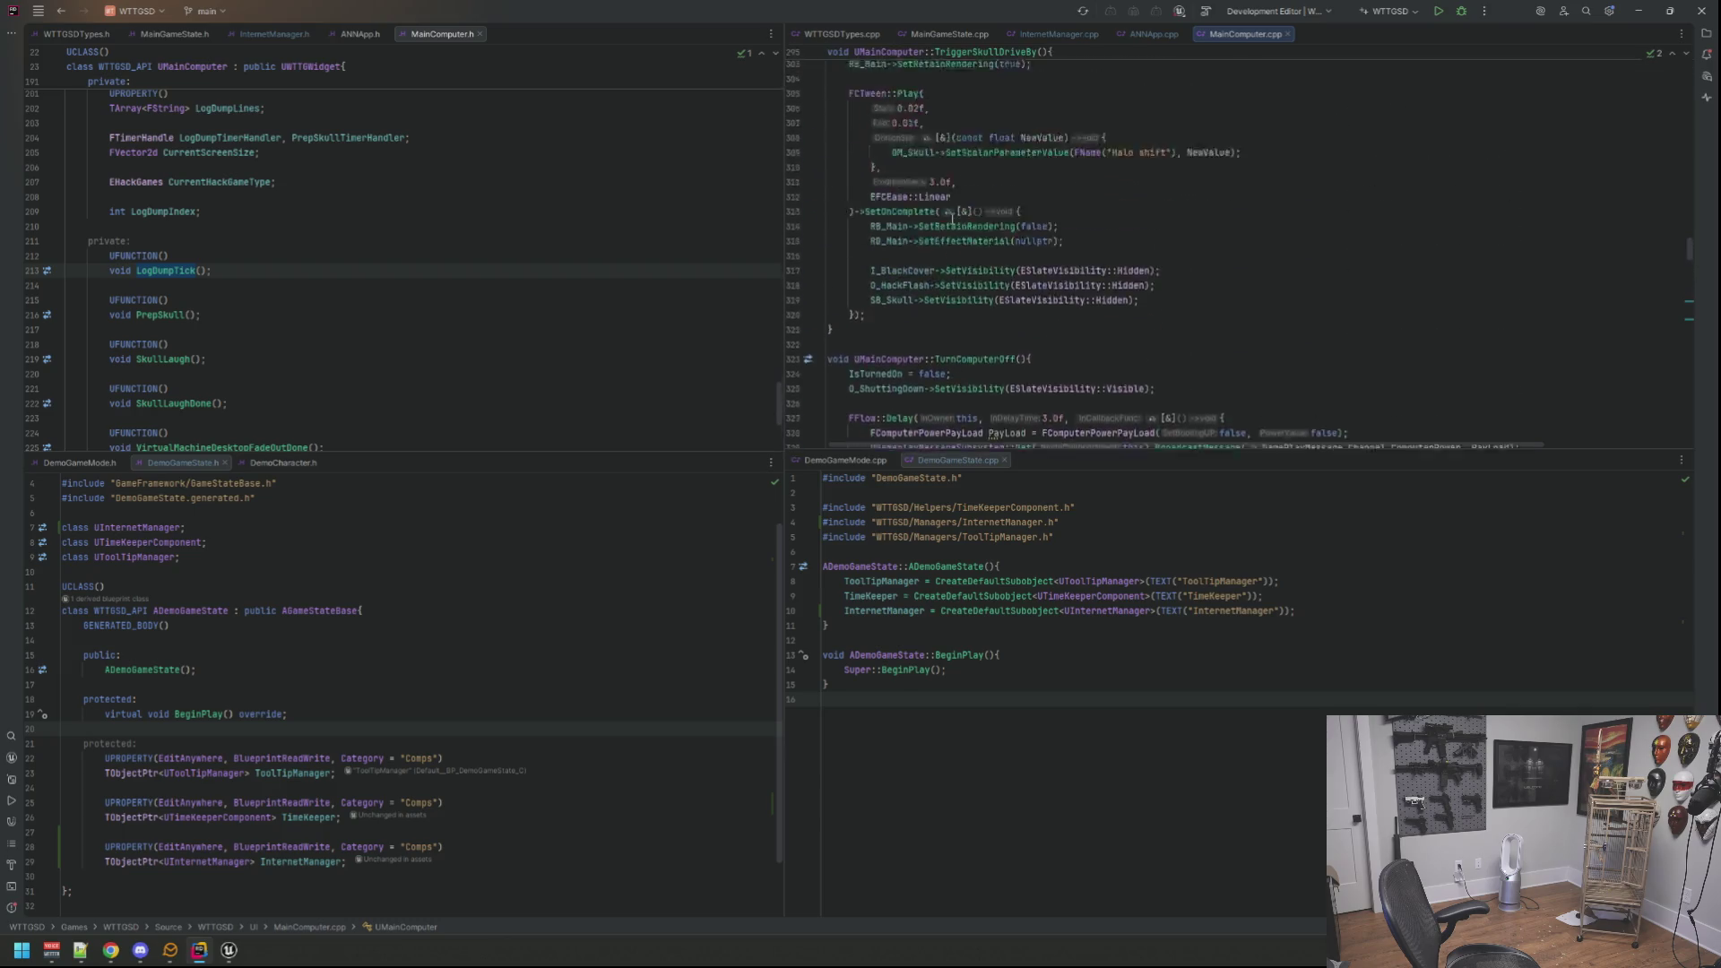
pyautogui.scroll(5, 978, 226)
pyautogui.scroll(5, 983, 230)
pyautogui.scroll(5, 989, 232)
pyautogui.scroll(5, 992, 233)
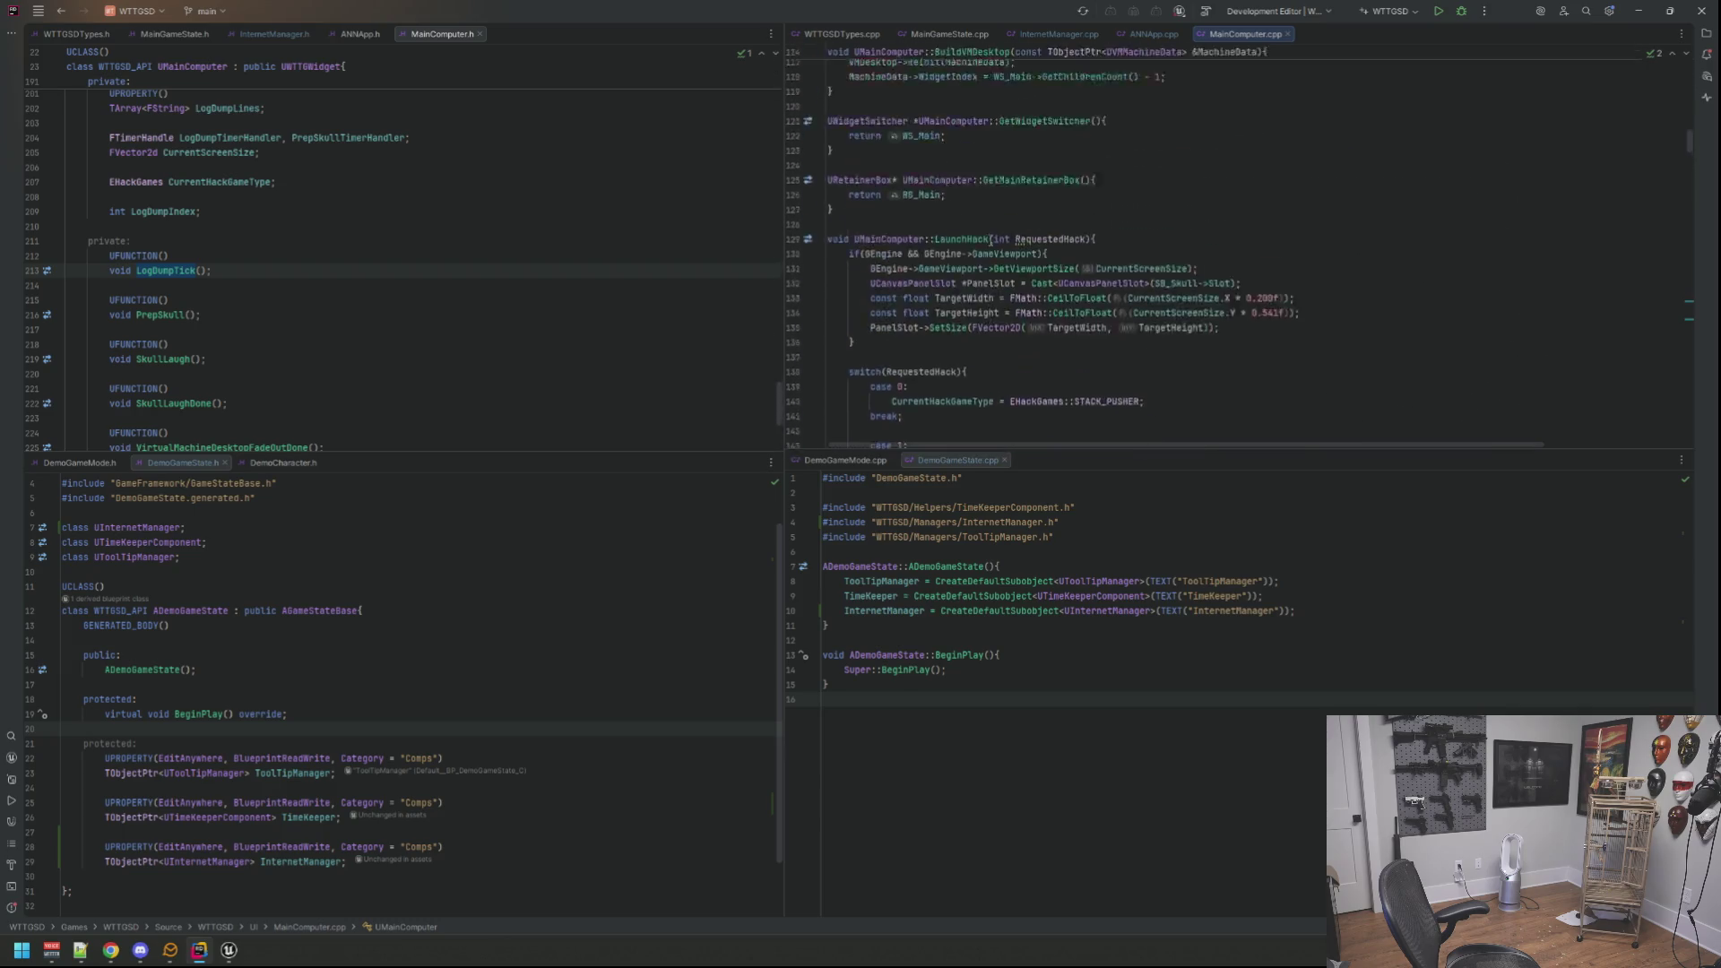
pyautogui.scroll(5, 969, 239)
pyautogui.scroll(5, 942, 249)
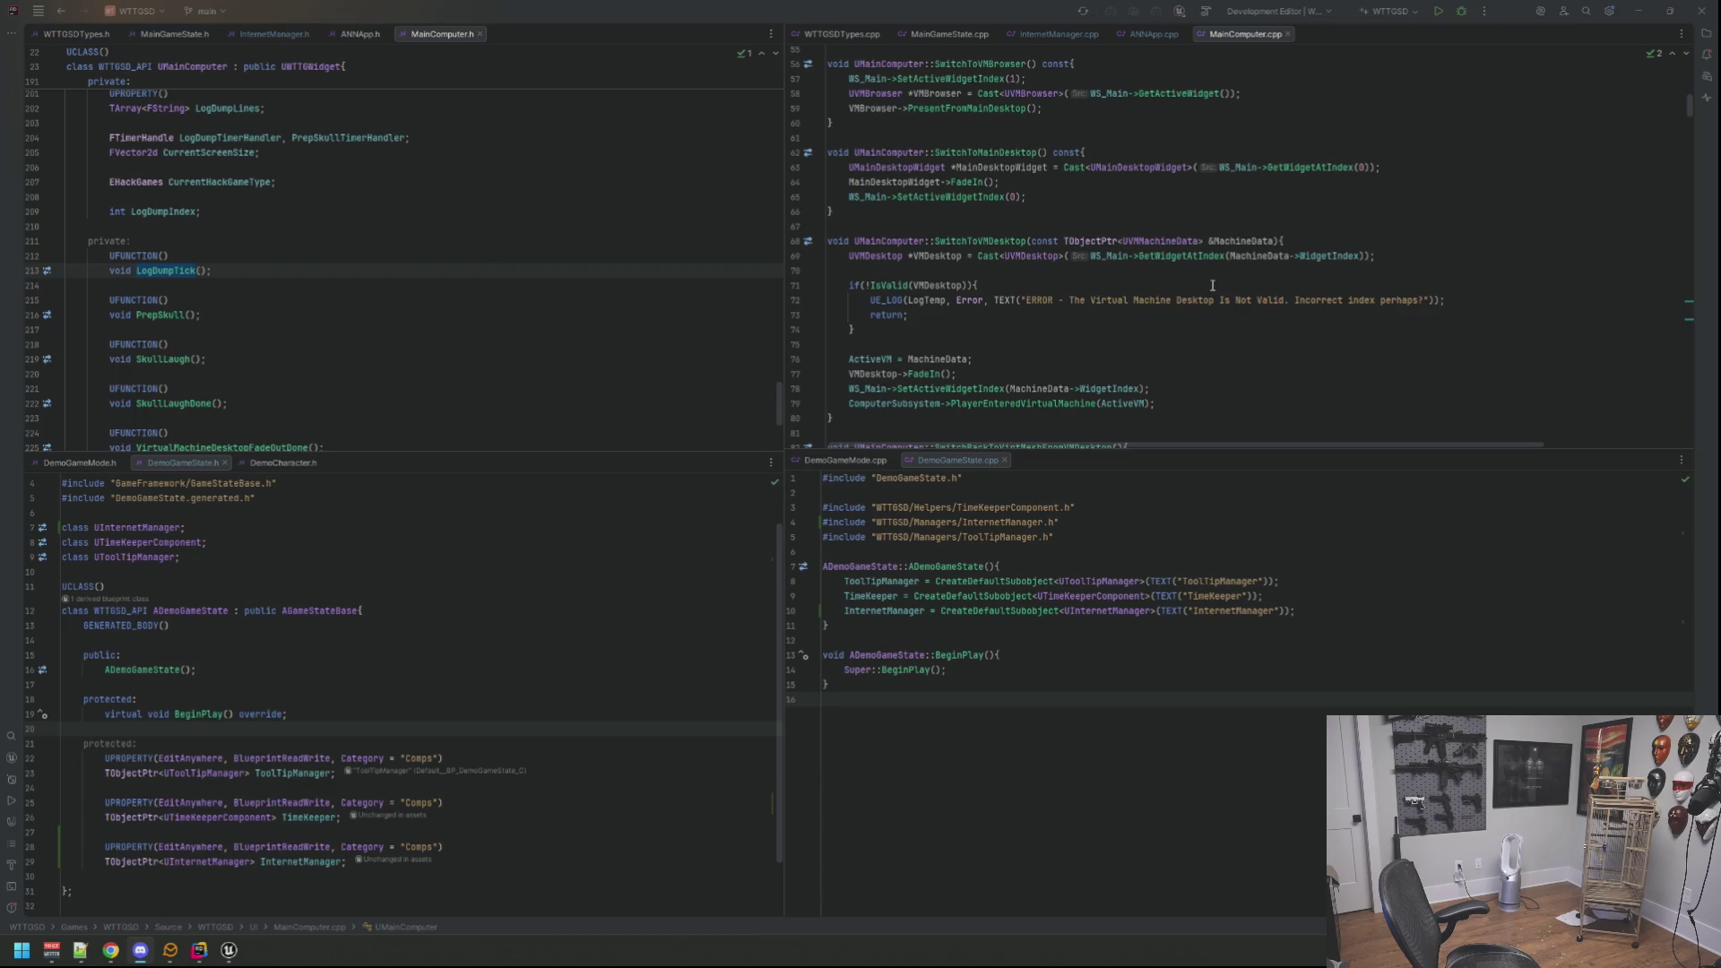
pyautogui.click(1084, 311)
pyautogui.scroll(3, 1068, 316)
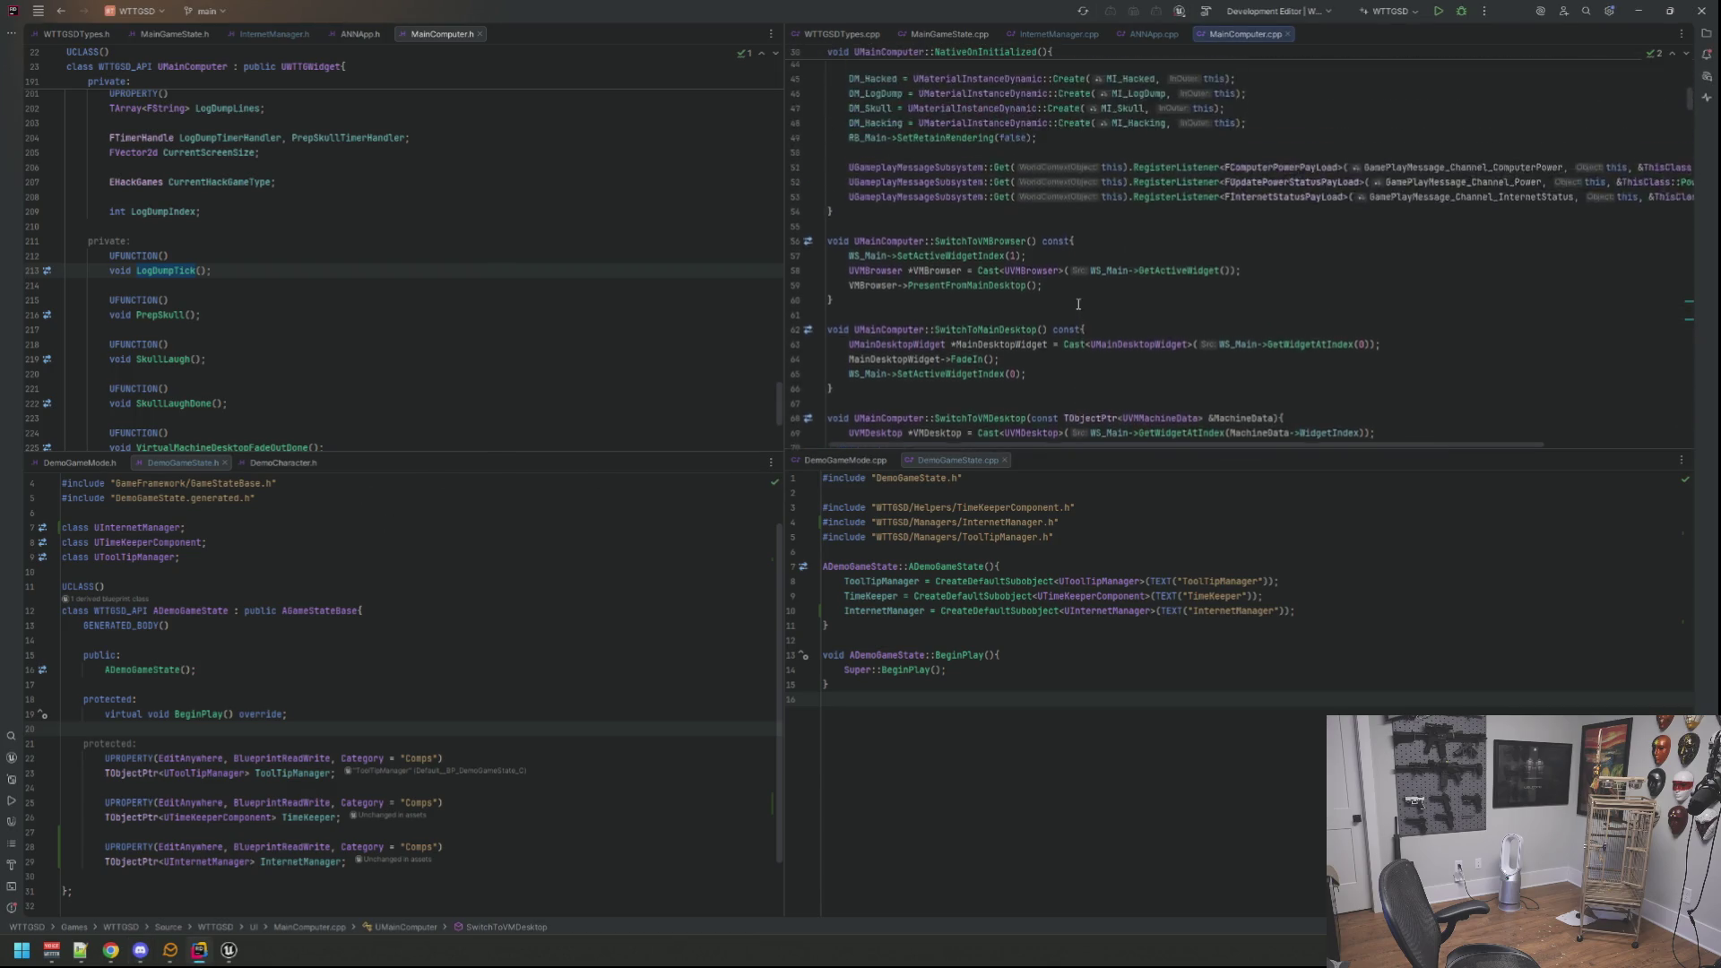
pyautogui.scroll(3, 1022, 309)
pyautogui.scroll(3, 968, 302)
pyautogui.scroll(3, 874, 296)
pyautogui.click(796, 285)
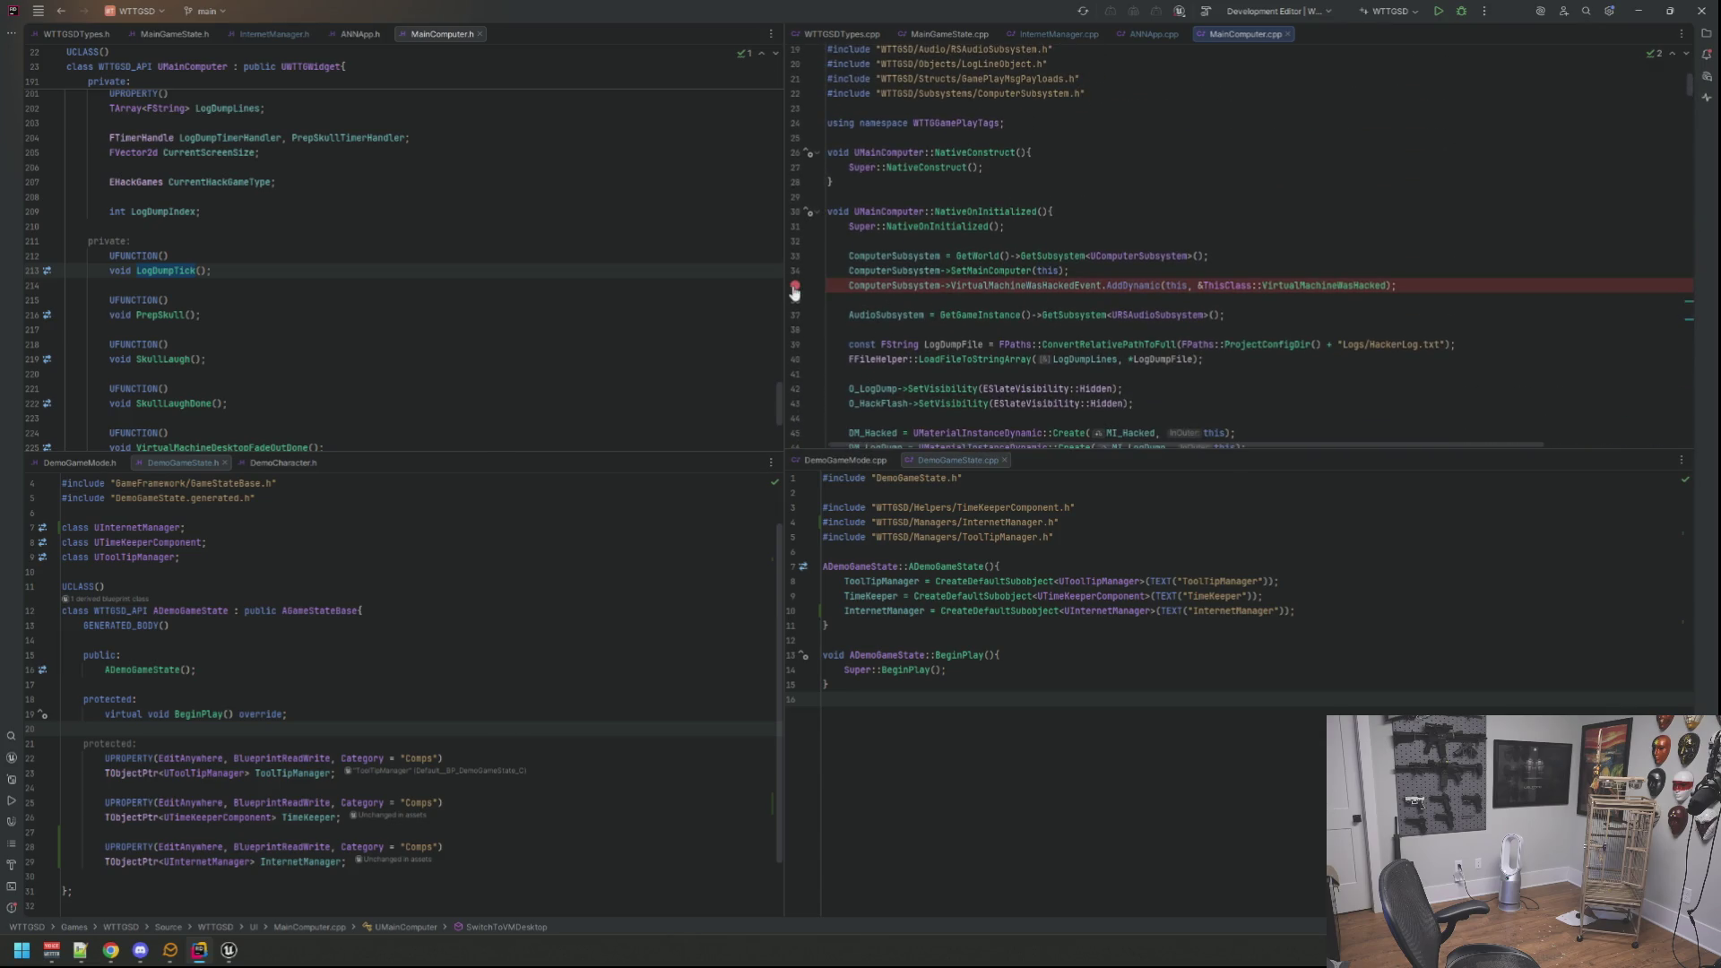
pyautogui.click(794, 287)
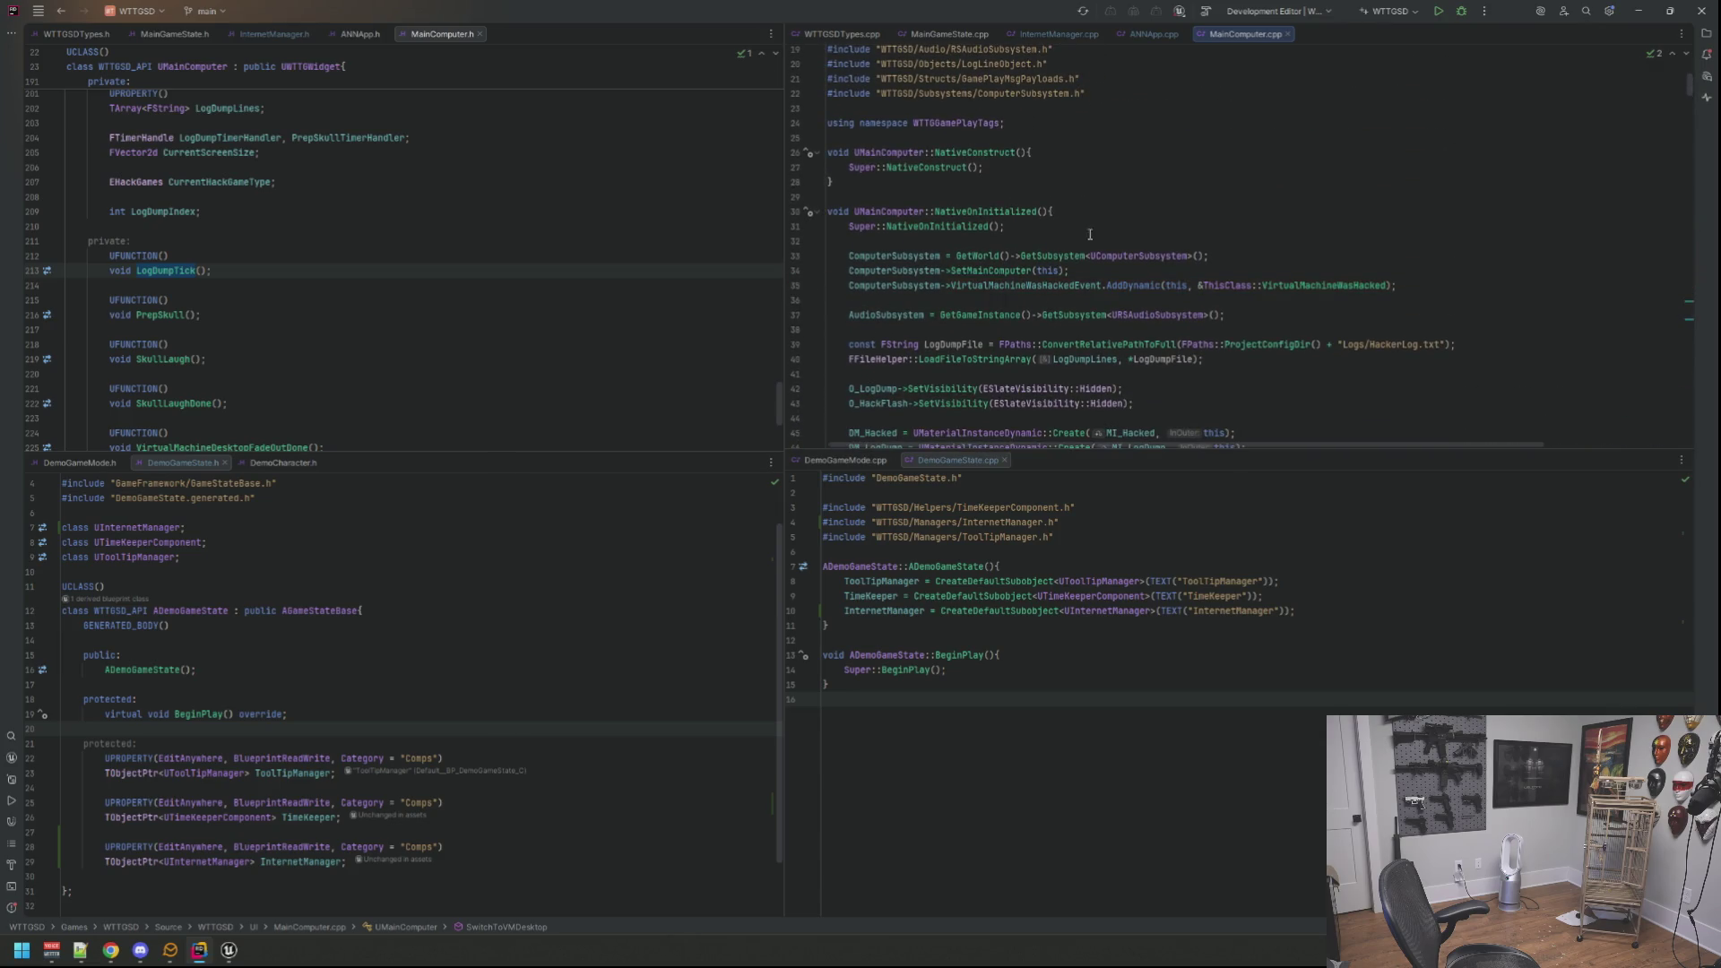
# Step: Review NativeOnInitialized, moving the caret between the Super call, AddDynamic and empty line 32
pyautogui.click(1078, 232)
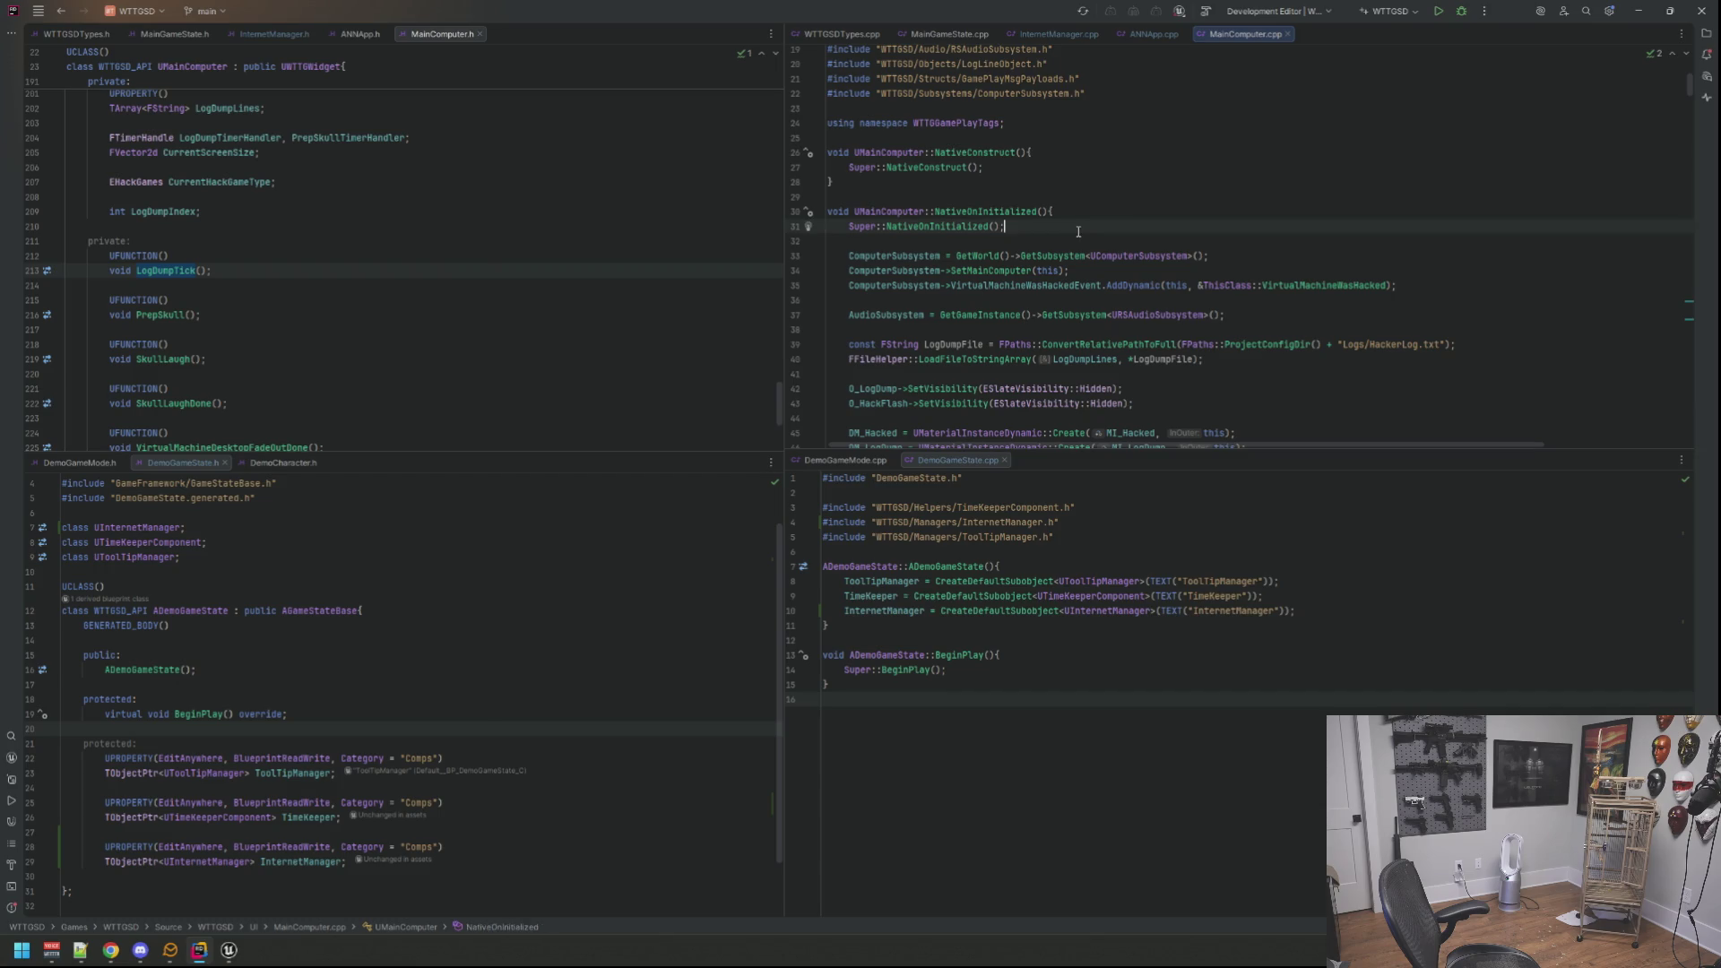
pyautogui.click(1140, 286)
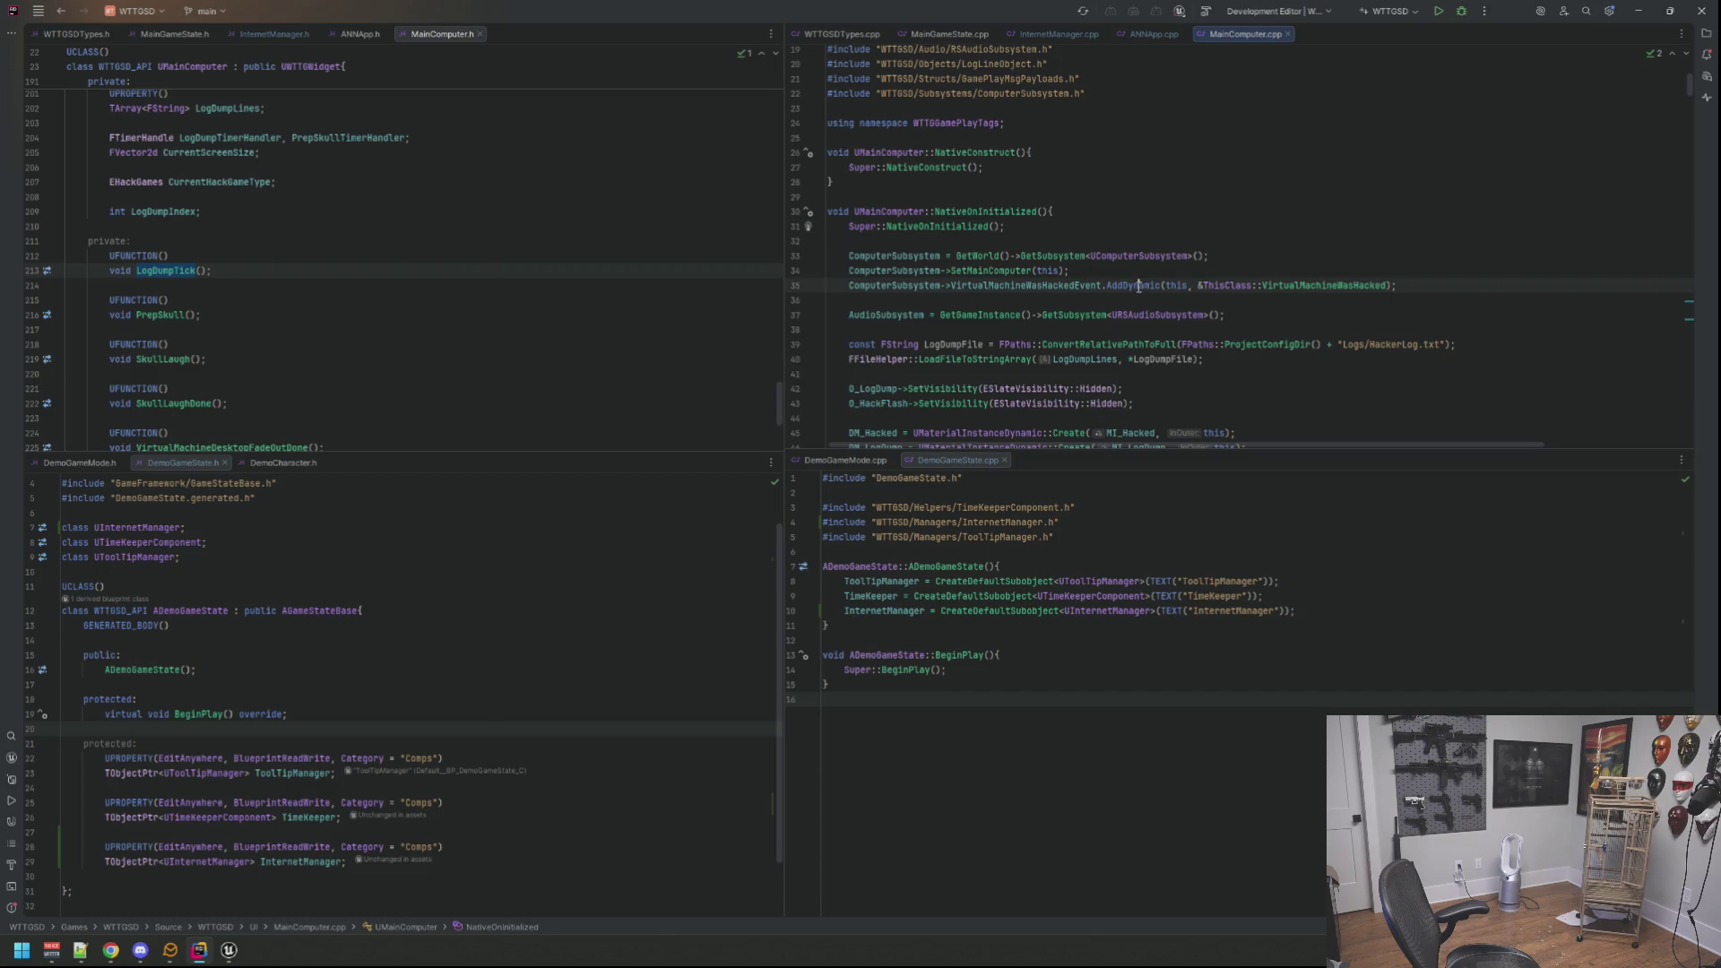
pyautogui.click(1144, 239)
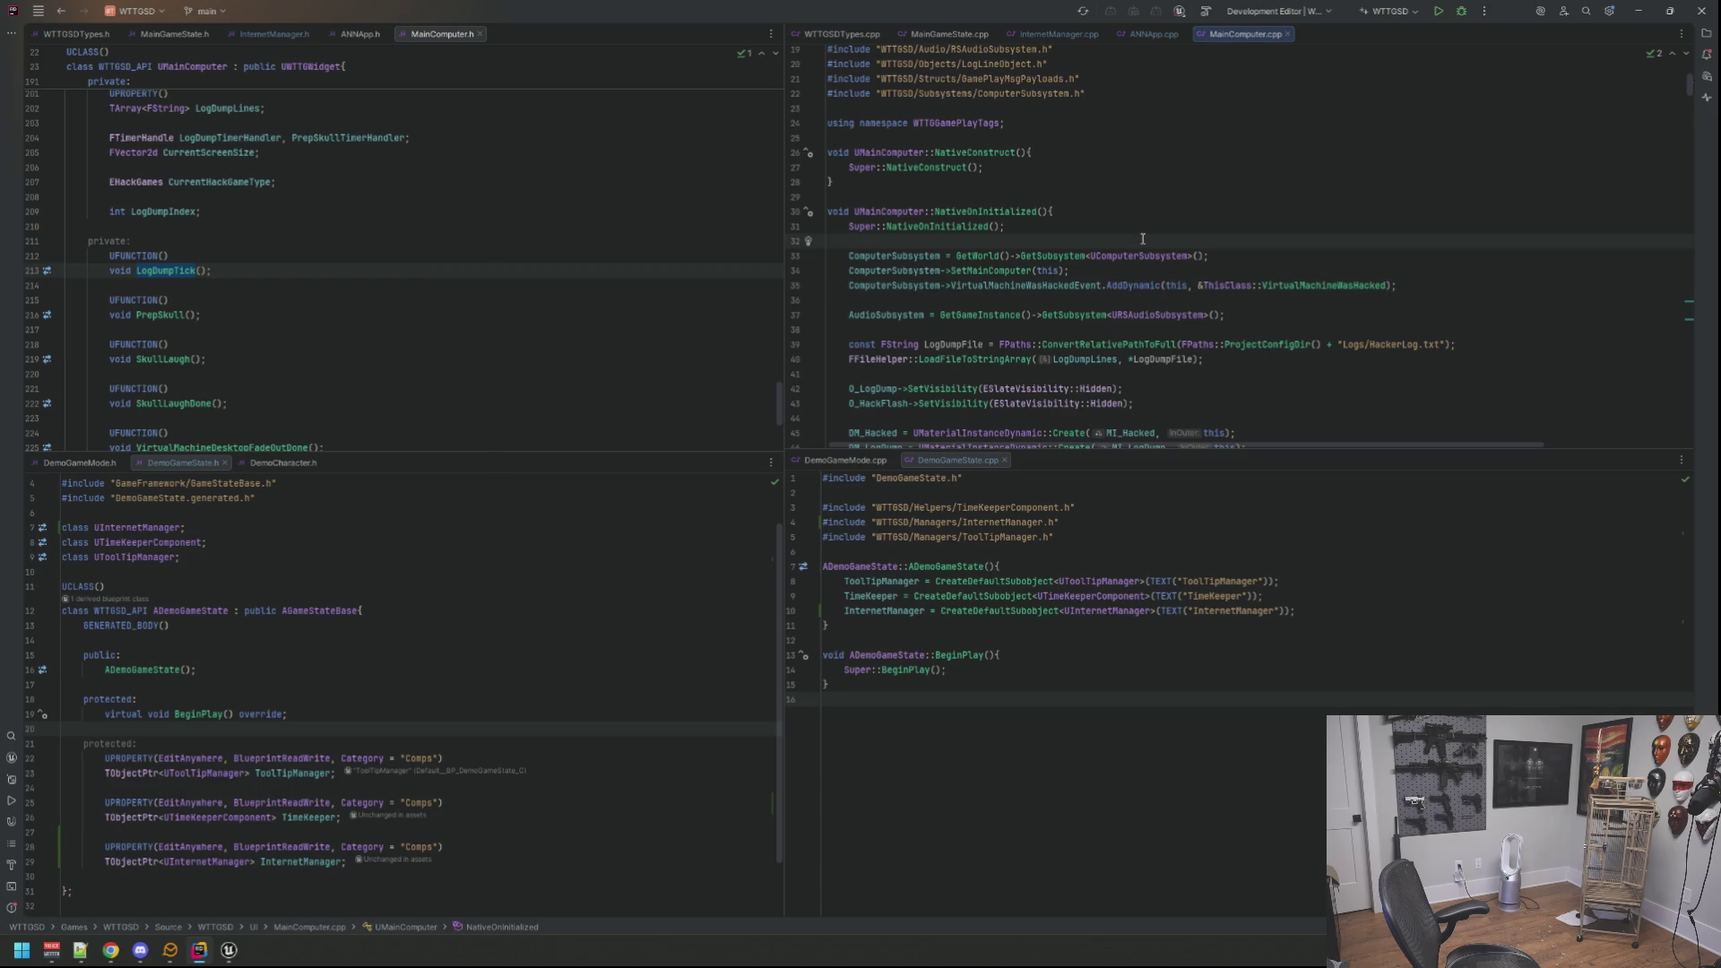
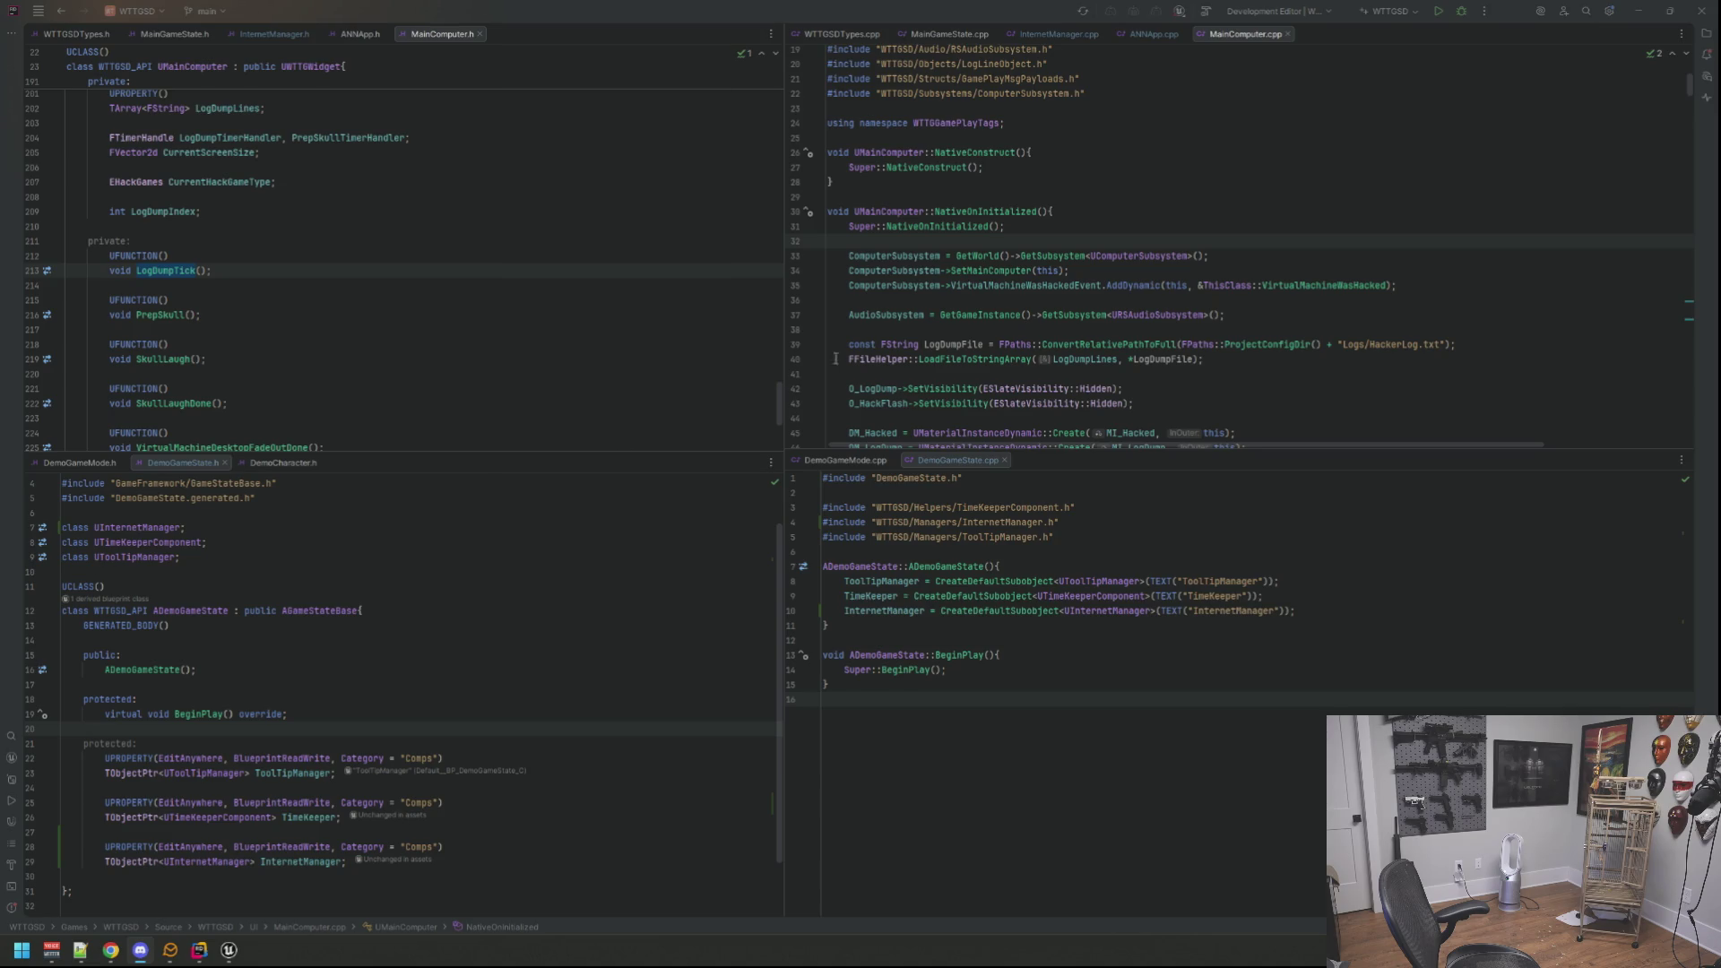
# Step: Minimize the Rider window so only the Windows desktop remains visible
pyautogui.click(951, 298)
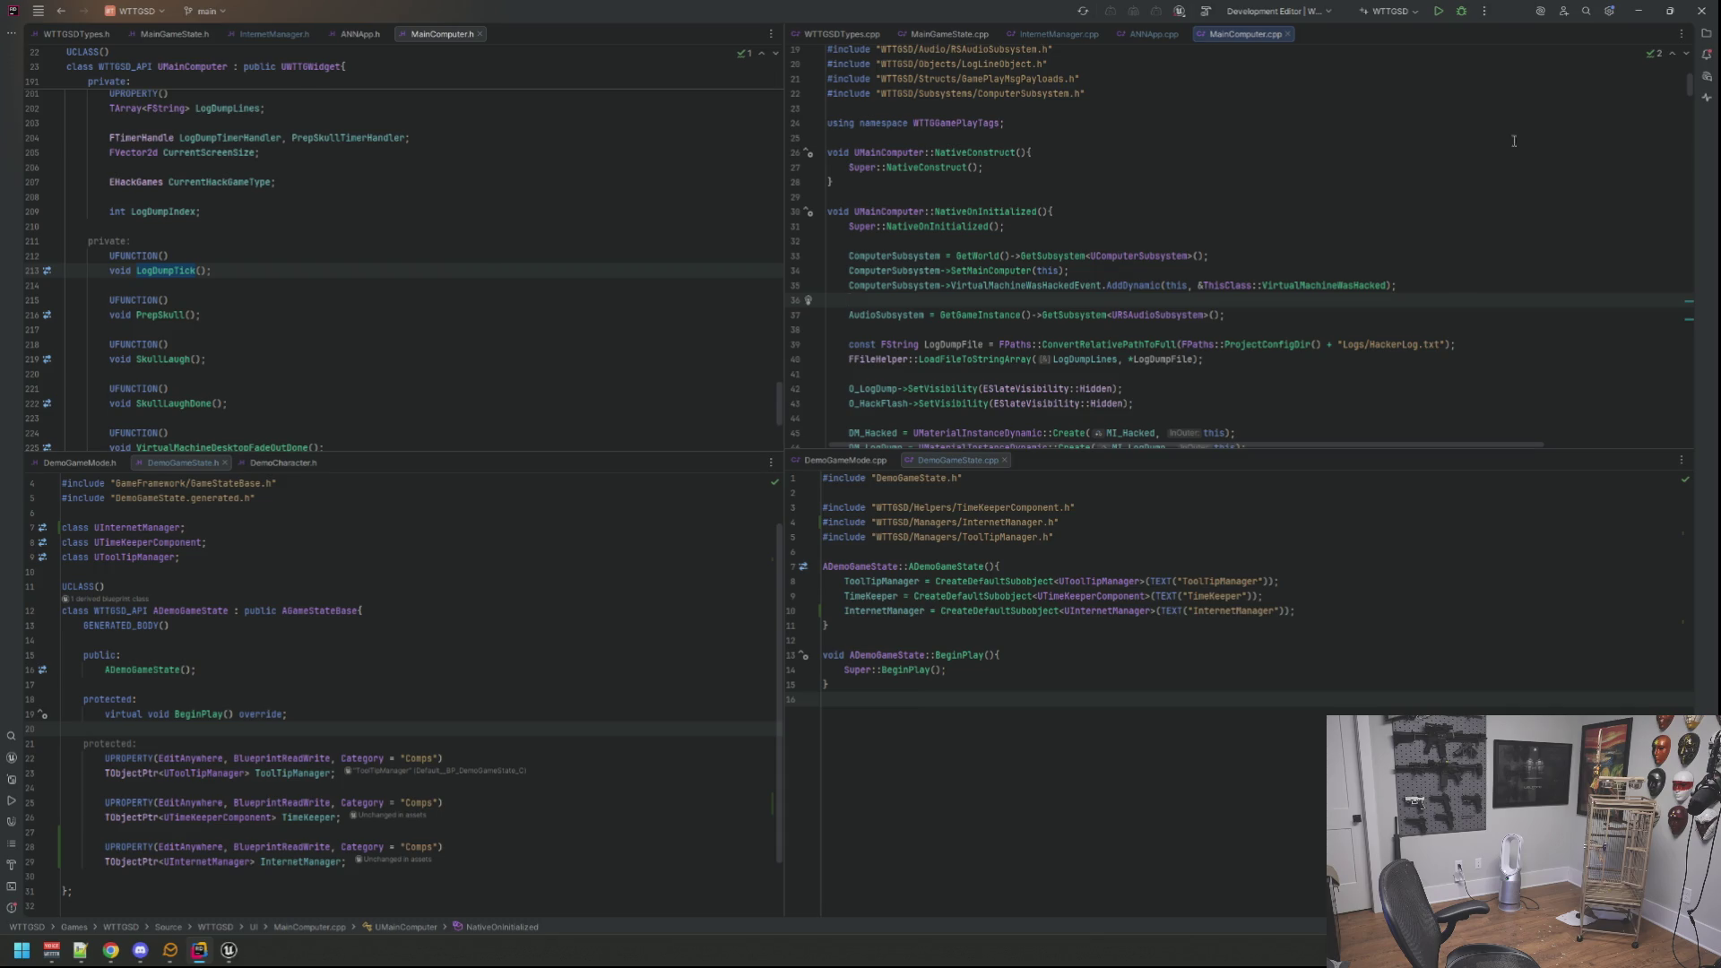
pyautogui.click(1638, 11)
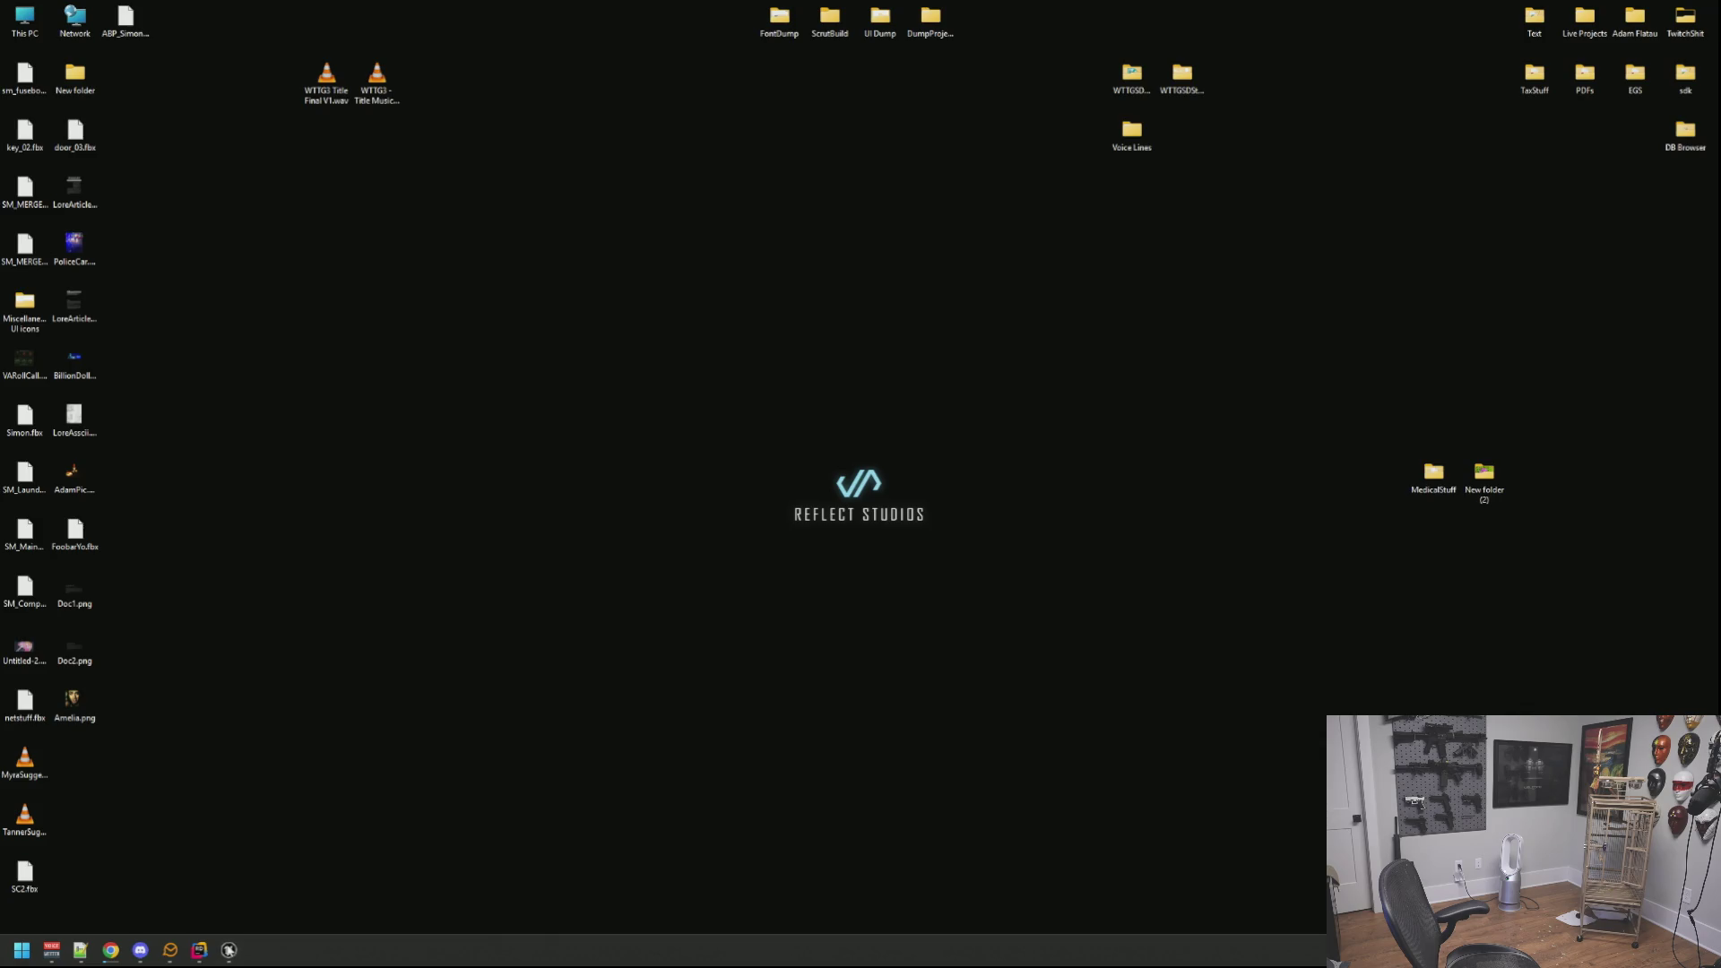
# Step: Restore Rider from the taskbar with the MainComputer and DemoGameState sources open
pyautogui.click(200, 951)
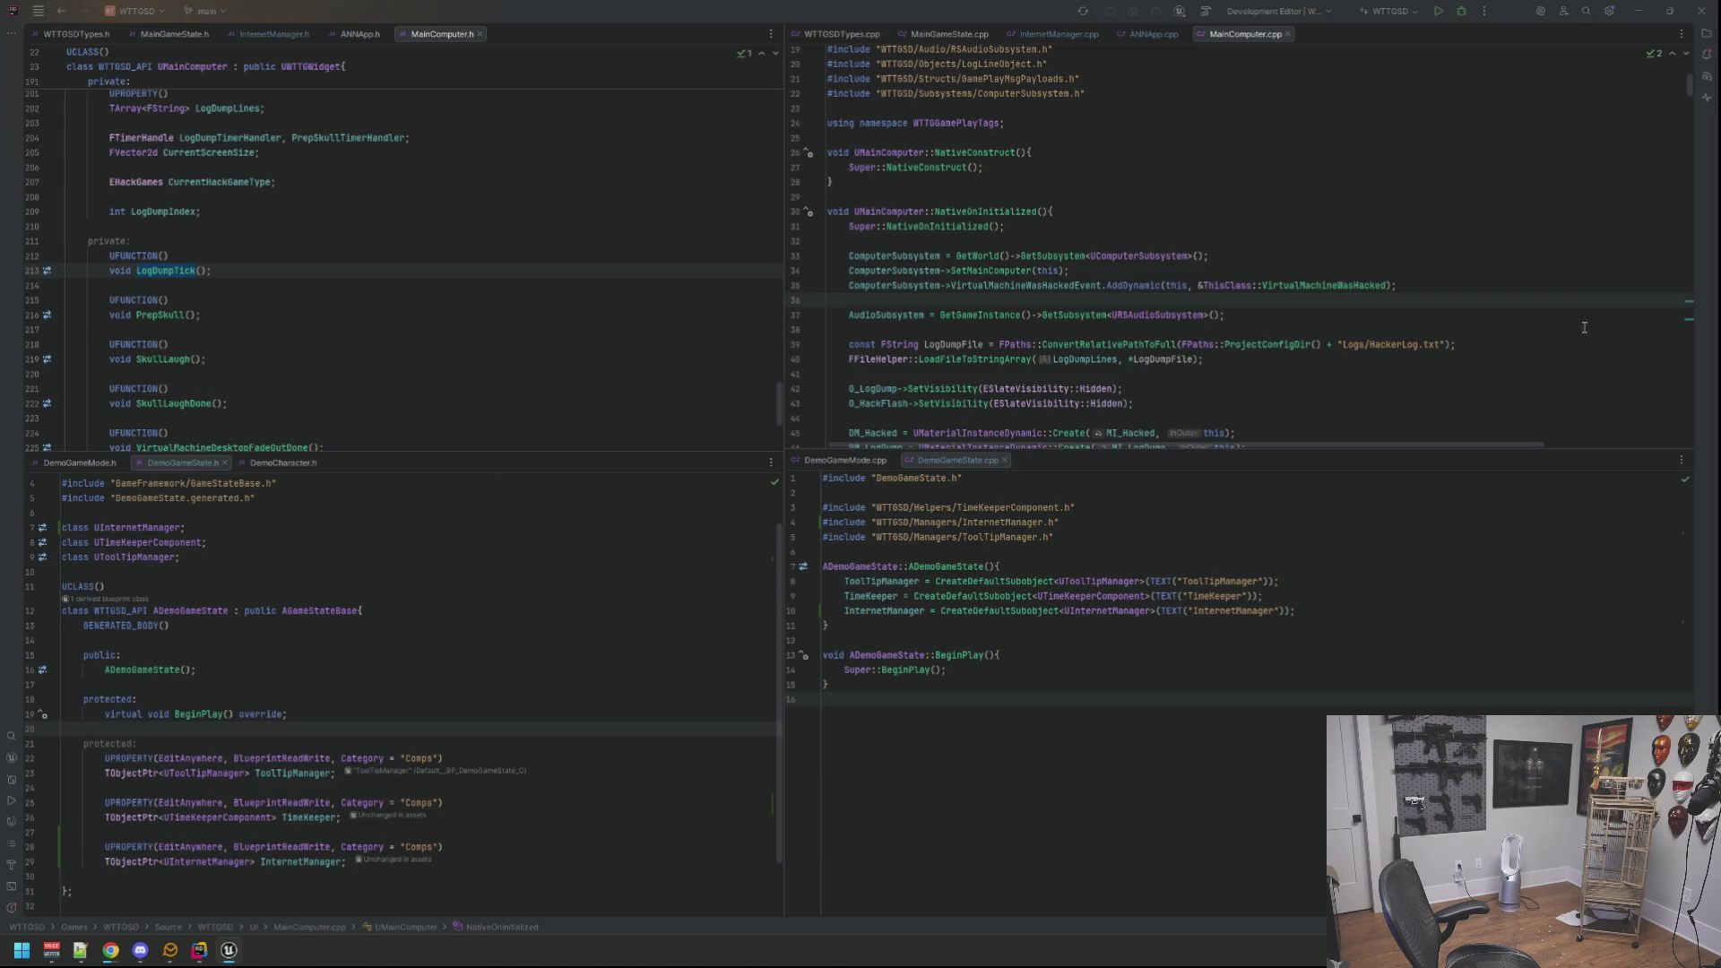
# Step: Find and open ComputerSubsystem.cpp via Search Everywhere and scroll to its Tick function
pyautogui.click(1095, 191)
pyautogui.press('shift')
pyautogui.press('shift')
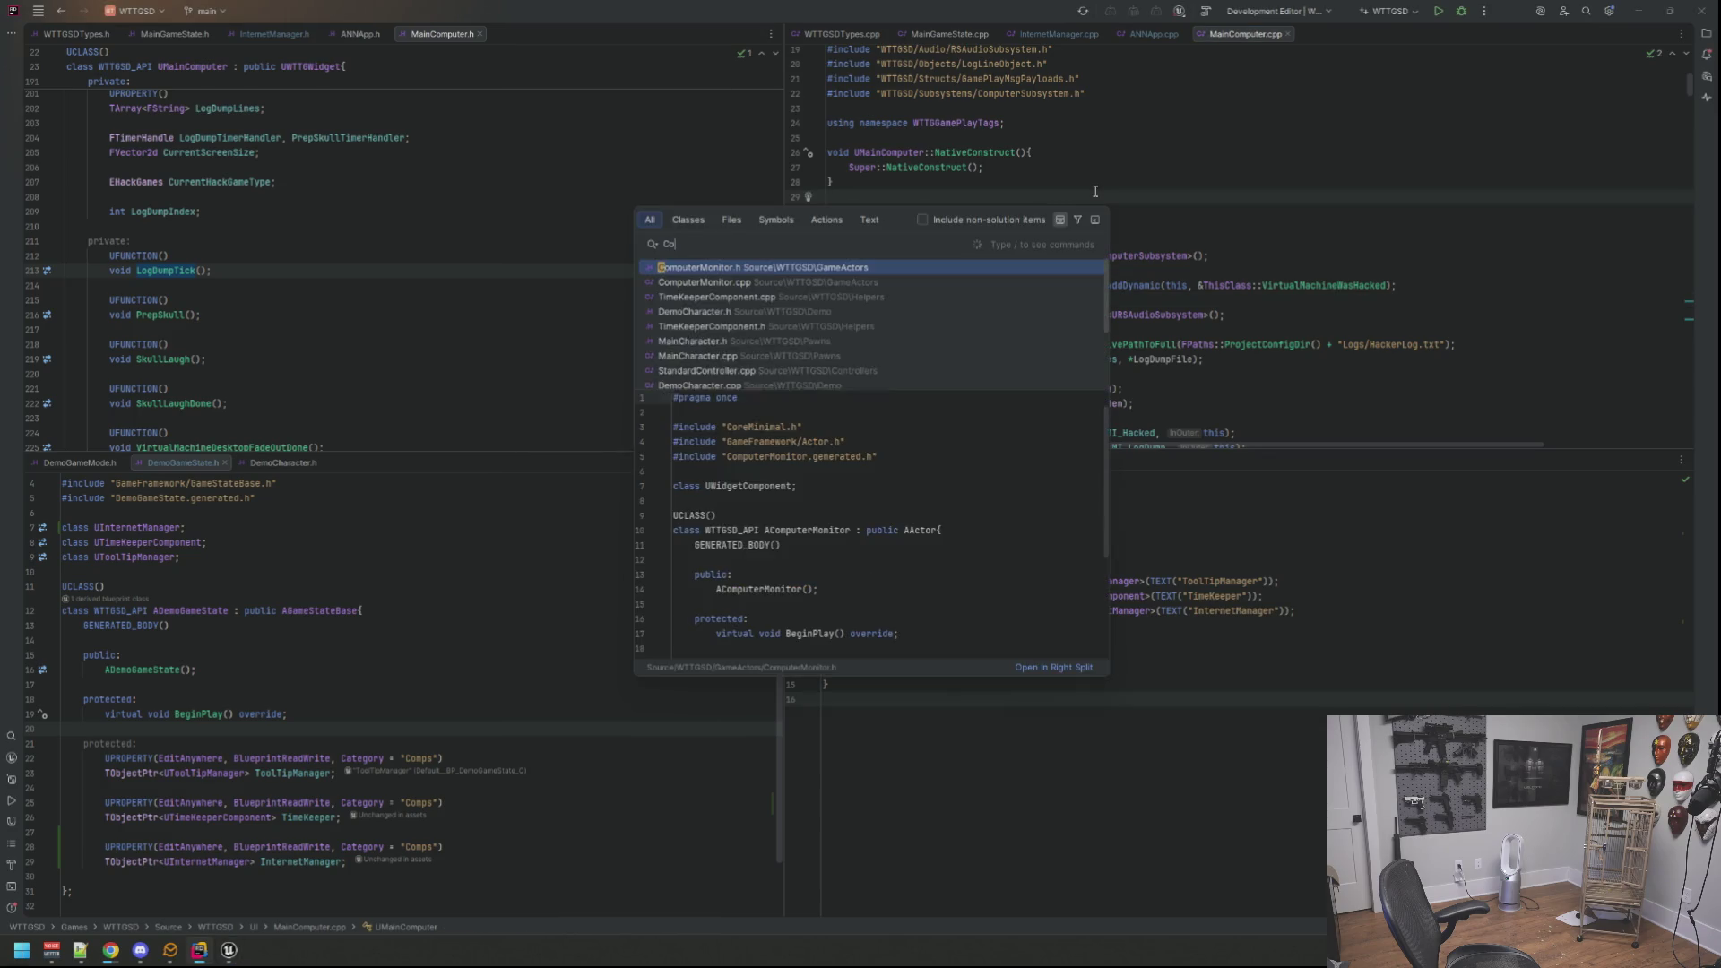
pyautogui.write('Computersub')
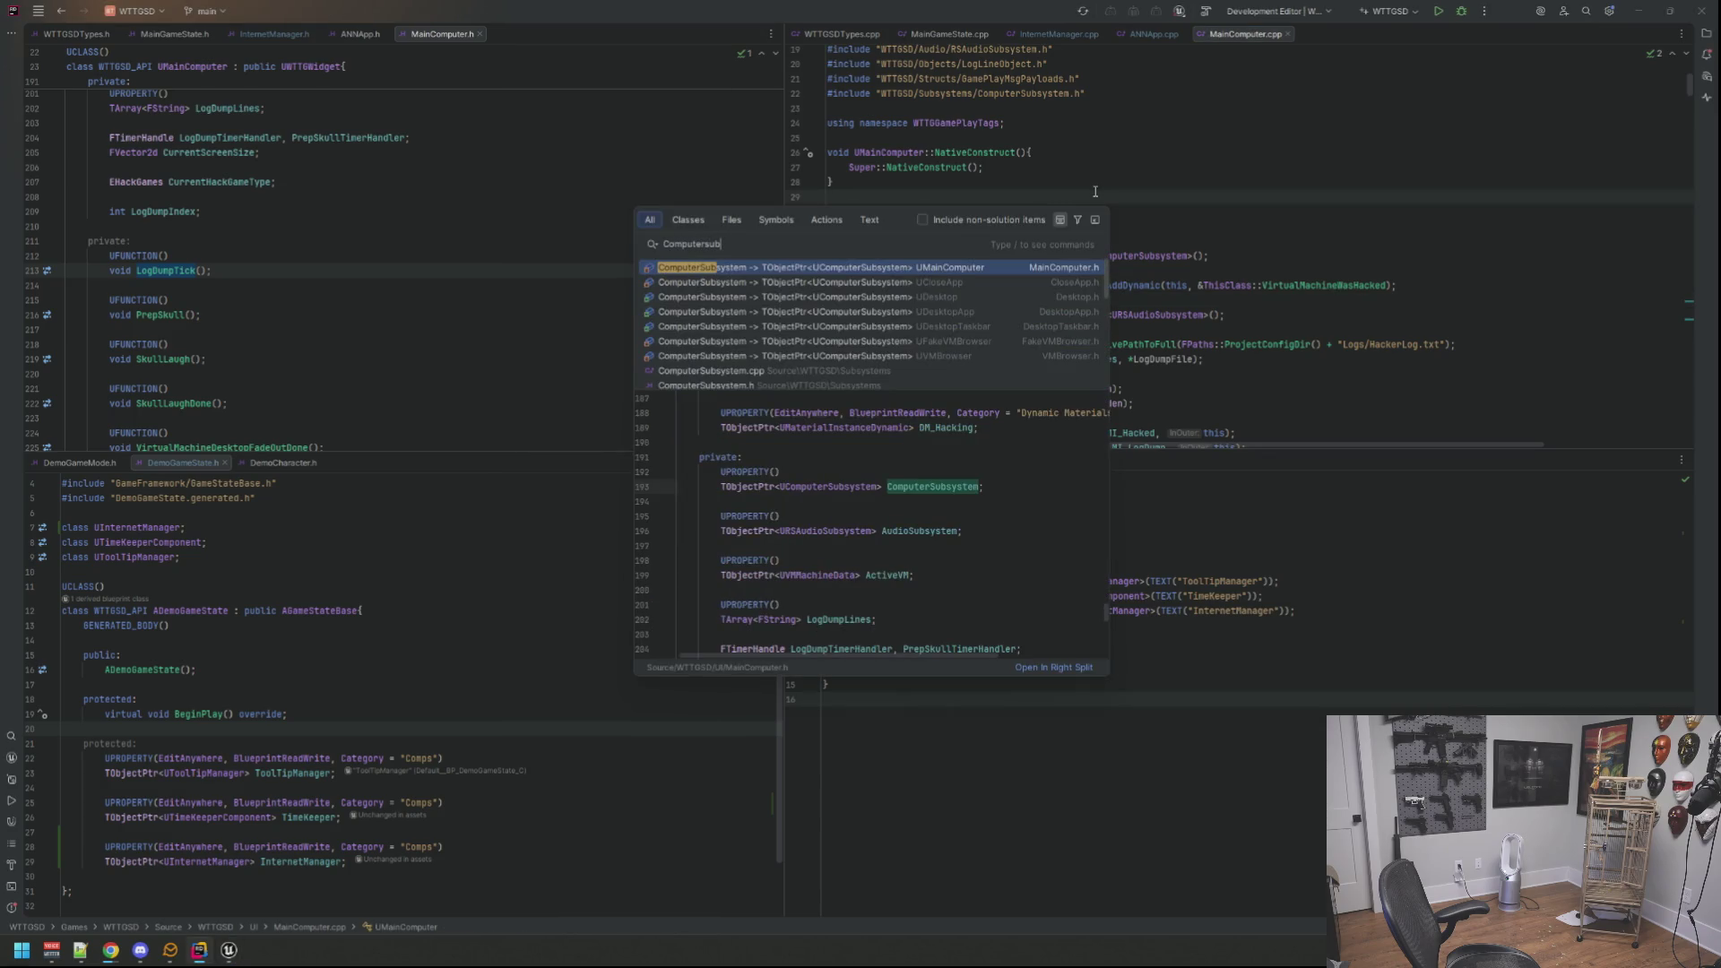
pyautogui.click(862, 371)
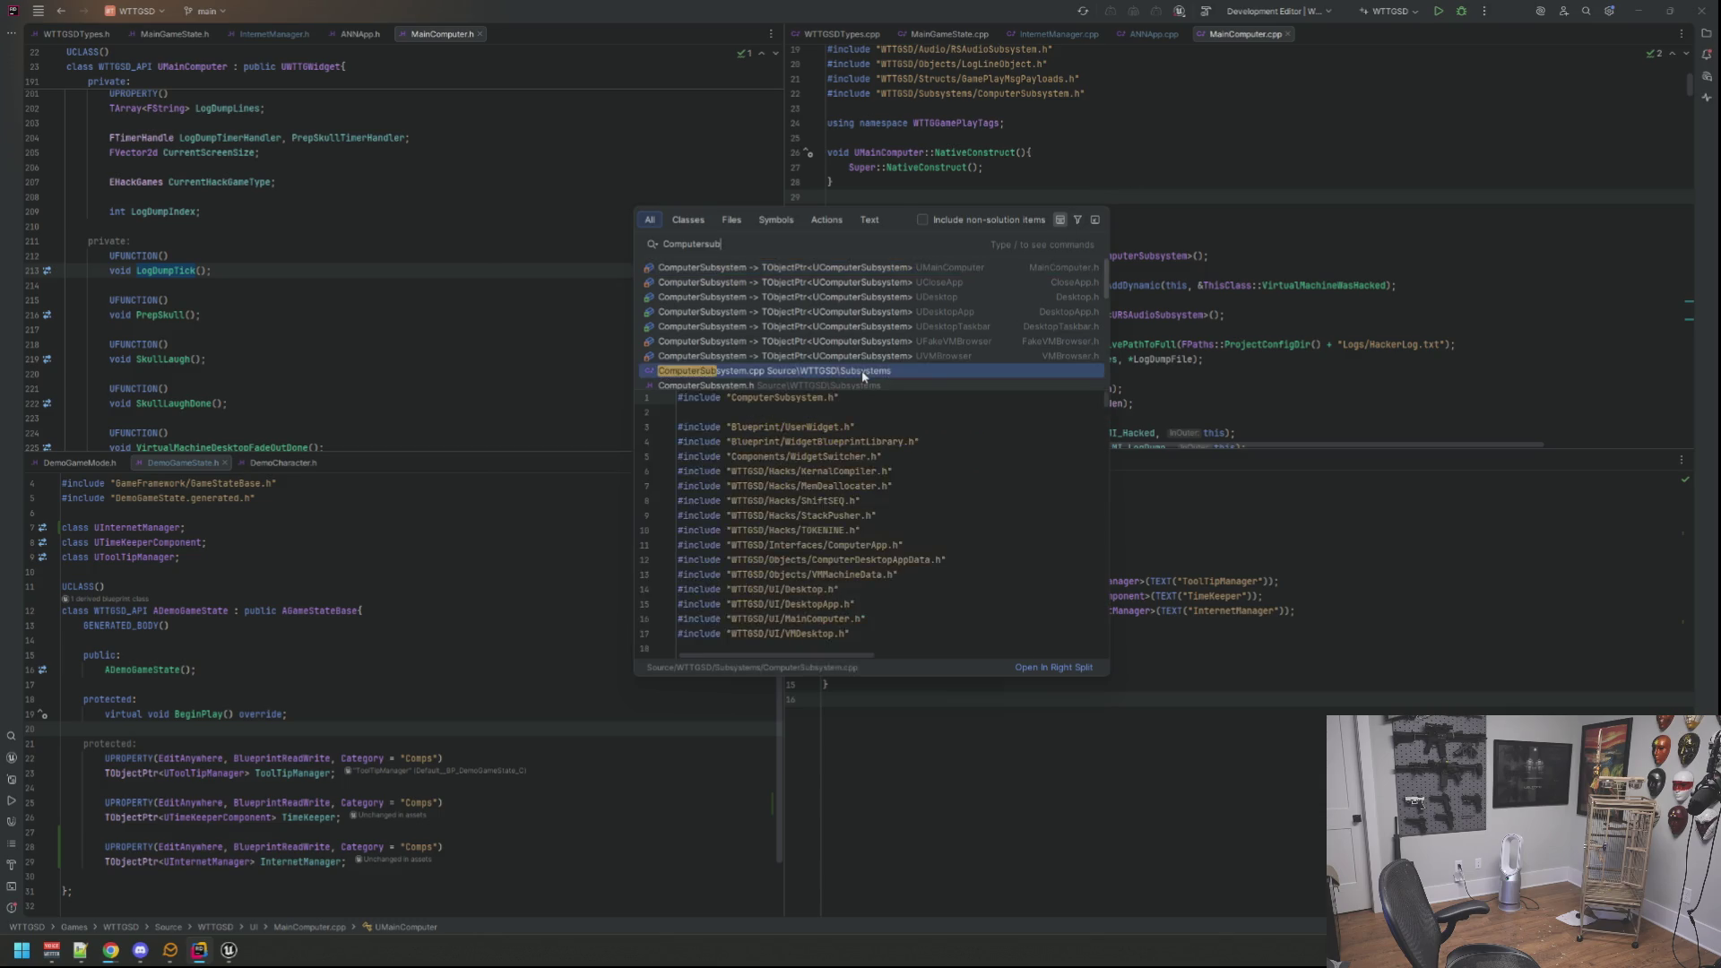
pyautogui.click(1066, 199)
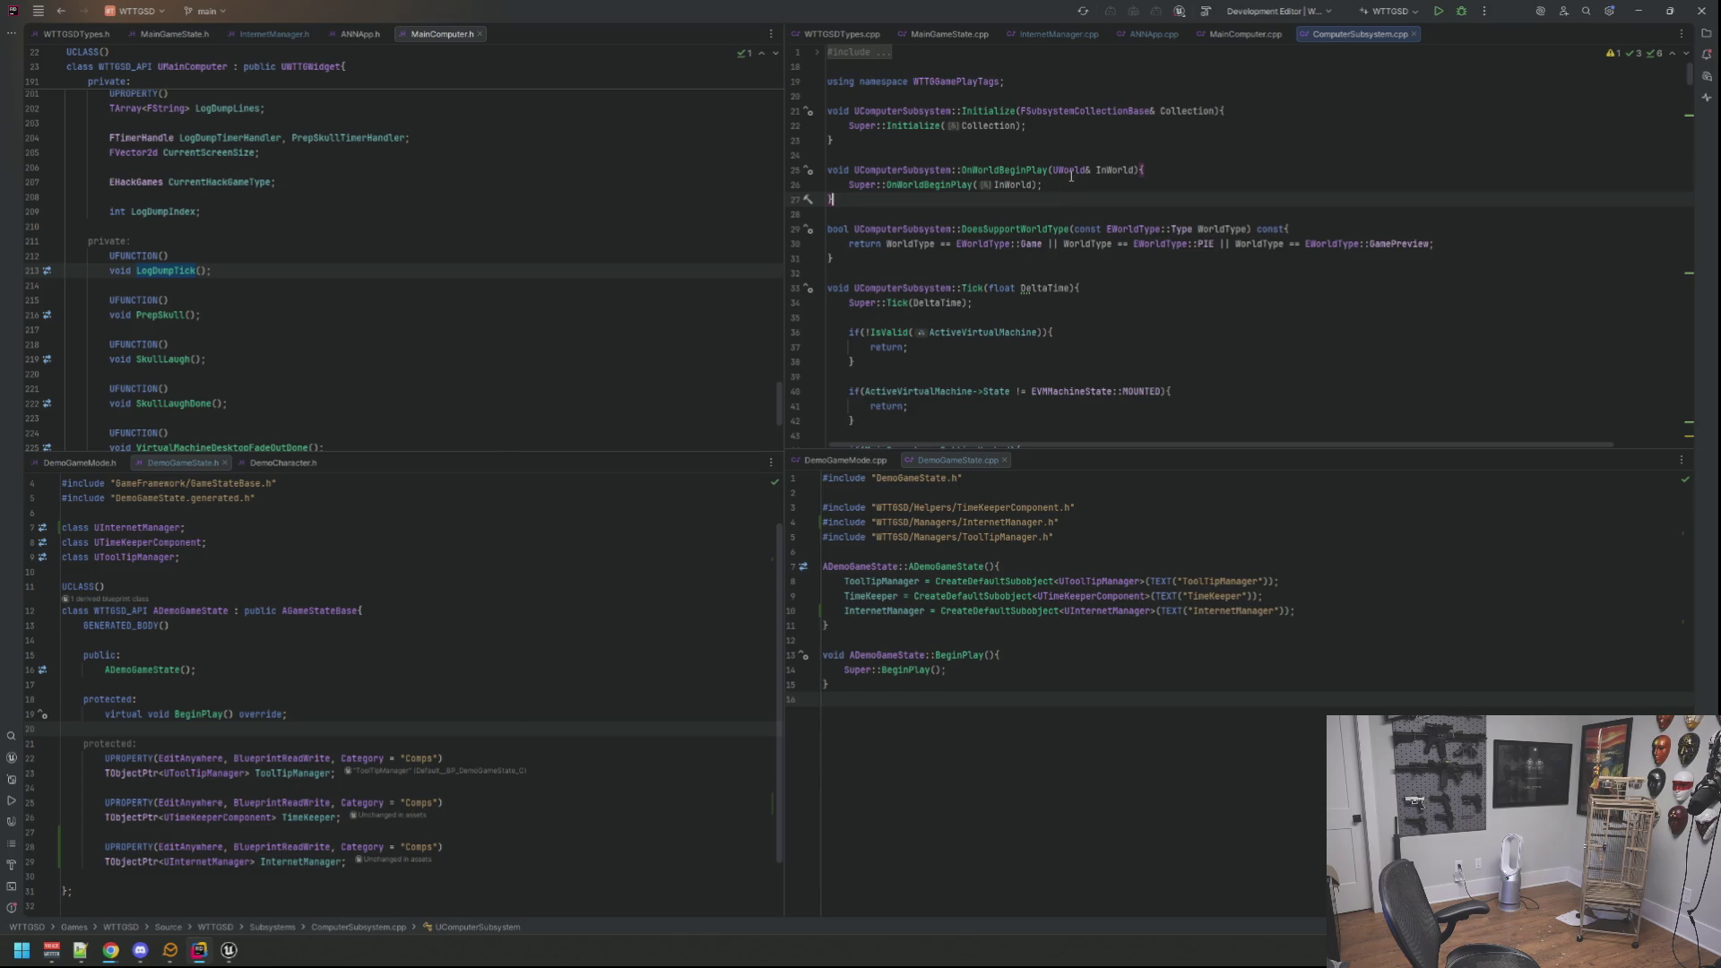
pyautogui.scroll(-3, 1044, 191)
pyautogui.scroll(-3, 1045, 196)
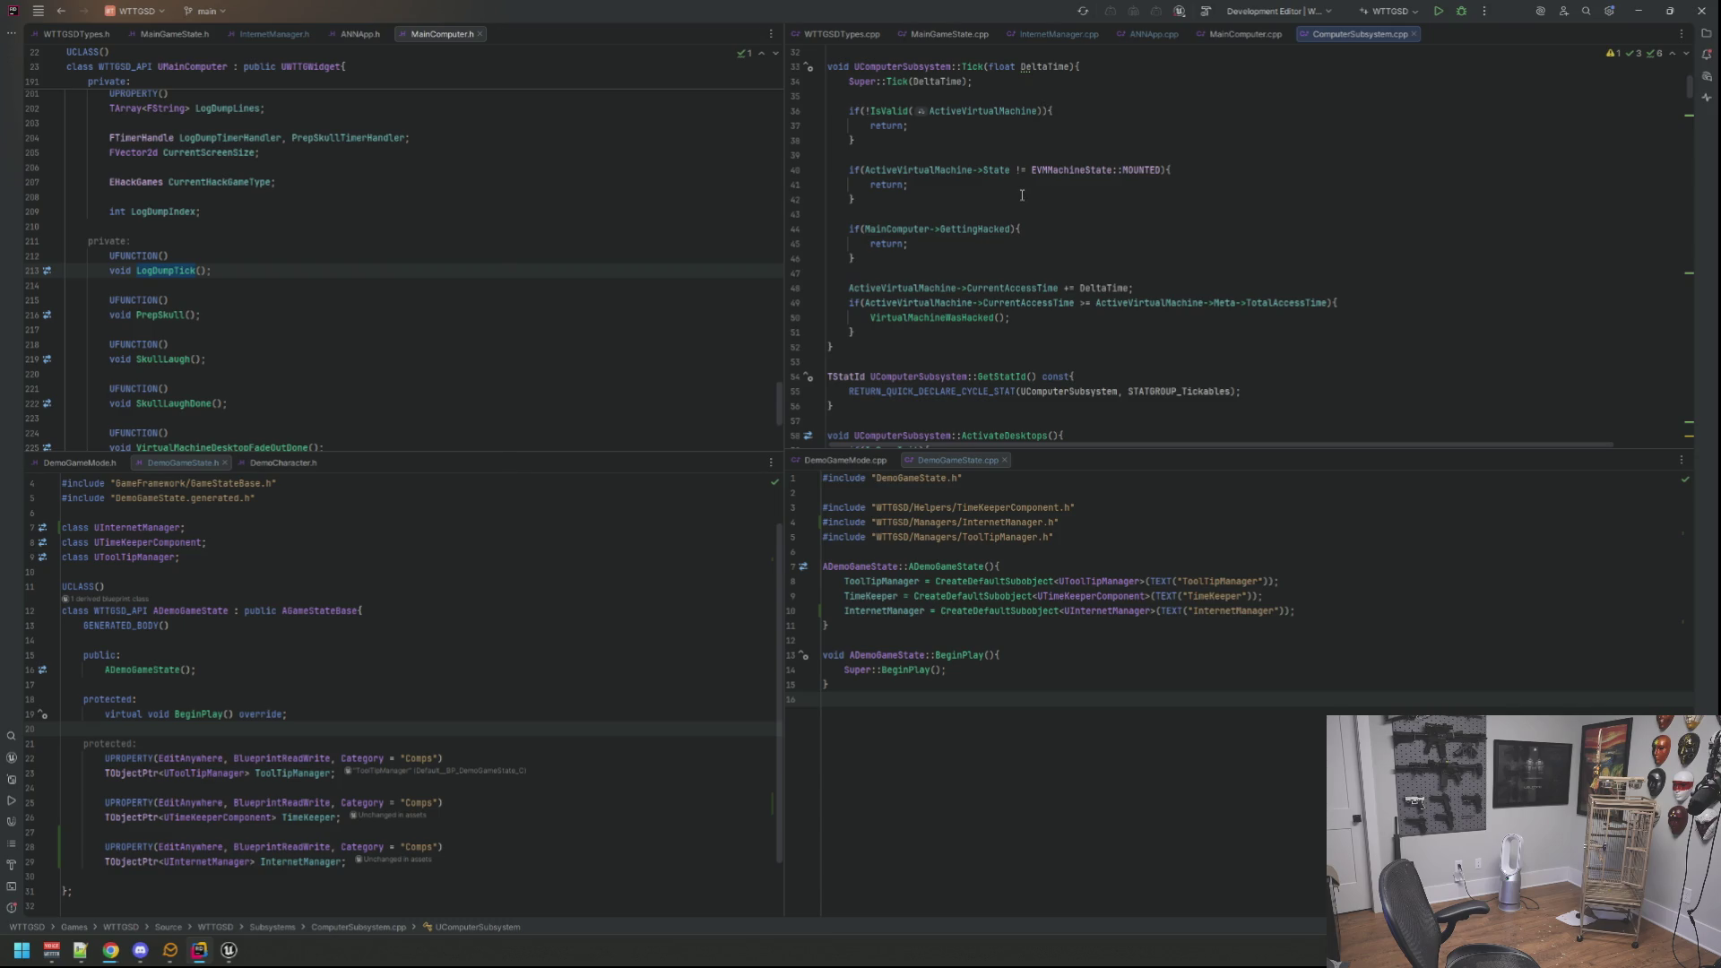
pyautogui.scroll(2, 1023, 195)
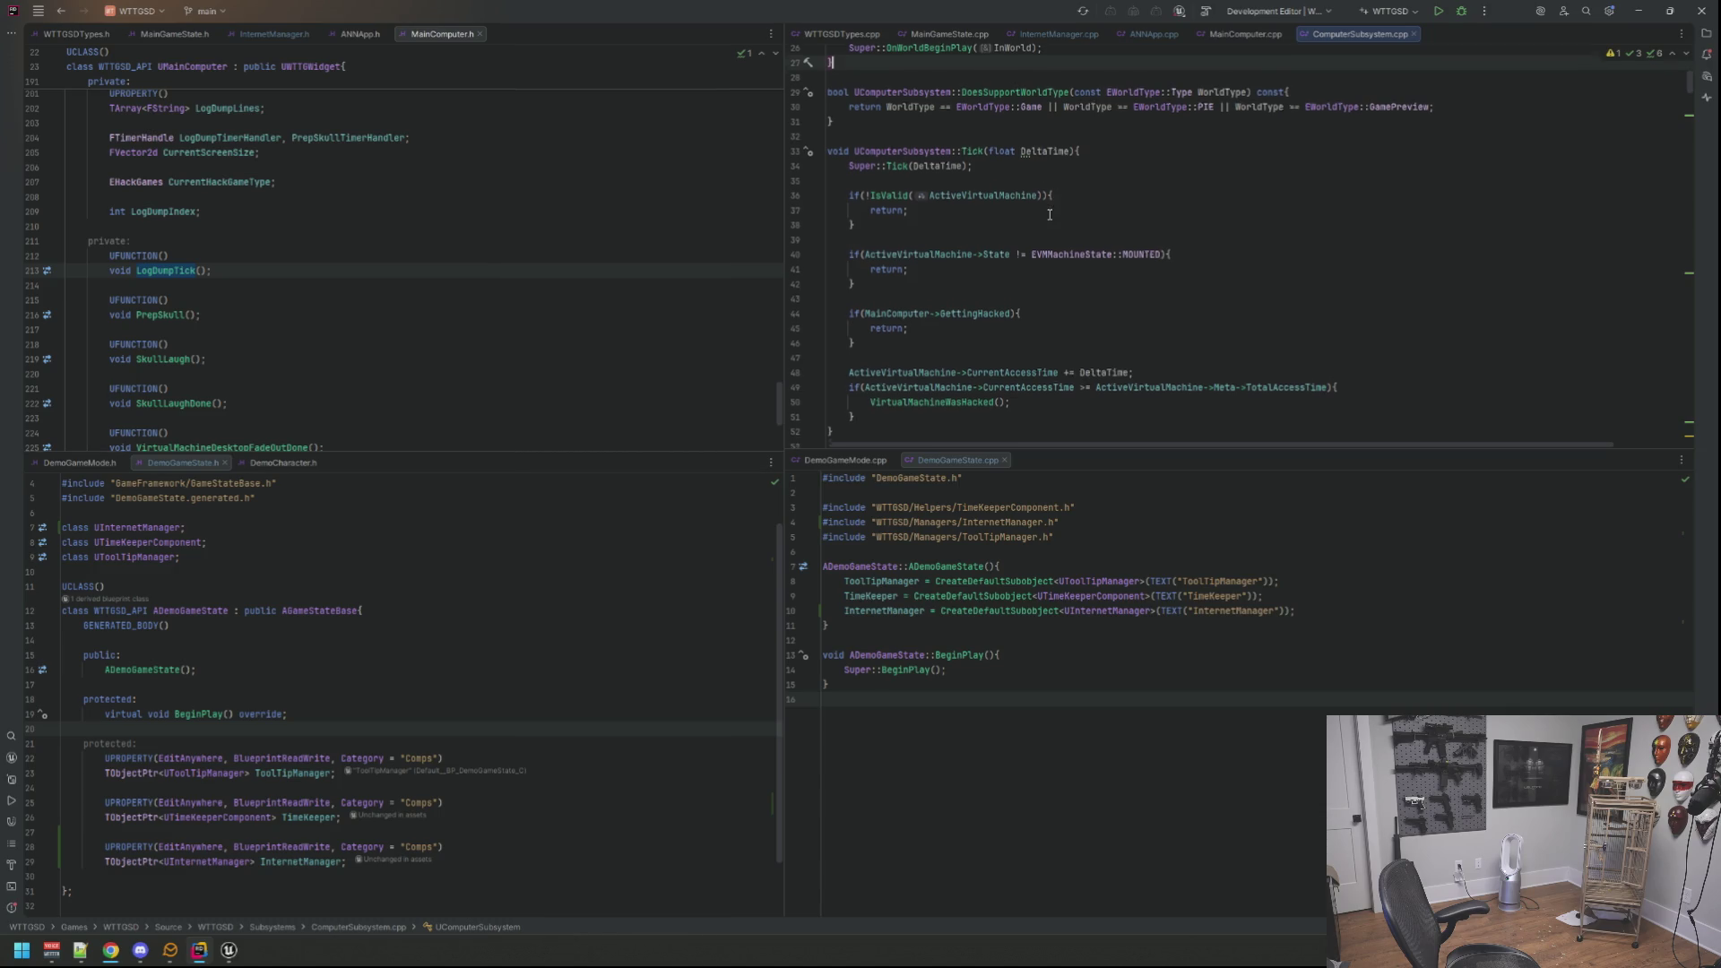
pyautogui.scroll(-5, 1046, 202)
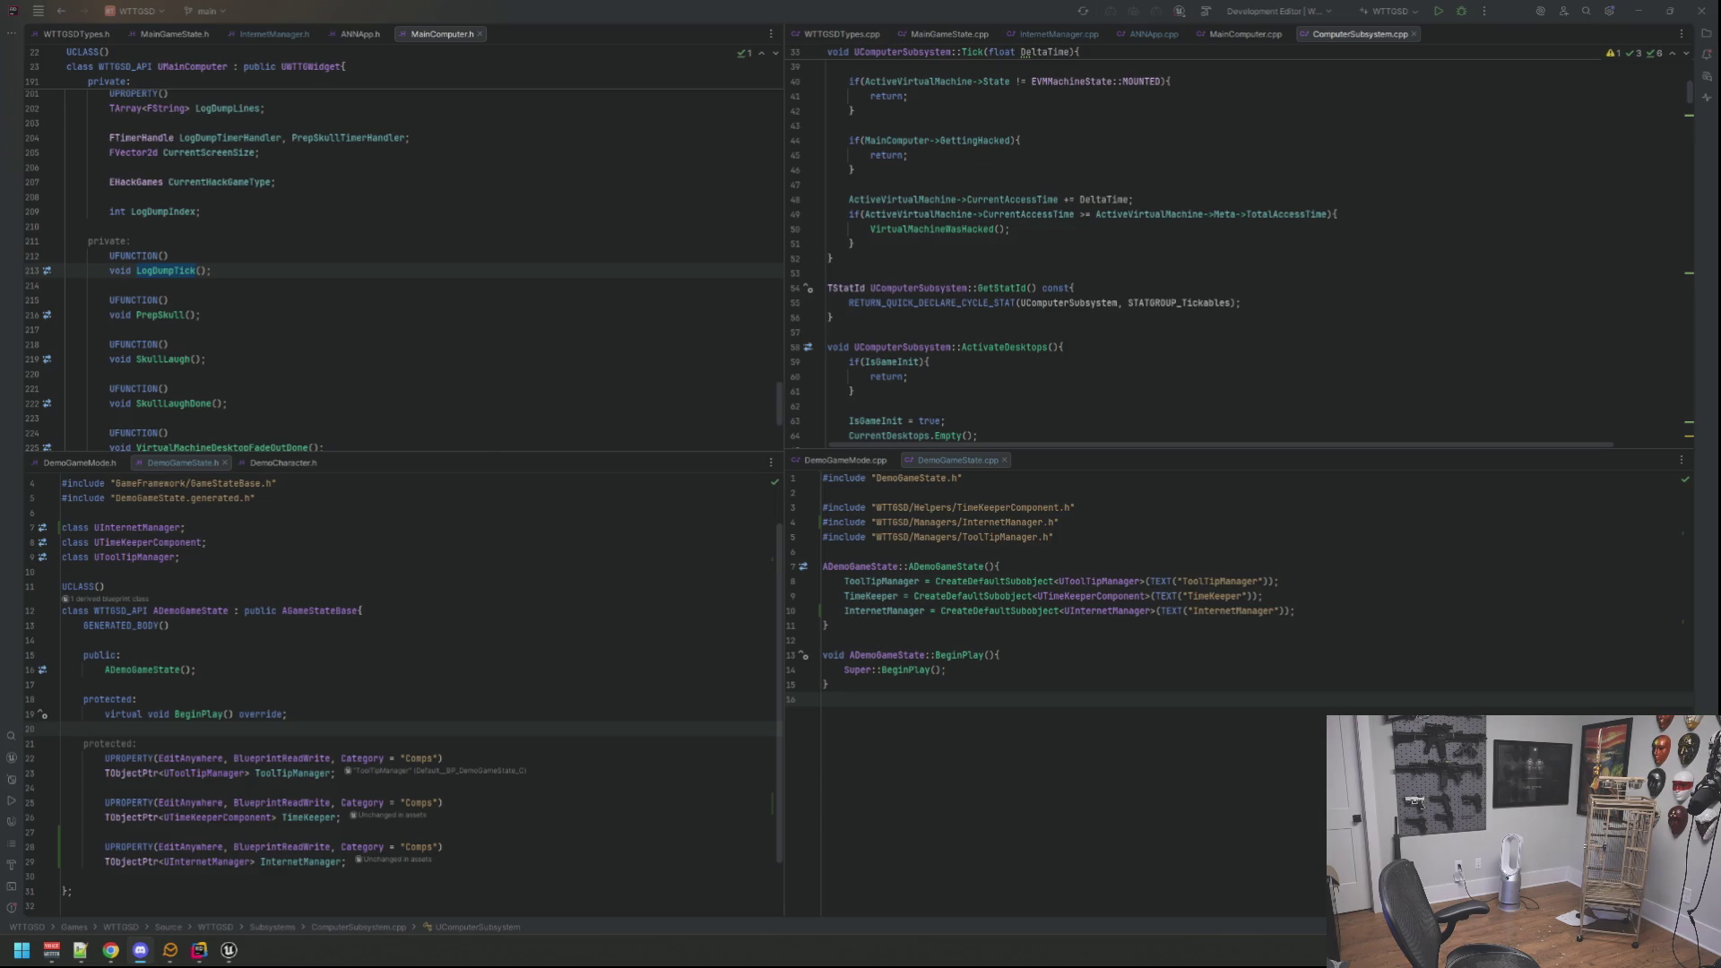
pyautogui.click(1190, 287)
pyautogui.scroll(-8, 1191, 269)
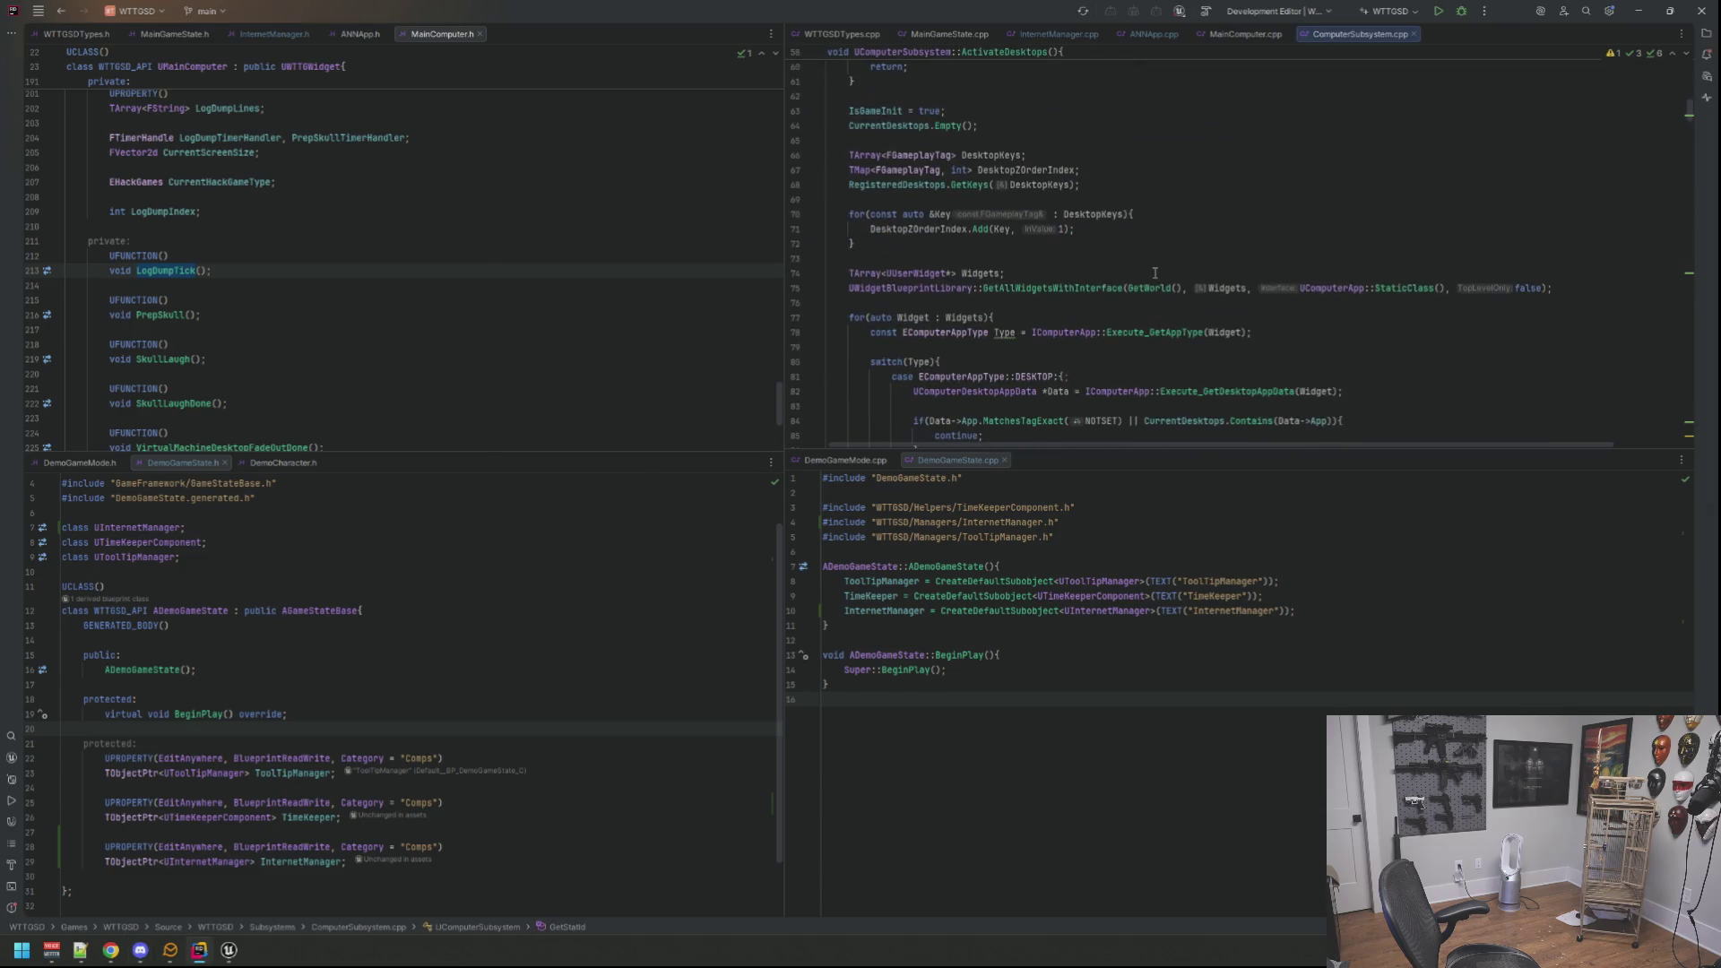
pyautogui.scroll(-3, 1144, 264)
pyautogui.scroll(-5, 1090, 259)
pyautogui.scroll(-5, 1037, 254)
pyautogui.scroll(-1, 1014, 252)
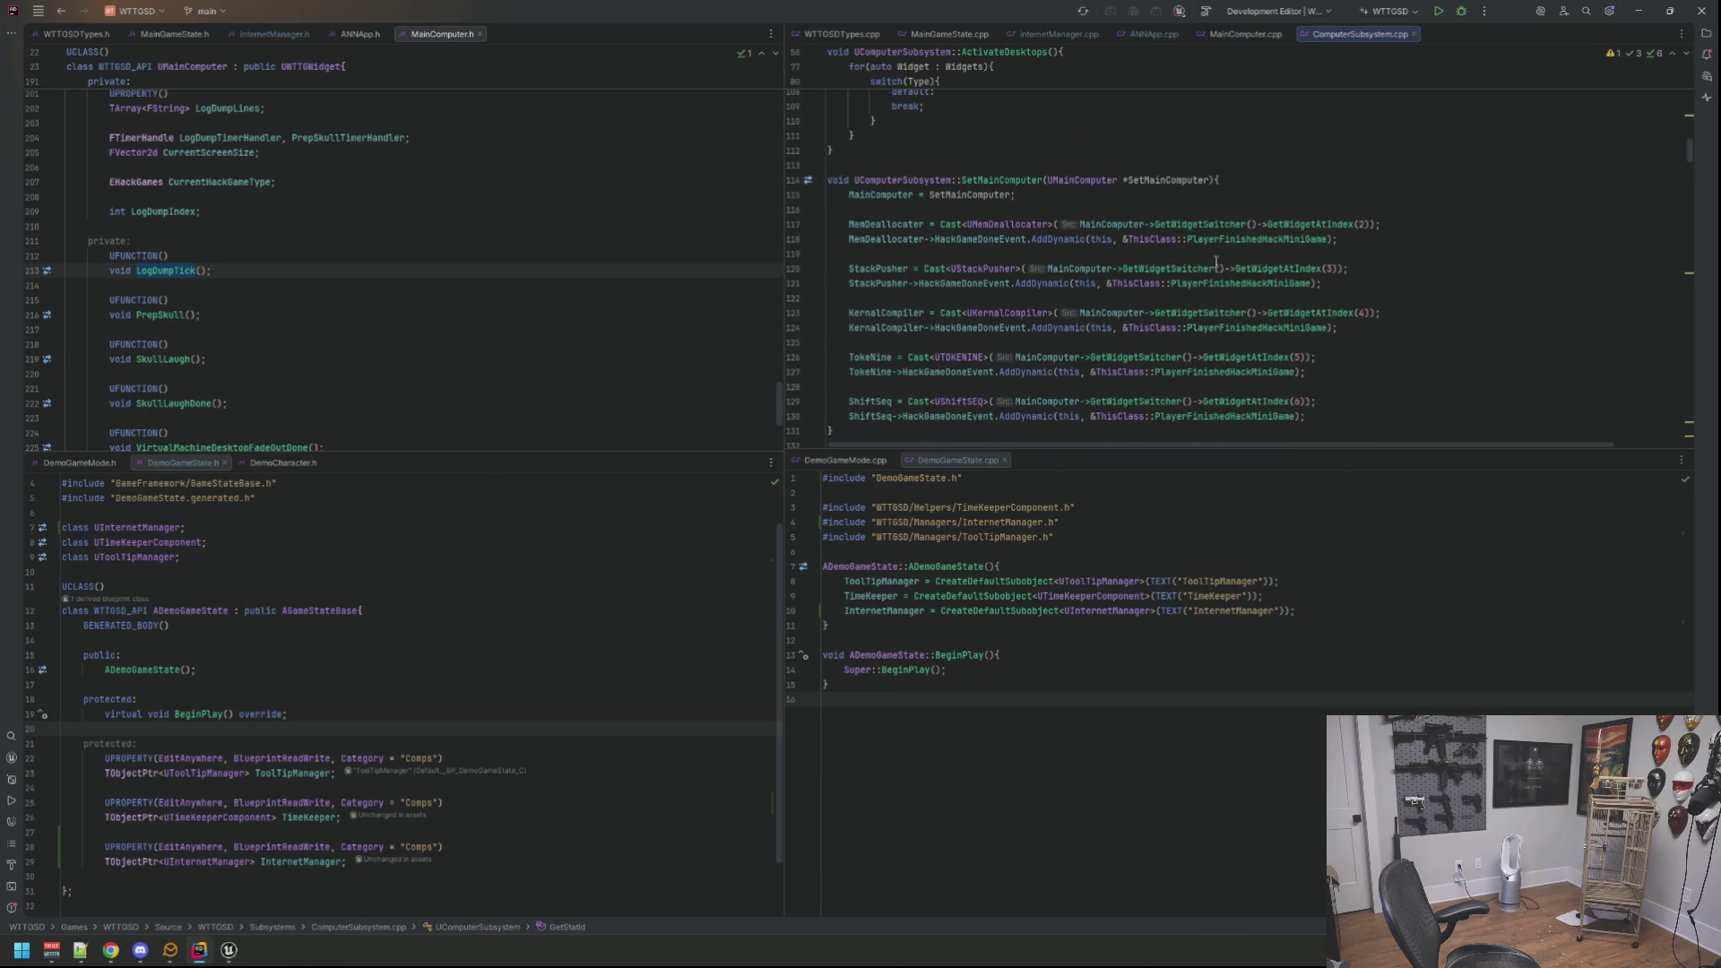
# Step: Read ActivateDesktops and SetMainComputer in ComputerSubsystem.cpp, then return to MainComputer.cpp
pyautogui.click(1297, 169)
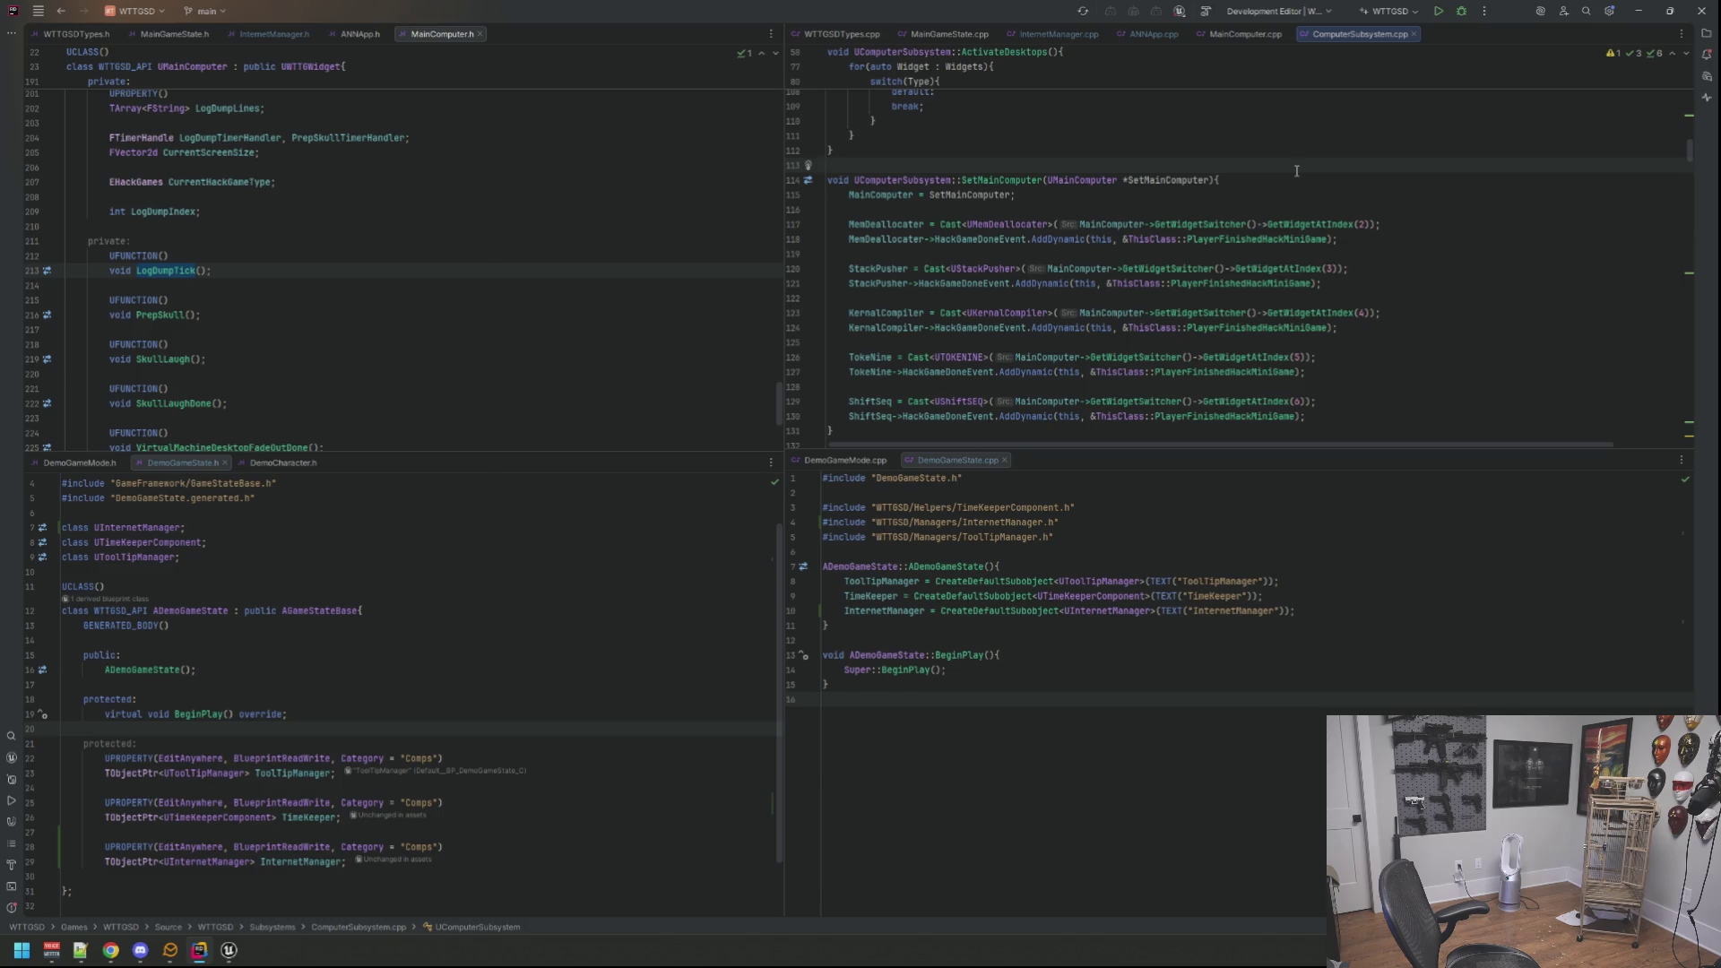
pyautogui.scroll(-2, 1233, 195)
pyautogui.scroll(1, 1233, 194)
pyautogui.scroll(1, 1232, 191)
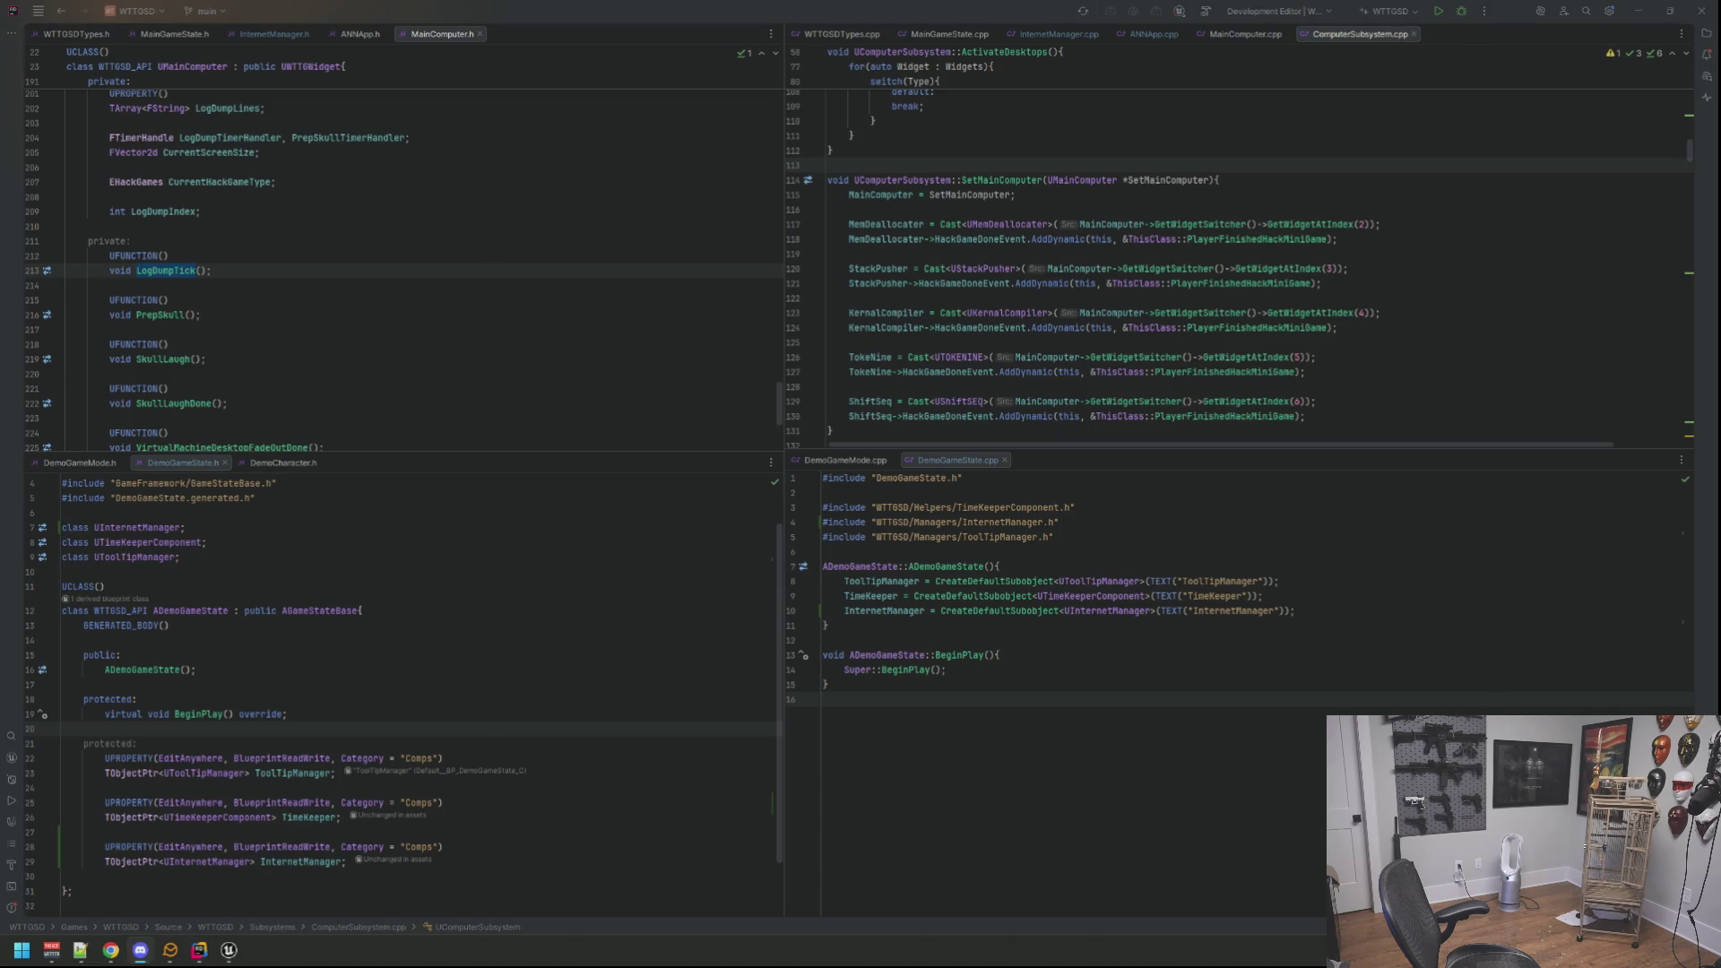
pyautogui.click(1195, 253)
pyautogui.click(1174, 198)
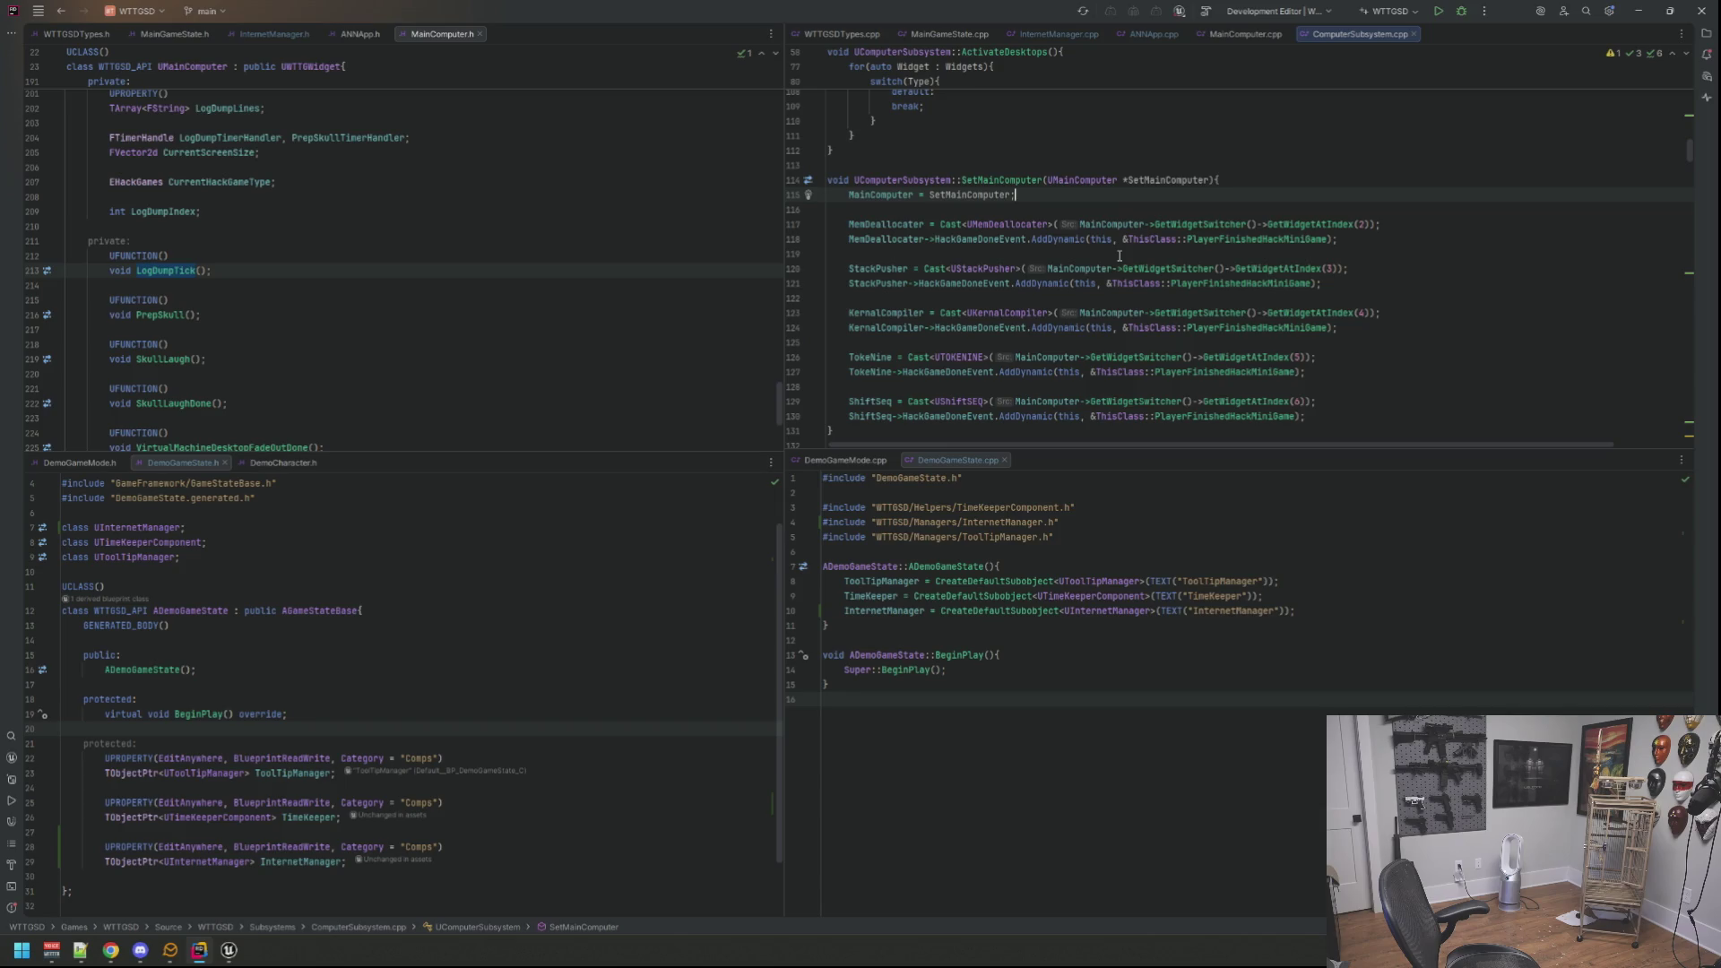
pyautogui.moveTo(1165, 268)
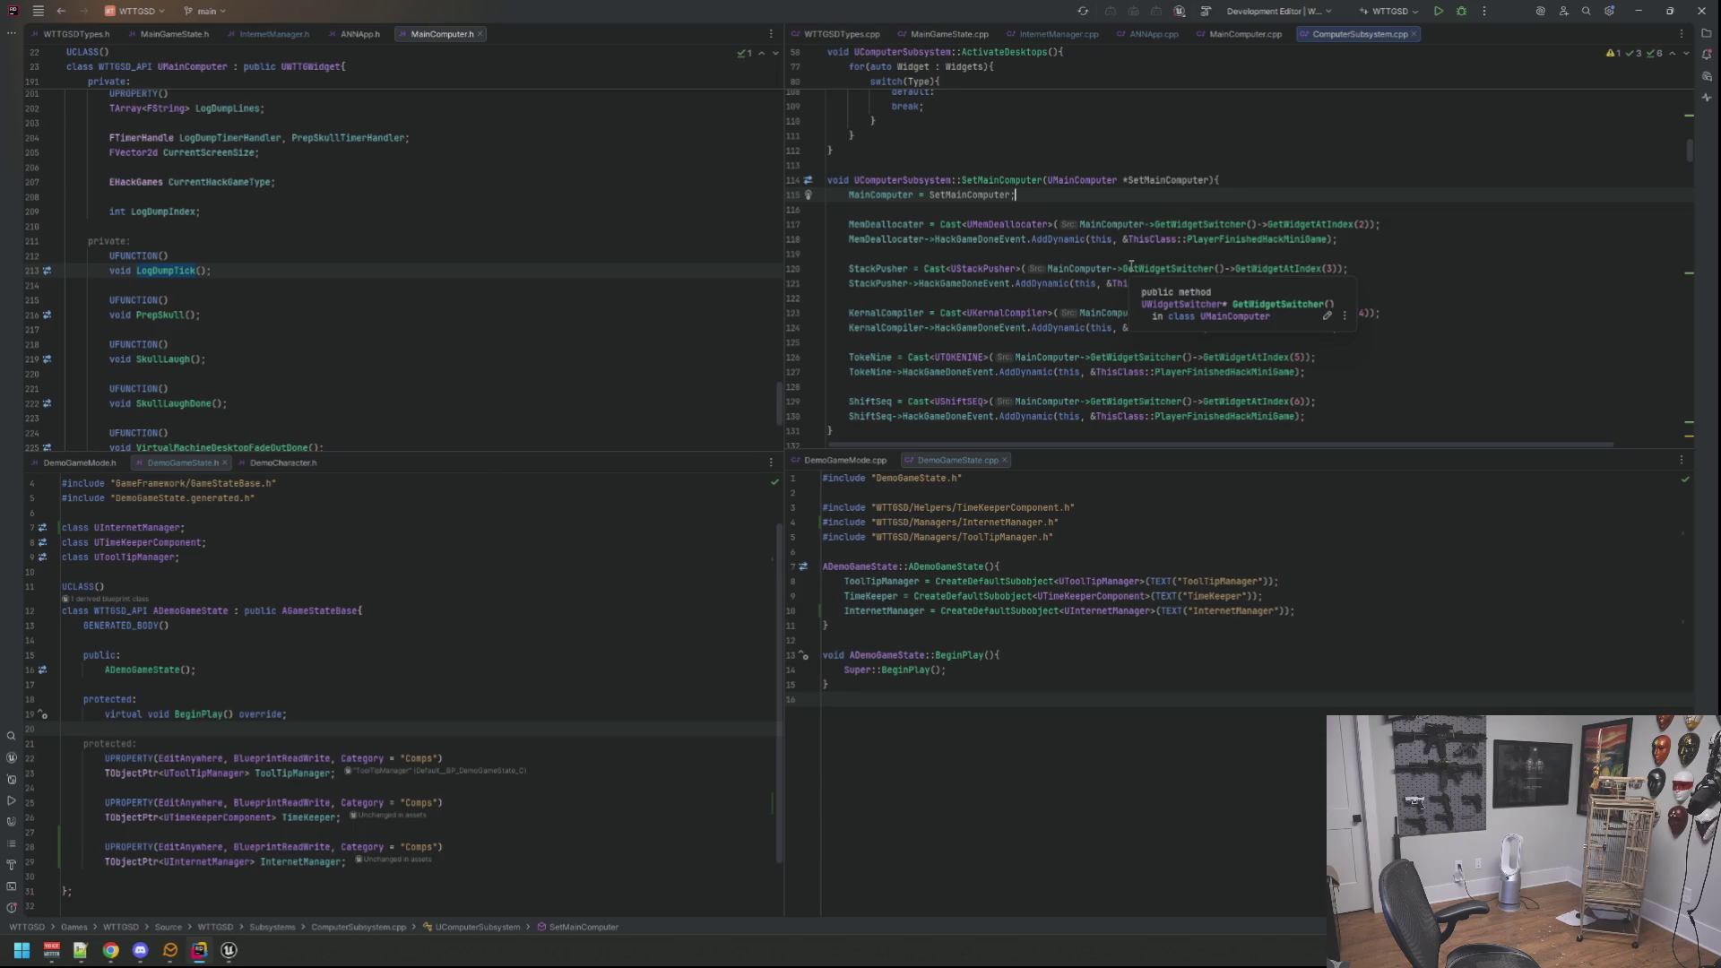
pyautogui.click(1236, 29)
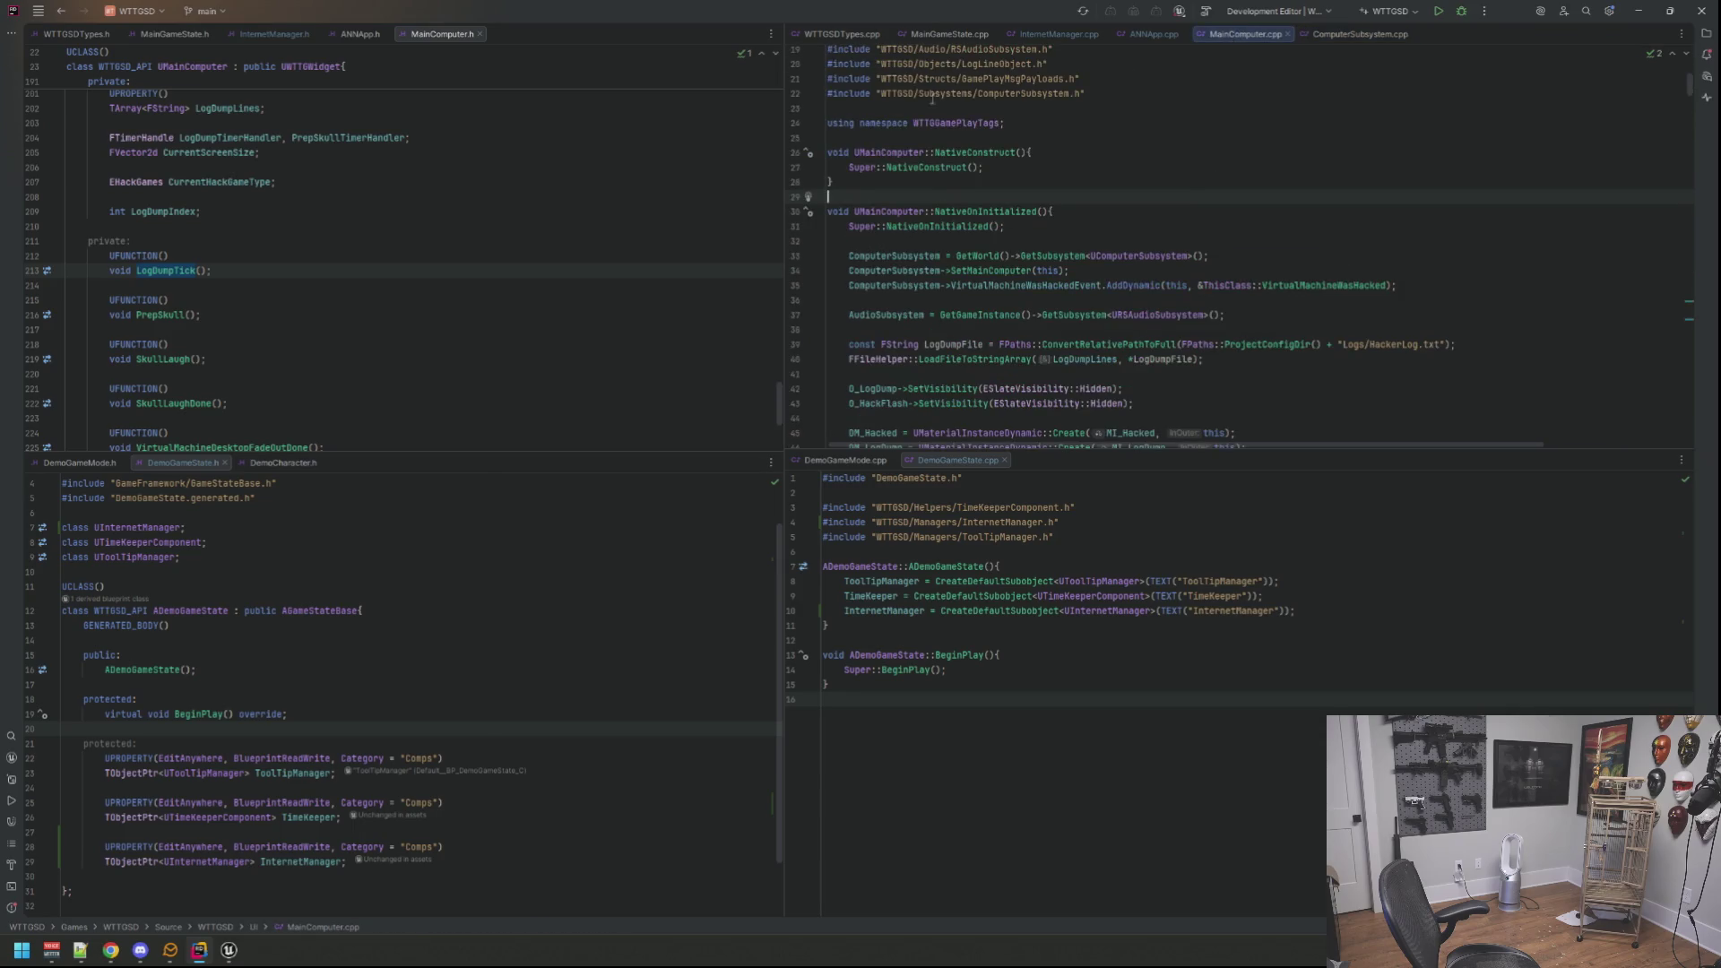
# Step: Check MainComputer.h, add the if (MainComputer) block in SetMainComputer, build, and bring Unreal forward
pyautogui.click(421, 37)
pyautogui.press('Up')
pyautogui.press('Up')
pyautogui.scroll(2, 442, 209)
pyautogui.scroll(1, 438, 222)
pyautogui.scroll(5, 444, 240)
pyautogui.scroll(5, 447, 243)
pyautogui.scroll(5, 451, 246)
pyautogui.scroll(5, 457, 248)
pyautogui.scroll(3, 459, 240)
pyautogui.scroll(5, 464, 227)
pyautogui.scroll(-5, 471, 213)
pyautogui.scroll(-5, 480, 193)
pyautogui.scroll(-5, 484, 185)
pyautogui.scroll(-10, 488, 176)
pyautogui.scroll(-3, 489, 176)
pyautogui.click(1385, 48)
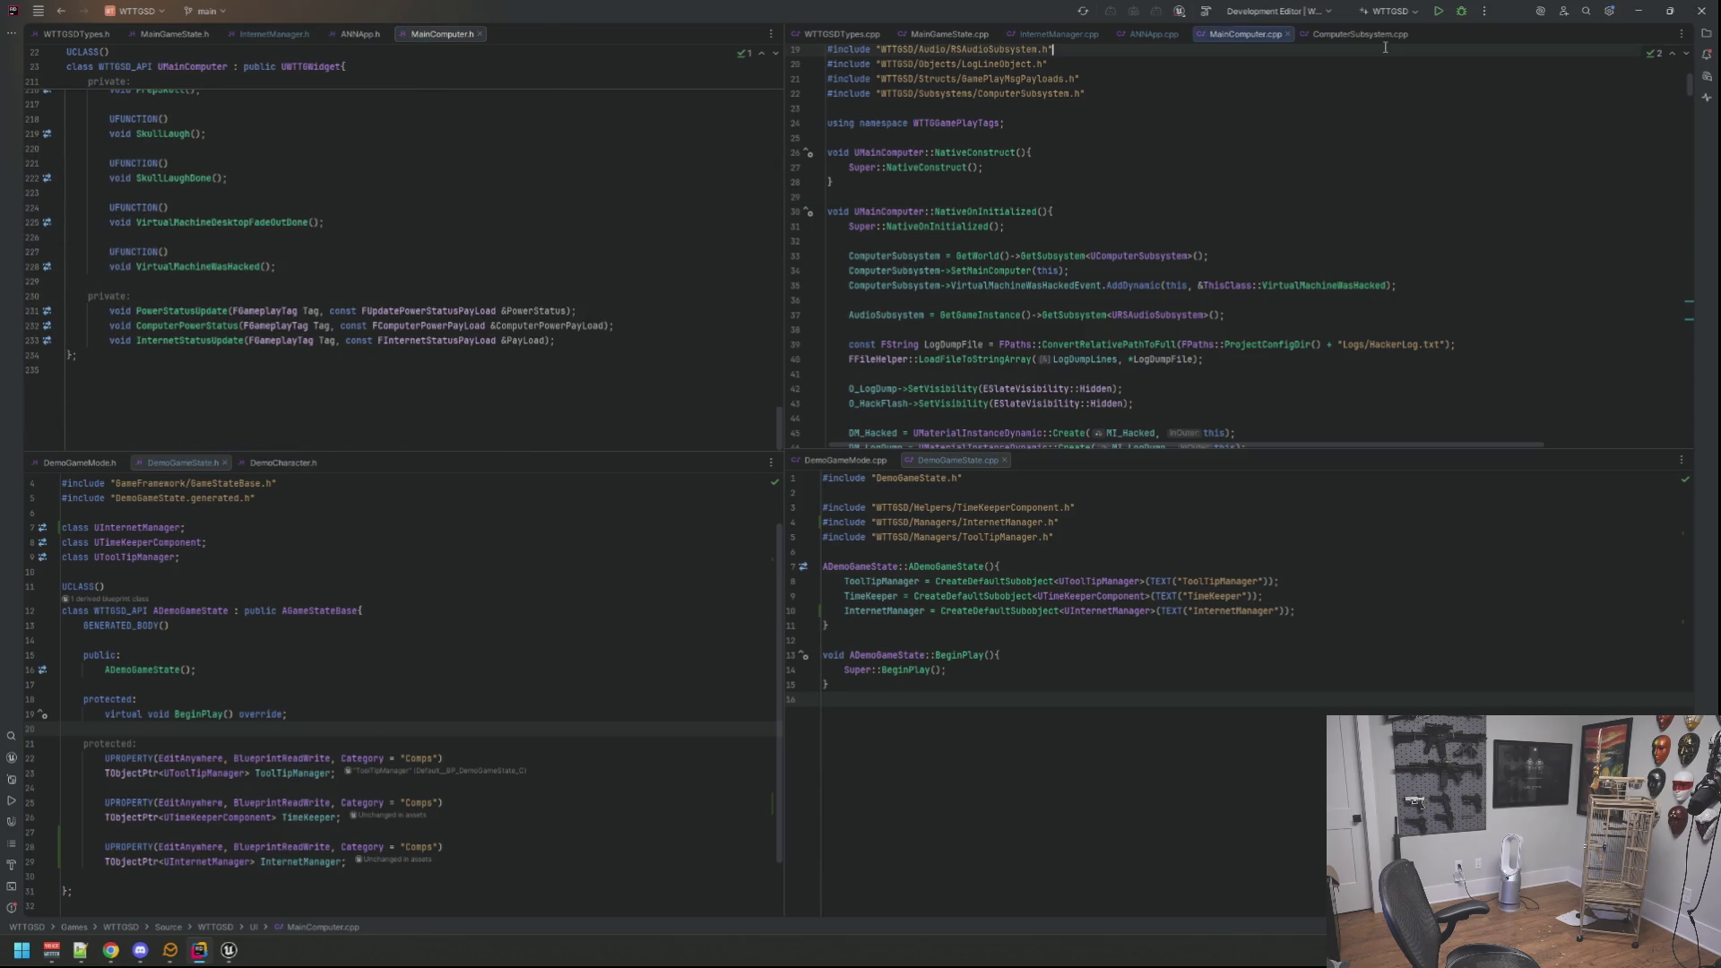
pyautogui.click(896, 226)
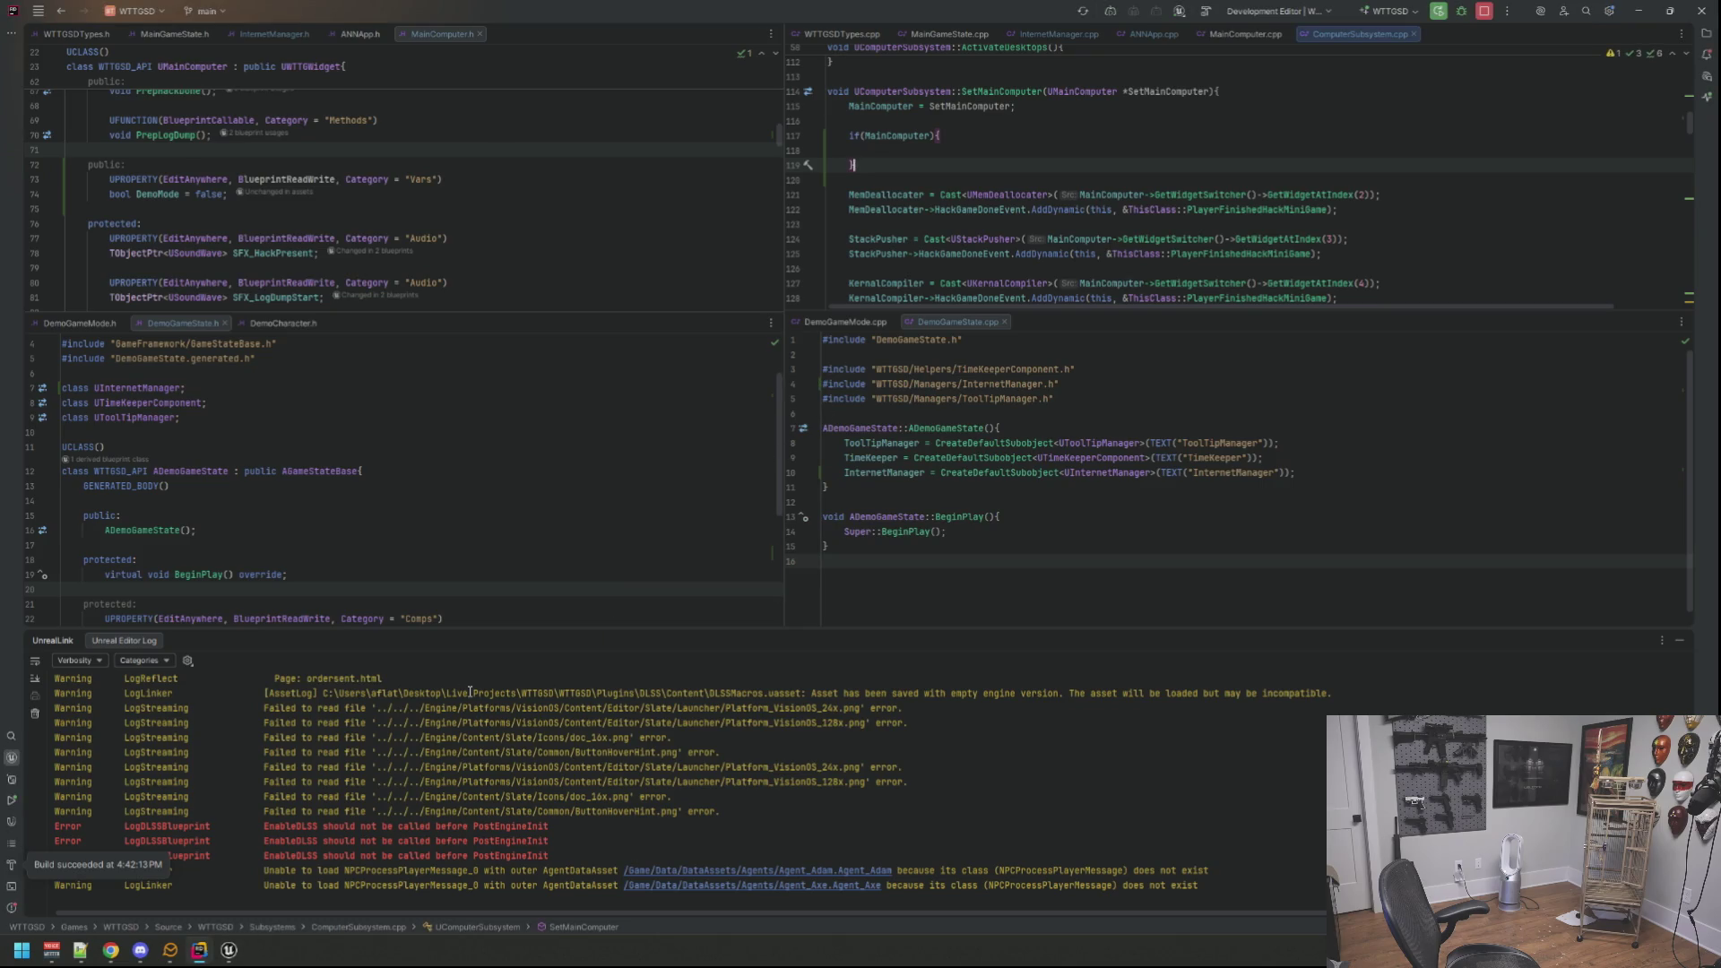
pyautogui.click(230, 954)
# Step: Fly around the Motel level, then load the DEMO_Basement level from Content/Maps
pyautogui.moveTo(673, 576)
pyautogui.mouseDown()
pyautogui.moveTo(753, 565)
pyautogui.moveTo(1095, 657)
pyautogui.mouseUp()
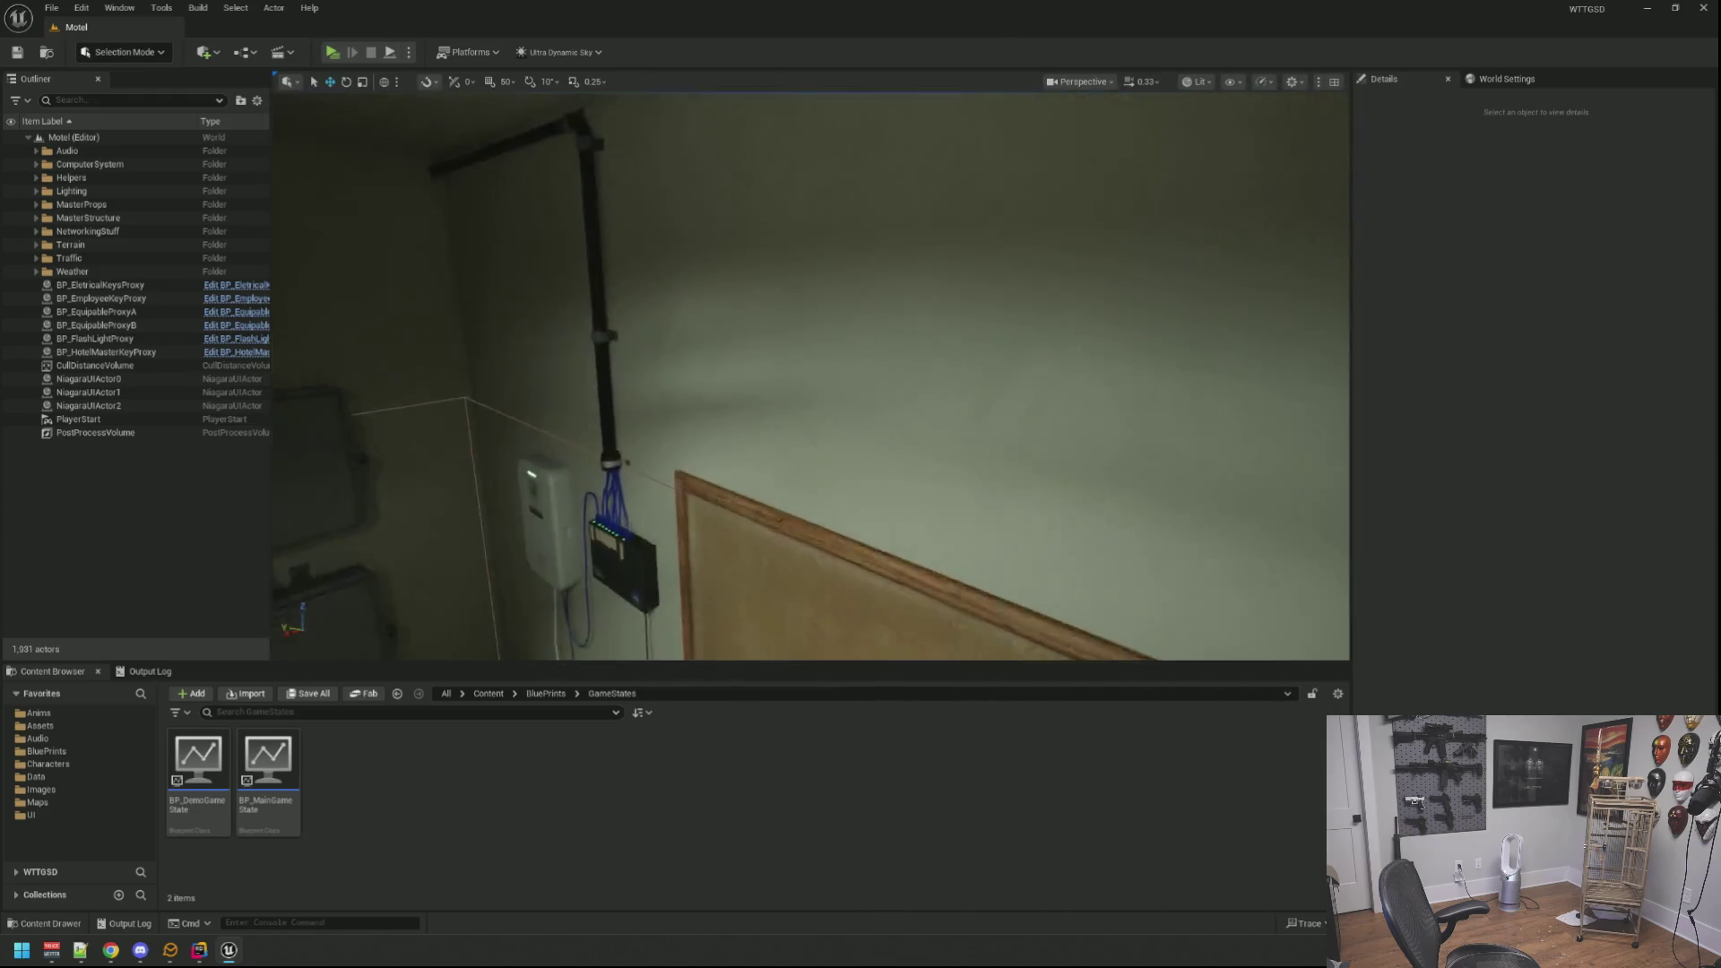
pyautogui.moveTo(1095, 657)
pyautogui.mouseDown()
pyautogui.moveTo(1076, 404)
pyautogui.moveTo(860, 646)
pyautogui.mouseUp()
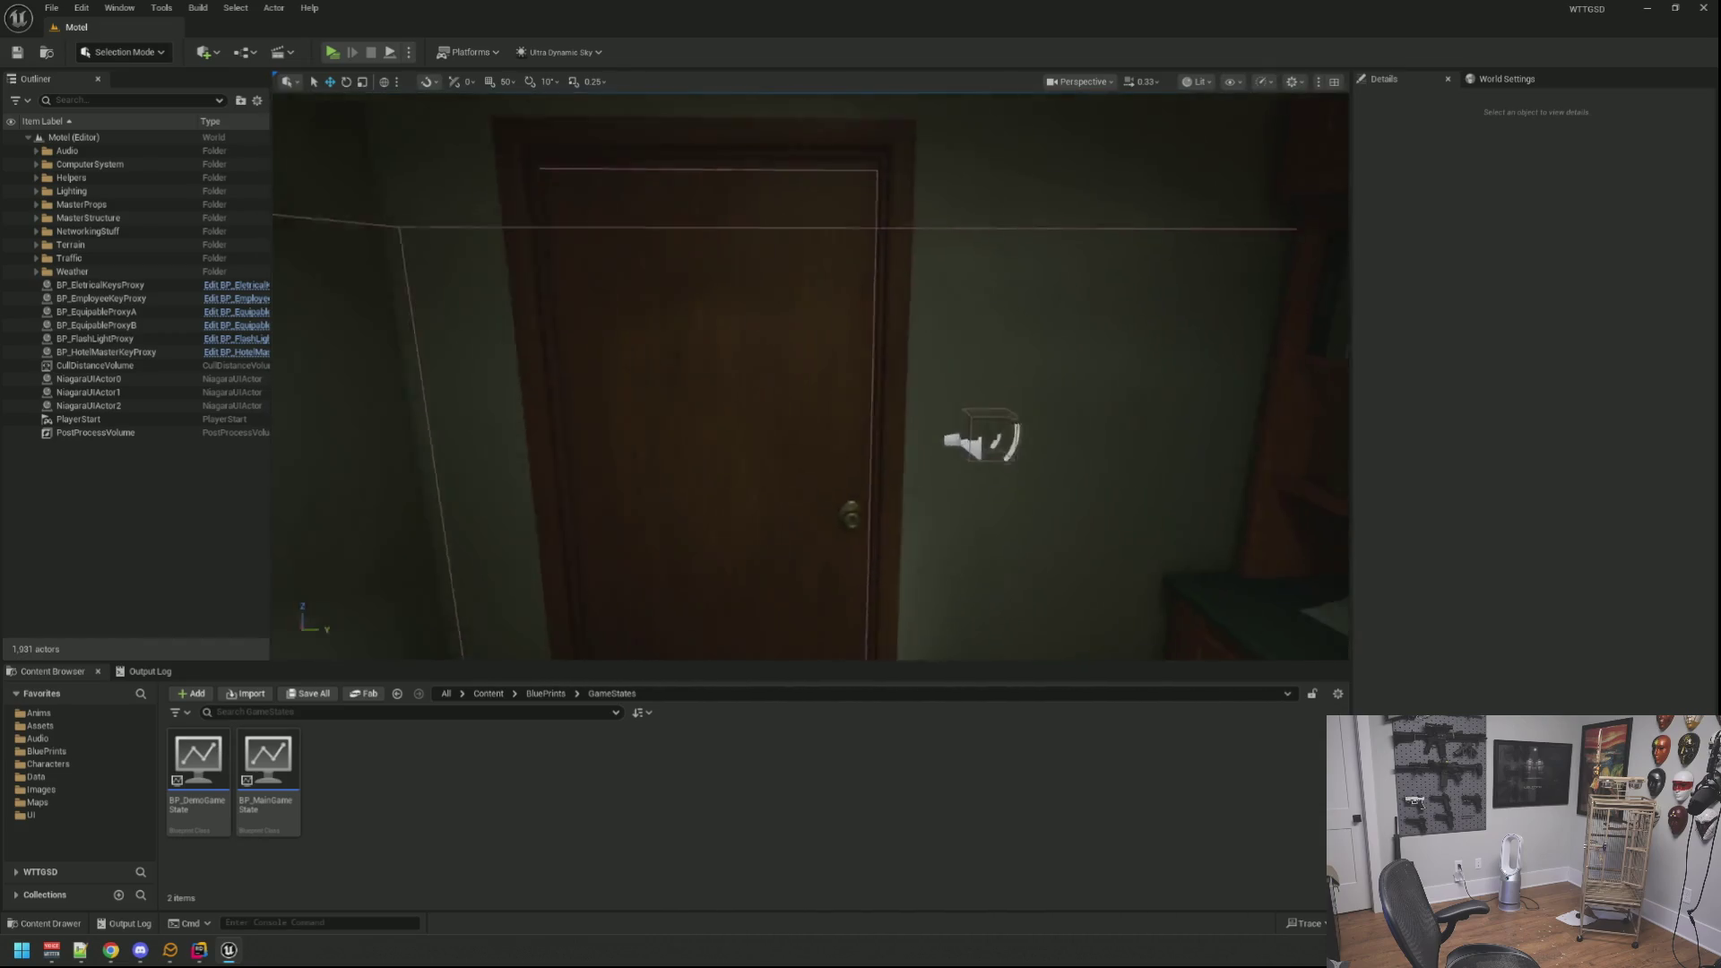
pyautogui.moveTo(860, 646); pyautogui.dragTo(589, 609)
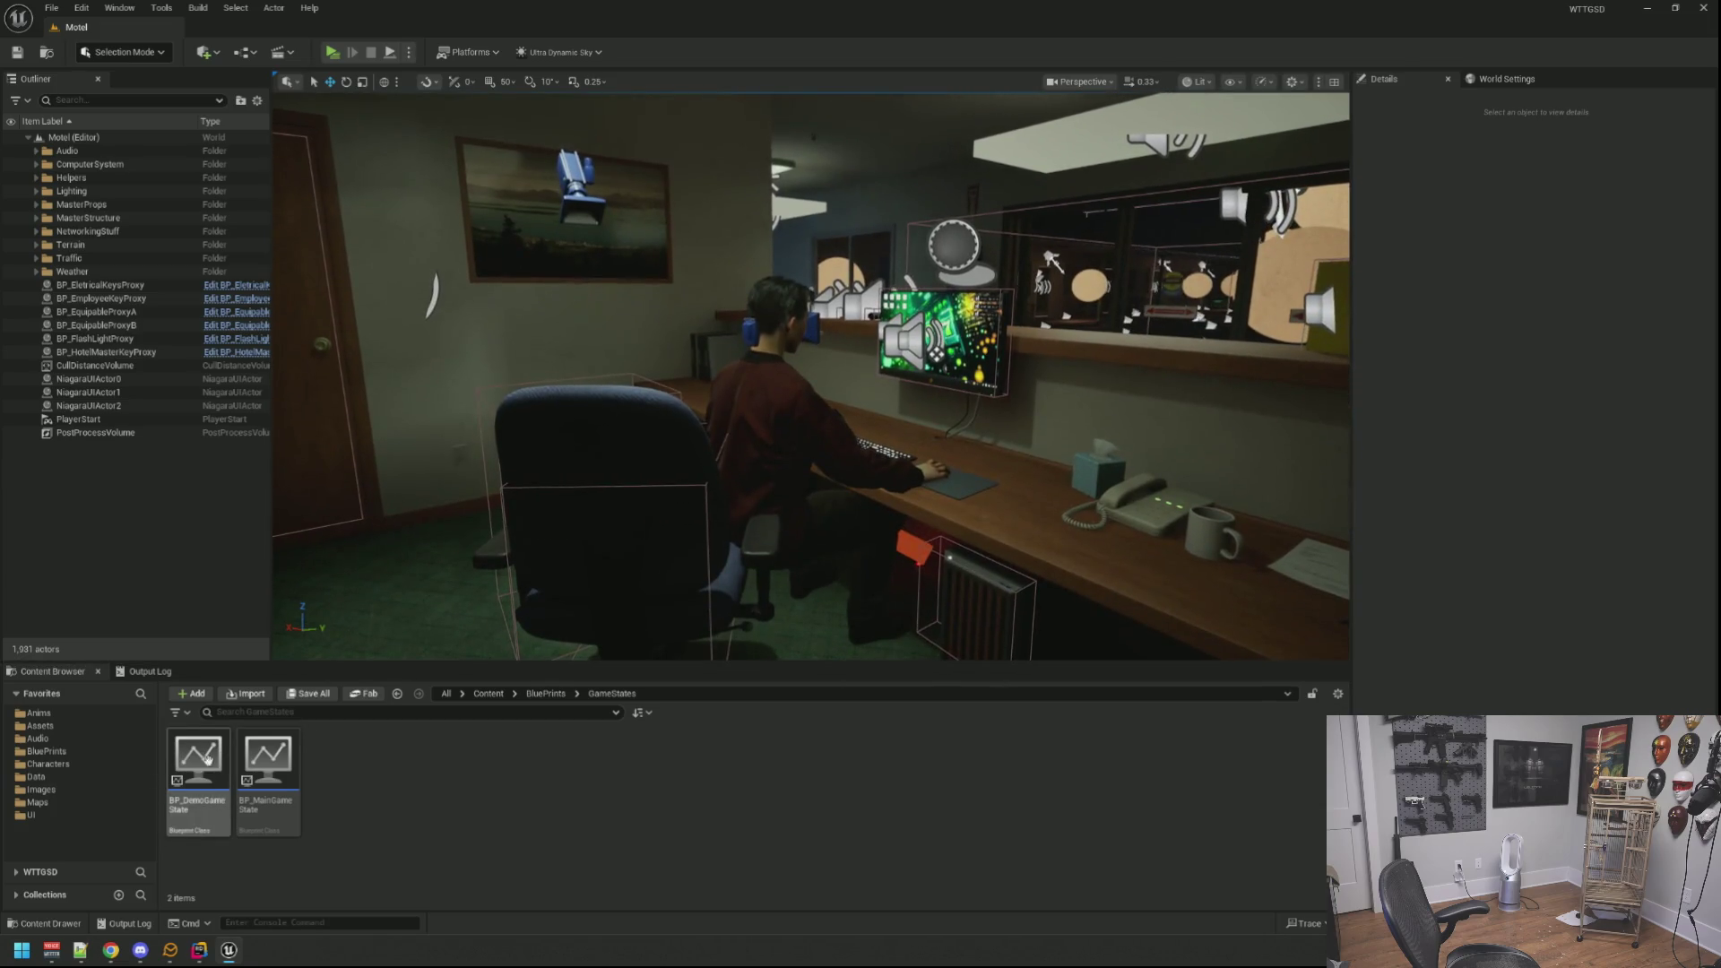
pyautogui.click(92, 797)
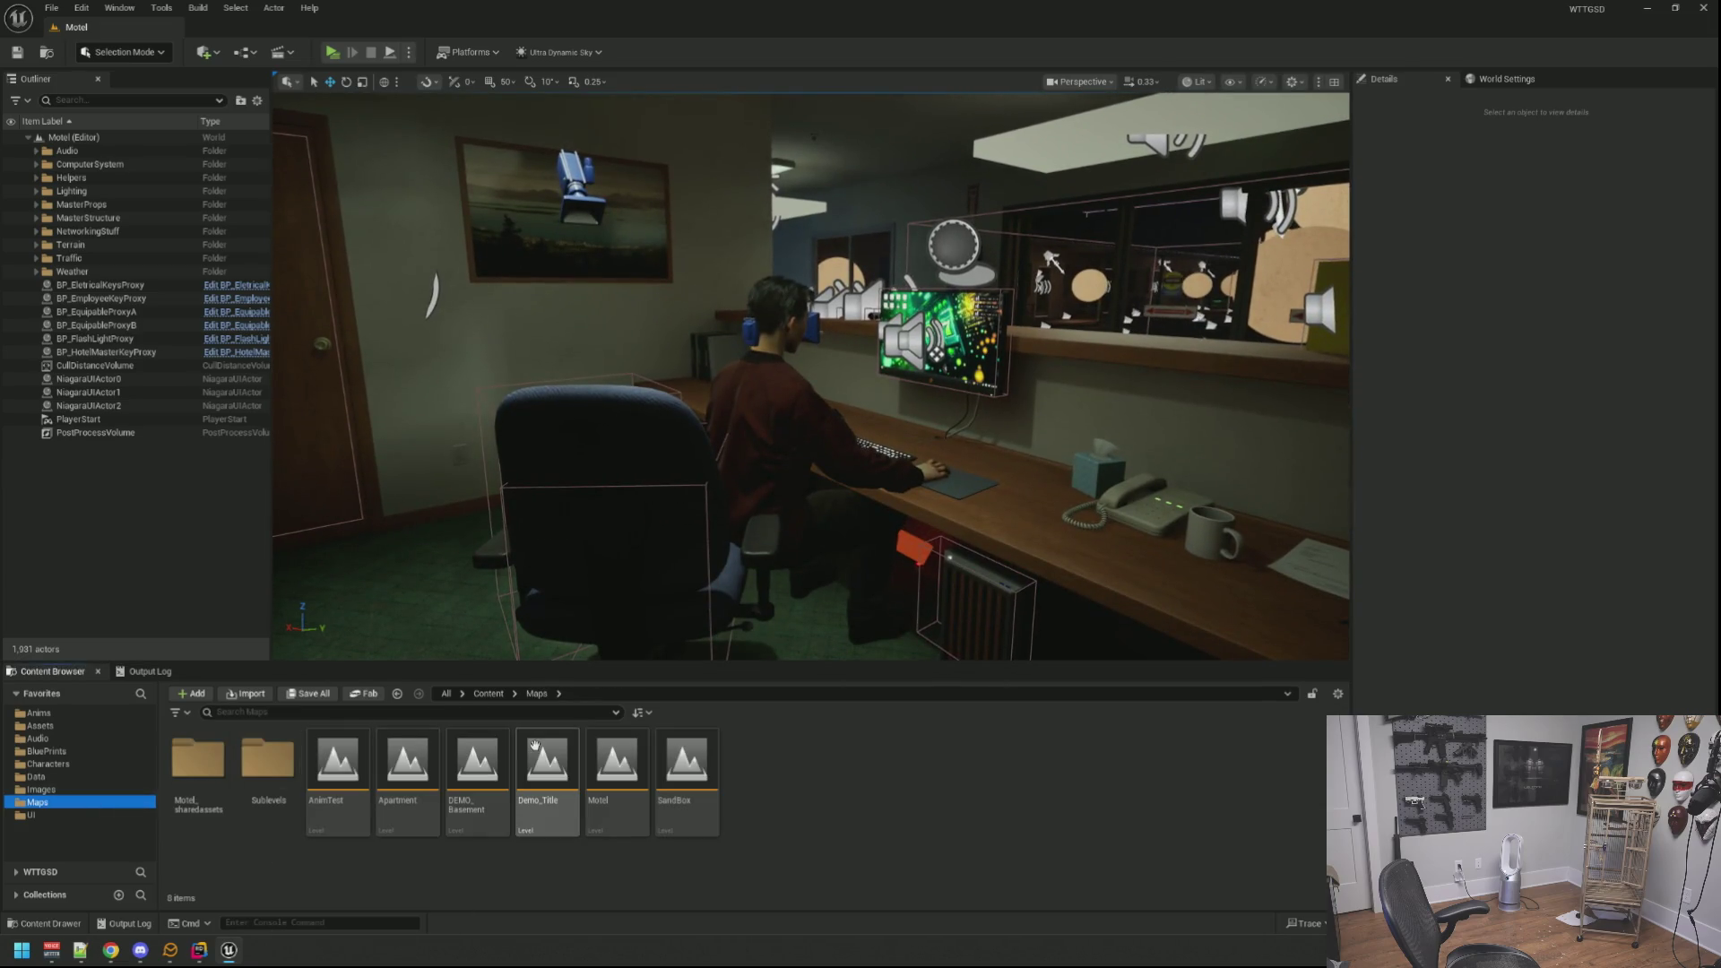
pyautogui.doubleClick(477, 766)
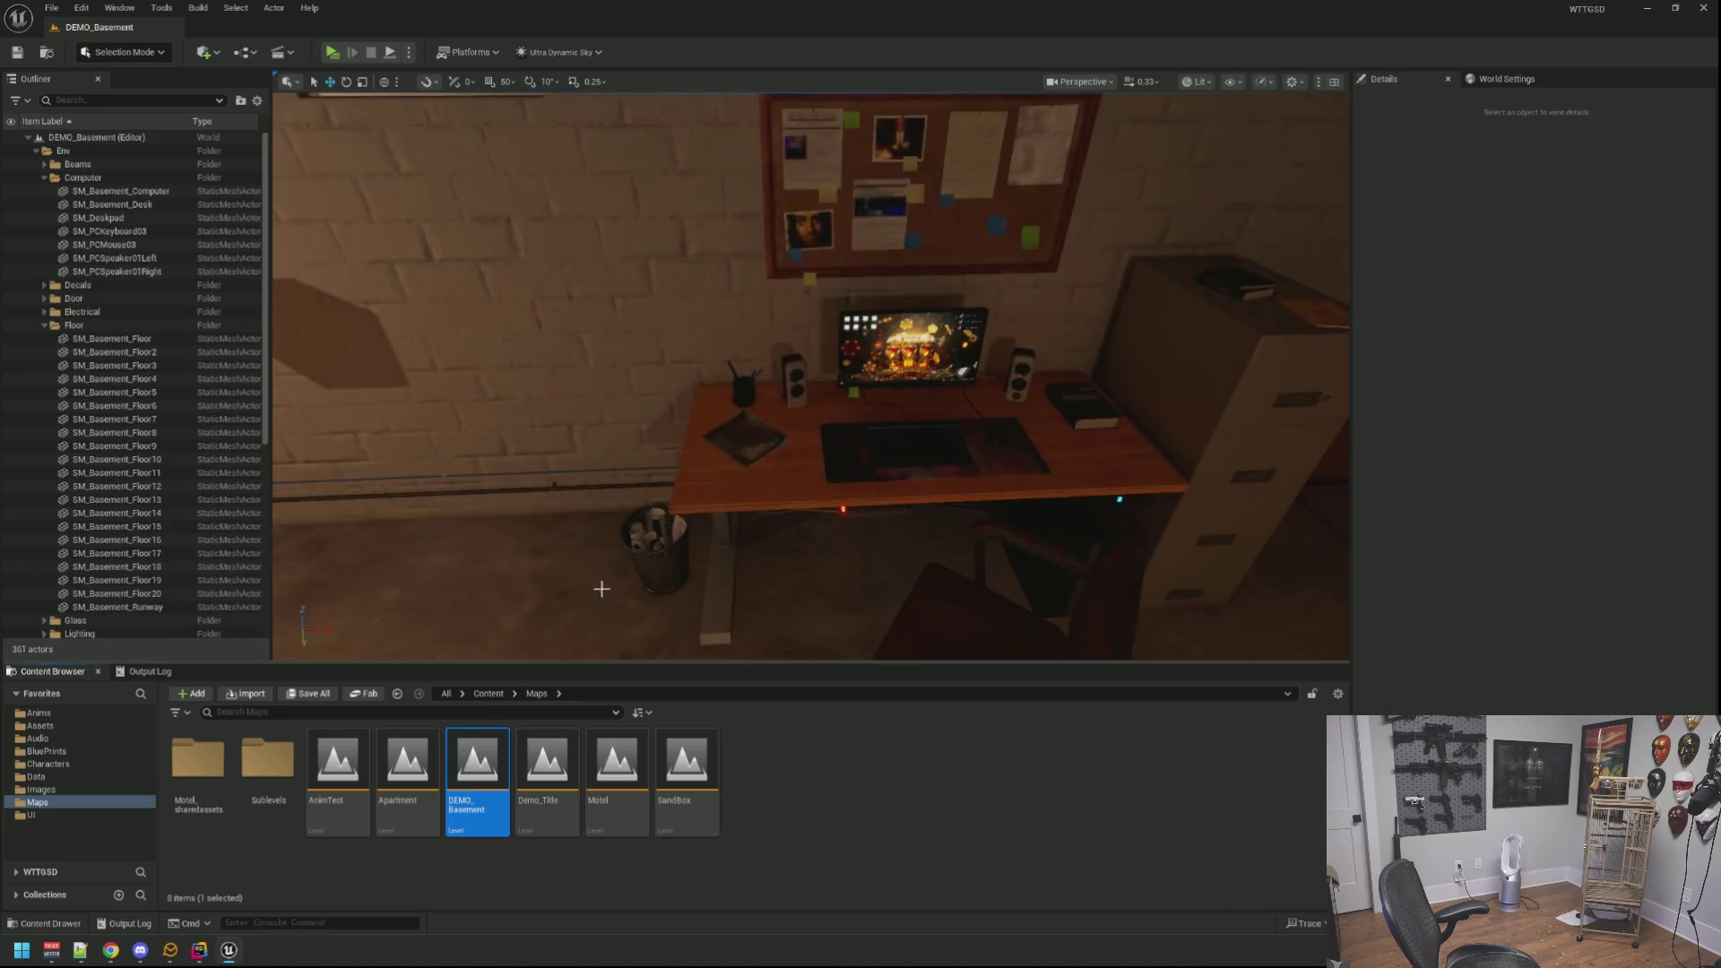
pyautogui.moveTo(587, 604); pyautogui.dragTo(593, 605)
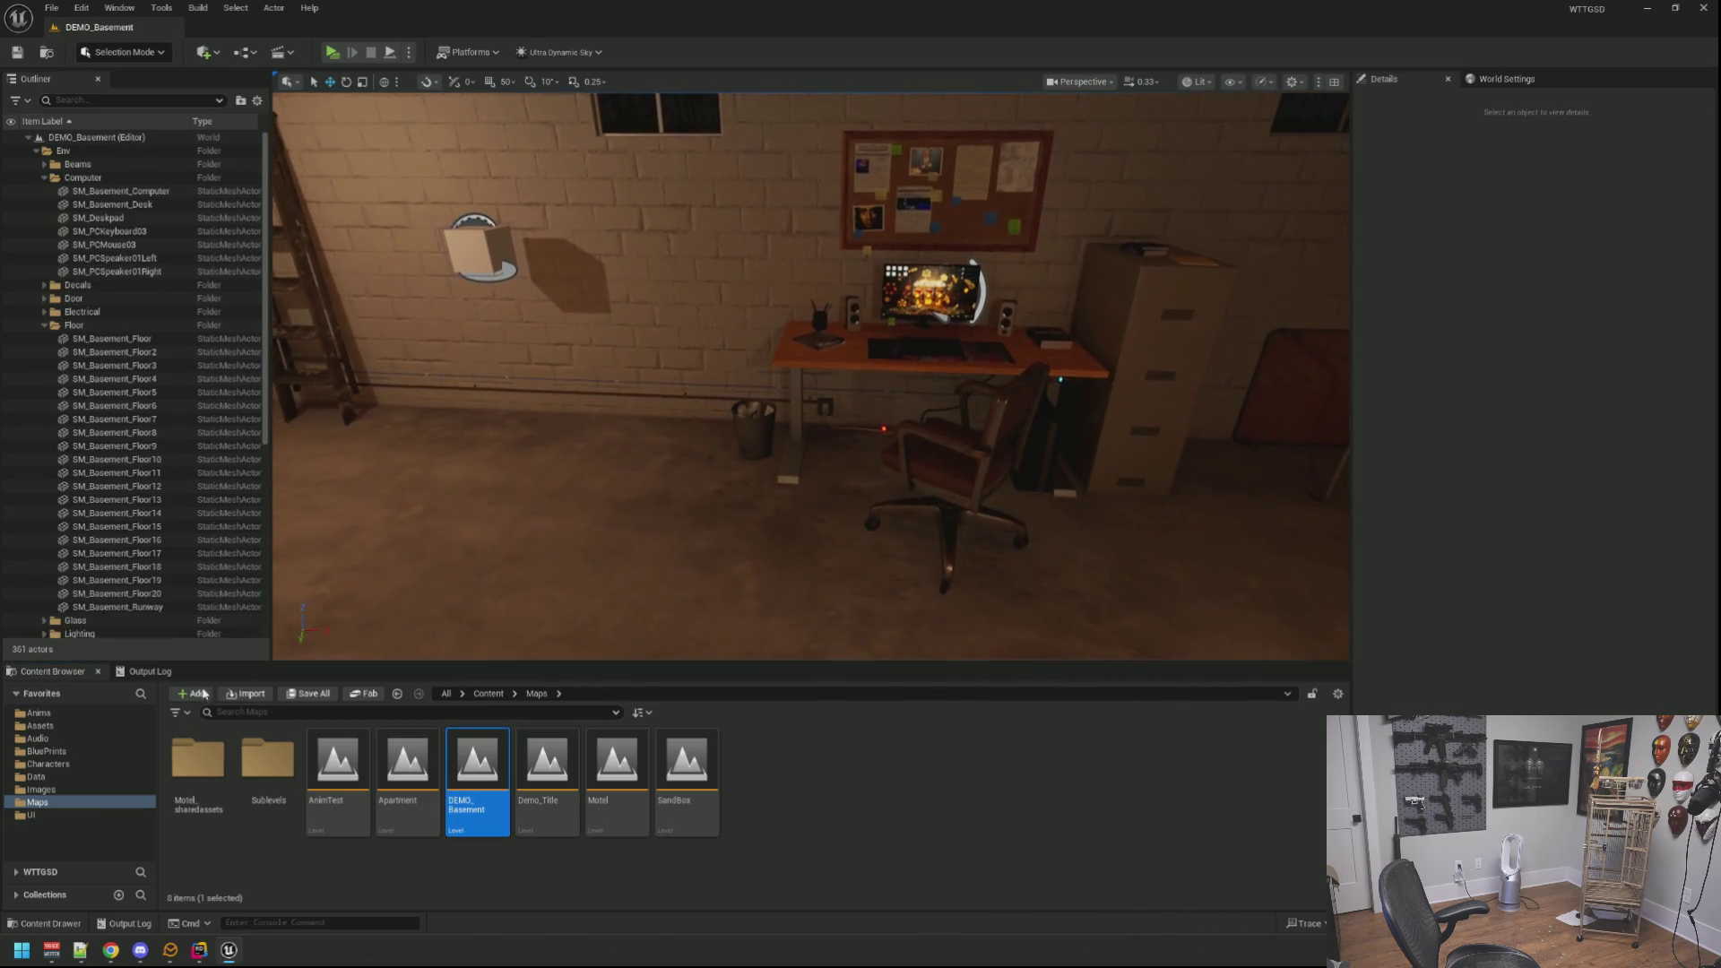
# Step: Browse to UI > Widgets > Computer > Desktops and select the WBP_DemoComputer widget blueprint
pyautogui.click(128, 815)
pyautogui.click(199, 762)
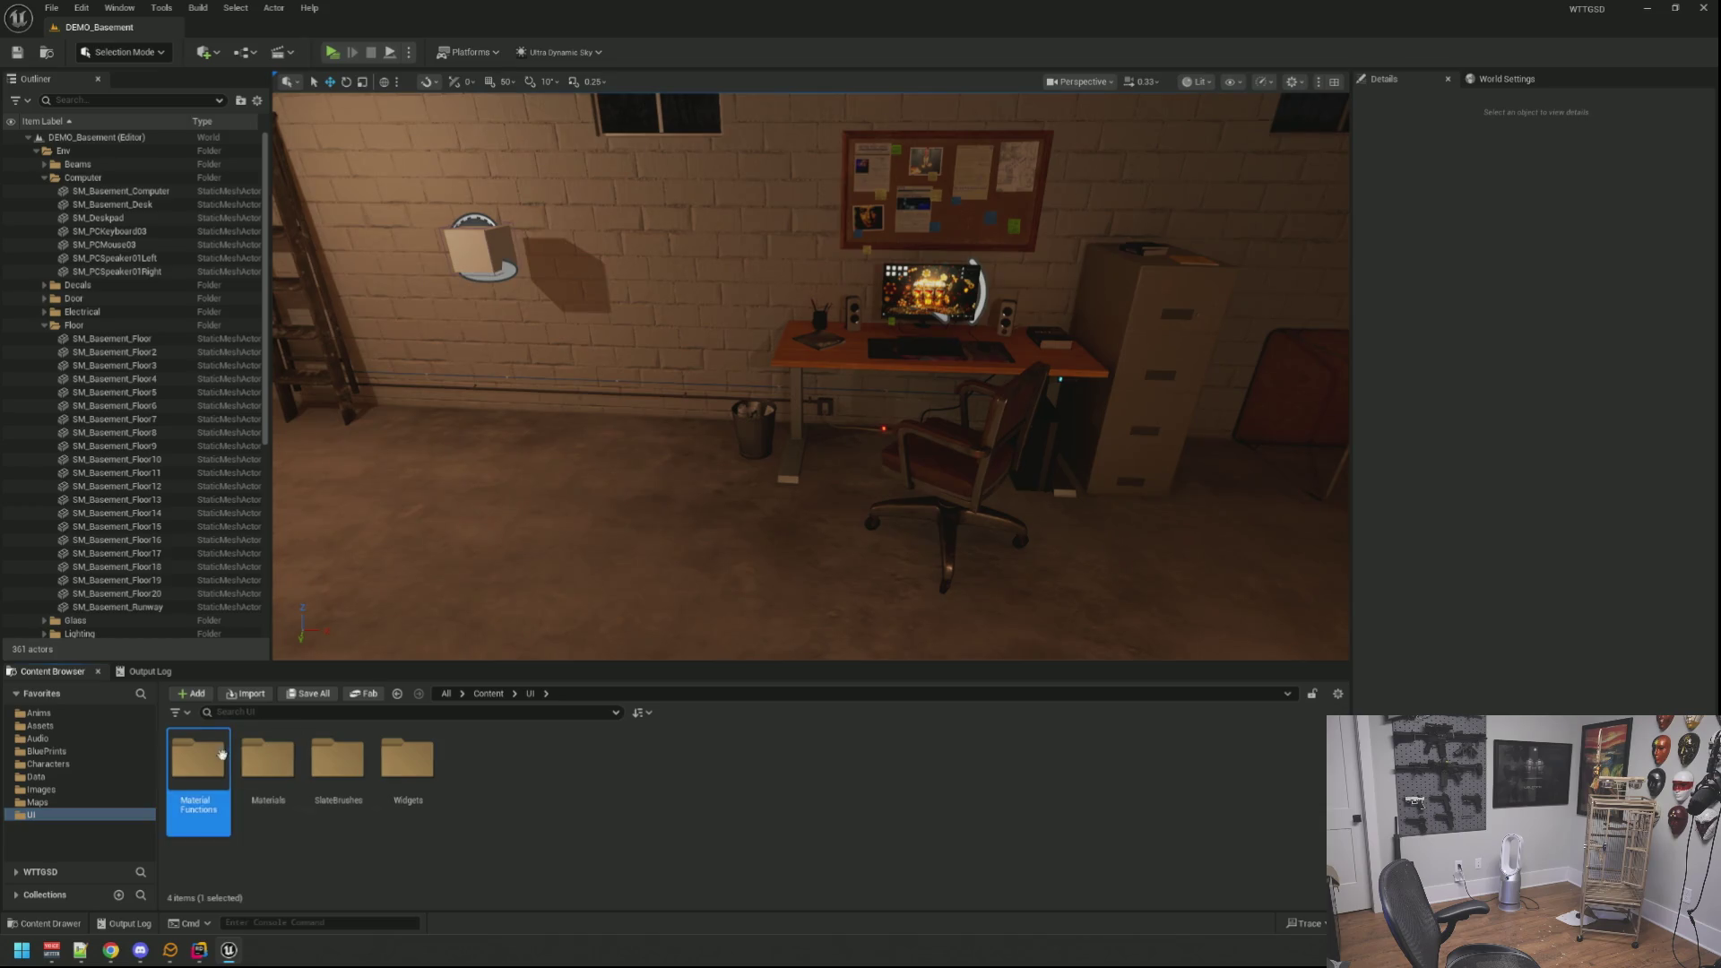
pyautogui.doubleClick(408, 761)
pyautogui.doubleClick(198, 762)
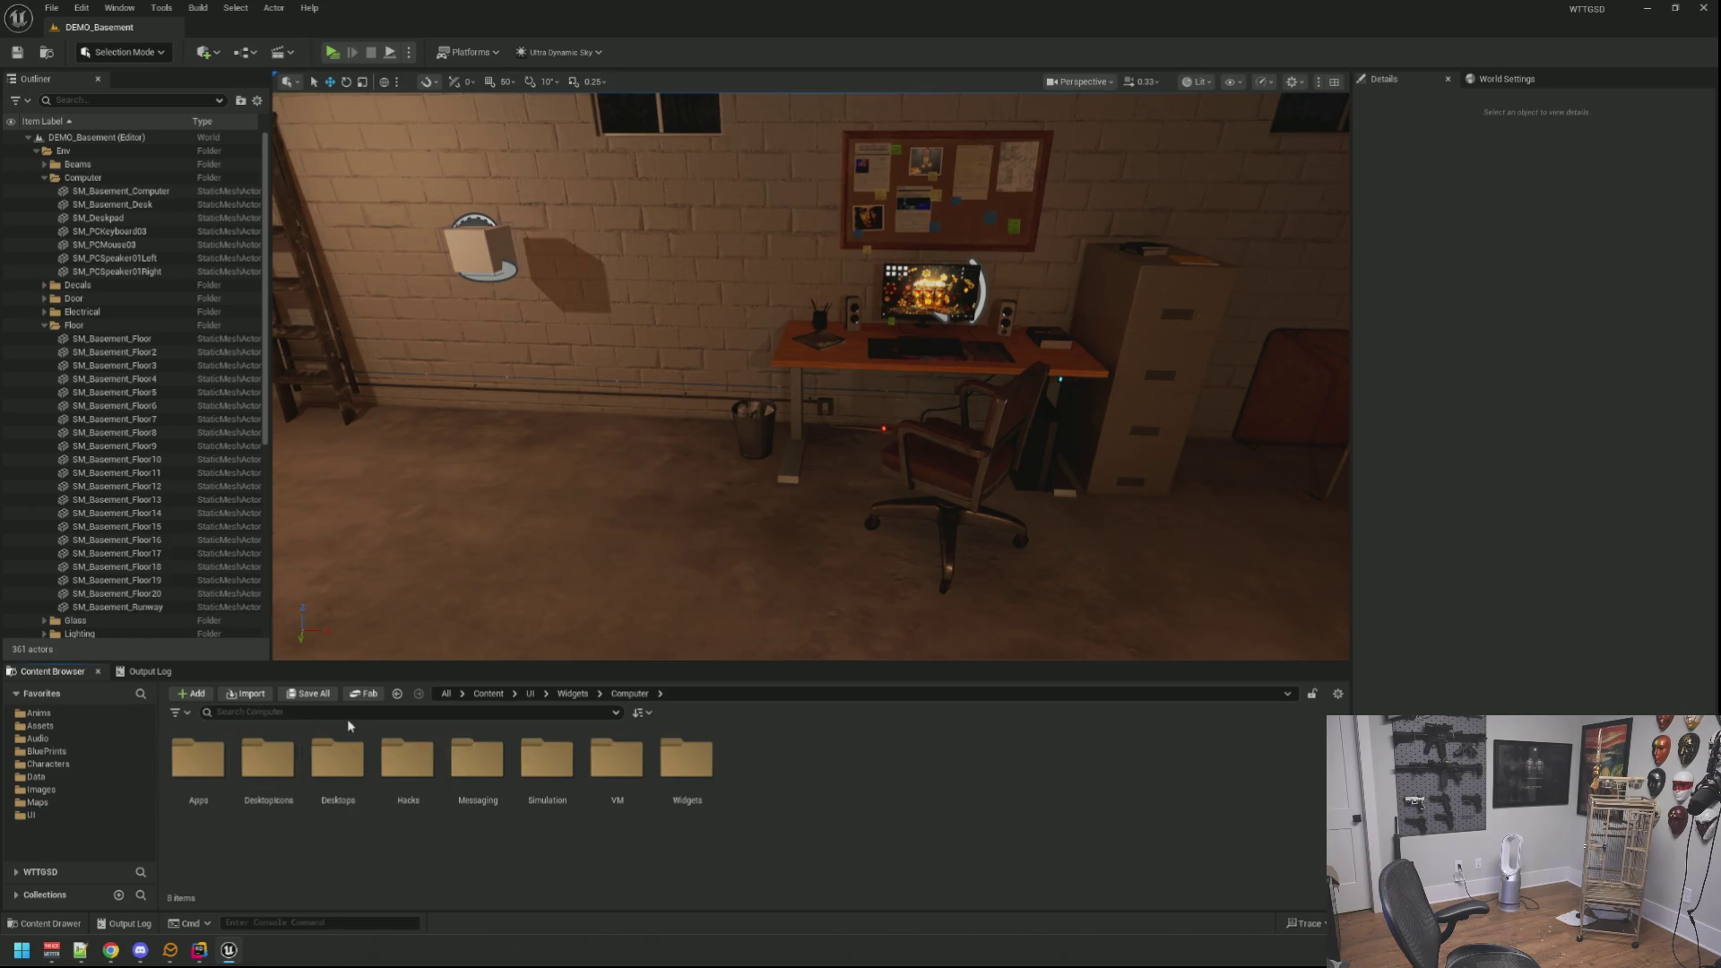
pyautogui.doubleClick(268, 762)
pyautogui.click(624, 692)
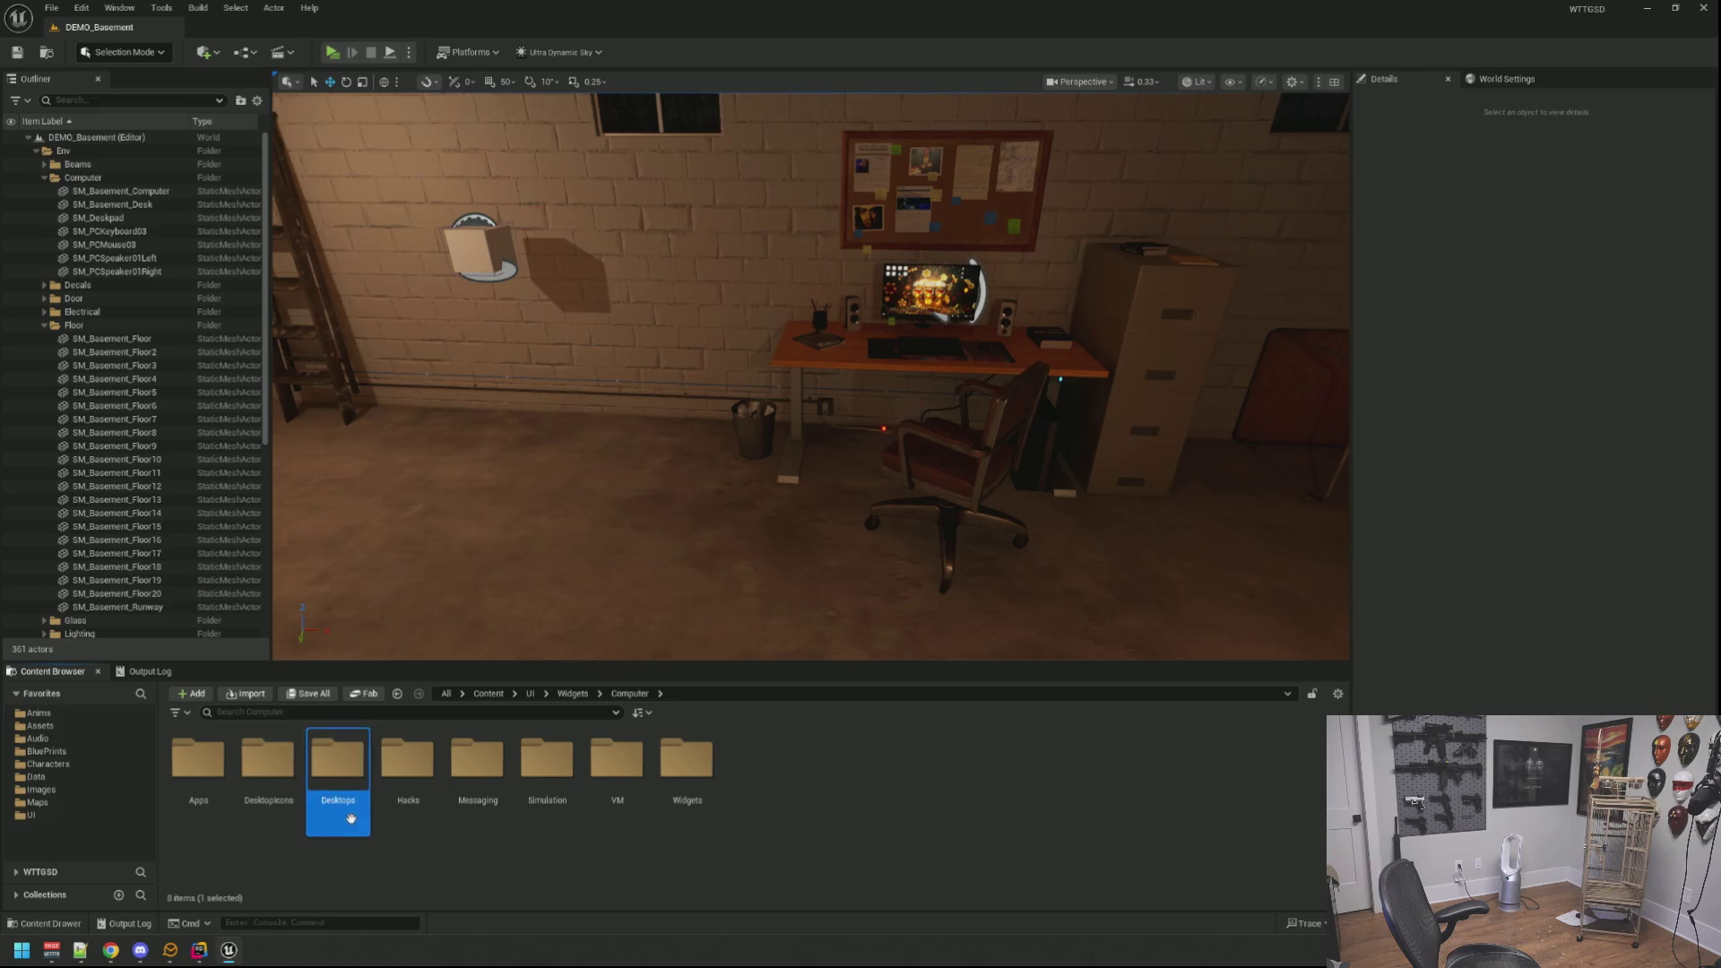
pyautogui.doubleClick(338, 762)
pyautogui.click(293, 773)
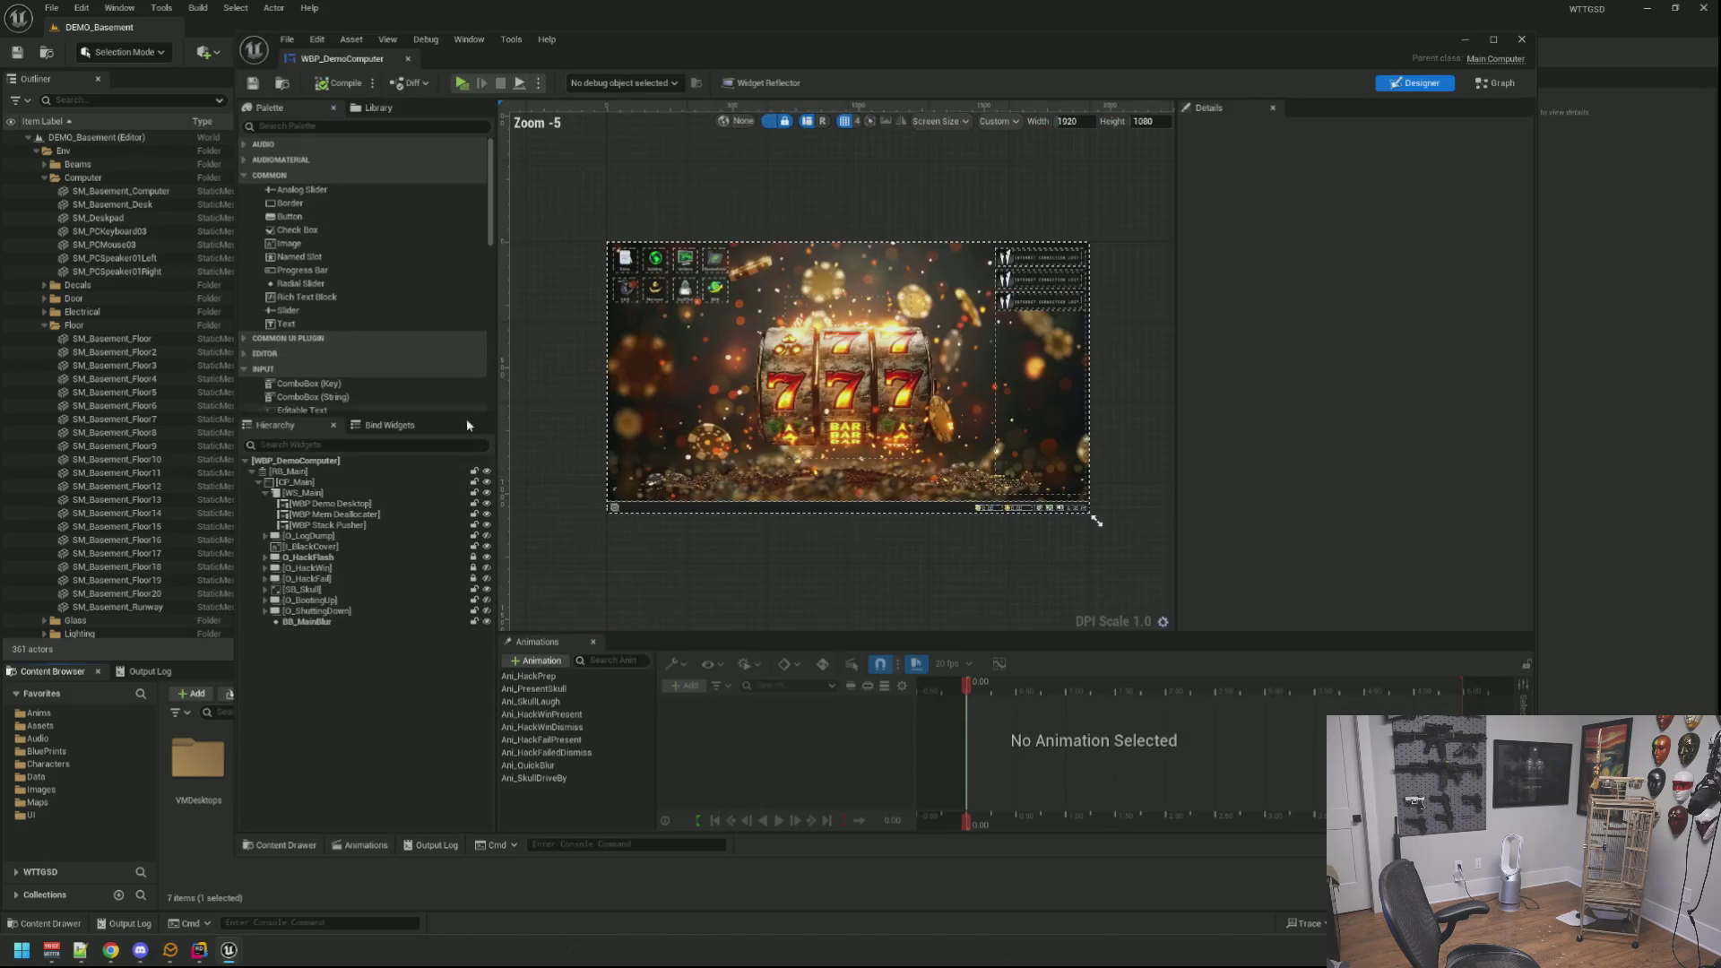
# Step: Enable Demo Mode on WBP_DemoComputer and save the widget blueprint
pyautogui.click(1331, 194)
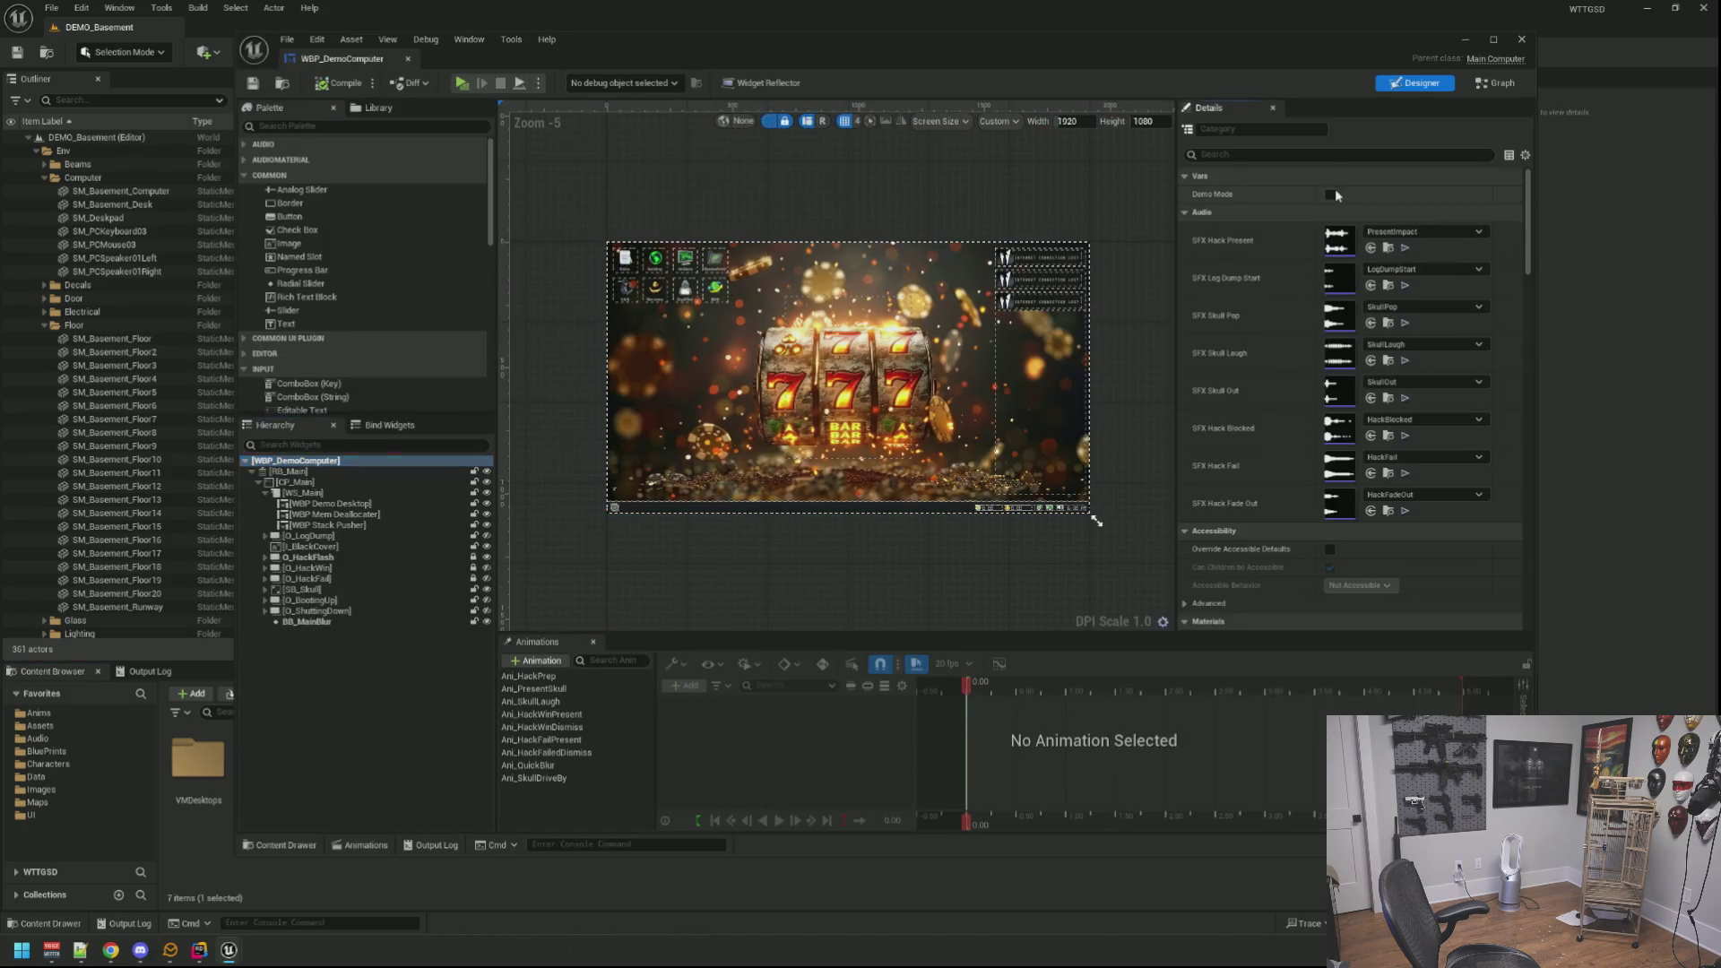
pyautogui.click(254, 85)
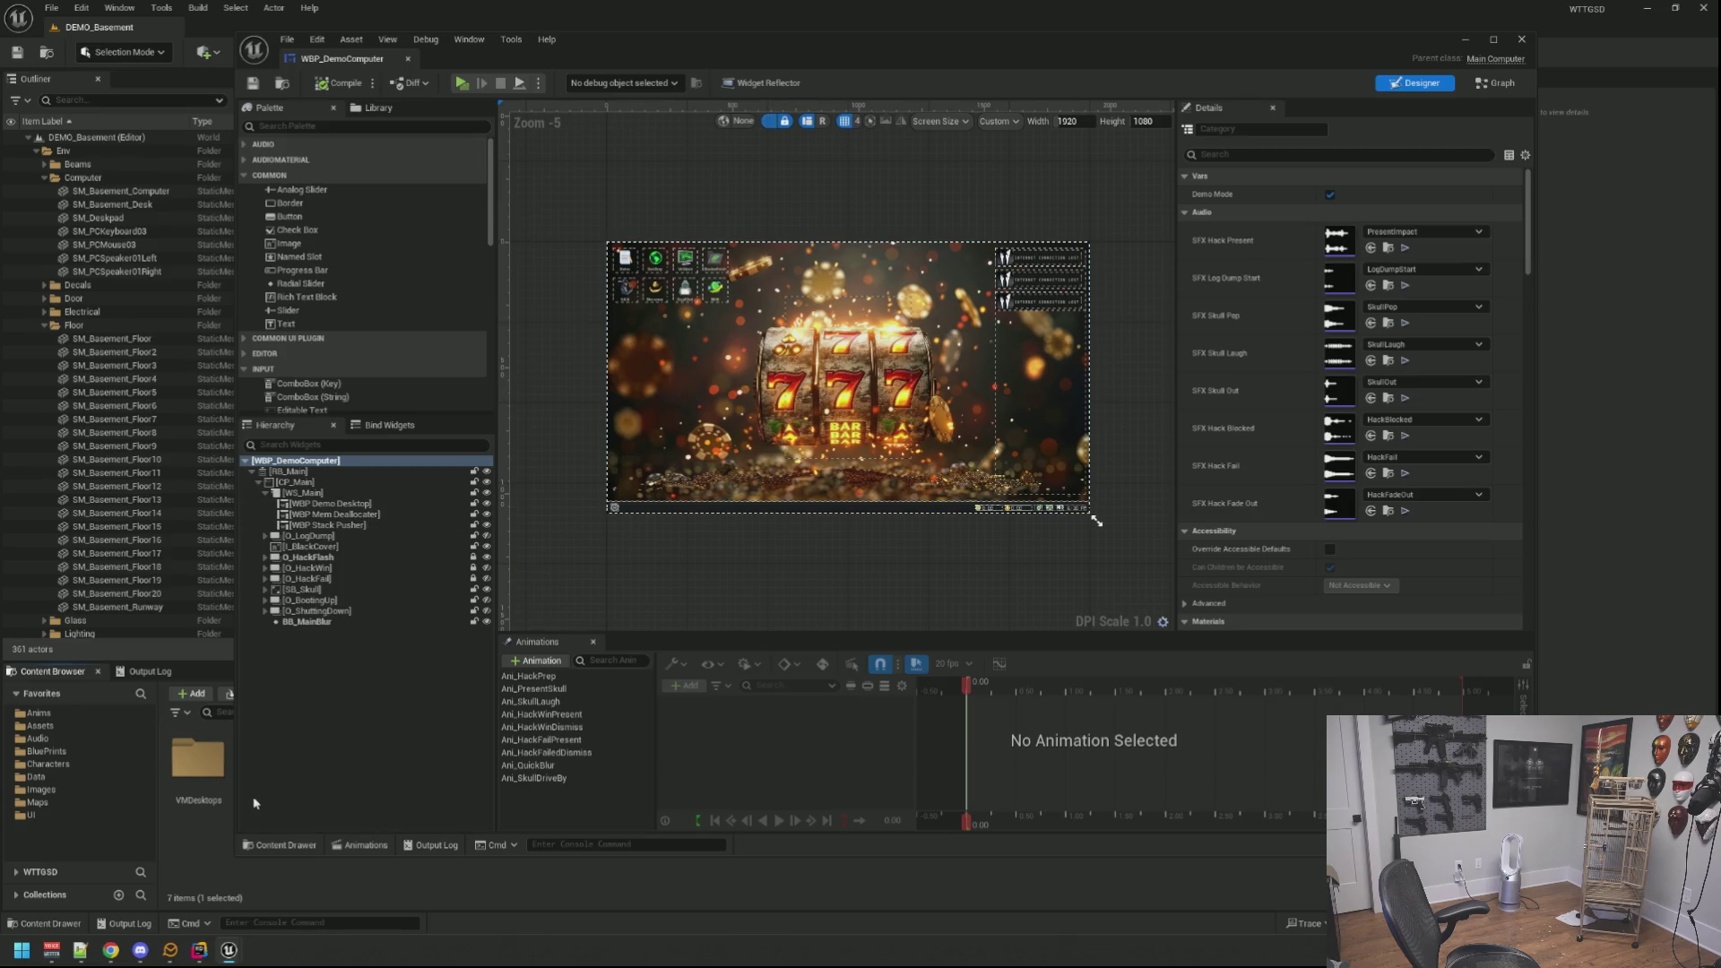
pyautogui.moveTo(716, 520); pyautogui.dragTo(702, 551)
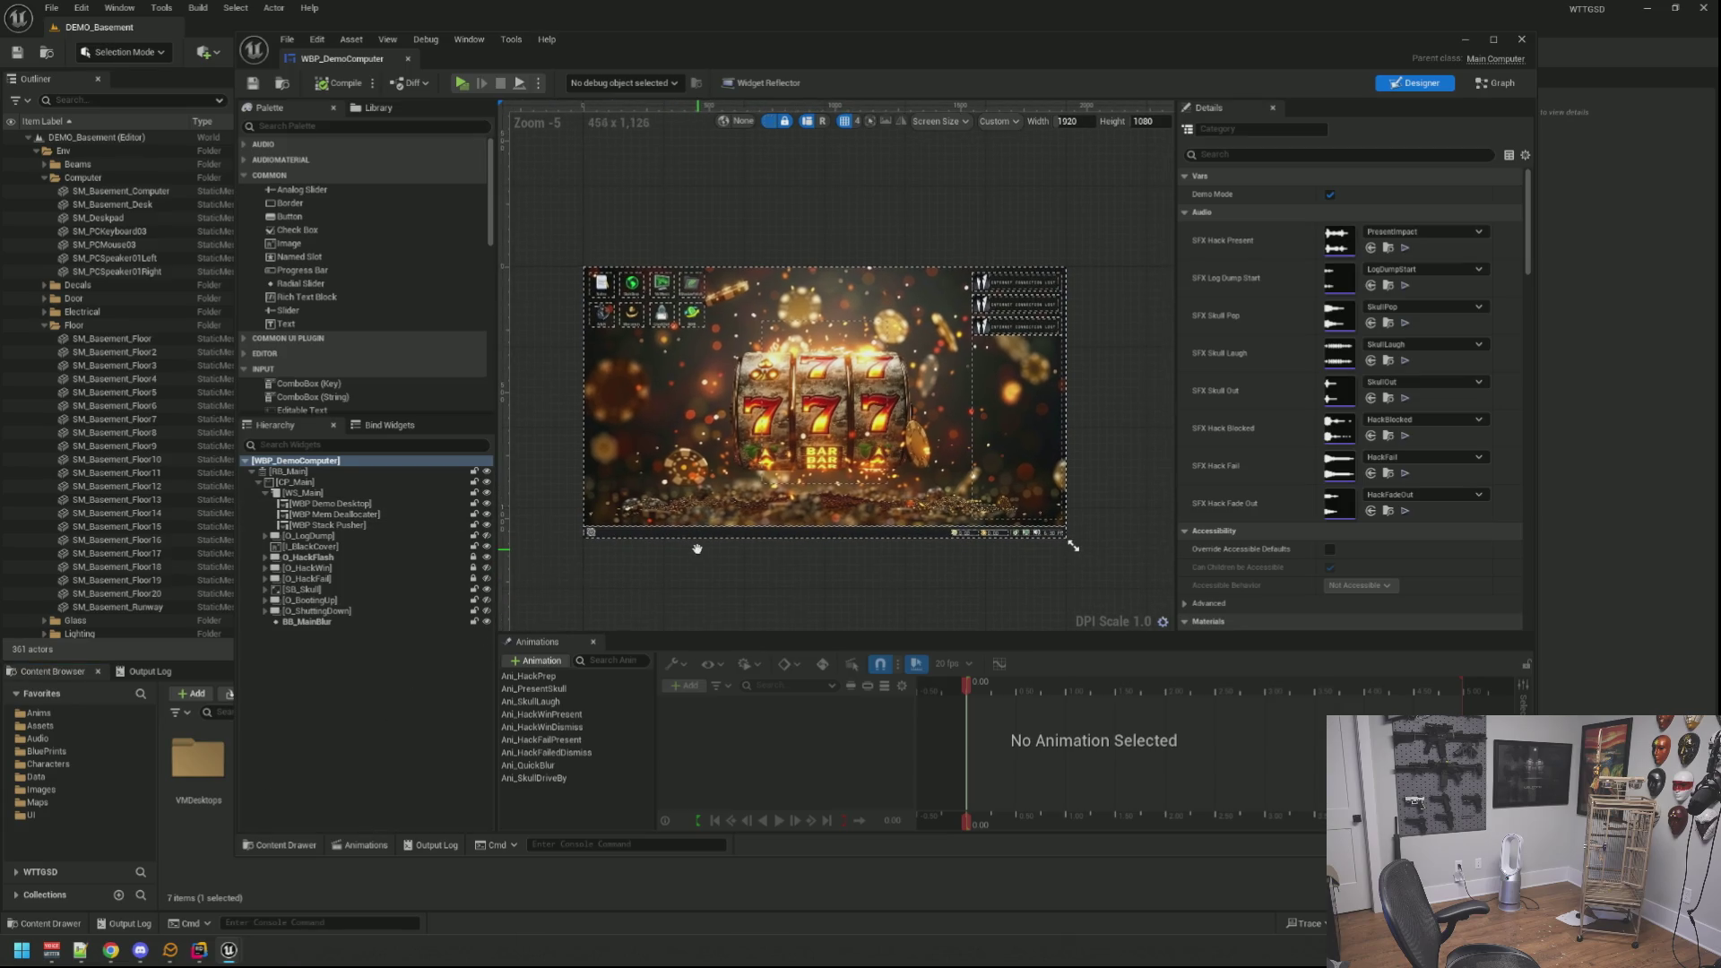
# Step: Inspect the Stack Pusher and Demo Desktop switcher children, then return to the code editor
pyautogui.click(367, 519)
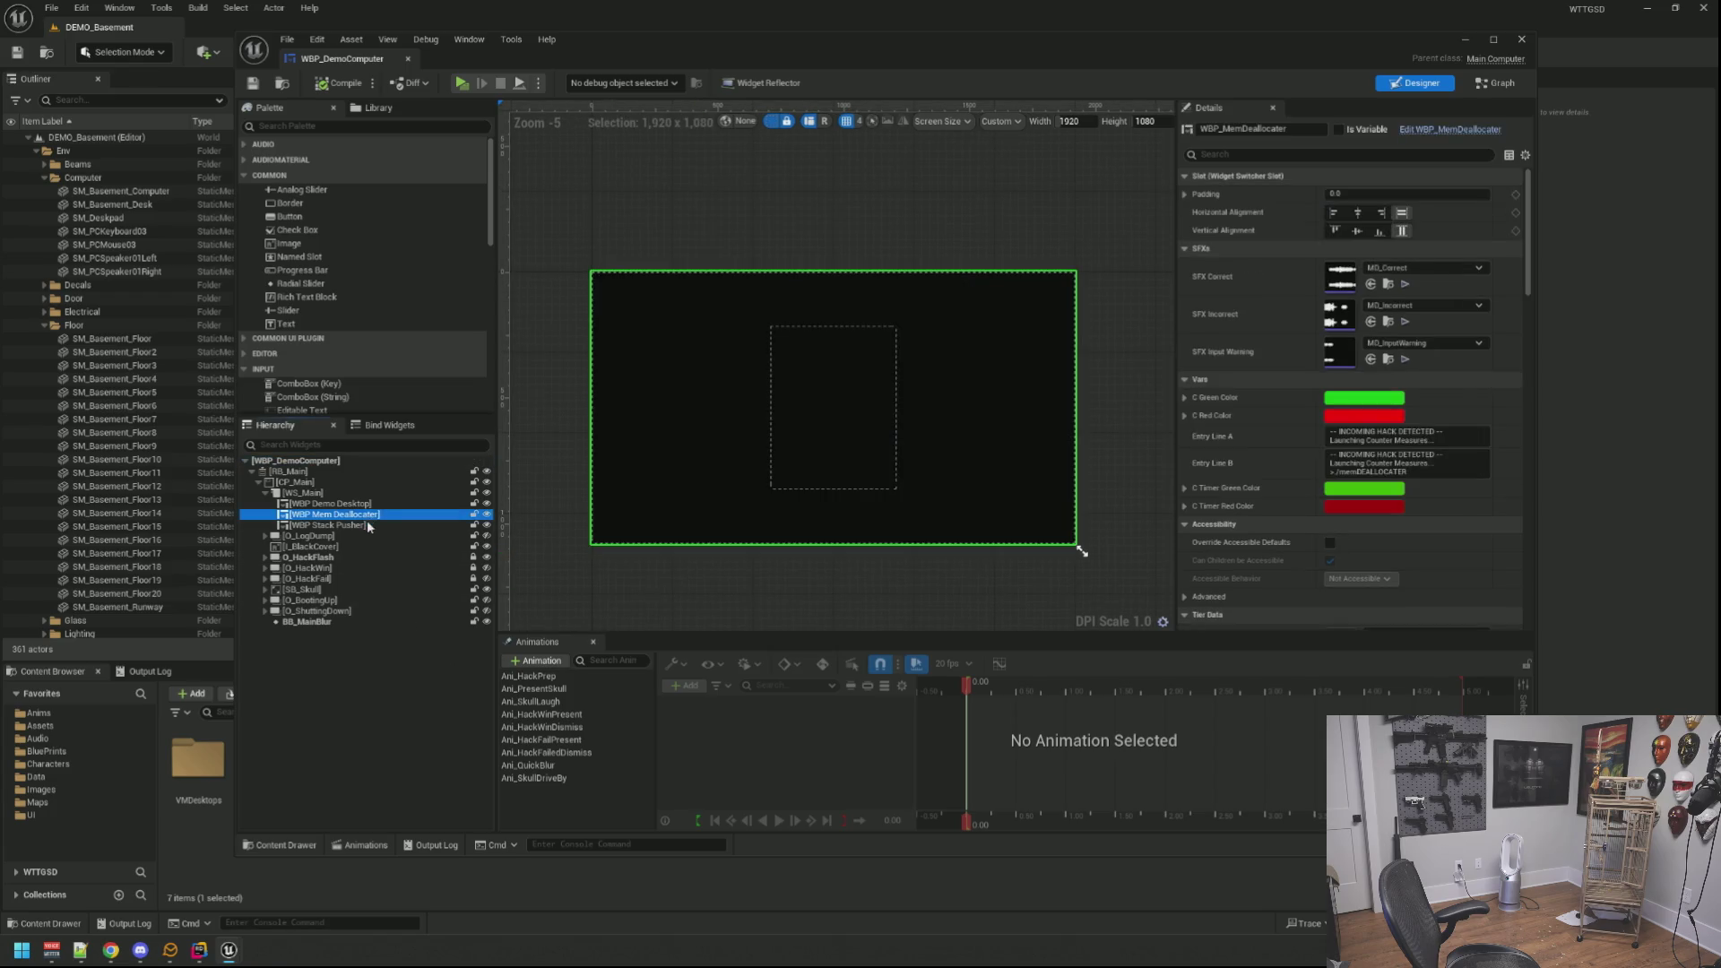
pyautogui.click(370, 506)
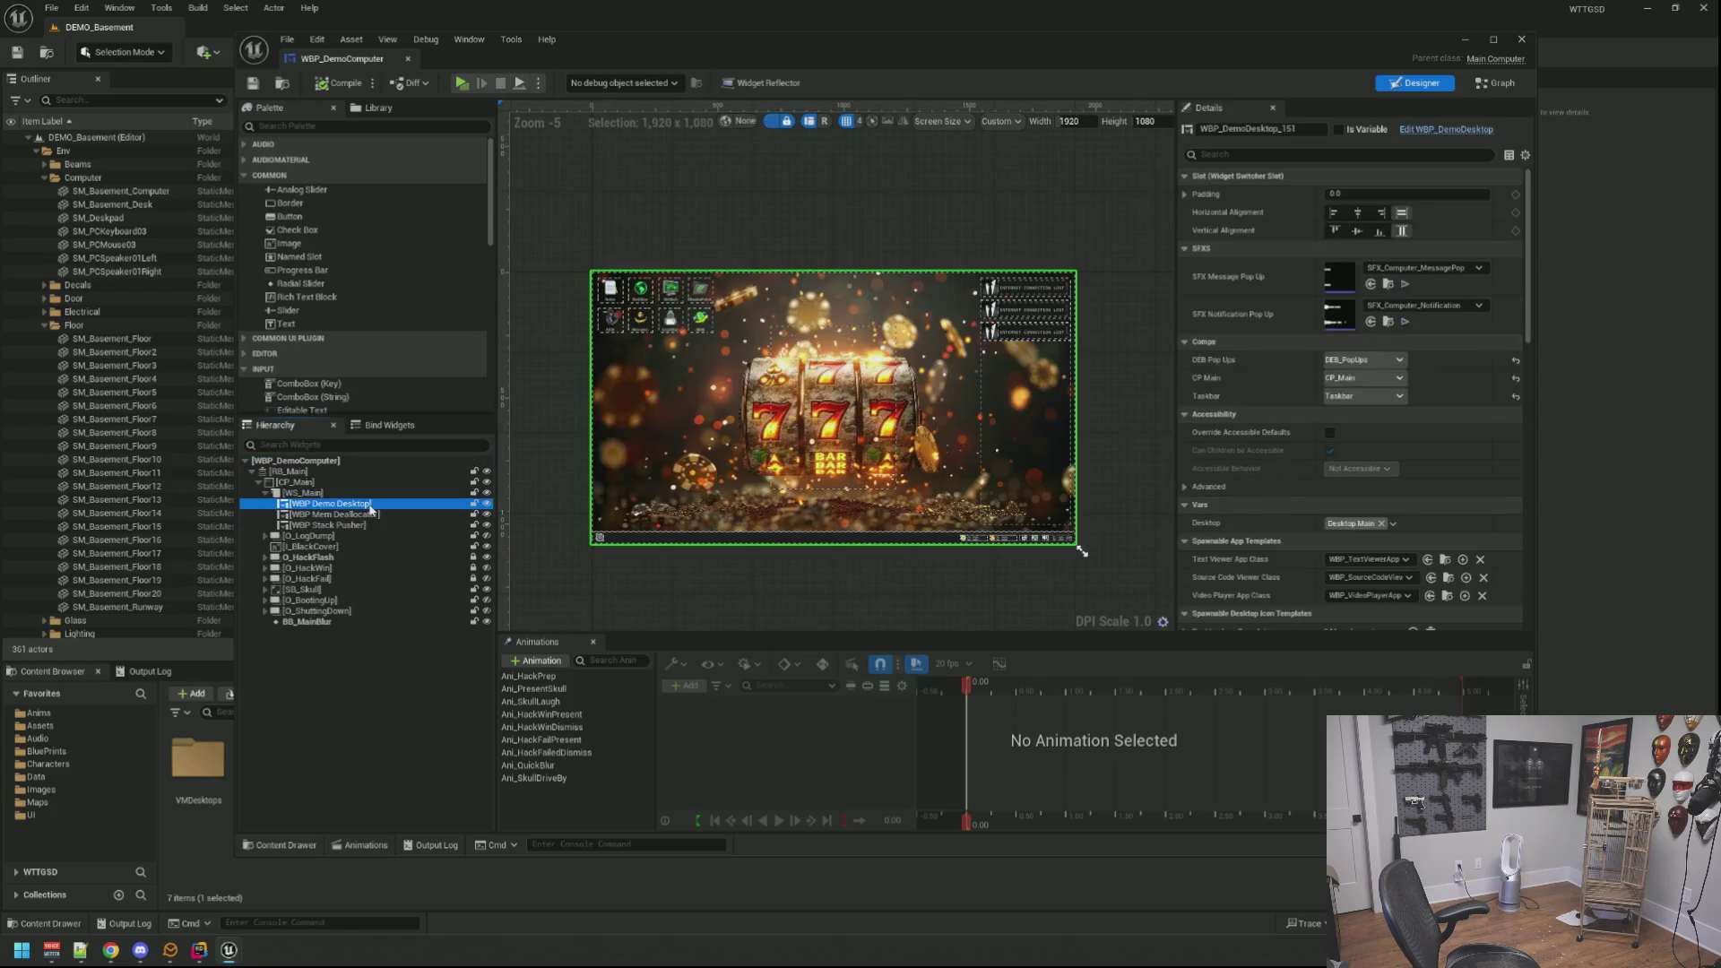
pyautogui.click(660, 596)
pyautogui.scroll(1, 666, 572)
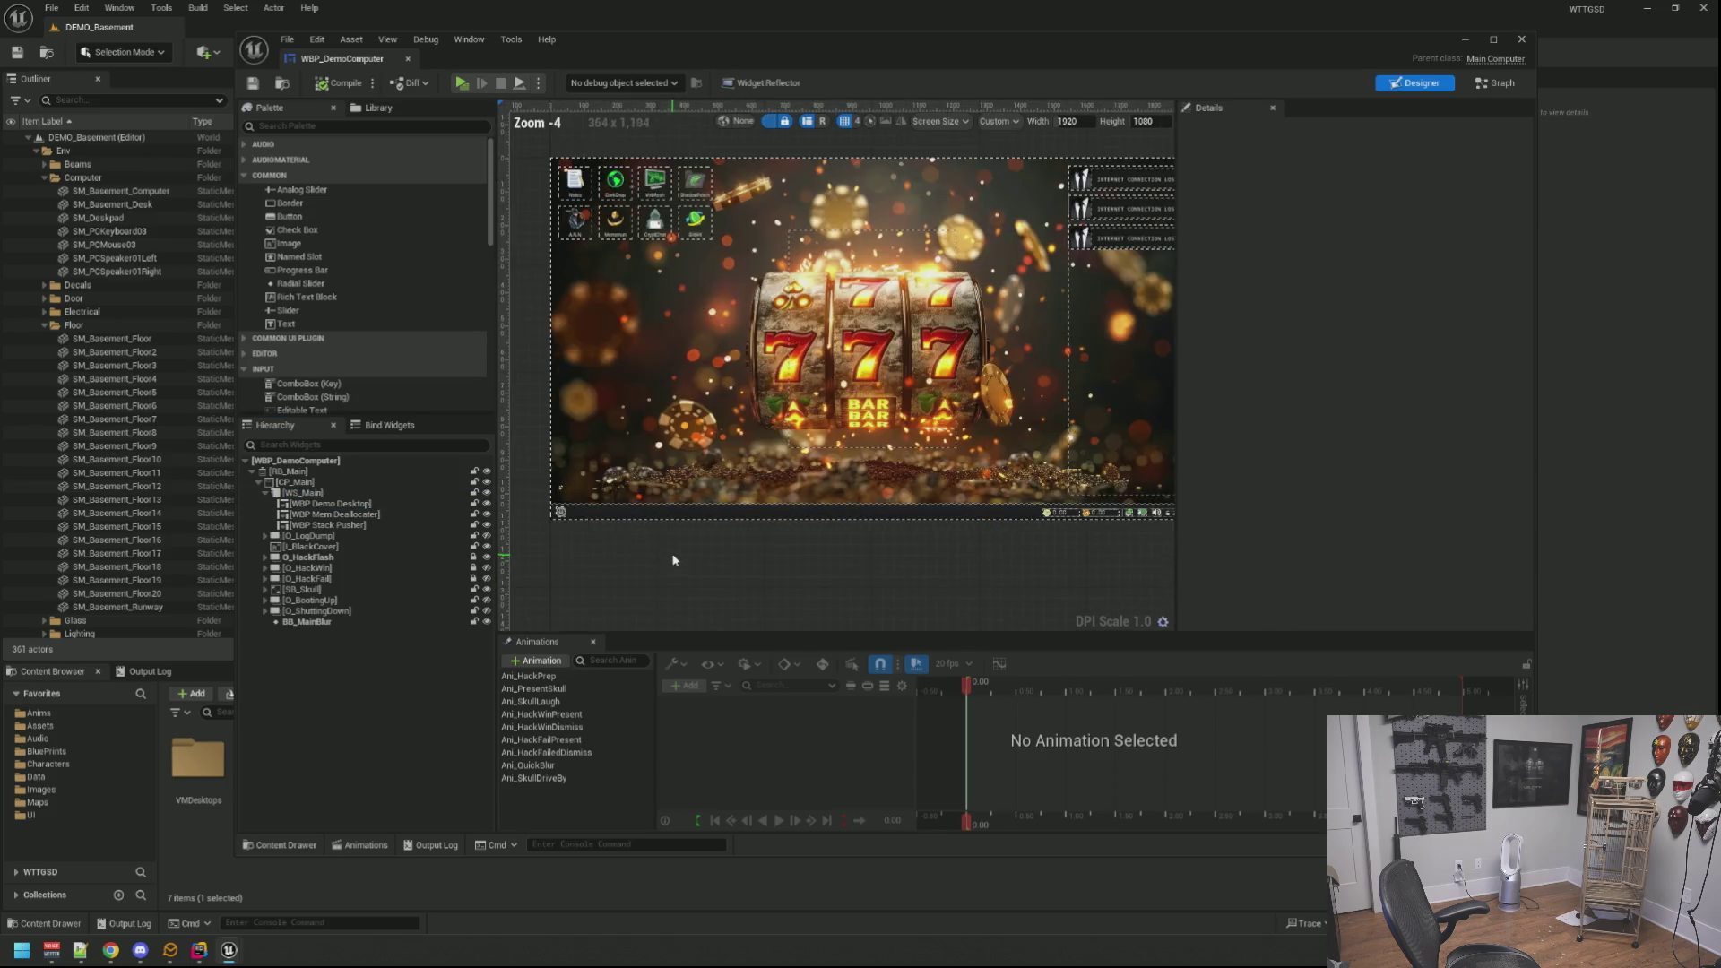
pyautogui.scroll(-1, 713, 581)
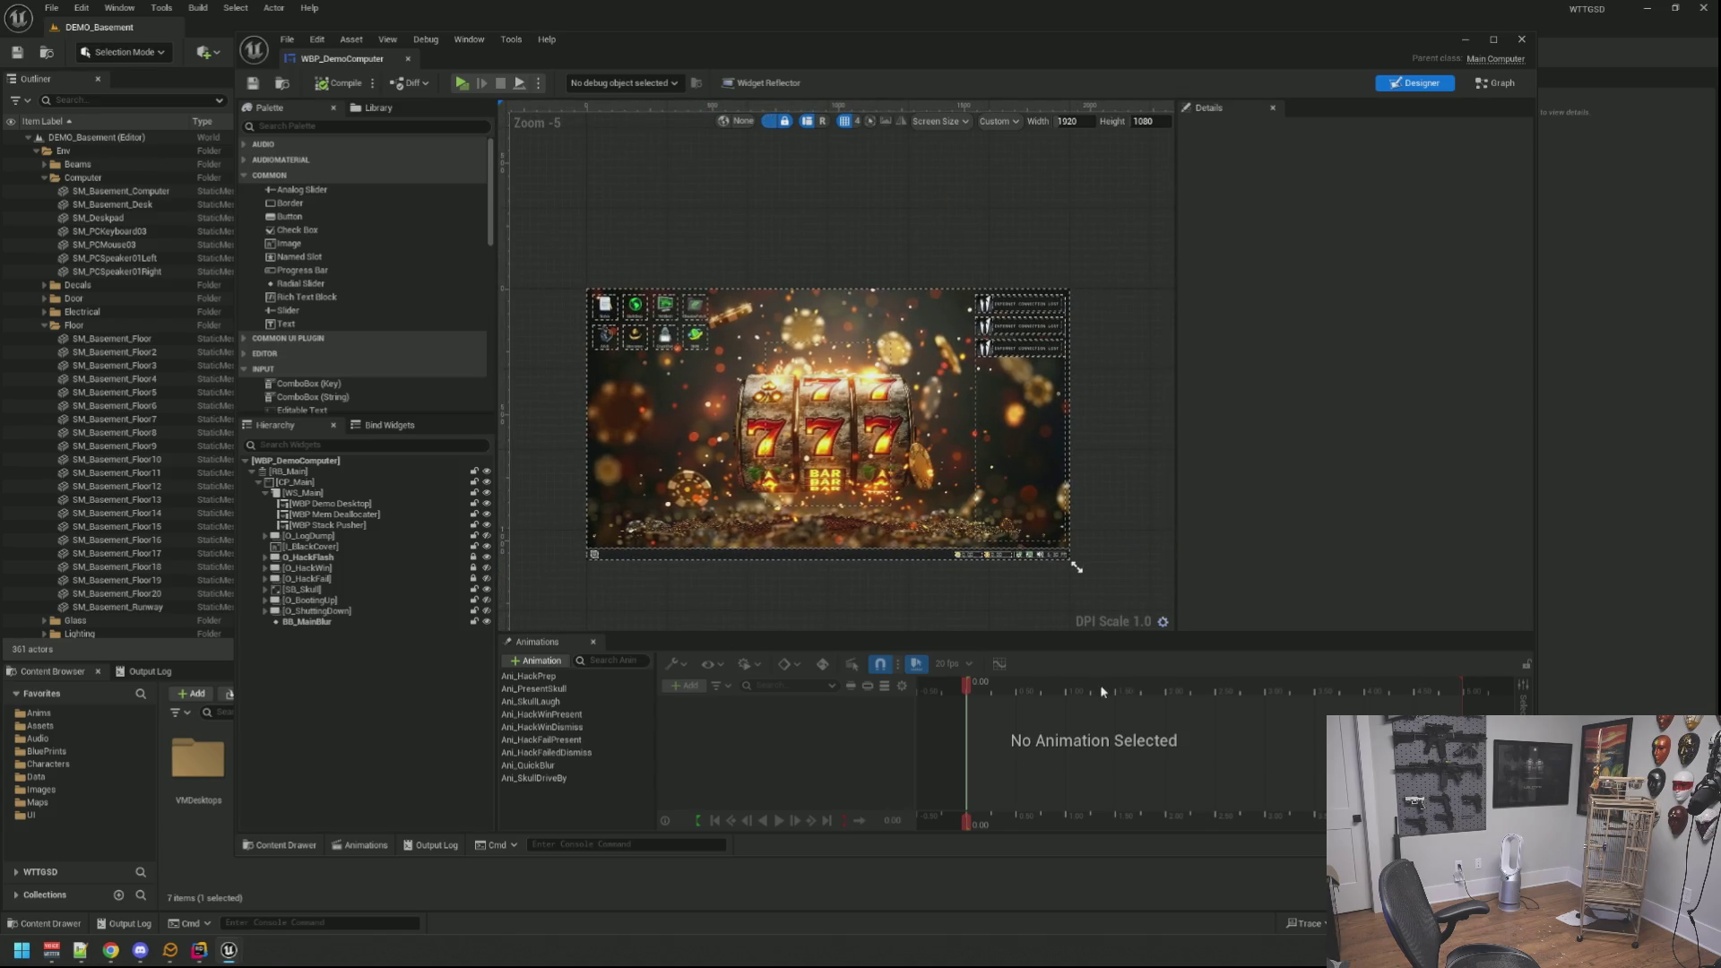
pyautogui.click(279, 846)
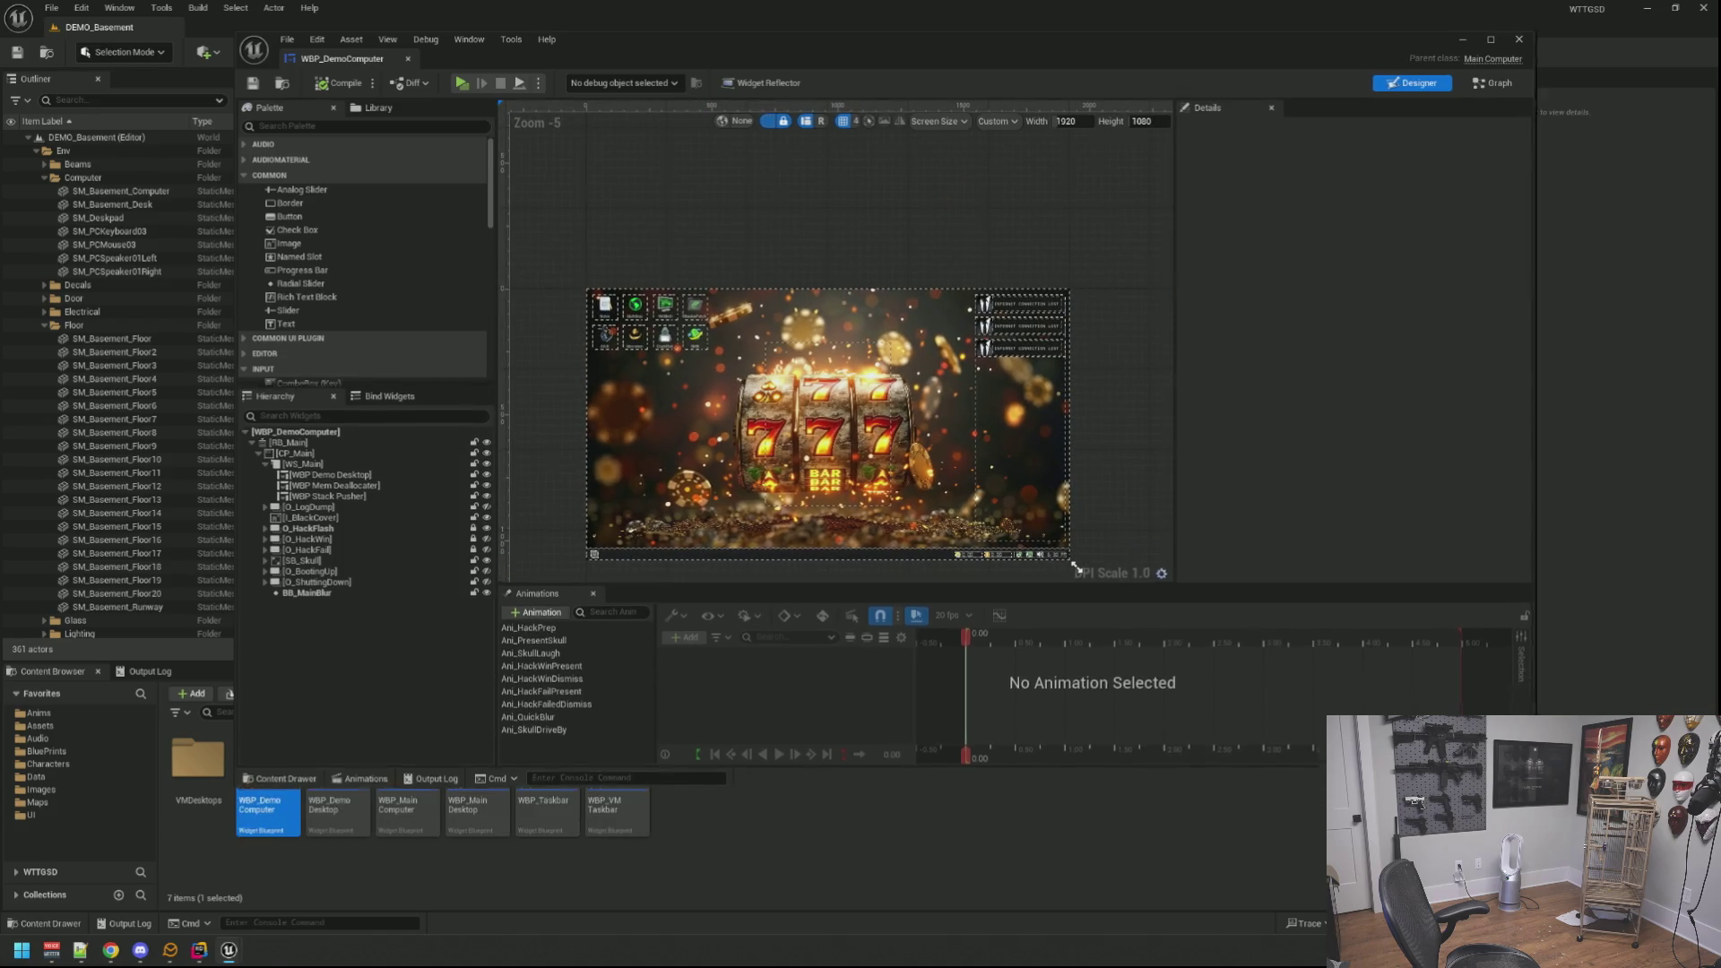
pyautogui.click(199, 949)
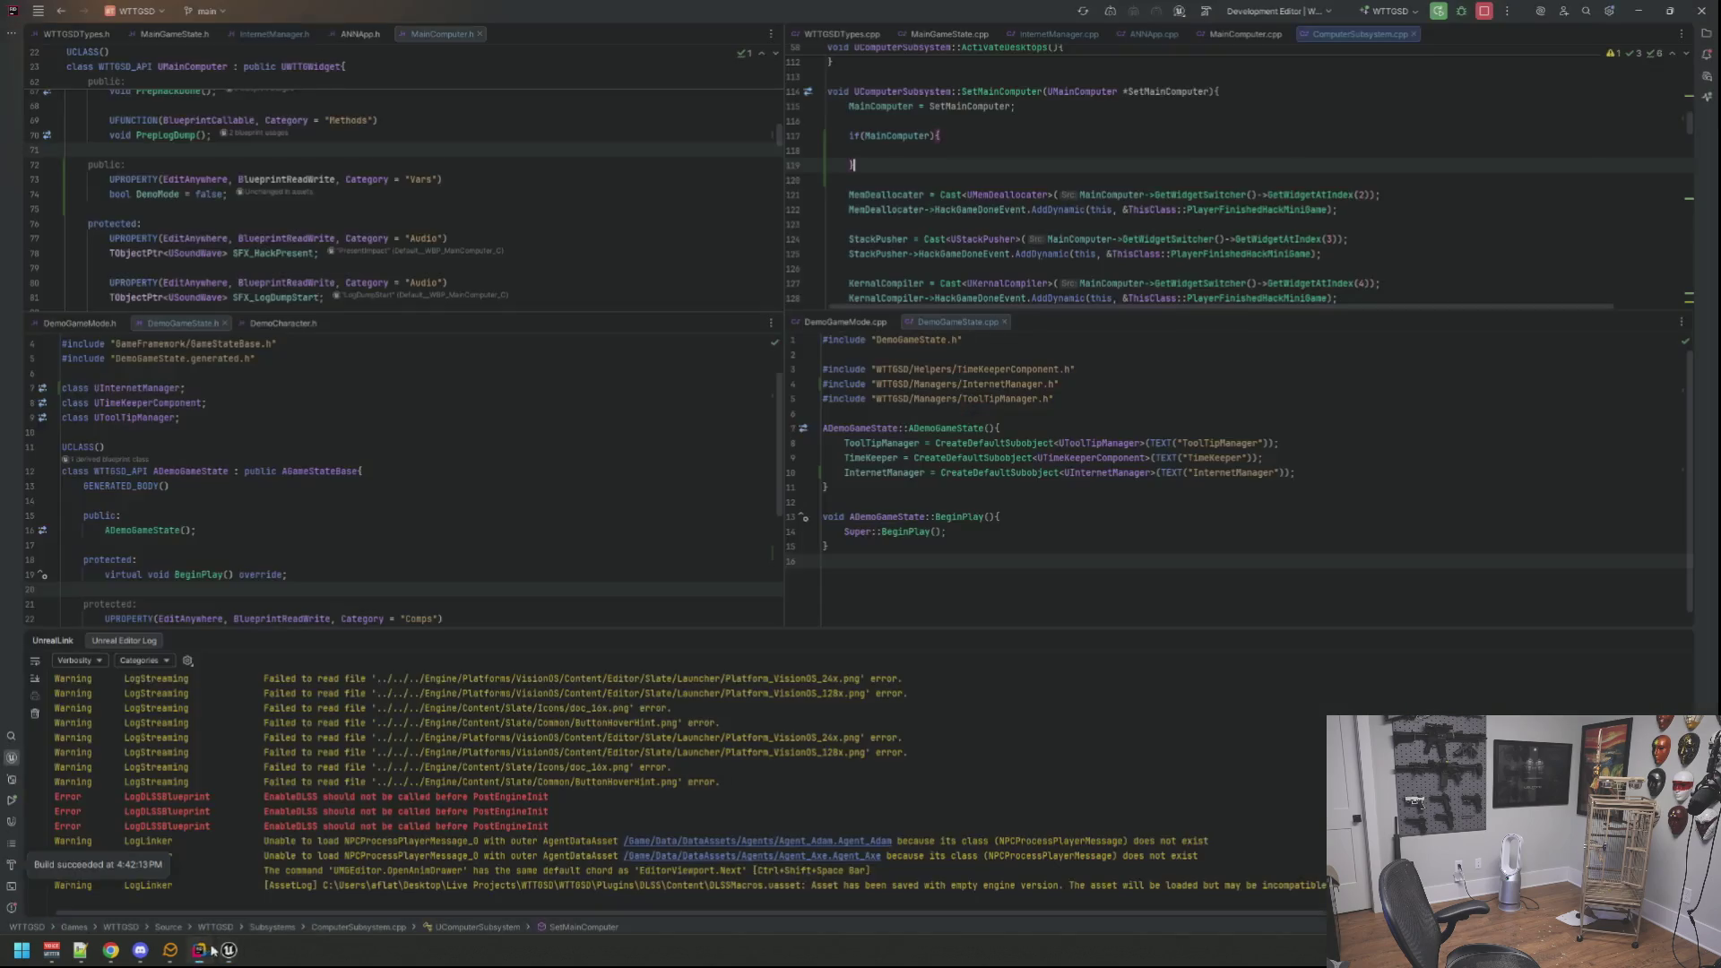
# Step: Make the condition if (MainComputer->DemoMode) and paste the MemDeallocater binding inside it at index 1
pyautogui.click(925, 135)
pyautogui.write('->')
pyautogui.press('Return')
pyautogui.press('Down')
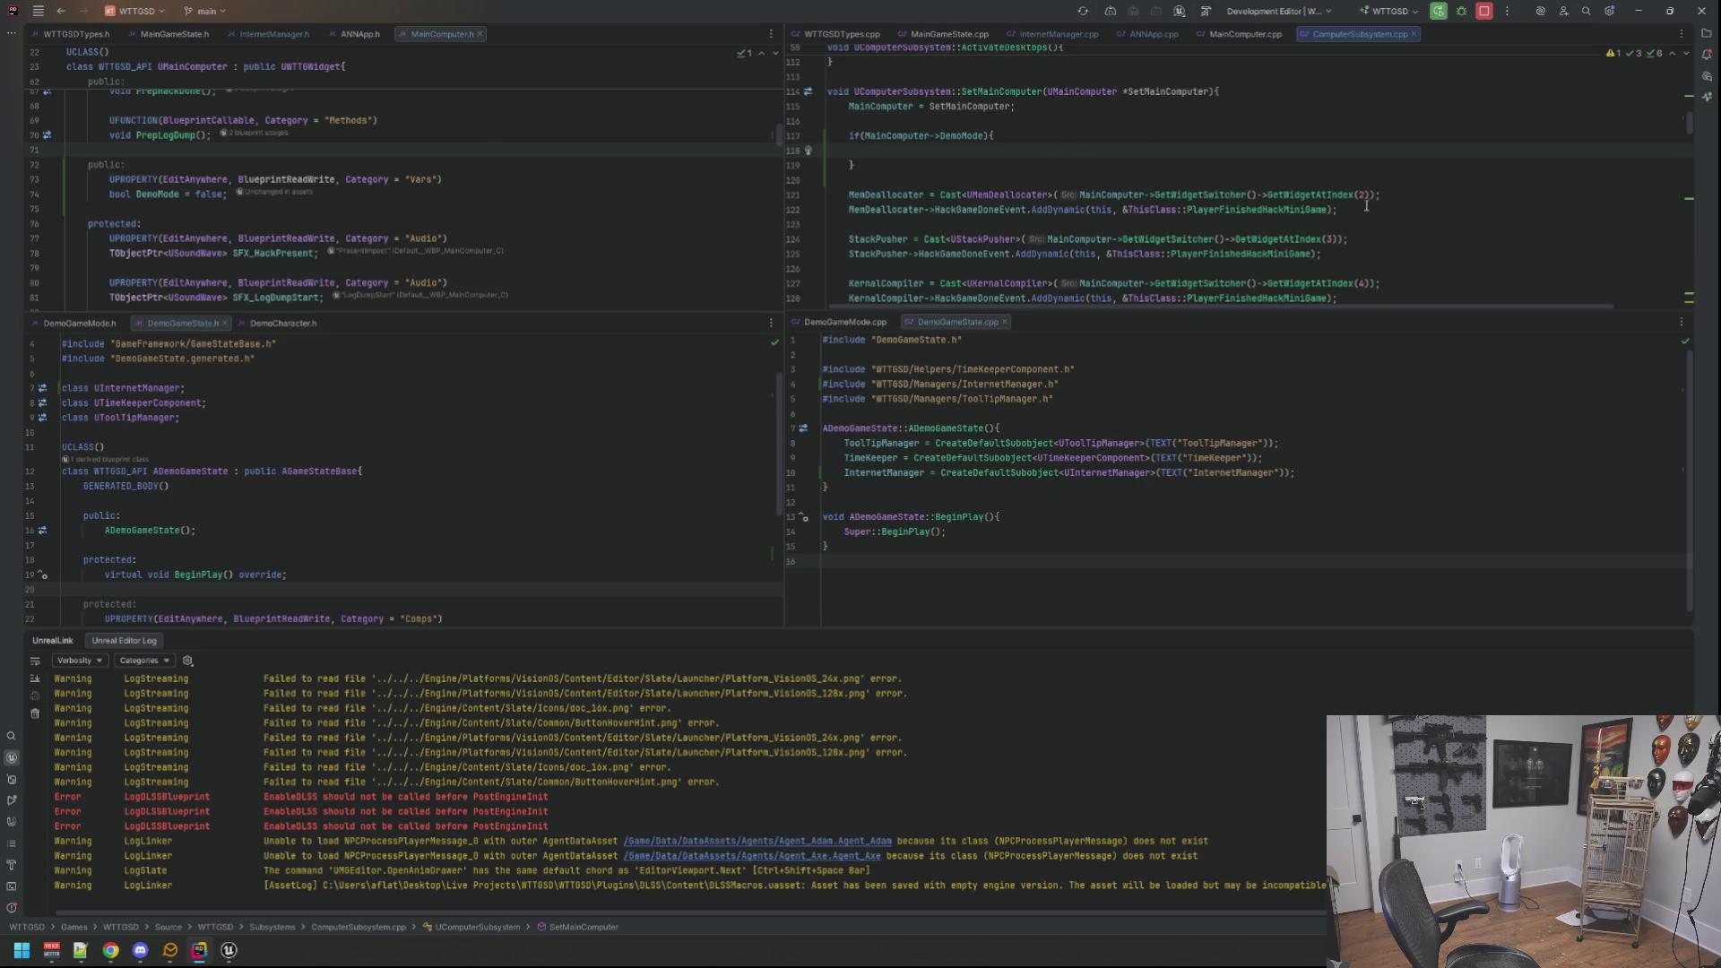
pyautogui.moveTo(1366, 201); pyautogui.dragTo(848, 195)
pyautogui.hotkey('ctrl', 'c')
pyautogui.click(902, 151)
pyautogui.hotkey('ctrl', 'v')
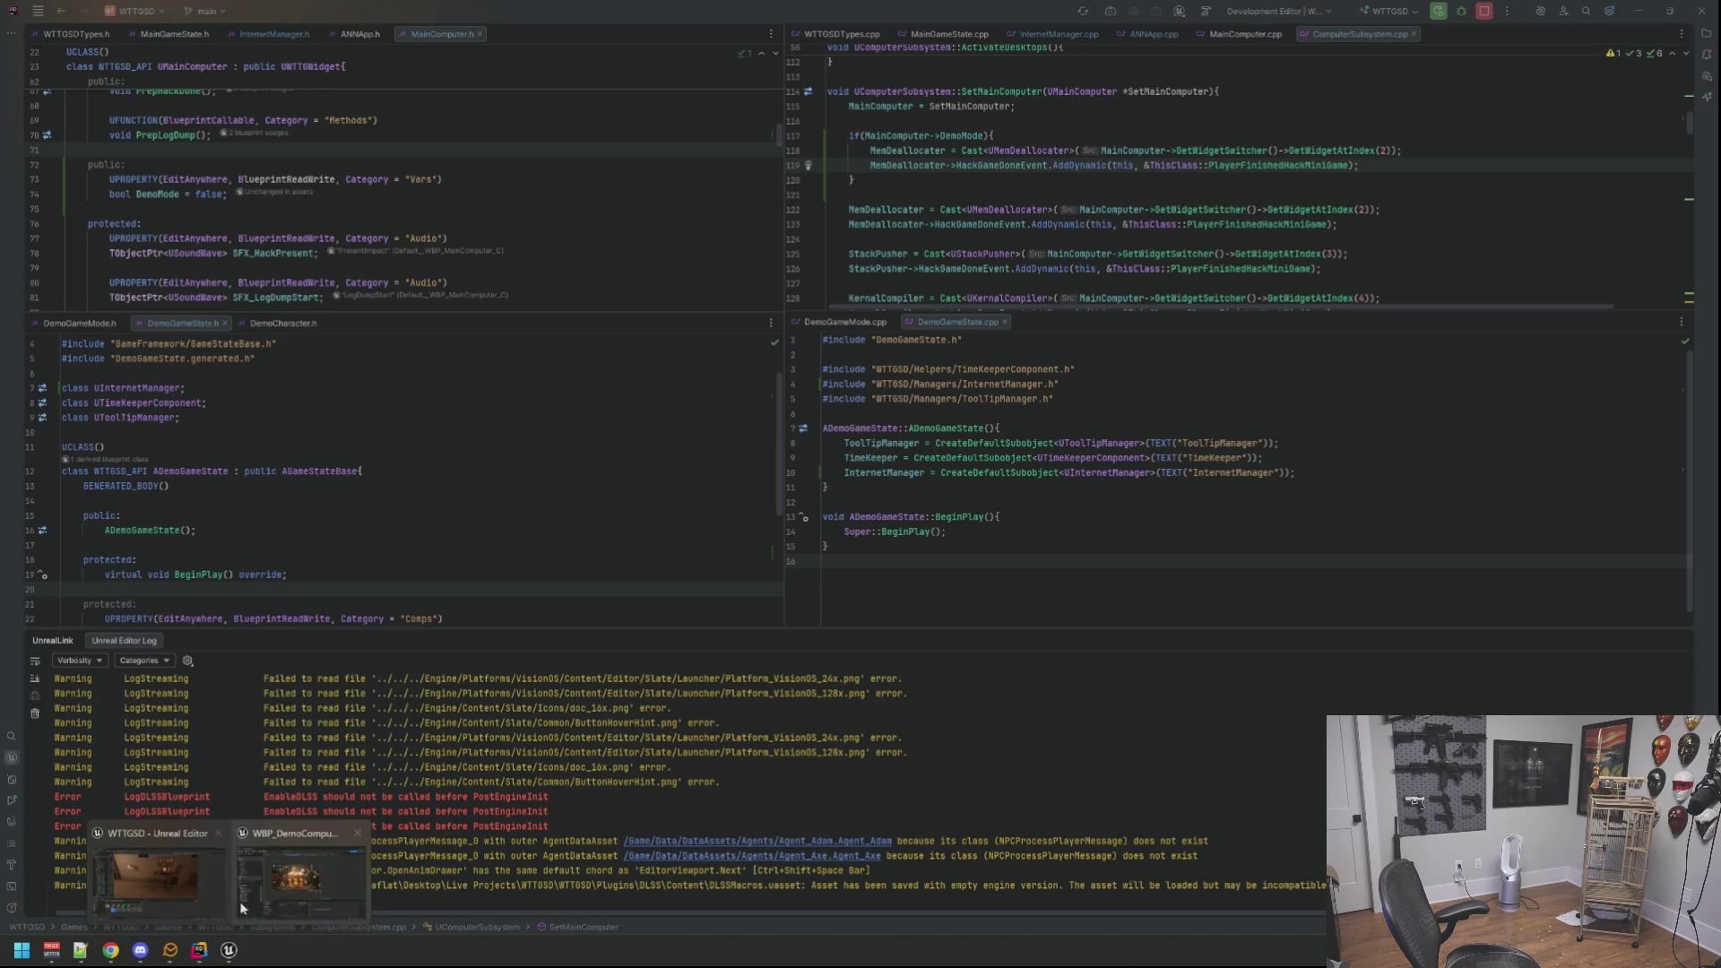
pyautogui.moveTo(229, 951)
pyautogui.click(301, 874)
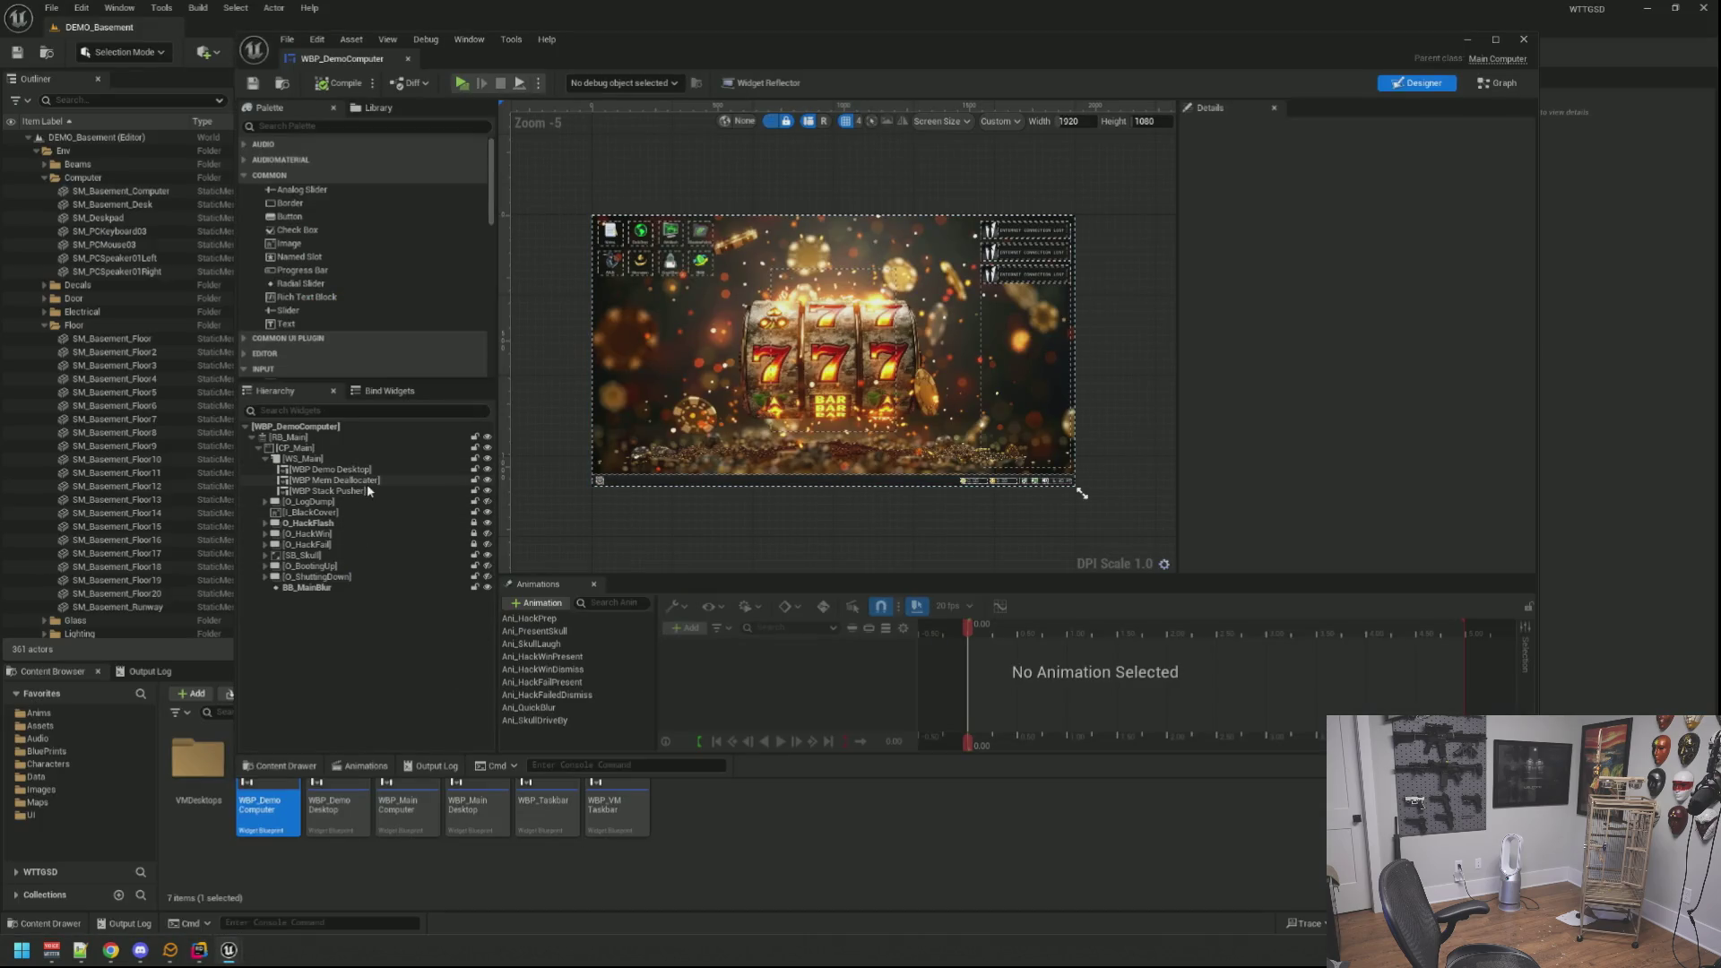
pyautogui.hotkey('alt', 'Tab')
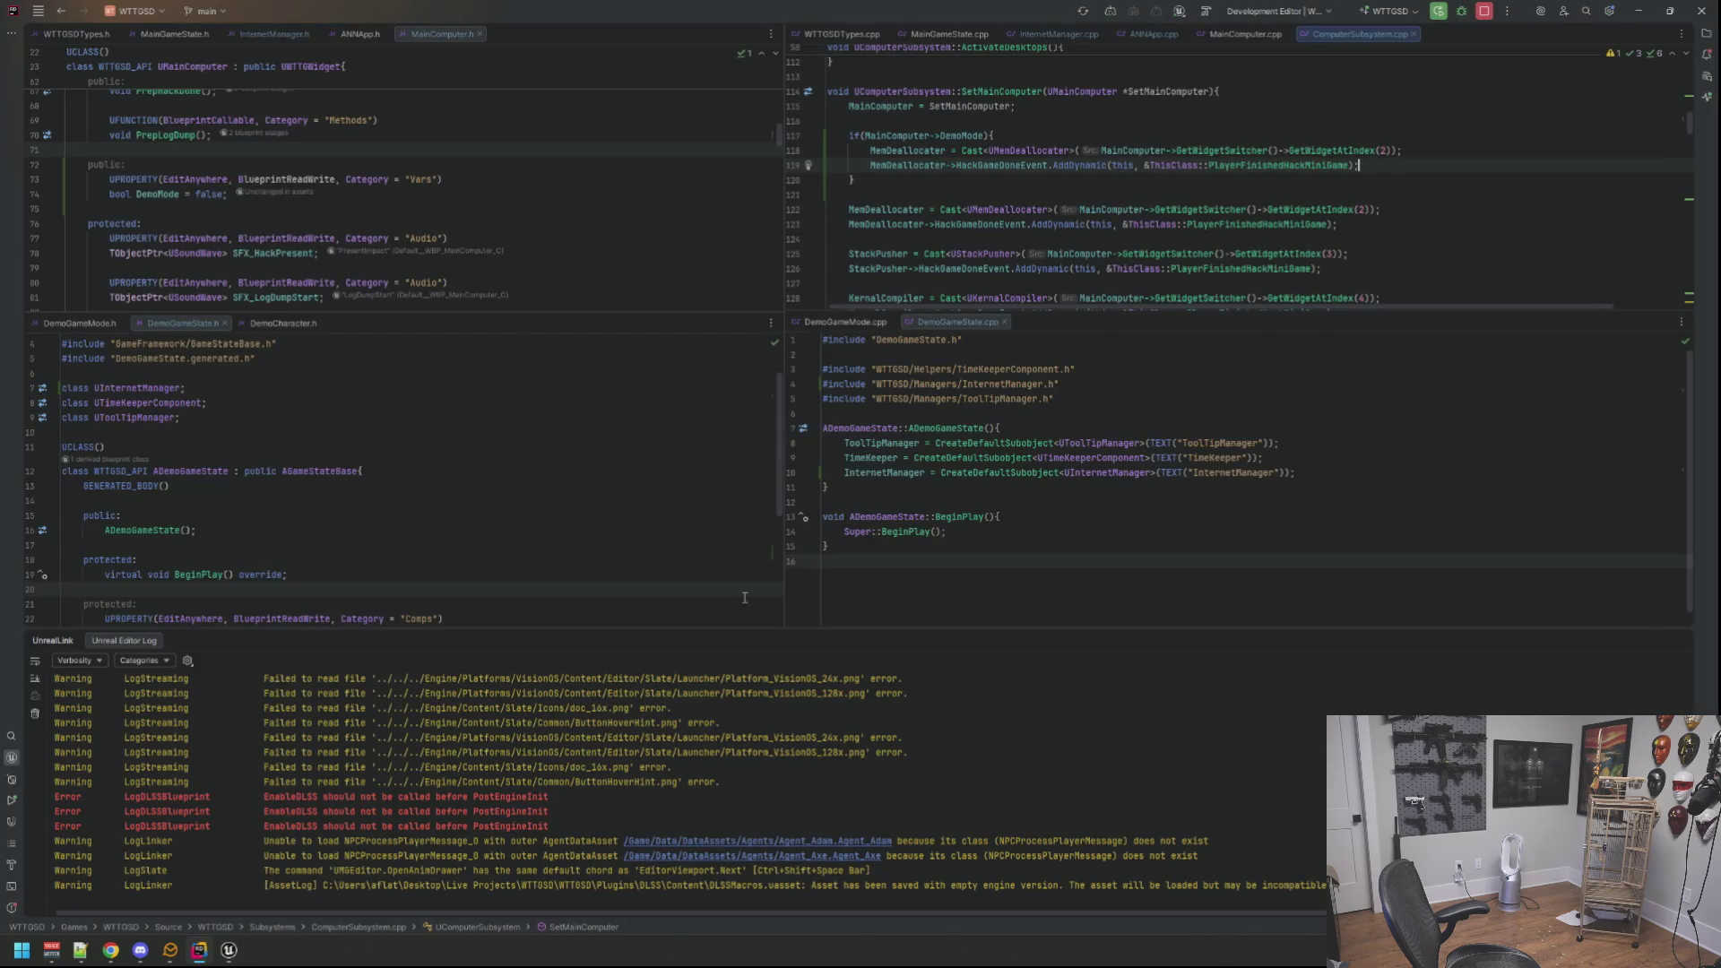
pyautogui.click(1391, 152)
pyautogui.write('1')
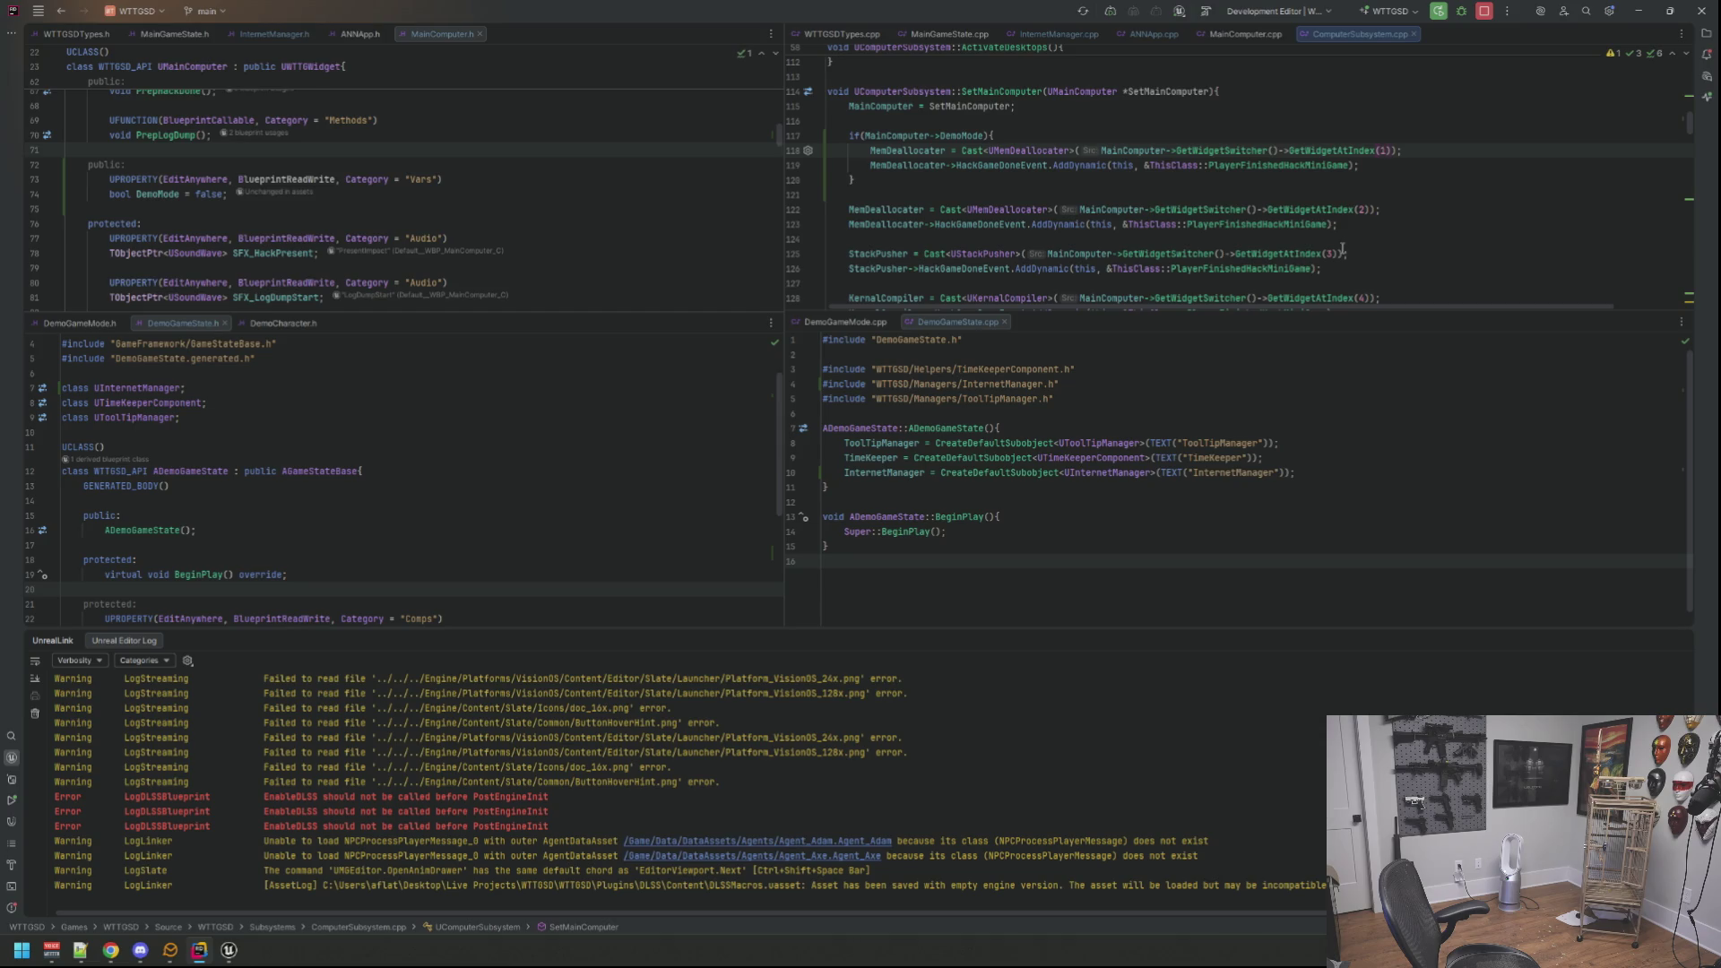
# Step: Add the StackPusher binding at index 2 and an early return to the DemoMode branch, then return to Unreal
pyautogui.click(1376, 166)
pyautogui.press('Return')
pyautogui.hotkey('ctrl', 'v')
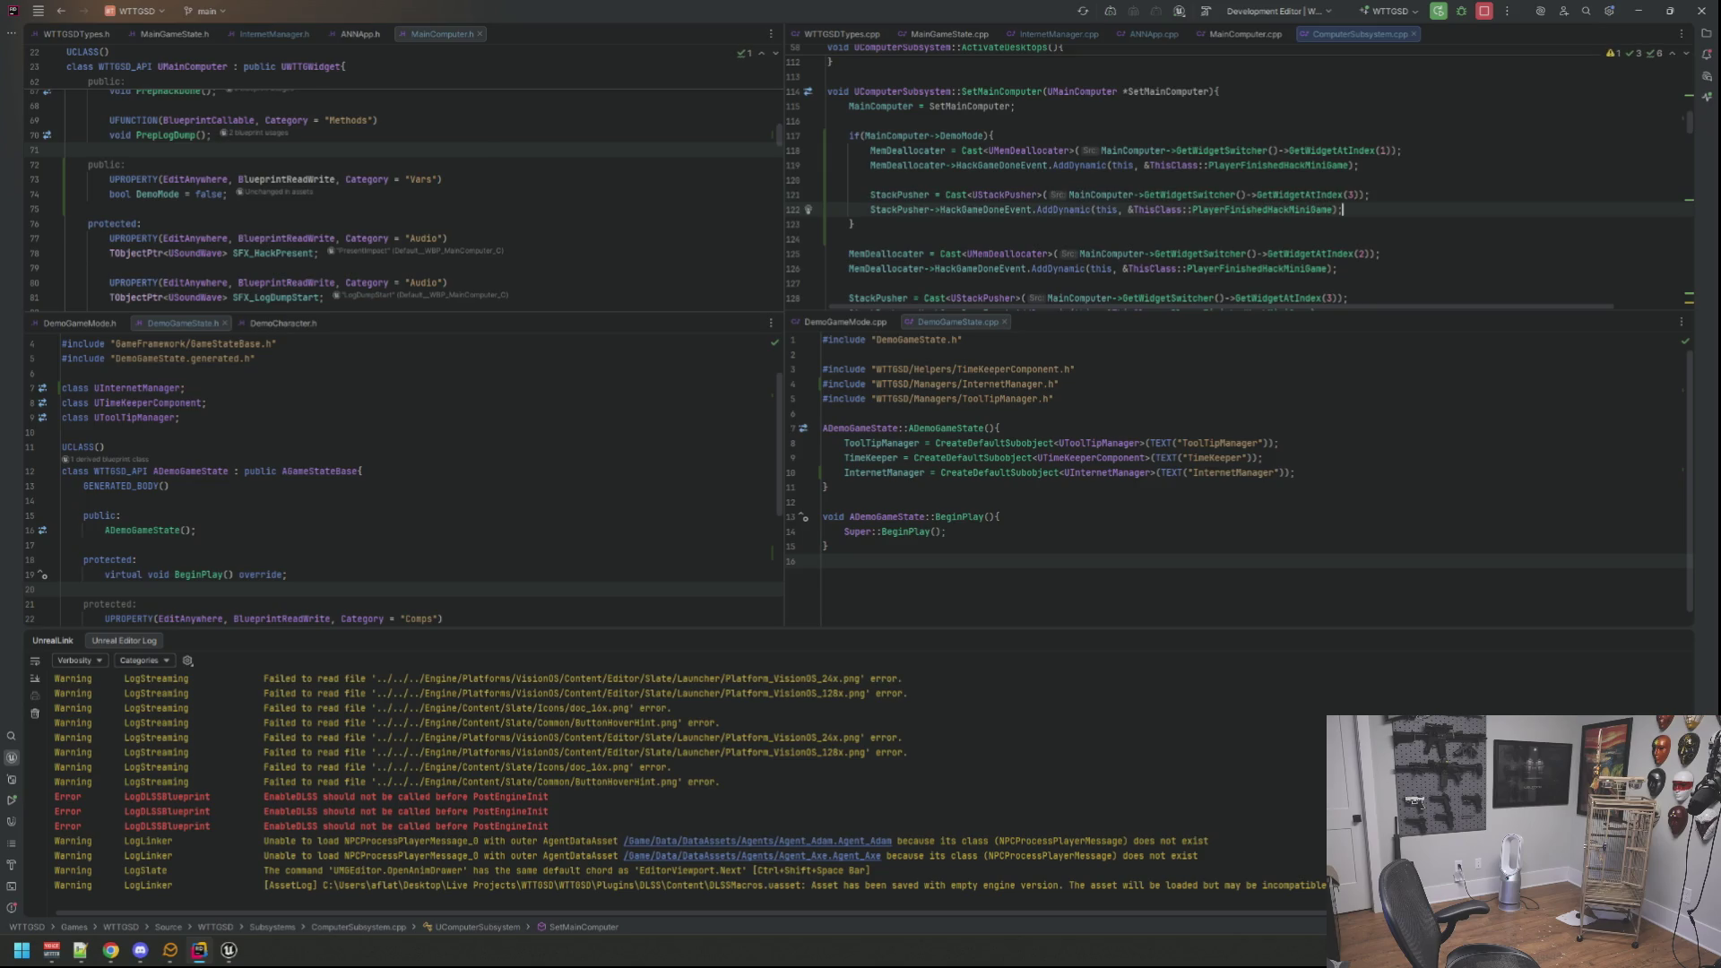
pyautogui.press('Return')
pyautogui.press('Return')
pyautogui.write('return;')
pyautogui.click(907, 216)
pyautogui.scroll(1, 1379, 157)
pyautogui.click(1346, 238)
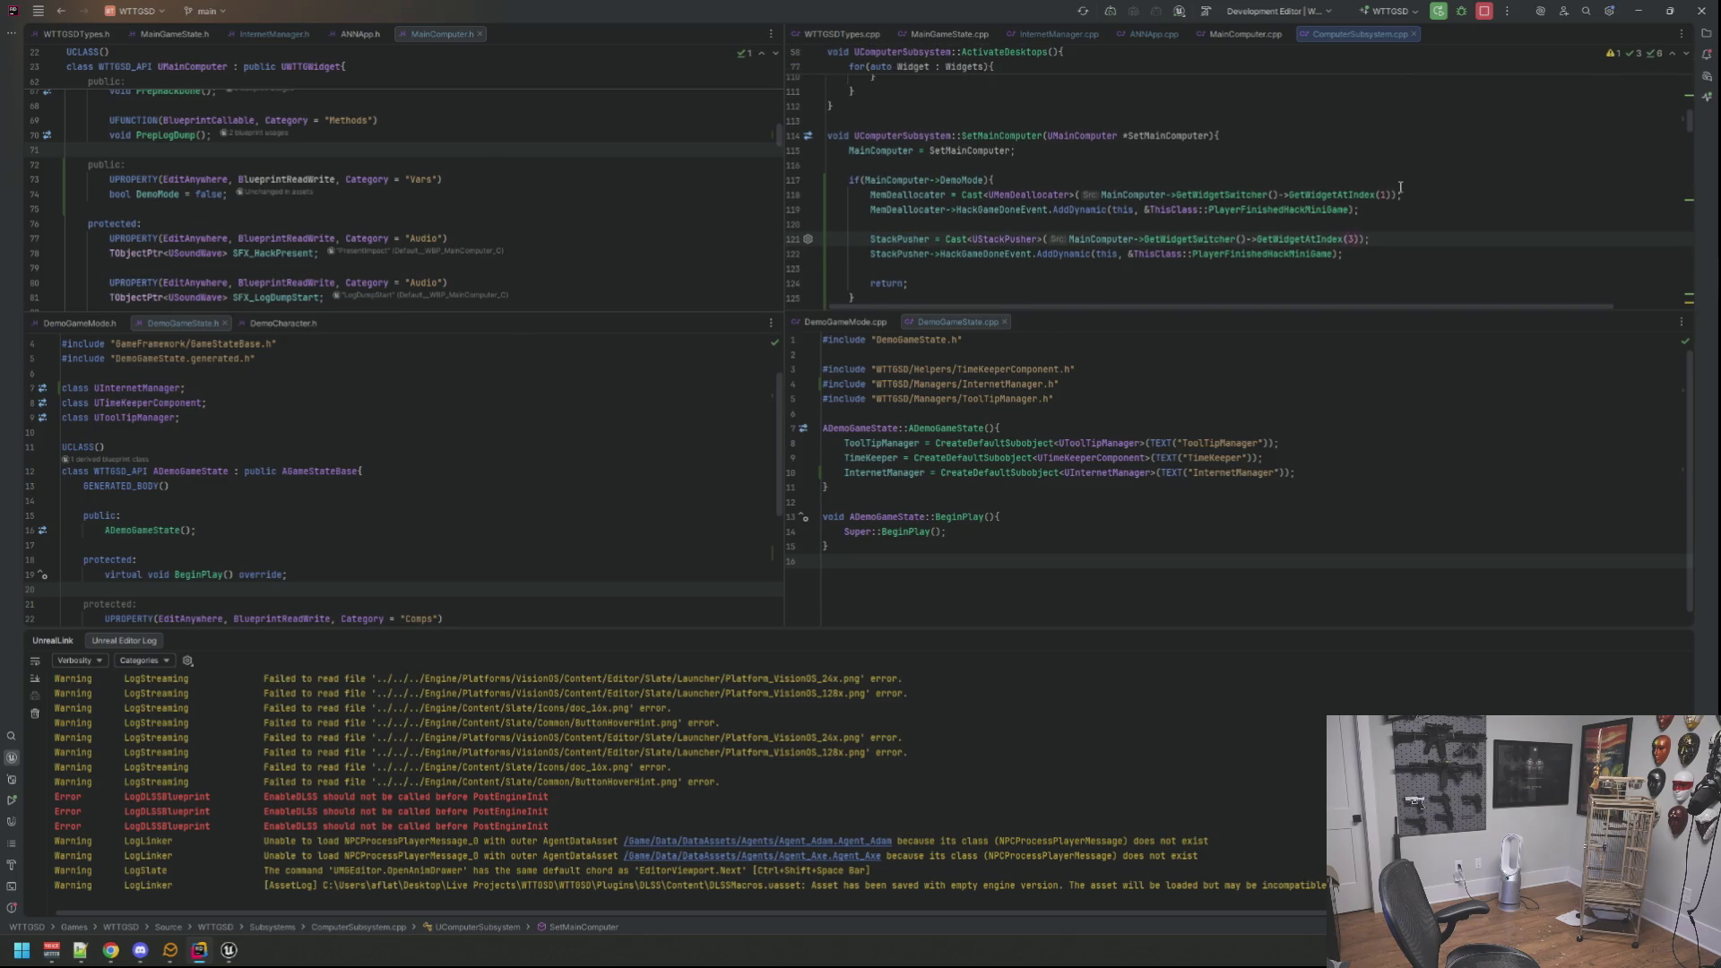
pyautogui.click(1102, 182)
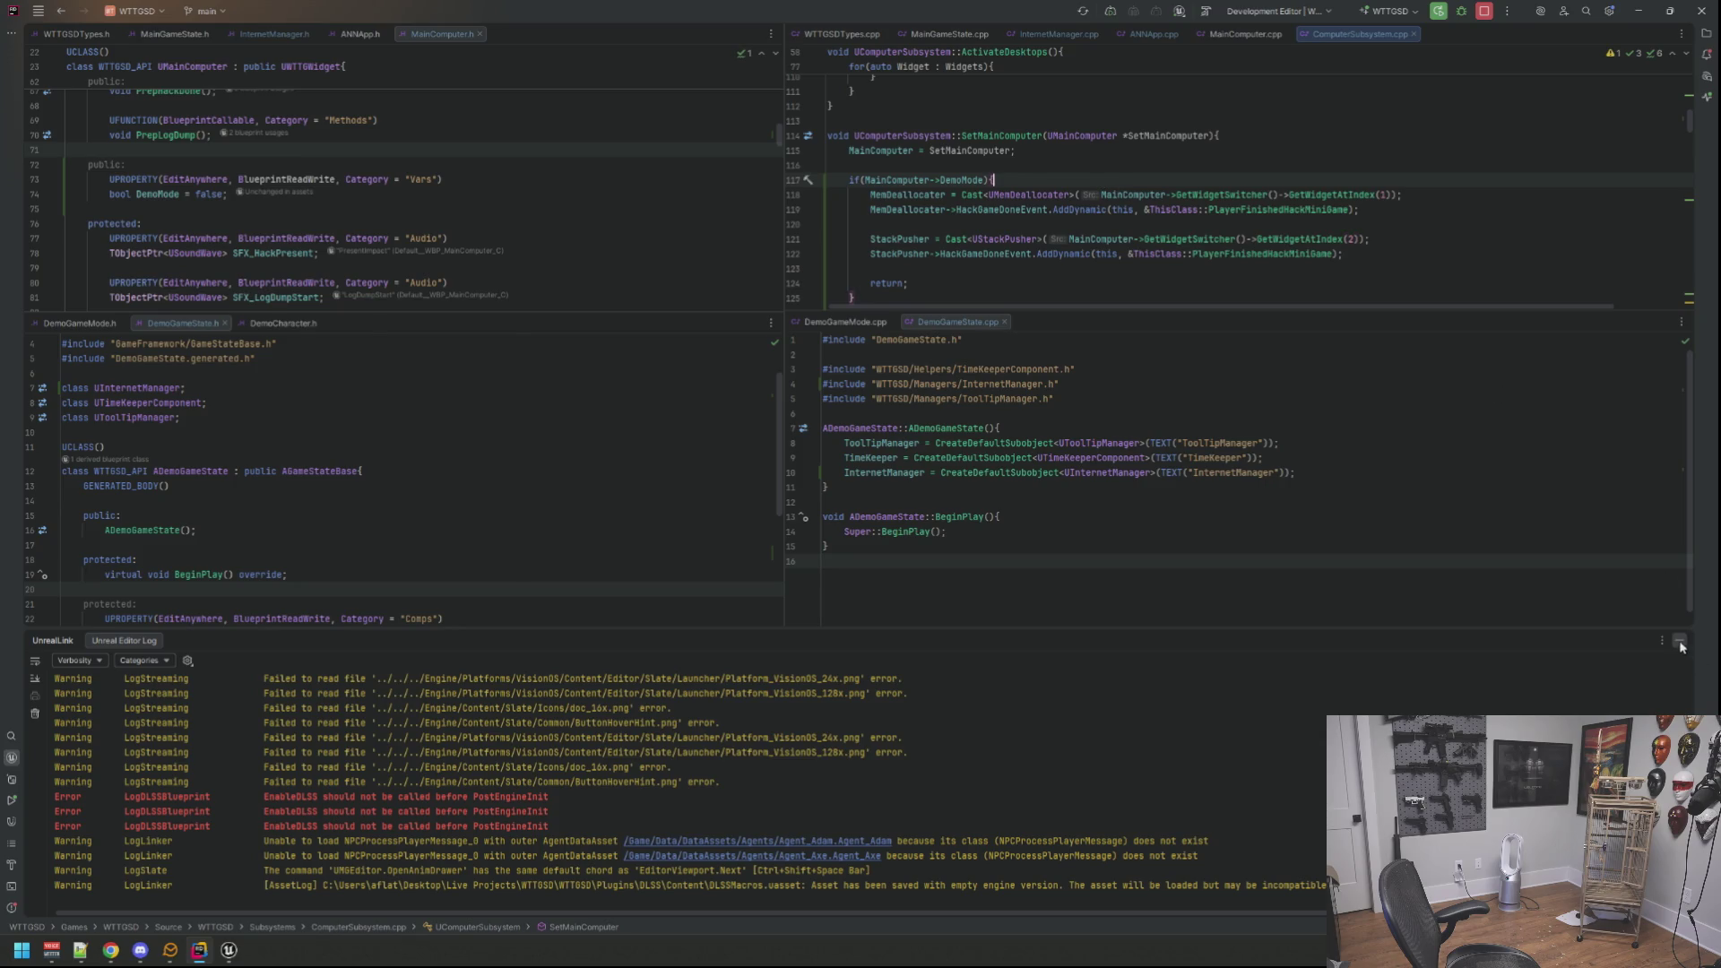
pyautogui.click(1684, 644)
pyautogui.click(1036, 284)
pyautogui.scroll(2, 1036, 282)
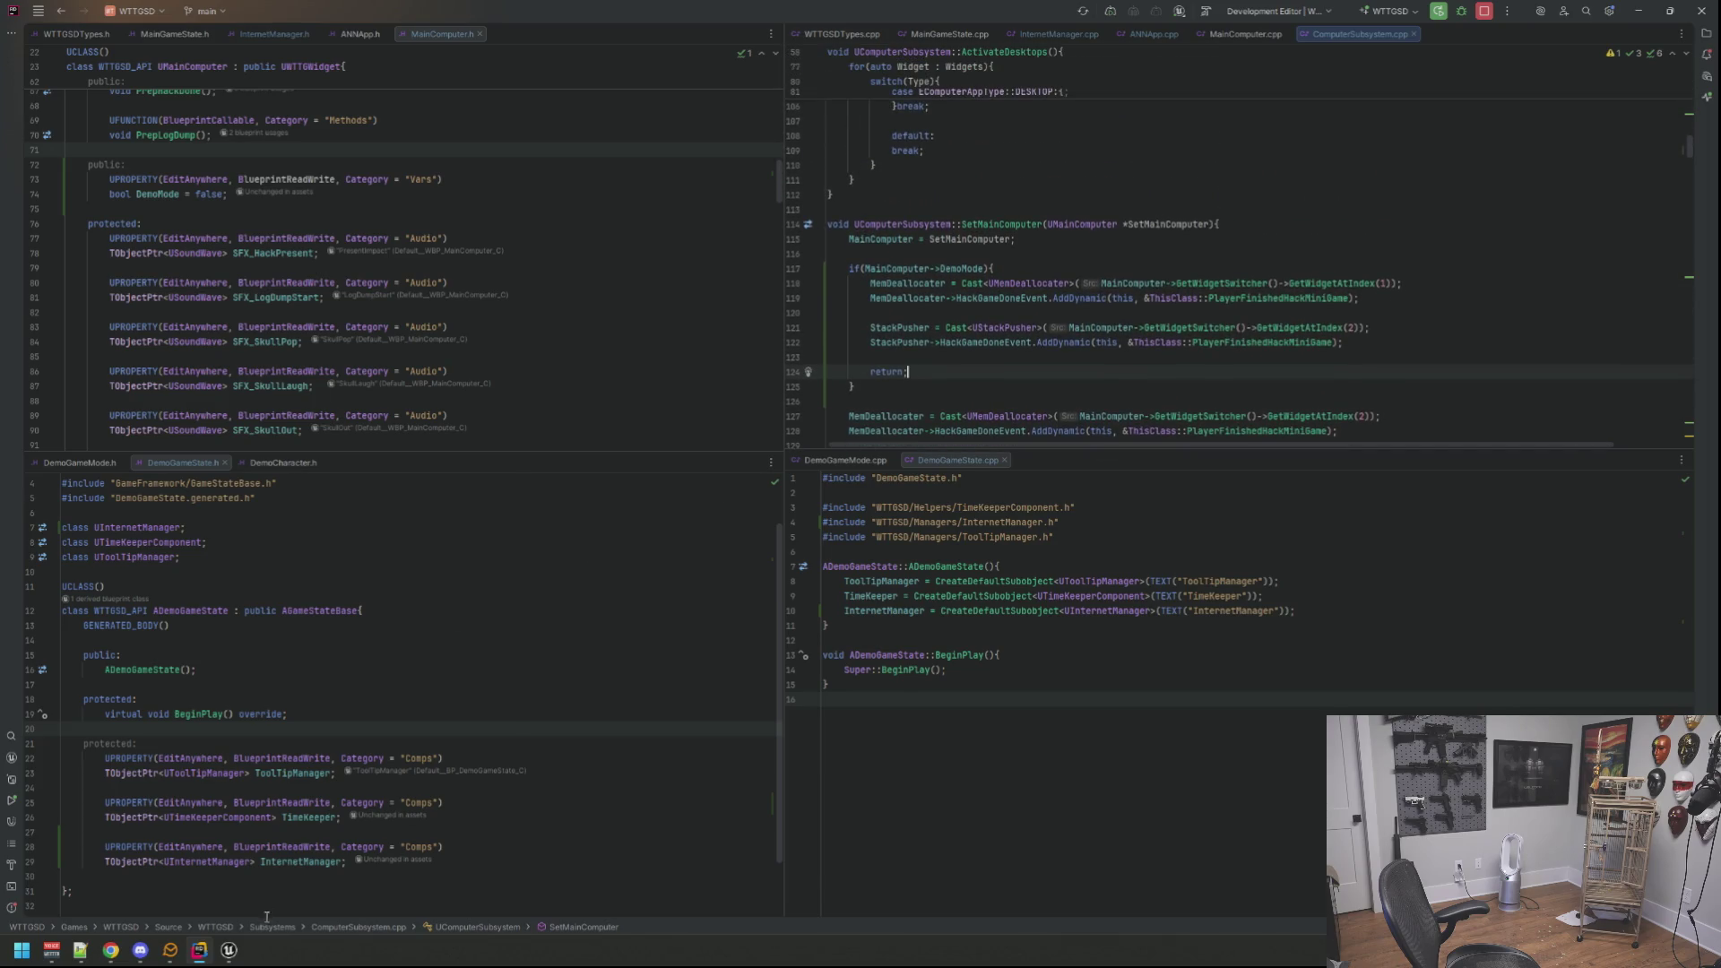
pyautogui.moveTo(229, 951)
pyautogui.click(229, 881)
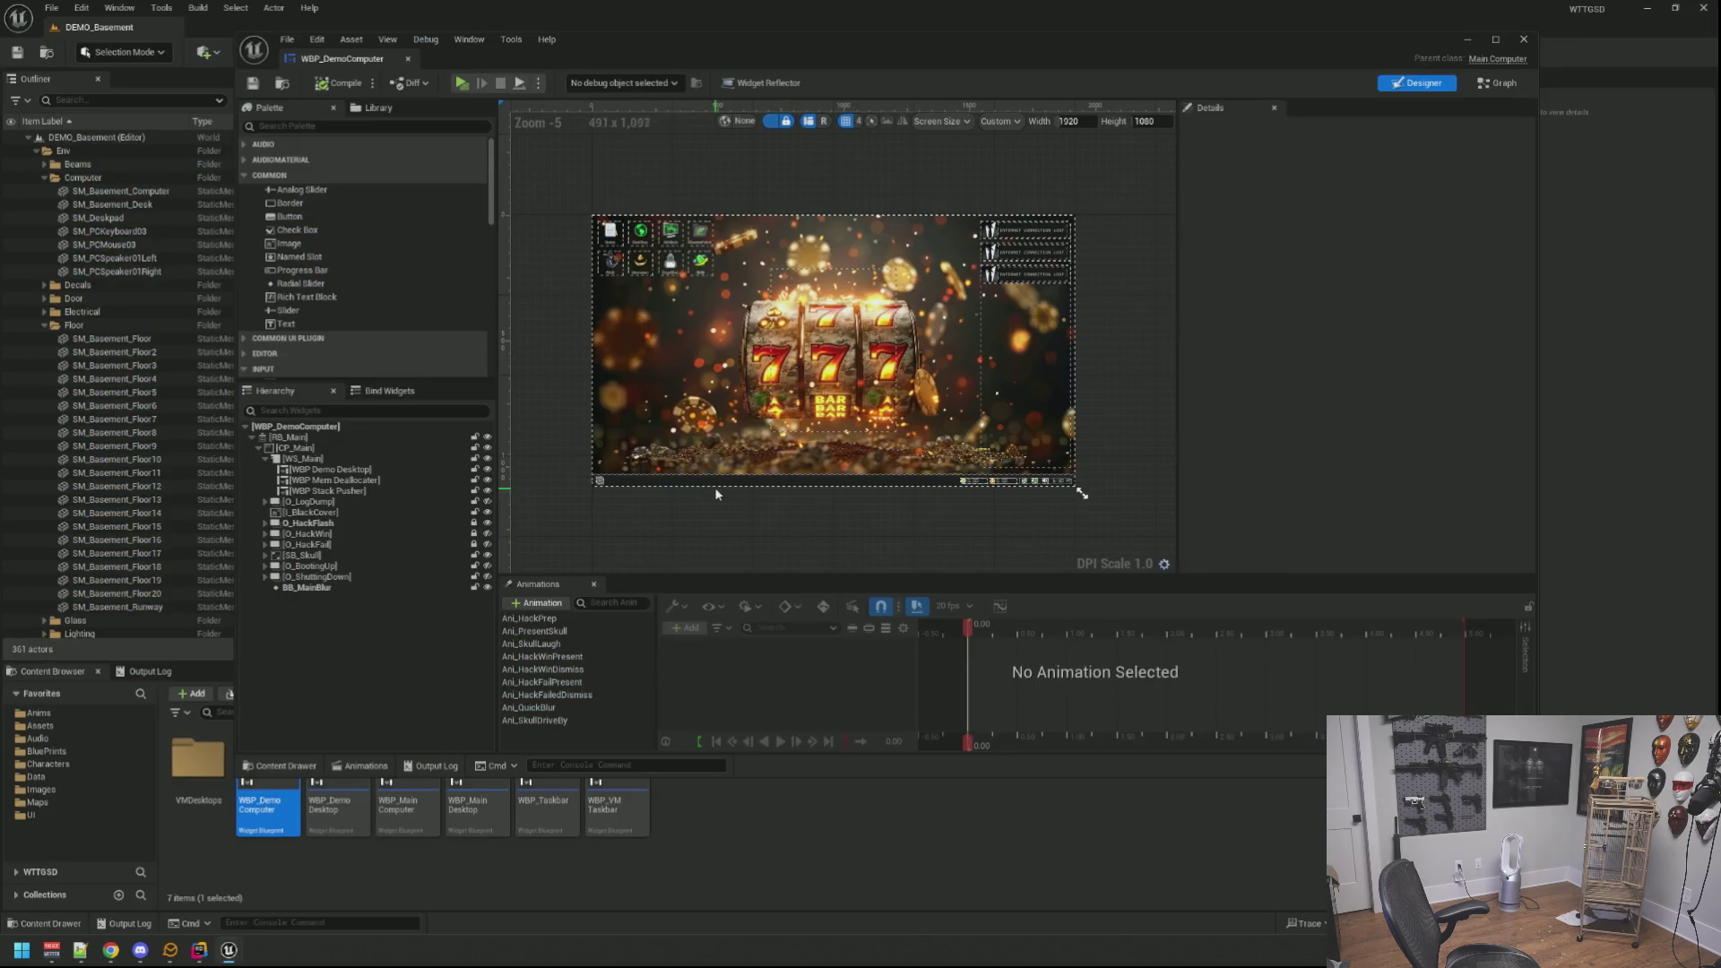
# Step: Check the WBP_DemoComputer root widget and close the widget editor, returning to DEMO_Basement
pyautogui.click(377, 428)
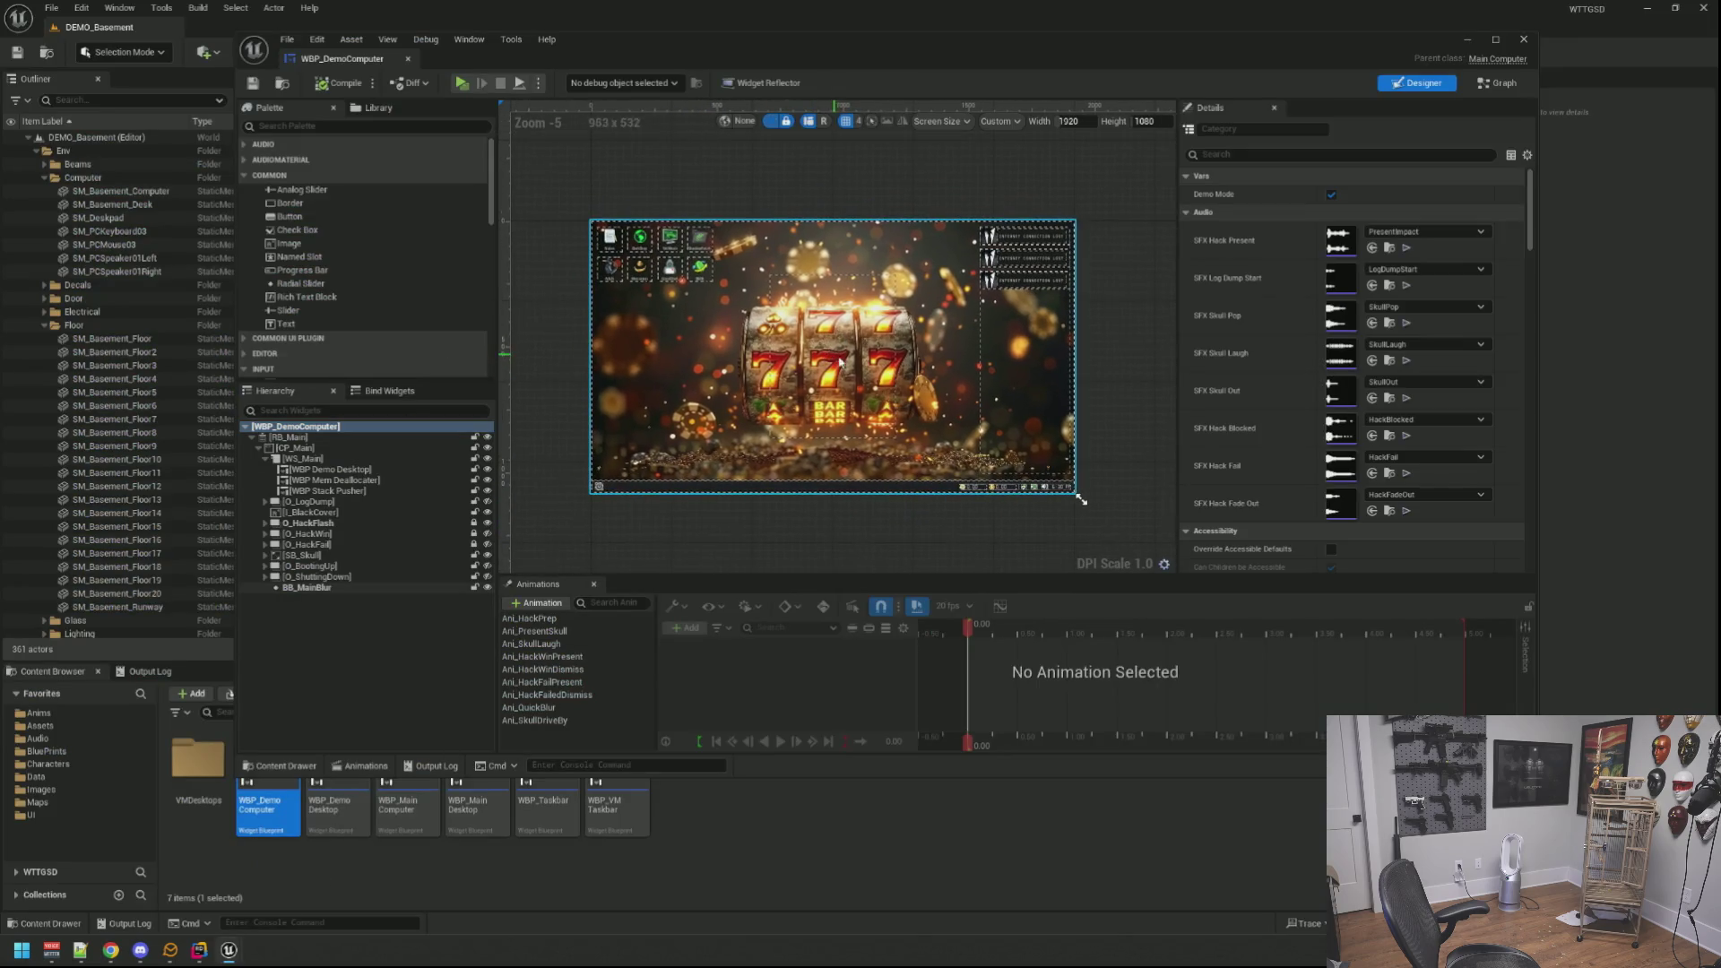
pyautogui.scroll(-3, 1257, 406)
pyautogui.scroll(-3, 1256, 406)
pyautogui.scroll(-3, 1257, 407)
pyautogui.scroll(-3, 1252, 386)
pyautogui.scroll(2, 1253, 386)
pyautogui.scroll(2, 887, 350)
pyautogui.scroll(-1, 889, 351)
pyautogui.scroll(-1, 887, 349)
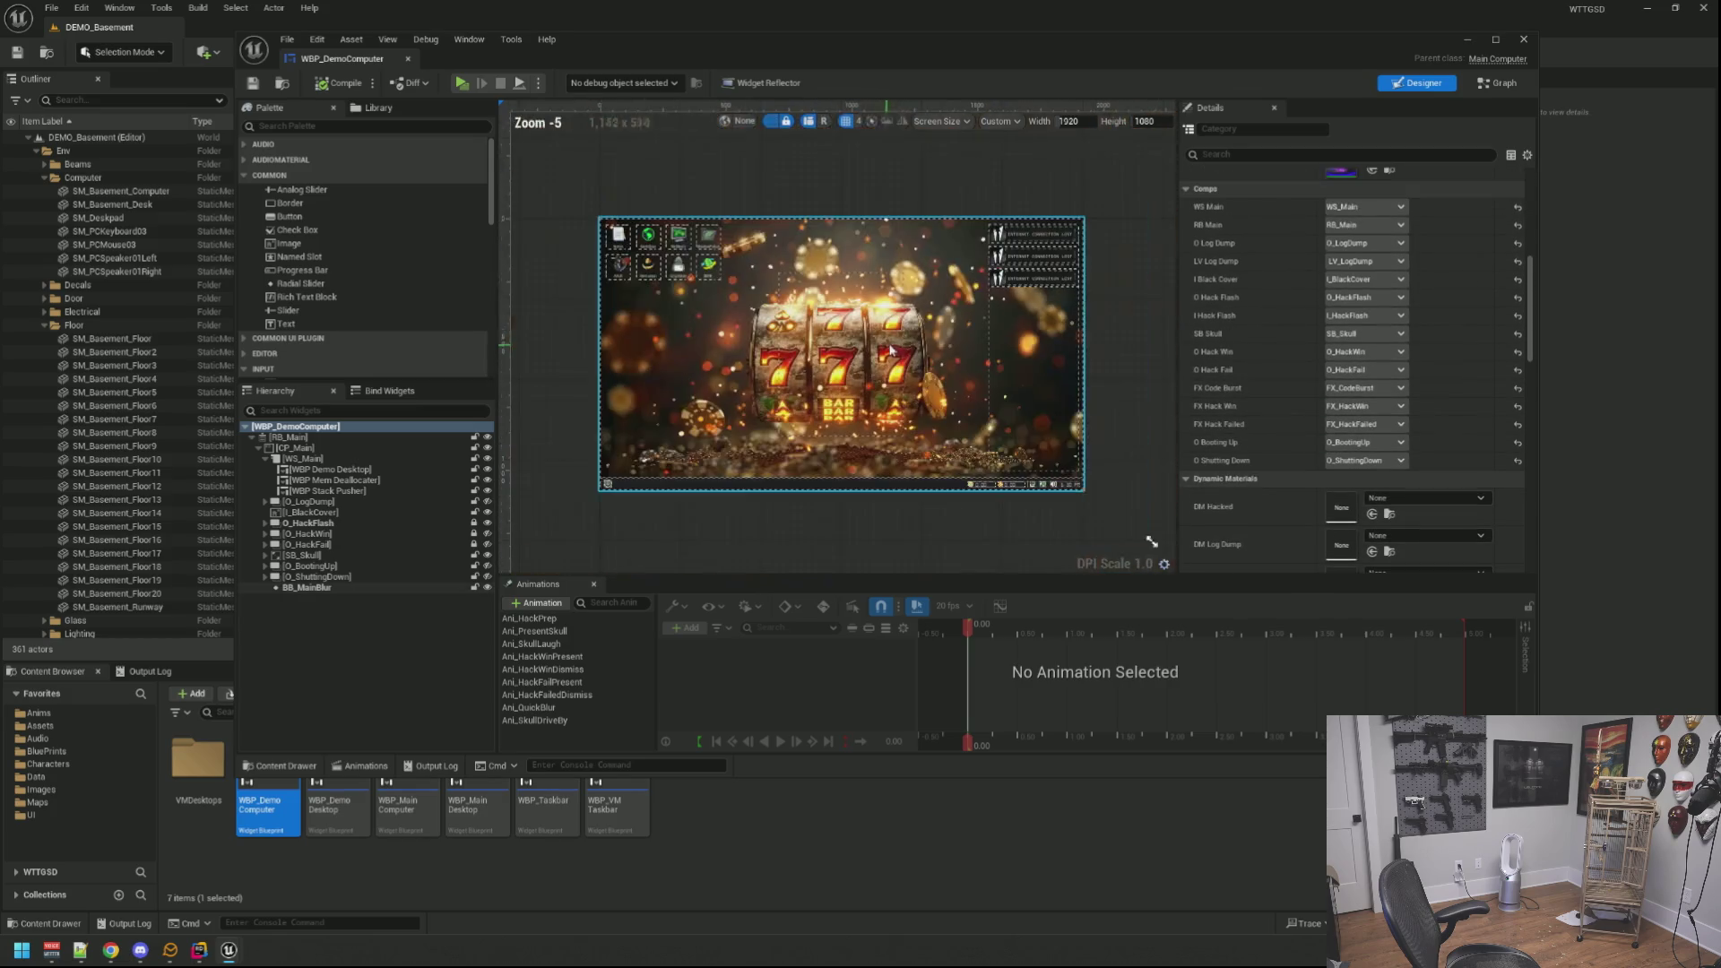
pyautogui.scroll(3, 1255, 364)
pyautogui.scroll(3, 1261, 376)
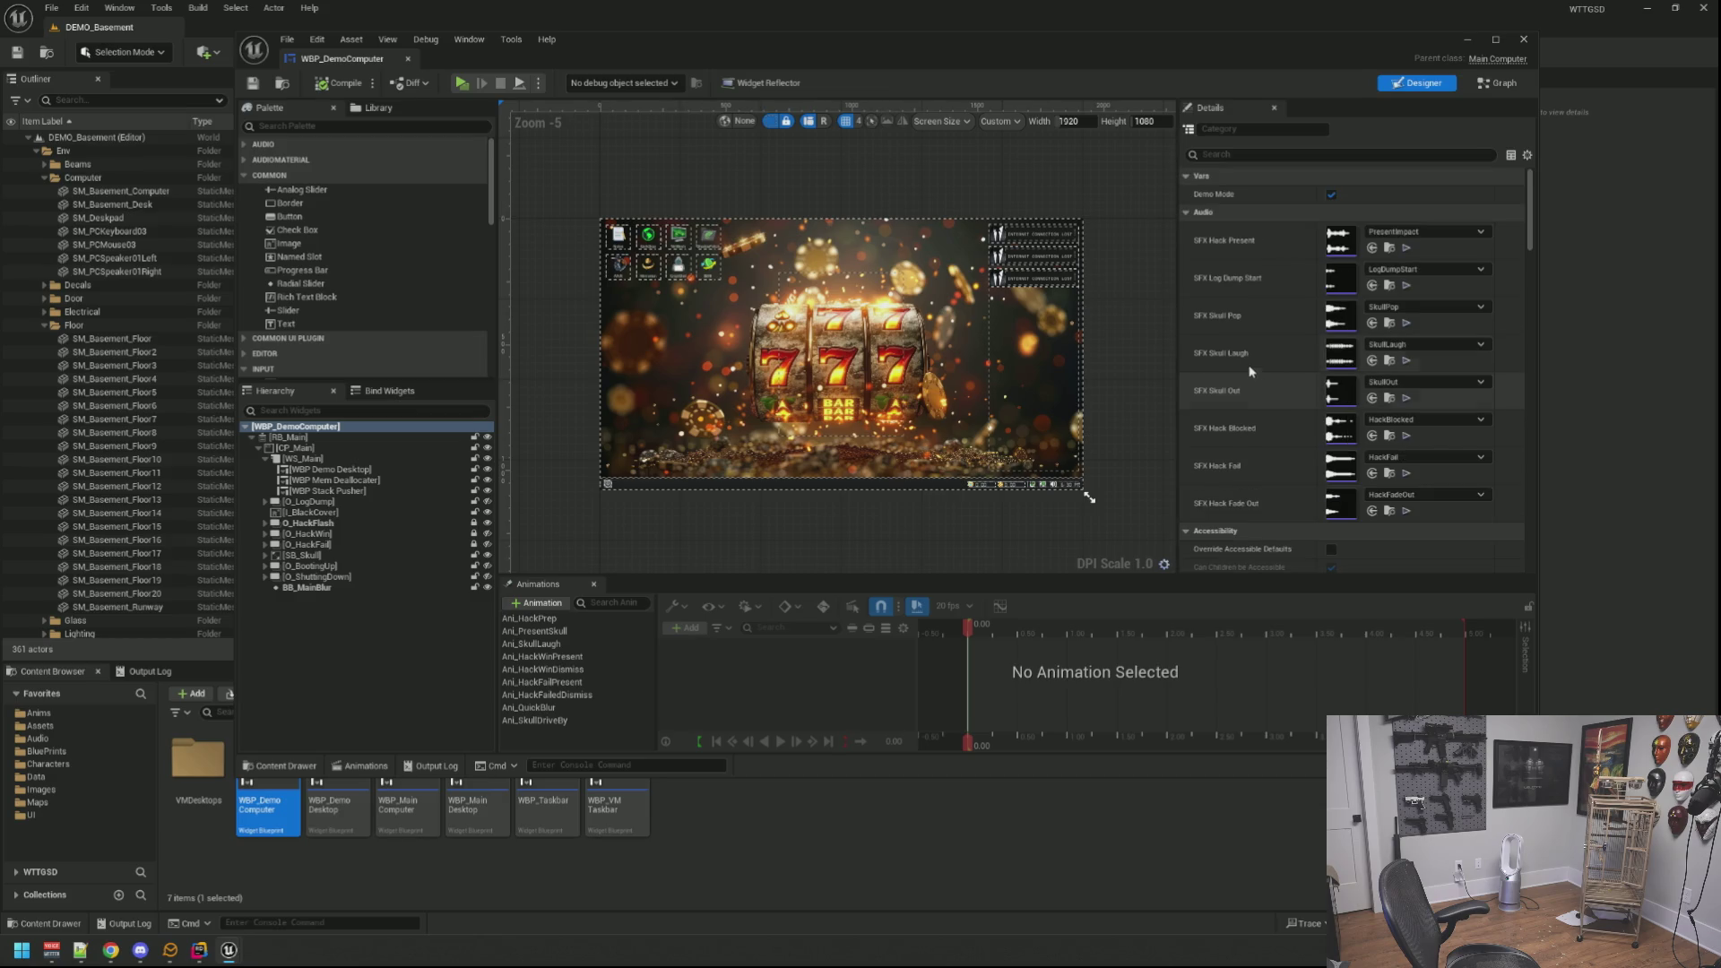
pyautogui.click(867, 192)
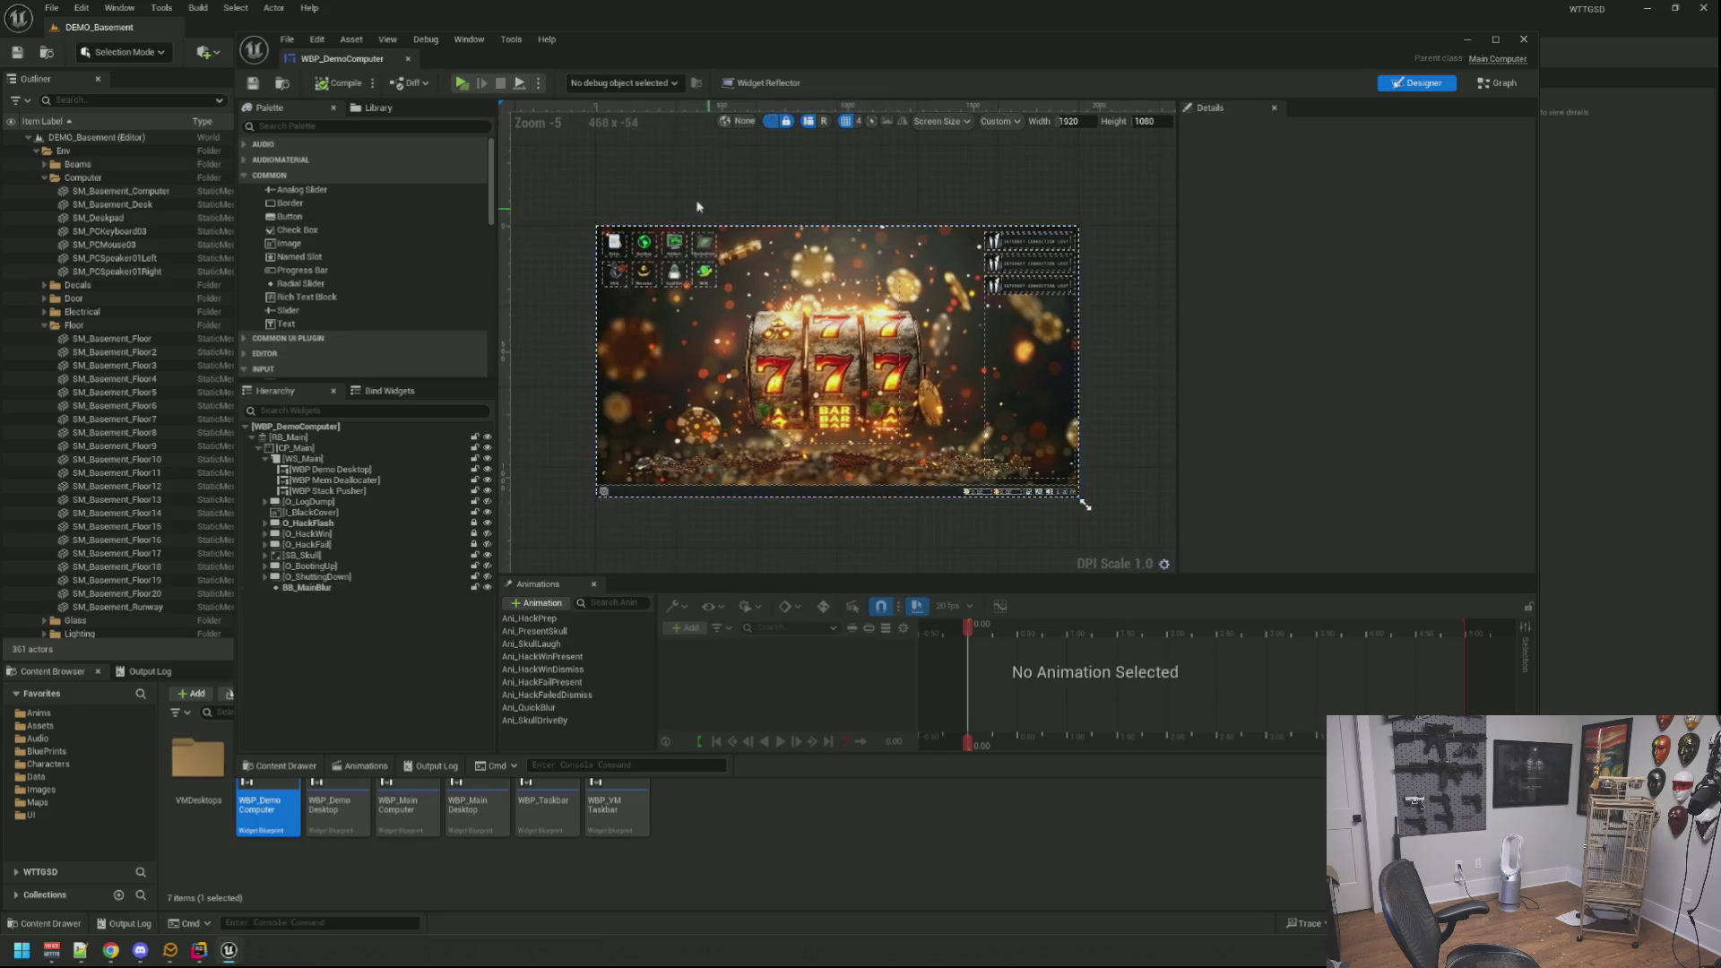
pyautogui.click(408, 59)
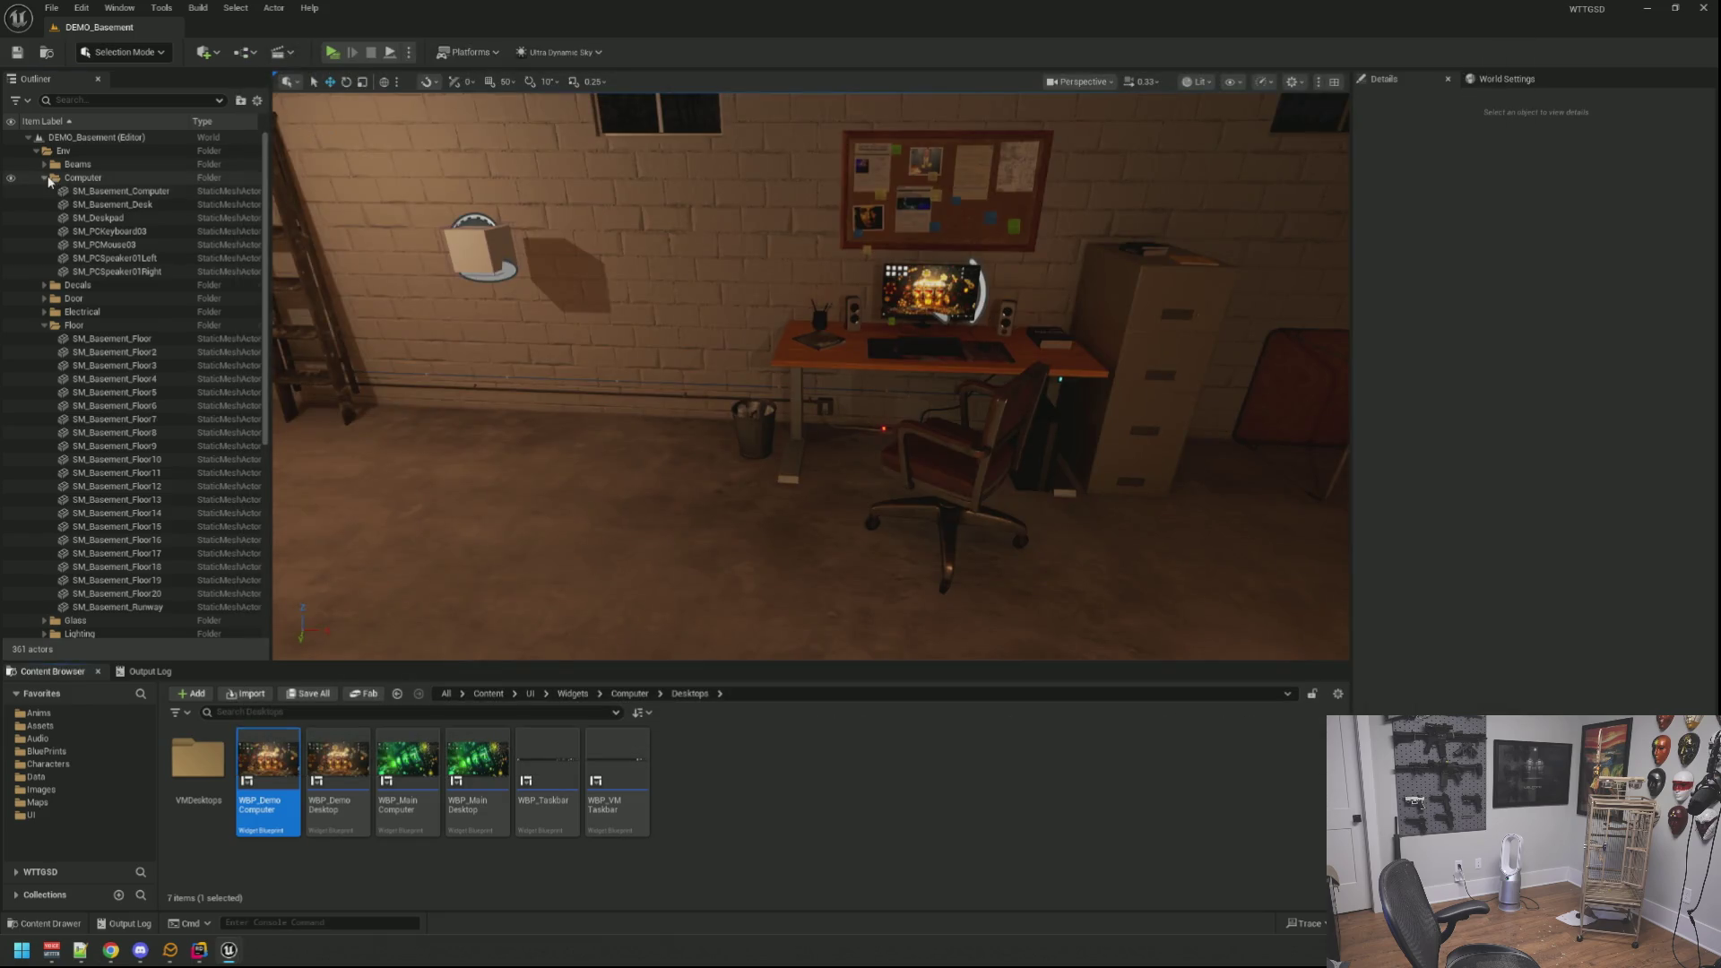
# Step: Collapse the Computer, Floor and Env outliner folders, show the Output Log, and start a Live Coding compile
pyautogui.click(49, 178)
pyautogui.click(45, 231)
pyautogui.click(37, 151)
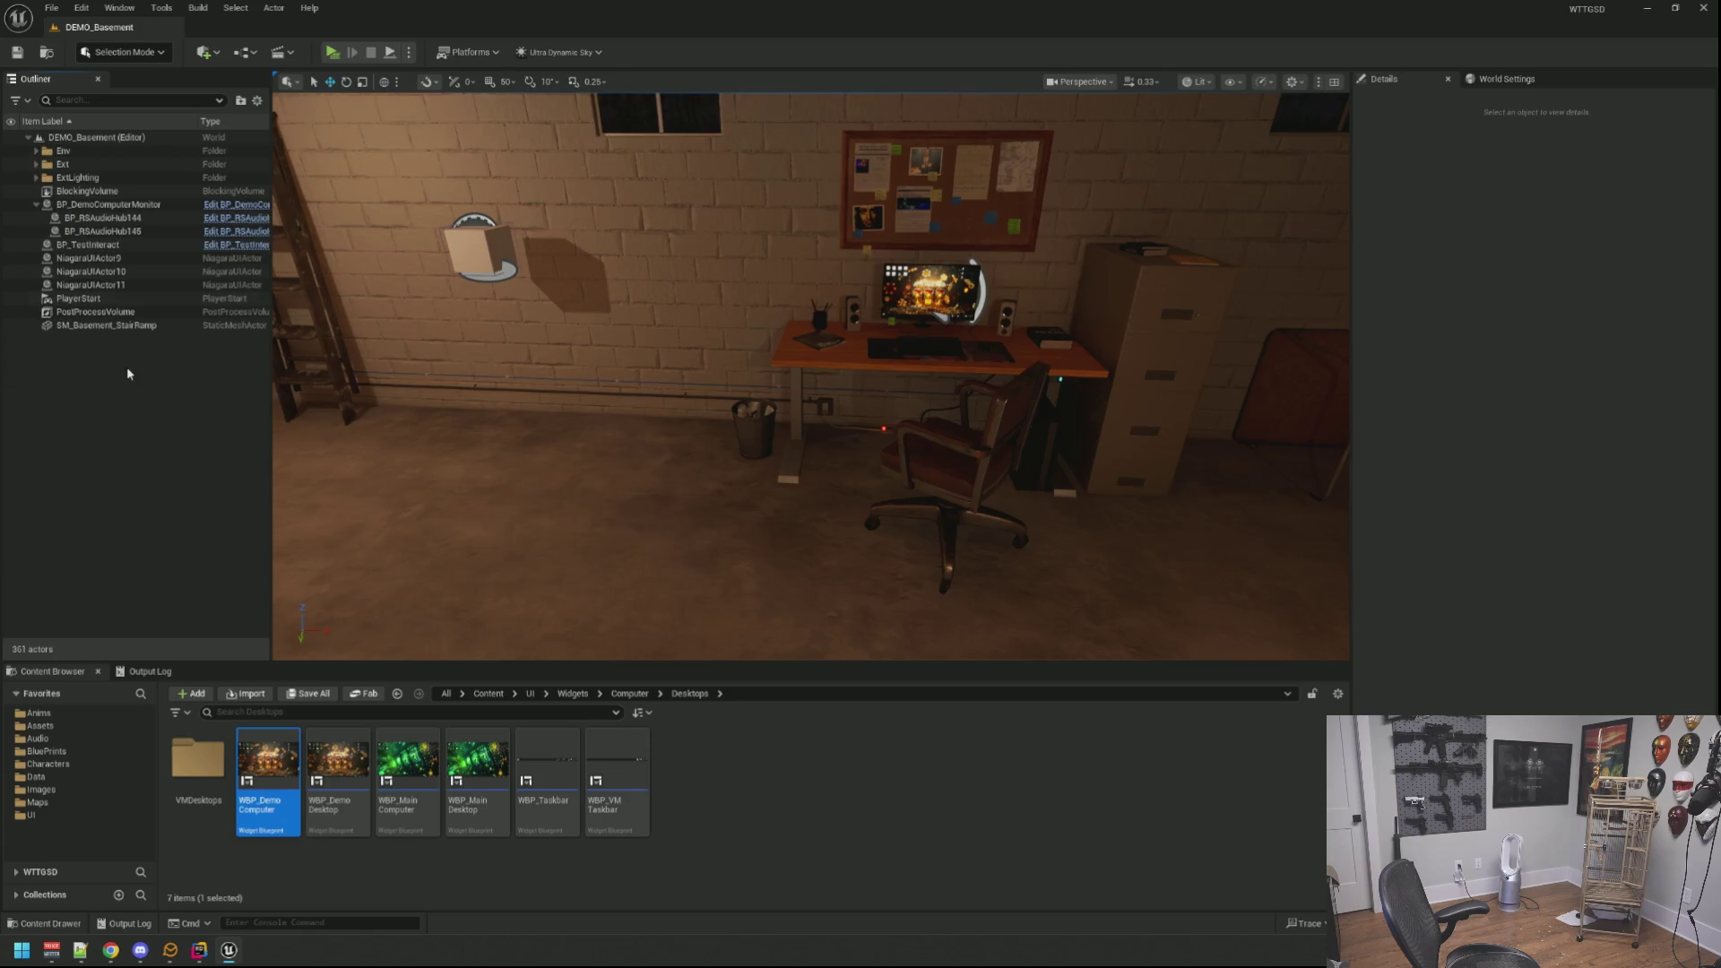
pyautogui.scroll(-3, 487, 384)
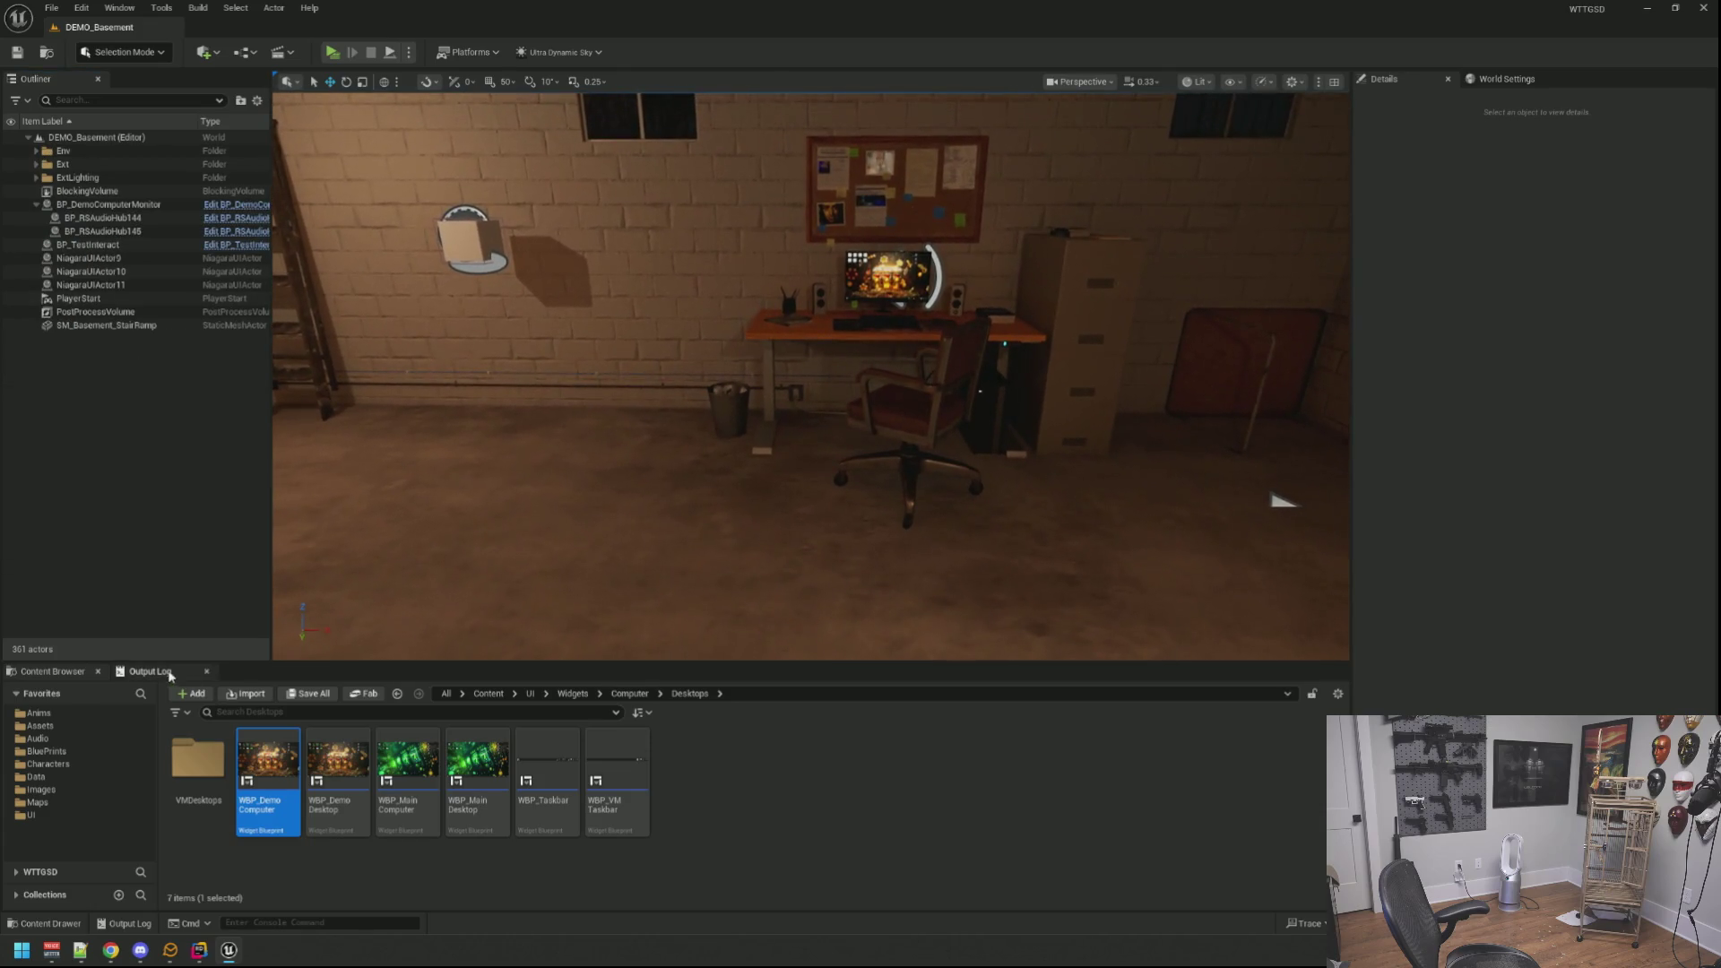
pyautogui.click(149, 671)
pyautogui.scroll(-2, 584, 550)
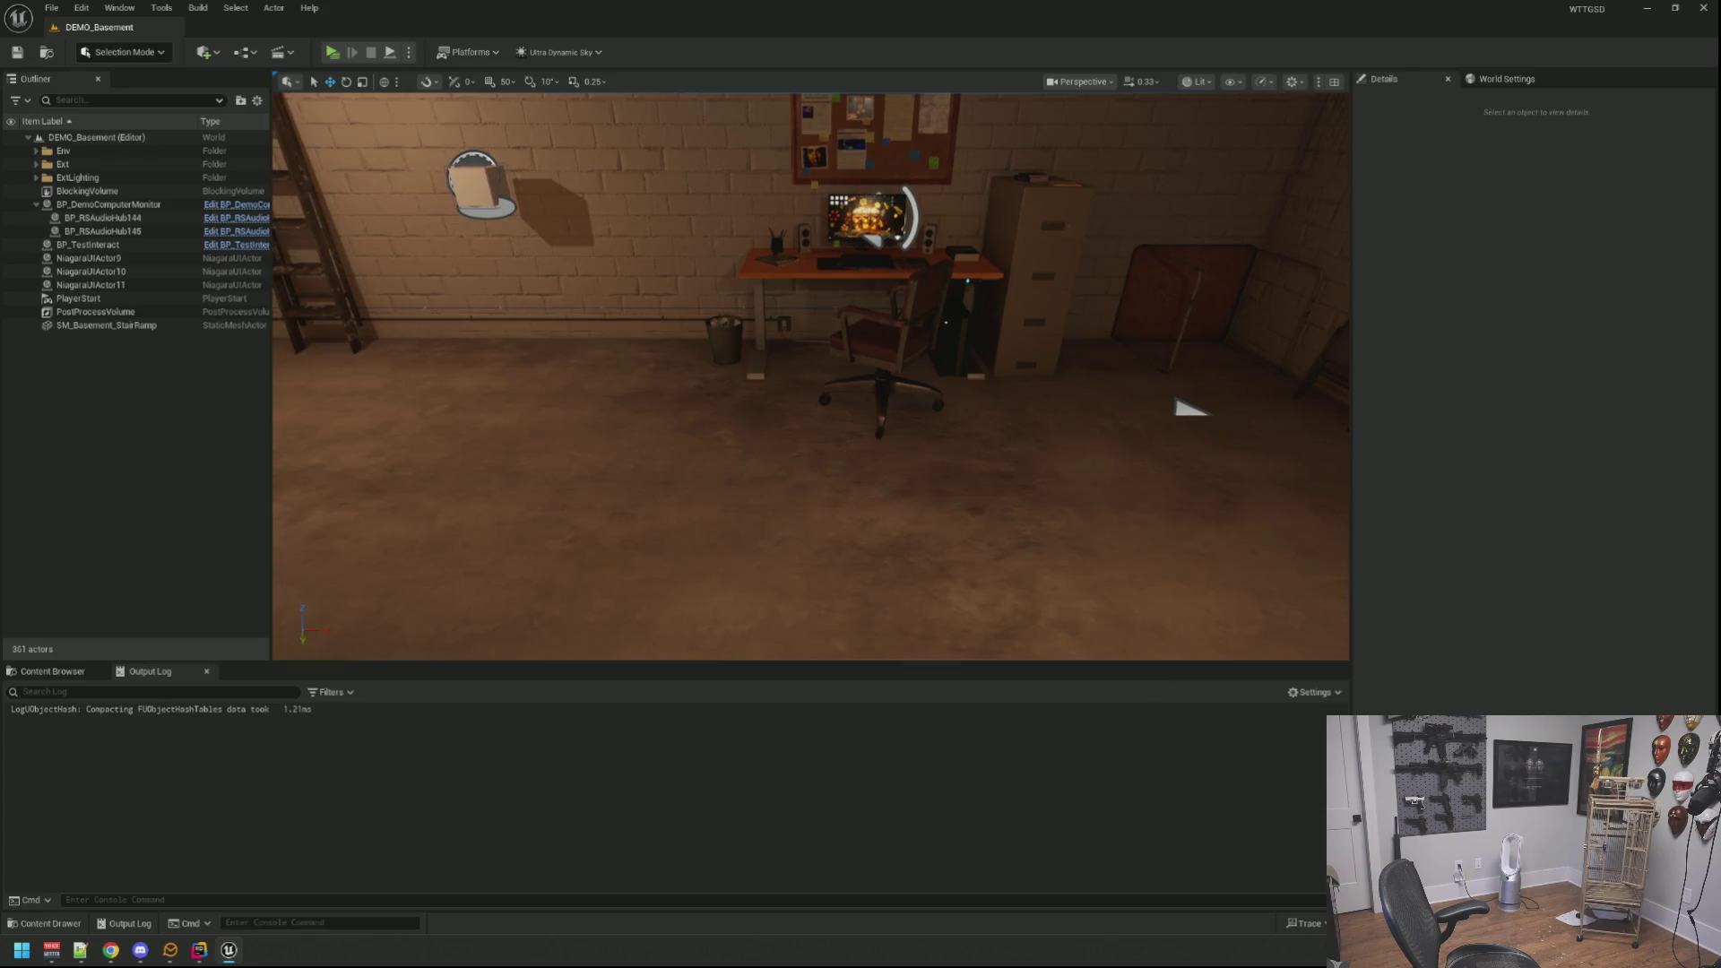
pyautogui.hotkey('ctrl', 'alt', 'F11')
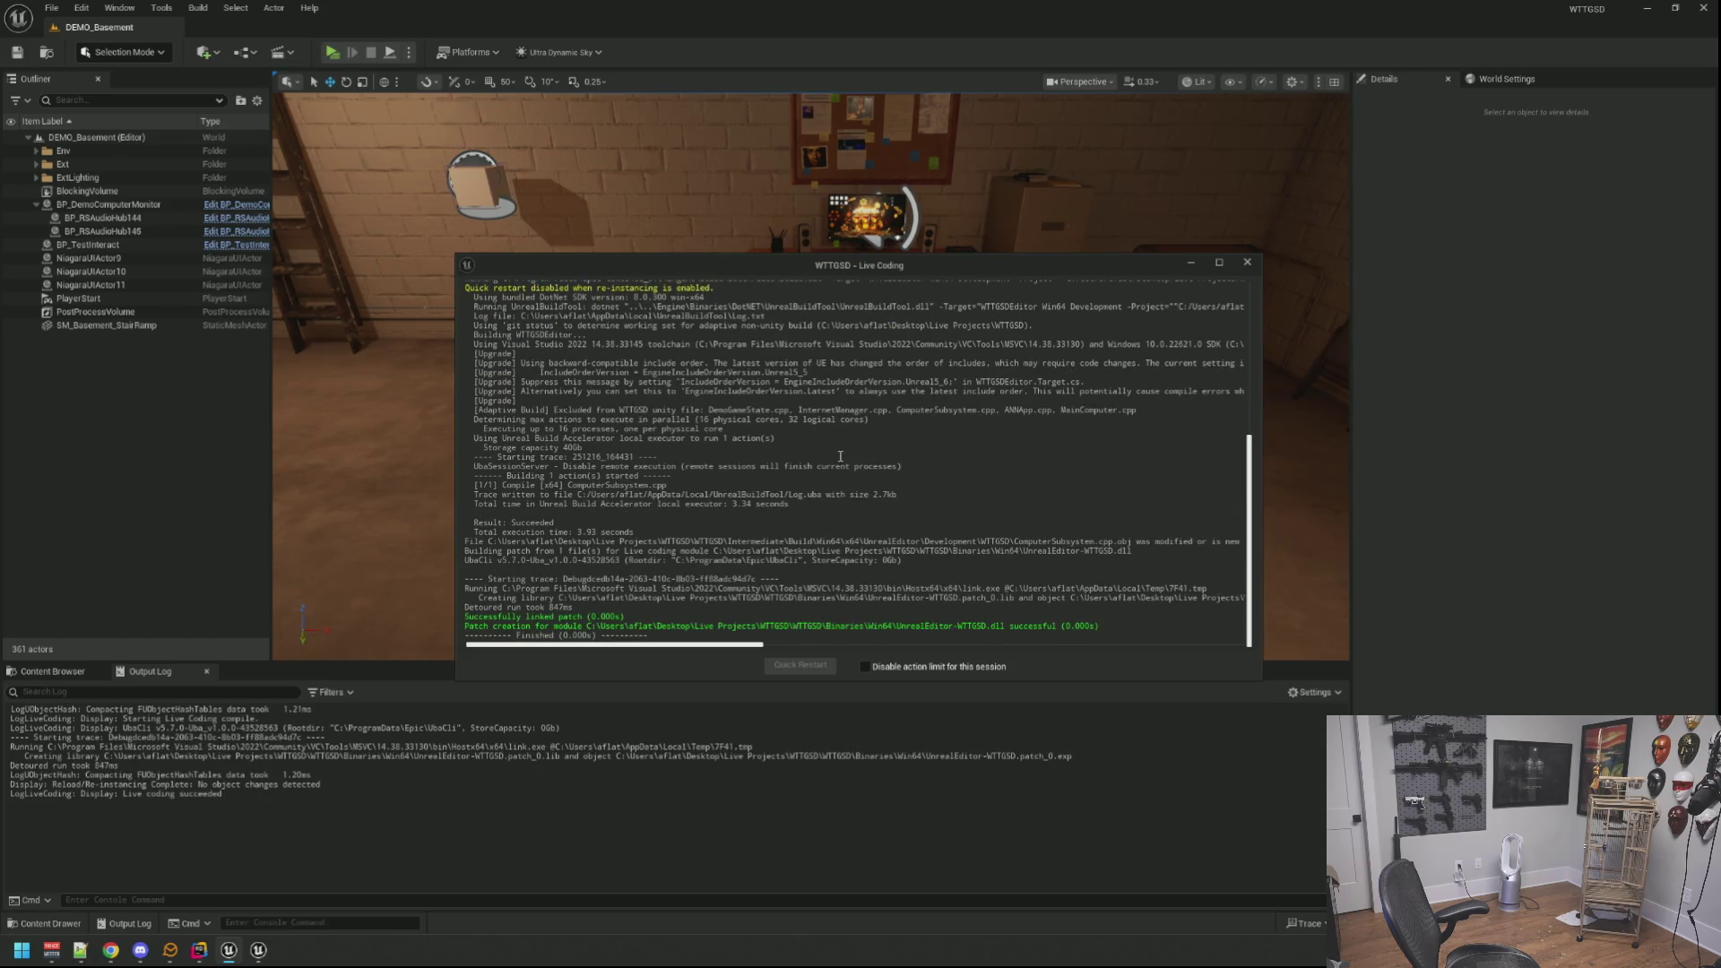
# Step: Close the Live Coding window and start a Play-In-Editor test of DEMO_Basement with Alt+P
pyautogui.click(1249, 263)
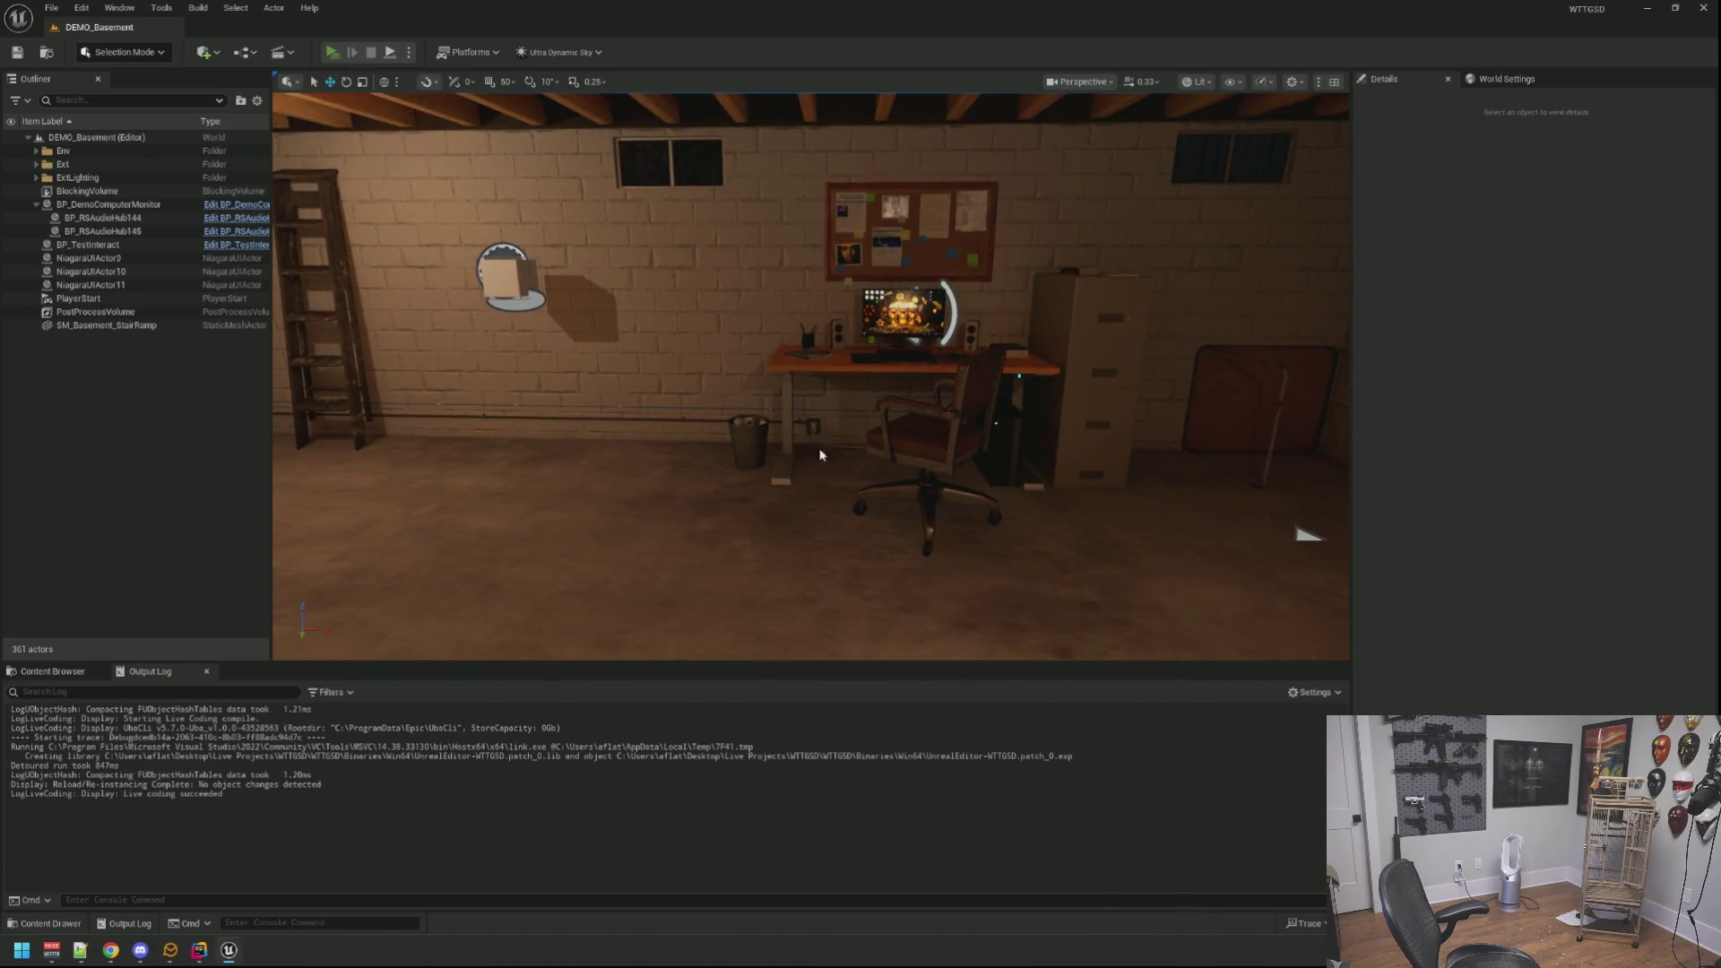
pyautogui.hotkey('alt', 'p')
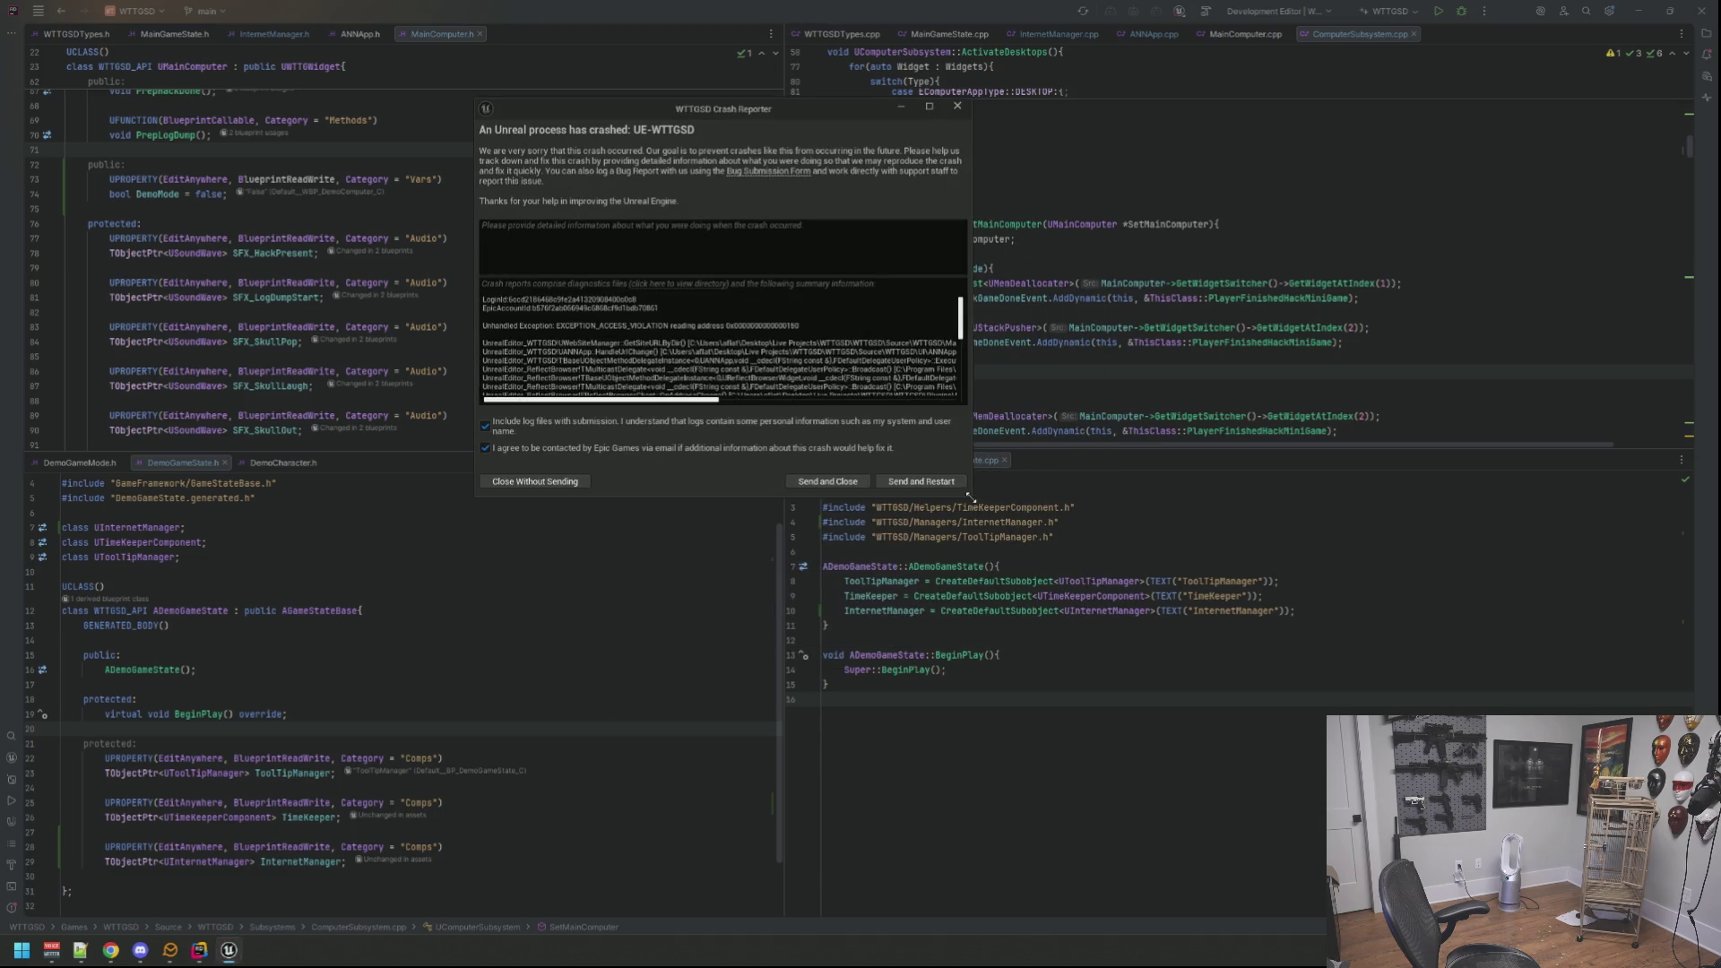
# Step: Enlarge the crash report to read the call stack, then close it without sending
pyautogui.moveTo(974, 502)
pyautogui.mouseDown()
pyautogui.moveTo(1536, 614)
pyautogui.moveTo(1530, 652)
pyautogui.mouseUp()
pyautogui.scroll(-2, 1128, 377)
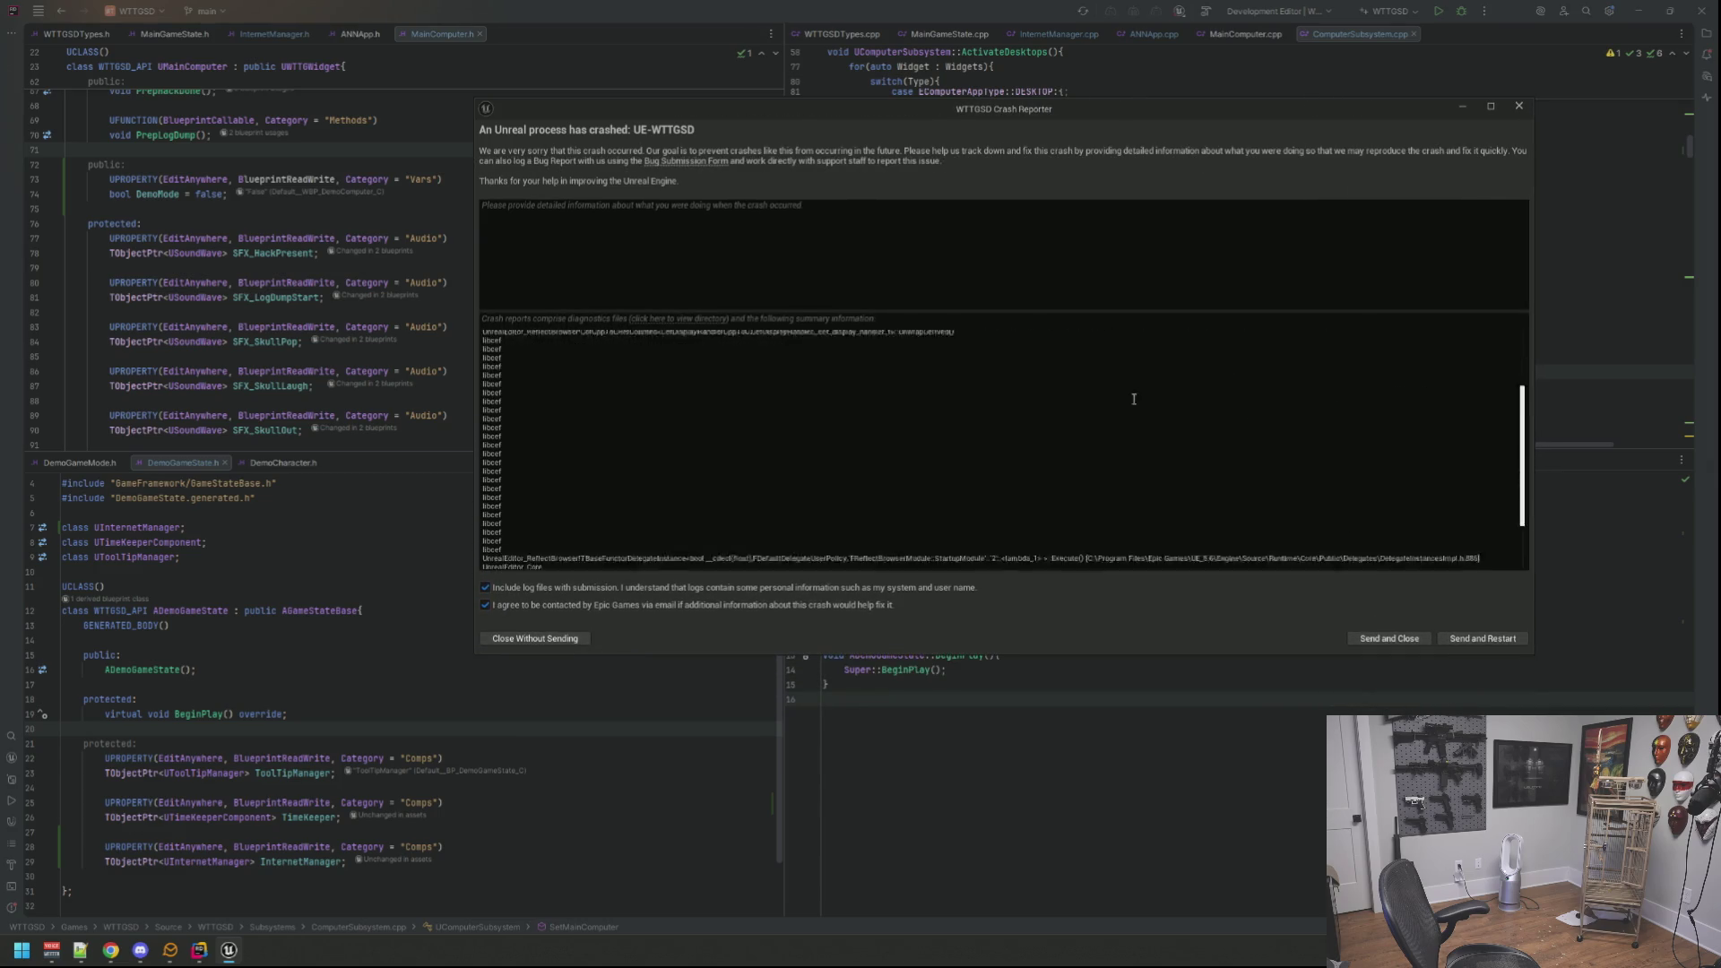
pyautogui.scroll(1, 1128, 372)
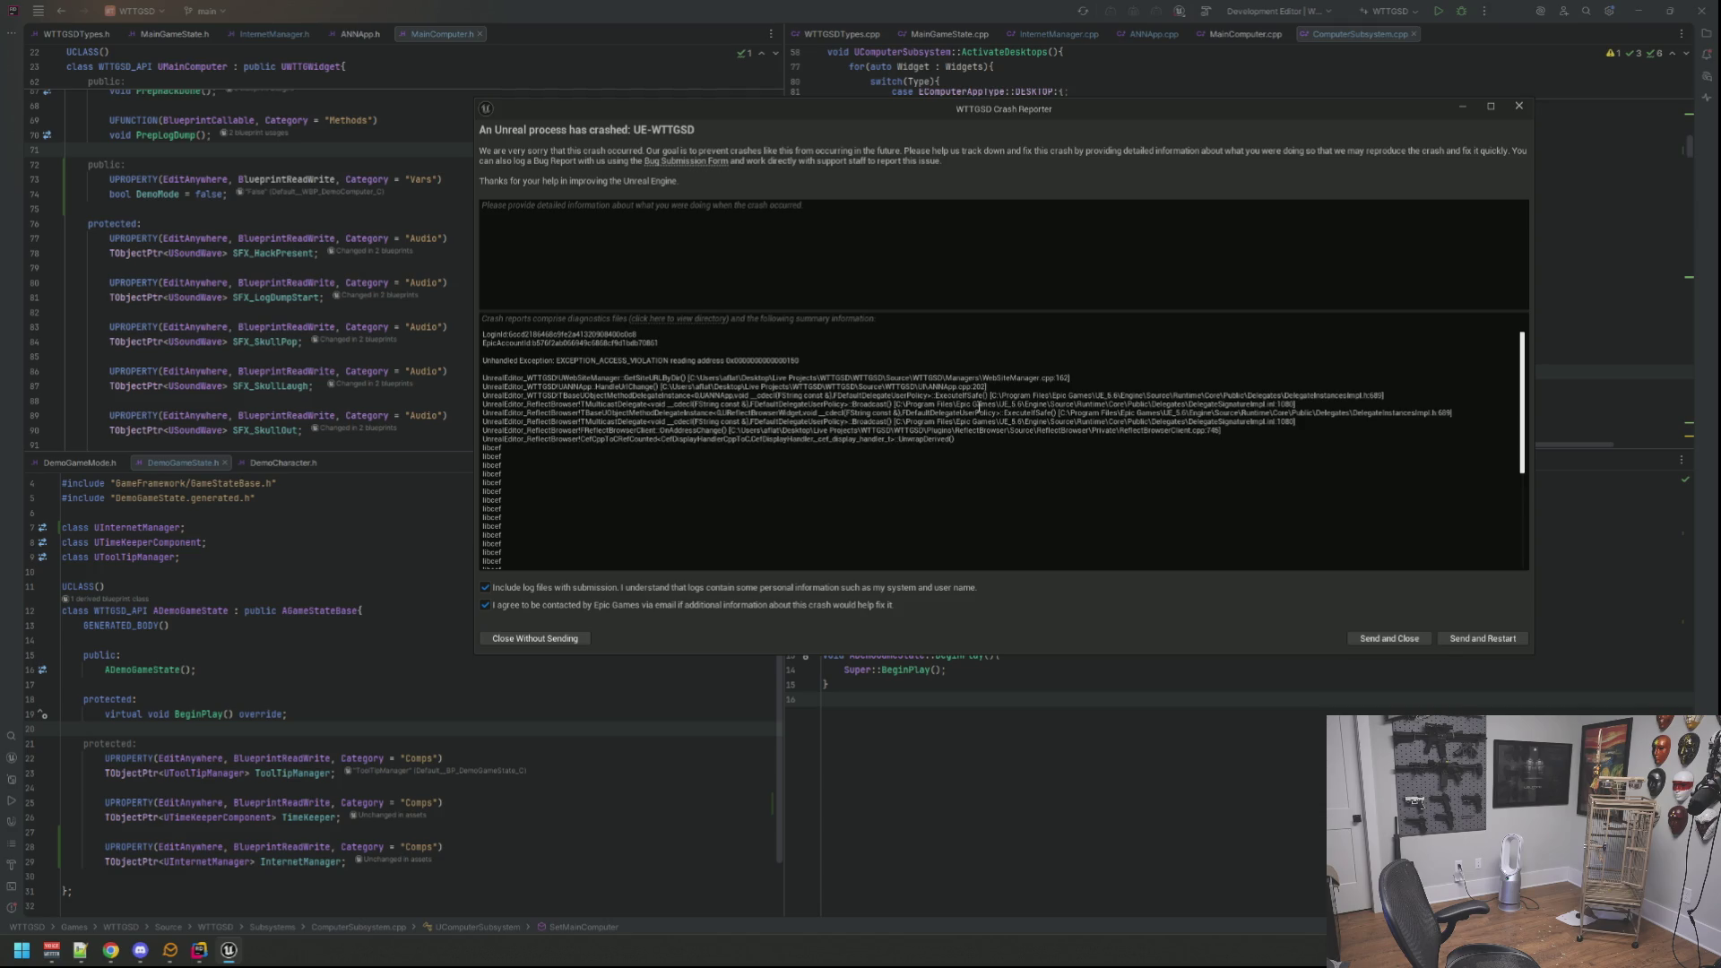
pyautogui.scroll(-5, 961, 374)
pyautogui.scroll(-1, 912, 386)
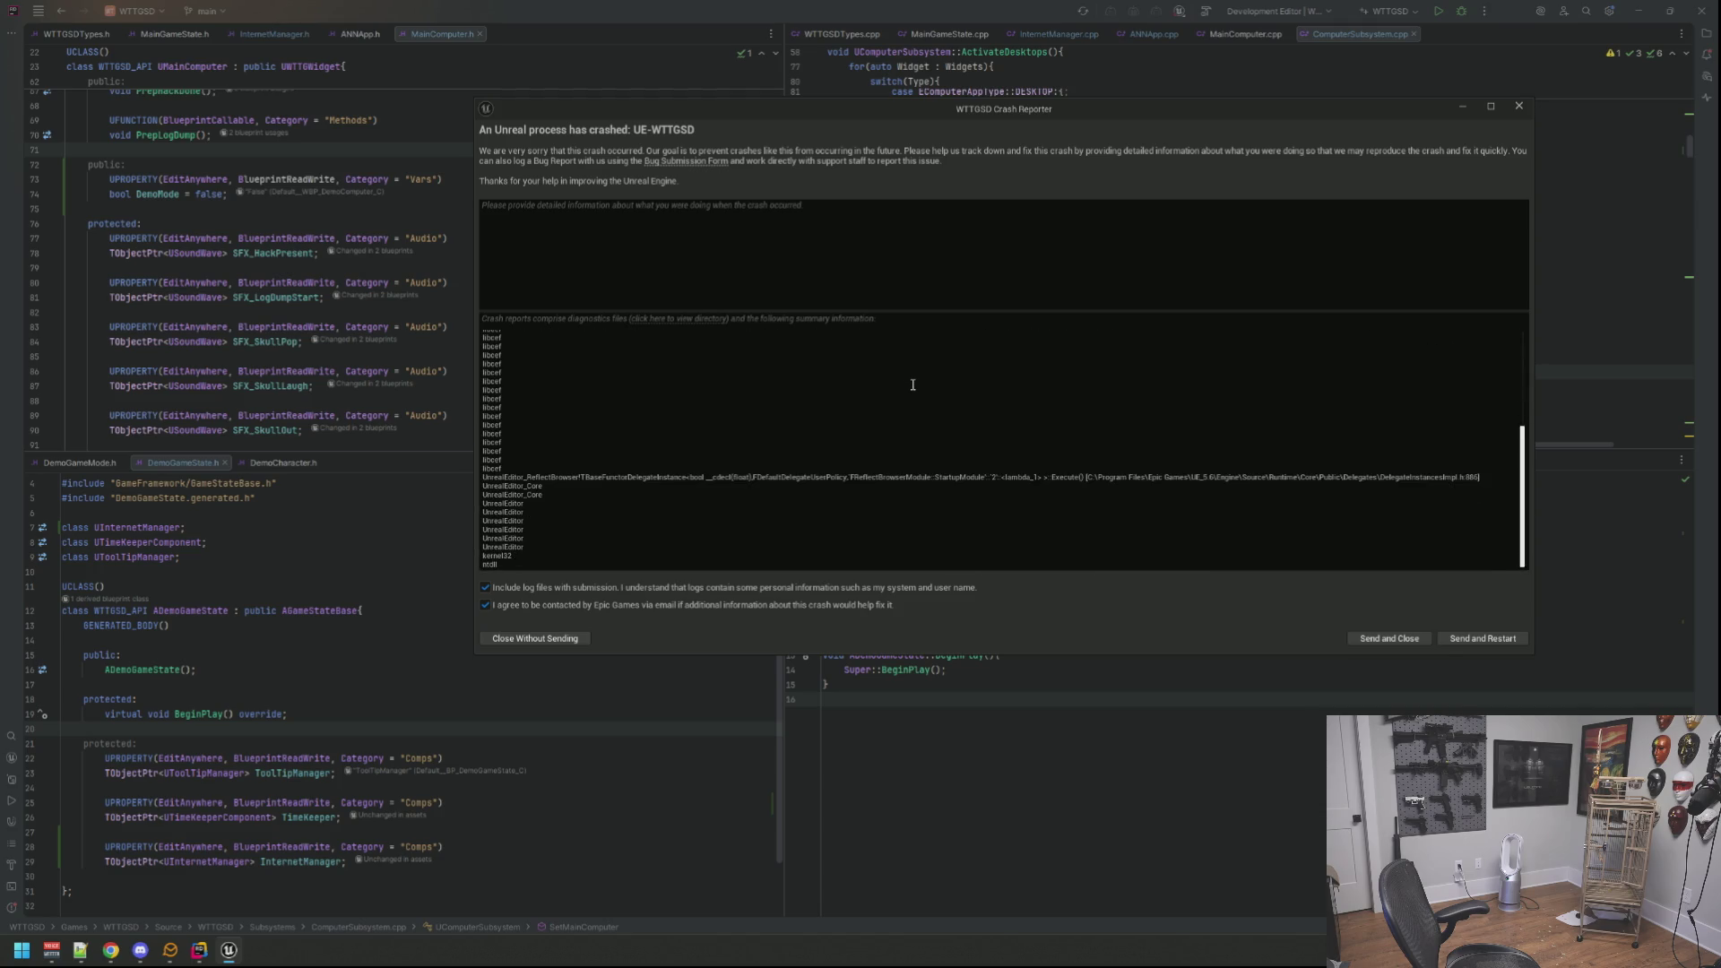
pyautogui.scroll(5, 913, 385)
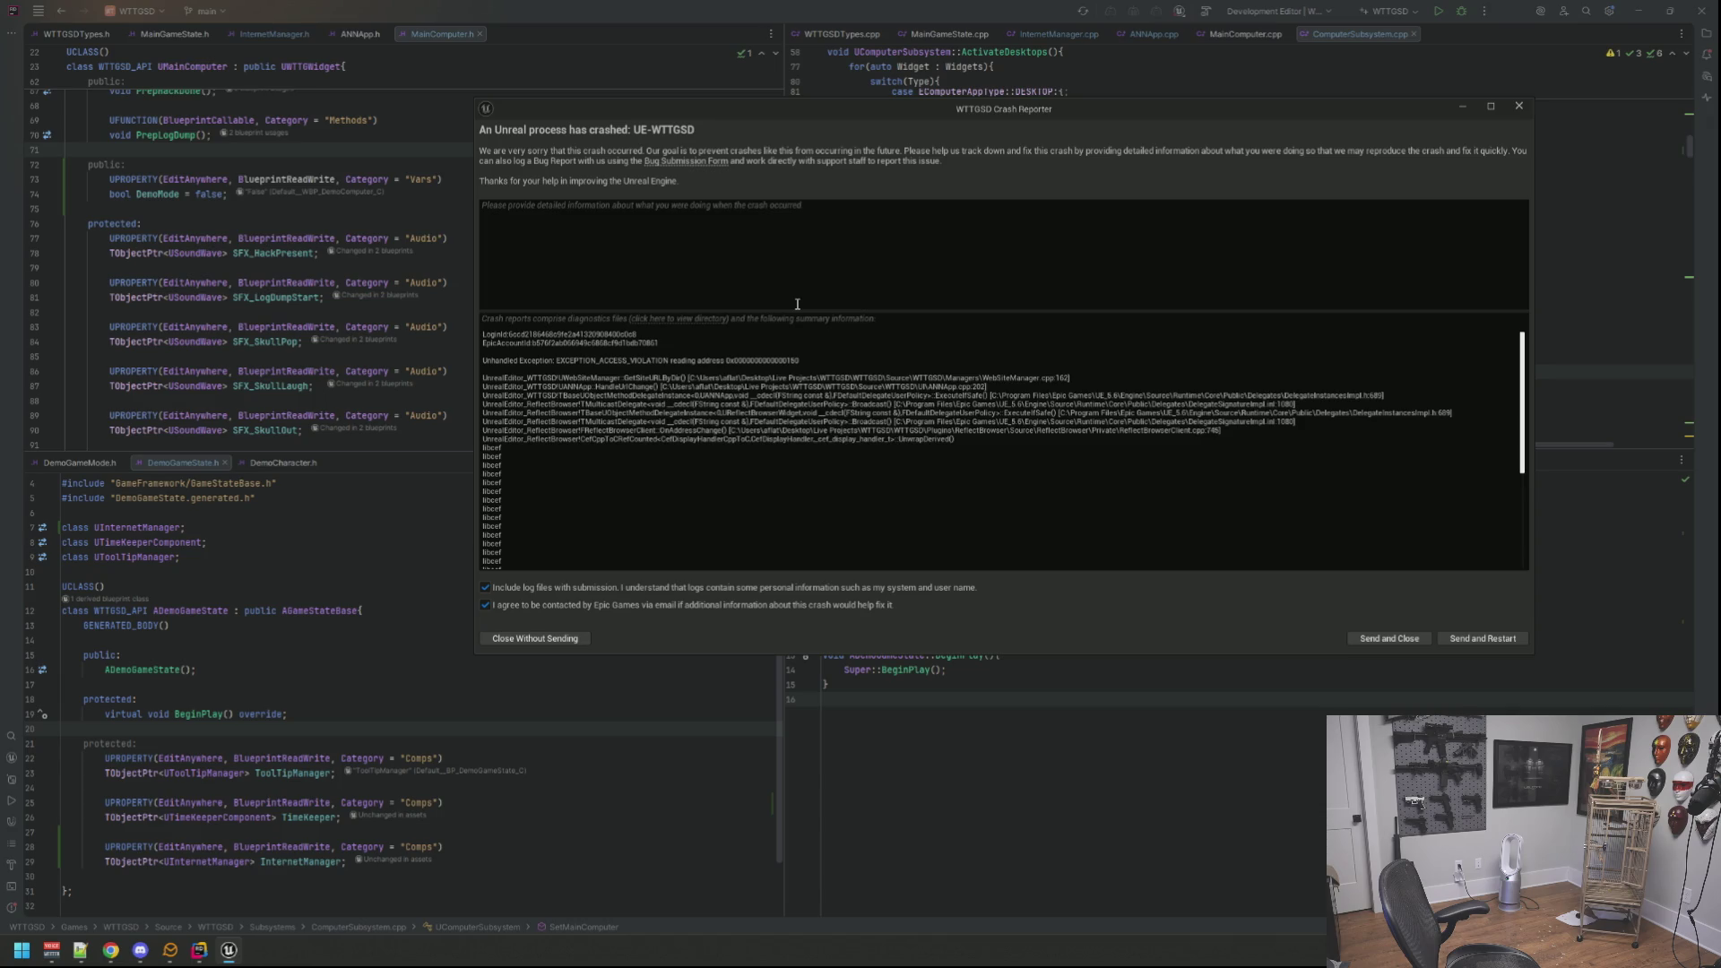
pyautogui.doubleClick(1014, 380)
pyautogui.click(1010, 372)
pyautogui.click(1519, 107)
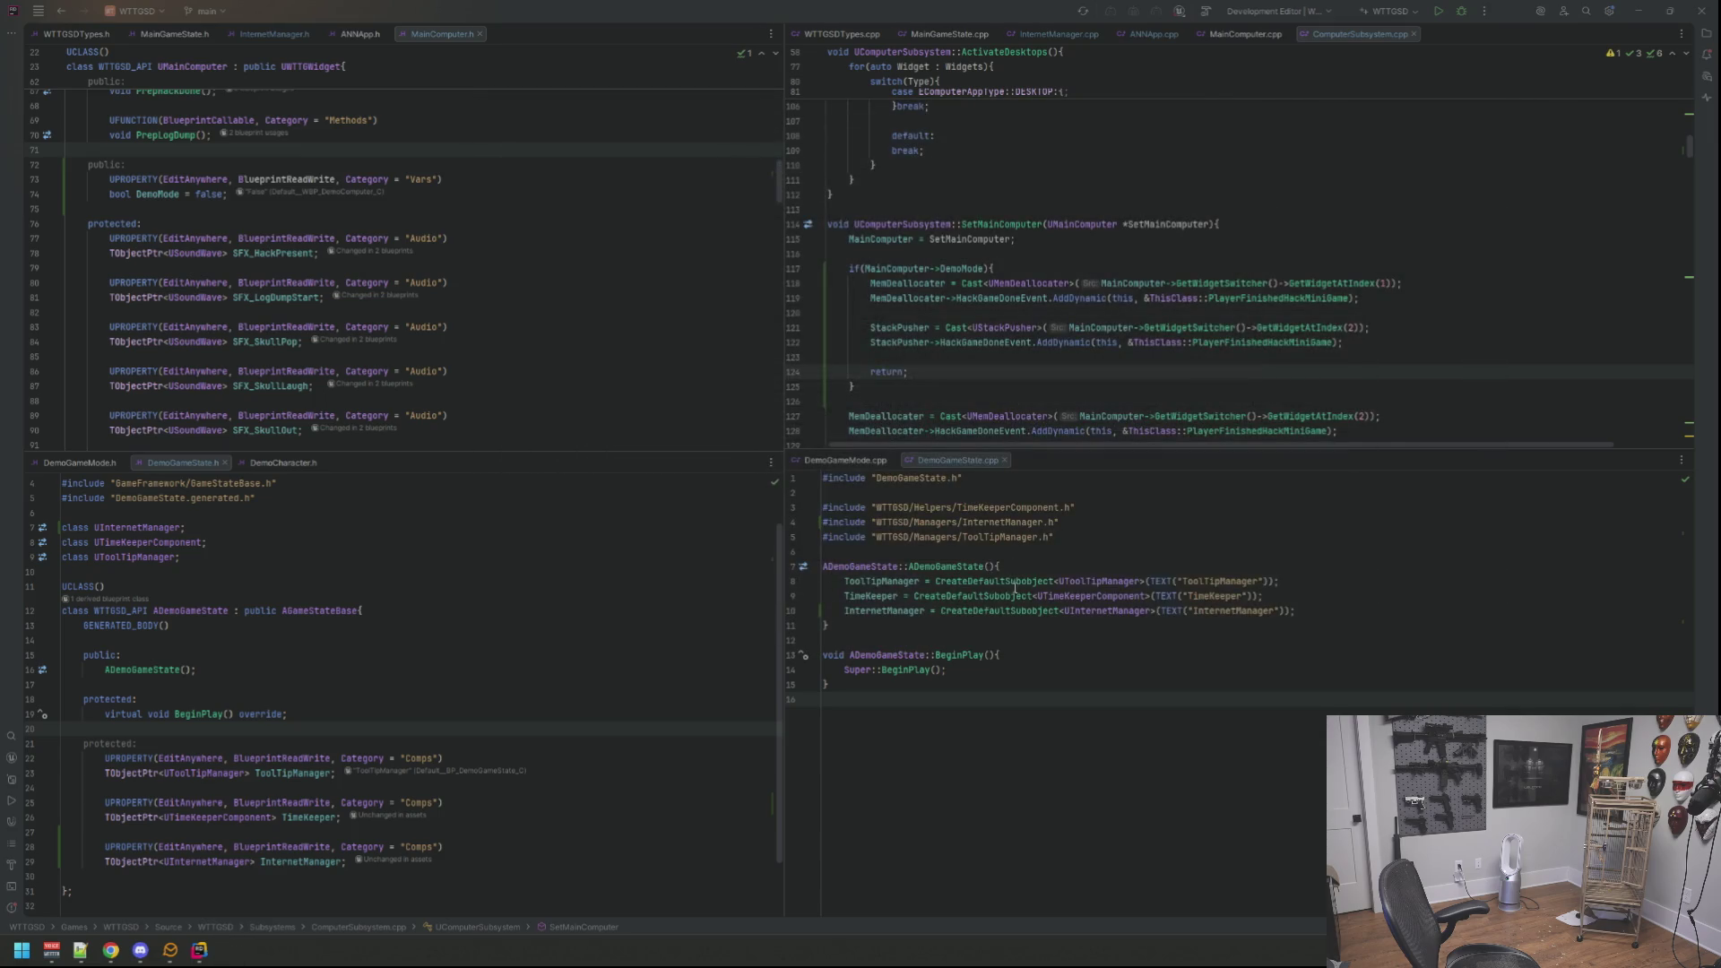
# Step: Review ANNApp.cpp and ANNApp.h, then make room in DemoGameState.h for a new property
pyautogui.click(1195, 145)
pyautogui.click(1152, 34)
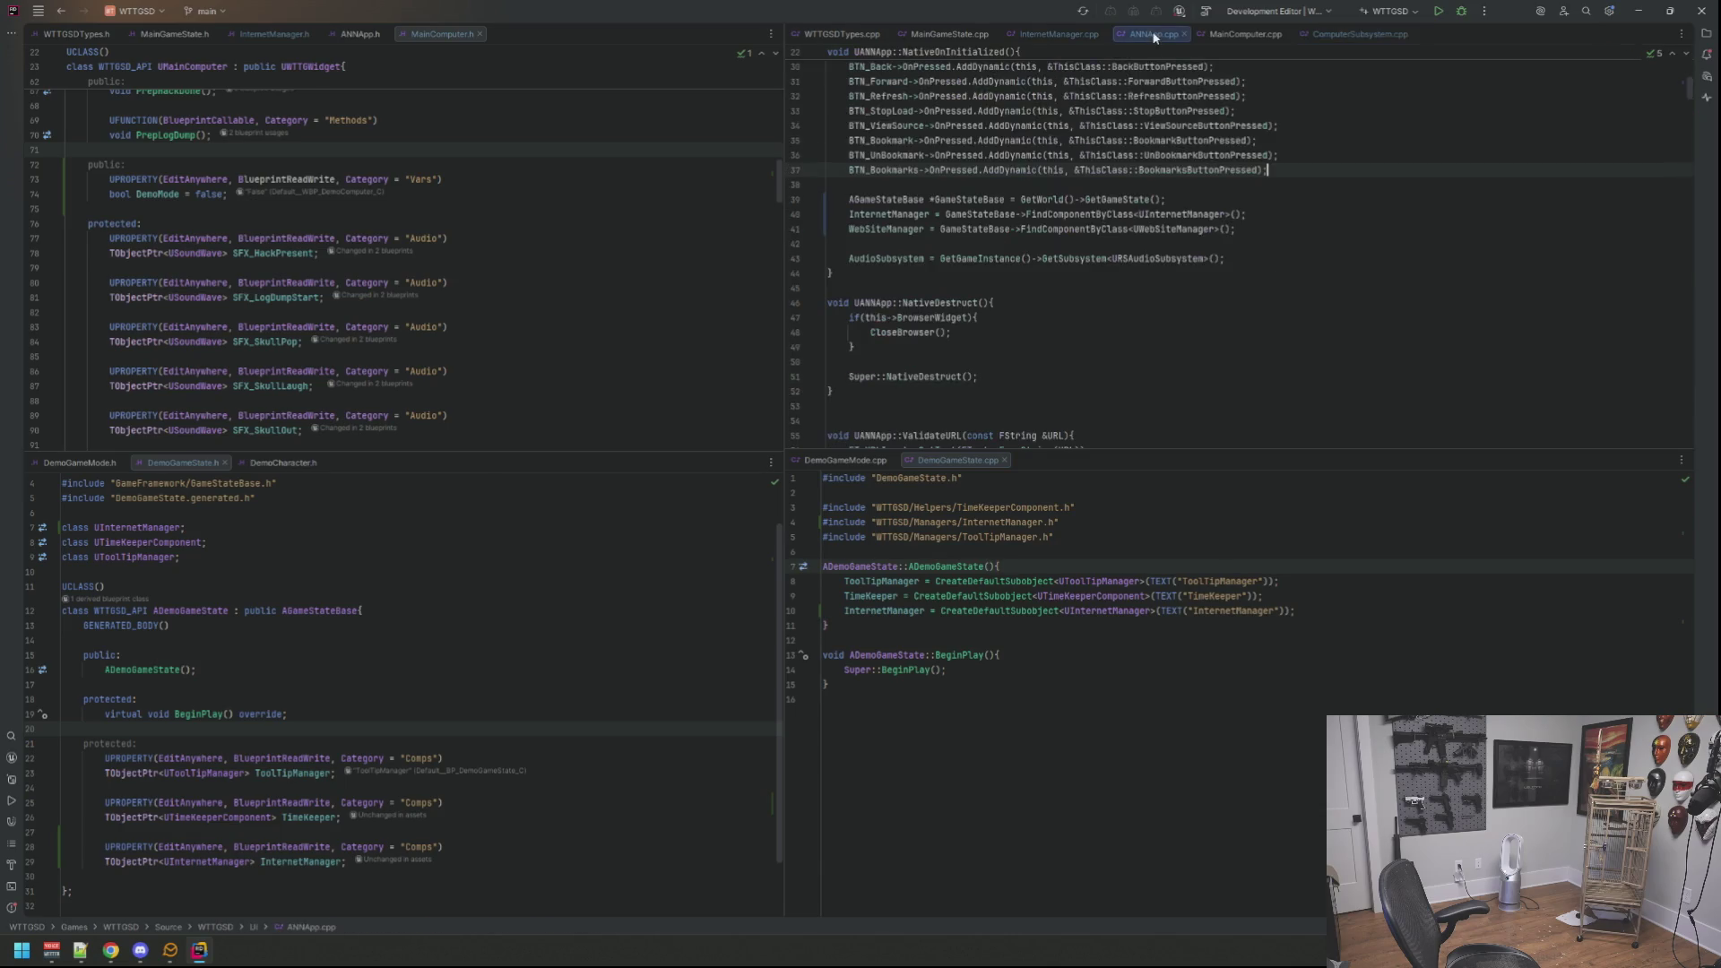
pyautogui.click(373, 35)
pyautogui.click(508, 173)
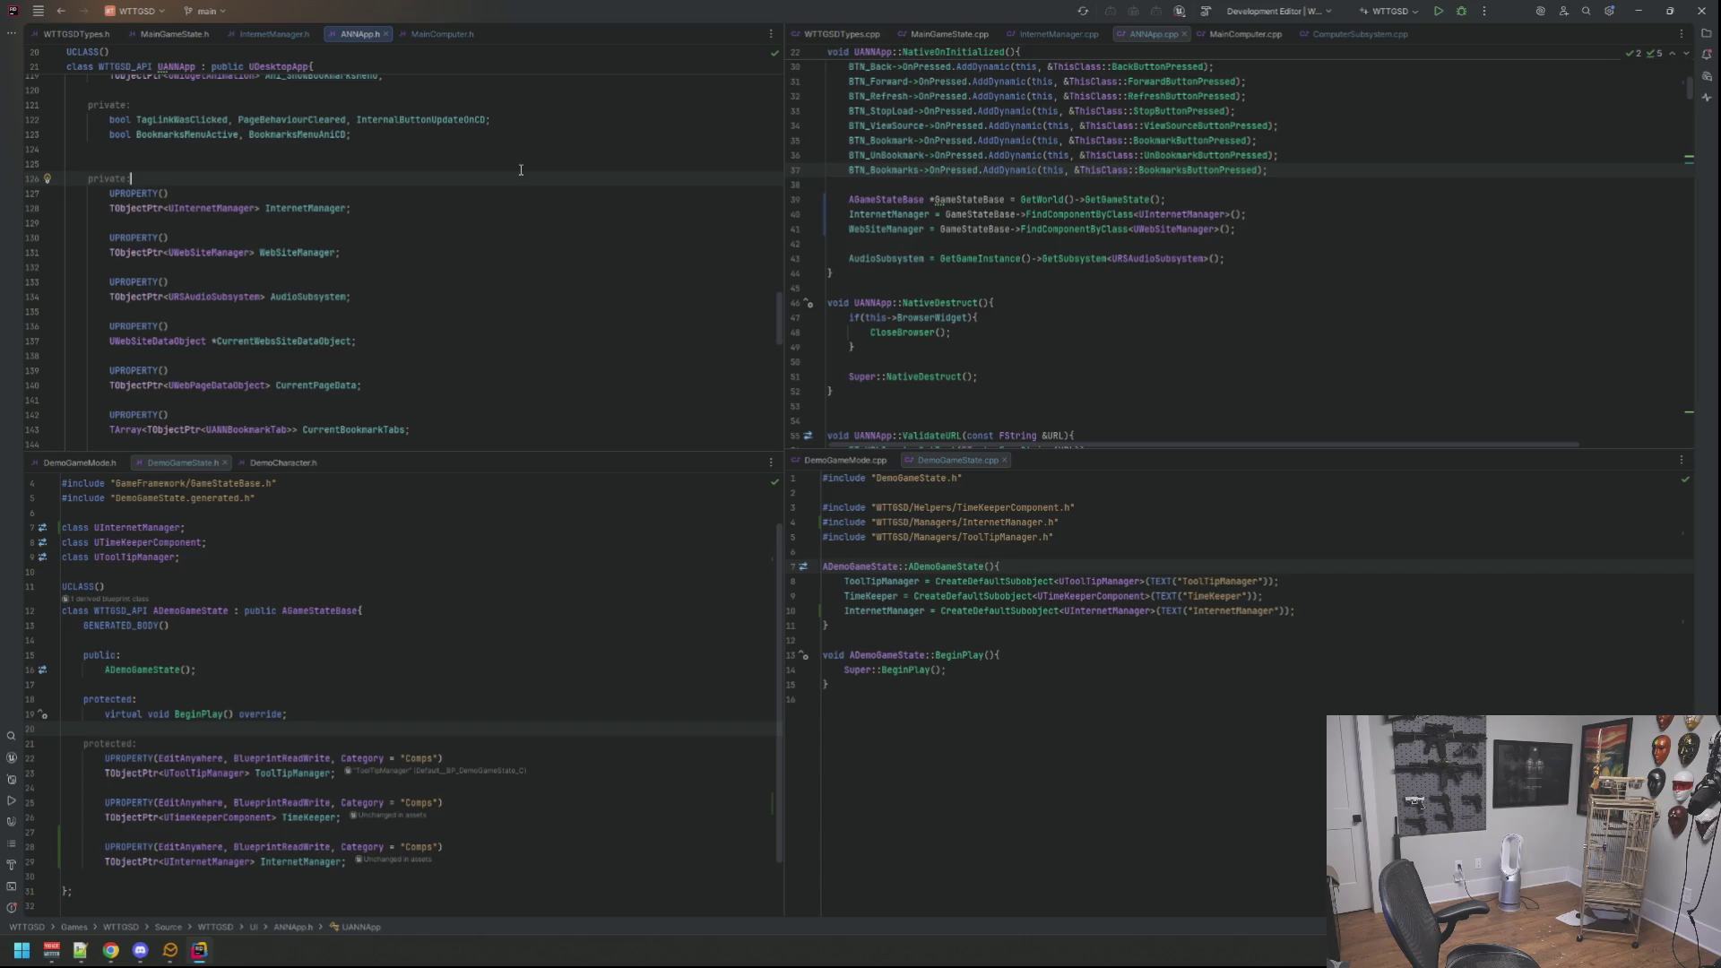
pyautogui.scroll(-2, 512, 573)
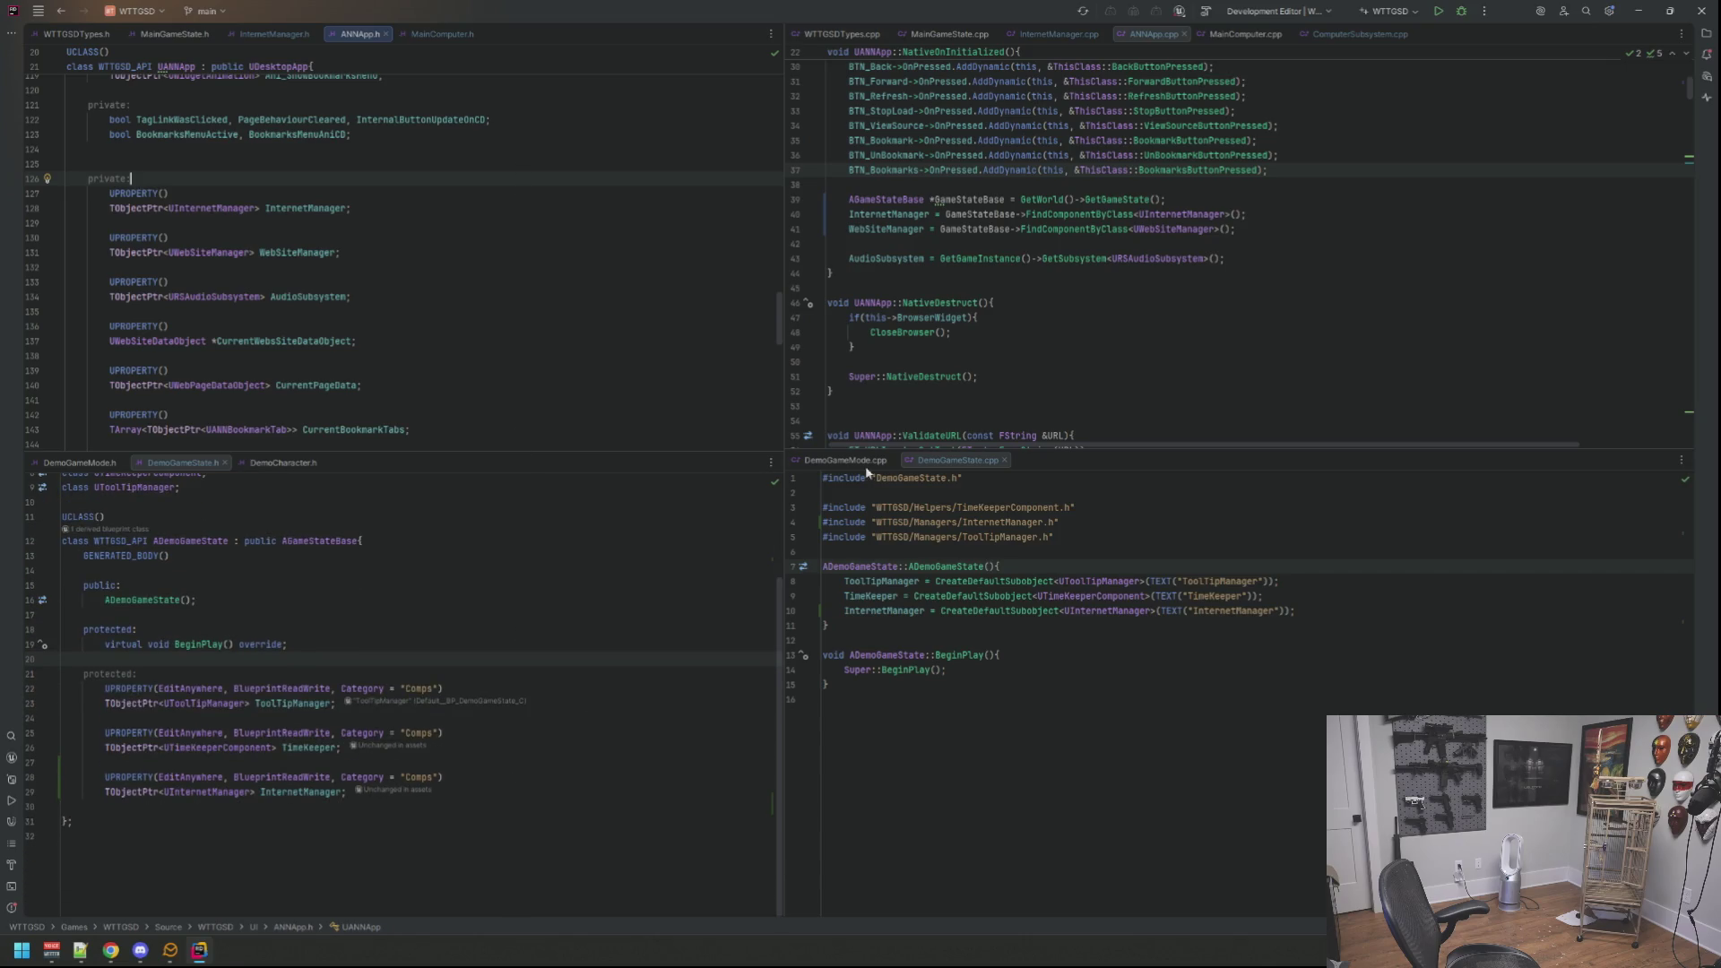
pyautogui.click(565, 733)
pyautogui.click(558, 807)
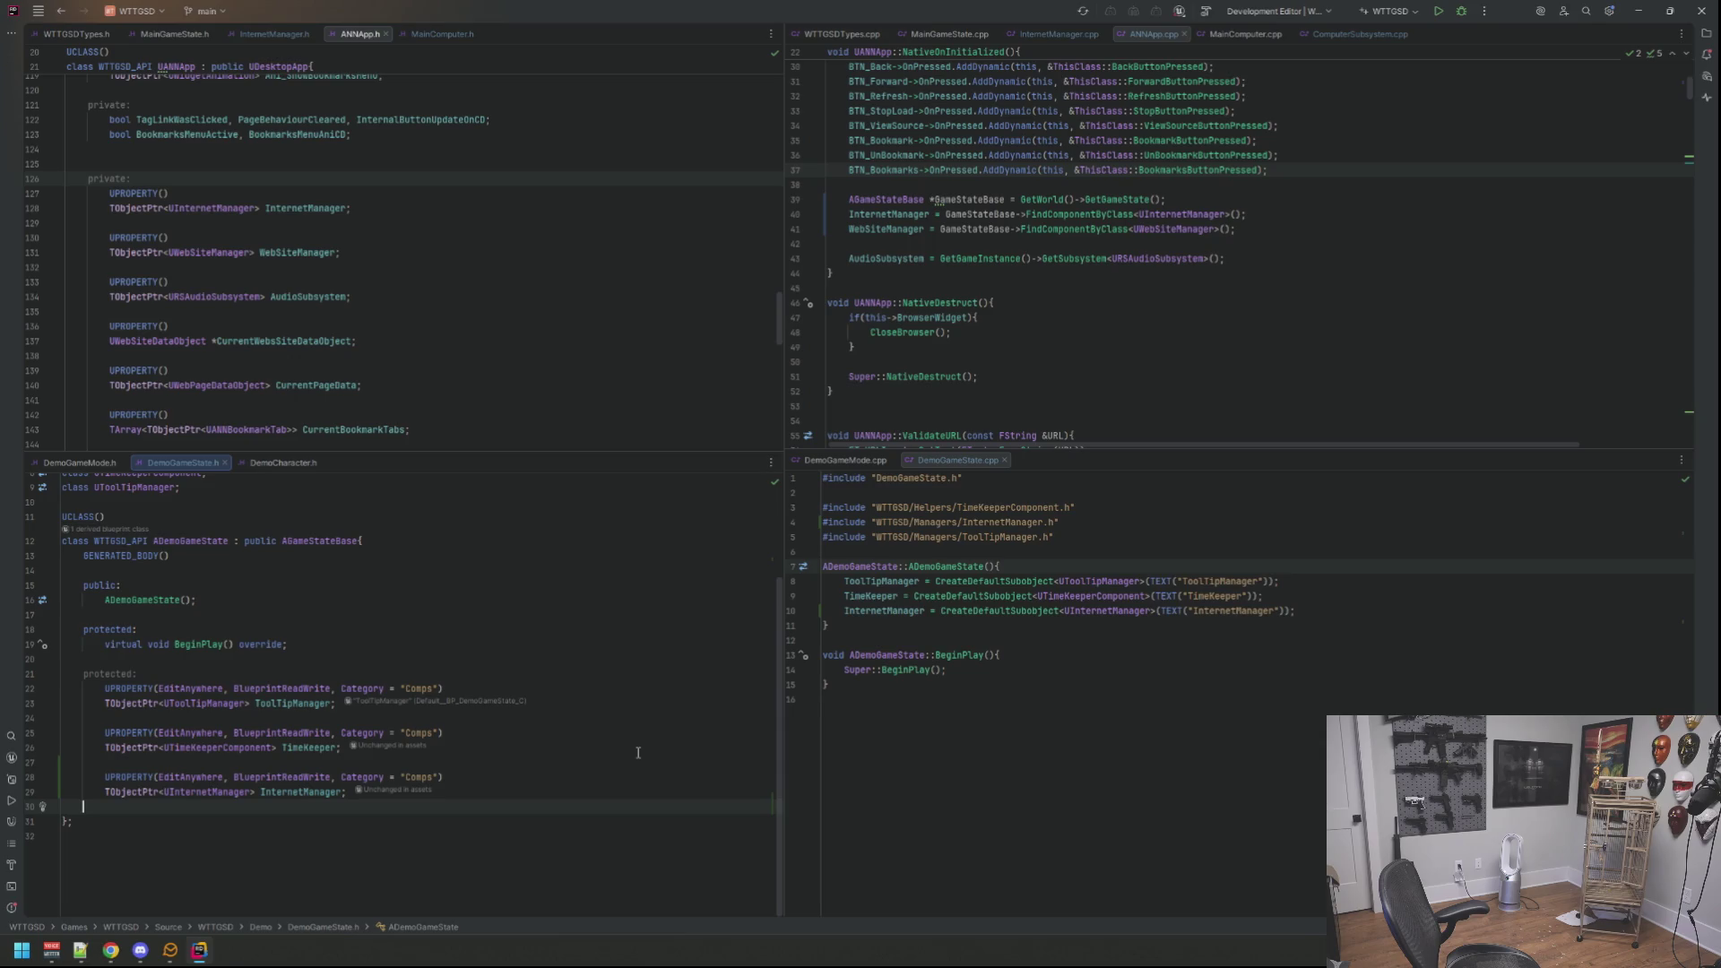
pyautogui.press('Return')
pyautogui.press('Return')
pyautogui.press('Up')
pyautogui.write('UP')
# Step: Add the UPROPERTY(EditAnywhere, BlueprintReadWrite, Category="Comps") macro line
pyautogui.press('Return')
pyautogui.write('E')
pyautogui.press('Return')
pyautogui.write(', B')
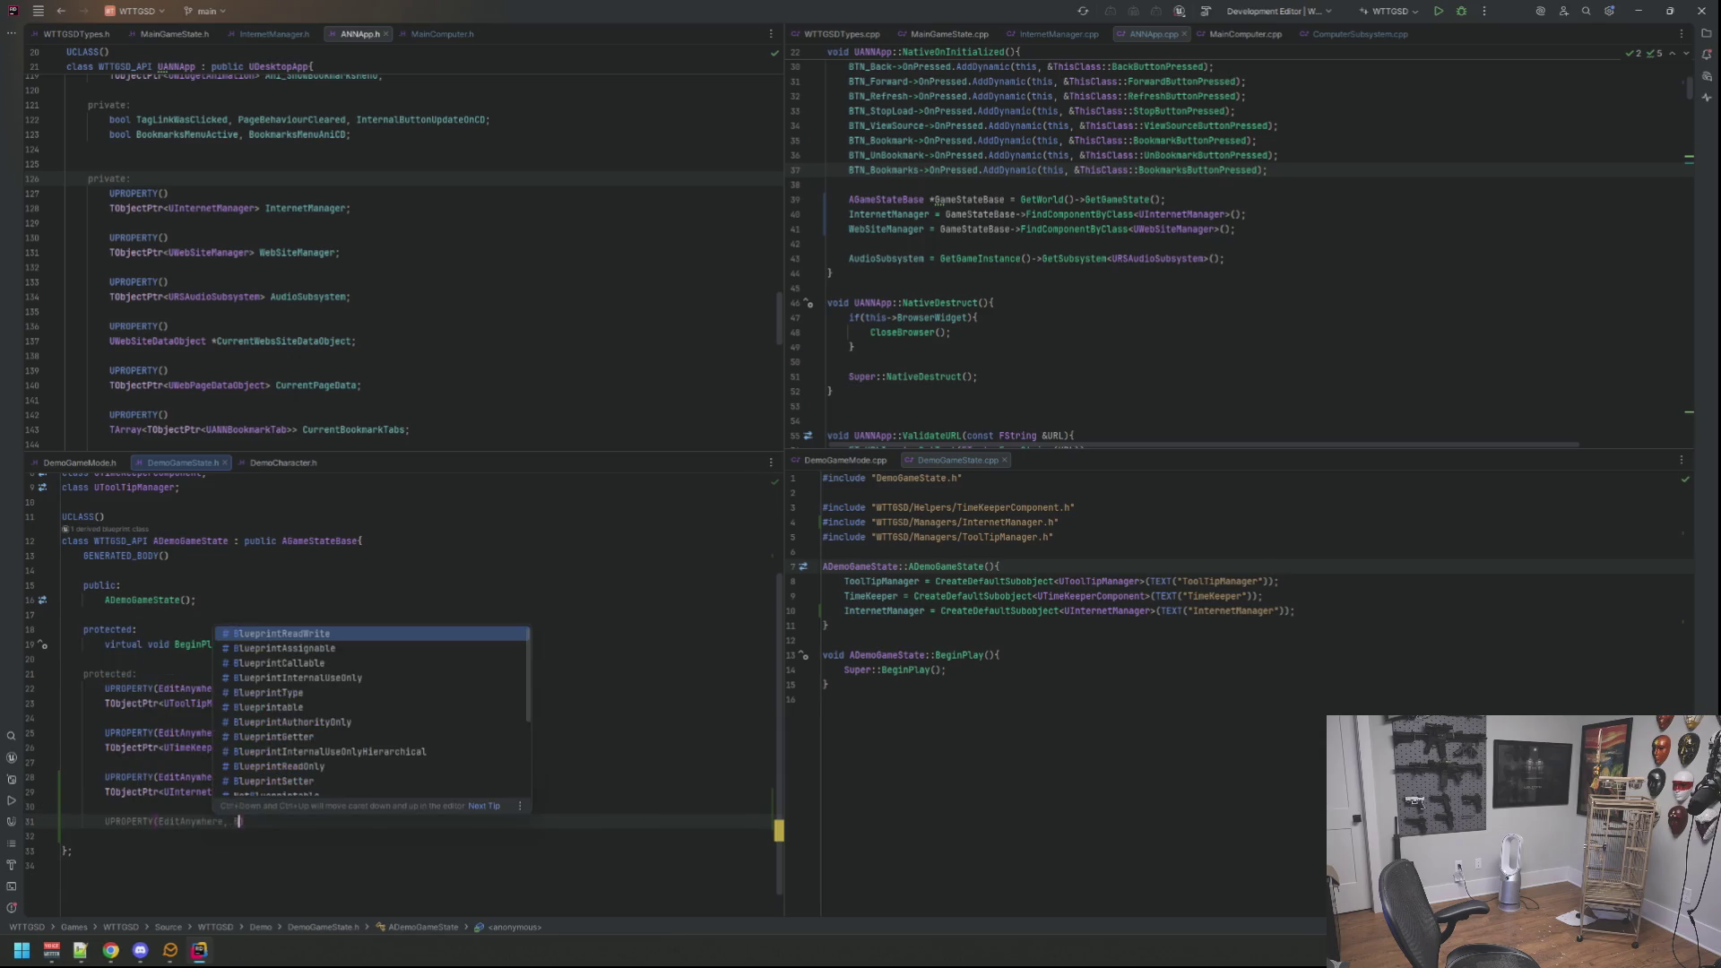
pyautogui.write('lueprintRea')
pyautogui.press('Return')
pyautogui.write(', C')
pyautogui.press('Return')
pyautogui.write('Comps"')
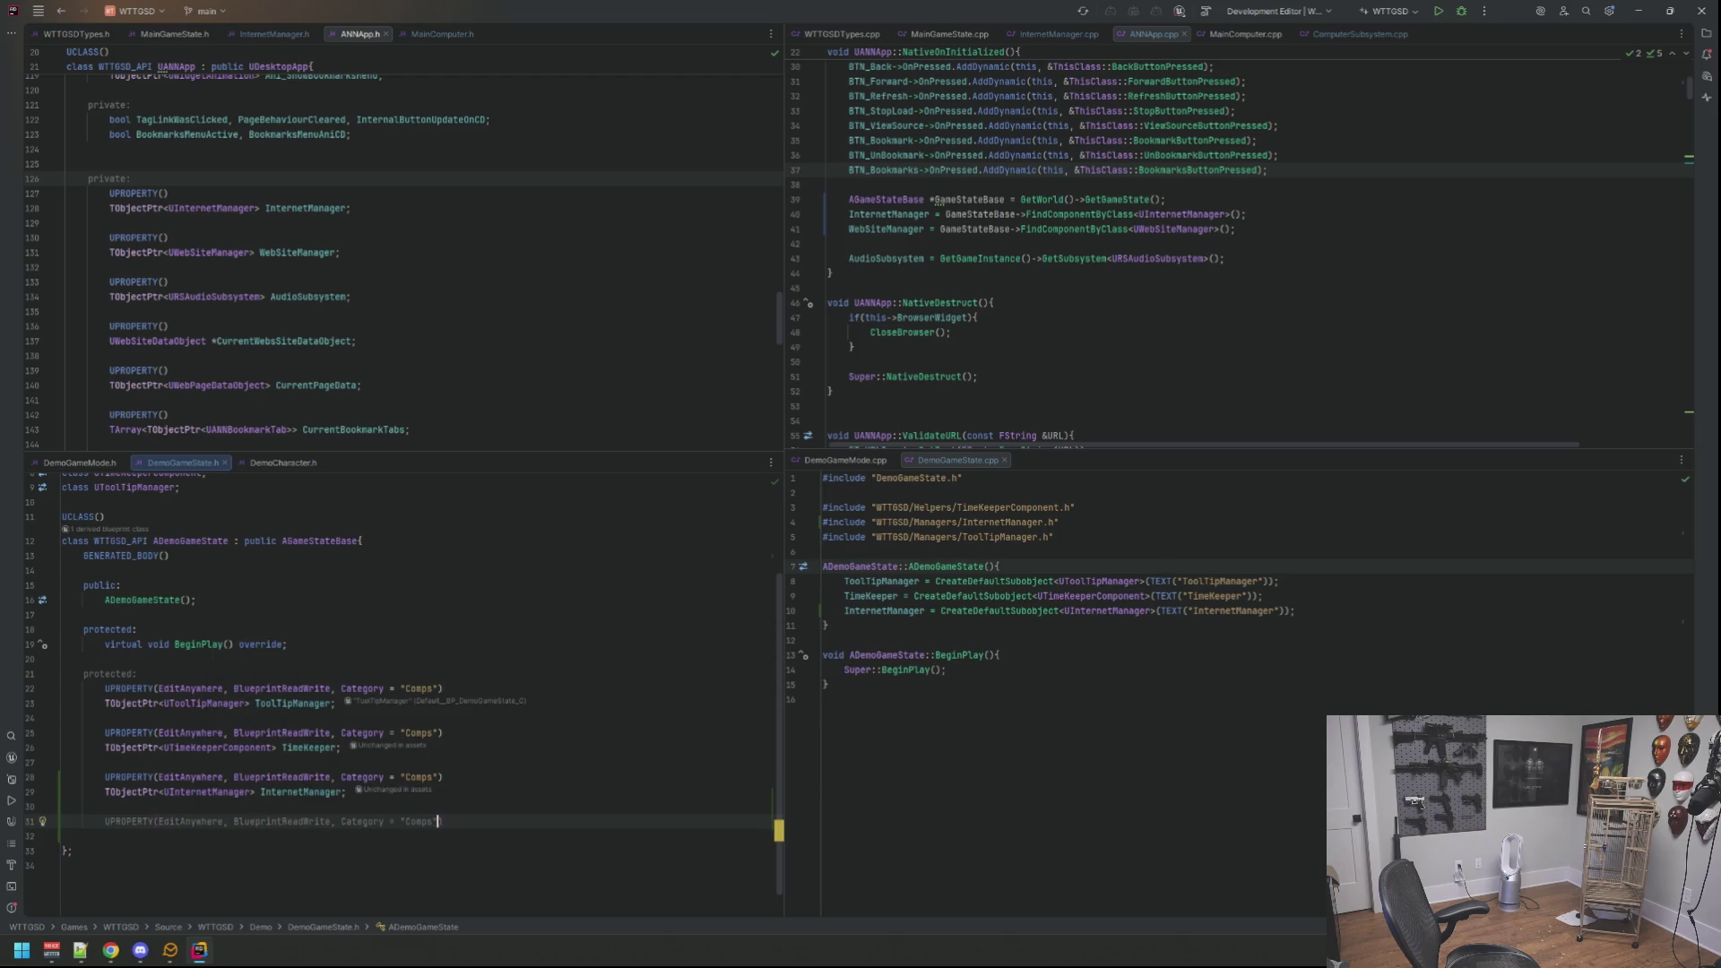
pyautogui.write(')')
pyautogui.press('Return')
pyautogui.write('TObject')
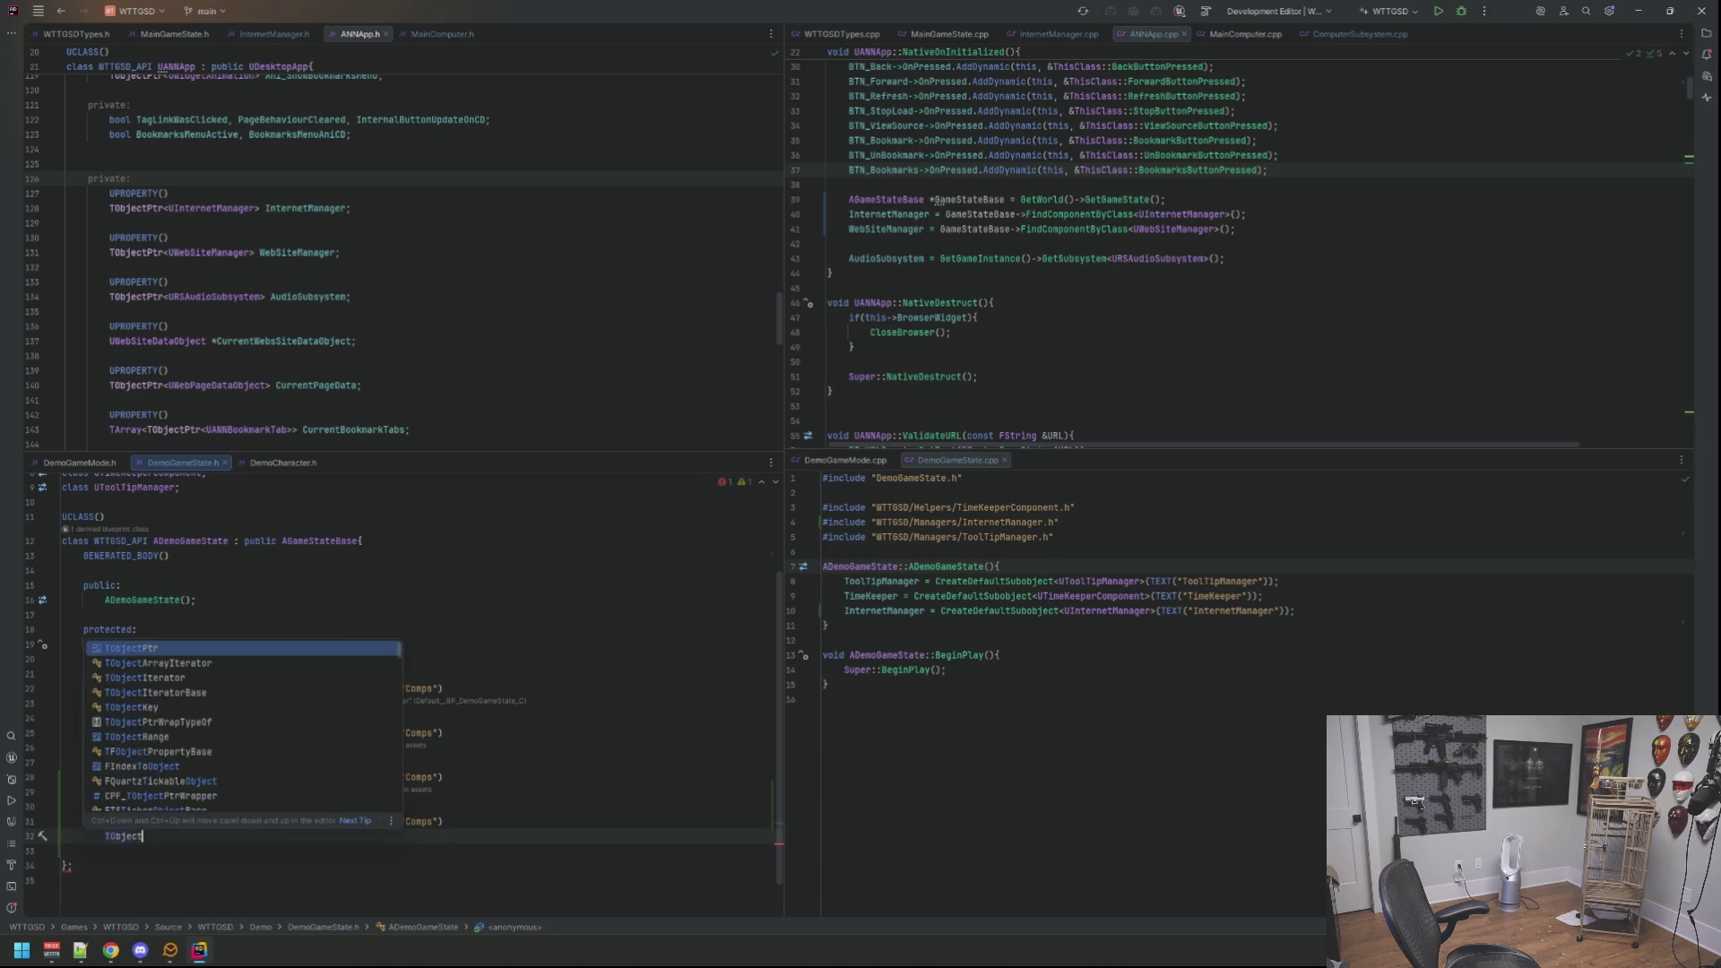
# Step: Declare TObjectPtr<UWebSiteManager> WebSiteManager; and start a new line in the constructor
pyautogui.press('Return')
pyautogui.write('UWebSite')
pyautogui.press('Return')
pyautogui.hotkey('alt', 'Return')
pyautogui.press('Down')
pyautogui.press('Return')
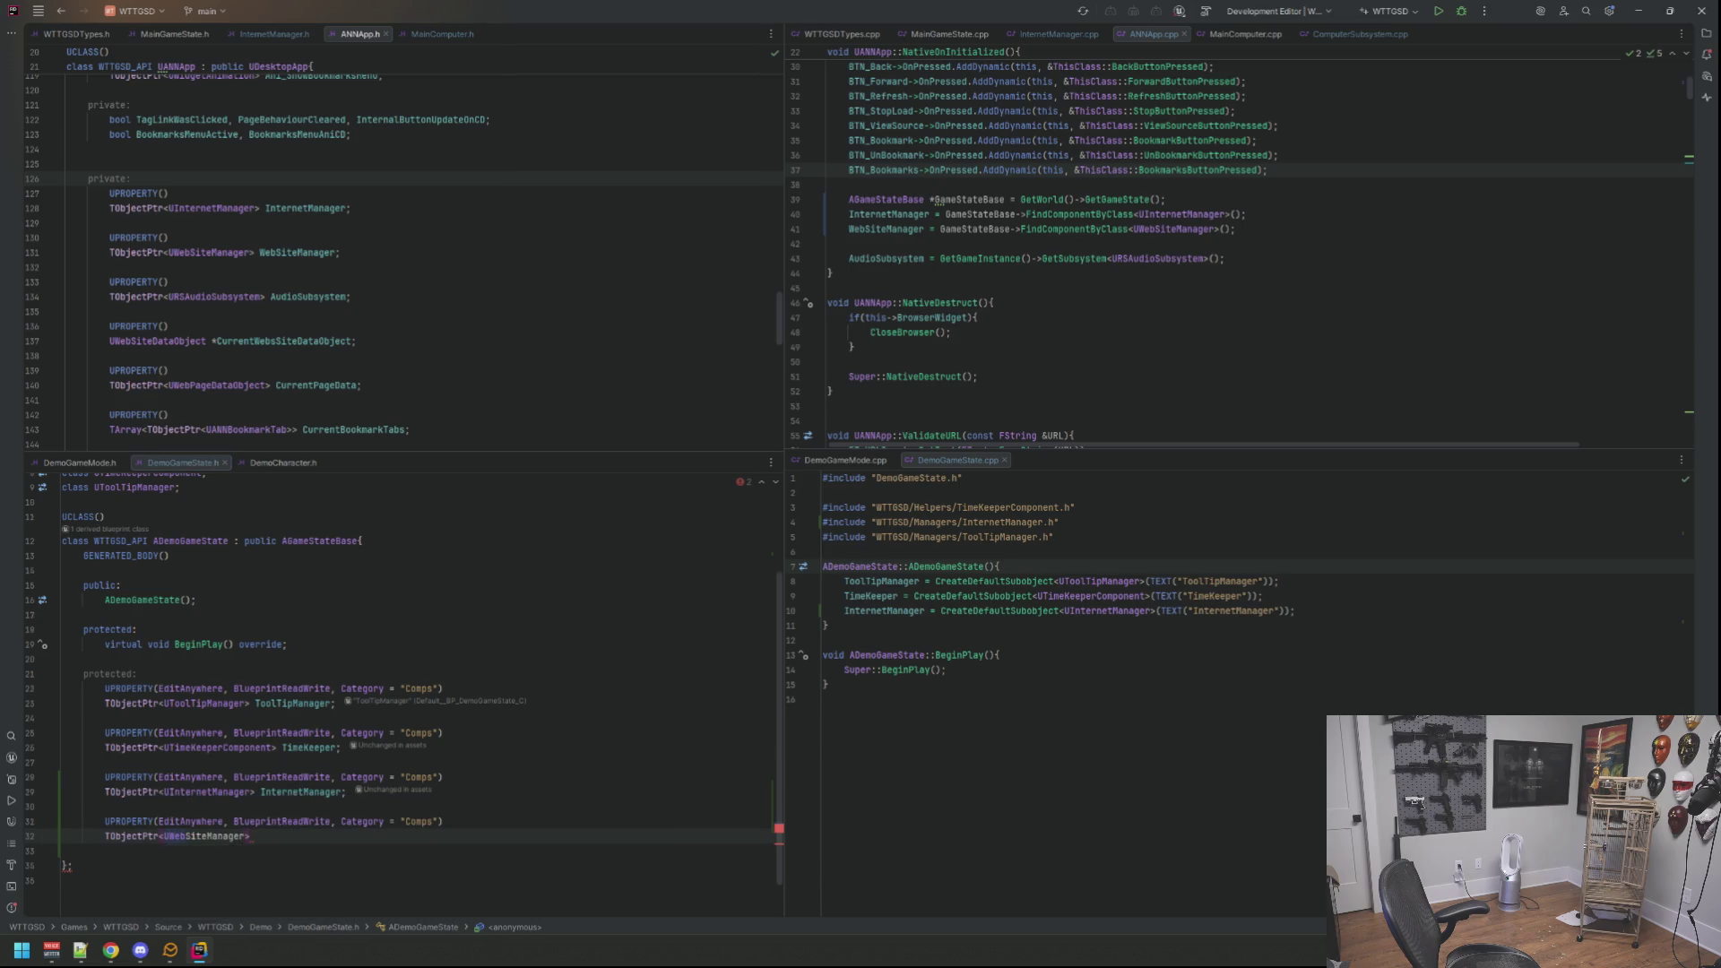
pyautogui.write(' WebS')
pyautogui.press('Return')
pyautogui.write(';')
pyautogui.press('Up')
pyautogui.click(1343, 611)
pyautogui.press('Return')
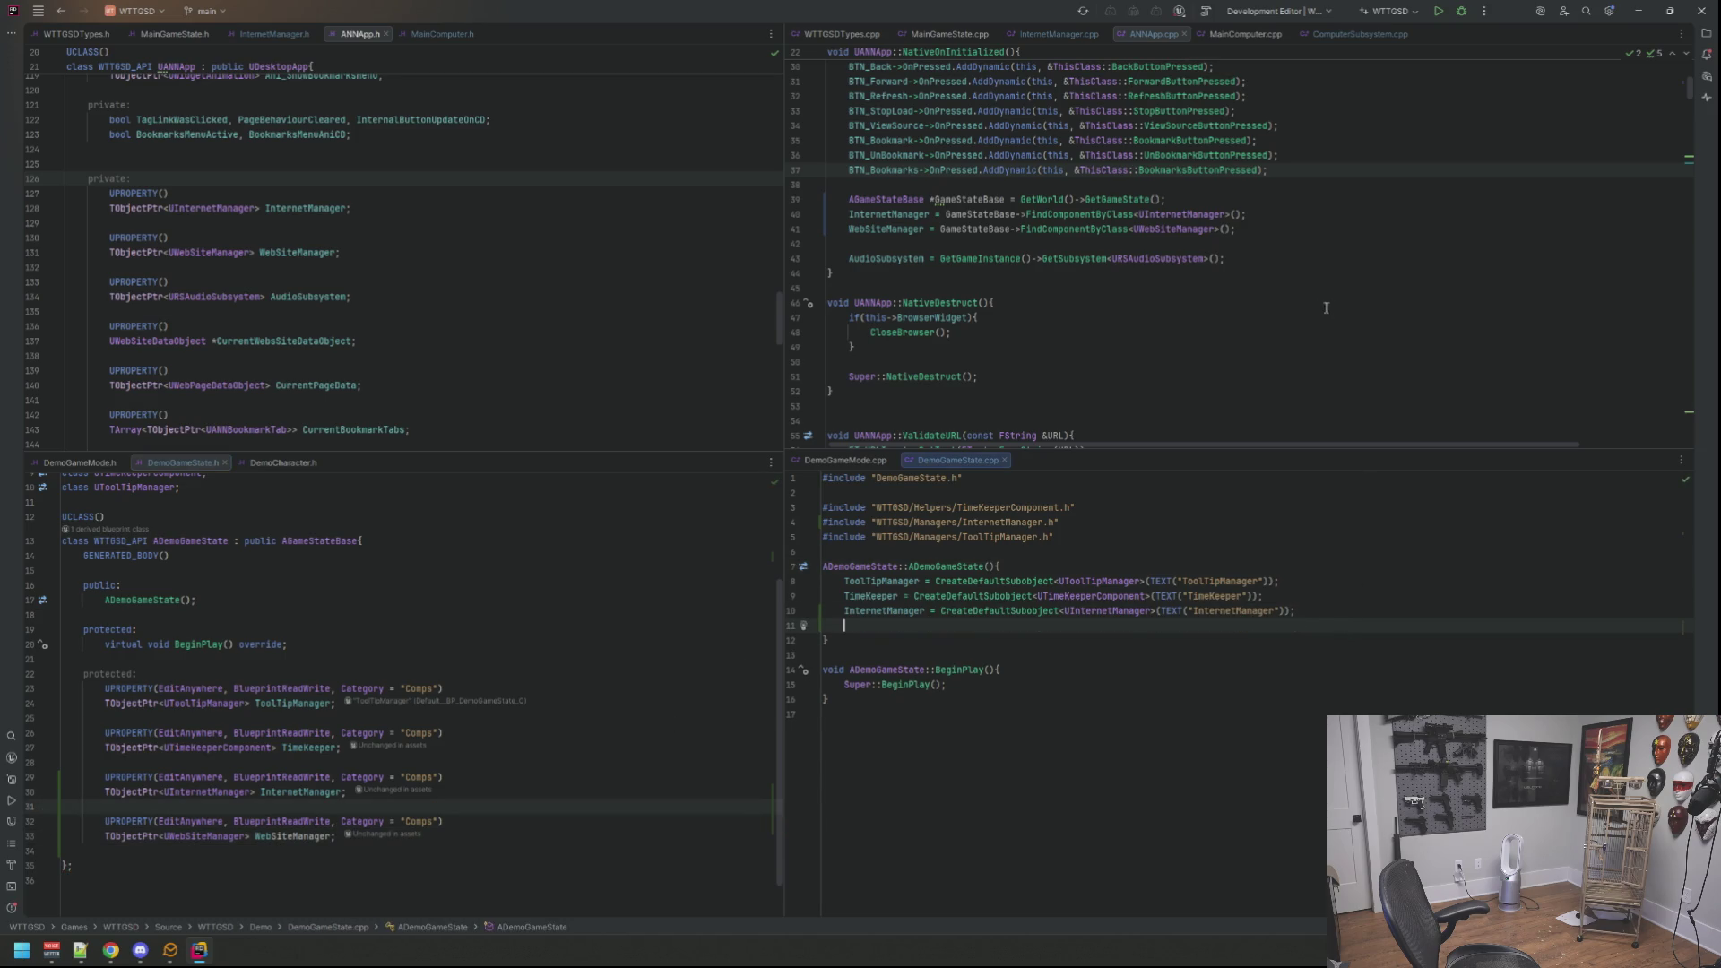
pyautogui.scroll(10, 1193, 312)
pyautogui.scroll(-15, 1091, 116)
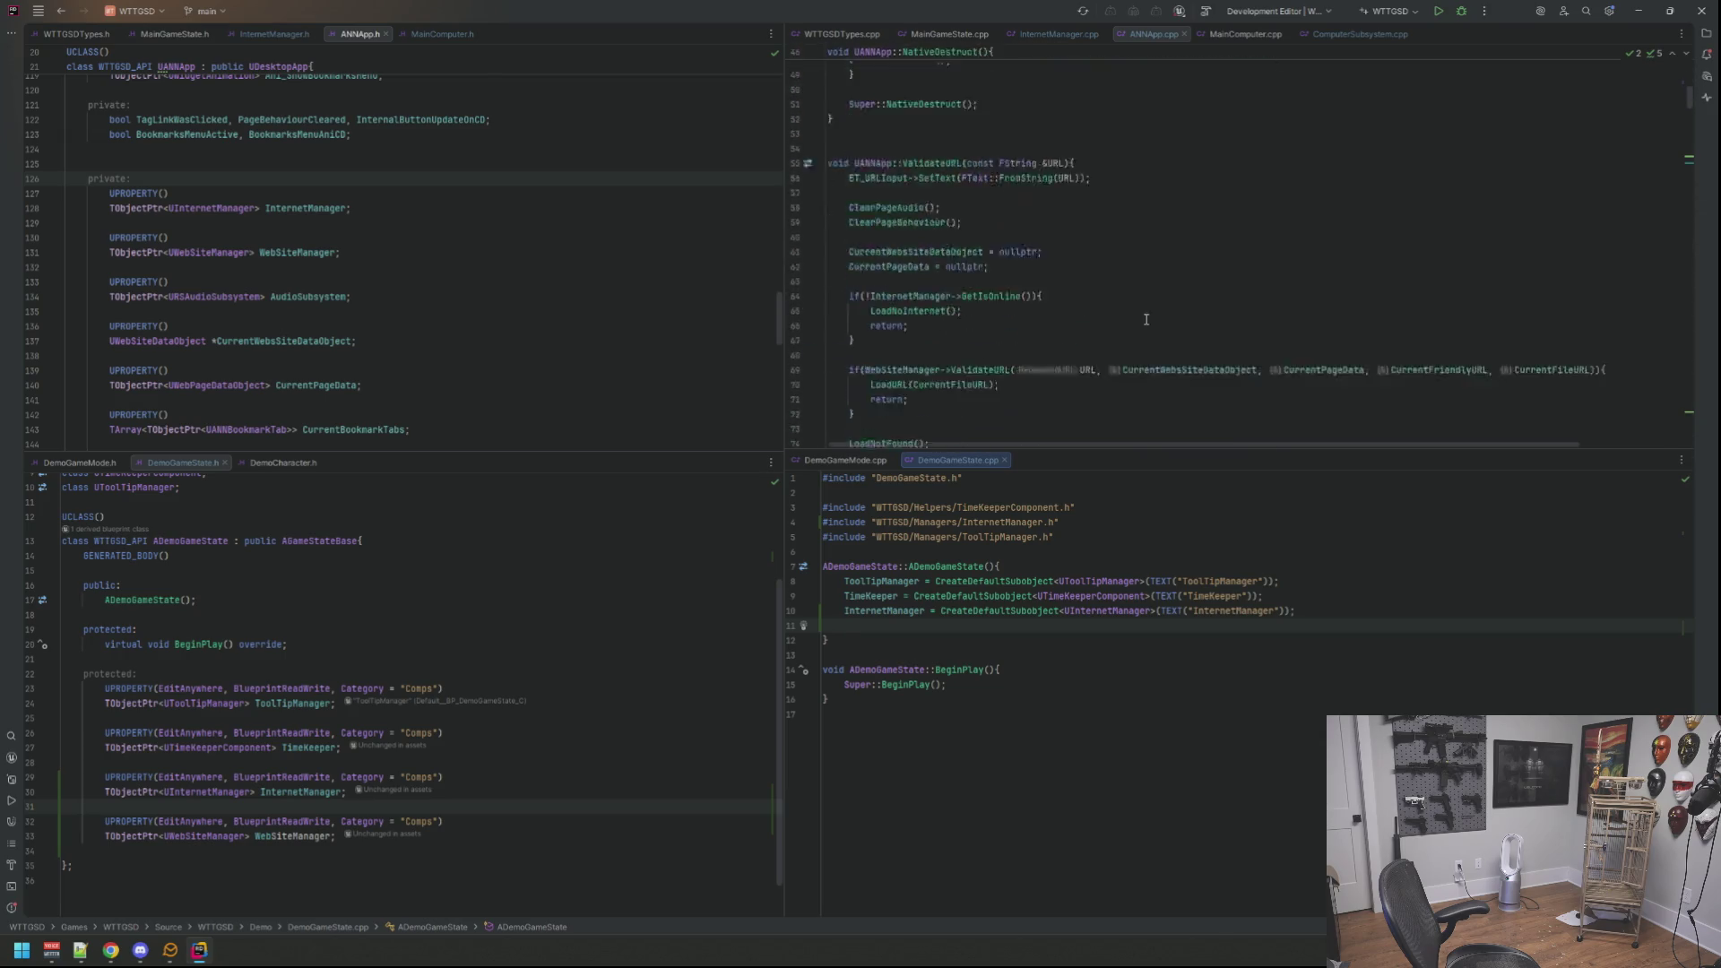
pyautogui.scroll(-1, 1090, 116)
pyautogui.scroll(4, 953, 66)
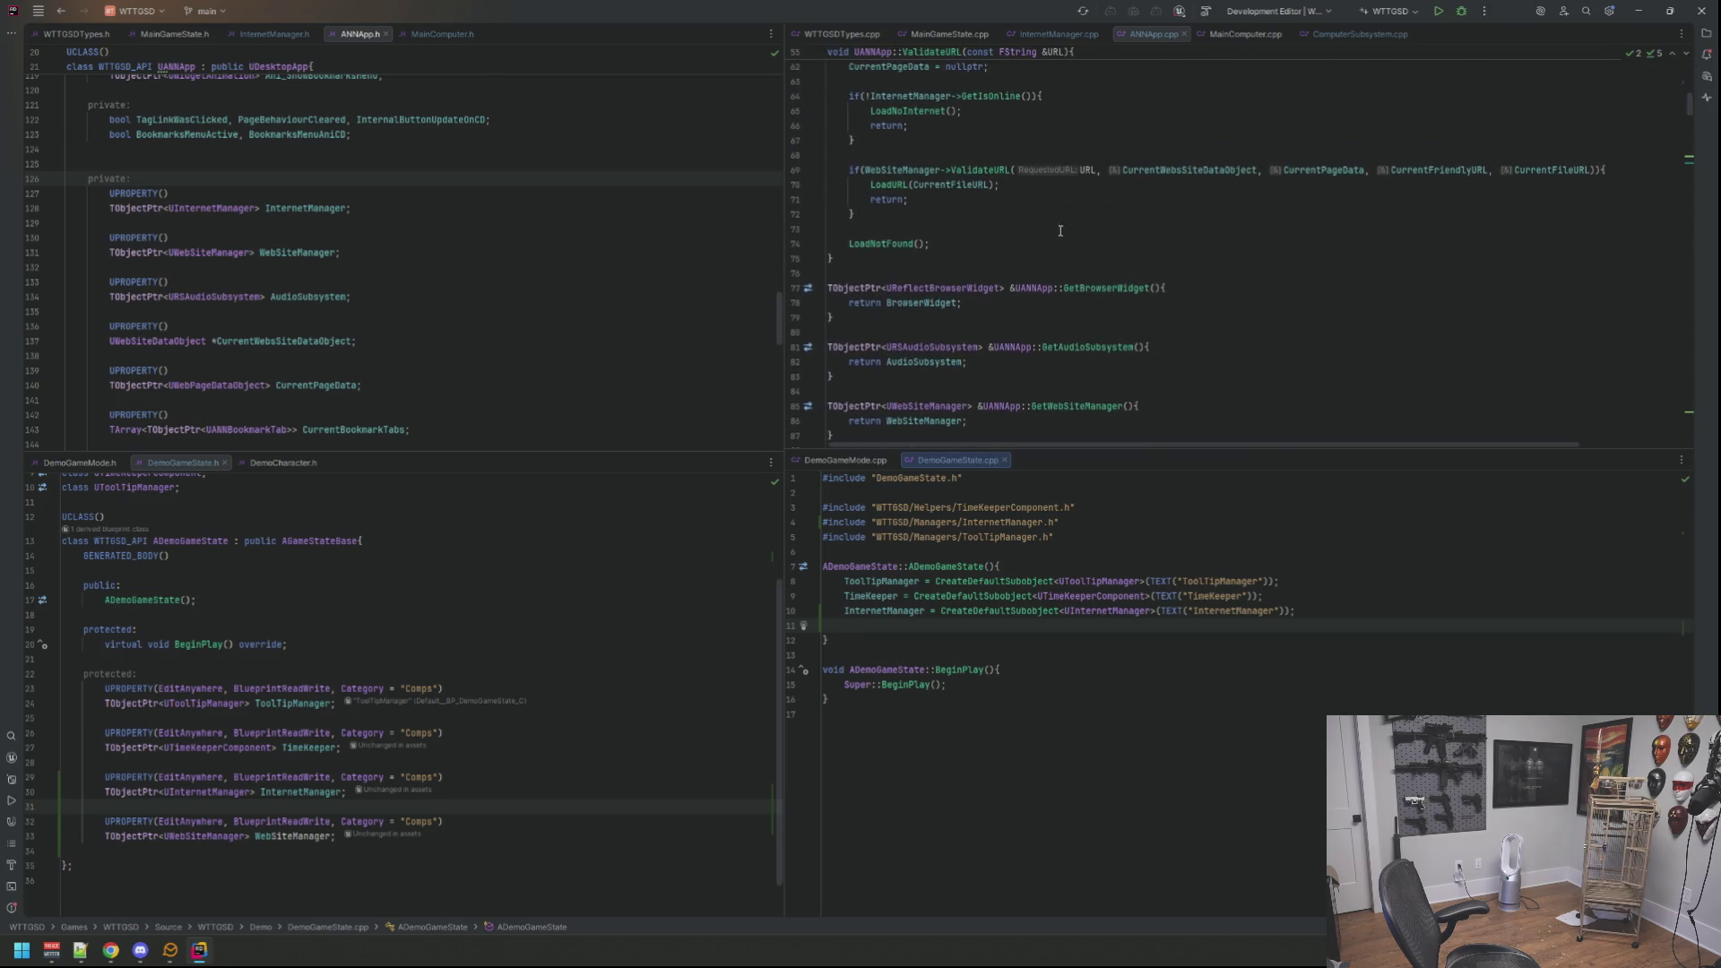
# Step: Bring up MainGameState.cpp's constructor showing the WebSiteManager subobject creation
pyautogui.click(949, 35)
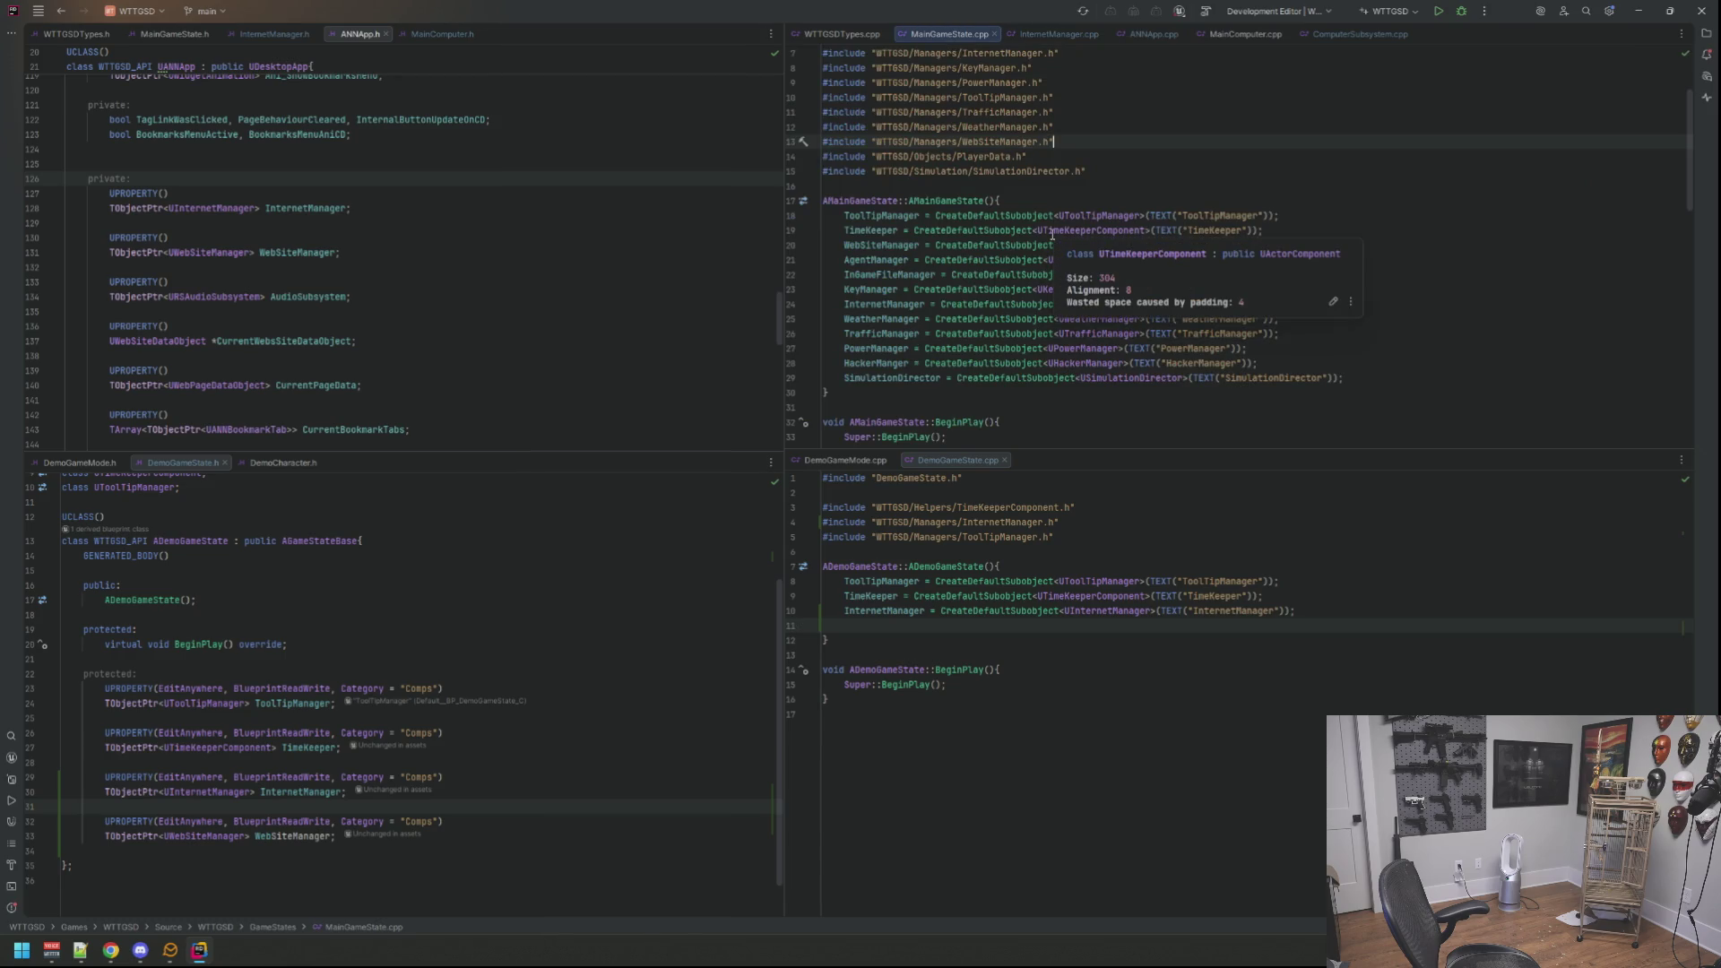
pyautogui.click(1097, 162)
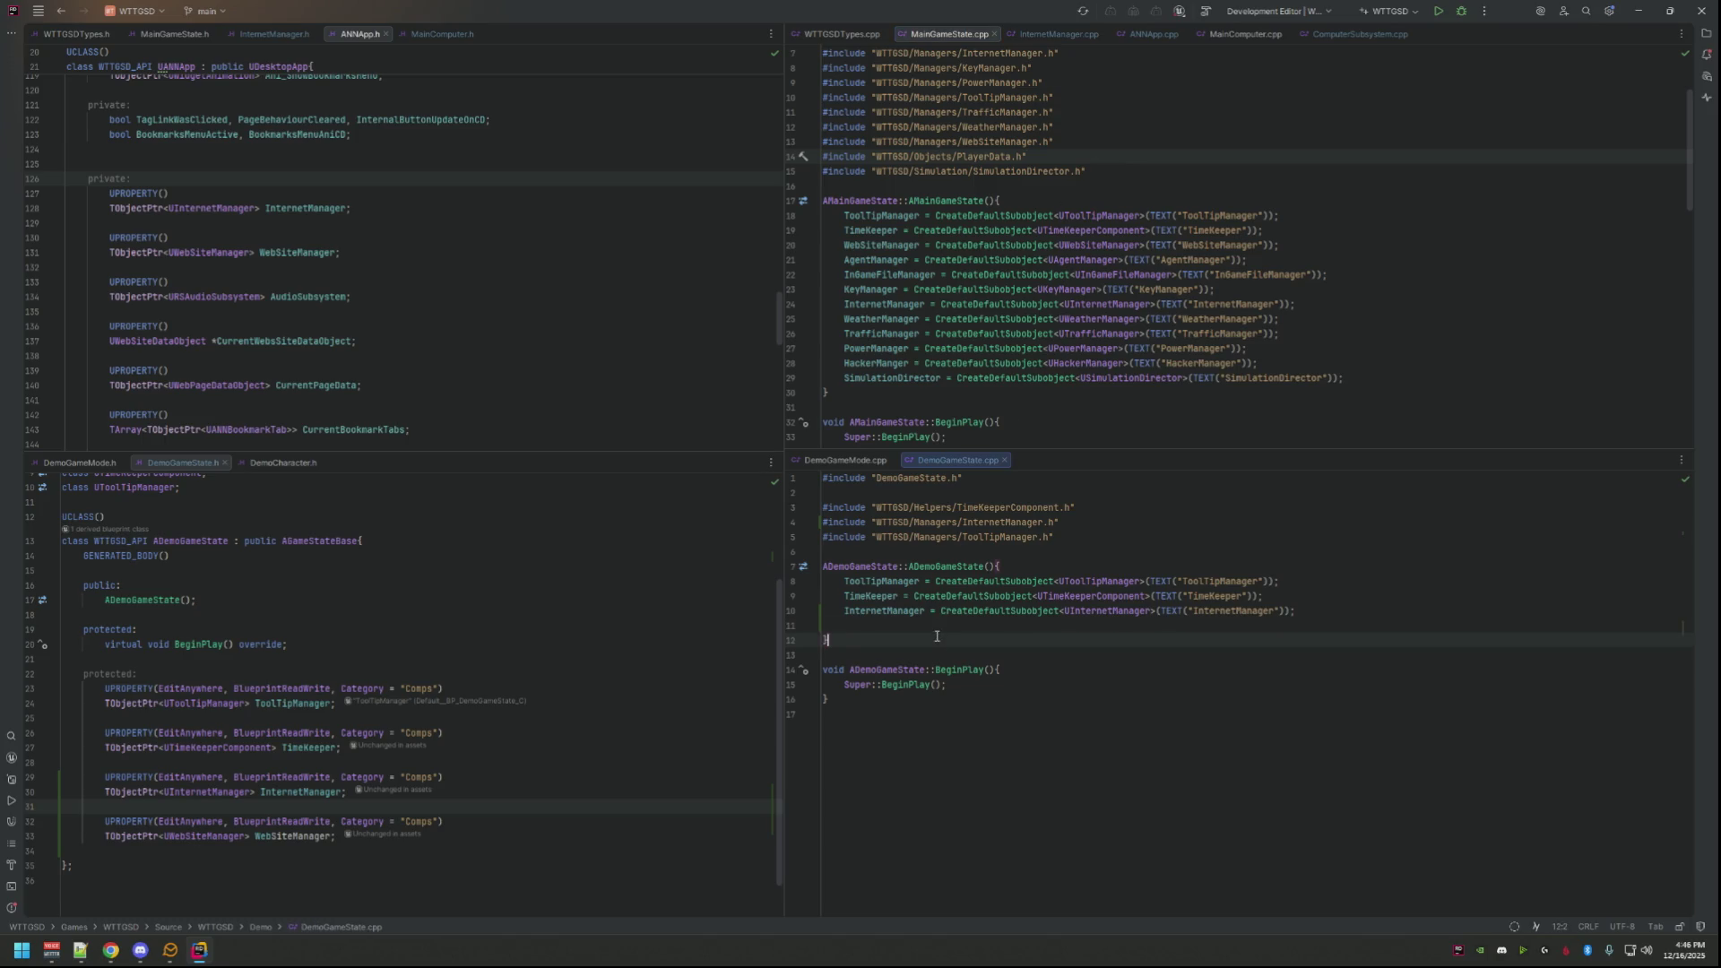
pyautogui.write('Webs')
# Step: Add WebSiteManager = CreateDefaultSubobject<UWebSiteManager>(TEXT("WebsiteManager")); with its include
pyautogui.press('Return')
pyautogui.write('= Createdef')
pyautogui.press('Return')
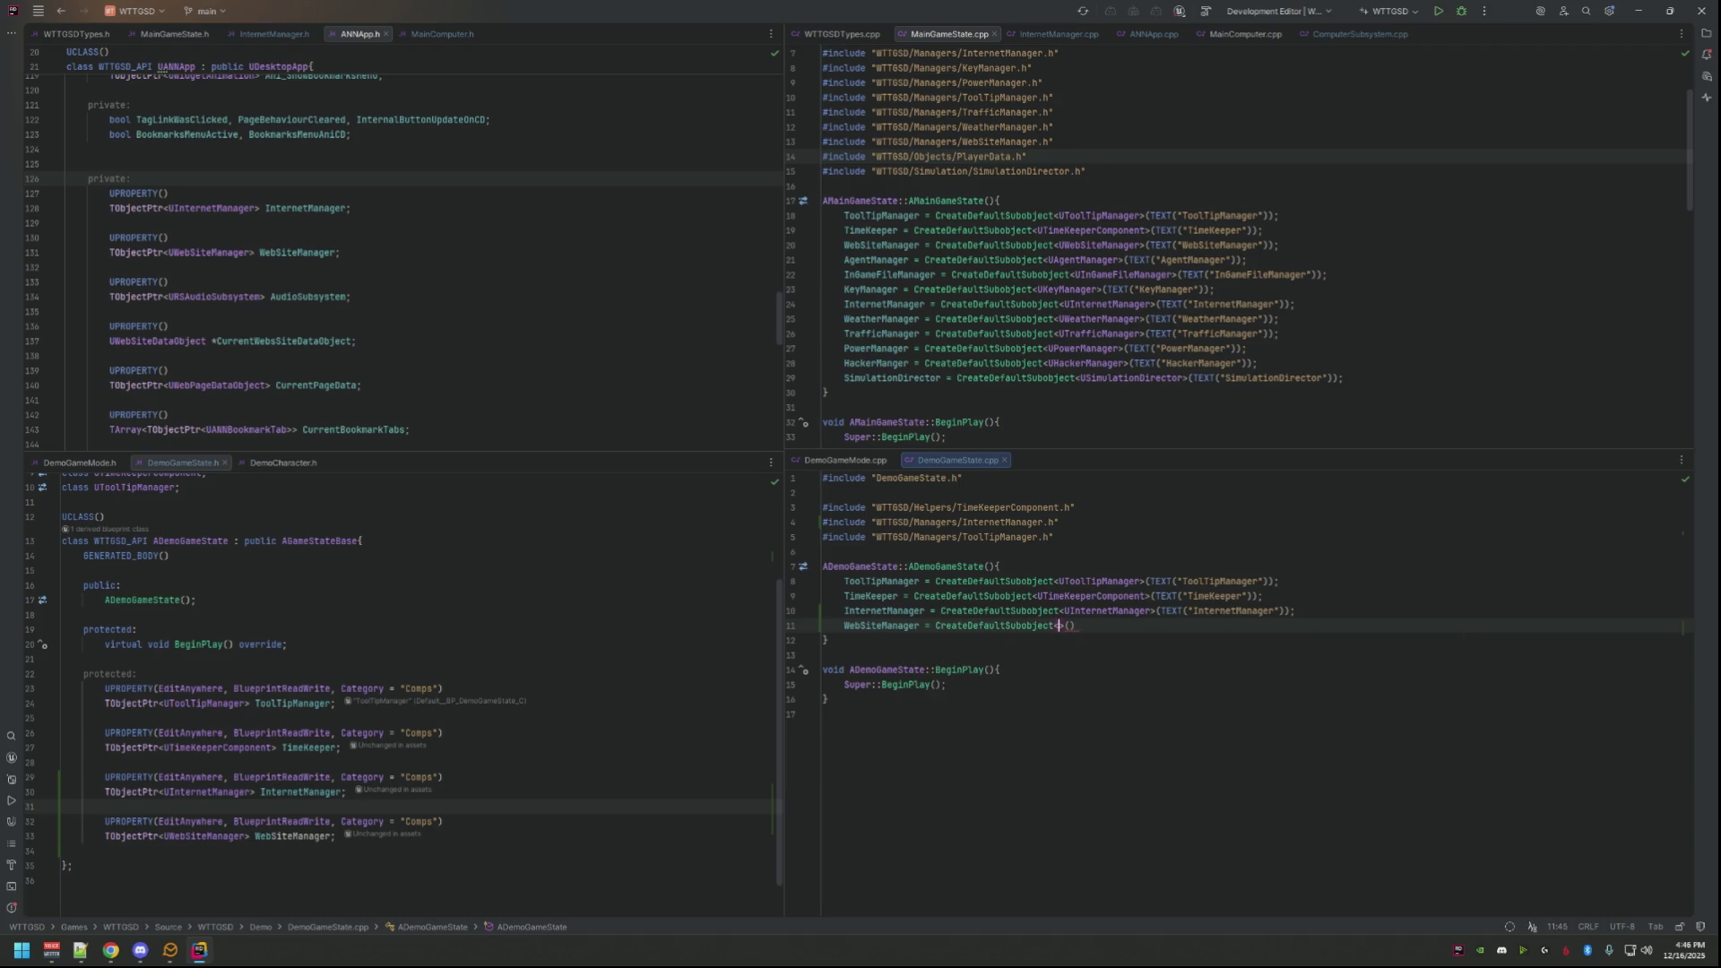
pyautogui.write('UWebsiteM')
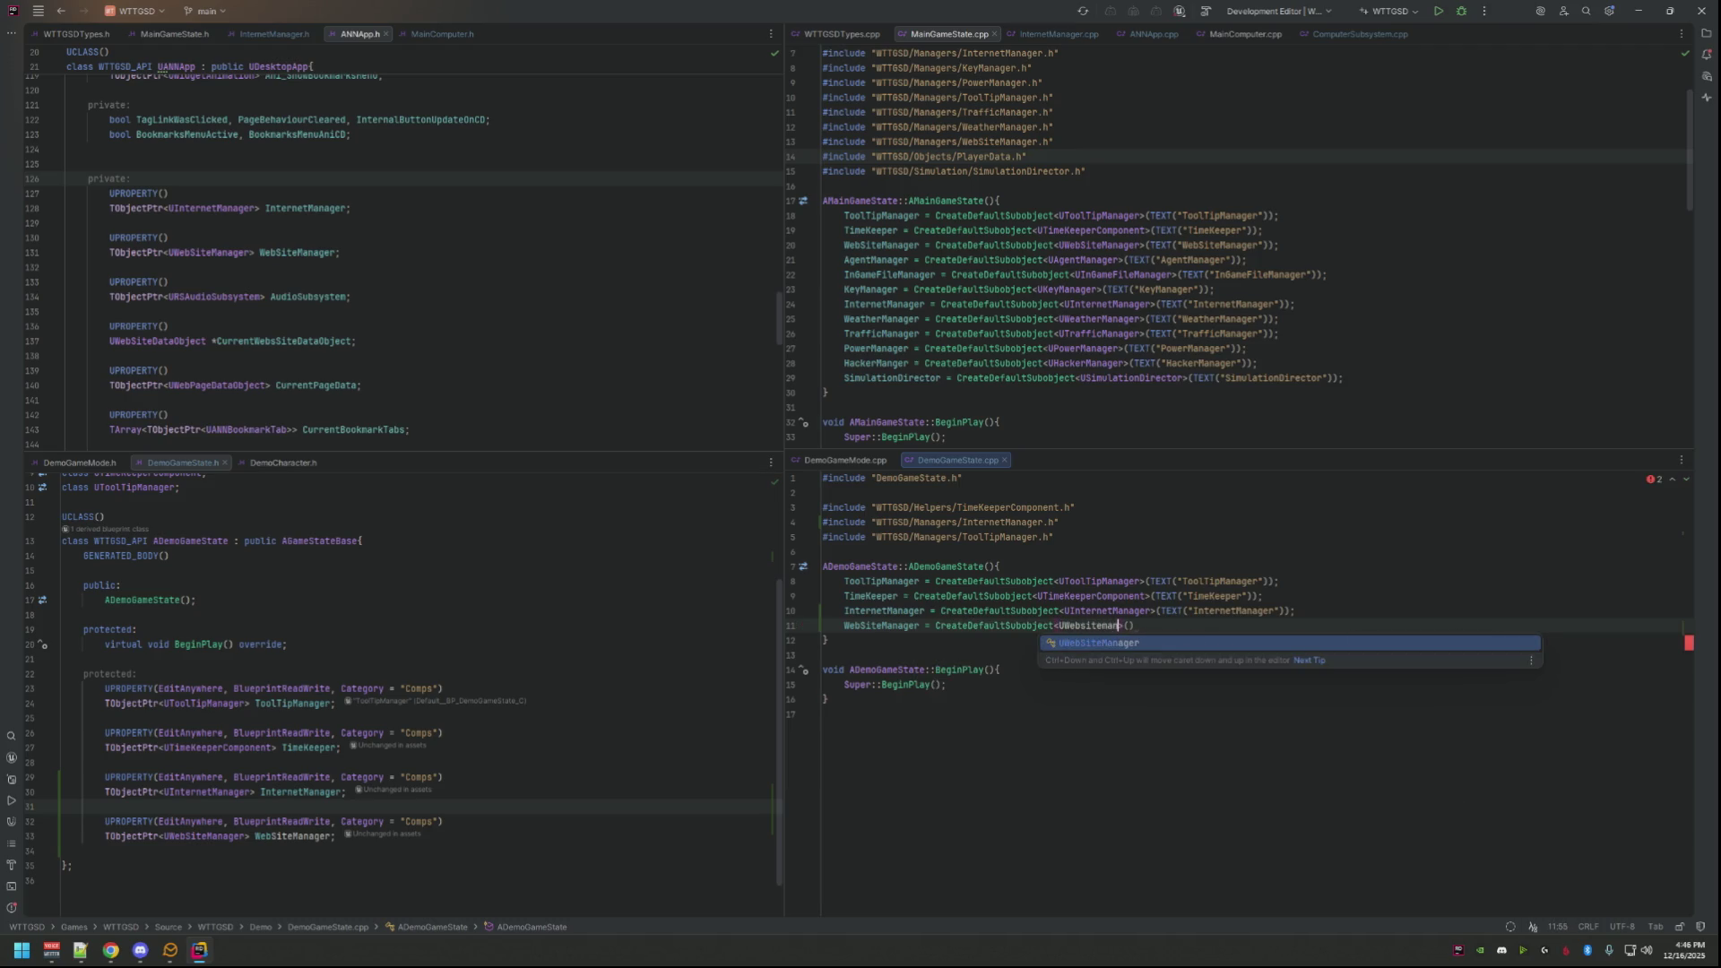
pyautogui.write('an')
pyautogui.press('Return')
pyautogui.write('TEXT')
pyautogui.press('Return')
pyautogui.write('"WebsiteManage')
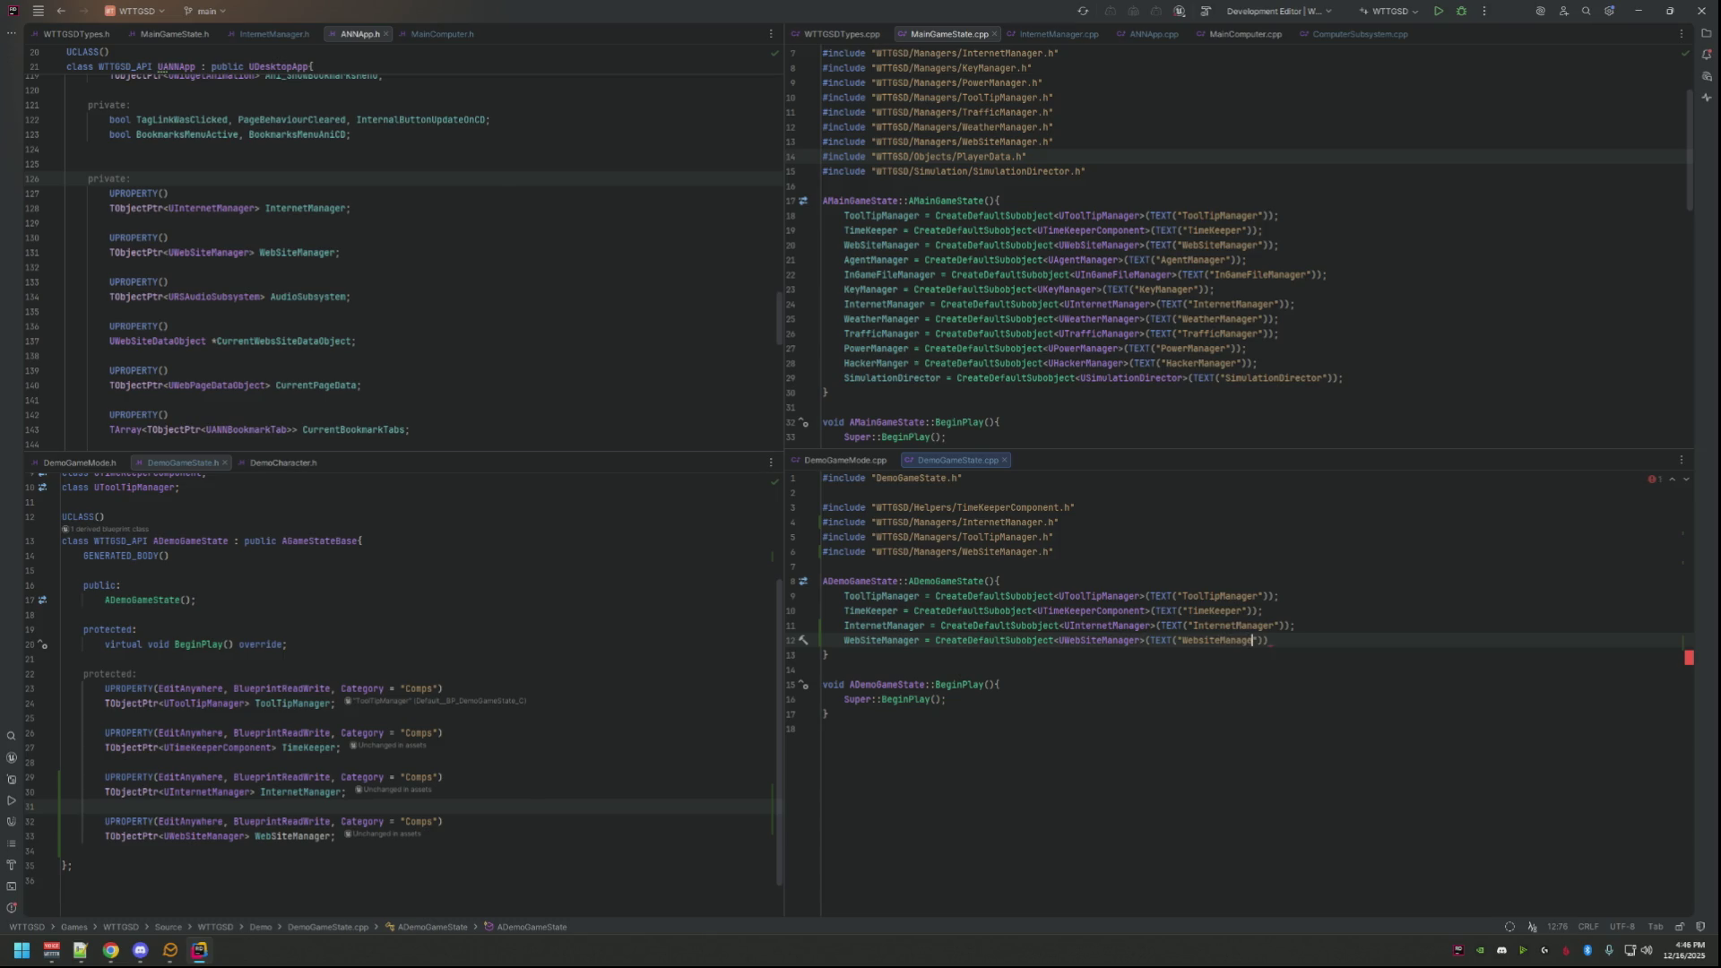
# Step: Check the new line and includes against MainGameState.cpp, then build the project
pyautogui.press('Up')
pyautogui.press('Up')
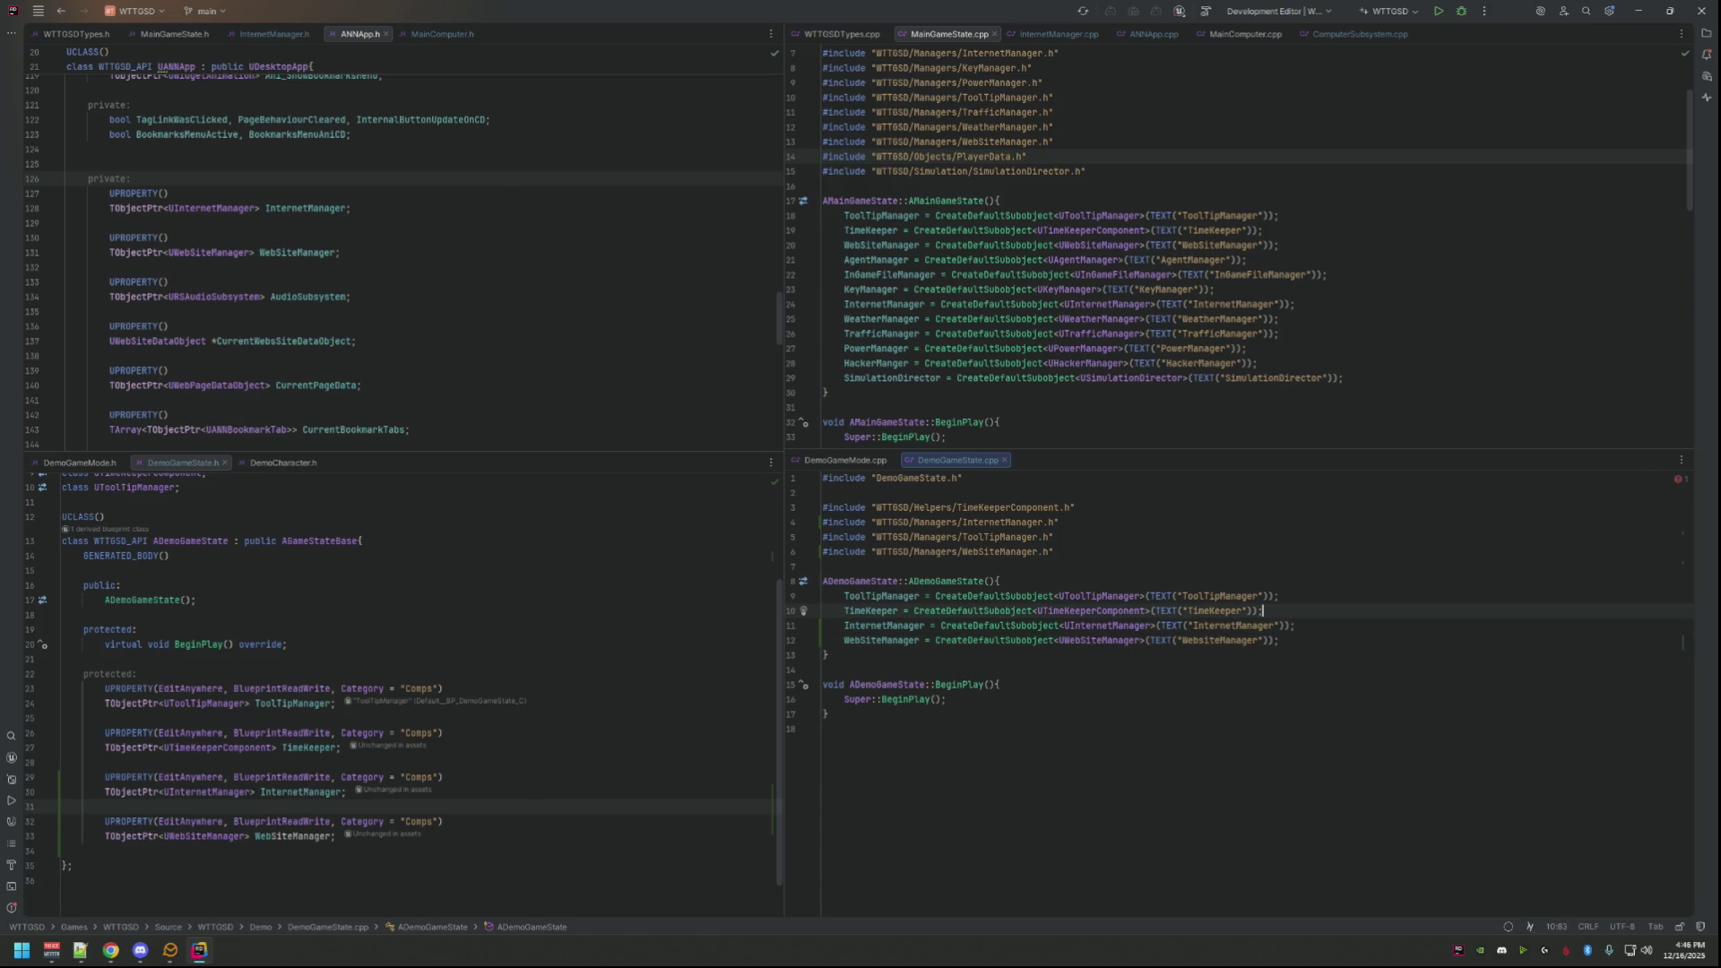
pyautogui.click(1099, 531)
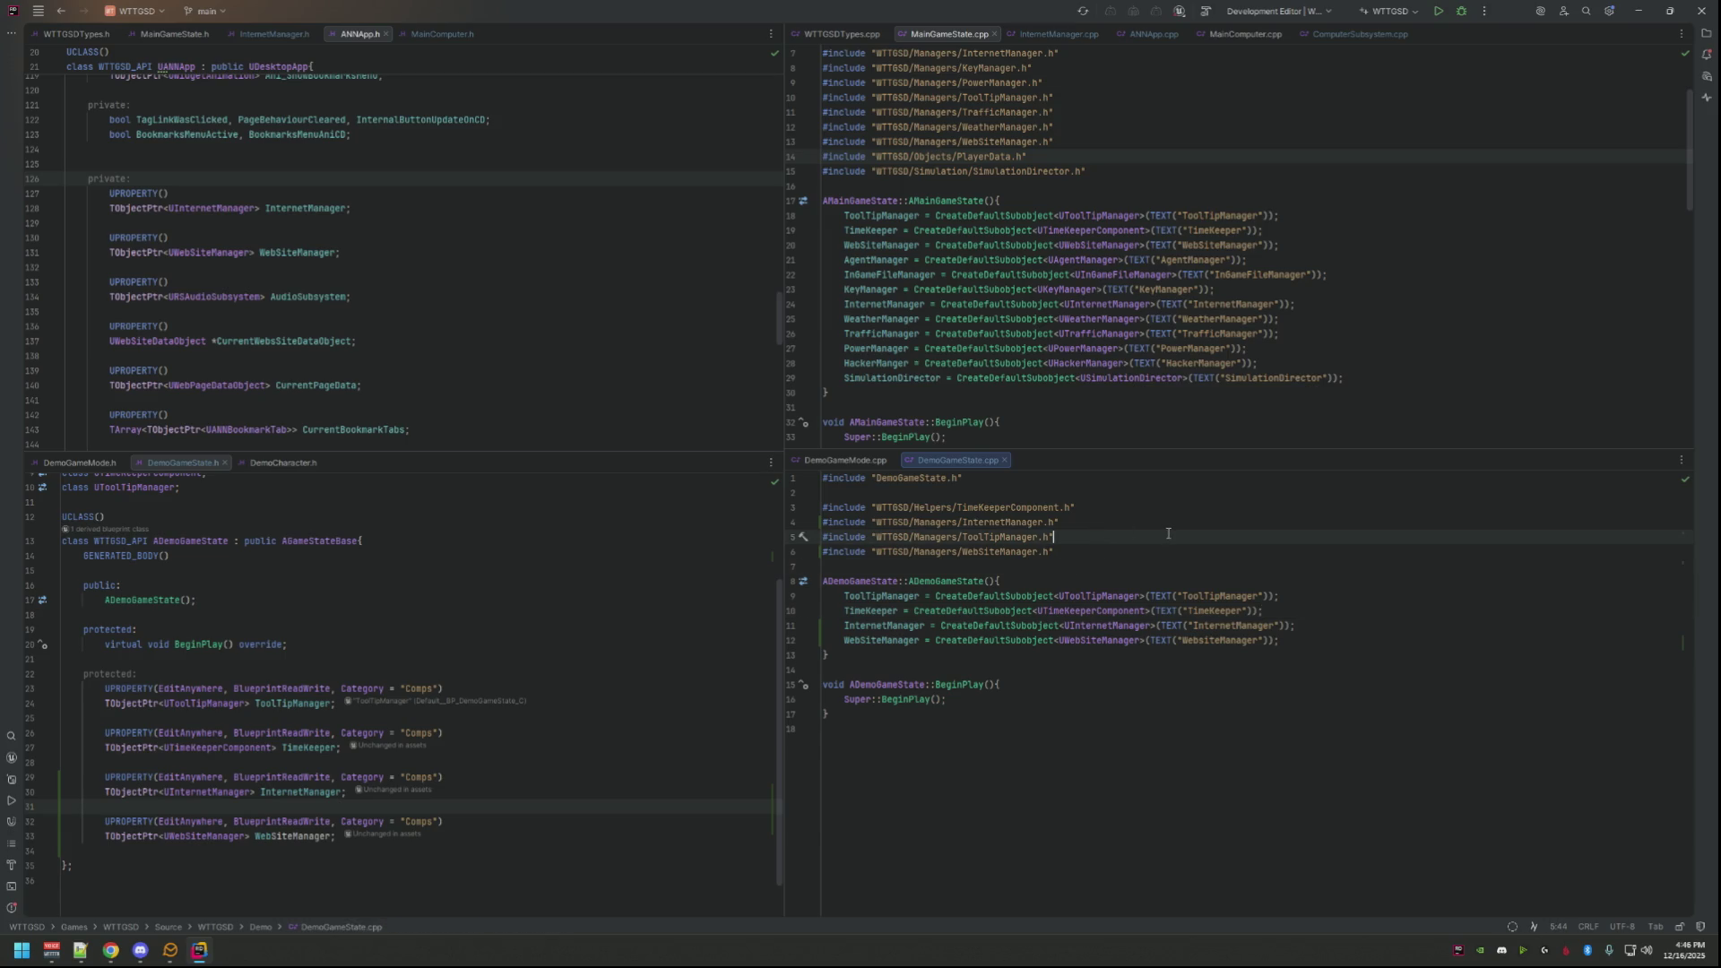
pyautogui.click(1412, 364)
pyautogui.click(1436, 12)
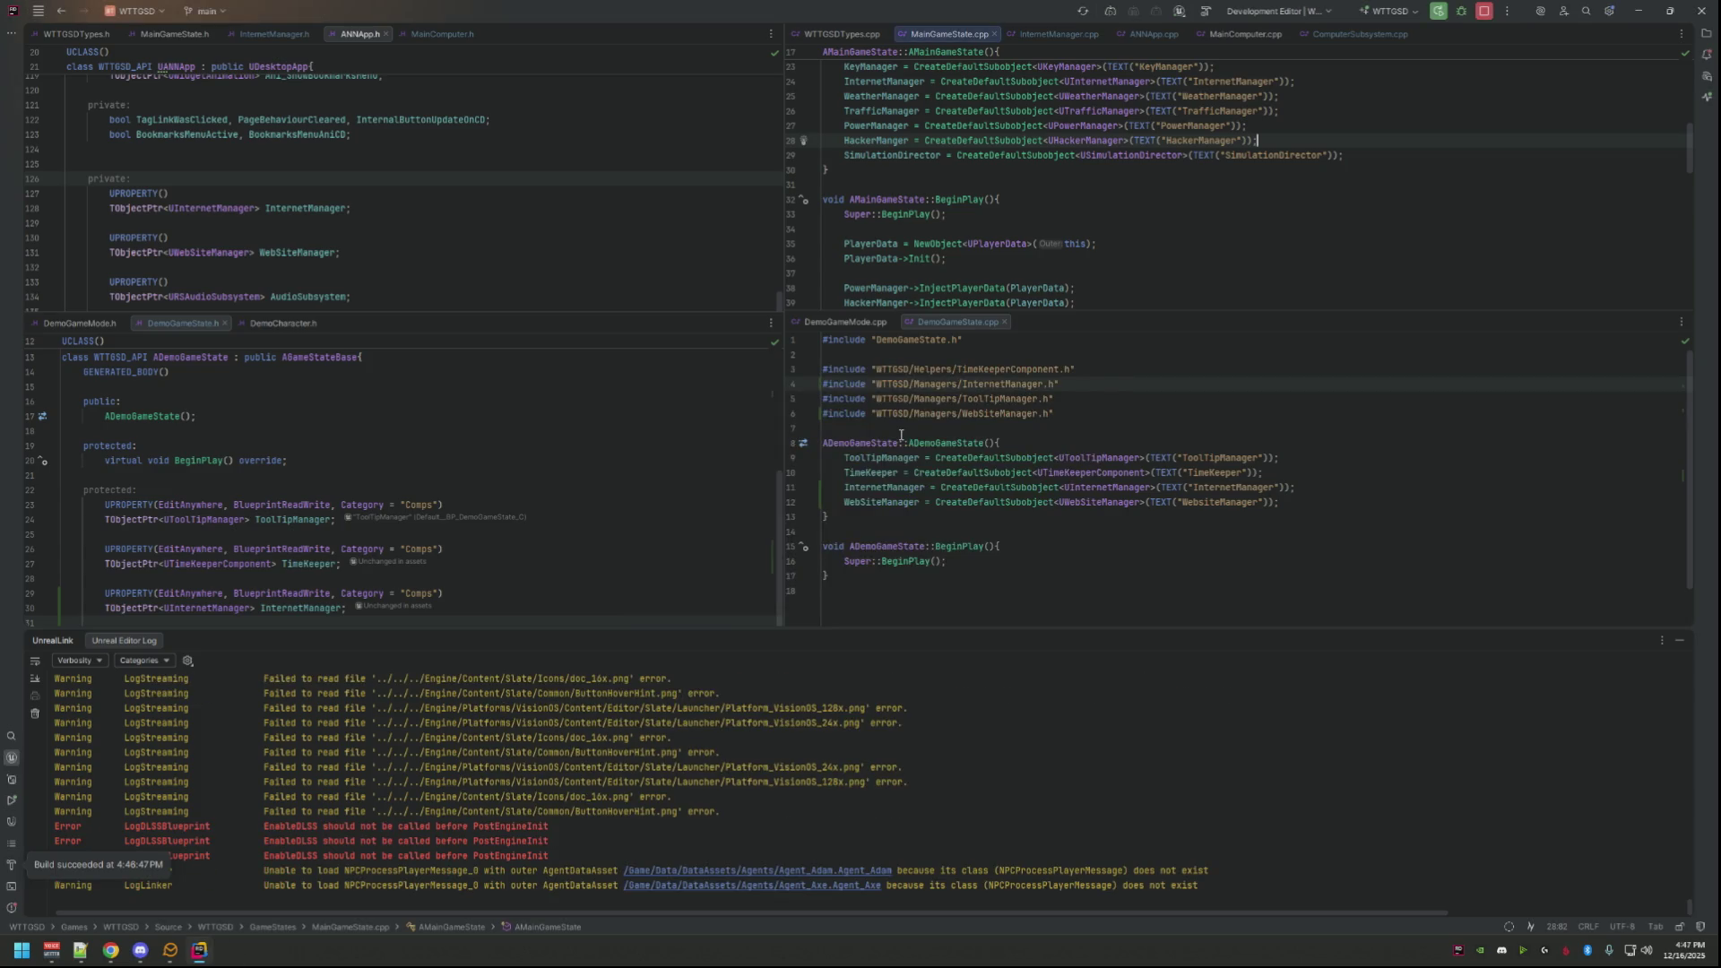
# Step: Return to Unreal Editor and reopen the DEMO_Basement level from the Maps folder
pyautogui.click(236, 953)
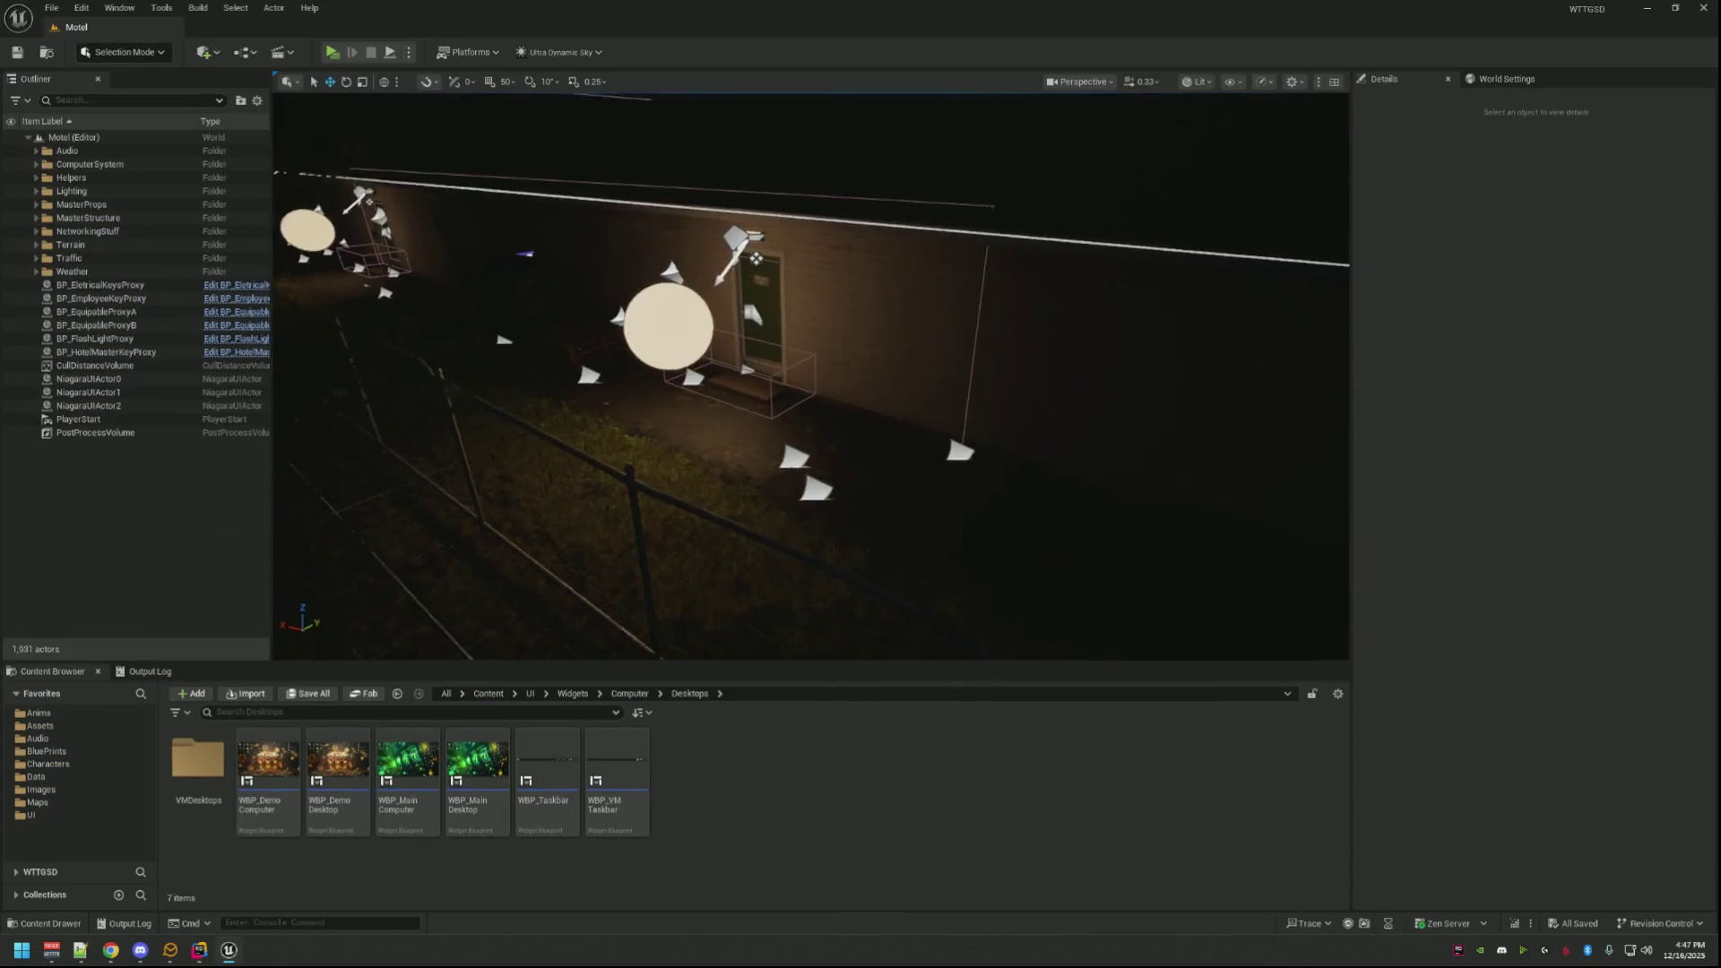
pyautogui.click(38, 802)
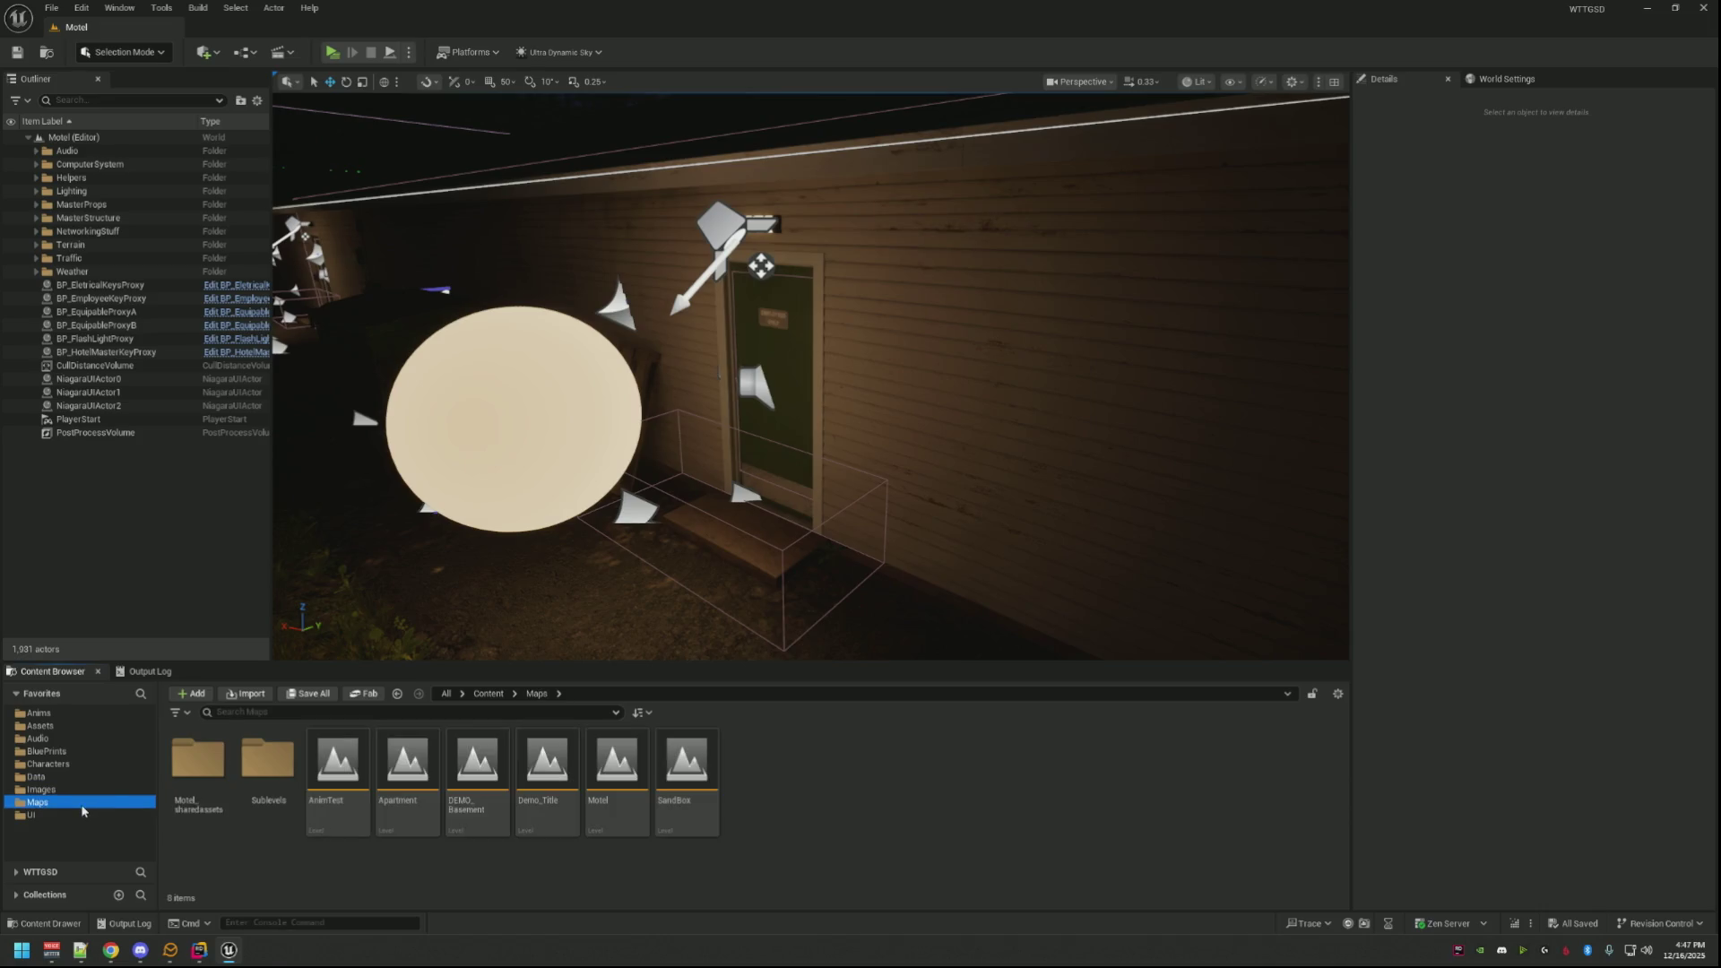
pyautogui.doubleClick(560, 770)
pyautogui.doubleClick(609, 761)
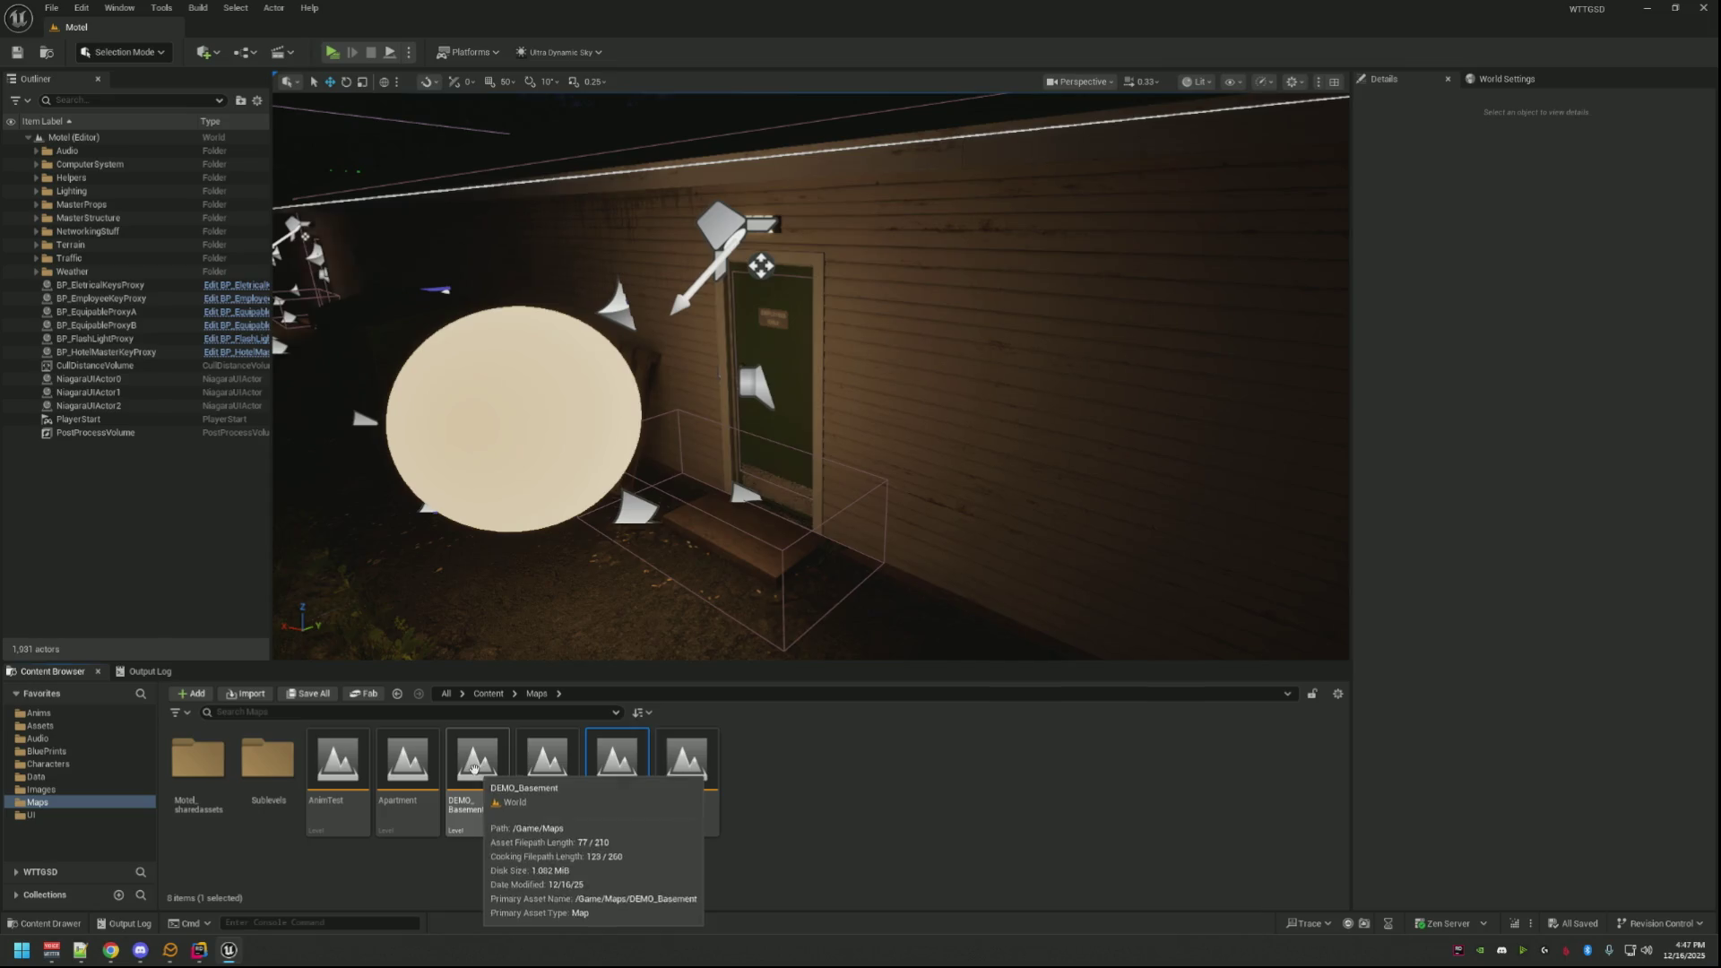
pyautogui.doubleClick(473, 774)
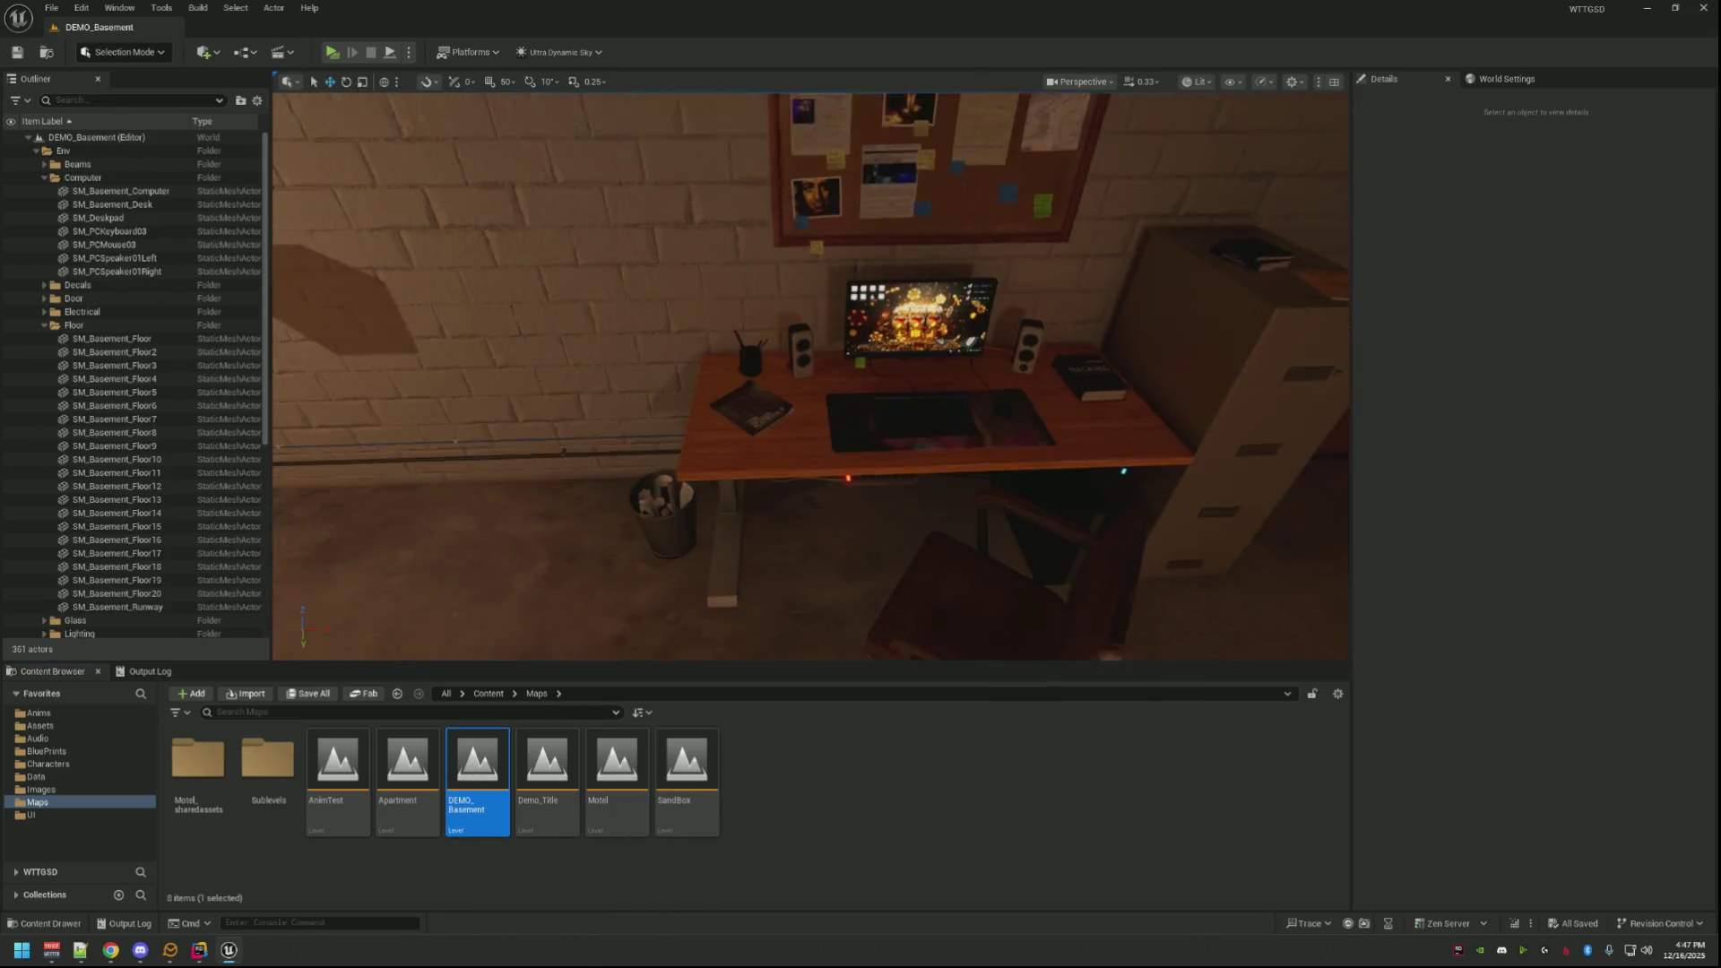
pyautogui.moveTo(719, 559); pyautogui.dragTo(808, 512)
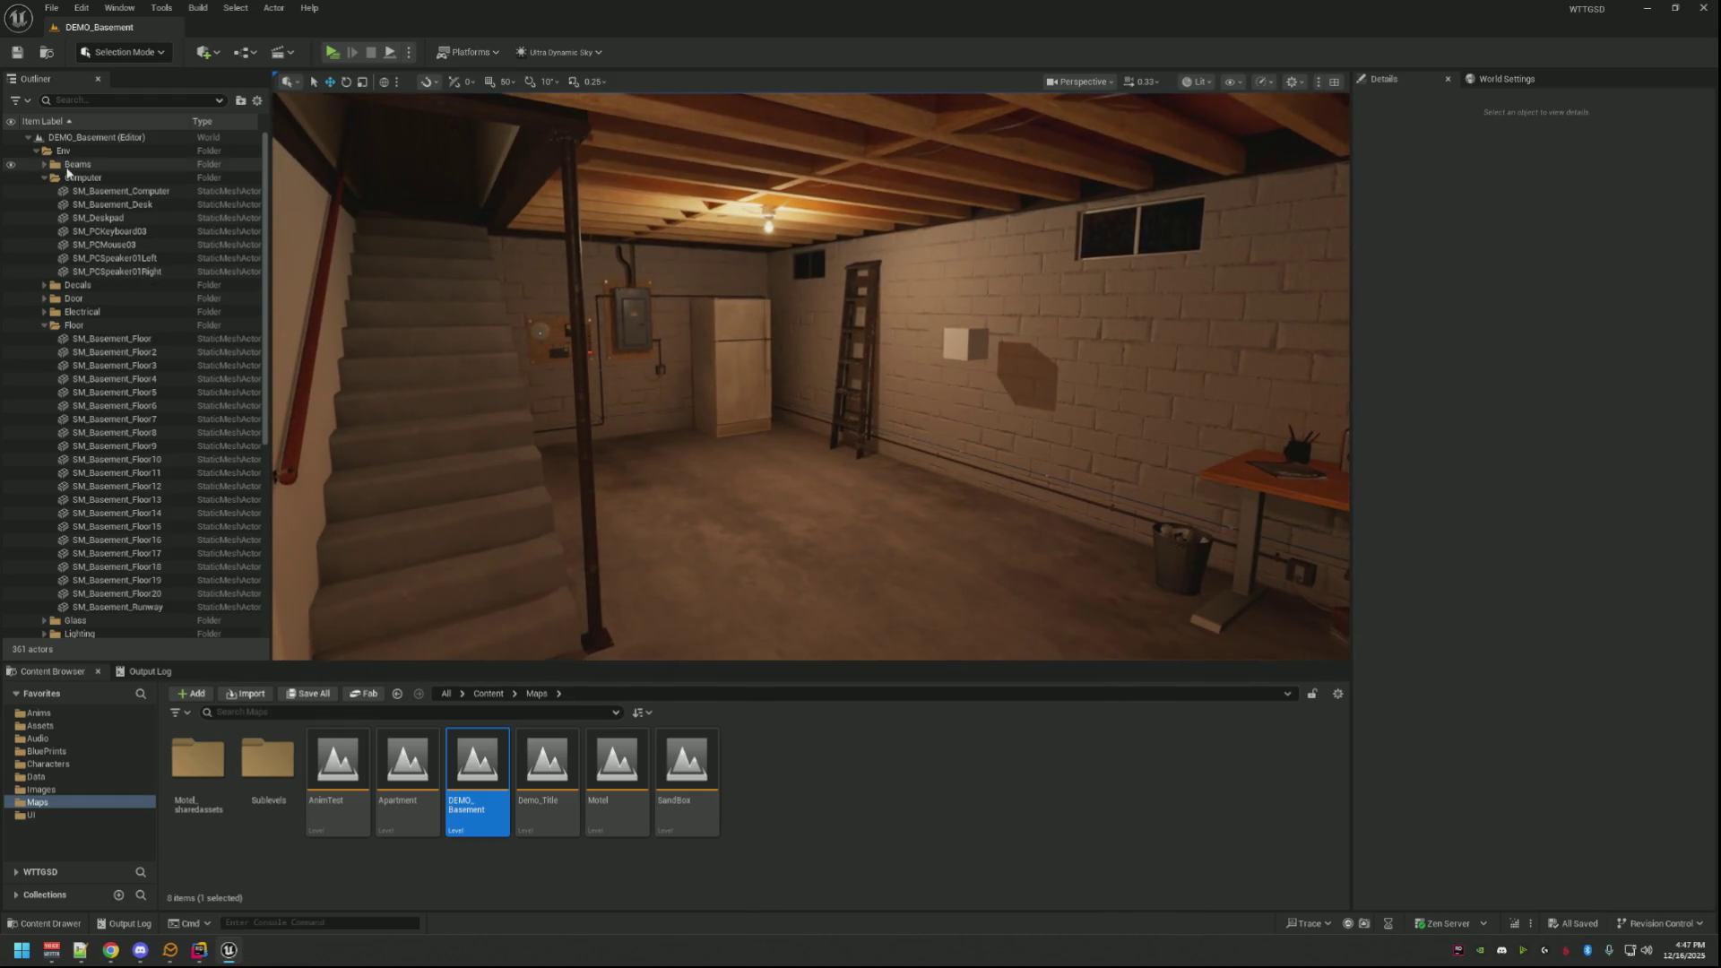
# Step: Collapse the Env folder and show the BluePrints folder's GameStates subfolder
pyautogui.click(31, 137)
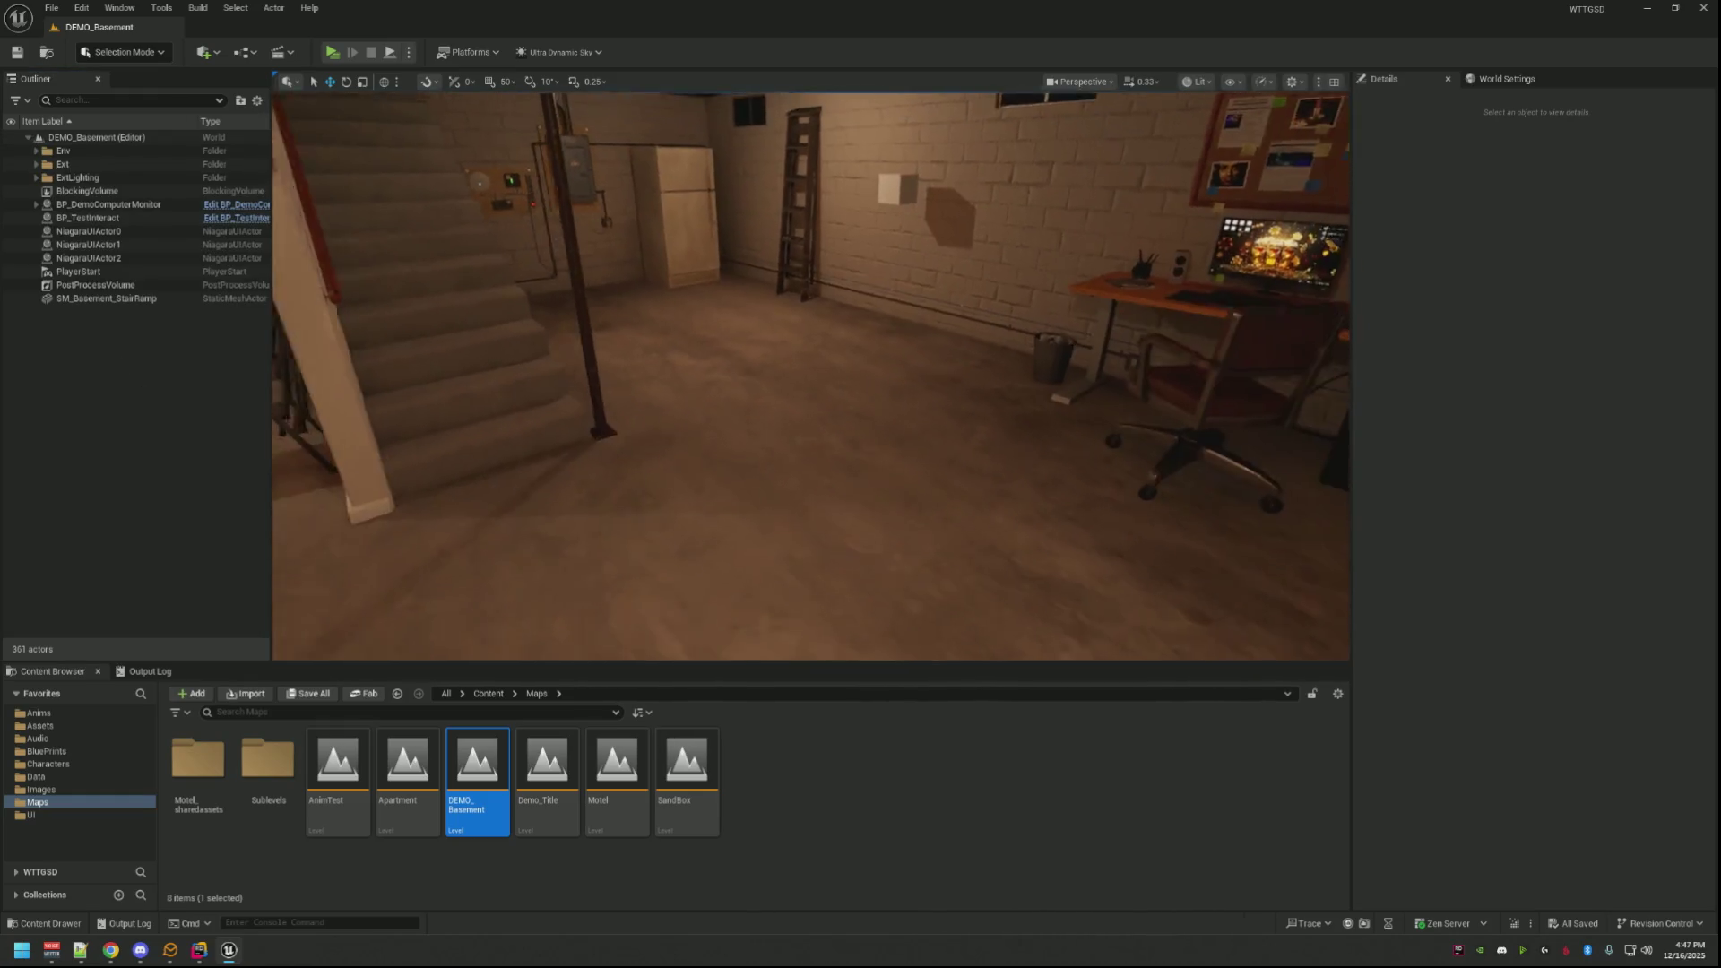
pyautogui.click(837, 788)
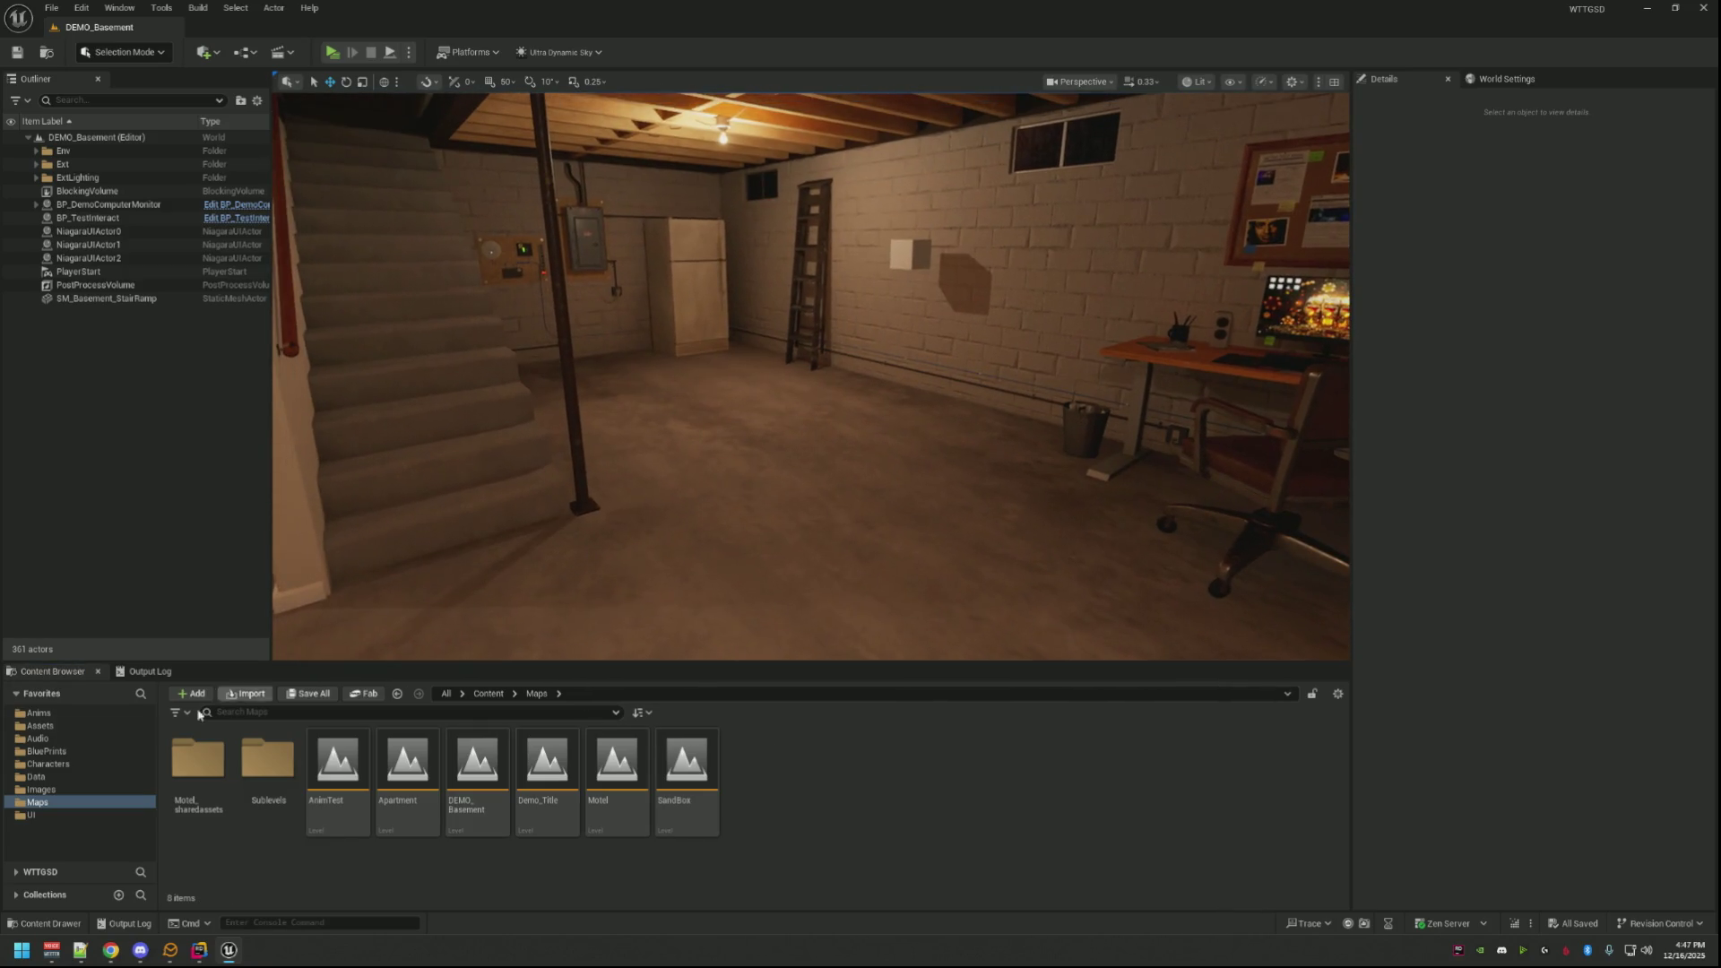
pyautogui.click(135, 753)
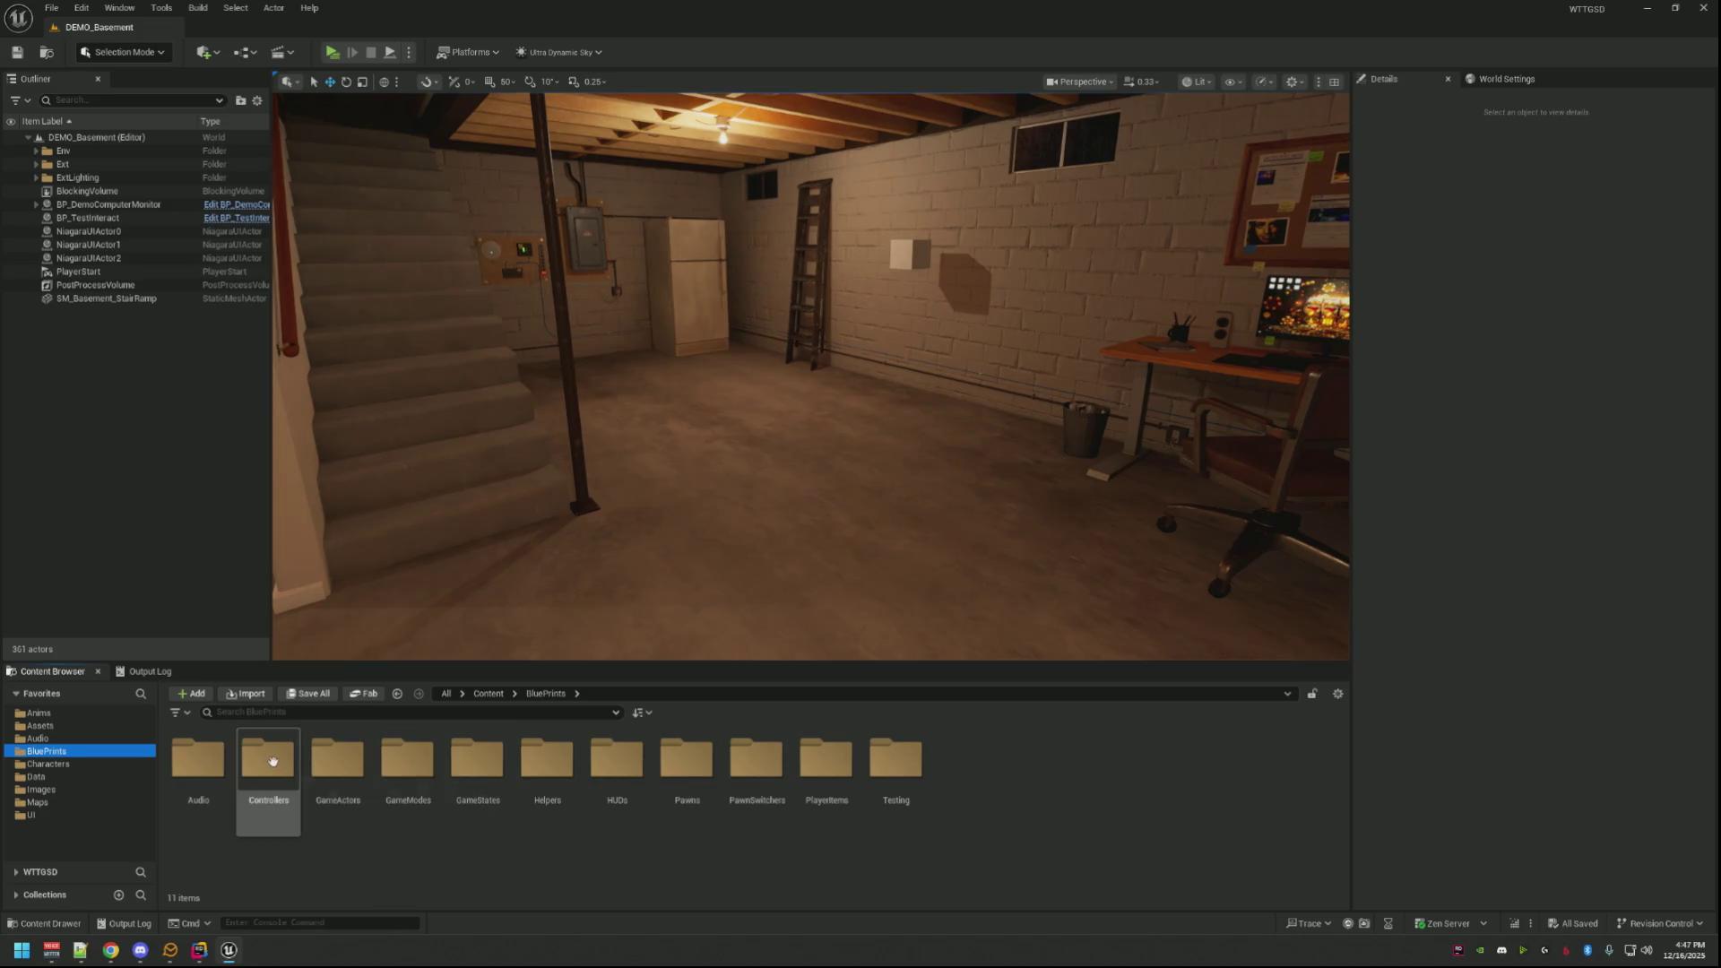
pyautogui.click(481, 762)
# Step: Open BP_MainGameState and BP_DemoGameState in the full blueprint editor
pyautogui.doubleClick(482, 761)
pyautogui.doubleClick(269, 760)
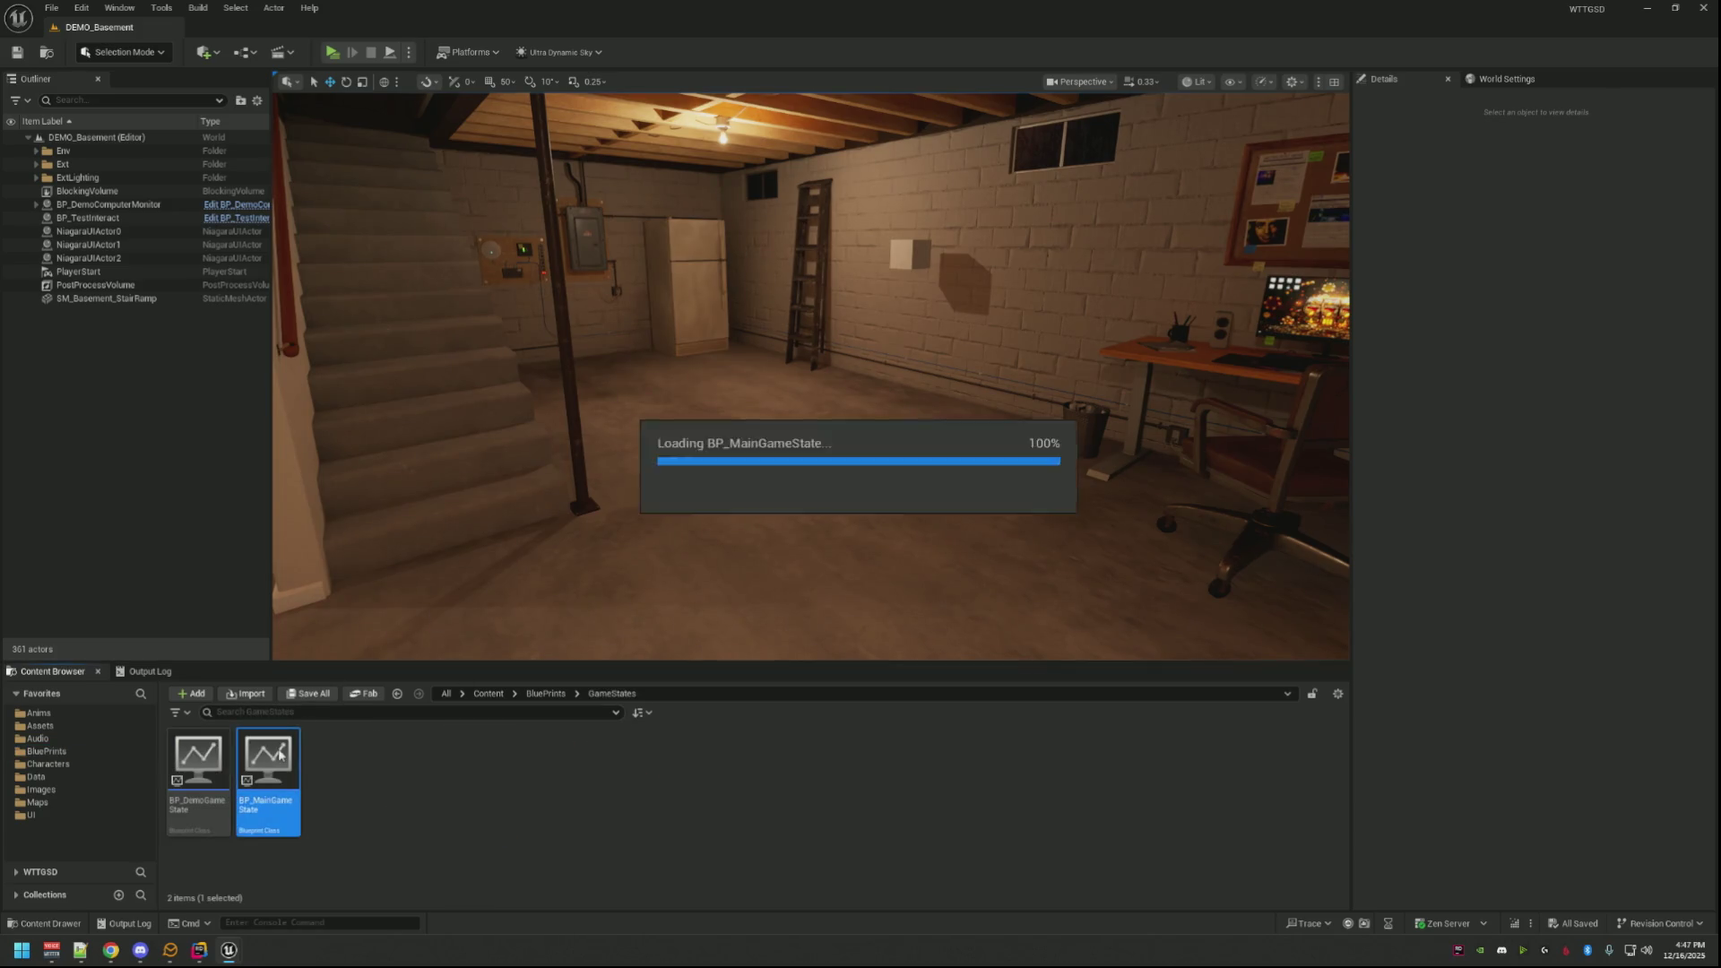
pyautogui.doubleClick(197, 766)
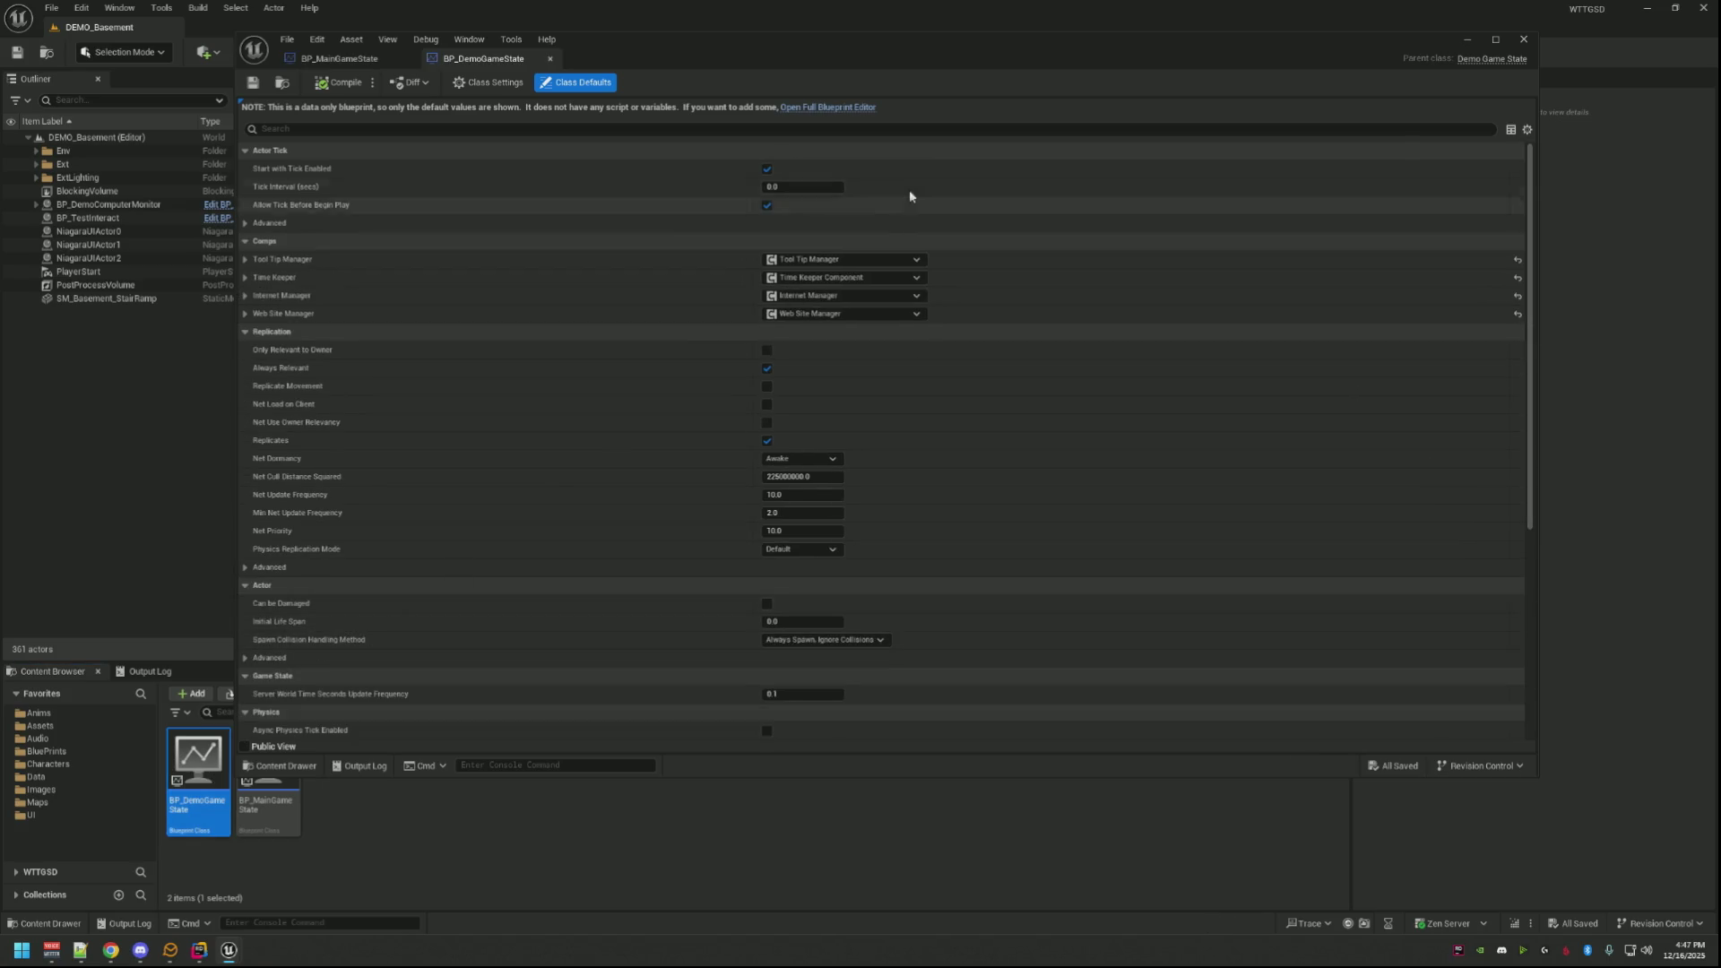
pyautogui.click(831, 111)
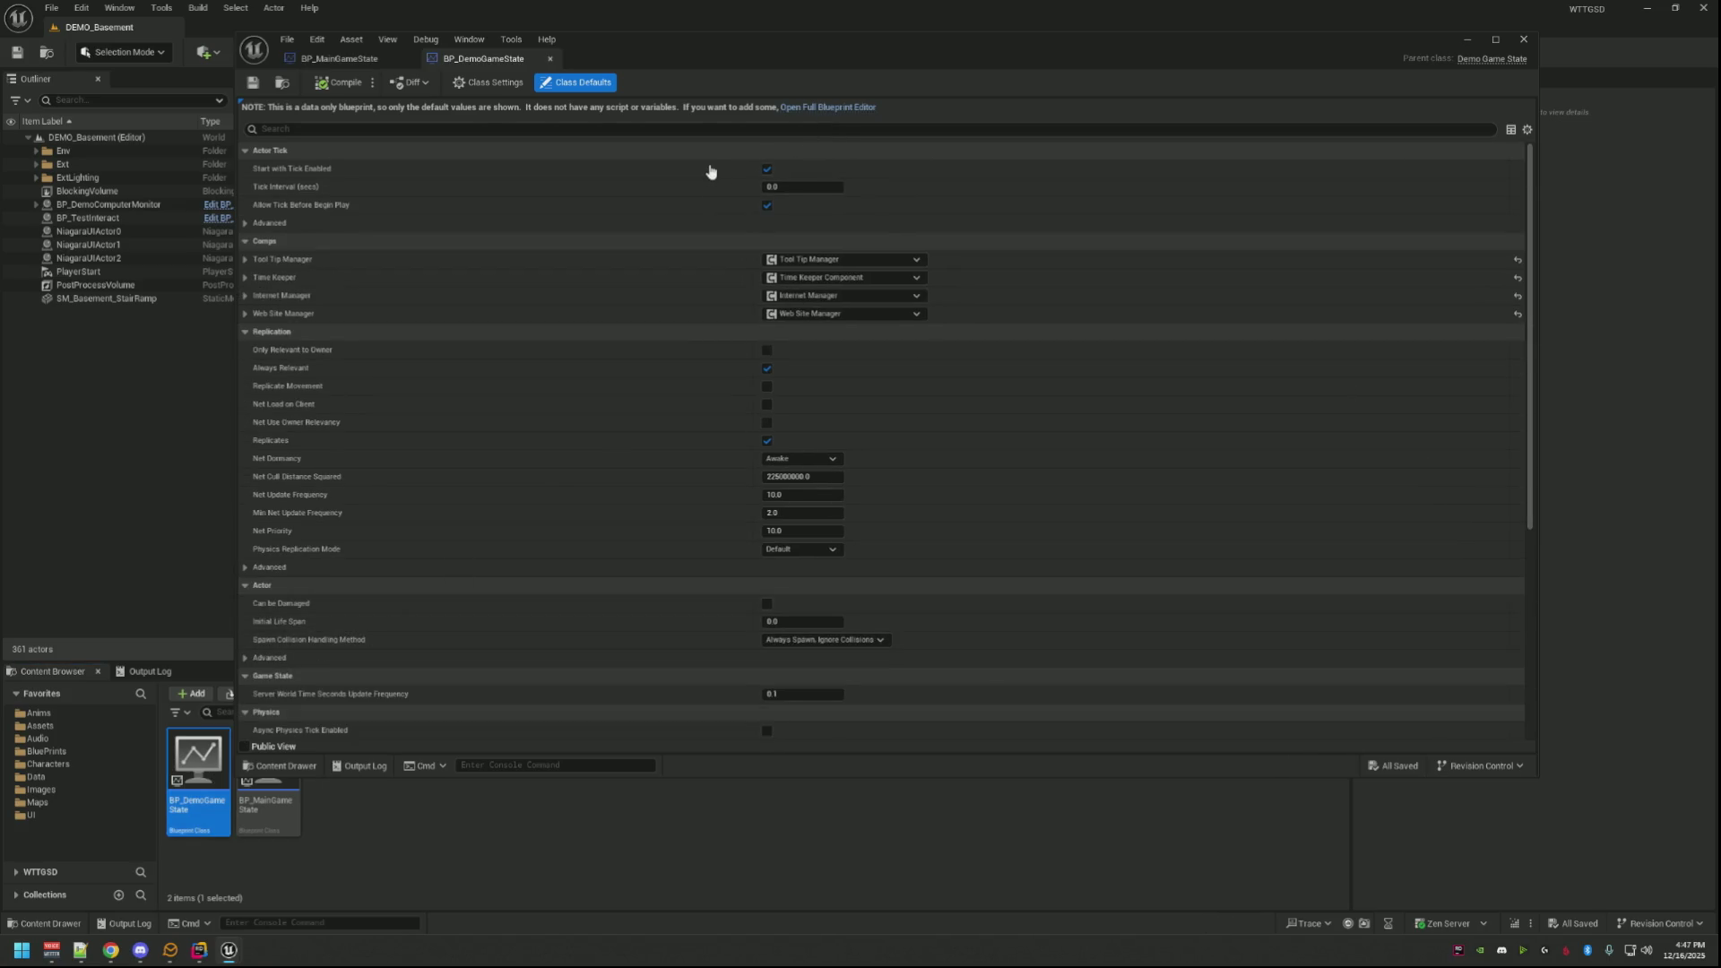
pyautogui.click(343, 58)
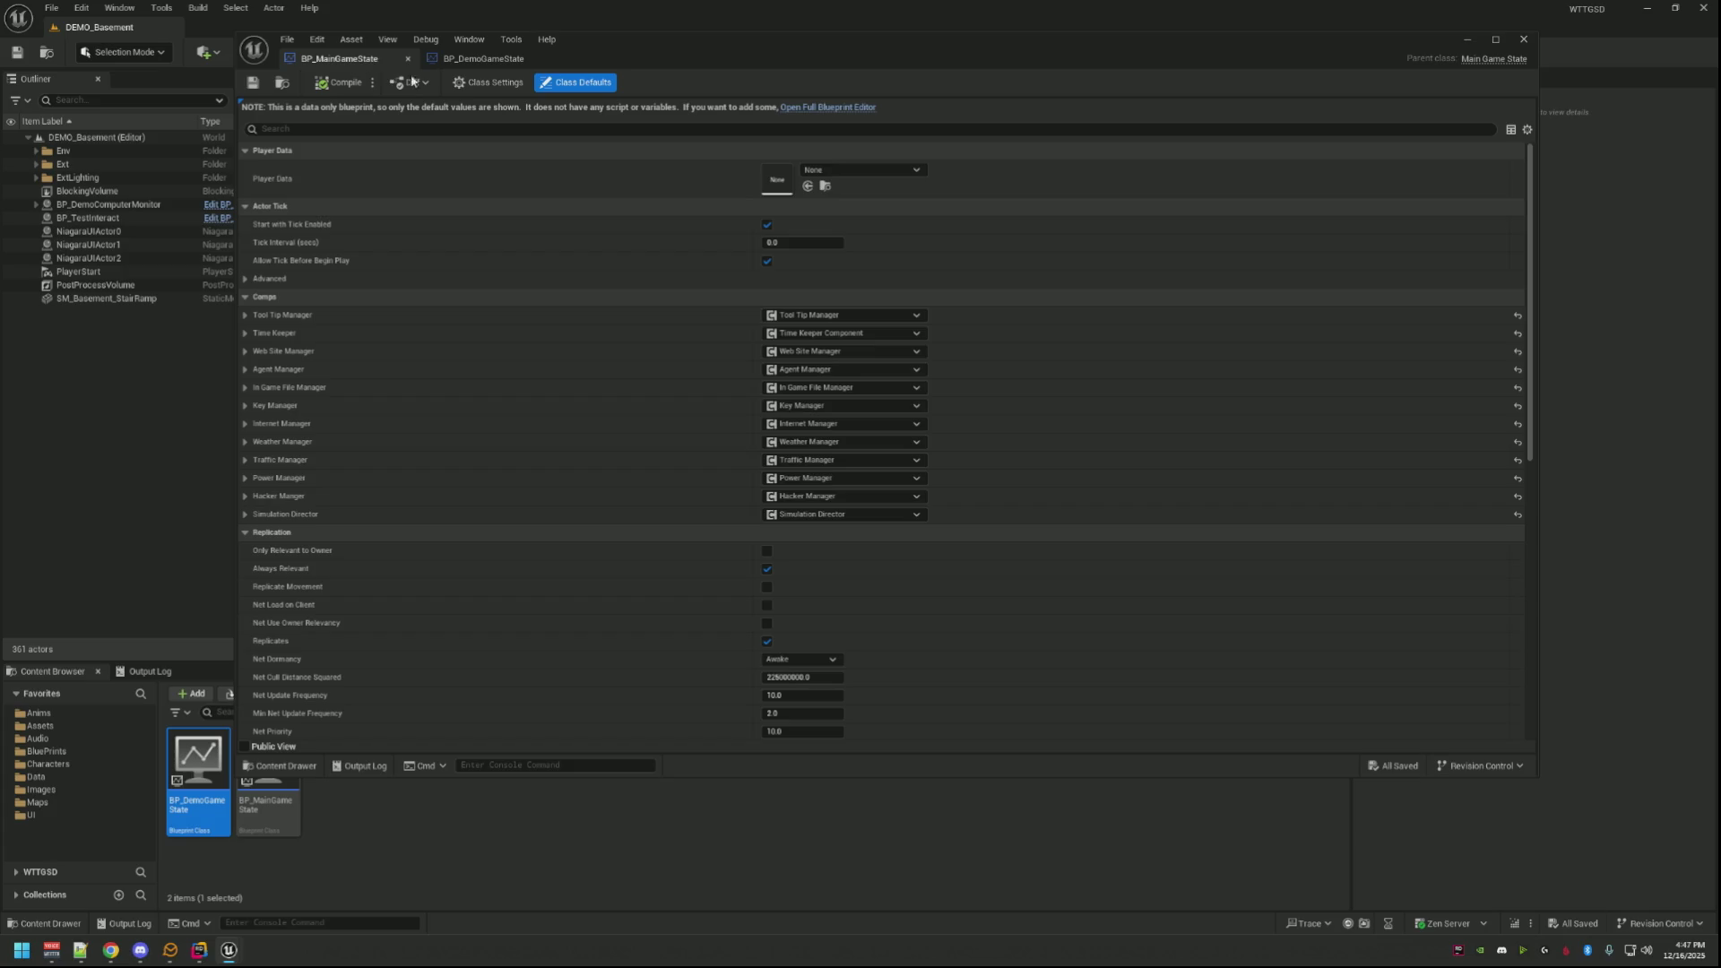
pyautogui.click(805, 117)
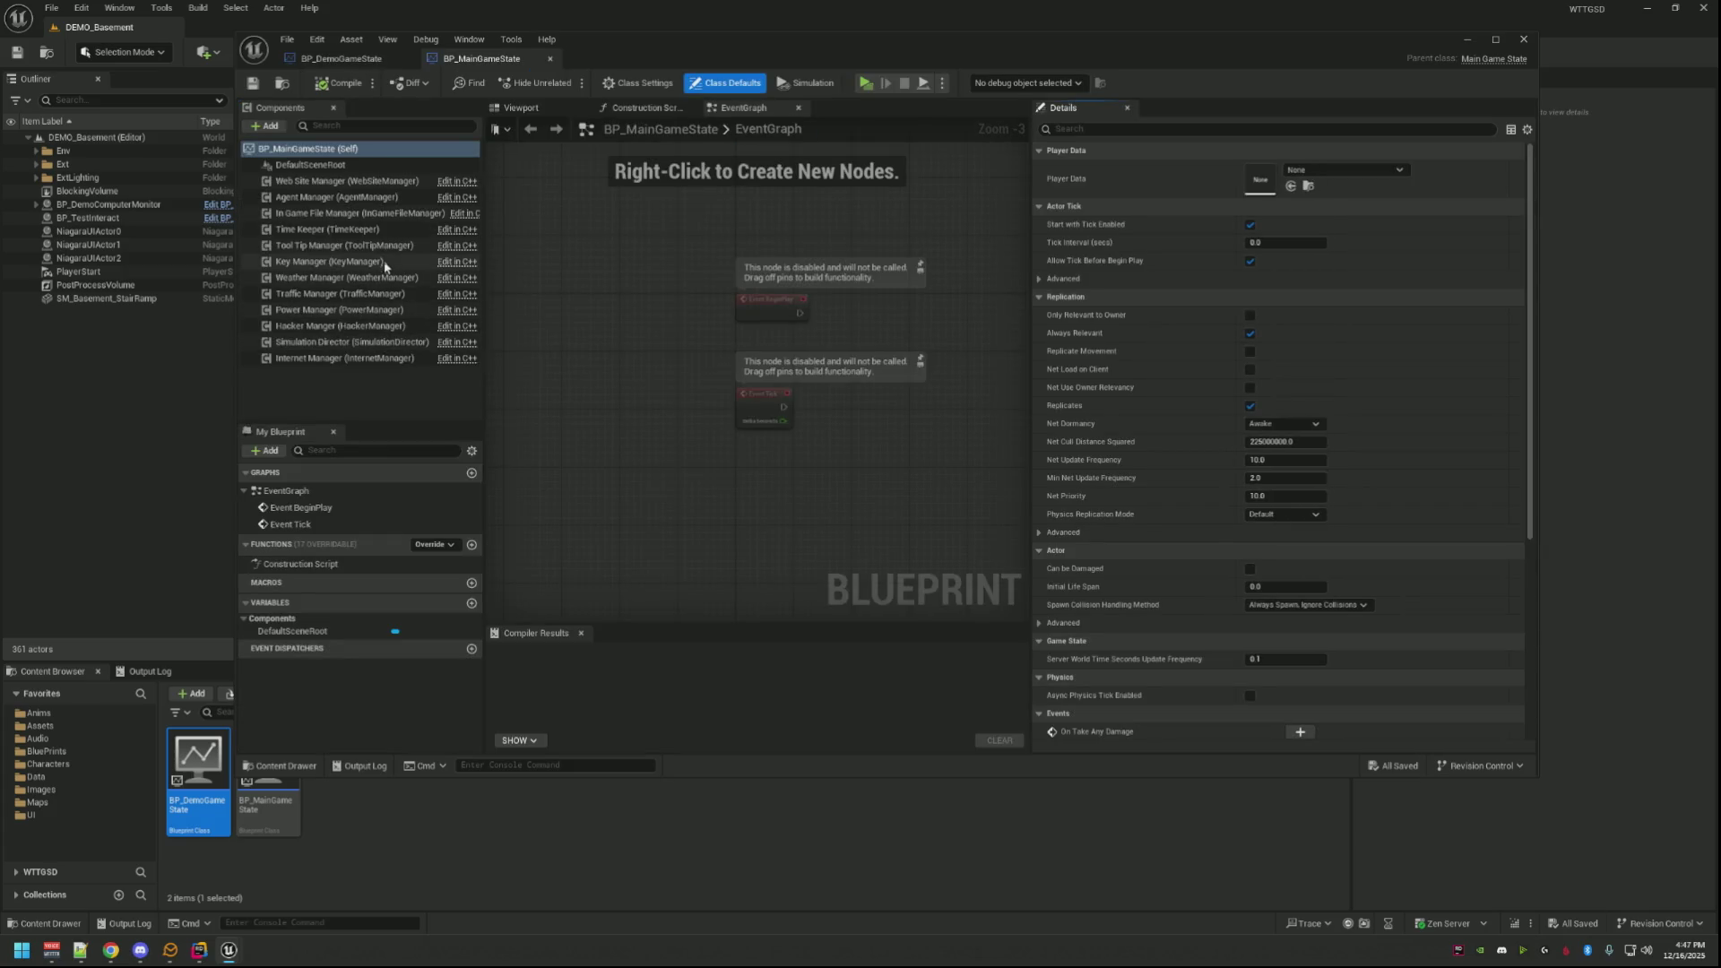
# Step: Compare the Web Site Manager component settings in both game state blueprints
pyautogui.click(377, 181)
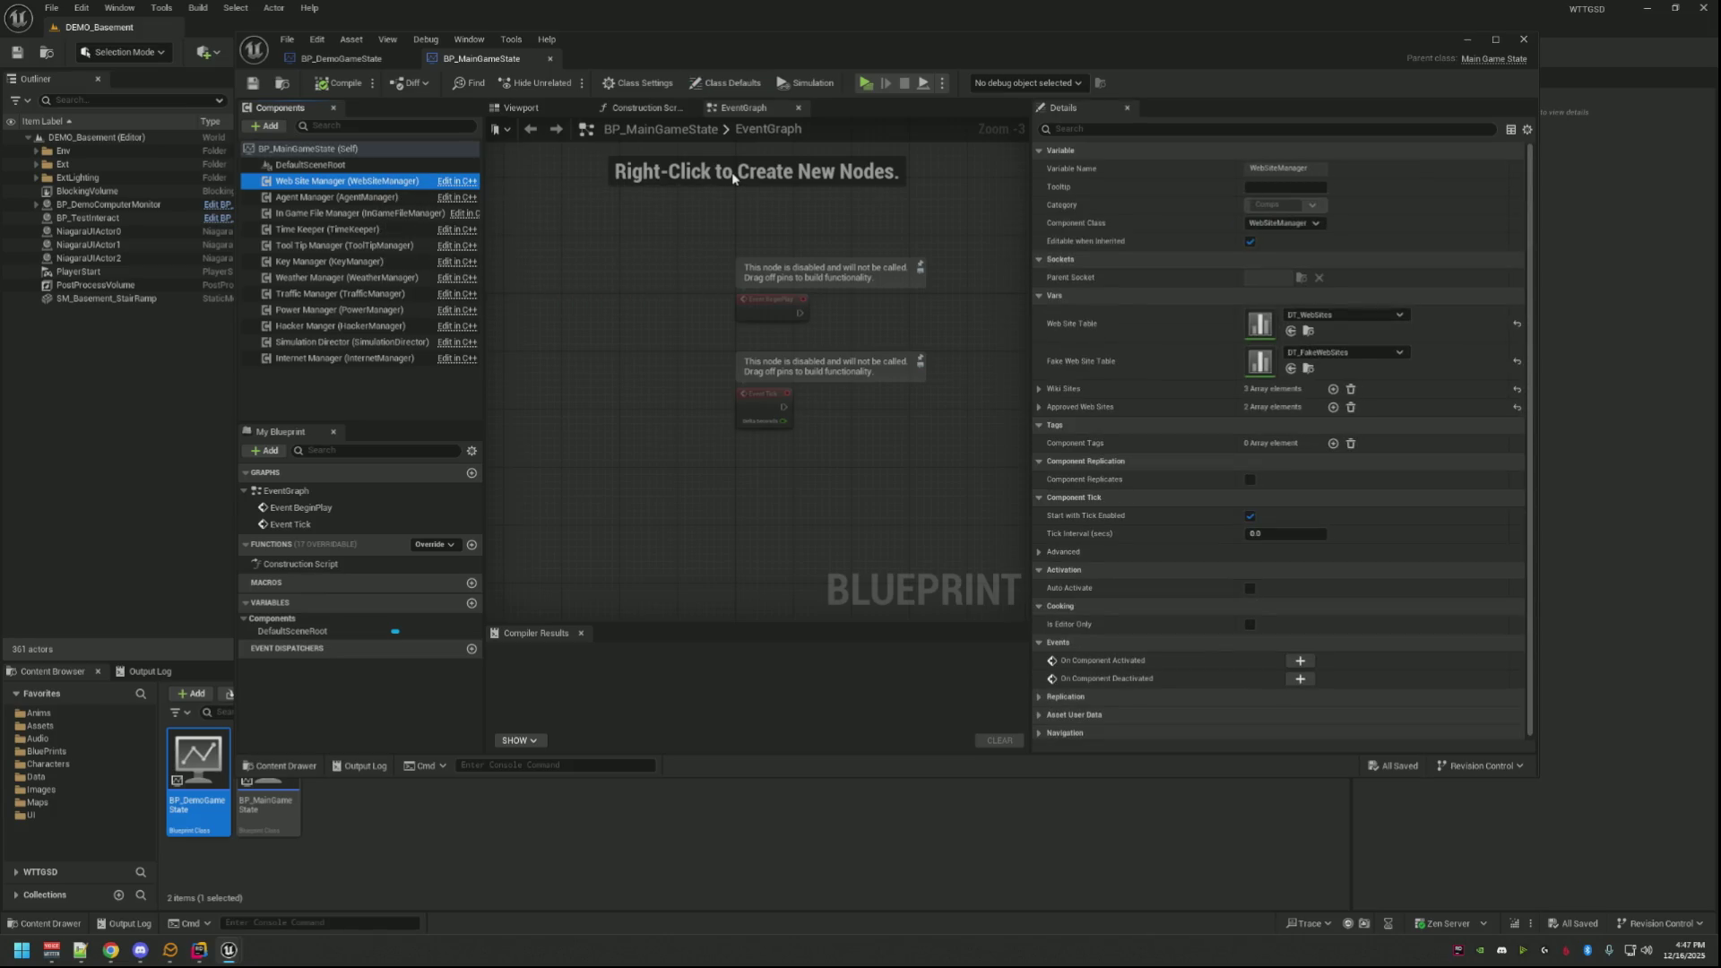
pyautogui.click(1043, 405)
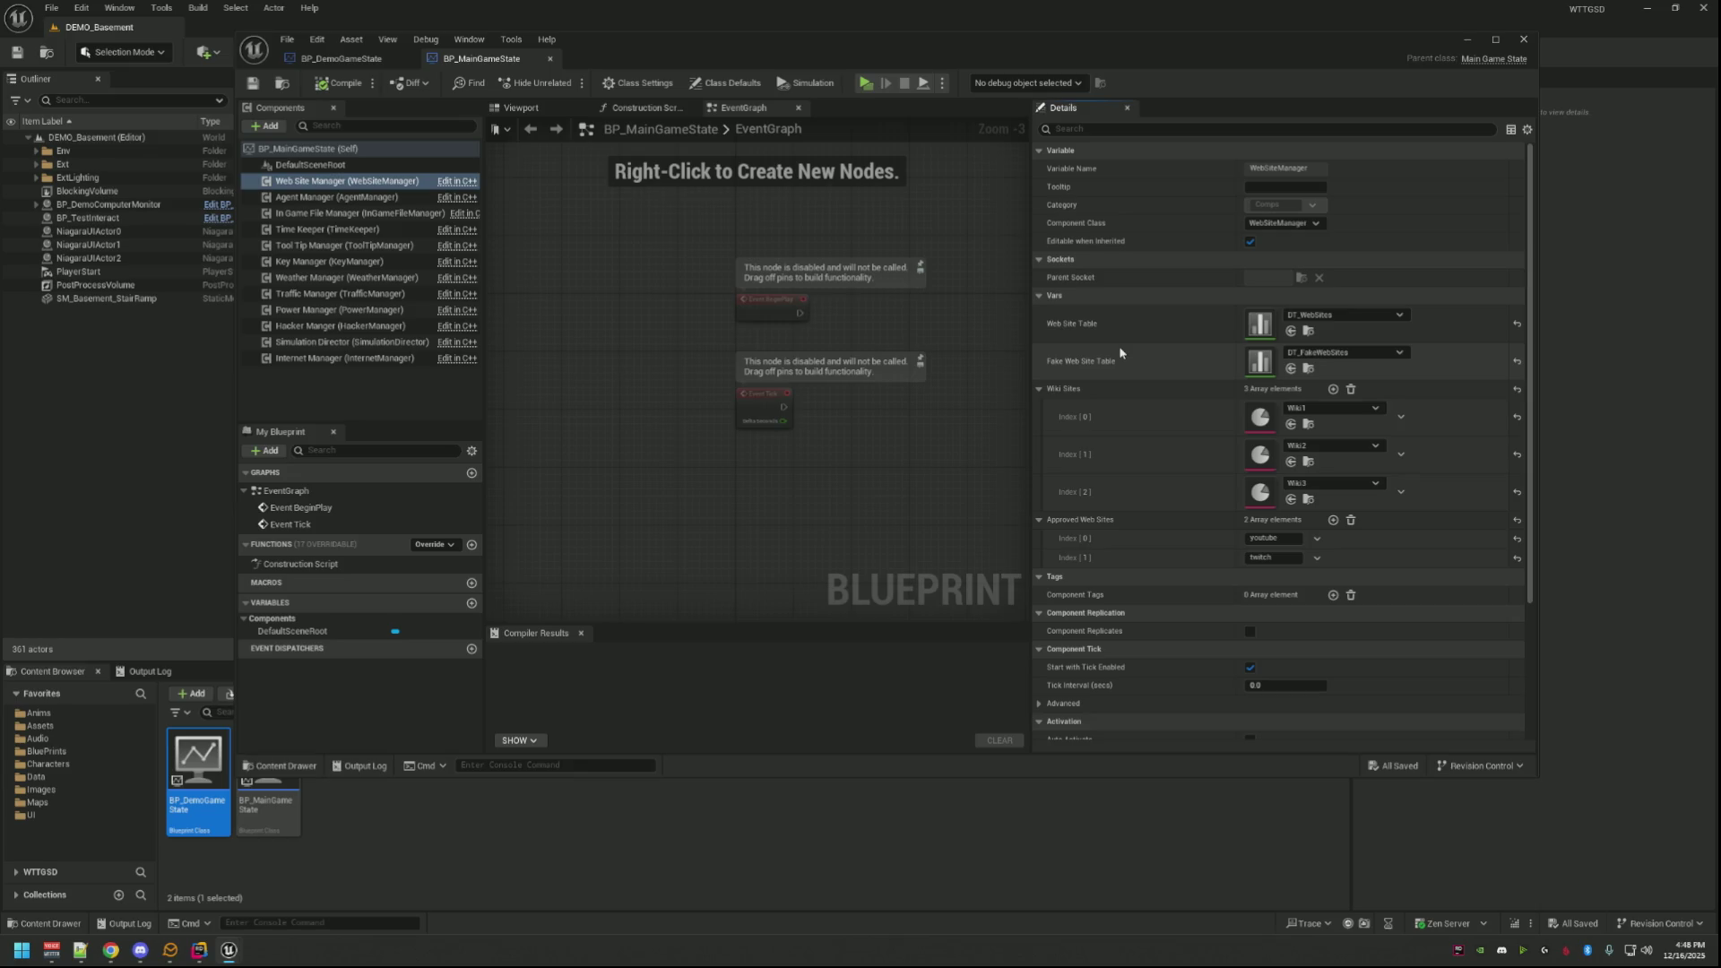
pyautogui.scroll(-3, 1120, 353)
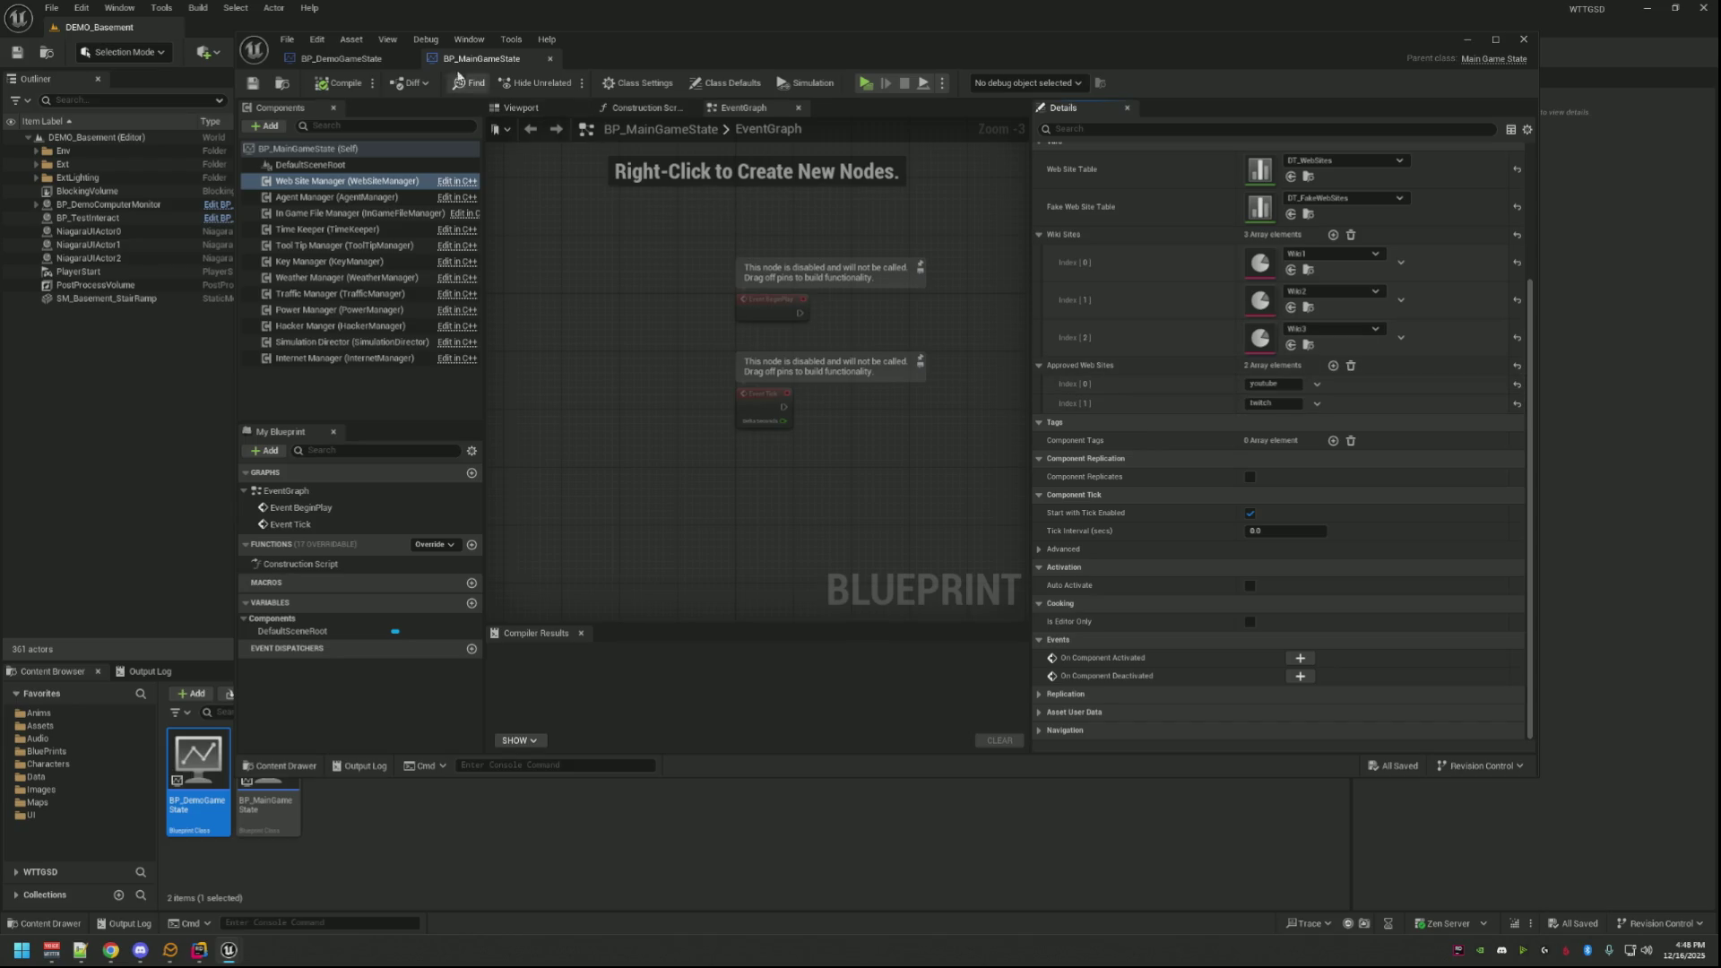
pyautogui.click(352, 58)
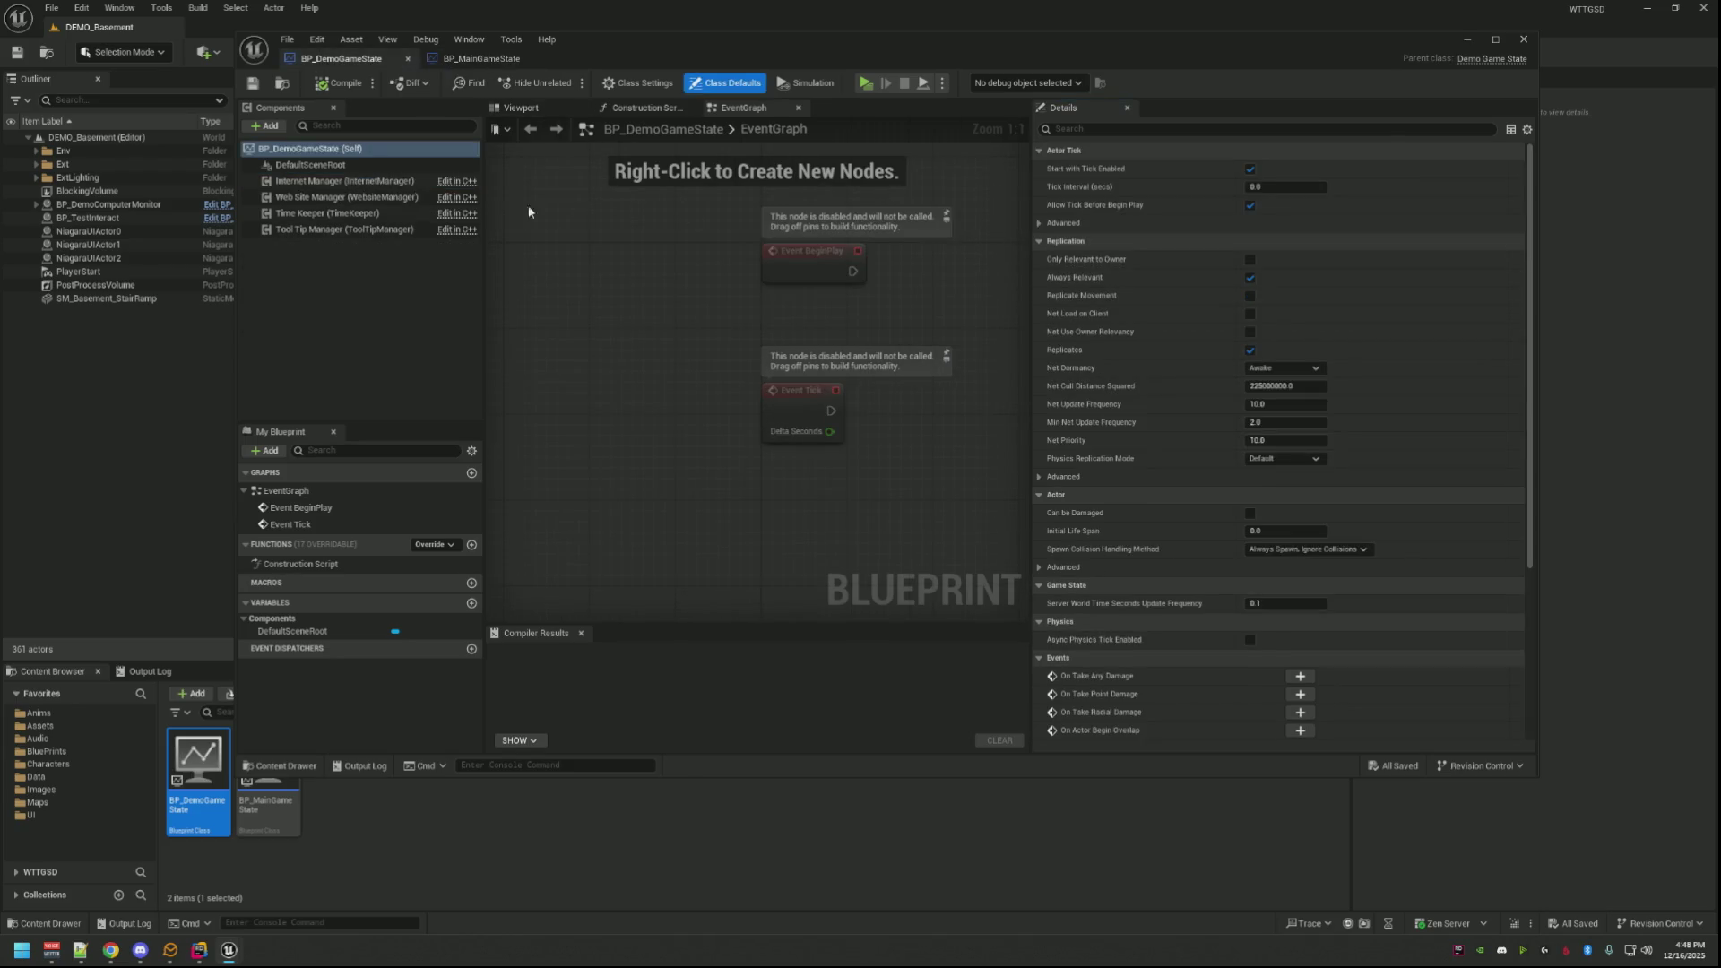
pyautogui.click(383, 198)
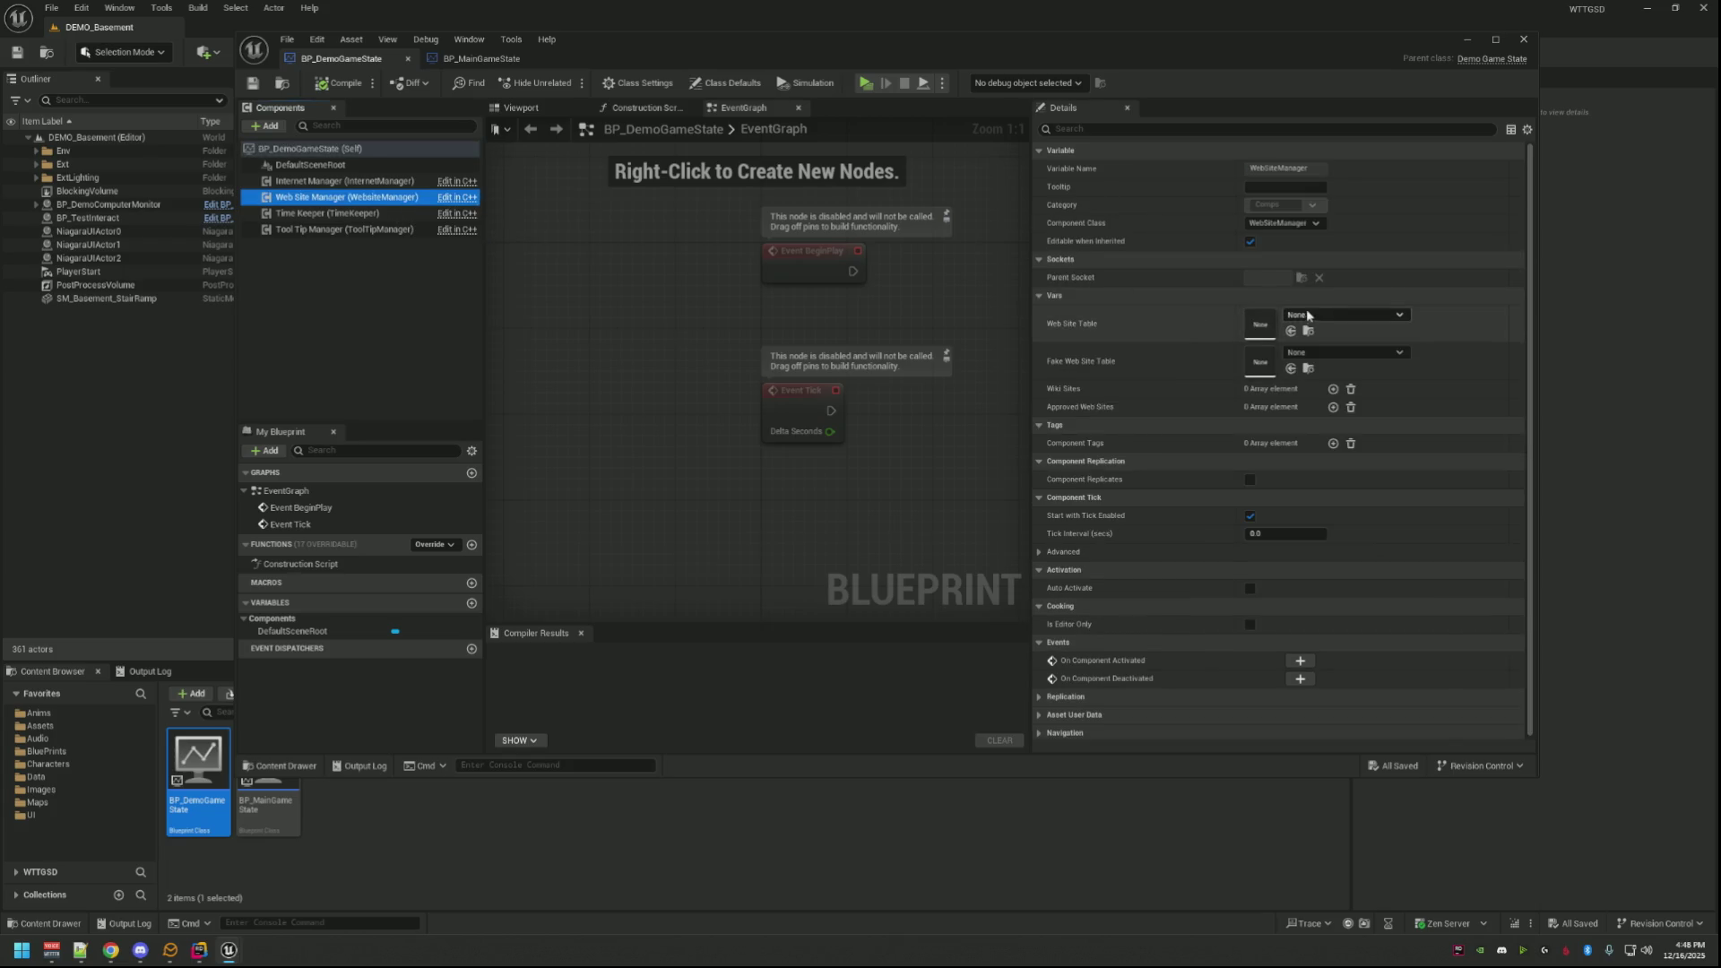
pyautogui.click(1330, 318)
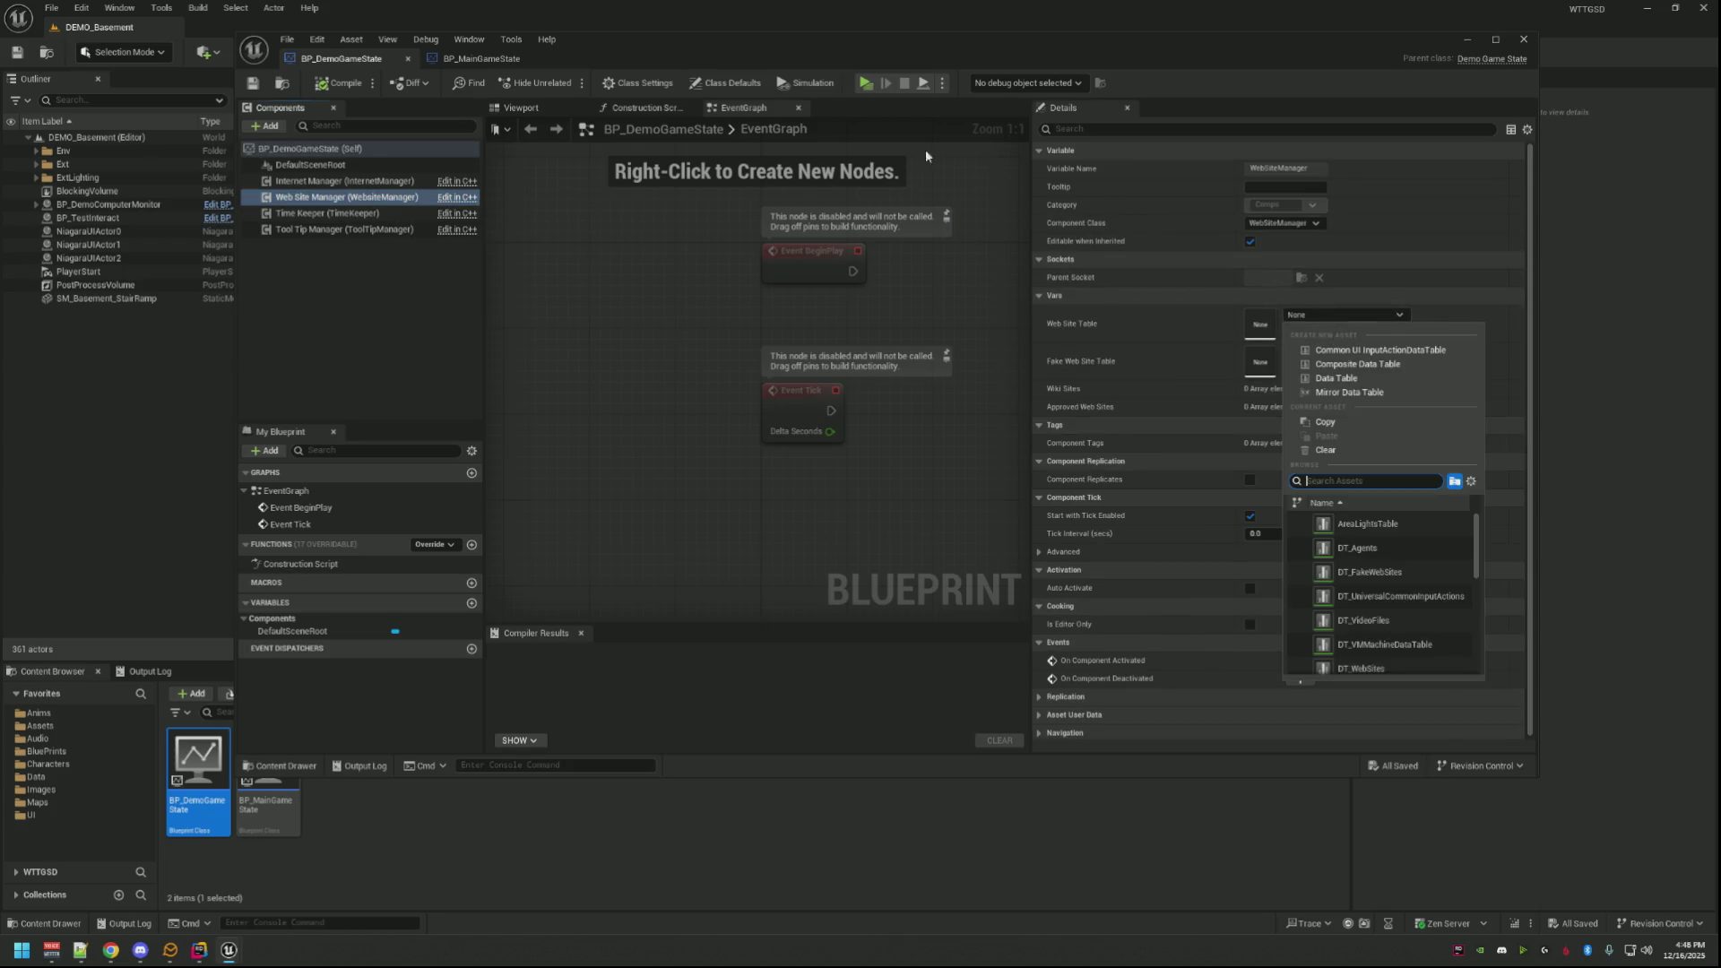
# Step: Close BP_MainGameState, leaving only BP_DemoGameState open
pyautogui.click(477, 57)
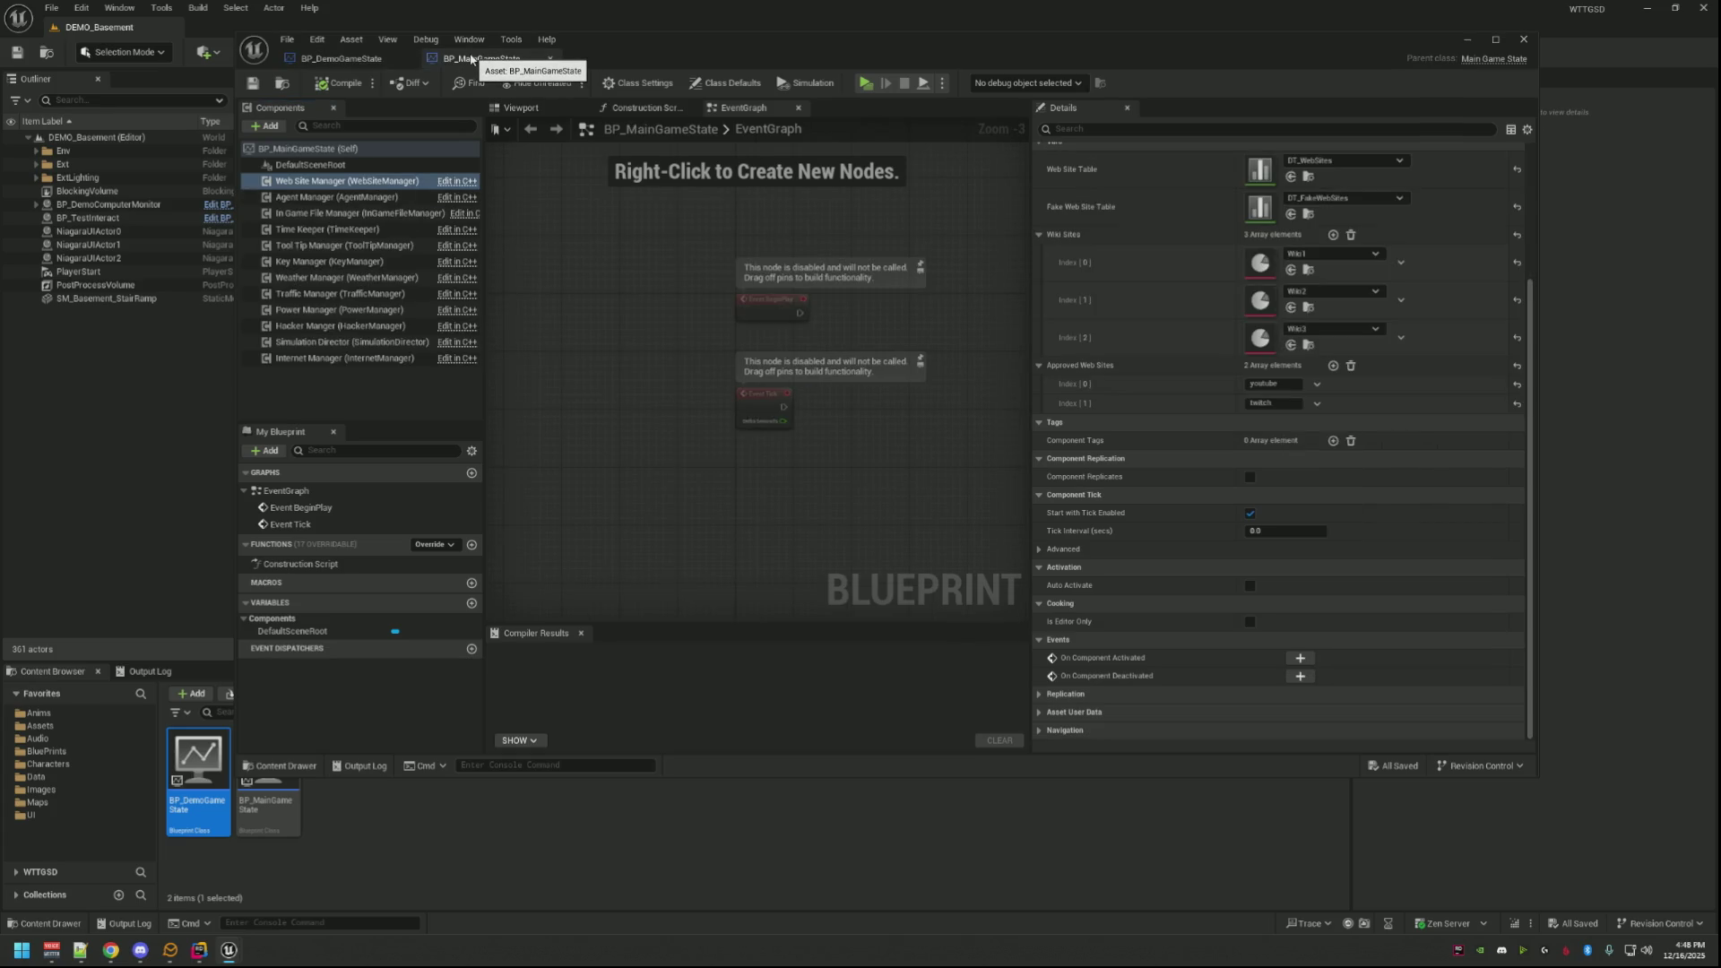
pyautogui.click(549, 58)
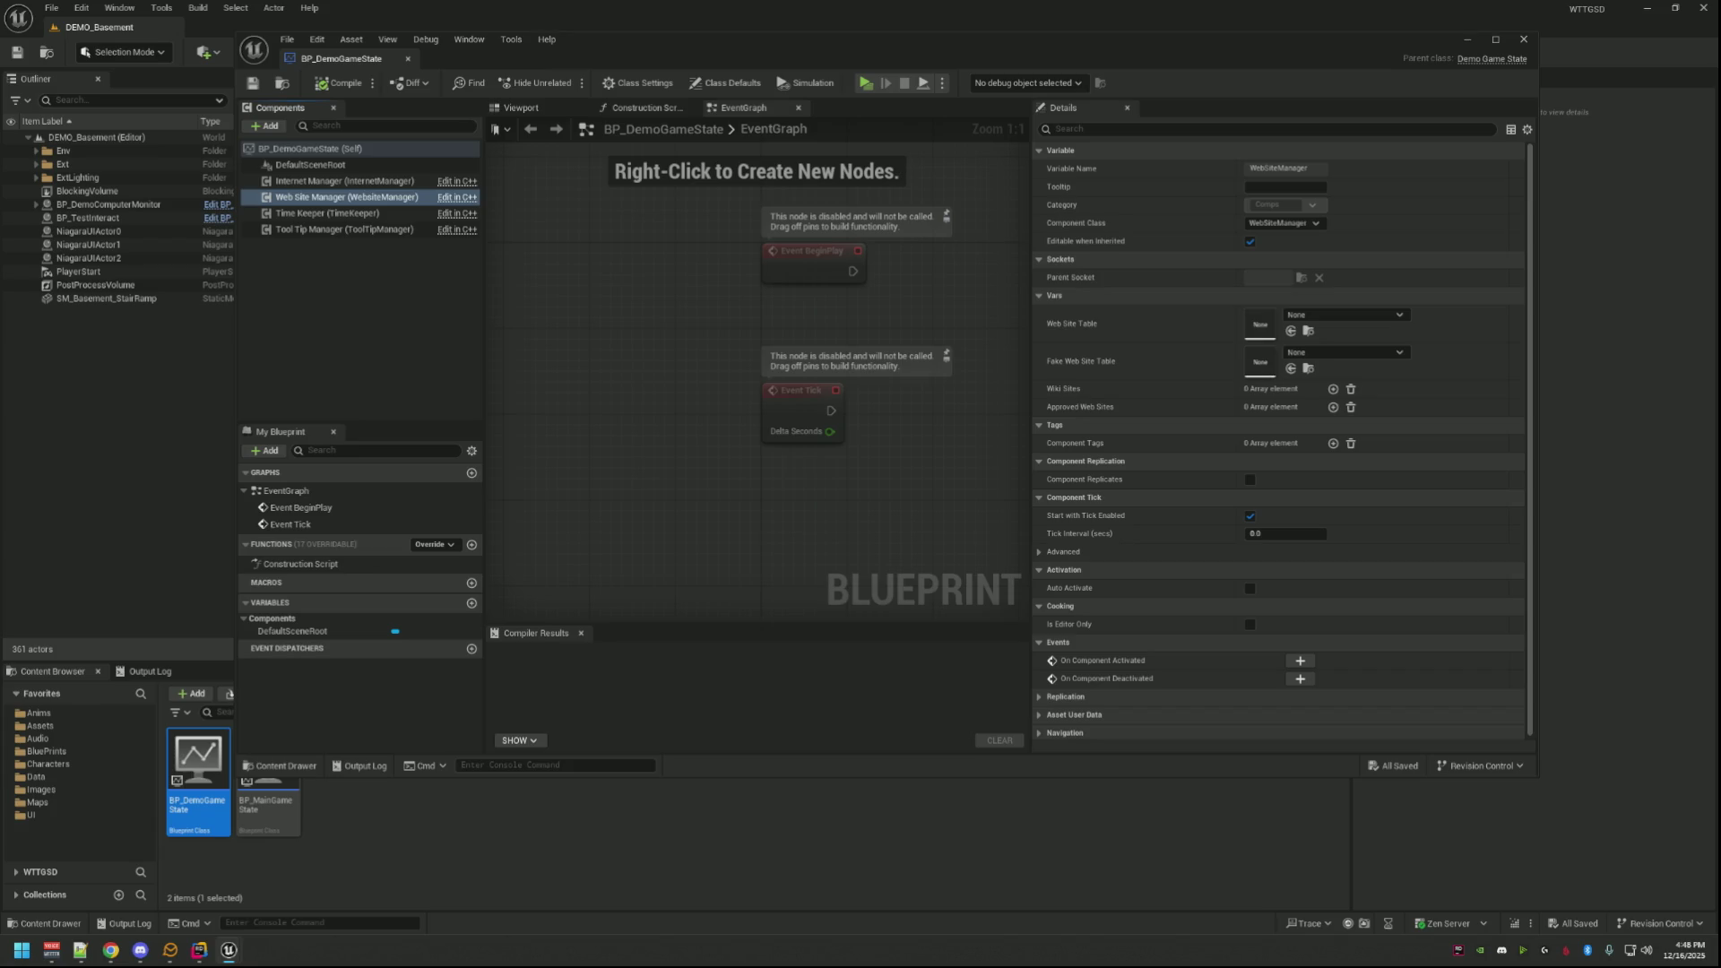
pyautogui.click(364, 355)
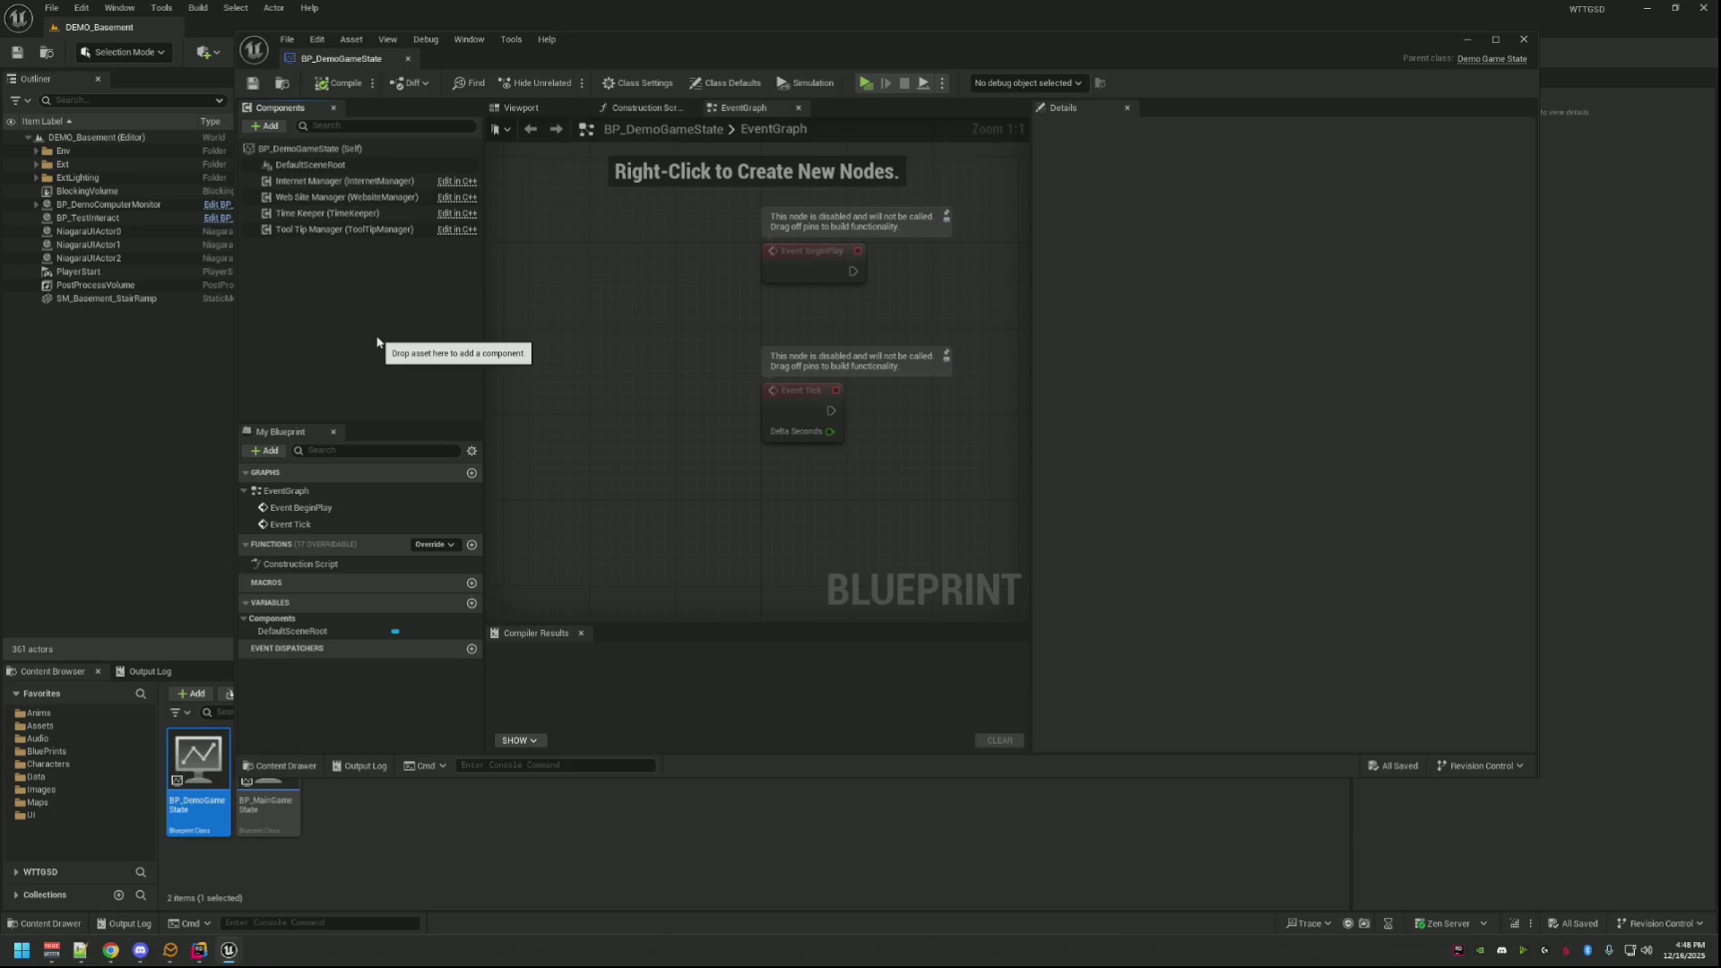
# Step: Set Web Site Table to DT_WebSites and Fake Web Site Table to DT_FakeWebSites
pyautogui.click(540, 299)
pyautogui.click(408, 198)
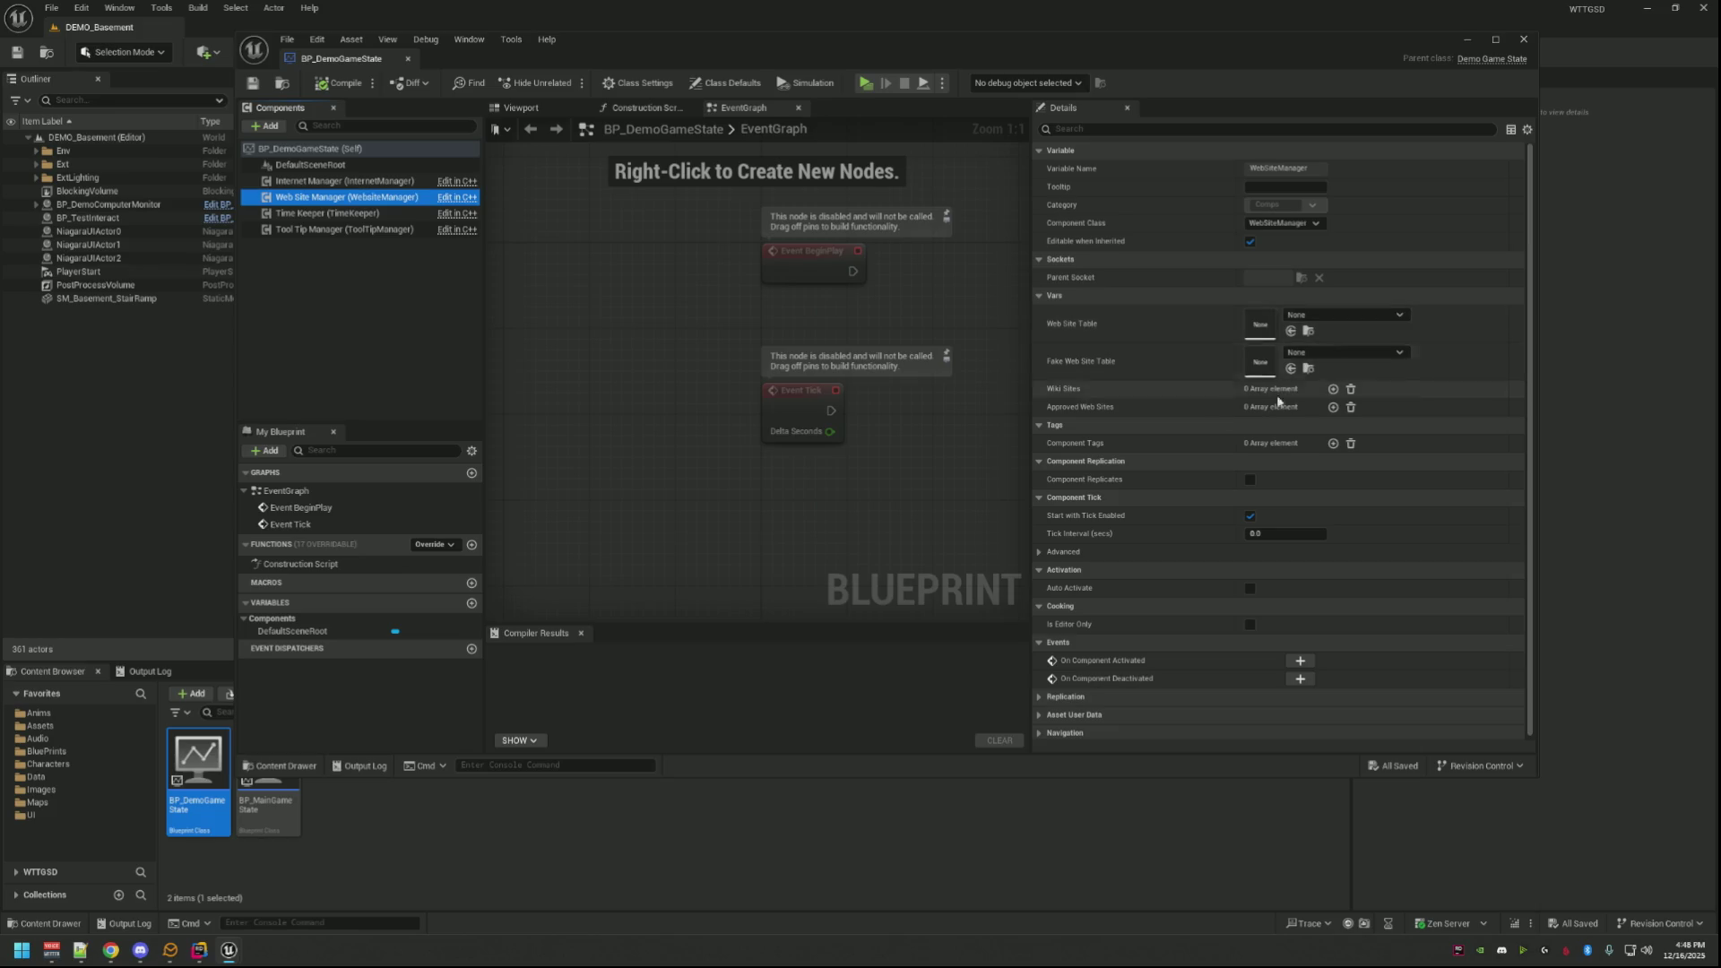
pyautogui.click(1360, 324)
pyautogui.write('D')
pyautogui.write('_Websi')
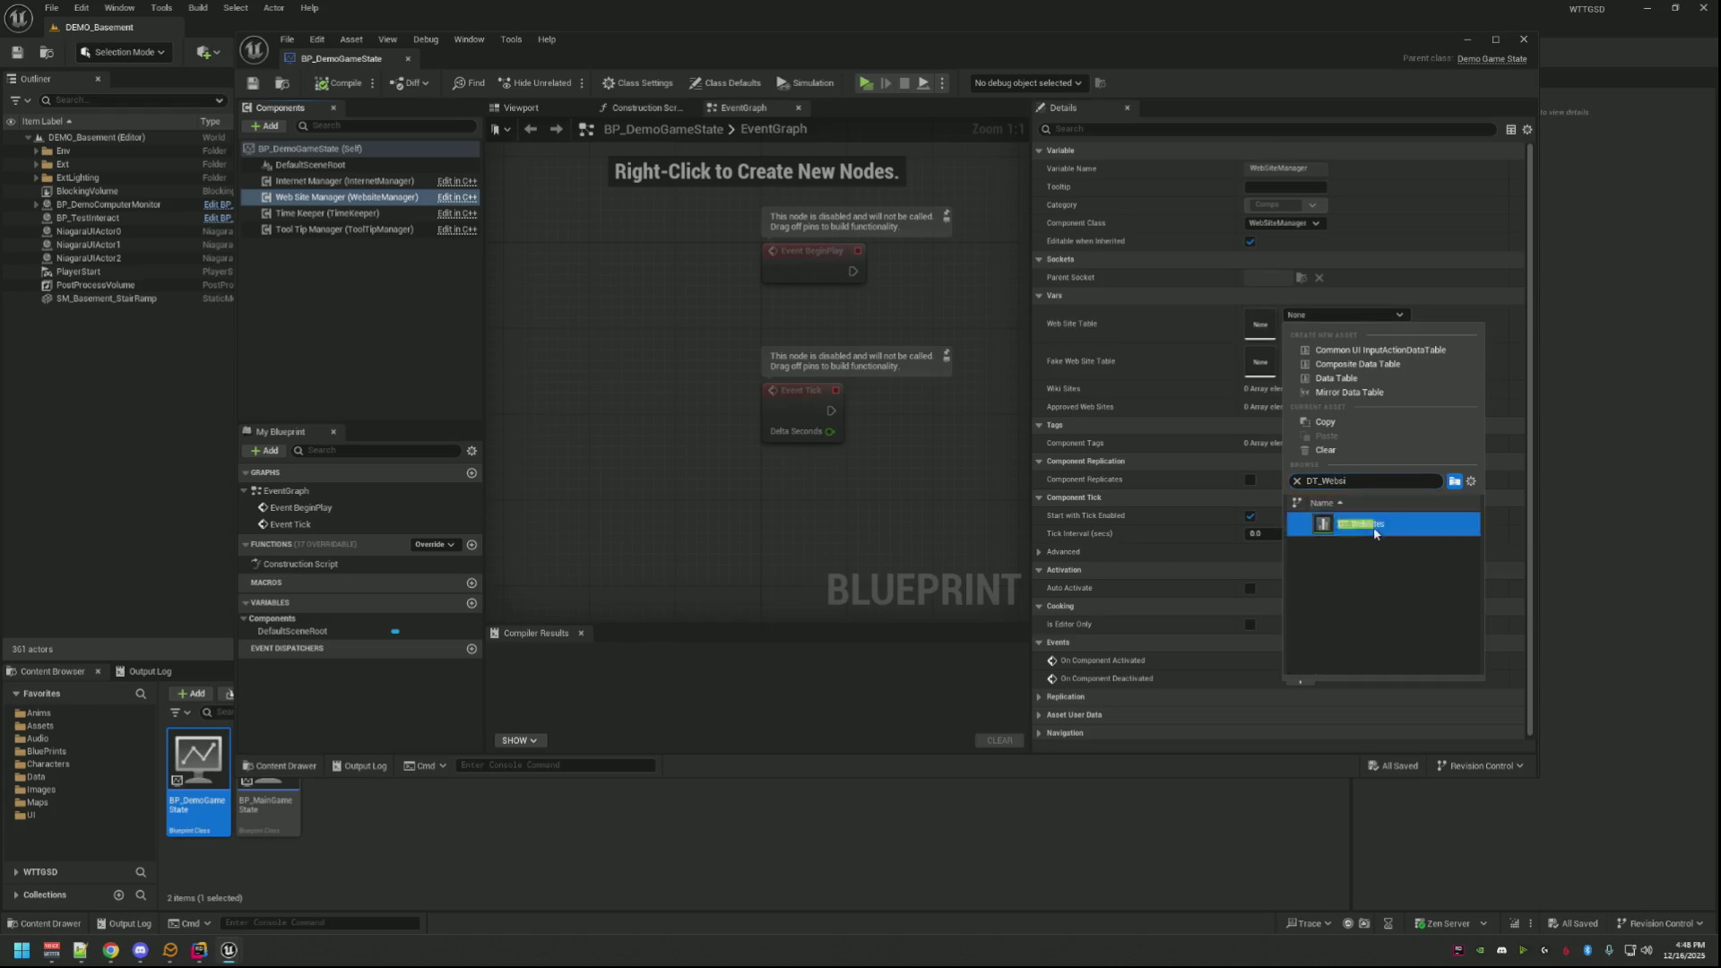
pyautogui.click(1359, 524)
pyautogui.click(1366, 352)
pyautogui.write('D')
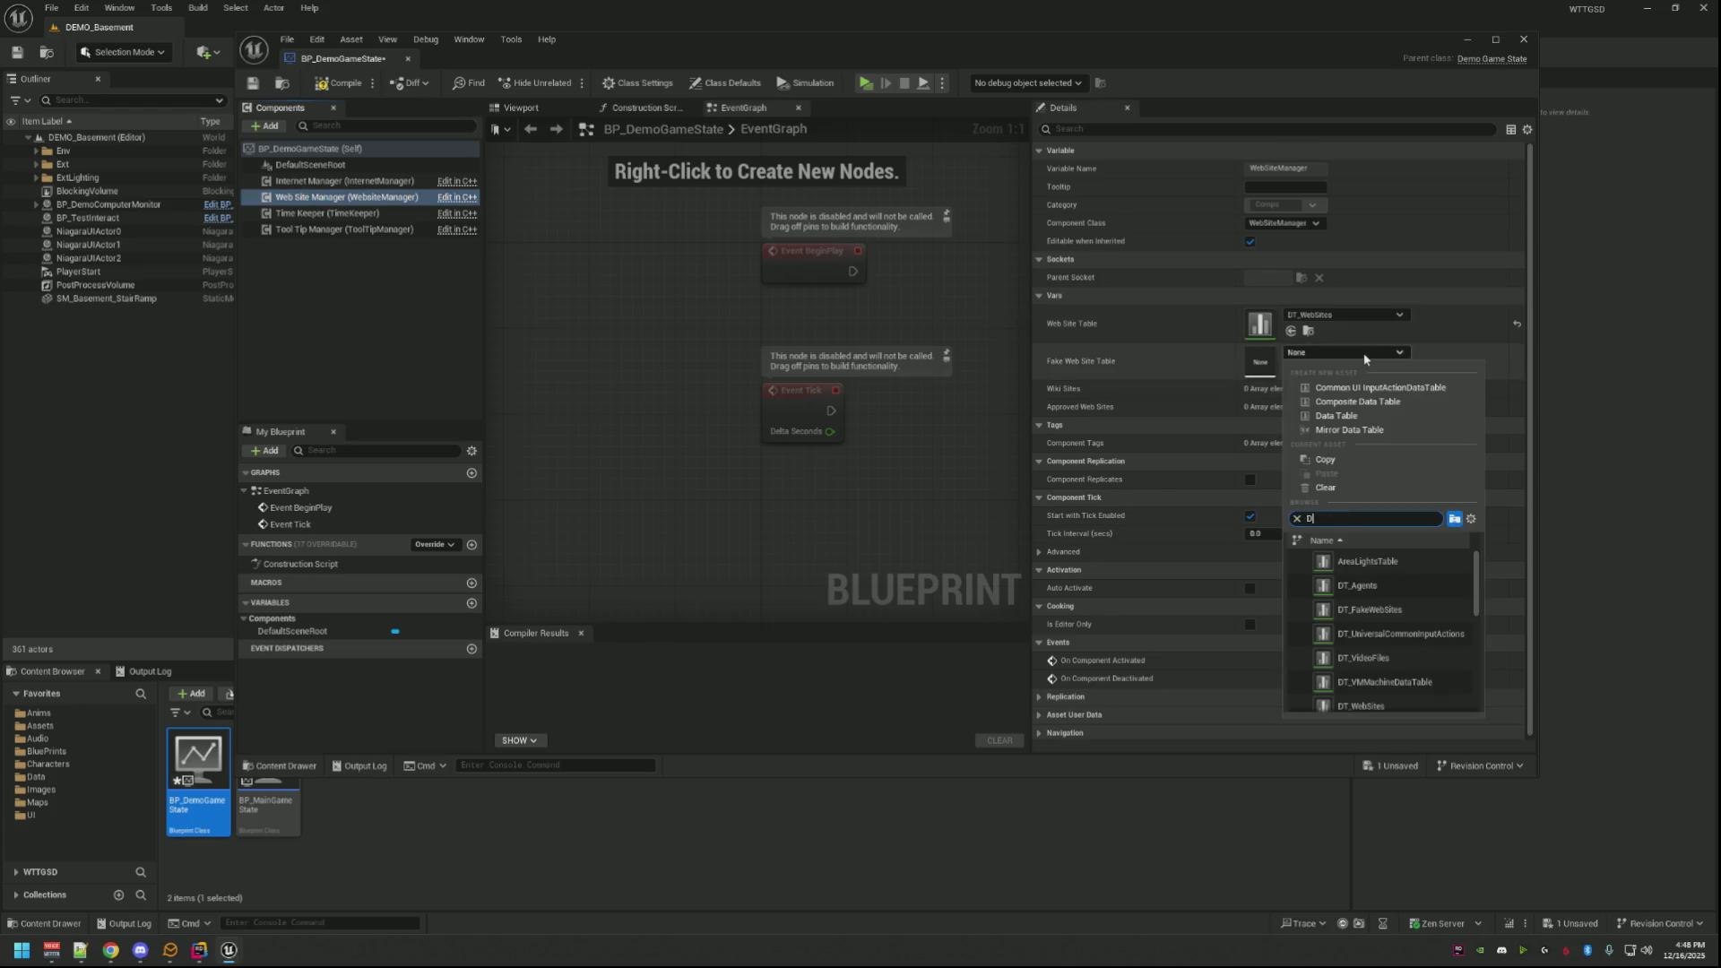
pyautogui.write('T_Fakle')
pyautogui.press('BackSpace')
pyautogui.write('ew')
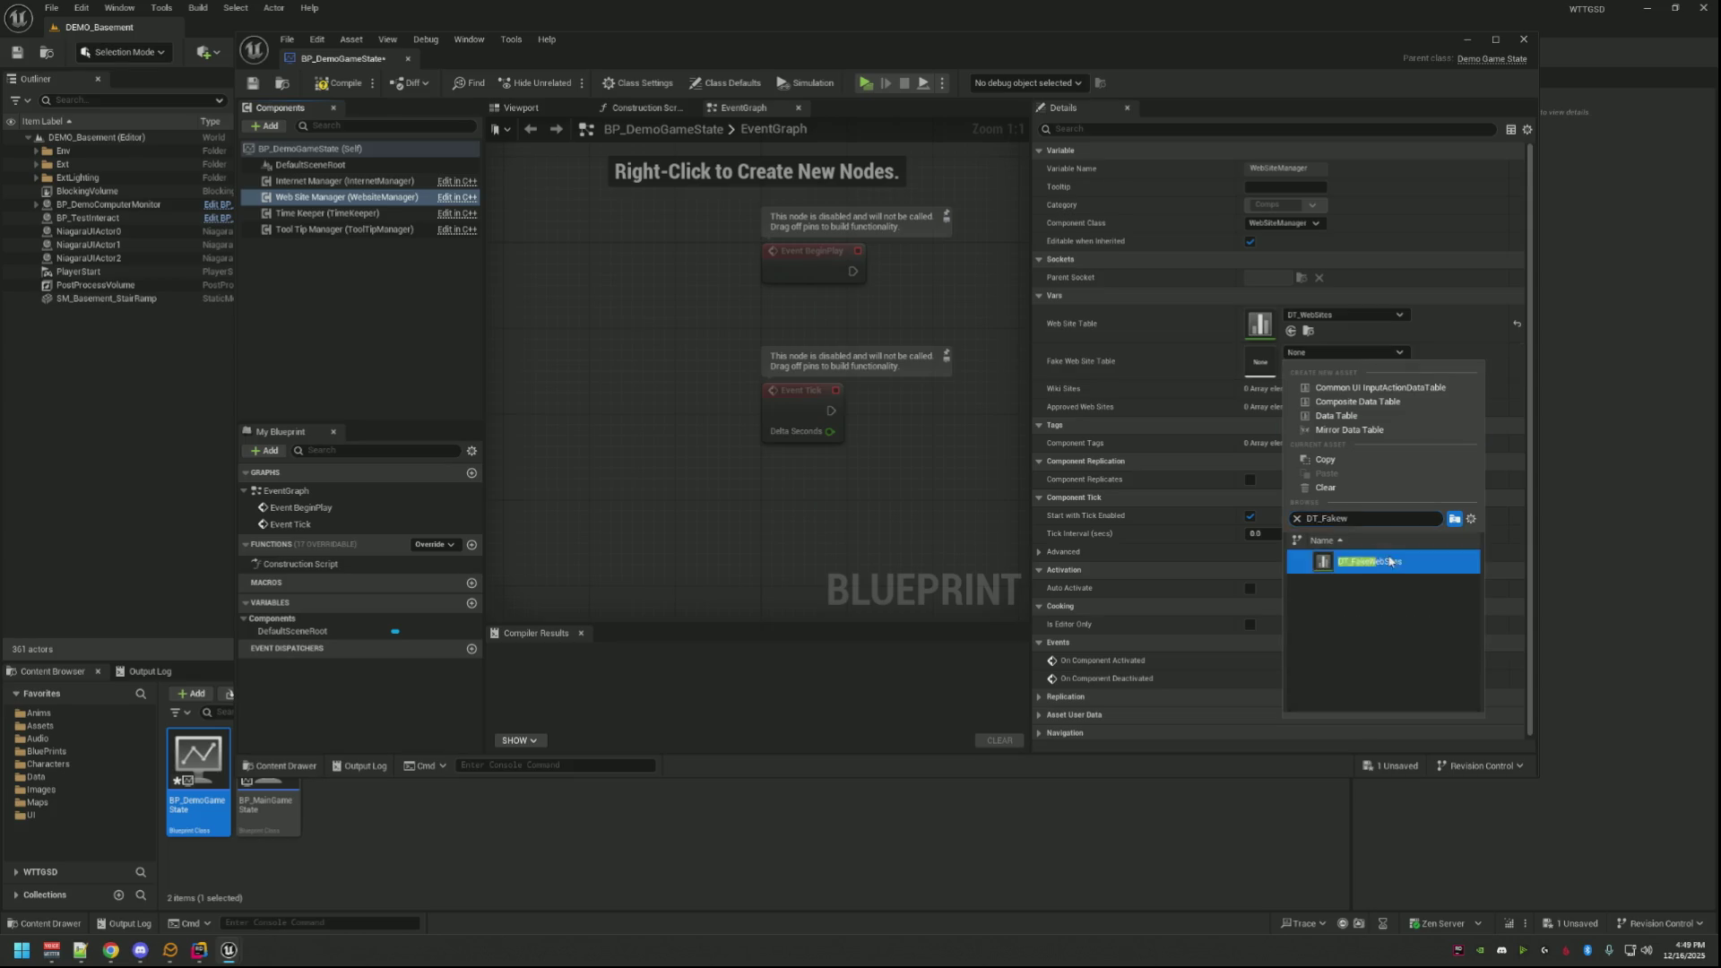
pyautogui.click(1365, 561)
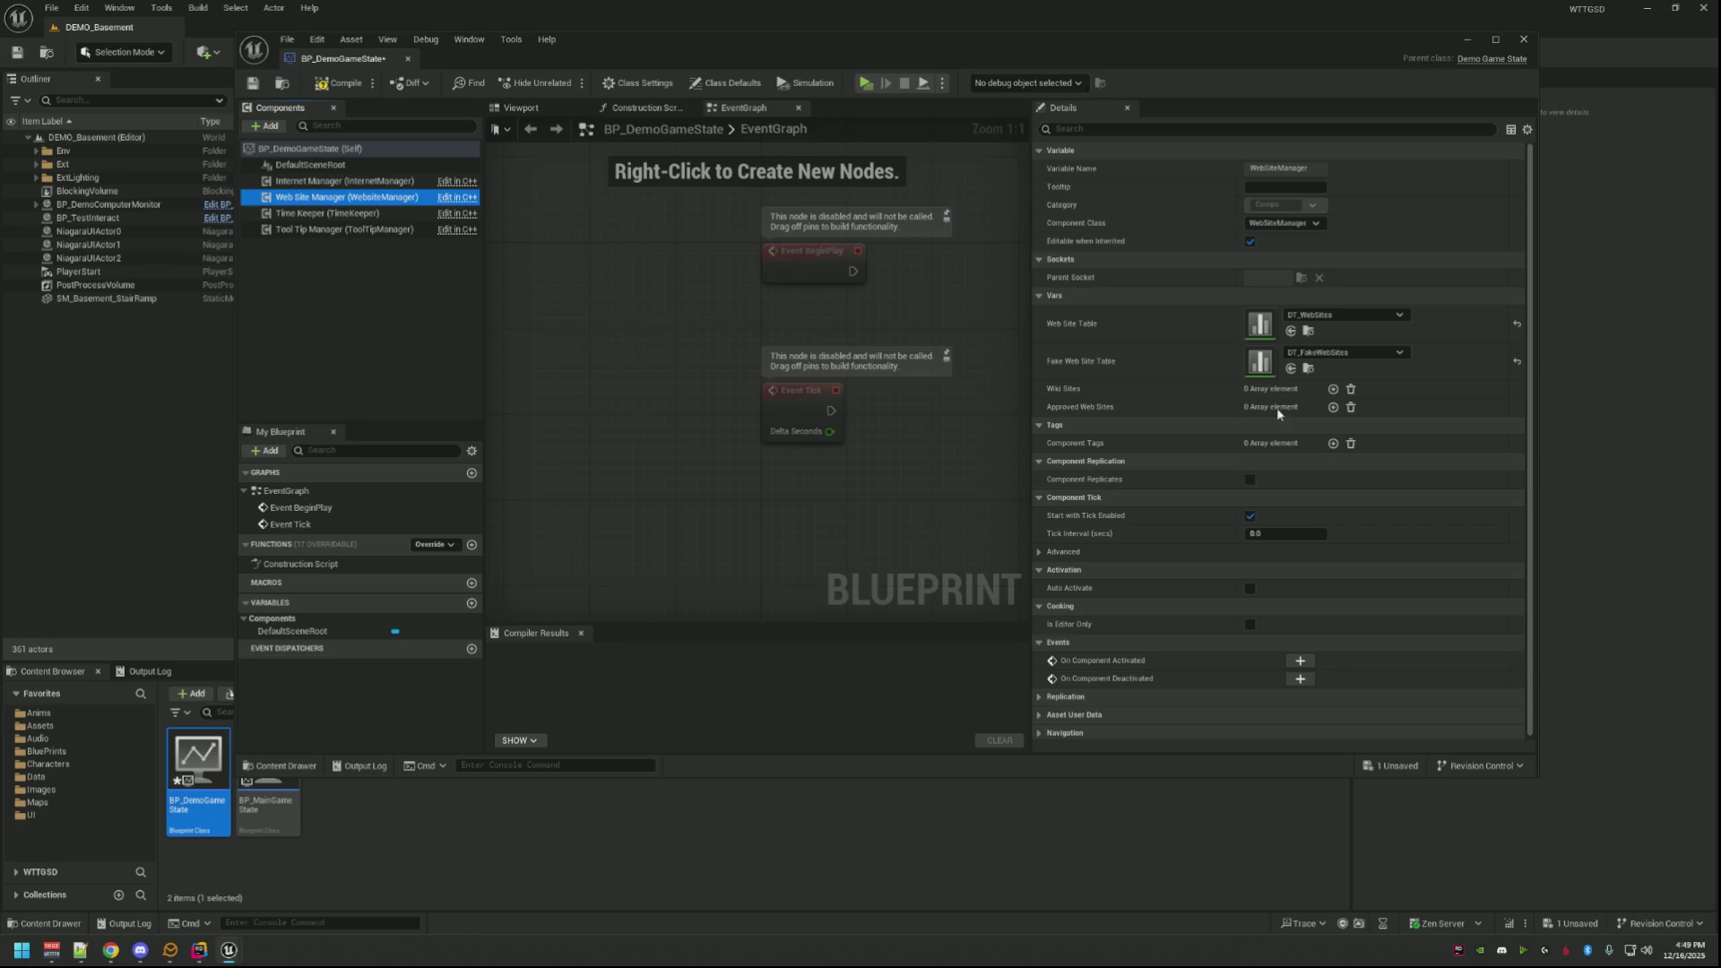
# Step: Add three Wiki Sites entries set to Wiki1, Wiki2 and Wiki3
pyautogui.click(1333, 389)
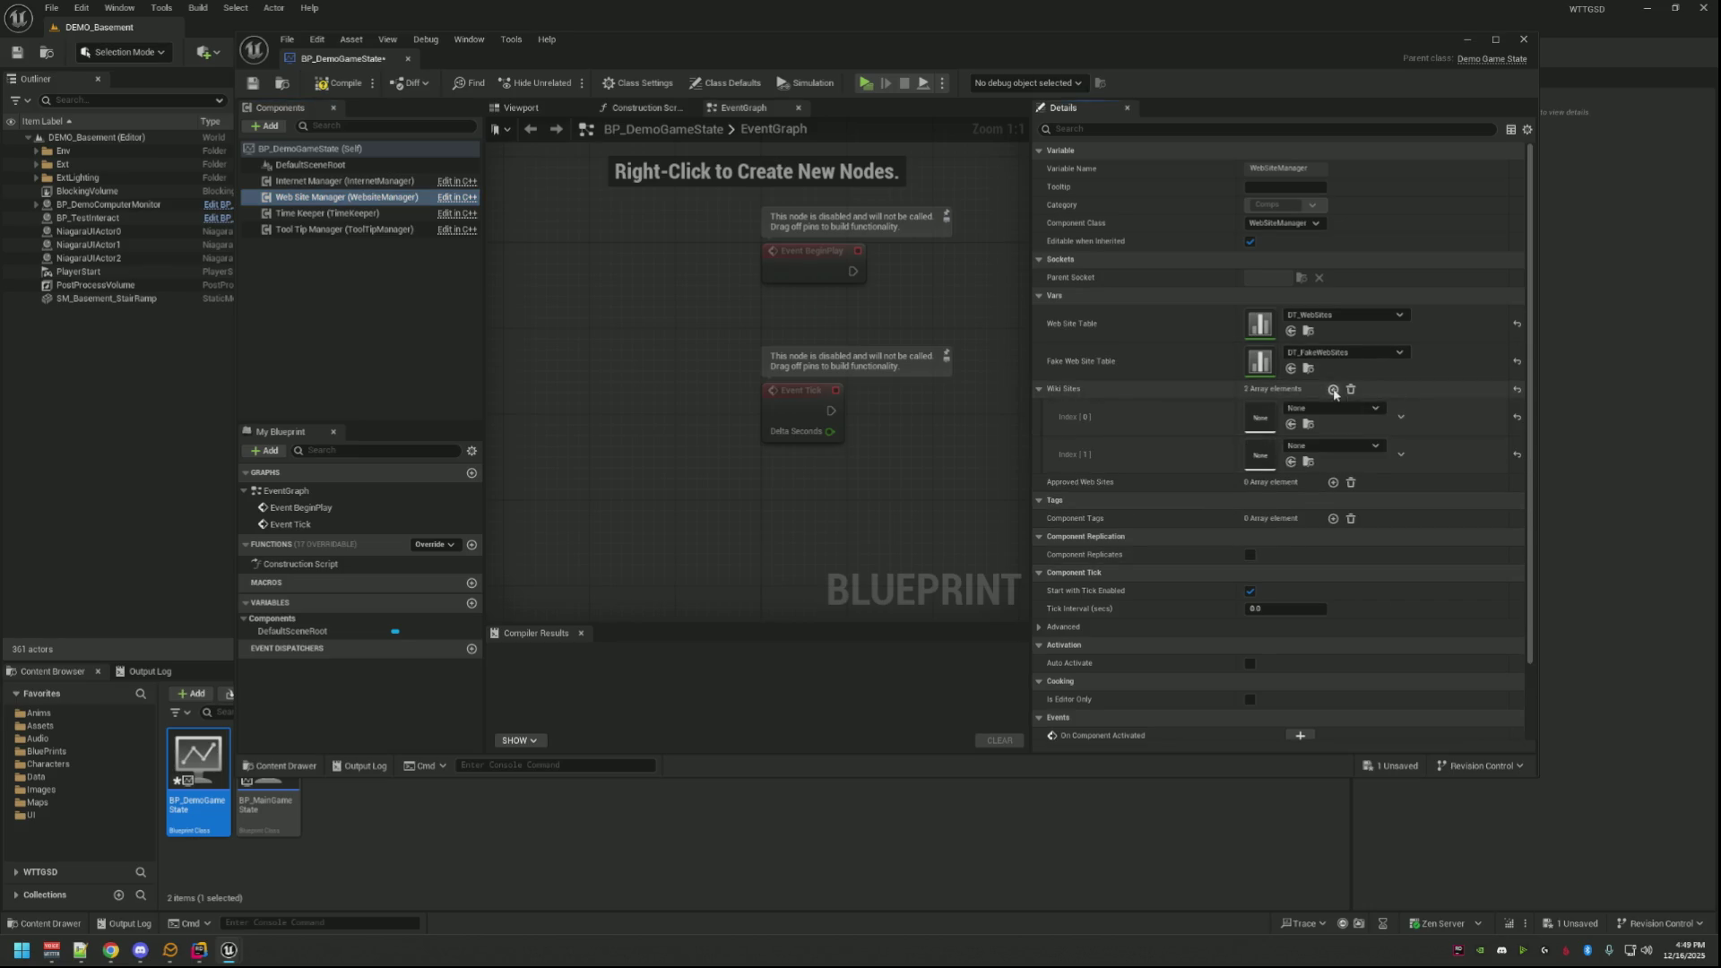
pyautogui.click(1333, 389)
pyautogui.write('Wiki1')
pyautogui.press('Return')
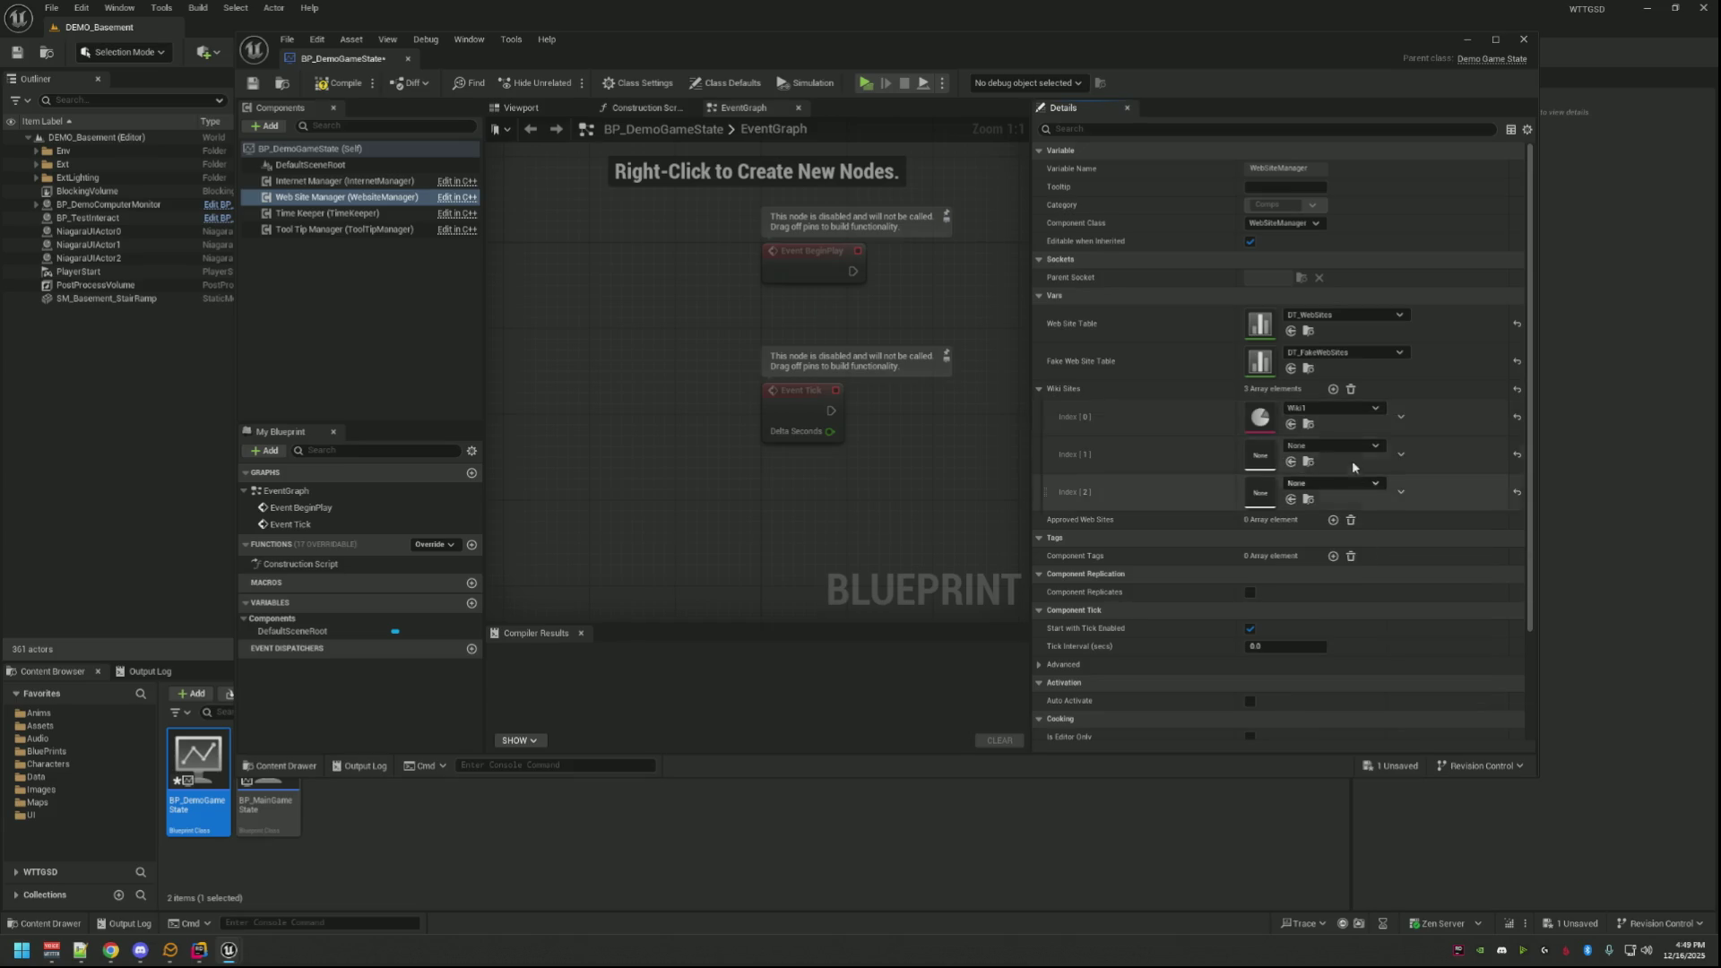
pyautogui.click(1352, 447)
pyautogui.write('Wiki2')
pyautogui.press('Return')
pyautogui.click(1346, 484)
pyautogui.write('Wiki3')
pyautogui.press('Return')
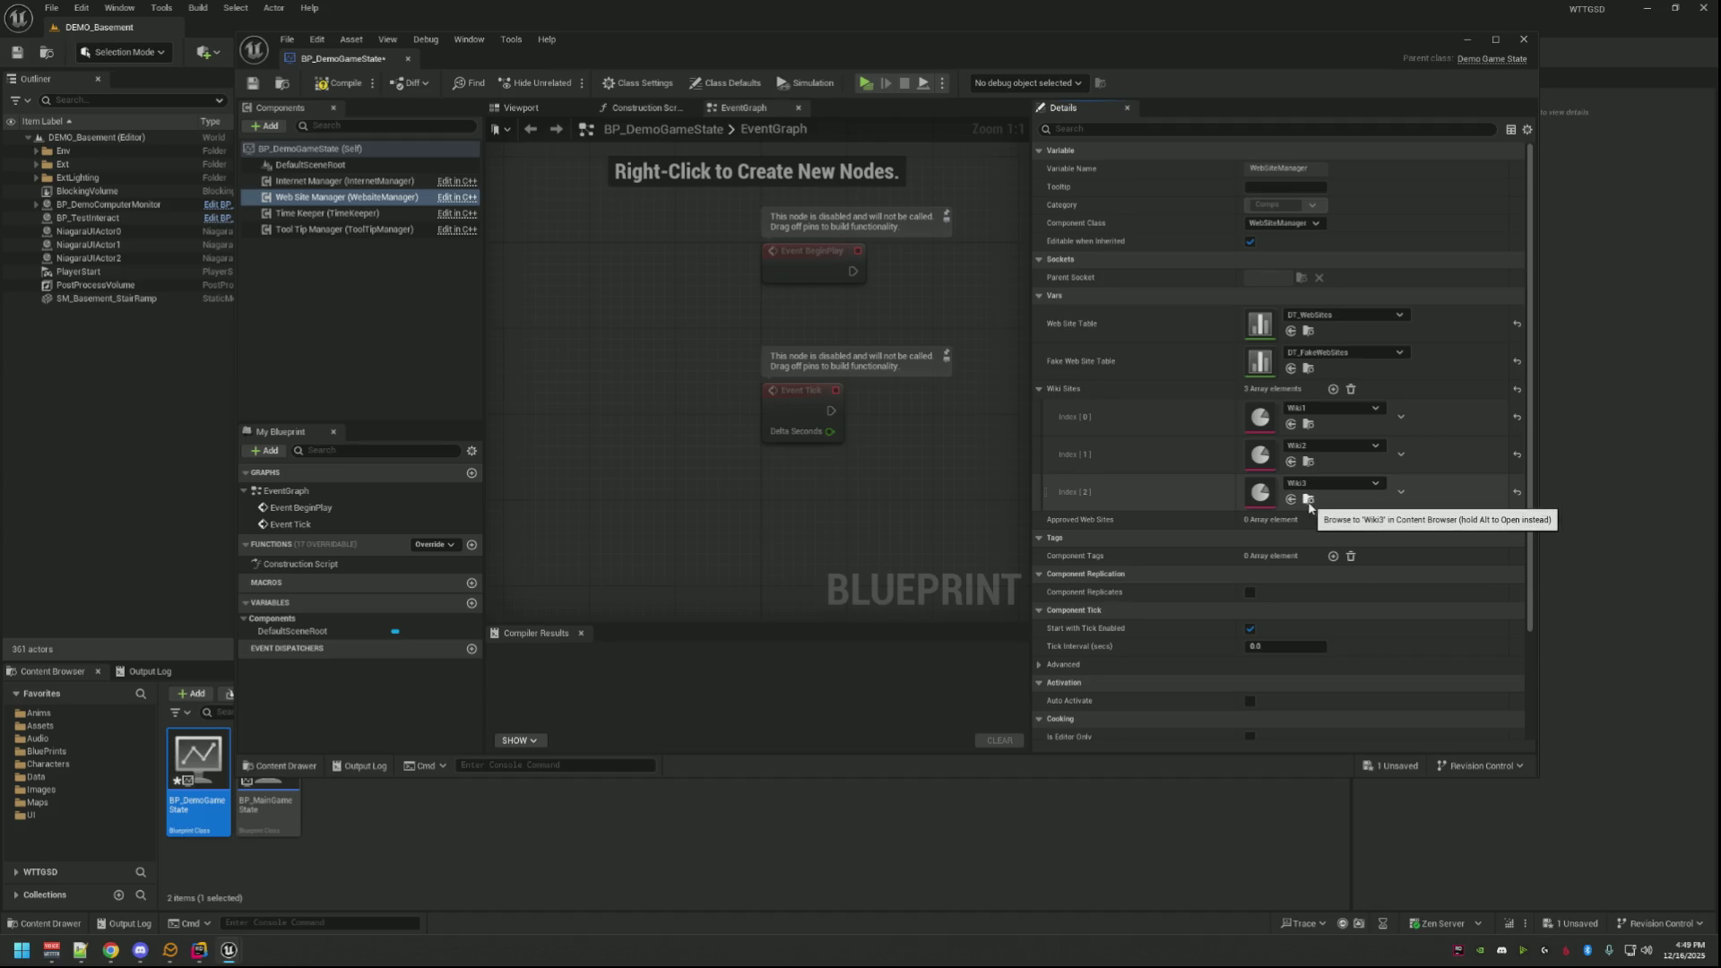
# Step: Browse to and briefly open the Wiki3 data asset, then close it
pyautogui.click(1308, 498)
pyautogui.doubleClick(338, 808)
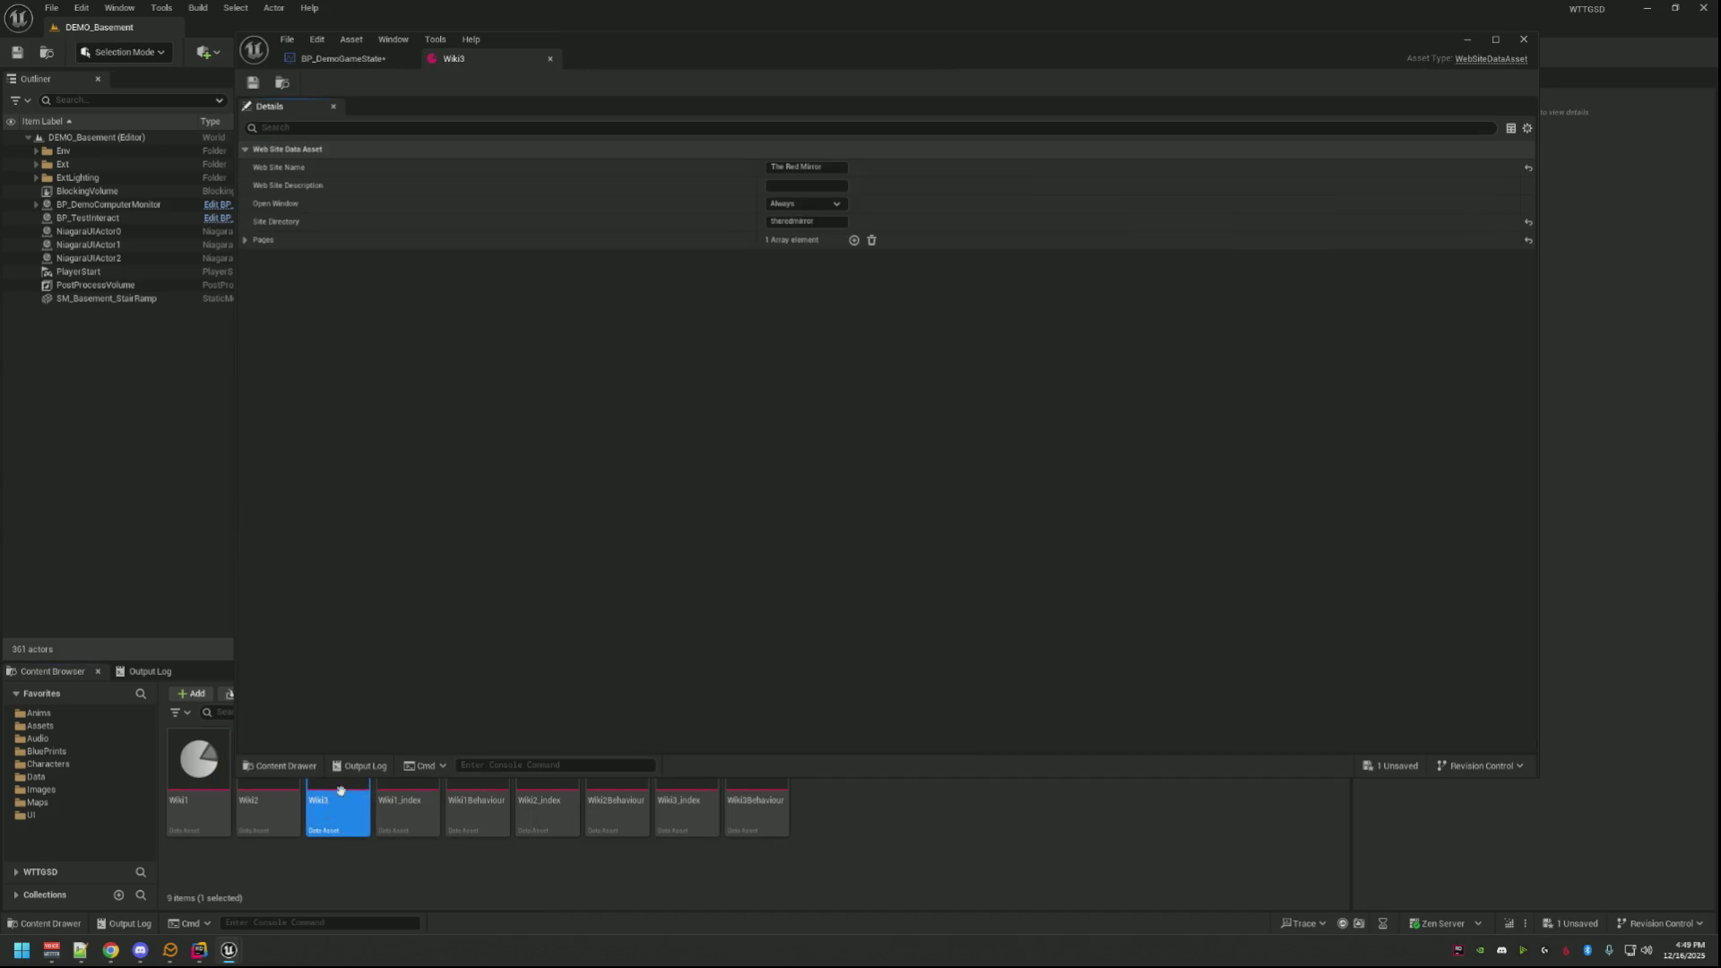
pyautogui.click(550, 58)
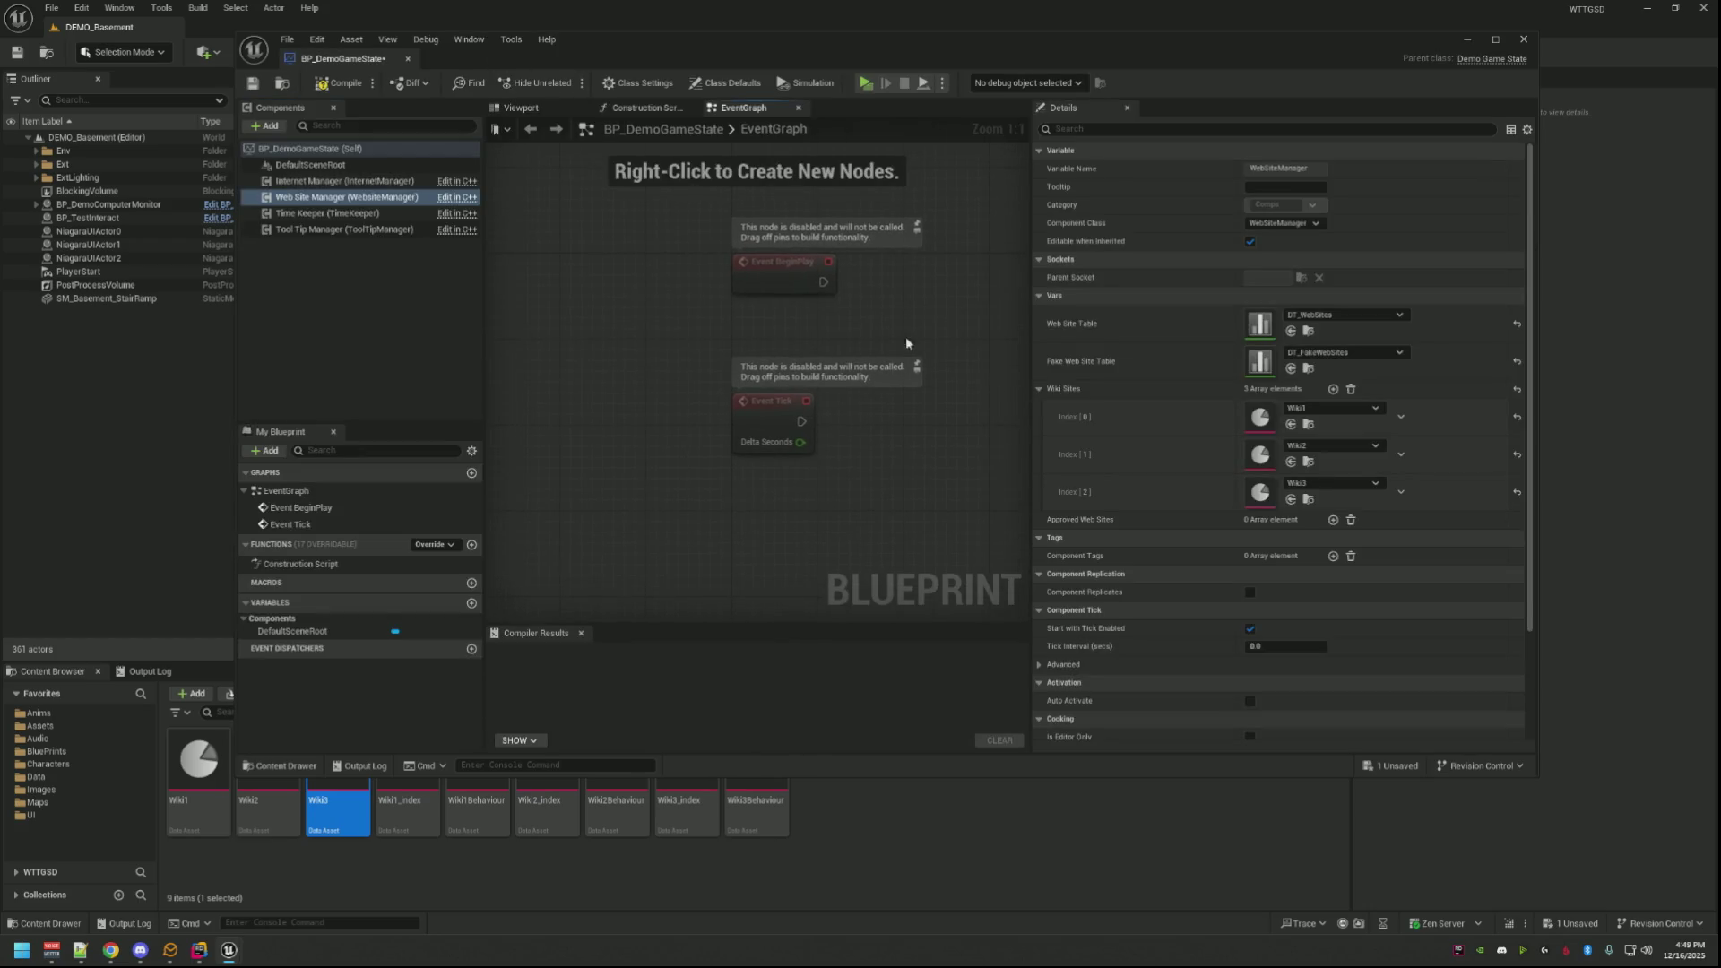
# Step: Add youtube and twitch to Approved Web Sites and compile BP_DemoGameState
pyautogui.click(1334, 519)
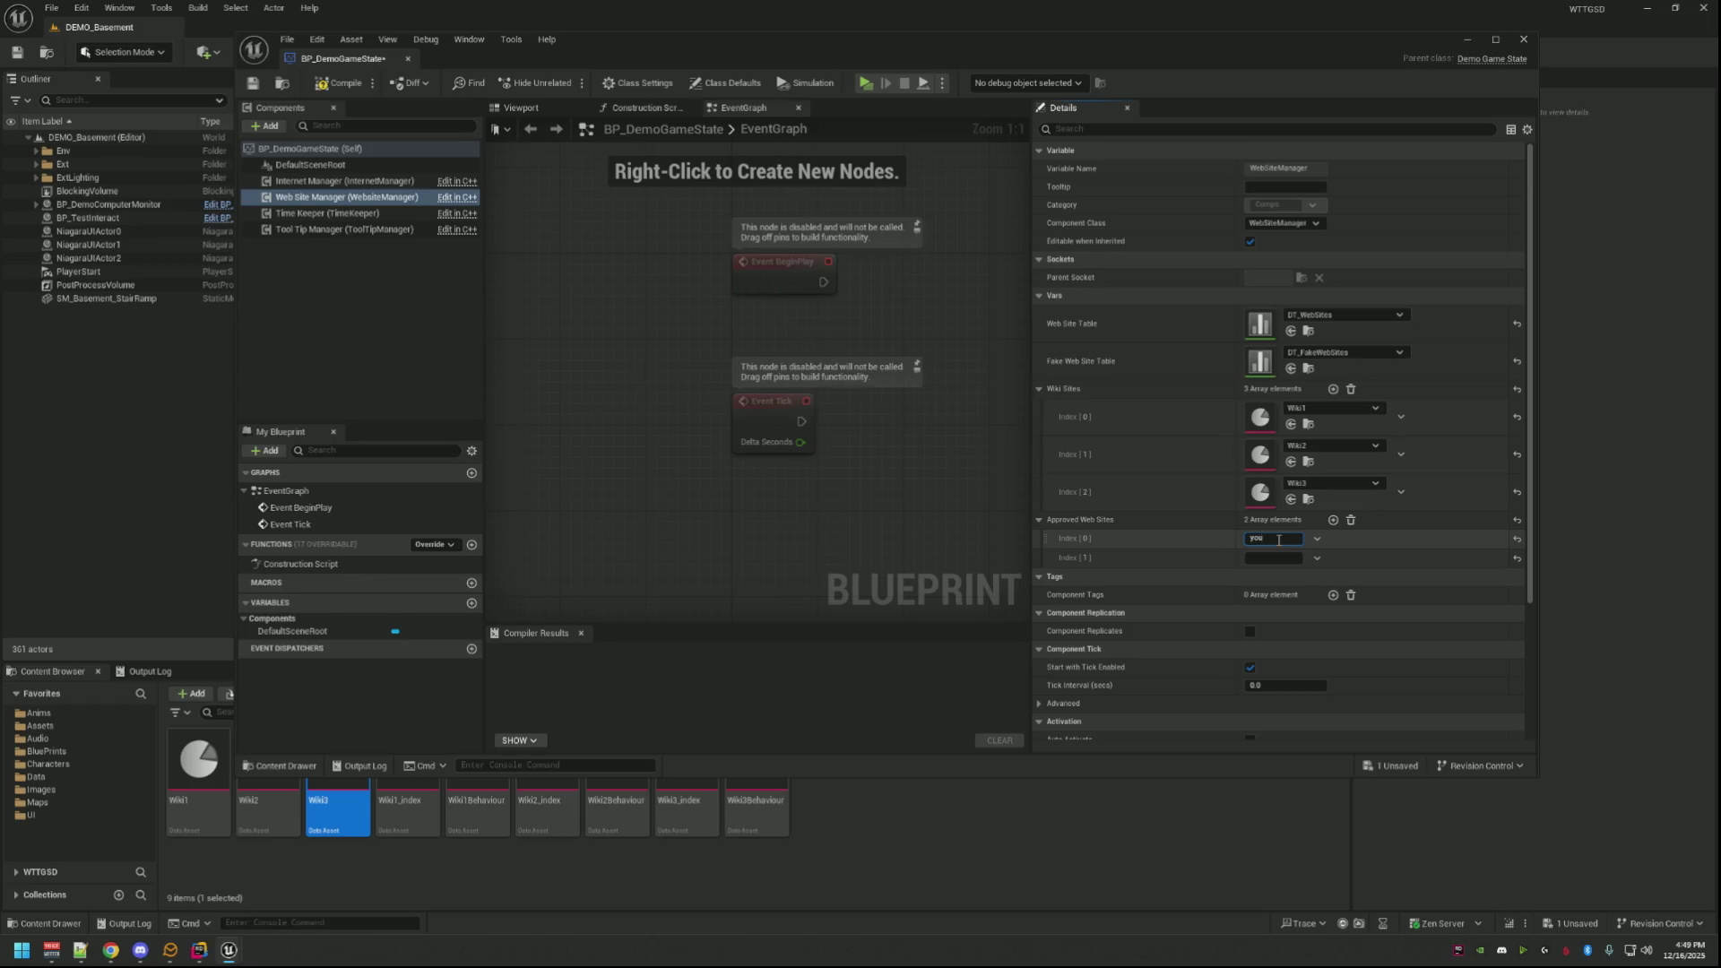
pyautogui.write('tubetwitch')
pyautogui.hotkey('ctrl', 'a')
pyautogui.press('Return')
pyautogui.click(344, 88)
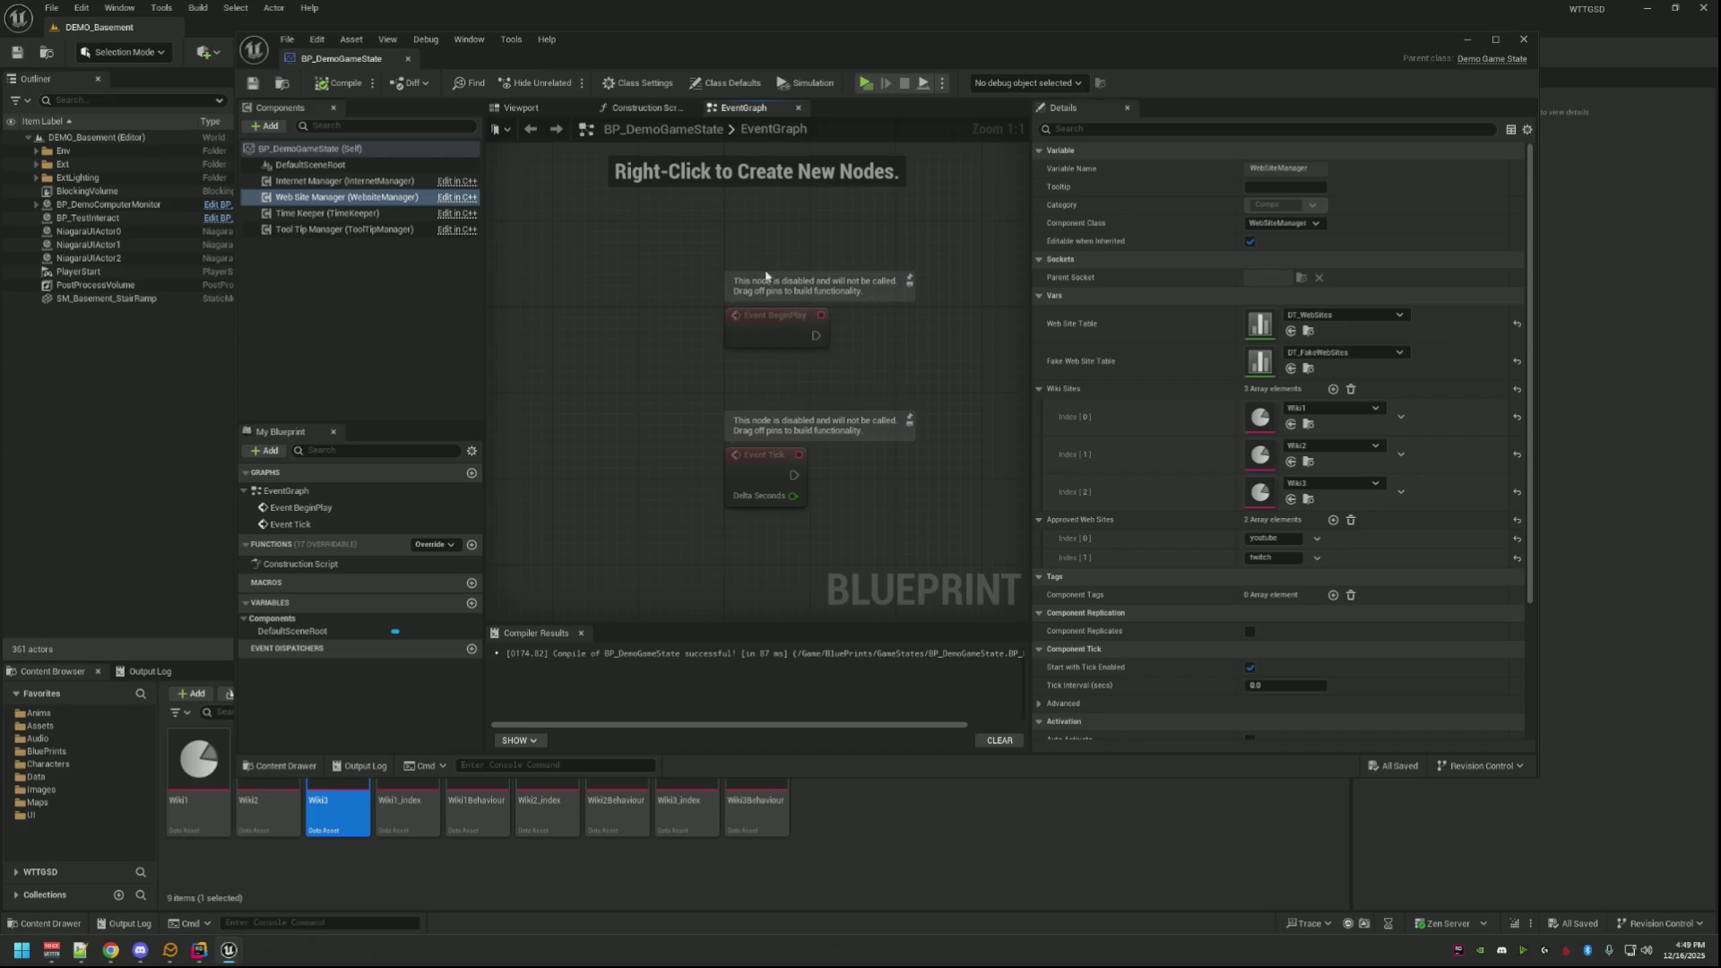
# Step: Minimize the blueprint editor, show the output log and switch to Rider
pyautogui.click(1469, 41)
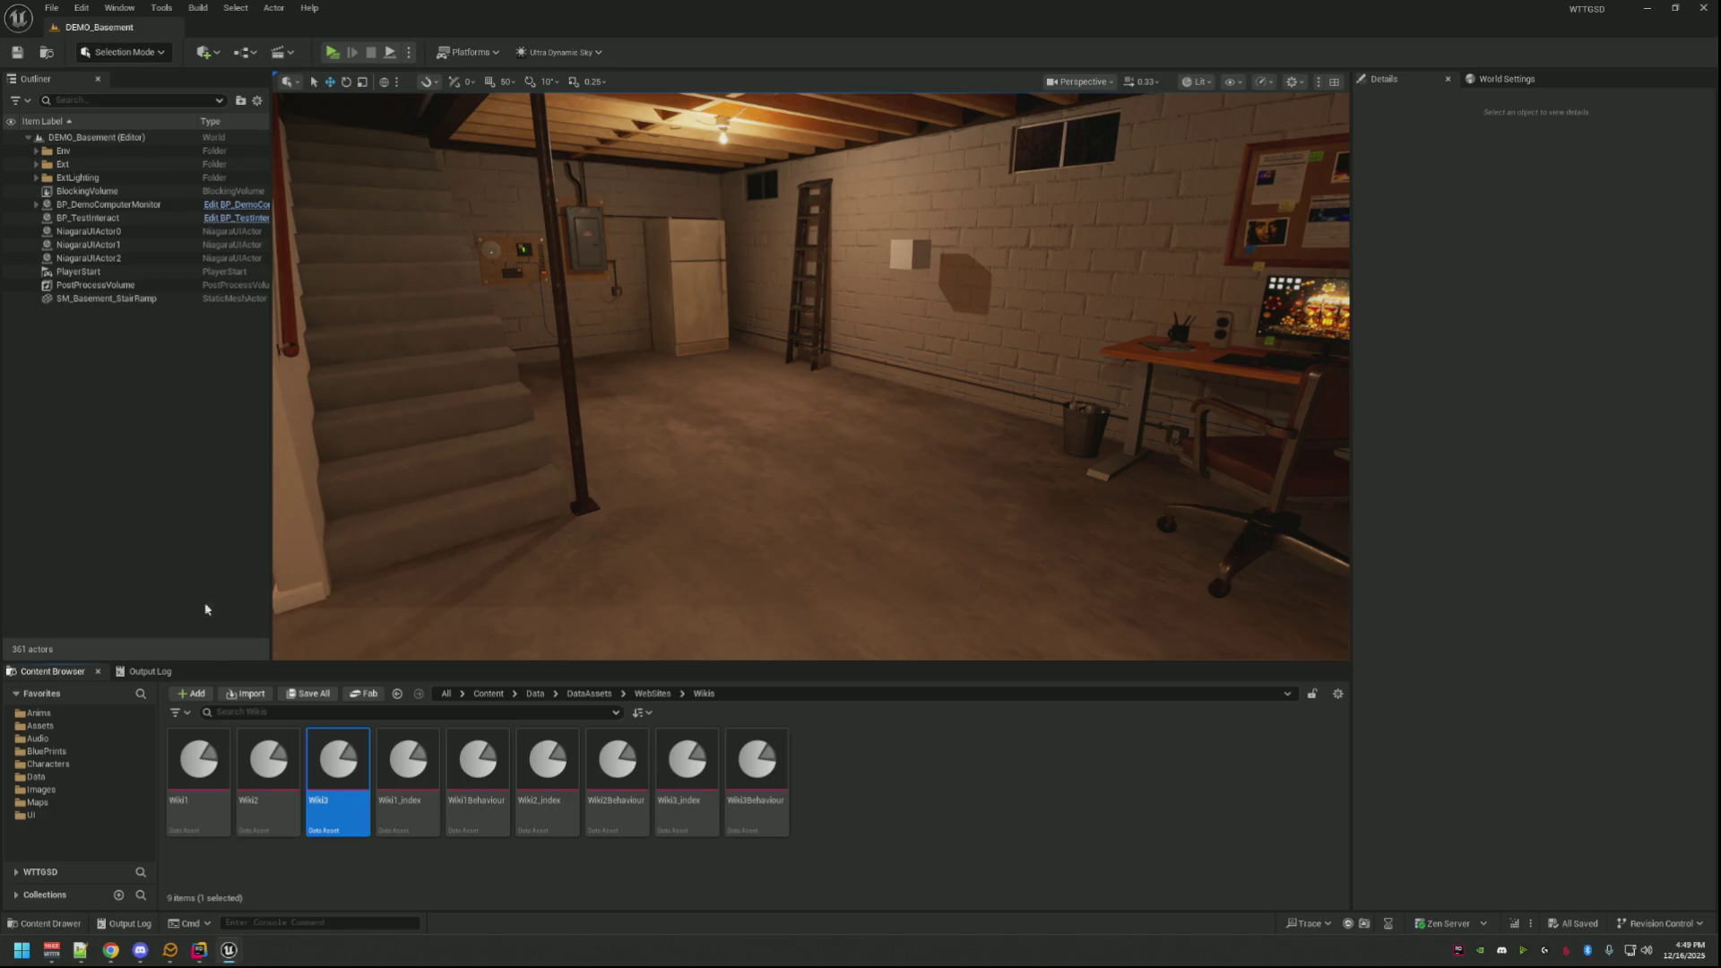
pyautogui.click(159, 673)
pyautogui.click(203, 952)
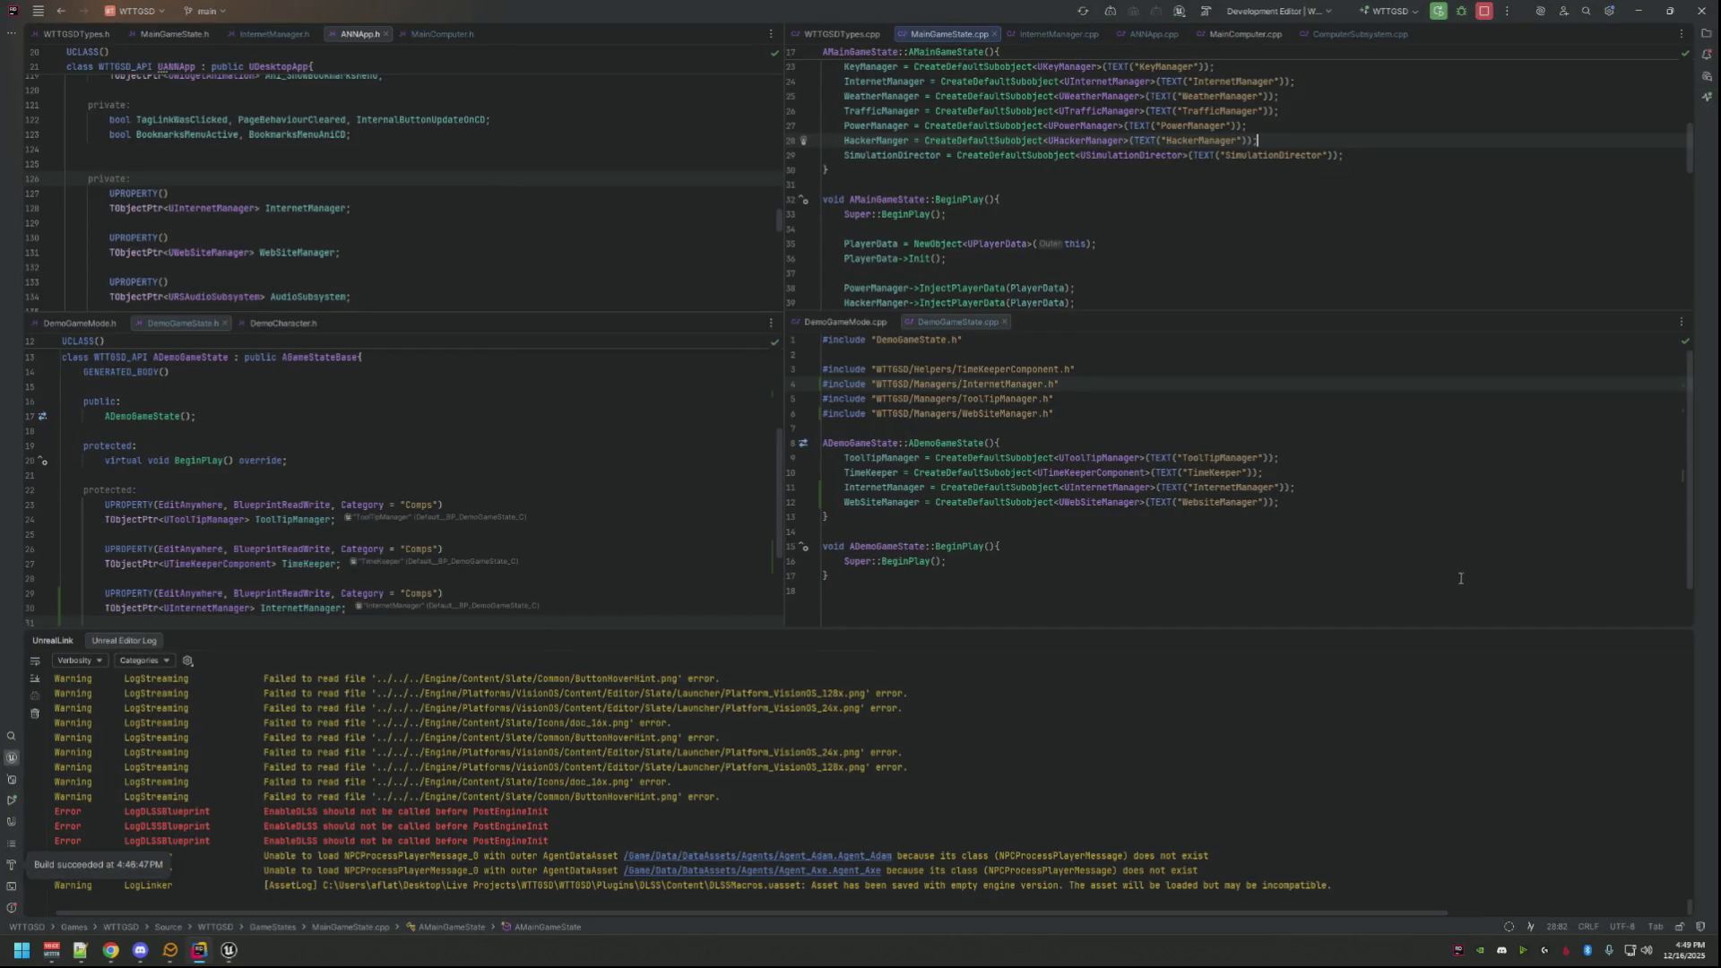
# Step: Close the Unreal log panel and review MainGameState's BeginPlay and the WebSiteManager declaration
pyautogui.click(1681, 640)
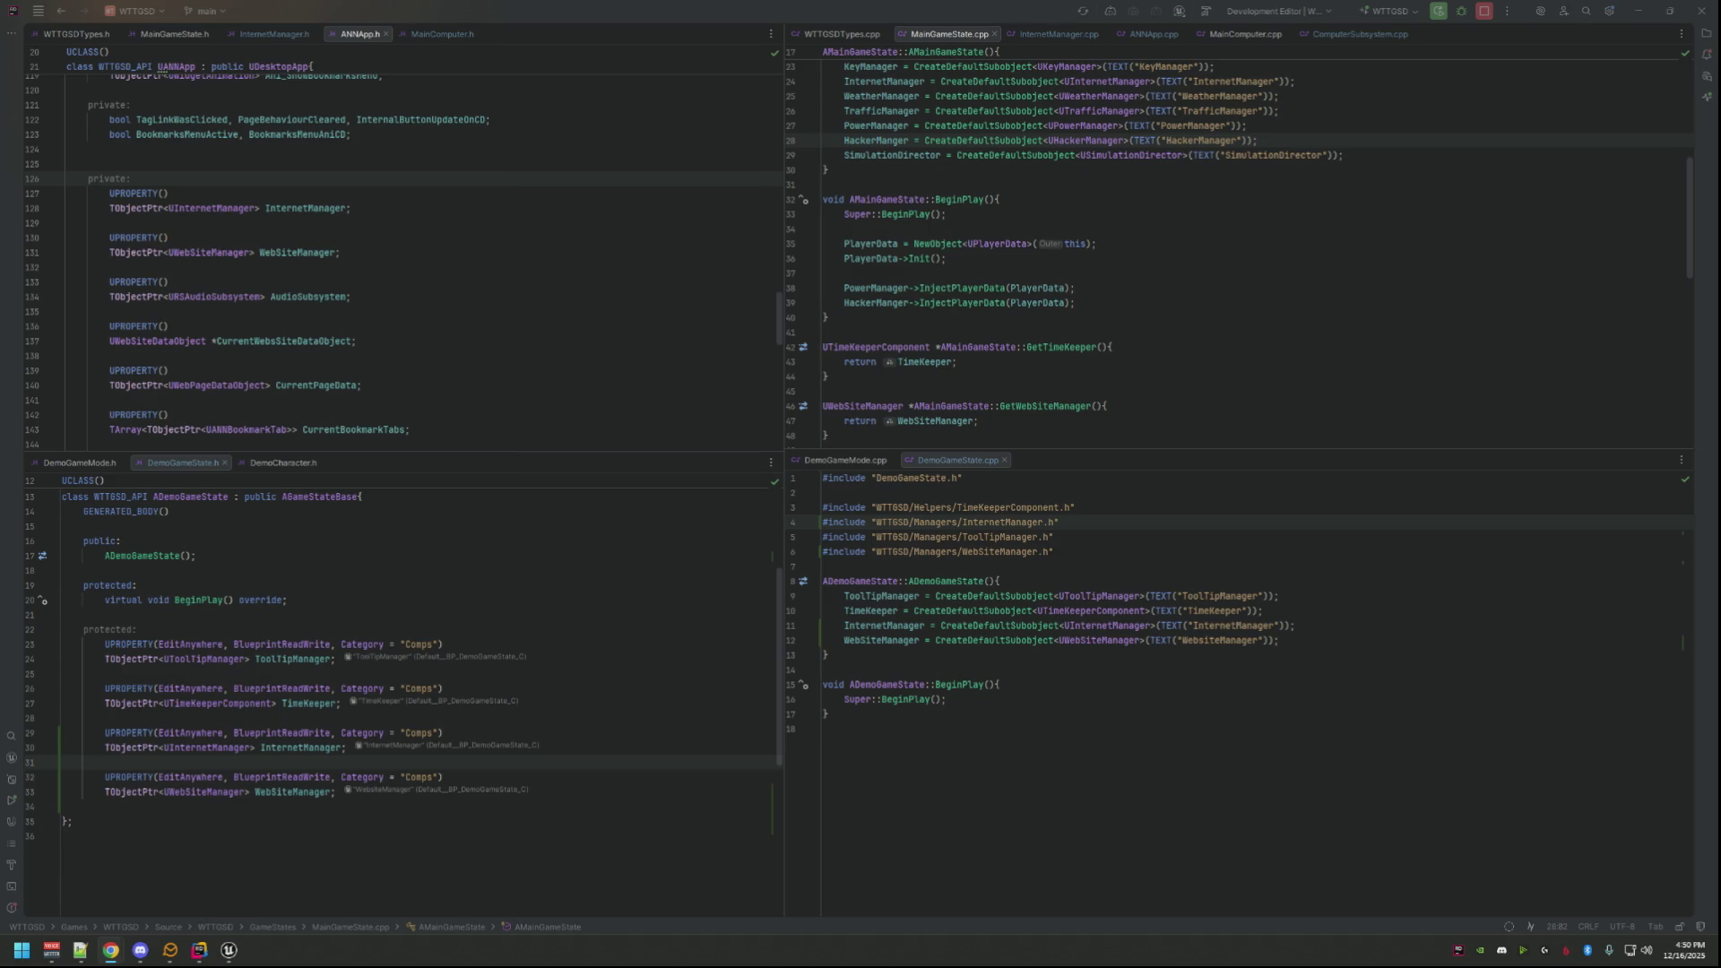
pyautogui.click(1185, 306)
pyautogui.click(1190, 257)
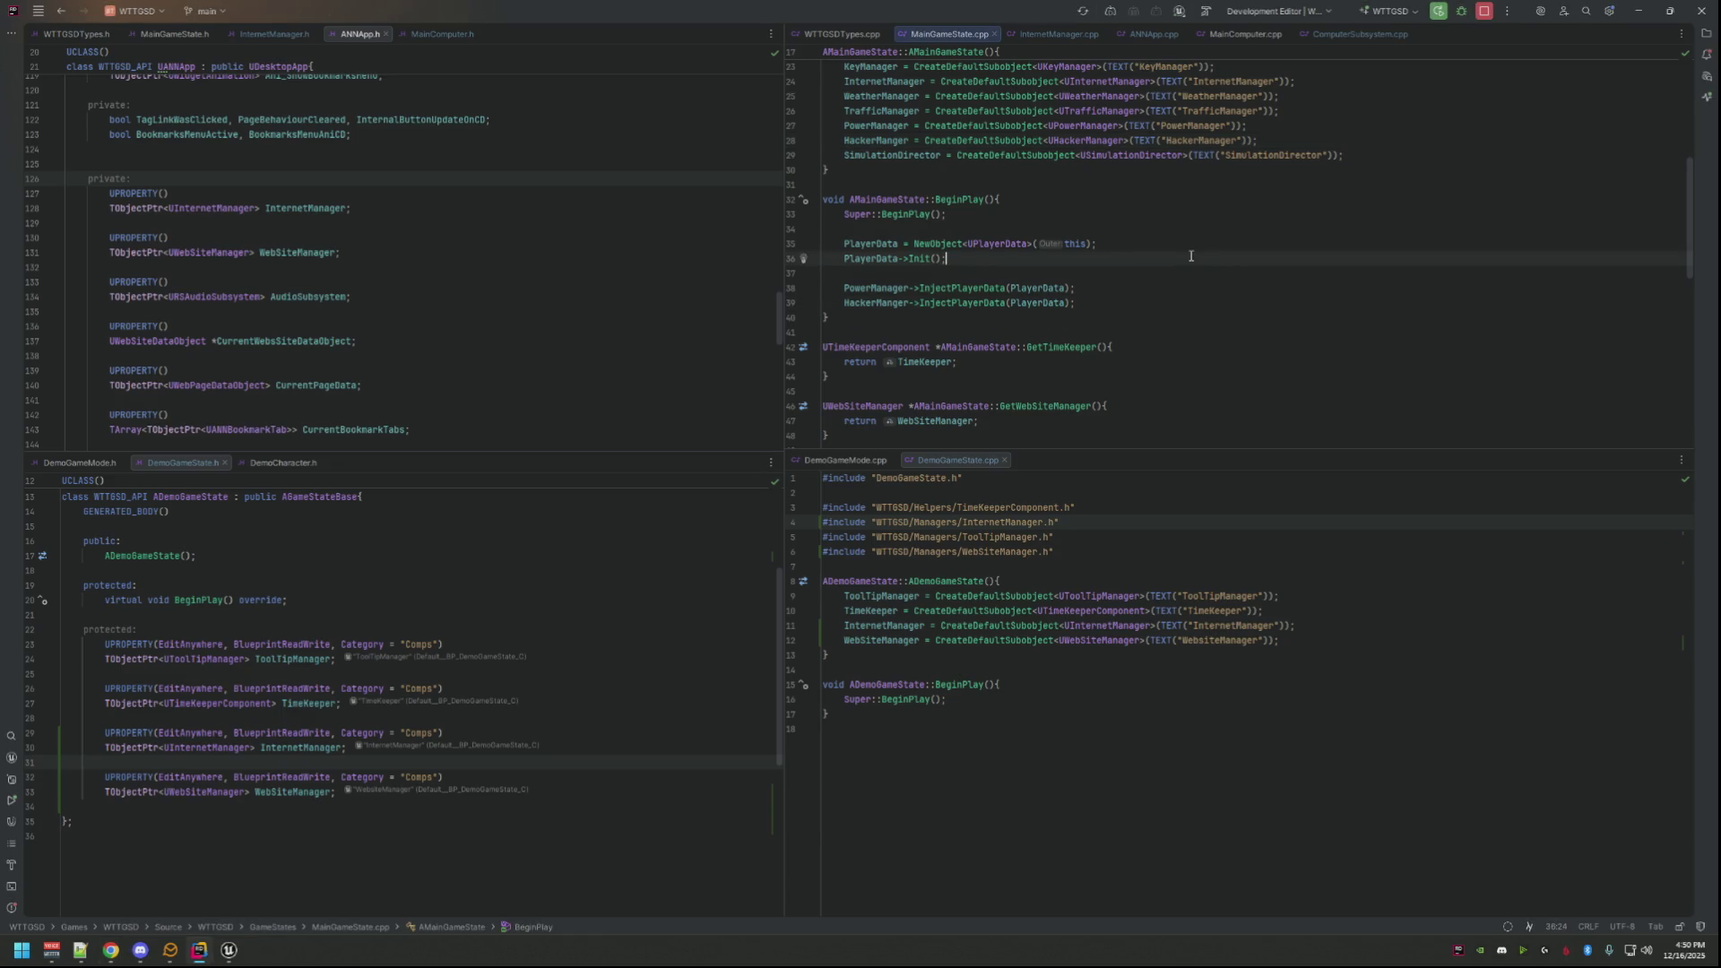
pyautogui.click(750, 252)
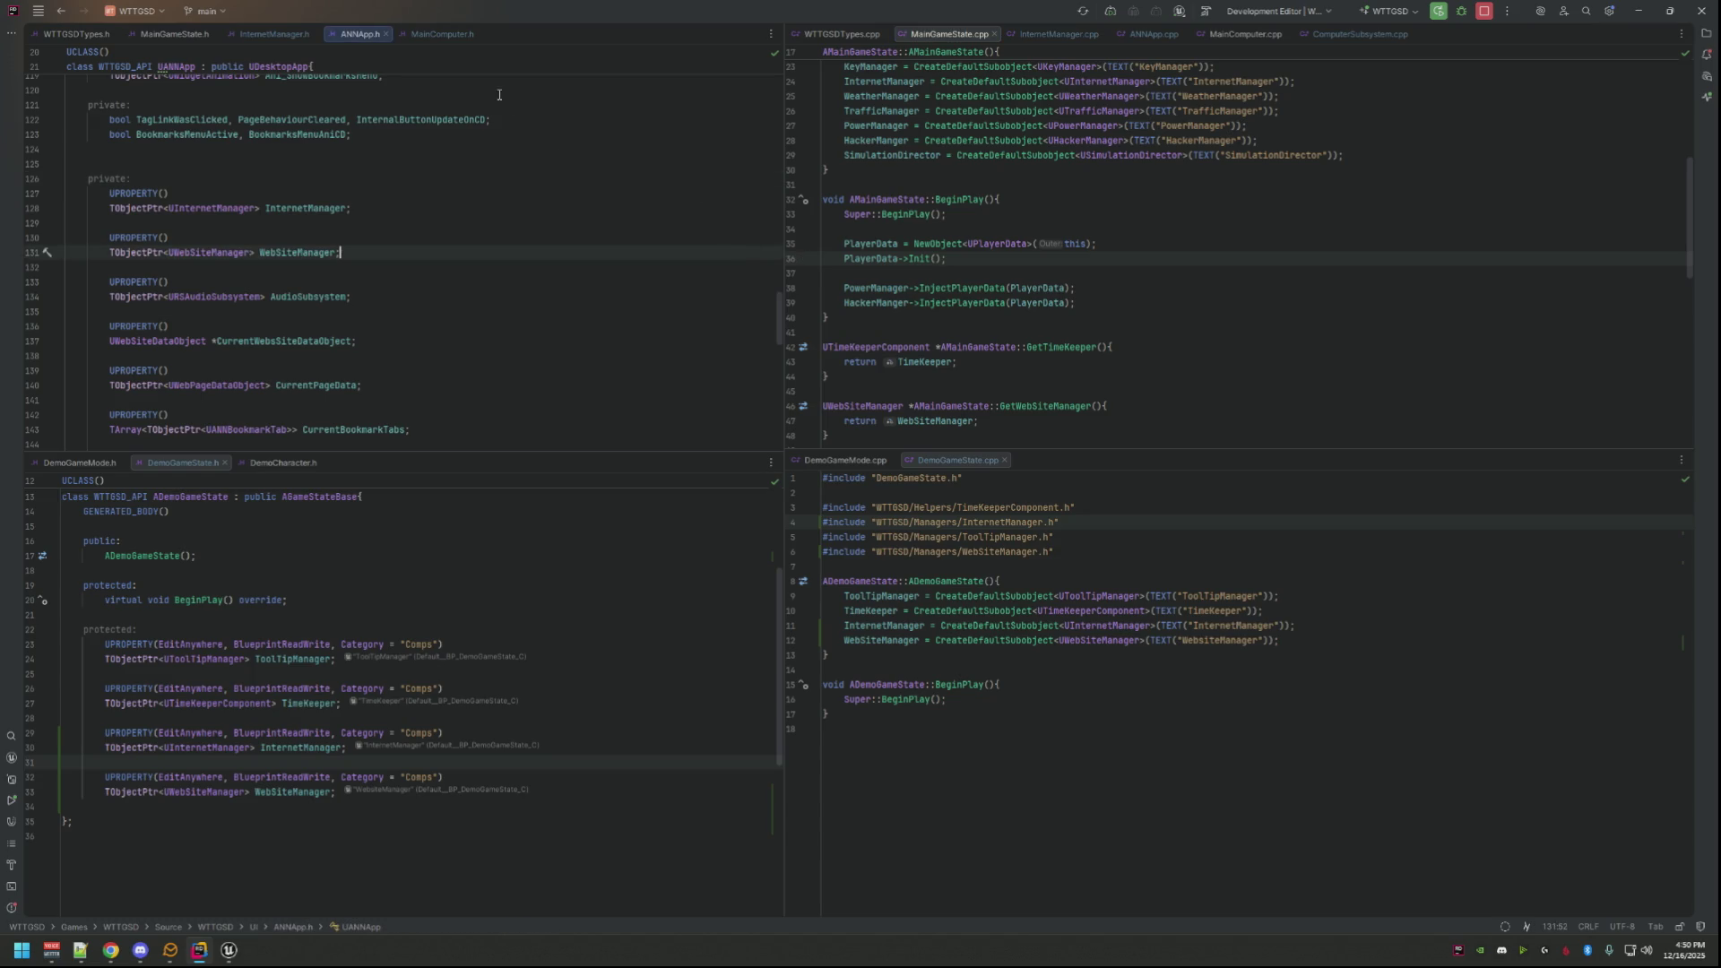
pyautogui.click(1157, 196)
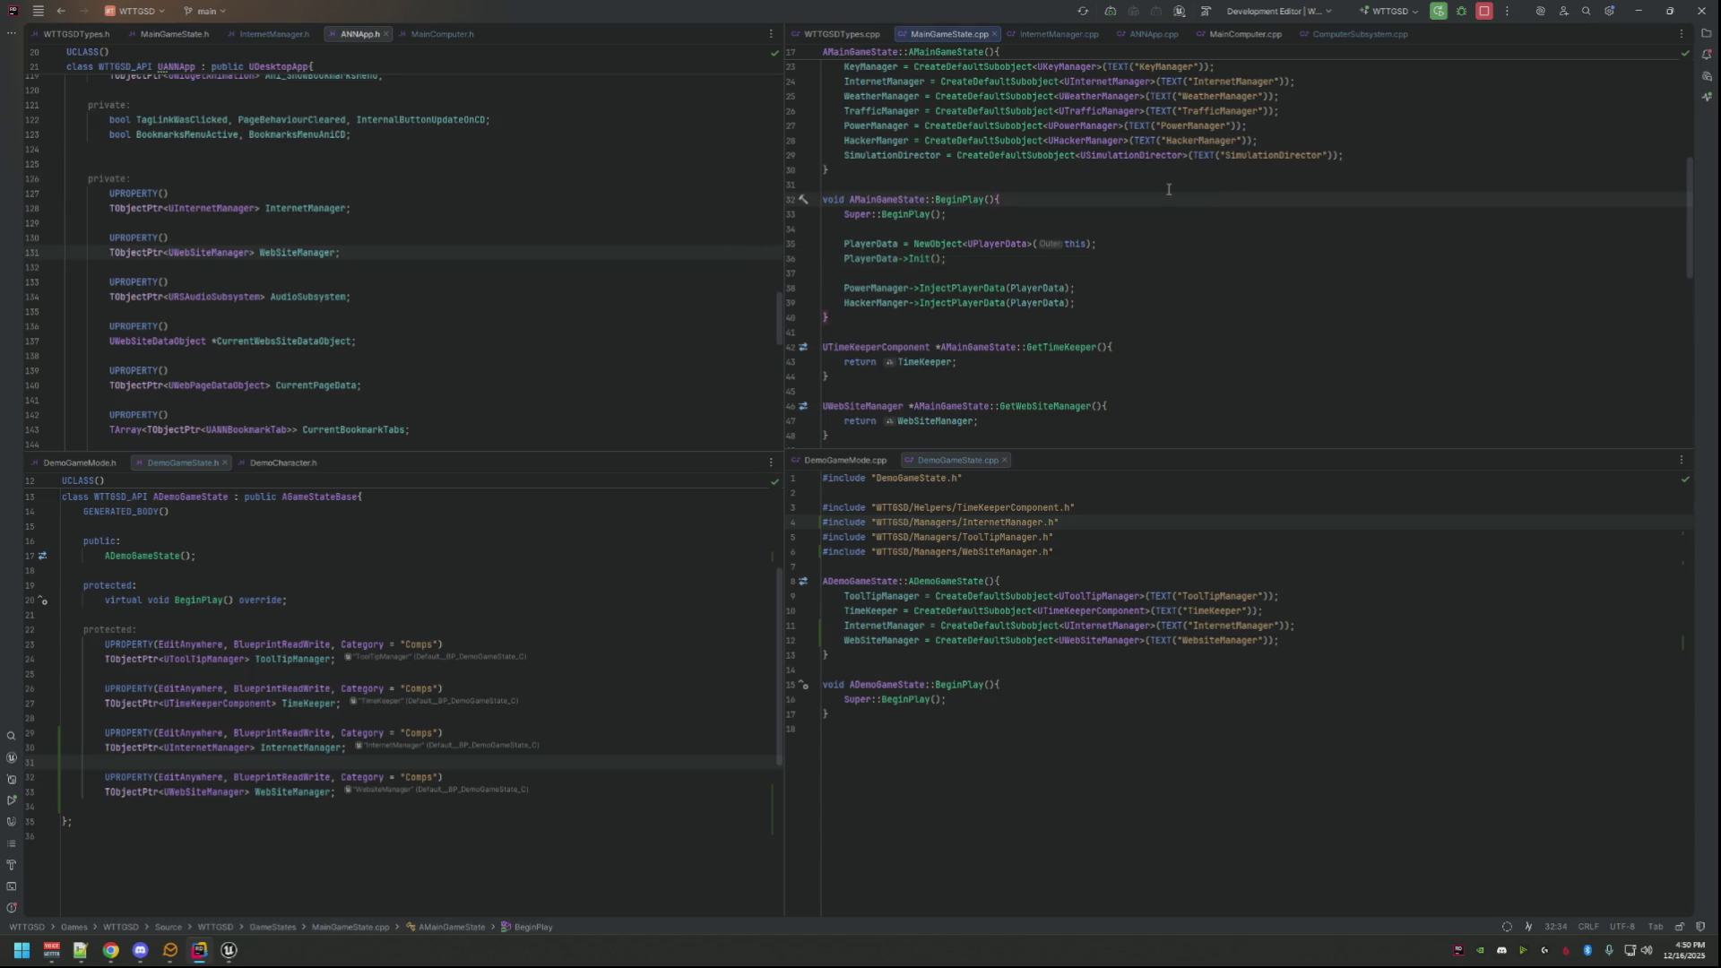
# Step: Bring up ComputerSubsystem.cpp's SetMainComputer code, then return to Unreal Editor
pyautogui.click(1357, 33)
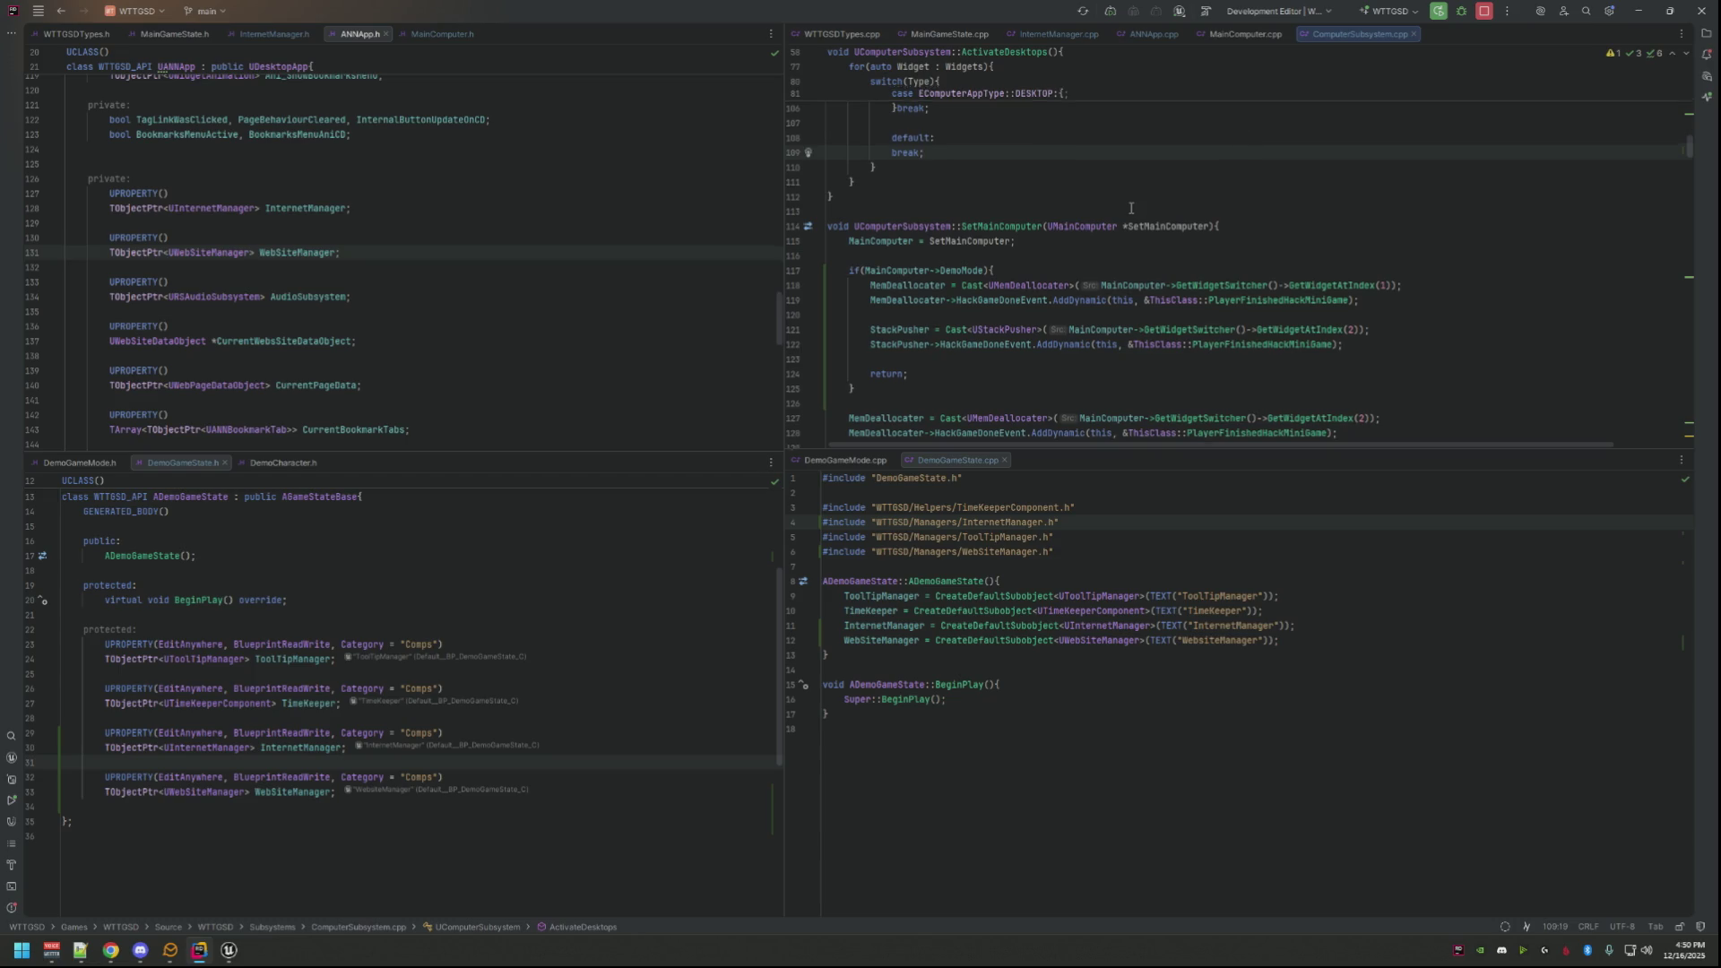
pyautogui.scroll(-2, 1130, 208)
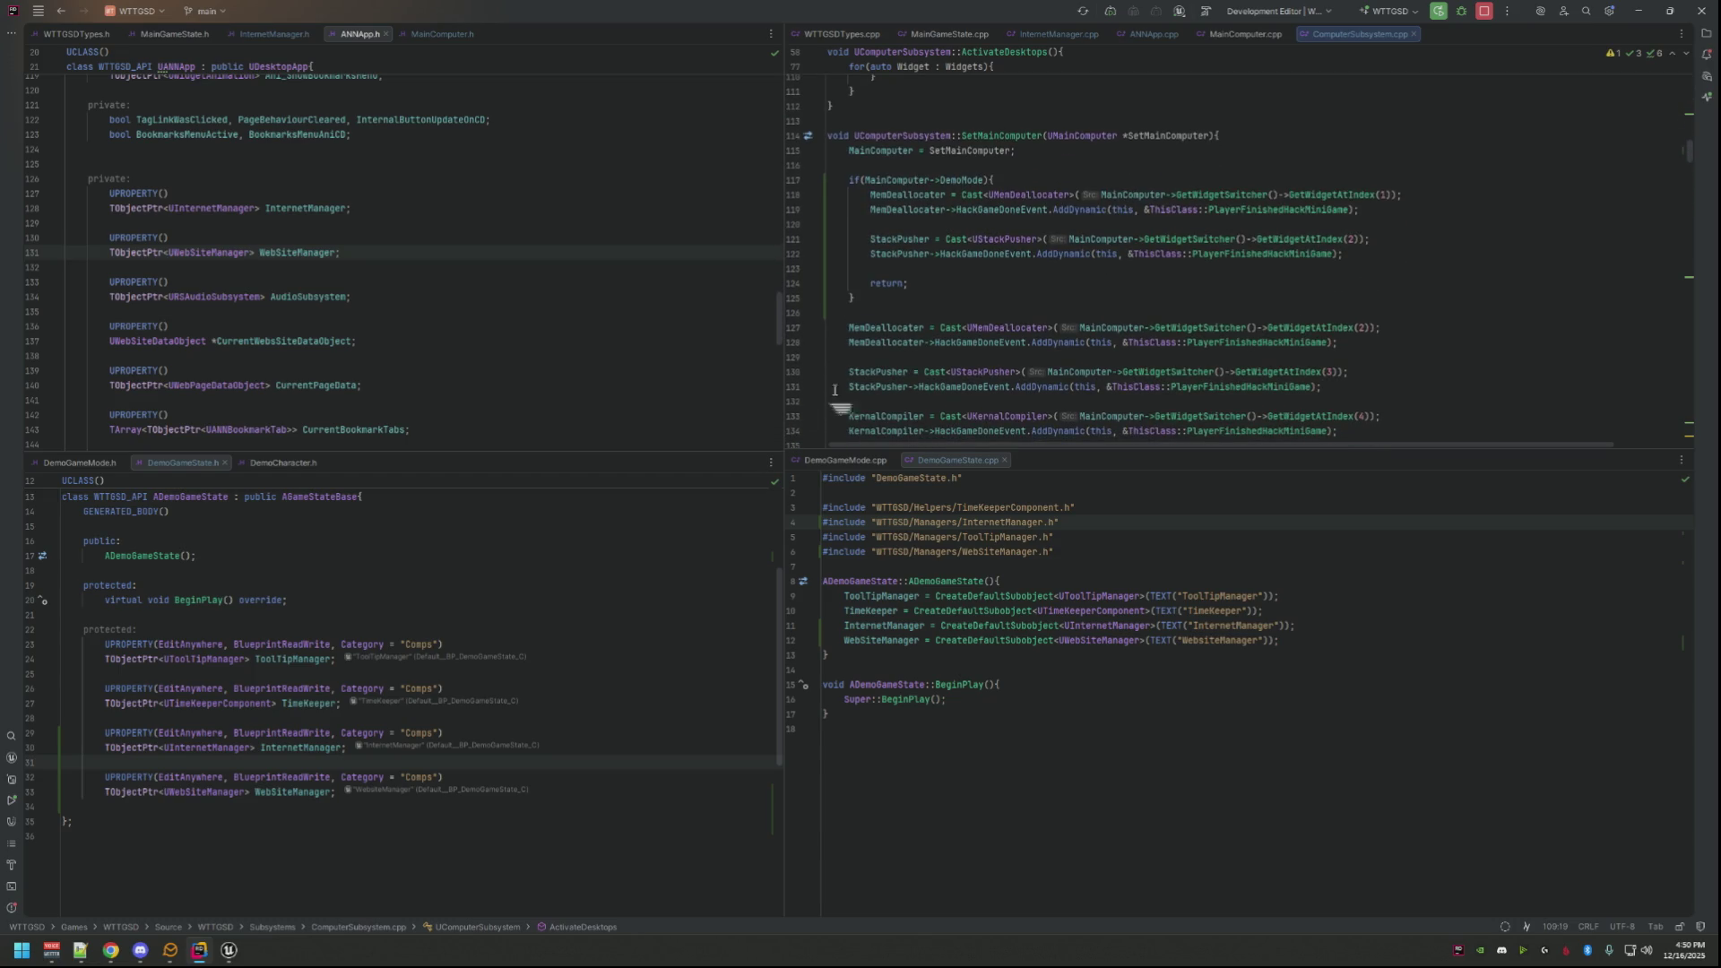
pyautogui.moveTo(199, 952)
pyautogui.click(301, 874)
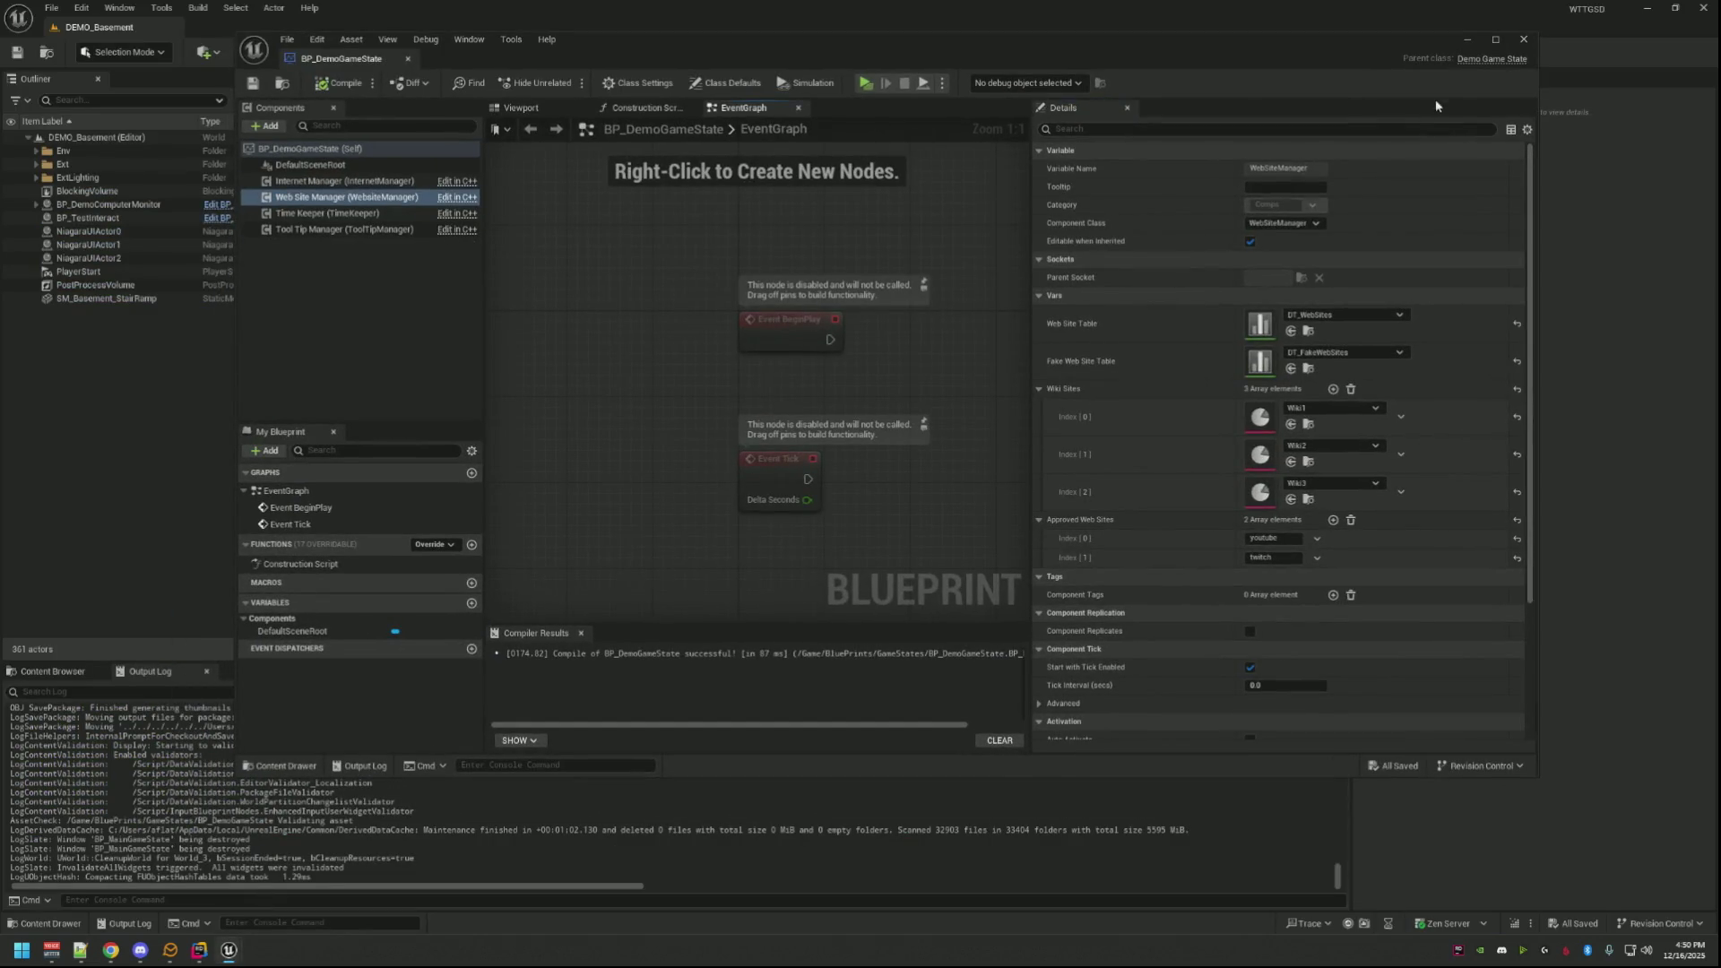
# Step: Close the blueprint and play-test DEMO_Basement with the debug camera, then stop it
pyautogui.click(1524, 40)
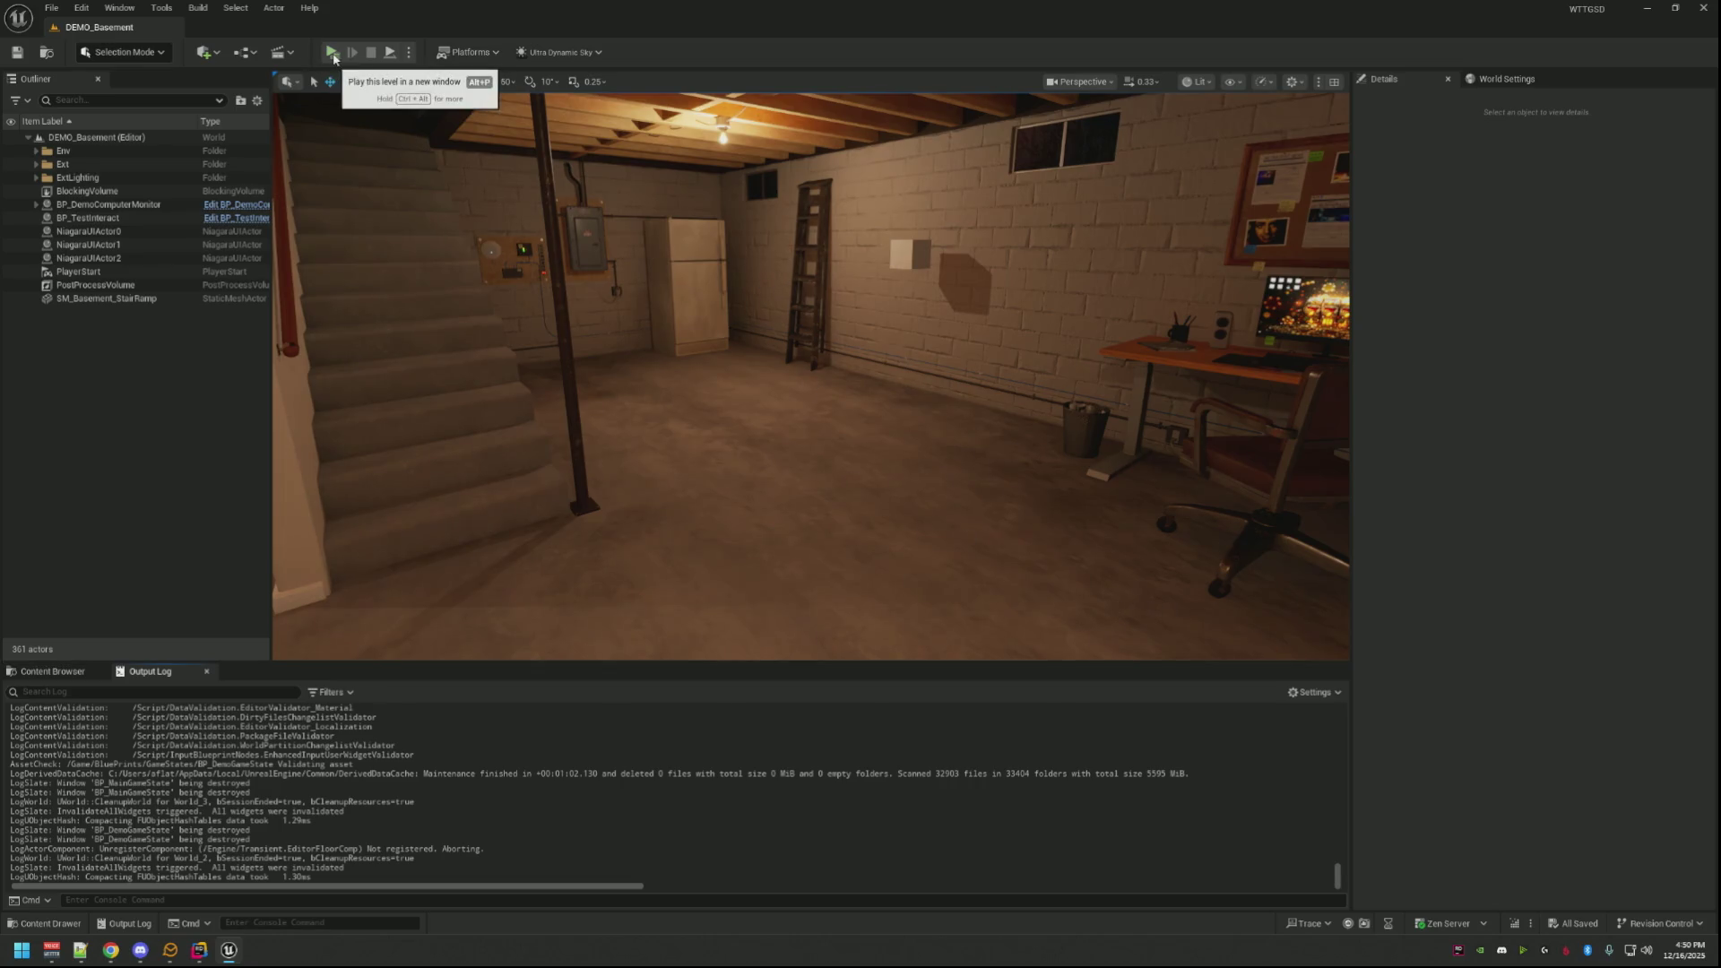
pyautogui.hotkey('alt', 'p')
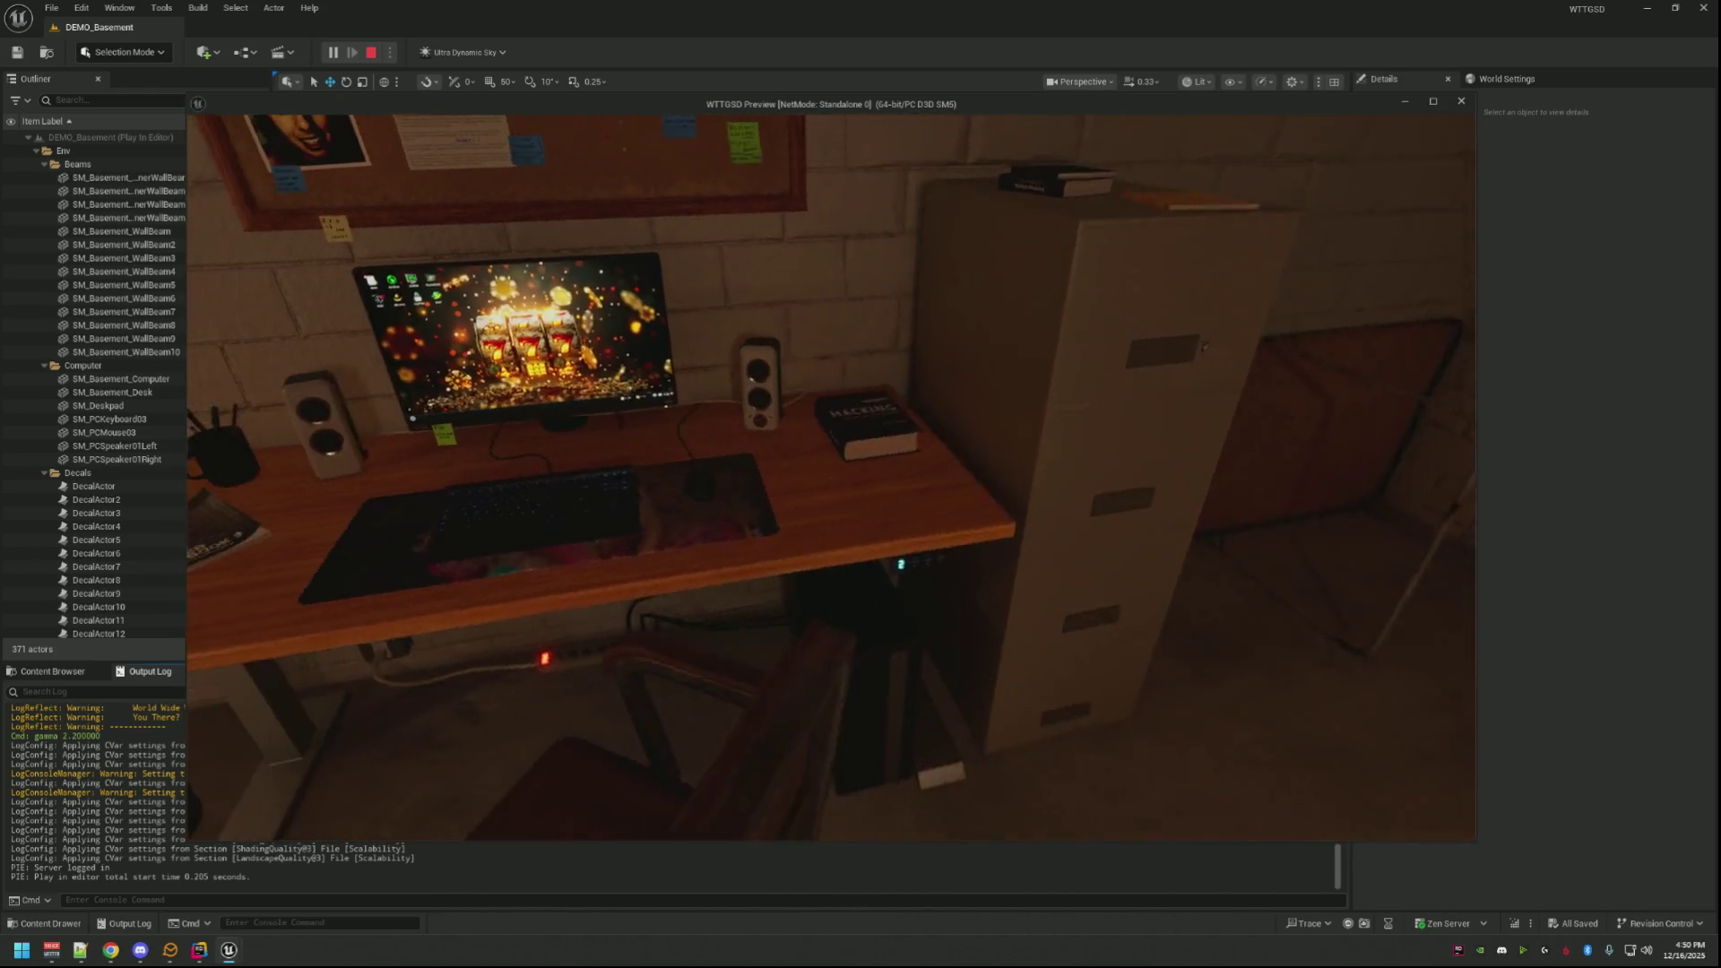
pyautogui.press(';')
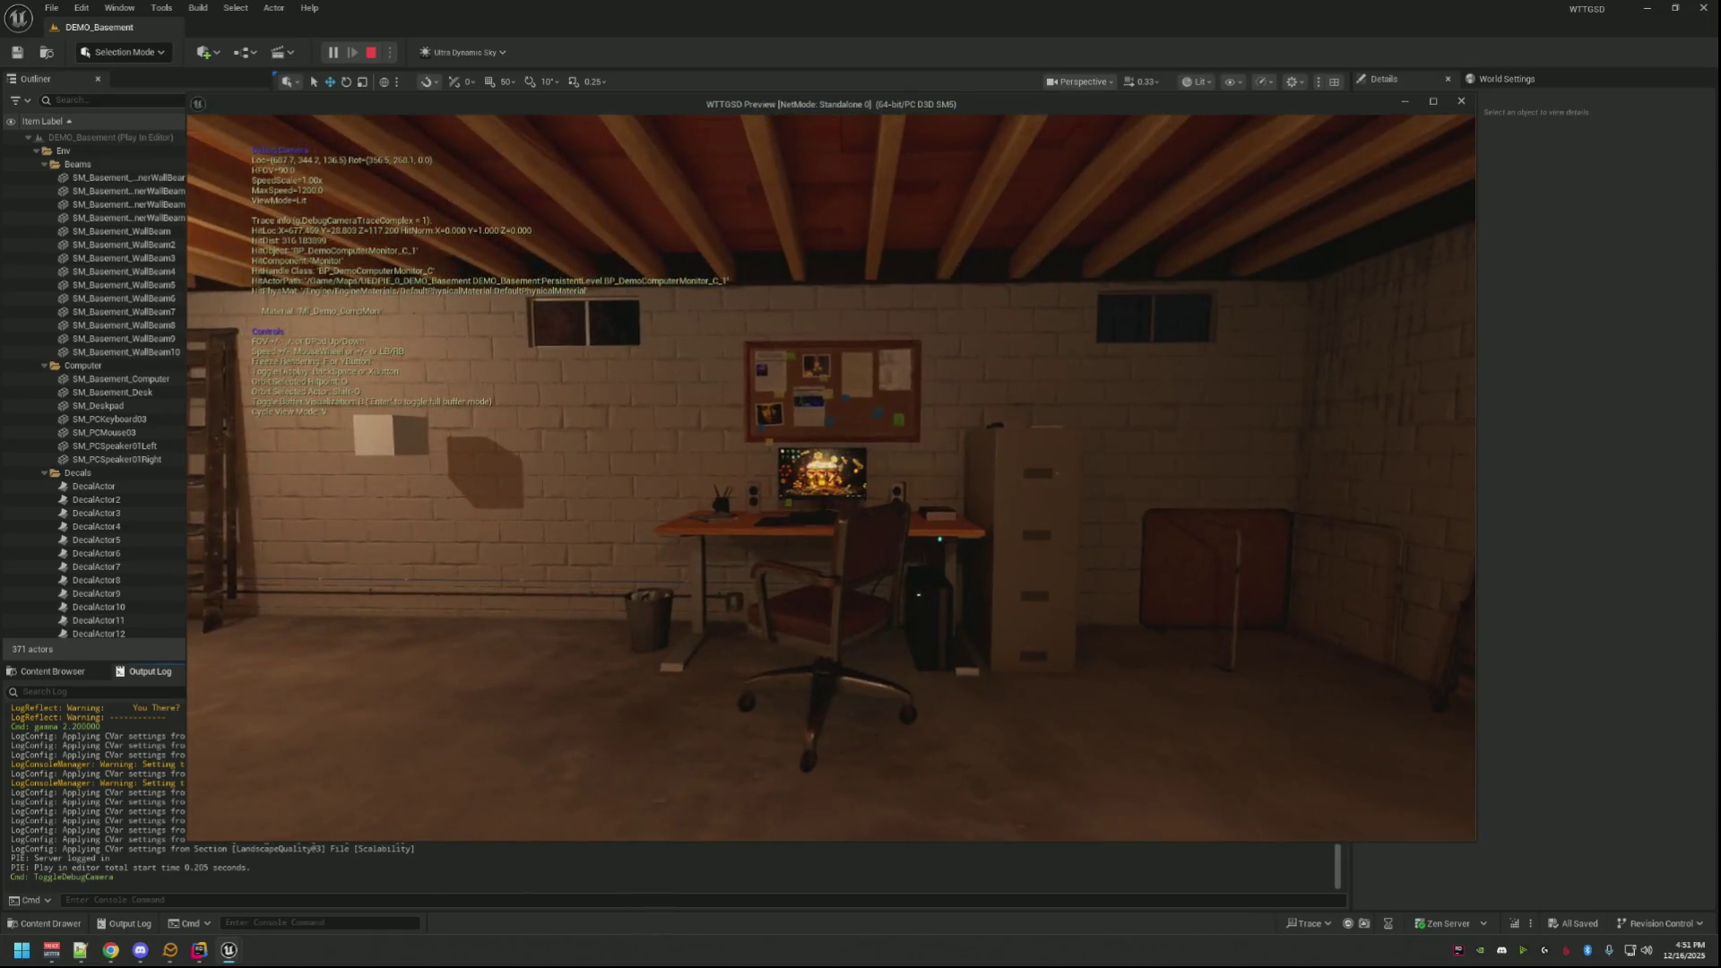
pyautogui.press(';')
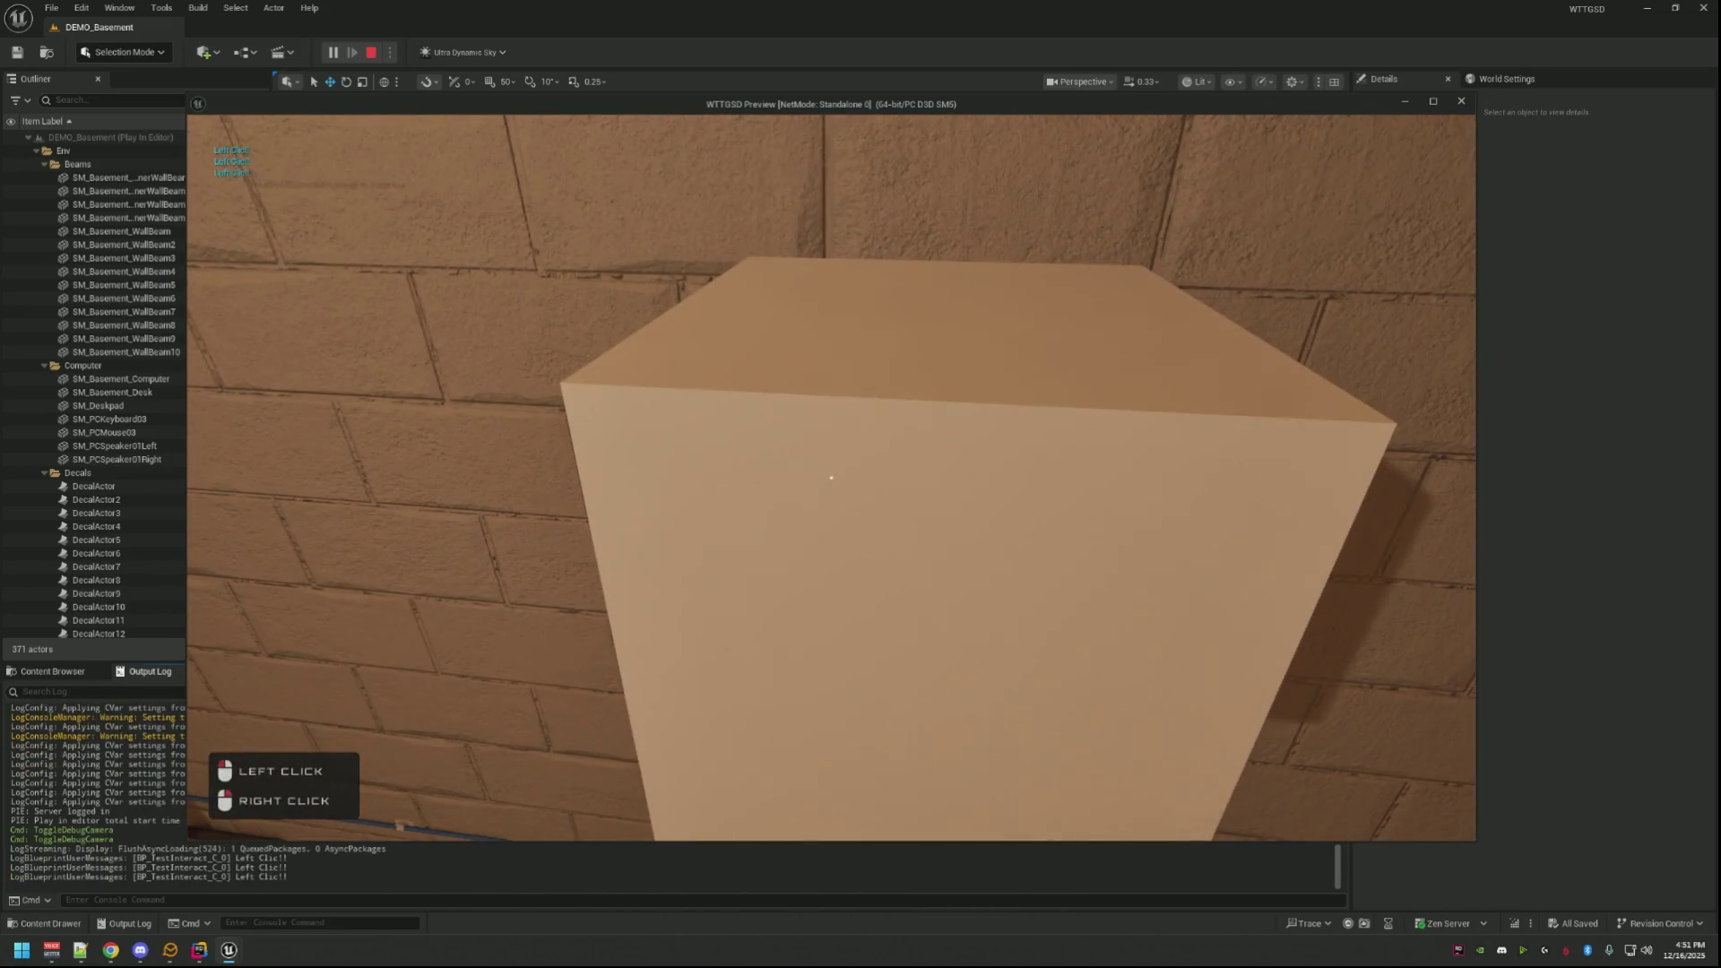
pyautogui.rightClick(832, 477)
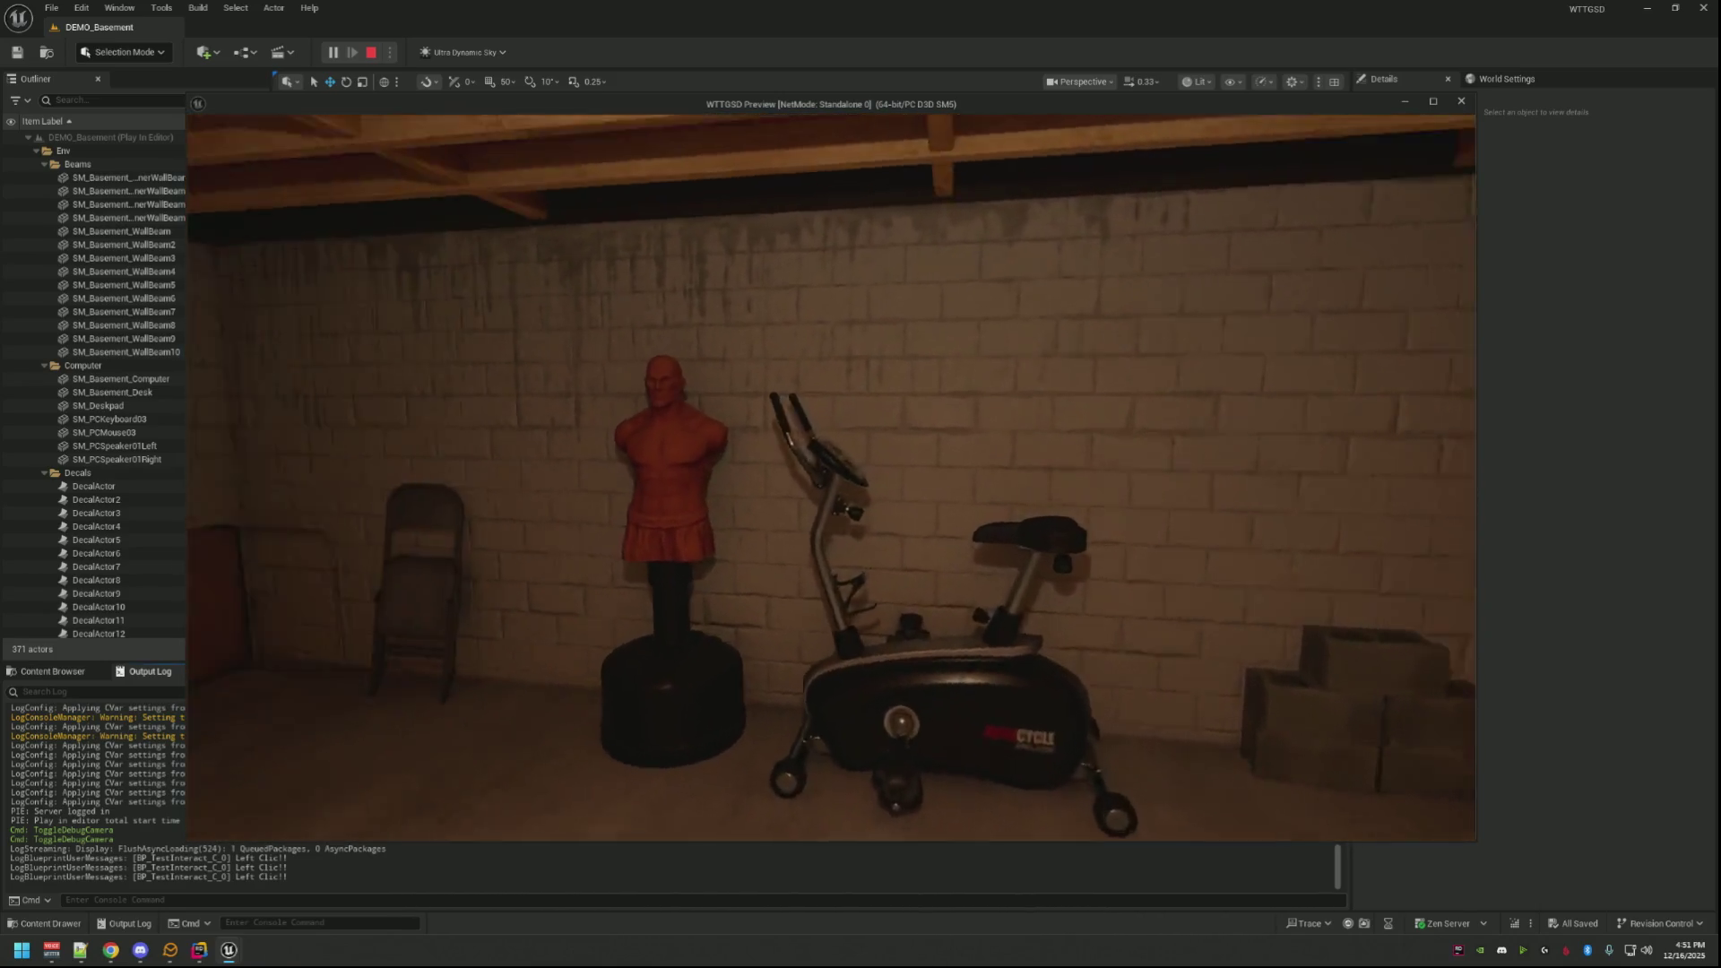
pyautogui.press('Escape')
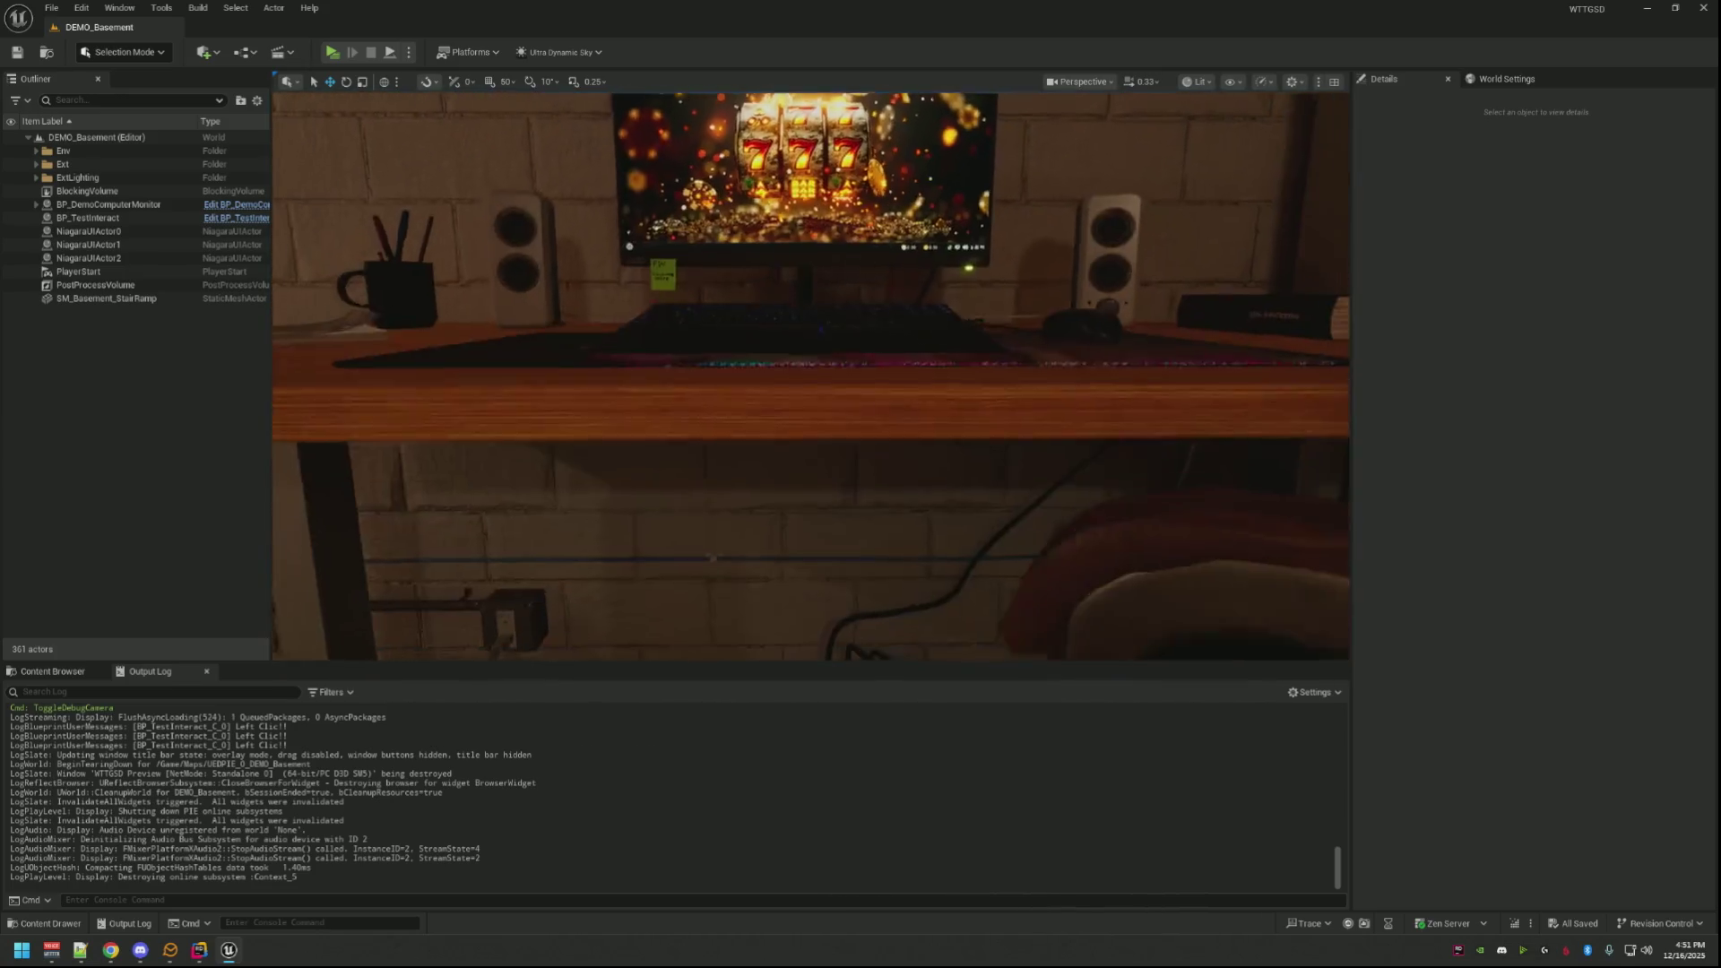
# Step: Launch GitHub Desktop and commit the 17 changed files to main
pyautogui.press('super')
pyautogui.write('git')
pyautogui.press('Return')
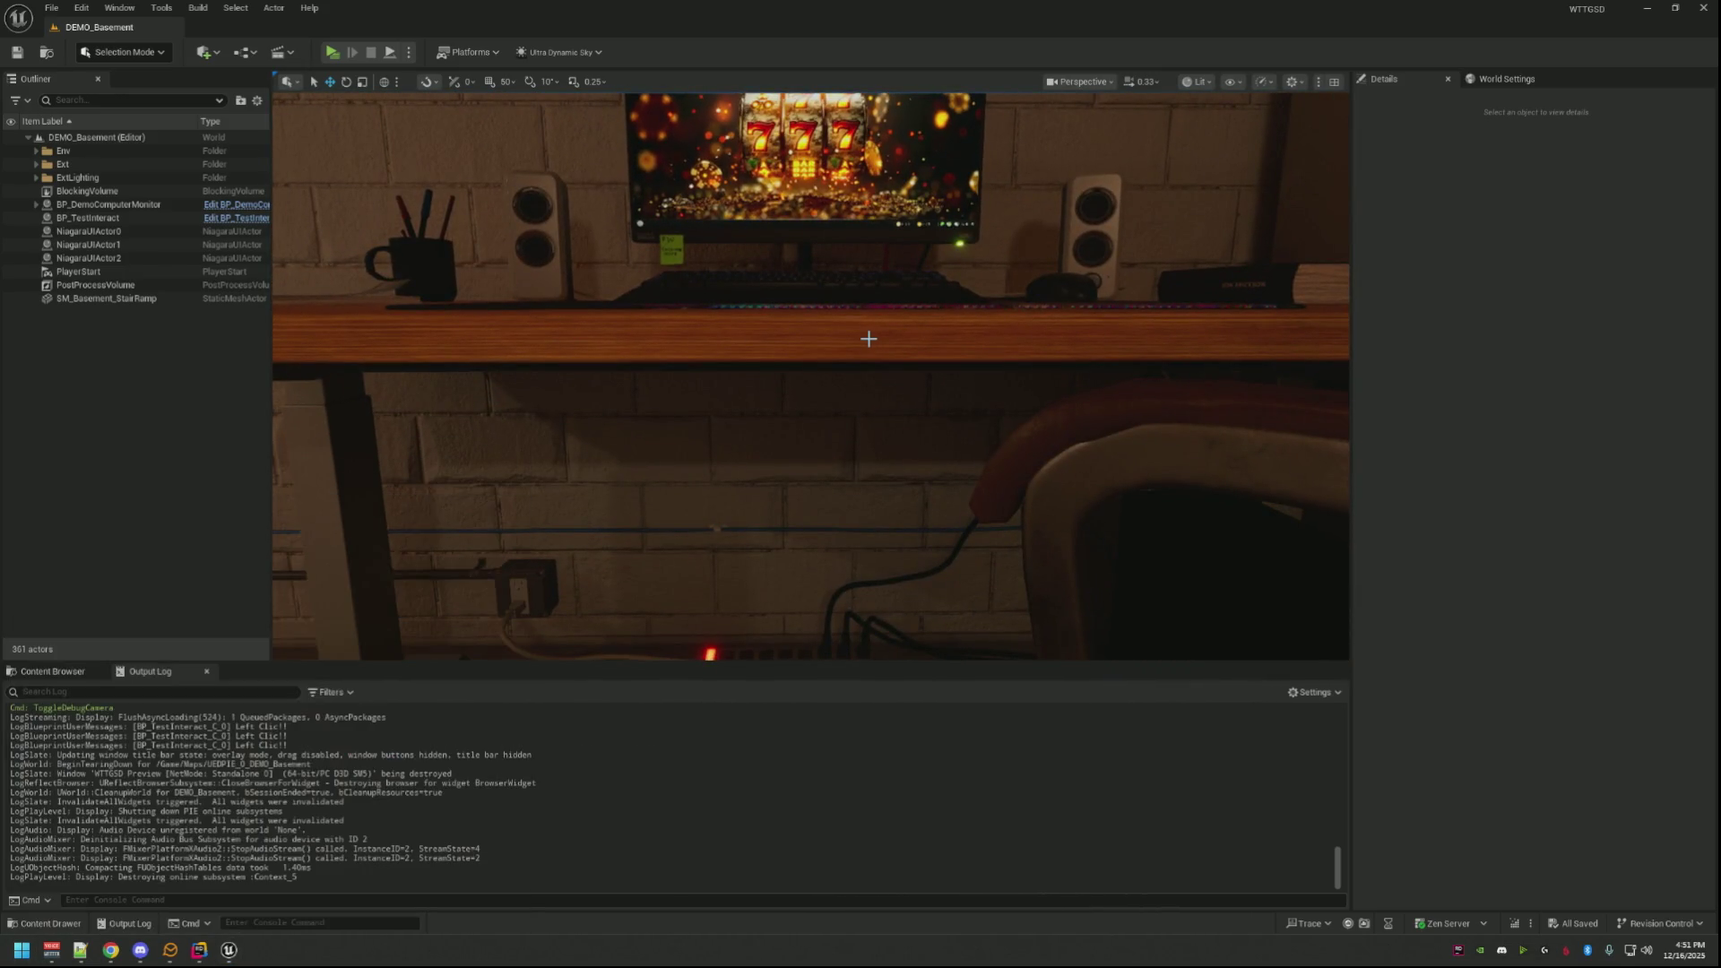
pyautogui.write('ss')
pyautogui.press('Tab')
pyautogui.write('sss')
pyautogui.click(495, 832)
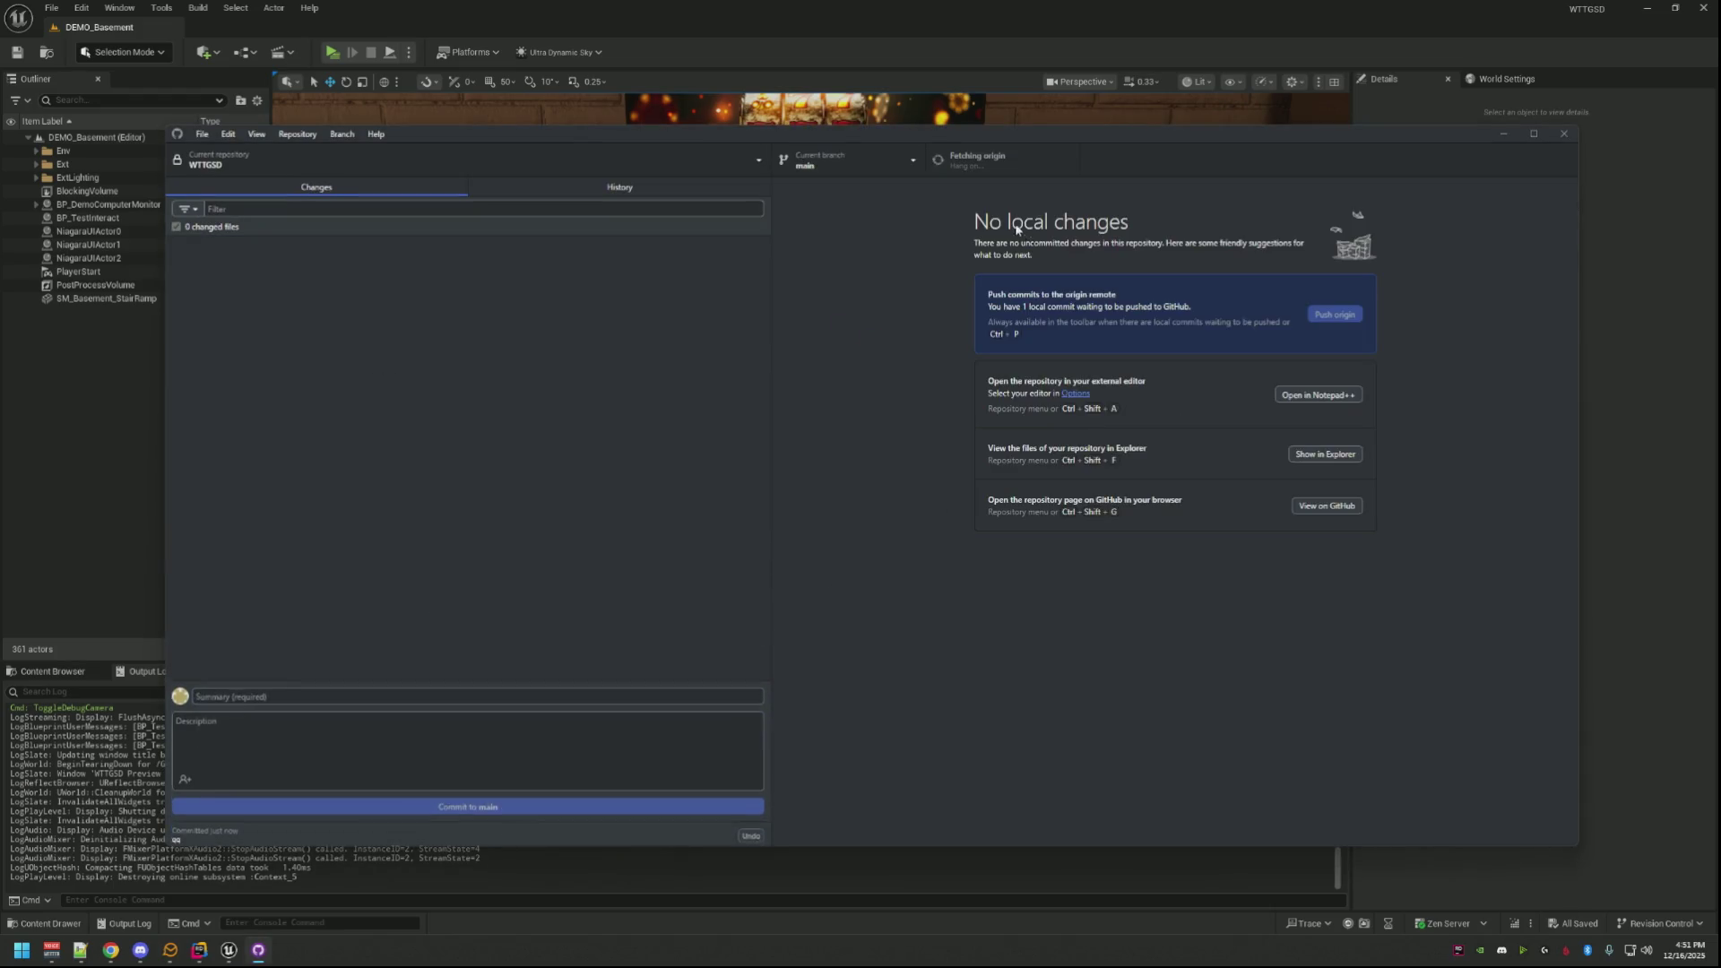
# Step: Push the new commit to origin and close GitHub Desktop to return to the editor
pyautogui.click(984, 157)
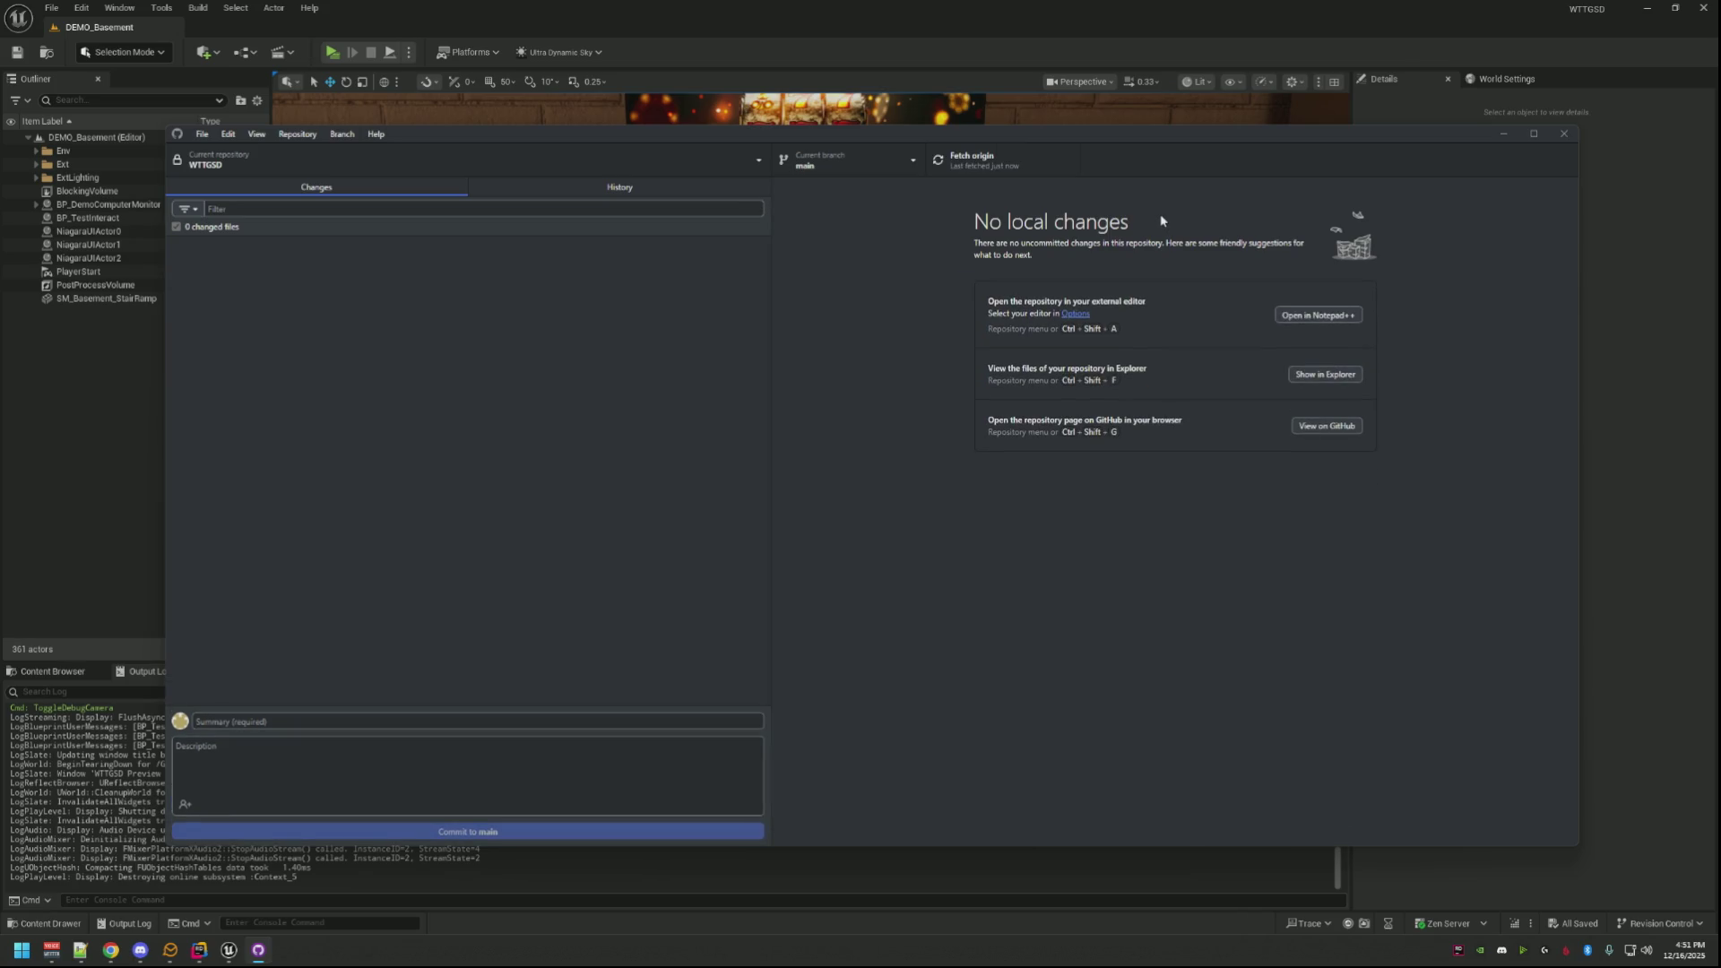
pyautogui.click(1563, 134)
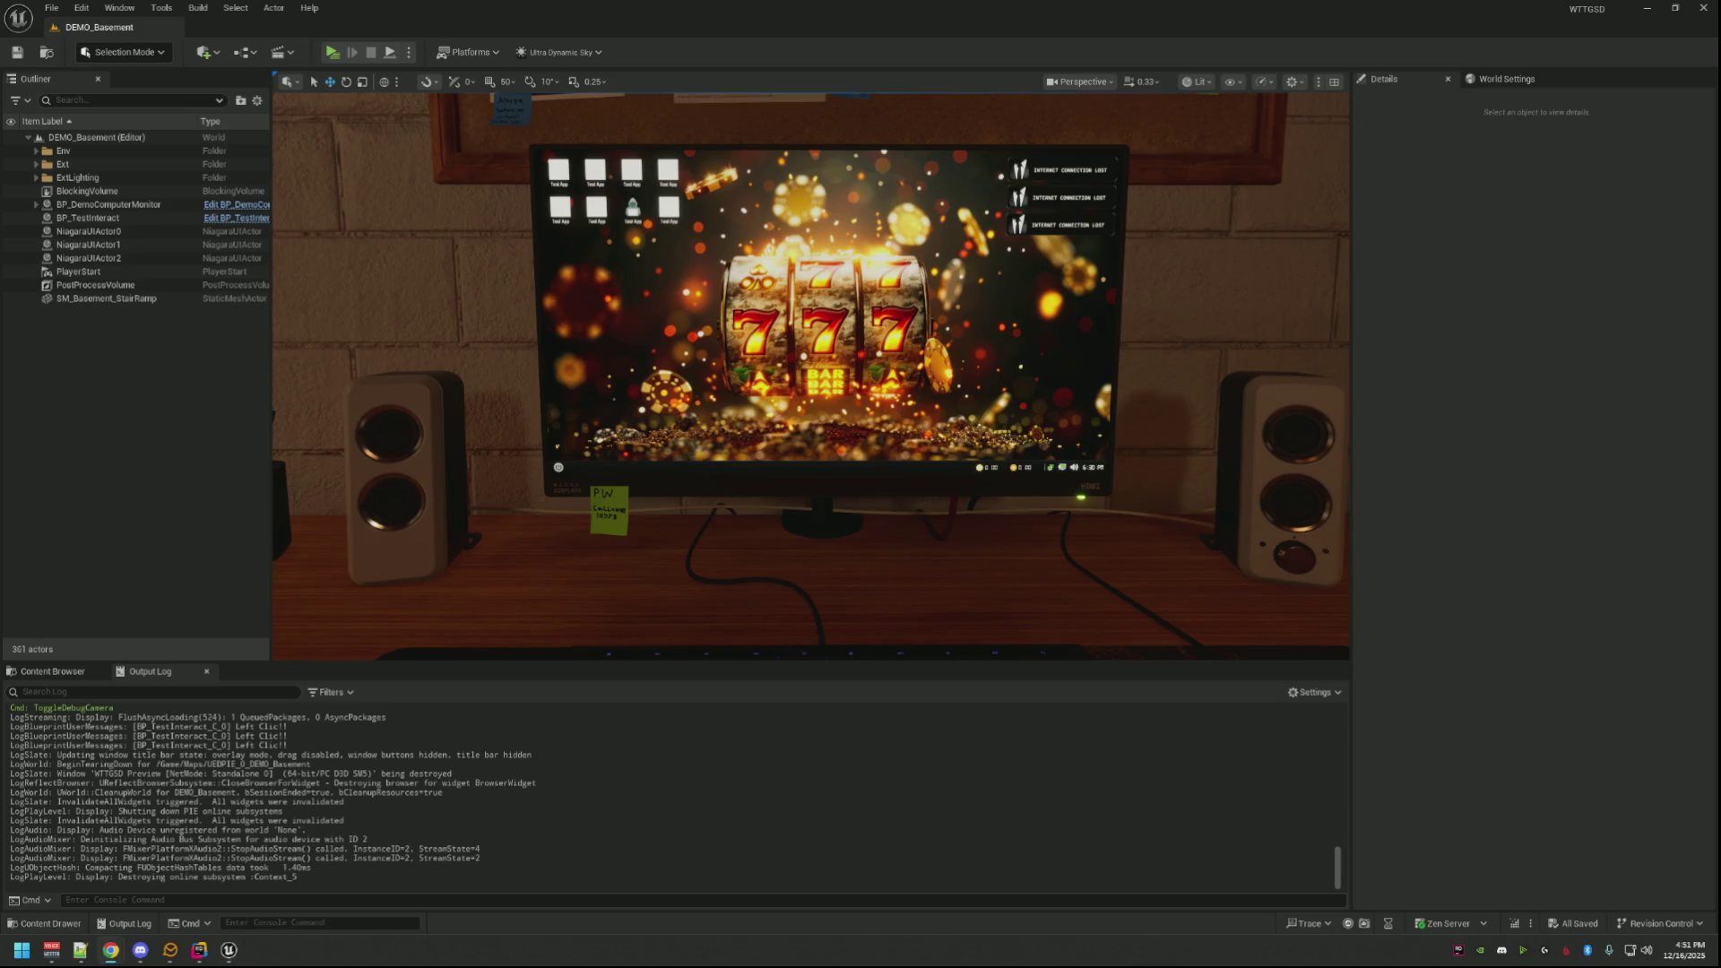
pyautogui.scroll(-2, 915, 340)
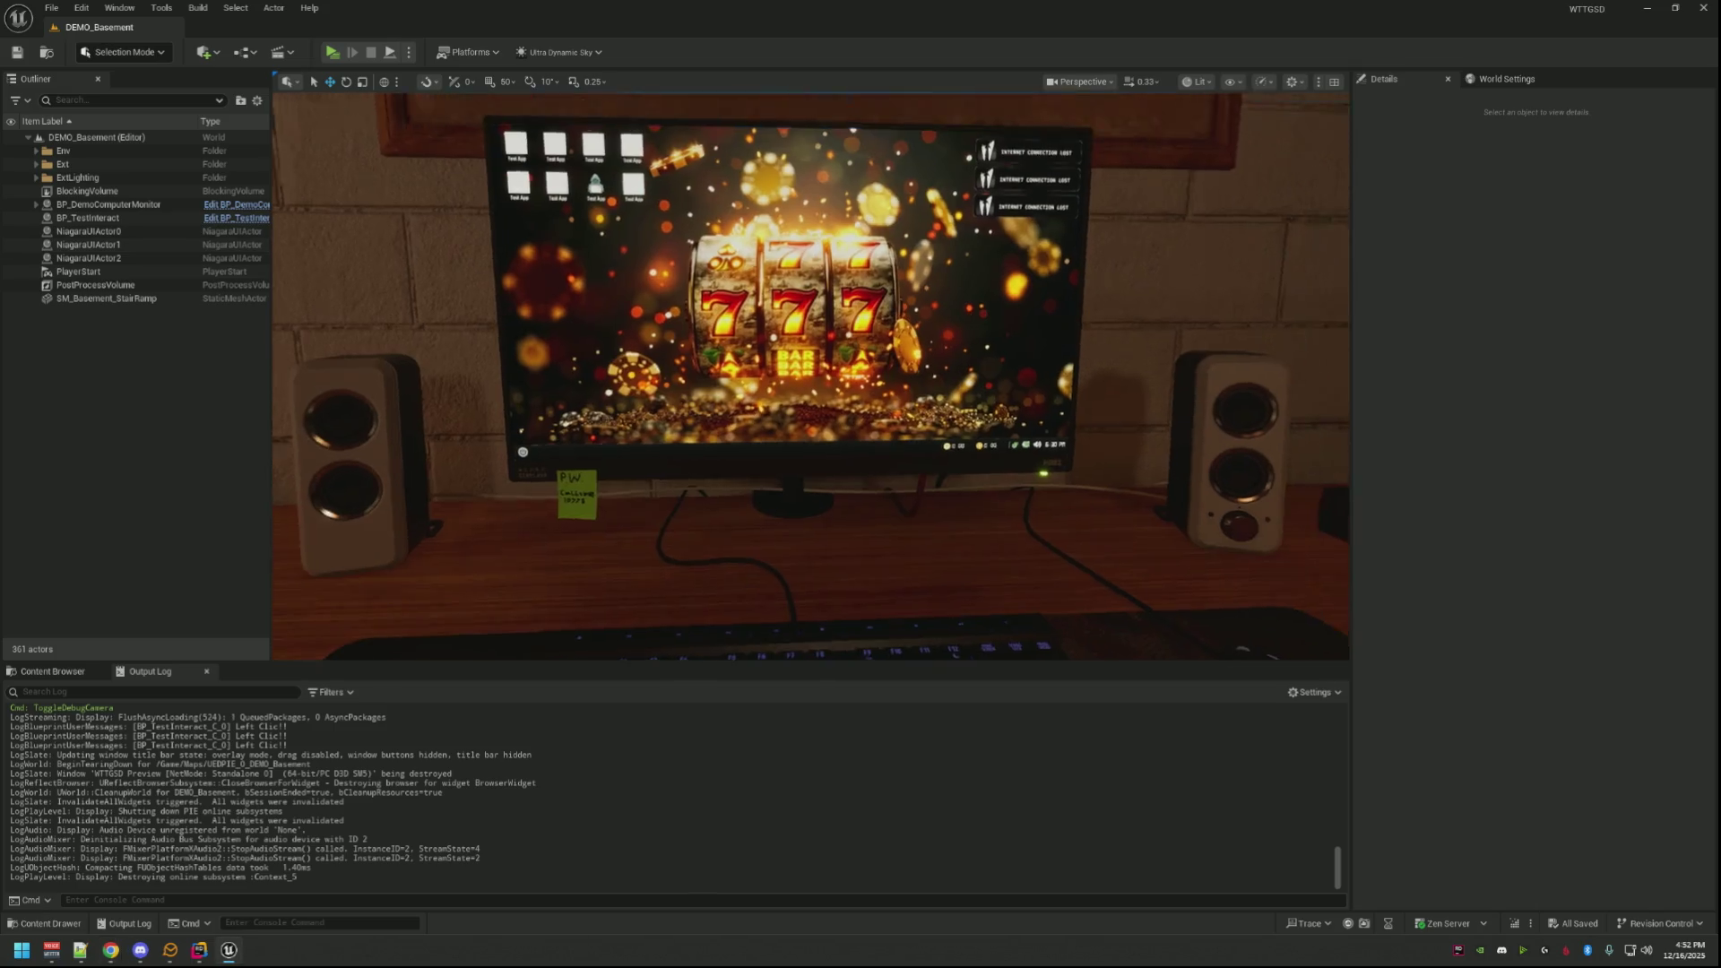
pyautogui.scroll(-2, 916, 340)
pyautogui.scroll(-2, 916, 340)
pyautogui.scroll(-2, 916, 341)
pyautogui.scroll(-1, 916, 341)
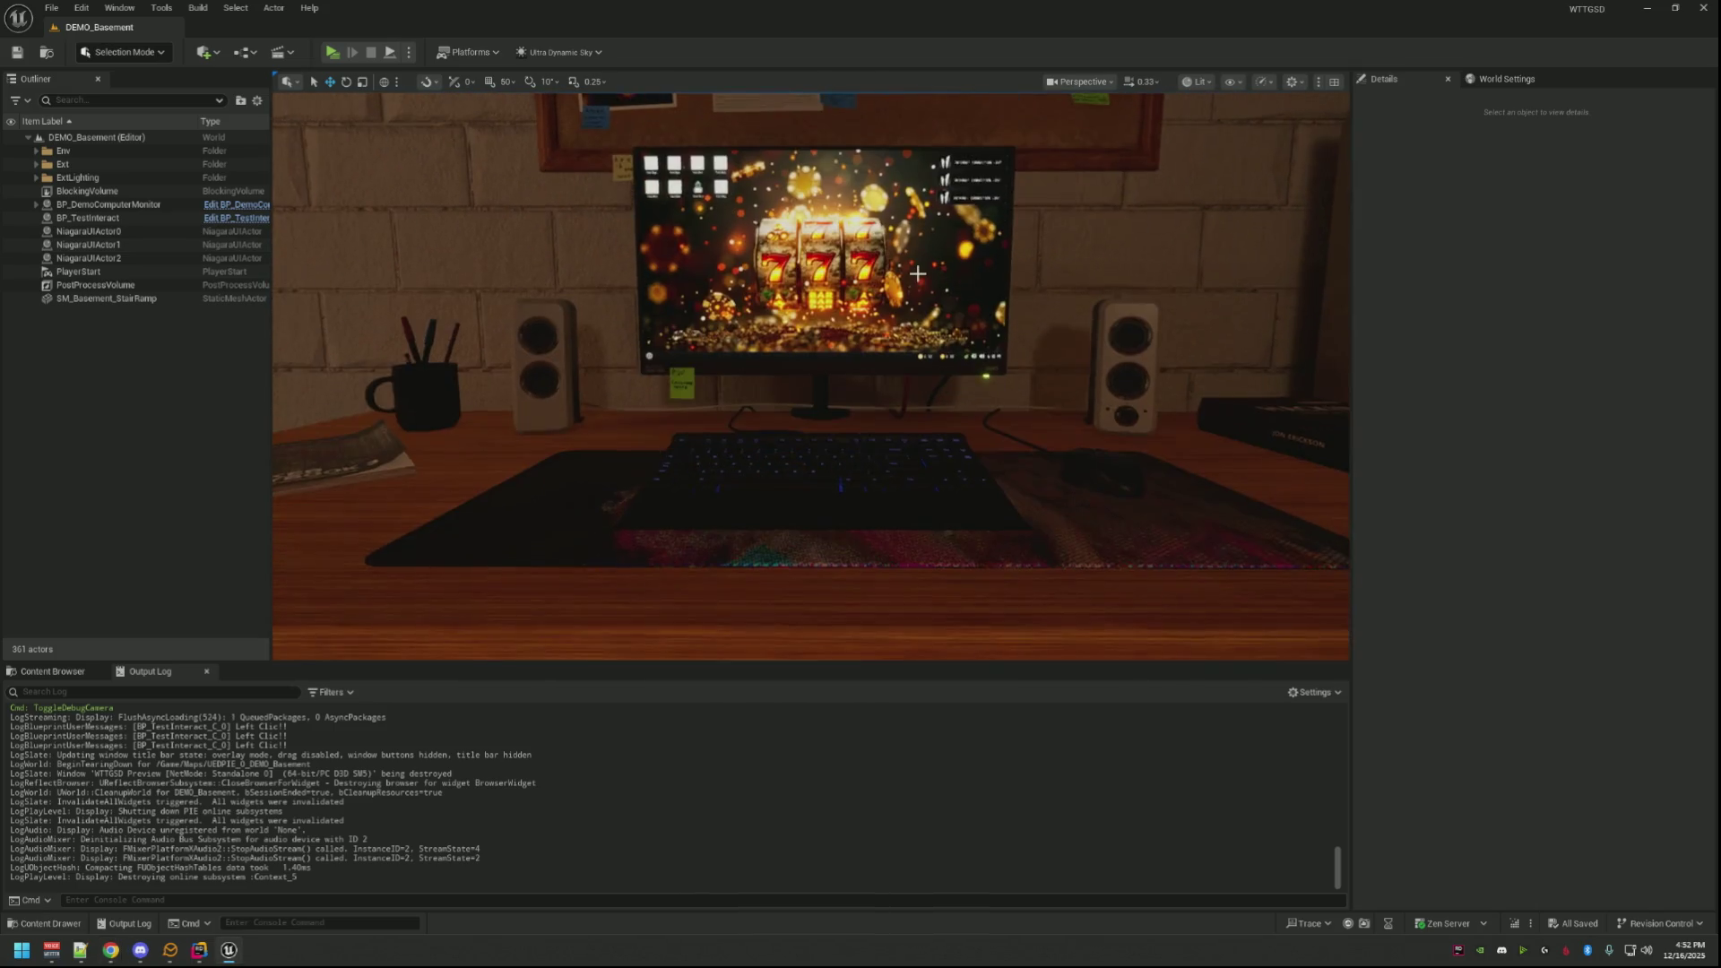
pyautogui.scroll(2, 908, 289)
pyautogui.scroll(2, 907, 289)
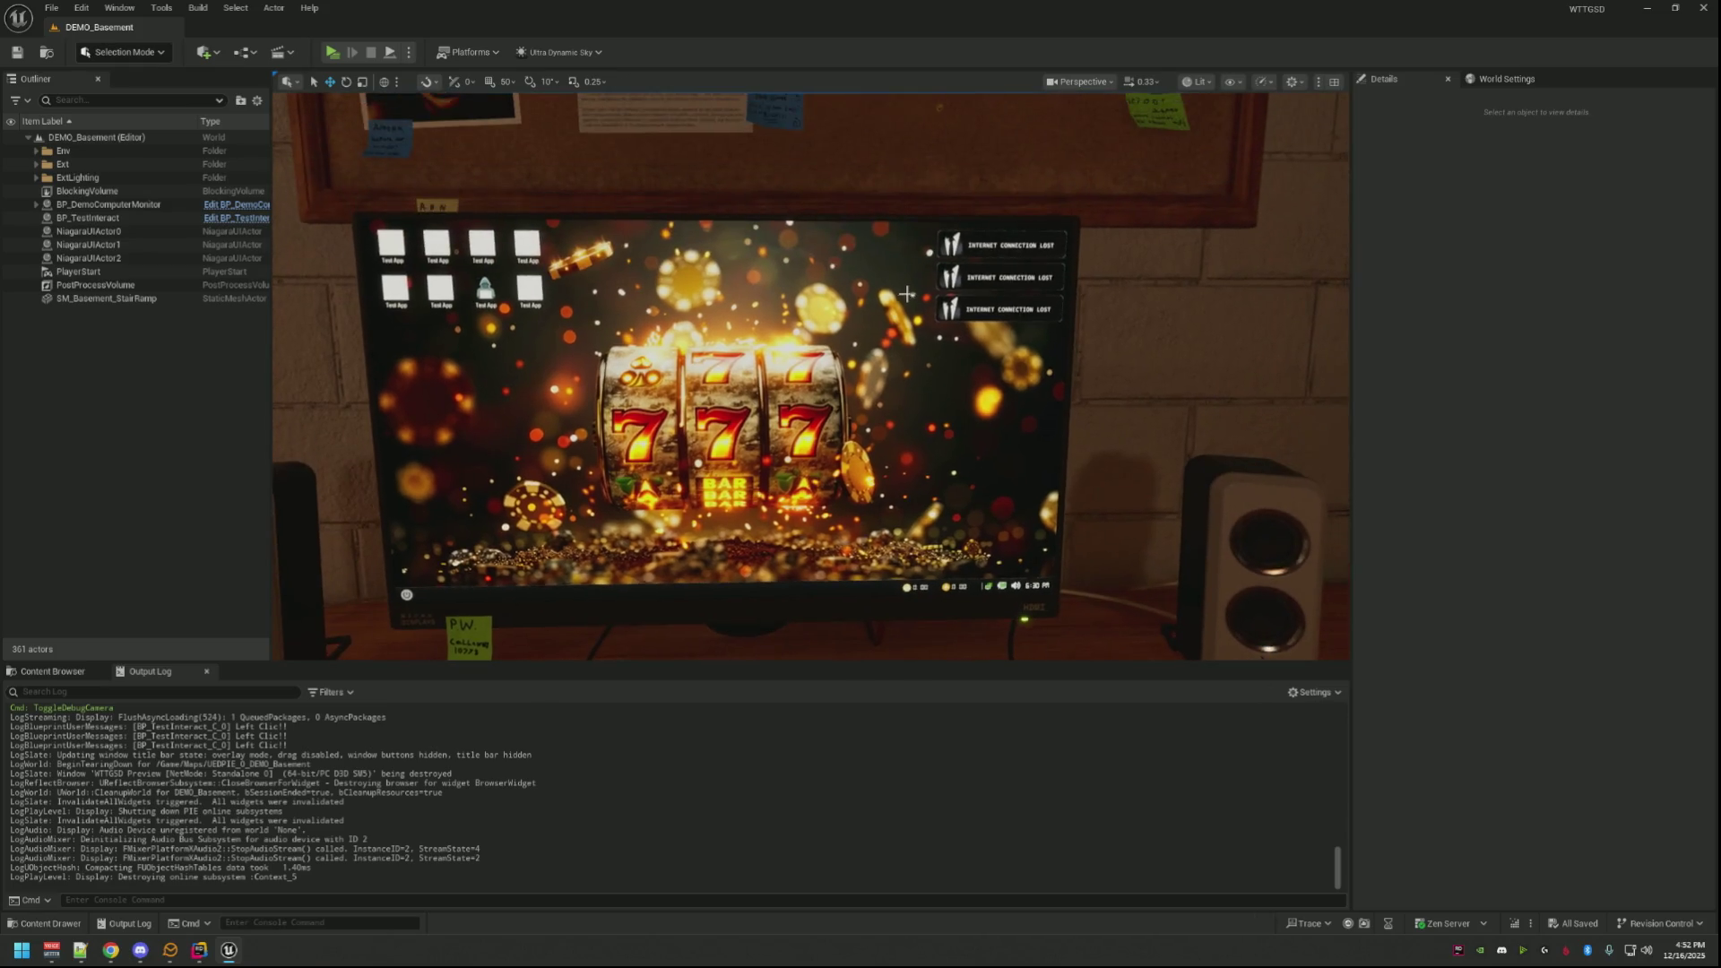
pyautogui.scroll(-2, 907, 290)
pyautogui.scroll(2, 902, 280)
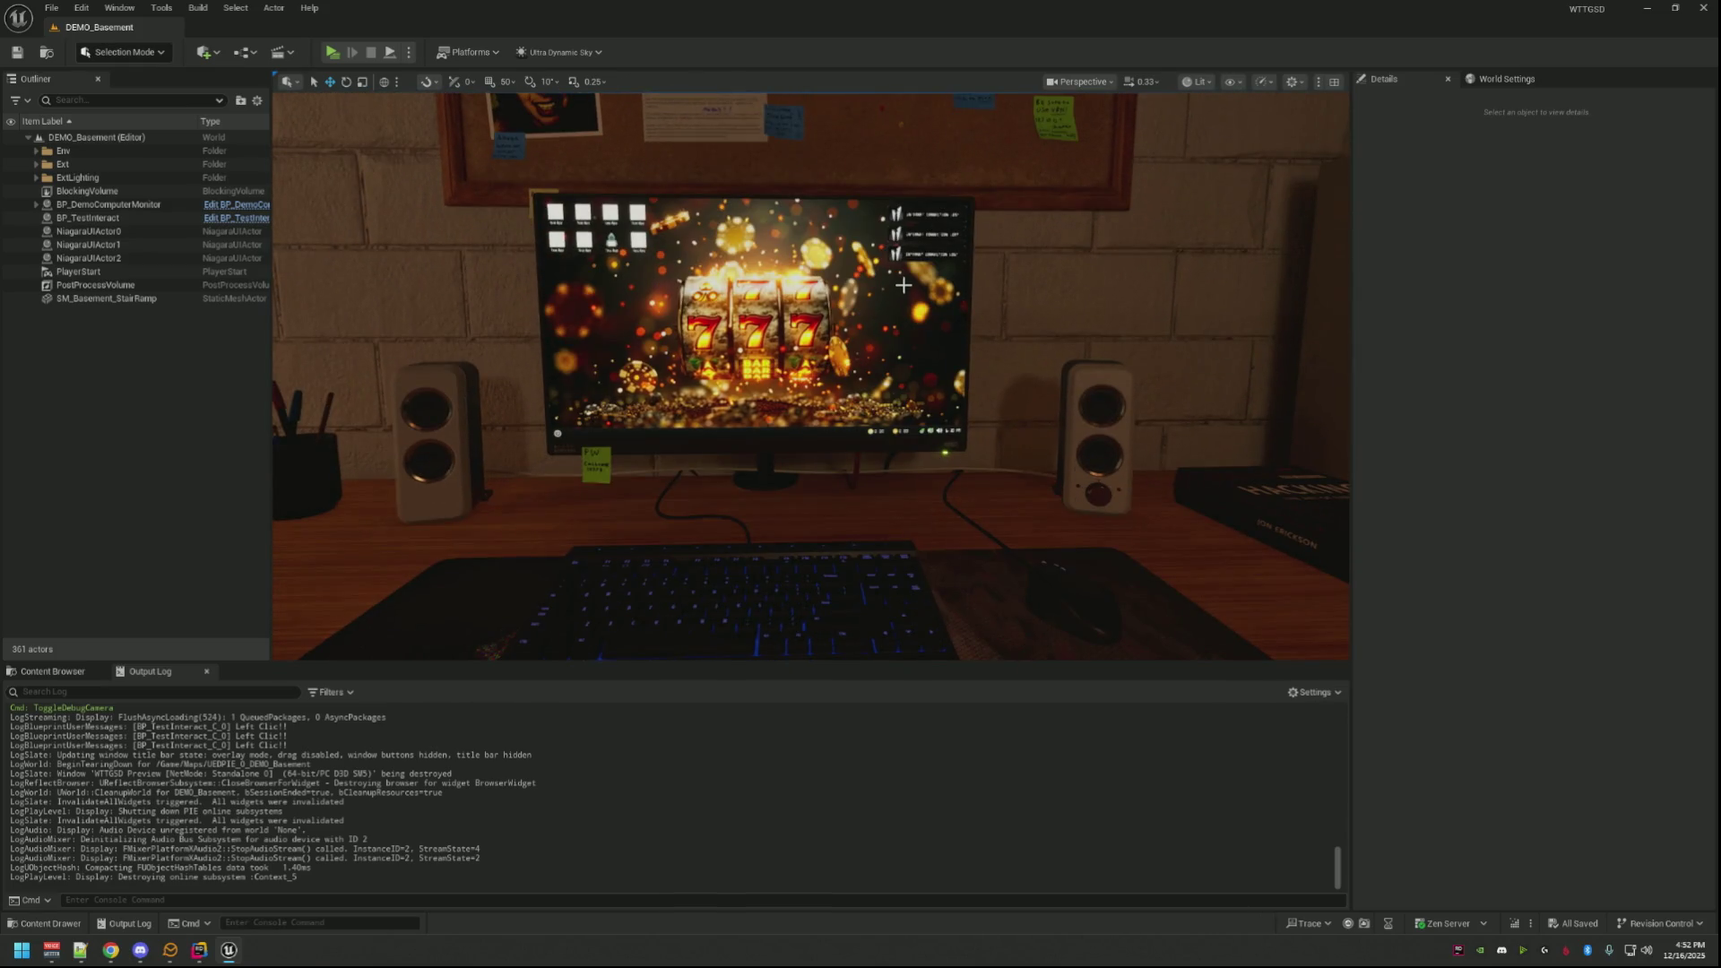
# Step: Pull the camera back to a wide shot of the desk corner and show the Wikis data assets
pyautogui.moveTo(840, 369); pyautogui.dragTo(1023, 377)
pyautogui.scroll(-5, 923, 483)
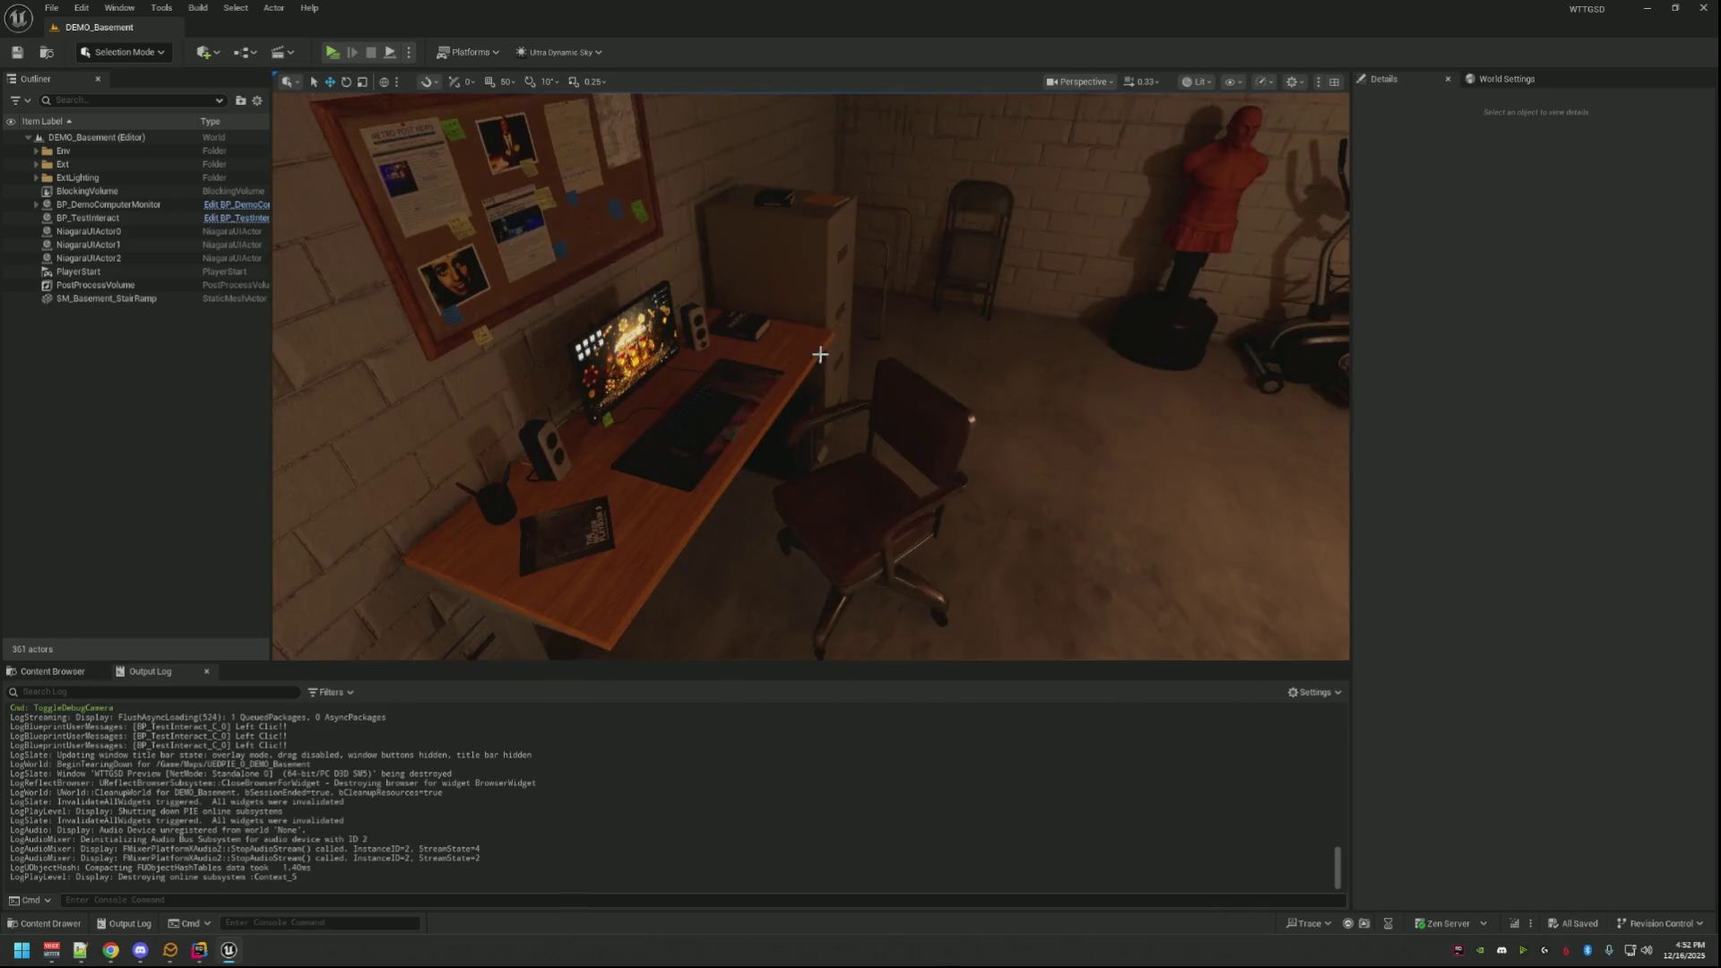
pyautogui.moveTo(880, 434)
pyautogui.mouseDown()
pyautogui.moveTo(1003, 509)
pyautogui.moveTo(863, 294)
pyautogui.mouseUp()
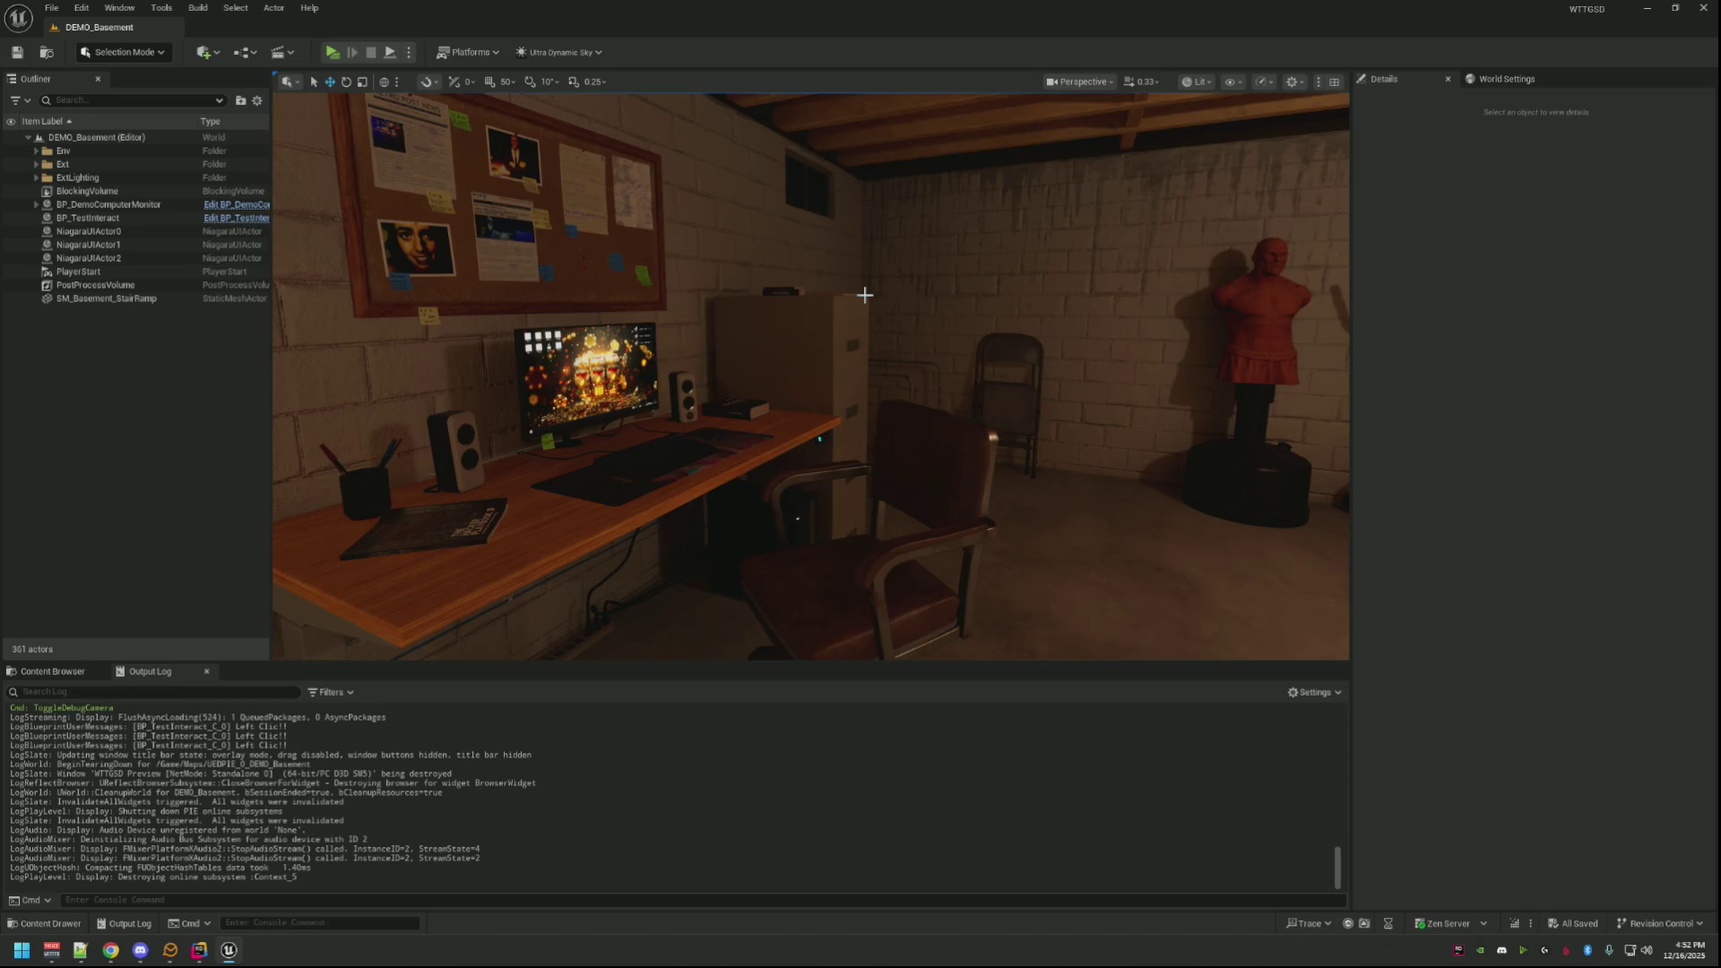
pyautogui.click(74, 675)
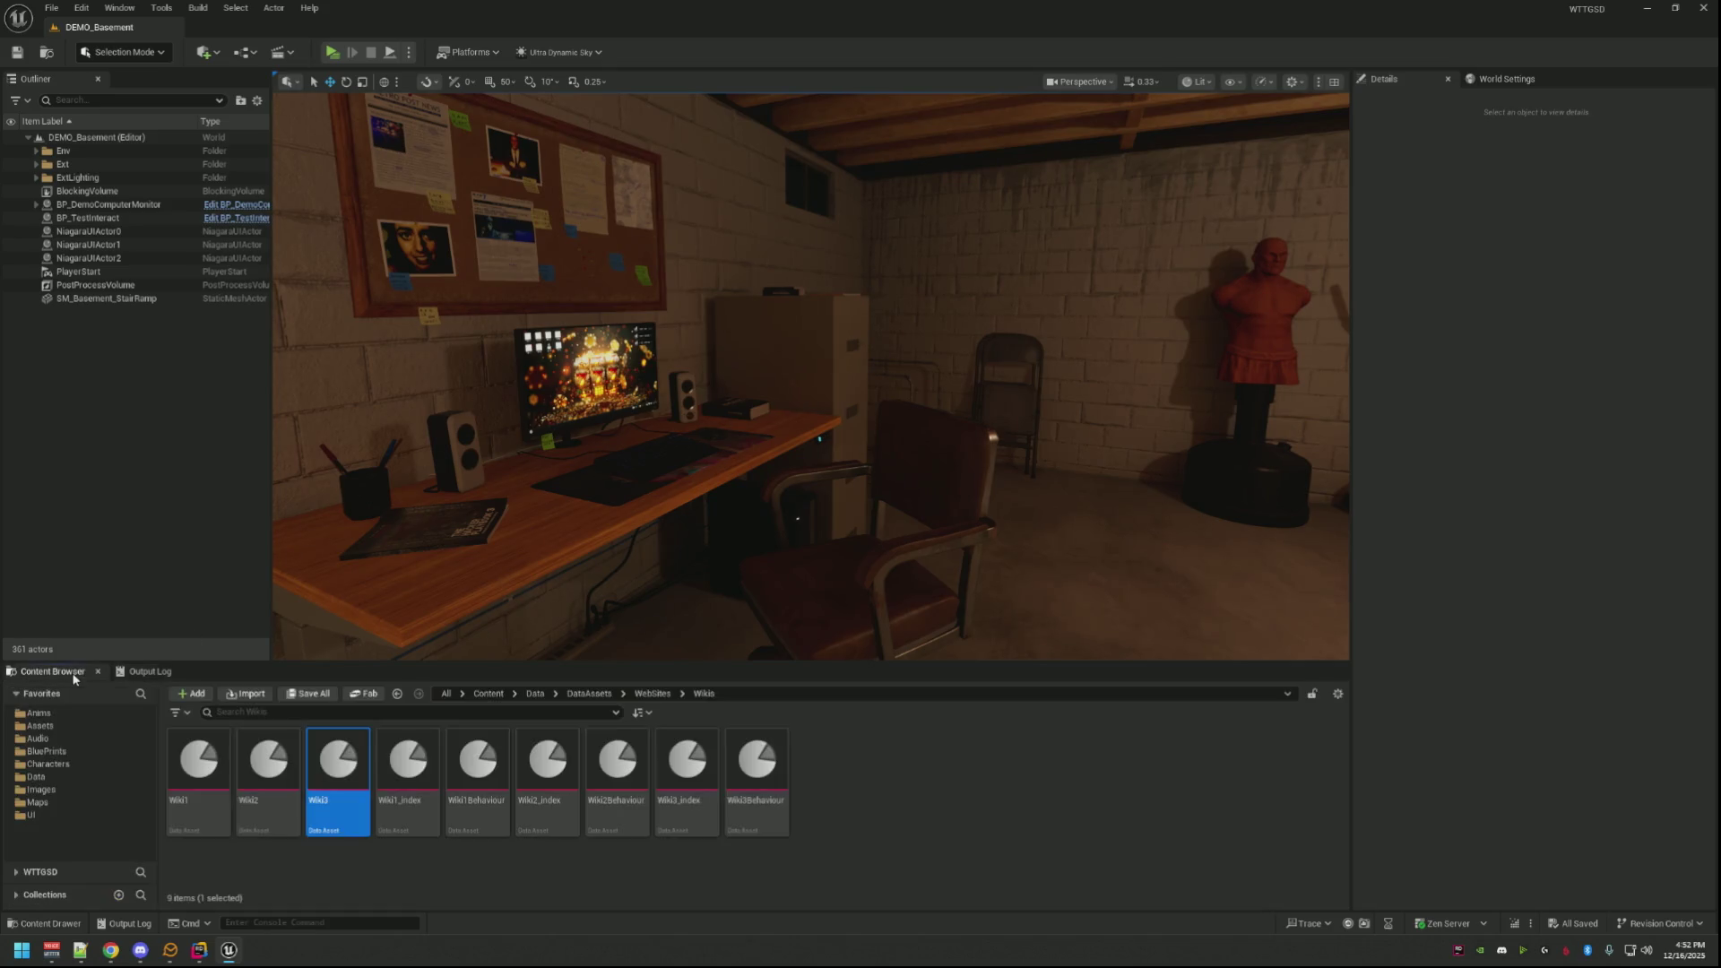
# Step: Deselect Wiki3 and orbit out to a wide view showing the chair and exercise bike
pyautogui.click(630, 861)
pyautogui.moveTo(726, 605); pyautogui.dragTo(733, 660)
pyautogui.moveTo(931, 407)
pyautogui.mouseDown()
pyautogui.moveTo(991, 550)
pyautogui.moveTo(1055, 471)
pyautogui.moveTo(1037, 411)
pyautogui.moveTo(827, 367)
pyautogui.mouseUp()
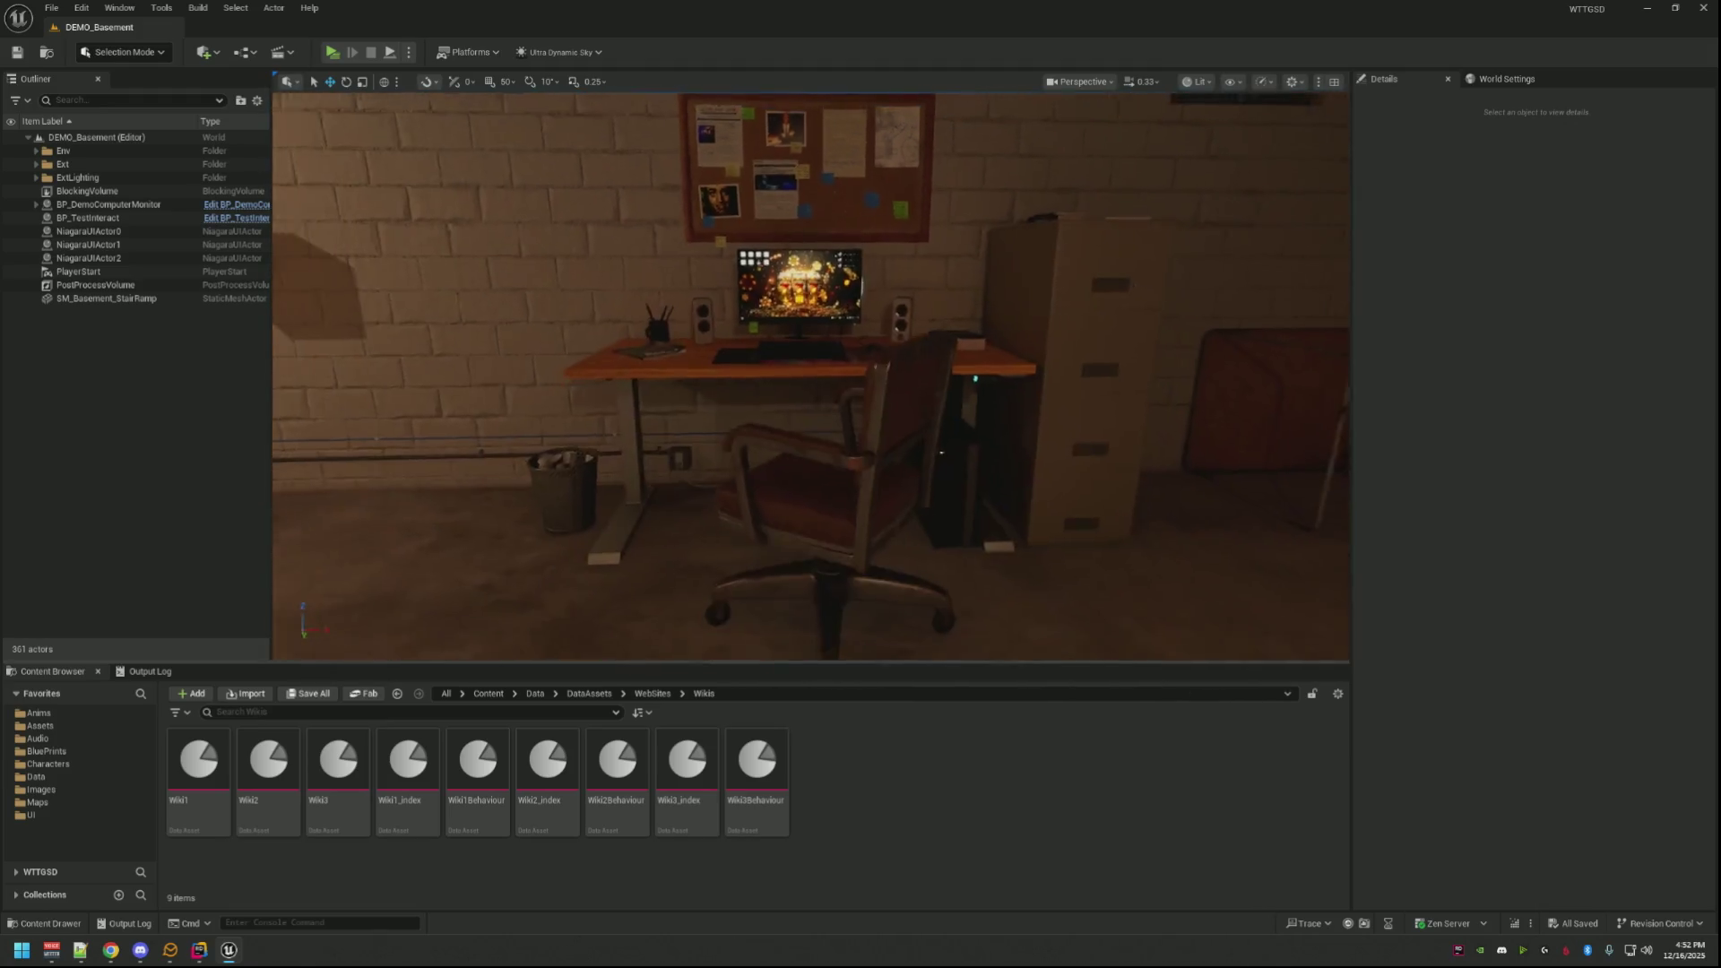
pyautogui.moveTo(826, 366); pyautogui.dragTo(464, 600)
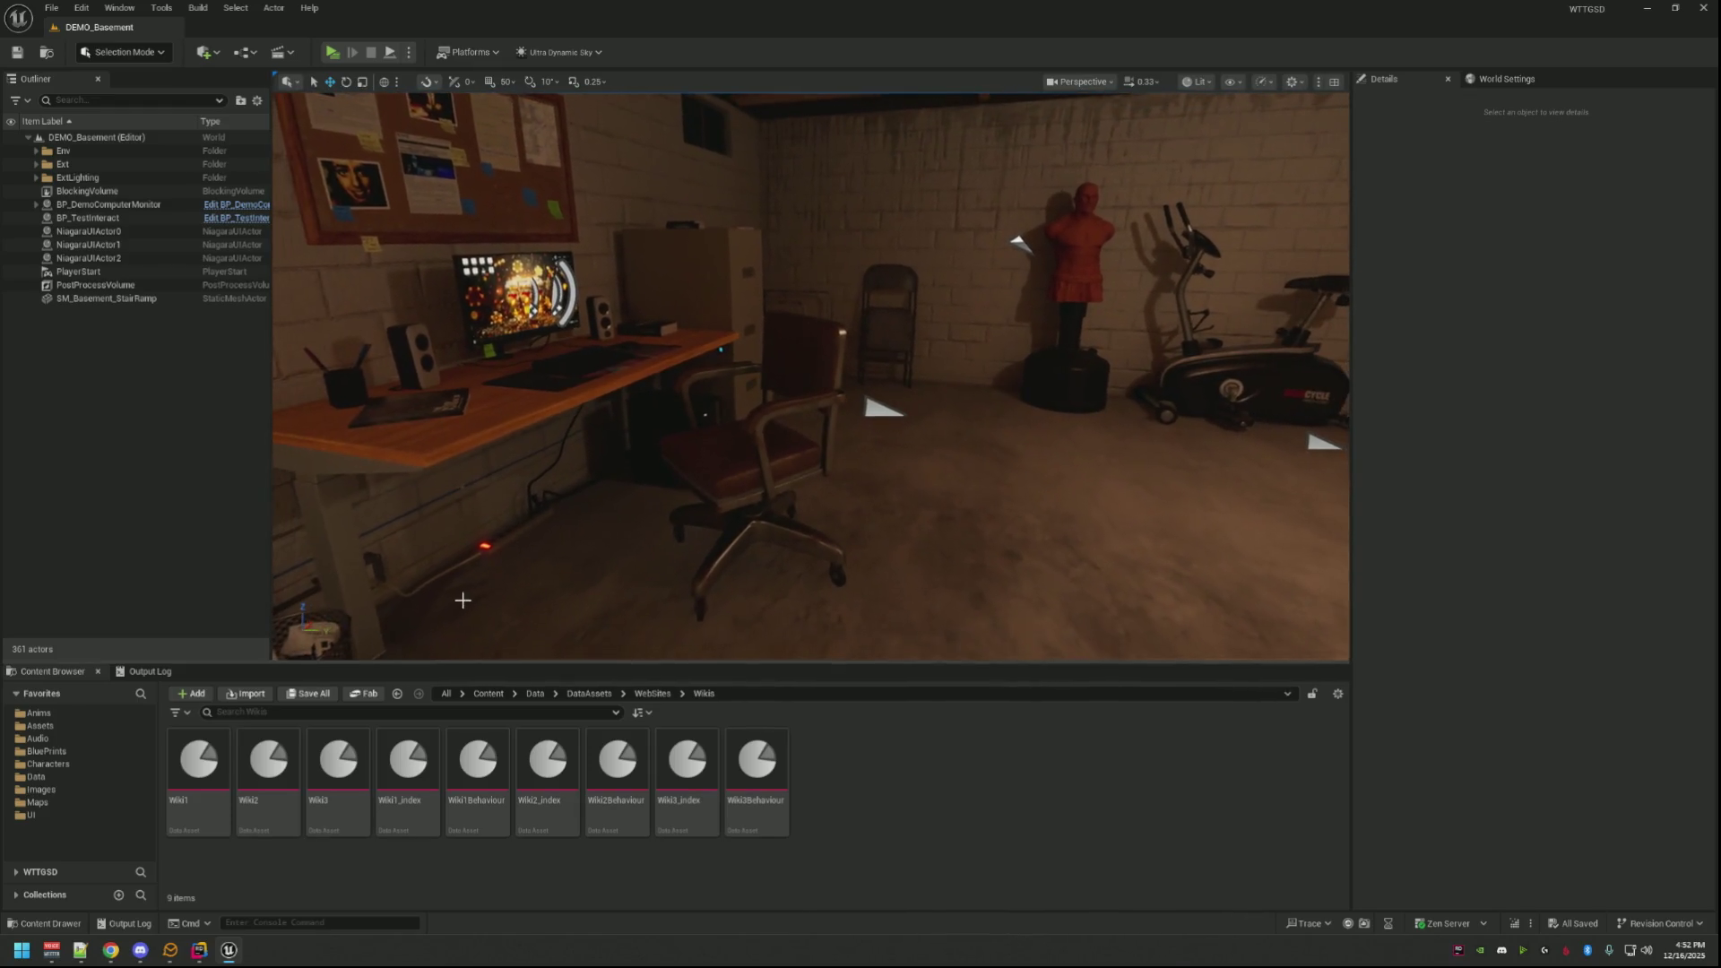
# Step: Browse into the BluePrints folder and its Pawns subfolder
pyautogui.click(49, 750)
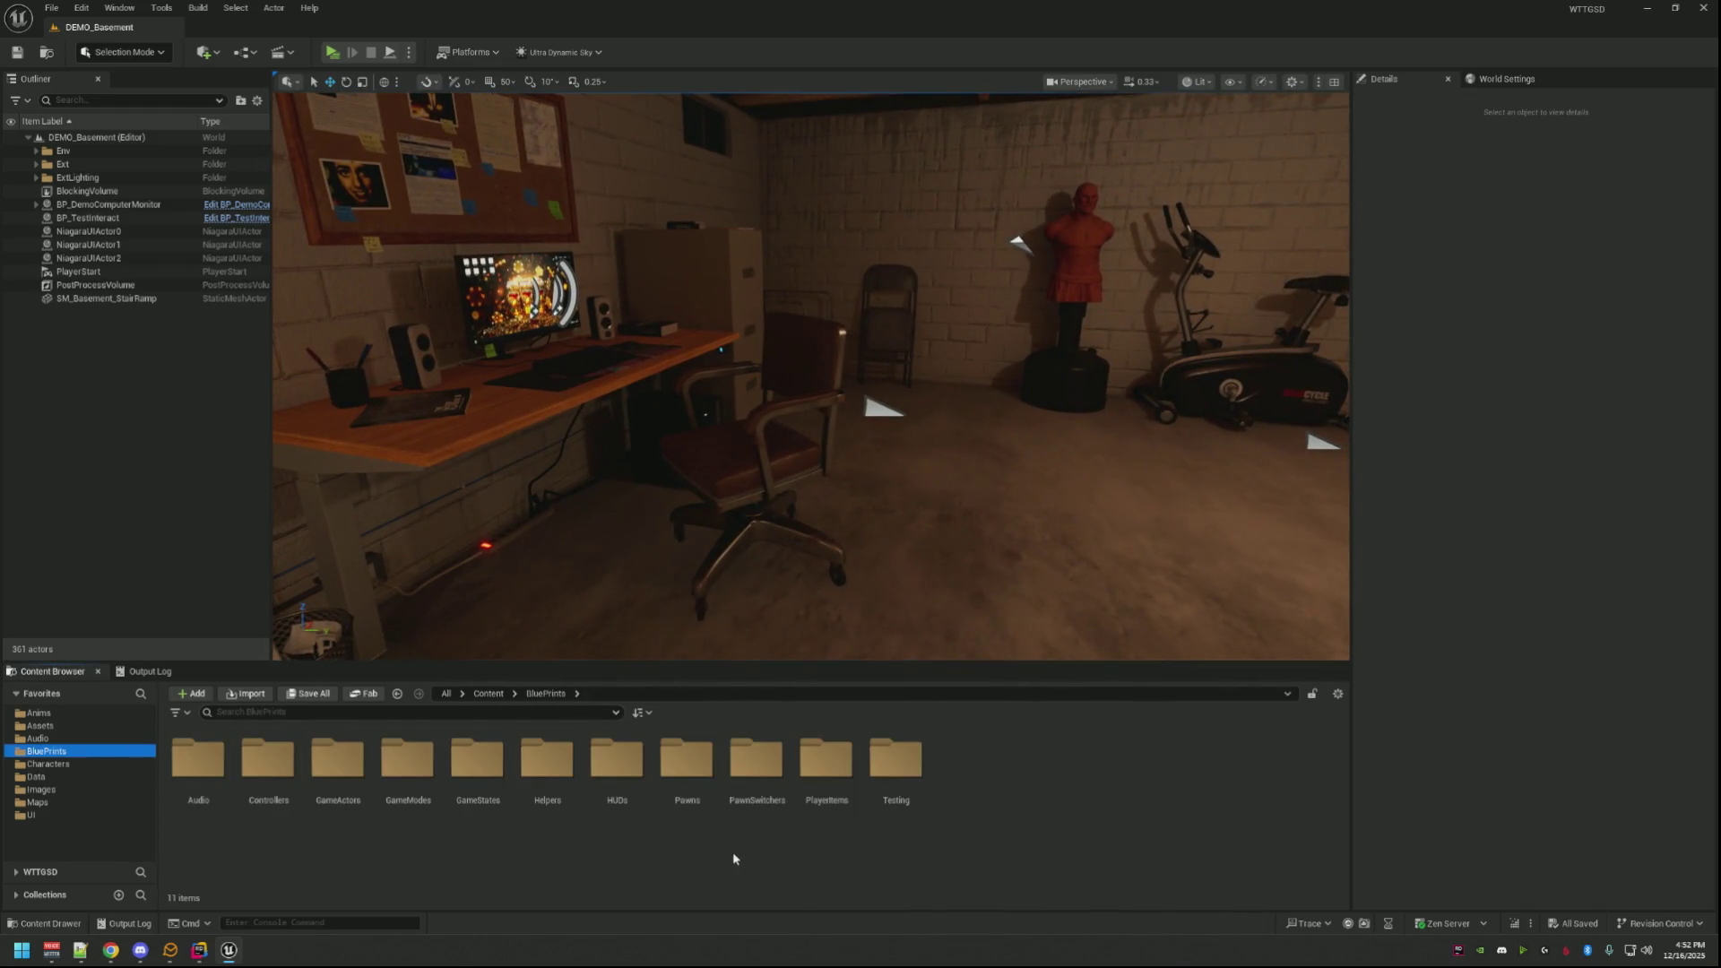
pyautogui.doubleClick(686, 760)
# Step: Open BP_MainCharacter and BP_DemoCharacter, then bring up BP_MainCharacter's EventGraph
pyautogui.click(337, 769)
pyautogui.doubleClick(338, 759)
pyautogui.doubleClick(198, 768)
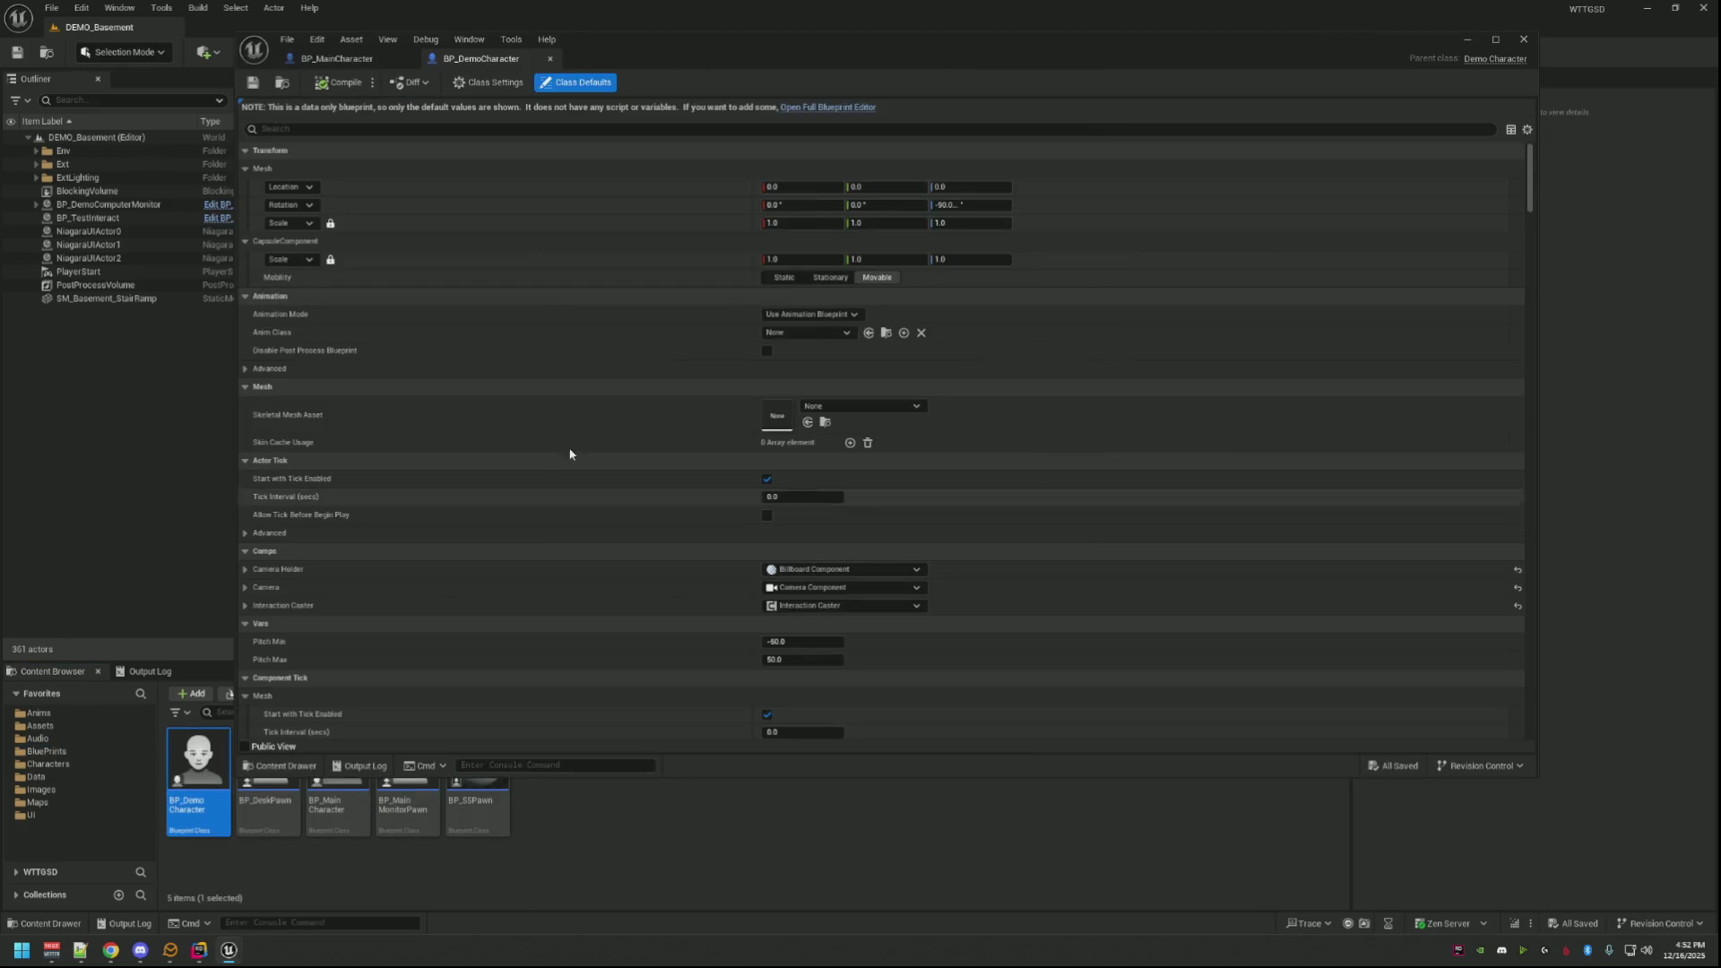
pyautogui.click(382, 55)
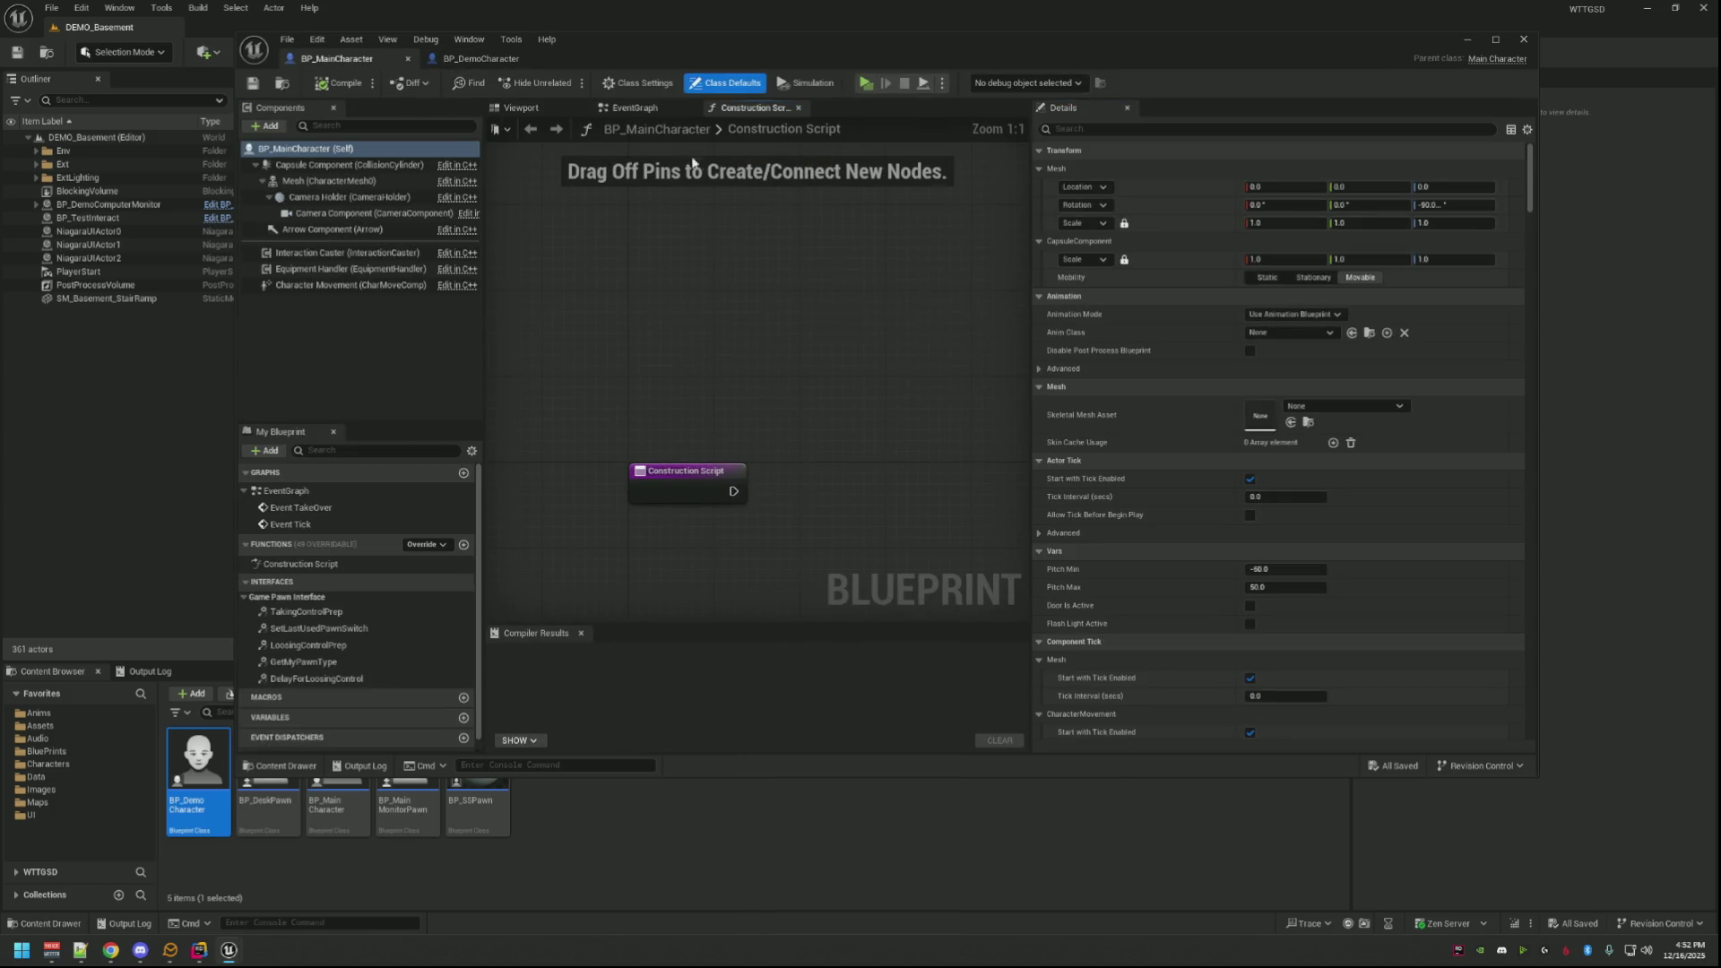
pyautogui.click(656, 114)
pyautogui.scroll(-3, 768, 311)
pyautogui.scroll(2, 769, 309)
pyautogui.scroll(2, 754, 336)
pyautogui.scroll(4, 737, 361)
pyautogui.scroll(-4, 752, 348)
pyautogui.scroll(2, 751, 347)
pyautogui.scroll(2, 725, 251)
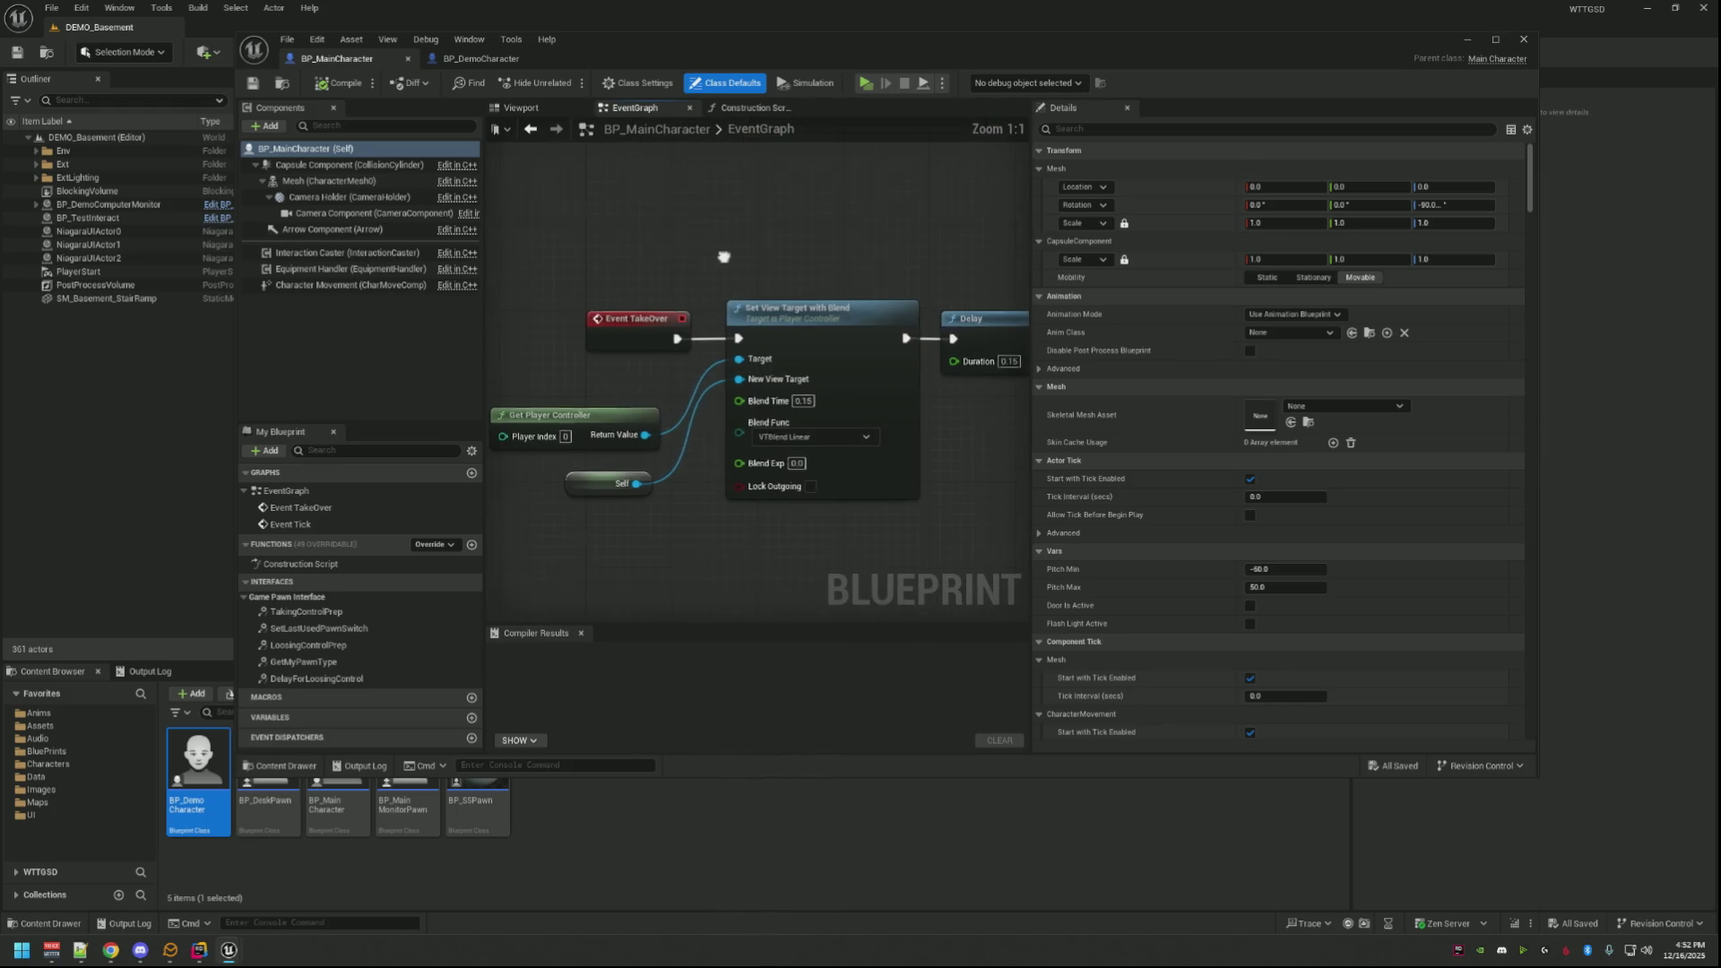
pyautogui.scroll(-1, 731, 288)
pyautogui.scroll(-2, 645, 296)
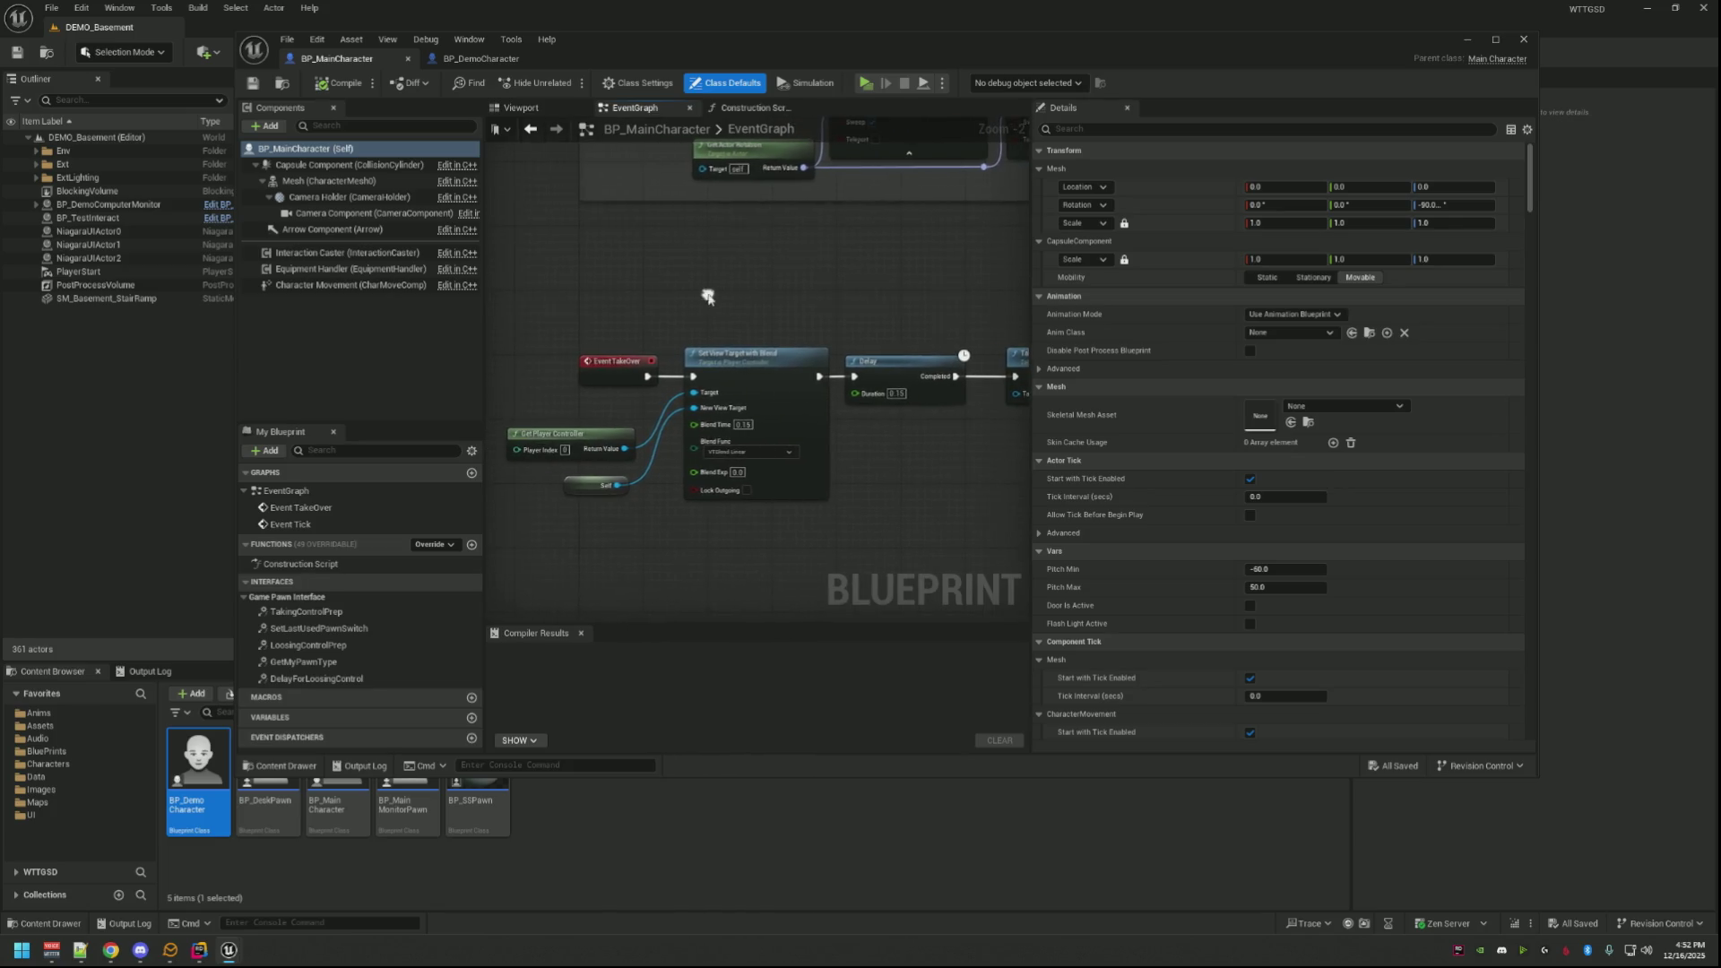
pyautogui.scroll(1, 709, 296)
pyautogui.scroll(-1, 732, 303)
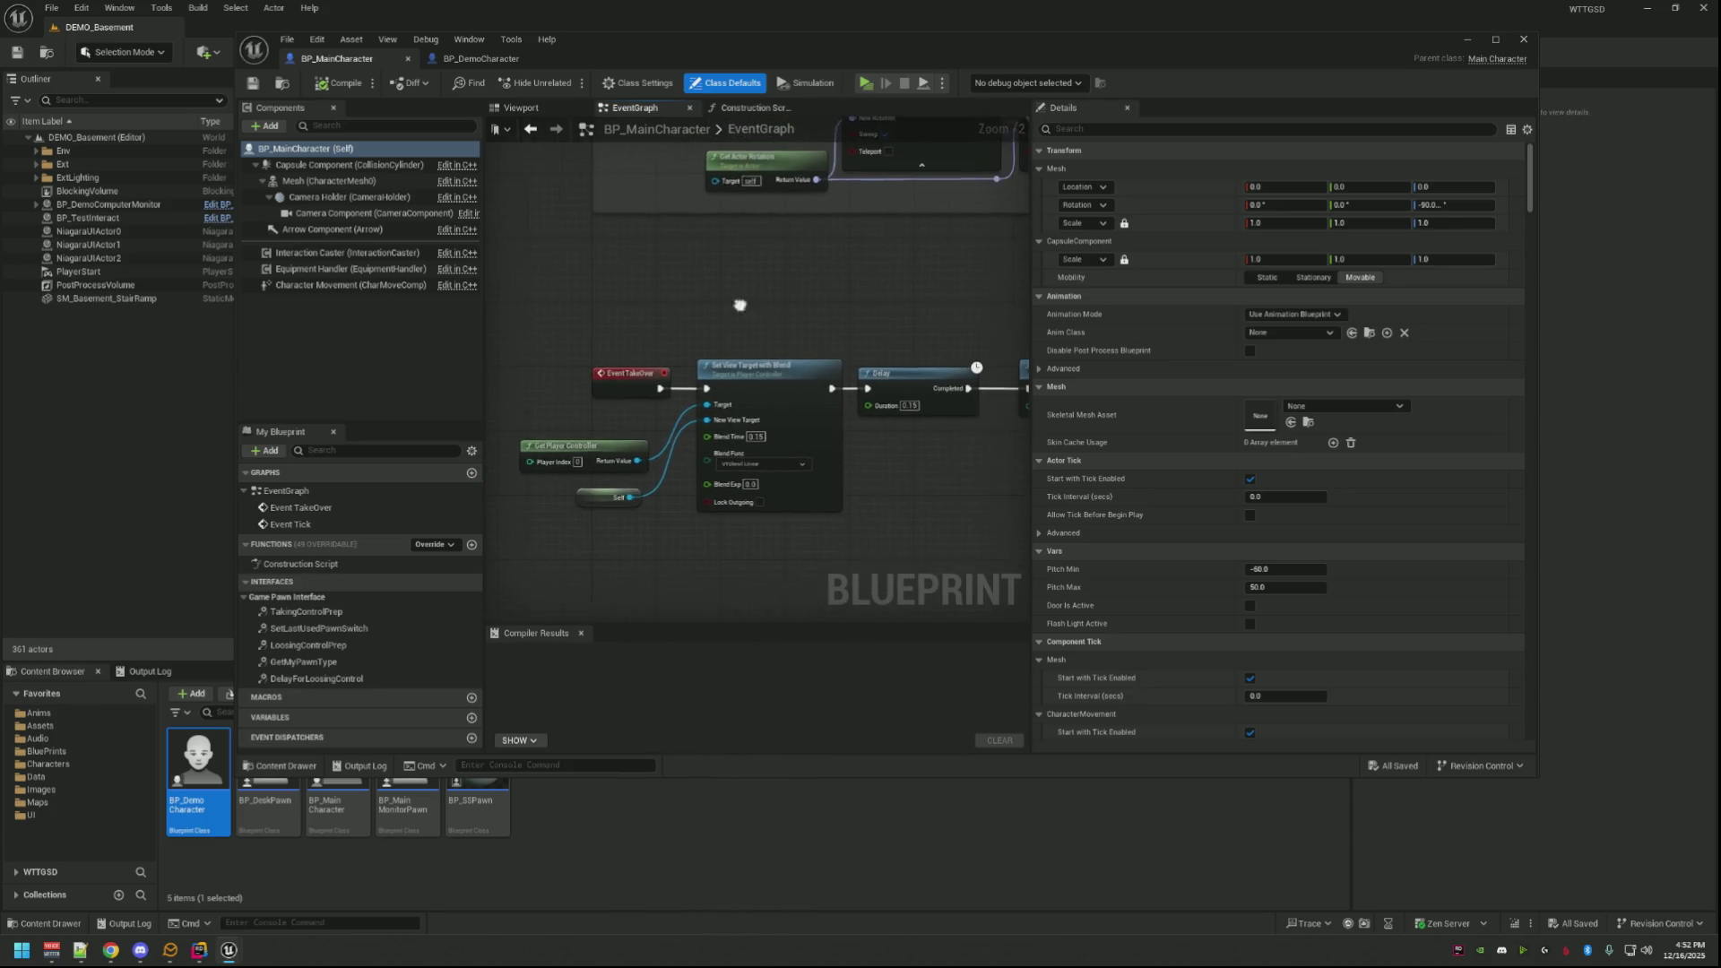
# Step: Enlarge the editor, fit BP_MainCharacter's door-push tick graph in view, then switch to BP_DemoCharacter's graph
pyautogui.moveTo(1533, 778); pyautogui.dragTo(1718, 807)
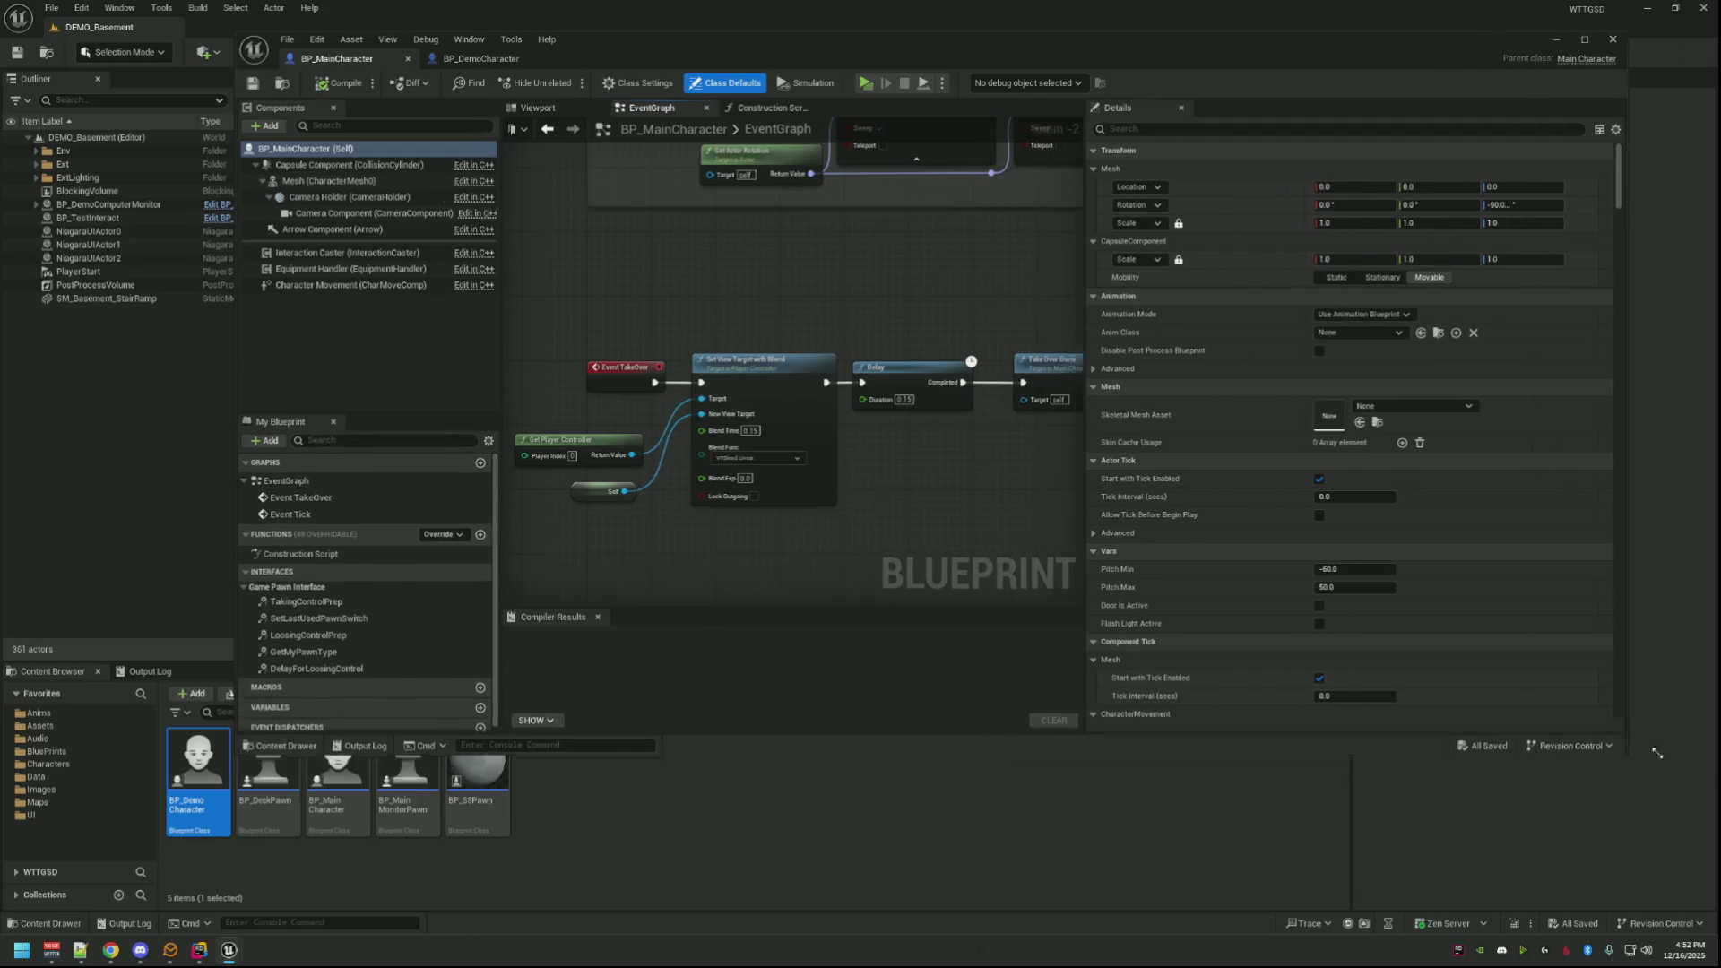
pyautogui.scroll(3, 949, 440)
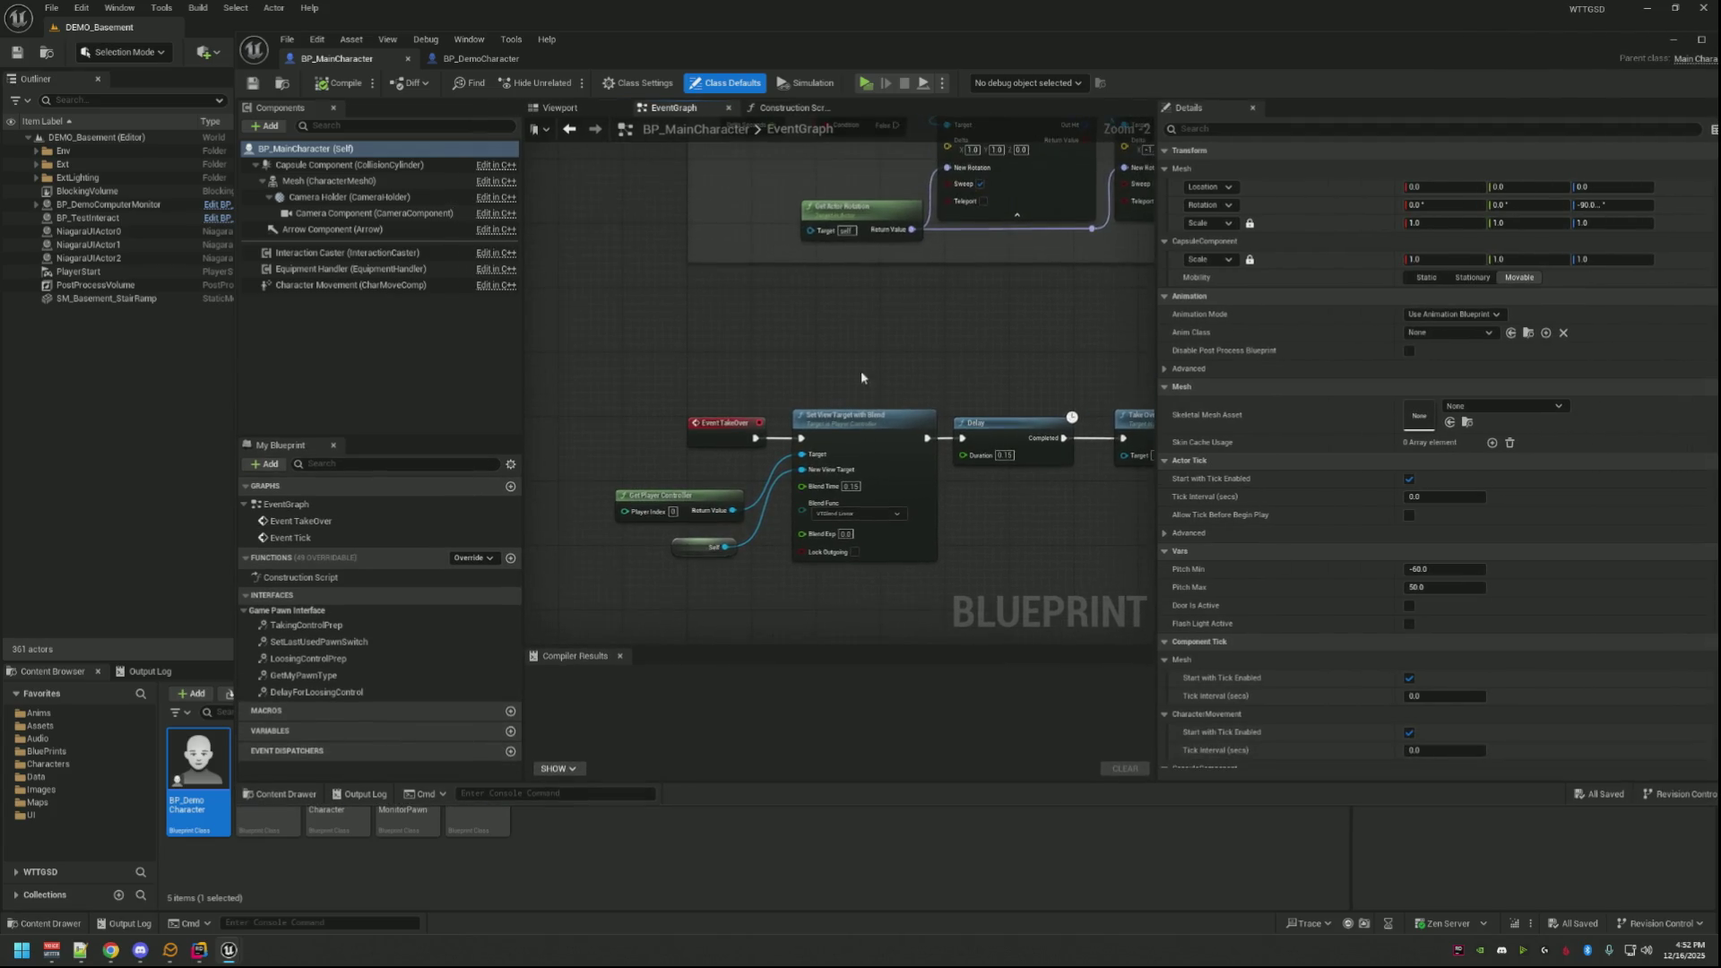
pyautogui.moveTo(860, 371); pyautogui.dragTo(889, 325)
pyautogui.press('Home')
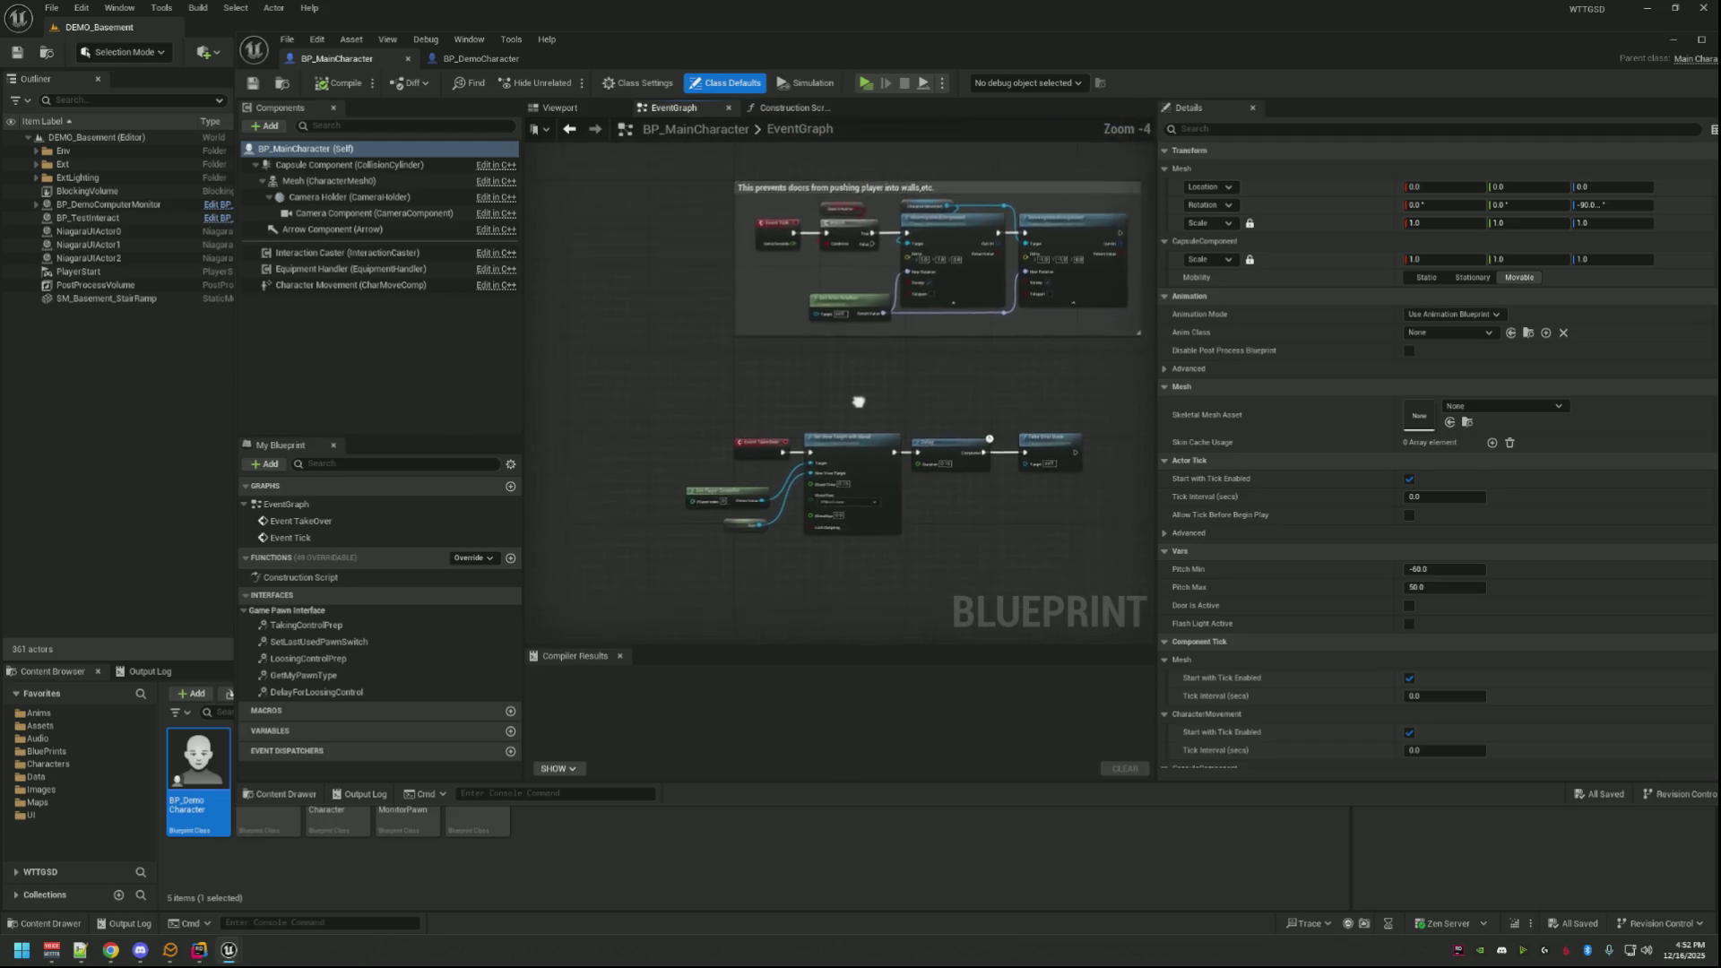
pyautogui.scroll(1, 800, 275)
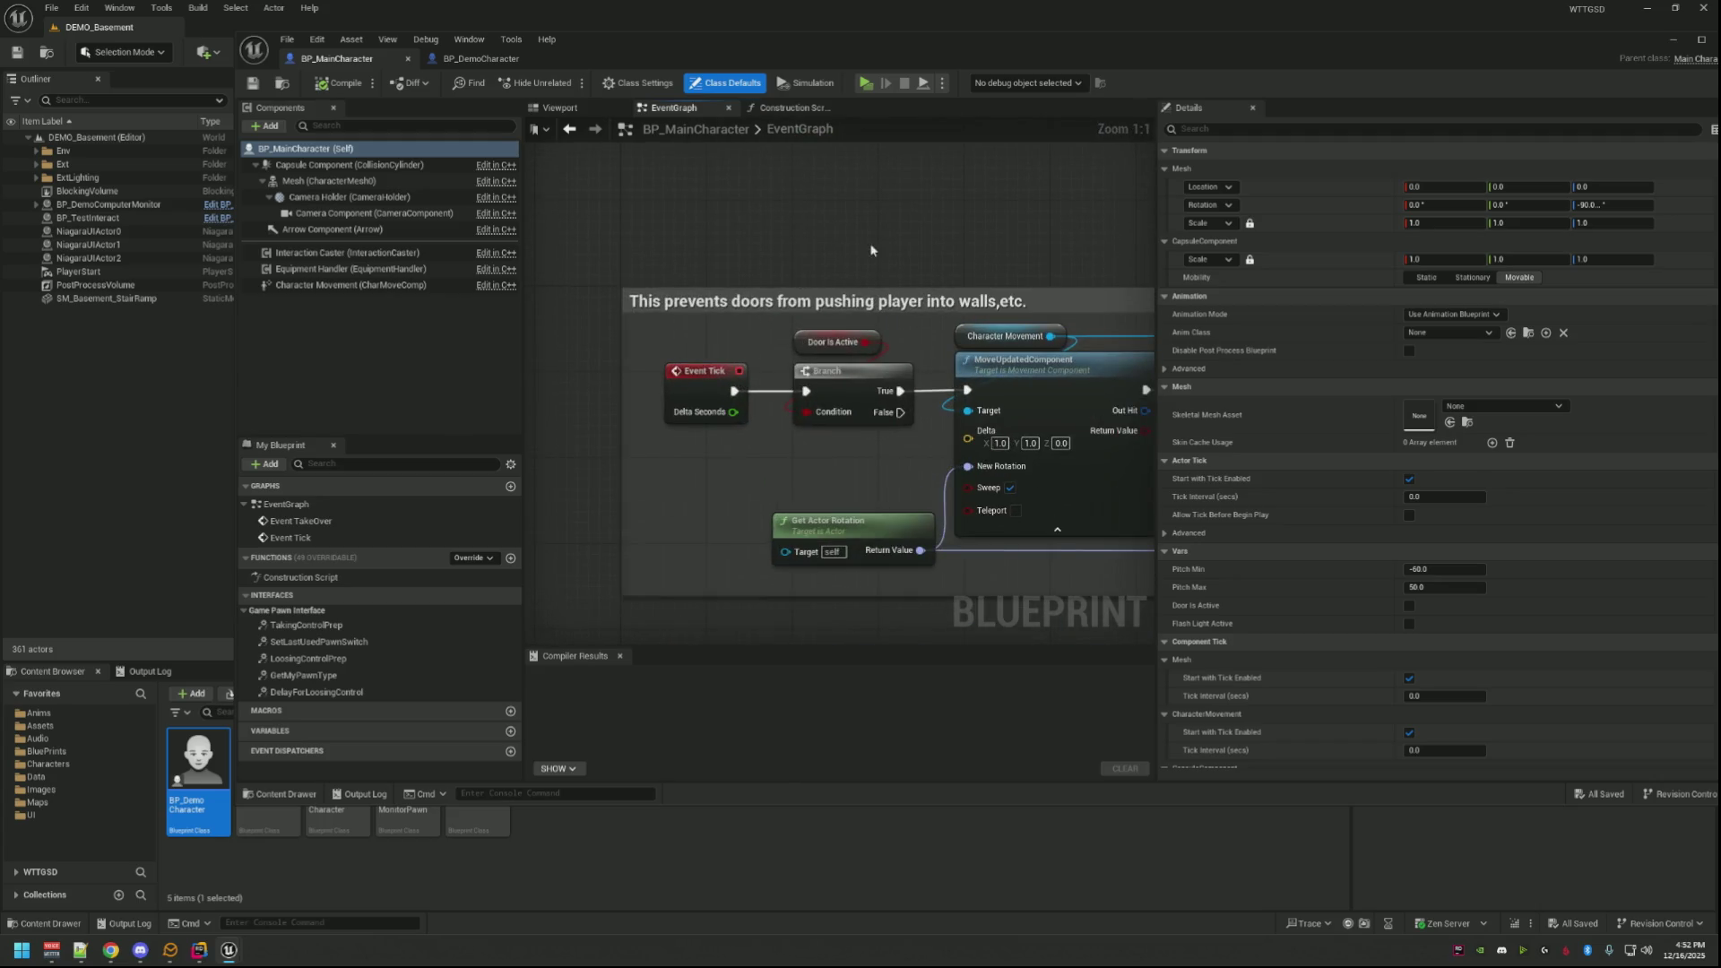
pyautogui.scroll(3, 824, 264)
pyautogui.scroll(-2, 824, 265)
pyautogui.scroll(-1, 825, 264)
pyautogui.scroll(2, 818, 276)
pyautogui.scroll(1, 817, 275)
pyautogui.scroll(-4, 819, 276)
pyautogui.scroll(3, 818, 277)
pyautogui.scroll(-3, 842, 327)
pyautogui.scroll(3, 834, 322)
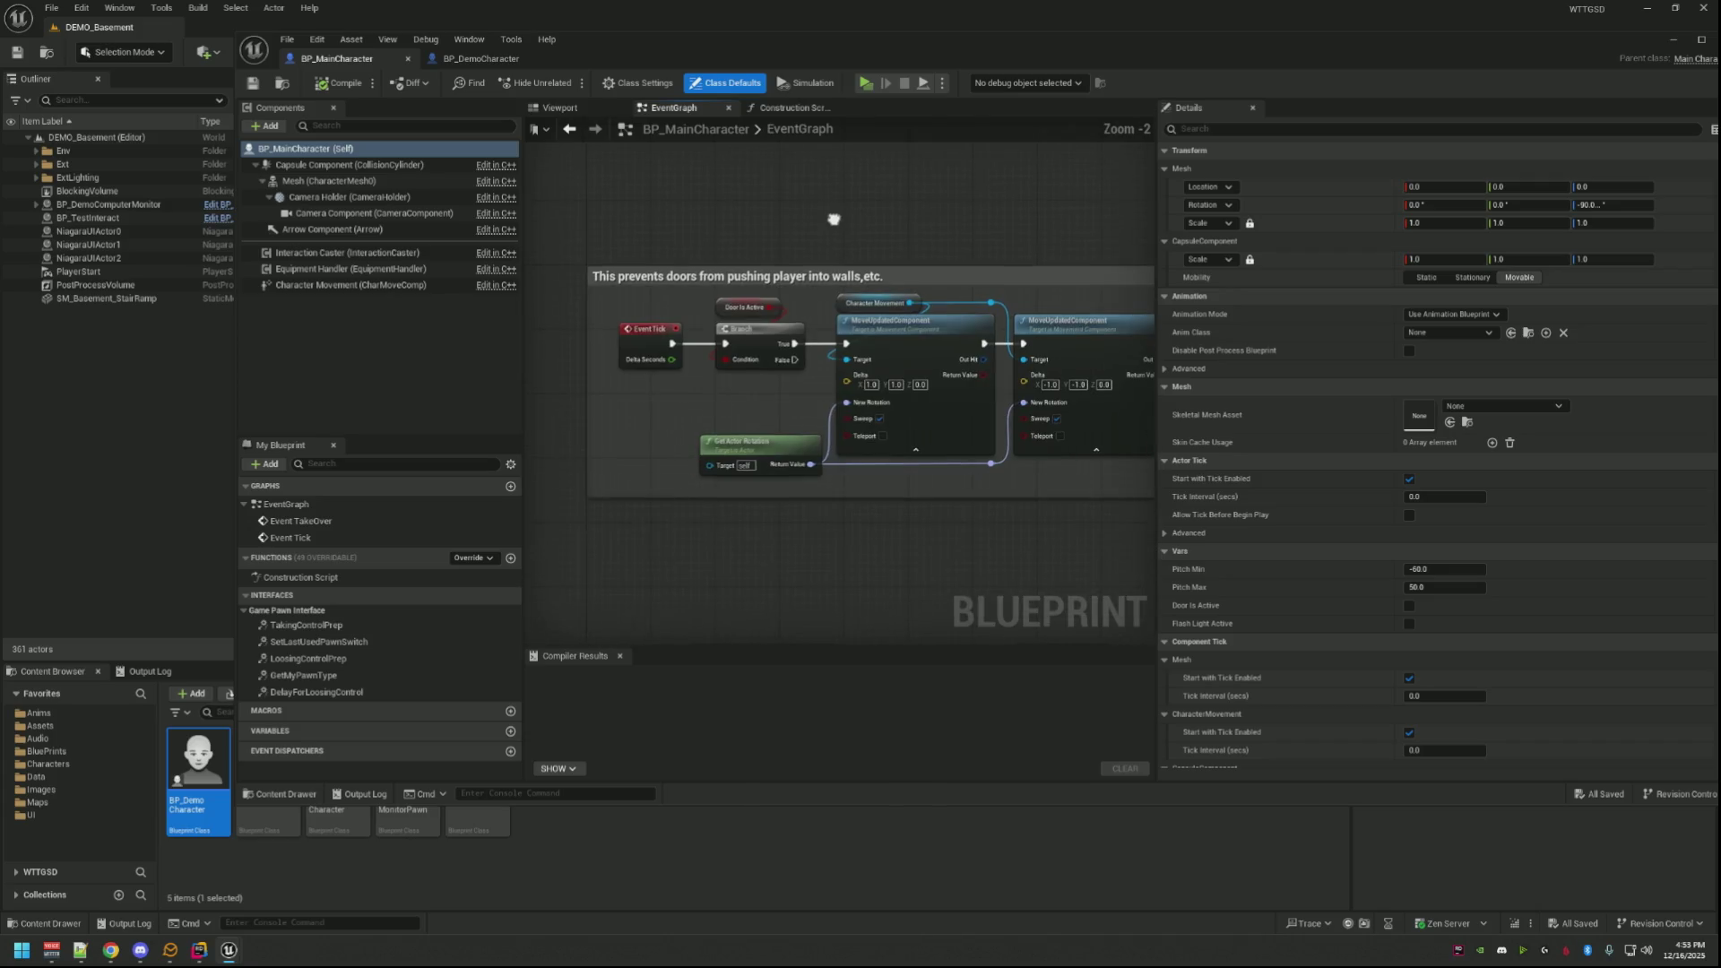
pyautogui.scroll(-1, 829, 248)
pyautogui.scroll(1, 826, 277)
pyautogui.scroll(-1, 824, 223)
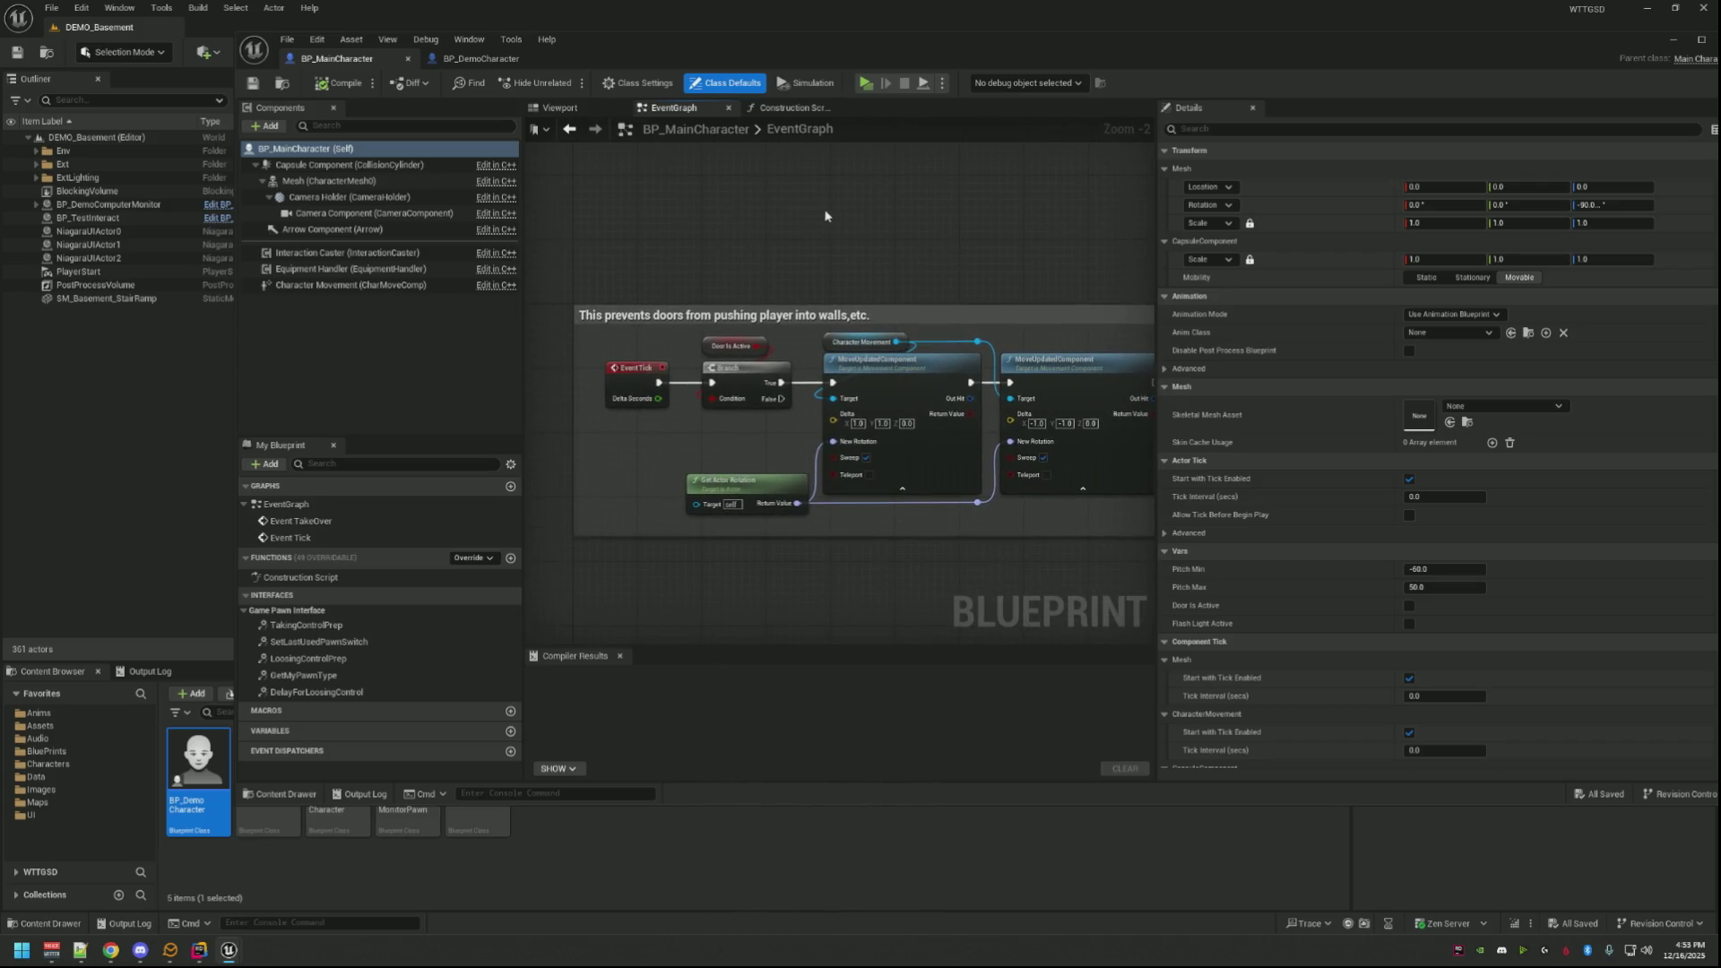
pyautogui.click(480, 58)
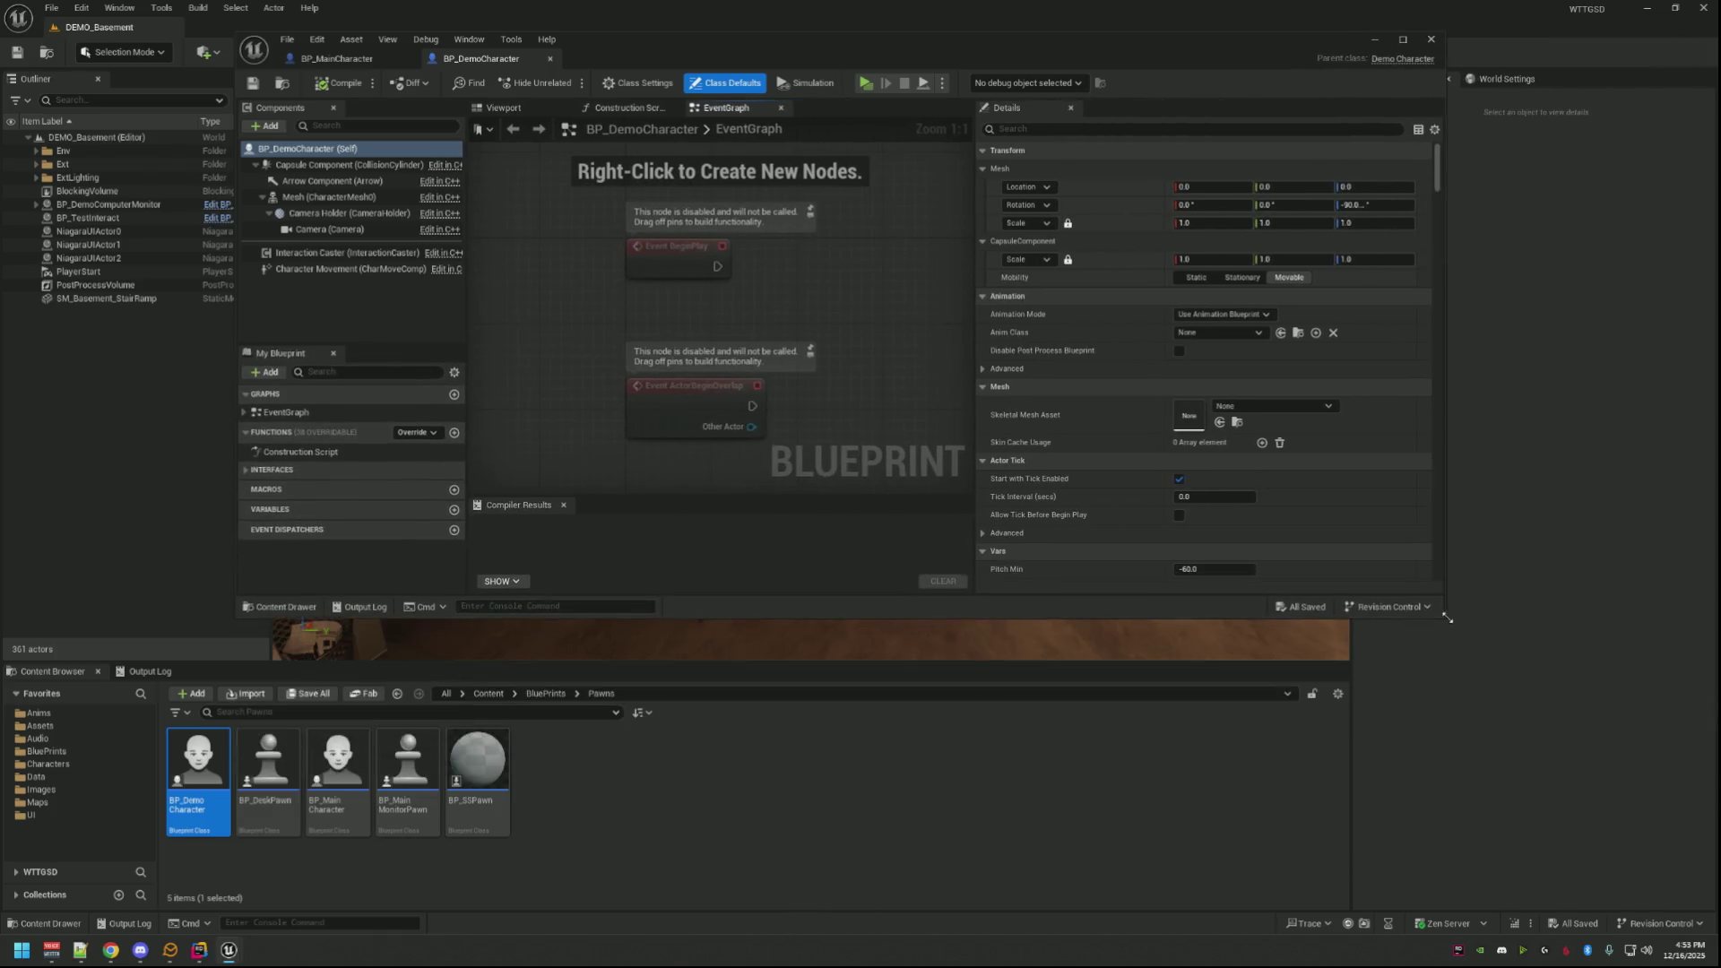
# Step: Shrink the blueprint editor and open BP_DeskPawn from the Pawns folder
pyautogui.click(1053, 722)
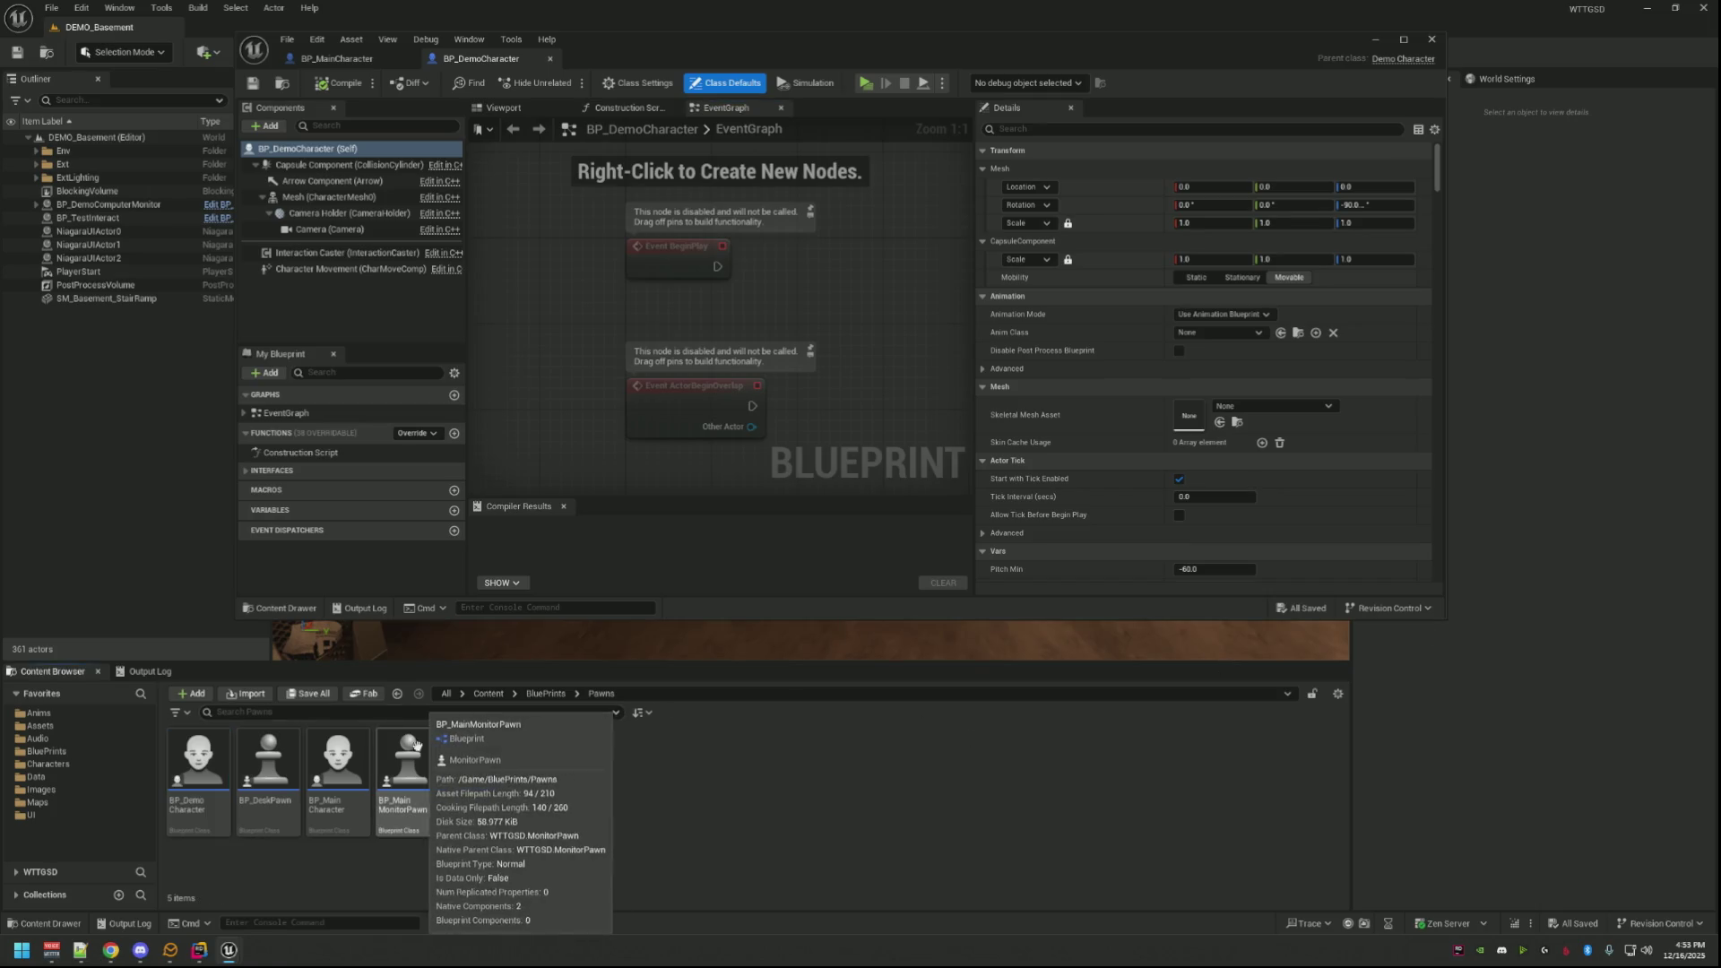
pyautogui.doubleClick(276, 761)
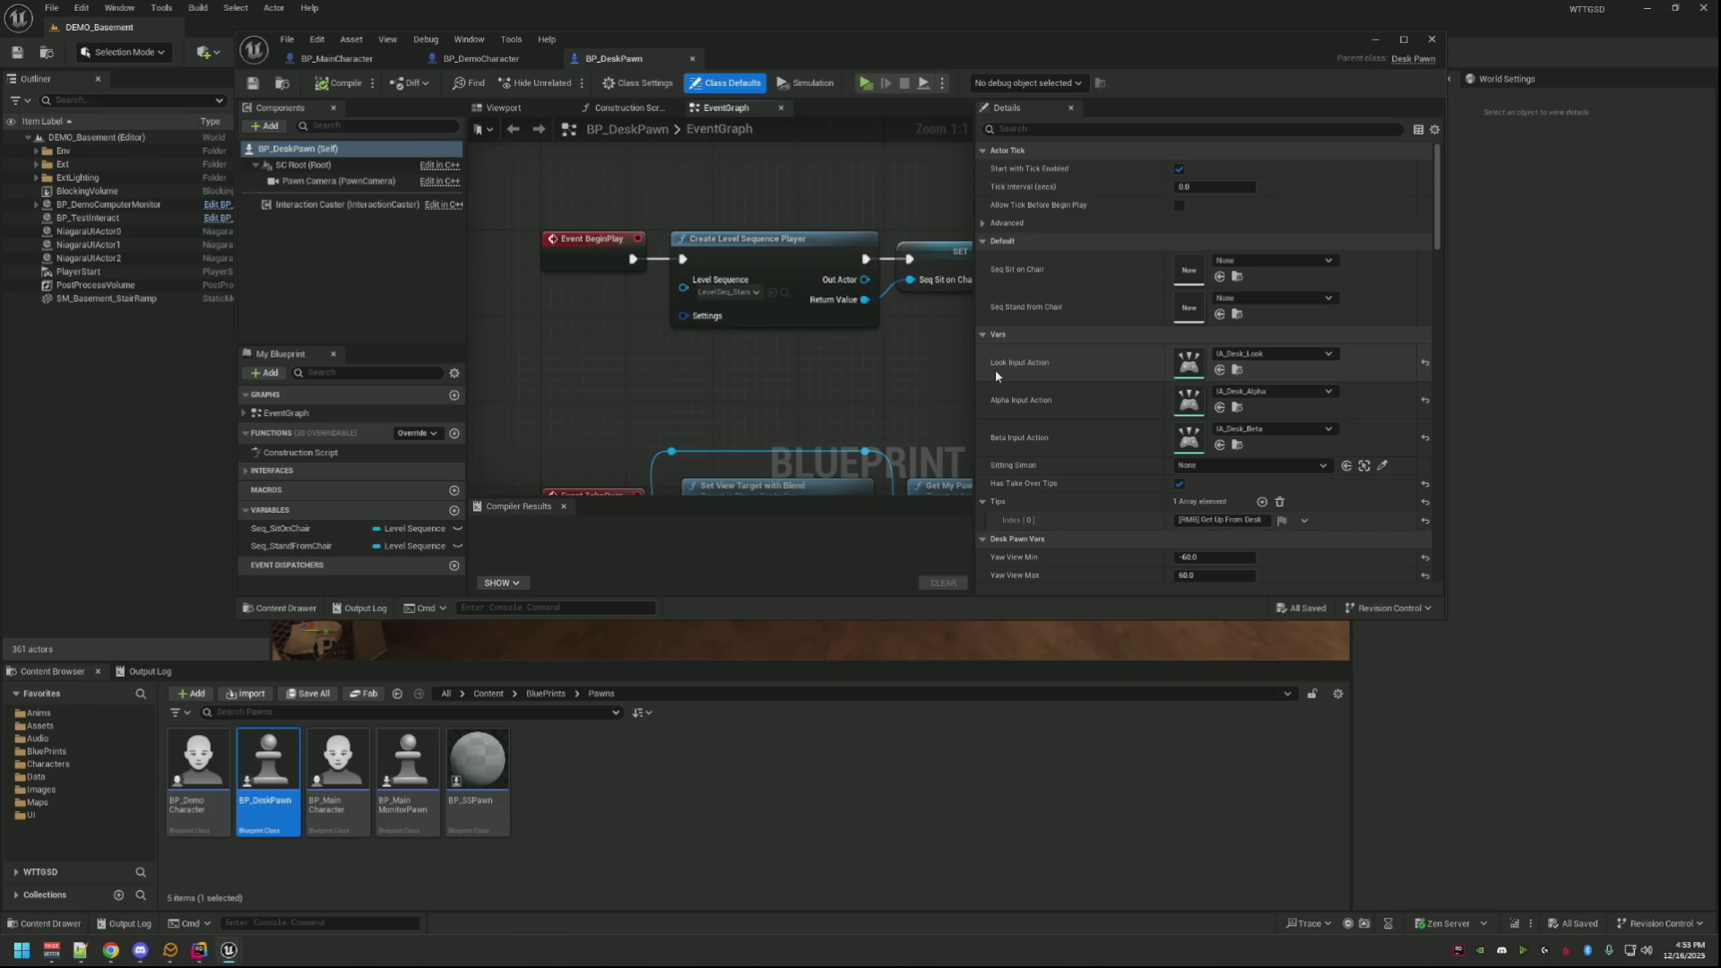
pyautogui.scroll(-2, 1074, 397)
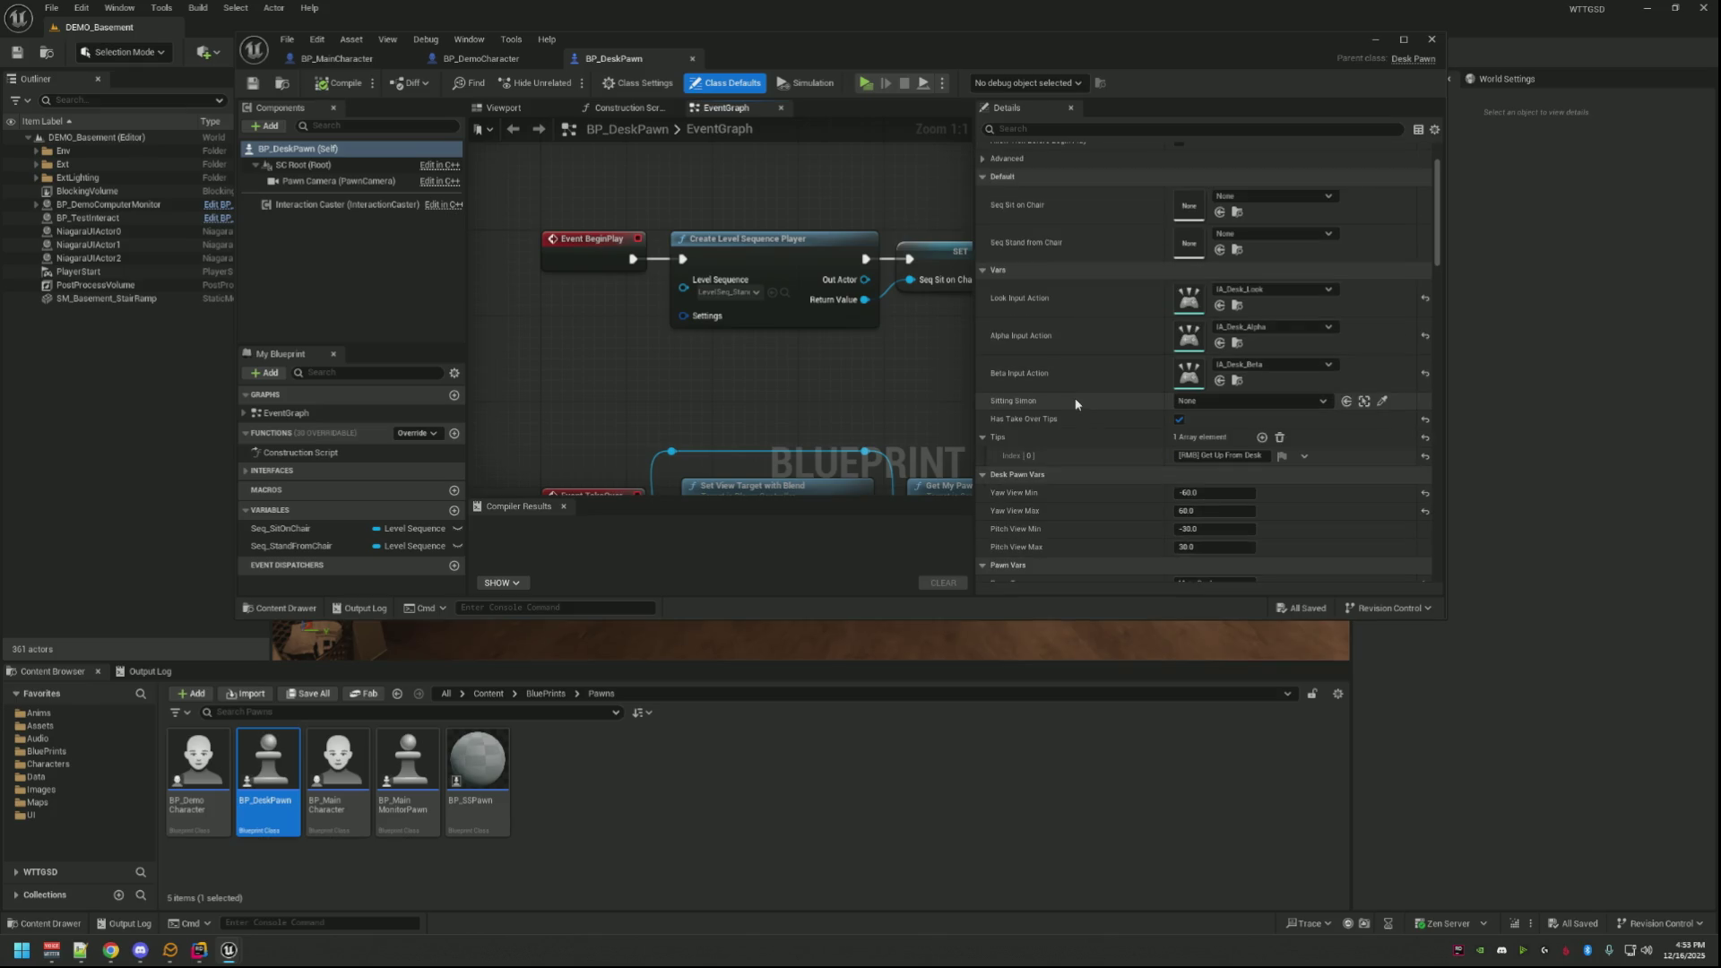
pyautogui.scroll(-2, 1075, 398)
pyautogui.scroll(-3, 1075, 398)
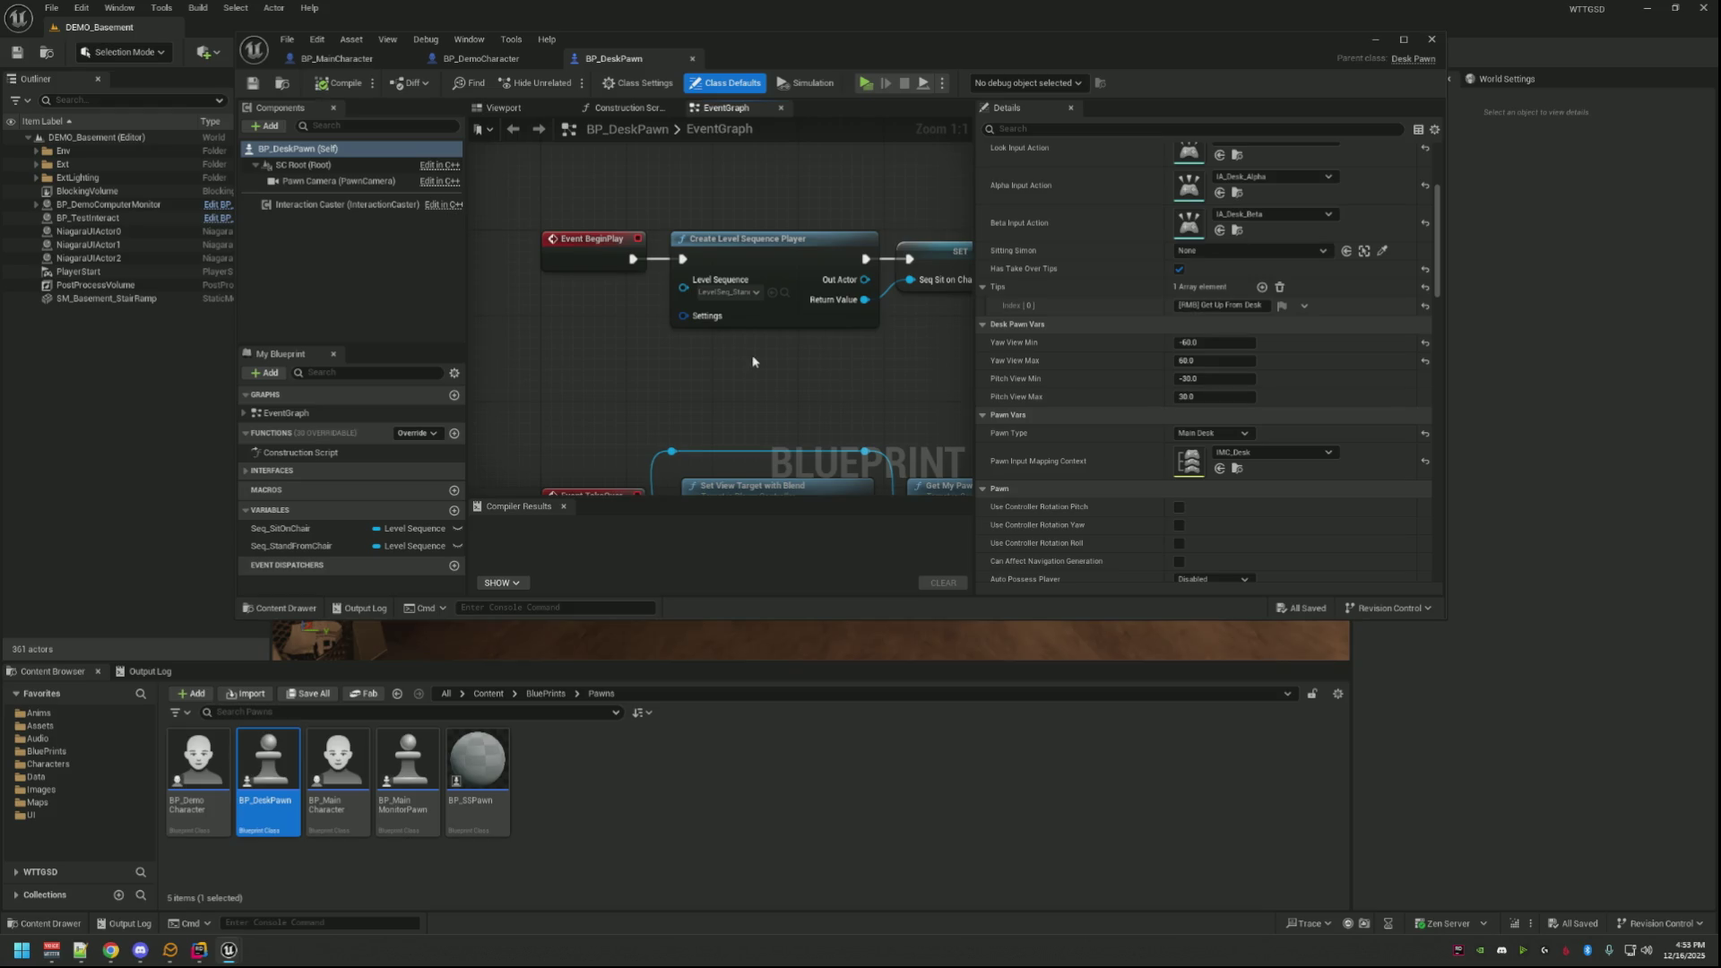
pyautogui.scroll(-1, 751, 361)
pyautogui.scroll(-1, 733, 359)
pyautogui.scroll(-1, 713, 359)
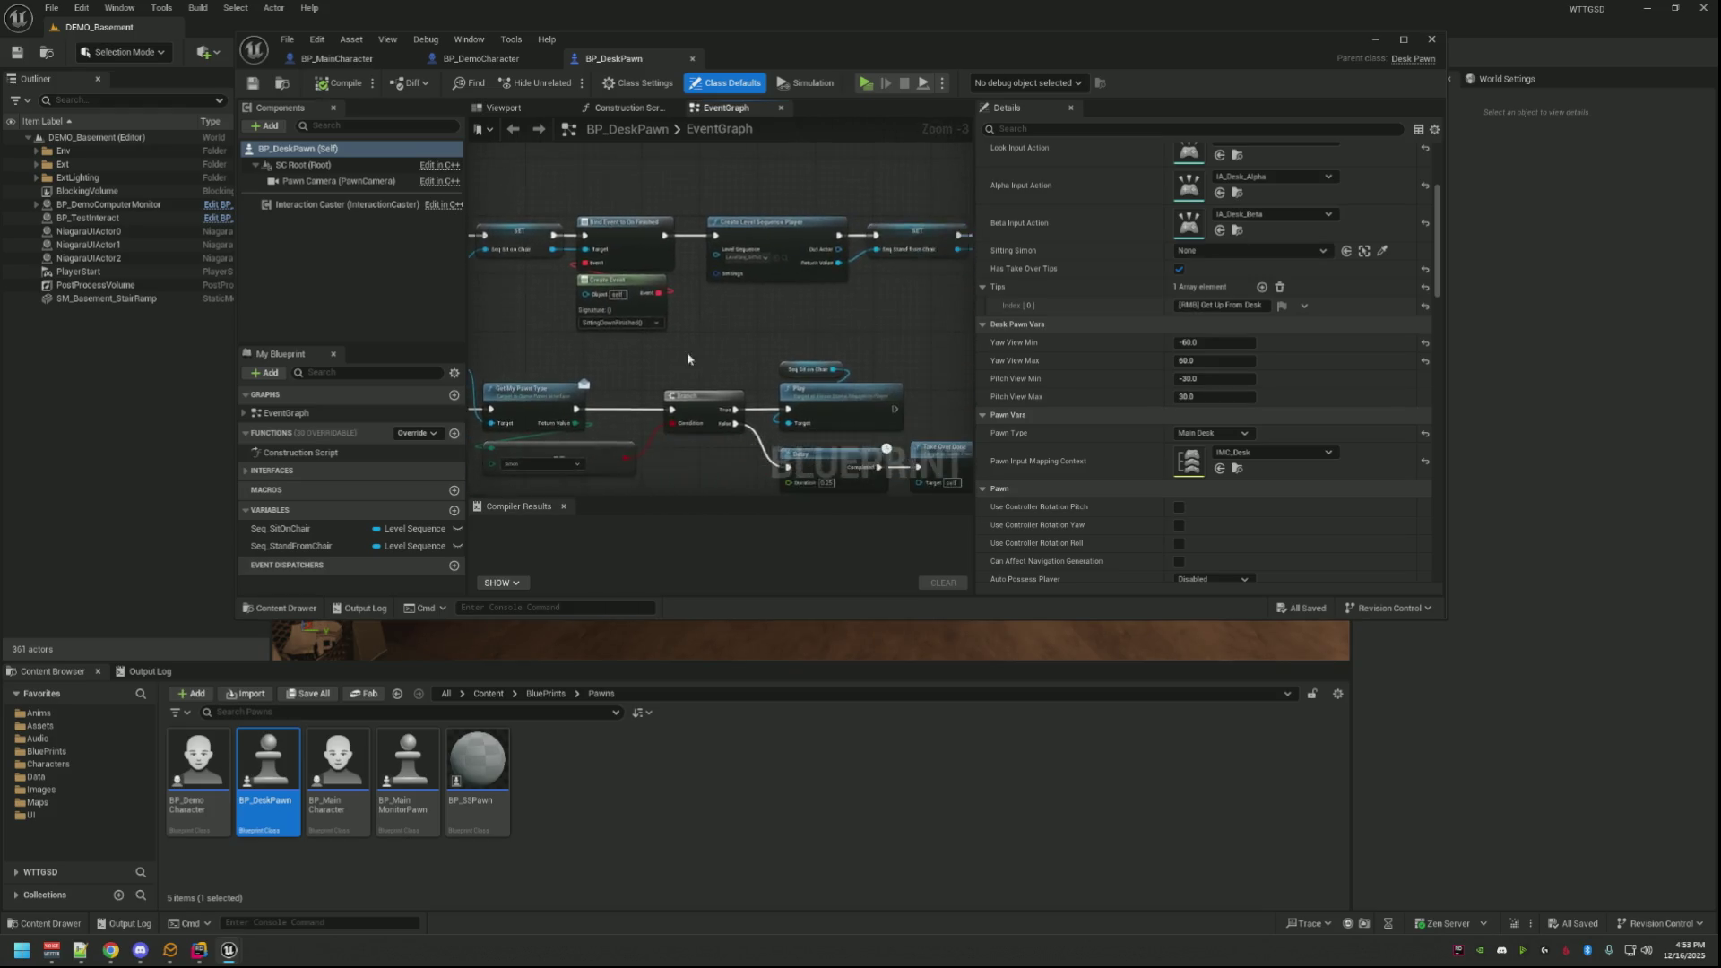
pyautogui.scroll(2, 702, 357)
pyautogui.scroll(1, 720, 323)
pyautogui.scroll(1, 741, 280)
pyautogui.scroll(-1, 740, 280)
pyautogui.scroll(-1, 760, 279)
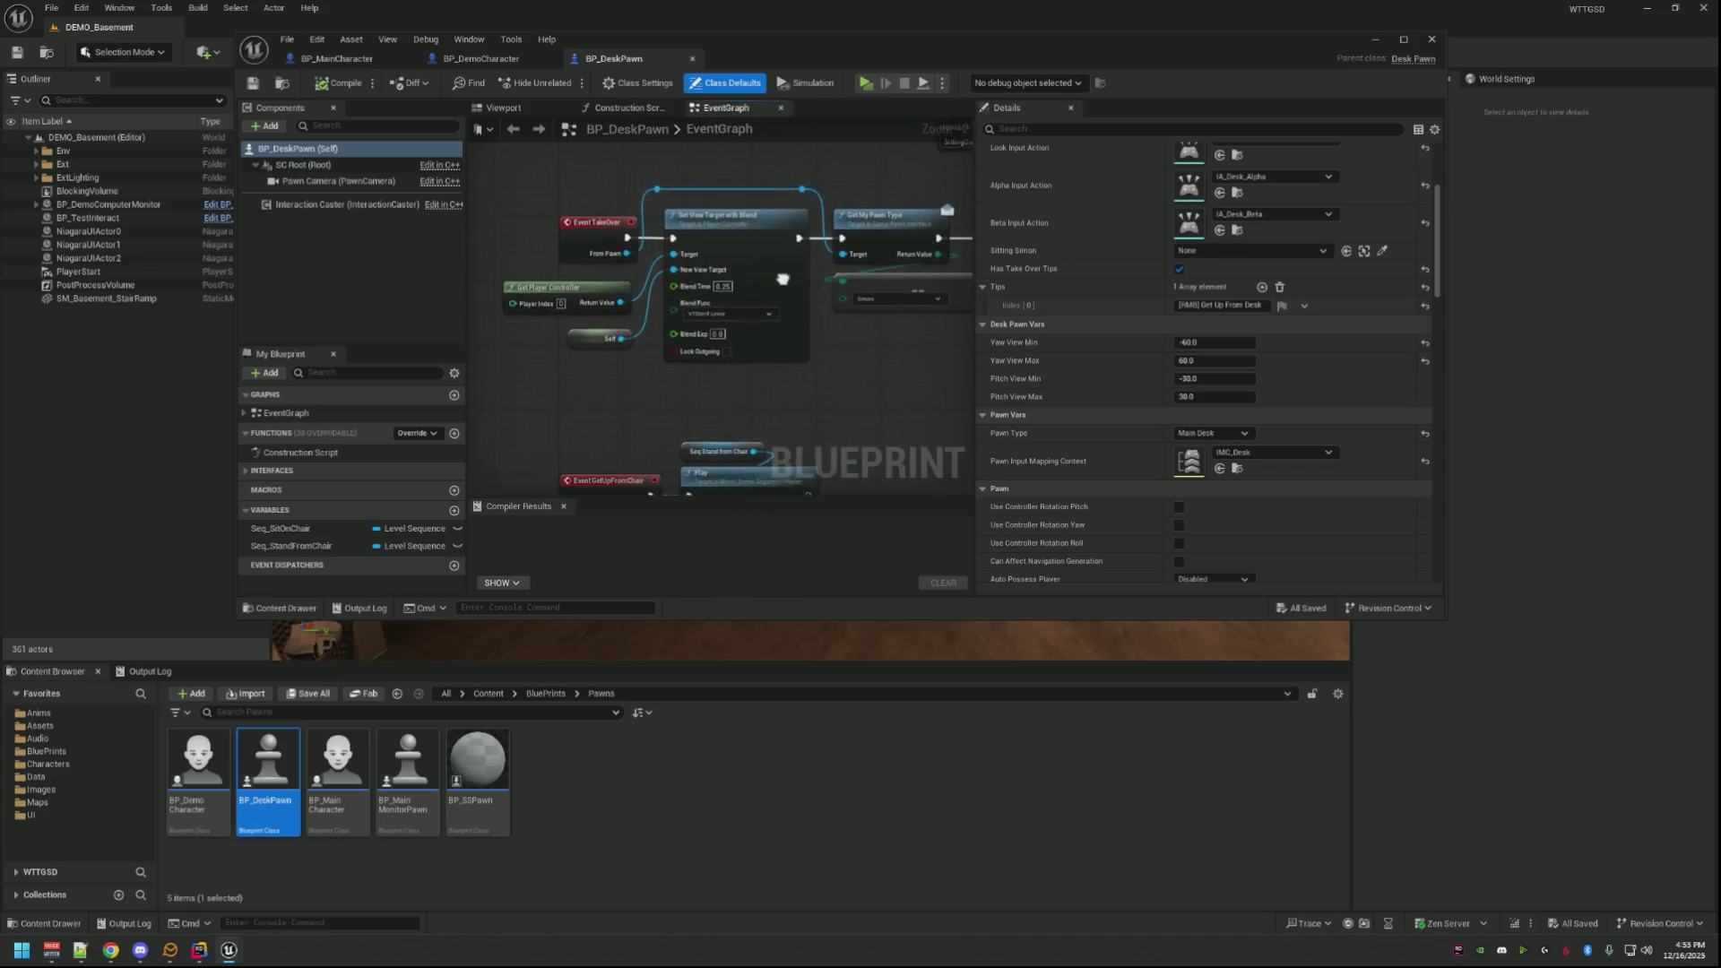
pyautogui.scroll(-2, 787, 302)
pyautogui.scroll(2, 801, 340)
pyautogui.moveTo(800, 338); pyautogui.dragTo(840, 319)
pyautogui.scroll(-1, 851, 453)
pyautogui.moveTo(851, 452); pyautogui.dragTo(815, 576)
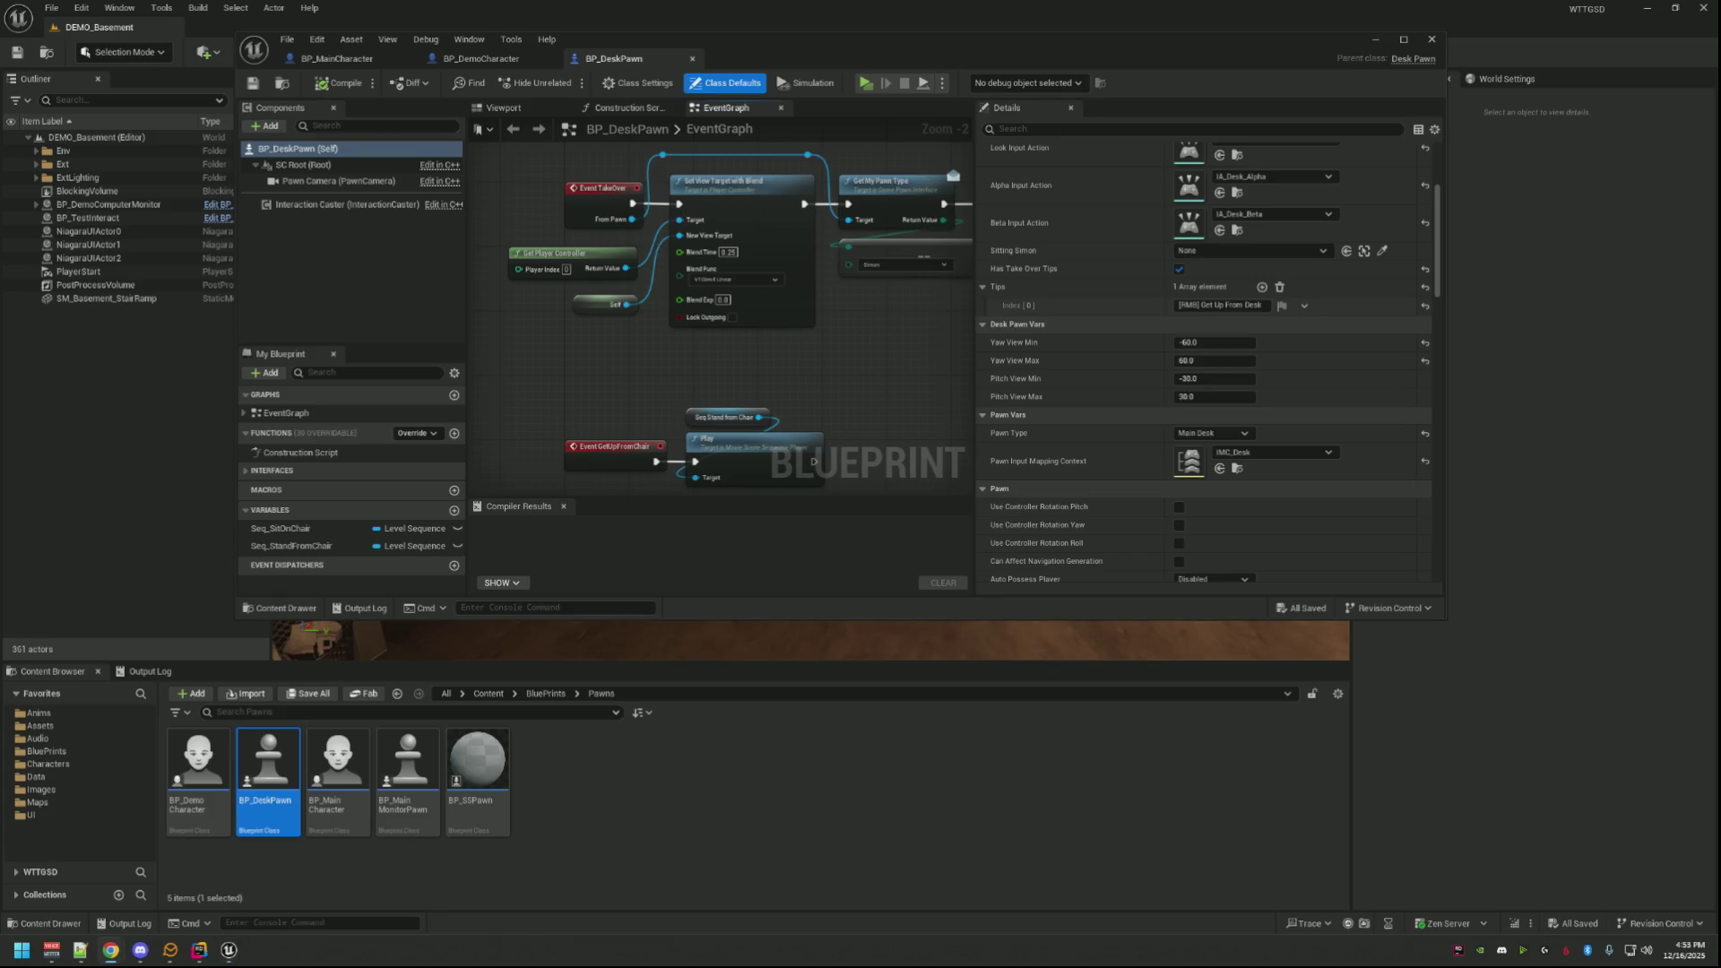
pyautogui.moveTo(876, 54); pyautogui.dragTo(849, 57)
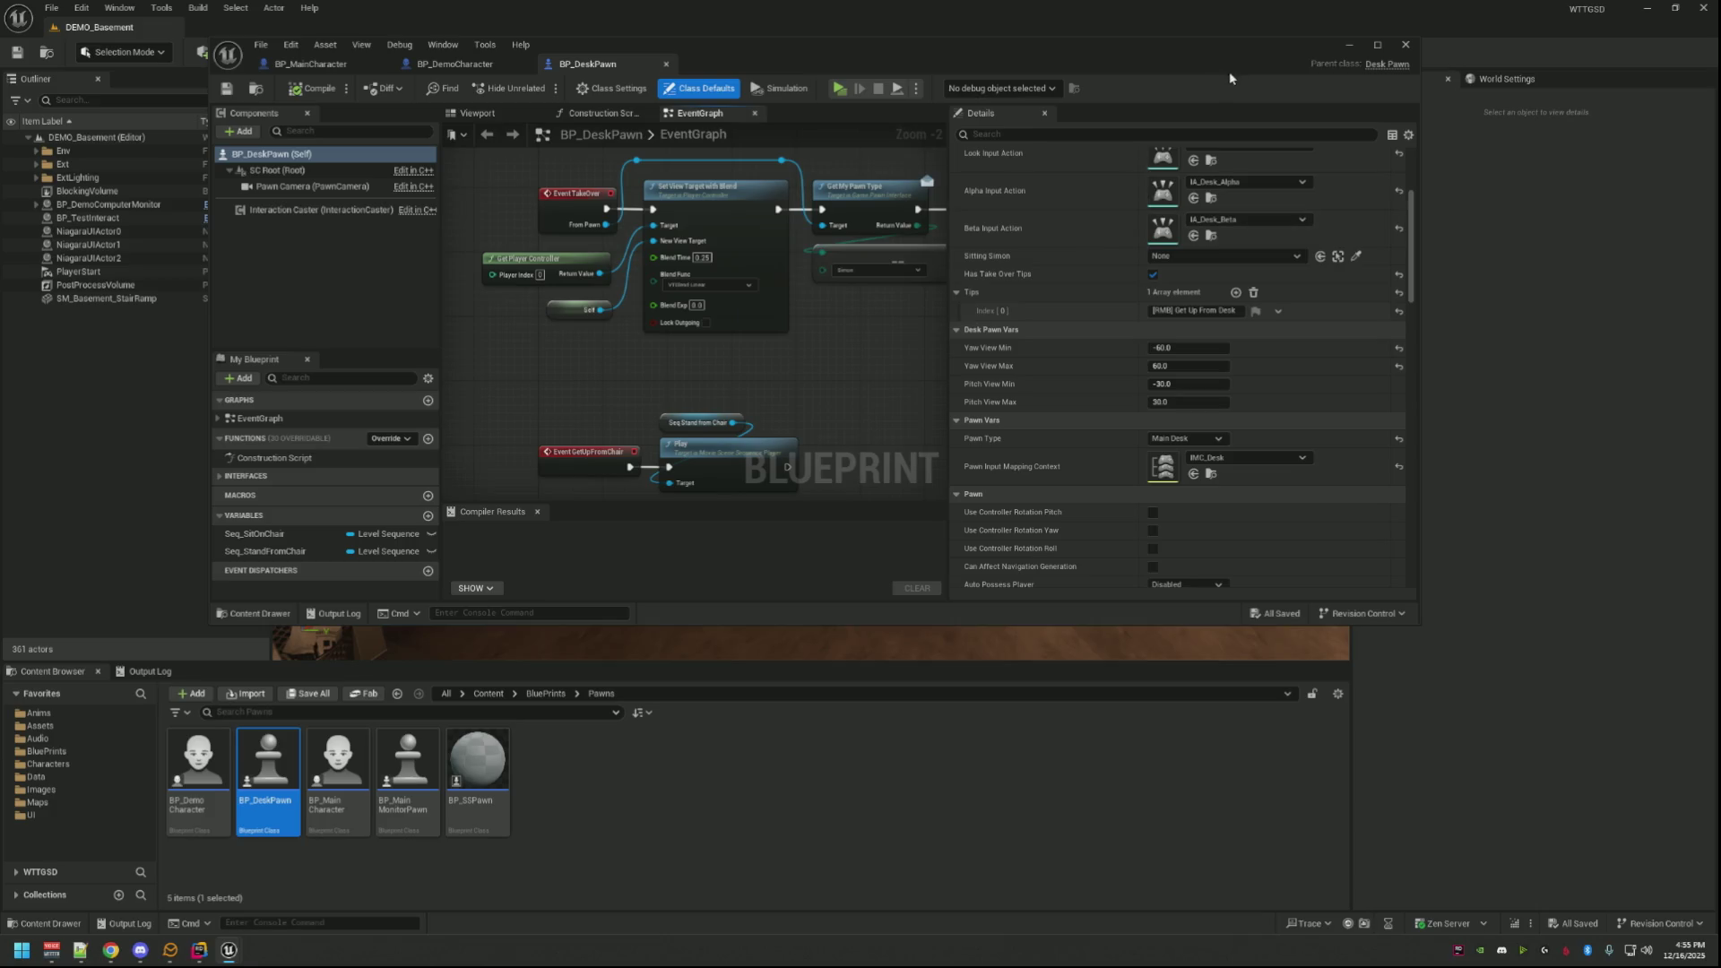
pyautogui.scroll(-3, 895, 313)
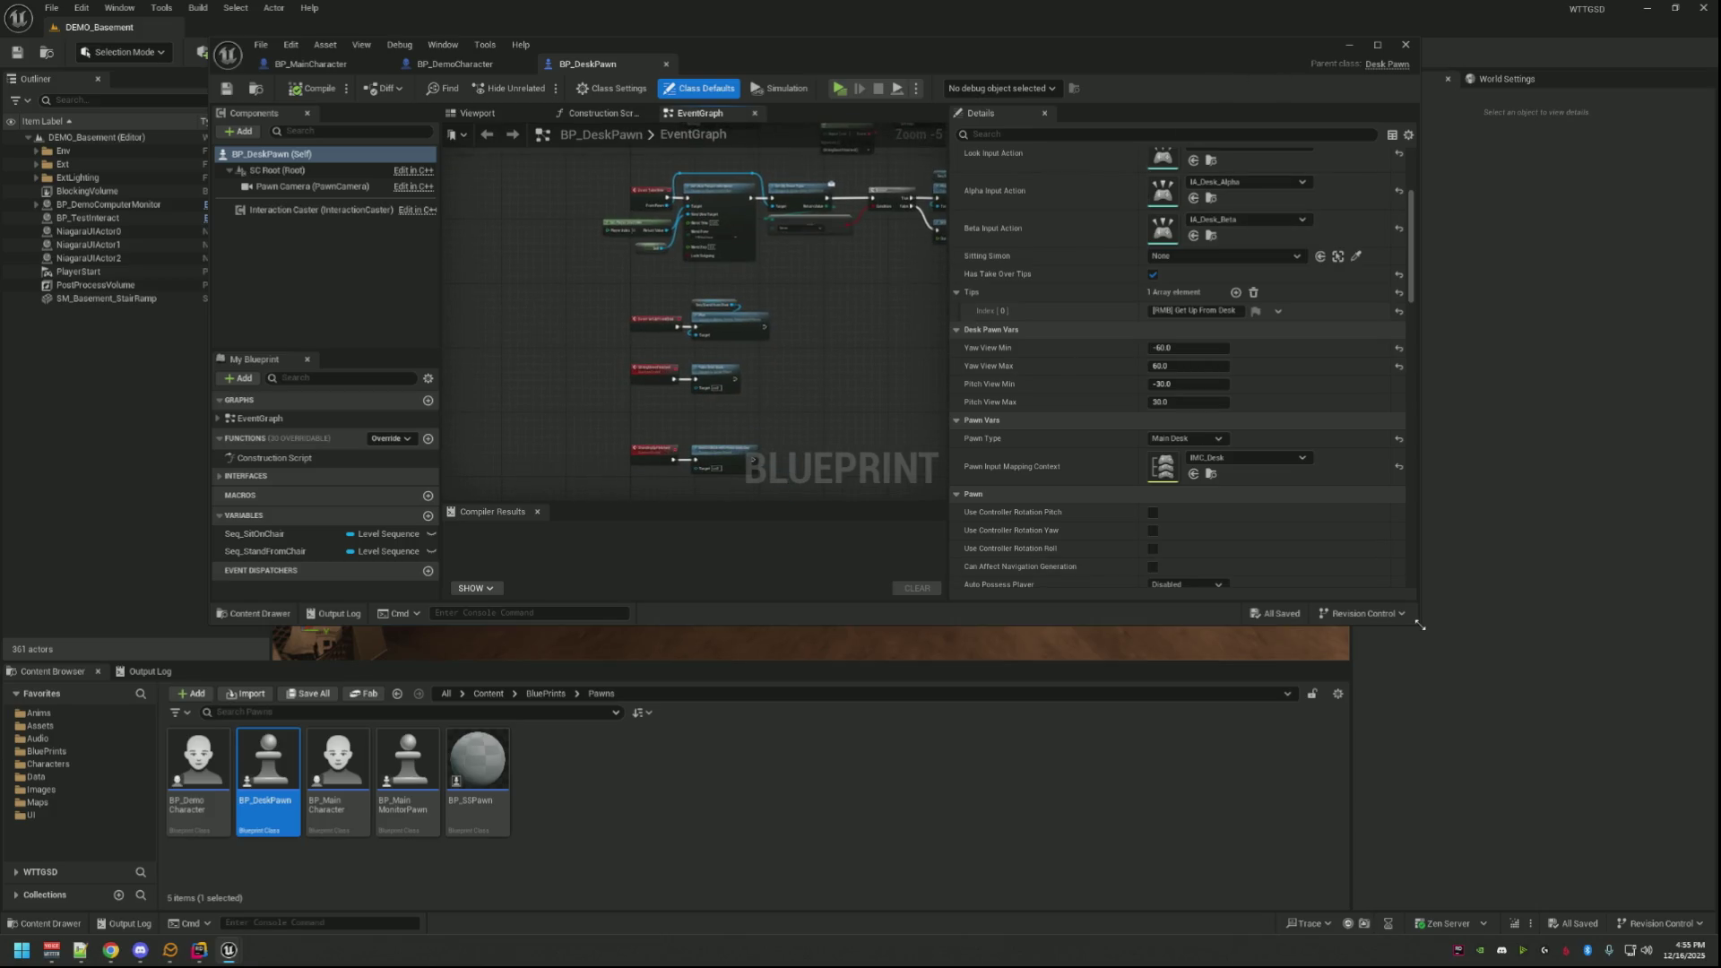
pyautogui.moveTo(1419, 624); pyautogui.dragTo(1607, 791)
pyautogui.scroll(2, 897, 339)
pyautogui.scroll(2, 877, 526)
pyautogui.scroll(1, 861, 324)
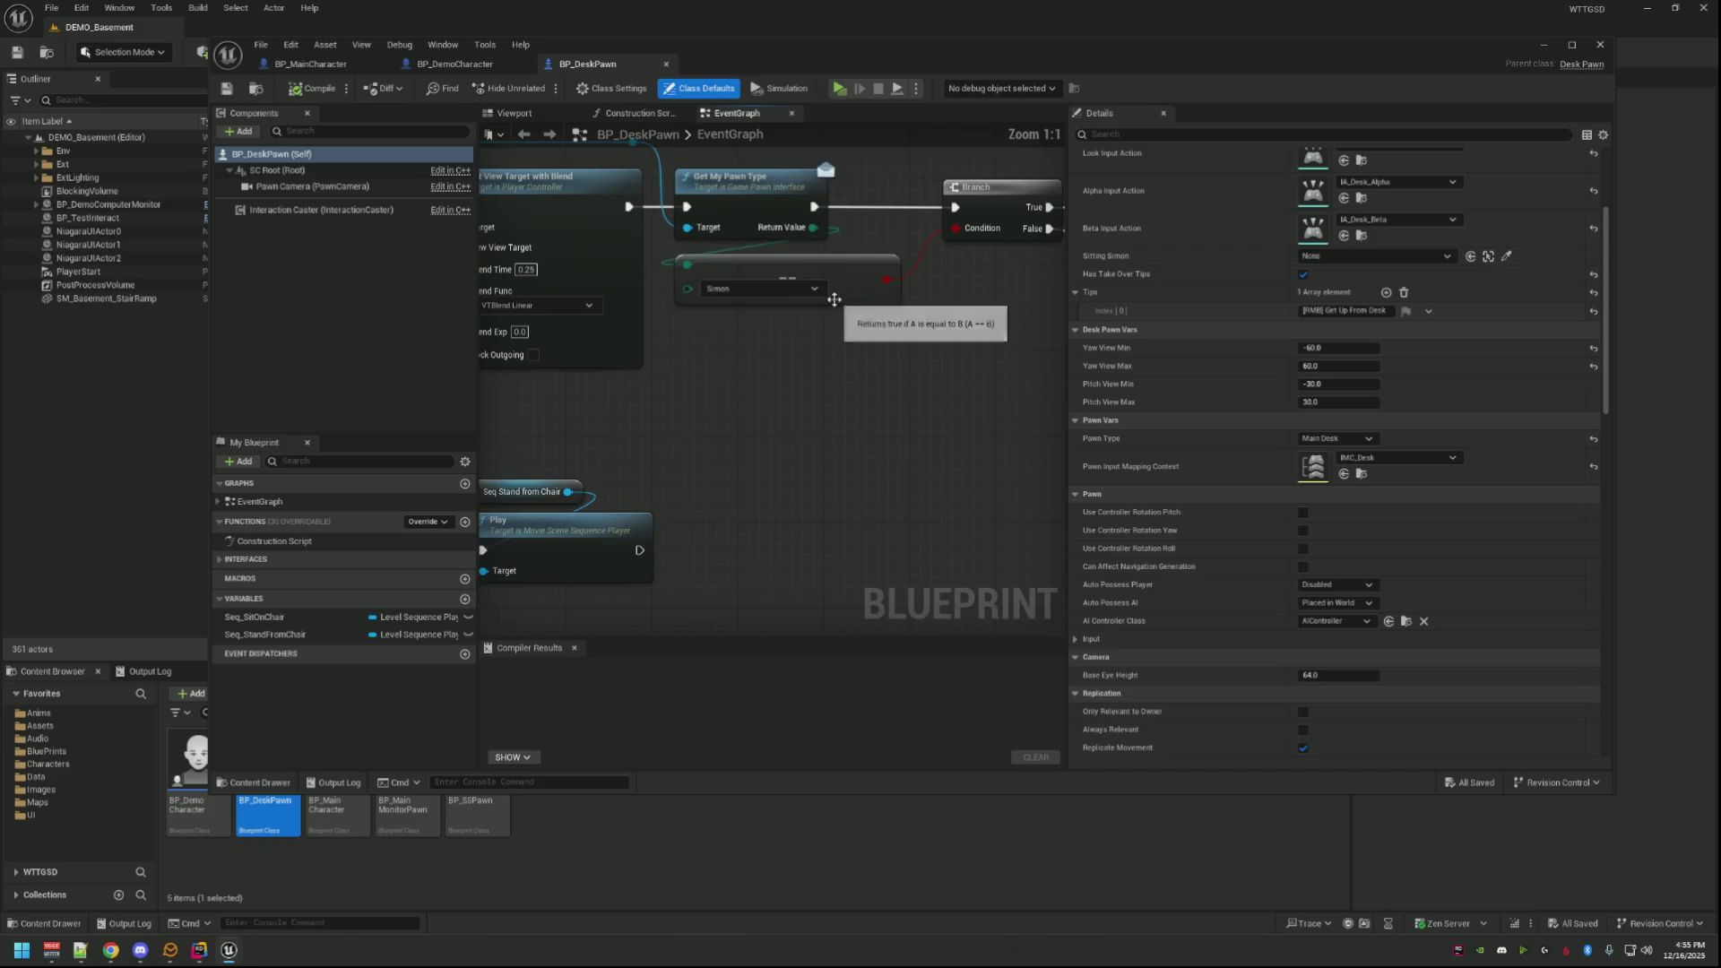